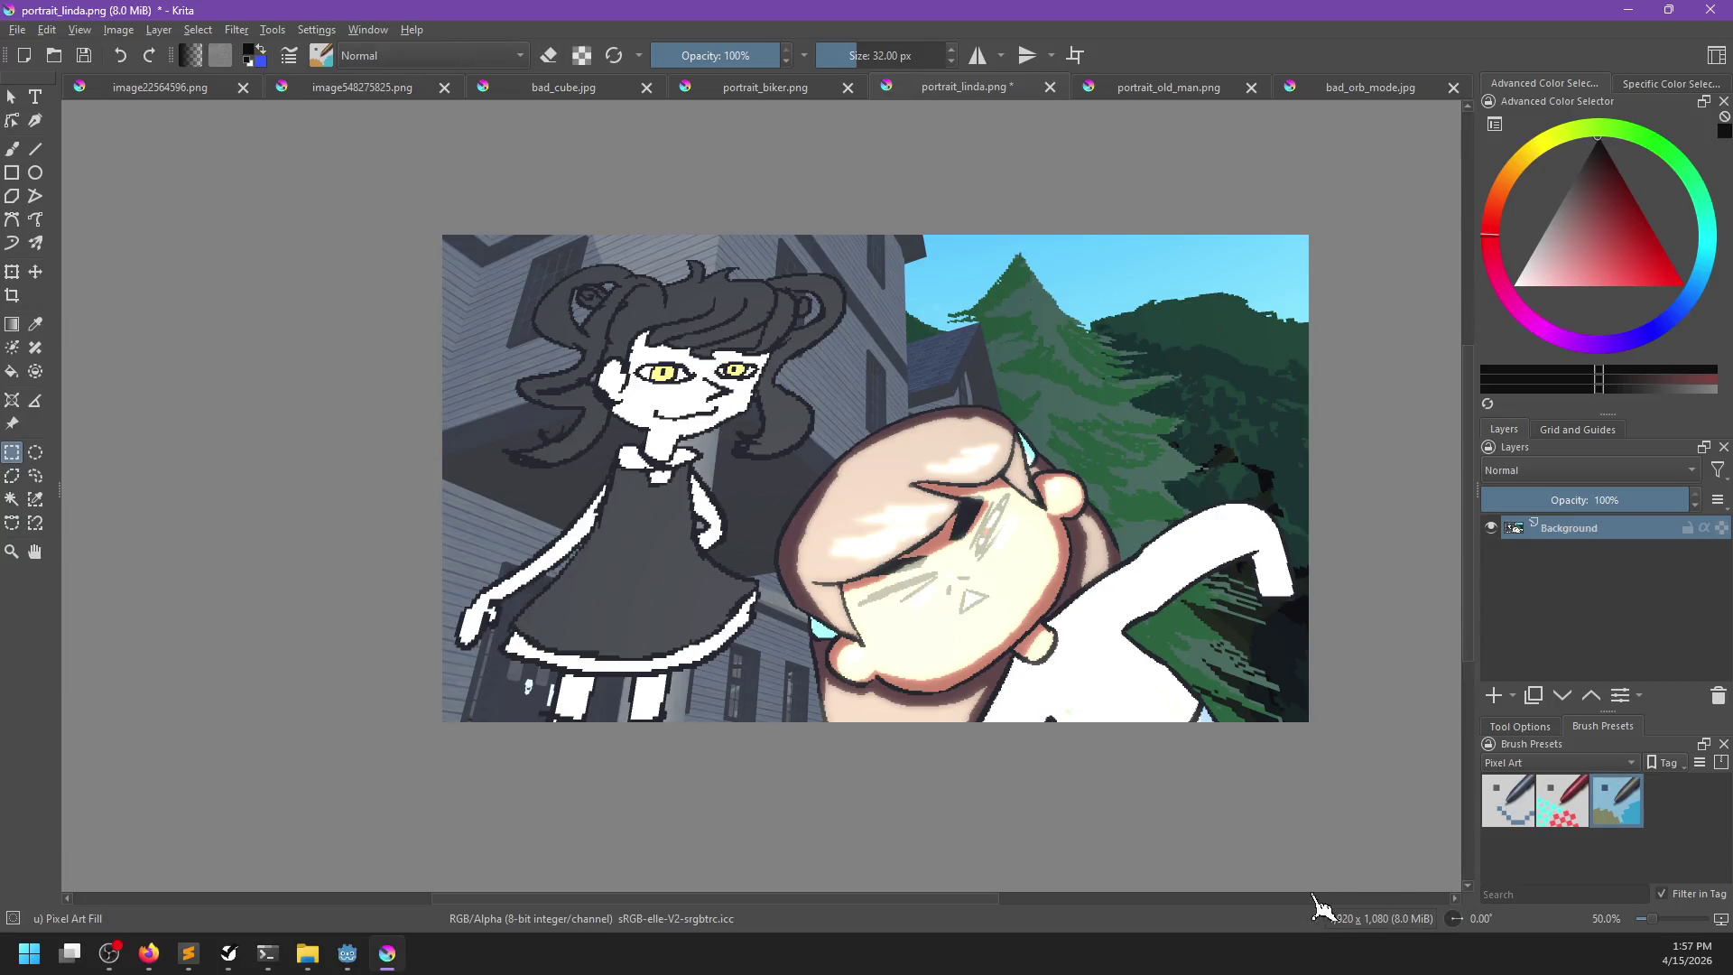
Fit the portrait to the view, then compare it at 50%, 100% and 66.7% zoom
click(1721, 920)
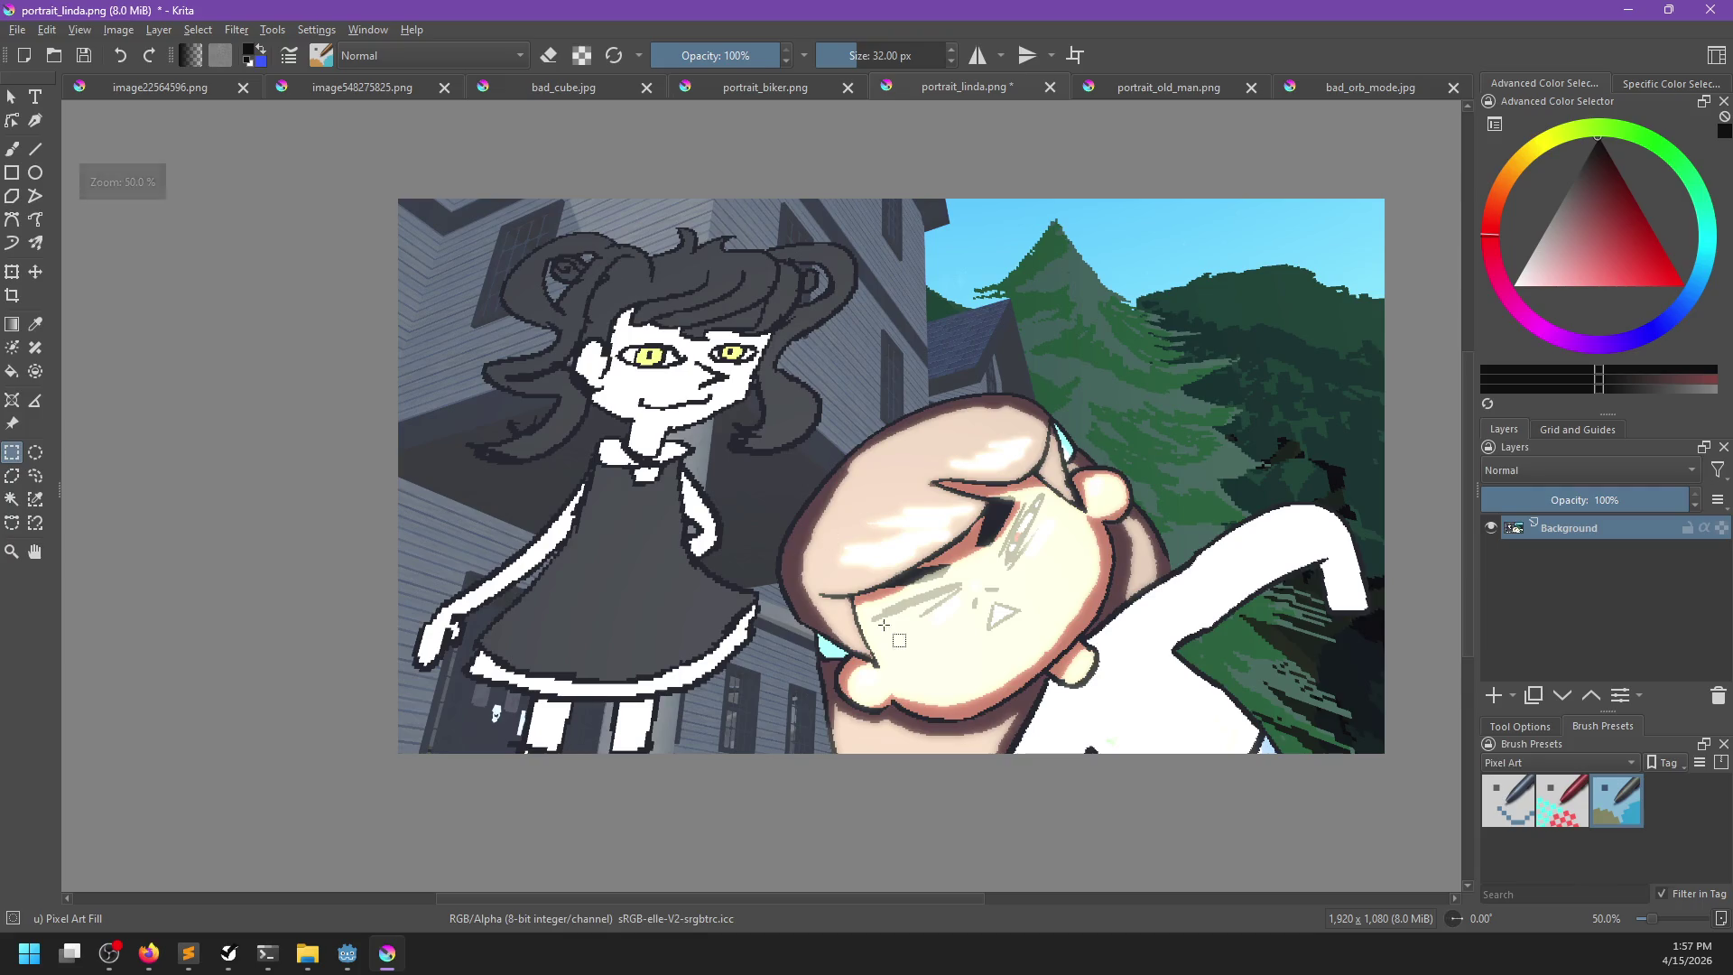
click(1721, 919)
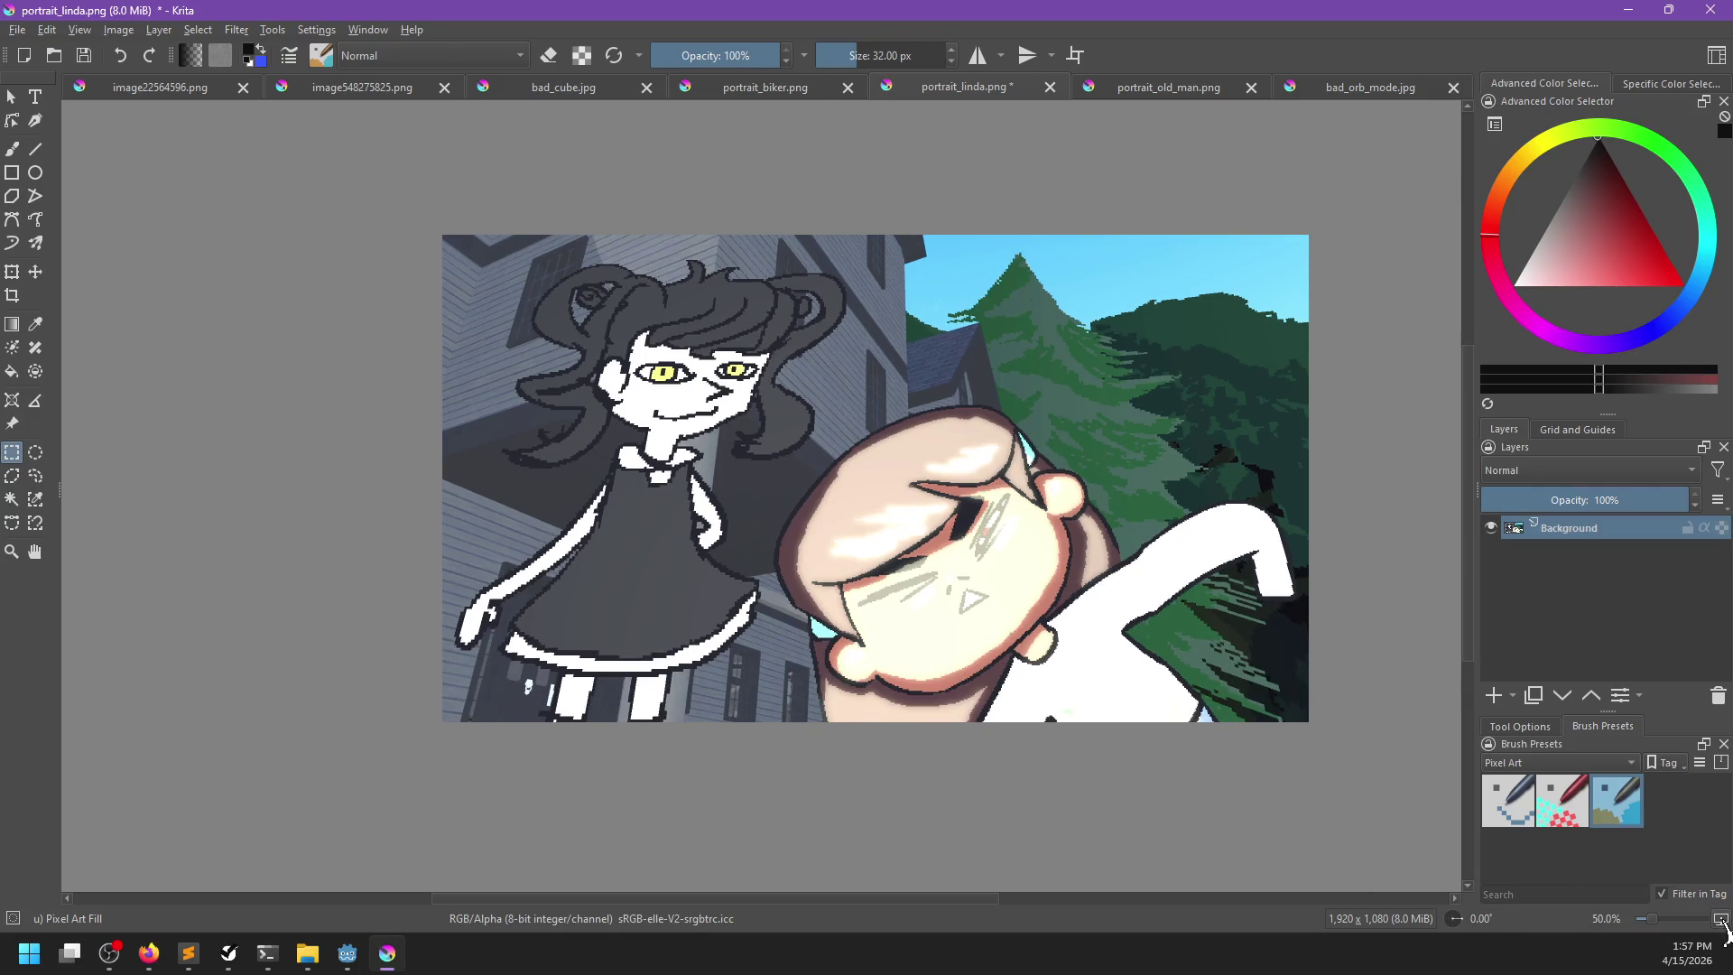
click(1721, 919)
click(1721, 919)
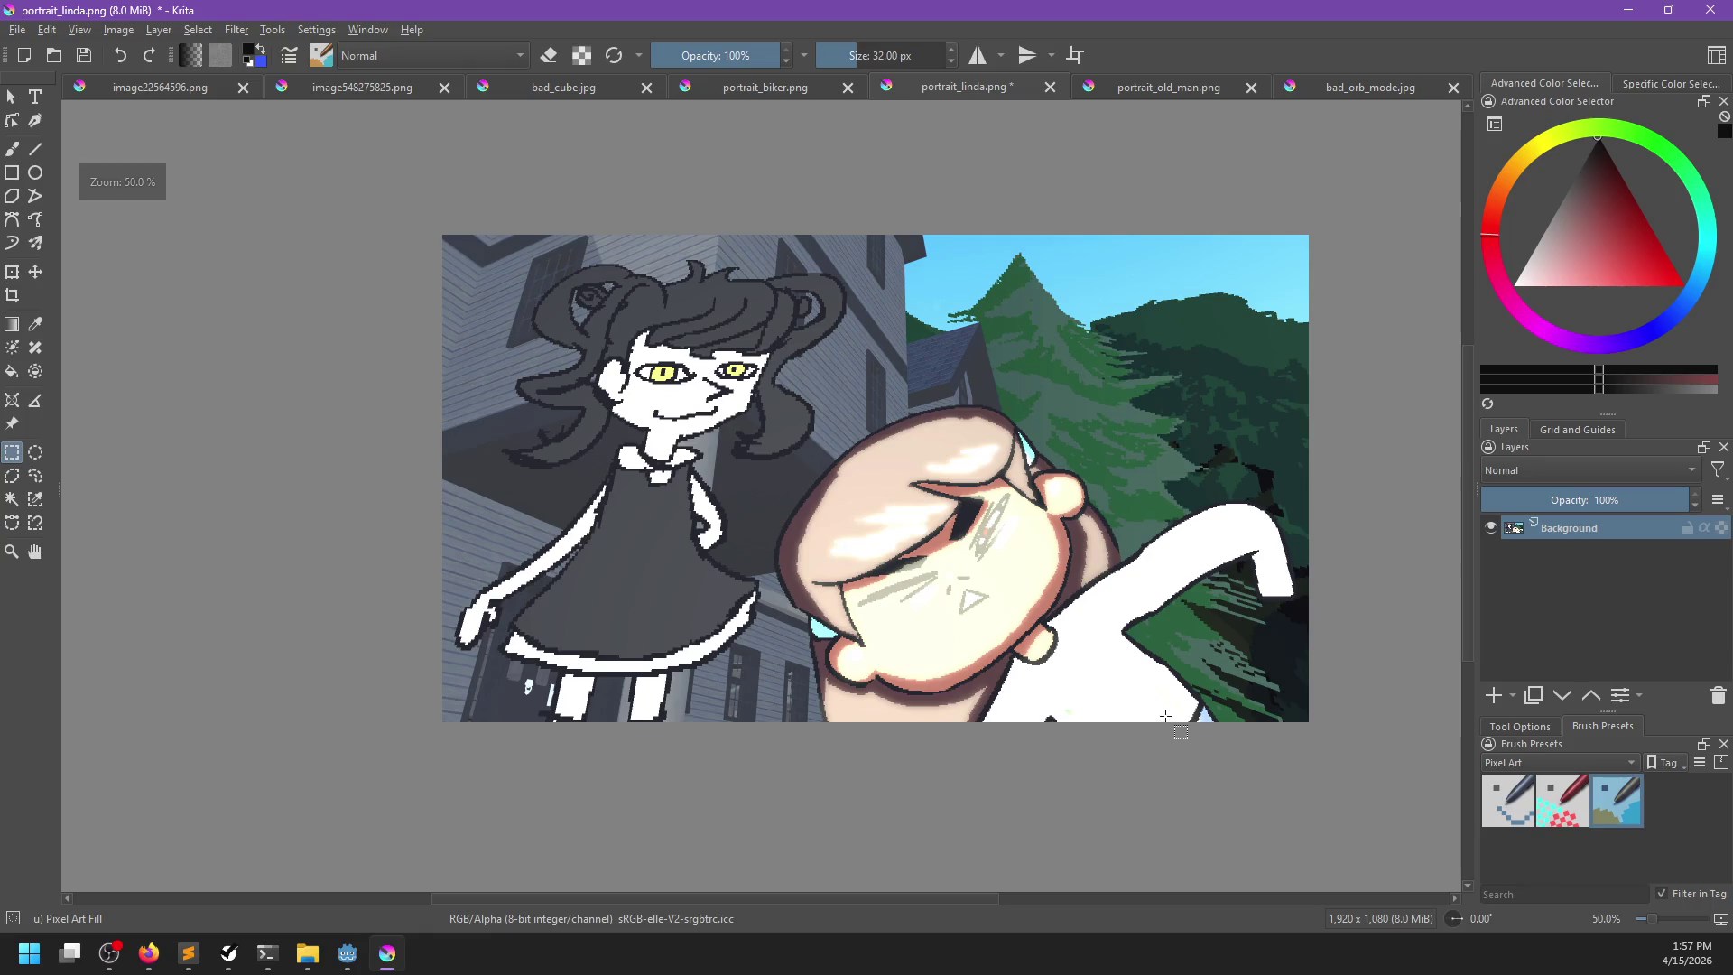
scroll(1164, 716, right, 3)
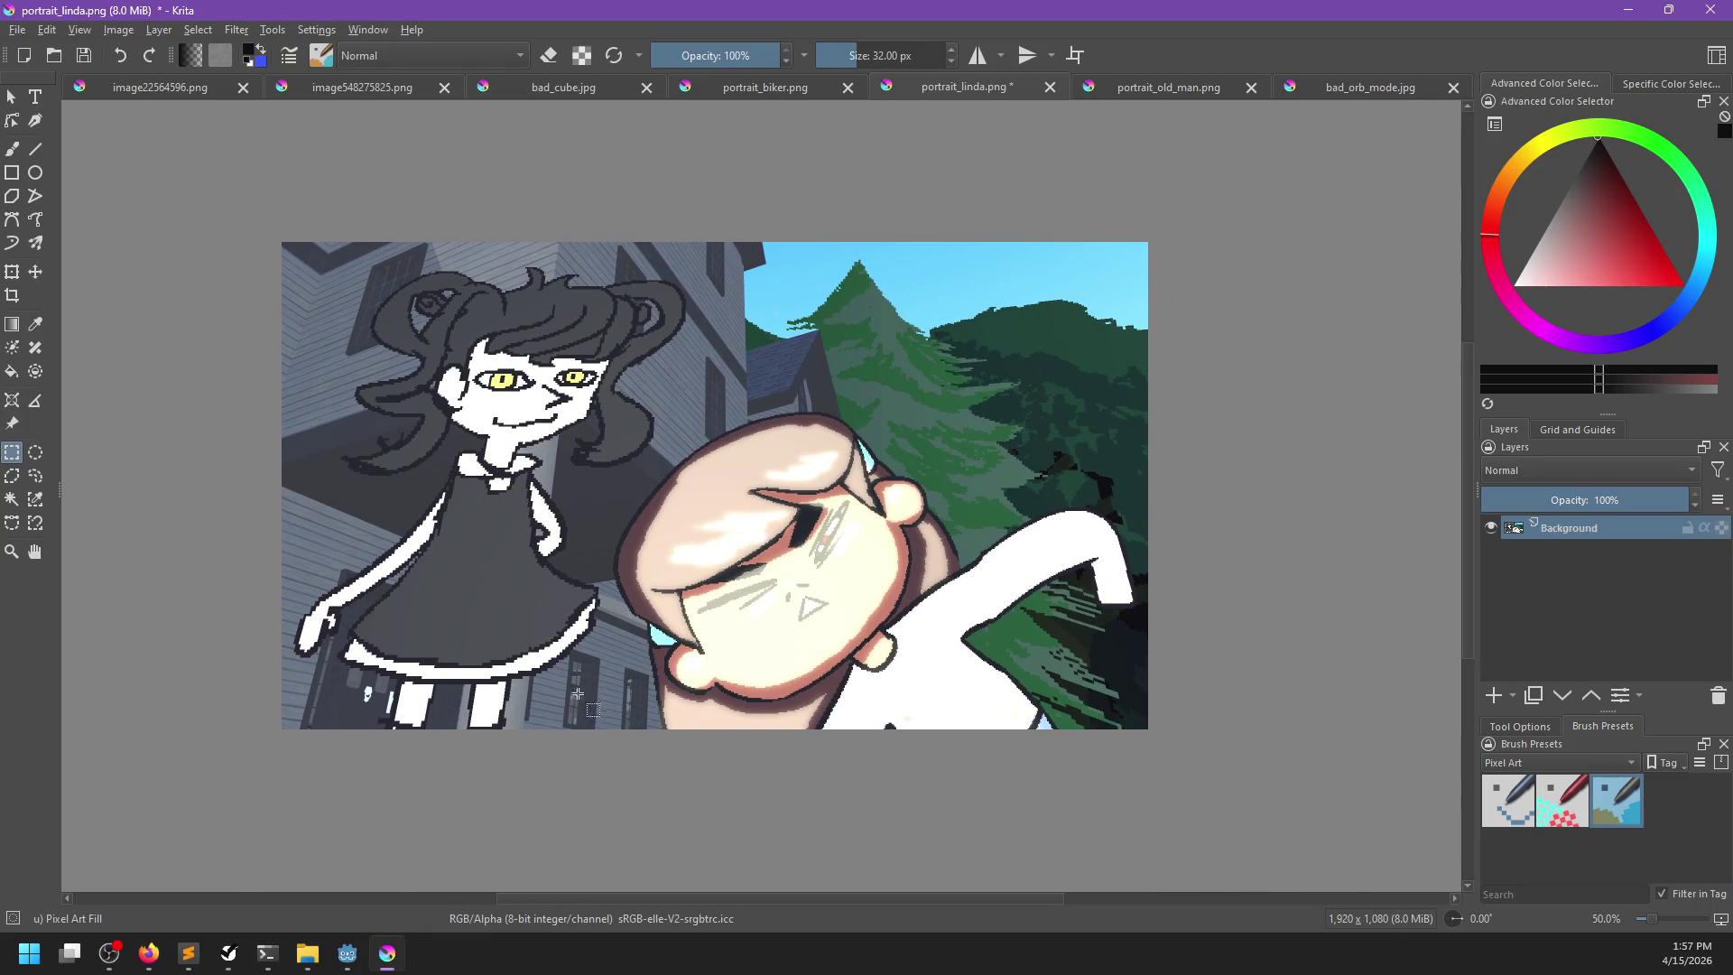
scroll(1020, 805, up, 1)
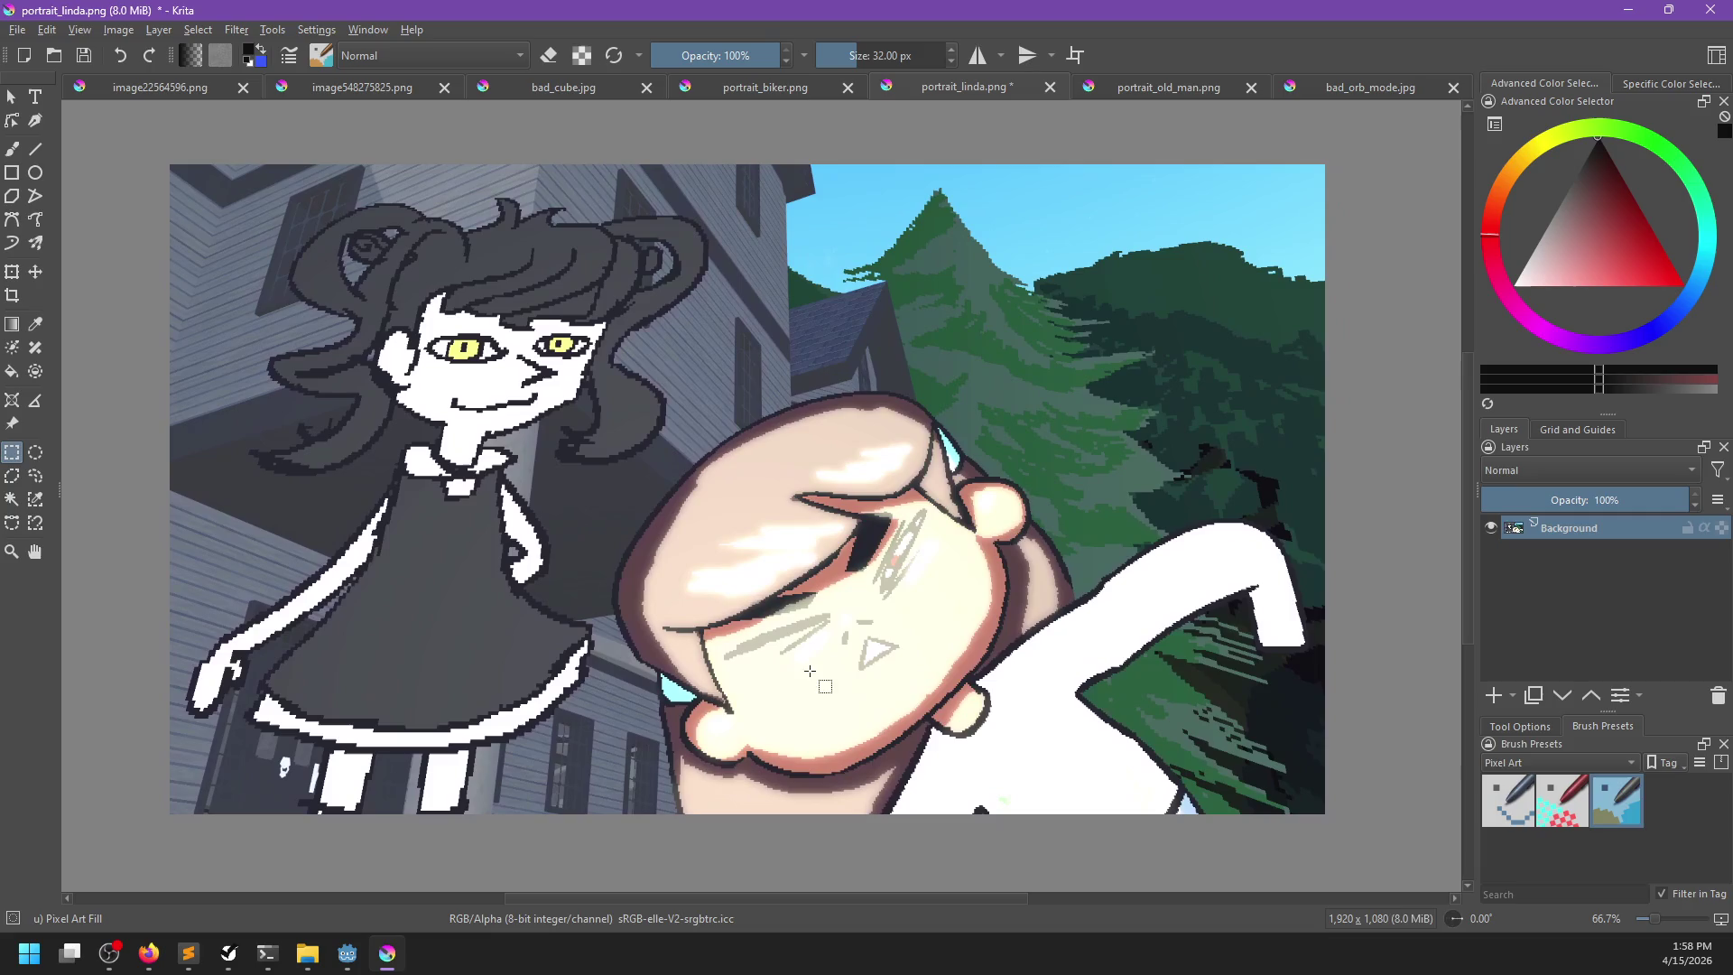
click(1658, 921)
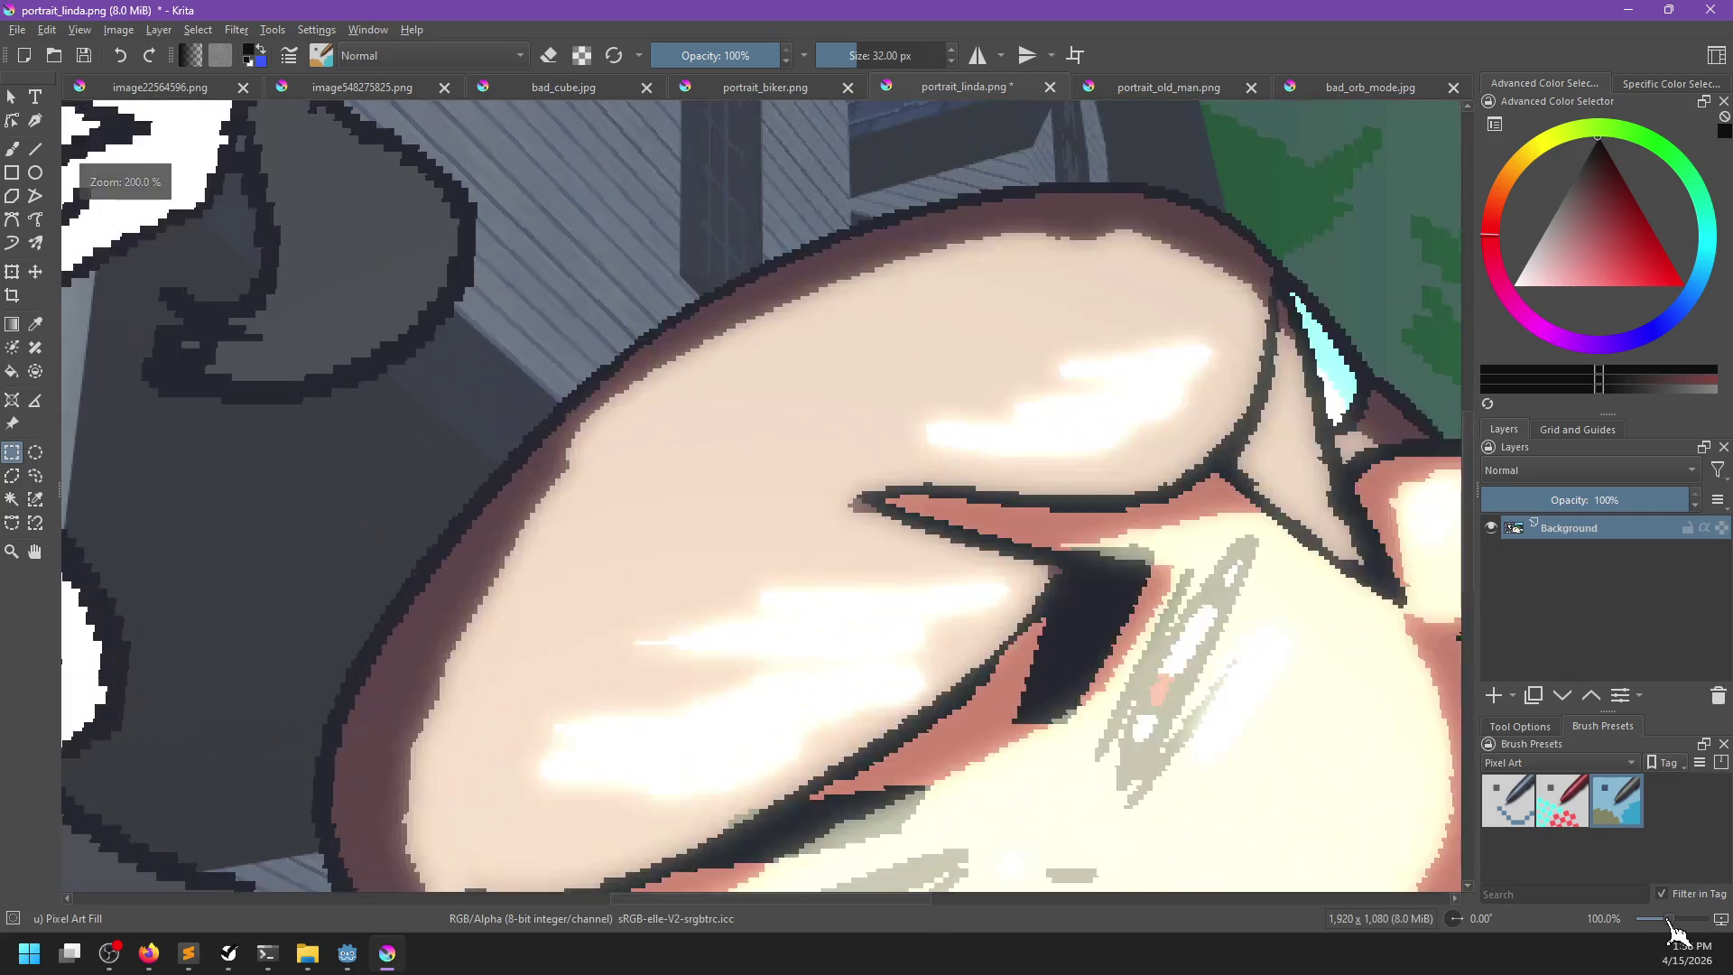
click(1659, 921)
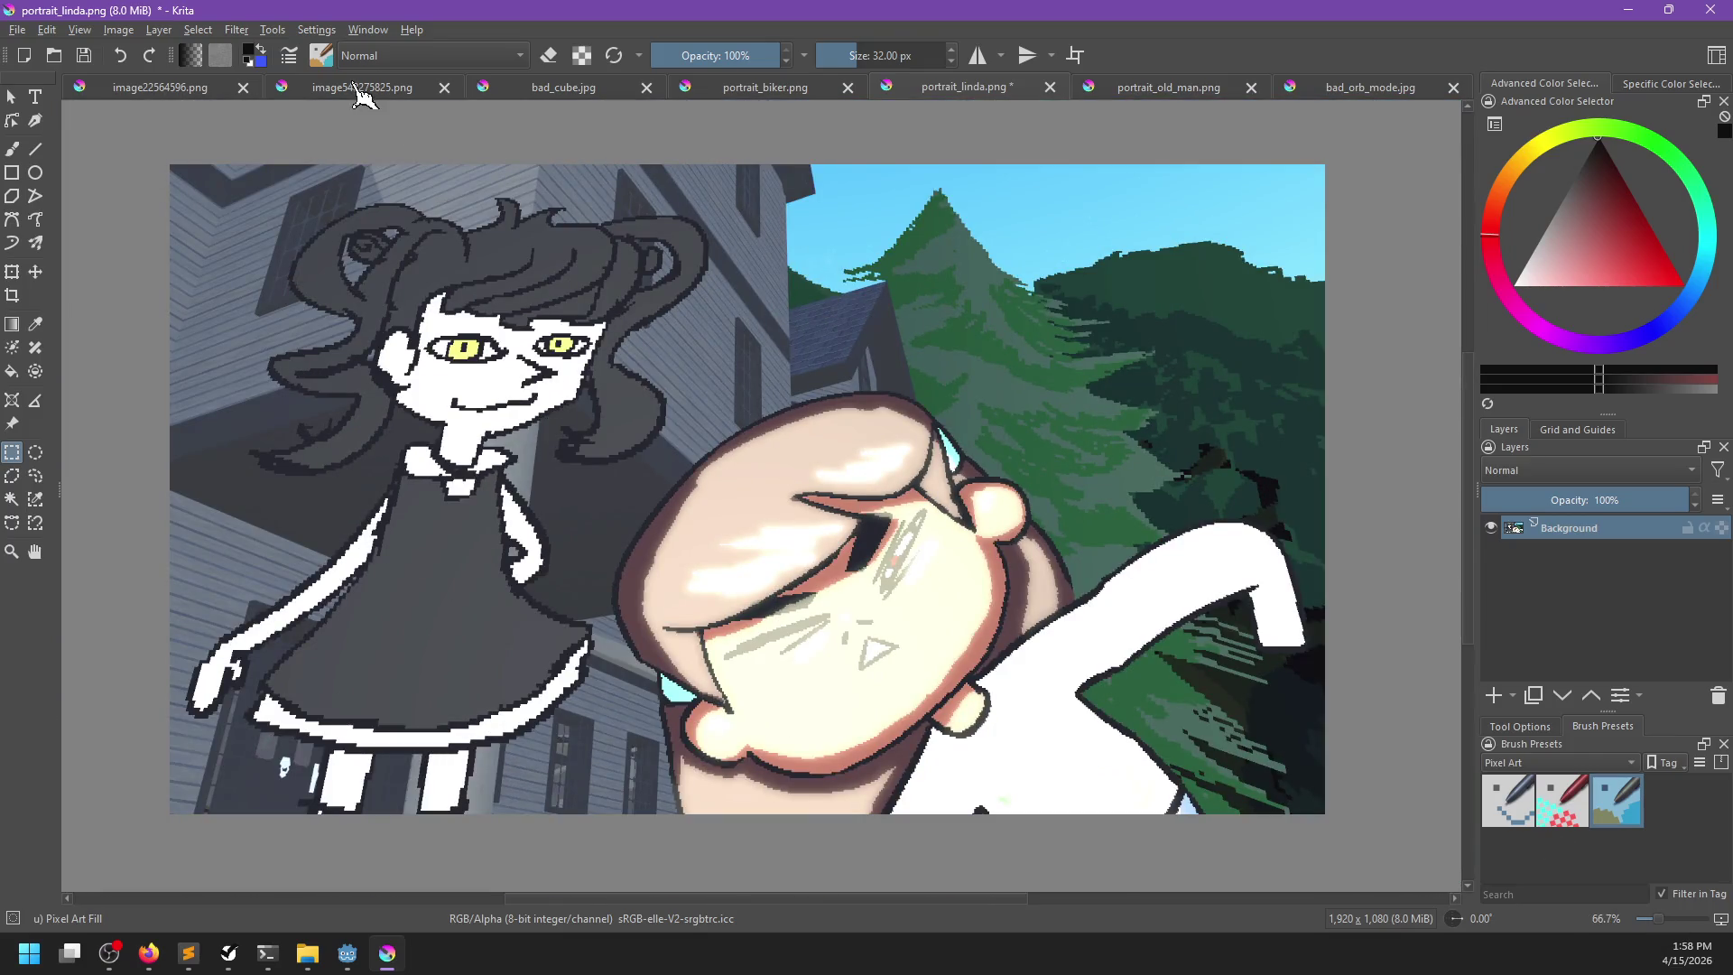
Look through the open documents: portrait_old_man, bad_cube, image548275825 and bad_orb_mode
key(ctrl+Tab)
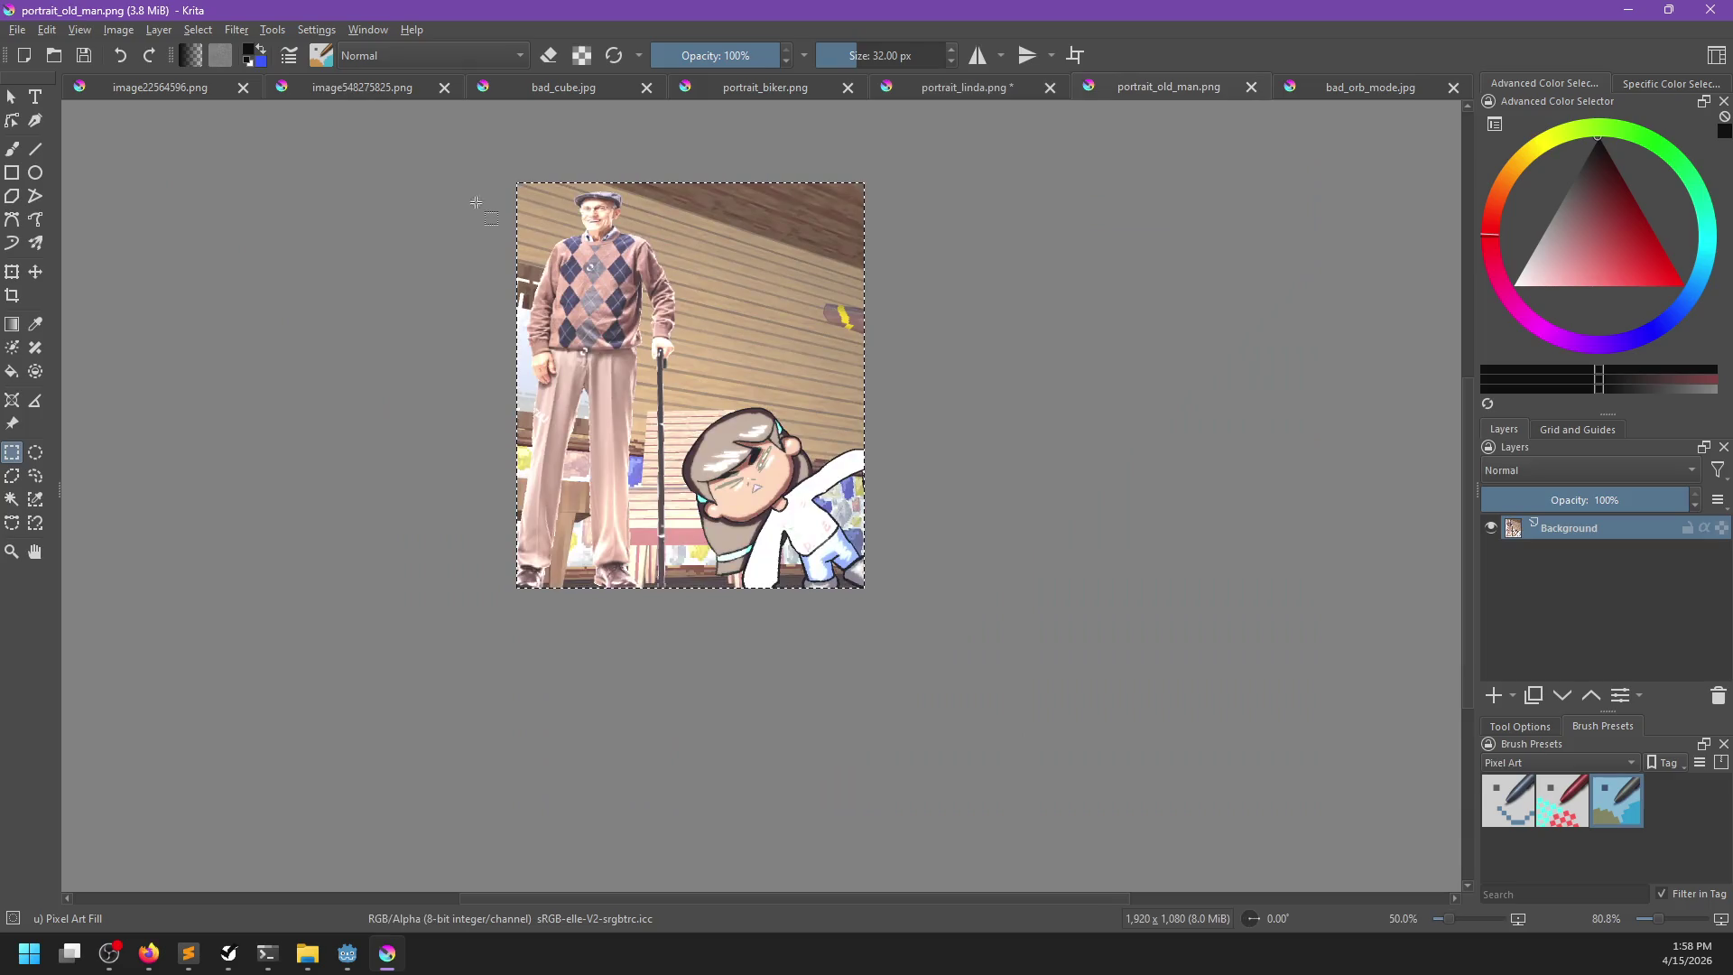
click(570, 86)
click(354, 87)
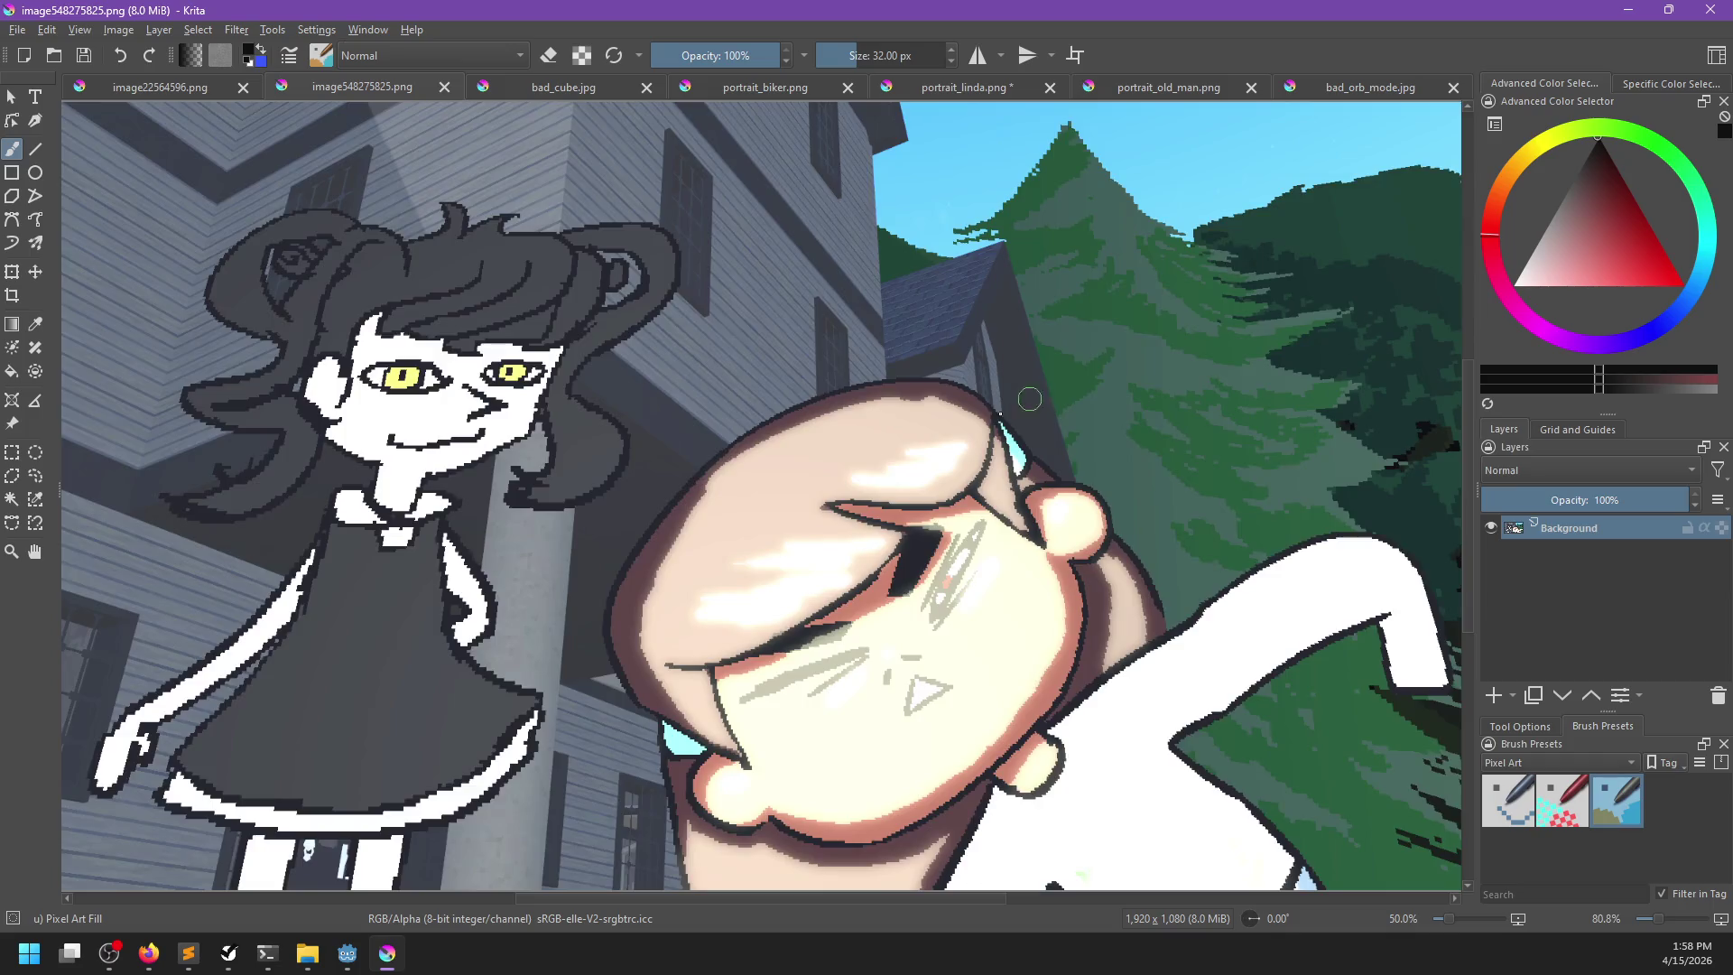
scroll(1029, 399, down, 2)
scroll(990, 377, up, 1)
scroll(991, 378, down, 1)
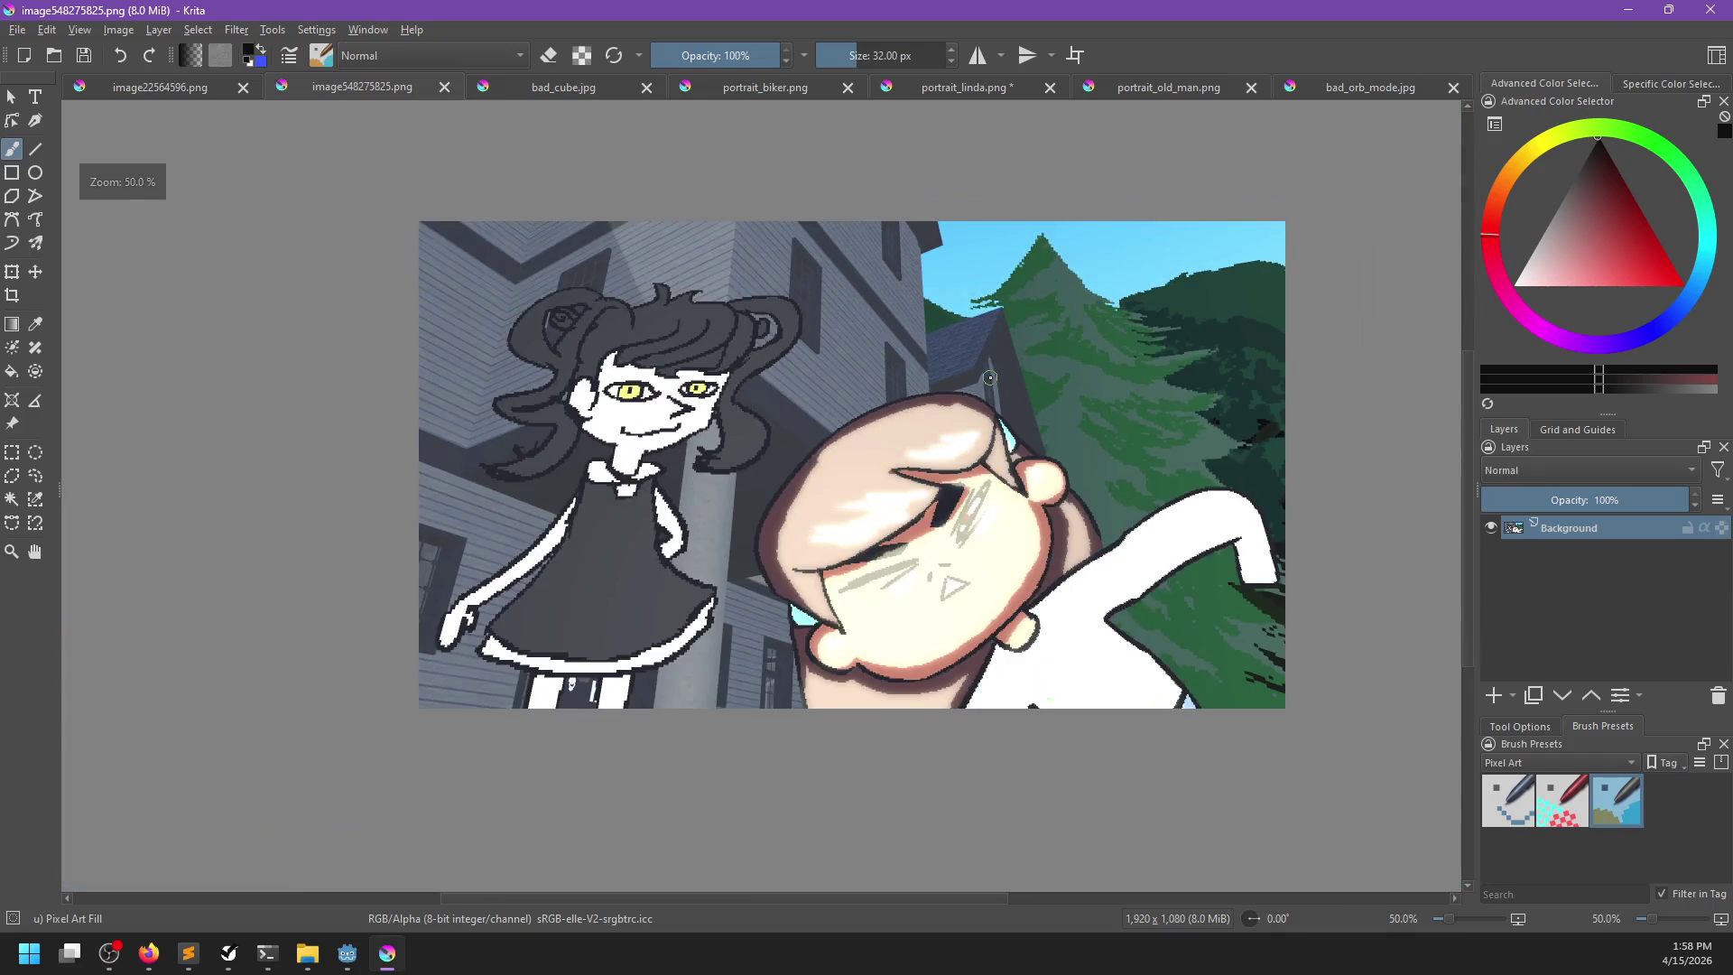
scroll(990, 377, up, 1)
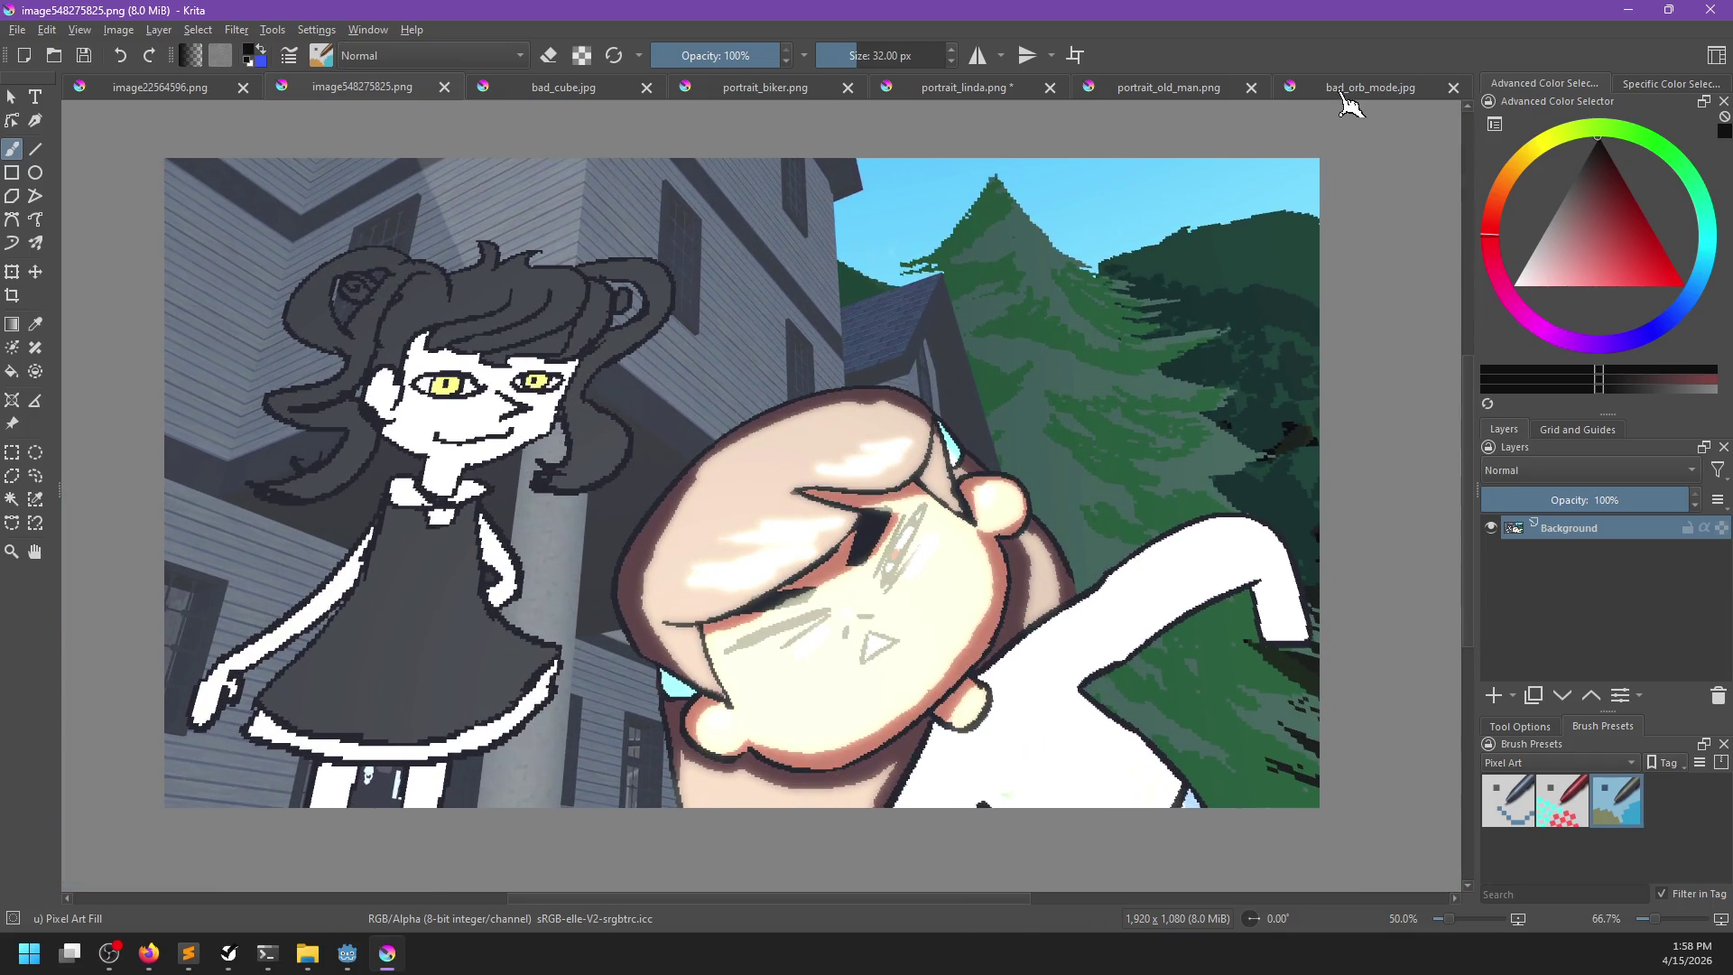
click(1343, 92)
click(1119, 94)
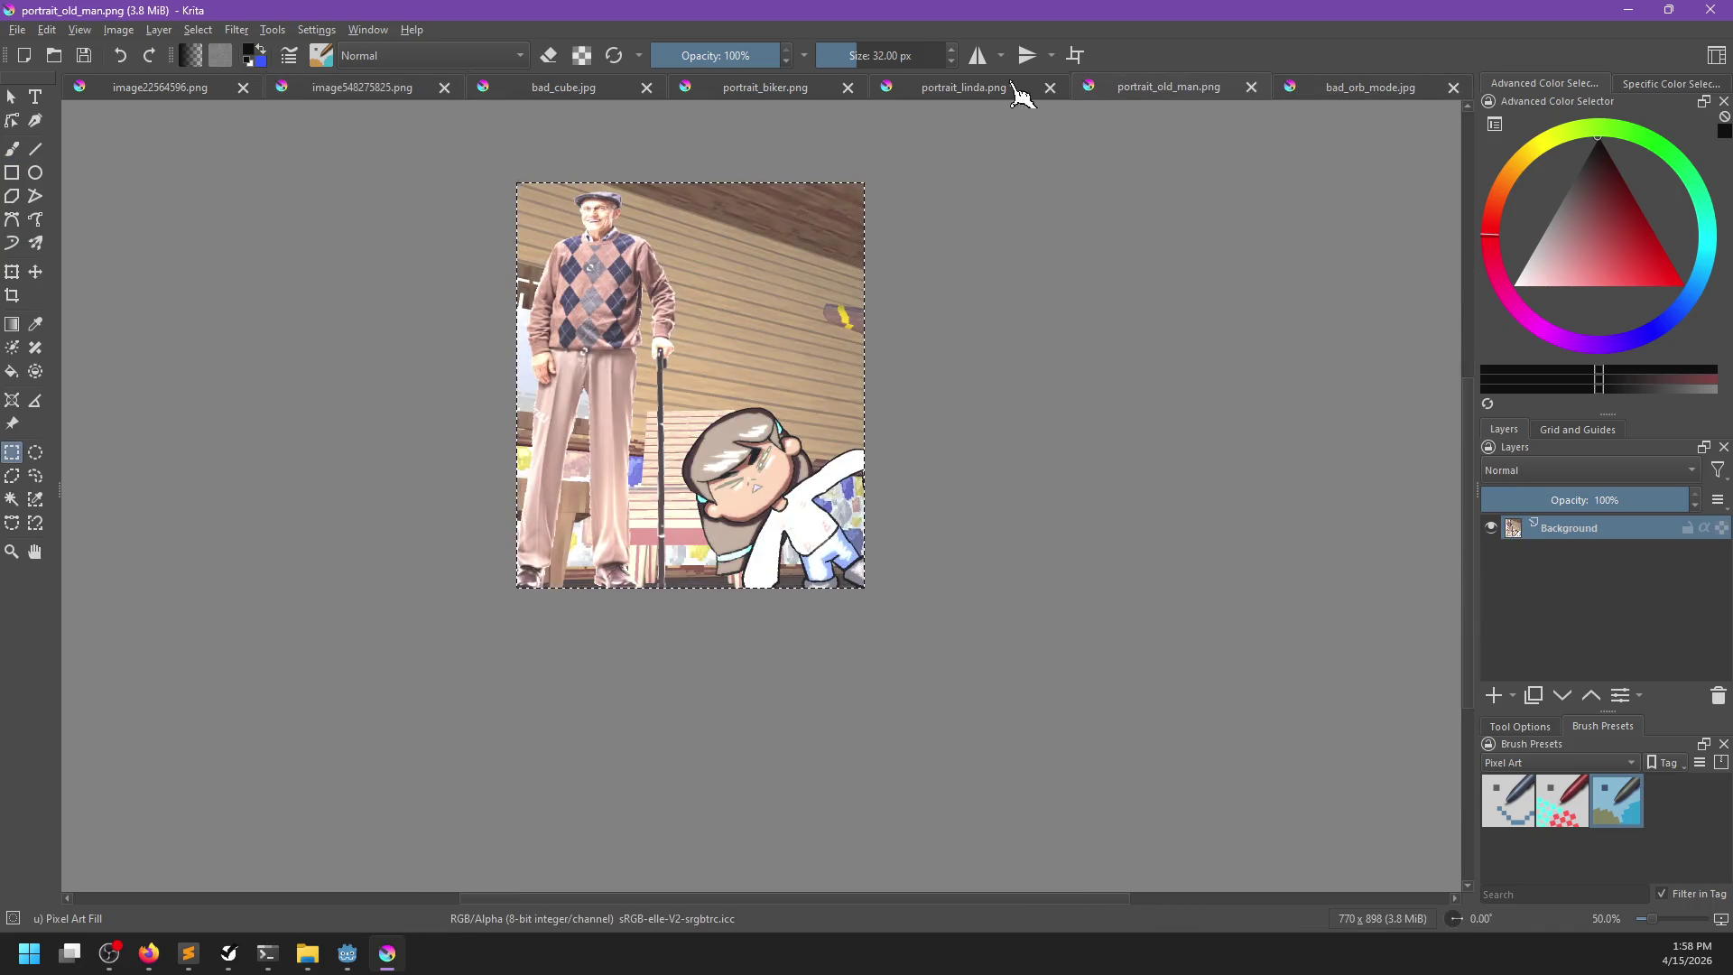
Move portrait_linda.png to third place and finish on image548275825.png
drag(1020, 94, 586, 90)
click(354, 95)
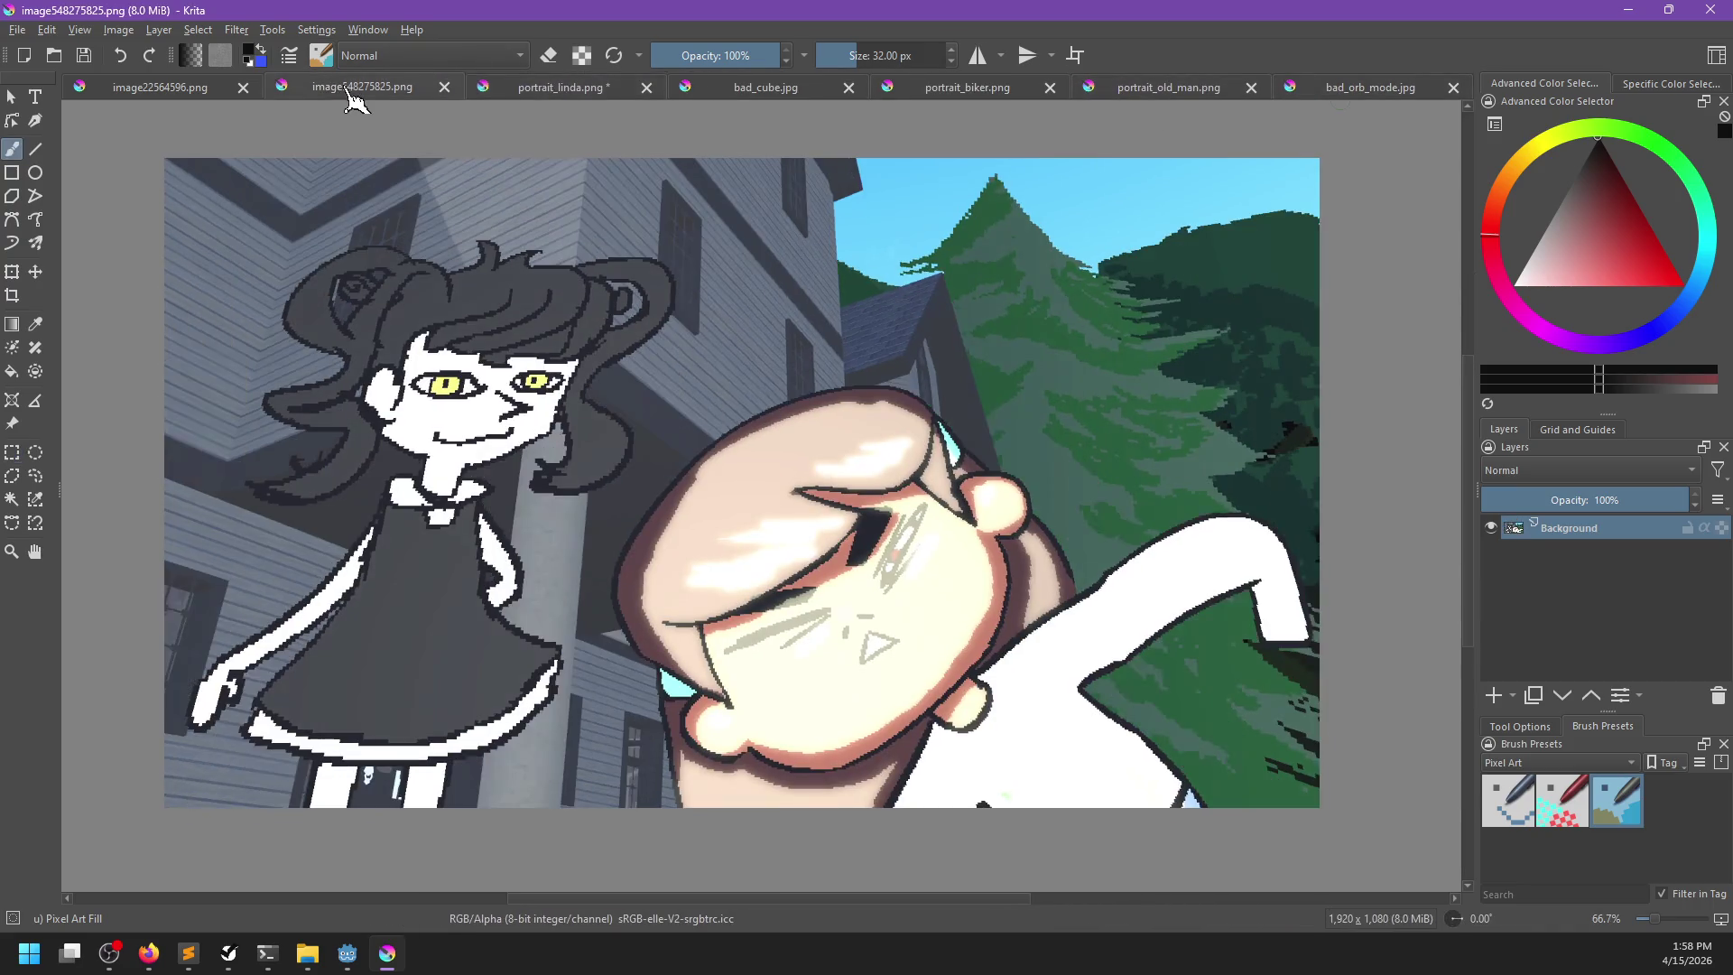
click(538, 96)
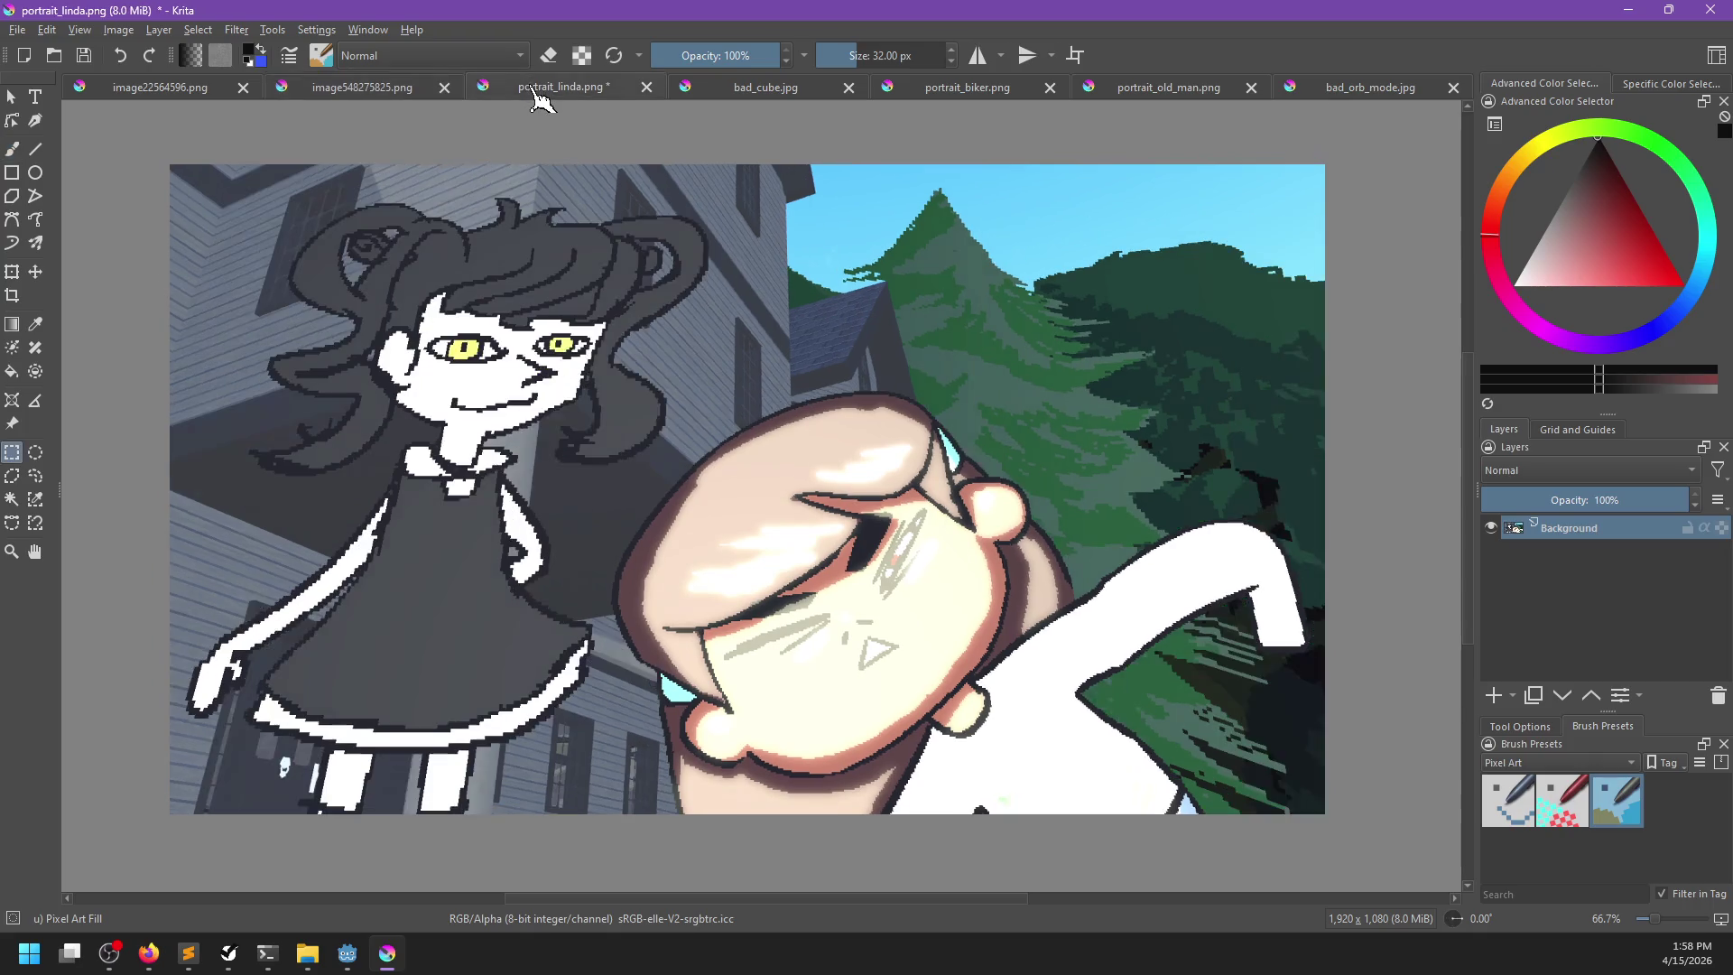
click(390, 95)
click(540, 94)
click(378, 94)
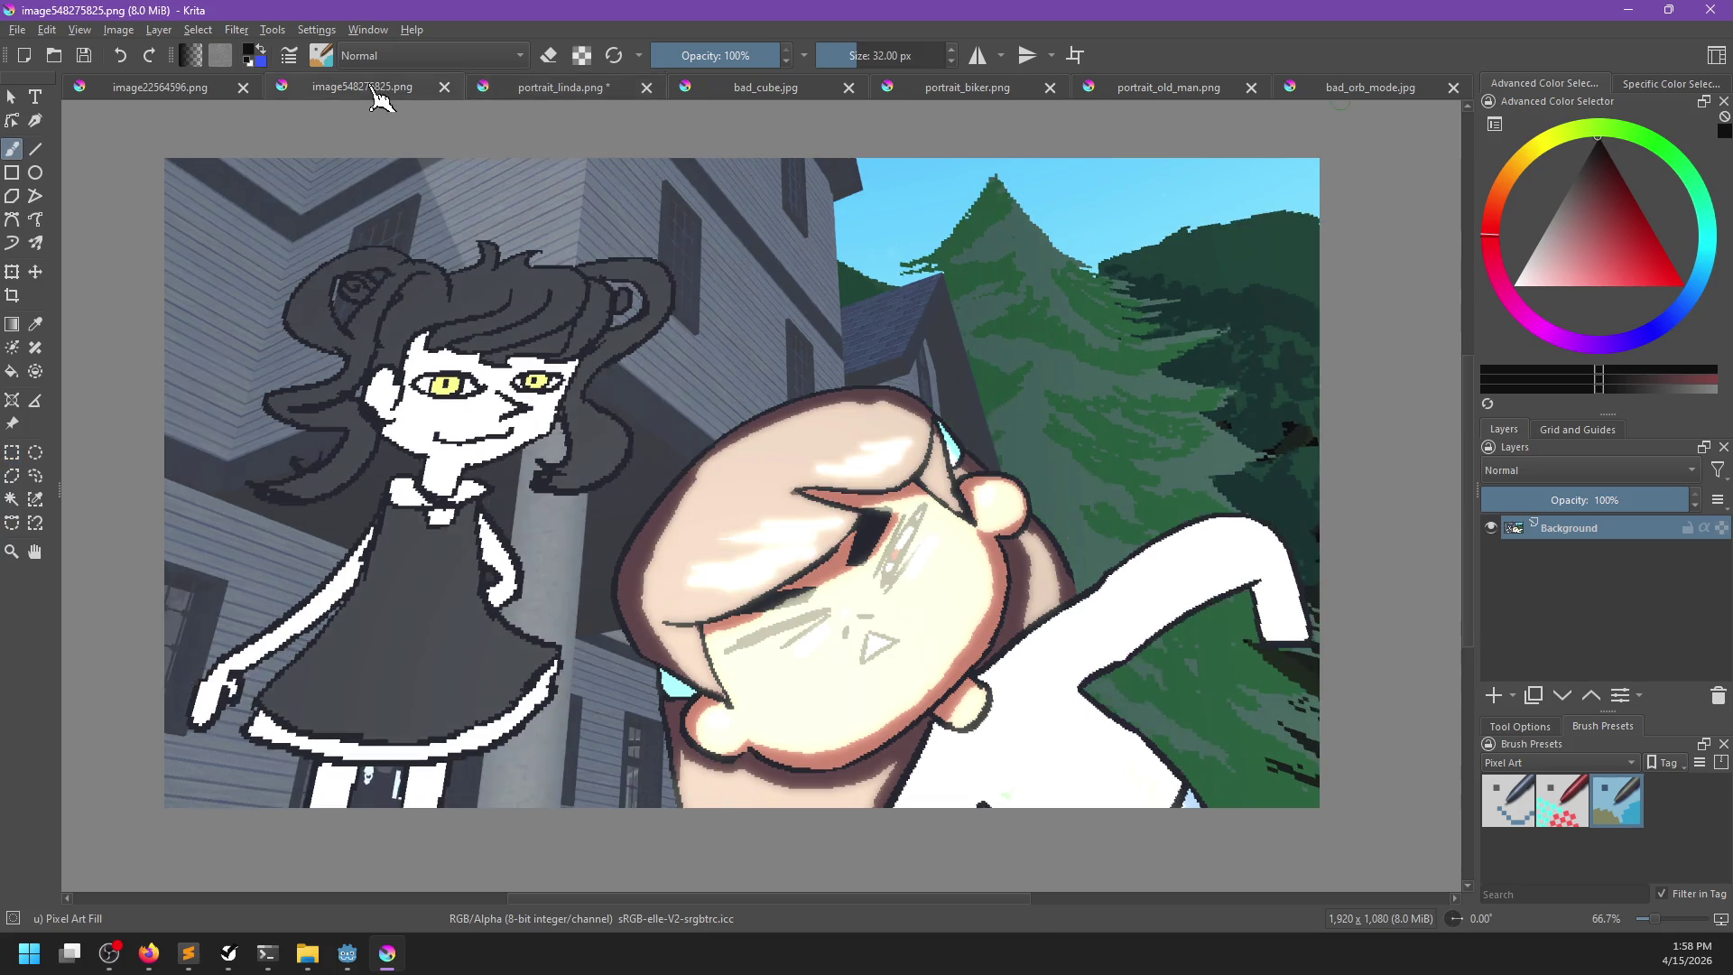
Close image548275825.png and save portrait_linda.png as PNG
click(445, 86)
key(ctrl+s)
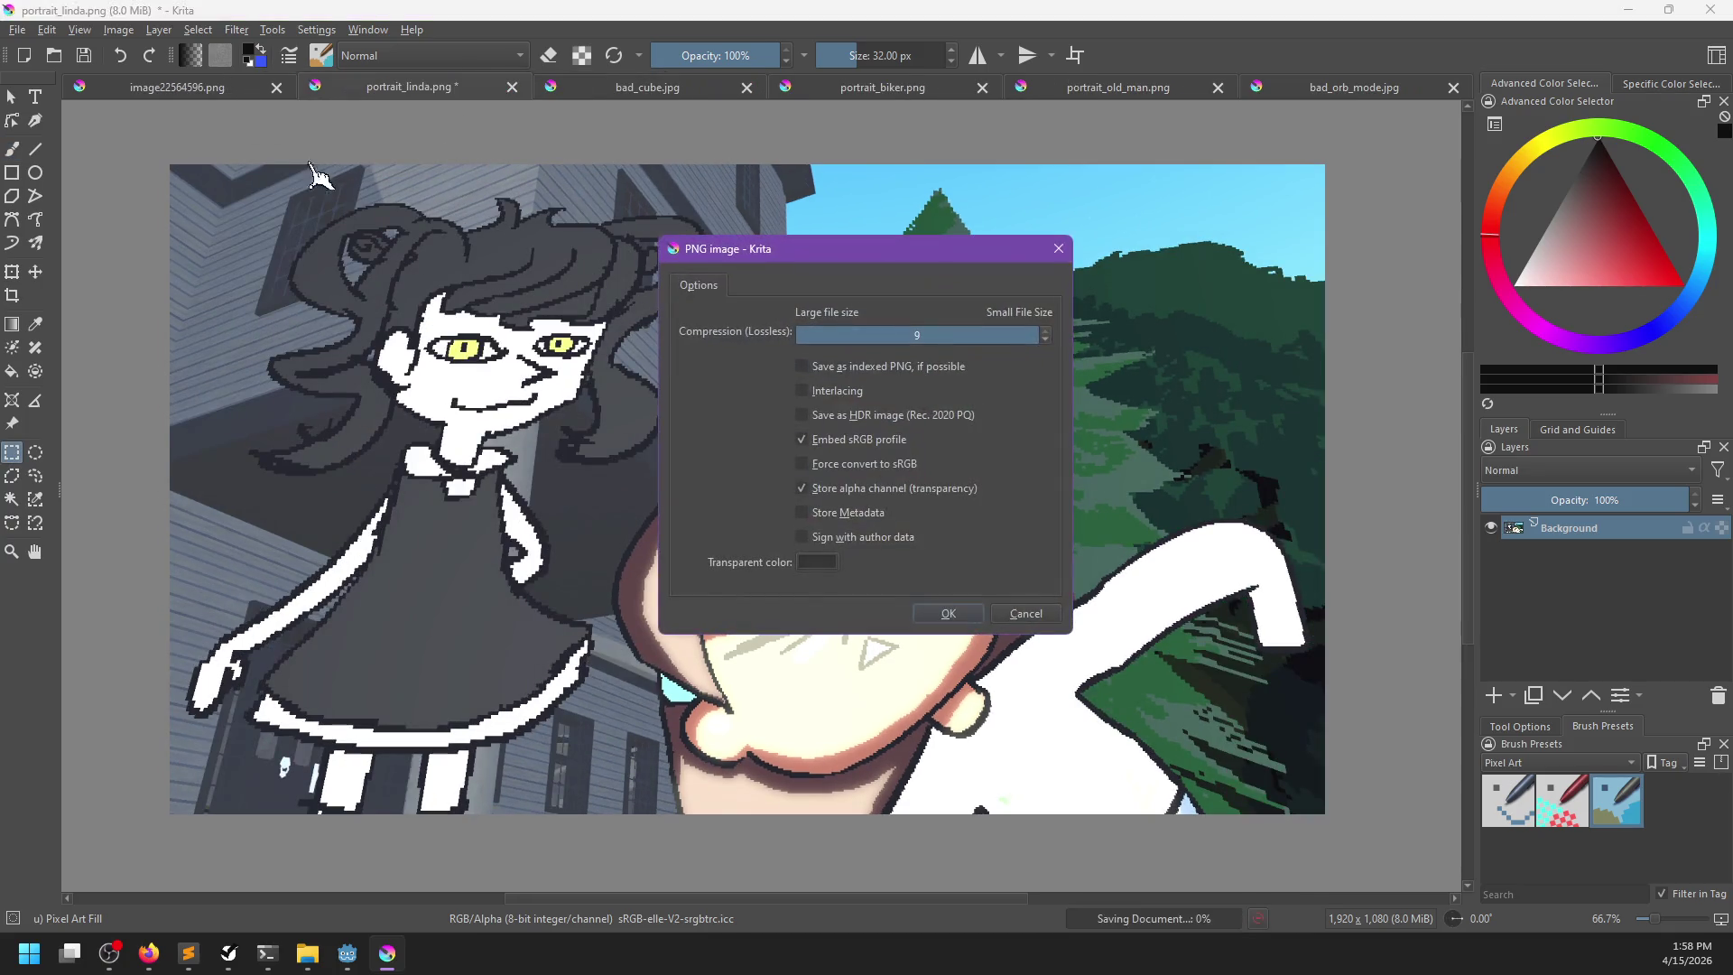
click(975, 621)
Save image22564596 under the new name portrait_rat.png
click(220, 90)
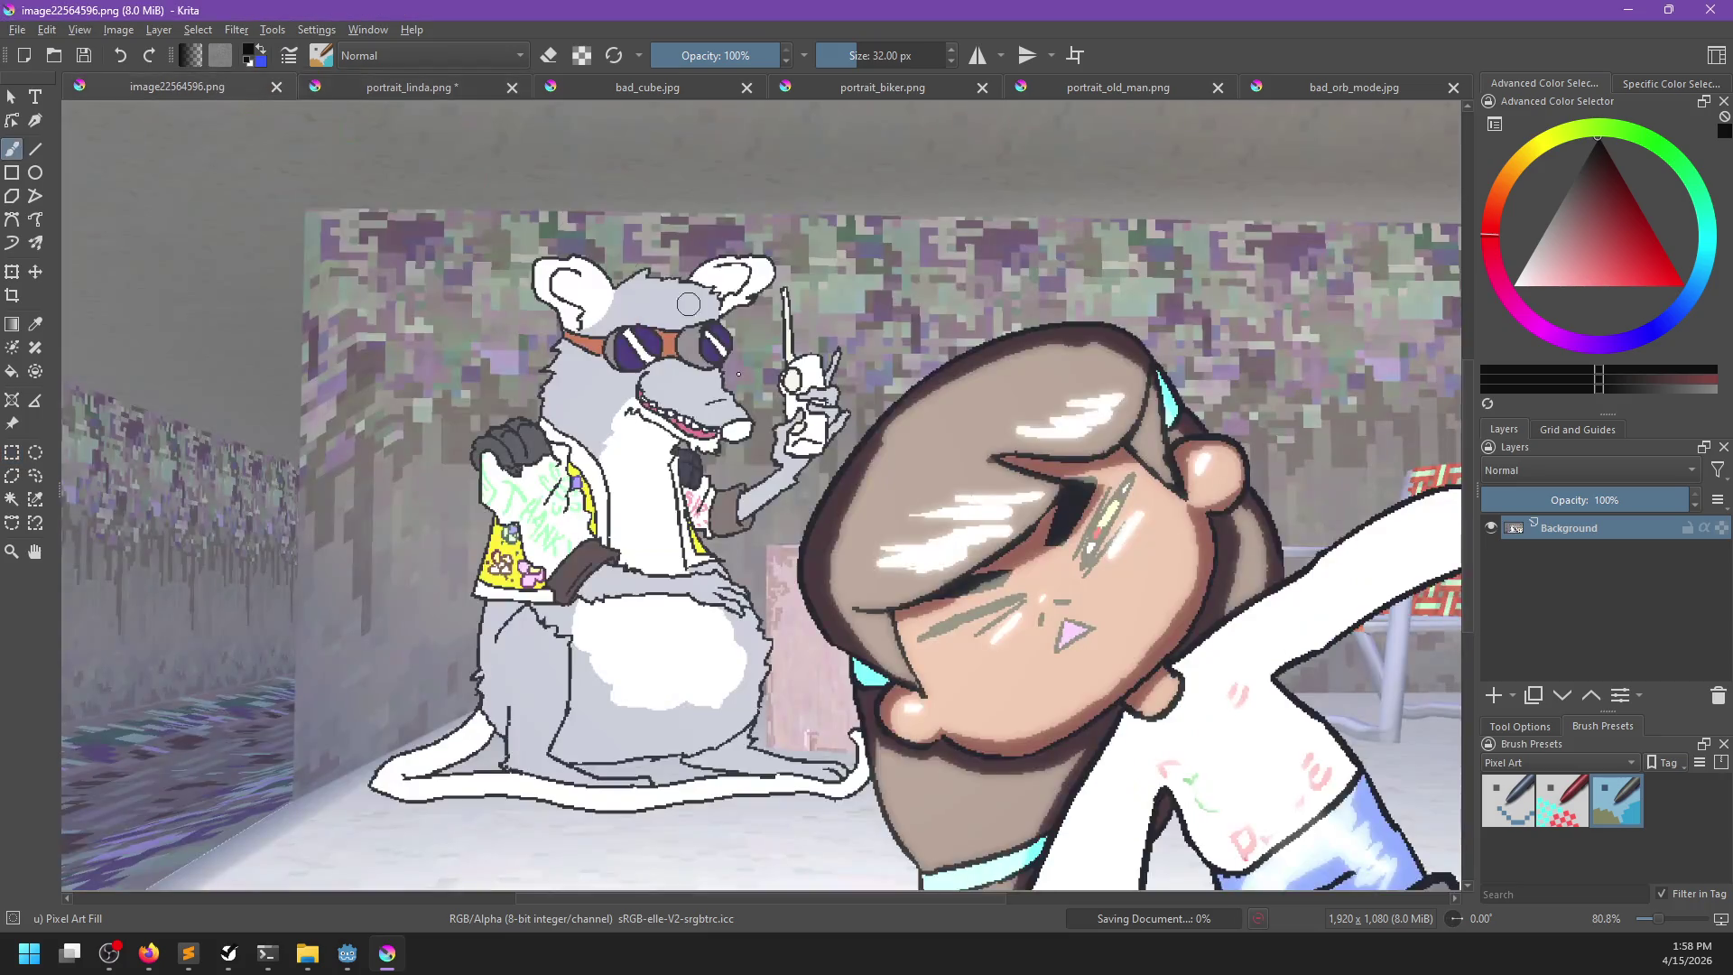
key(ctrl+shift+s)
text(portra)
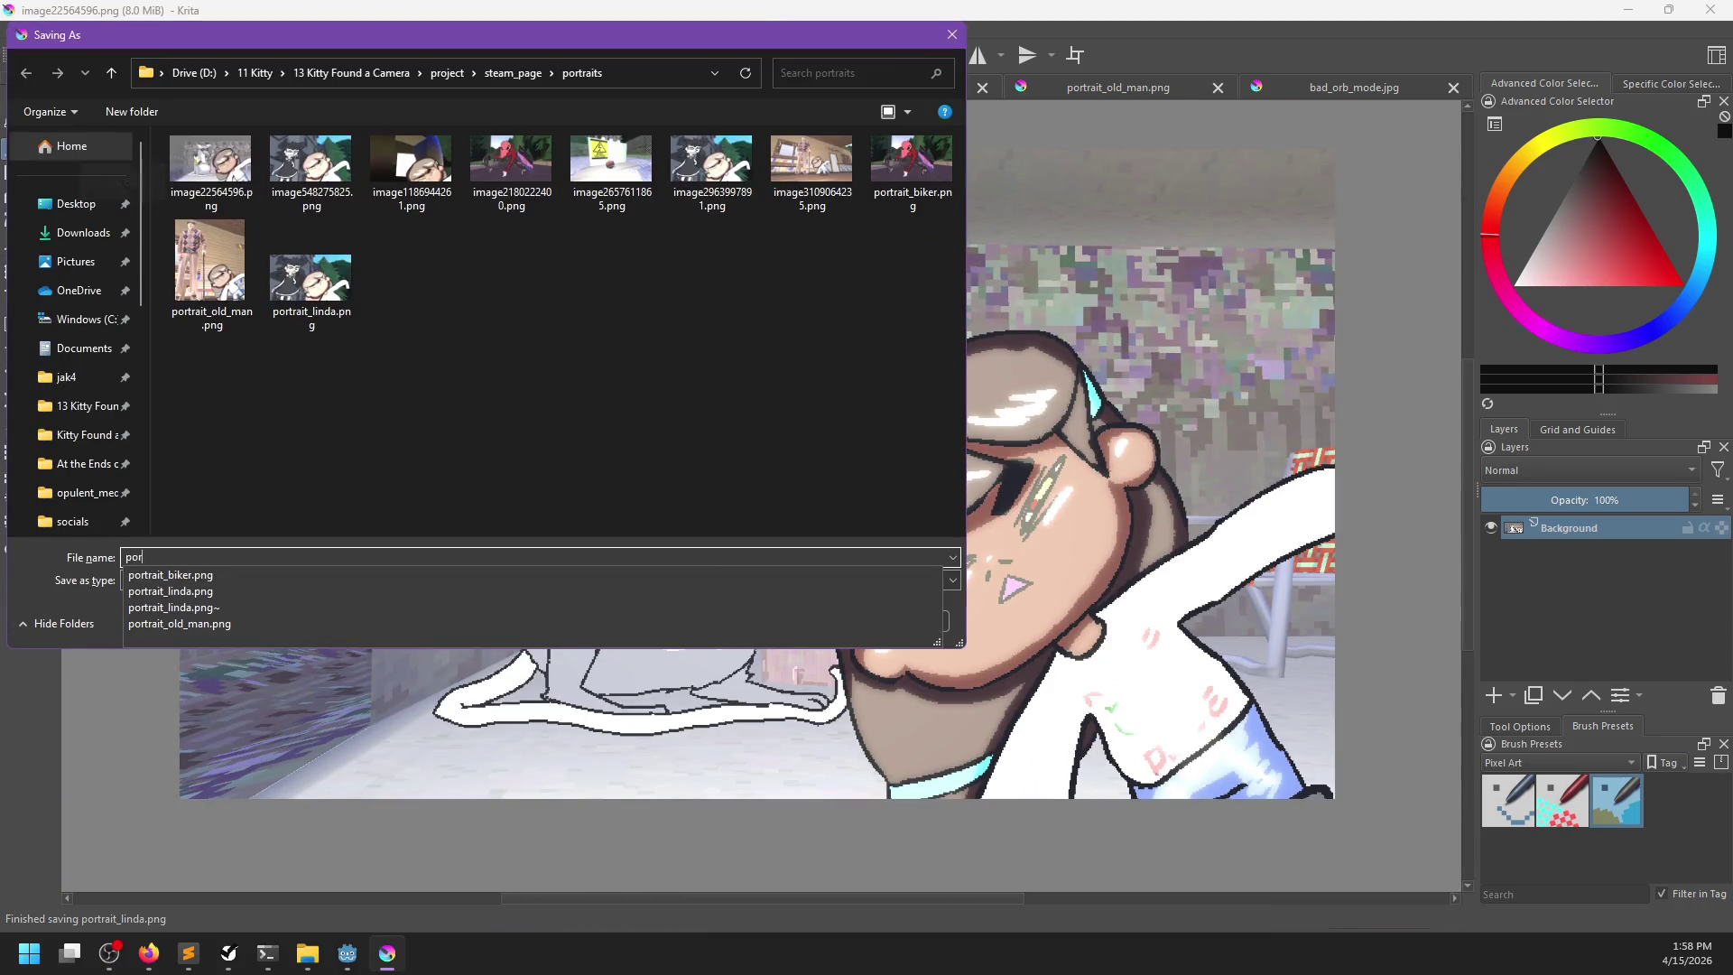
text(rat)
key(Return)
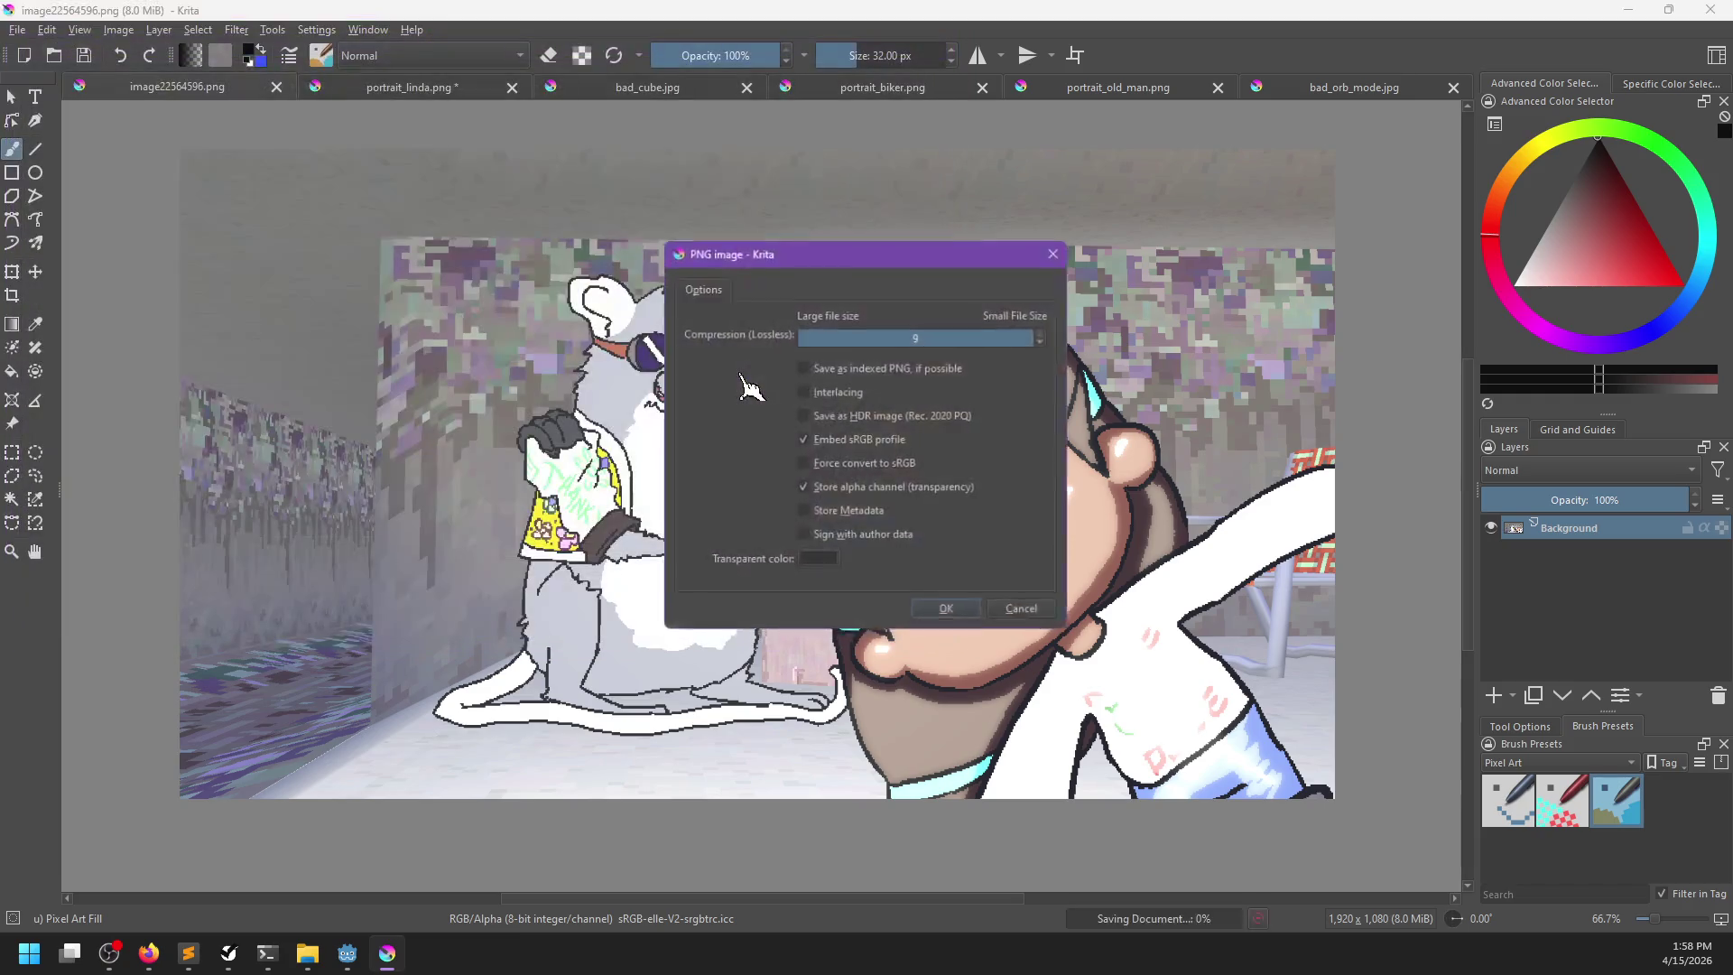
key(Return)
mouse_move(308, 953)
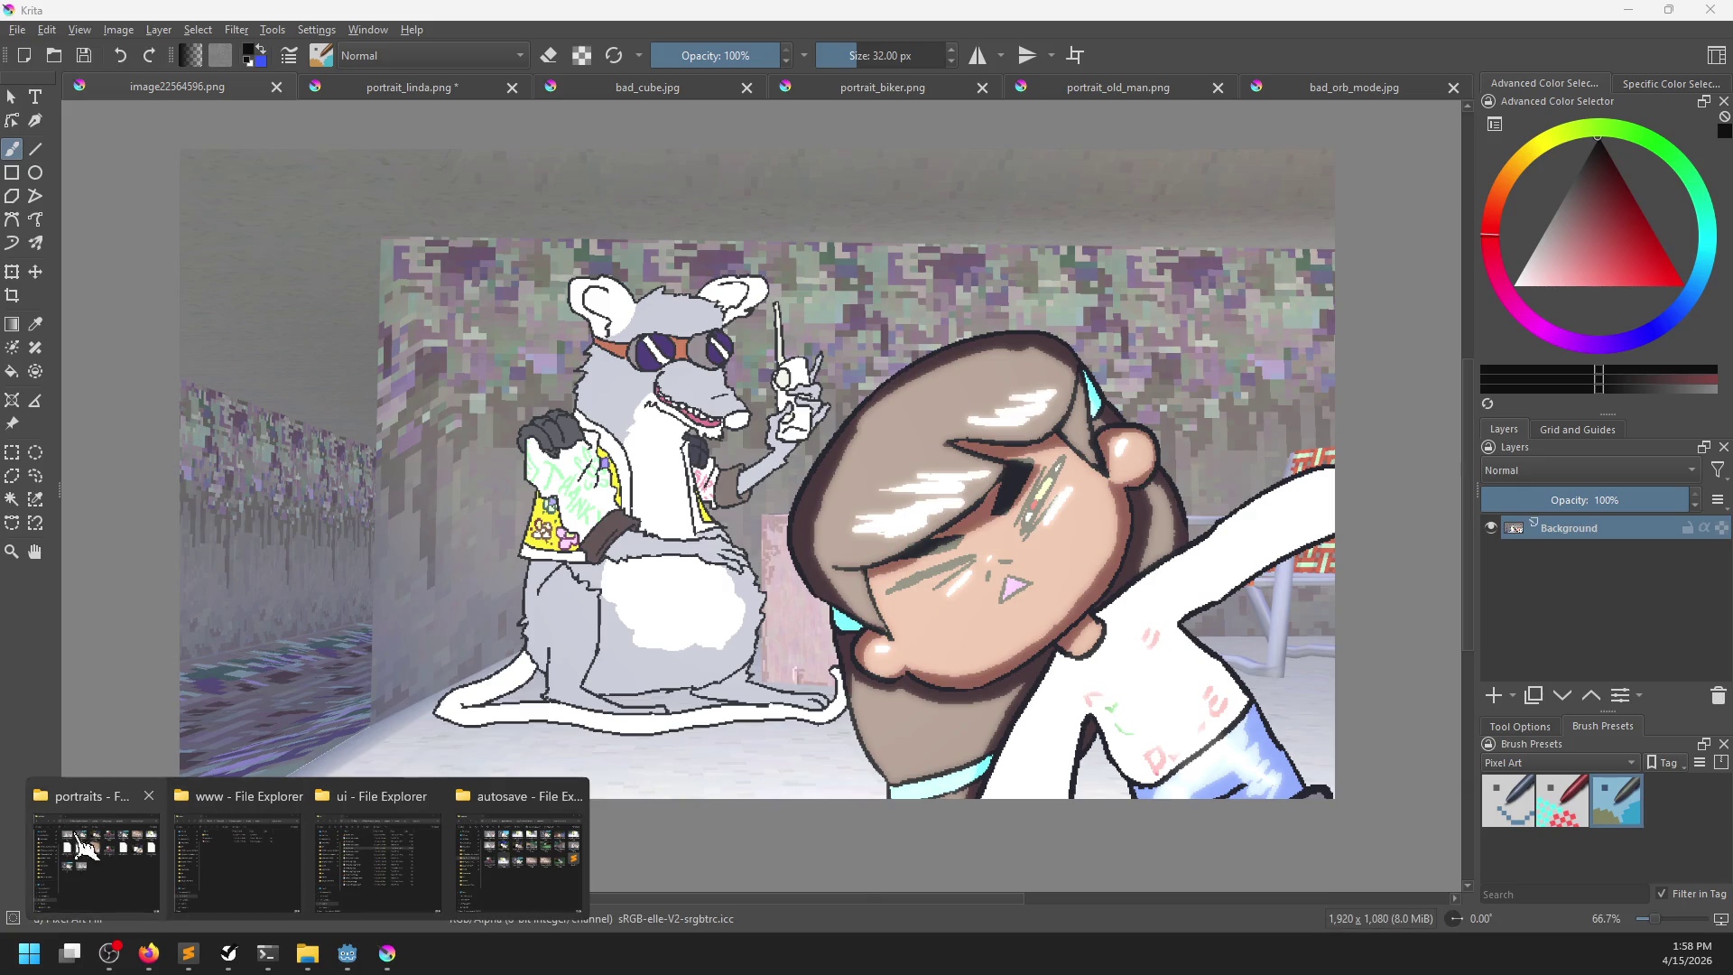
Delete the three ~ backup files from the portraits folder
click(97, 858)
click(854, 424)
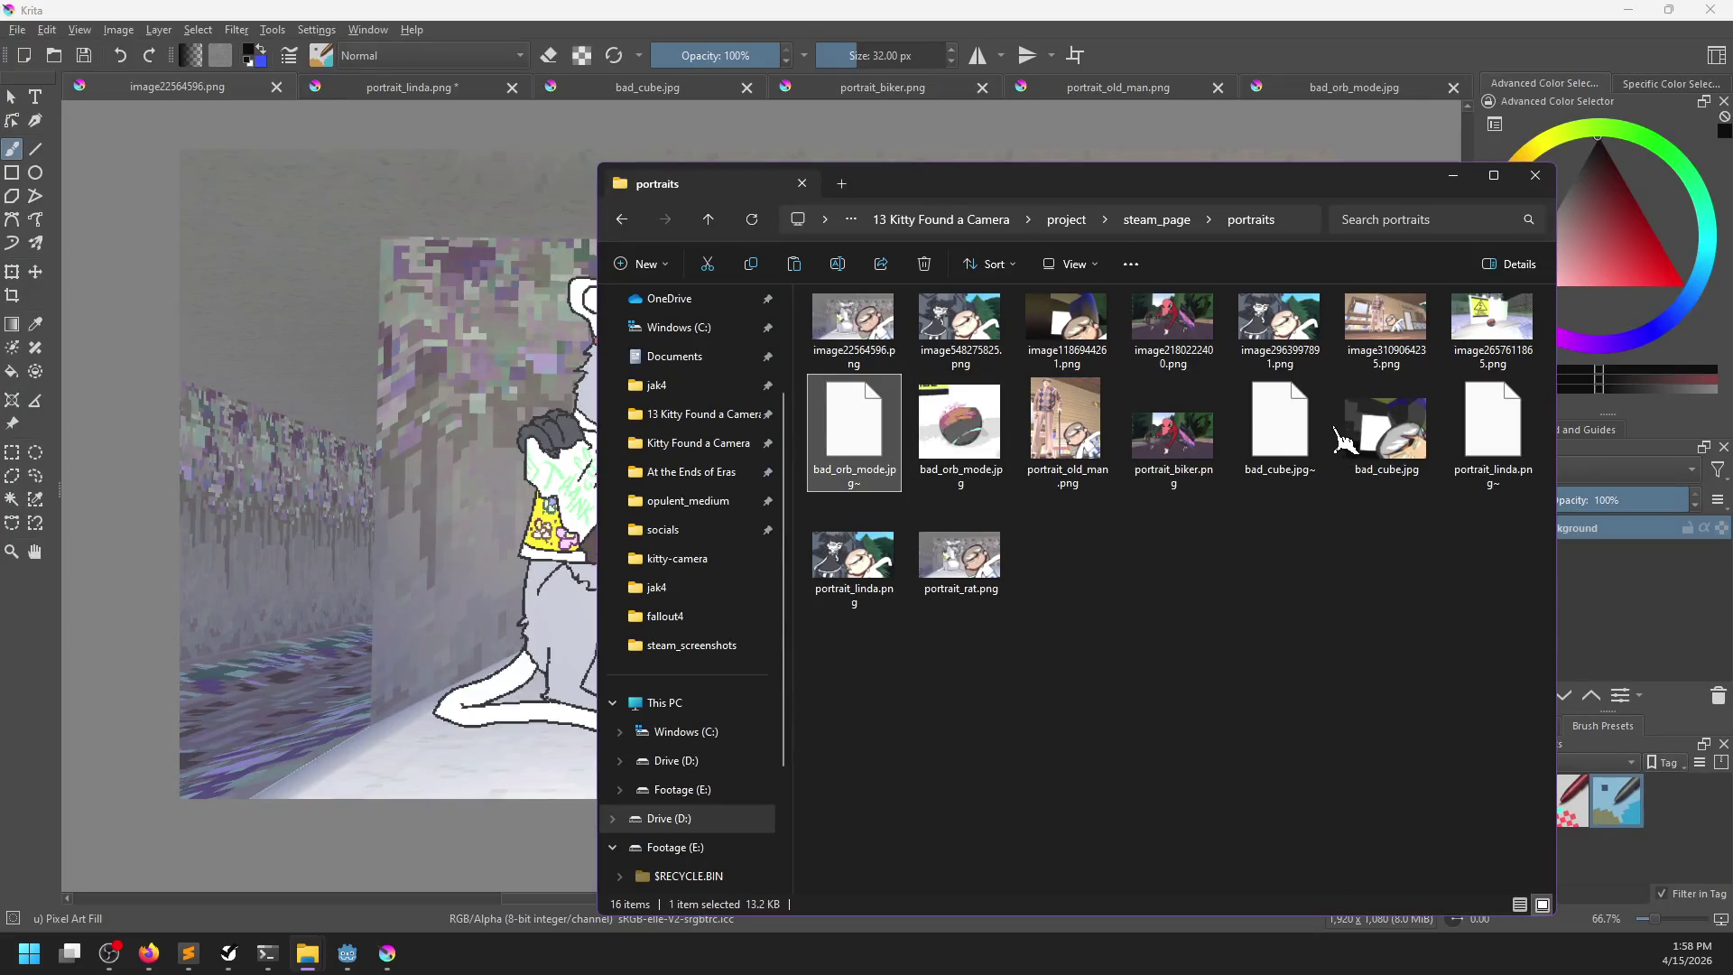
ctrl+click(1280, 424)
ctrl+click(1490, 433)
key(Delete)
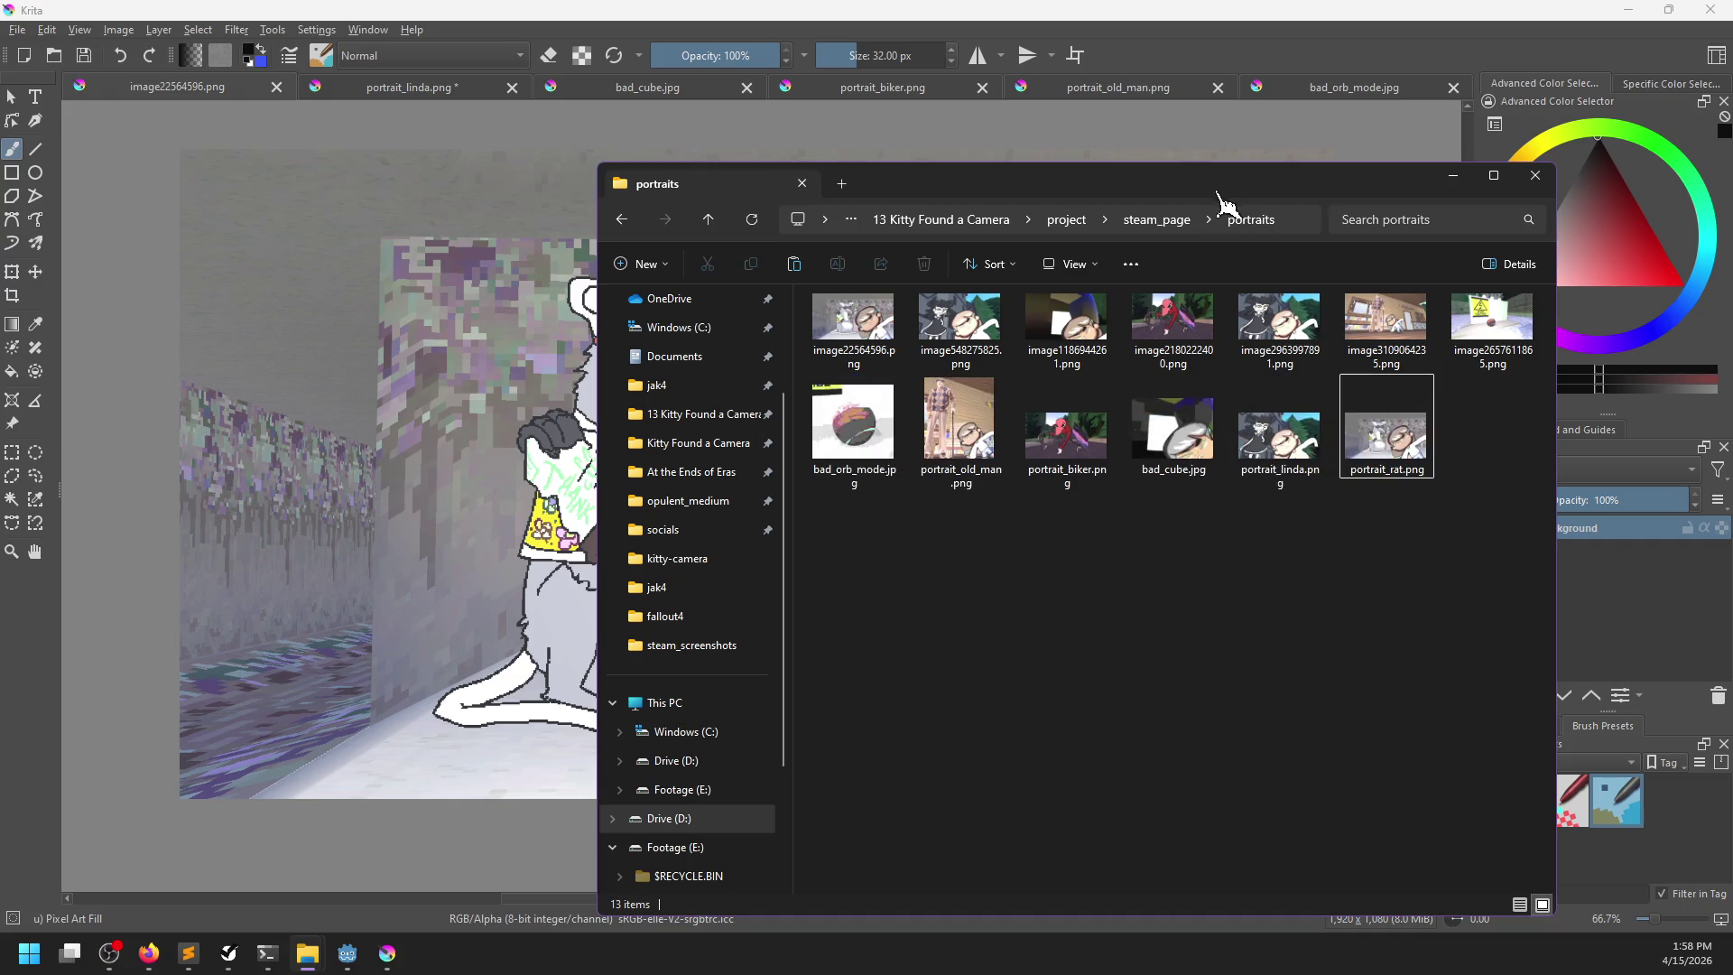
Rename the portraits folder to desc_images
click(1157, 220)
right_click(856, 374)
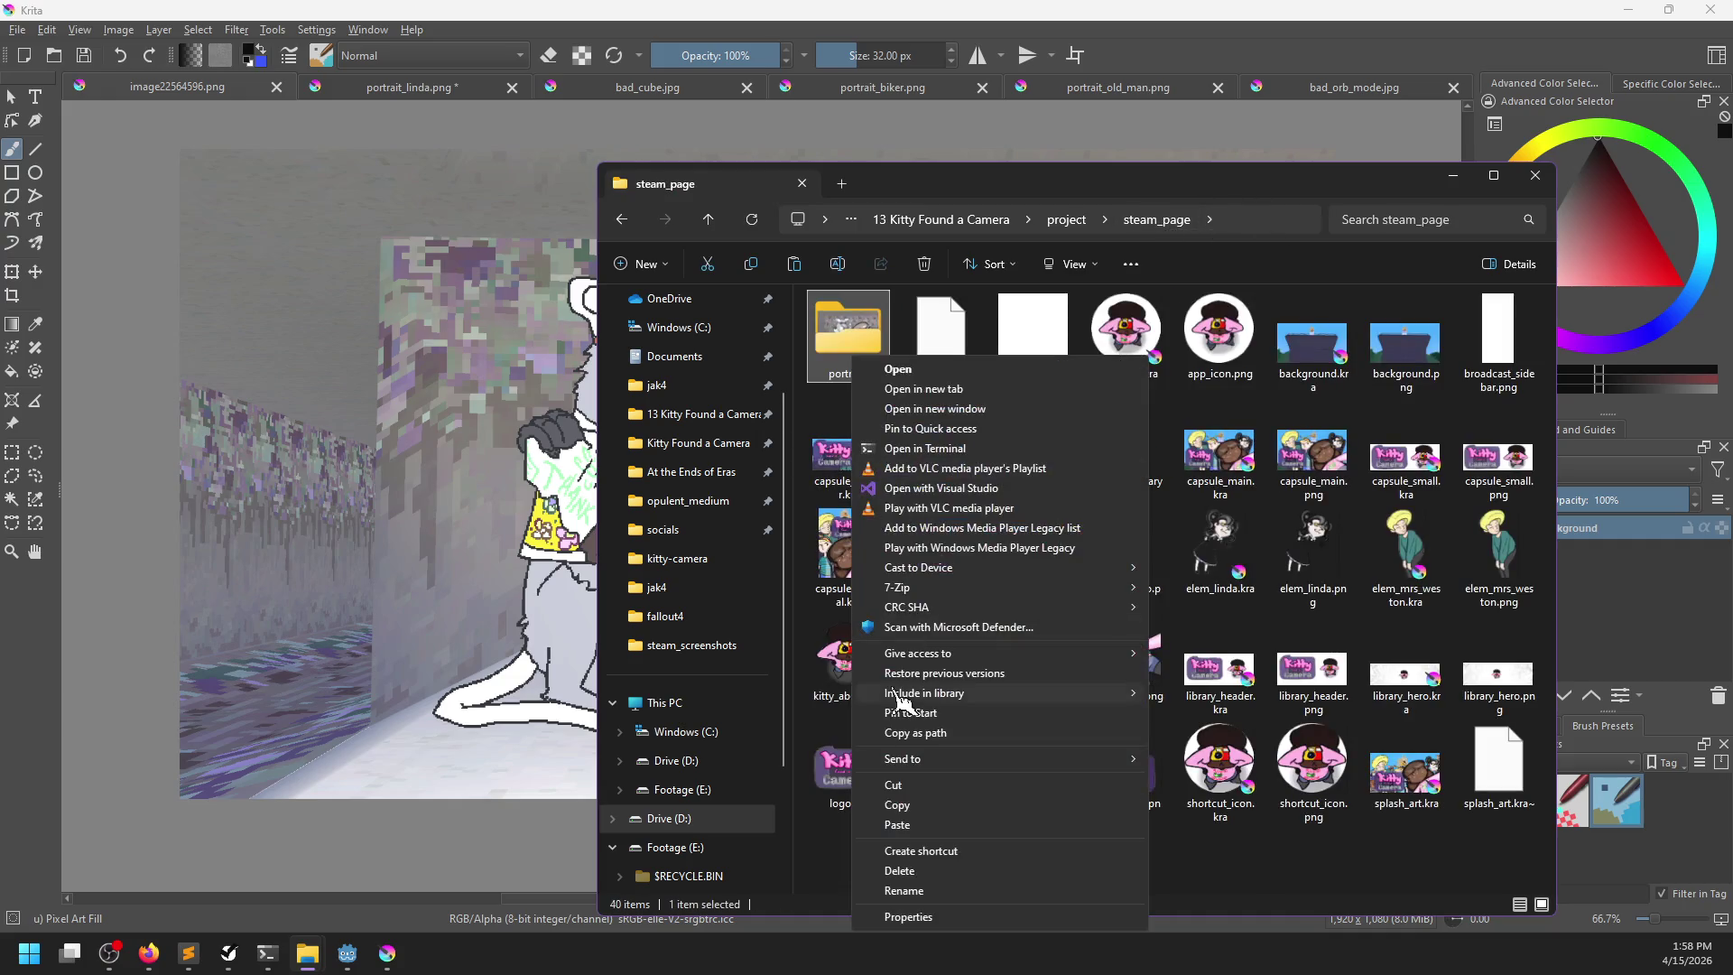
click(903, 891)
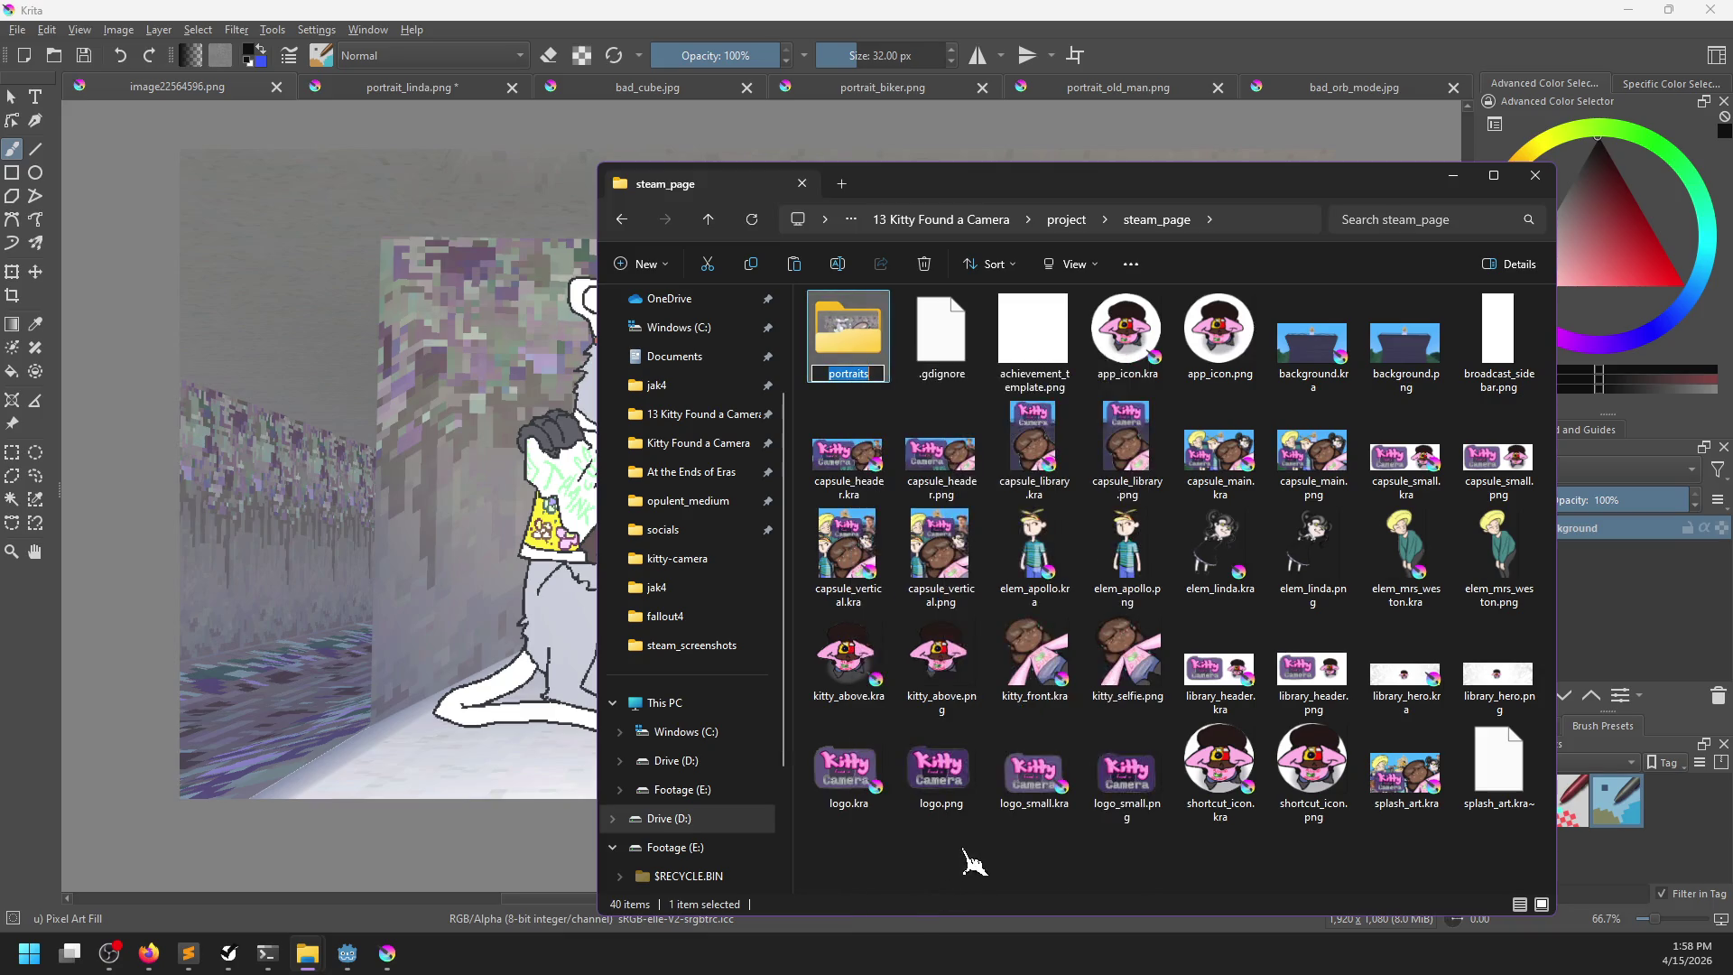
text(desc_)
text(images)
key(Return)
Delete the seven numbered image*.png screenshots inside desc_images
double_click(848, 338)
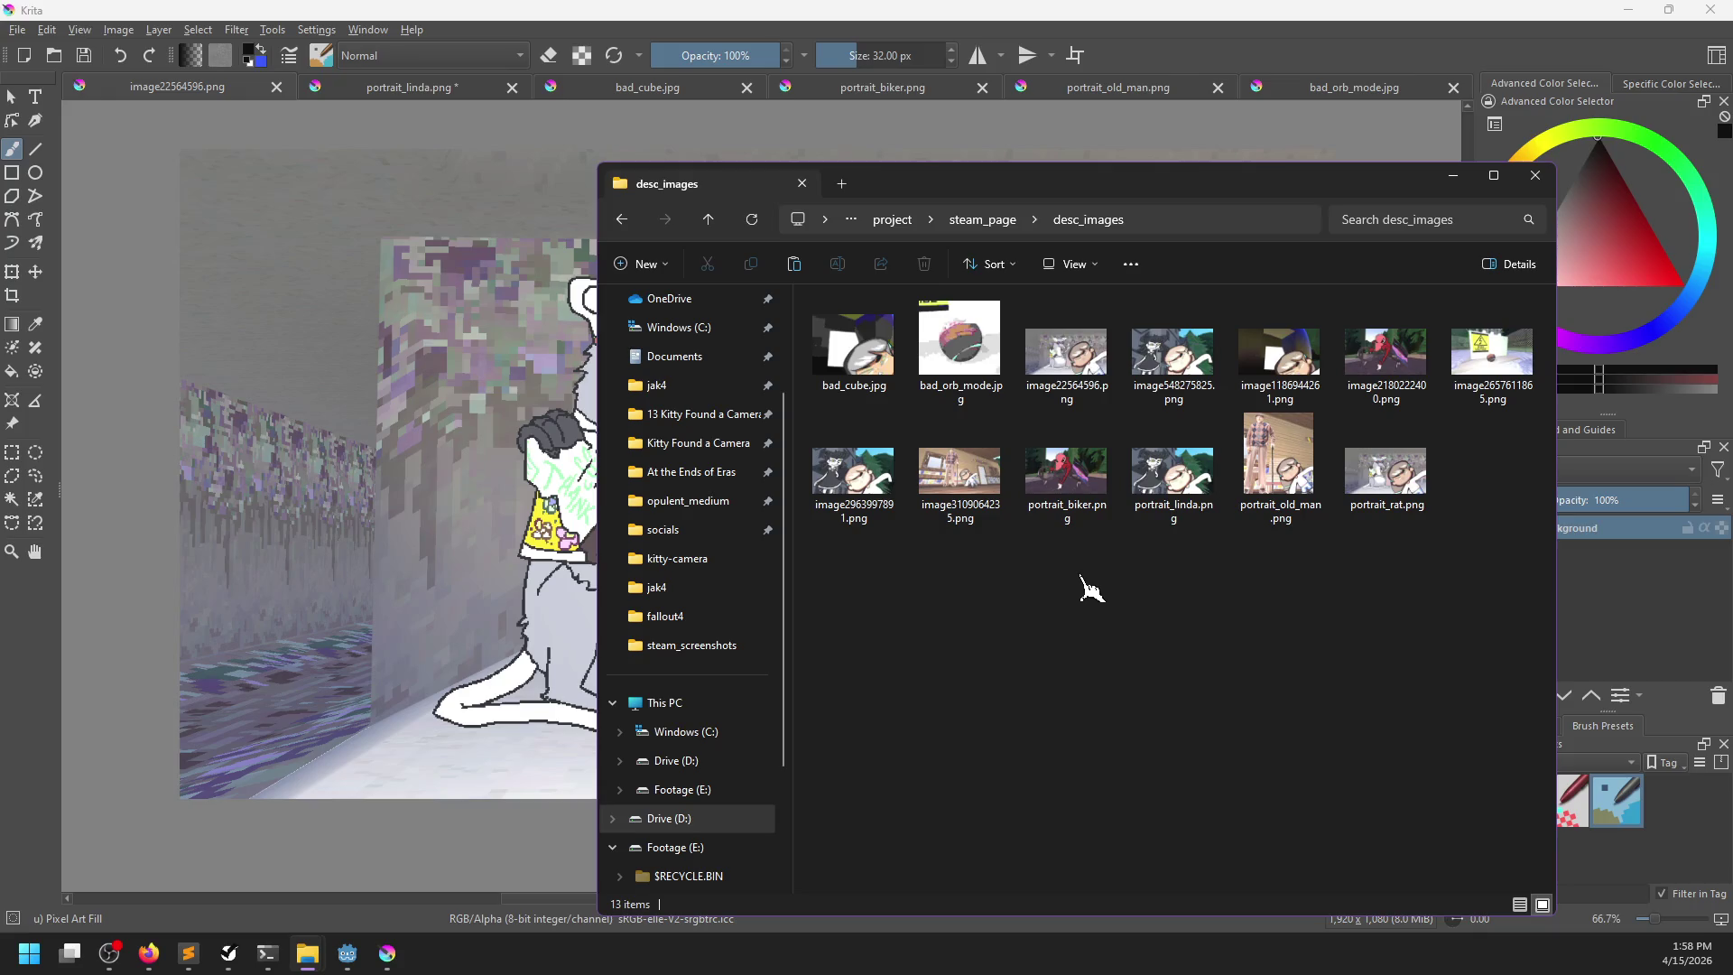
click(1491, 356)
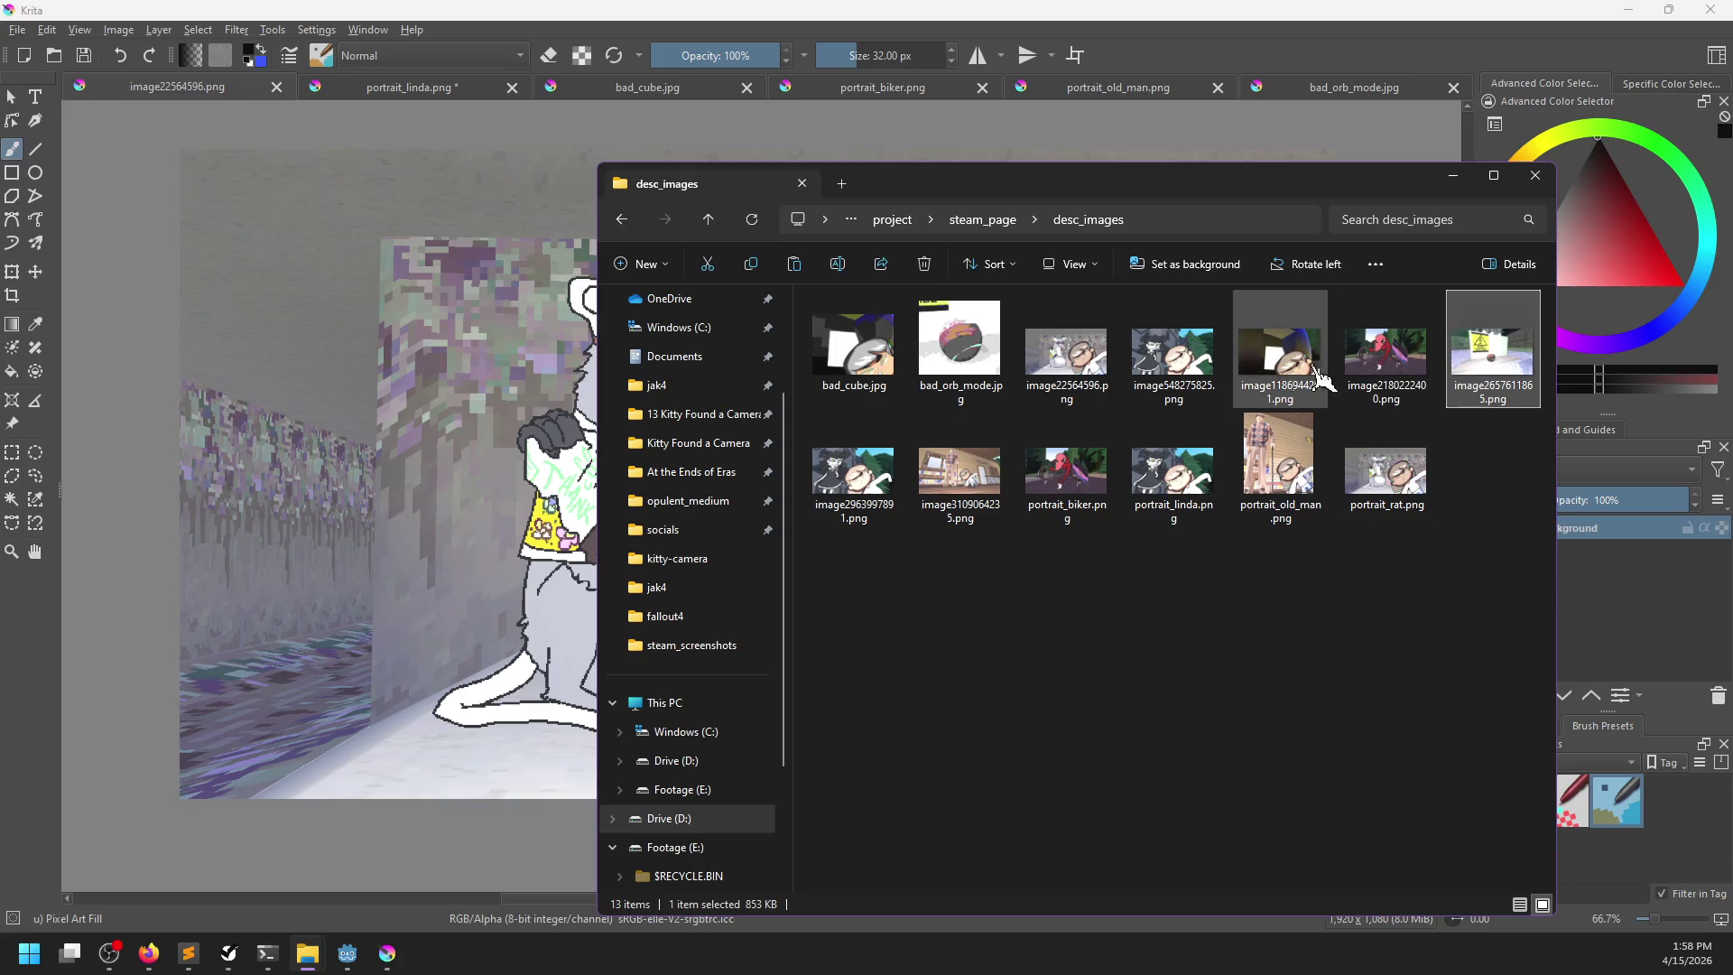
shift+click(1066, 375)
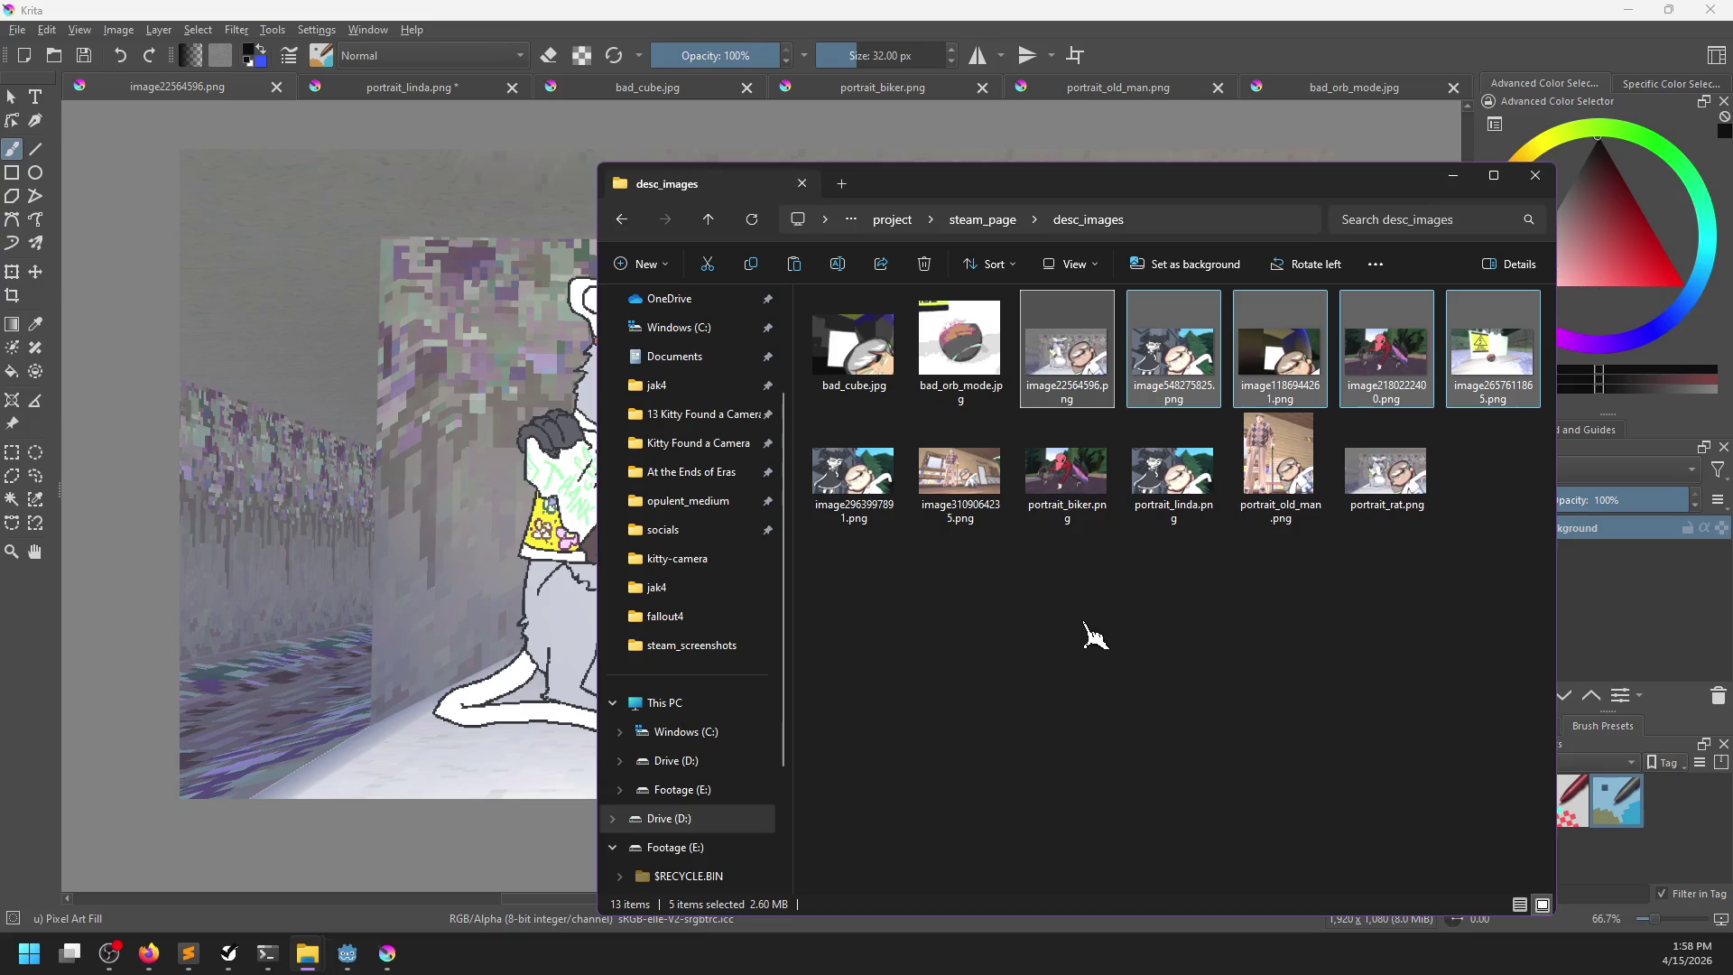
ctrl+click(853, 469)
ctrl+click(960, 469)
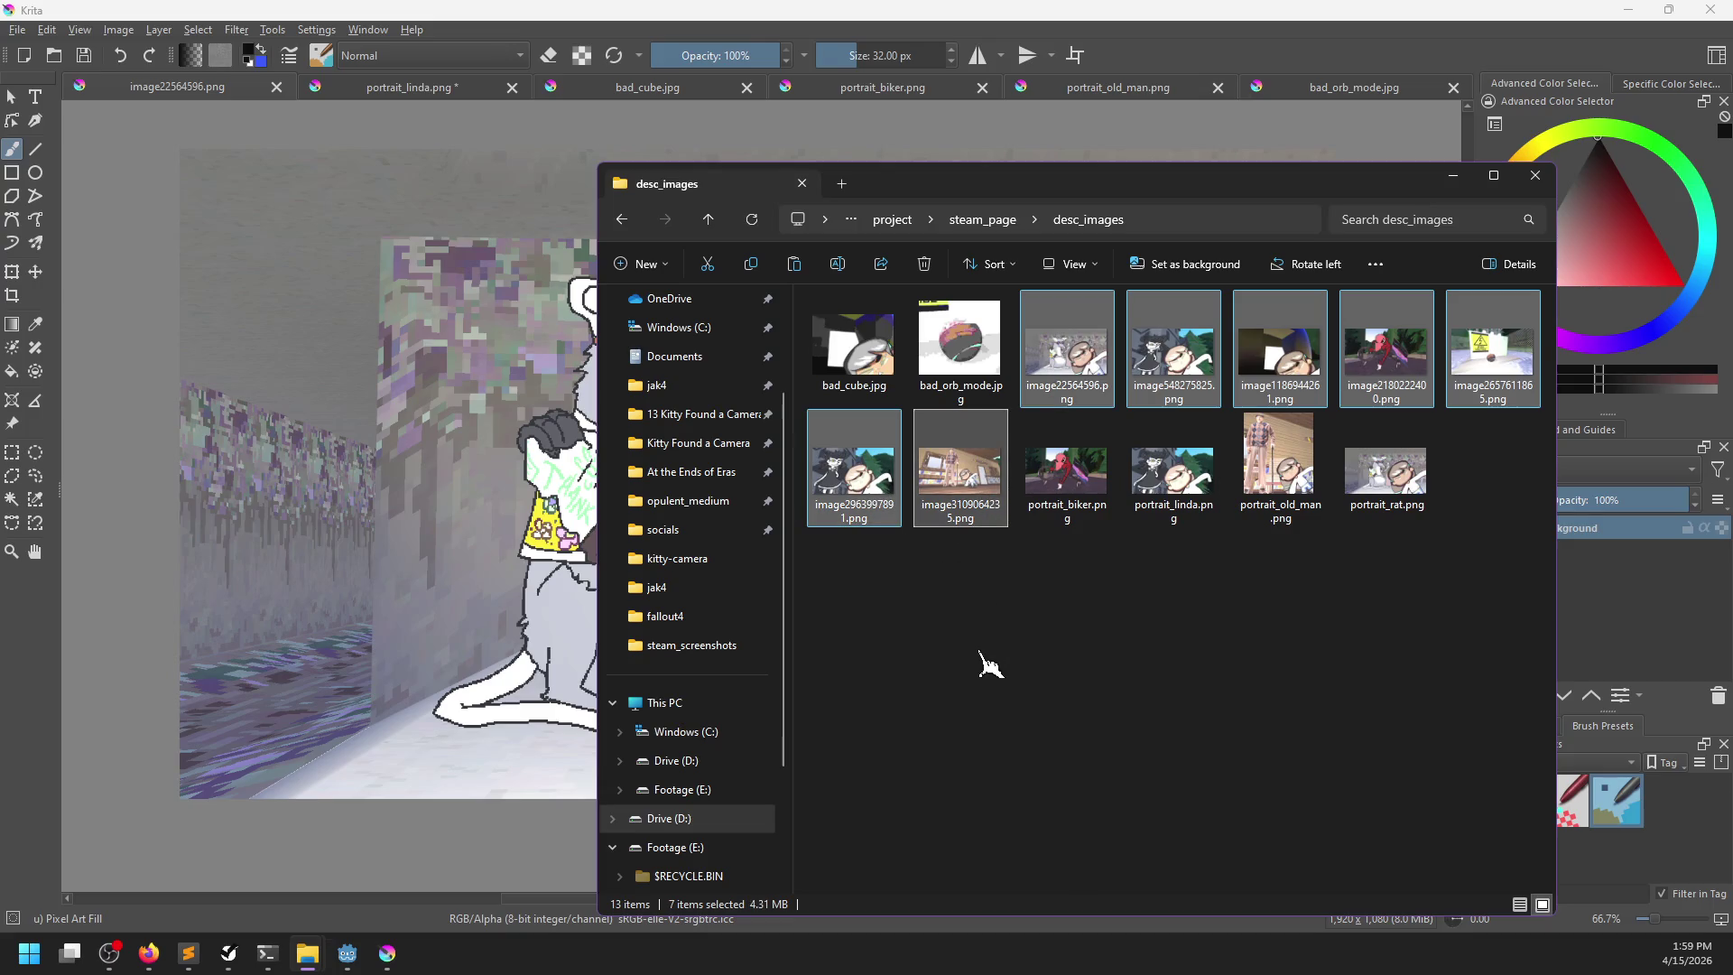
key(Delete)
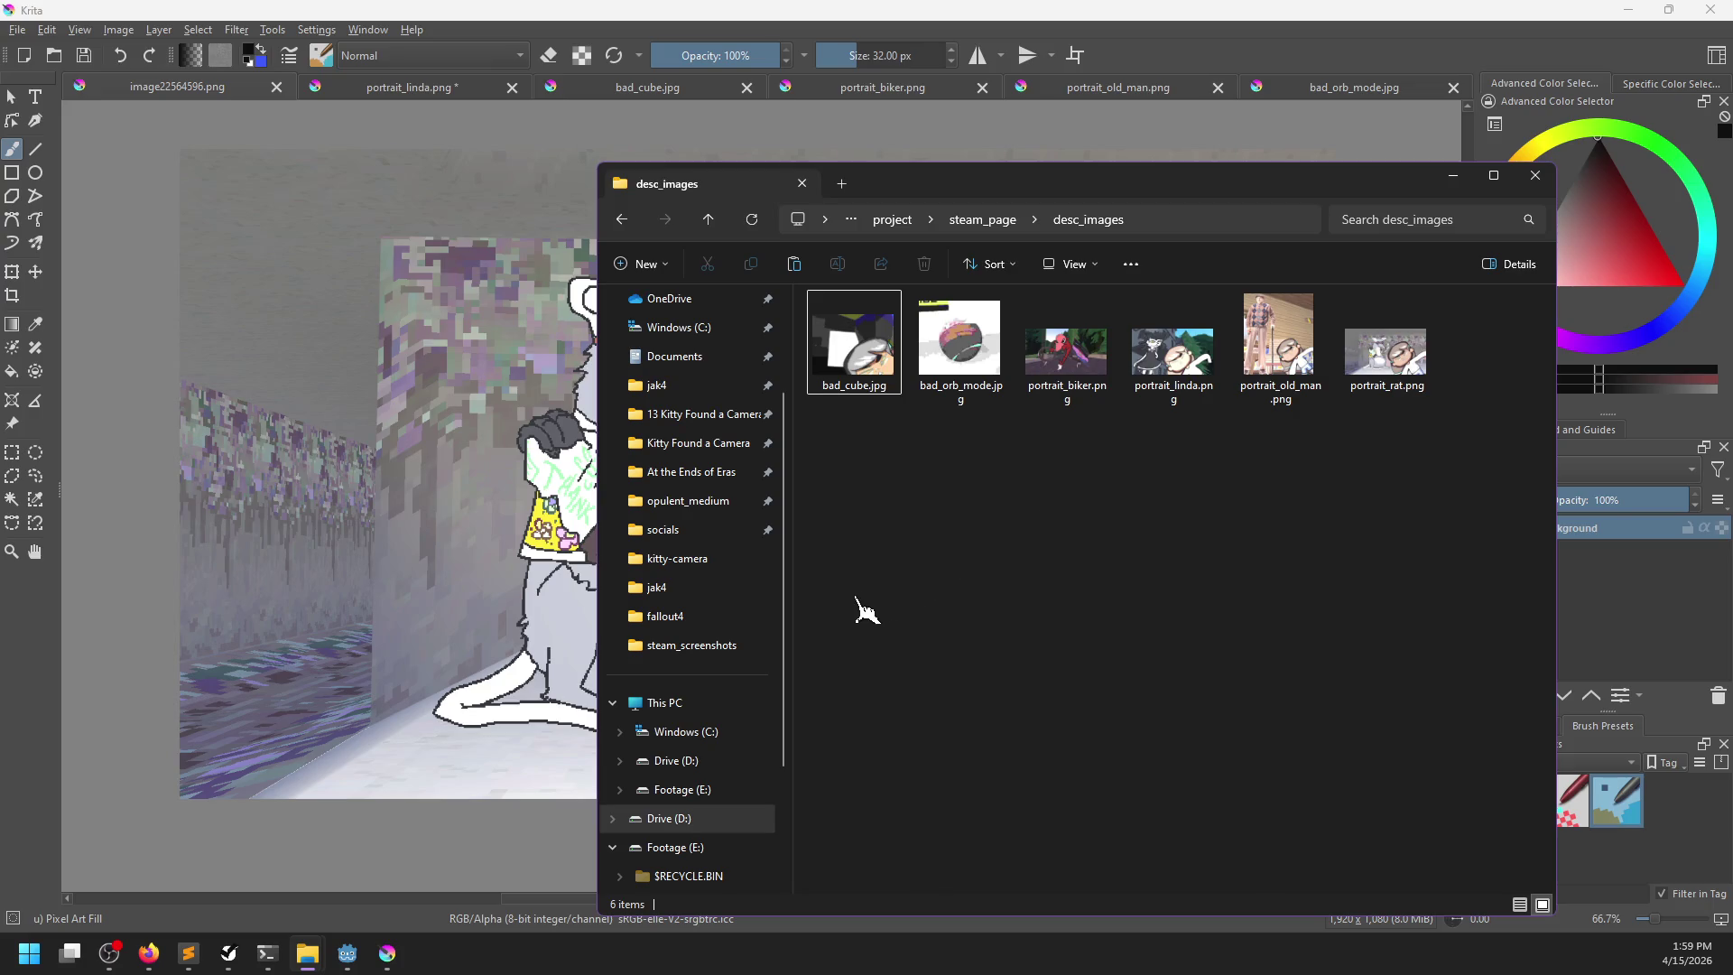
Delete the '[todo: nice photos]' line from the About This Game description
click(158, 961)
click(361, 860)
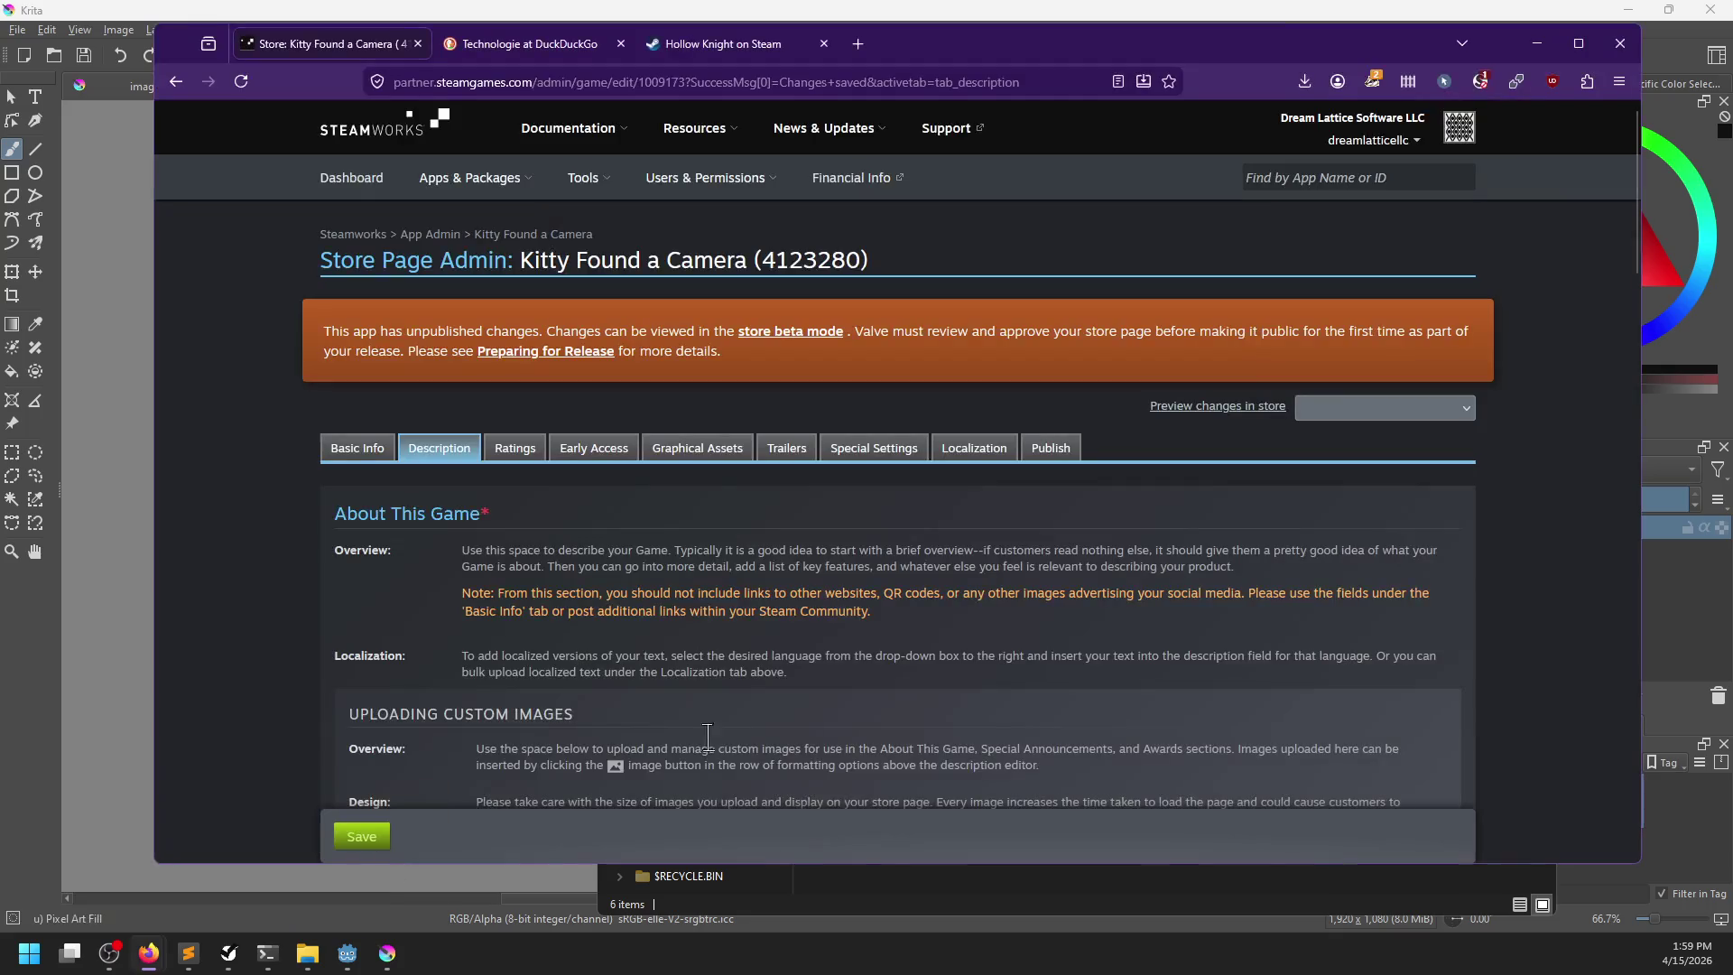
scroll(755, 415, down, 10)
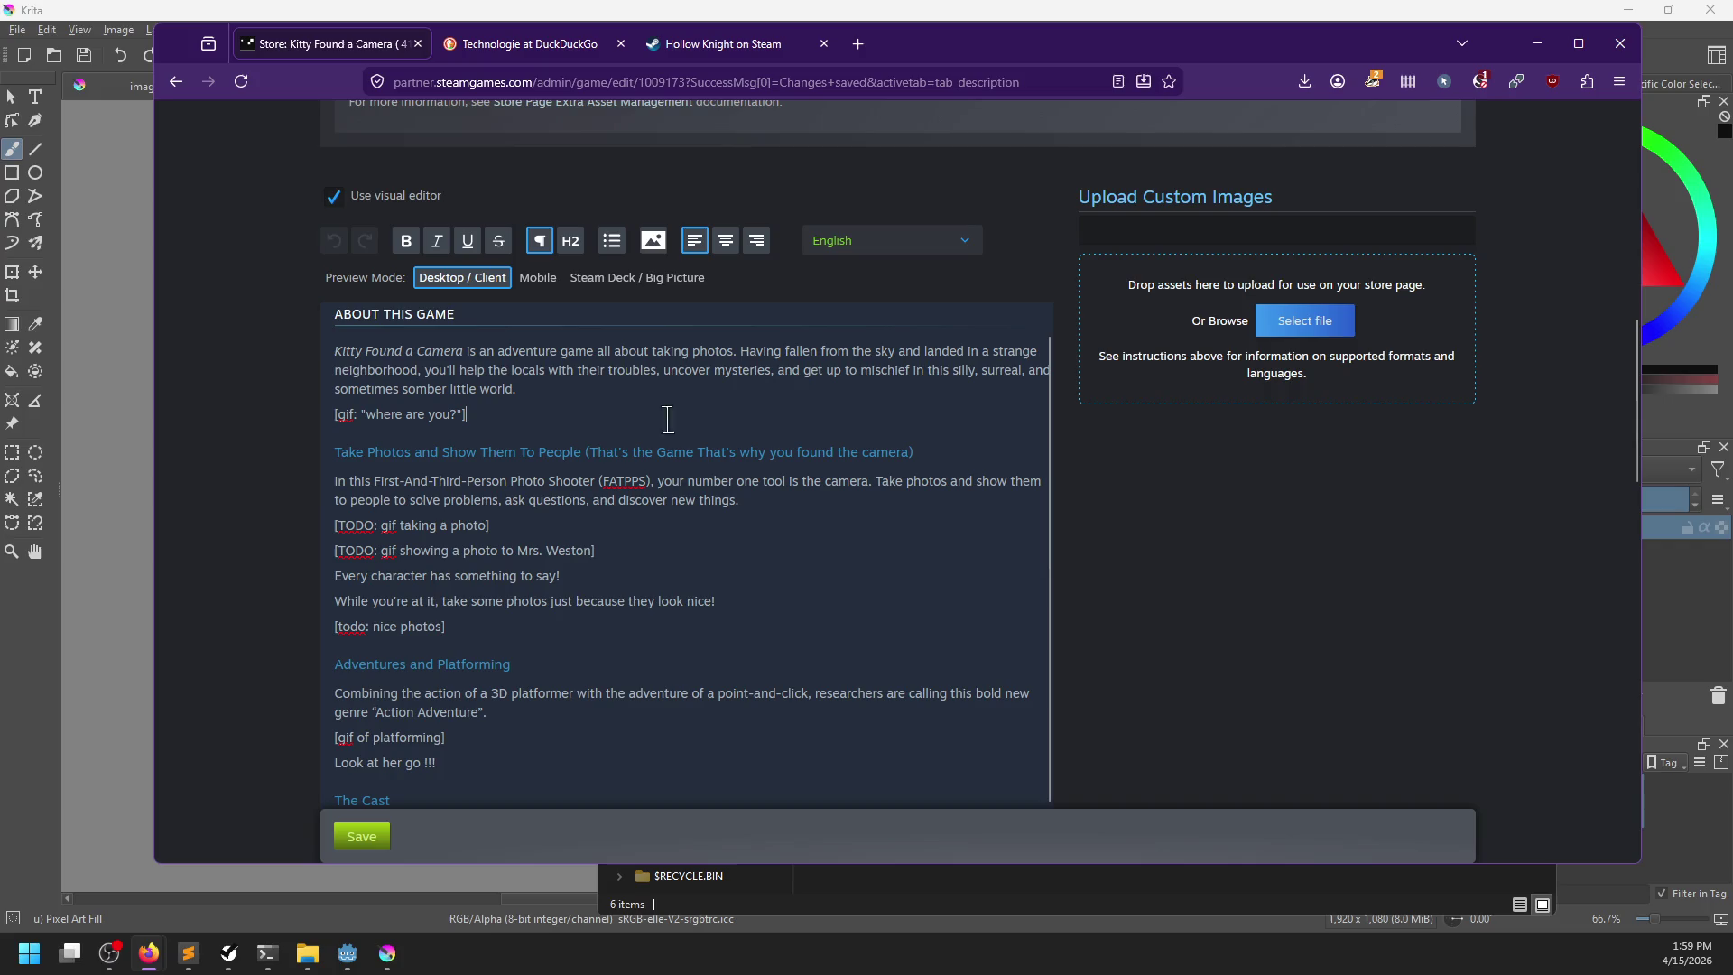
click(512, 421)
scroll(528, 447, down, 2)
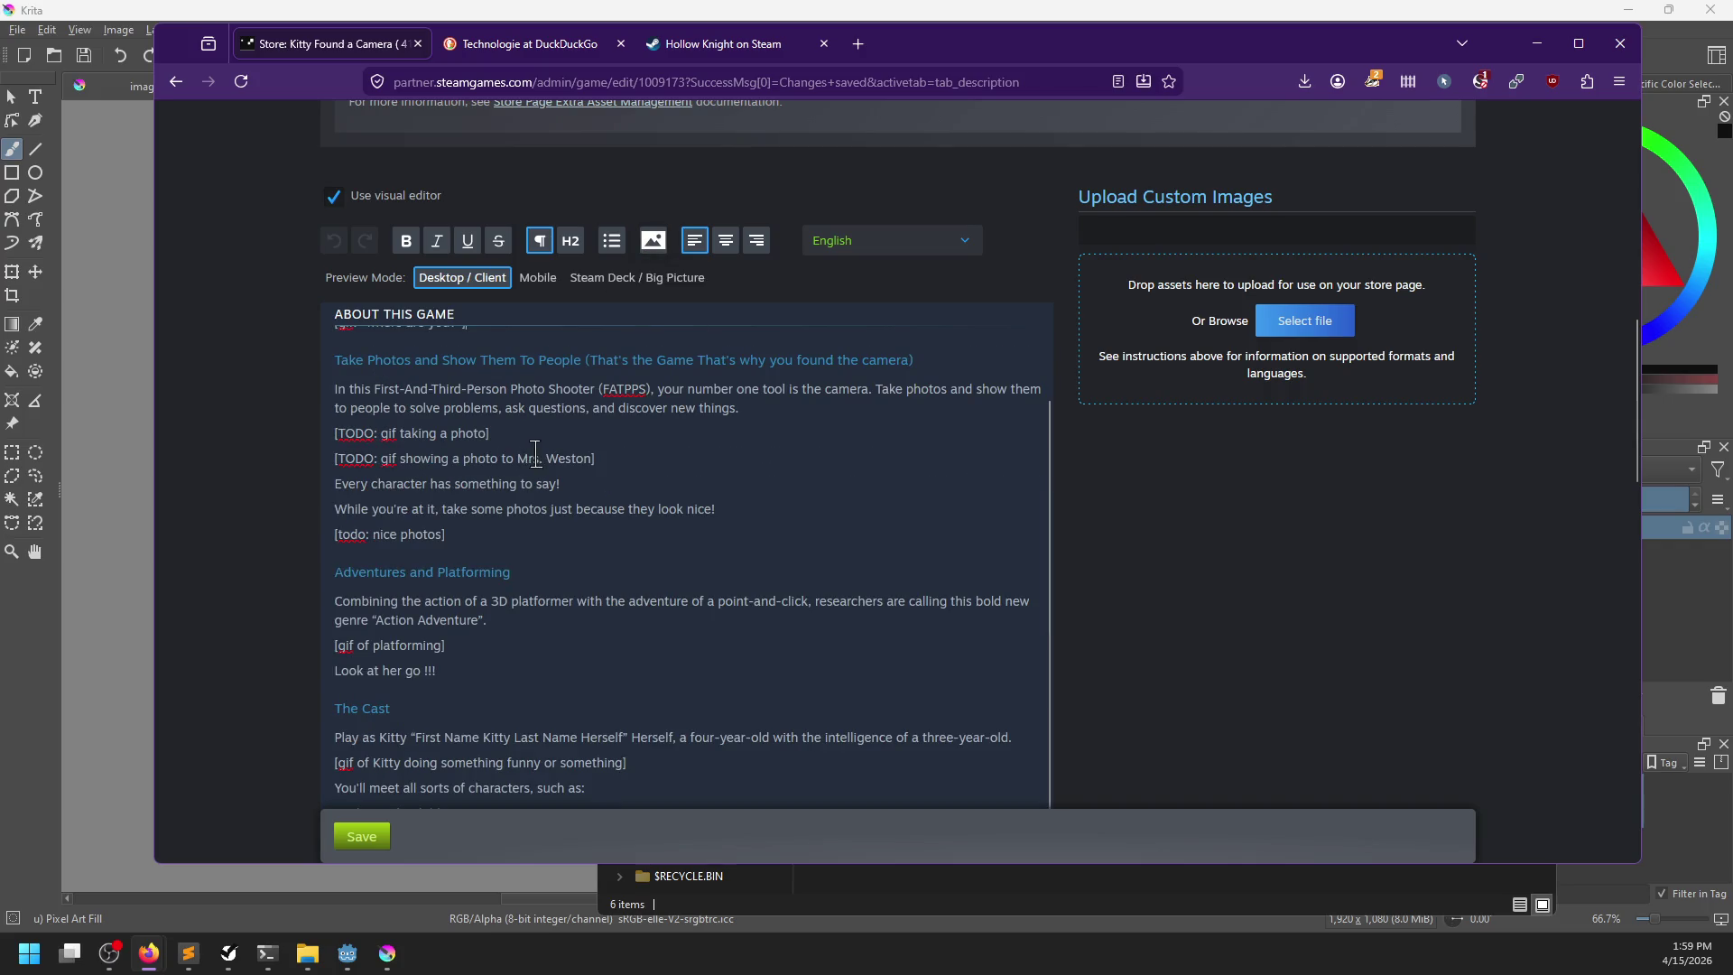
scroll(621, 453, down, 5)
scroll(510, 494, up, 4)
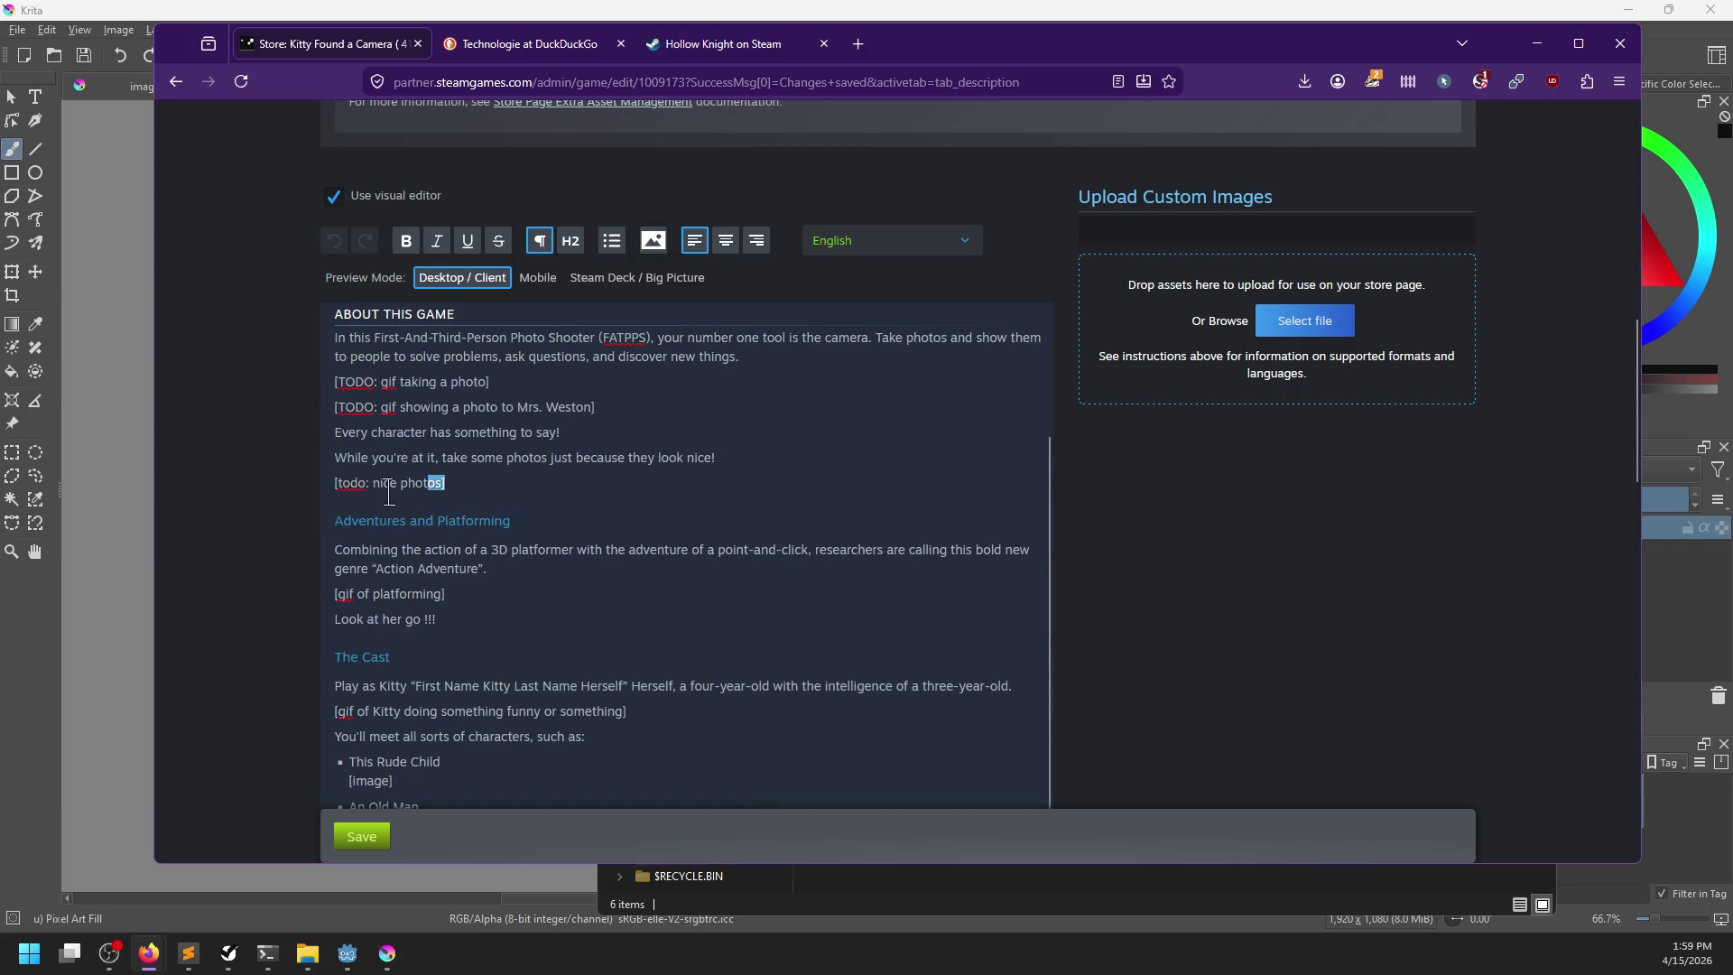
drag(389, 494, 328, 496)
key(Delete)
click(302, 946)
Bring the Kitty Found a Camera autosave folder forward and start a second Explorer window
click(311, 866)
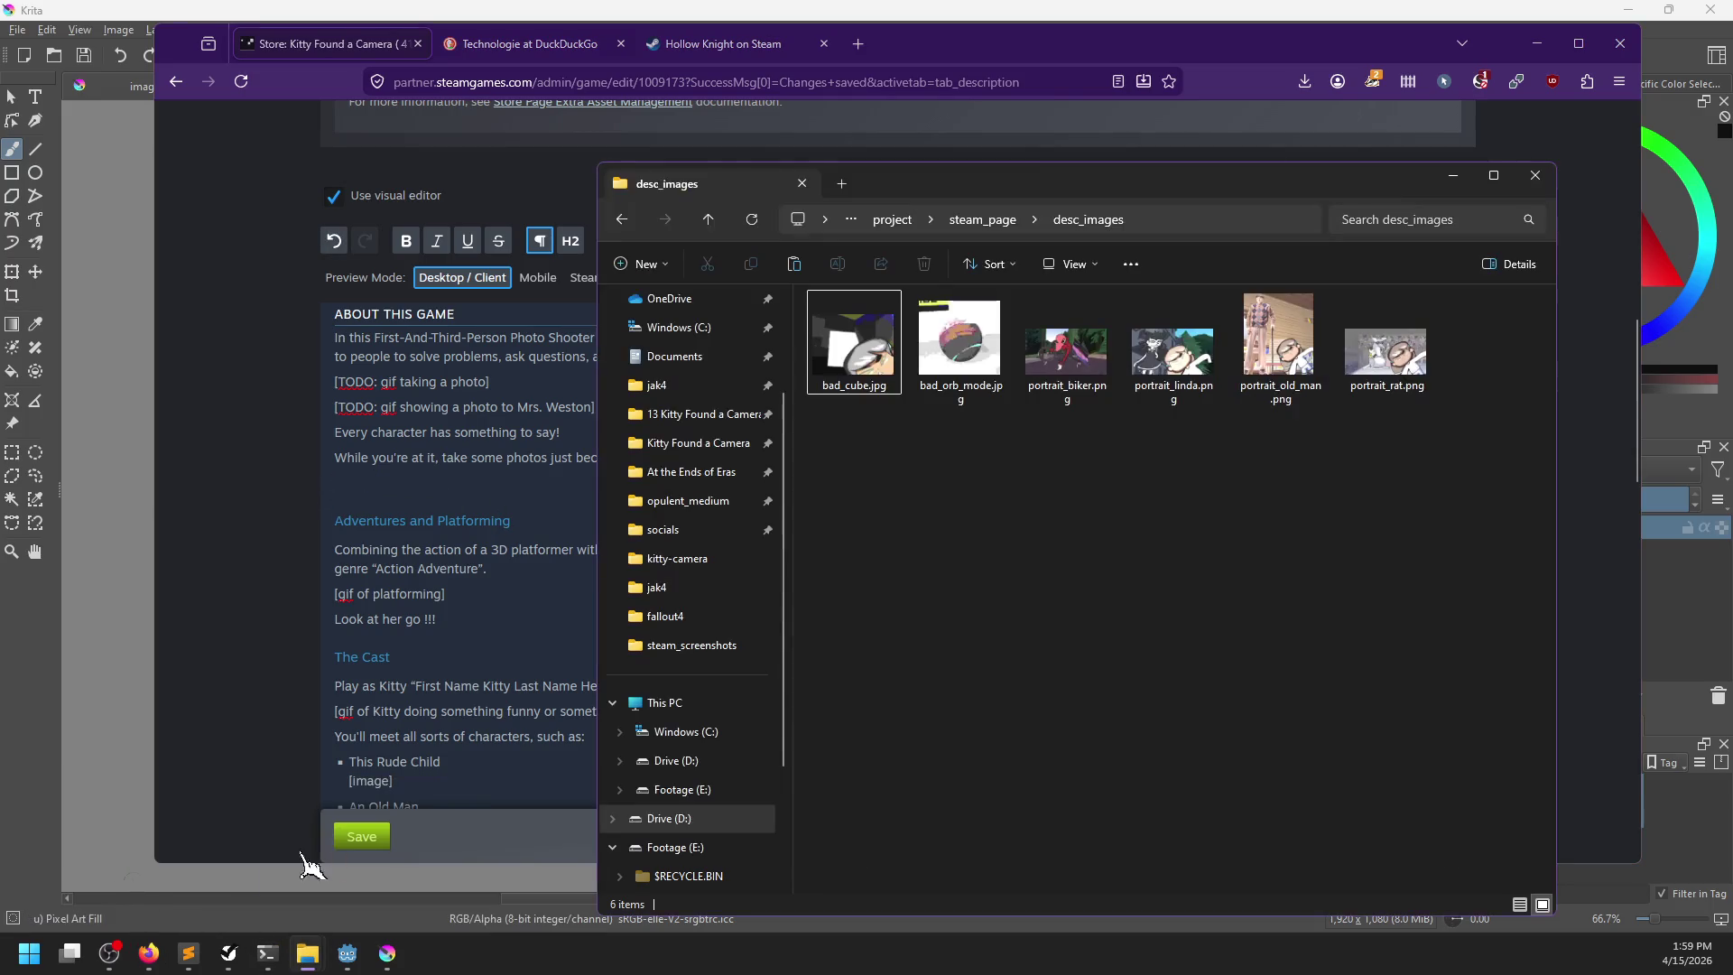
click(347, 953)
mouse_move(322, 964)
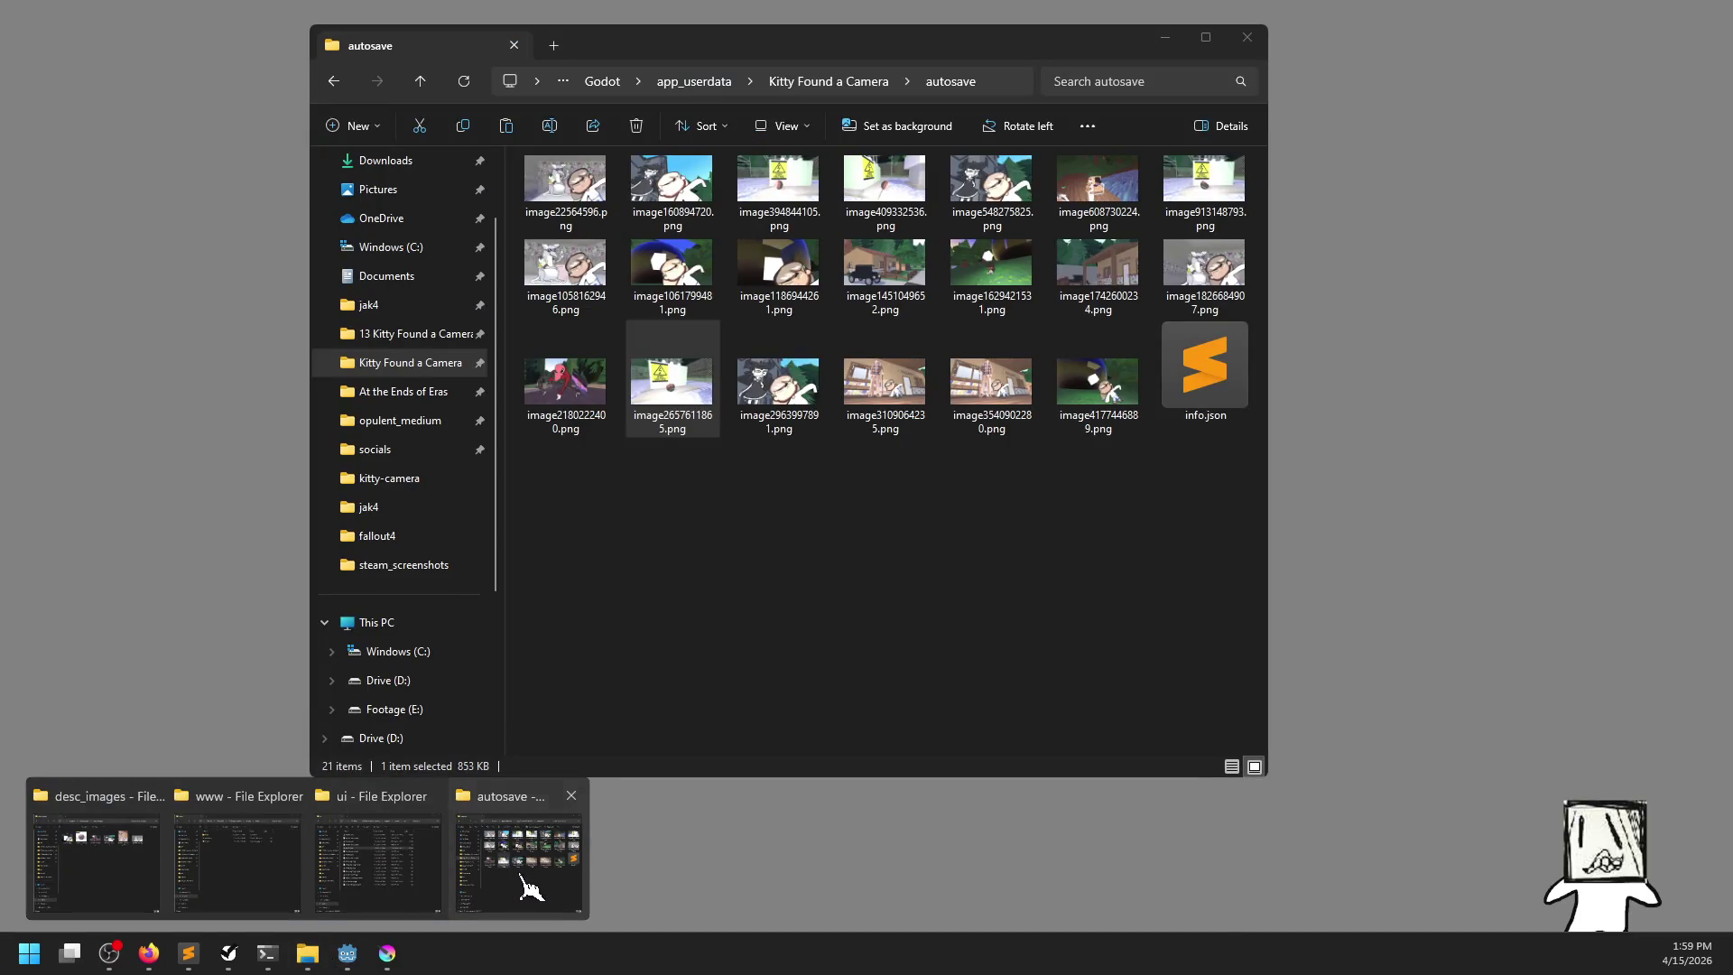
click(531, 889)
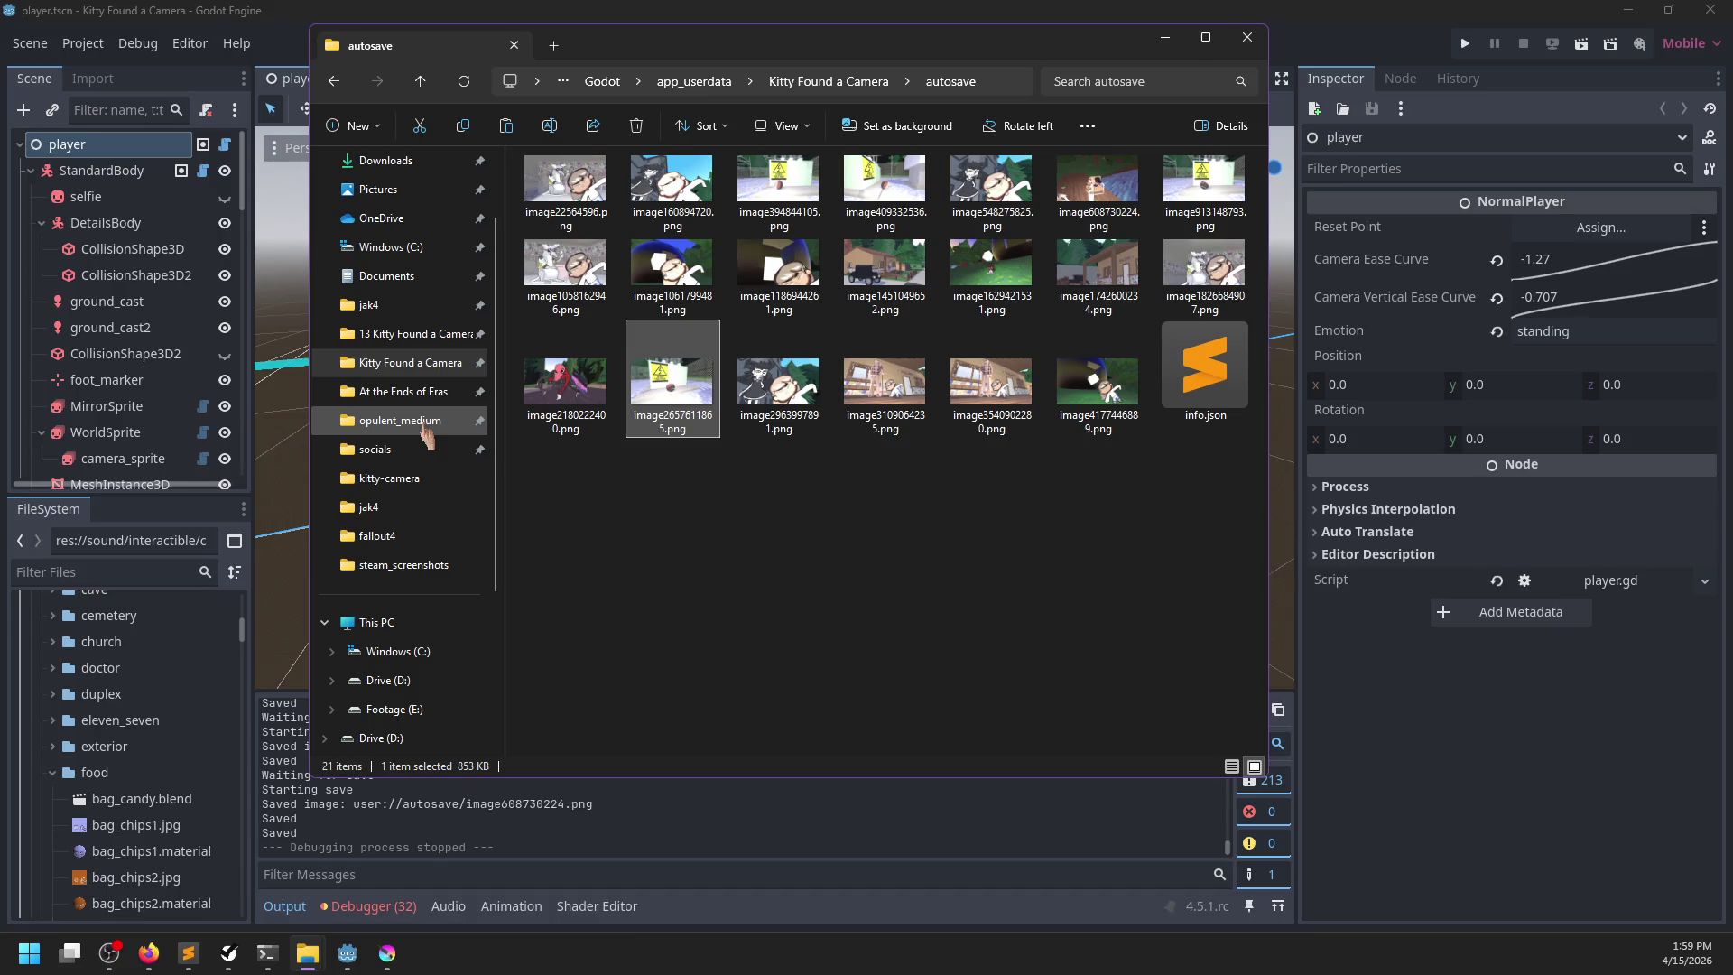
click(613, 586)
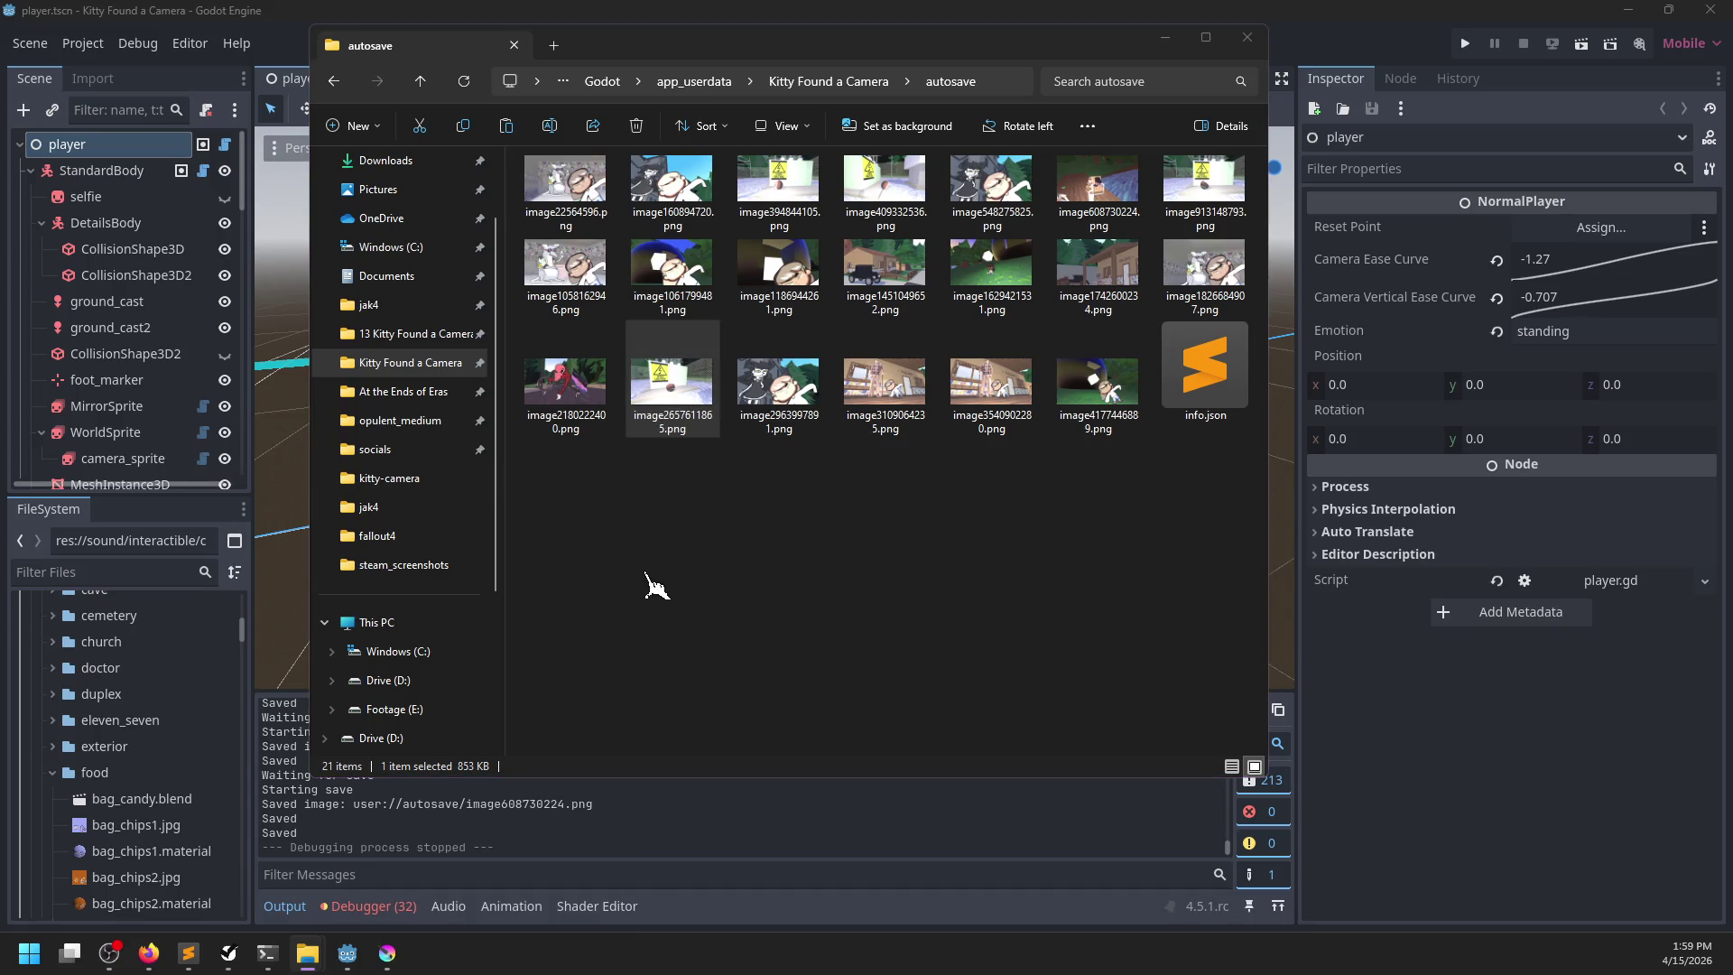
key(super+e)
click(405, 213)
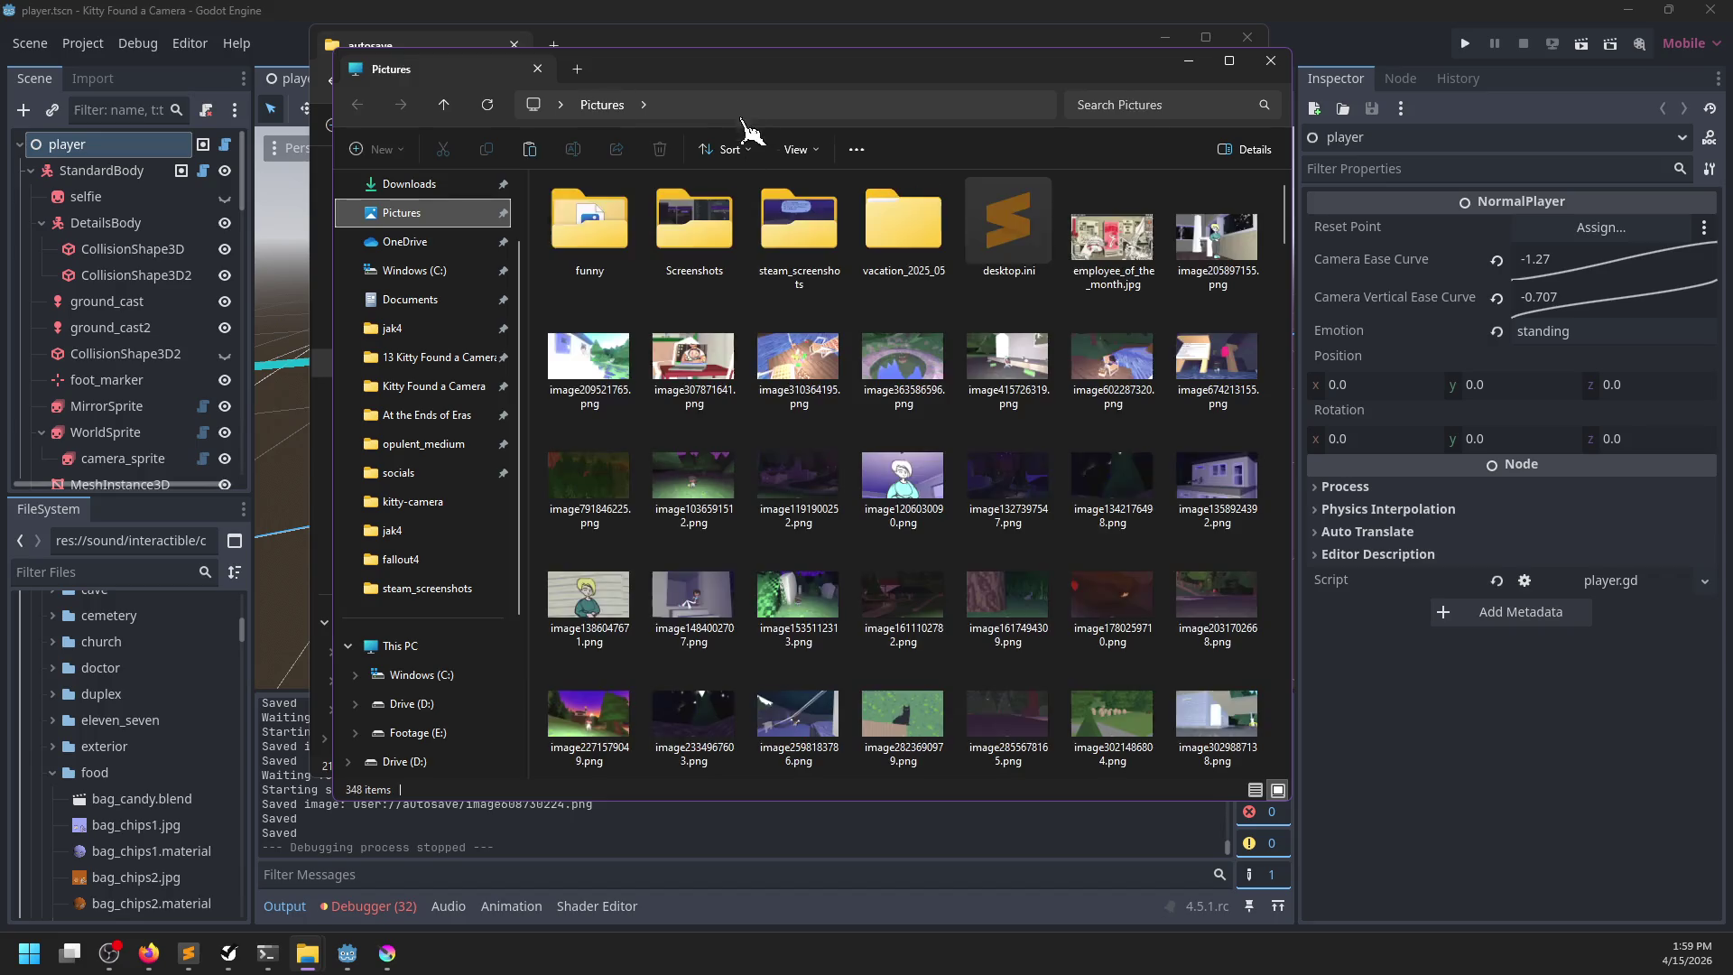
drag(731, 70, 499, 83)
scroll(675, 449, down, 20)
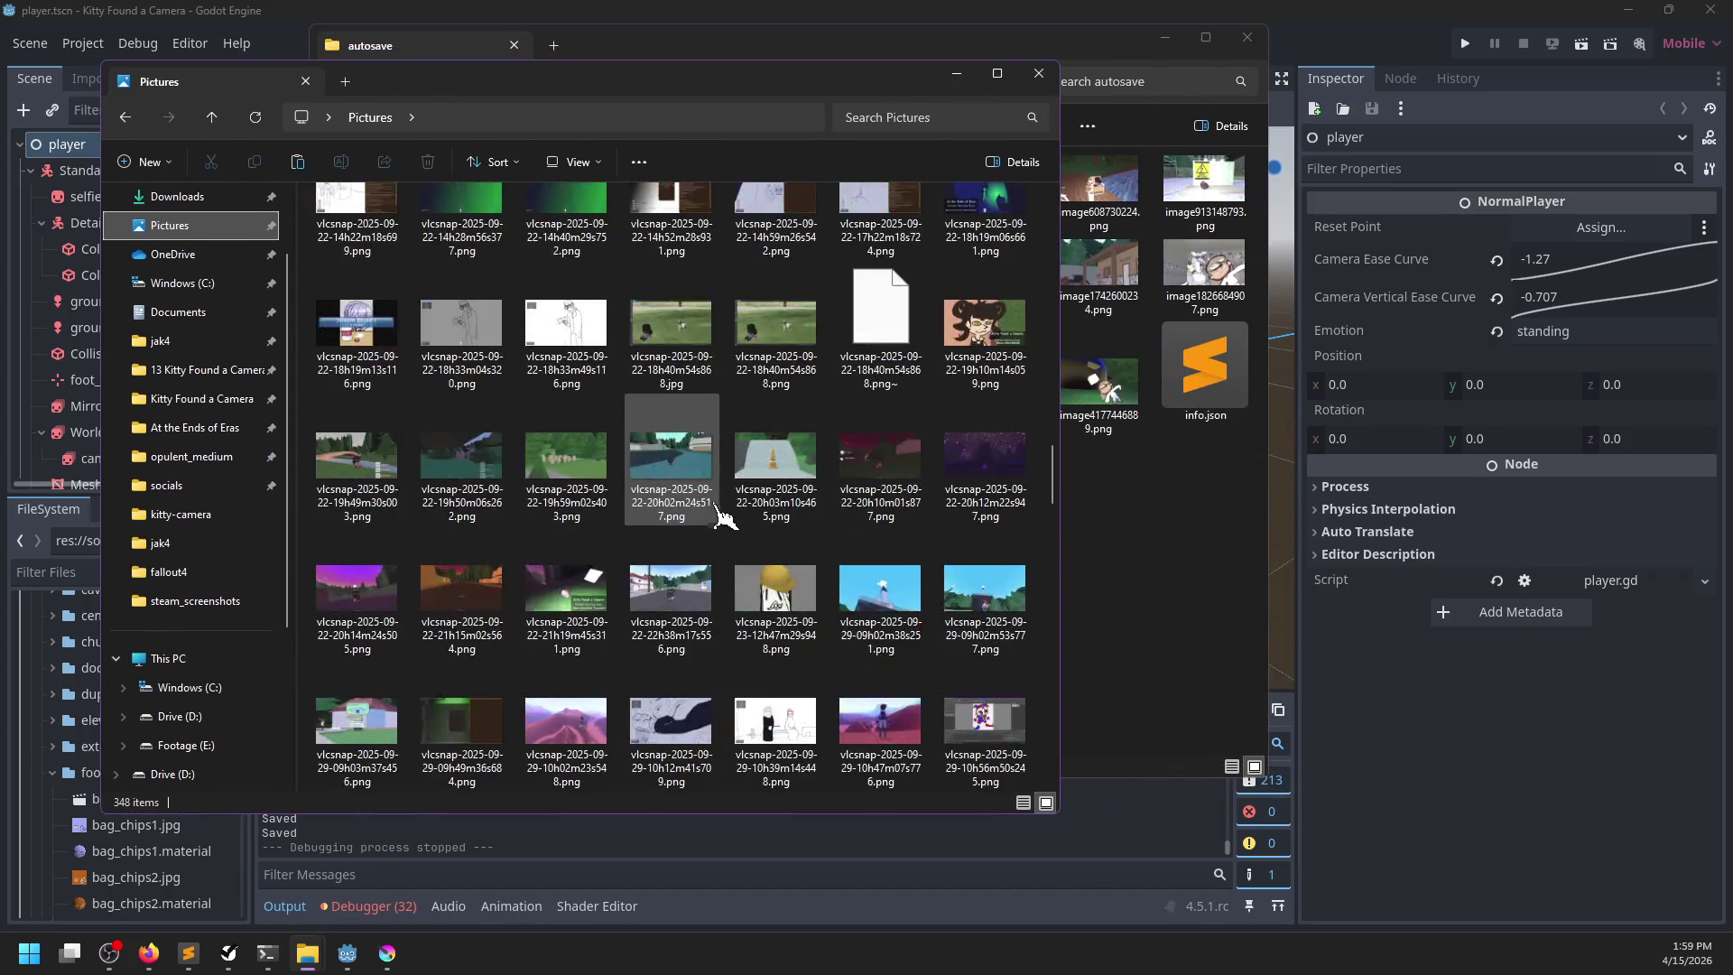
scroll(859, 596, down, 5)
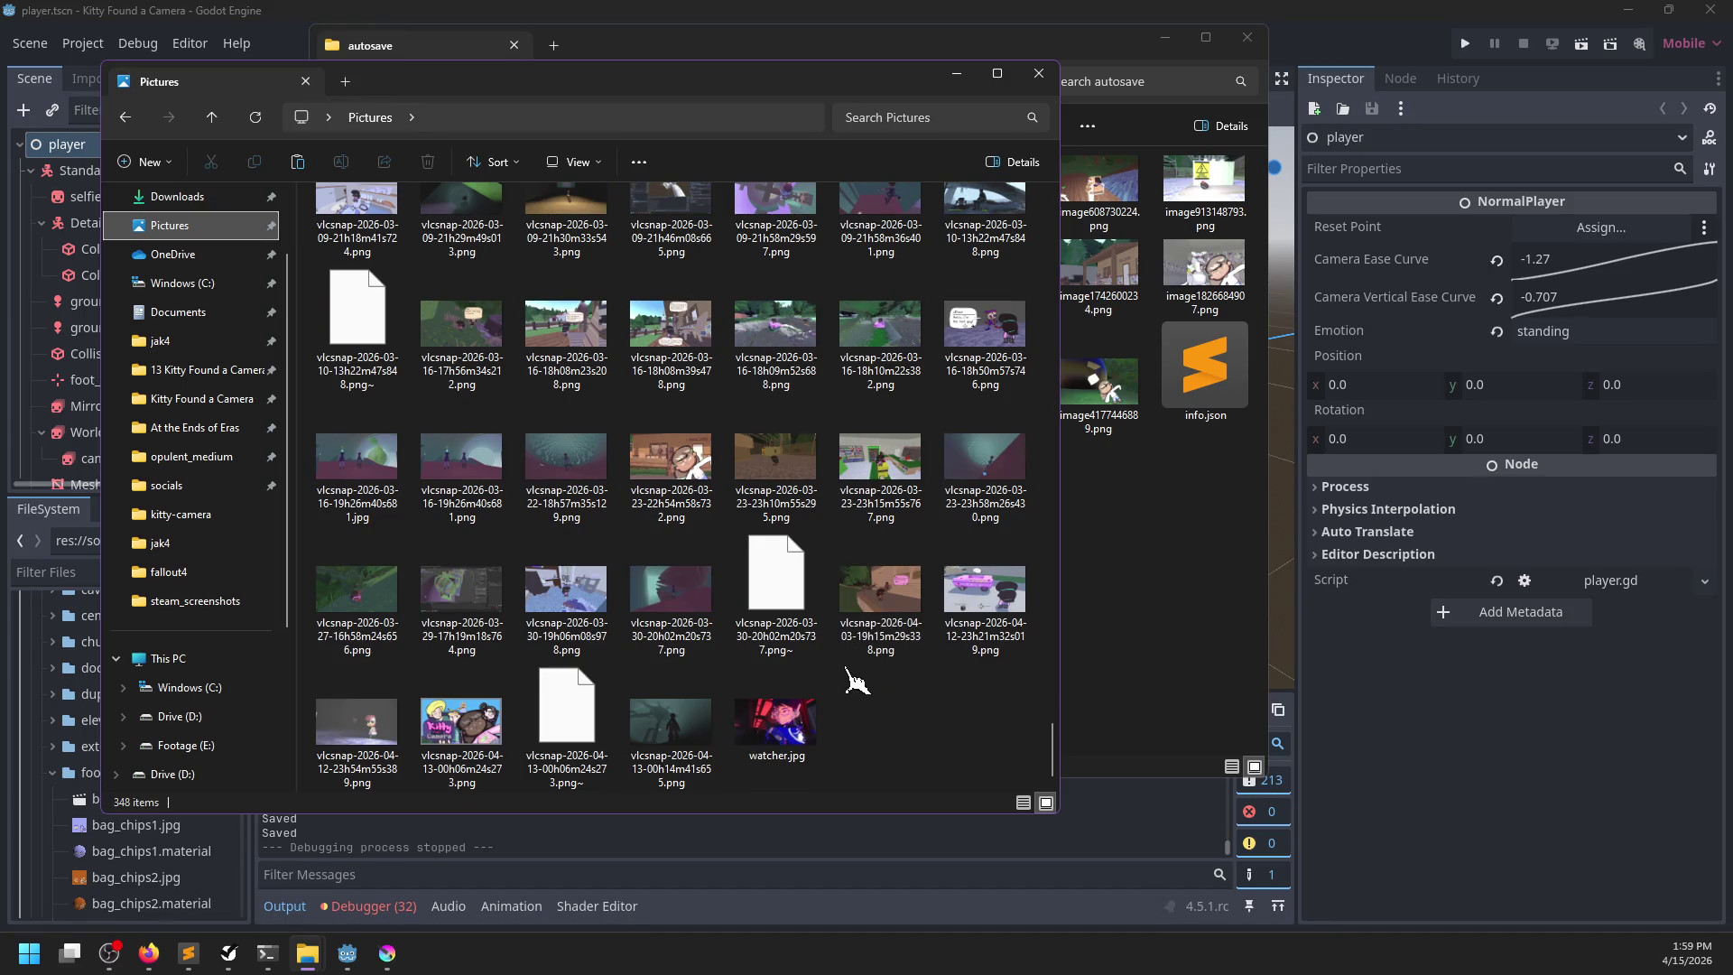
scroll(855, 679, up, 2)
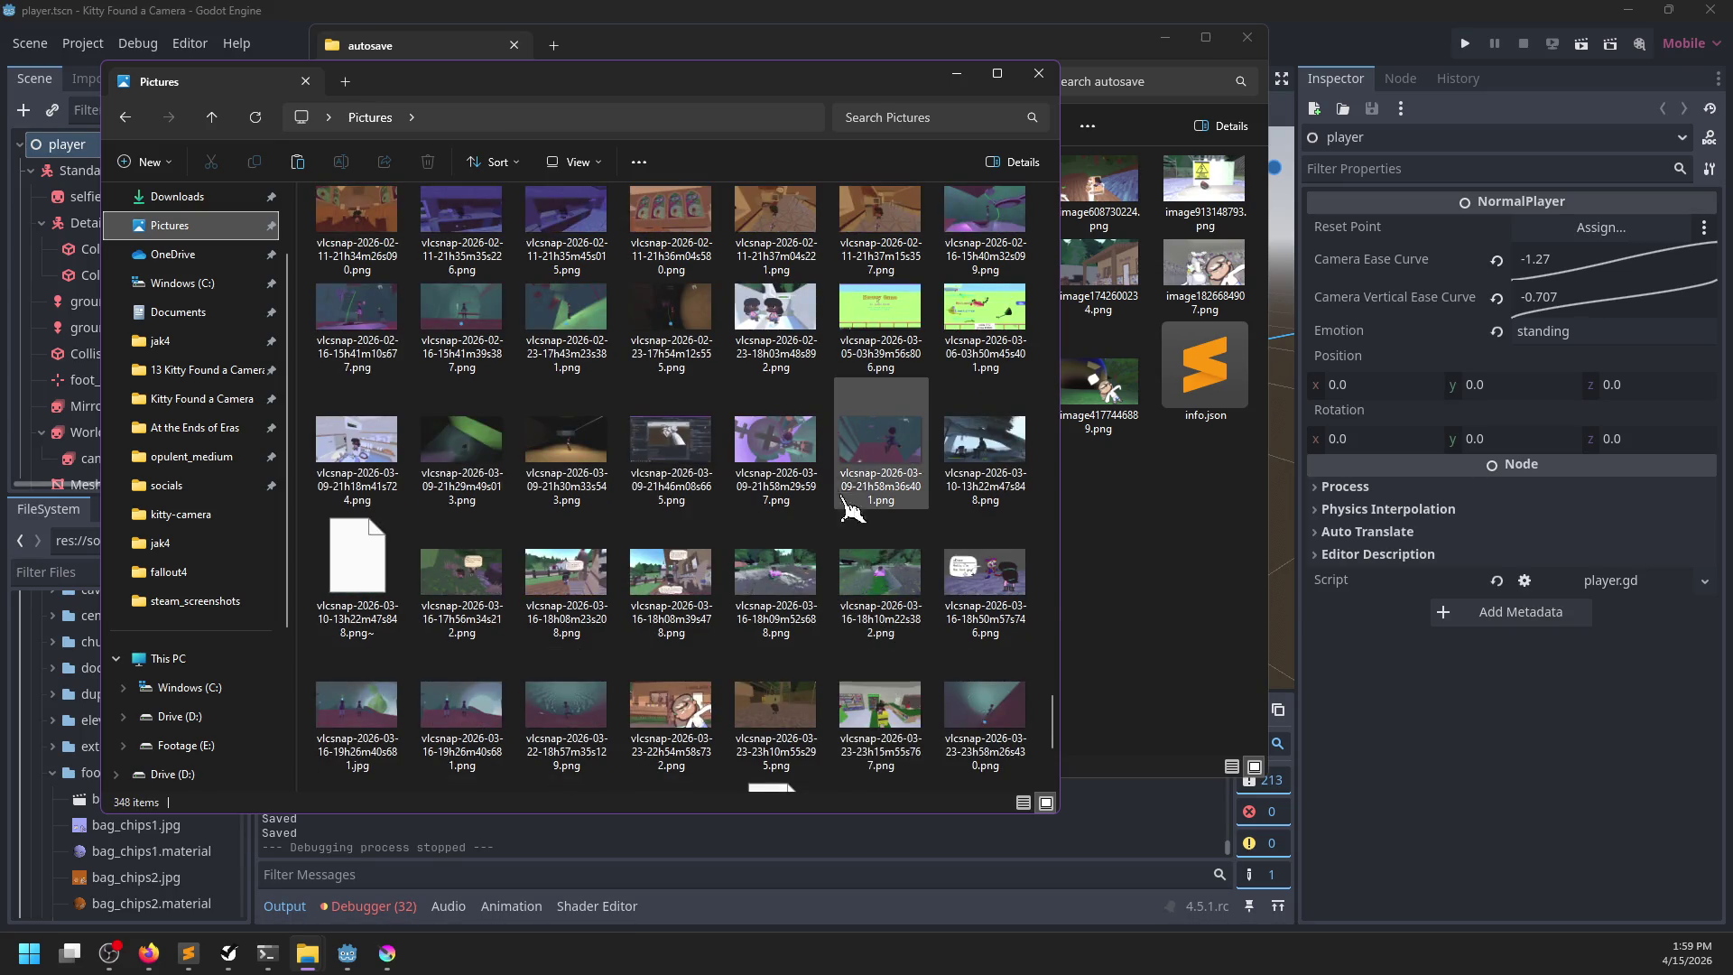
scroll(844, 478, up, 3)
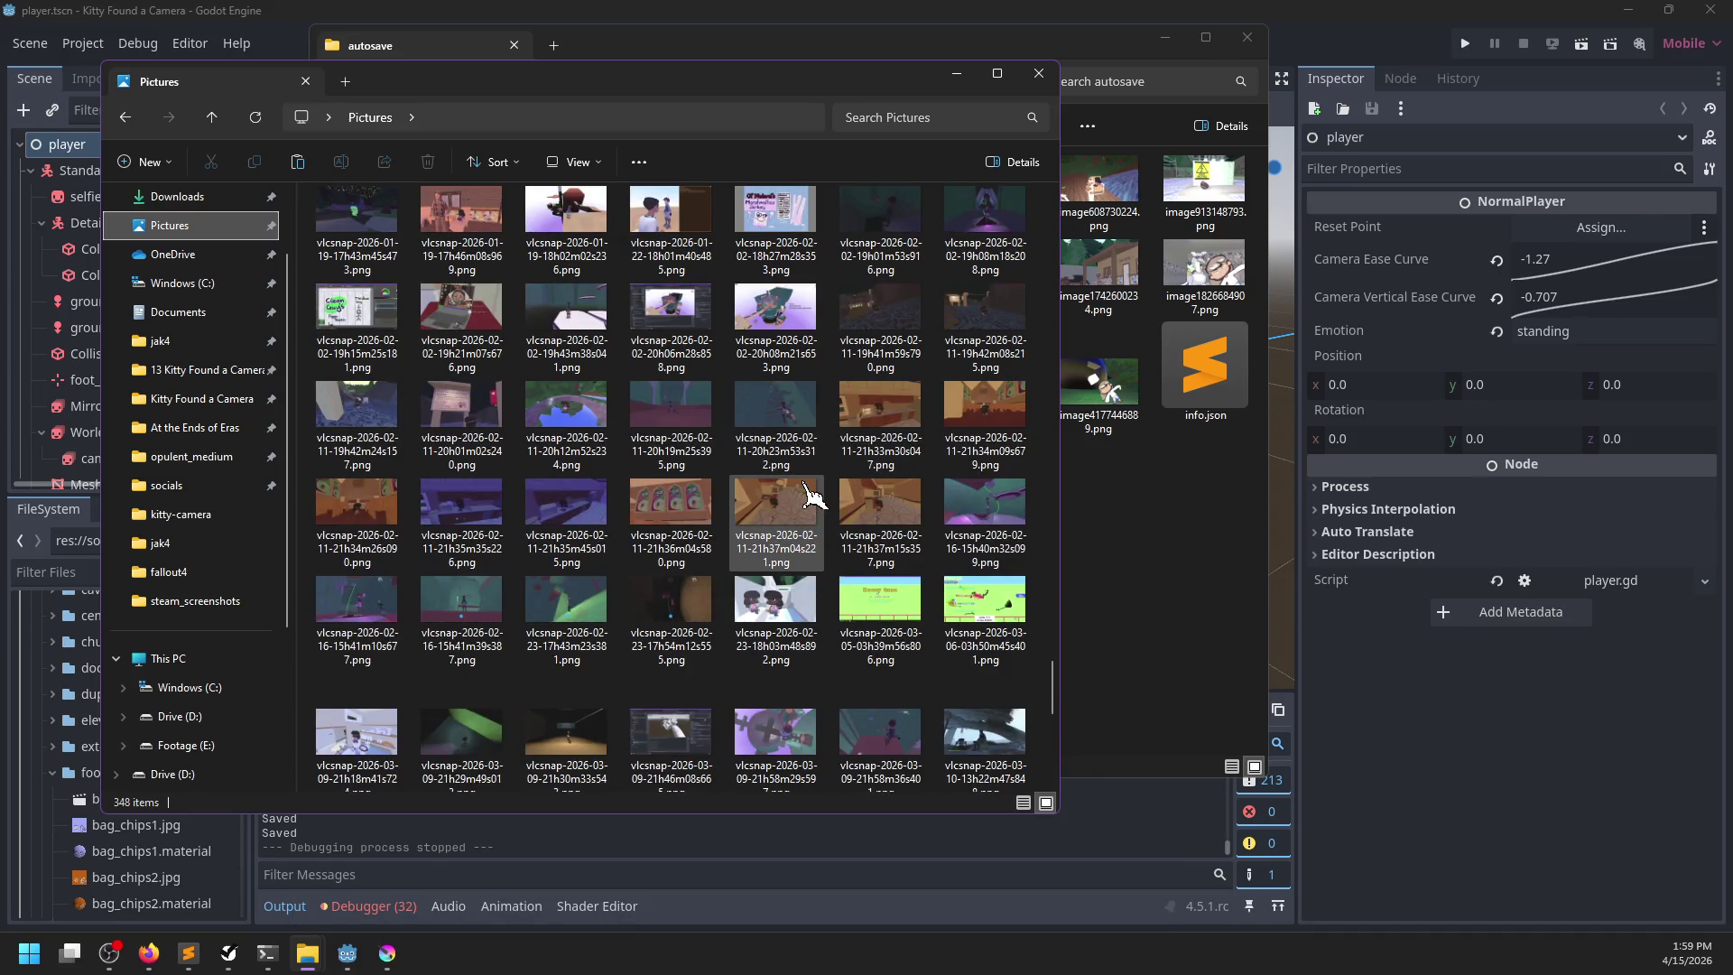
scroll(812, 494, up, 3)
scroll(809, 493, down, 10)
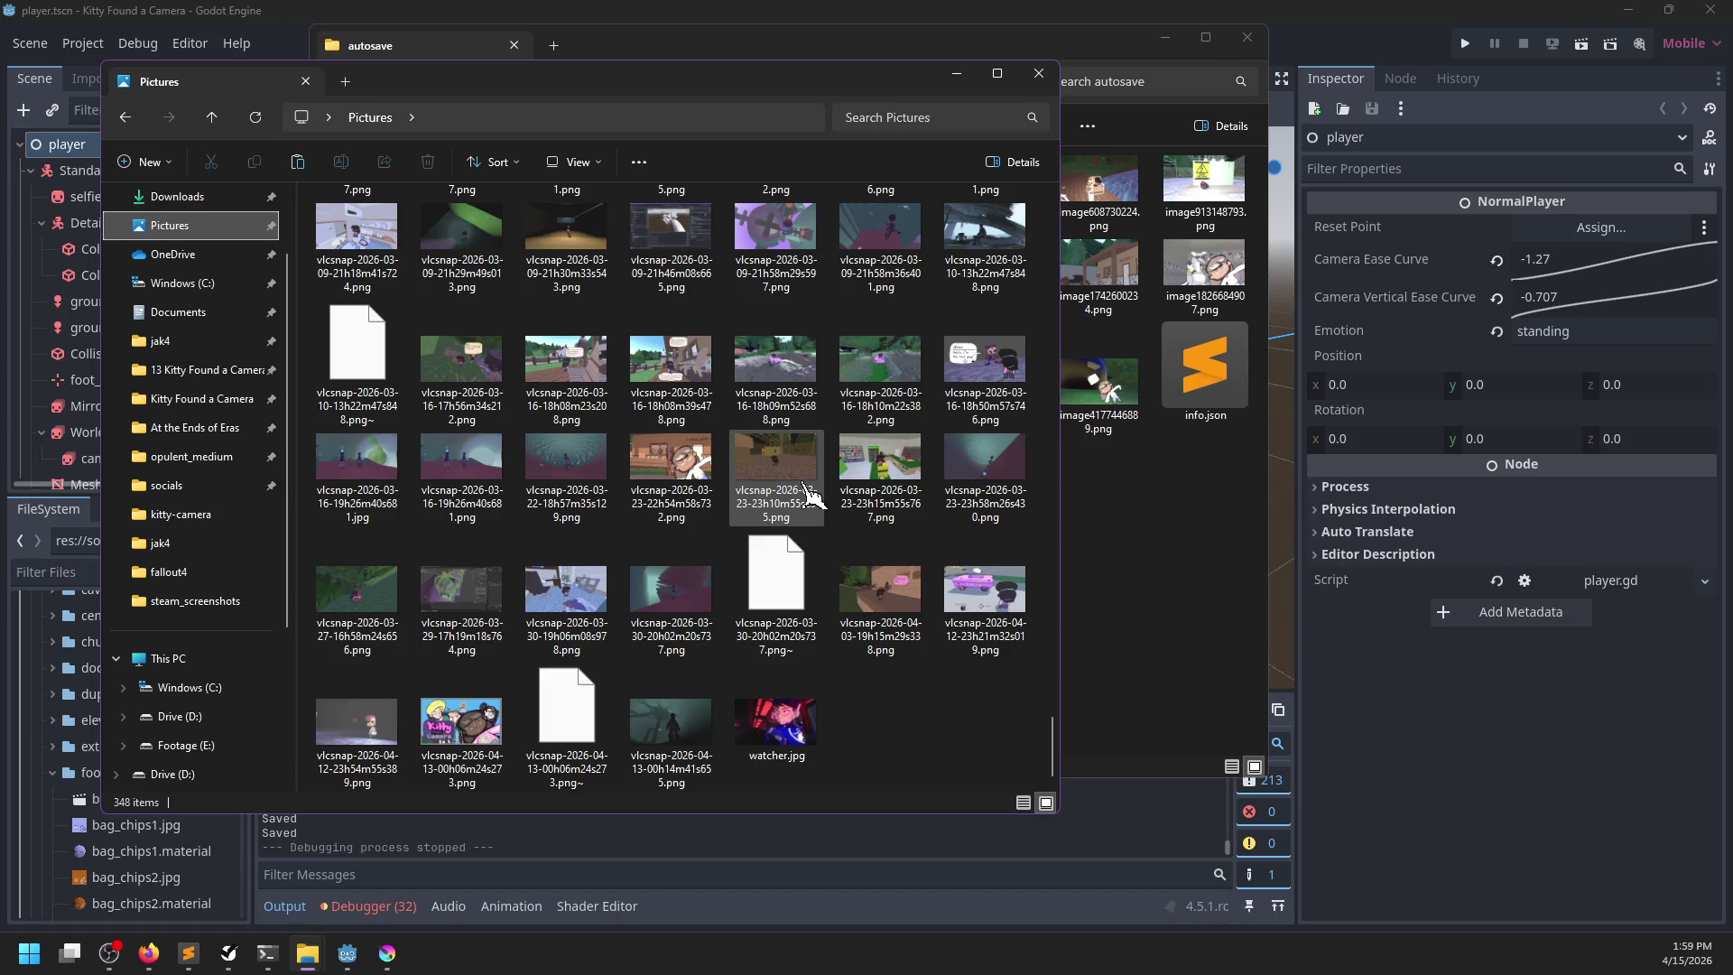
scroll(809, 493, up, 5)
scroll(826, 519, up, 3)
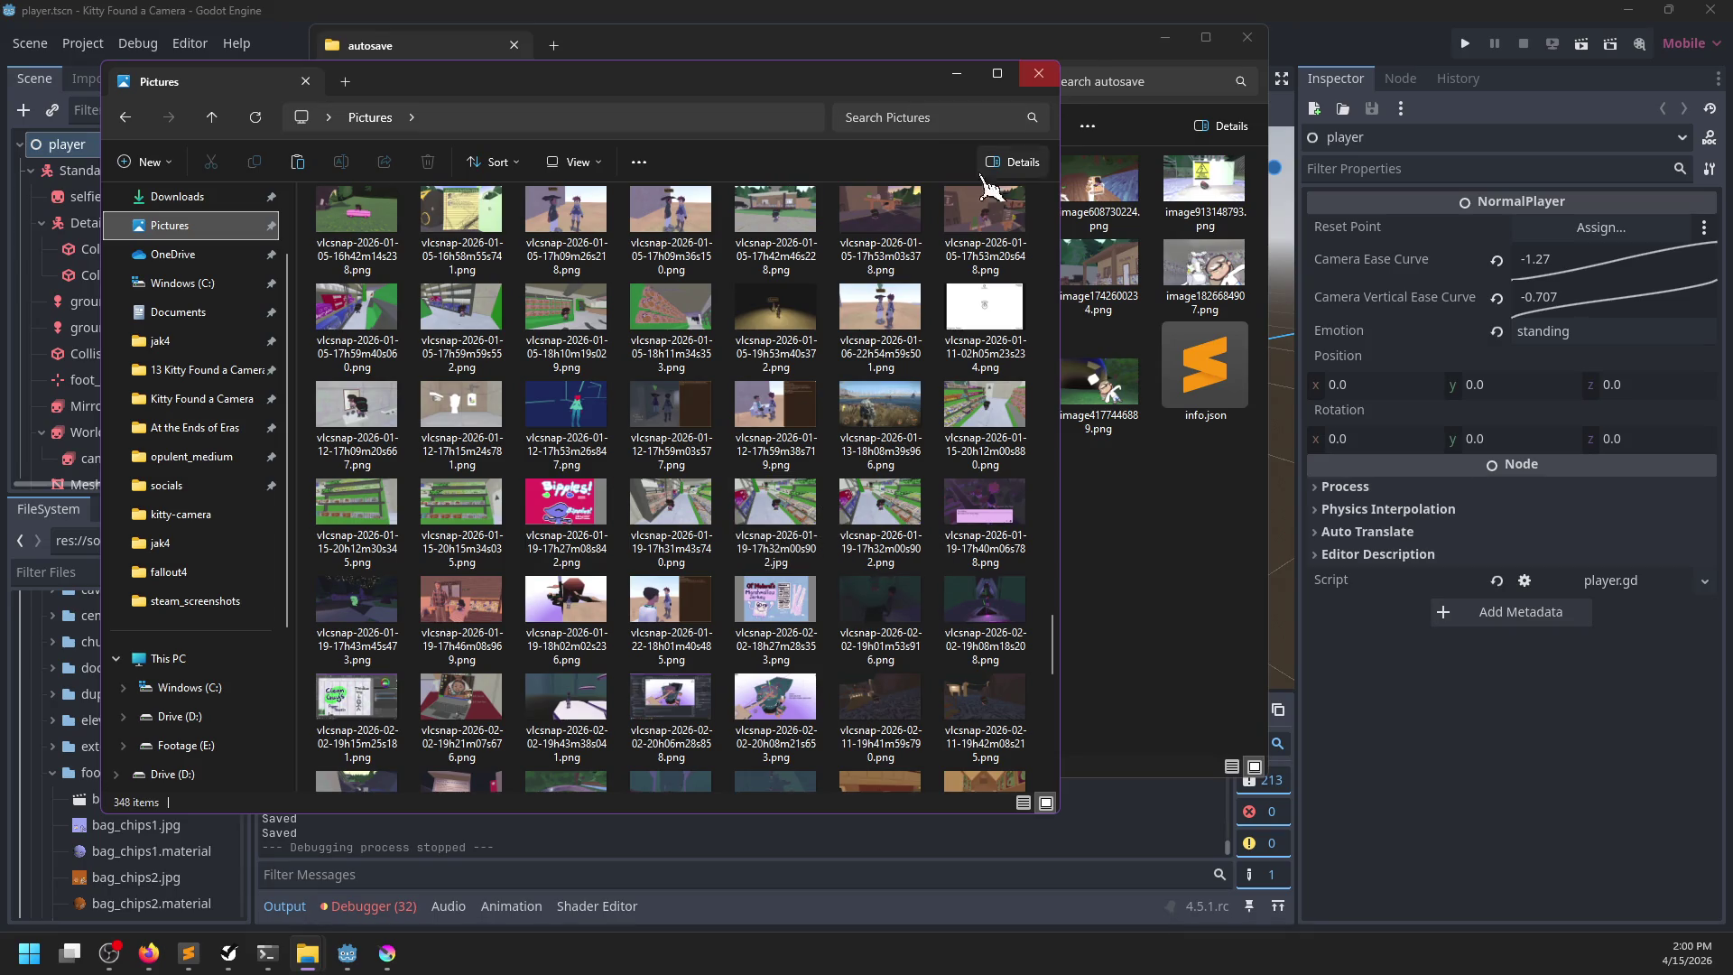
scroll(855, 365, up, 1)
scroll(856, 366, down, 7)
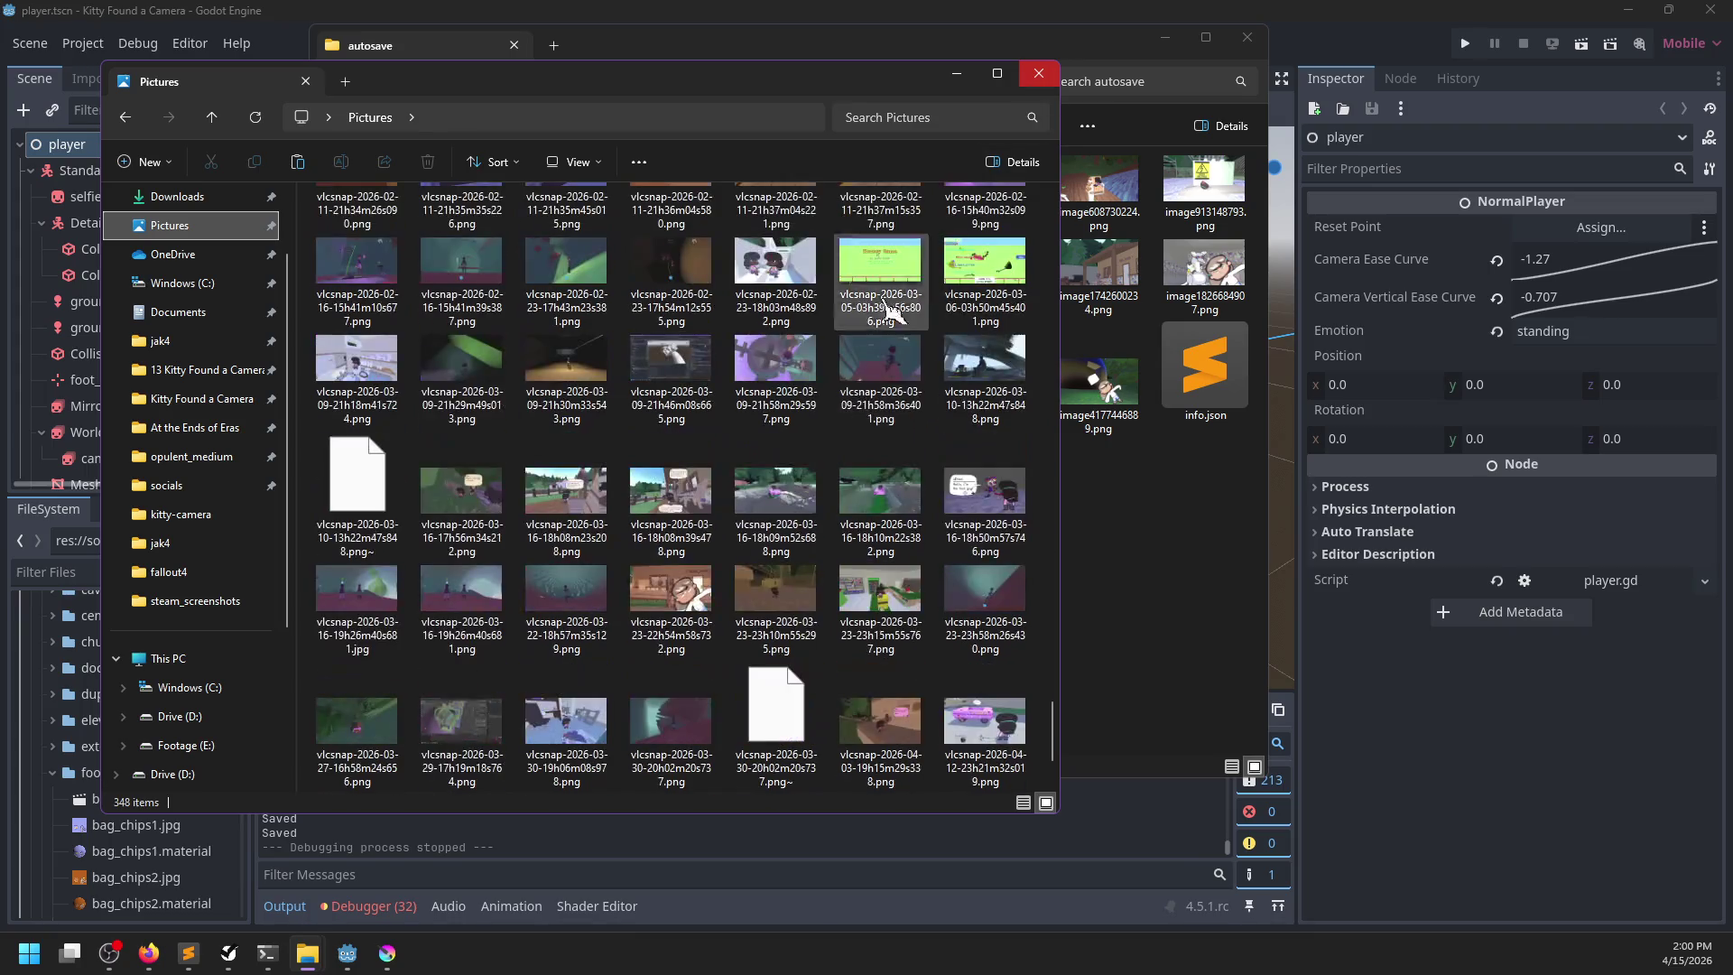
scroll(711, 613, down, 1)
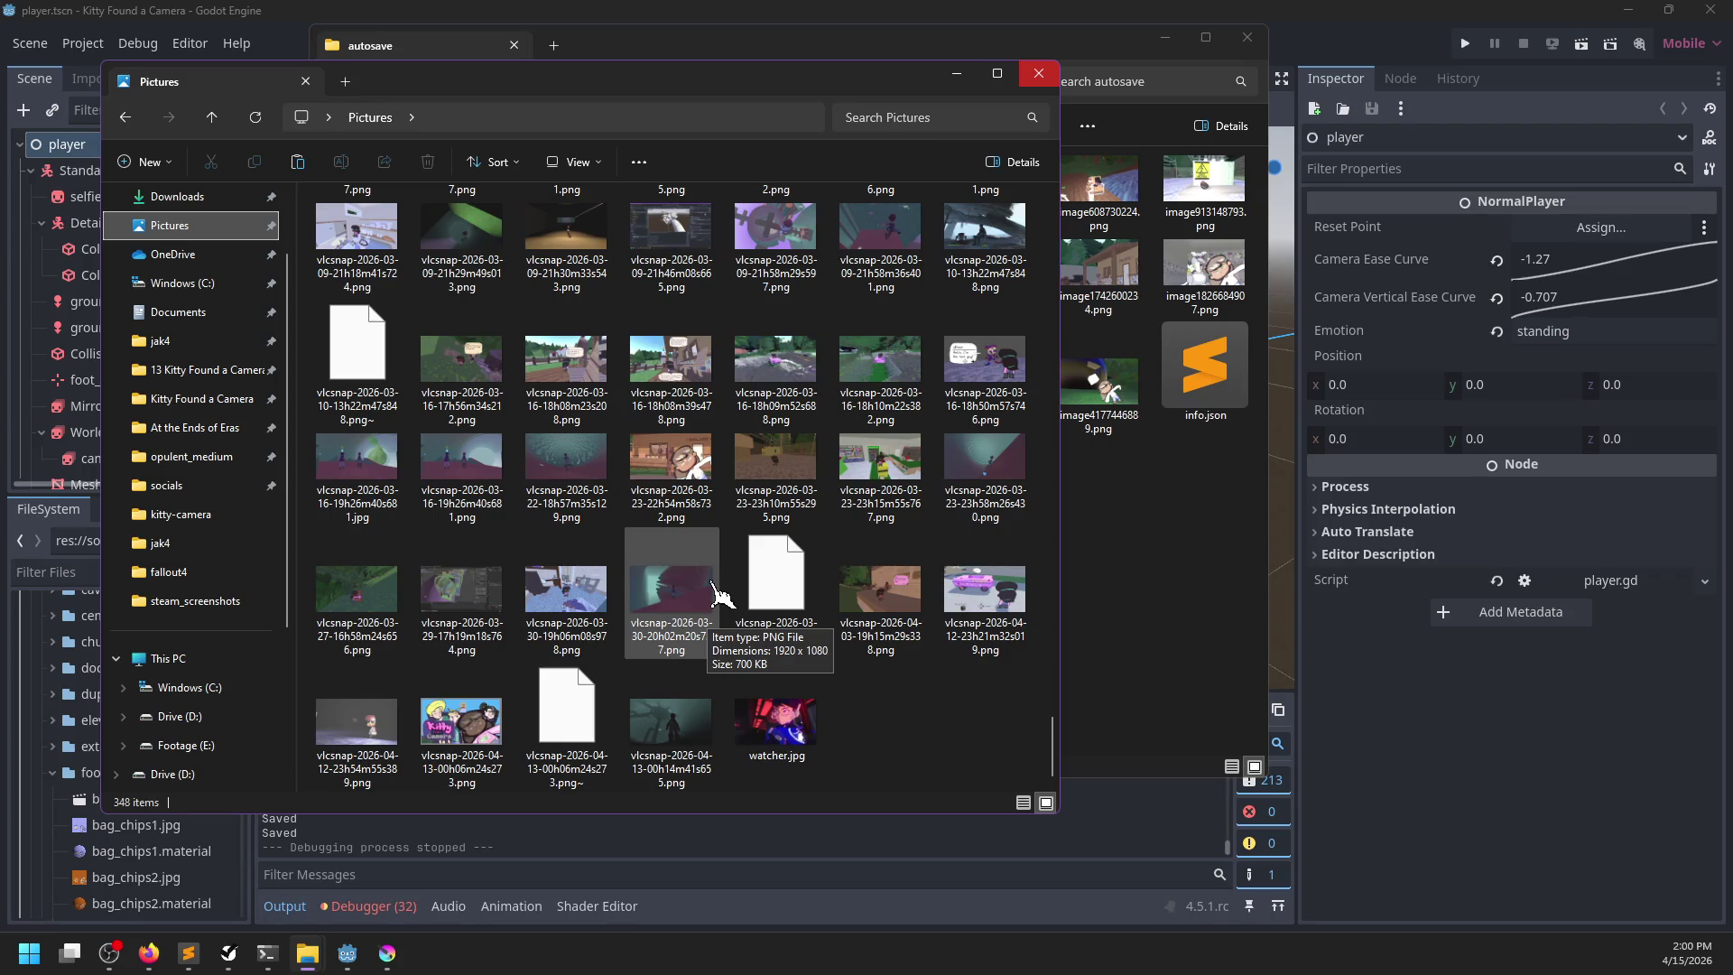
scroll(839, 478, up, 20)
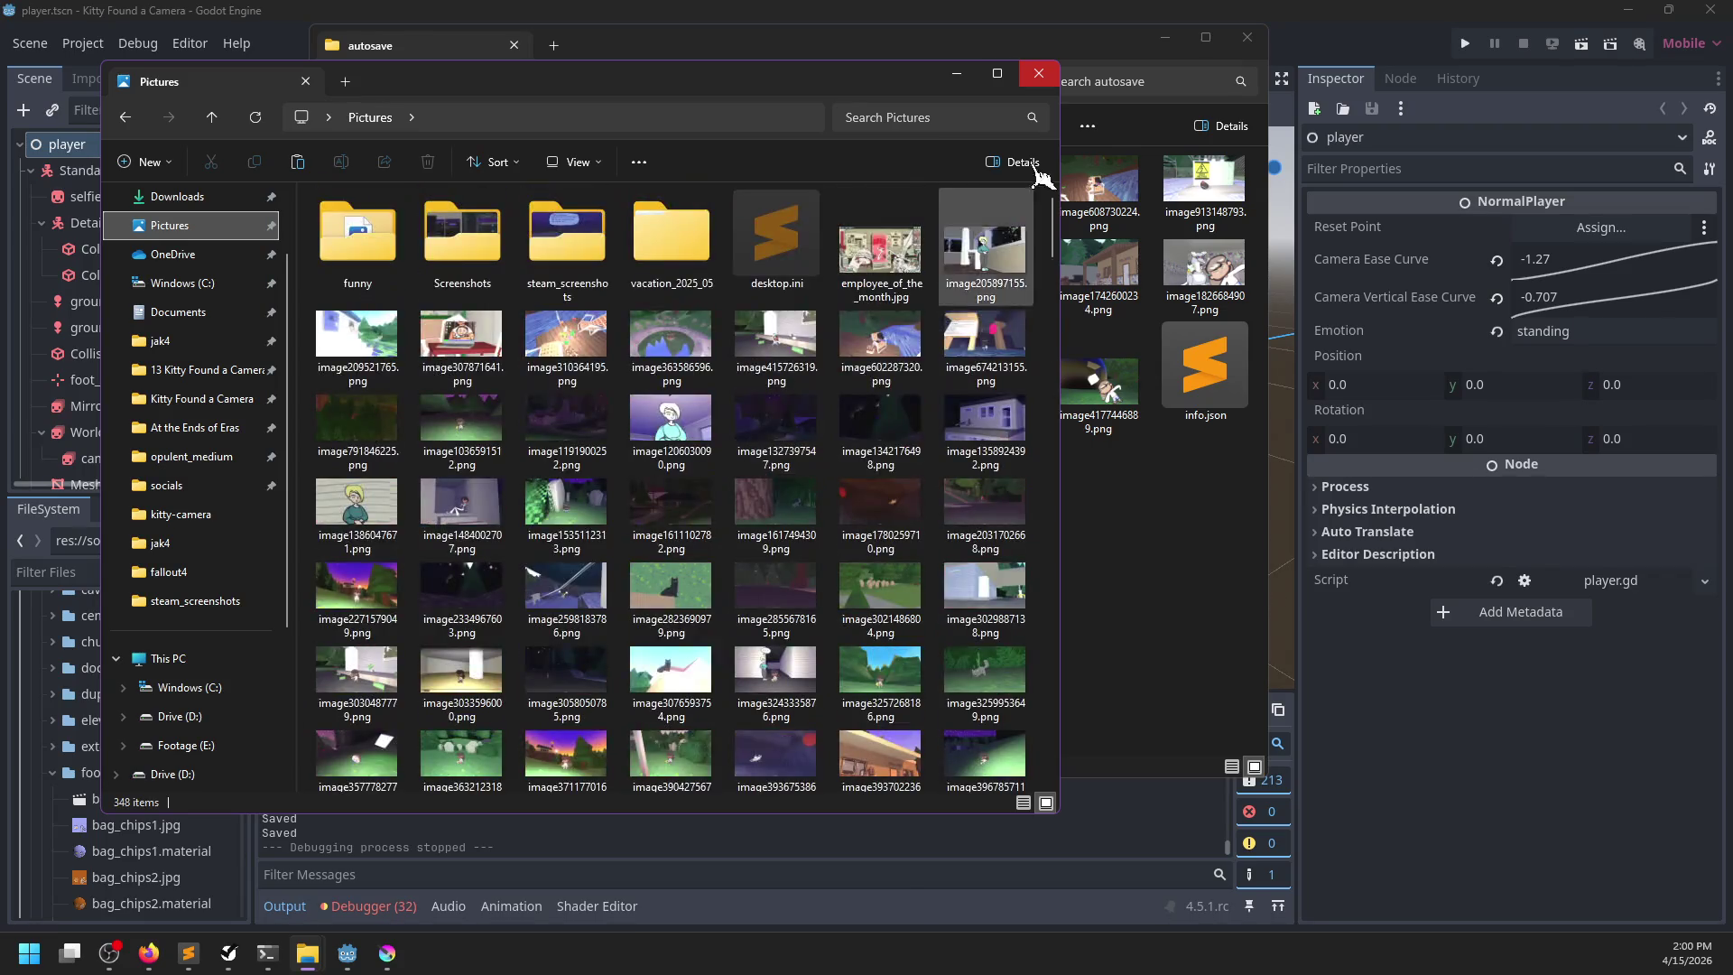
Close the Pictures window and browse the socials folder
click(1038, 73)
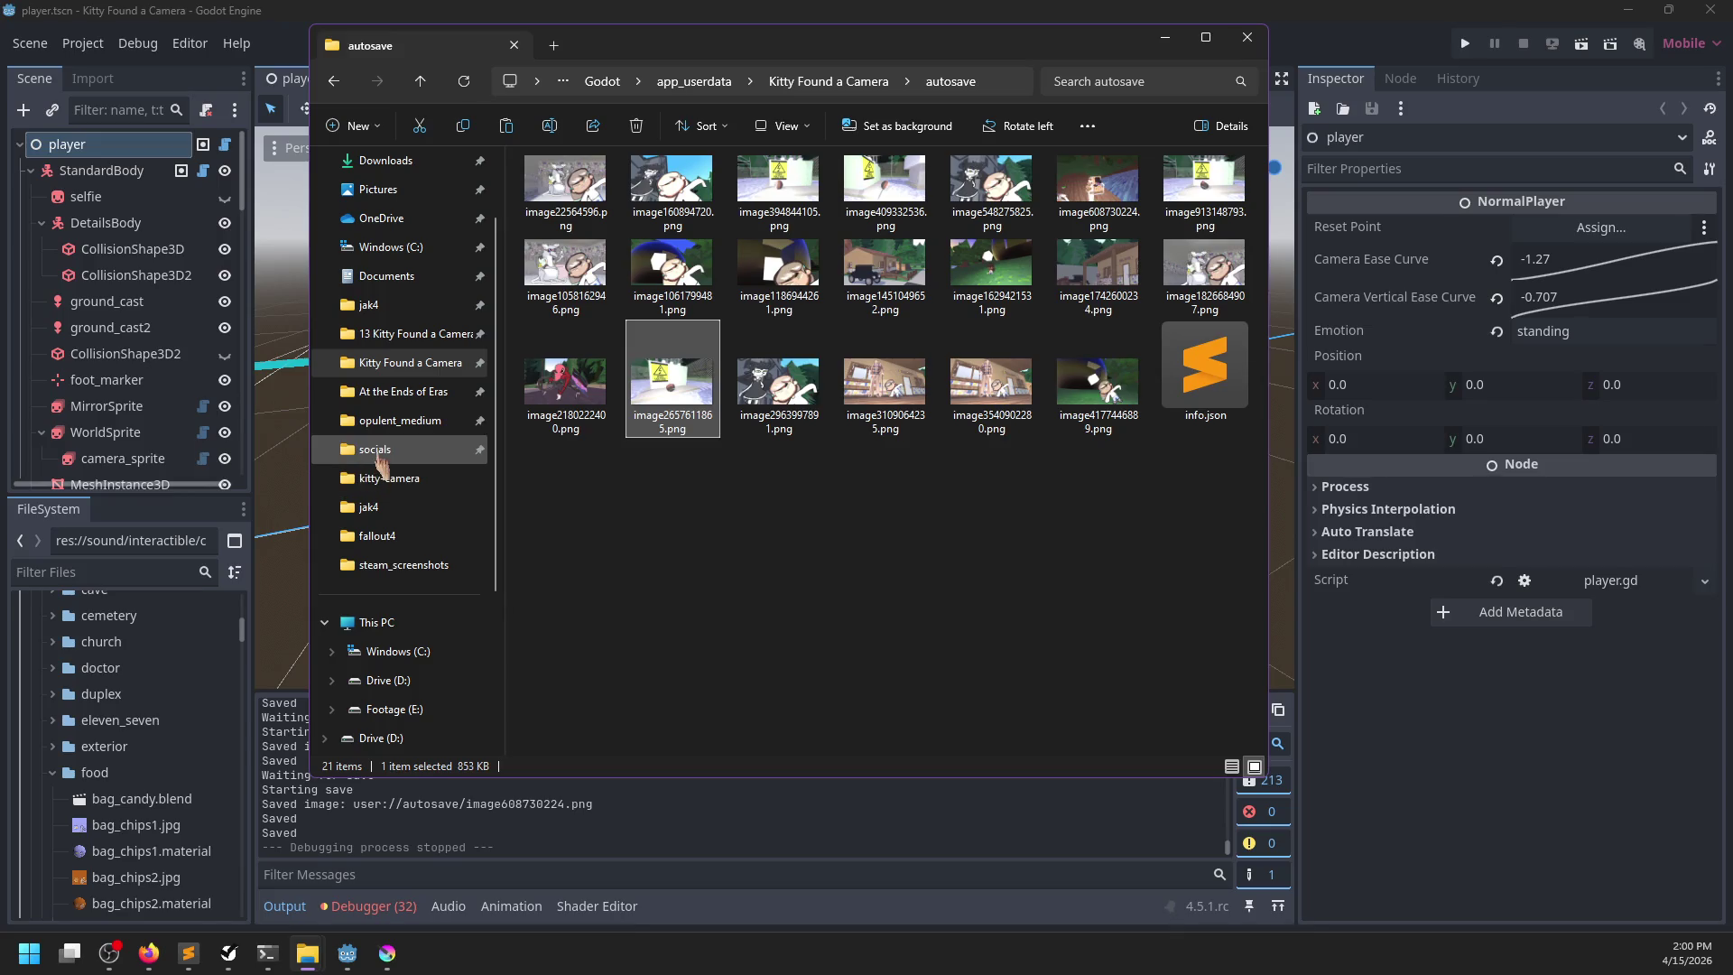
click(378, 450)
scroll(898, 516, down, 5)
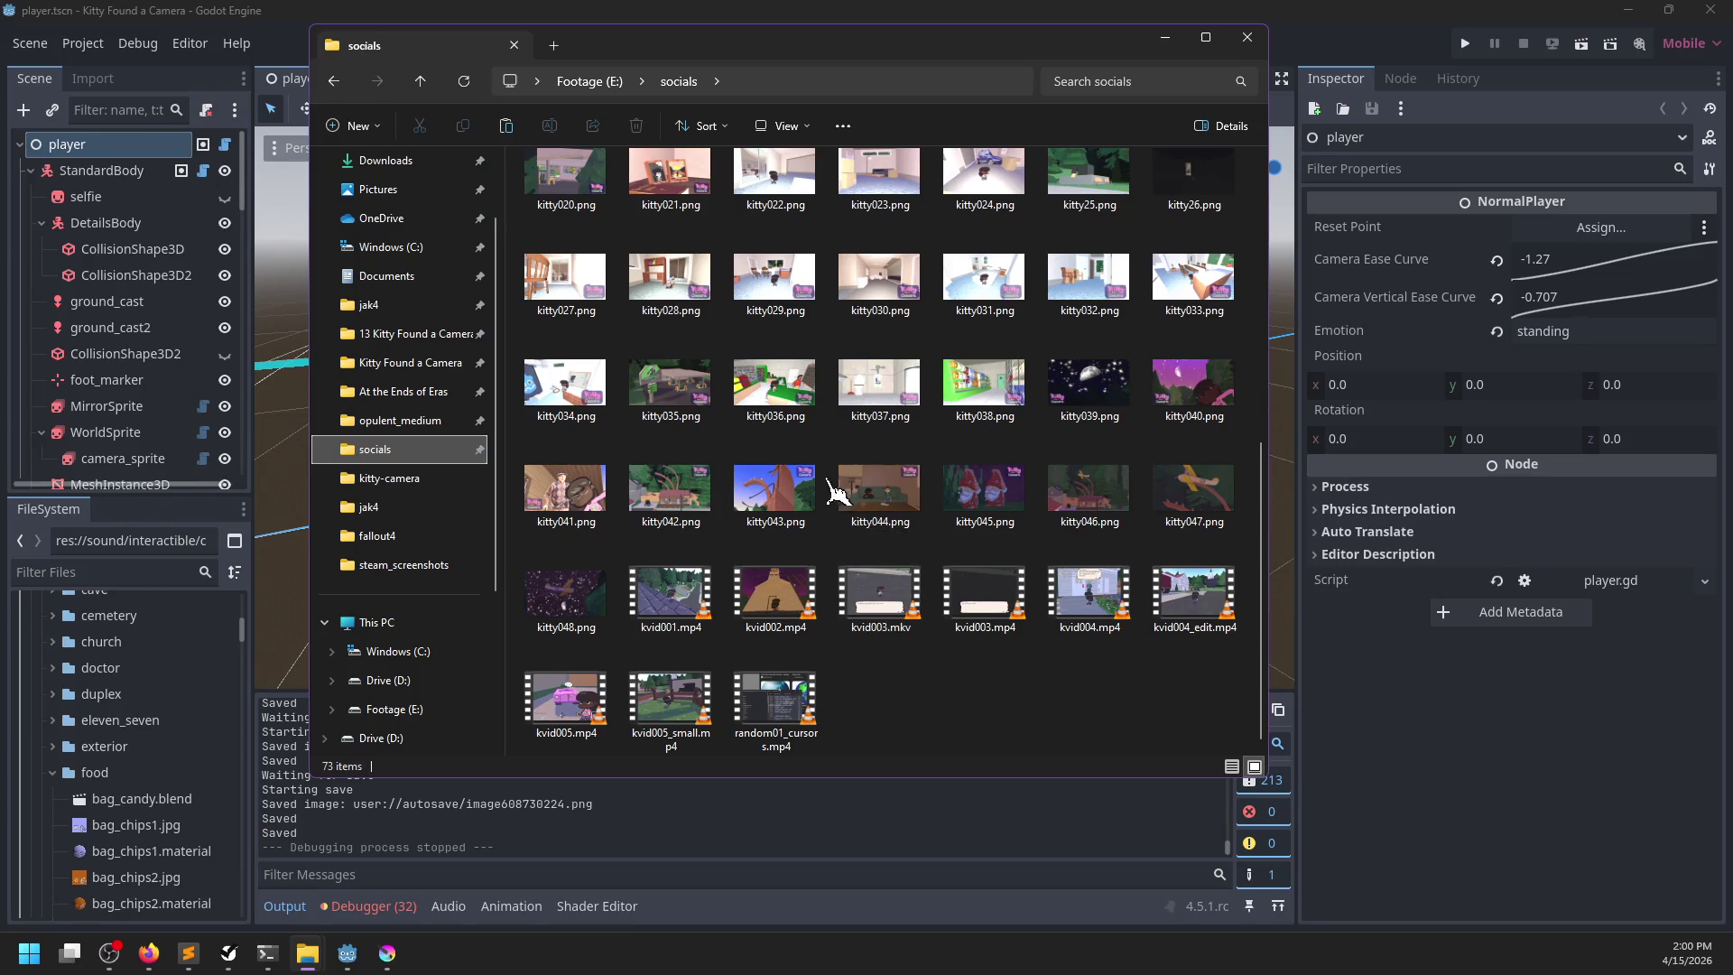
Preview kitty043.png and kitty048.png full size
double_click(779, 510)
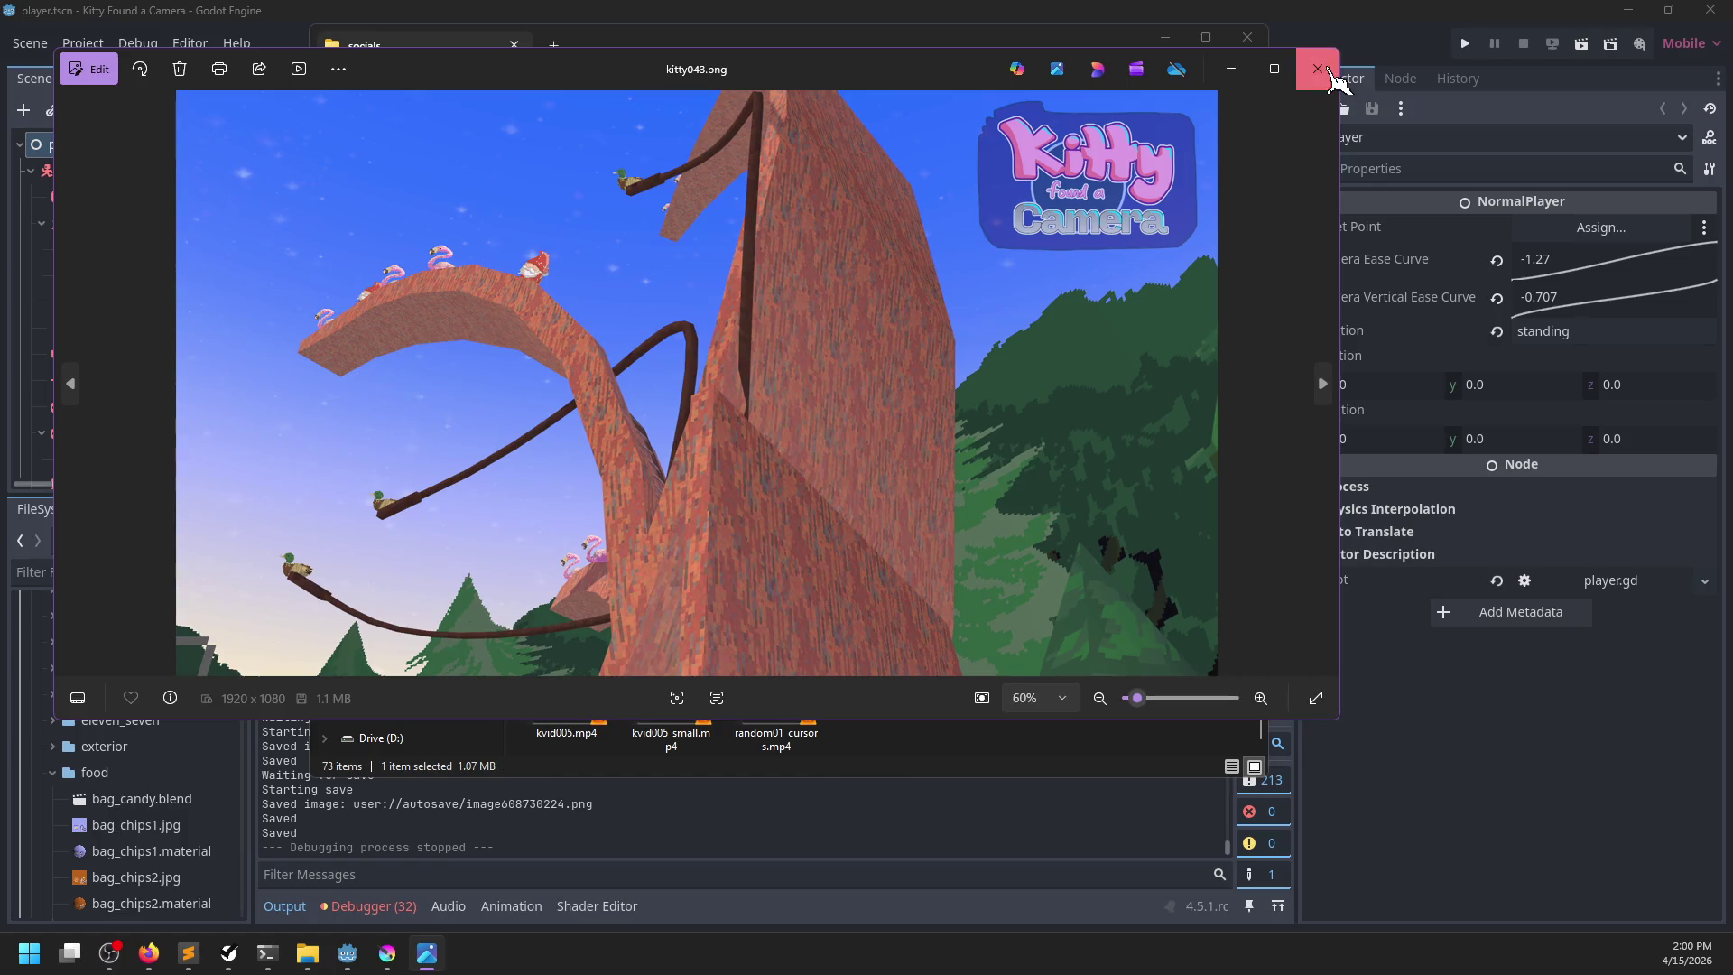
click(1318, 69)
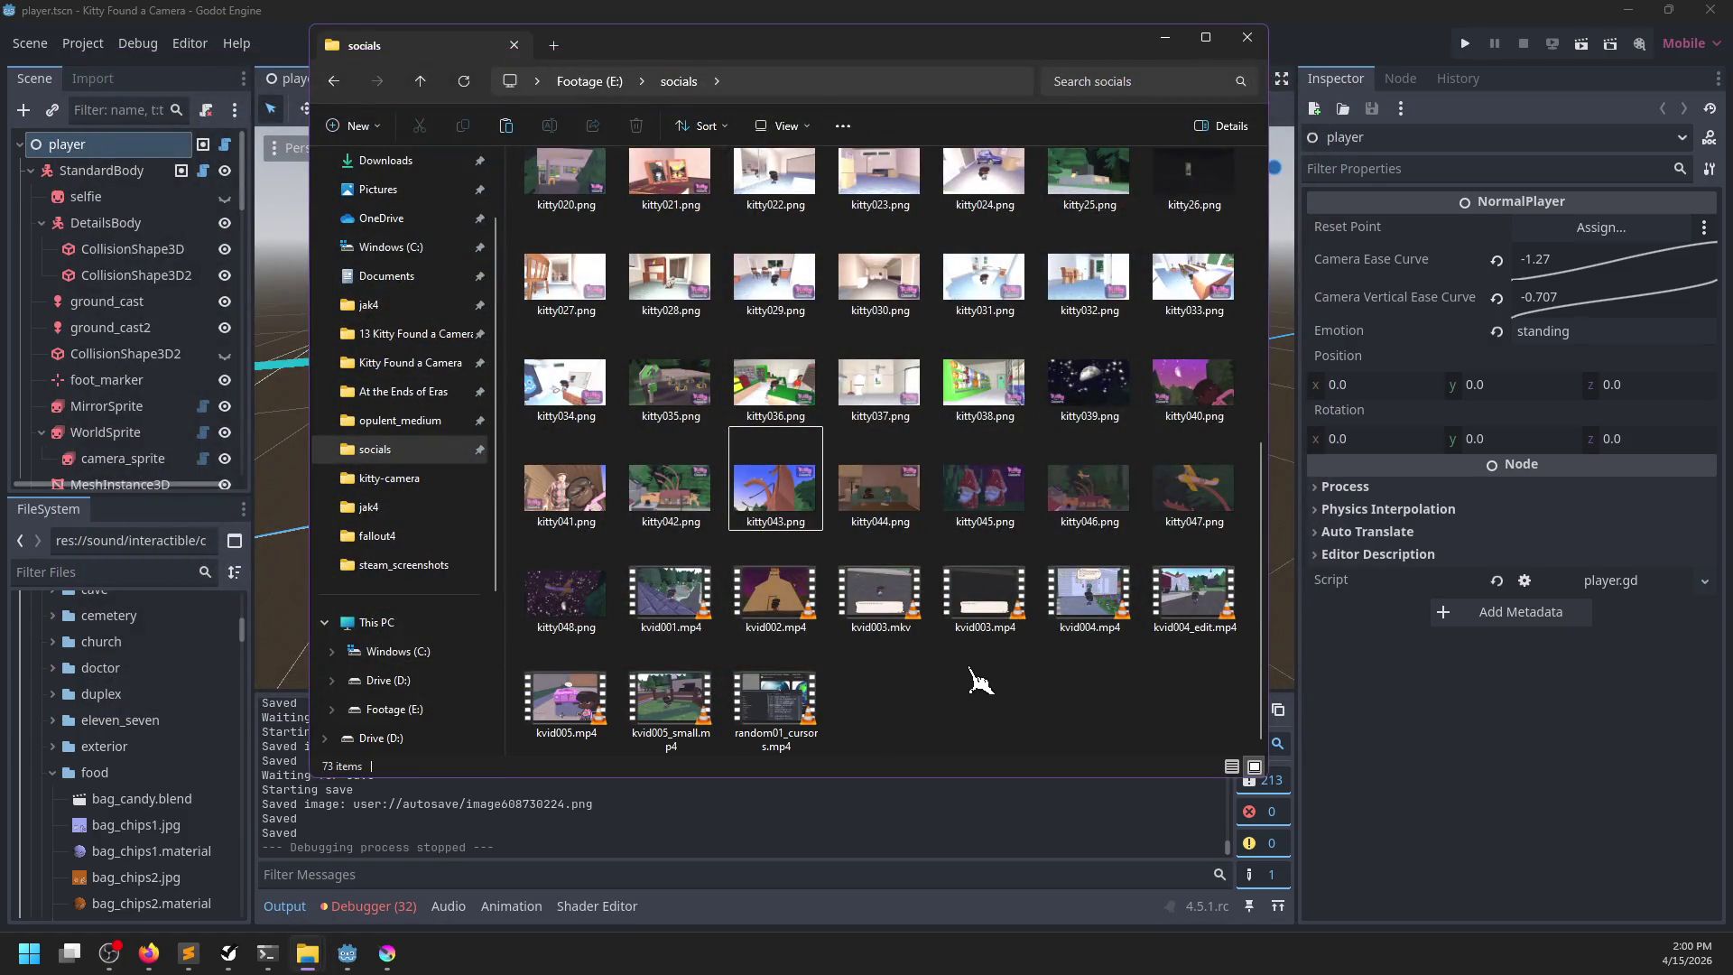
double_click(606, 594)
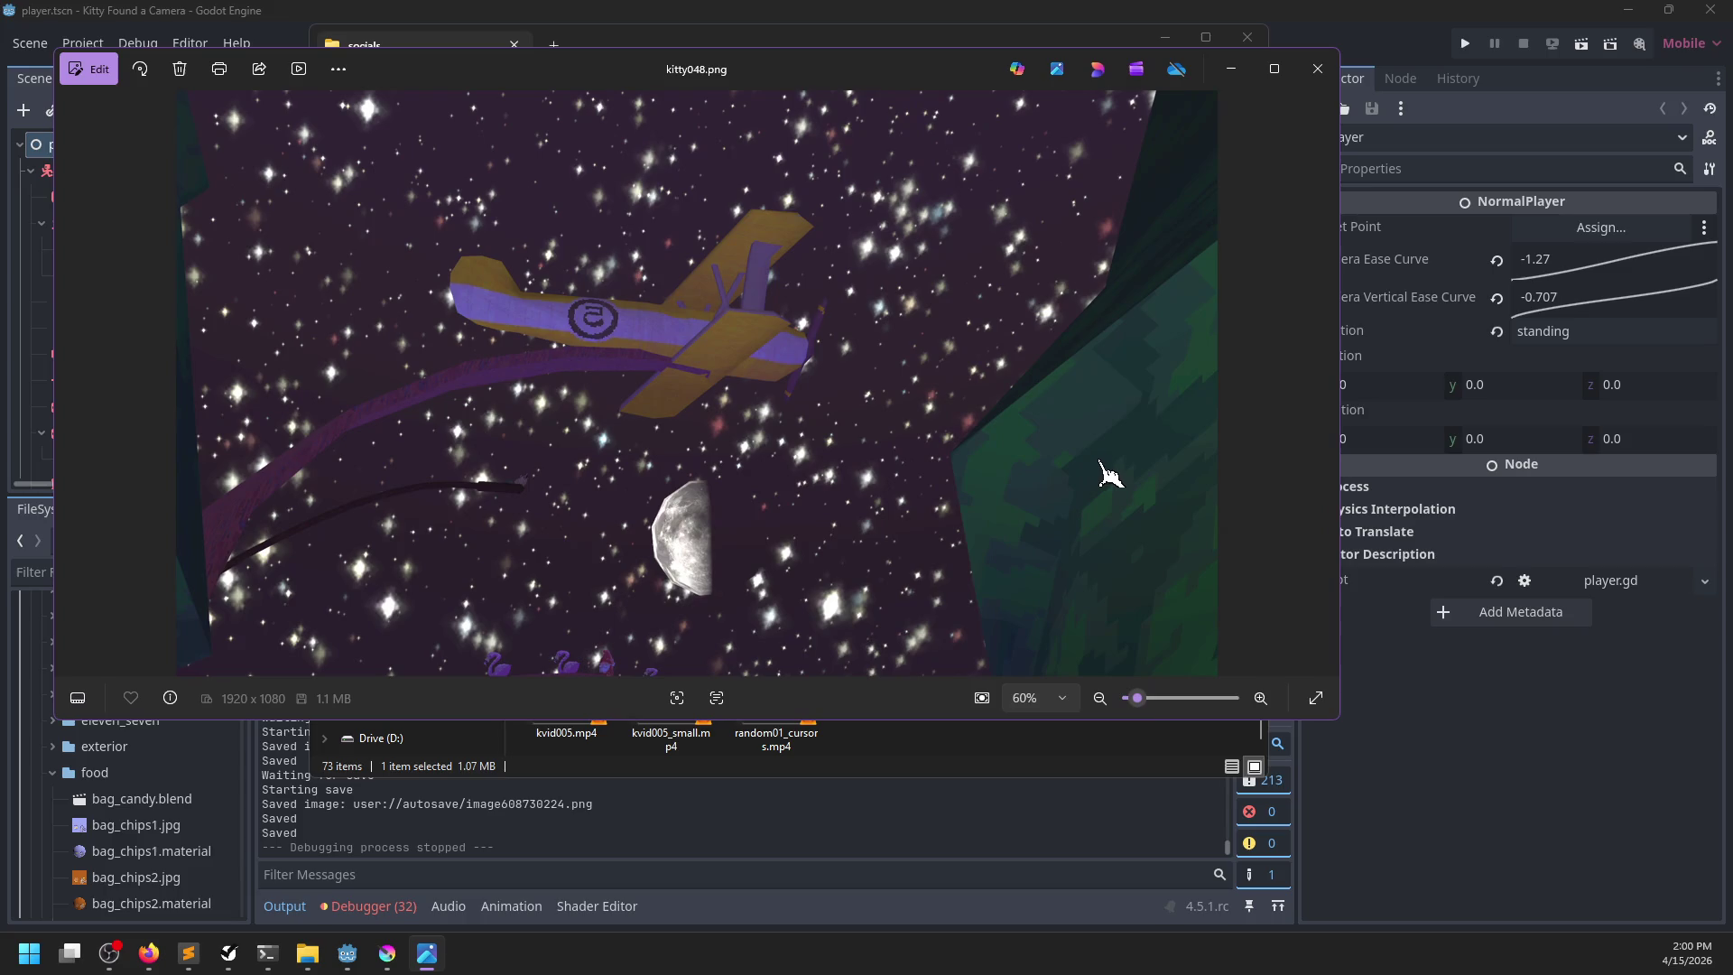
click(1318, 68)
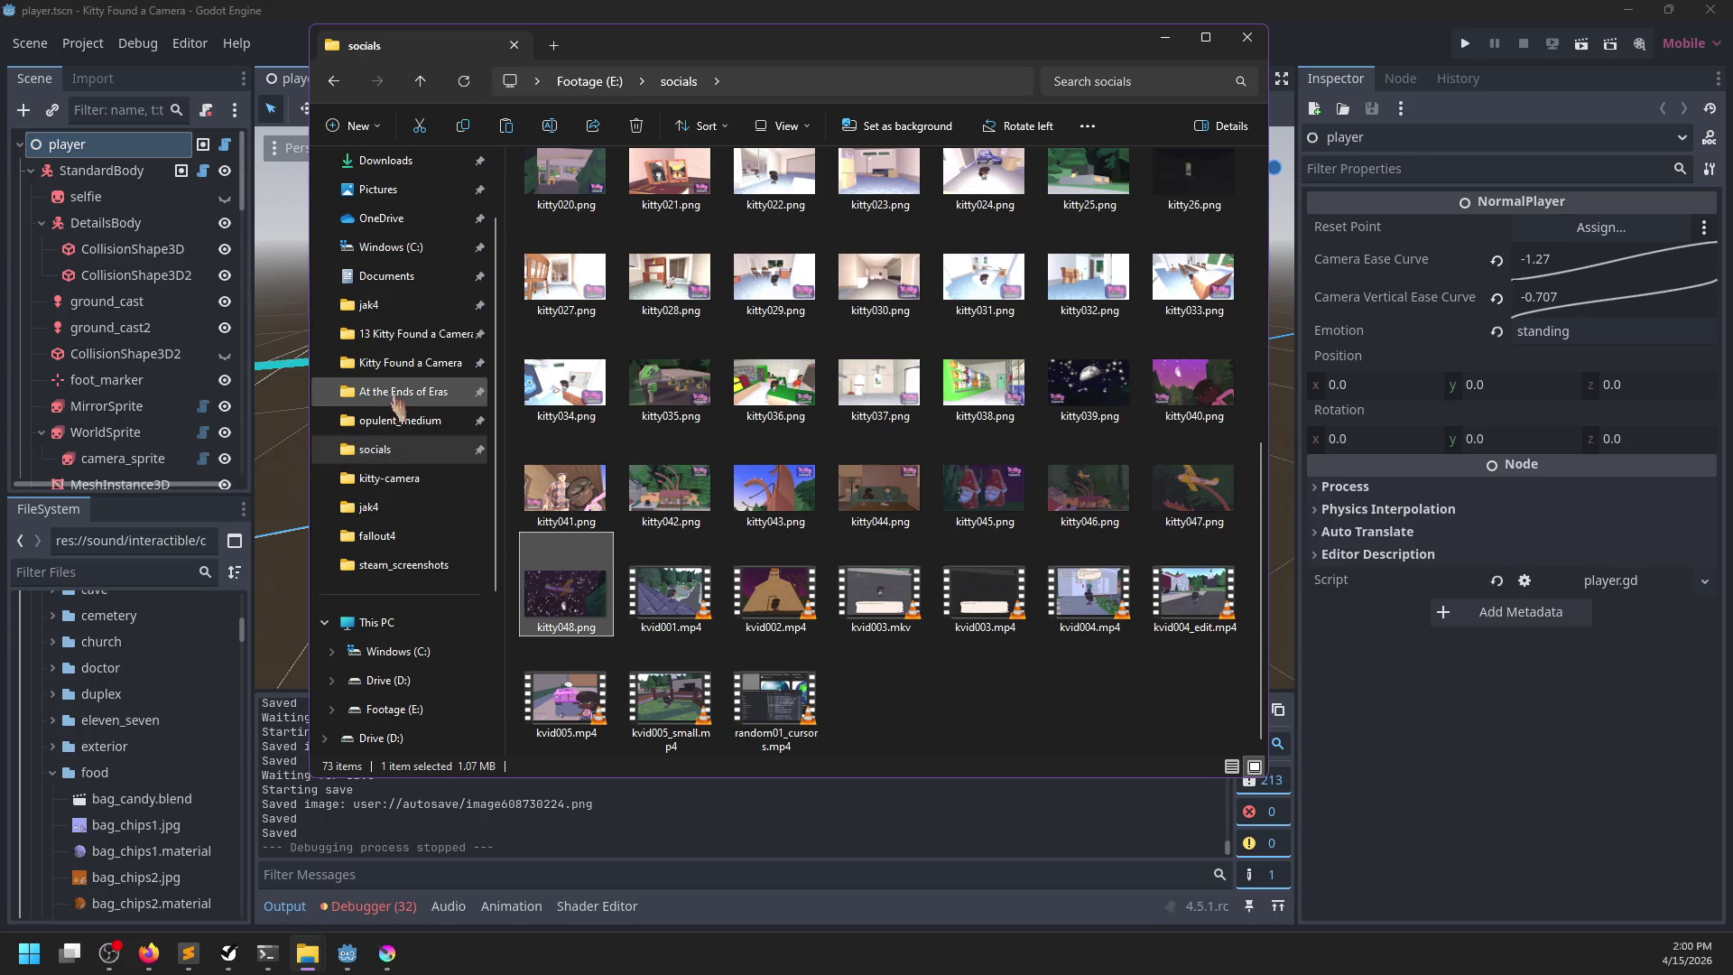
Paste kitty048.png into 13 Kitty Found a Camera > project > steam_page > desc_images
key(super+e)
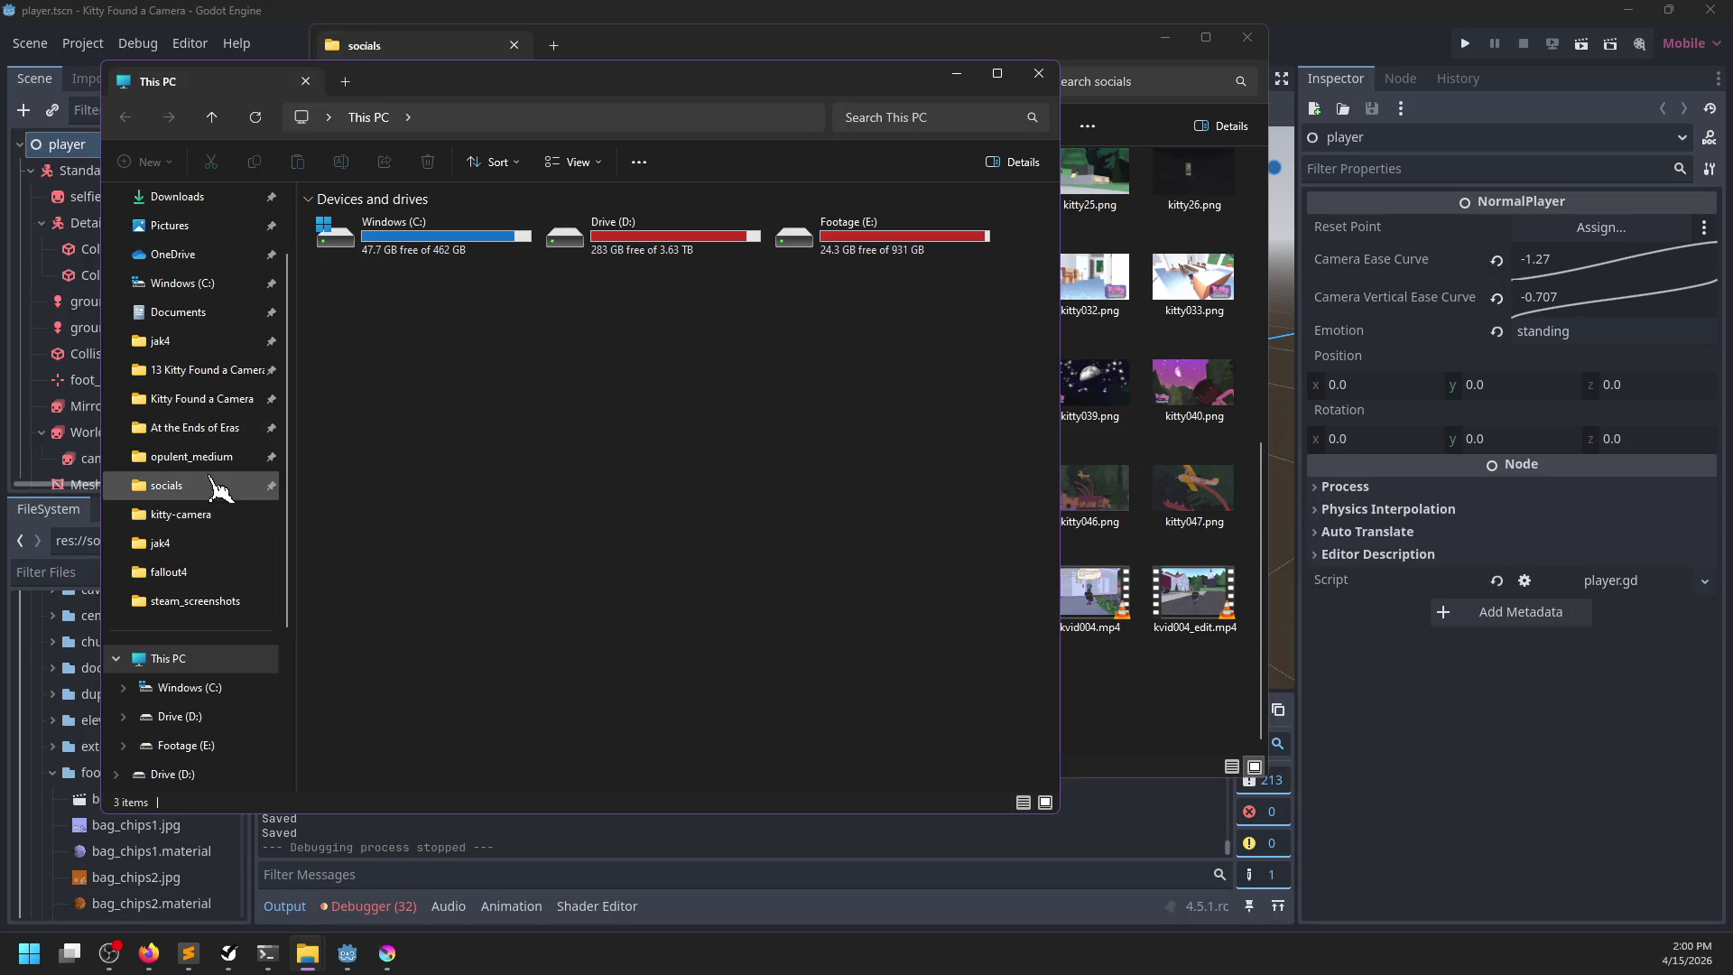
click(205, 403)
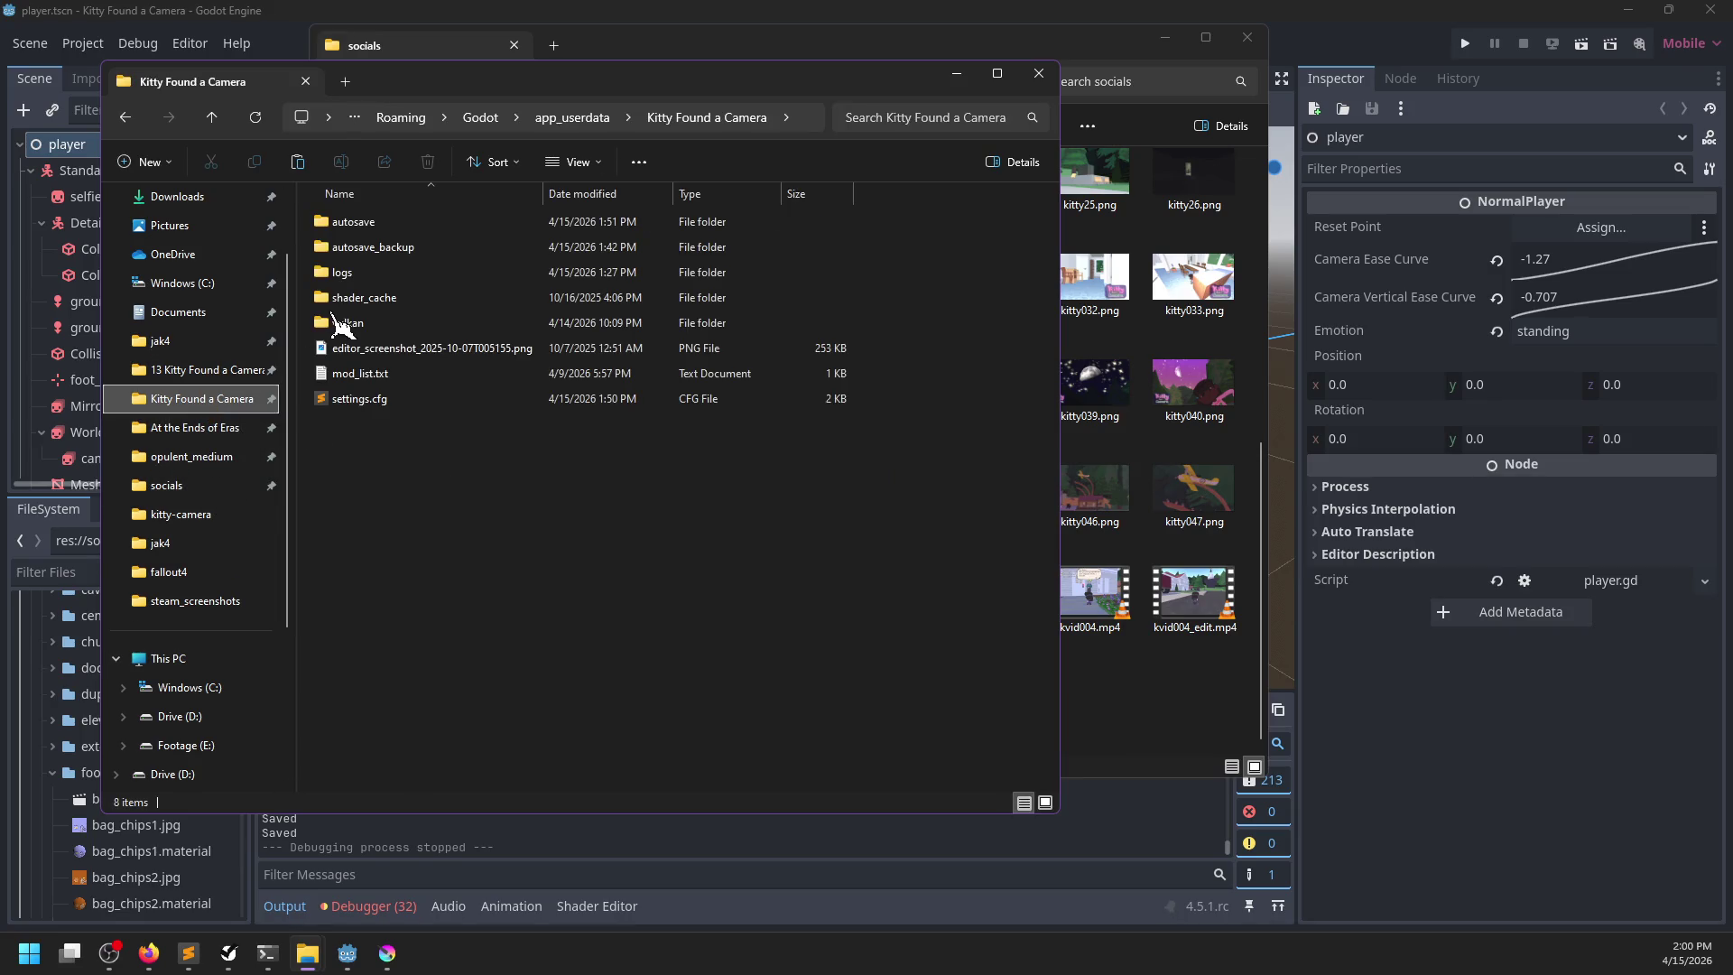
click(213, 377)
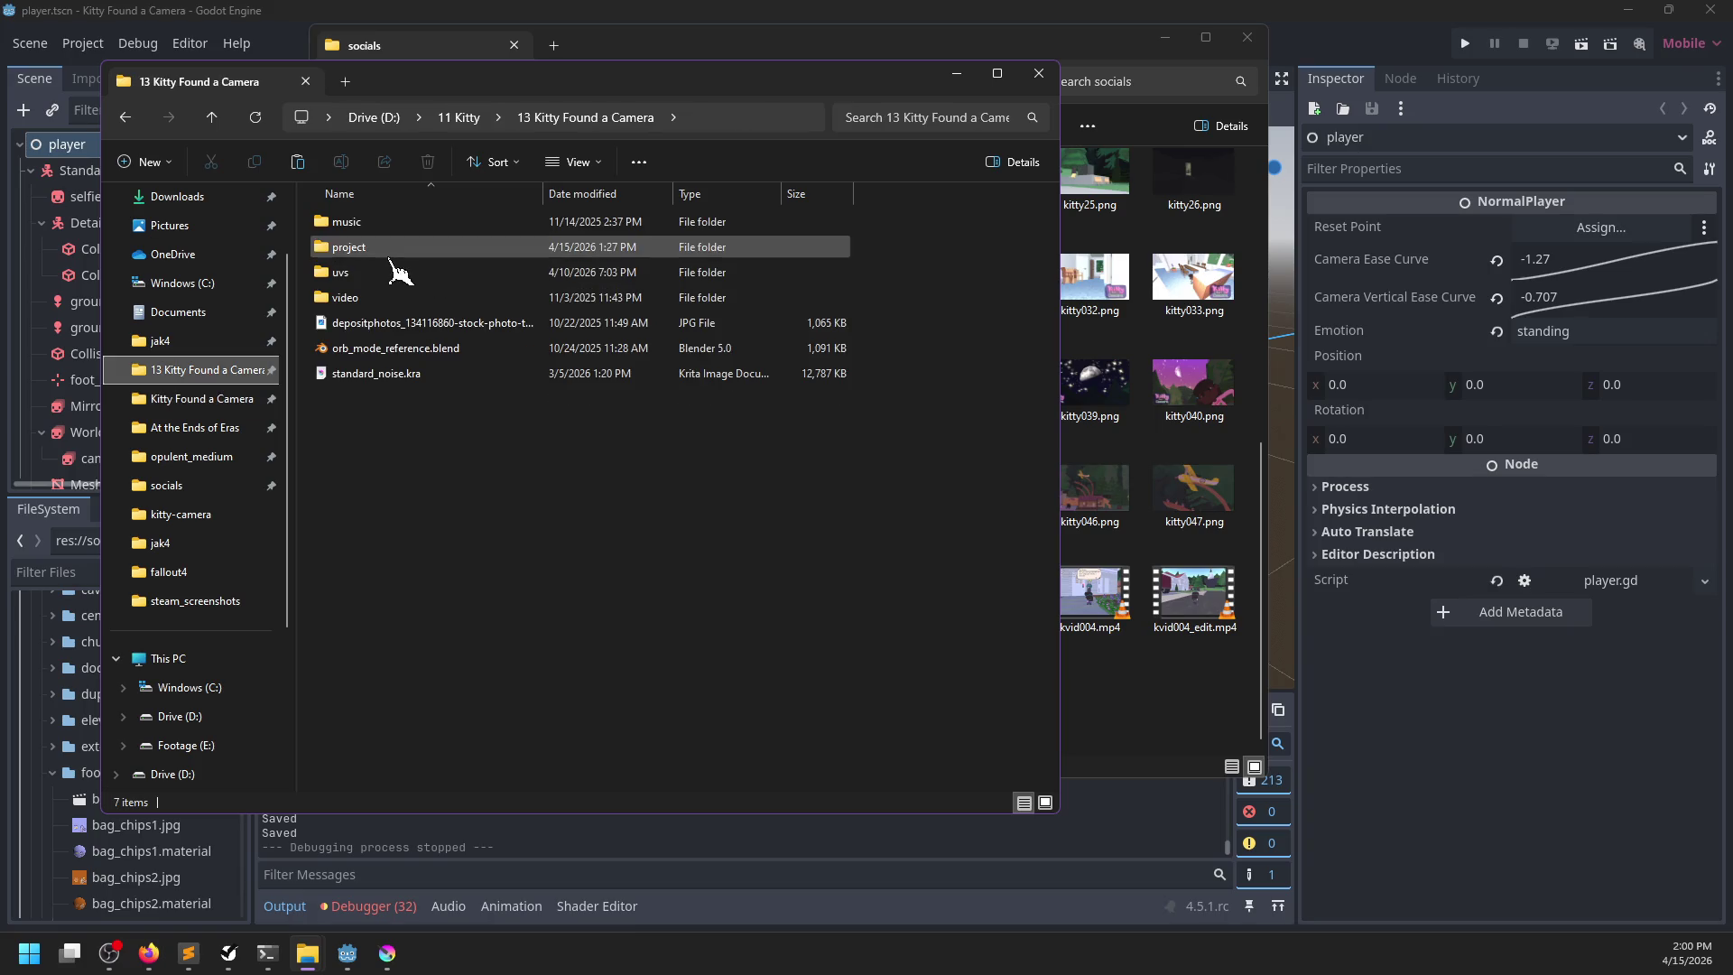
double_click(446, 247)
double_click(386, 652)
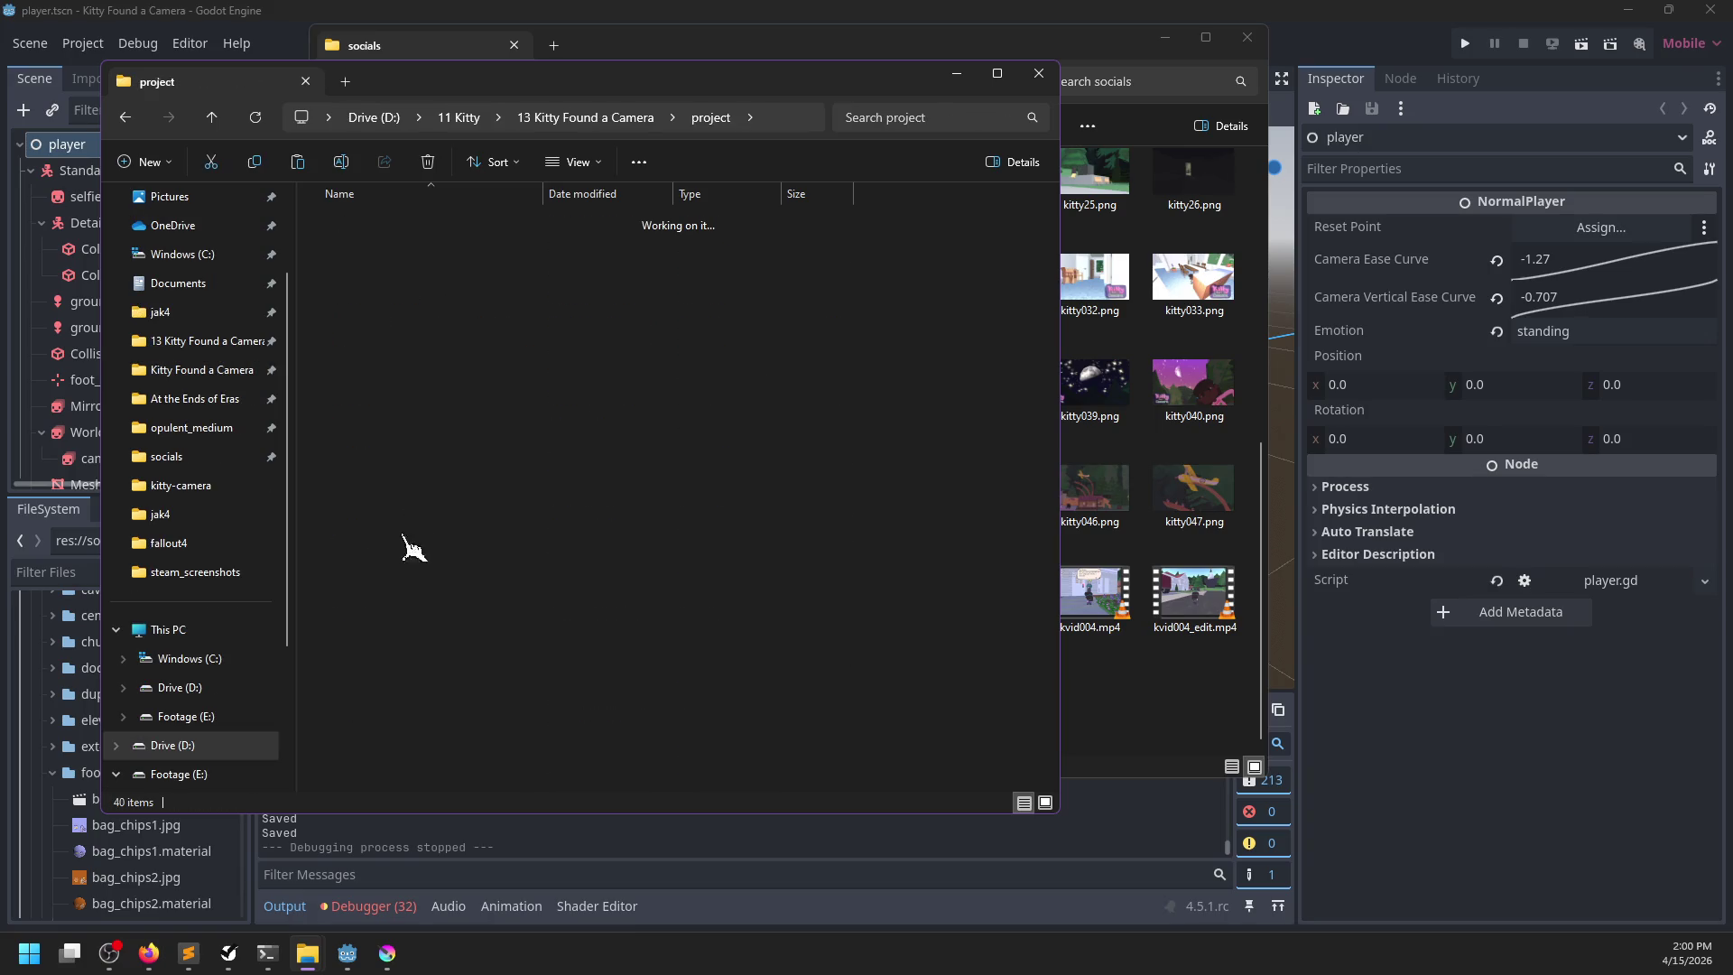
click(352, 262)
double_click(352, 262)
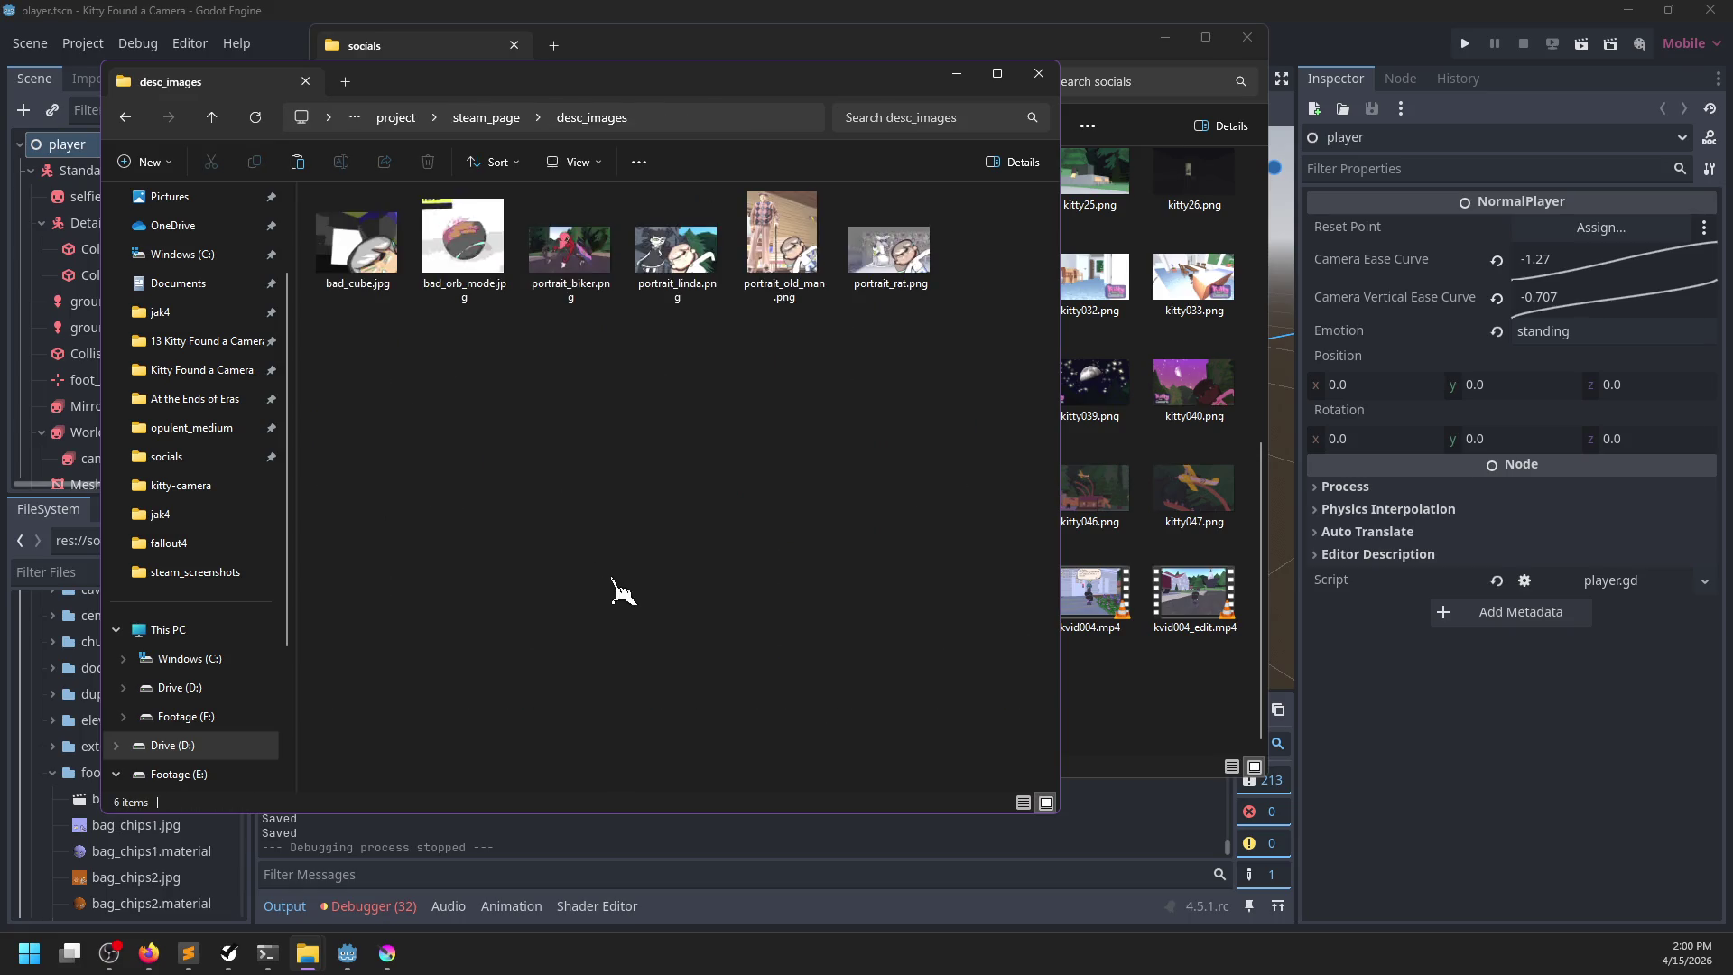
key(ctrl+v)
Rename the pasted copy to nice_1.png
right_click(1032, 304)
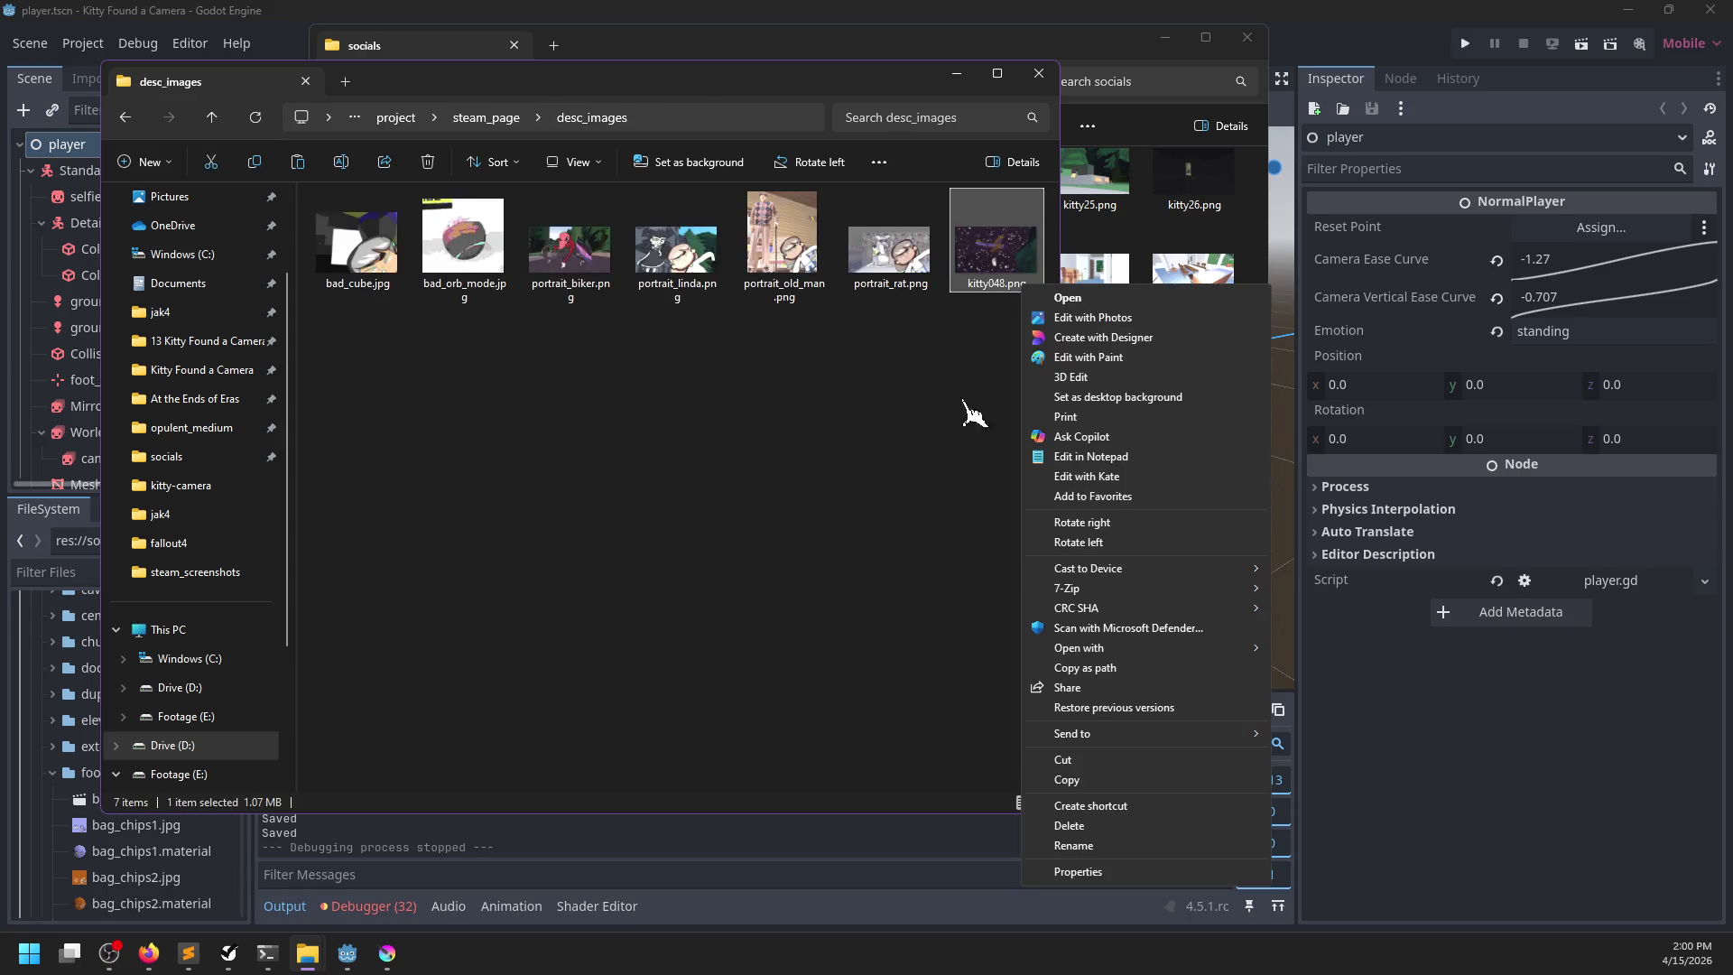
click(1111, 853)
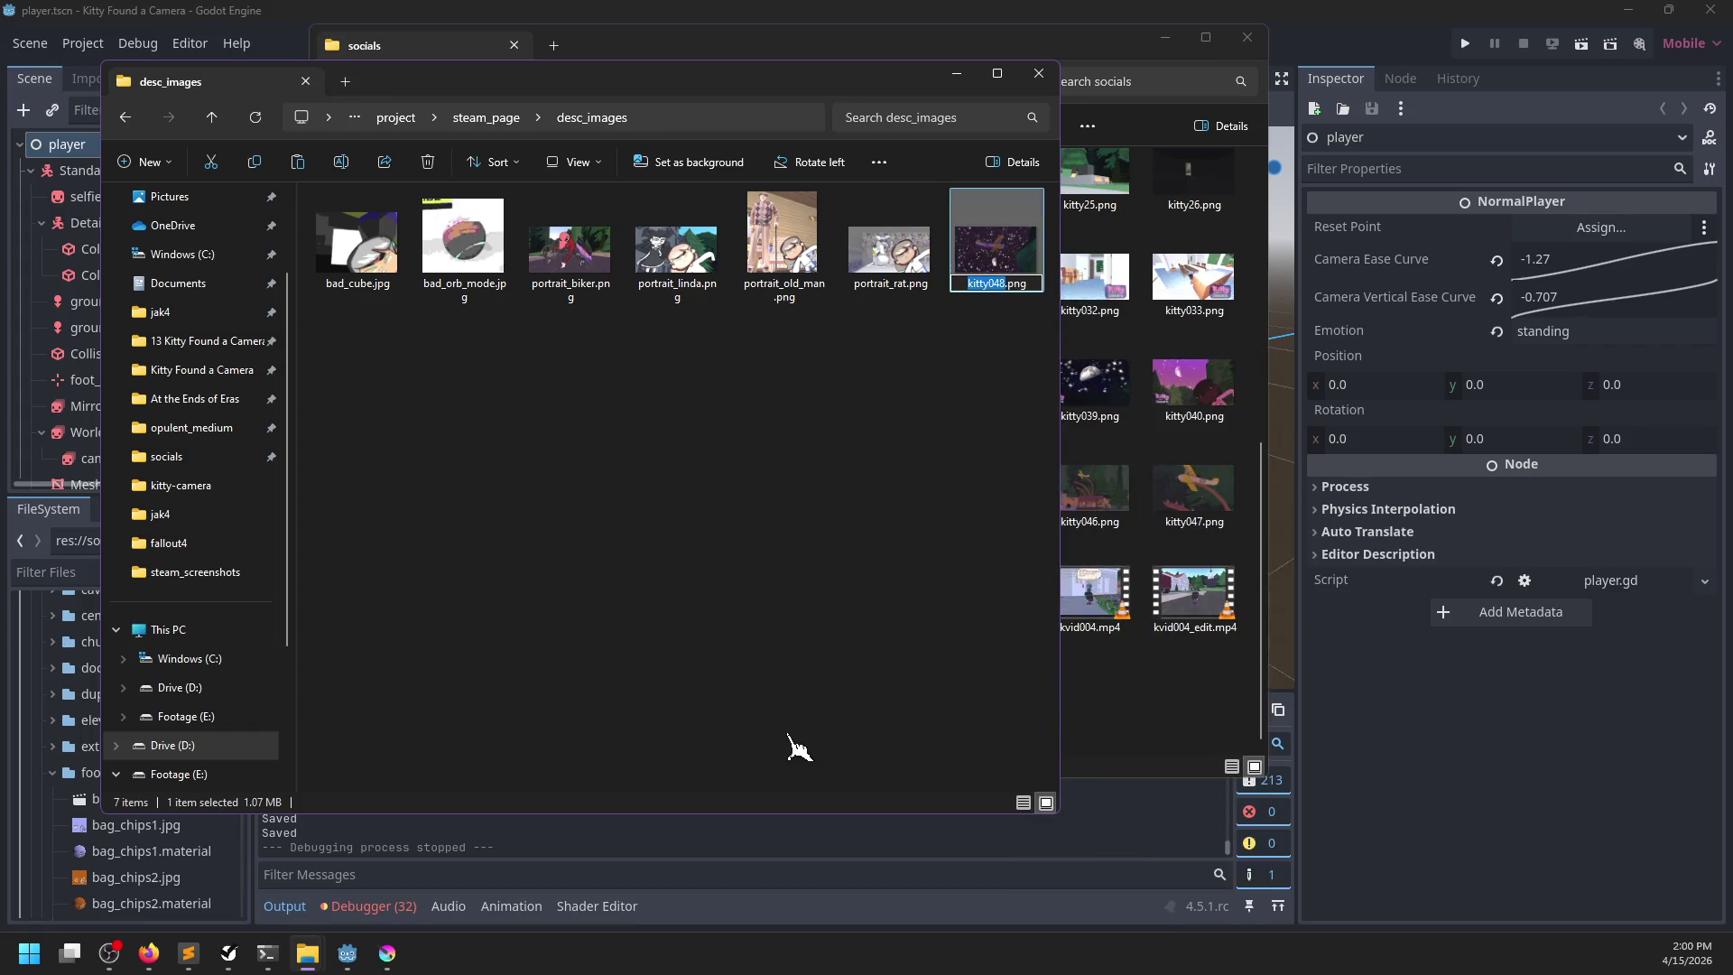
text(nice_1)
key(Return)
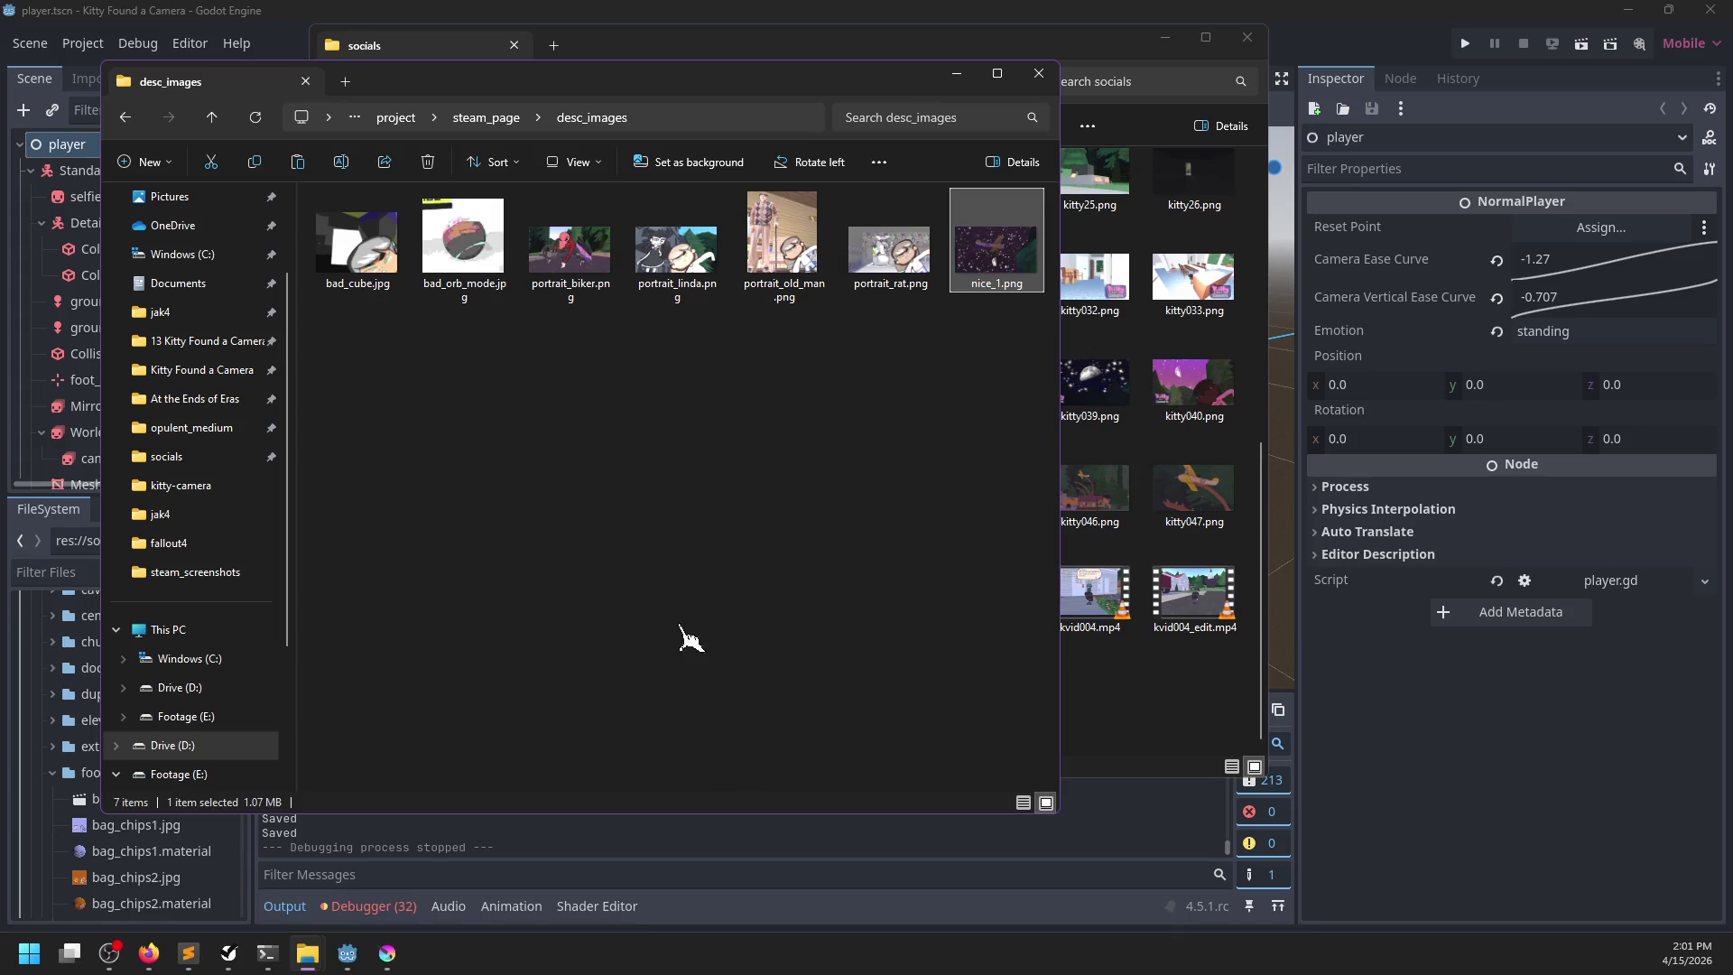
click(347, 953)
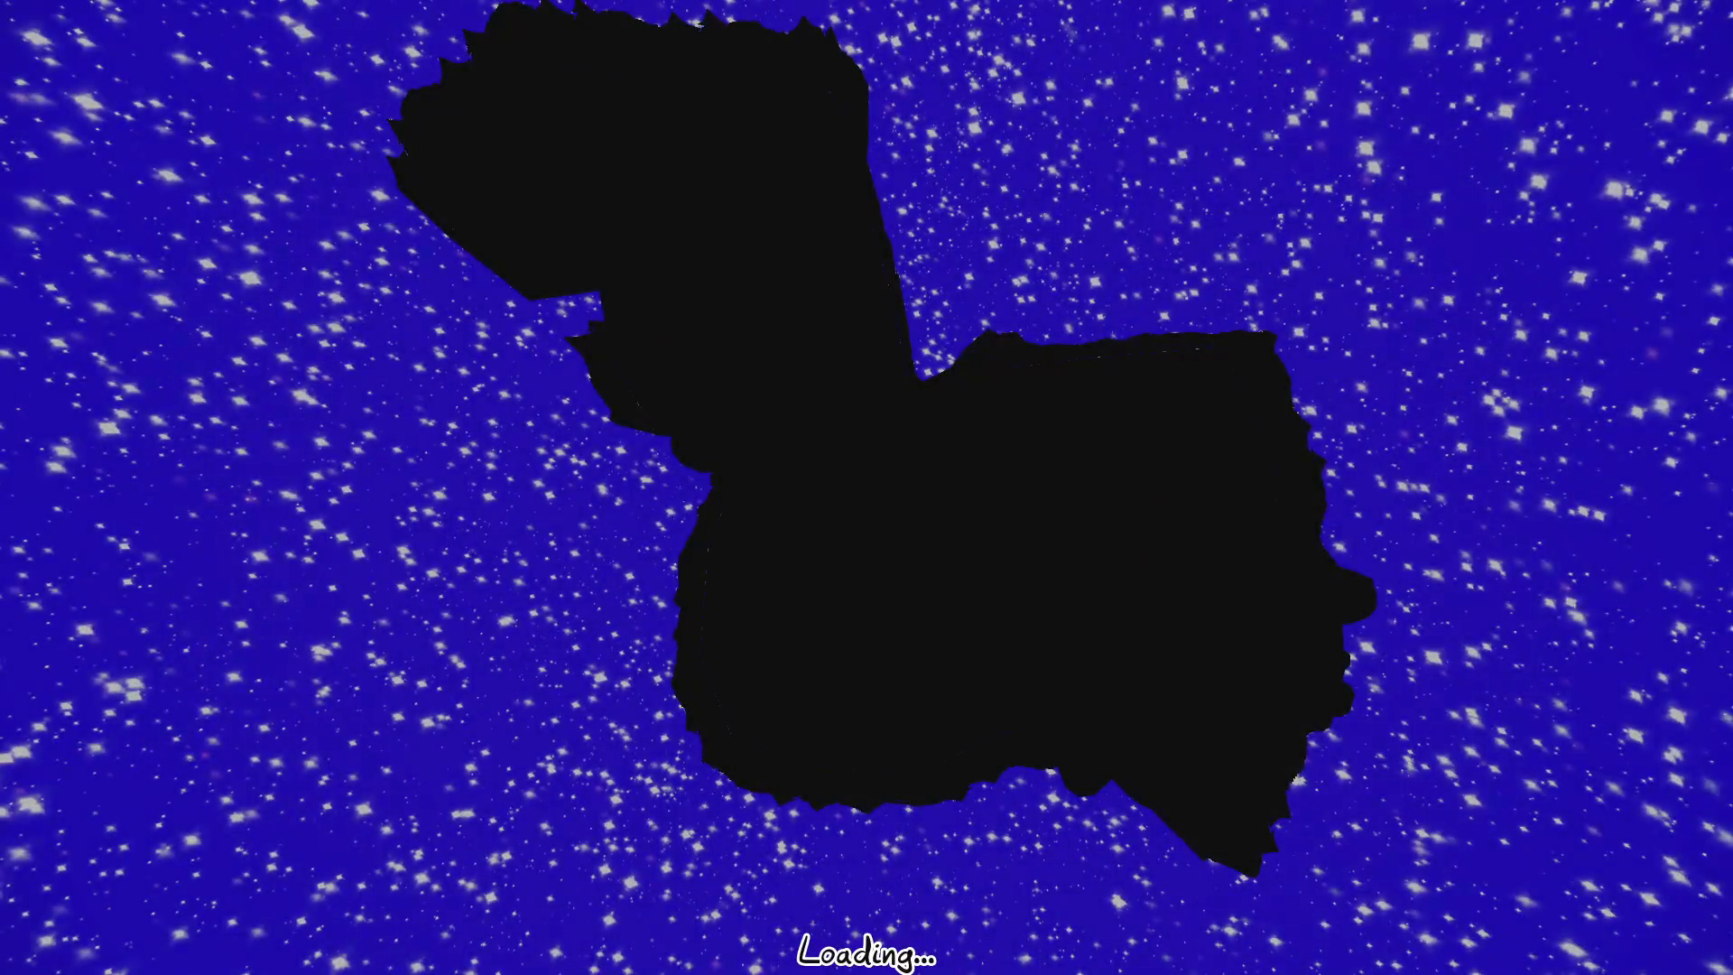
Walk down the road, glance at the yard sculpture through the camera, and head toward the driveway
key(w)
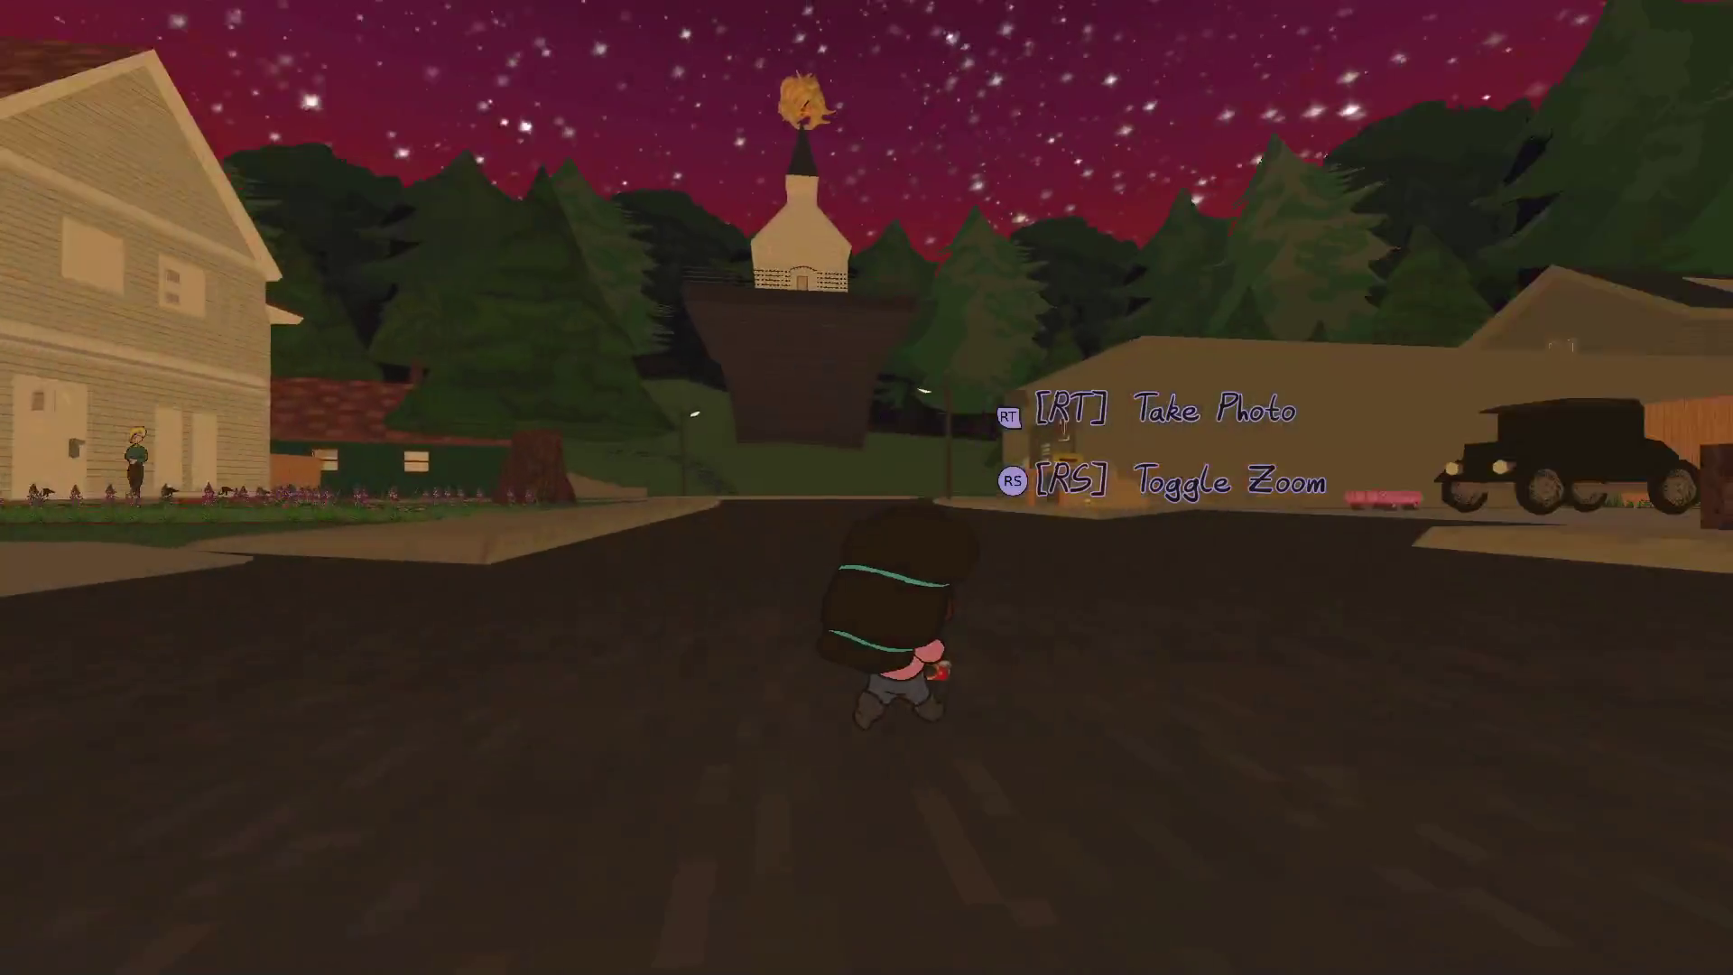
key(a)
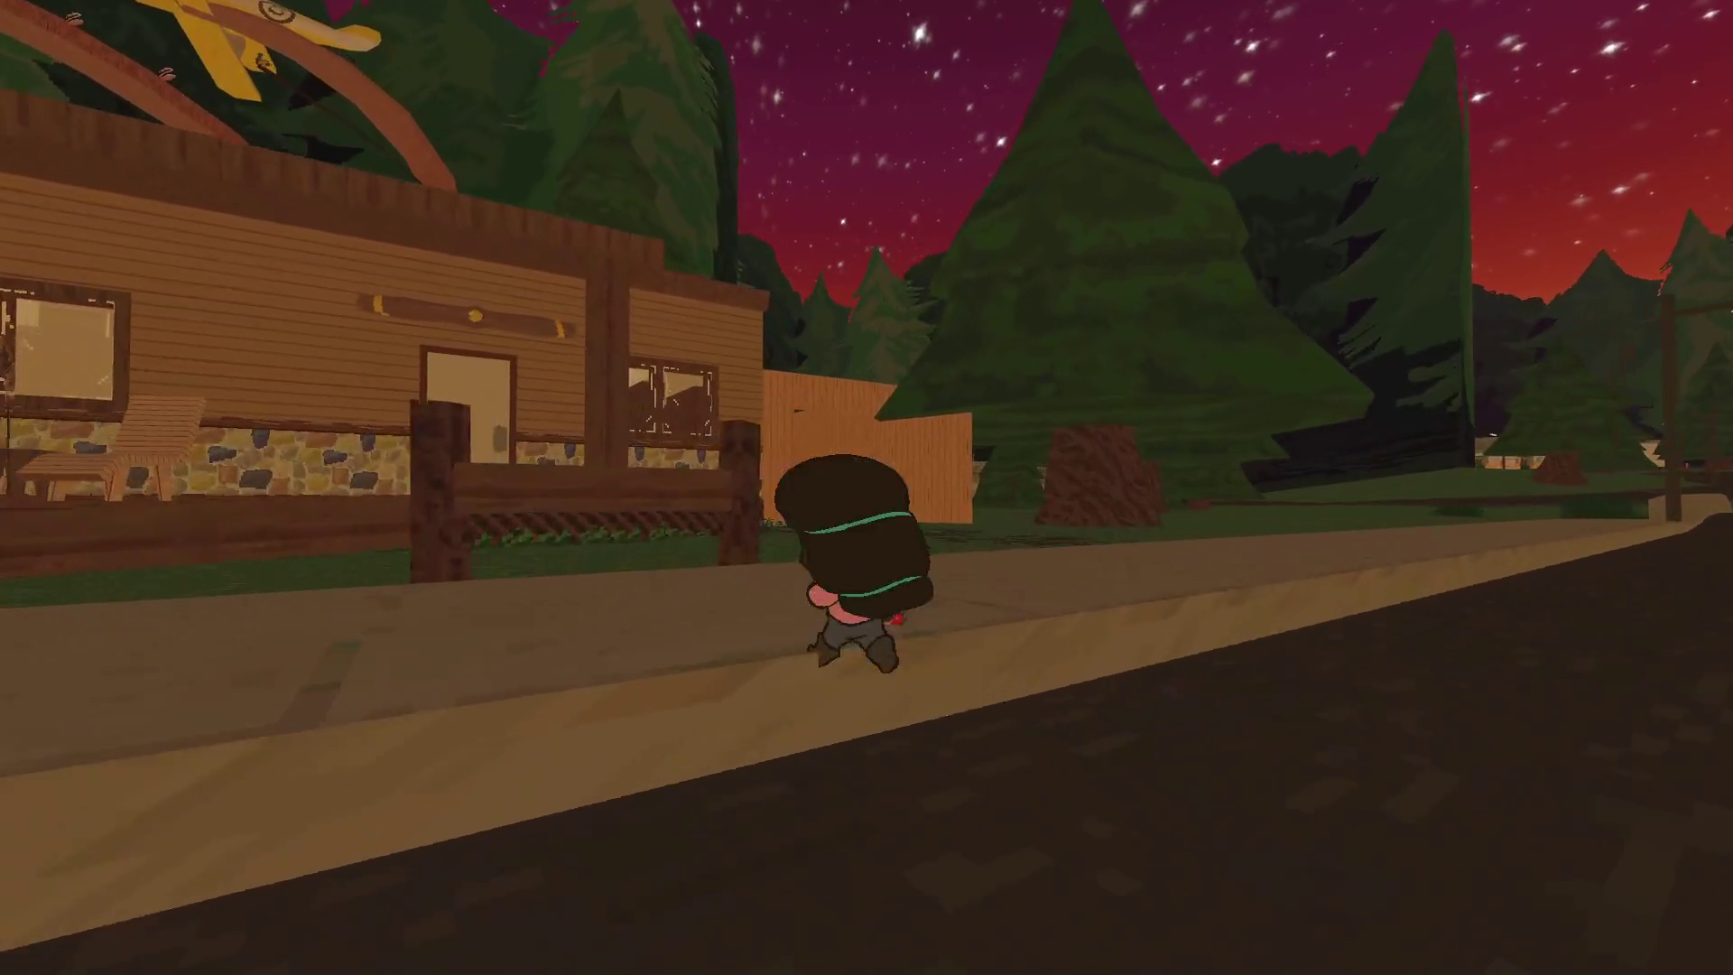
key(c)
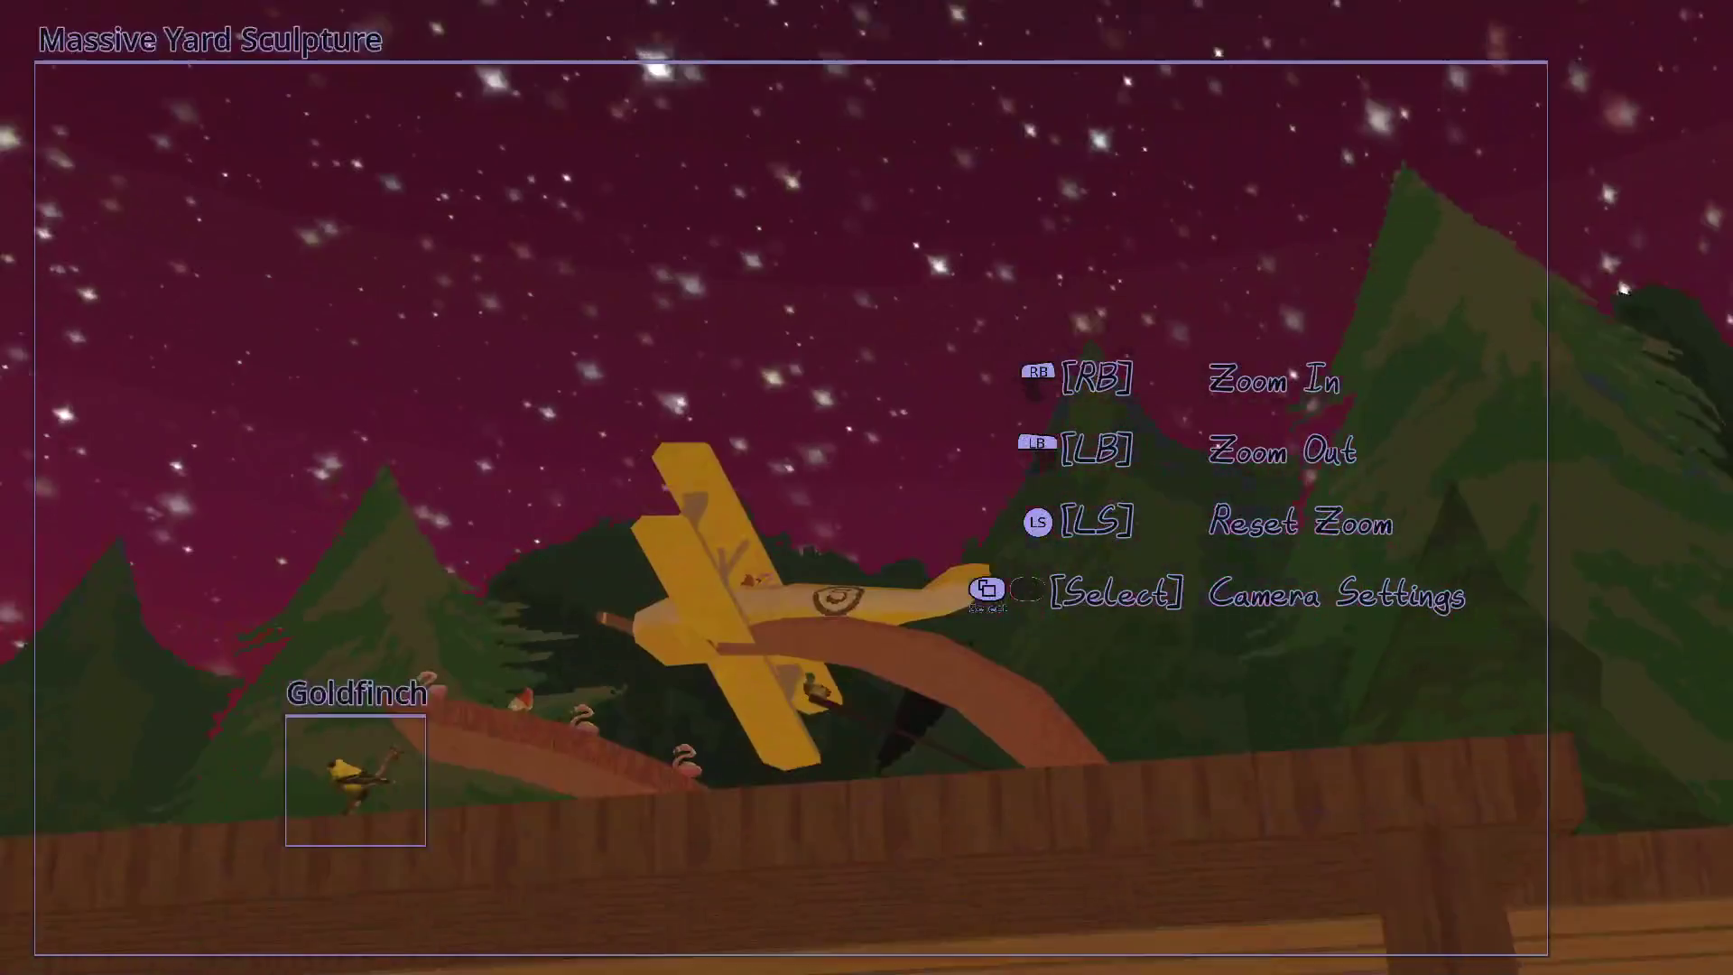
scroll(867, 488, up, 3)
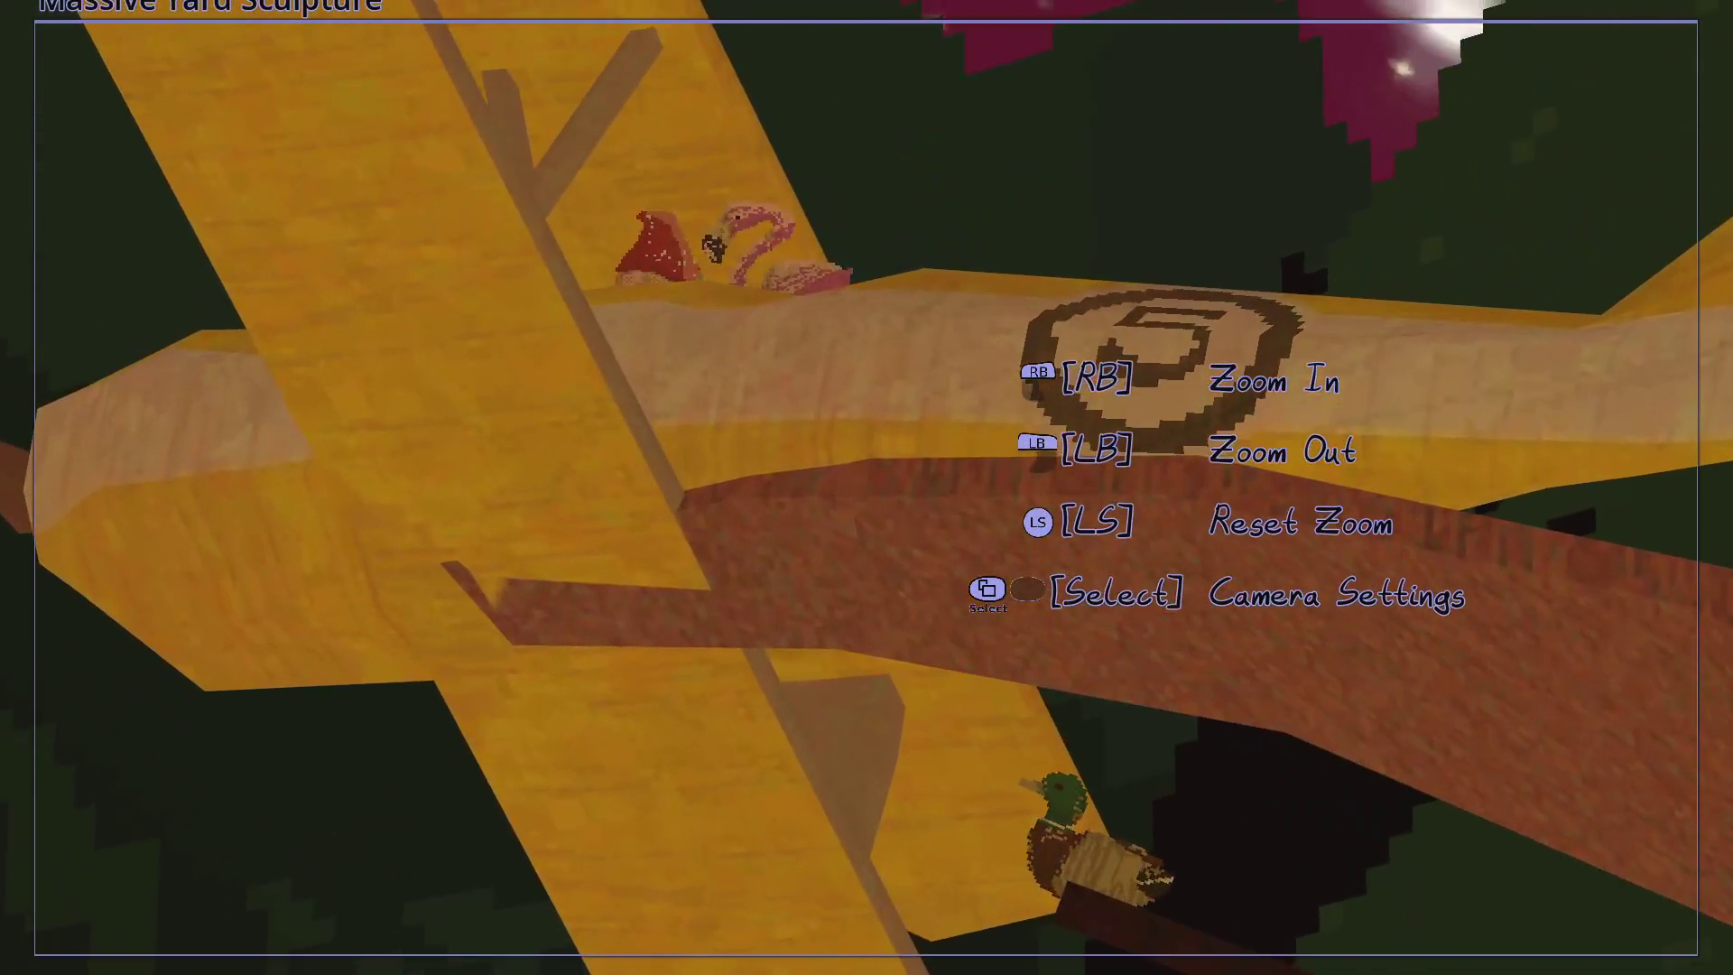
scroll(866, 487, down, 3)
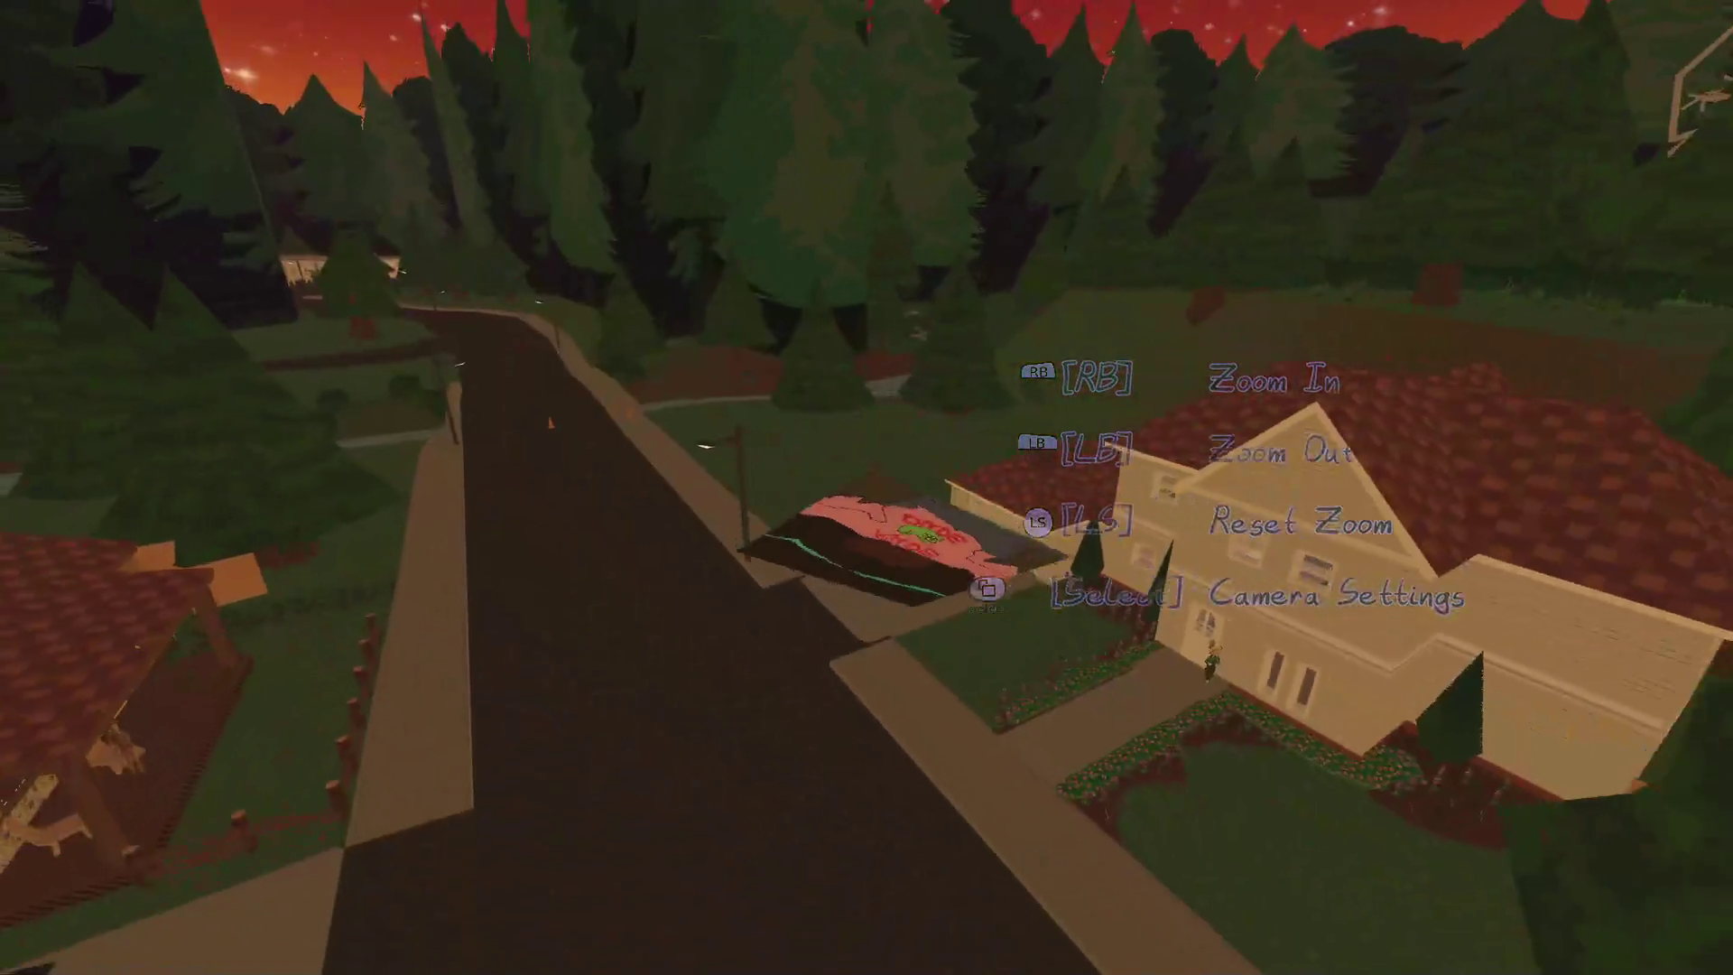
key(c)
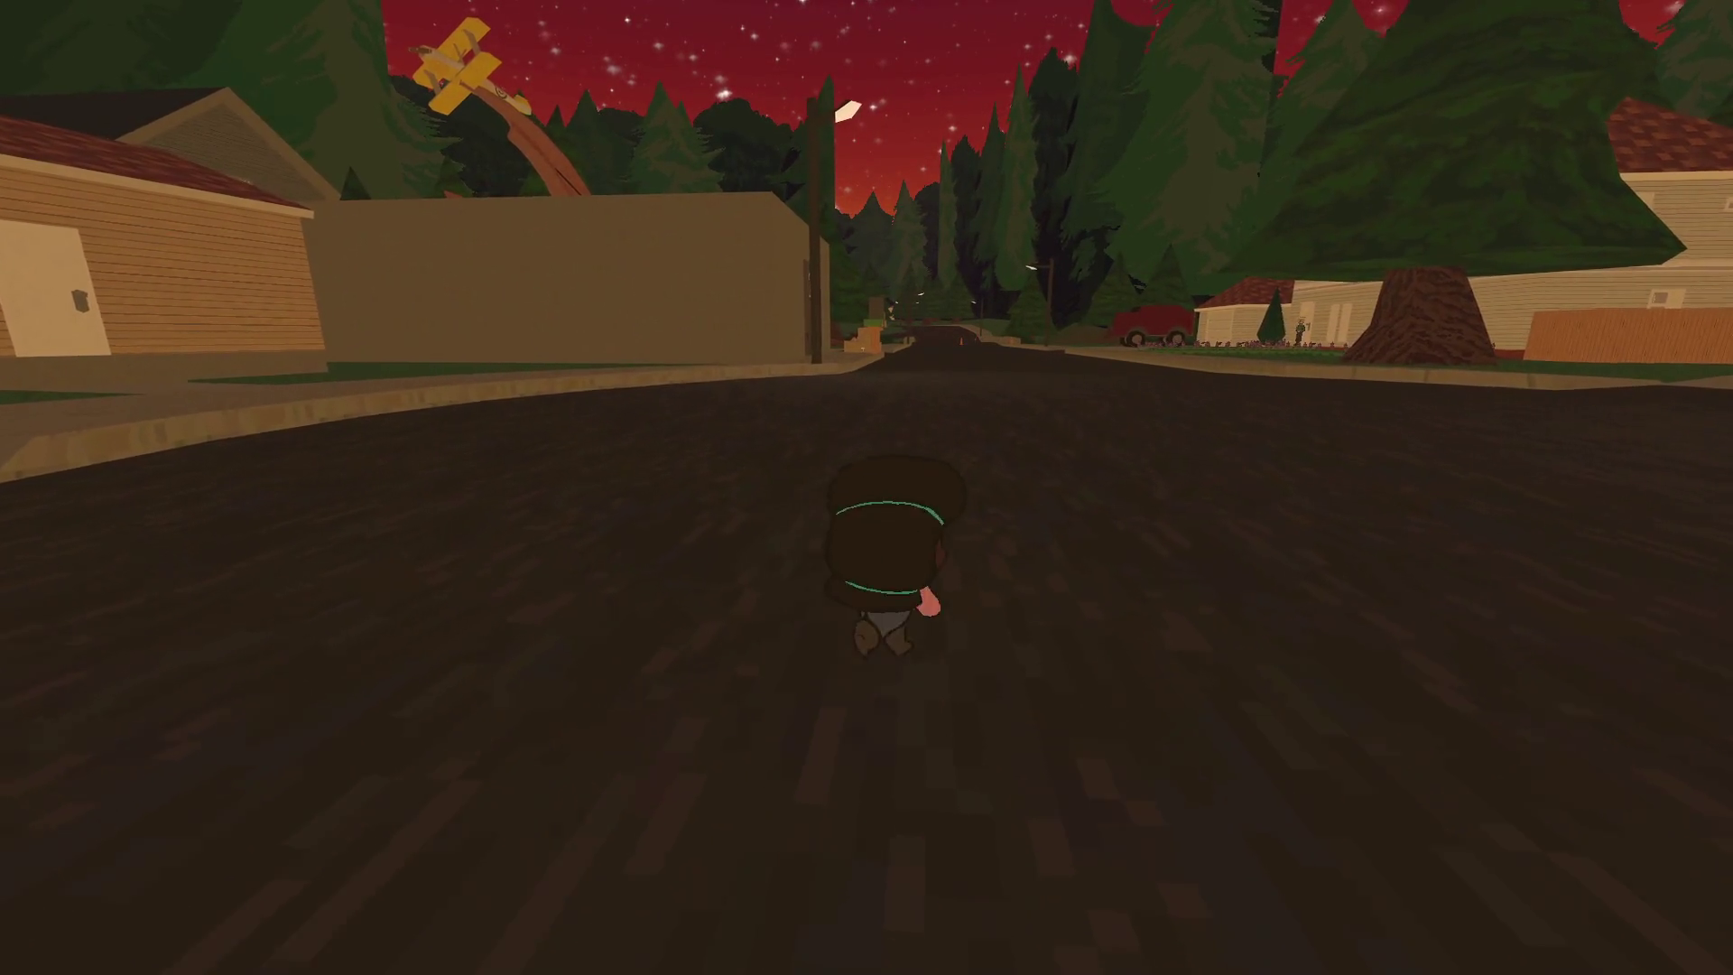
key(w)
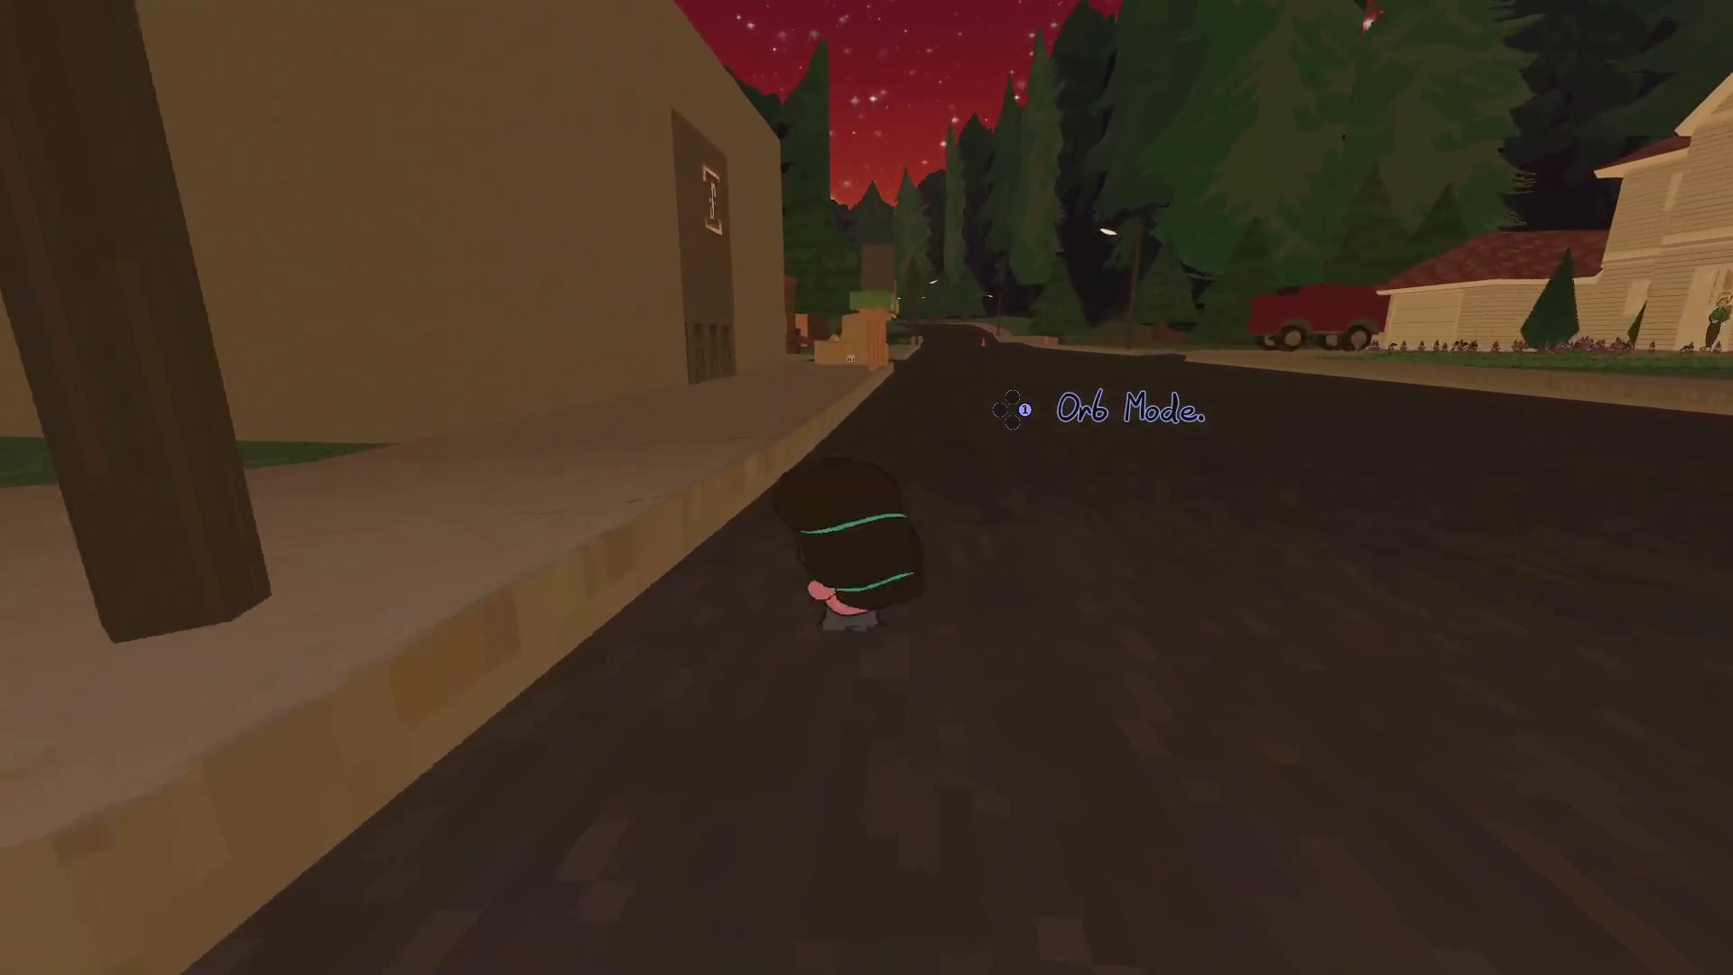
key(w)
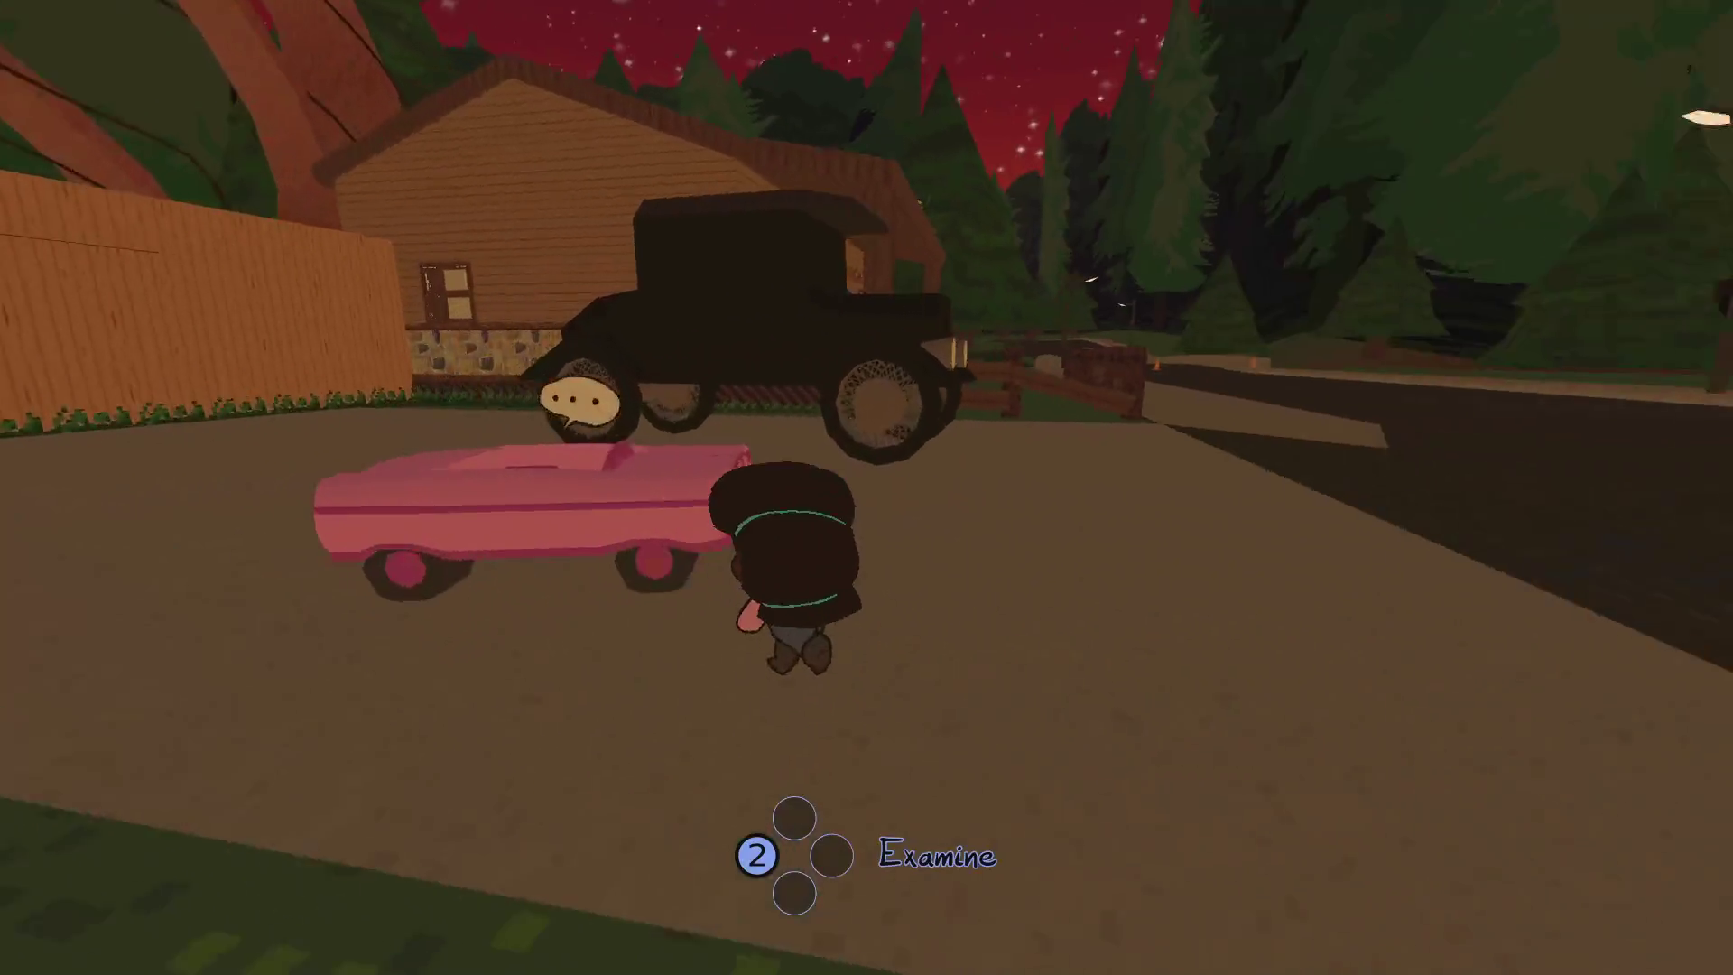
Drive the pink toy car along the road past the cabin and get out
key(e)
key(w)
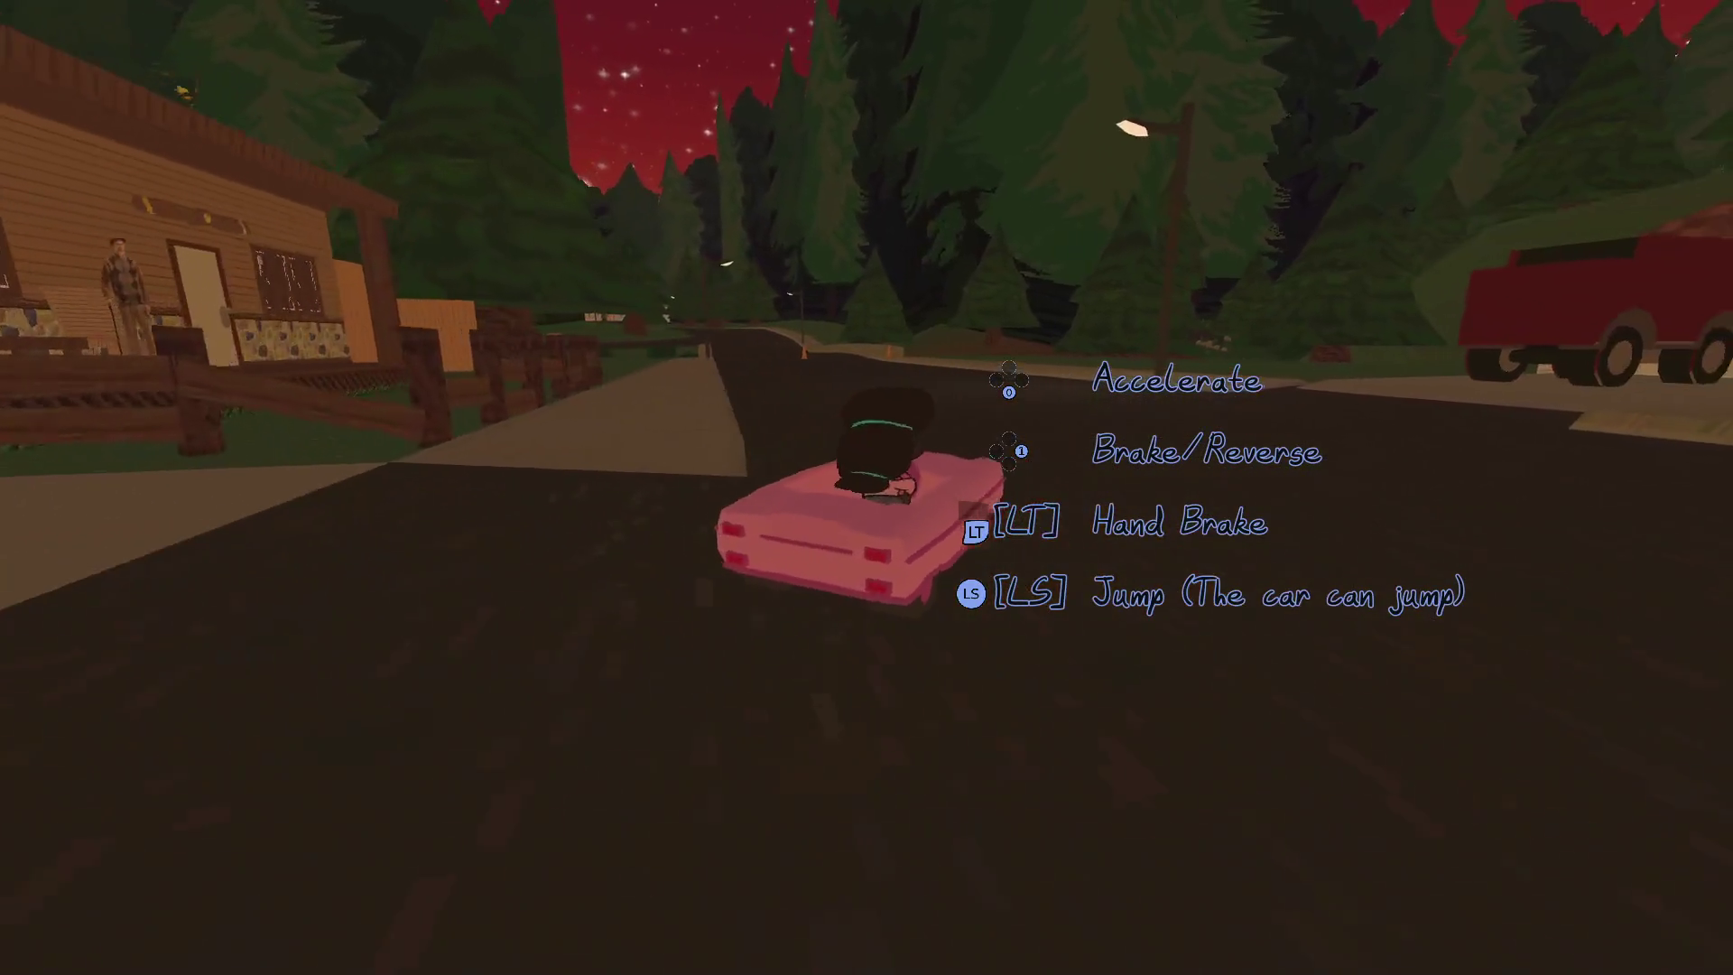
key(w)
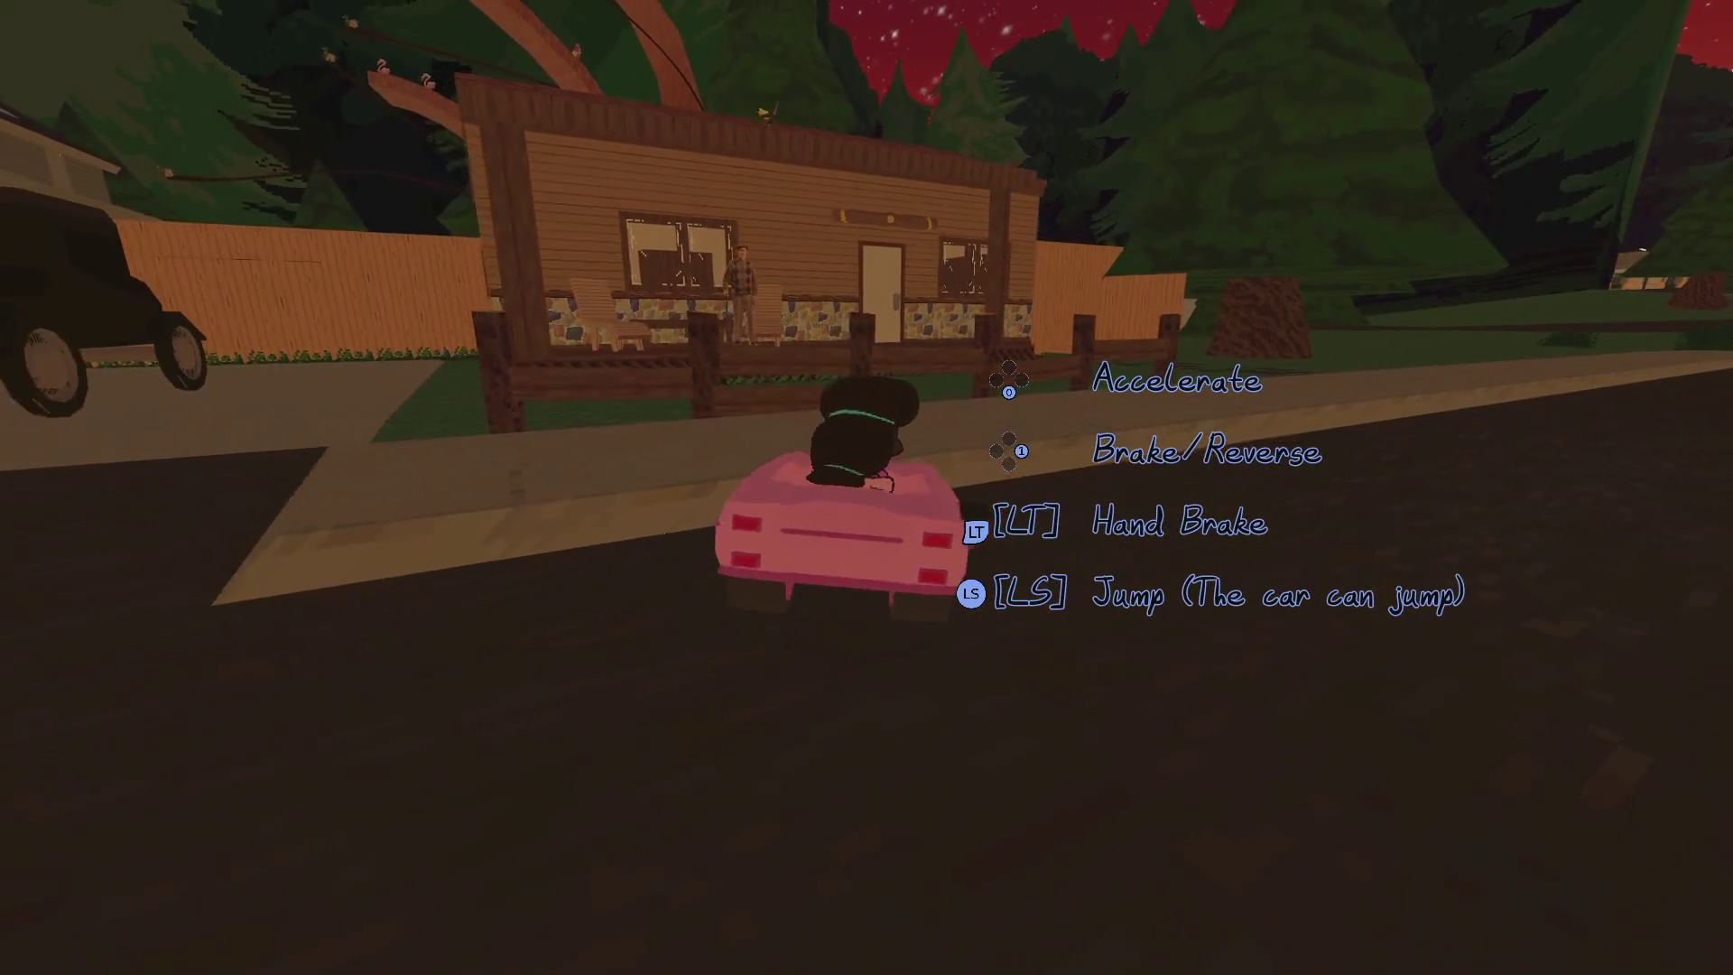
key(e)
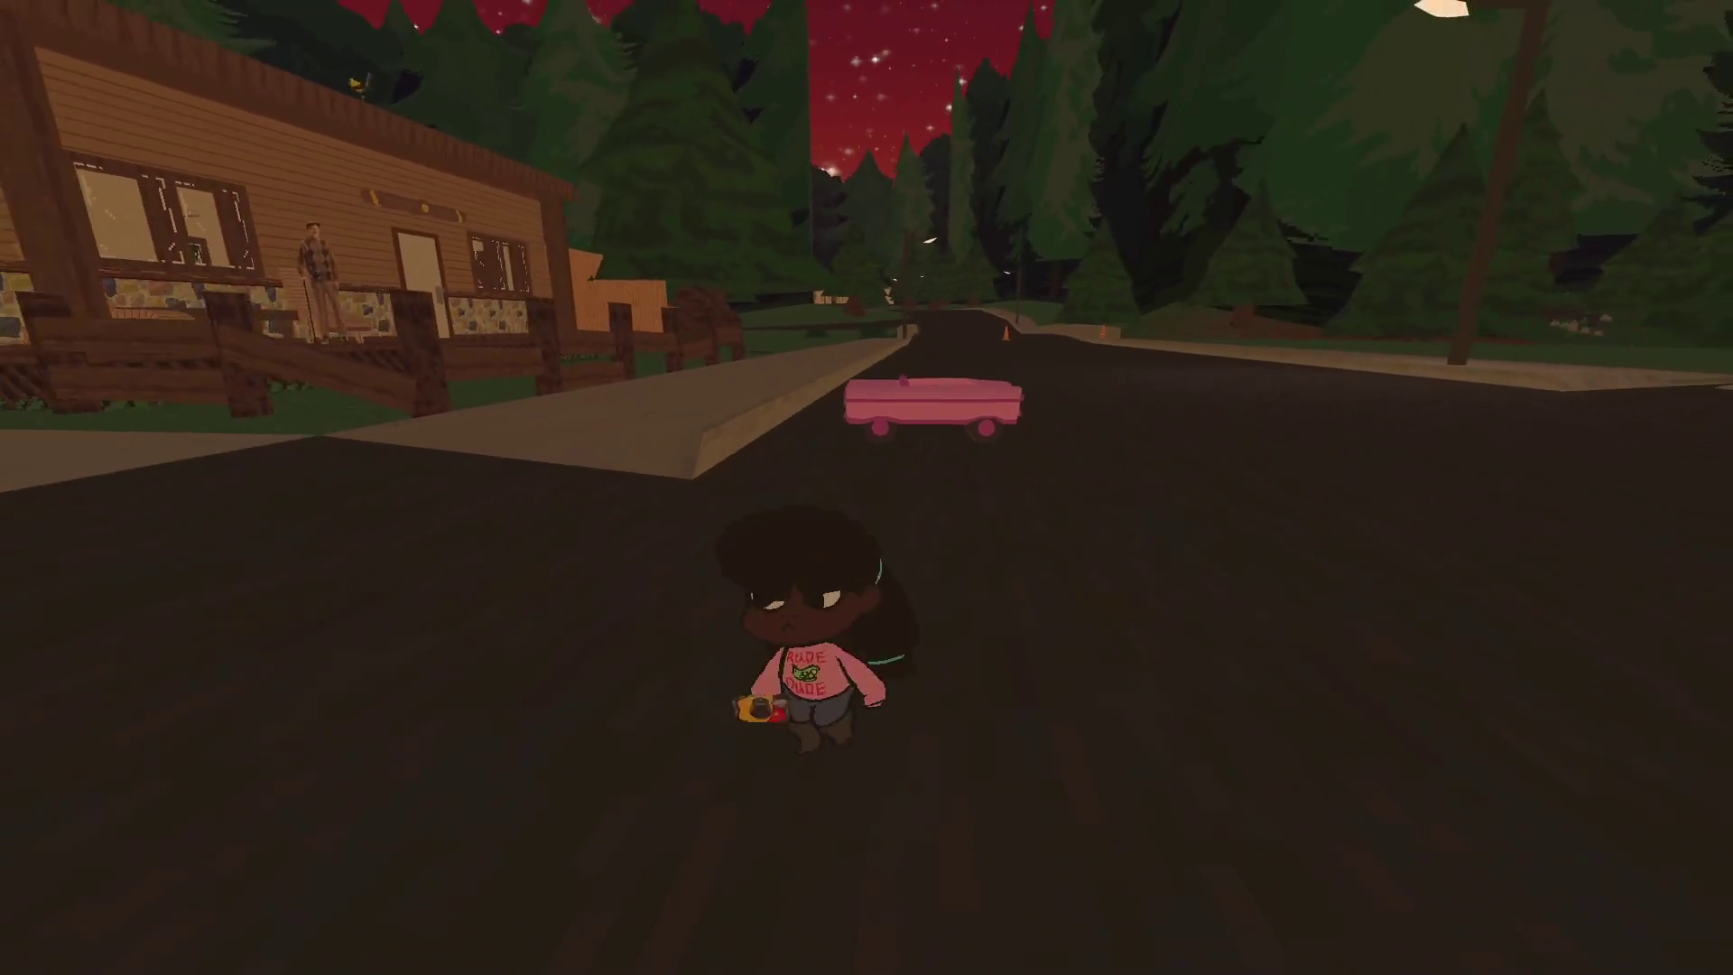
Examine the Massive Yard Sculpture up close, then close its view
key(s)
key(e)
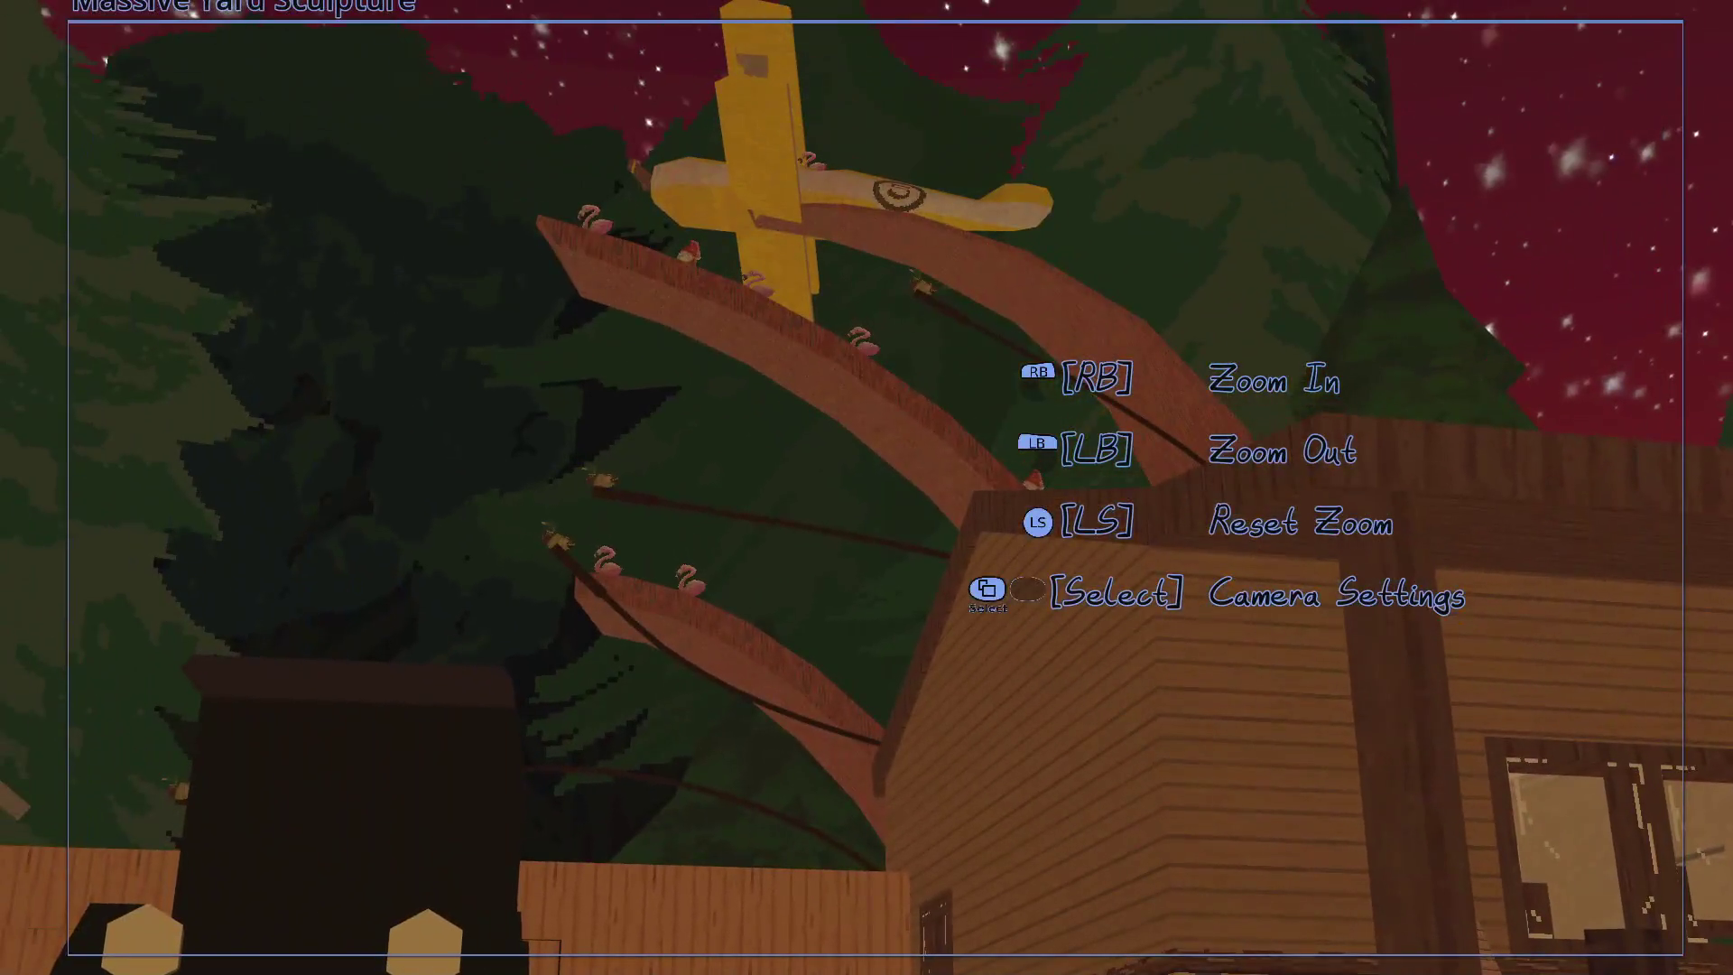
scroll(867, 487, up, 5)
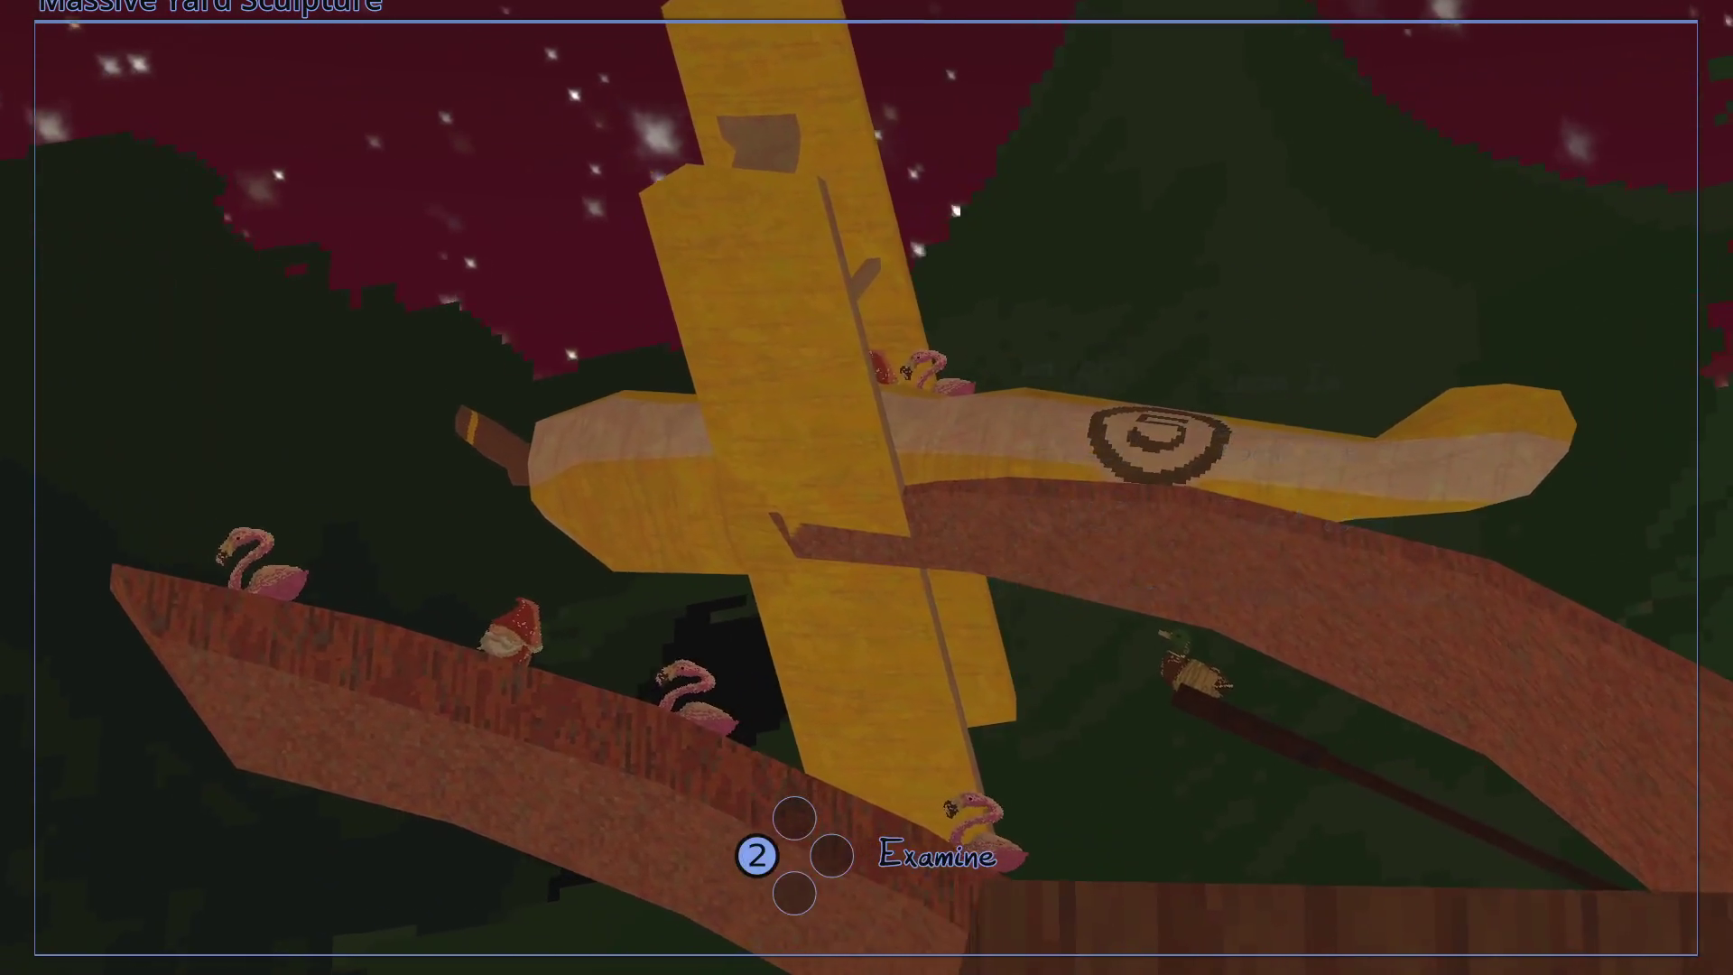
key(Escape)
Walk past the mailbox building and through the wall-fence gap into the tall grass
key(s)
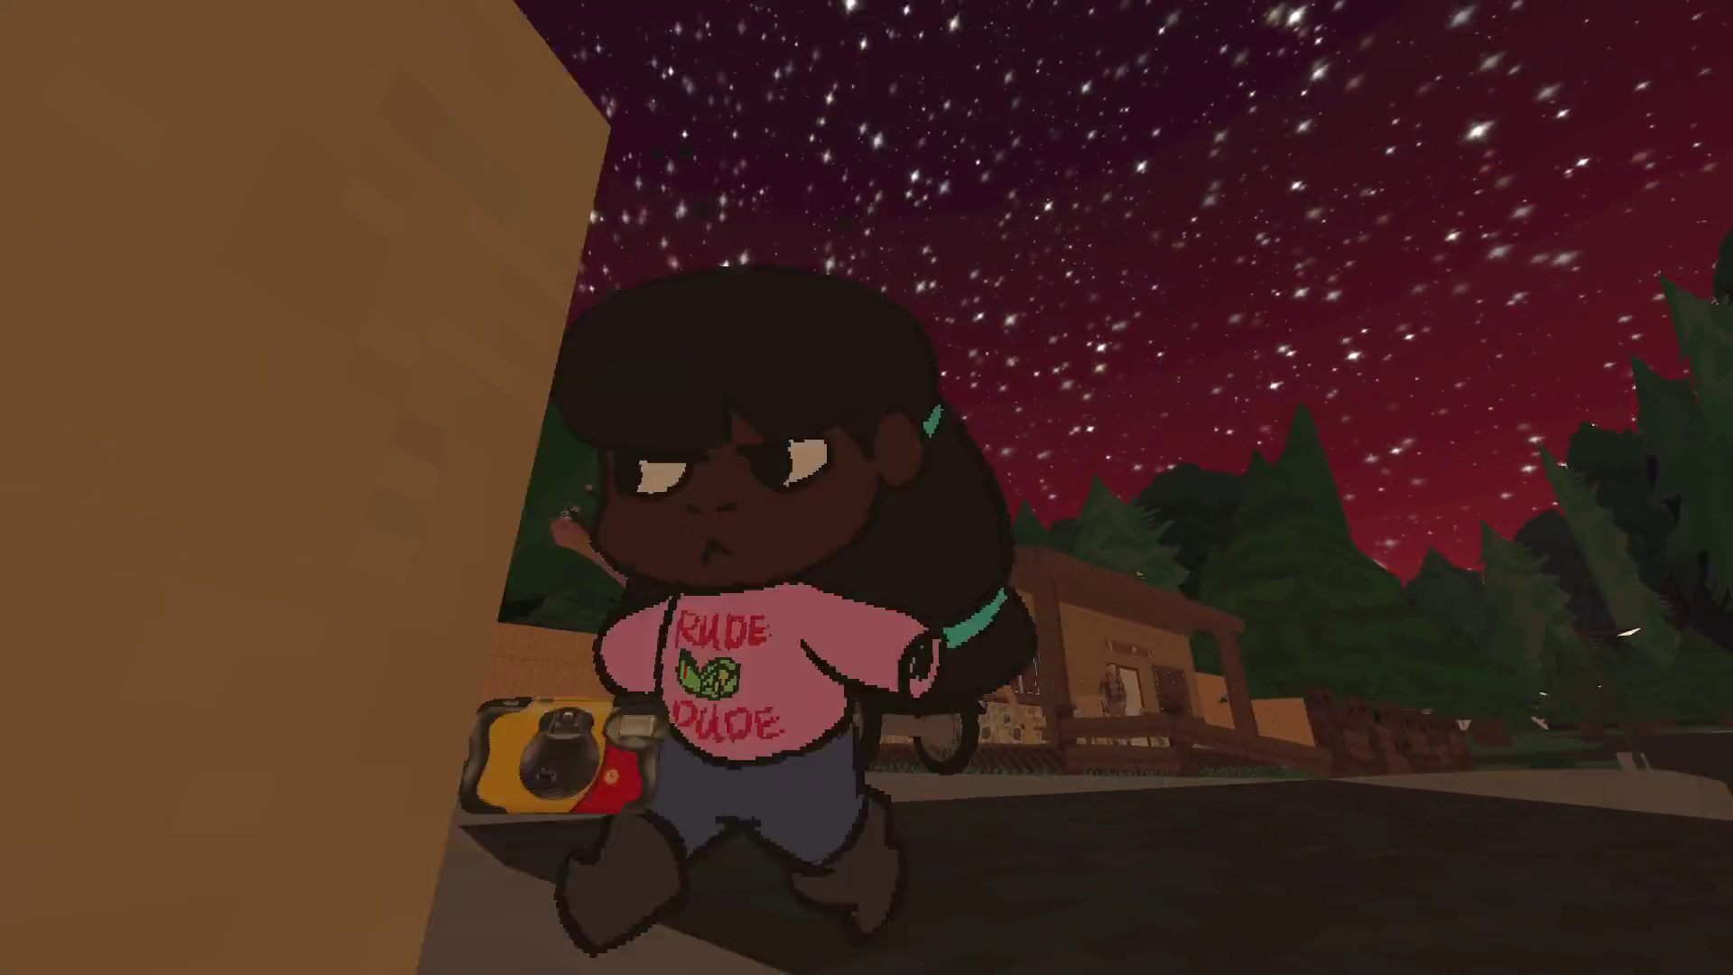
key(a)
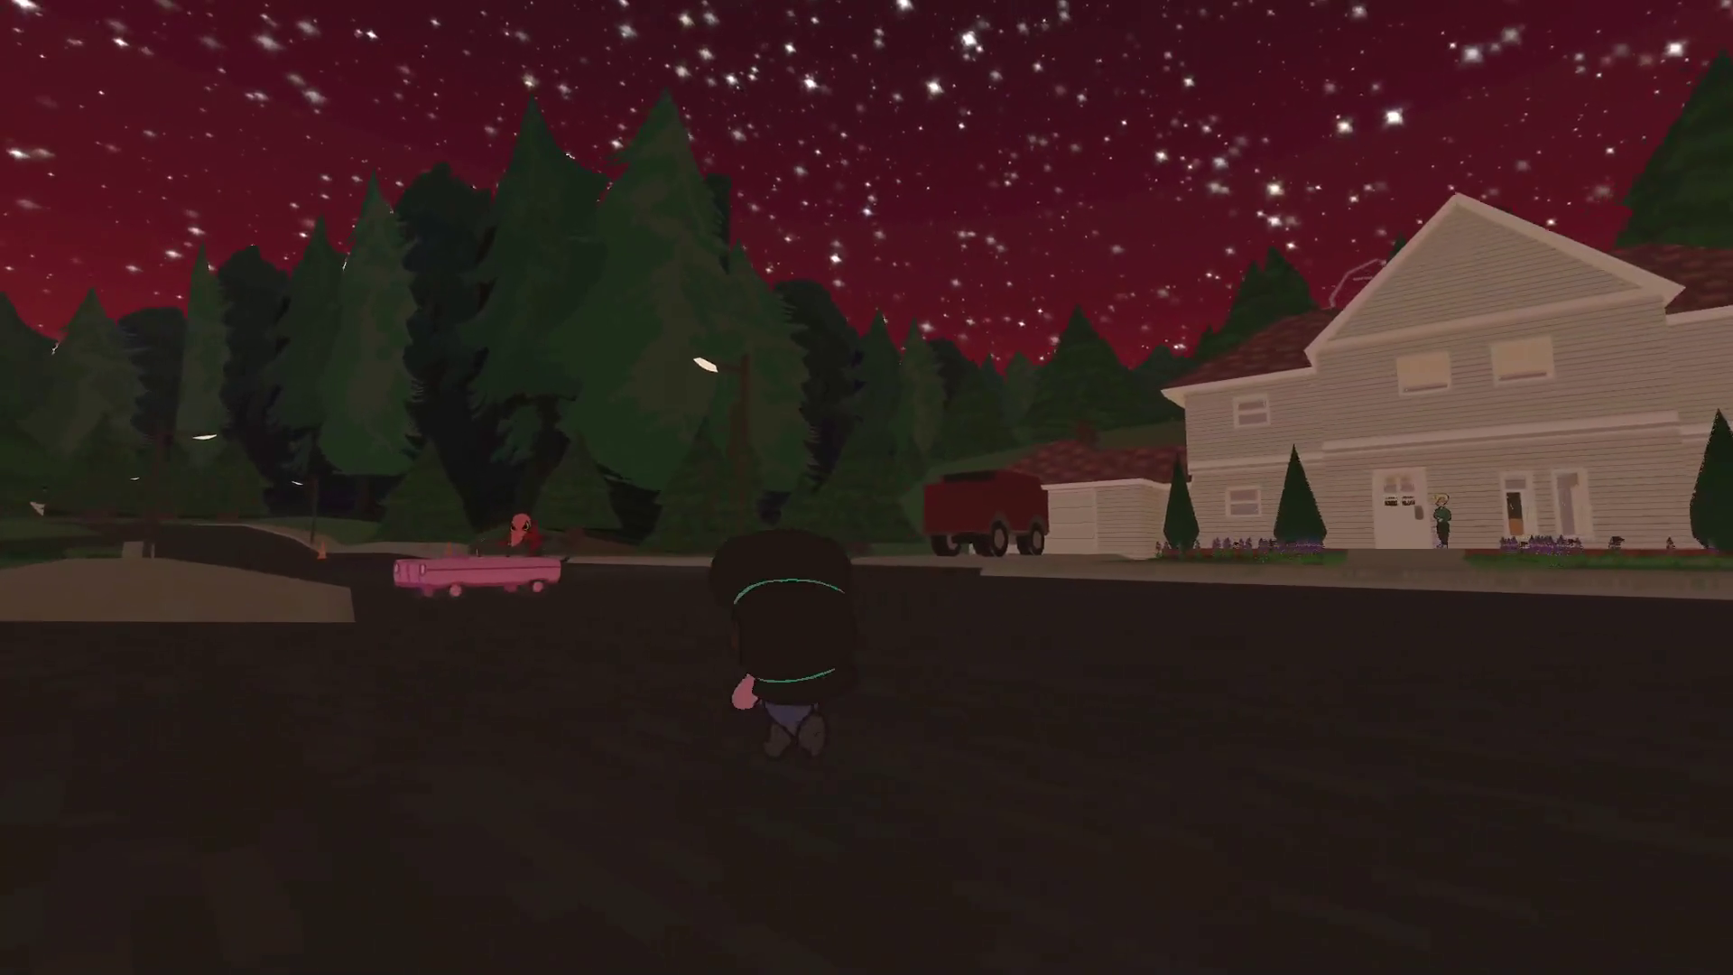
key(c)
key(w)
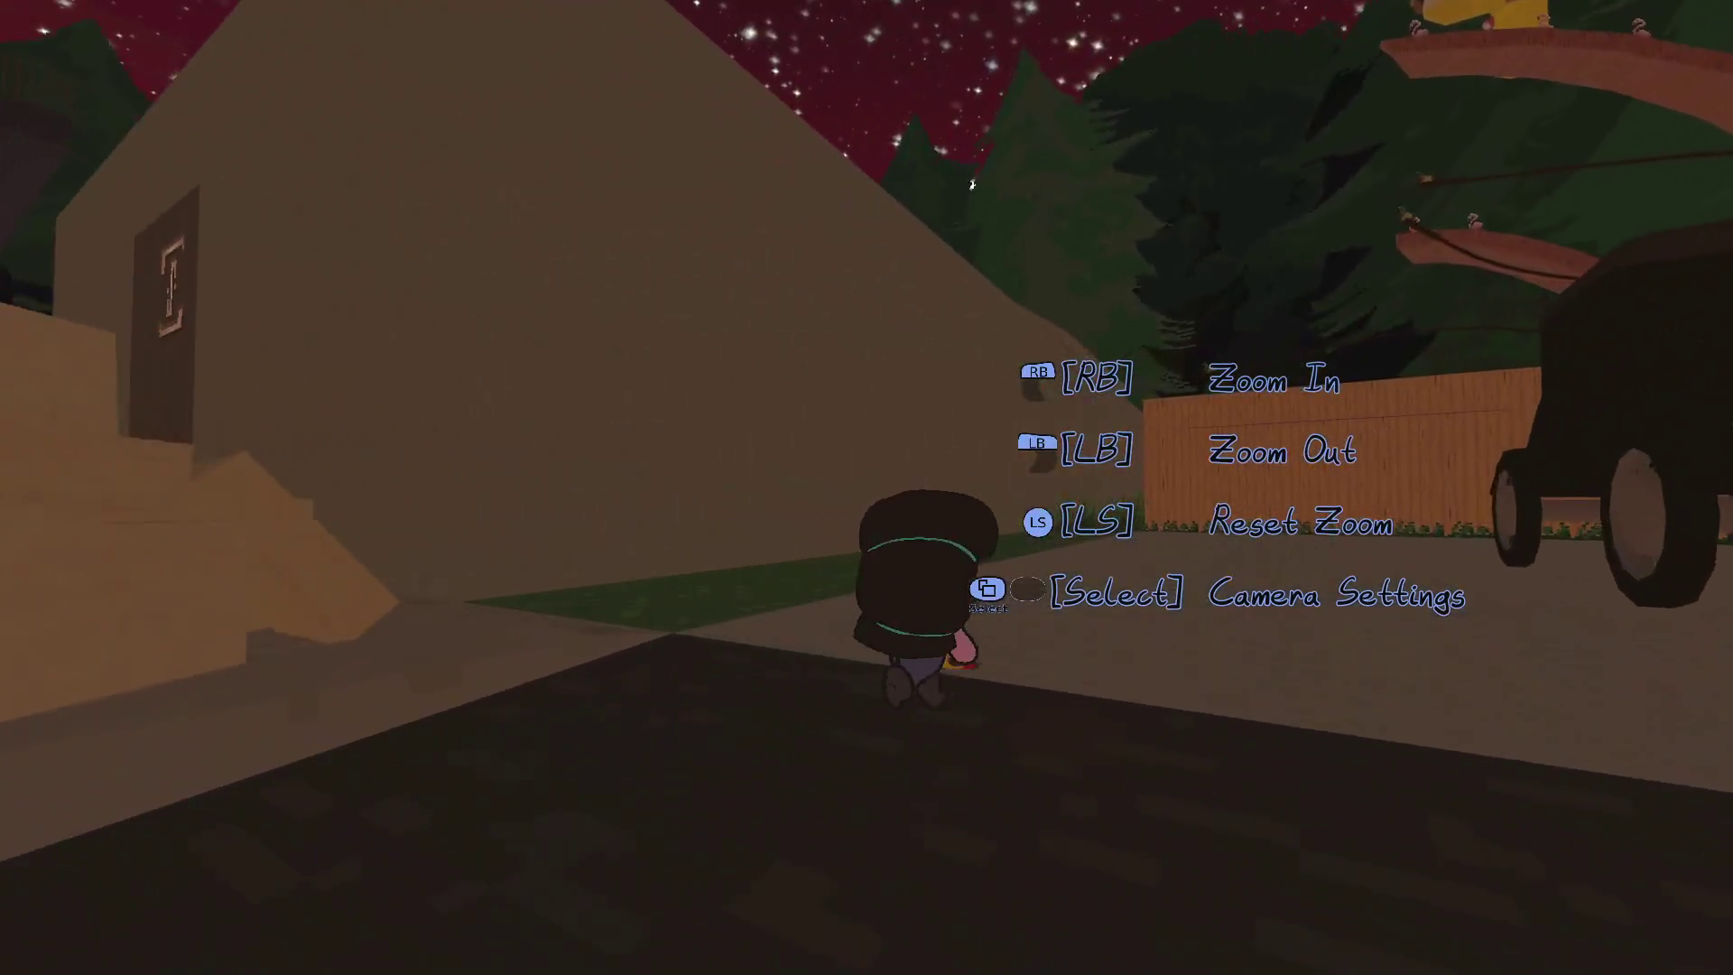
key(w)
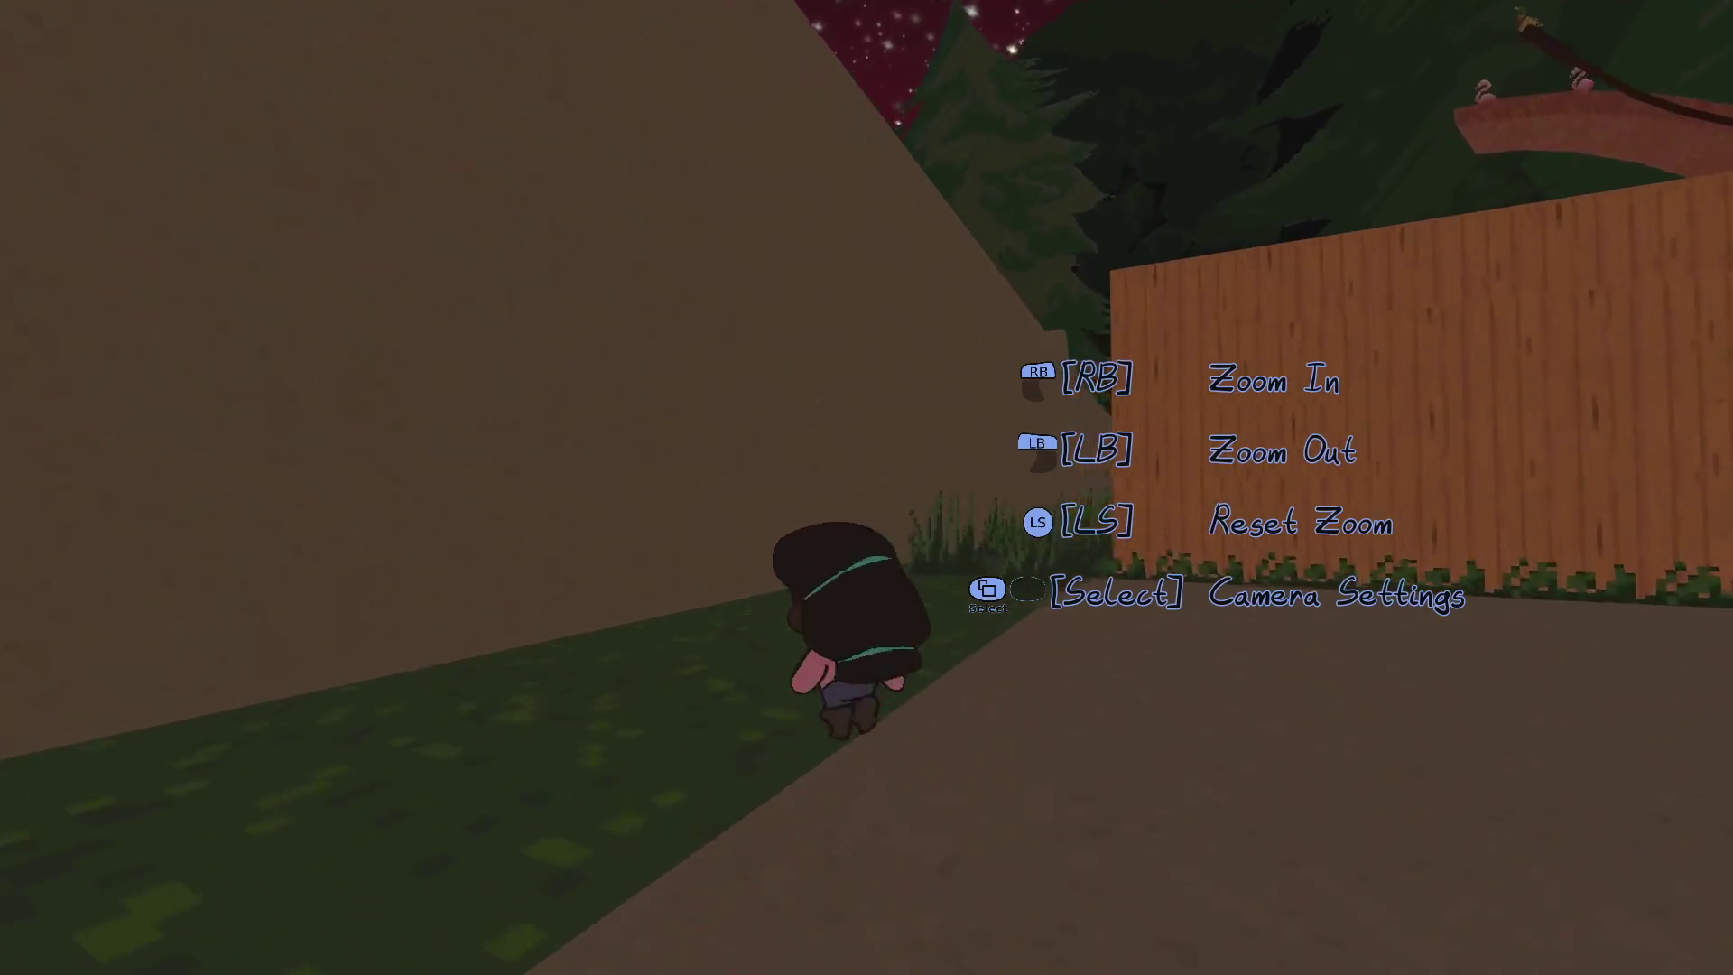
key(w)
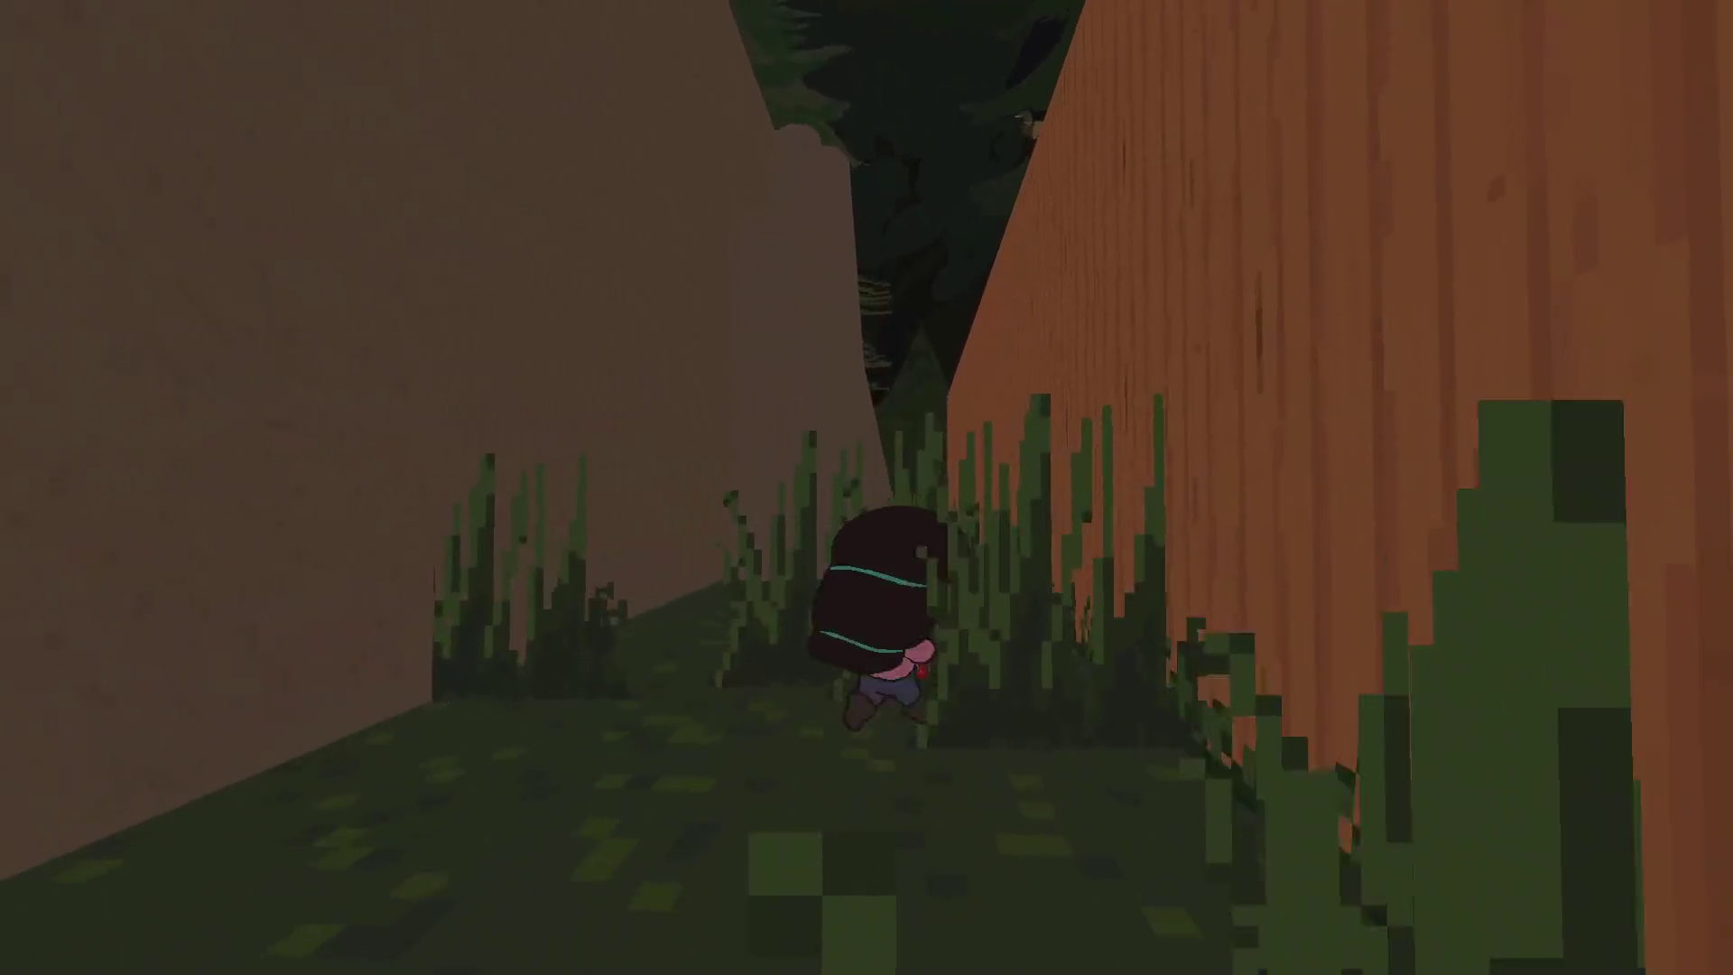
key(w)
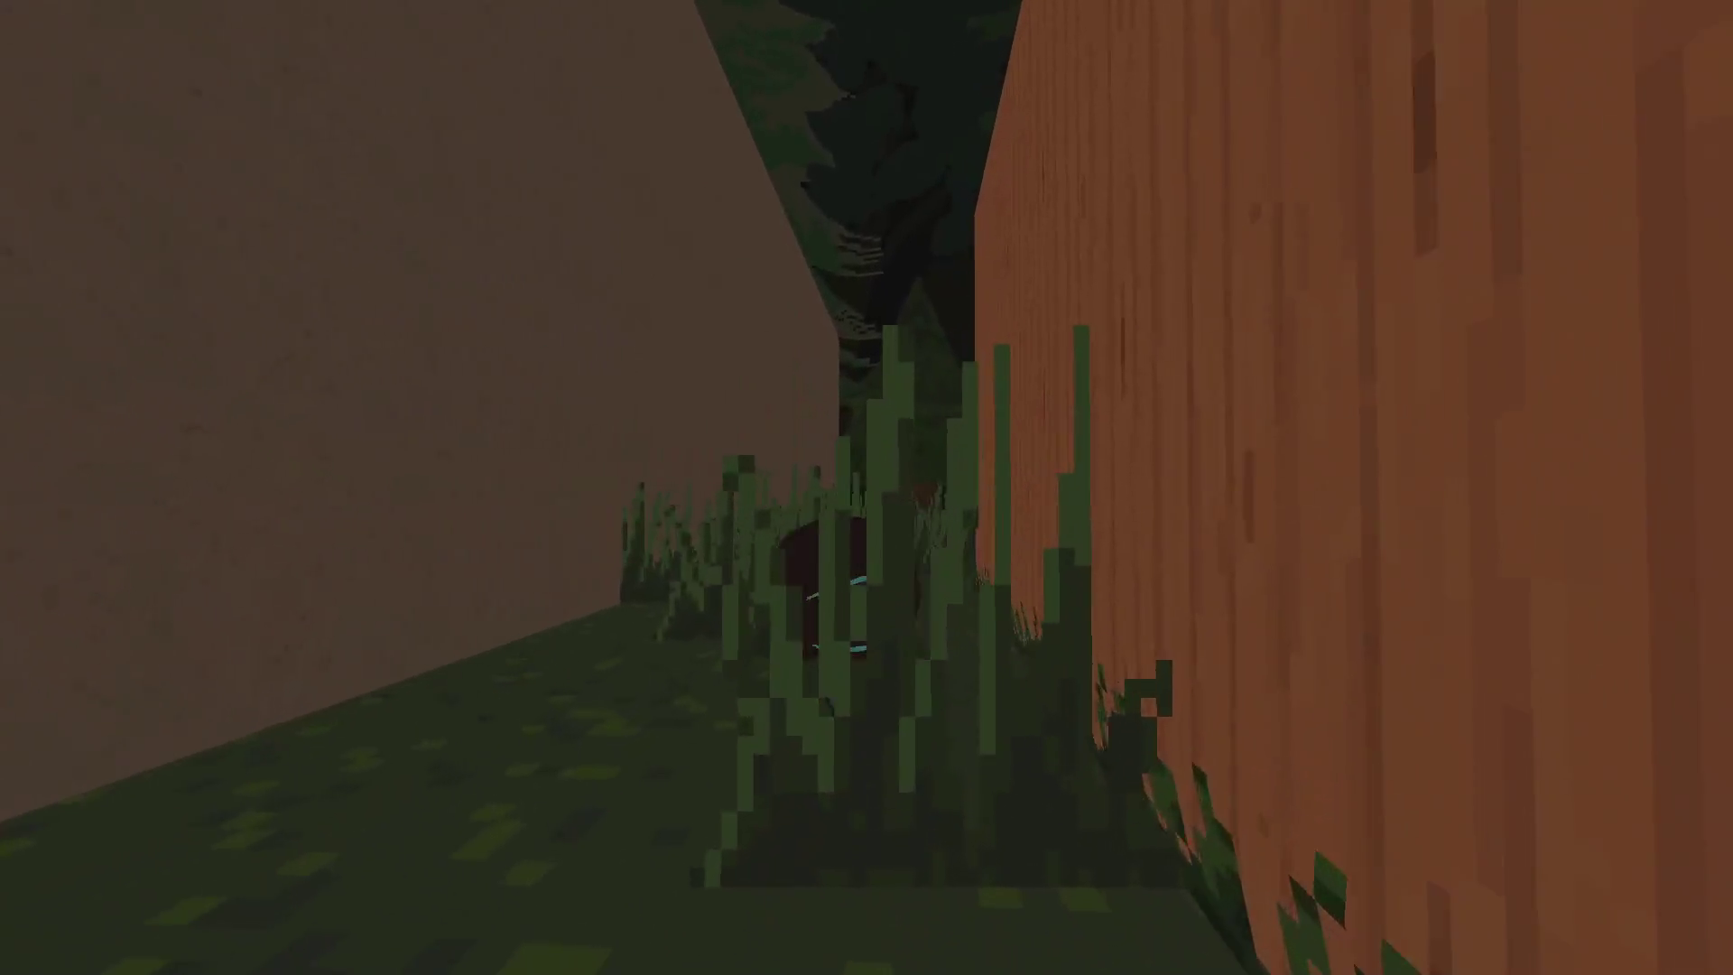
Photograph the yellow plane sculpture framed together with The Goddess
key(e)
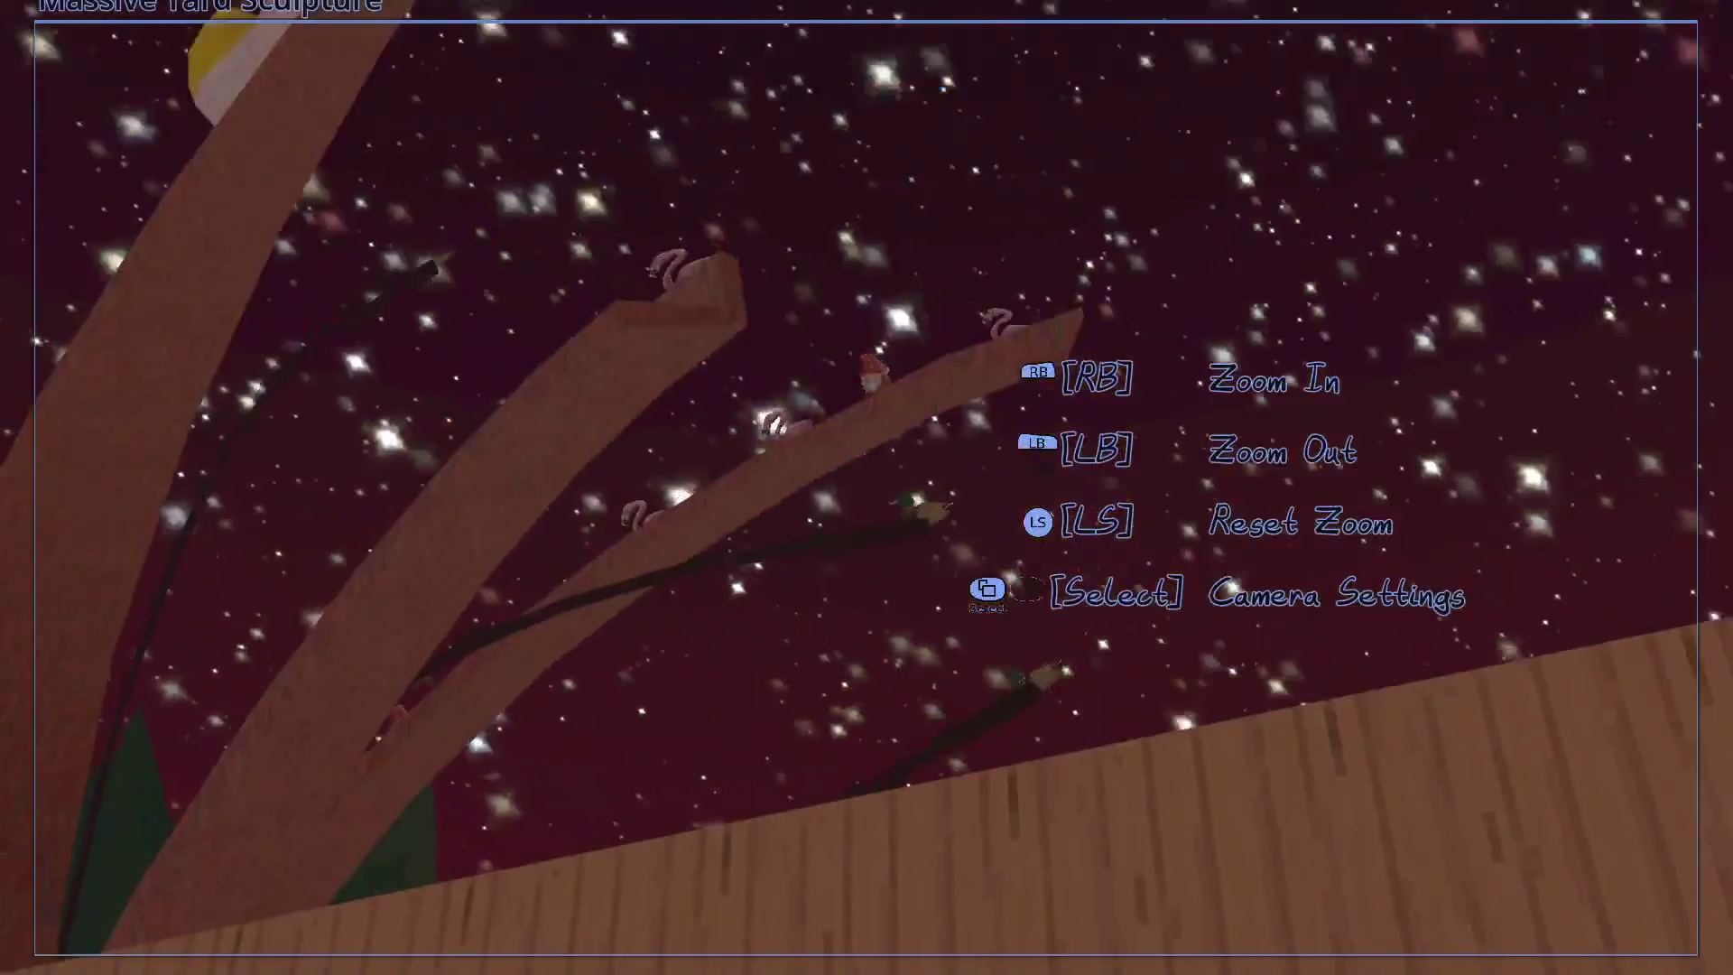
key(Left)
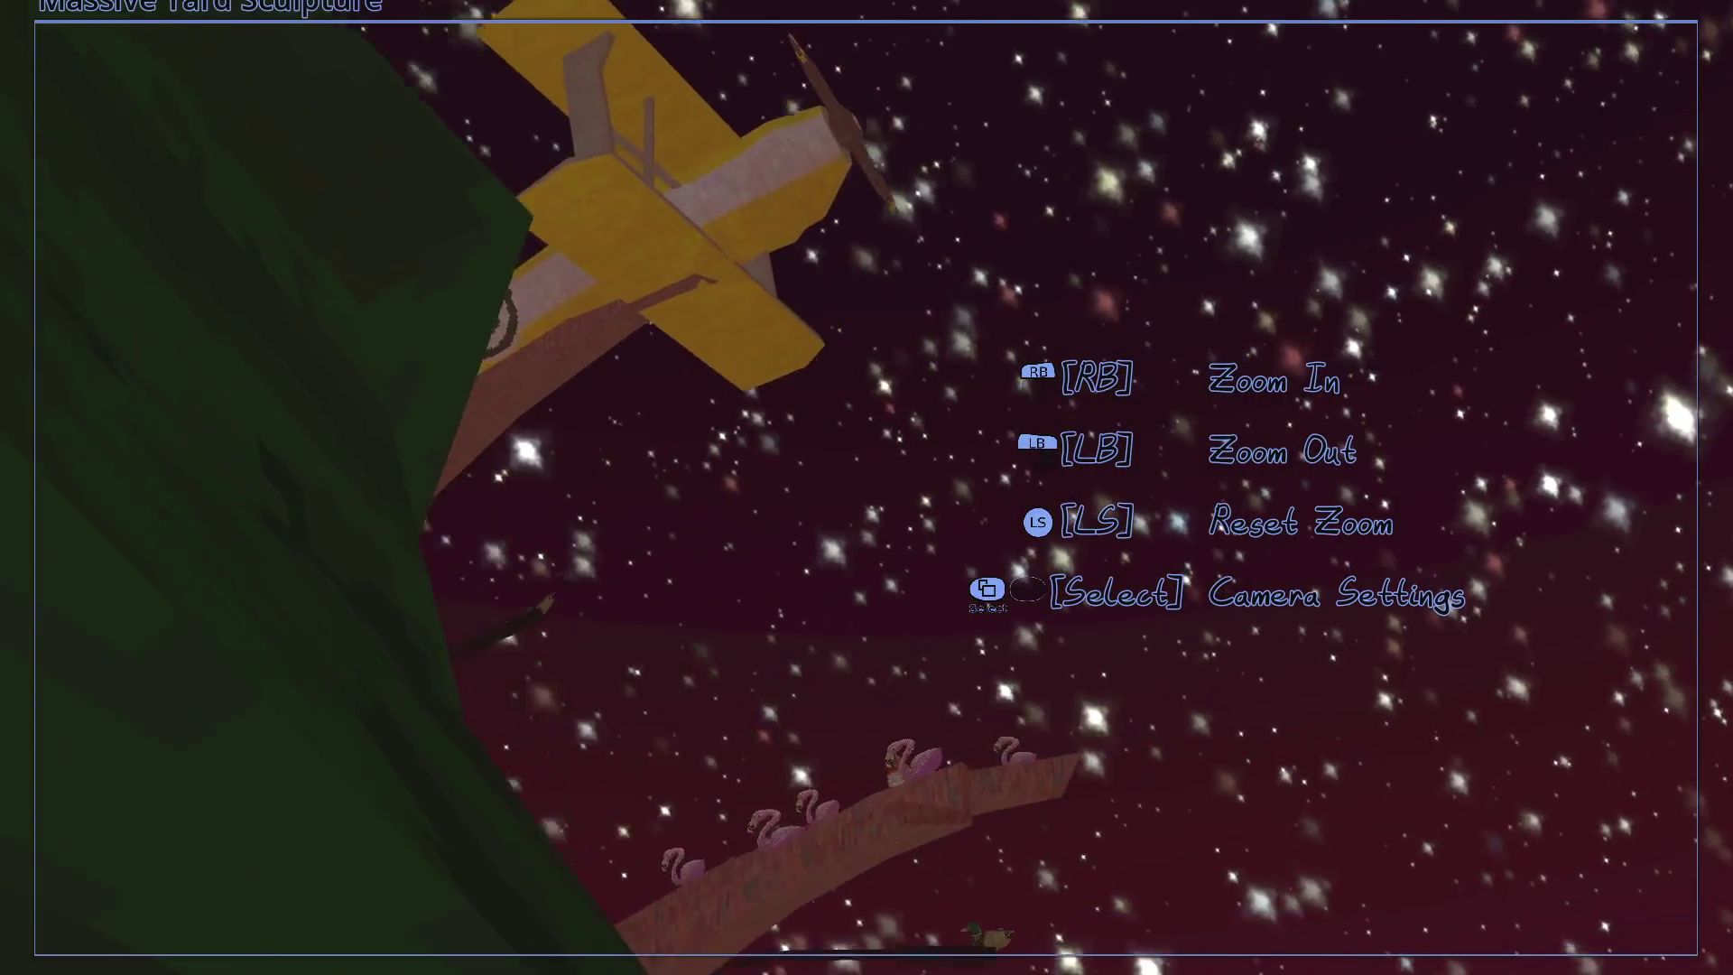
key(Left)
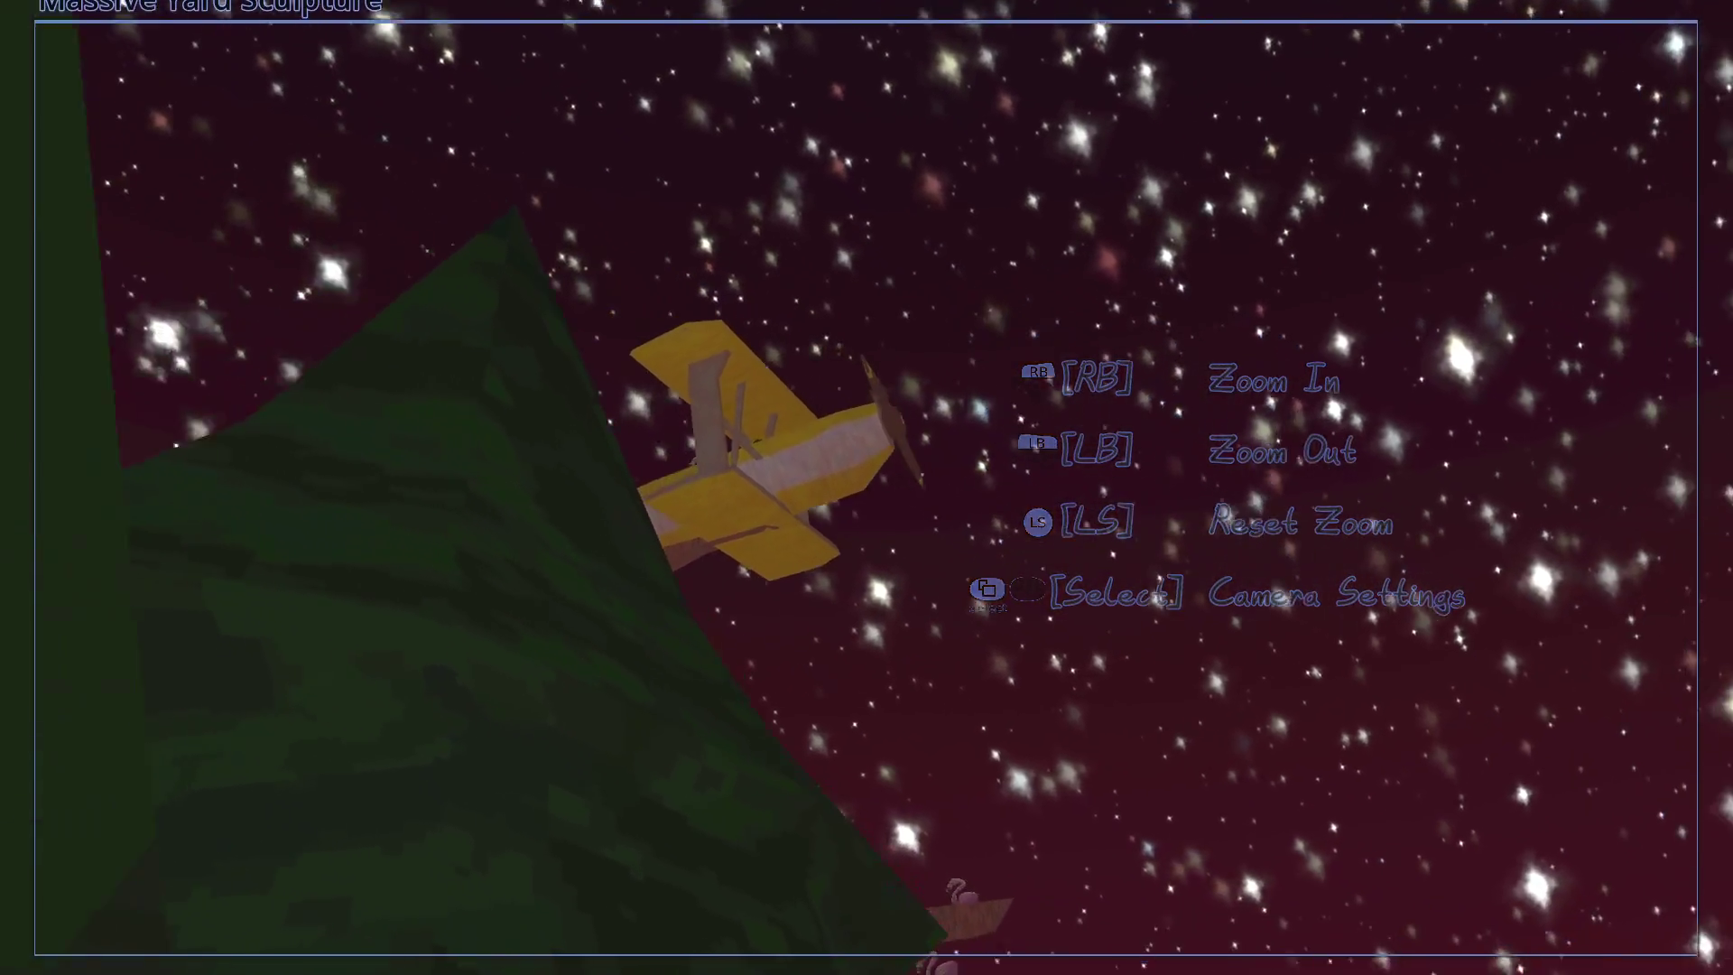
key(Left)
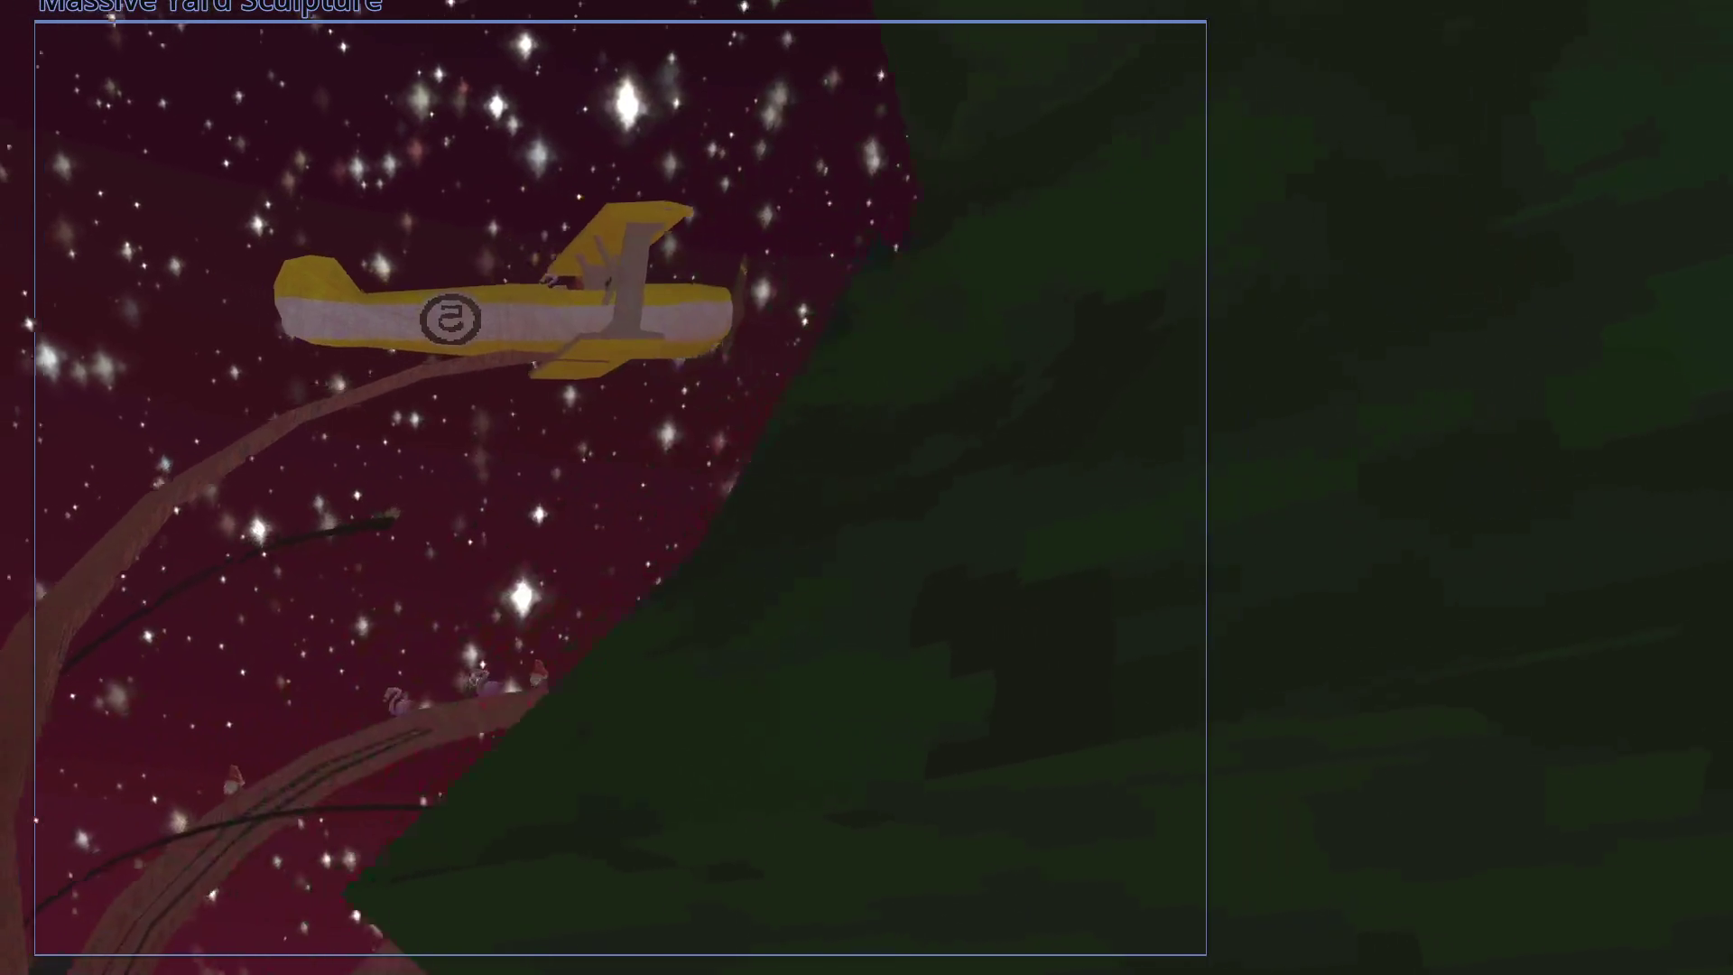
key(Left)
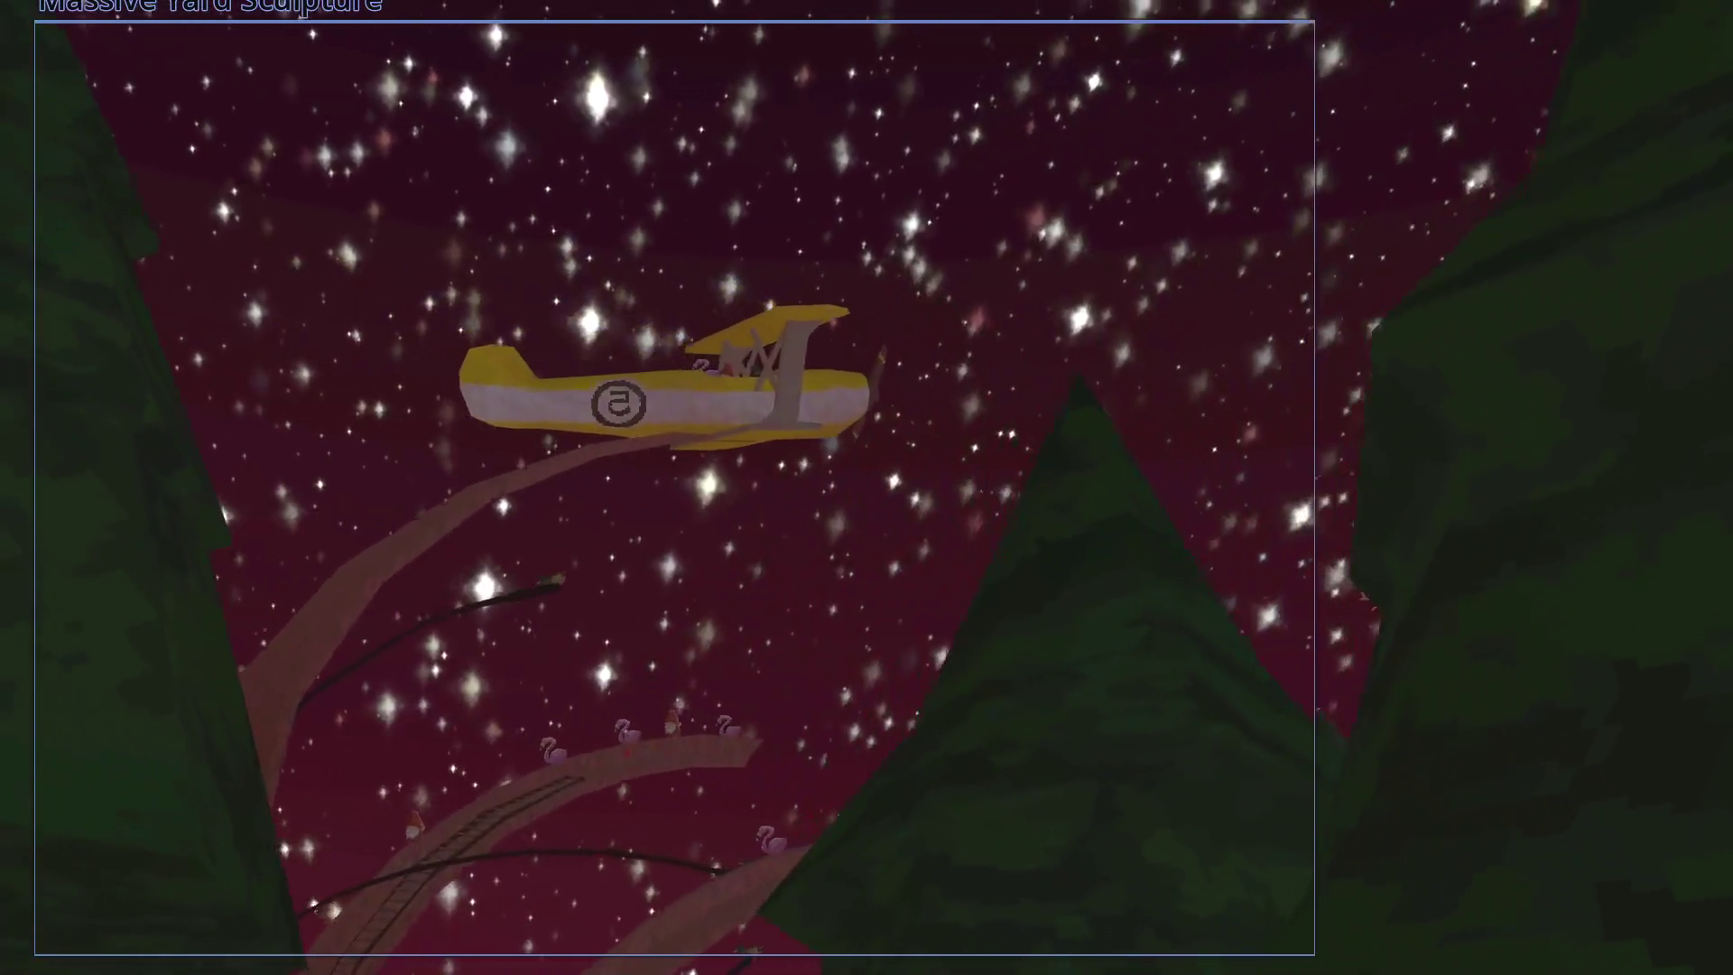
key(Left)
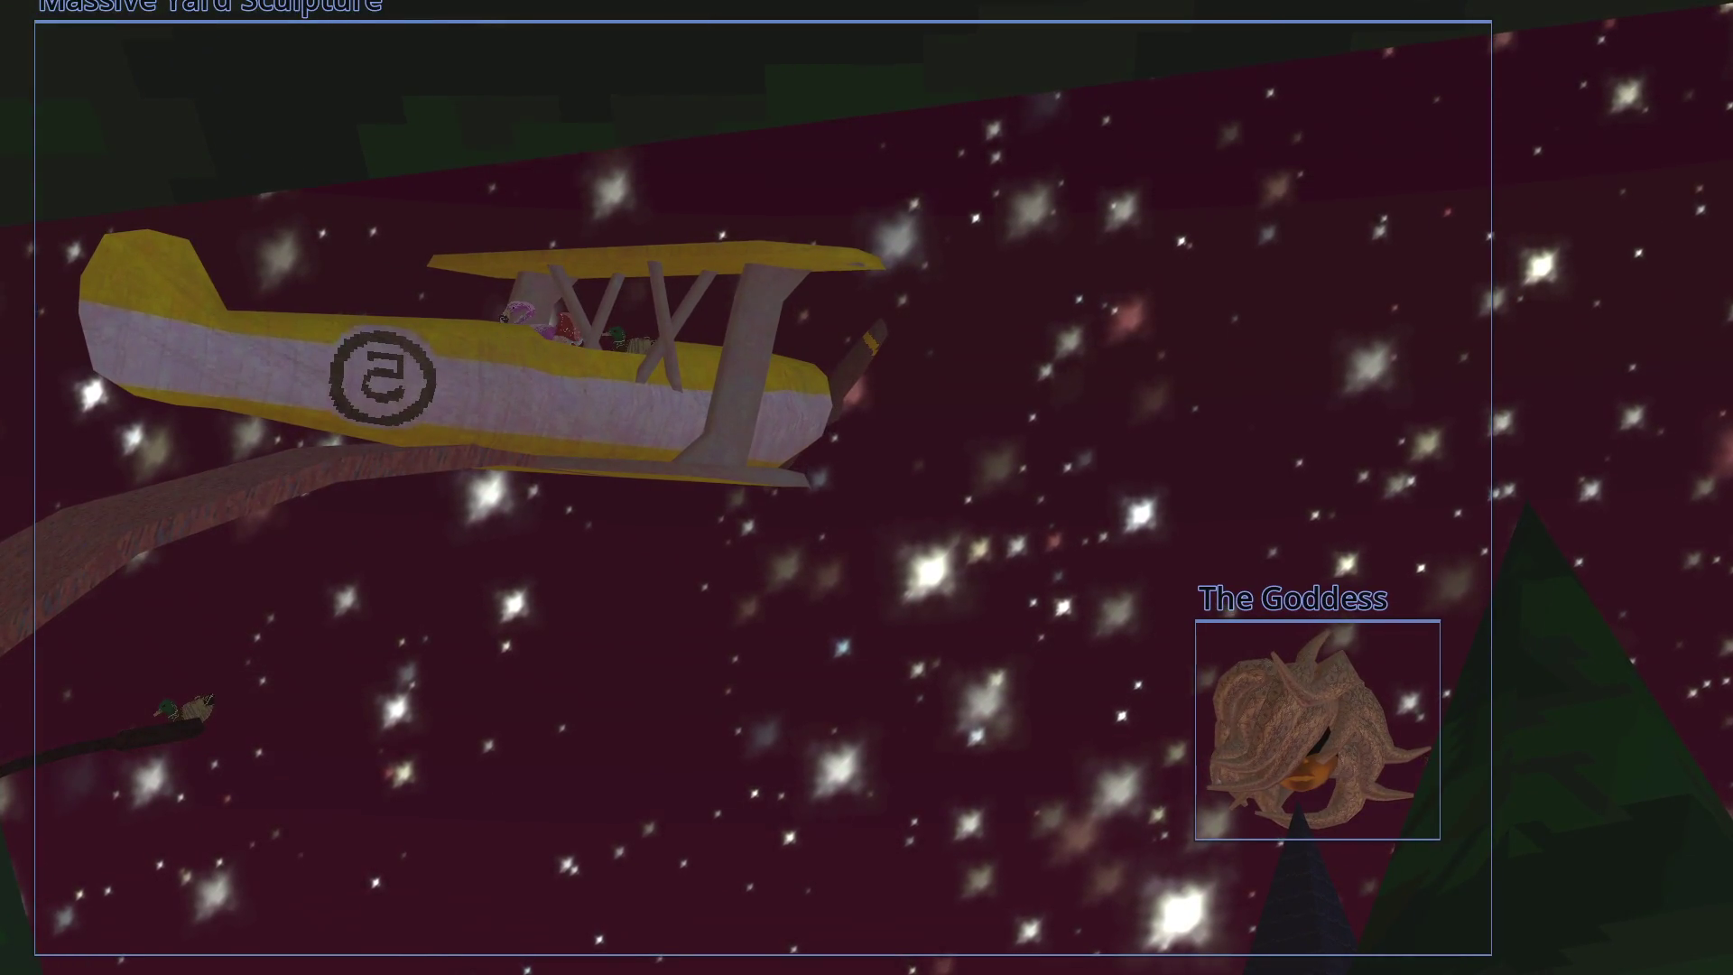
key(space)
key(Escape)
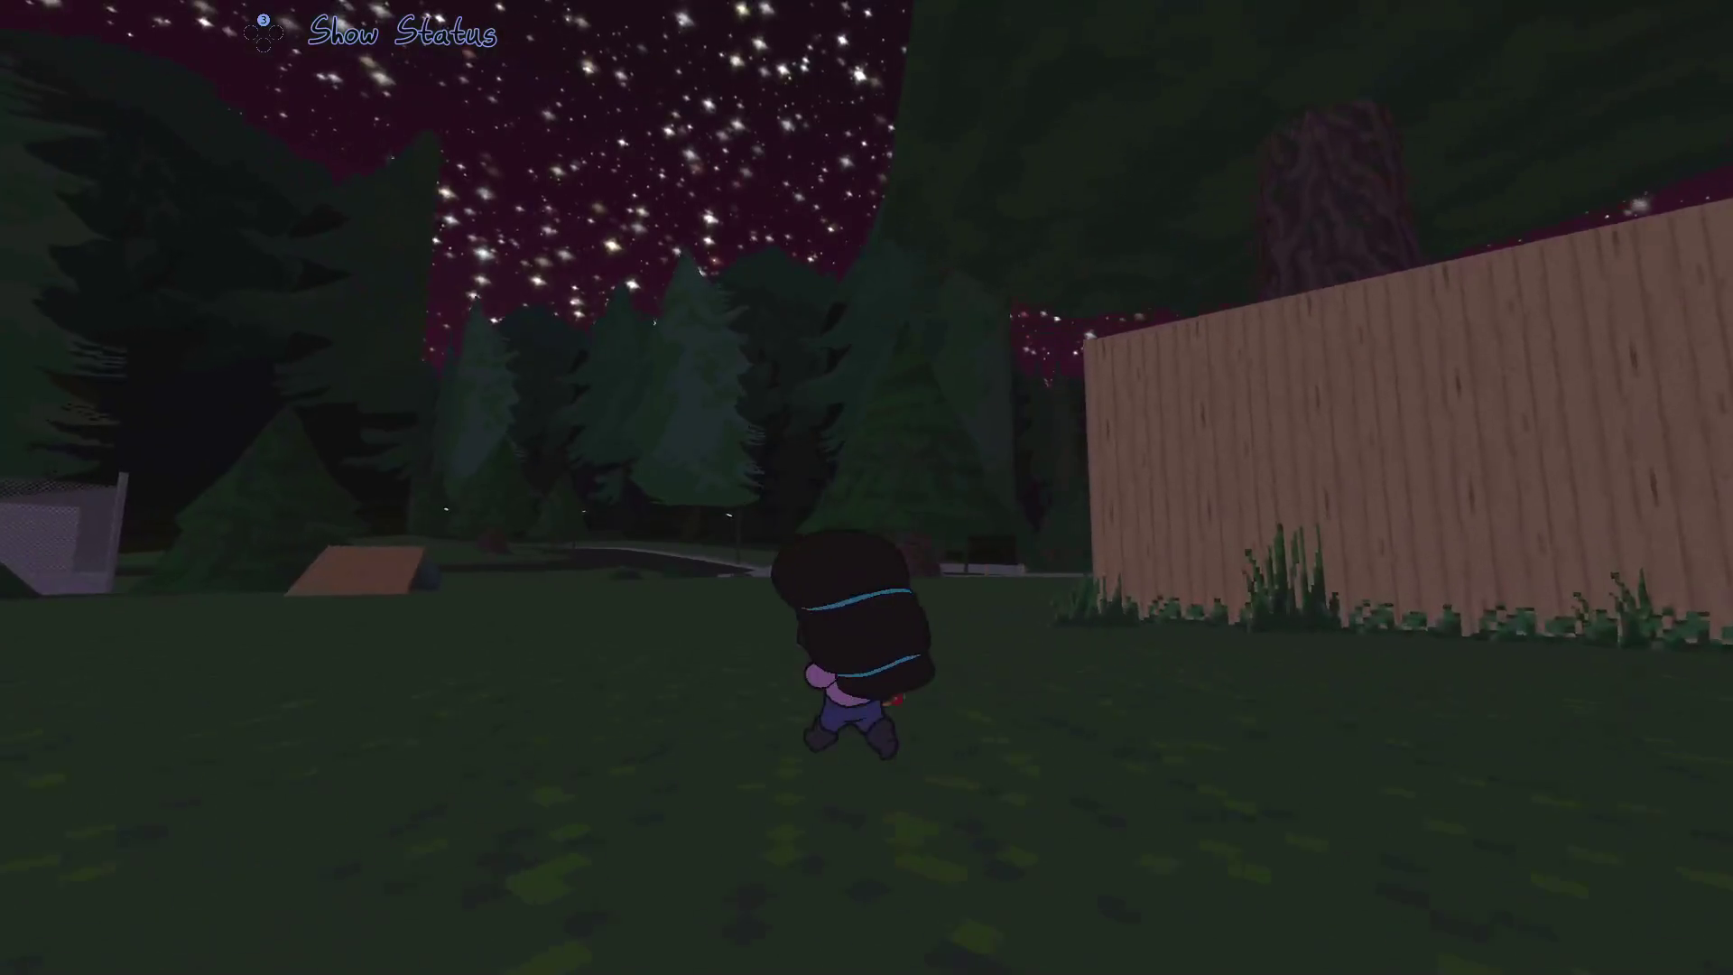
Run along the wooden wall and across the street, aiming the camera at the white house
key(w)
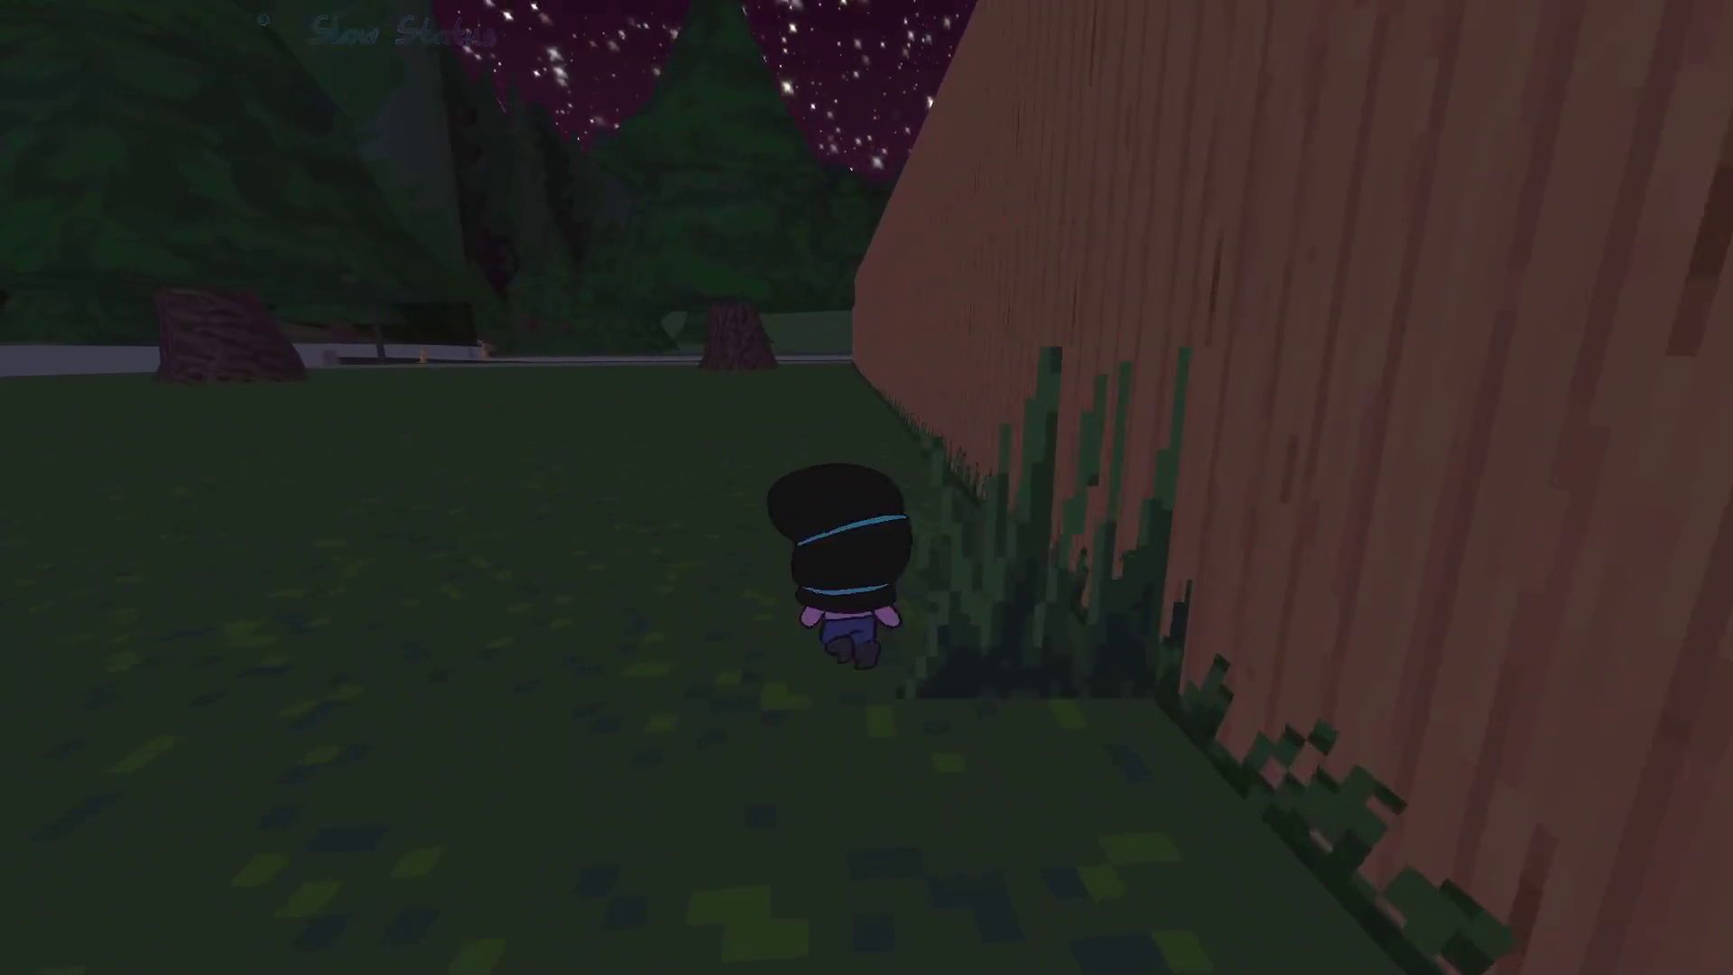
key(w)
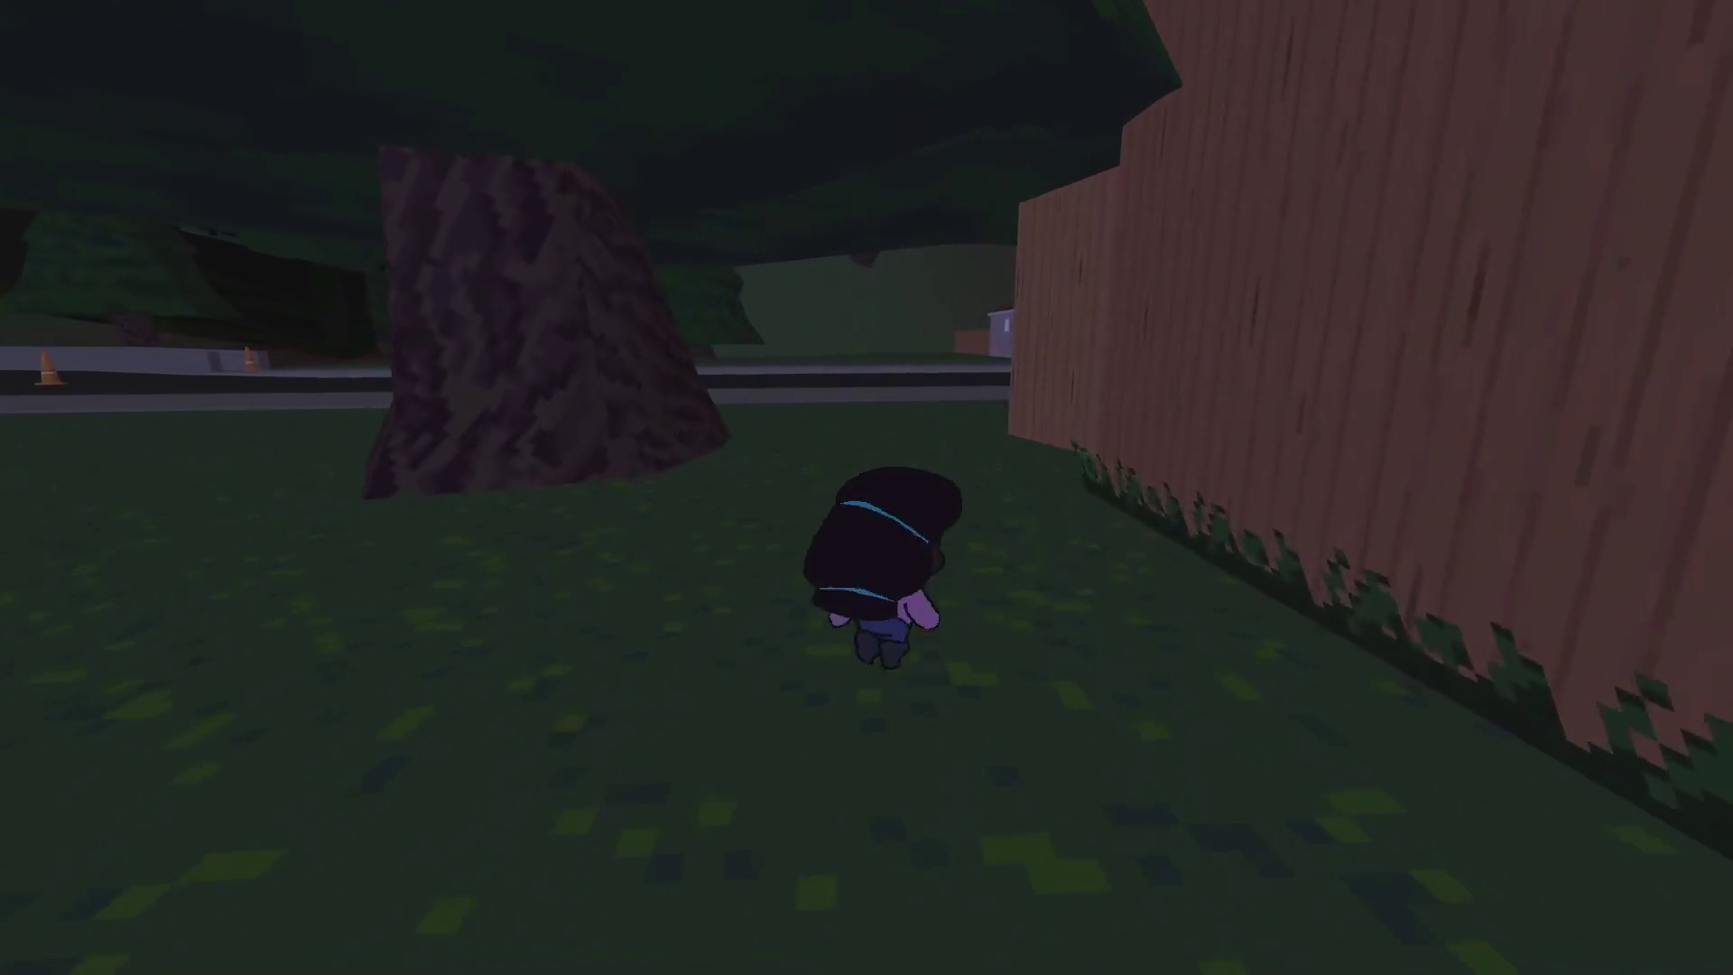
key(w)
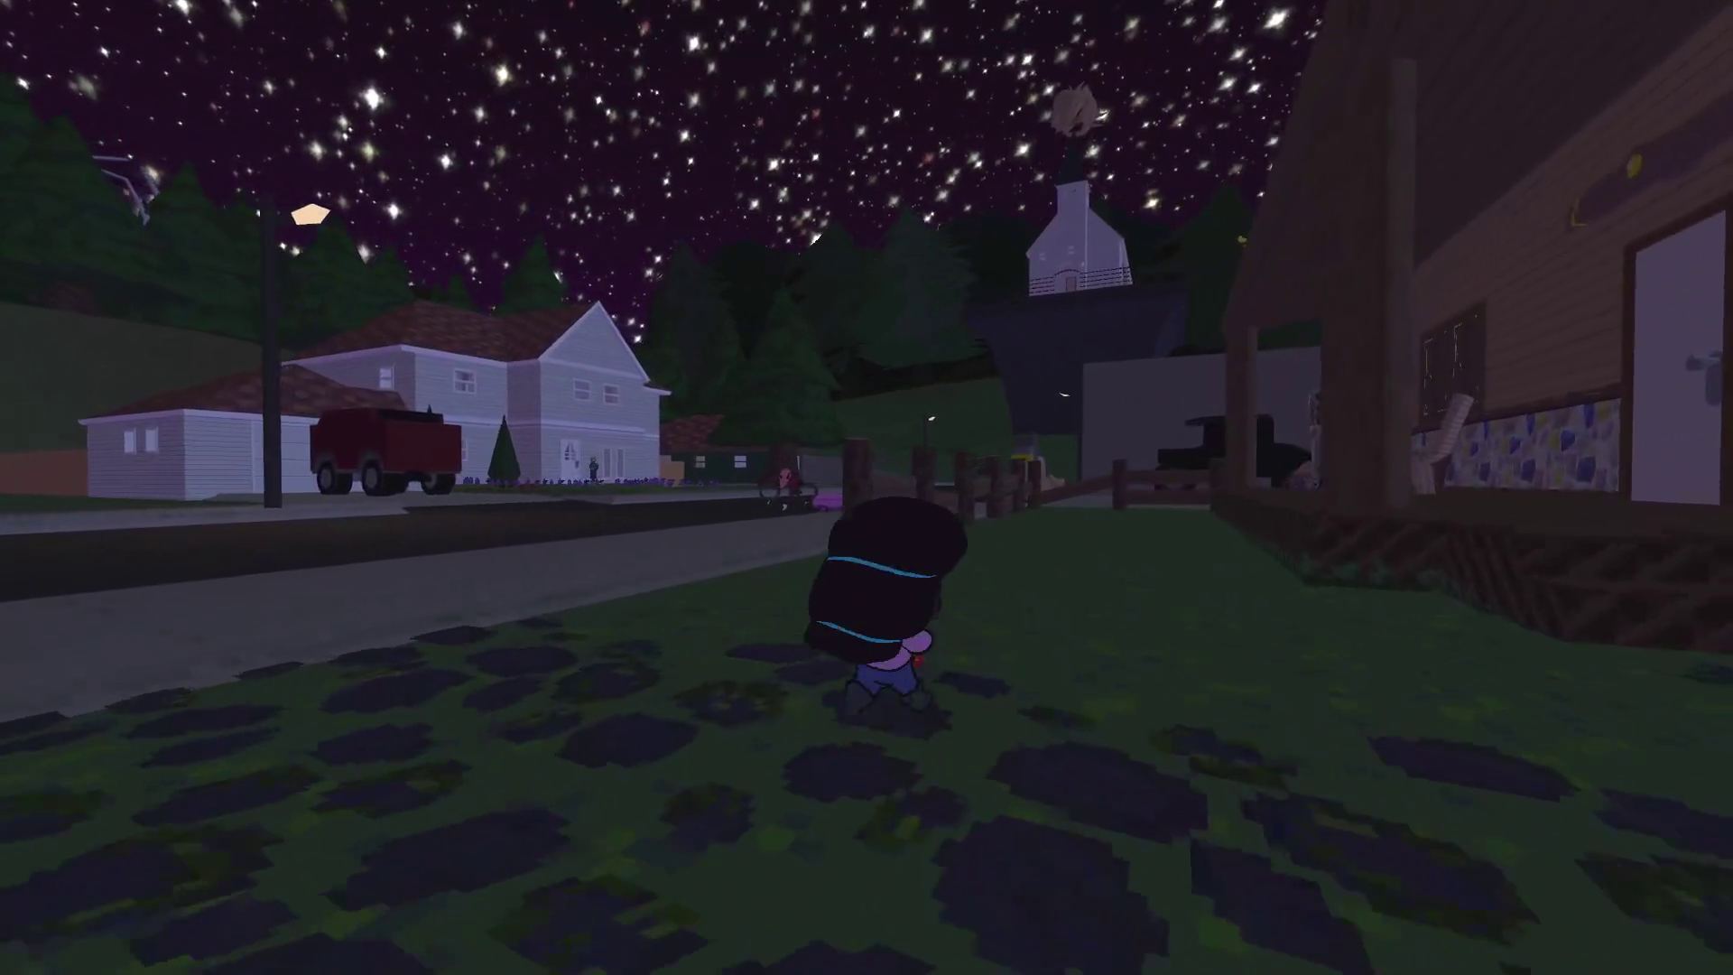
key(w)
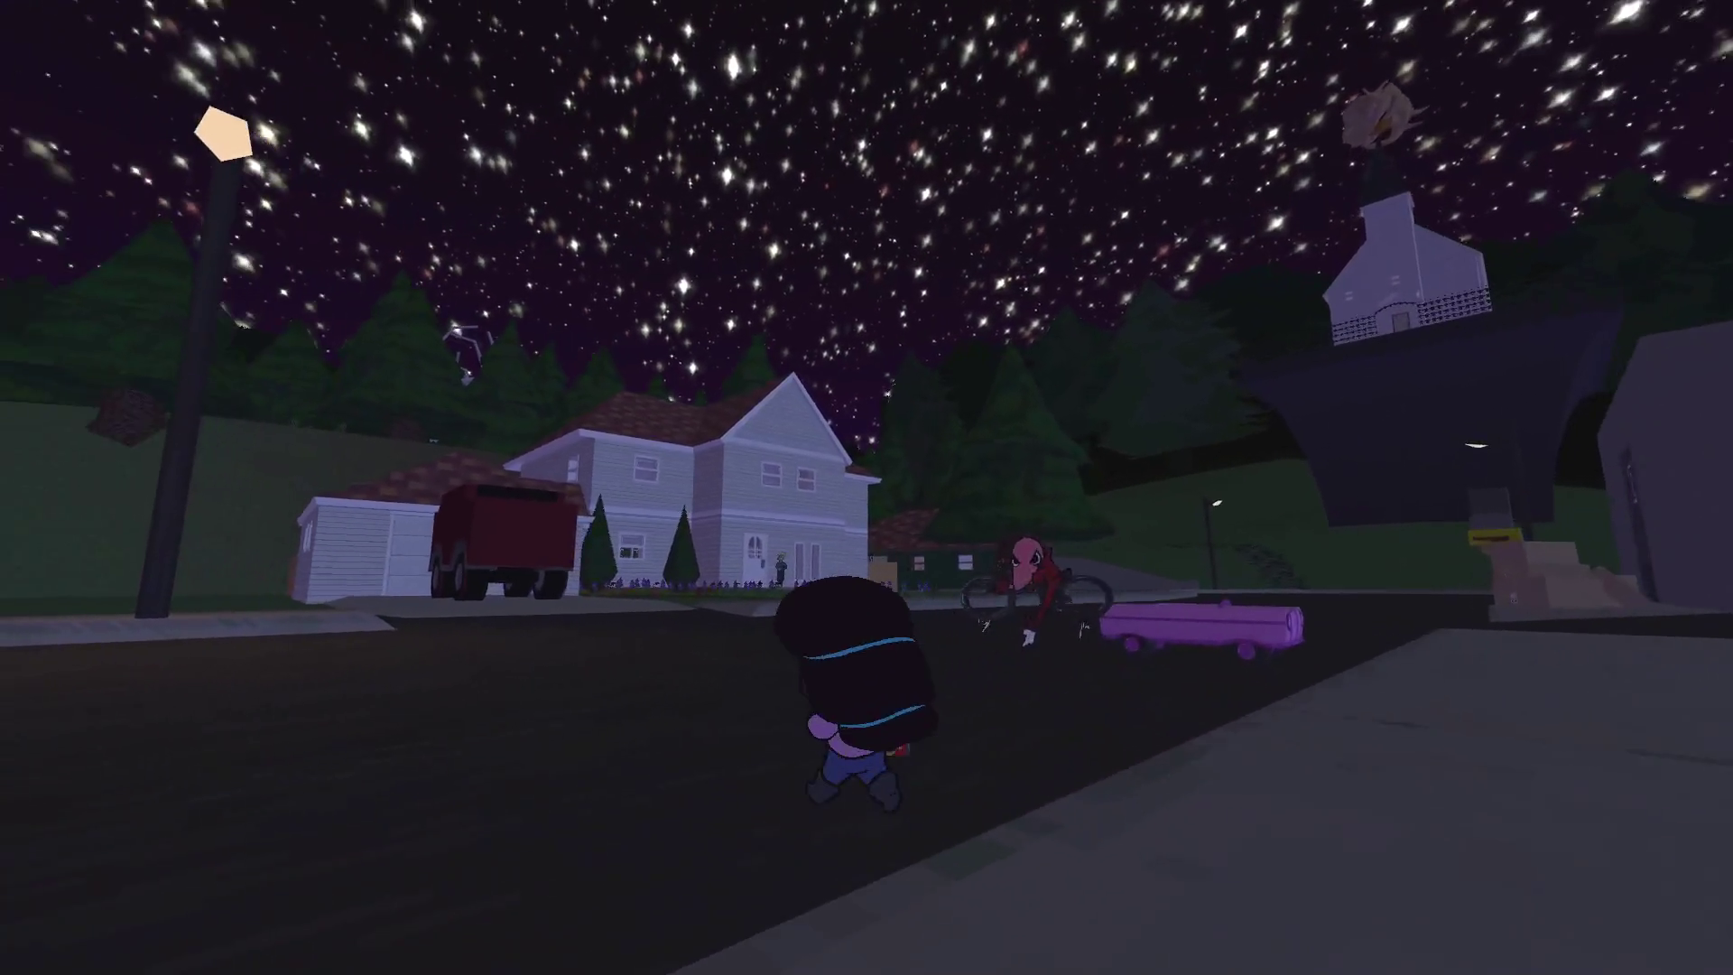
key(w)
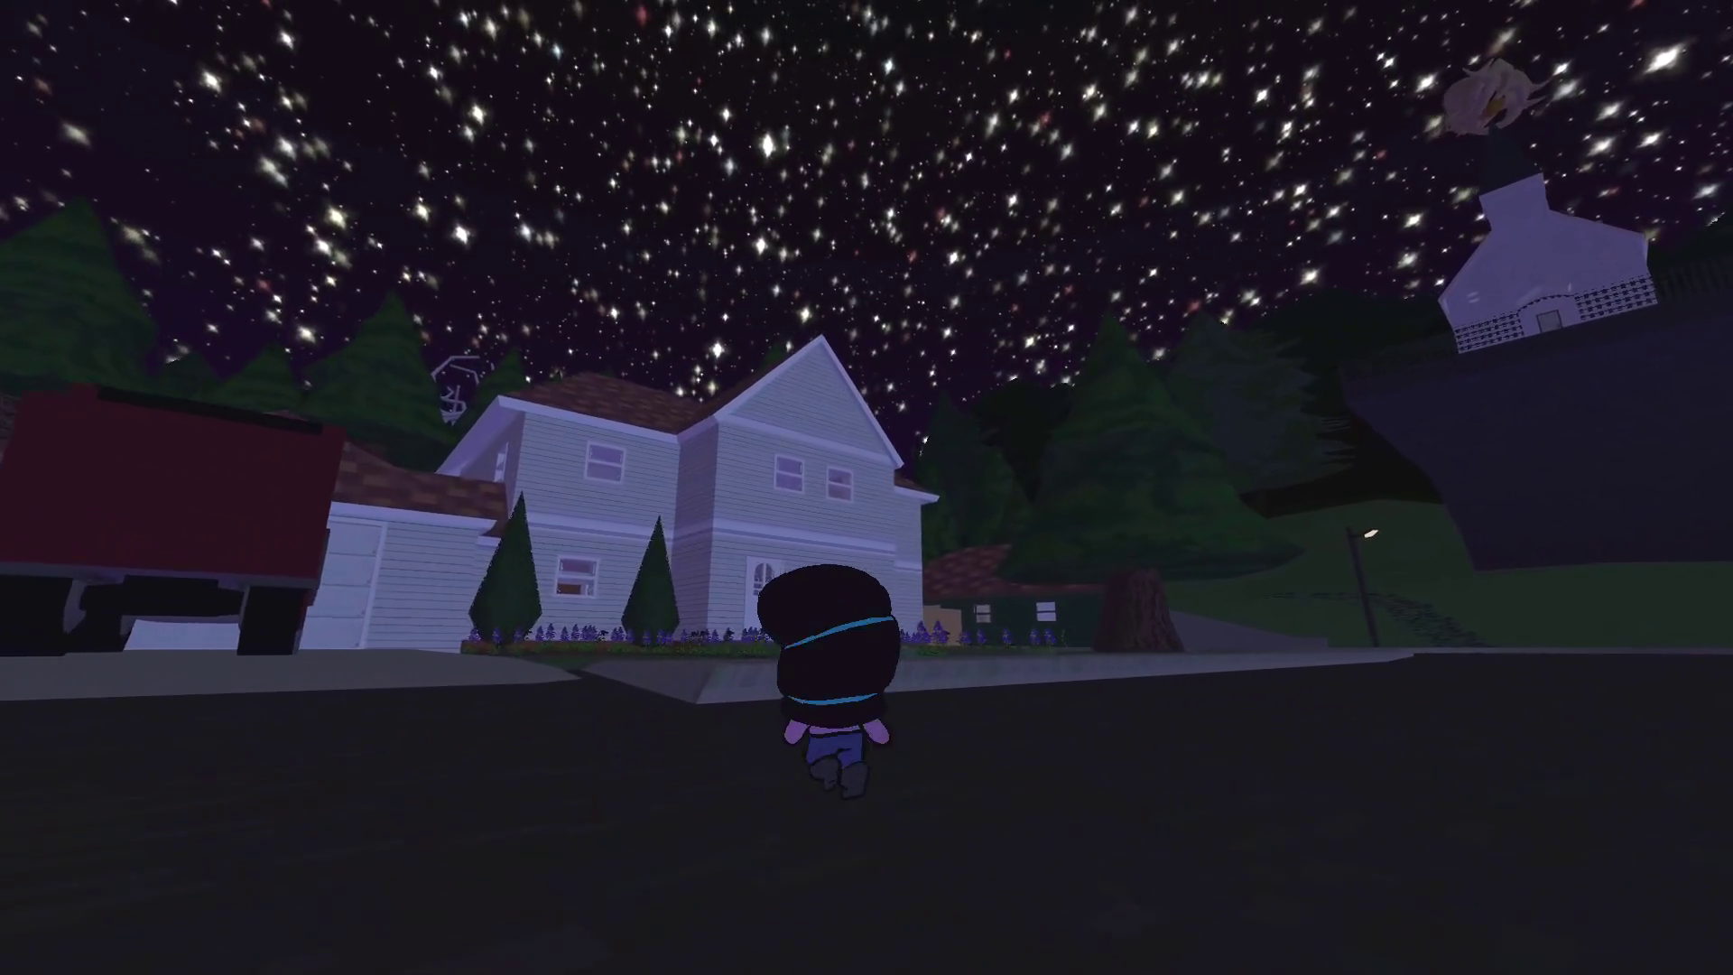
key(c)
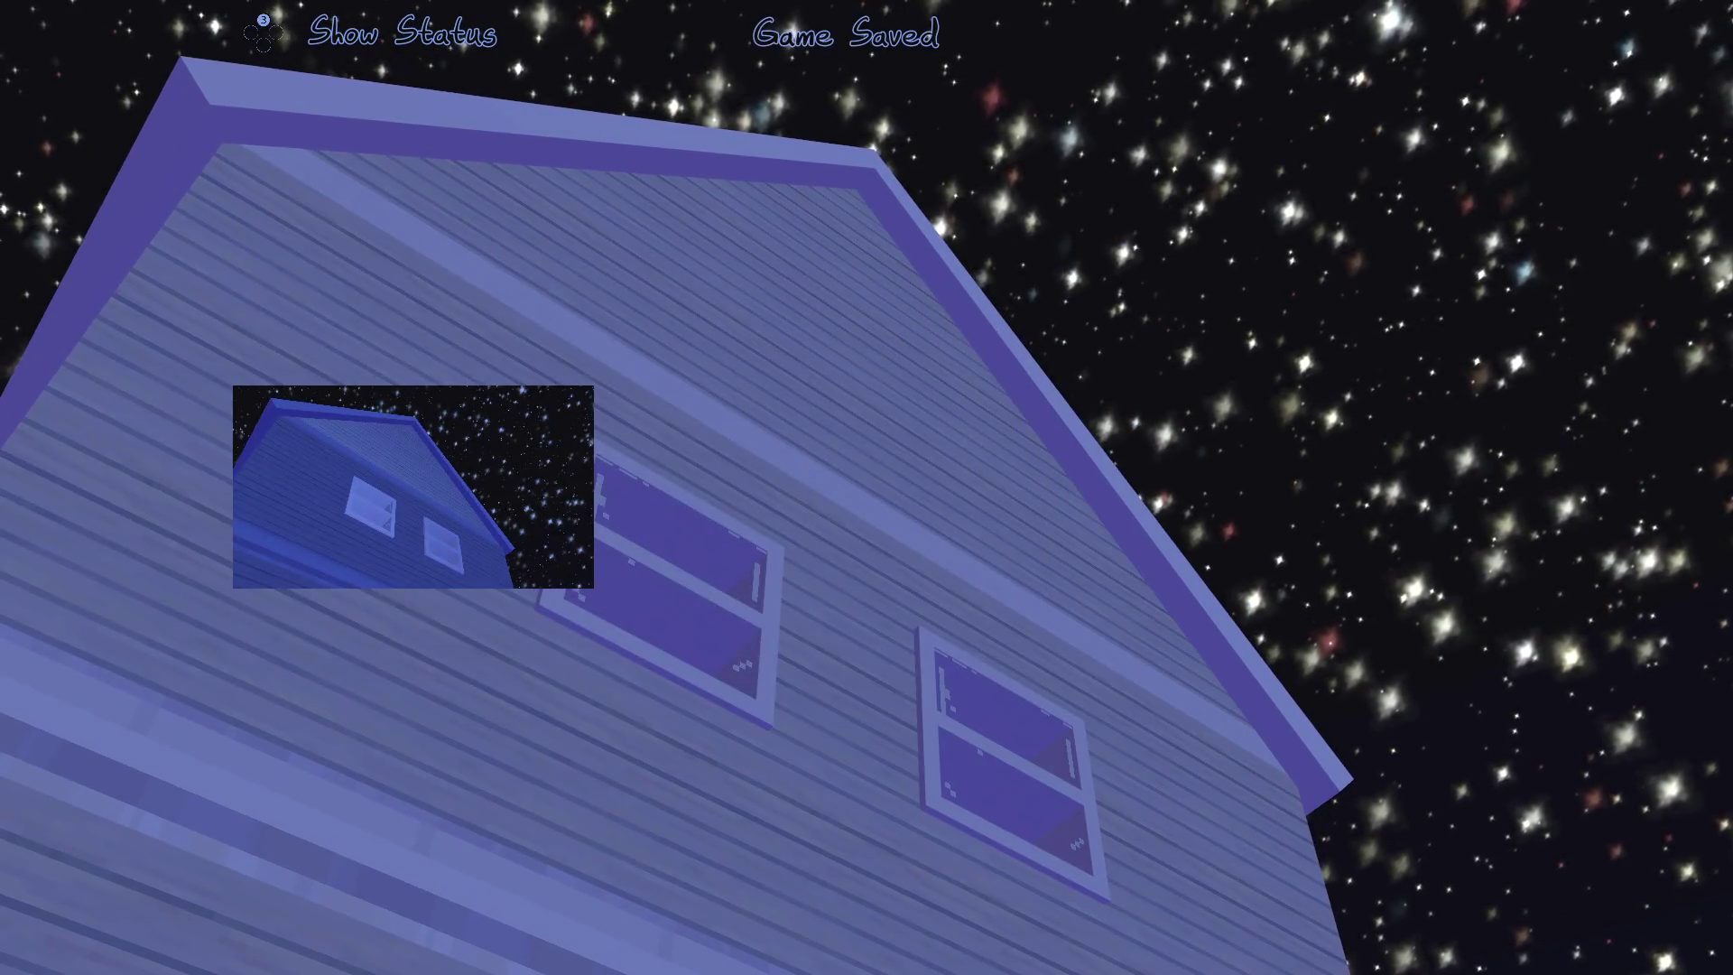
View the house photo, then browse the Display and Graphics options pages and My Gallery from the pause menu
key(Tab)
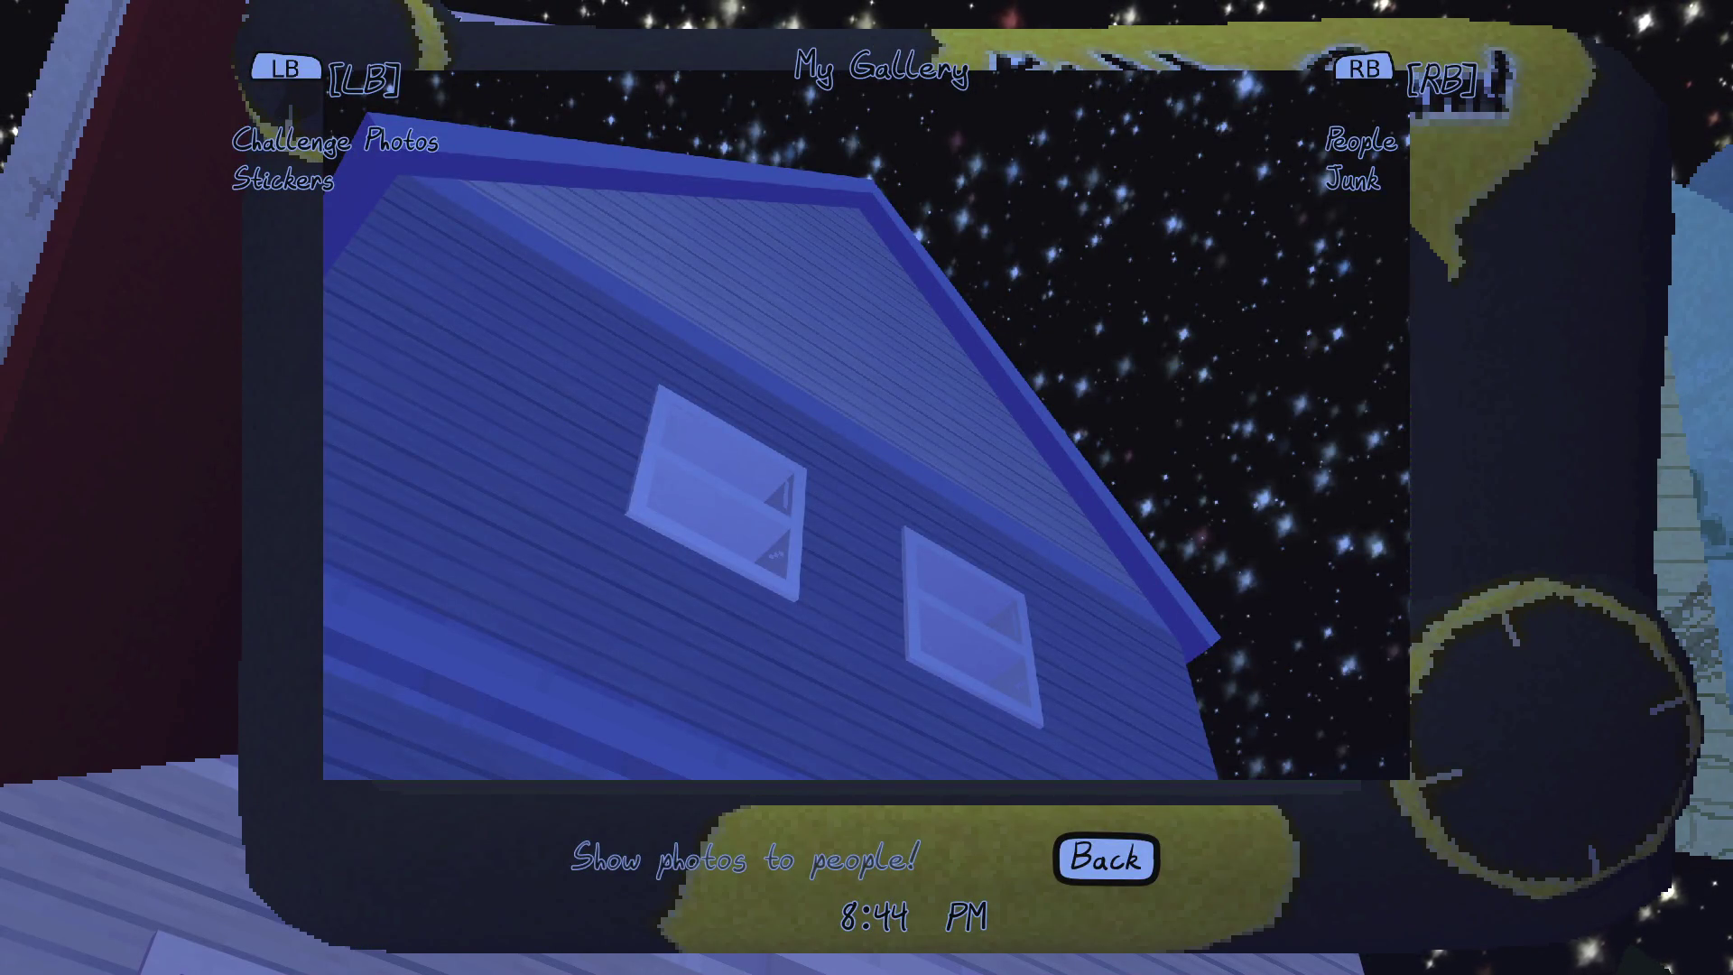
key(Escape)
key(Down)
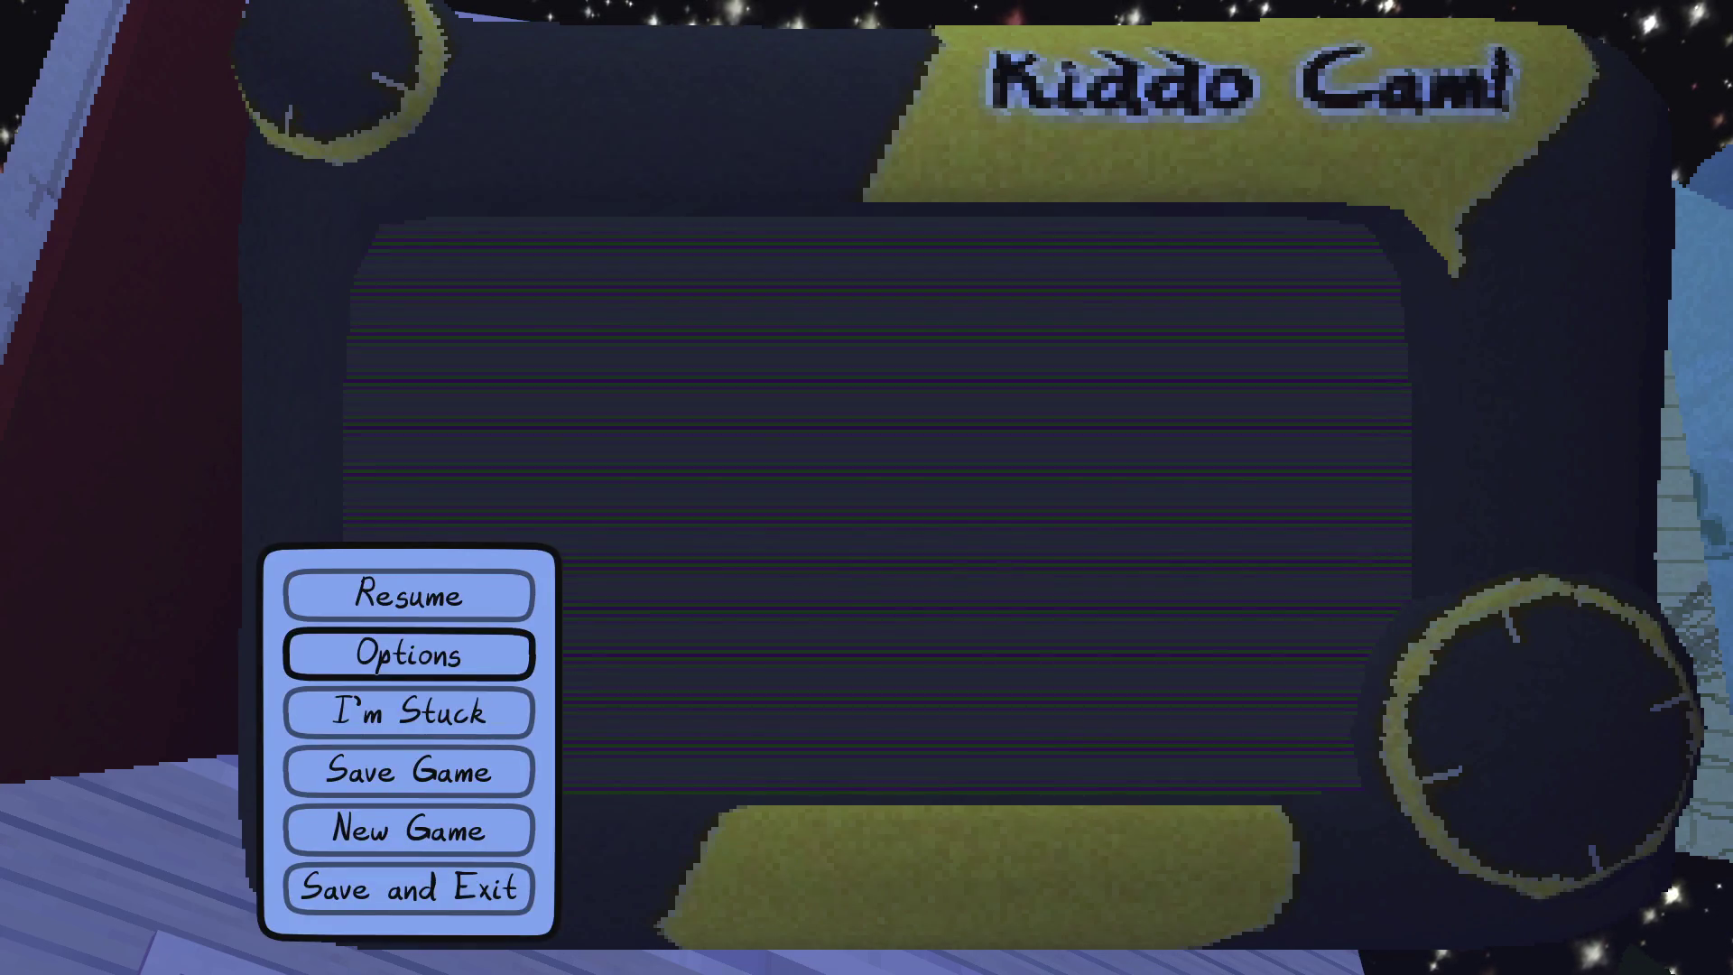
key(Return)
key(e)
key(e)
key(e)
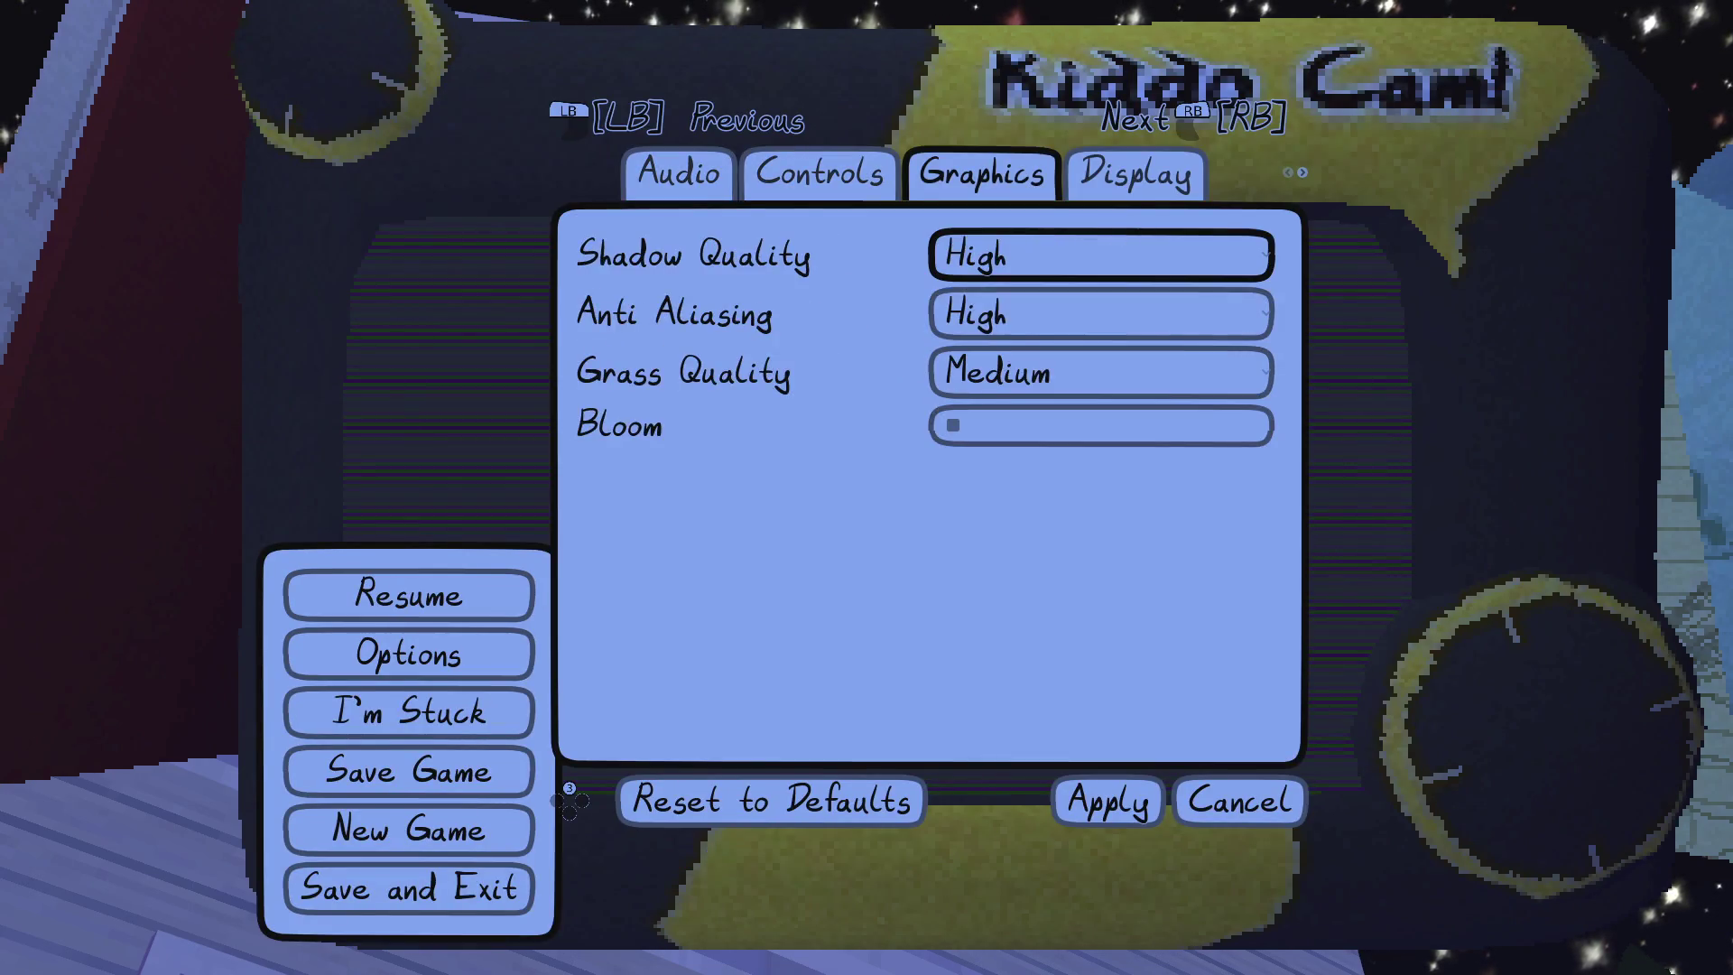
key(q)
key(Escape)
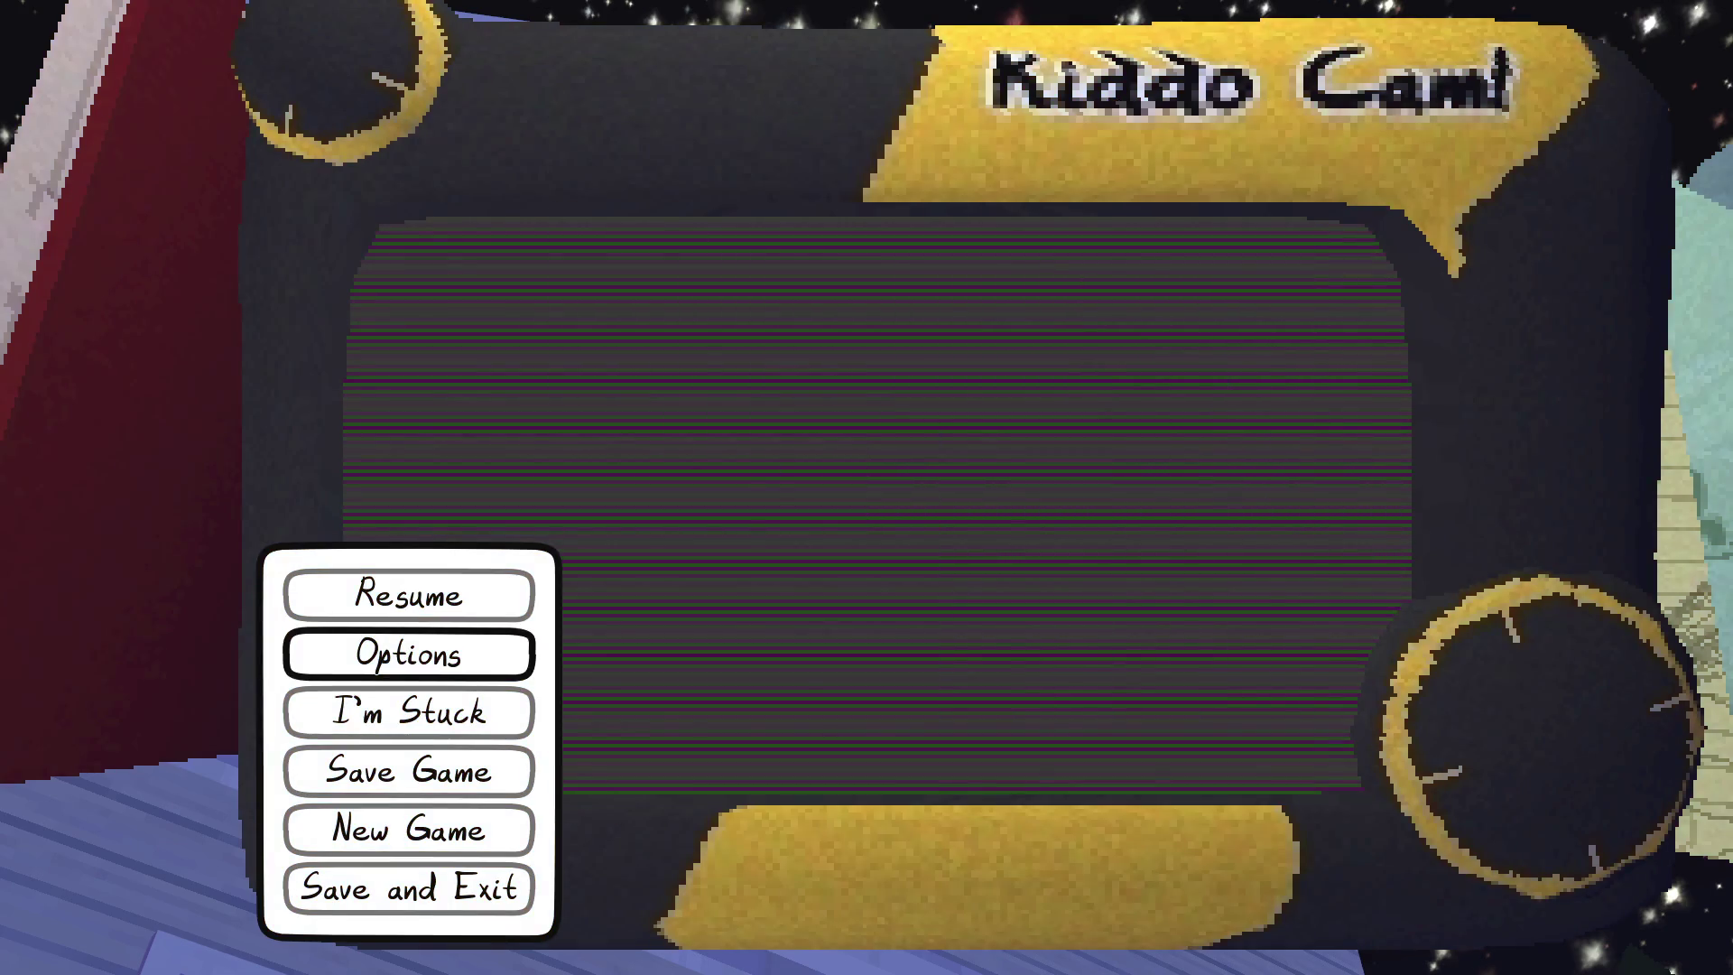
key(Escape)
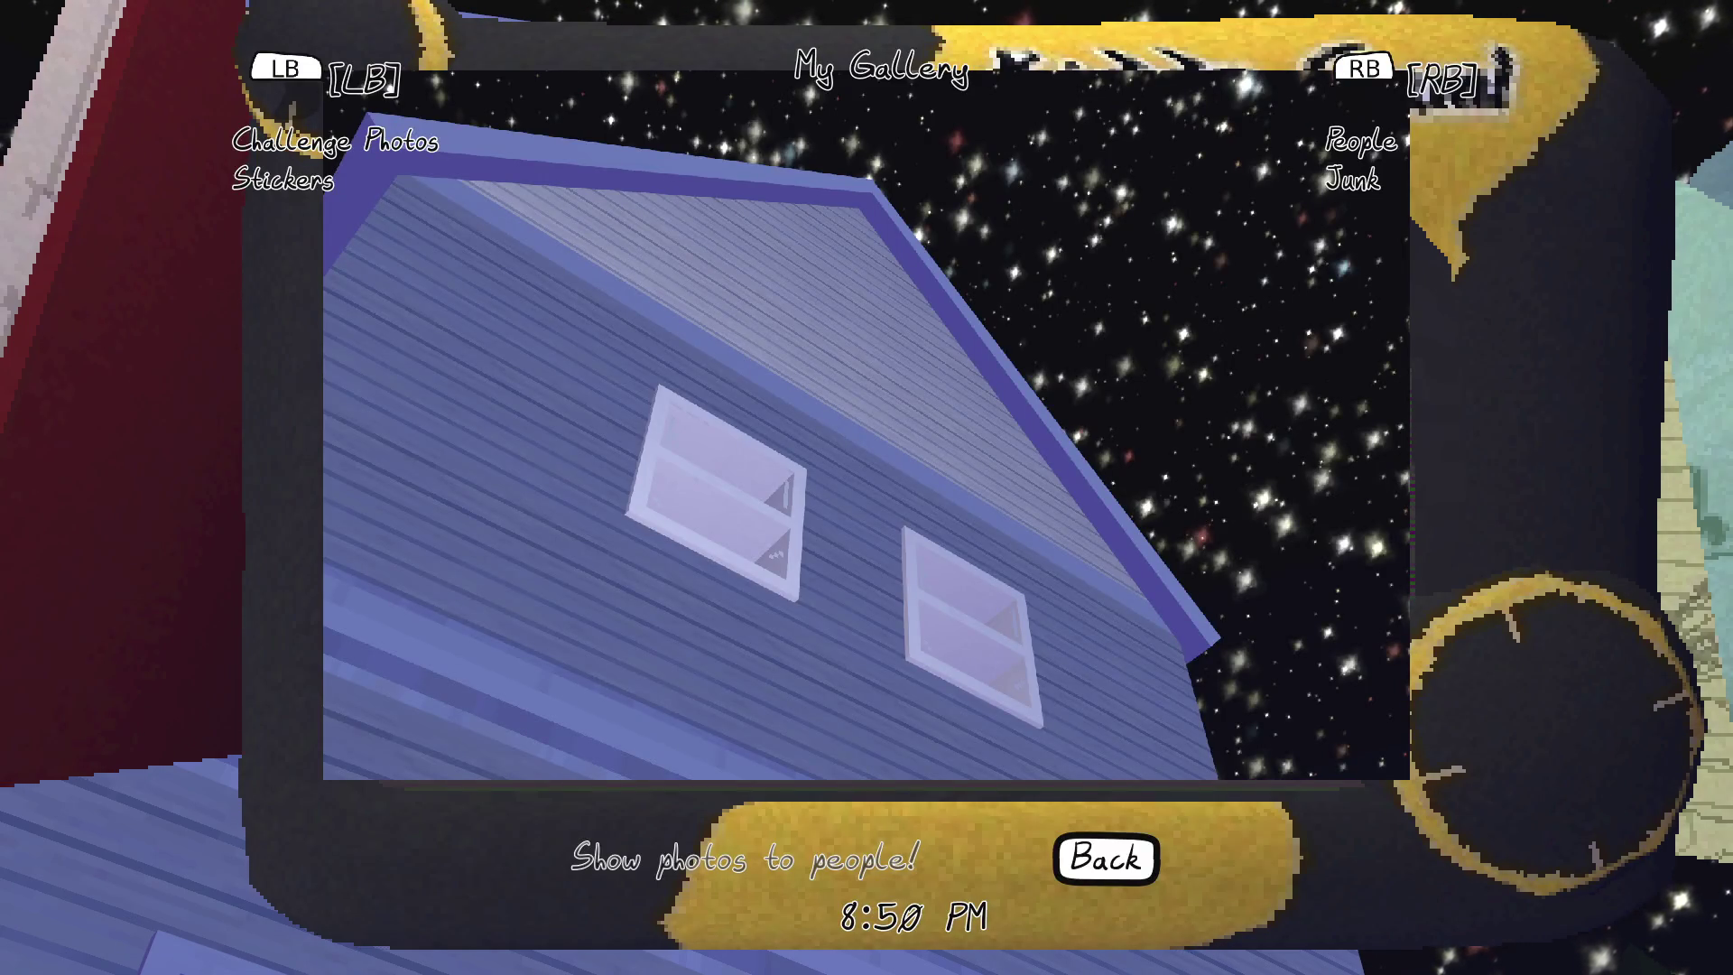
key(Escape)
key(Escape)
key(Escape)
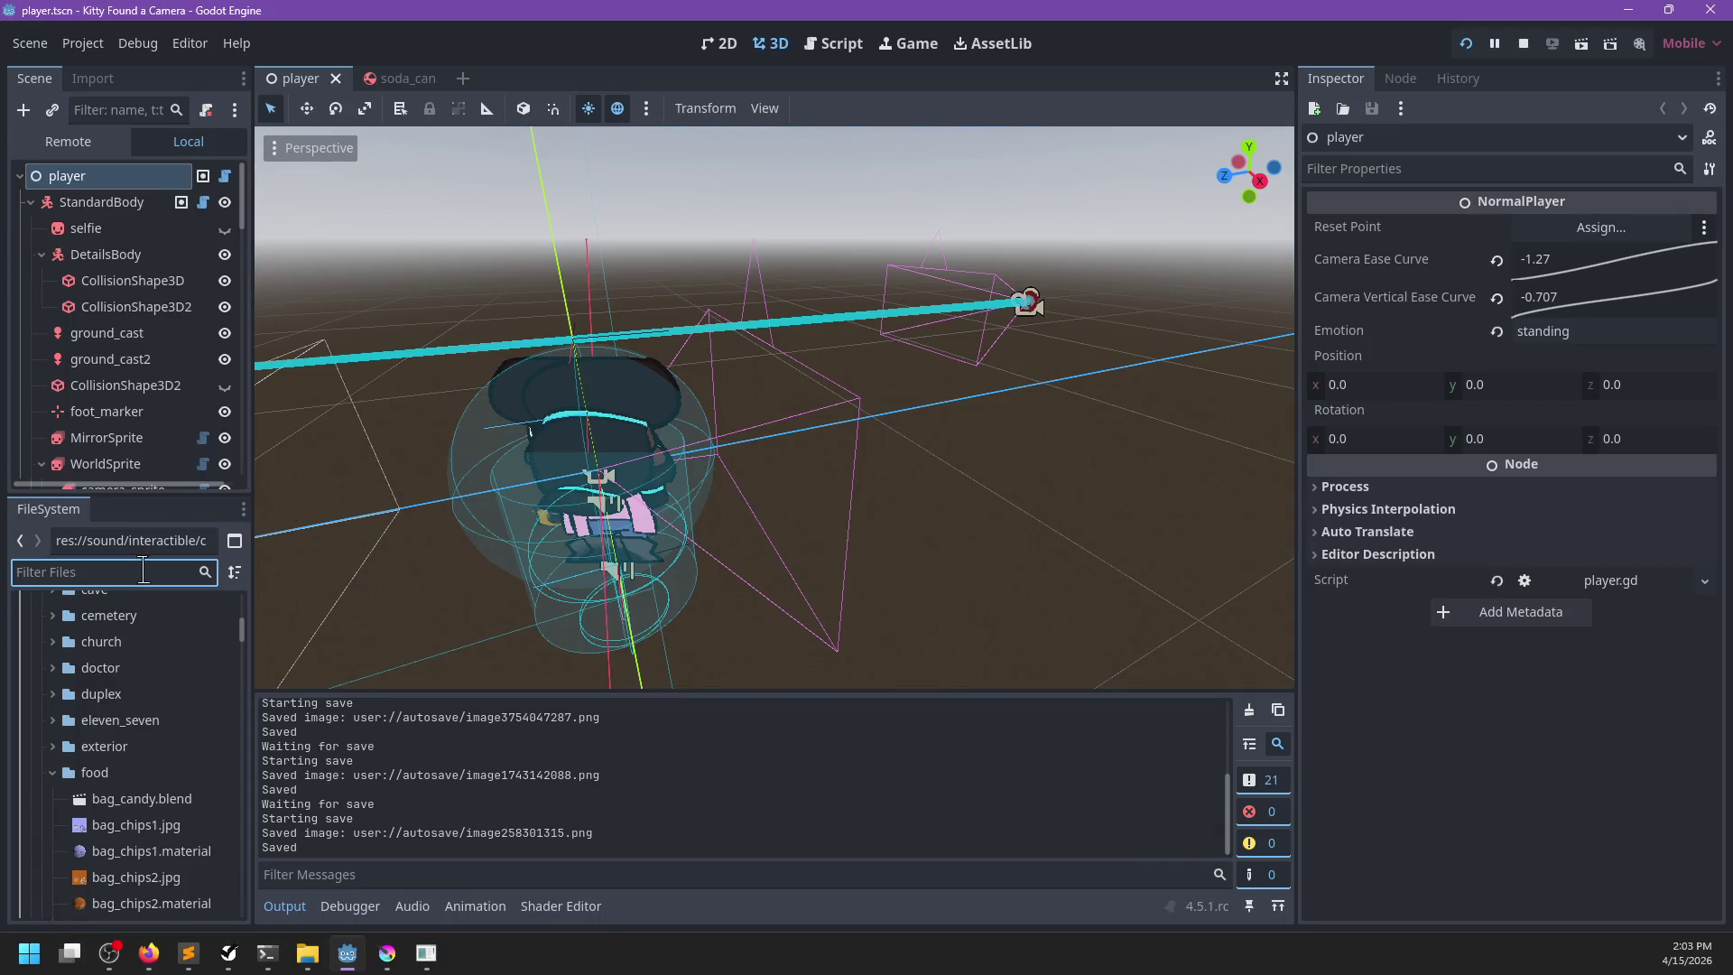
Filter the FileSystem for 'weston' and open house_weston.tscn
text(weston)
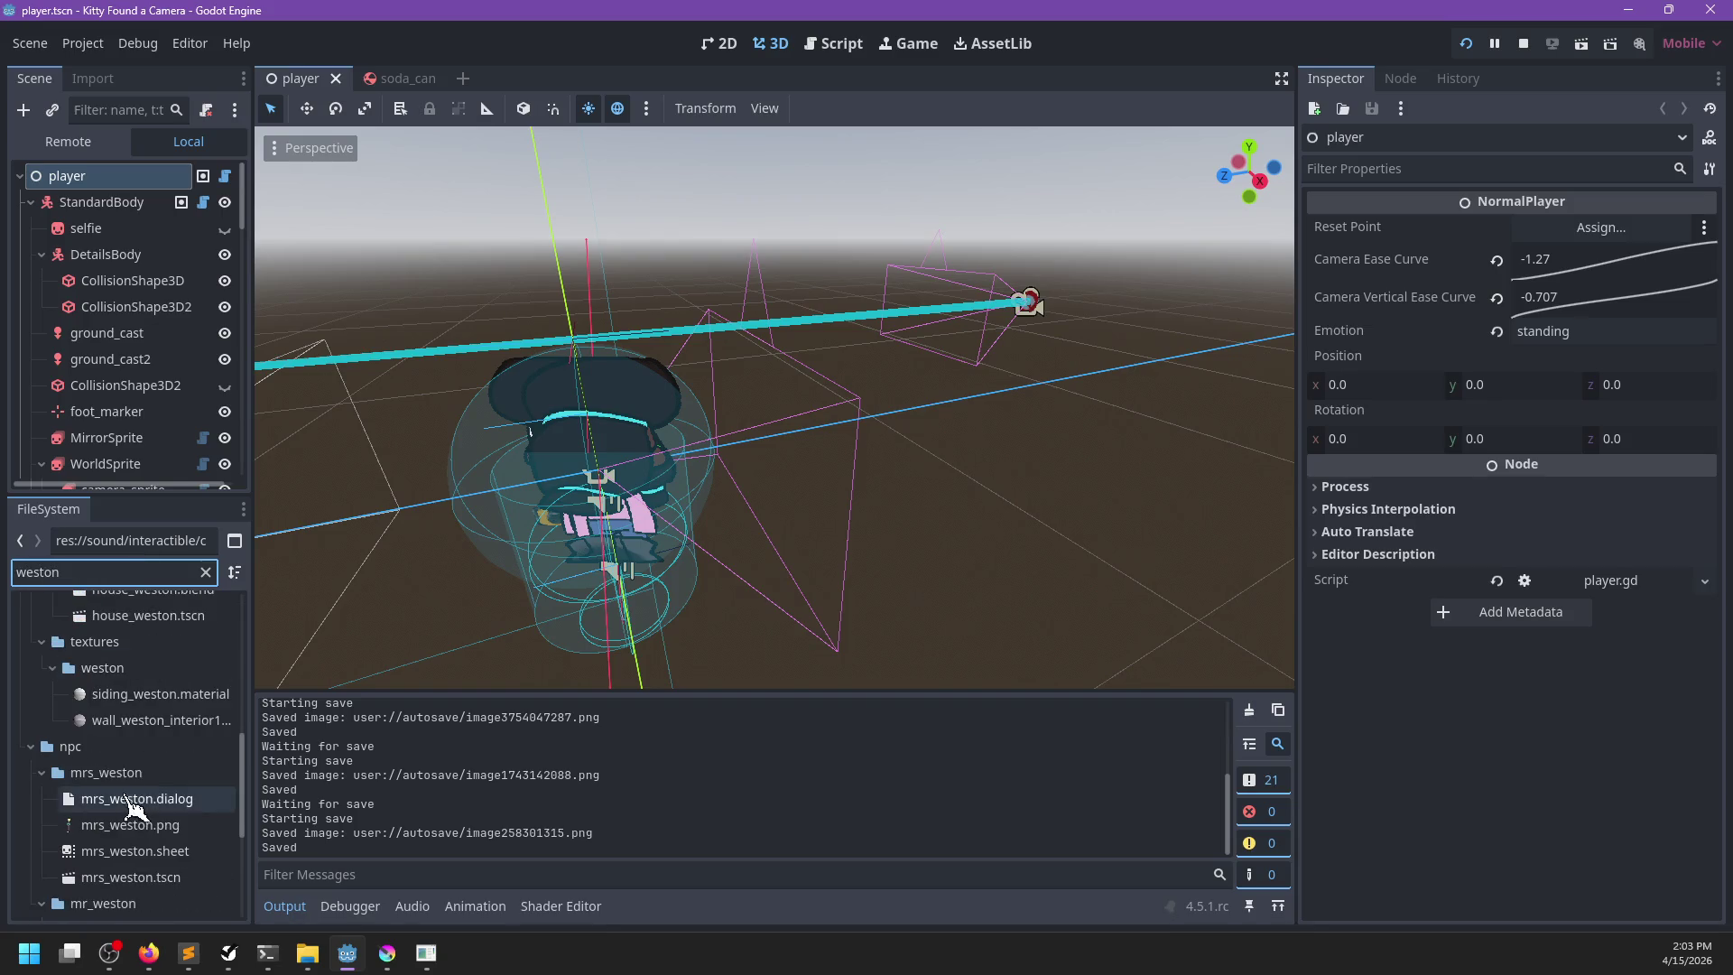
scroll(133, 806, up, 3)
click(144, 742)
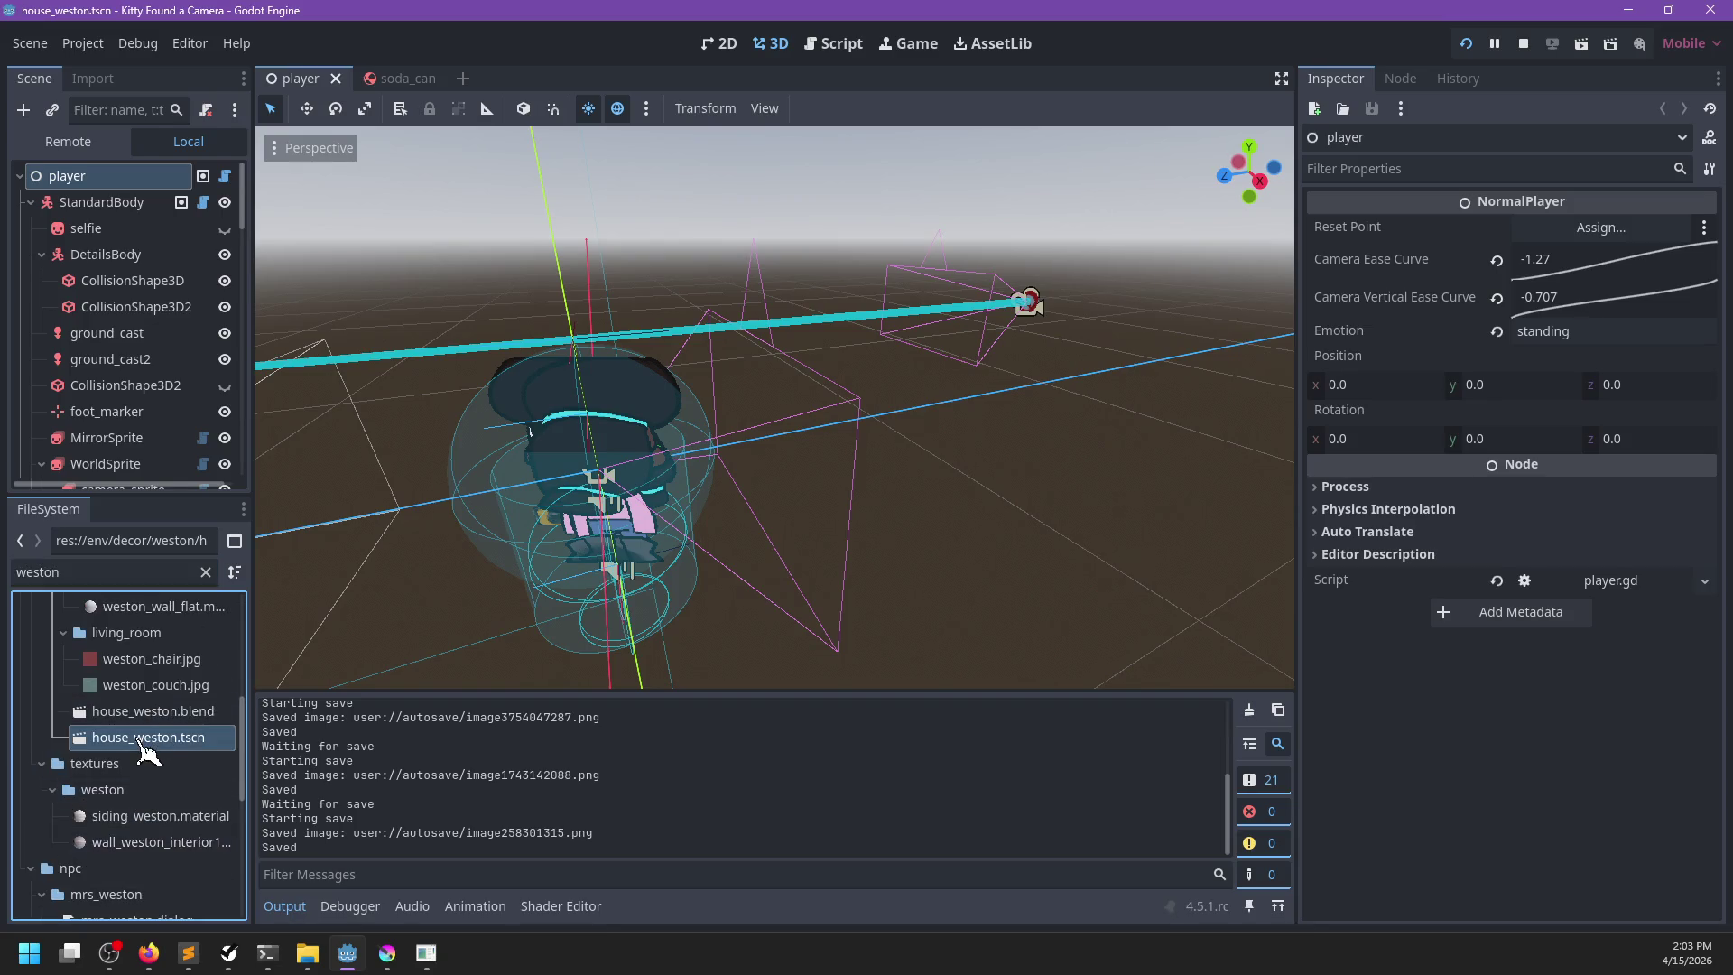
double_click(144, 746)
Inspect the house's wall1 and wall2, orbiting to face the house front
scroll(1122, 440, up, 3)
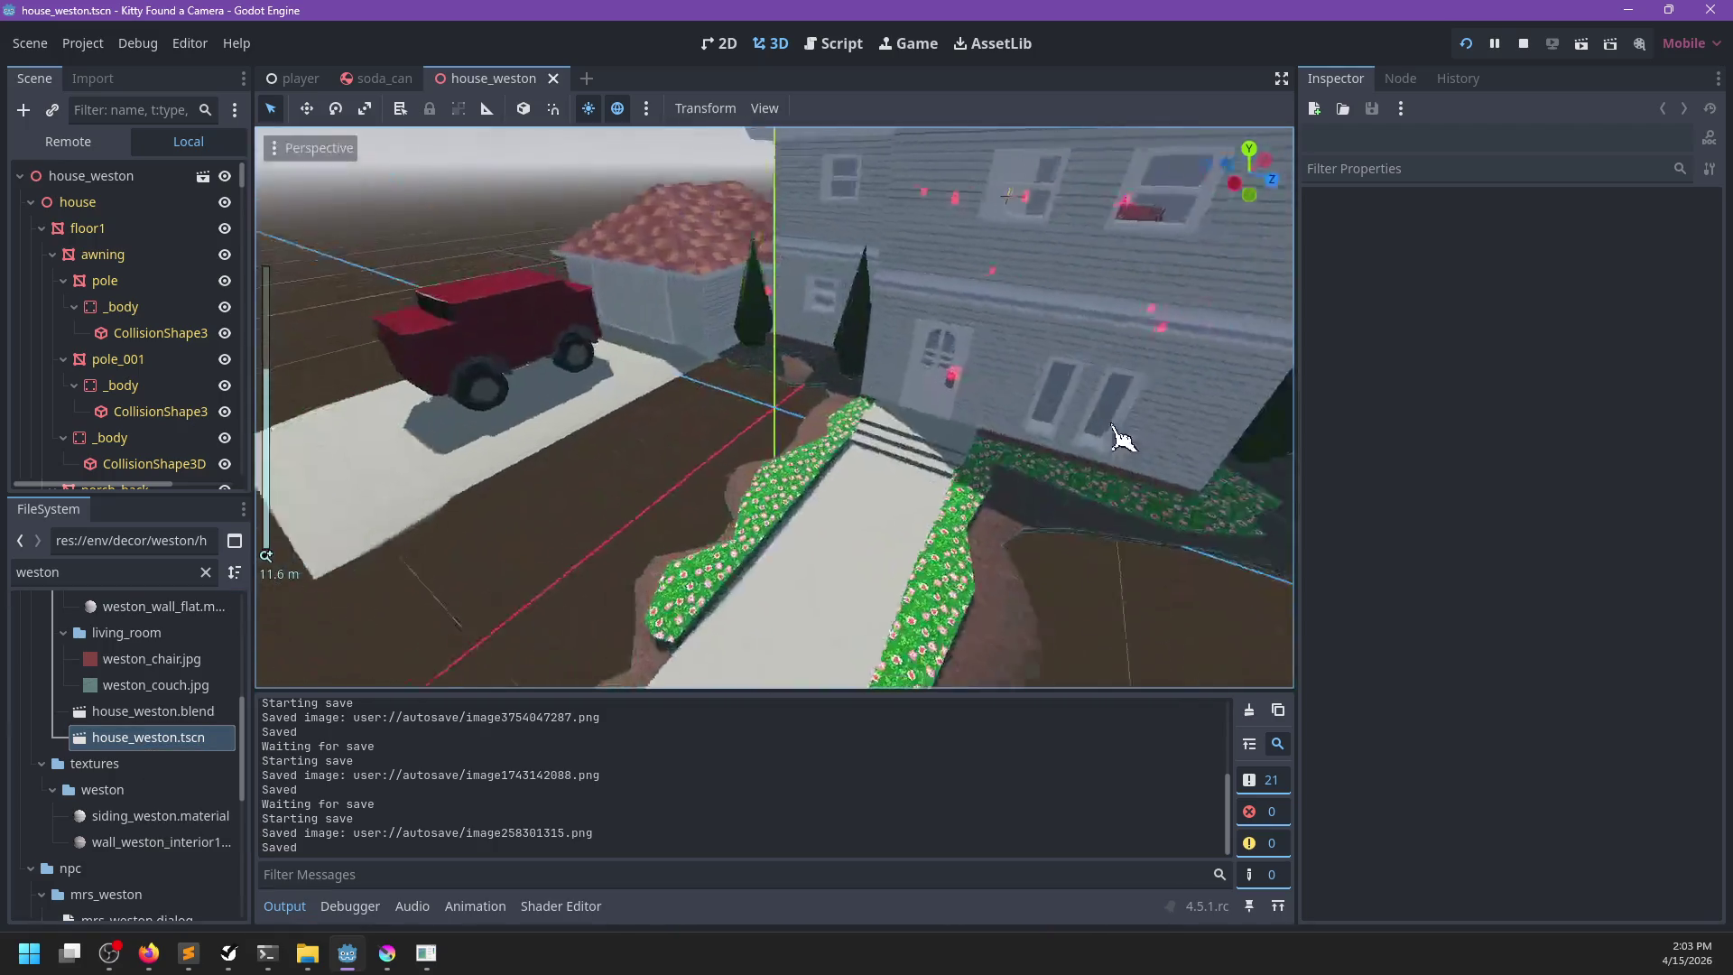
click(993, 487)
scroll(902, 514, up, 2)
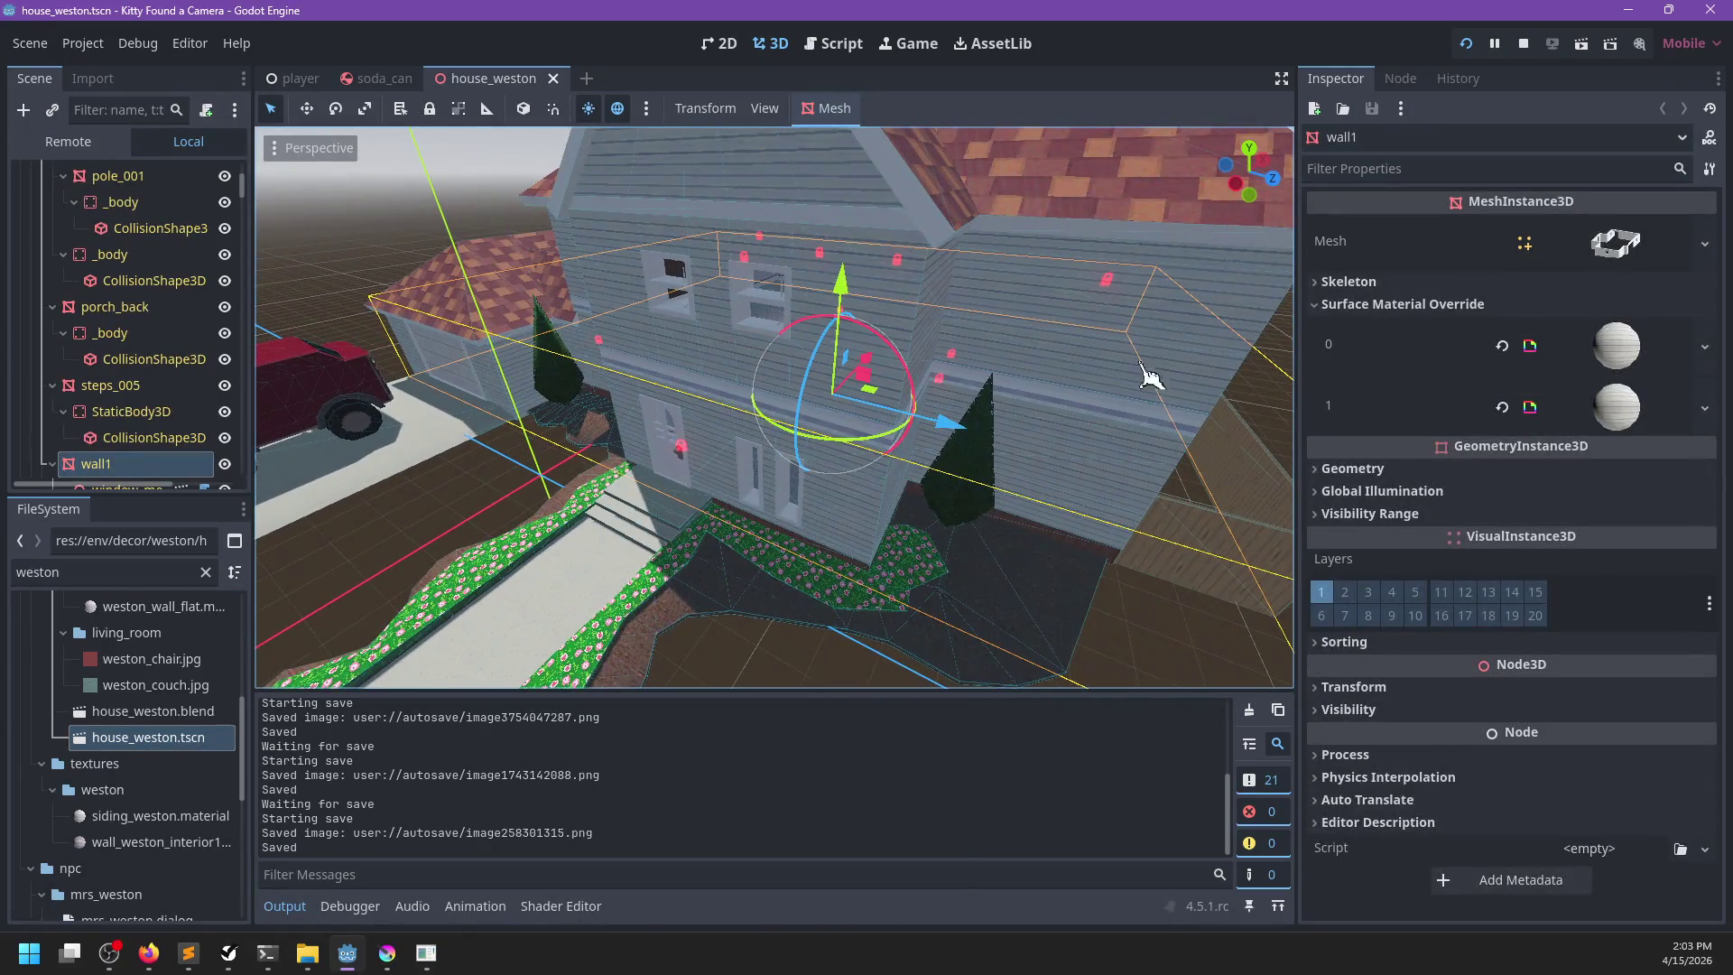
scroll(843, 434, up, 2)
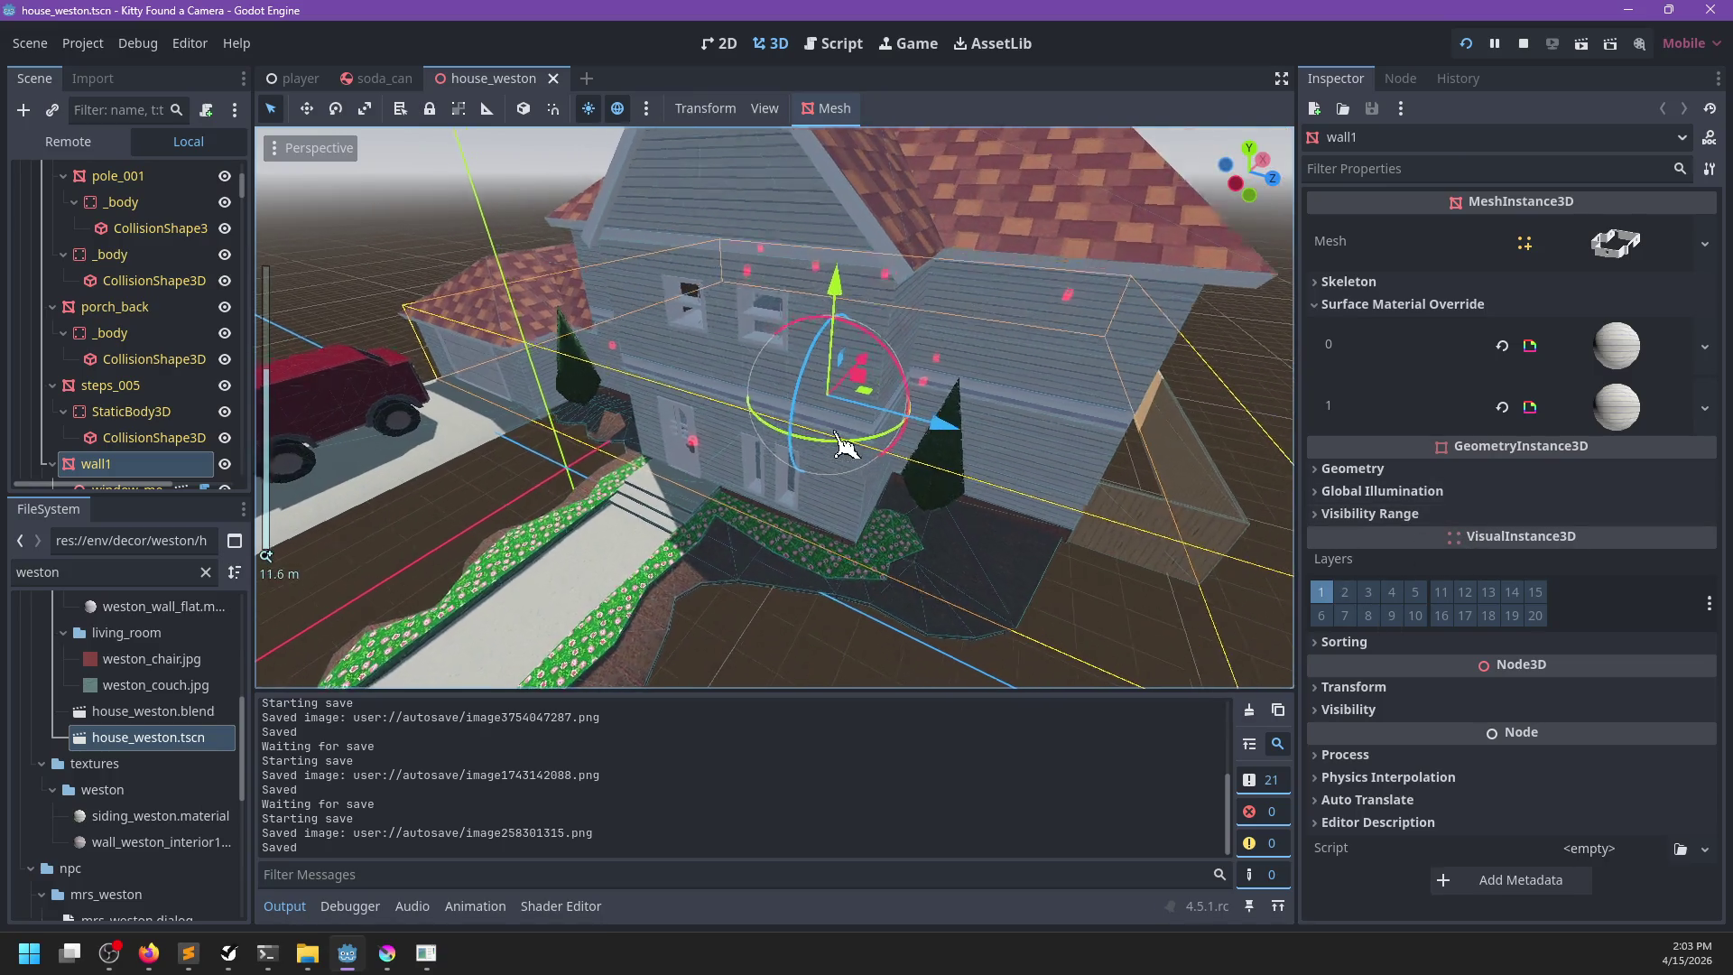
click(716, 355)
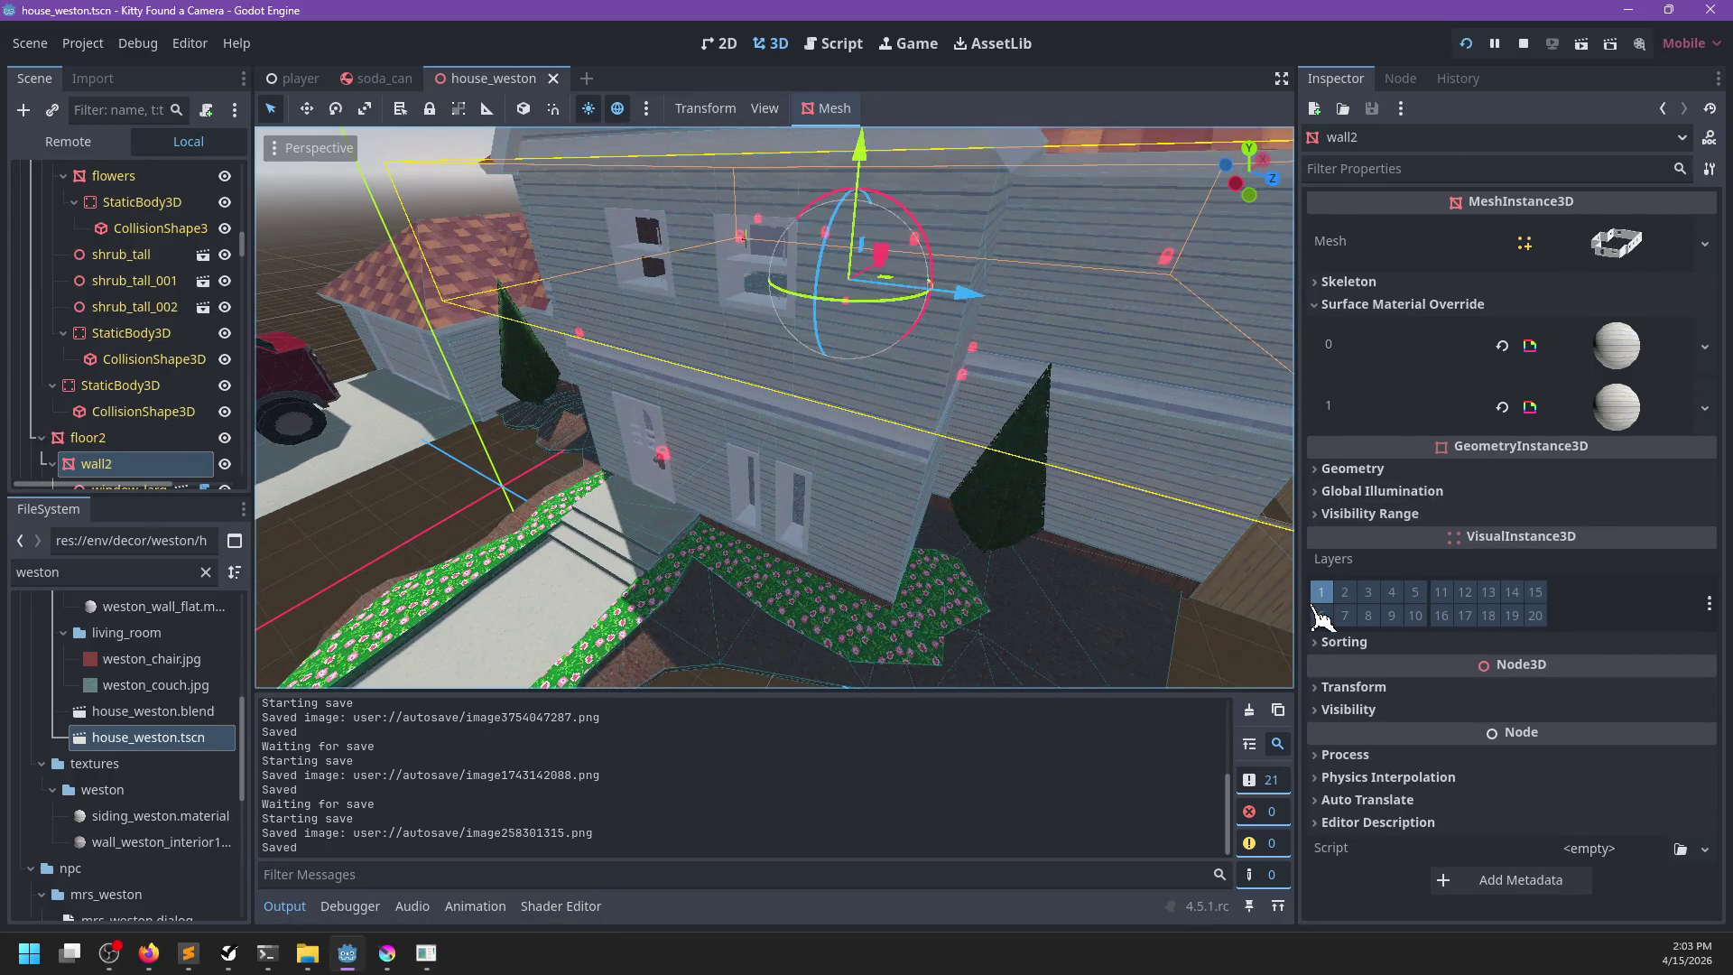
drag(1097, 384, 882, 476)
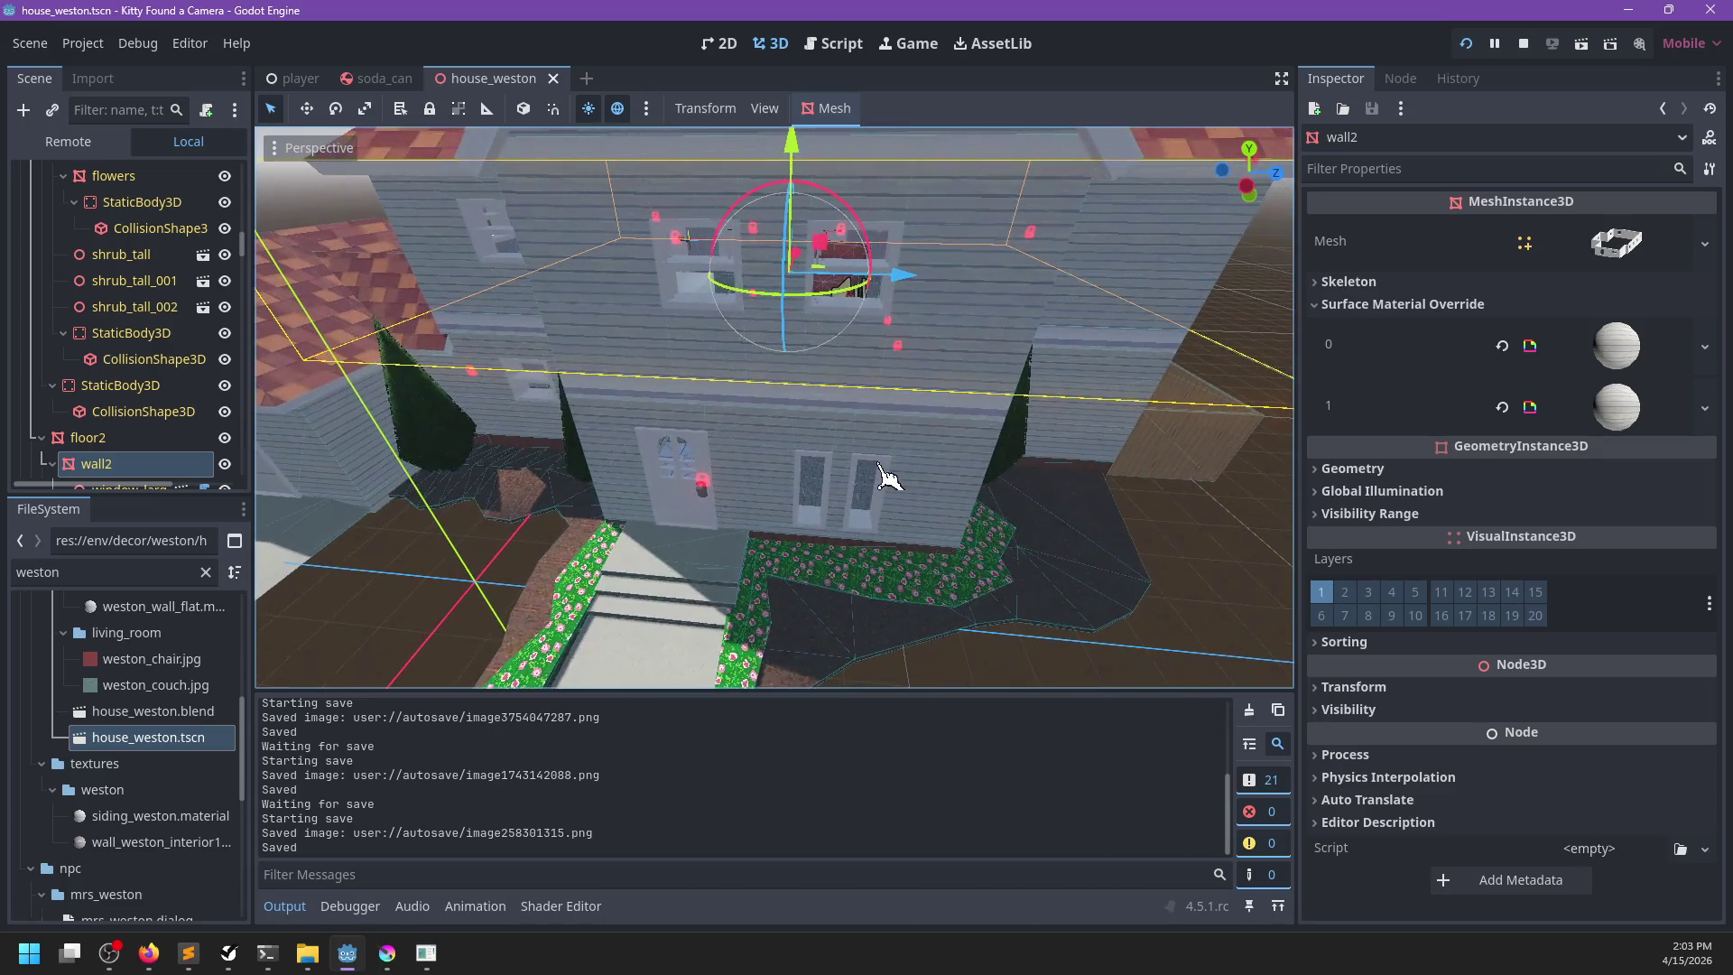
scroll(136, 397, down, 1)
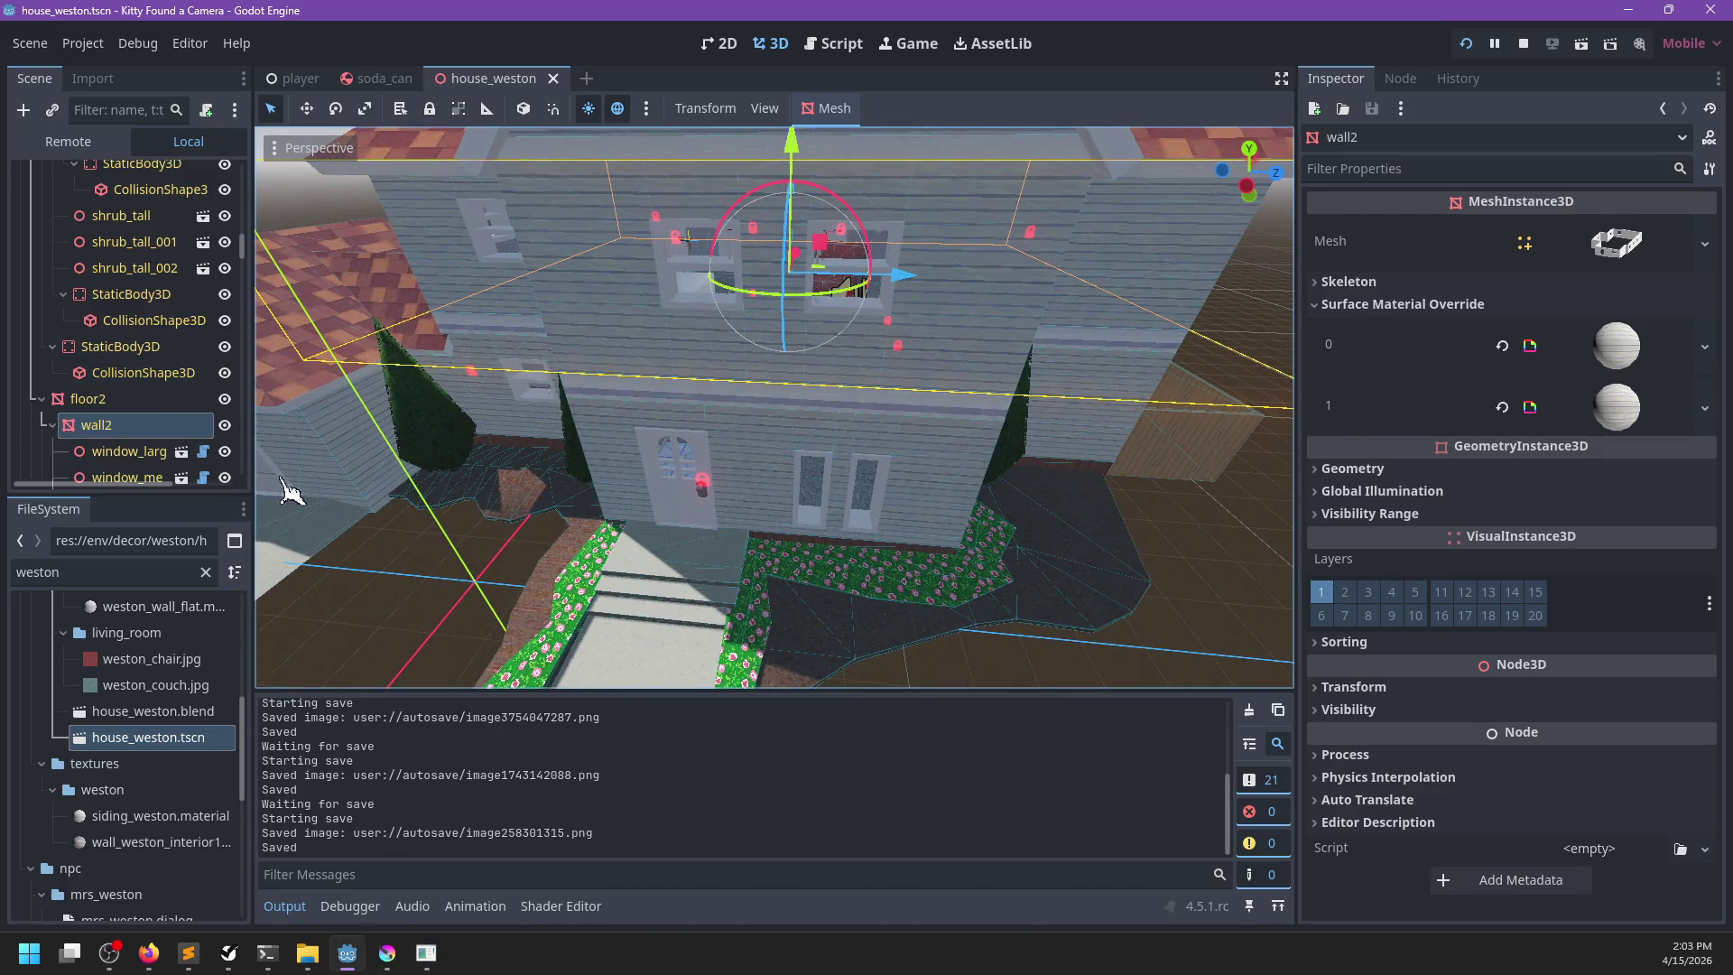
Return to the player scene and select its SpotLight3D node
click(296, 81)
scroll(154, 388, down, 5)
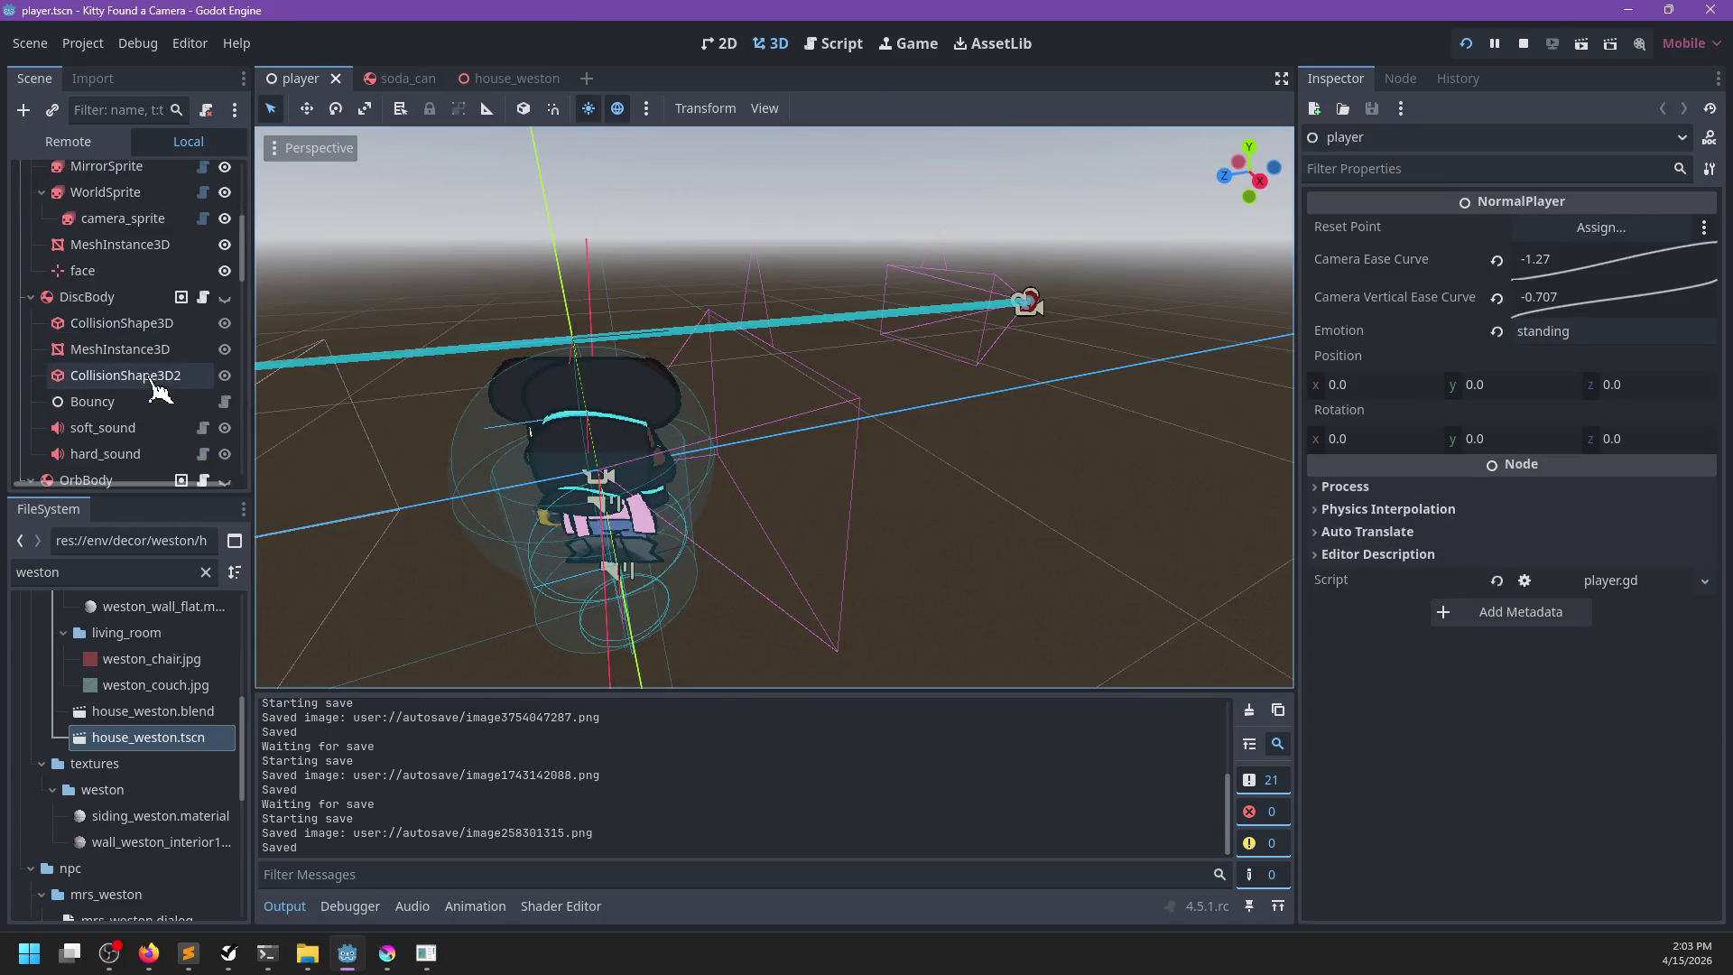
scroll(153, 388, down, 7)
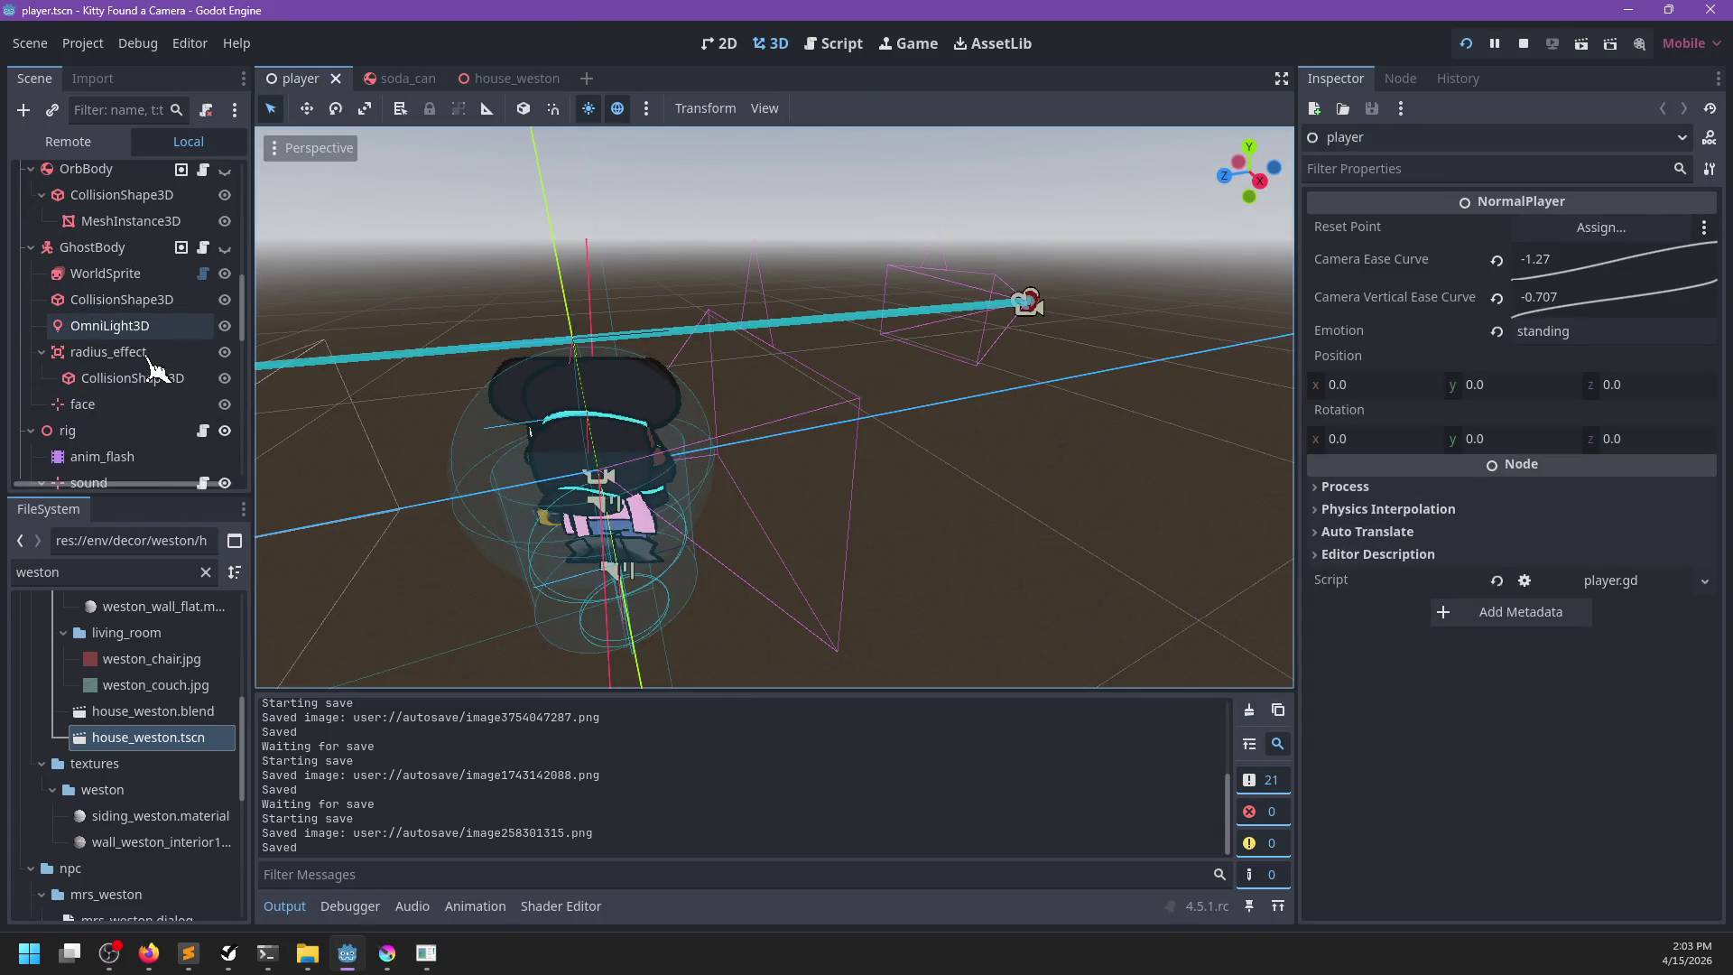
scroll(156, 371, down, 5)
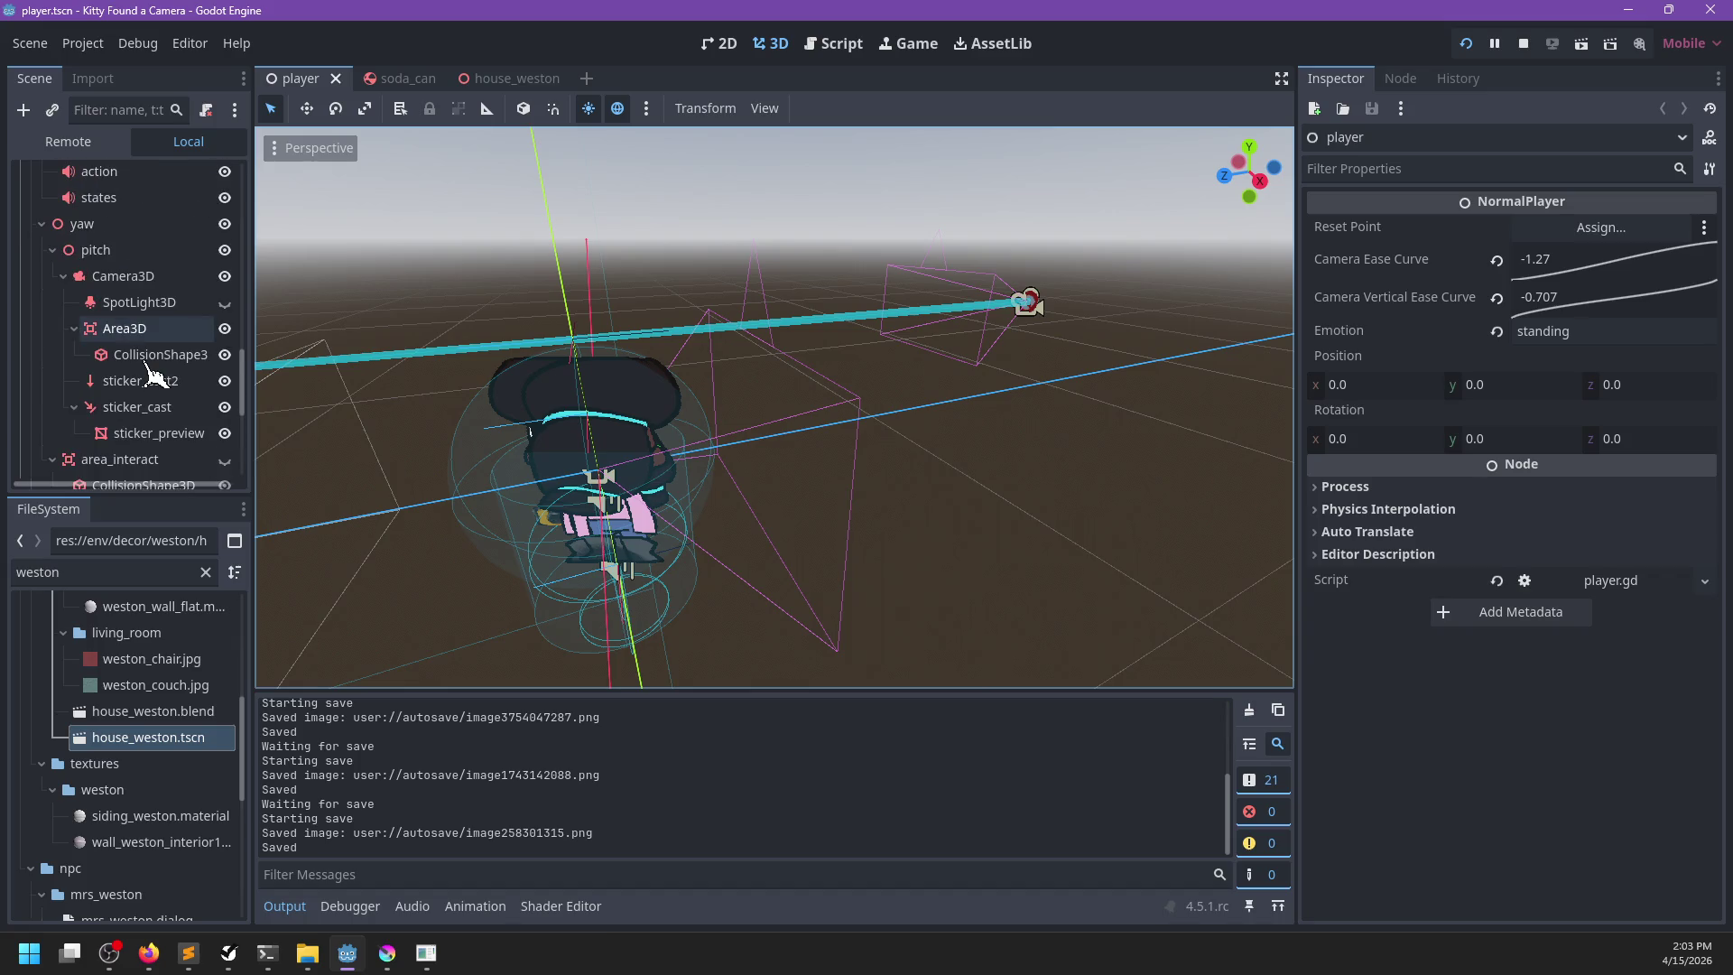
scroll(149, 366, down, 3)
click(145, 186)
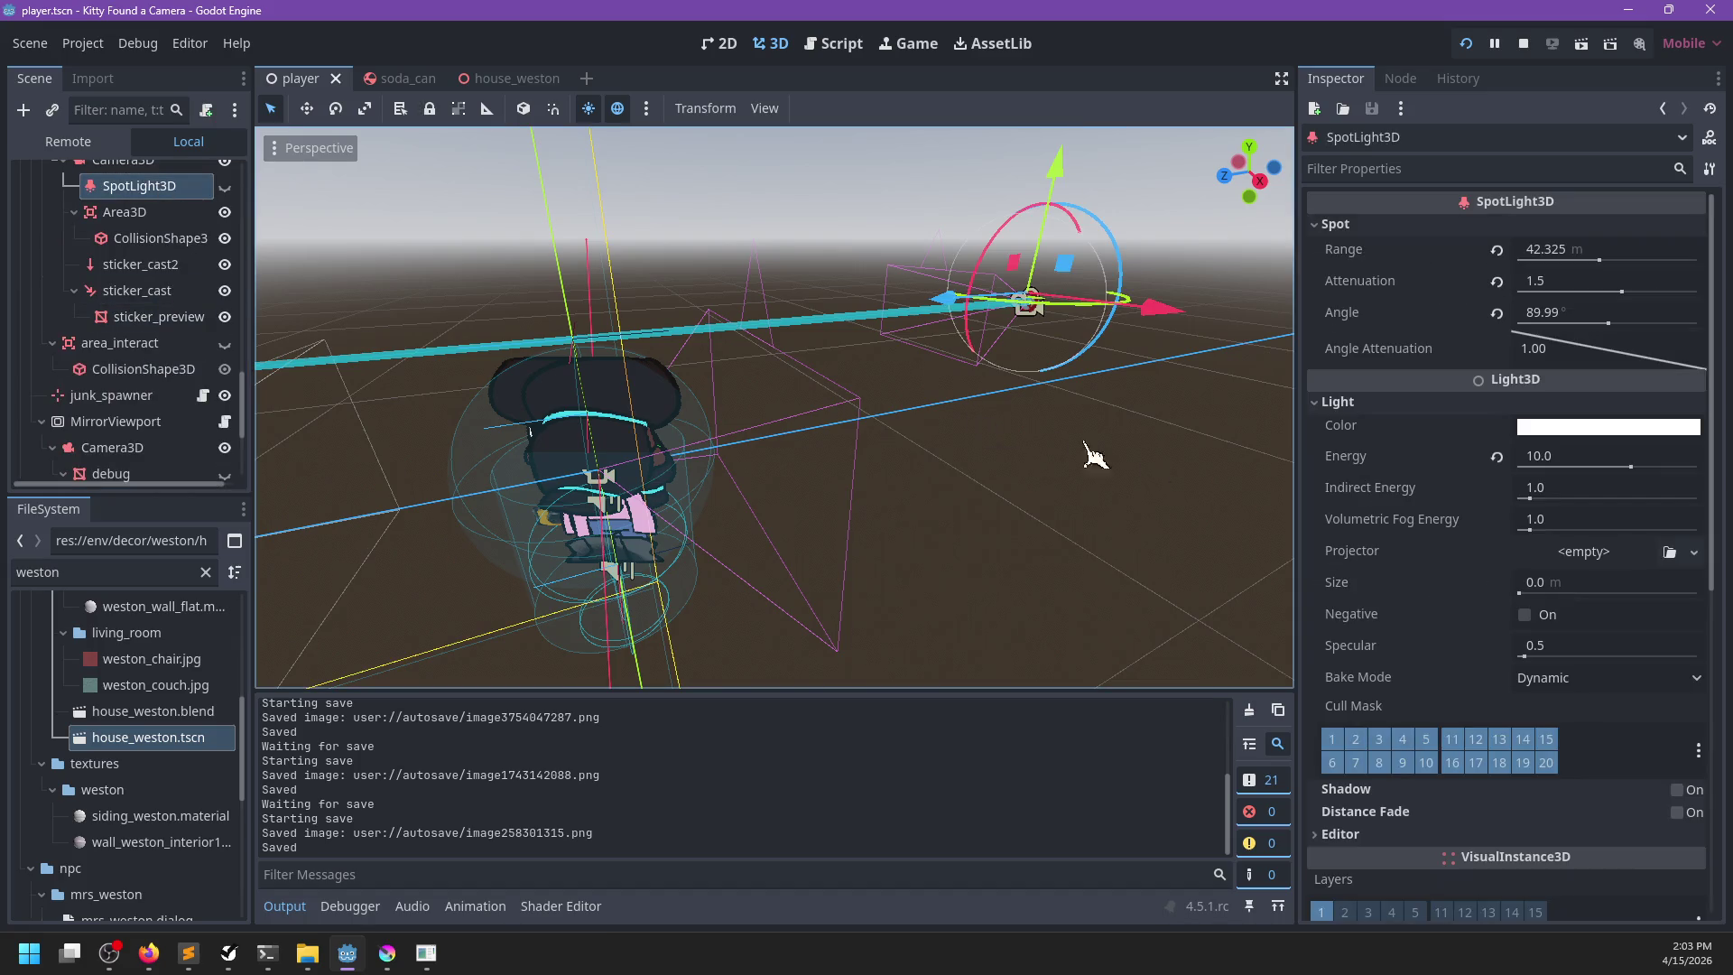
scroll(1429, 650, down, 5)
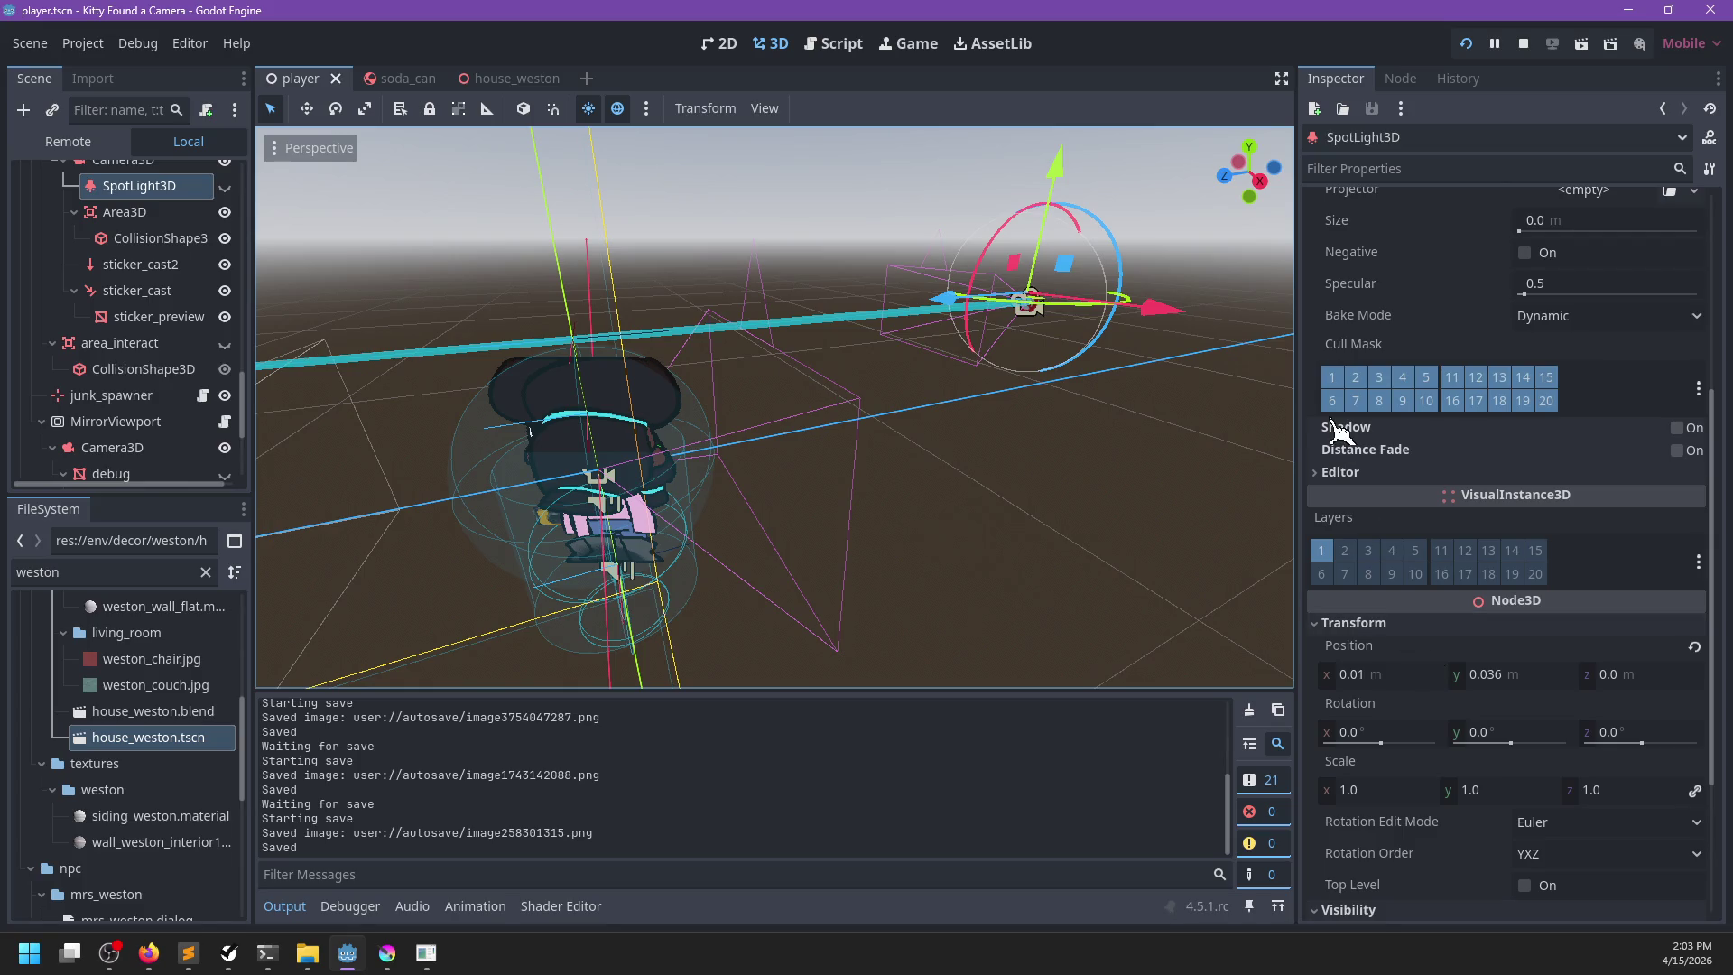
In house_weston, select and hide the flatscreen TV, then select the floor_attic mesh
click(516, 79)
scroll(774, 426, up, 10)
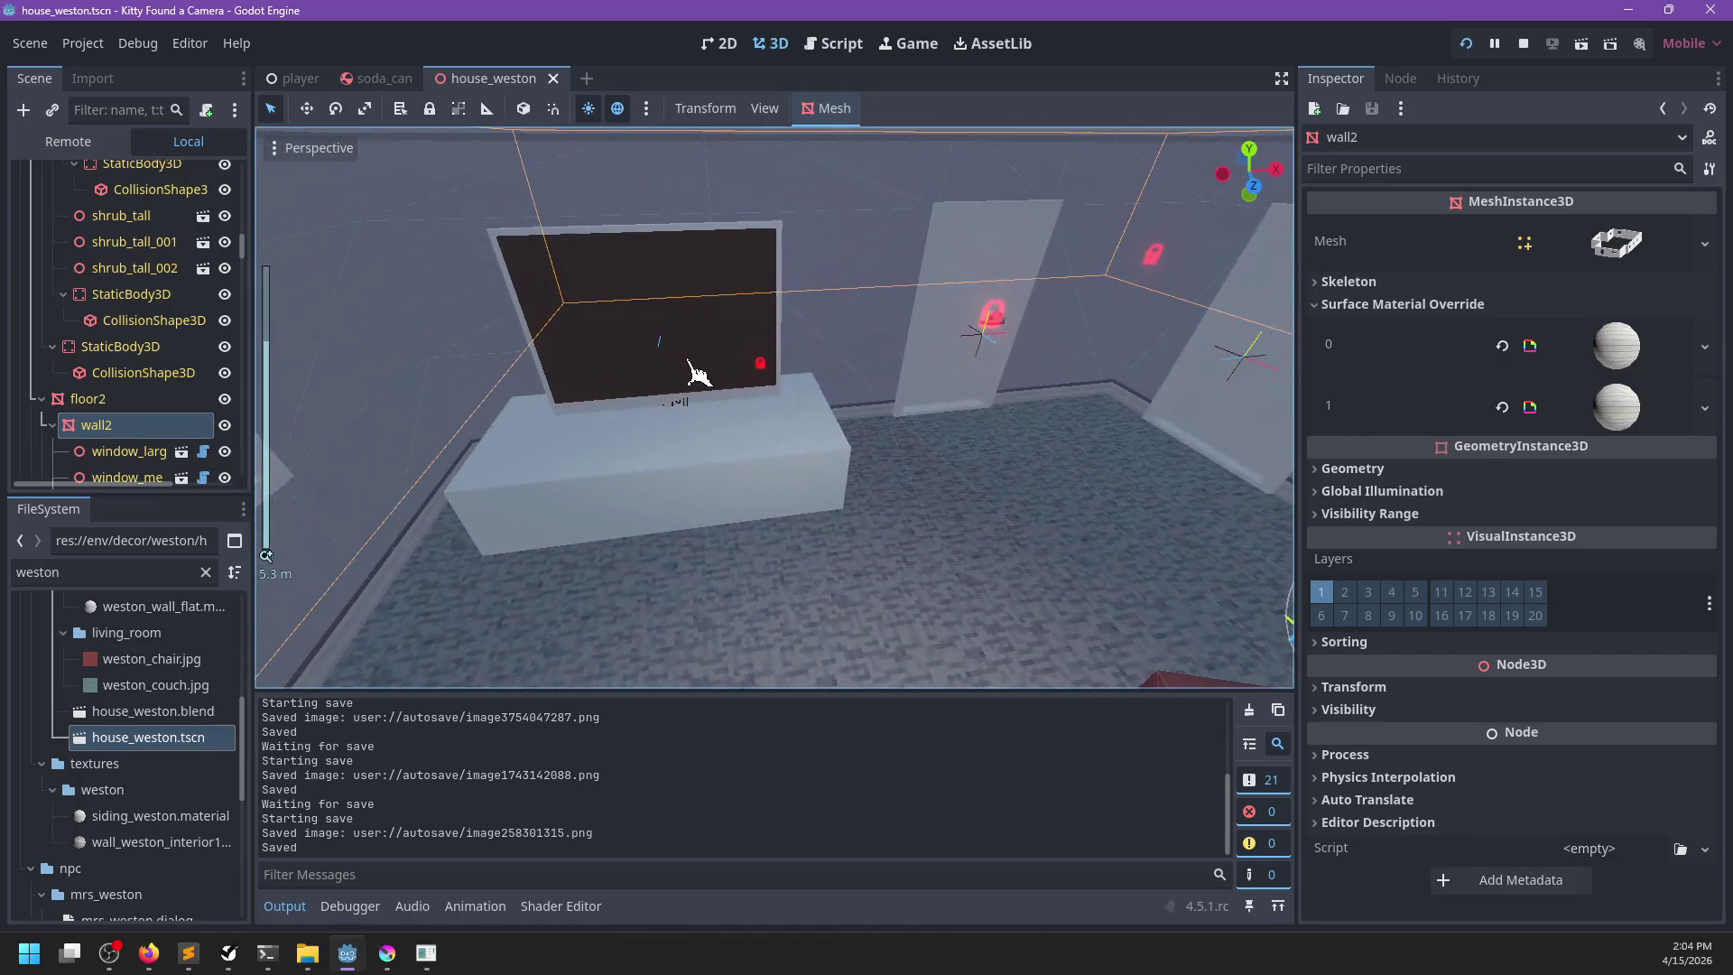
click(695, 373)
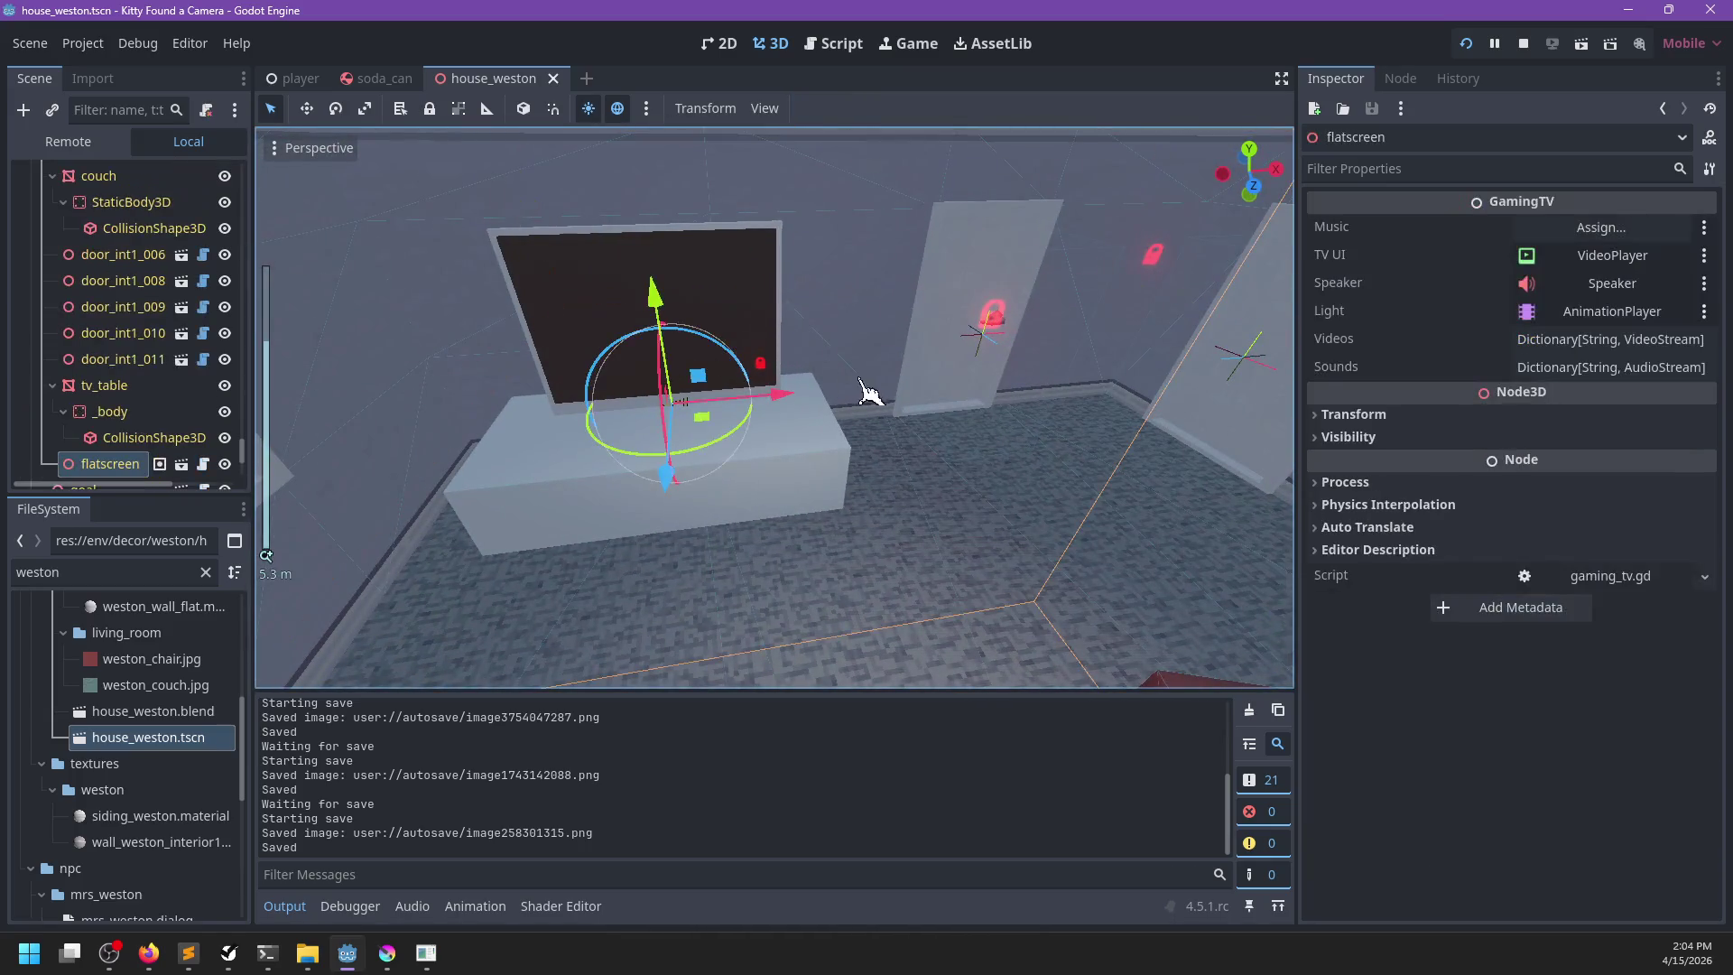
click(225, 464)
scroll(742, 371, up, 3)
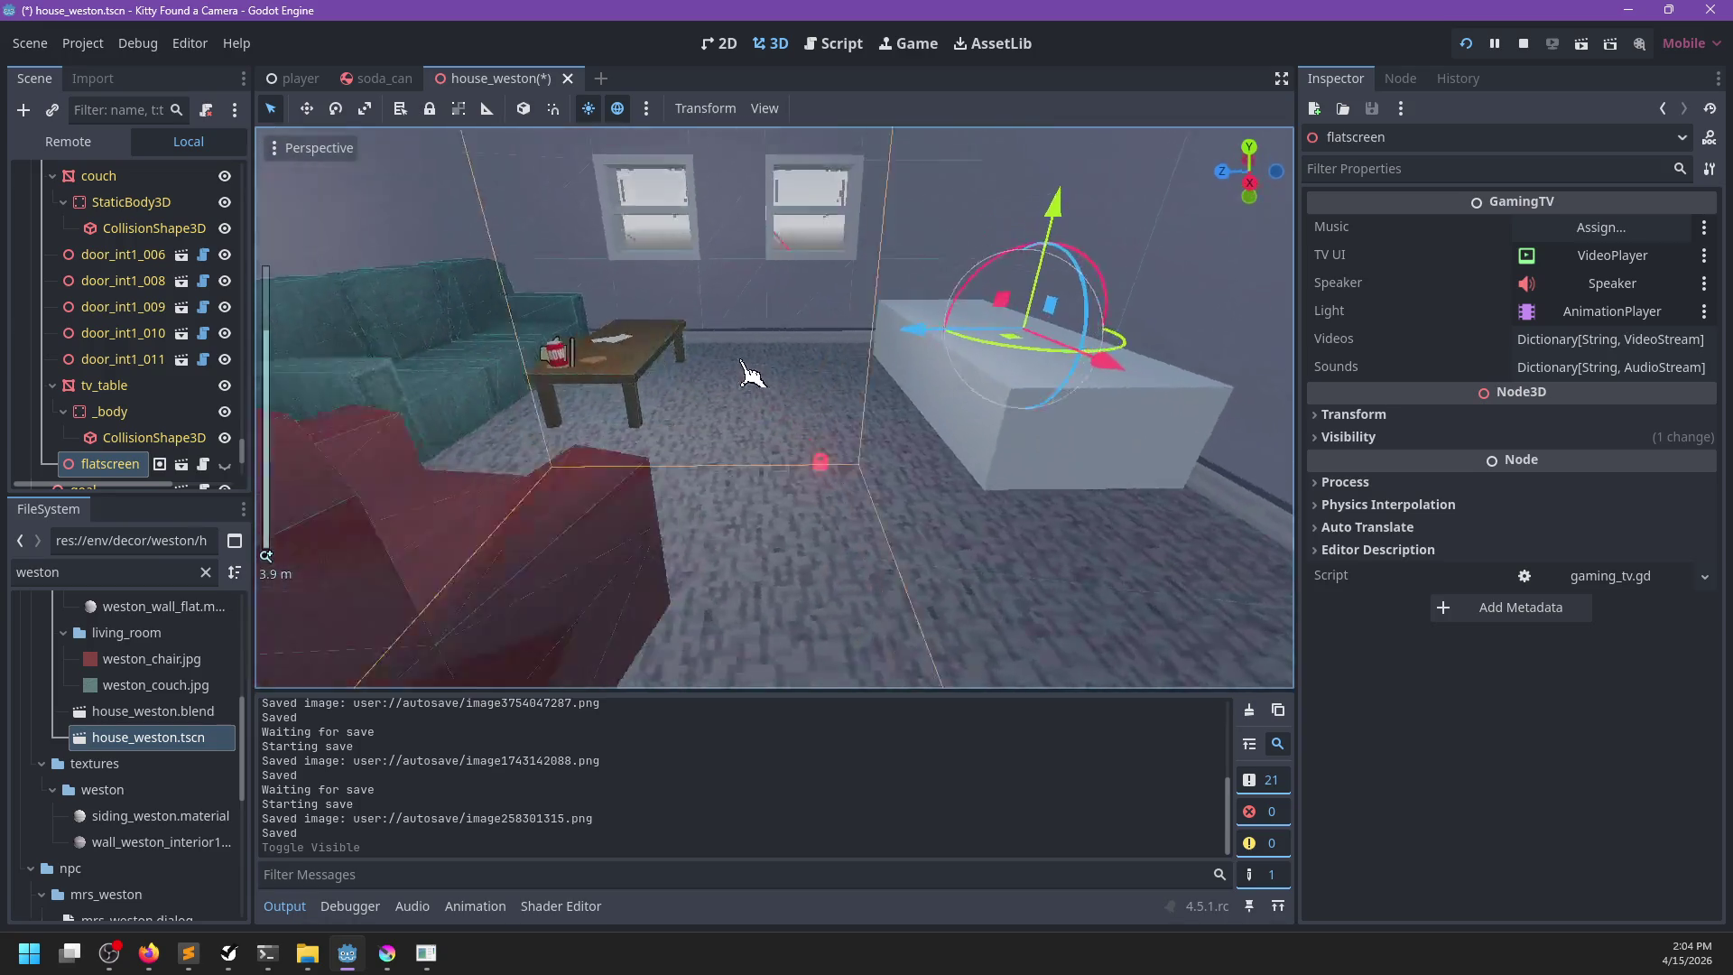
scroll(742, 370, down, 5)
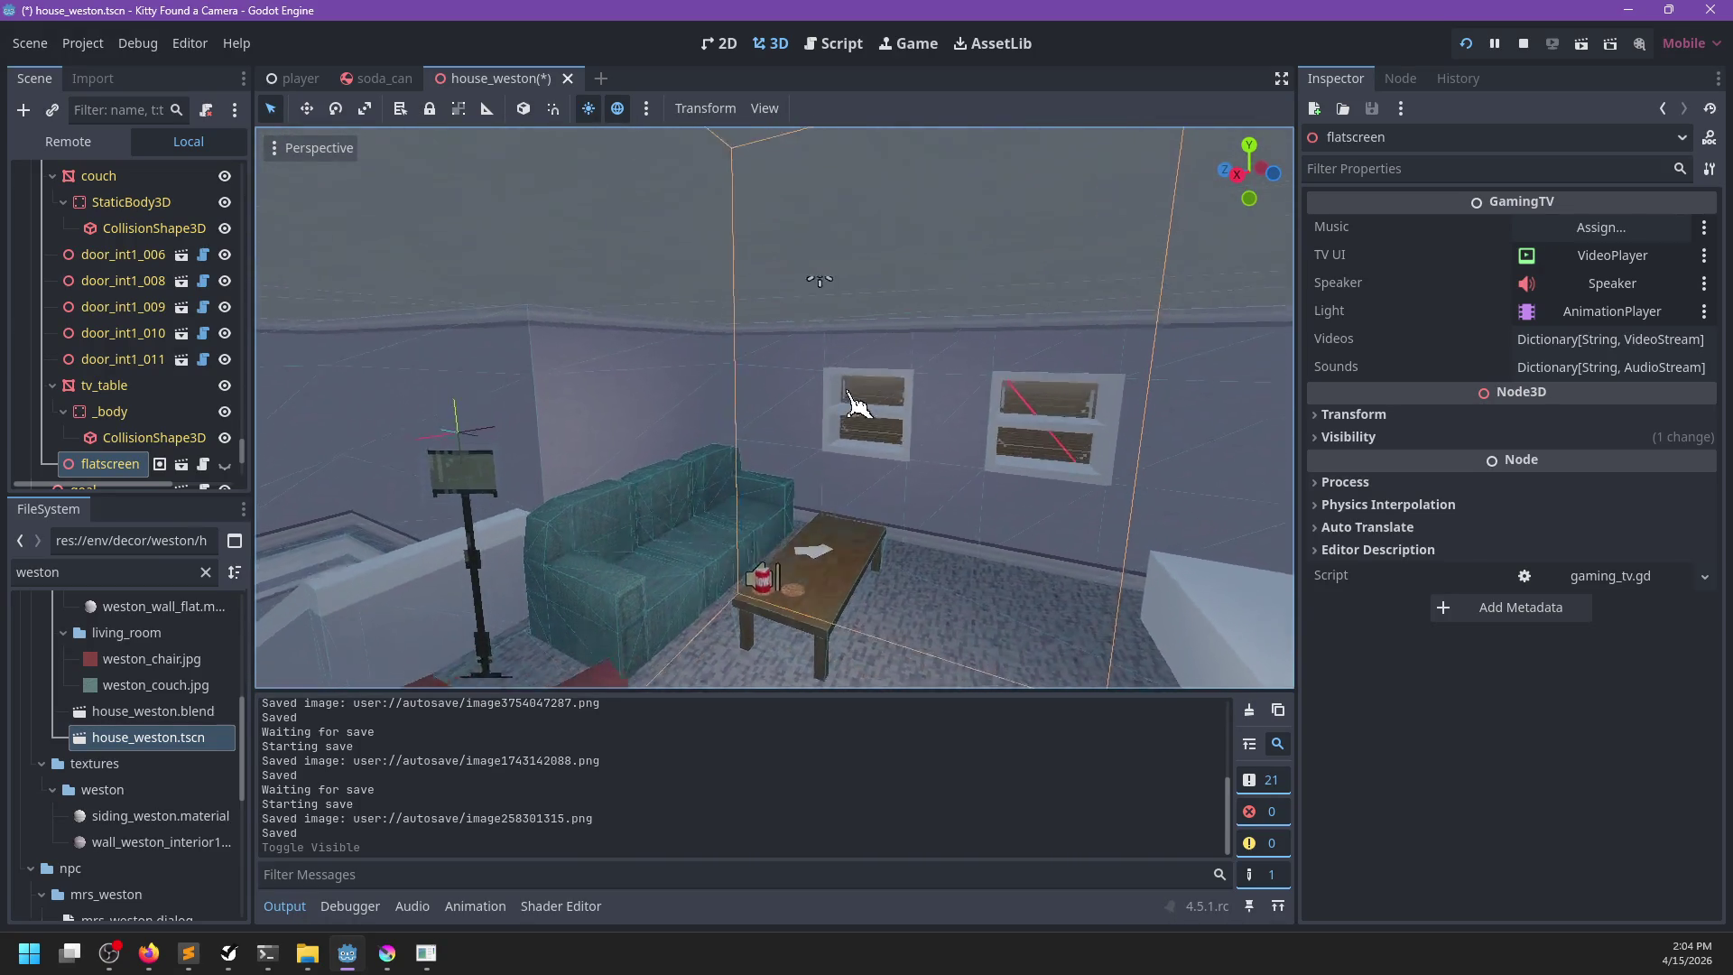
scroll(830, 433, up, 3)
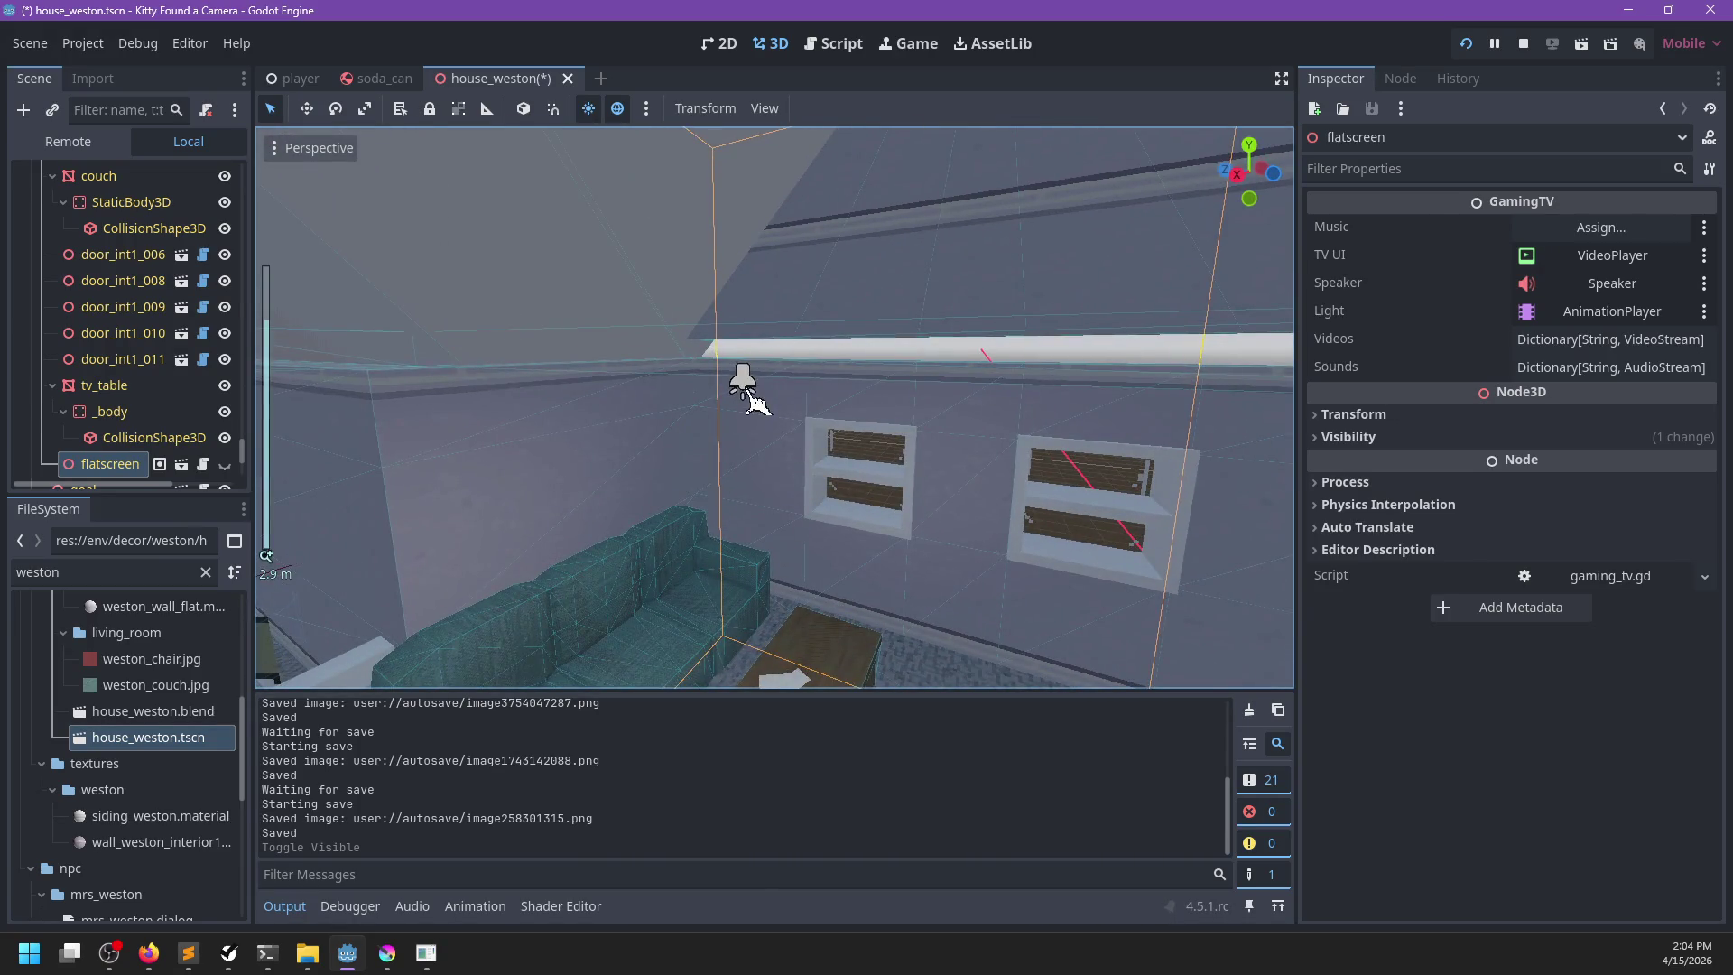
click(749, 394)
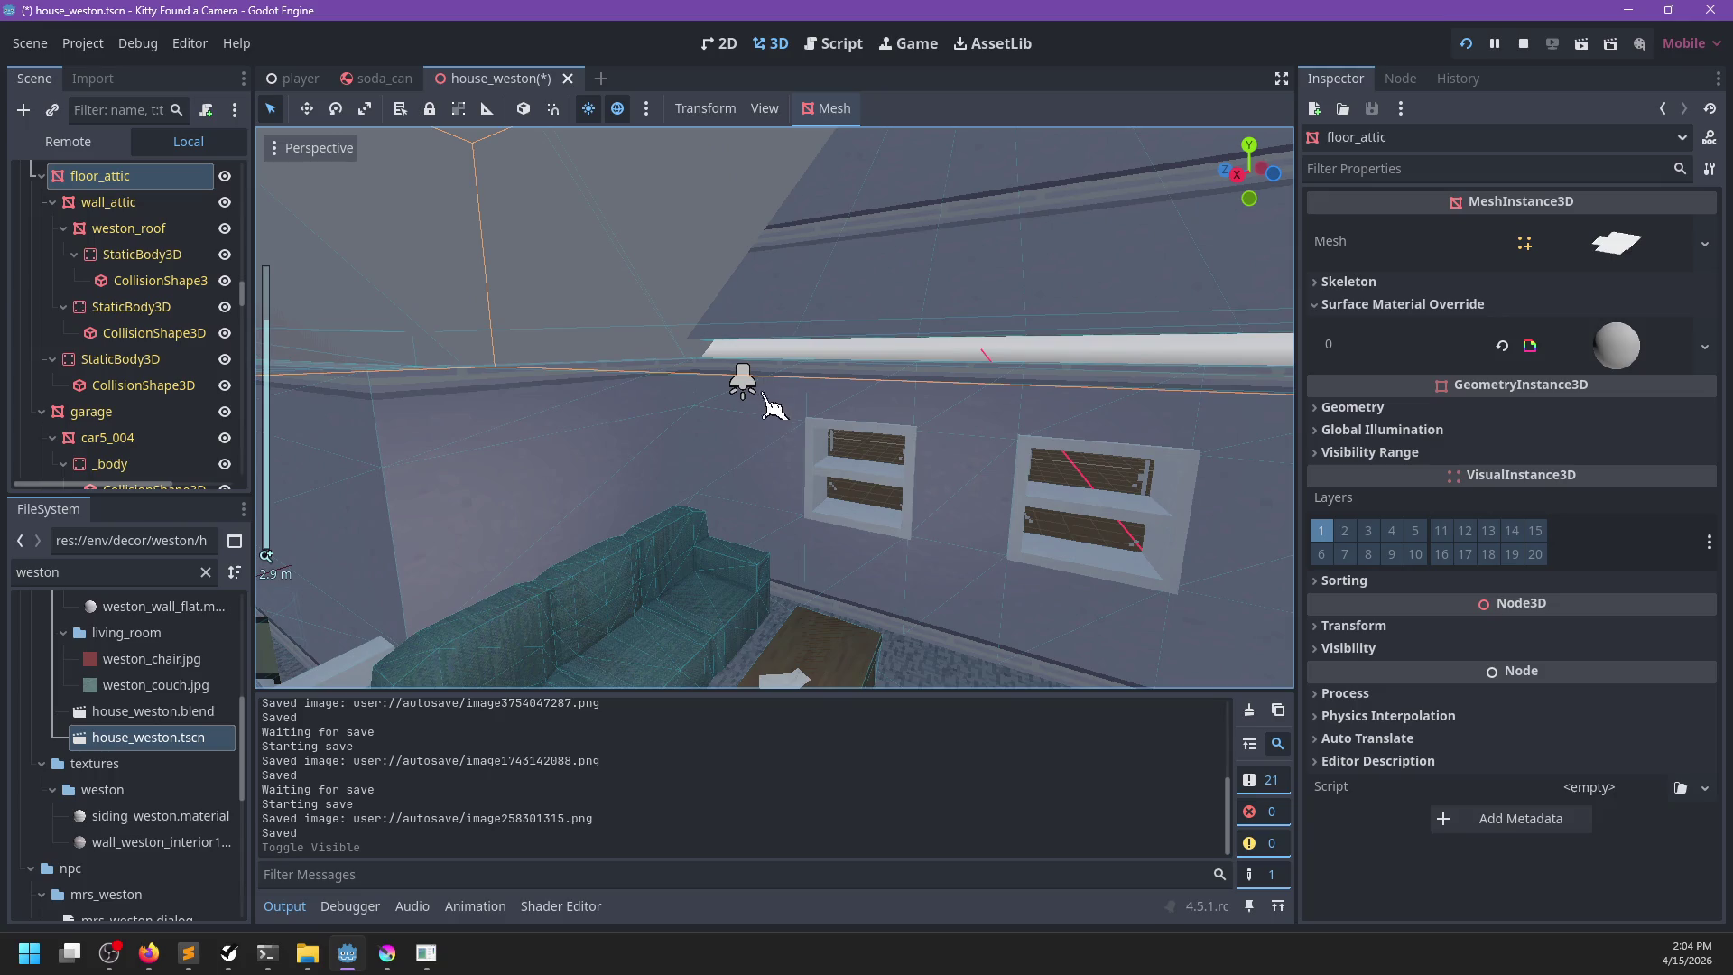
Filter the Scene tree for the light node, hide upper_light, and save the scene
click(124, 110)
text(sp)
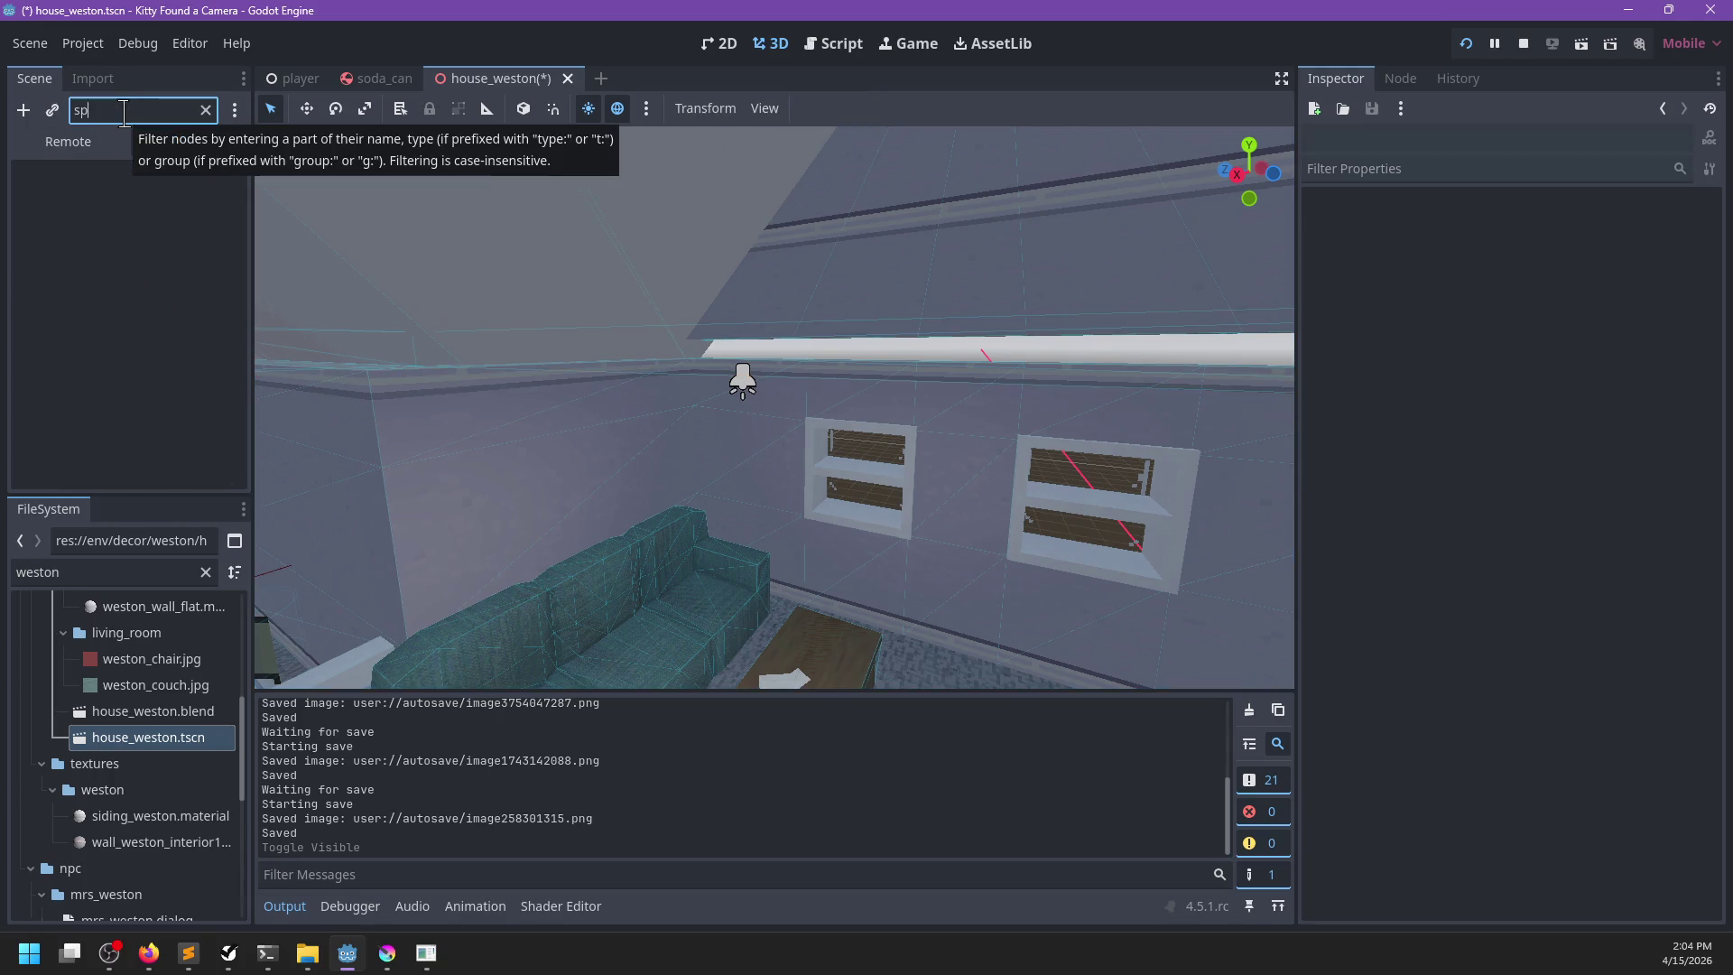
key(BackSpace)
key(BackSpace)
key(BackSpace)
text(igh)
click(233, 176)
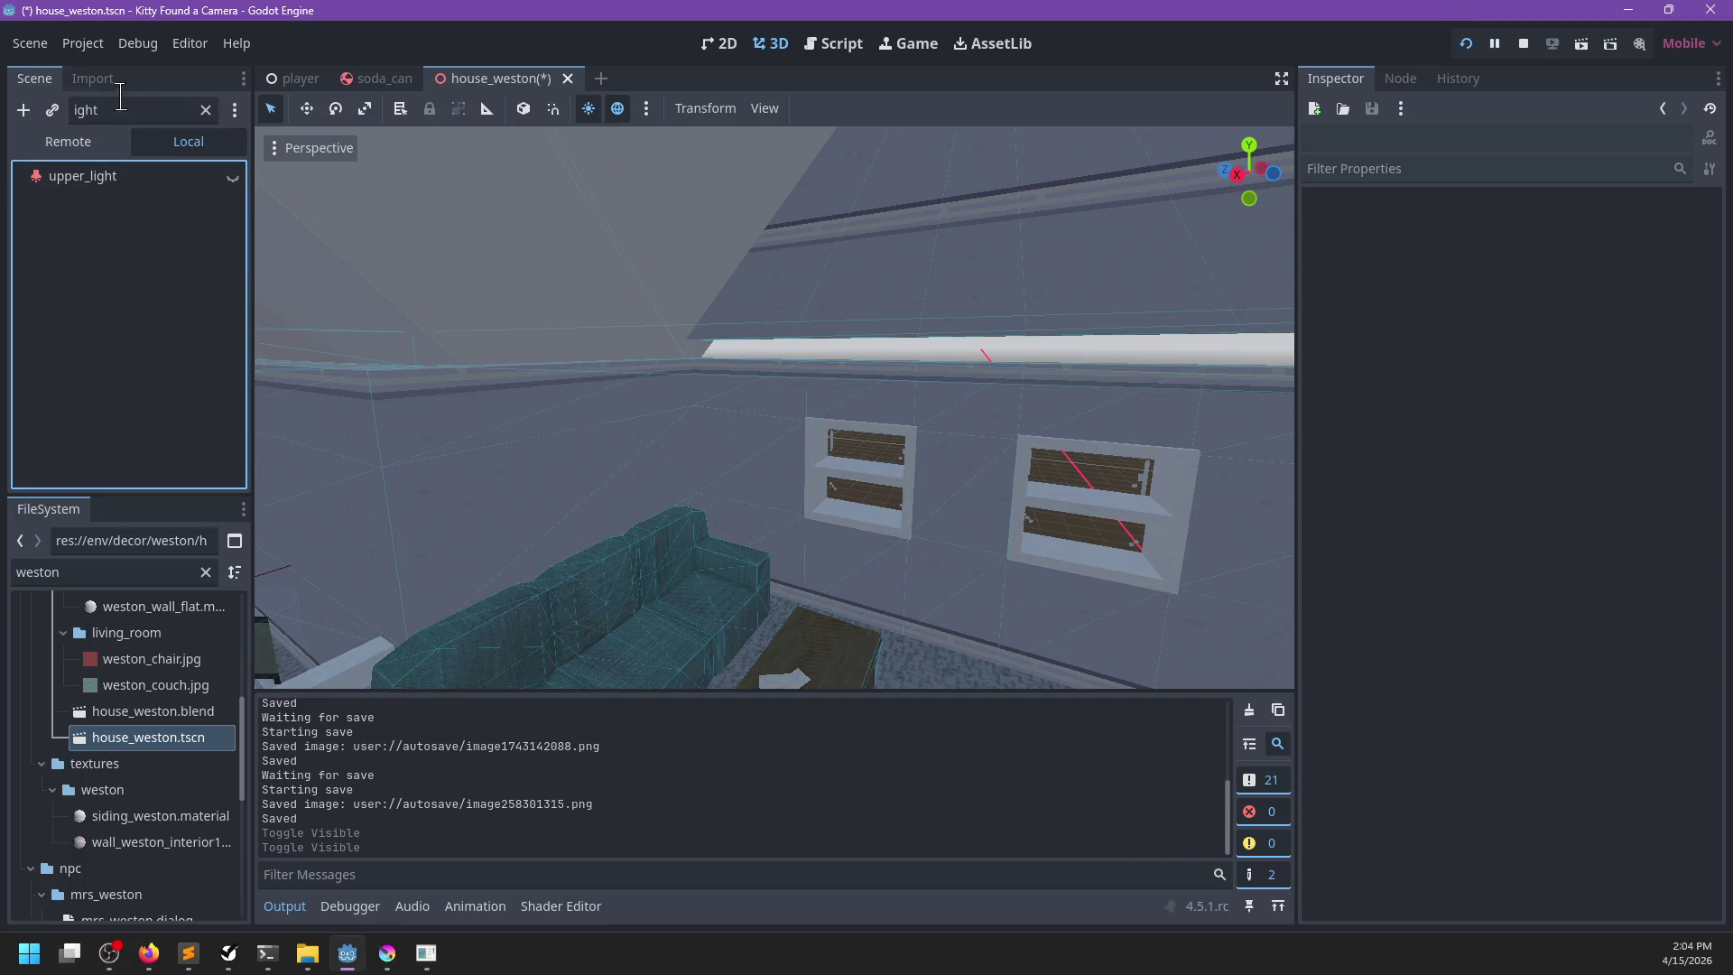
scroll(748, 341, down, 5)
key(ctrl+s)
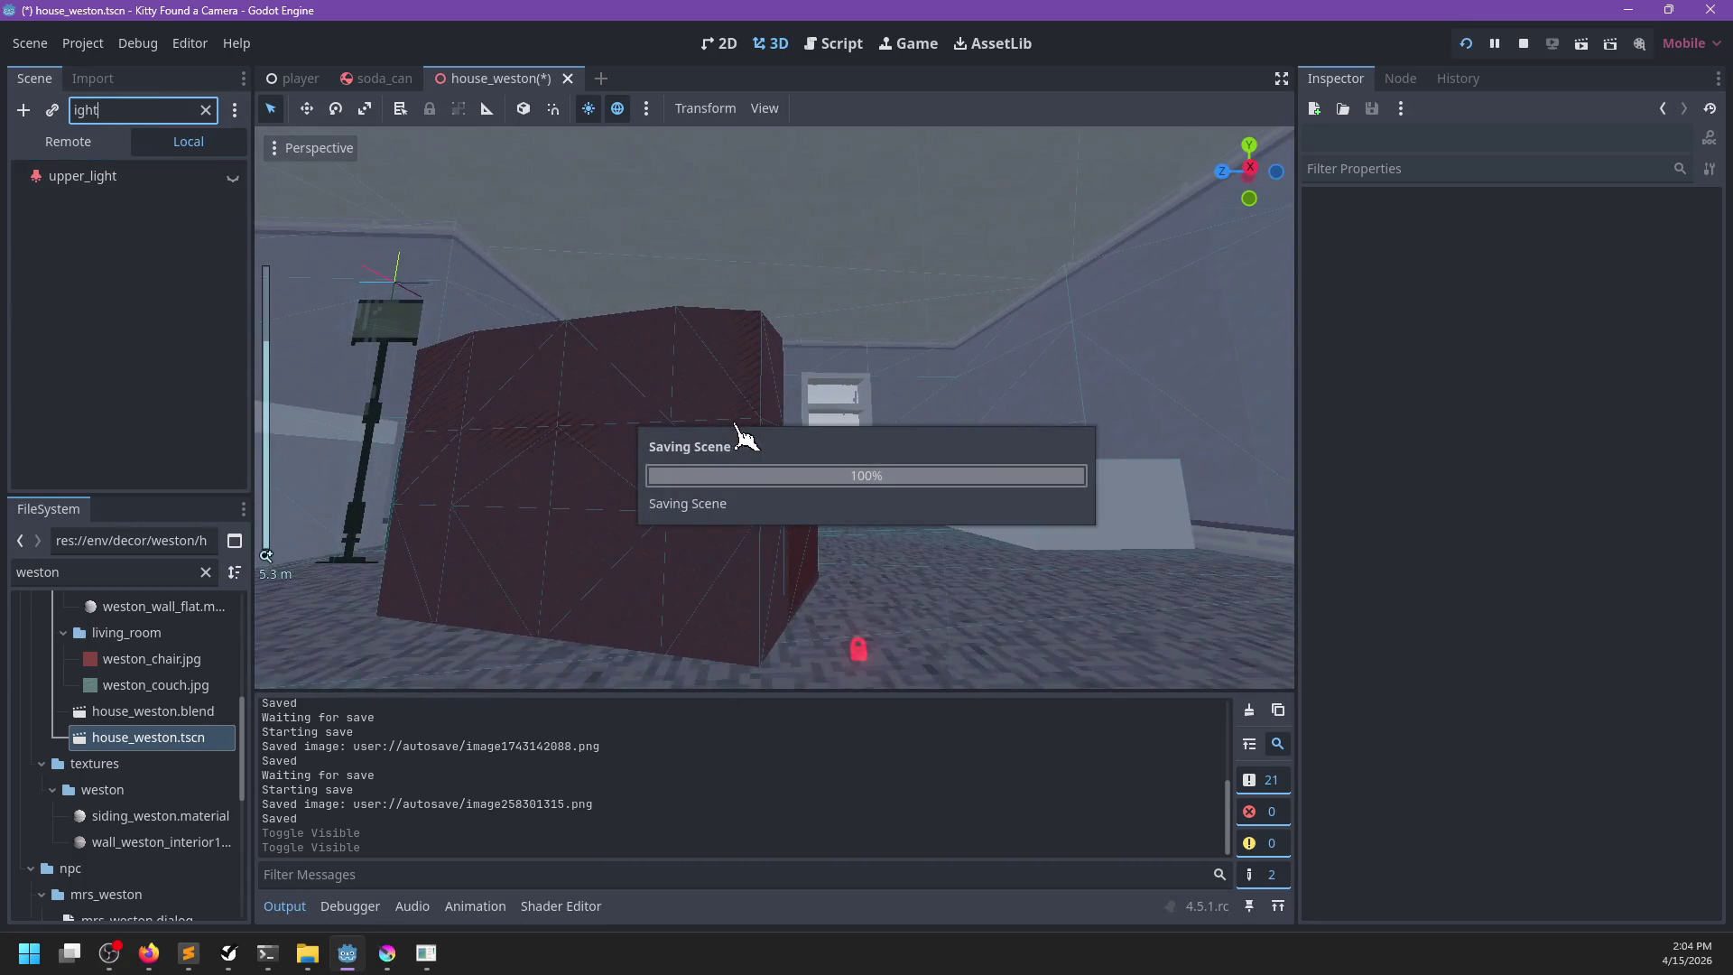
Resume the game and walk the girl across the yard and along the street to the sidewalk
key(Escape)
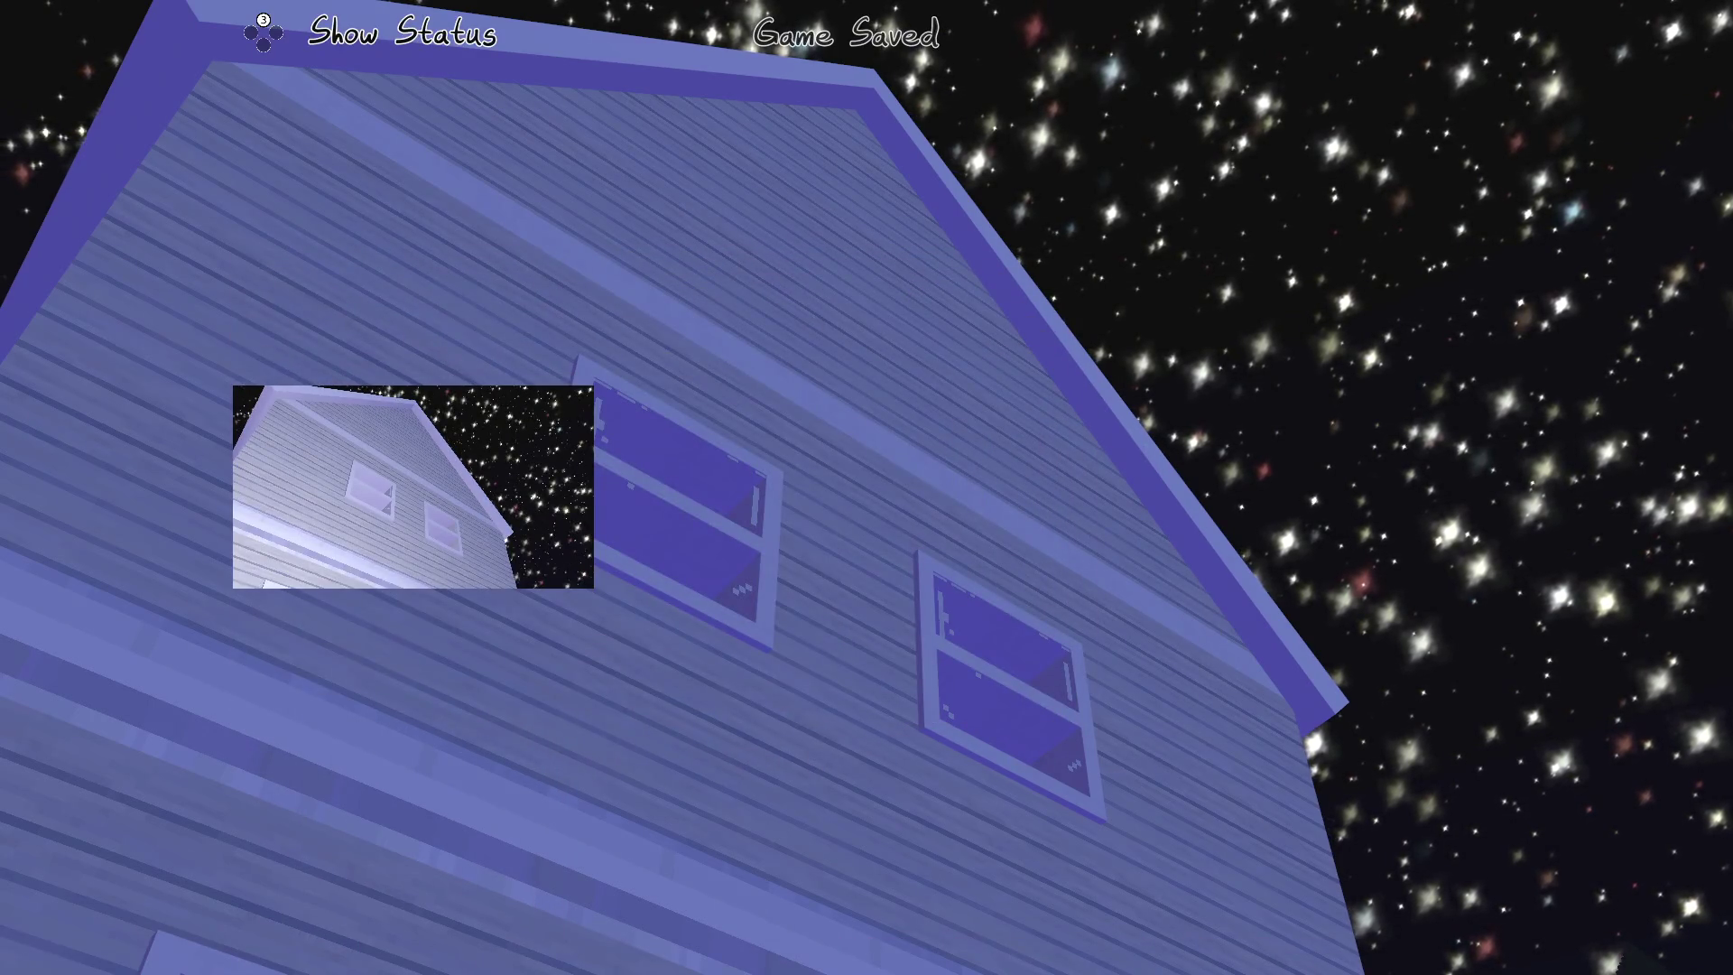
key(w)
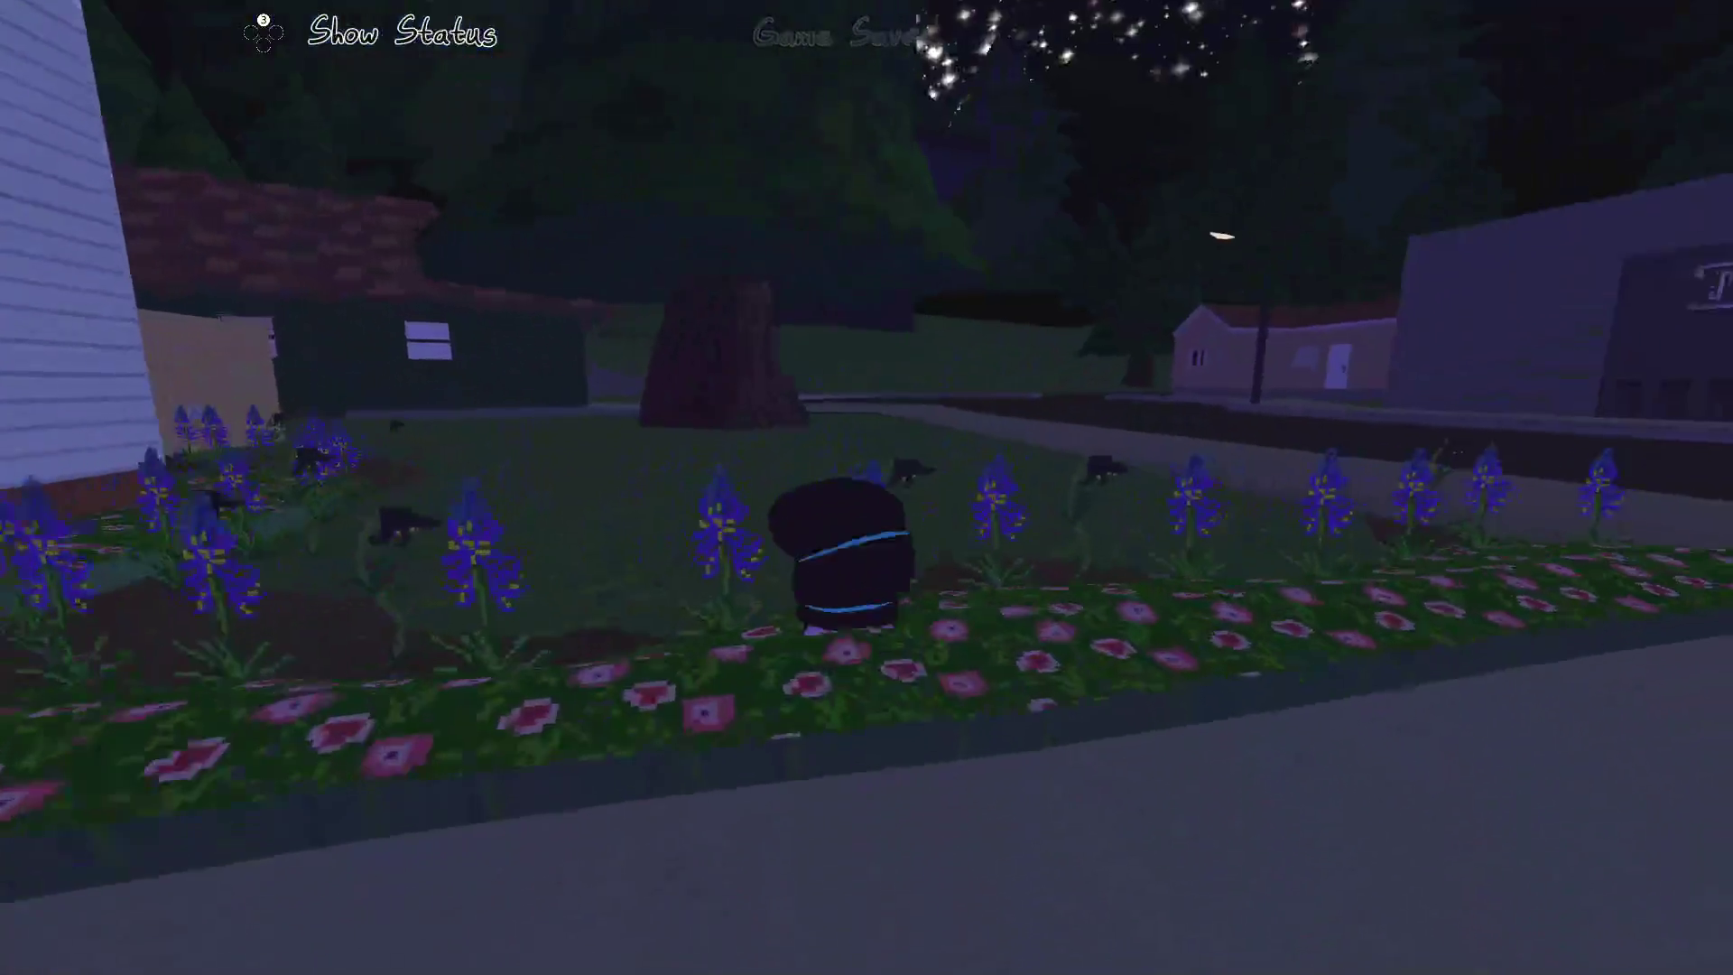
key(w)
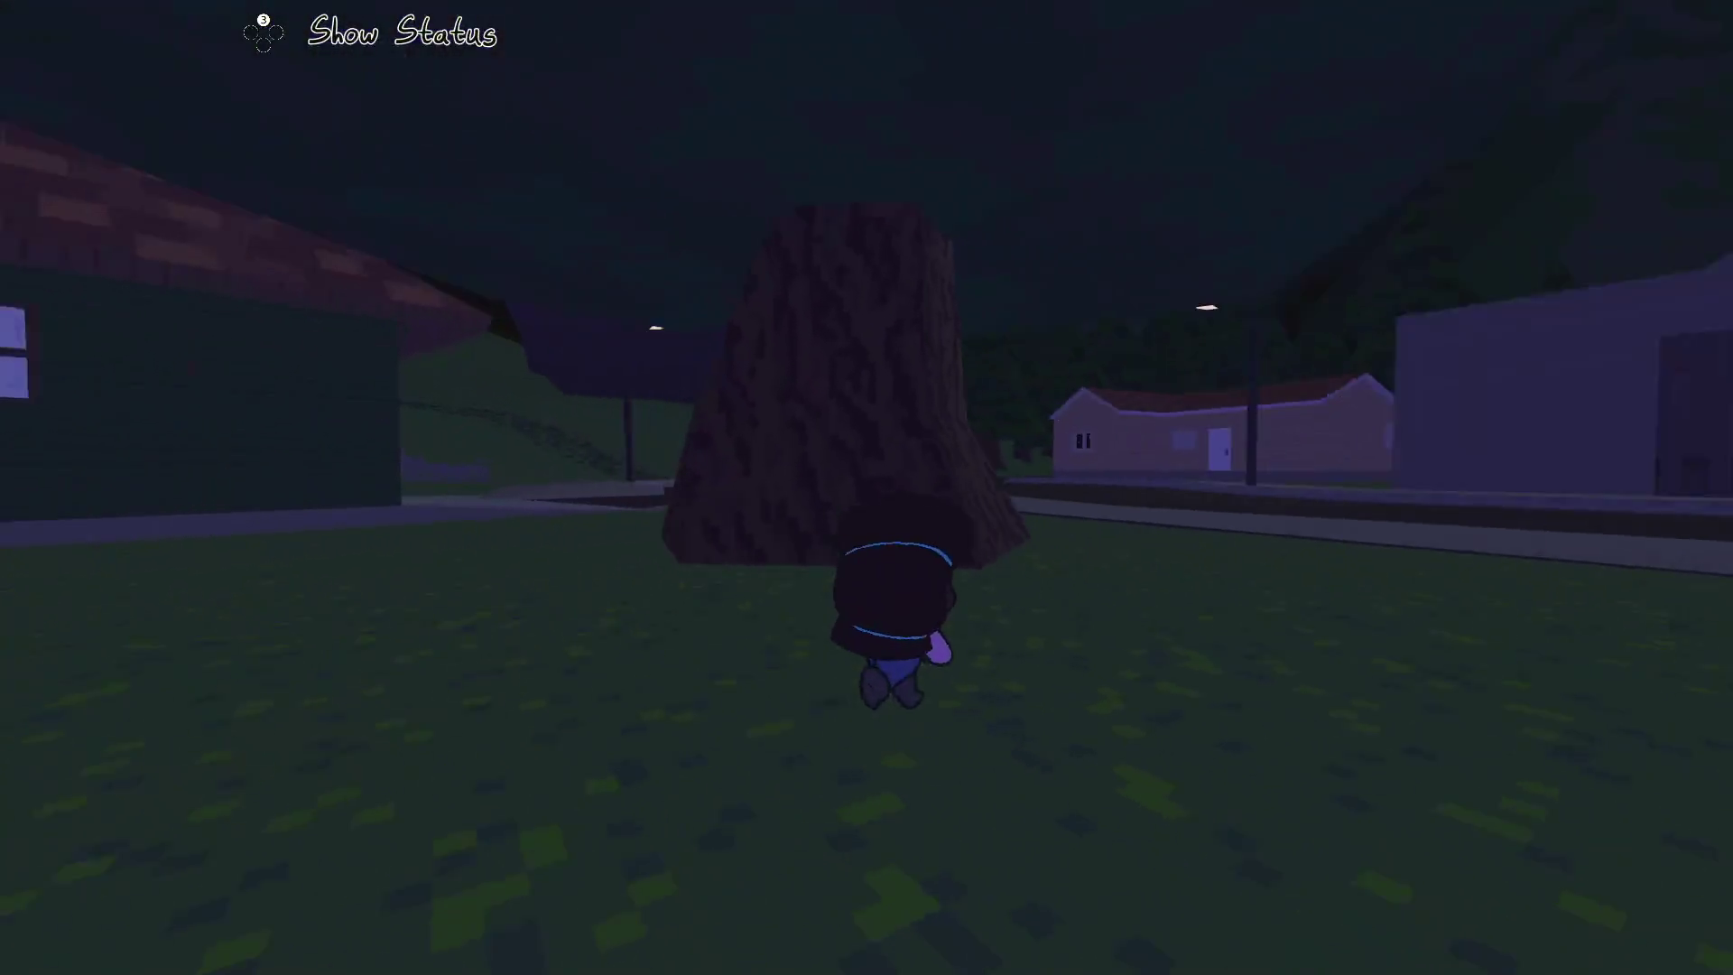
key(w)
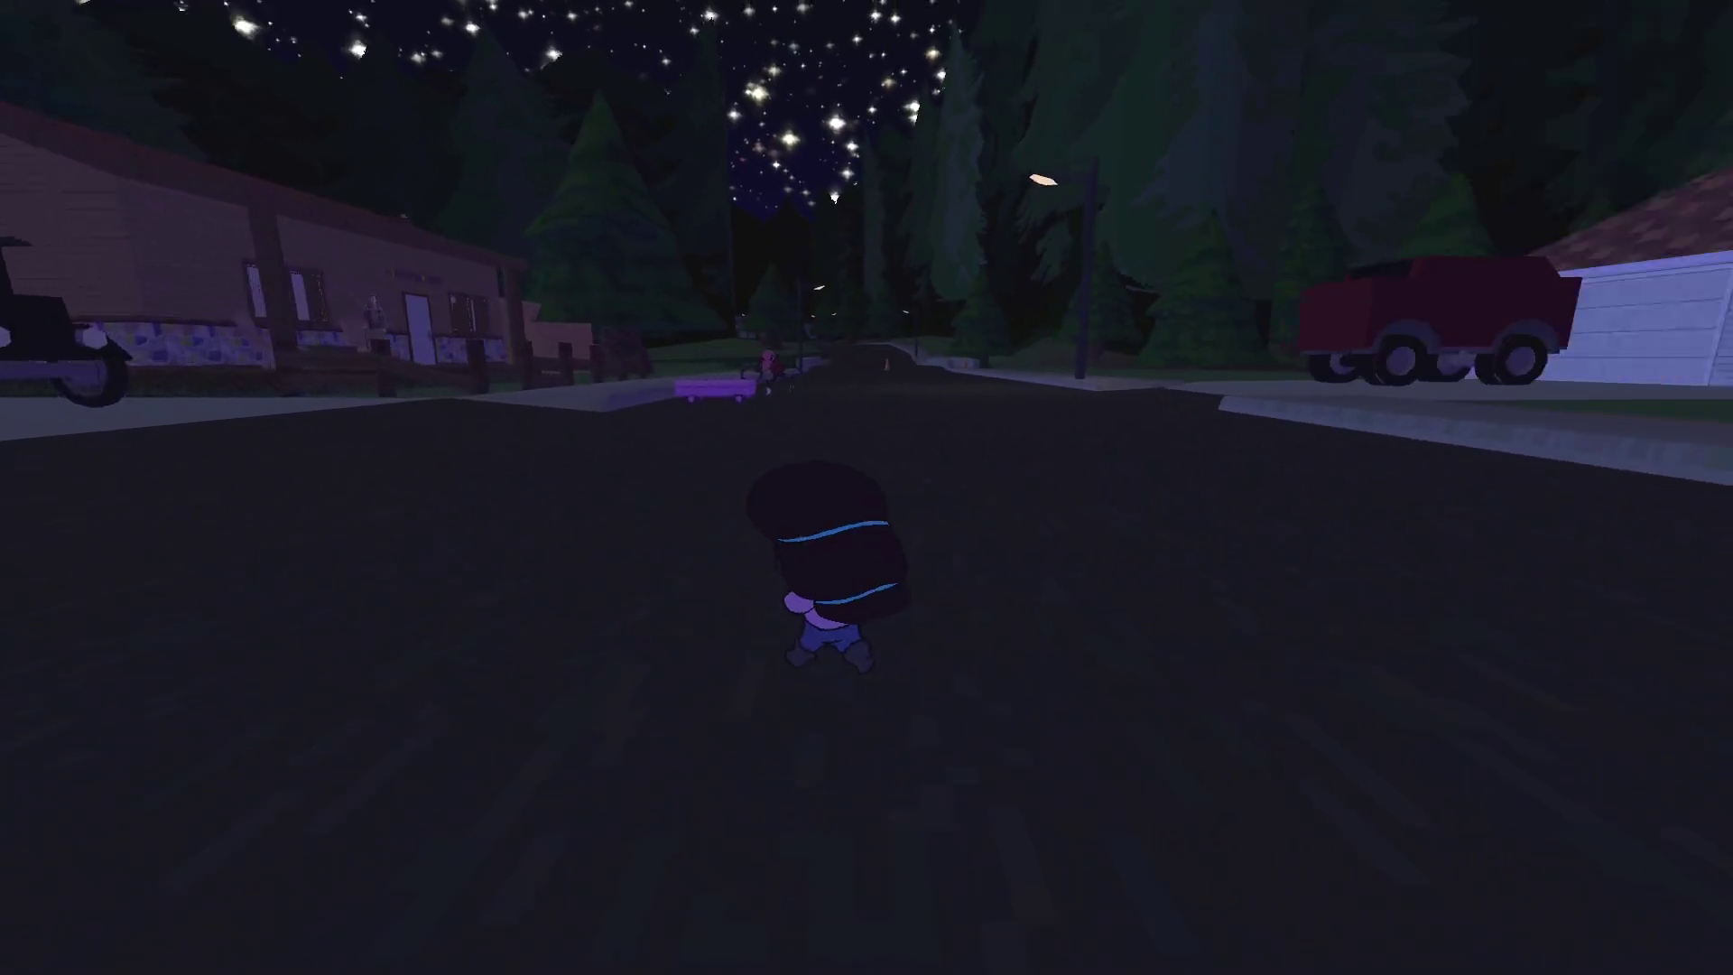
key(w)
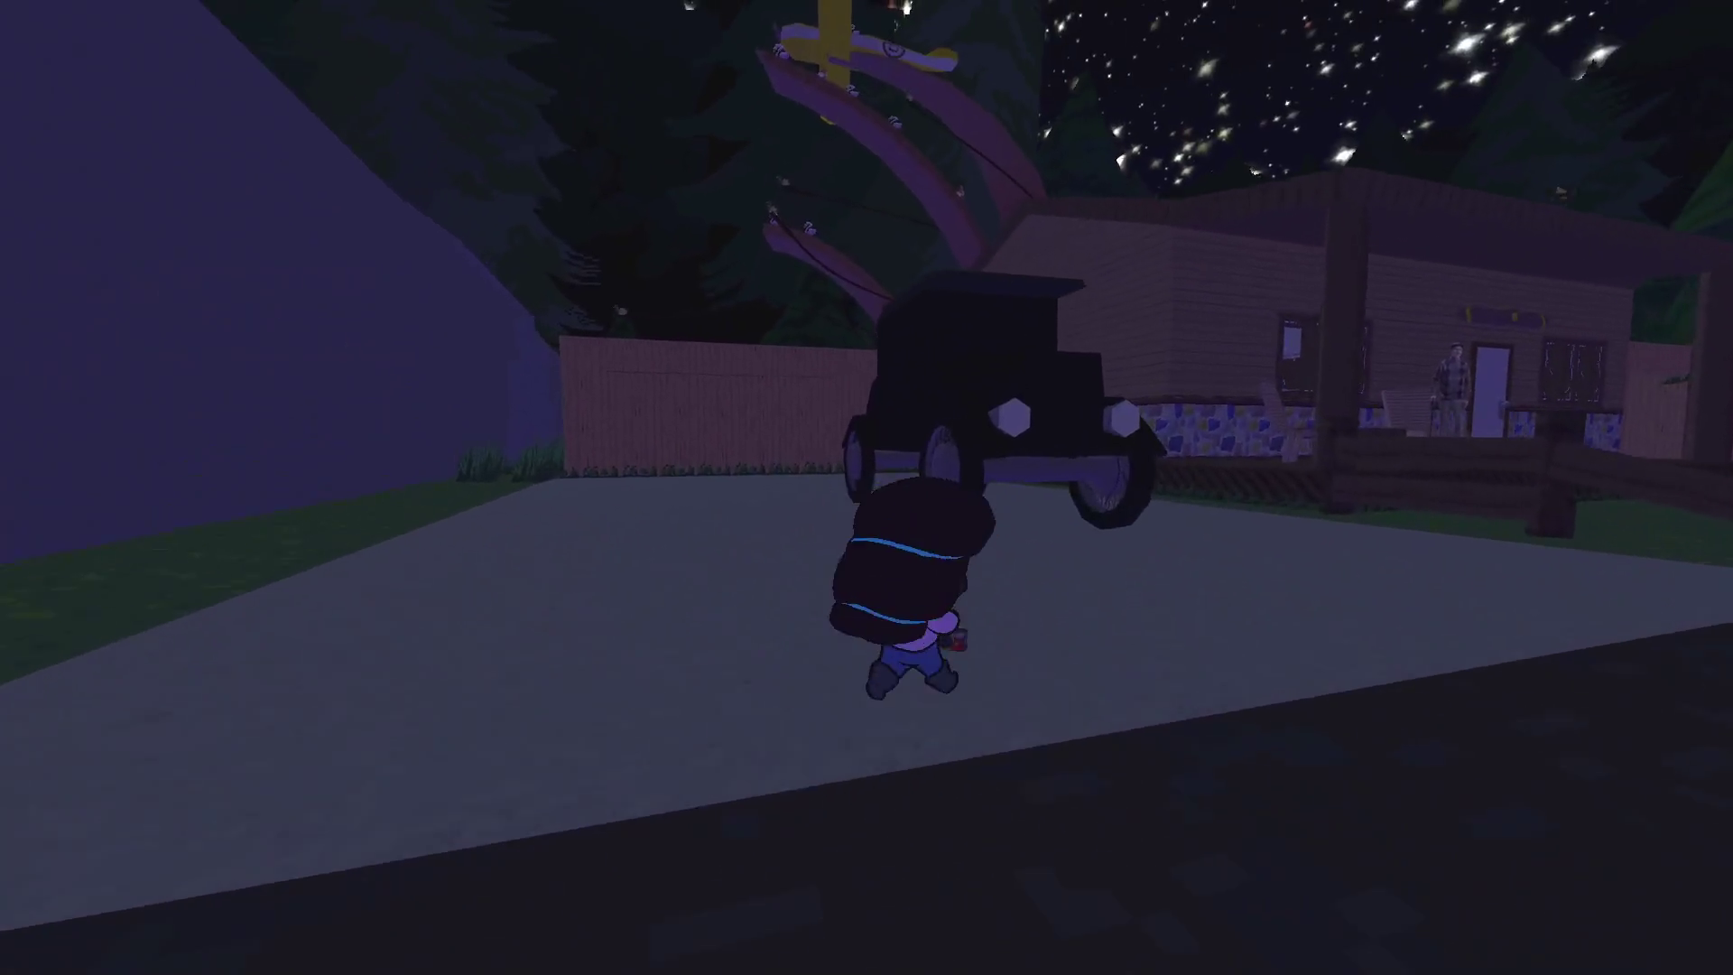
key(a)
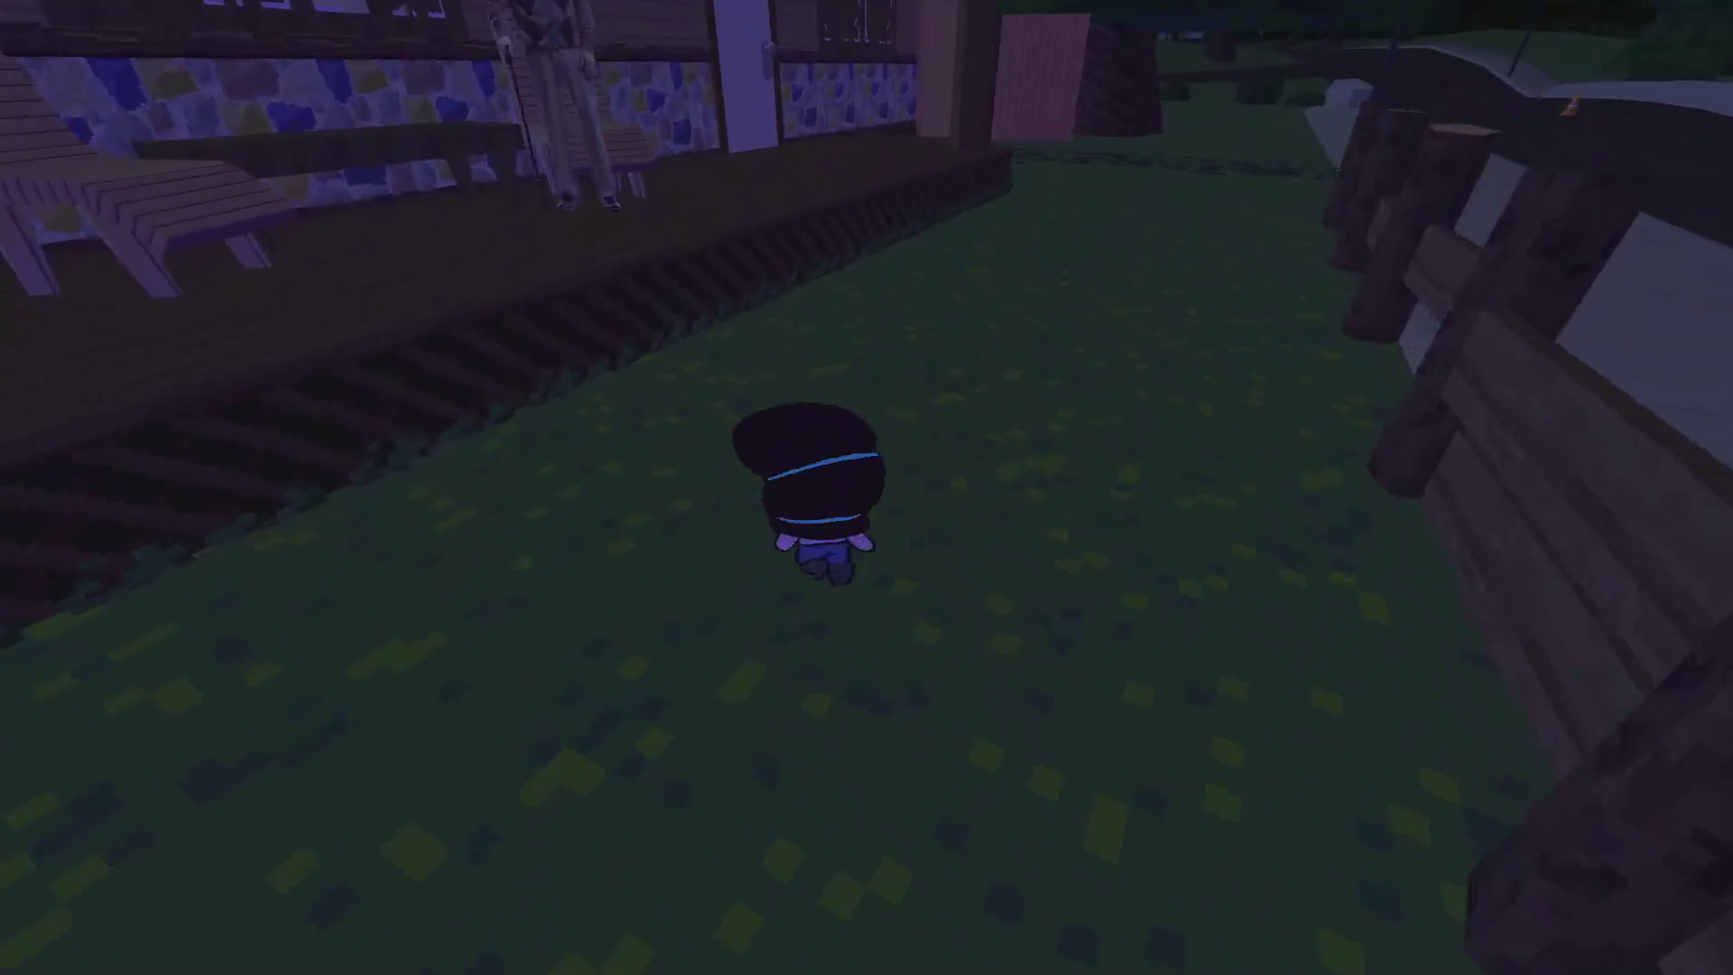
Walk from the porch down the alley past the table, through the gate and across the street
key(w)
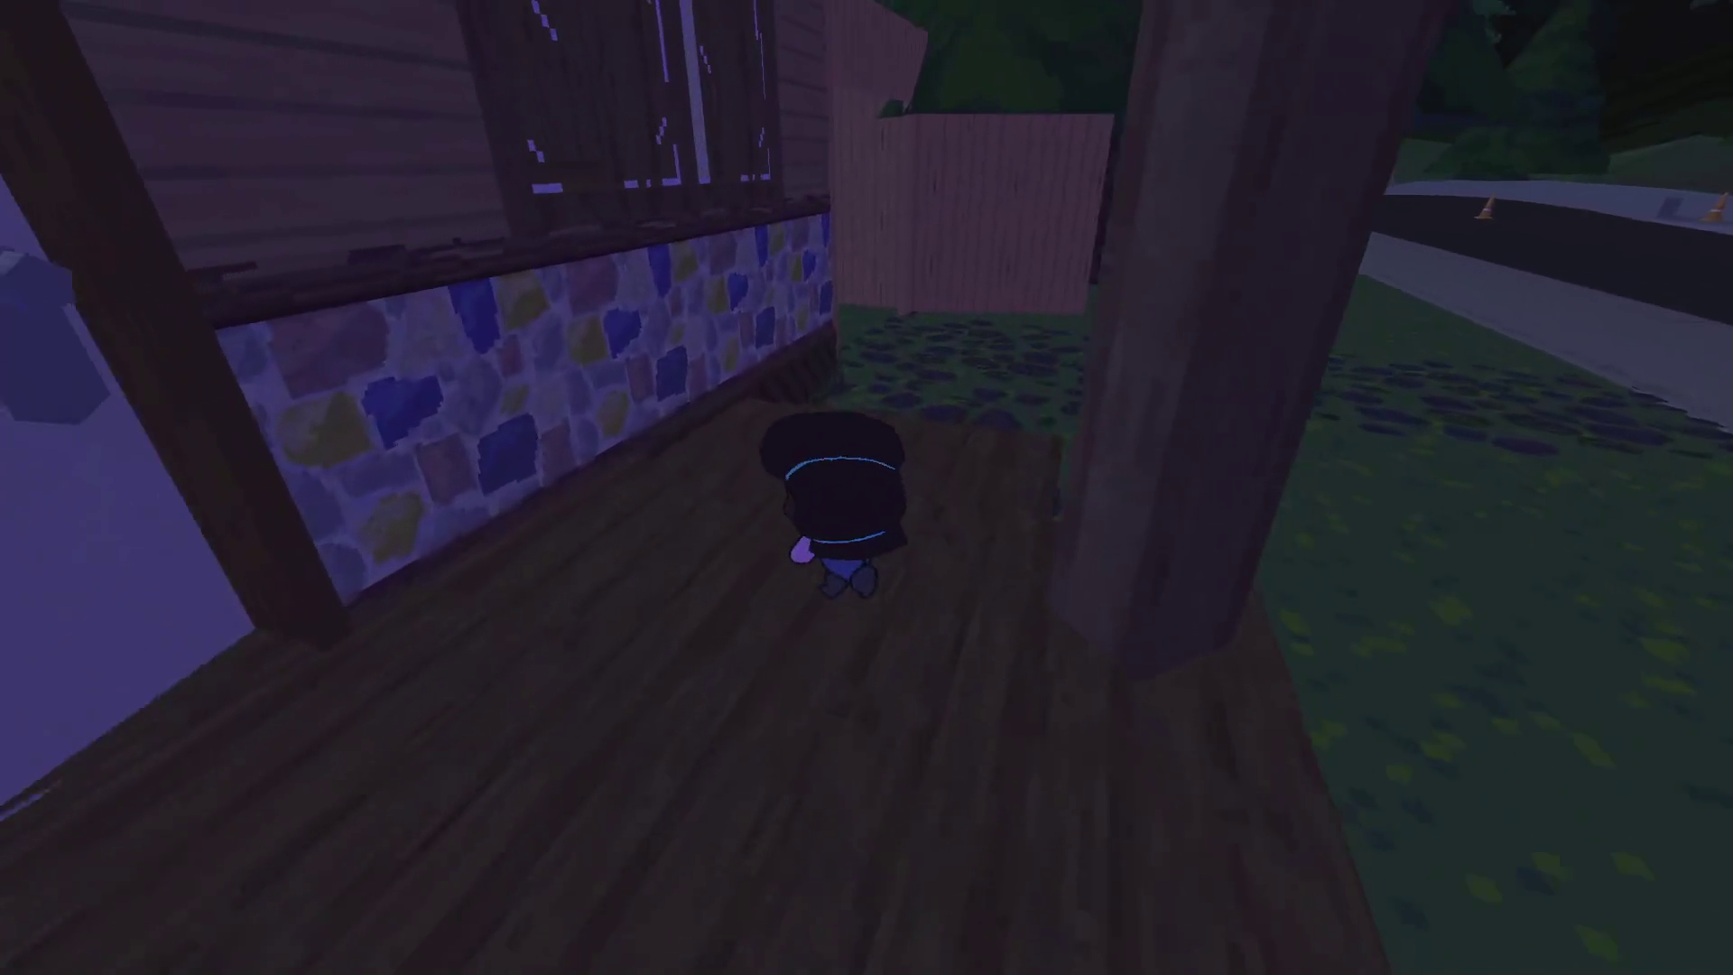
key(w)
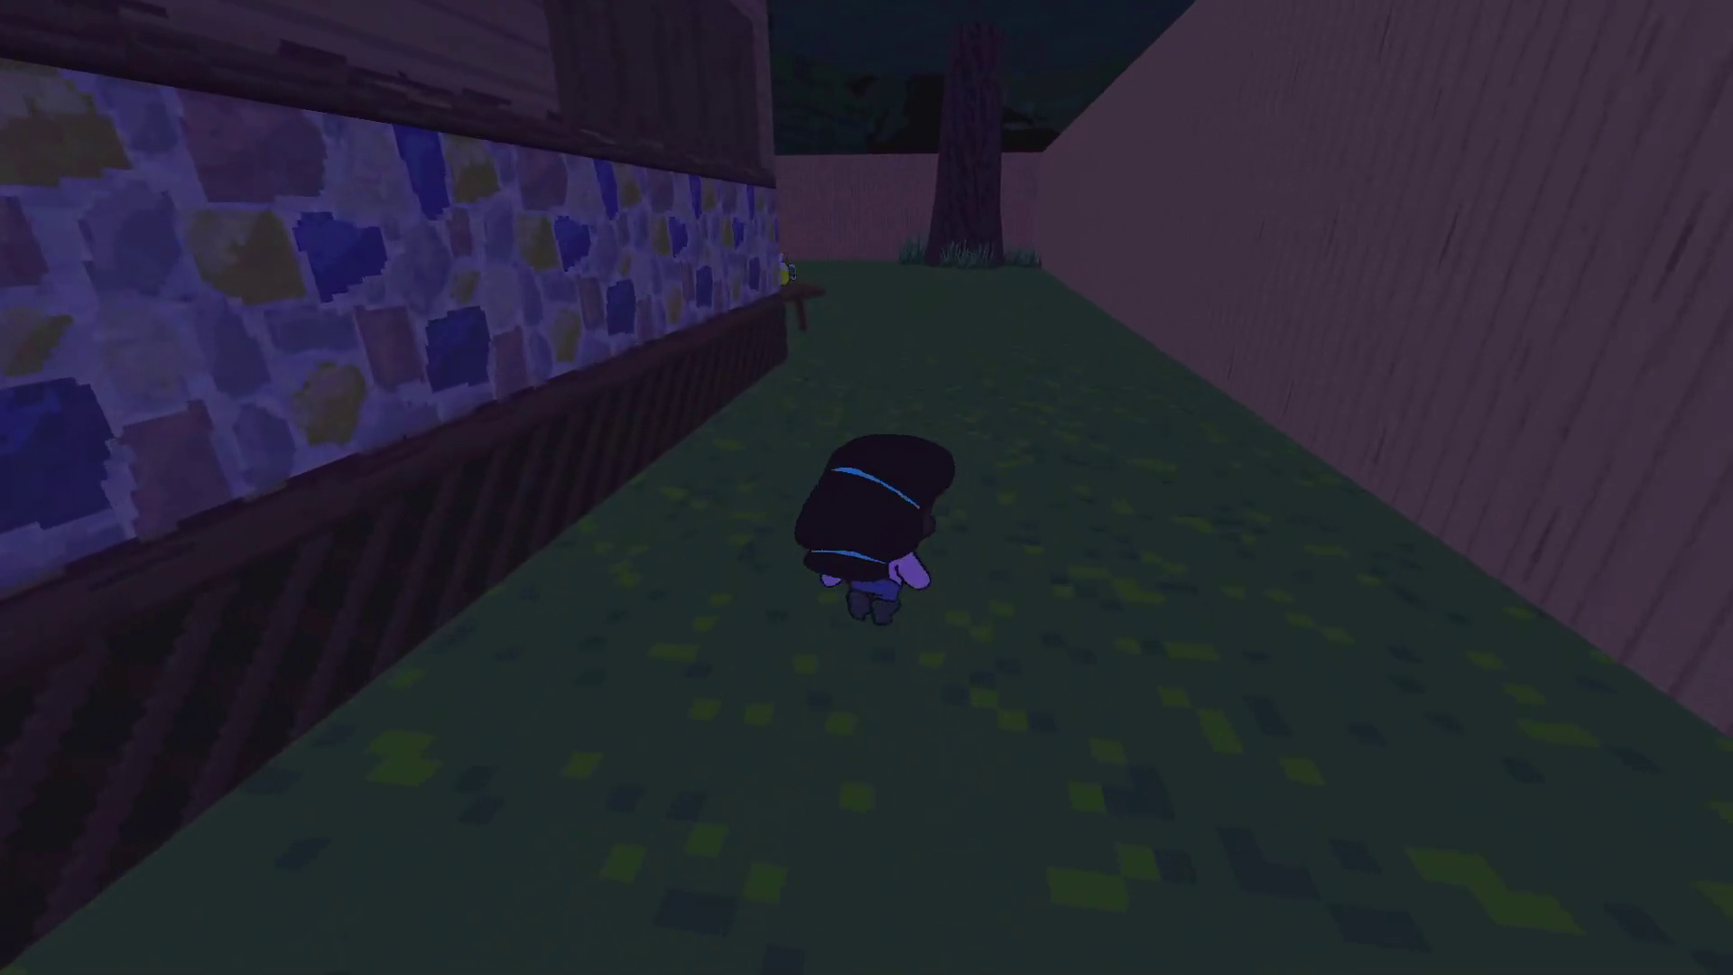
key(w)
key(w)
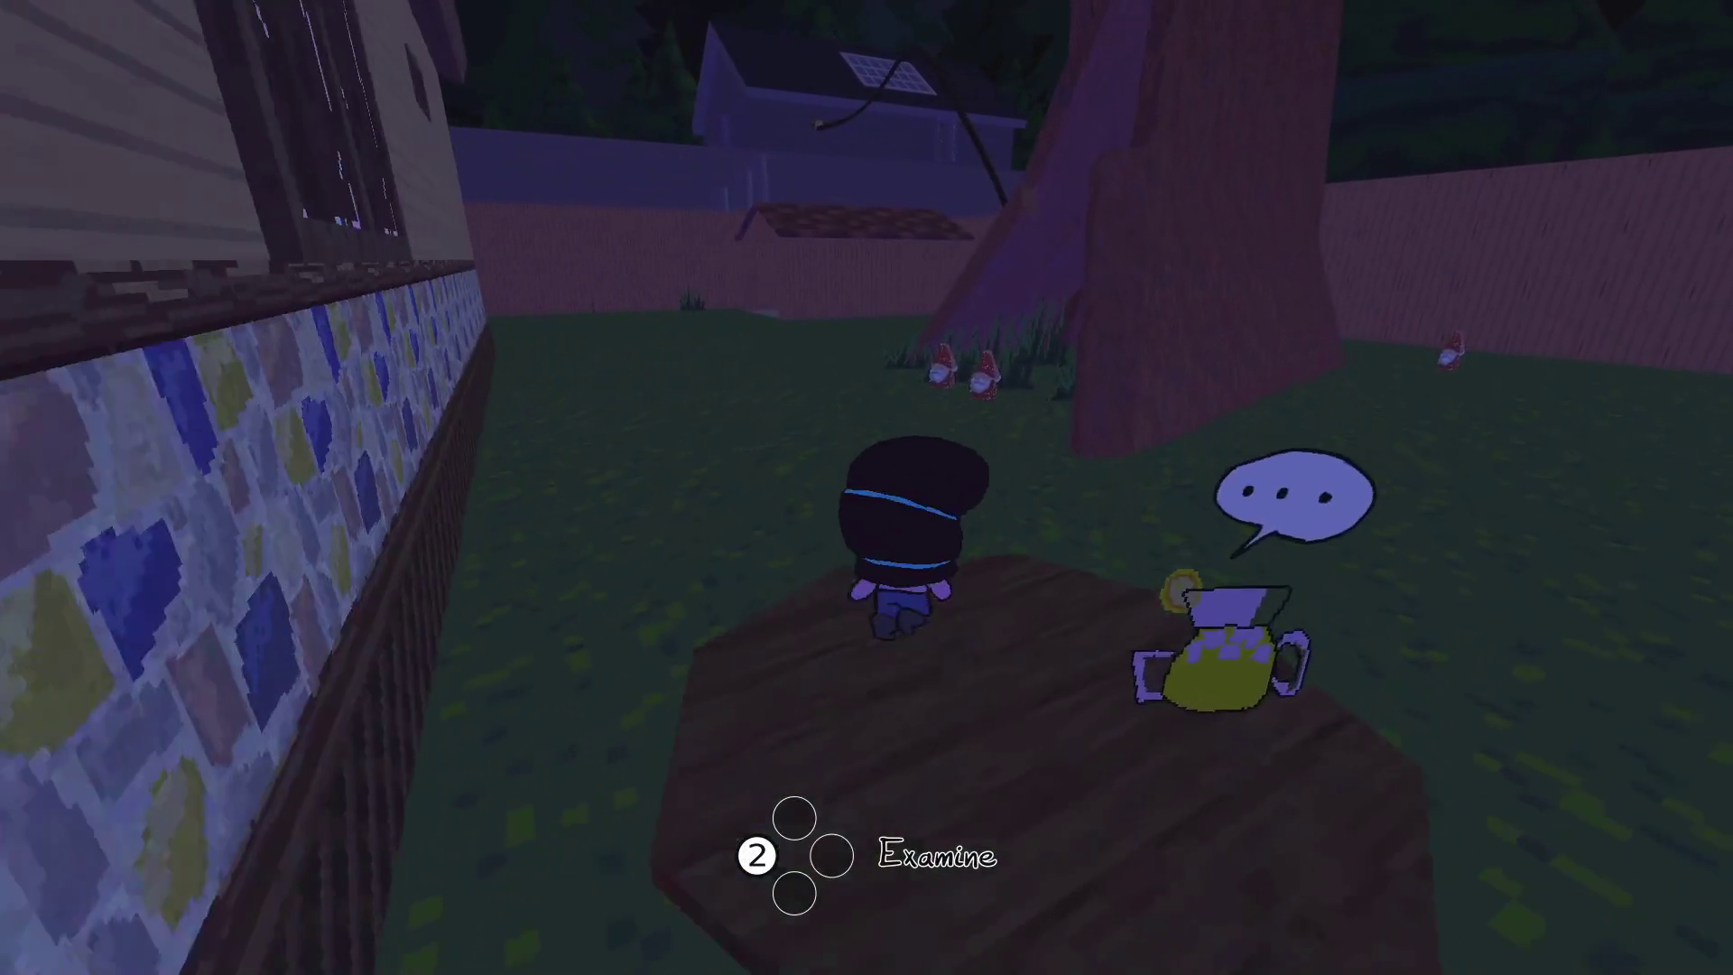
key(w)
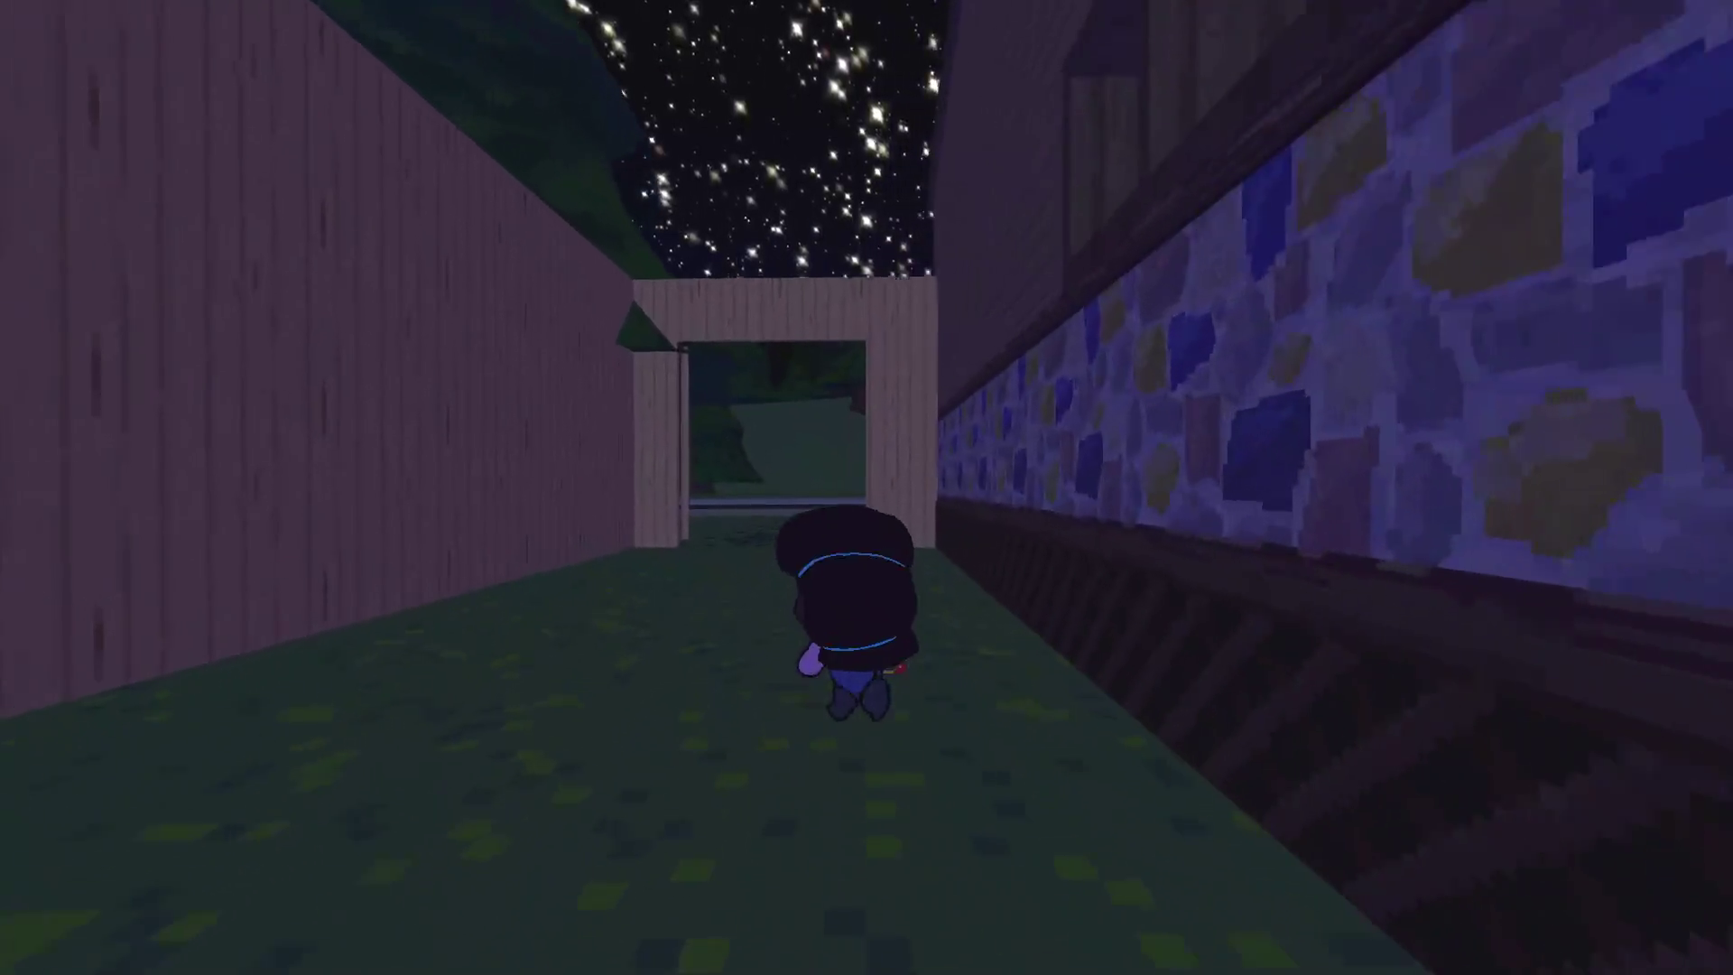
key(w)
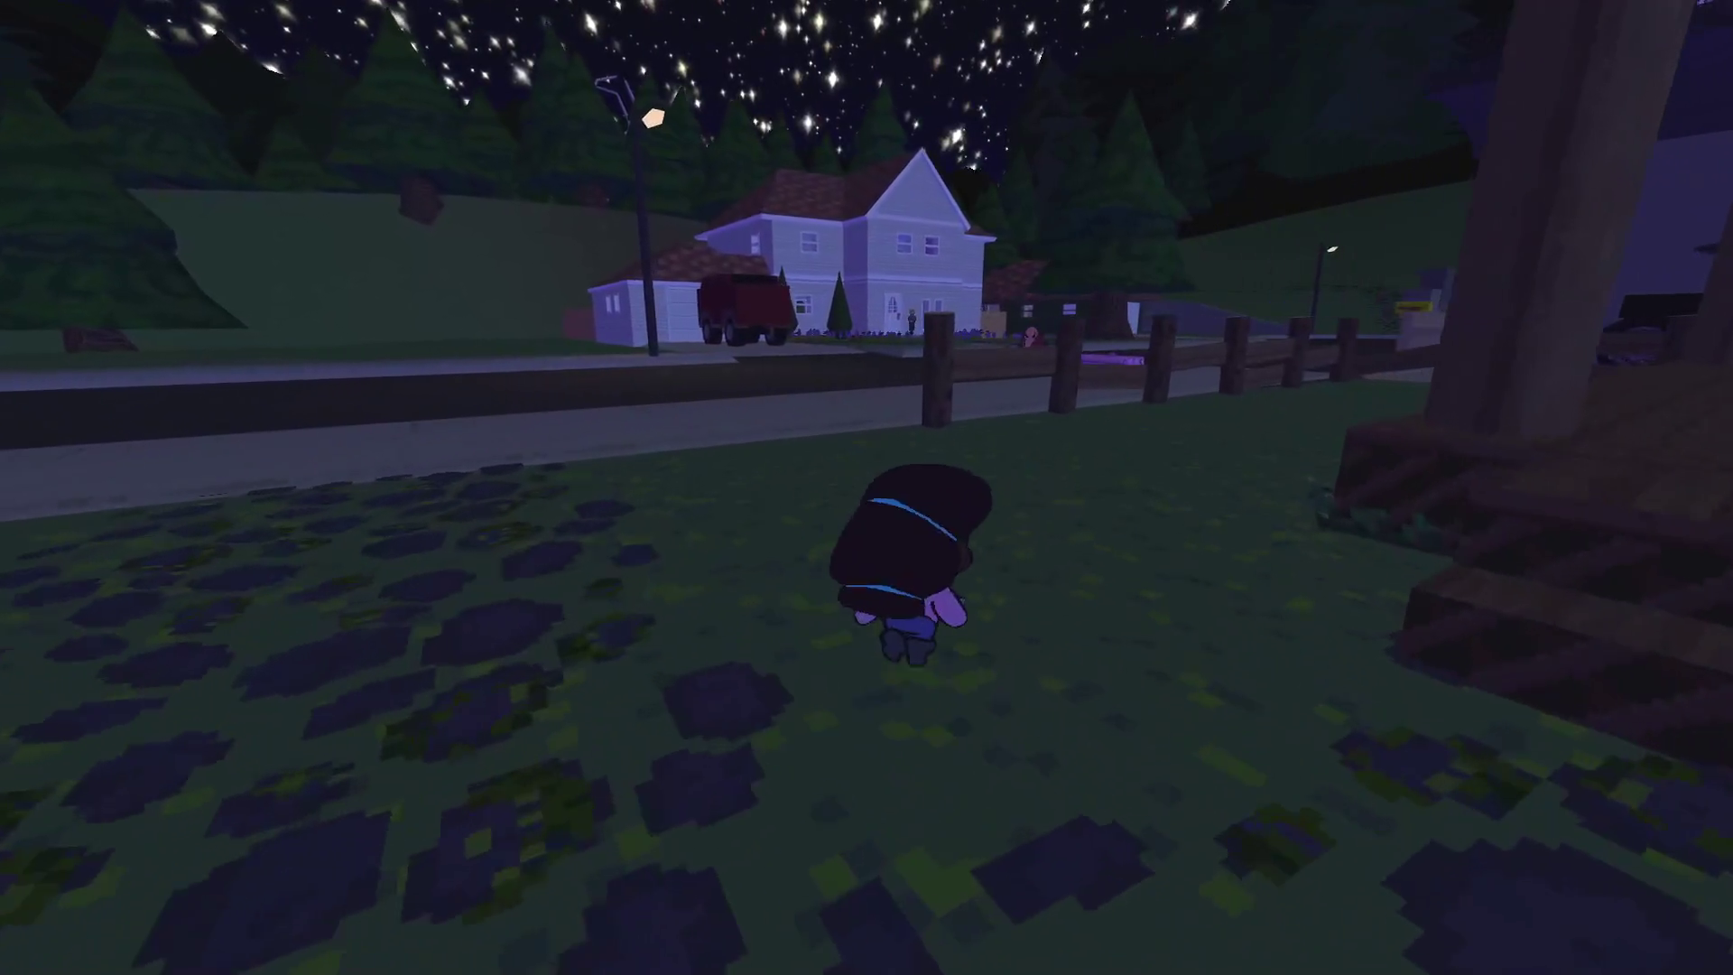
key(w)
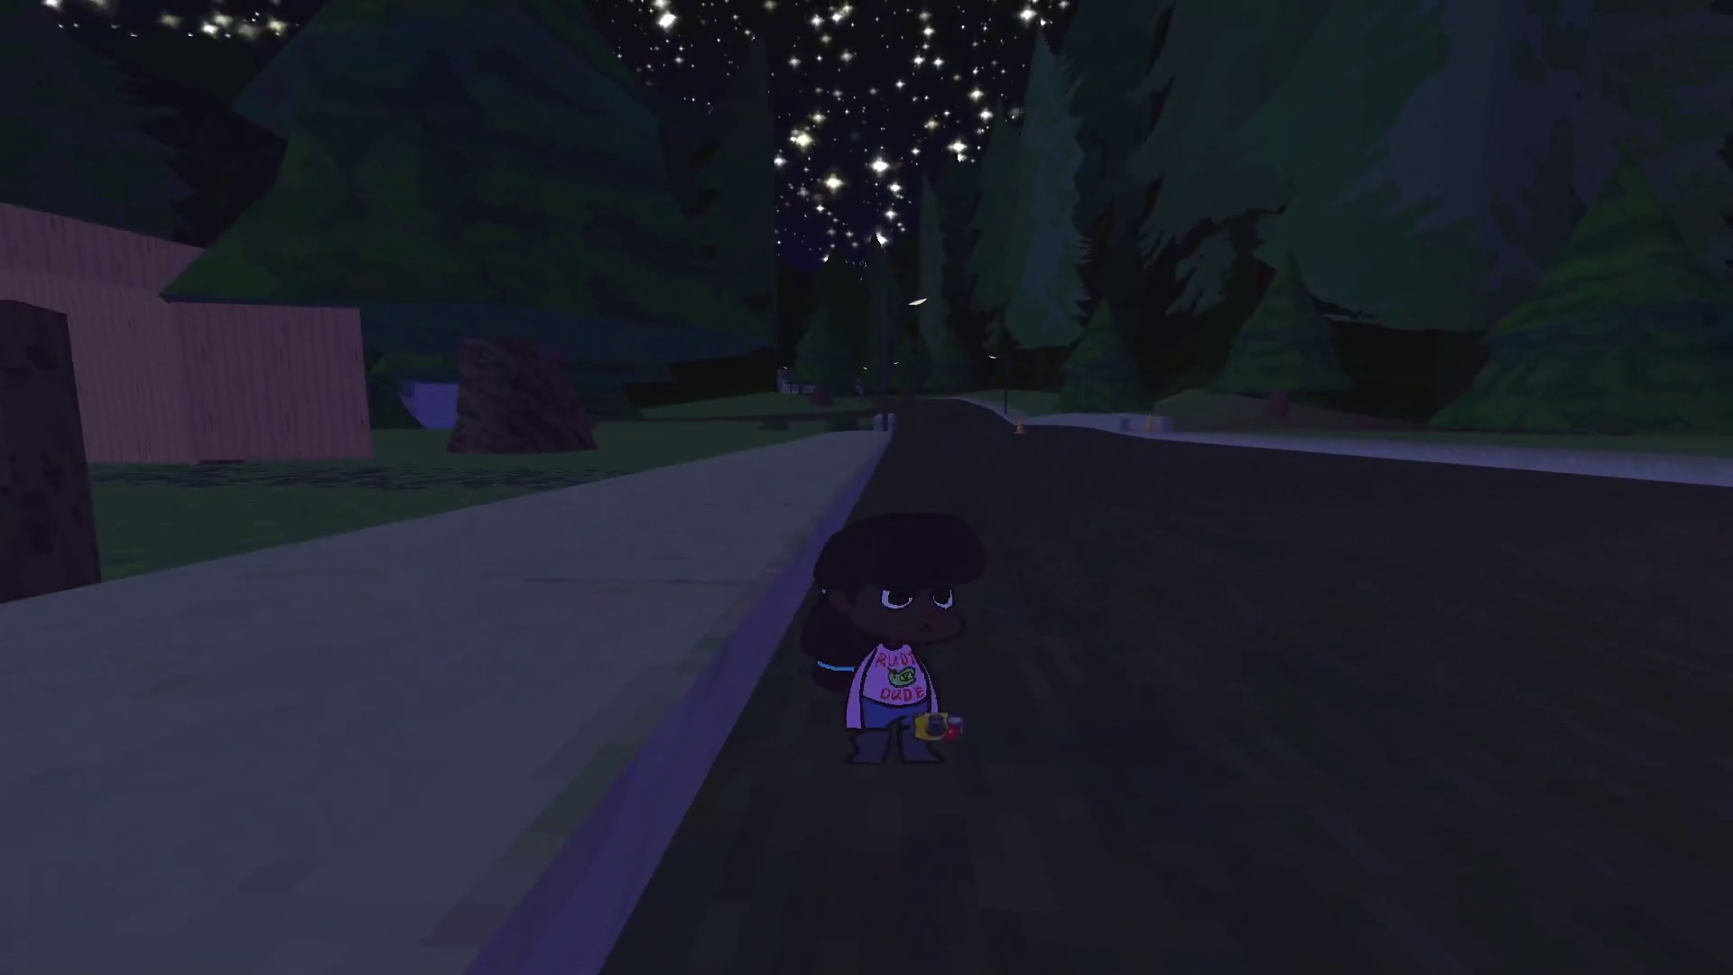
key(w)
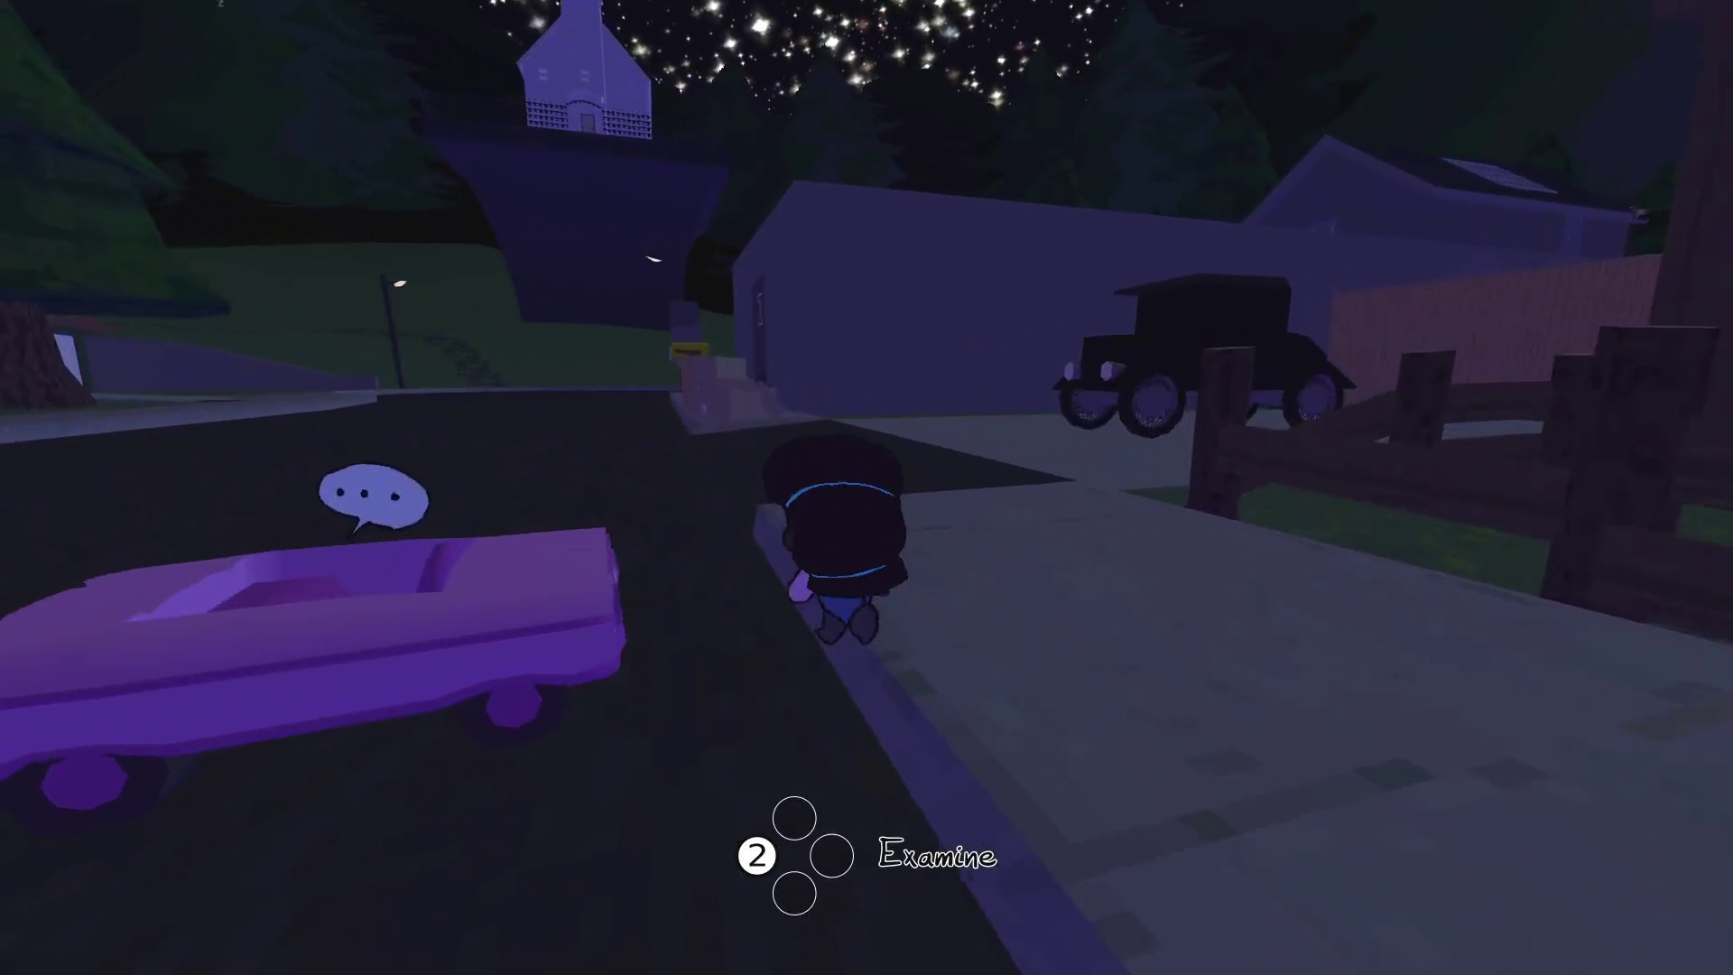
key(w)
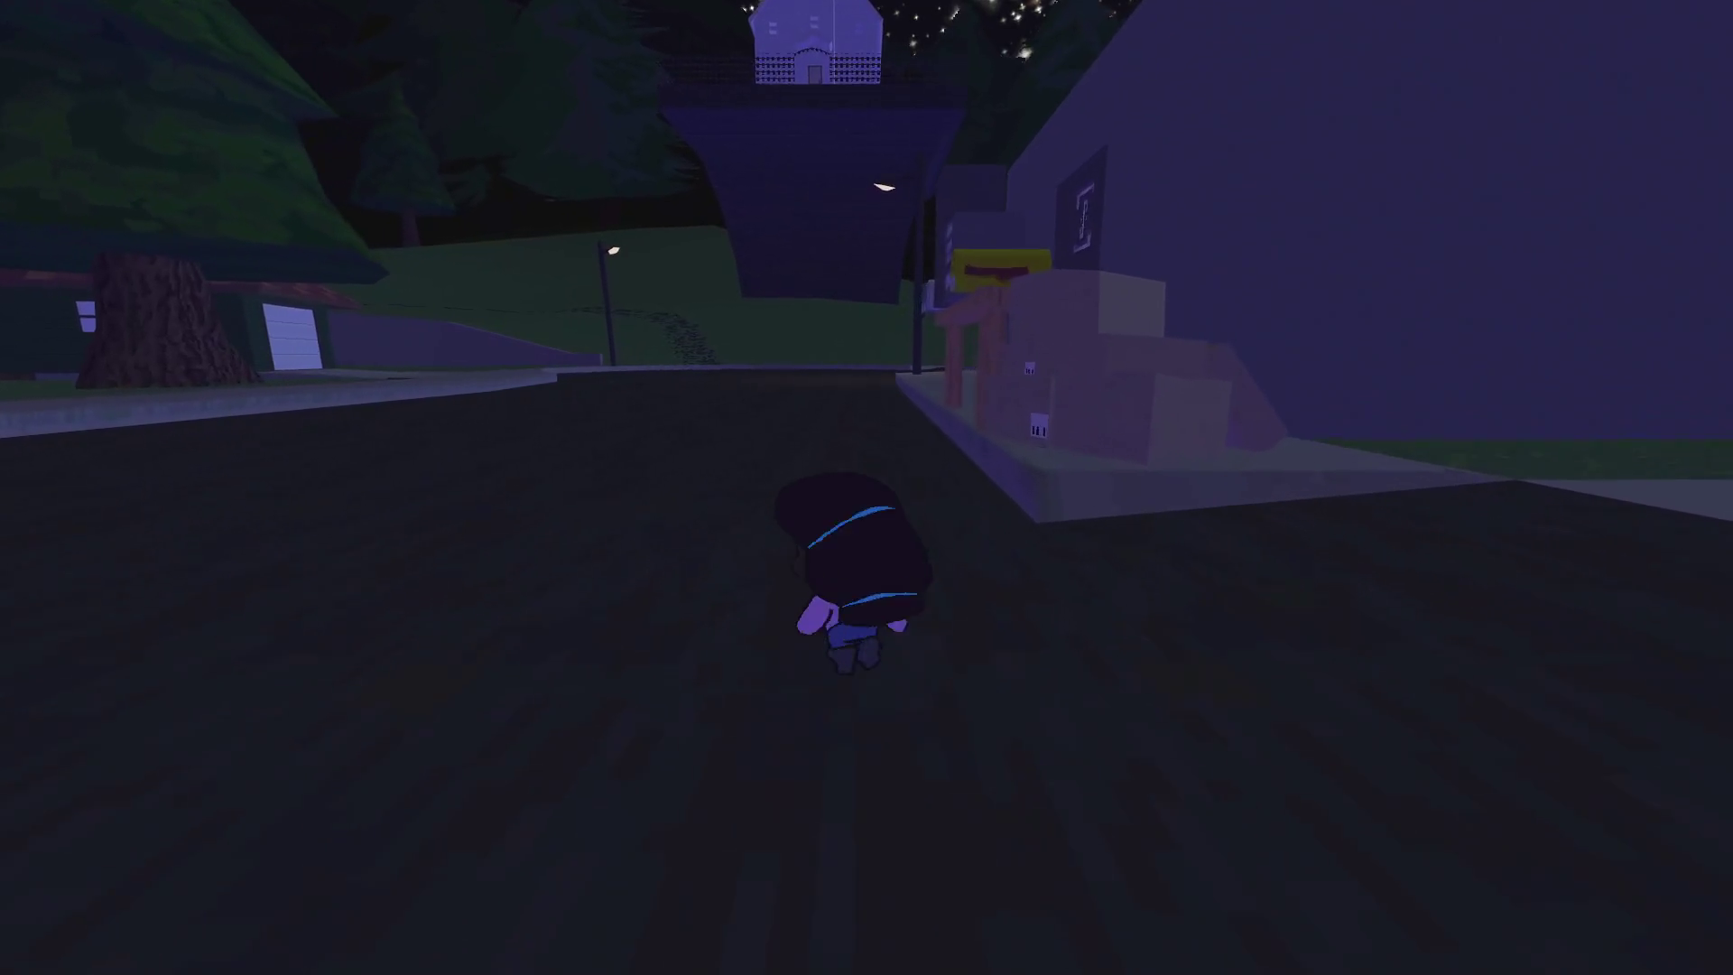
key(w)
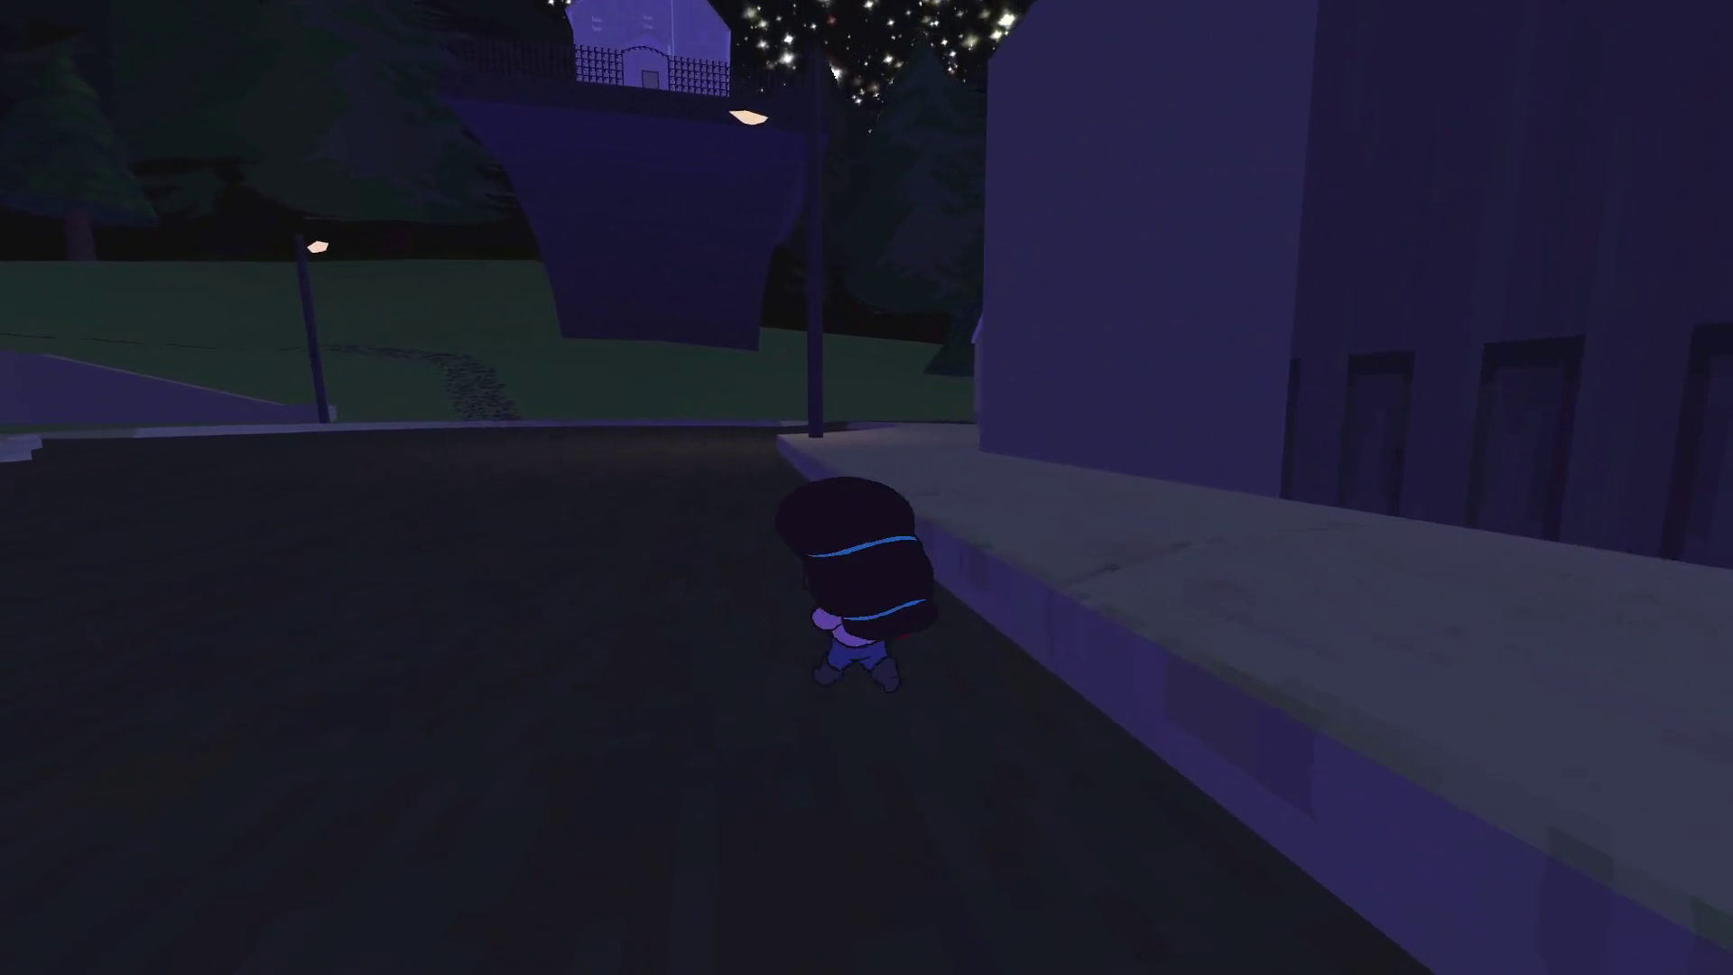
Enter the house's courtyard and examine the door with the pink lock
key(w)
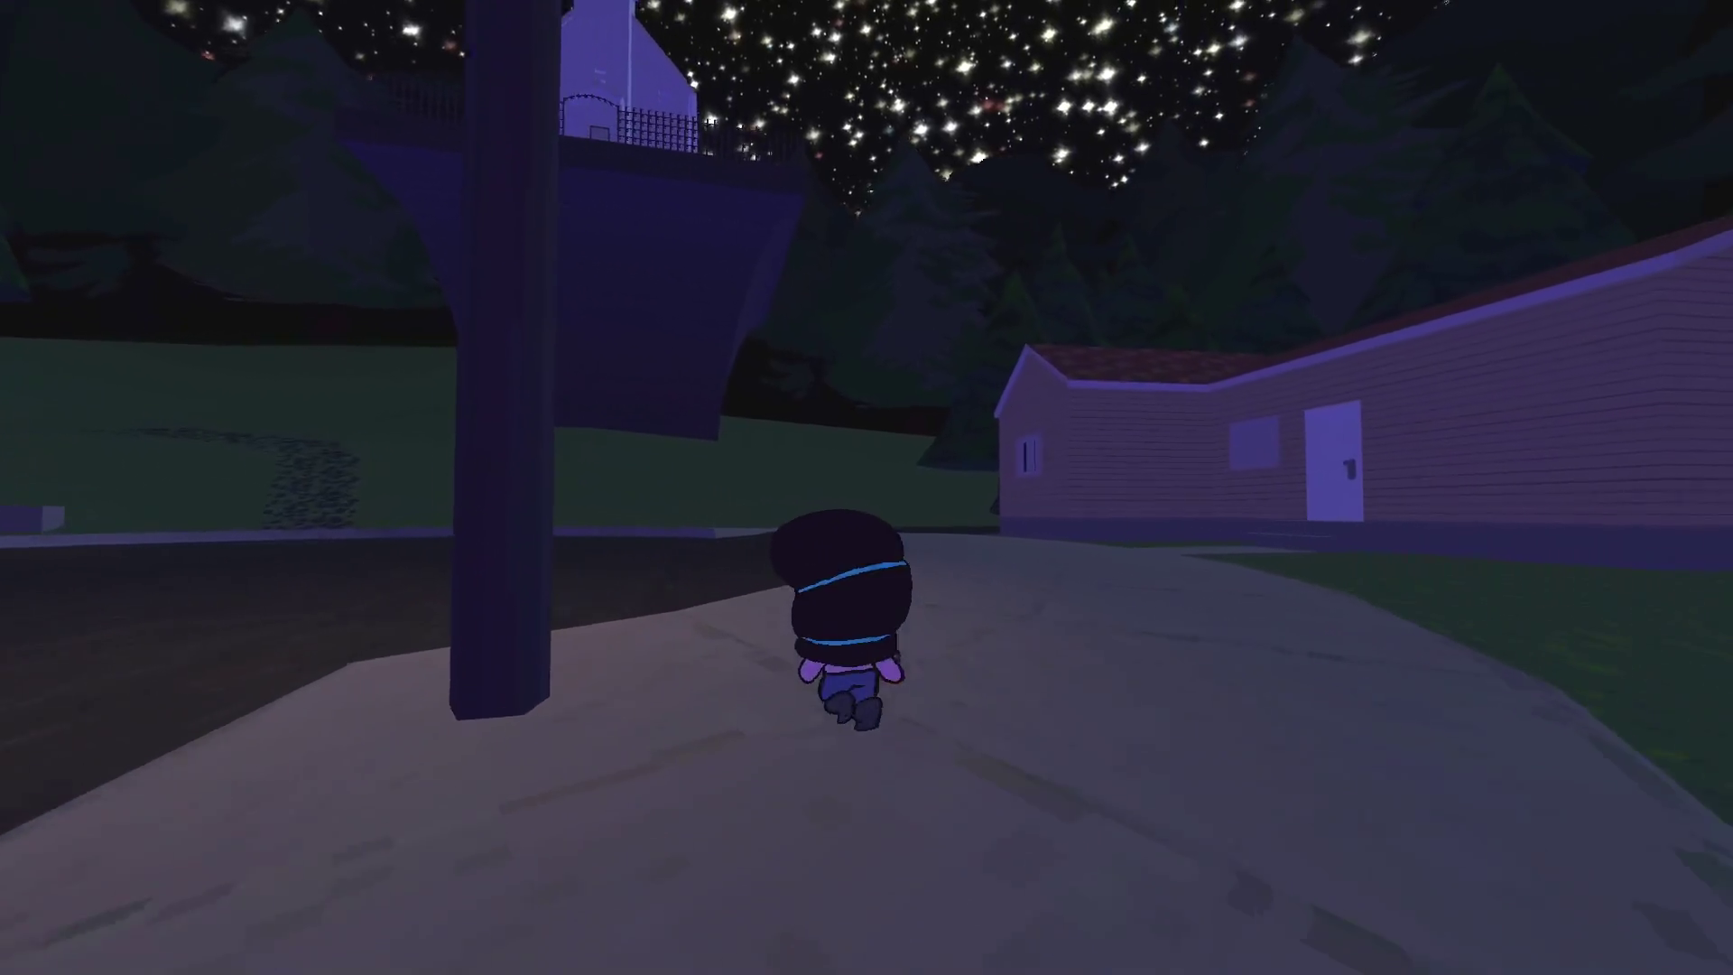
key(w)
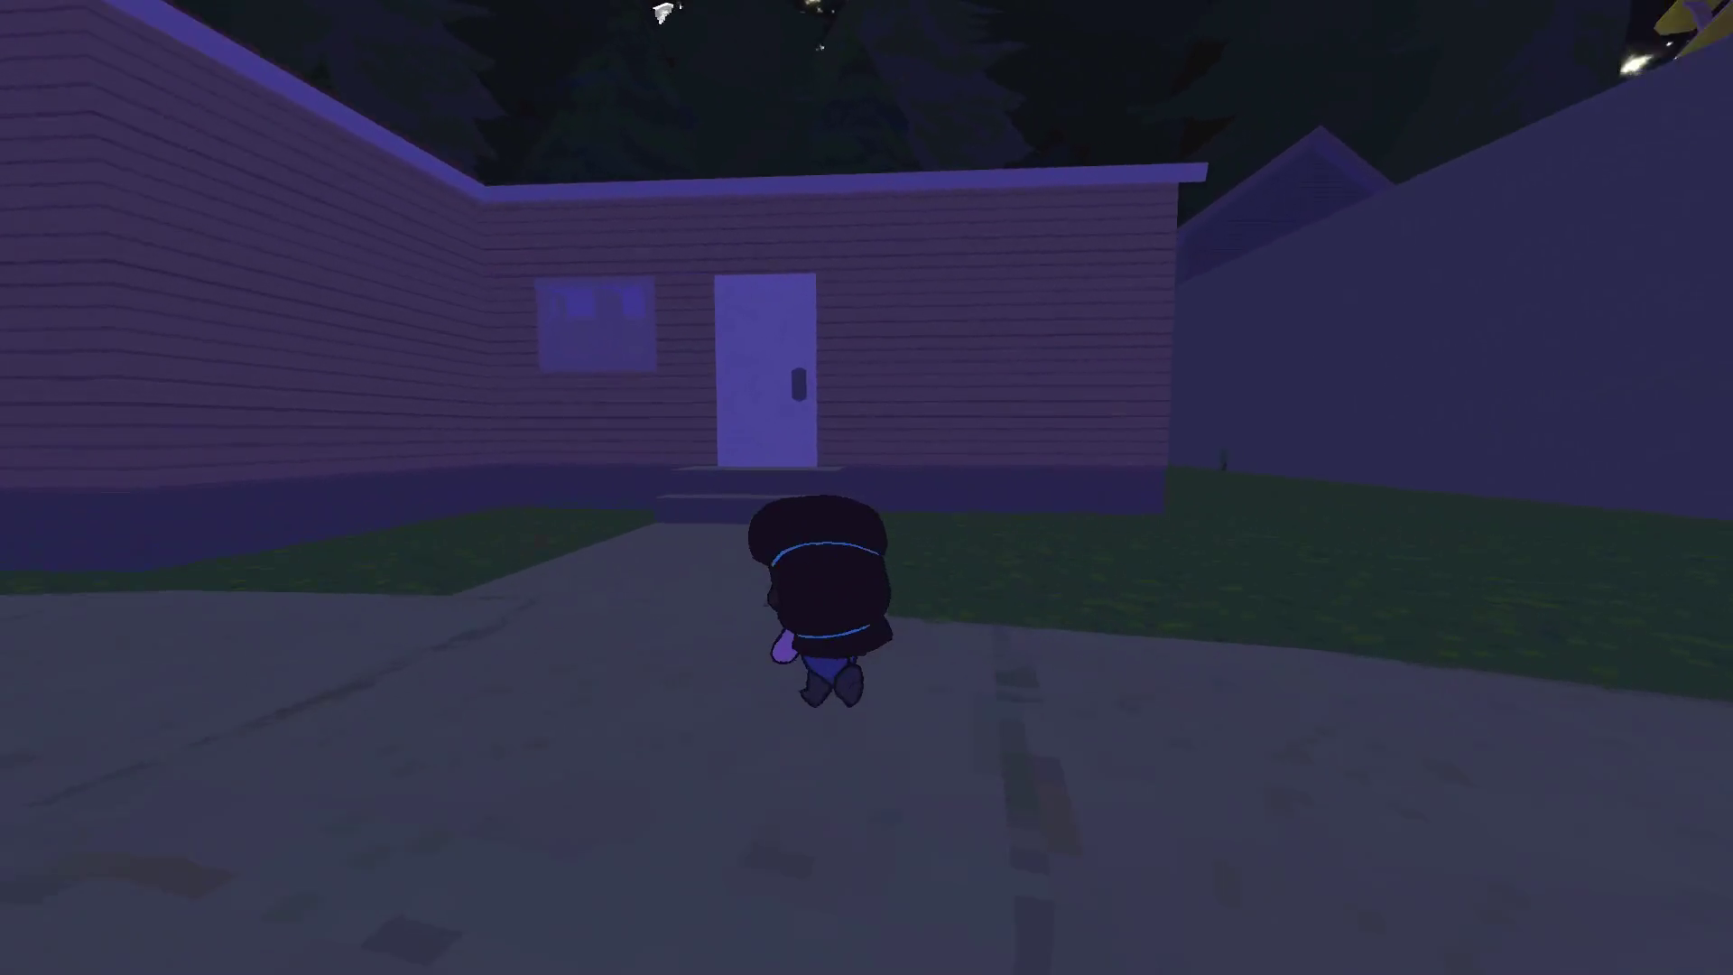
key(w)
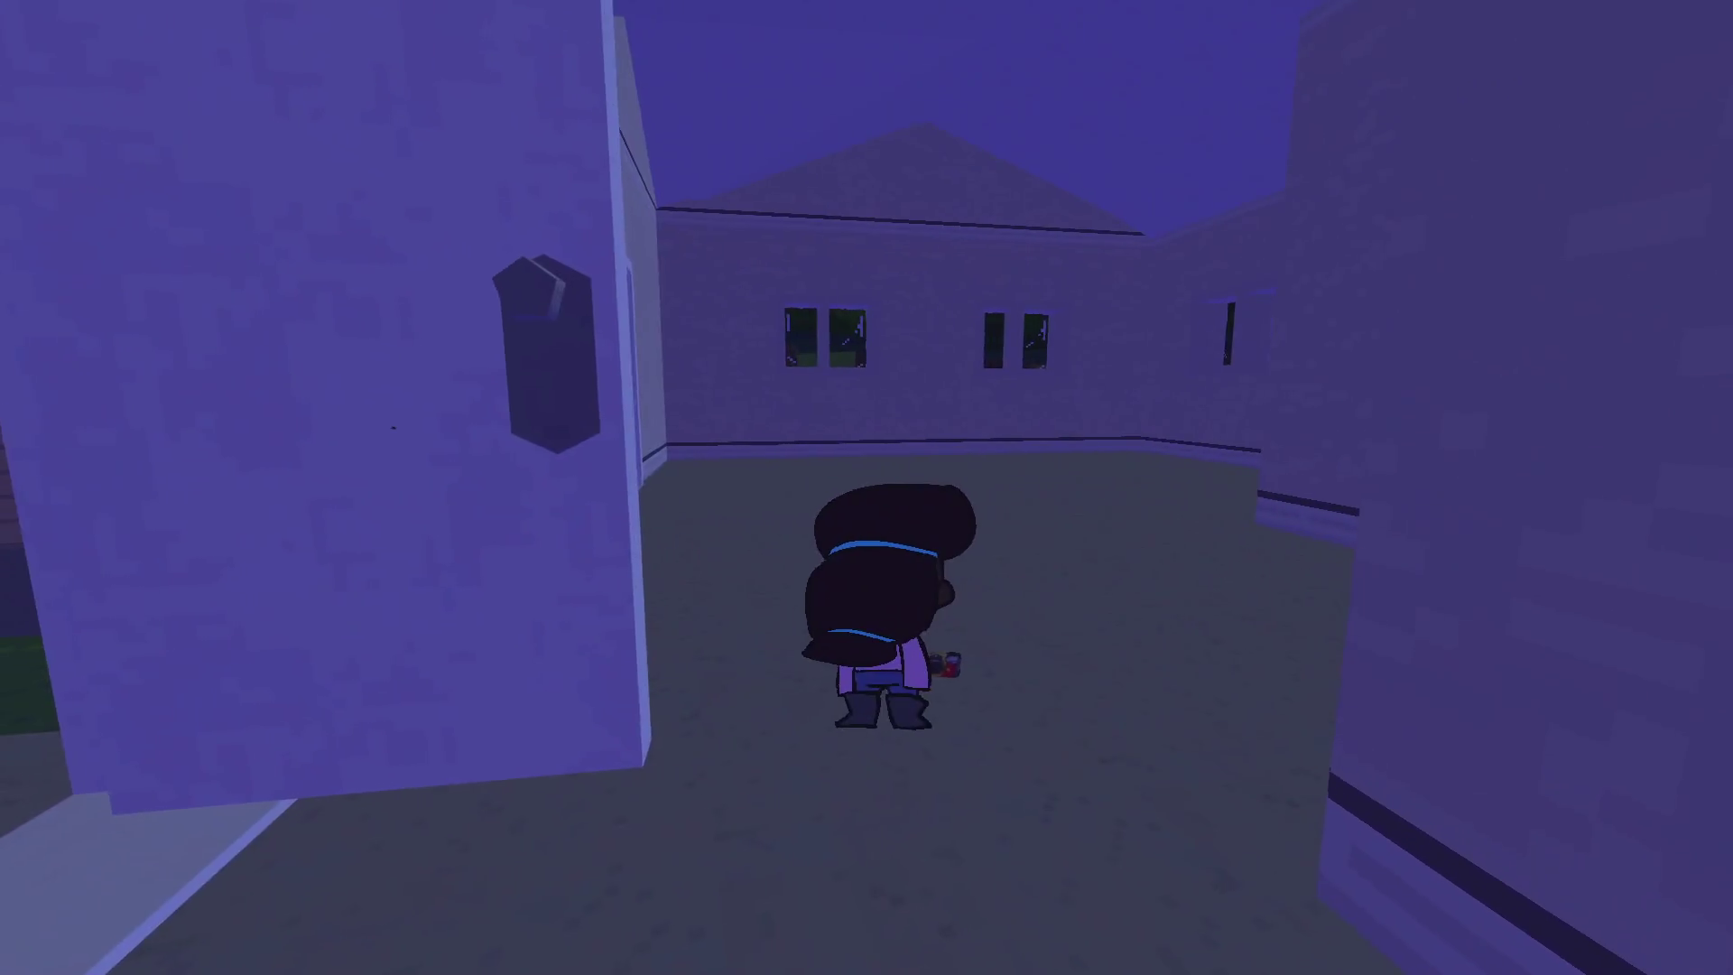
key(w)
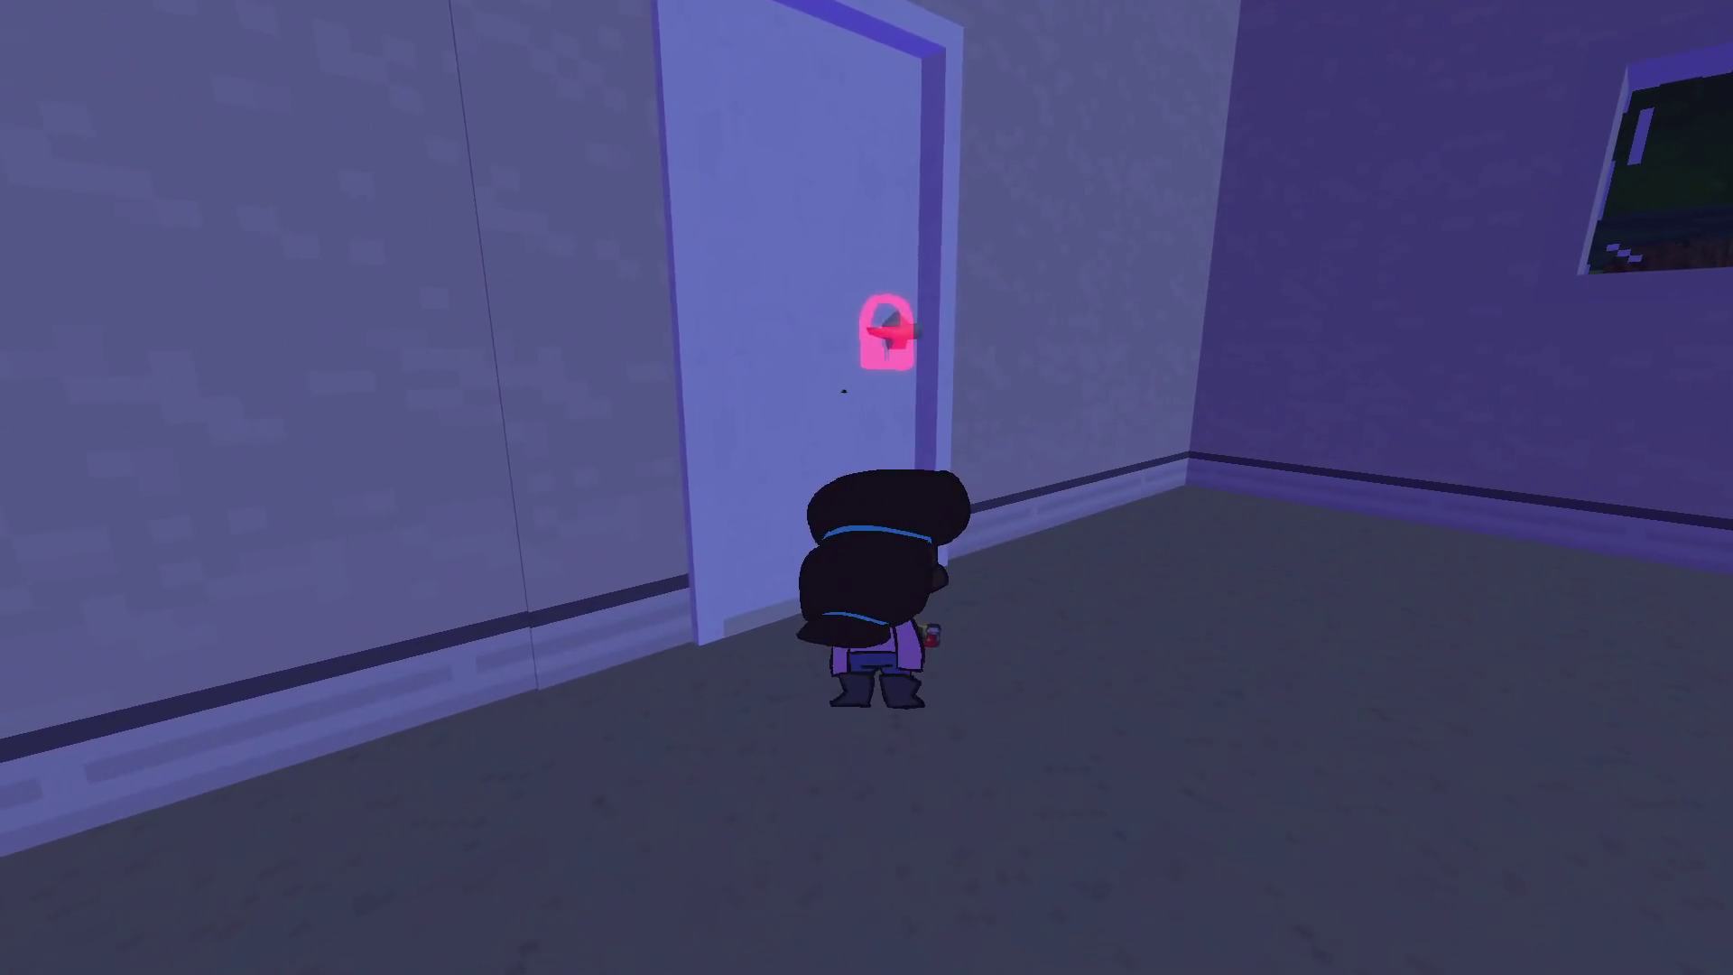
key(e)
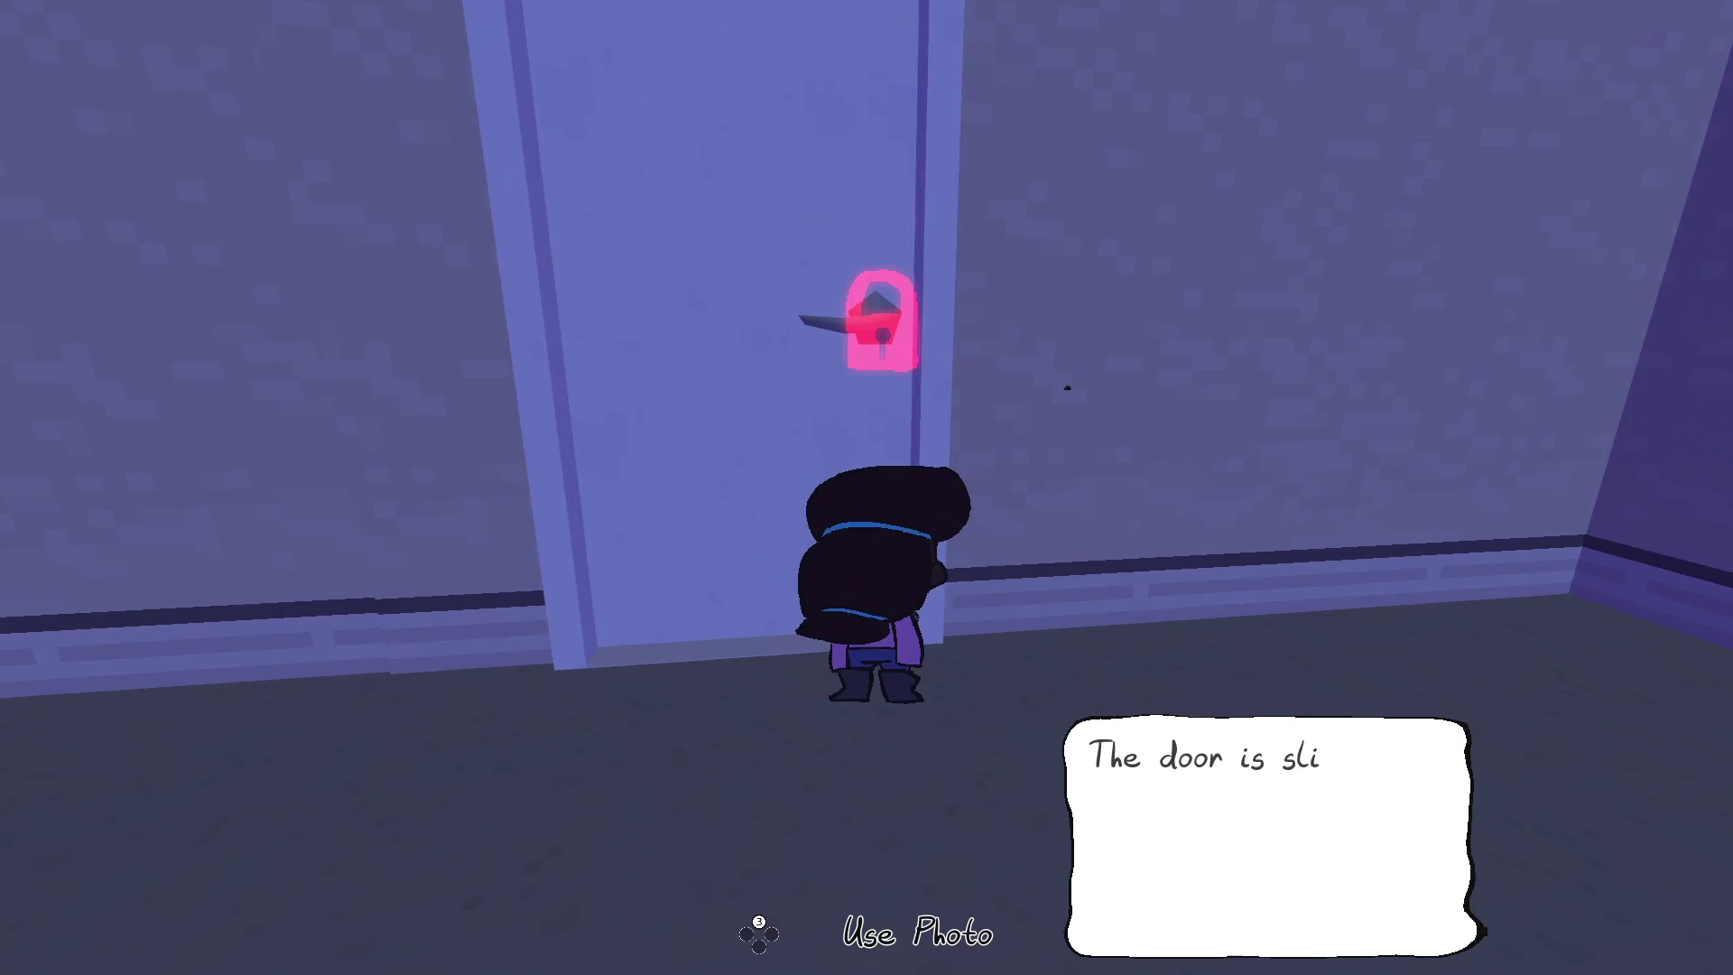
key(e)
Walk back out onto the night street and along the sidewalk toward the house and parked car
key(s)
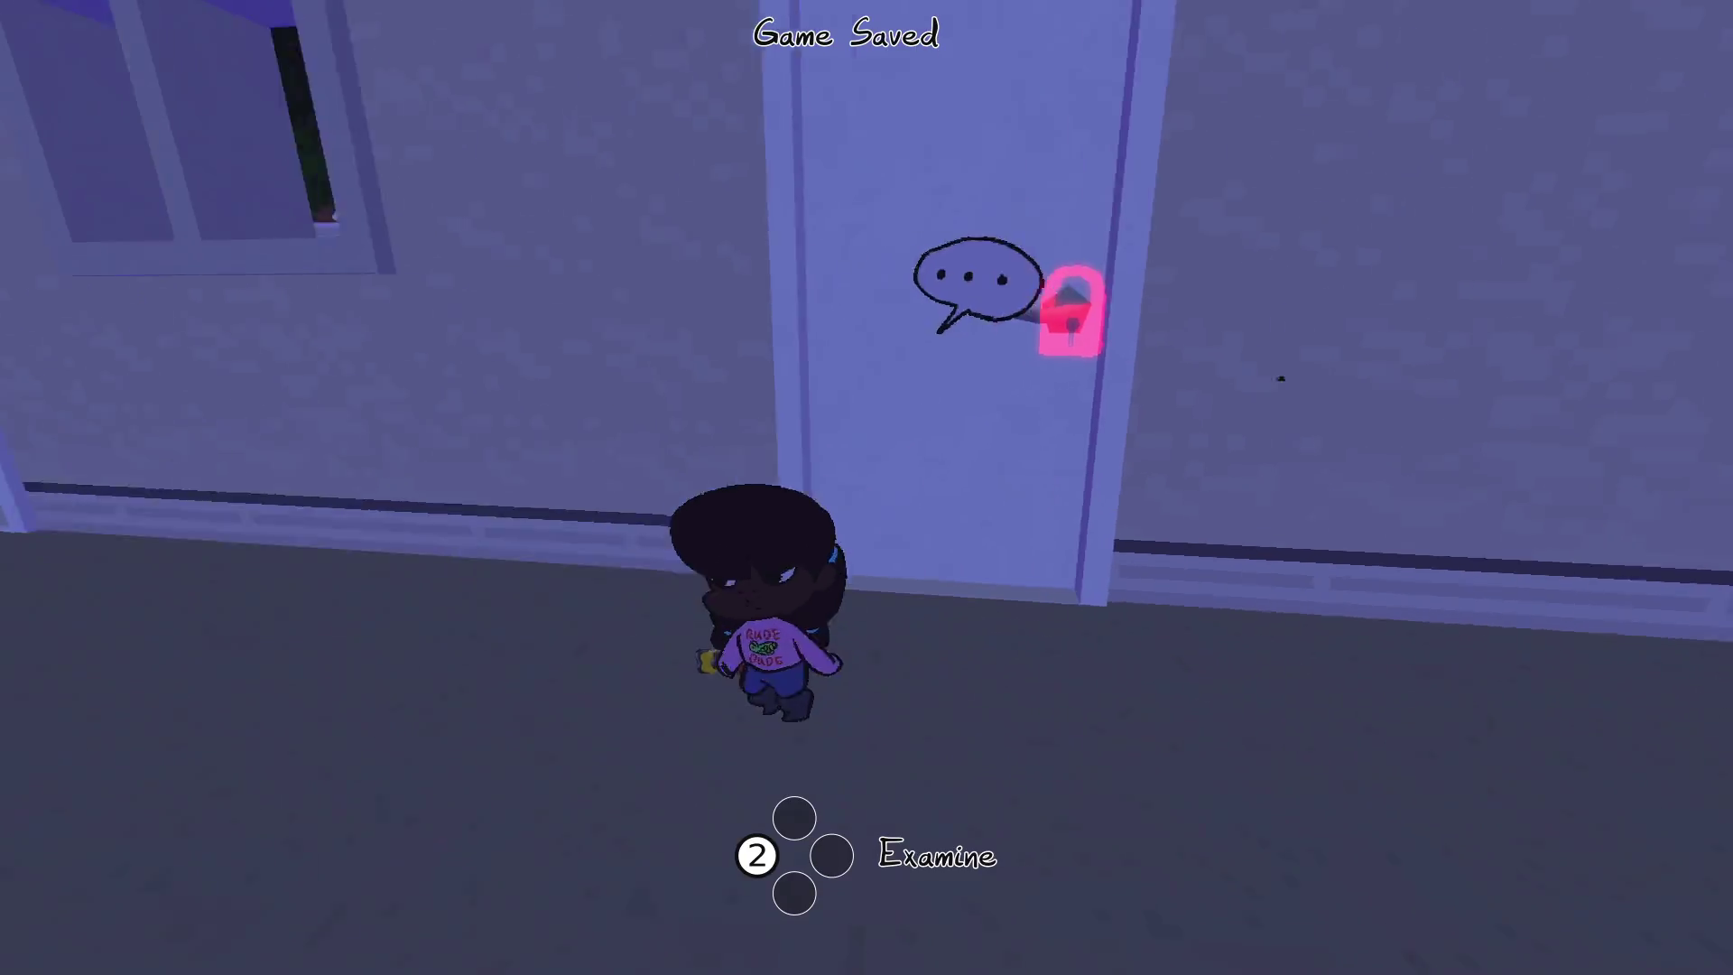
key(w)
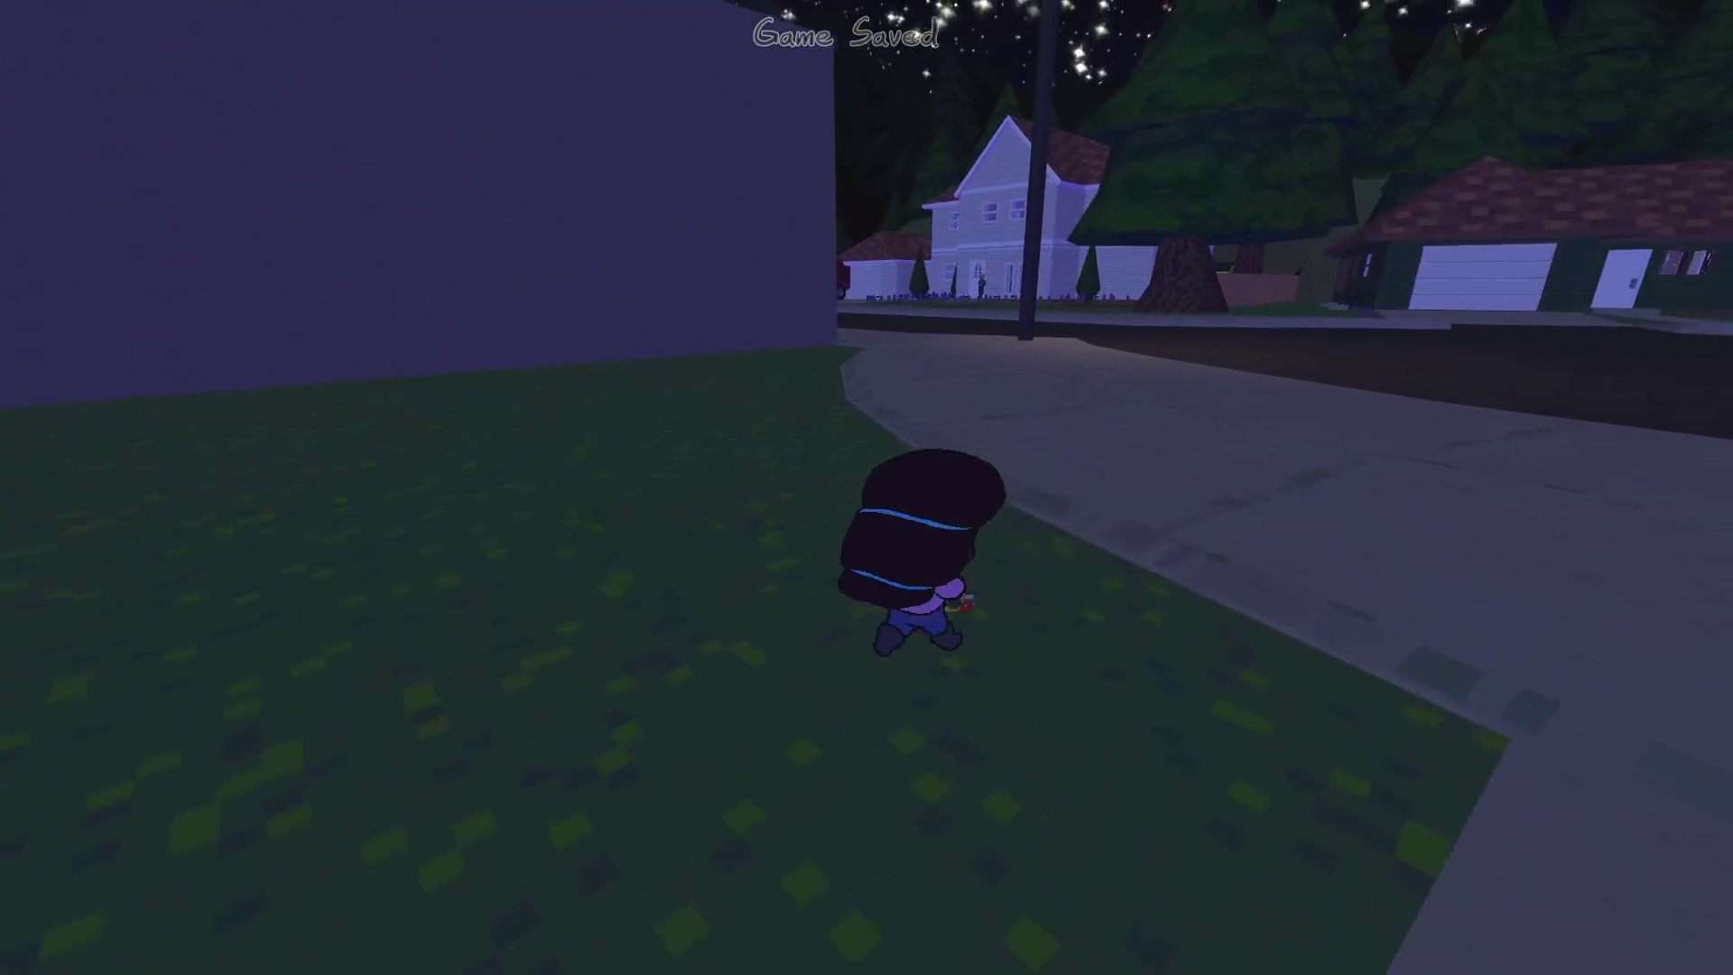
key(w)
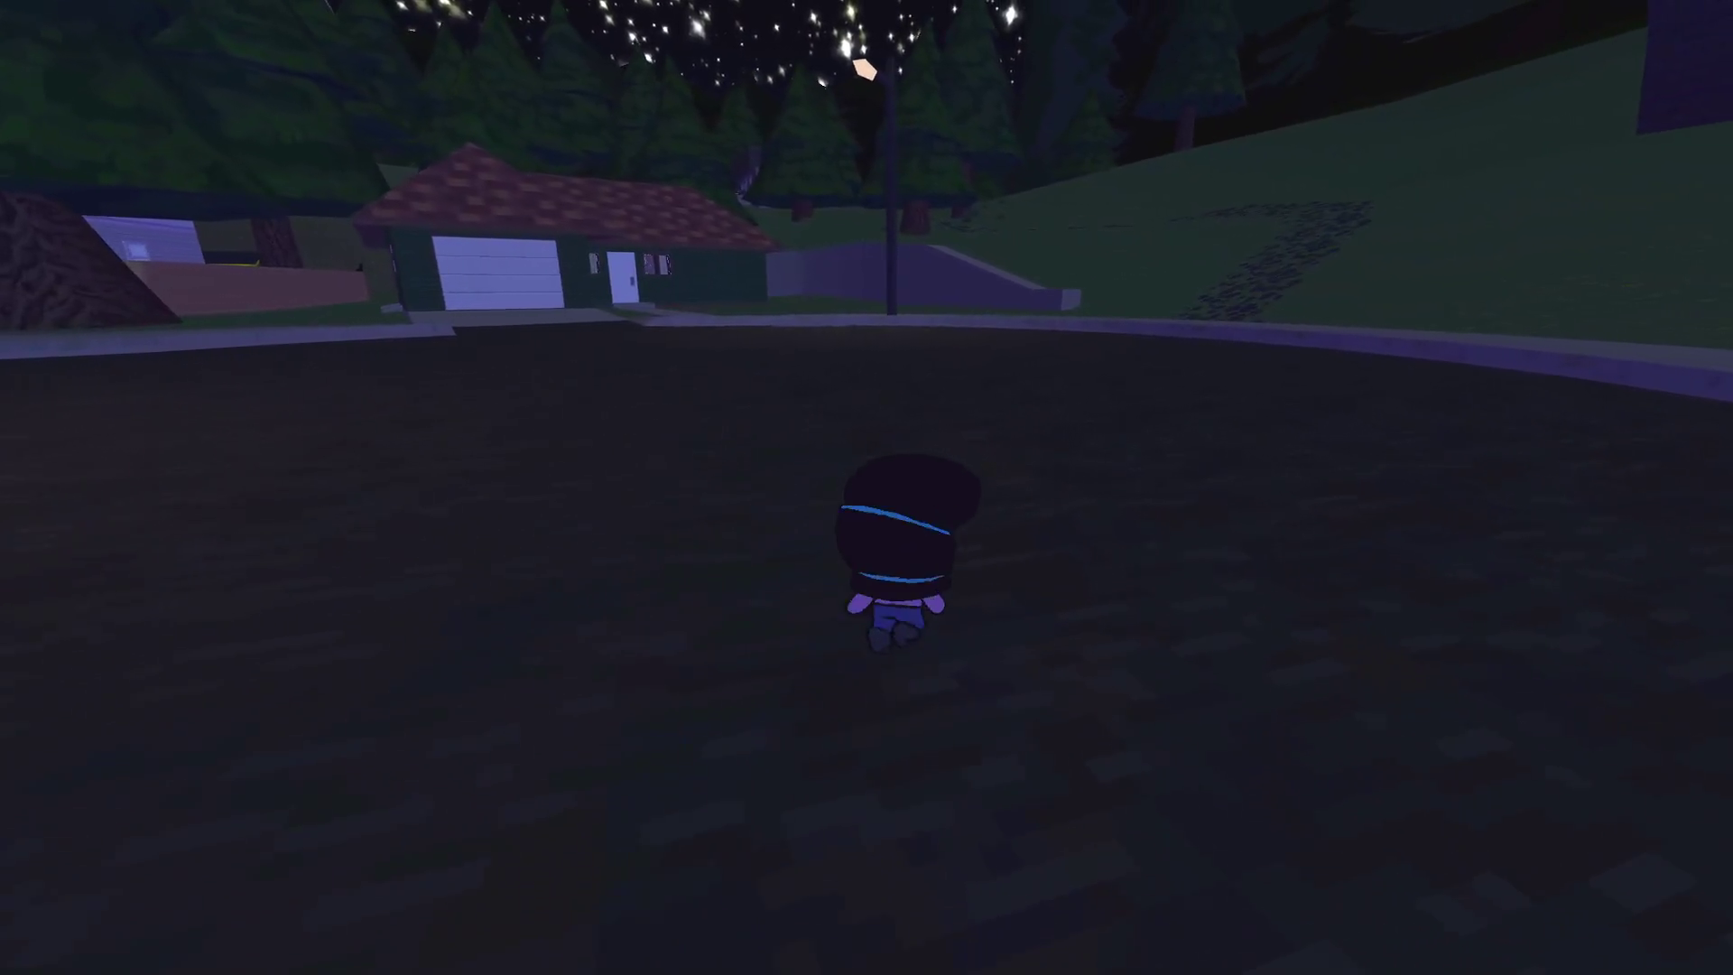
key(w)
key(w)
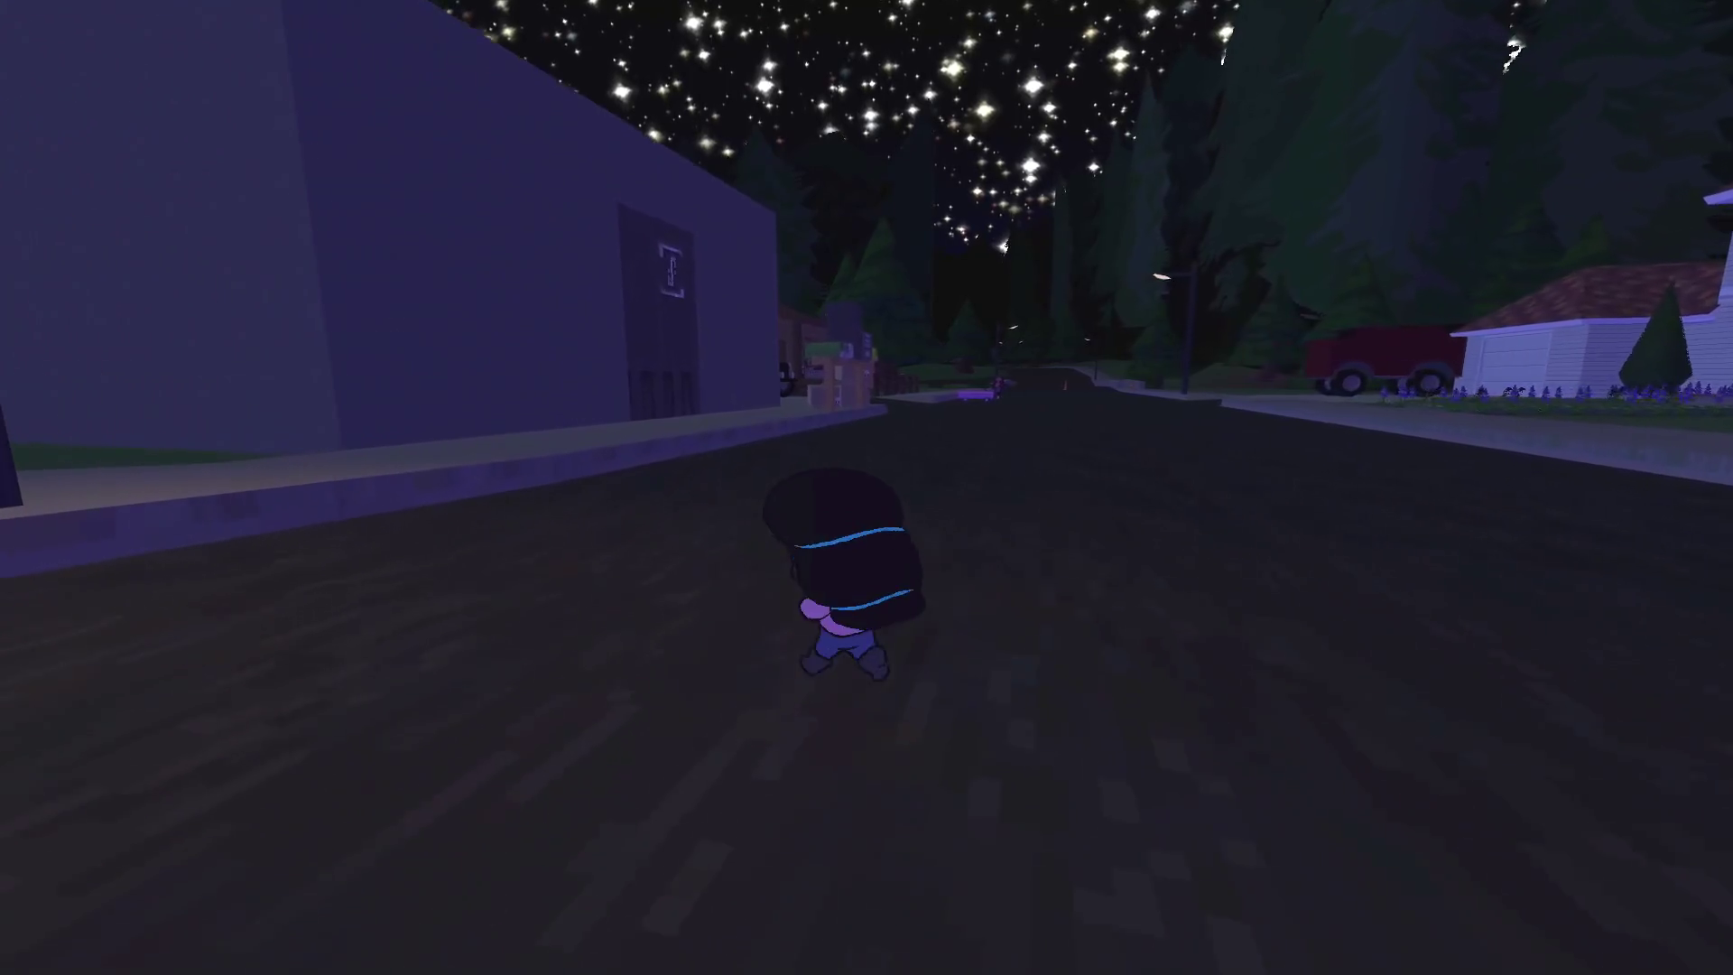
key(w)
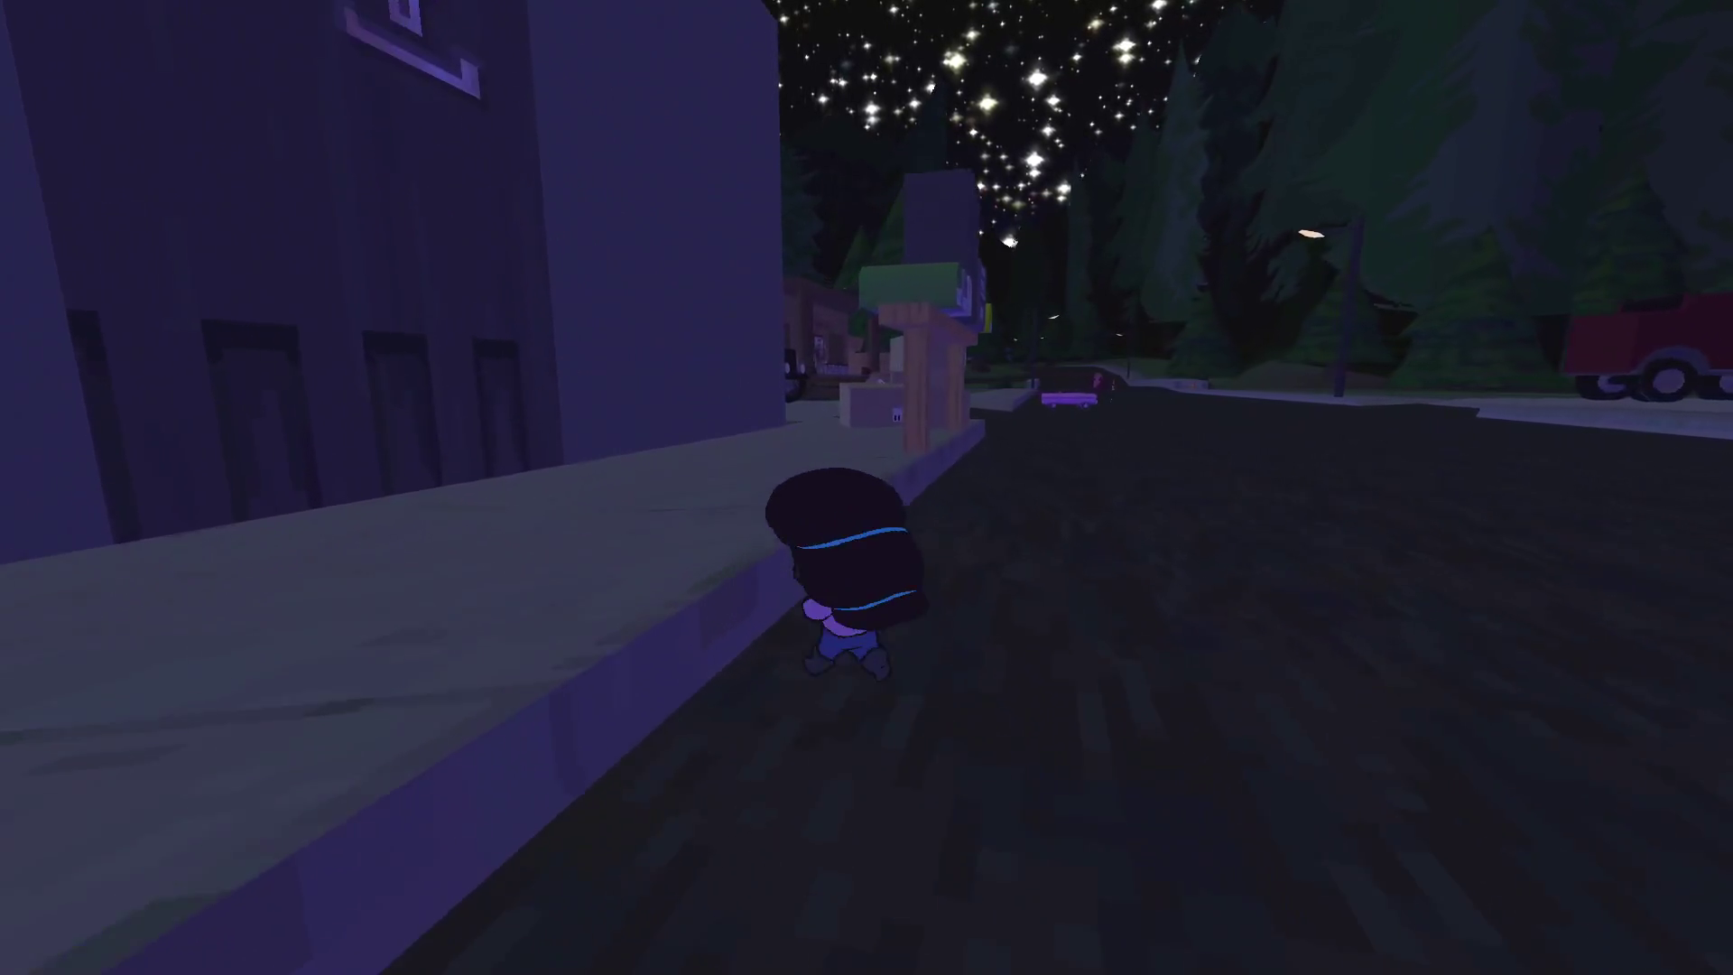
key(w)
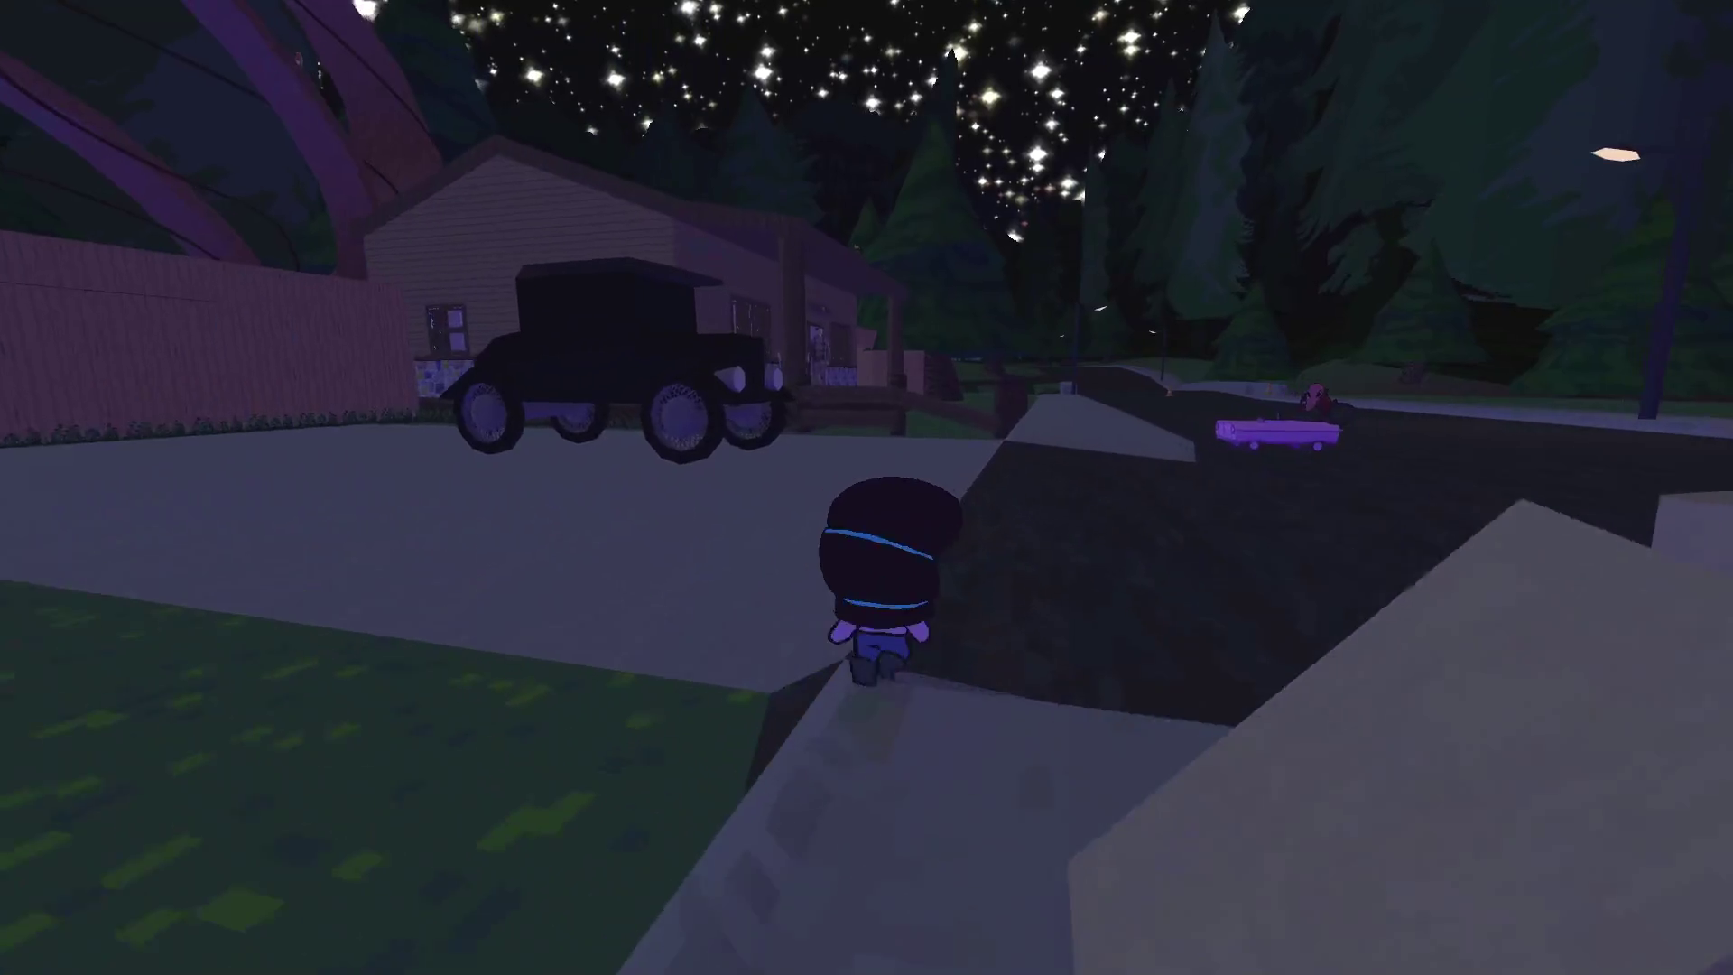
Hop the fence and sit in the porch lounge chair, watching the sky until dawn
key(s)
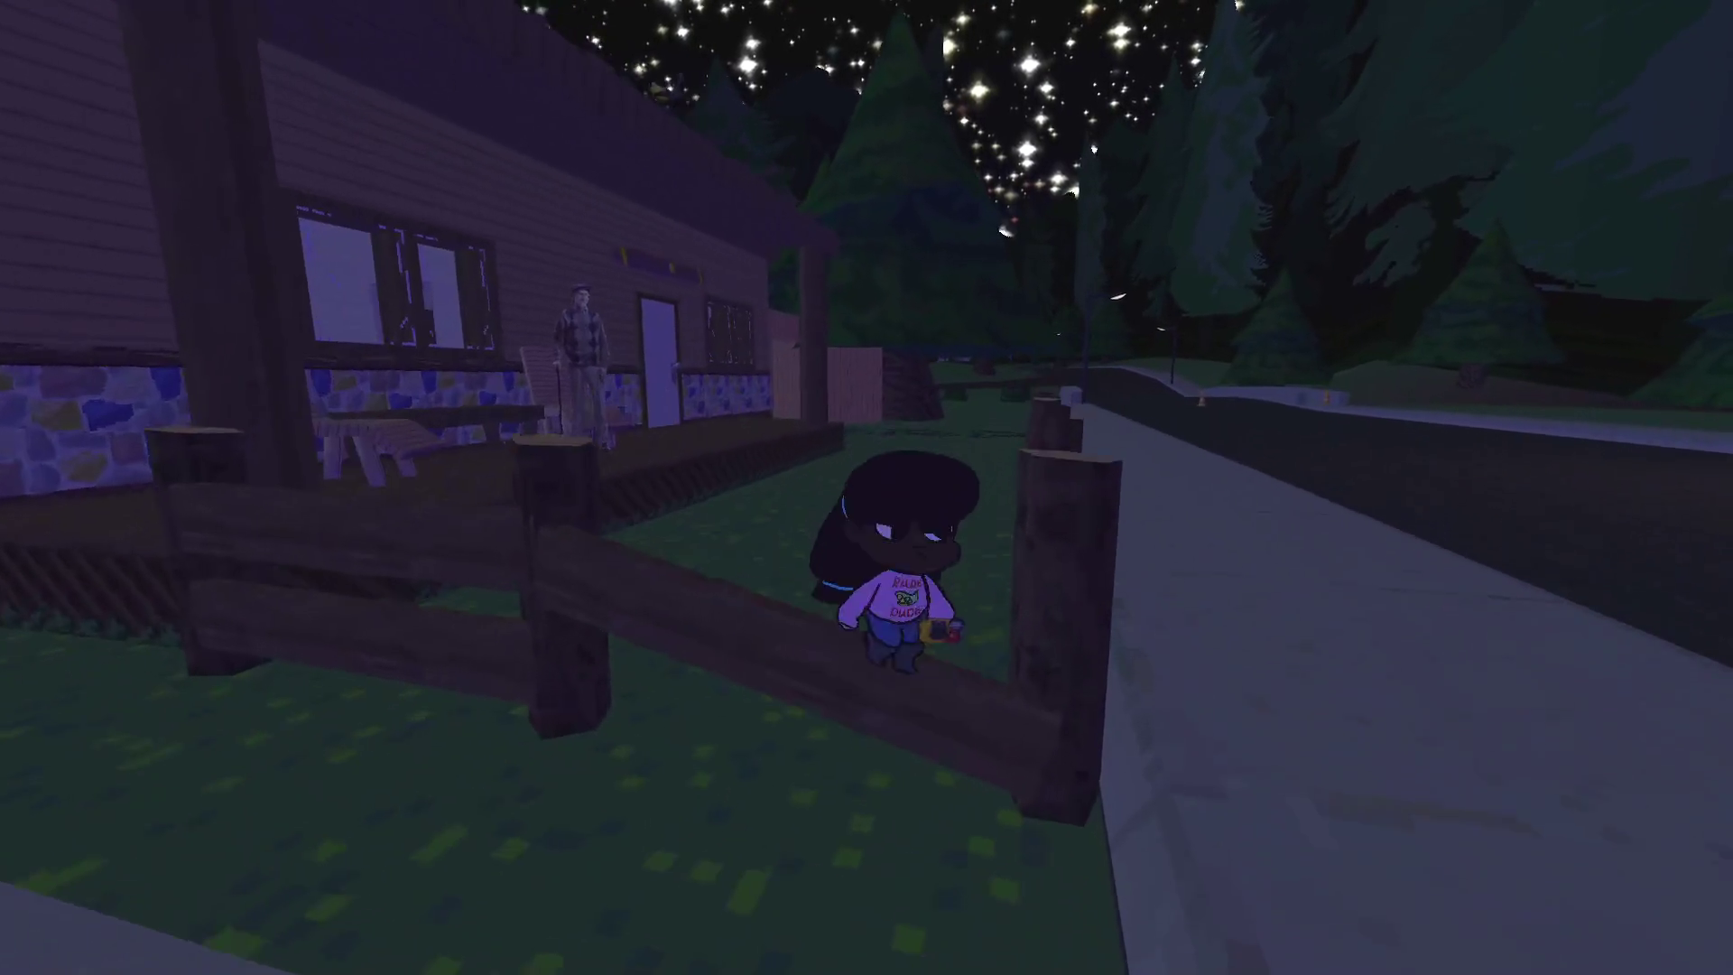
key(w)
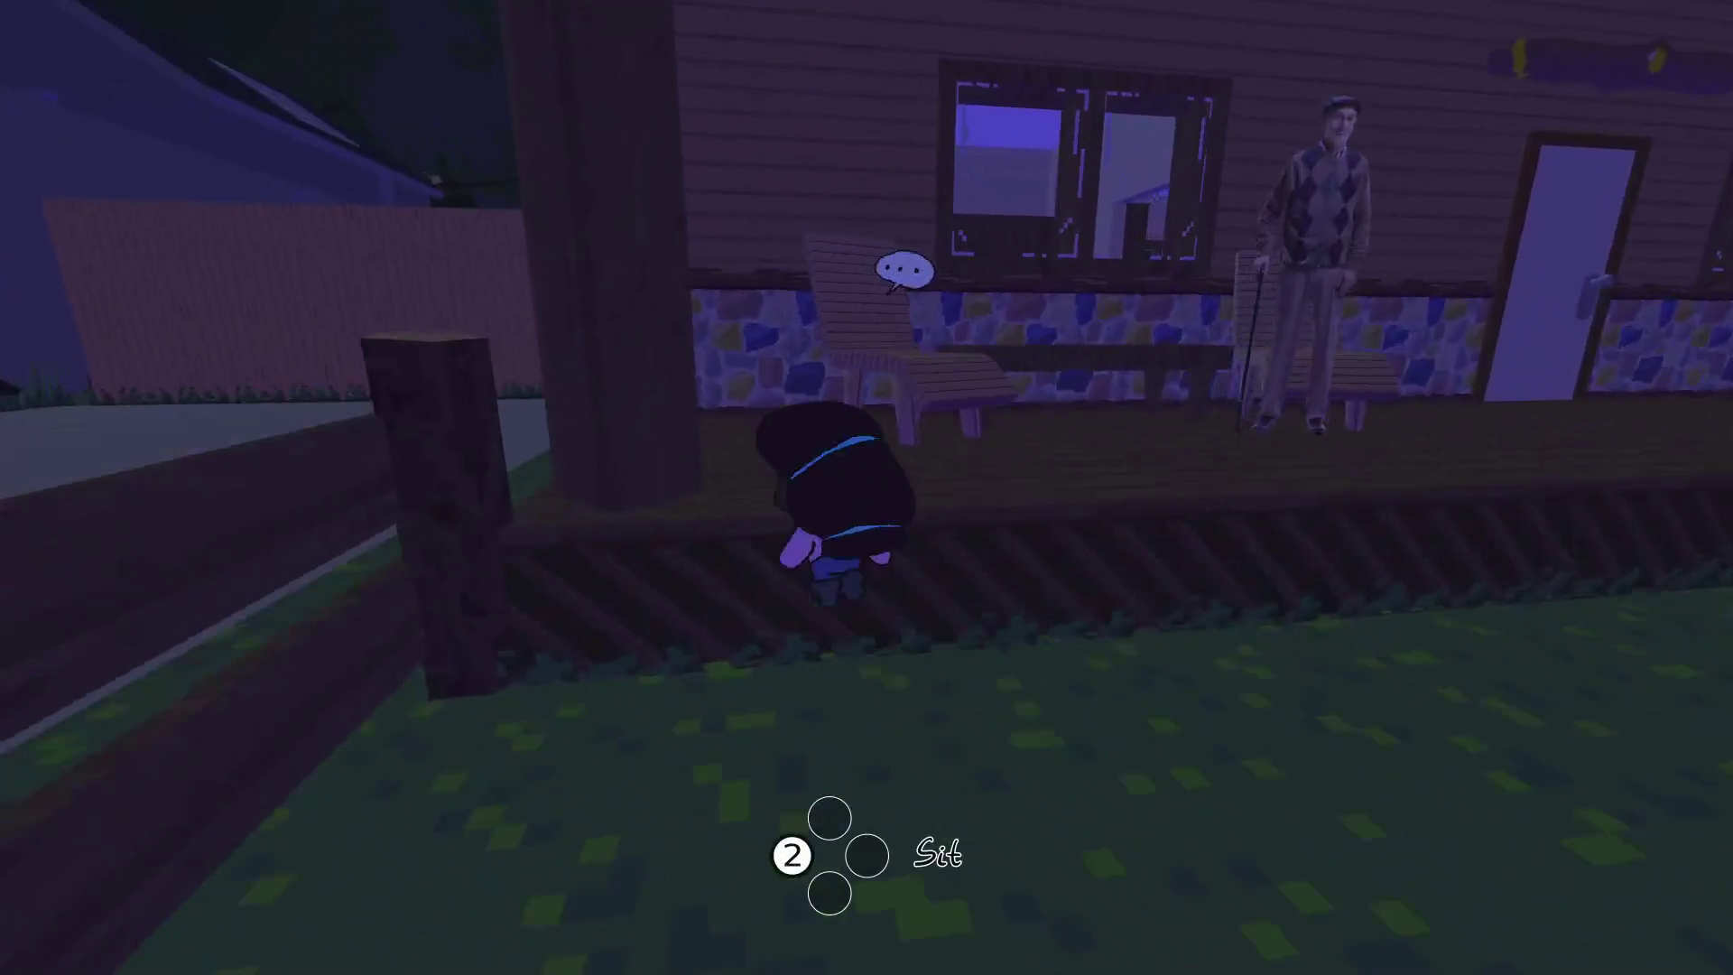
key(e)
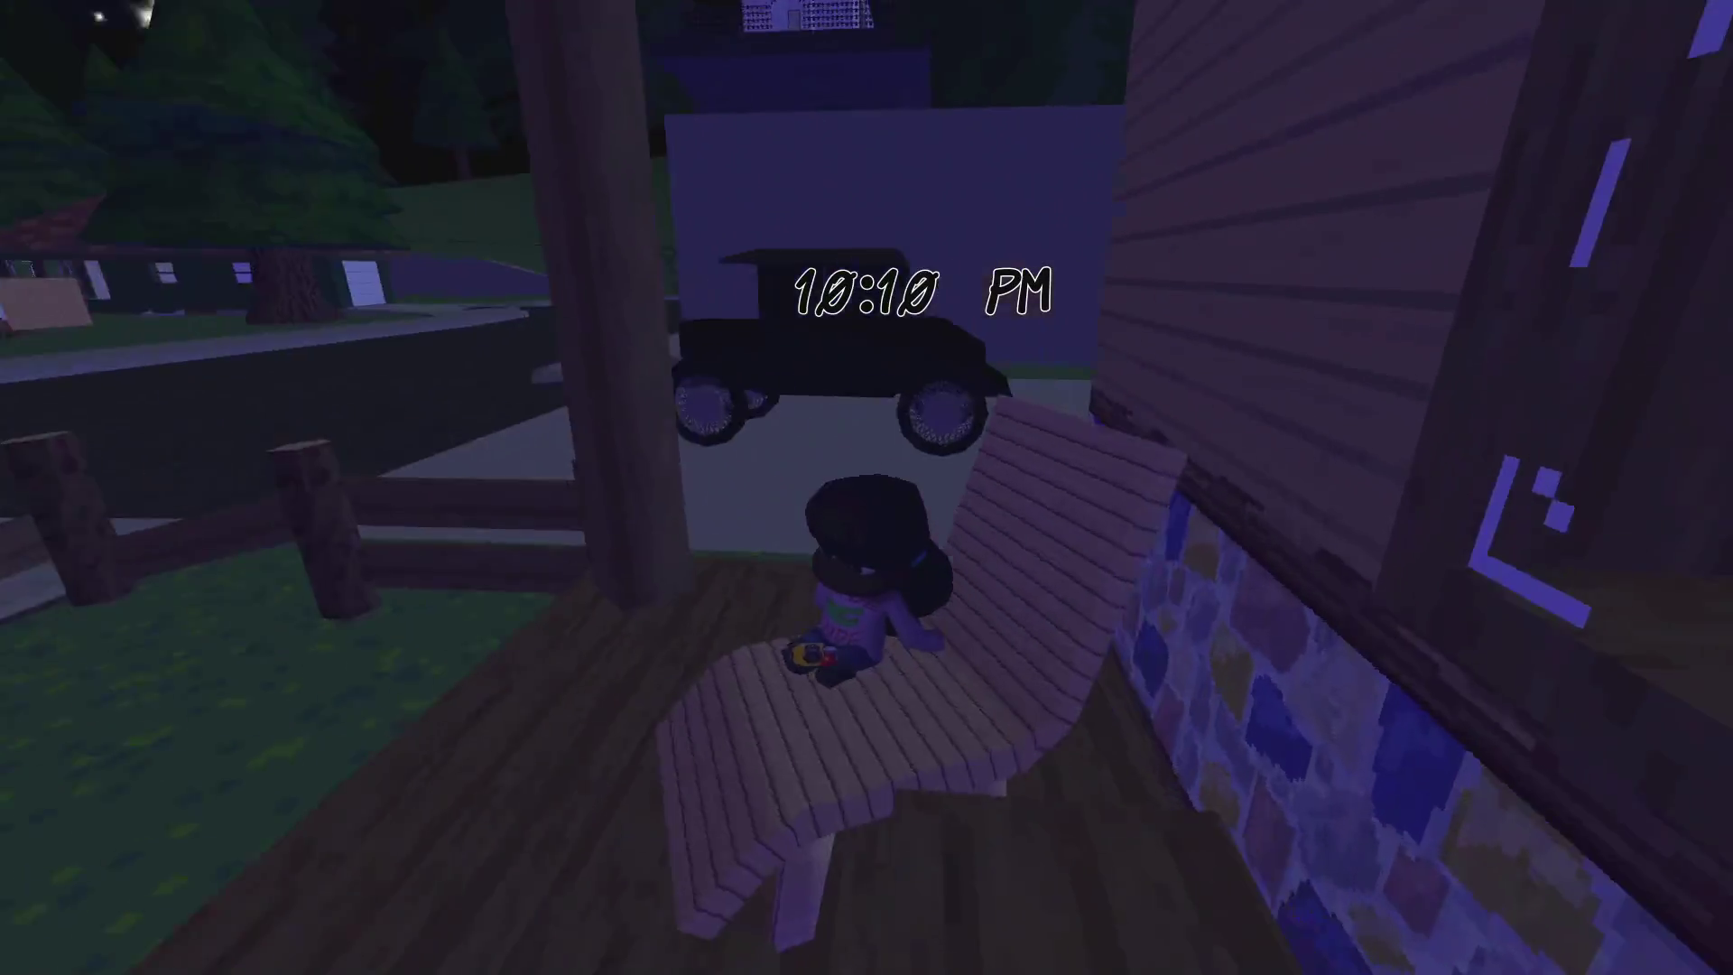
key(Left)
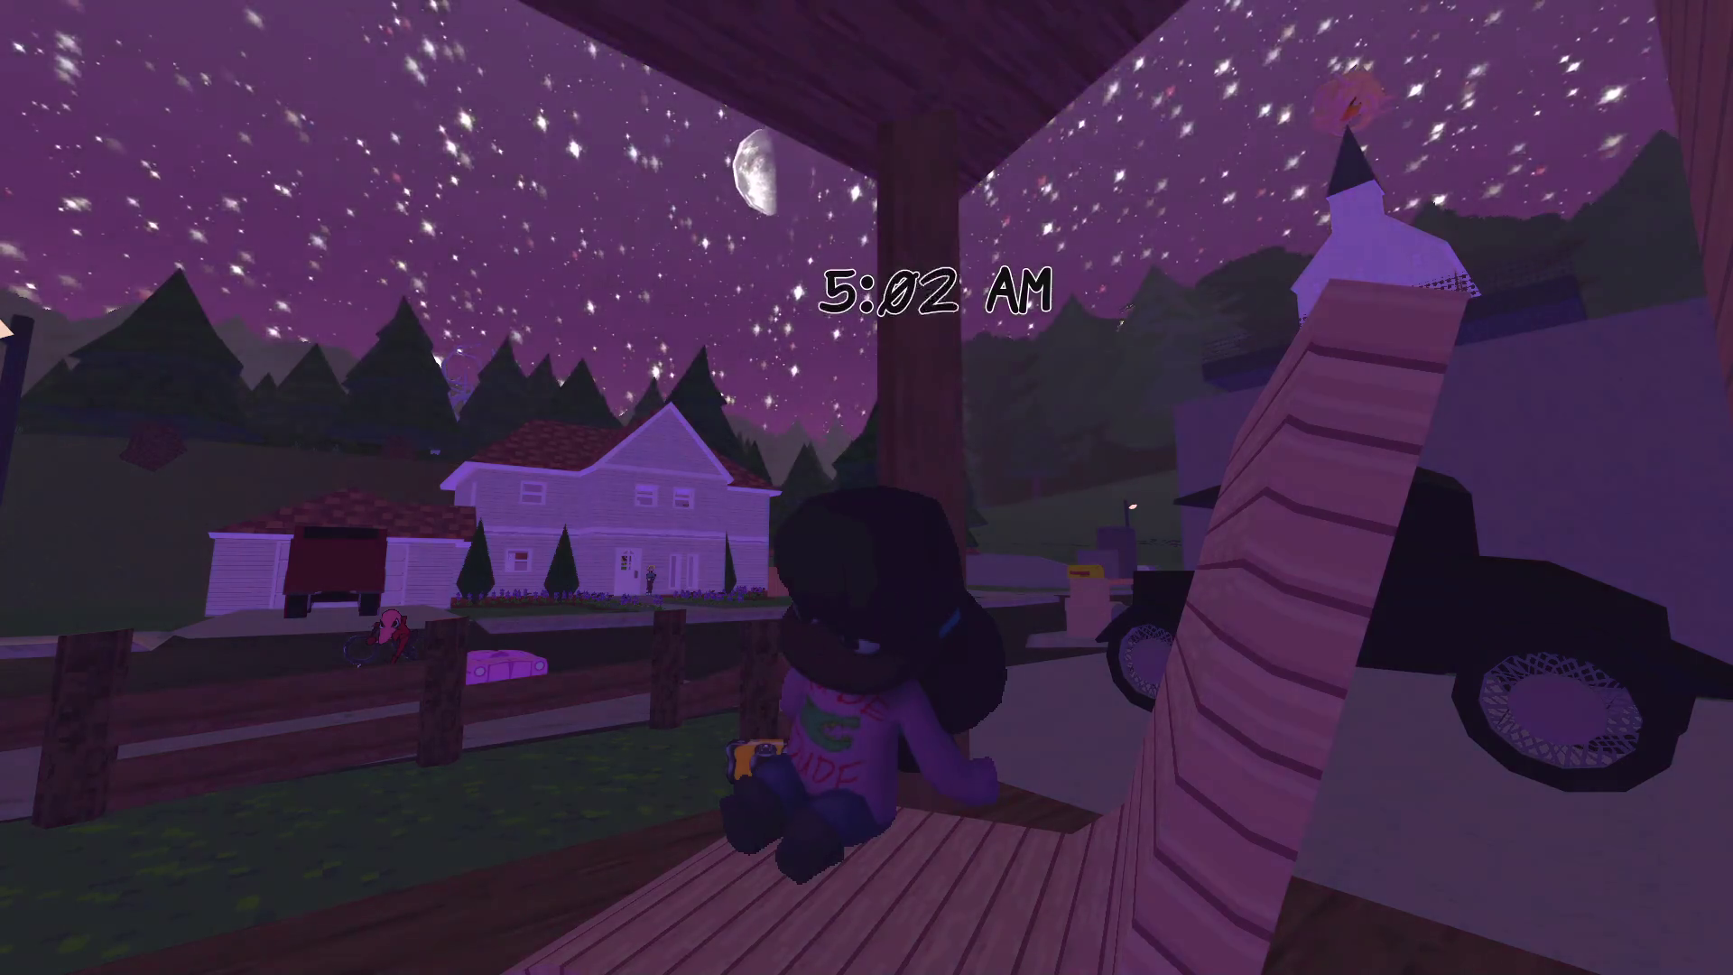
Stand up, switch to Orb Mode and roll off the sidewalk into the street
key(c)
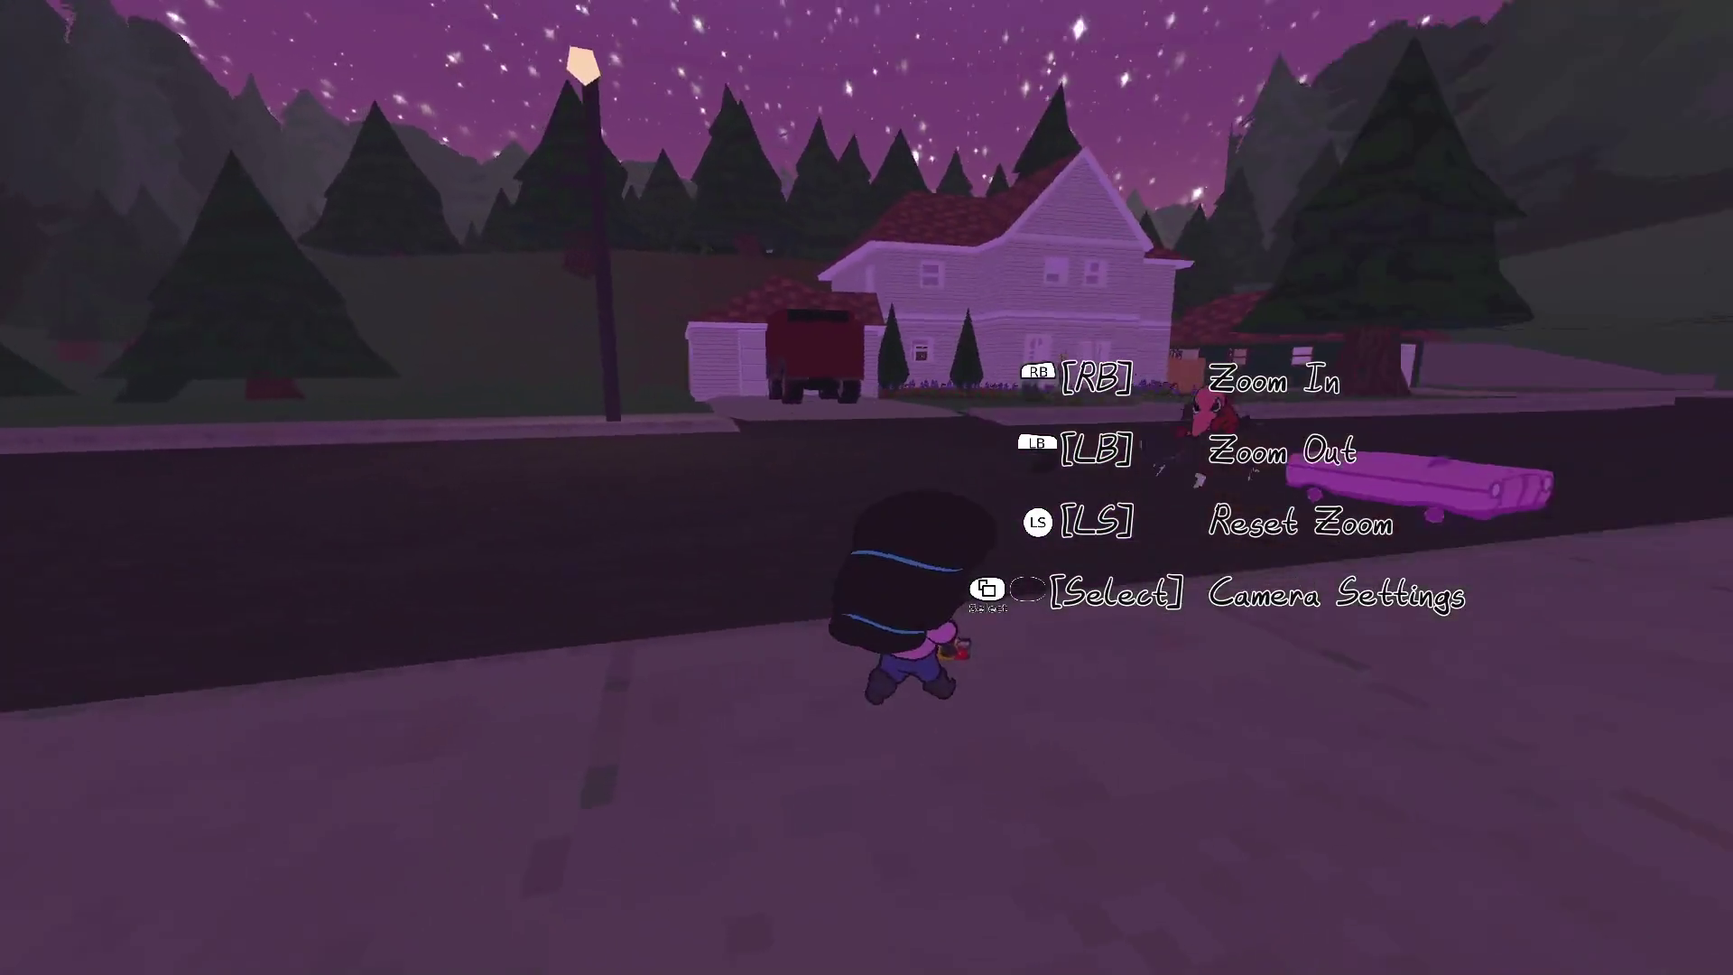
key(e)
key(w)
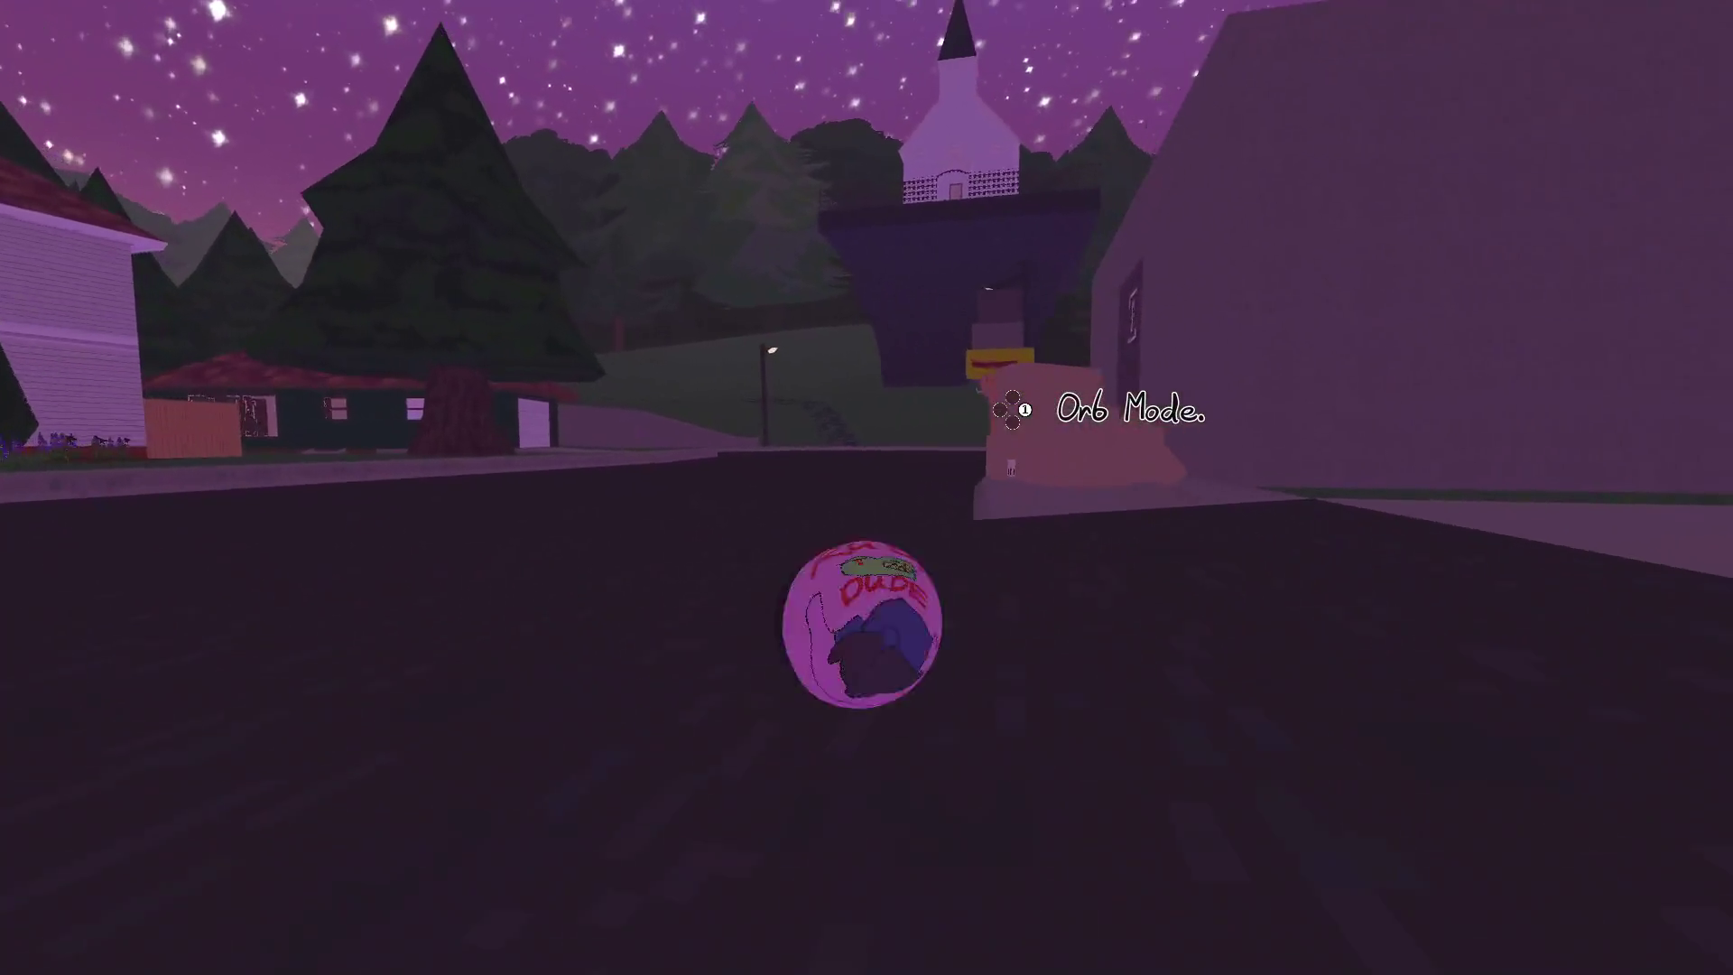
Roll the orb along the street onto the grass and turn back into the girl
key(w)
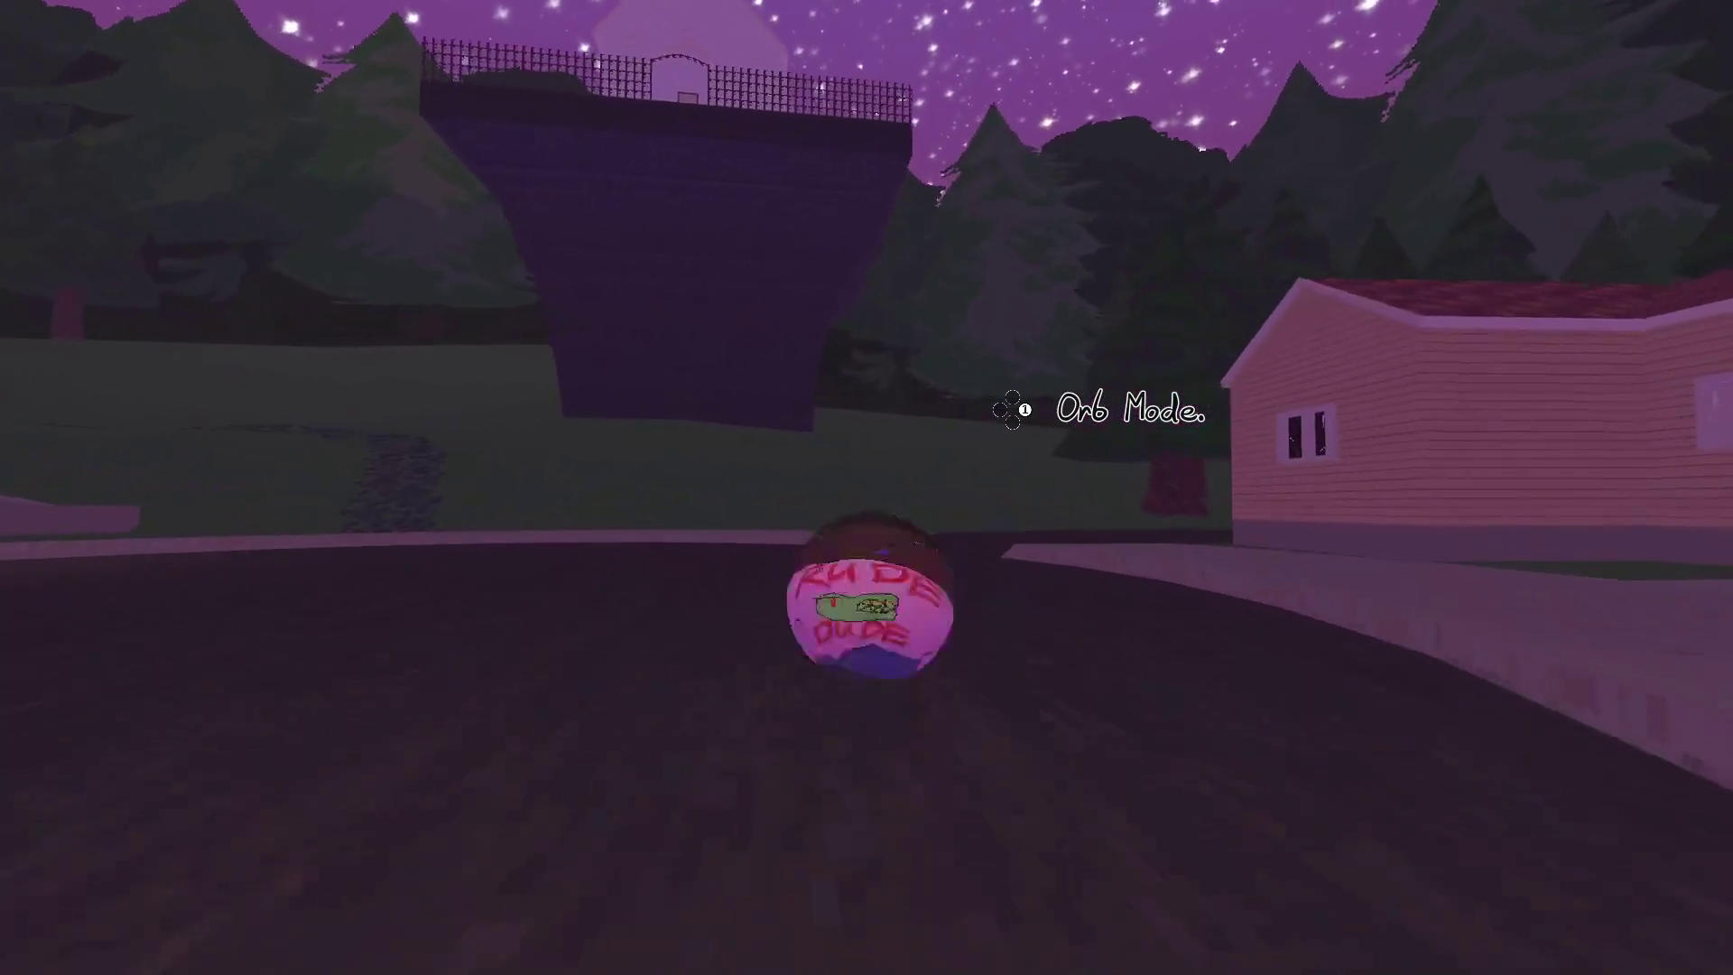
key(w)
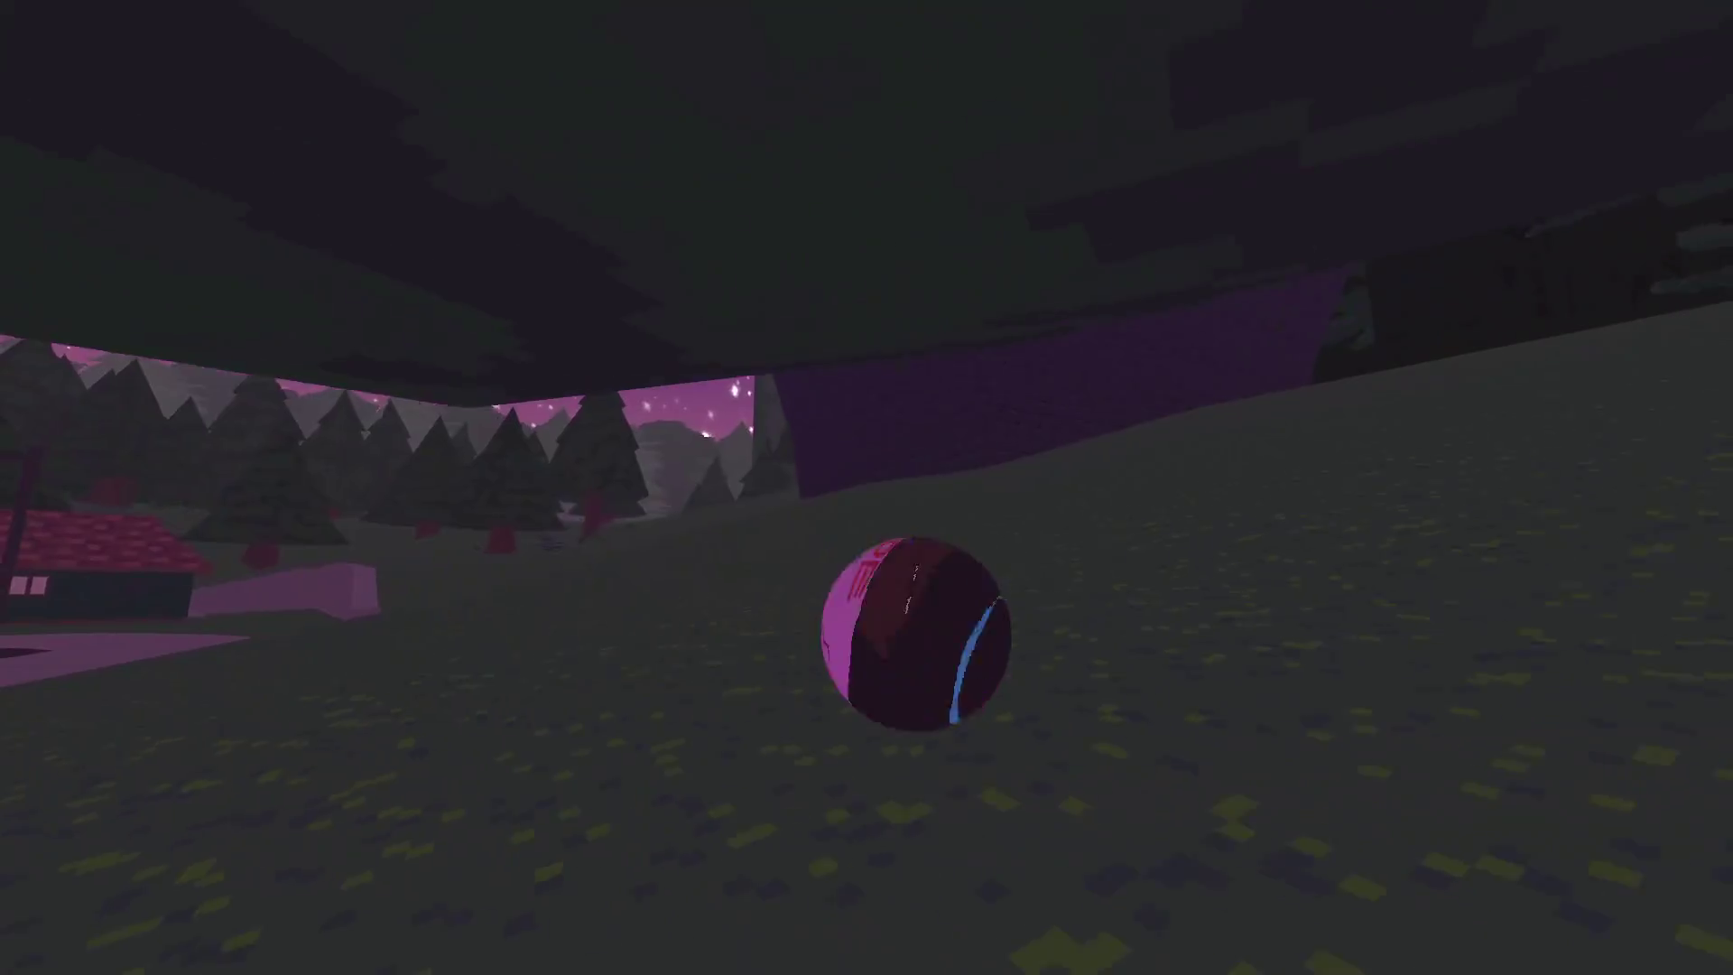
key(e)
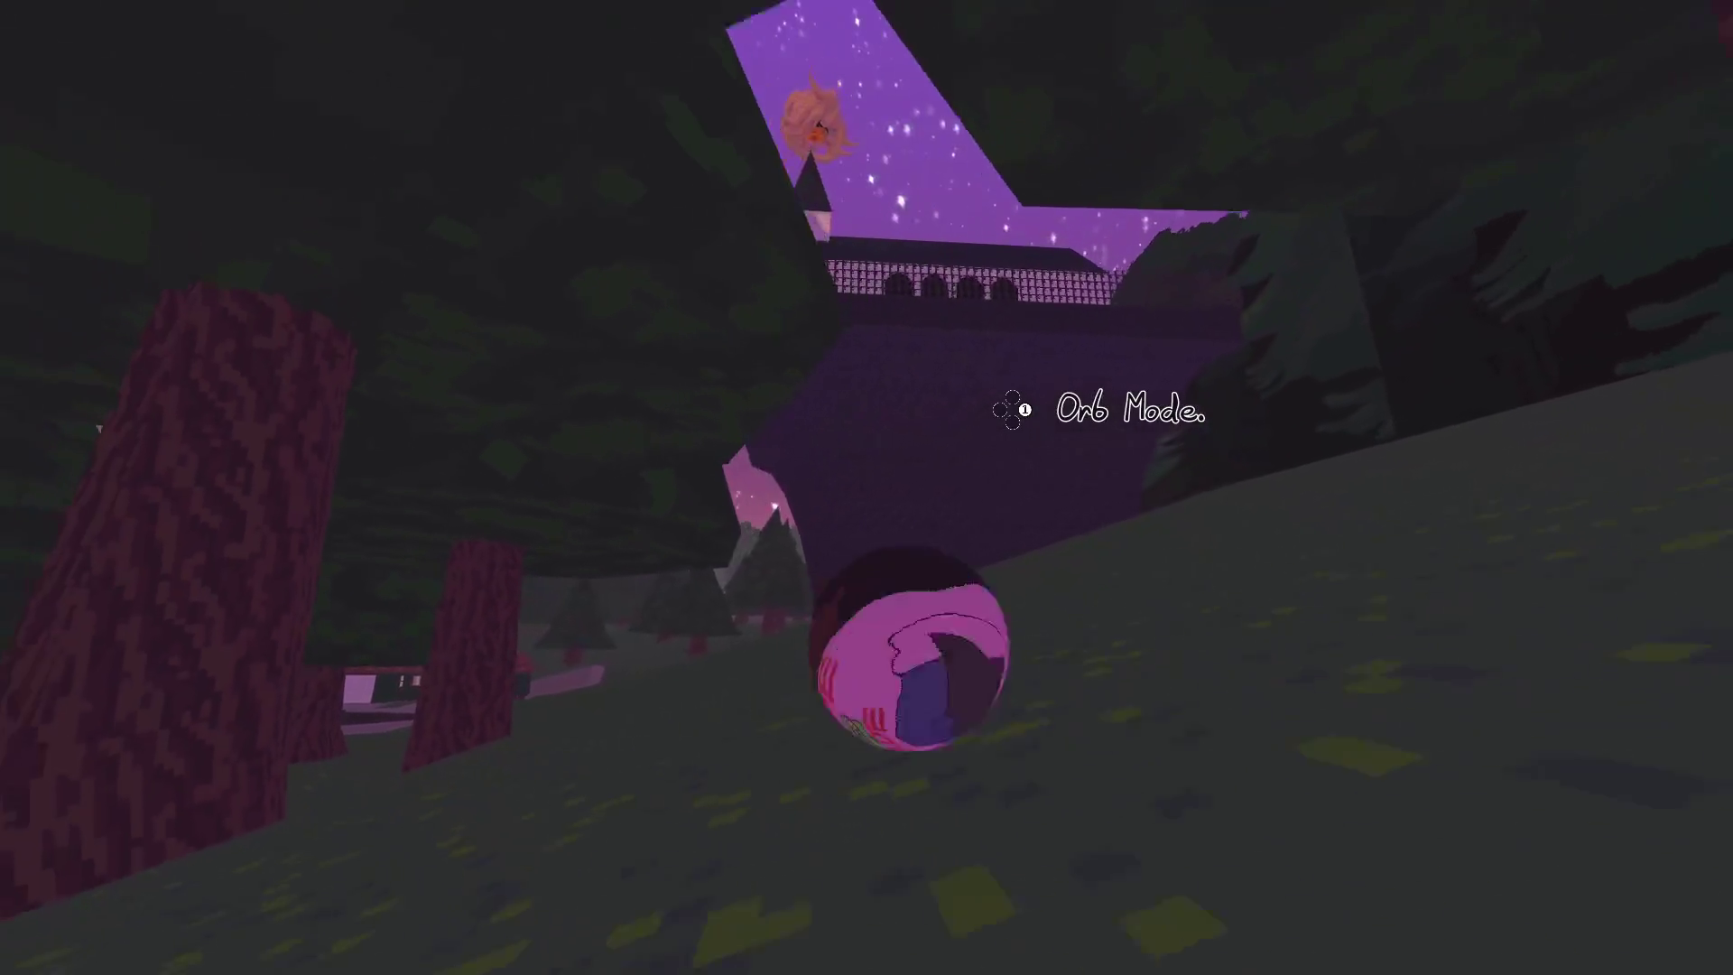
Walk into the pine forest and raise the camera toward the moon and church
key(s)
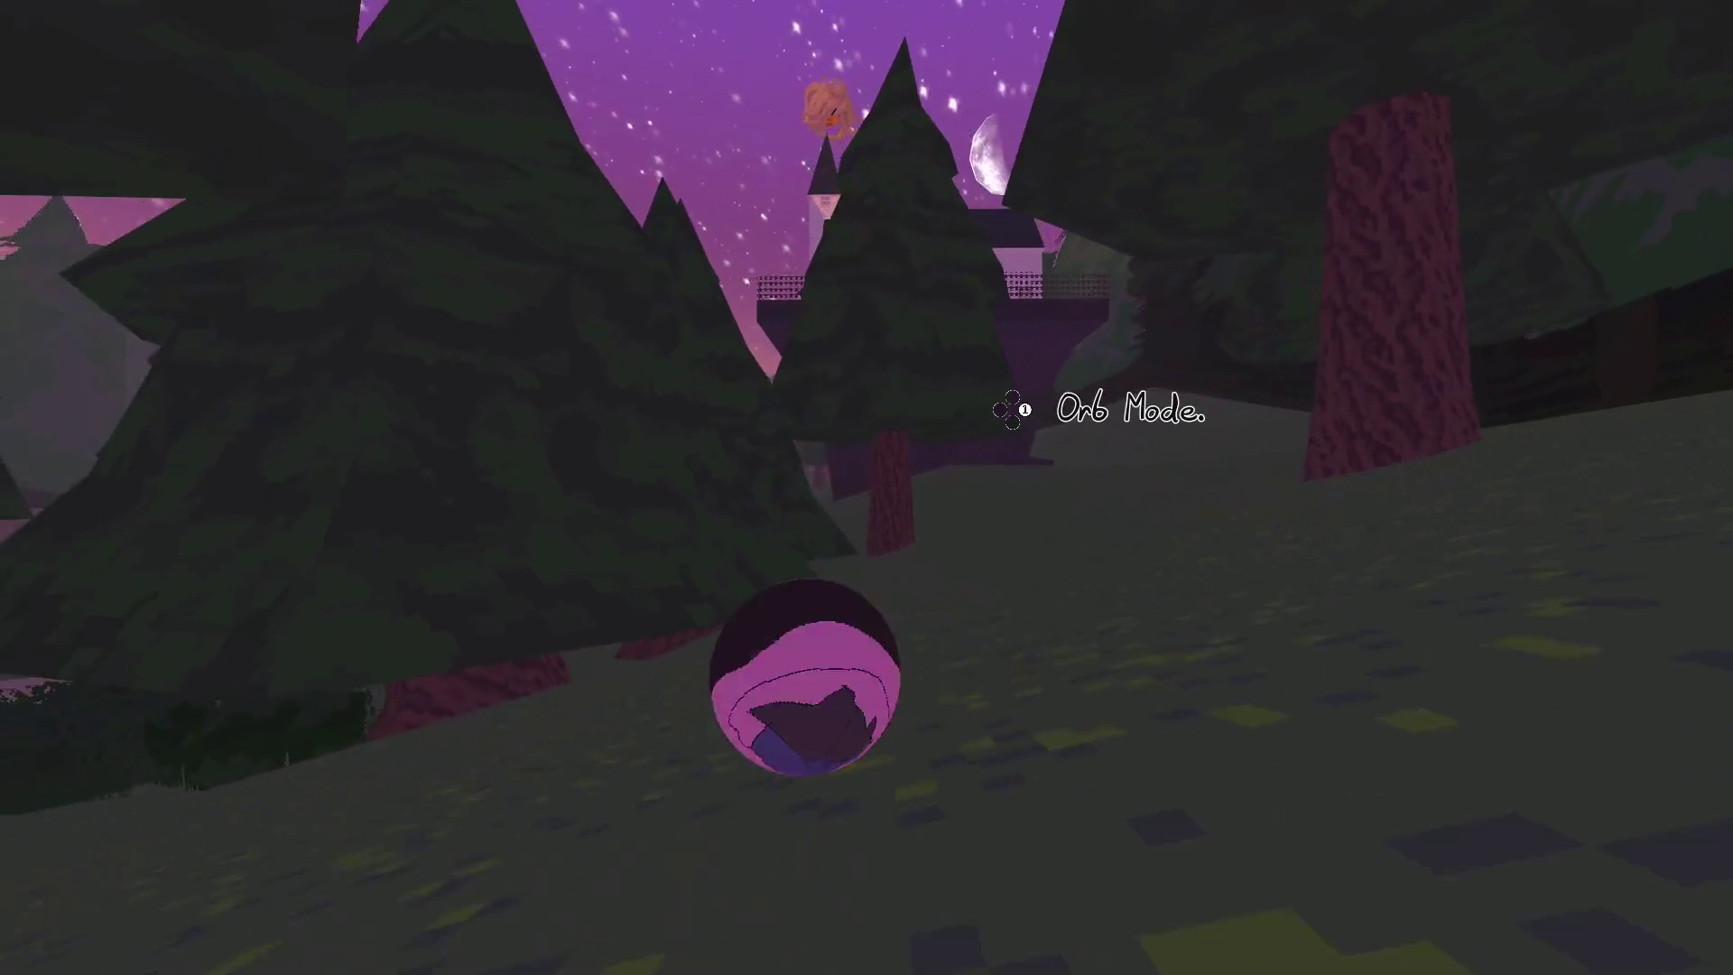
key(s)
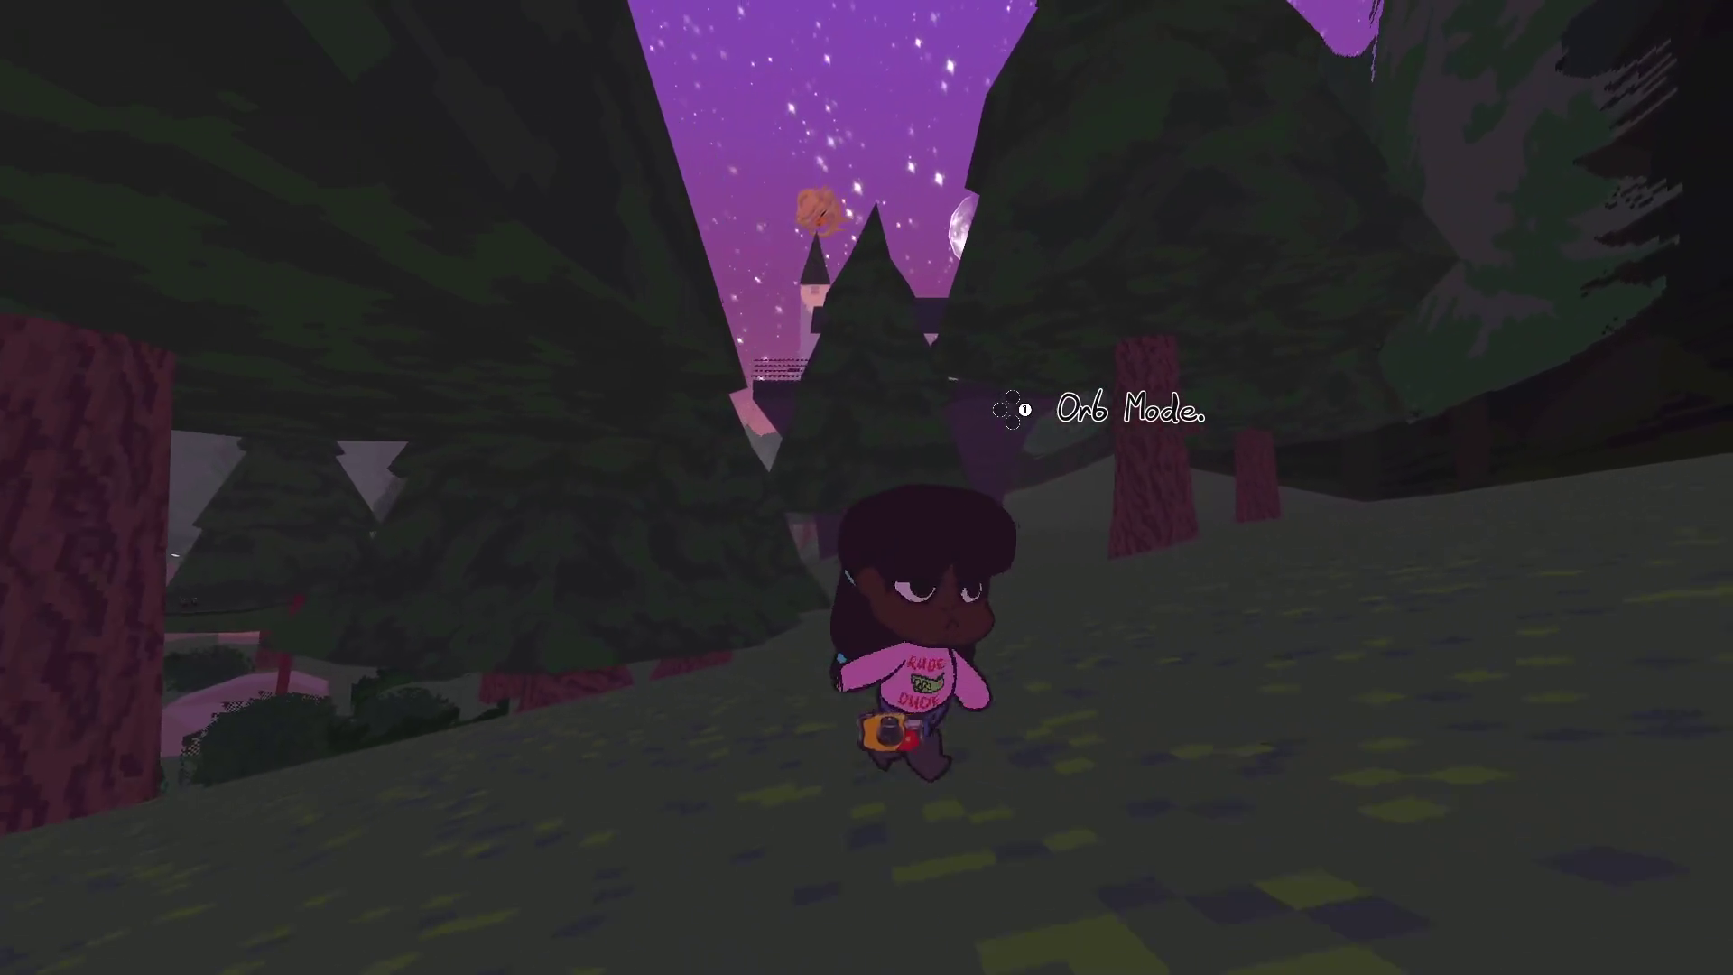
key(s)
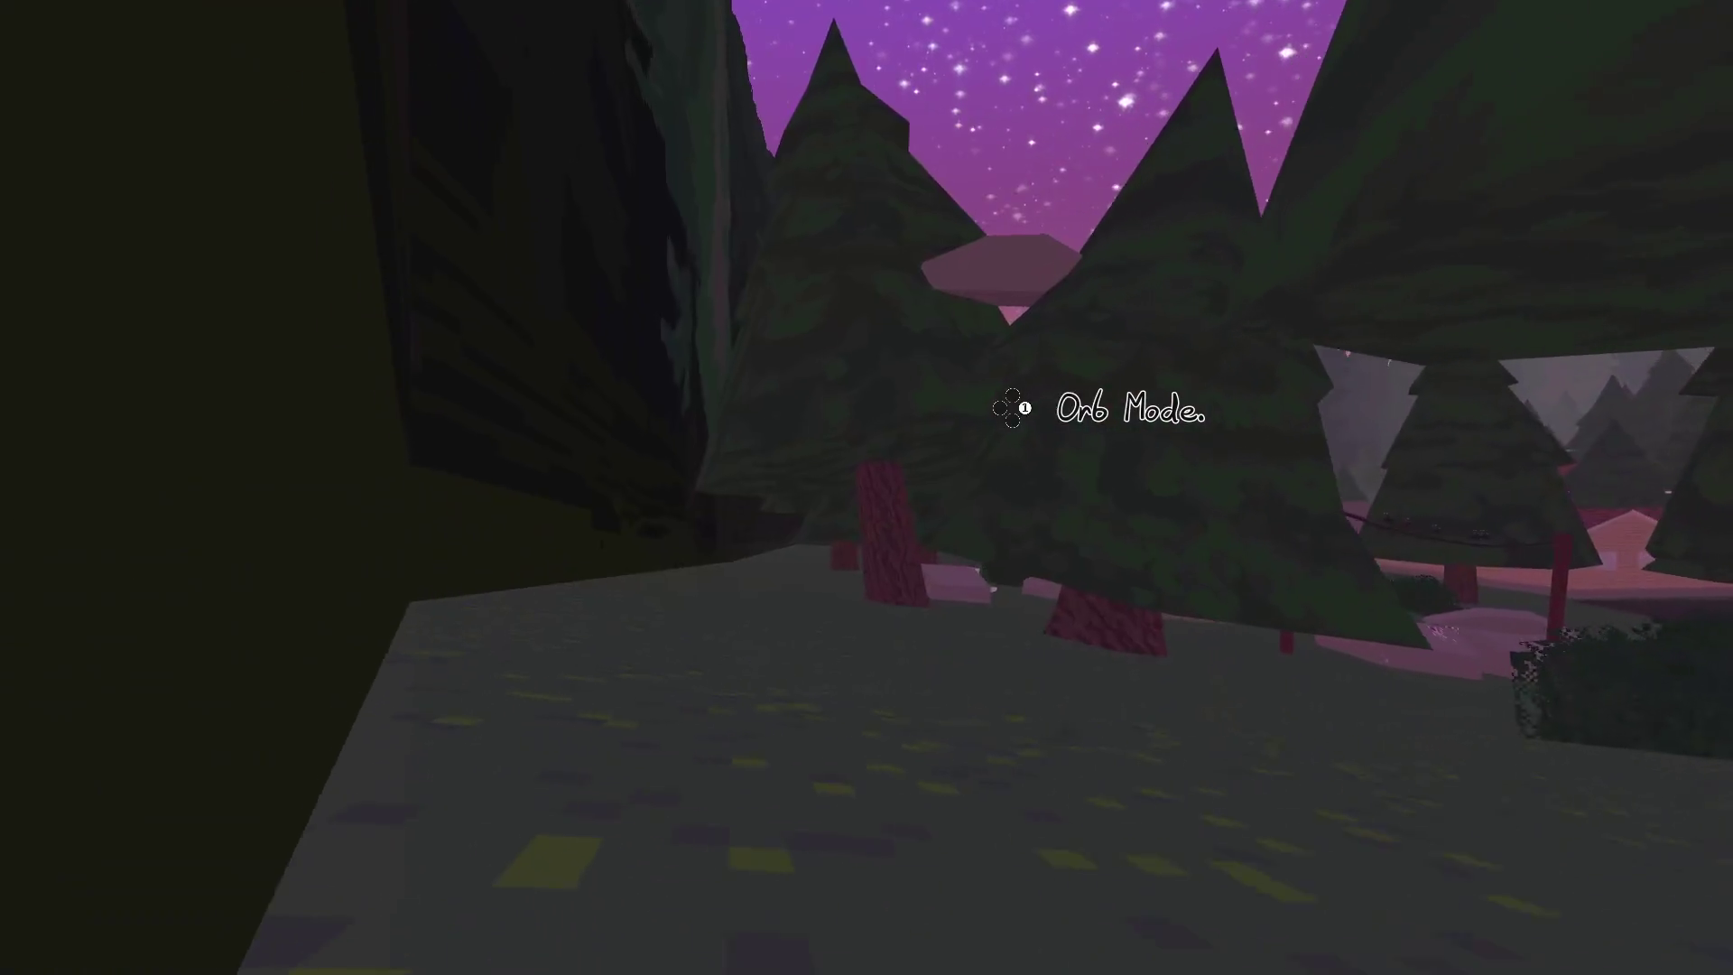
key(w)
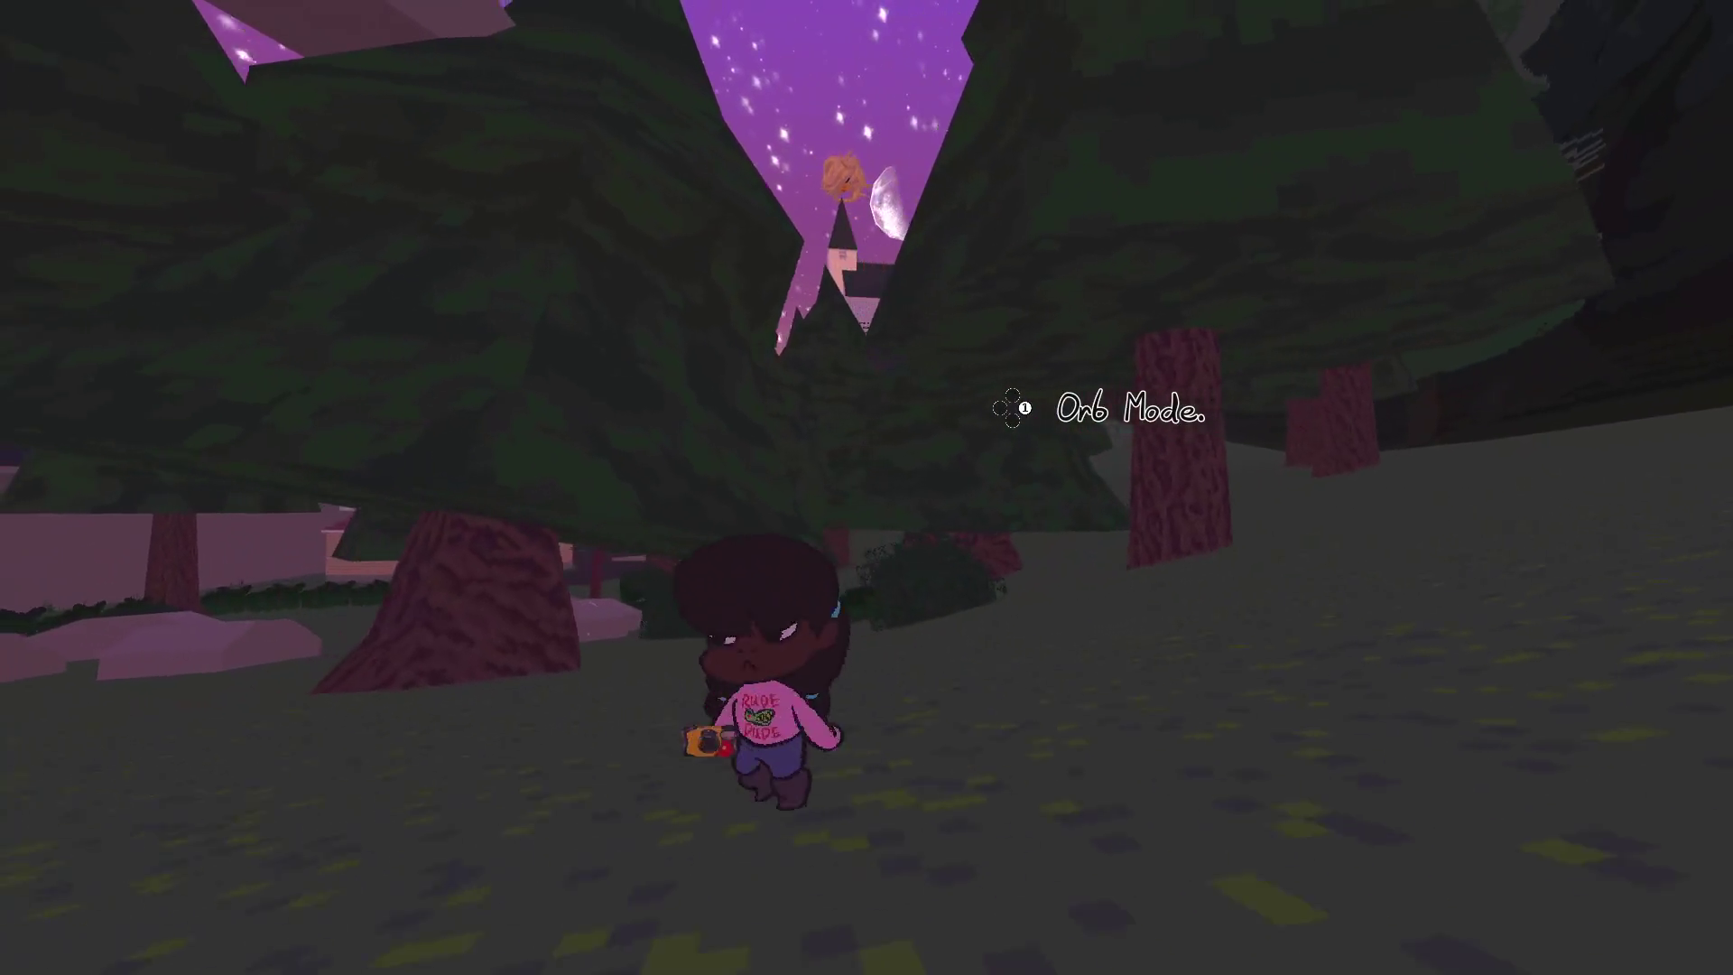
key(w)
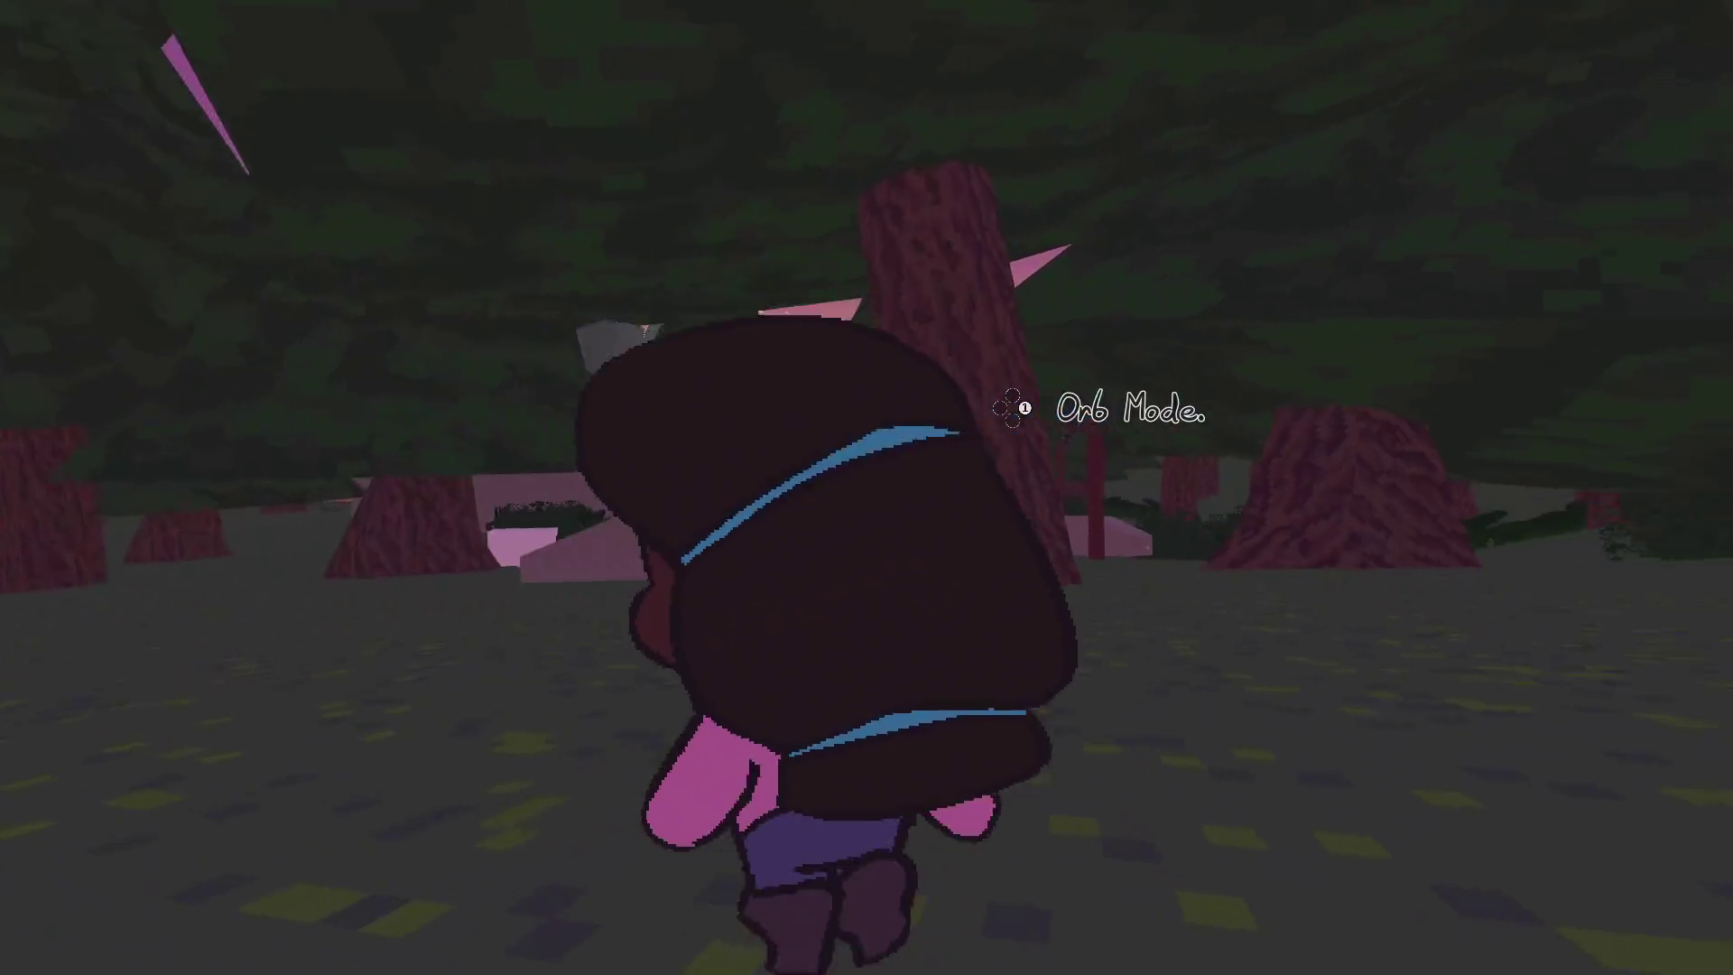
key(c)
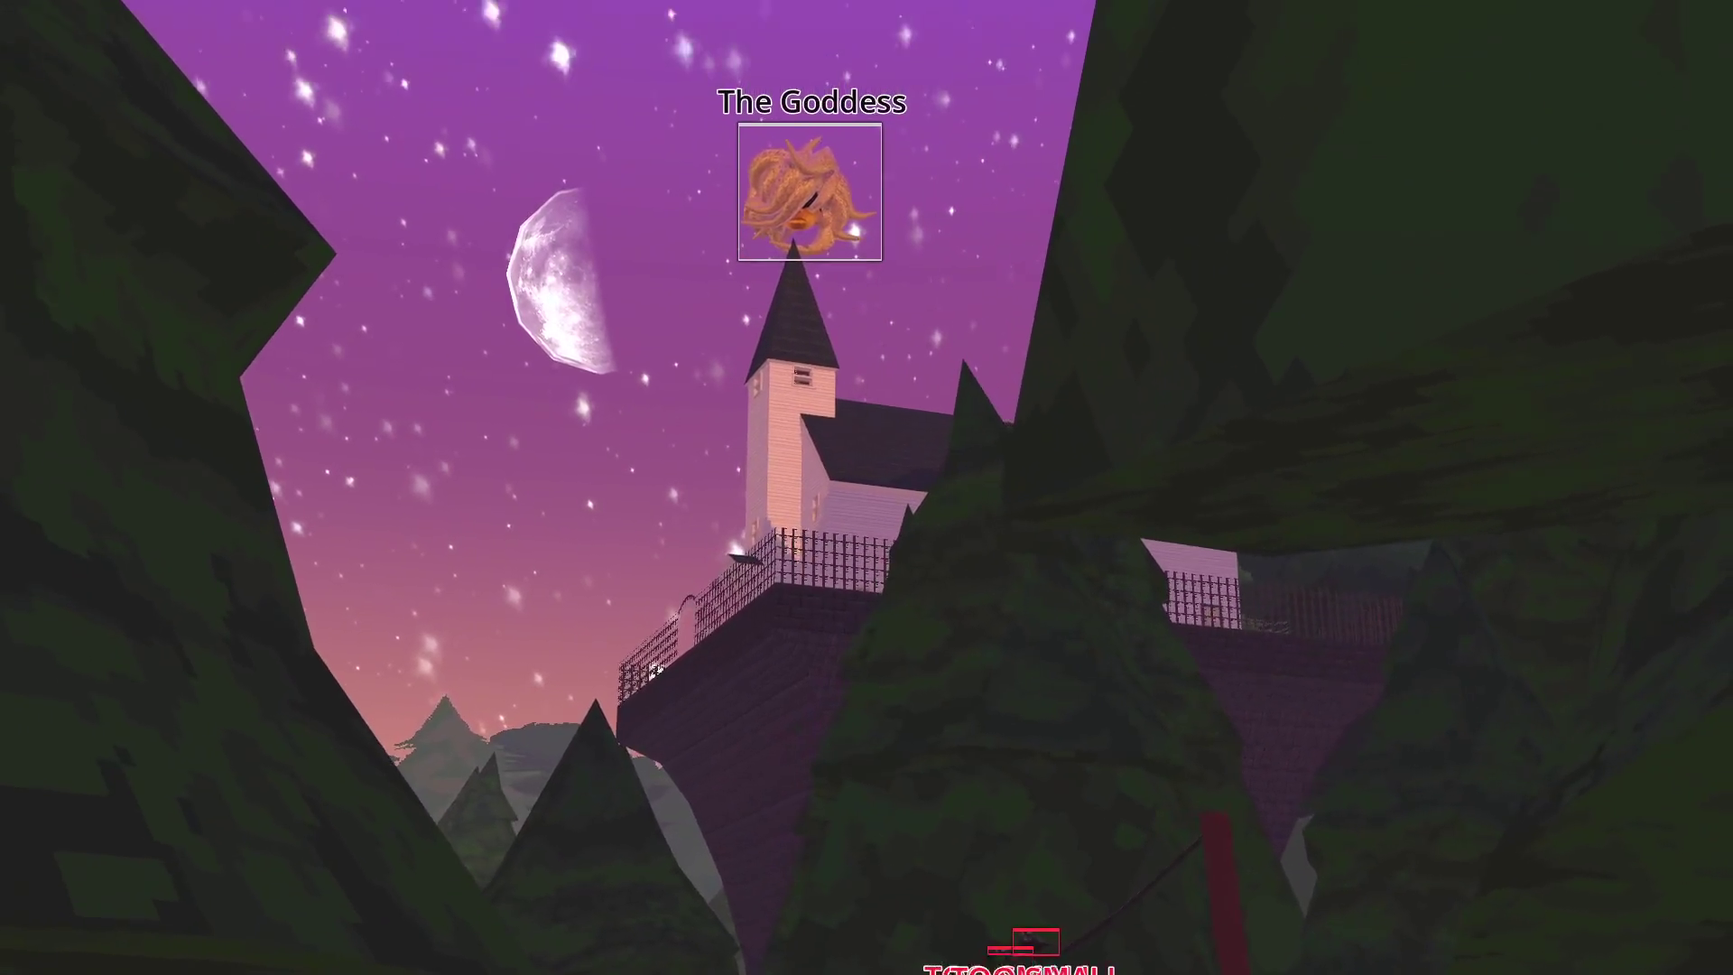
Zoom in on the Goddess above the church, then put the camera away and bring it back up
scroll(867, 487, up, 3)
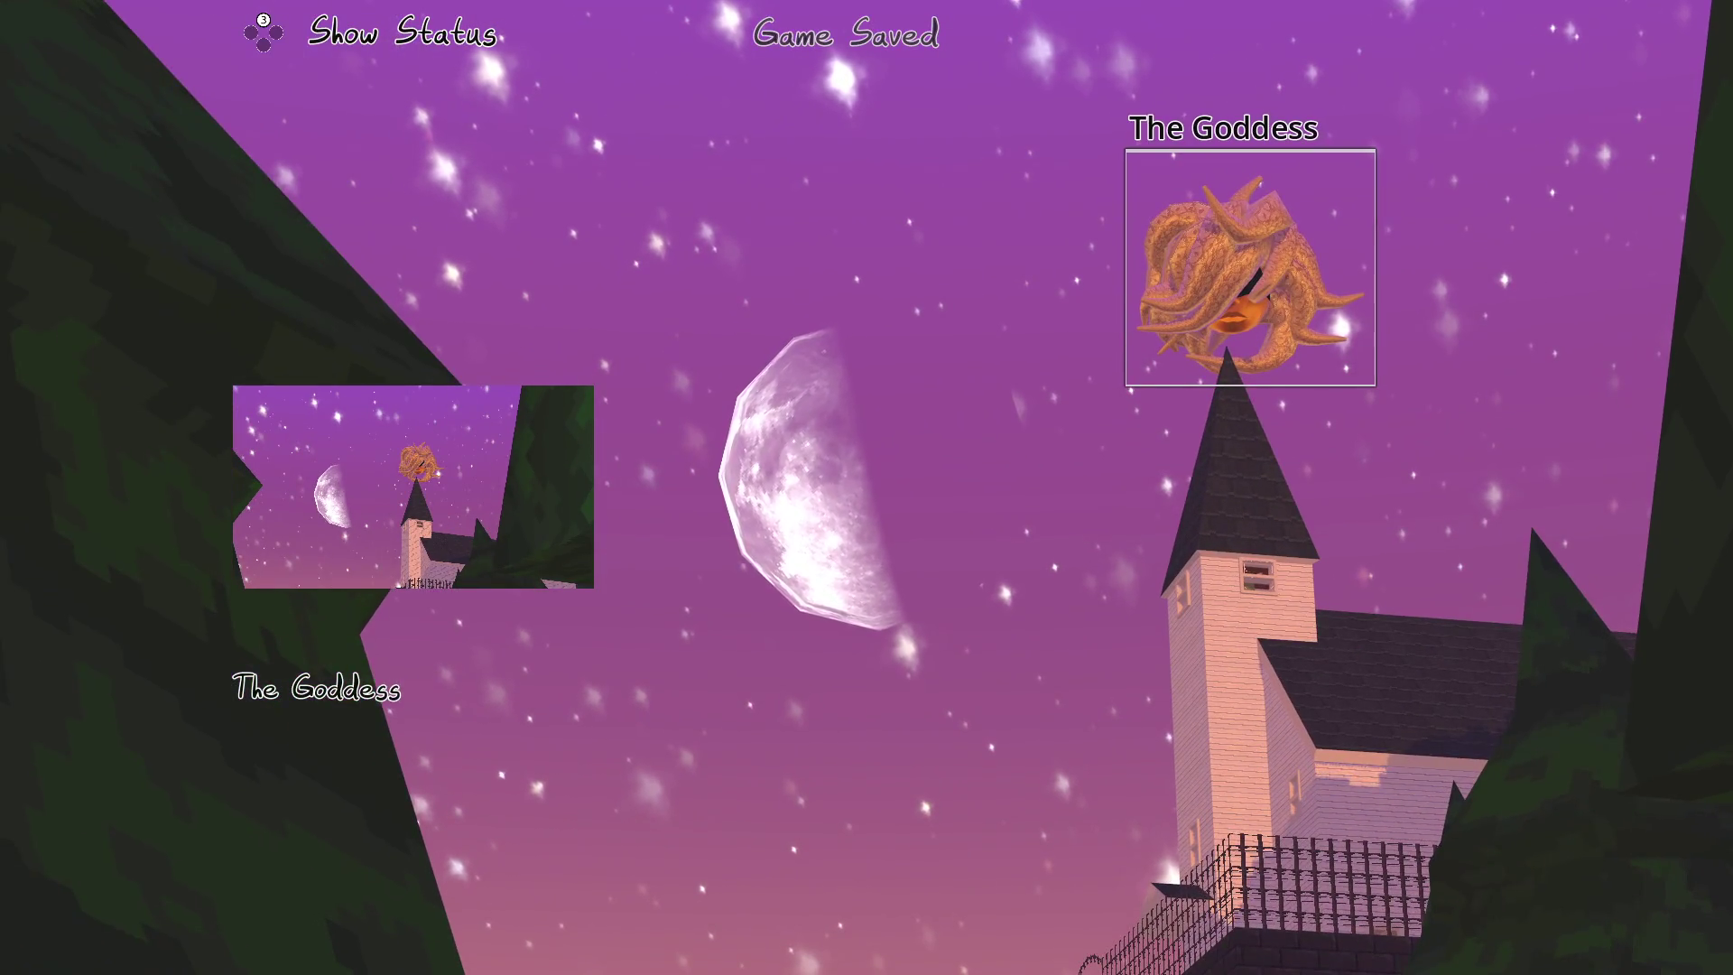
key(c)
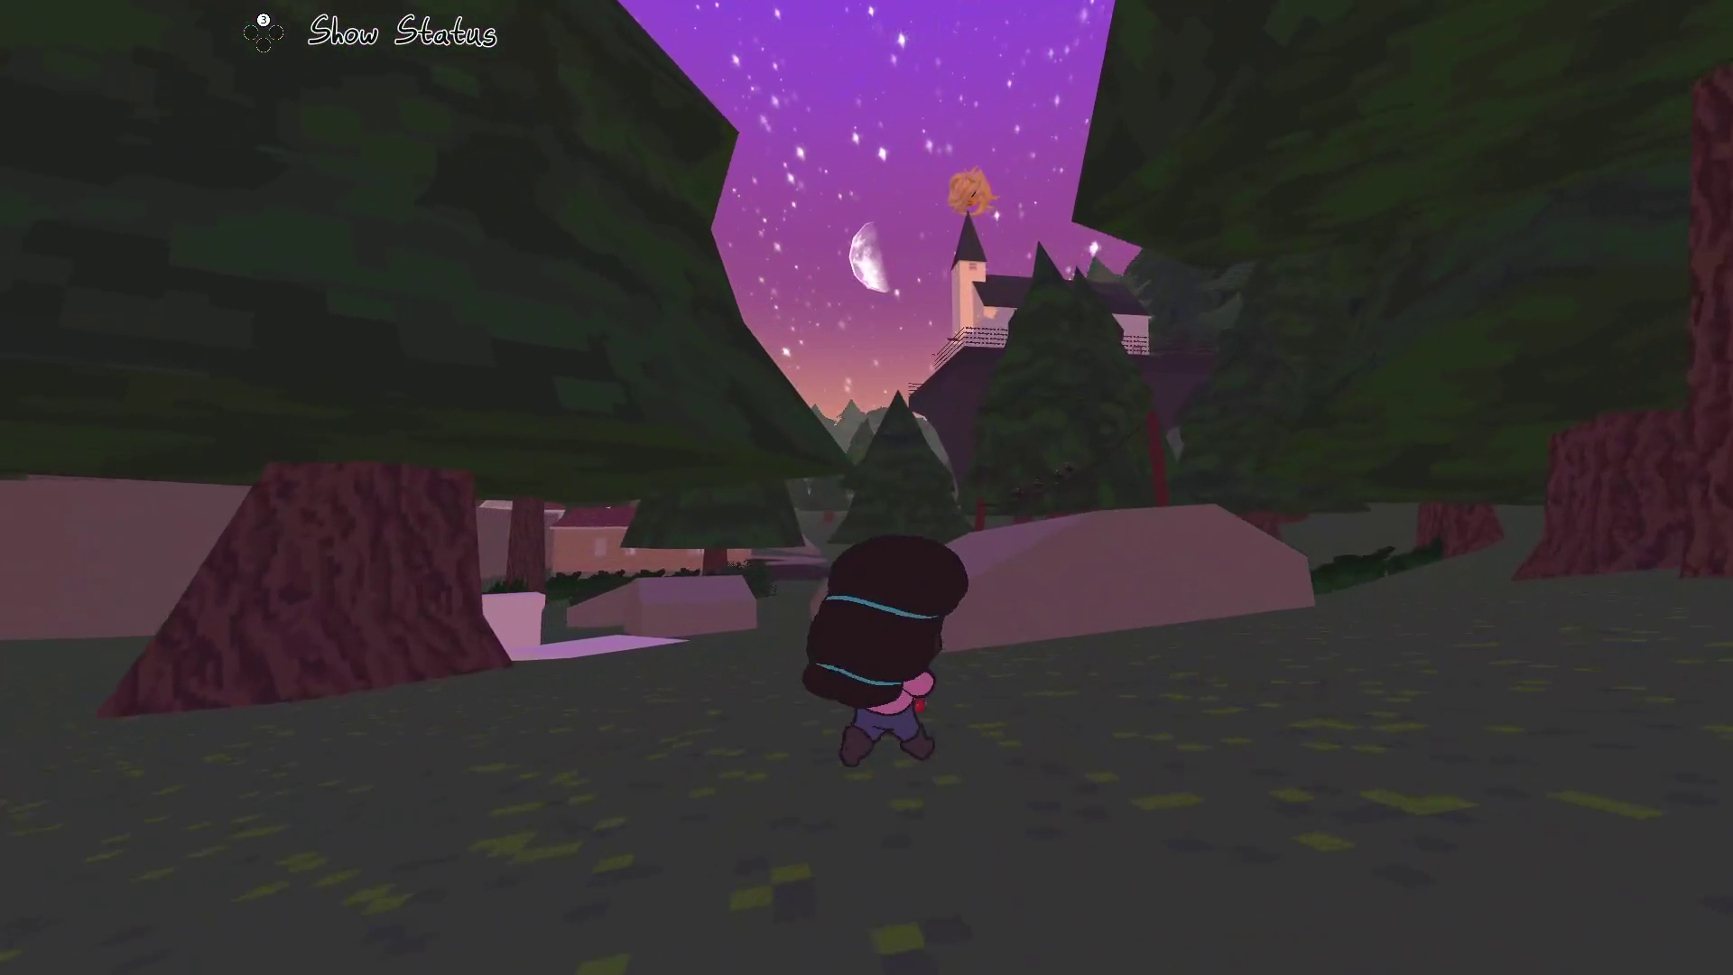
key(c)
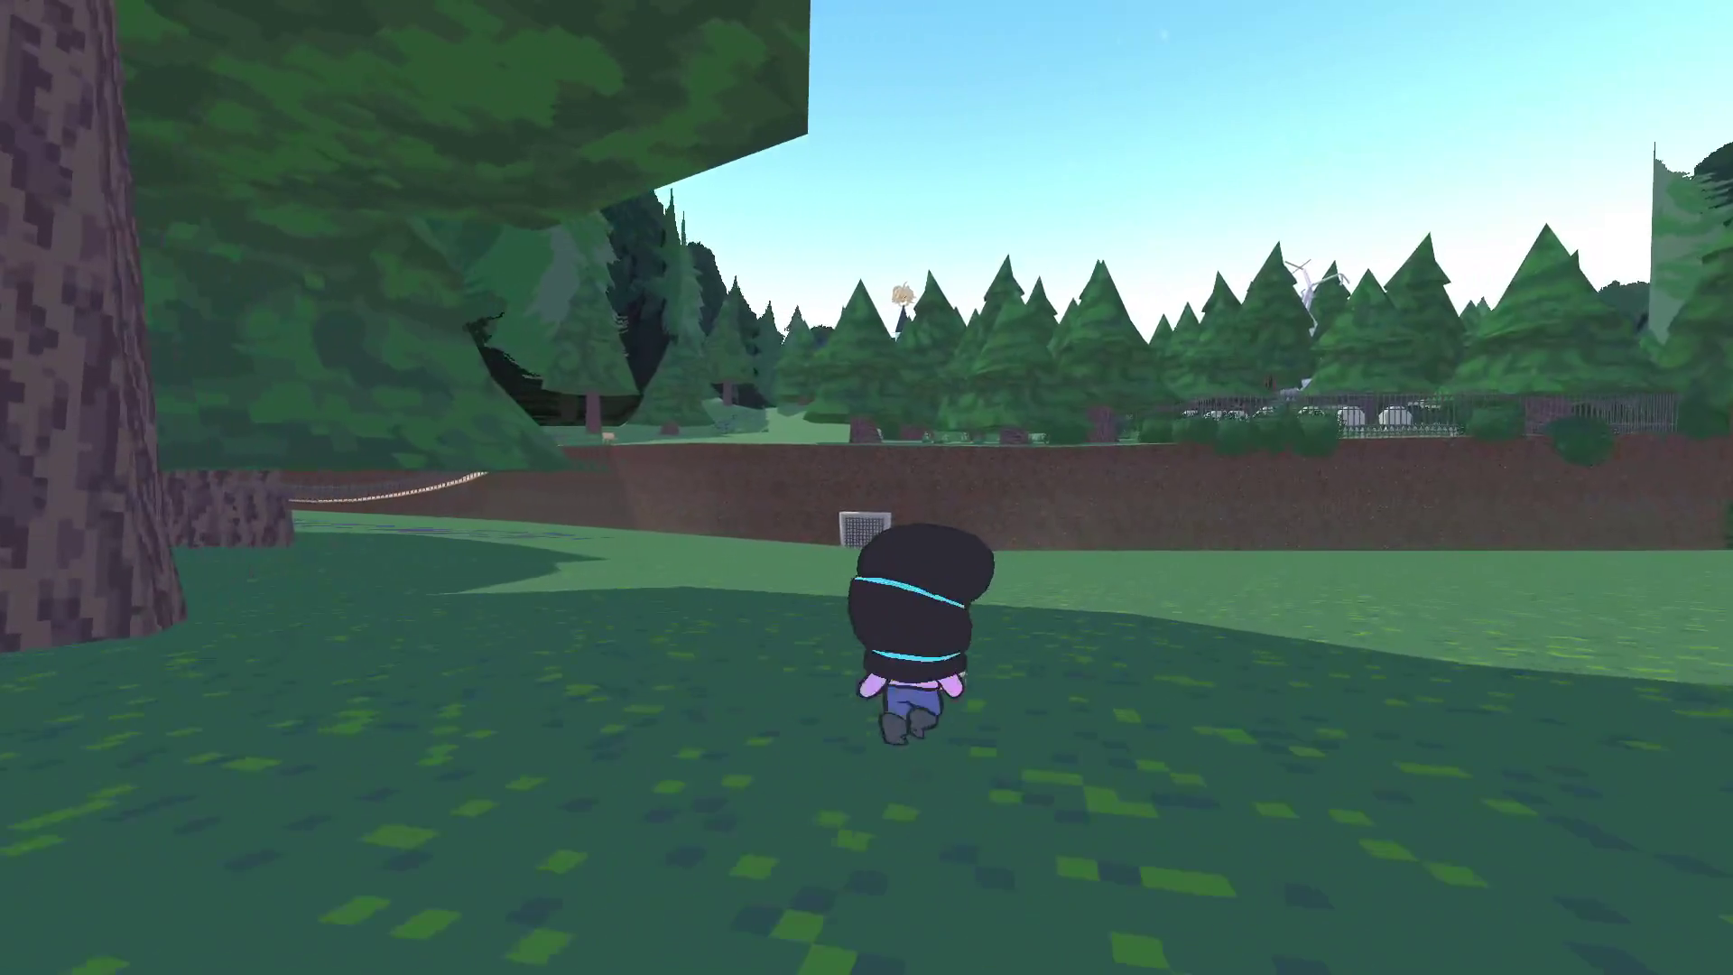
Frame the fenced graves in camera mode, adjusting the zoom in and out
key(c)
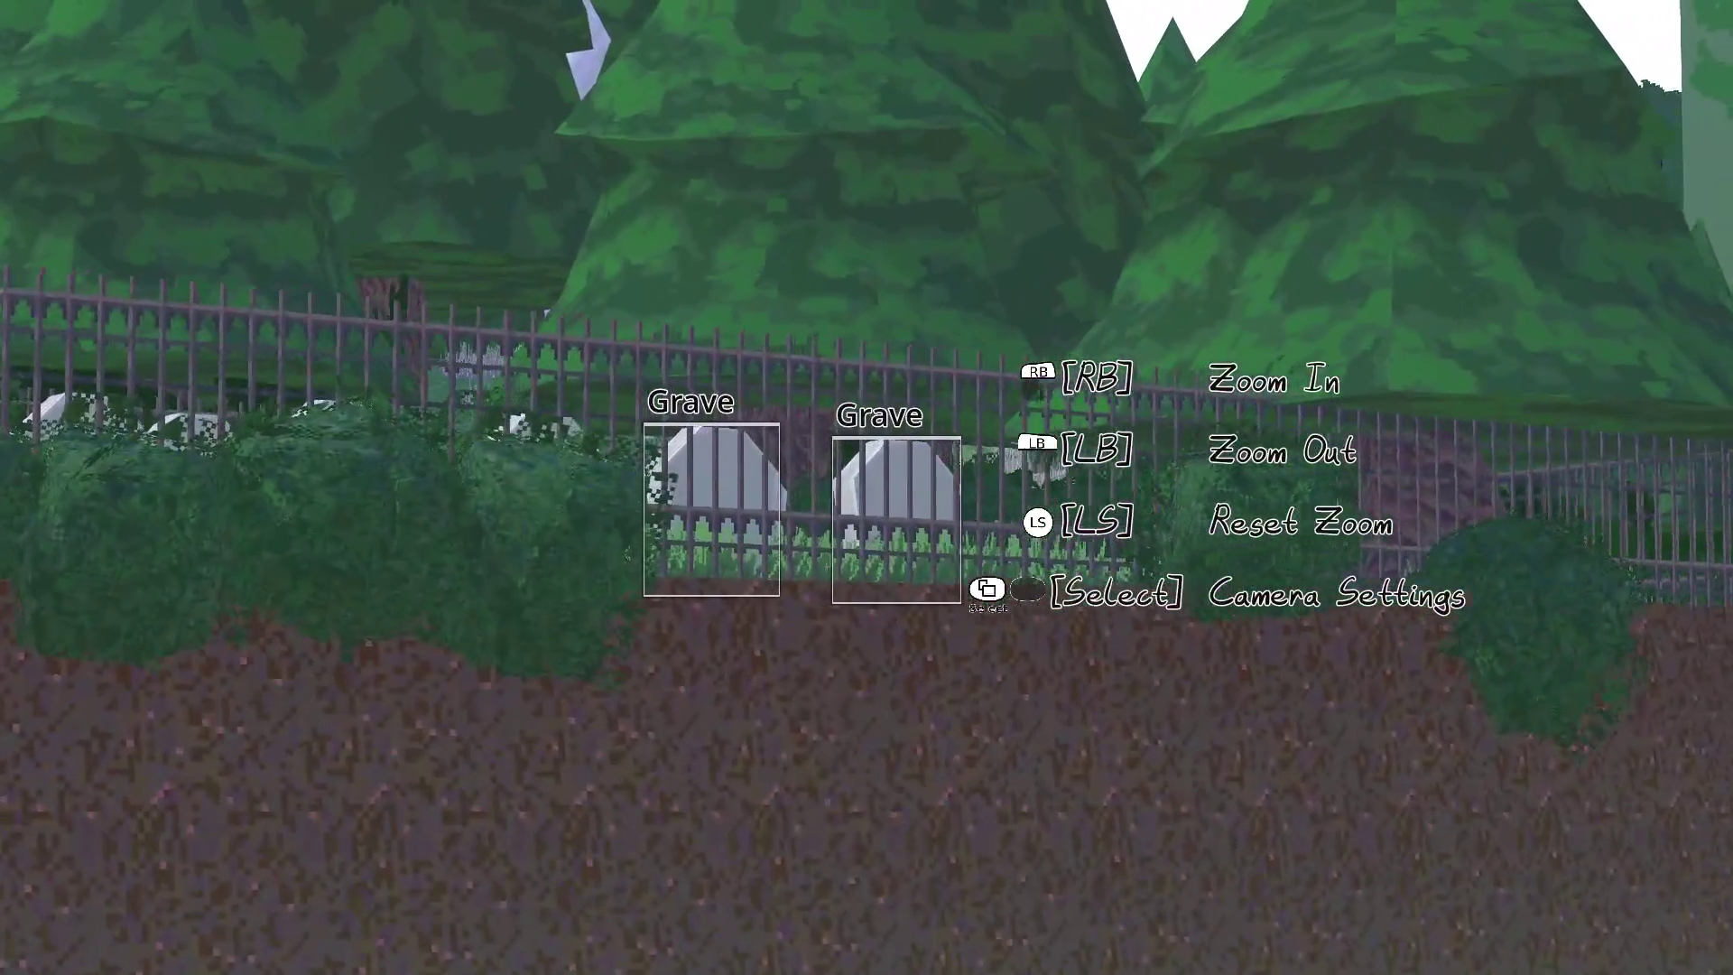
scroll(867, 488, down, 3)
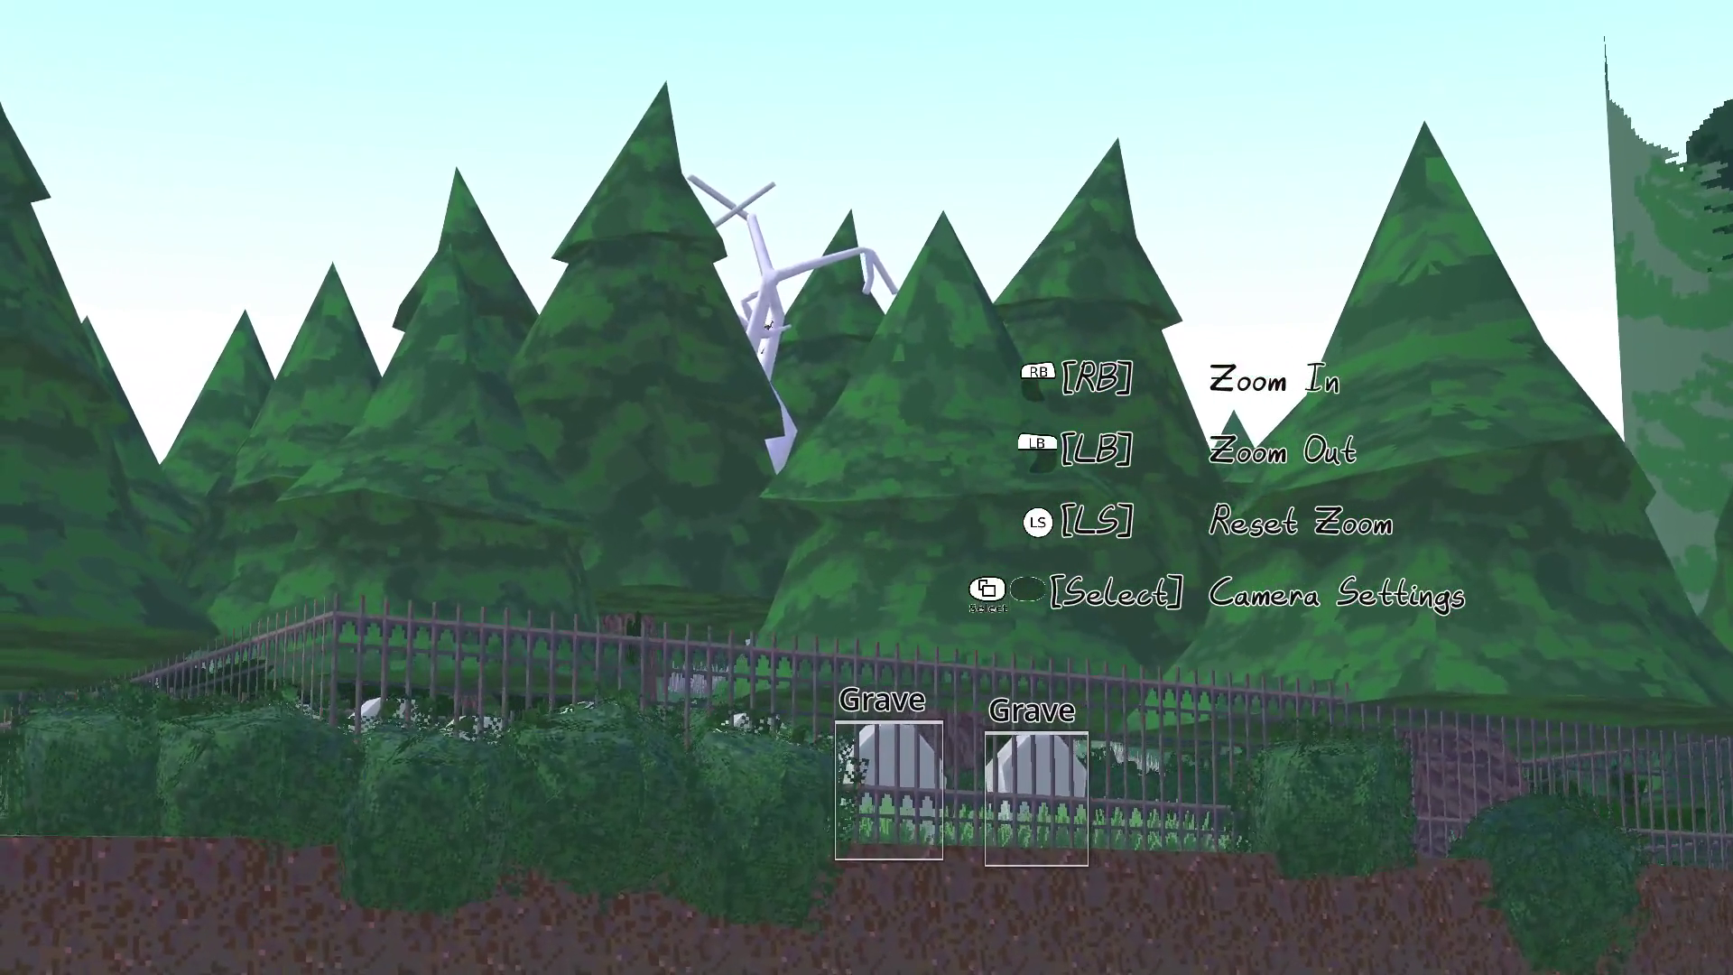
scroll(867, 487, up, 3)
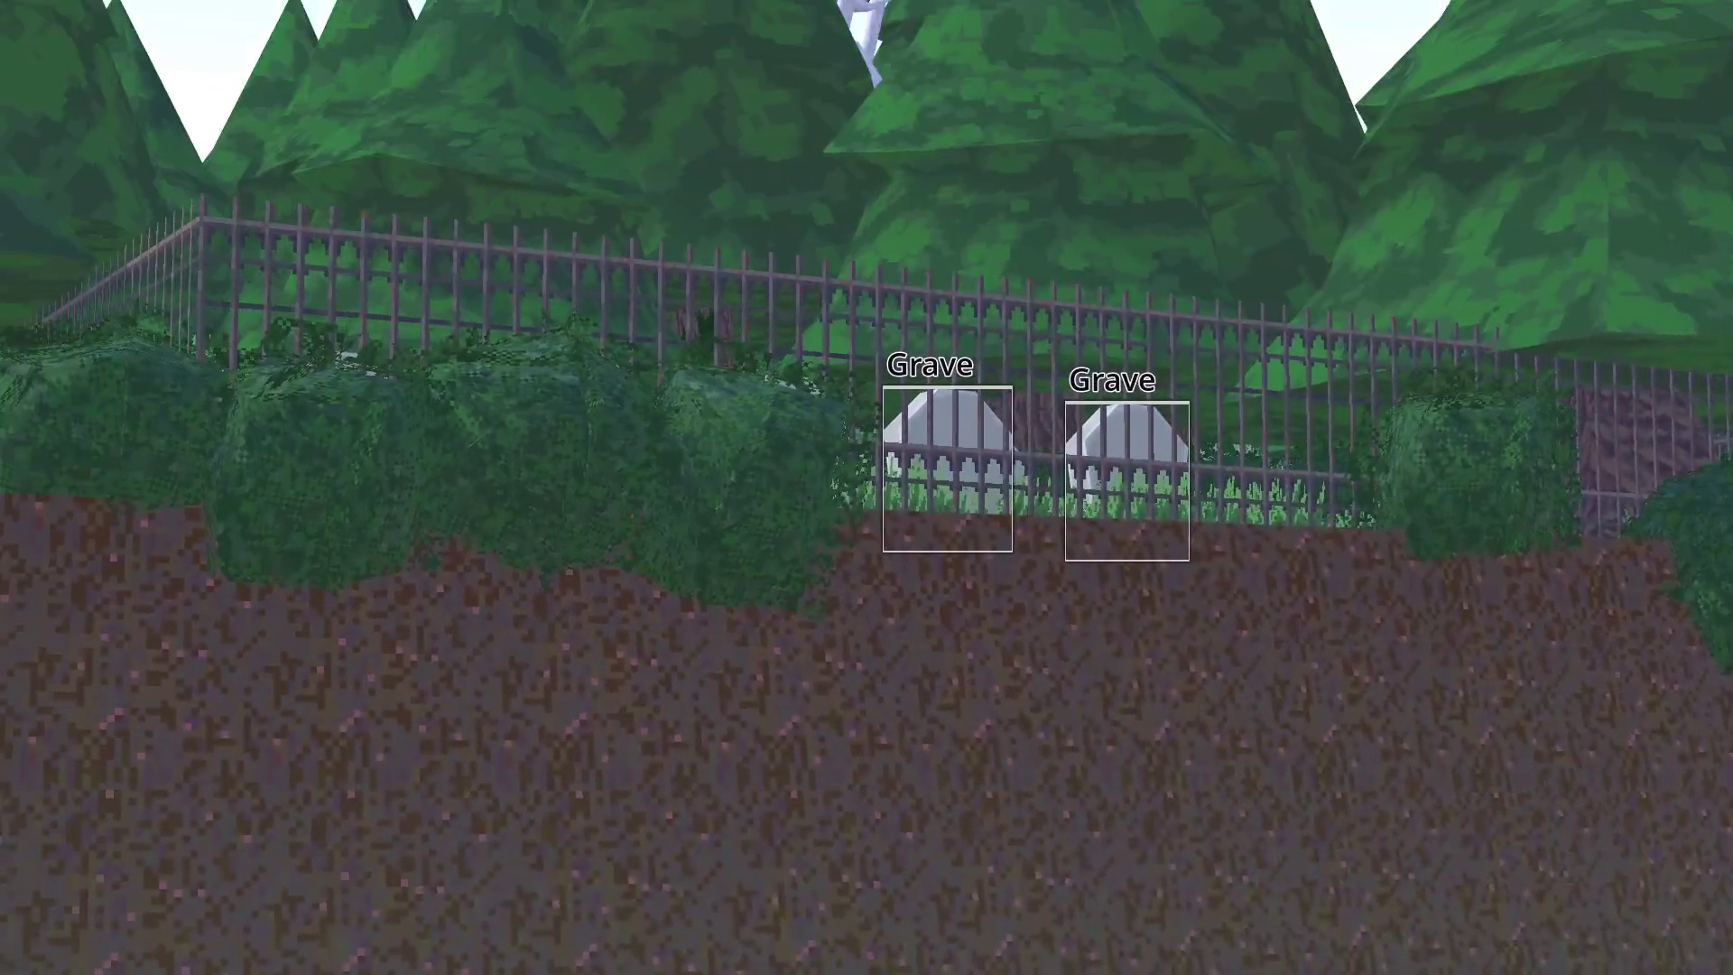
scroll(866, 488, down, 2)
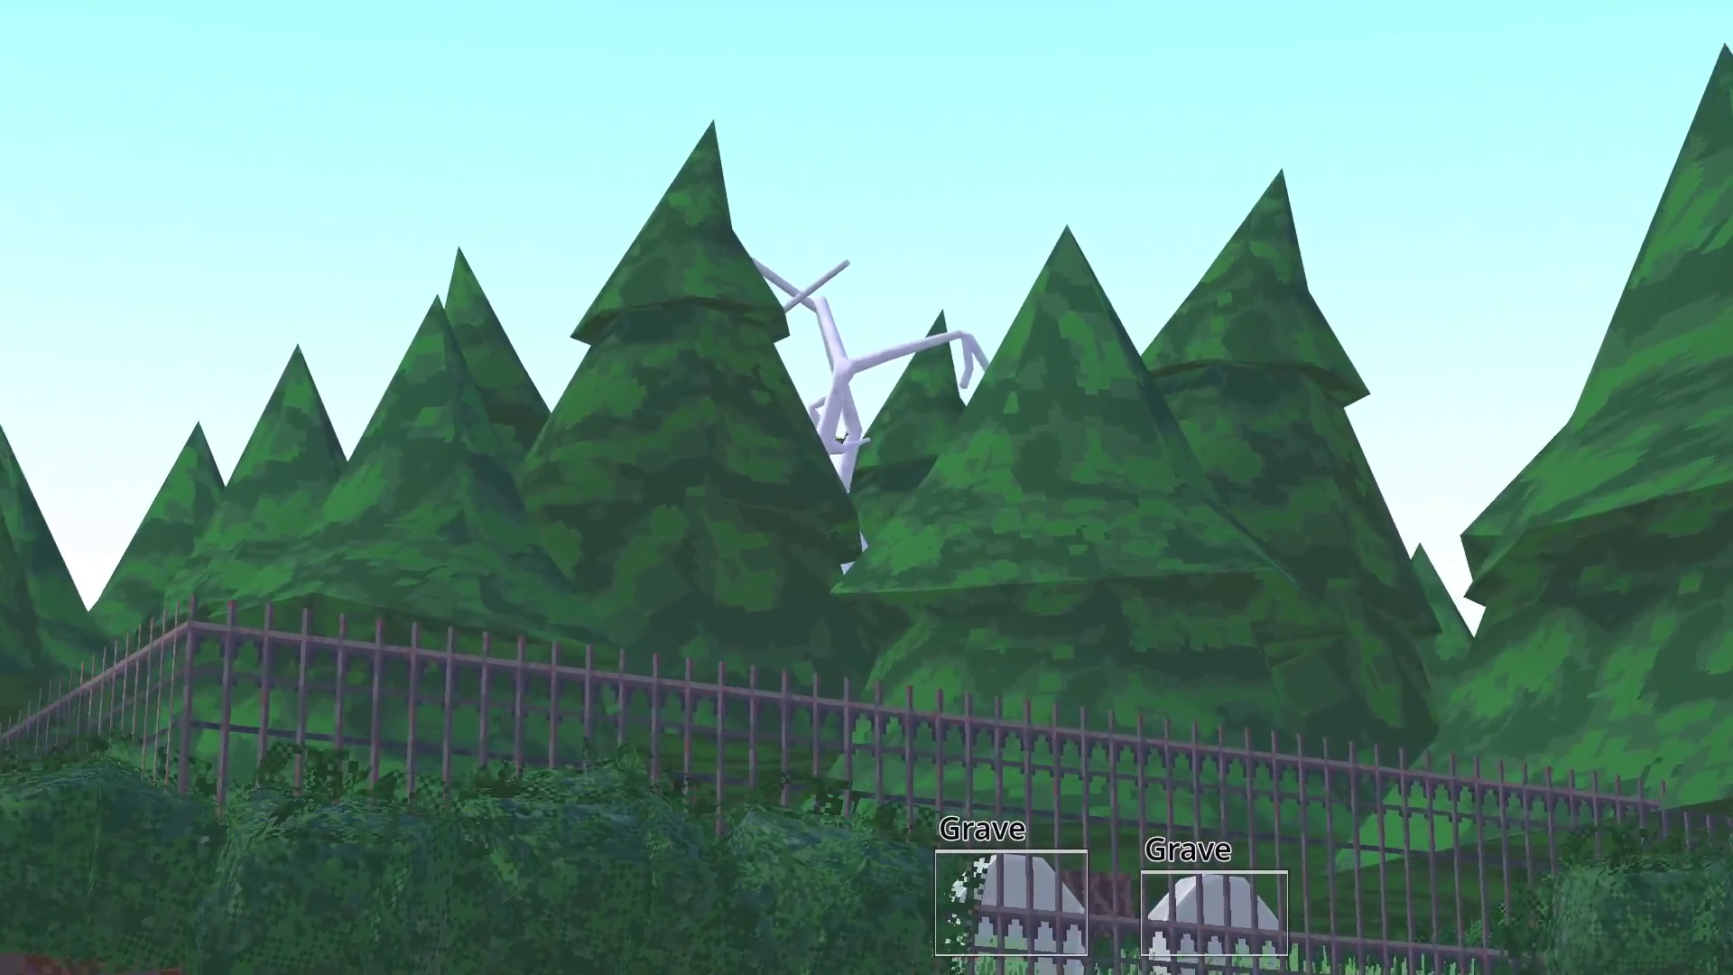
scroll(867, 488, up, 5)
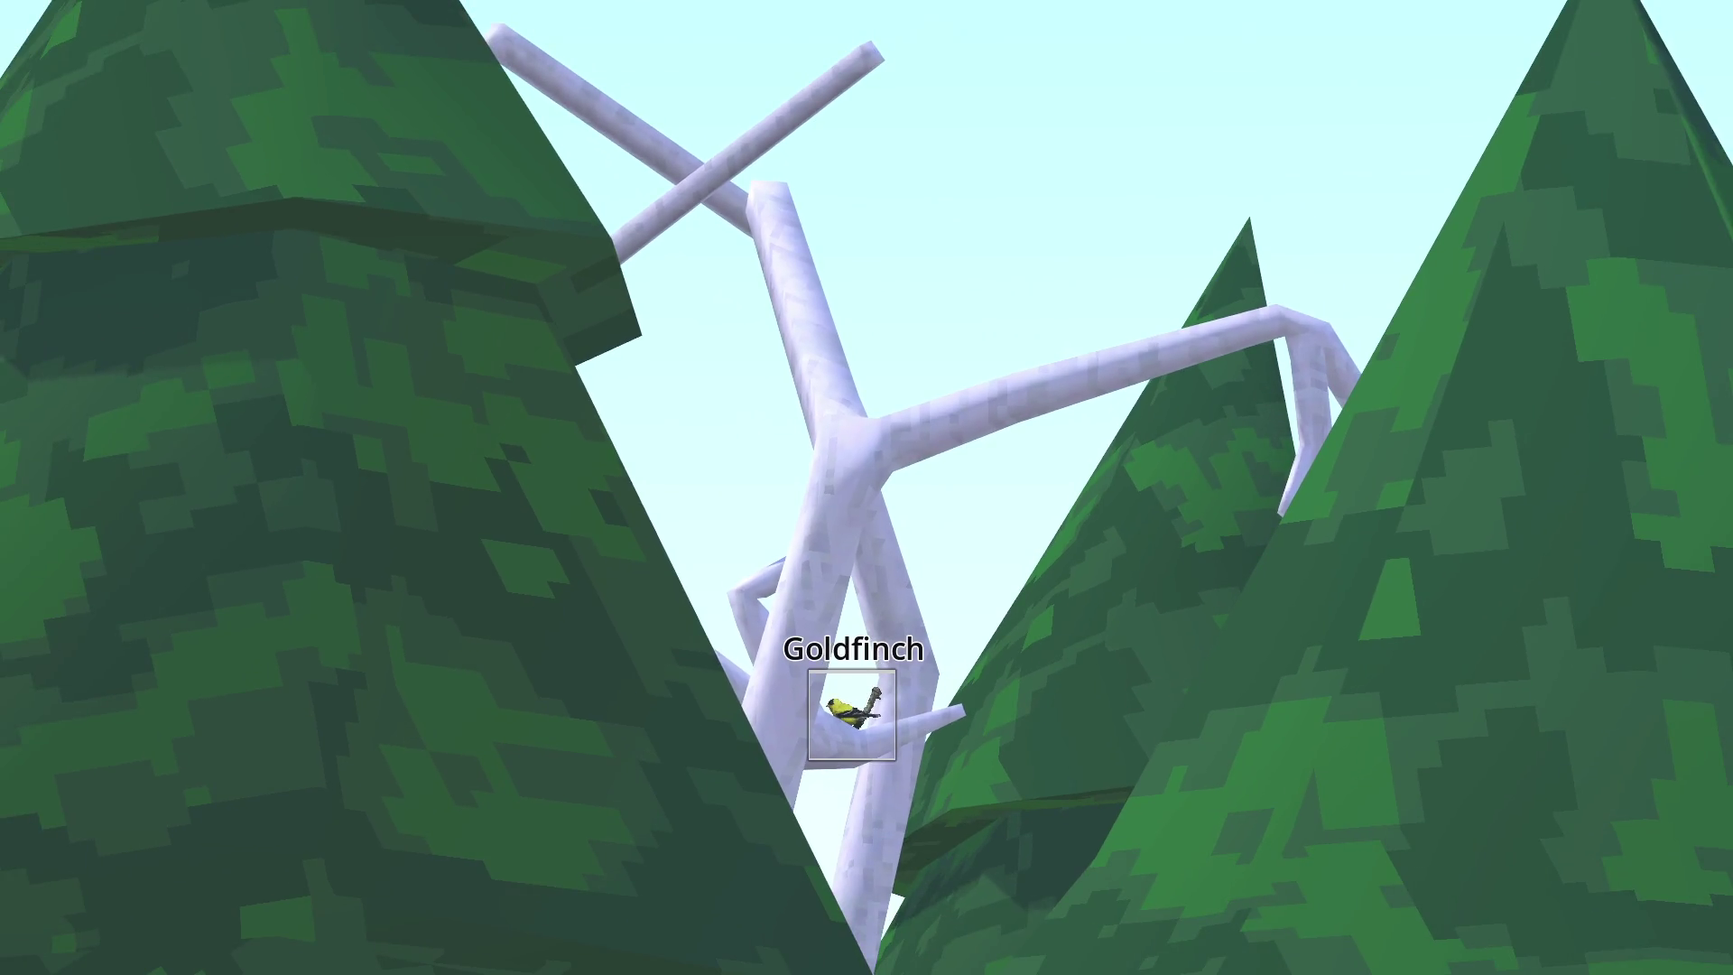
scroll(866, 487, up, 5)
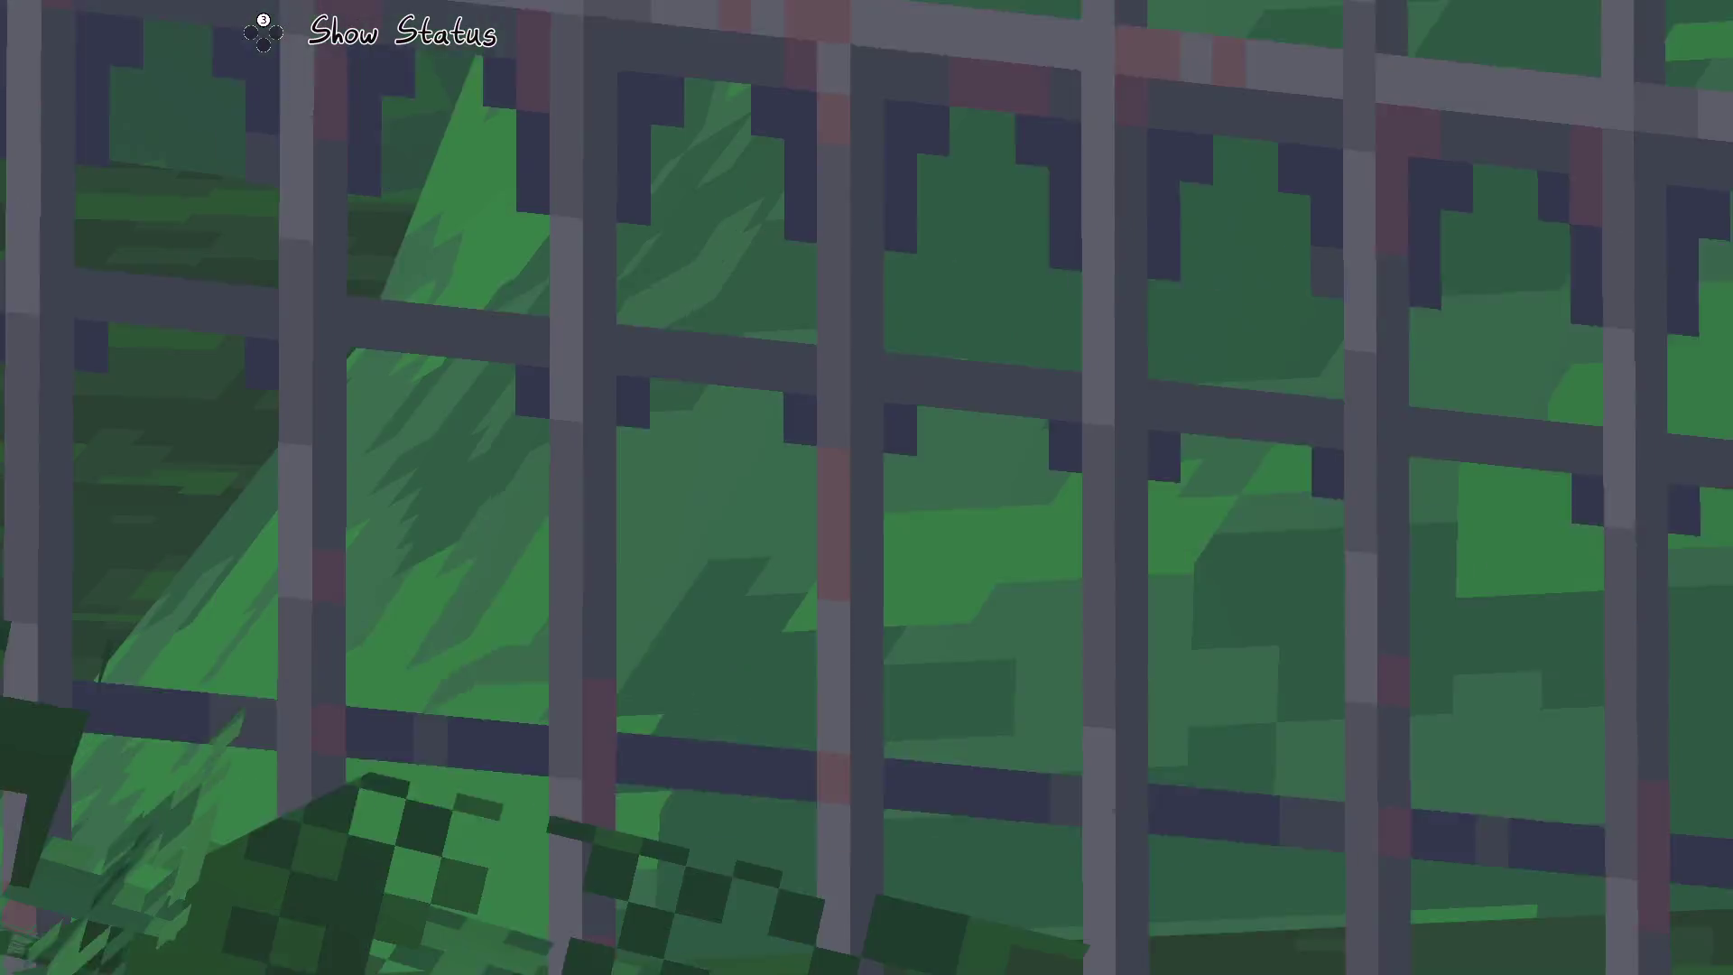
Roll as an orb across the meadow to the graveyard and photograph the Elizabeth gravestone
key(Escape)
key(shift)
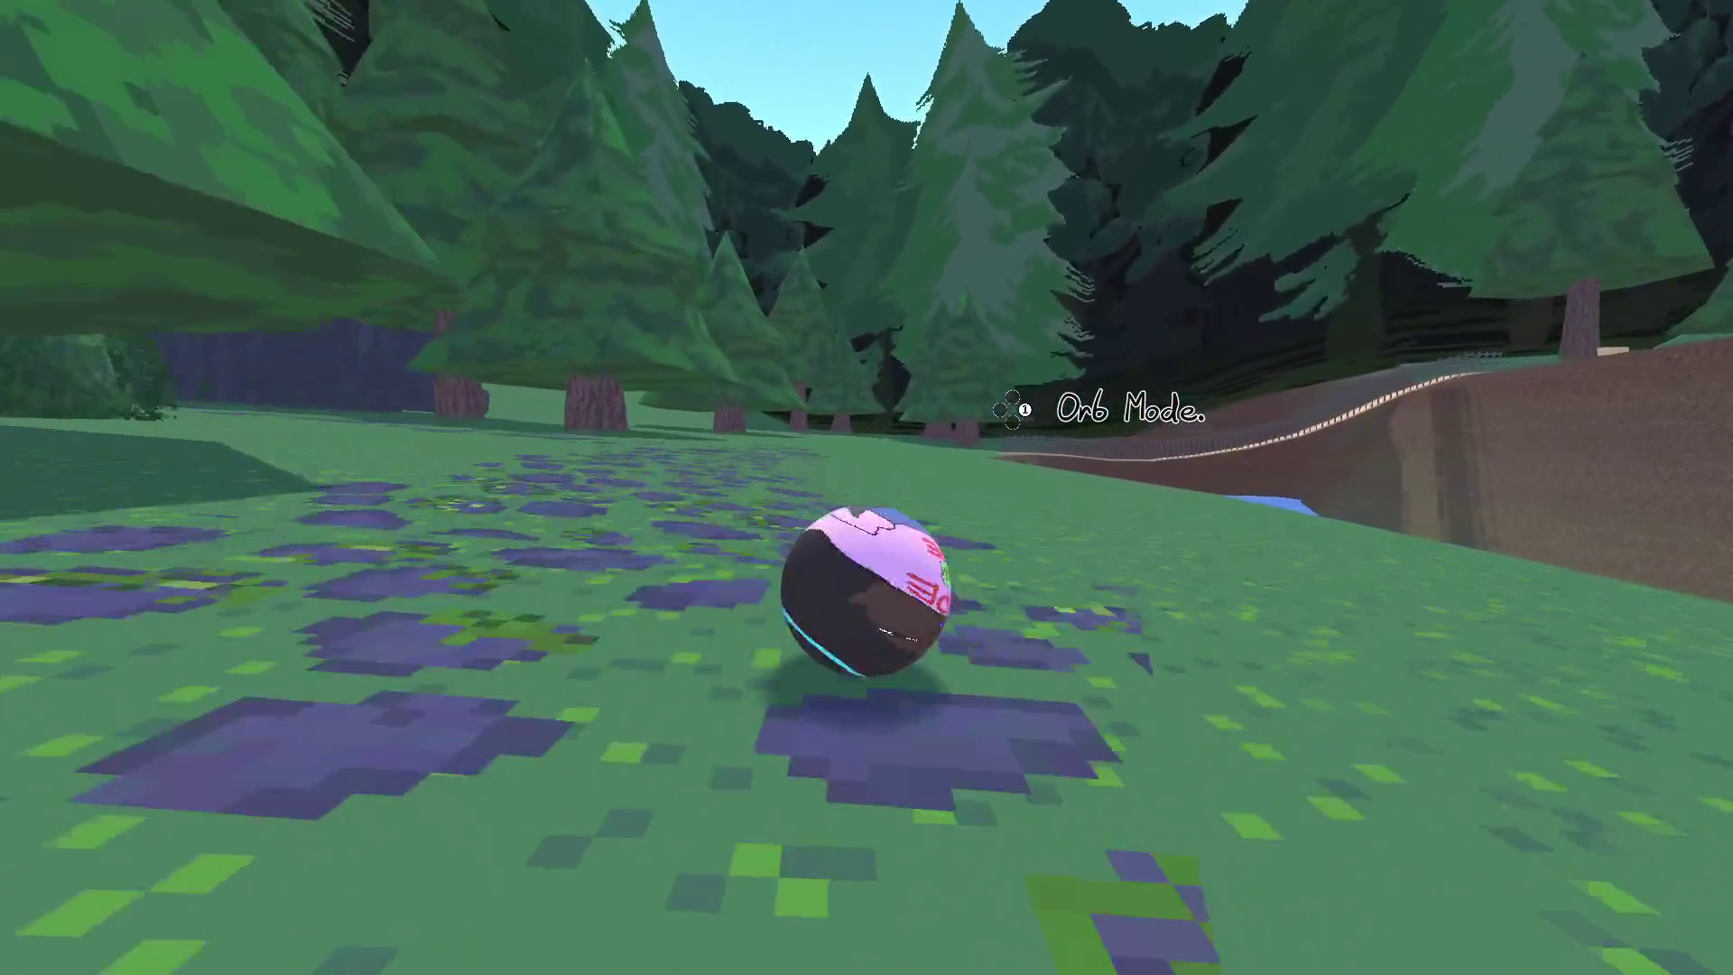
key(shift)
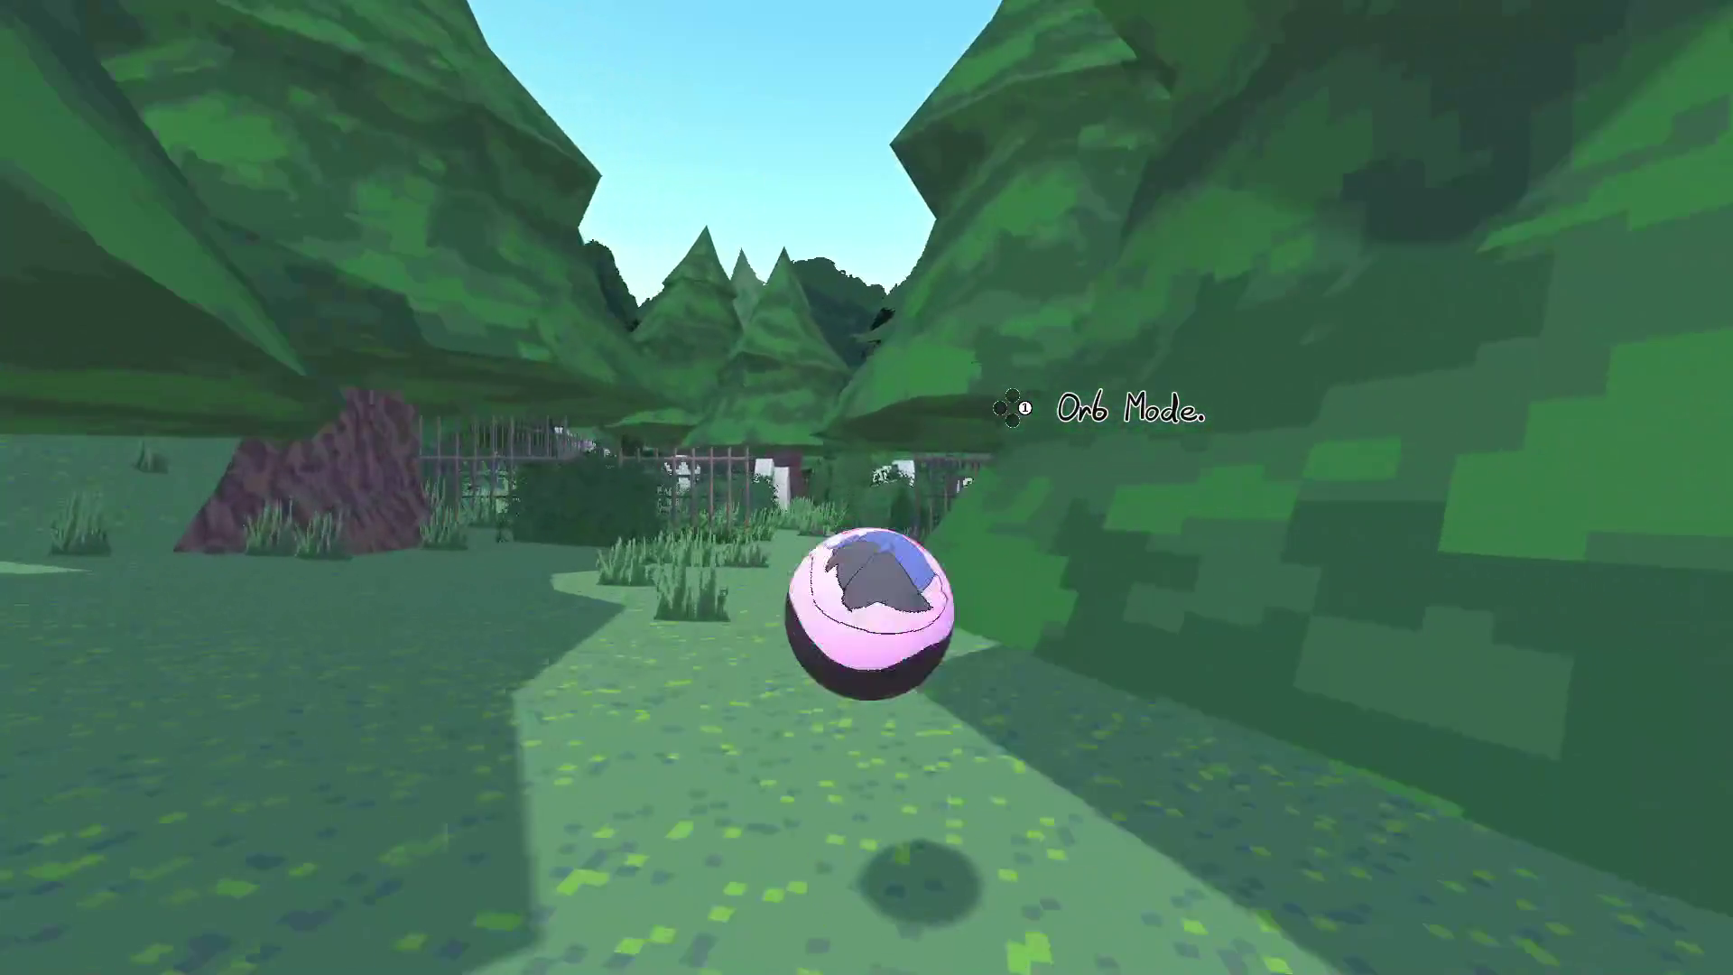
key(shift)
key(w)
key(w)
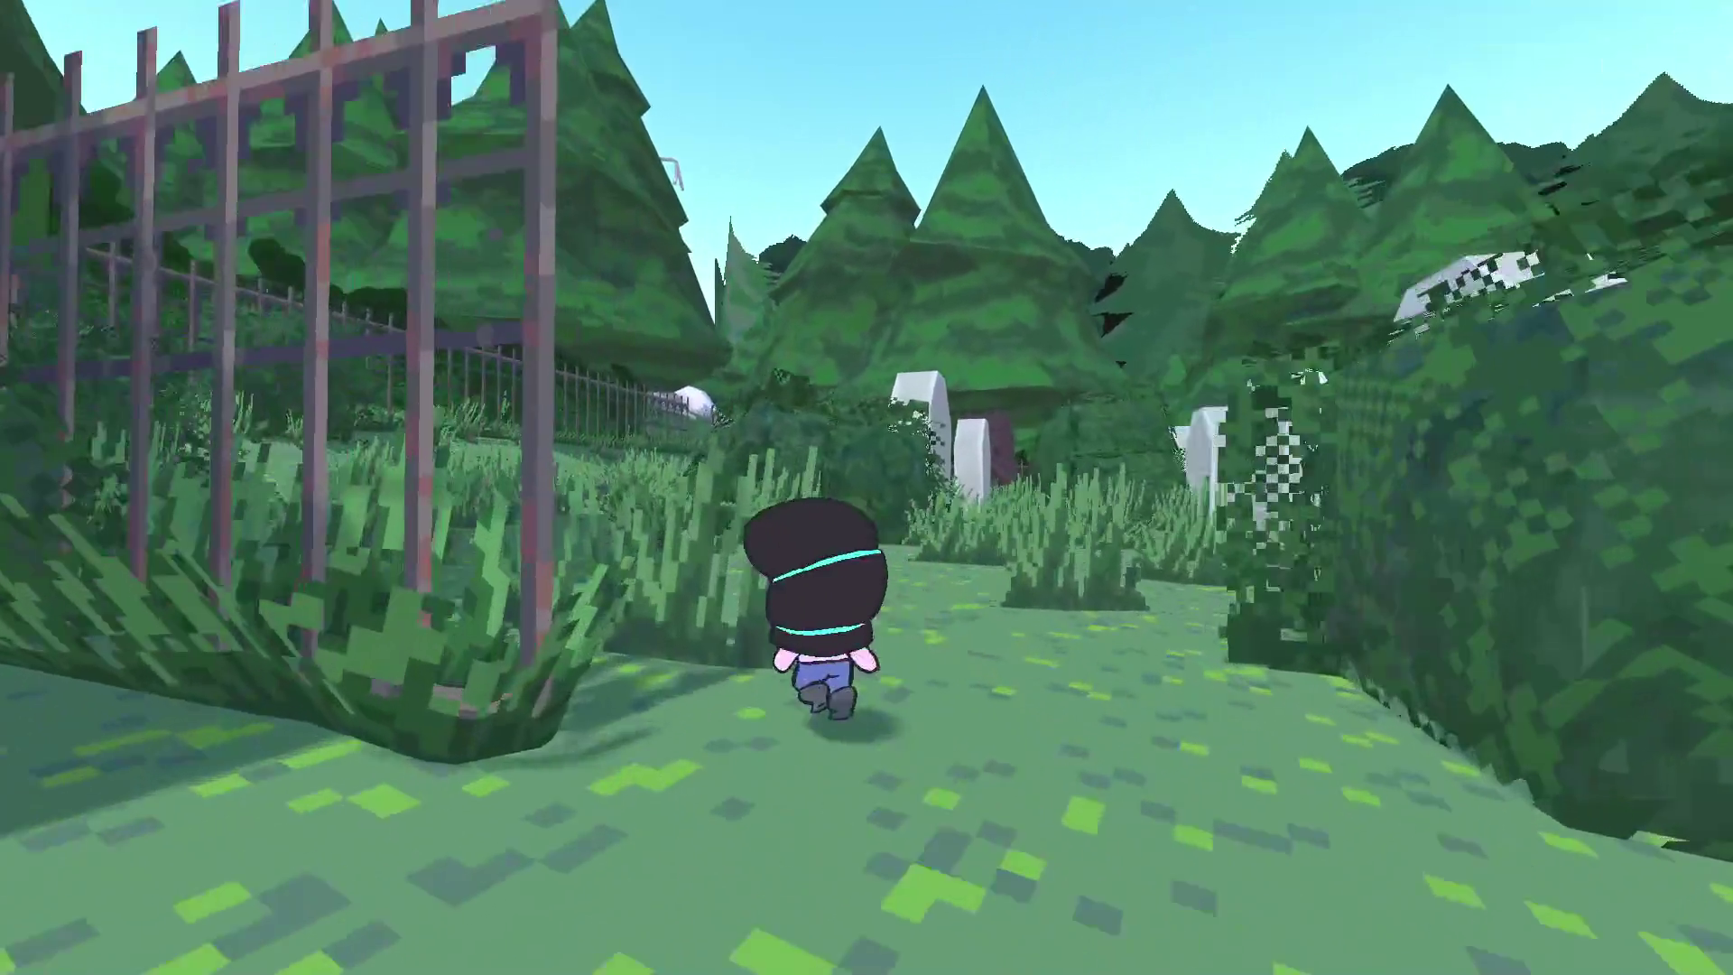
key(c)
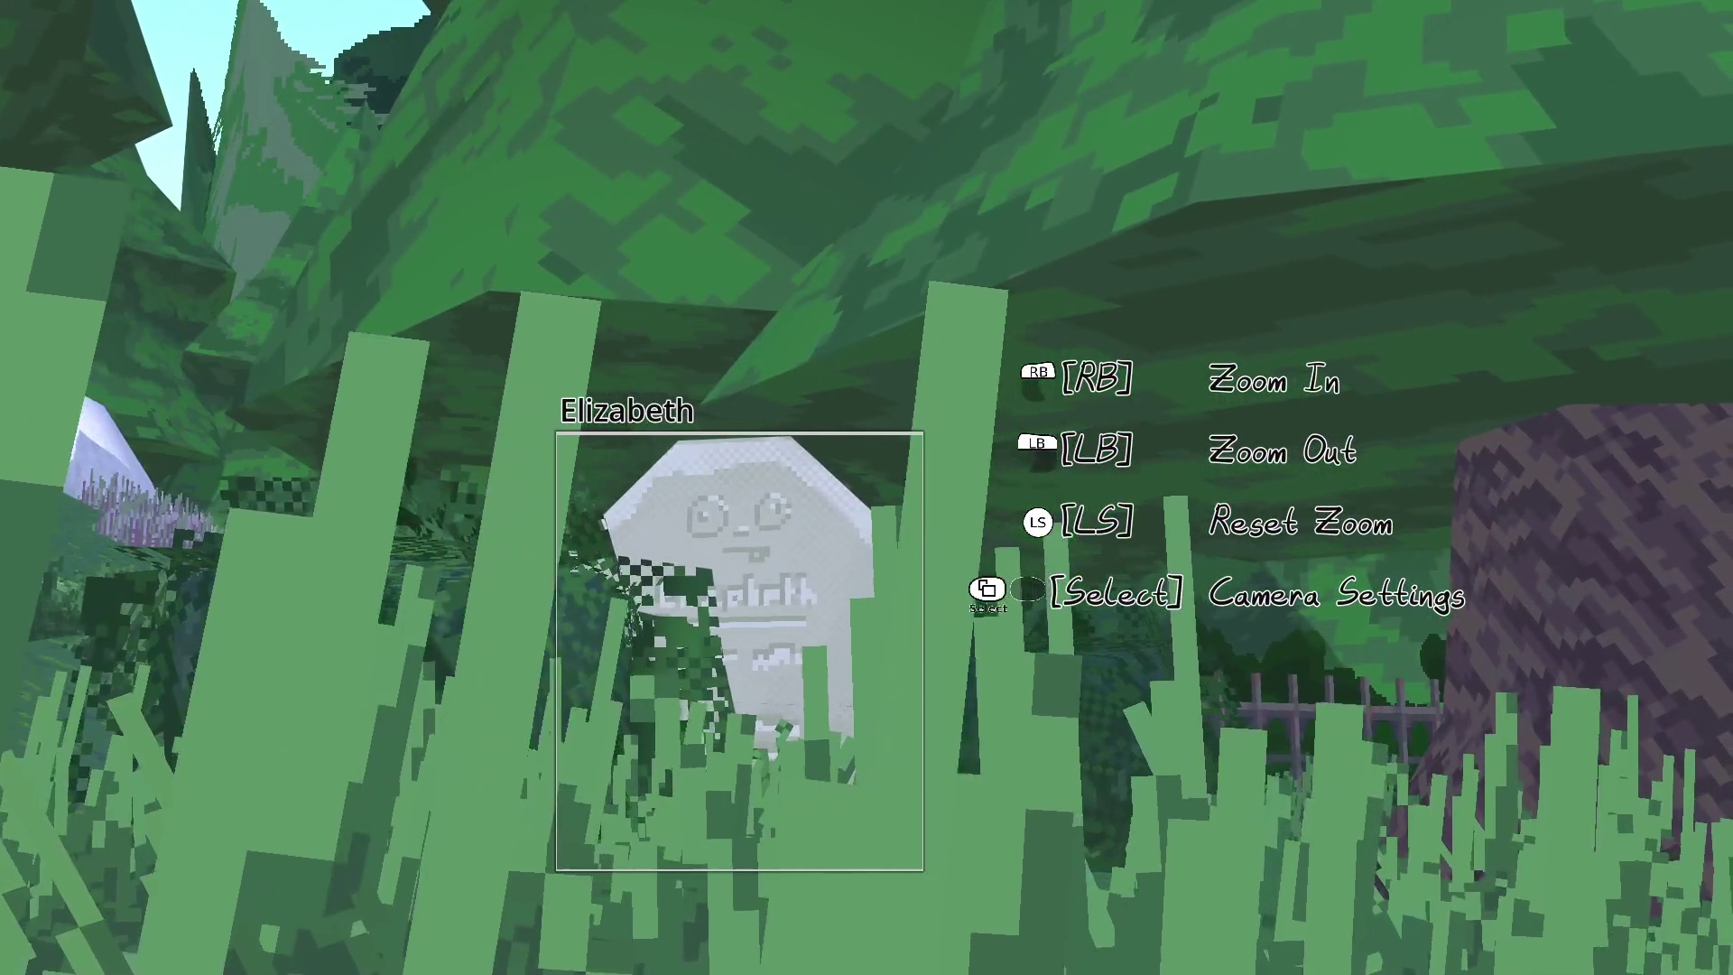
key(w)
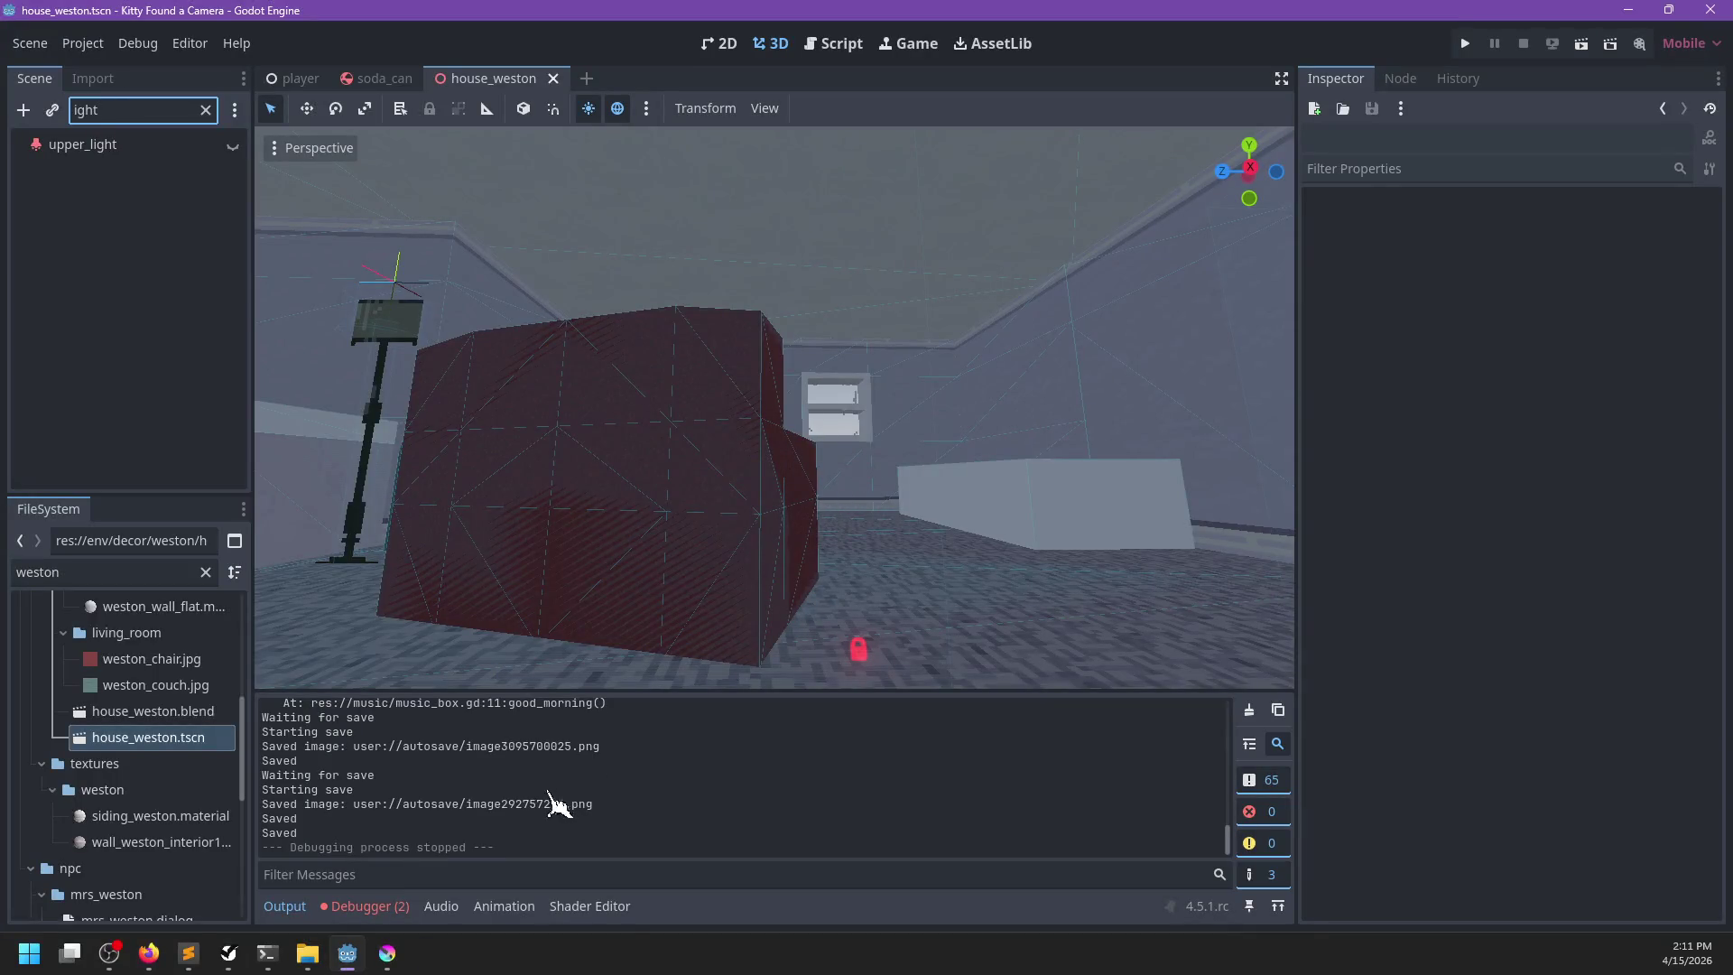
Bring Krita forward and close the duplicate desc_images folder window
mouse_move(231, 963)
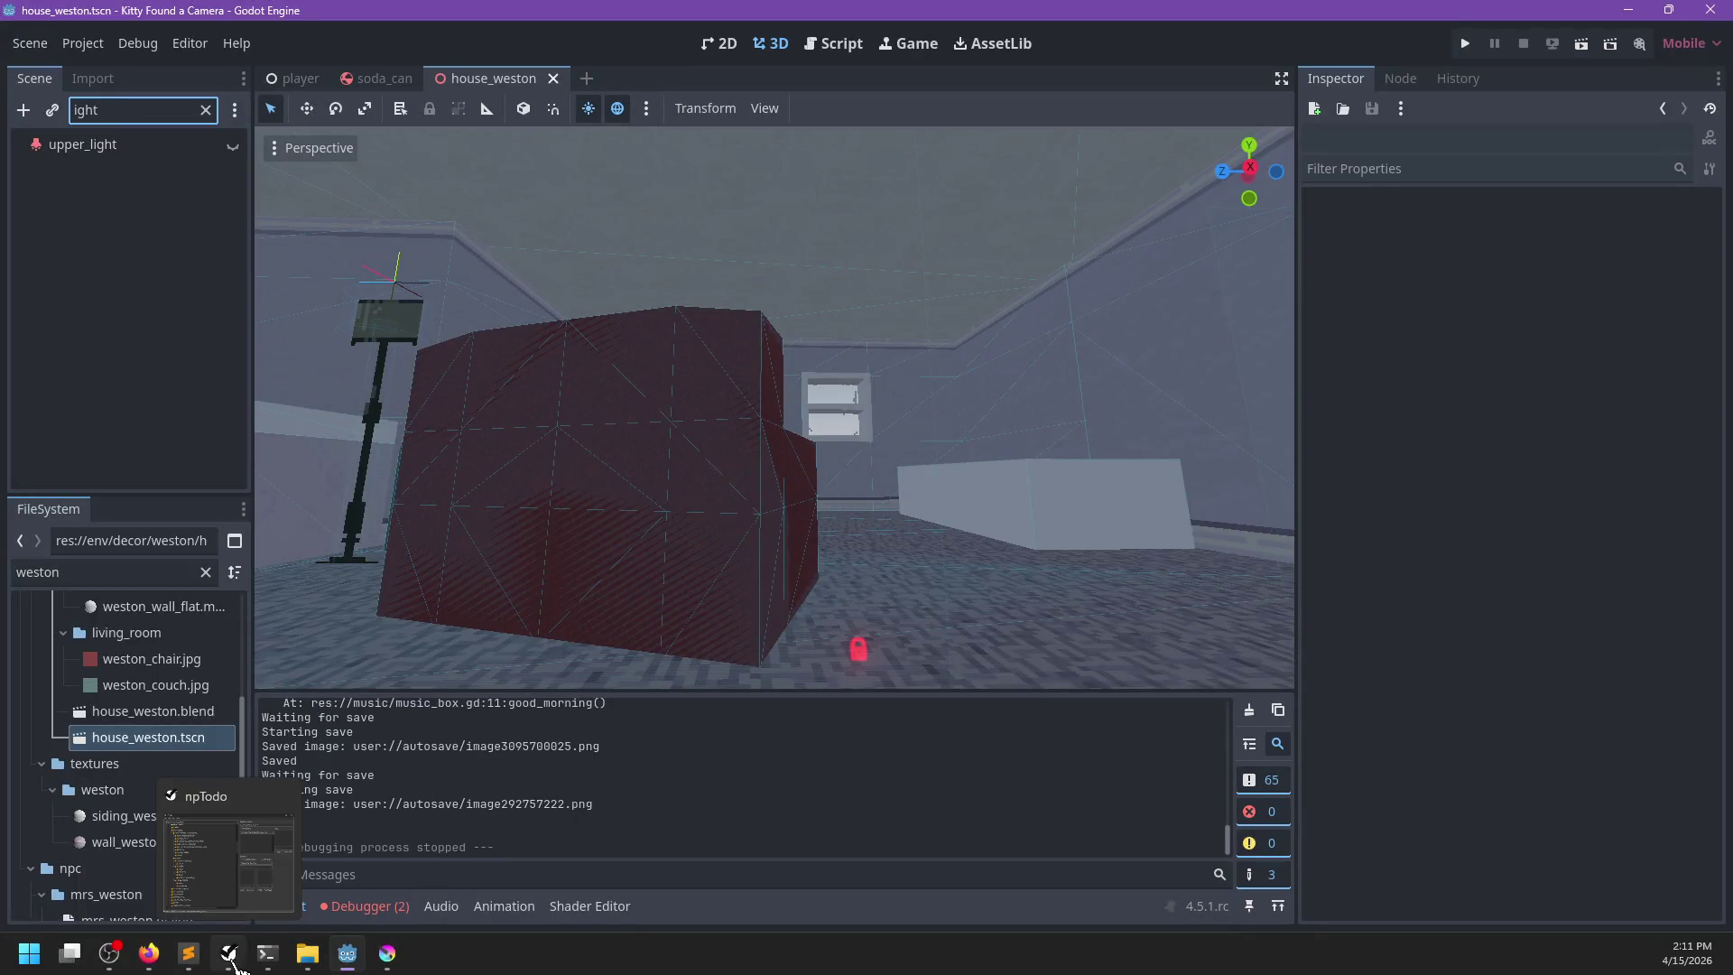
click(387, 953)
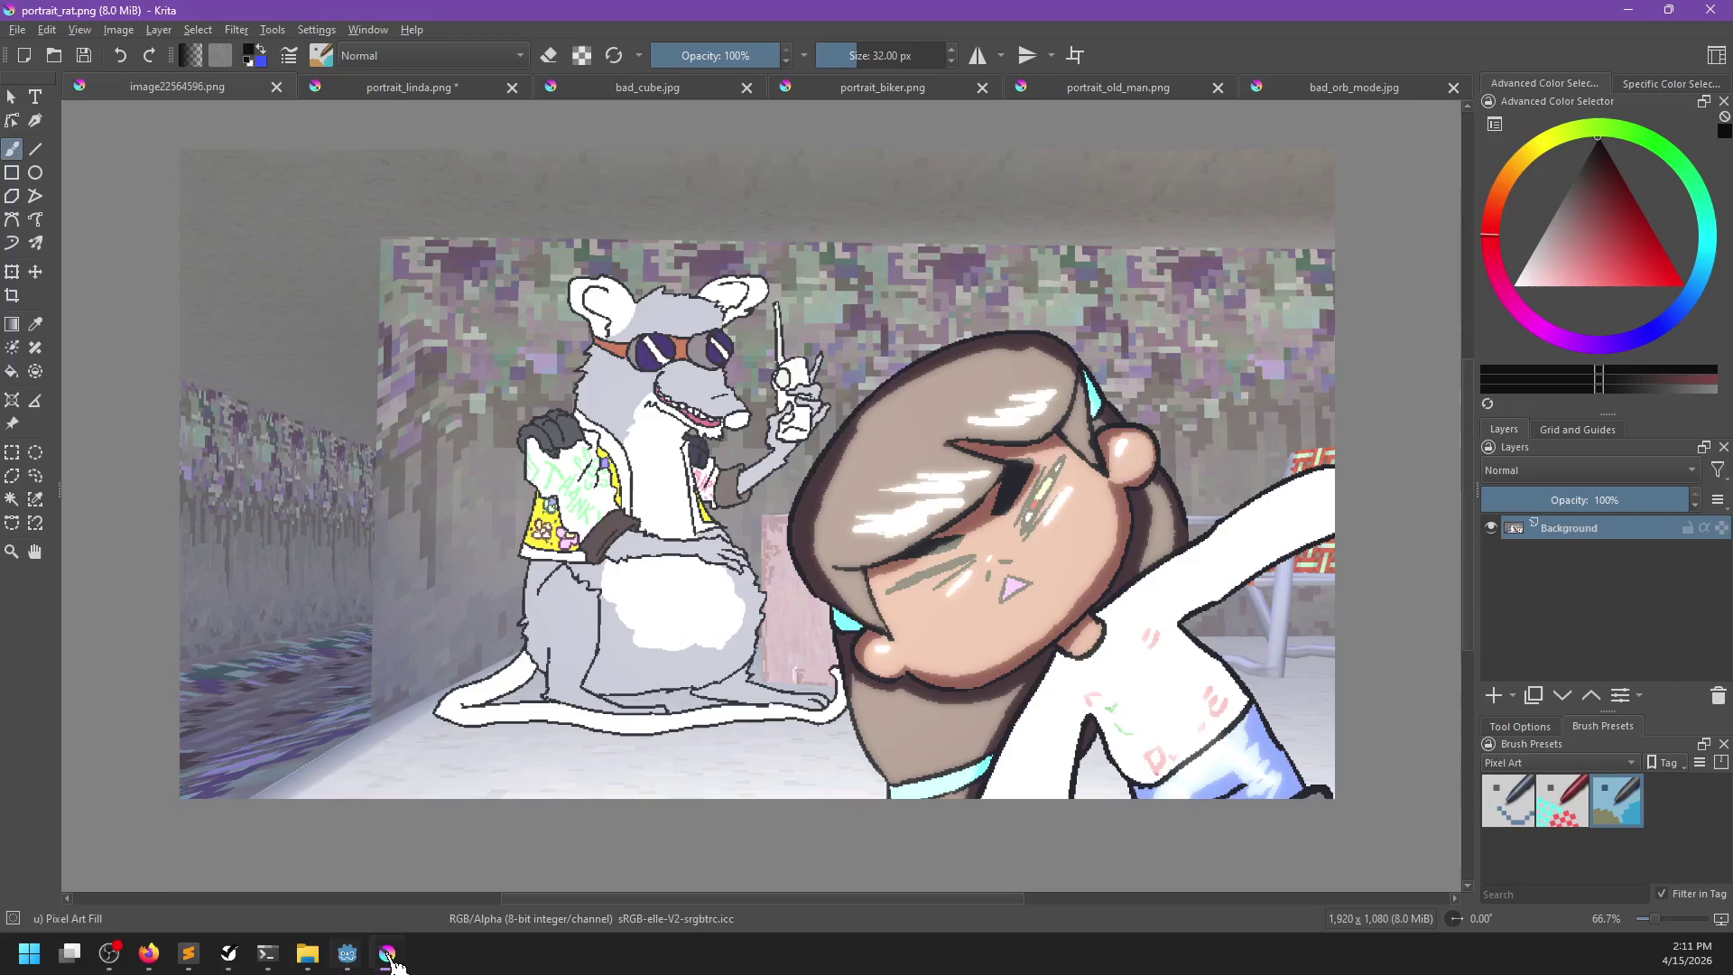
mouse_move(307, 954)
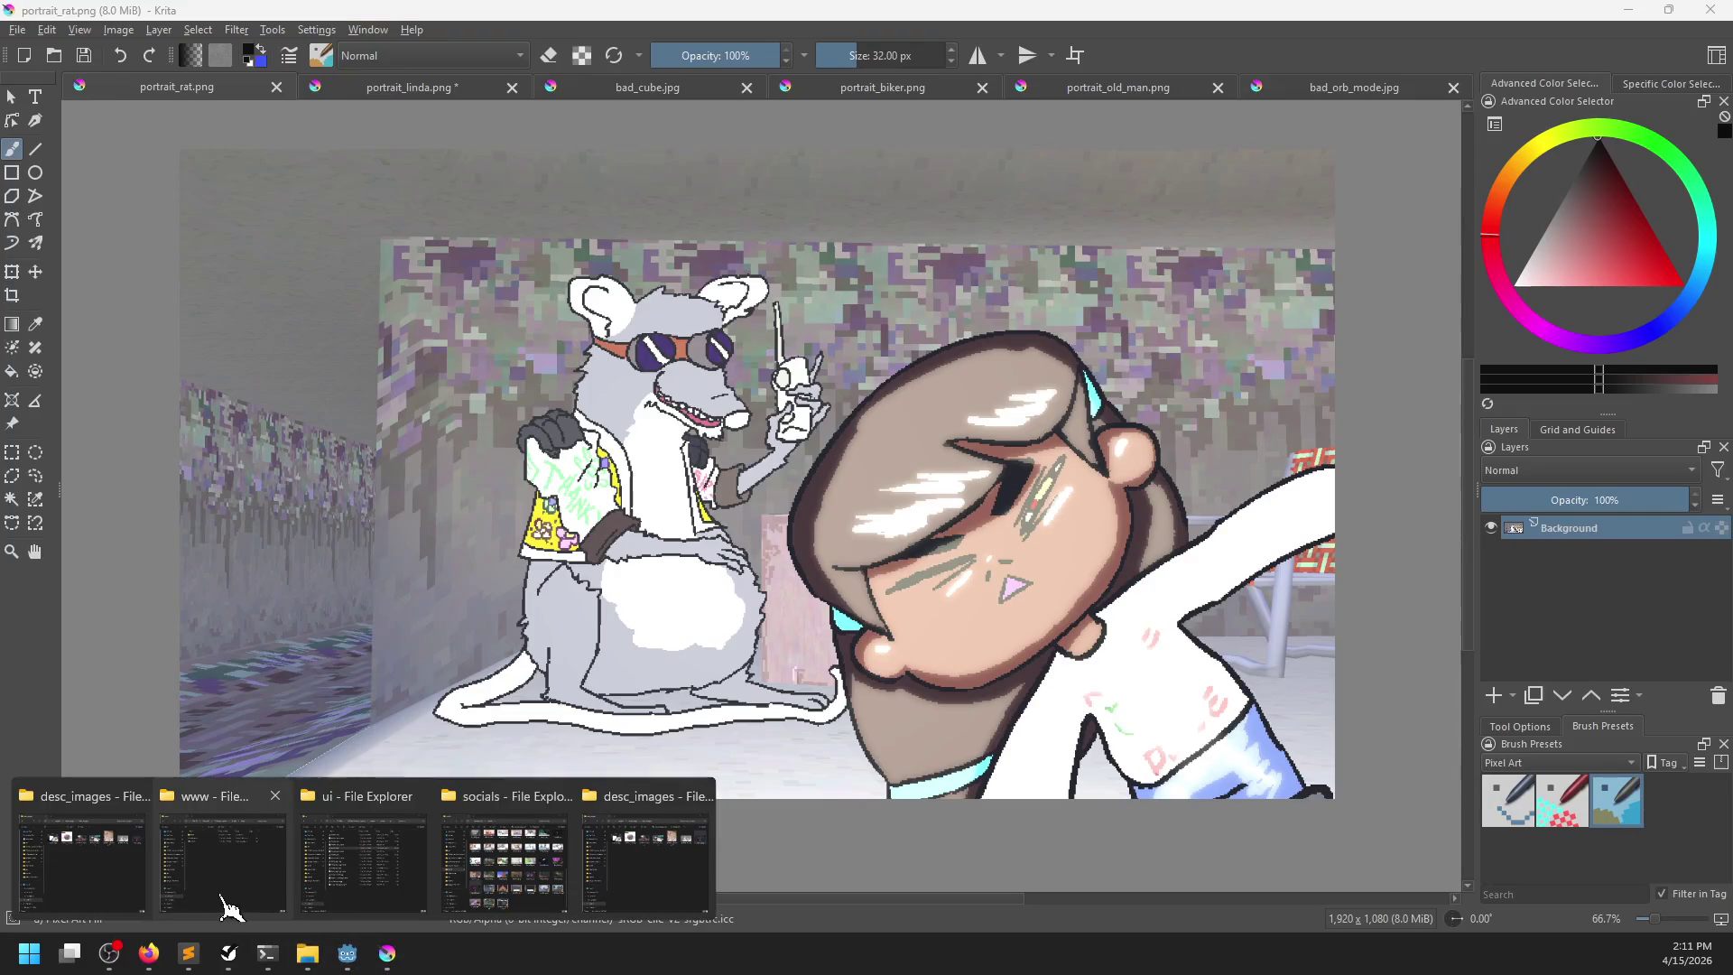
mouse_move(100, 896)
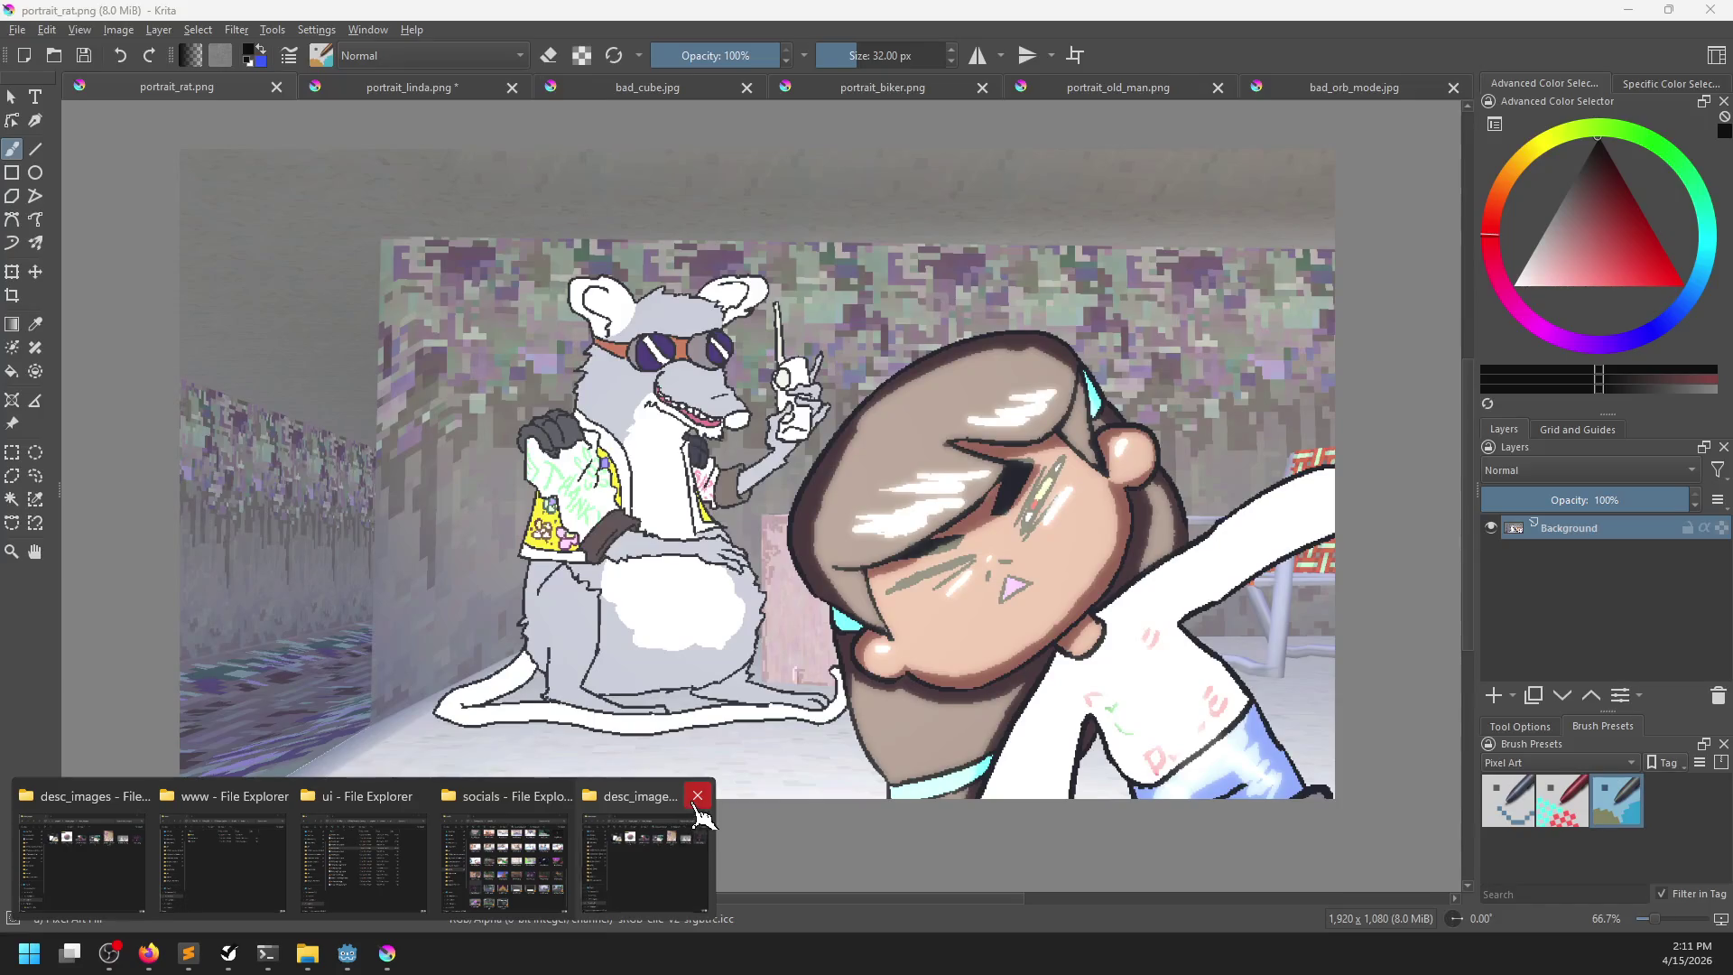
click(698, 795)
In the www Explorer window, open Kitty Found a Camera > autosave
click(276, 869)
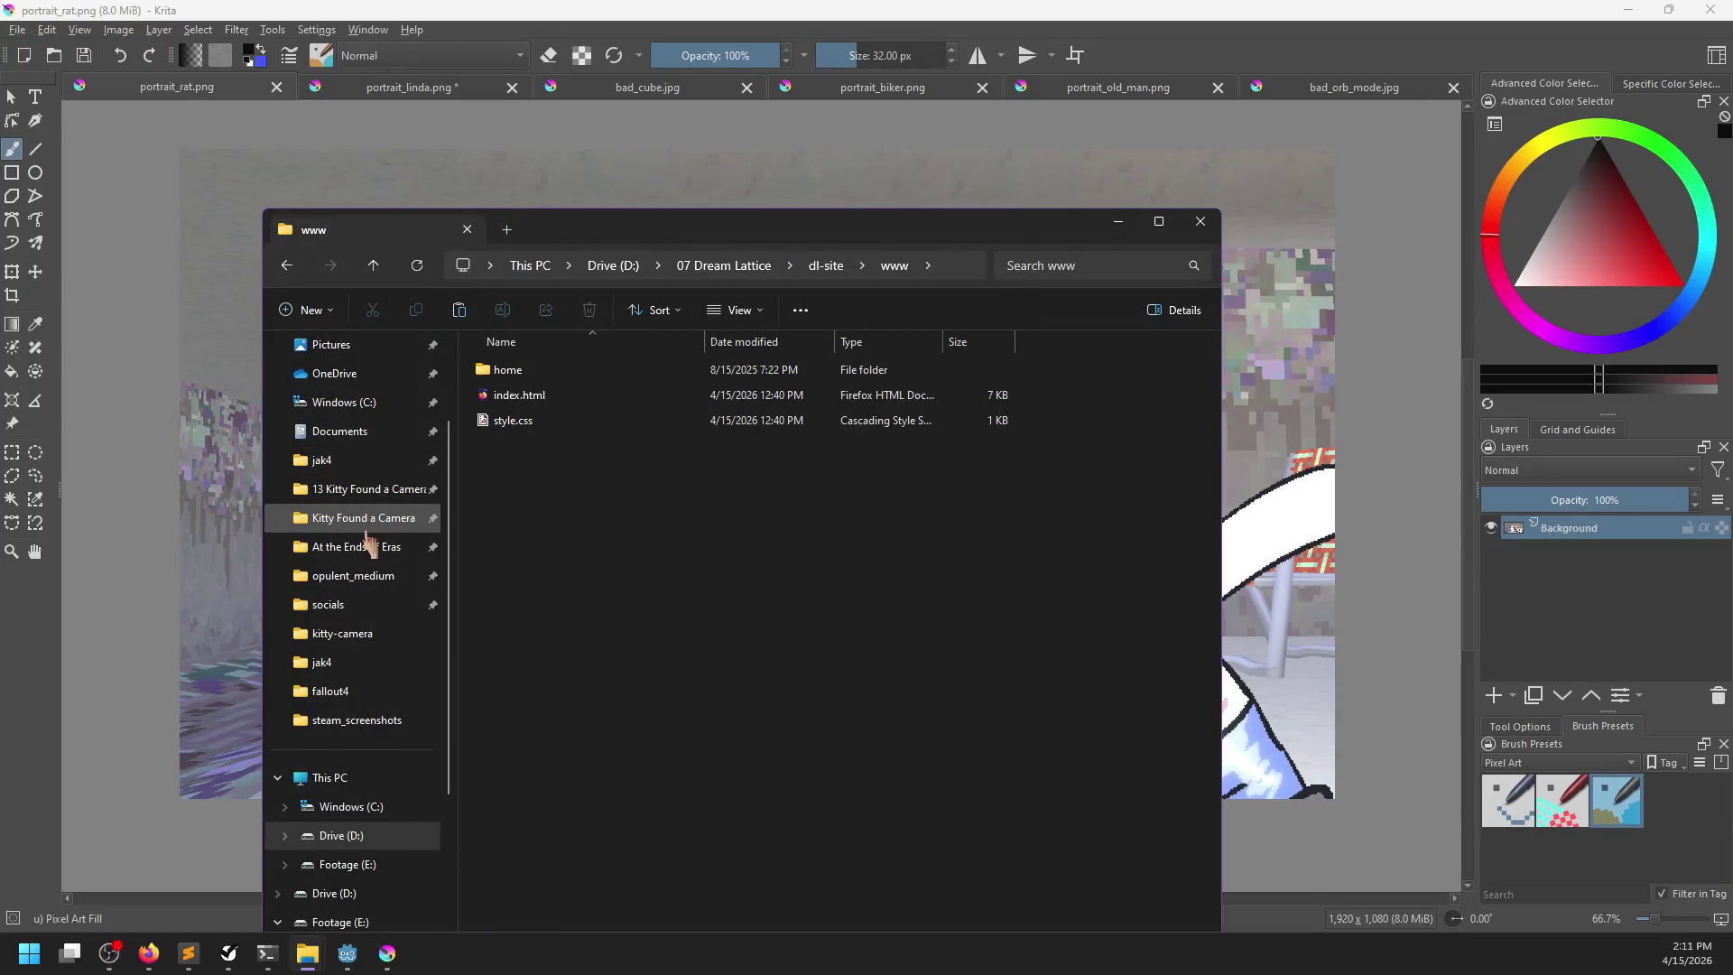
click(371, 519)
double_click(536, 375)
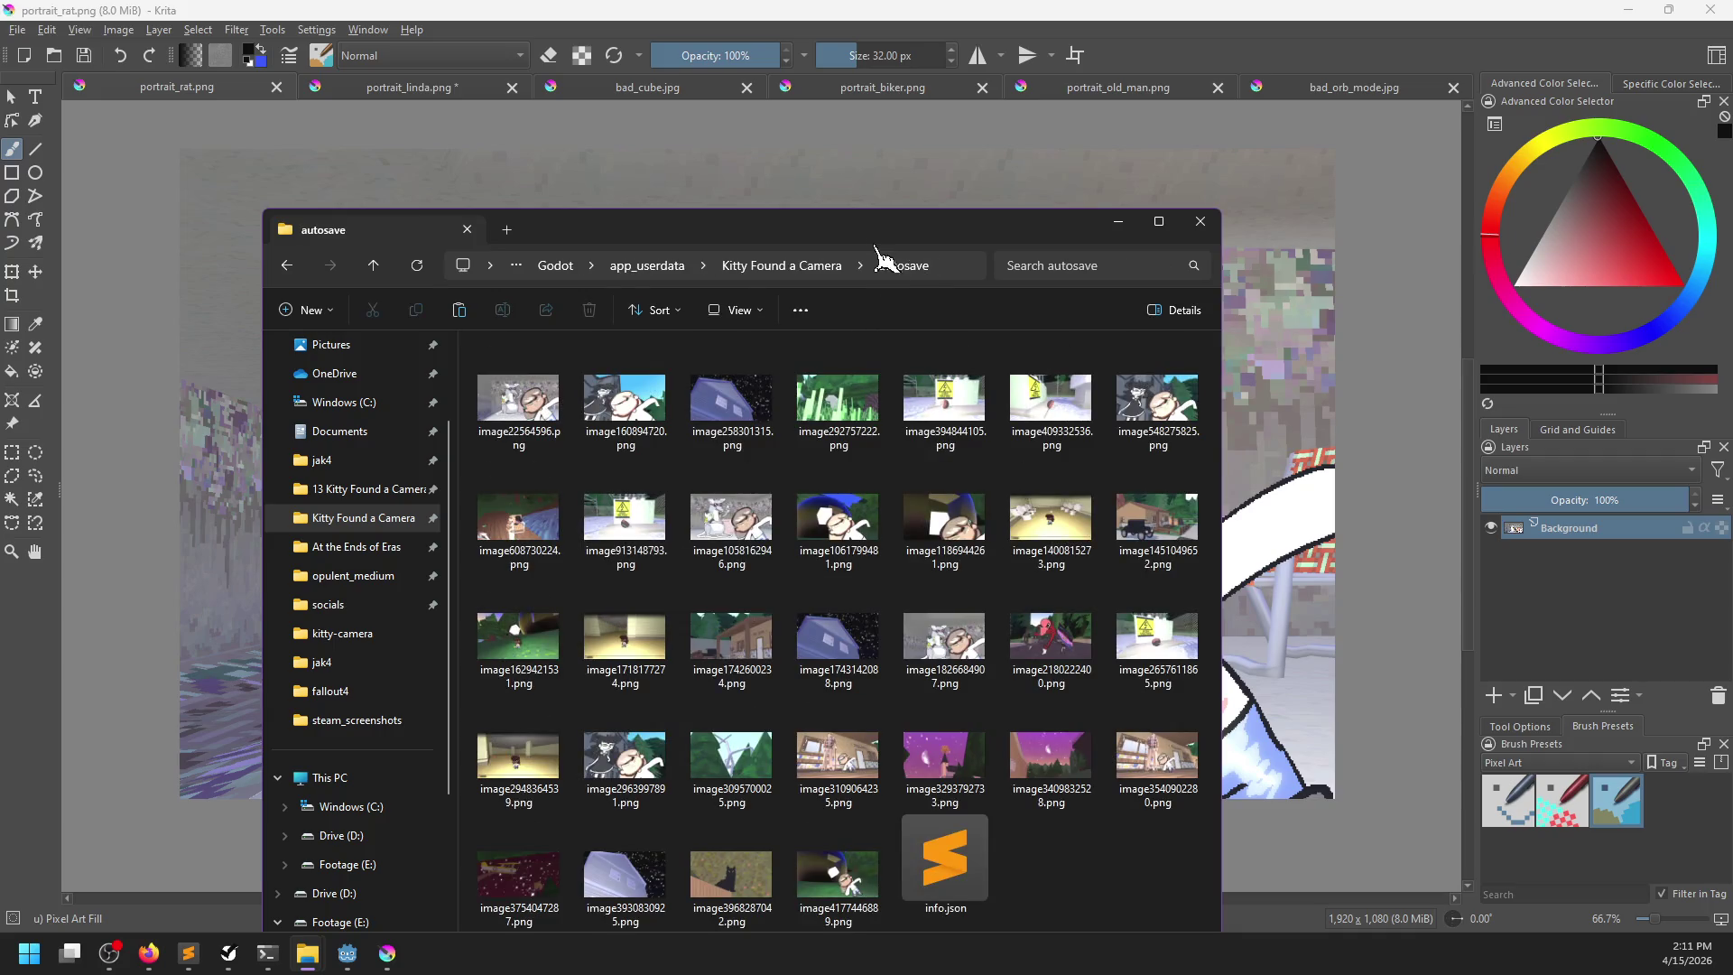
drag(873, 246, 808, 172)
click(1011, 700)
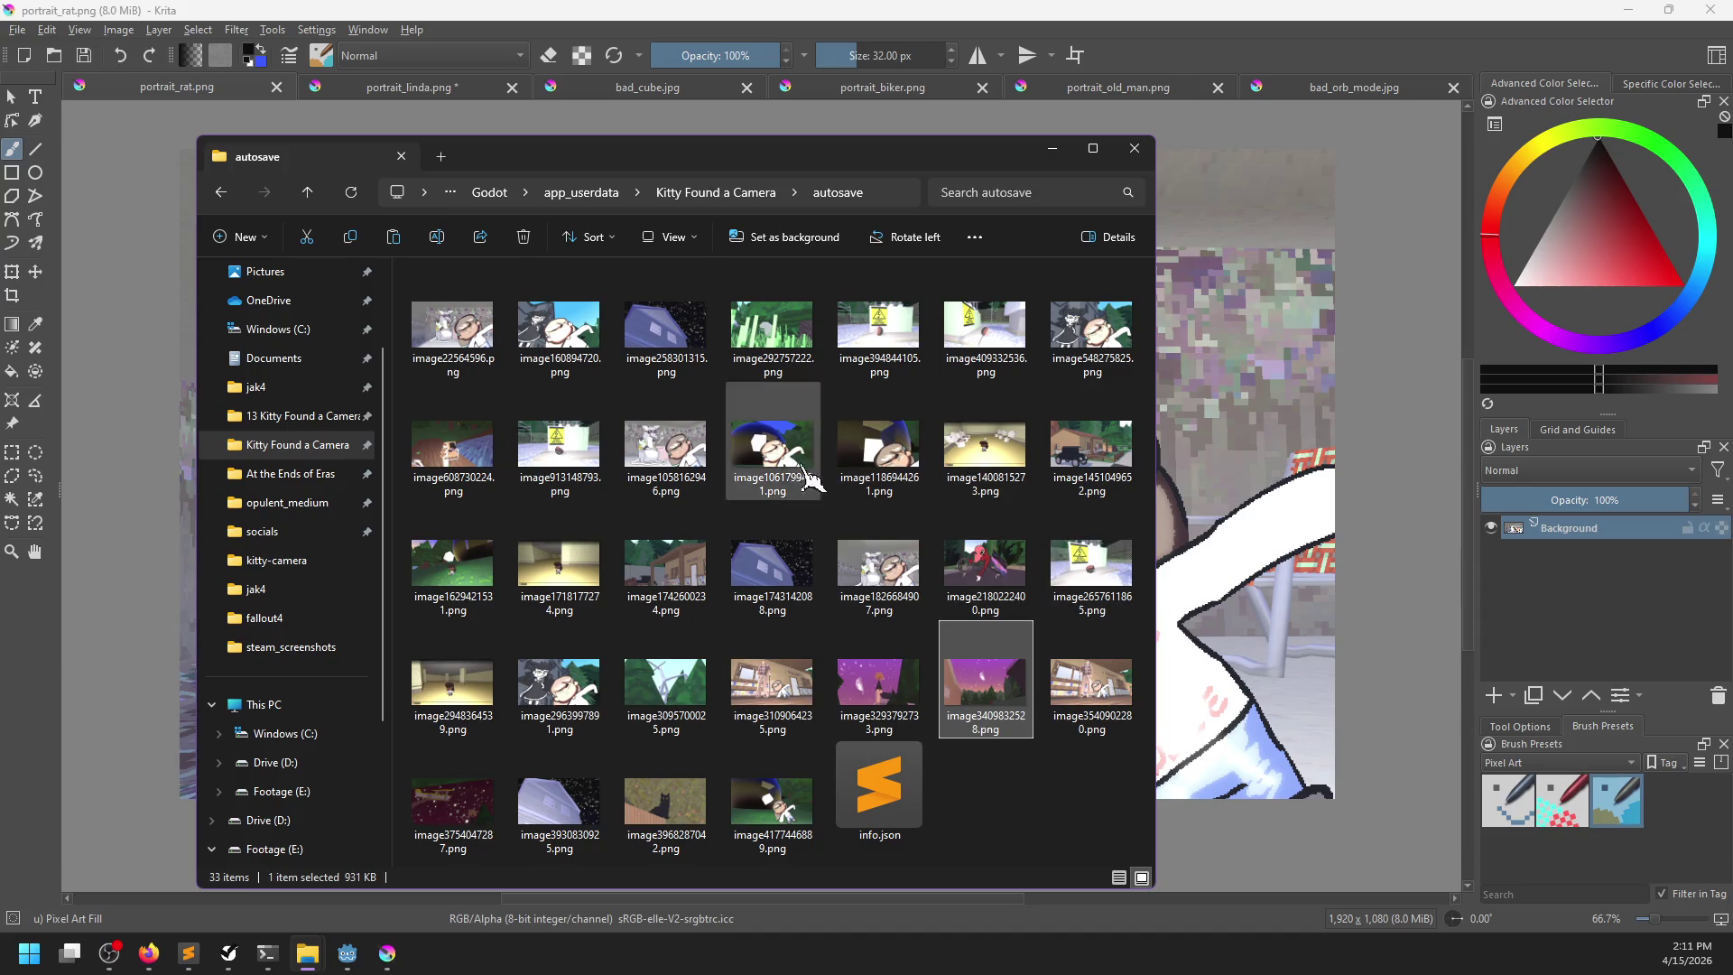
ctrl+click(778, 348)
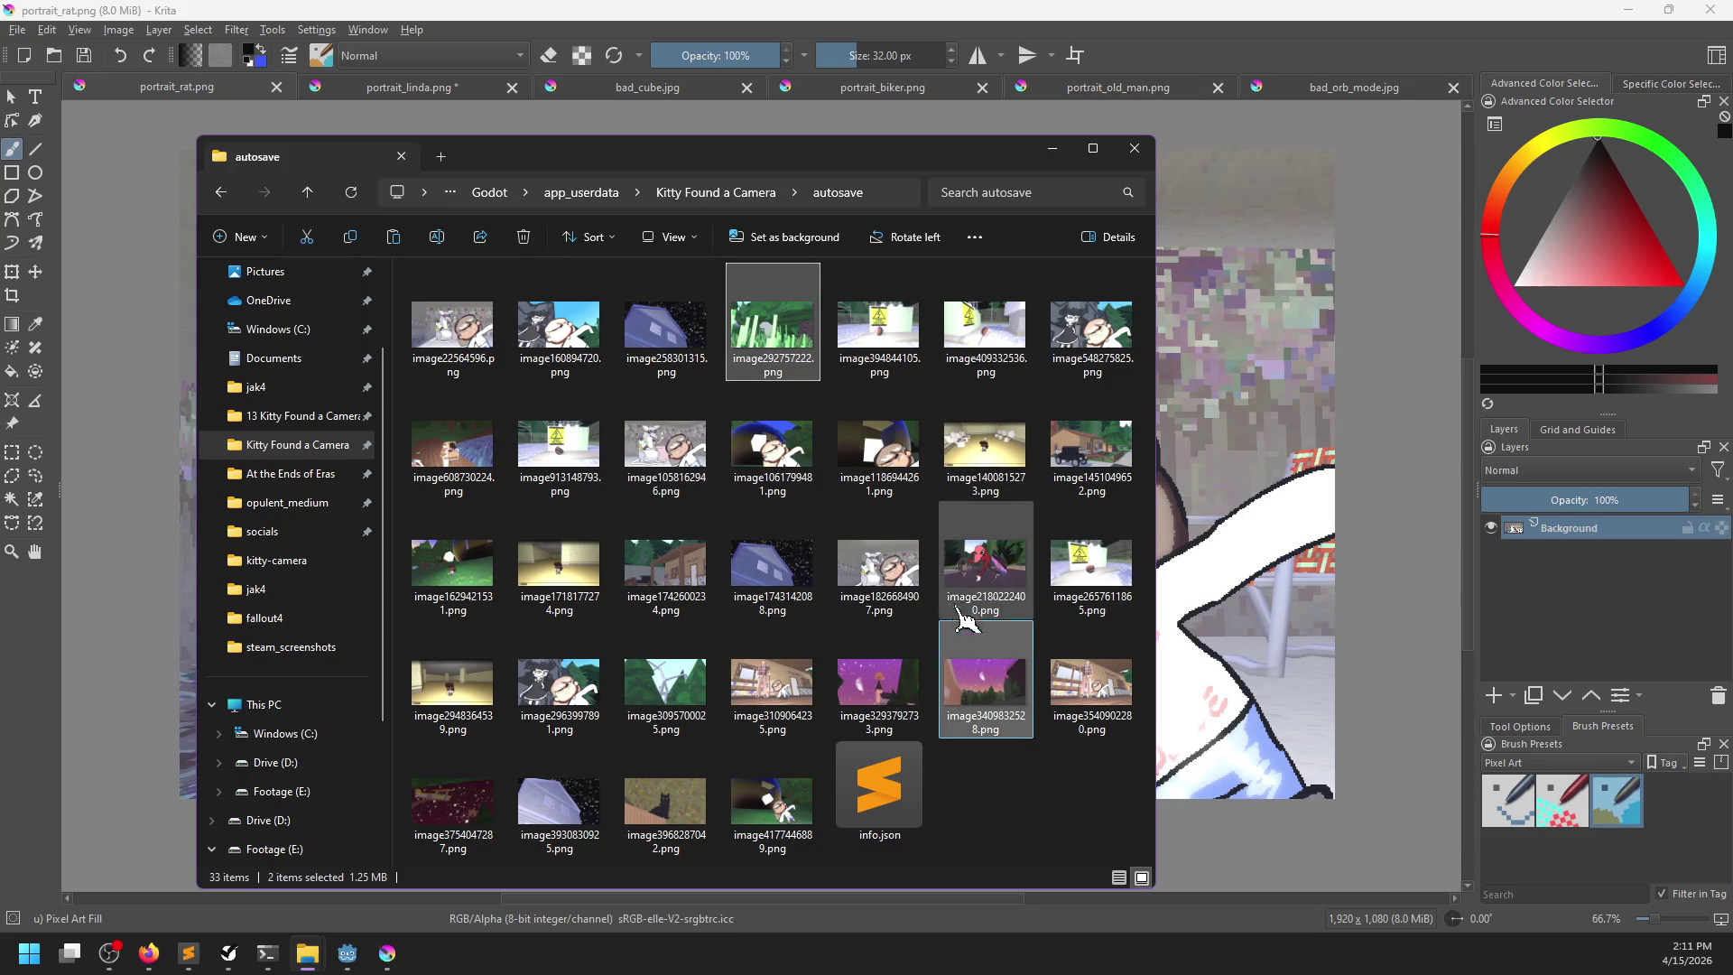
ctrl+click(973, 452)
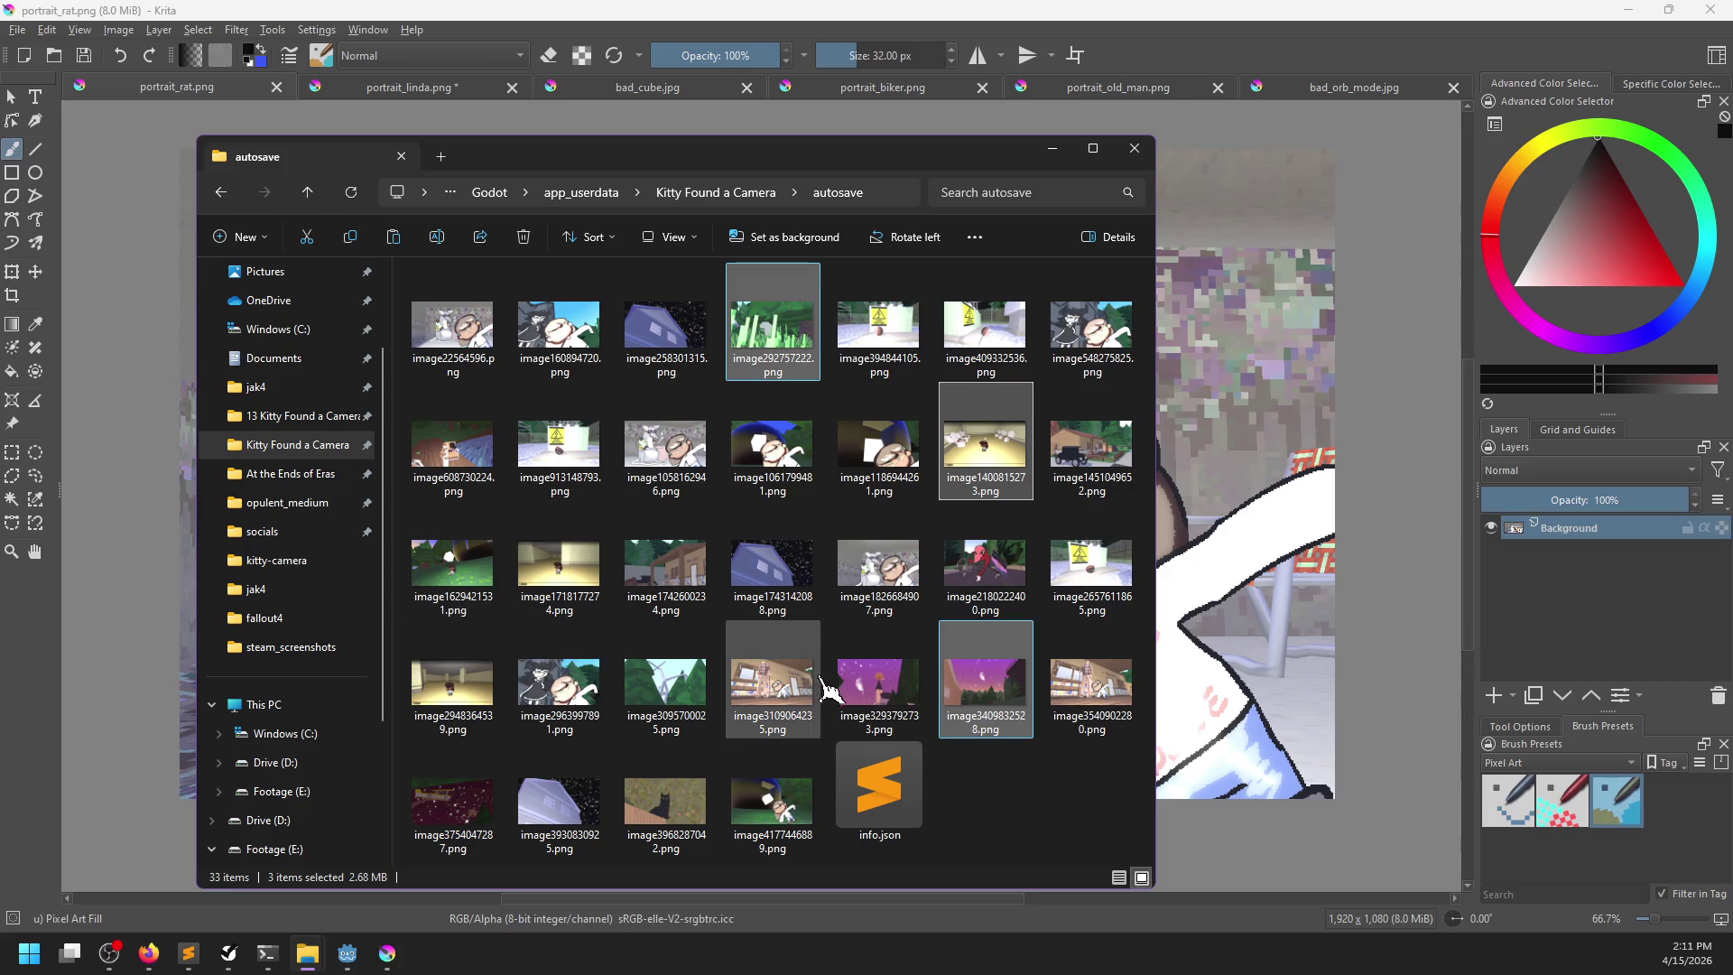
ctrl+click(668, 803)
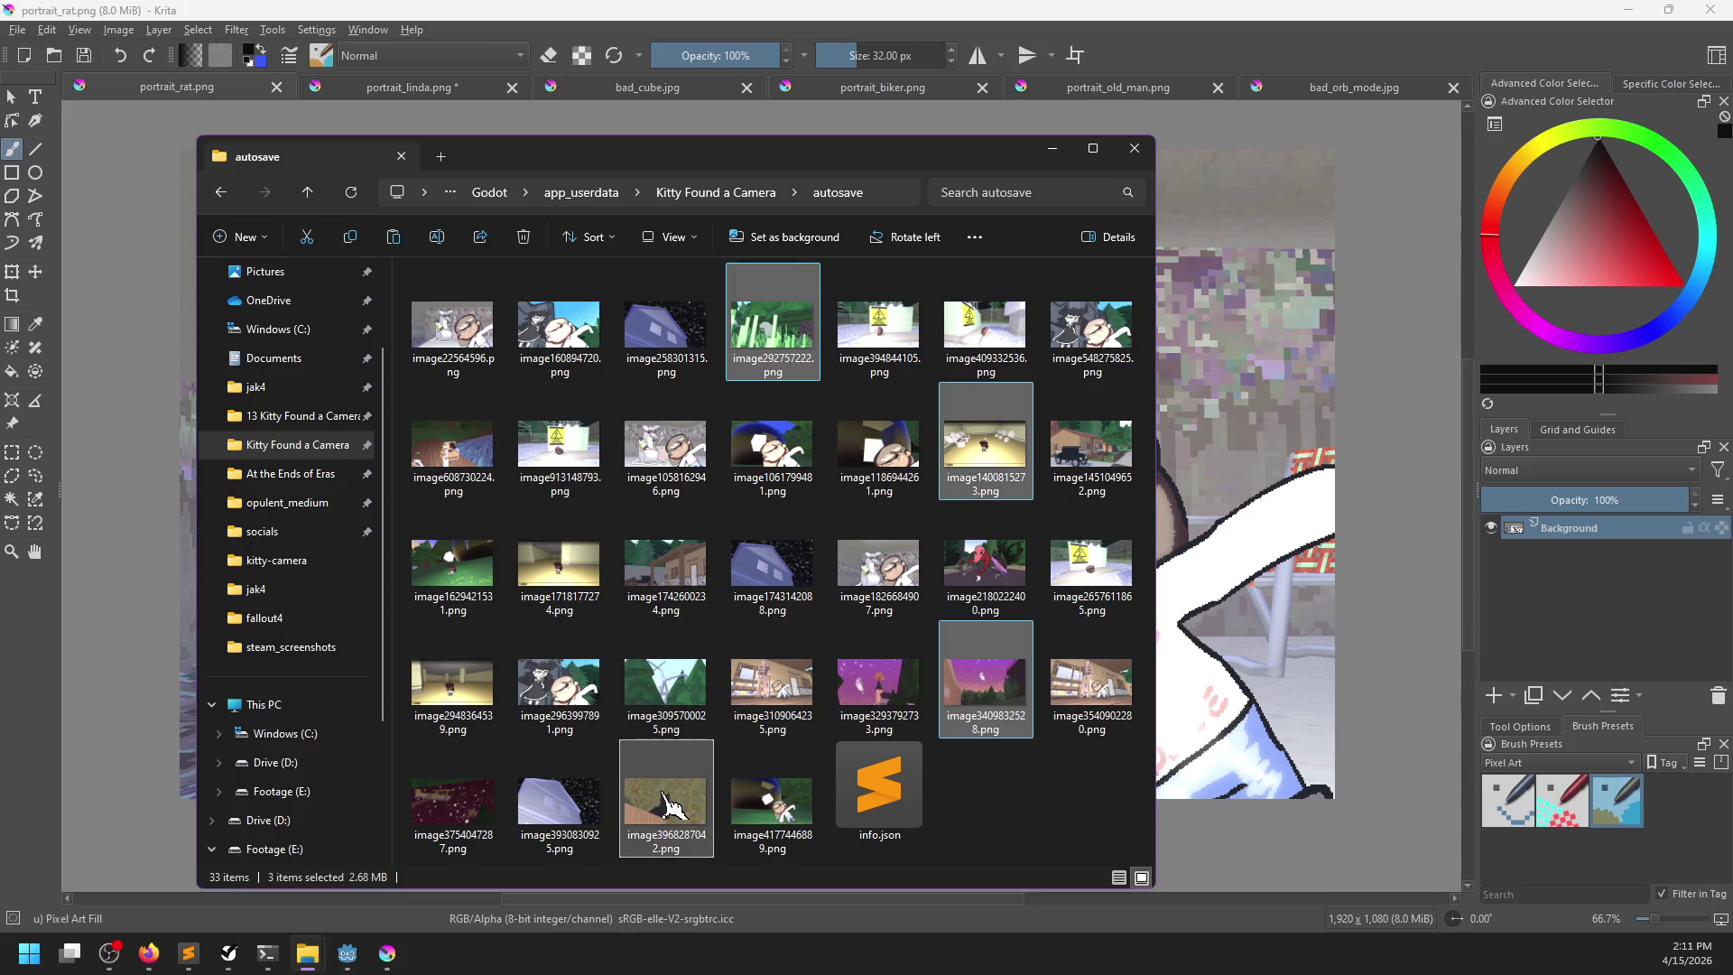
ctrl+click(458, 806)
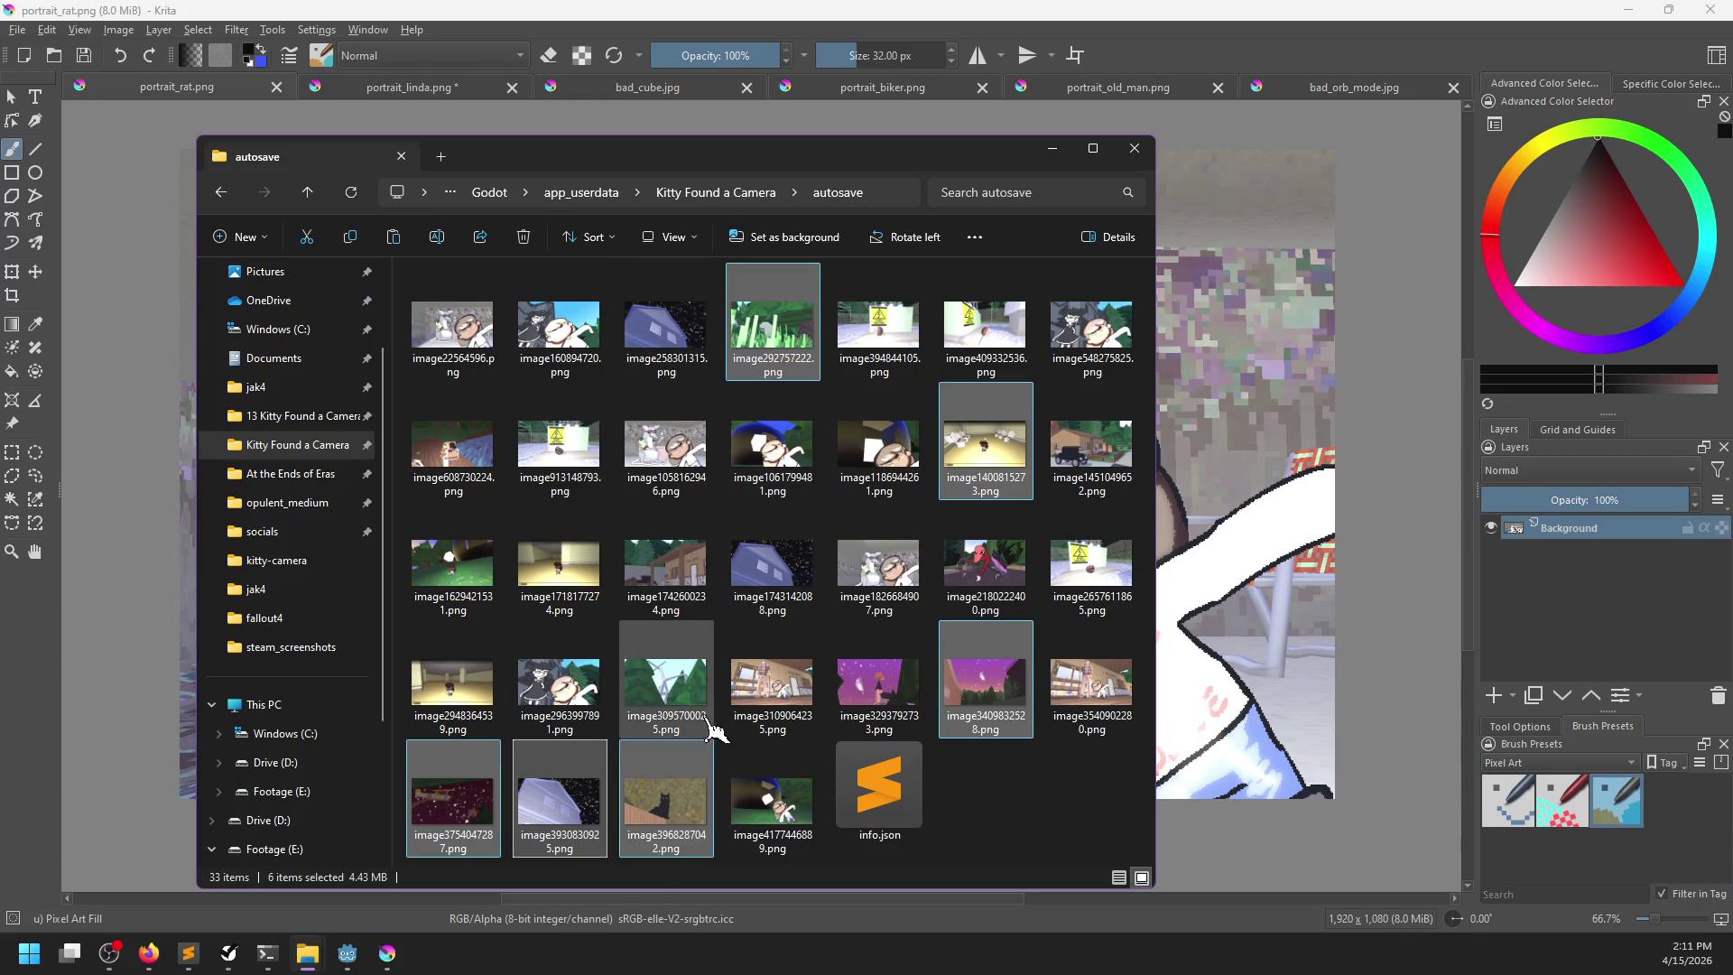
Bring the socials folder window to the front
mouse_move(350, 959)
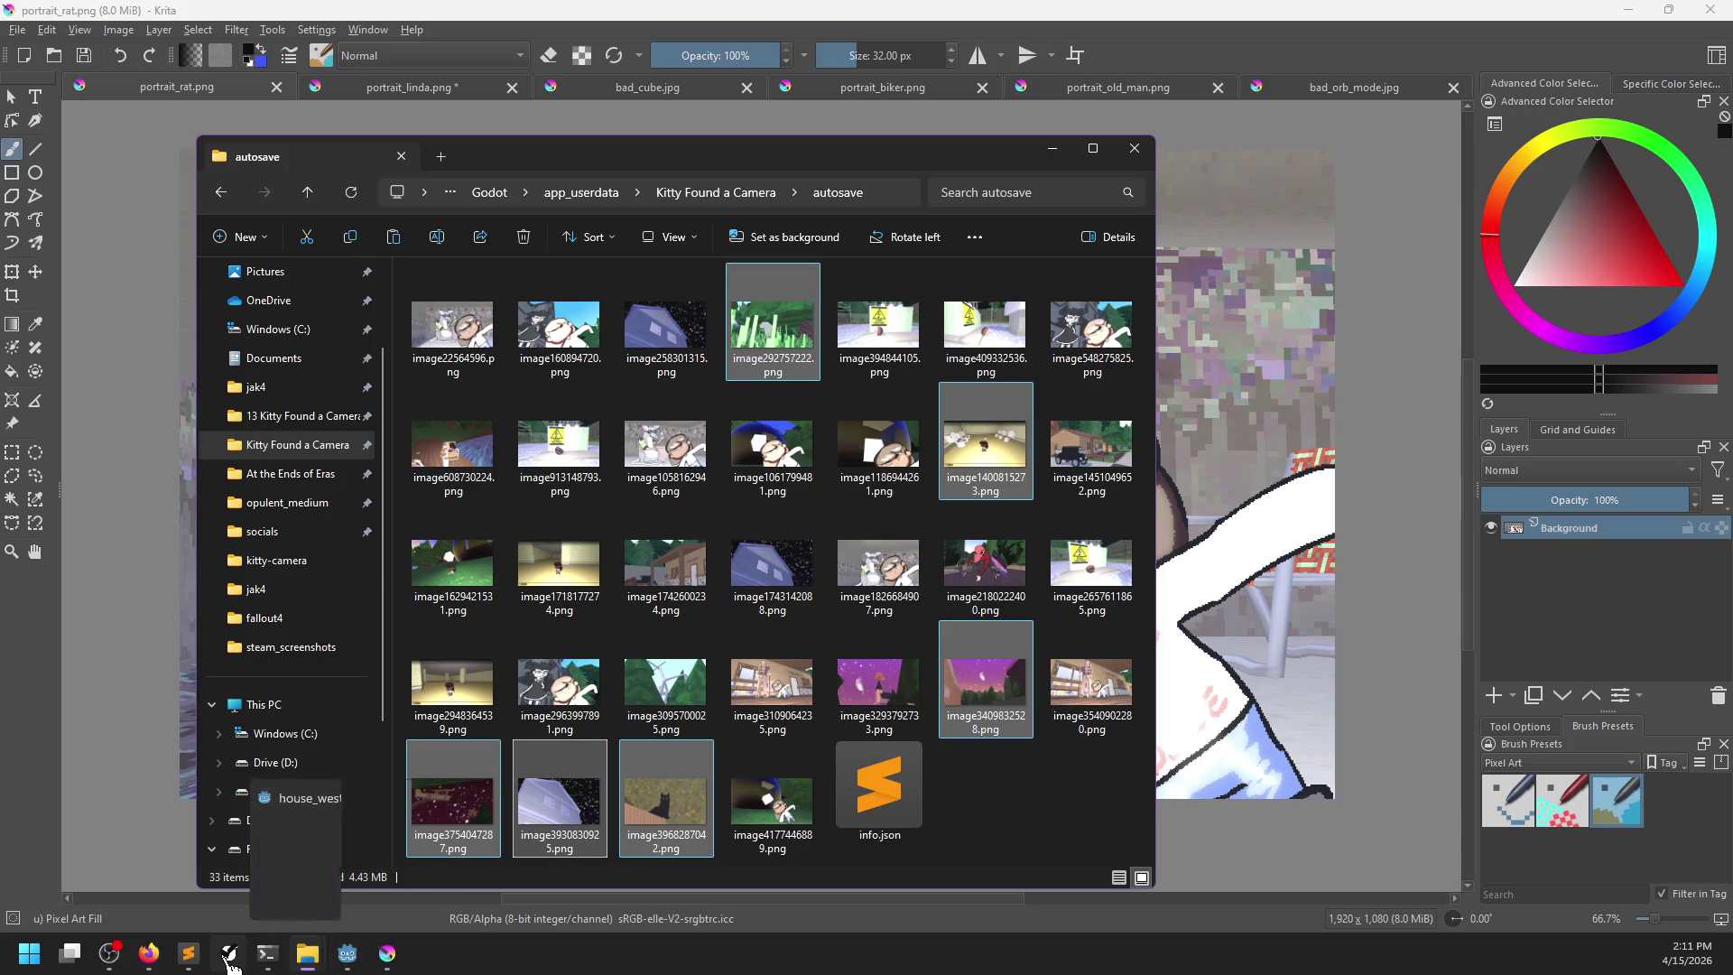
mouse_move(231, 964)
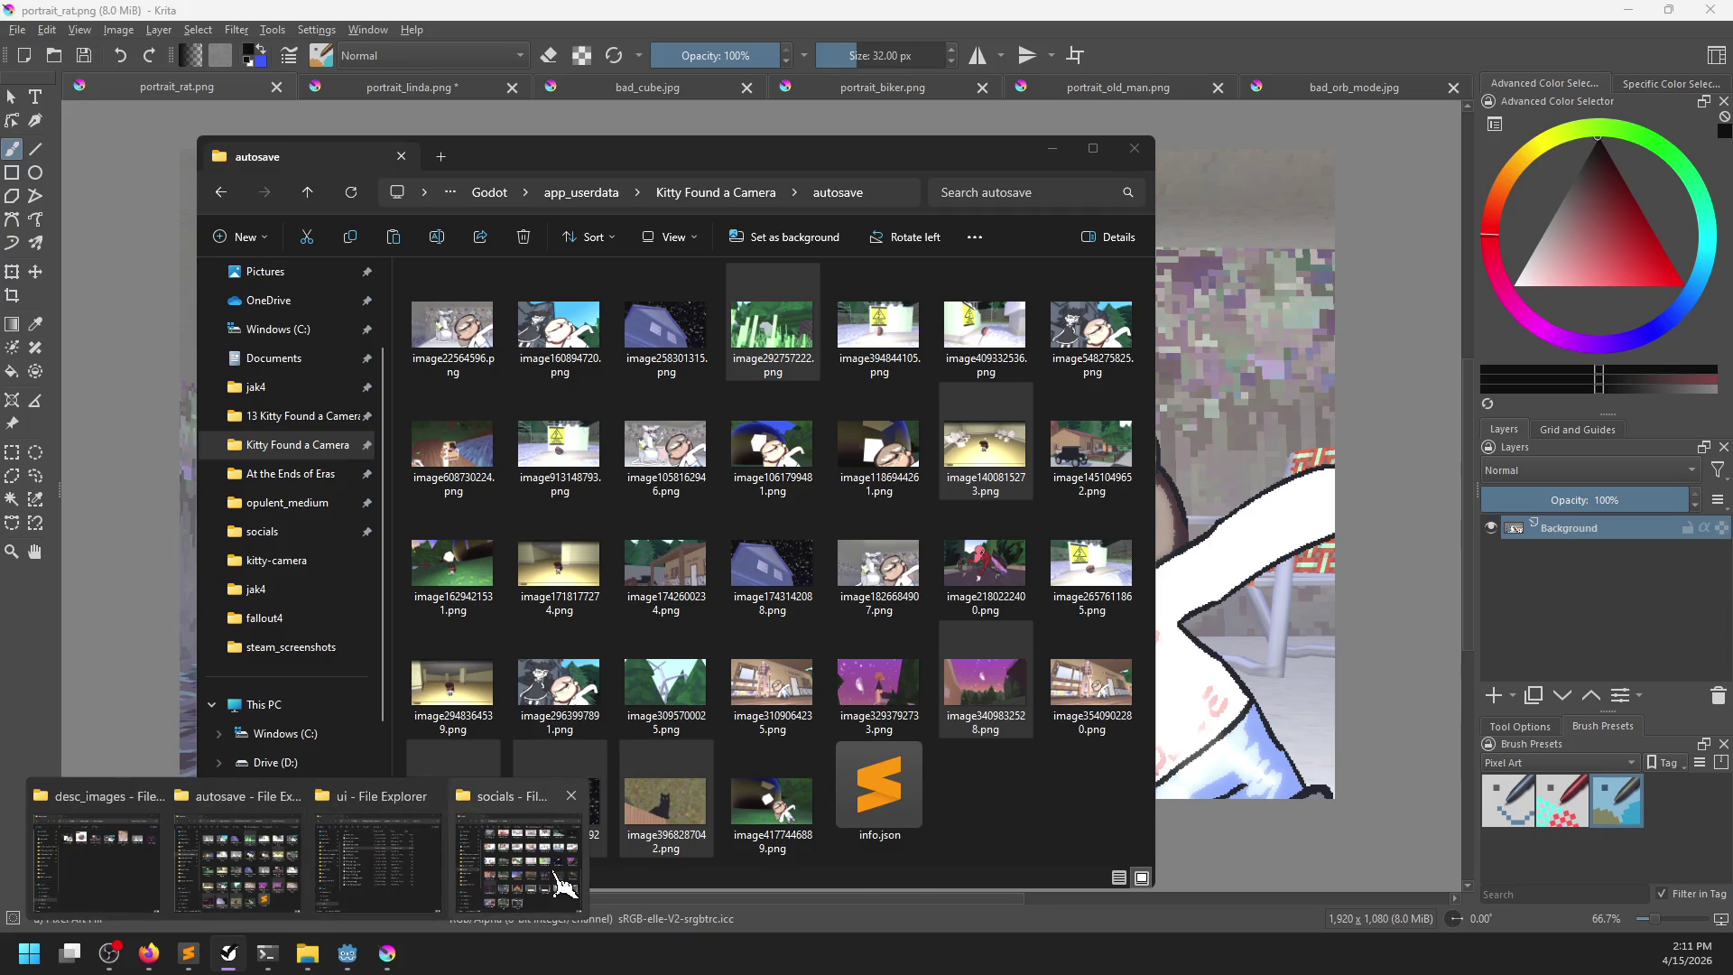
click(541, 871)
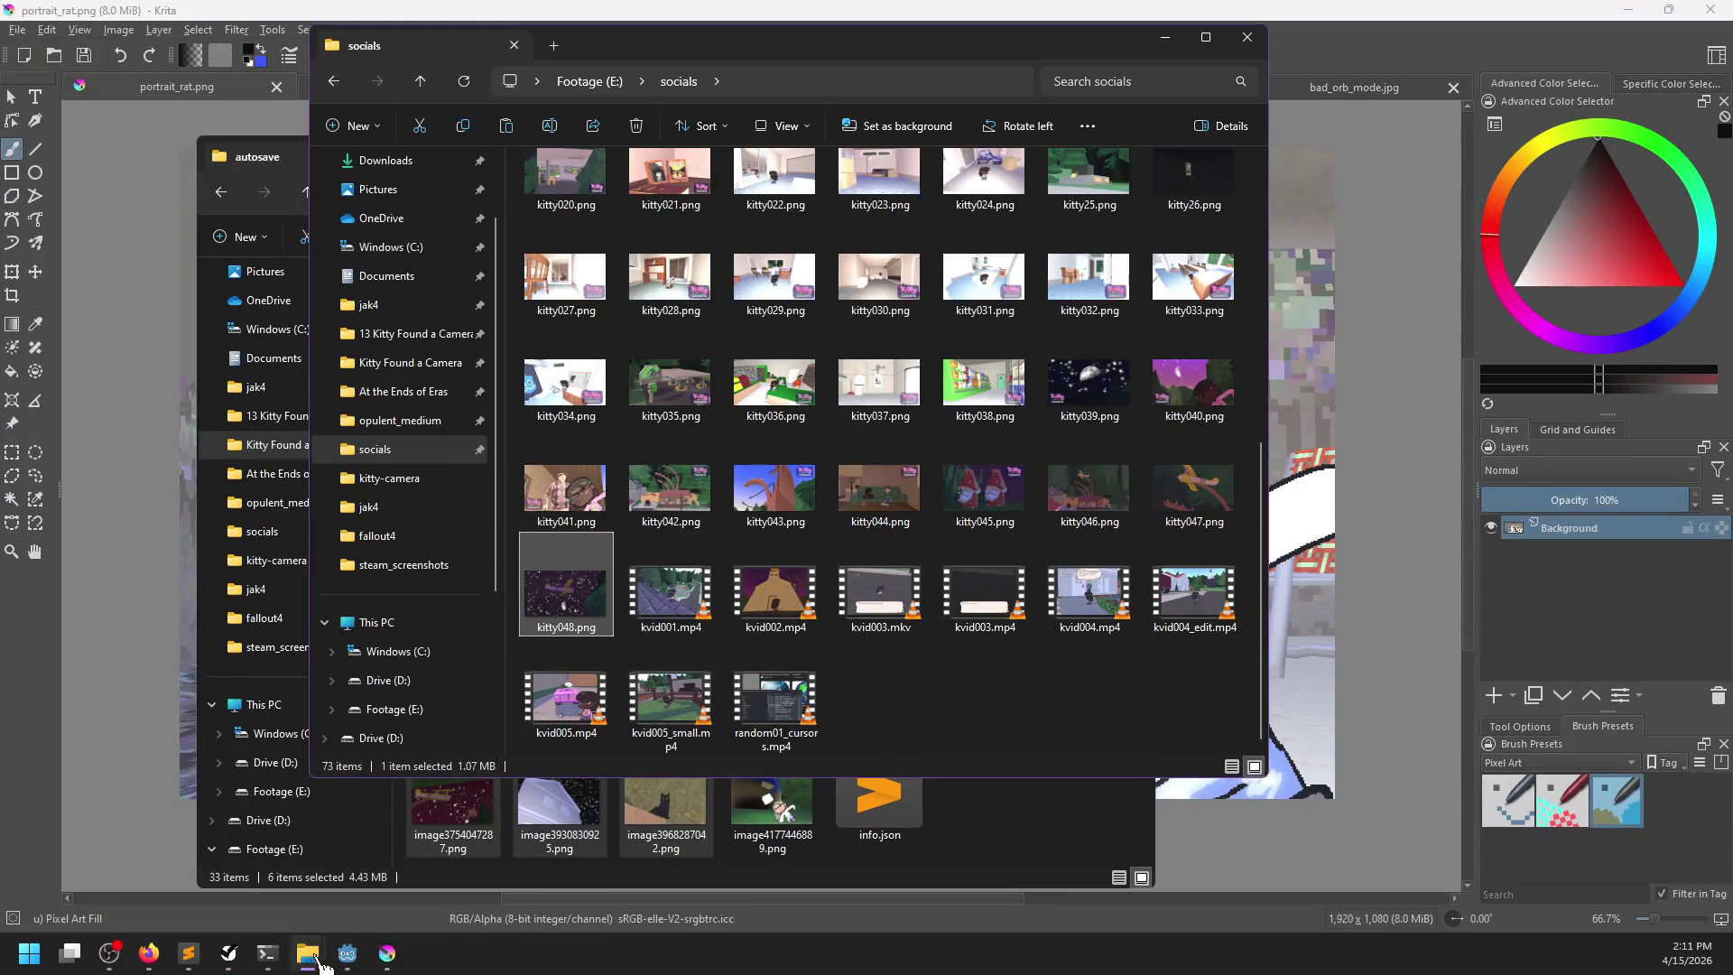
mouse_move(312, 958)
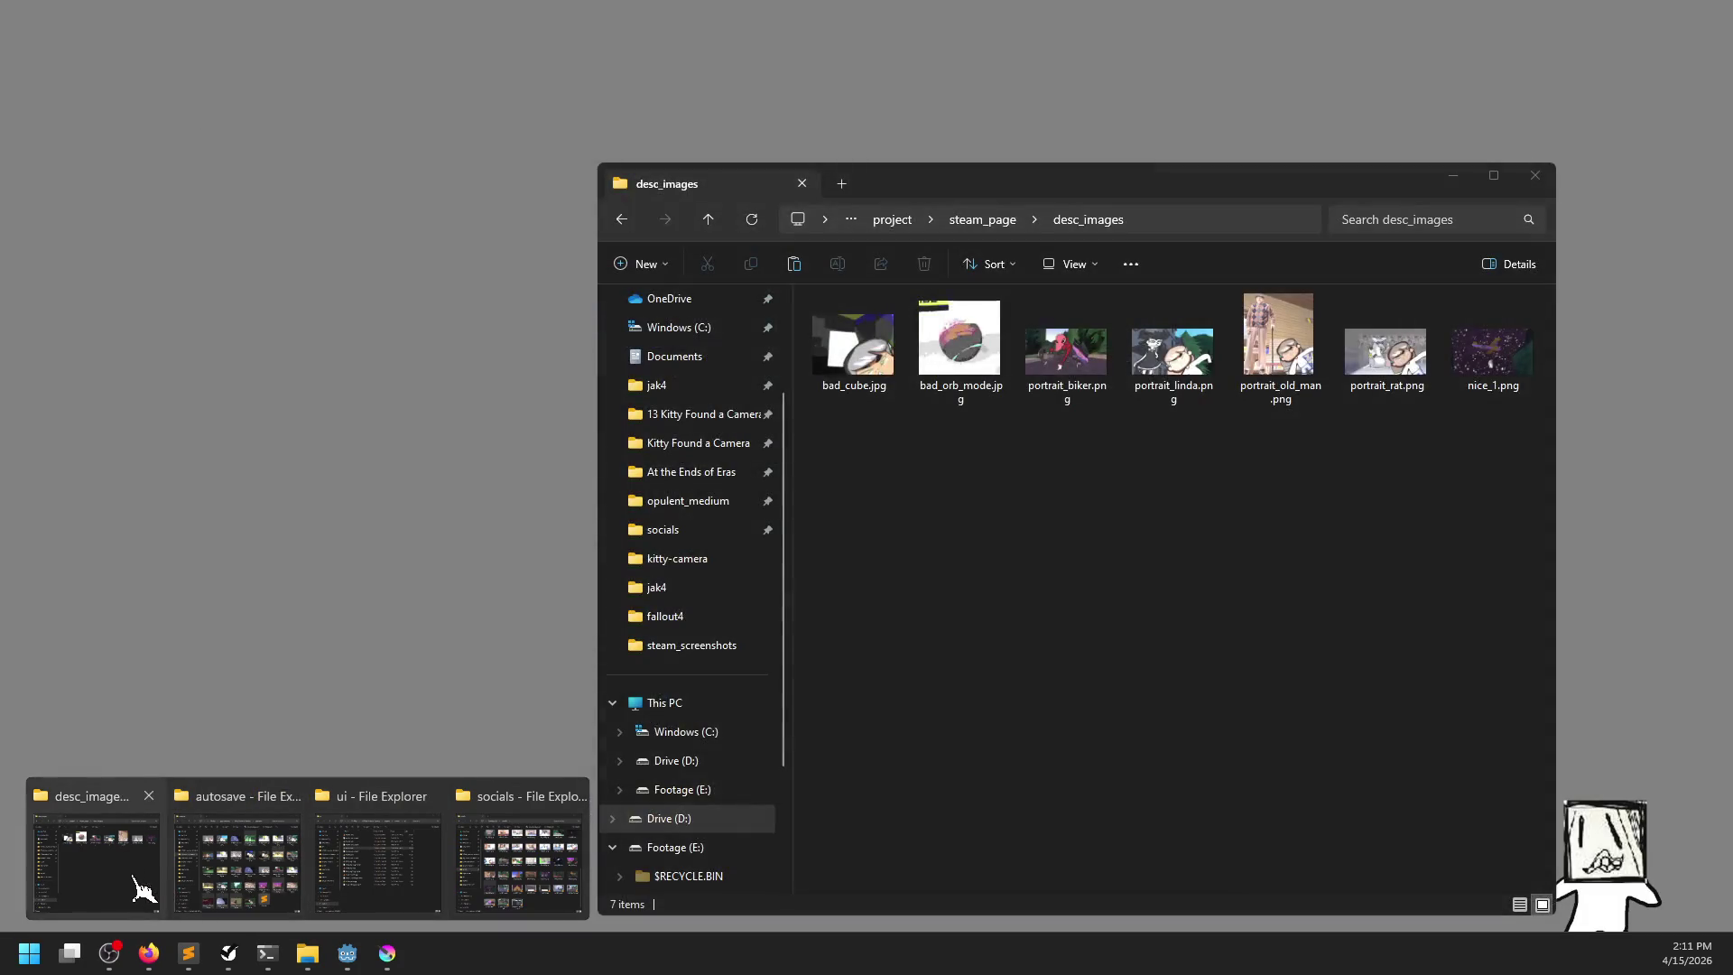
Copy the six screenshots into desc_images and rename the first one nice_2
click(135, 894)
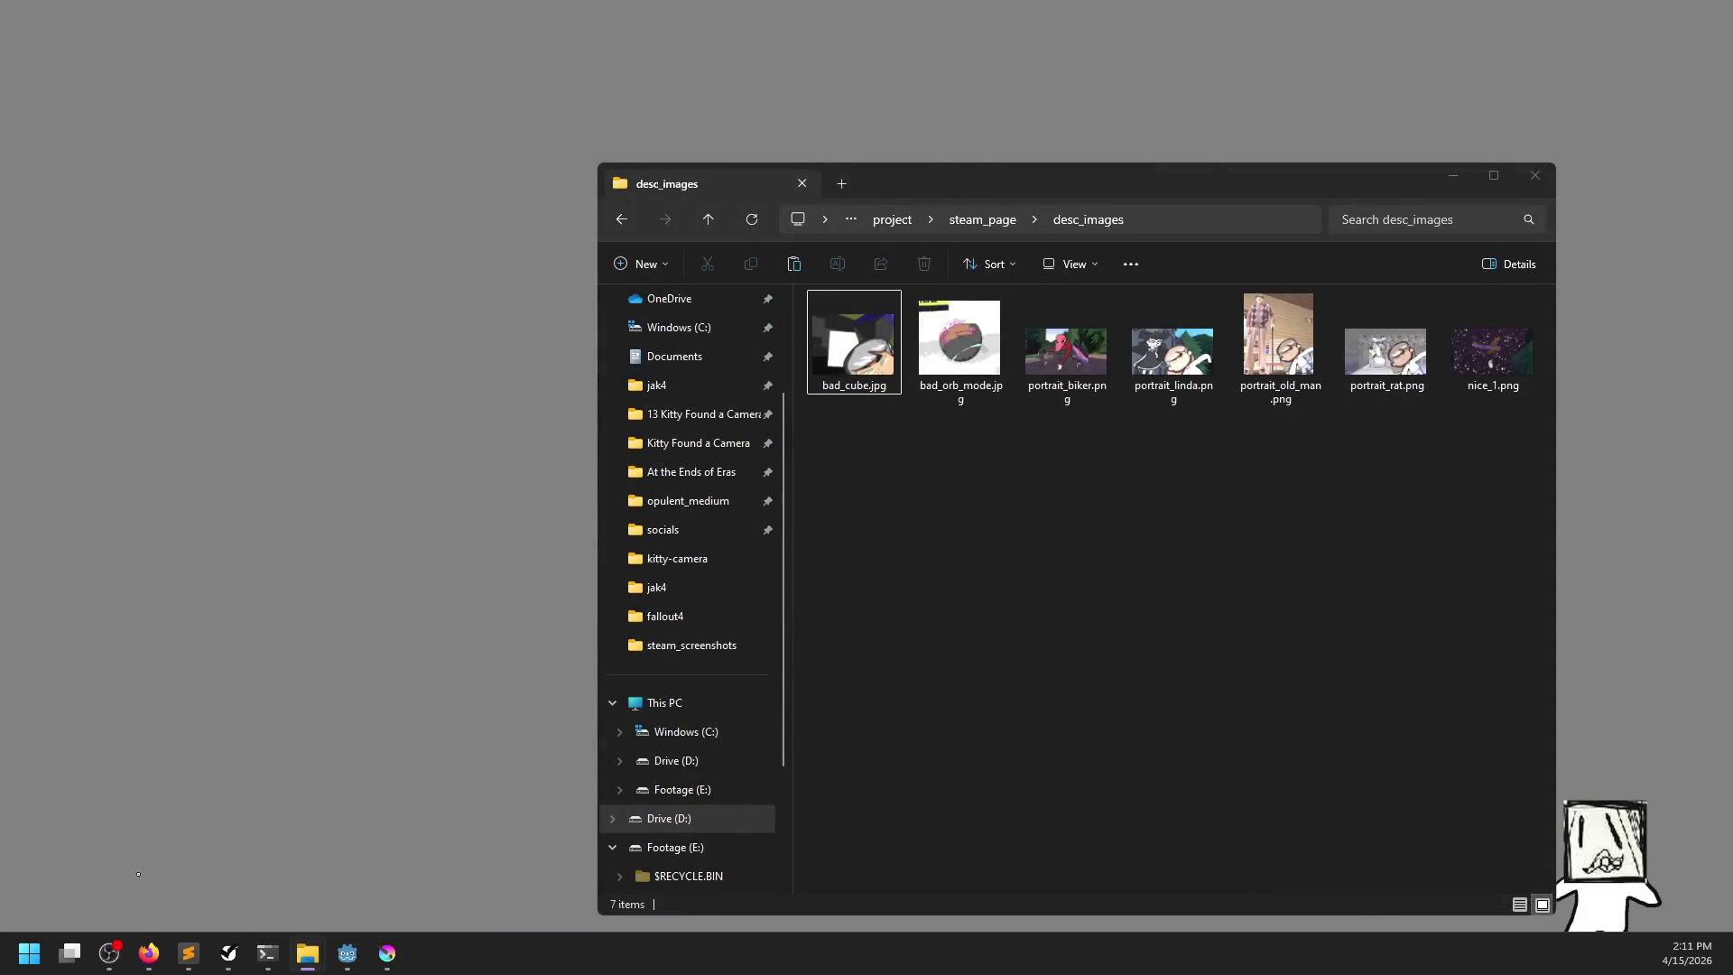
drag(1124, 686, 1120, 685)
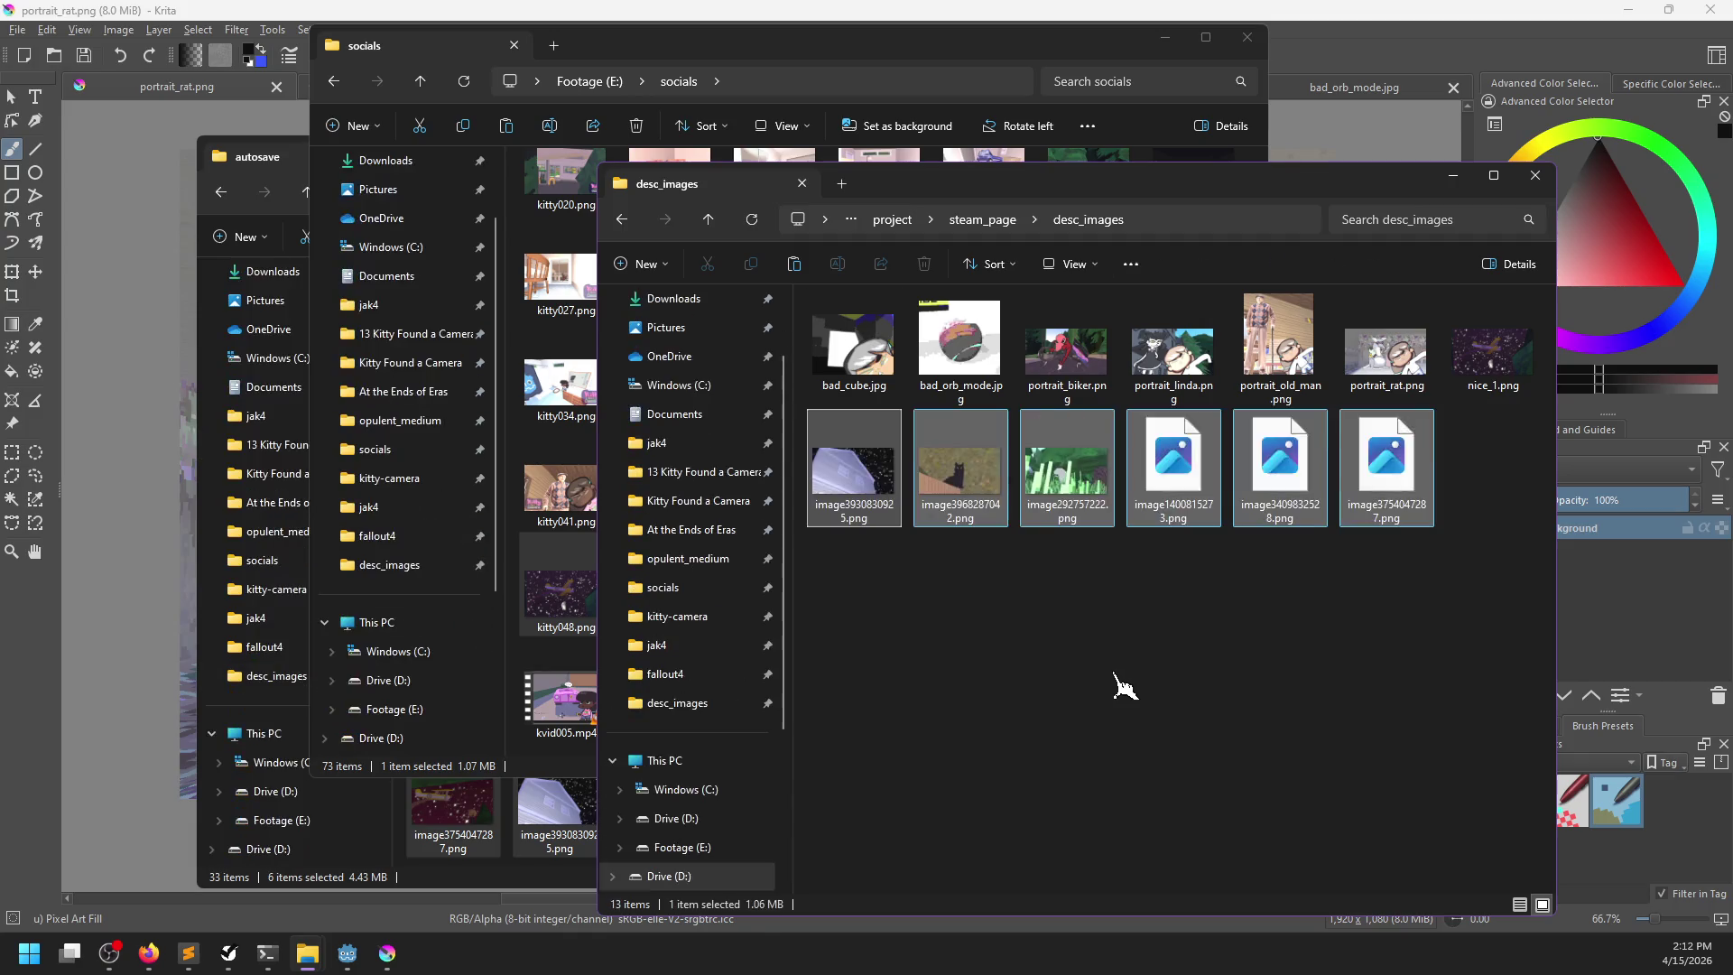
right_click(853, 519)
click(1119, 634)
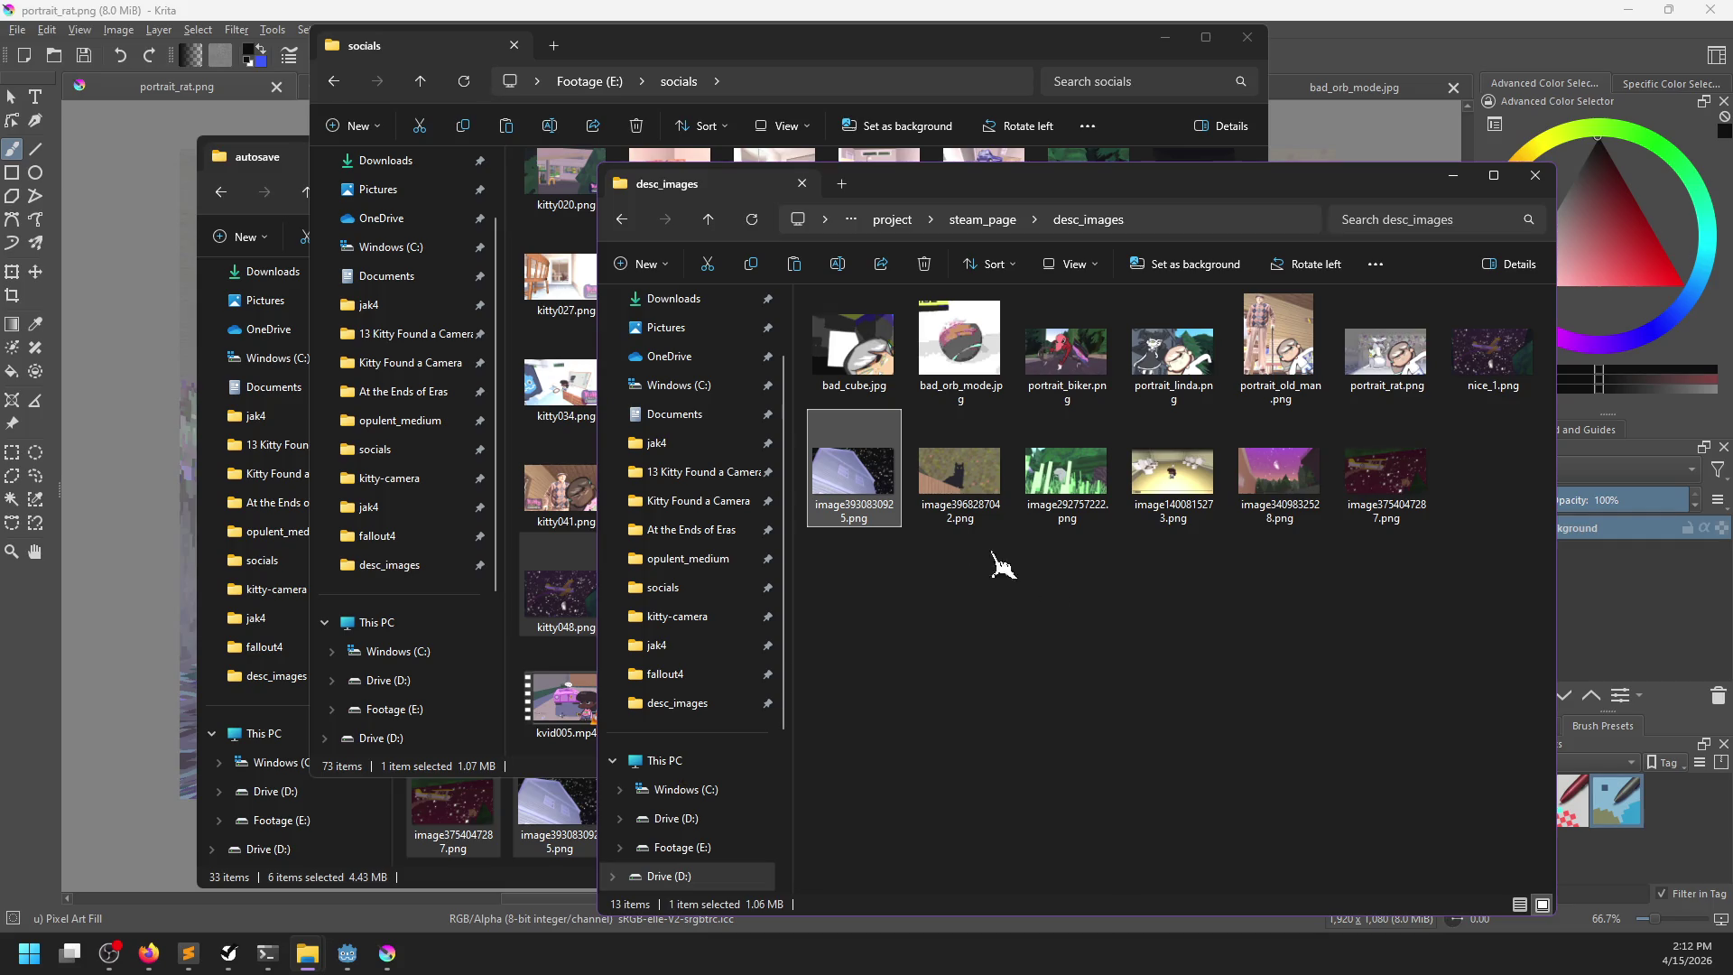
right_click(890, 539)
click(957, 907)
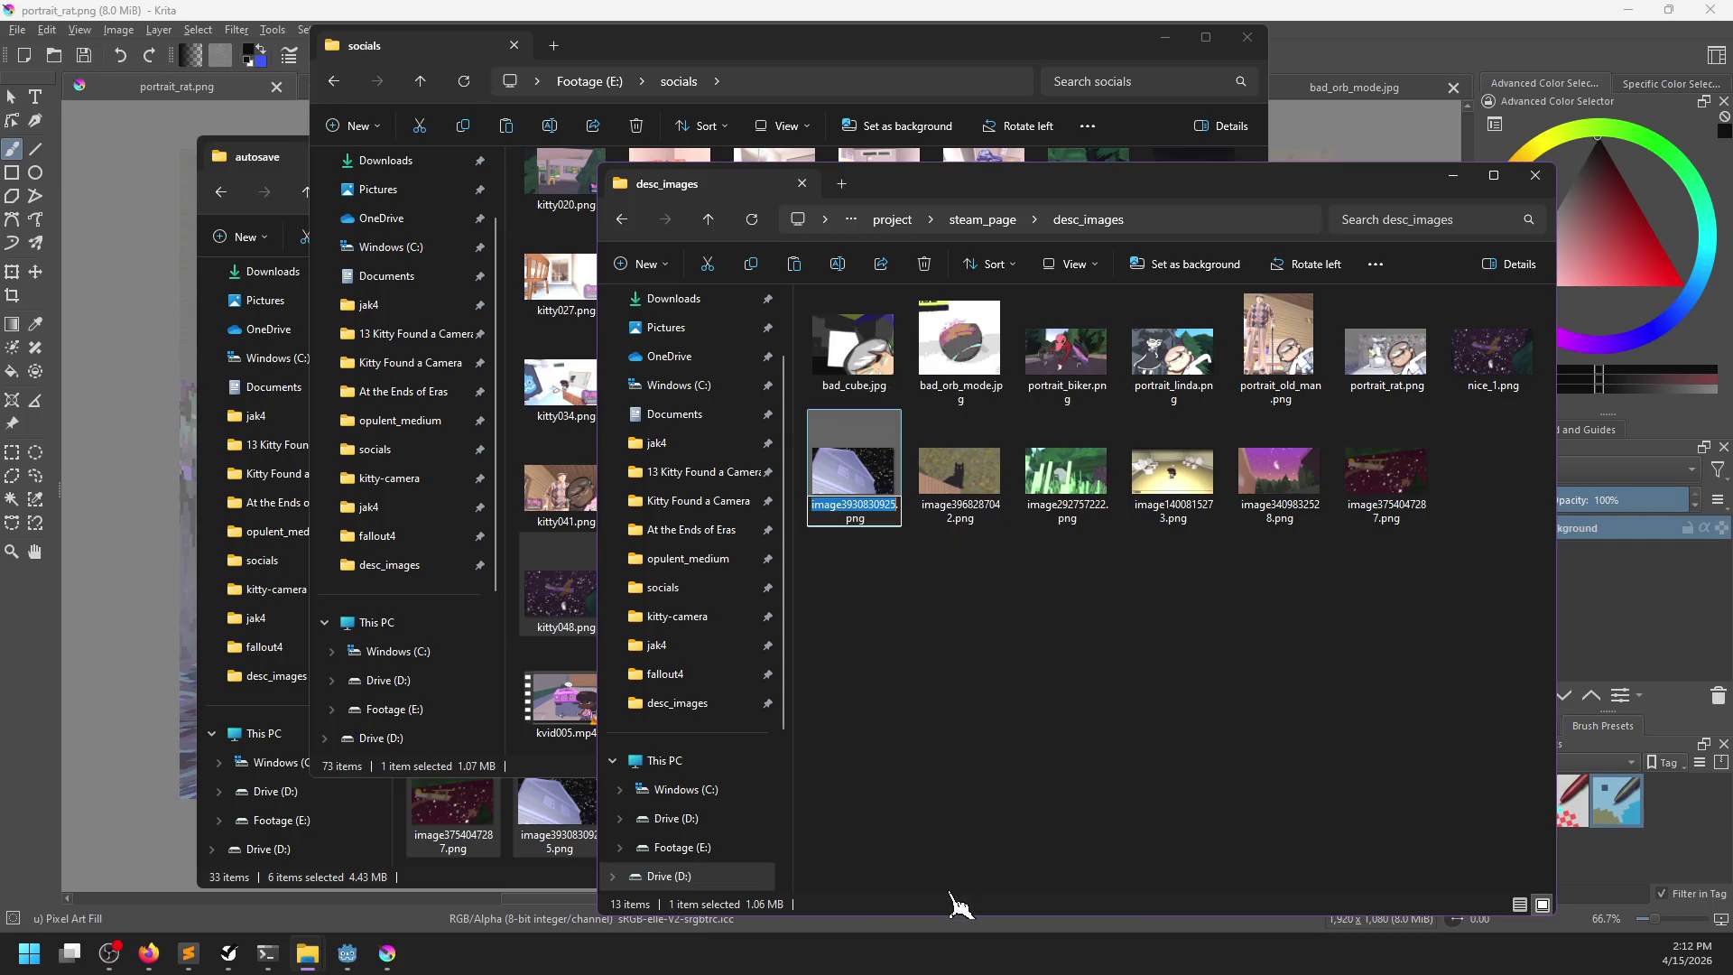
text(nice_2)
key(Return)
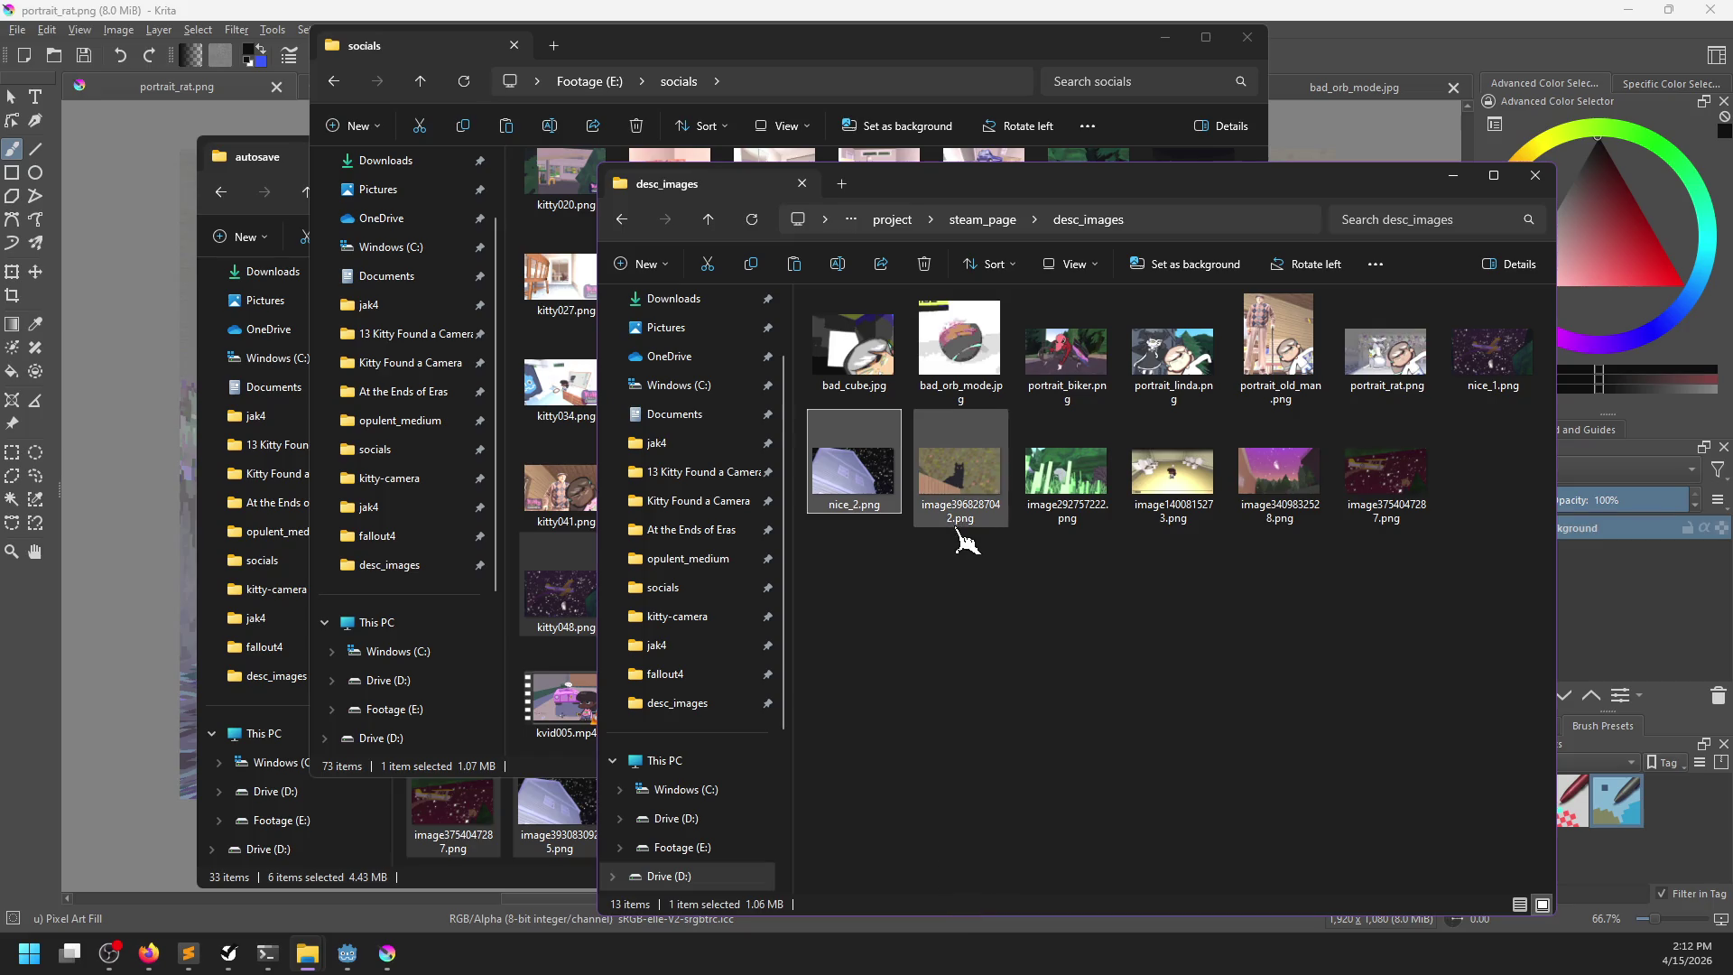
Rename the next two screenshots, including the green one, nice_3 and nice_4
right_click(958, 540)
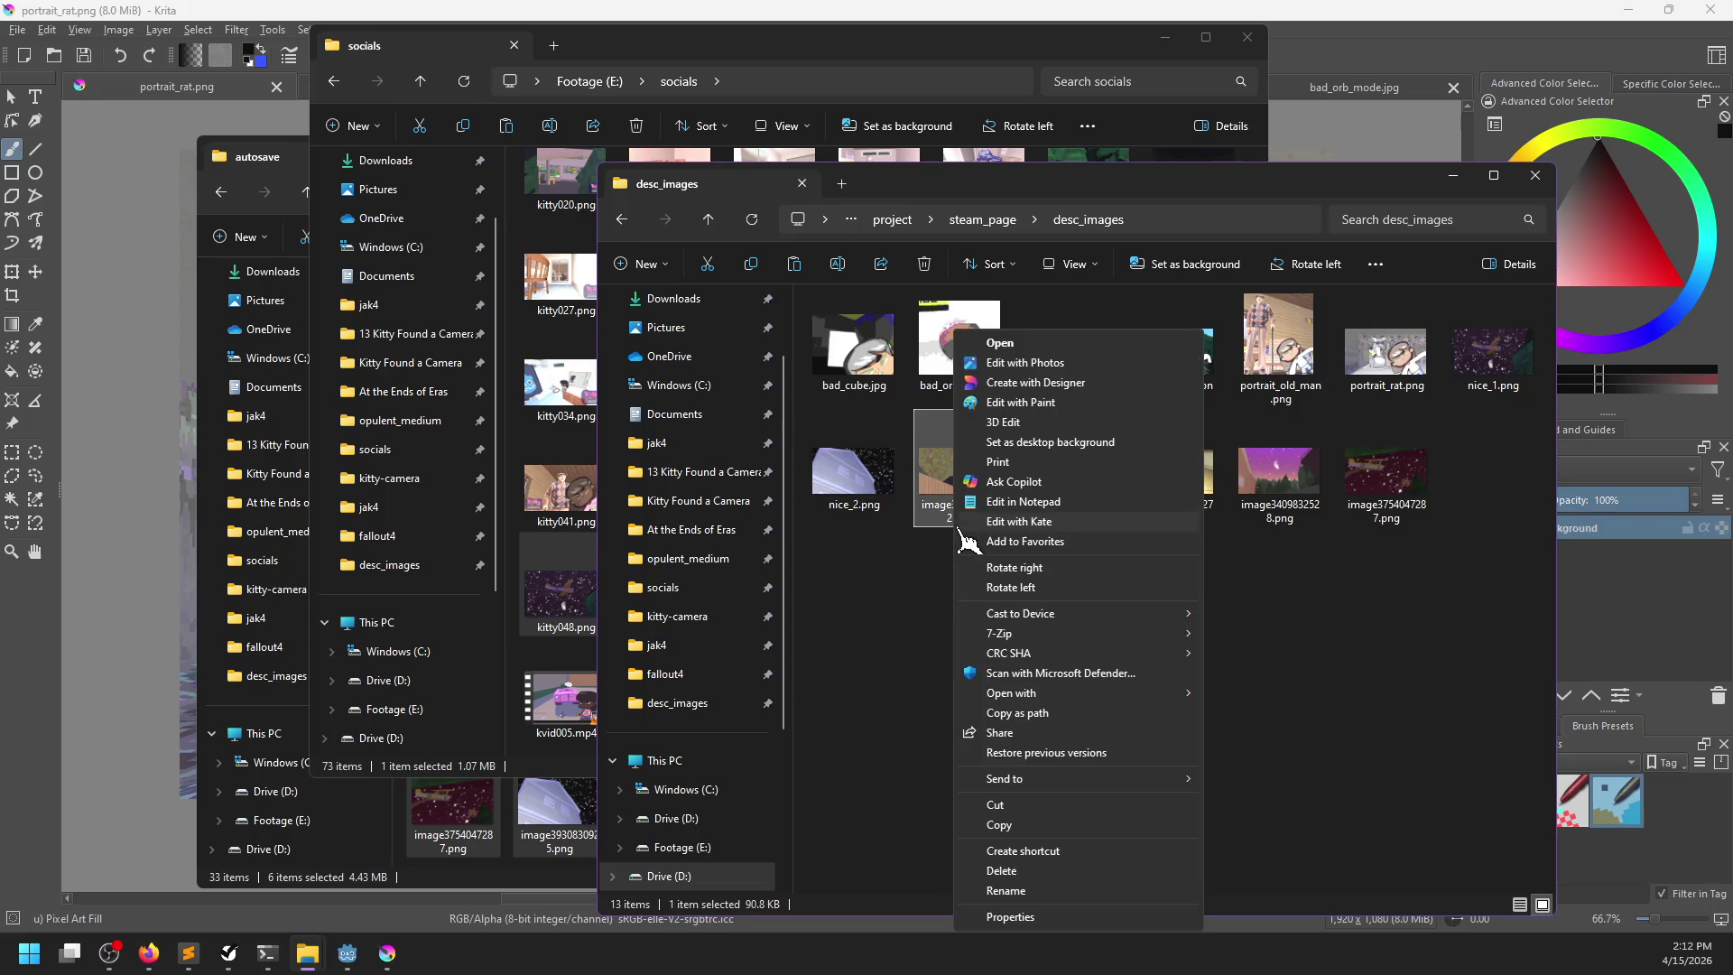
click(1009, 891)
text(nice_)
text(3)
key(Return)
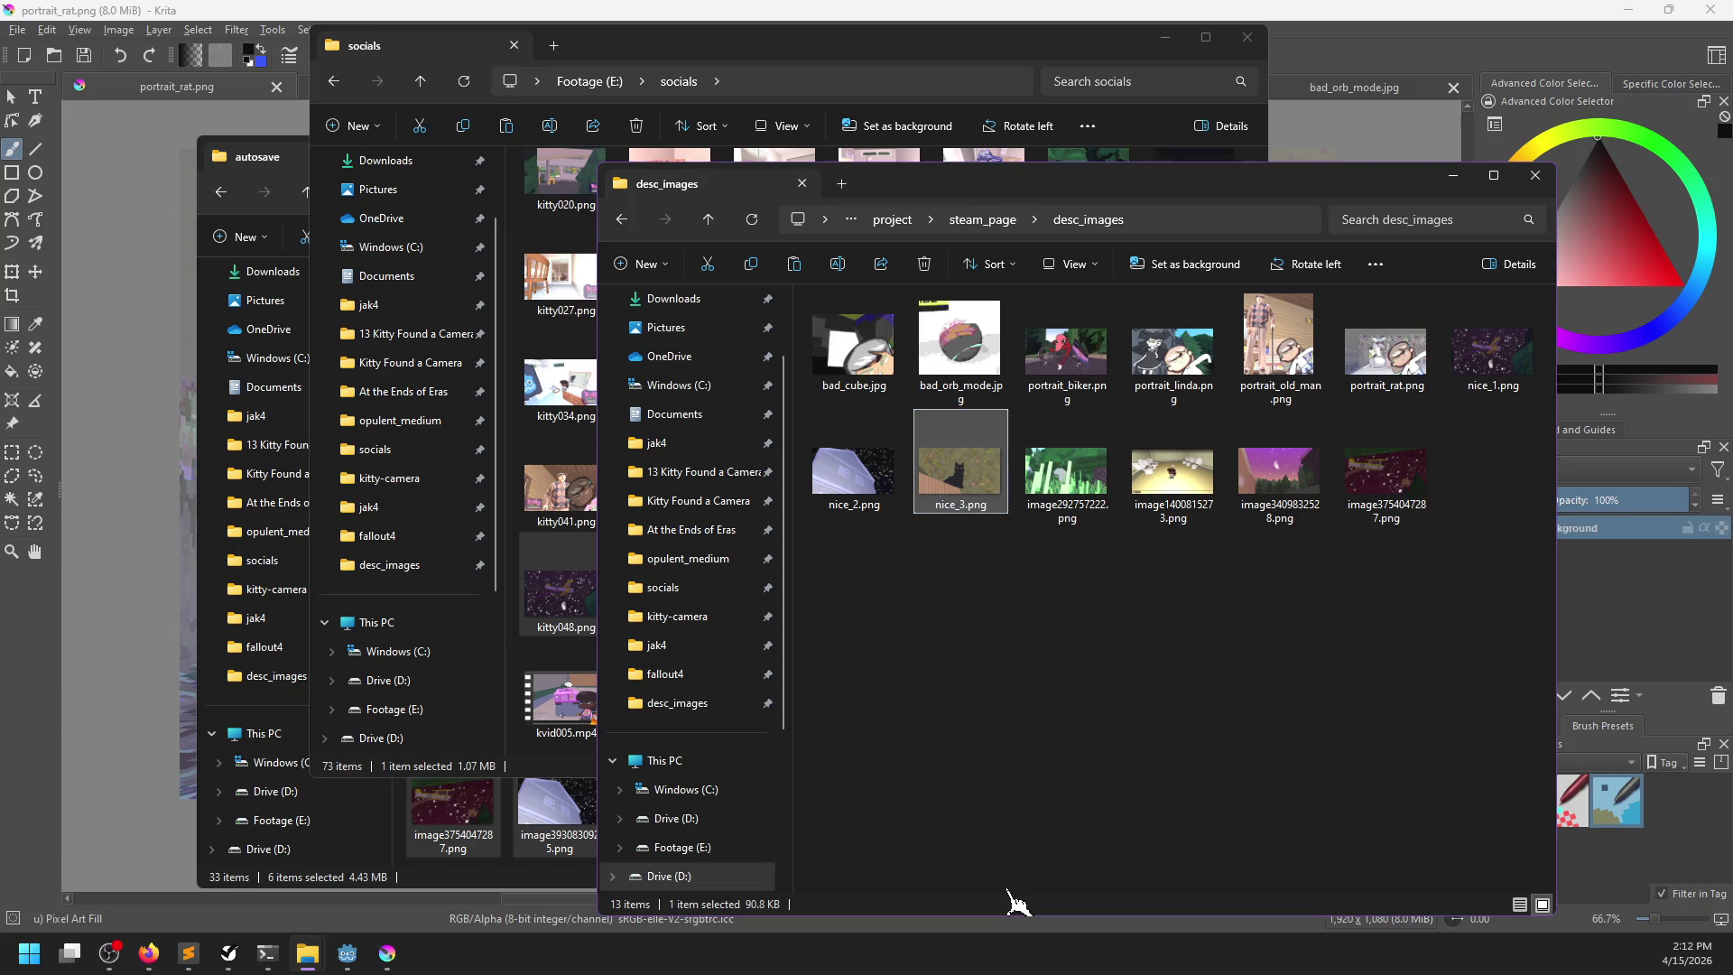
right_click(1074, 497)
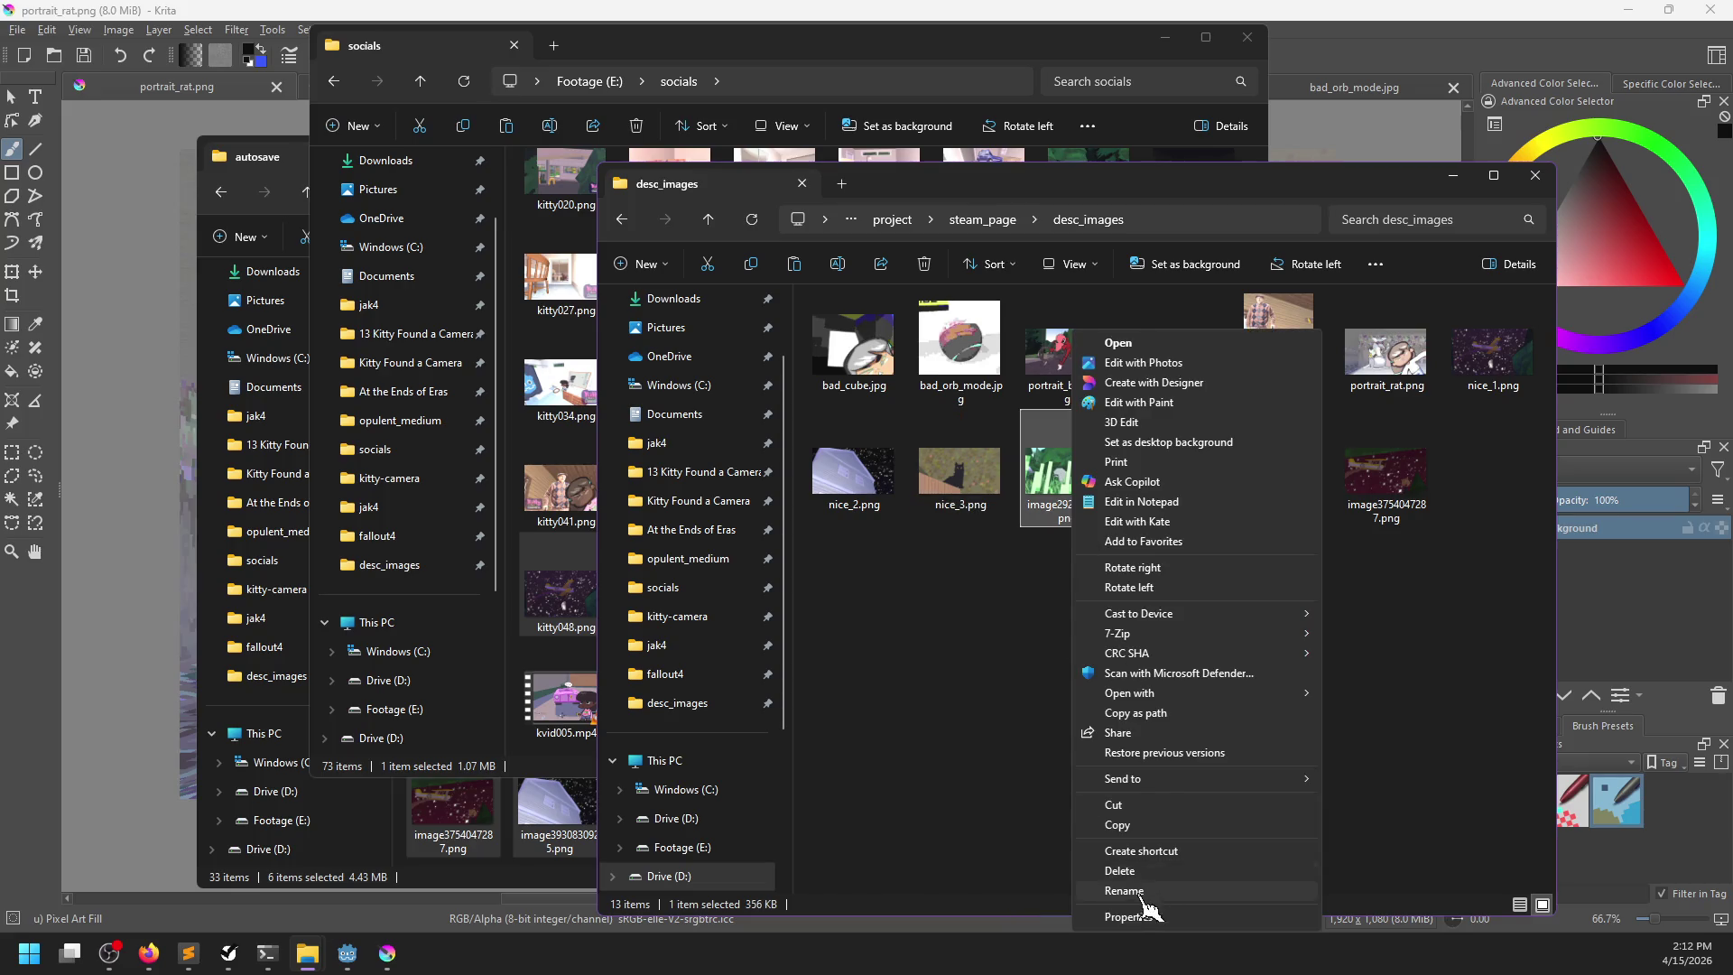
click(1127, 892)
text(nice_4.png)
key(Return)
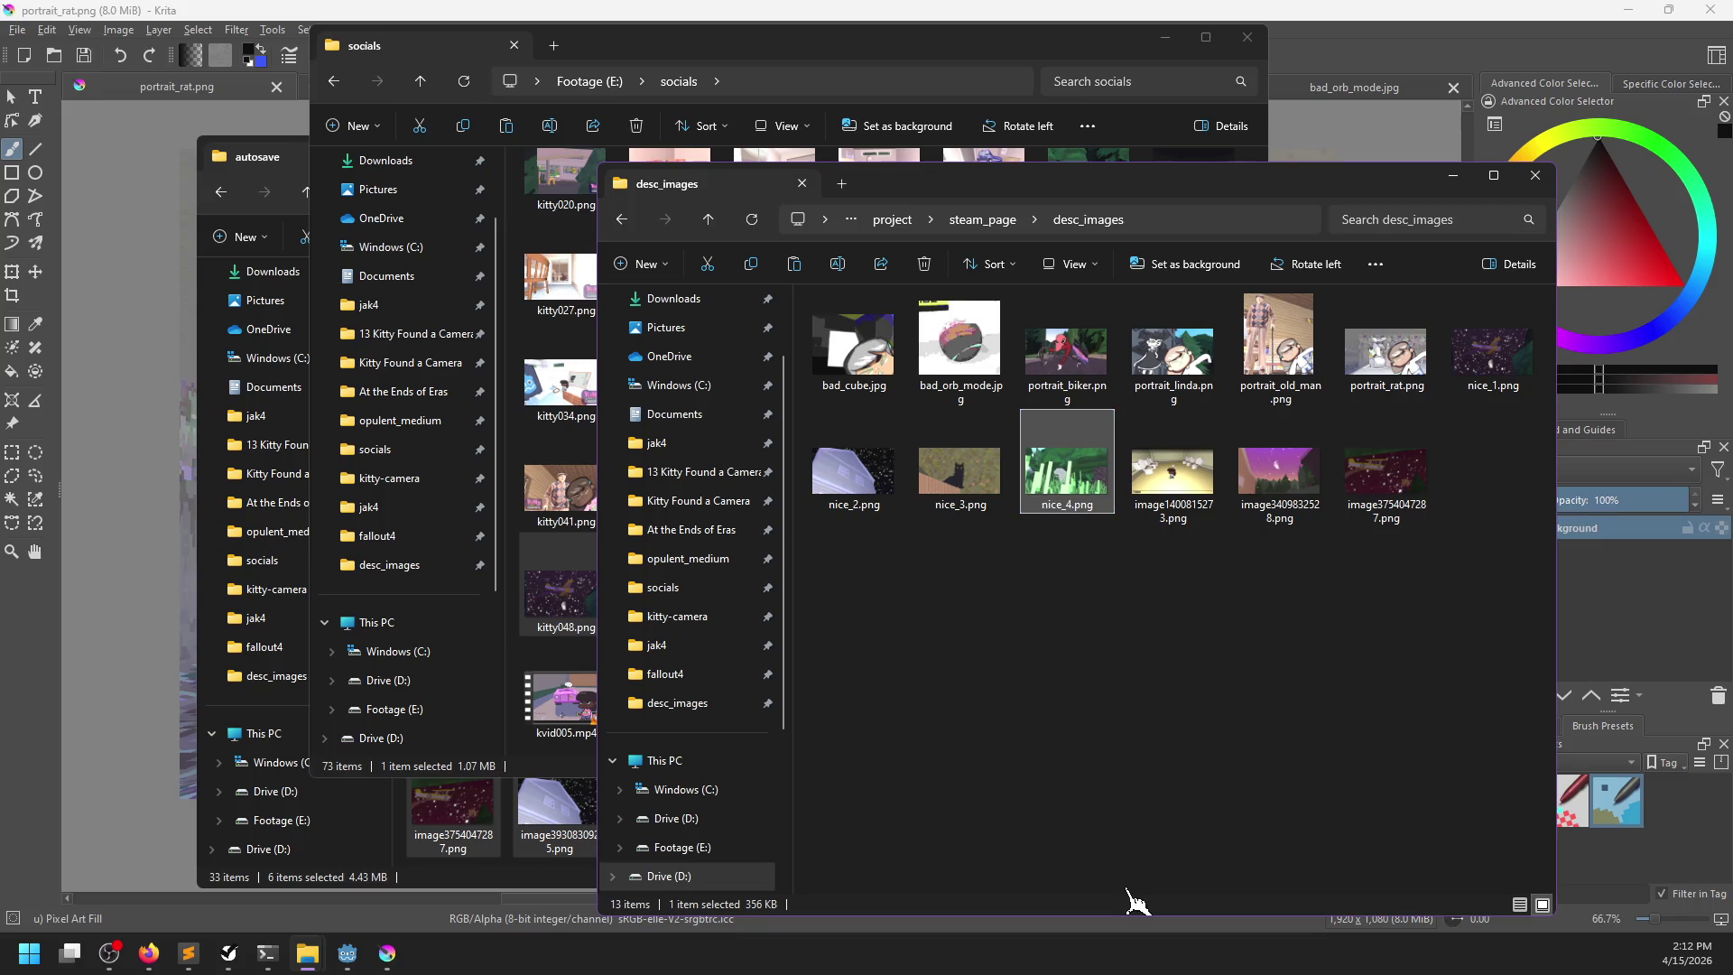
Rename the remaining screenshots nice_5, nice_6 and nice_7, then return to Godot
right_click(1177, 528)
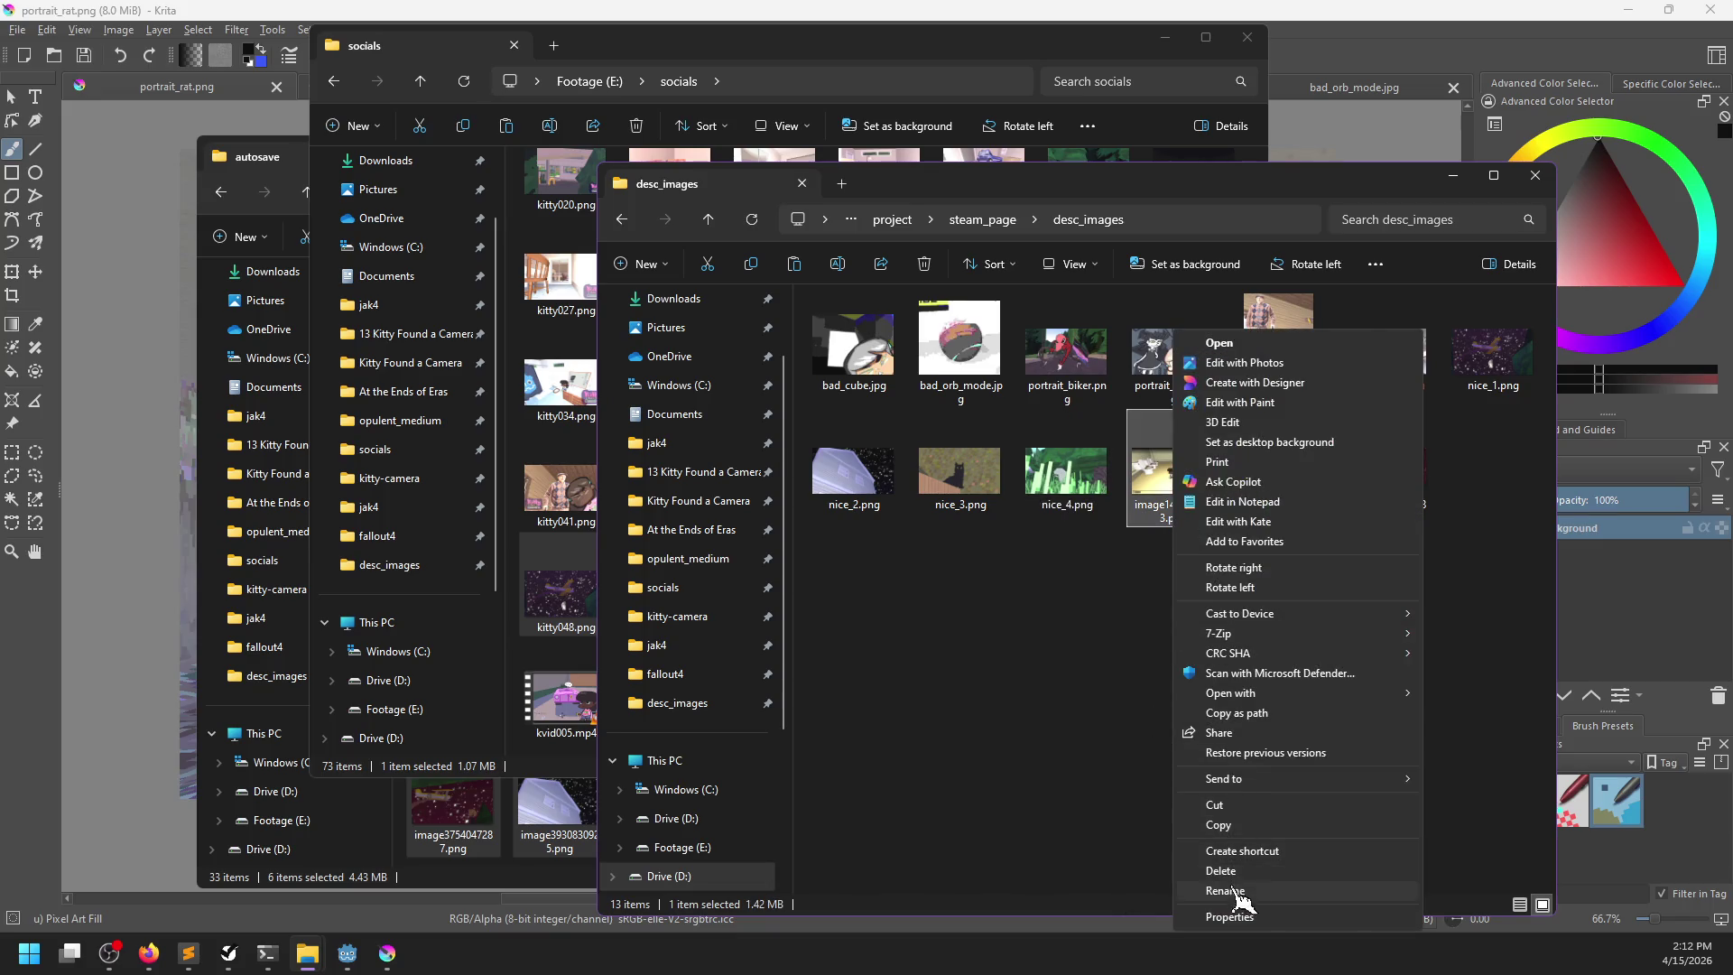
click(1226, 891)
text(nice_)
text(5)
key(Return)
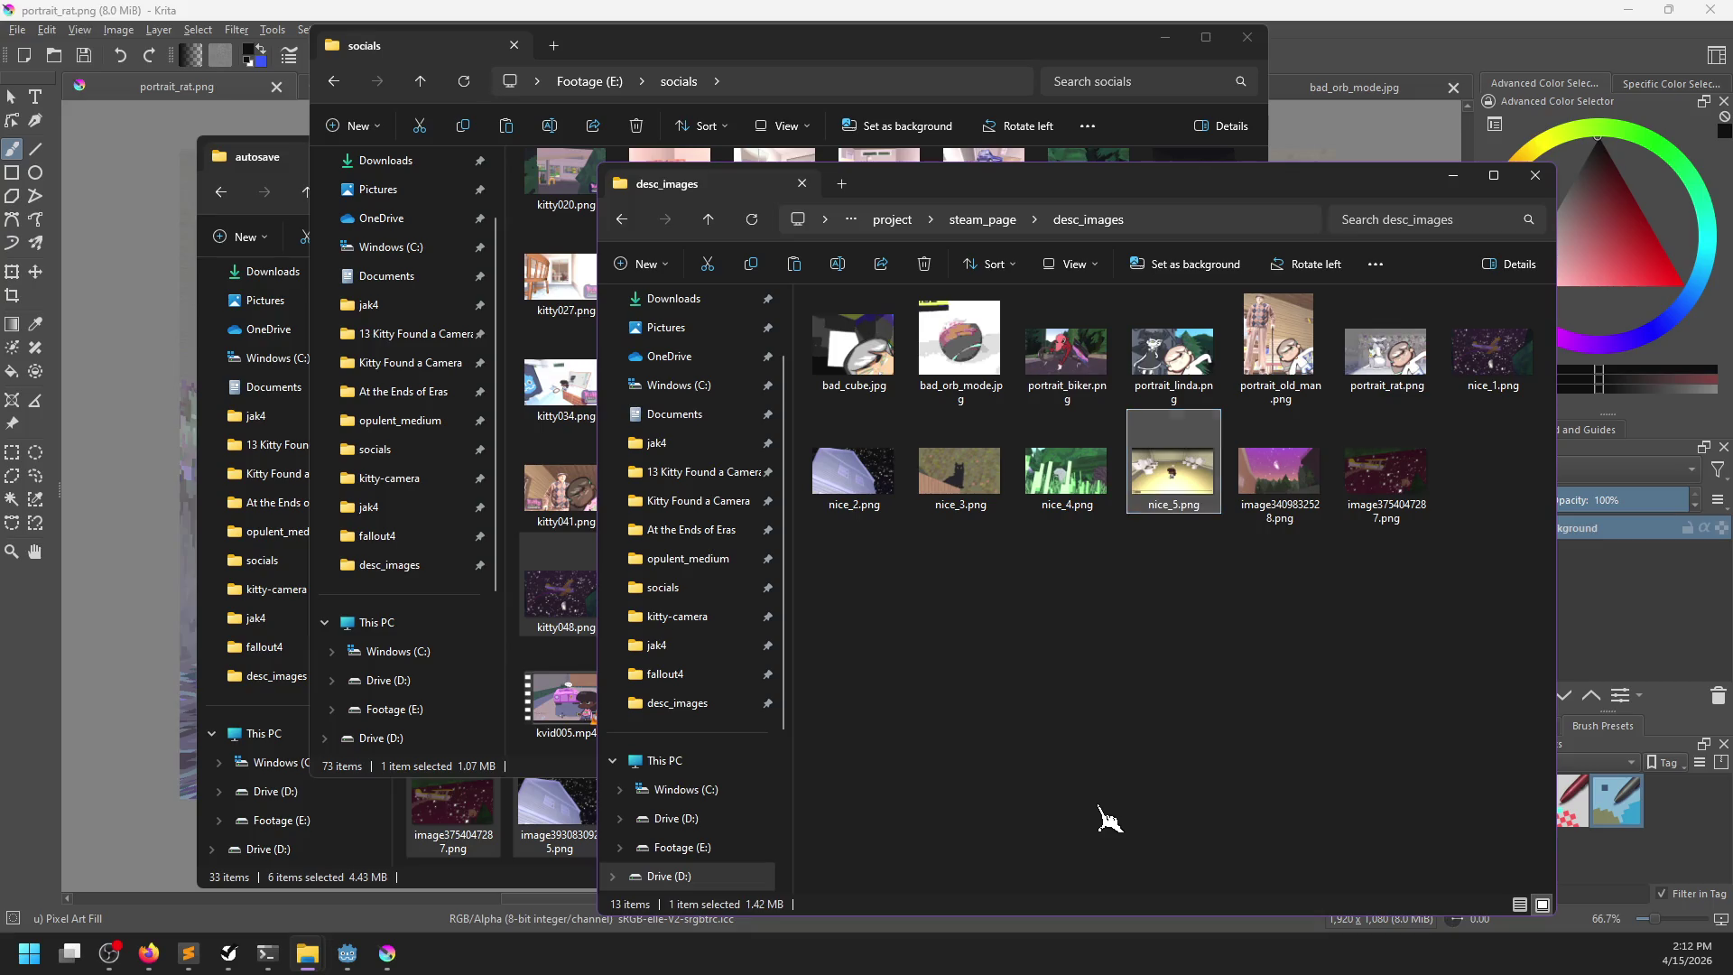
right_click(1268, 526)
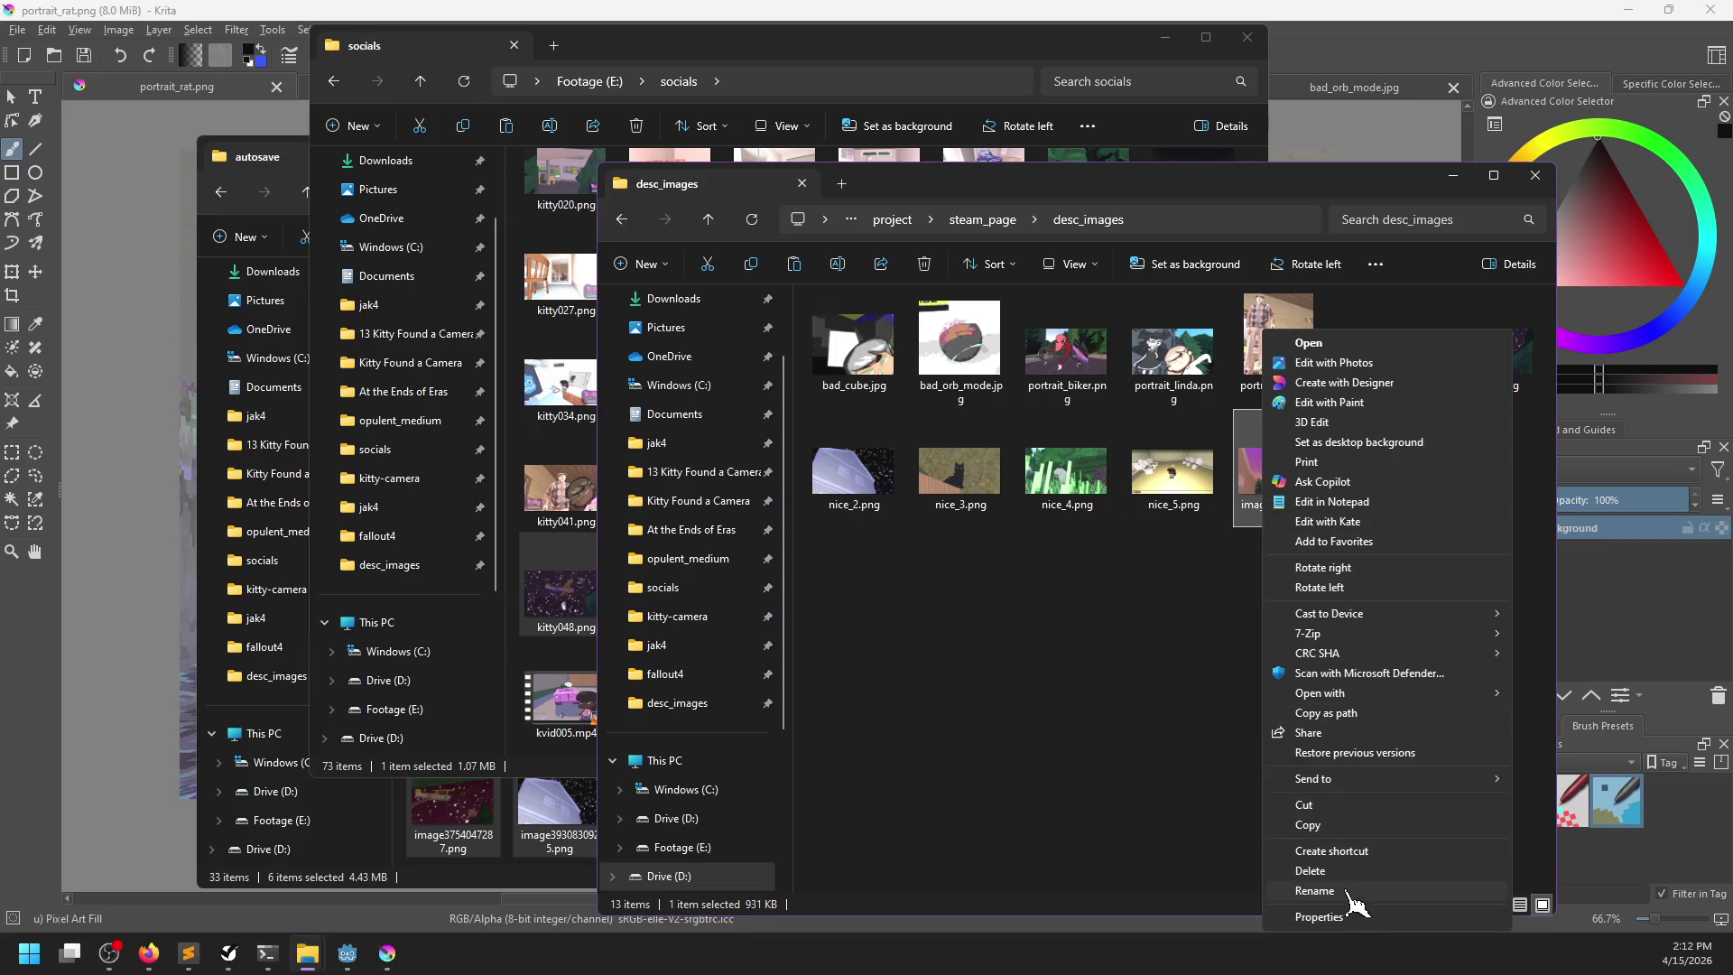
click(1341, 889)
text(6)
key(Tab)
text(nice_7)
key(Return)
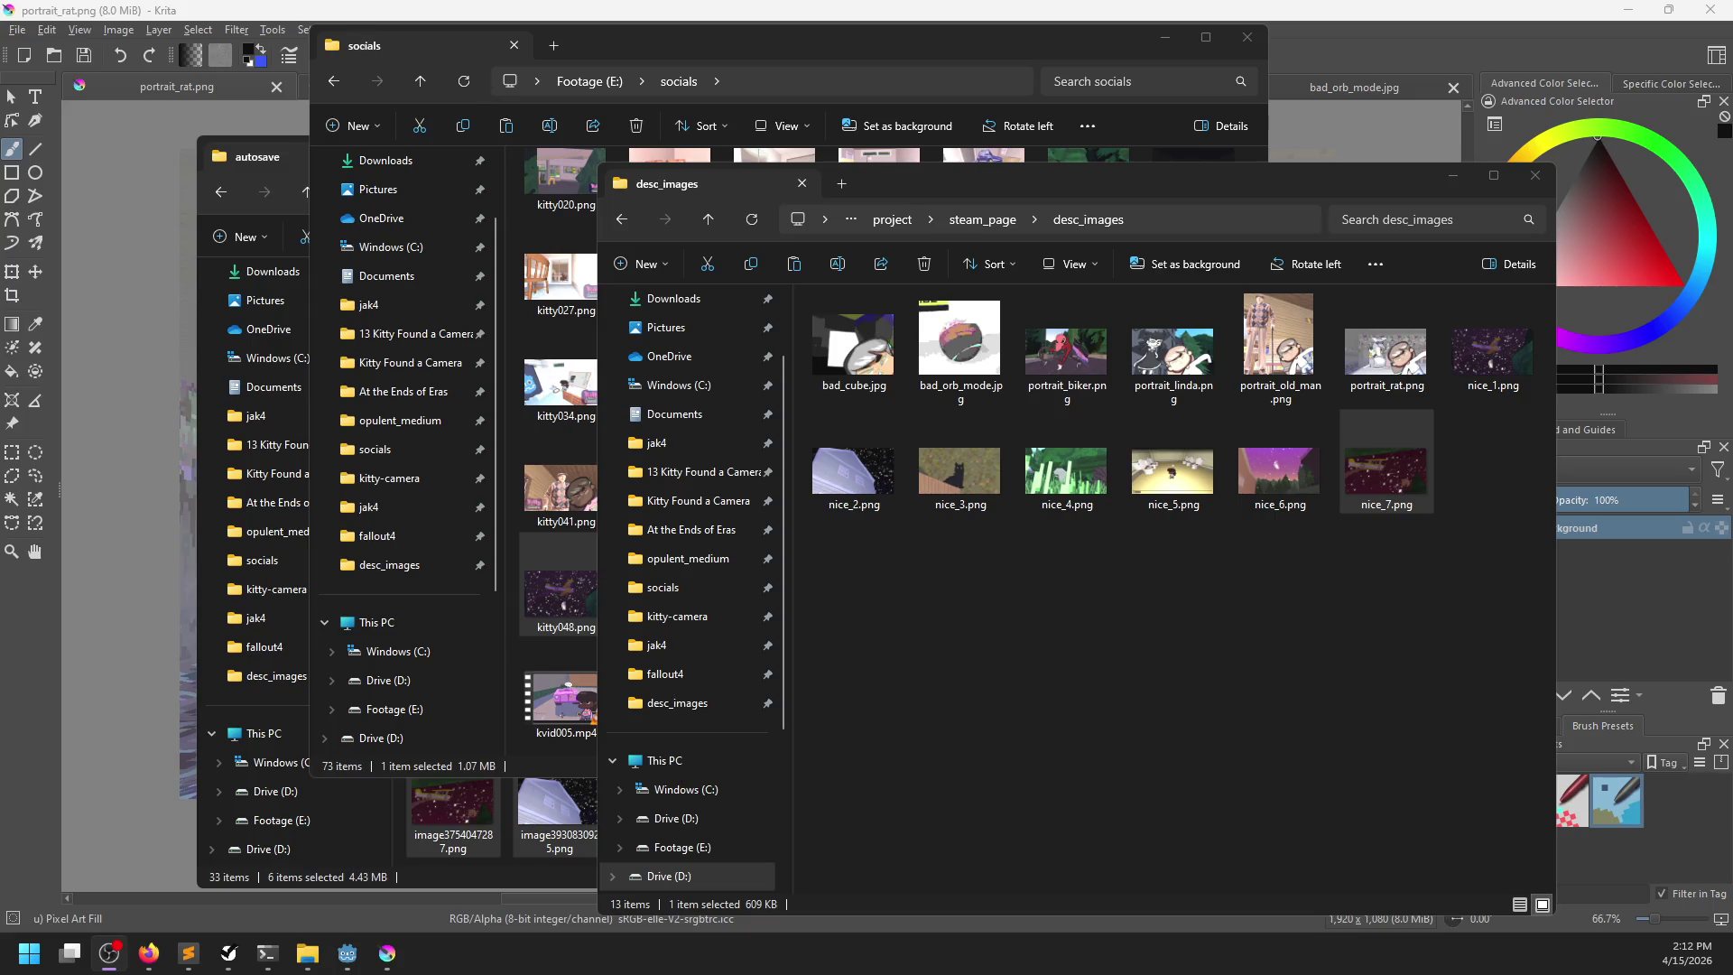
click(952, 578)
click(361, 962)
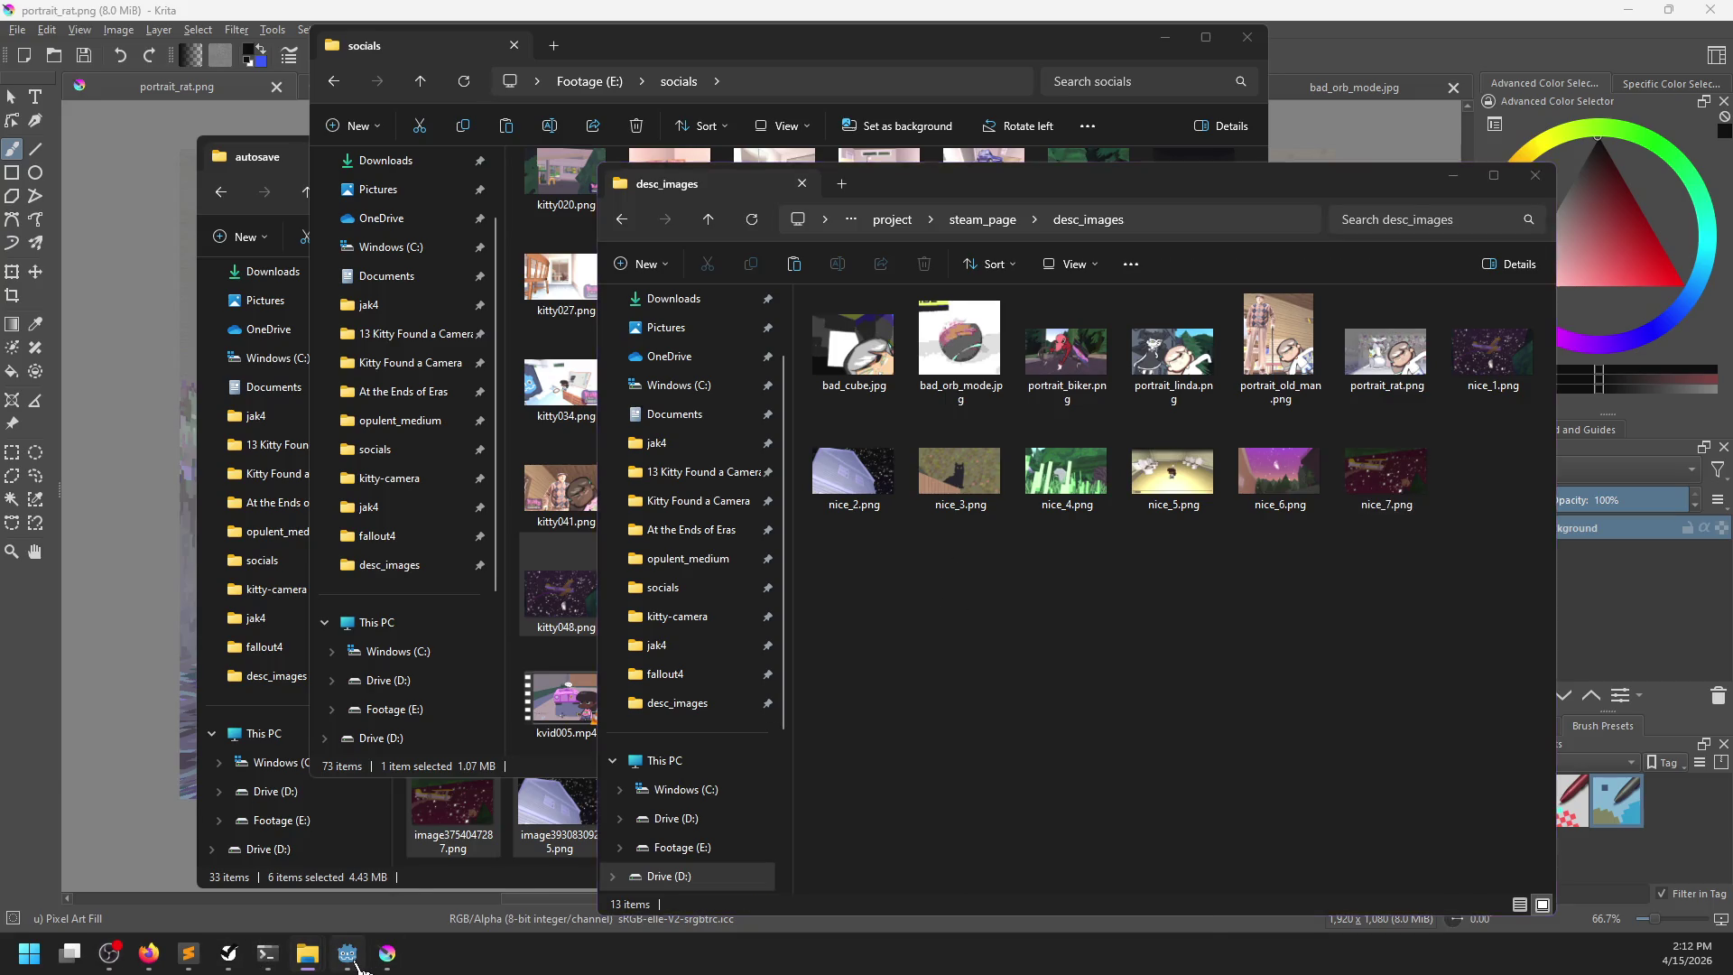
Place the cursor at the first character's placeholder in the Steam store description
mouse_move(149, 953)
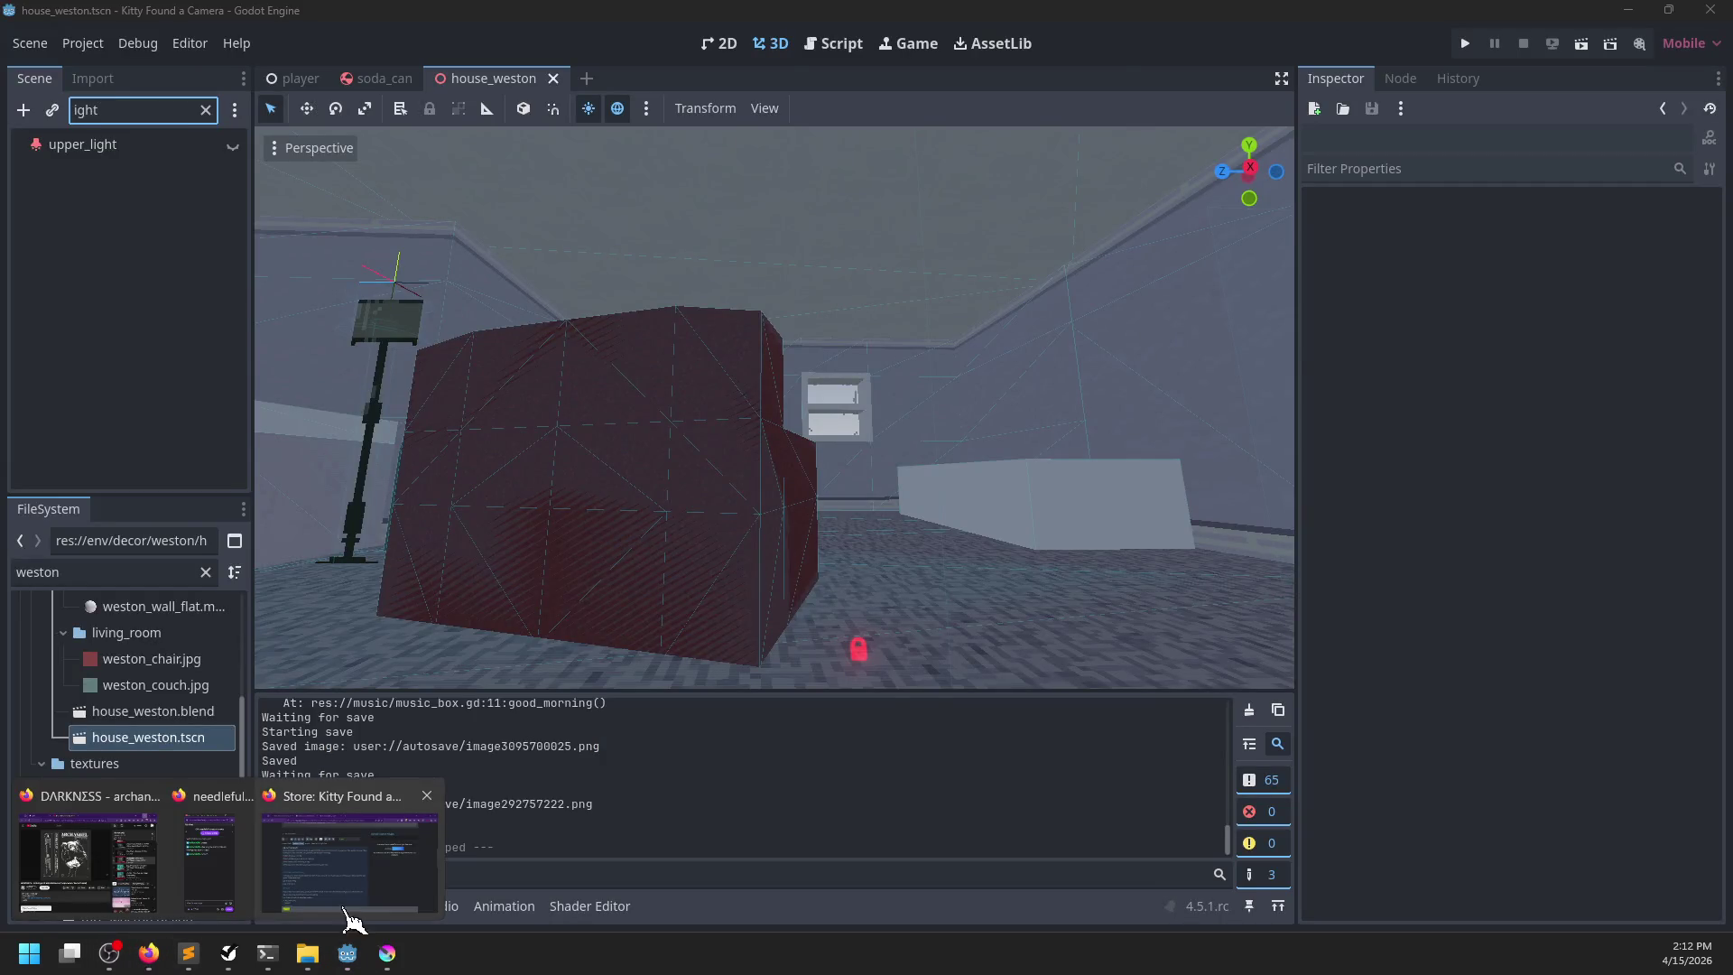
click(349, 857)
scroll(676, 553, down, 2)
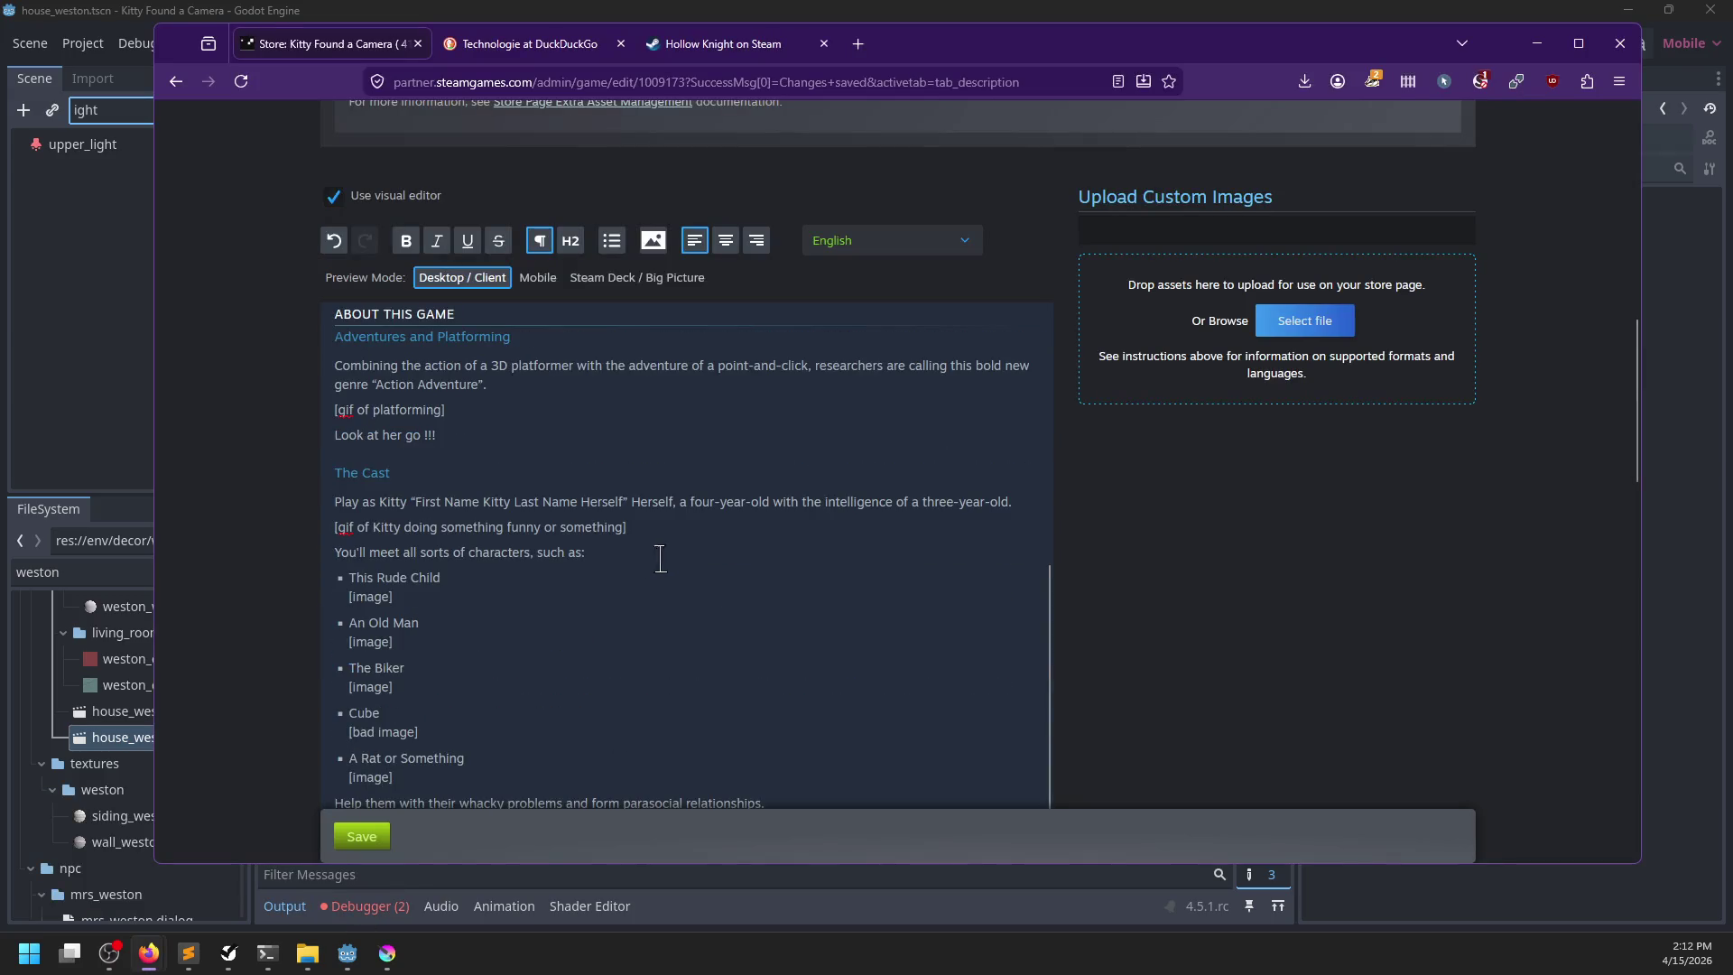
click(442, 593)
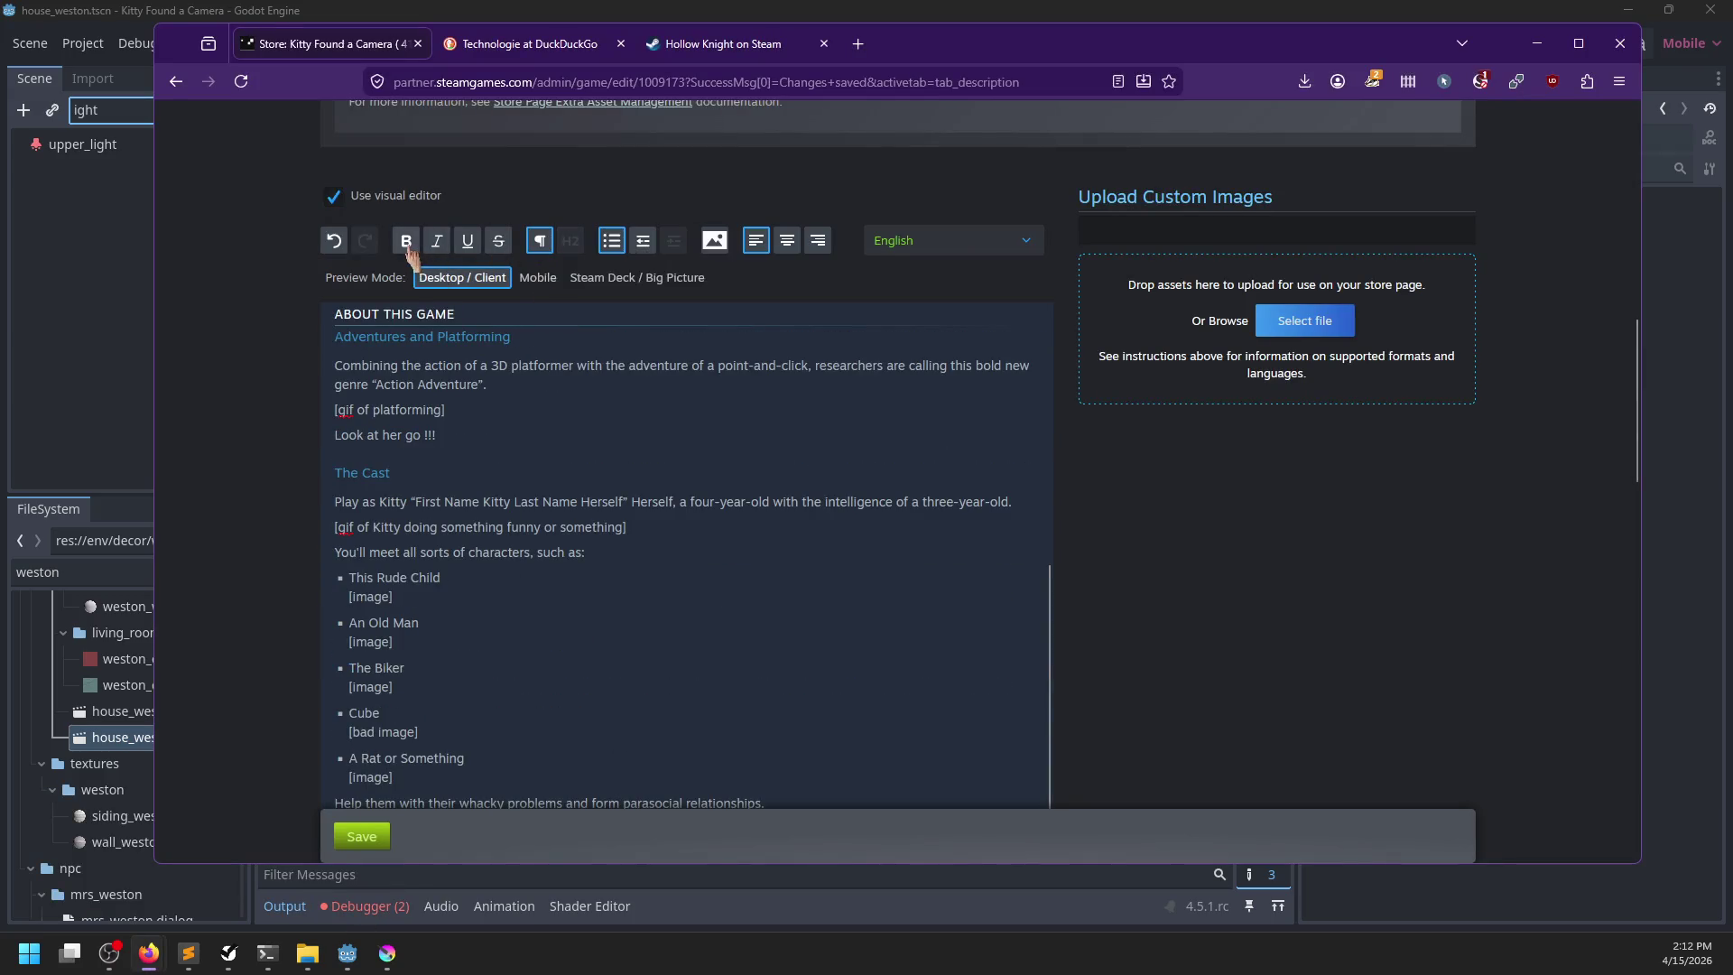
Upload desc_images/portrait_linda.png from the Kitty Found a Camera project as a custom image
click(715, 241)
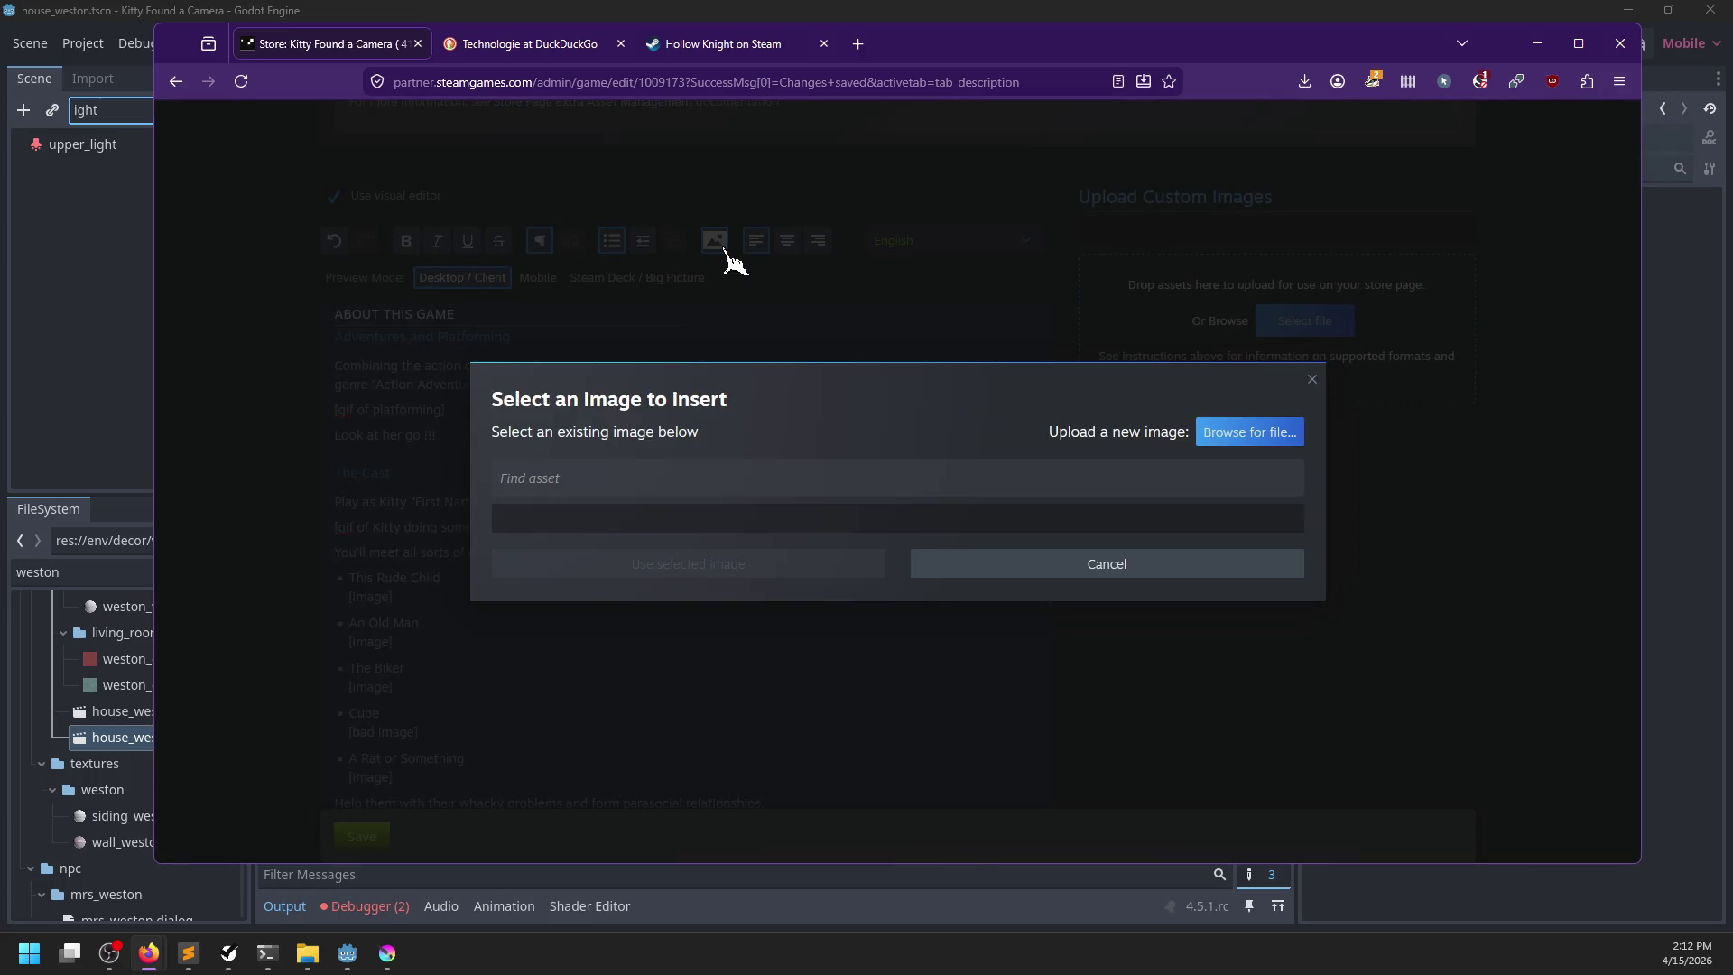
click(1206, 437)
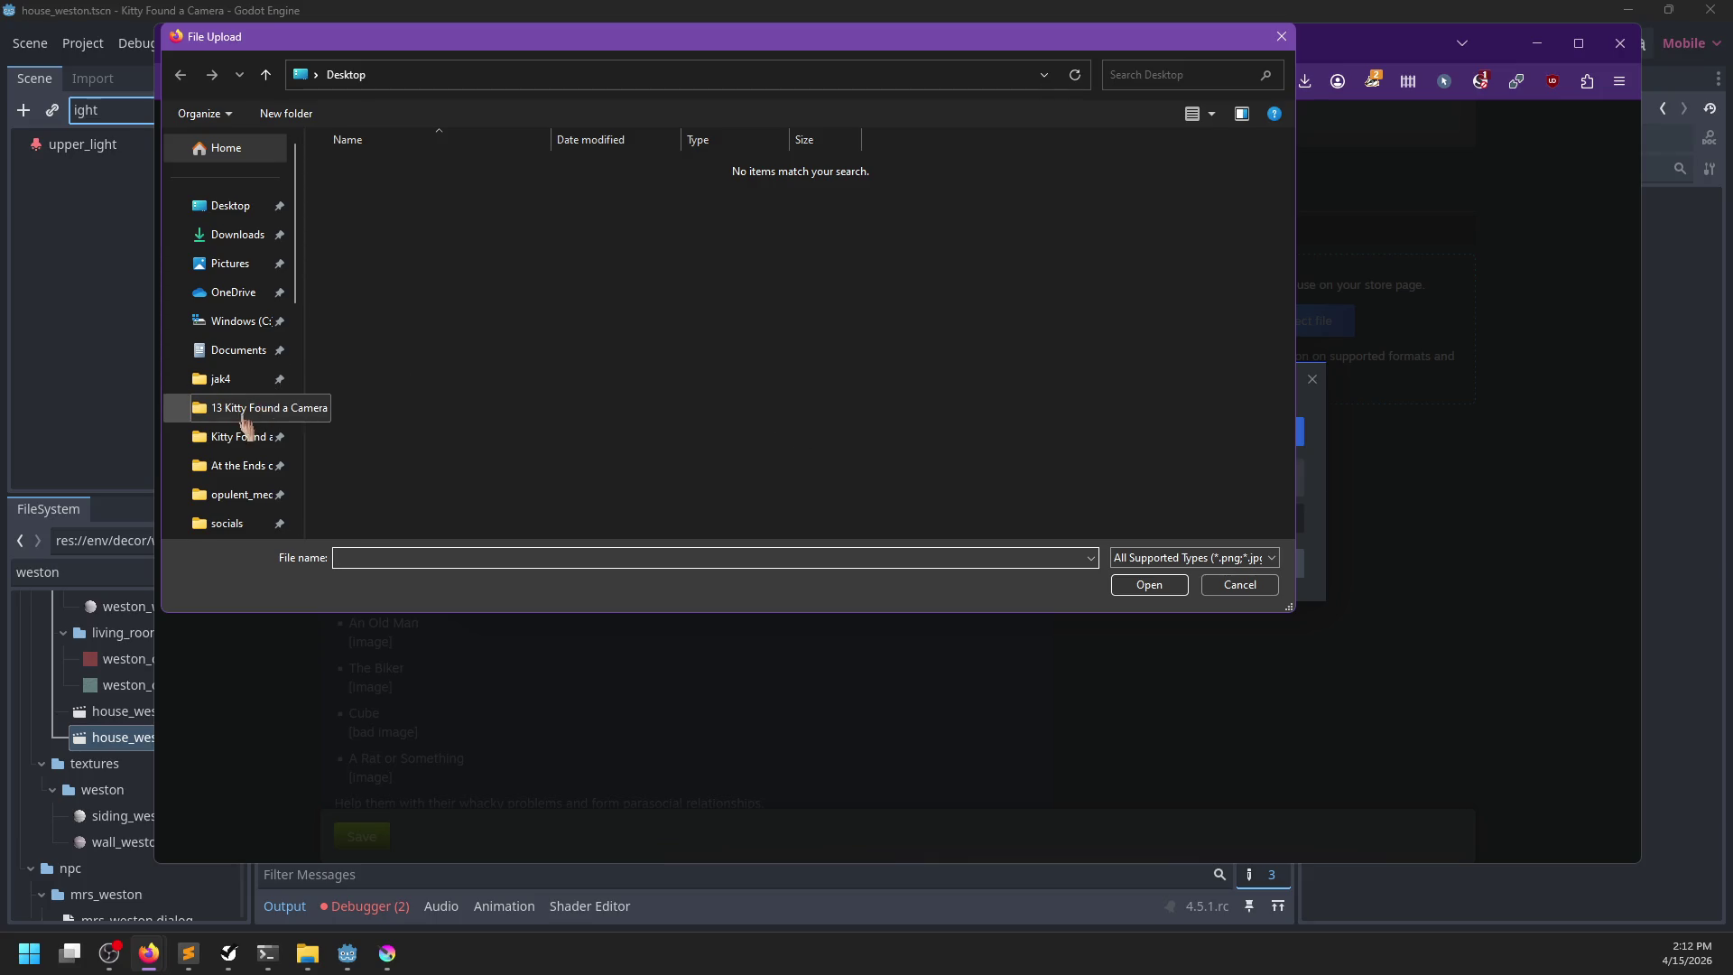
scroll(245, 423, down, 3)
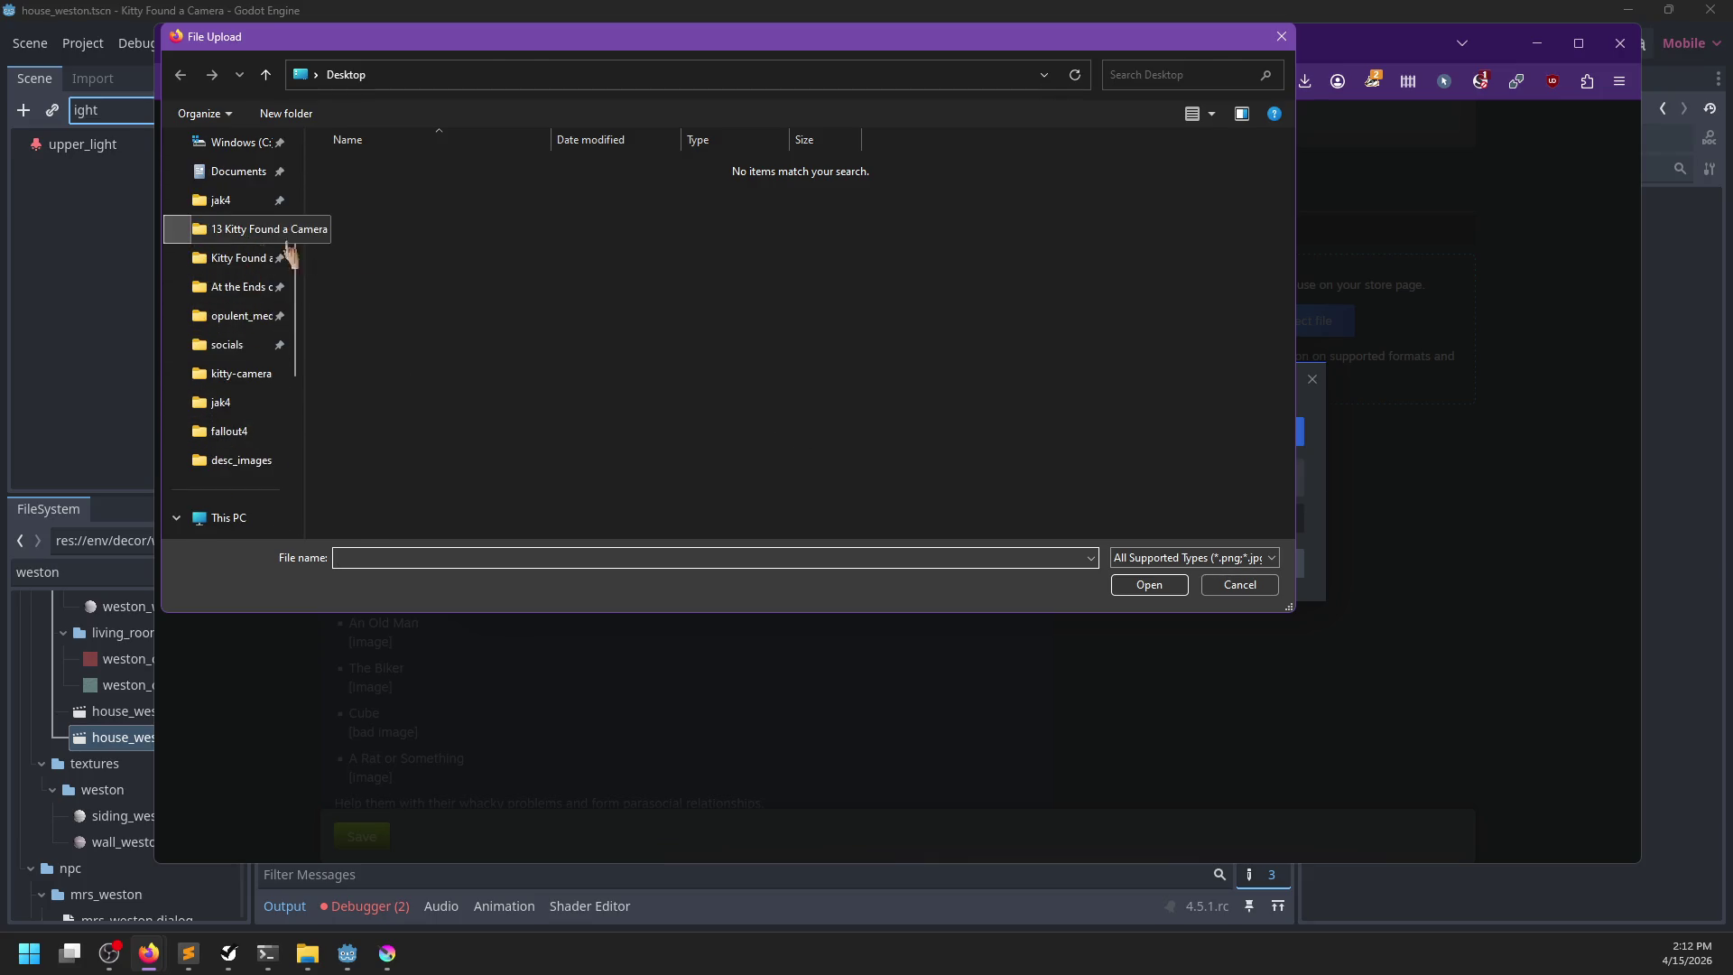
click(263, 237)
double_click(397, 192)
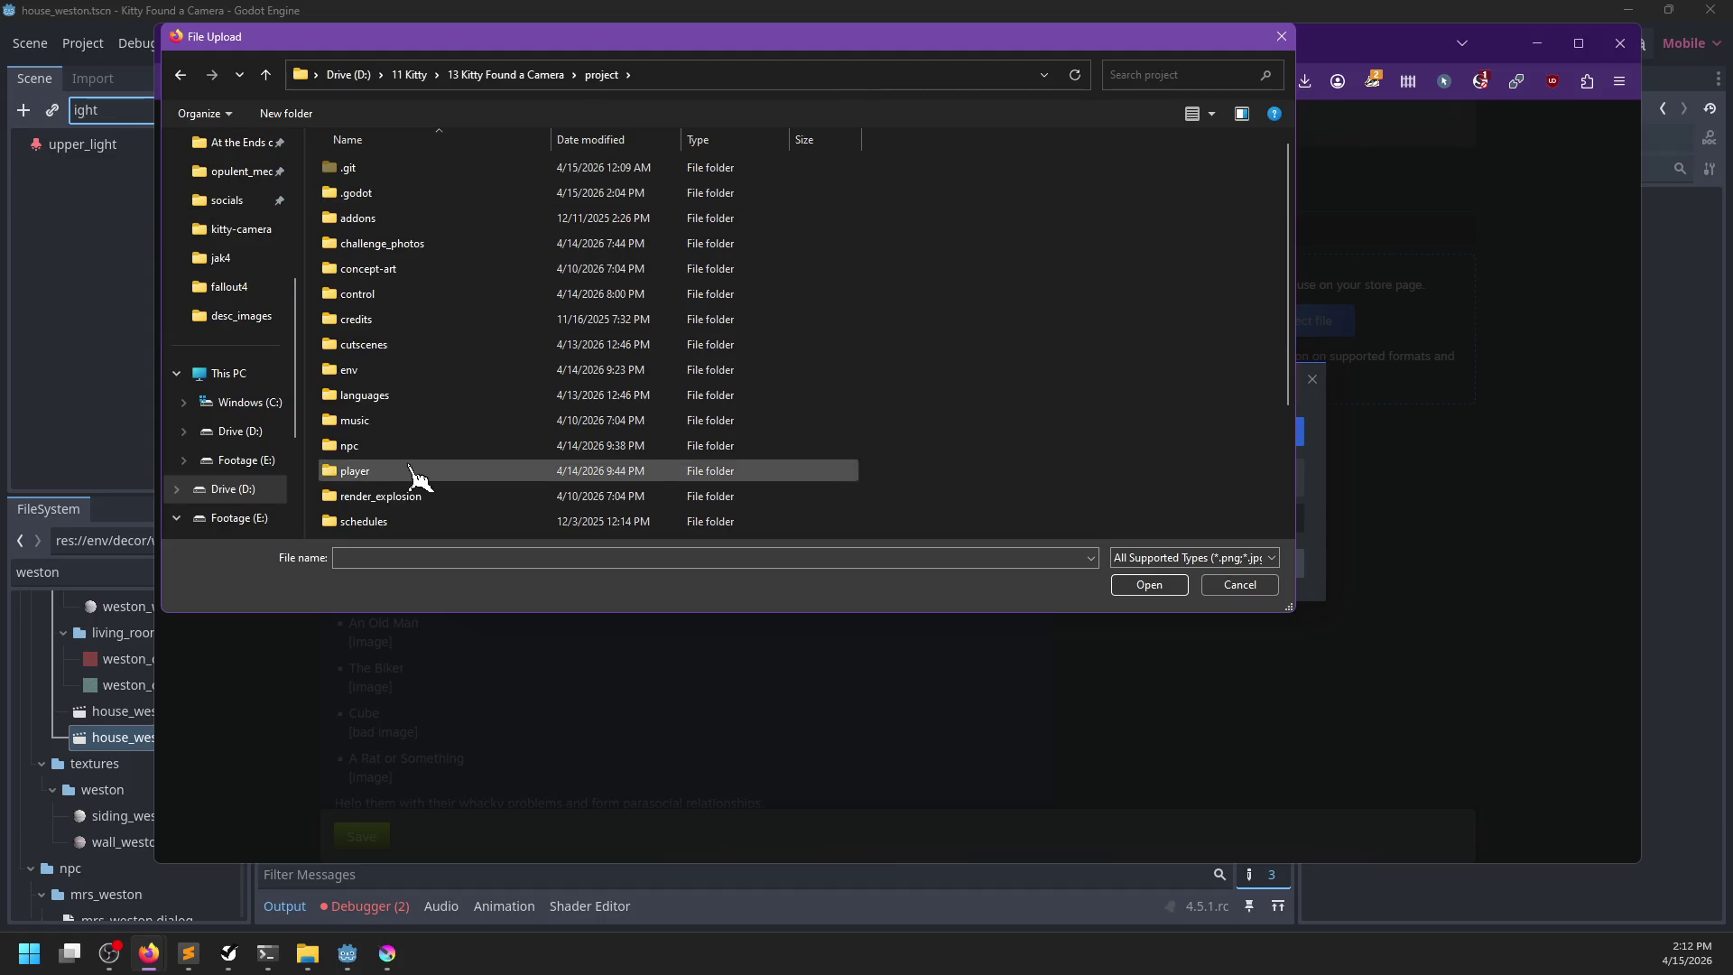
scroll(388, 425, down, 3)
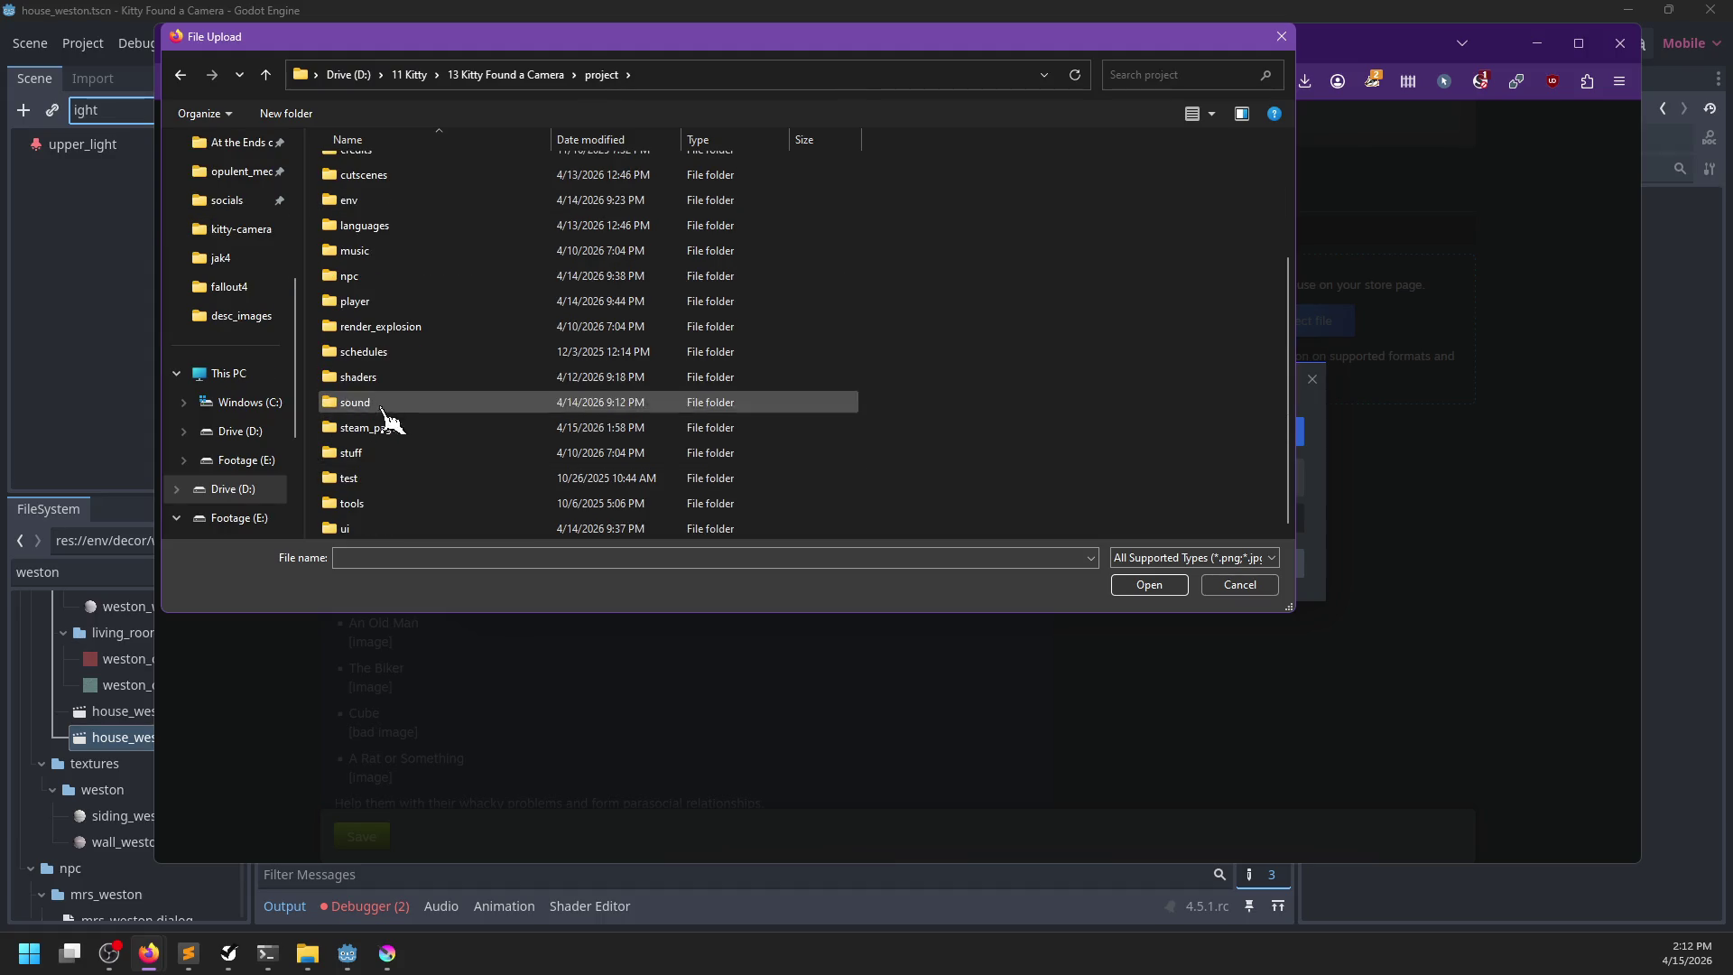
double_click(377, 428)
double_click(373, 233)
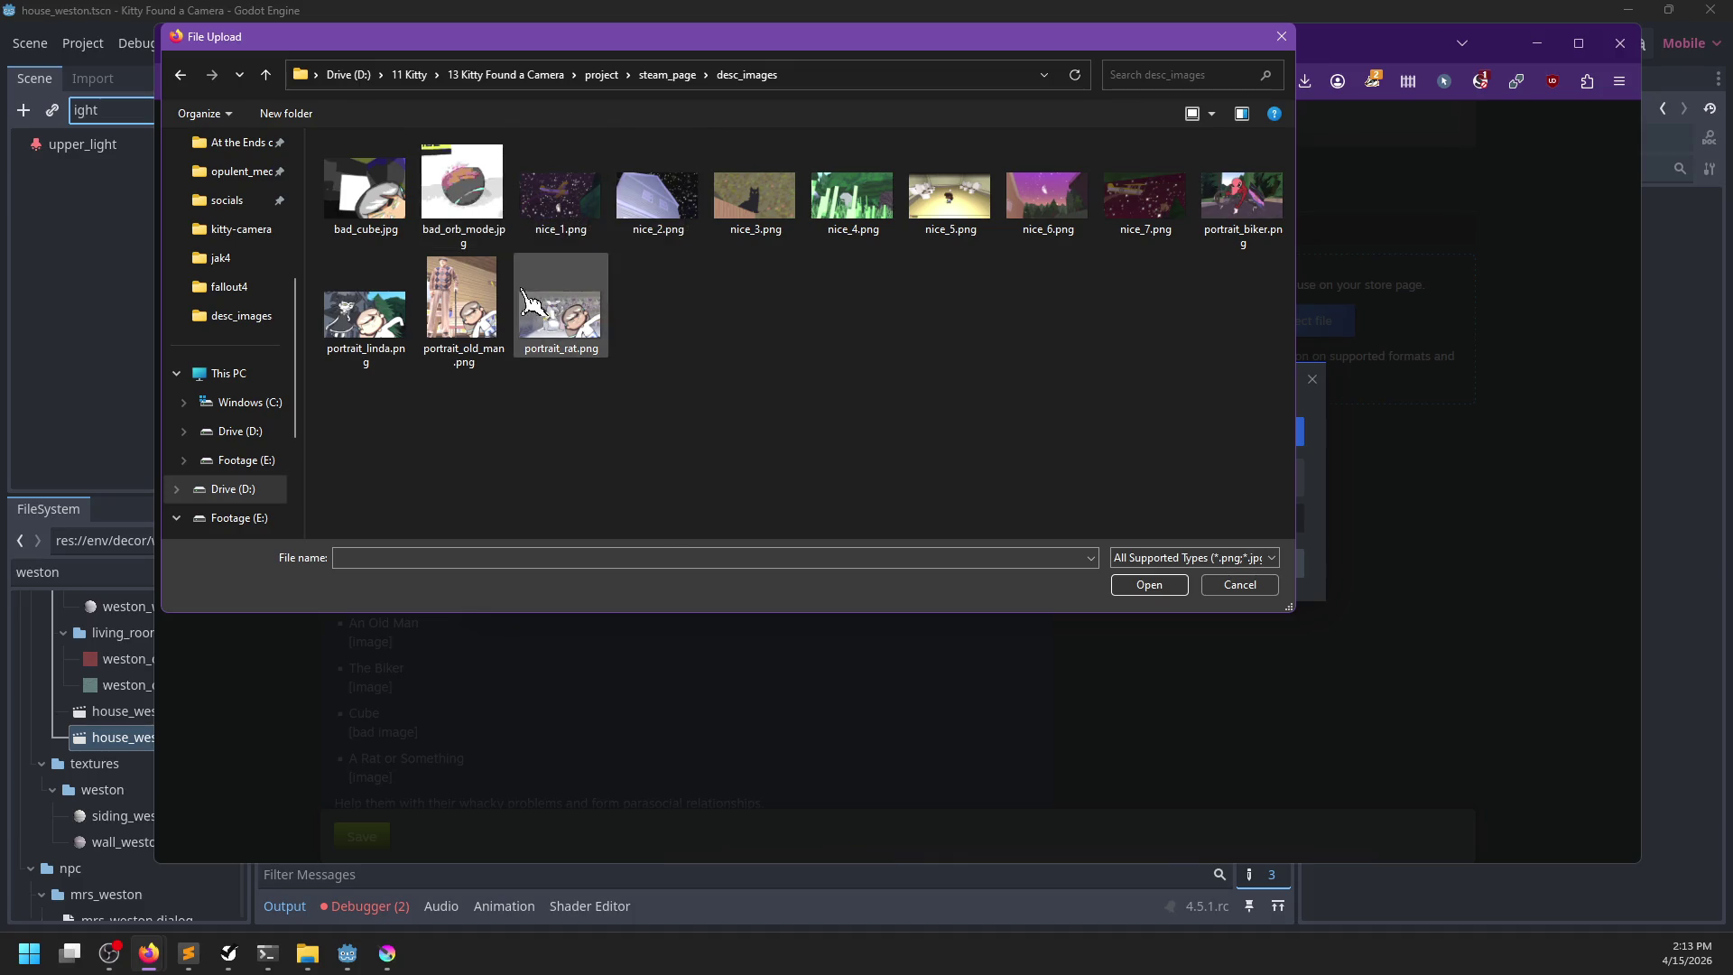
double_click(375, 330)
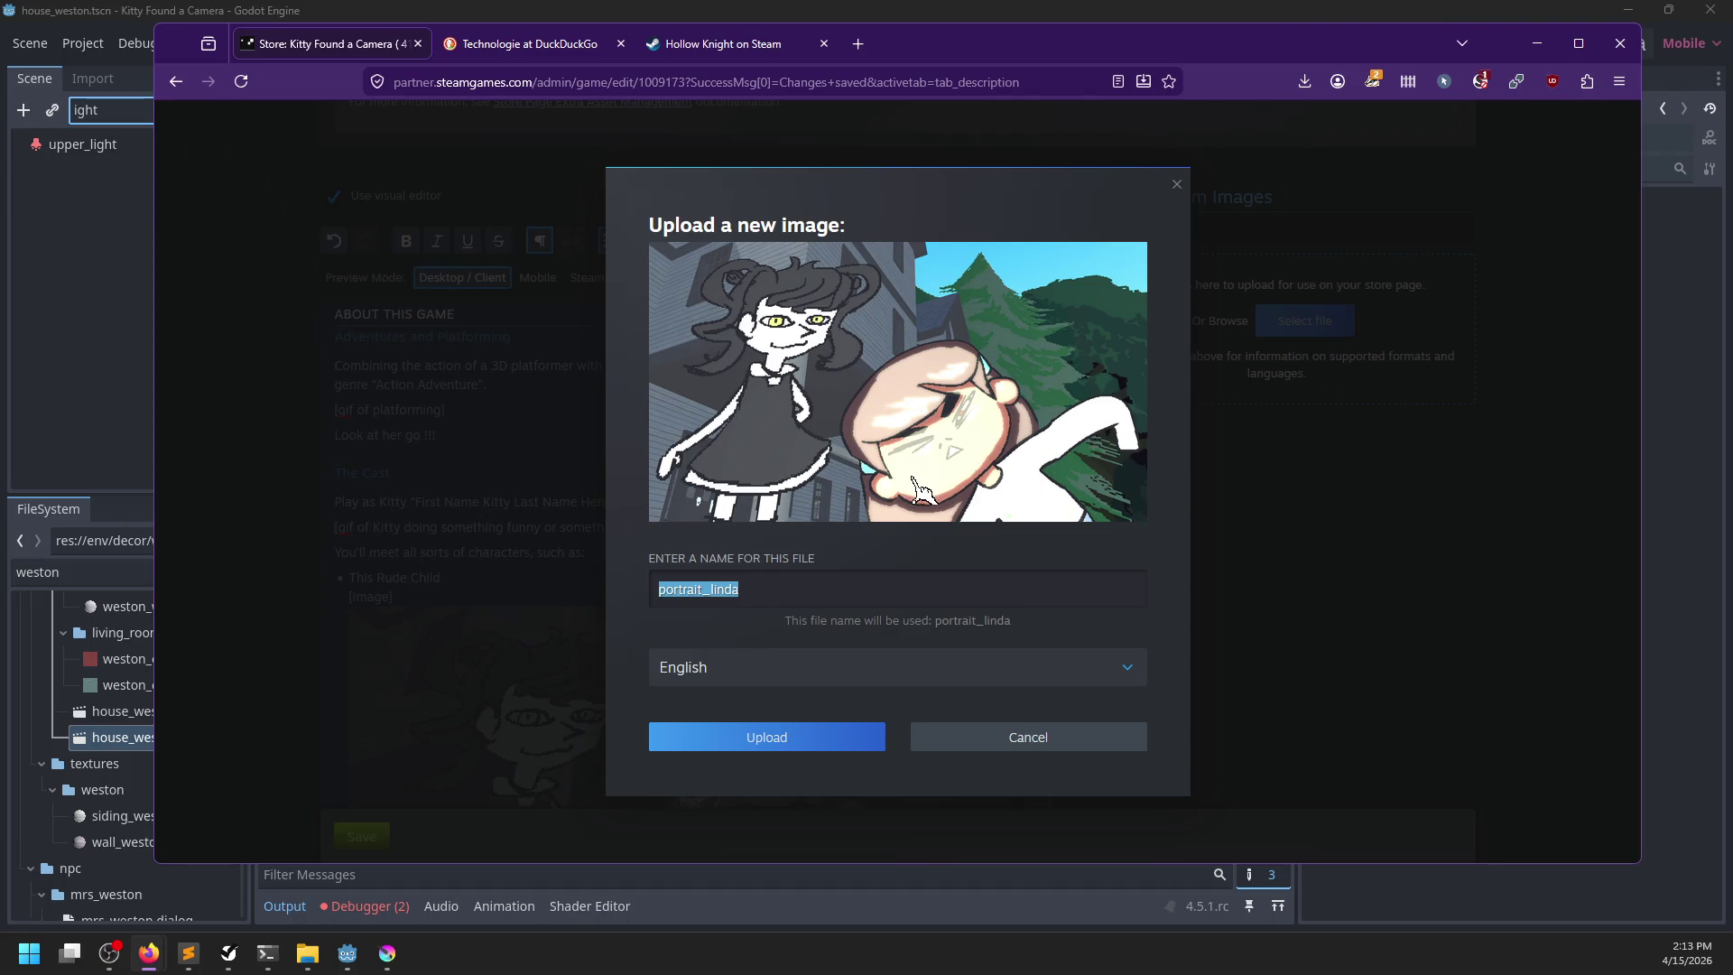
click(766, 737)
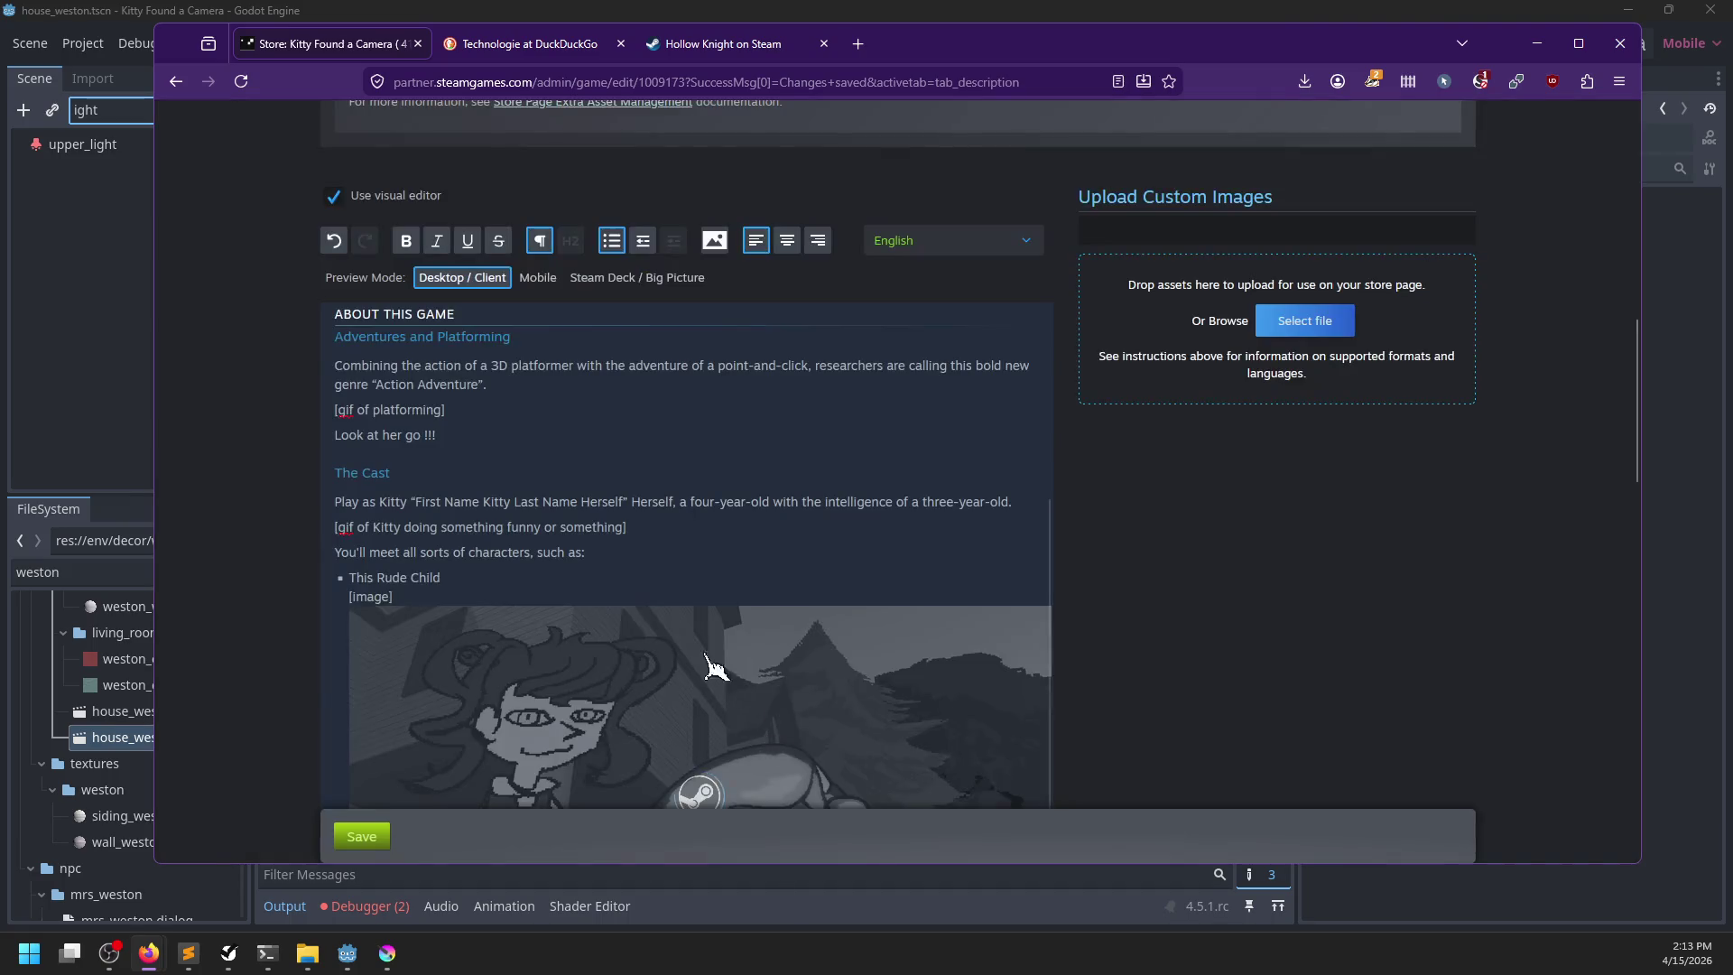
Delete the inserted image and add a plain line break under This Rude Child
scroll(638, 598, down, 2)
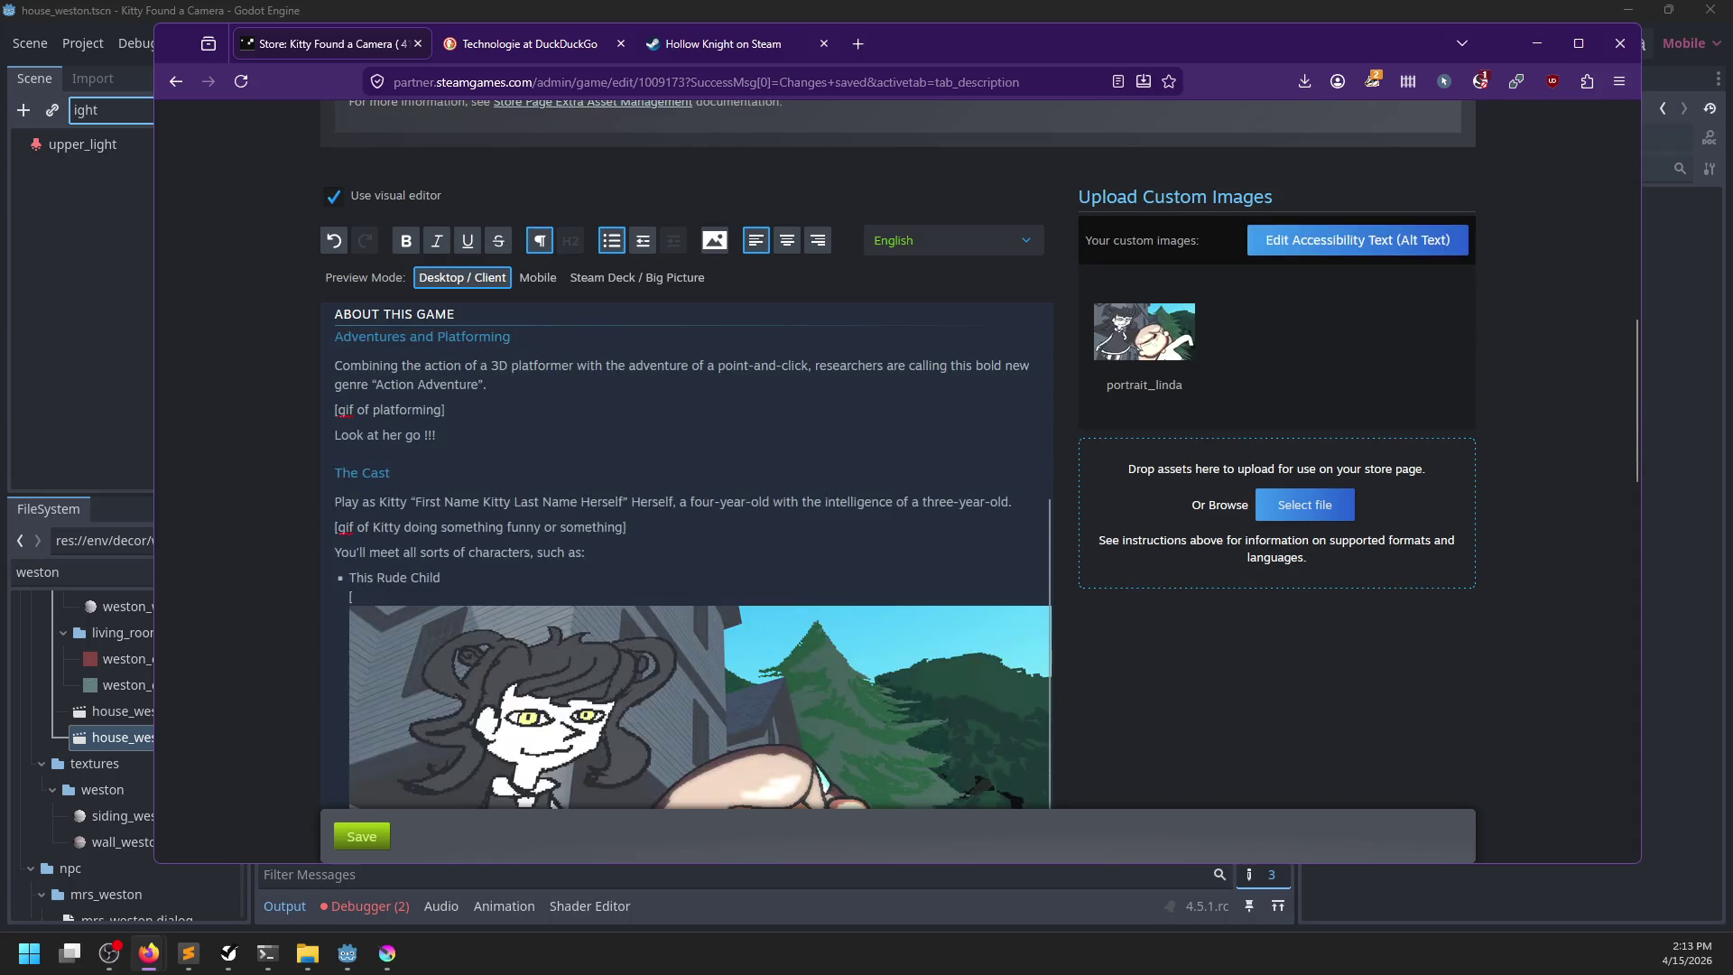
key(BackSpace)
key(BackSpace)
key(BackSpace)
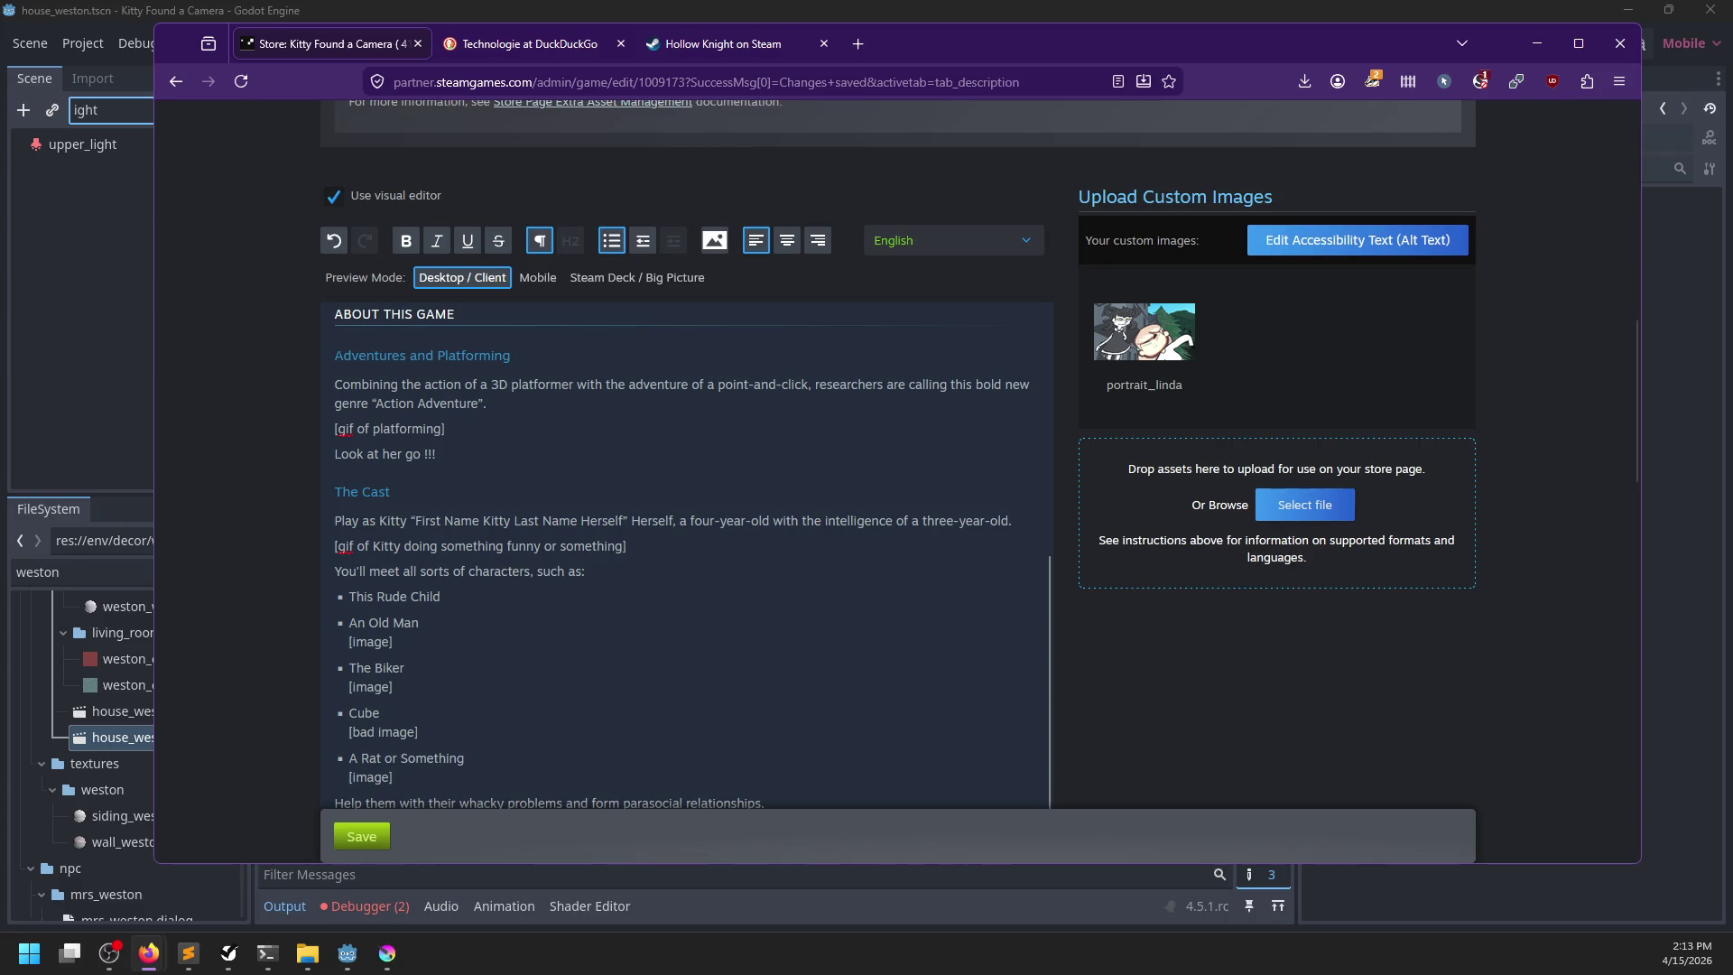
key(Return)
key(BackSpace)
key(shift+Return)
click(718, 240)
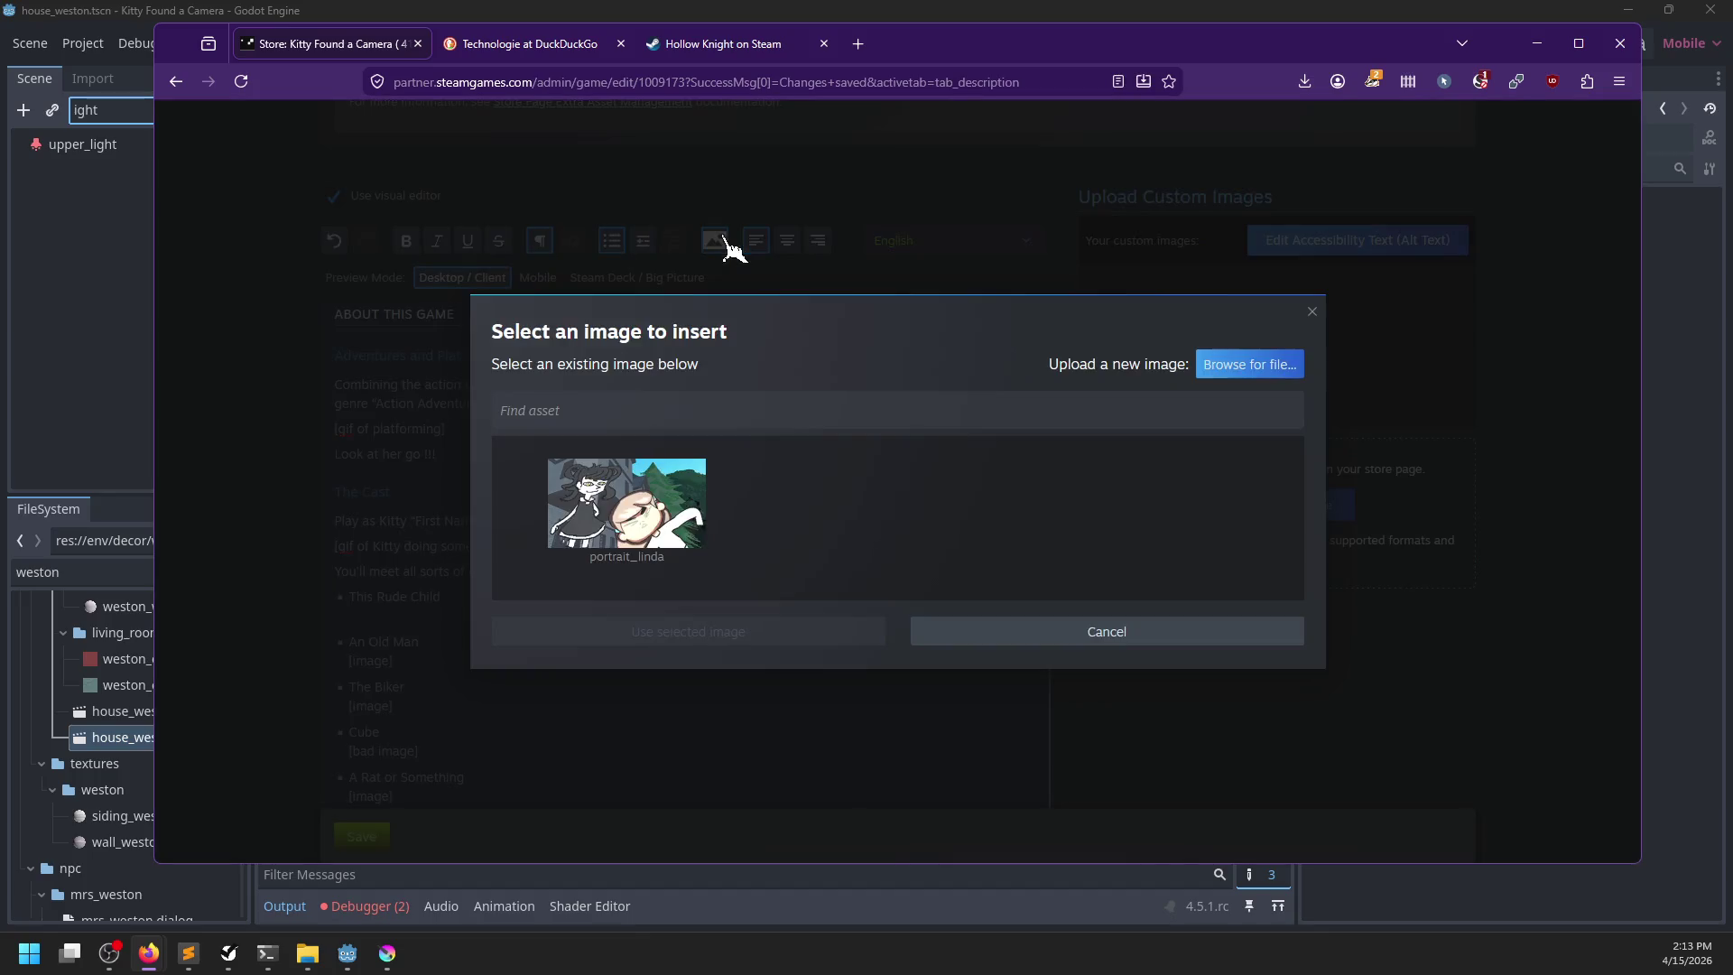
Insert the uploaded portrait_linda image under This Rude Child
click(637, 522)
click(727, 641)
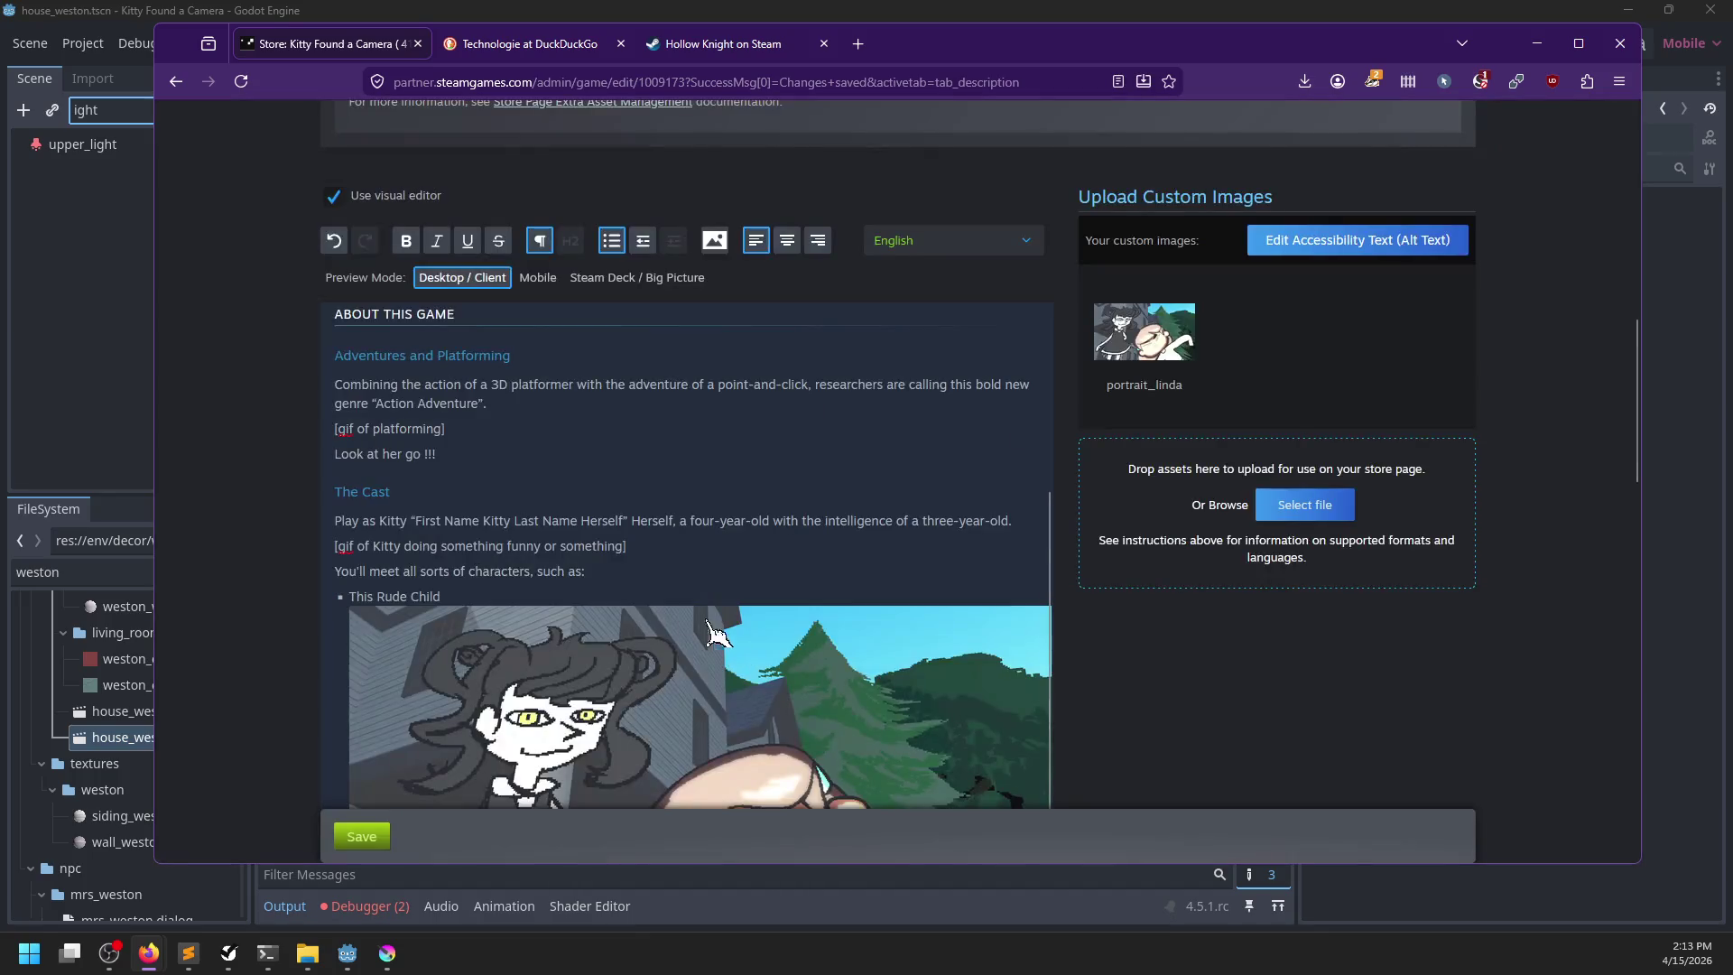
scroll(633, 597, down, 4)
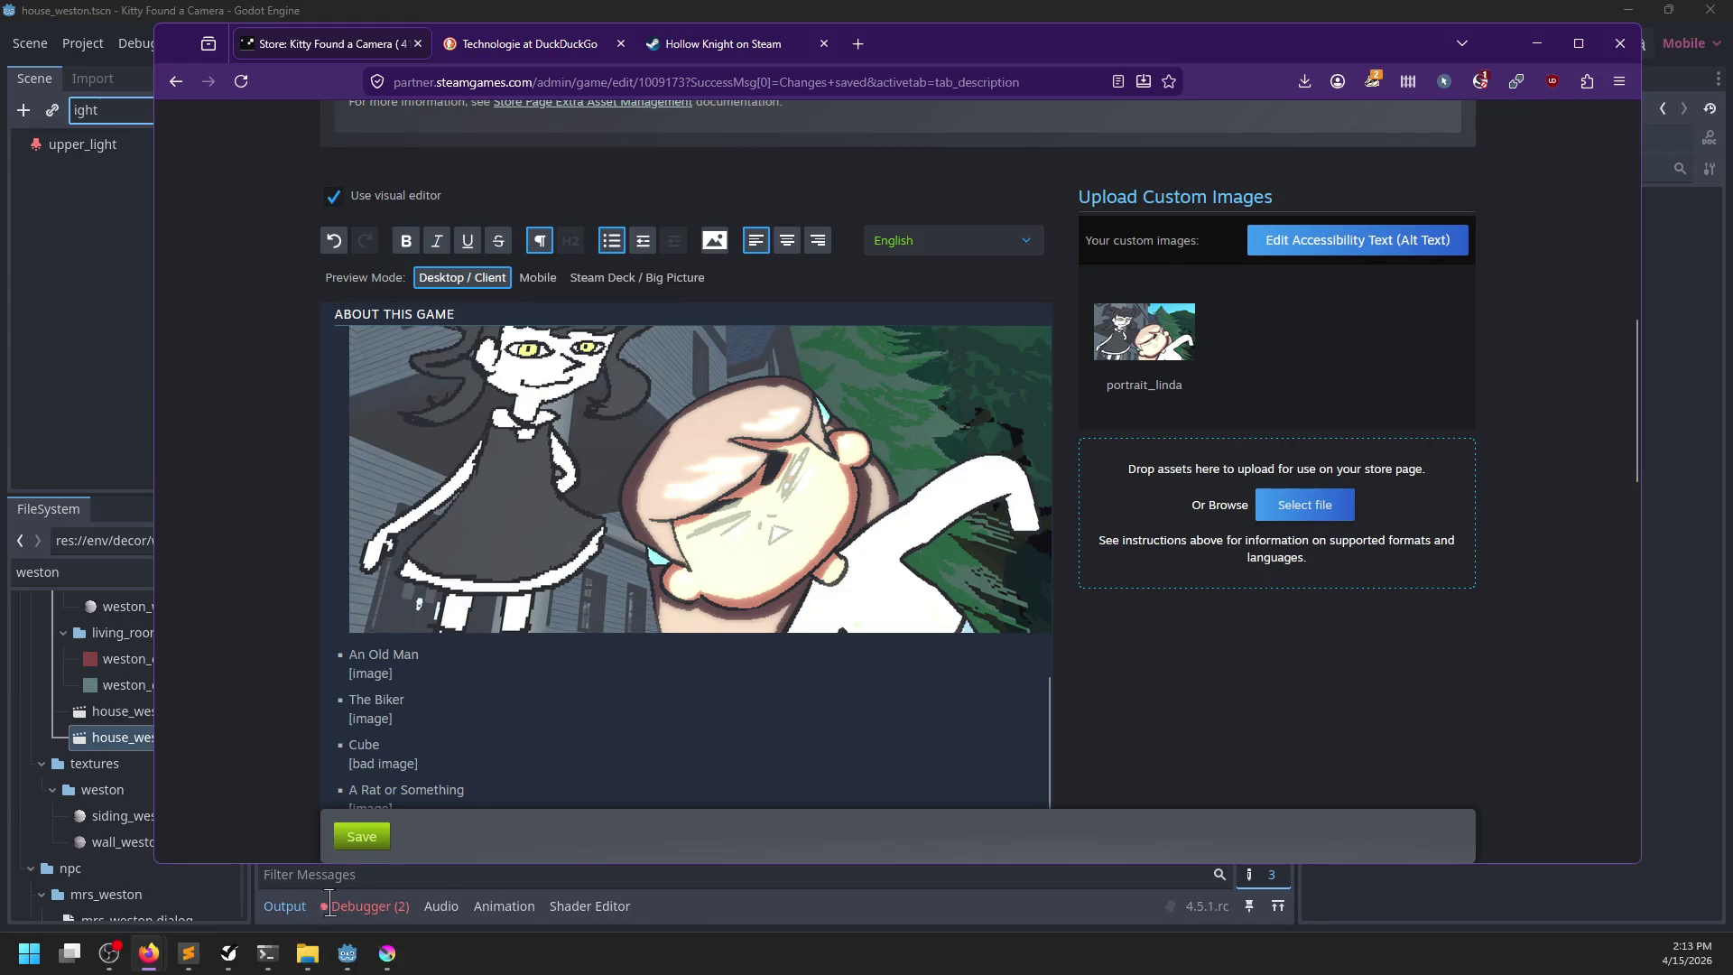
Close the ui folder window and bring the desc_images folder forward
mouse_move(312, 962)
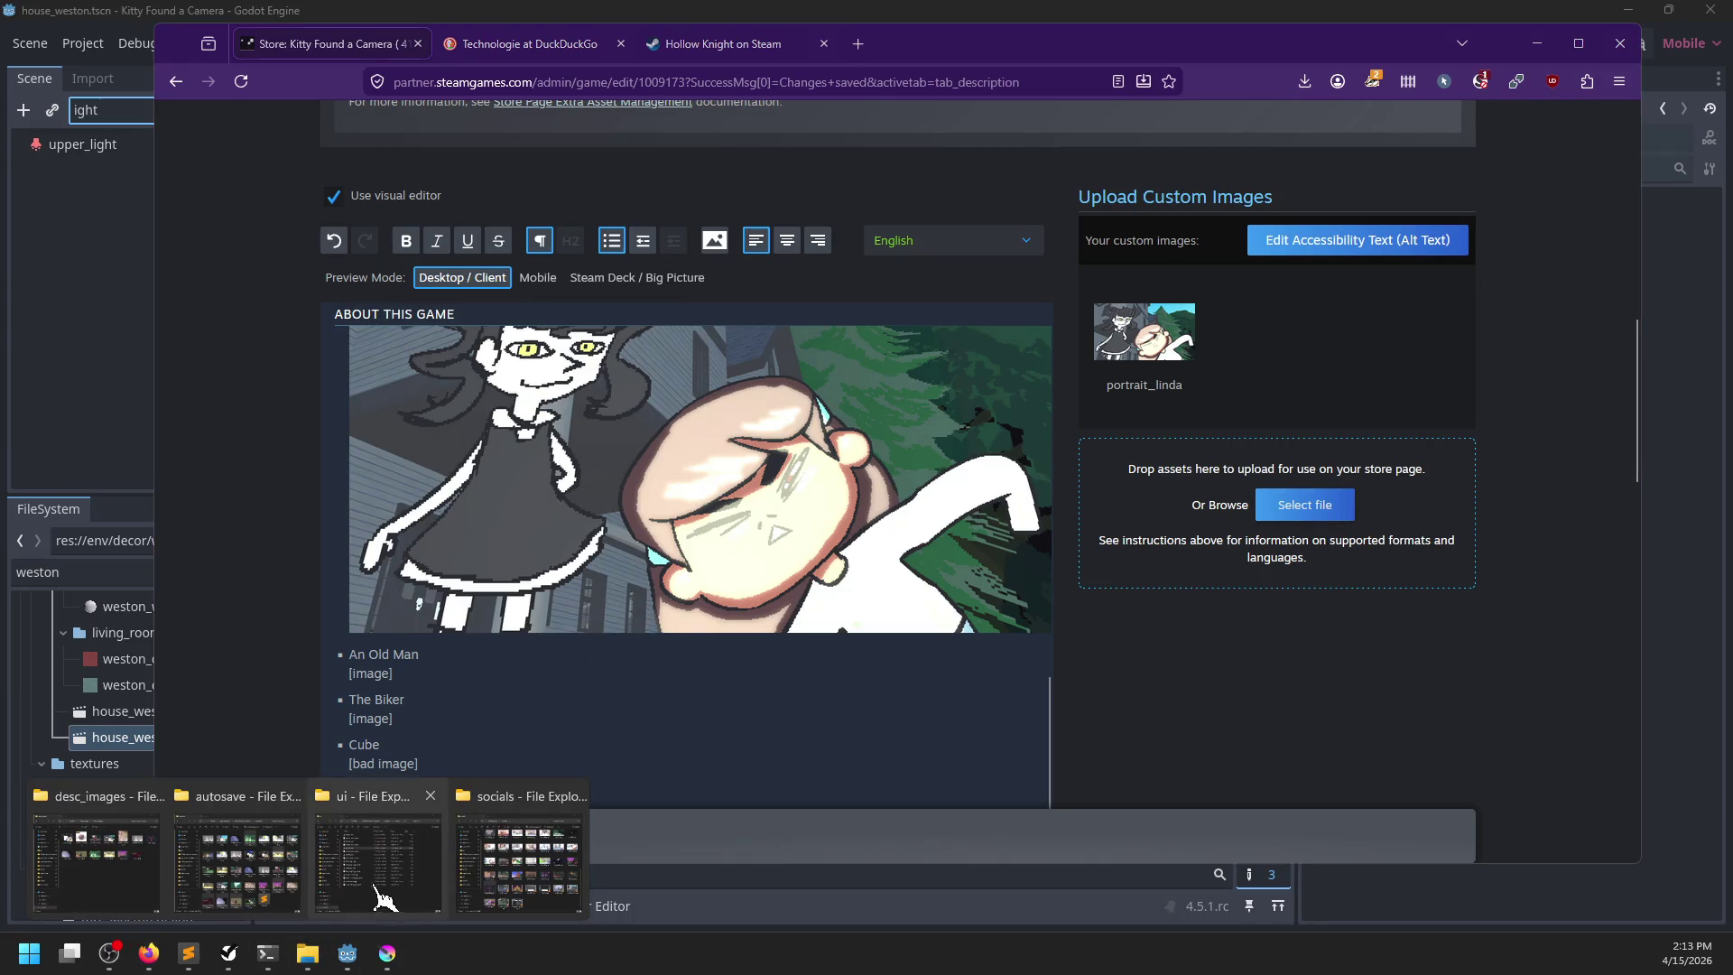
mouse_move(542, 876)
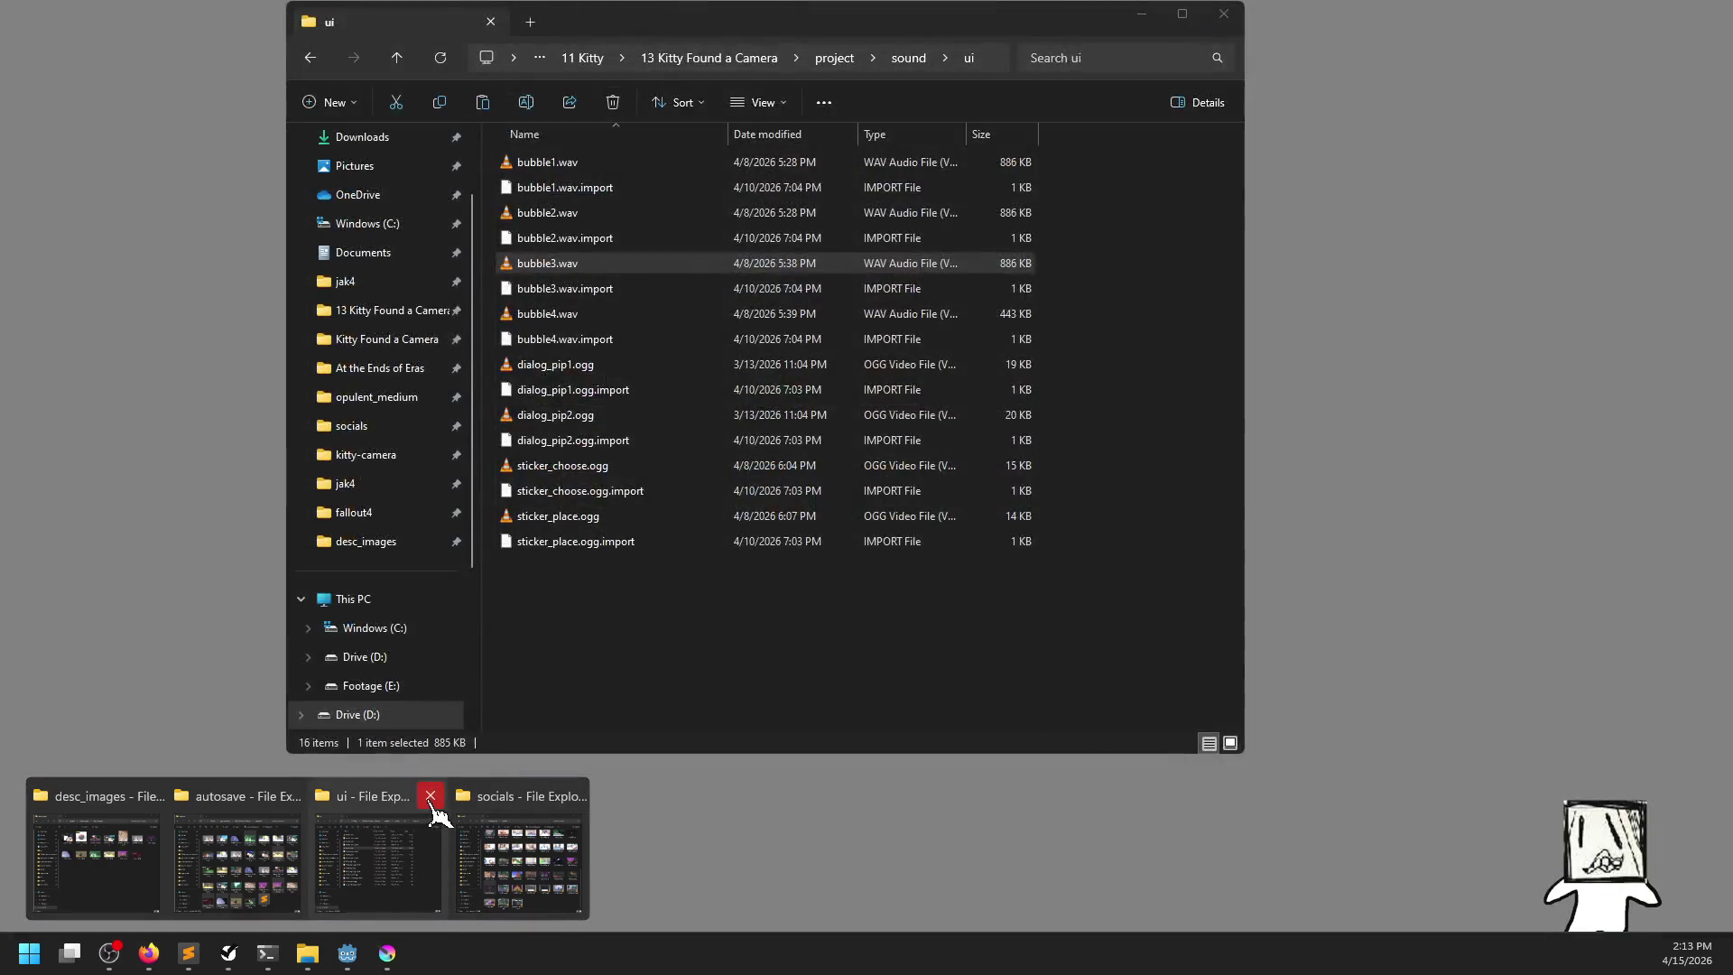
click(432, 796)
mouse_move(312, 894)
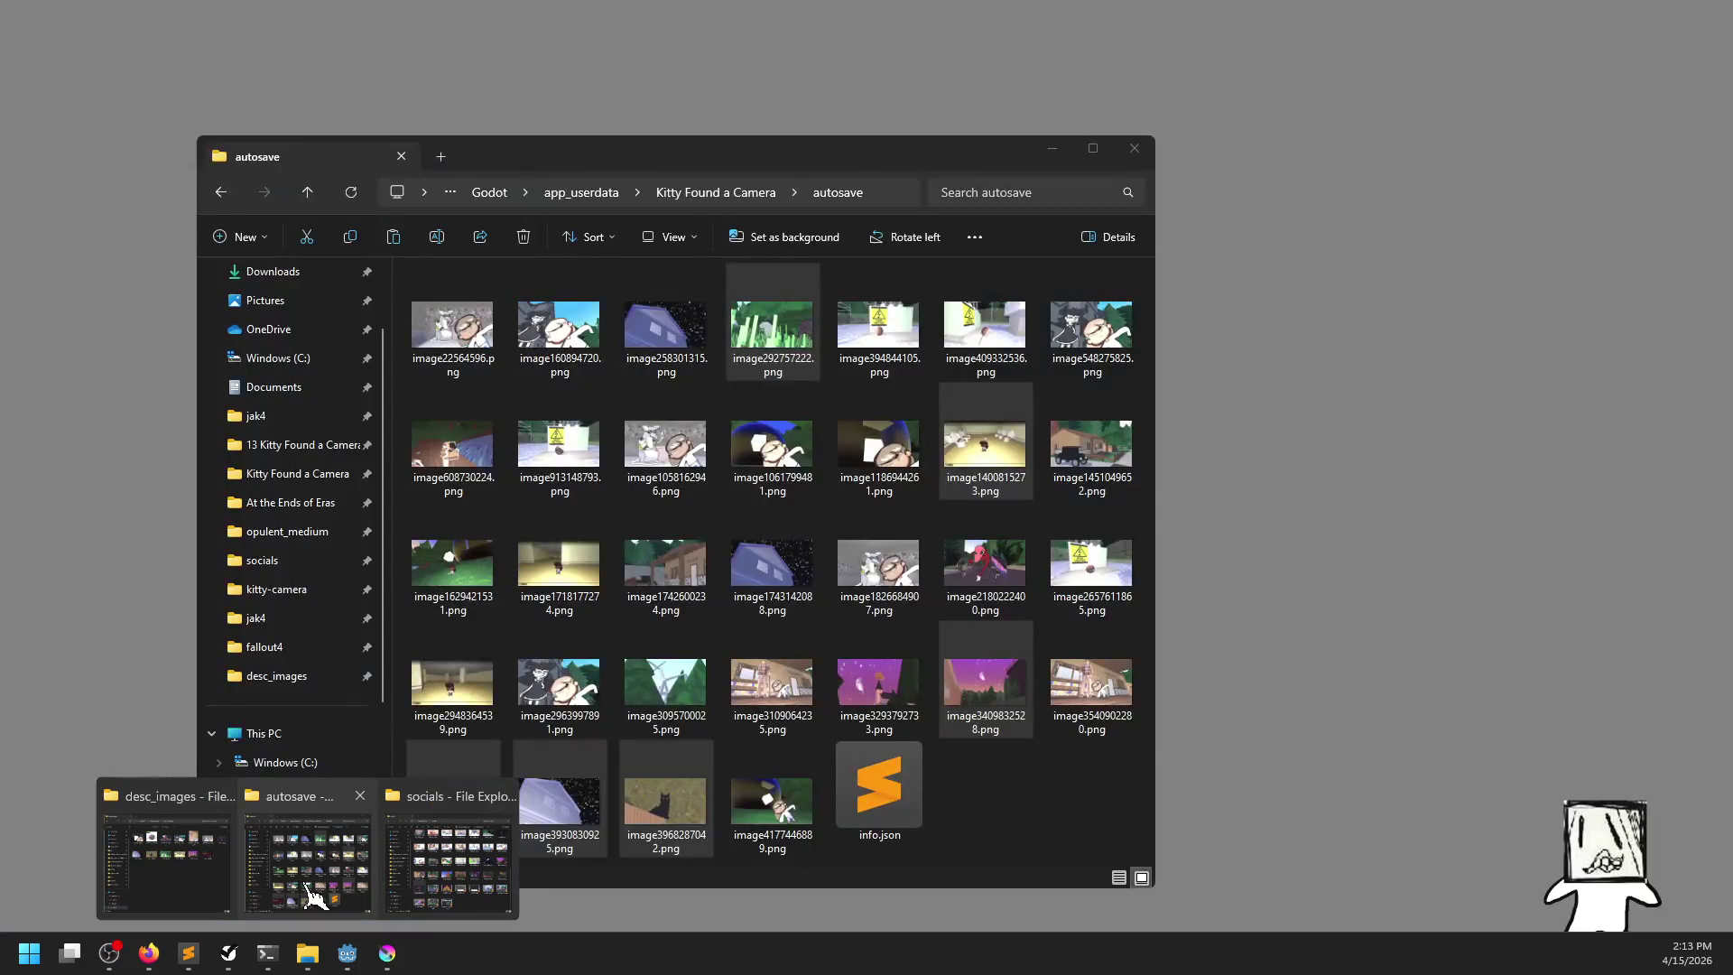
click(147, 855)
Drag all desc_images files into the browser, view portrait_rat and portrait_old_man, then go back to Steam
mouse_move(1487, 510)
mouse_down()
mouse_move(962, 366)
mouse_move(853, 361)
mouse_up()
drag(1182, 184, 658, 225)
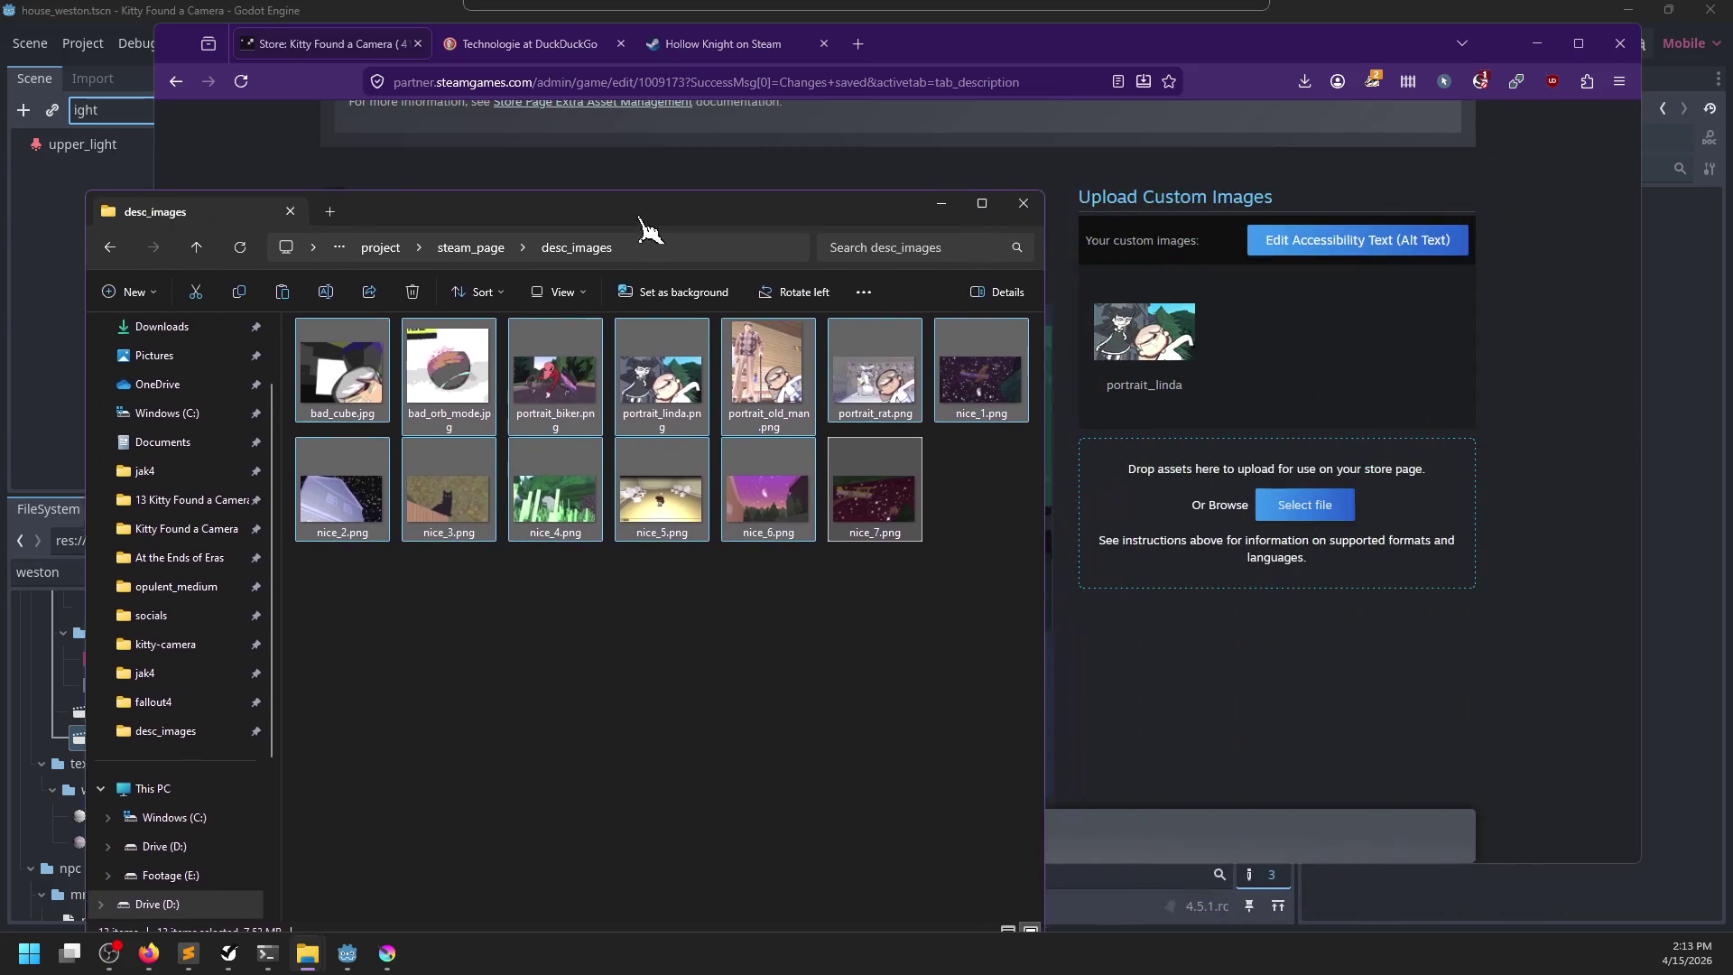
mouse_move(622, 397)
mouse_down()
mouse_move(774, 554)
mouse_move(1282, 506)
mouse_move(1399, 550)
mouse_up()
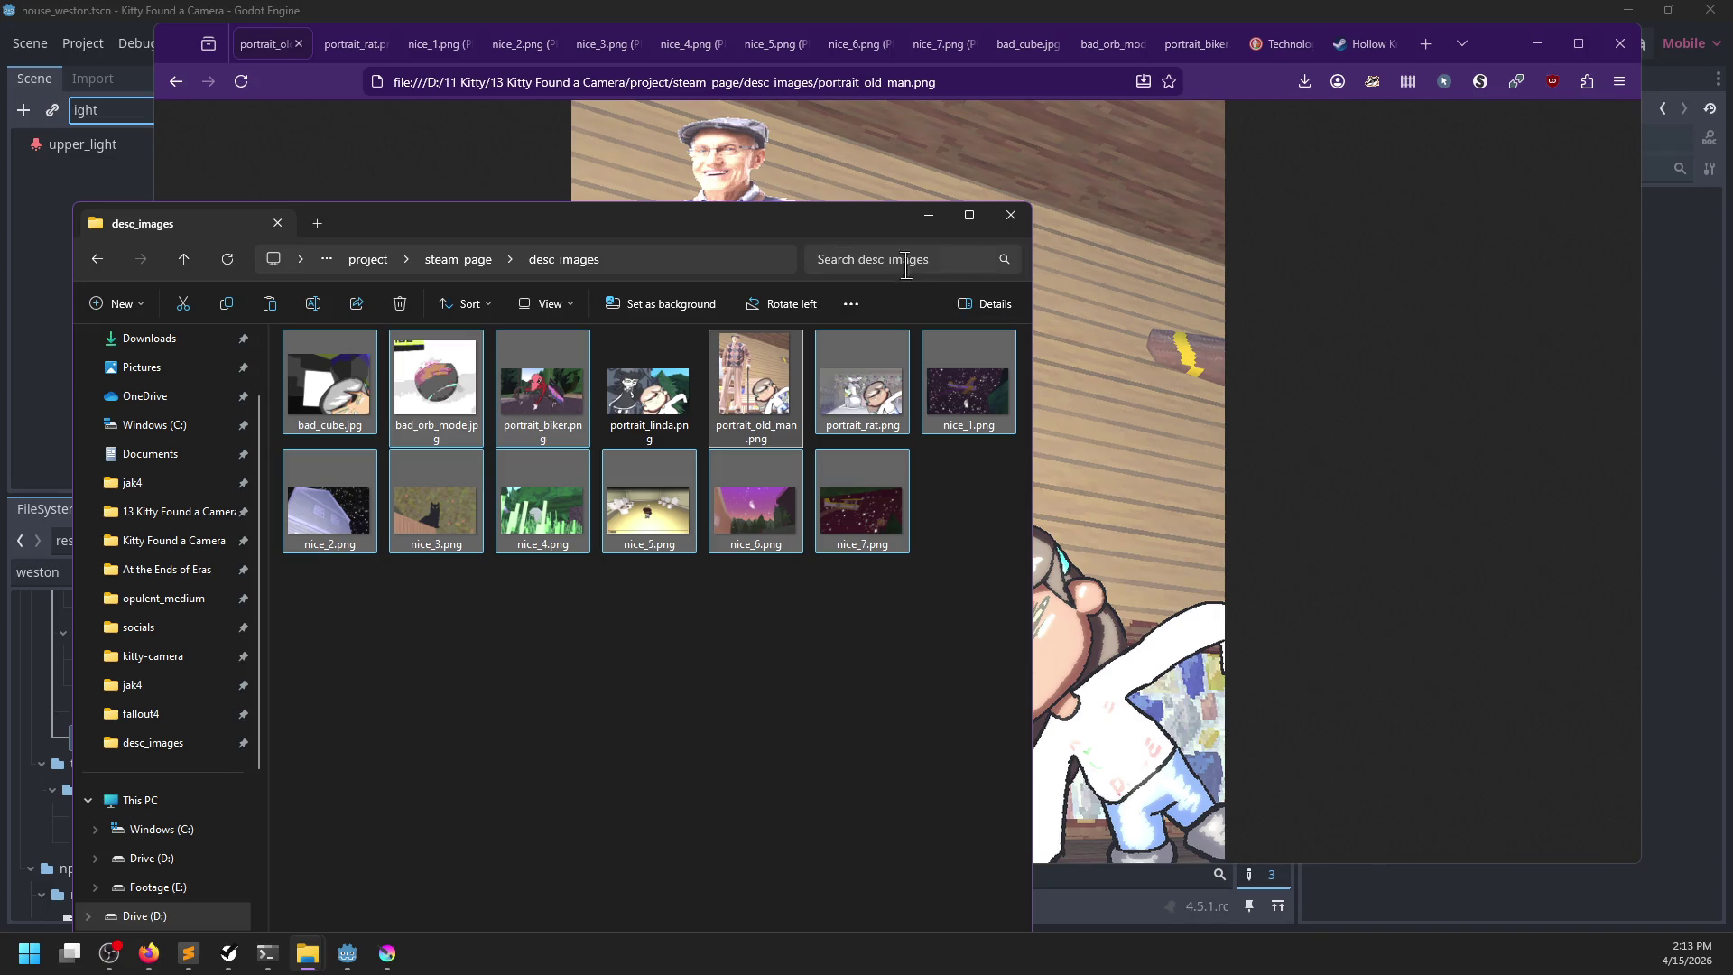
click(345, 47)
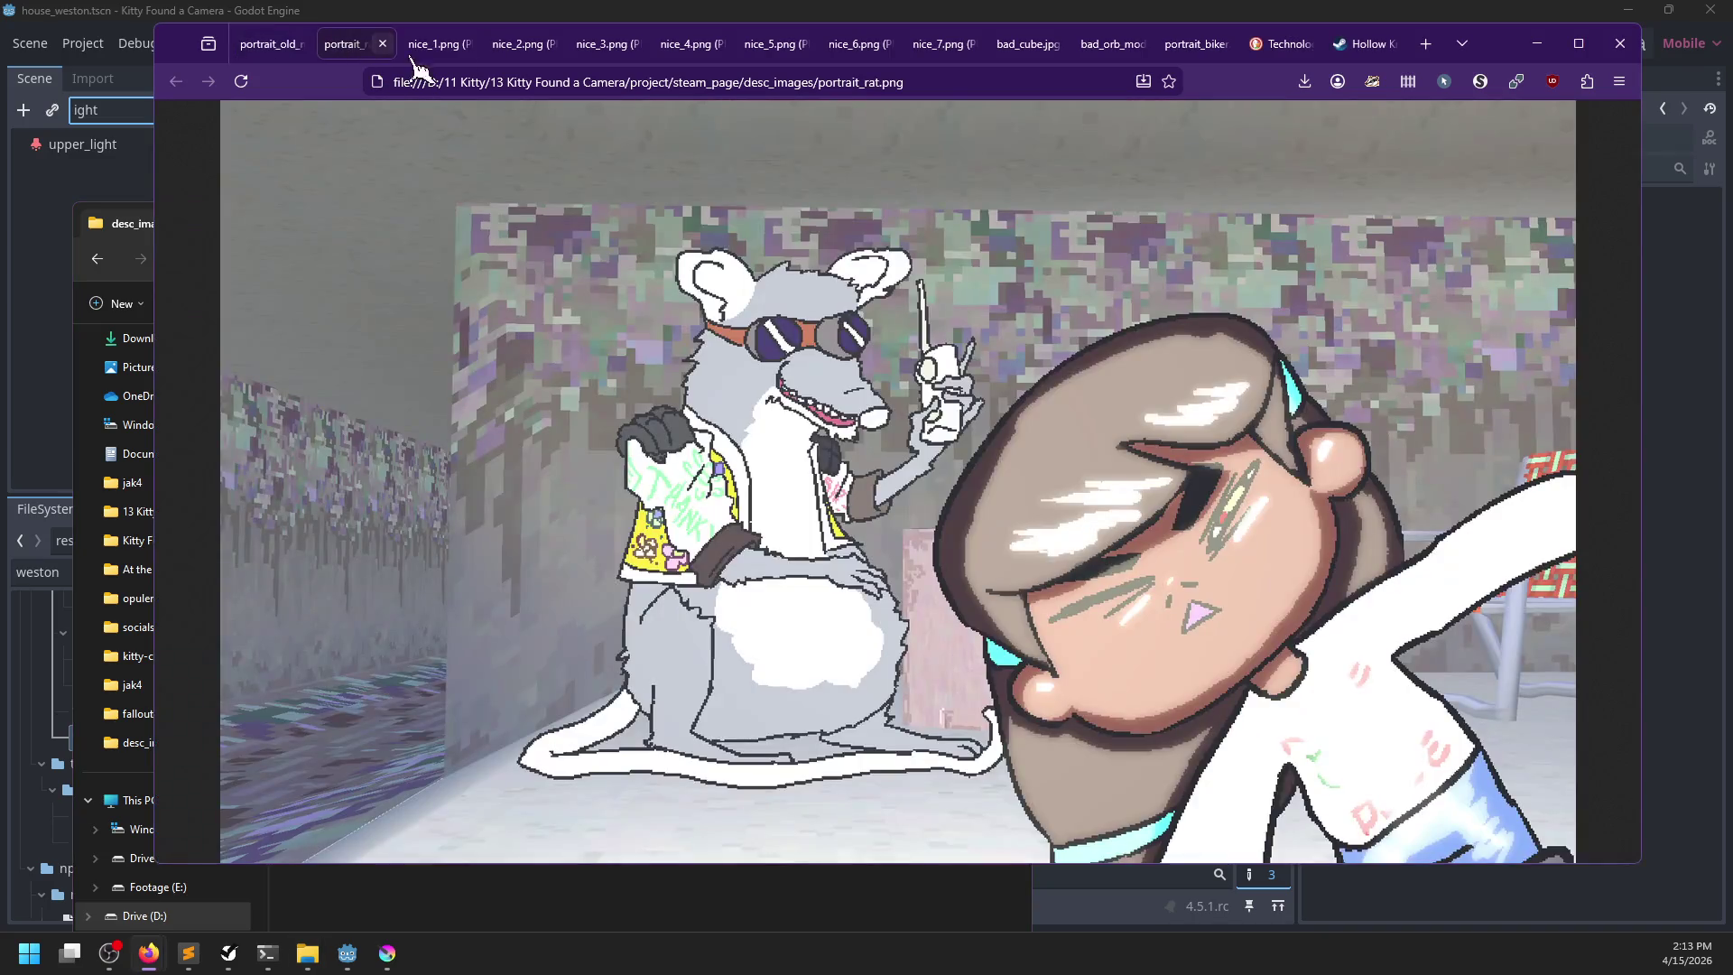
click(263, 45)
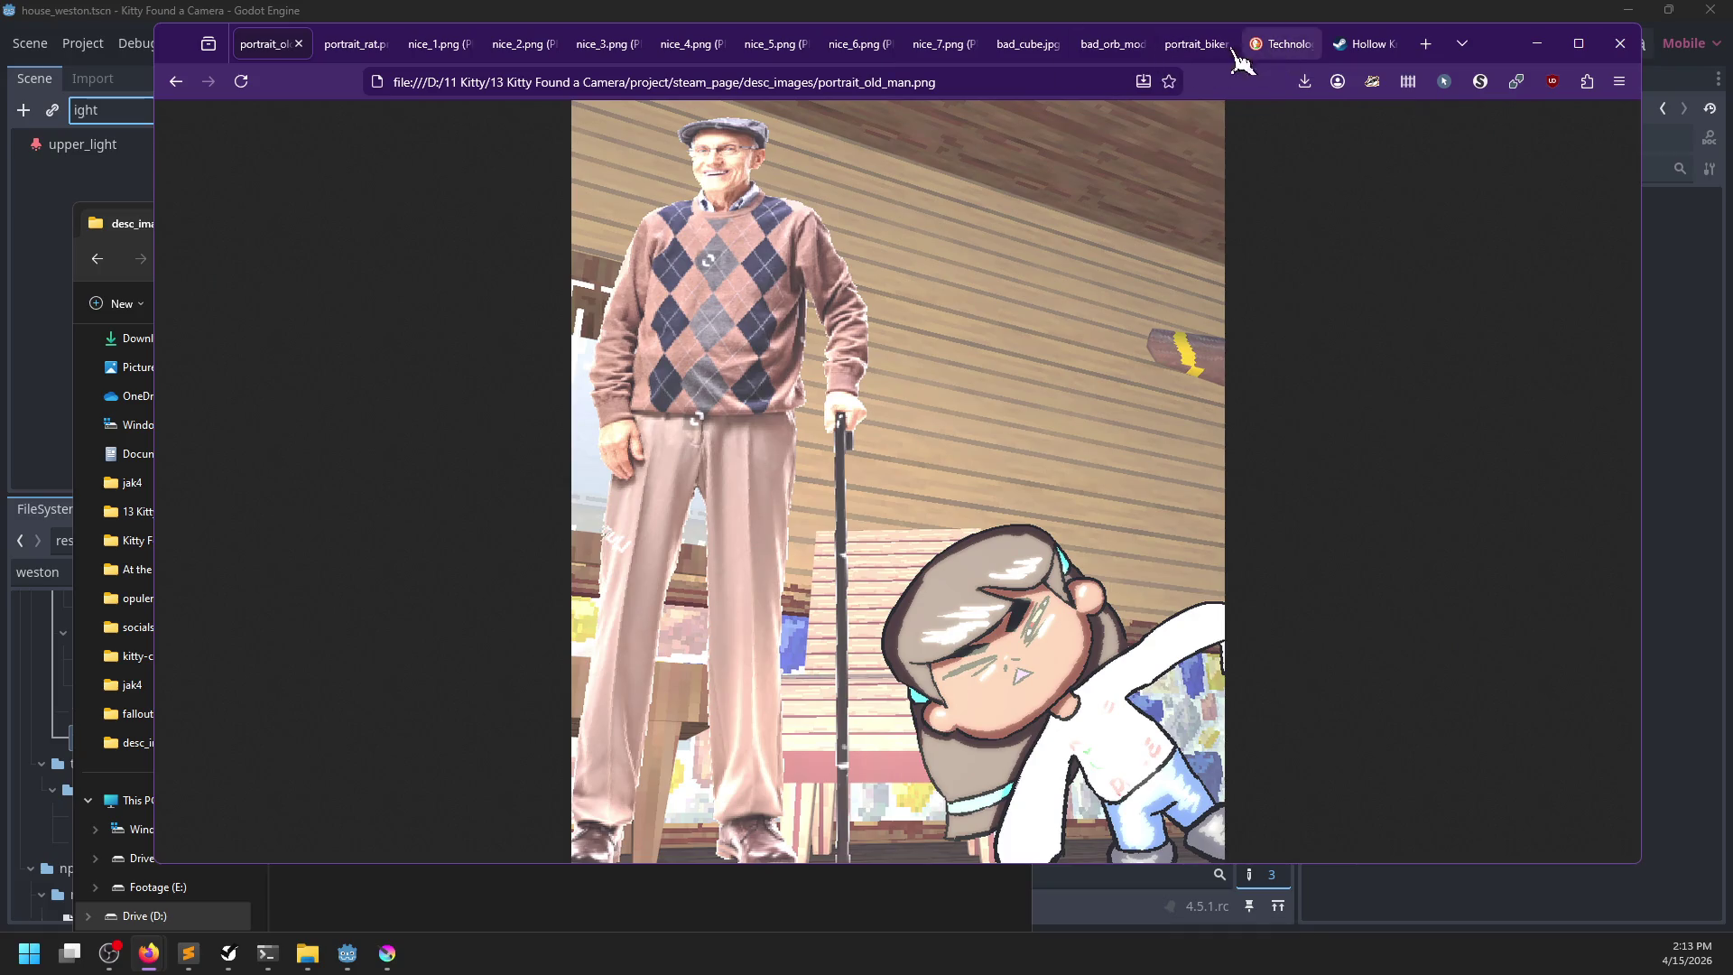
click(179, 83)
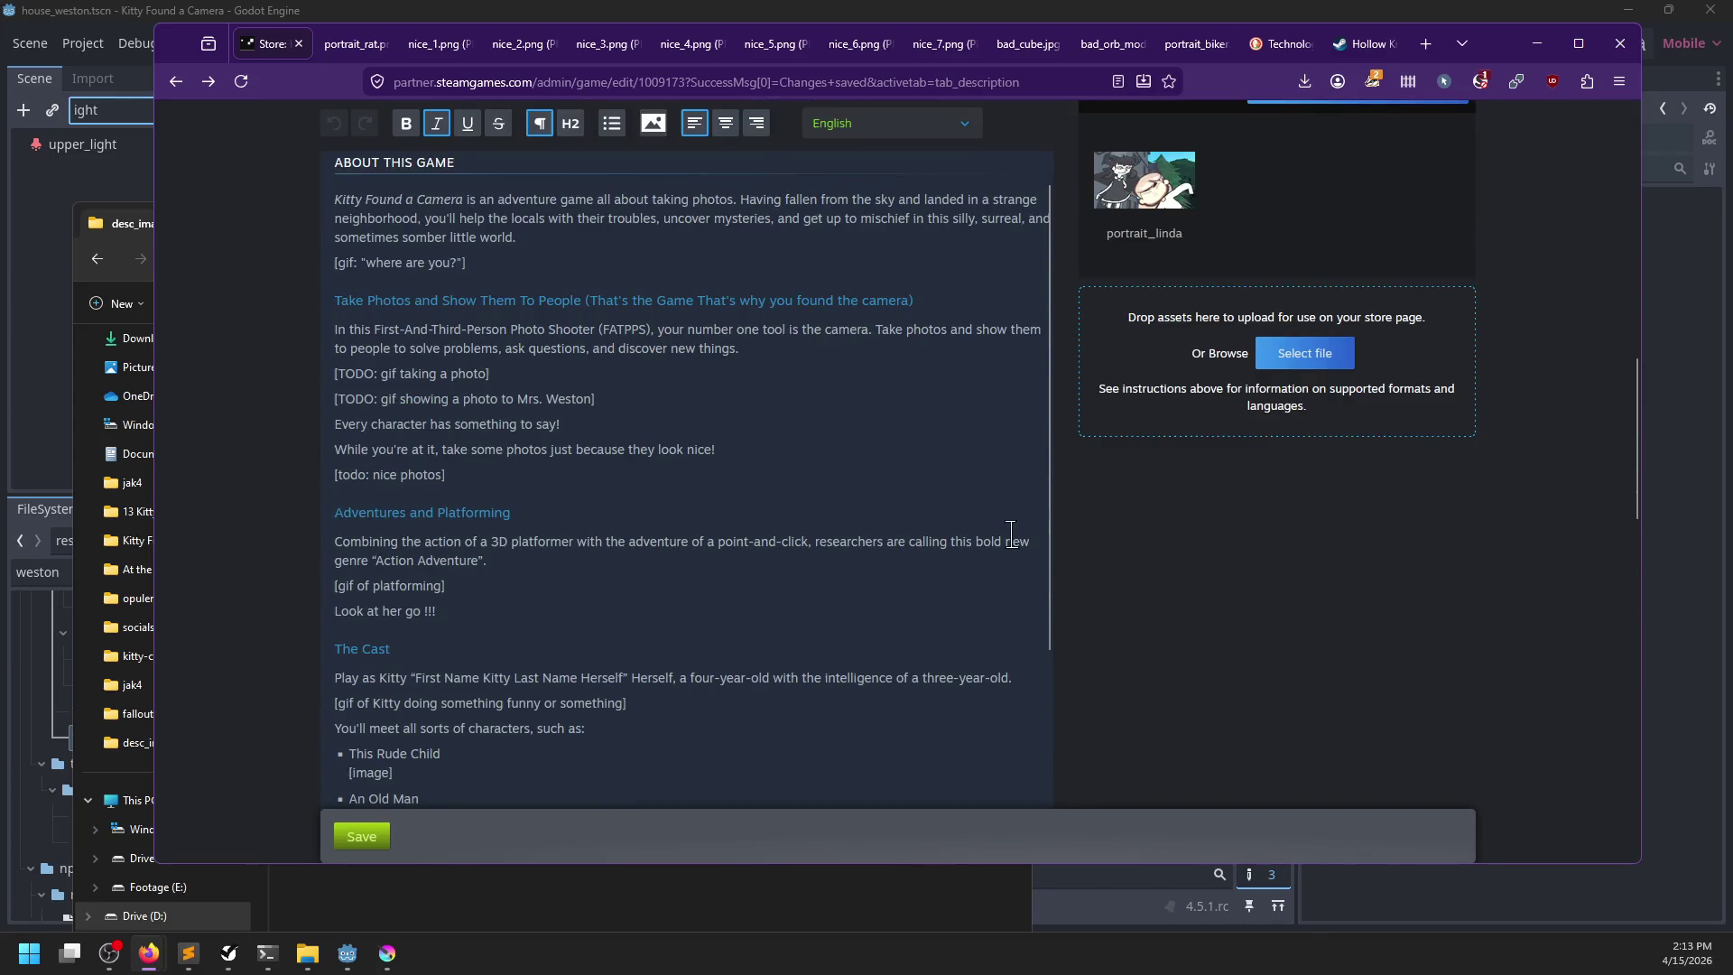
Replace the [image] placeholder under This Rude Child with portrait_linda
scroll(693, 578, down, 4)
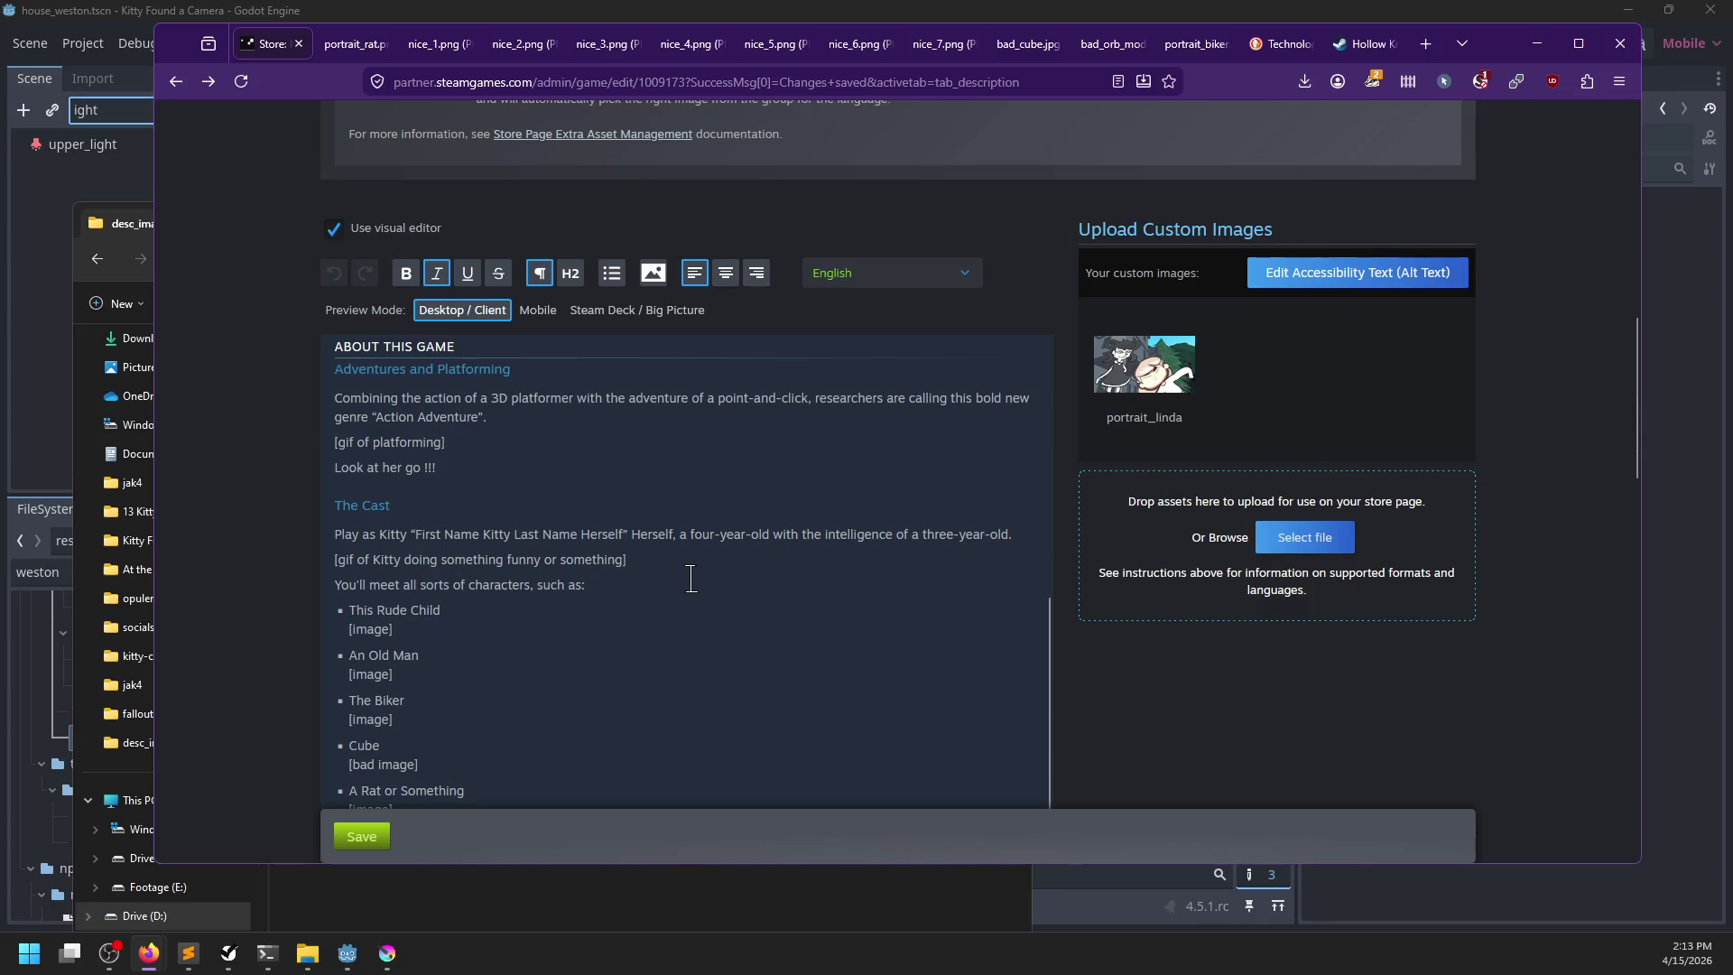
scroll(691, 579, down, 2)
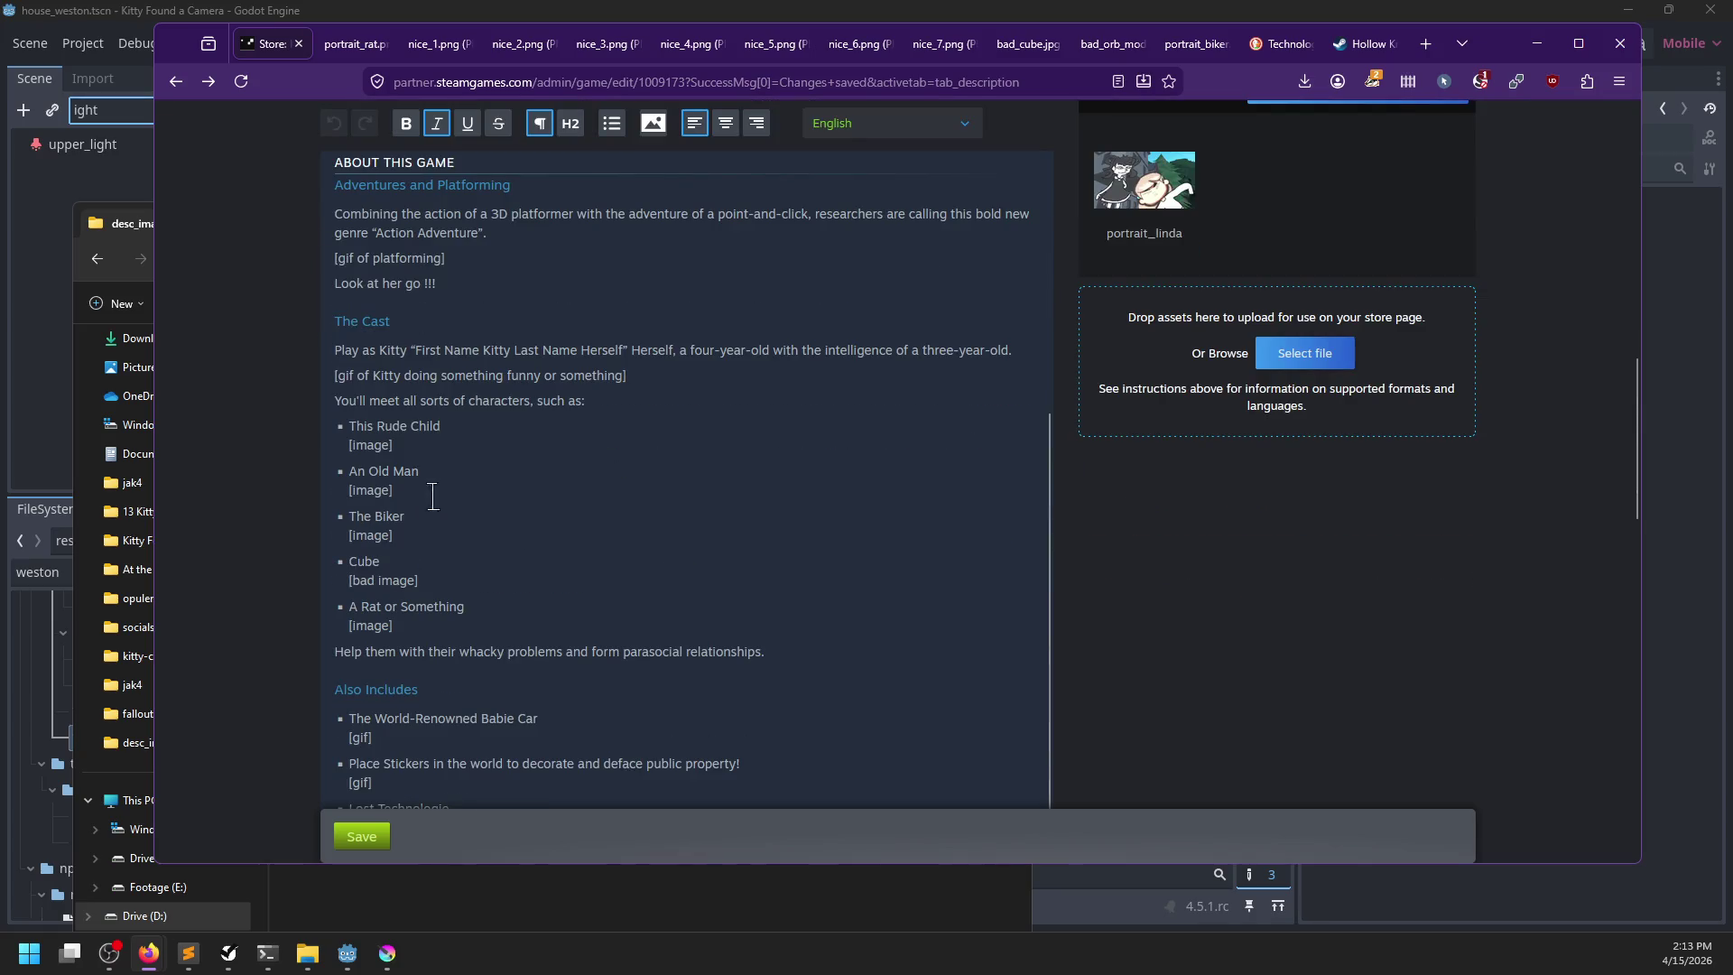
drag(412, 443, 351, 447)
key(BackSpace)
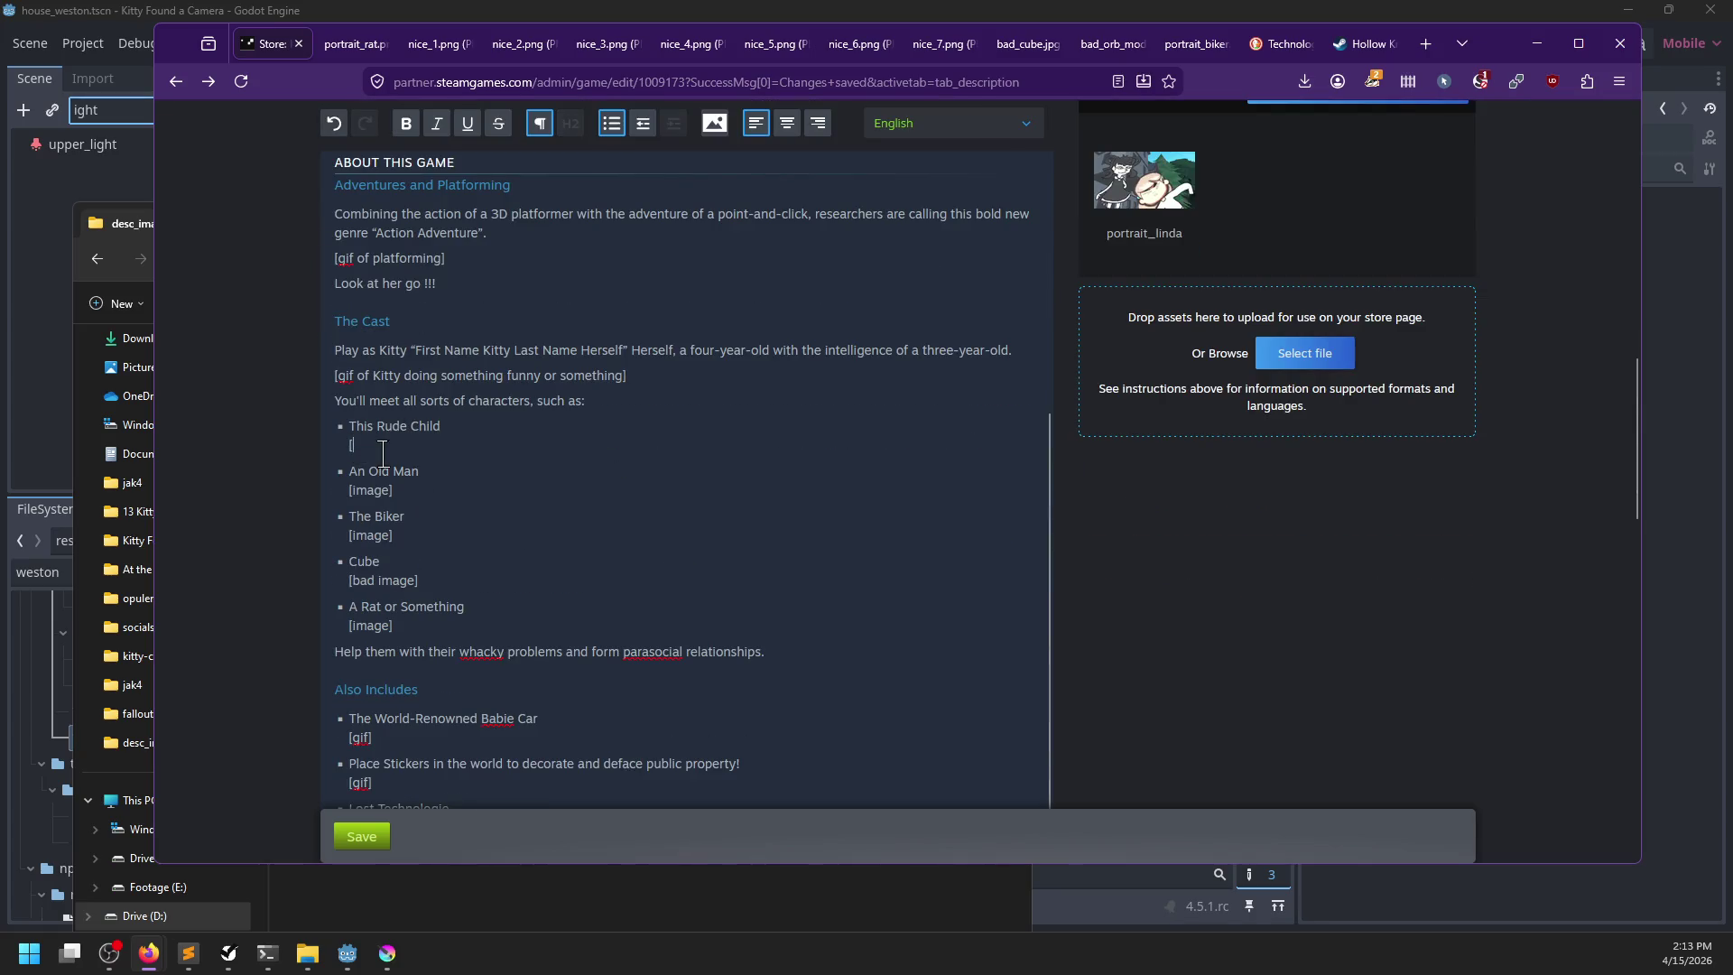
click(715, 128)
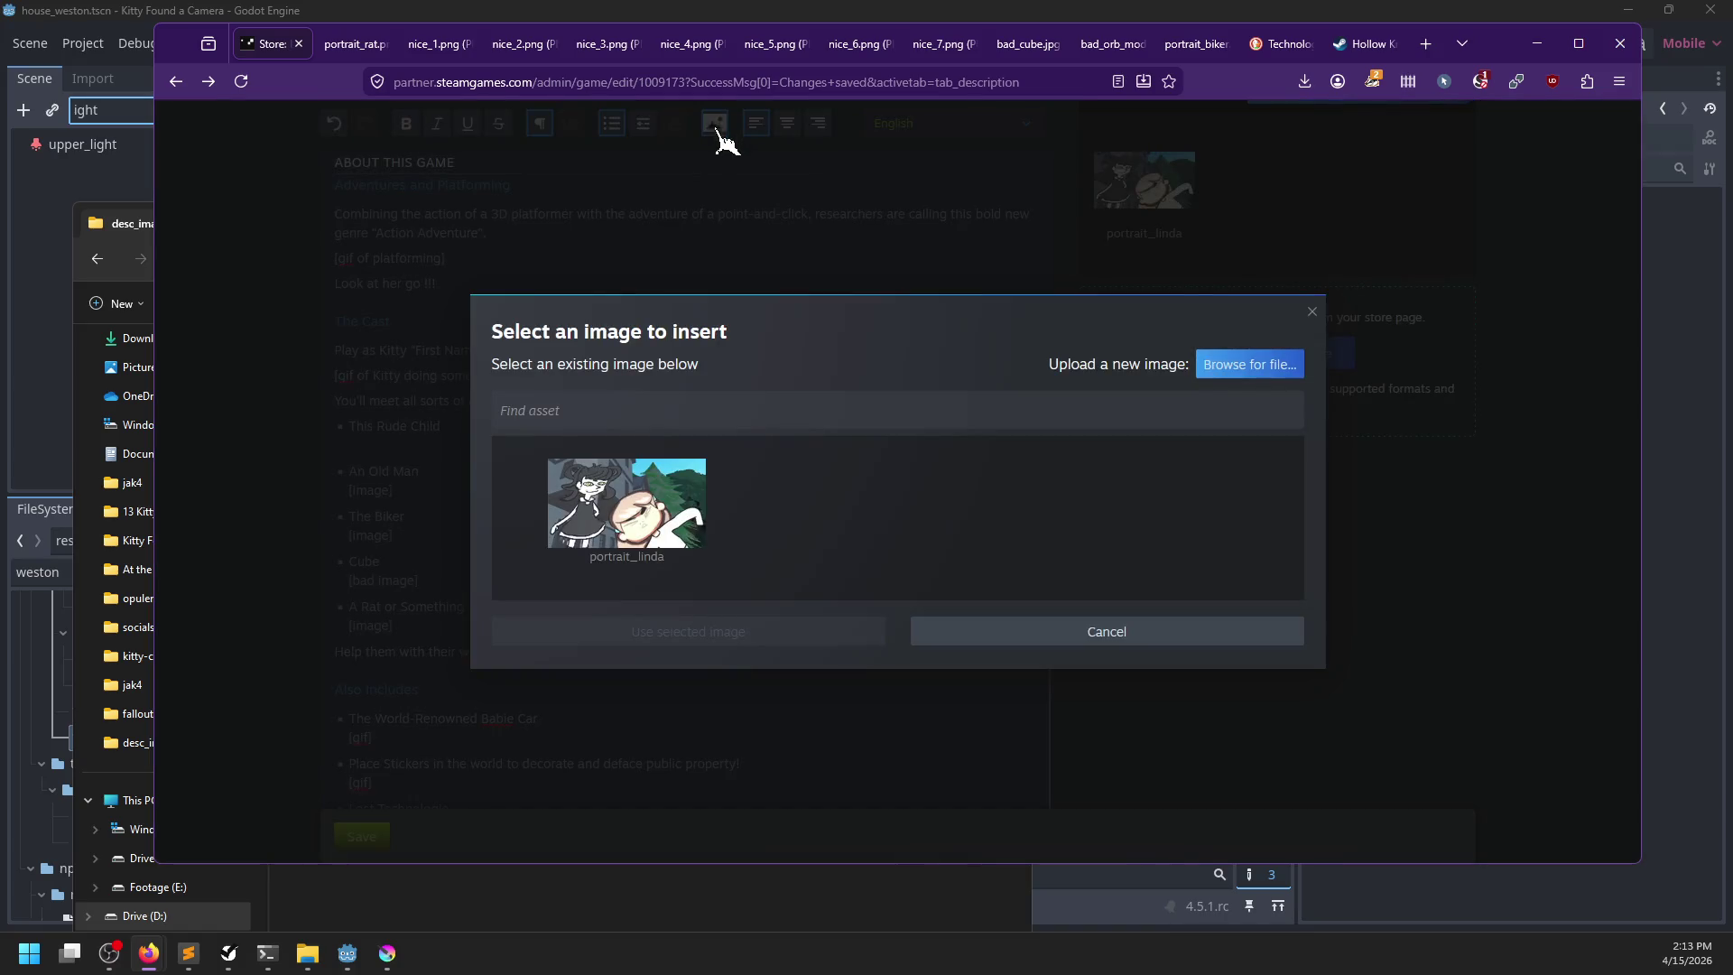
click(631, 515)
click(794, 643)
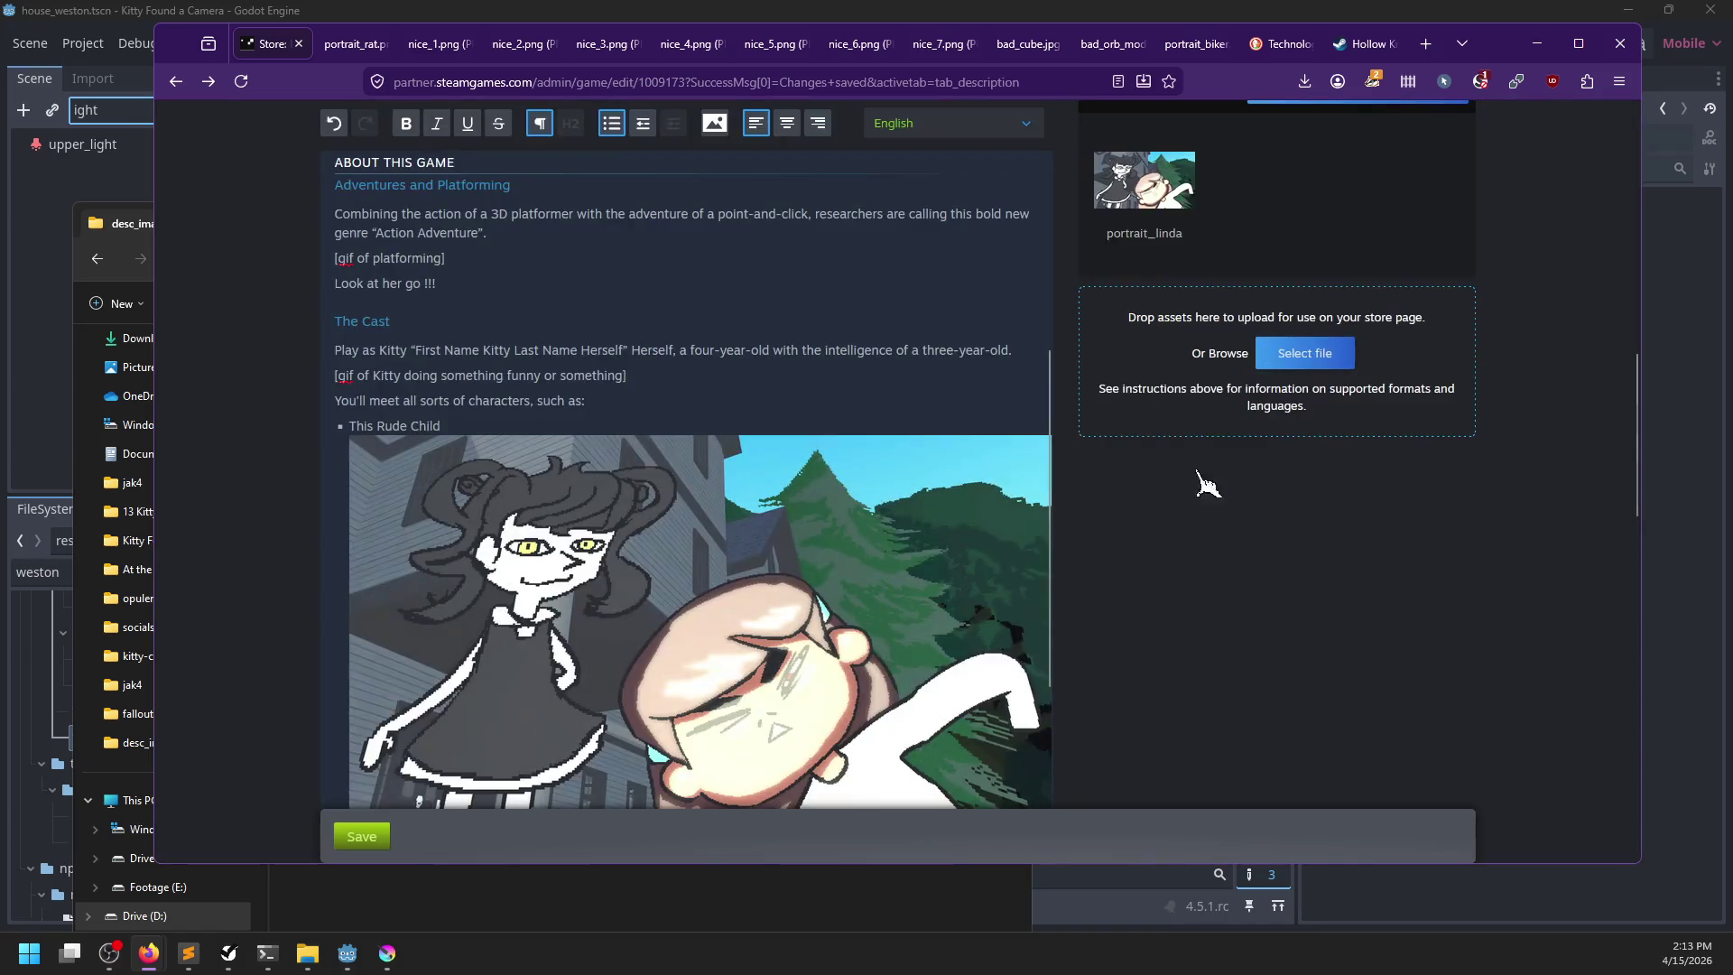
Queue every desc_images file except portrait_linda as pending uploads
click(1292, 364)
click(370, 190)
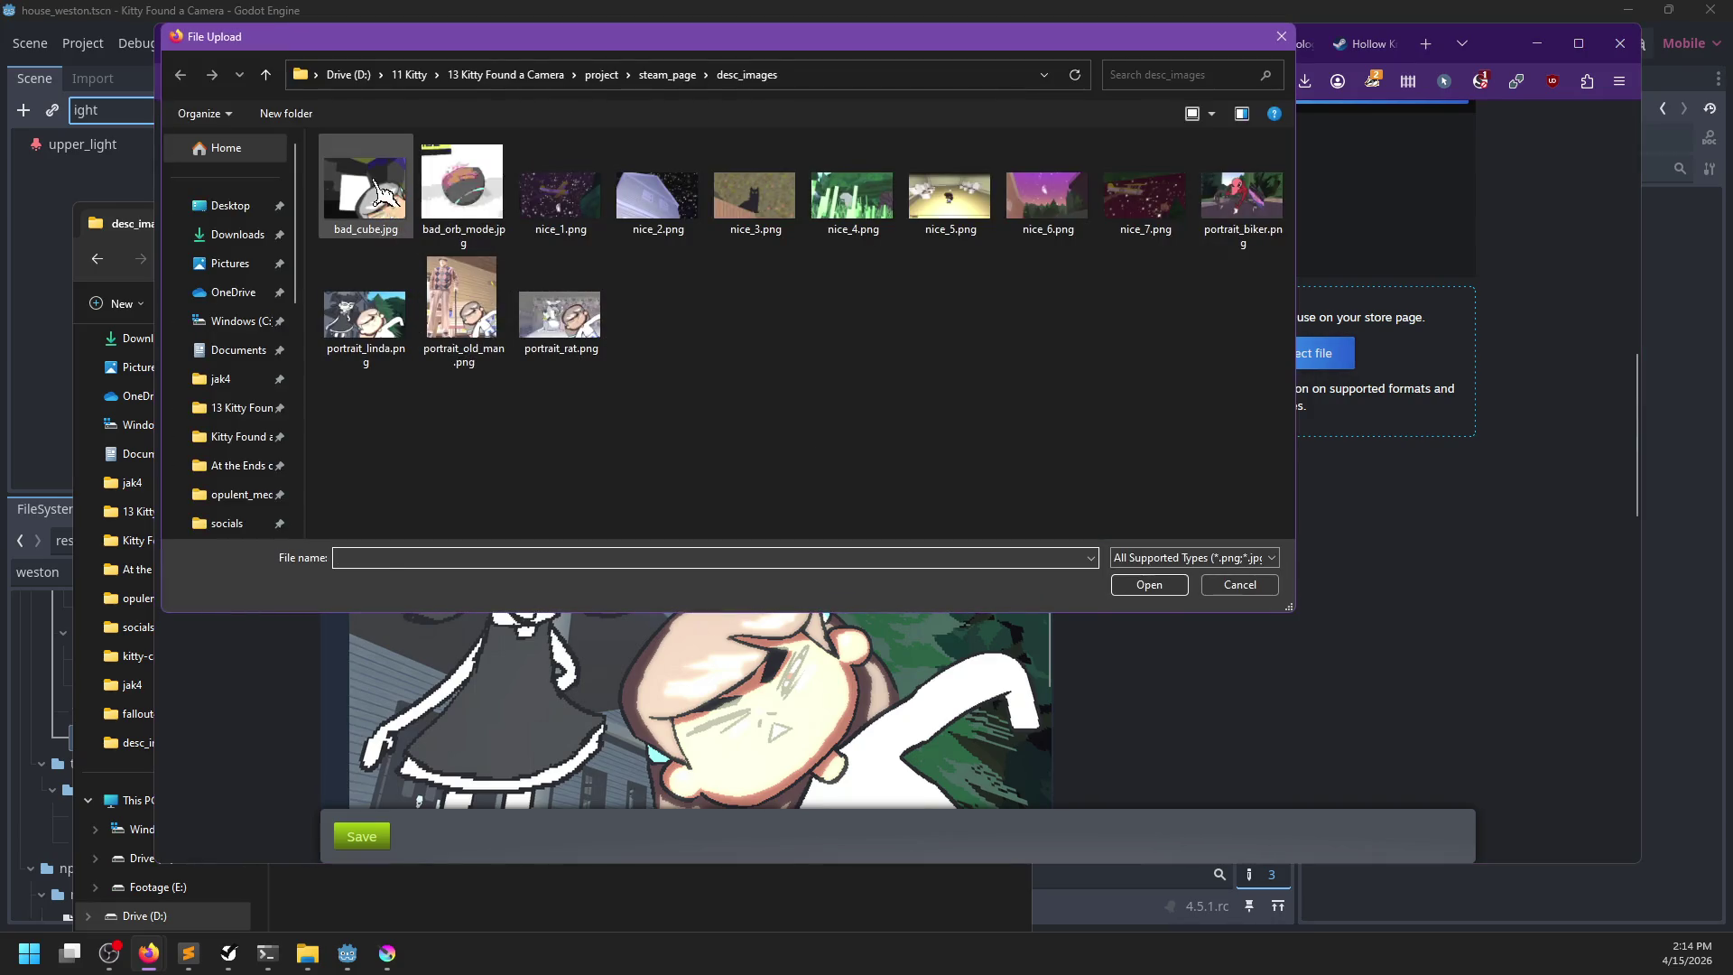
shift+click(559, 311)
scroll(289, 325, down, 4)
ctrl+click(325, 320)
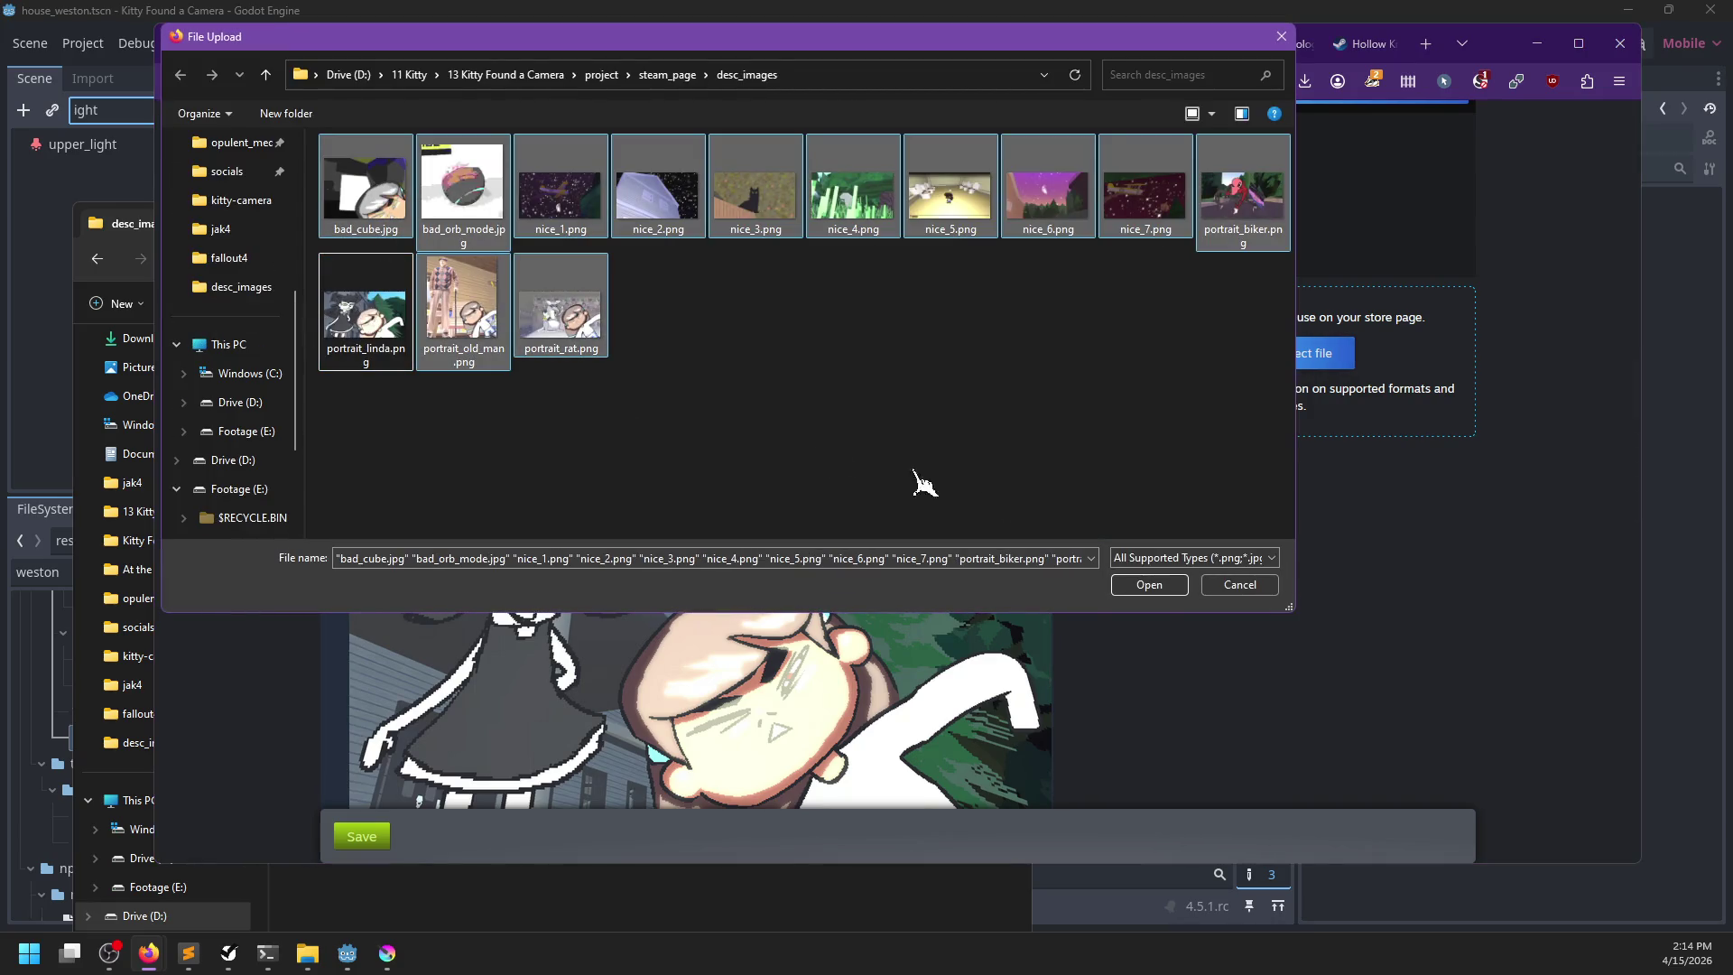
click(1149, 585)
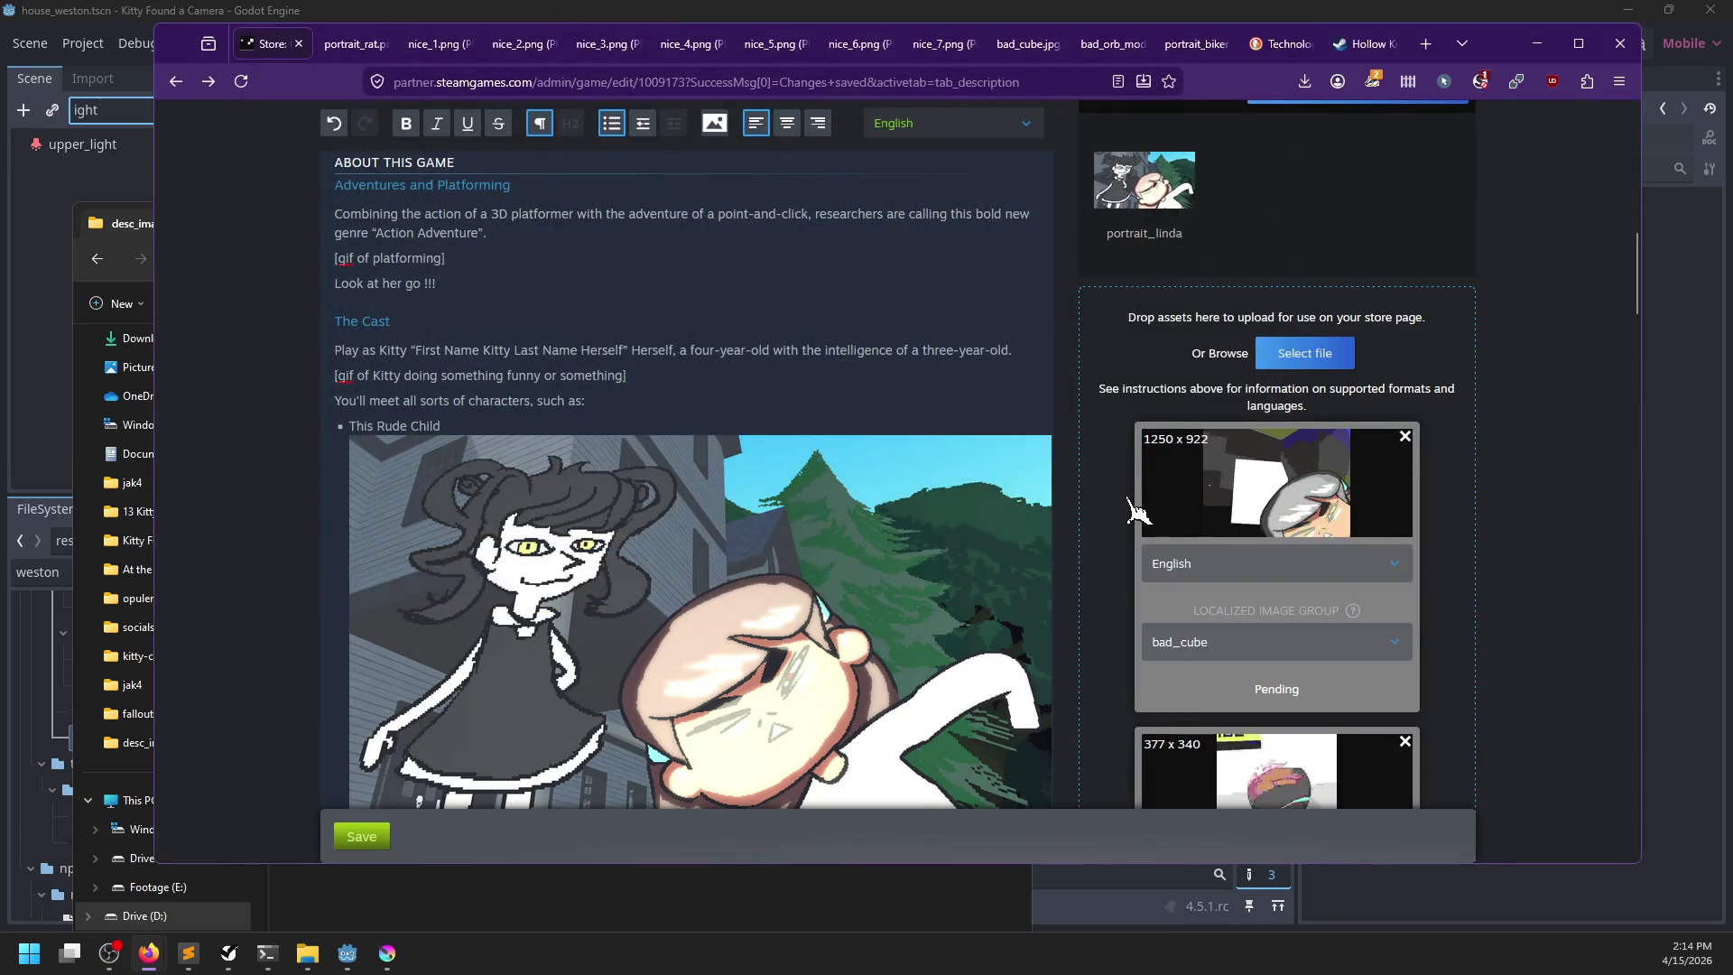
Upload all the pending description images to the custom image list
scroll(1142, 507, down, 5)
scroll(1130, 501, down, 15)
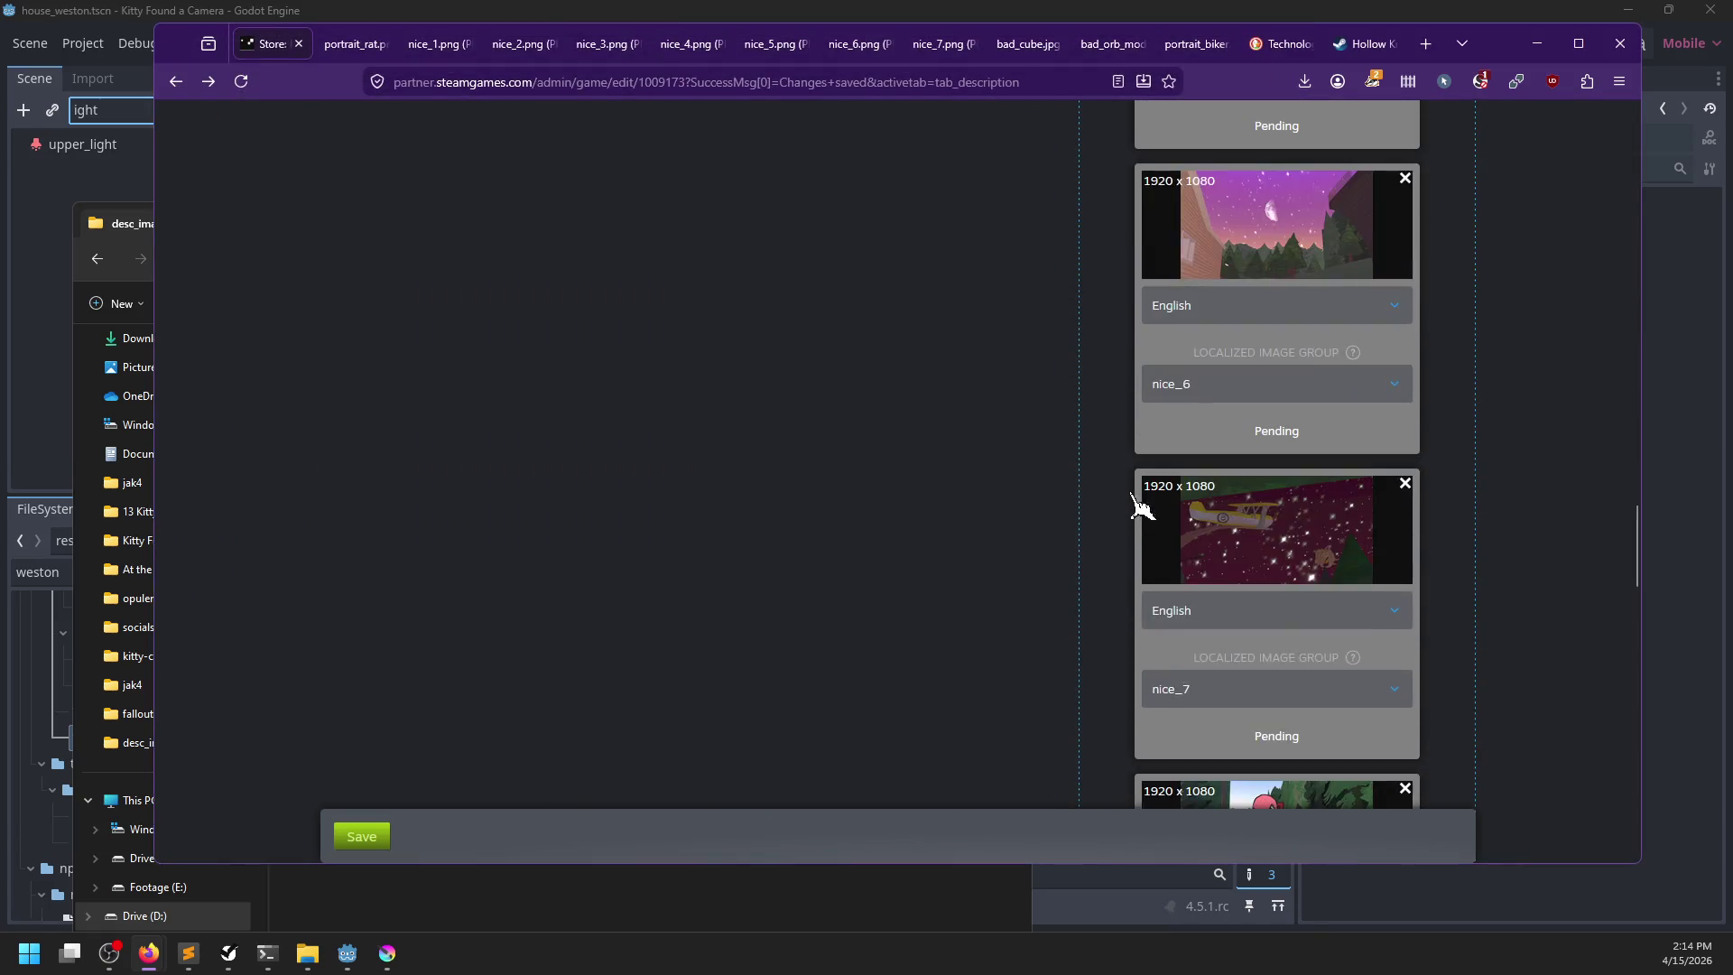
scroll(1133, 506, down, 8)
scroll(1133, 506, up, 8)
scroll(1133, 506, down, 4)
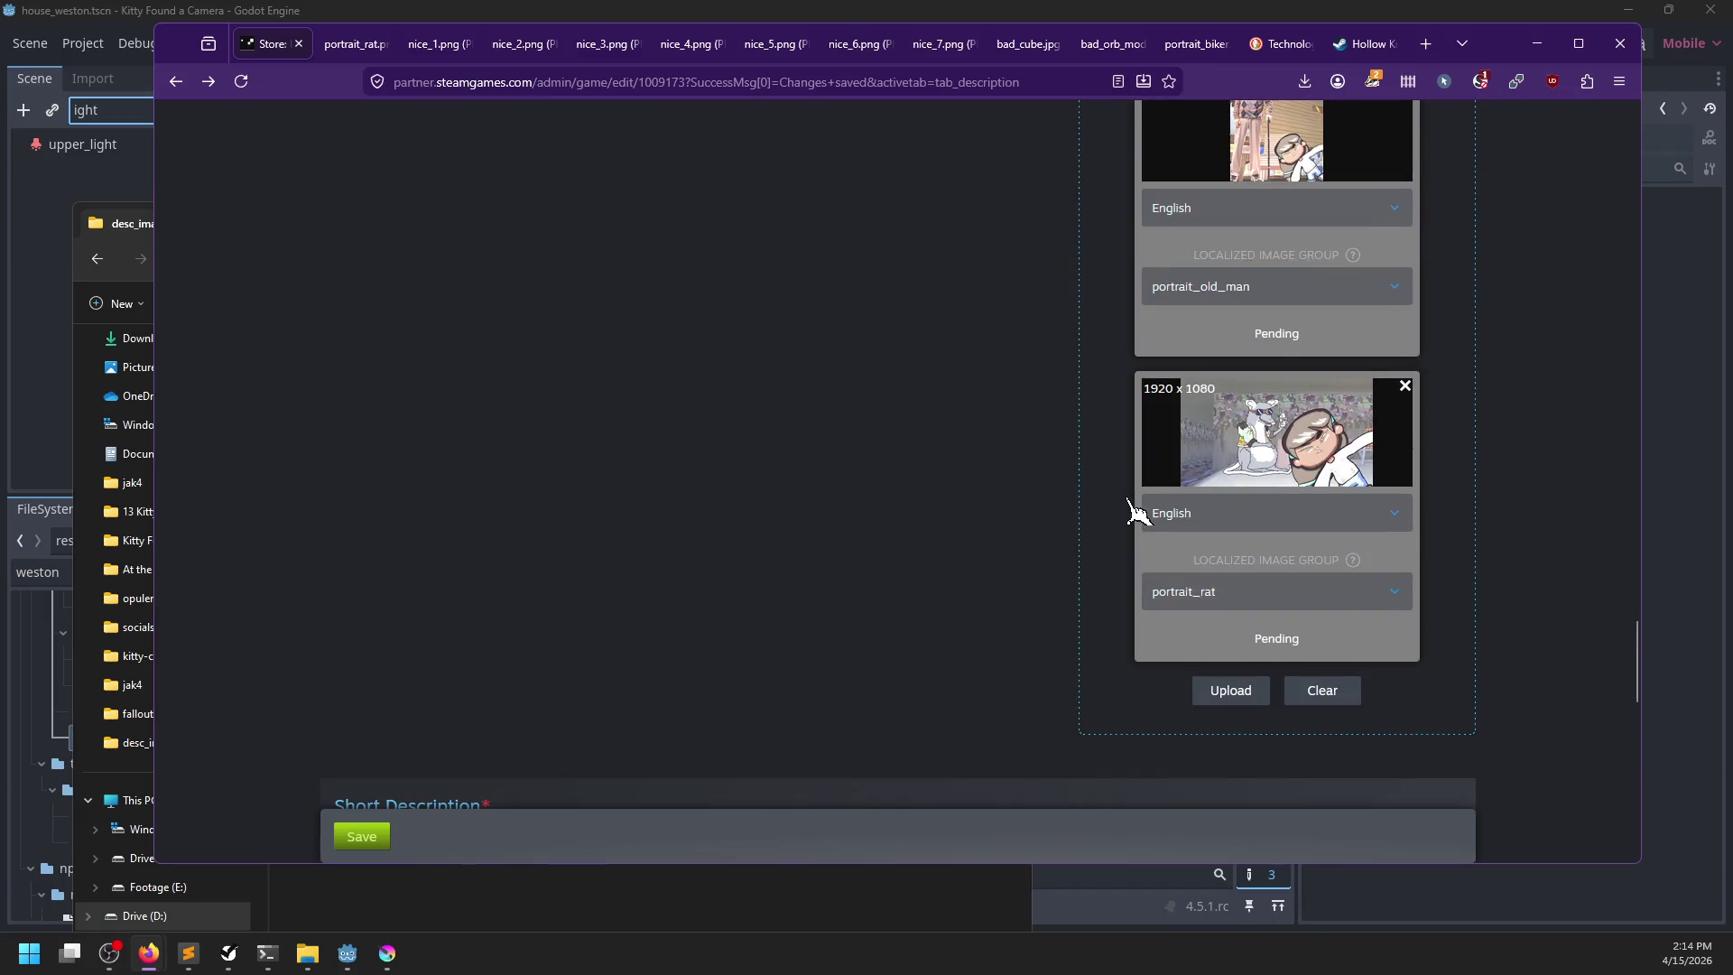
click(1220, 600)
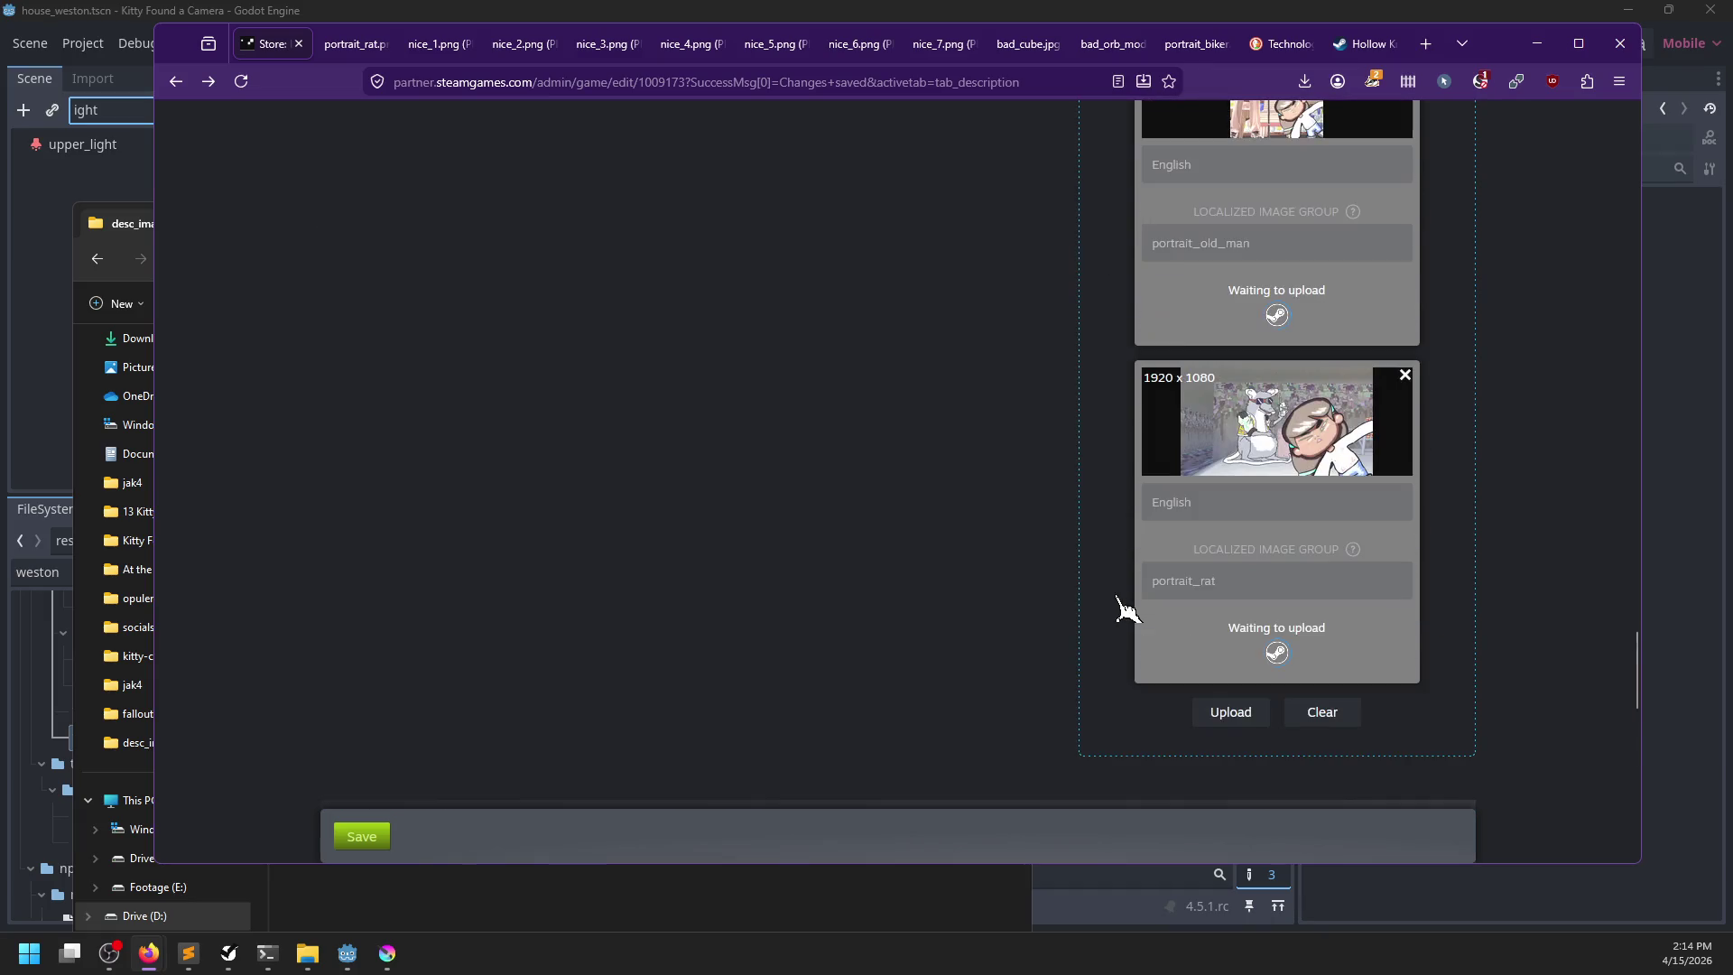
scroll(1127, 609, up, 15)
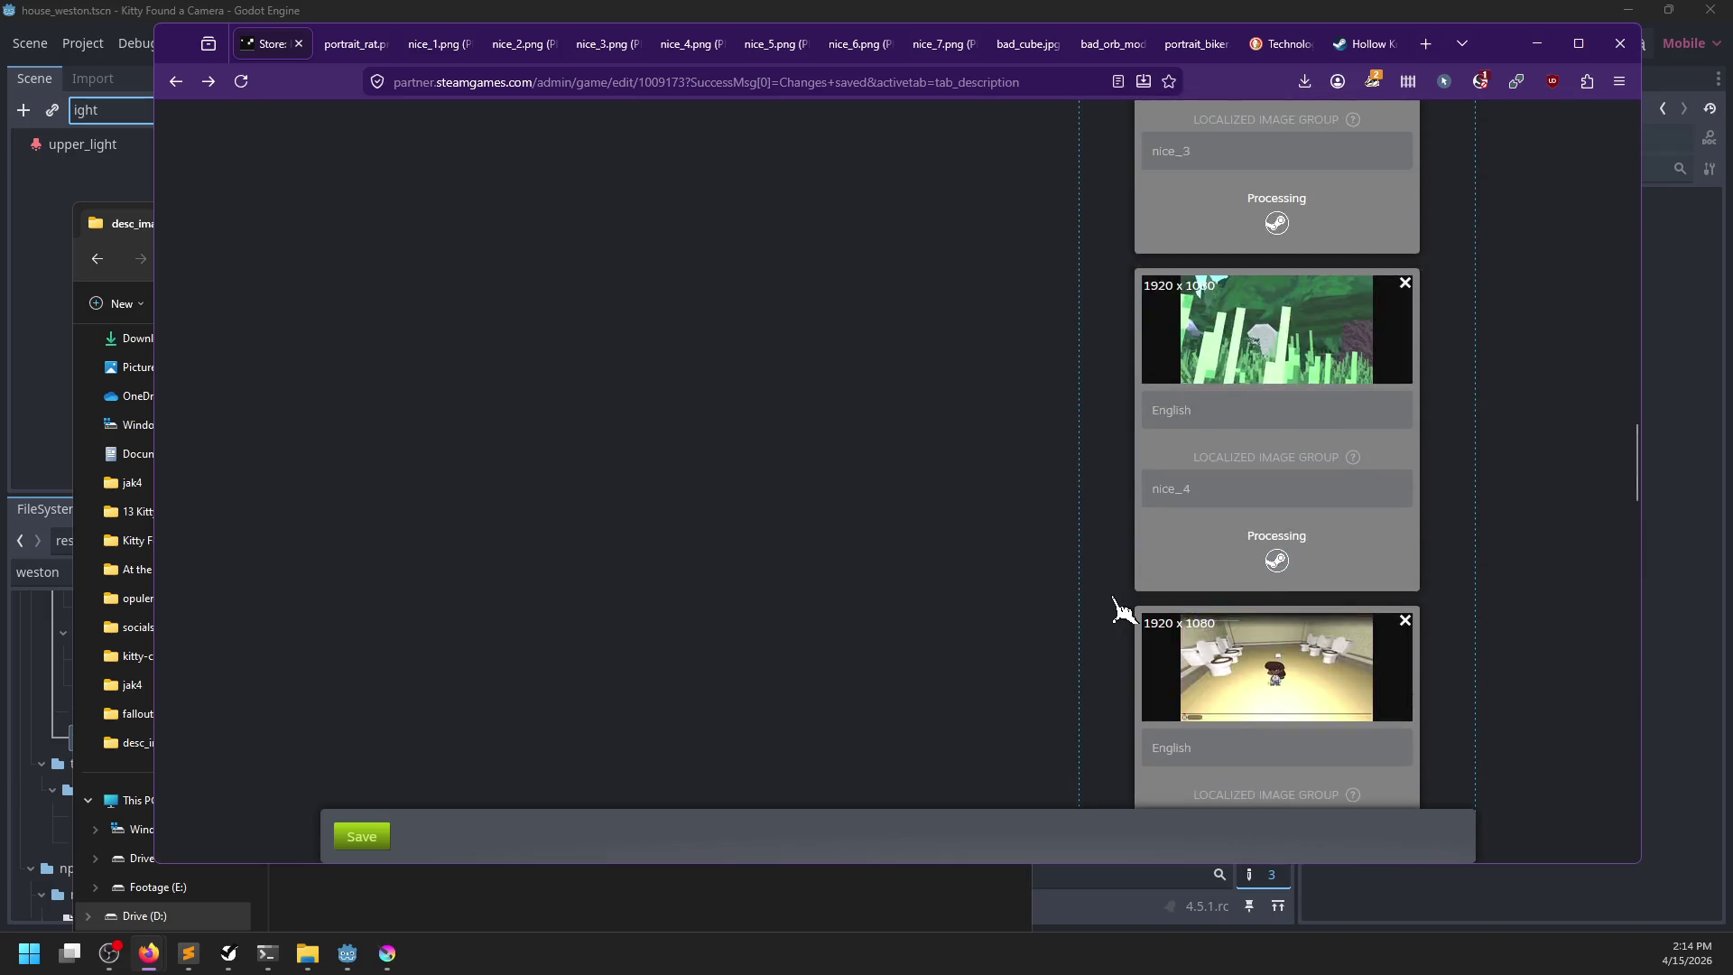
scroll(1124, 610, up, 10)
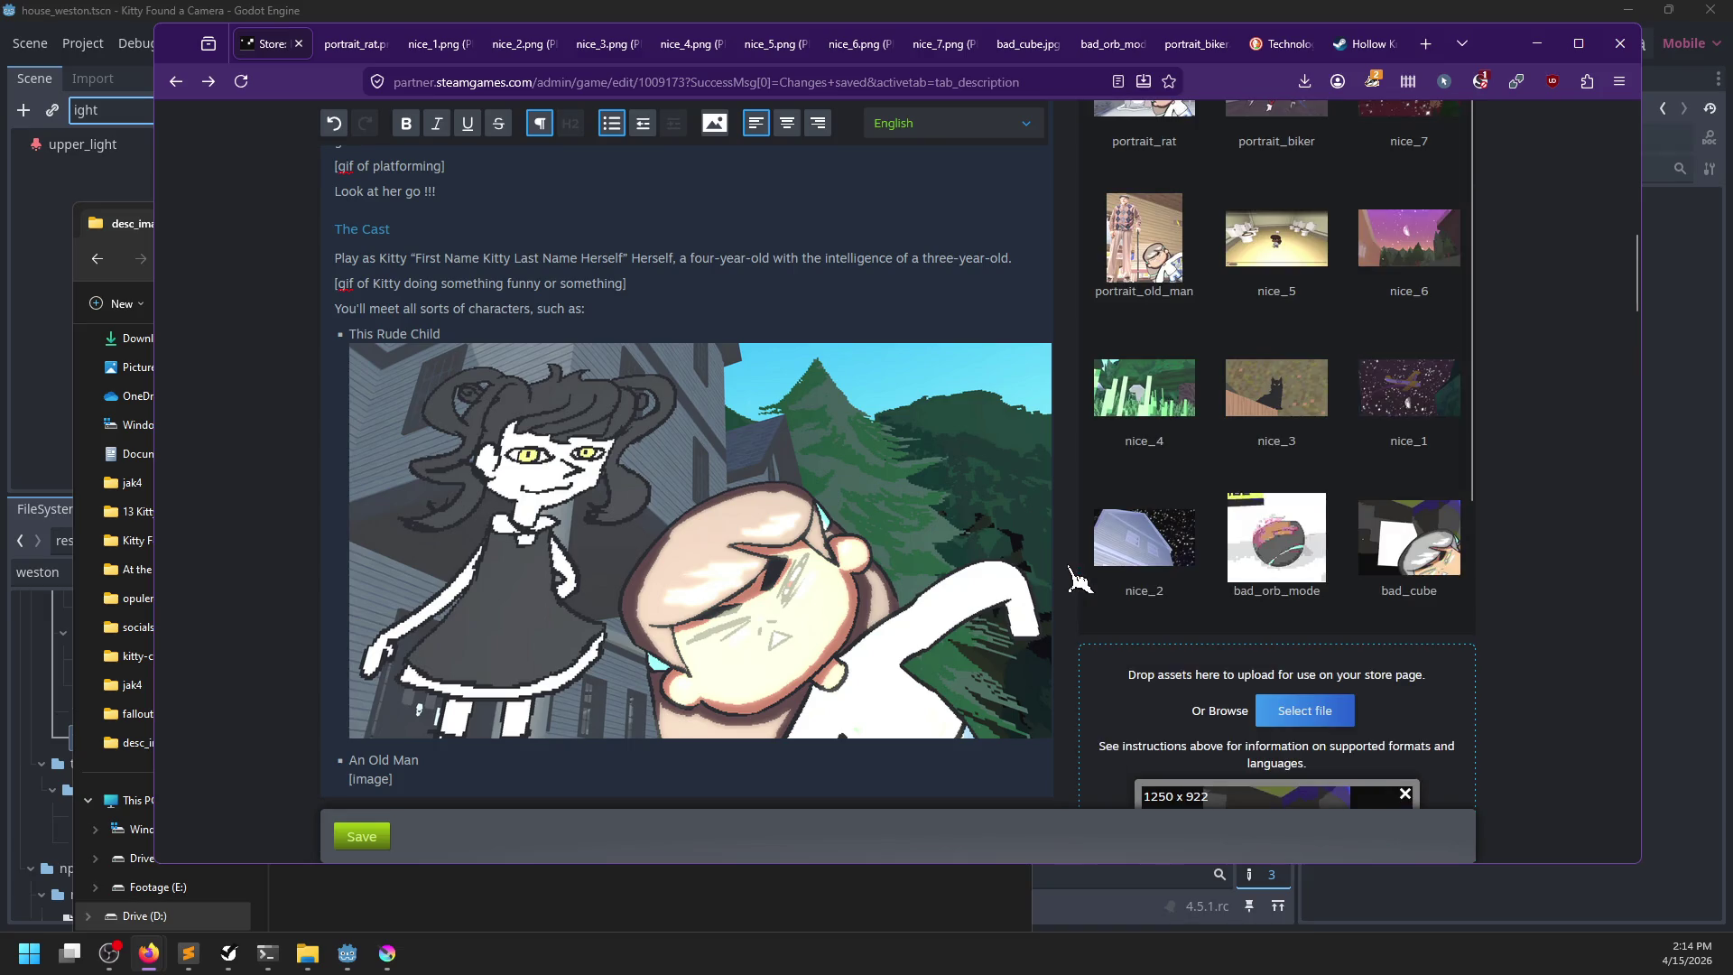
scroll(686, 541, down, 2)
Swap the [image] text under An Old Man for the portrait_old_man image
drag(394, 595, 350, 593)
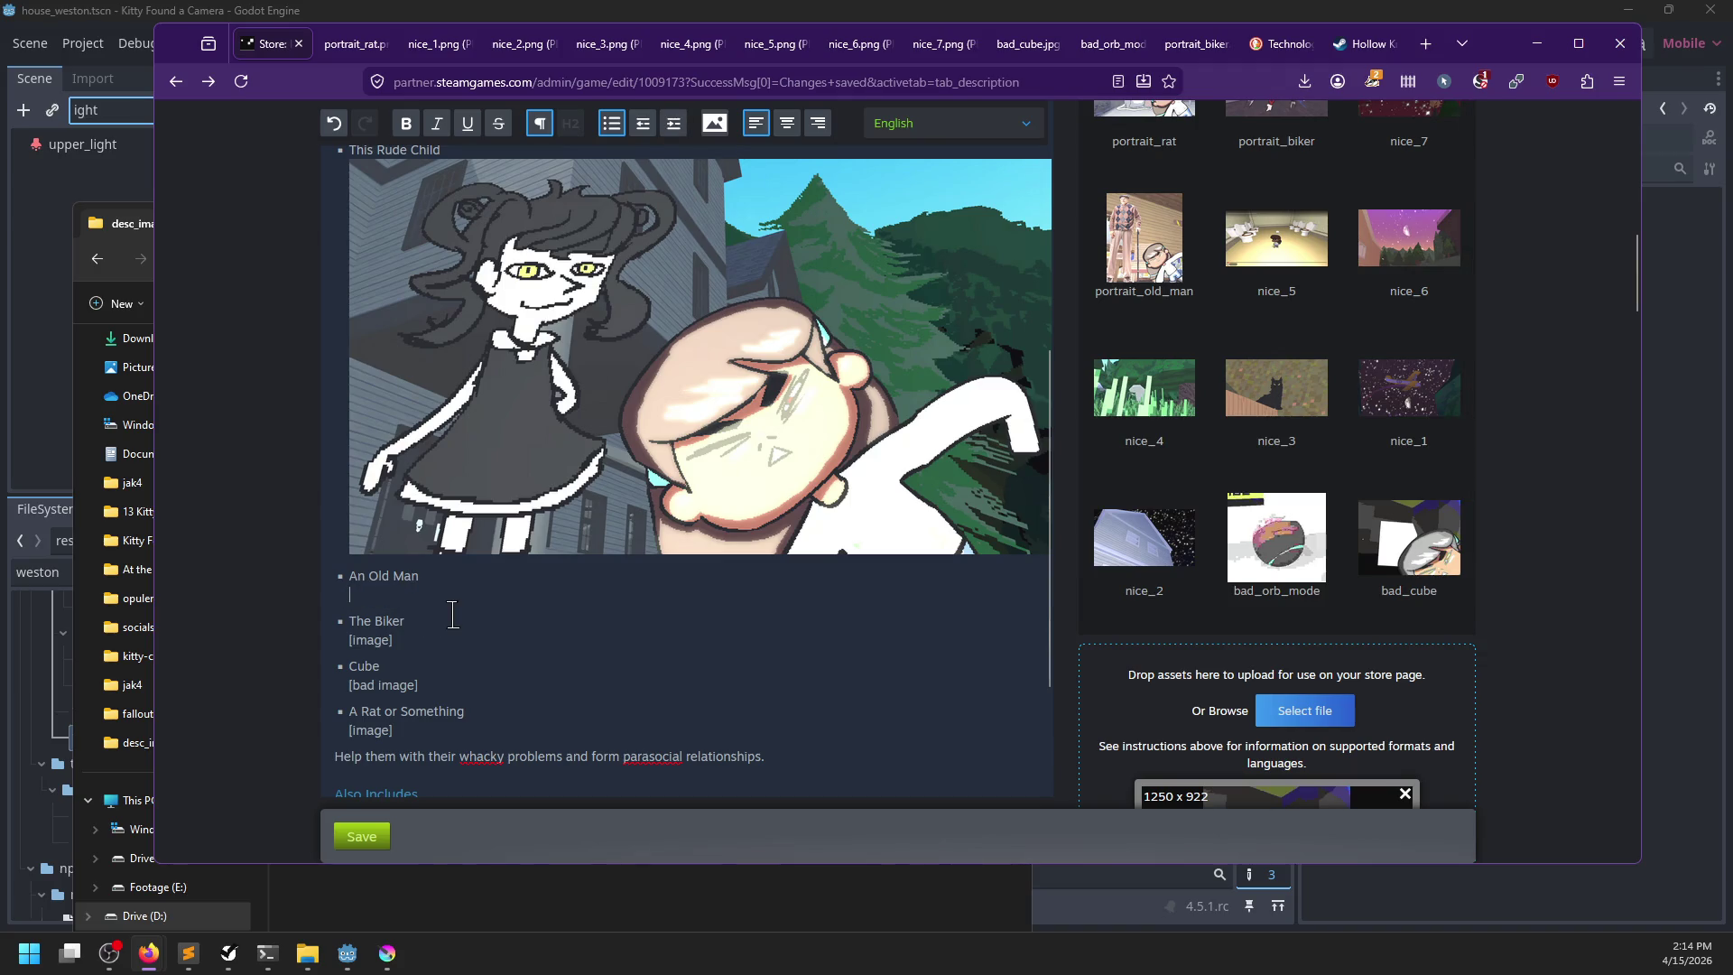
click(714, 124)
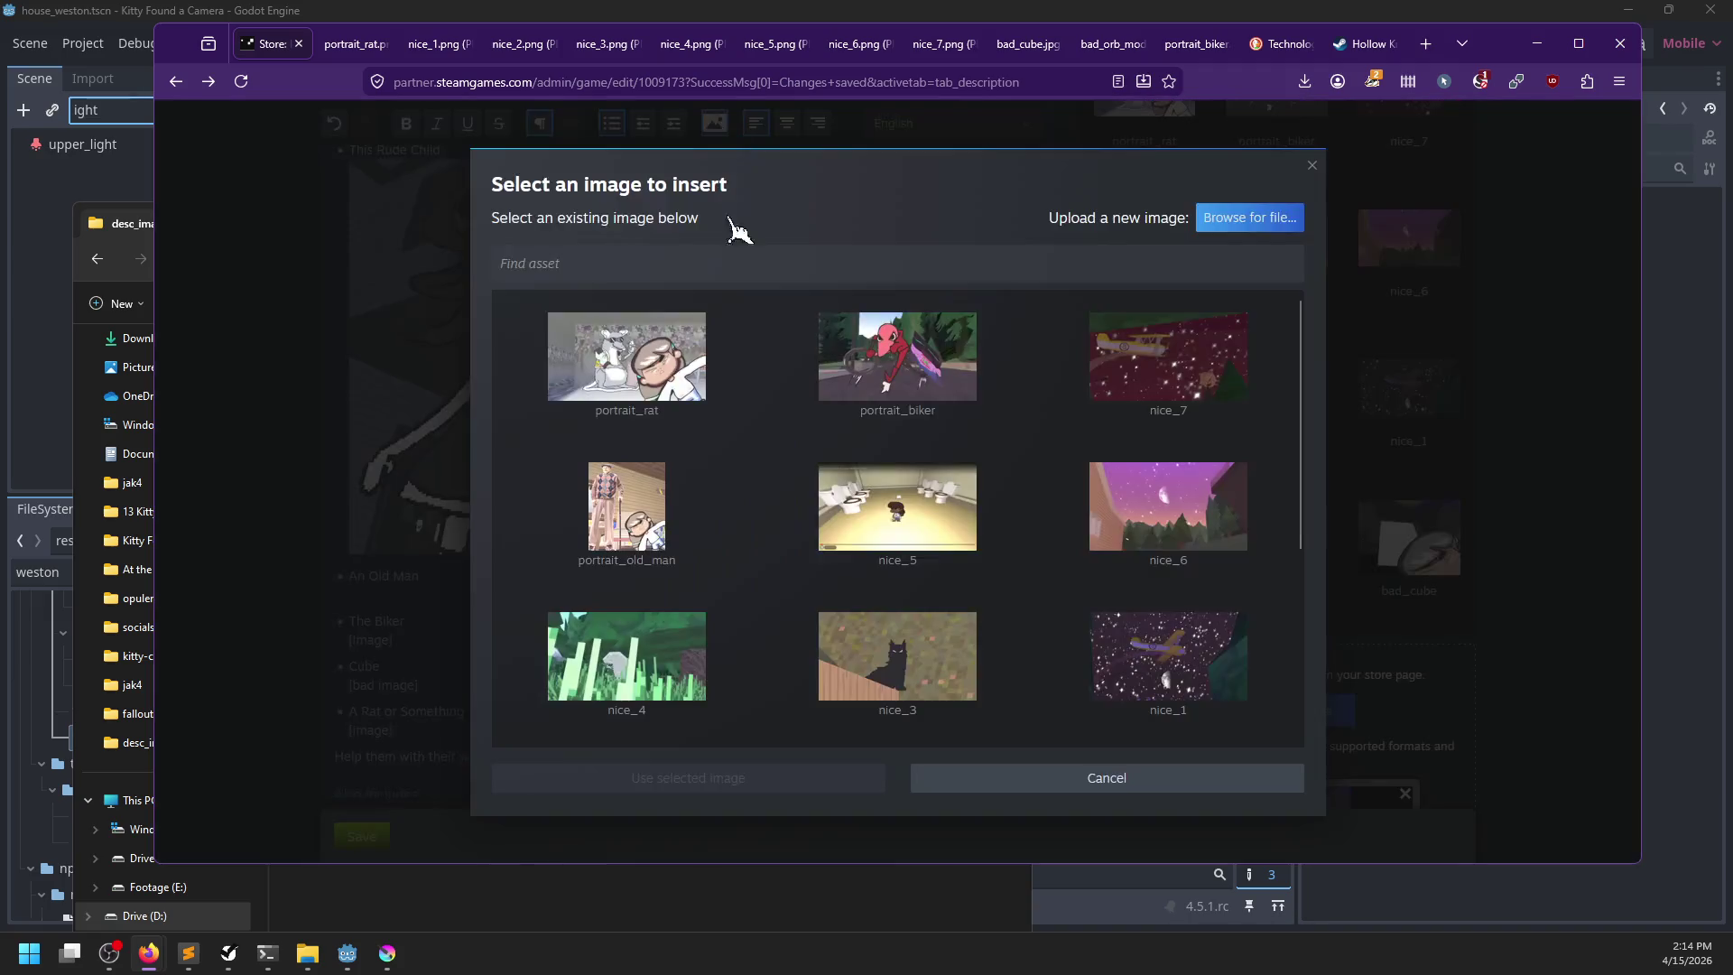
scroll(902, 496, down, 2)
scroll(716, 440, up, 1)
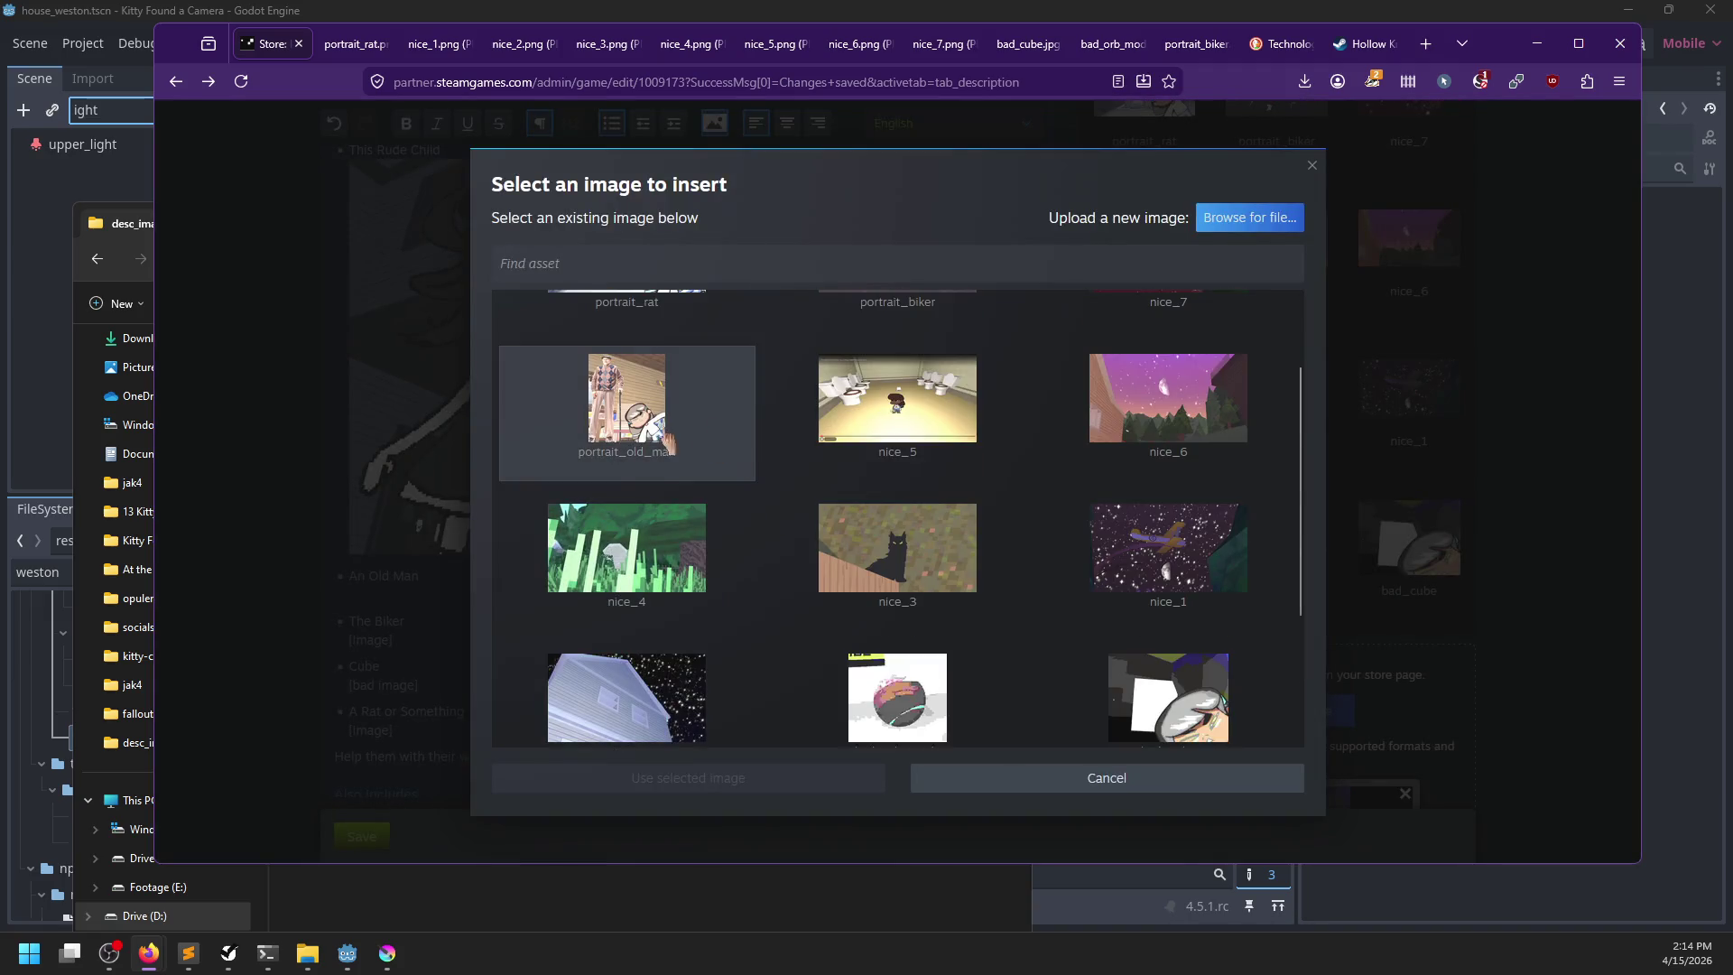
click(668, 433)
click(737, 782)
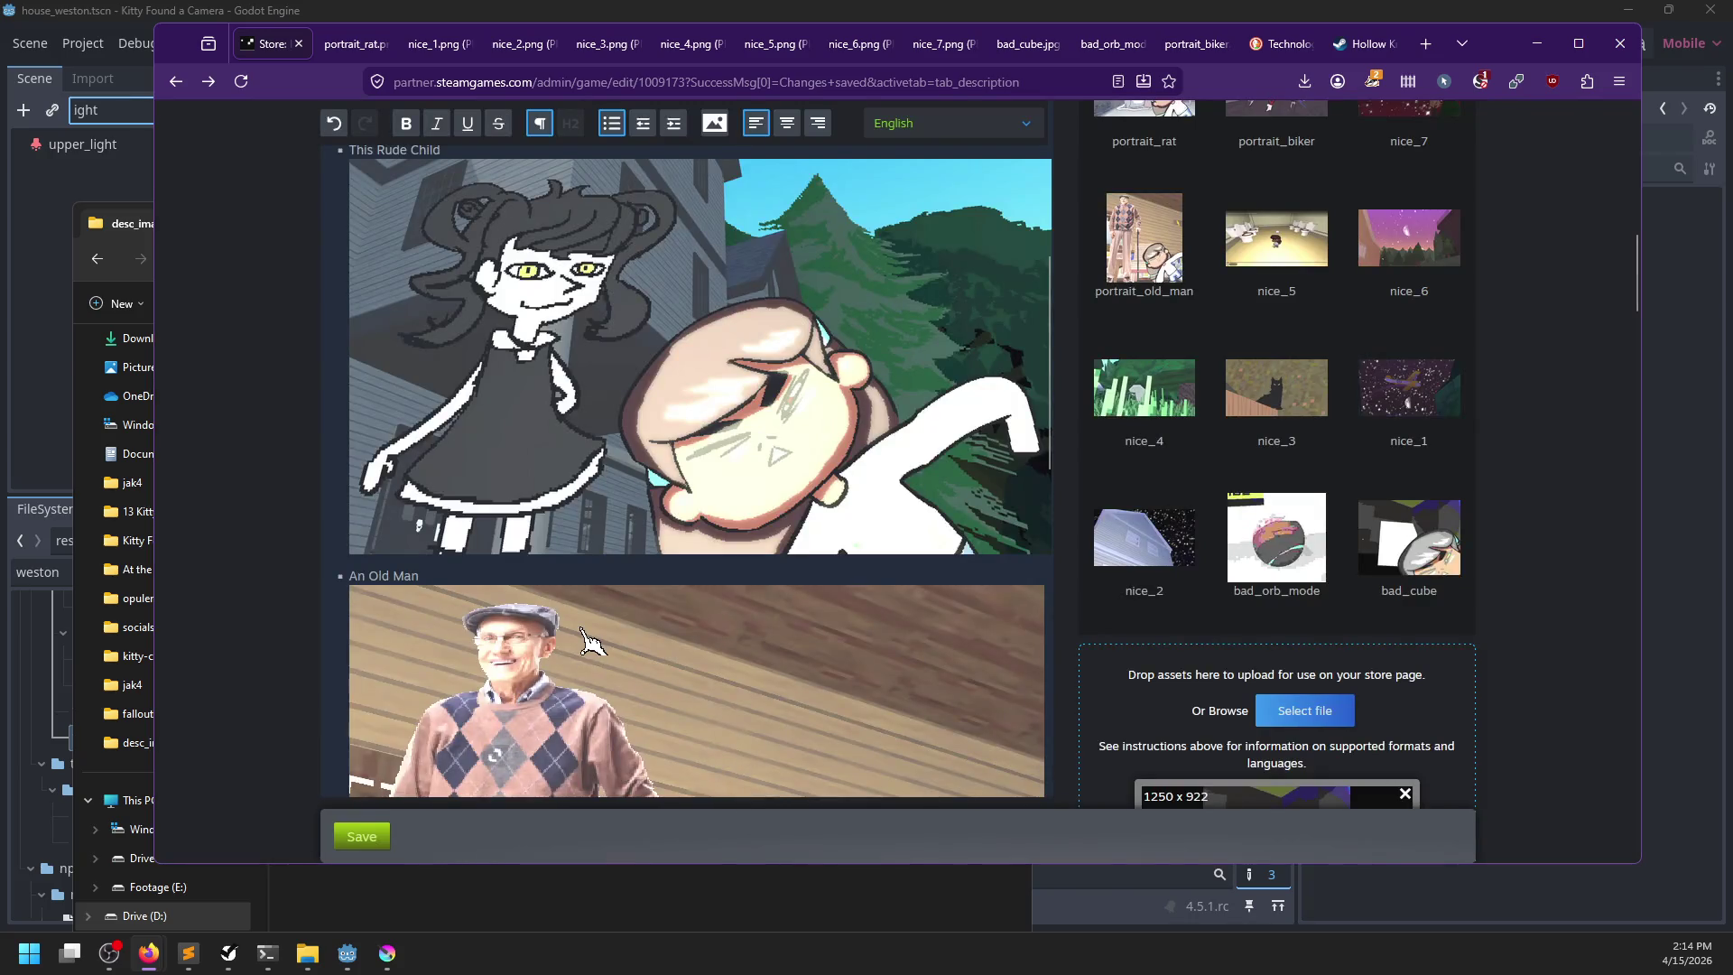
Review the inserted old man portrait, opening and dismissing its context menu
scroll(592, 631, down, 7)
scroll(592, 628, up, 5)
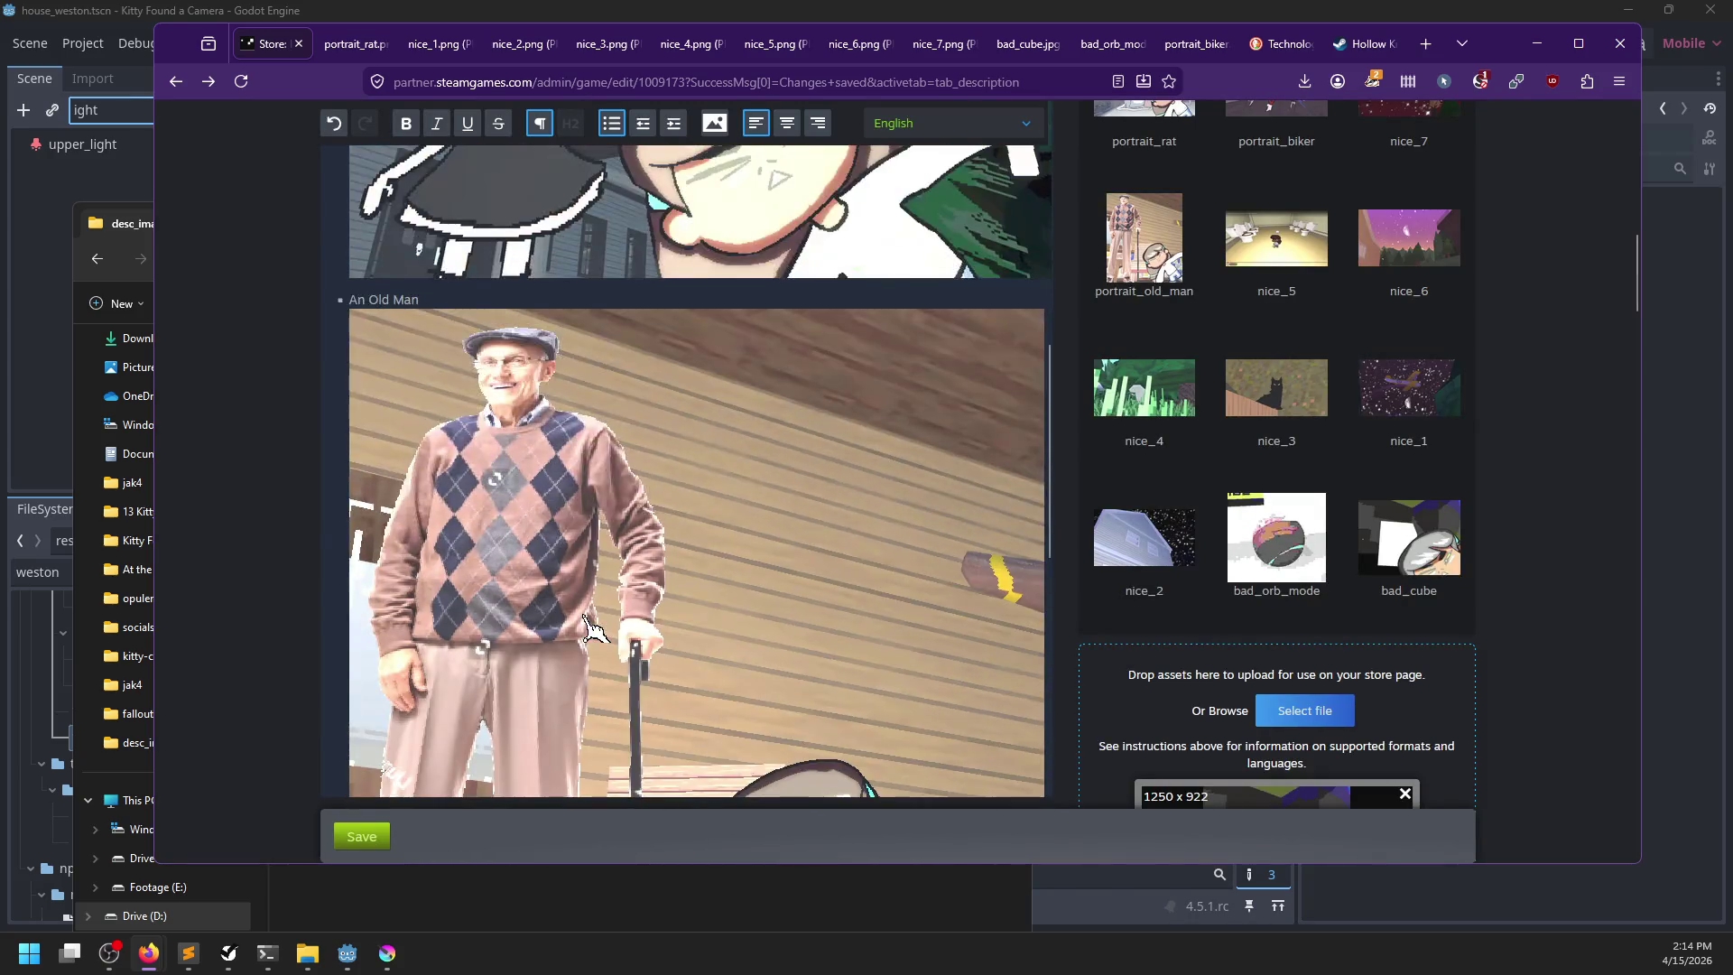
scroll(560, 512, down, 5)
scroll(557, 511, down, 3)
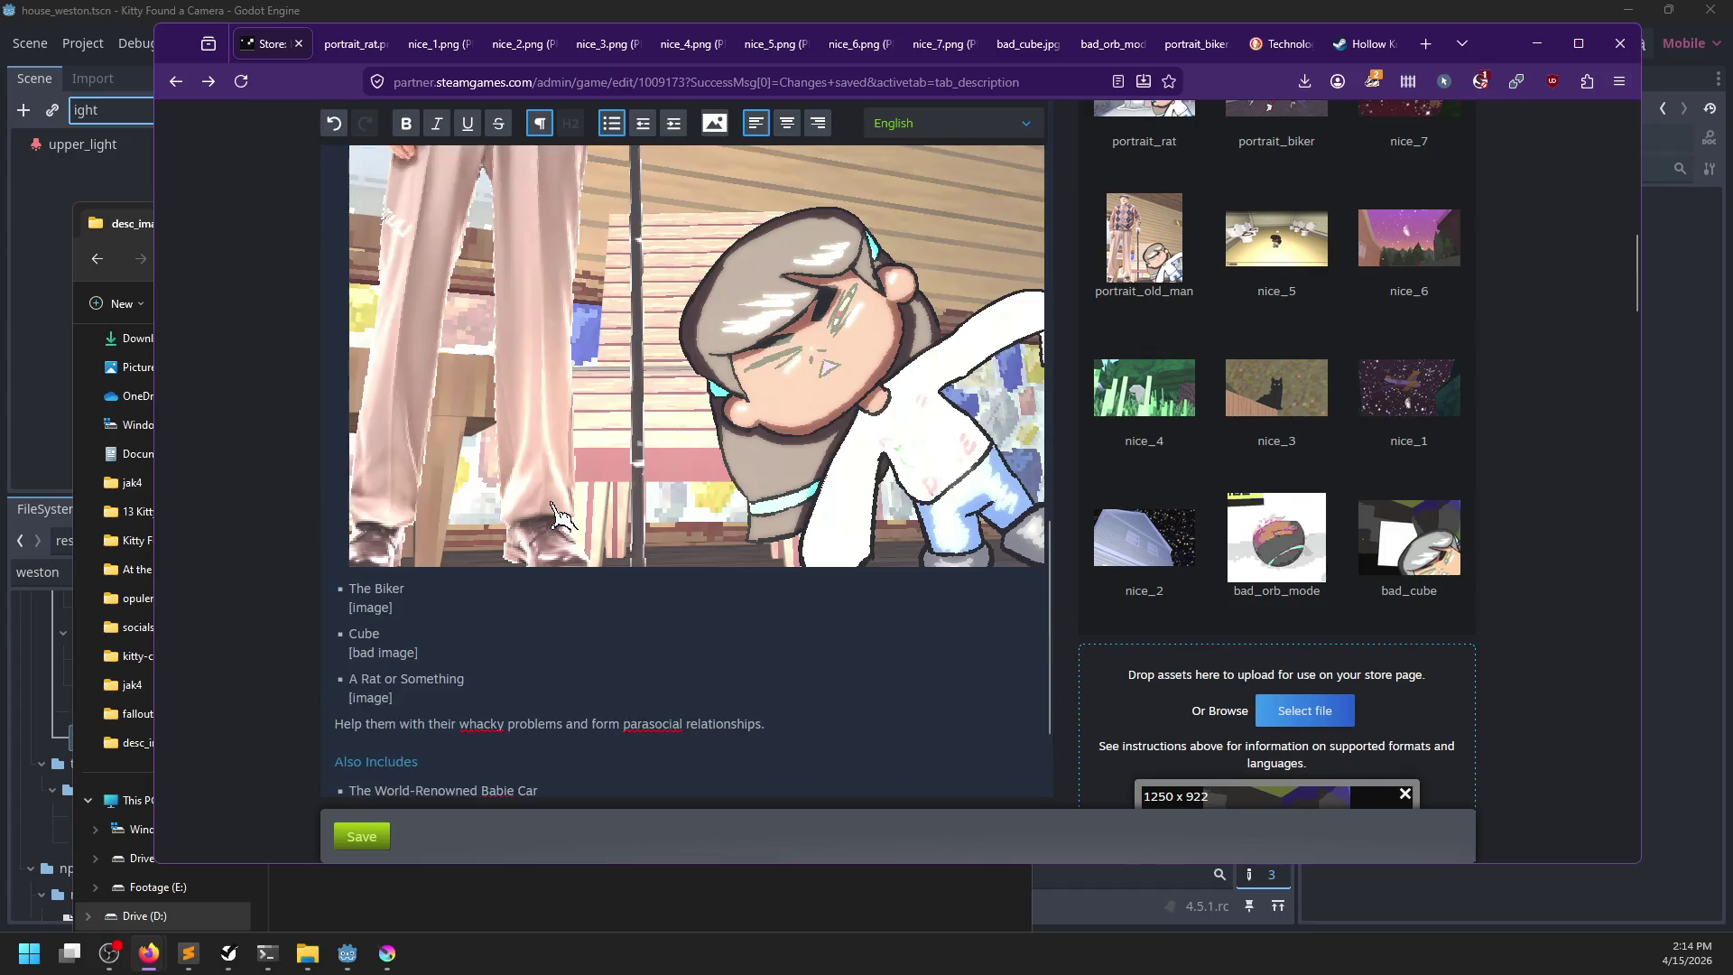
scroll(551, 506, up, 7)
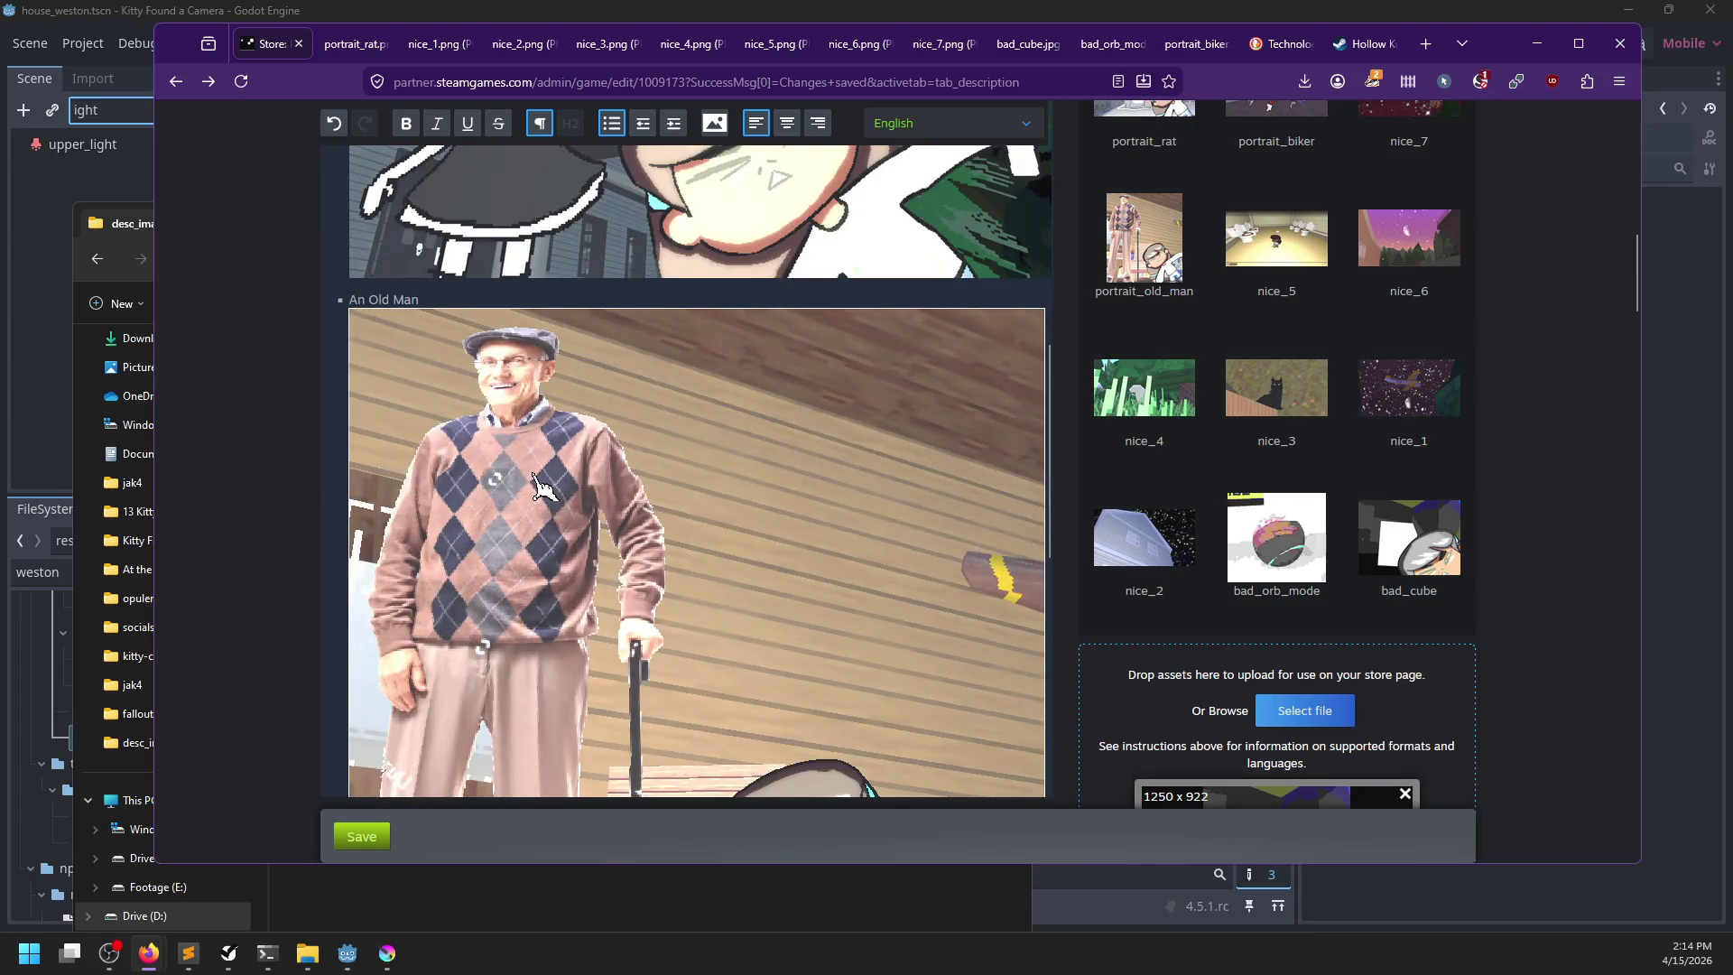
scroll(546, 498, down, 4)
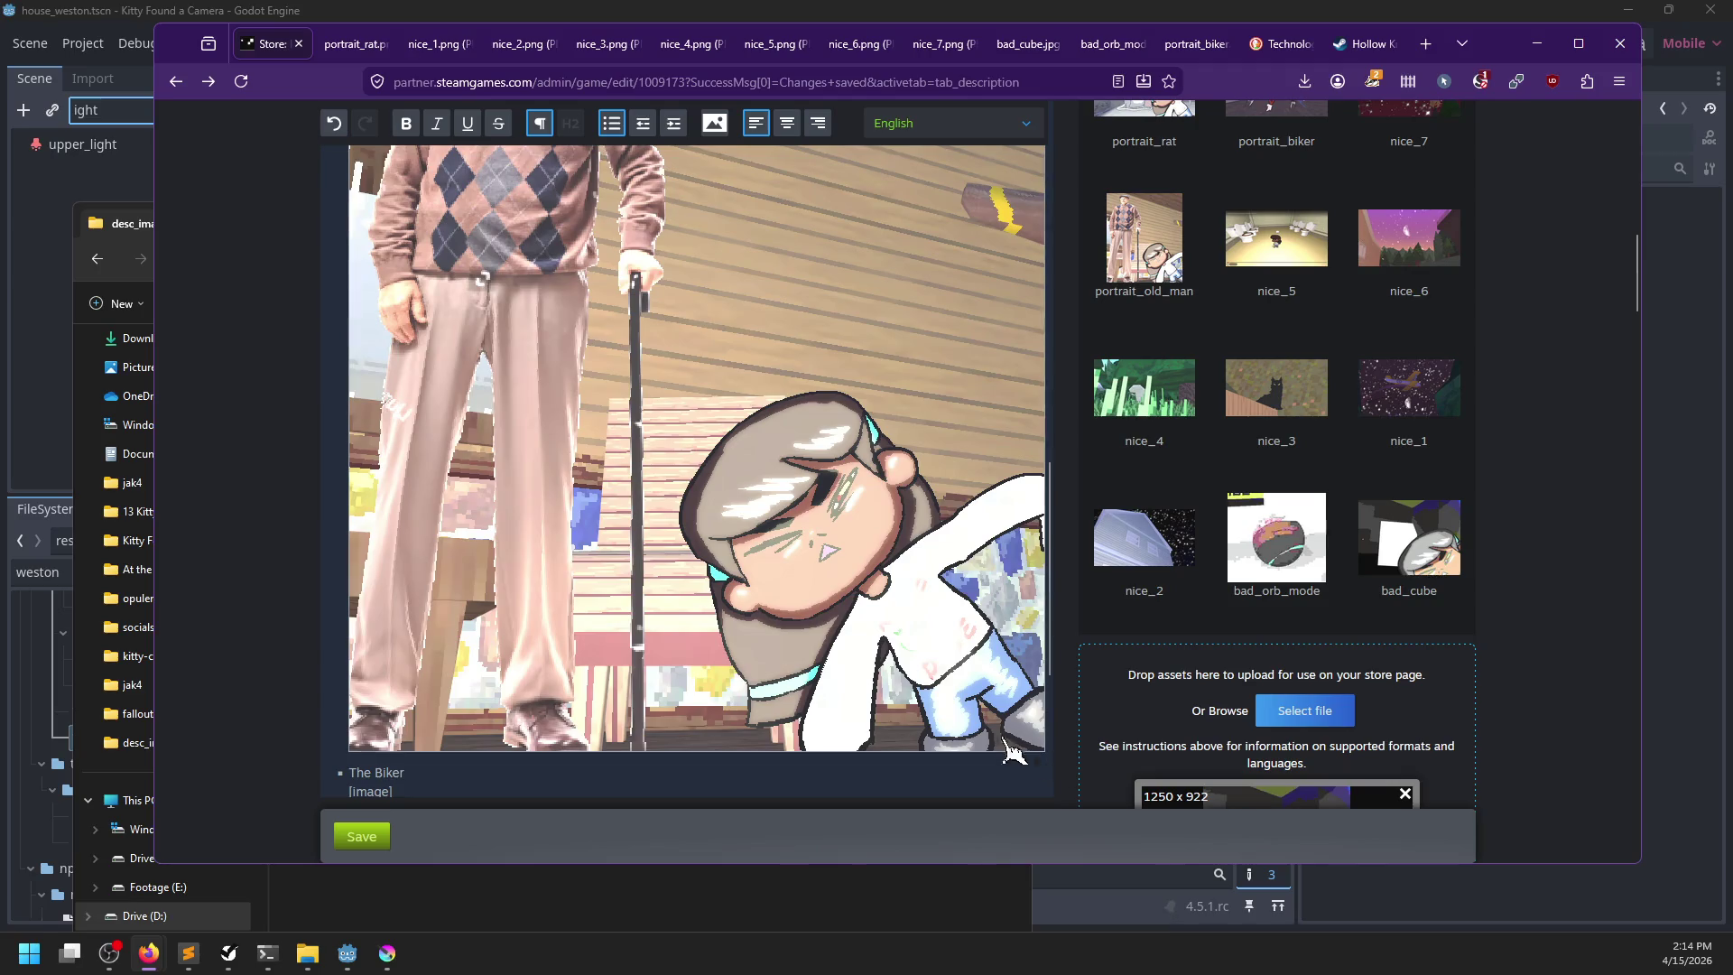
right_click(938, 668)
click(781, 657)
scroll(780, 657, up, 4)
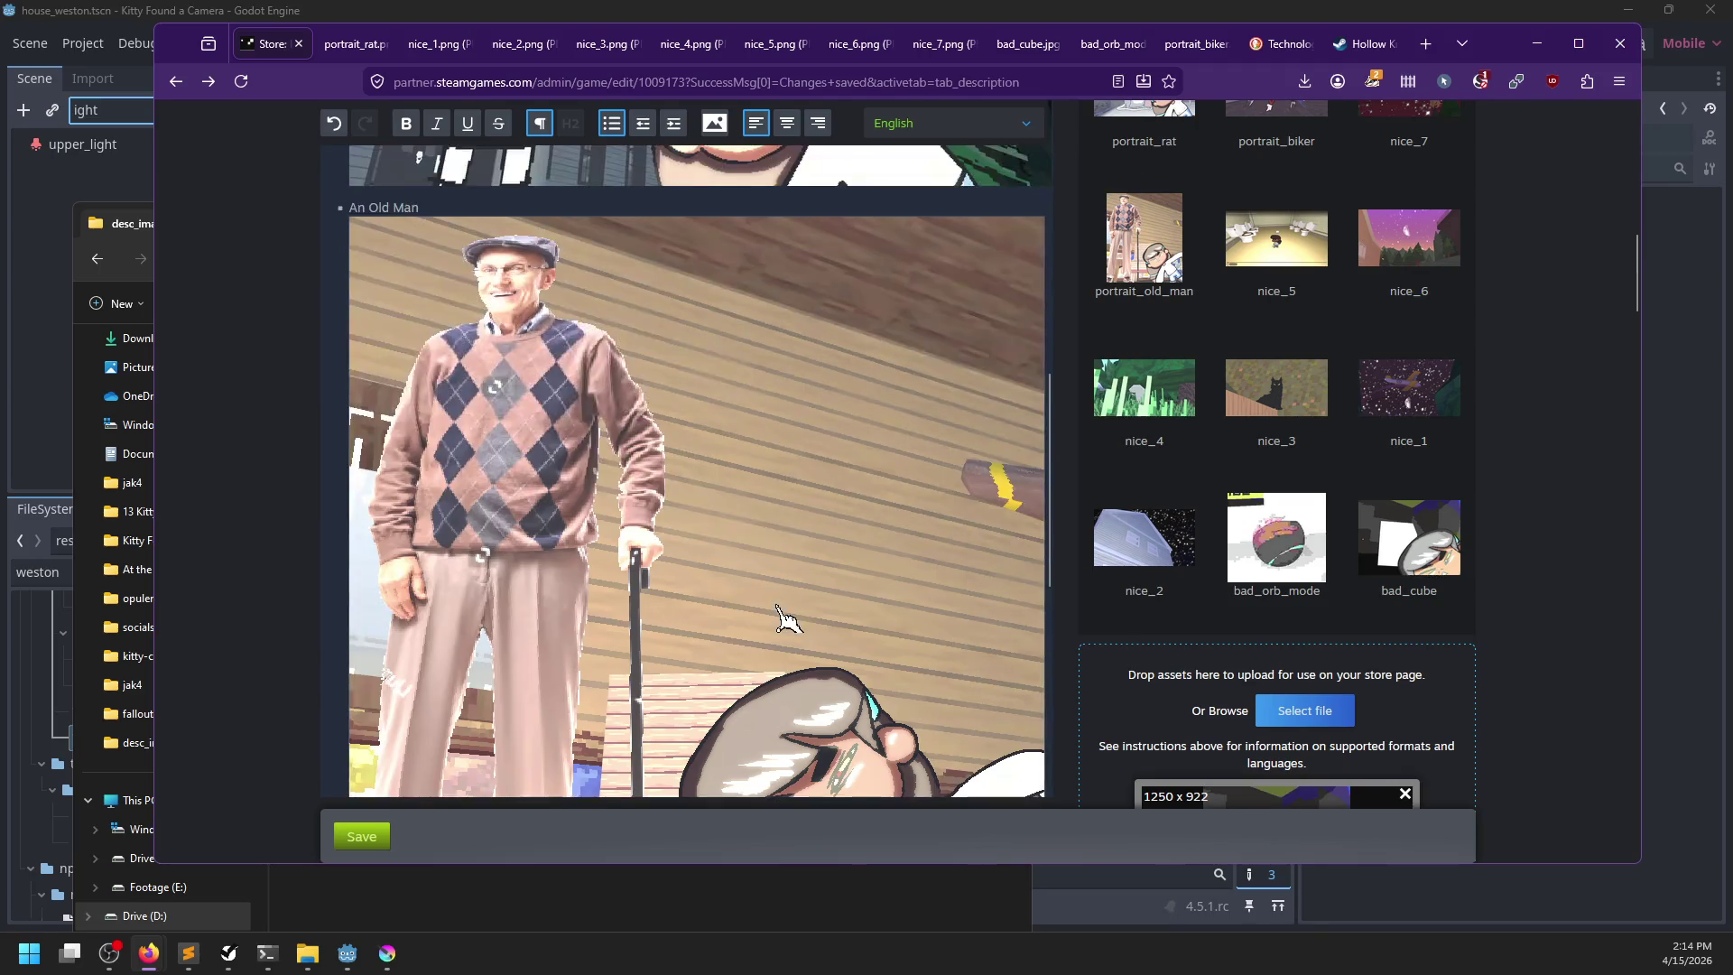
scroll(761, 609, down, 4)
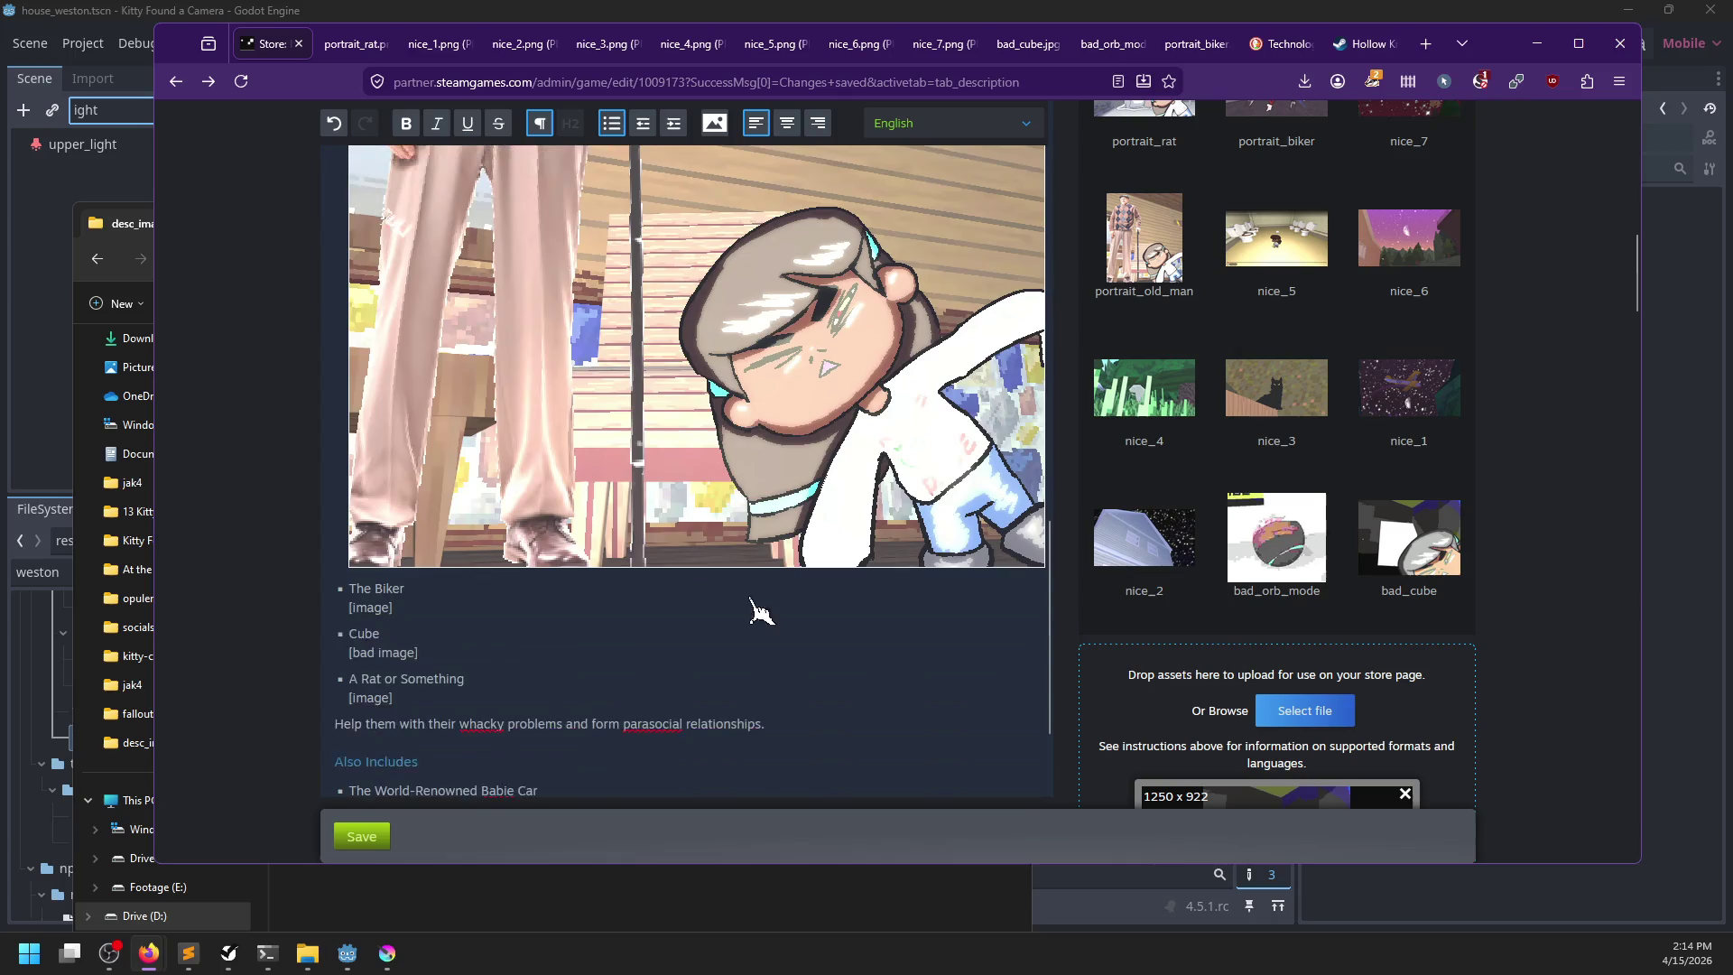
Replace the placeholder under The Biker with the portrait_biker image
drag(393, 608, 356, 607)
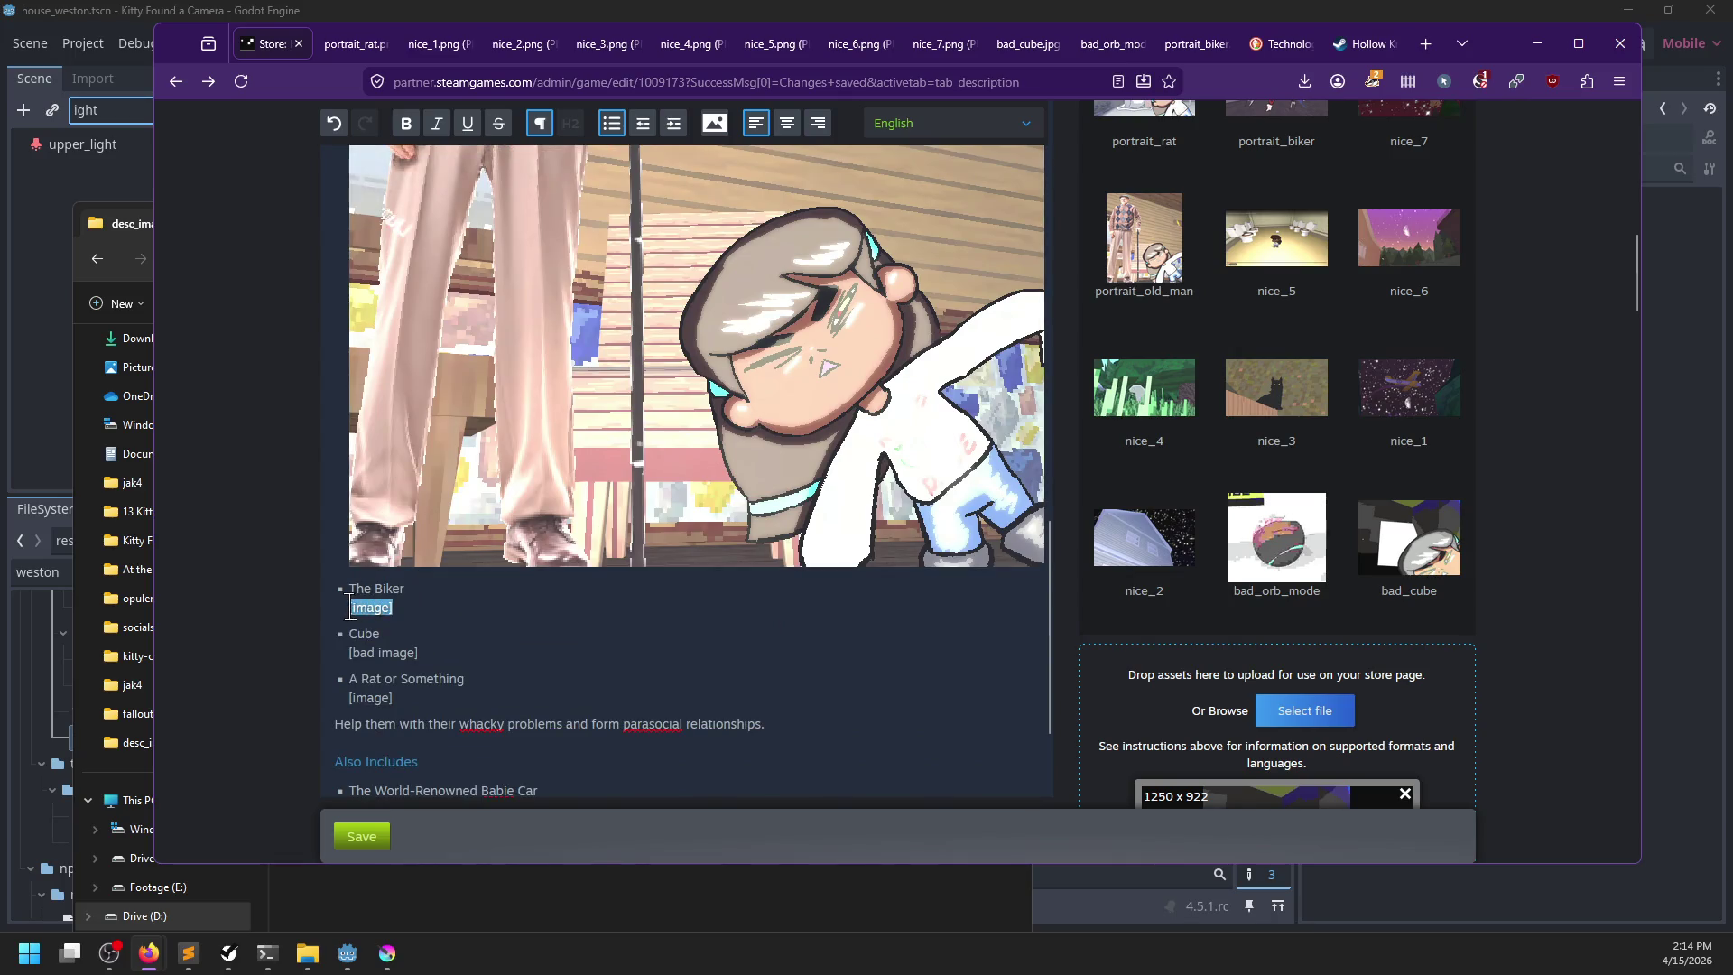
click(562, 612)
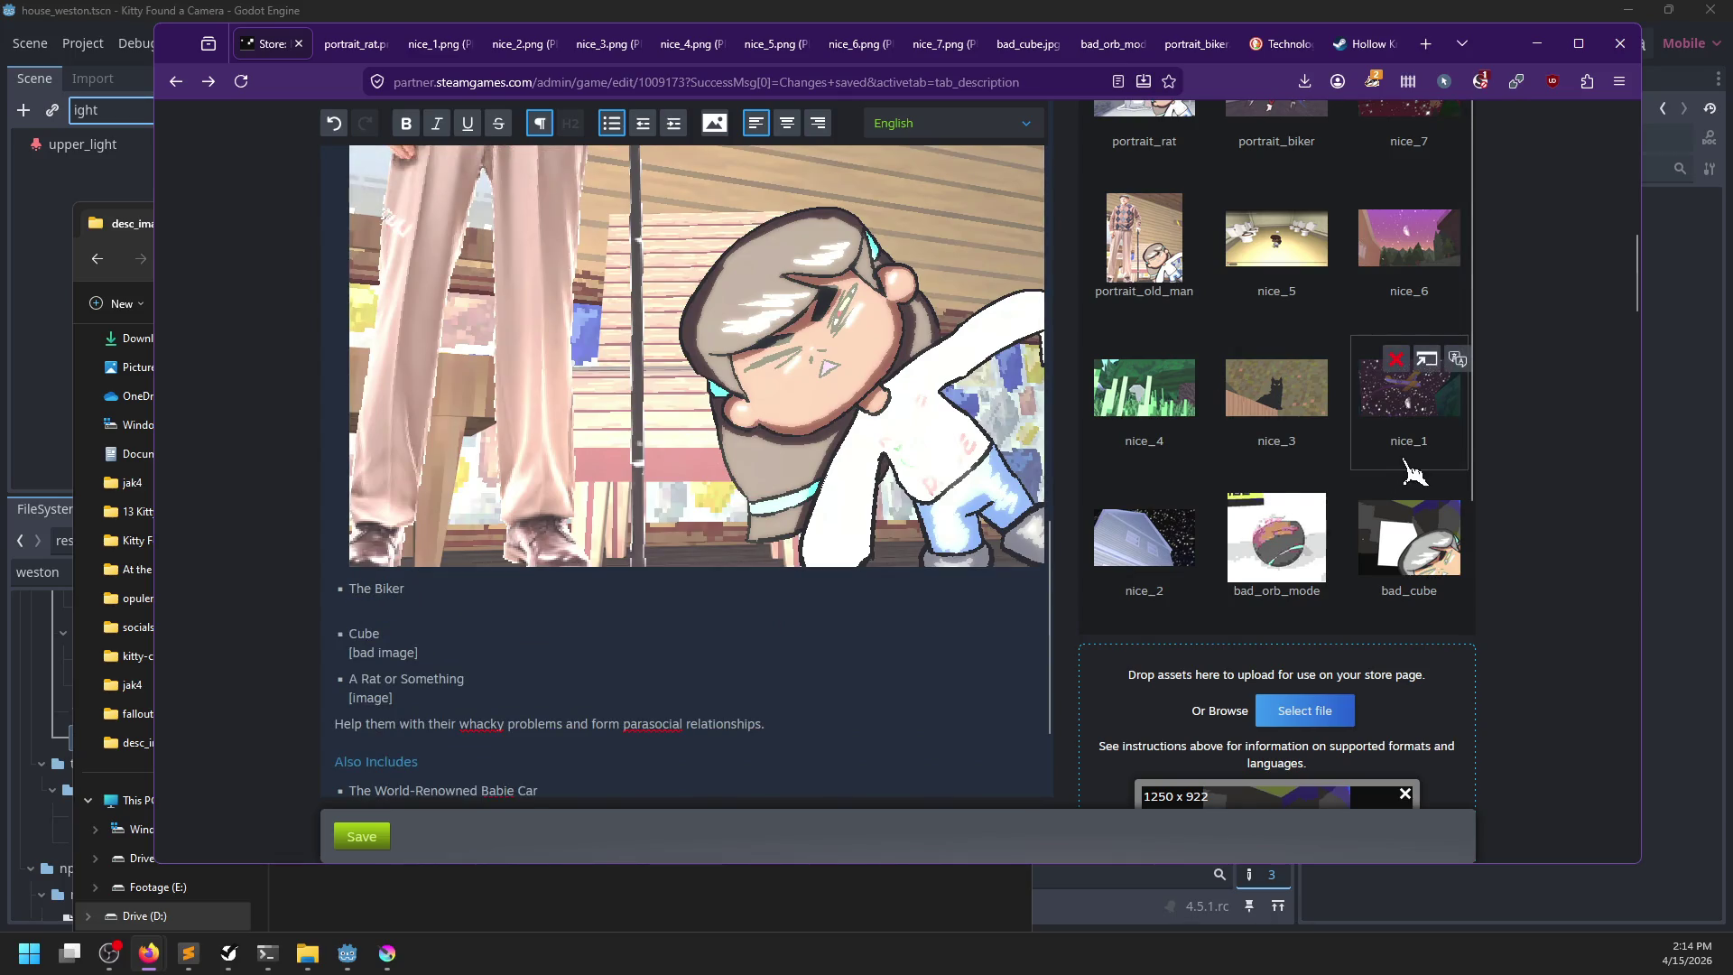
scroll(1345, 373, up, 2)
mouse_move(1280, 314)
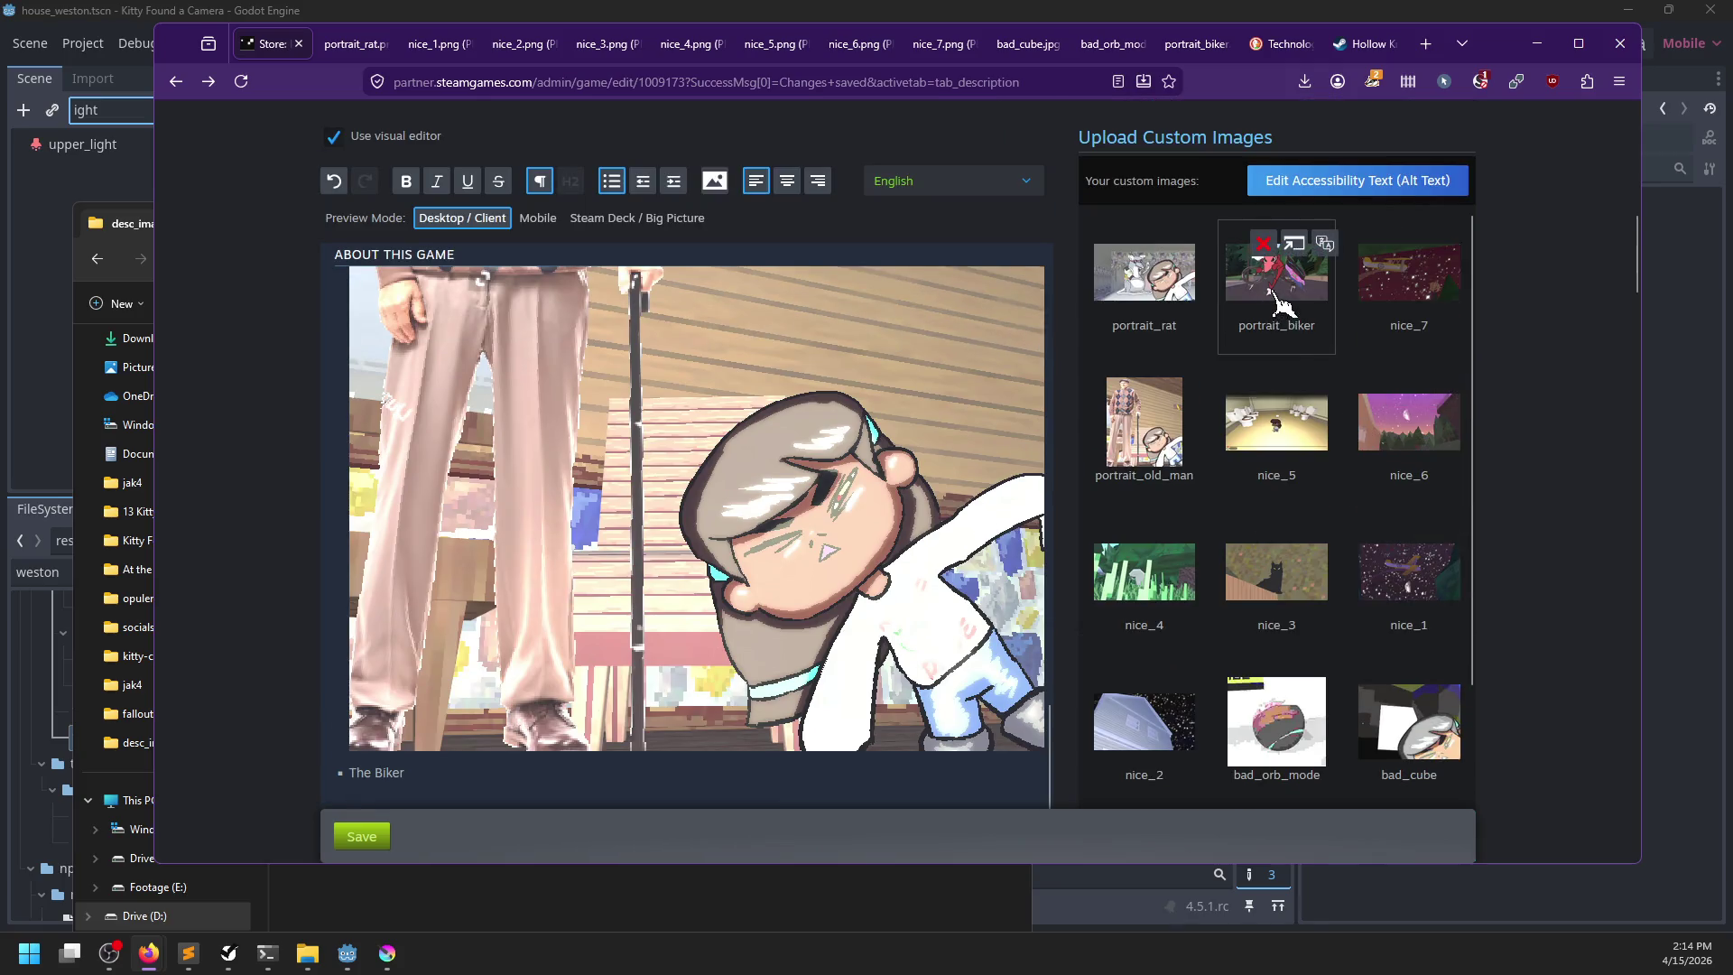
scroll(1276, 296, down, 1)
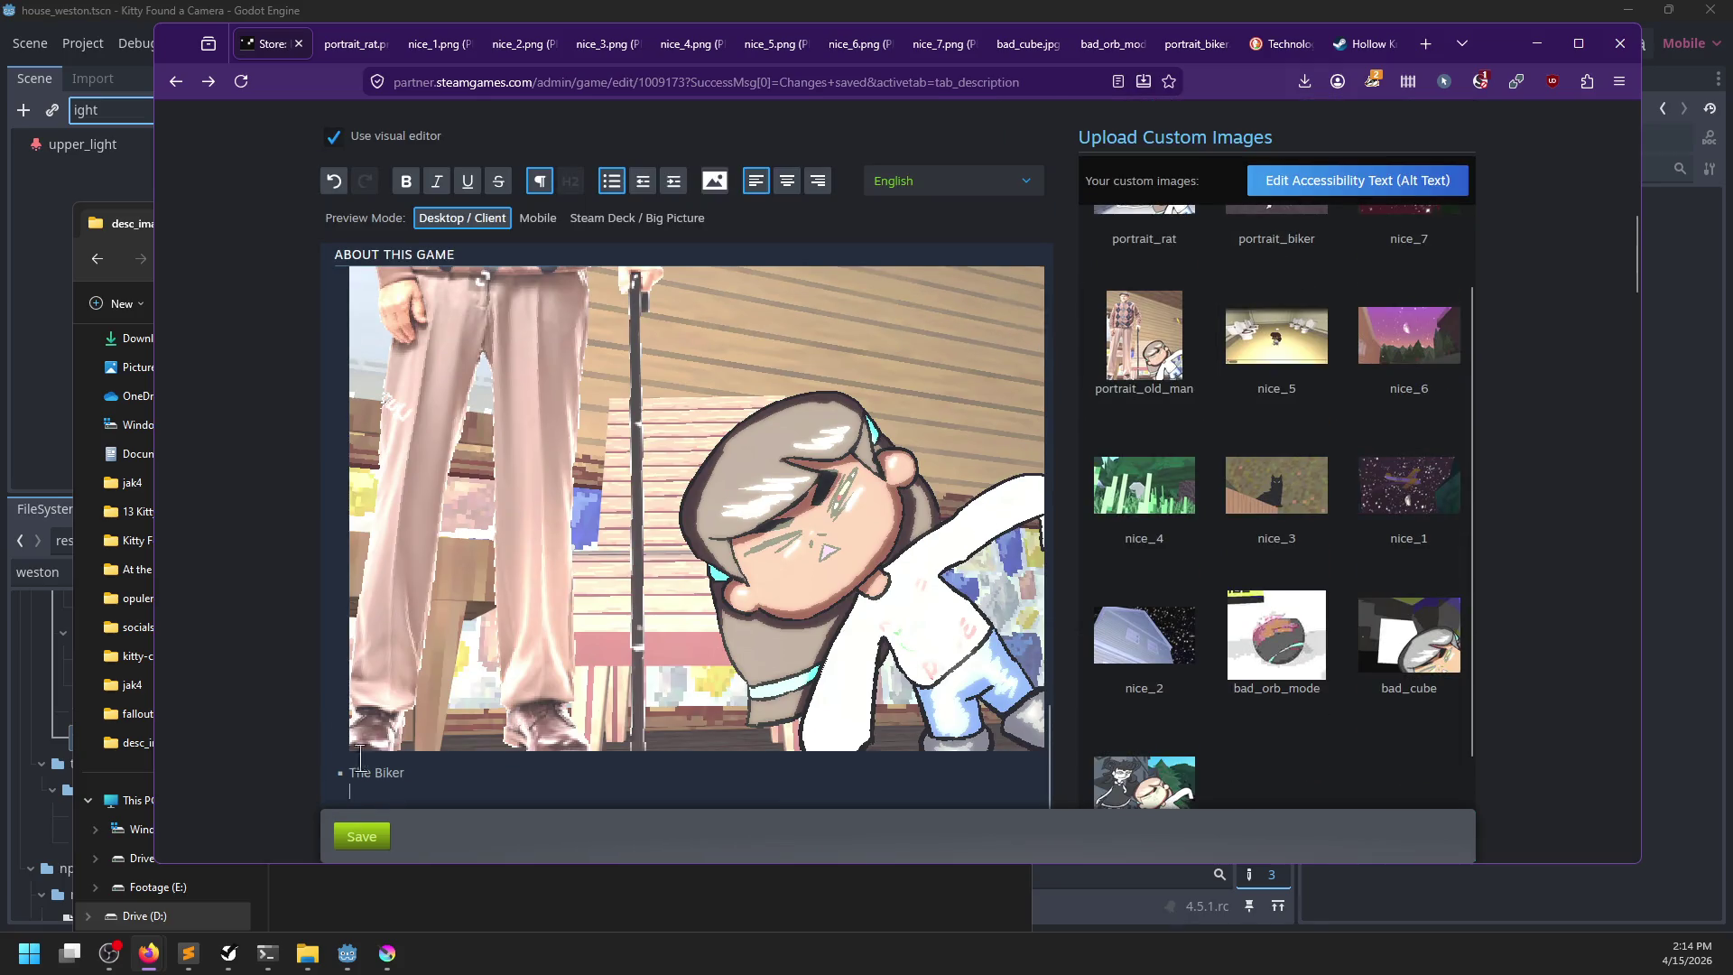
click(720, 184)
click(897, 361)
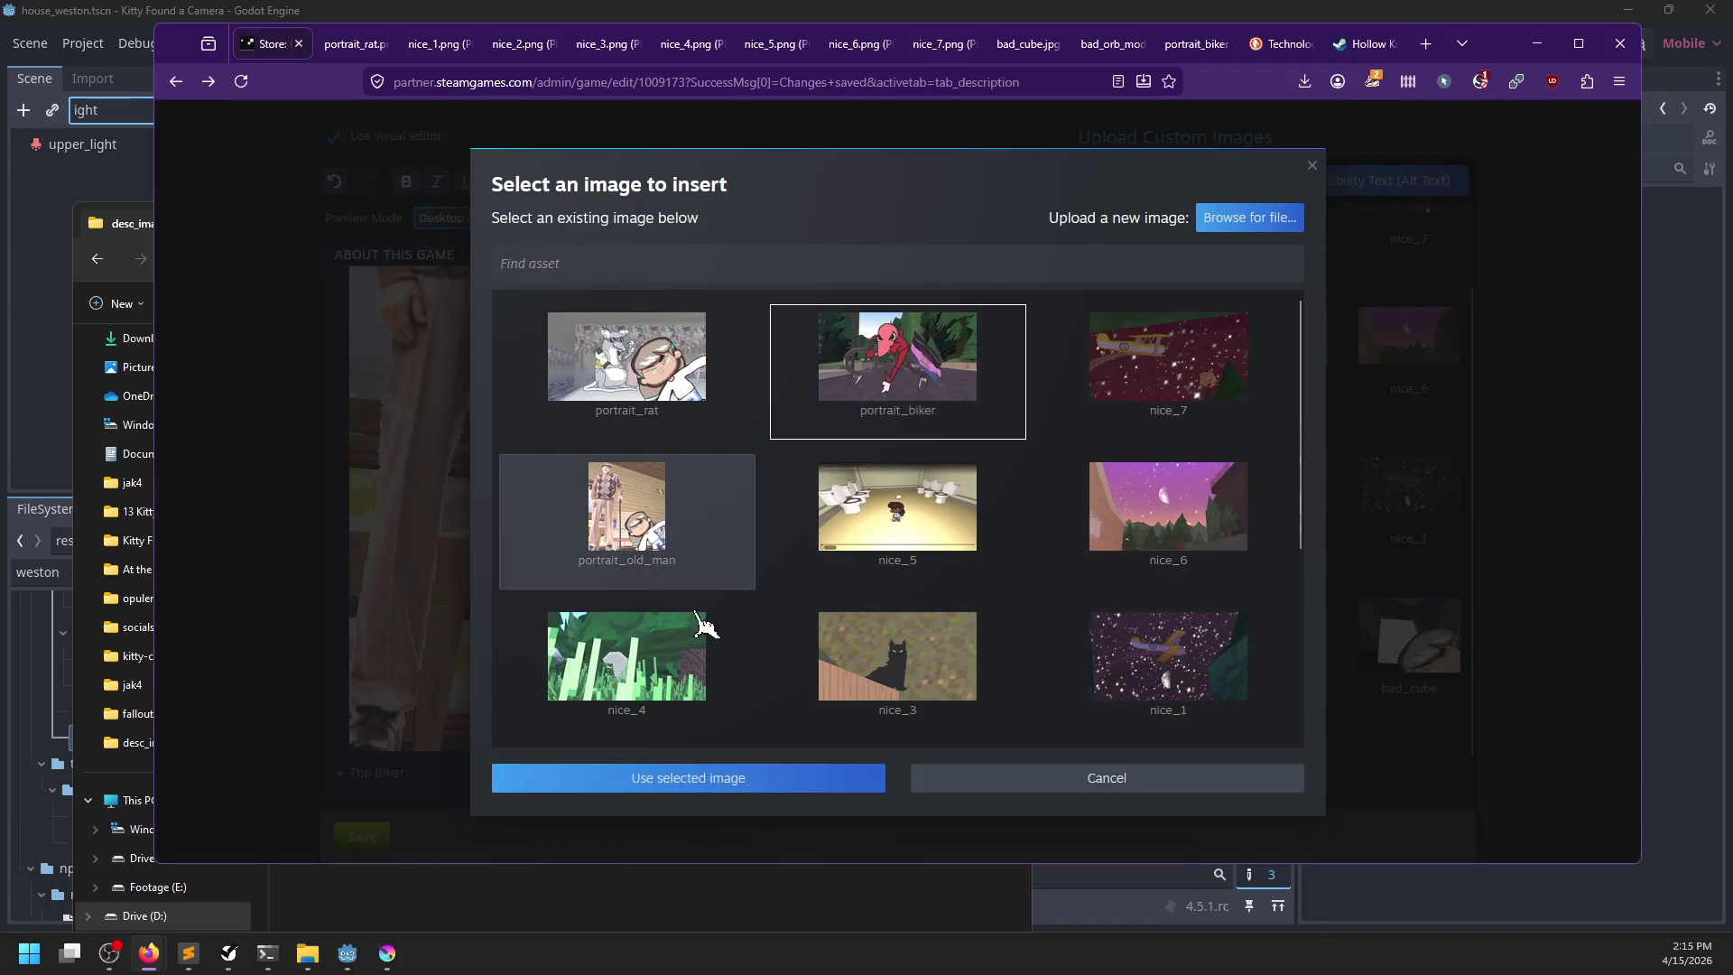
click(762, 786)
Swap the placeholder text under Cube for the bad_cube image
scroll(413, 690, down, 7)
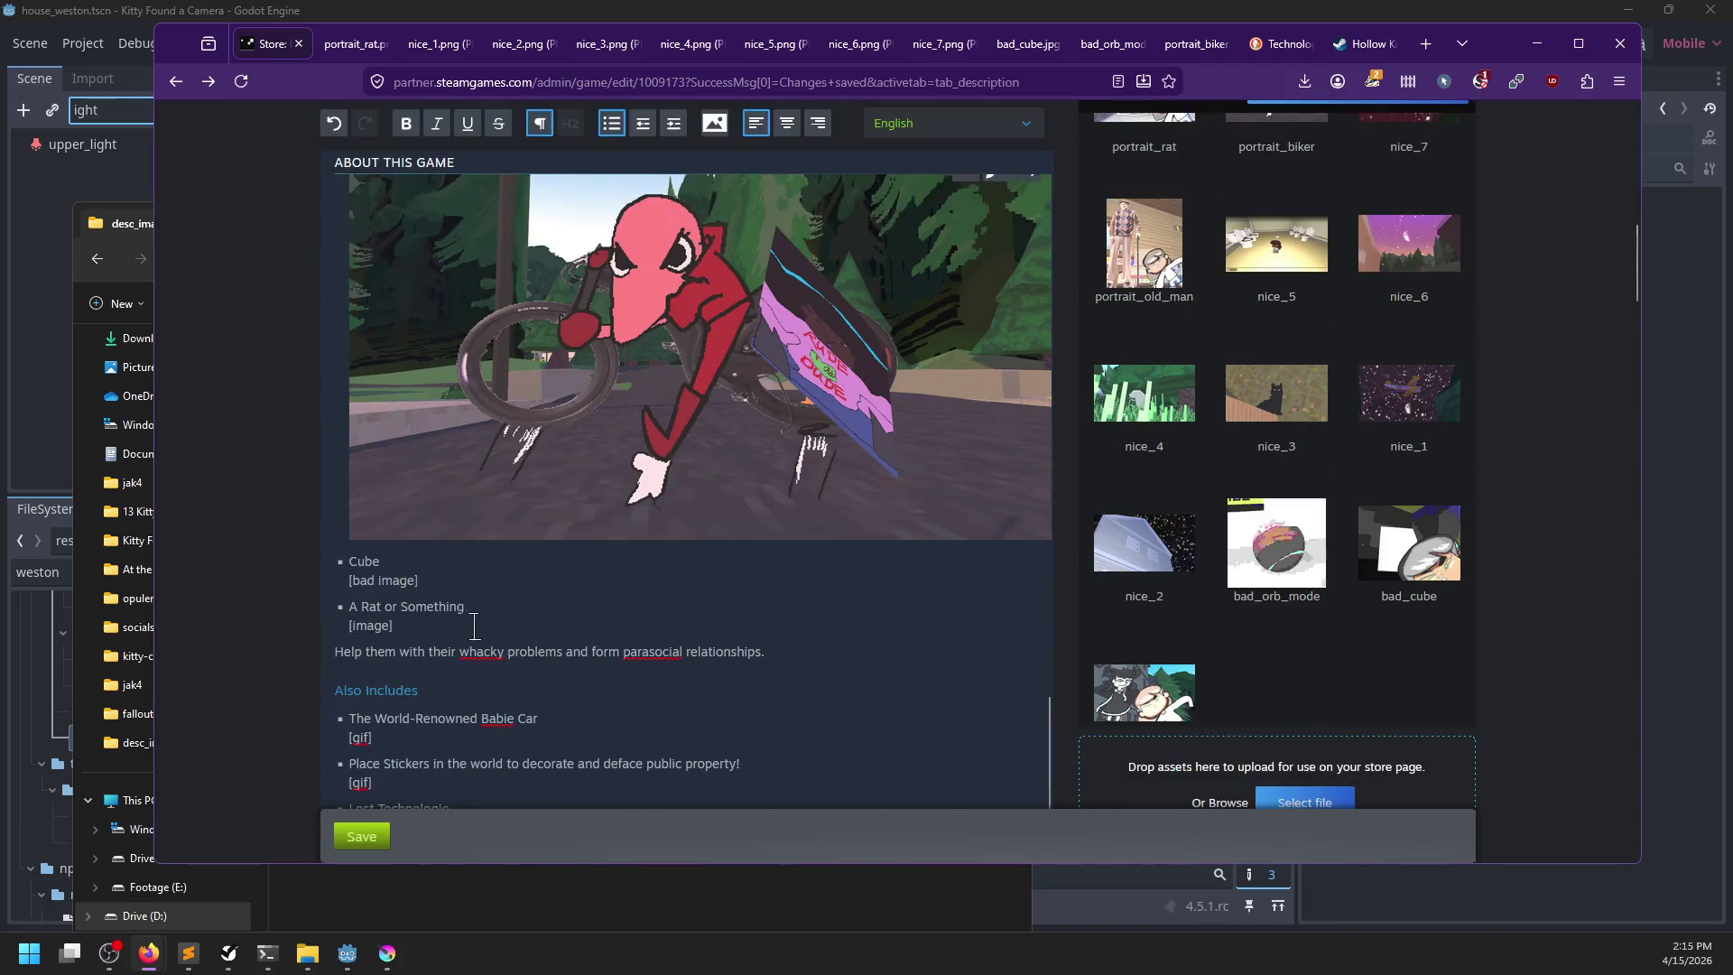
drag(418, 580, 354, 581)
key(BackSpace)
click(714, 123)
scroll(773, 464, down, 5)
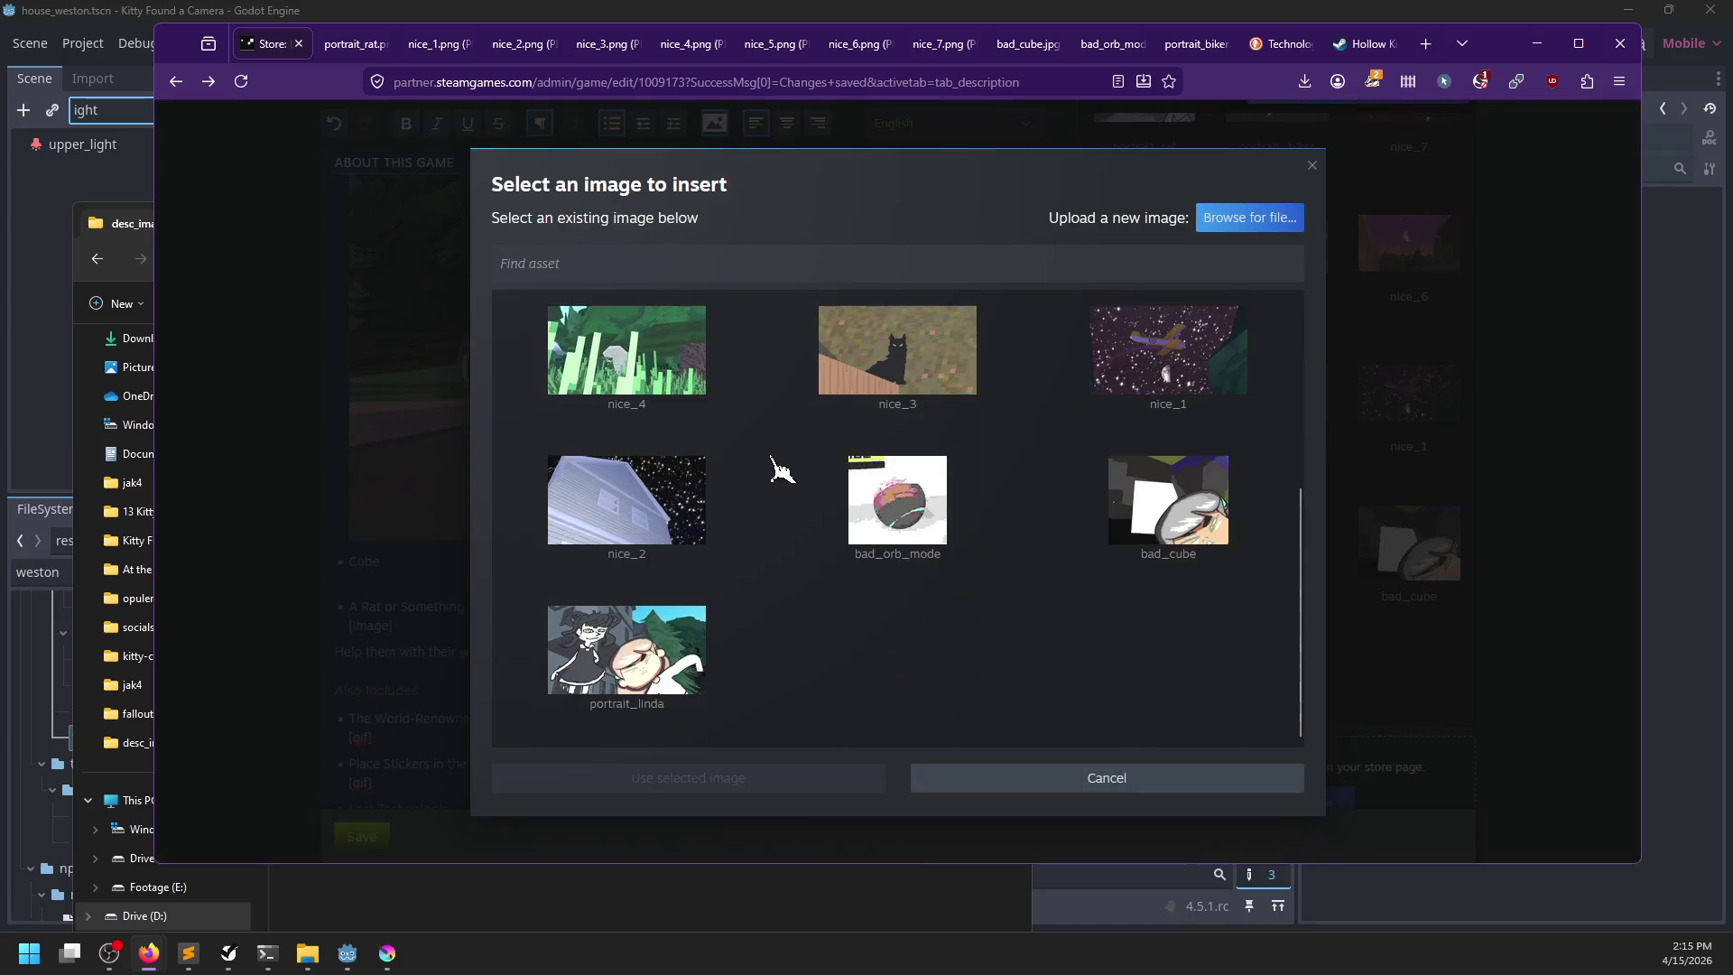
click(1184, 528)
click(798, 778)
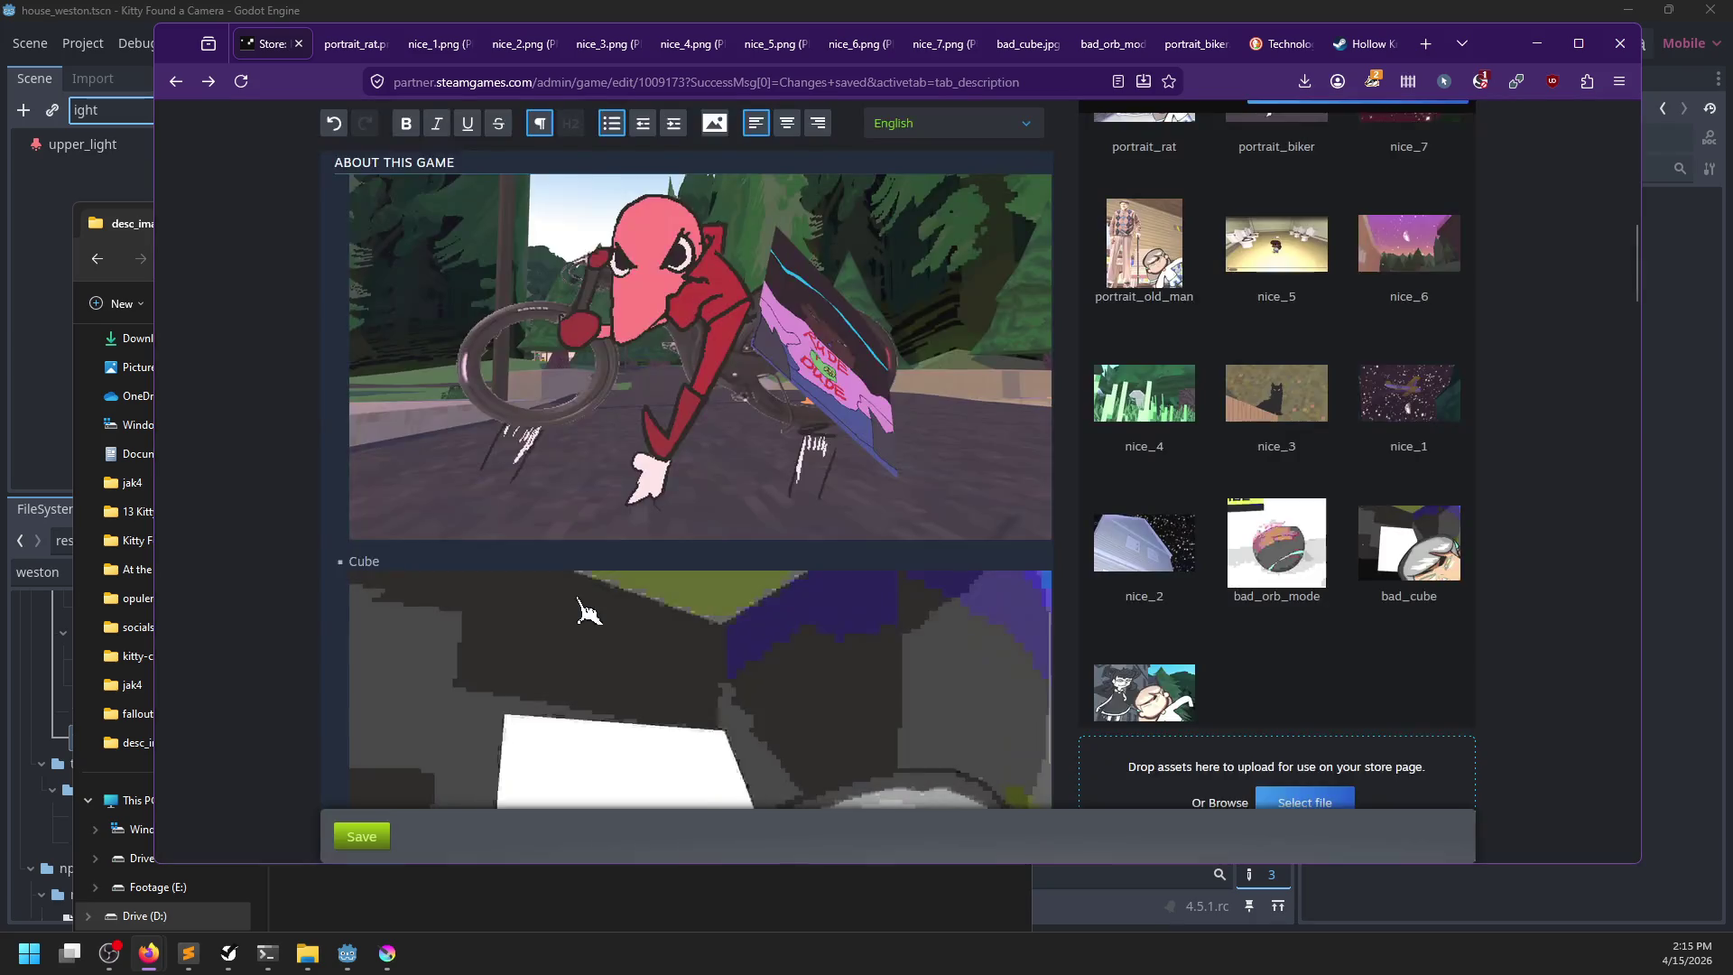
Replace the placeholder under A Rat or Something with portrait_rat
scroll(560, 594, down, 3)
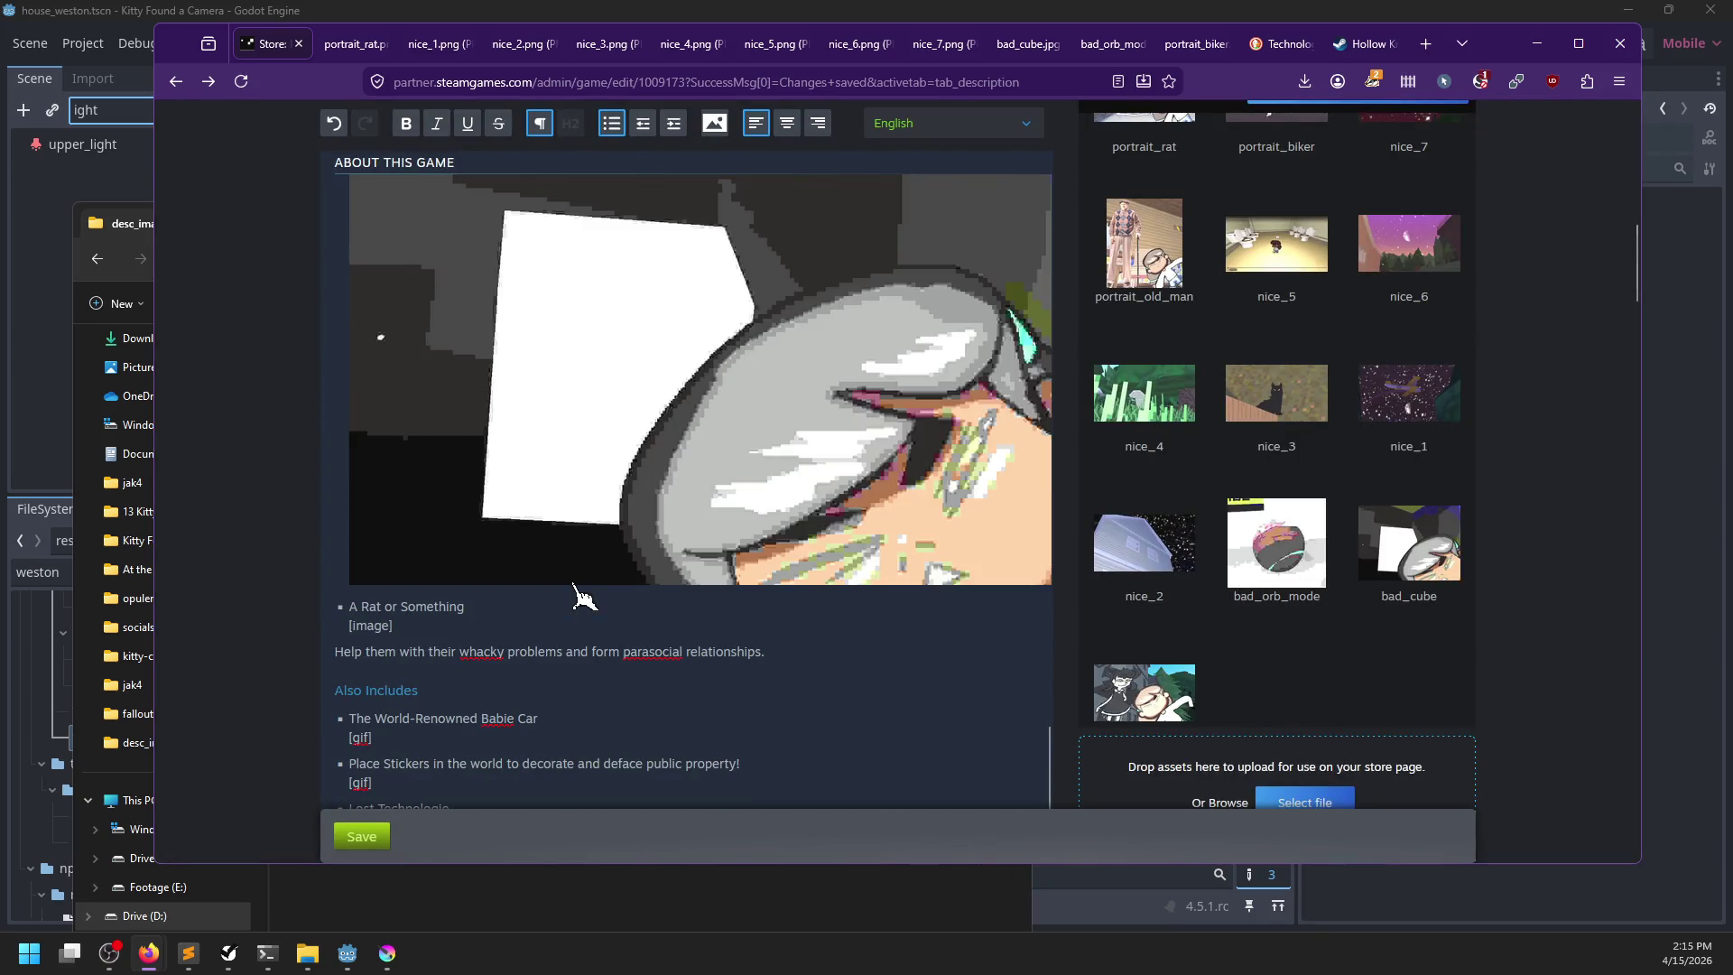
drag(420, 626, 341, 628)
key(BackSpace)
click(715, 123)
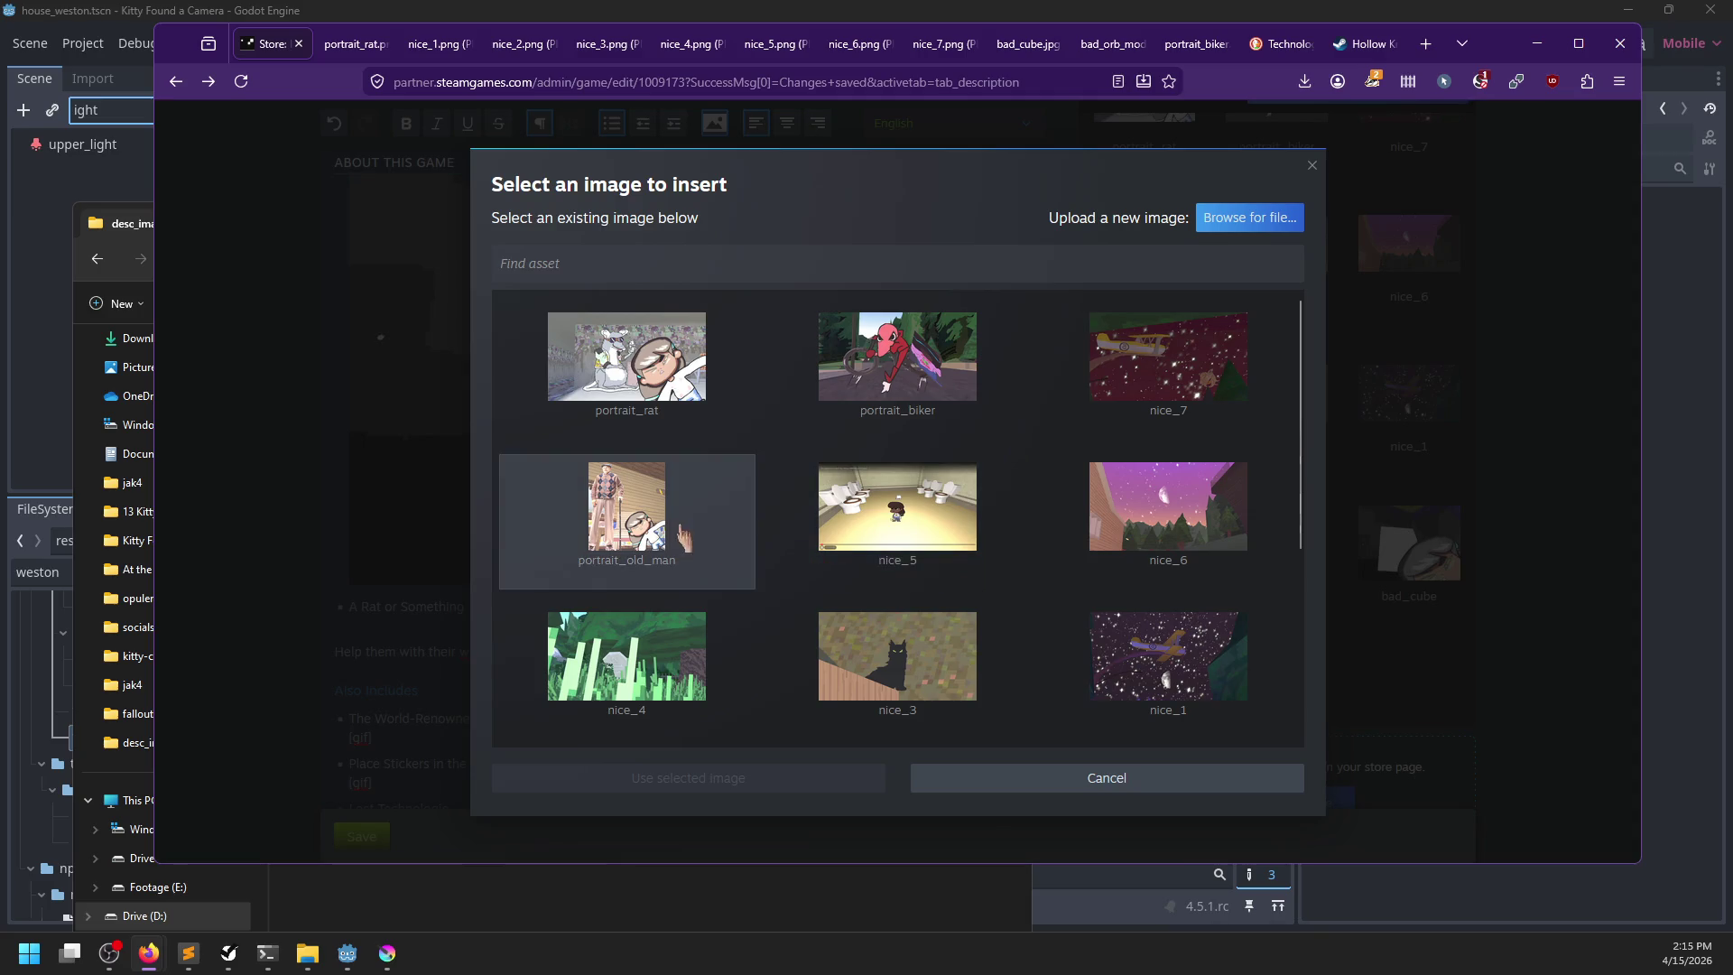
click(626, 357)
click(813, 776)
Replace the [bad image] placeholder under Orb Mode with bad_orb_mode
scroll(813, 776, down, 4)
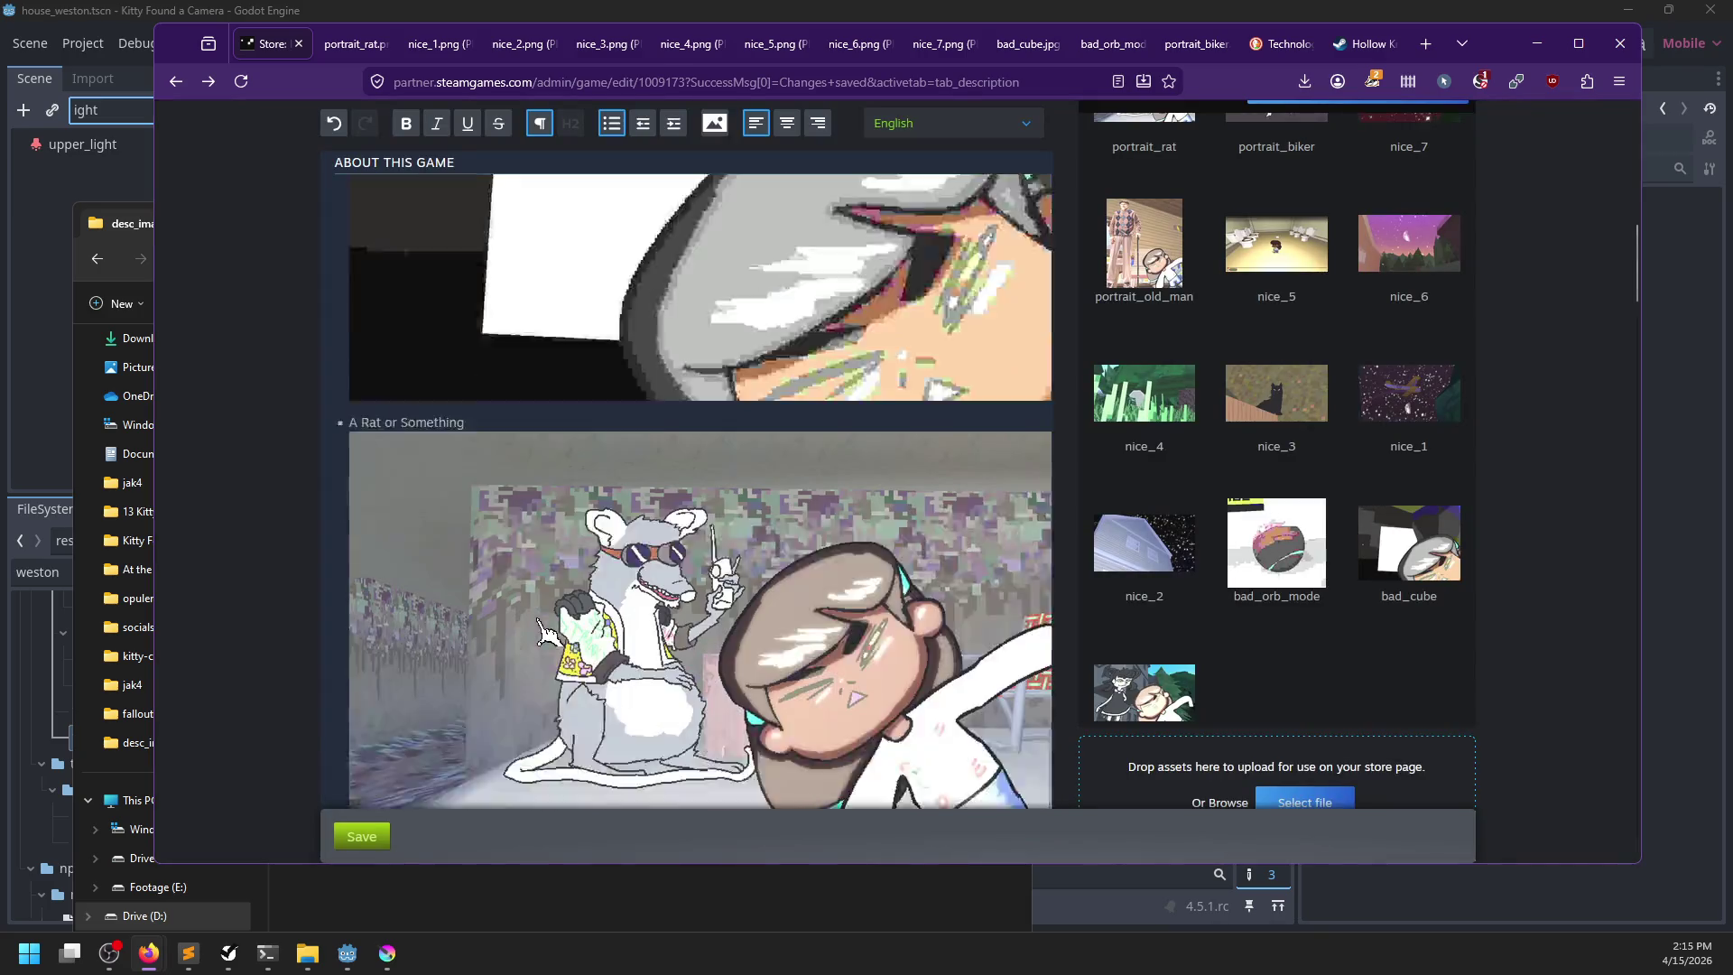
scroll(585, 616, down, 2)
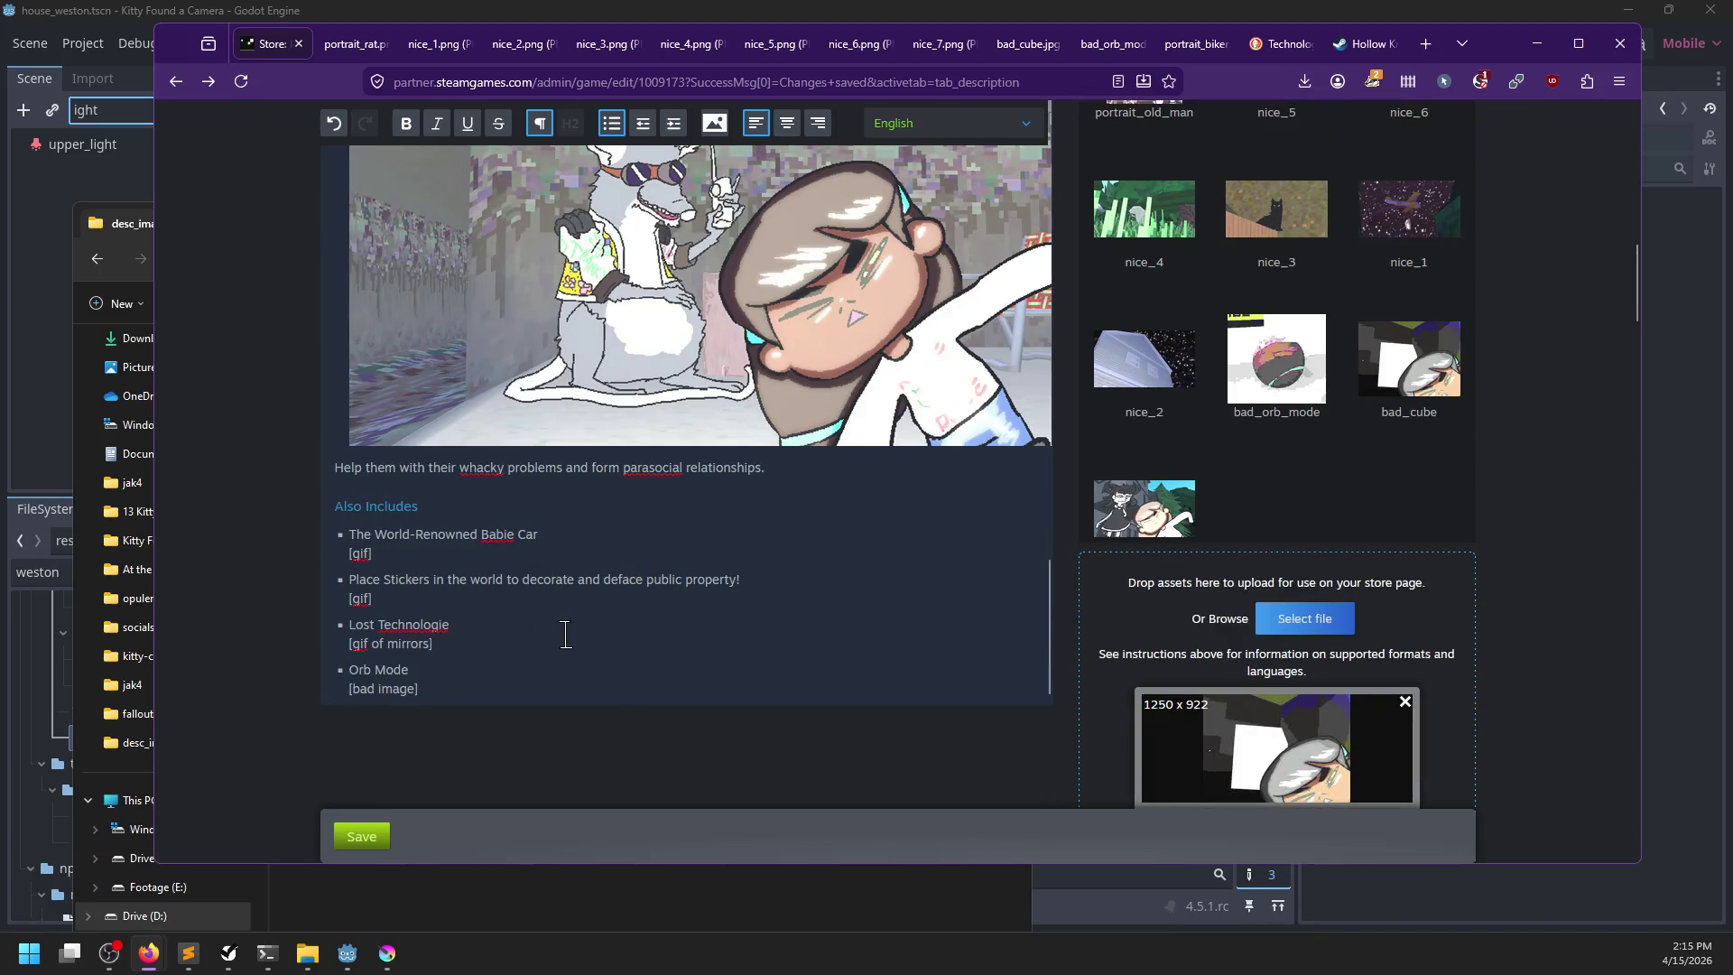
drag(443, 689, 372, 695)
key(BackSpace)
right_click(360, 690)
key(Escape)
click(714, 123)
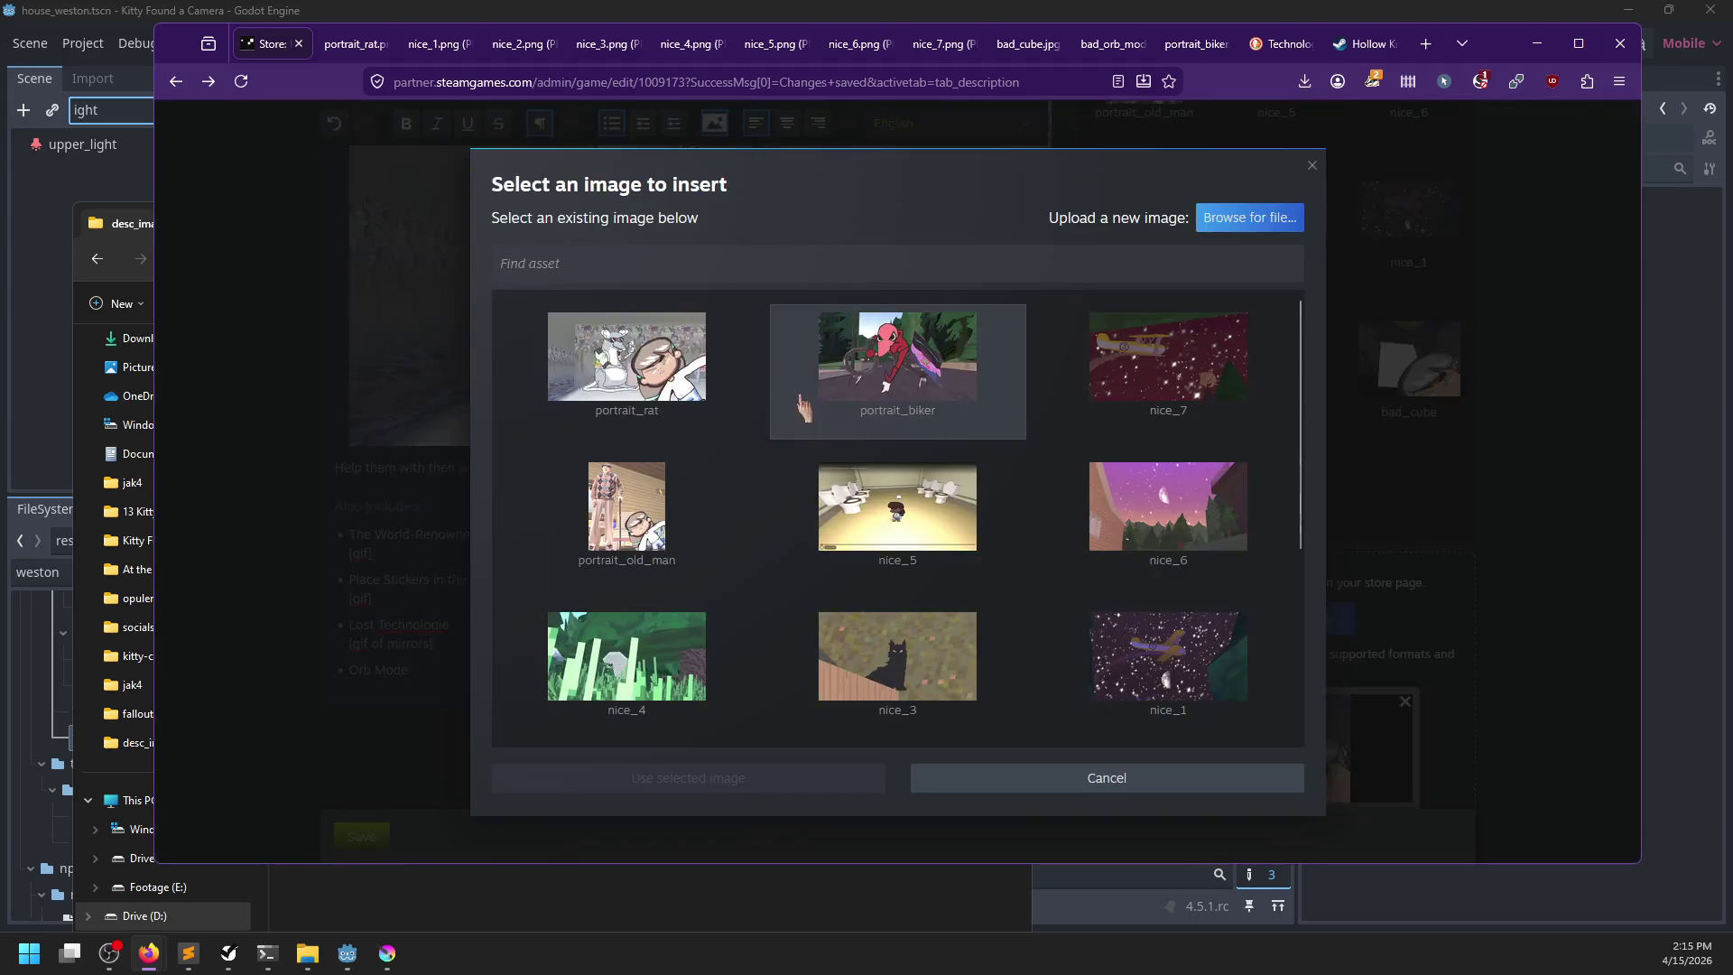
scroll(793, 542, down, 3)
click(948, 495)
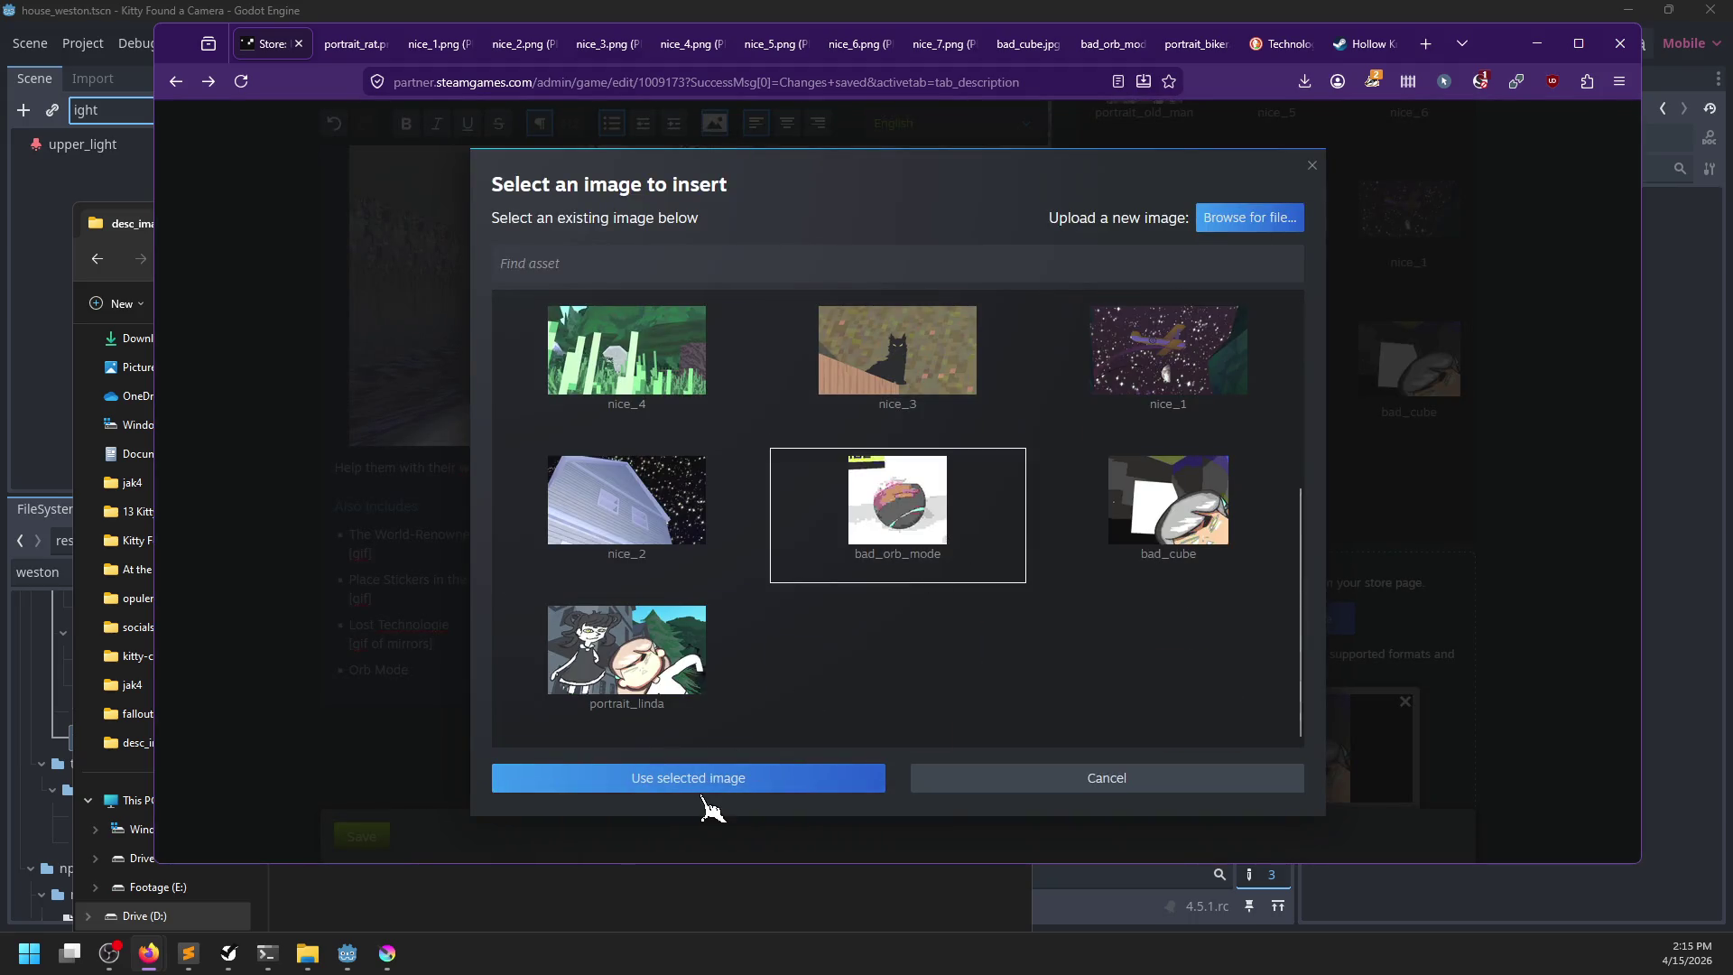
click(688, 777)
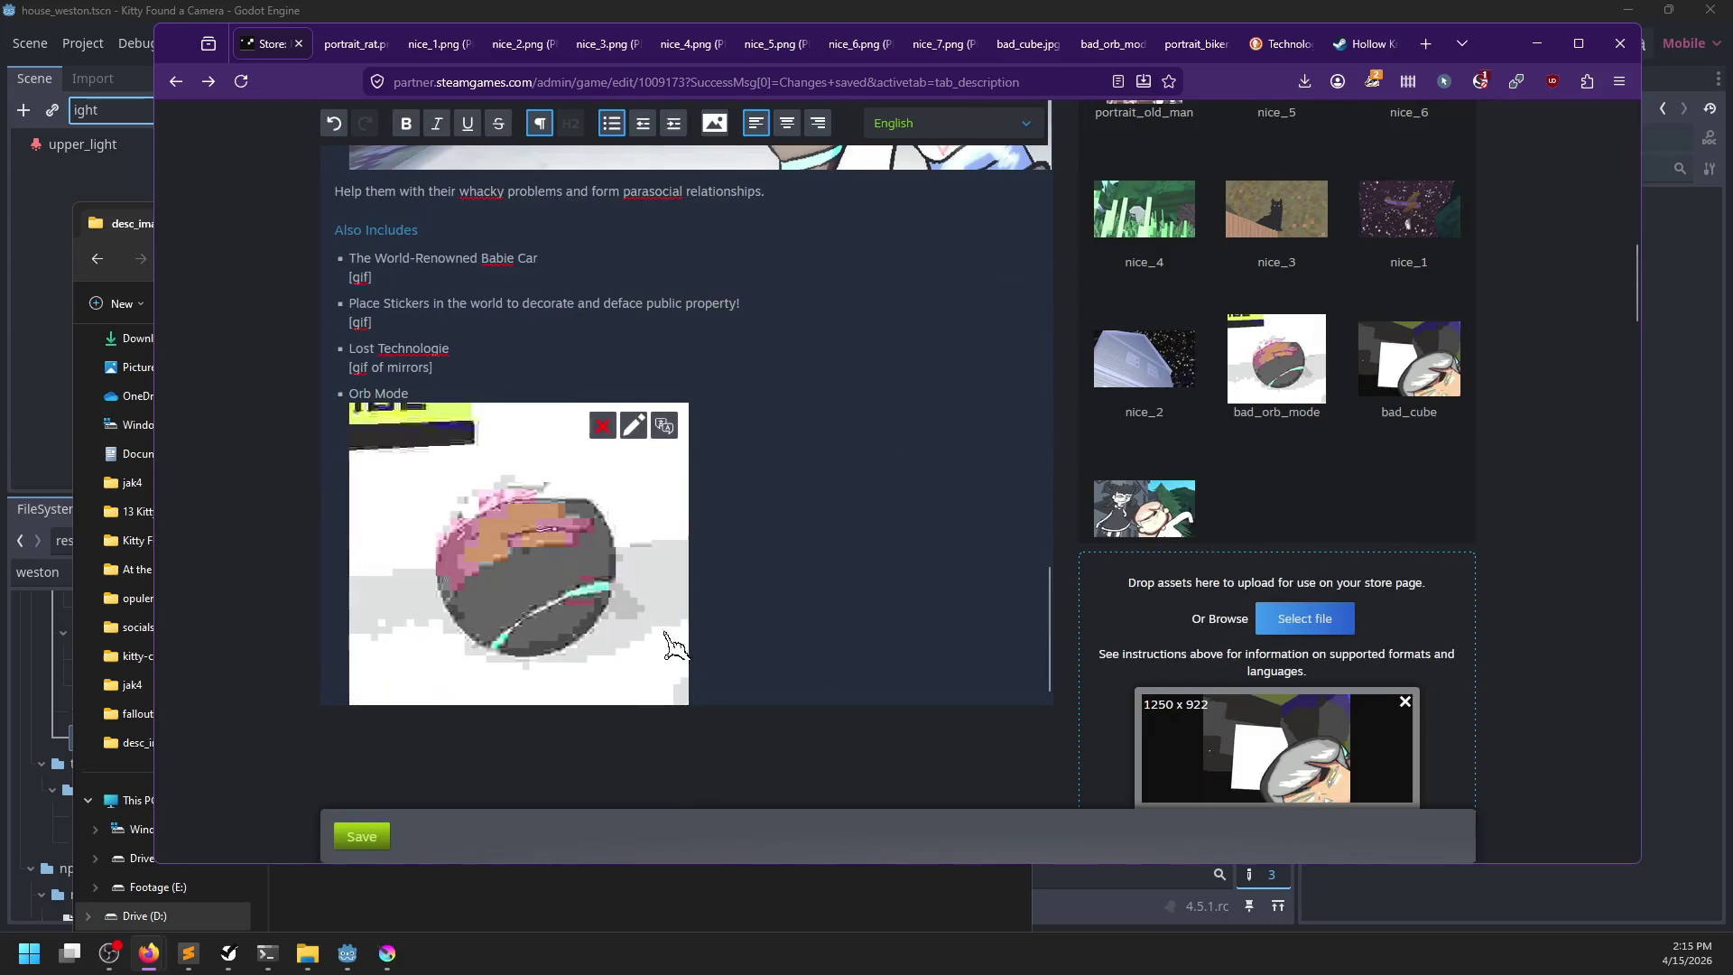
scroll(686, 614, down, 1)
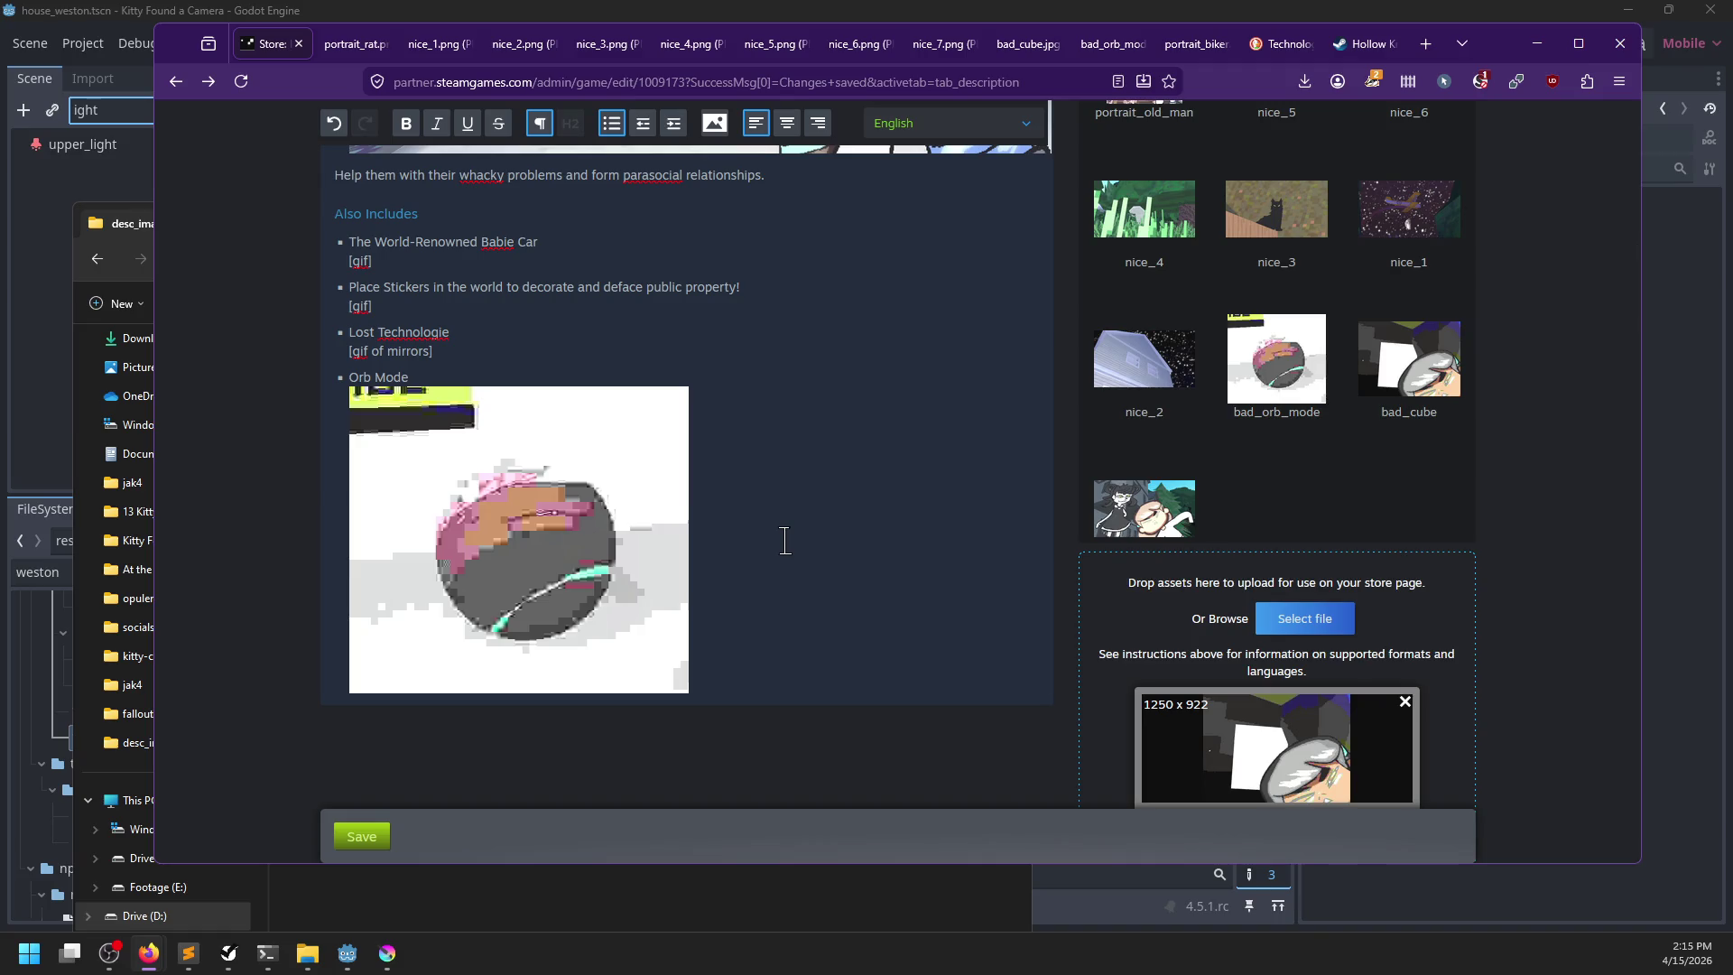
scroll(1174, 654, down, 3)
scroll(1115, 572, down, 18)
scroll(1114, 572, up, 15)
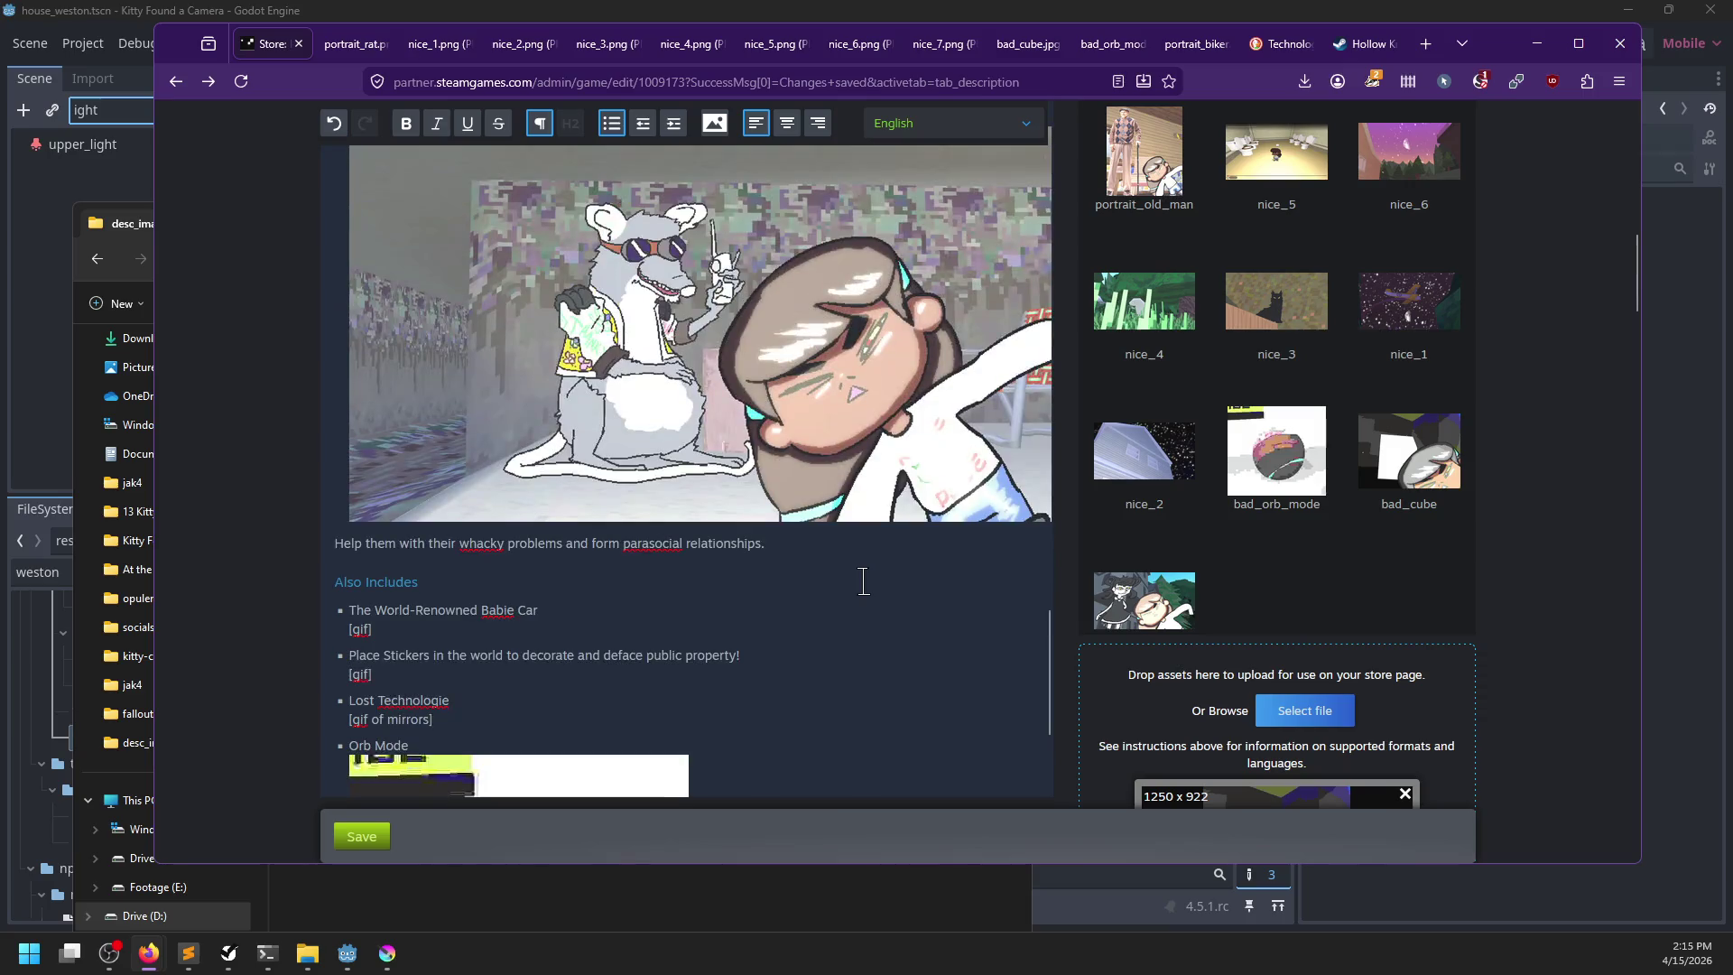
scroll(863, 581, up, 12)
scroll(862, 607, up, 10)
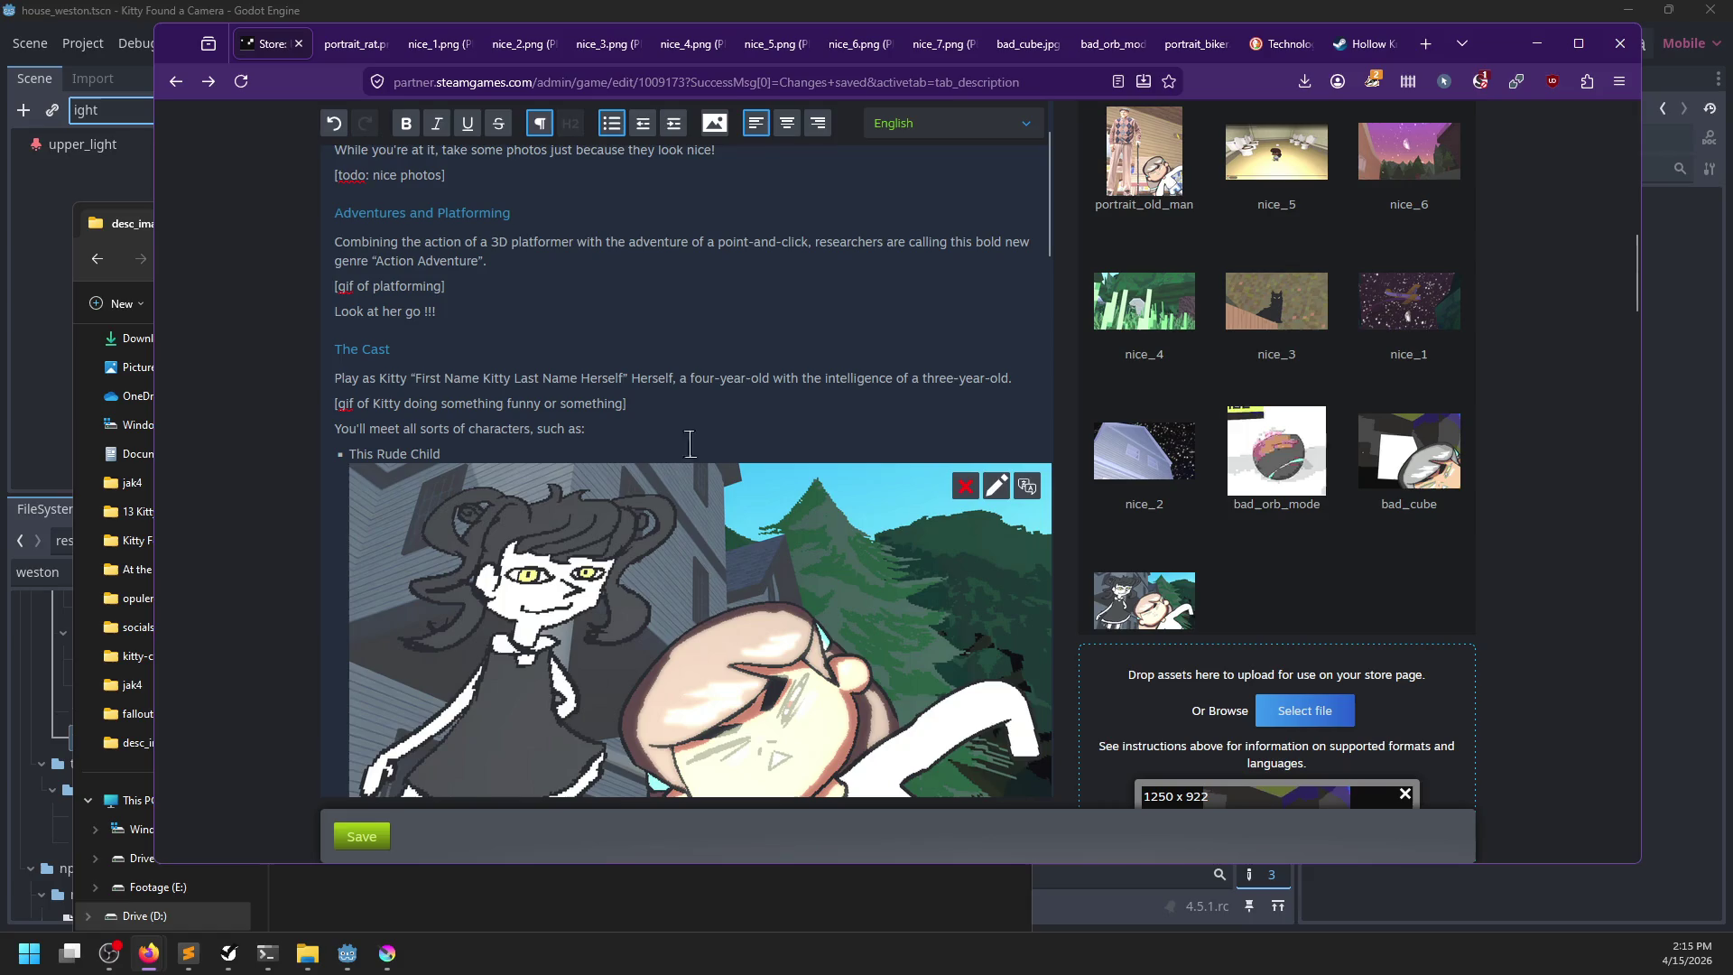
scroll(686, 455, down, 10)
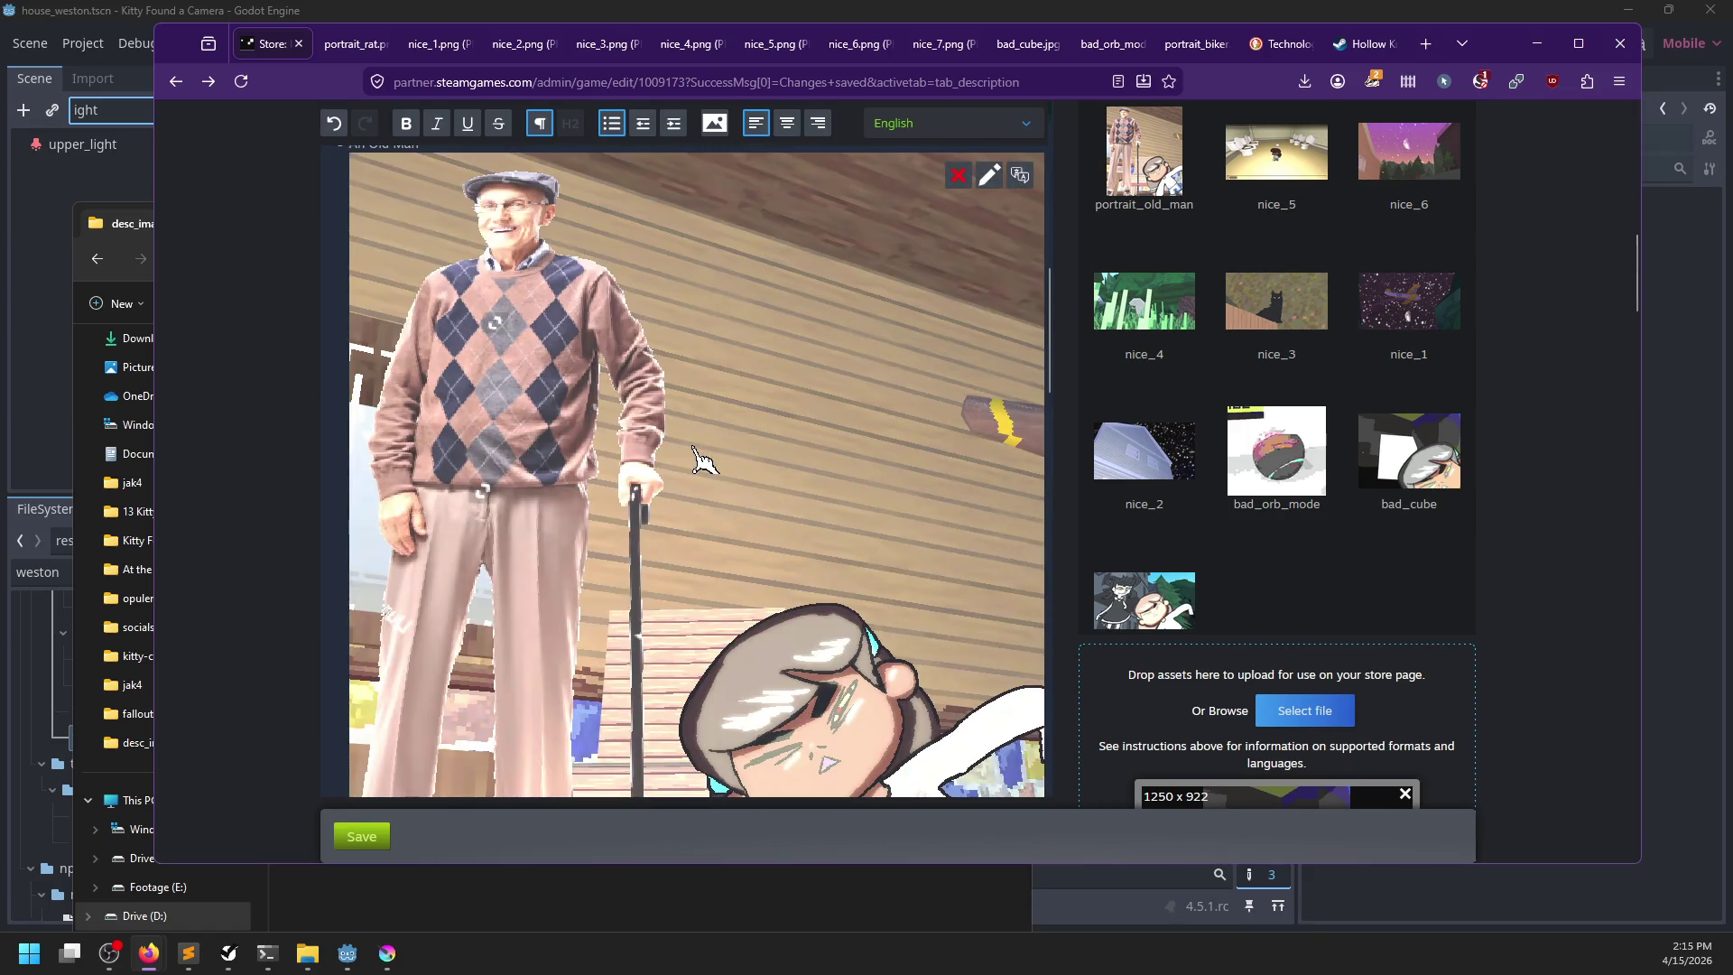
scroll(703, 461, down, 10)
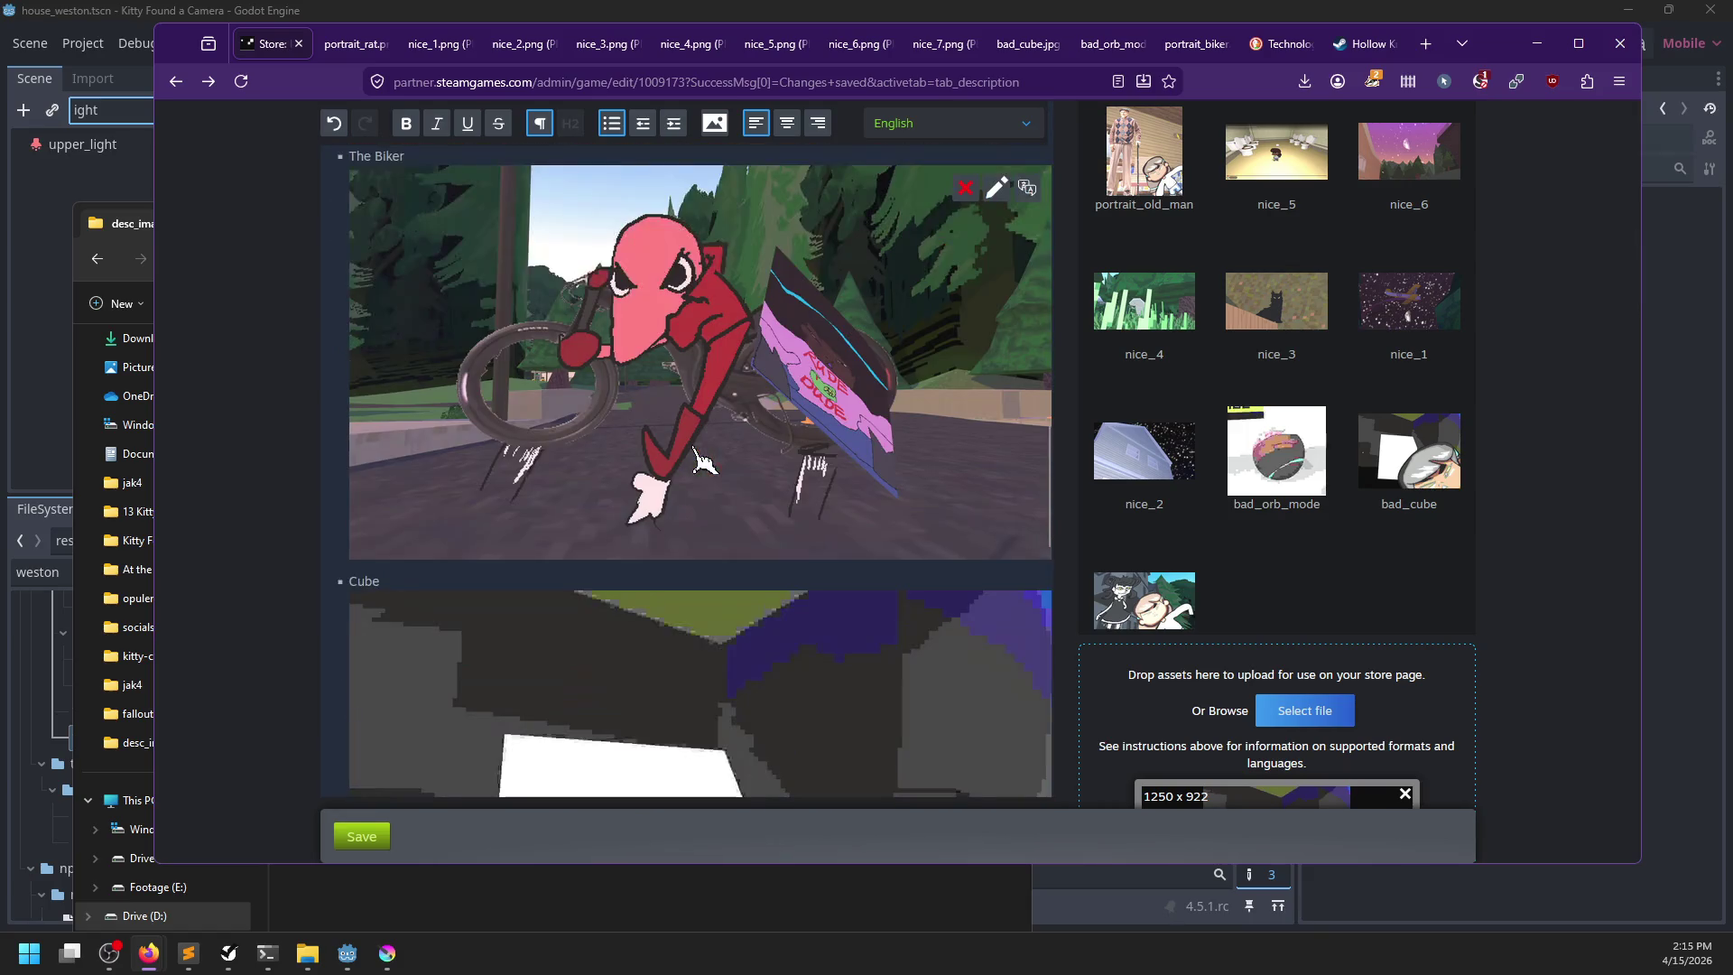
scroll(702, 463, up, 2)
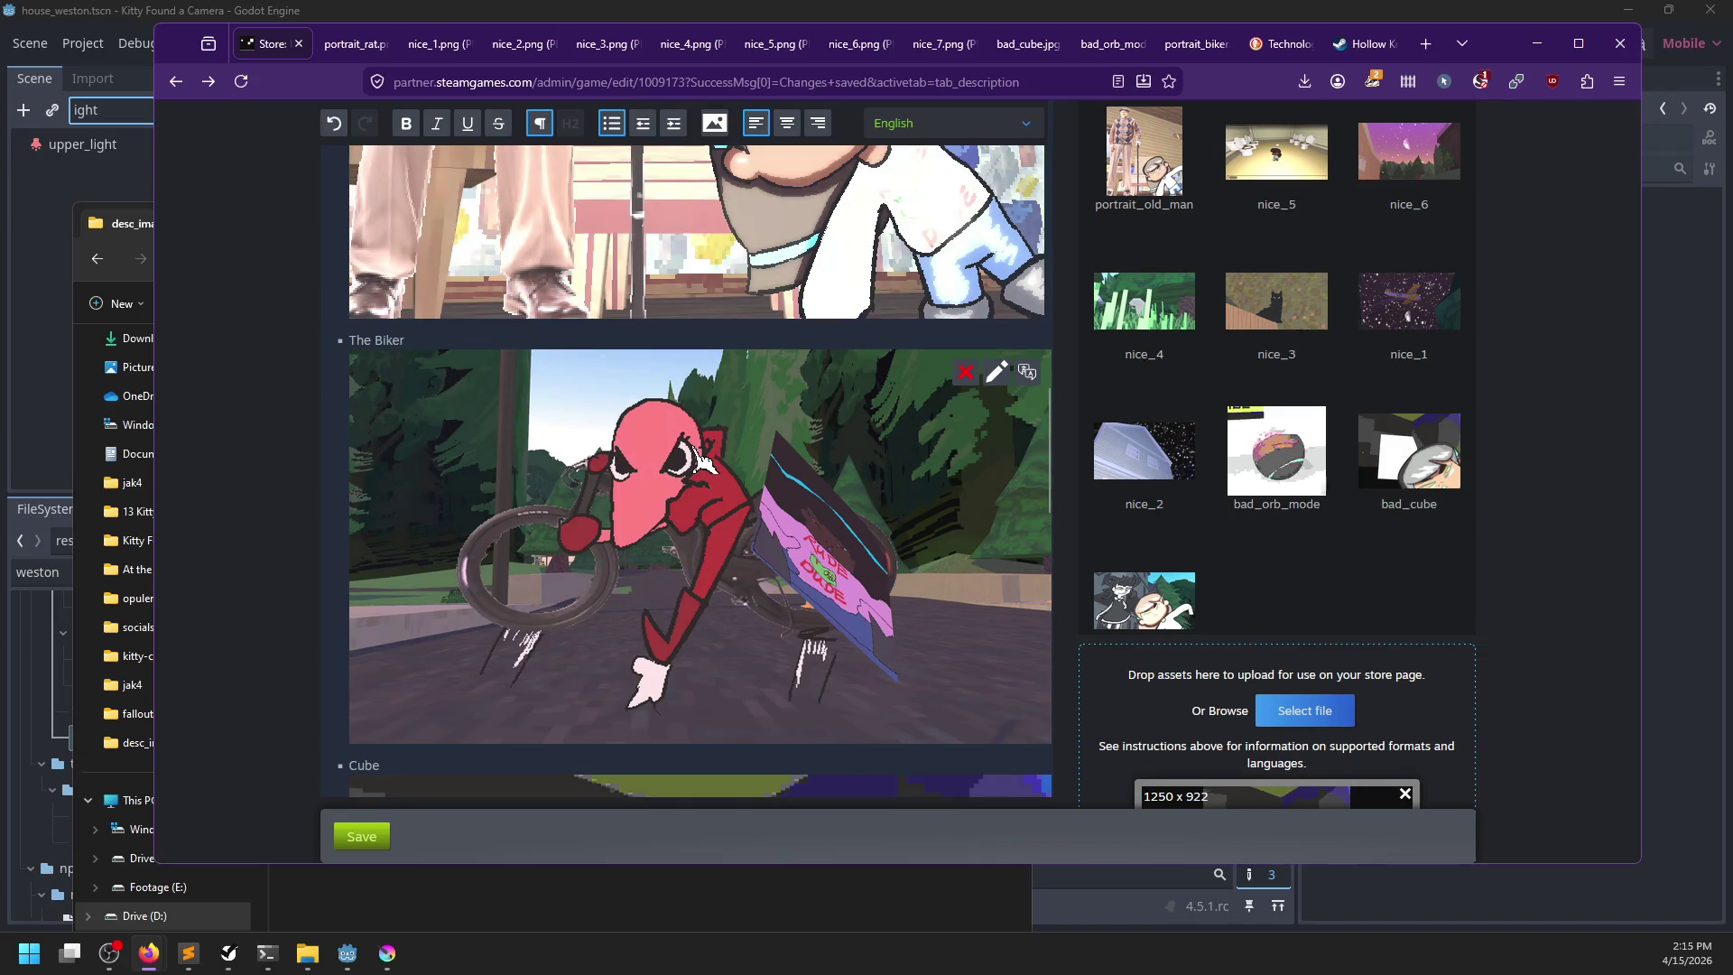
scroll(703, 463, down, 8)
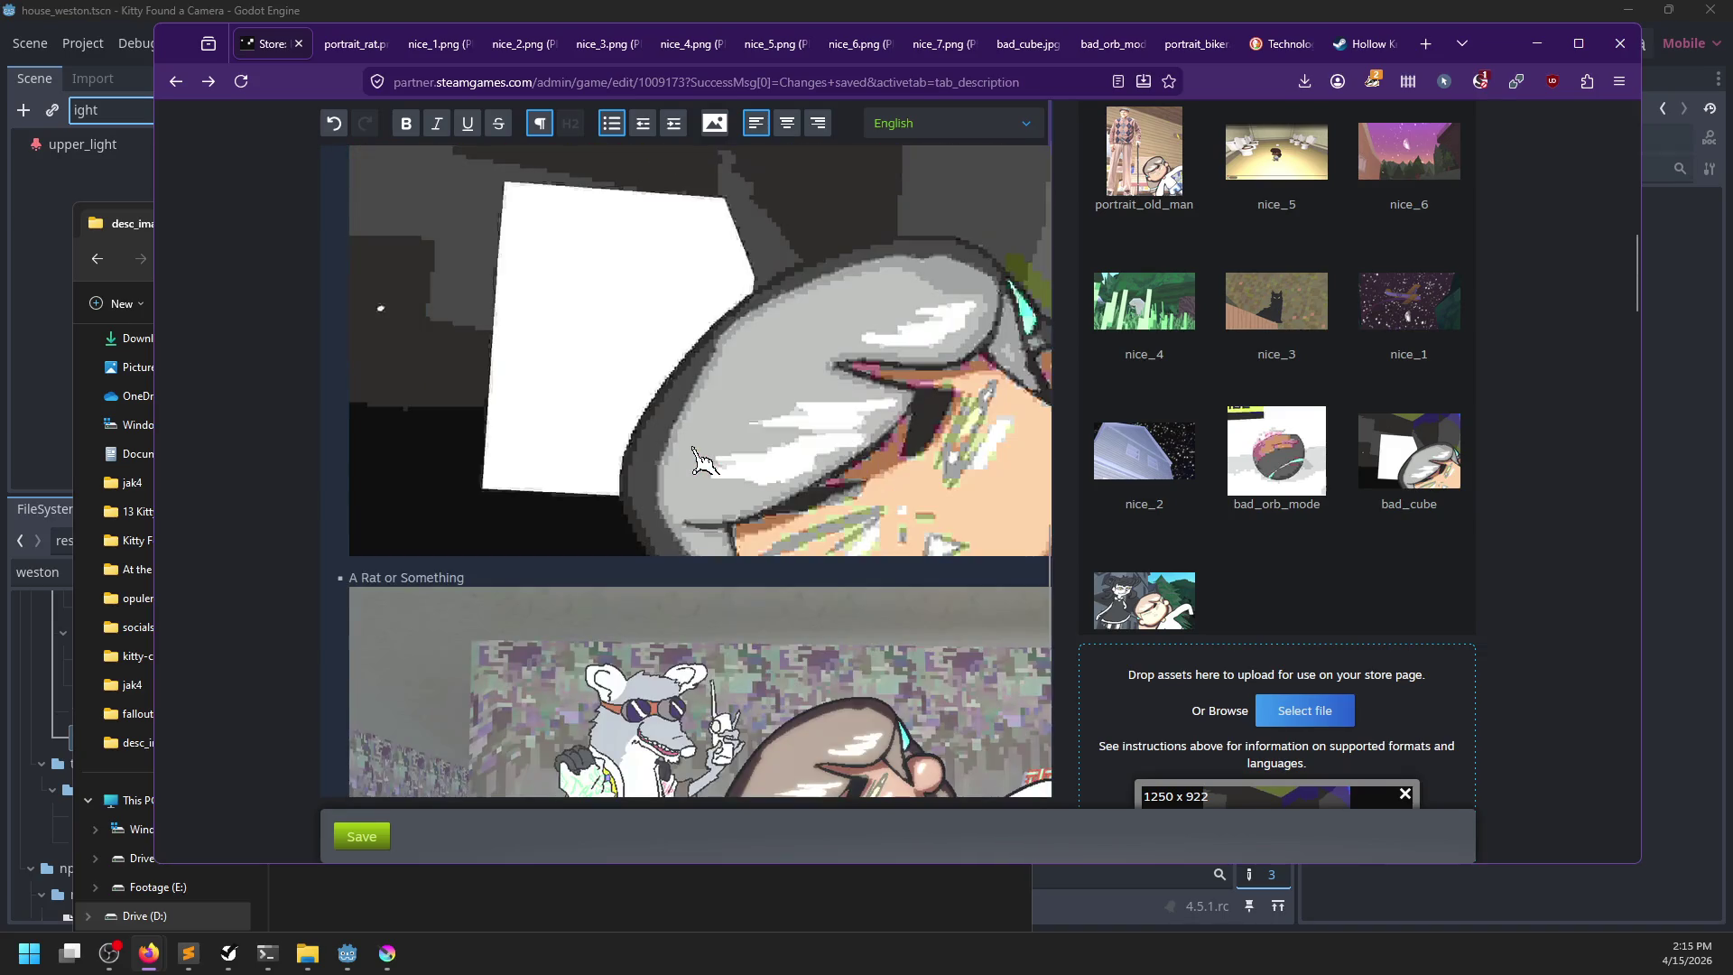
scroll(702, 461, down, 9)
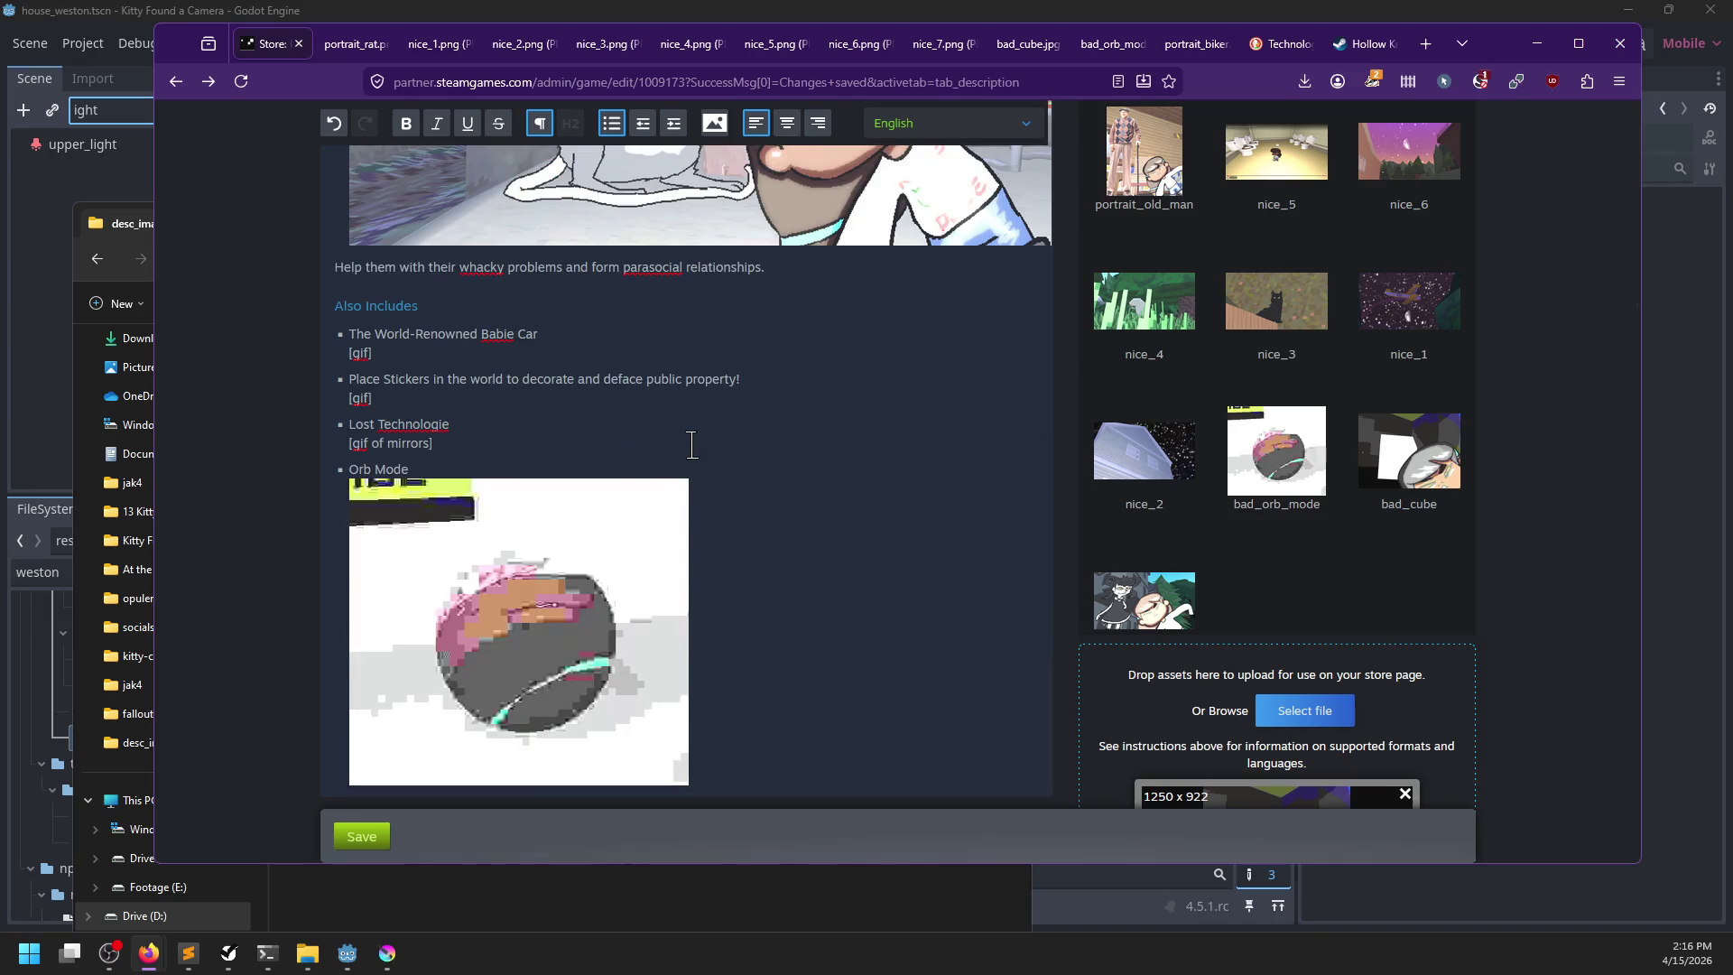
scroll(692, 444, up, 15)
scroll(824, 541, down, 2)
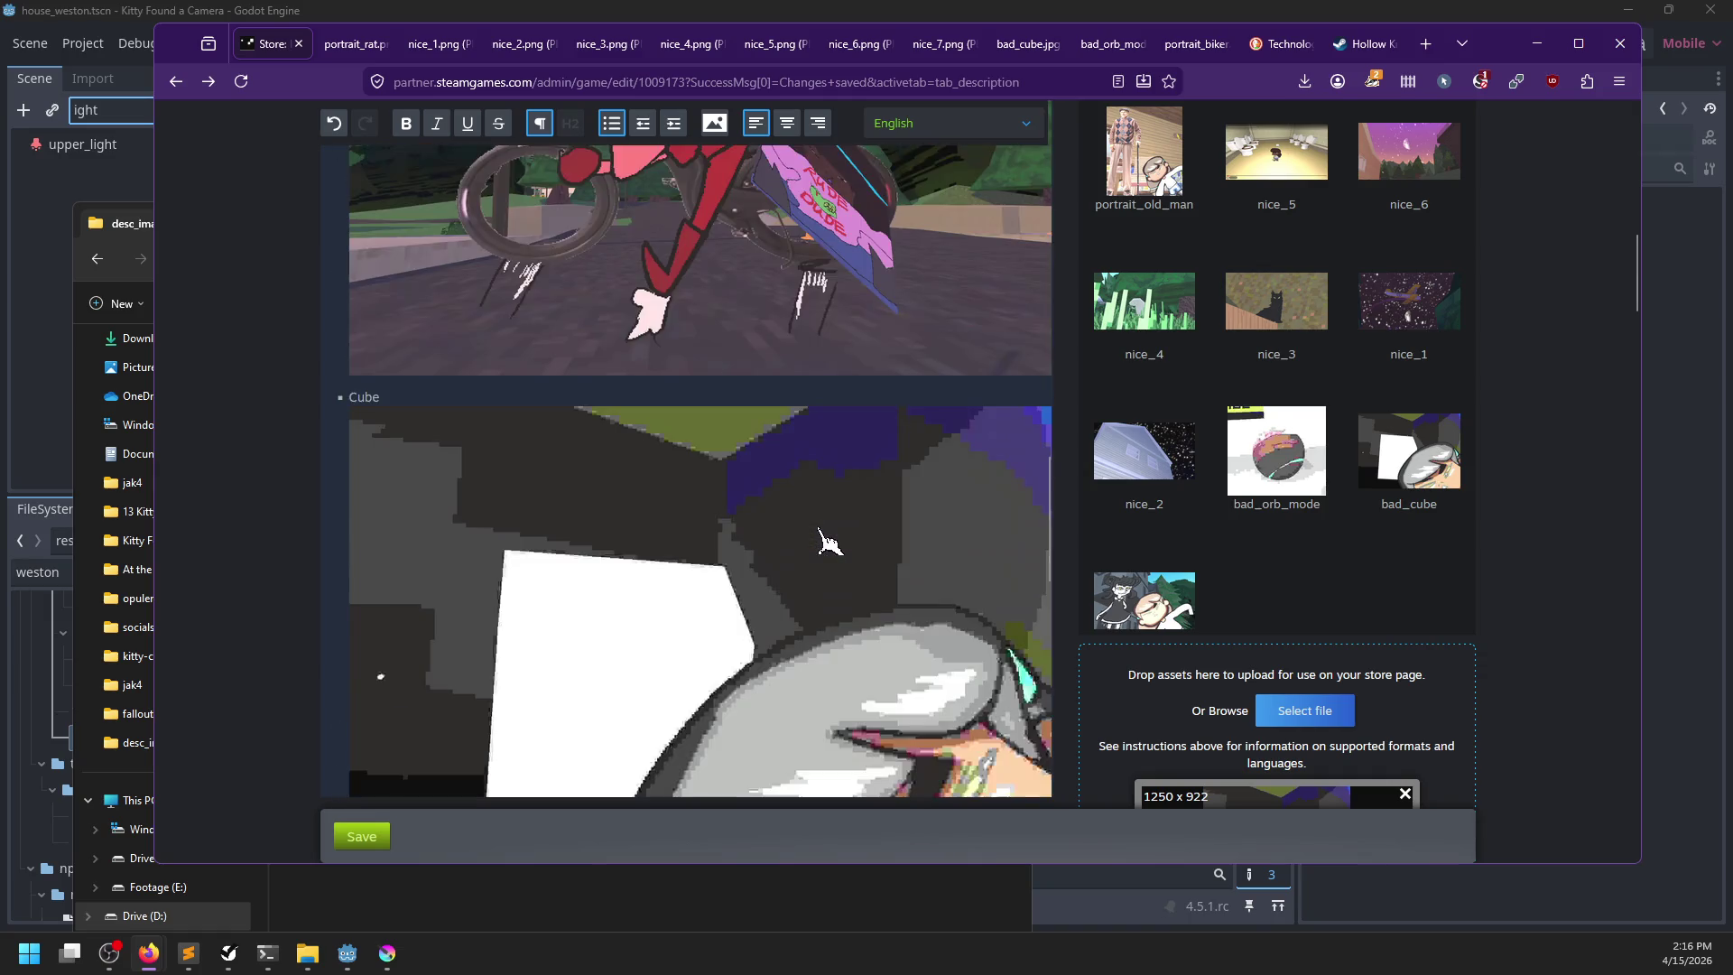
scroll(824, 542, down, 1)
scroll(823, 540, up, 10)
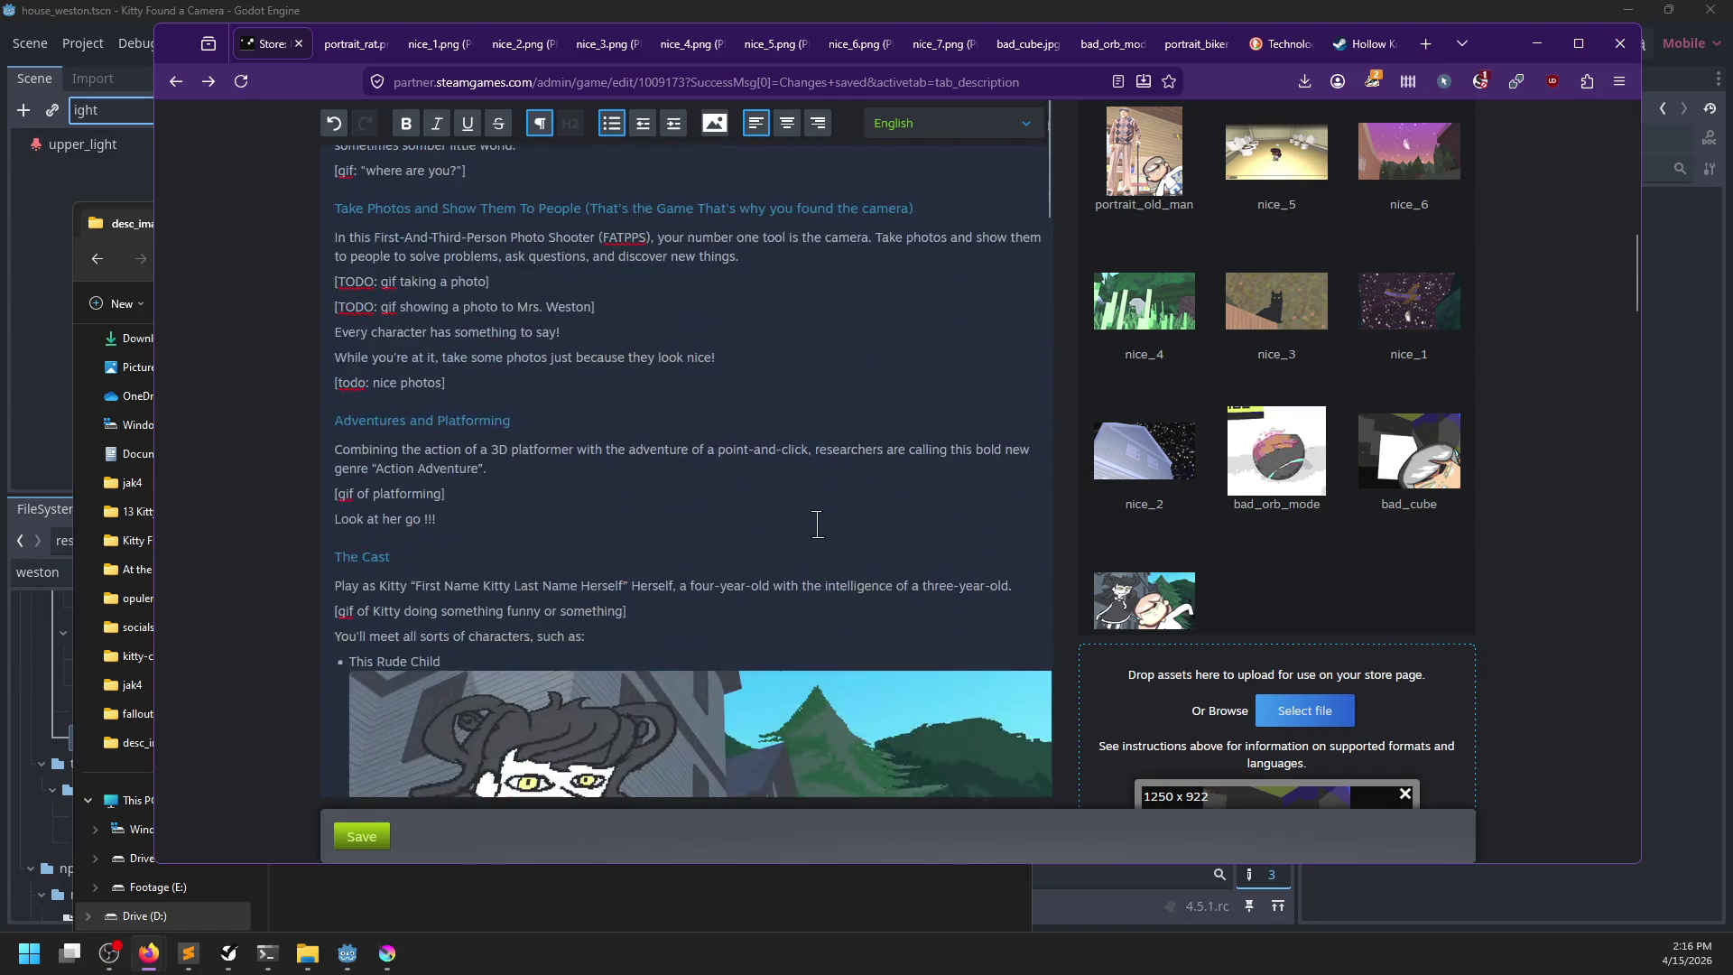
scroll(764, 444, down, 10)
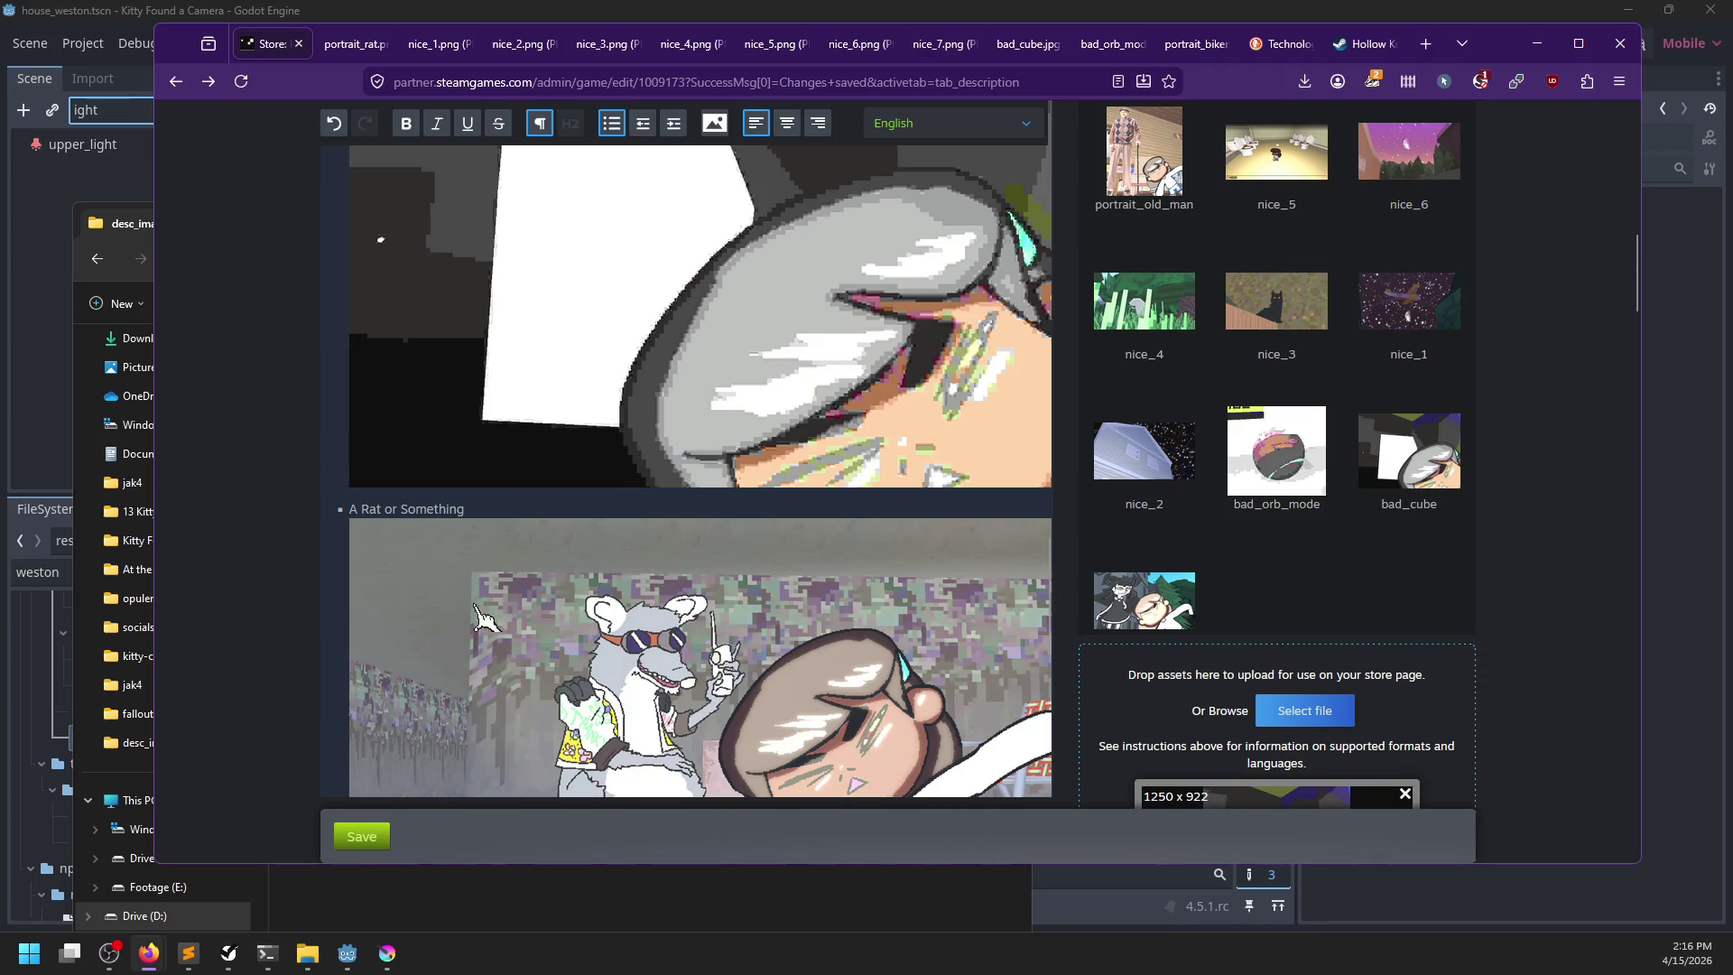
click(348, 954)
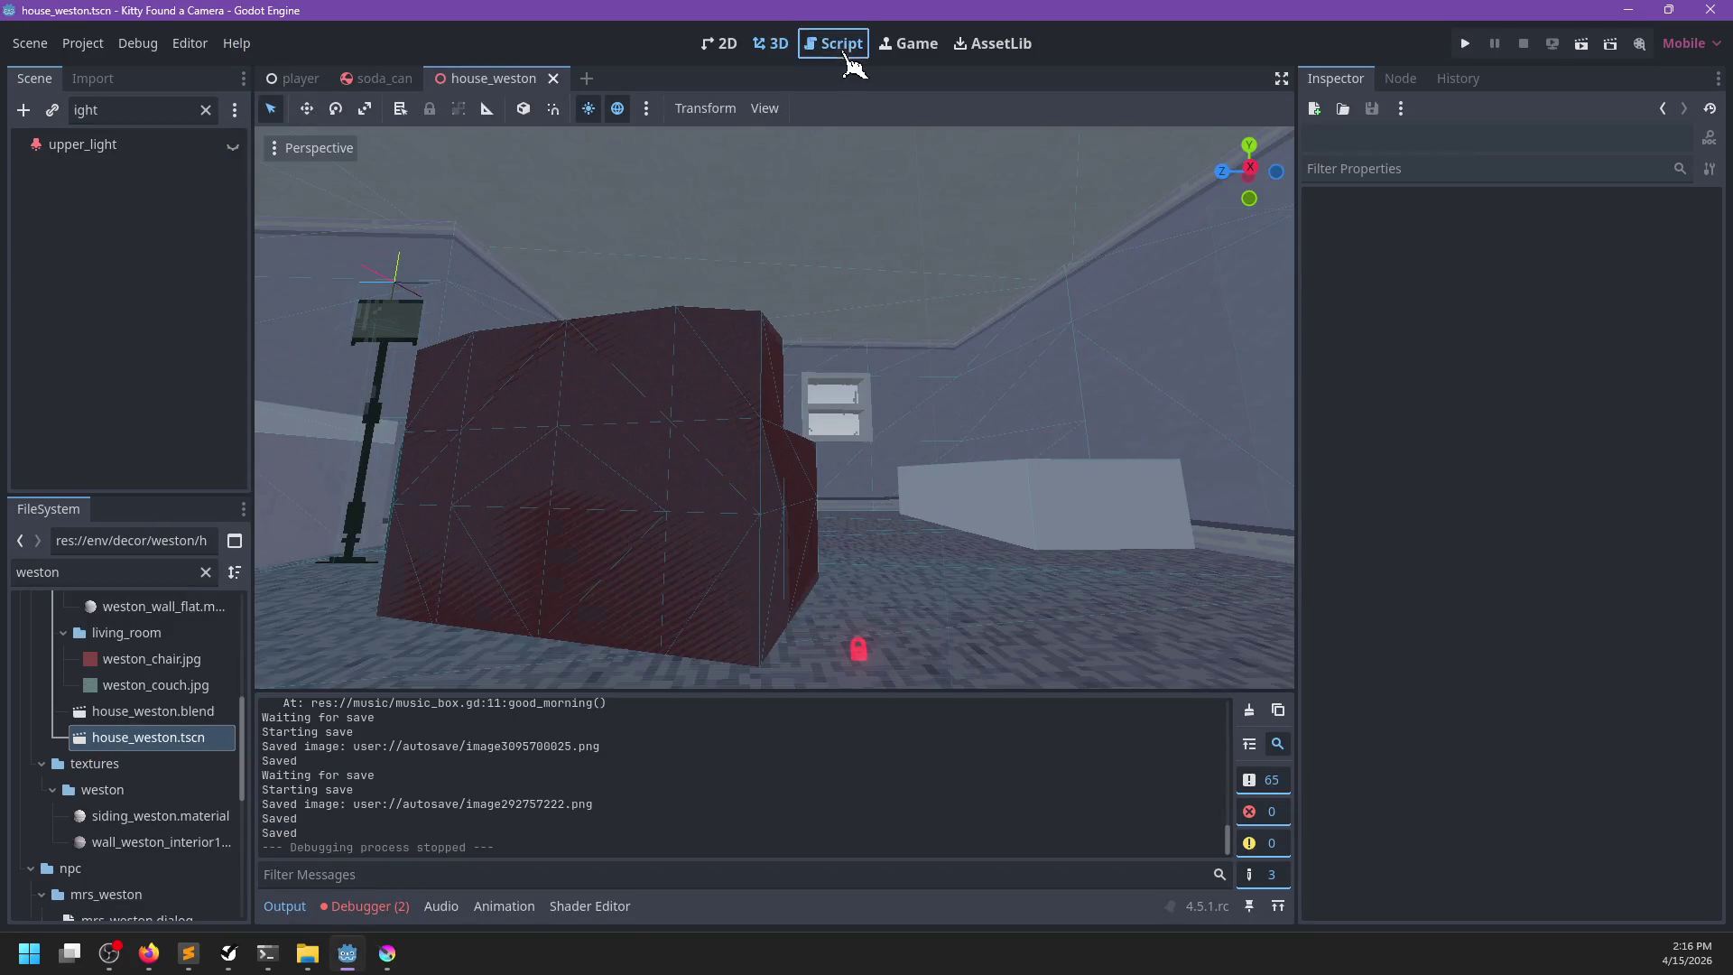
From the Script workspace, search Godot's help for 'jpg' and open the Image save_jpg method docs
click(838, 47)
key(F1)
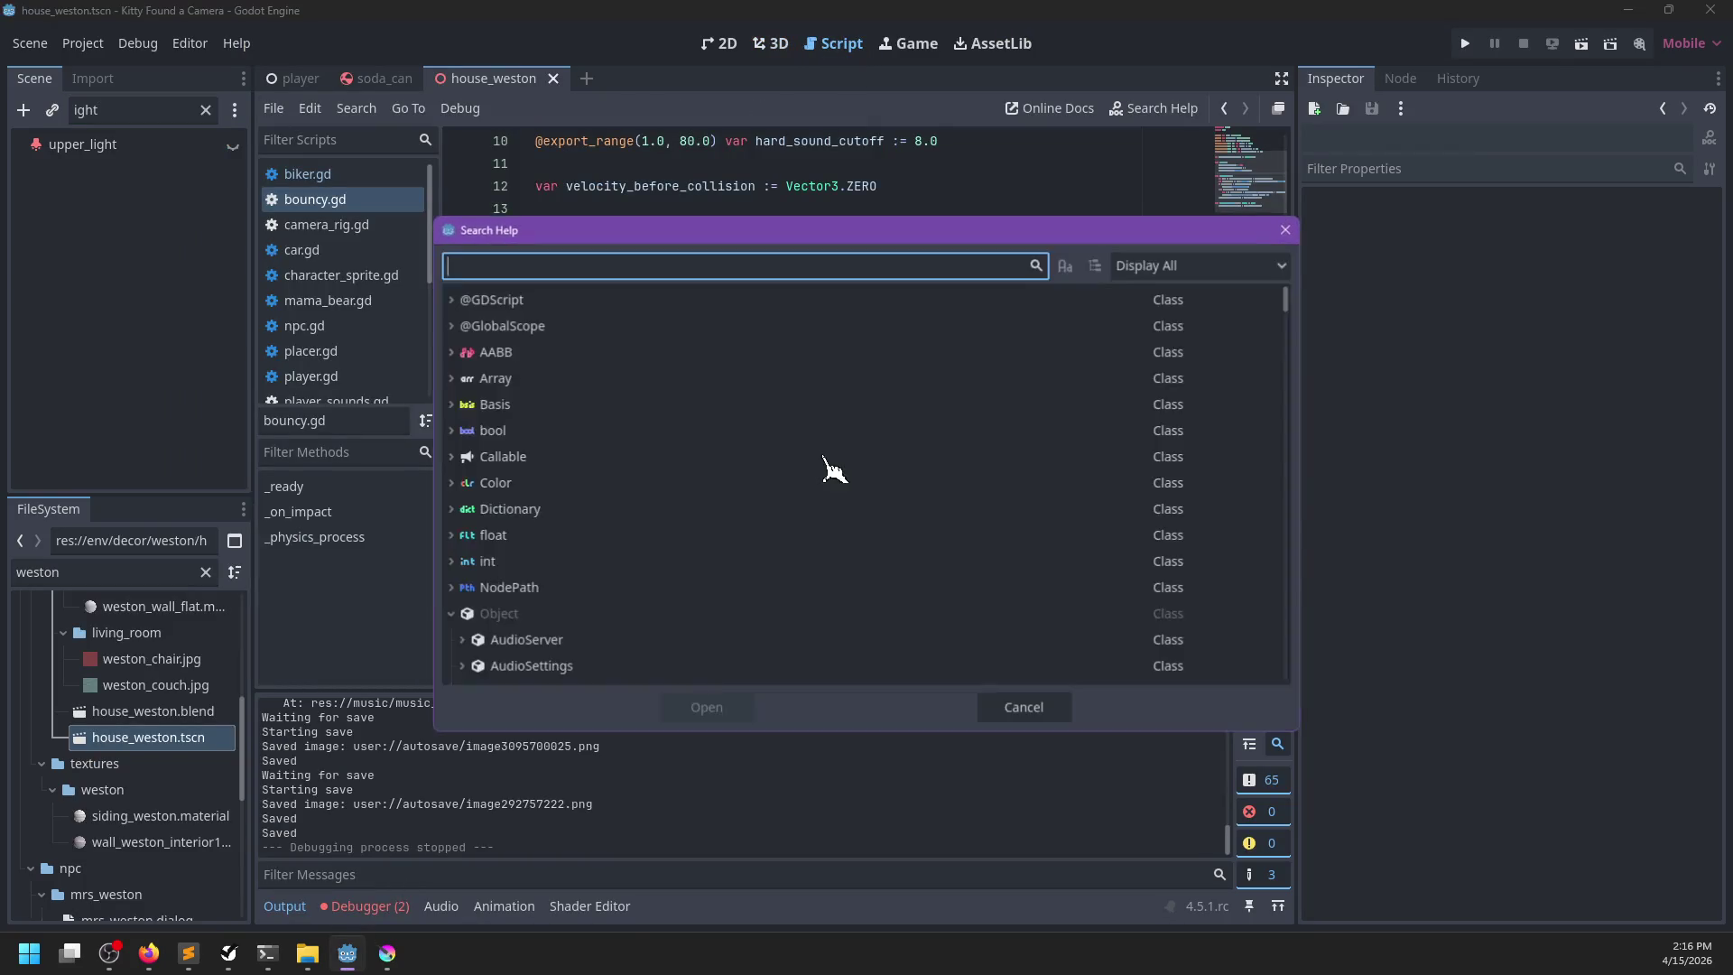
text(jpe)
key(BackSpace)
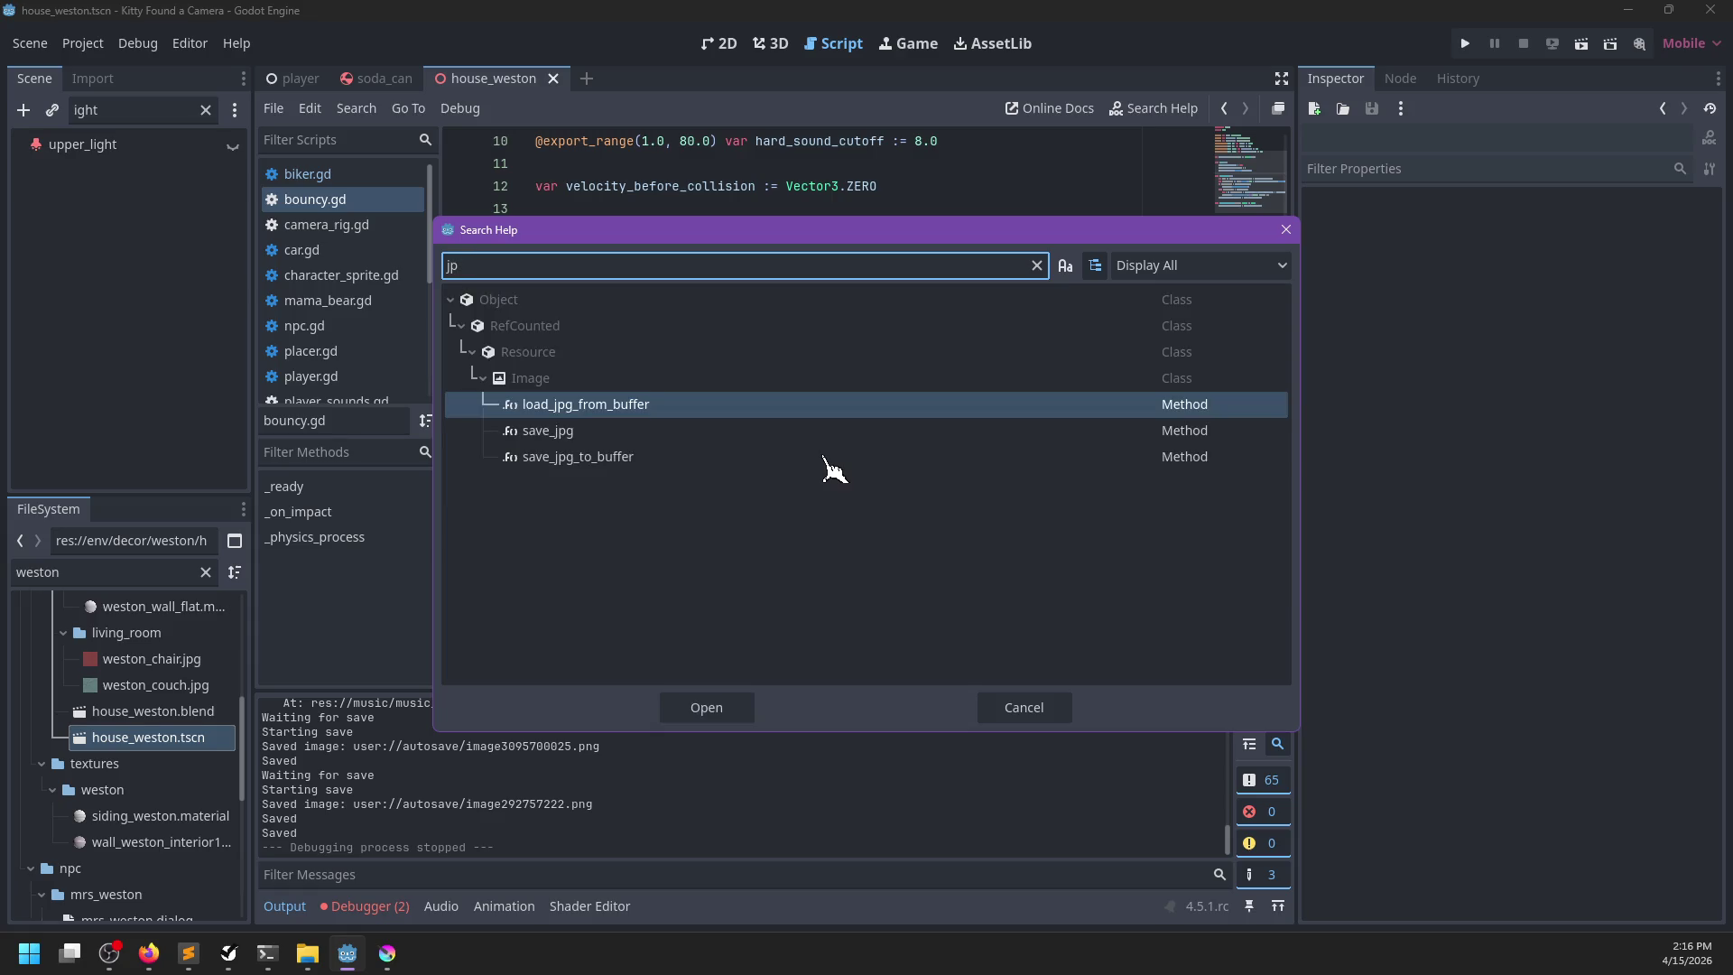
key(Down)
key(Escape)
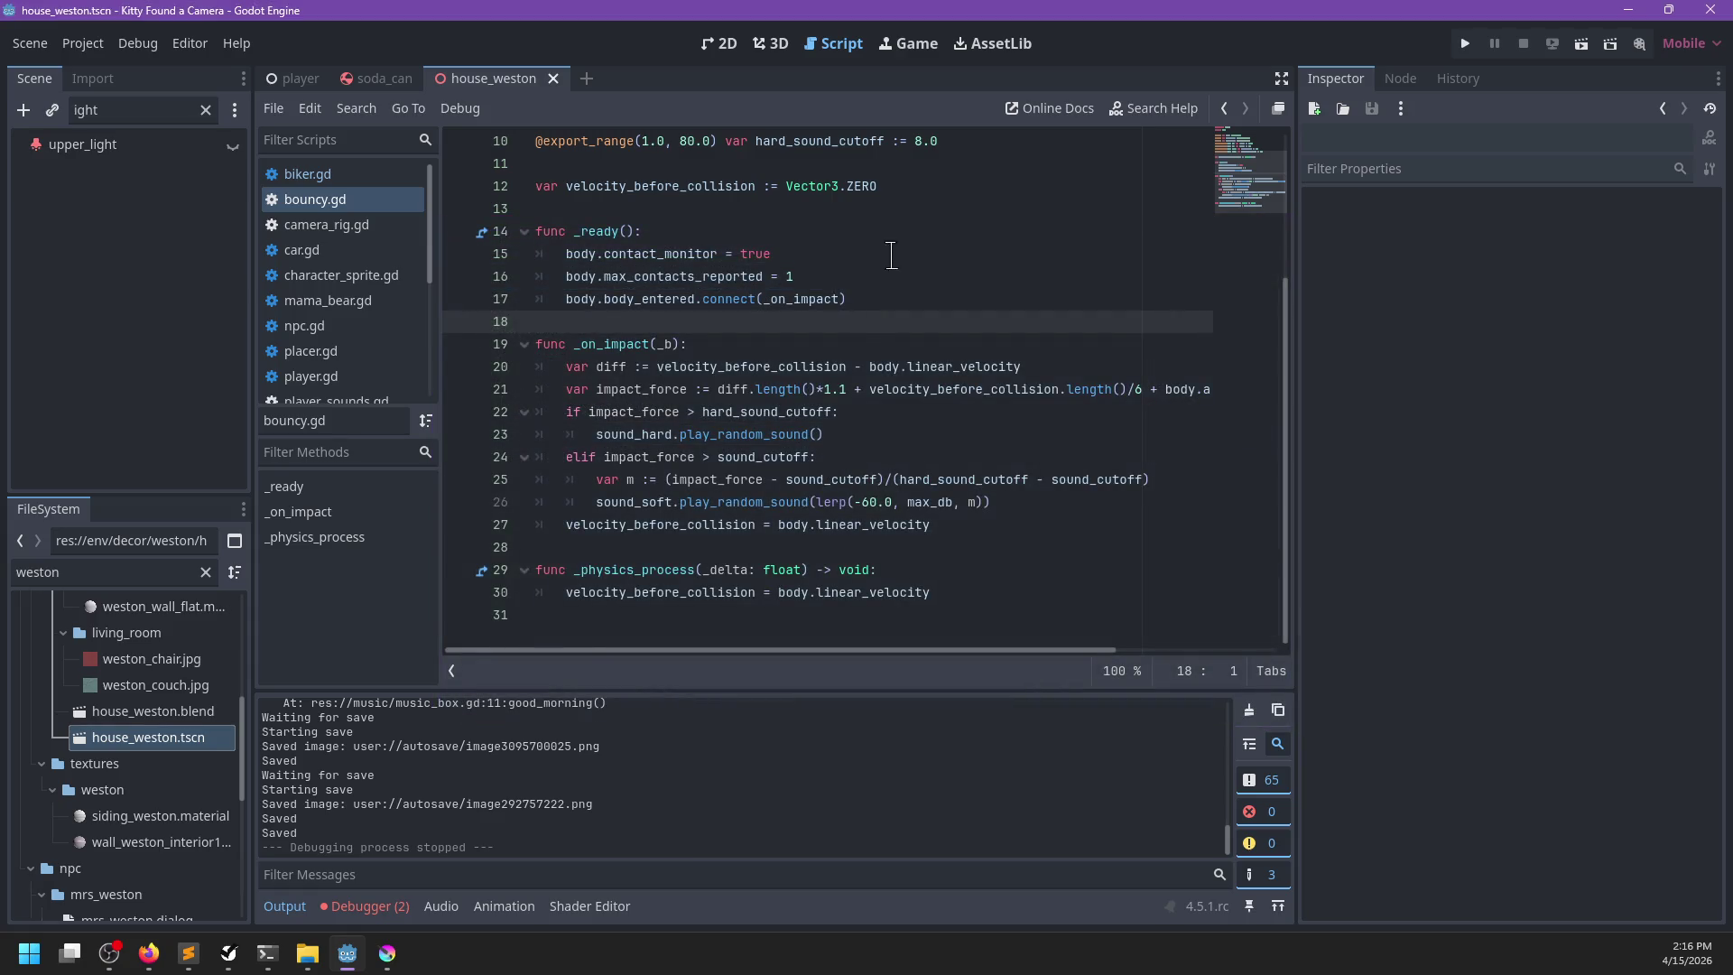
key(ctrl+f)
key(Escape)
key(F1)
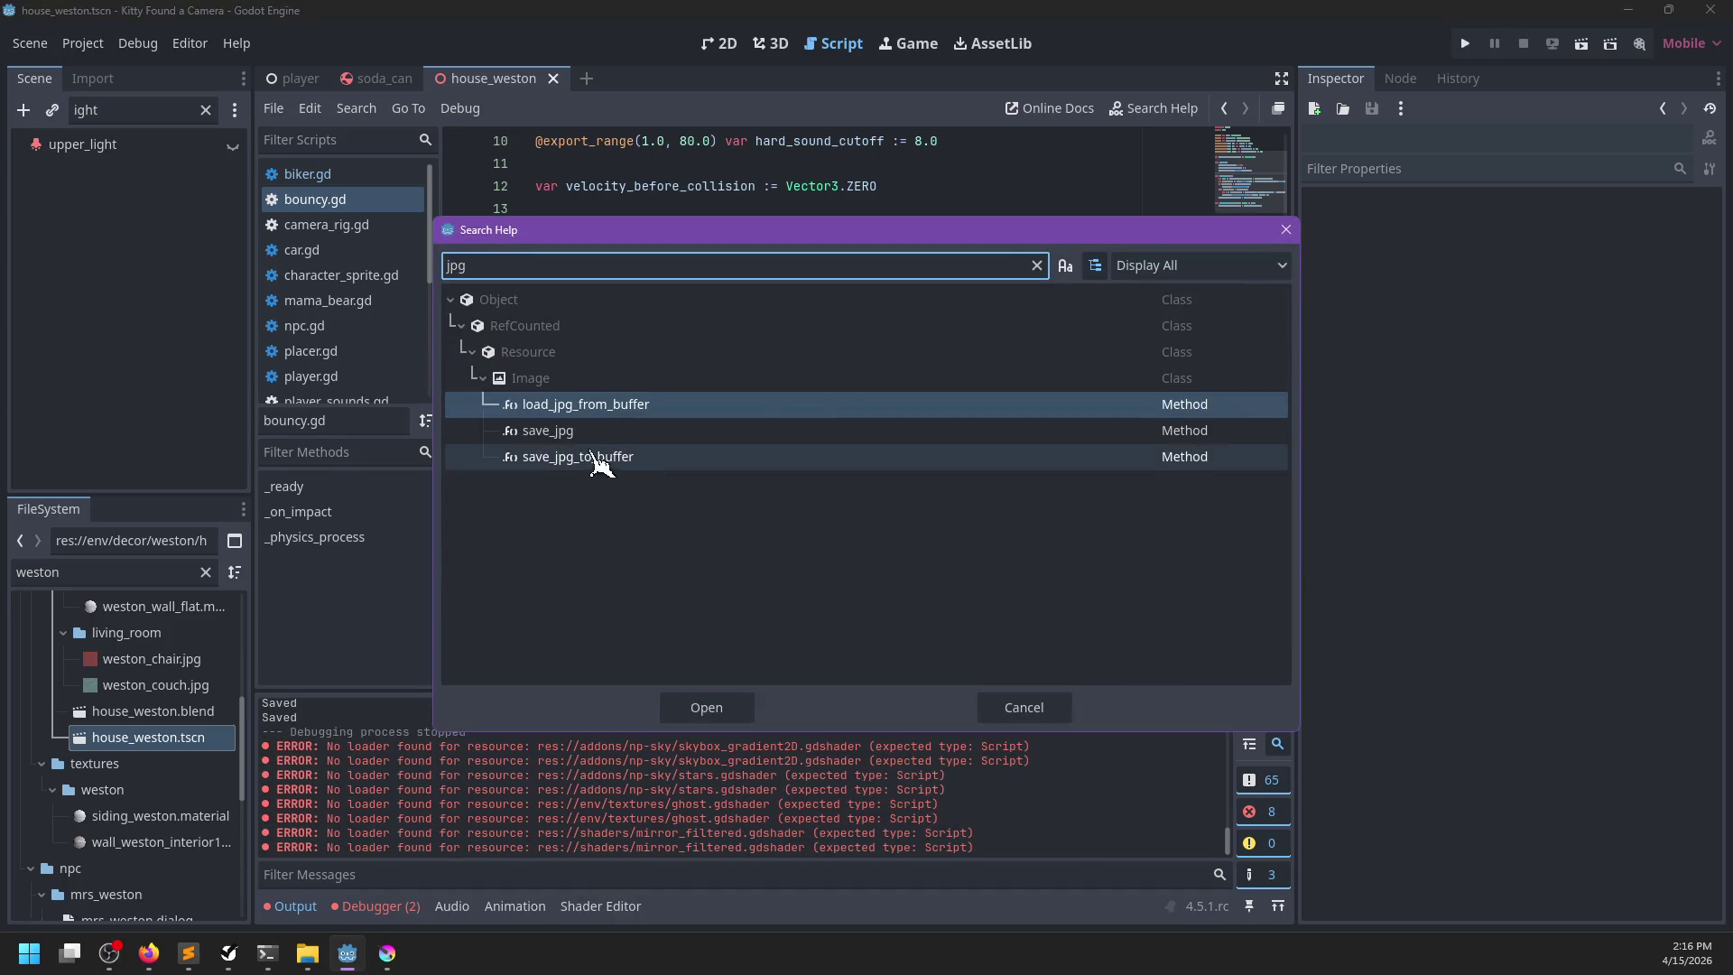
click(571, 442)
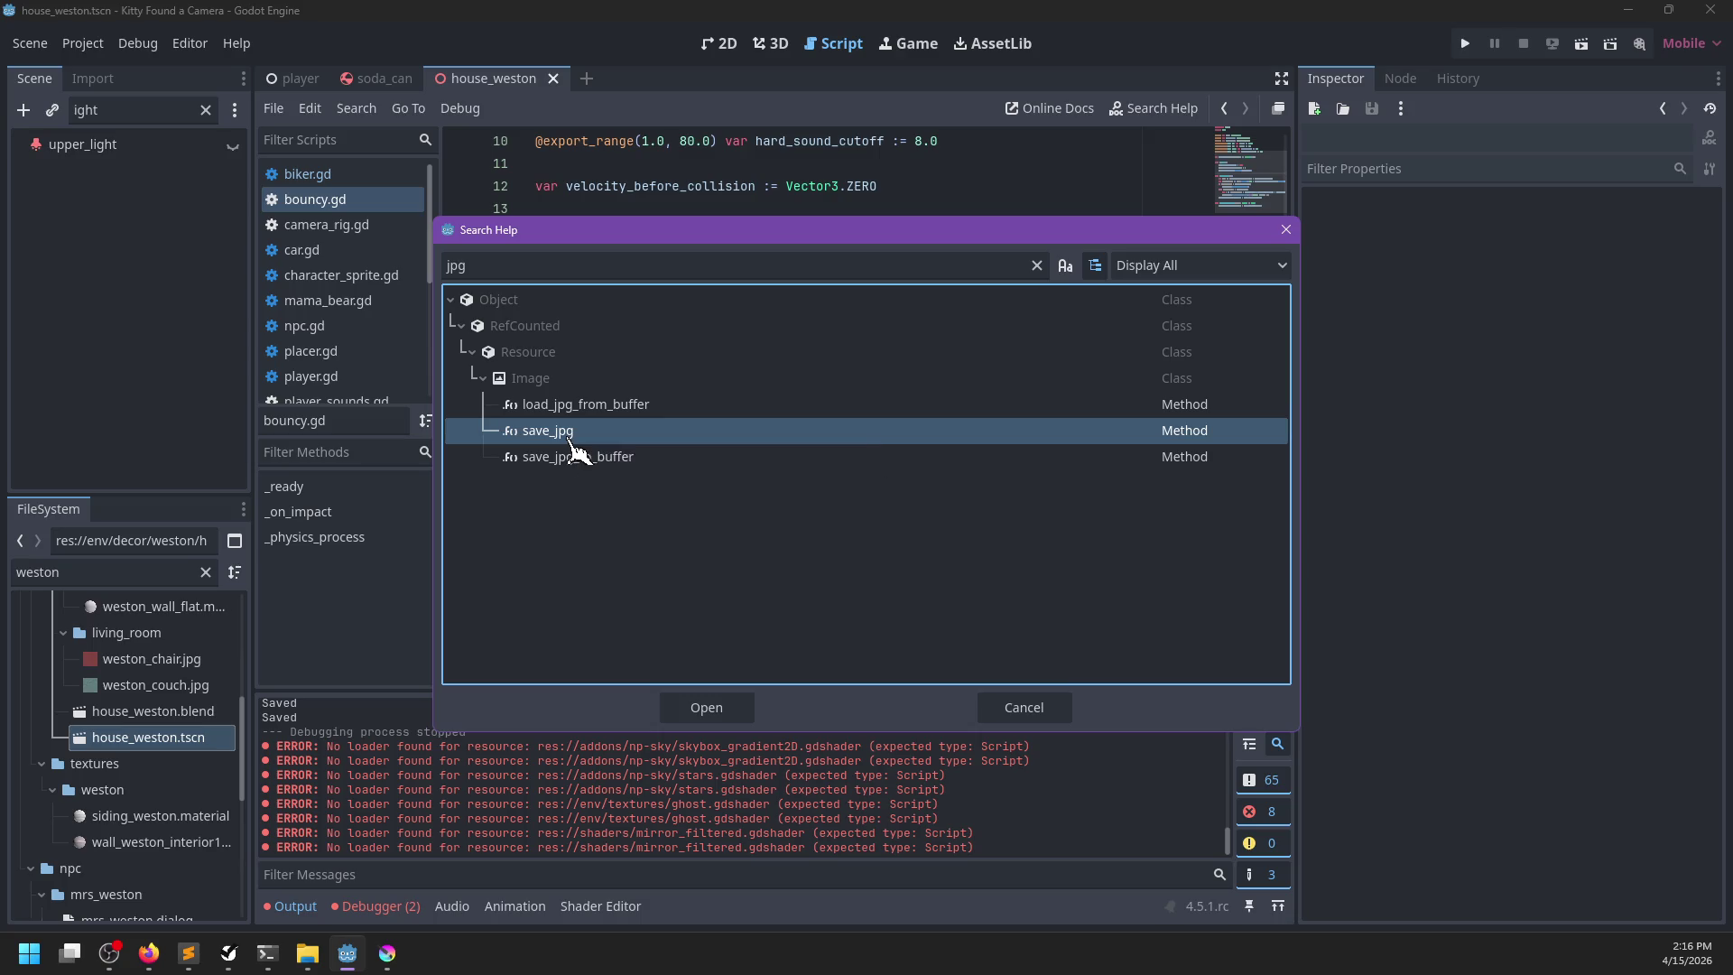
key(Return)
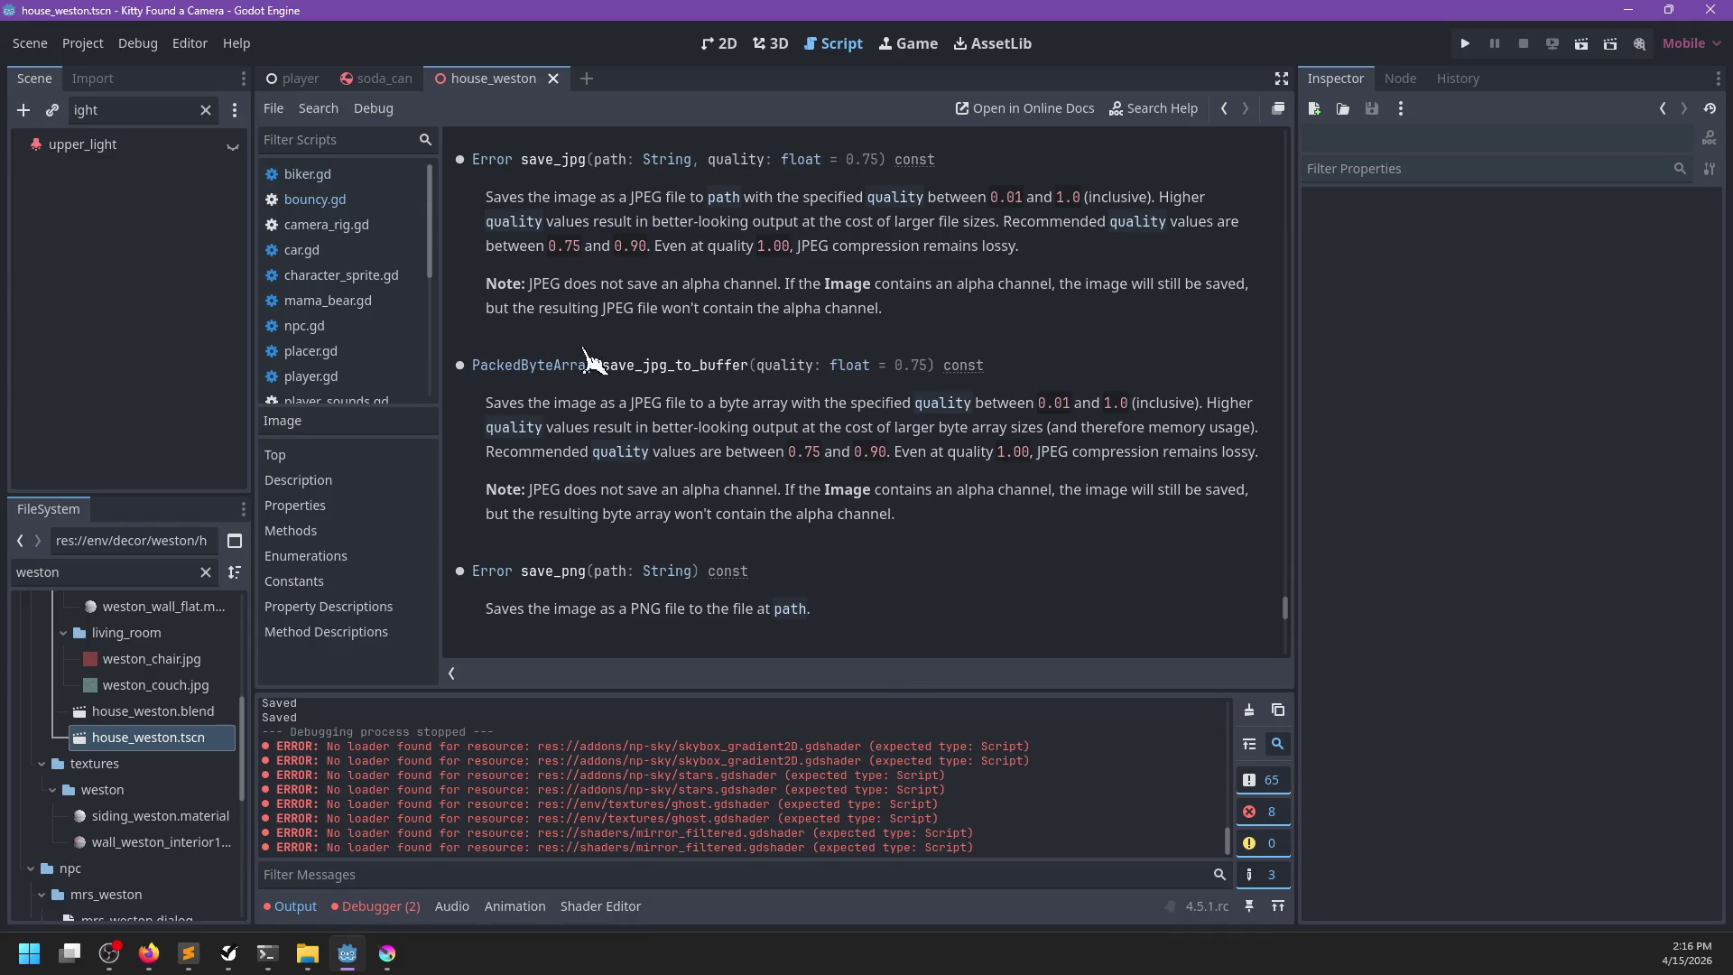
Leave the Image class documentation and open npc.gd from the Script list
scroll(470, 340, down, 1)
scroll(415, 325, down, 3)
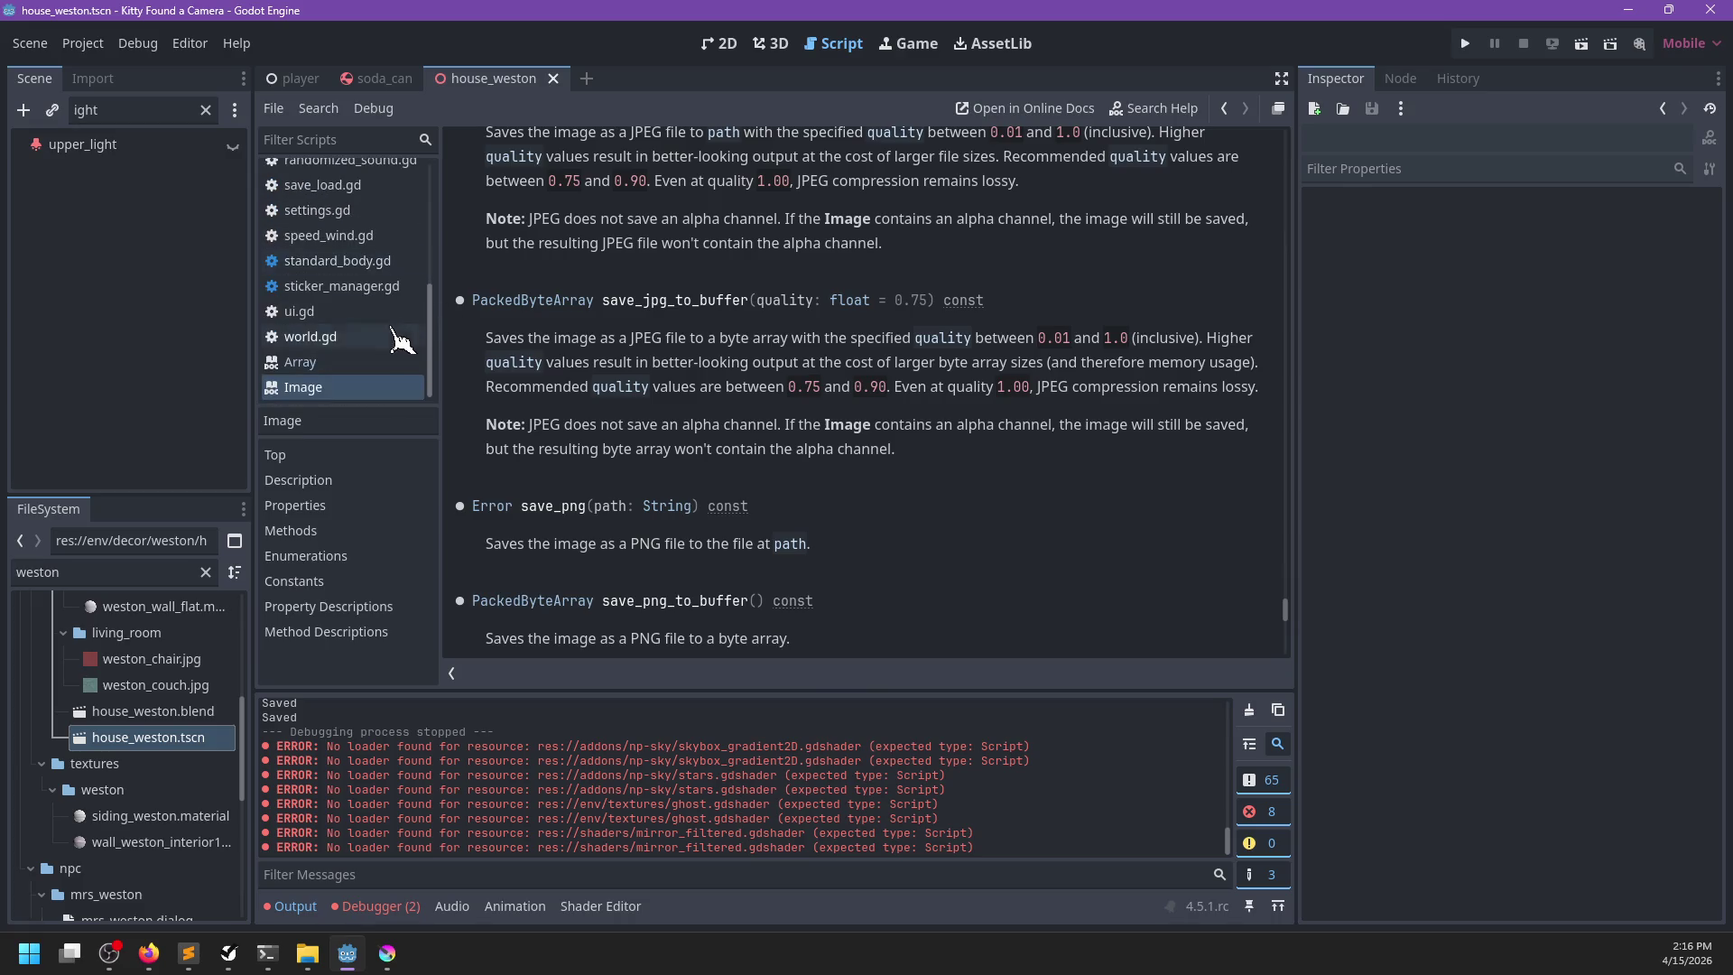
scroll(605, 379, up, 10)
scroll(391, 346, up, 3)
scroll(383, 341, up, 2)
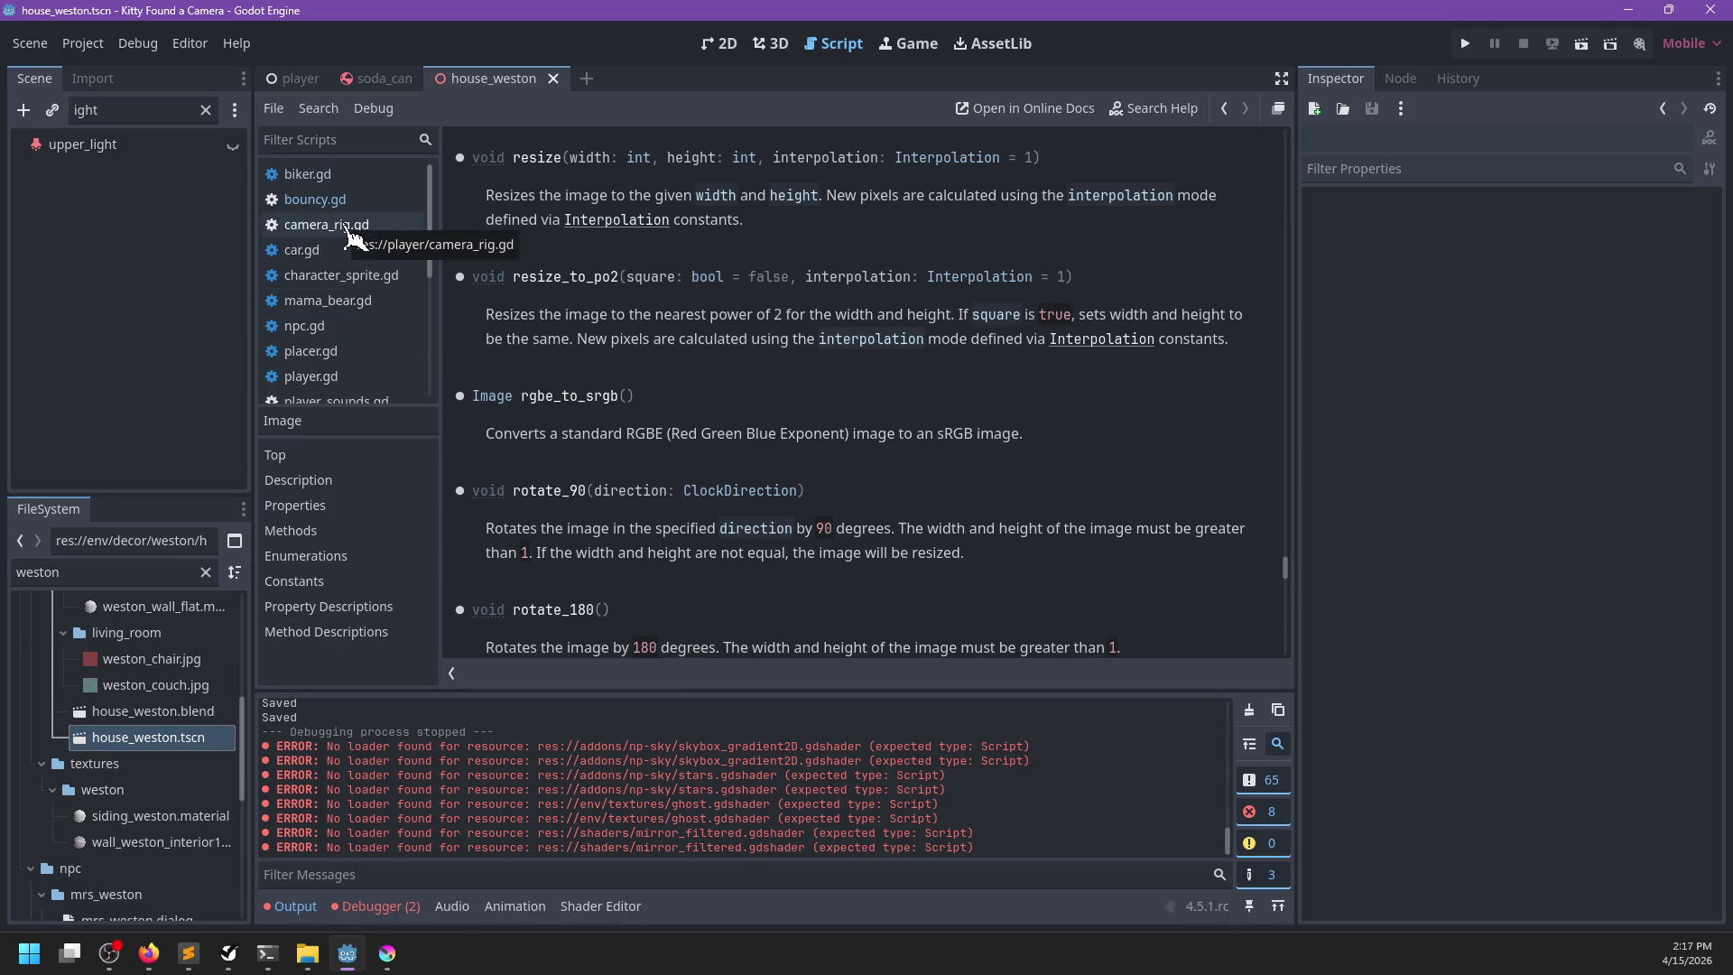
scroll(355, 343, down, 1)
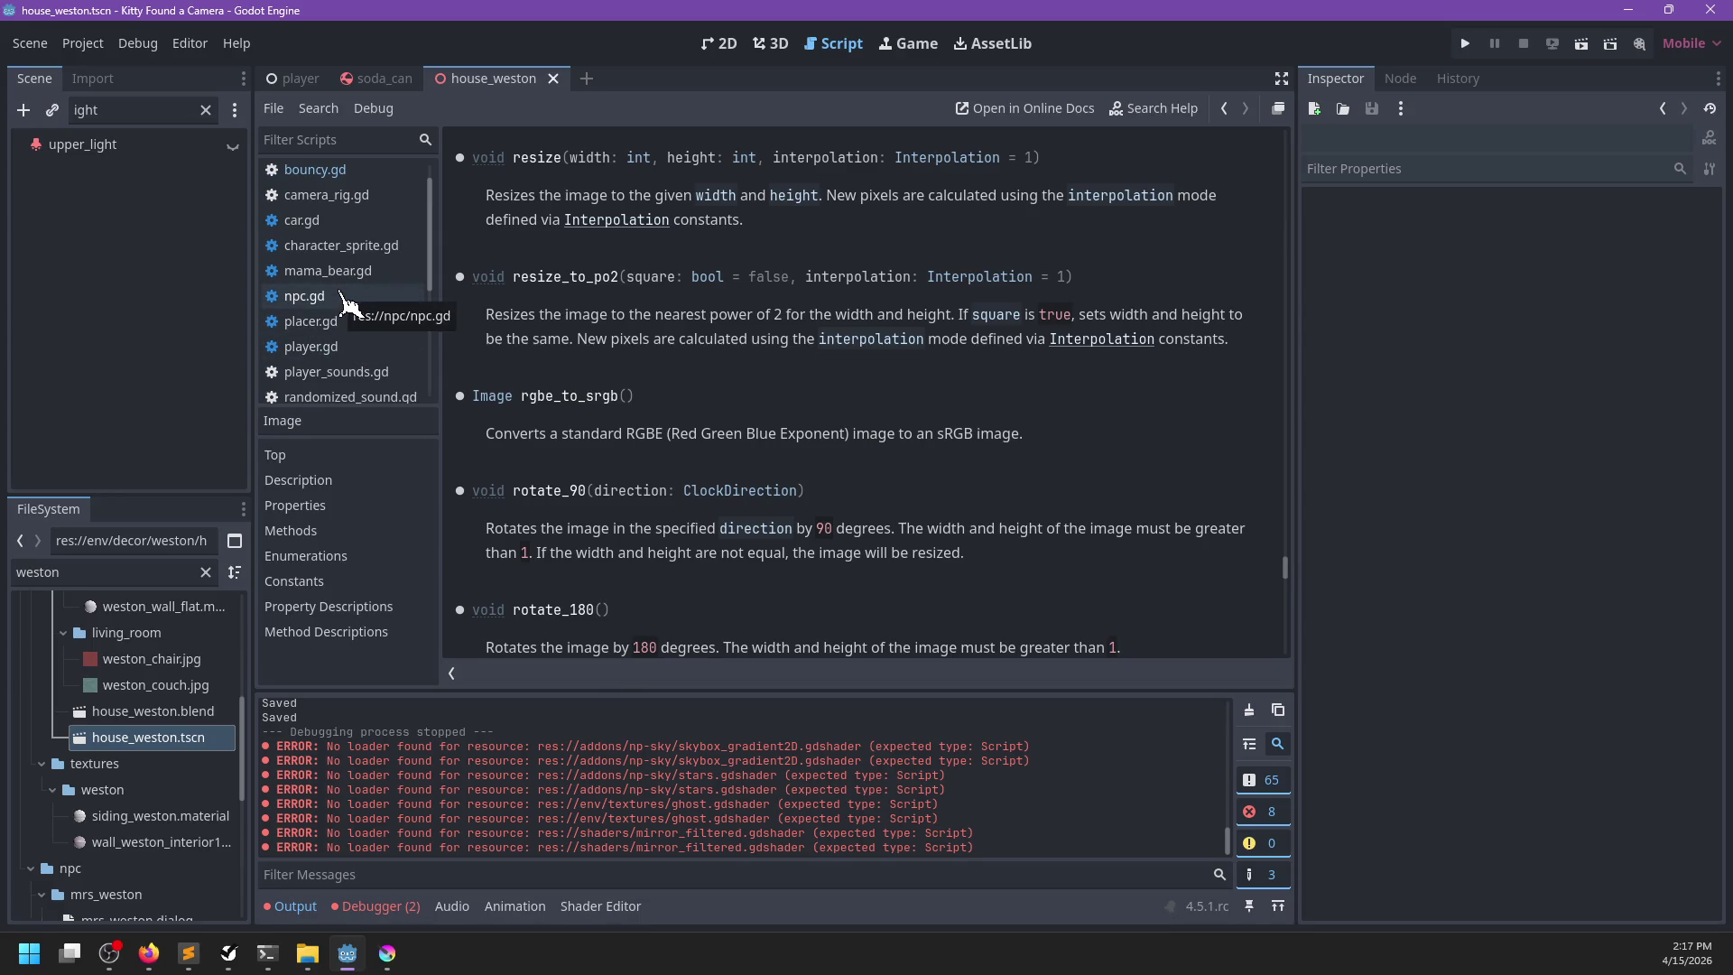
scroll(348, 297, down, 1)
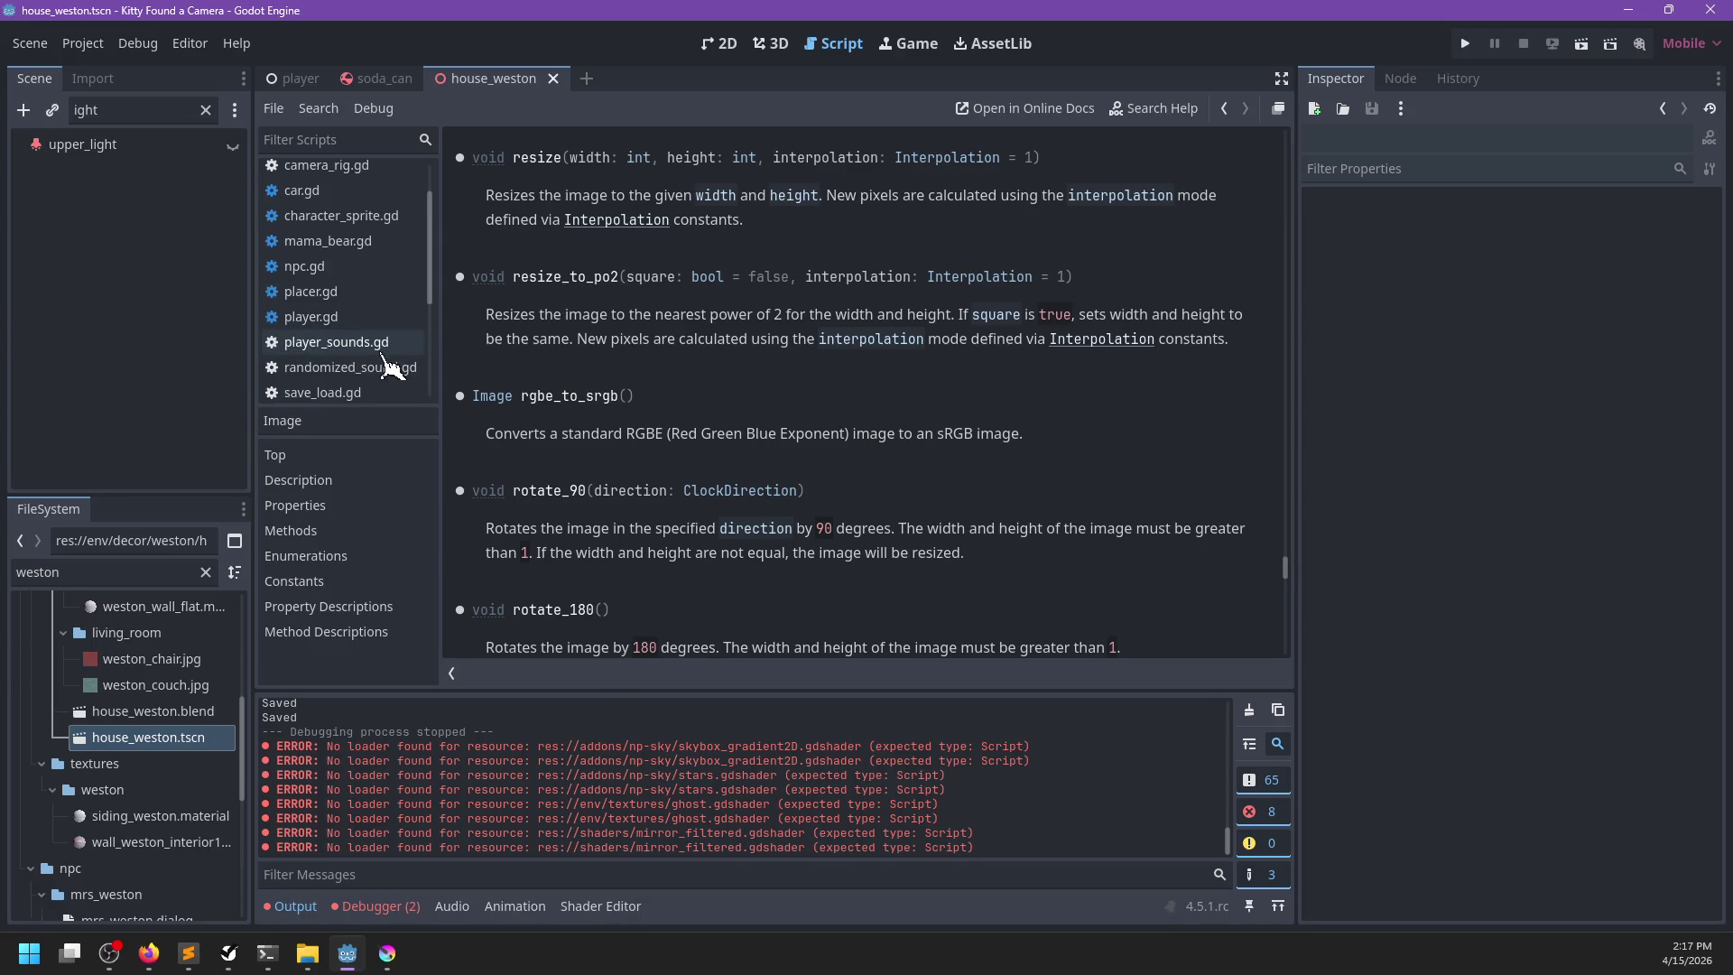
click(338, 275)
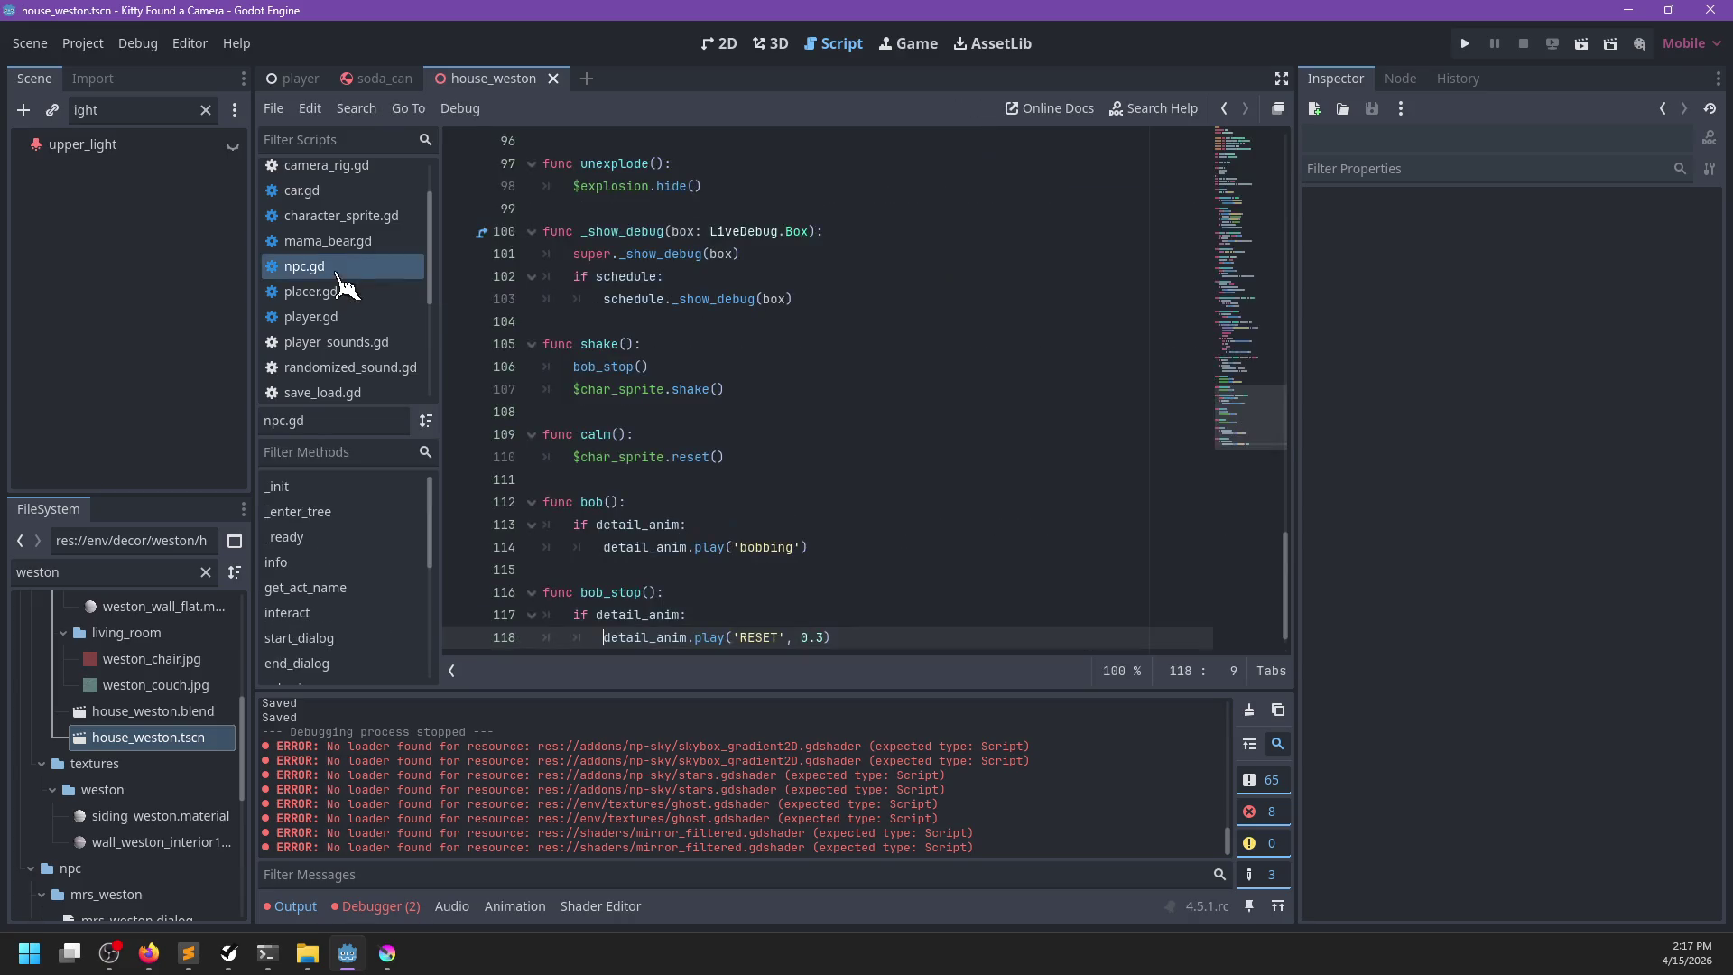
Filter the FileSystem dock for 'camera' and open camera_rig.gd
scroll(801, 445, up, 4)
scroll(406, 307, down, 2)
scroll(407, 307, down, 2)
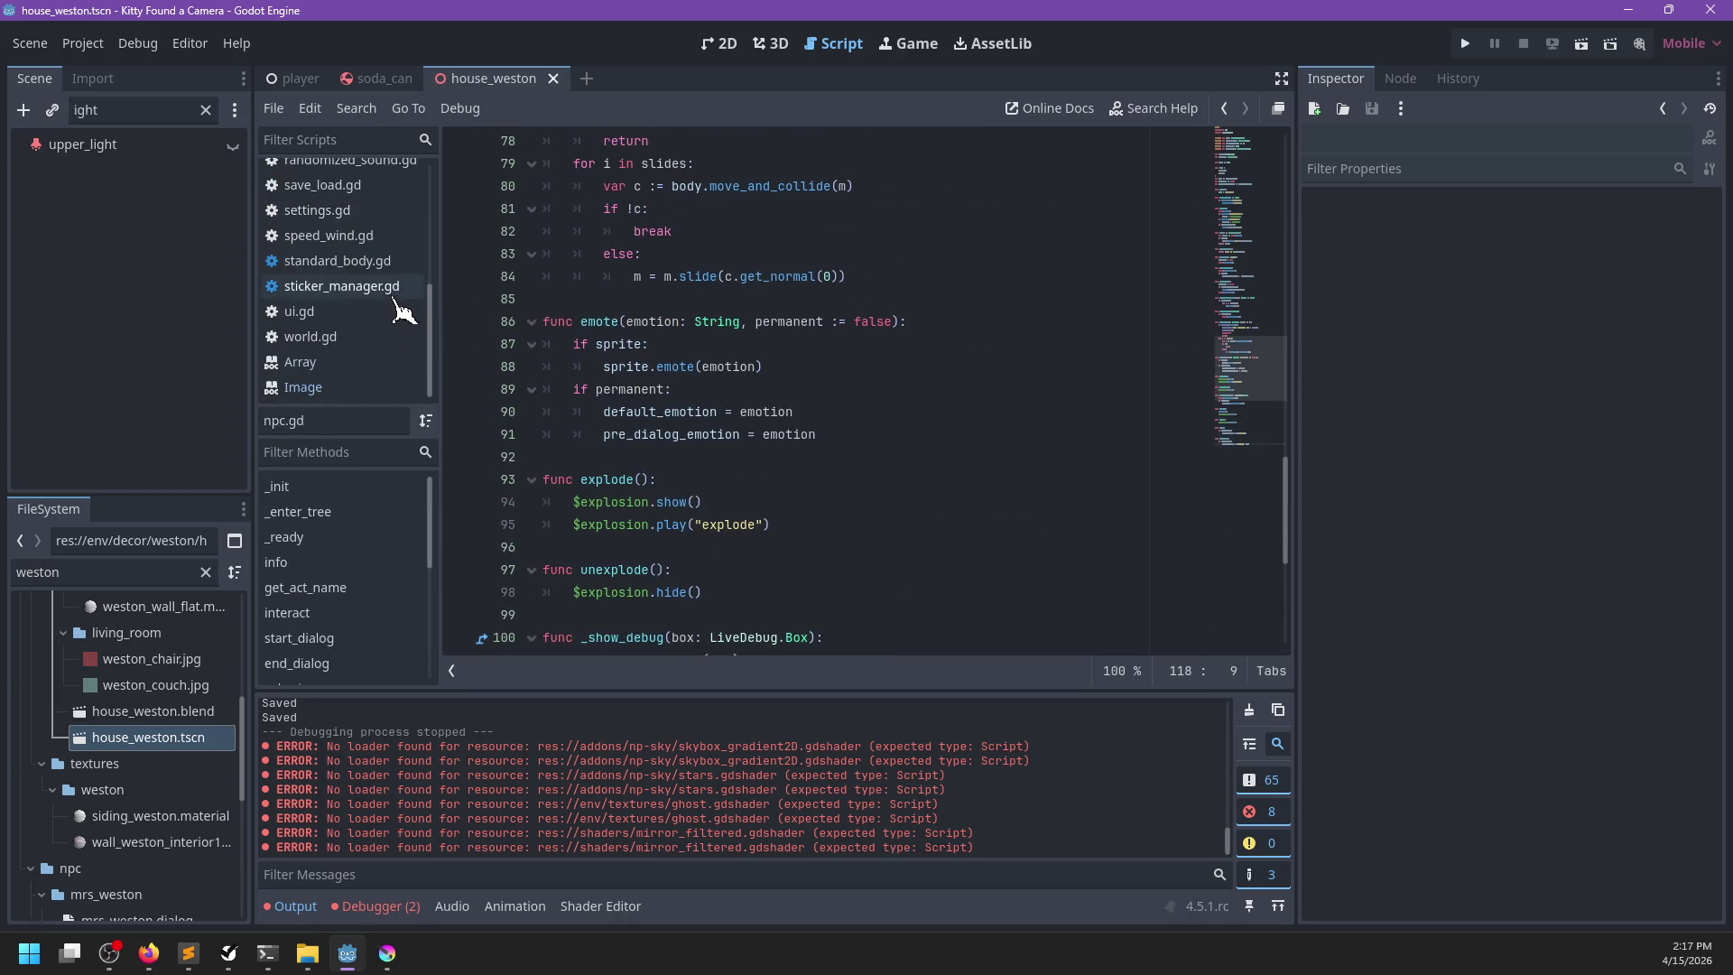
scroll(404, 309, up, 4)
scroll(402, 309, up, 3)
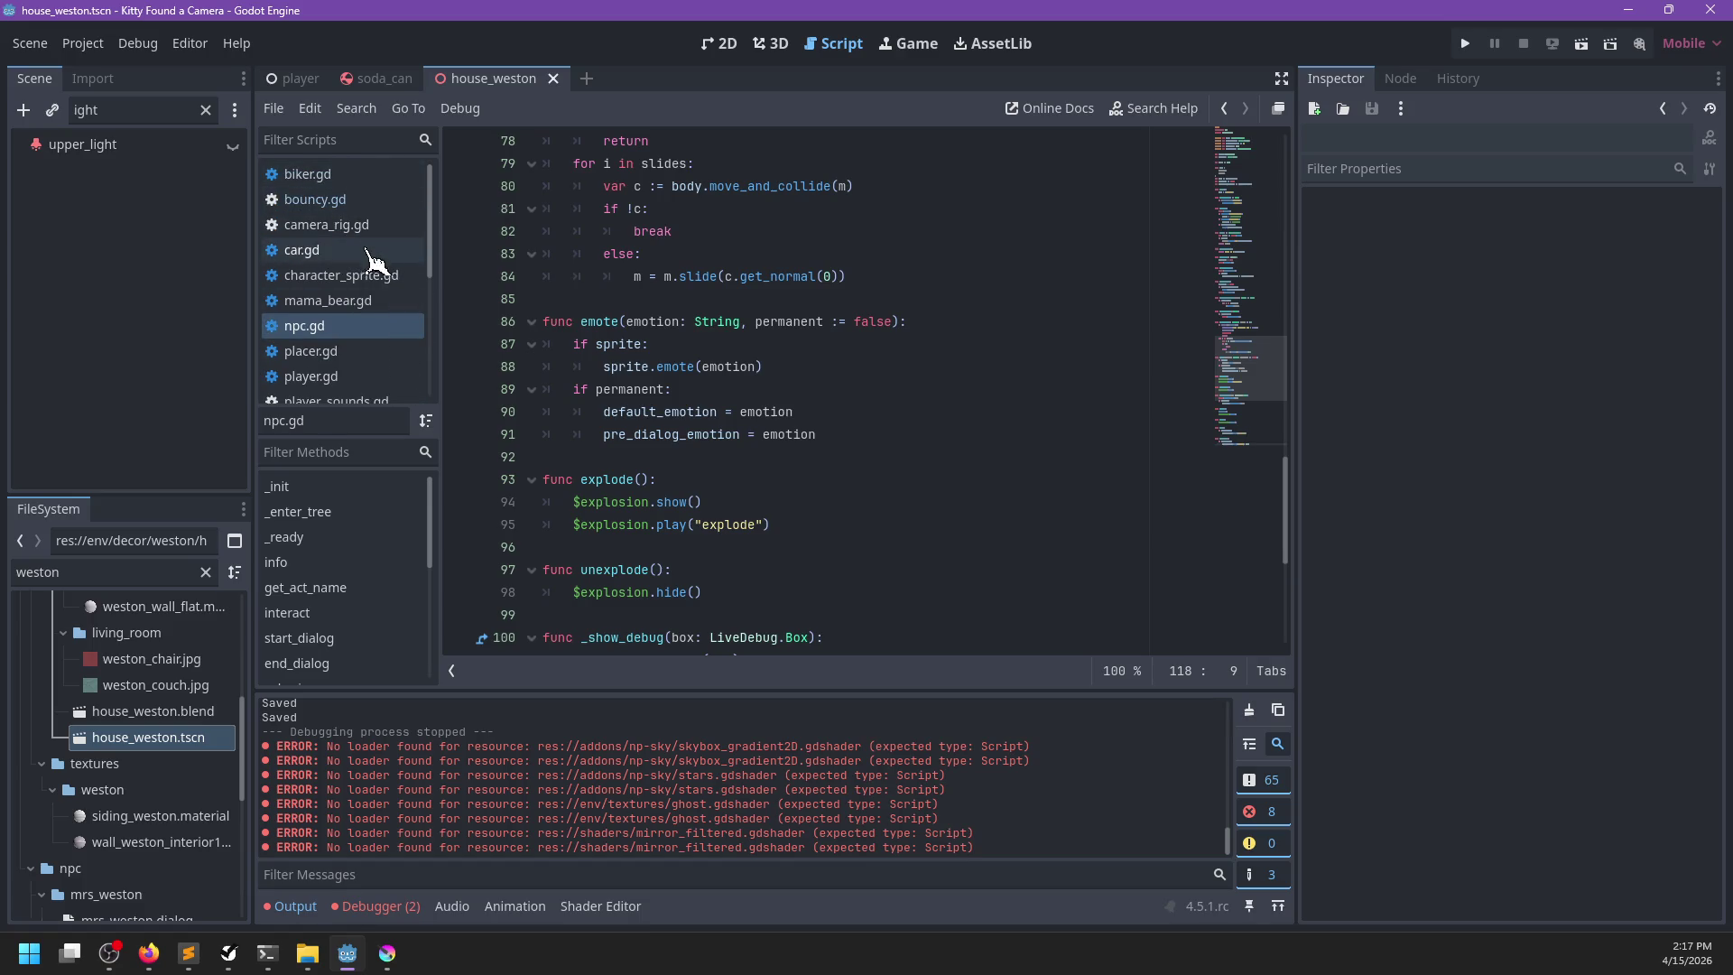
scroll(374, 313, down, 2)
double_click(150, 566)
text(camera)
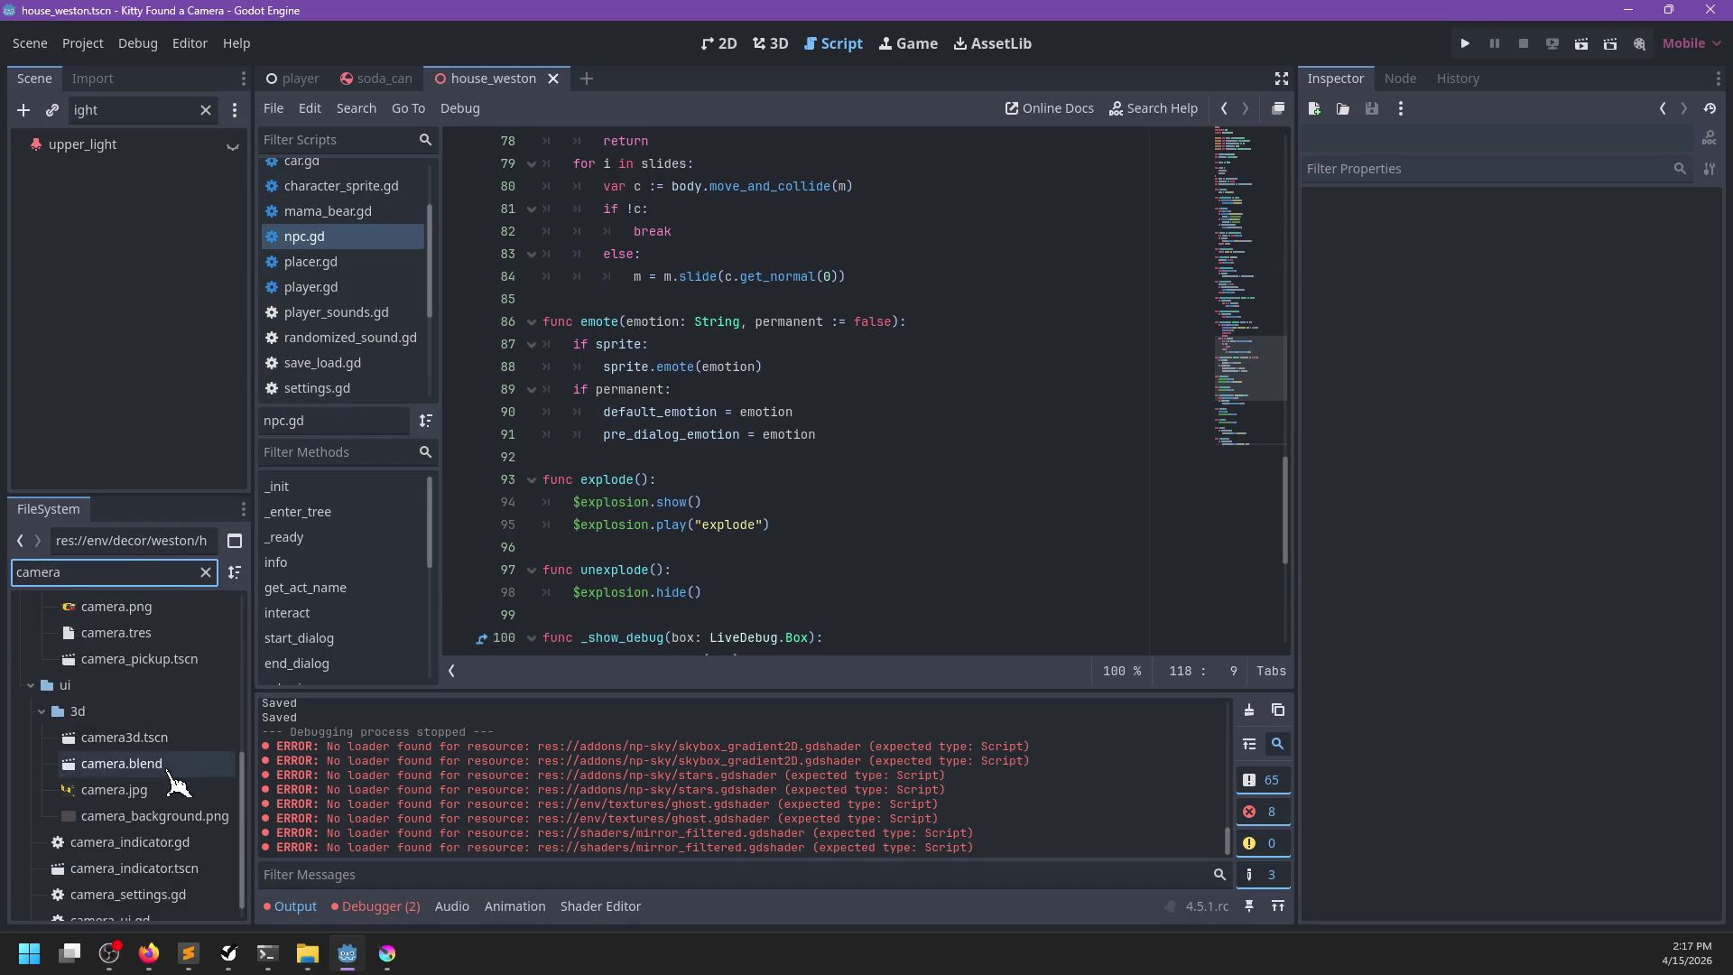
scroll(163, 757, up, 5)
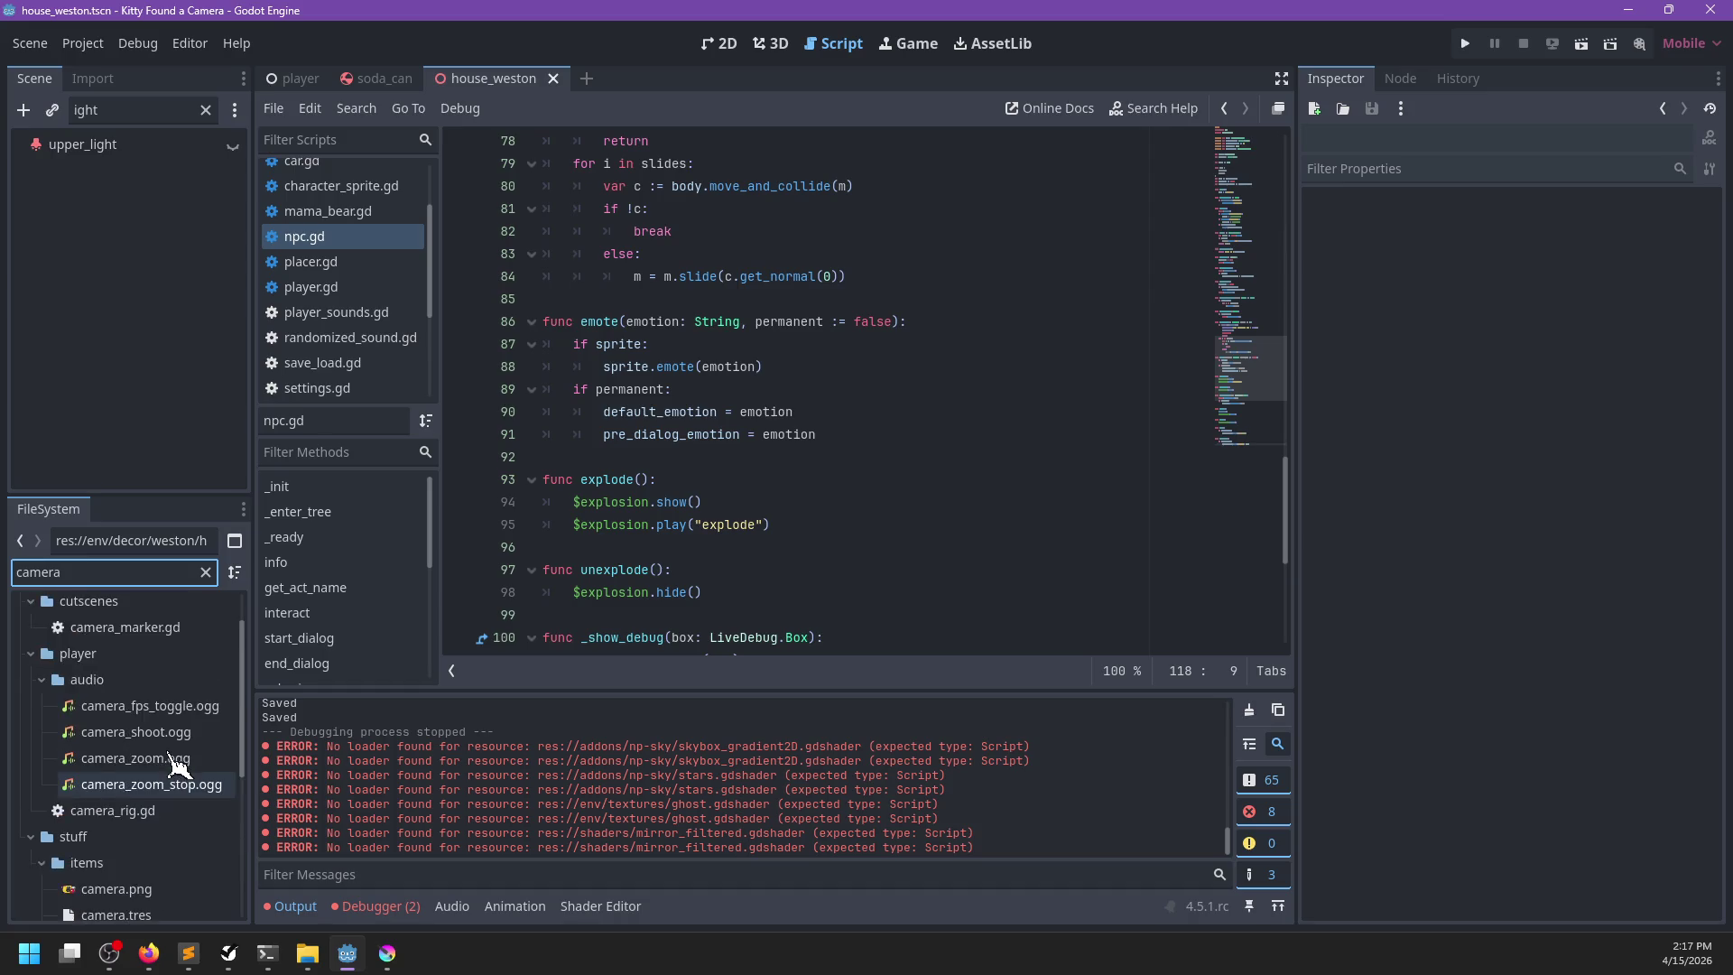
scroll(171, 763, down, 5)
scroll(153, 760, up, 2)
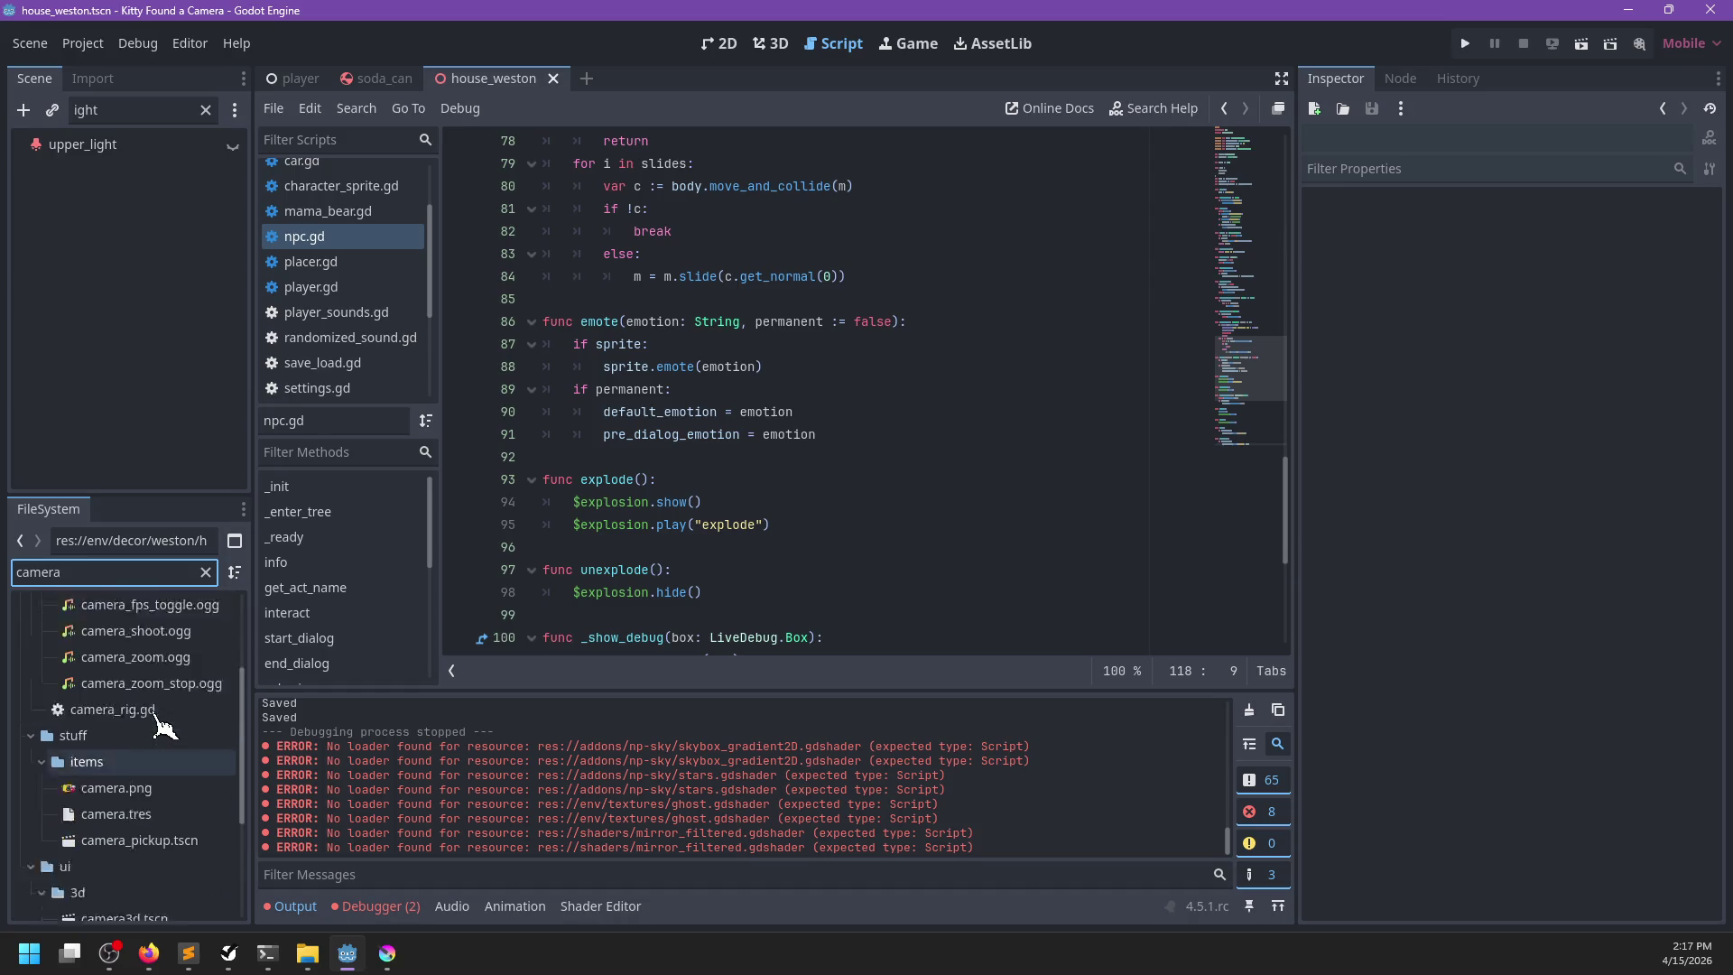
double_click(142, 750)
Filter for 'photo' and open both the decor/photos and player photo.gd scripts
click(133, 572)
key(ctrl+a)
text(photo)
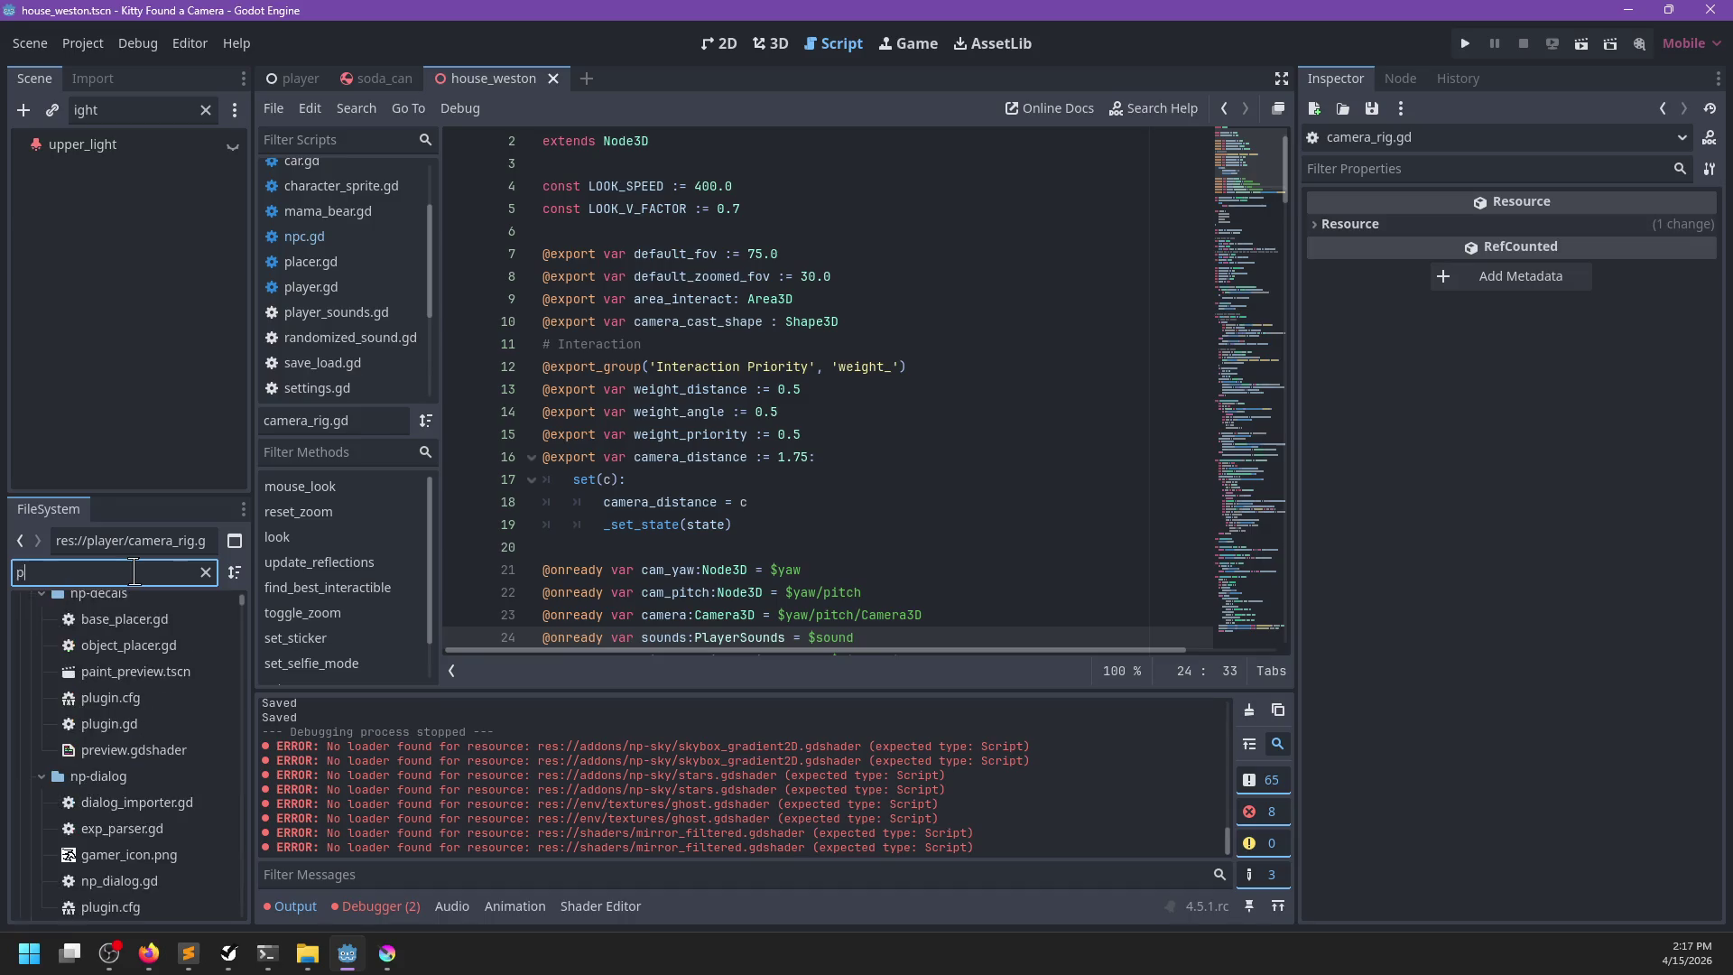
double_click(154, 777)
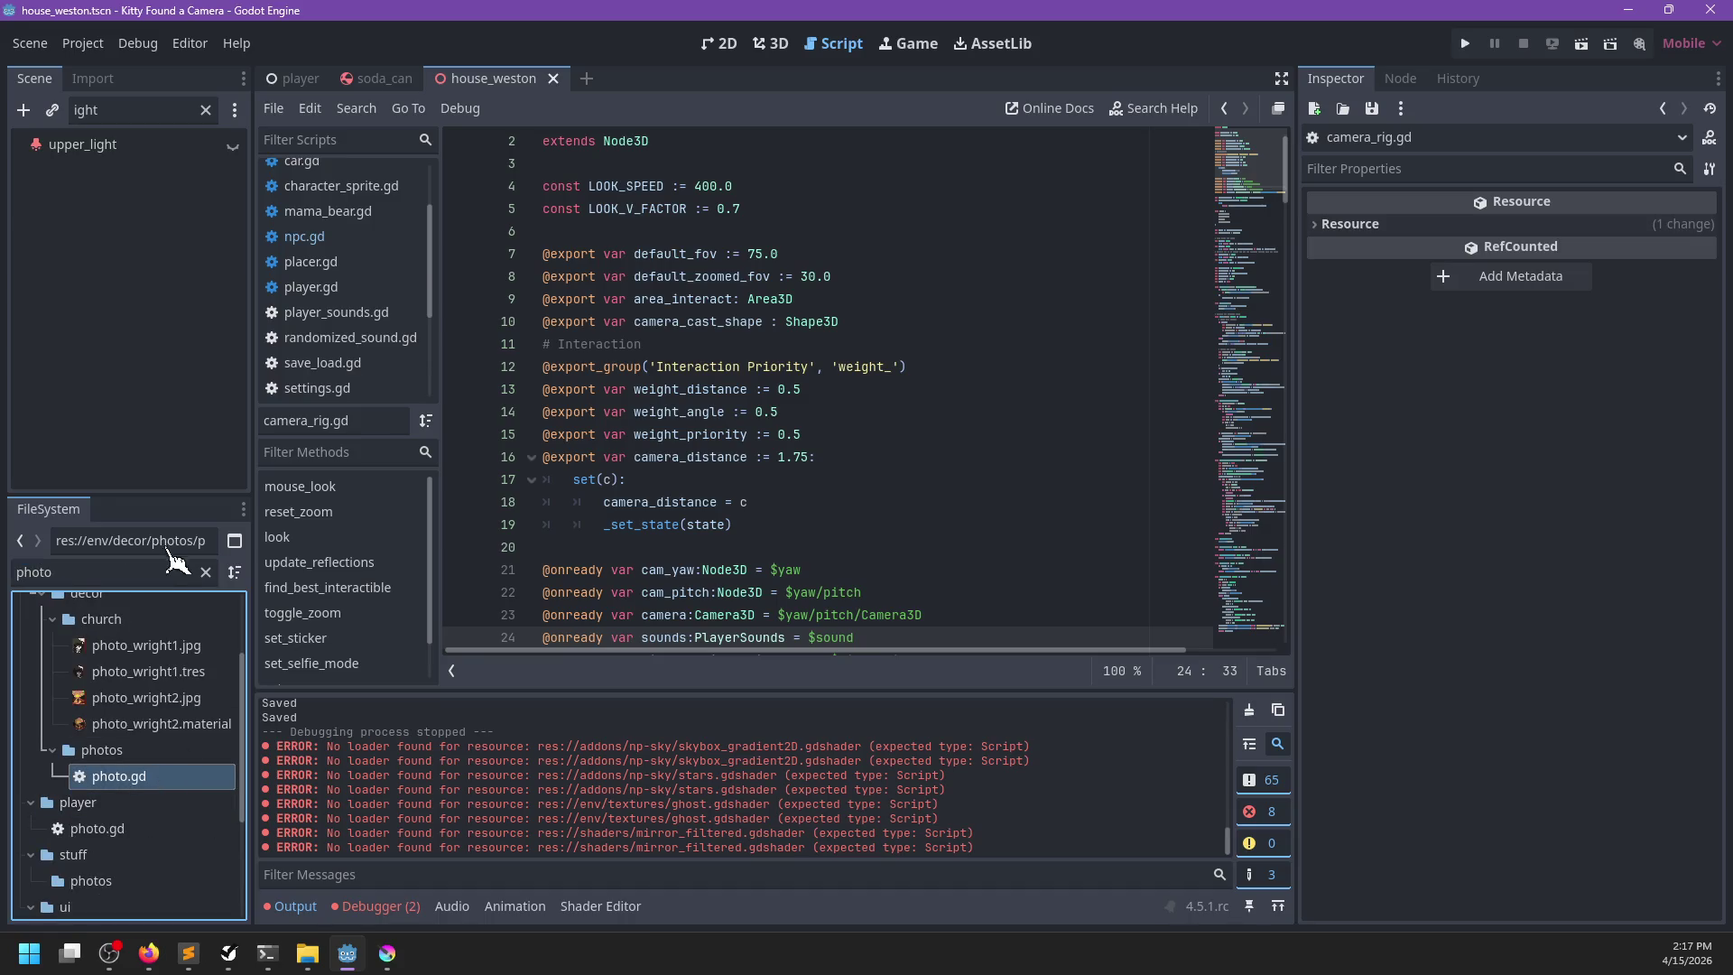
double_click(98, 828)
Filter for 'save_' and open save_load.gd
double_click(140, 573)
text(save_)
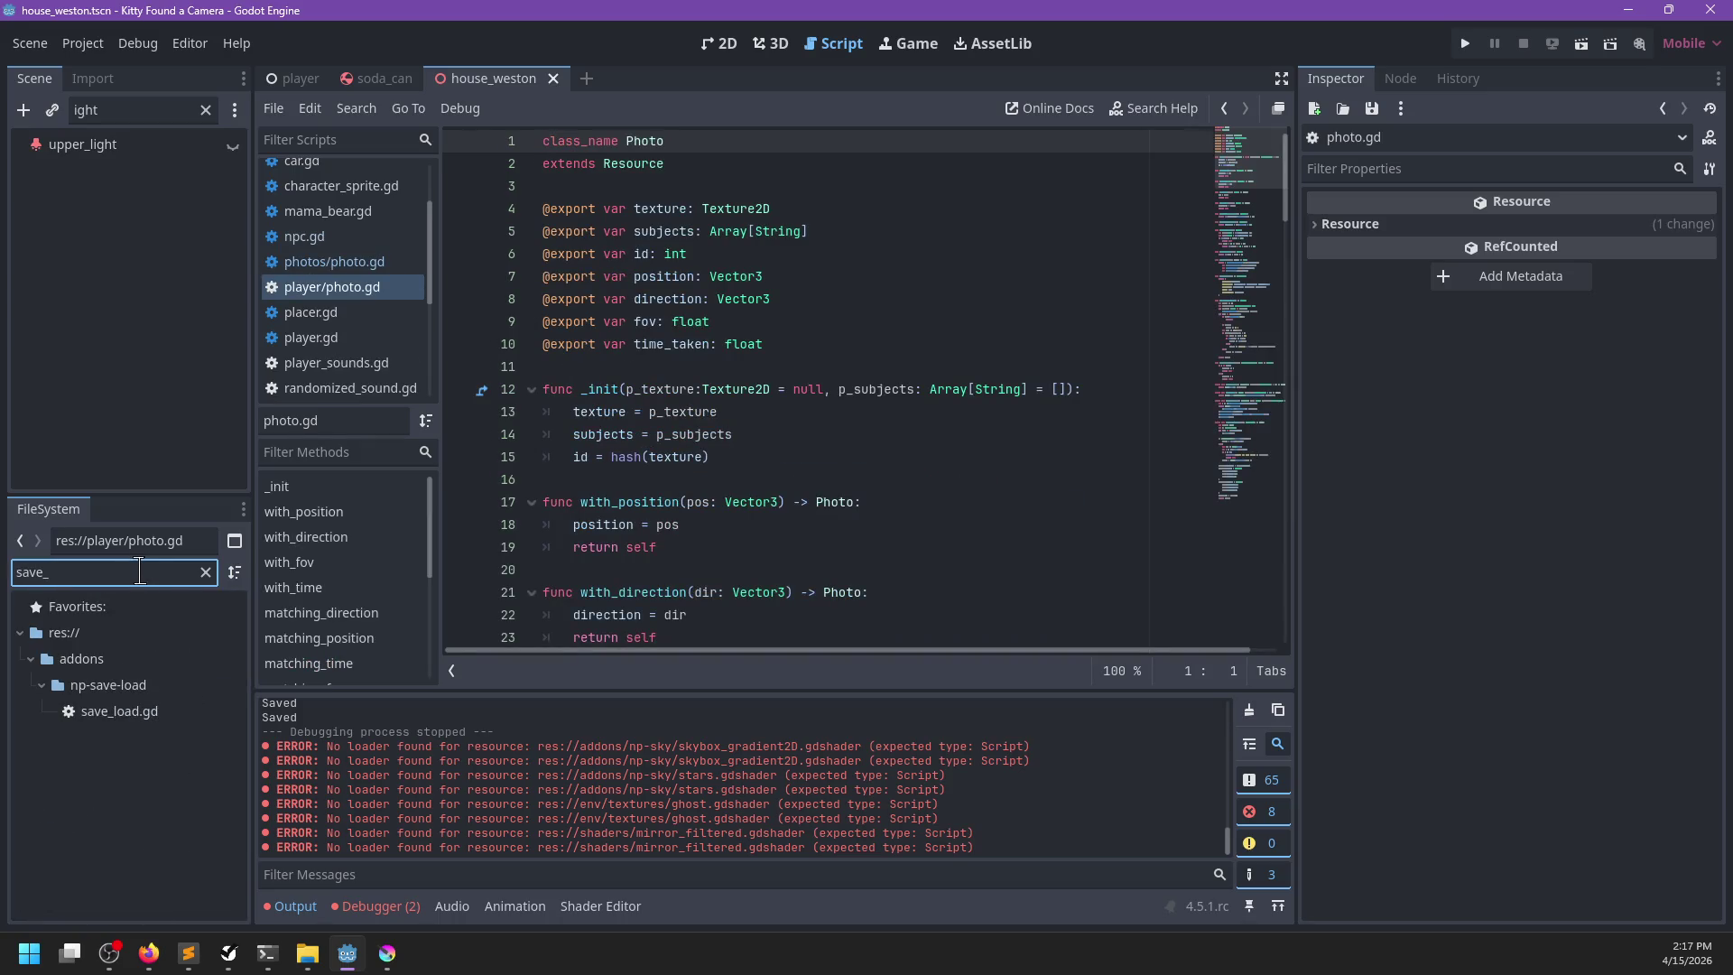
double_click(119, 711)
Search save_load.gd for 'photos' and step through the matches
click(983, 414)
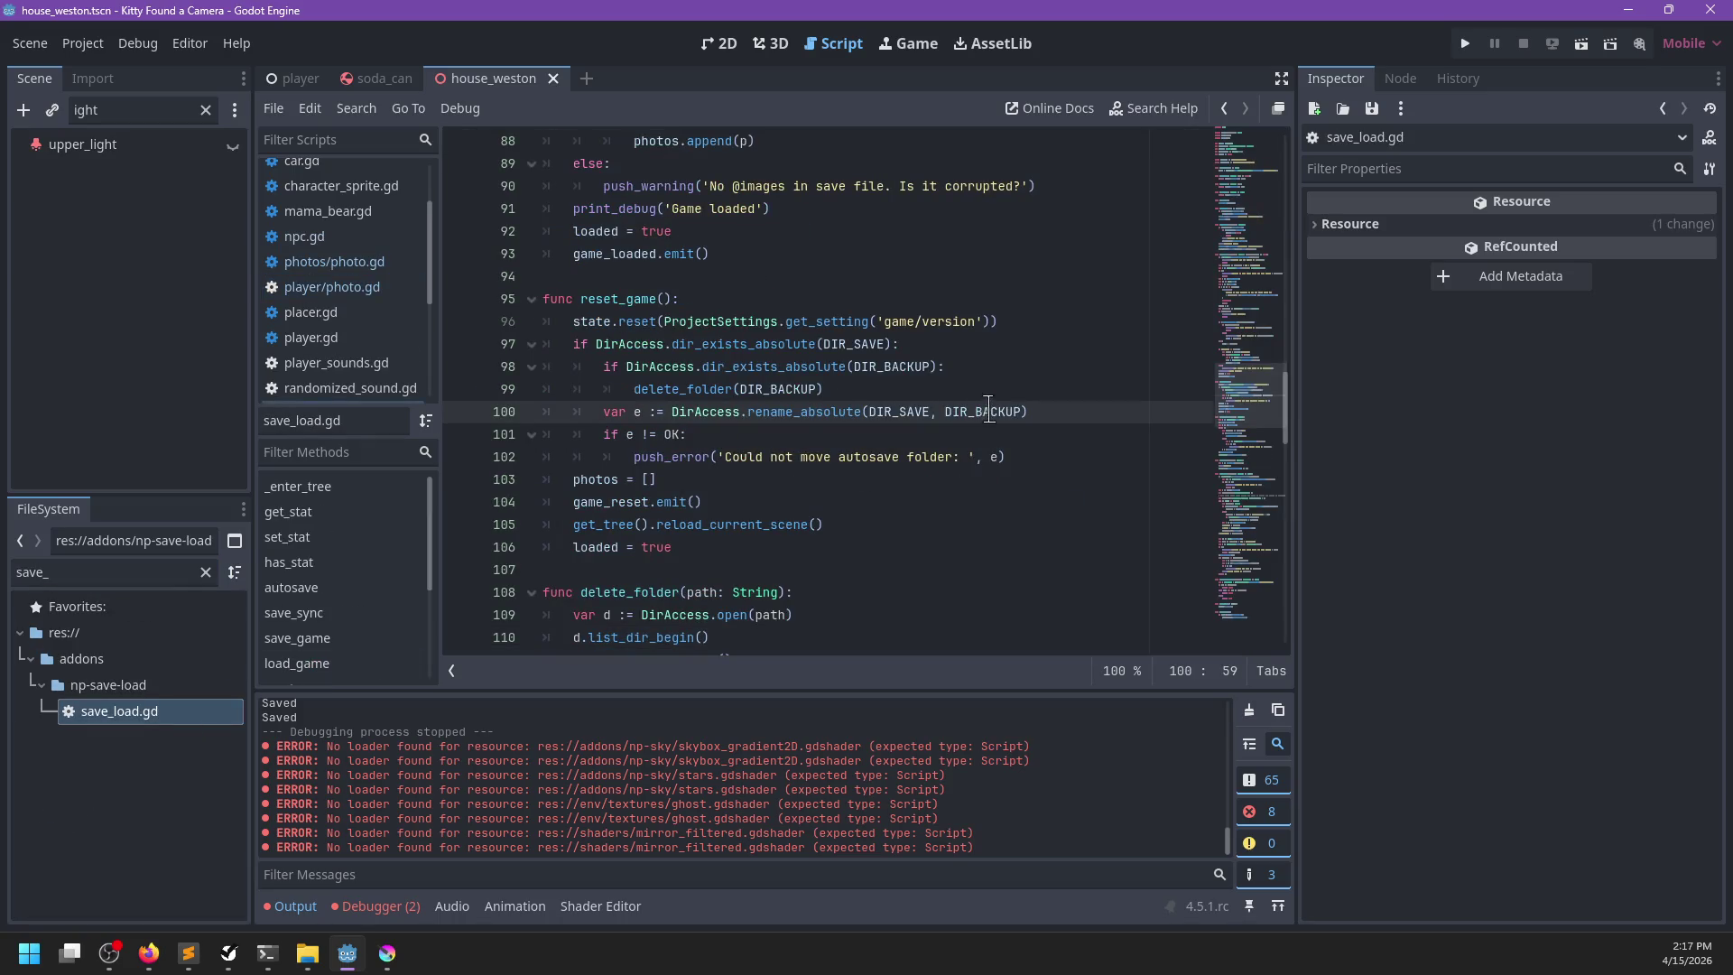
scroll(990, 411, down, 6)
key(ctrl+f)
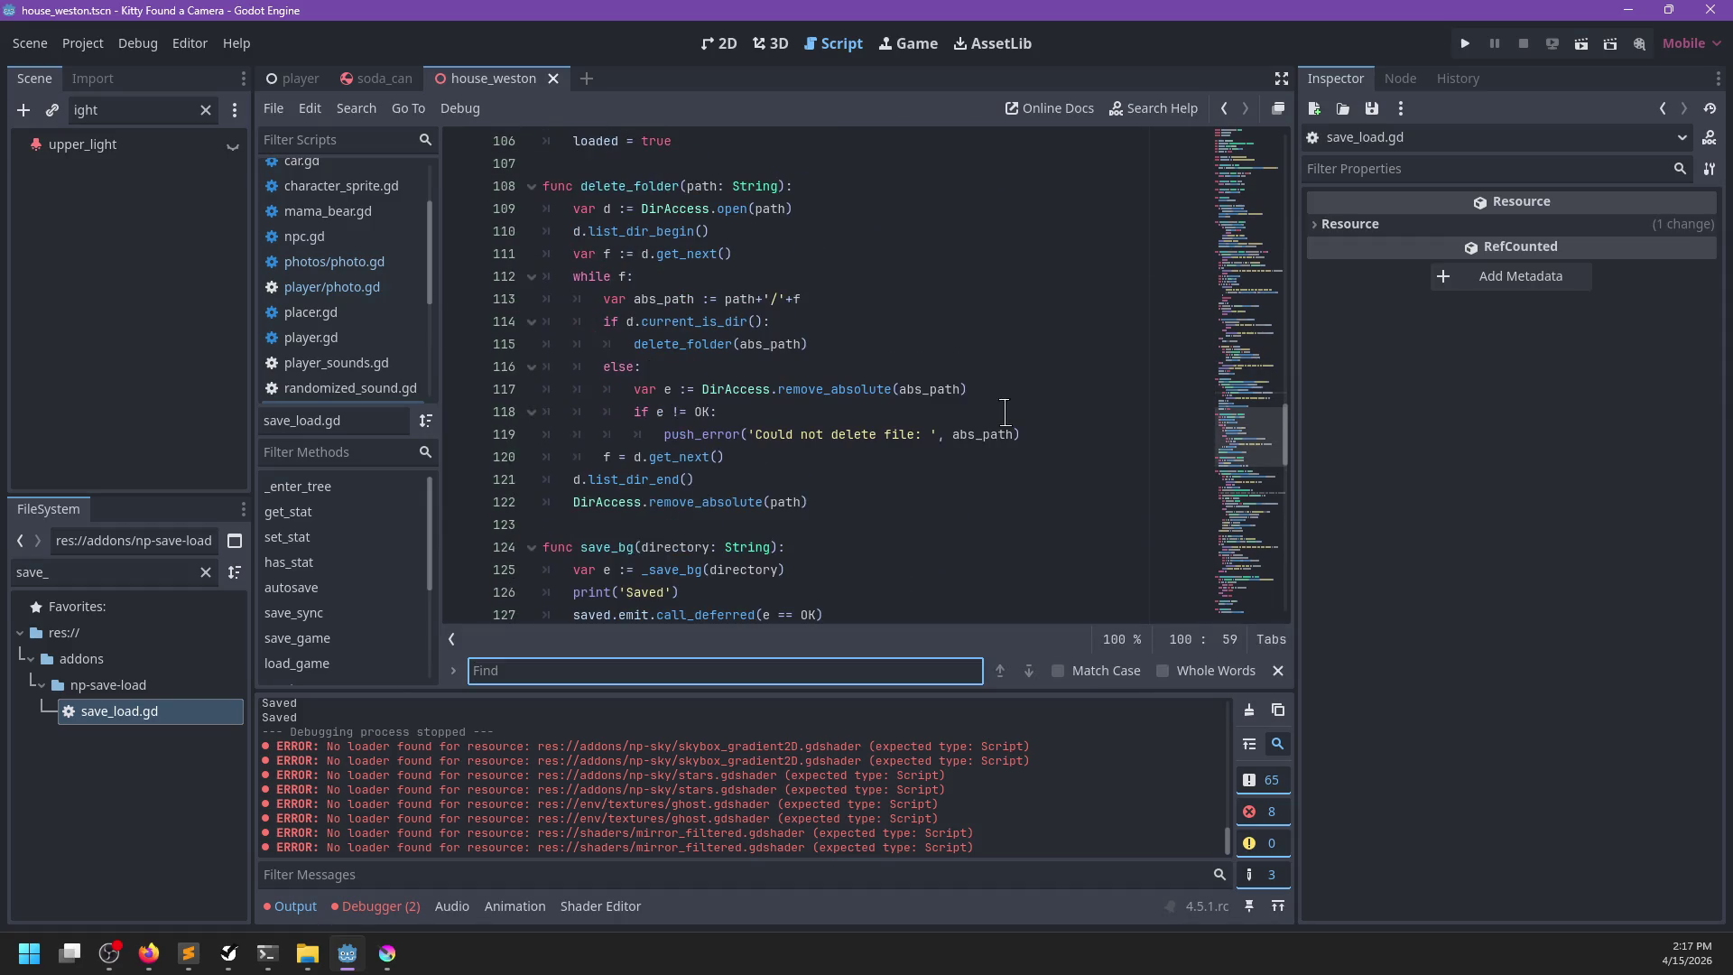
text(photos)
key(Return)
key(Return)
key(Return)
key(Return)
key(Return)
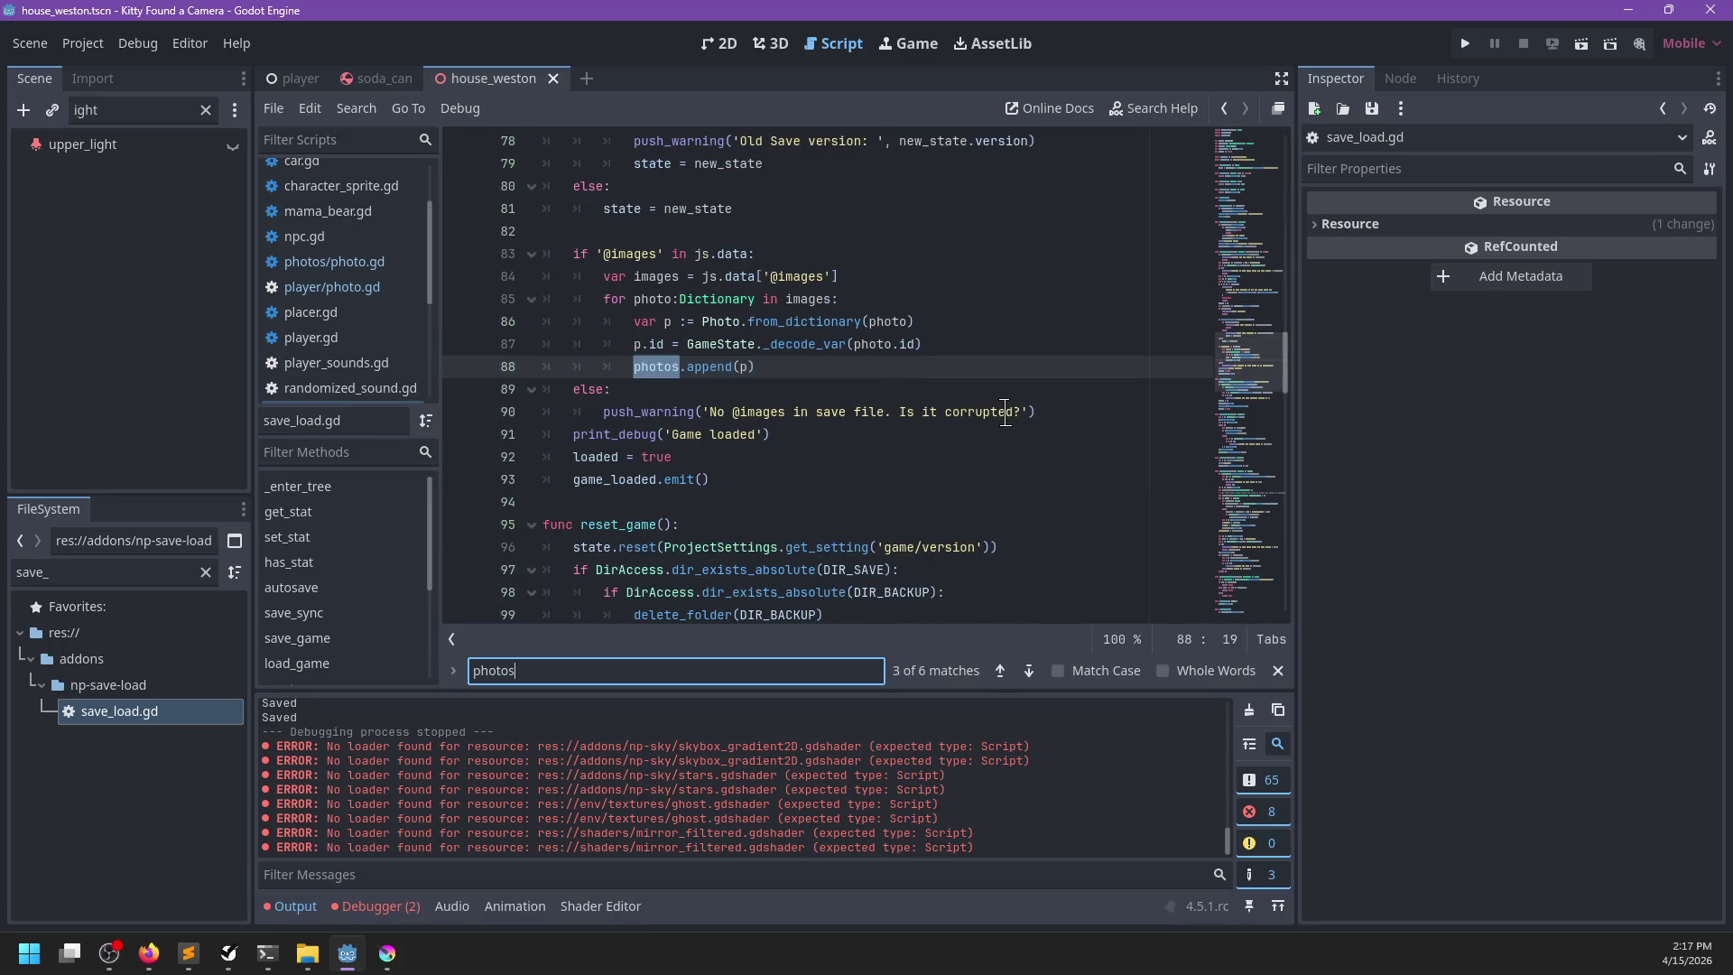
key(Escape)
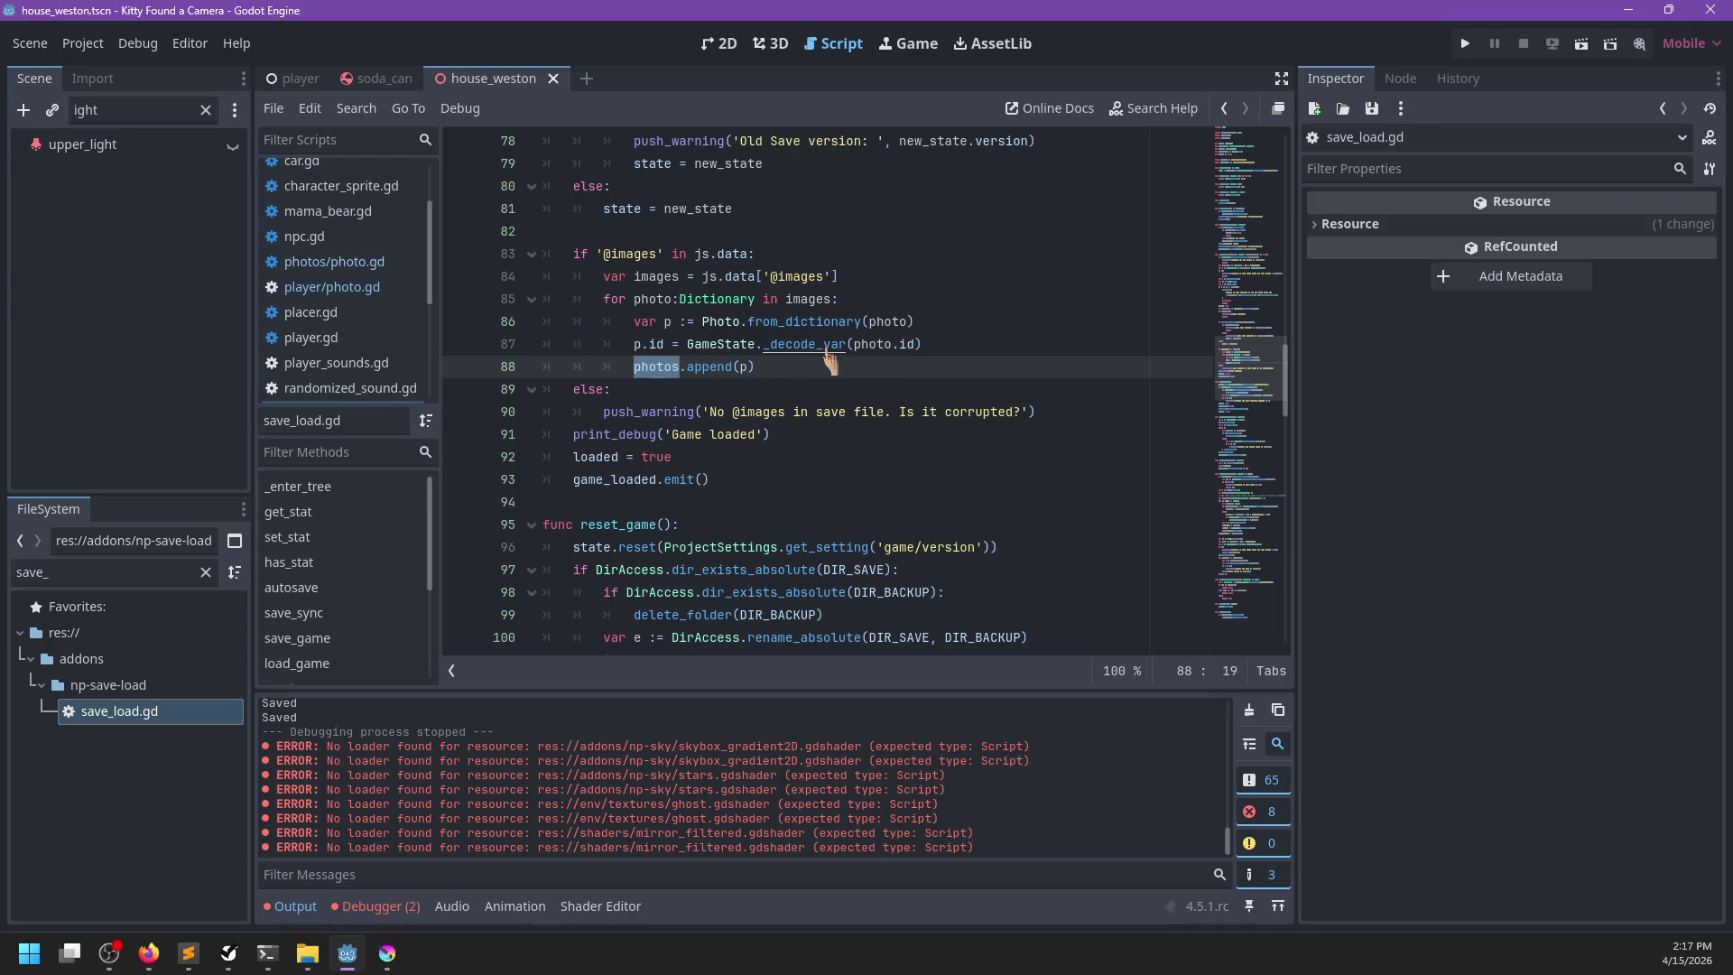
Jump to the from_dictionary definition in the player's photo.gd
scroll(791, 402, down, 5)
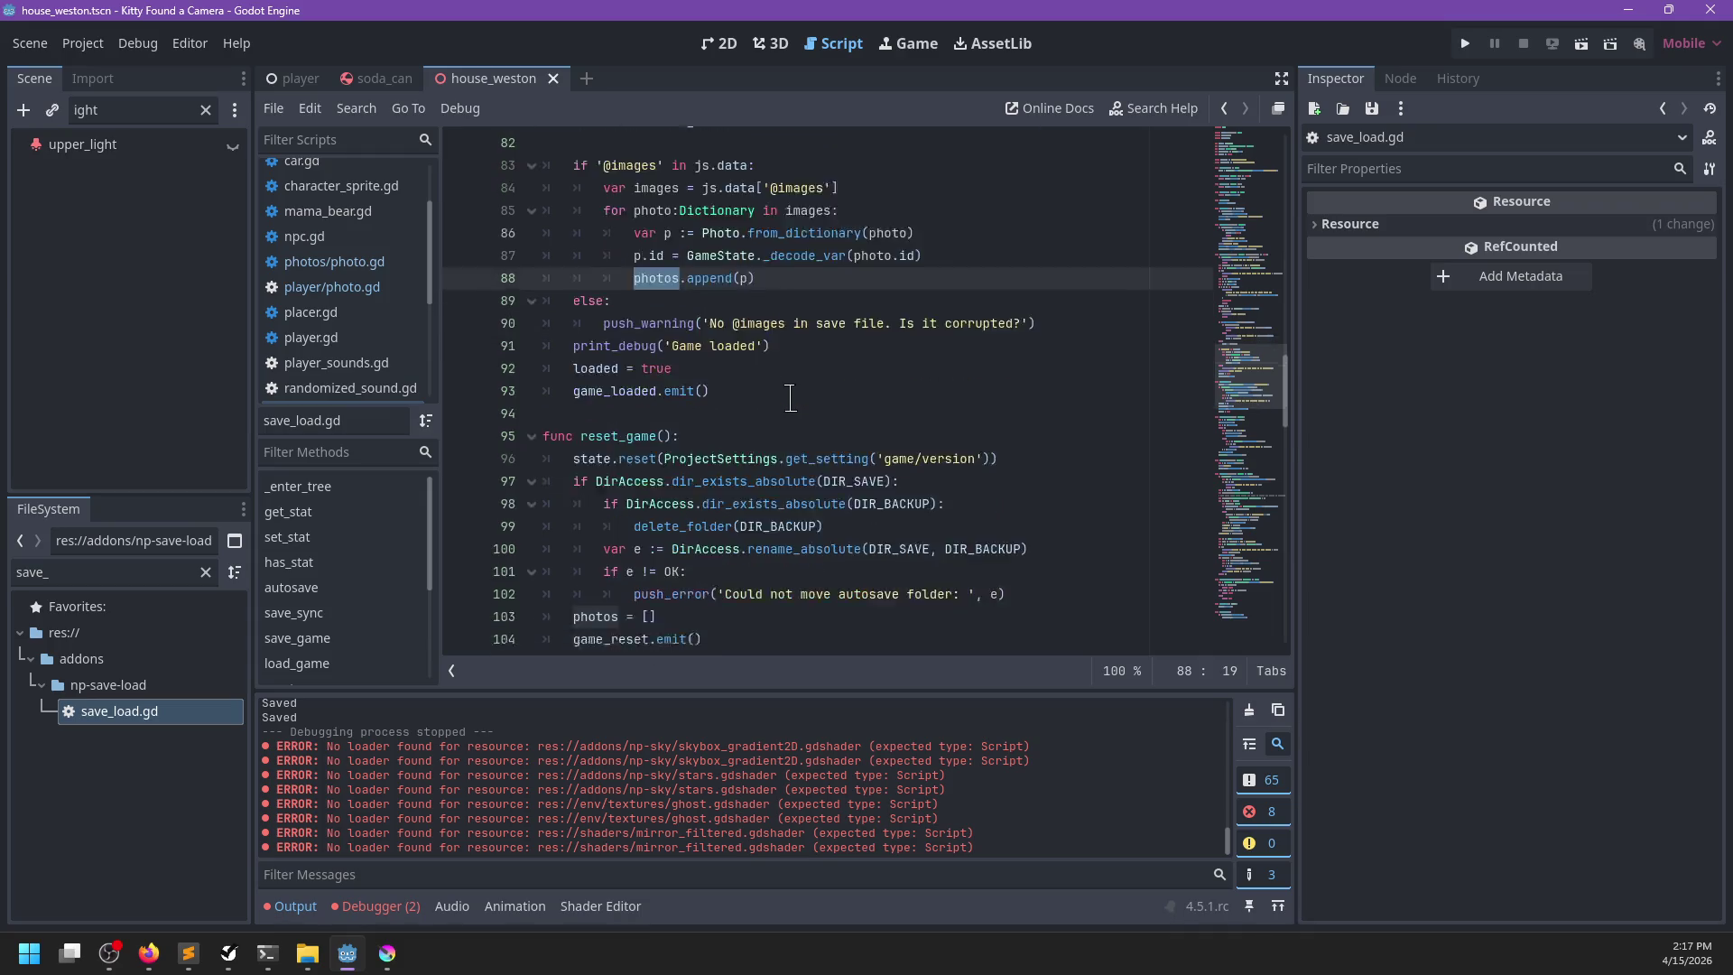
scroll(772, 422, up, 6)
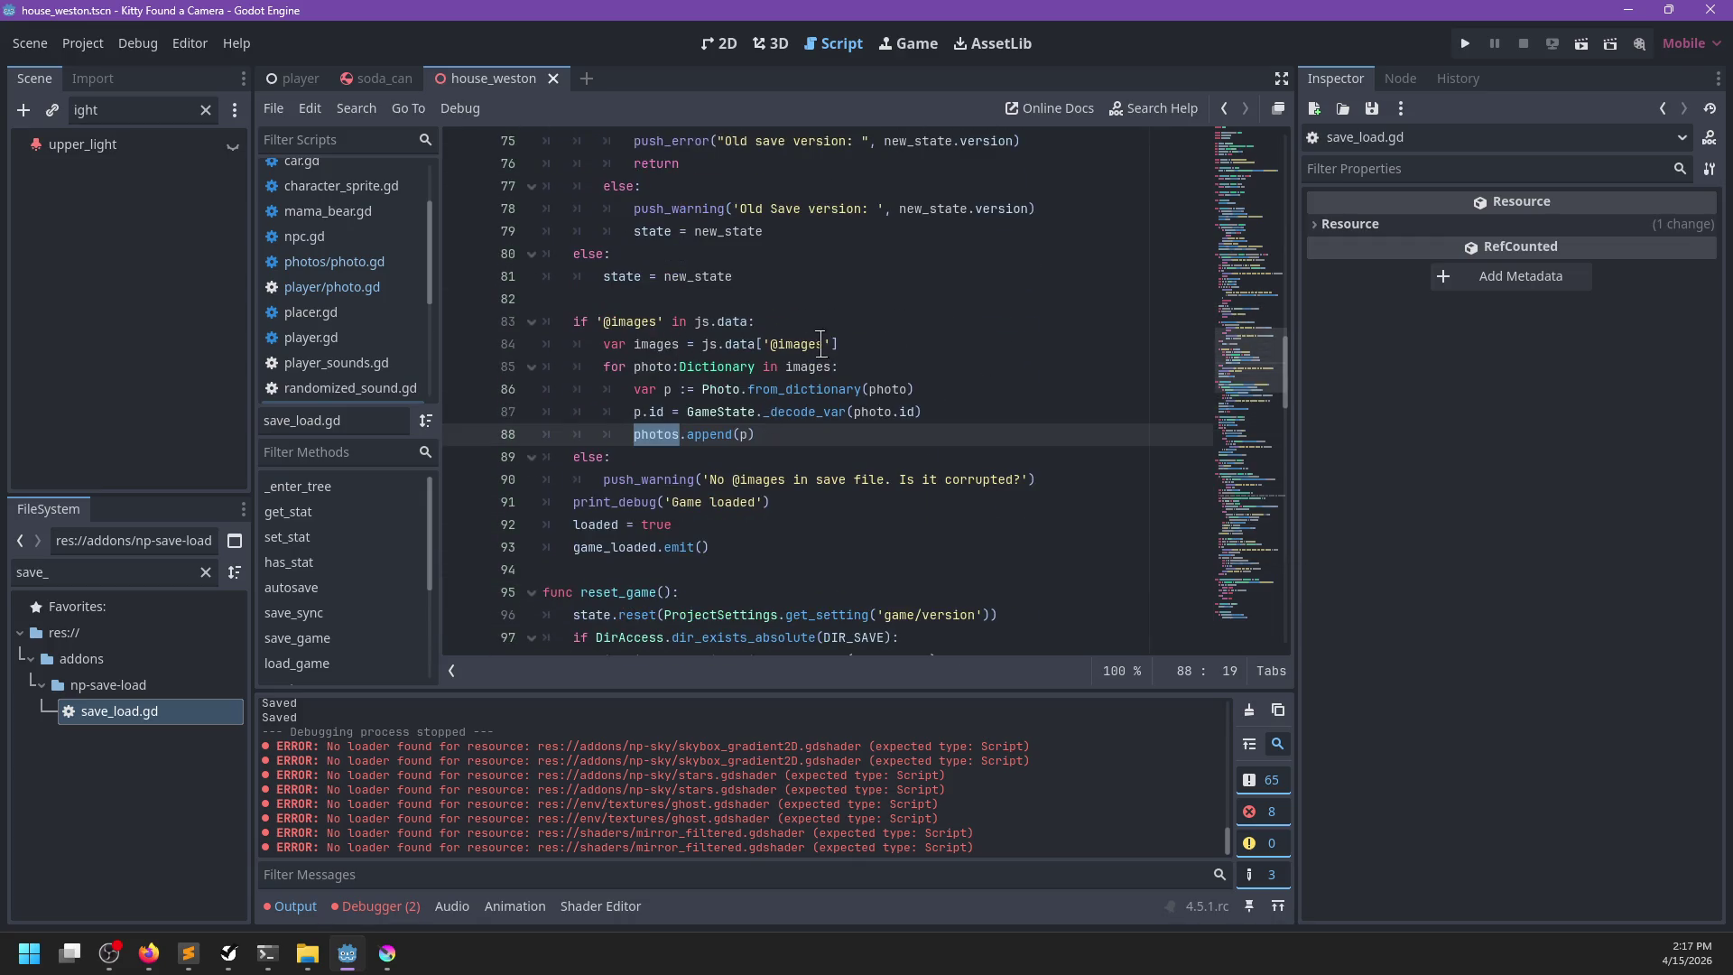
ctrl+click(795, 389)
scroll(1080, 407, down, 3)
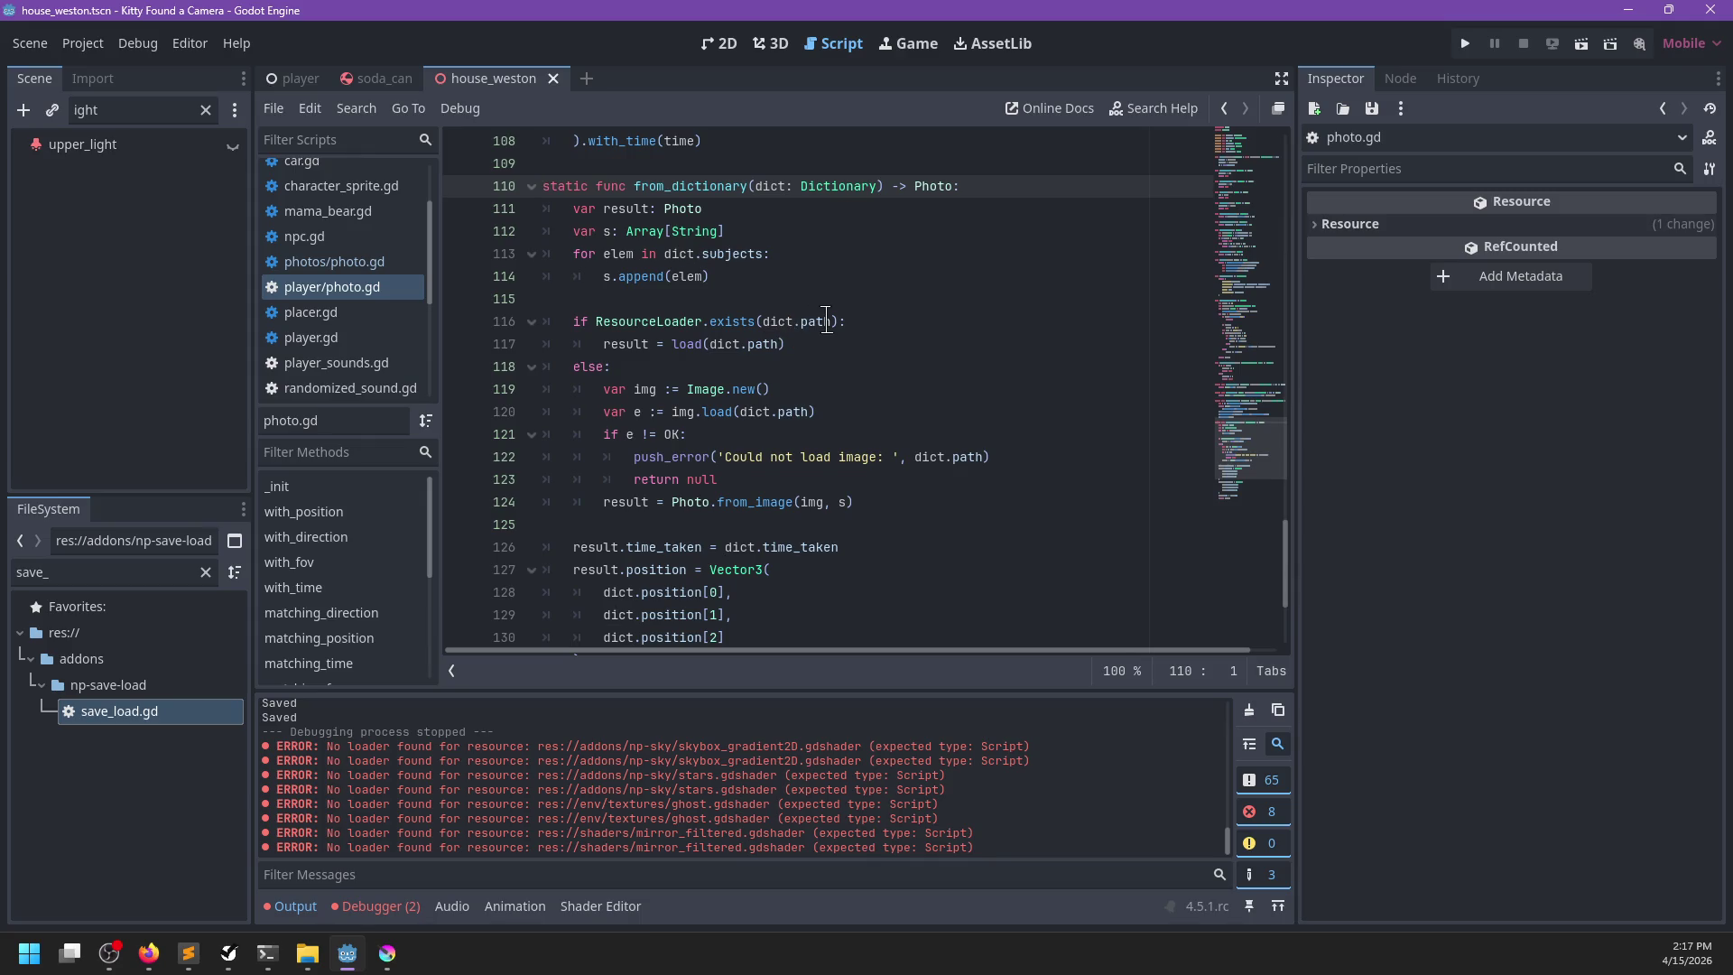
Search the player's photo.gd for 'path' near line 90
scroll(880, 375, up, 5)
click(889, 414)
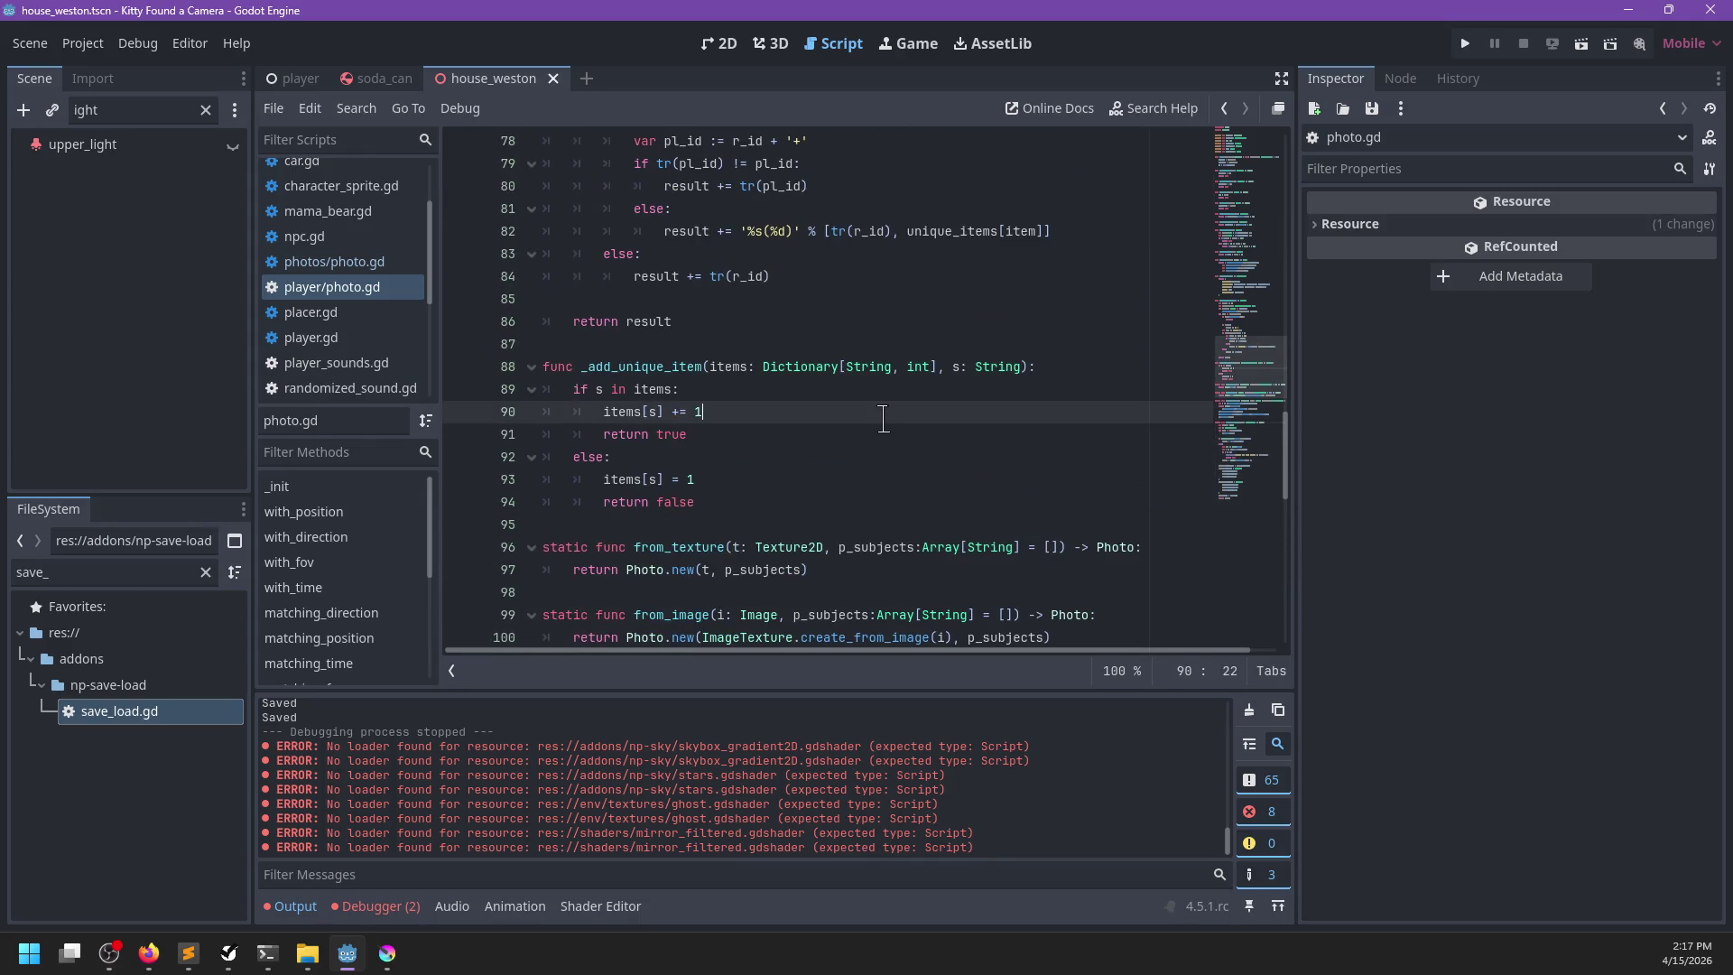
key(ctrl+f)
text(path)
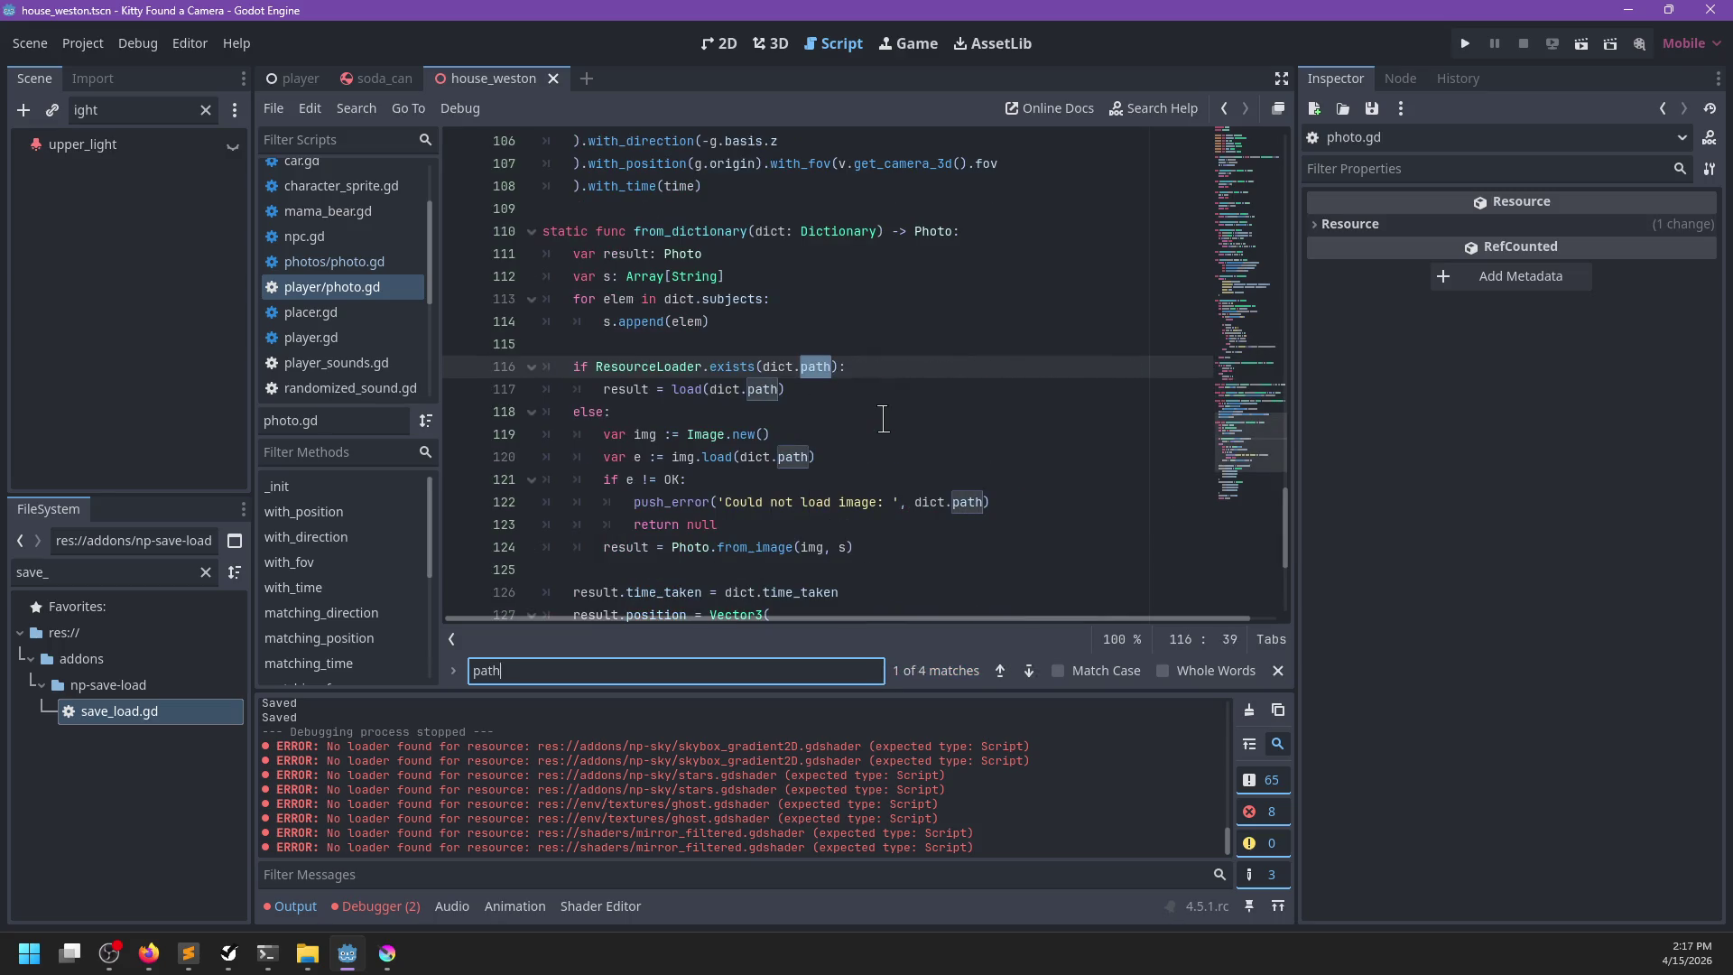
text(.pn)
key(BackSpace)
key(BackSpace)
key(BackSpace)
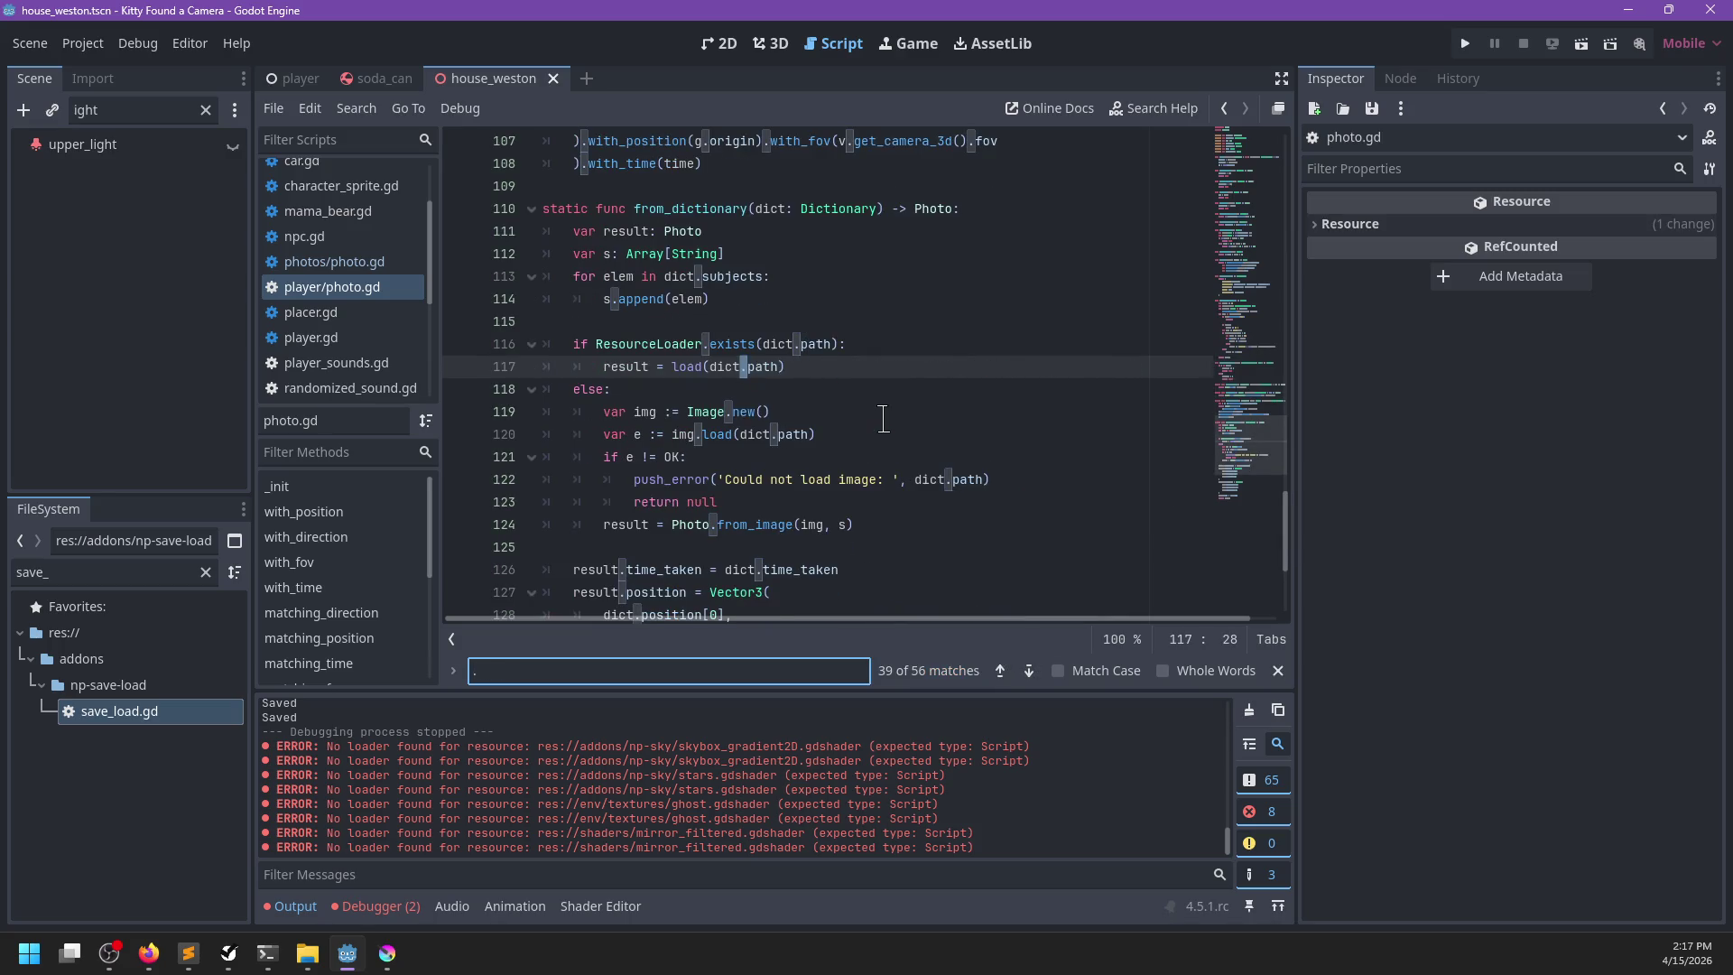
text(path)
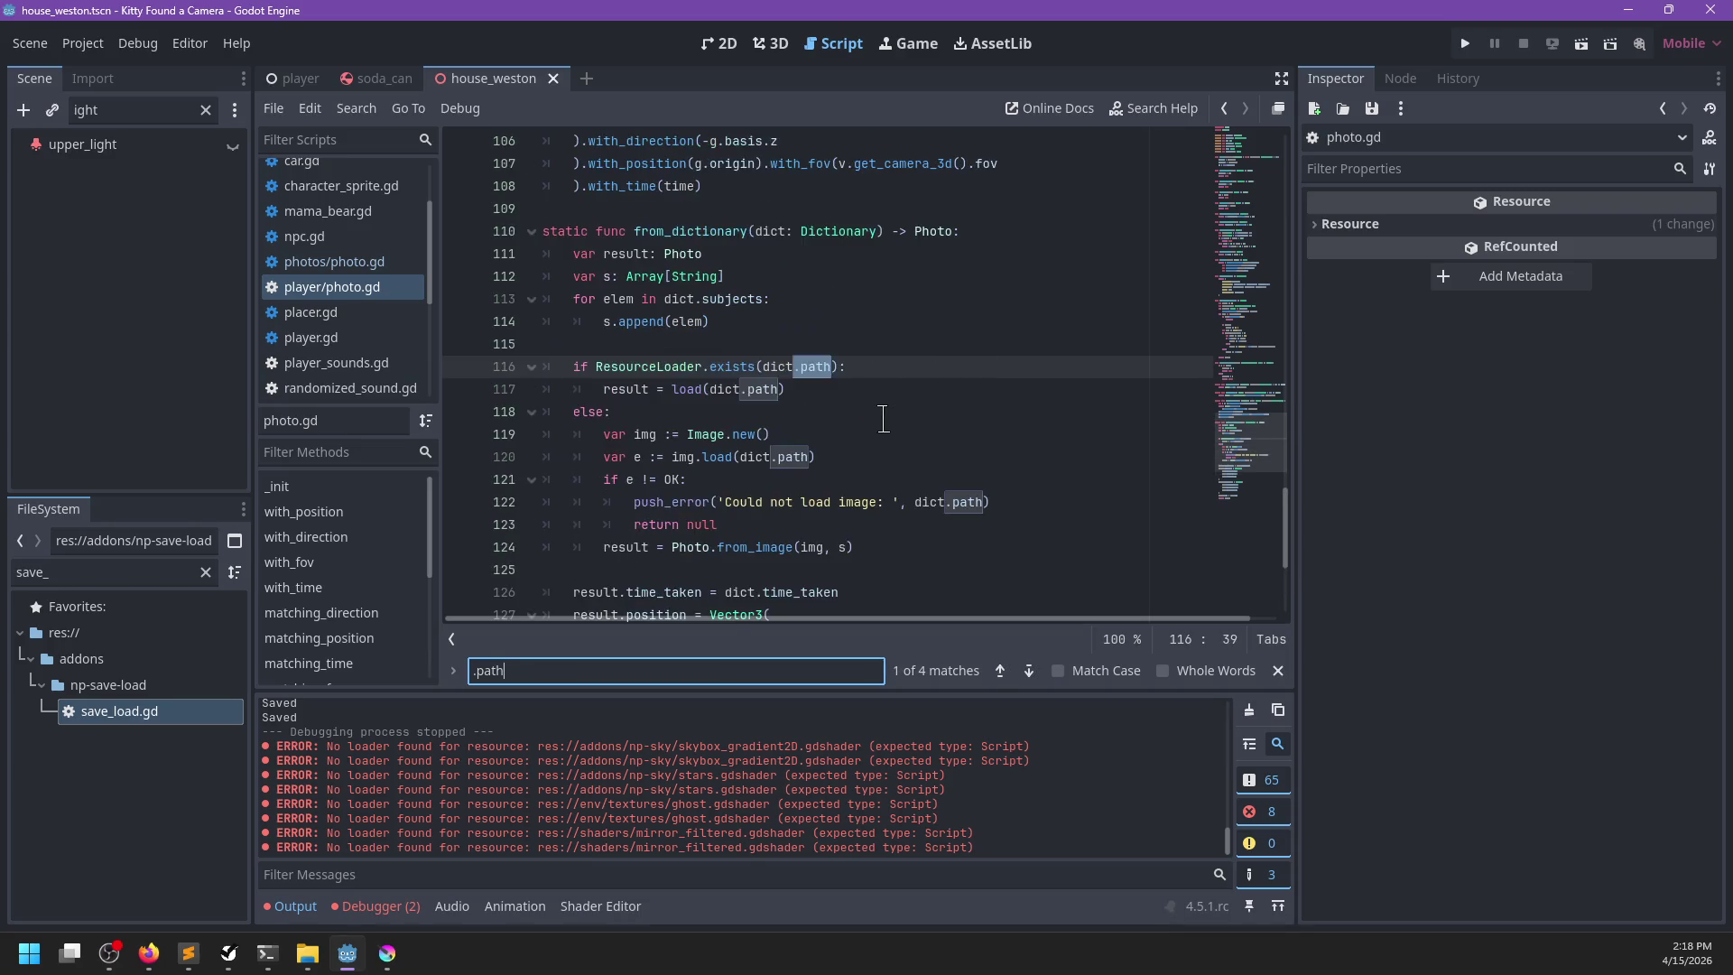
key(Escape)
Search photo.gd again for 'pnb' from around line 34
scroll(872, 343, up, 10)
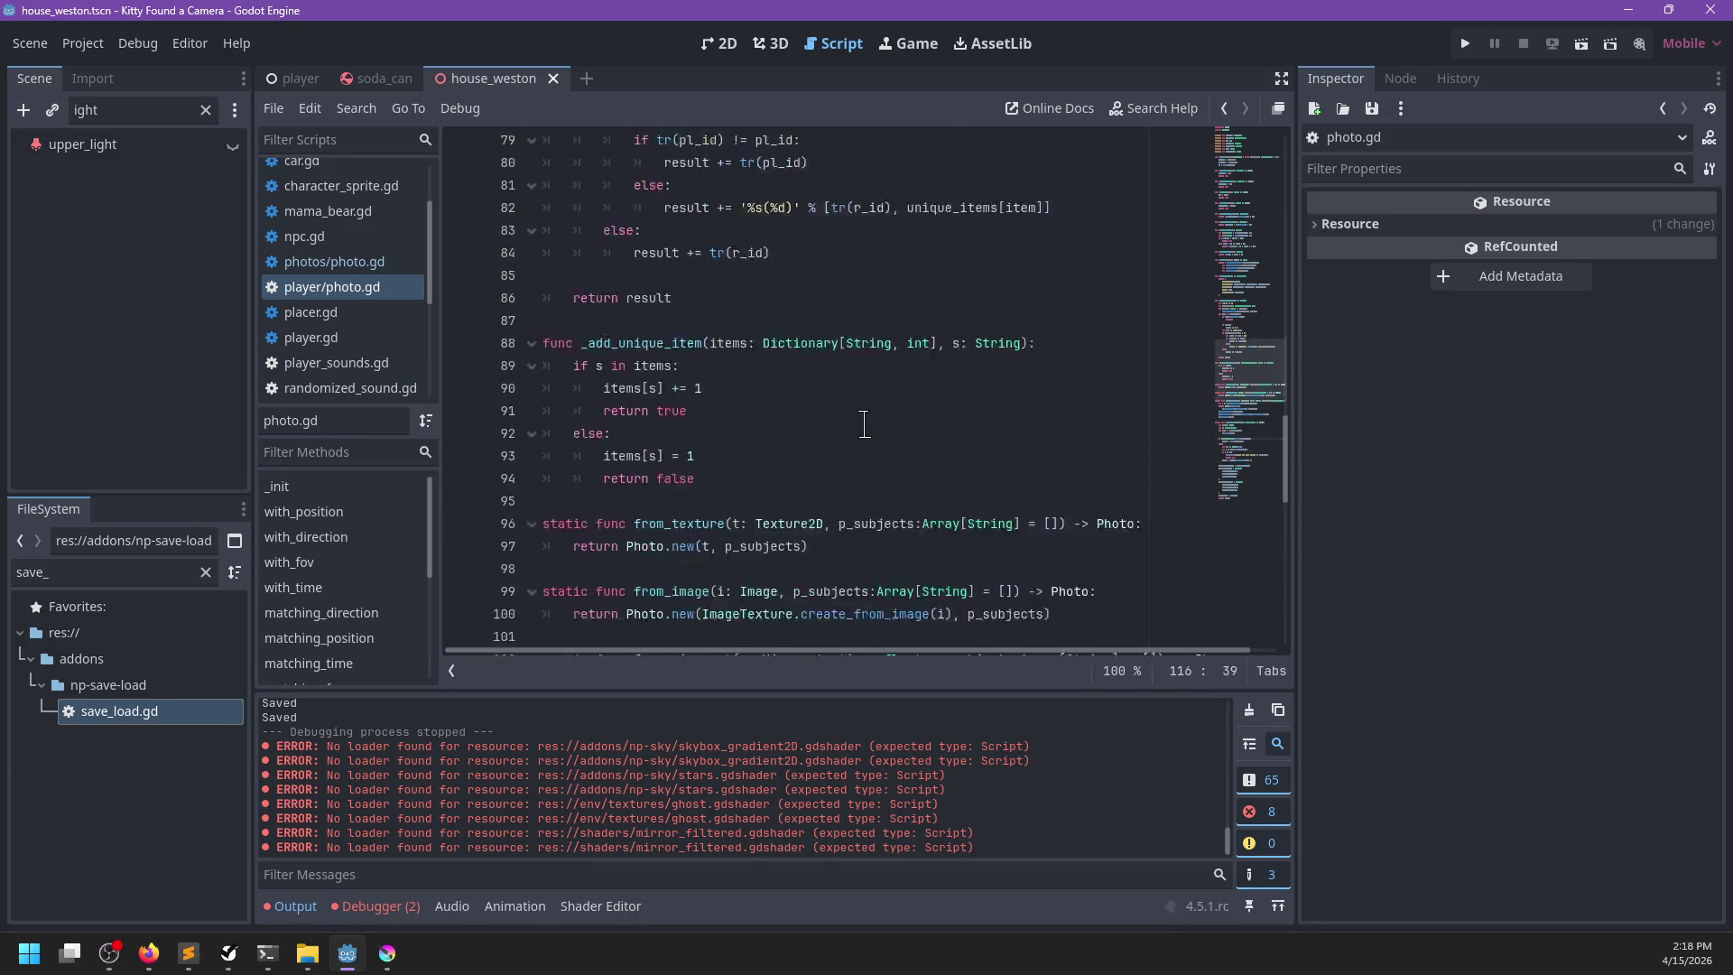
scroll(862, 427, up, 5)
scroll(862, 427, down, 6)
click(966, 416)
scroll(966, 418, up, 18)
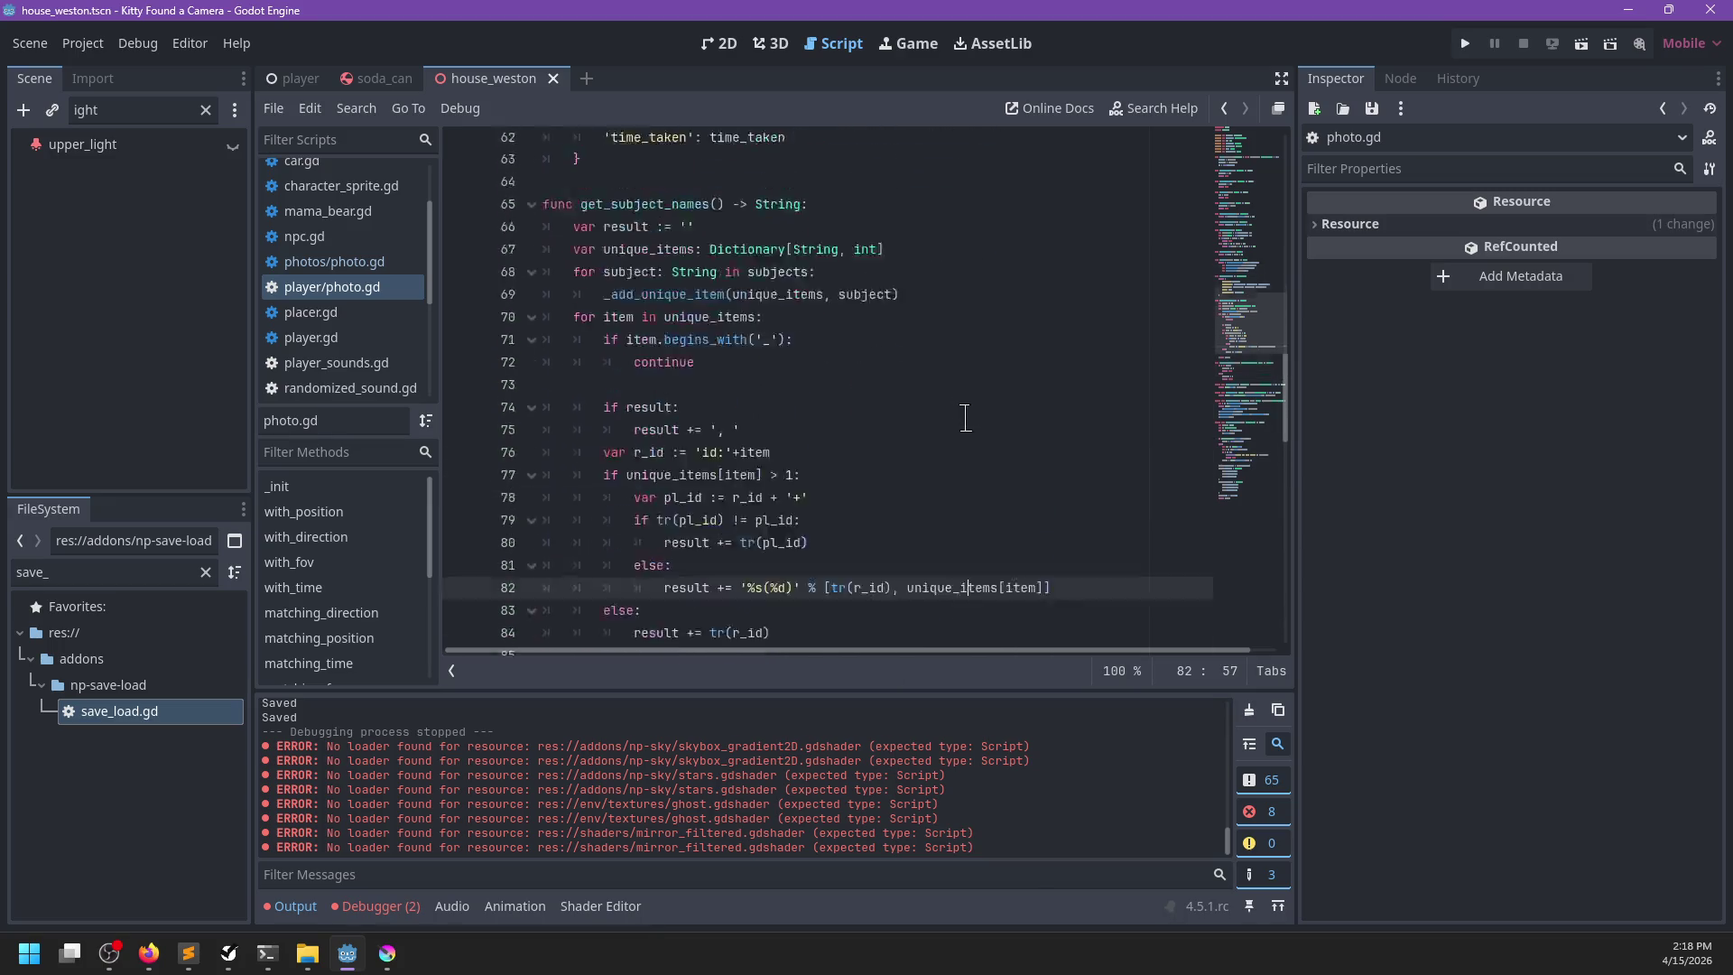
scroll(966, 418, up, 2)
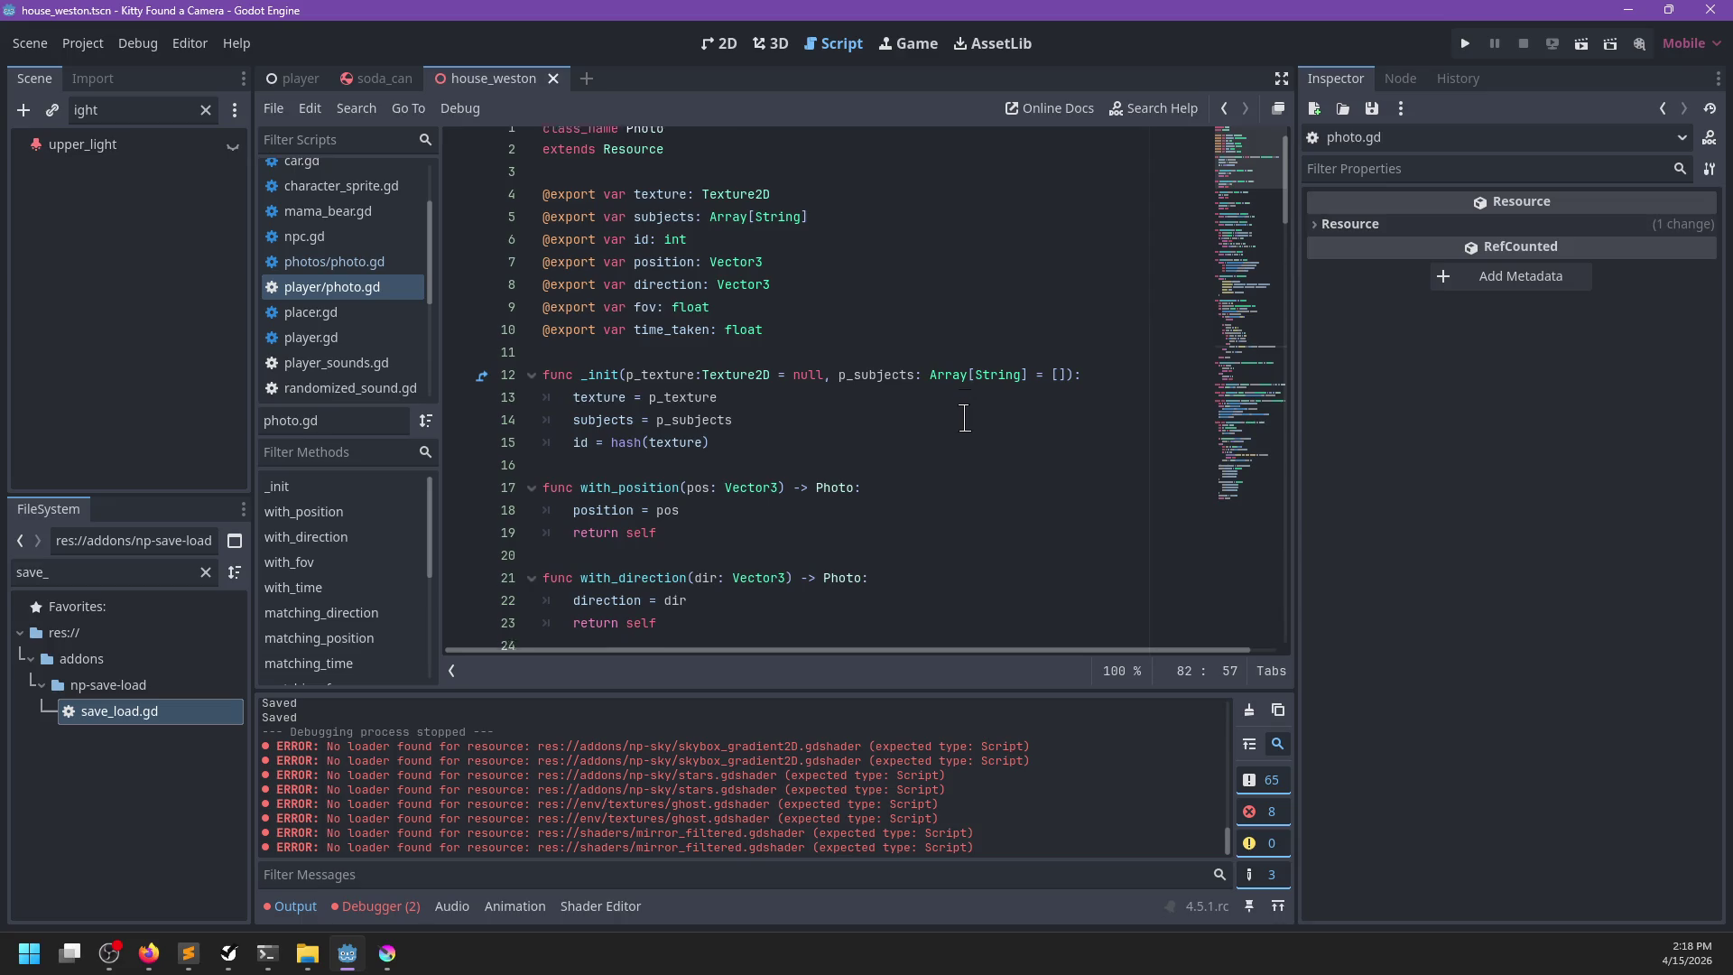
scroll(964, 417, down, 6)
click(964, 417)
key(ctrl+f)
text(pnbg)
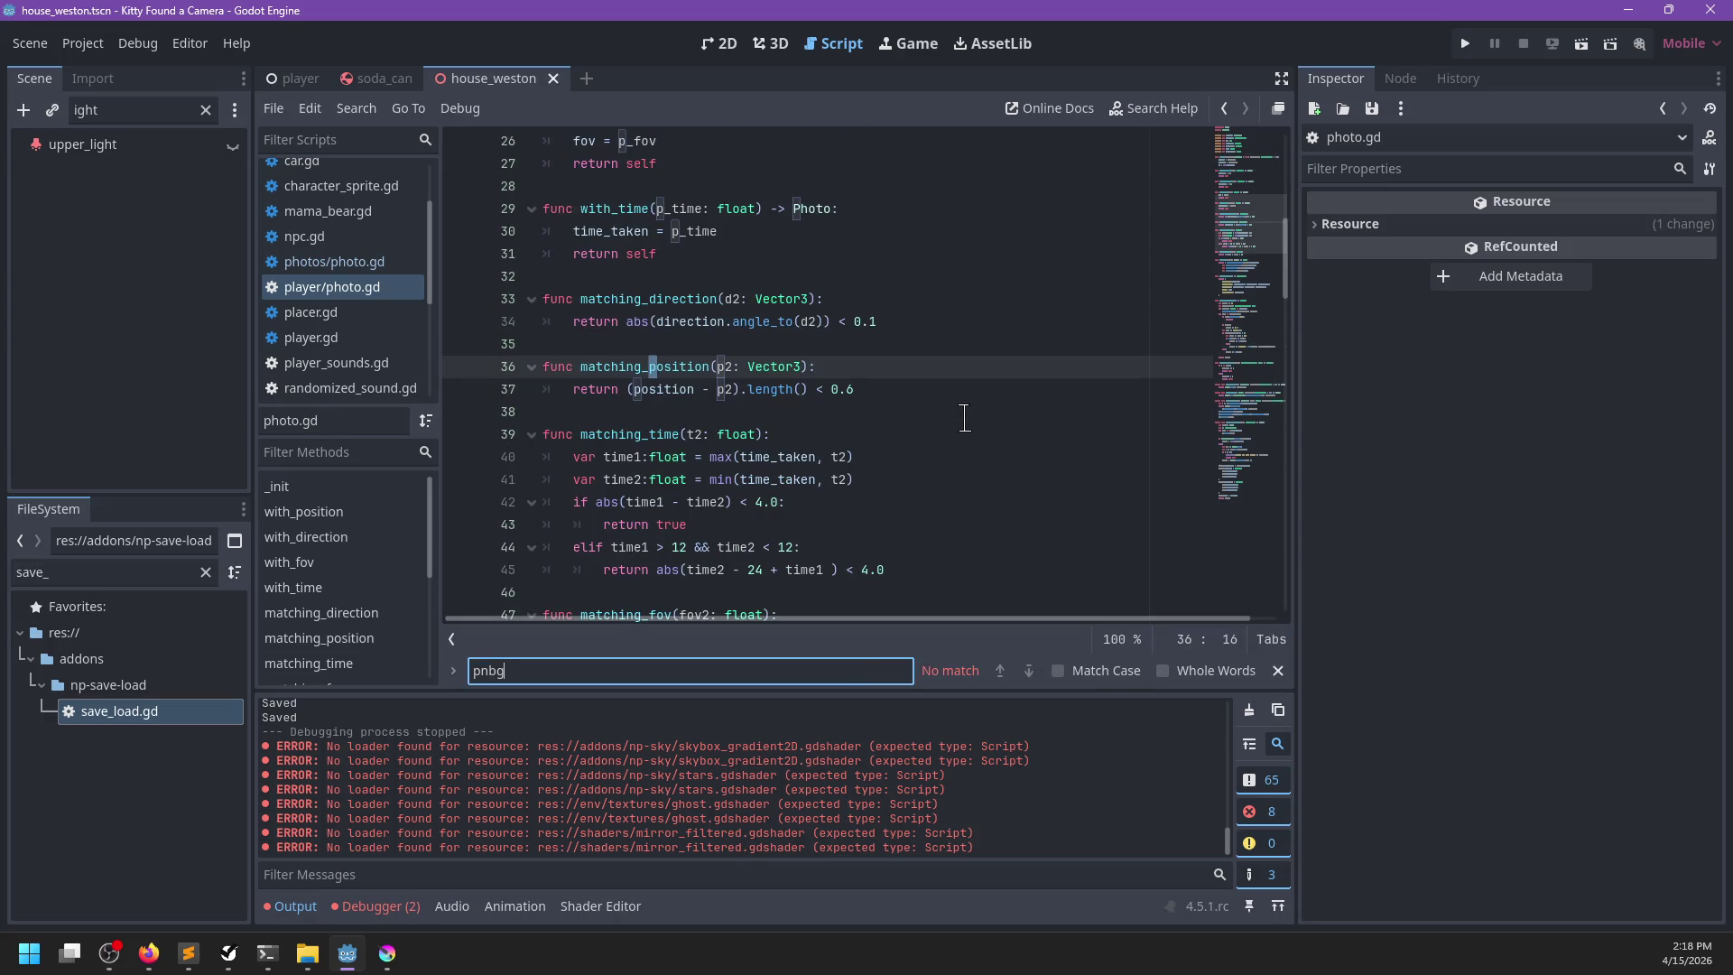
key(Escape)
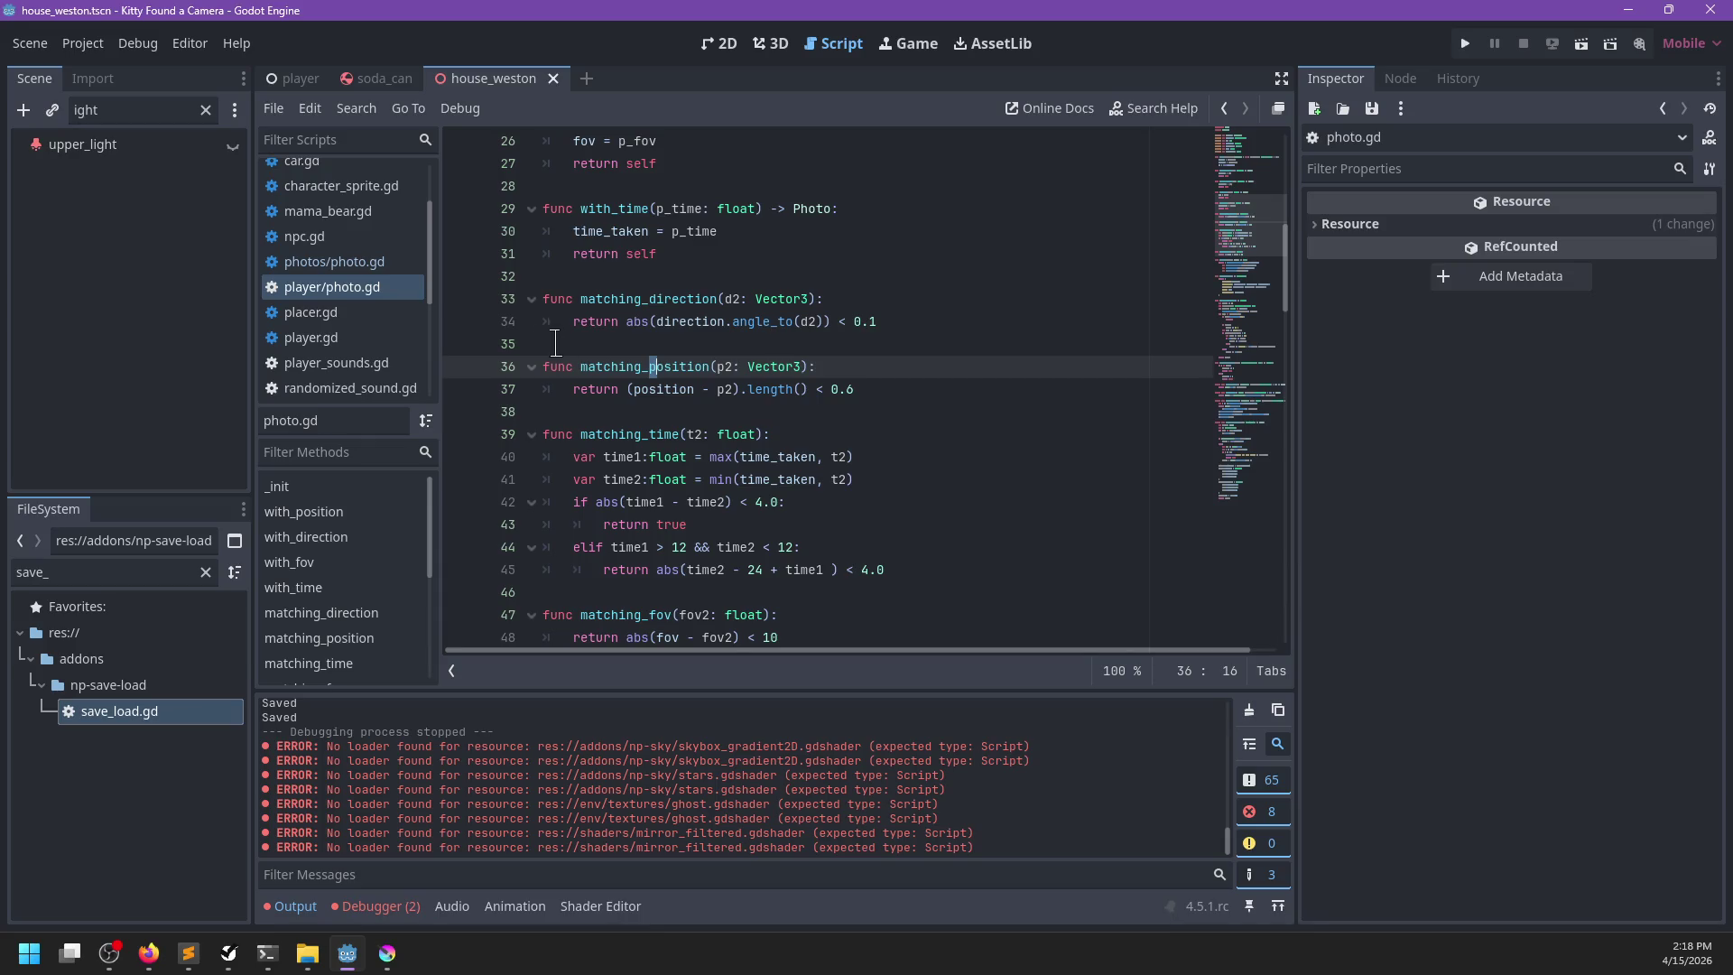
Switch to the decor photos/photo.gd script and look over its code
click(397, 262)
click(767, 345)
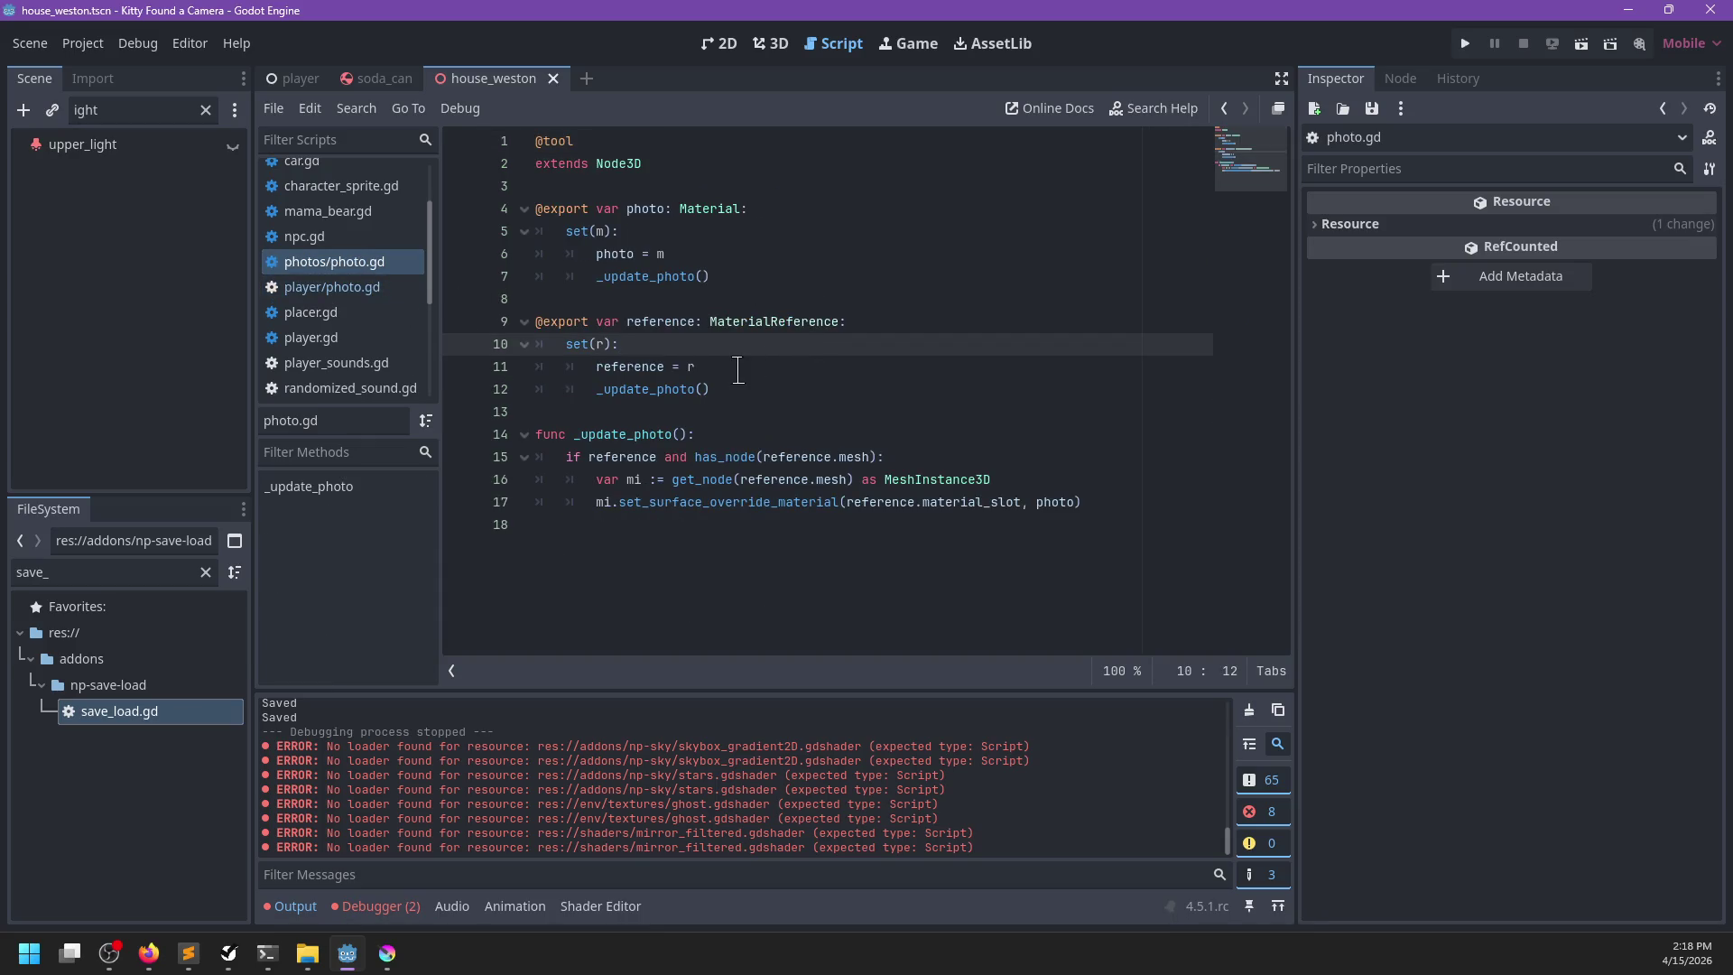
scroll(394, 340, down, 5)
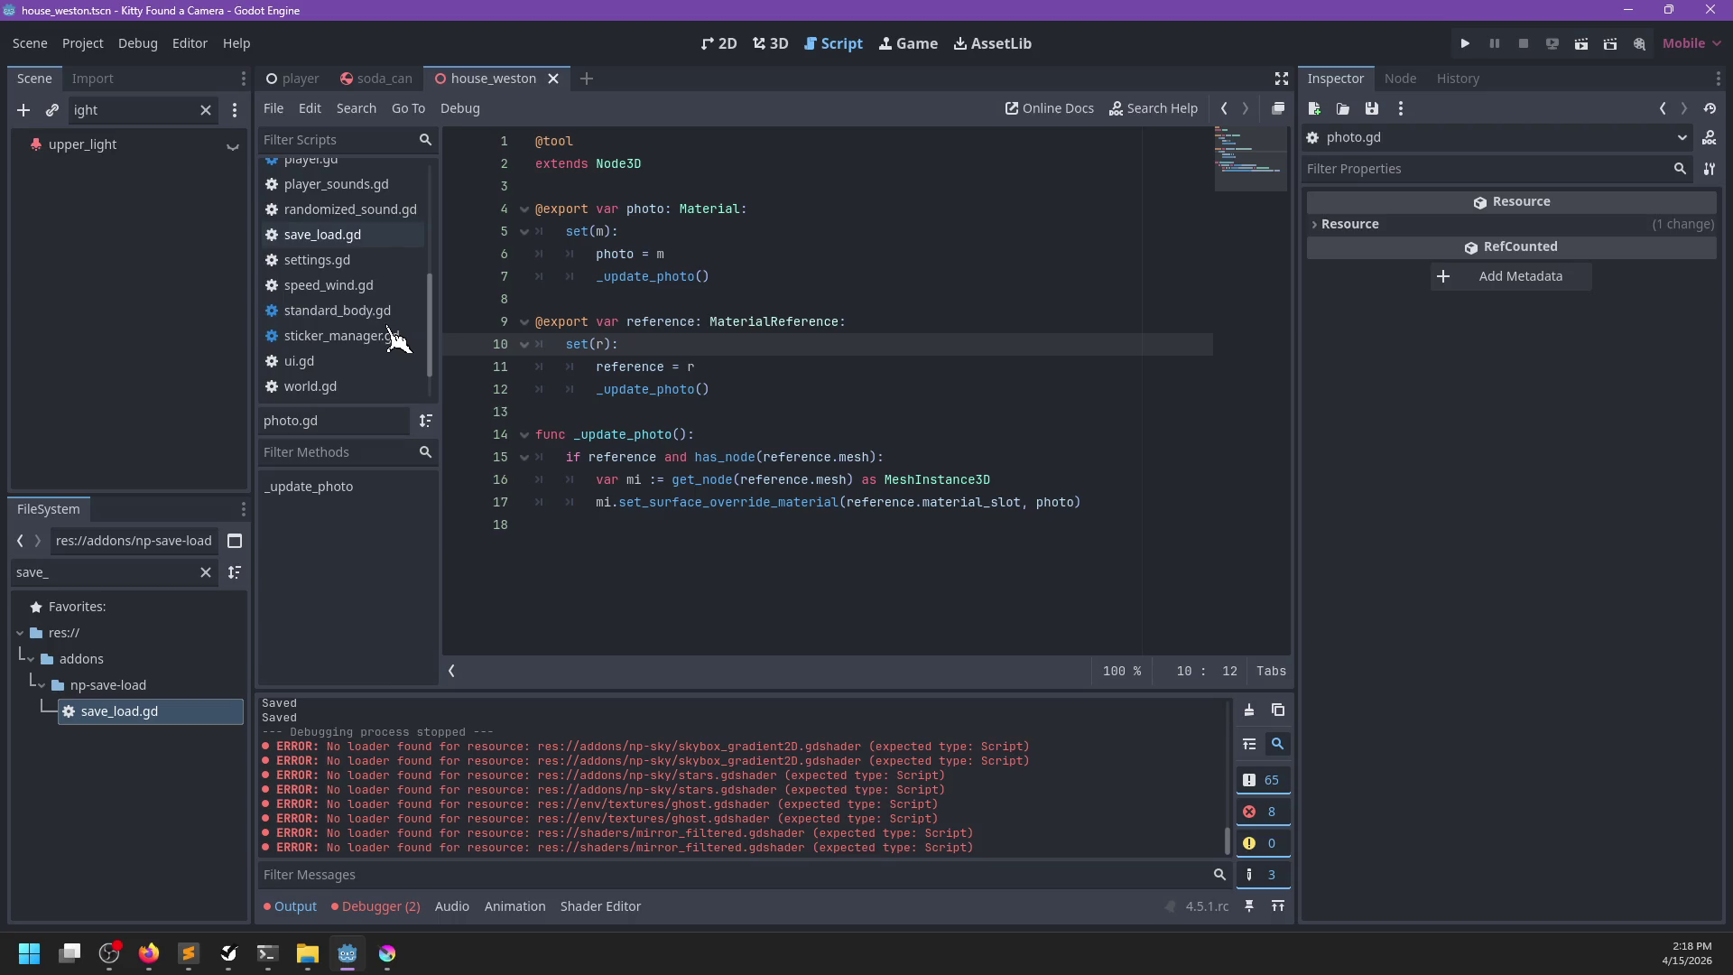
scroll(377, 329, up, 3)
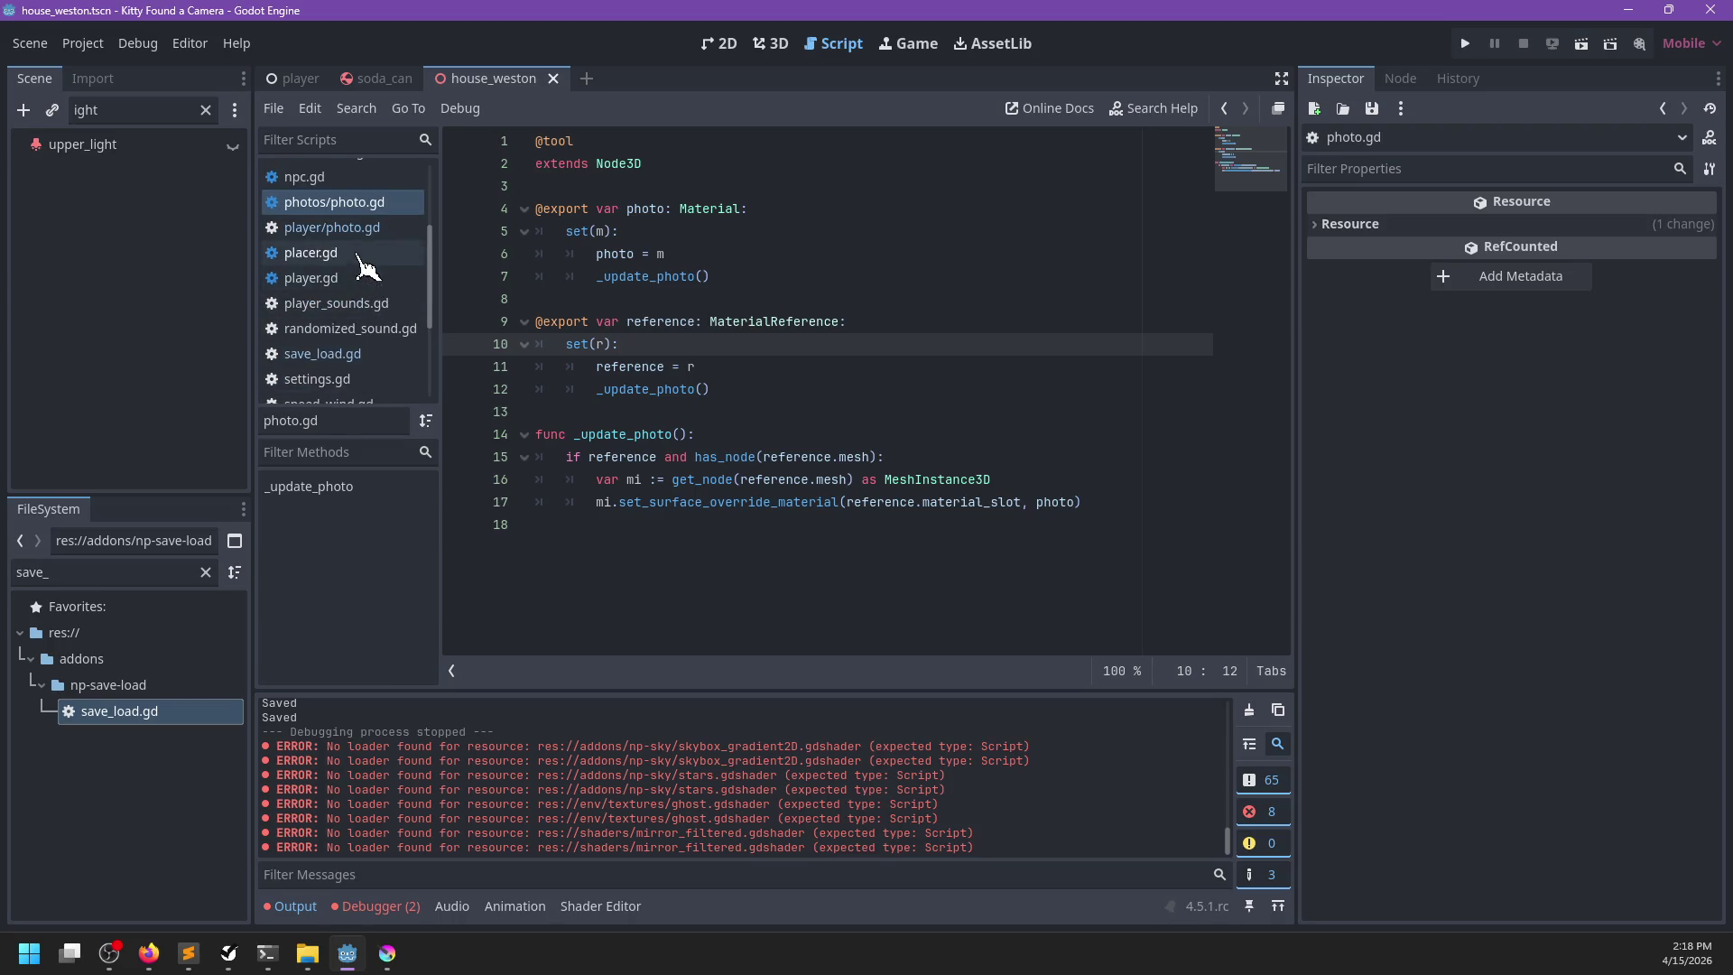
scroll(366, 266, up, 3)
Open camera_rig.gd and start a text search in its code
click(352, 225)
click(729, 344)
key(ctrl+f)
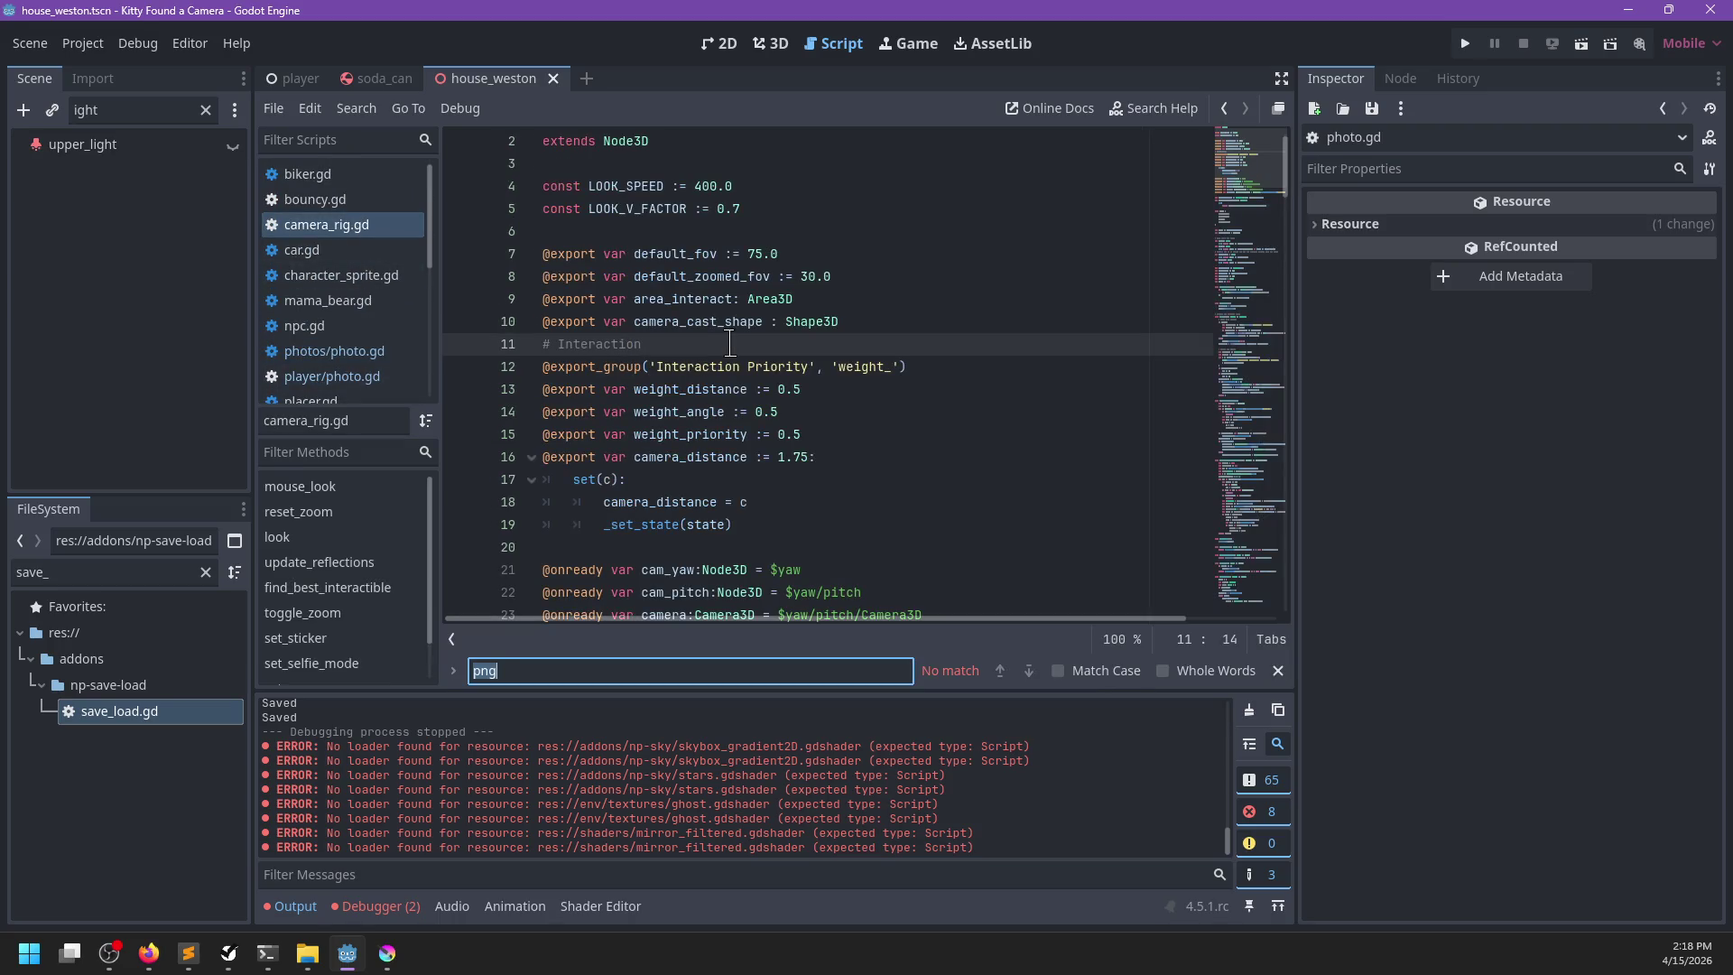
Search camera_rig.gd for 'save' and then 'take'
text(save)
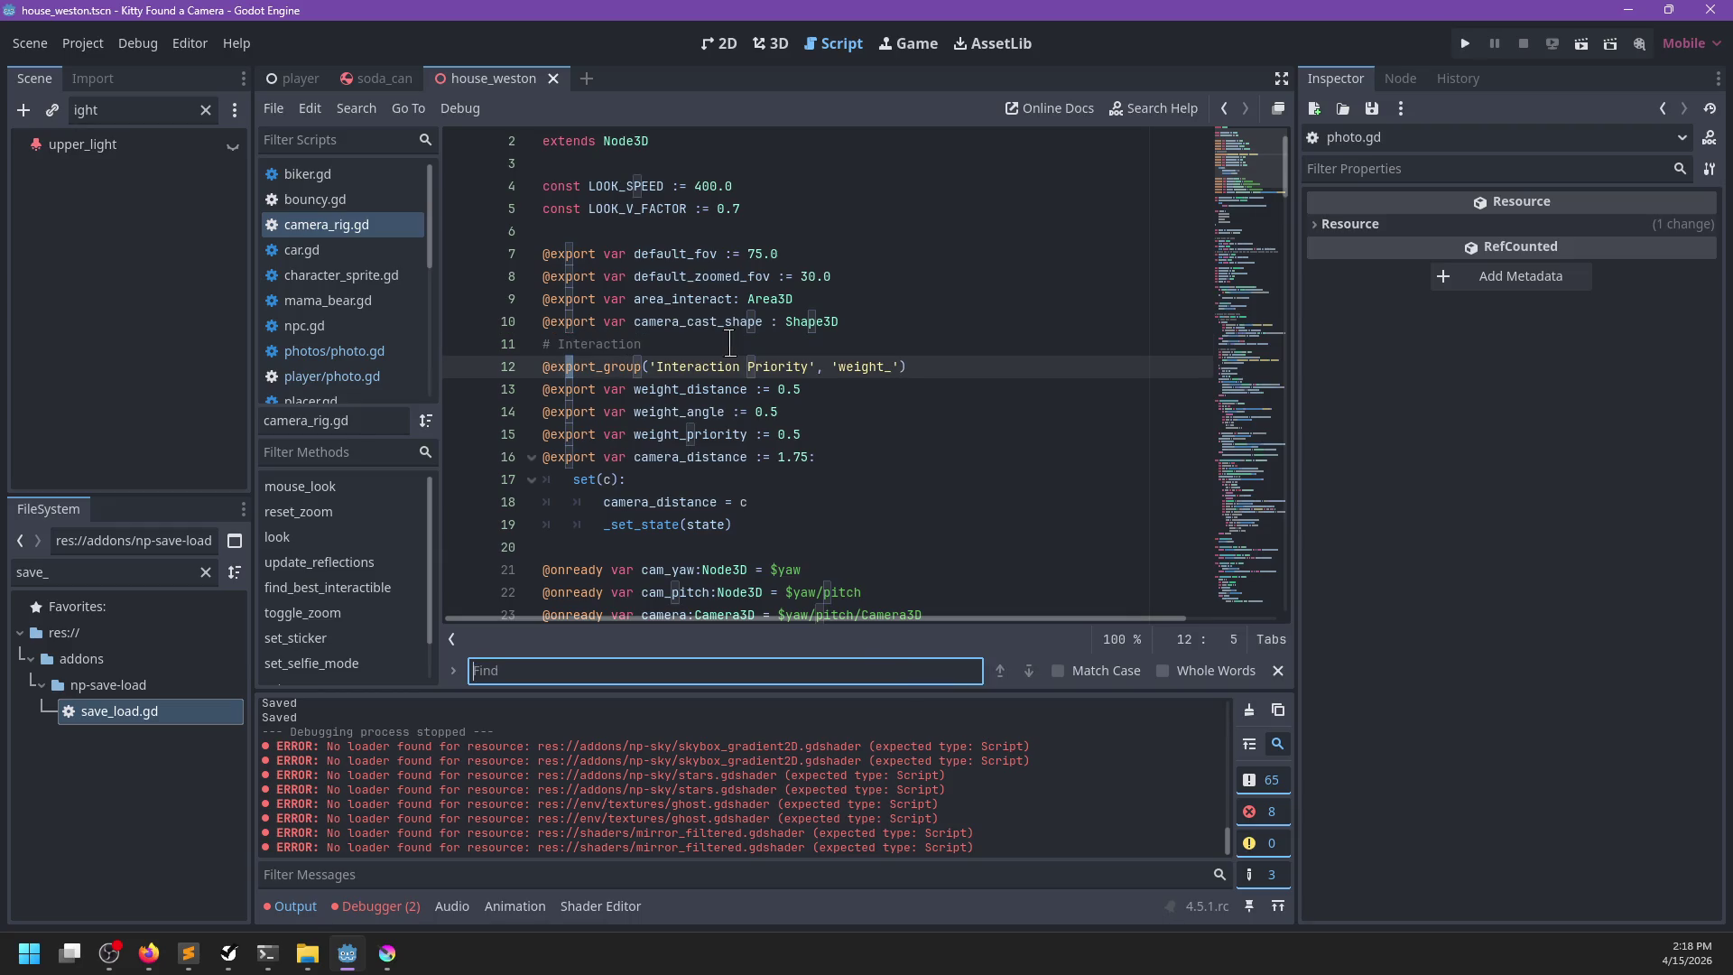
key(Escape)
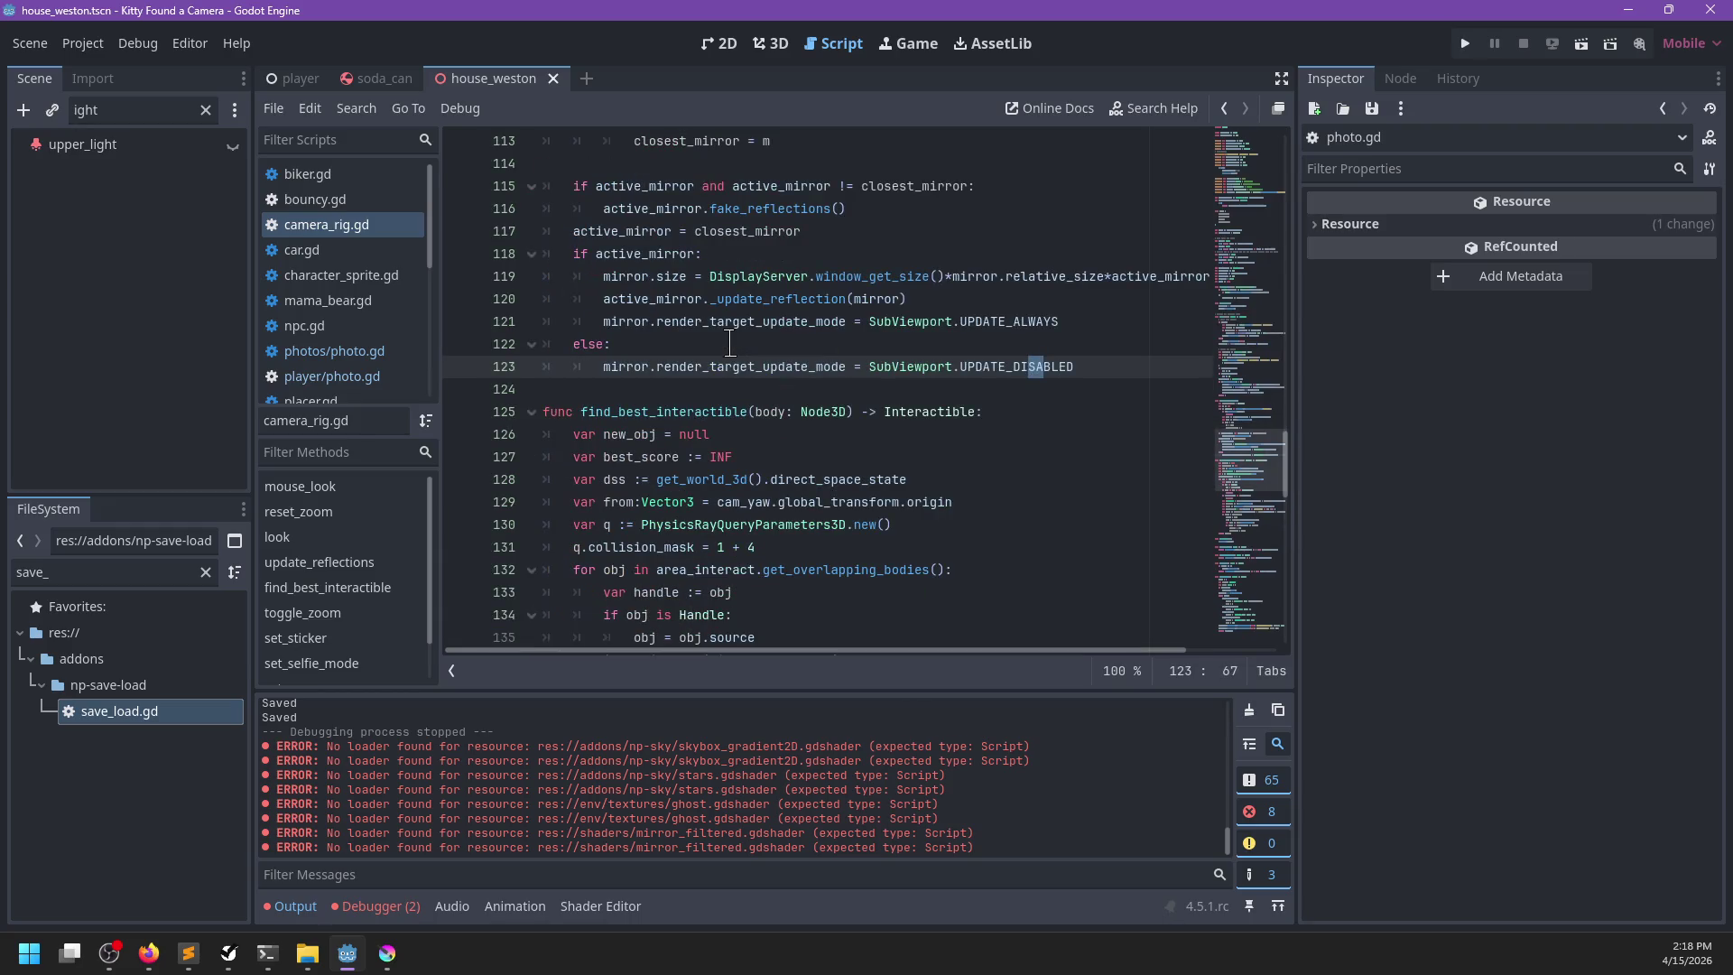
scroll(732, 343, down, 5)
click(805, 306)
key(ctrl+f)
text(take)
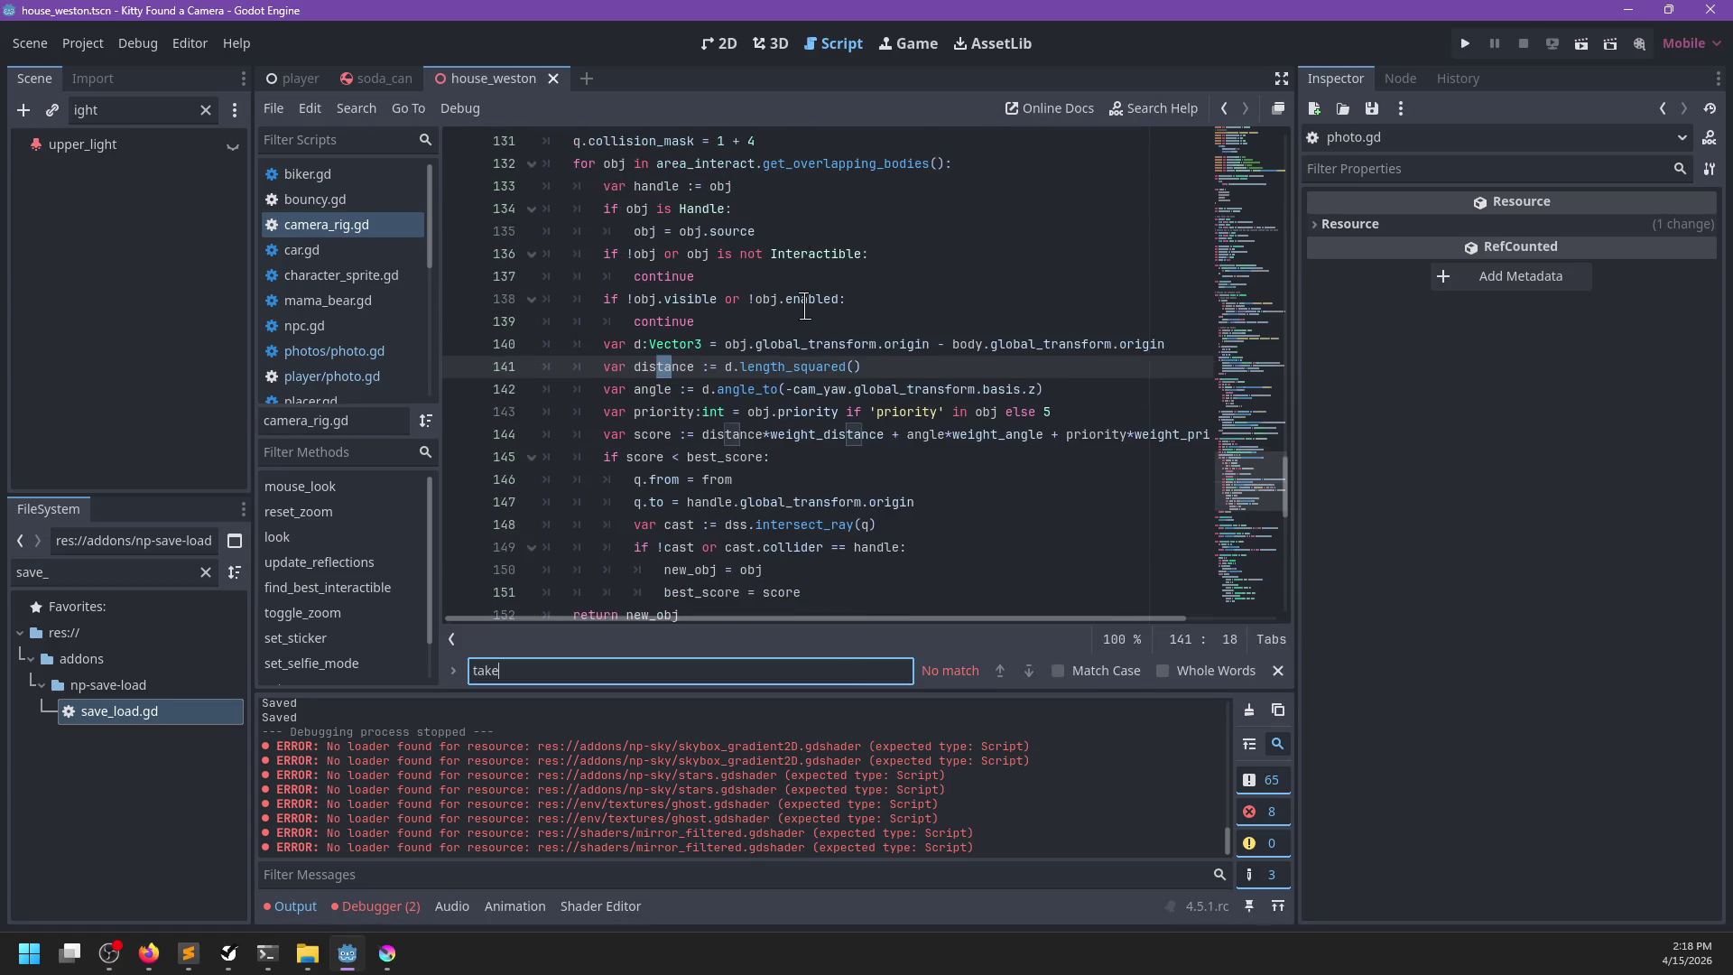
key(Escape)
key(ctrl+f)
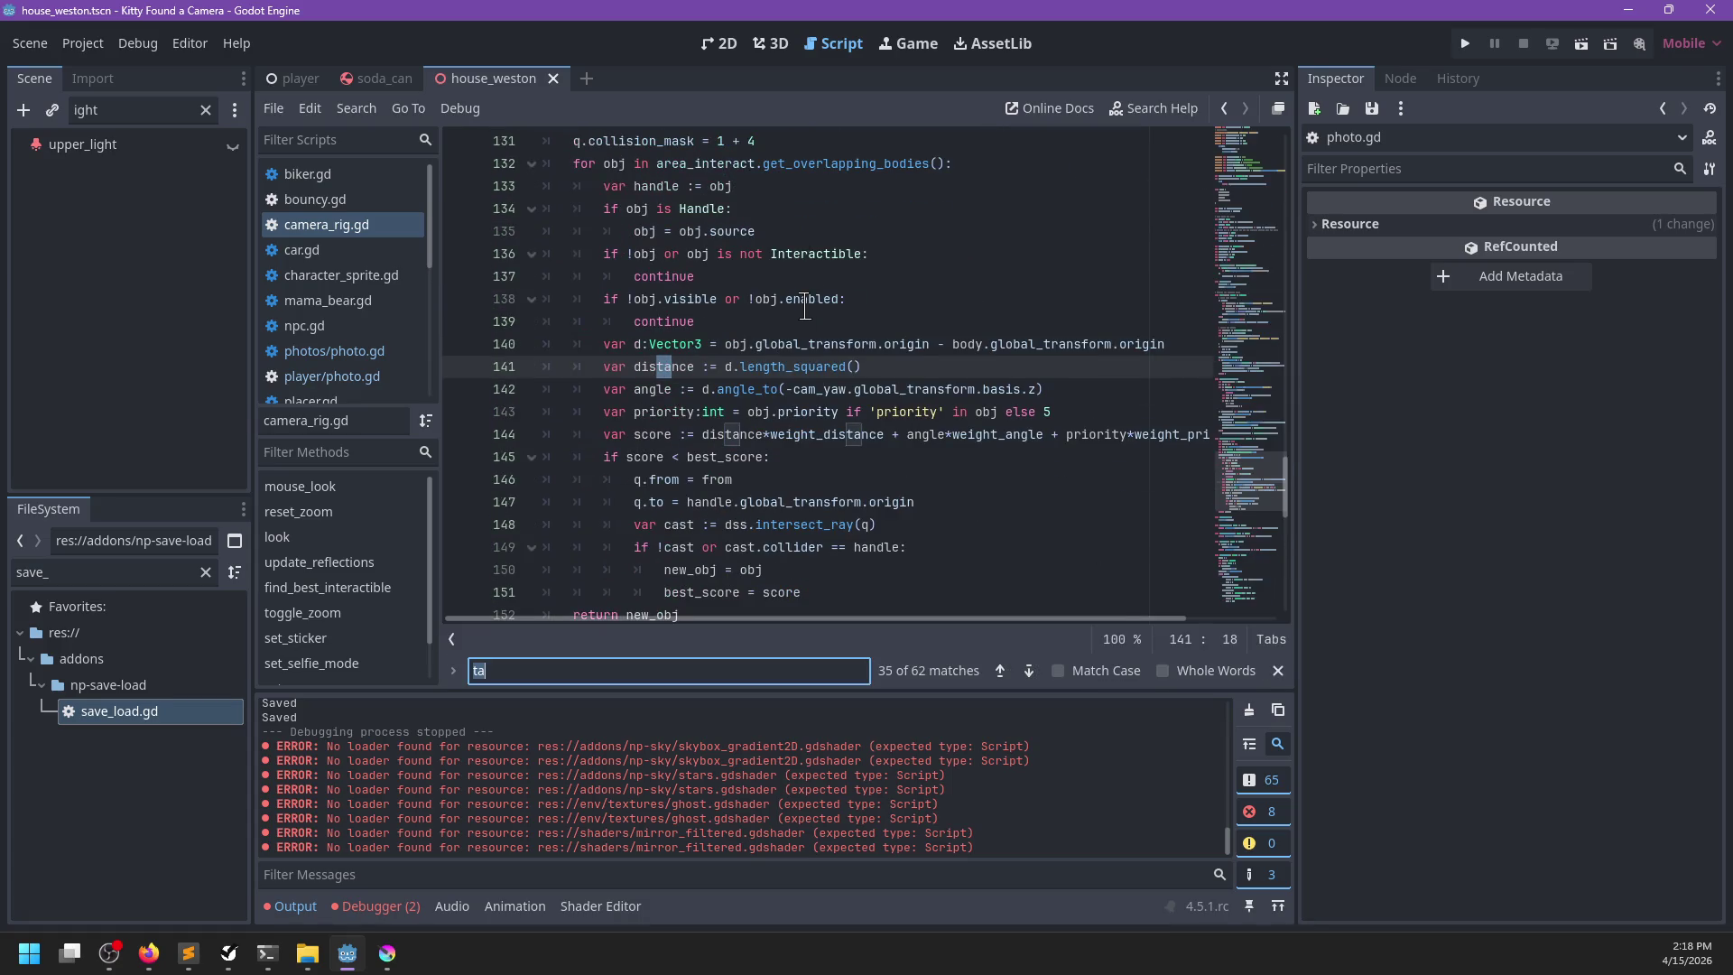
key(Escape)
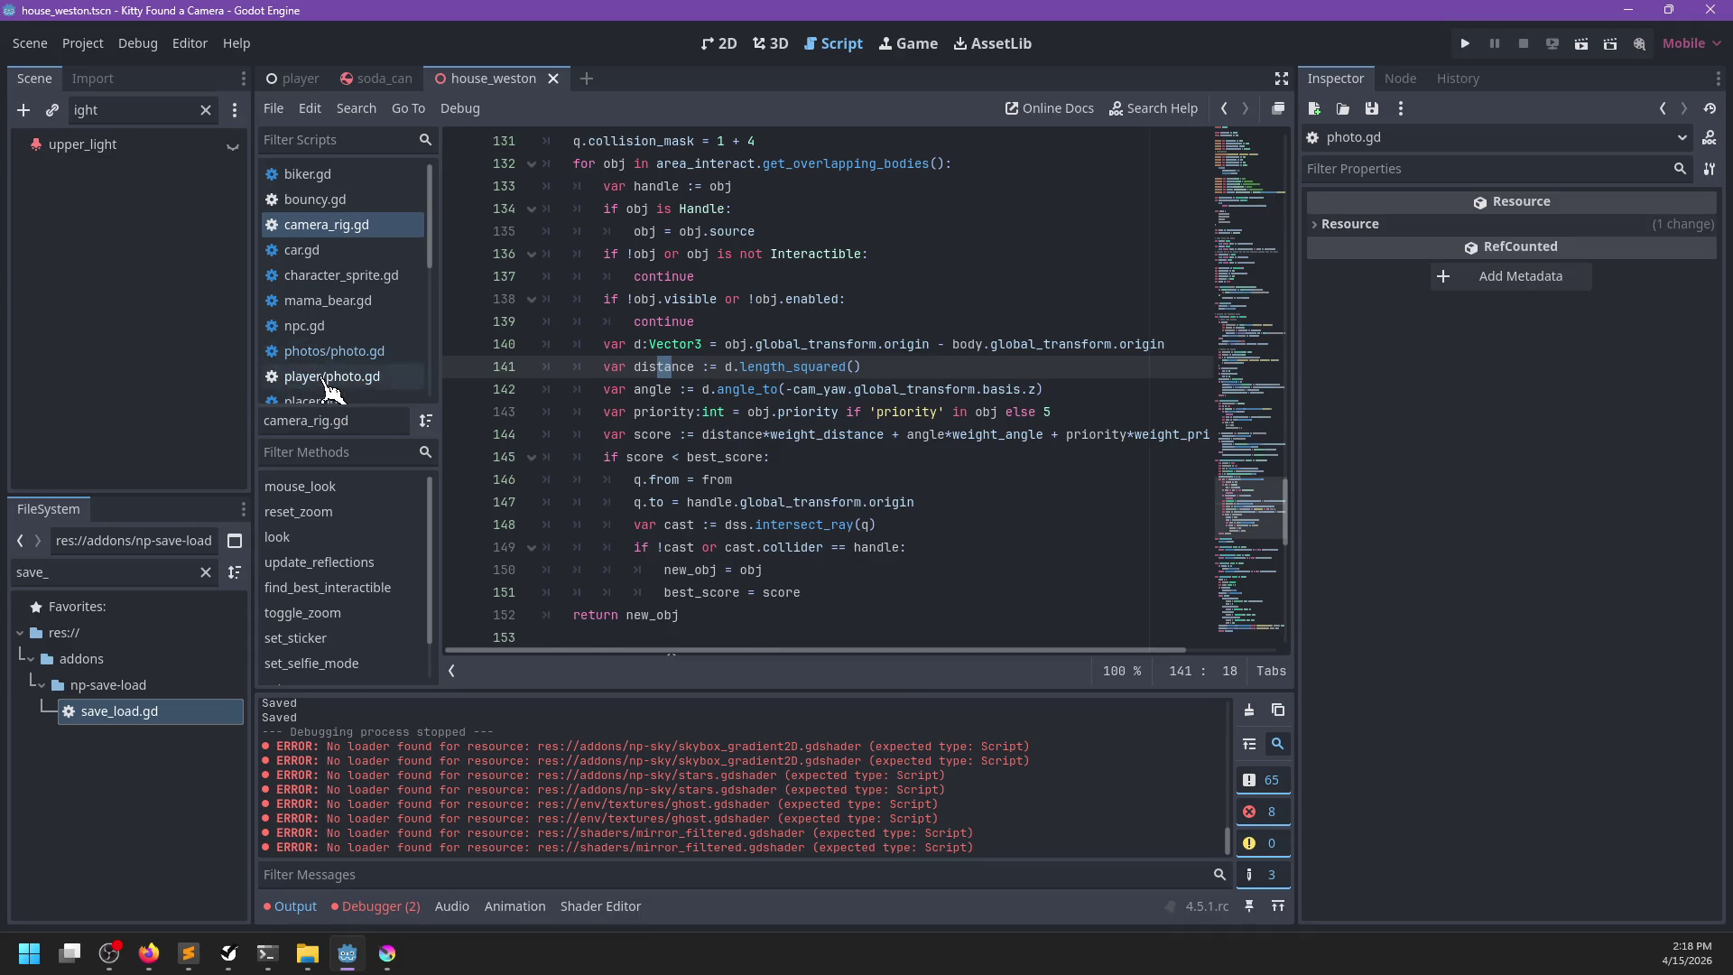
Open player.gd and search it for 'take_phot'
click(337, 371)
scroll(359, 261, down, 3)
scroll(359, 262, down, 1)
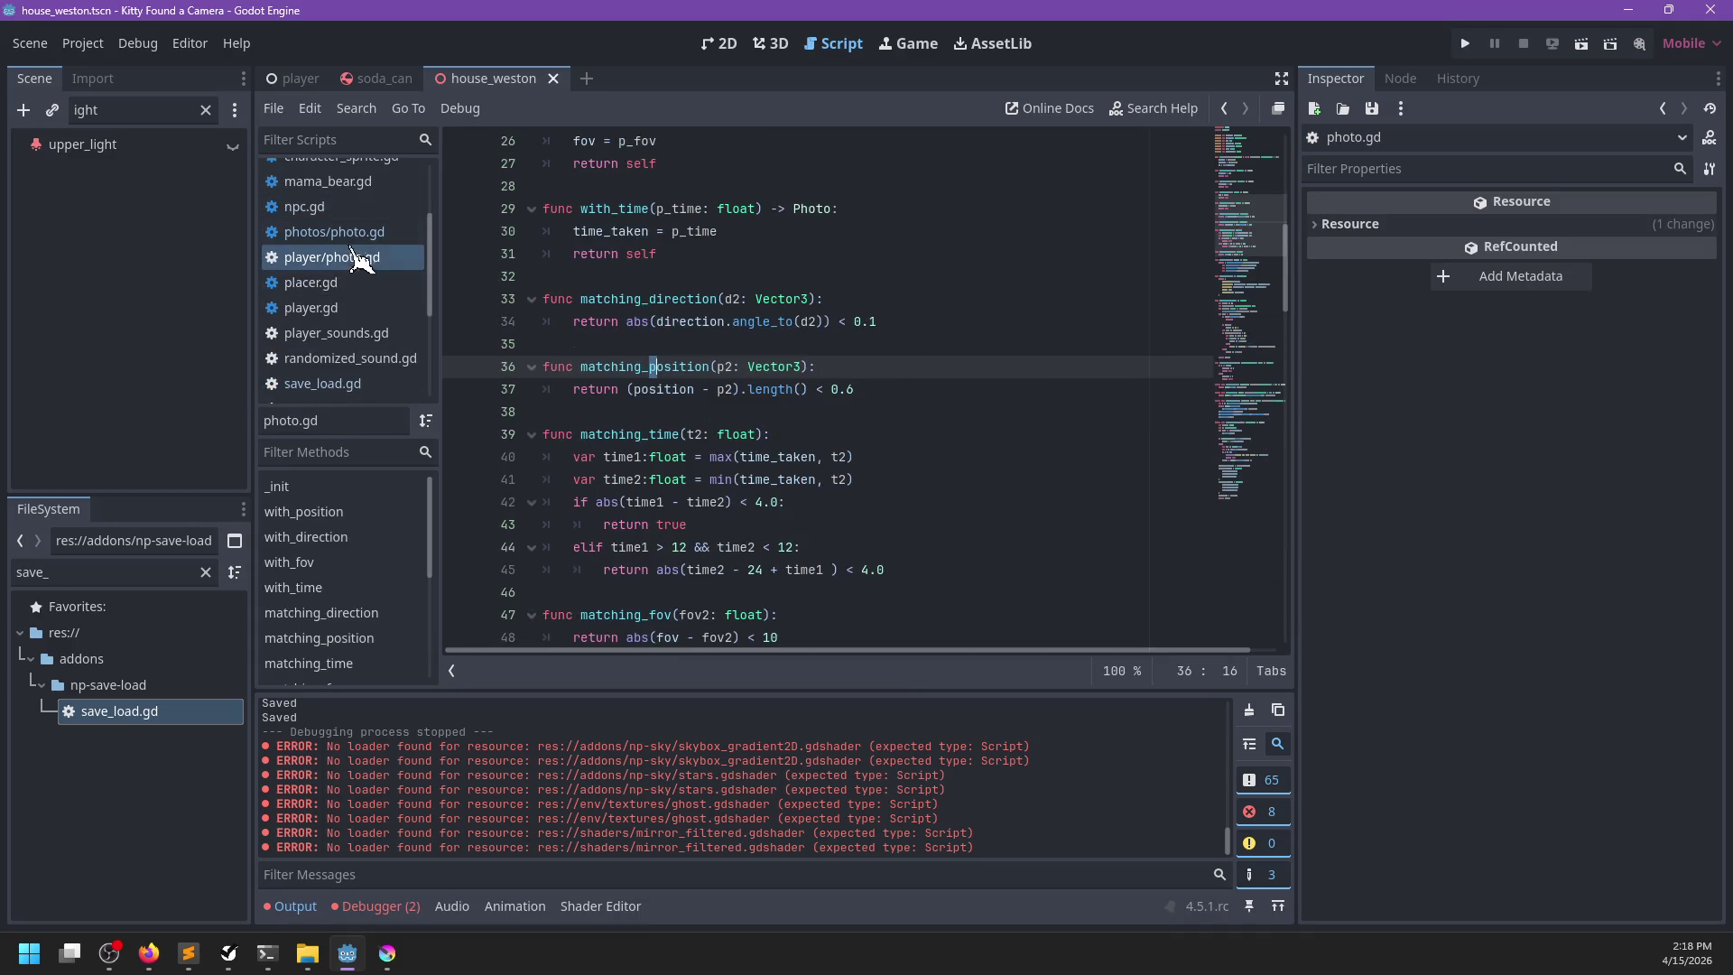
click(361, 309)
click(905, 456)
key(ctrl+f)
text(take_phot)
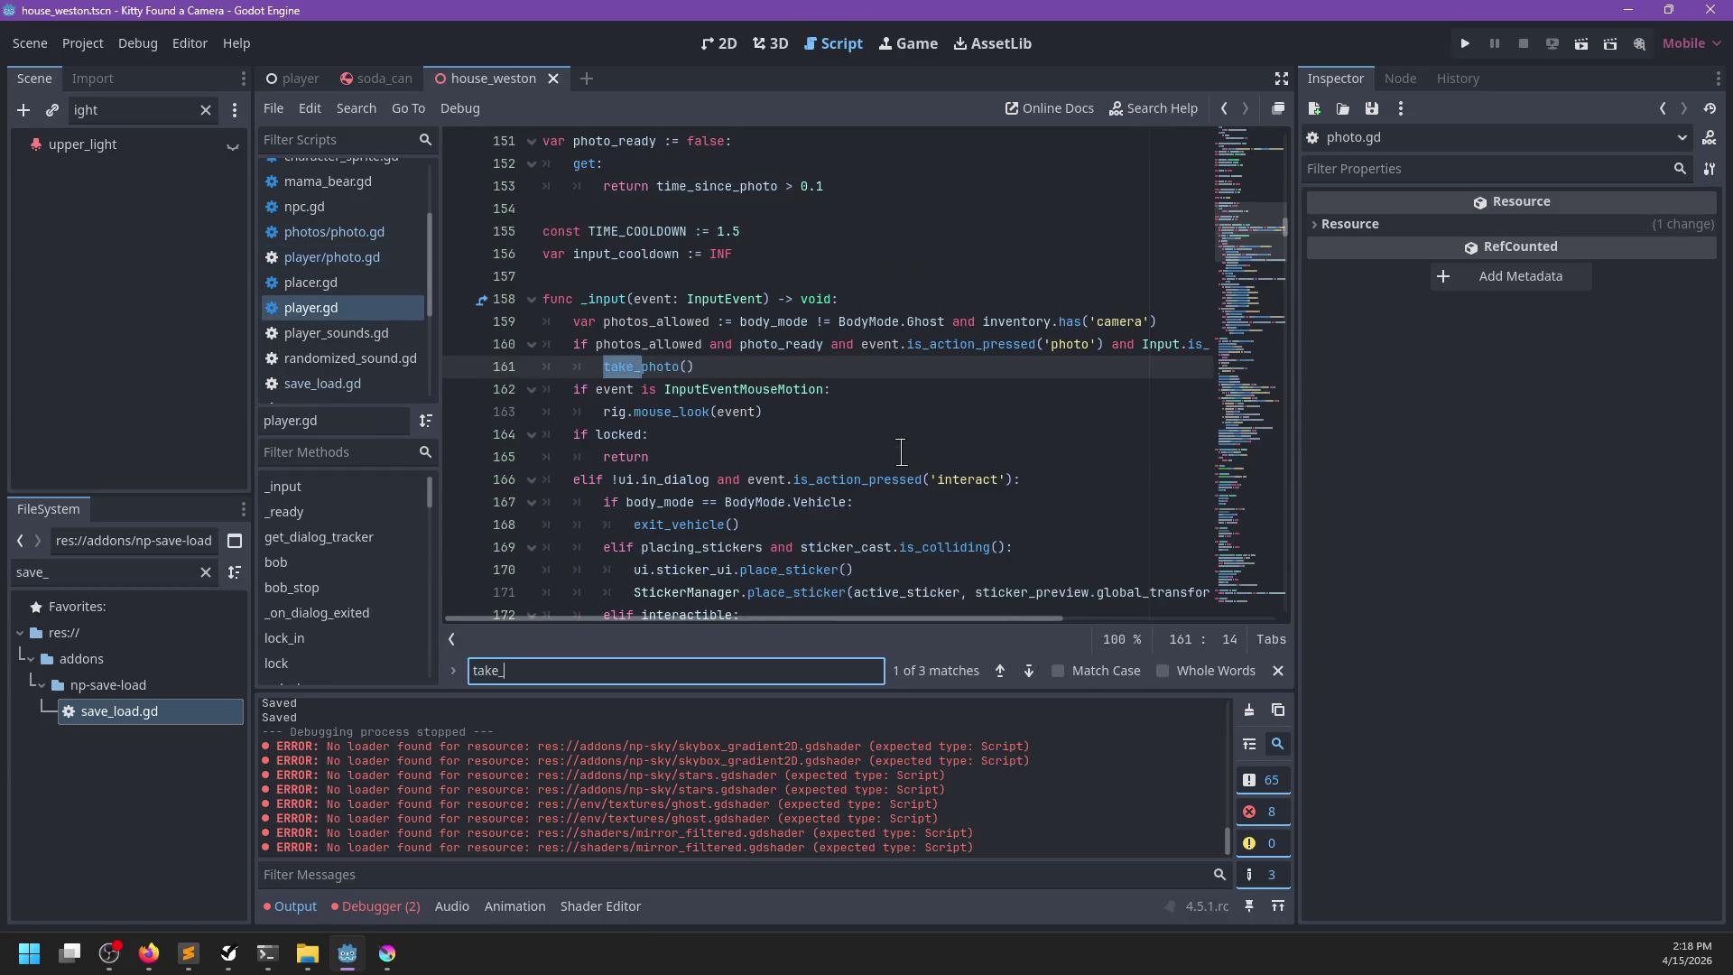
key(Escape)
Jump to the take_photo function definition and read through it
ctrl+click(650, 366)
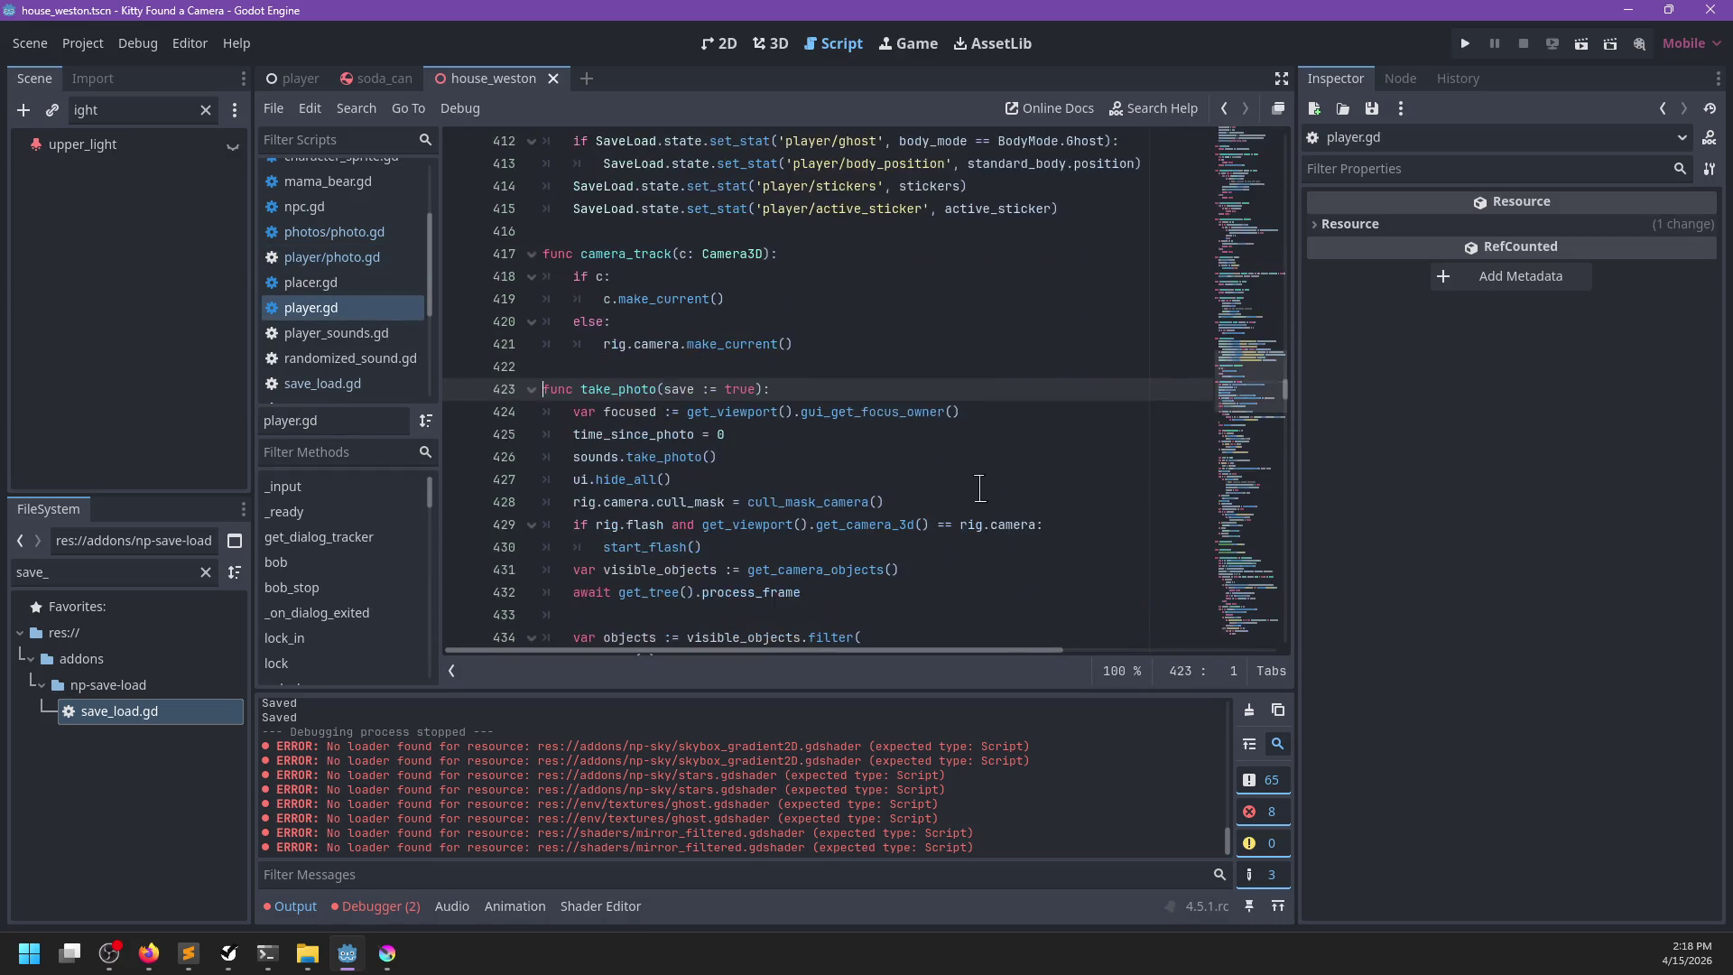
scroll(976, 484, down, 8)
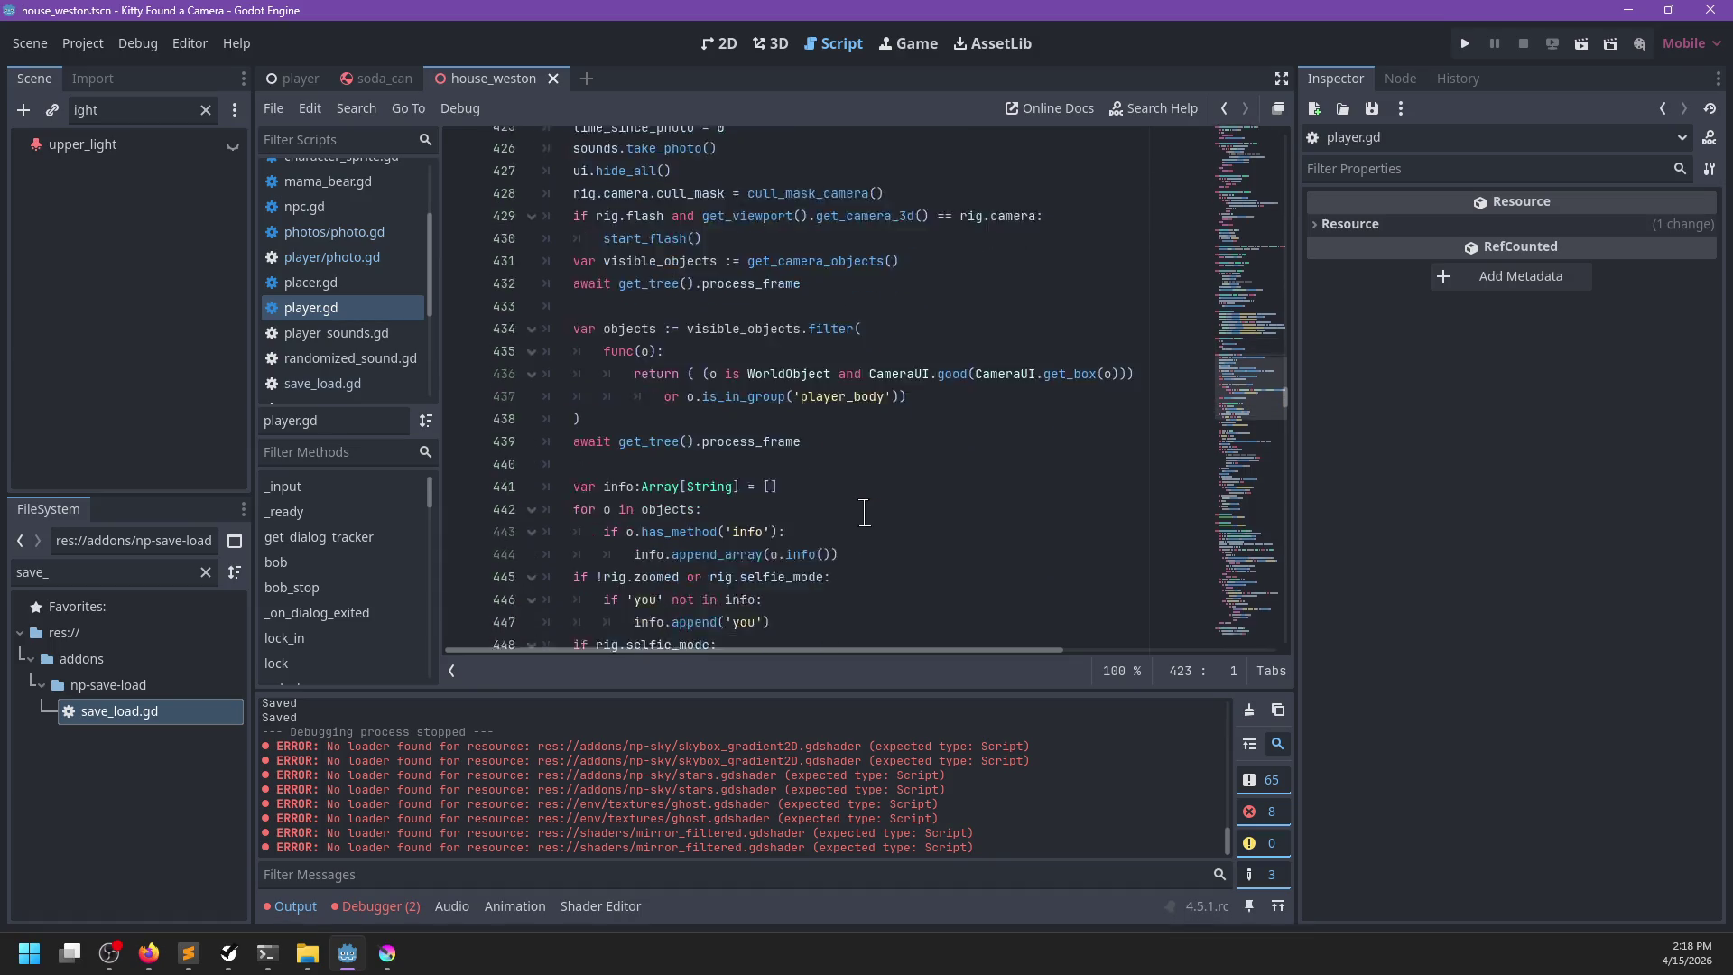
scroll(946, 409, down, 3)
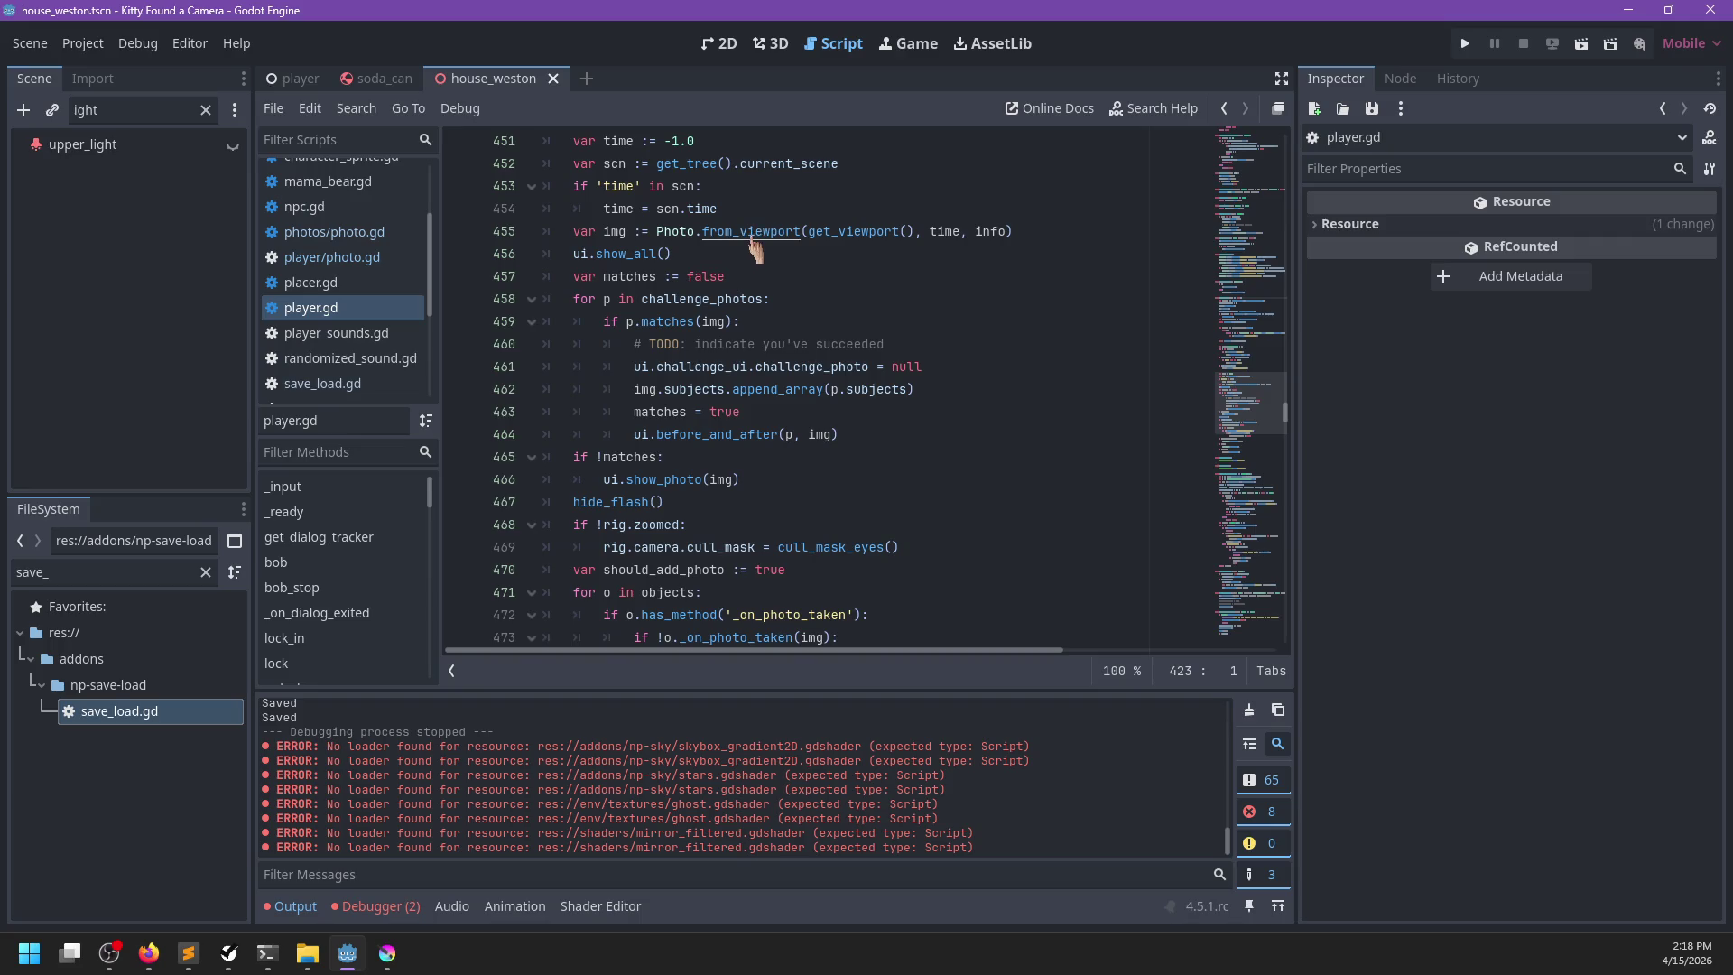
scroll(906, 343, down, 3)
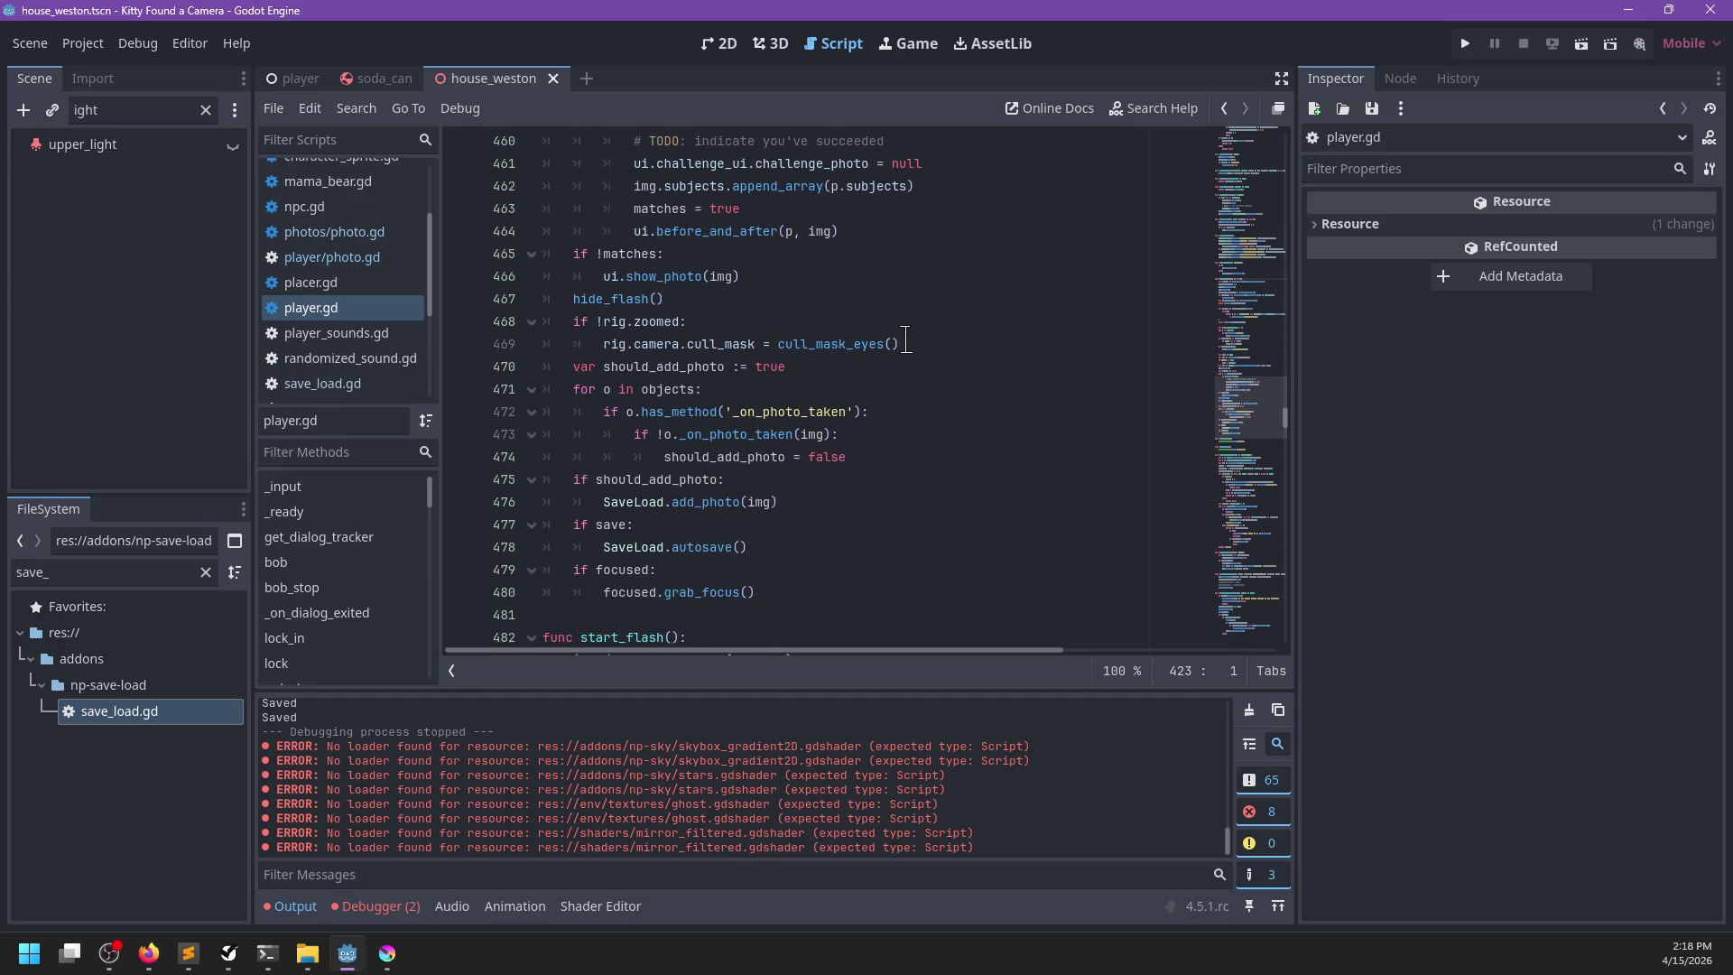
scroll(906, 341, up, 4)
Follow from_viewport and then from_image into the player's photo.gd
ctrl+click(795, 321)
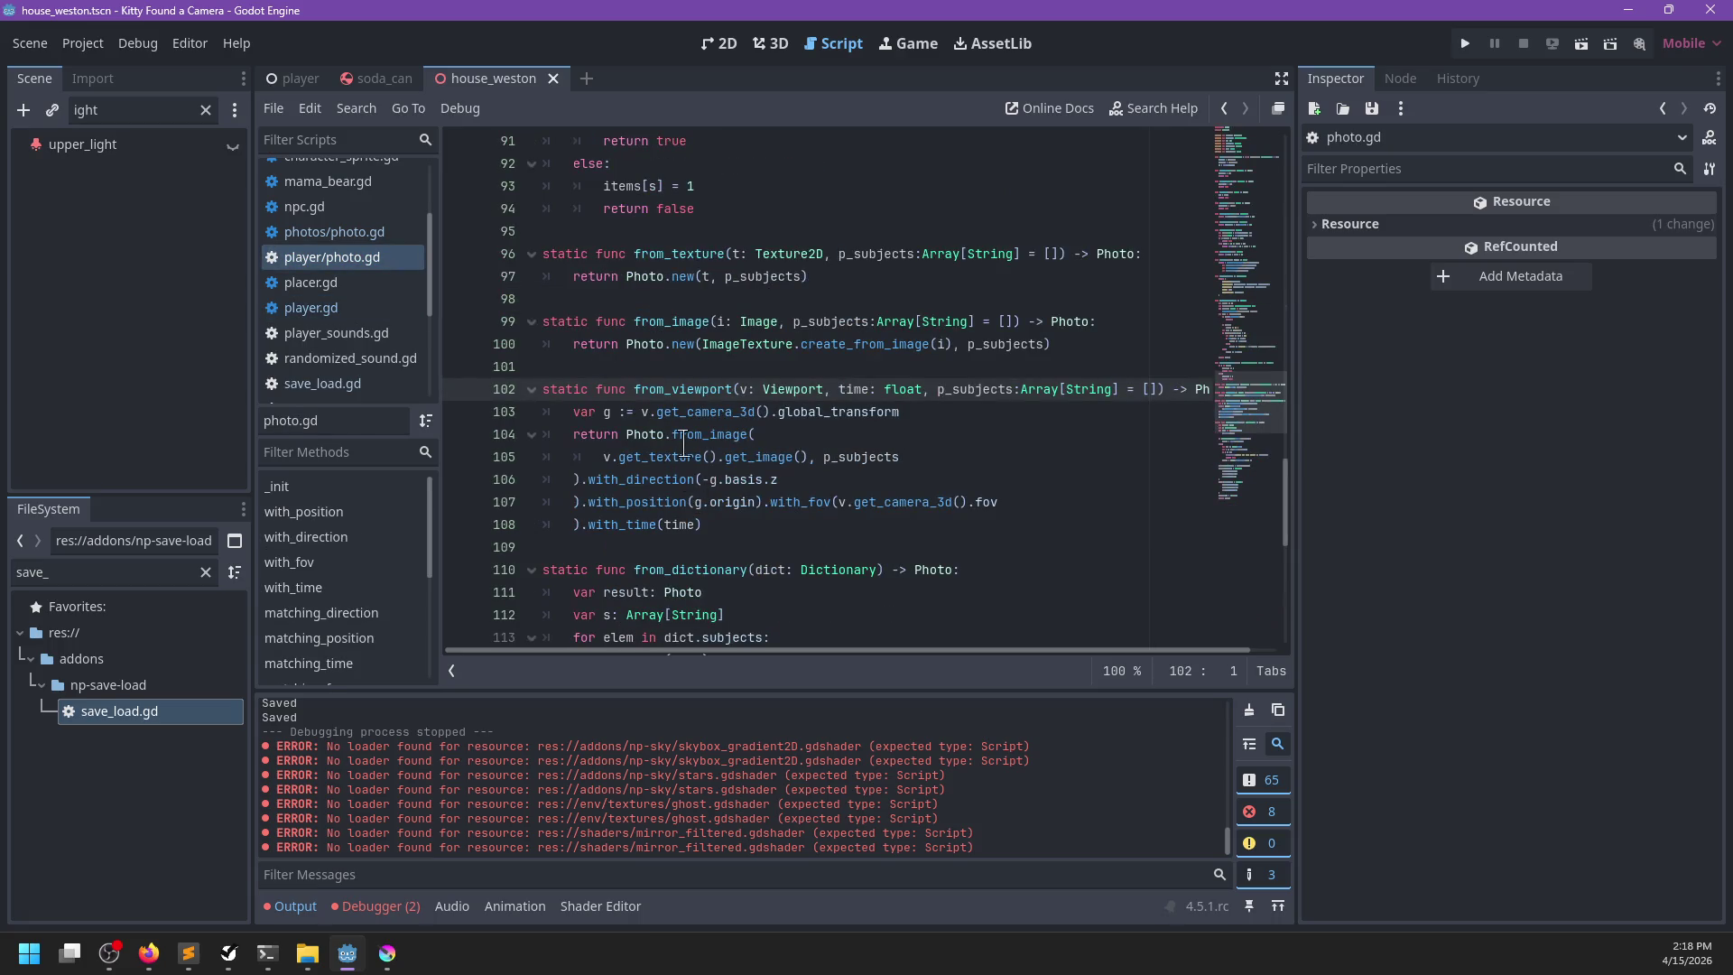
ctrl+click(713, 436)
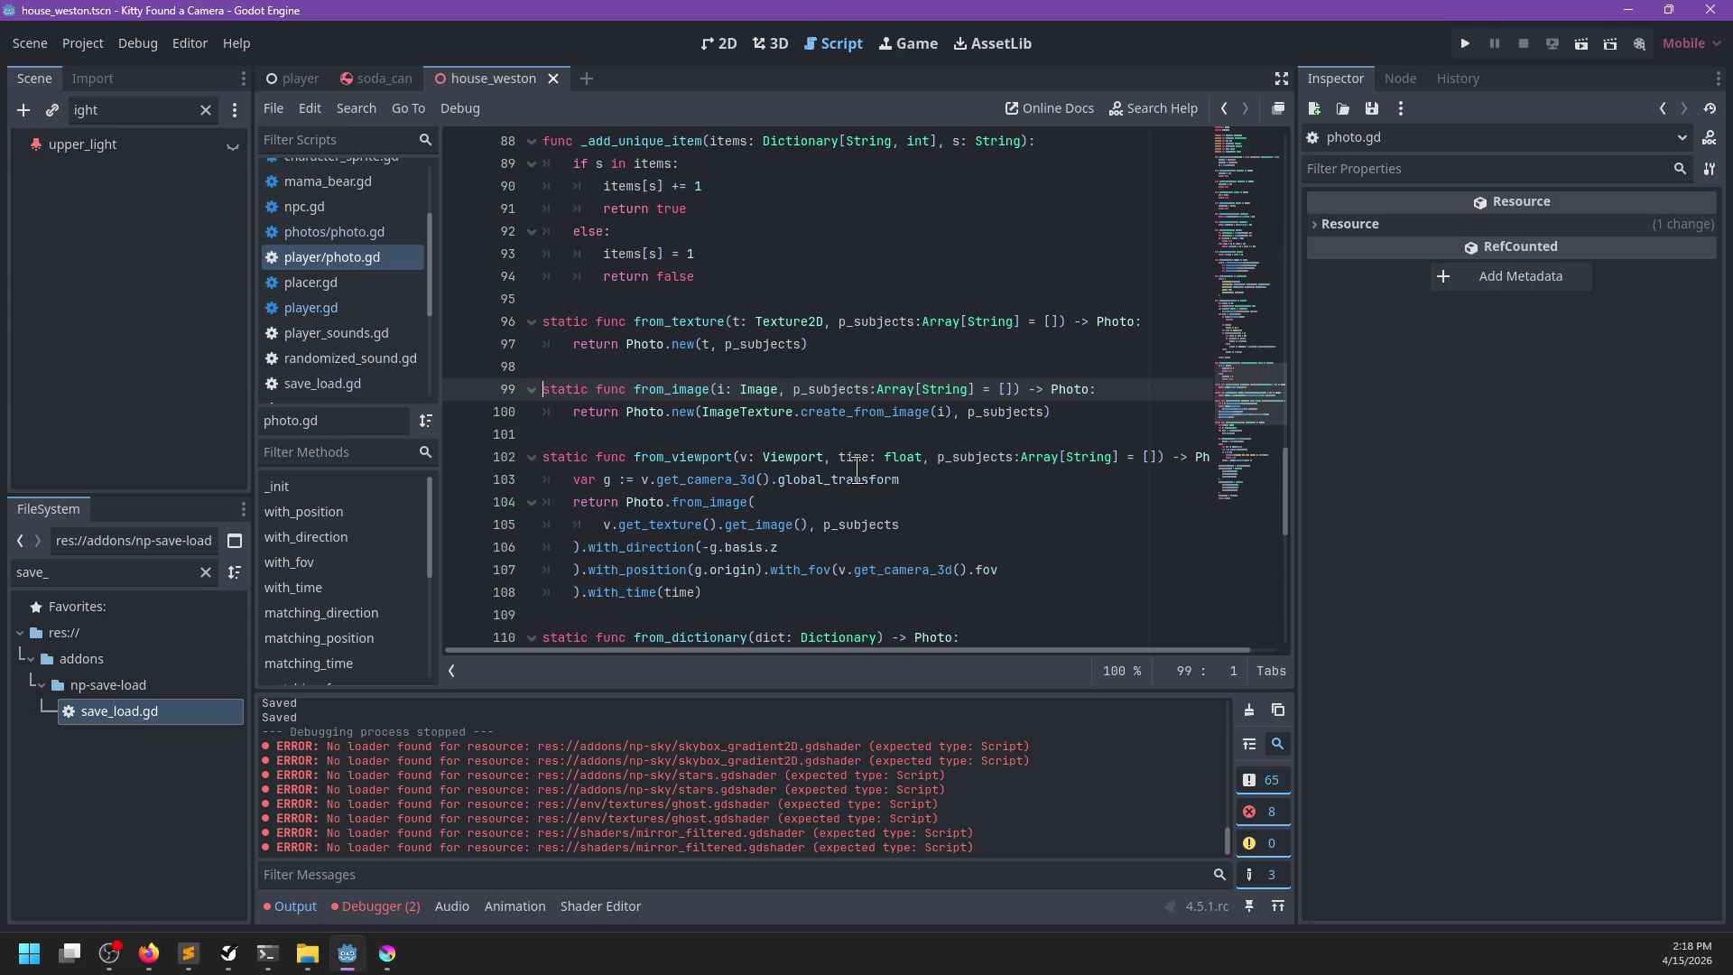
scroll(859, 468, down, 4)
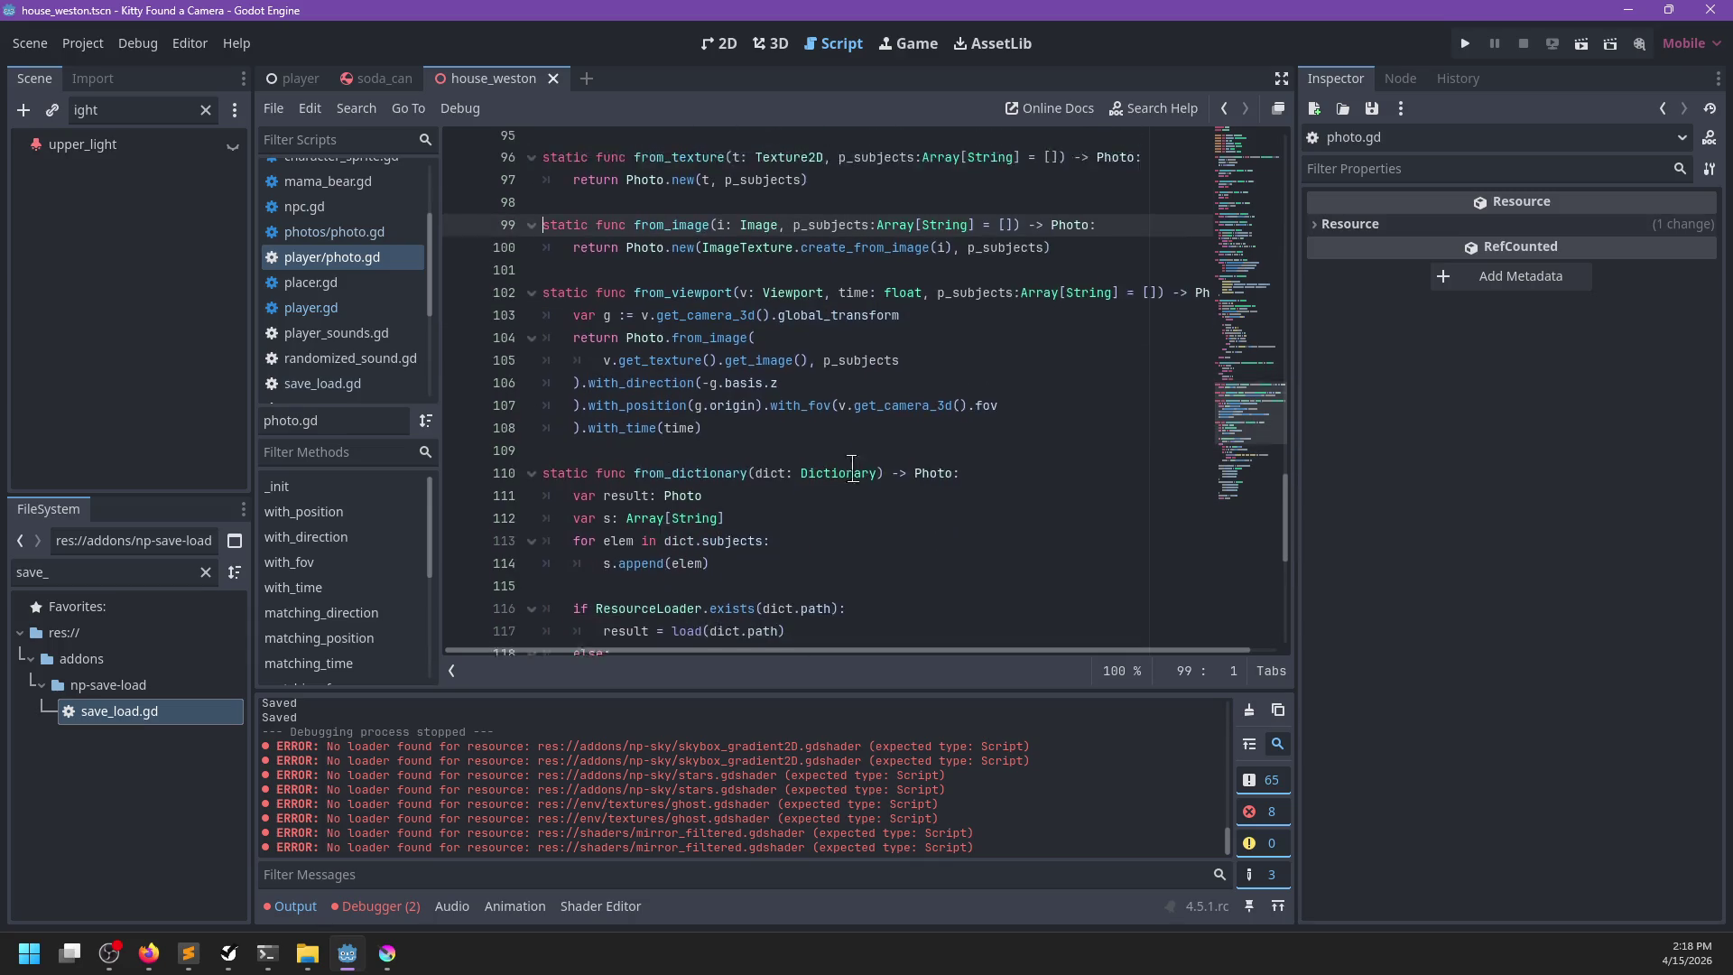
scroll(813, 433, up, 3)
scroll(384, 320, up, 3)
scroll(398, 322, down, 6)
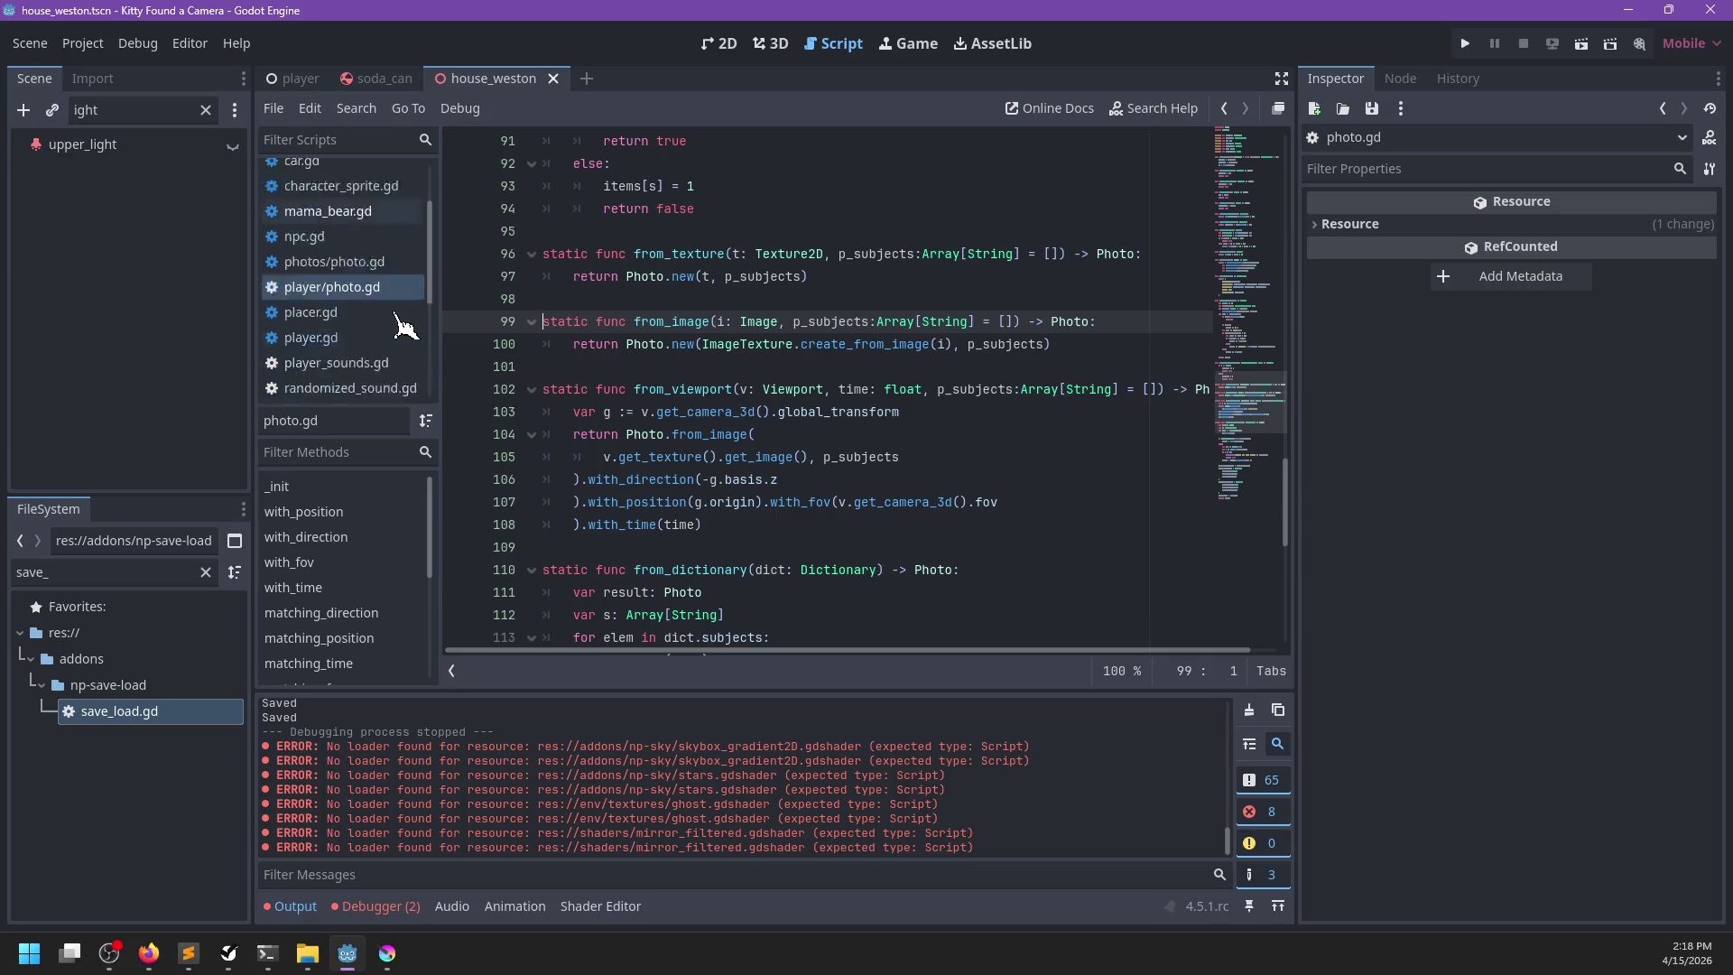
Search save_load.gd for 'save_p' to find the save_png call
click(366, 296)
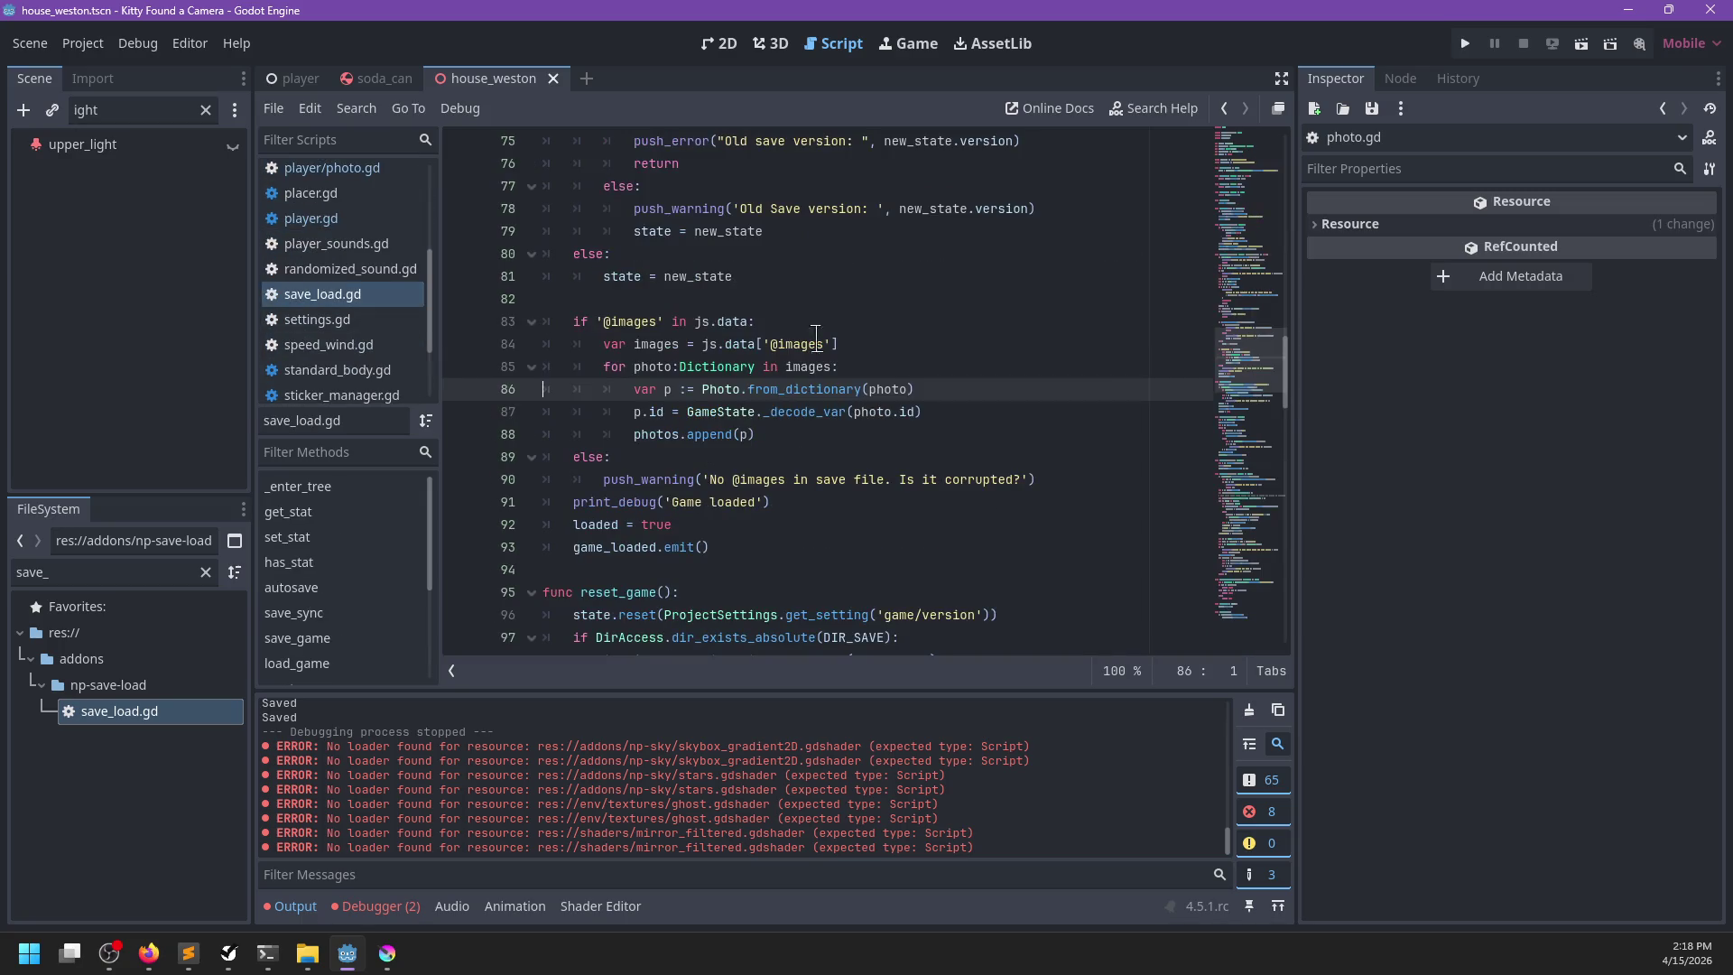
scroll(733, 400, up, 3)
click(781, 385)
key(ctrl+f)
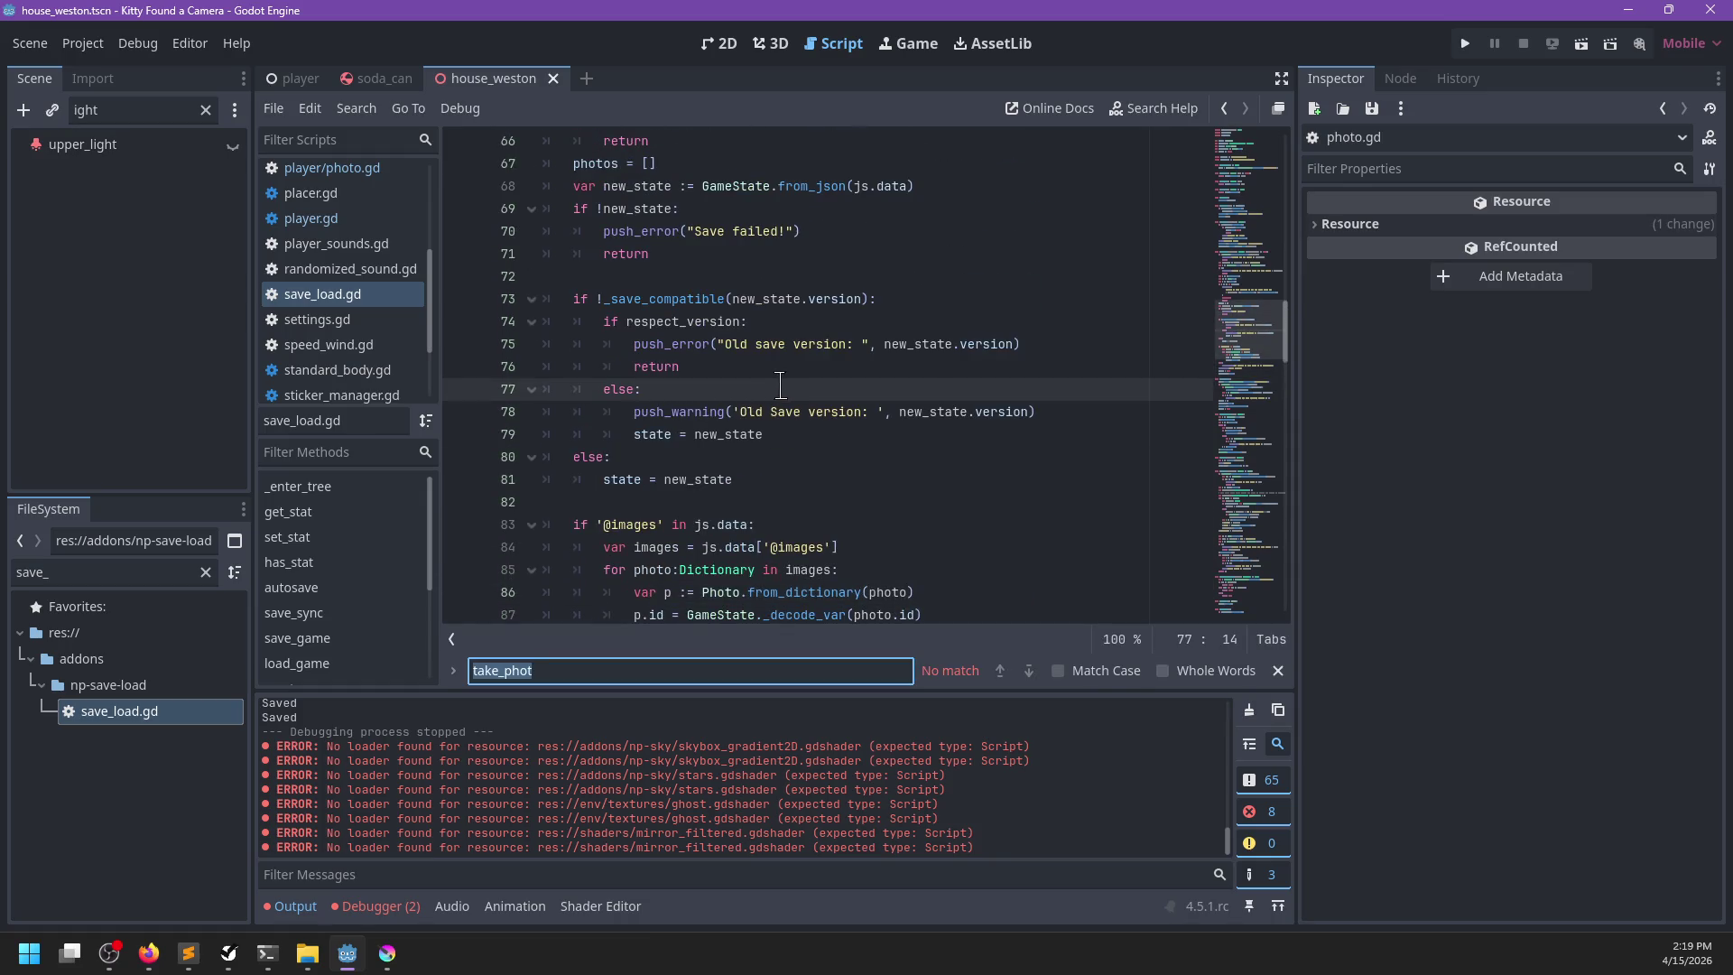
text(save_p)
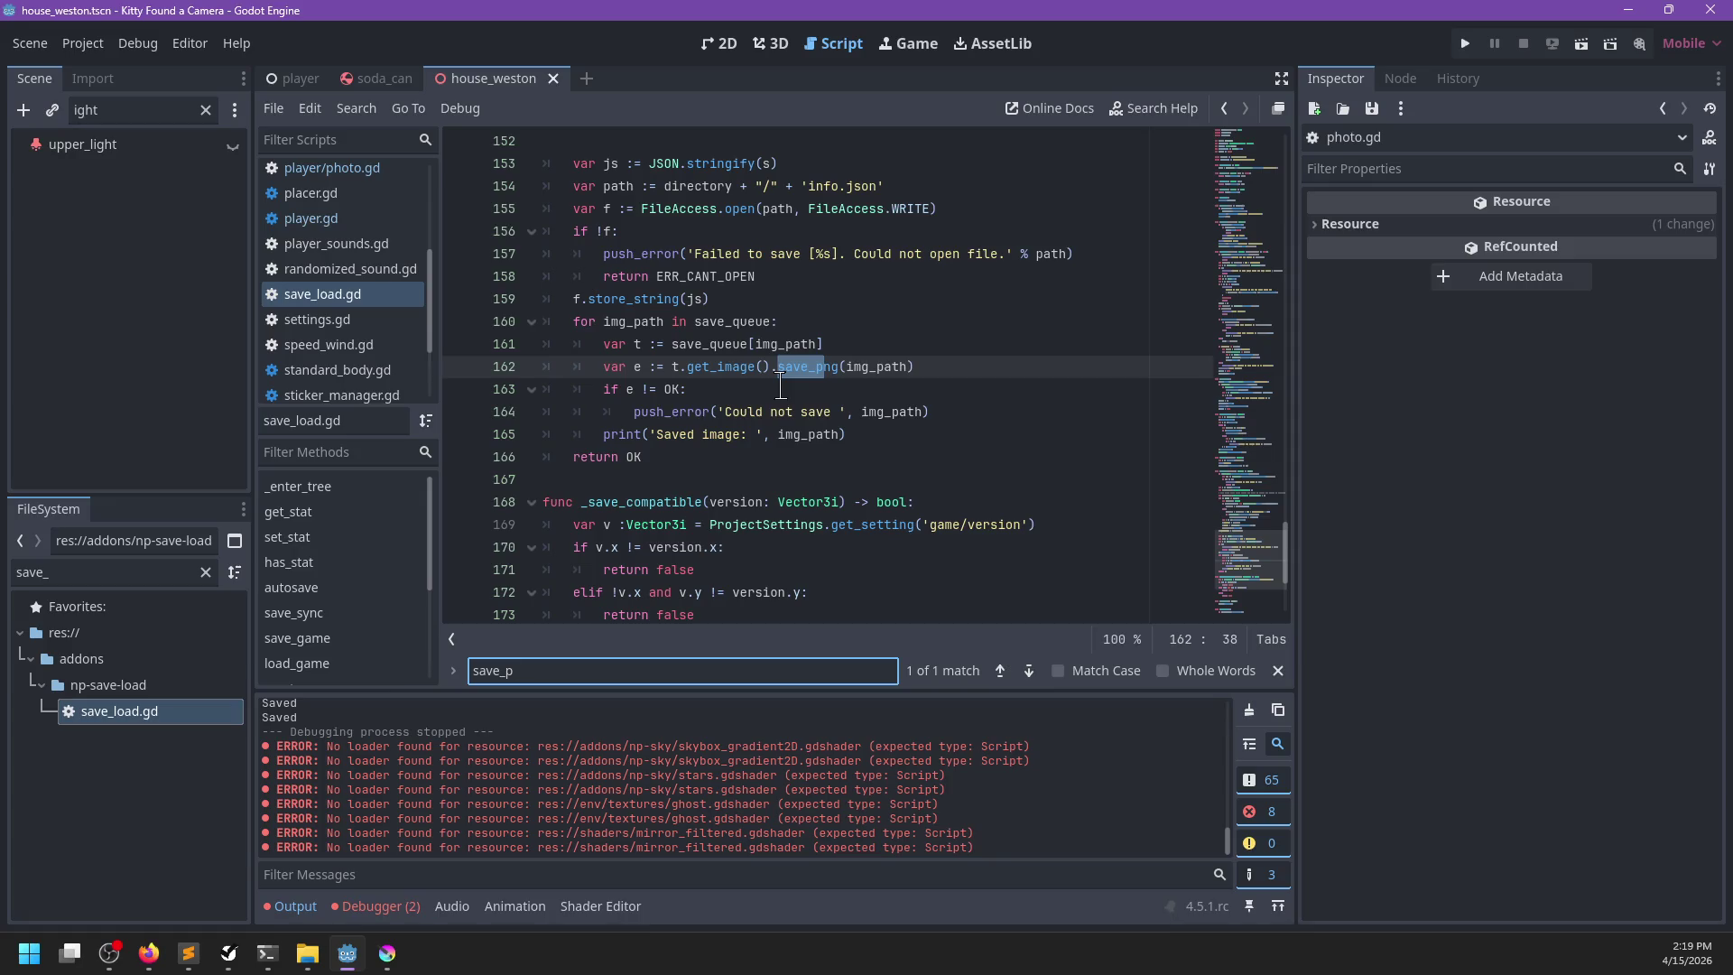
key(Escape)
Select the save_png call on line 162 and save_queue on line 160
click(649, 366)
double_click(722, 366)
double_click(808, 366)
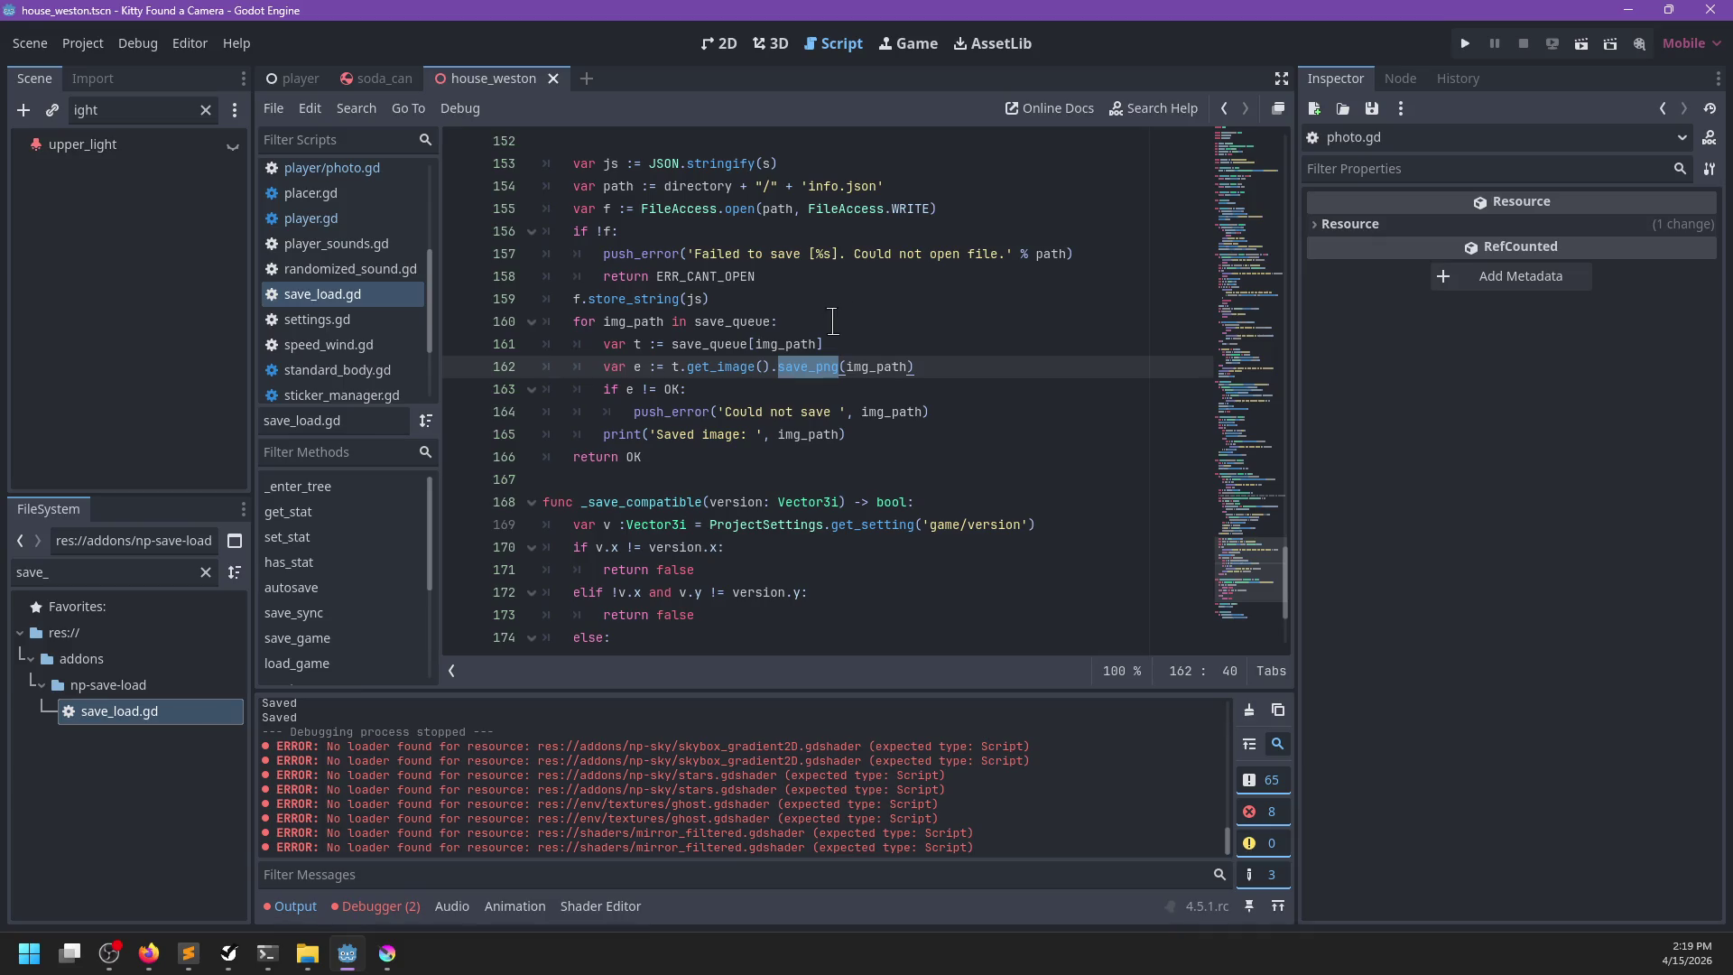
scroll(832, 319, up, 2)
click(638, 457)
double_click(635, 456)
double_click(732, 457)
scroll(899, 425, up, 2)
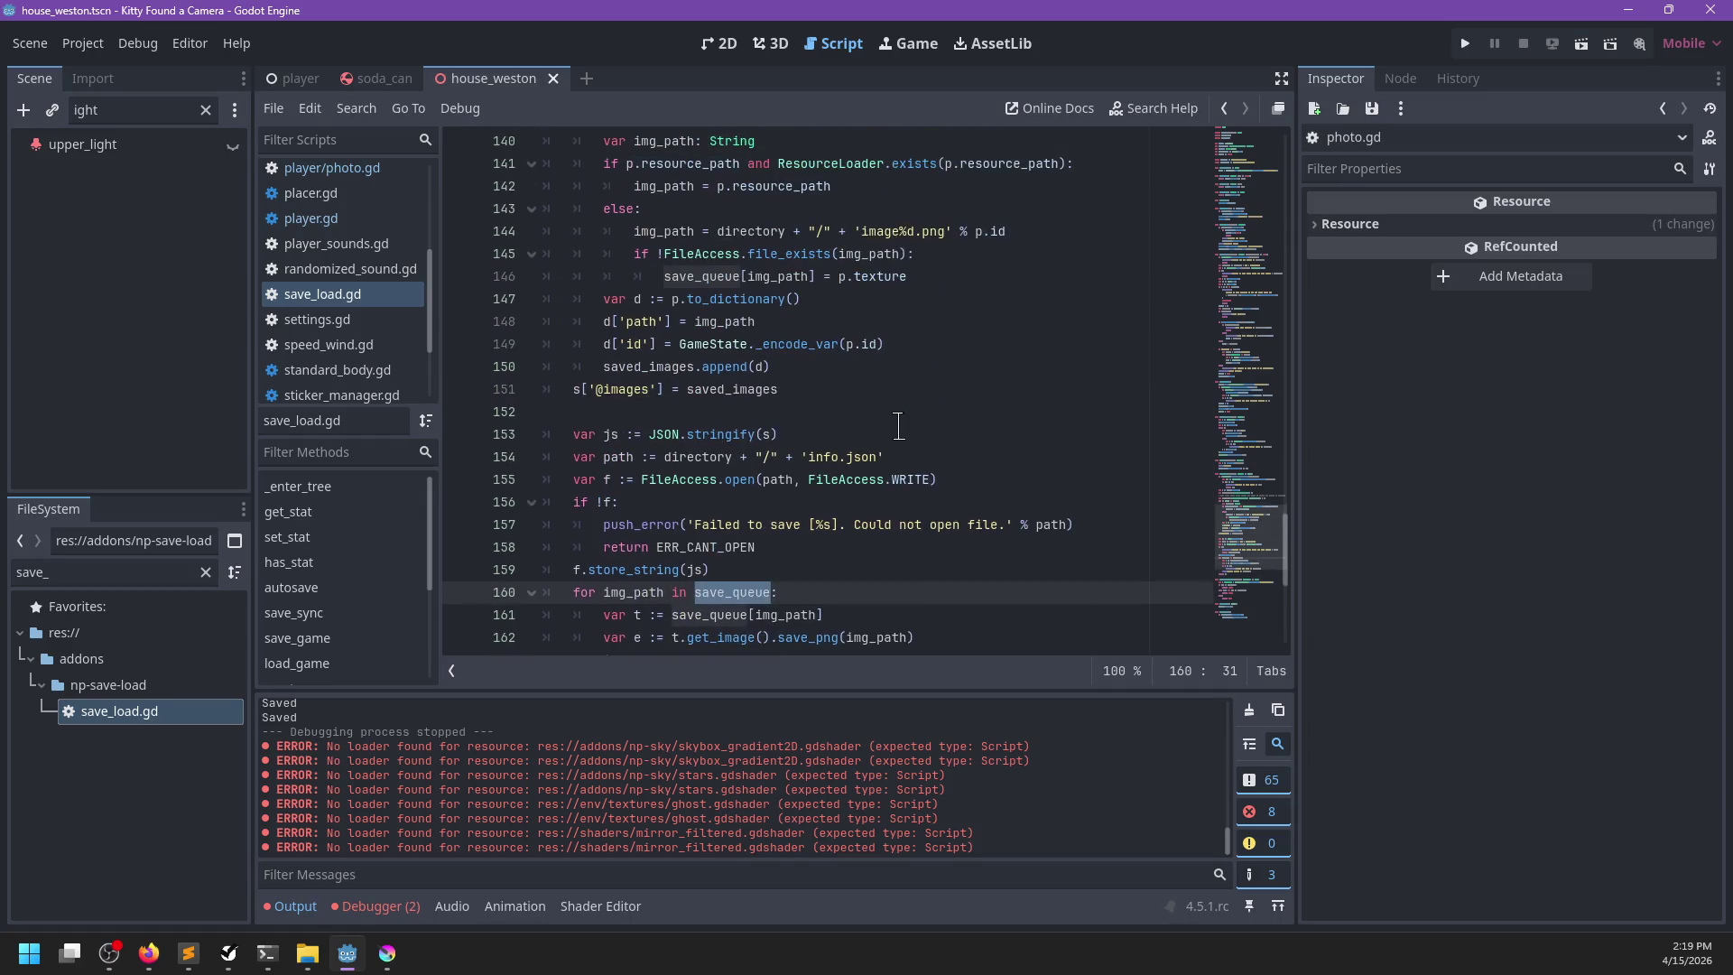
scroll(899, 425, up, 2)
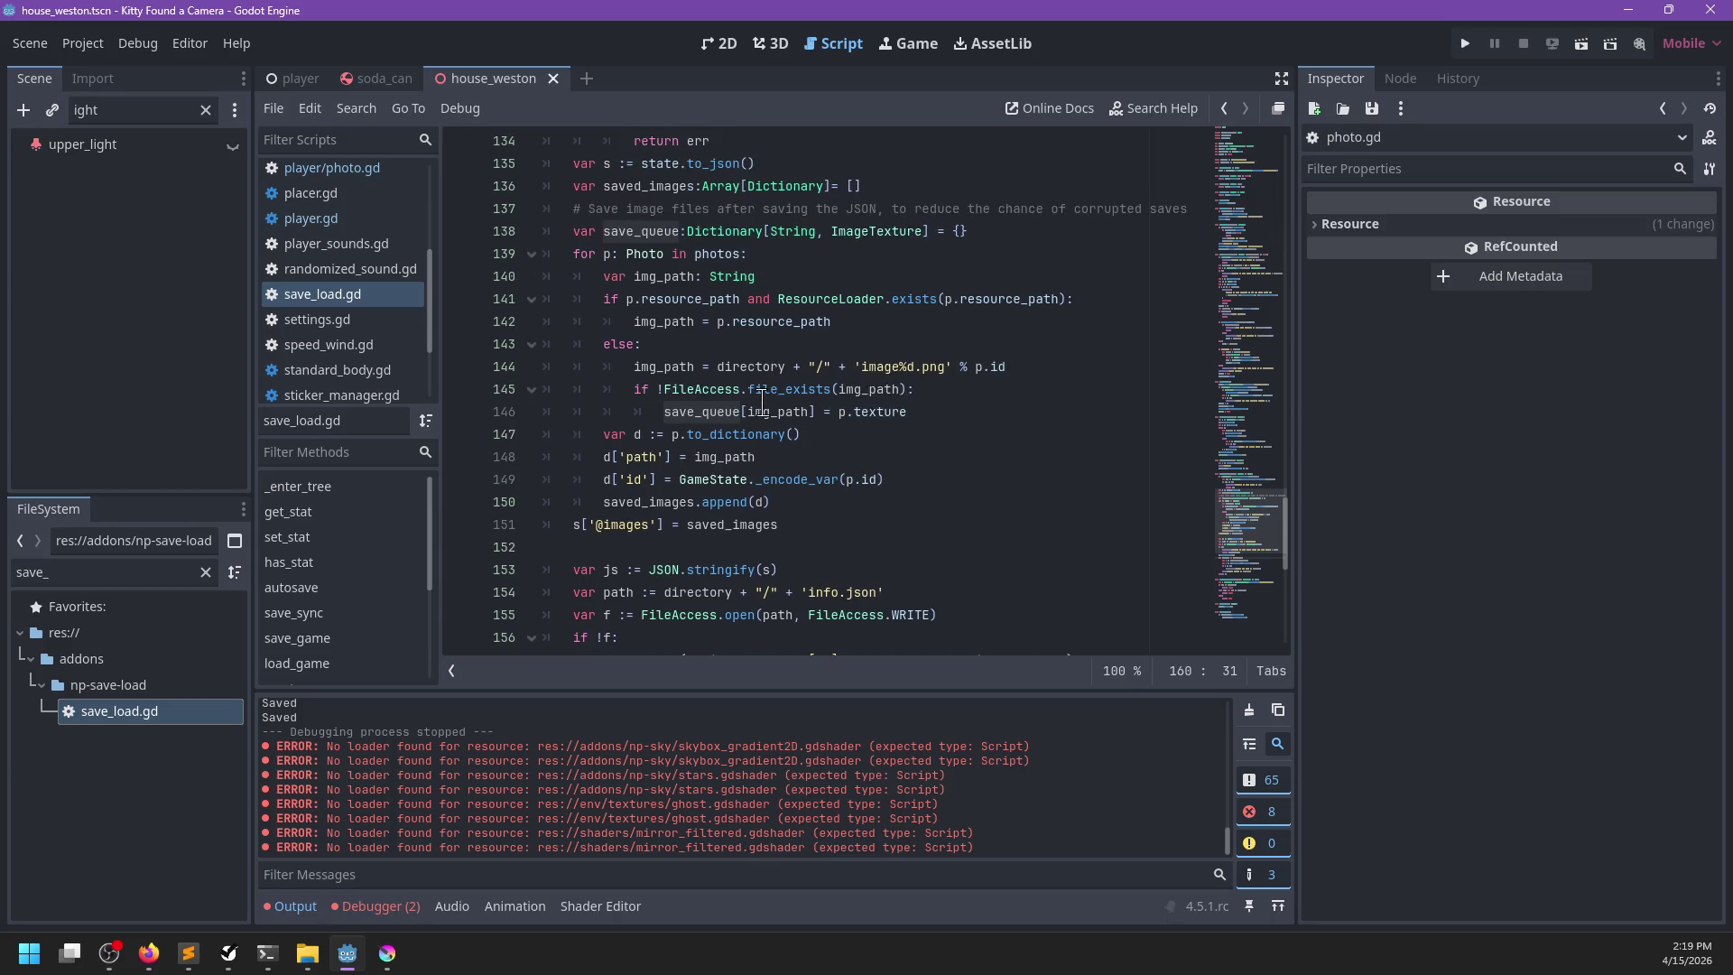
Return to photo.gd's top and place the caret after the time_taken property
mouse_move(760, 387)
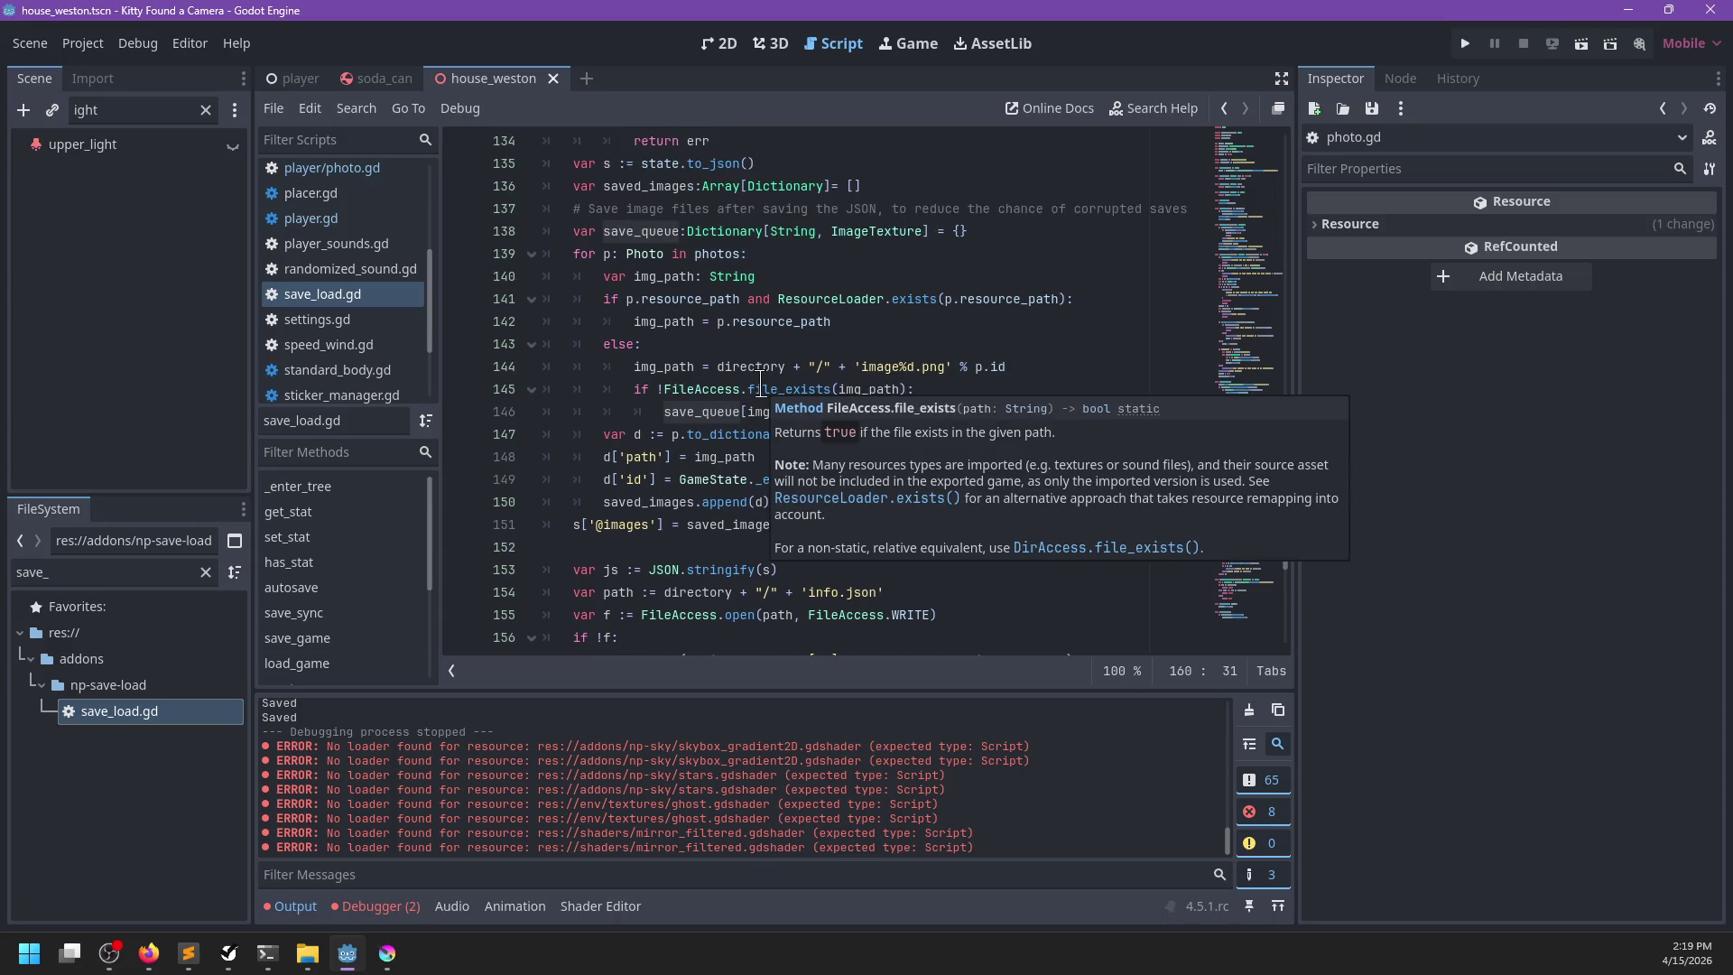
ctrl+click(645, 255)
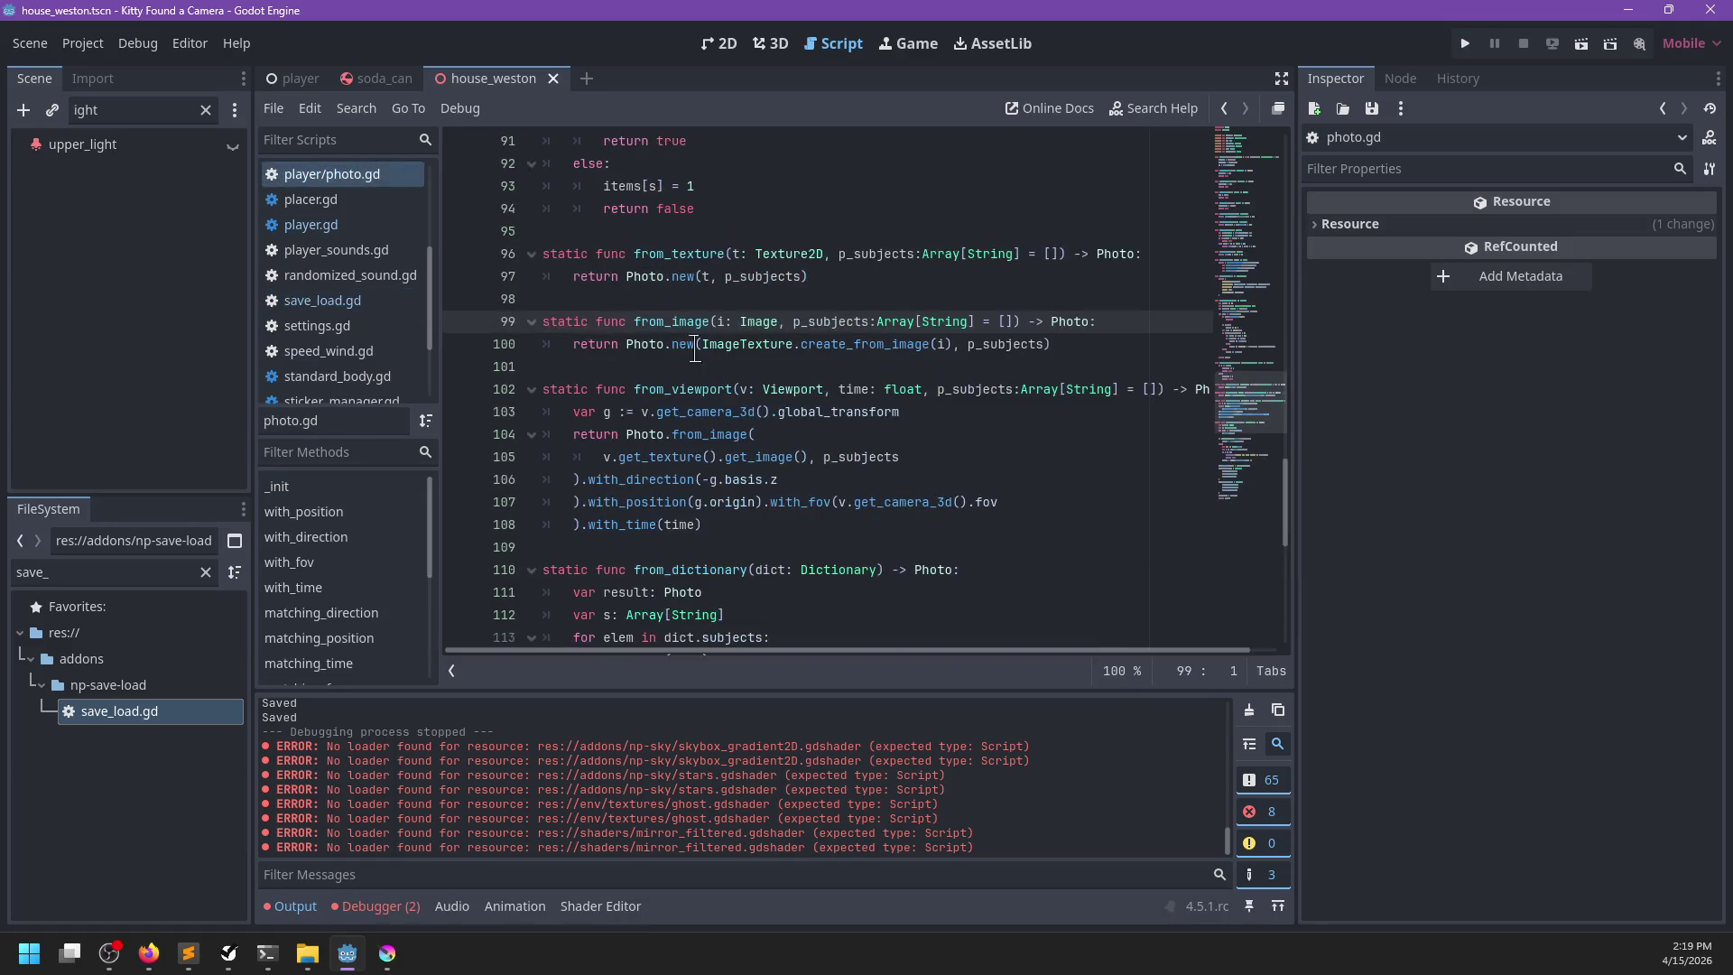
scroll(810, 400, up, 20)
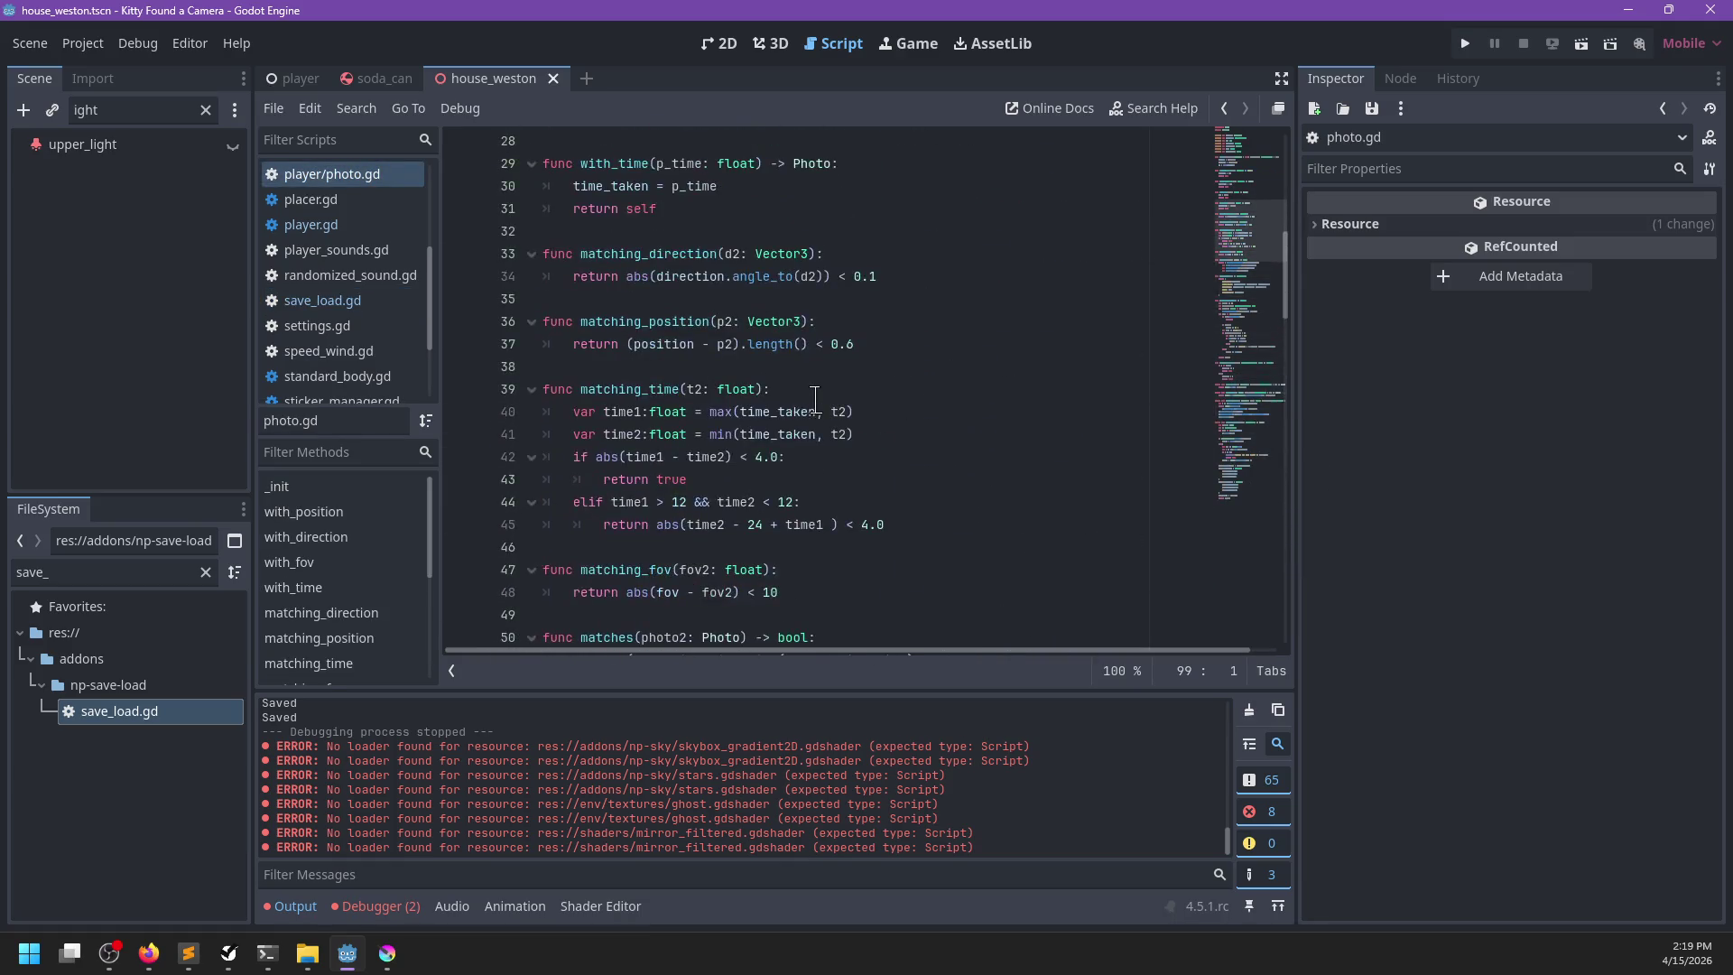
scroll(815, 402, up, 7)
click(803, 344)
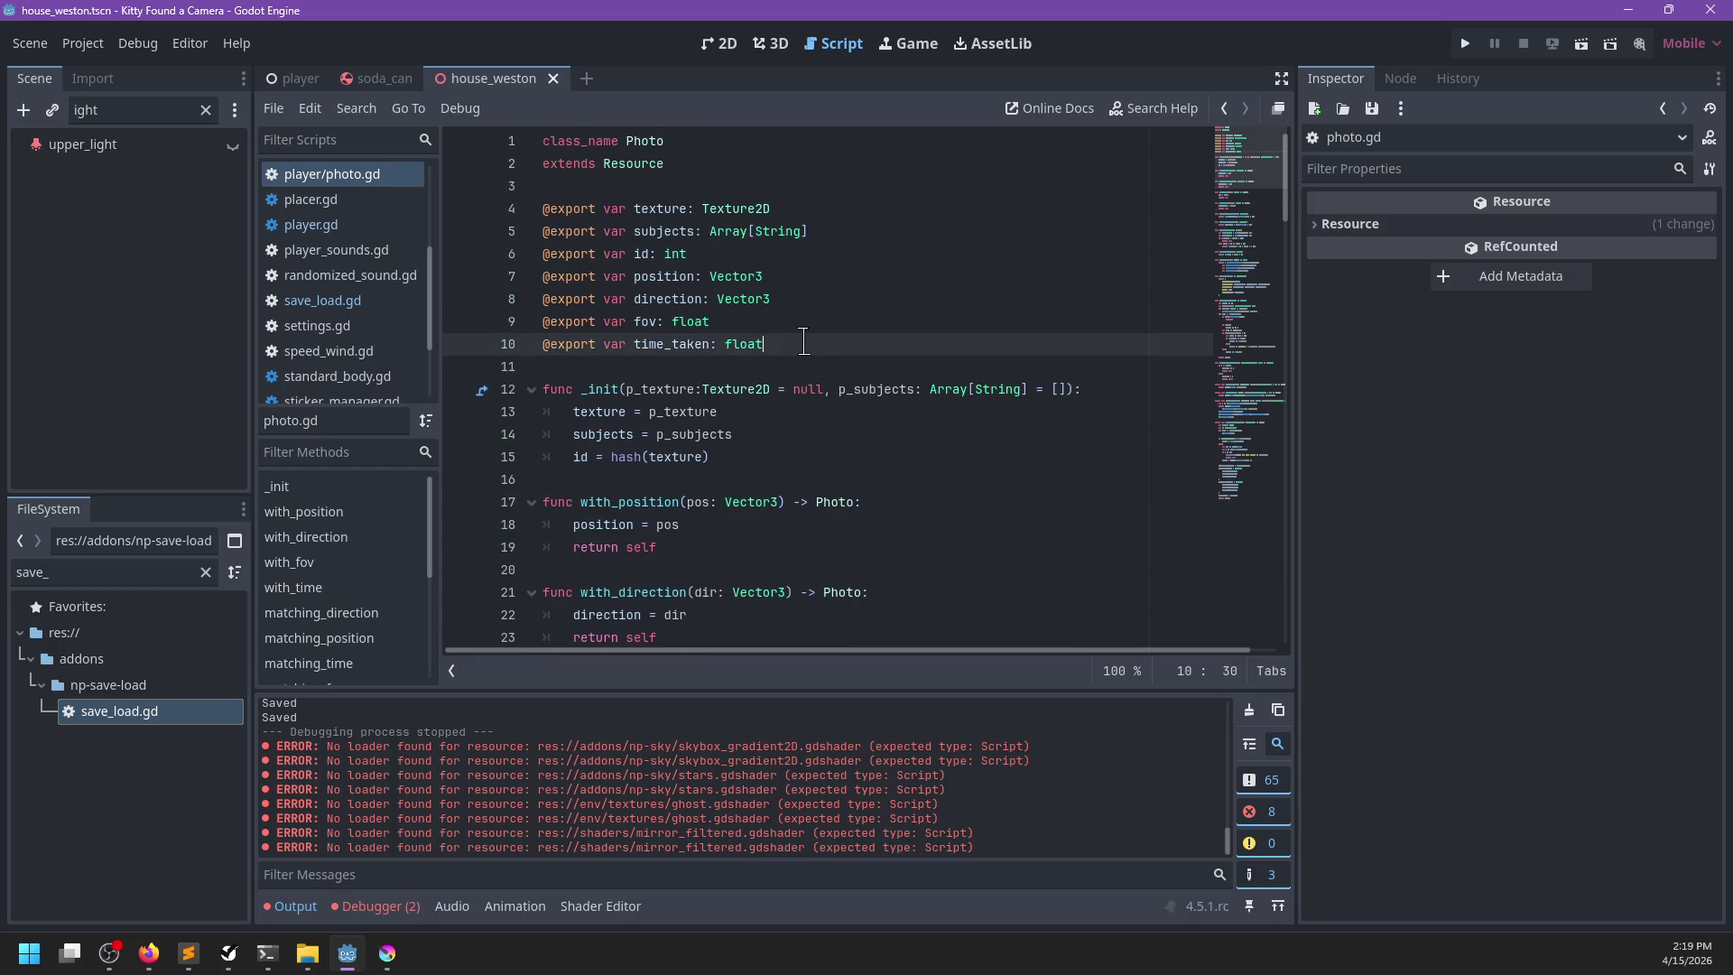
Add an exported crusty flag defaulting to false below time_taken in photo.gd and save
key(Return)
text(@export var crust)
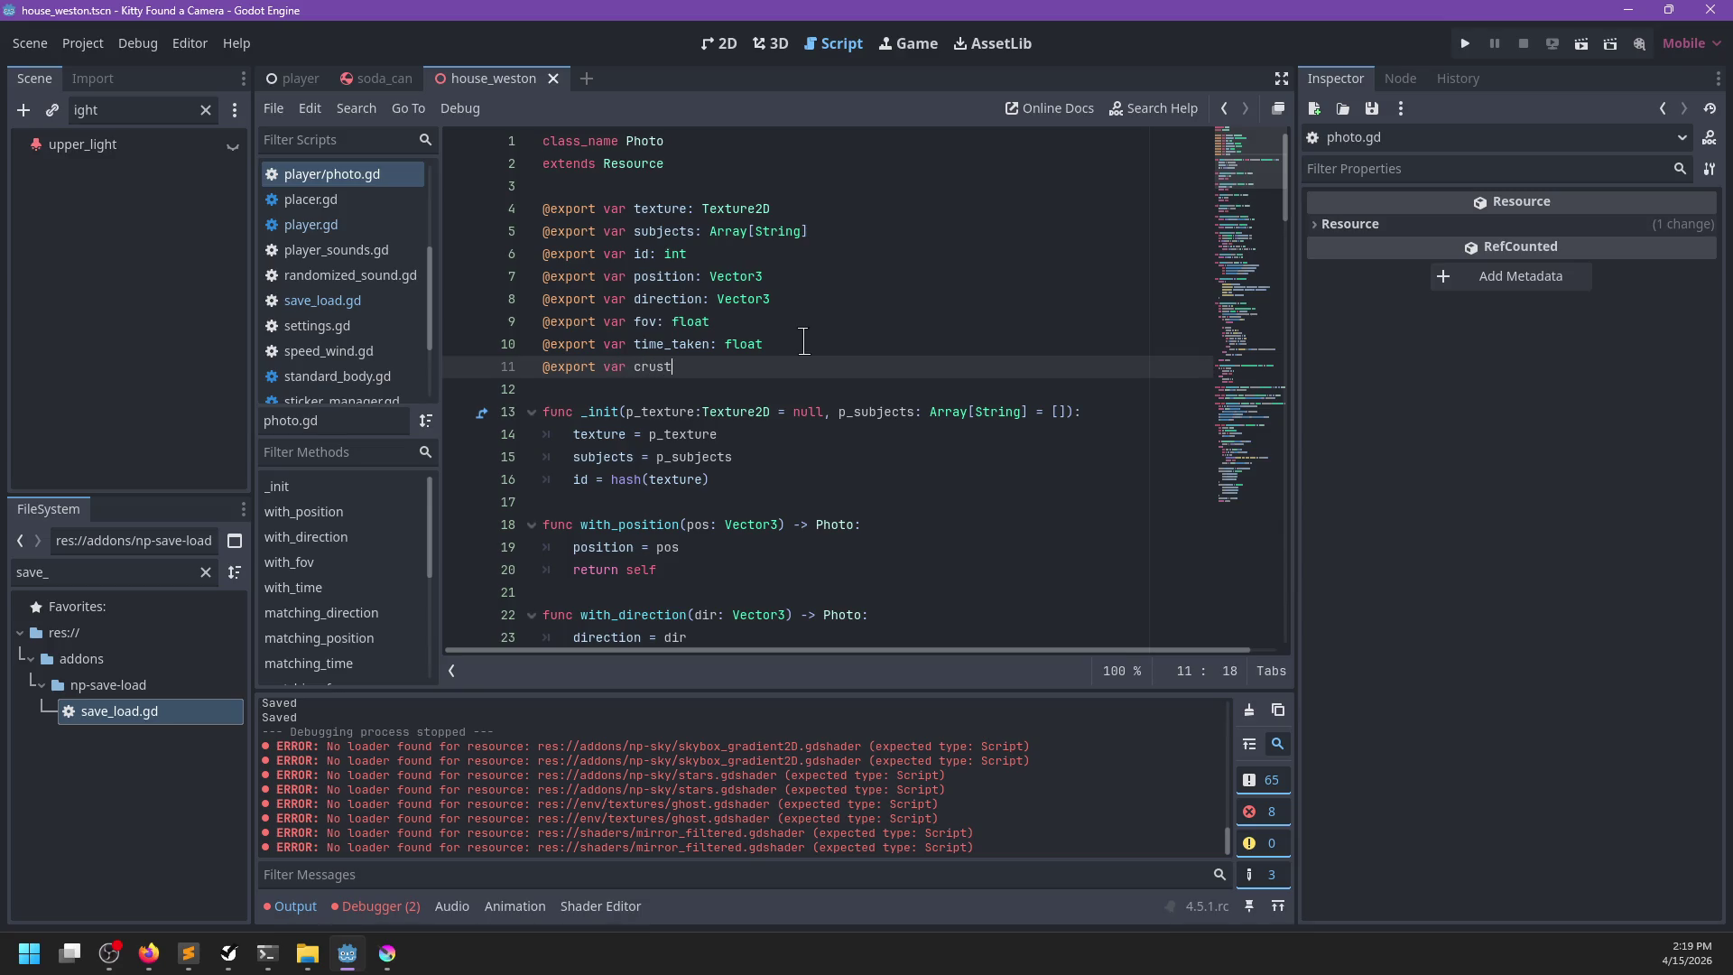
text(false)
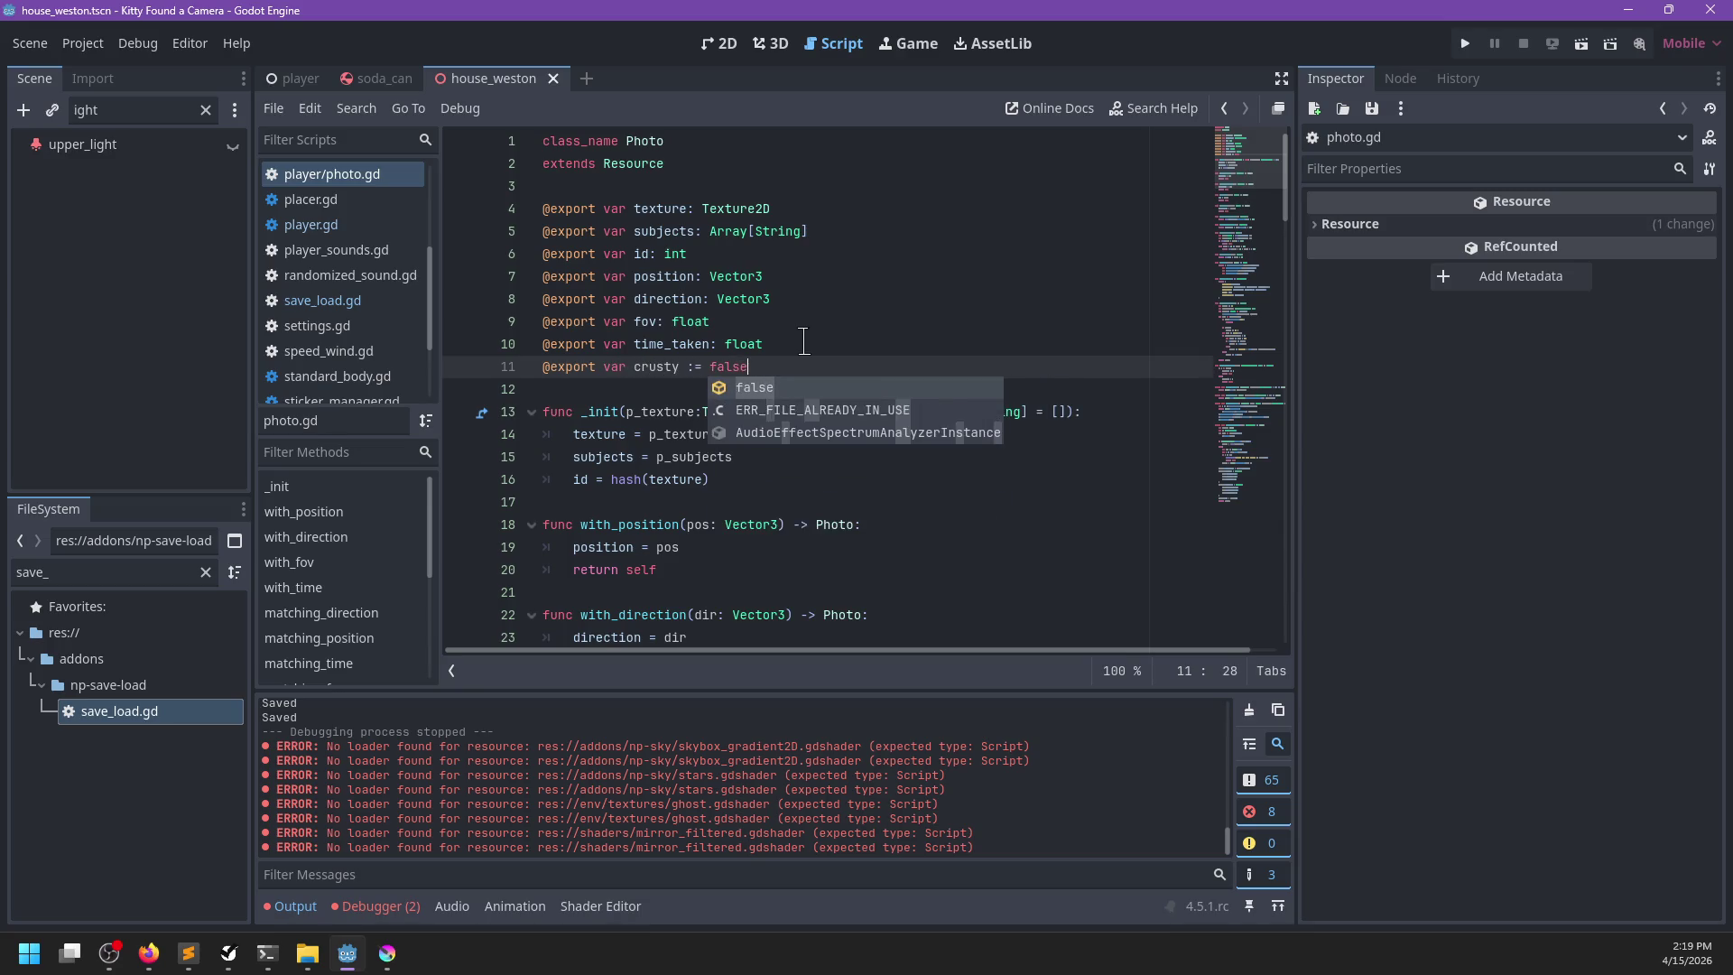
scroll(780, 431, down, 15)
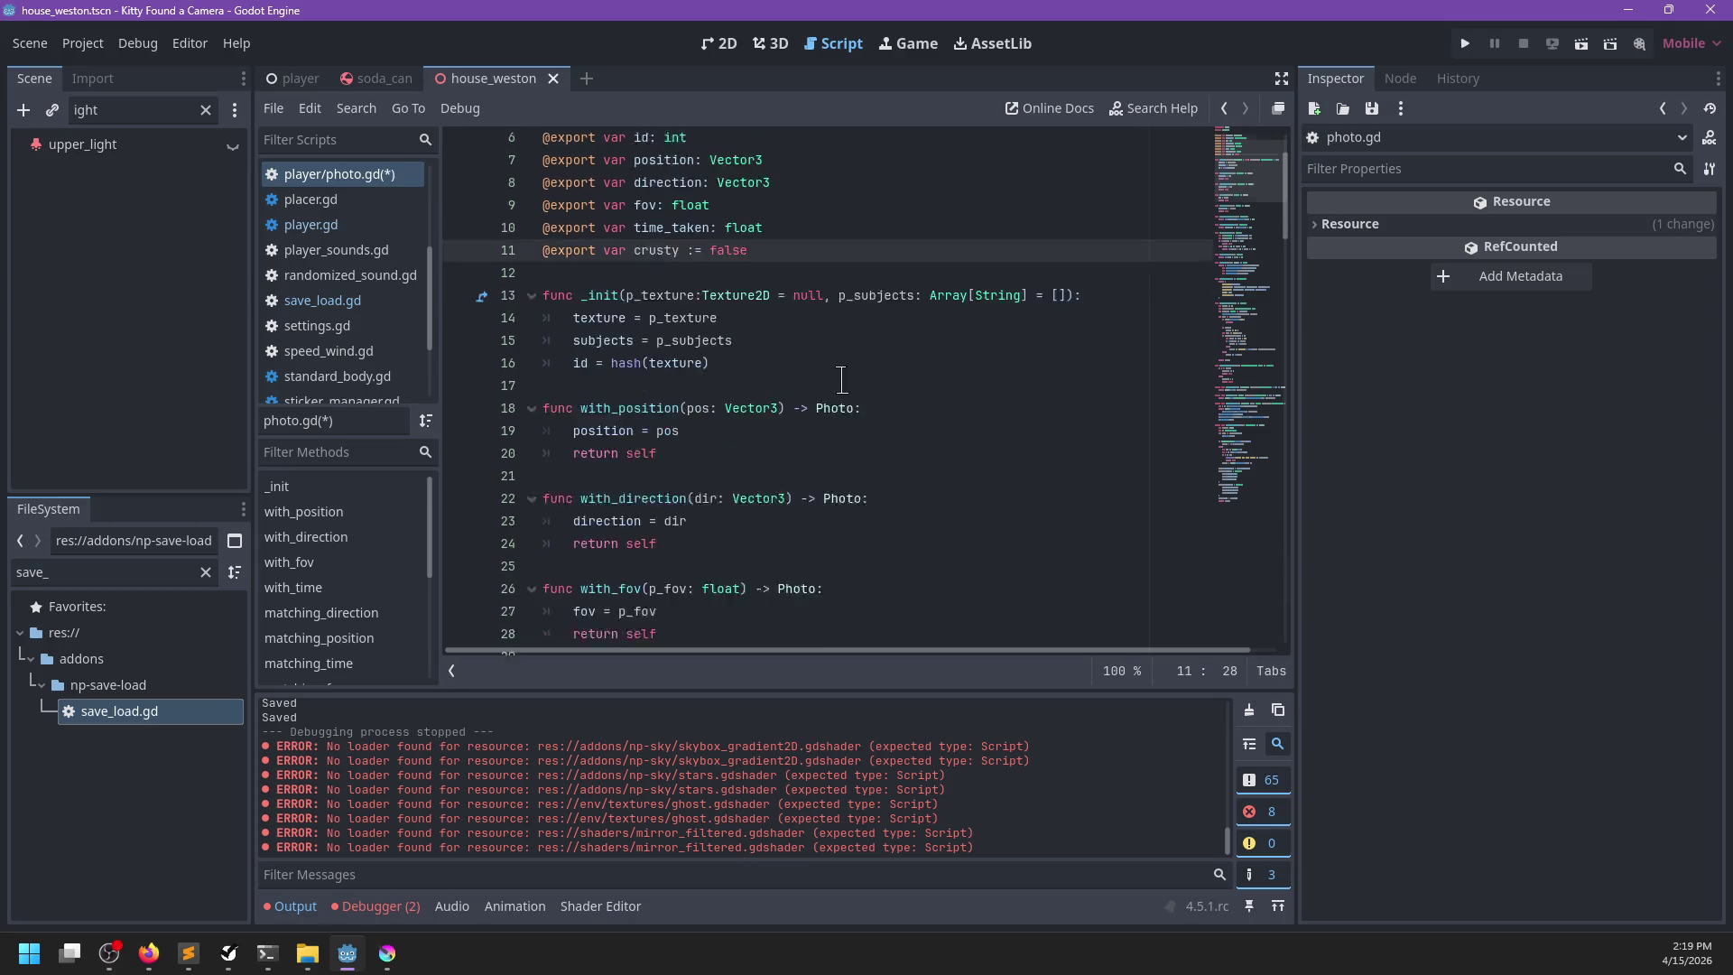
key(ctrl+s)
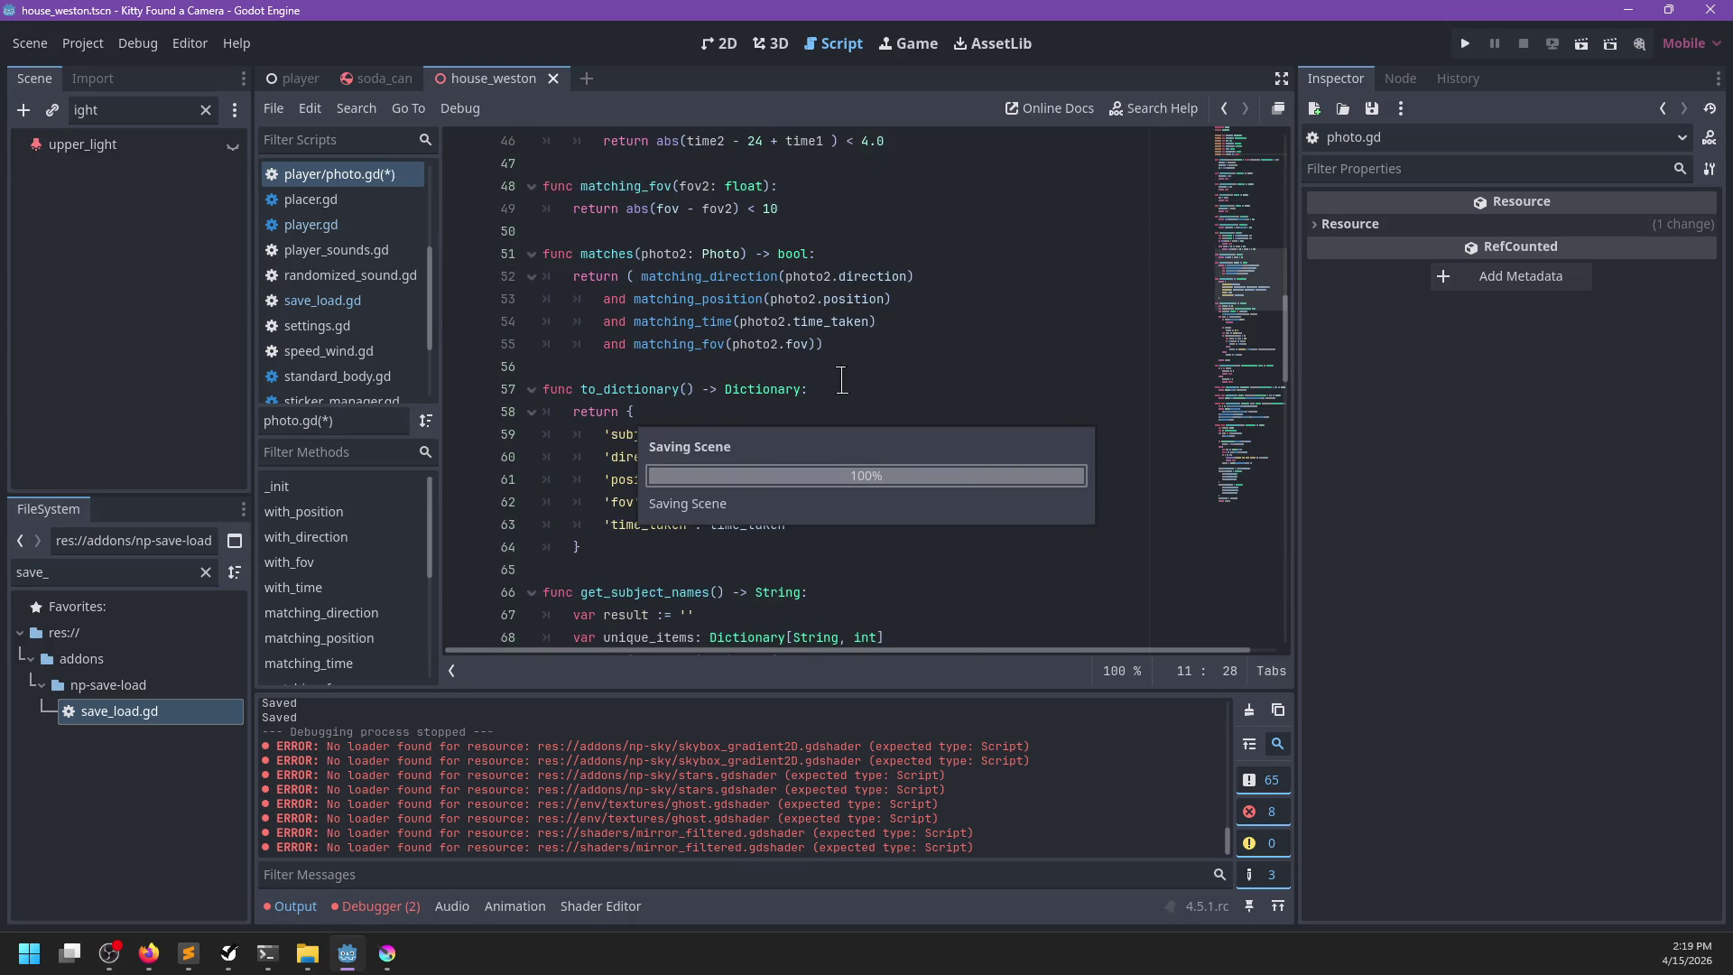
Change line 144 of save_load.gd to use 'jpg' if p.crusty else 'png', and save
click(323, 300)
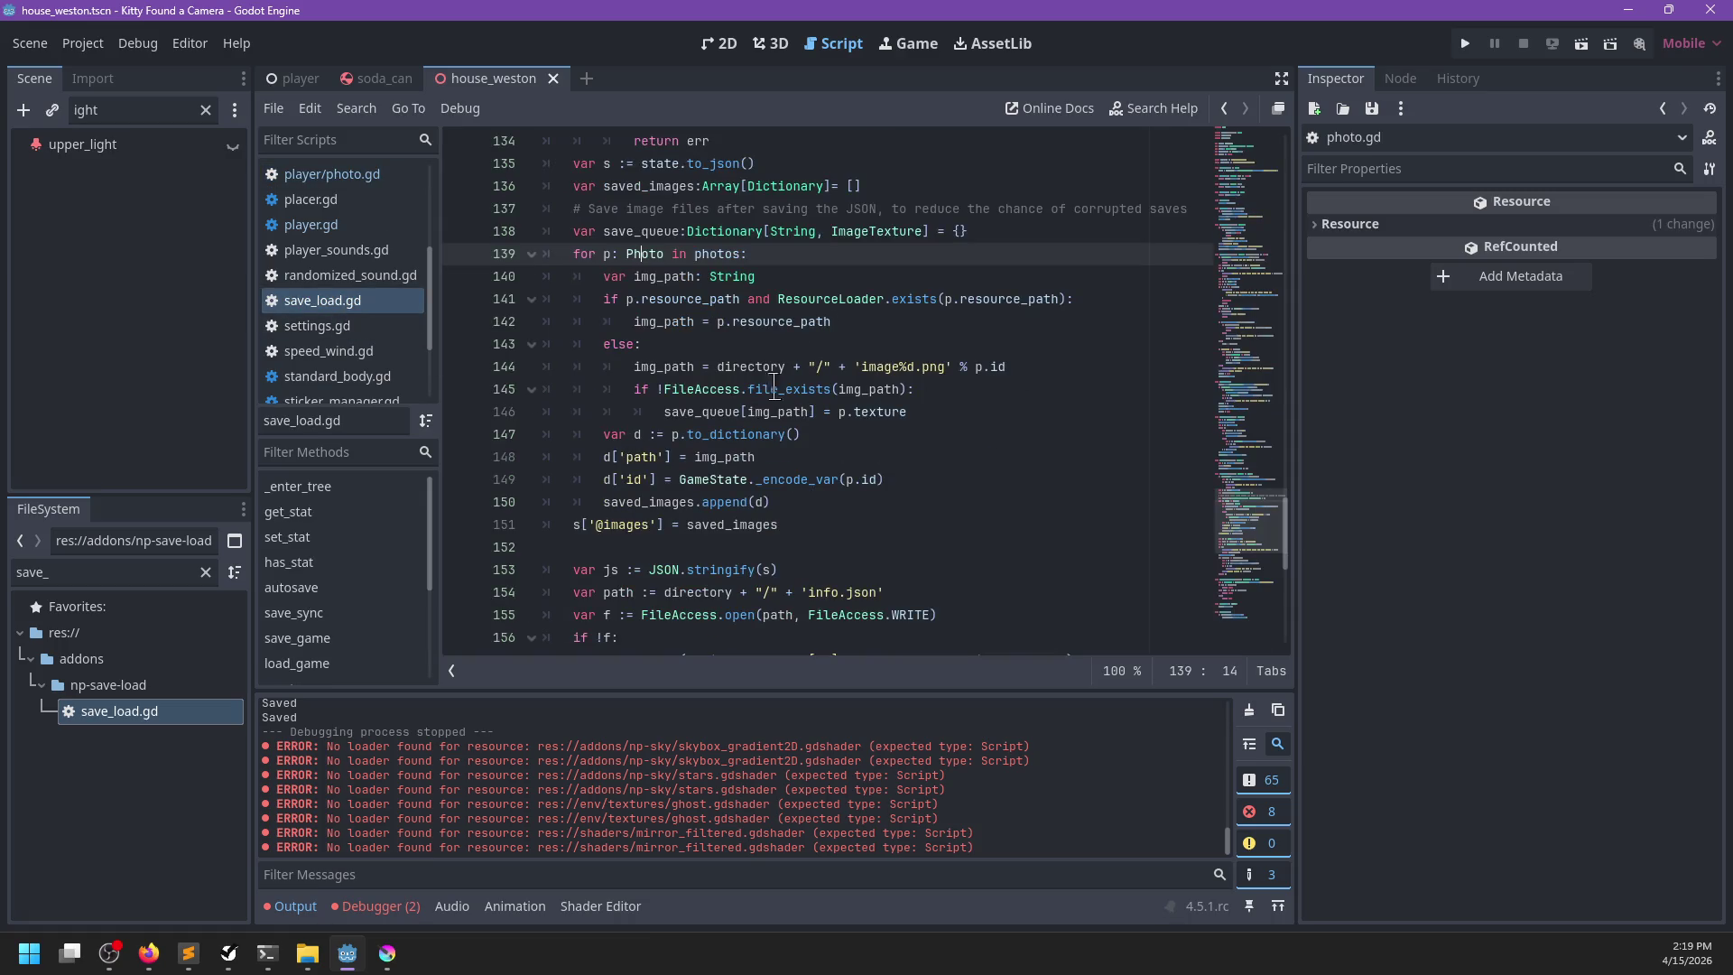
click(1043, 365)
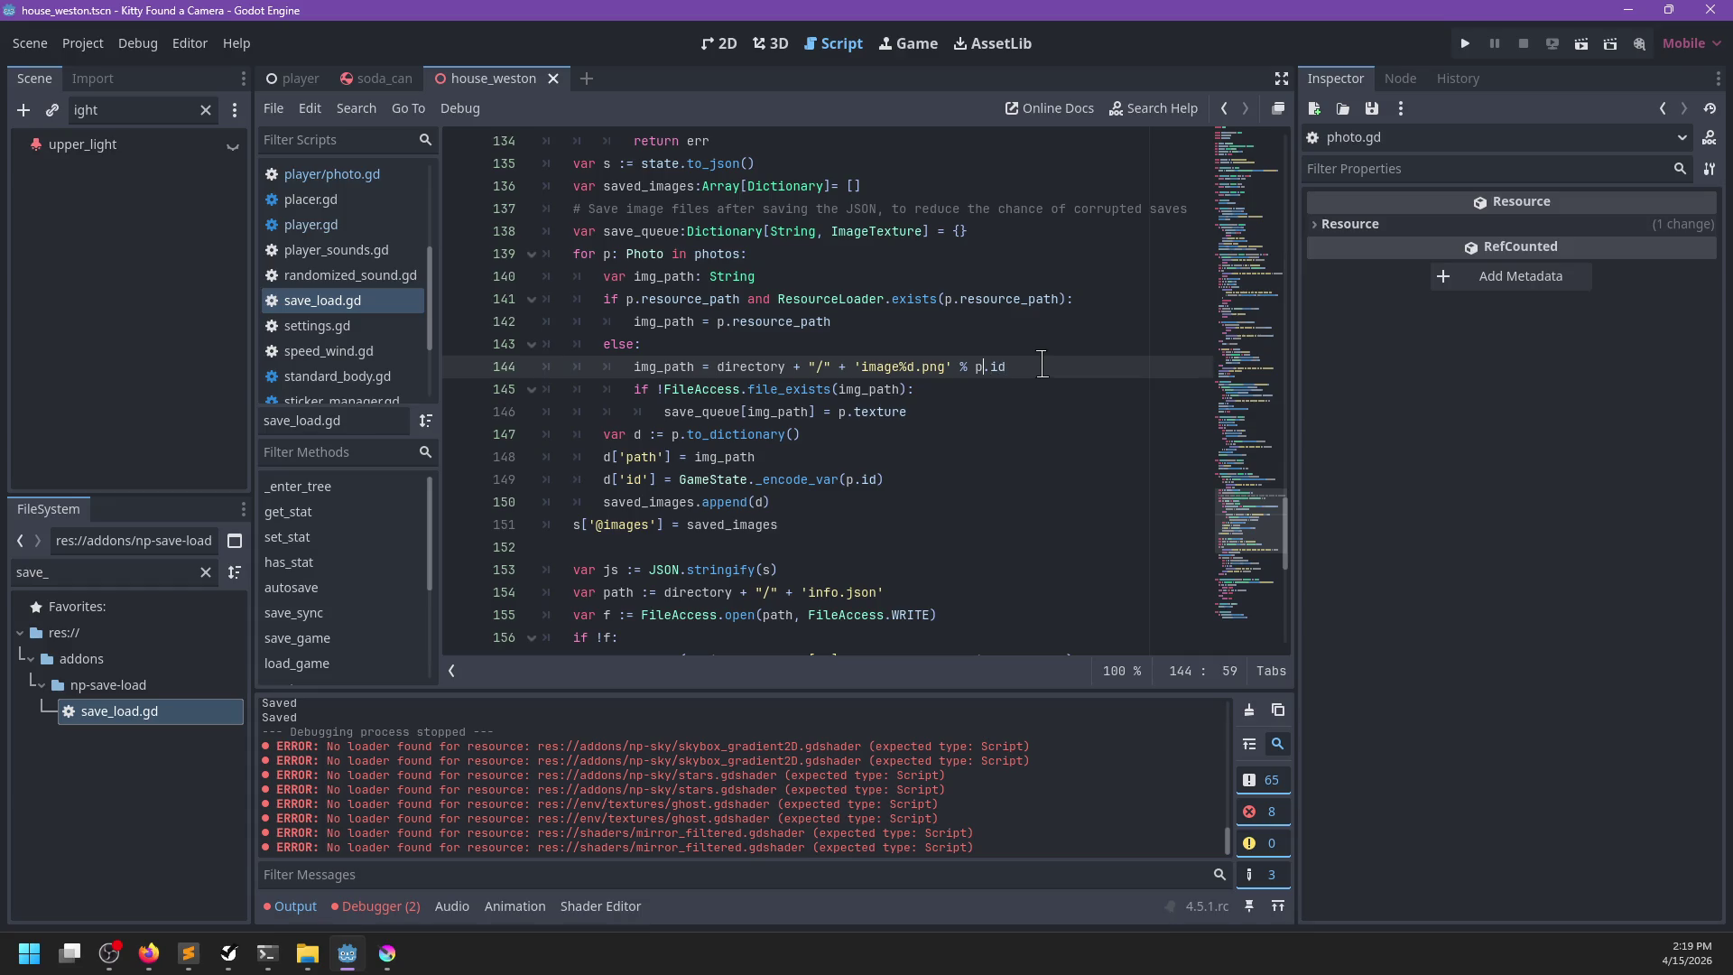
key(BackSpace)
key(BackSpace)
key(BackSpace)
text(%s)
text(')
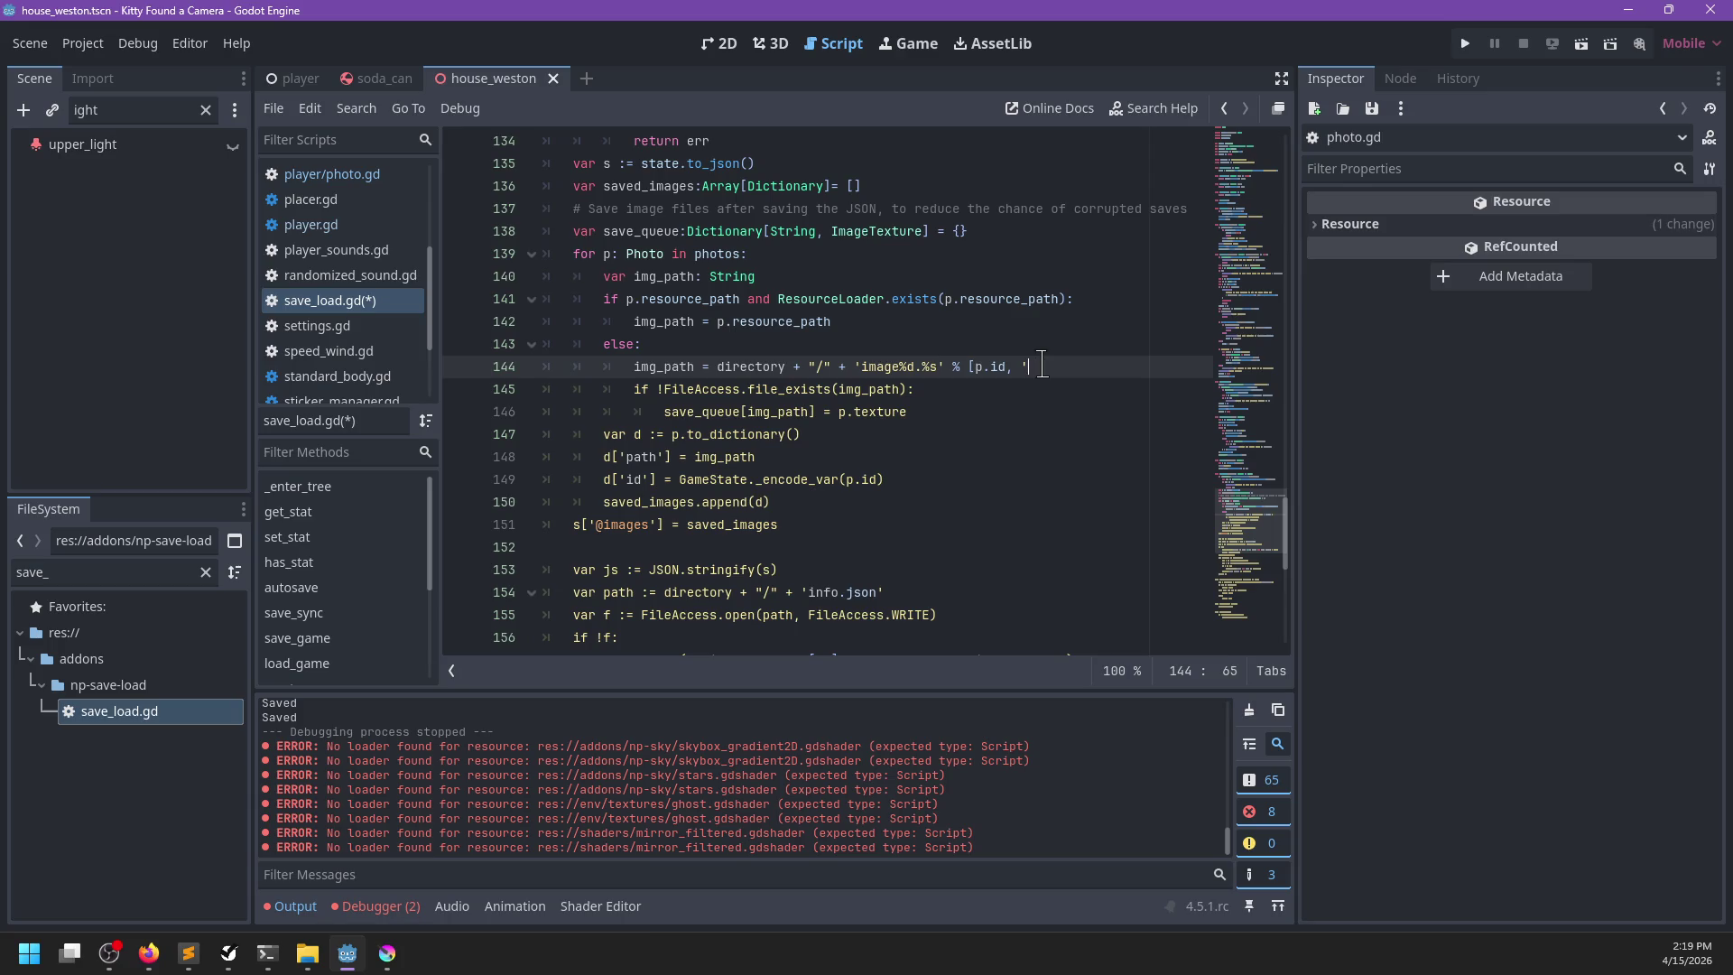
text(' if)
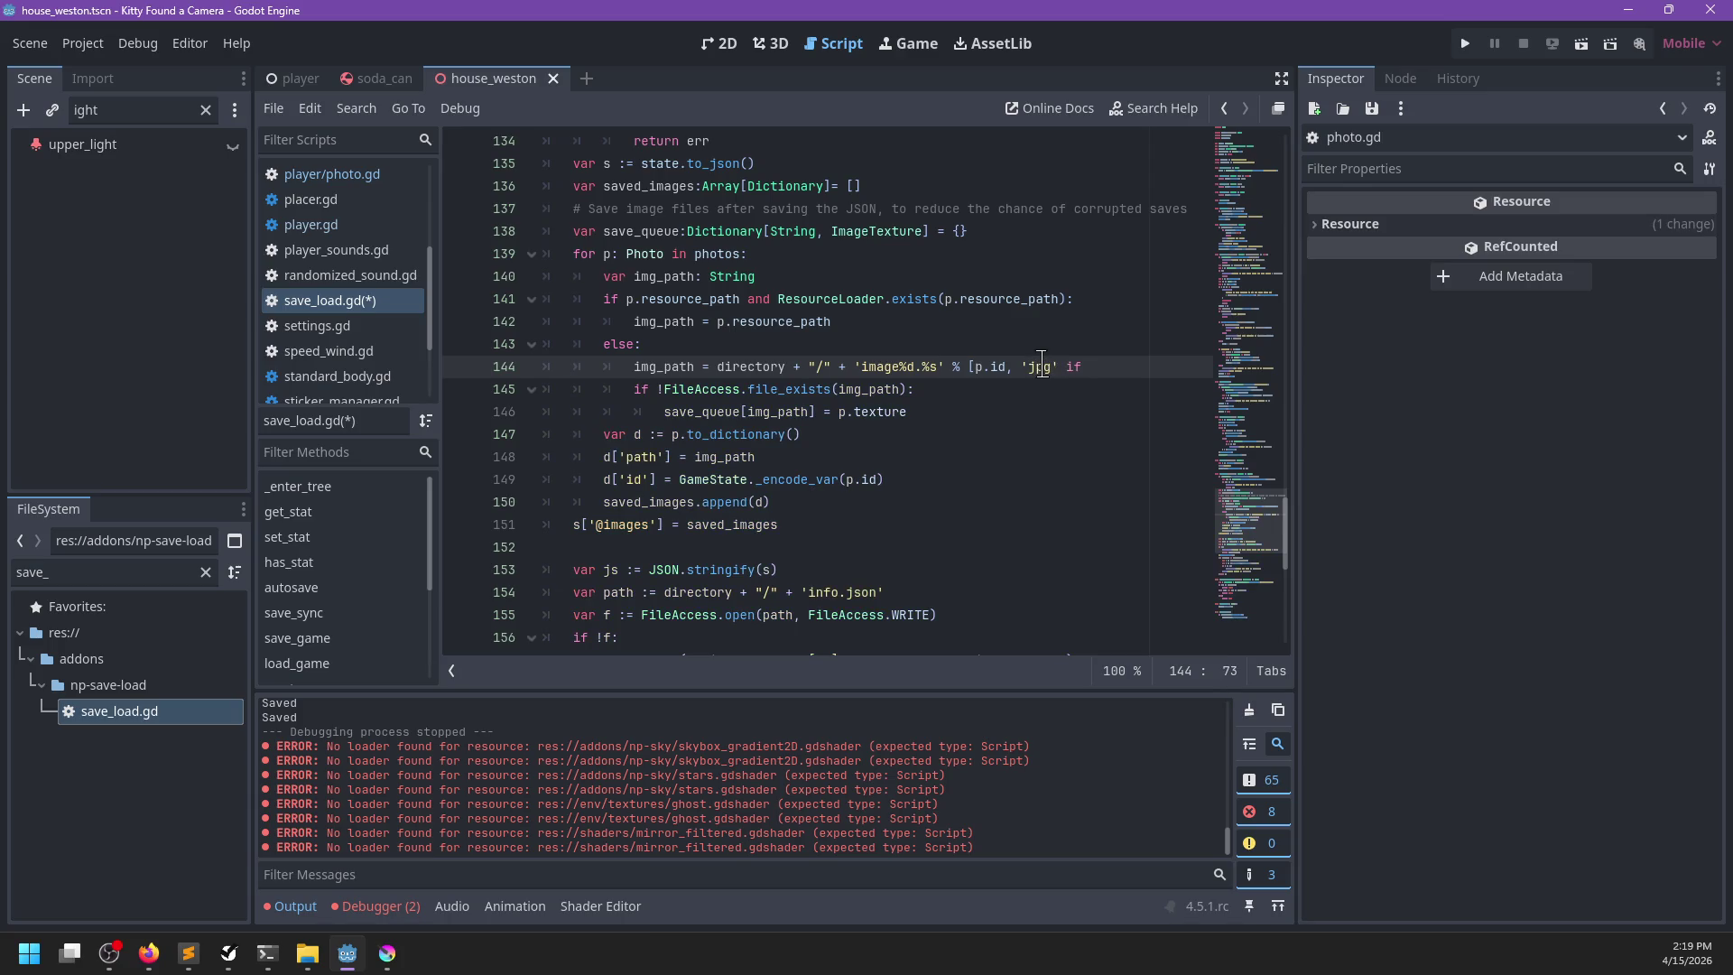
text(crusty e)
text(lse 'png')
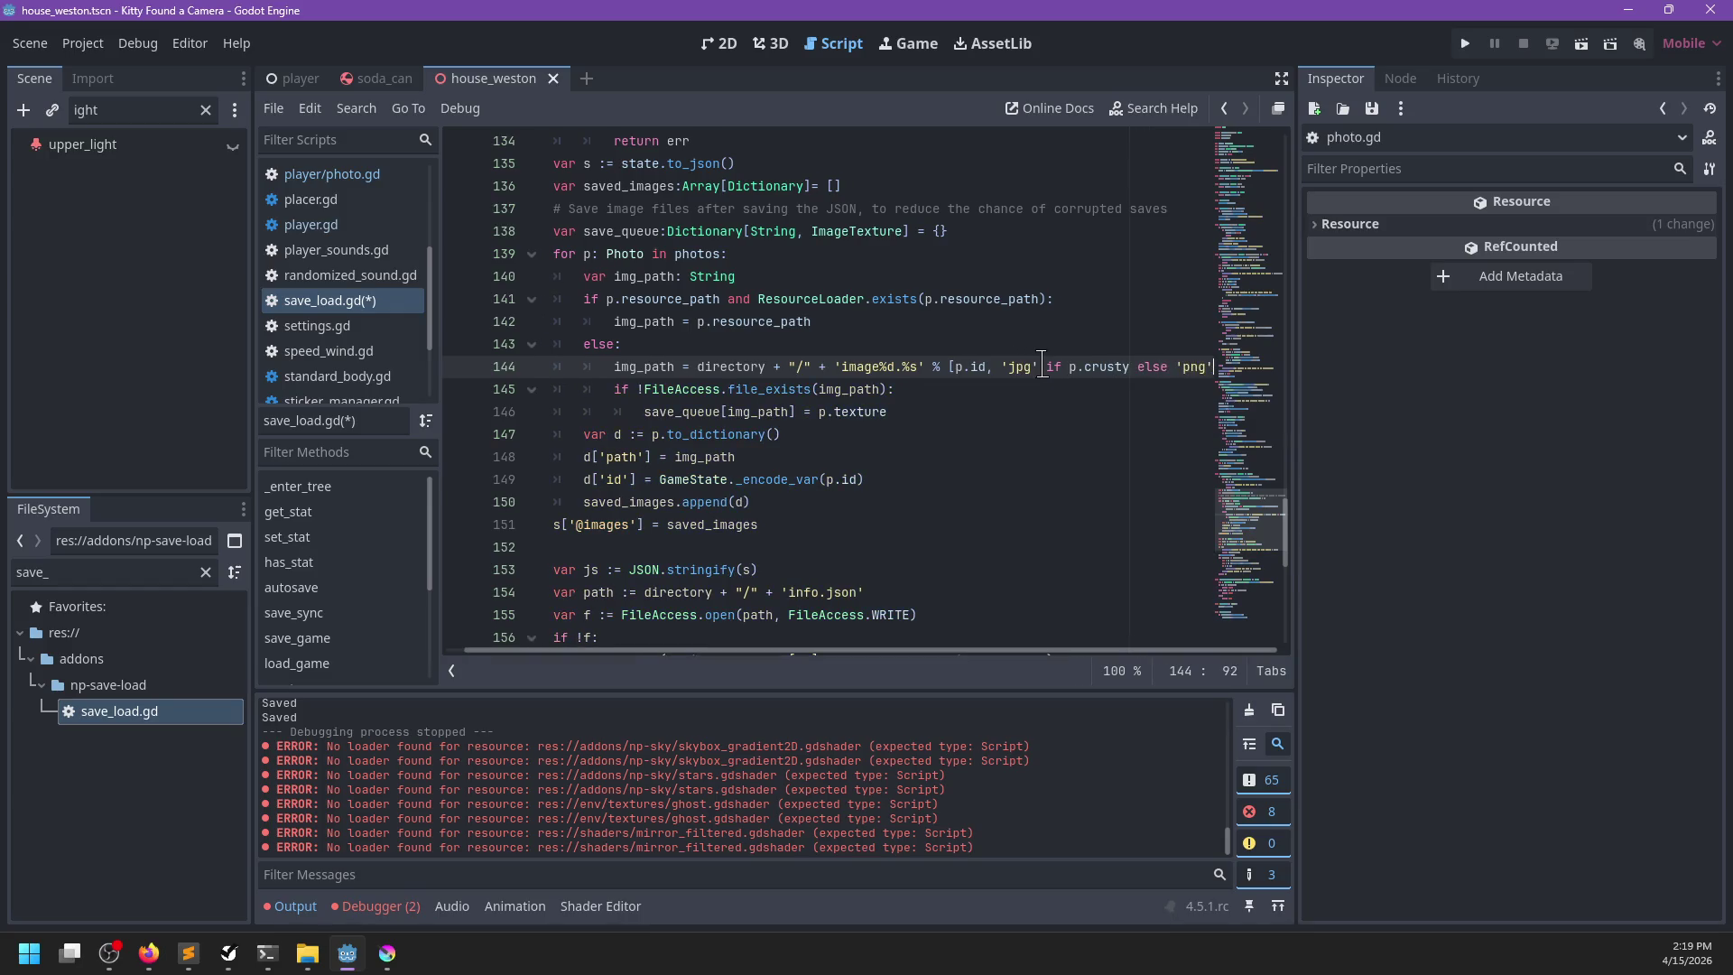
text(])
scroll(993, 395, left, 1)
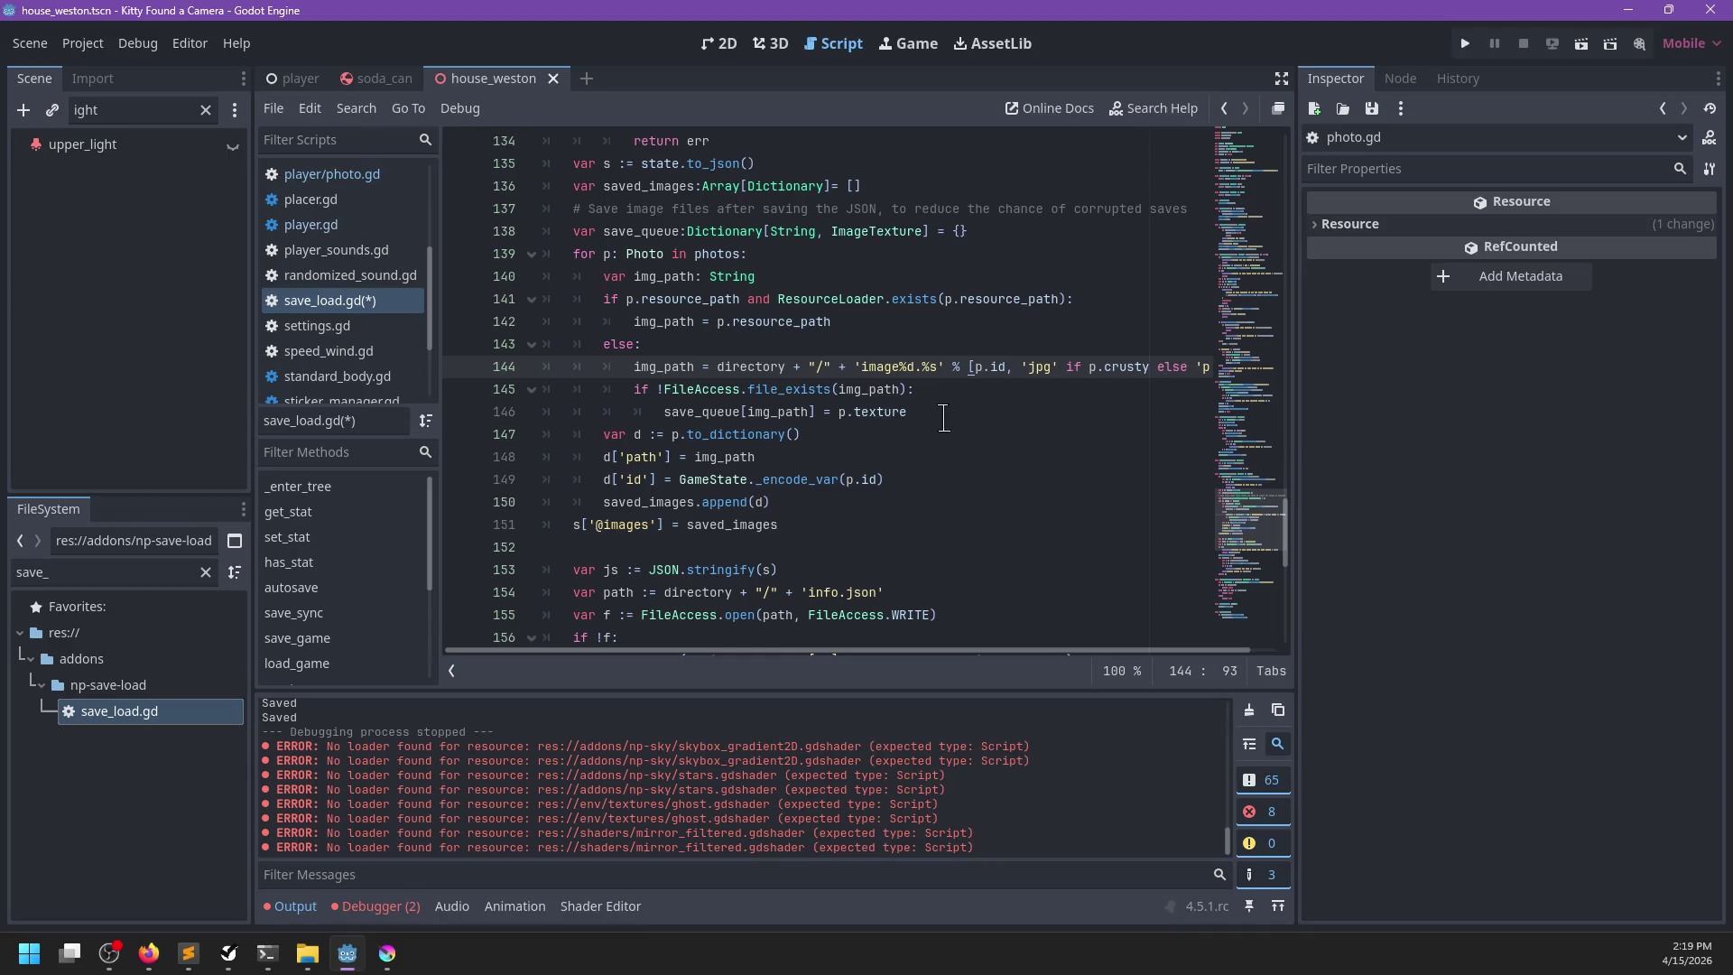
key(ctrl+s)
scroll(917, 447, down, 3)
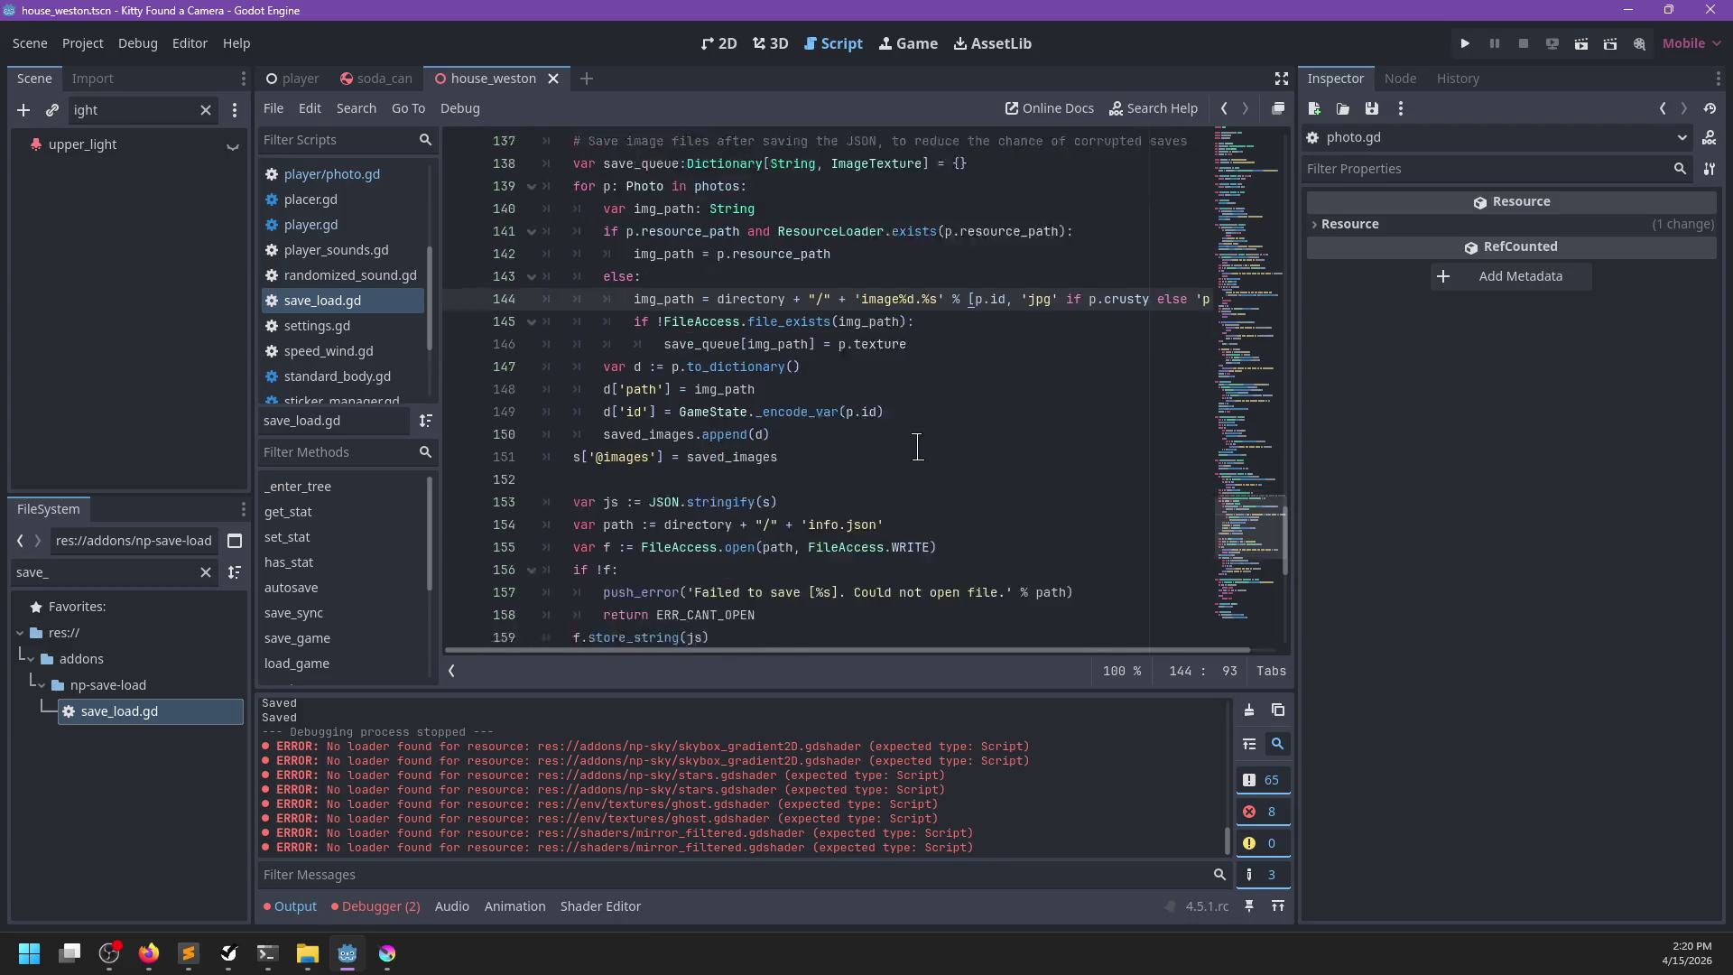
scroll(851, 468, down, 4)
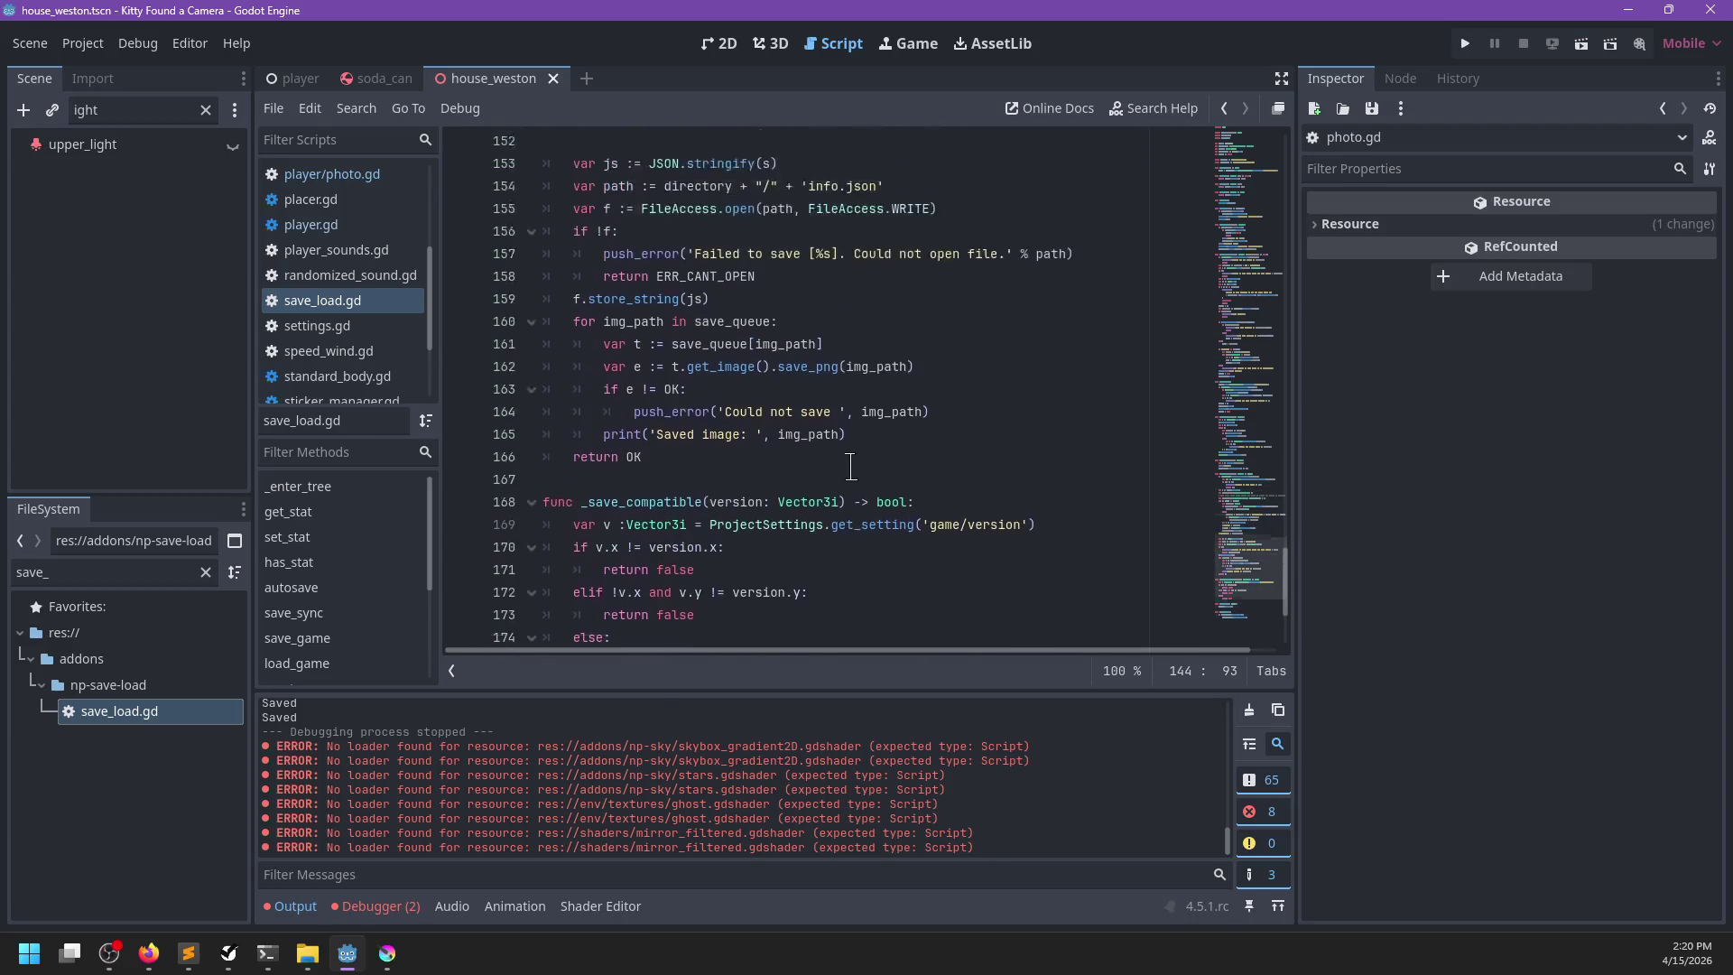
Start a check in the save loop on whether img_path ends with 'png'
scroll(850, 467, up, 5)
scroll(850, 467, up, 4)
double_click(677, 436)
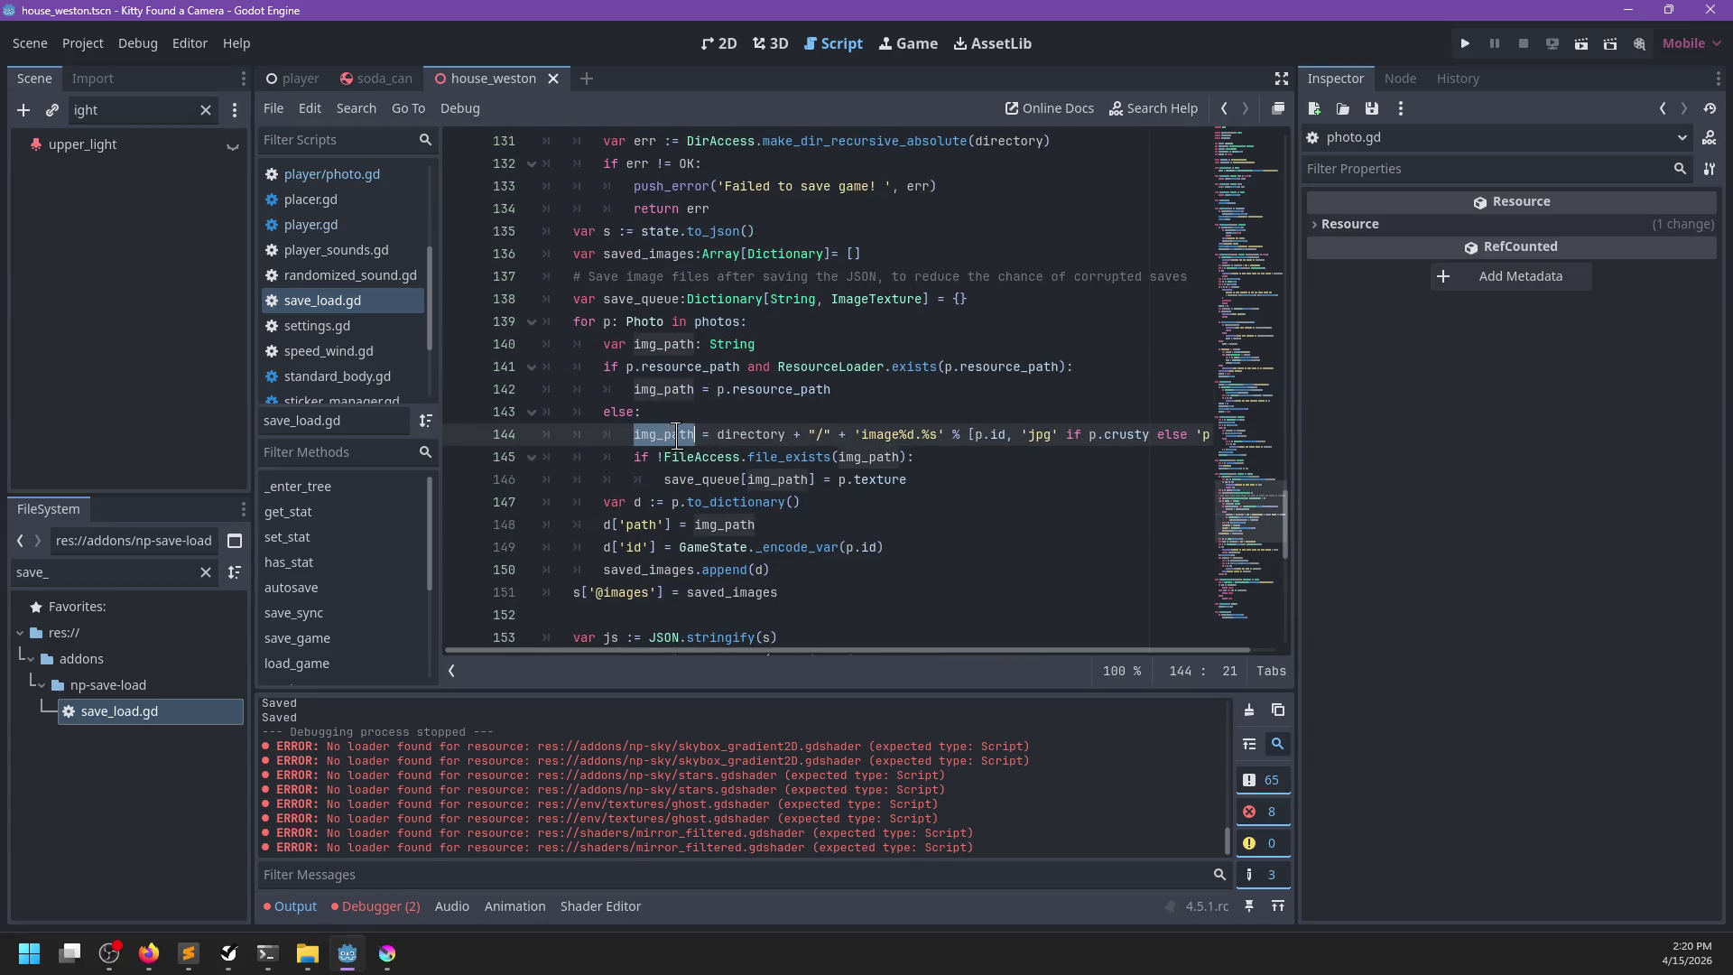
scroll(874, 452, down, 4)
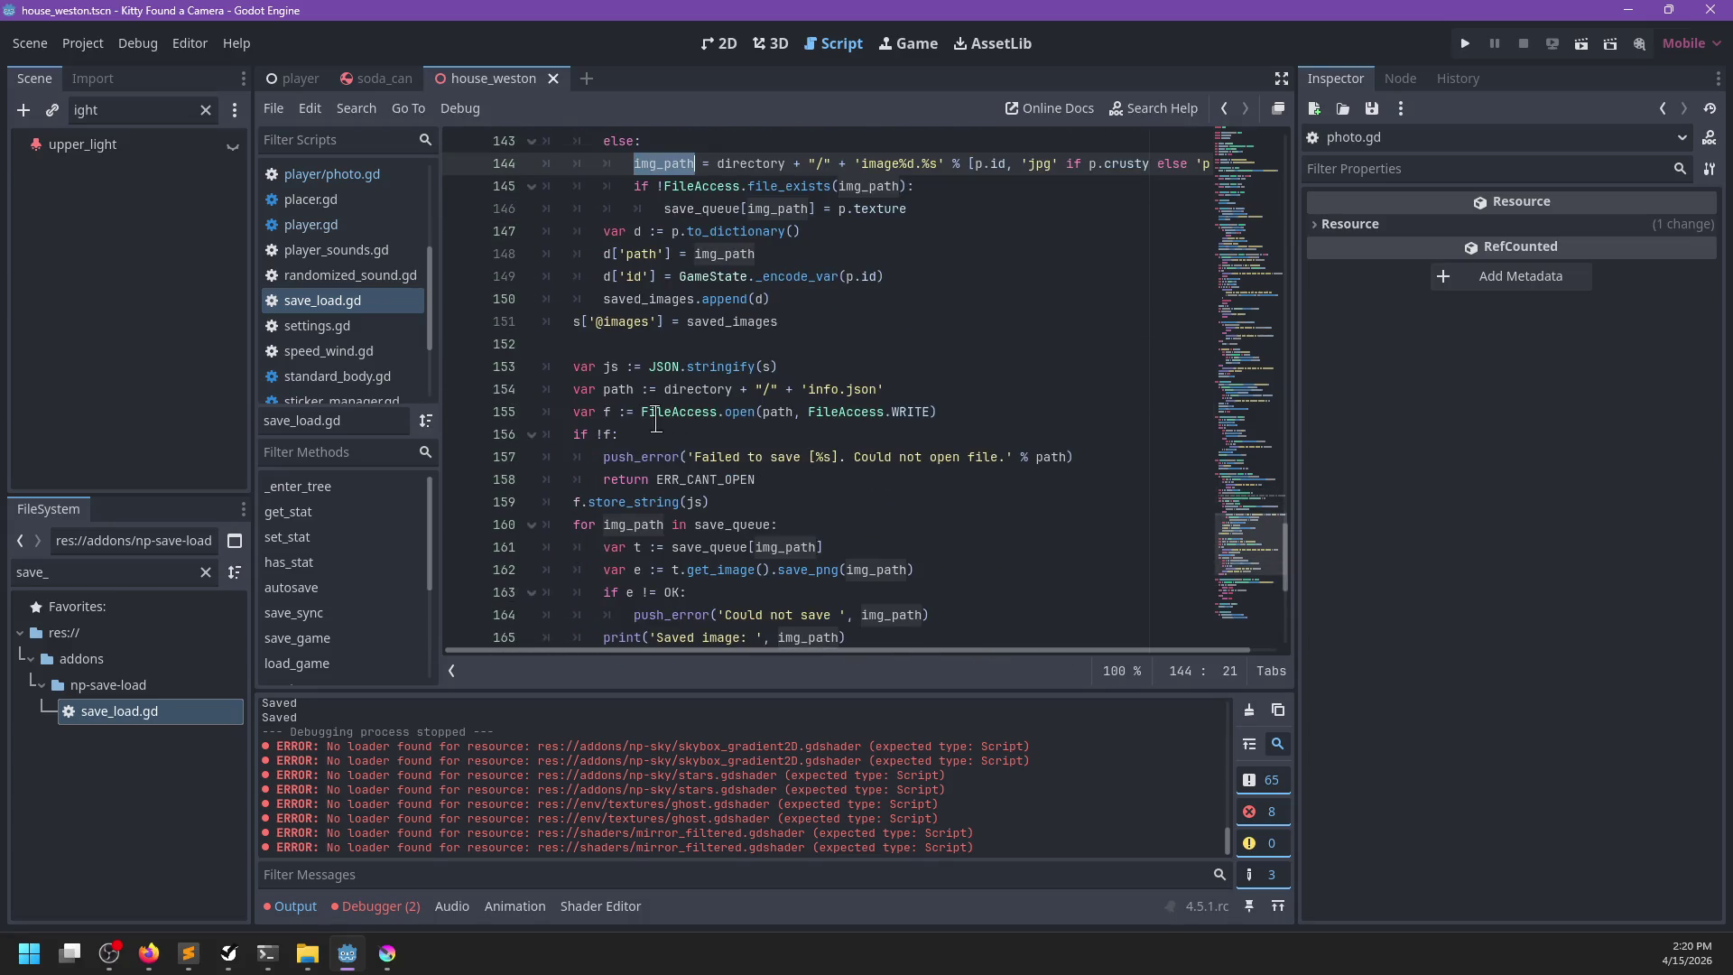
scroll(679, 511, down, 2)
click(943, 415)
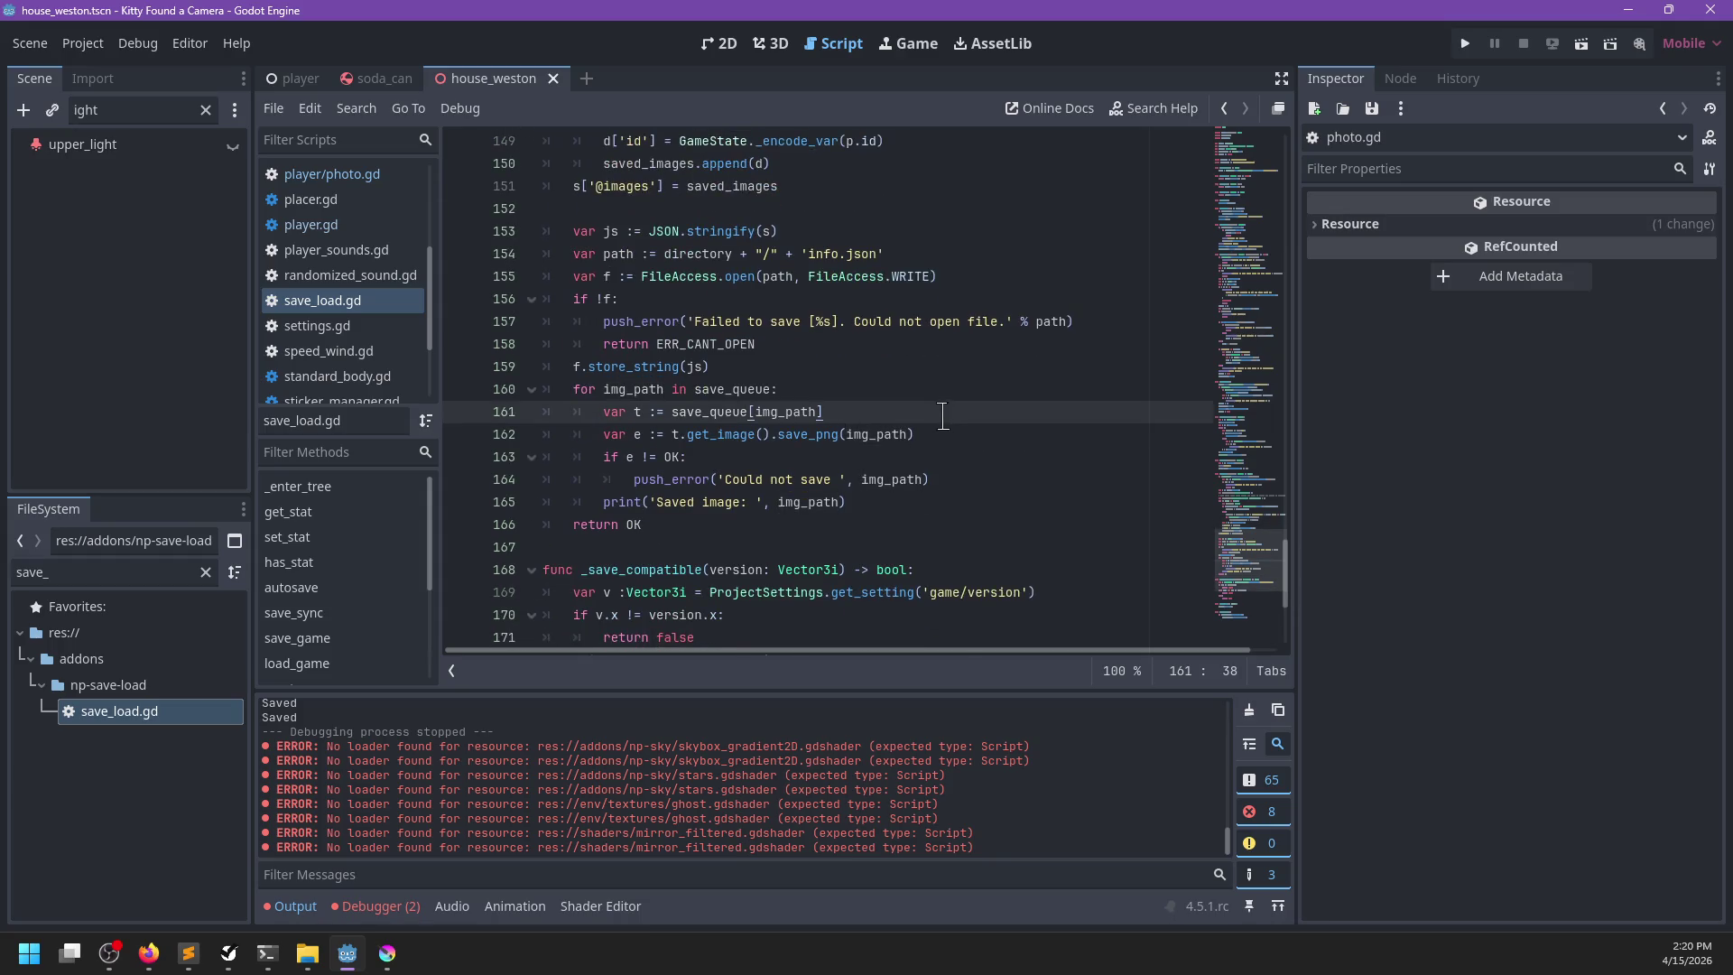
key(Return)
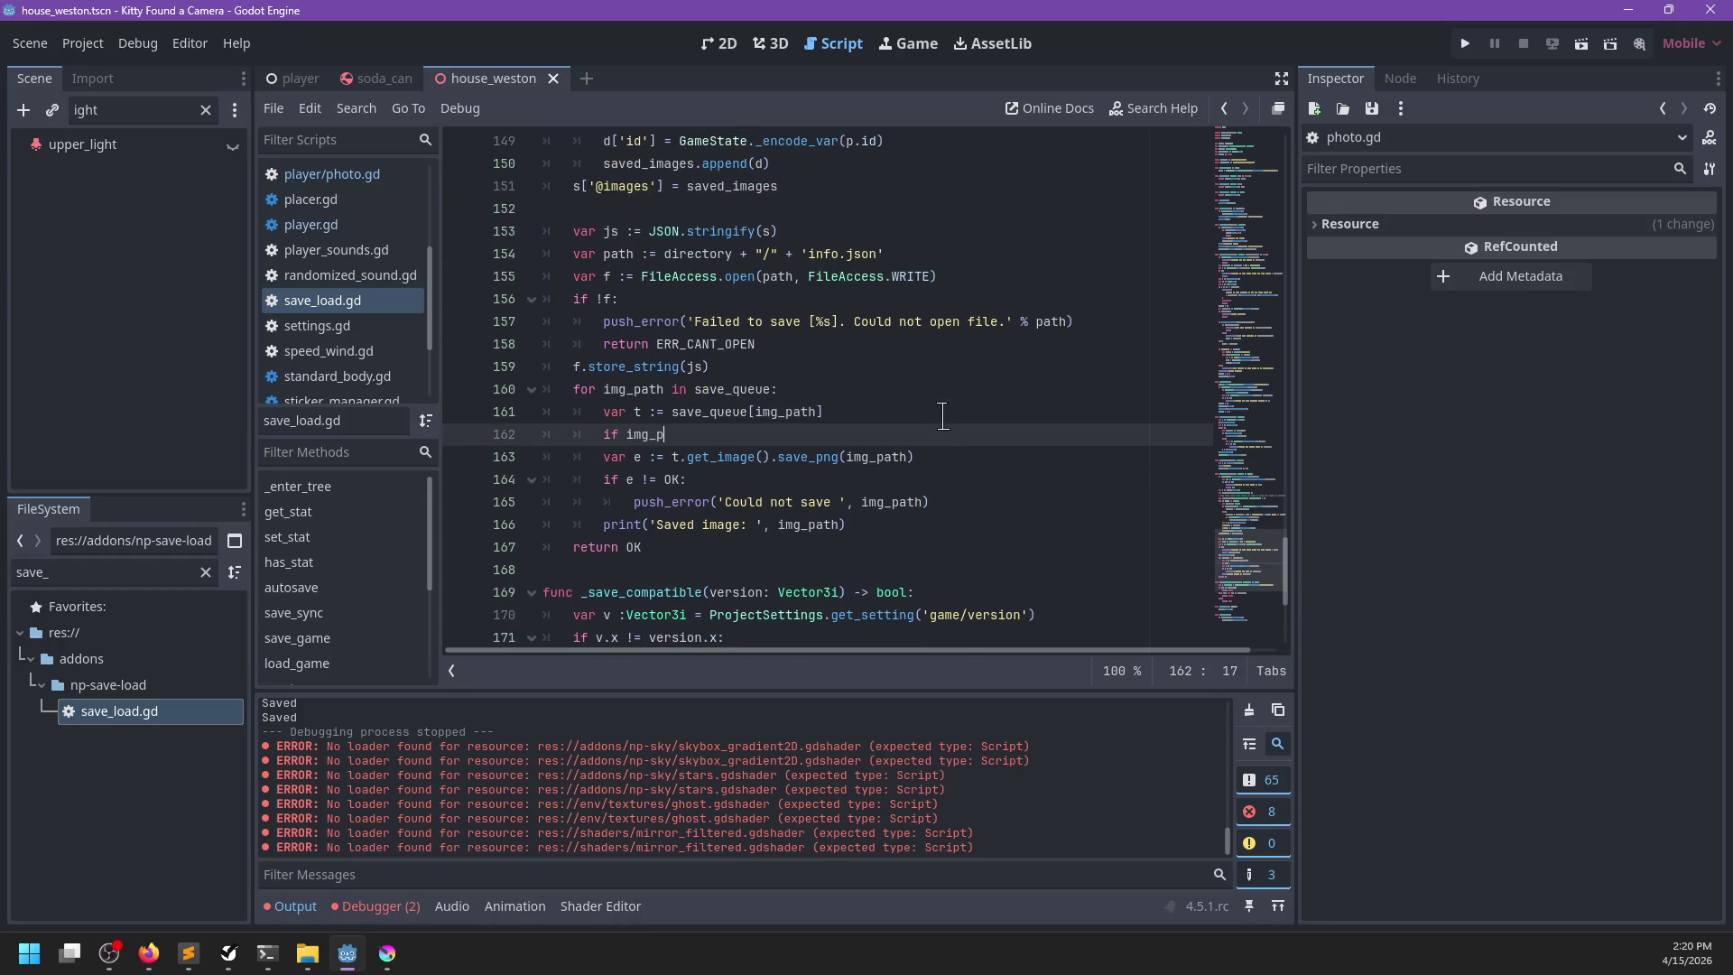
text(.ends_with('jp)
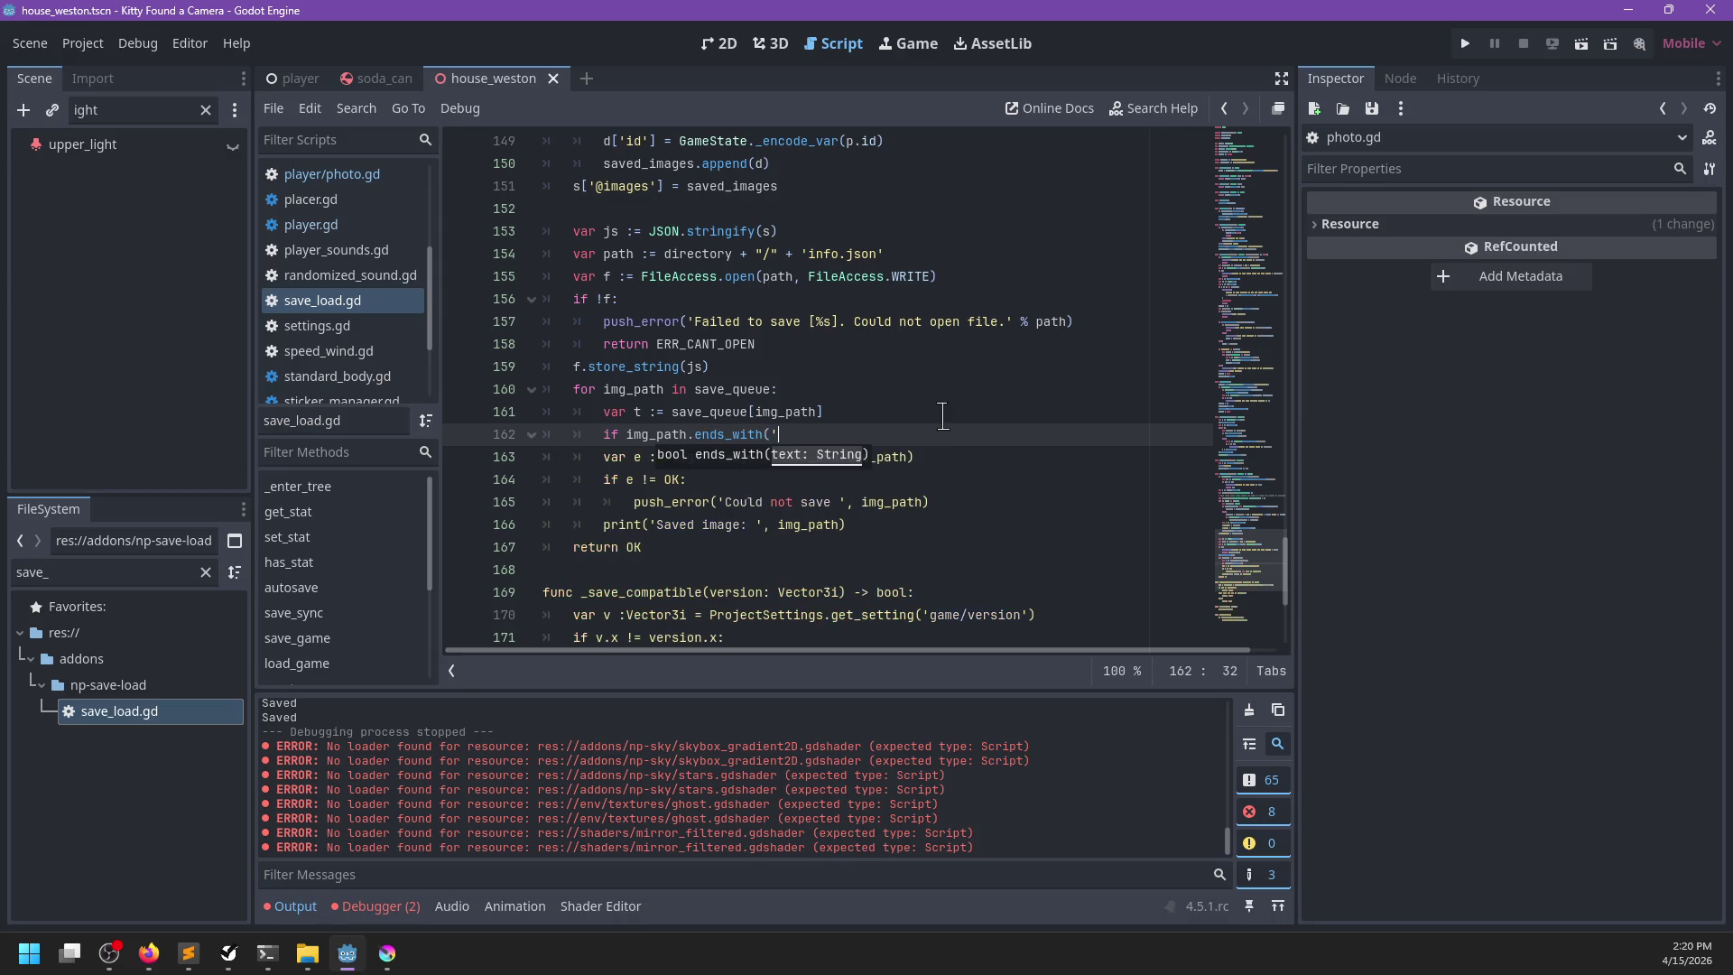
text(g'):)
key(Return)
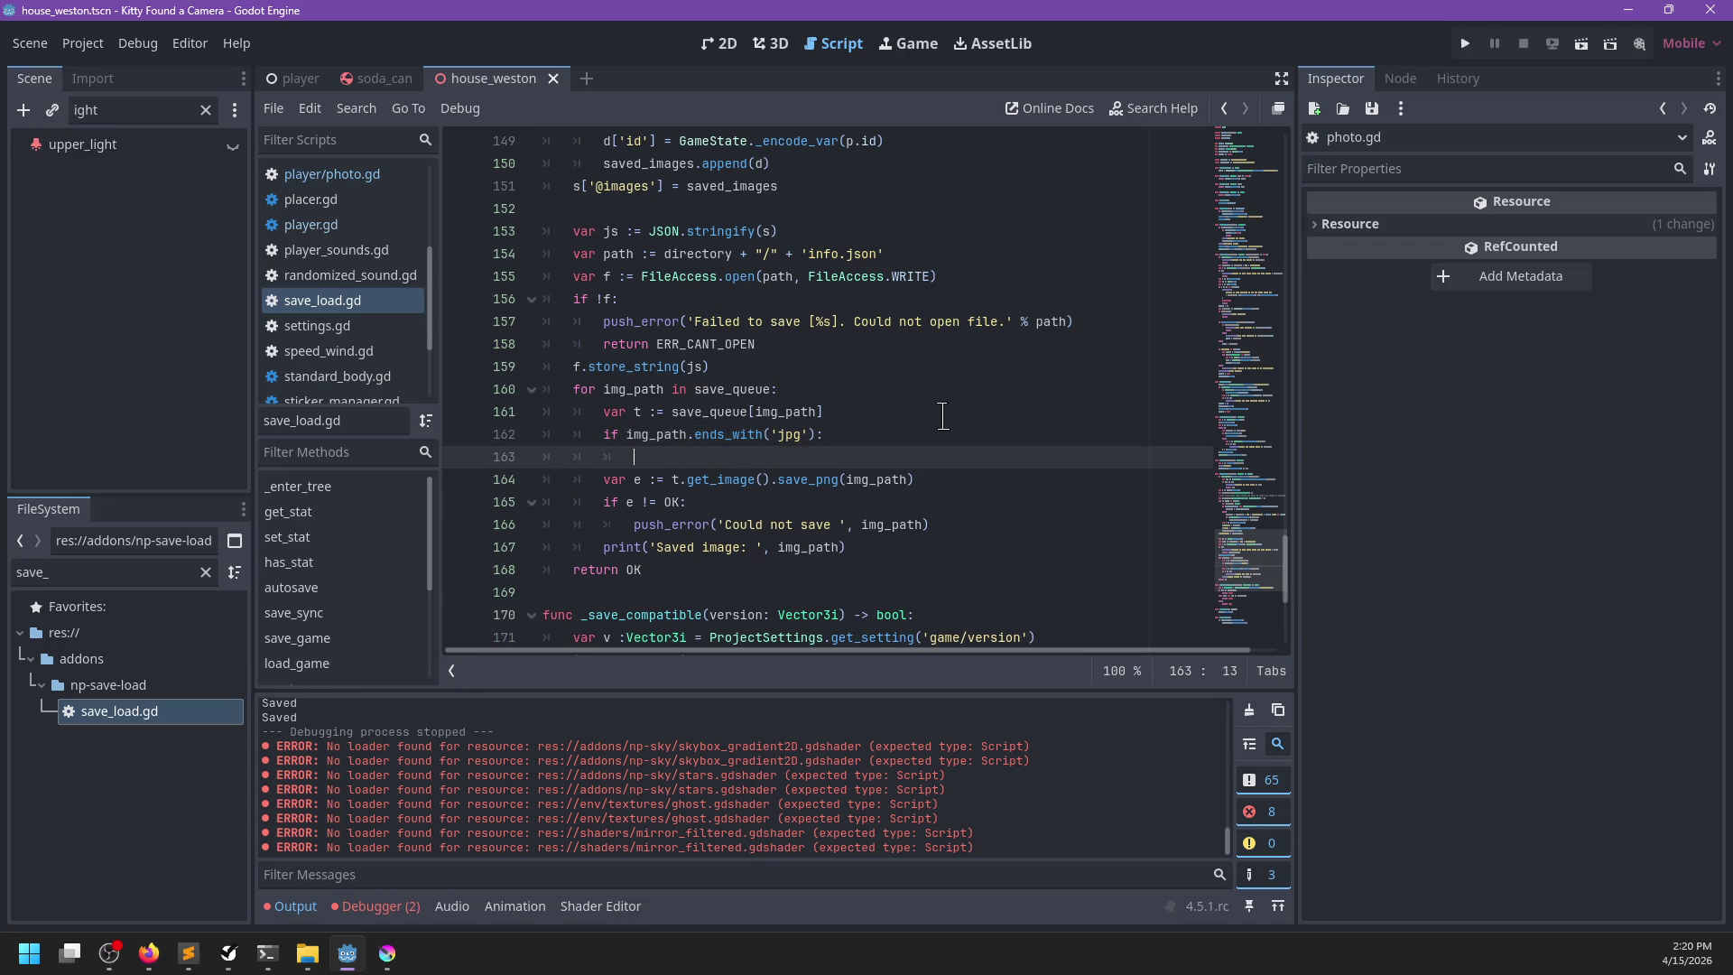
key(Up)
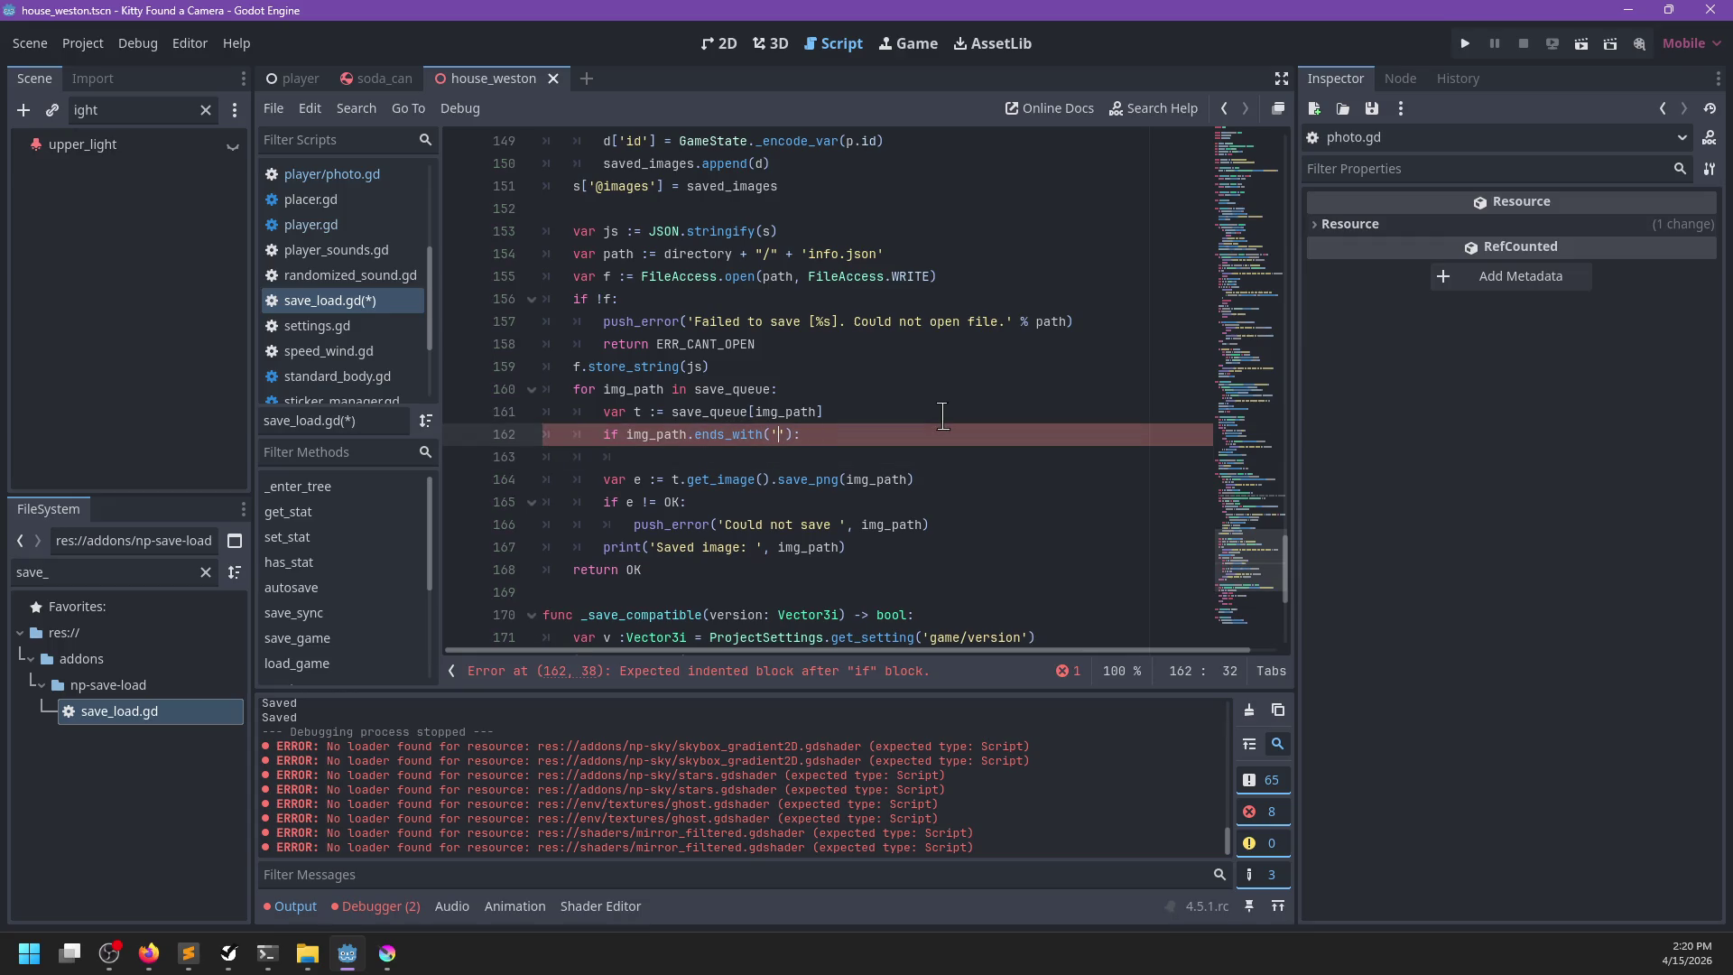
Declare var e: int and move the save_png call, now a plain assignment to e, into the if block
click(594, 479)
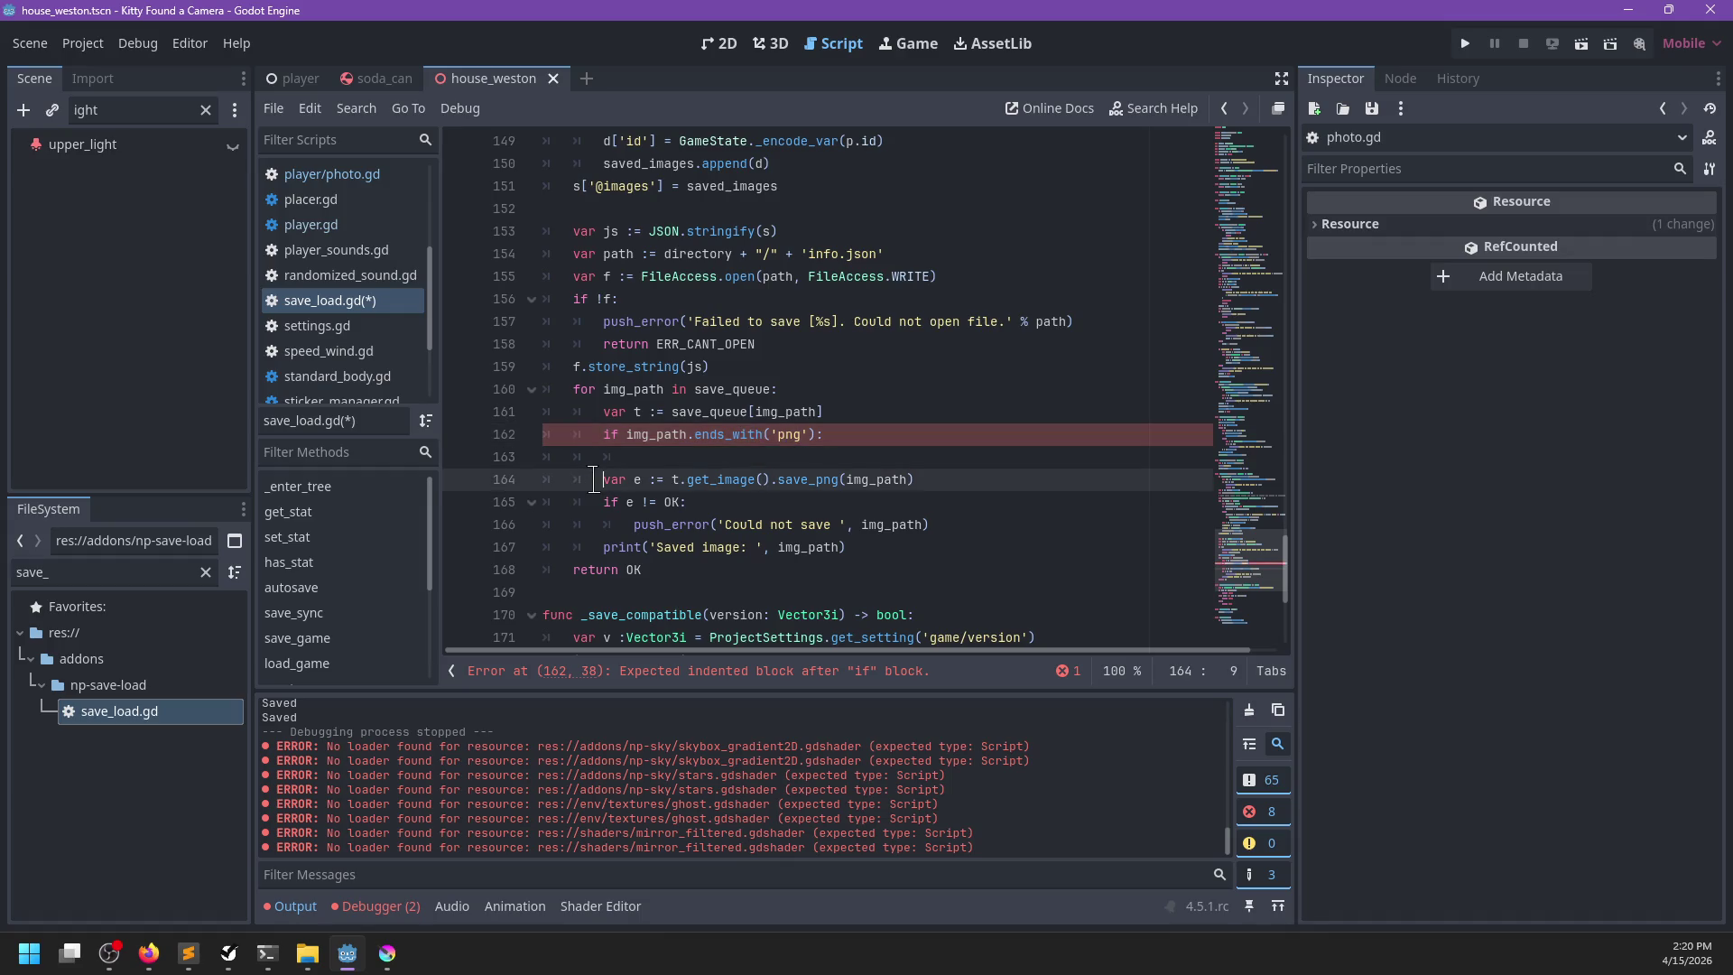
click(709, 414)
key(End)
key(Return)
text(va)
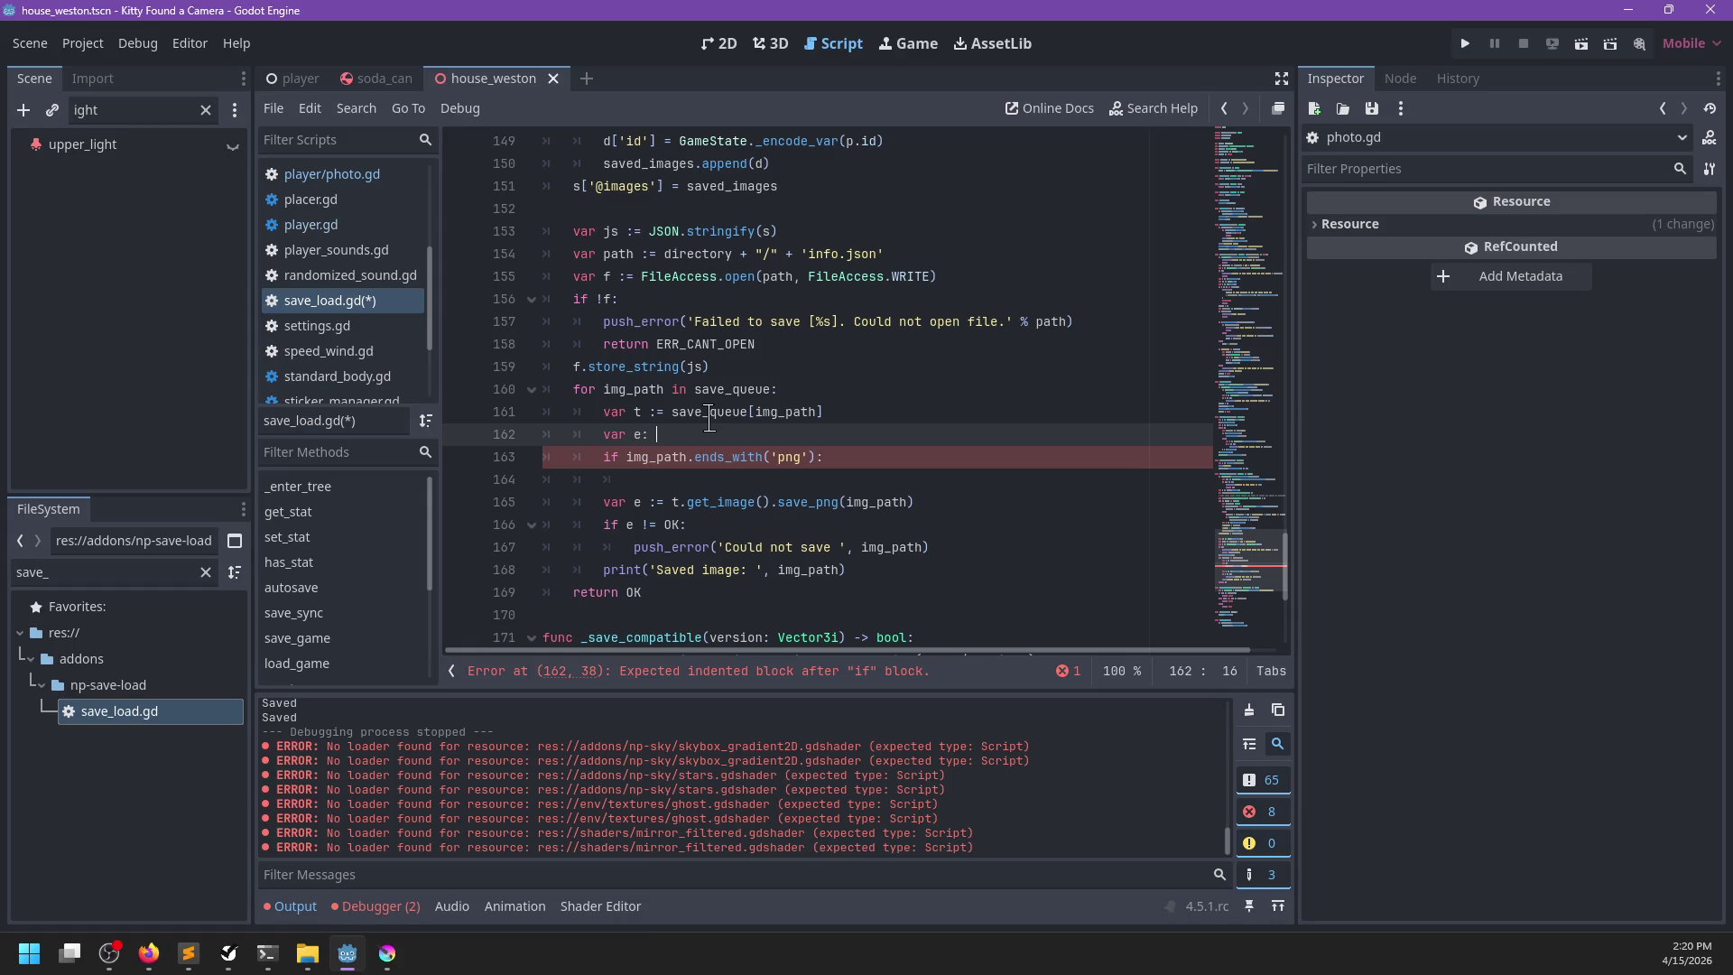
key(BackSpace)
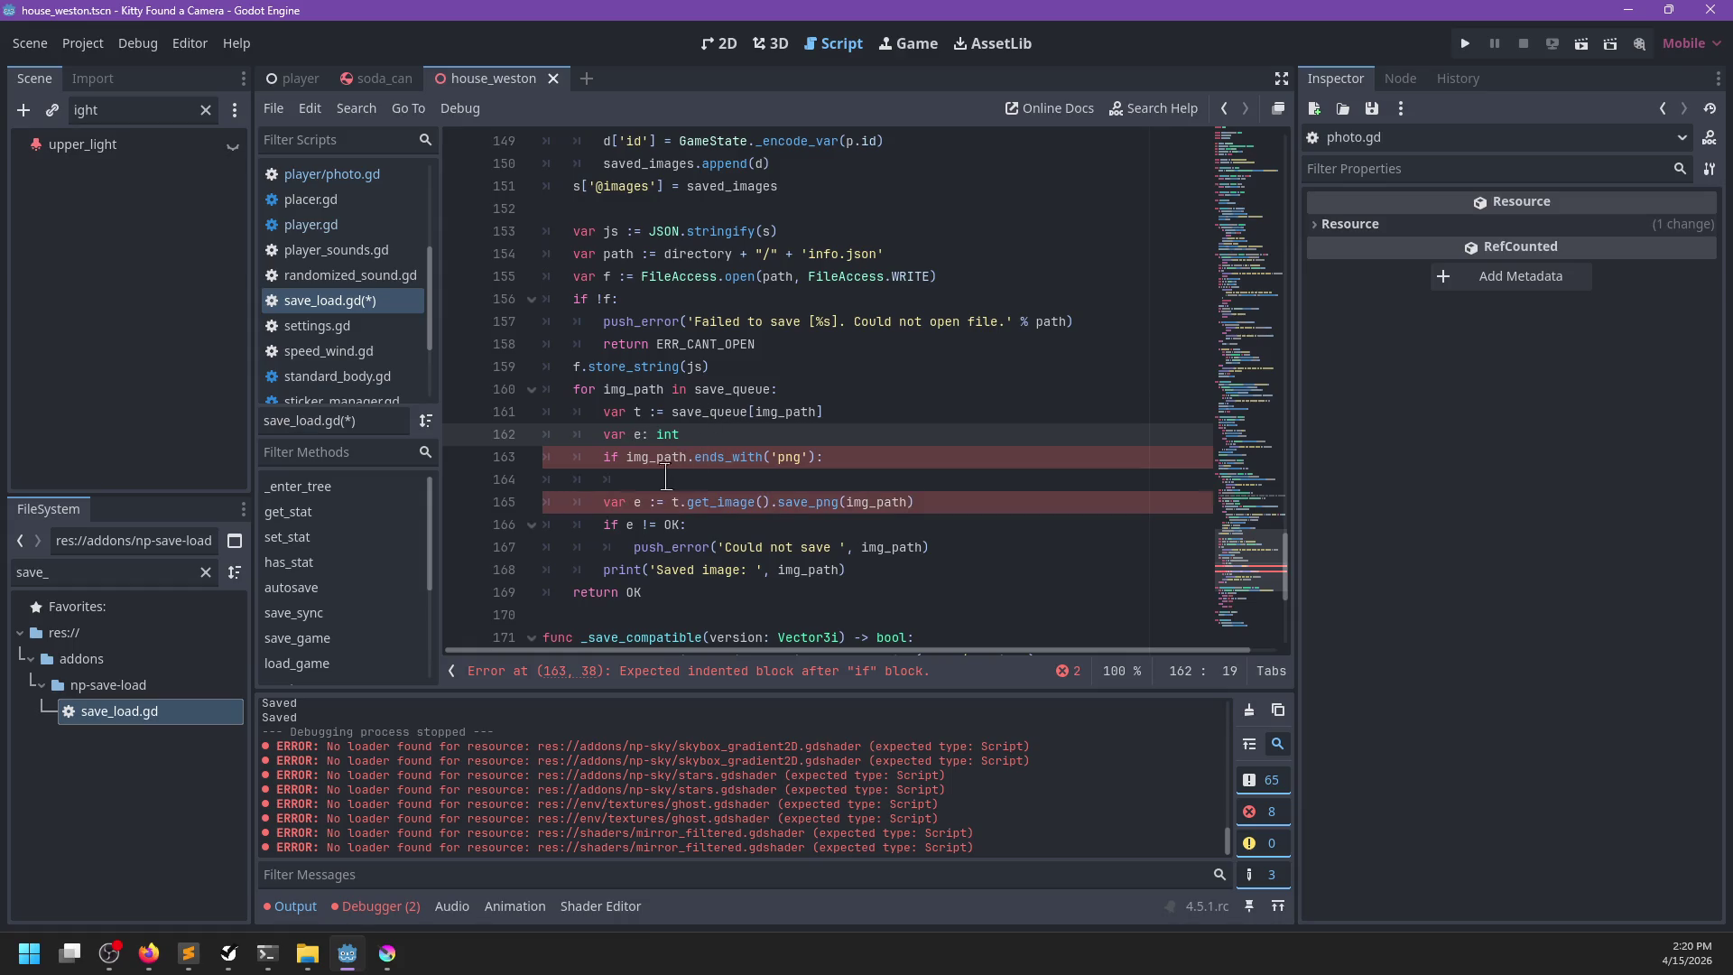
click(656, 501)
key(BackSpace)
key(Home)
key(Delete)
key(Delete)
key(Delete)
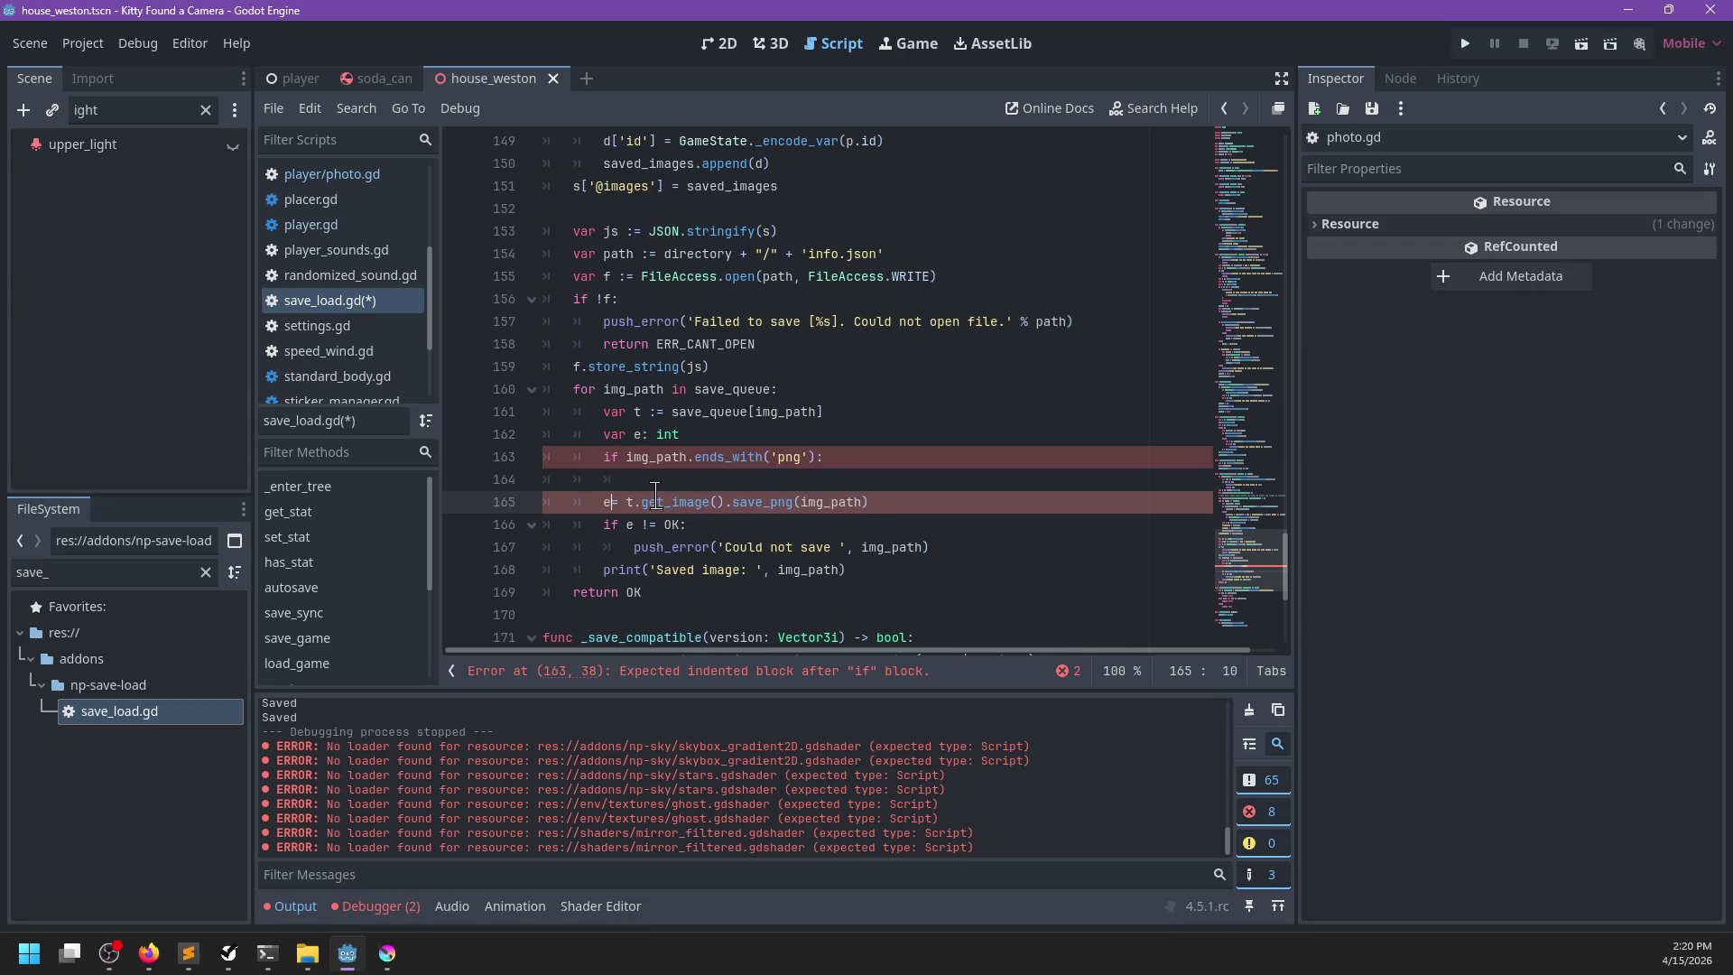
key(Escape)
key(Tab)
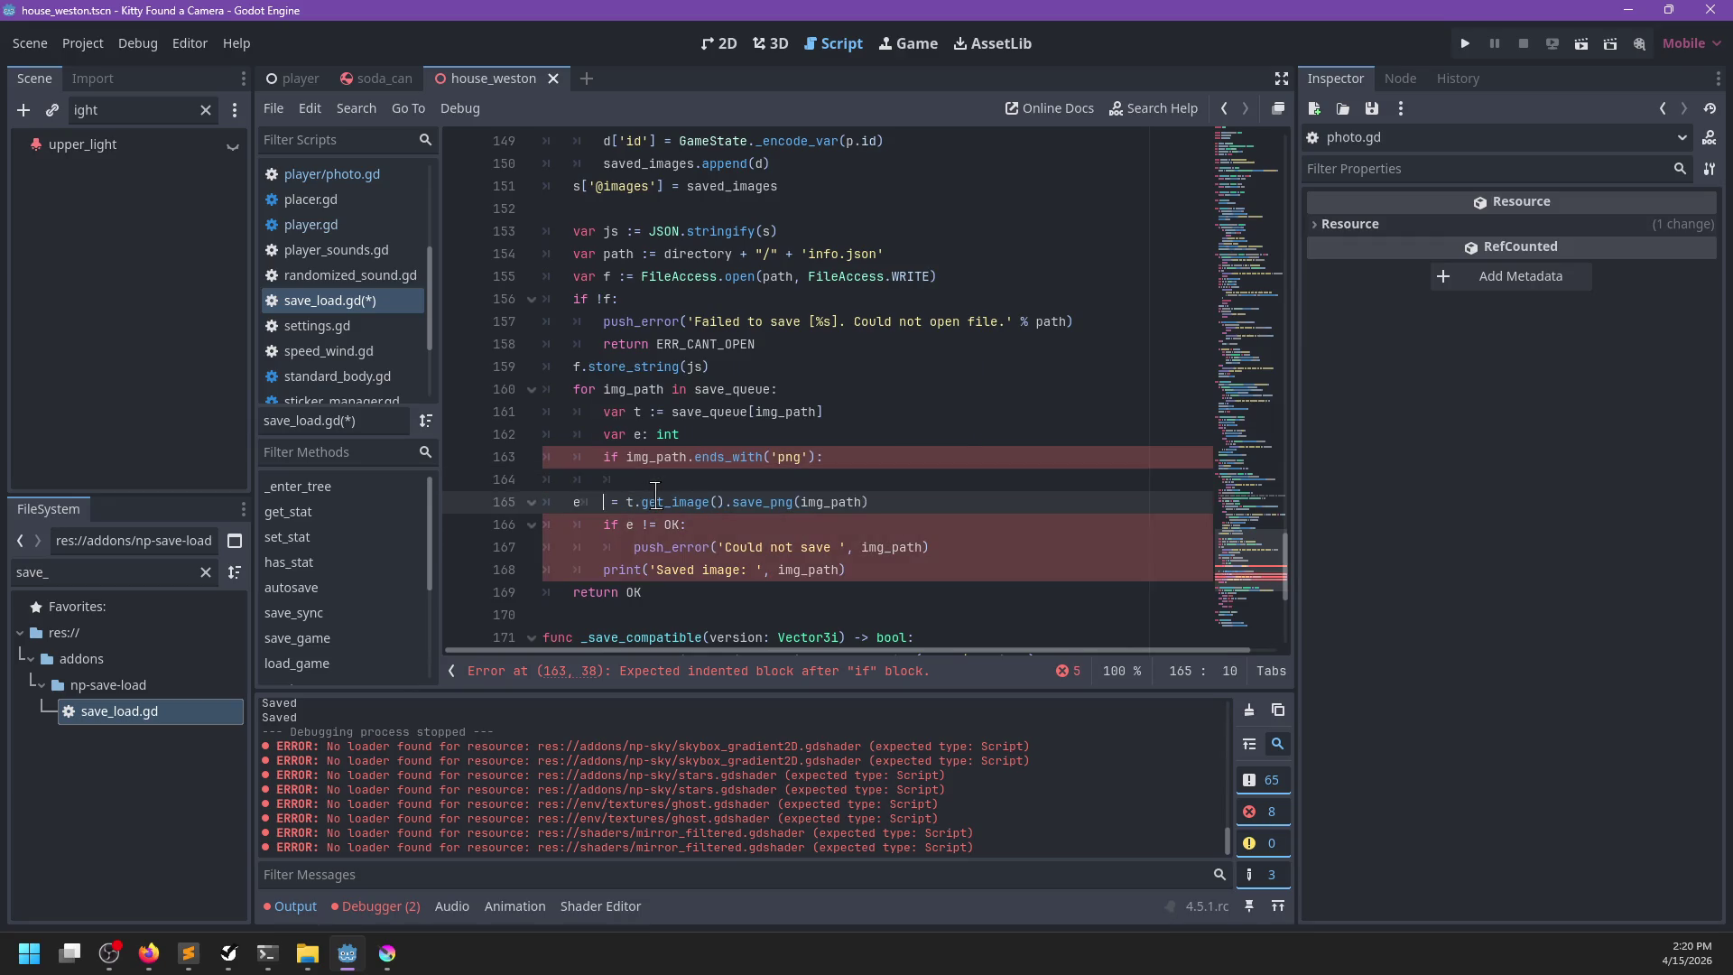
key(alt+Up)
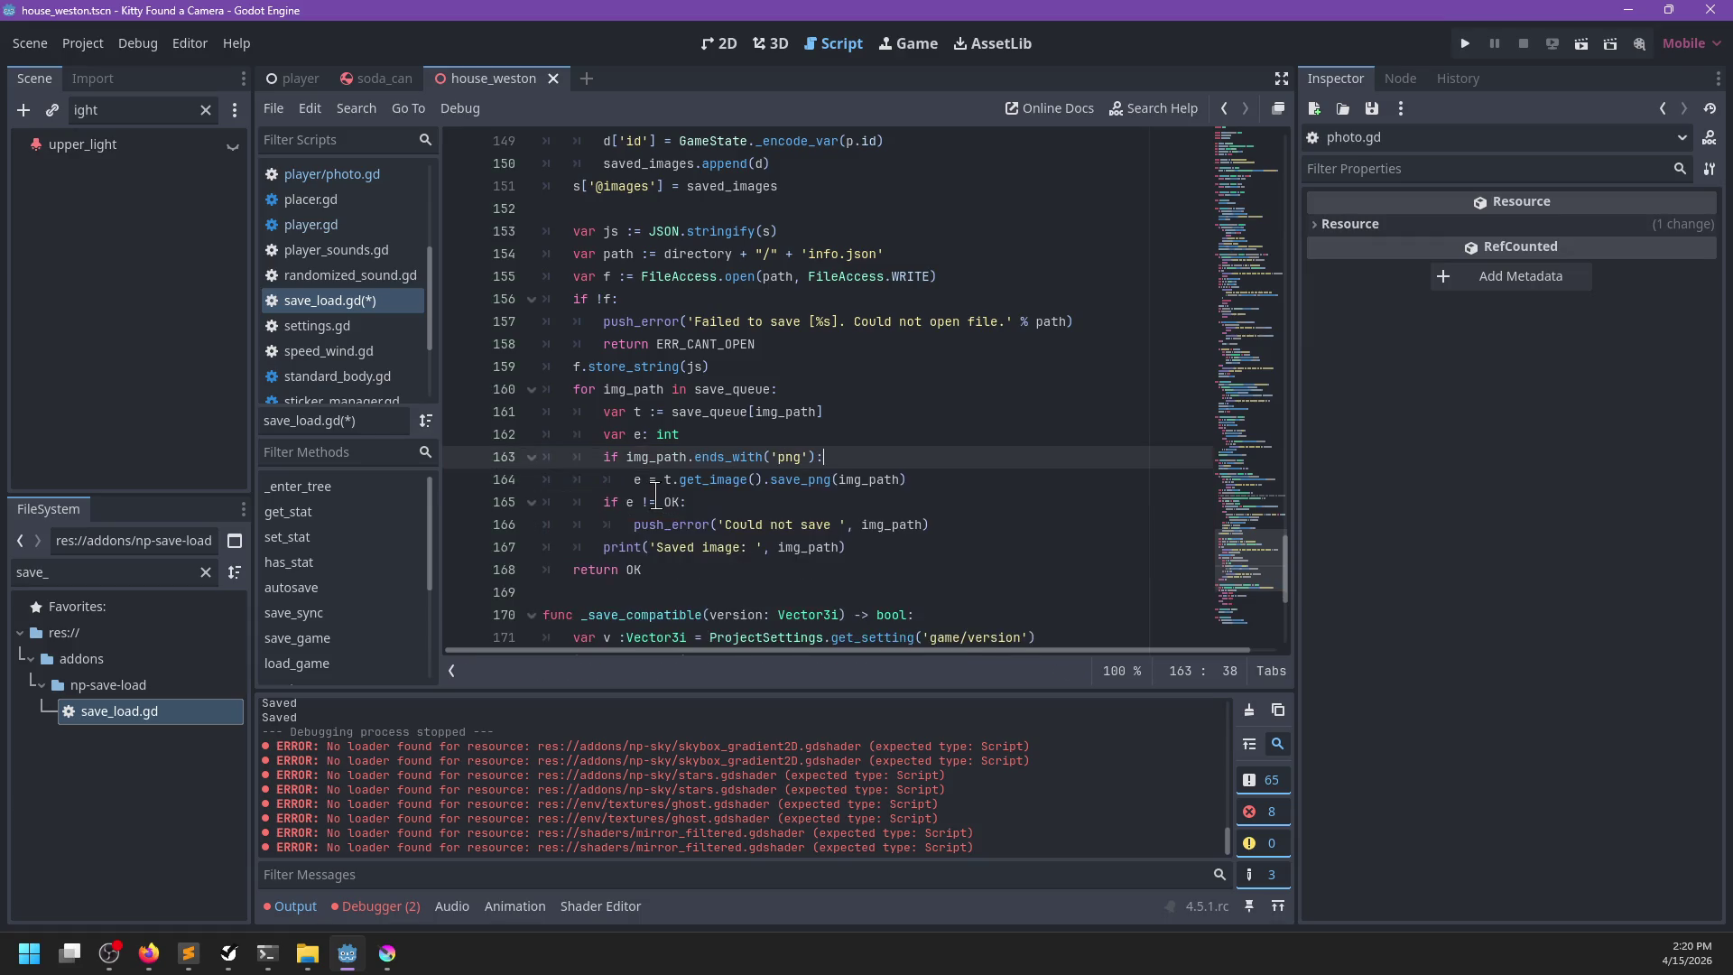
key(Down)
Add an else branch that saves with save_jpg(img_path, 0.1), then save the script
text(e:)
key(Return)
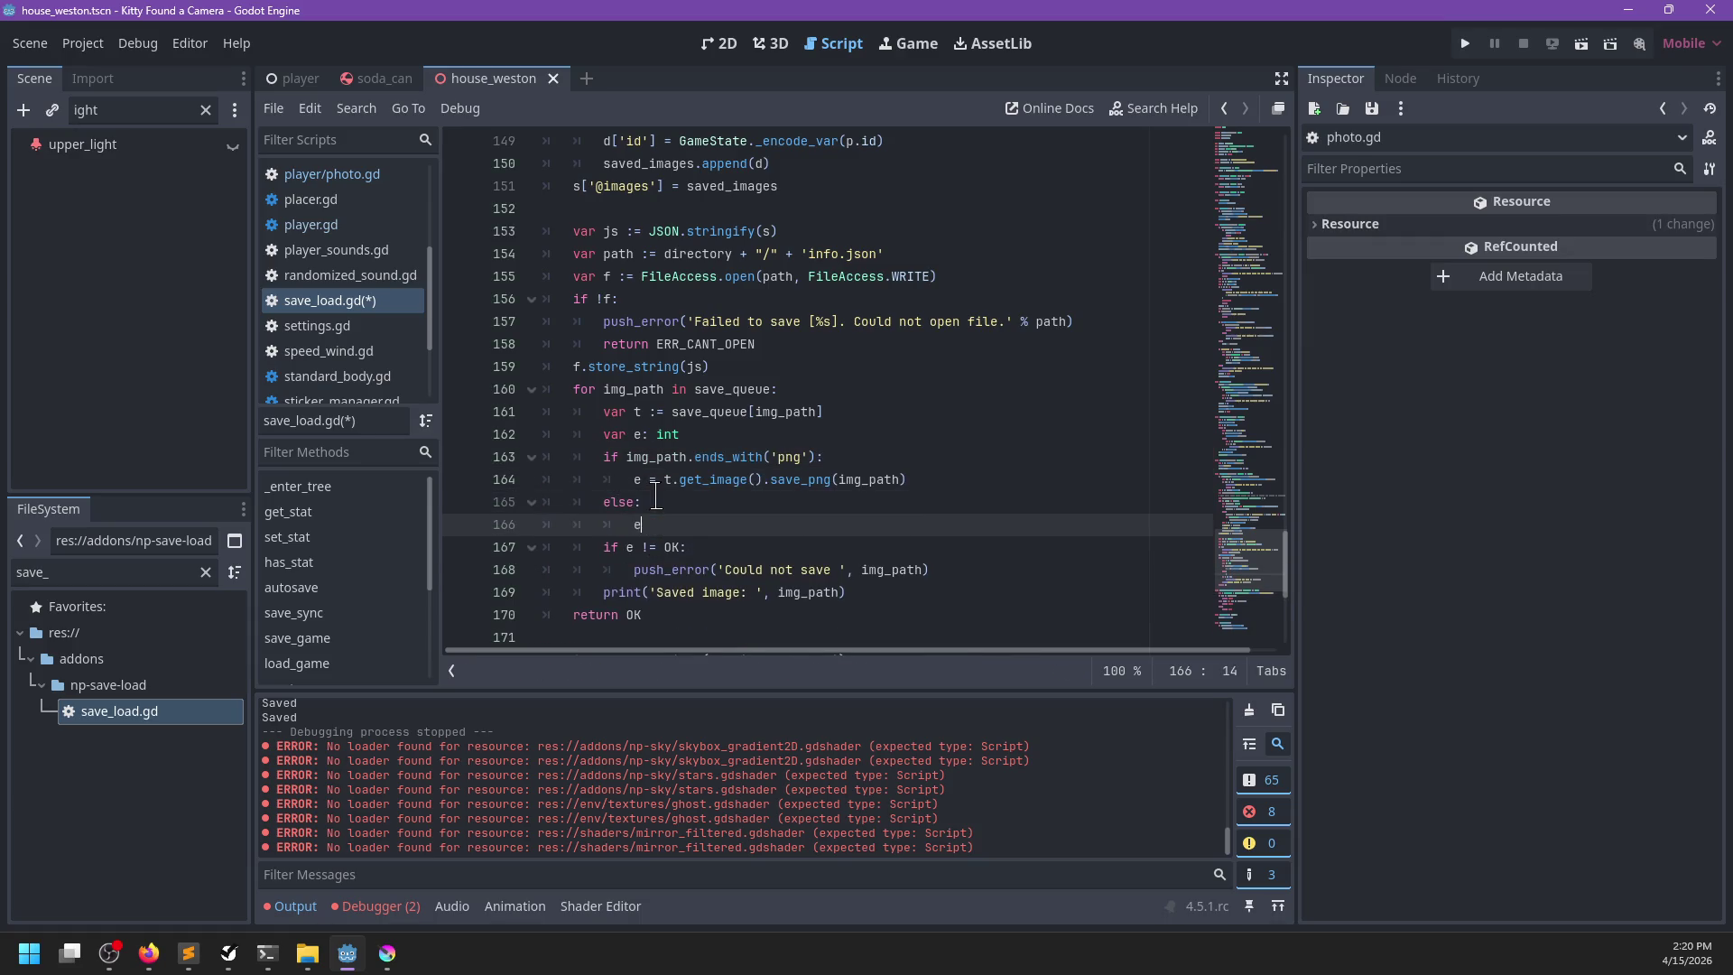
text(t.get_image().)
text(save+)
text(jp)
key(Return)
text(img)
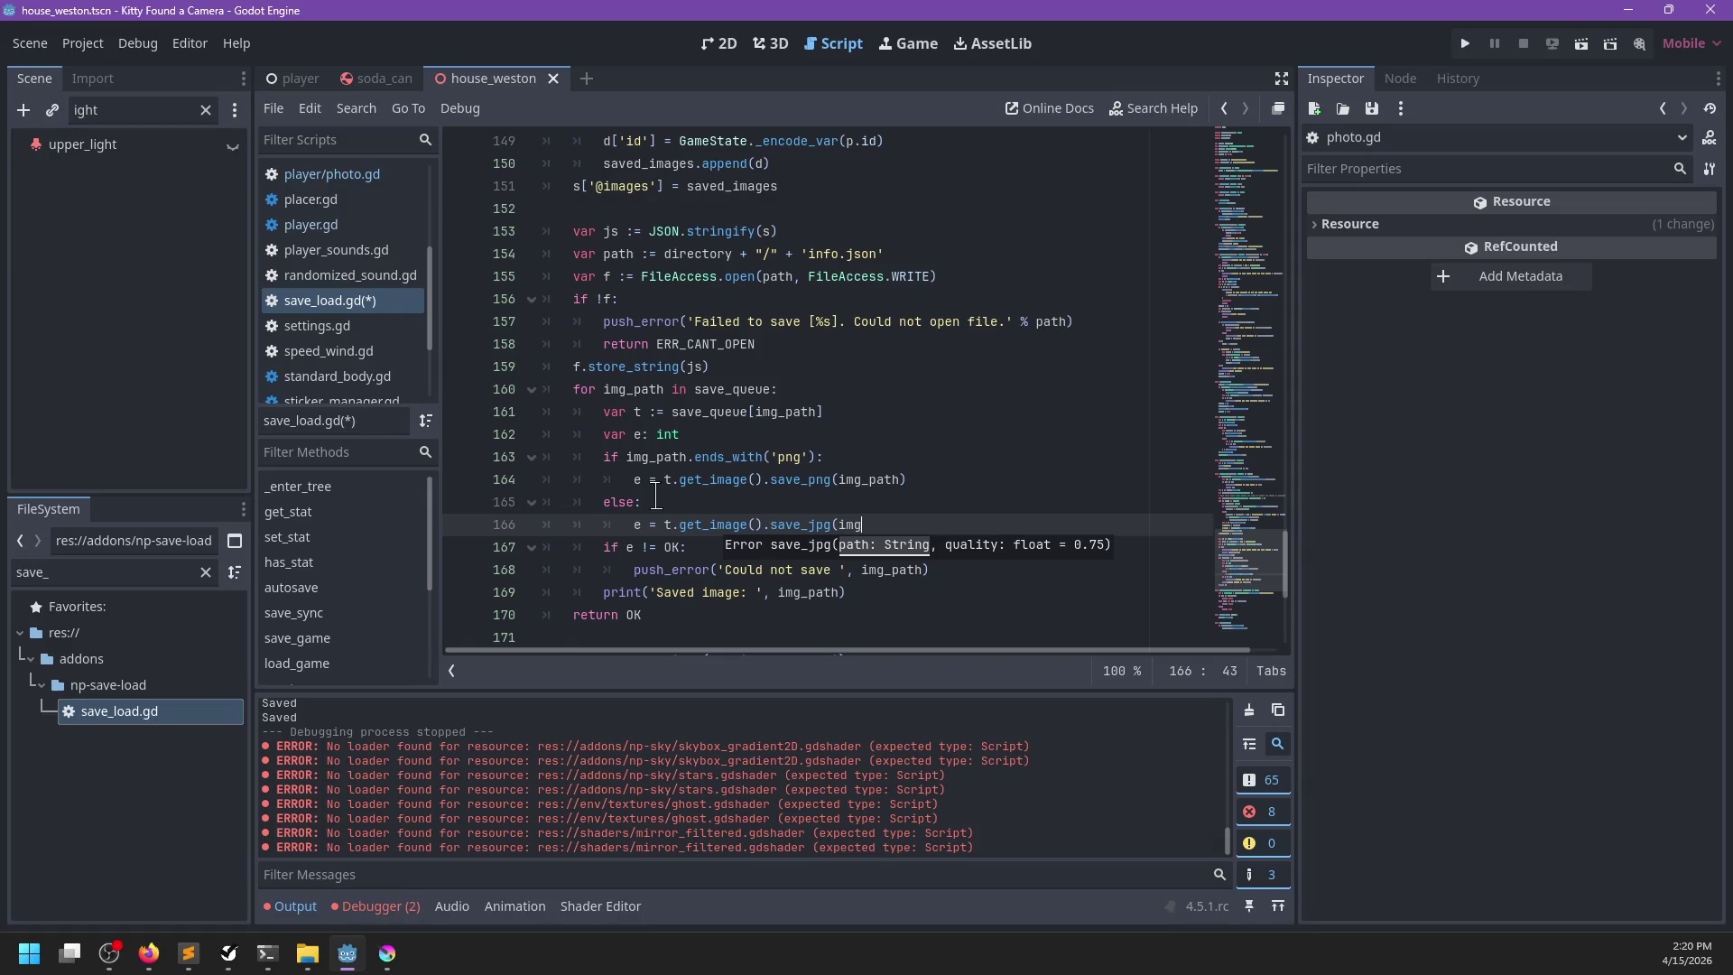
text(1))
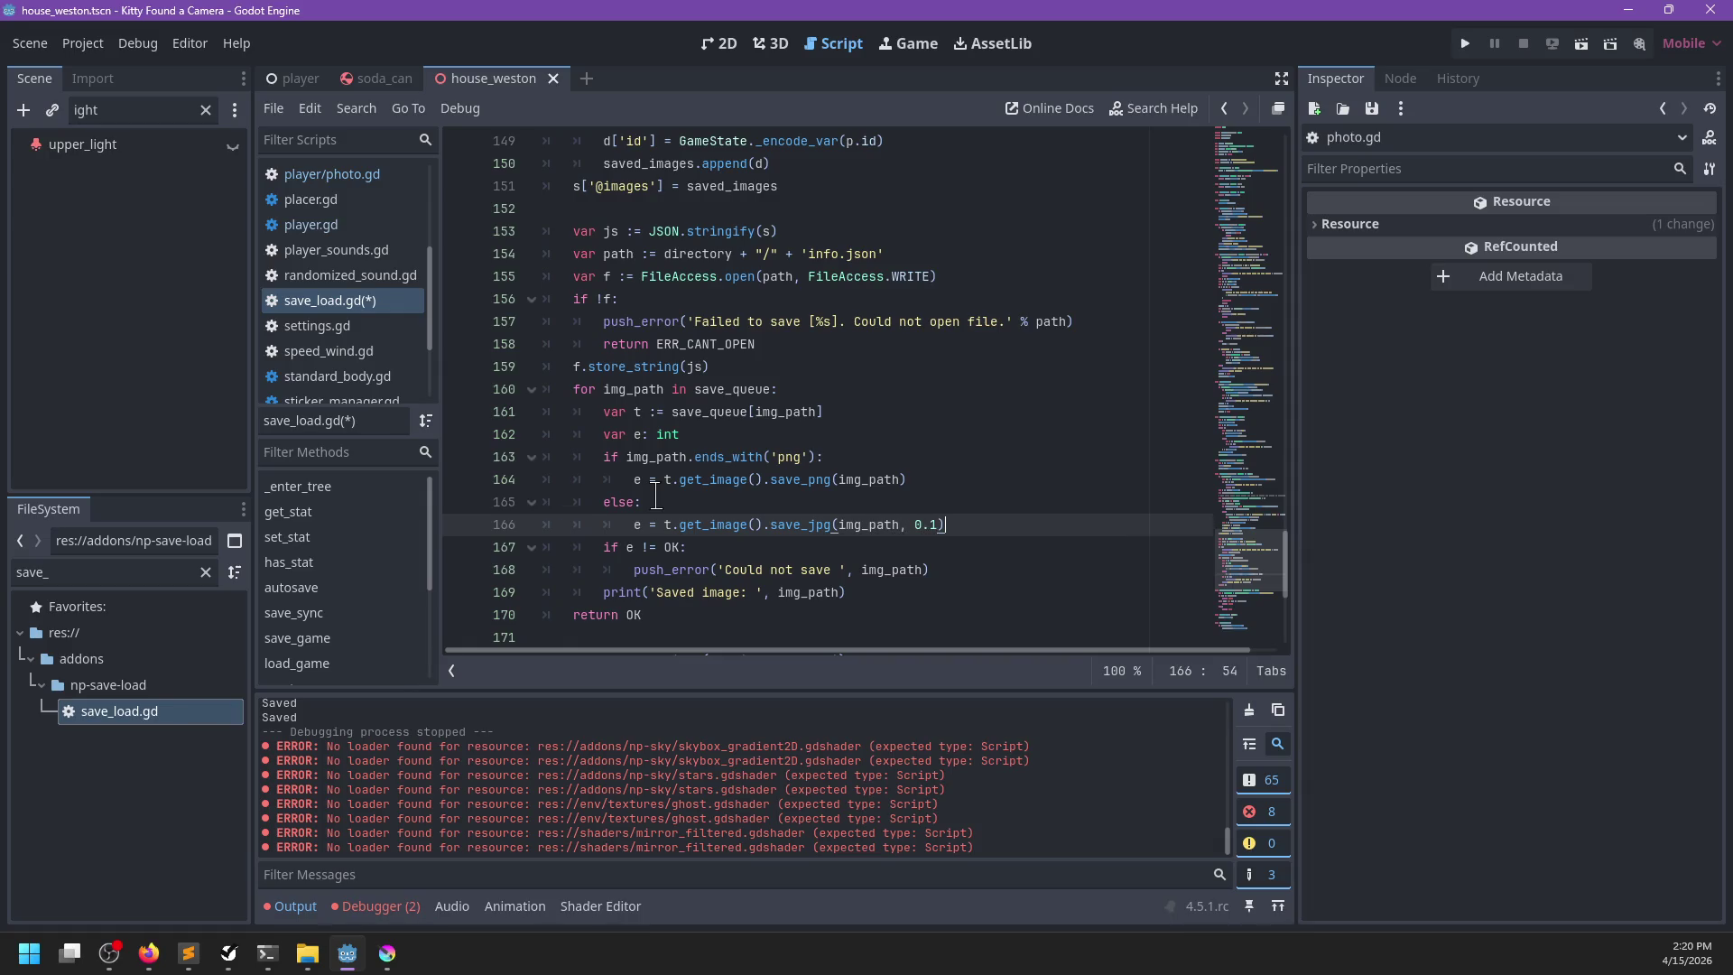
click(740, 492)
key(ctrl+s)
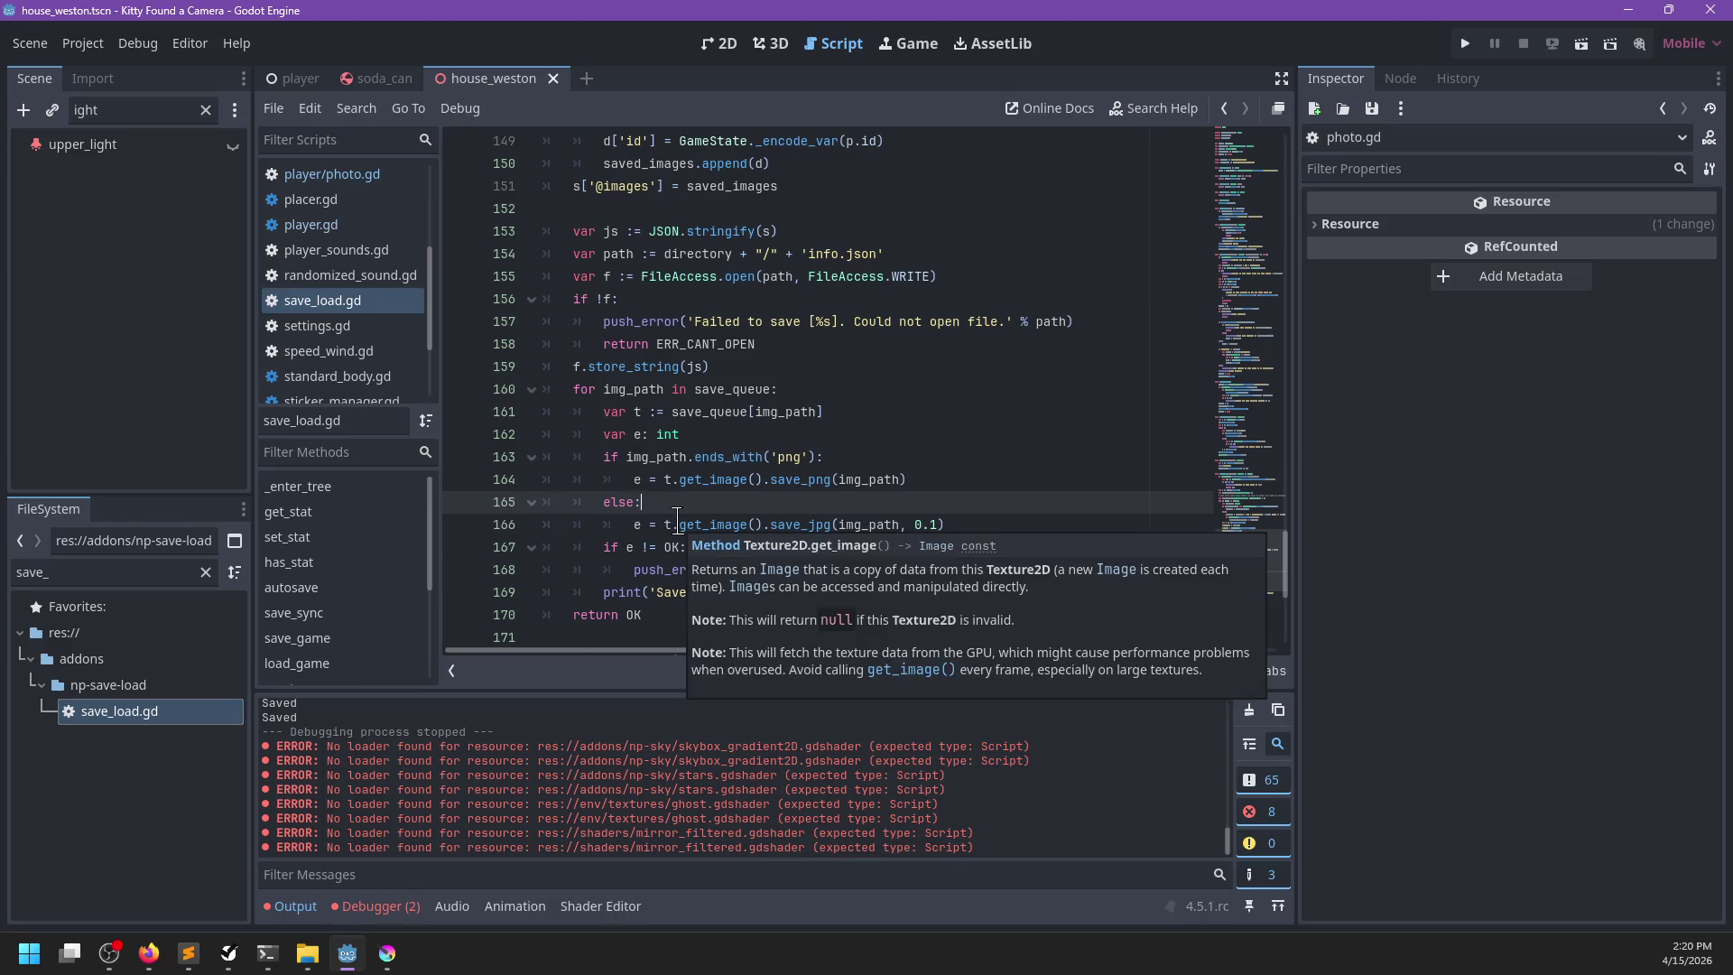
scroll(678, 521, down, 3)
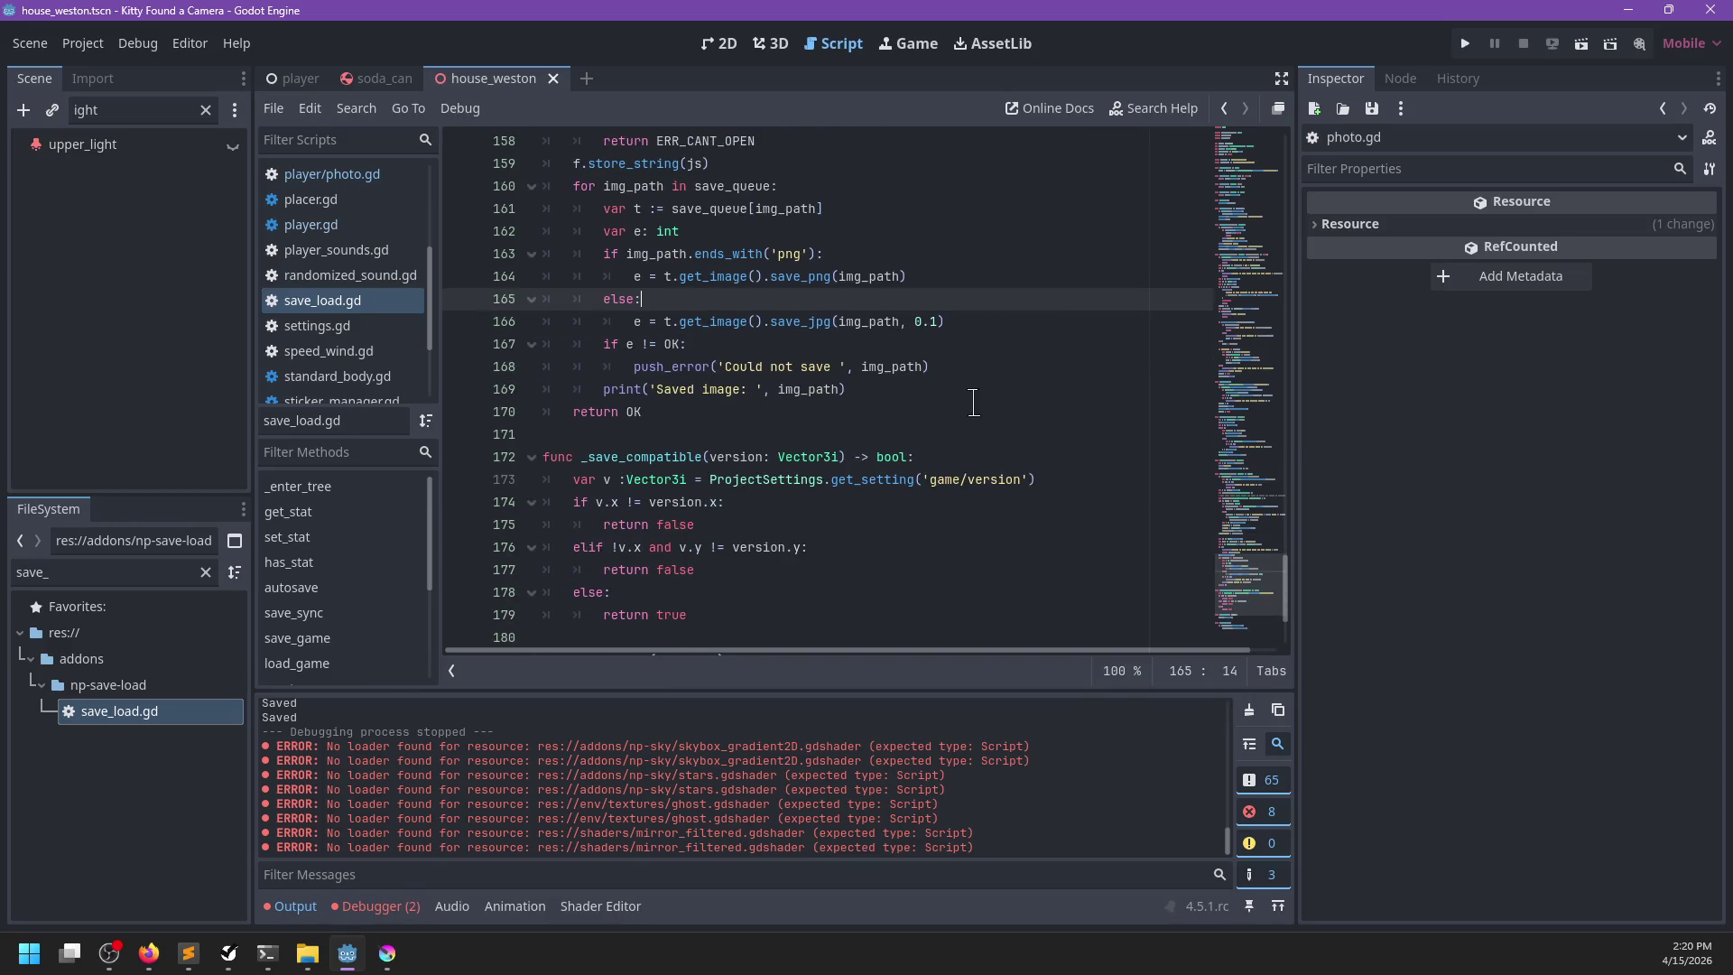
scroll(975, 400, up, 4)
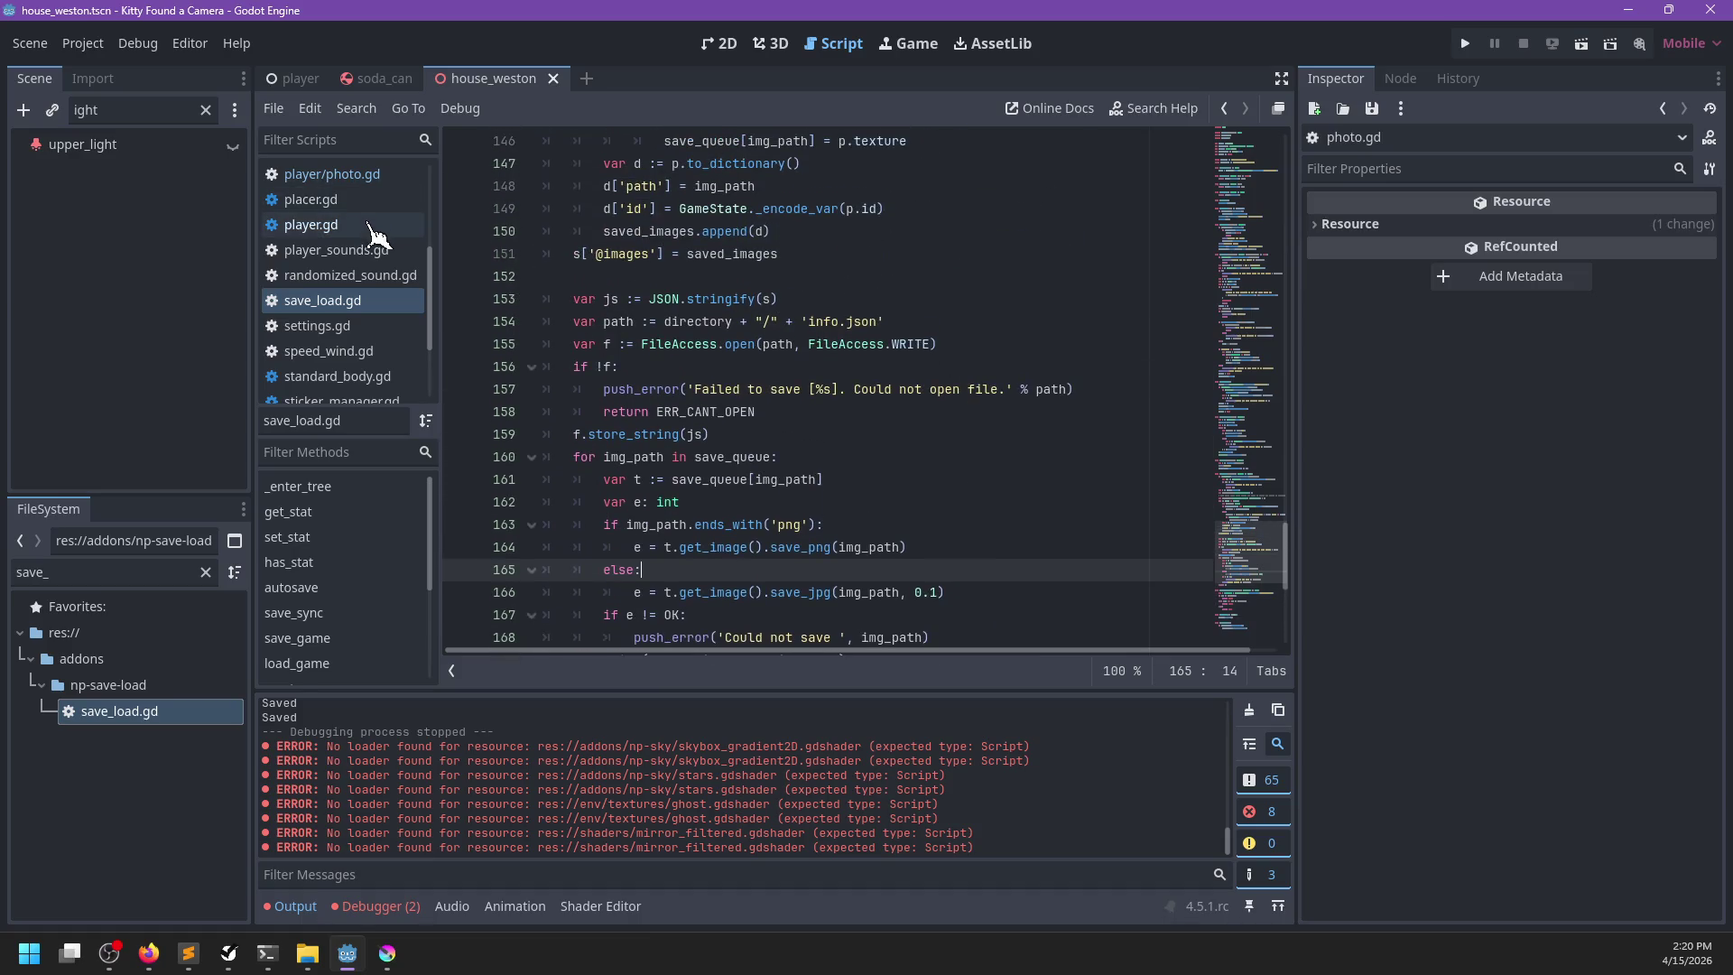
scroll(839, 390, up, 7)
scroll(839, 390, up, 5)
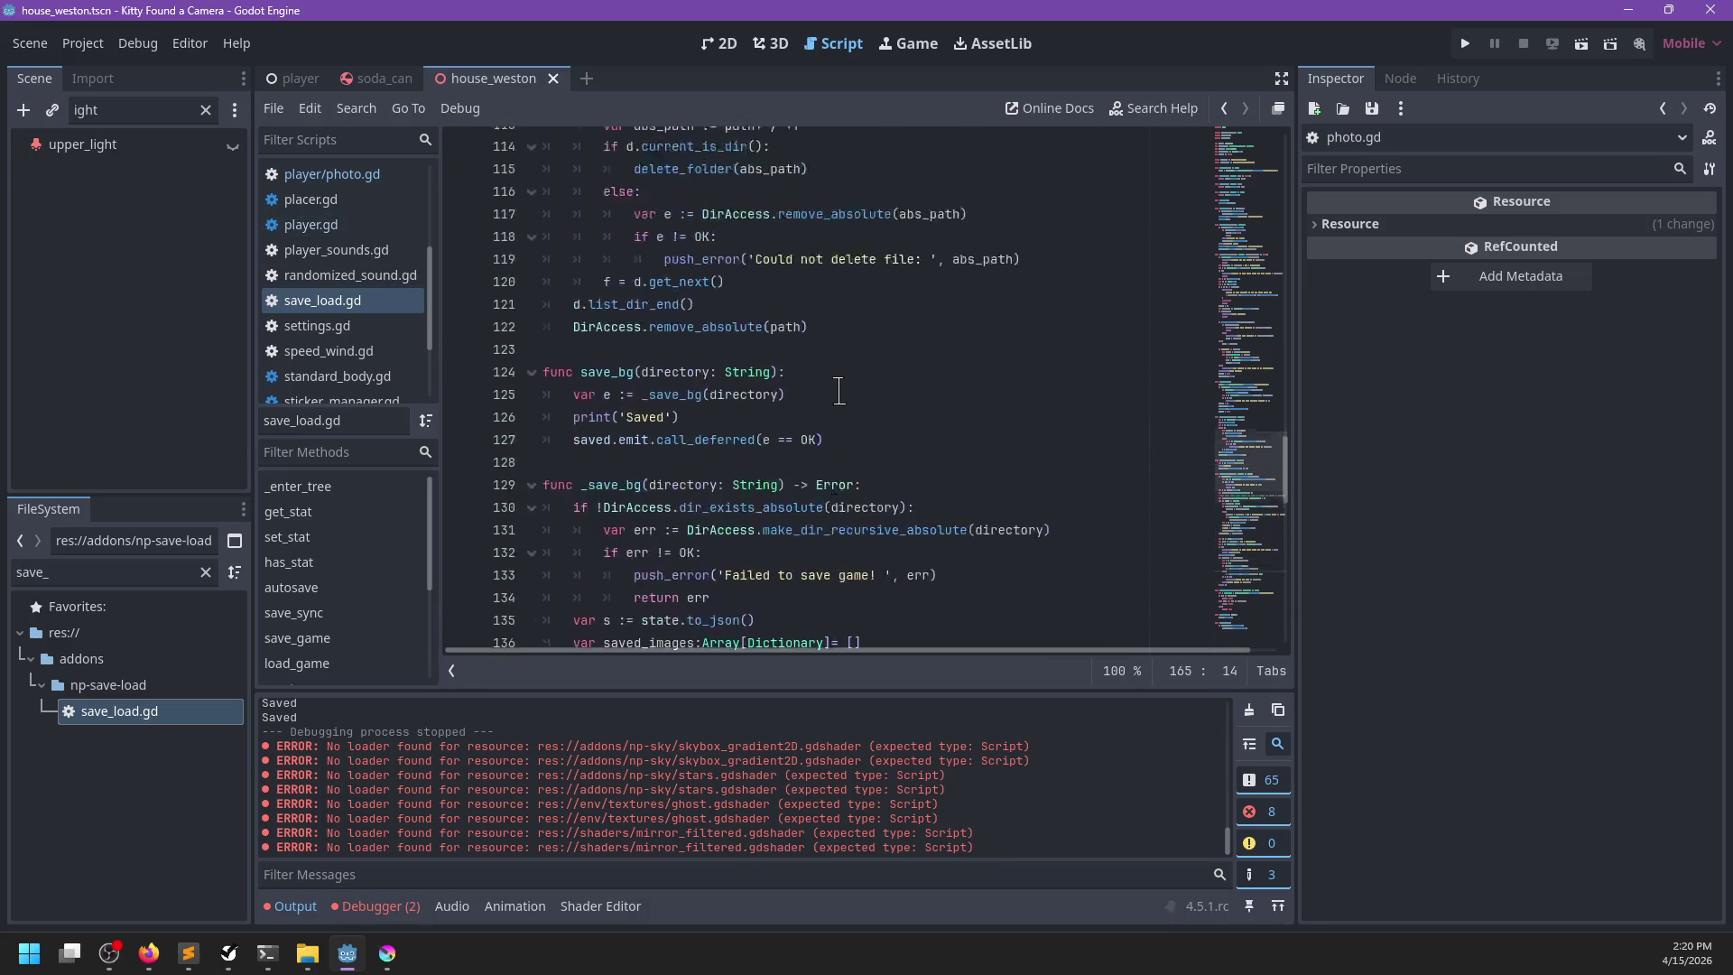
Open player.gd and search it for 'photo'
click(397, 225)
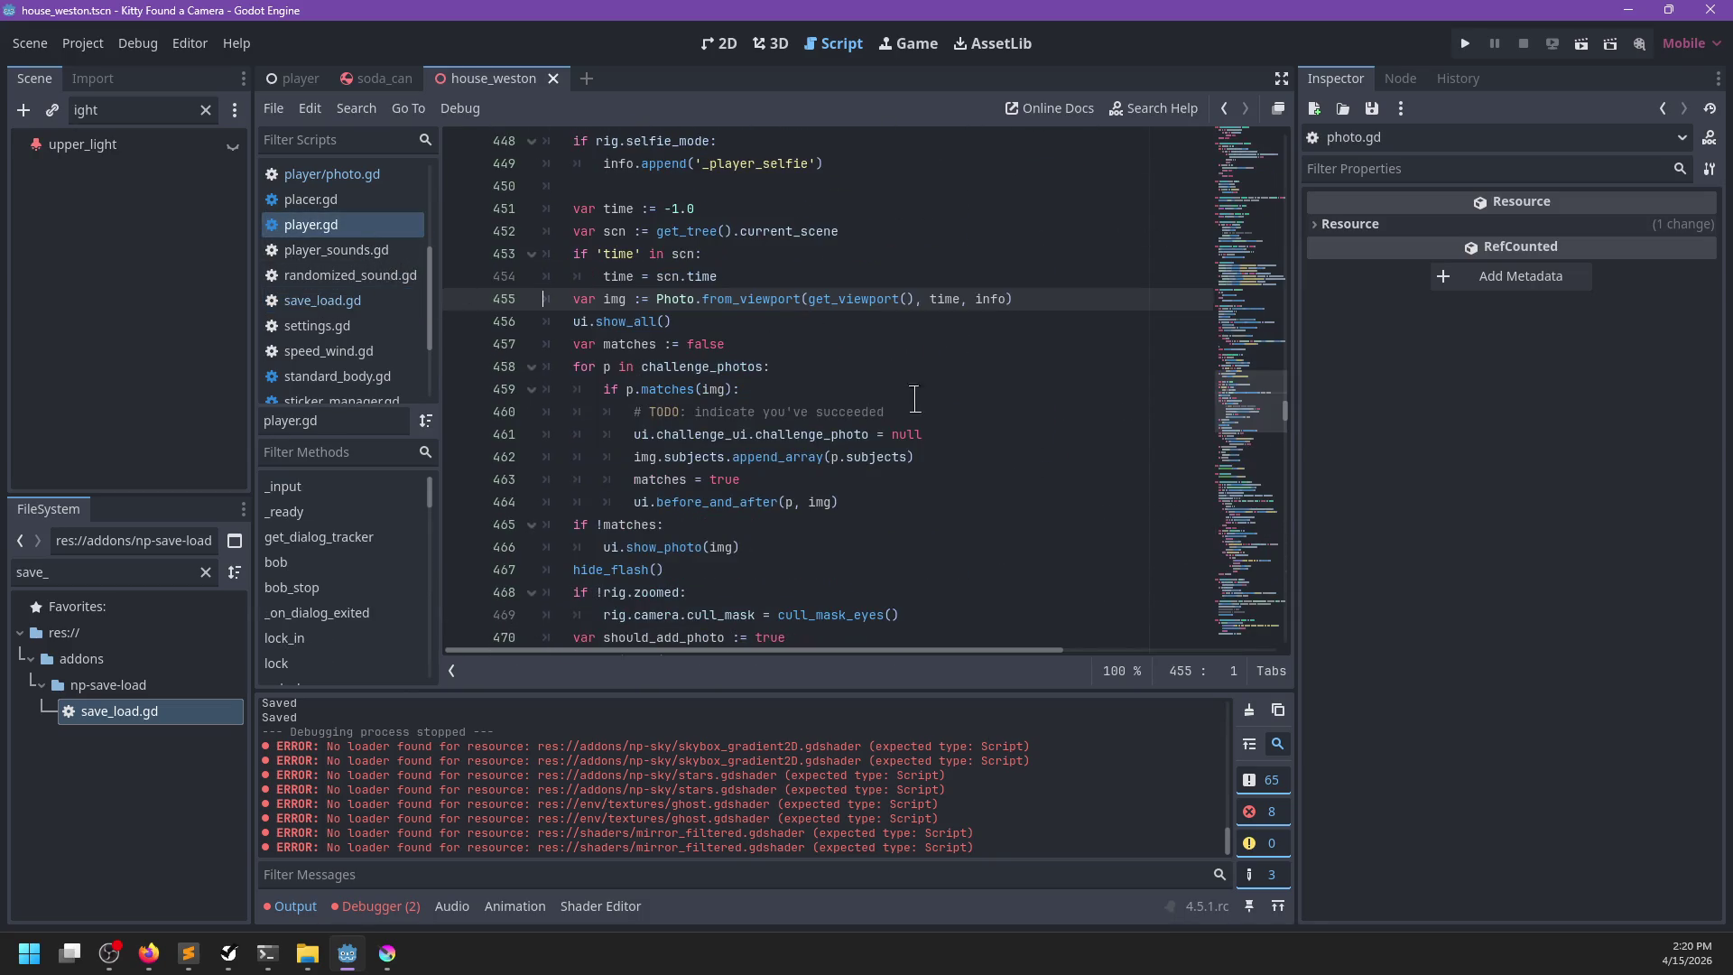
click(868, 366)
key(ctrl+f)
text(photo)
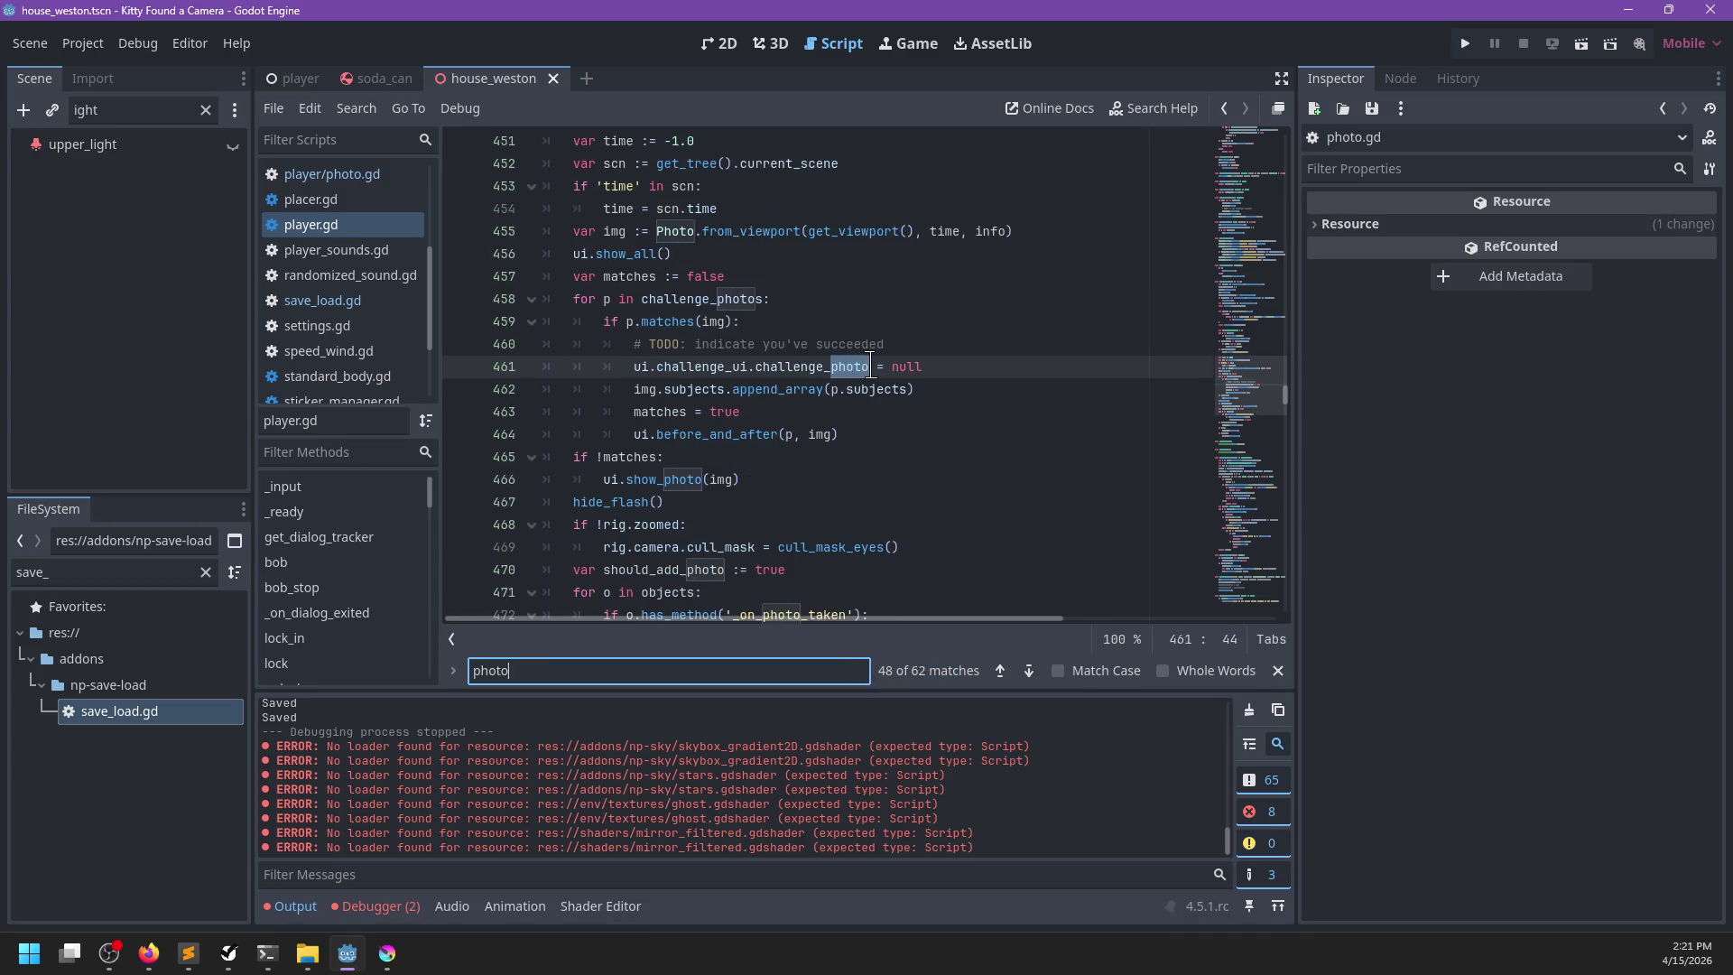
key(Escape)
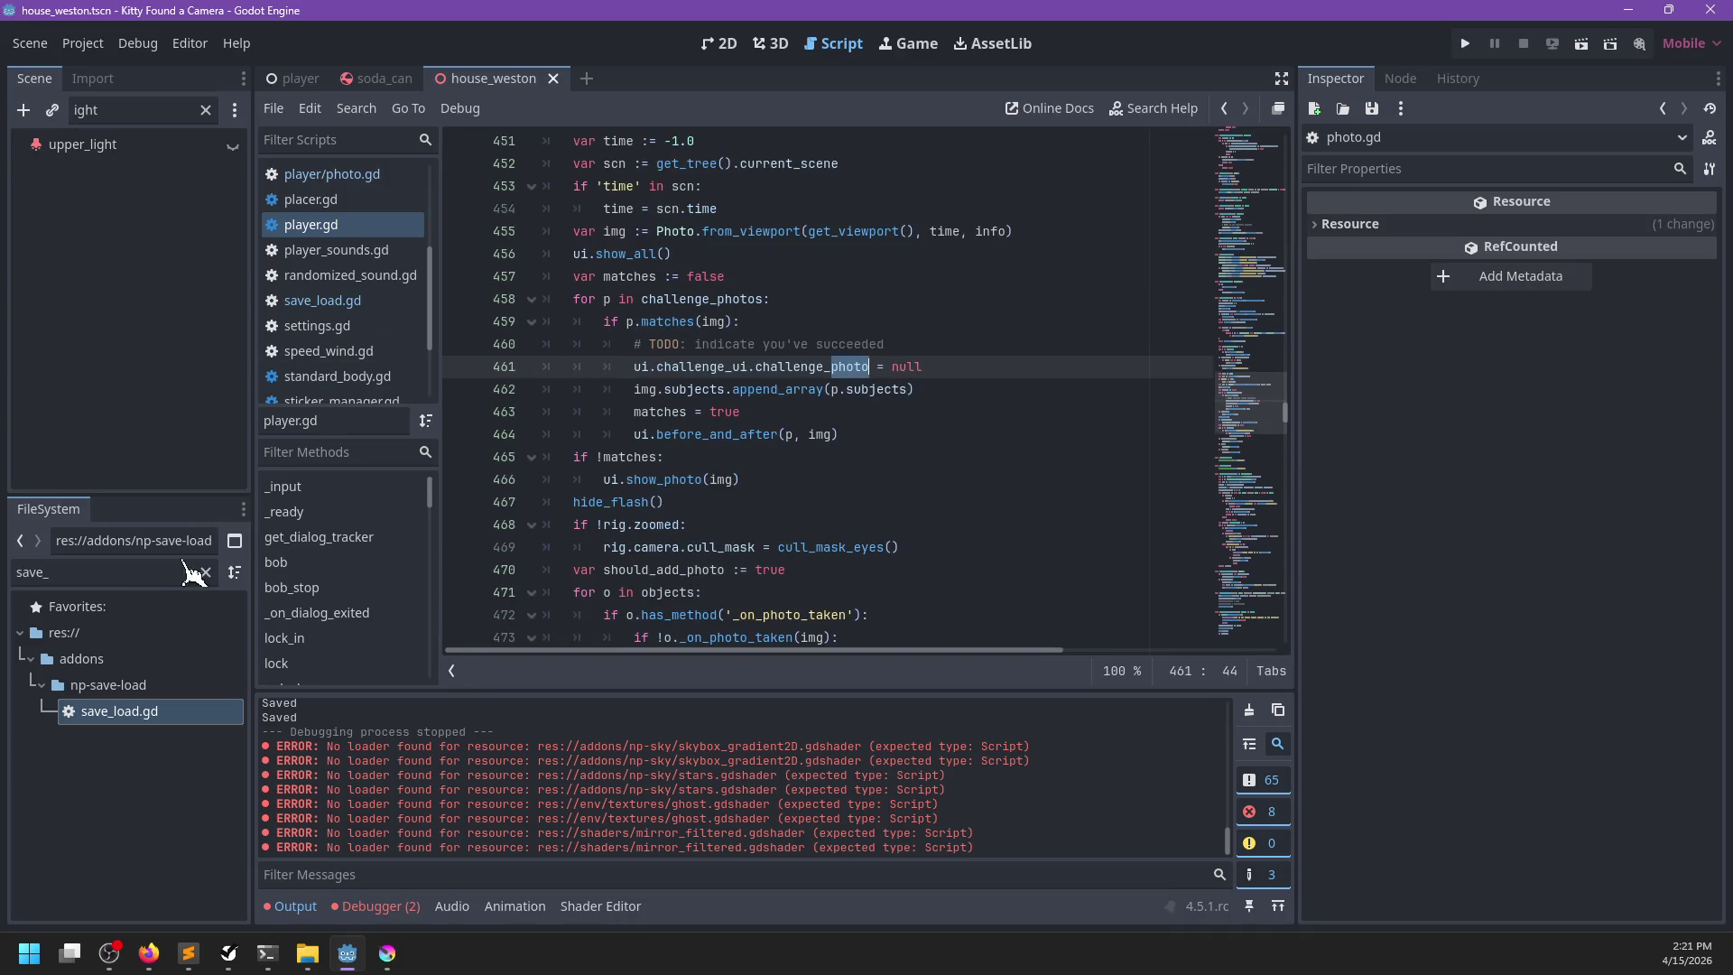
Filter the FileSystem dock by 'cube' and open cube.tscn
double_click(166, 567)
text(cube)
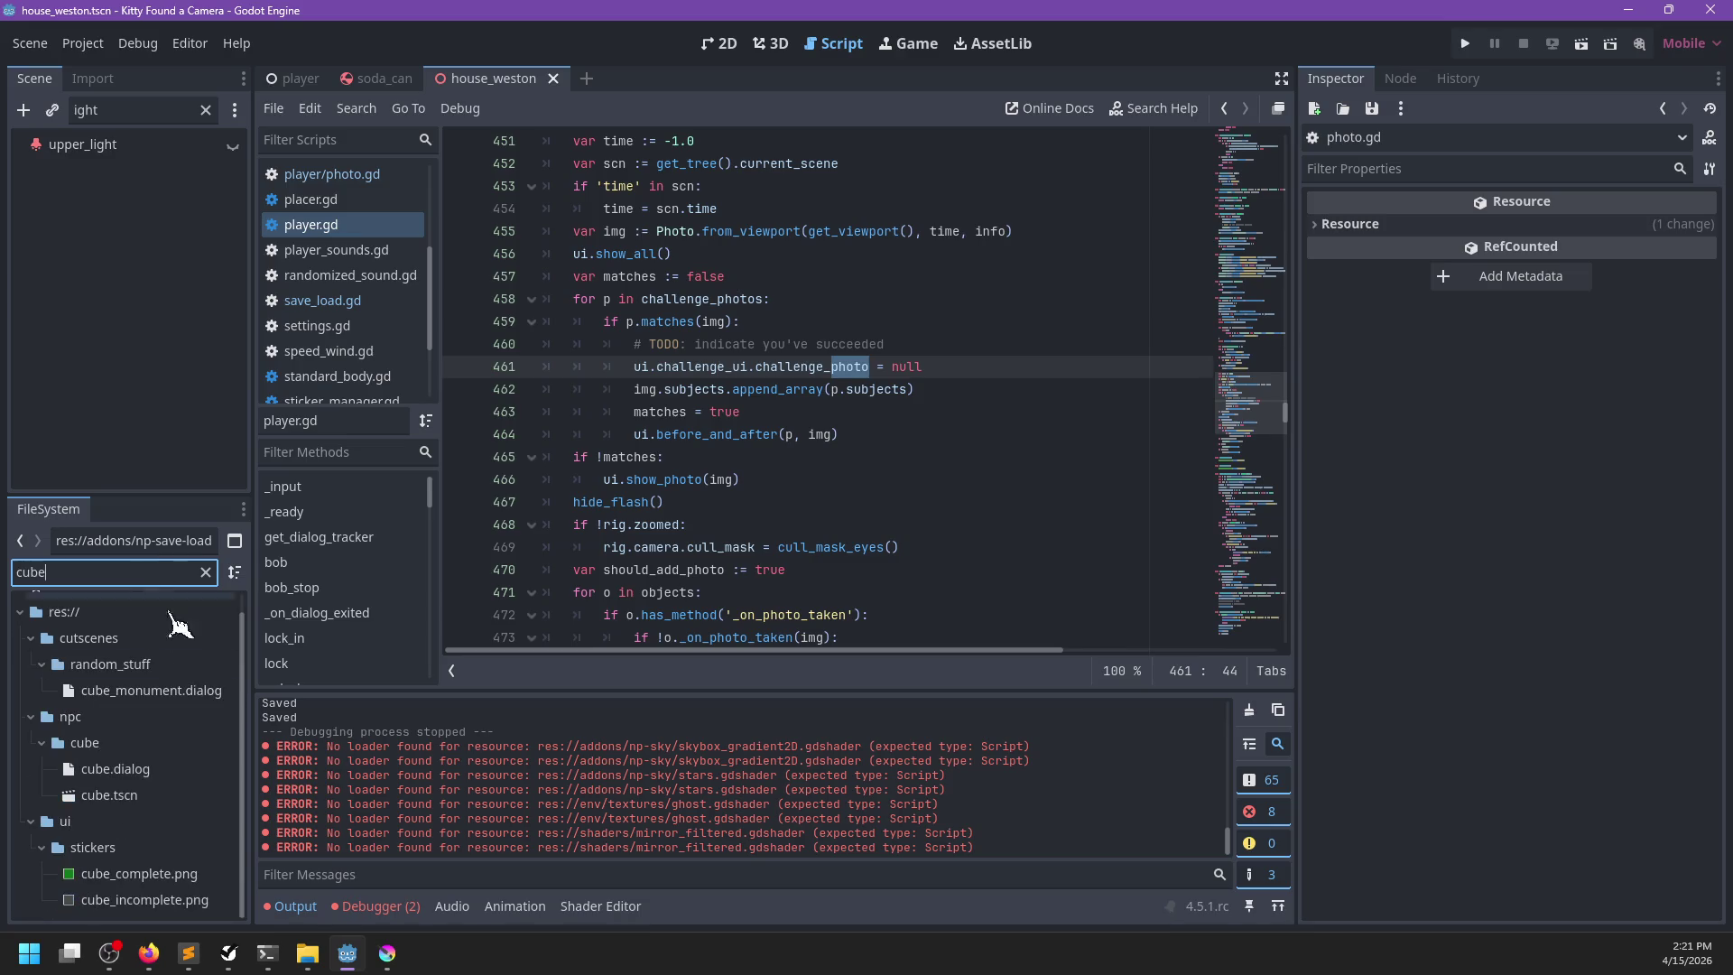
double_click(158, 796)
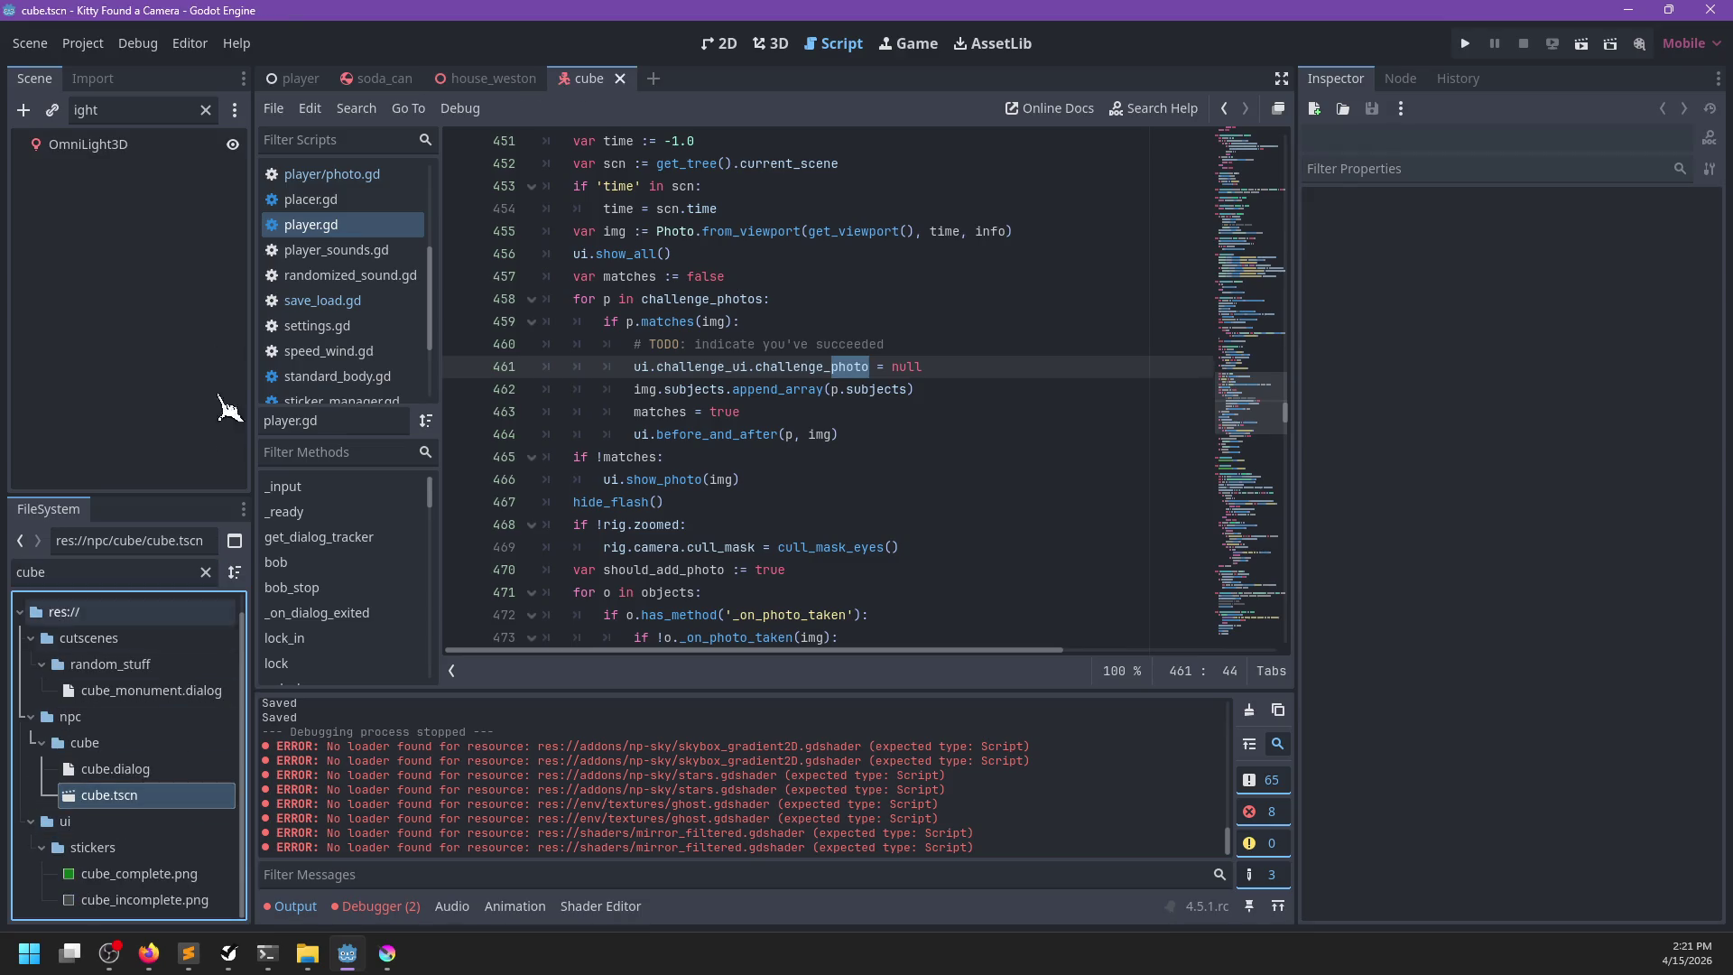
Replace the npc_cube's _human tag with _spooky in the Inspector and save cube.tscn
click(206, 110)
click(133, 150)
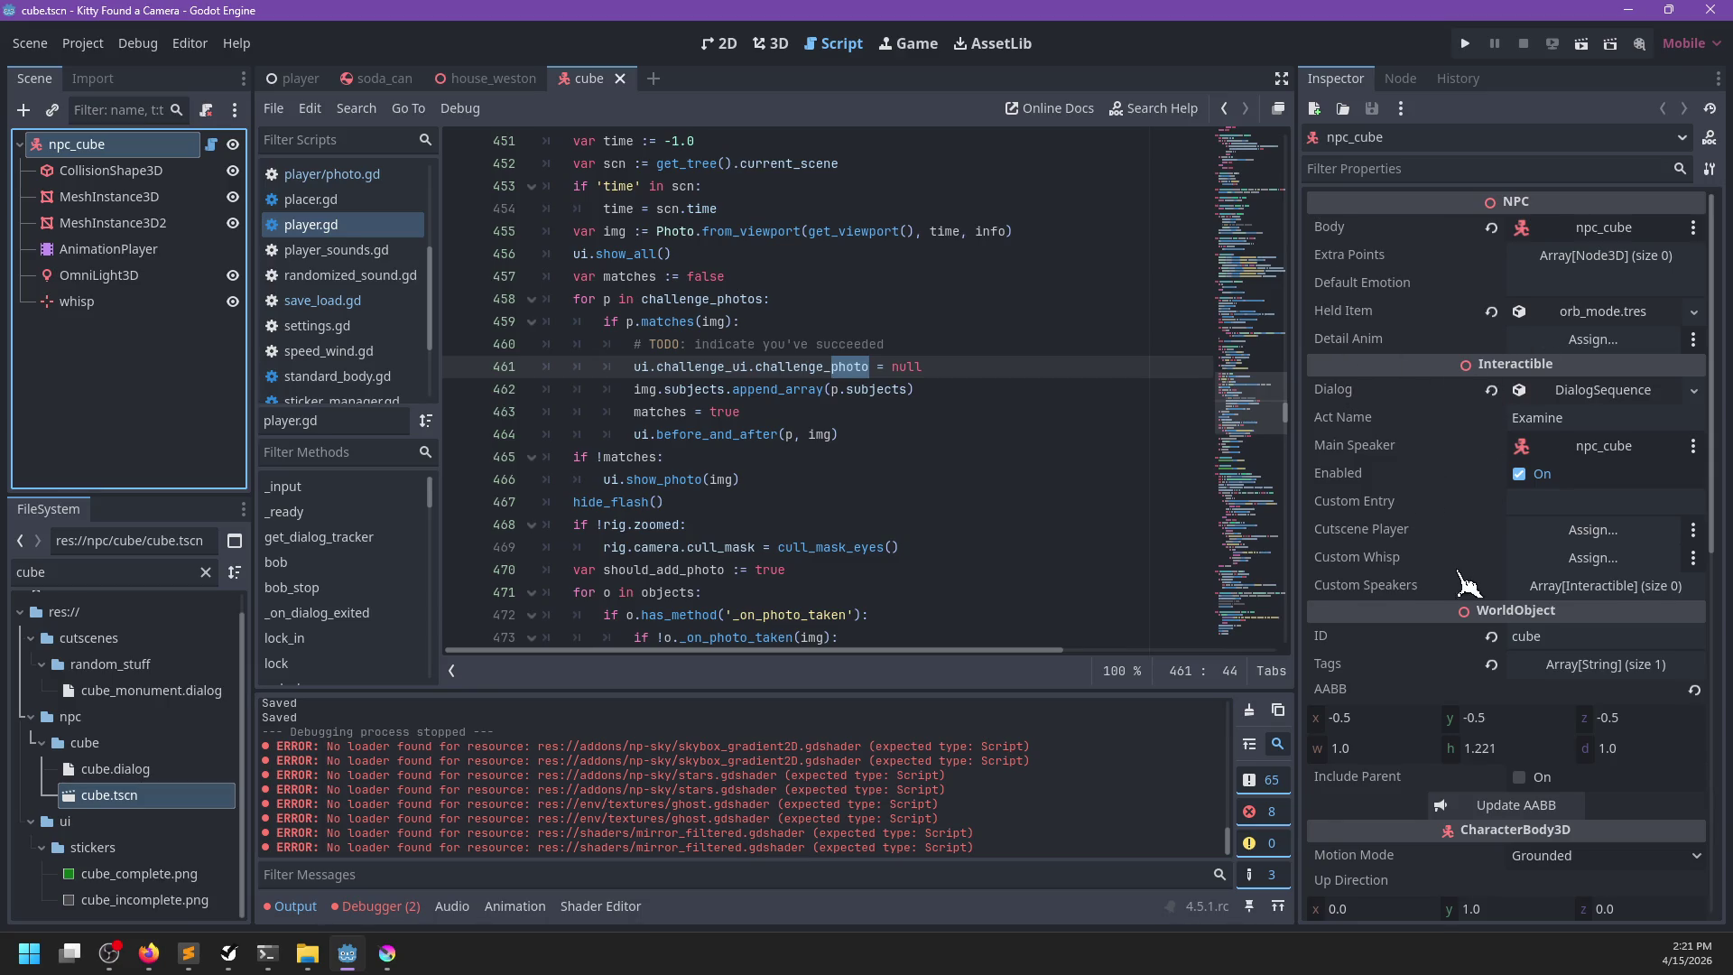
scroll(1464, 580, down, 3)
click(1607, 492)
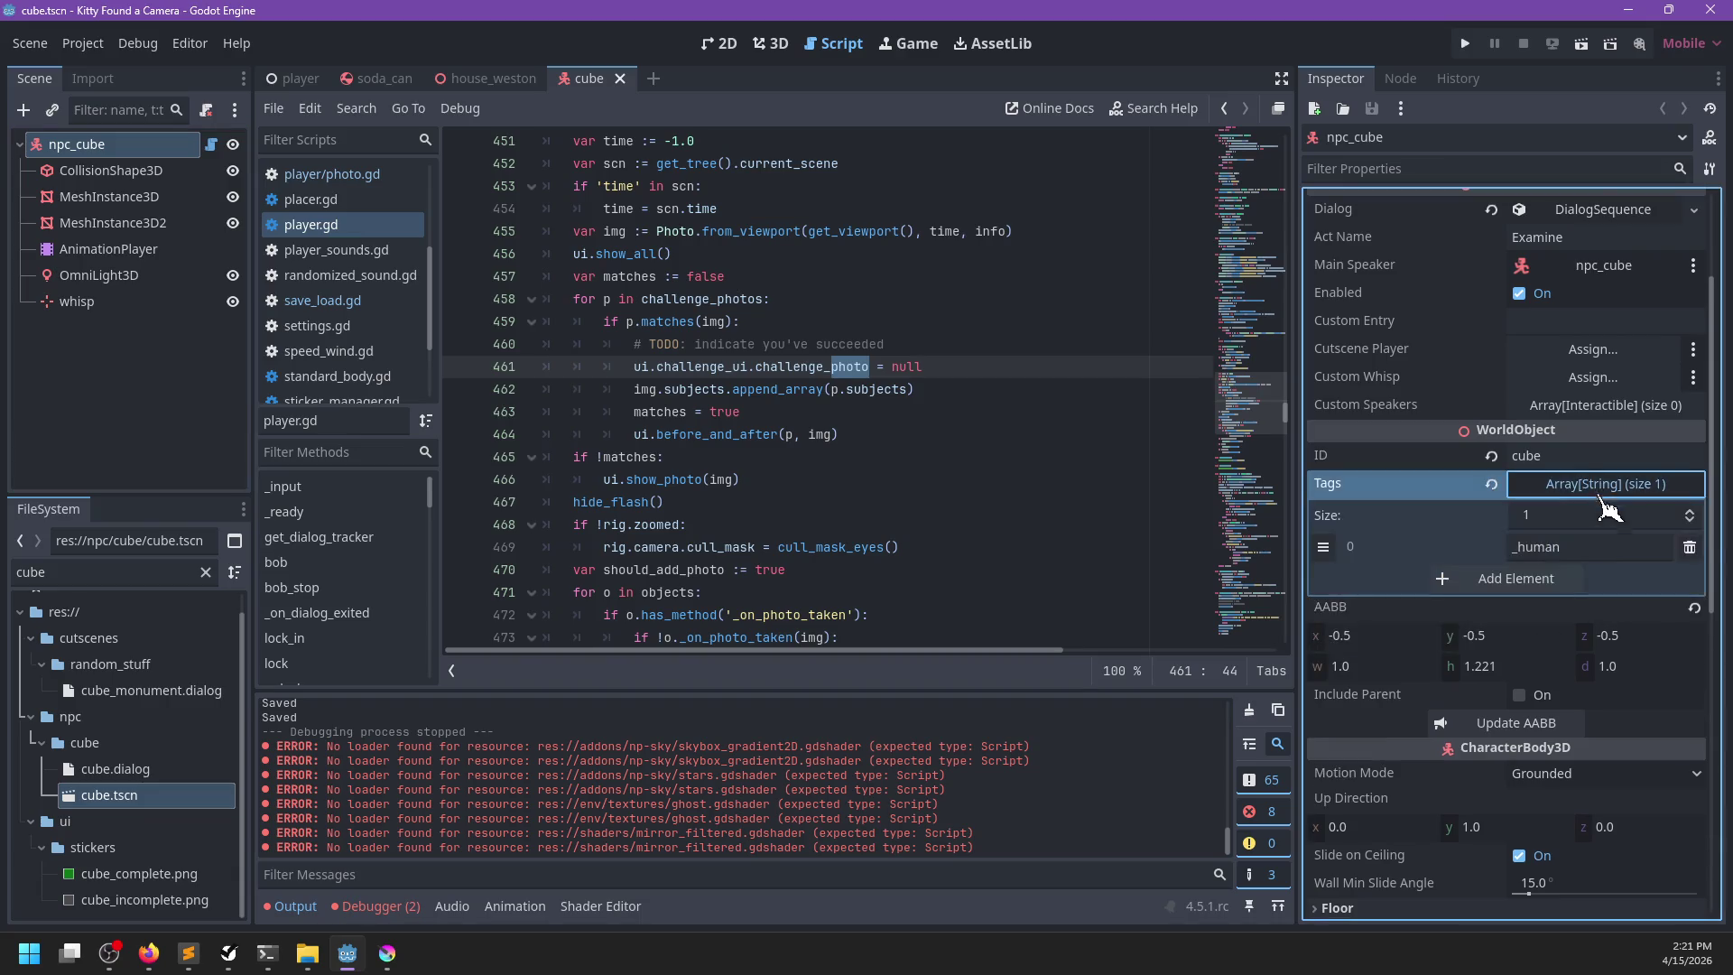
click(1689, 510)
click(1581, 578)
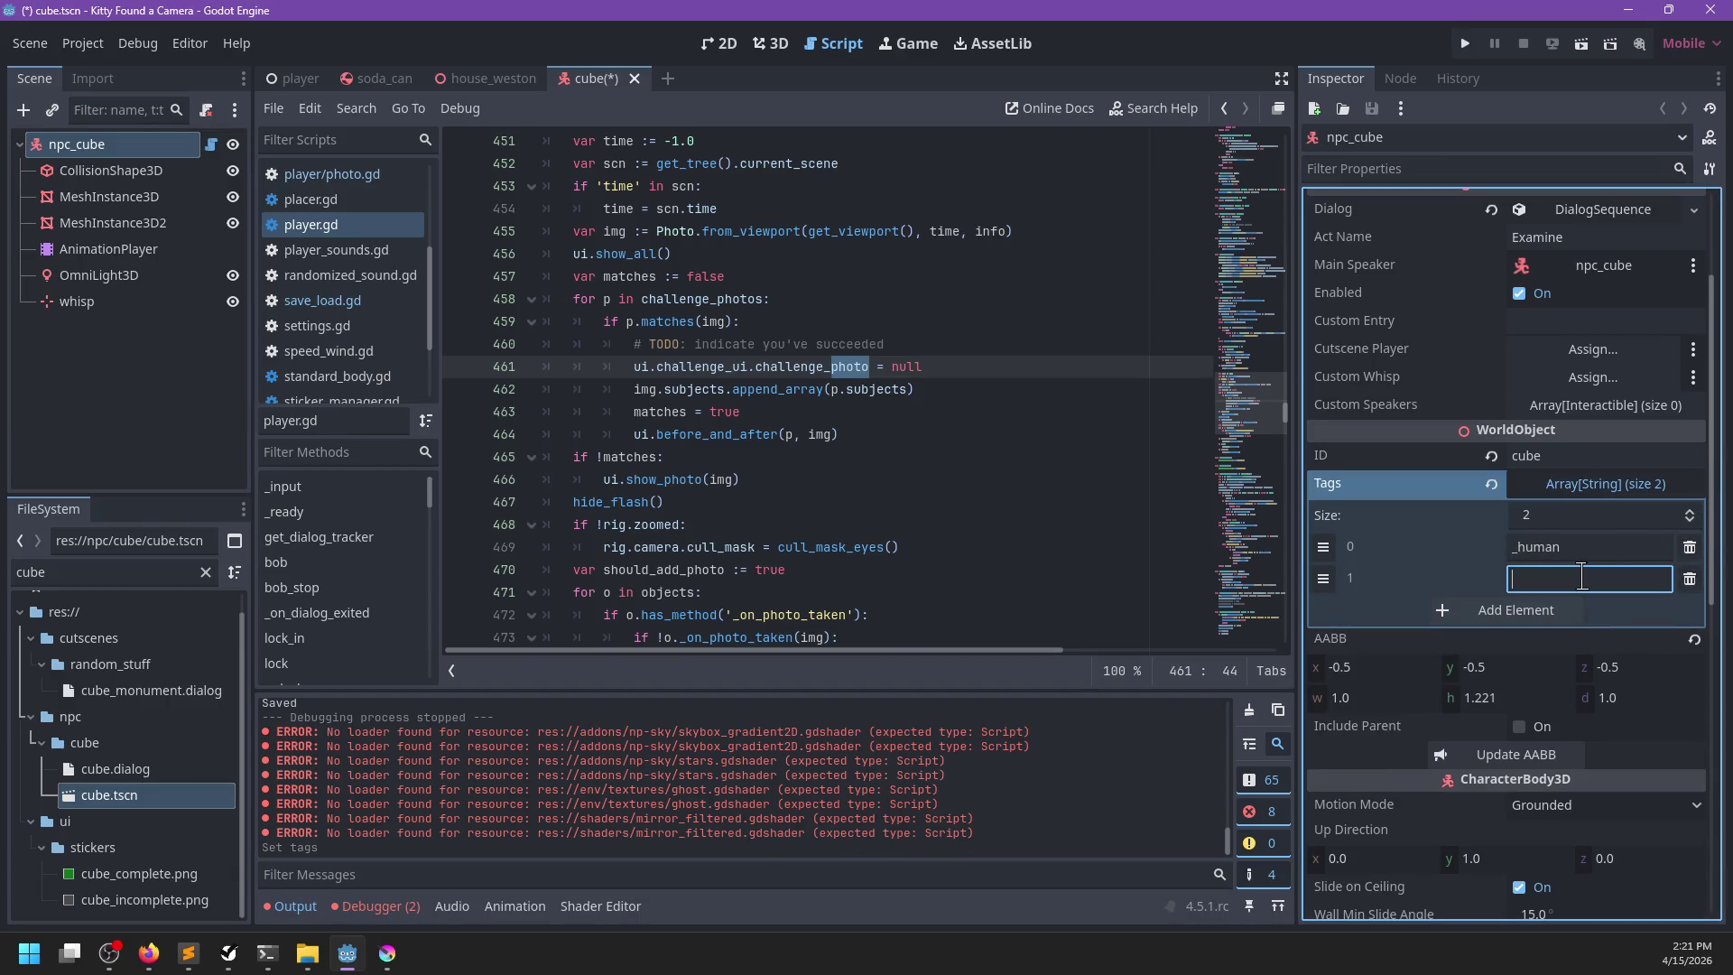
text(_spo0oky)
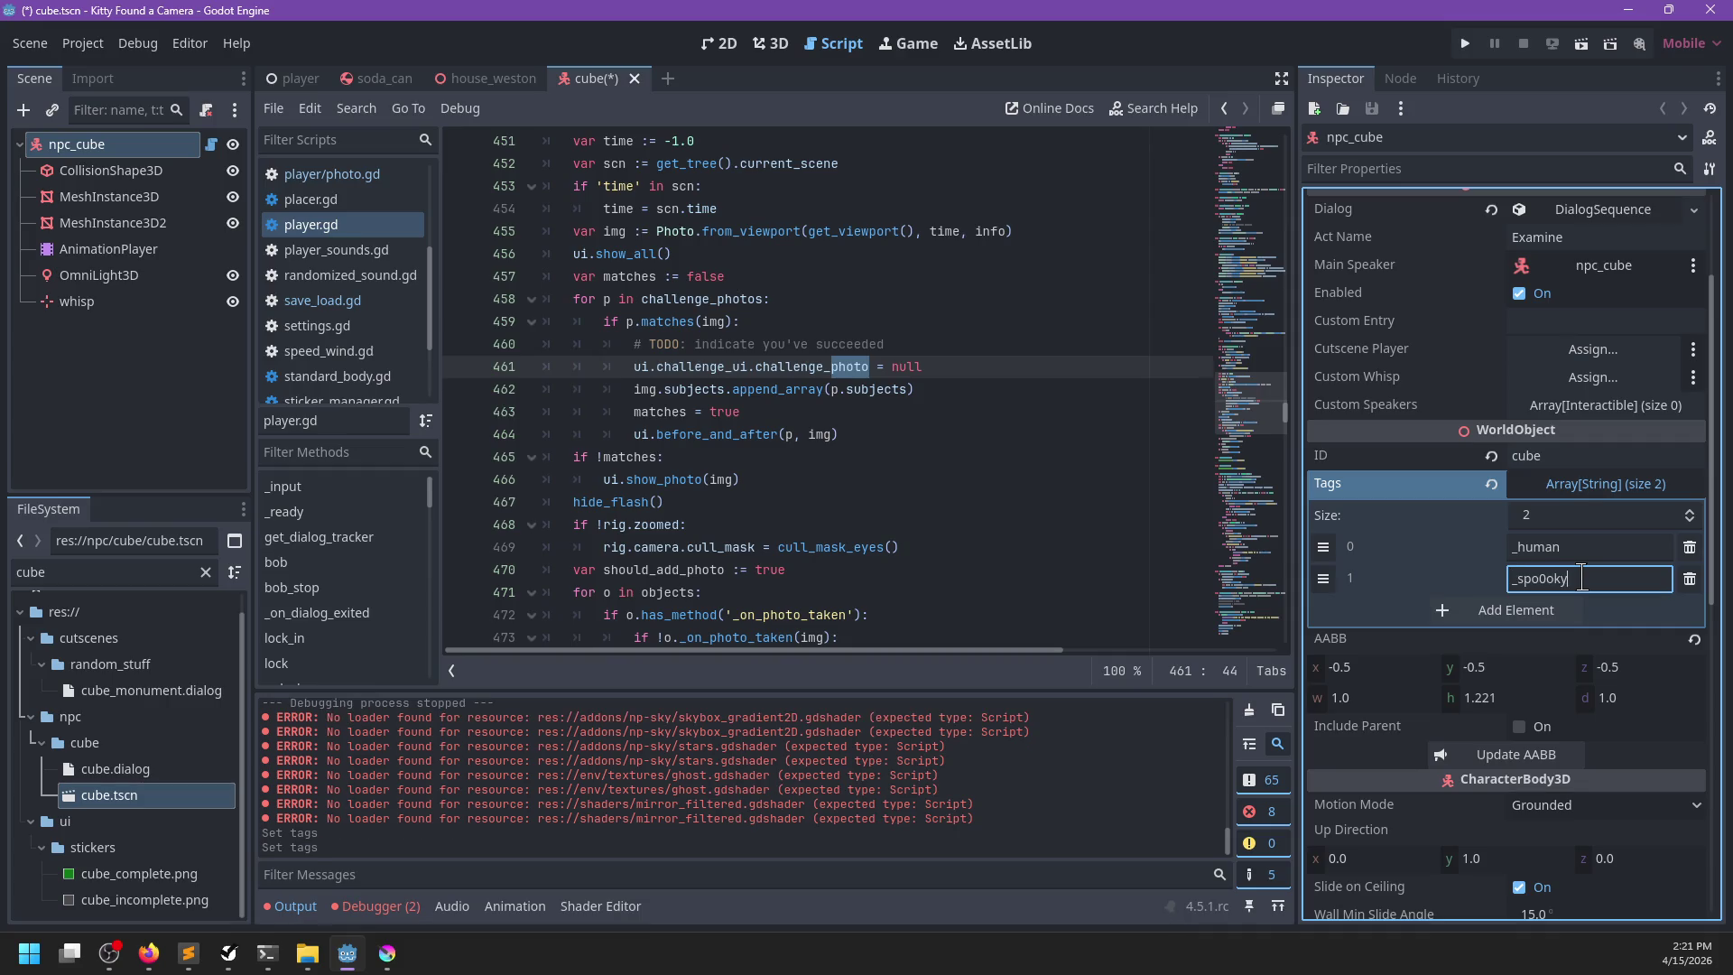
key(ctrl+a)
key(BackSpace)
click(1689, 546)
key(ctrl+s)
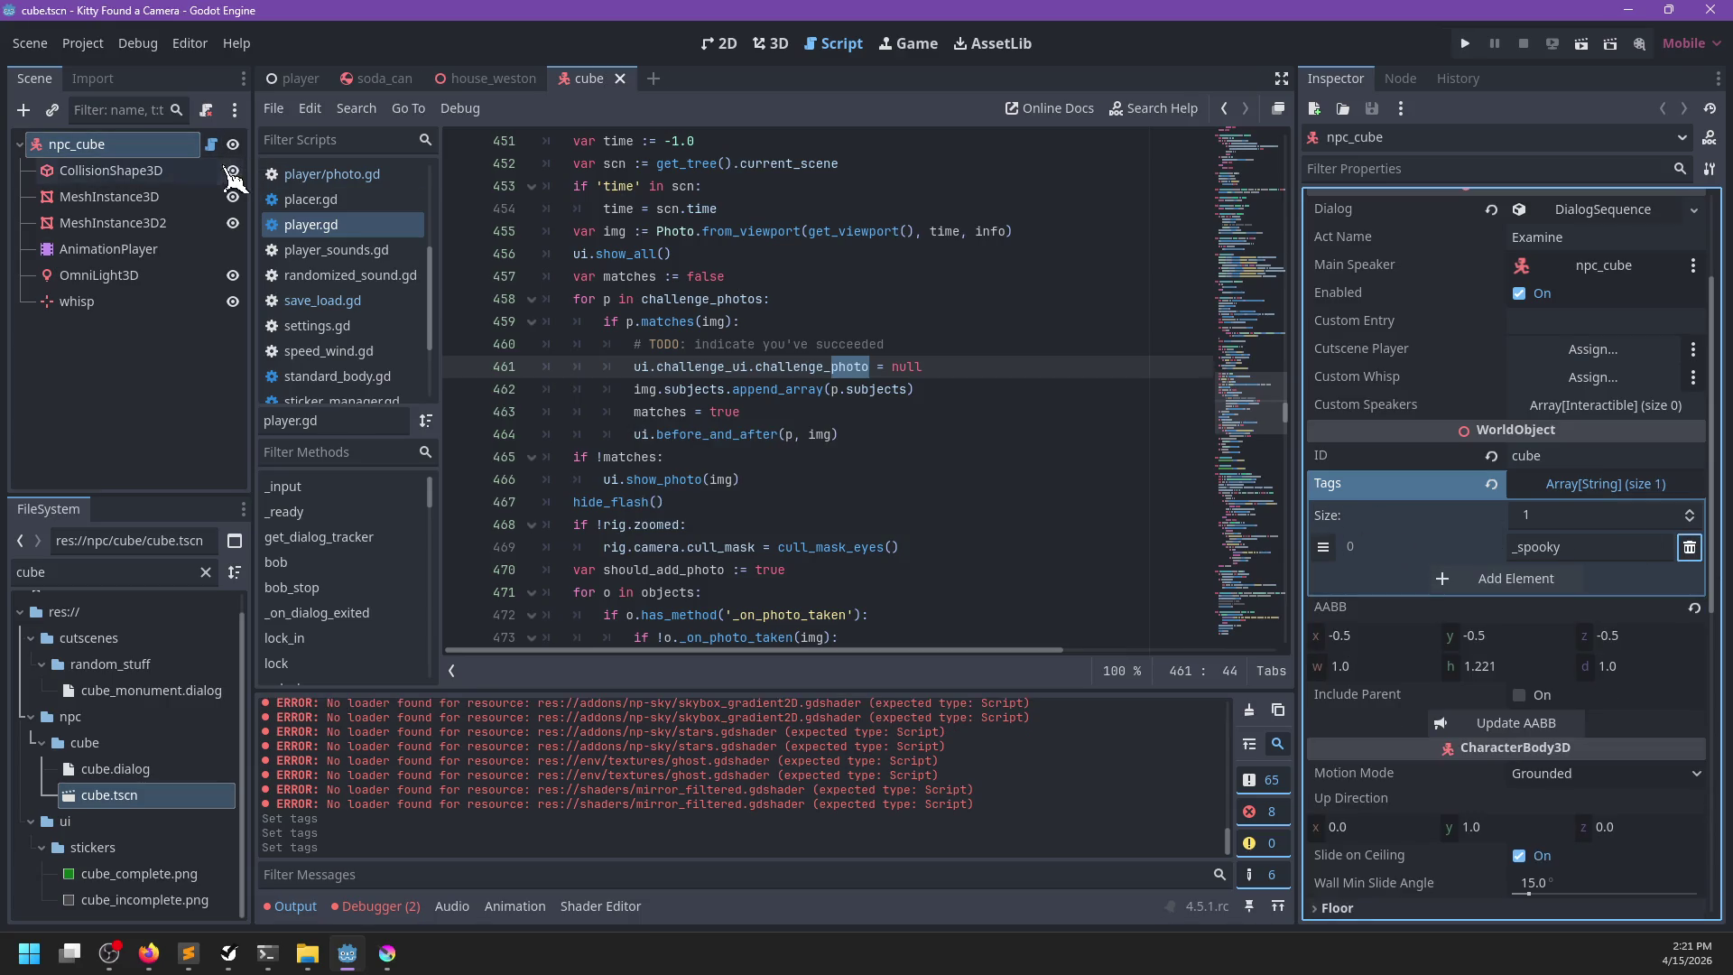
click(855, 411)
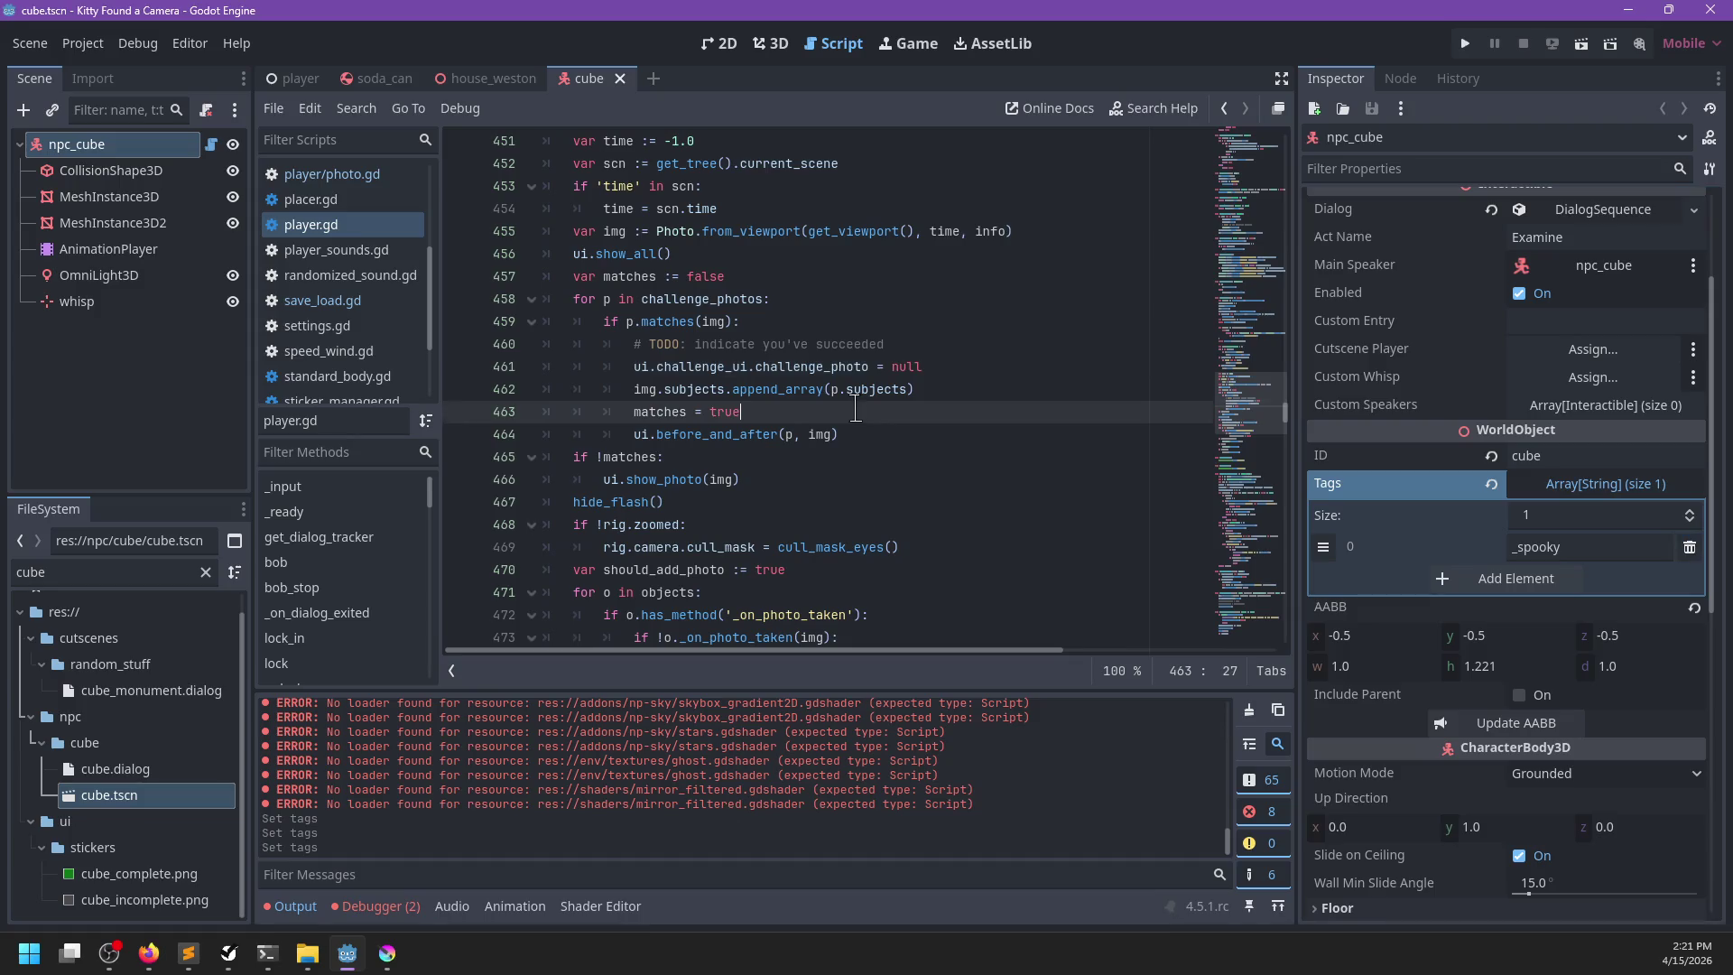
Find the Photo.from_viewport line in player.gd
double_click(659, 322)
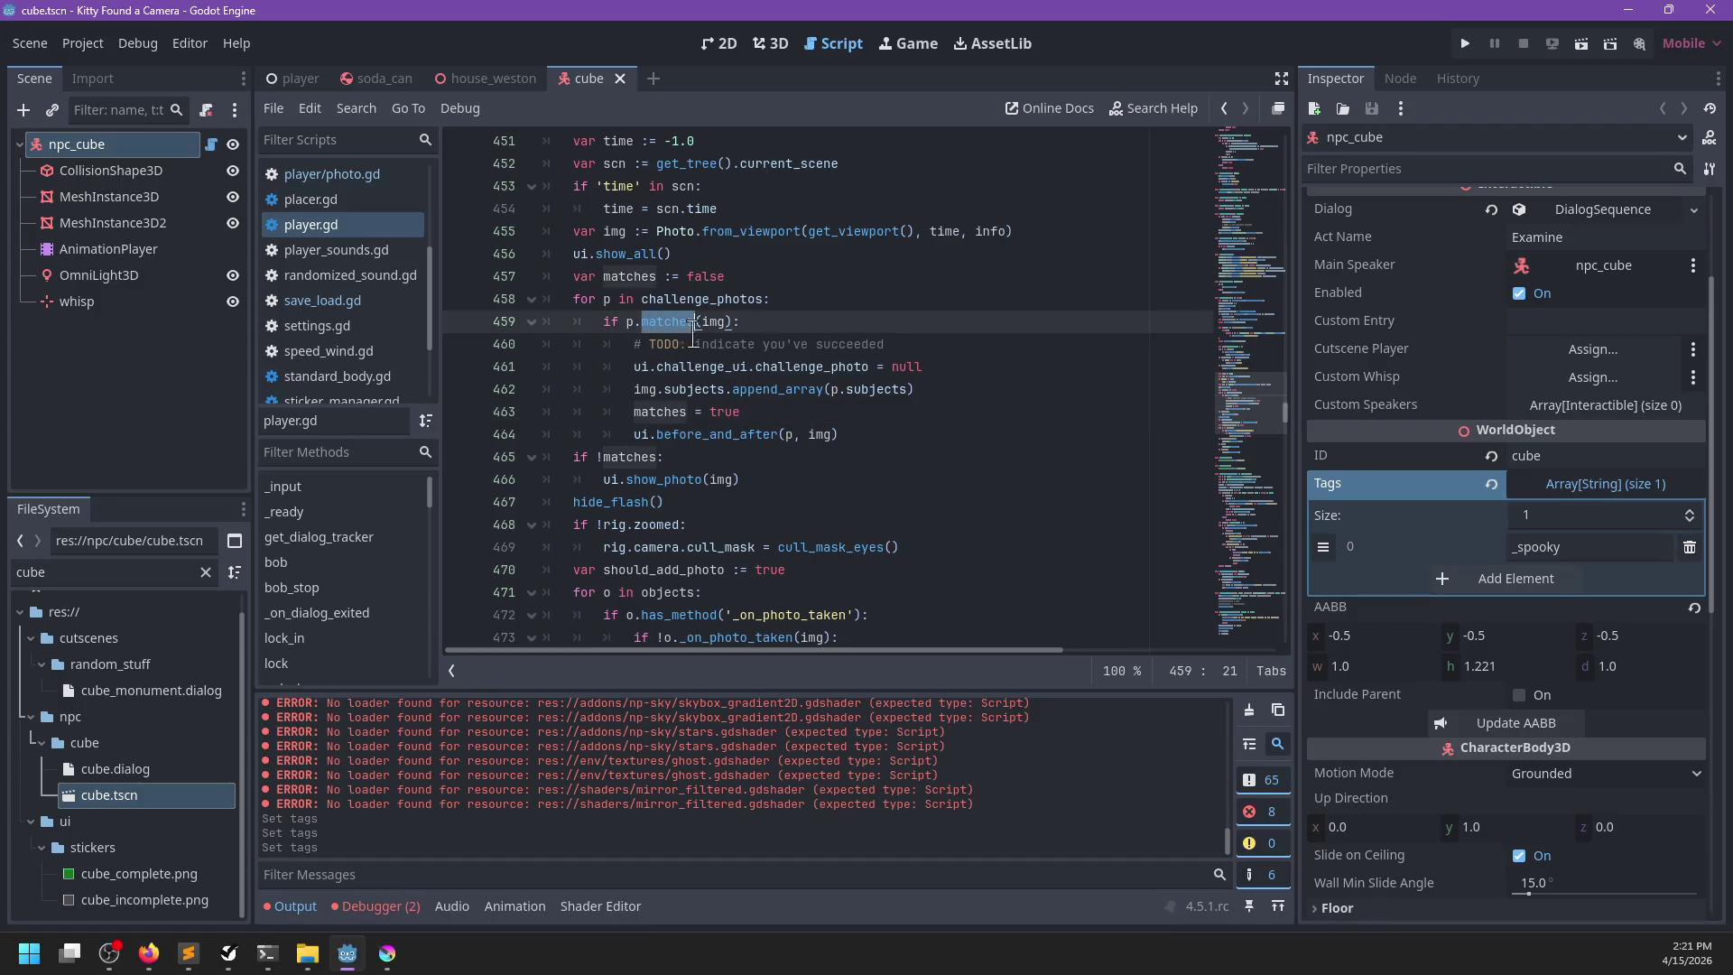
scroll(866, 397, down, 2)
scroll(812, 407, up, 3)
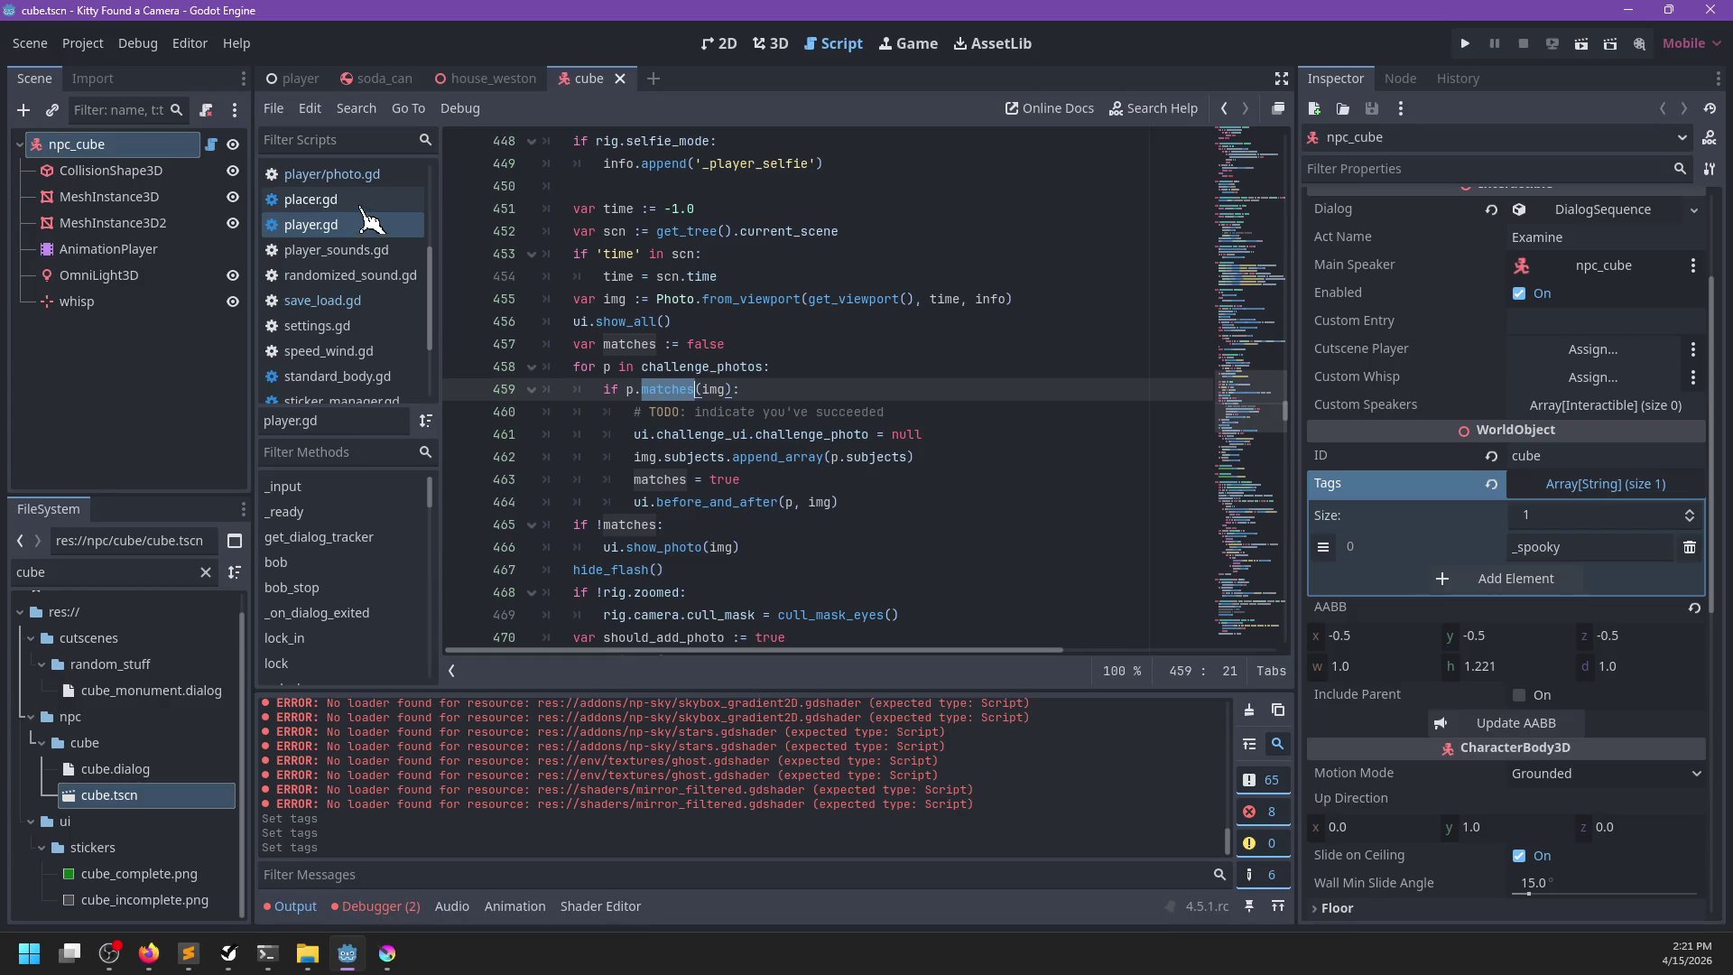
click(748, 316)
scroll(760, 316, up, 2)
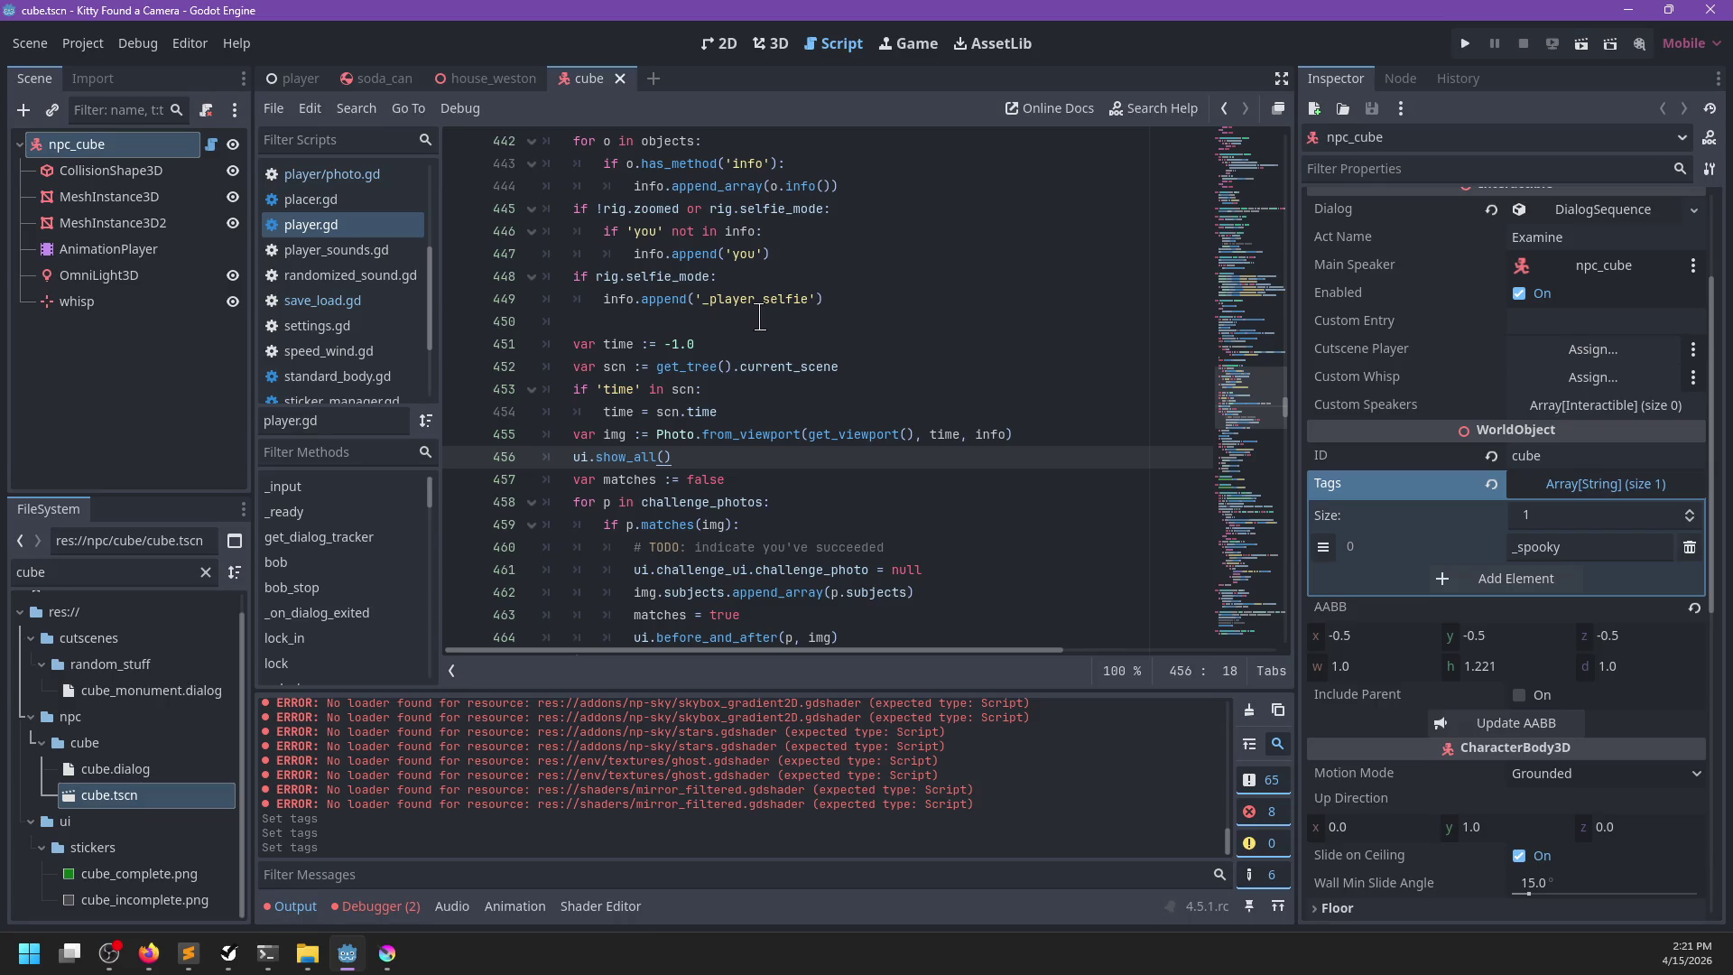
scroll(756, 316, up, 1)
scroll(678, 394, down, 4)
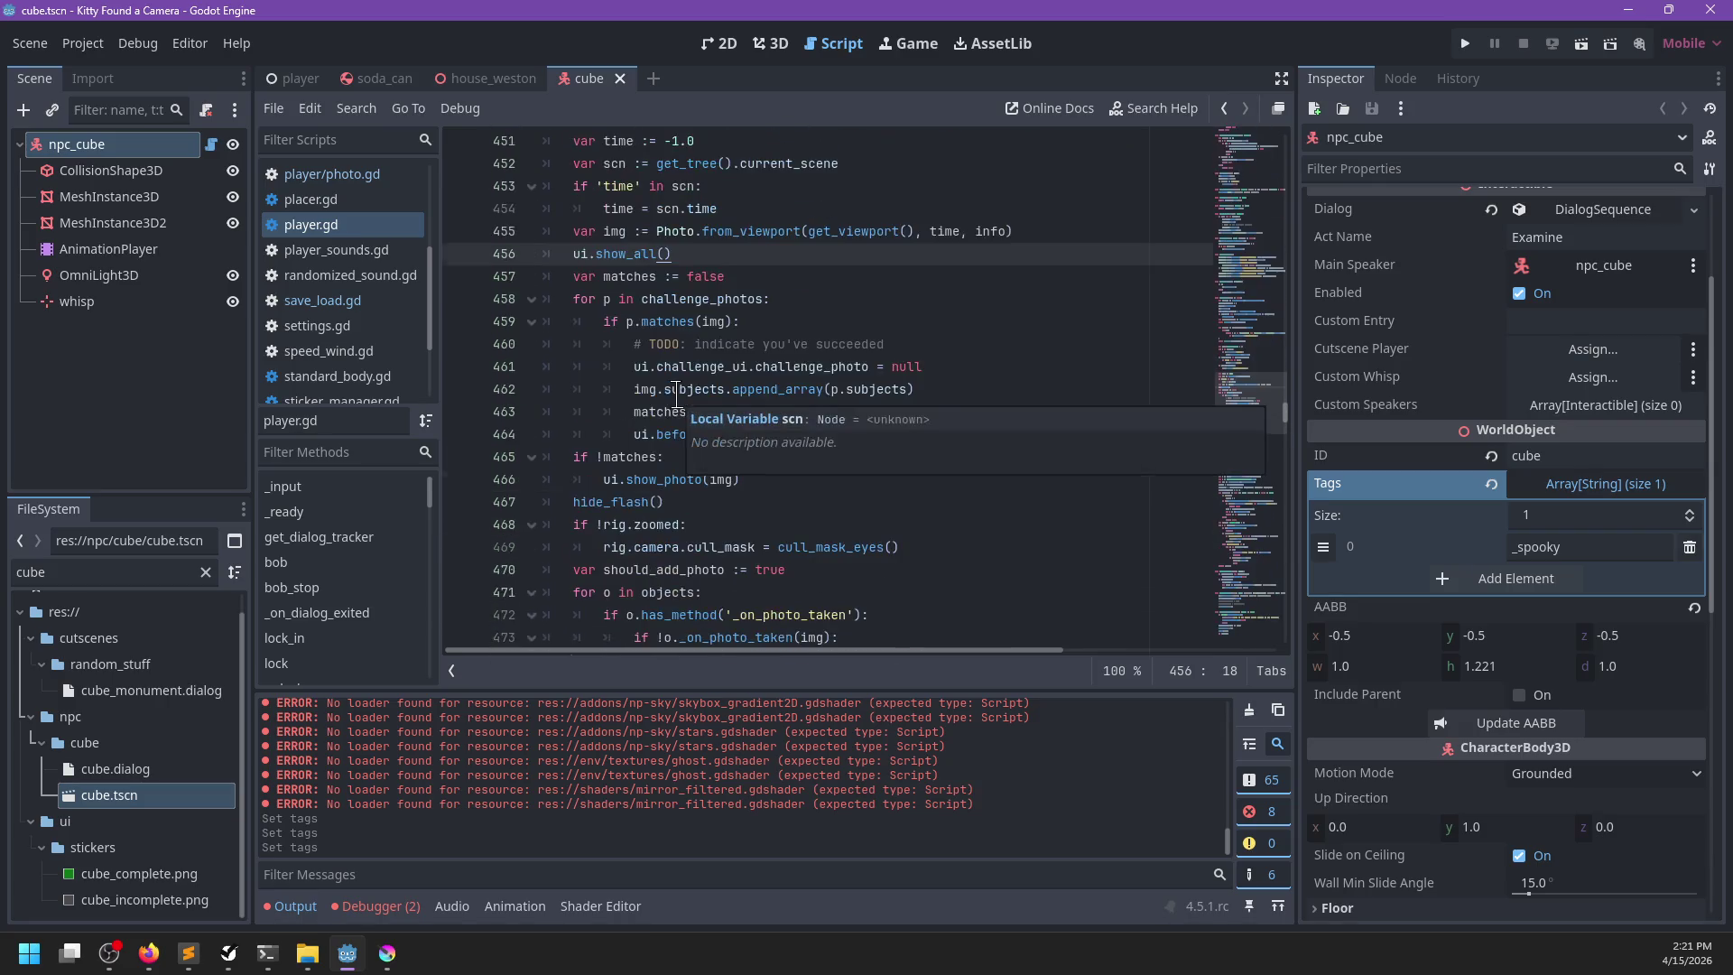
click(976, 391)
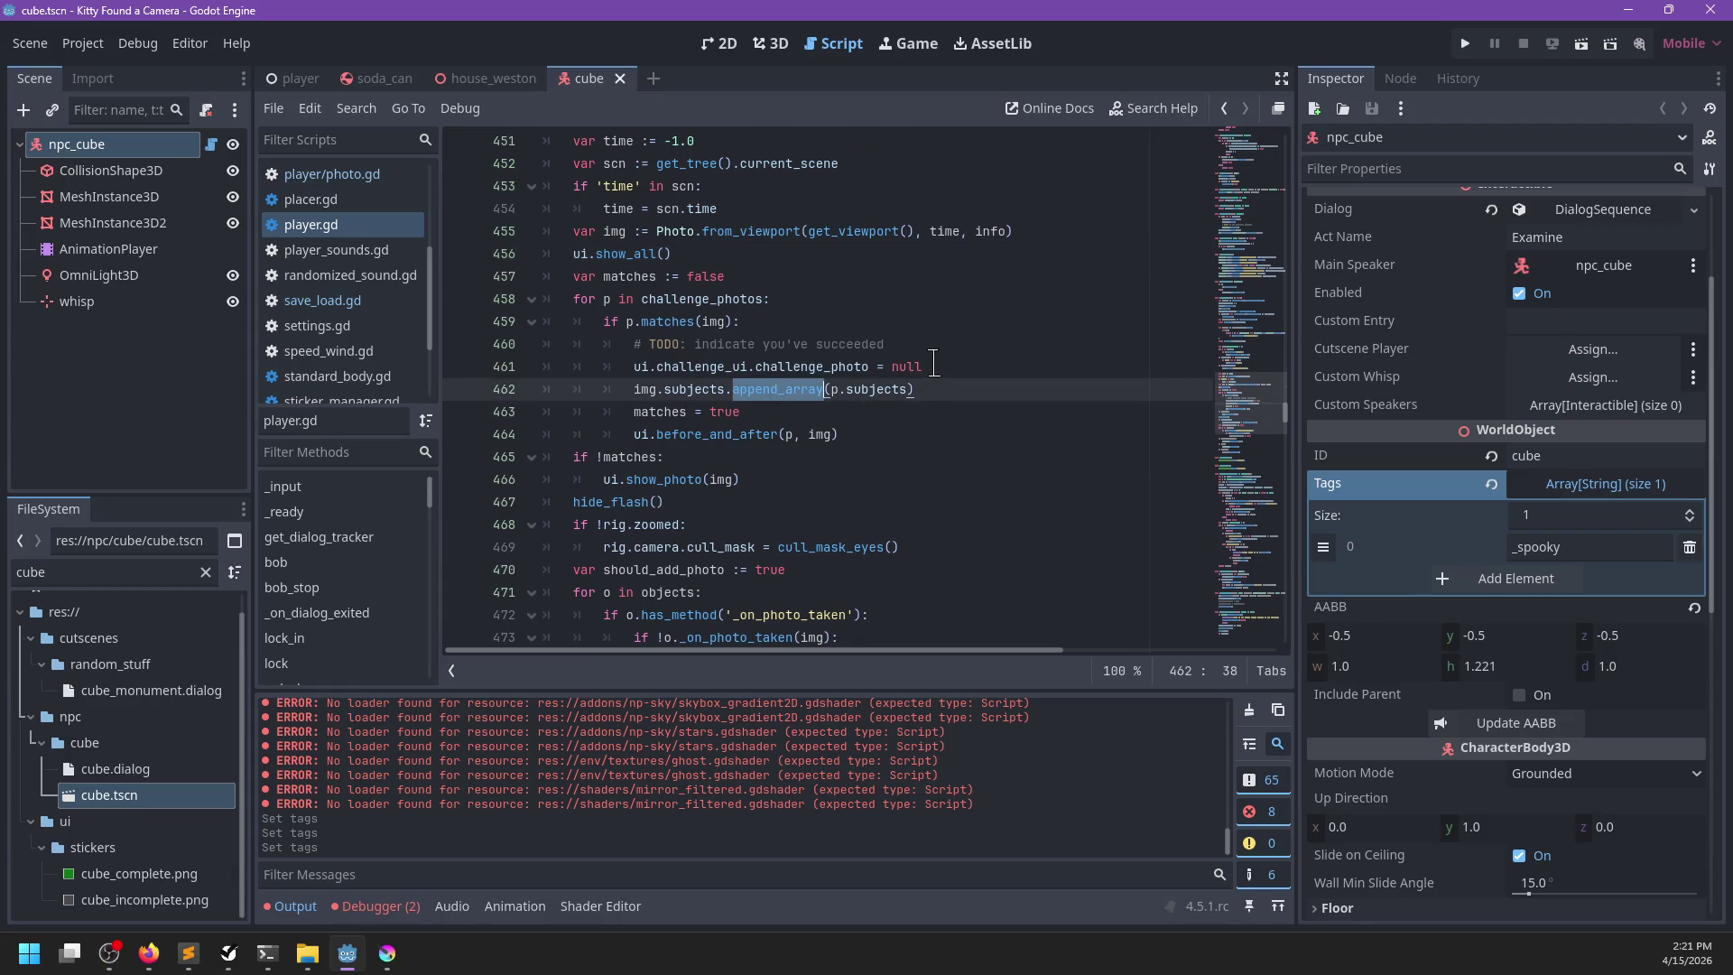
scroll(934, 363, up, 1)
click(735, 298)
click(1071, 298)
Add img.crusty = '_spooky' in info below the from_viewport line and save player.gd
key(Return)
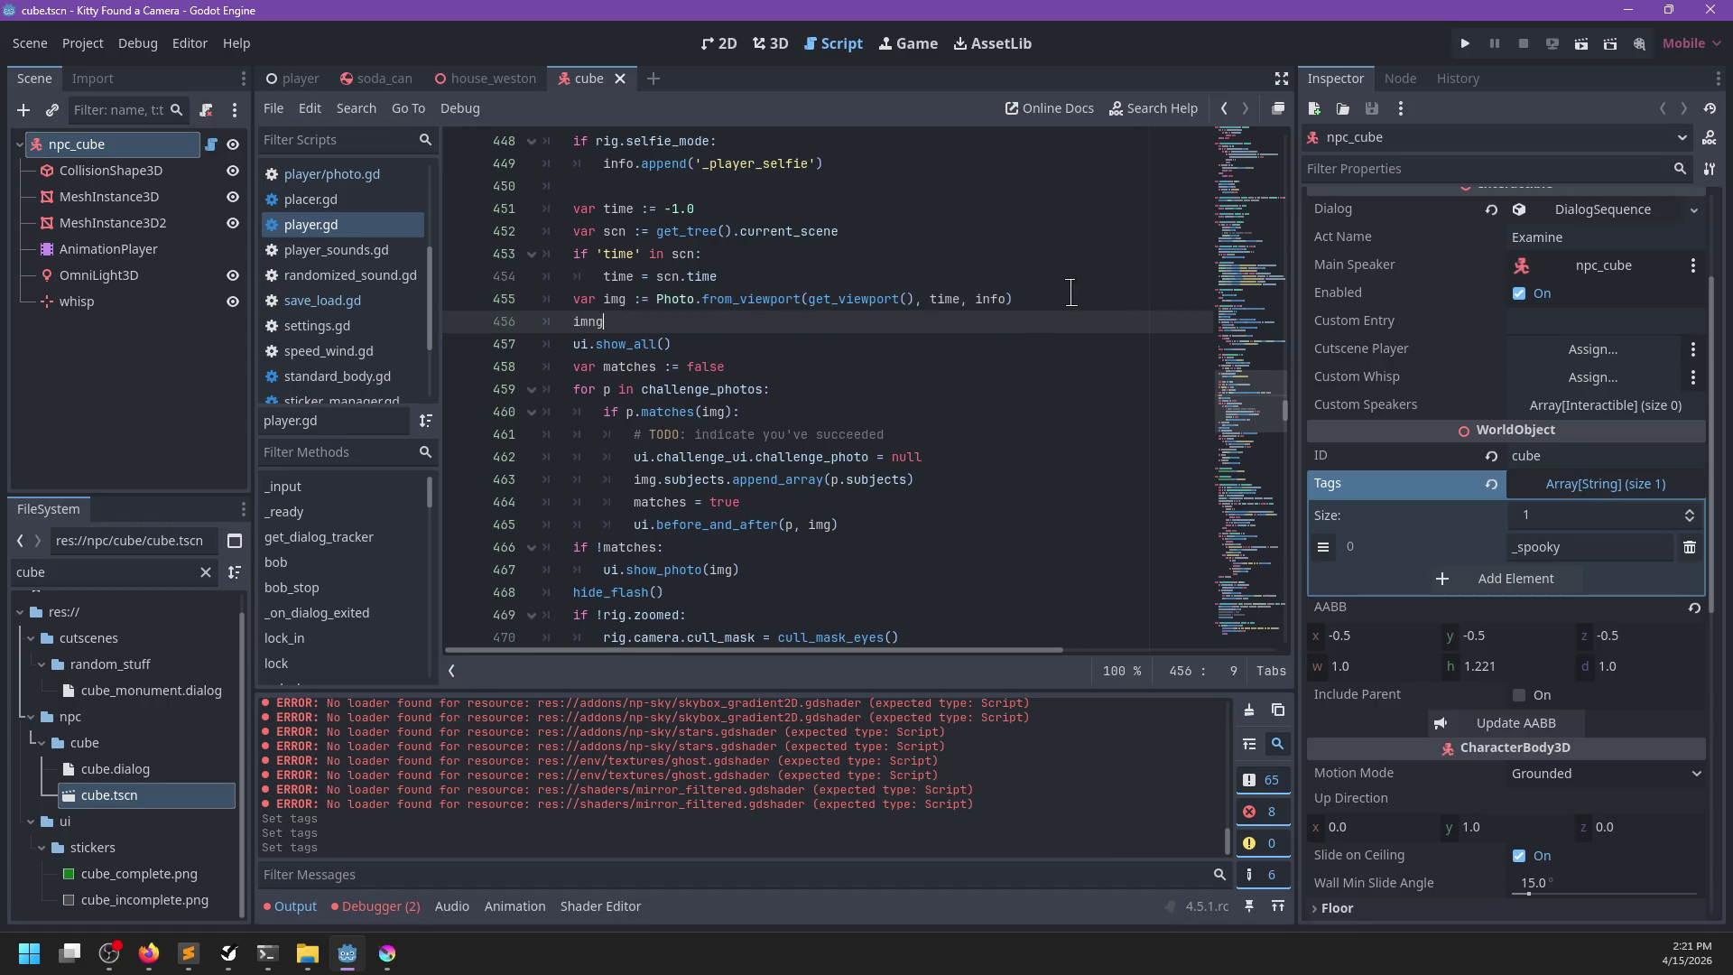
key(BackSpace)
key(BackSpace)
text(g.)
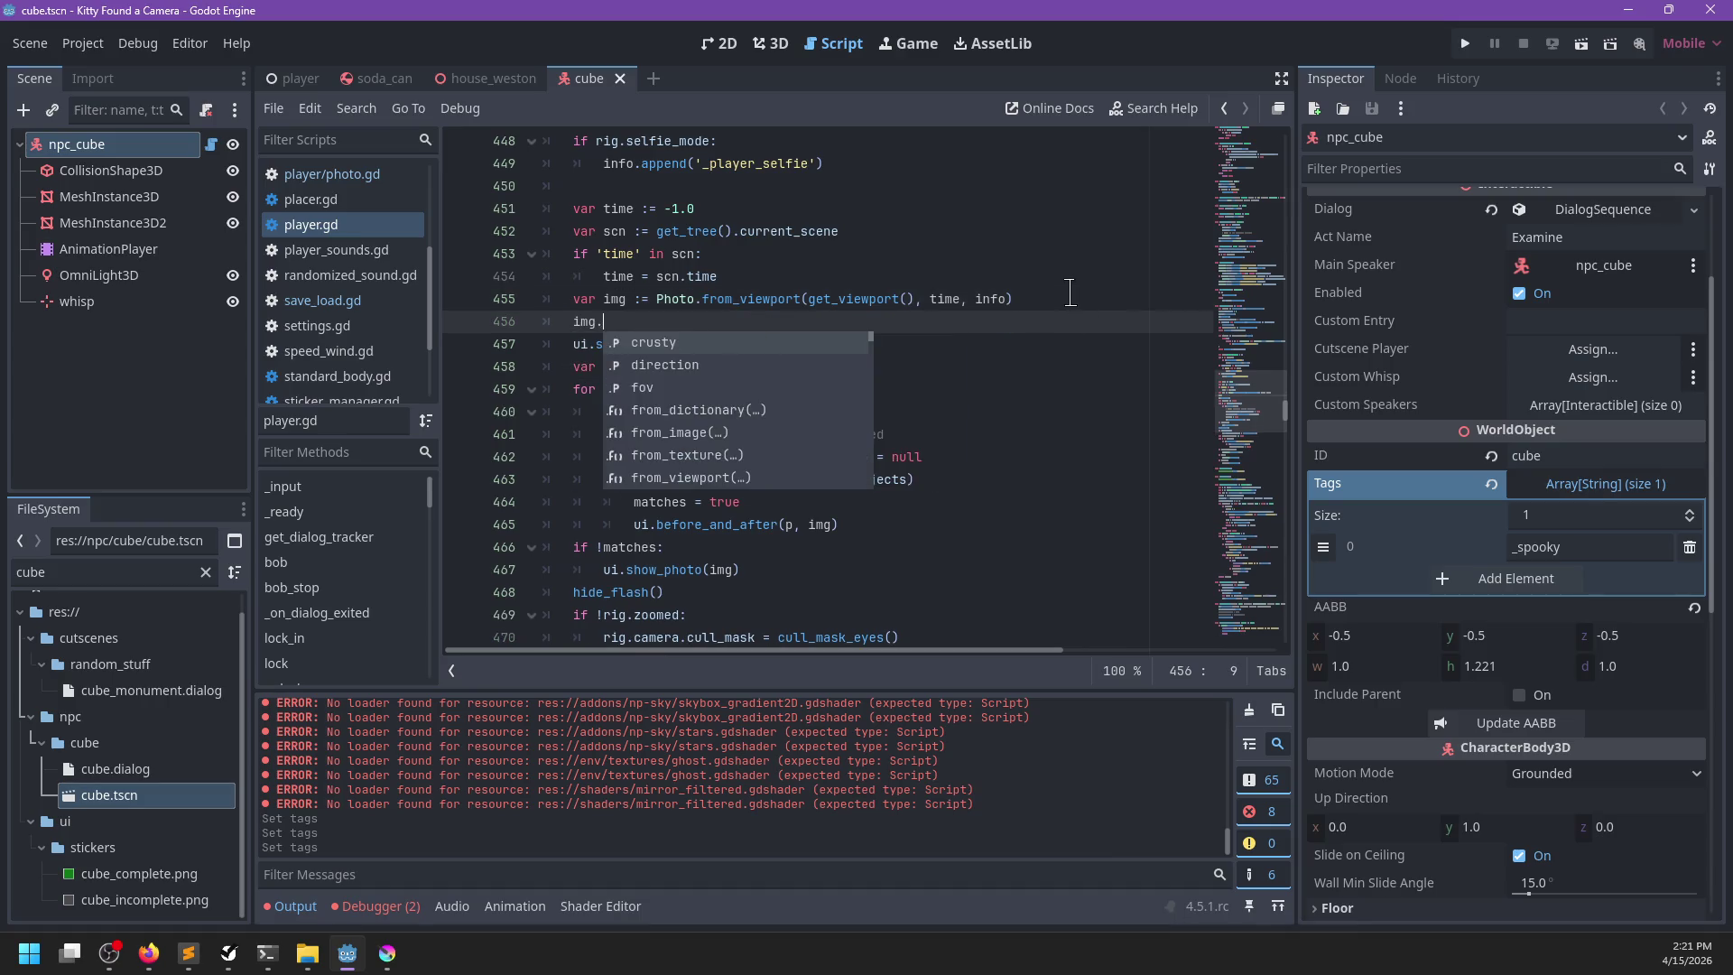
key(Return)
key(Escape)
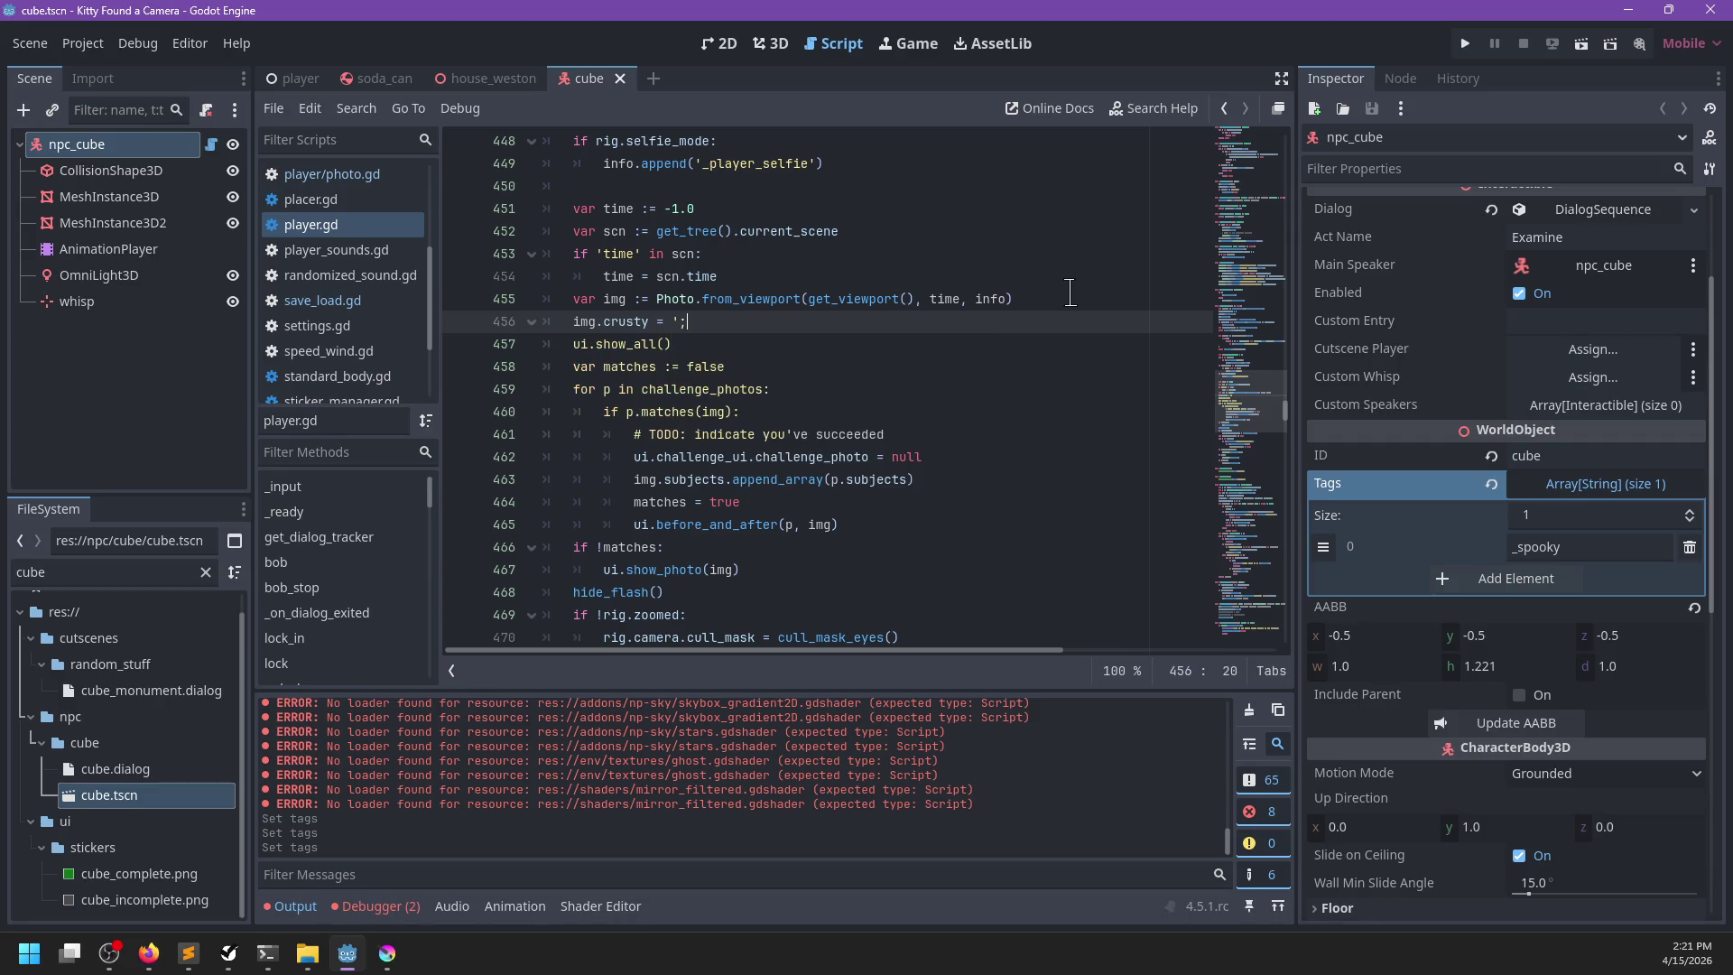
text('_spook)
text(y' in info)
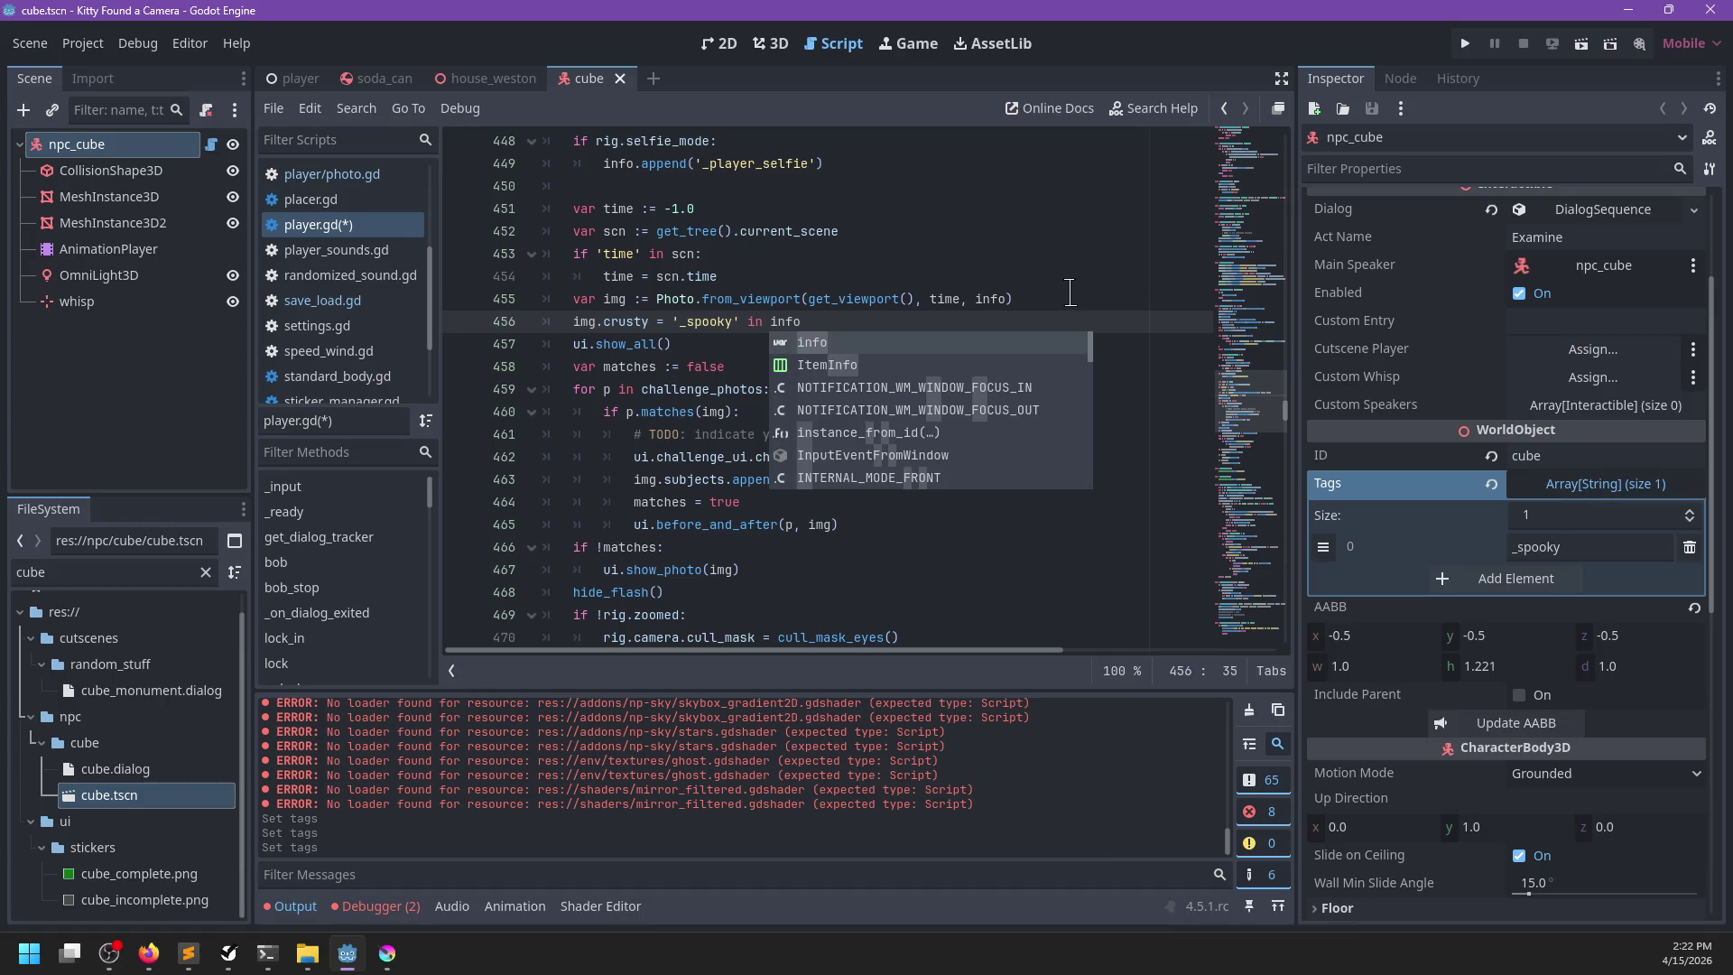
scroll(903, 398, up, 4)
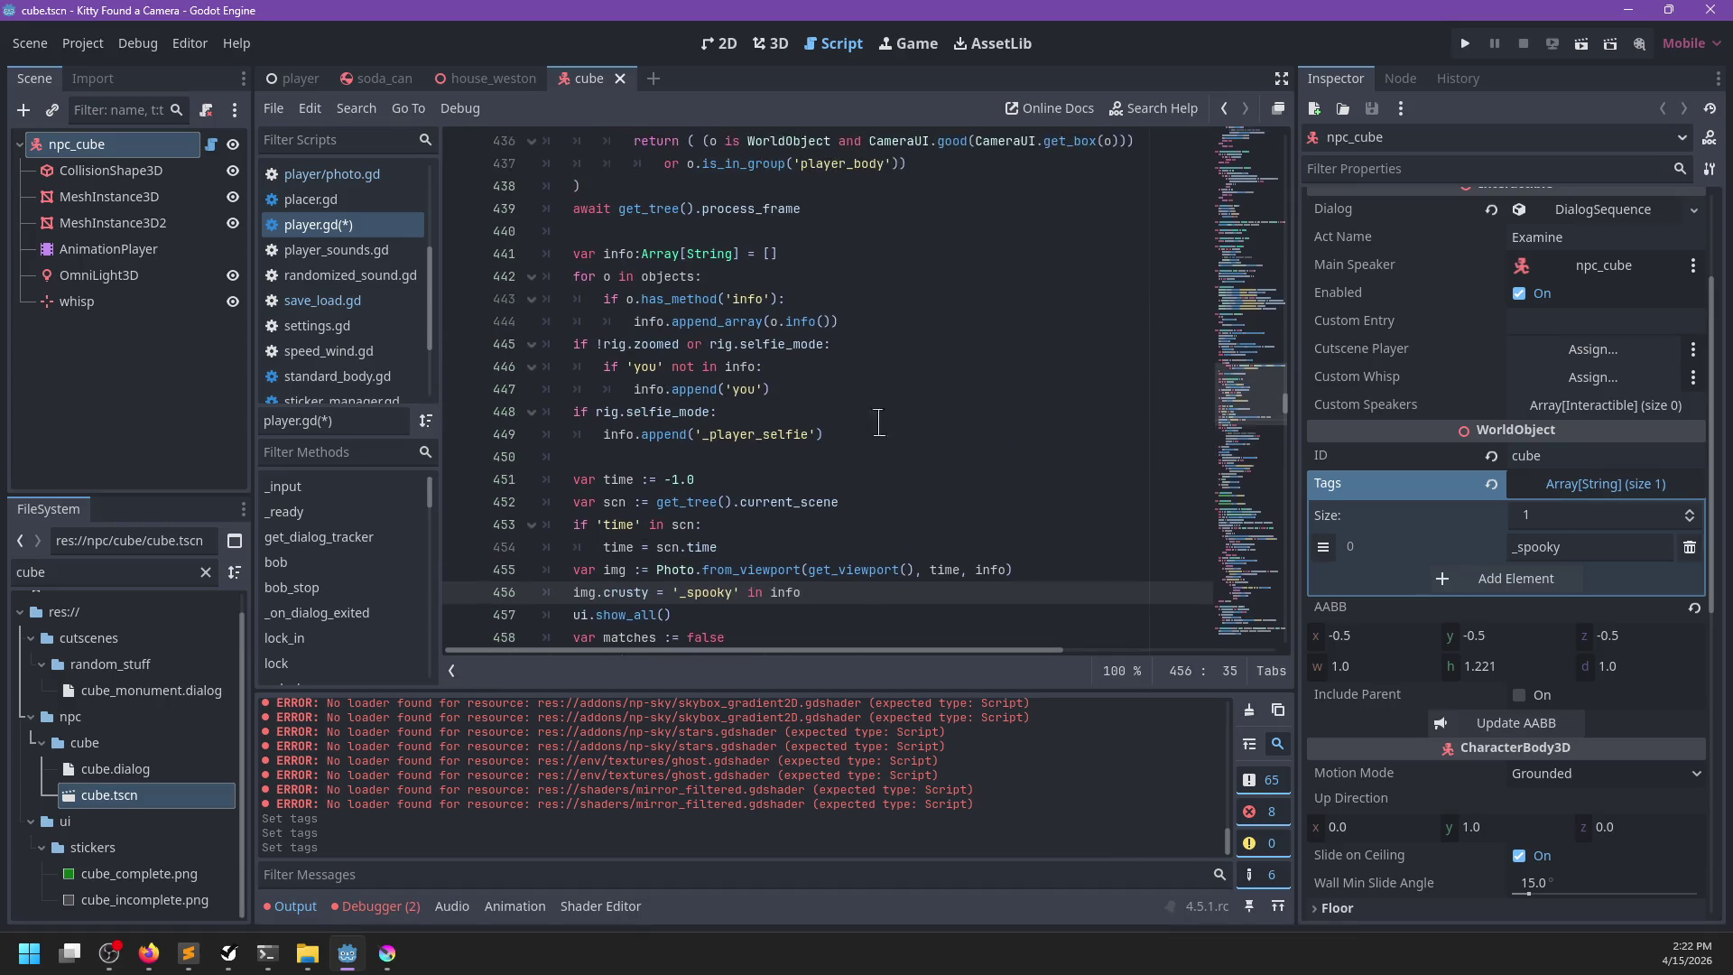
scroll(816, 488, down, 1)
key(ctrl+s)
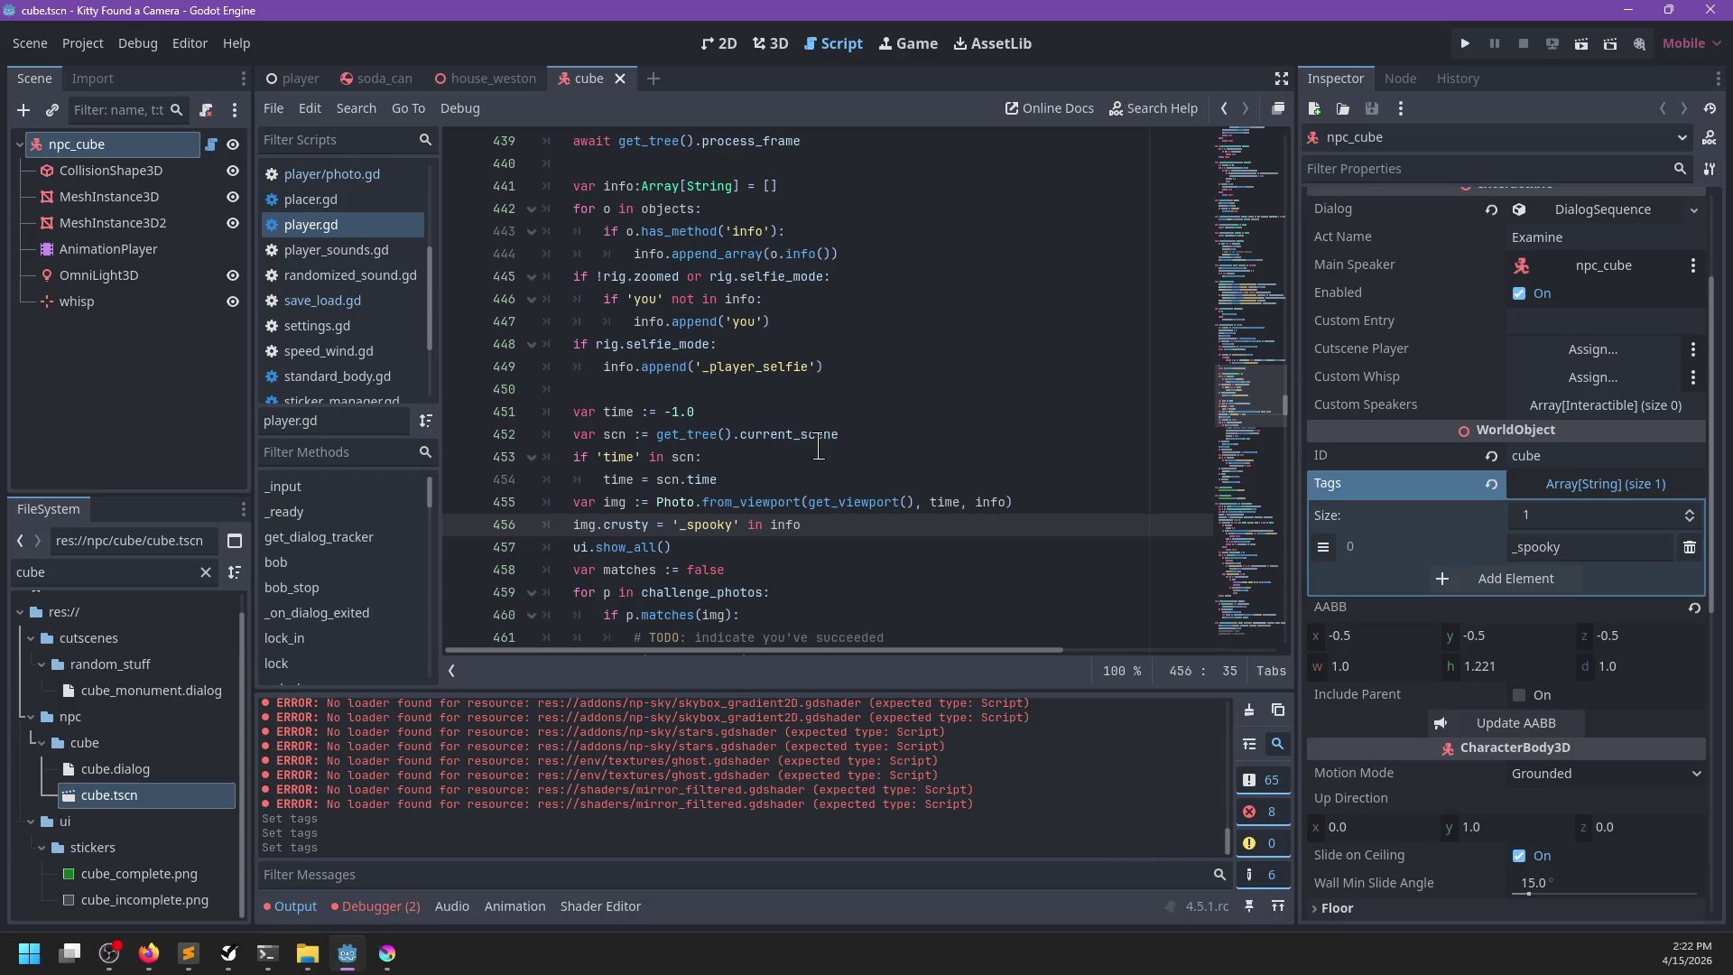
Review the photo-saving code, then run the game to test the change
double_click(618, 502)
scroll(813, 361, down, 5)
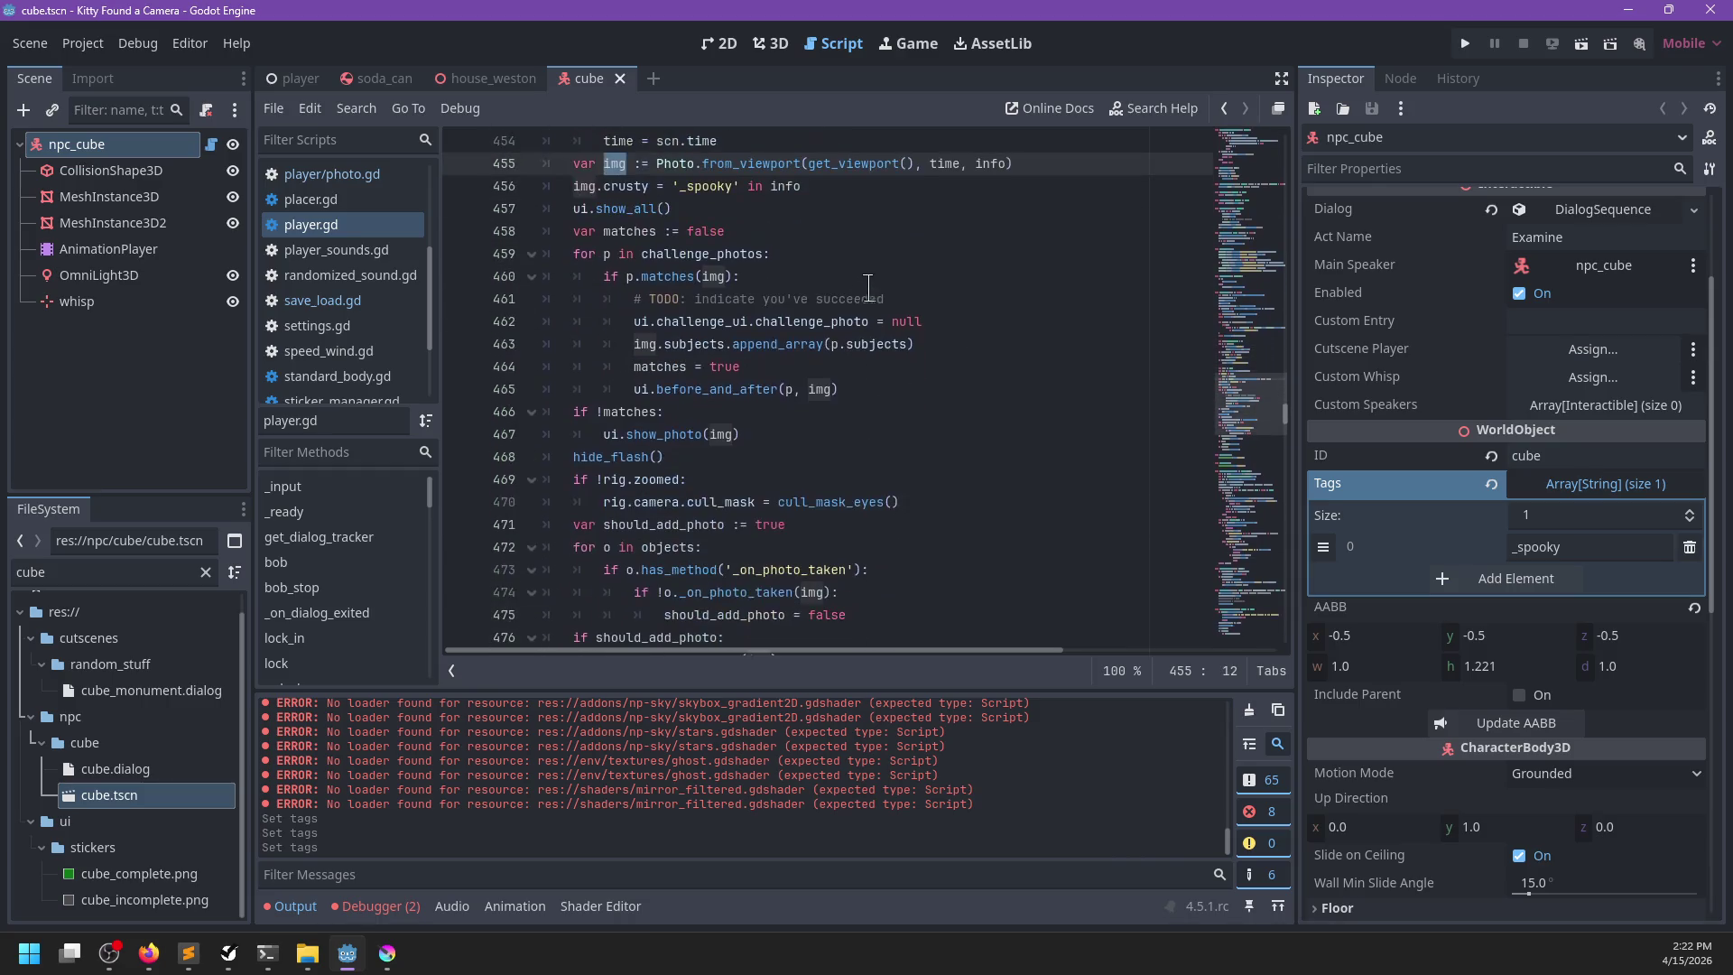
scroll(637, 442, down, 4)
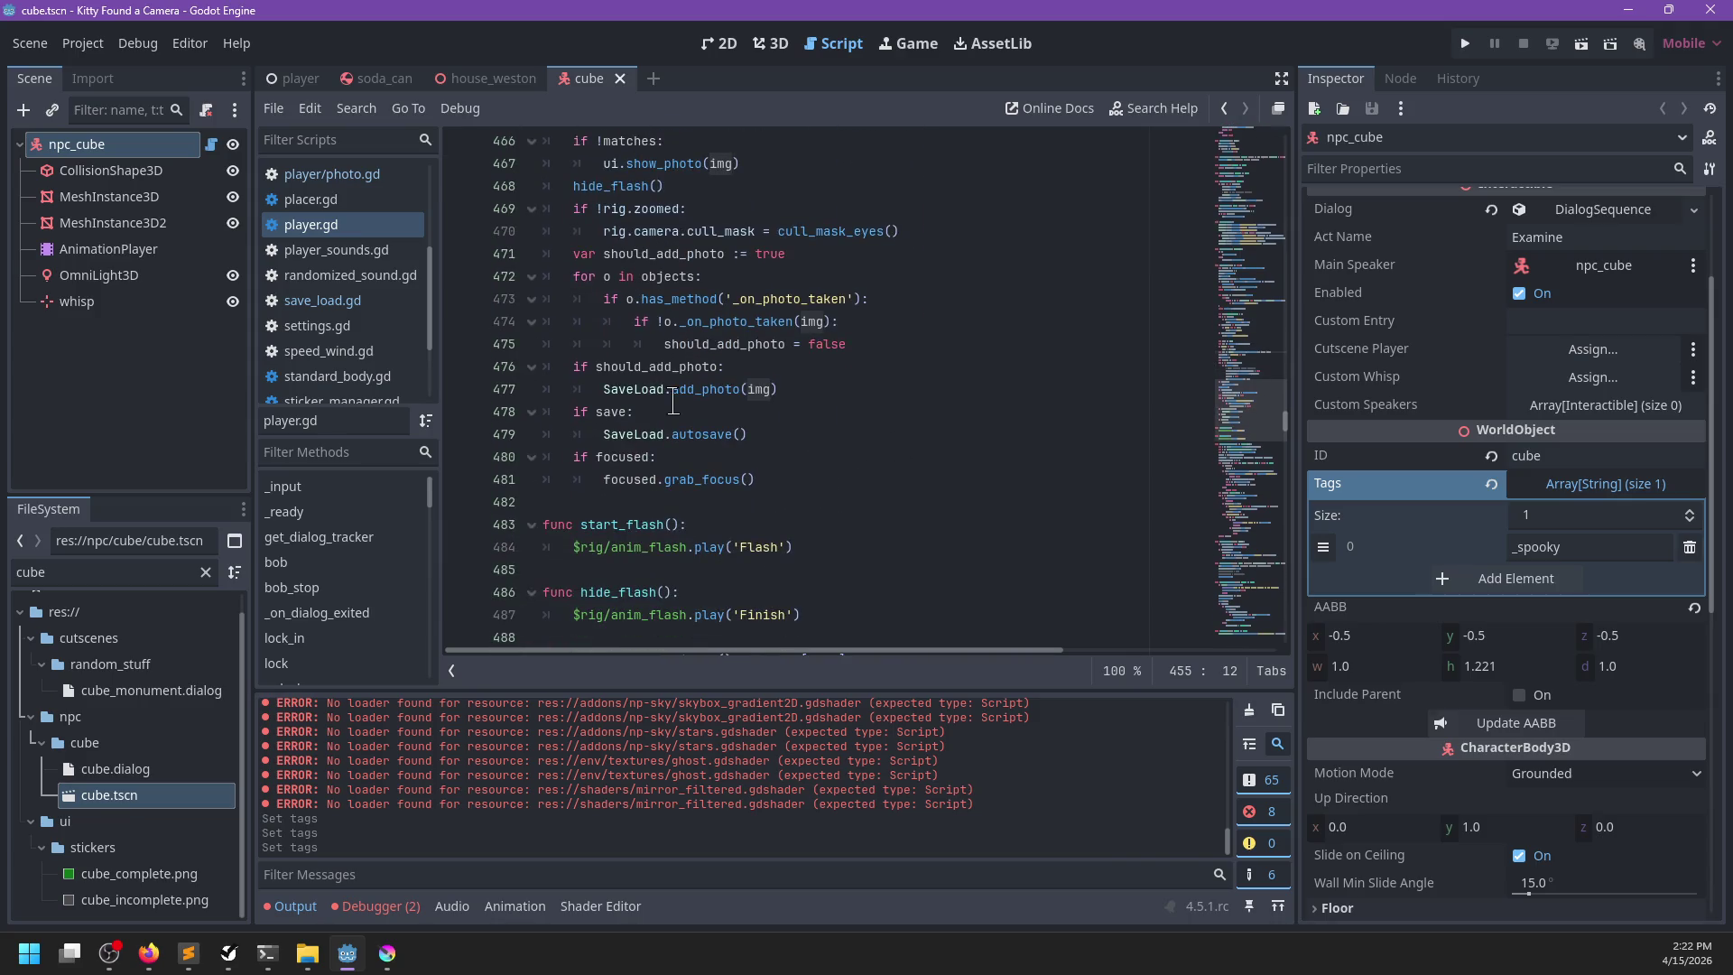
scroll(724, 390, up, 3)
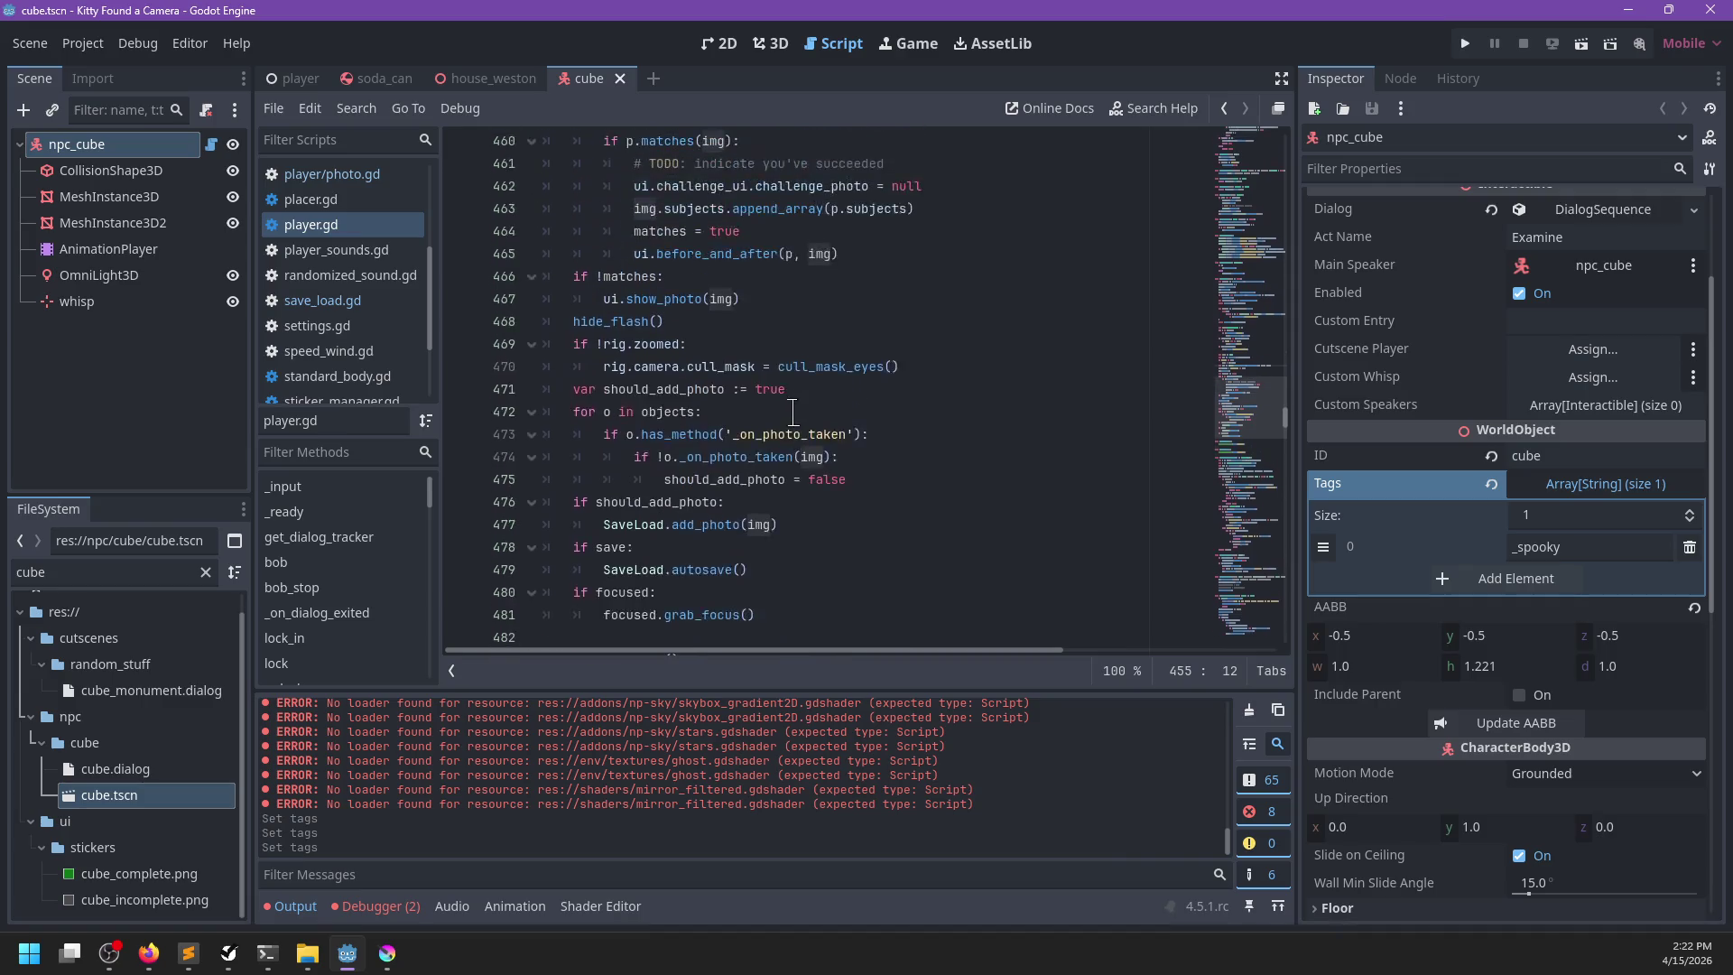
scroll(649, 530, down, 2)
click(658, 481)
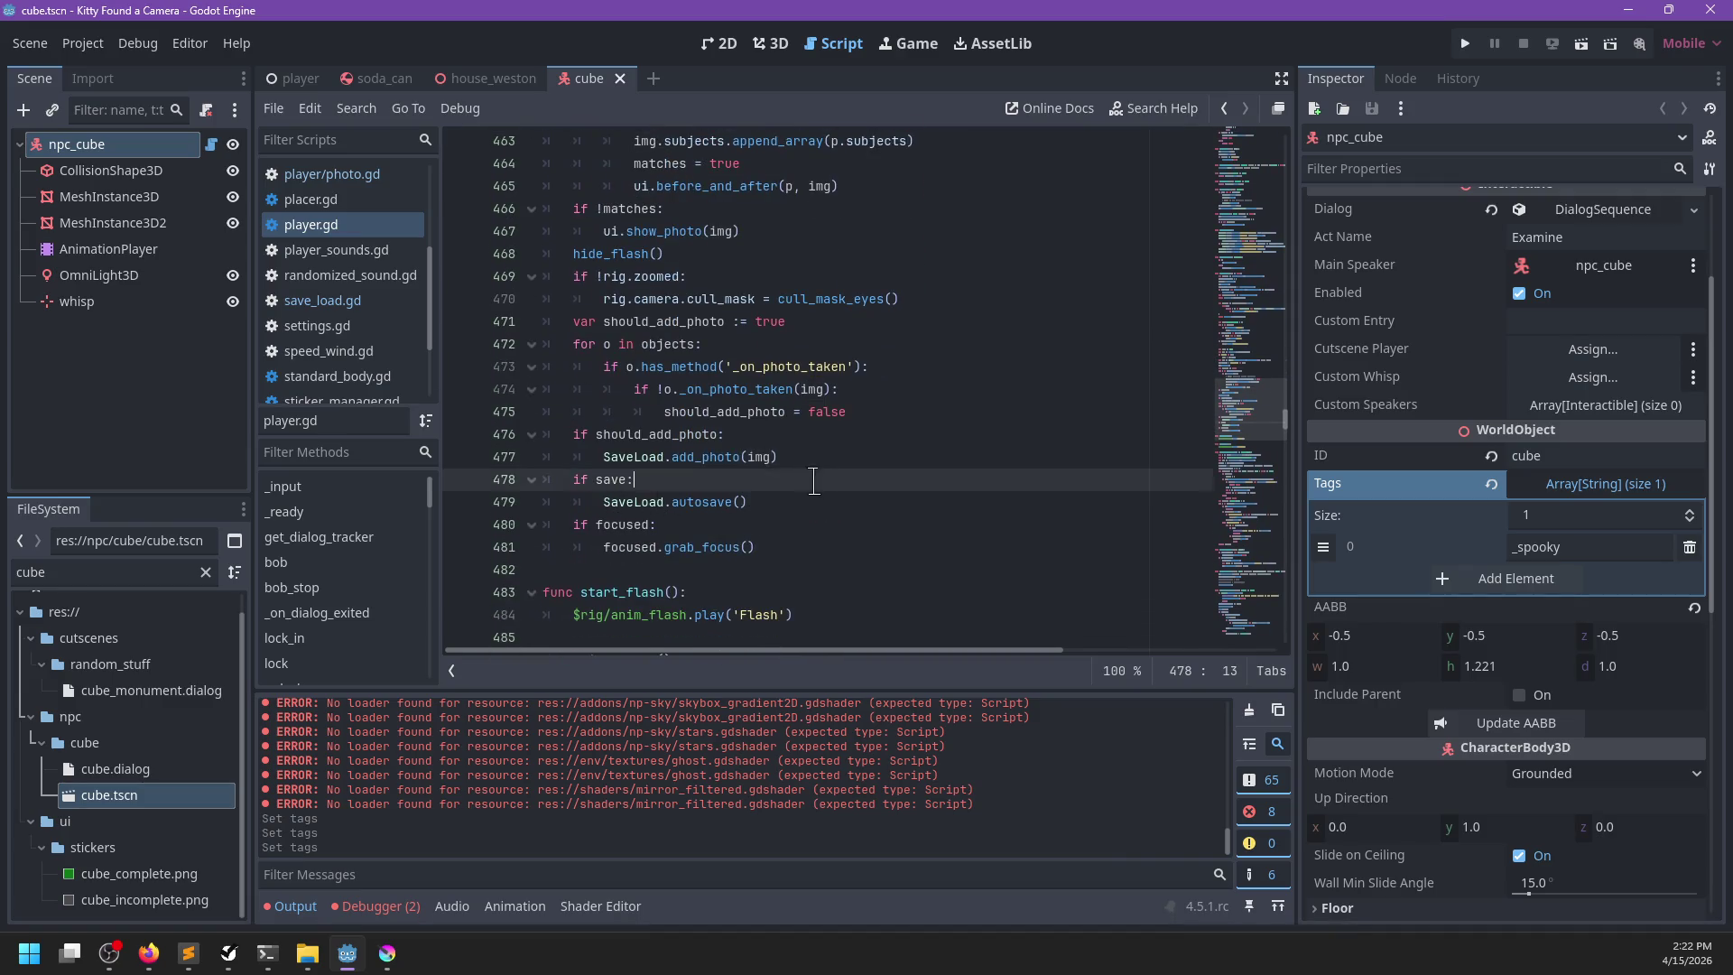
scroll(794, 451, up, 15)
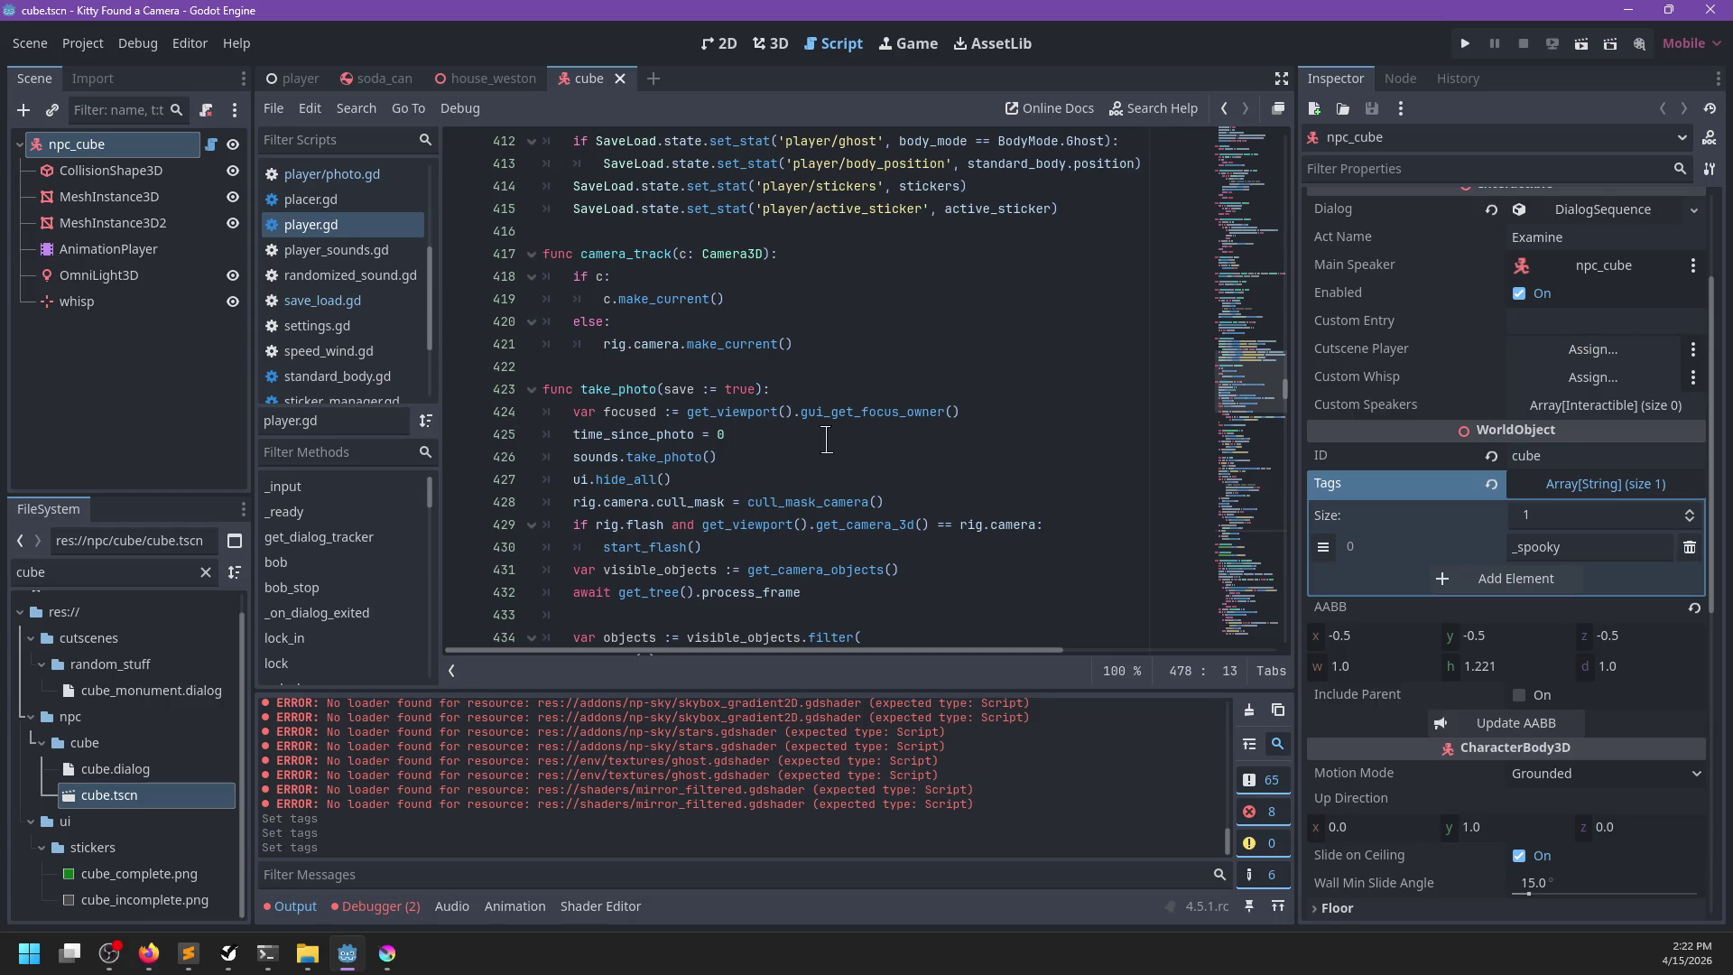
key(F5)
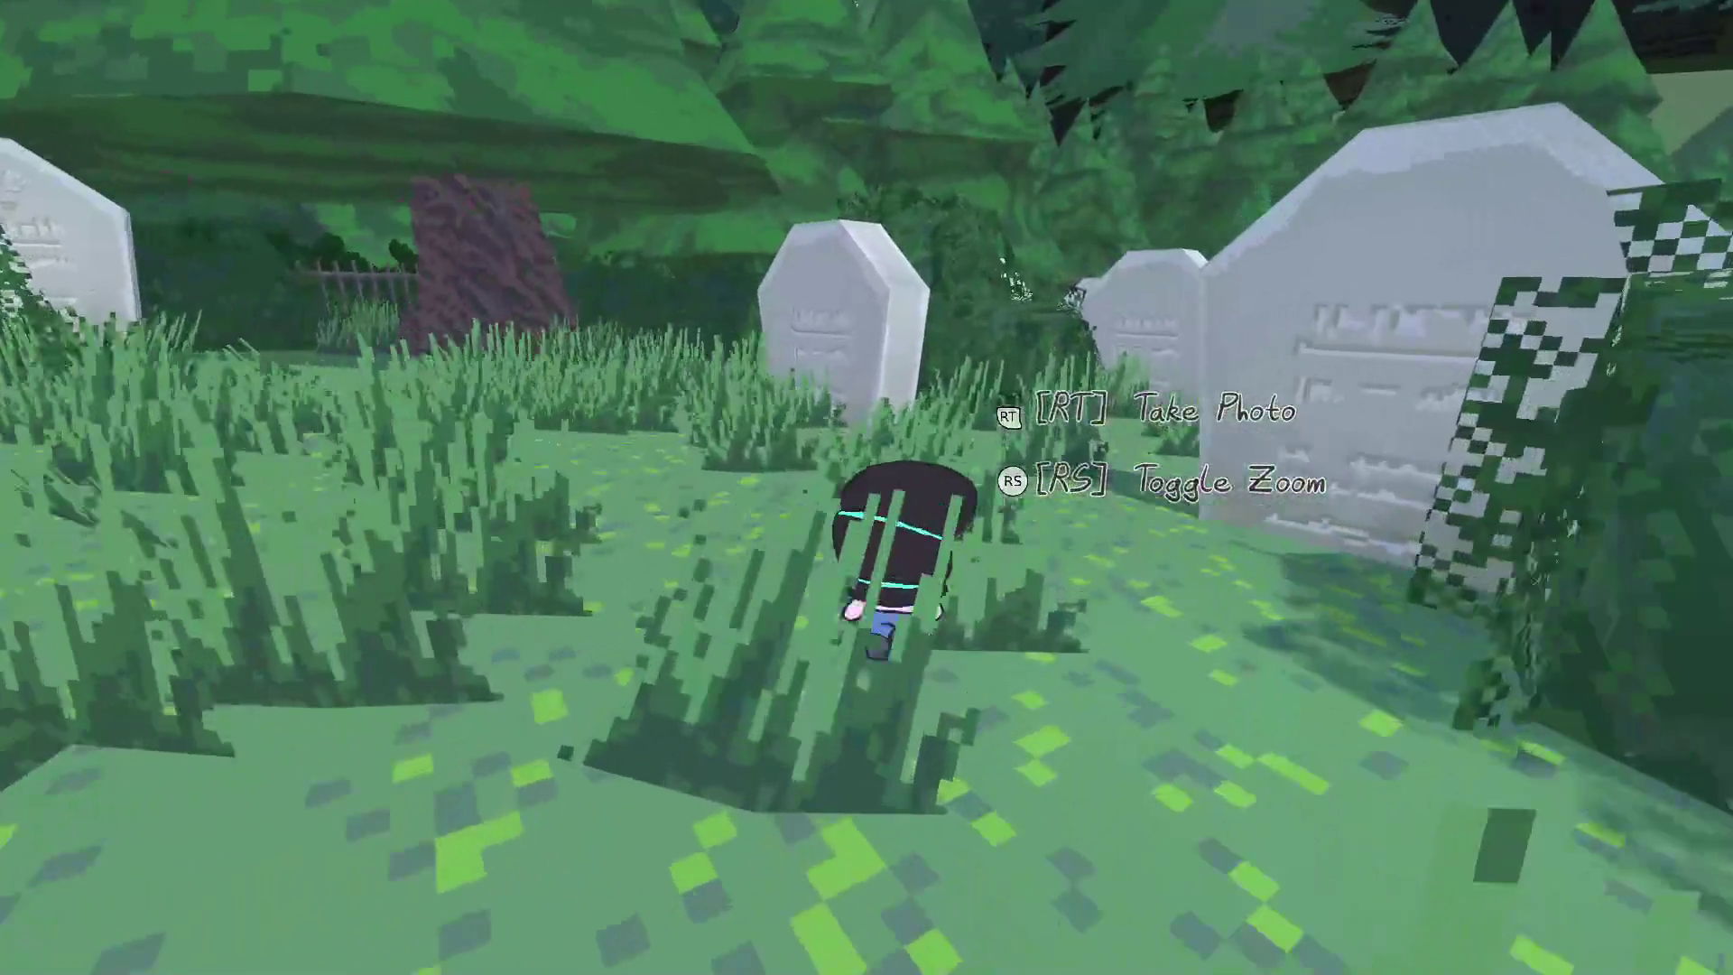
Walk to the cube and take a zoomed-in photo of it with the camera
key(w)
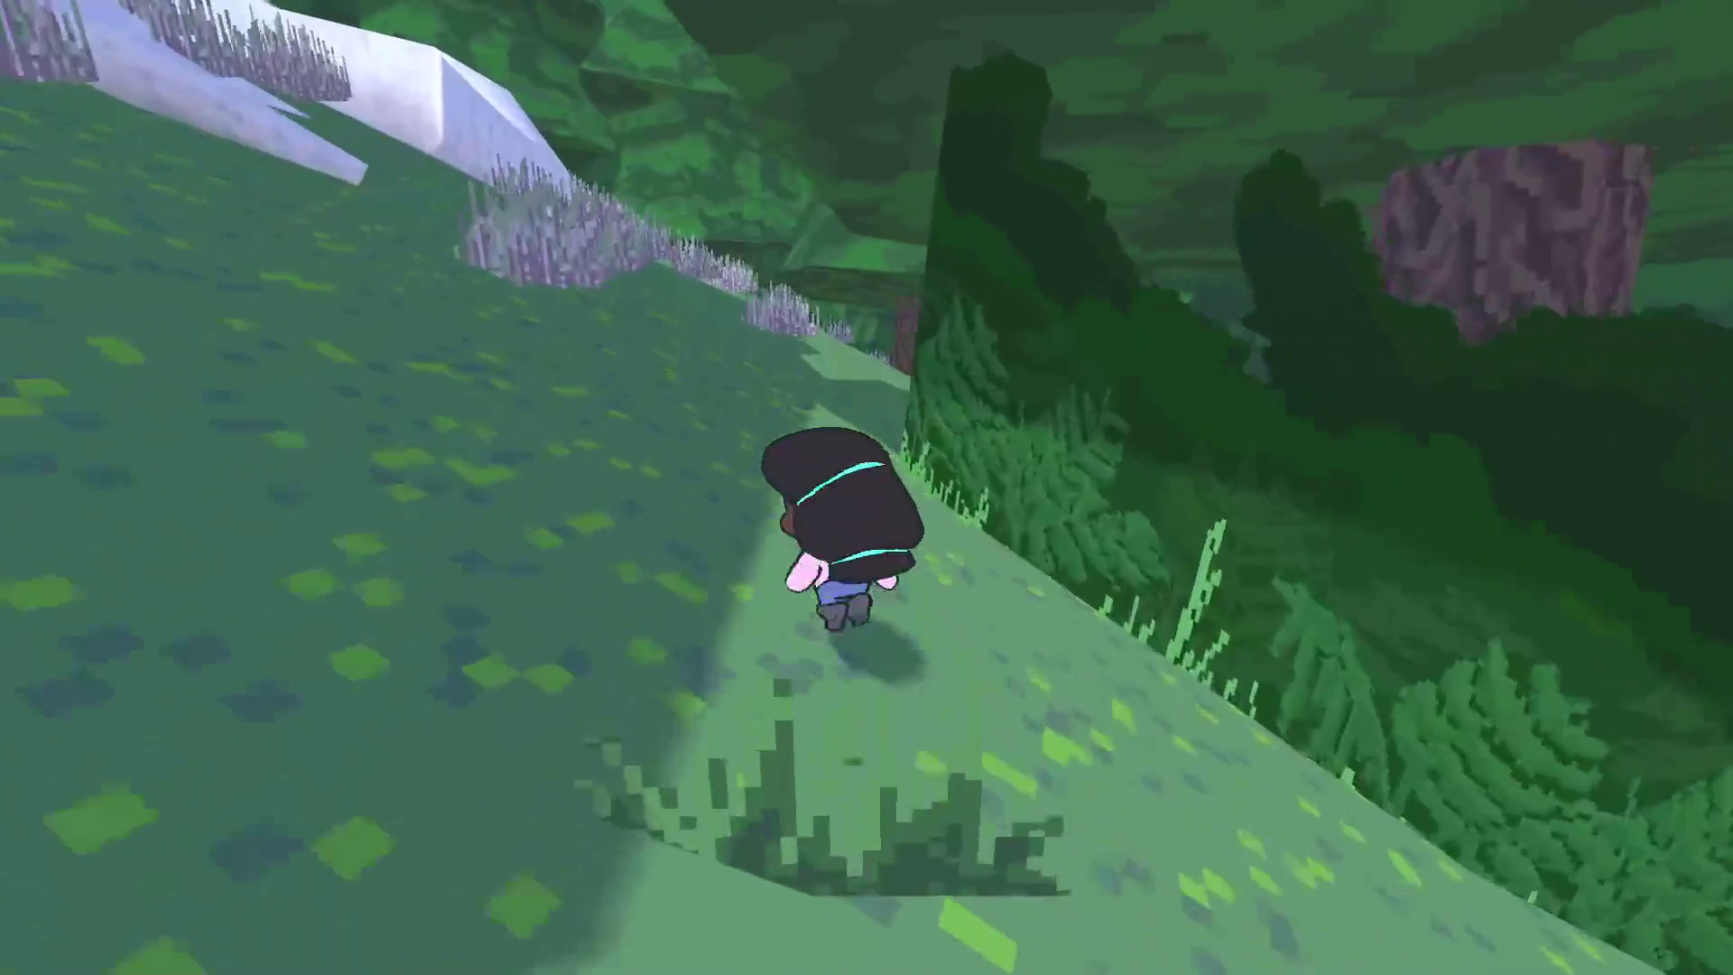
key(w)
key(w)
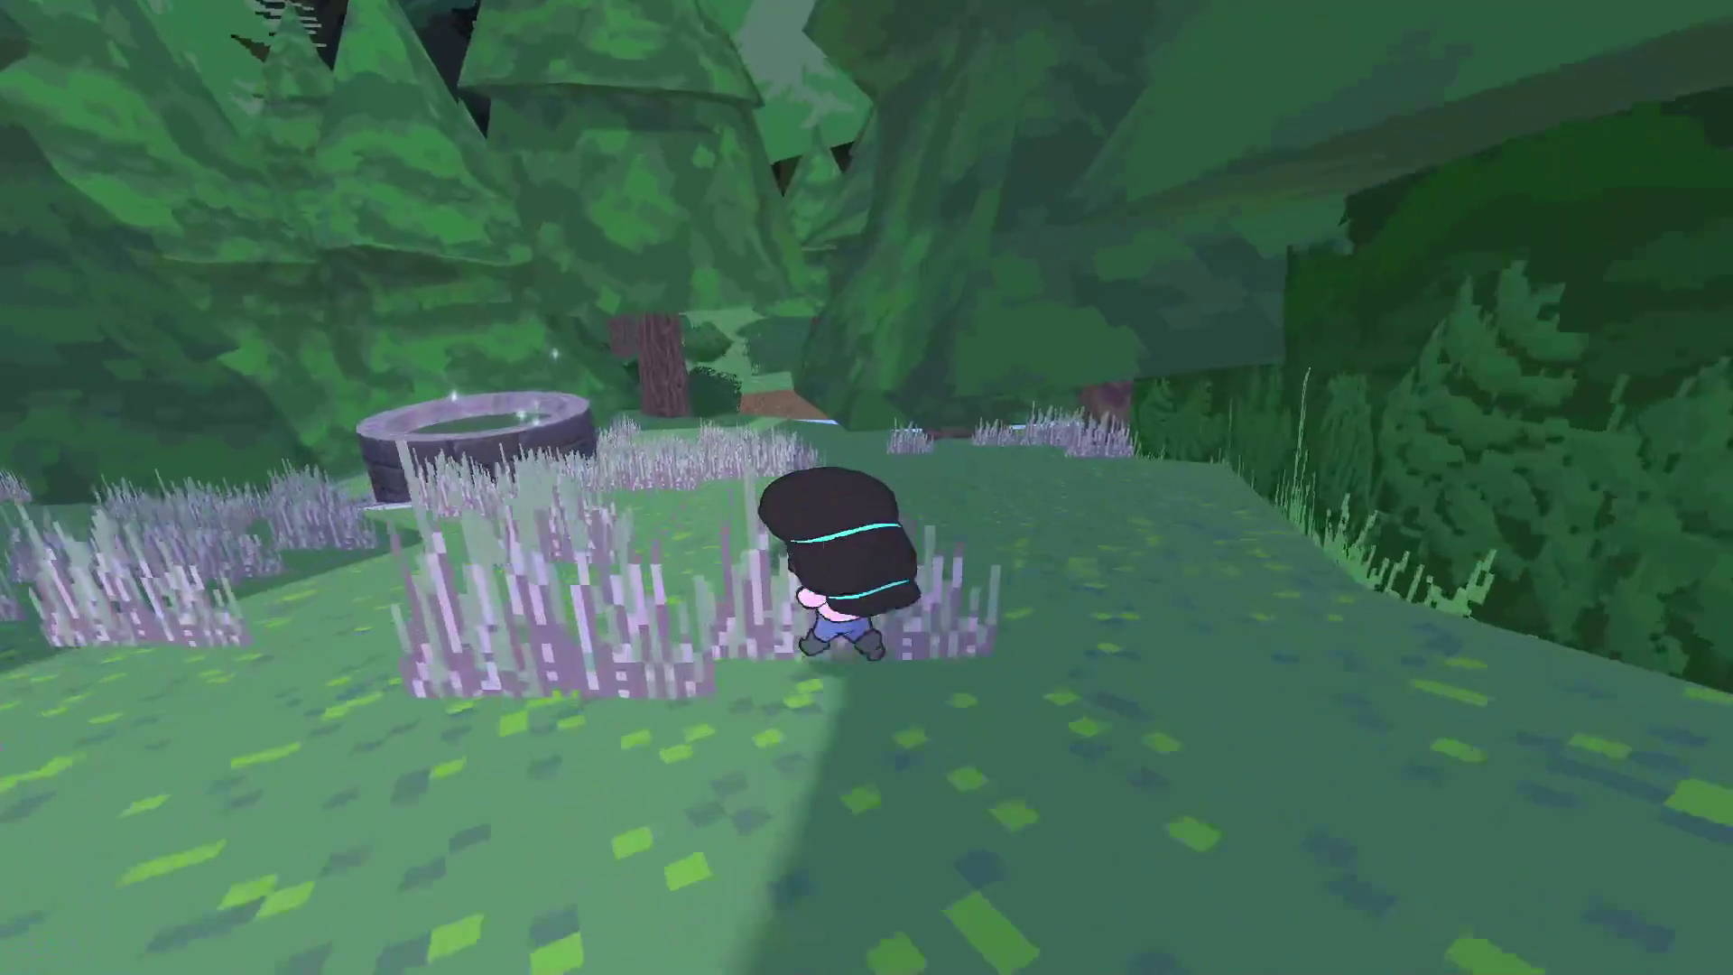
key(w)
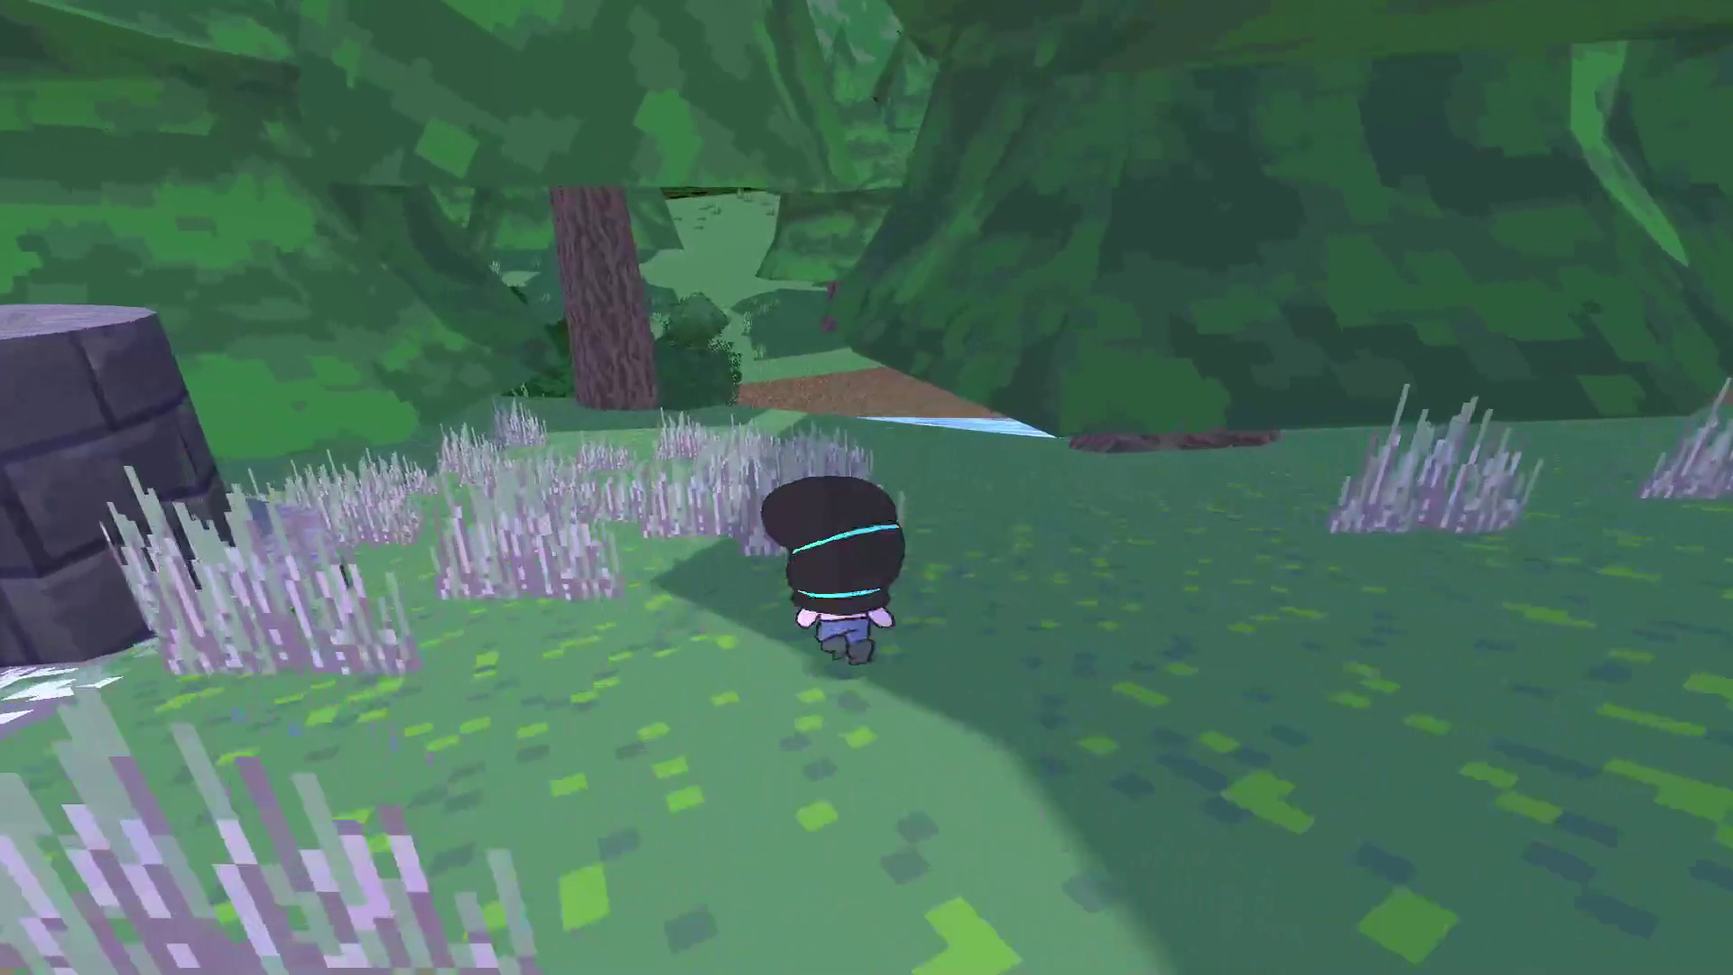
key(w)
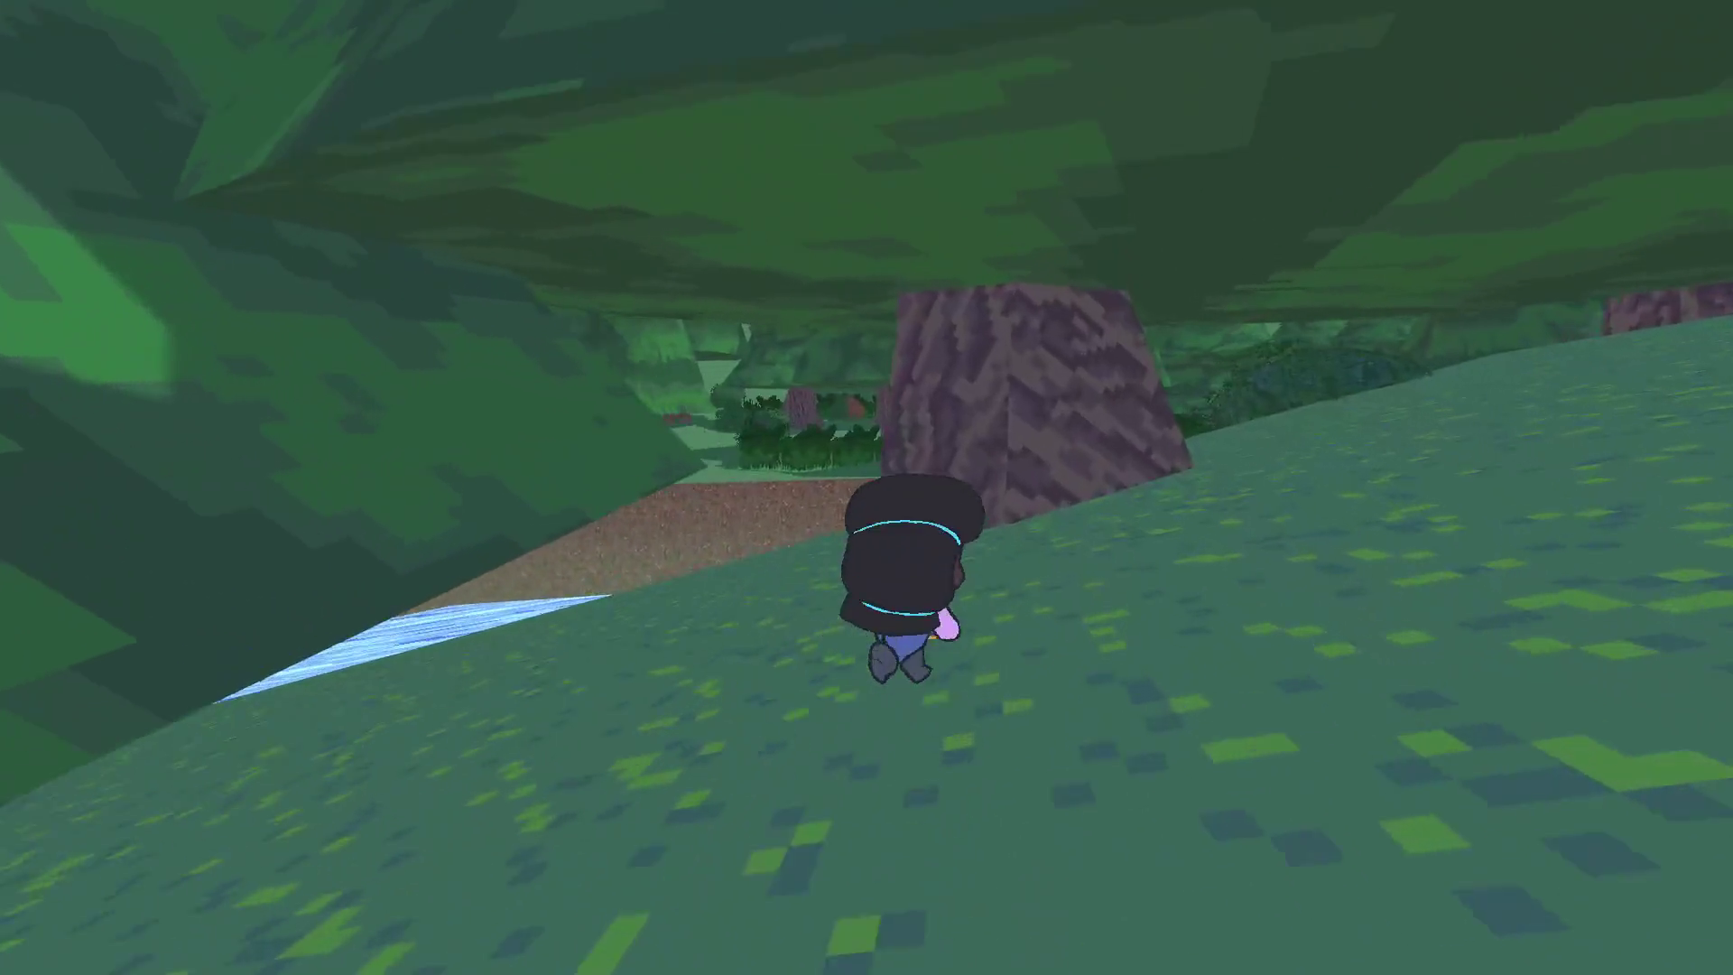
key(c)
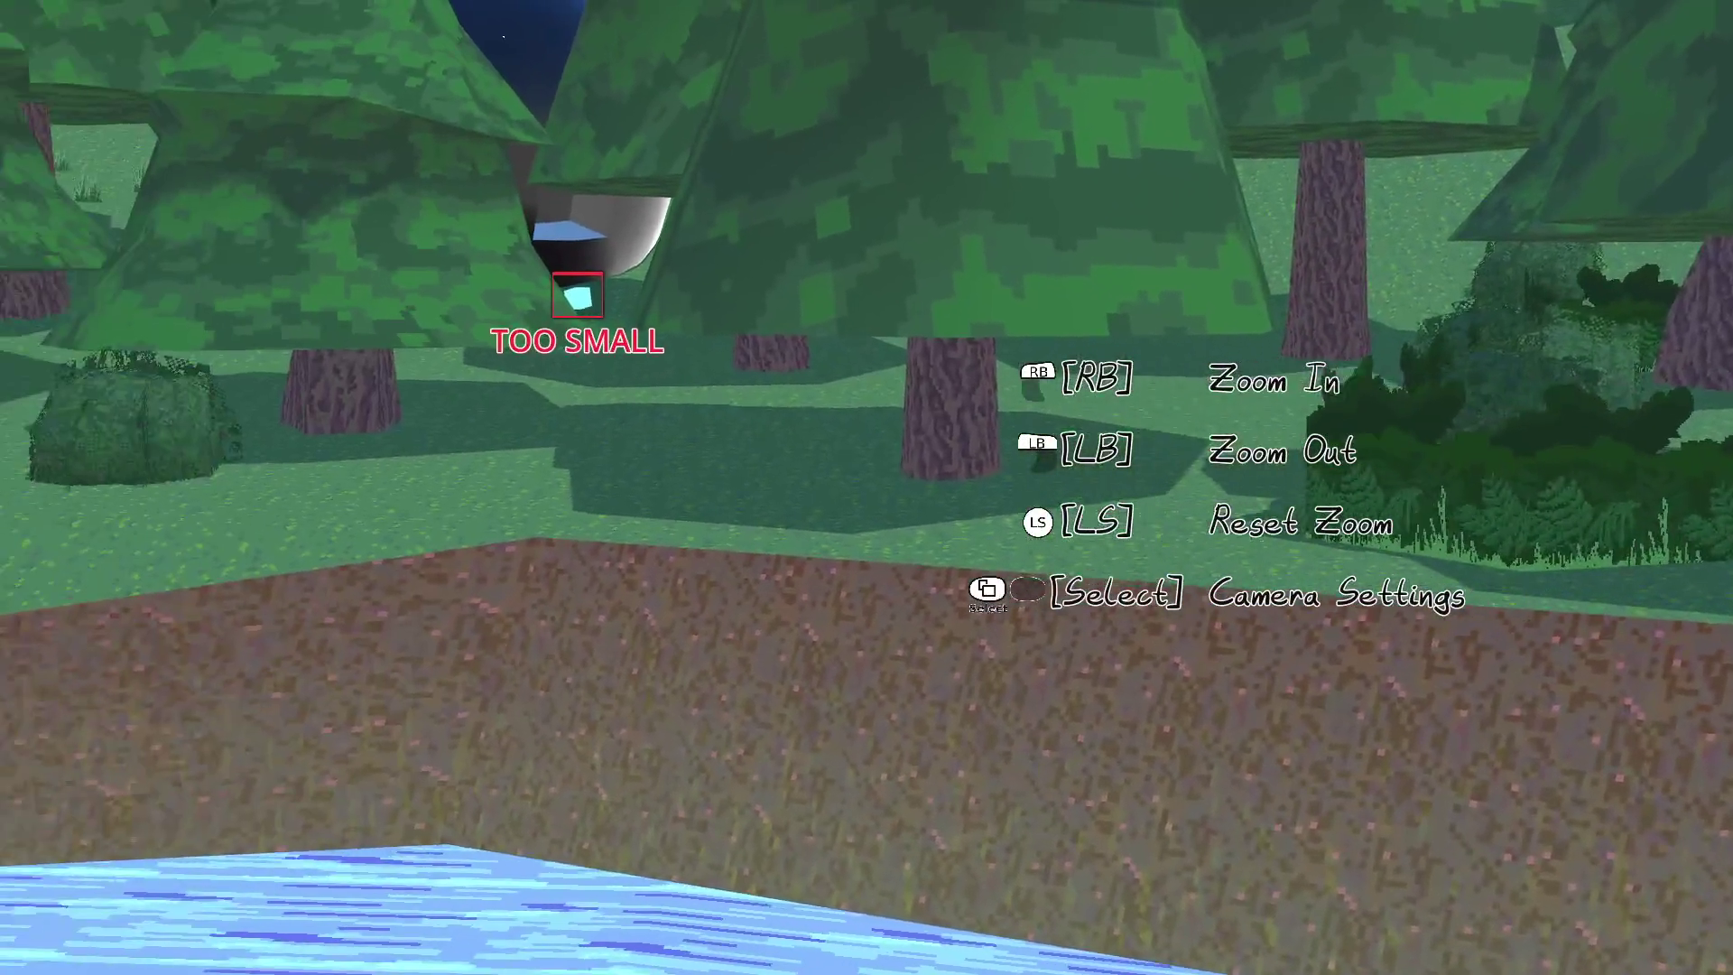
scroll(867, 487, up, 3)
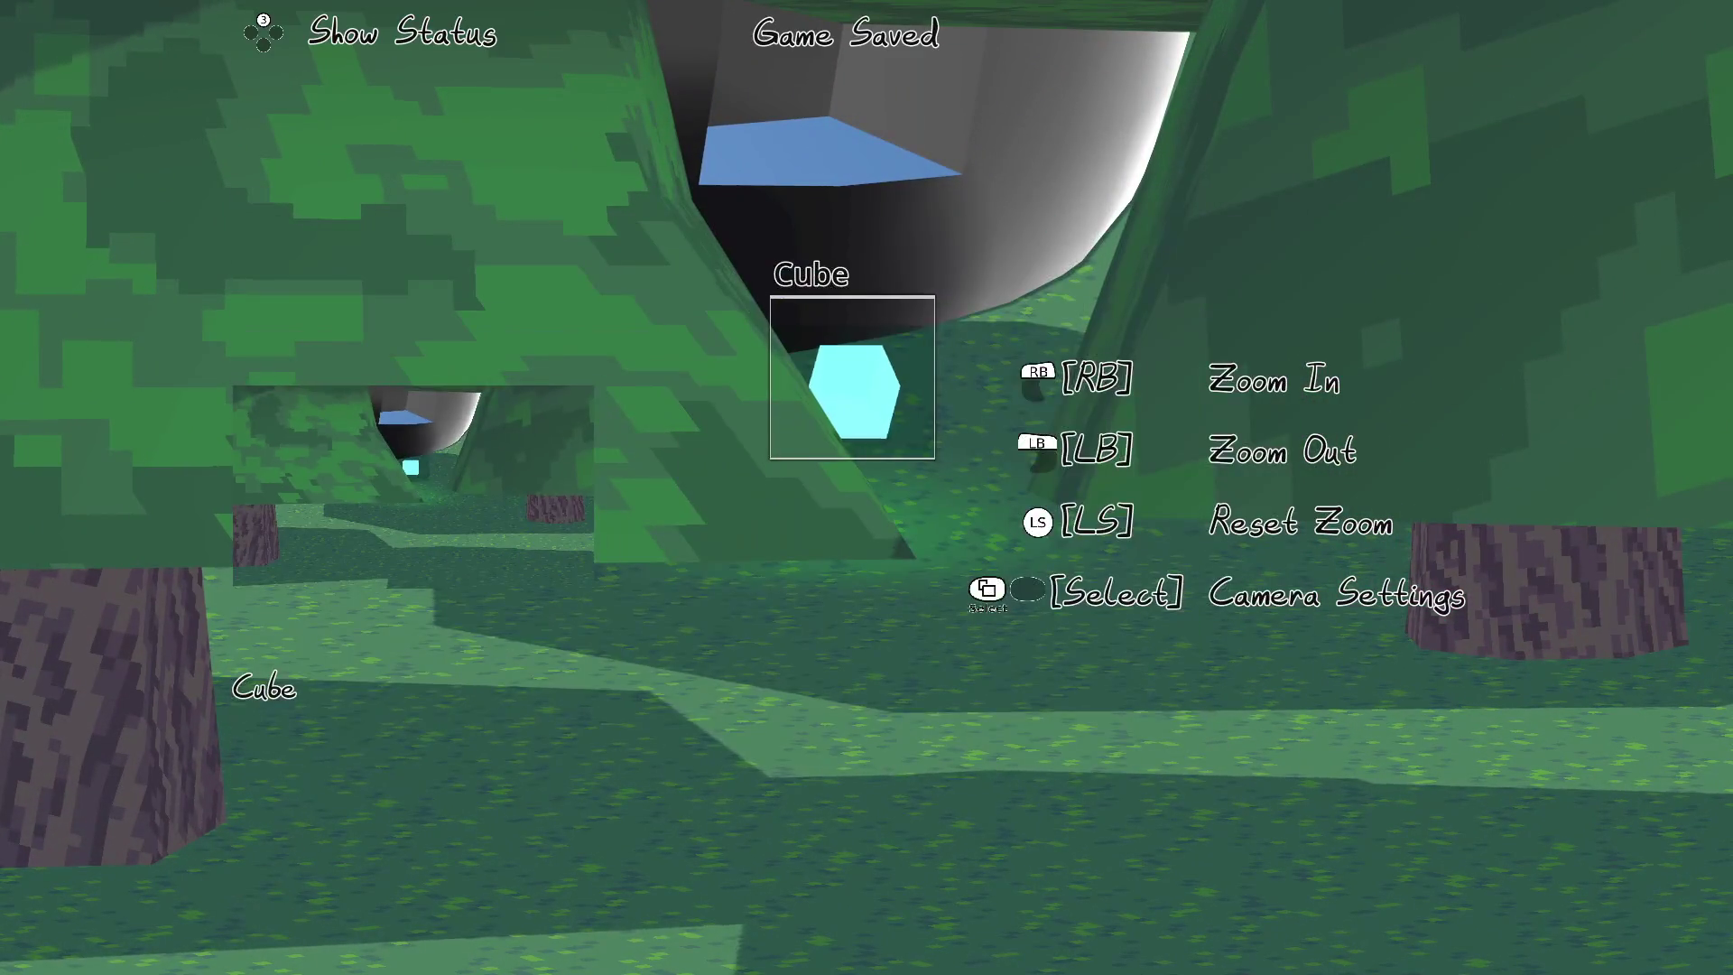
Choose Save and Exit from the pause menu to return to the editor
key(Escape)
key(Down)
key(Down)
key(Down)
key(Return)
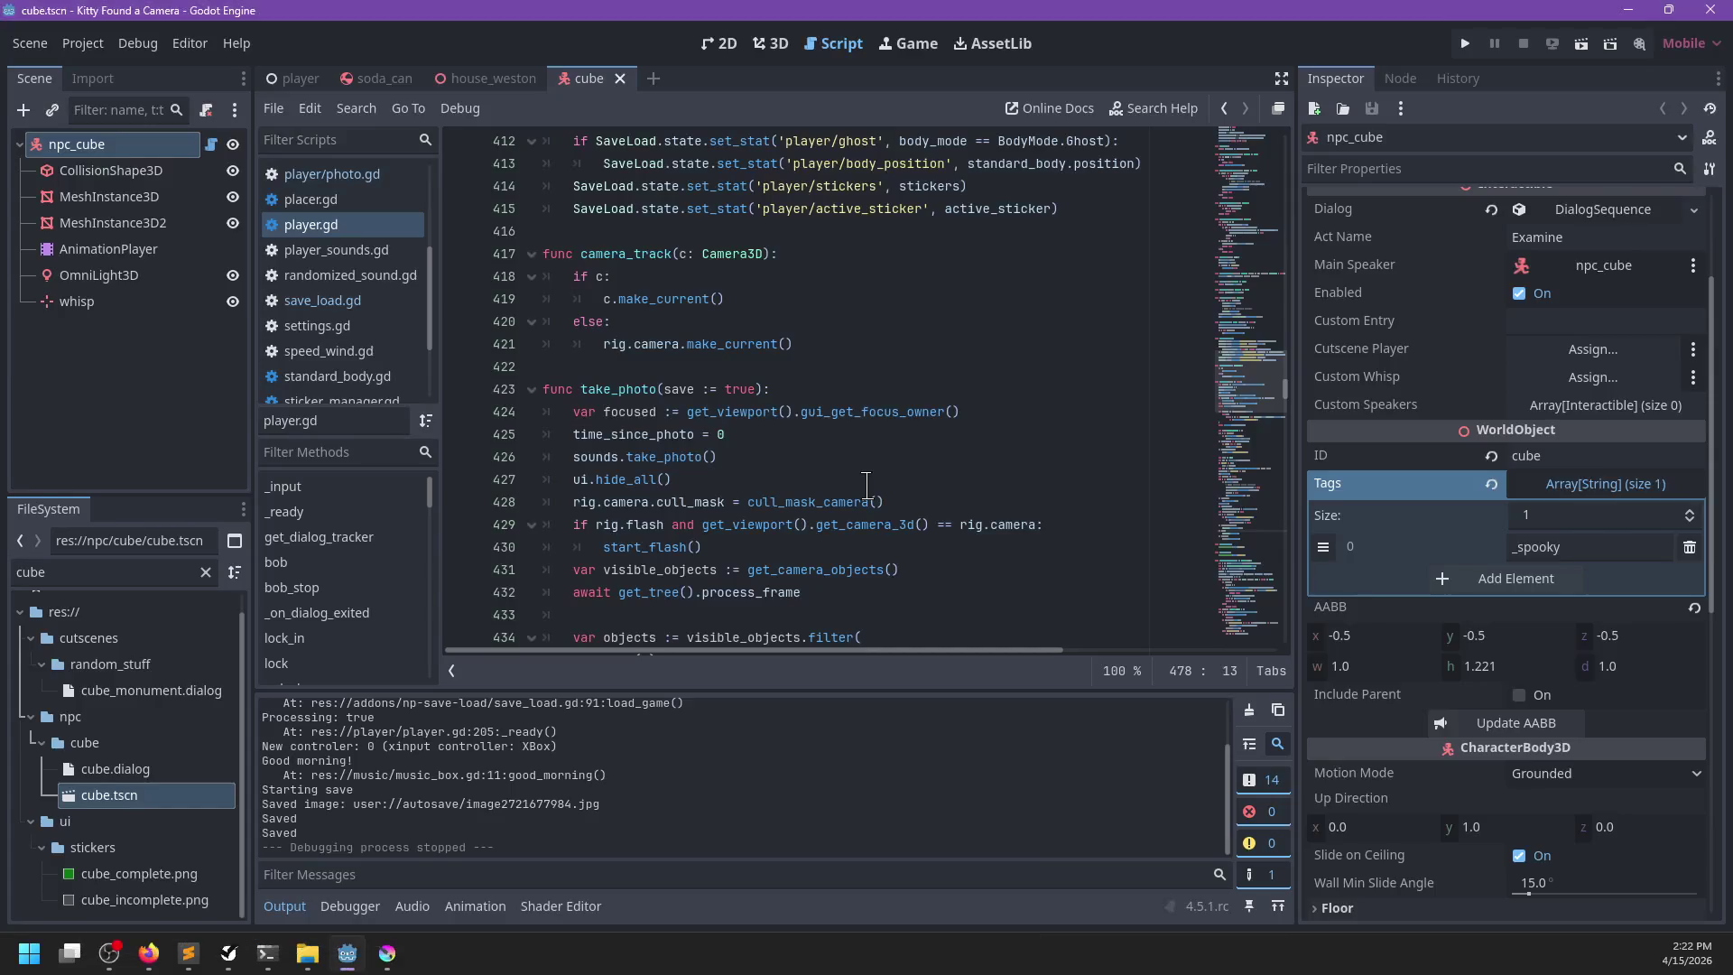
mouse_move(307, 953)
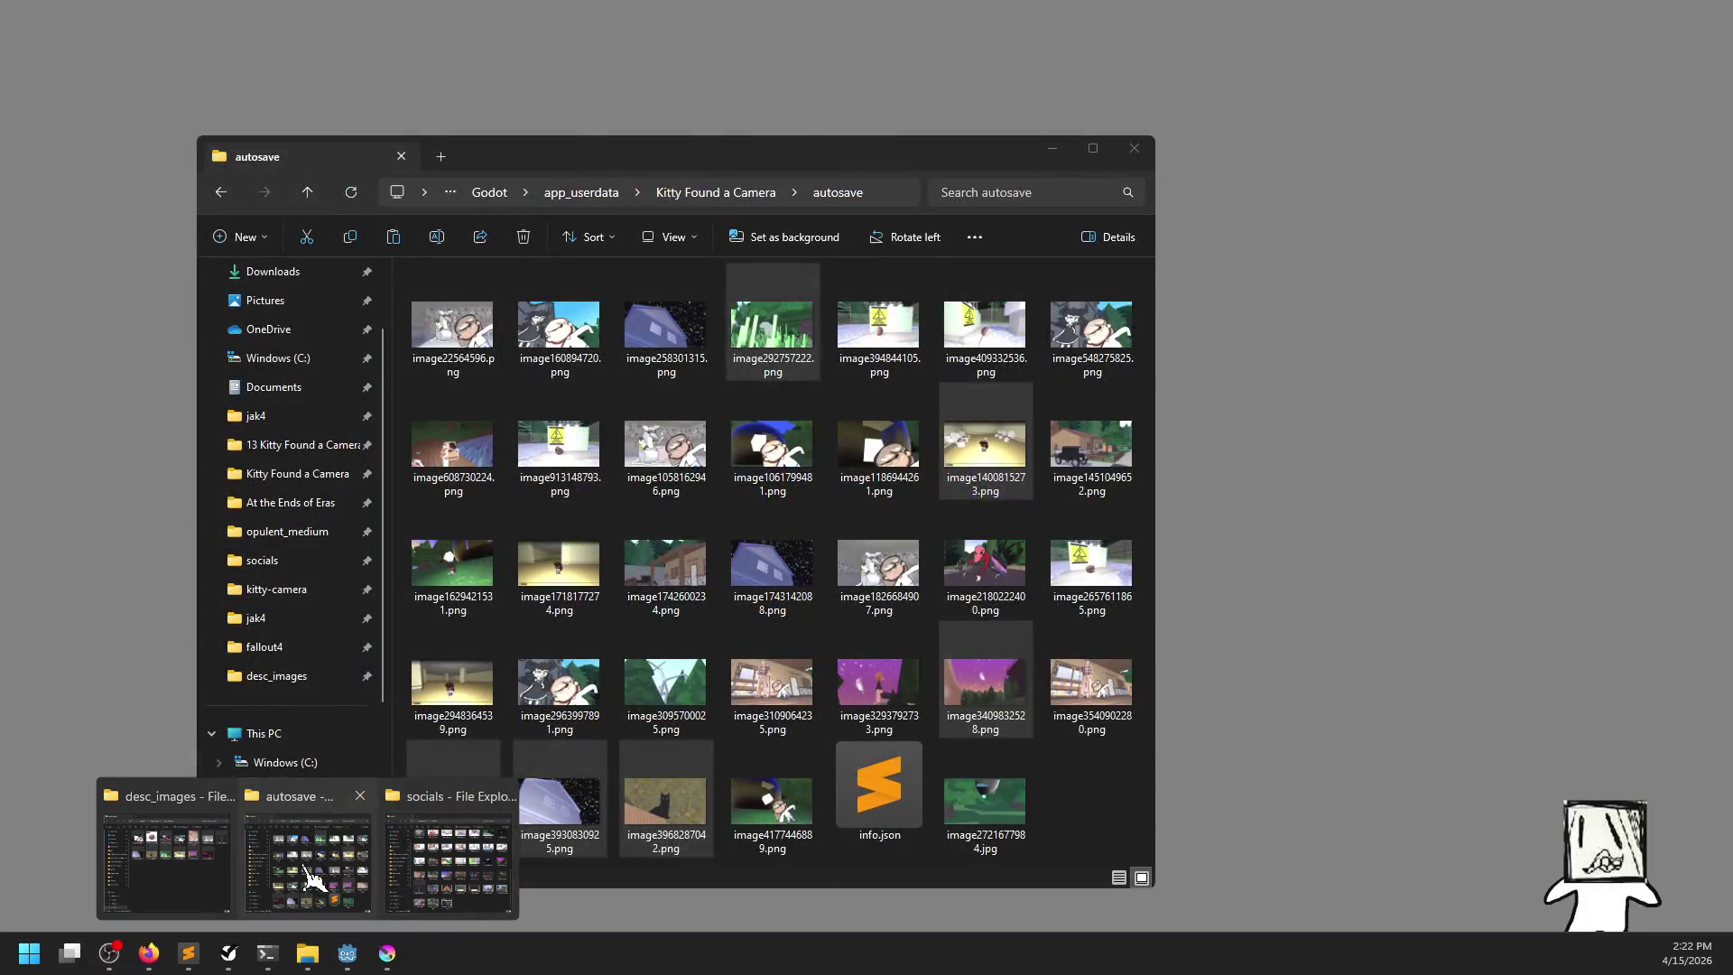
click(311, 876)
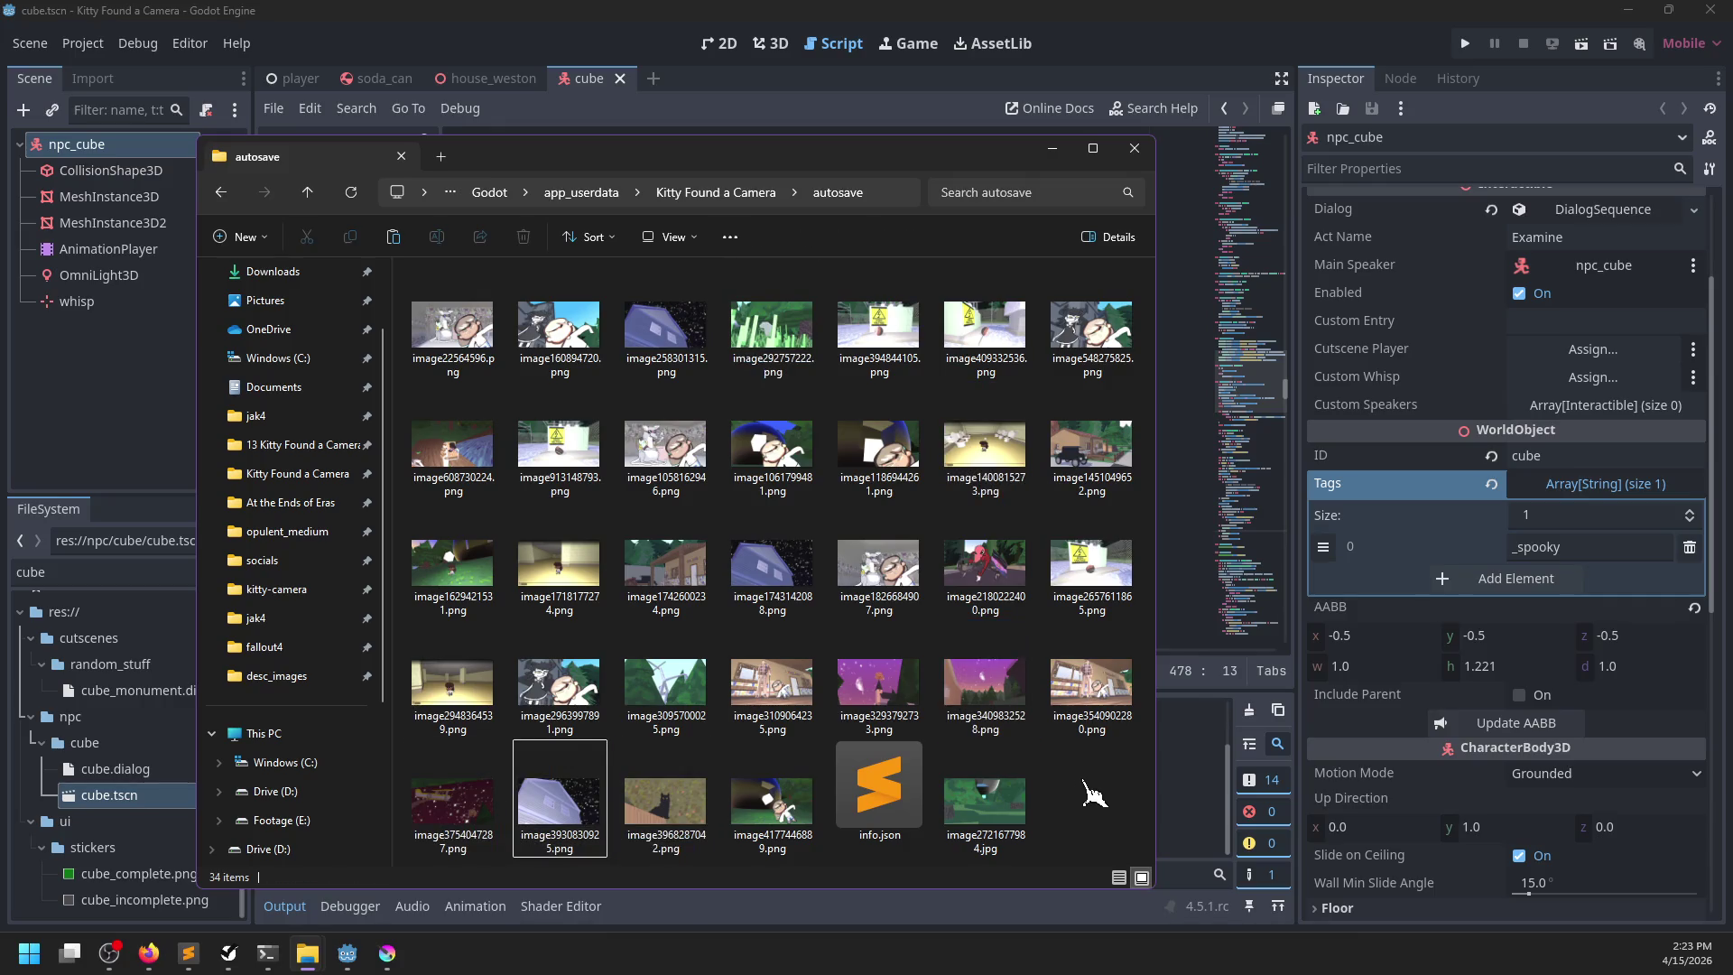
click(991, 789)
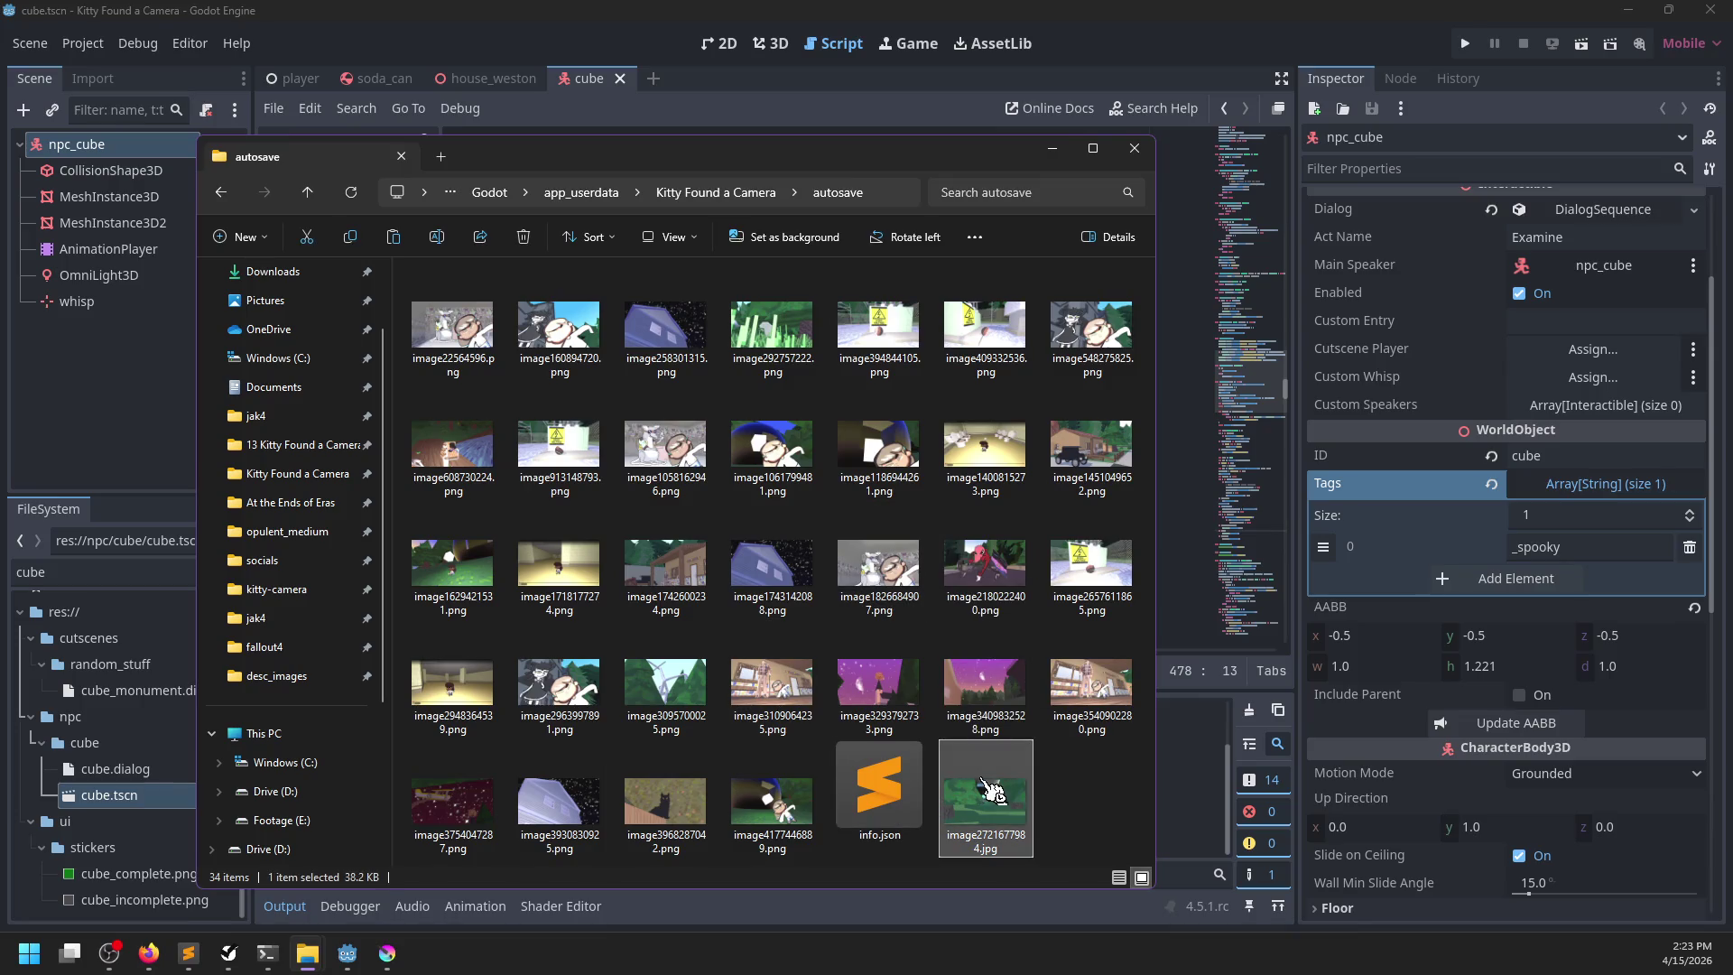
double_click(977, 757)
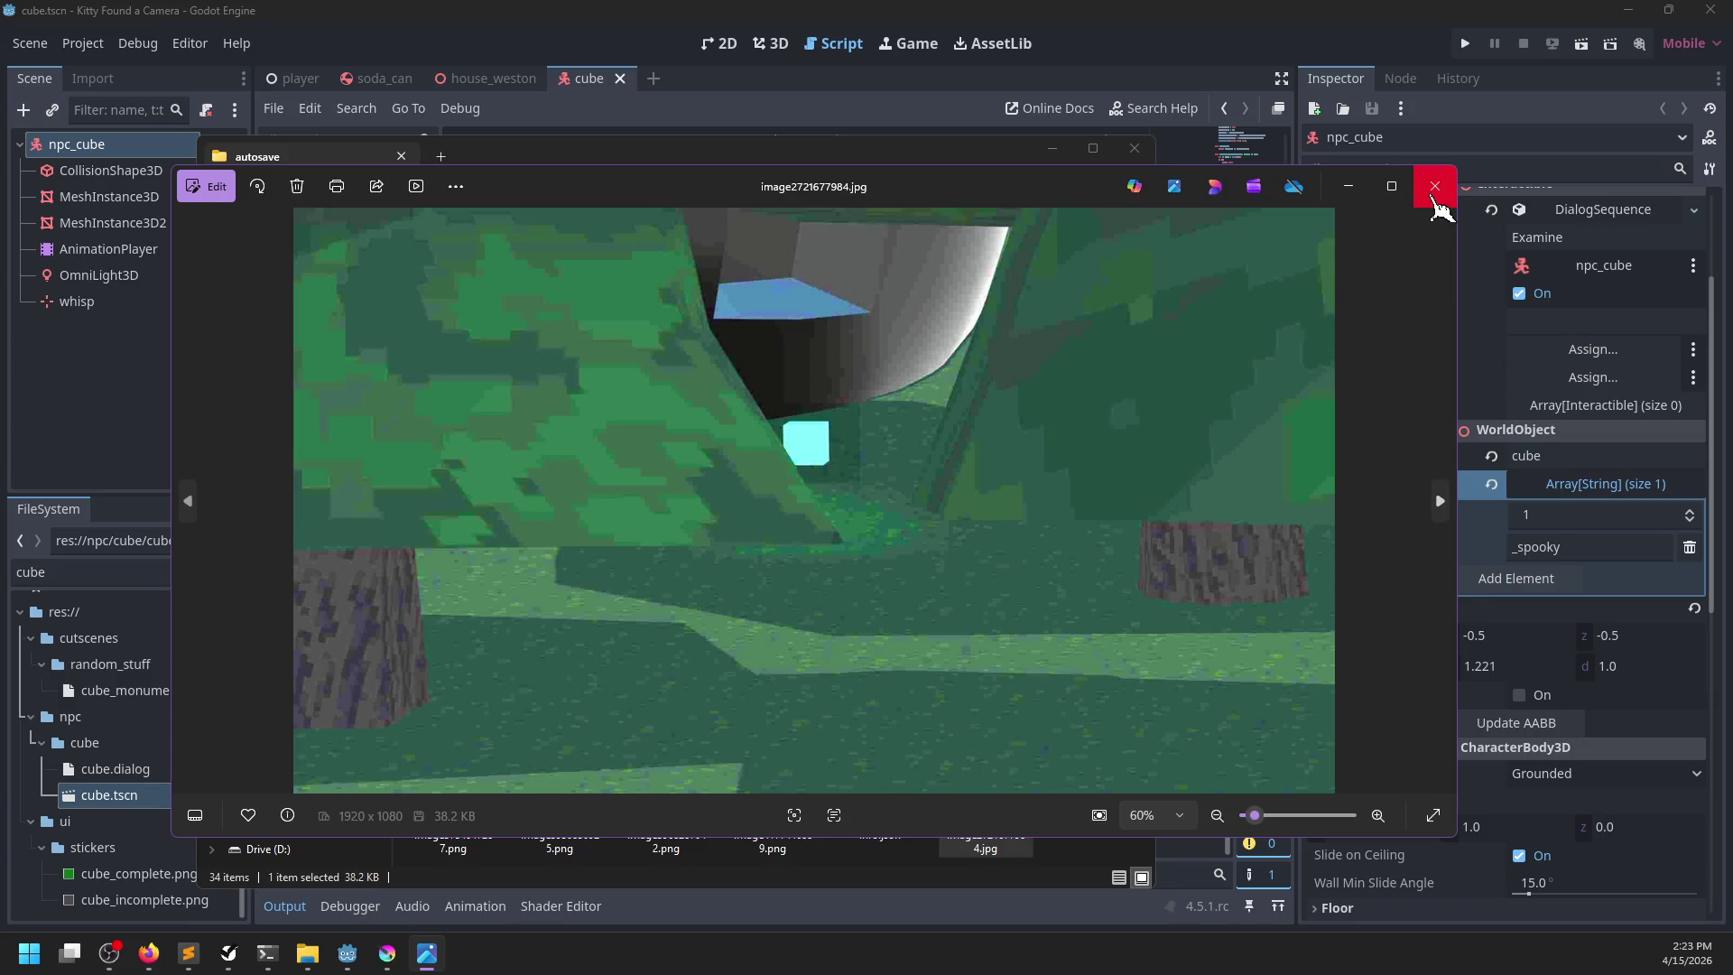
click(1434, 187)
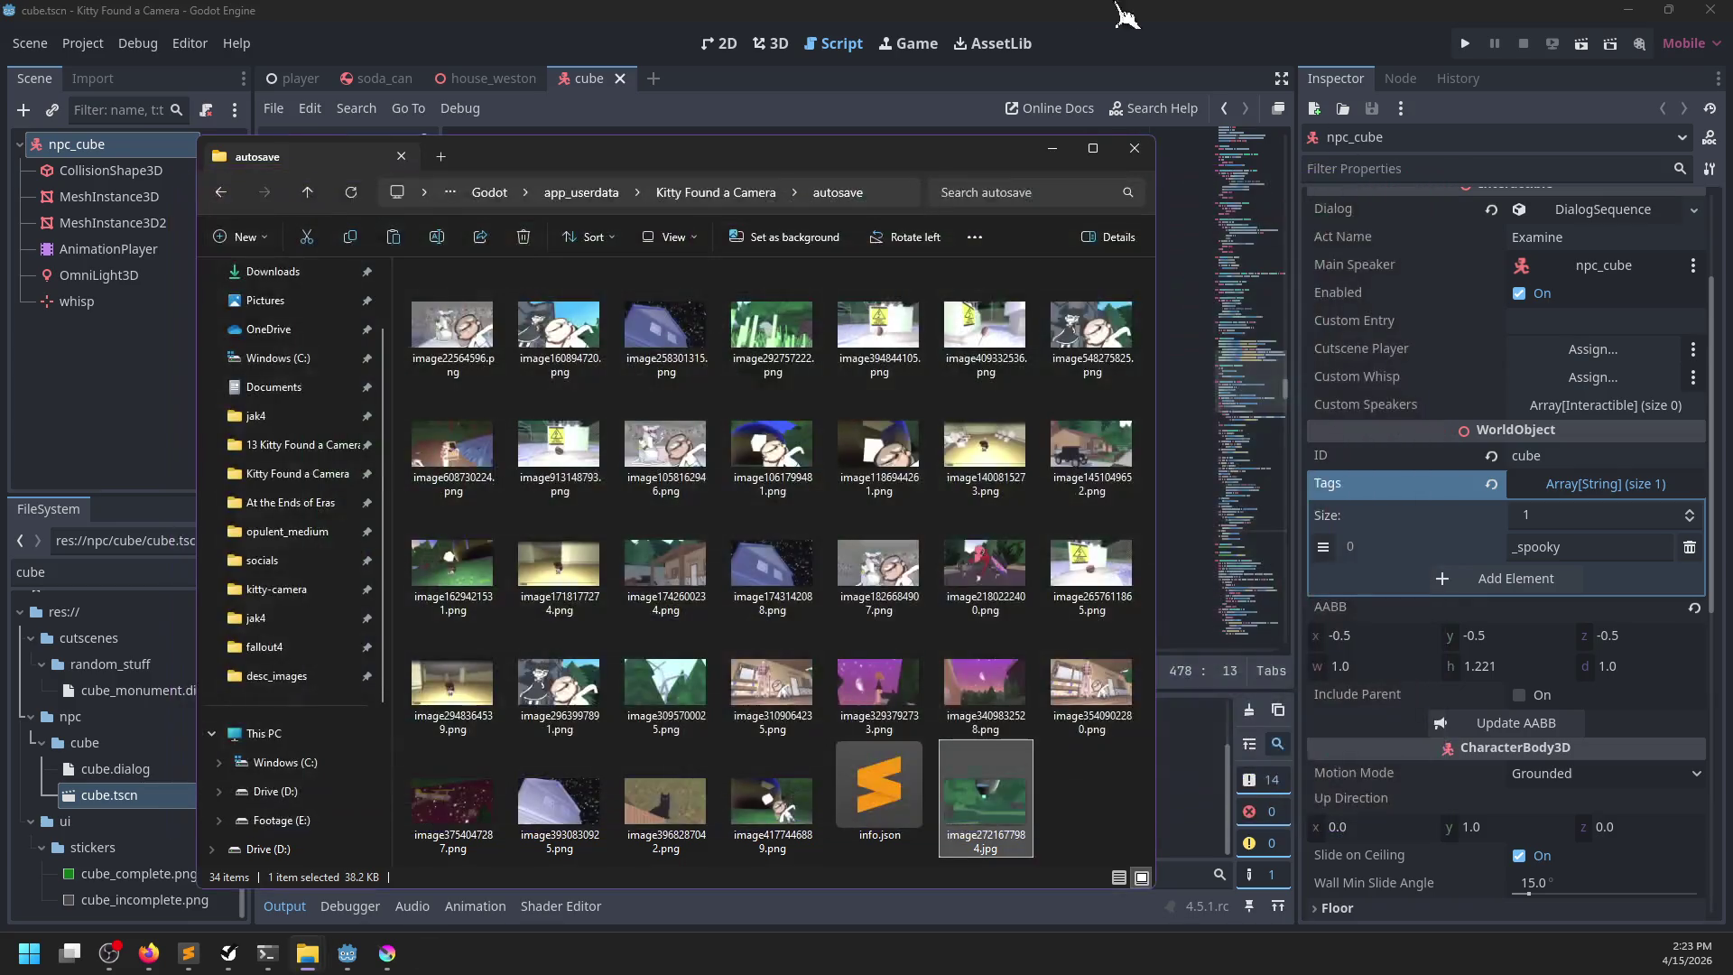
click(1105, 38)
key(F5)
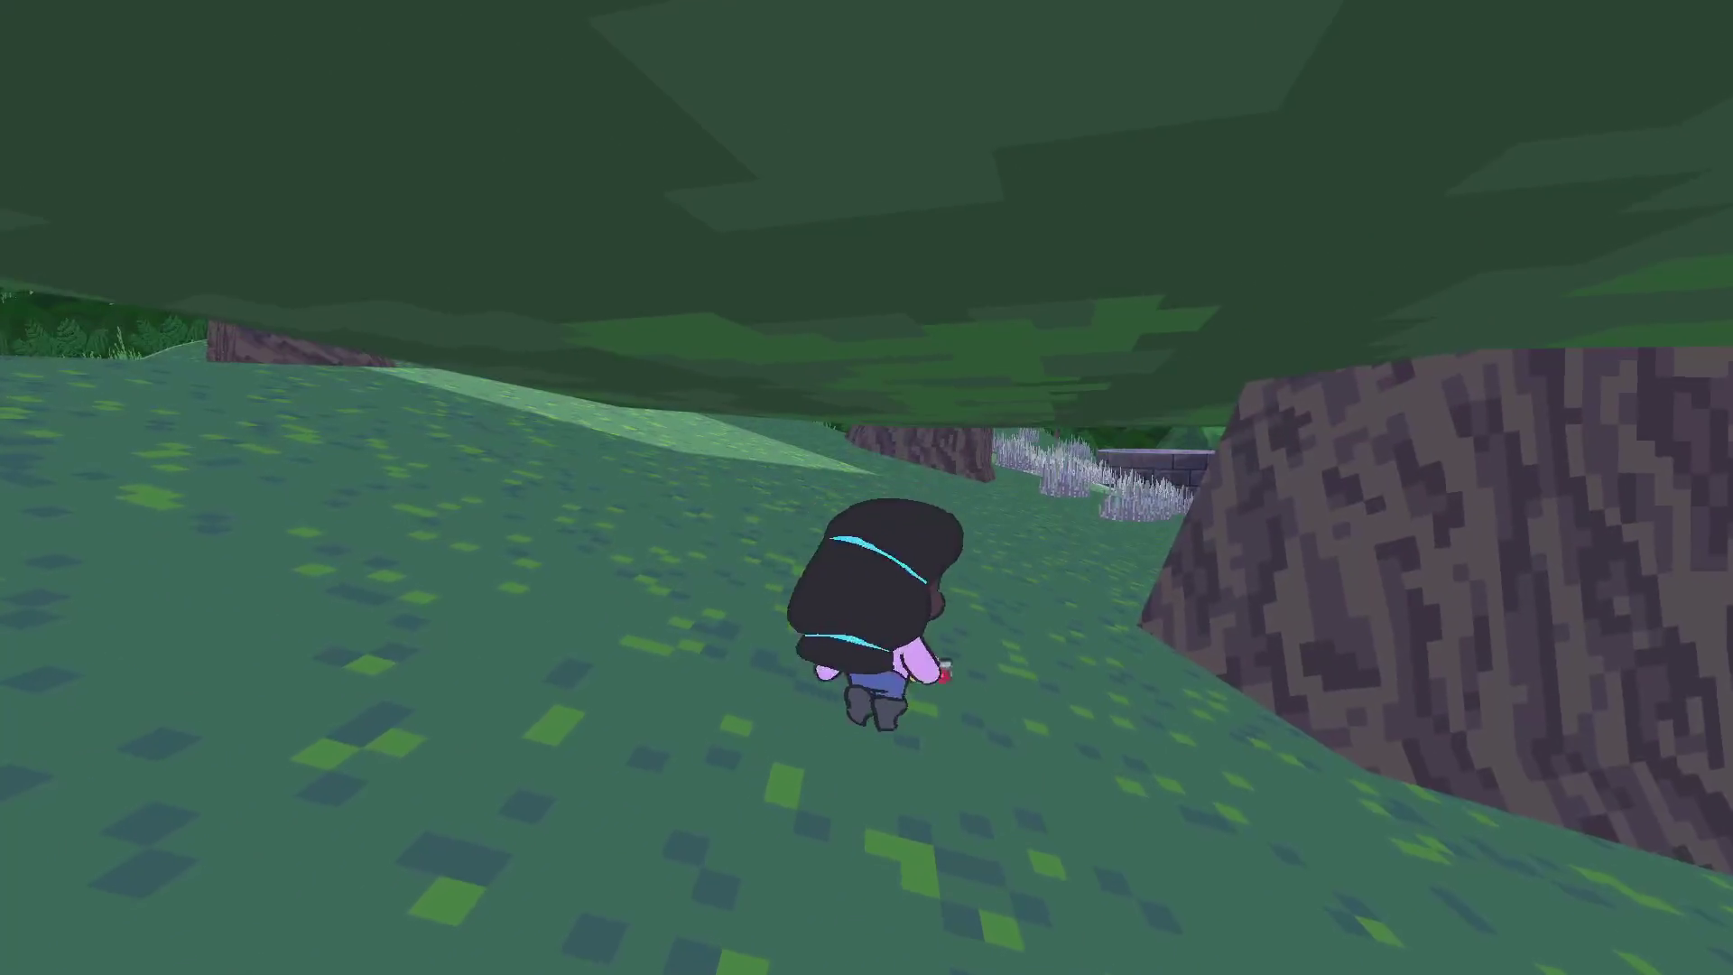
View the Cube photo full size in the Kiddo Cam gallery, then close the gallery
key(Tab)
key(Down)
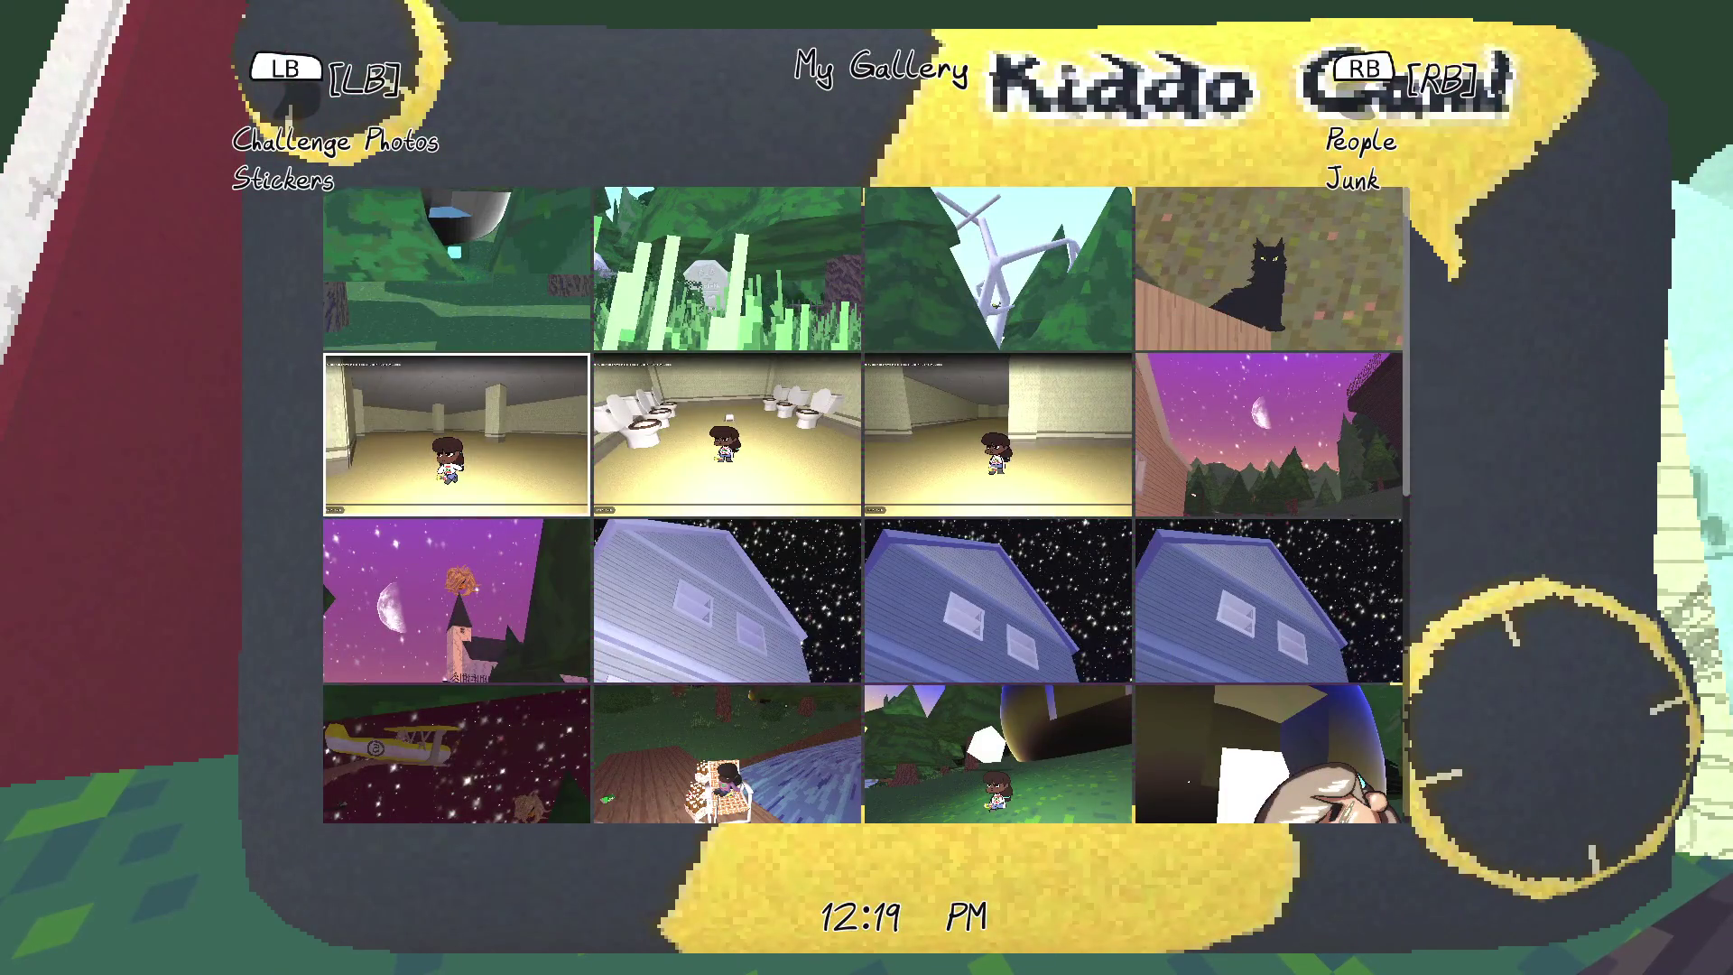
key(Down)
key(Down)
key(Down)
key(Down)
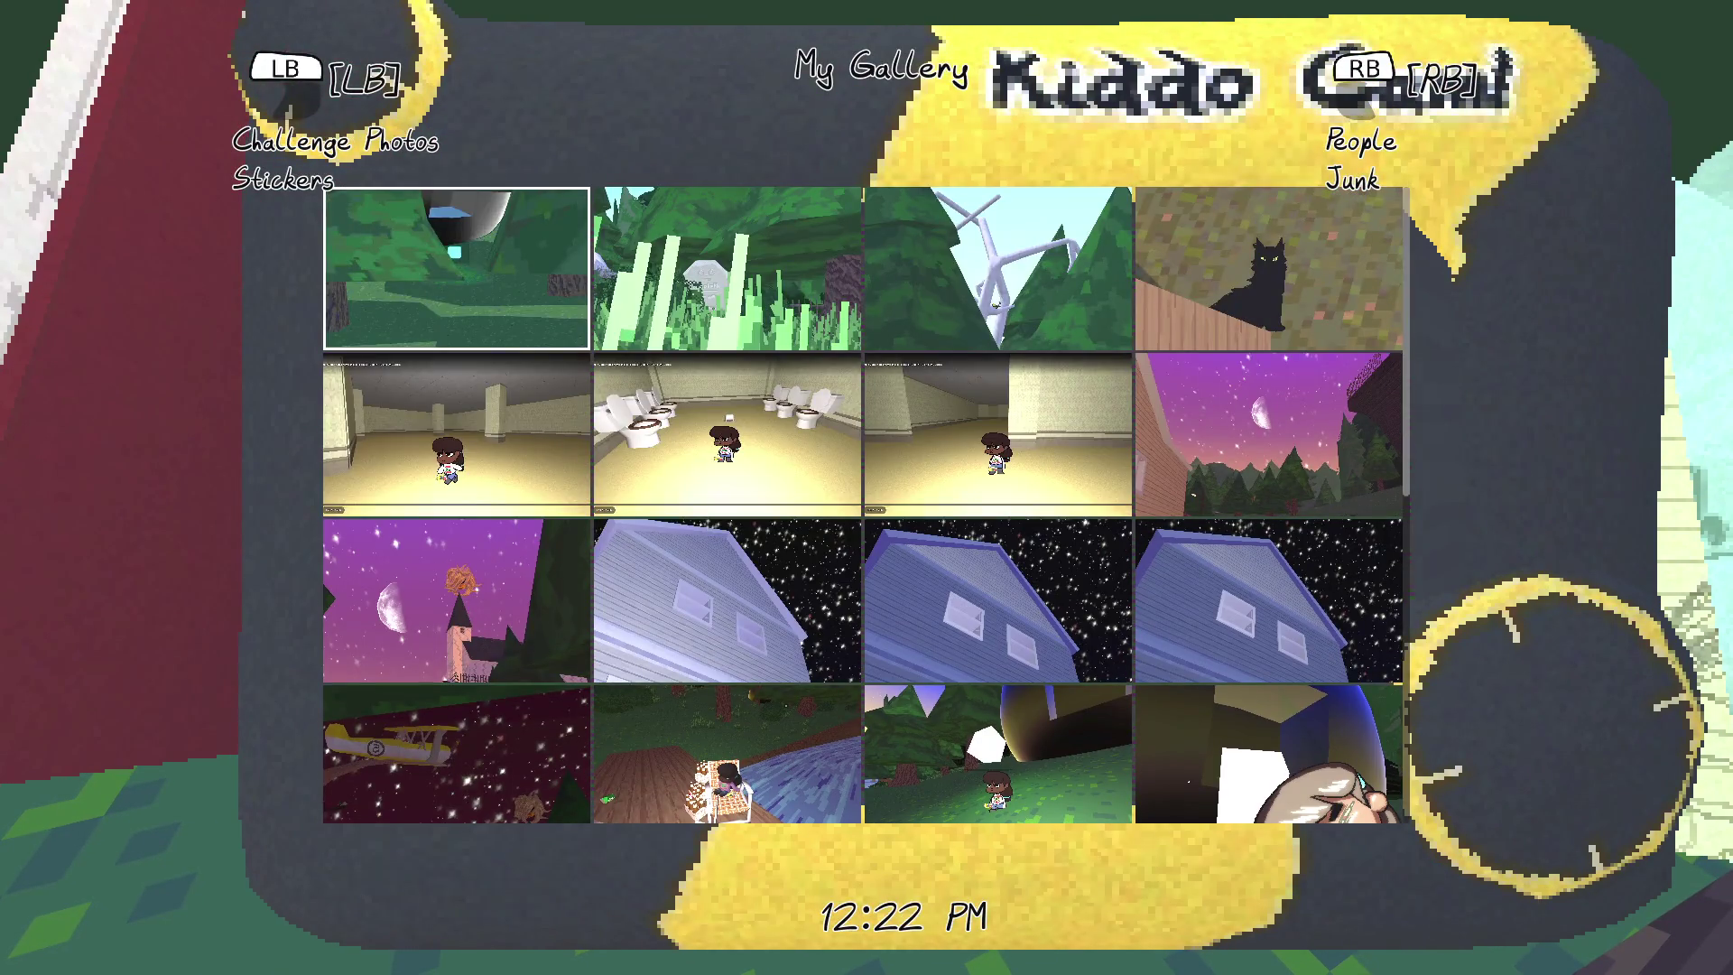
key(Return)
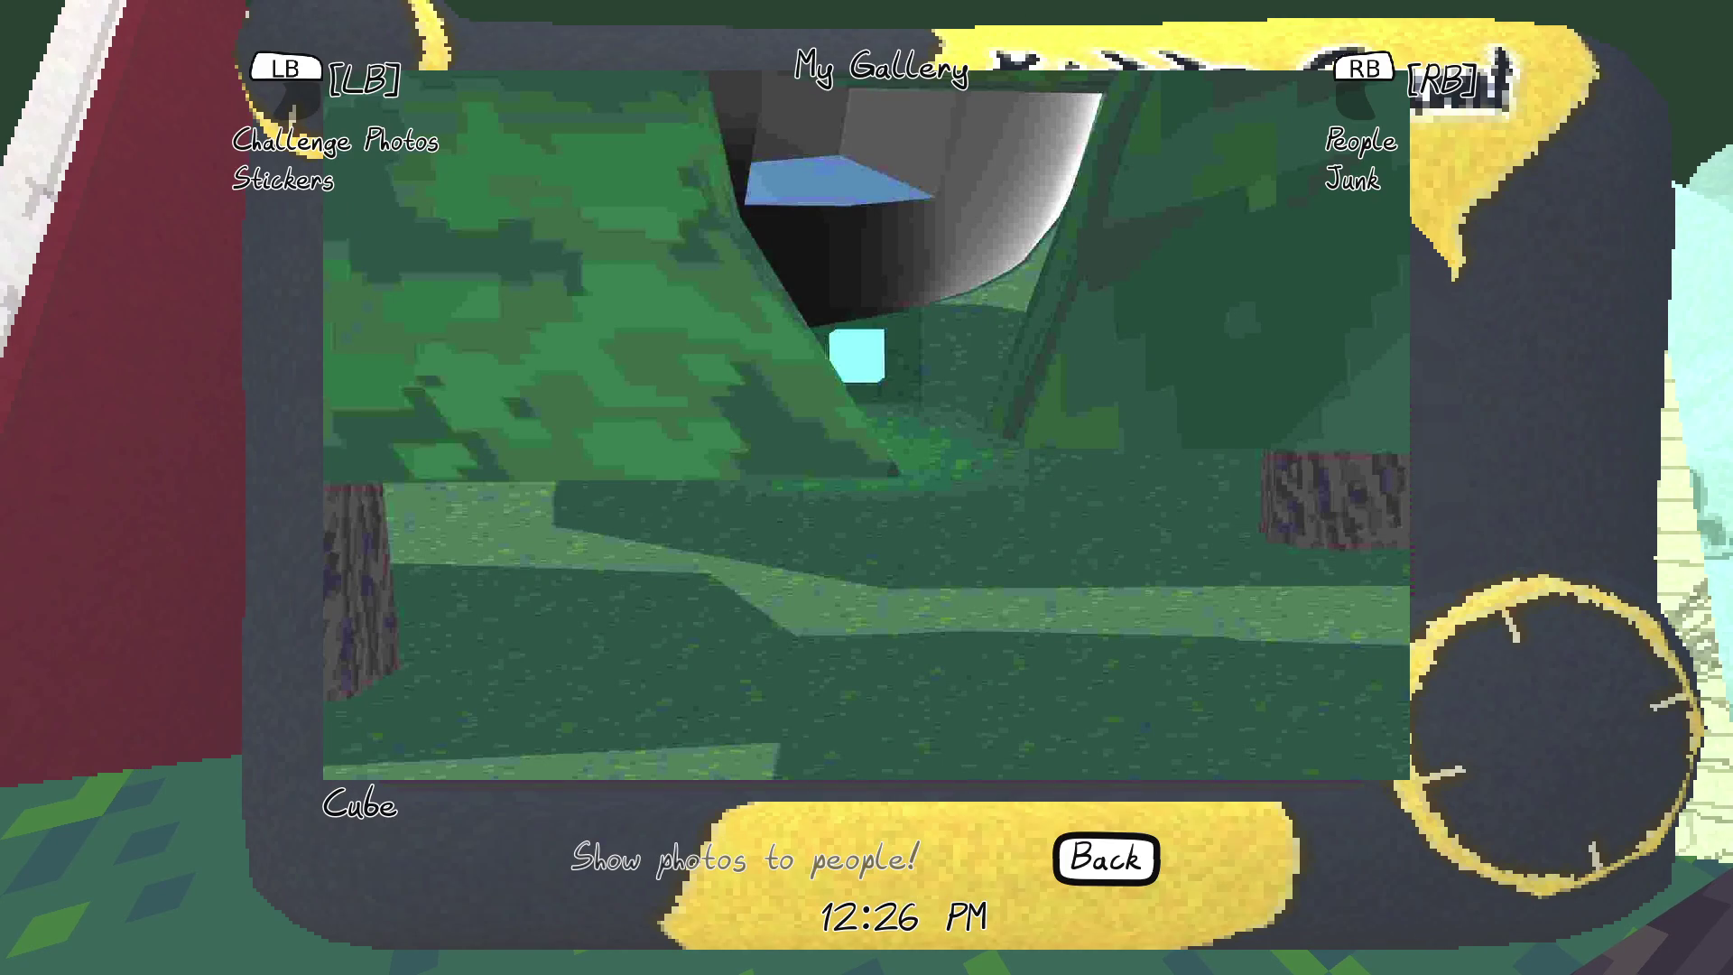
key(Escape)
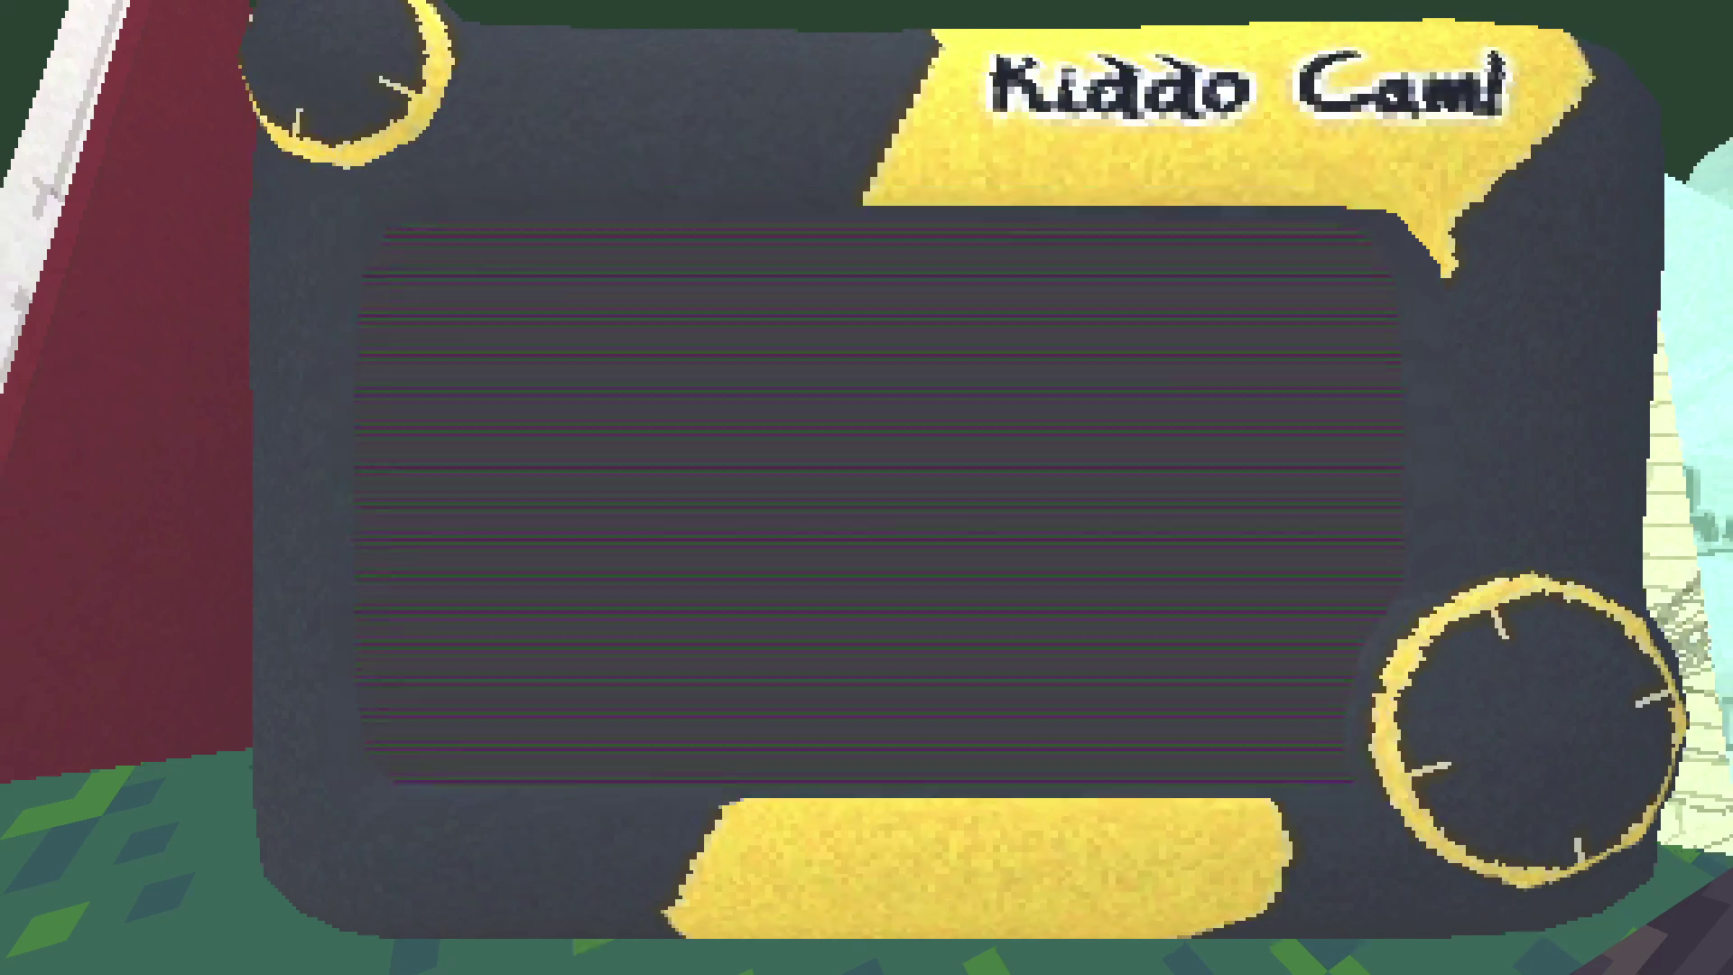
Save and quit the game through the pause menu
key(Escape)
key(Down)
key(Down)
key(Down)
key(Return)
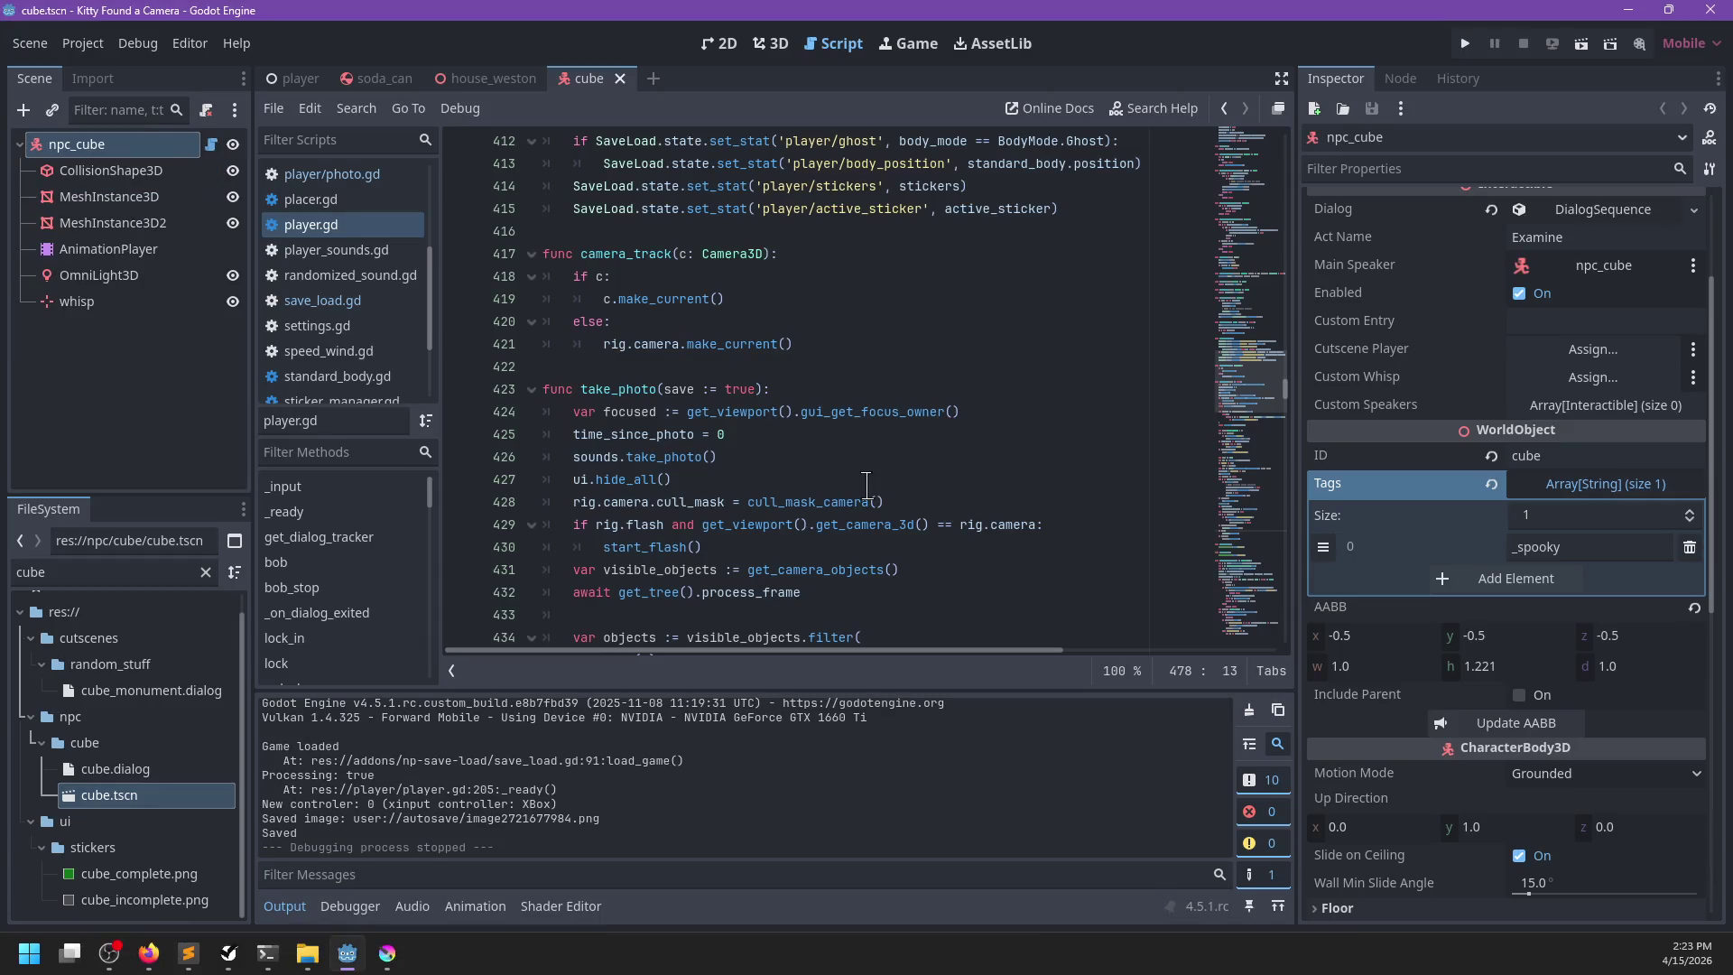
Browse the script list and settle on the player/photo.gd script
click(344, 303)
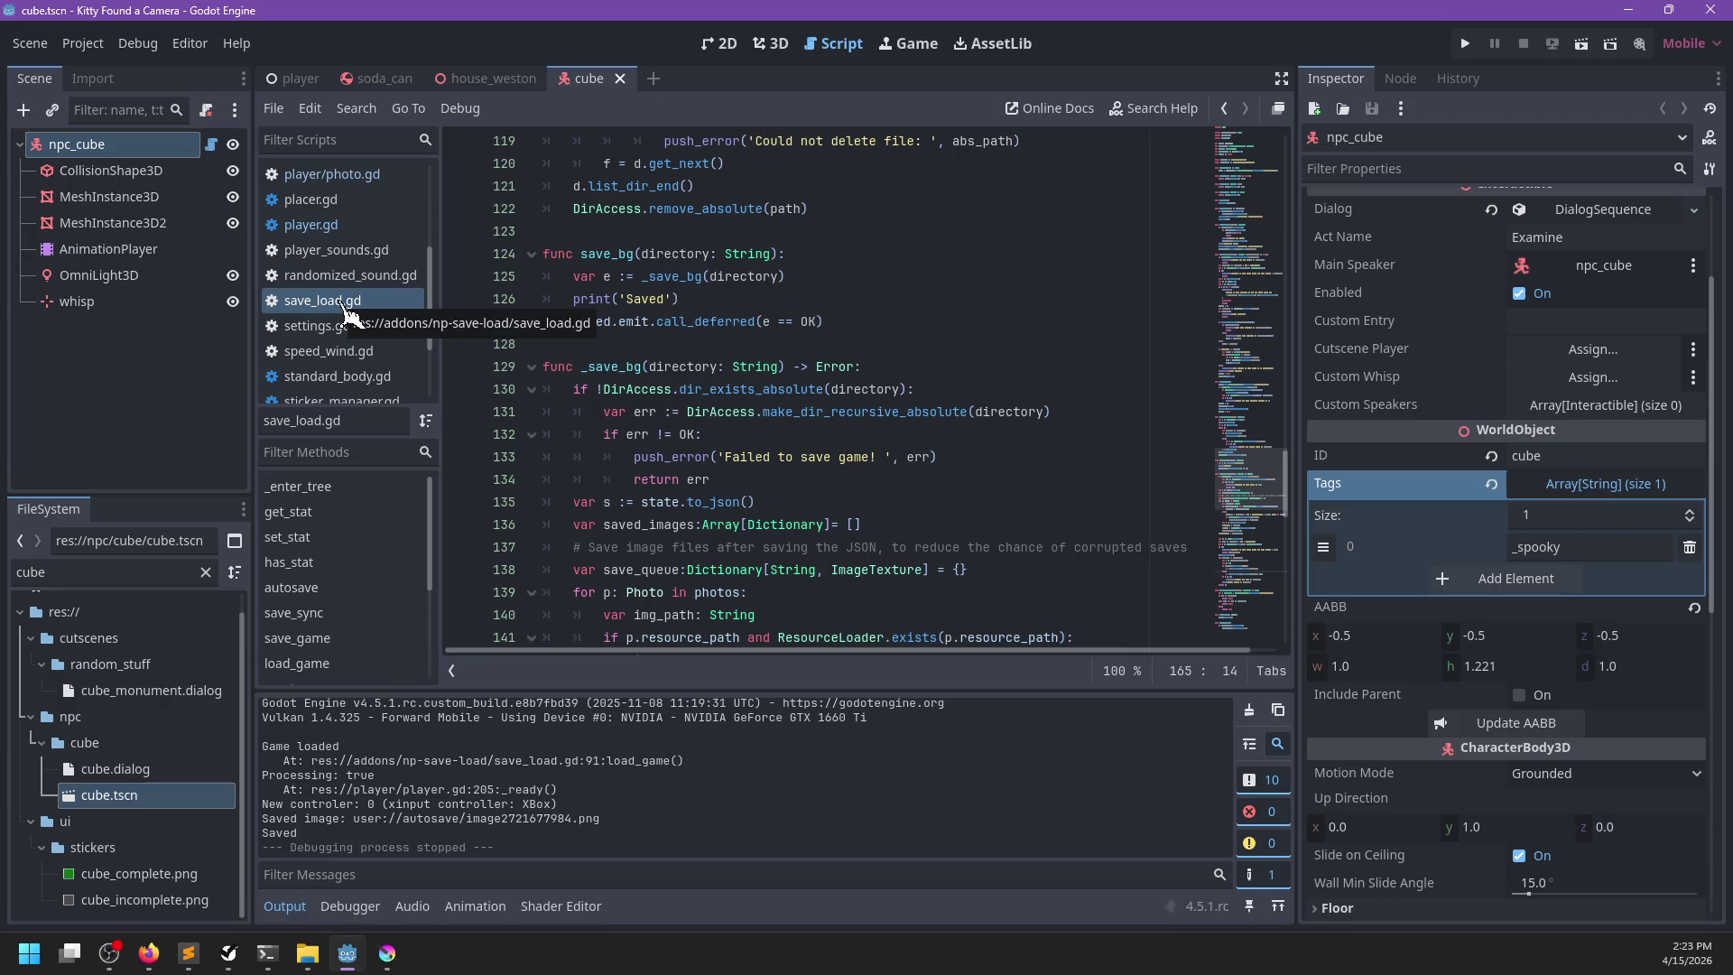
click(365, 174)
scroll(752, 398, down, 5)
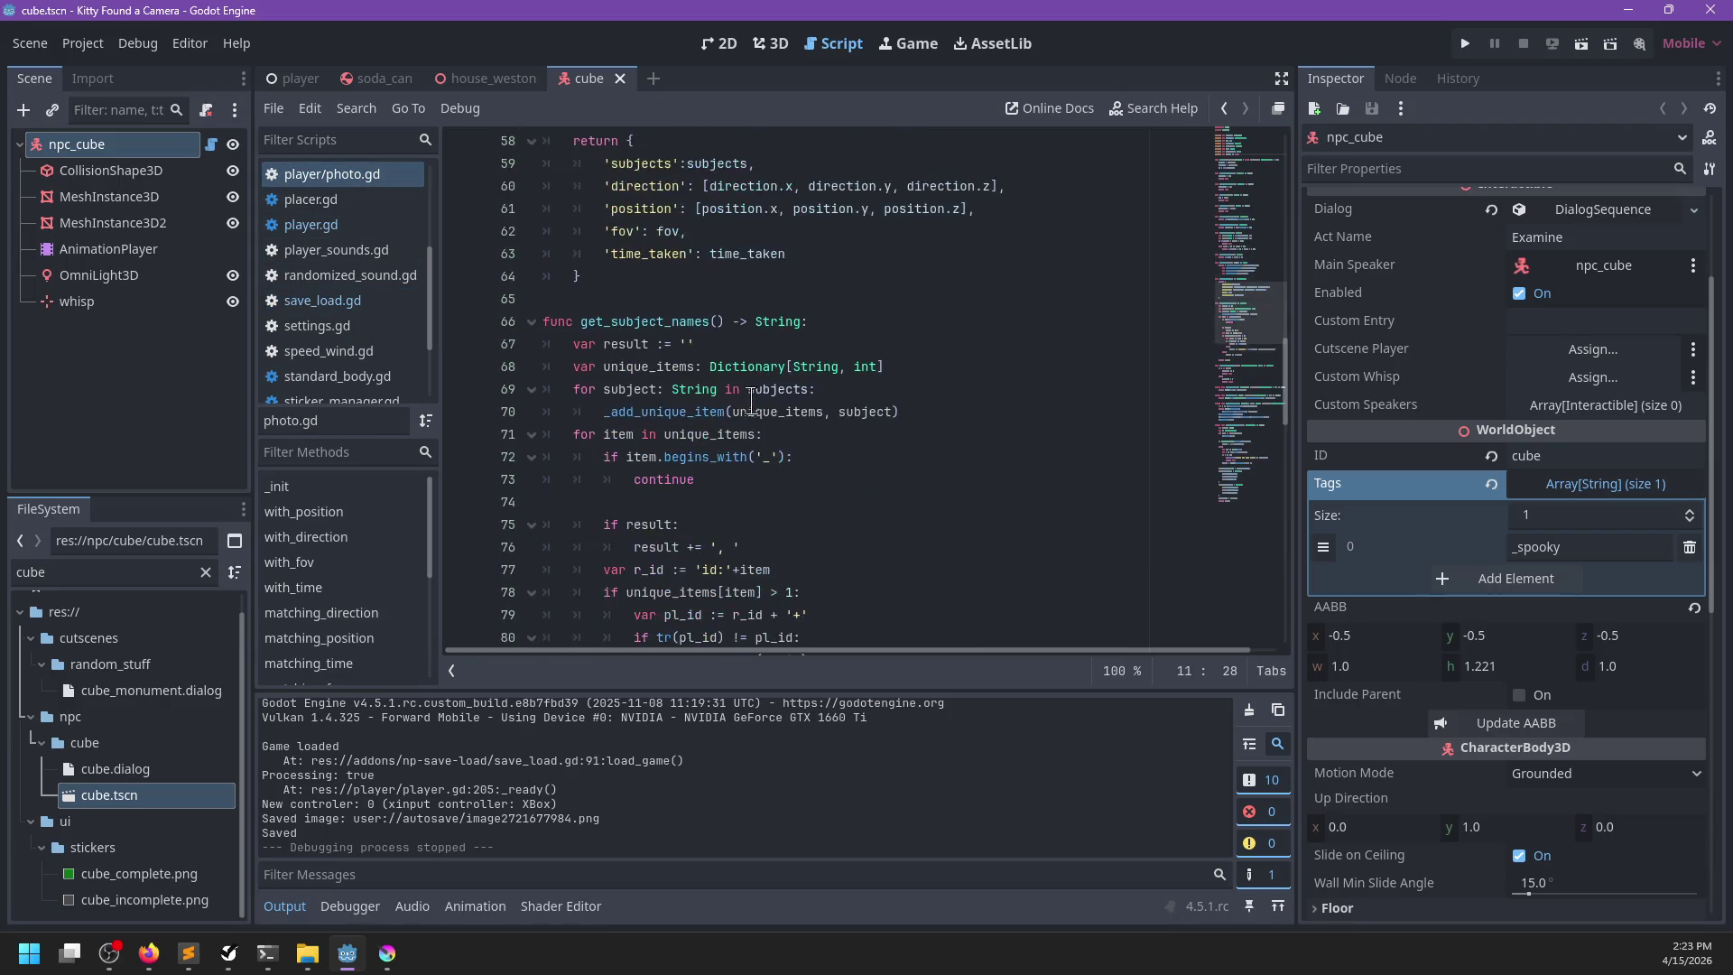
scroll(752, 398, down, 4)
scroll(406, 328, down, 1)
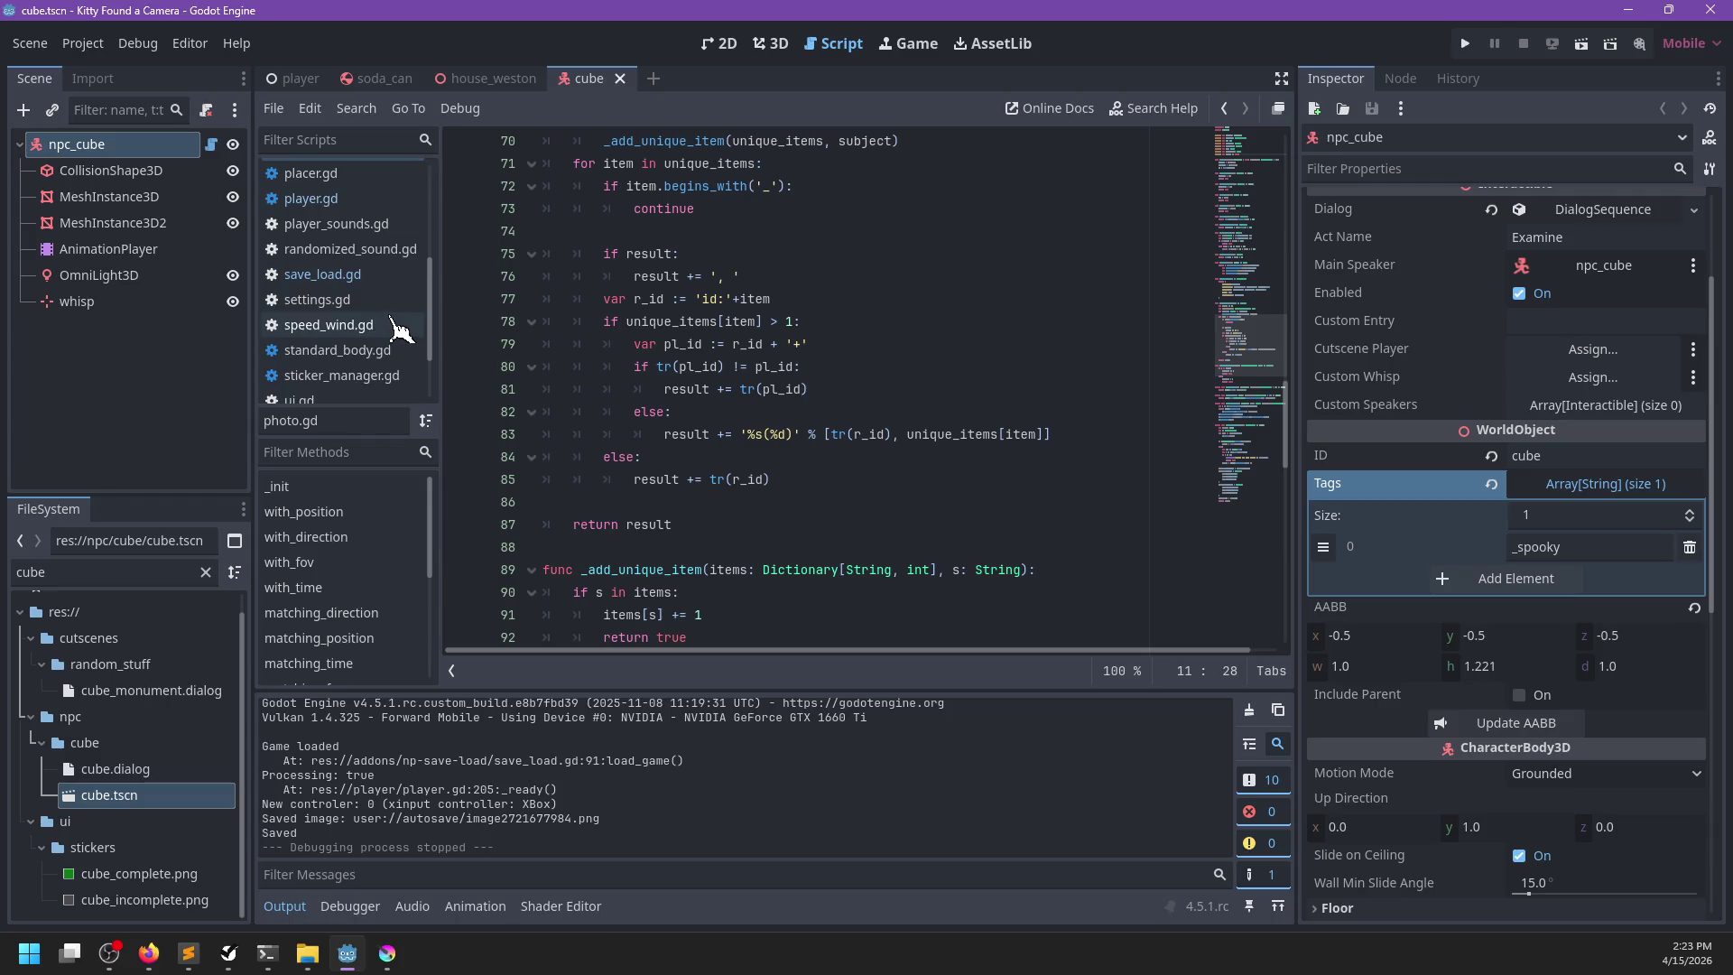
scroll(398, 330, up, 5)
click(379, 218)
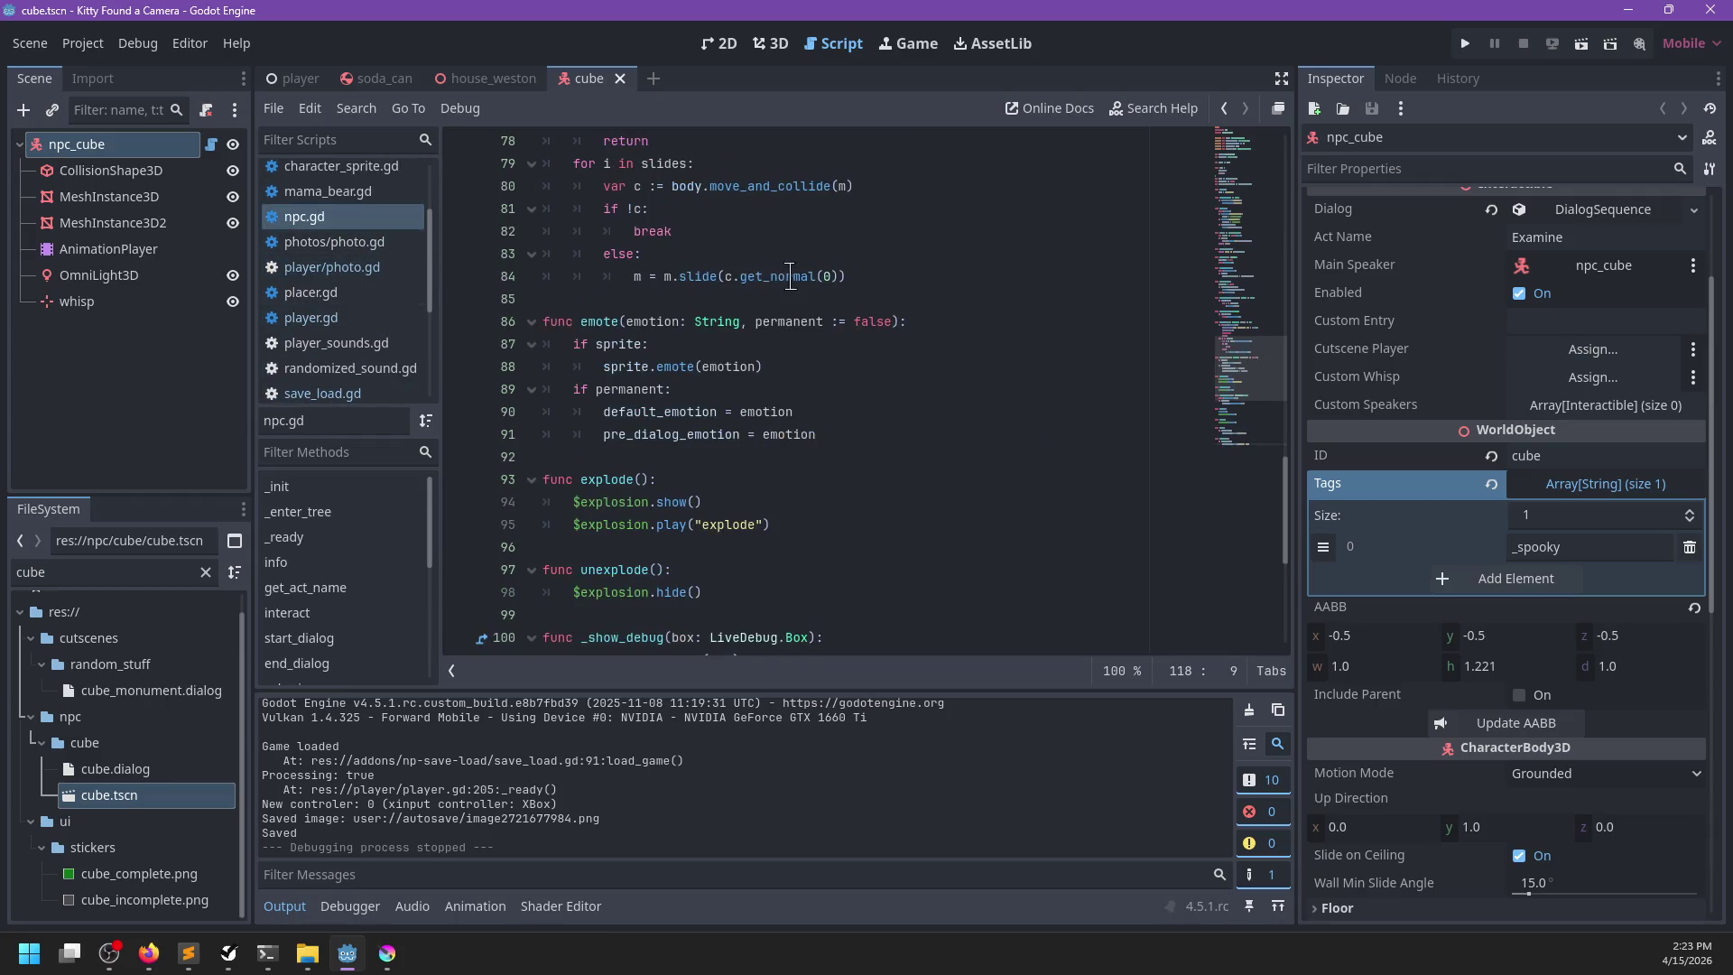
click(347, 267)
Search photo.gd for 'crusty' to find its declaration on line 11, then move to the constructor's end
click(587, 390)
key(ctrl+f)
text(c)
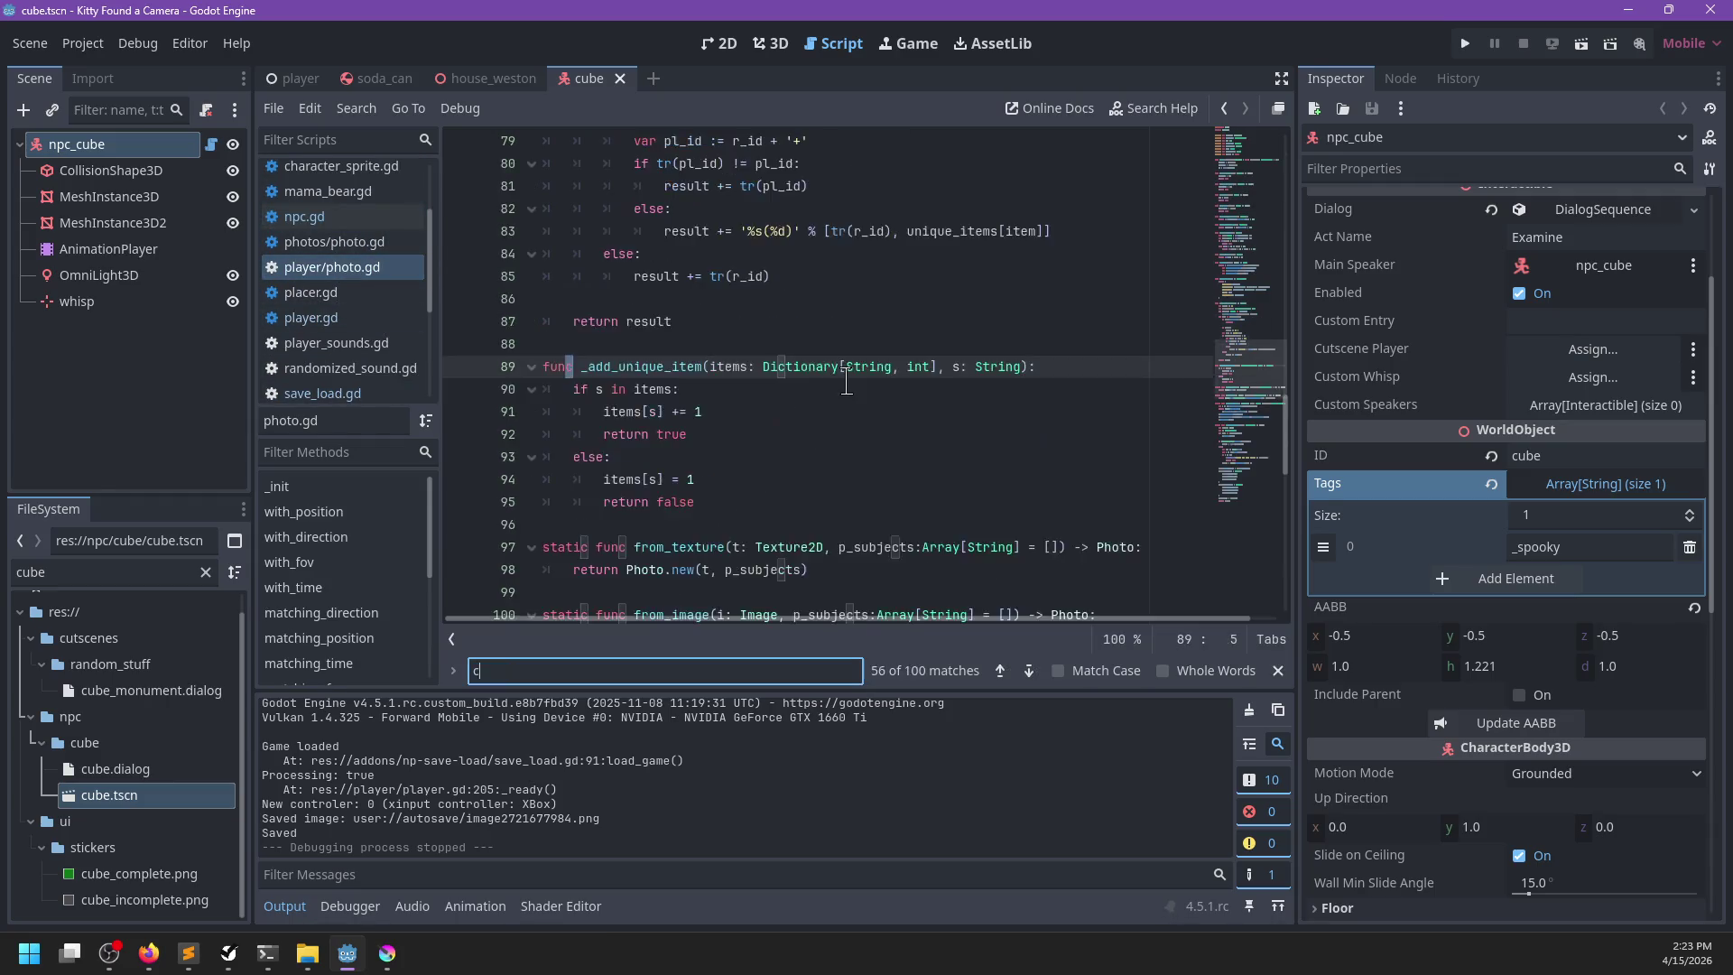
text(rusty)
key(Escape)
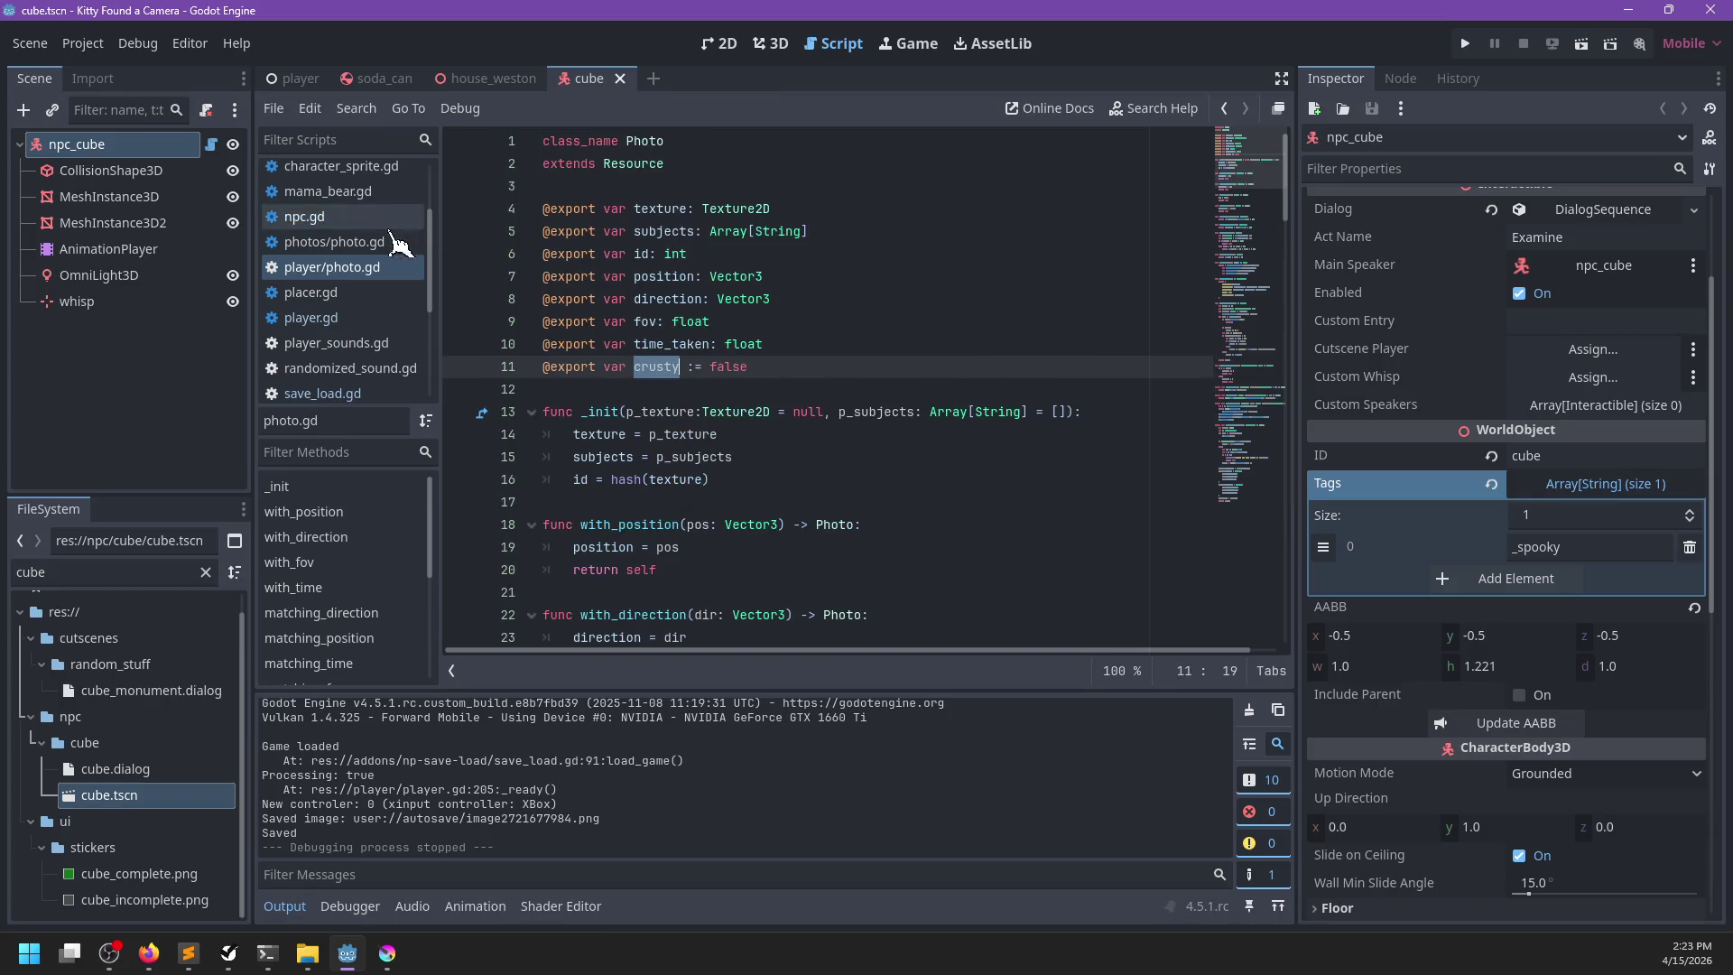
scroll(840, 339, down, 1)
click(808, 291)
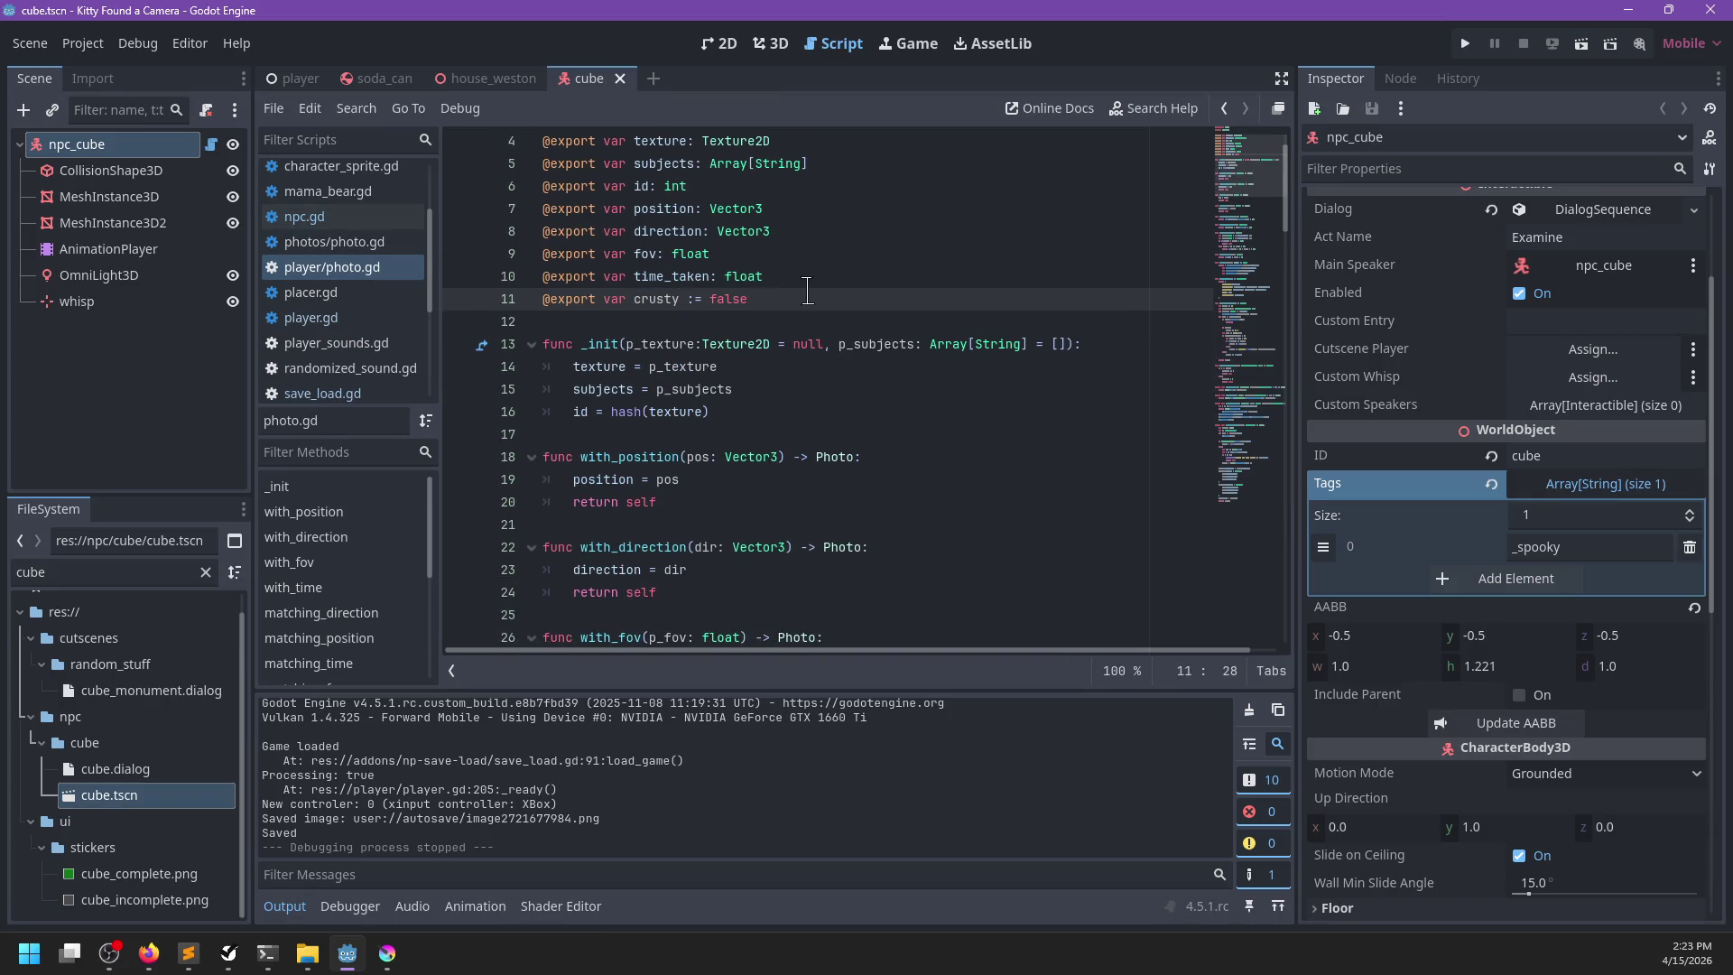
scroll(808, 291, down, 4)
scroll(768, 325, up, 3)
click(750, 346)
In make_crusty, write line 20 as var b = texture.get_image().save_jpg_to_buffer()
key(Return)
key(Return)
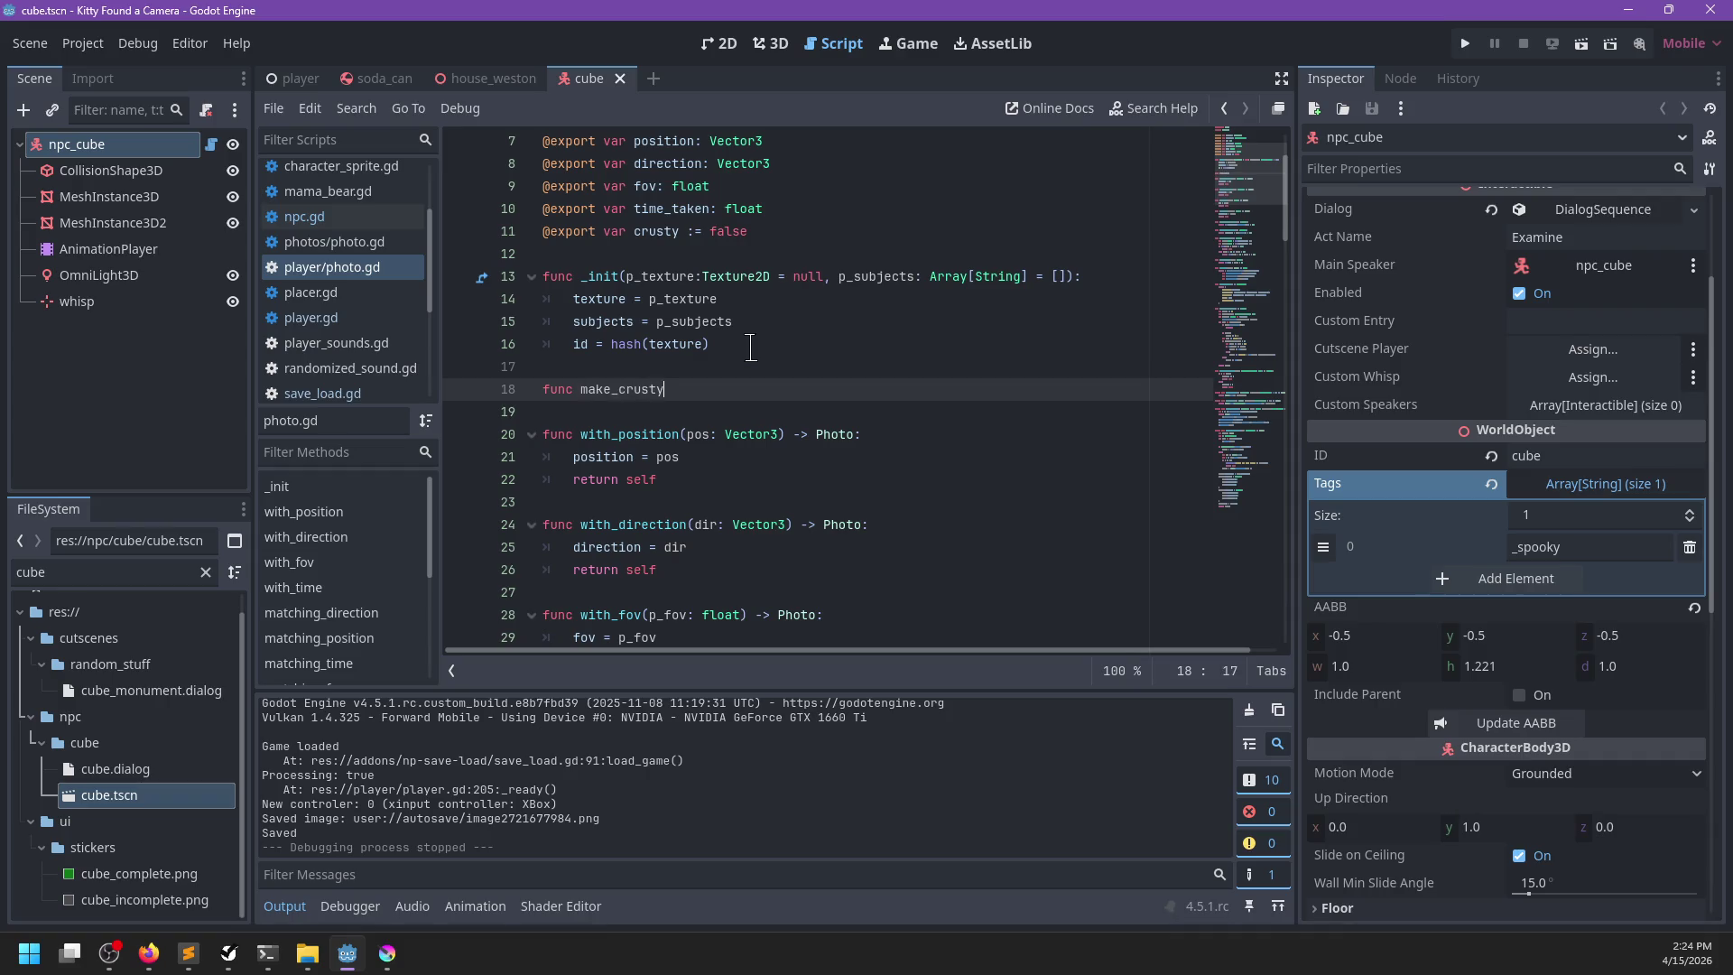
key(Return)
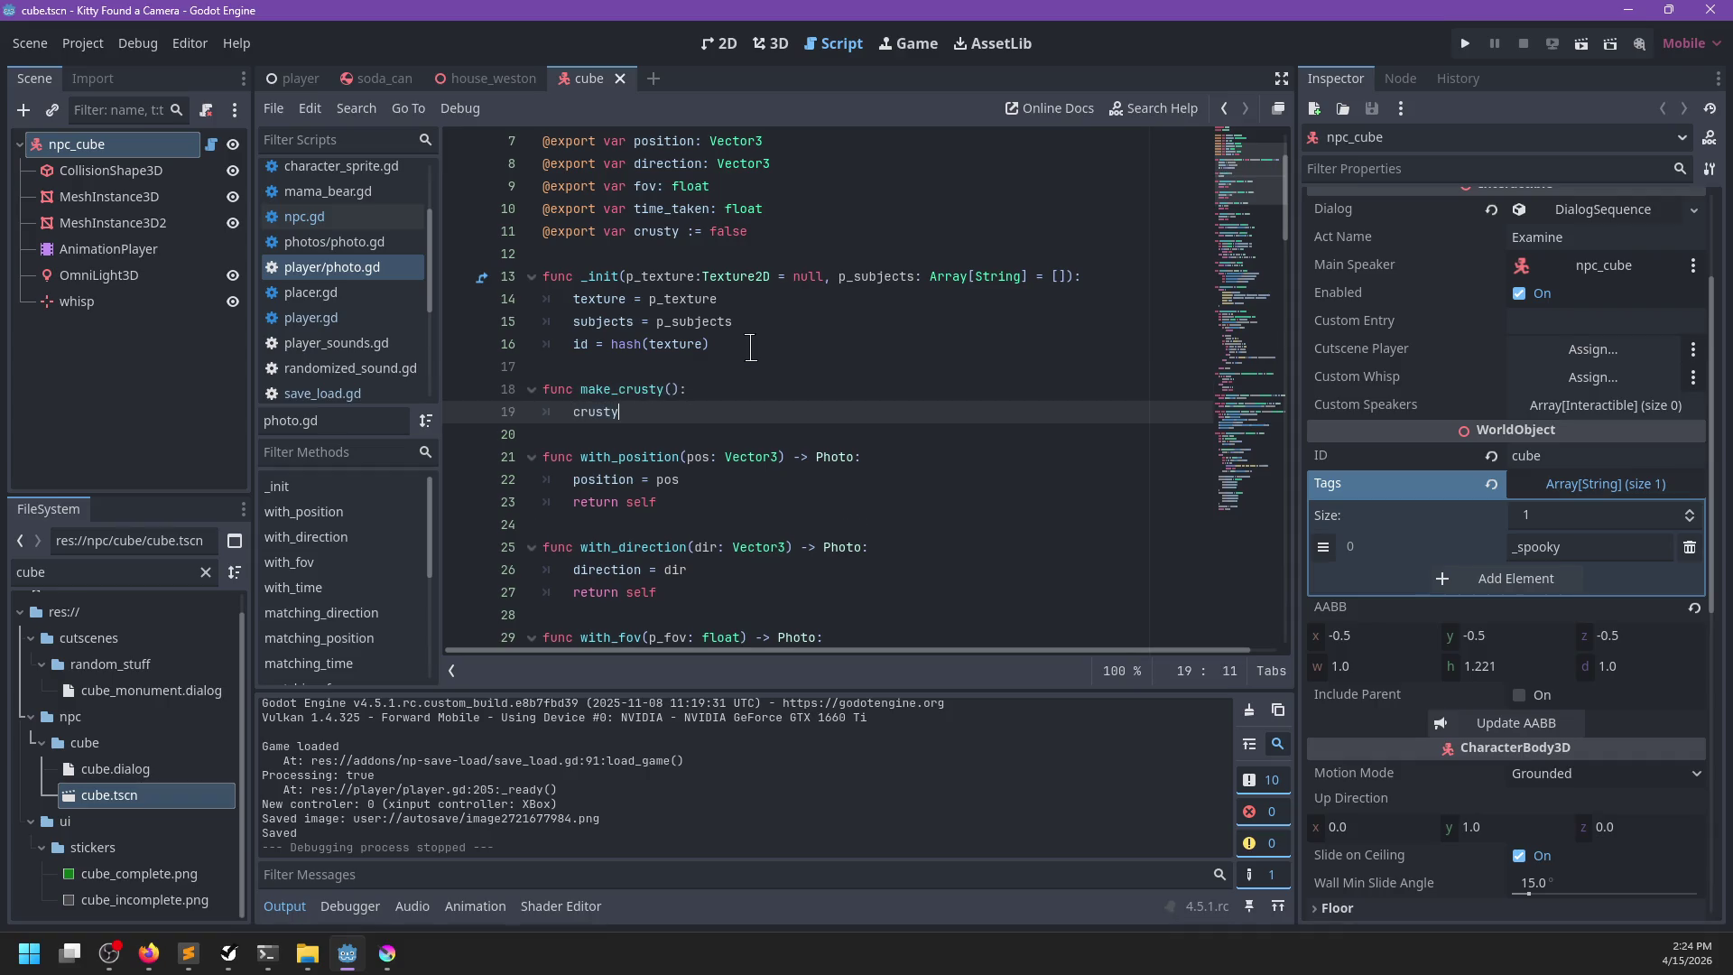
key(Return)
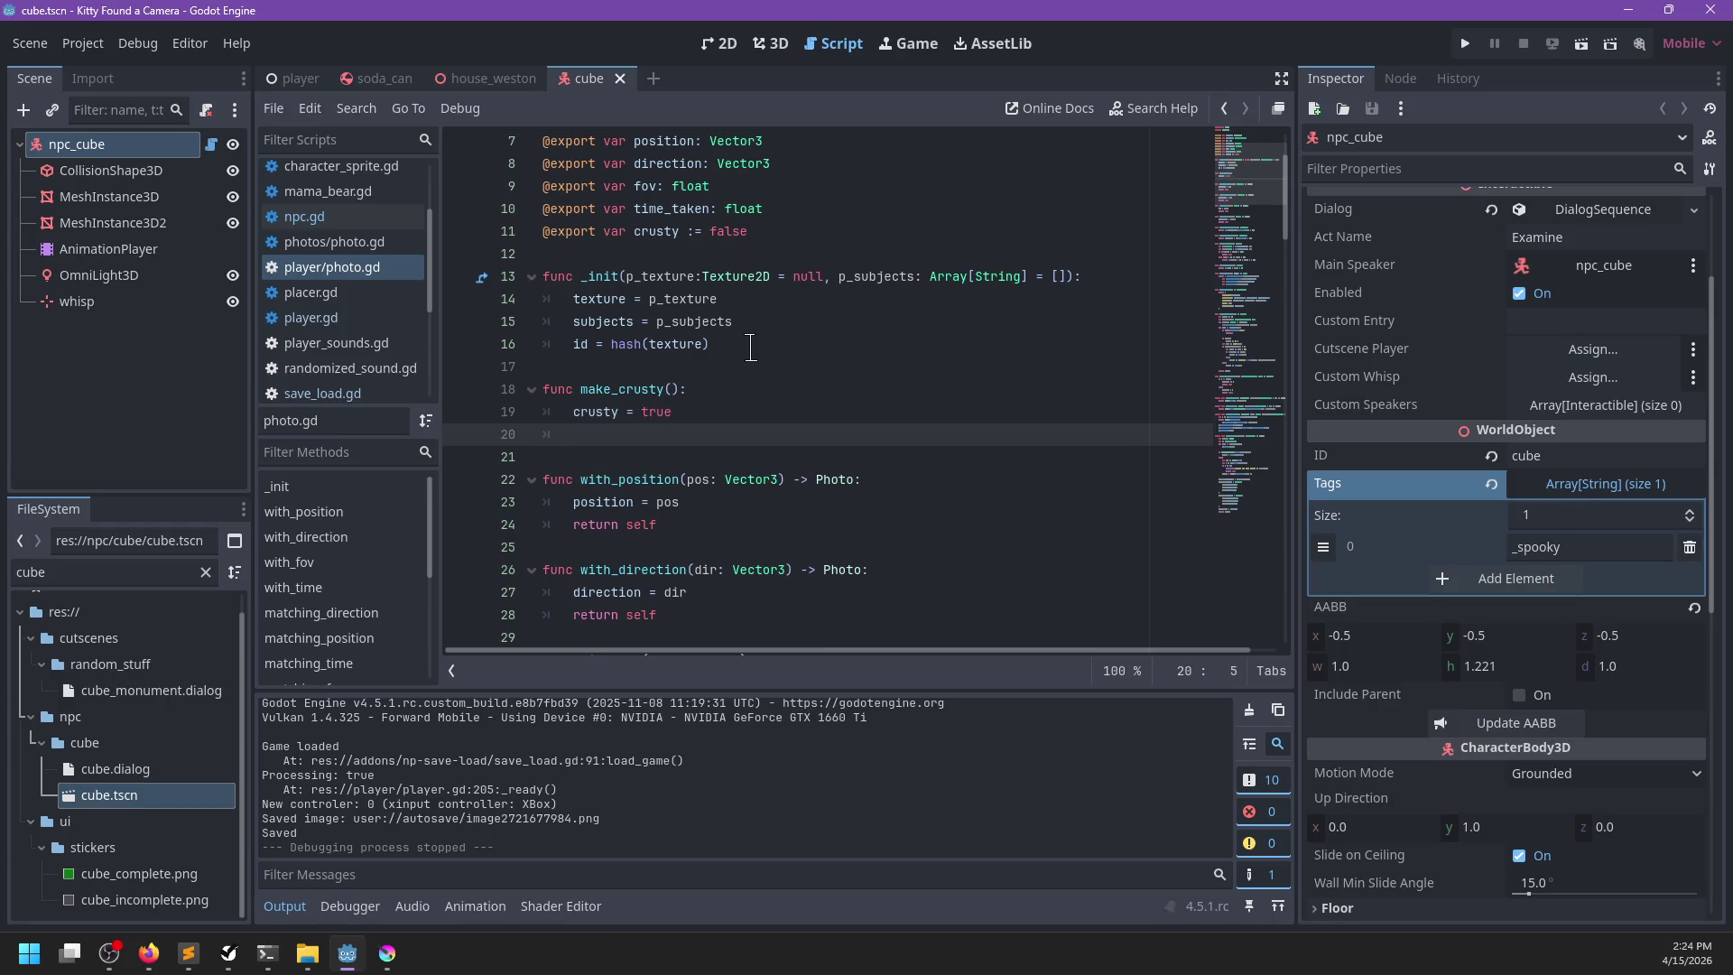
key(BackSpace)
key(BackSpace)
key(BackSpace)
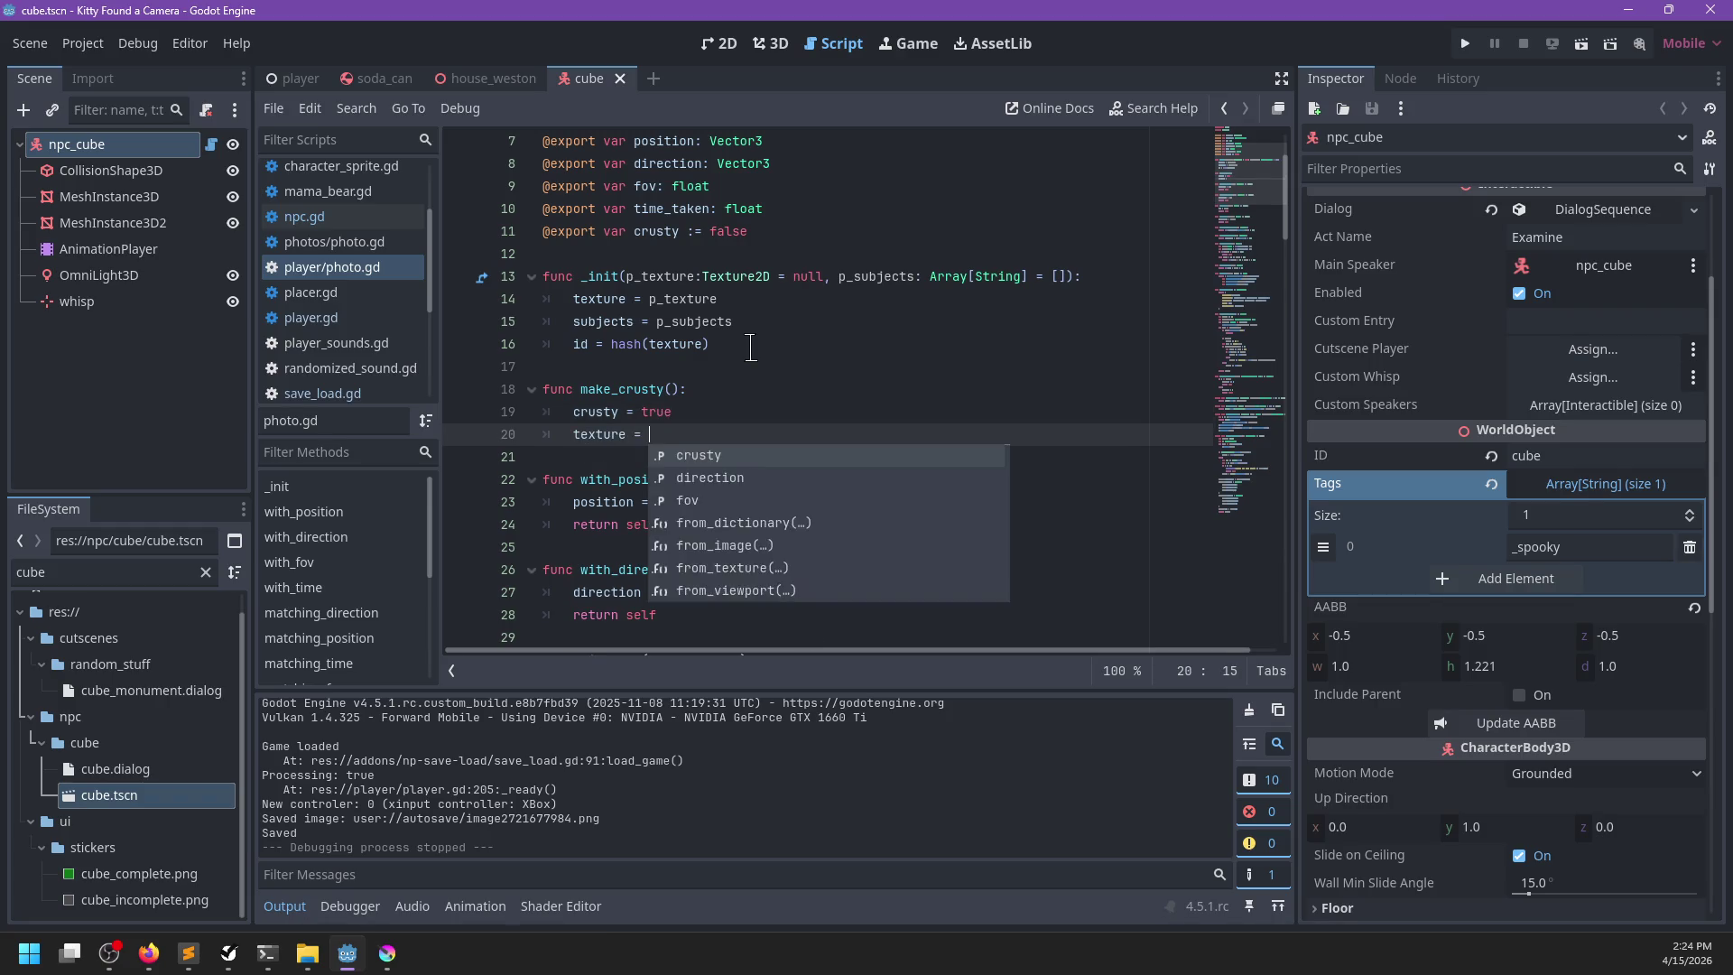
text(var b :=)
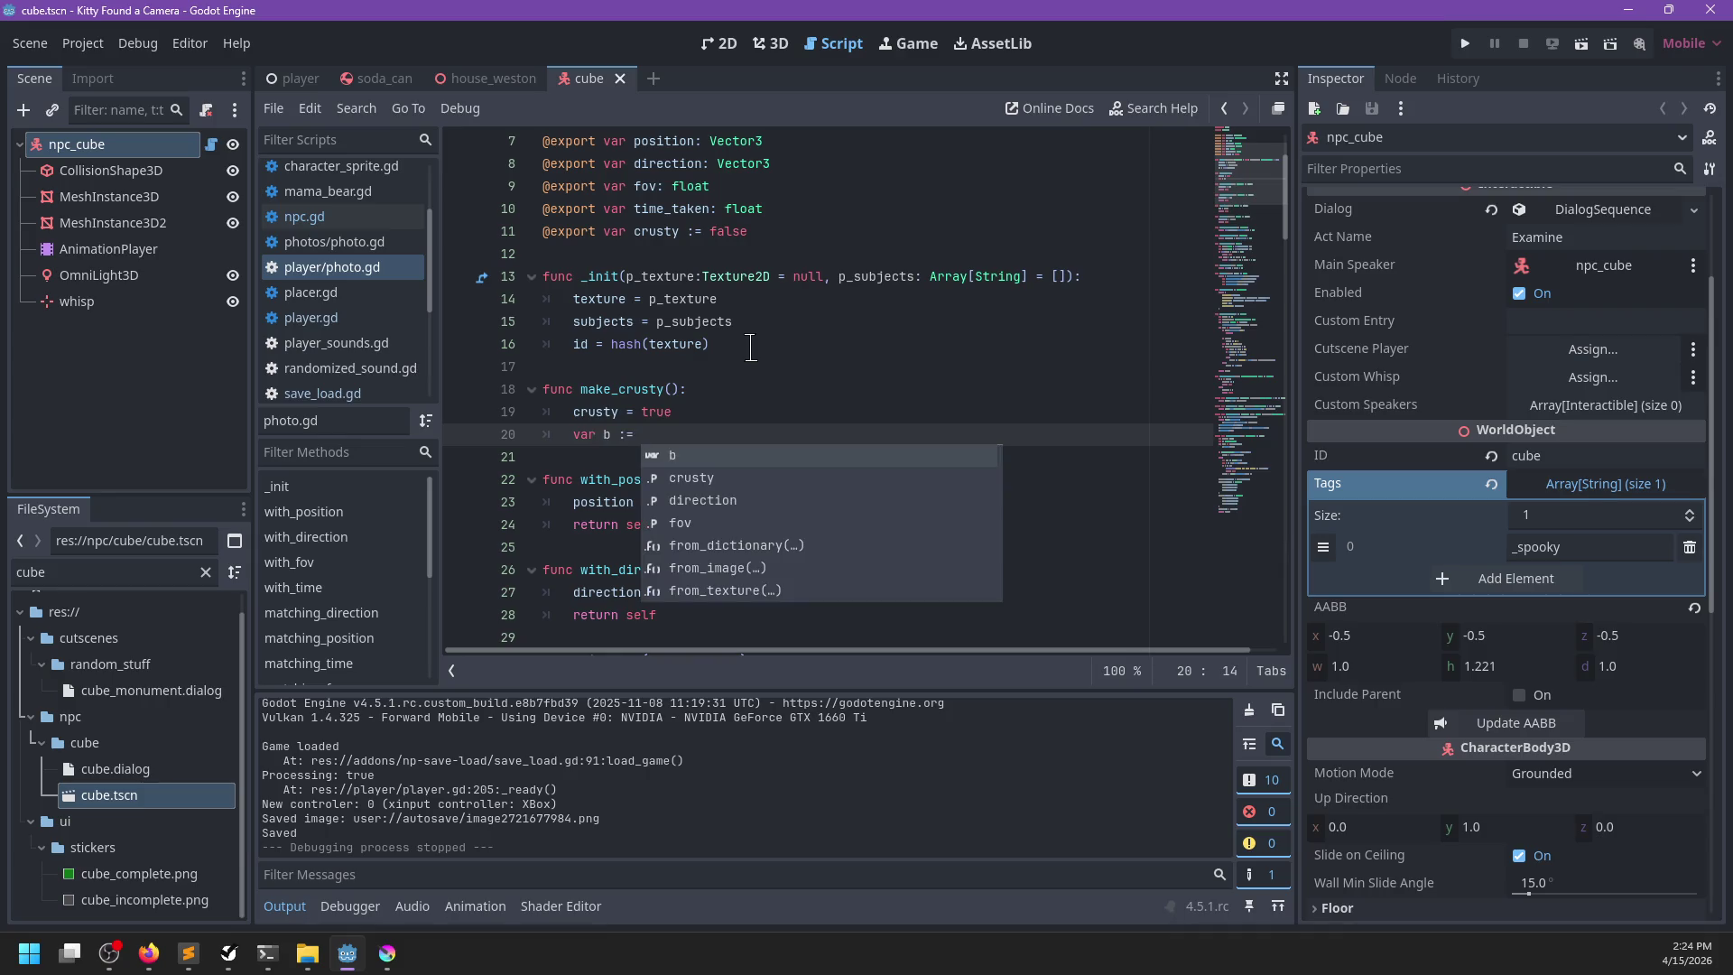
text(texture.)
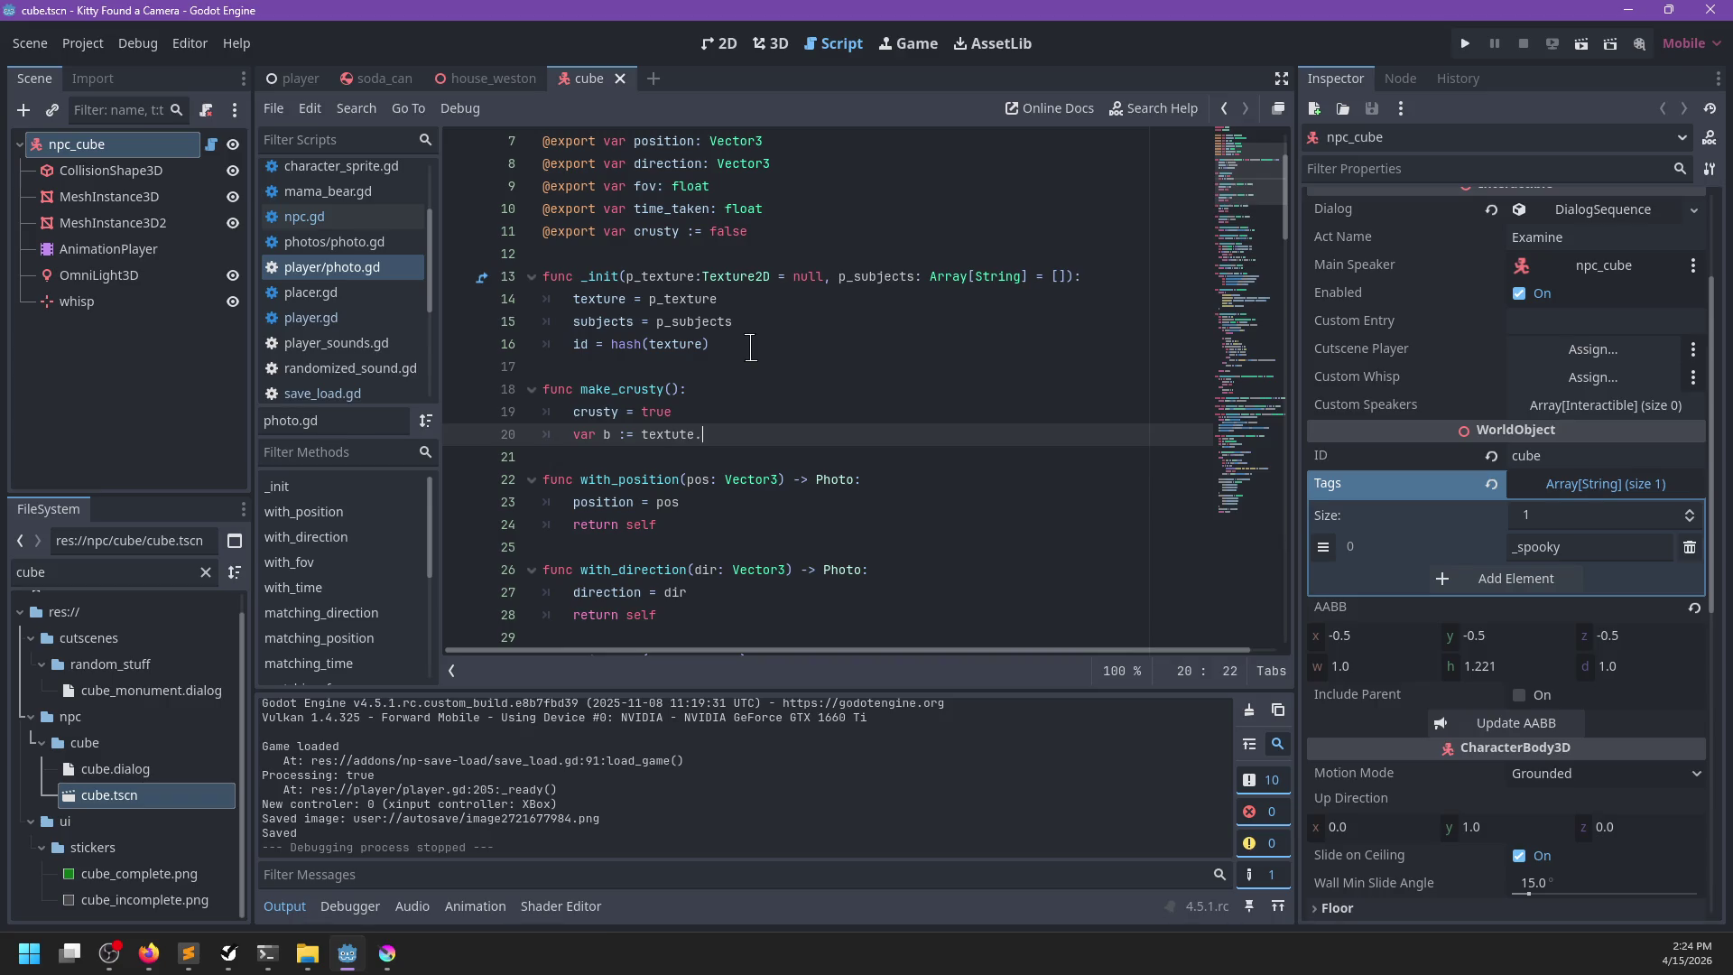
text(get_im)
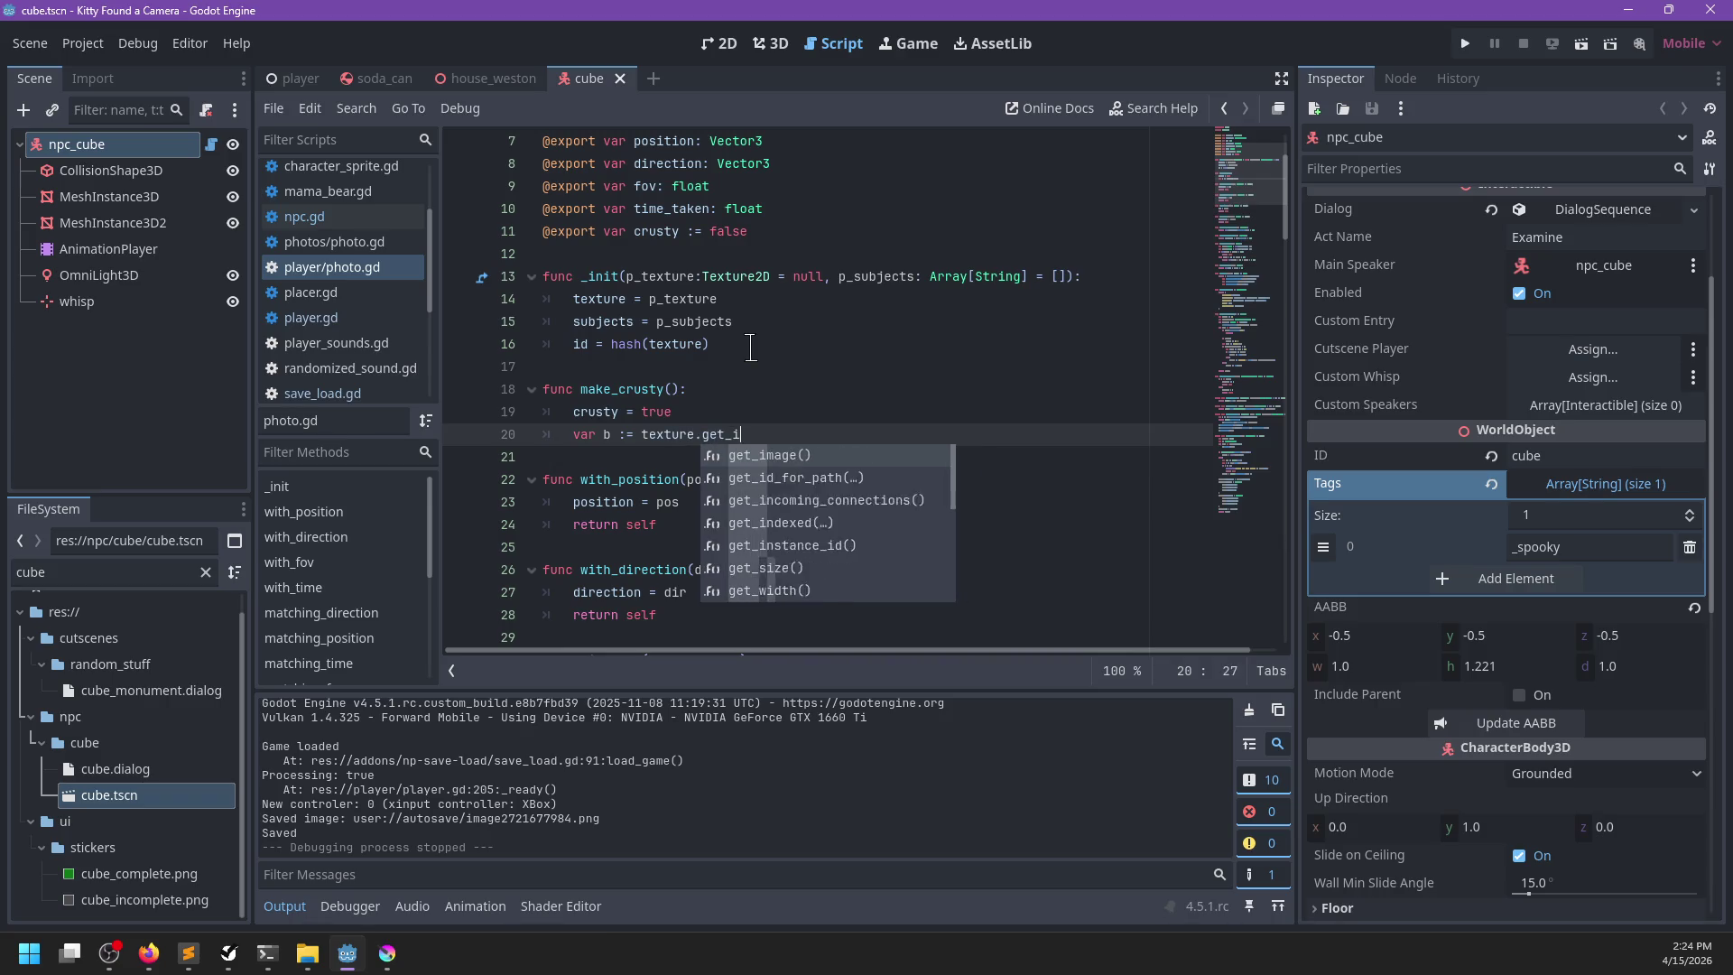
key(Return)
text(.)
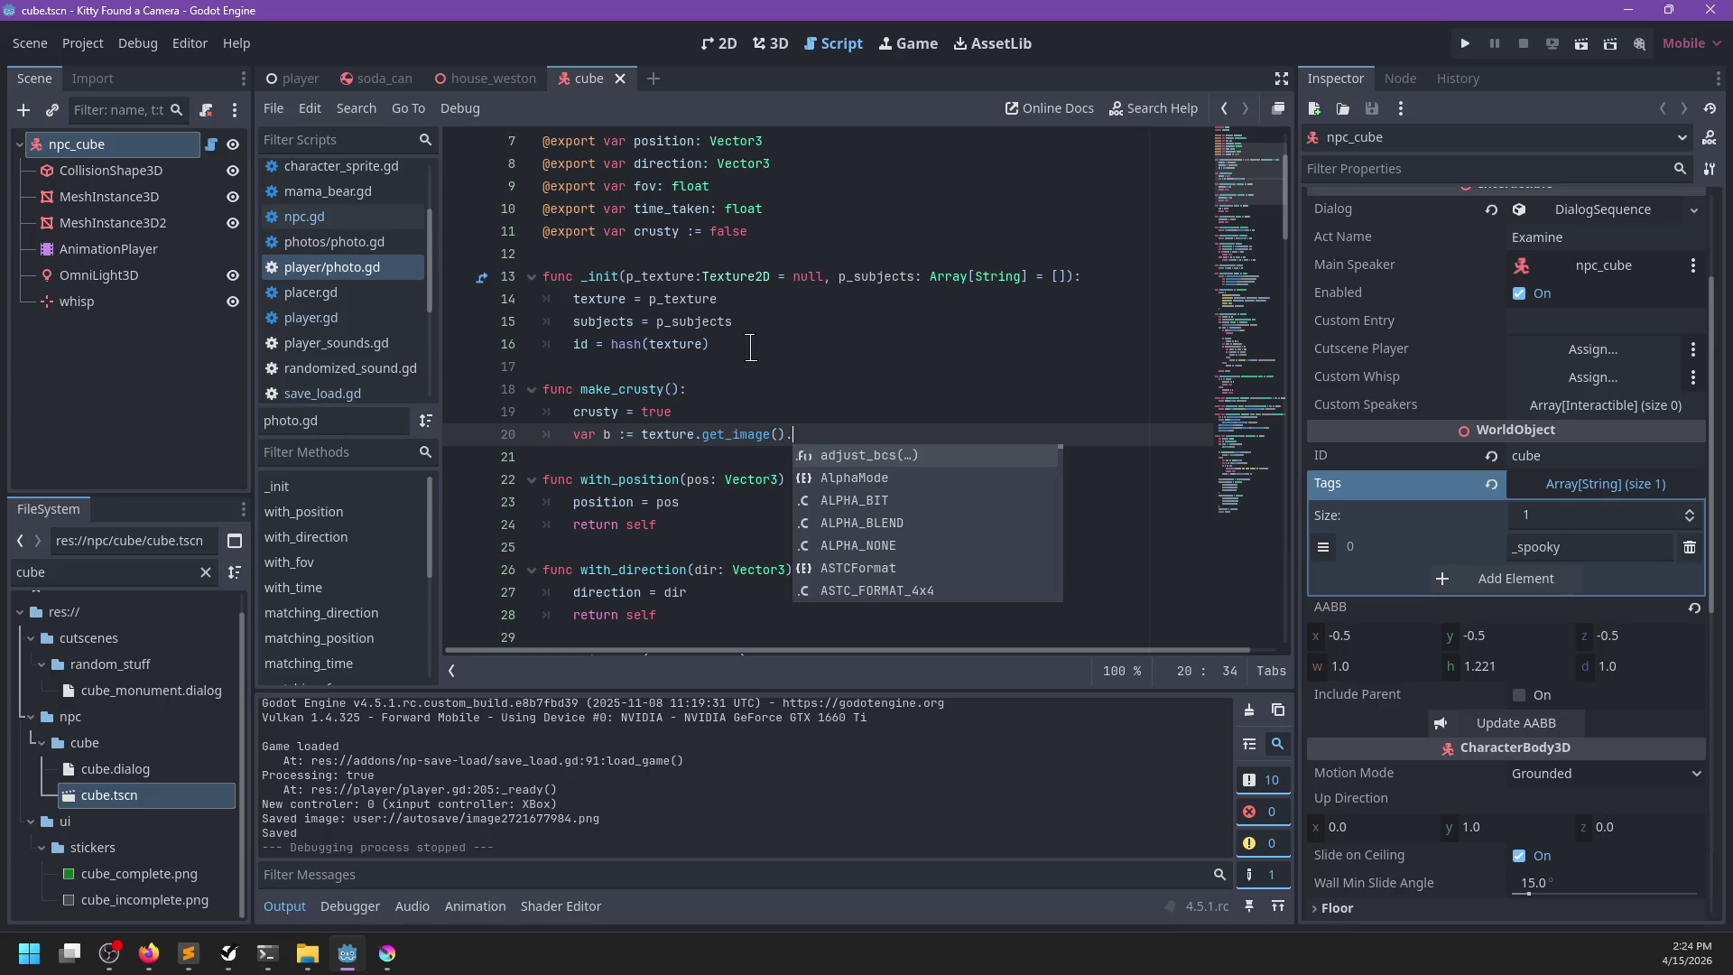
text(save_p)
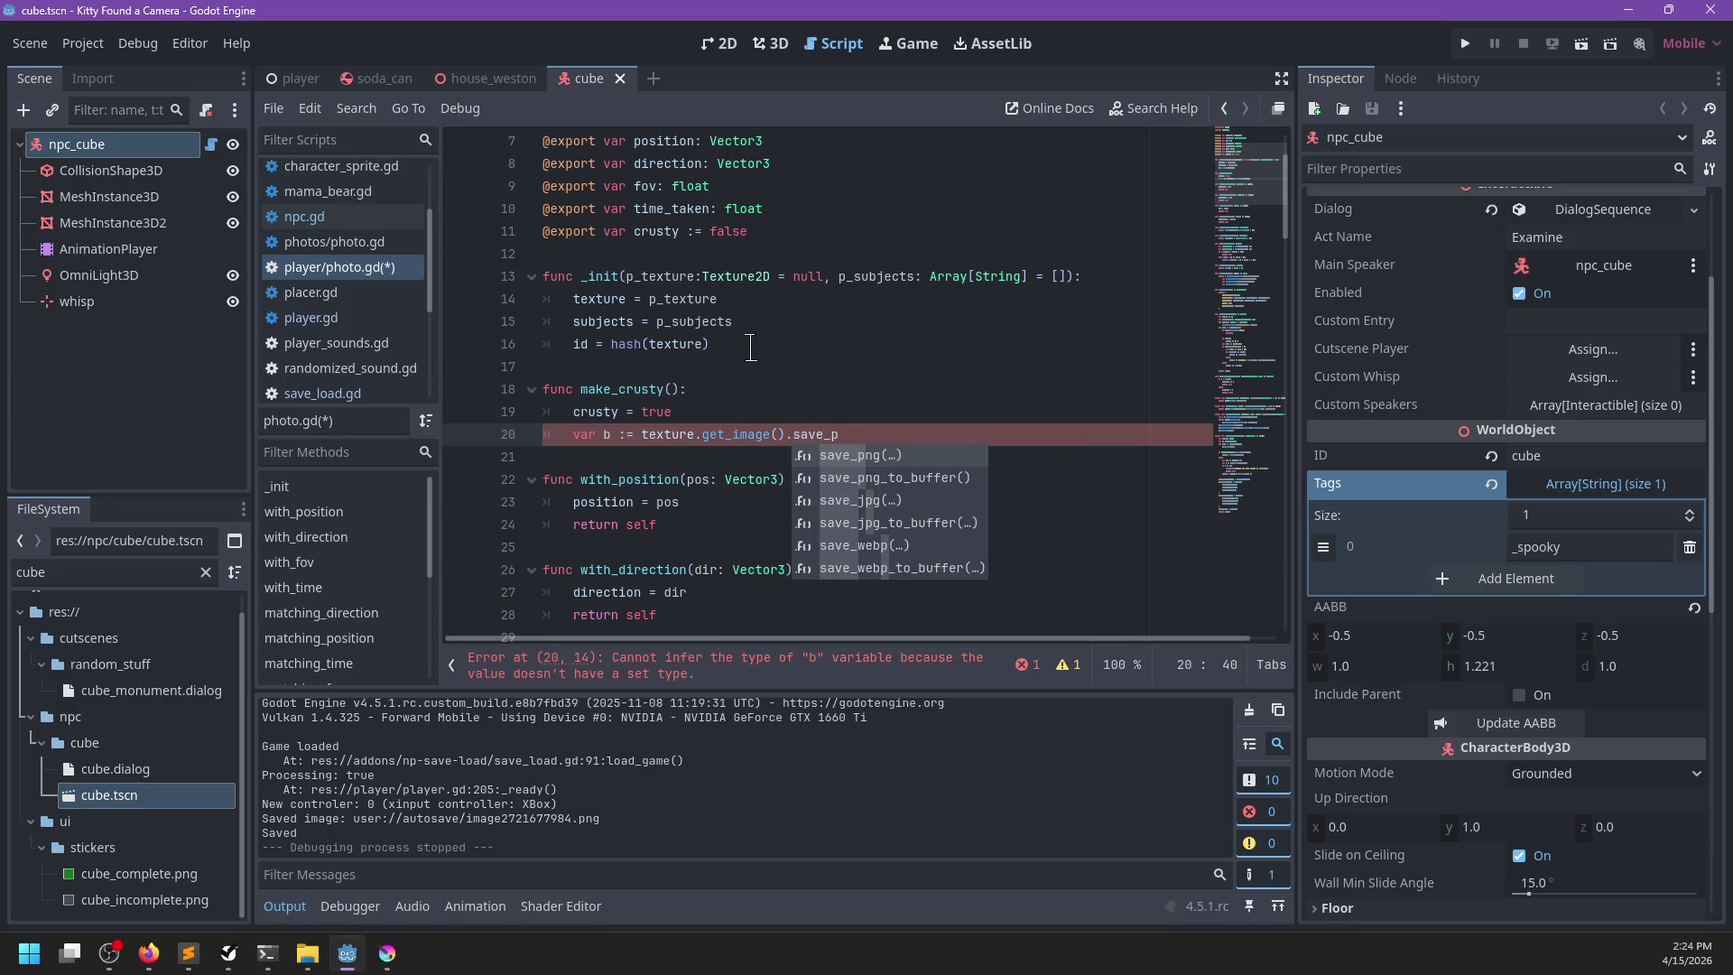
key(Down)
key(Down)
key(Down)
key(Return)
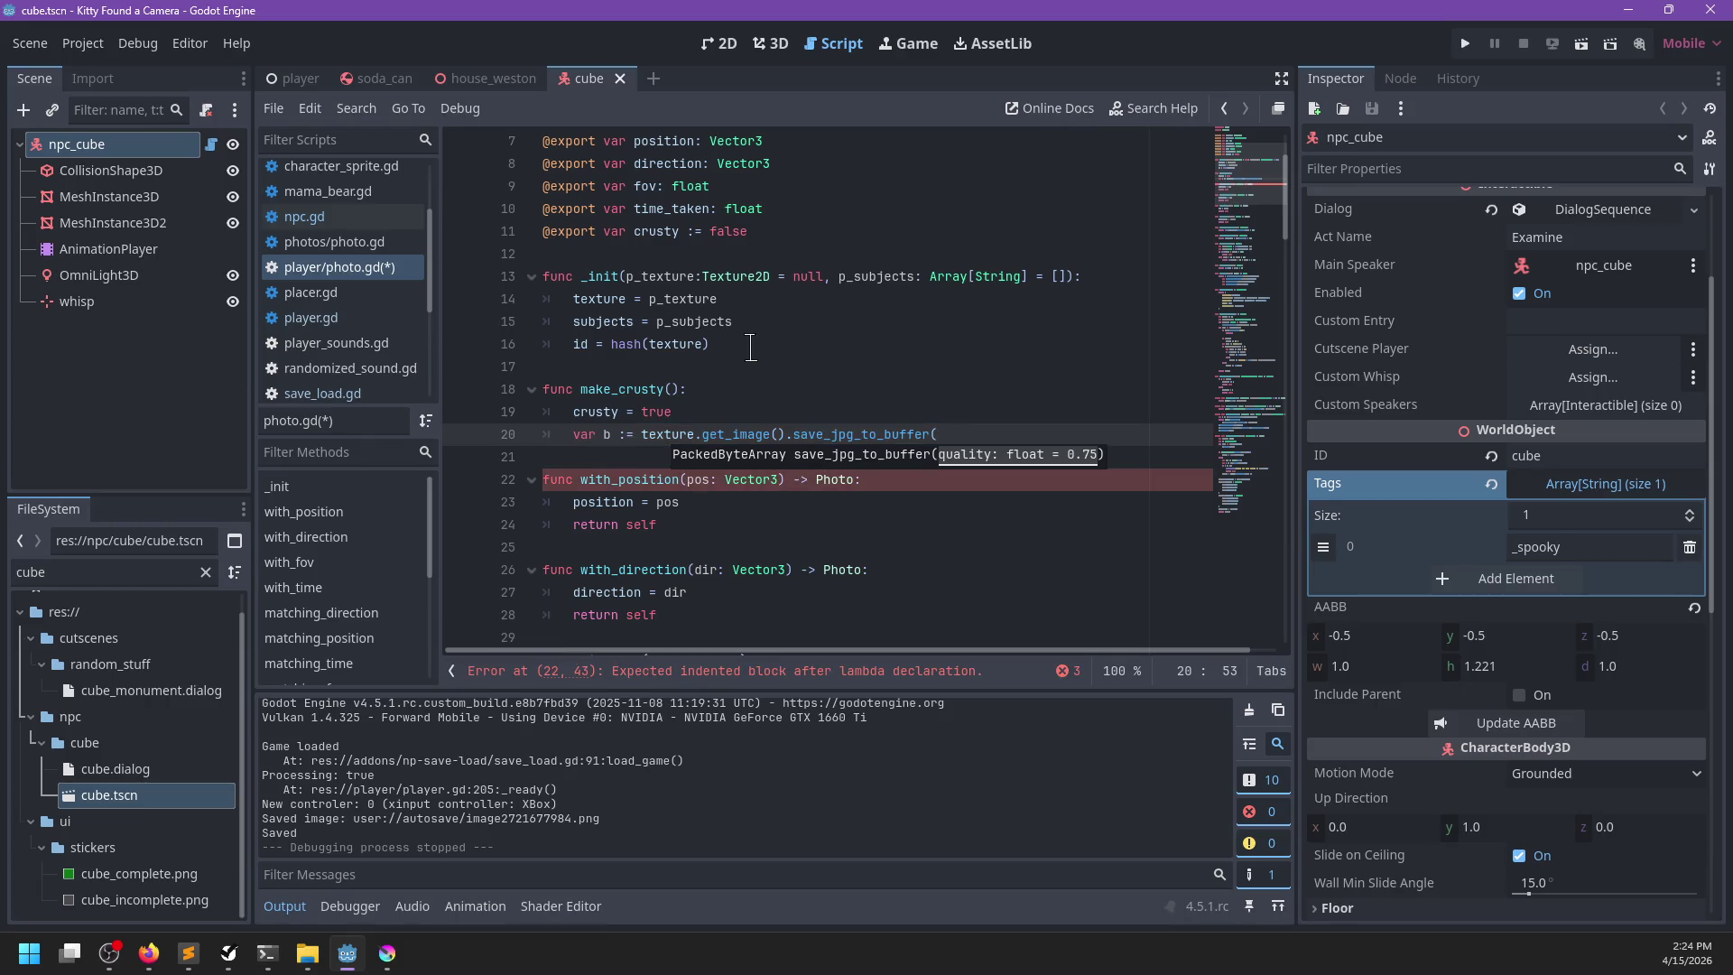
text())
Start line 21 with a get_image().set_data call
key(Return)
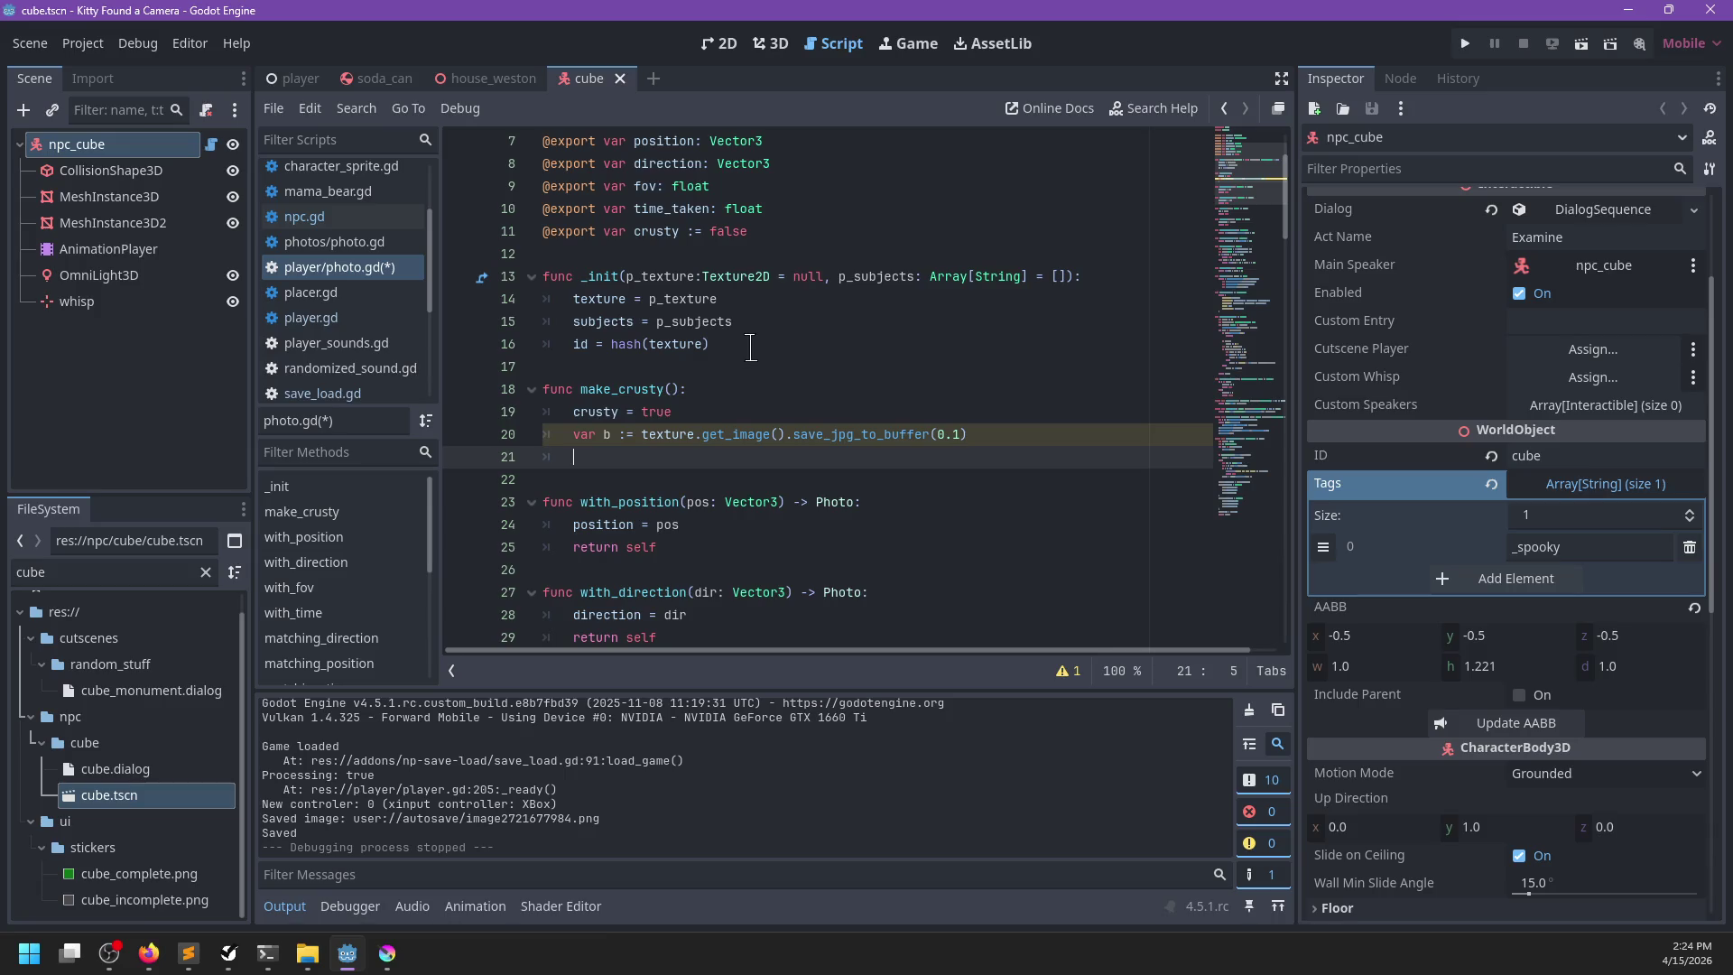
text(set_)
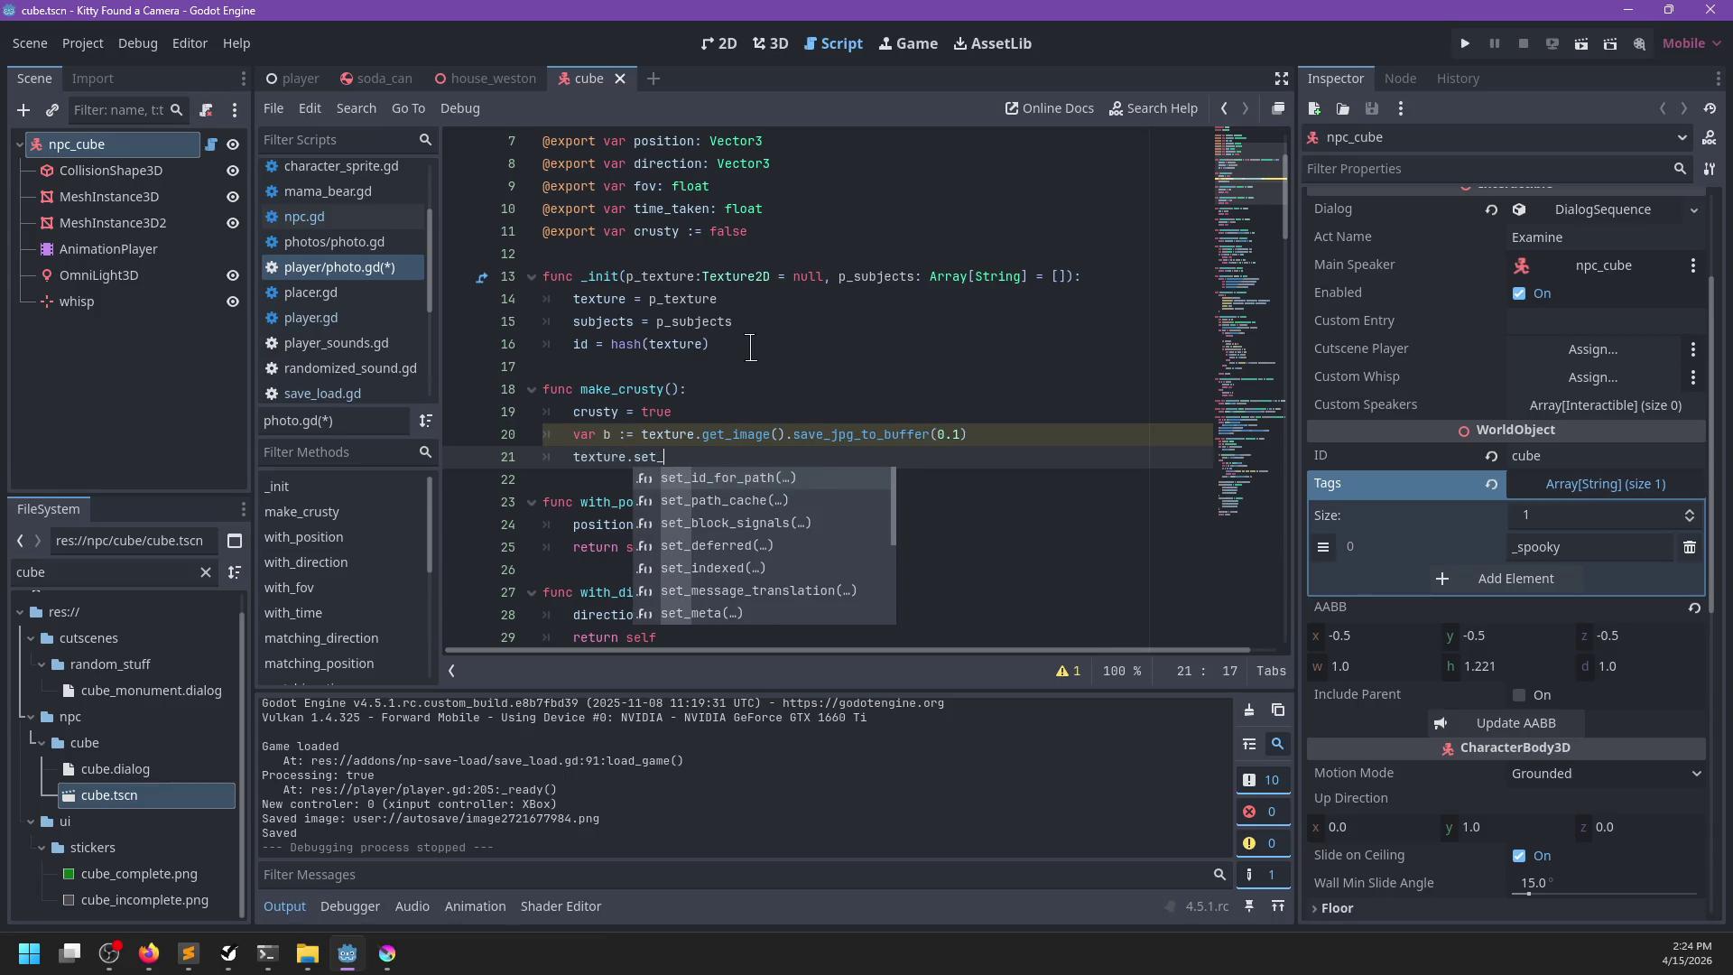
text(ima)
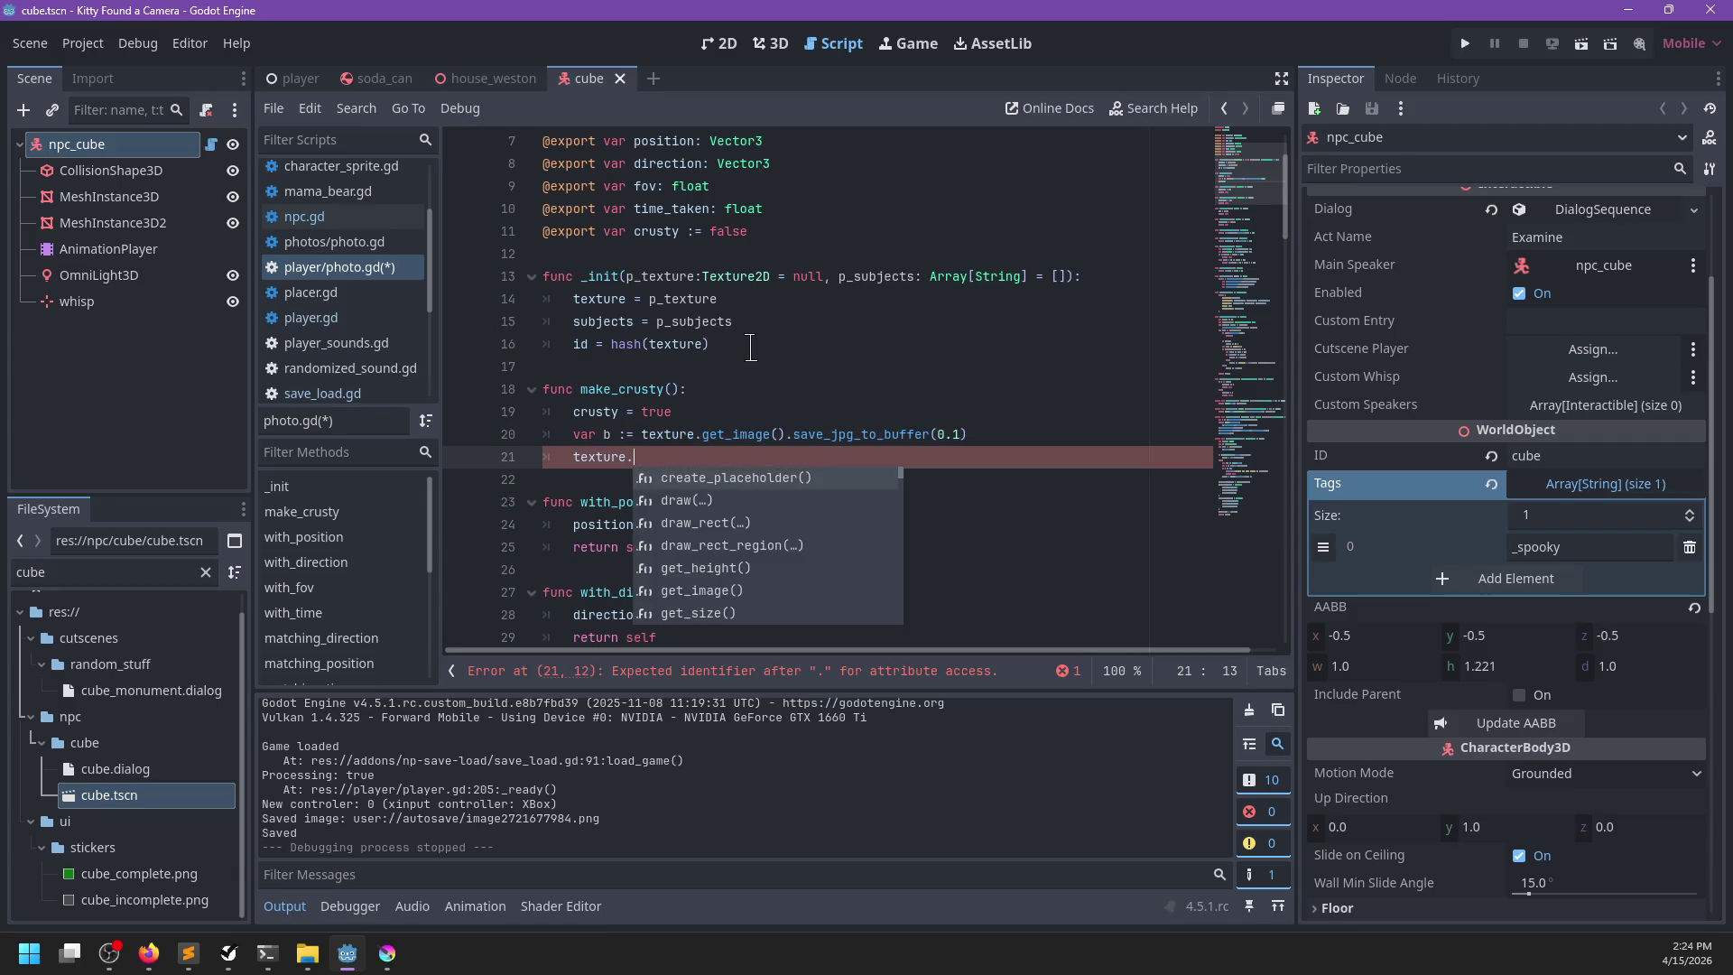
text(get_)
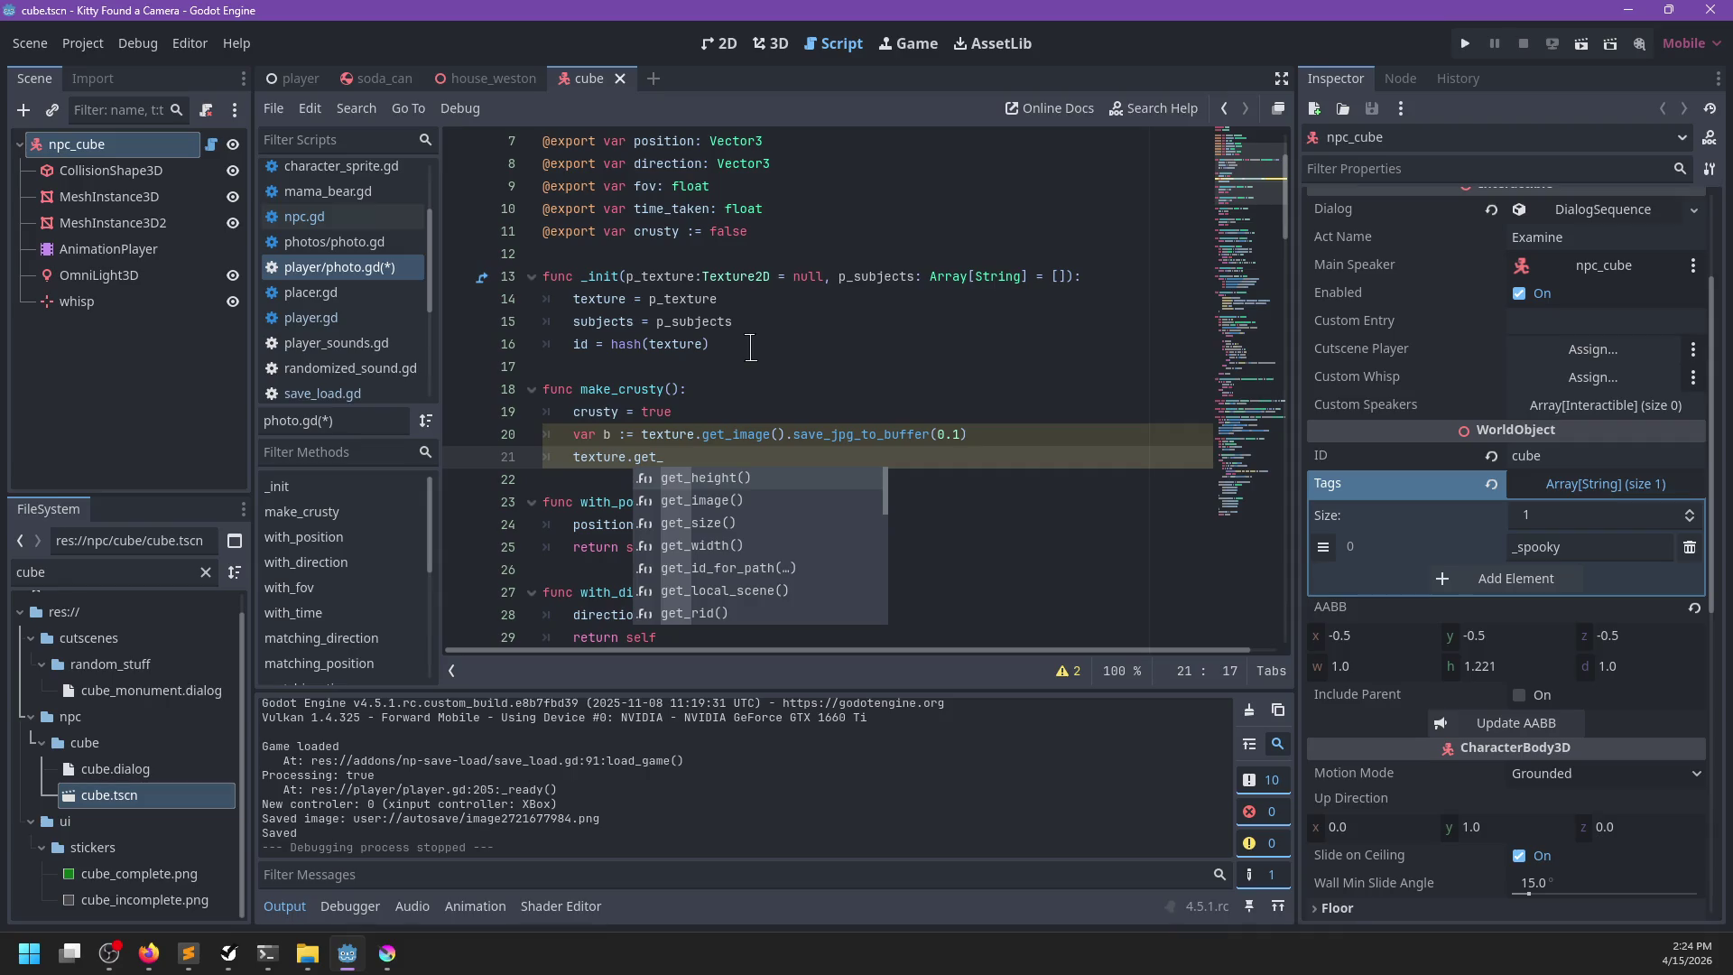
key(Return)
text(.set_d)
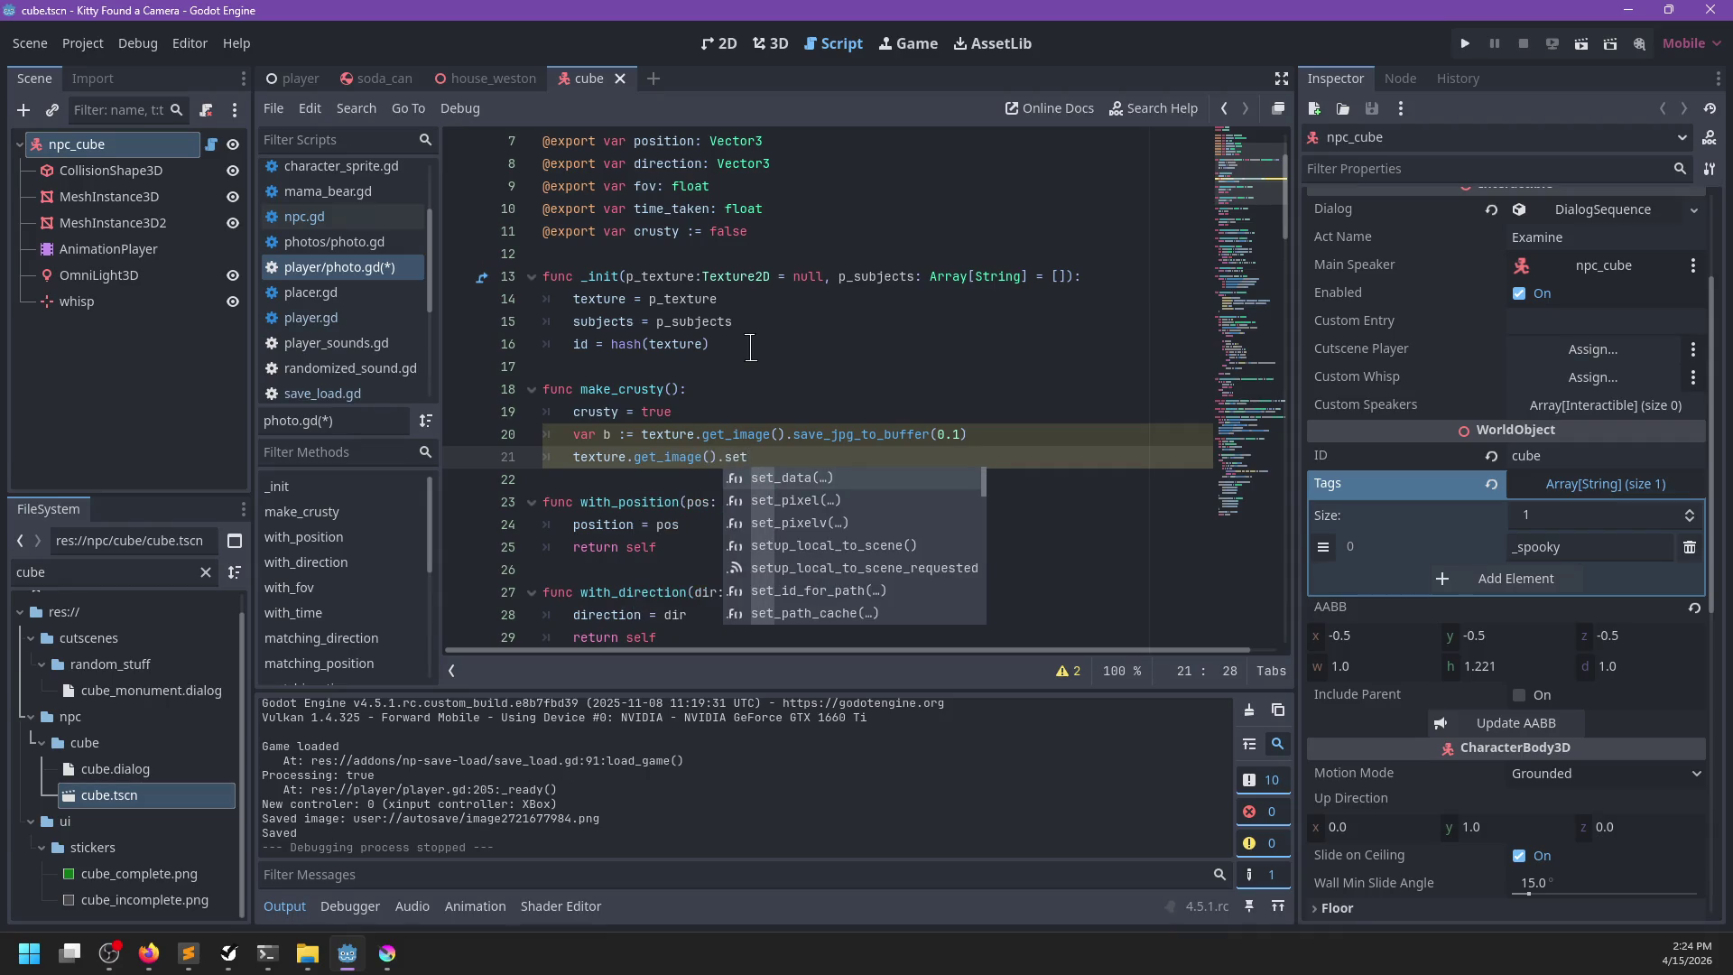
key(Return)
Pass texture.get_width(), texture.get_height(), false to set_data, then view the save_jpg_to_buffer docs
text(b))
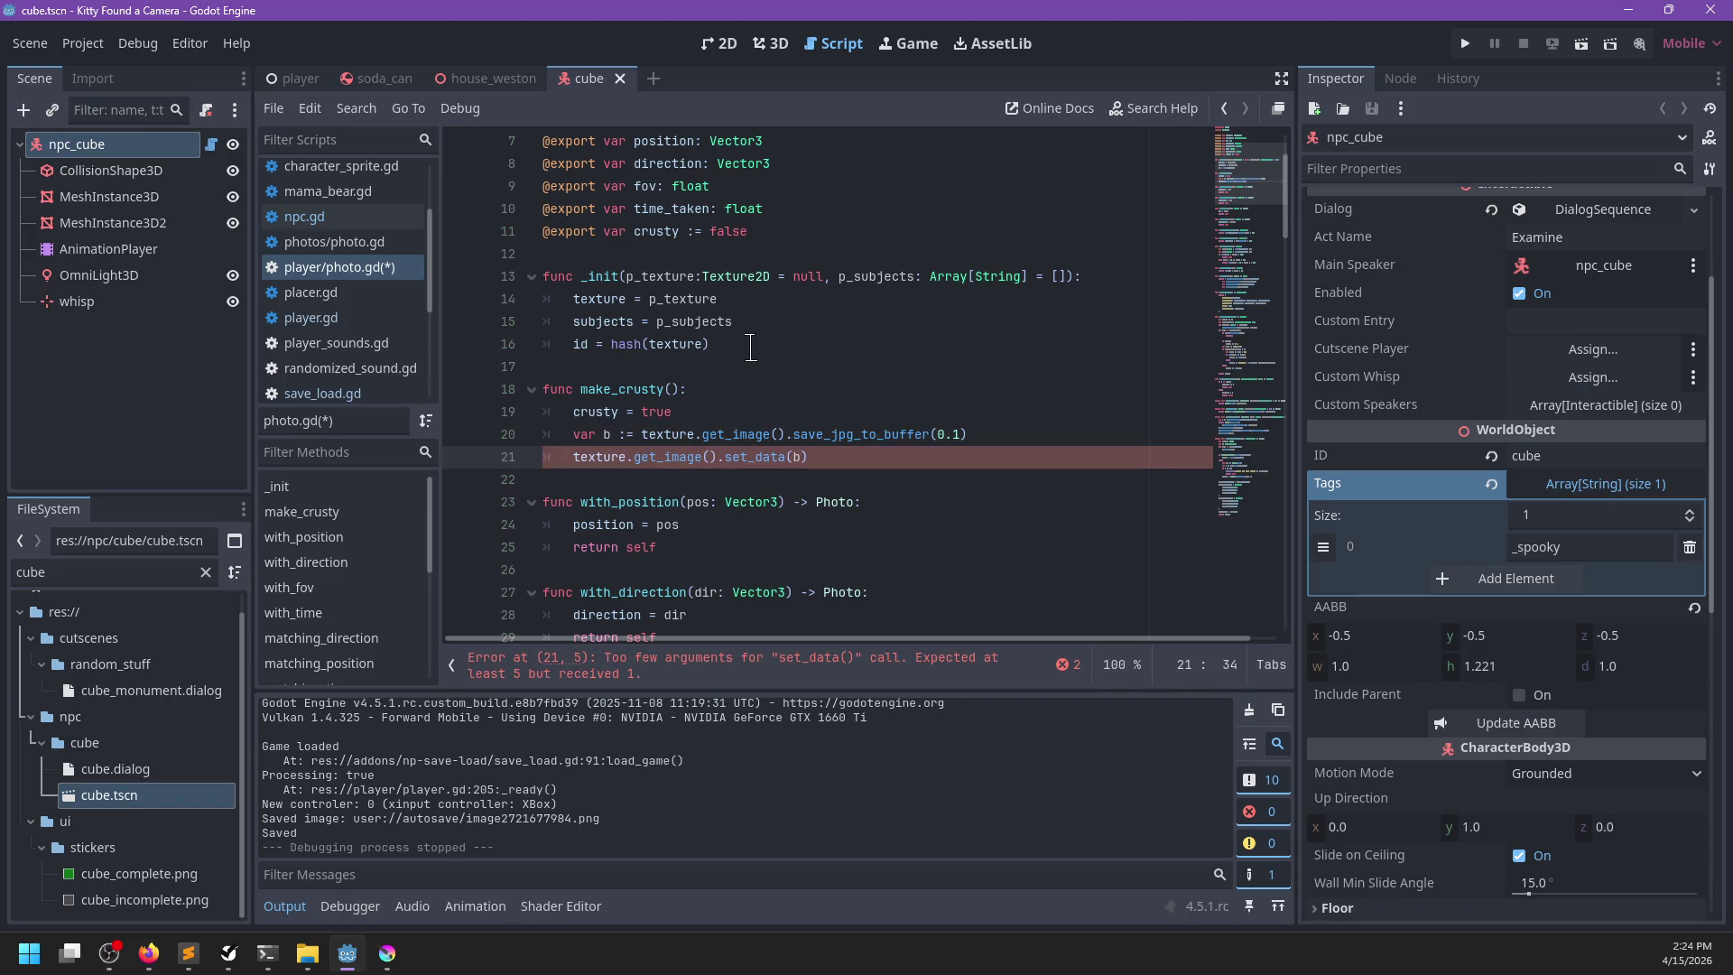
text(xture.)
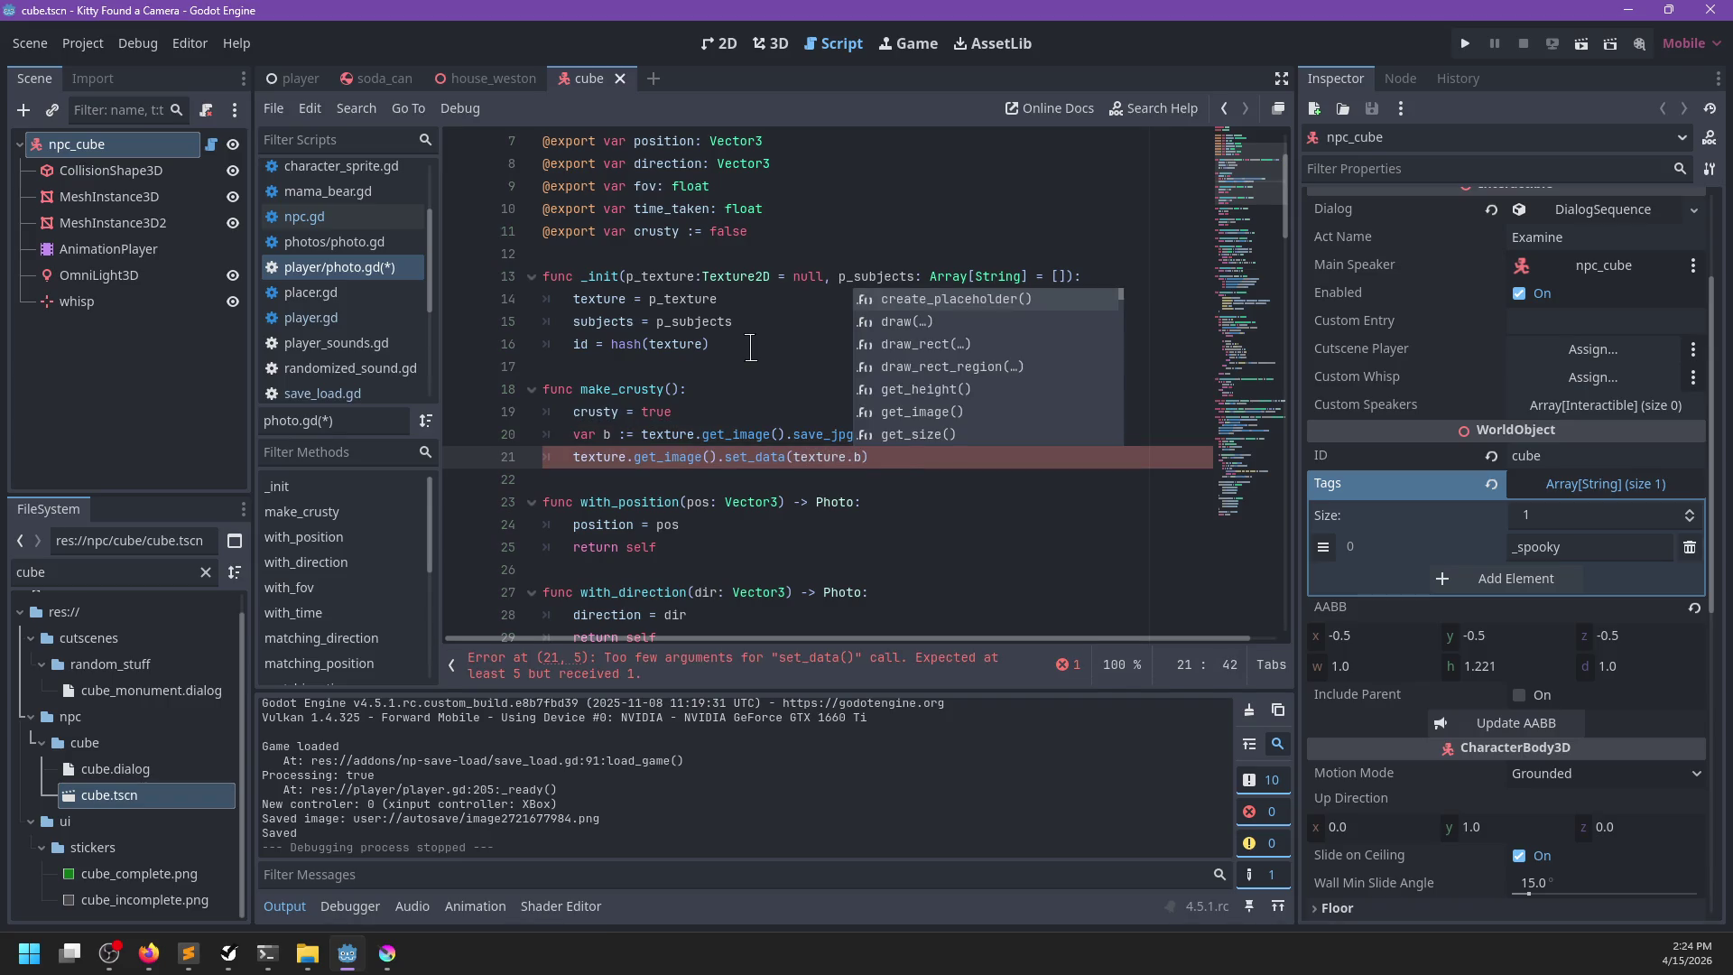
text(get_ )
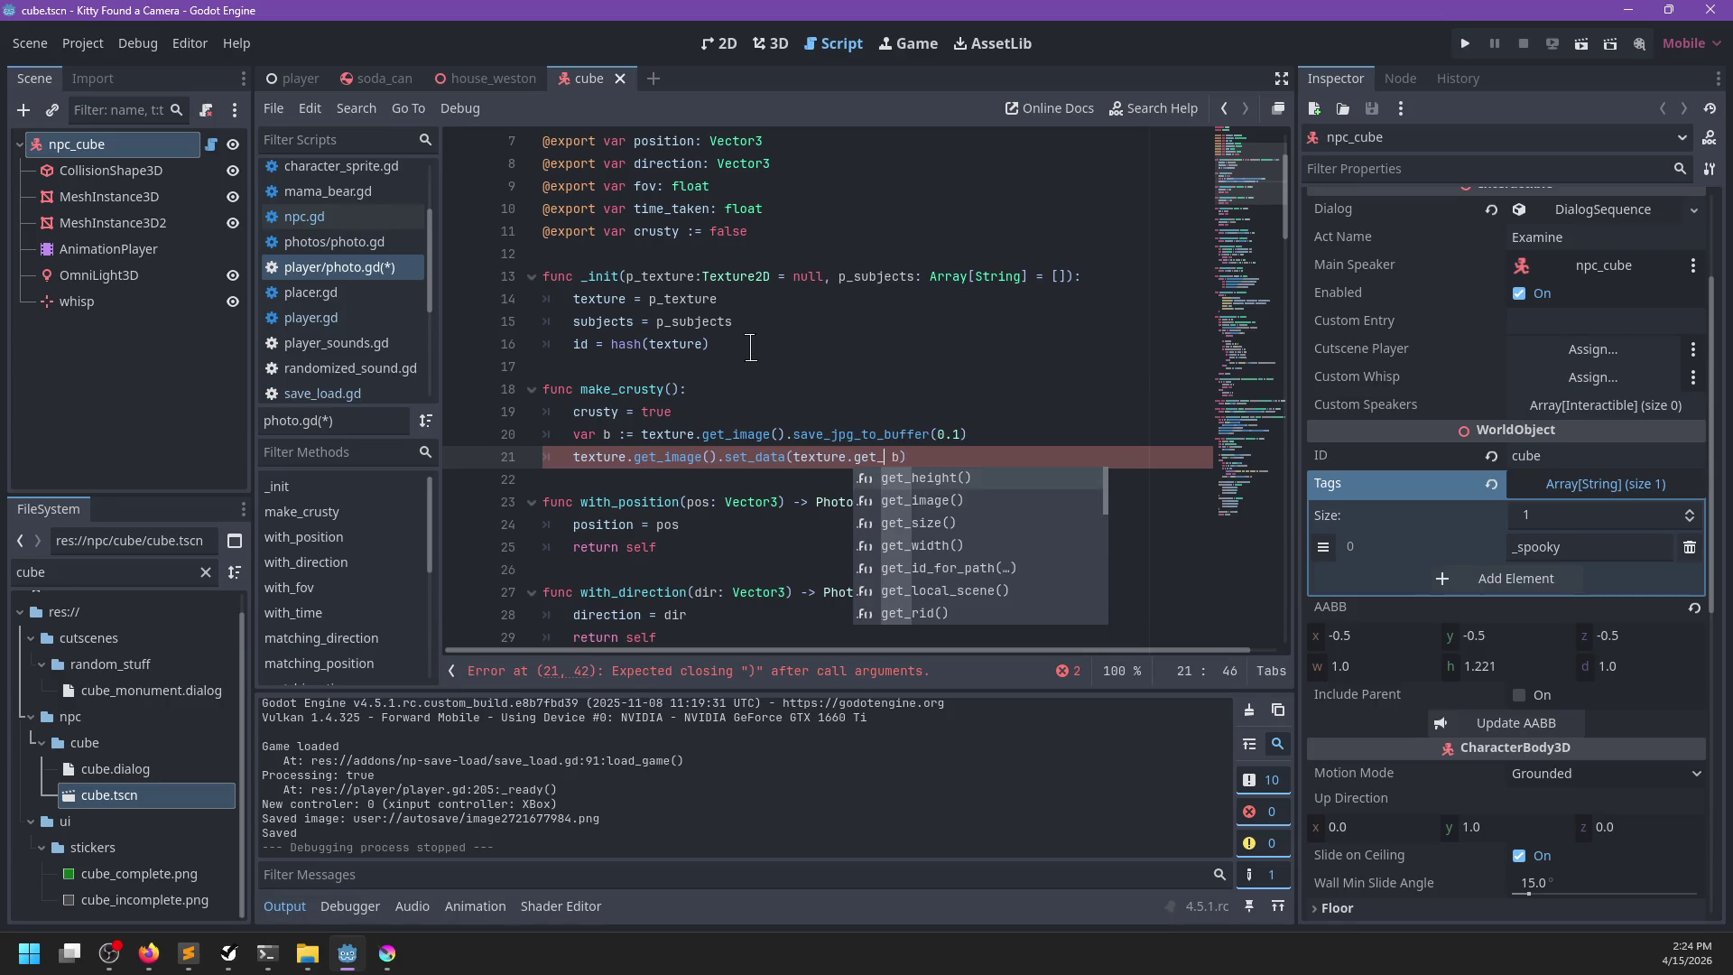
text(w)
key(Return)
text(texture.get_he)
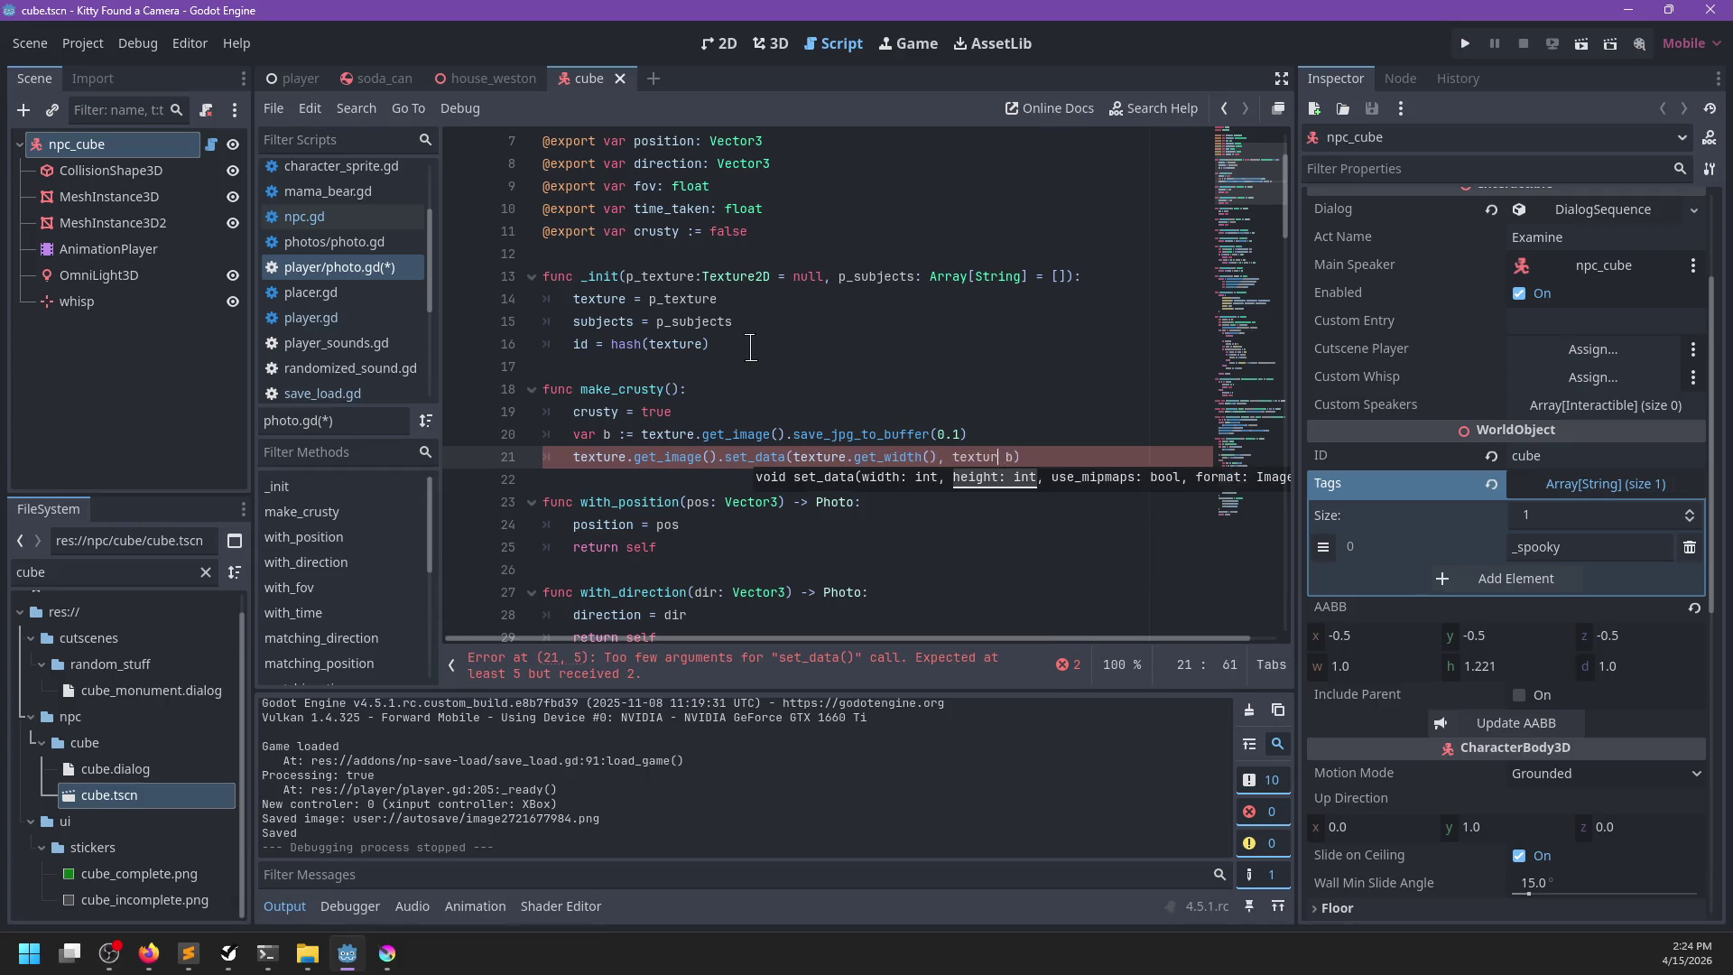
text(ight(), fale)
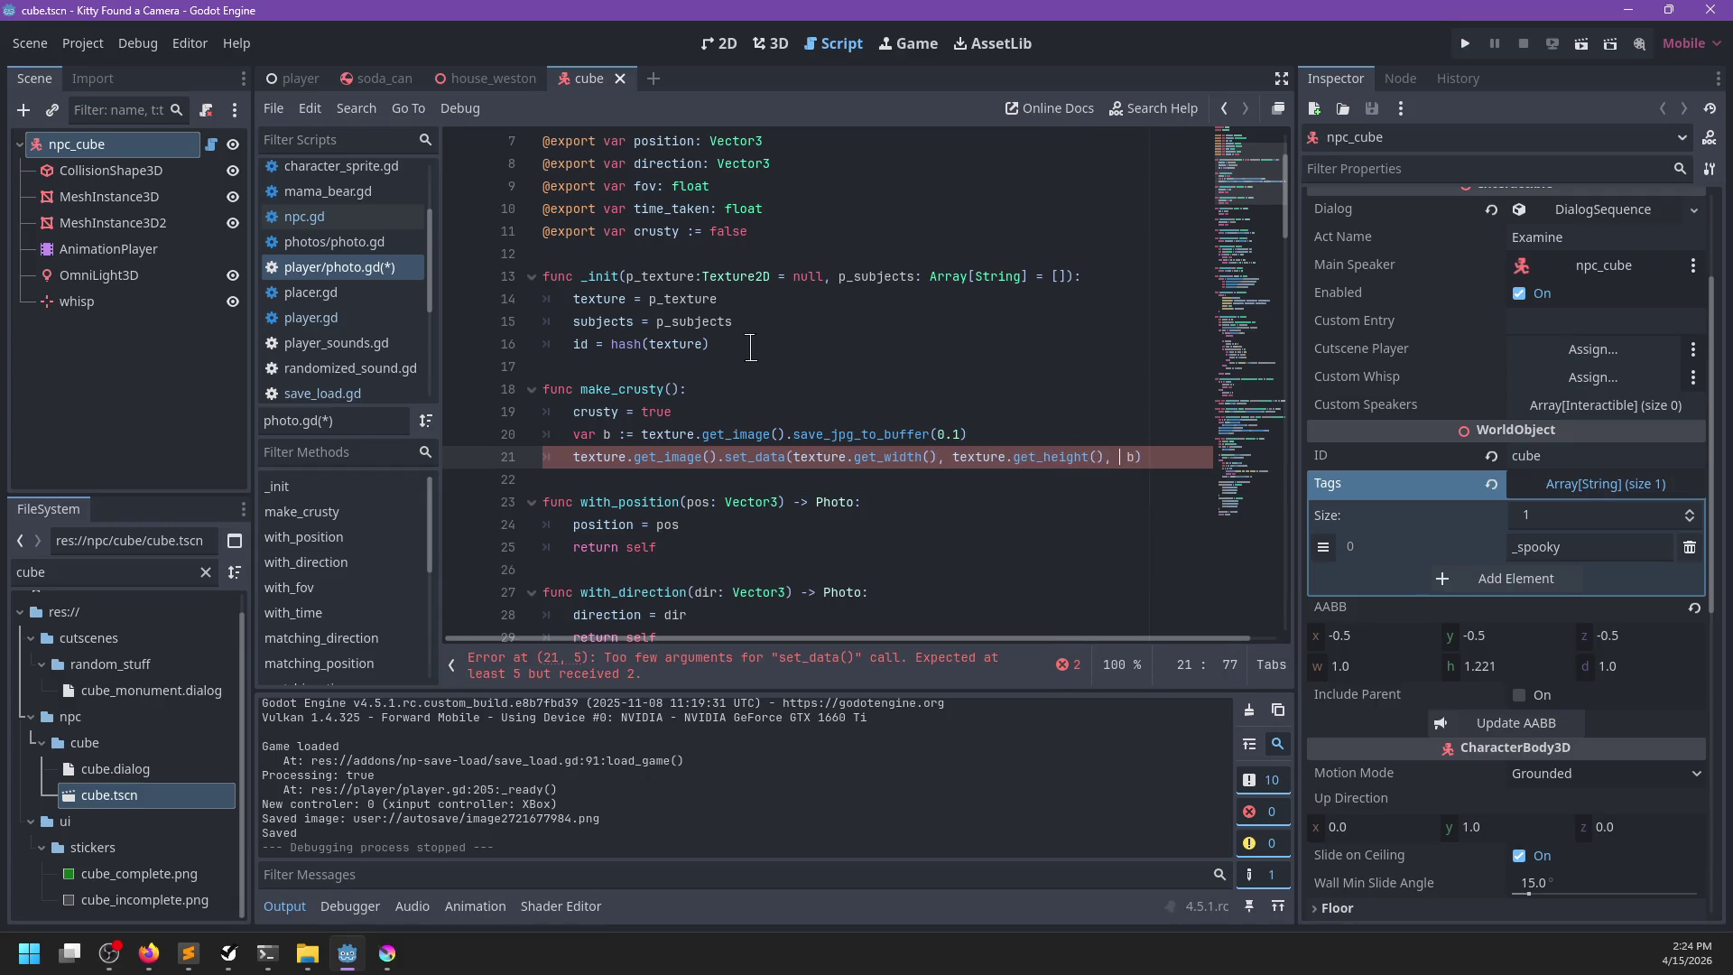
key(BackSpace)
text(se,)
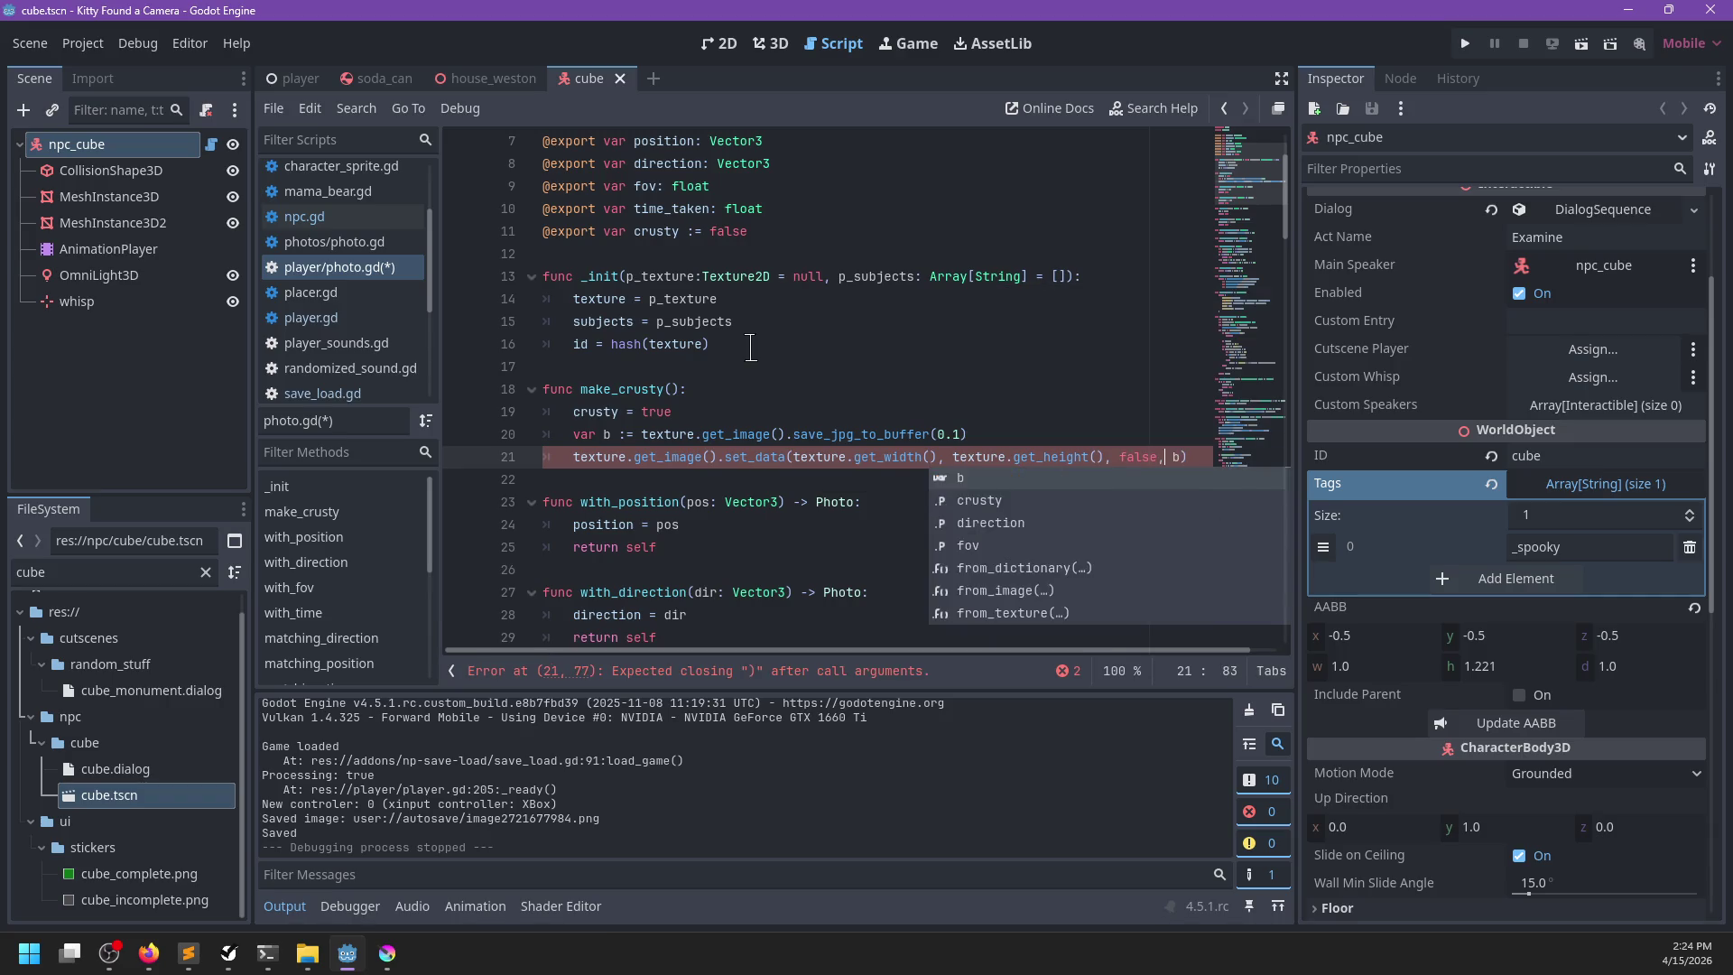
key(Down)
key(Down)
key(Down)
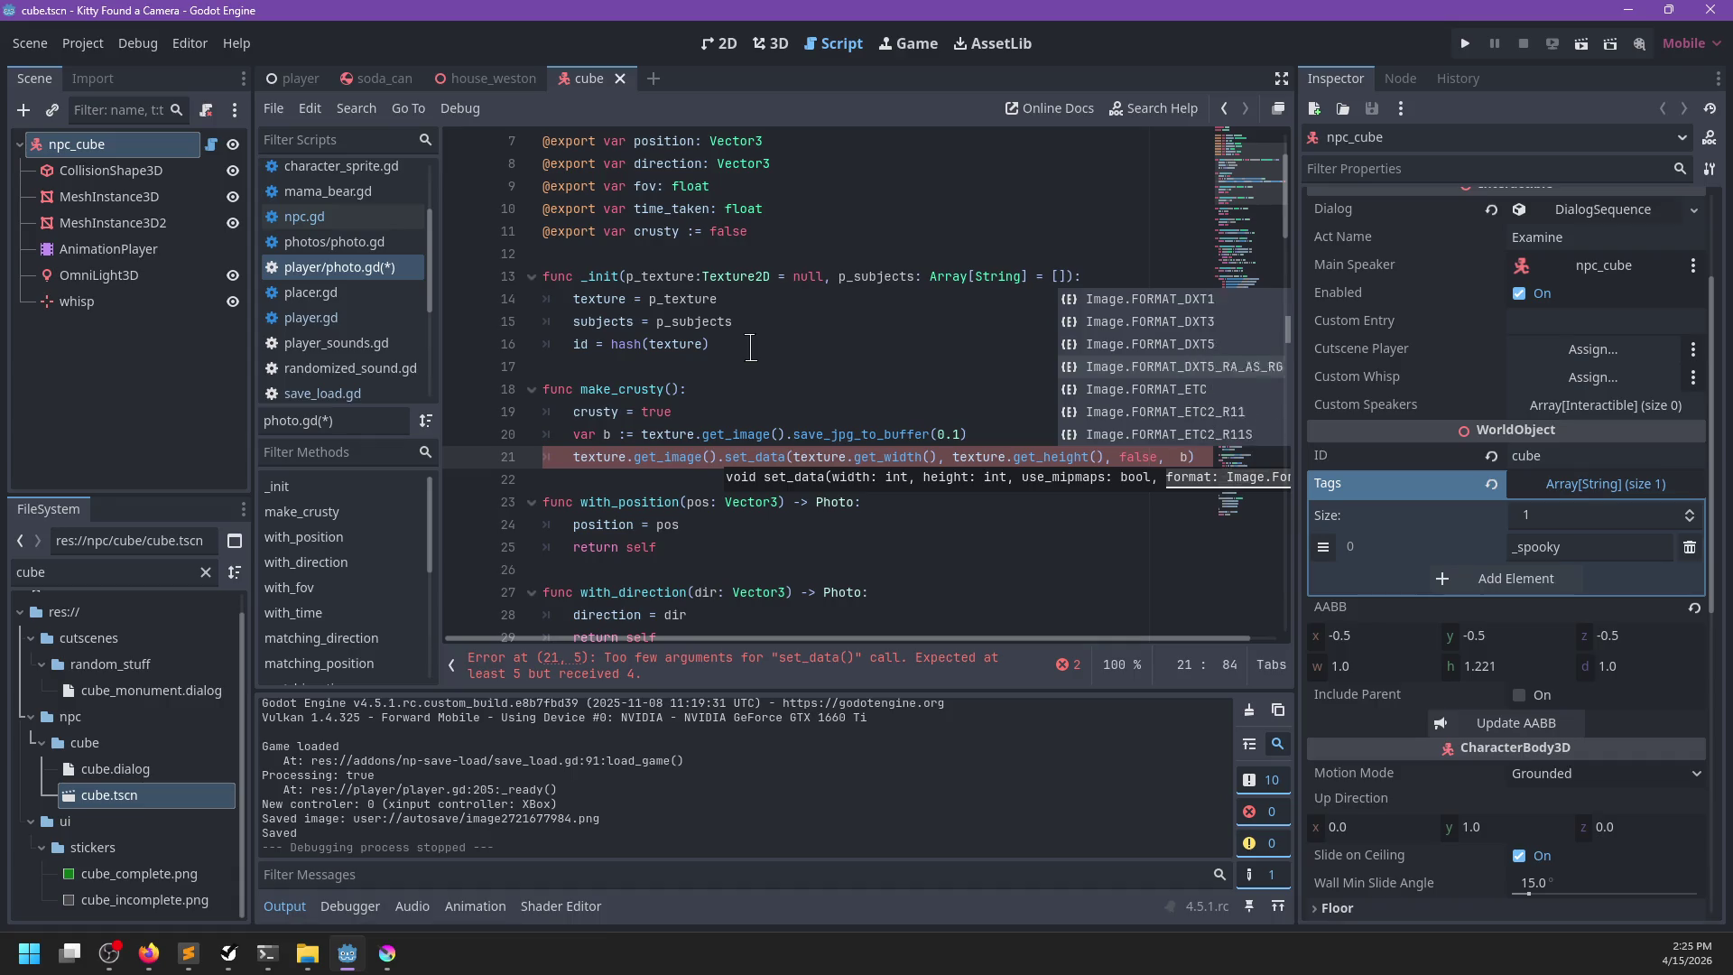
key(Escape)
ctrl+click(849, 435)
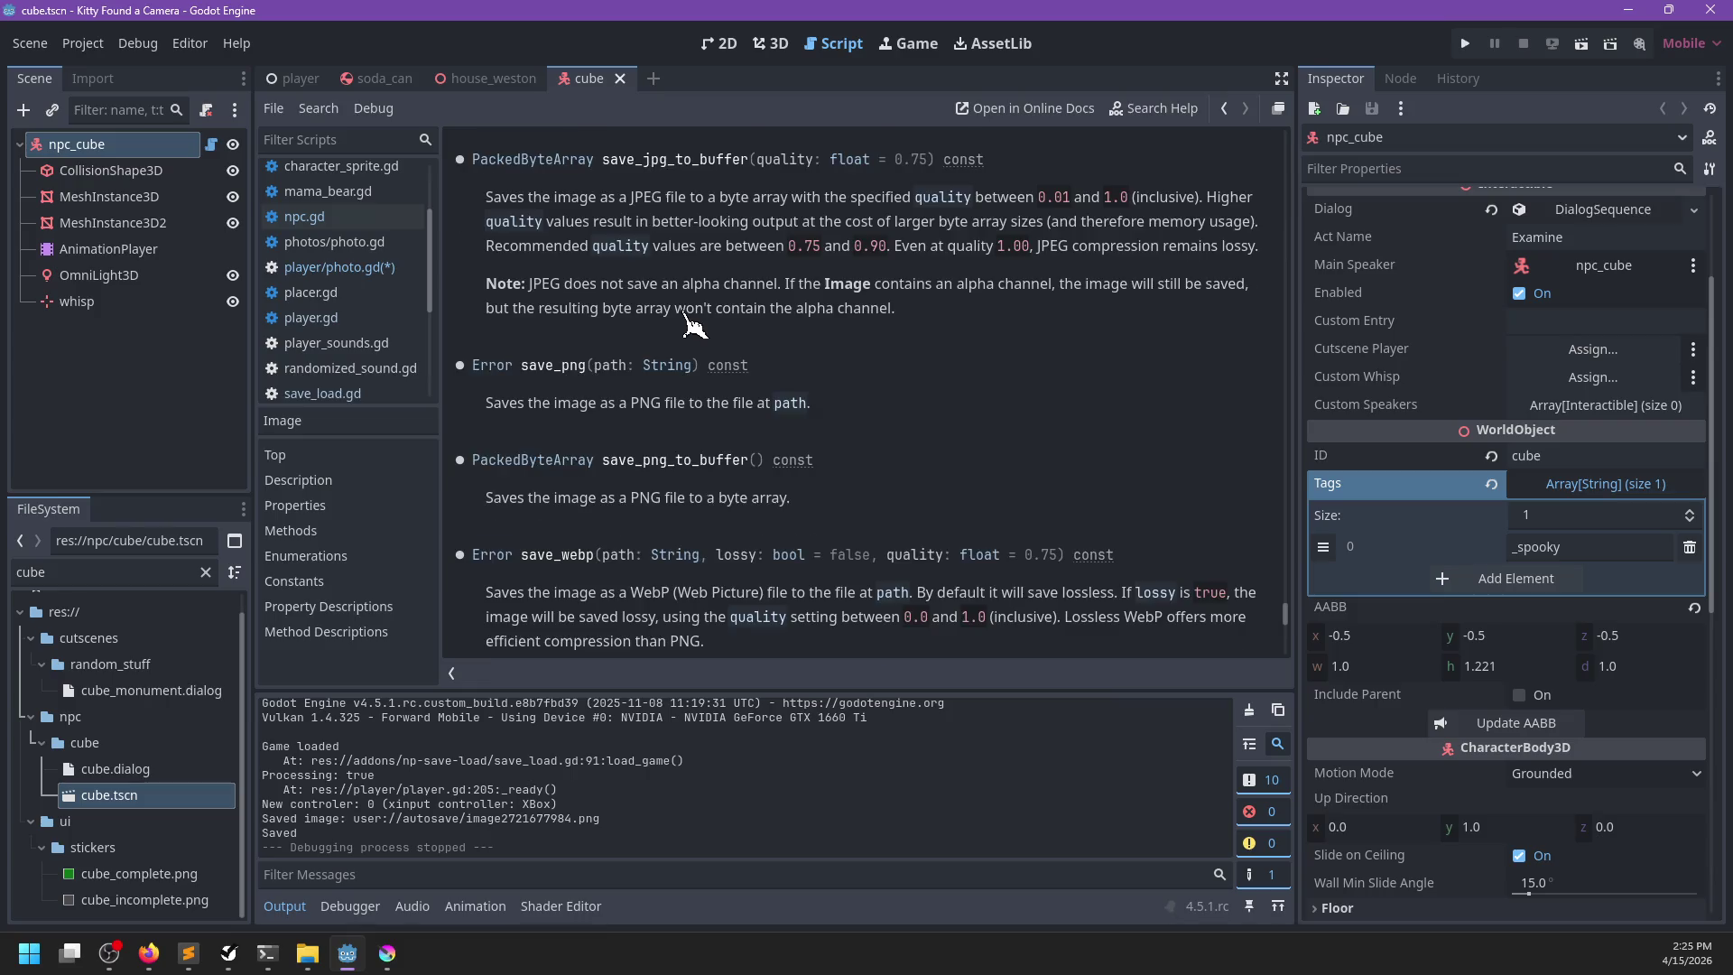
Scroll the Image method list and search it for 'jpg' to reach load_jpg_from_buffer
scroll(693, 323, up, 3)
scroll(693, 323, up, 1)
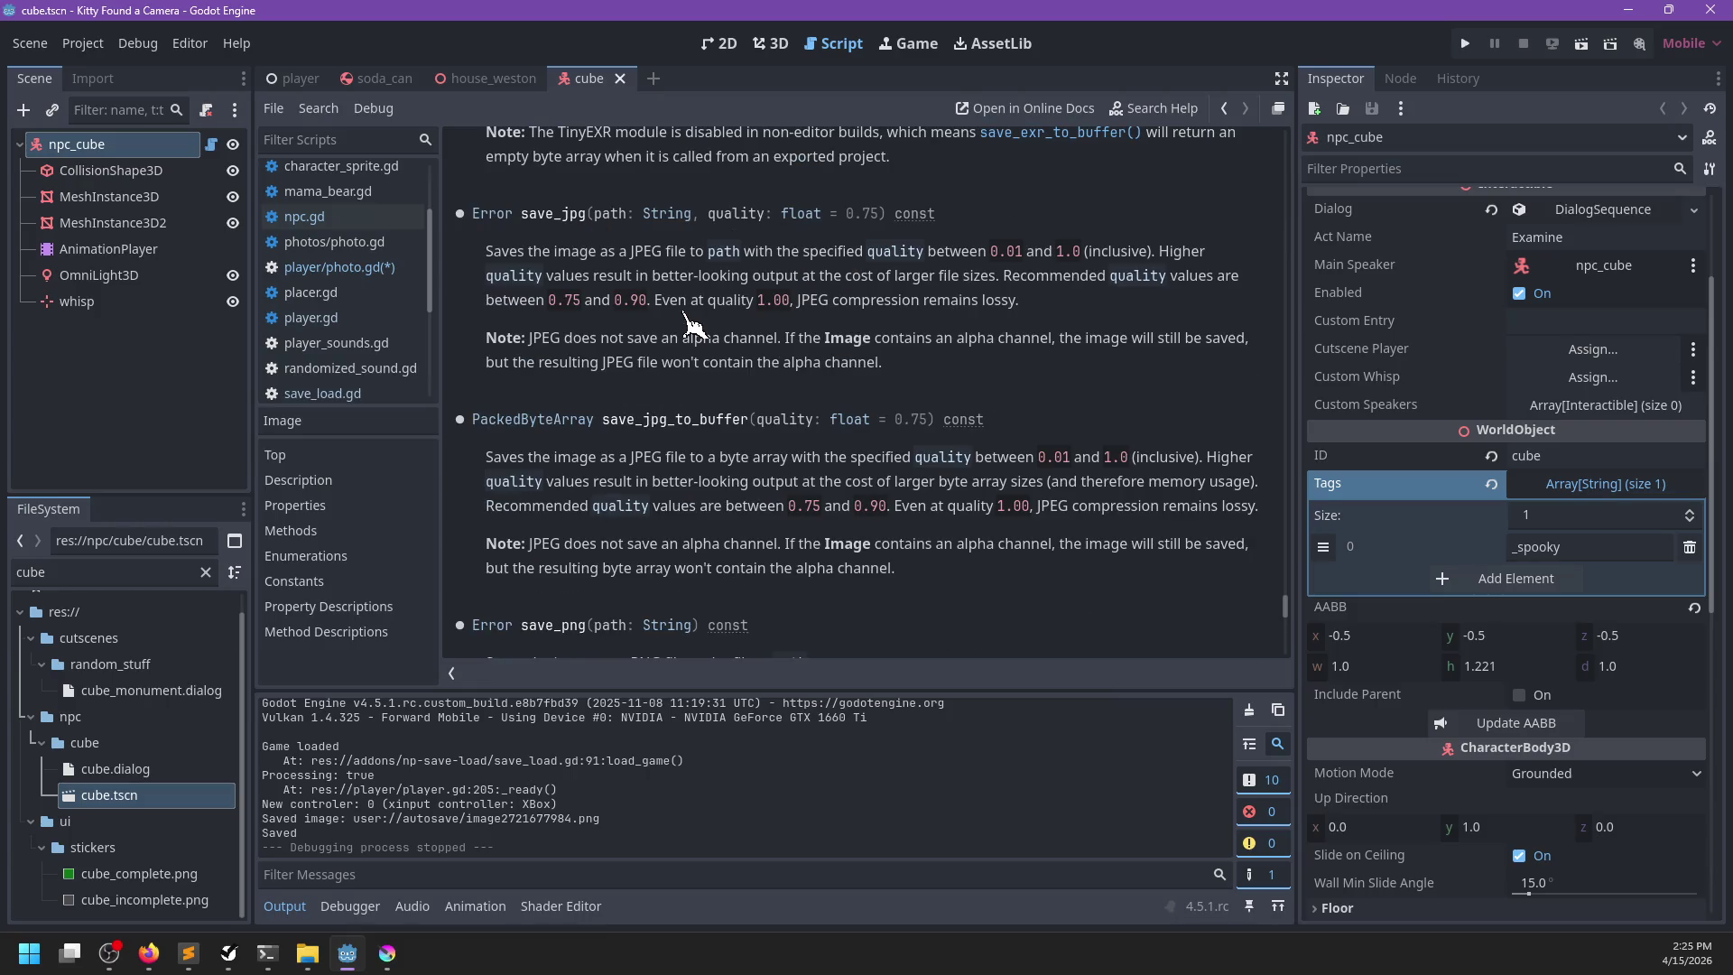
scroll(694, 323, down, 1)
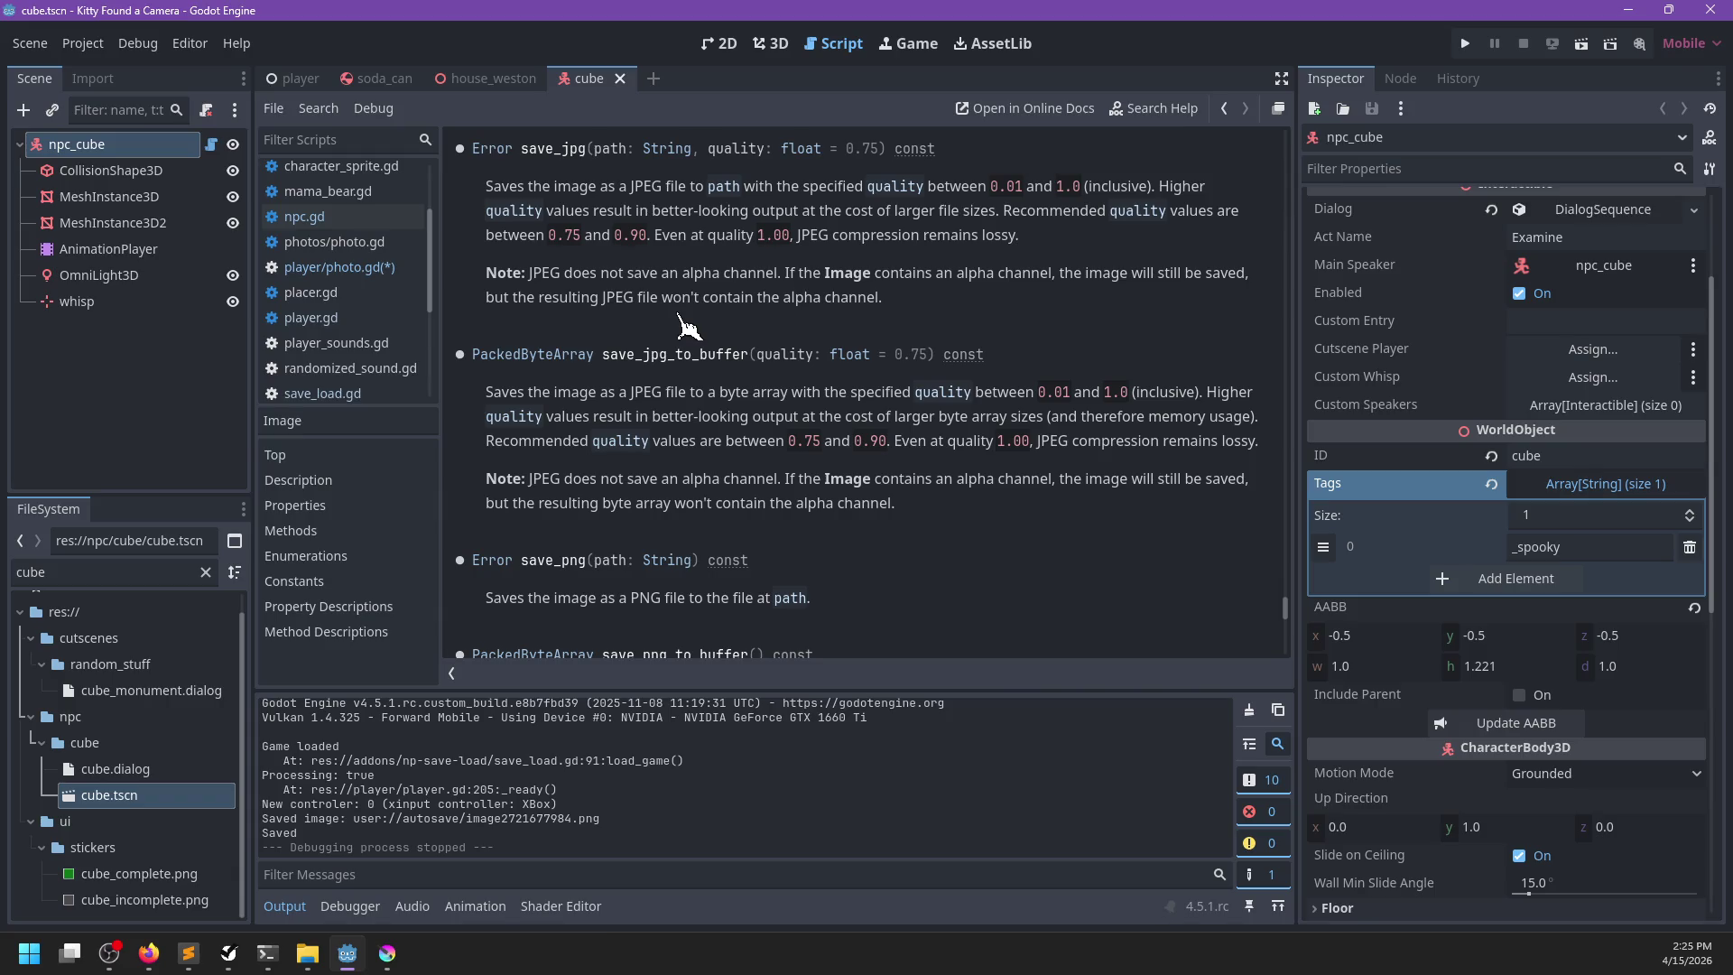
scroll(686, 329, down, 4)
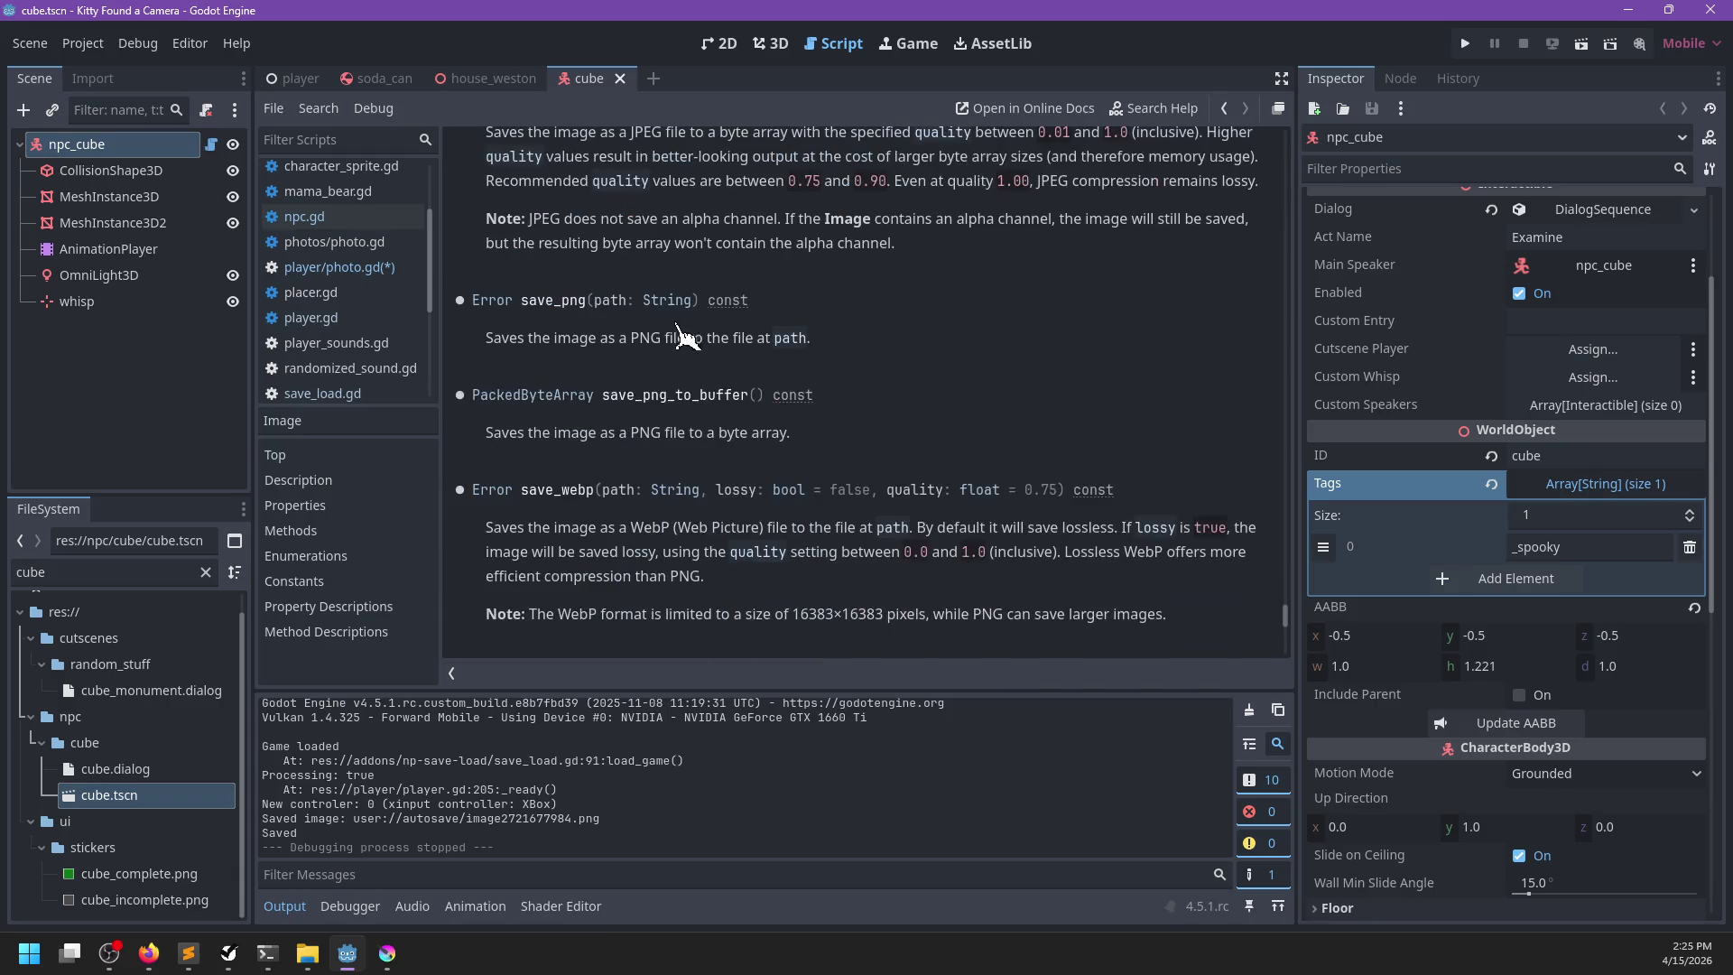
scroll(704, 364, down, 4)
scroll(697, 342, down, 4)
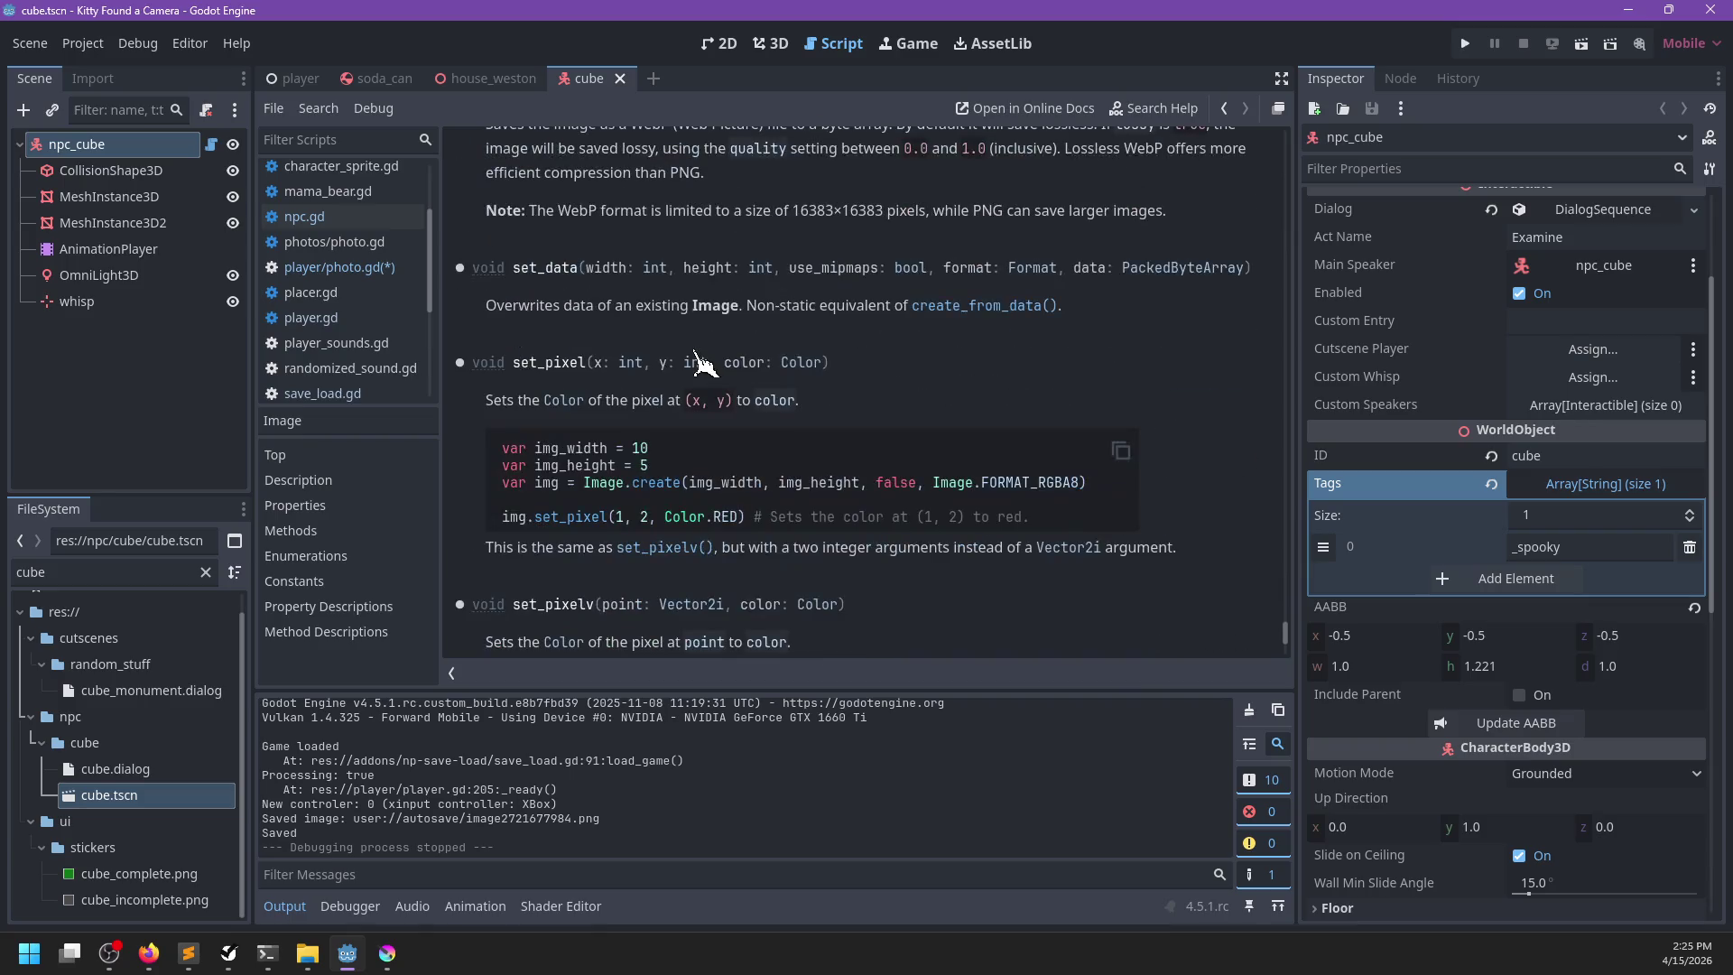
key(ctrl+f)
text(jp)
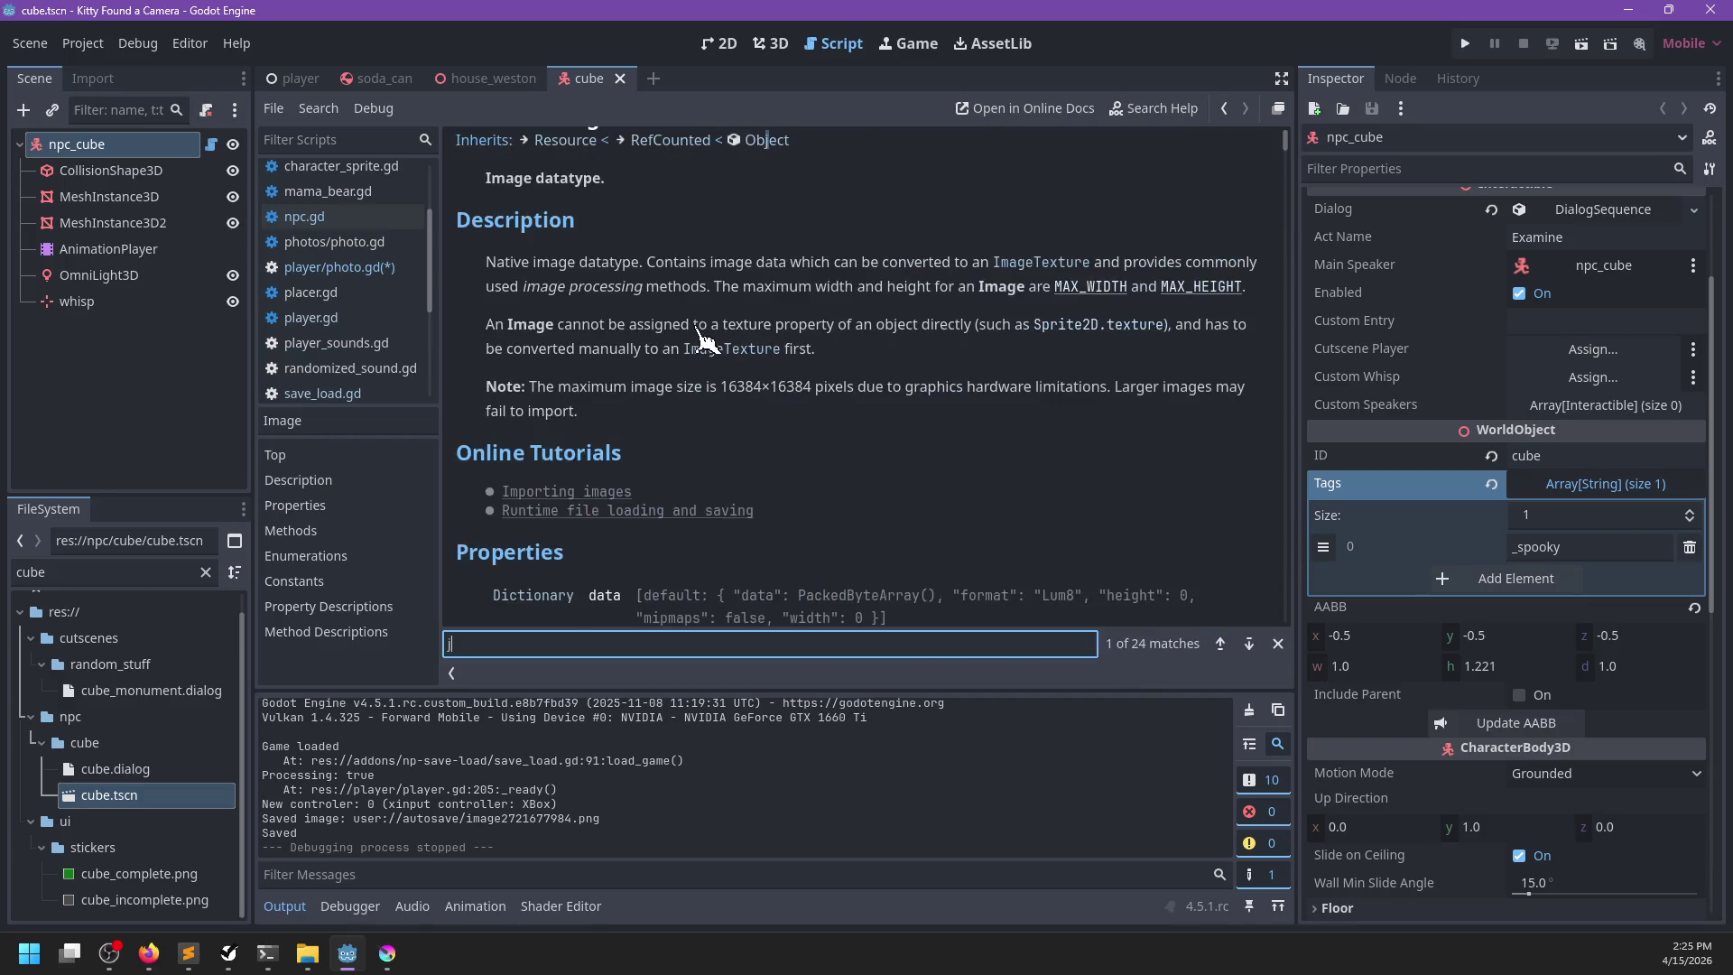
text(g)
key(Return)
key(Return)
key(Return)
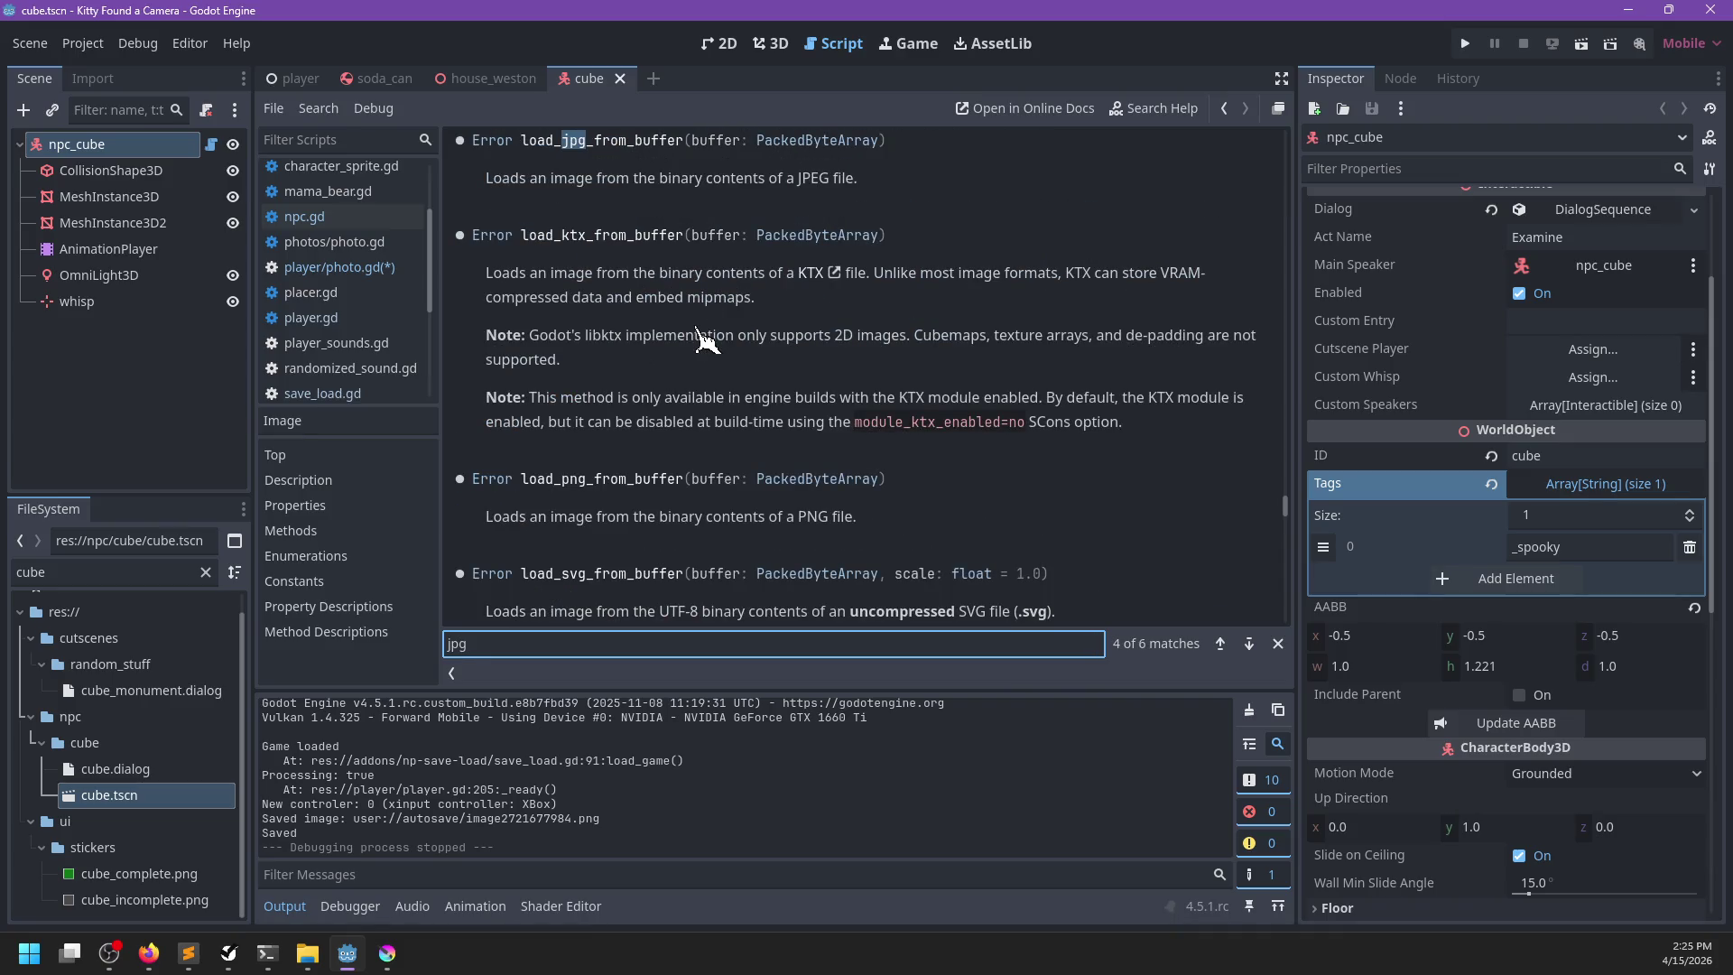
key(Escape)
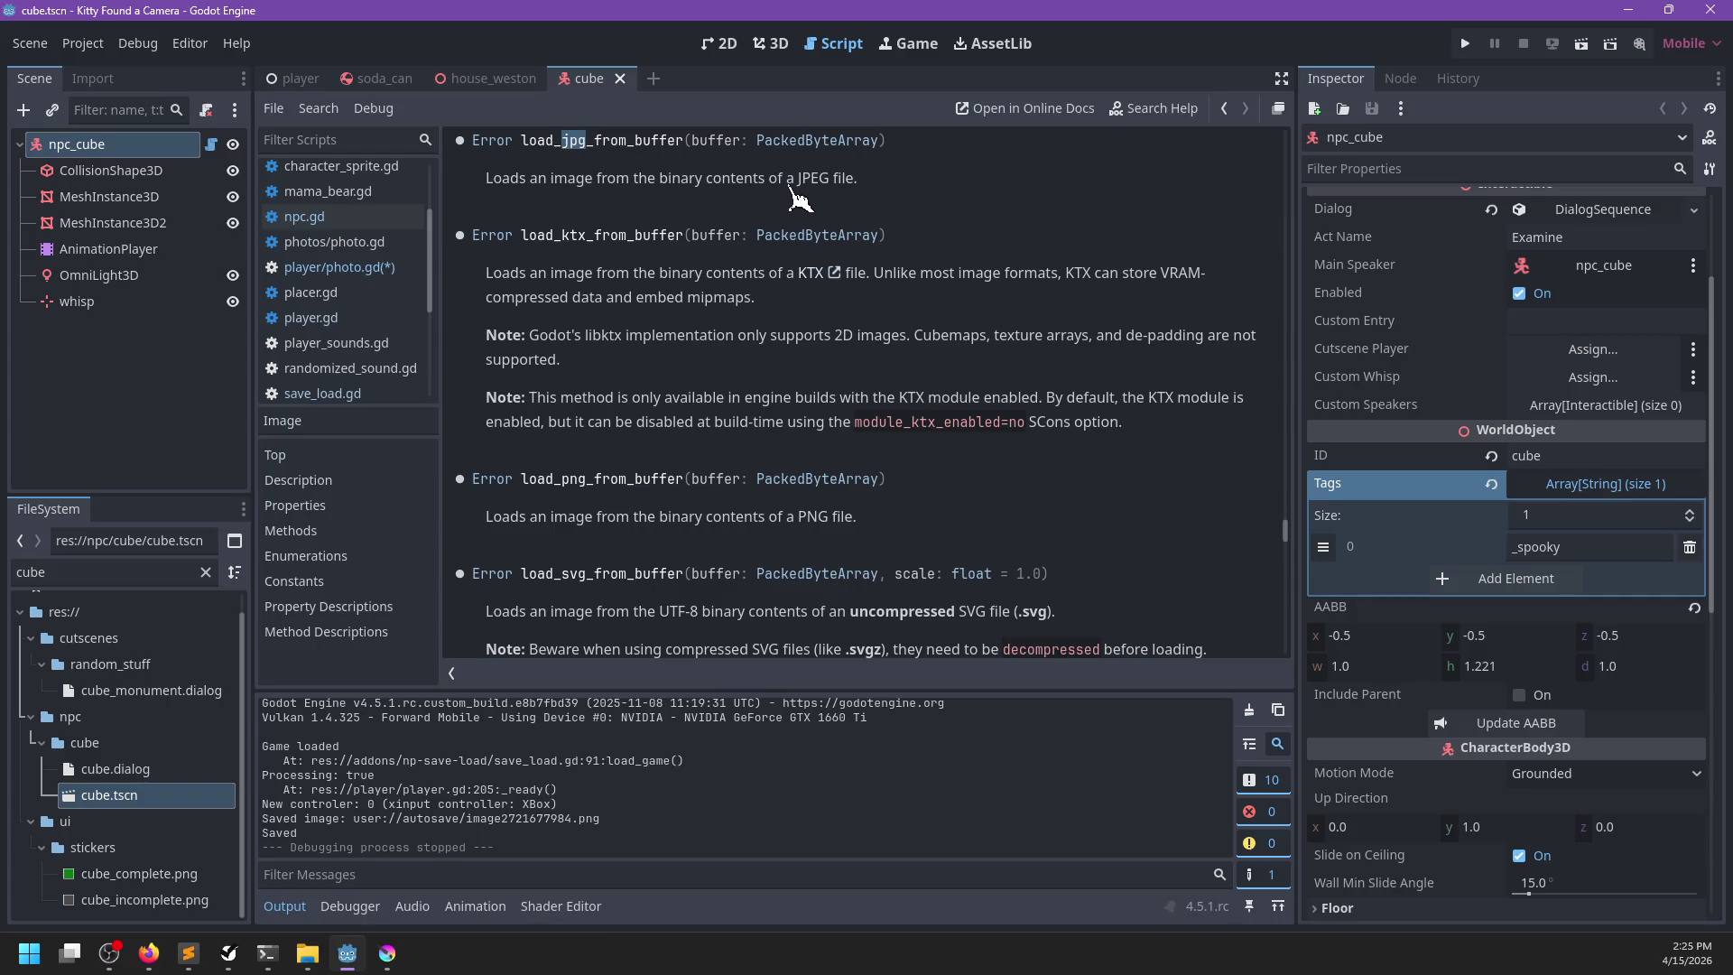
Replace line 21's set_data call with get_image().load_jpg_from_buffer(b) in photo.gd and save
click(339, 267)
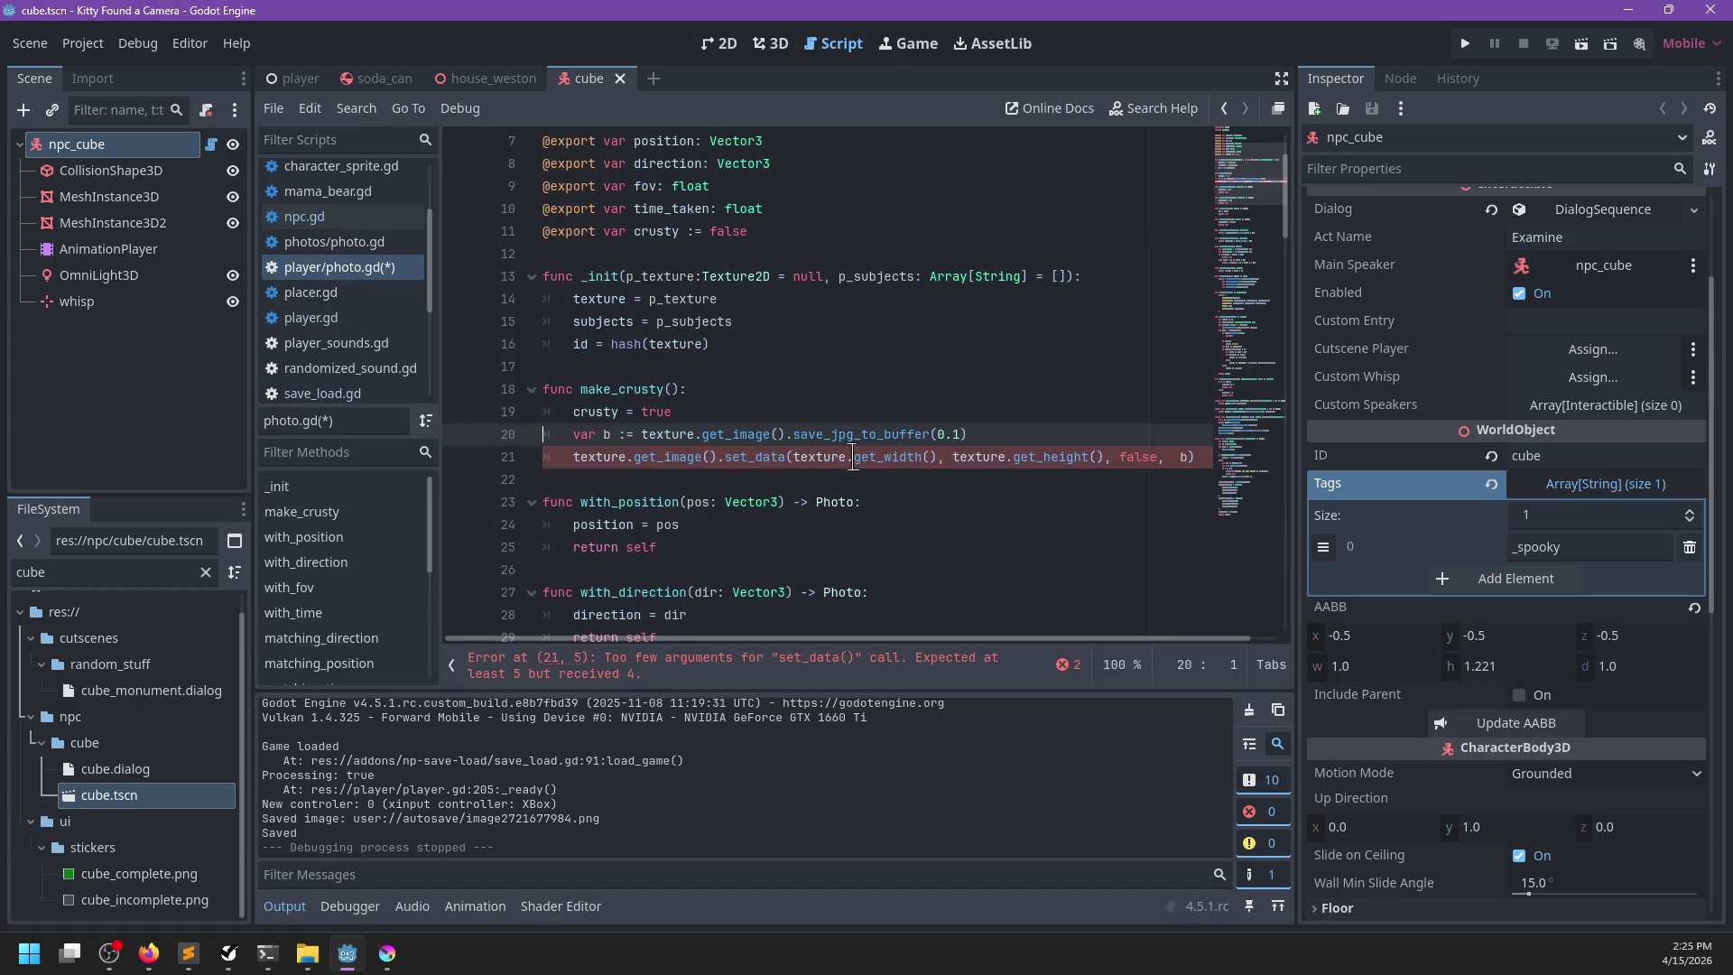
mouse_move(636, 457)
mouse_down()
mouse_move(1169, 483)
mouse_move(1210, 452)
mouse_up()
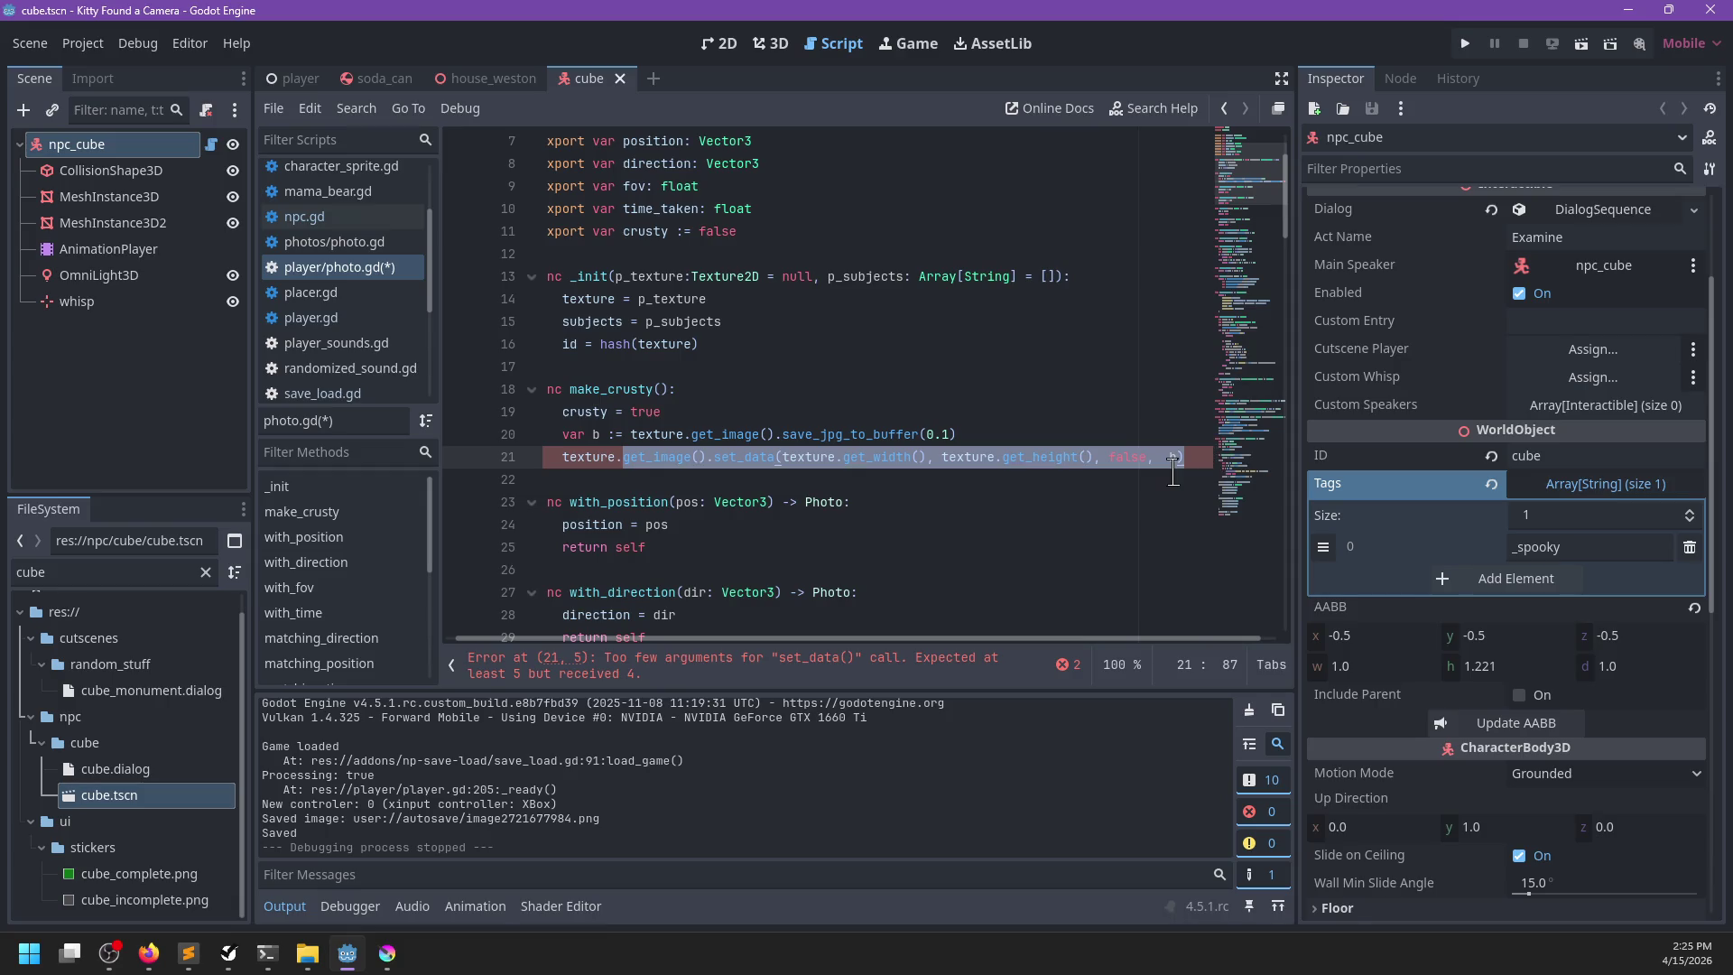
key(BackSpace)
text(get_ima)
key(Return)
text(.load_jp)
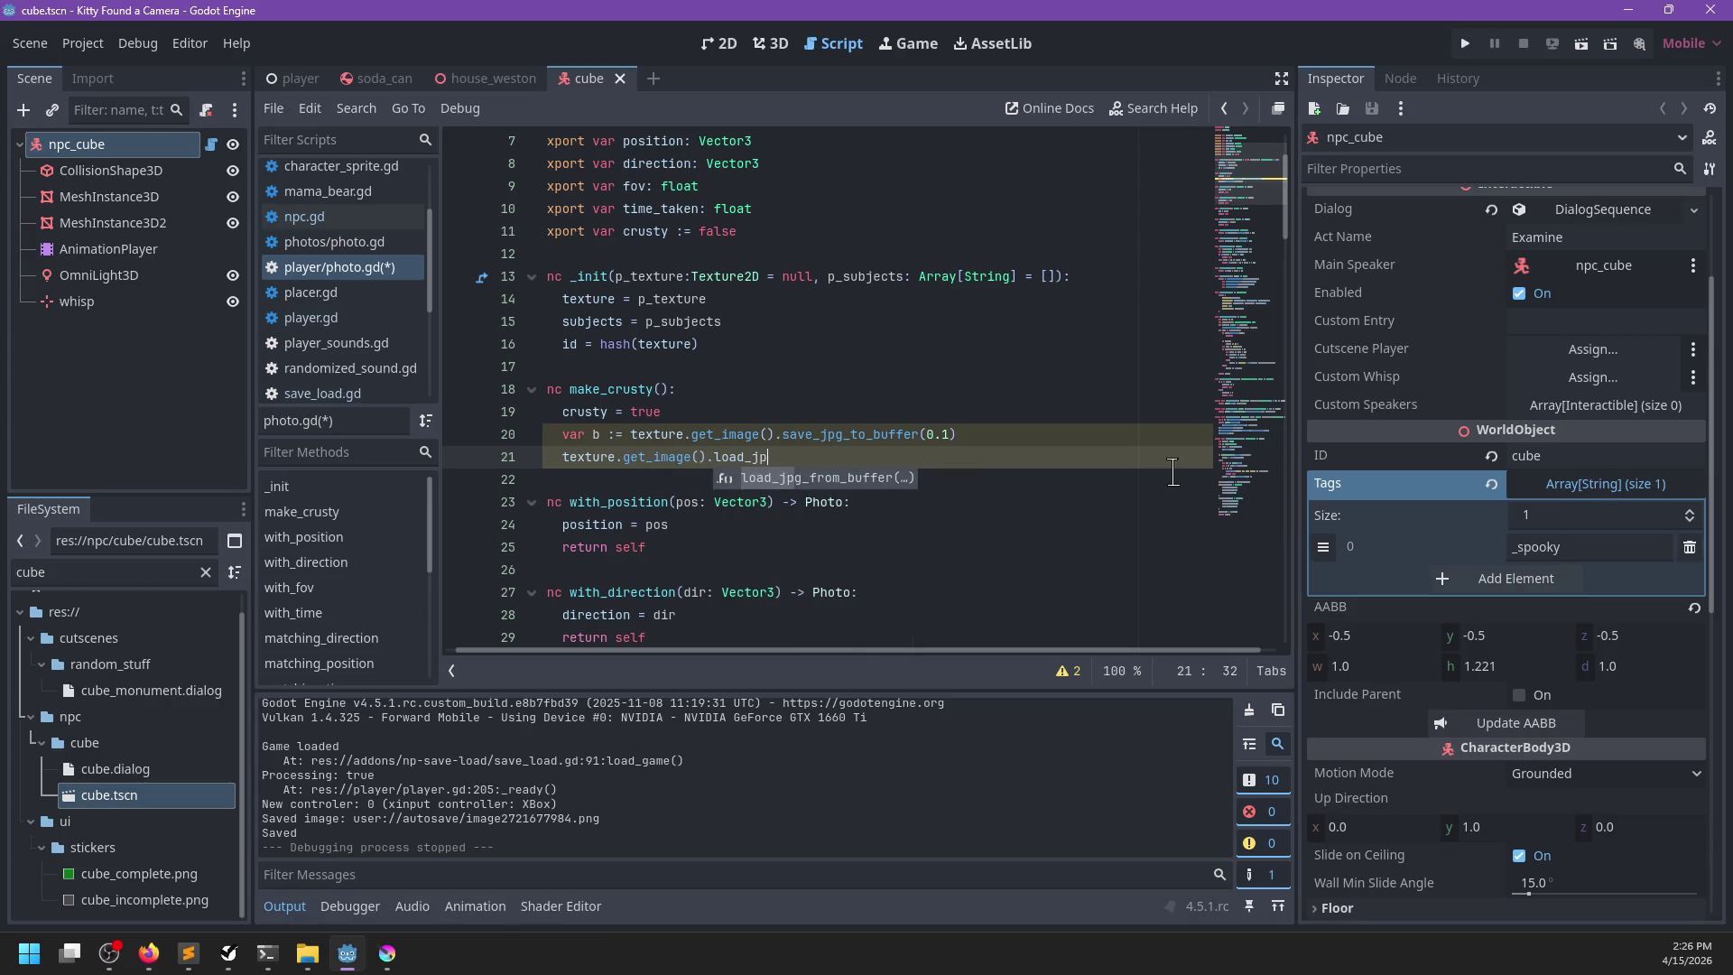
key(Return)
text(b))
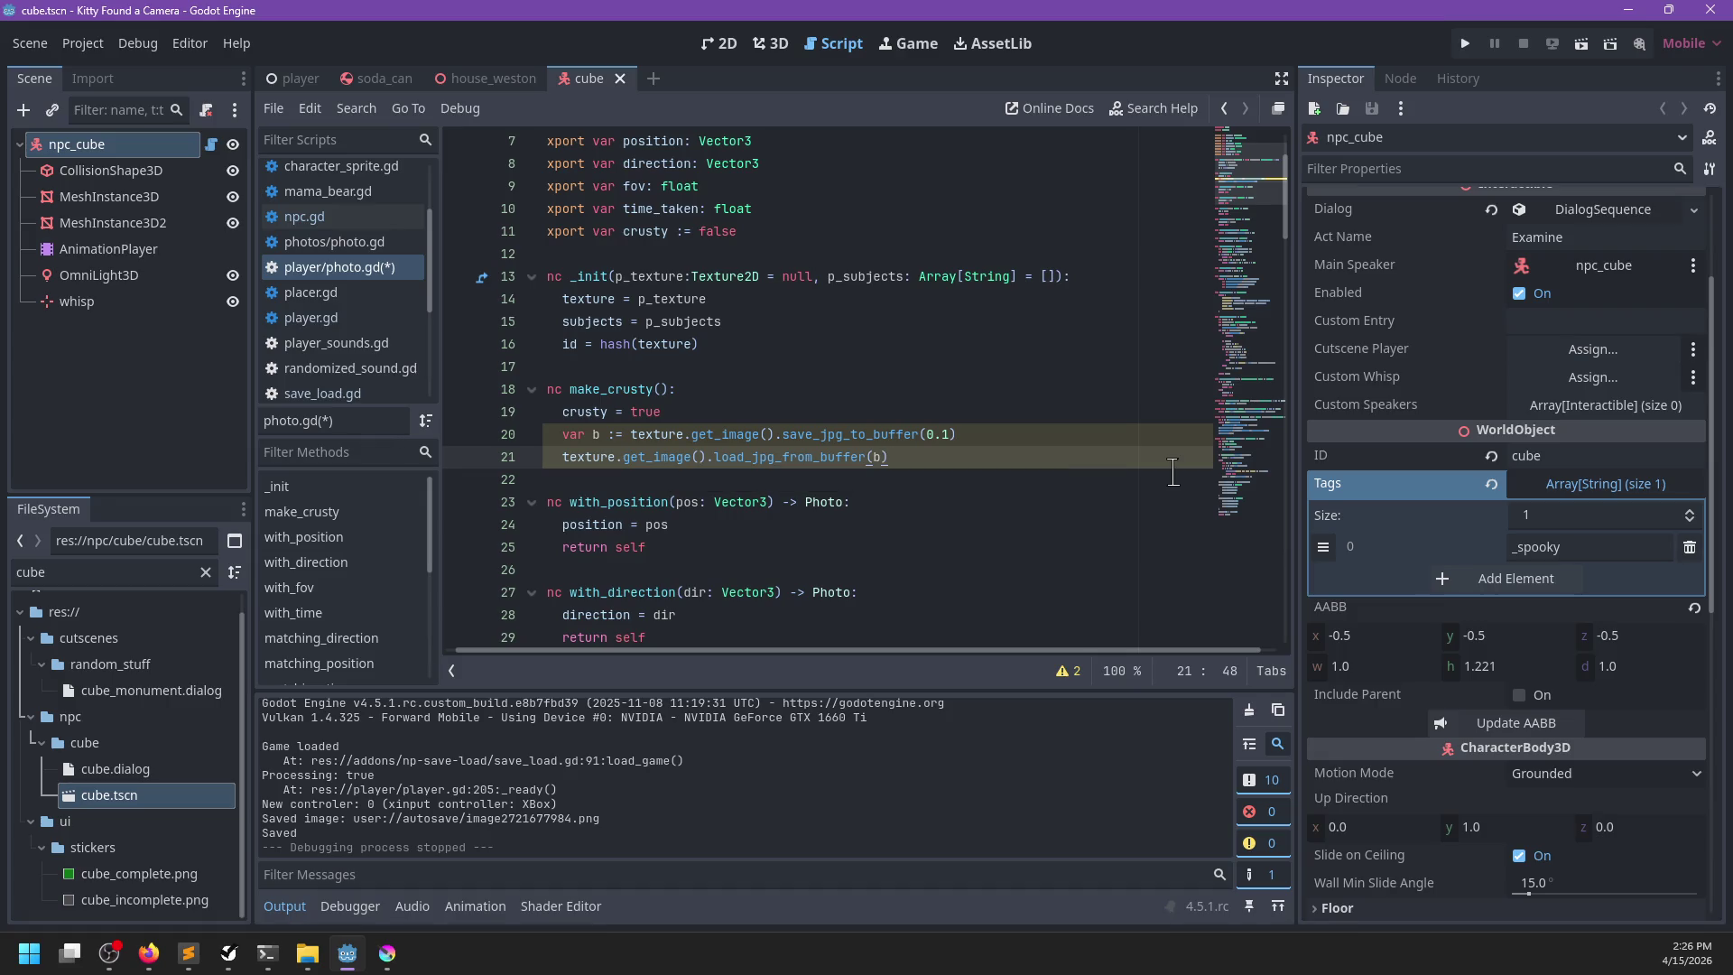
key(ctrl+s)
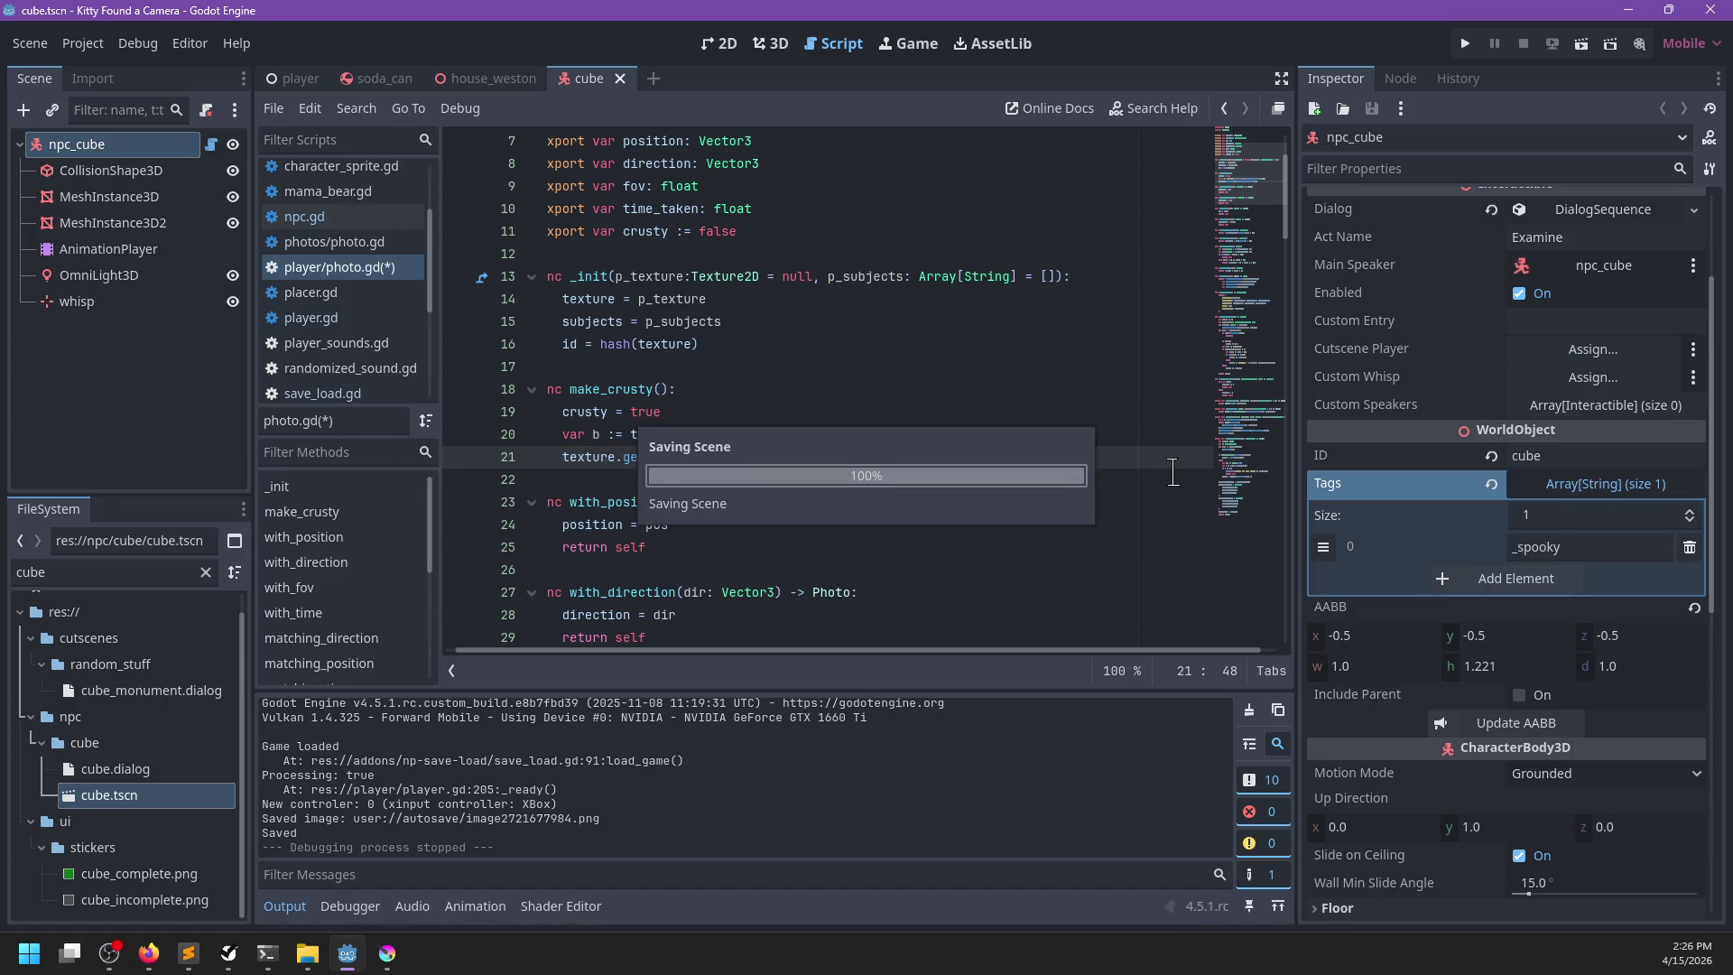
Open player.gd and find the img.crusty assignment in take_photo
click(366, 243)
scroll(378, 338, down, 2)
click(343, 258)
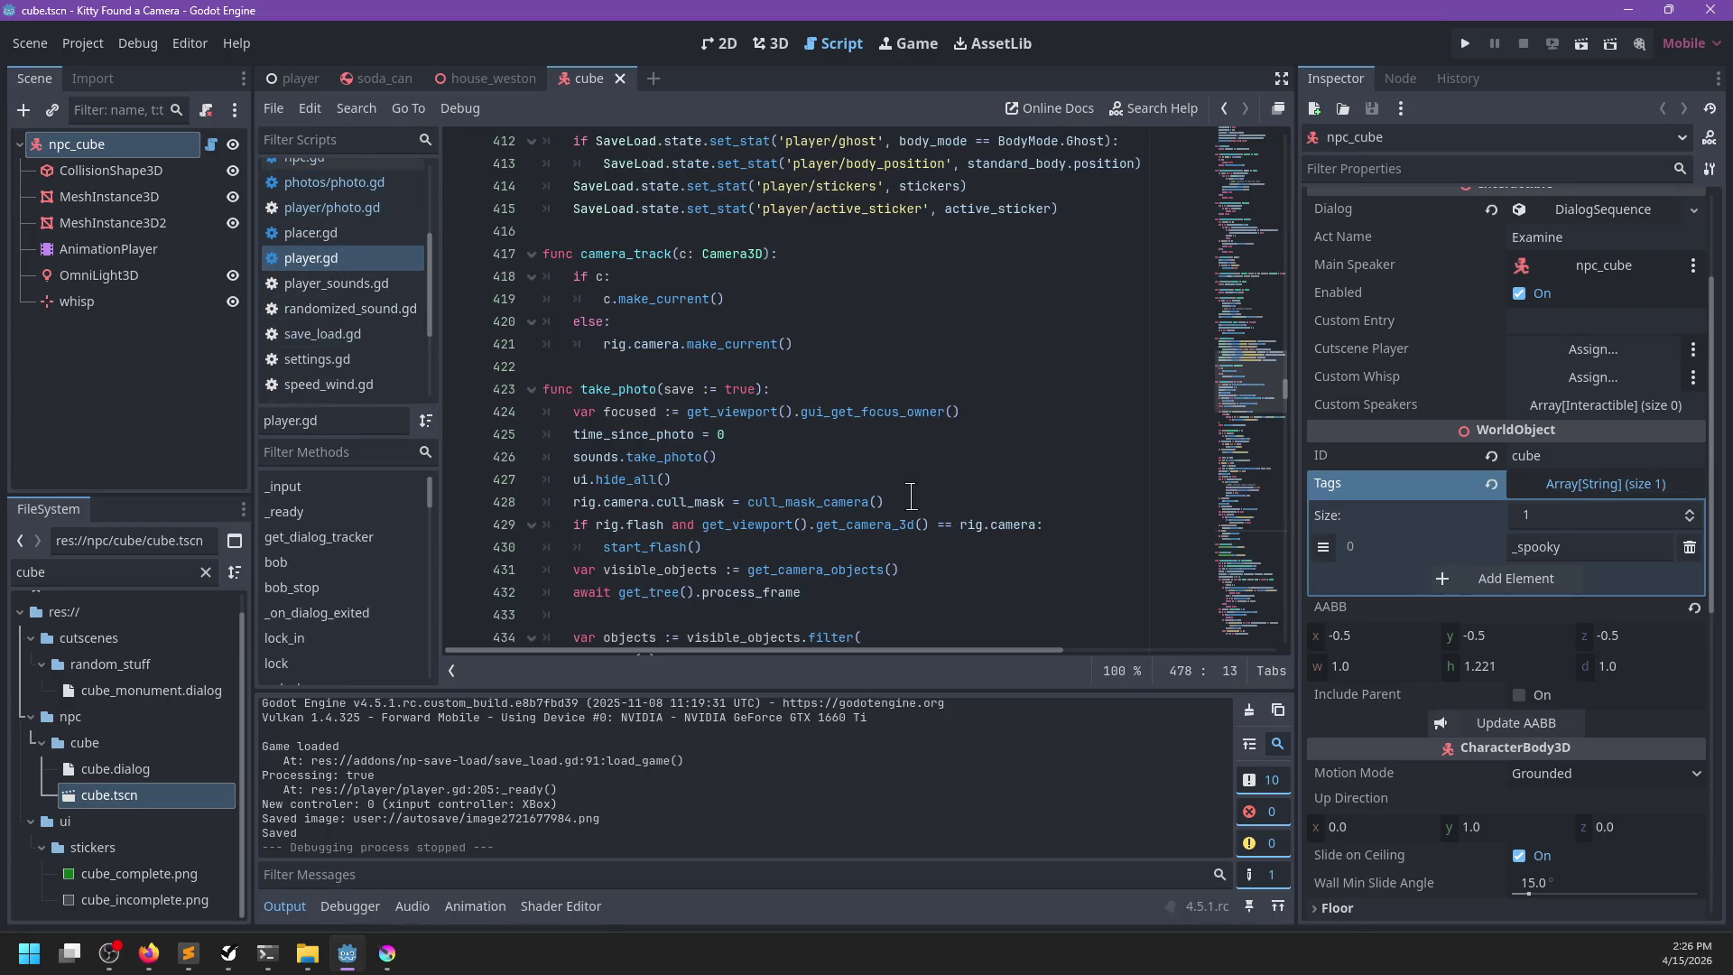
scroll(835, 361, down, 3)
click(836, 300)
key(ctrl+f)
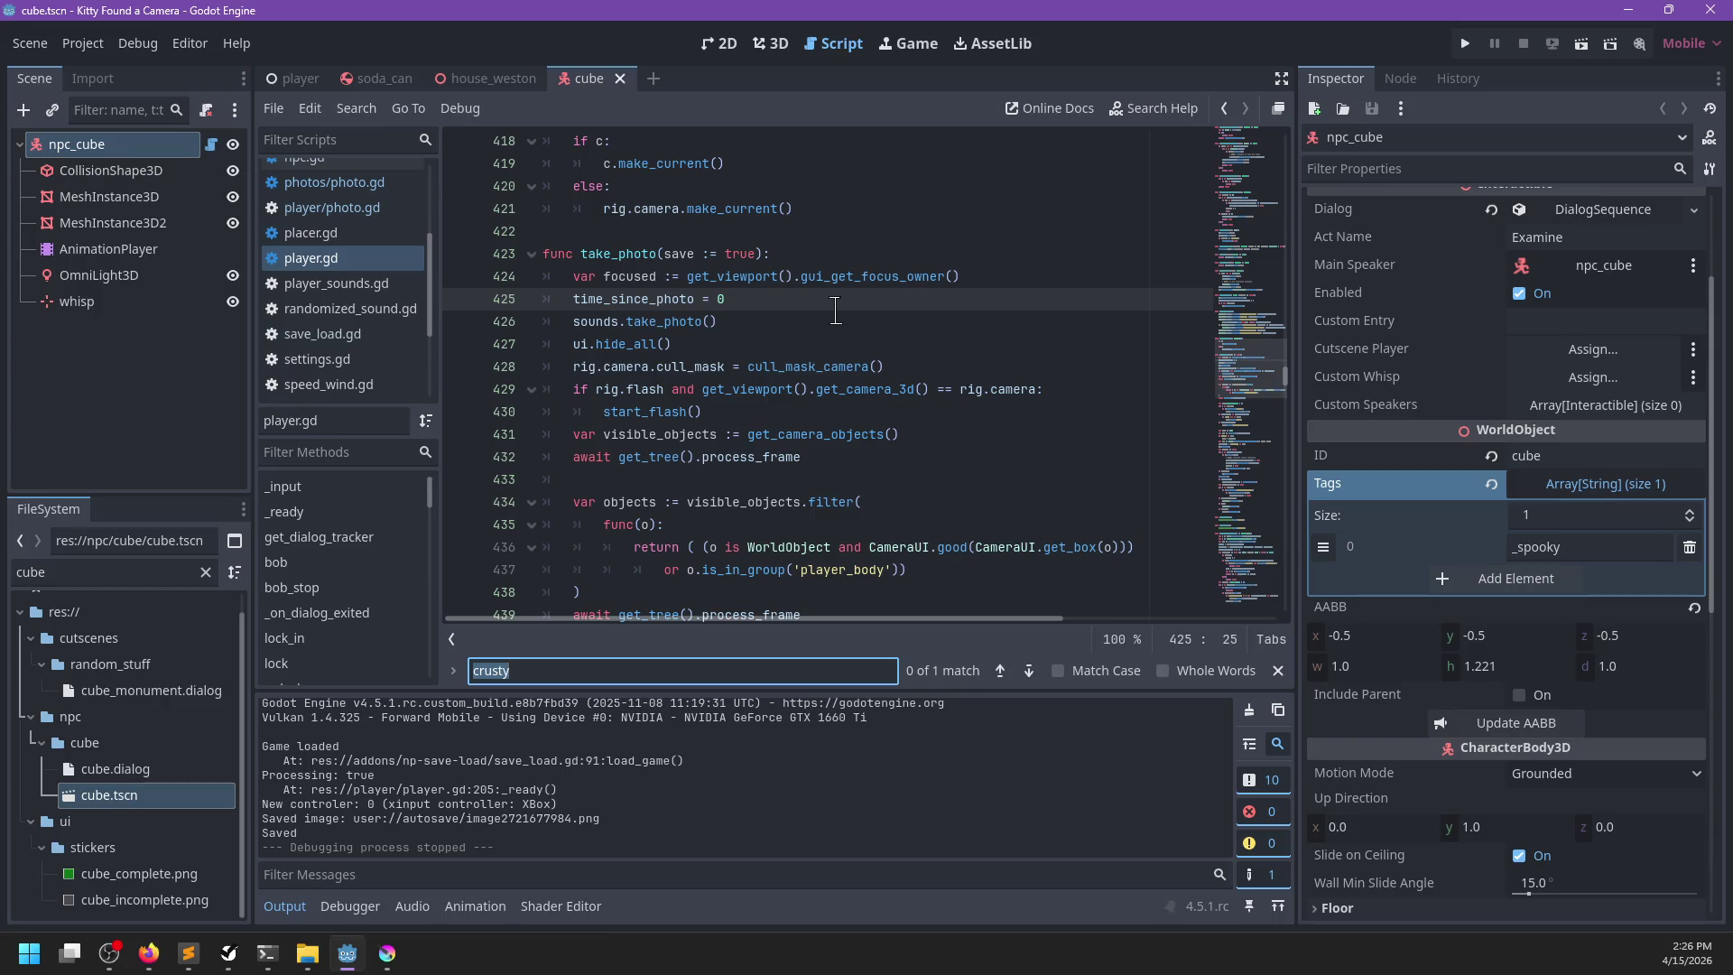
key(Return)
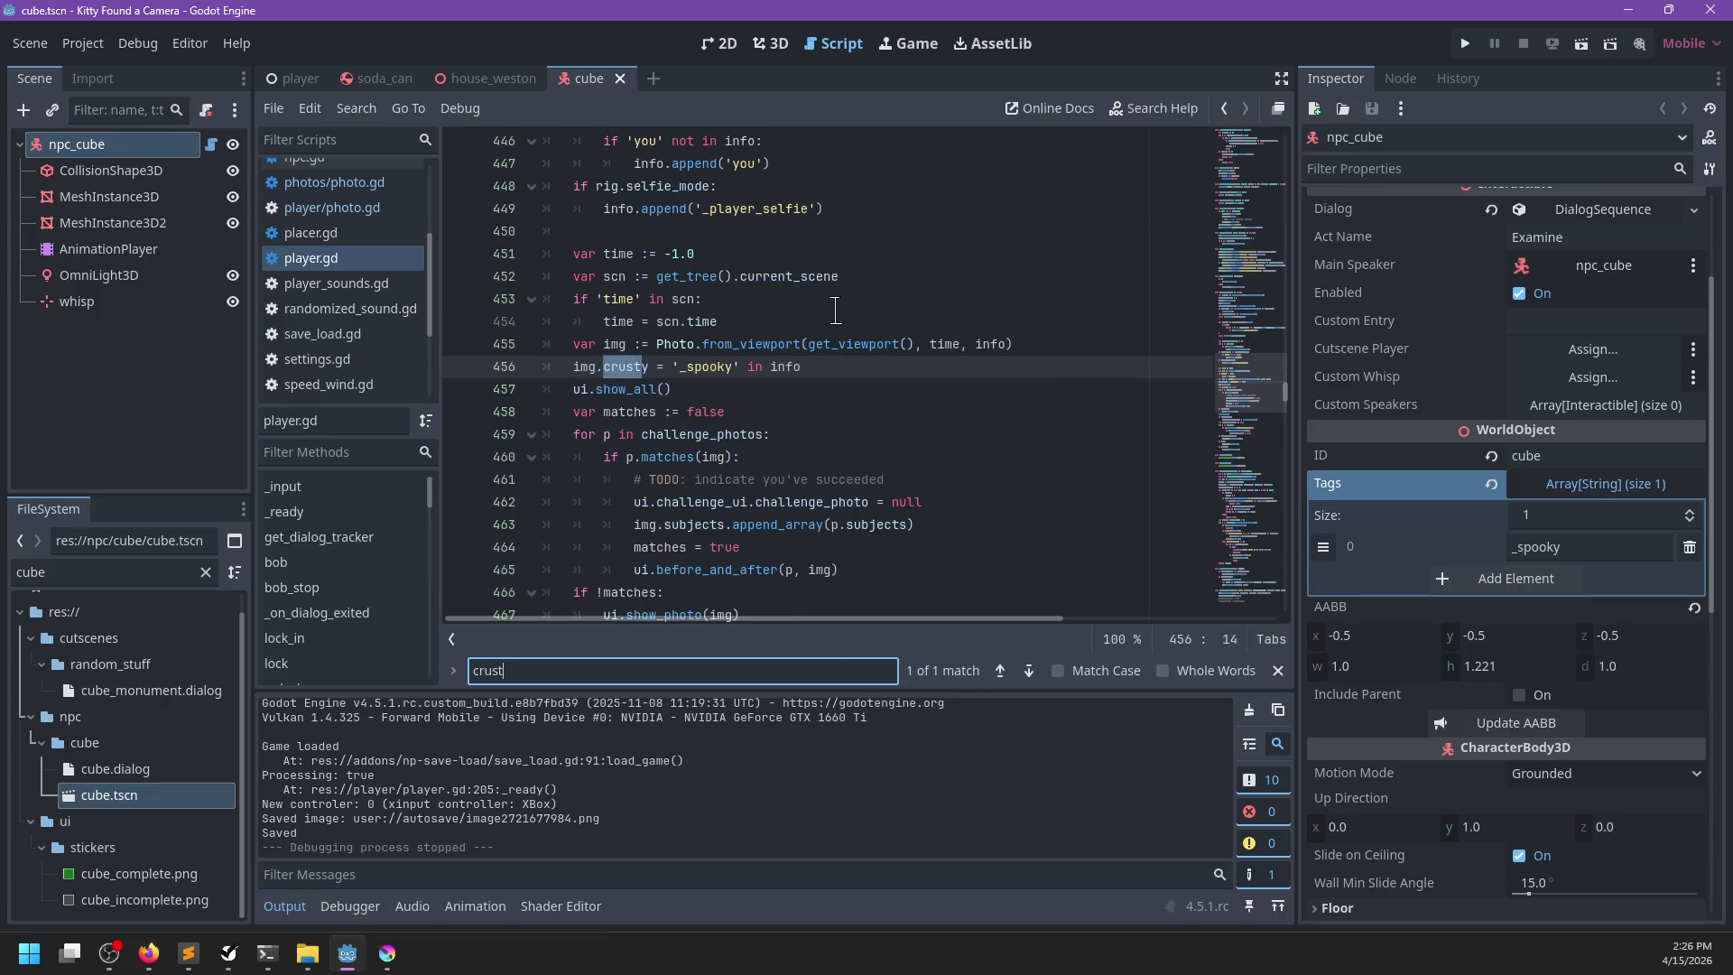
key(Escape)
Replace it with if '_spooky' in info: img.make_crusty() and save
key(Right)
key(Right)
key(Right)
key(shift+Home)
key(BackSpace)
text(if)
key(Return)
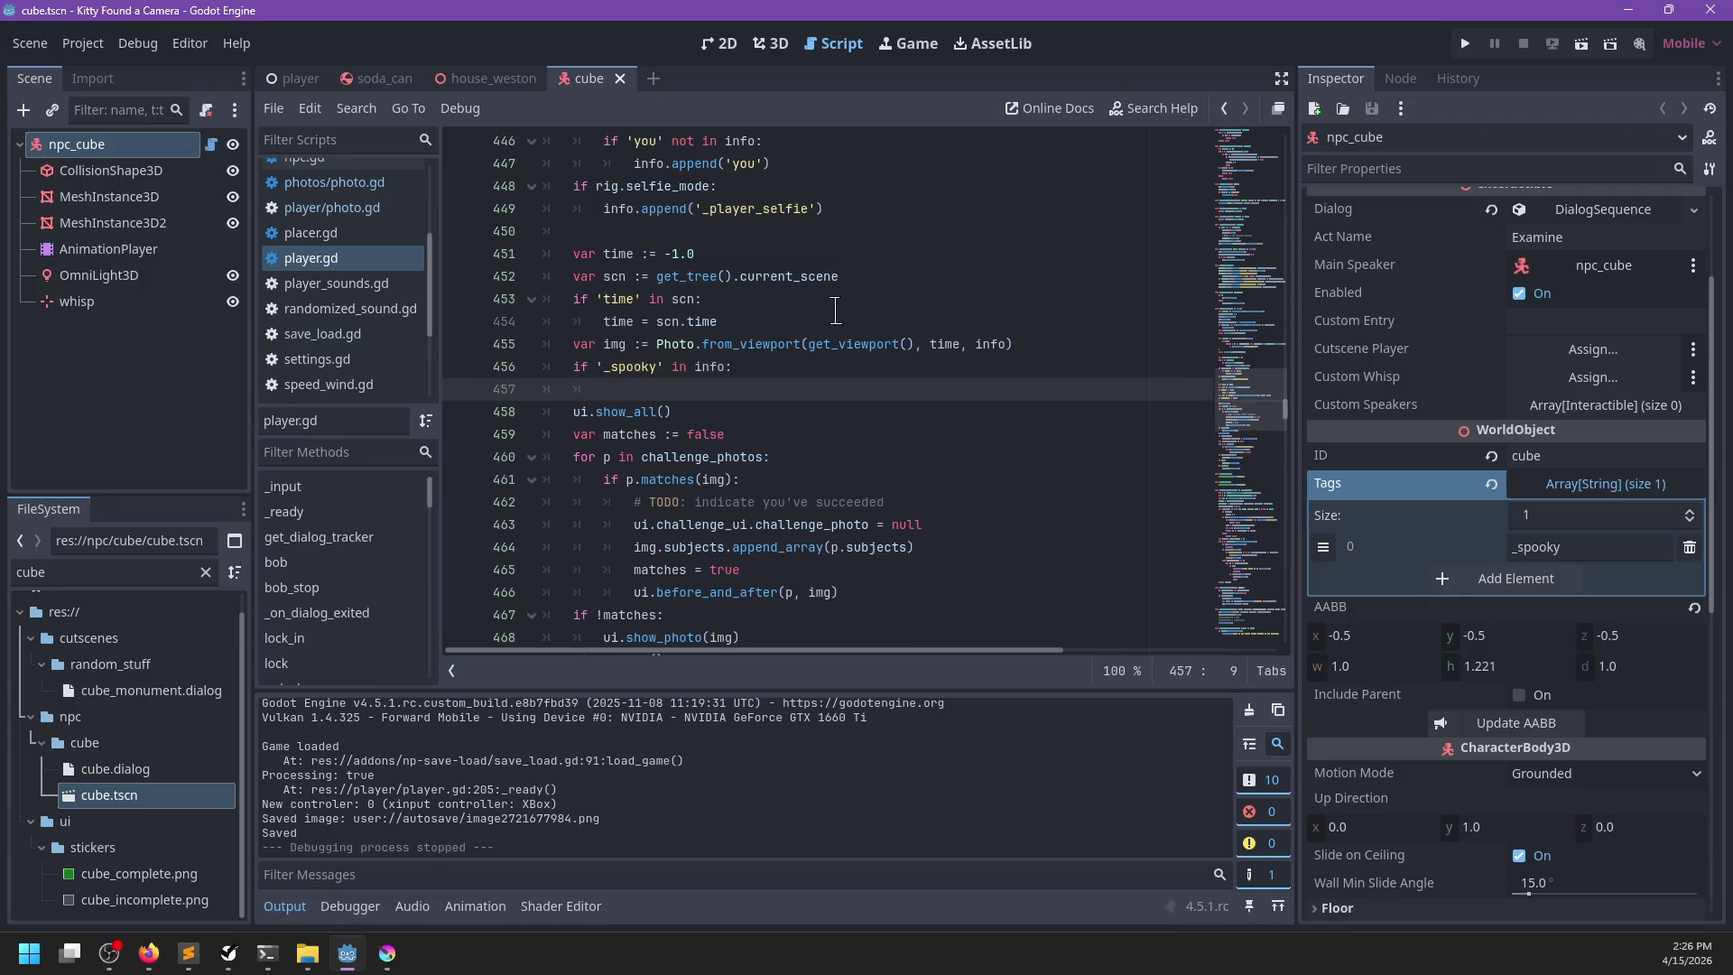
text(.make_)
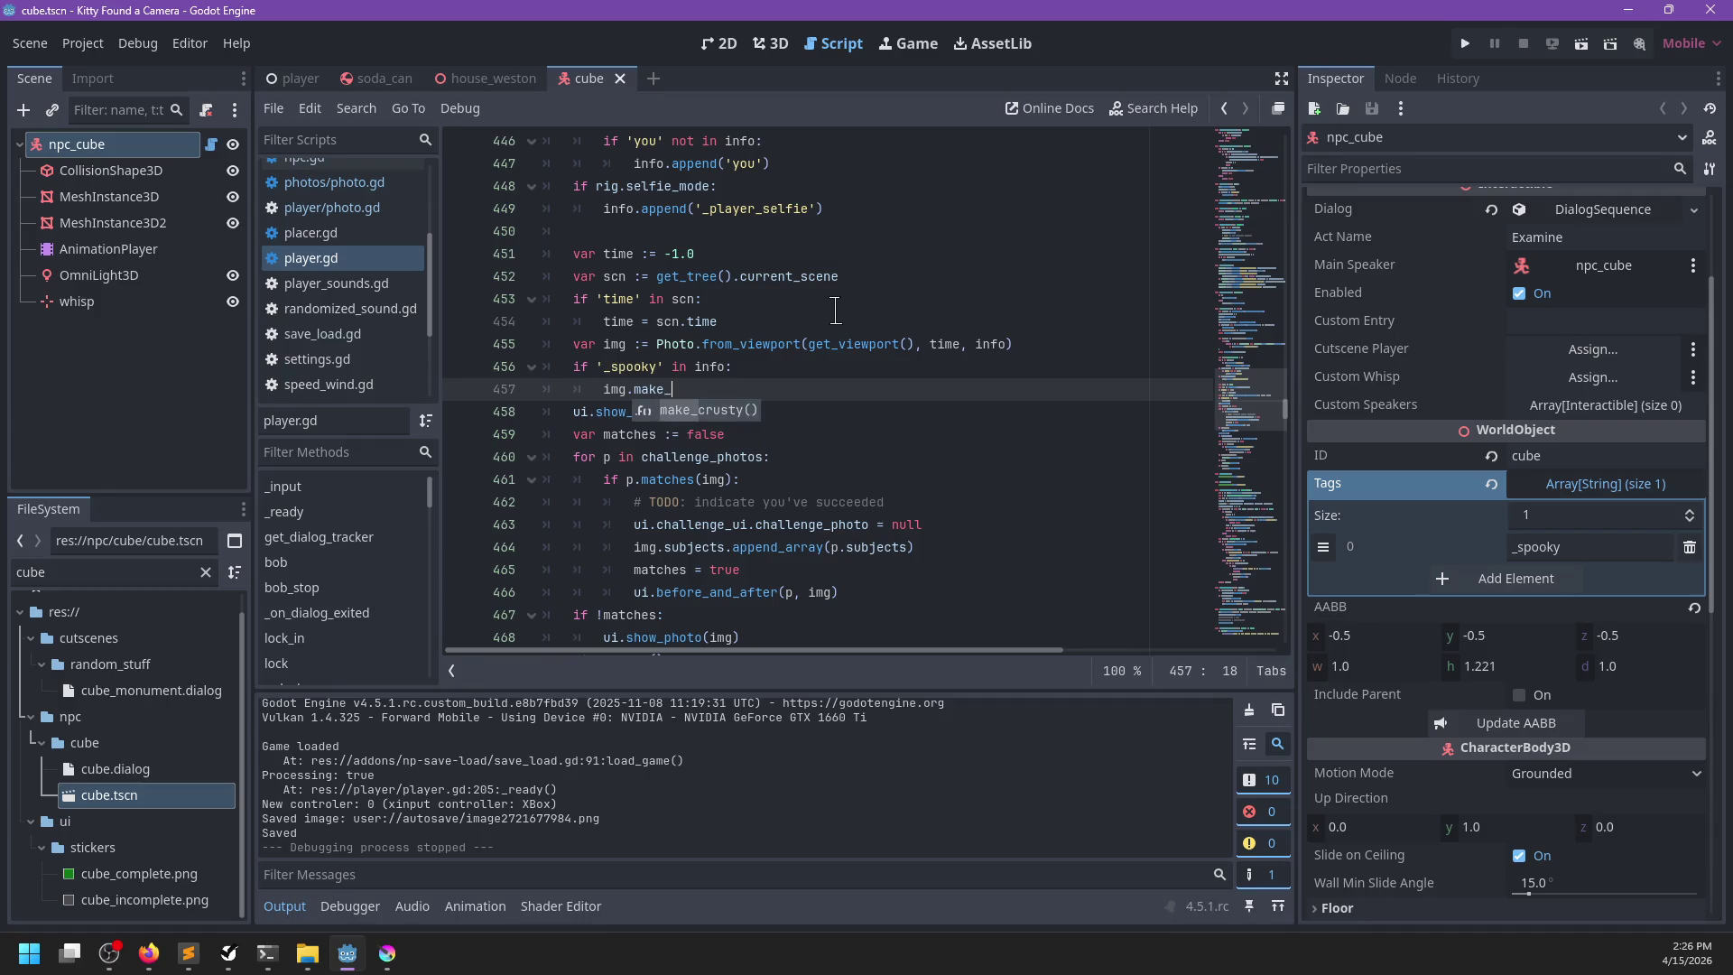
key(Return)
key(ctrl+s)
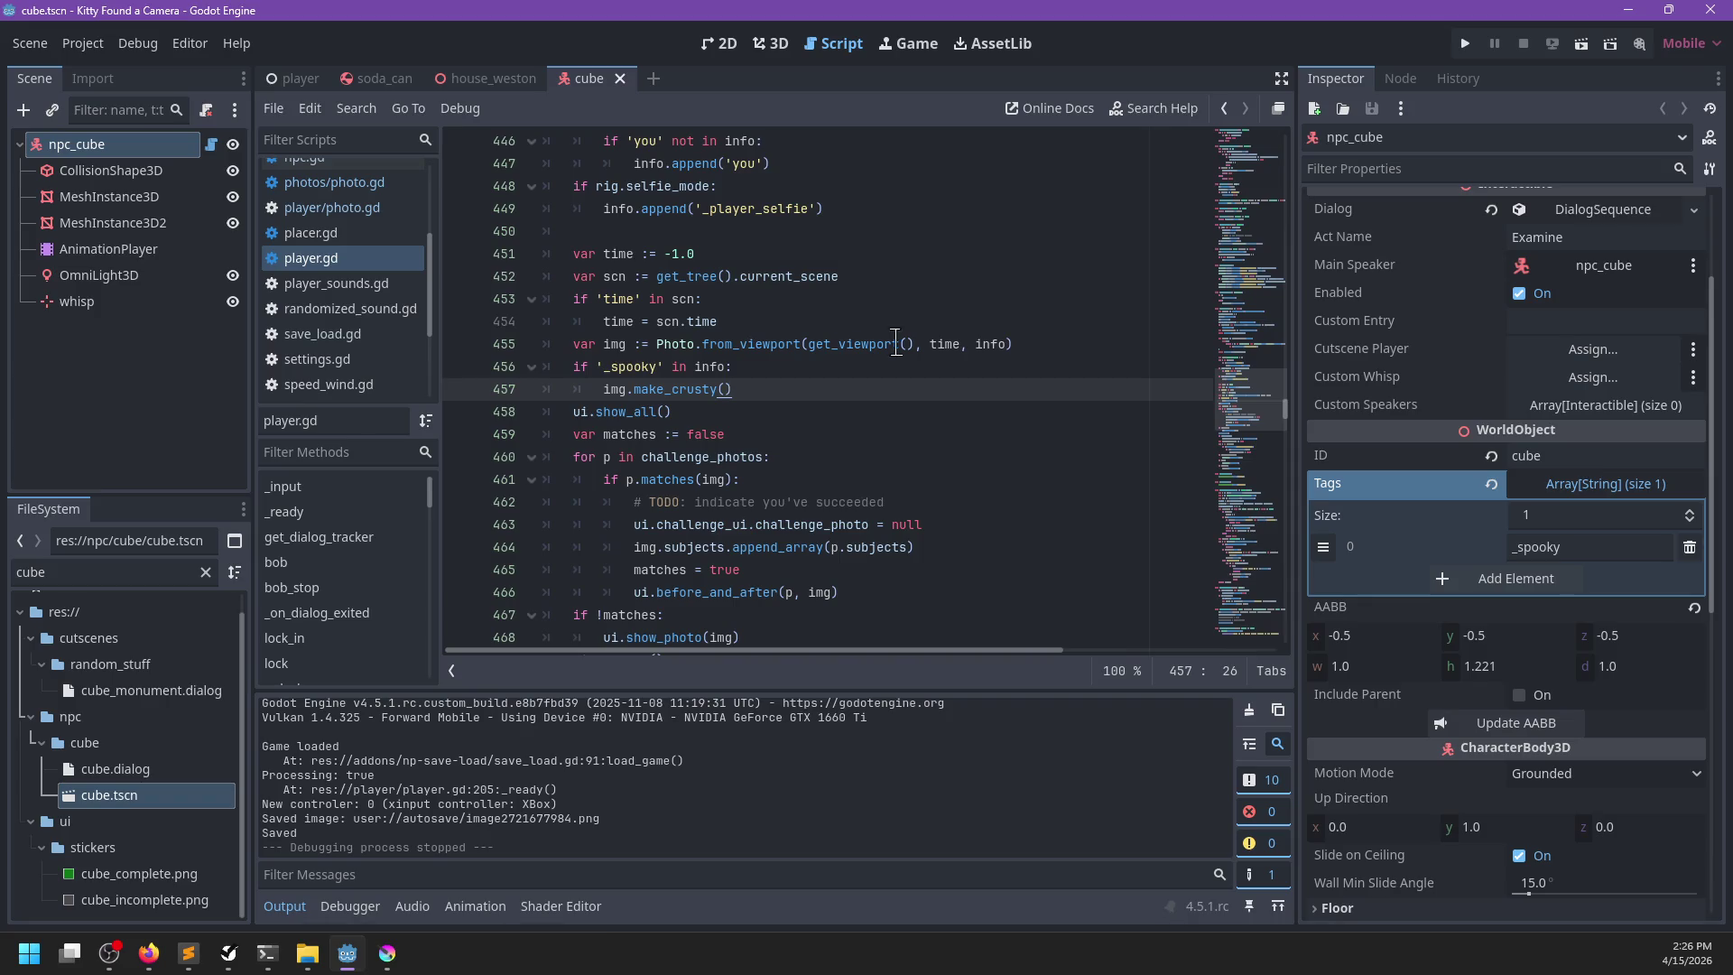
Cut the _spooky if block and inspect p_subjects in from_viewport and from_image
drag(743, 389, 1111, 344)
key(ctrl+c)
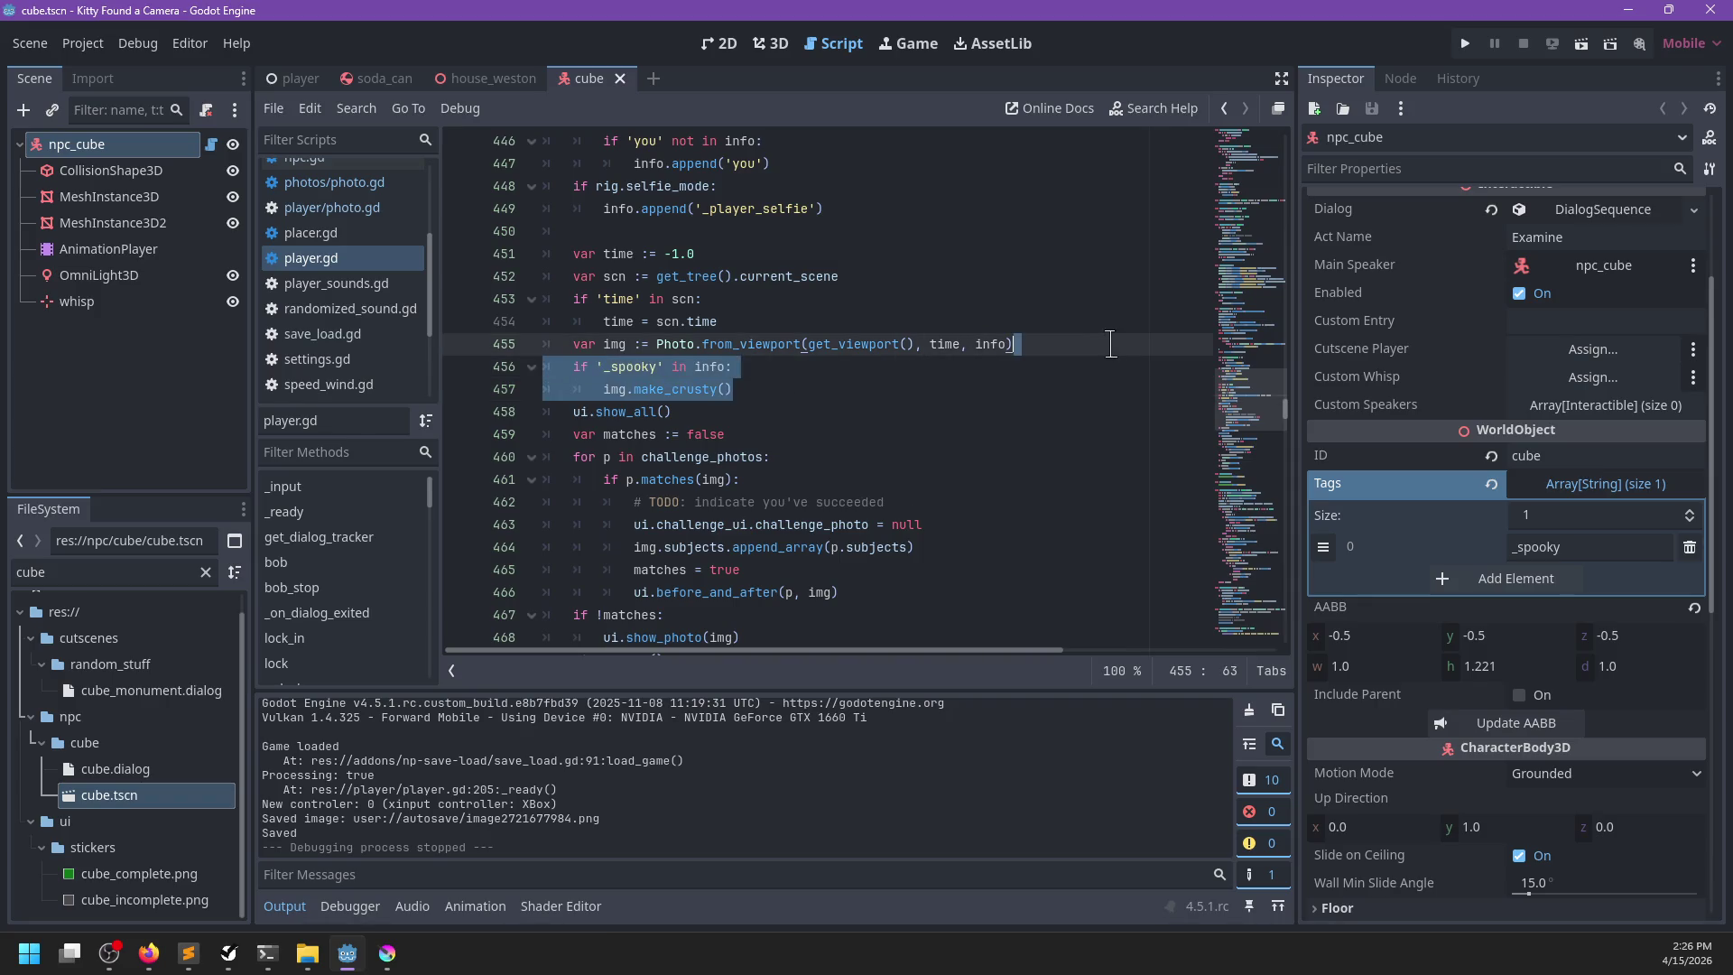
key(Delete)
click(741, 344)
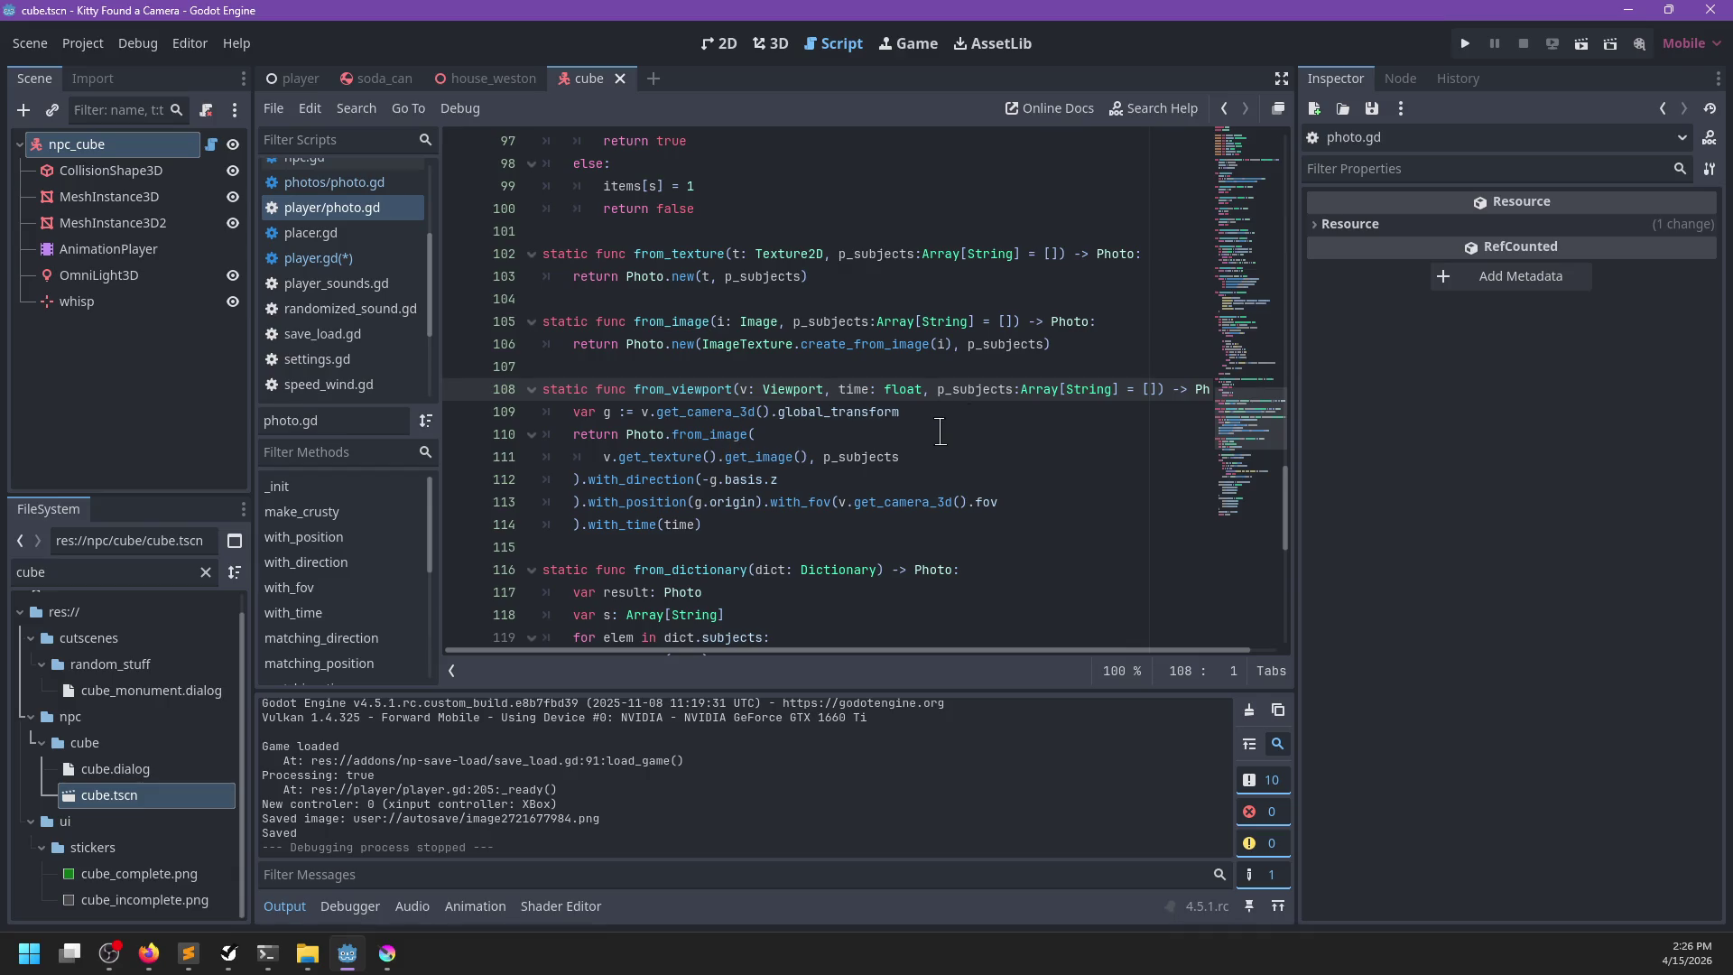
scroll(939, 431, right, 1)
double_click(939, 389)
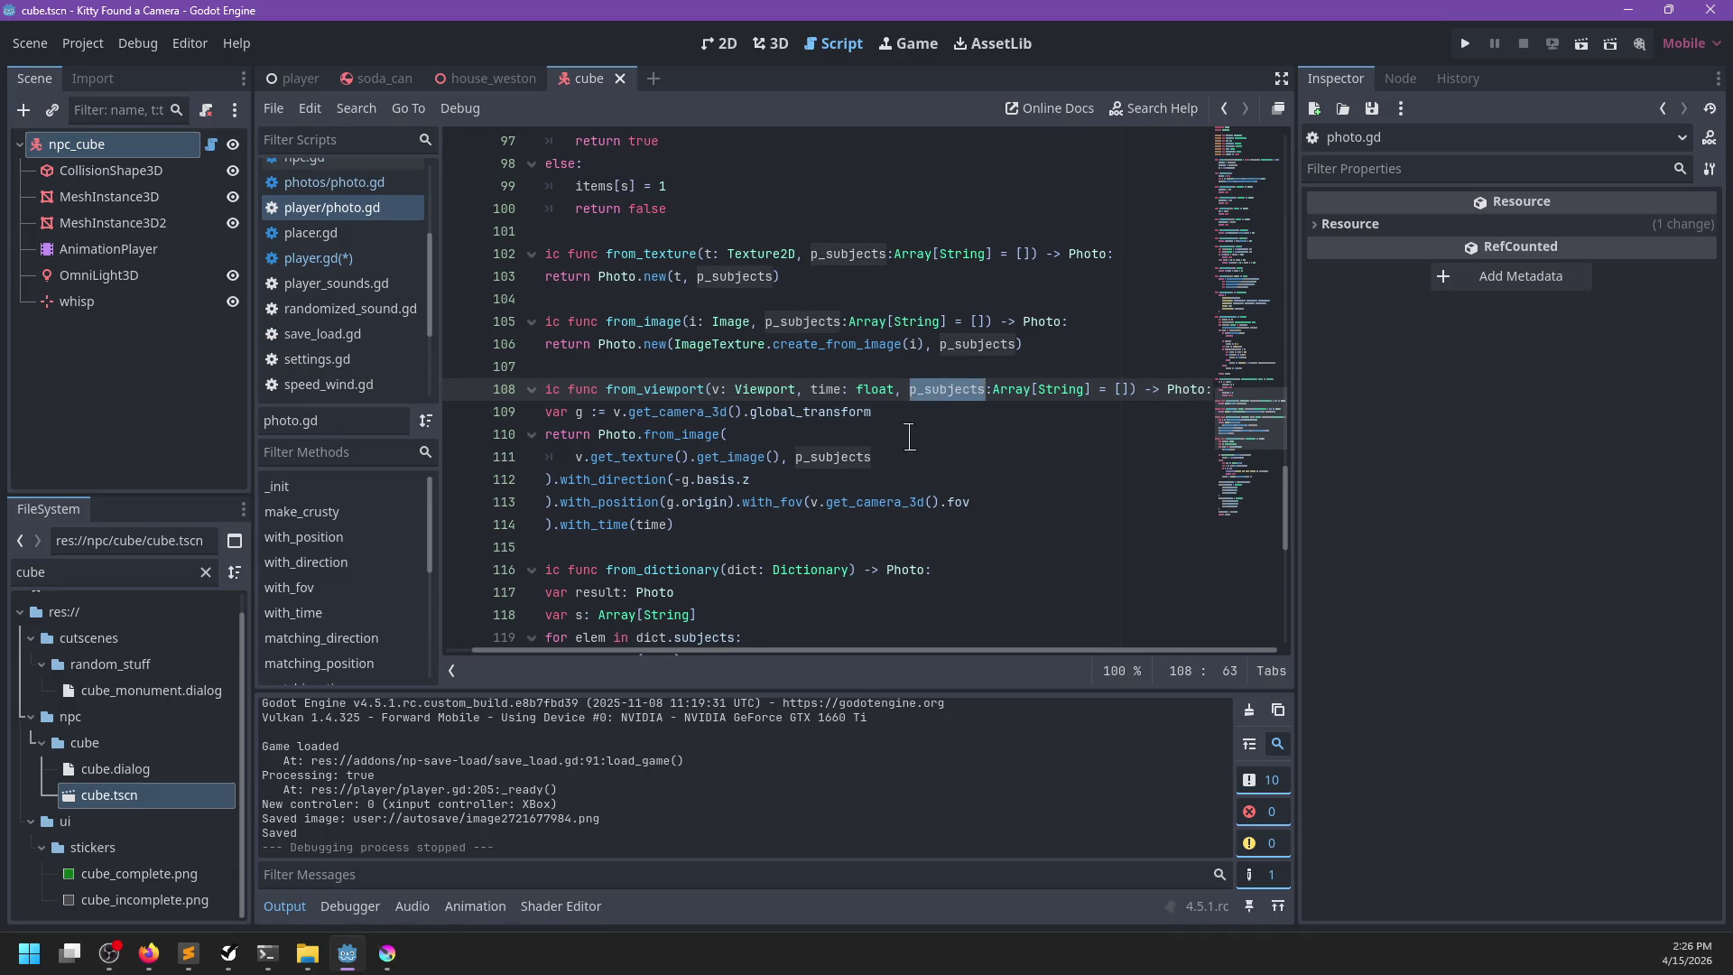
scroll(907, 437, left, 1)
ctrl+click(693, 443)
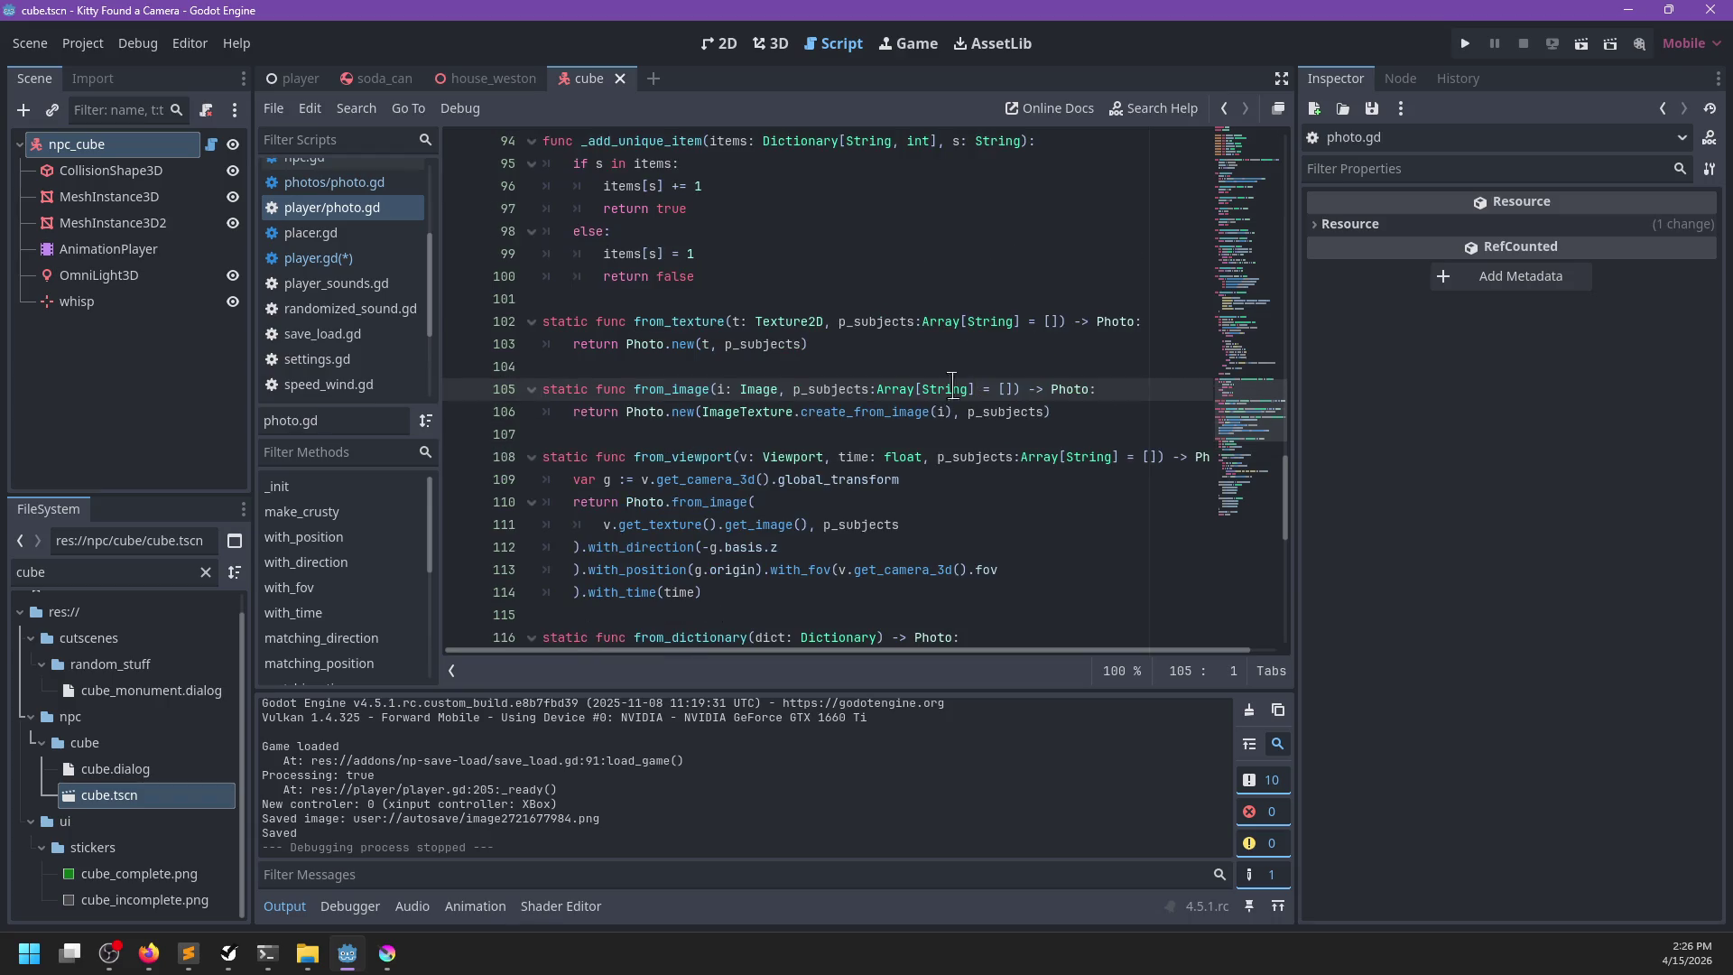
double_click(840, 389)
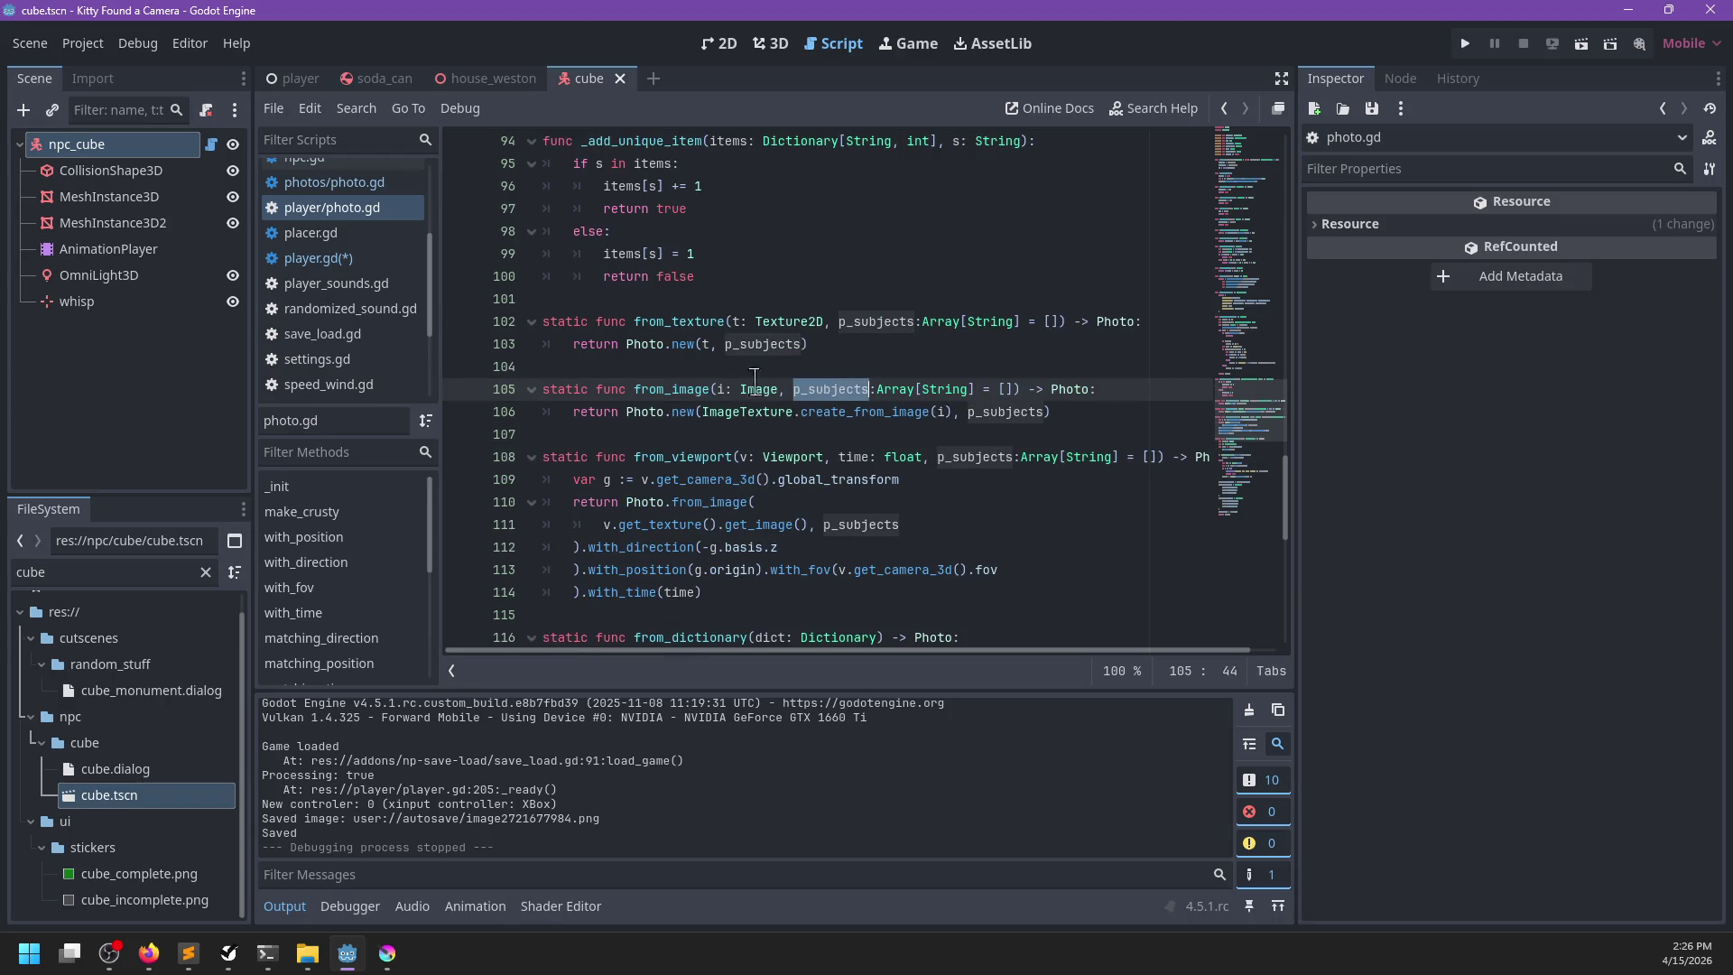
Paste the _spooky if block back into player.gd, save, and run the game
click(370, 260)
key(End)
key(Return)
key(ctrl+v)
key(ctrl+s)
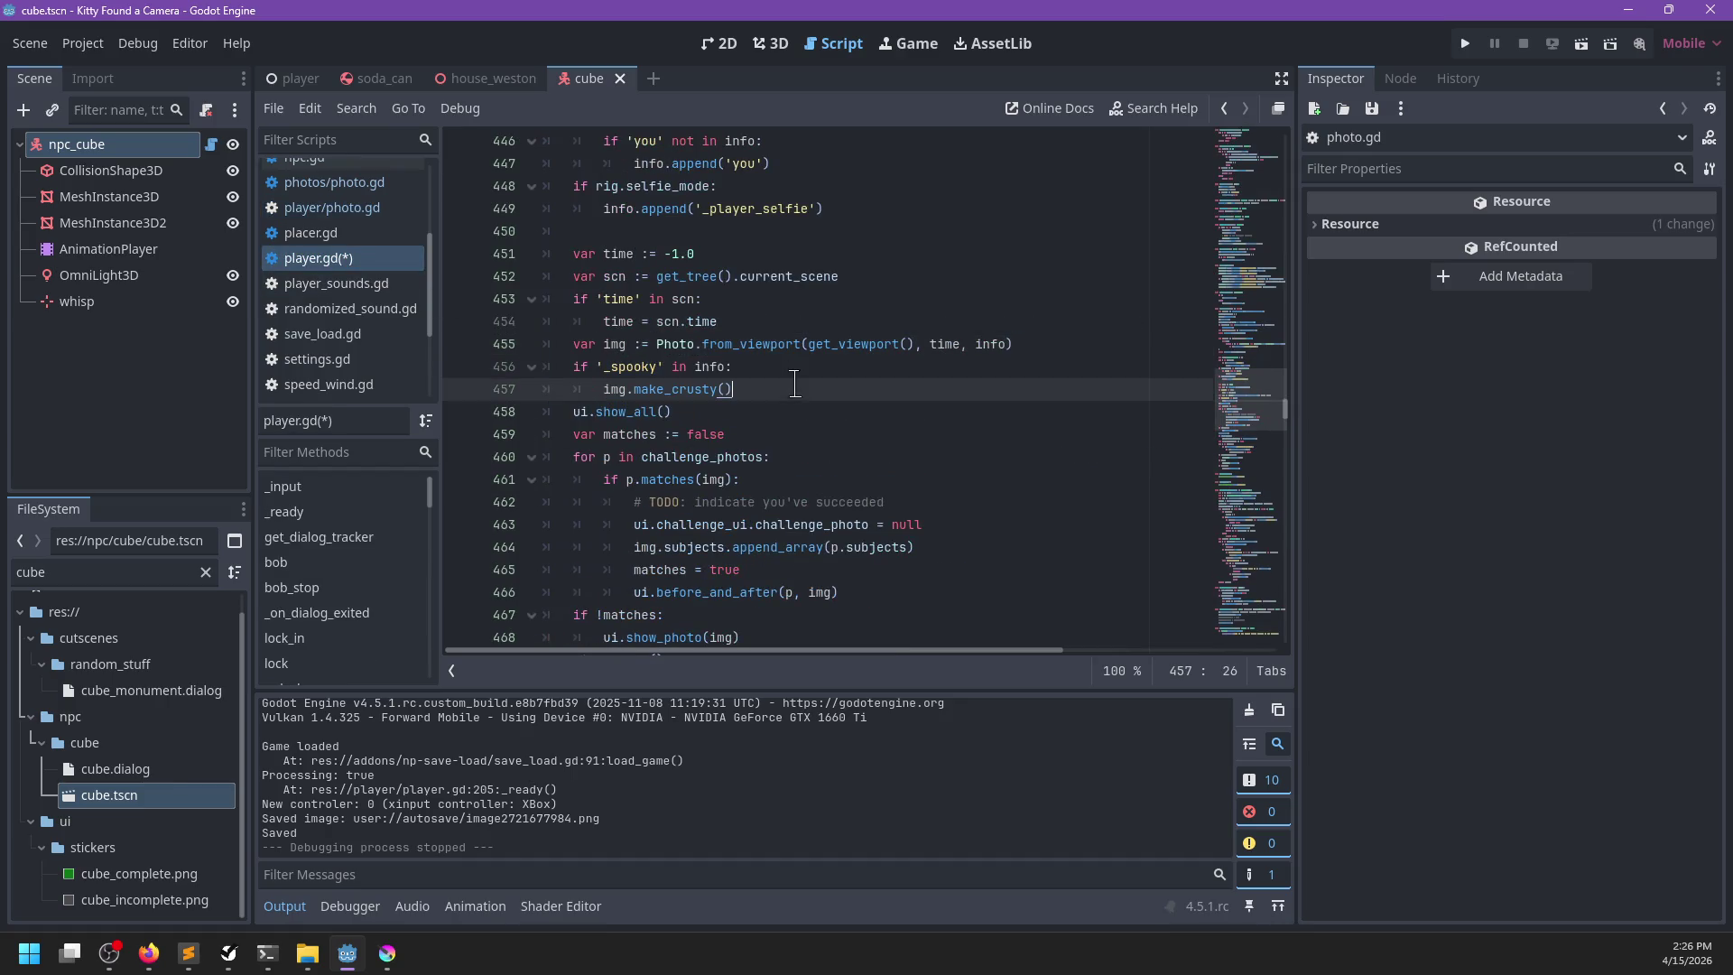
key(F5)
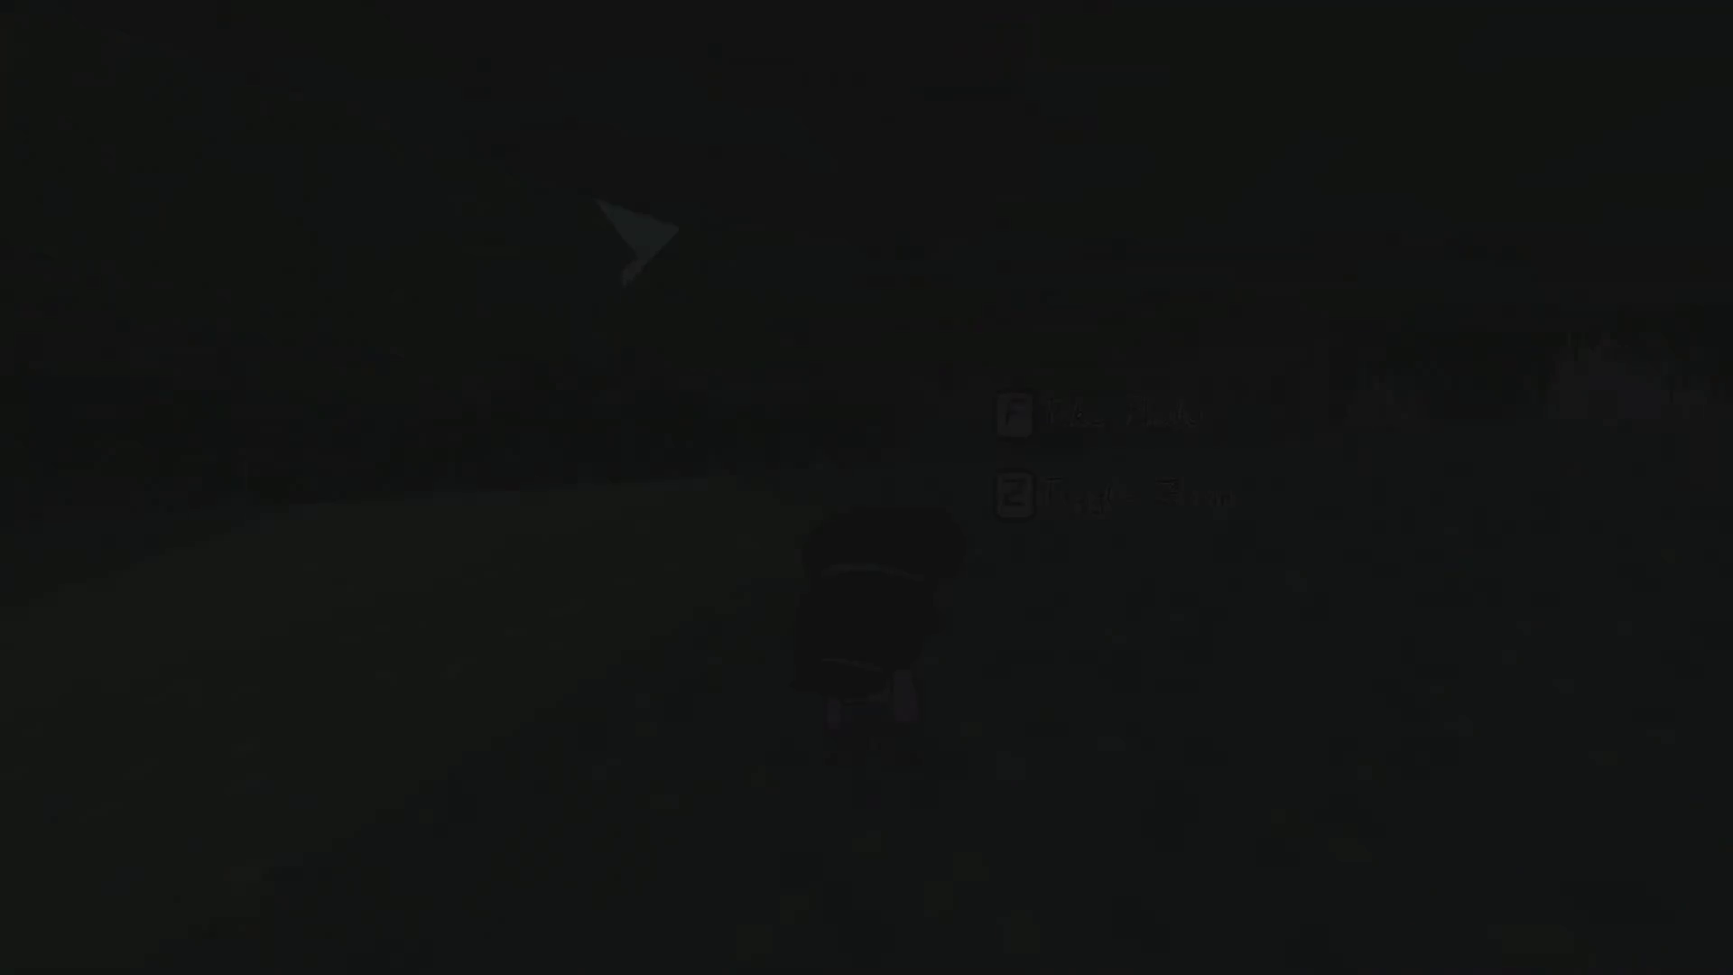
Walk to the Cube, snap a photo, view it enlarged in My Gallery, and return to the editor
key(s)
key(w)
key(s)
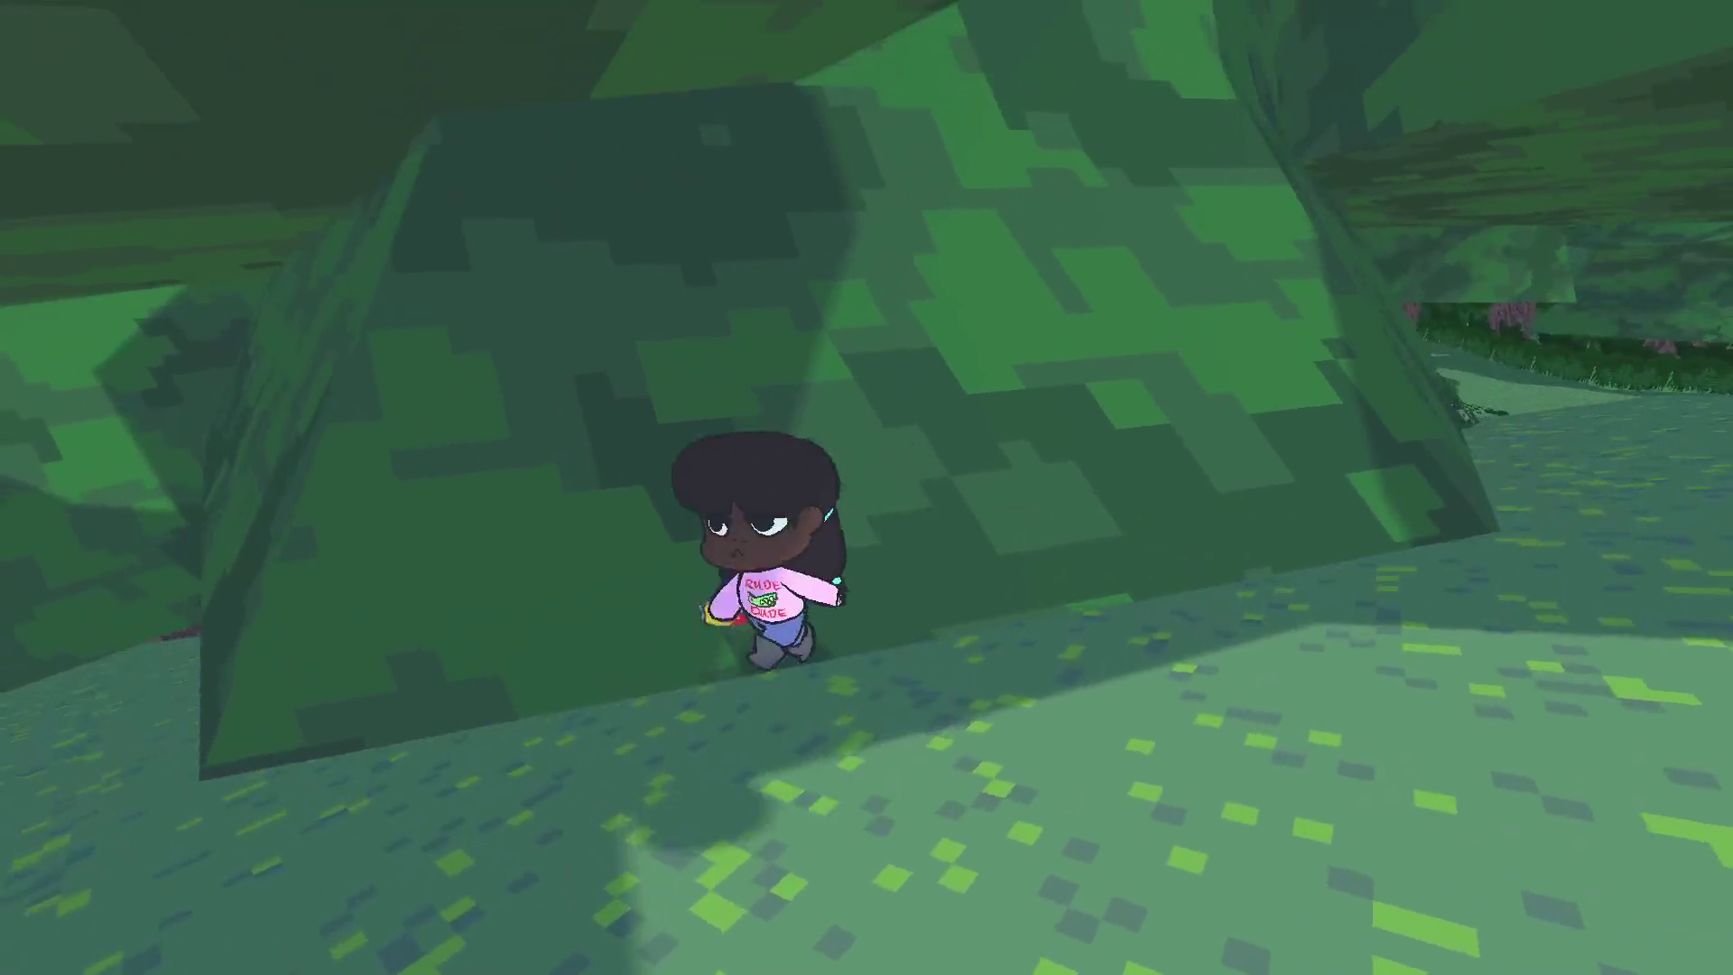
scroll(866, 488, up, 5)
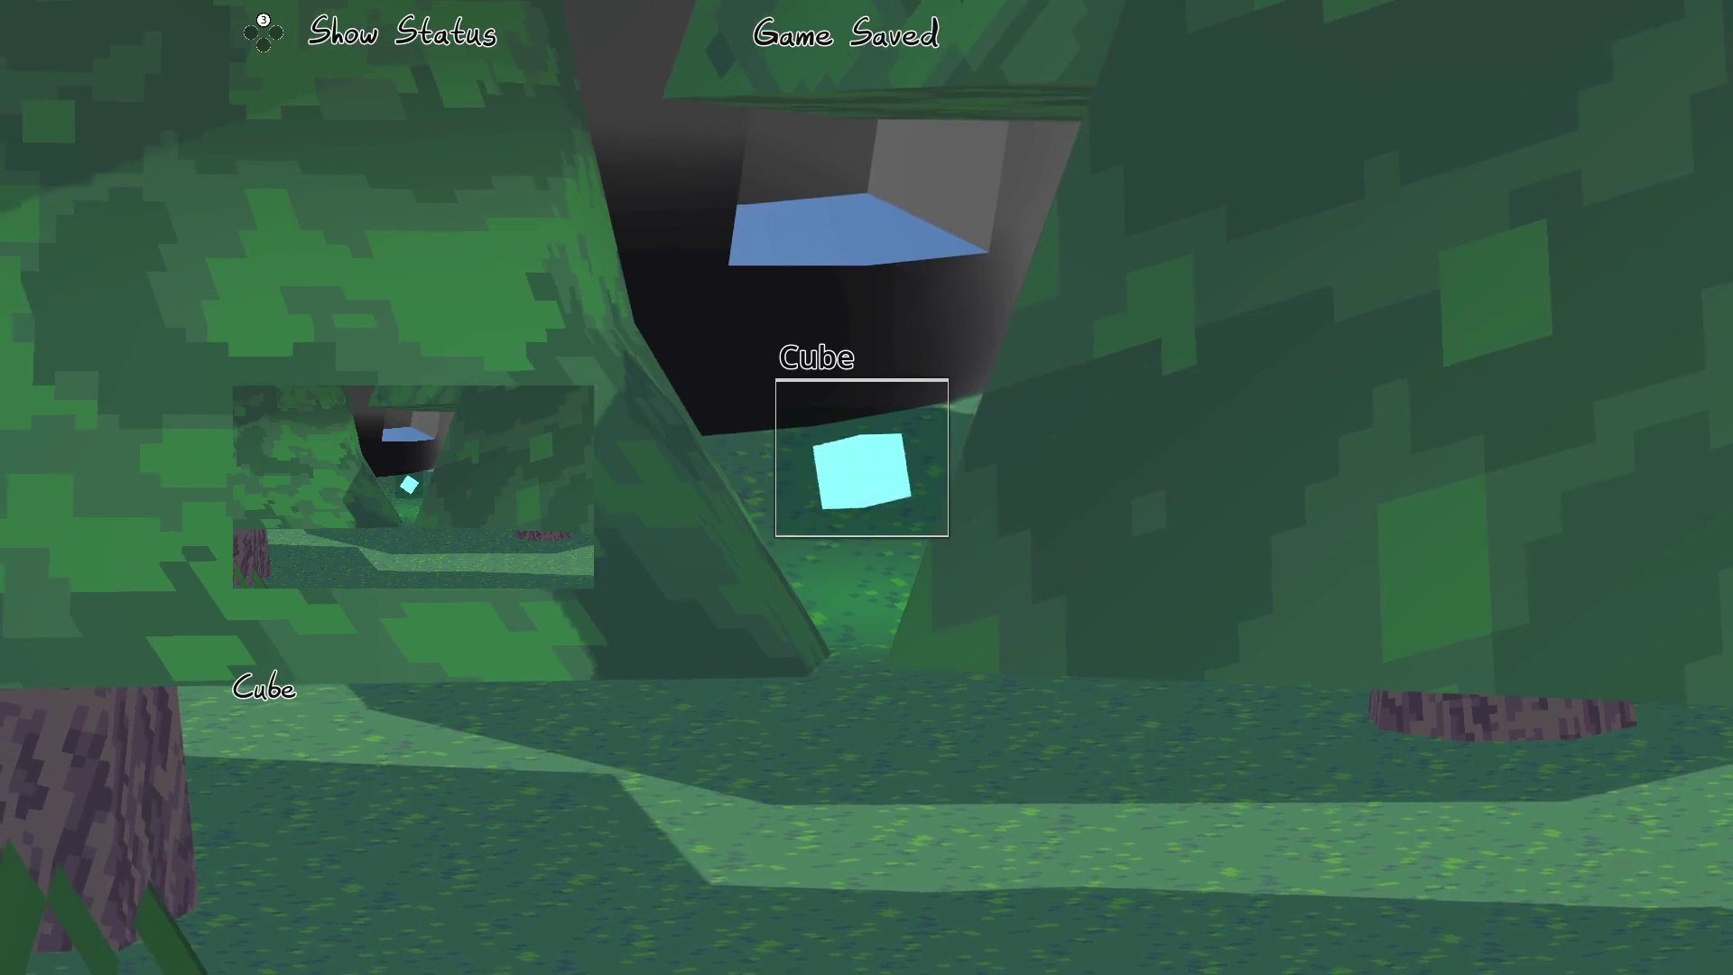
key(space)
key(Tab)
key(Return)
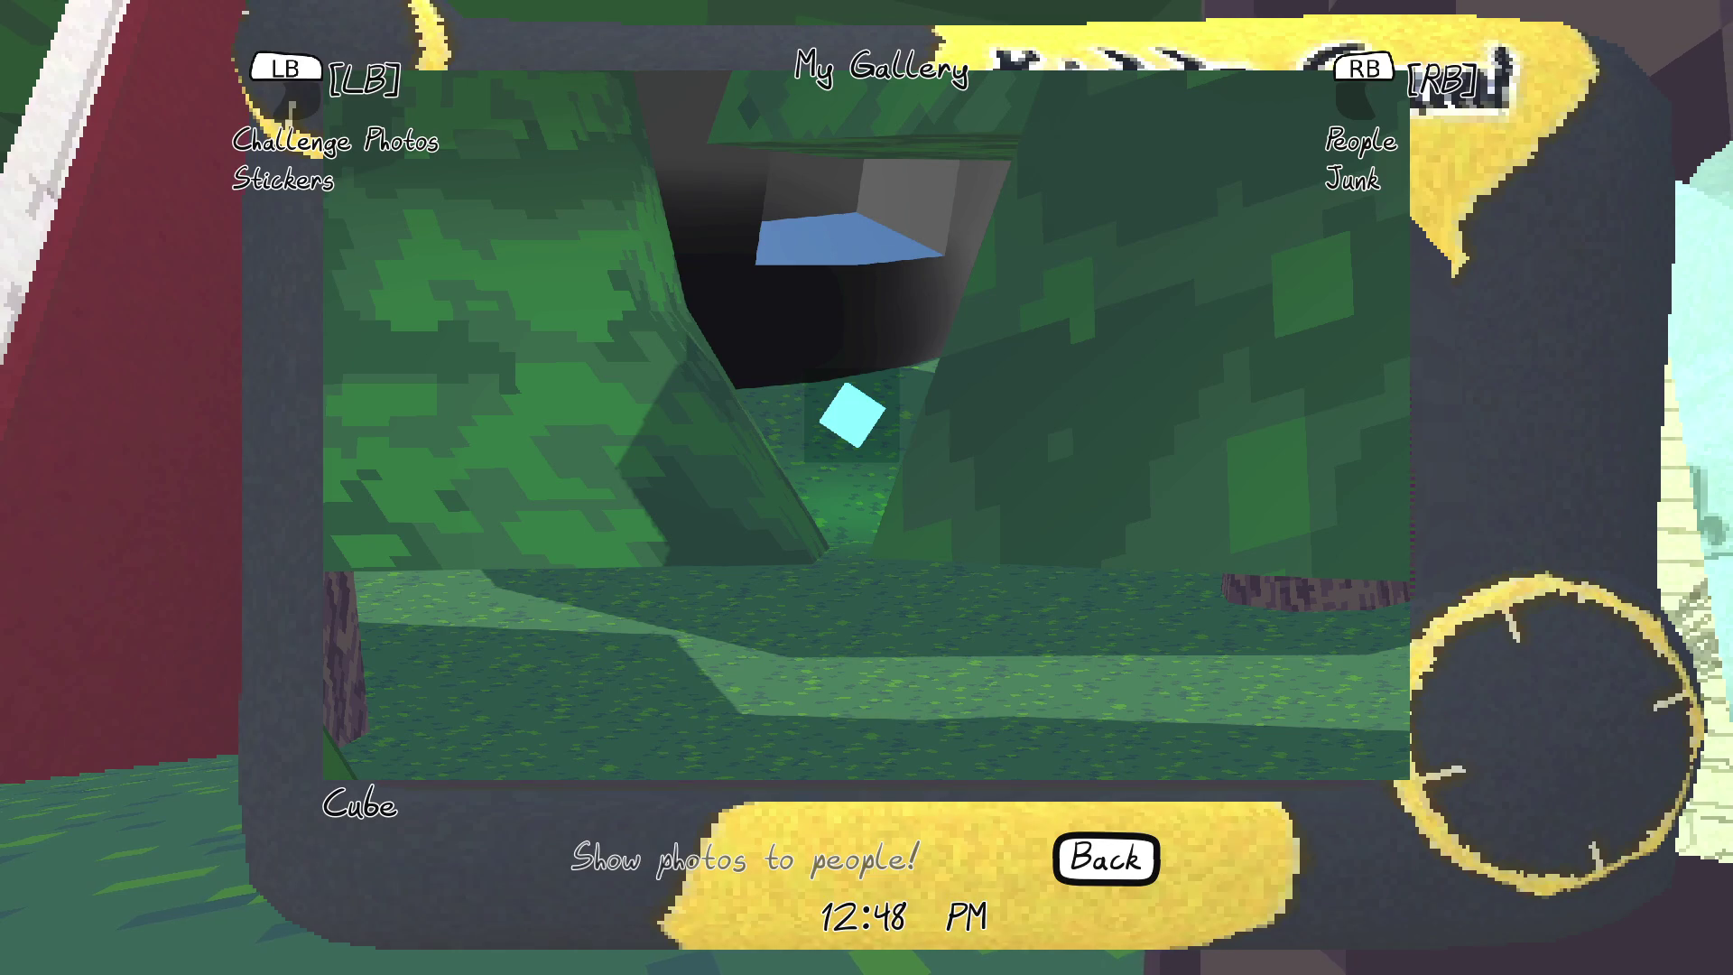
key(F8)
click(339, 209)
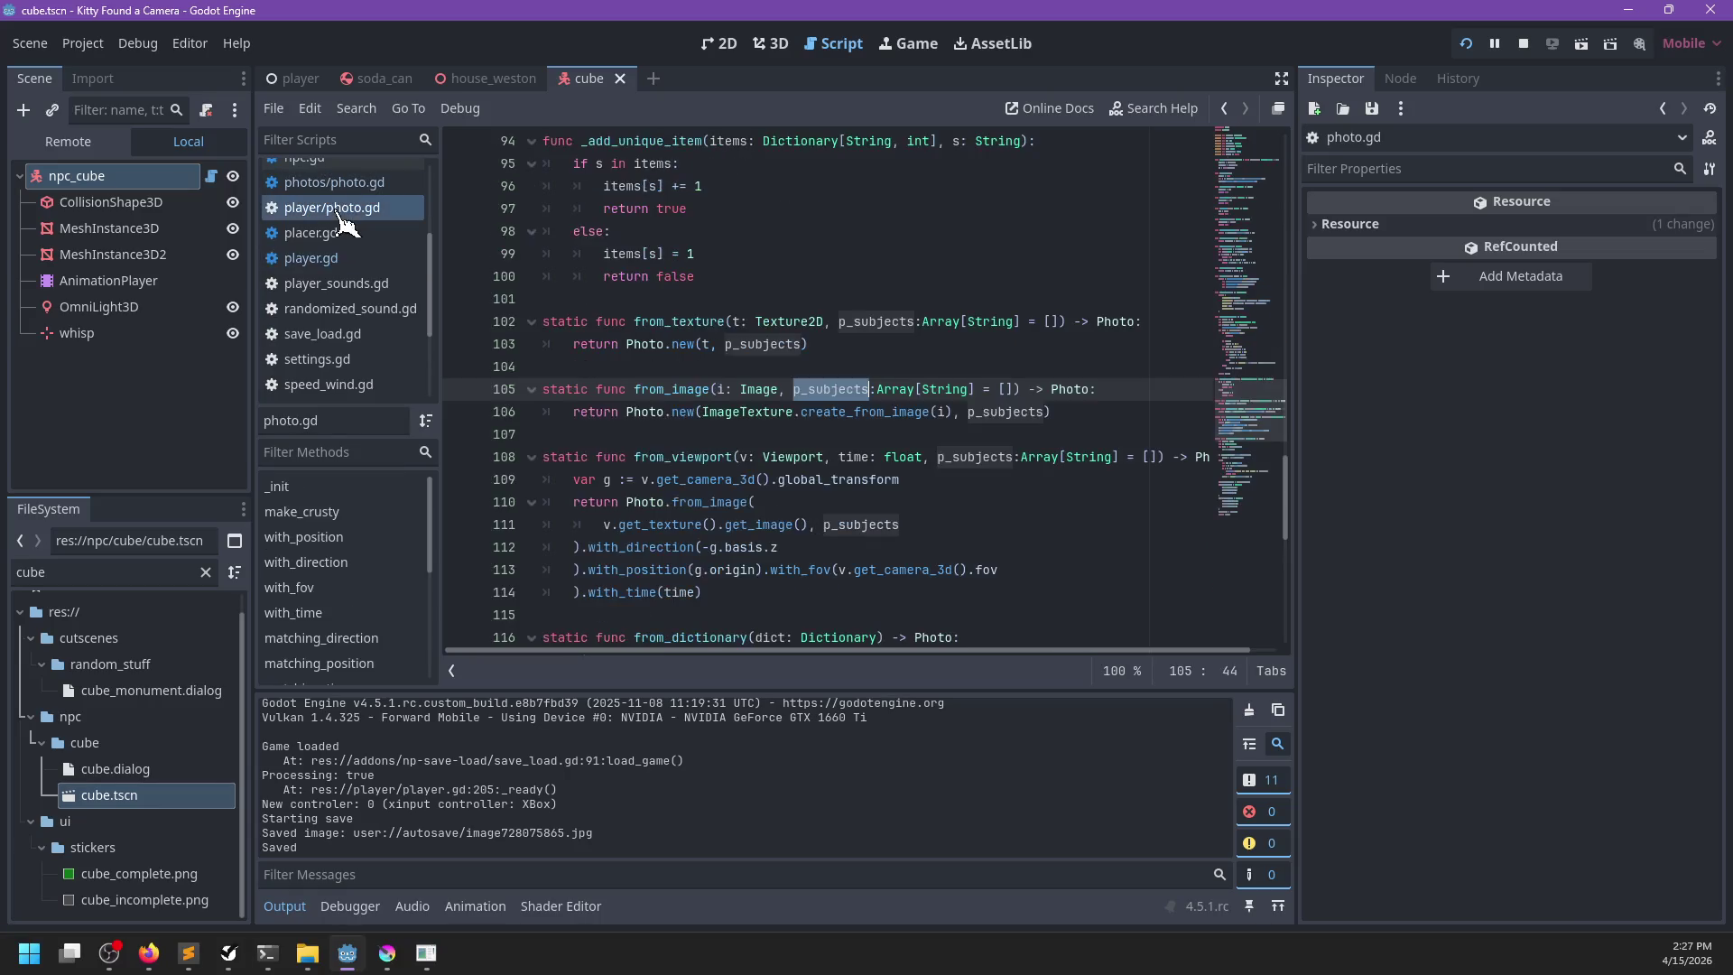
Follow make_crusty from player.gd into player/photo.gd and set a breakpoint on line 19
click(338, 183)
scroll(362, 245, up, 3)
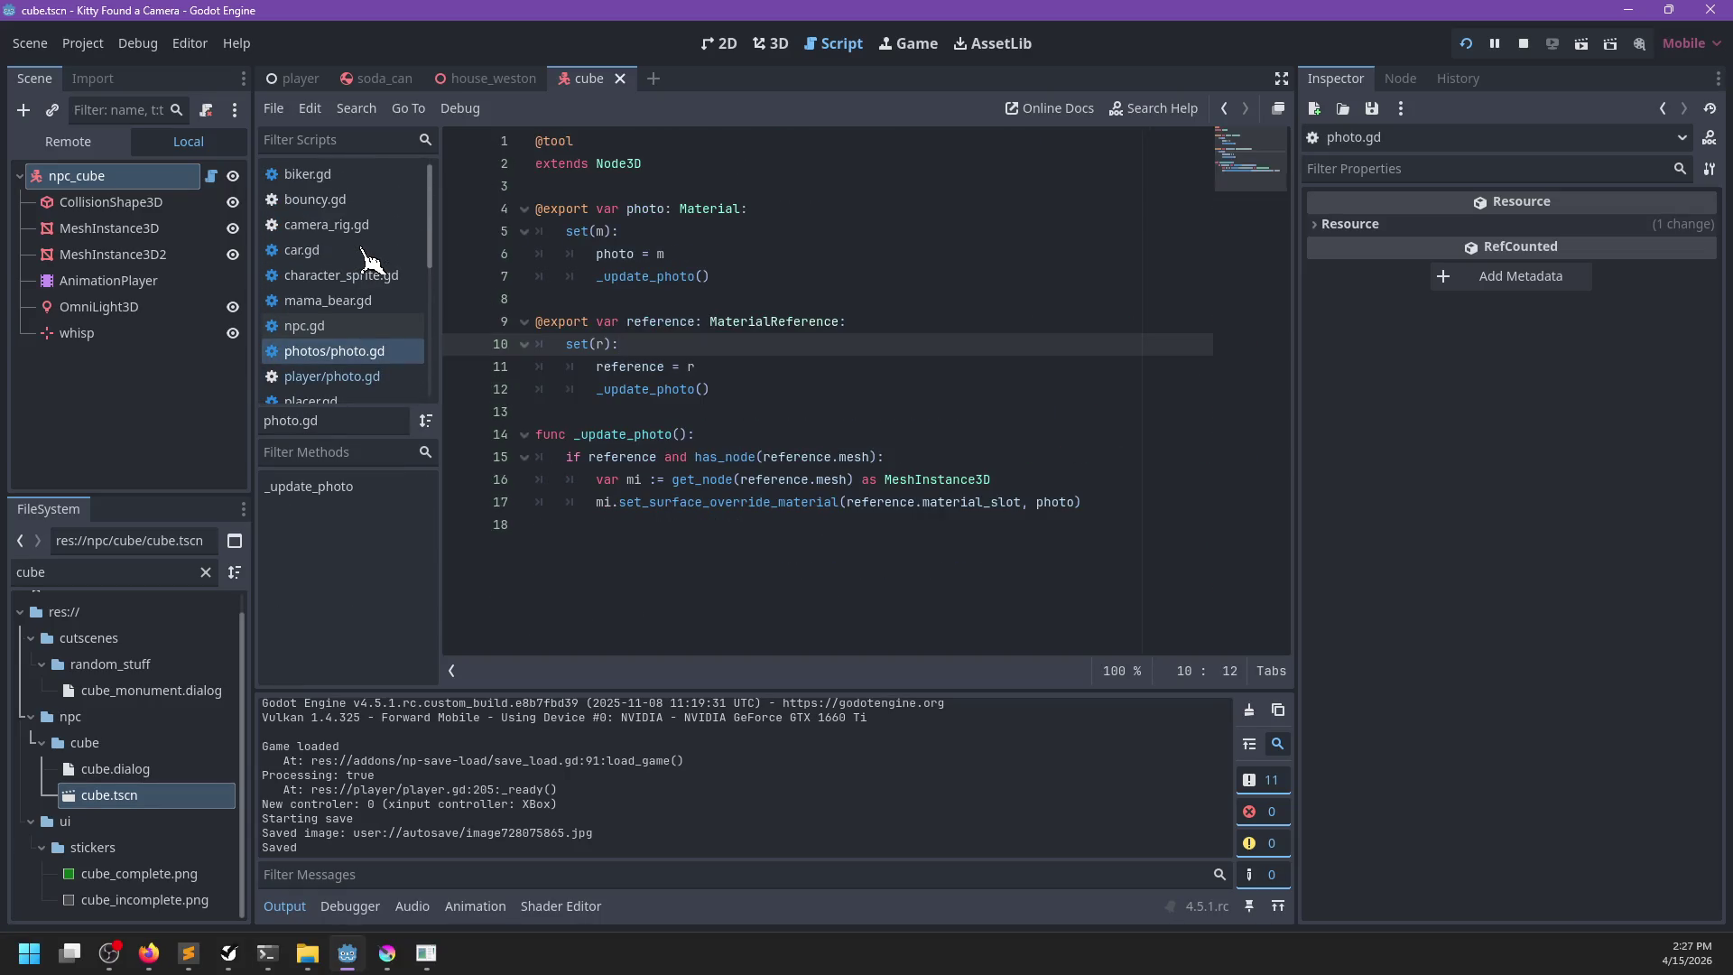
scroll(362, 253, down, 3)
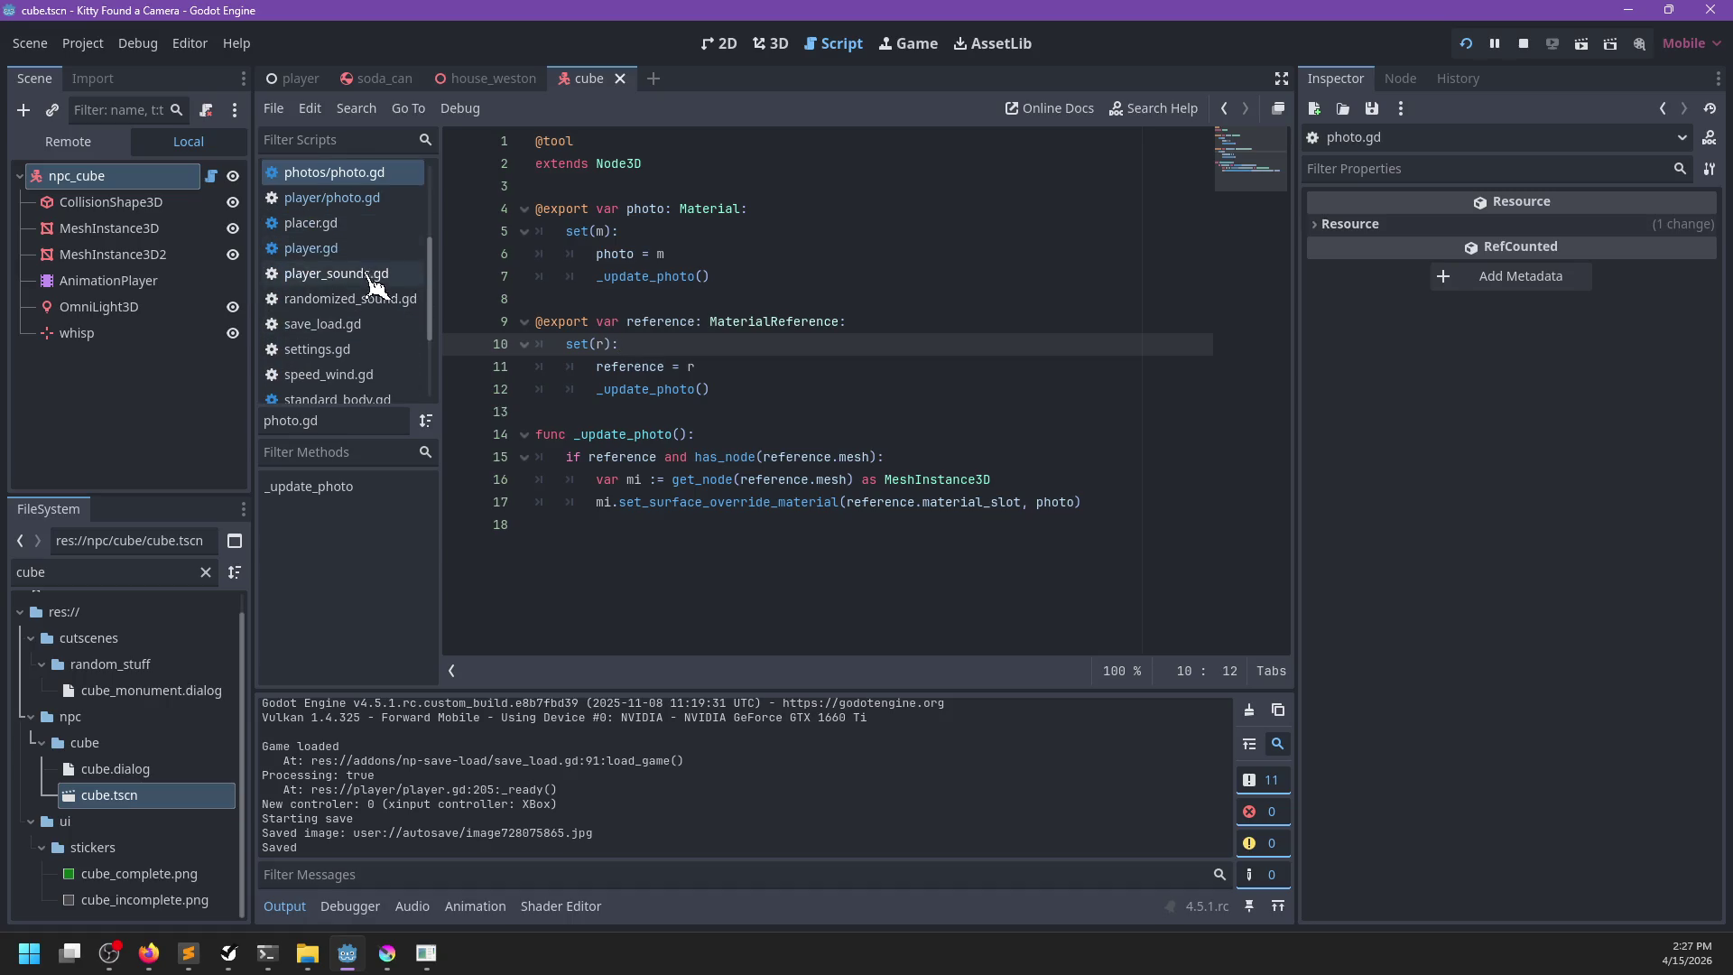
scroll(375, 301, down, 1)
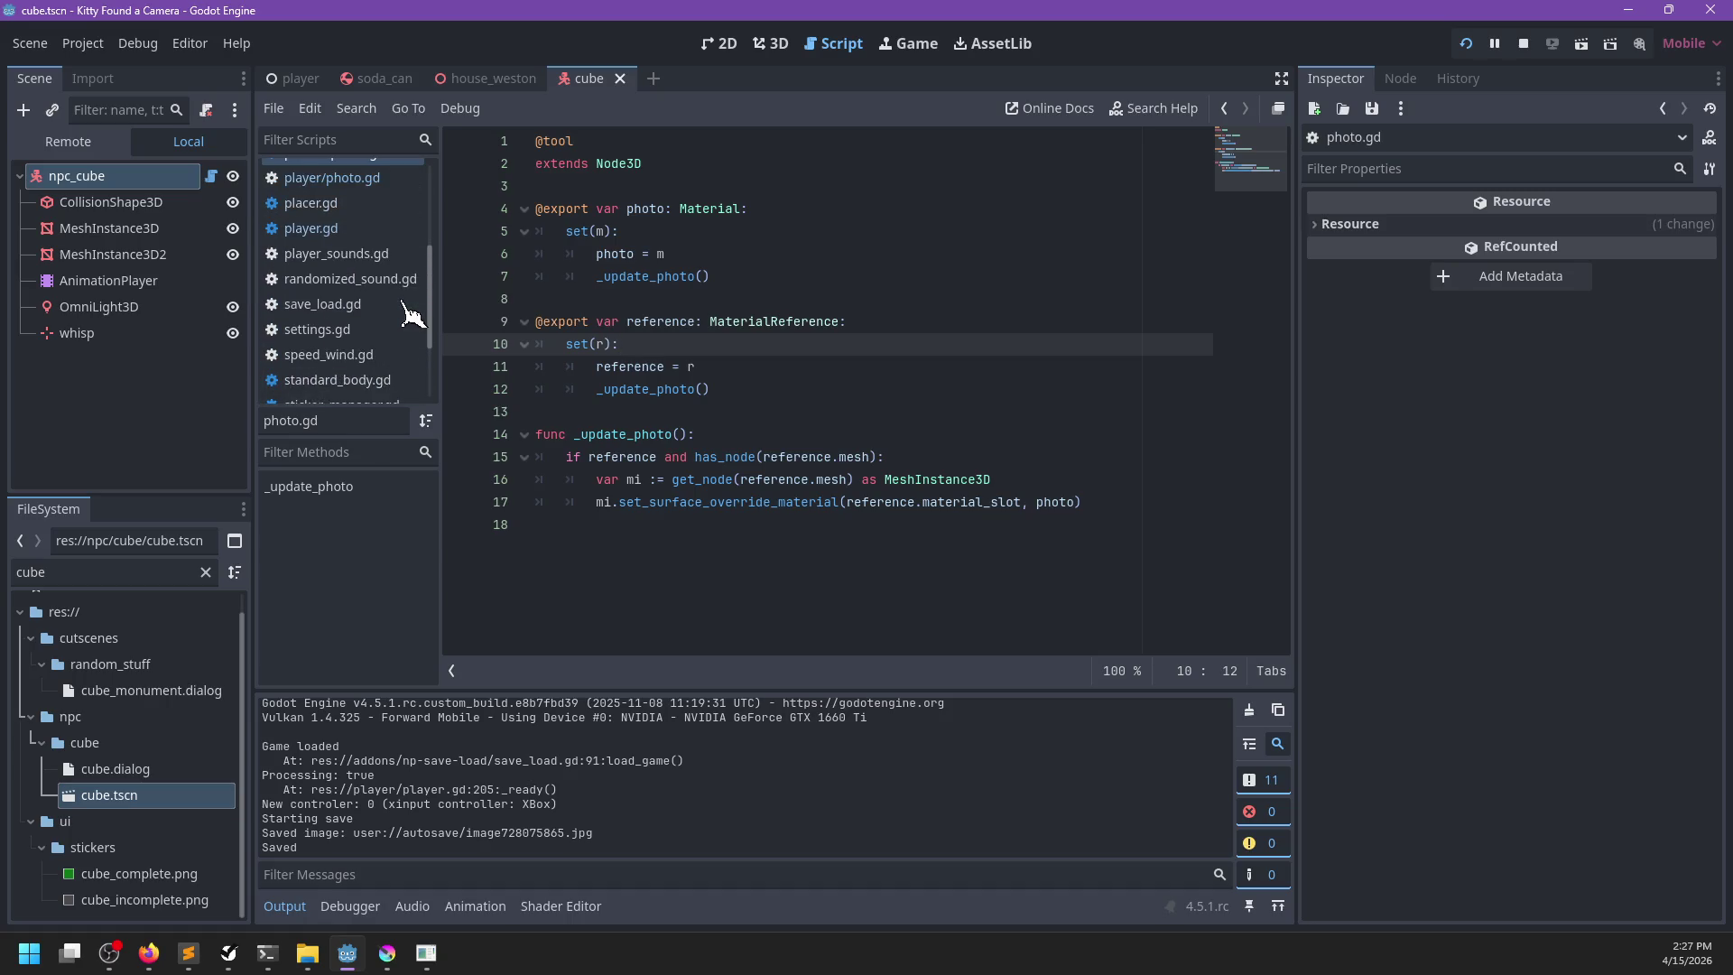
scroll(384, 329, up, 3)
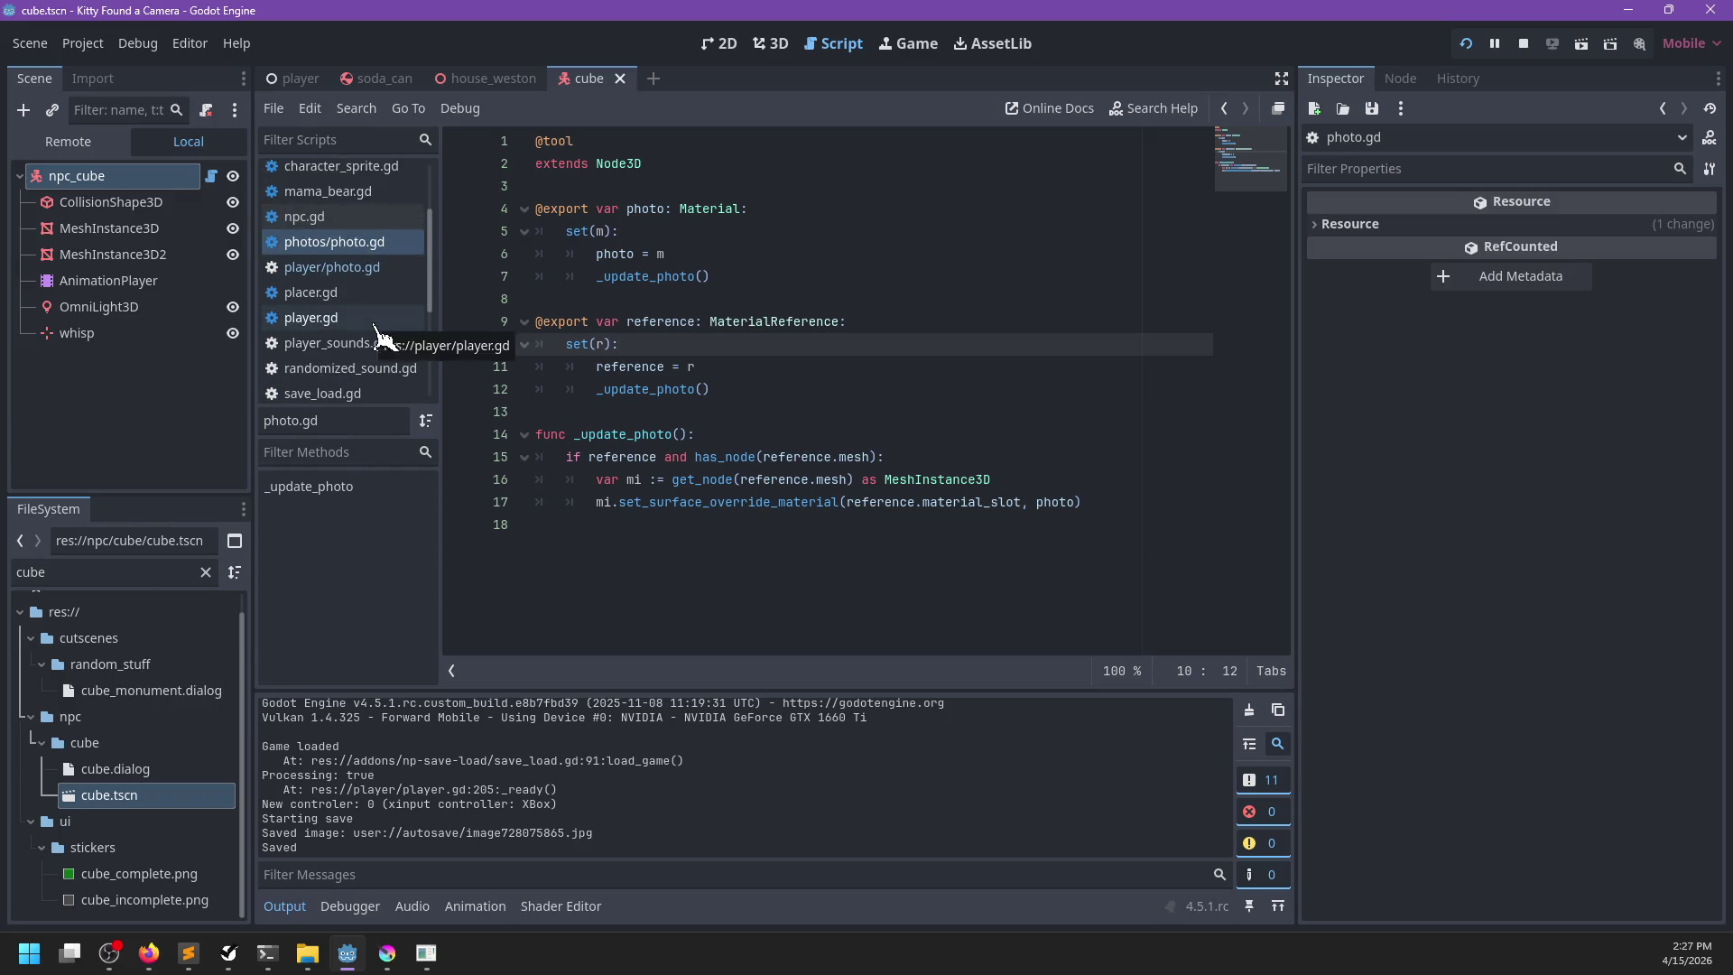
scroll(343, 230, up, 3)
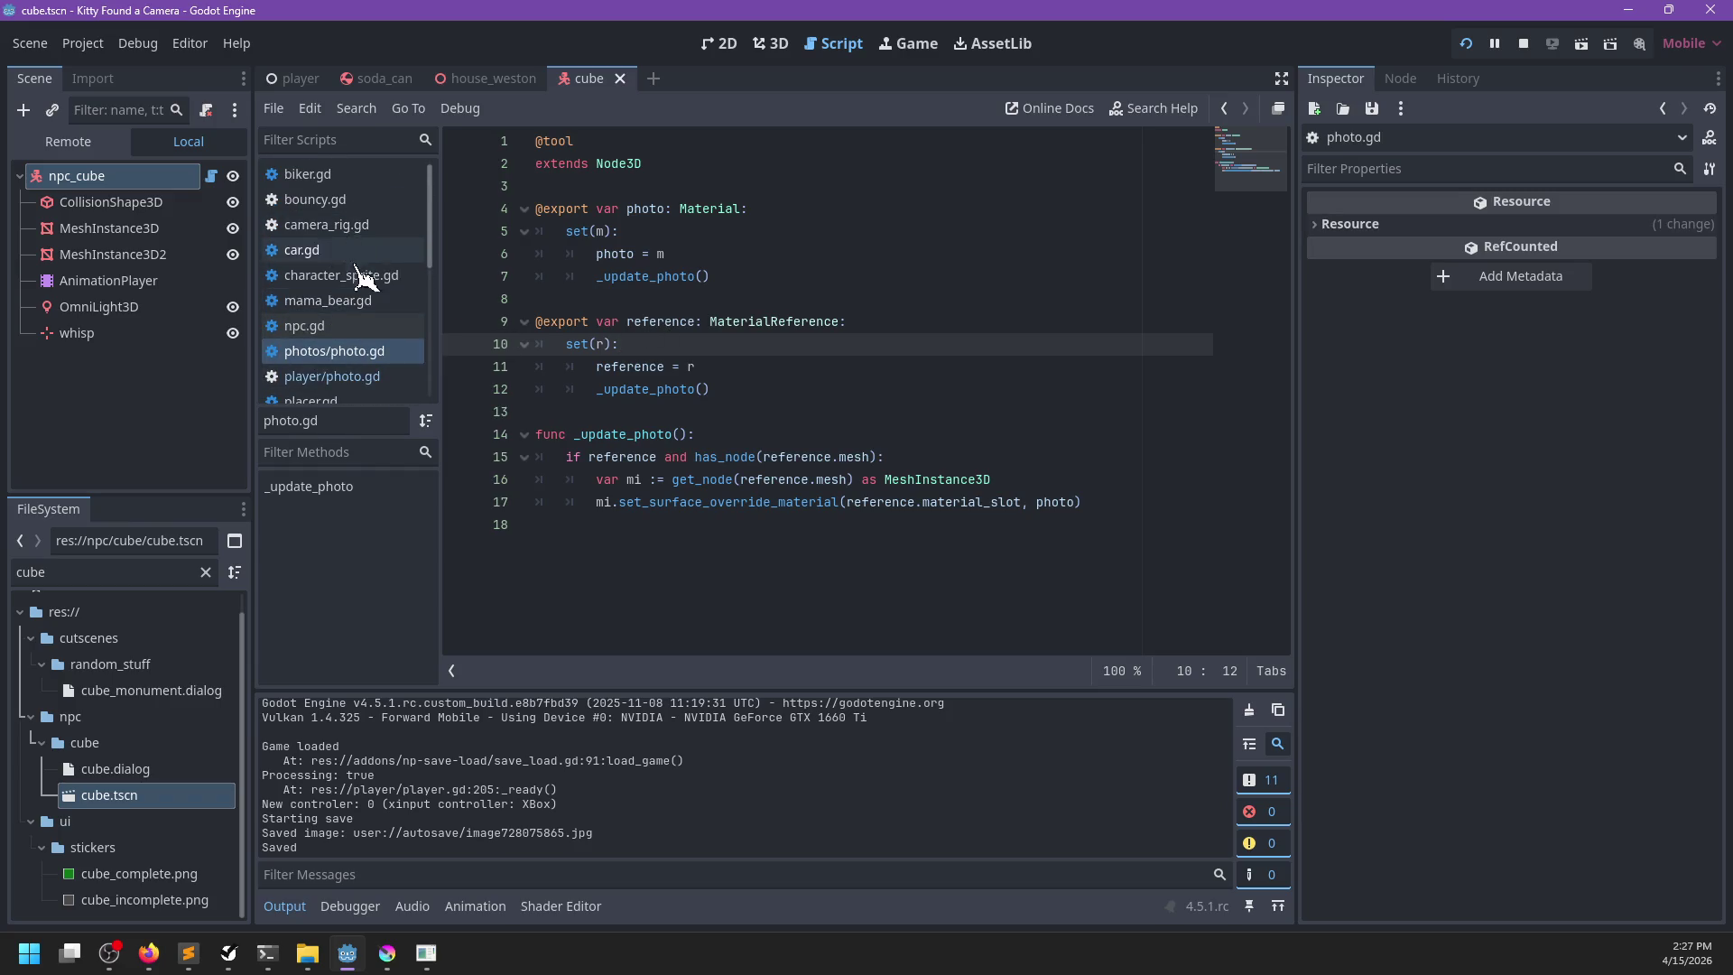
scroll(361, 269, down, 1)
click(343, 317)
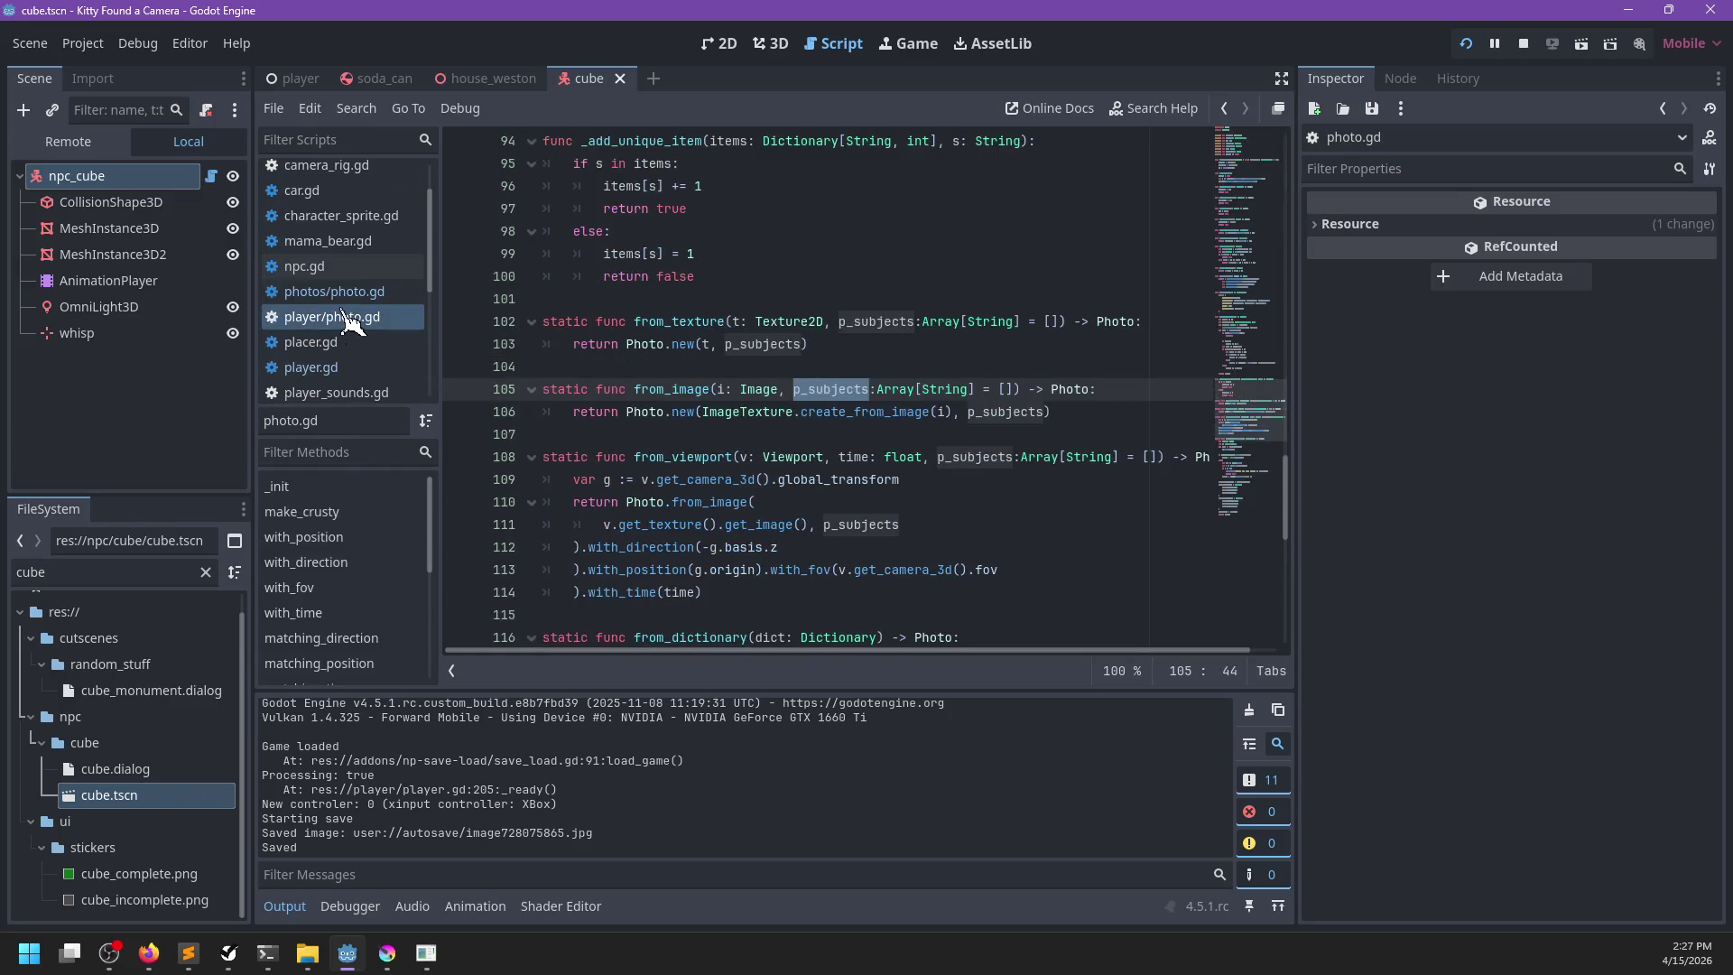
click(332, 367)
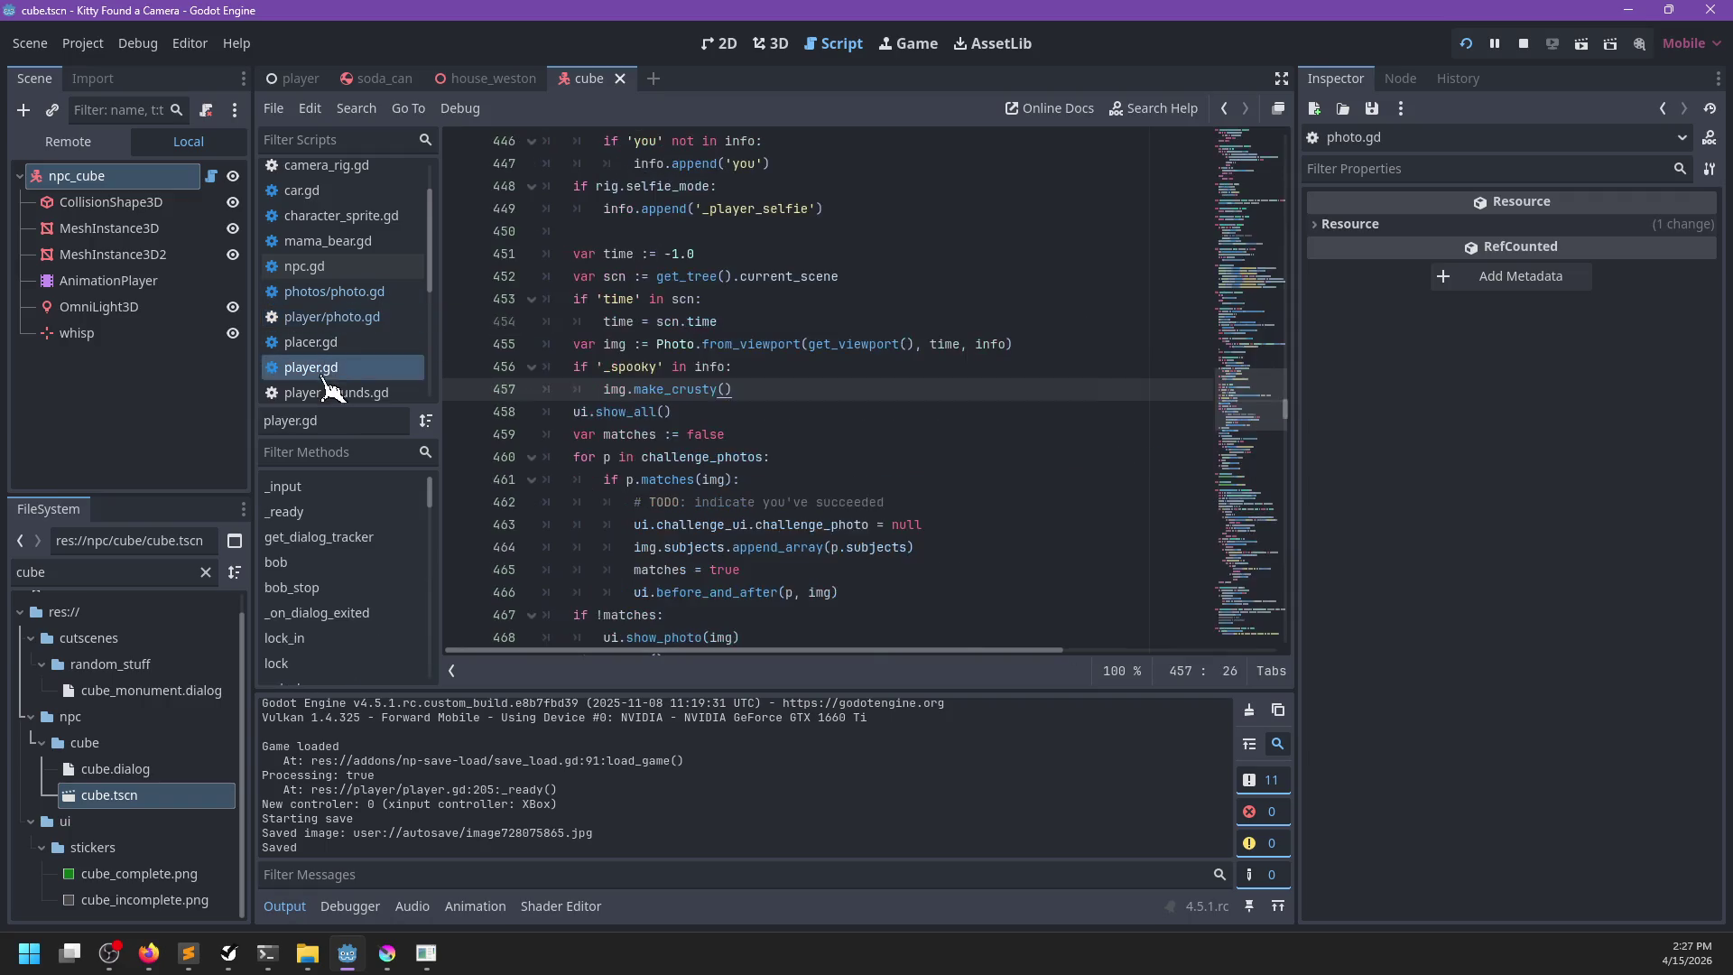
ctrl+click(703, 389)
click(459, 412)
Switch to the running game, enter camera mode with 1, and zoom in on the Cube
key(alt+Tab)
key(alt+Tab)
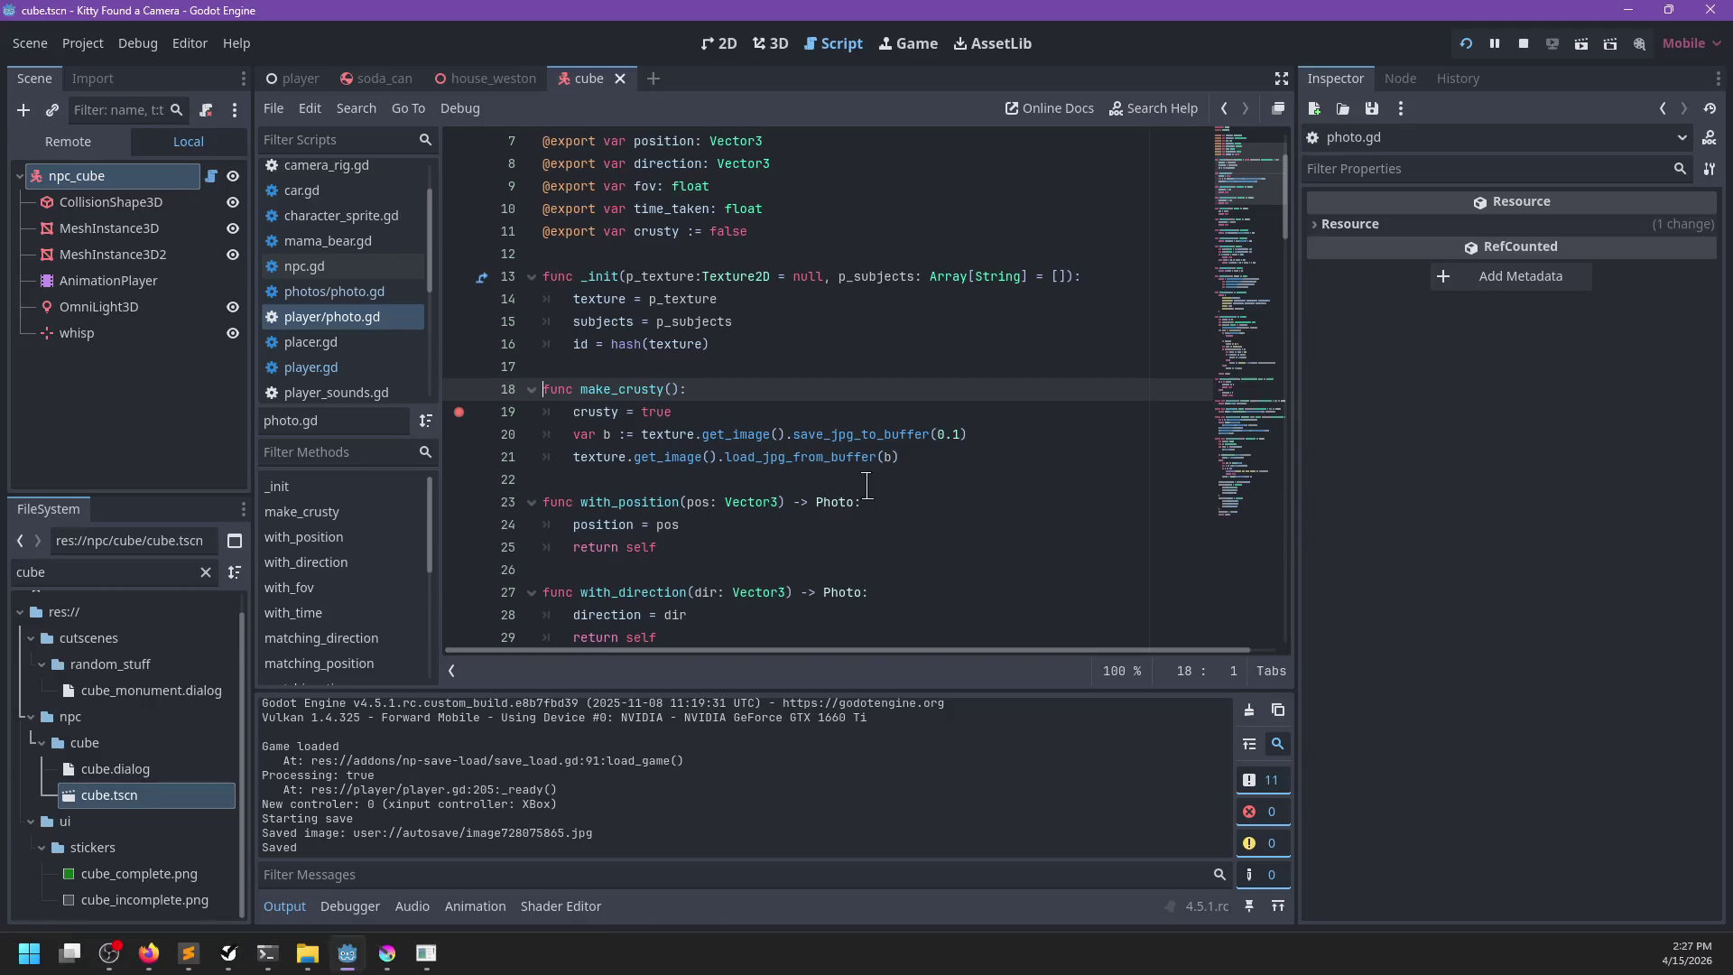
key(alt+Tab)
key(Escape)
key(1)
right_click(867, 487)
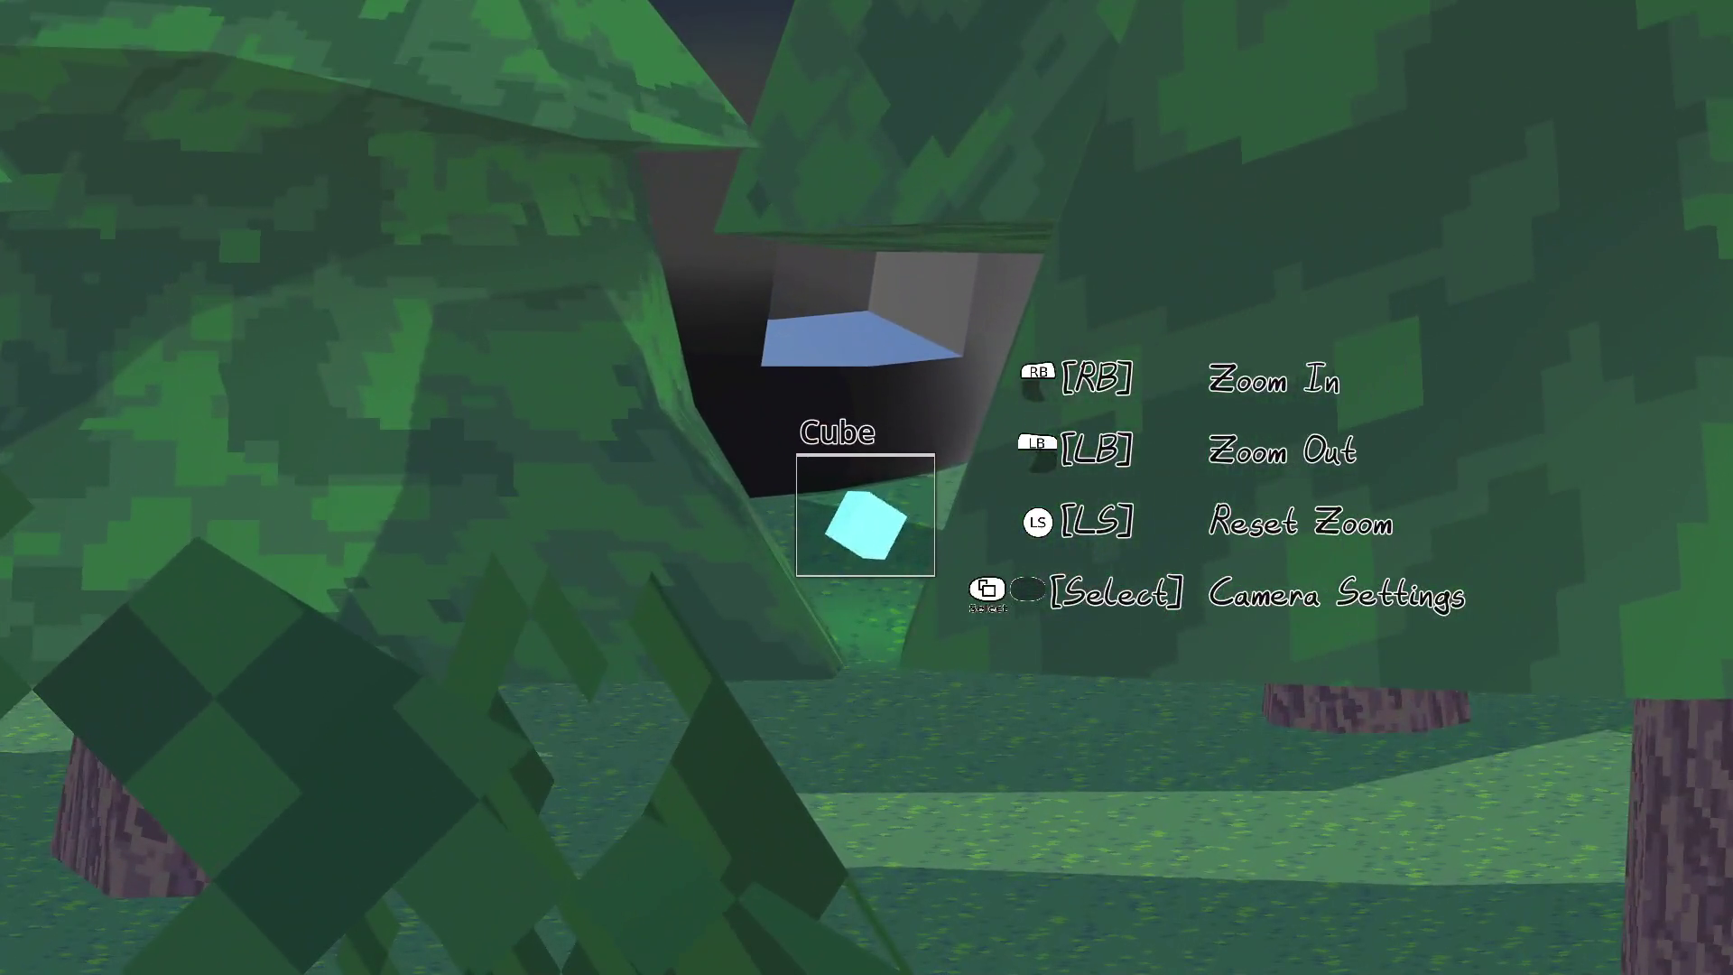
Photograph the Cube, step lines 19–21 confirming a 37905-byte JPG buffer, then resume and open the photo
click(866, 487)
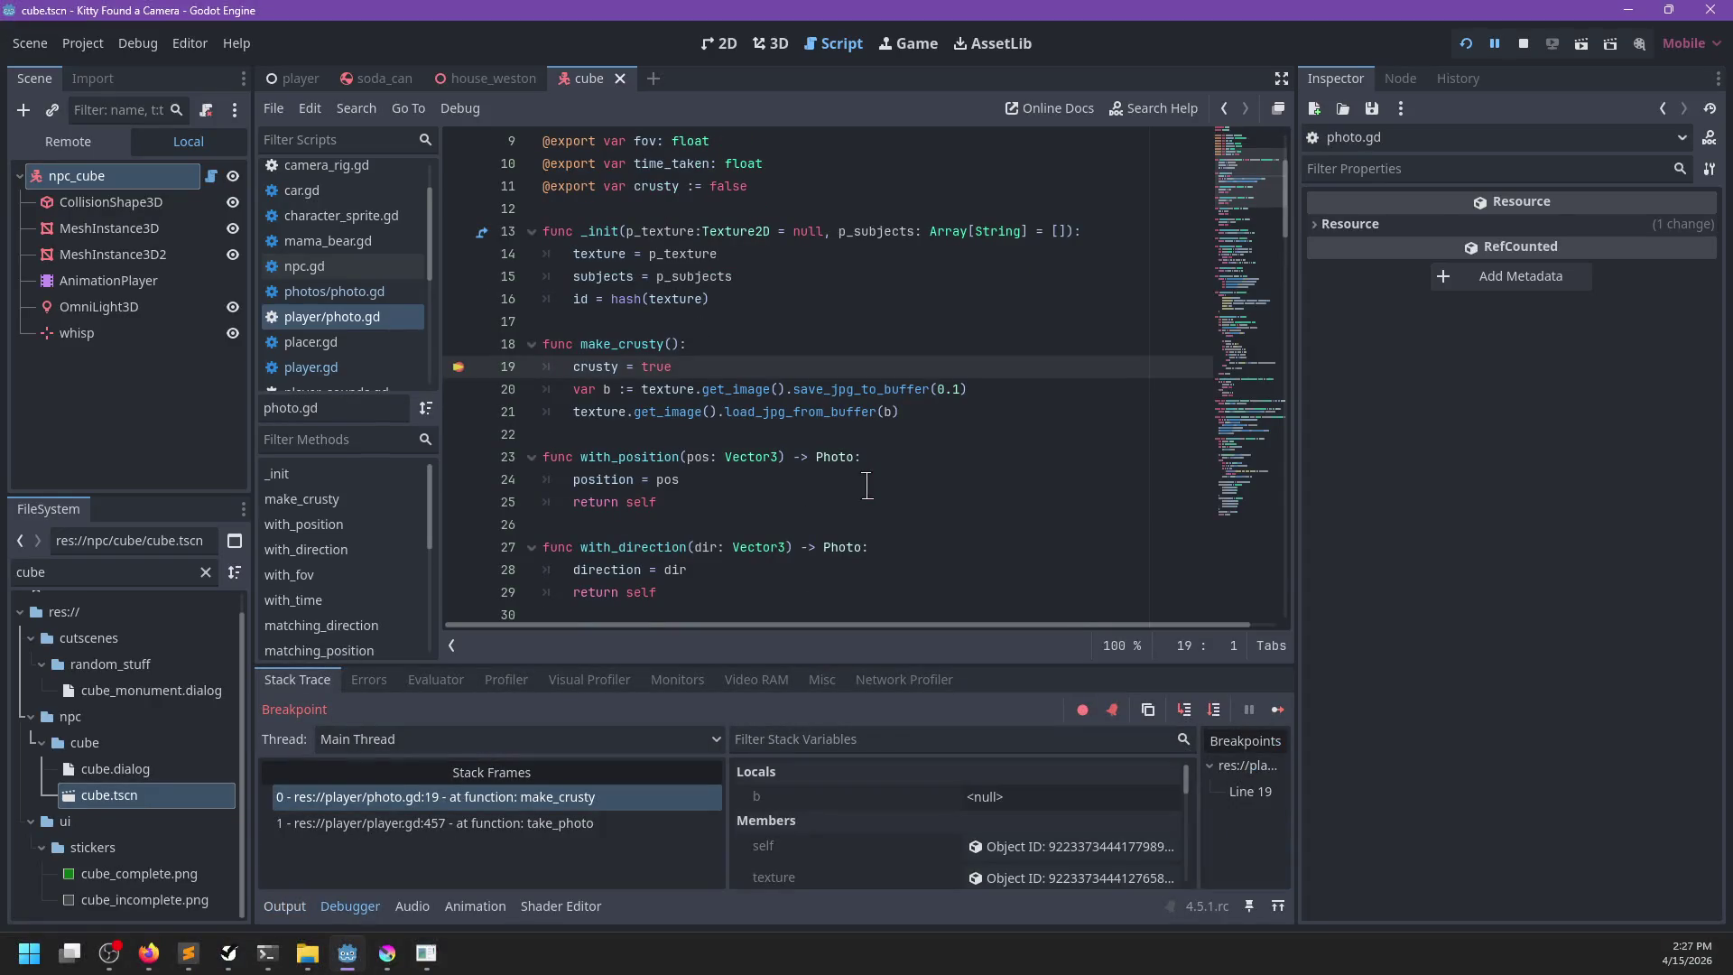
key(F10)
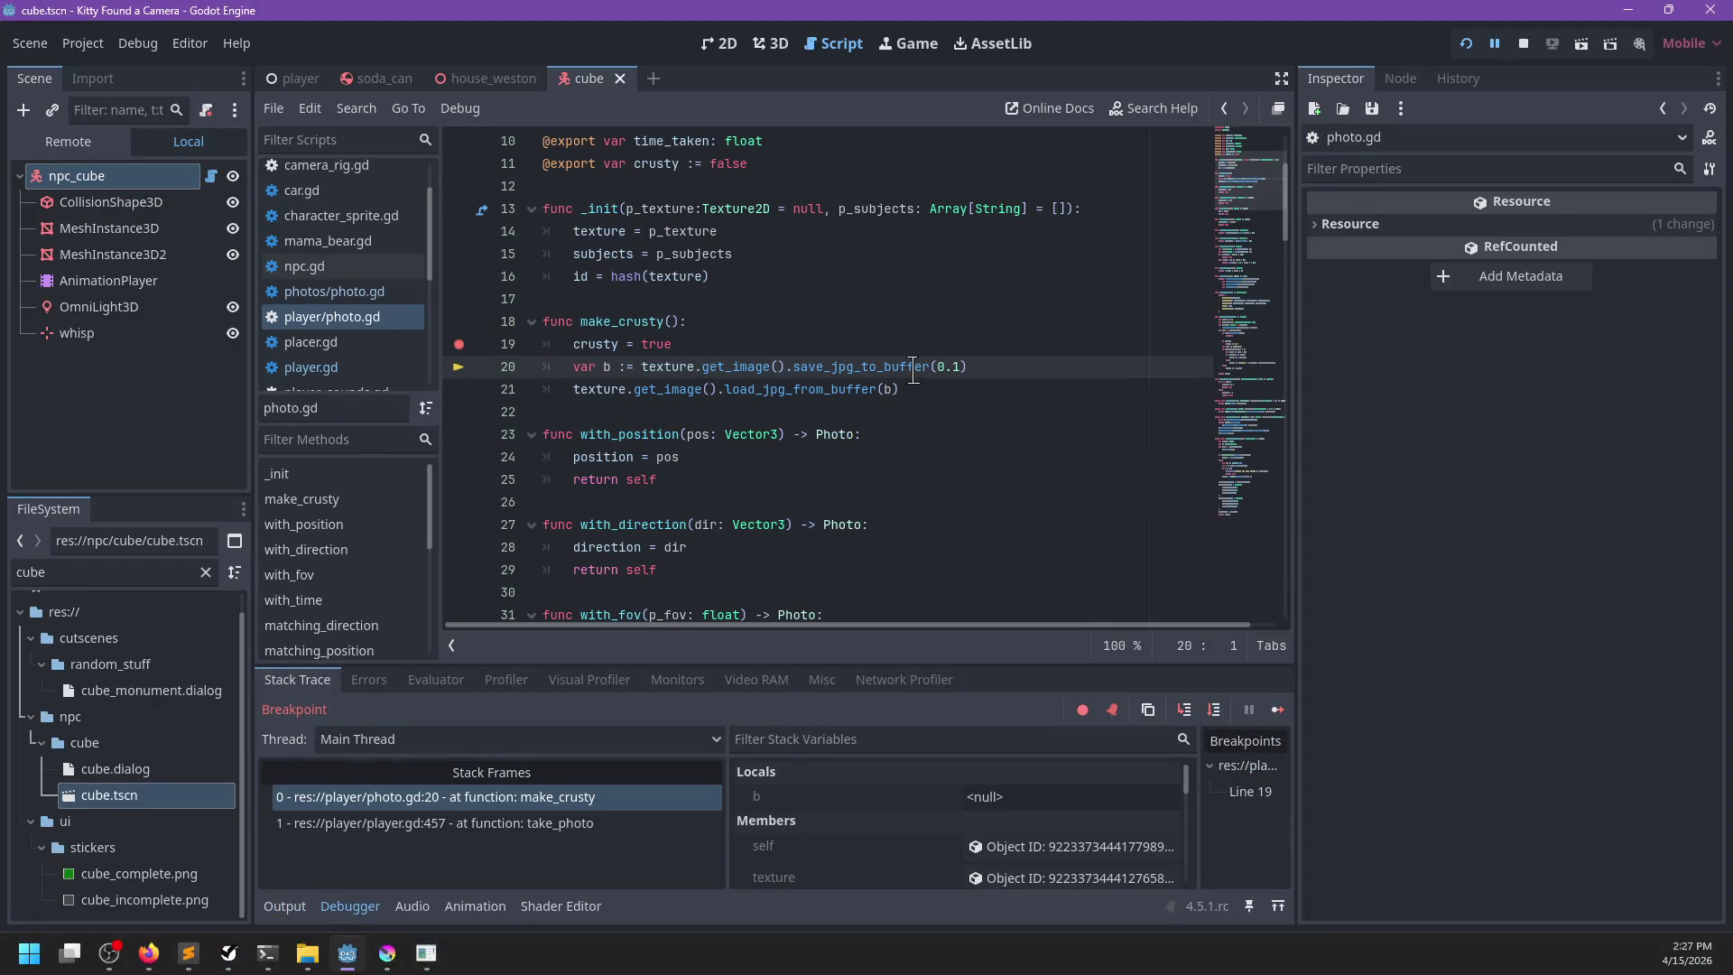
mouse_move(914, 370)
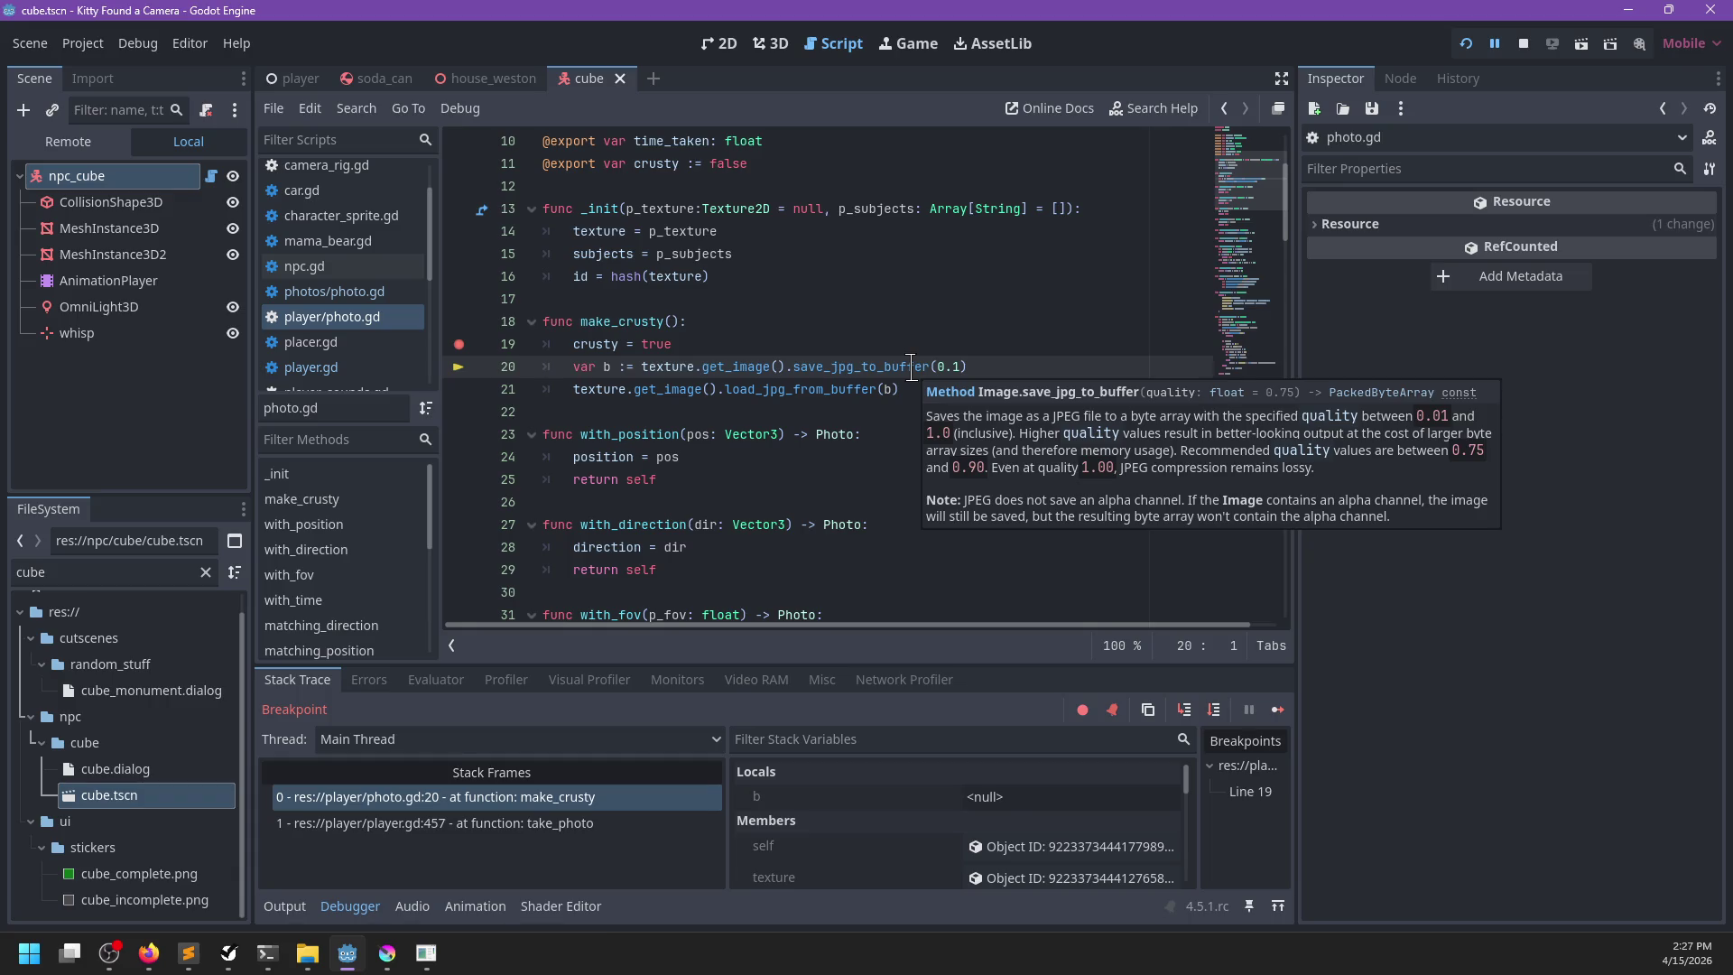
key(F10)
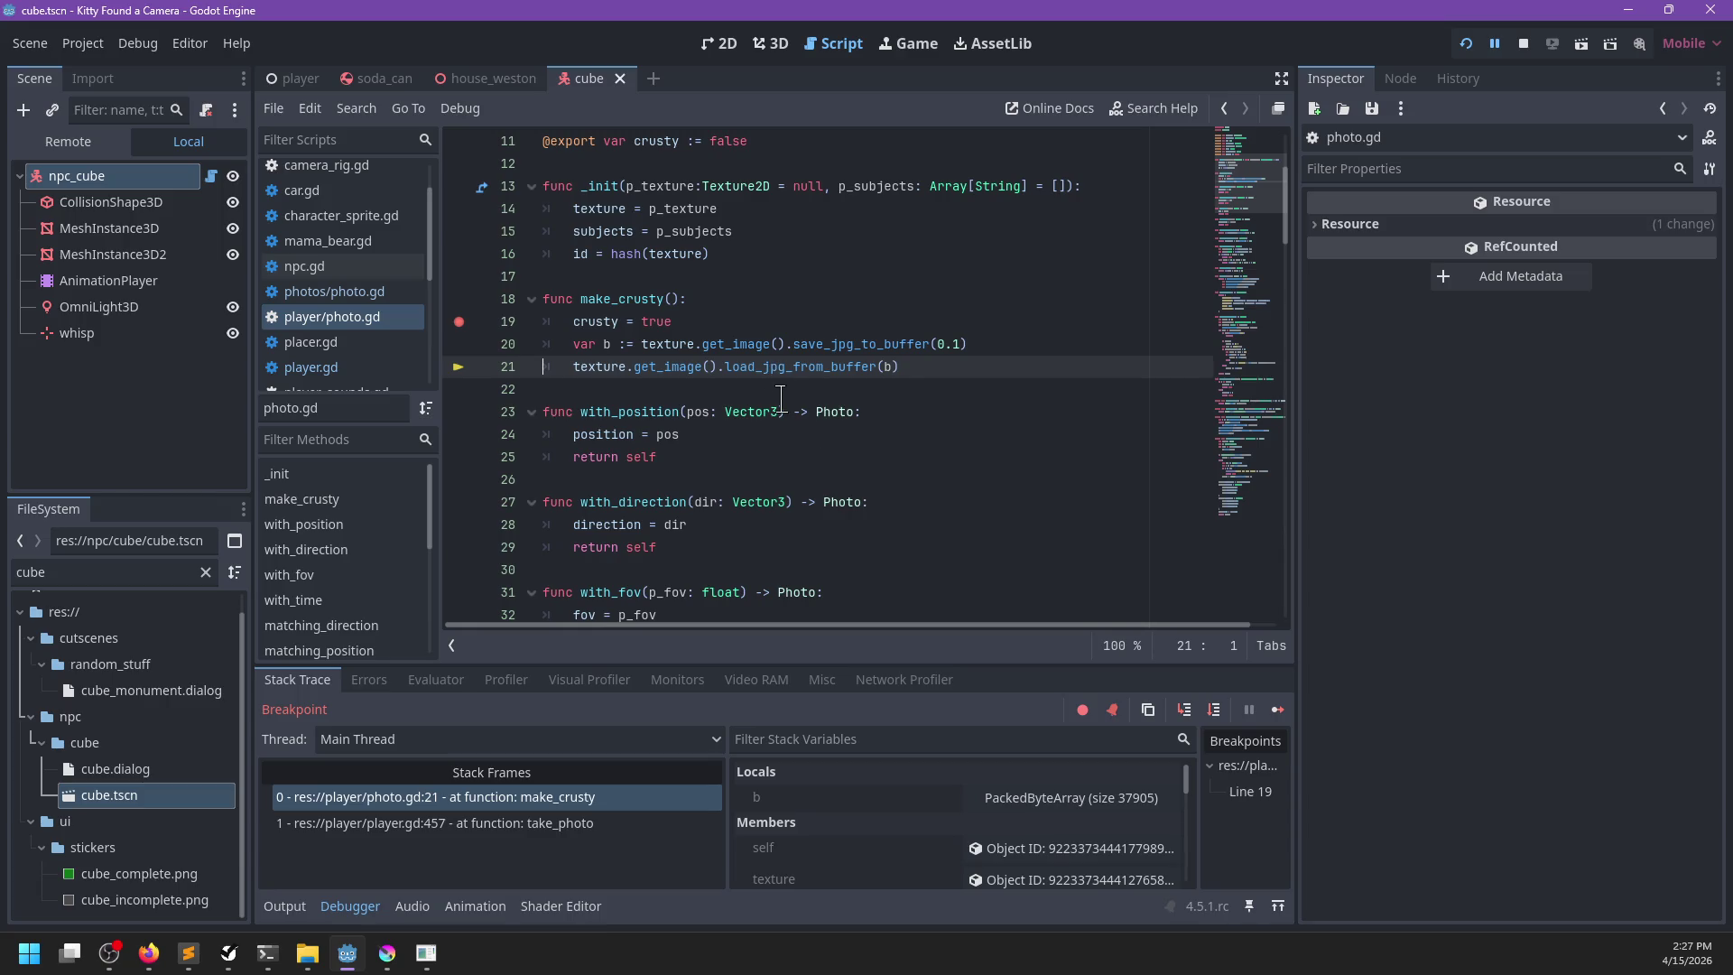
key(F12)
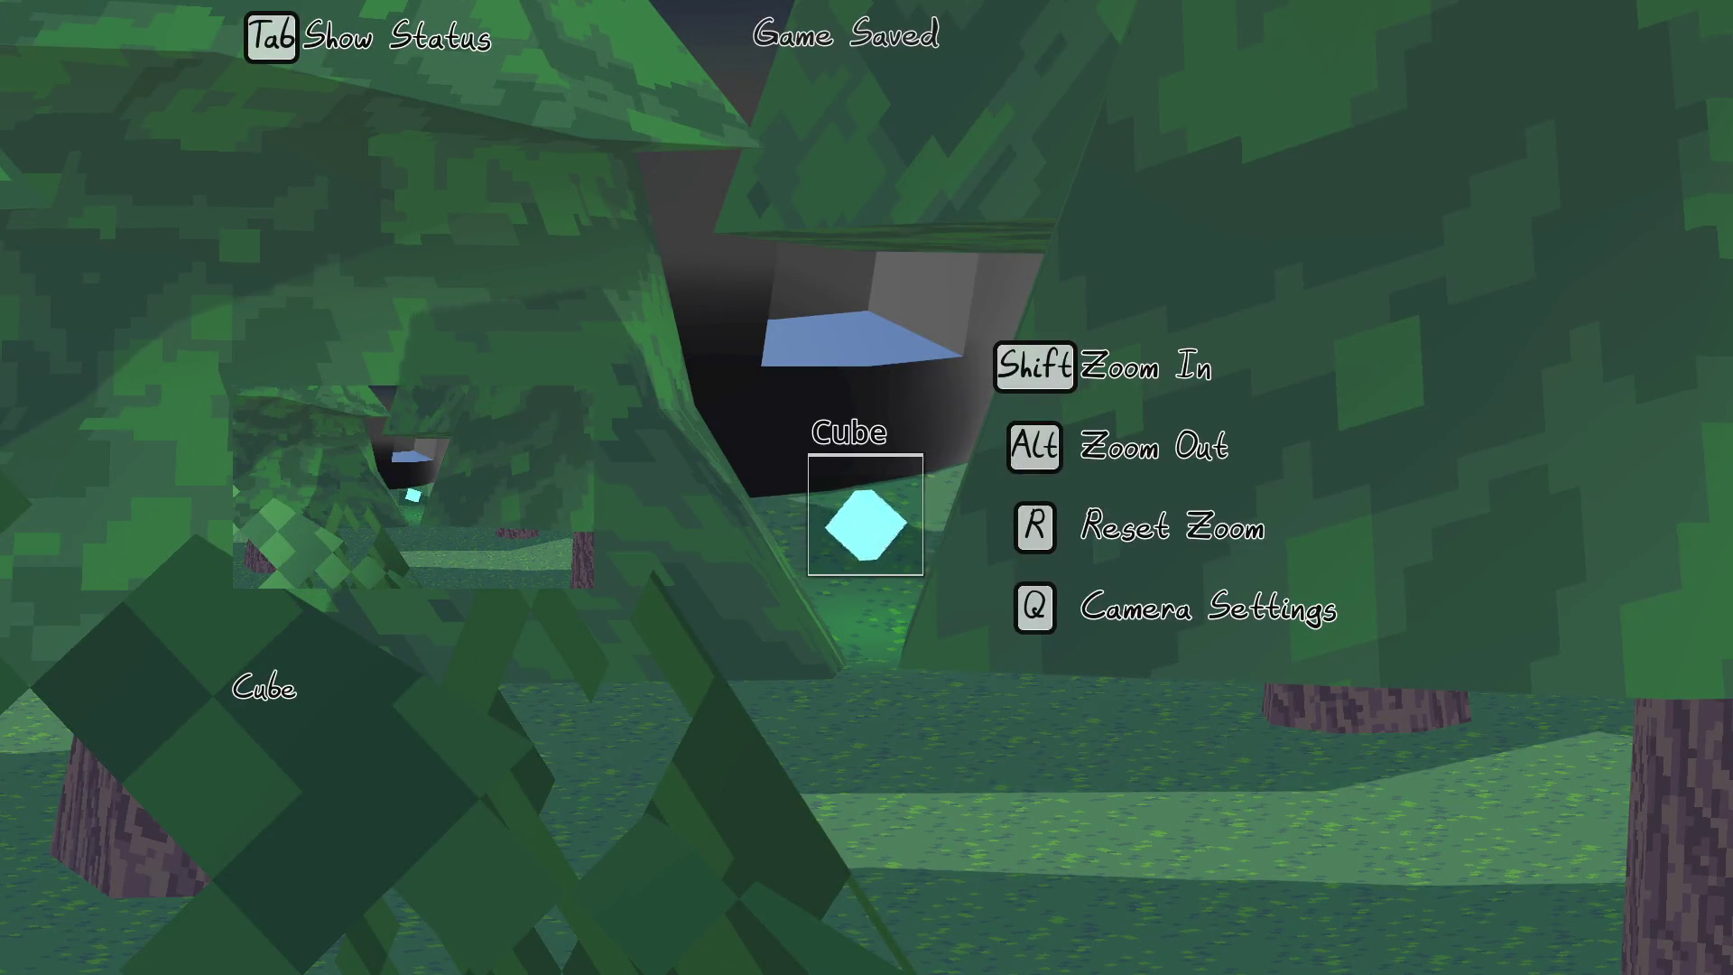
key(Return)
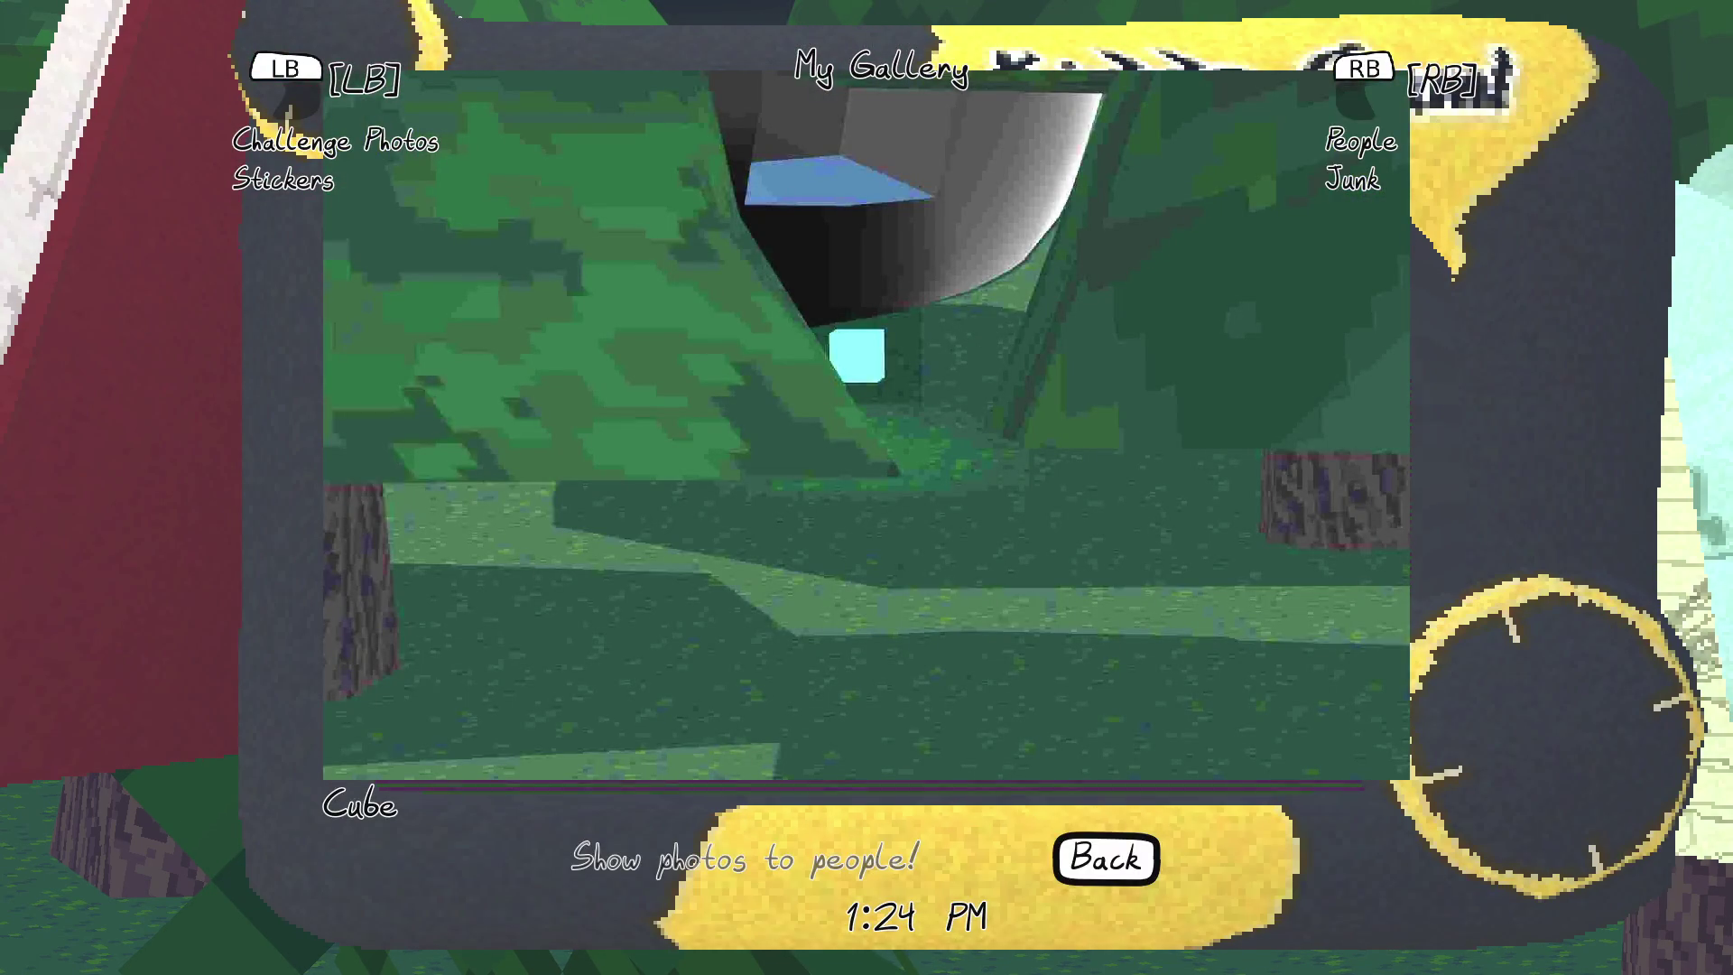
Choose Save and Exit from the pause menu, then bring up the socials folder in File Explorer
key(Escape)
key(Escape)
key(Down)
key(Down)
key(Down)
key(Return)
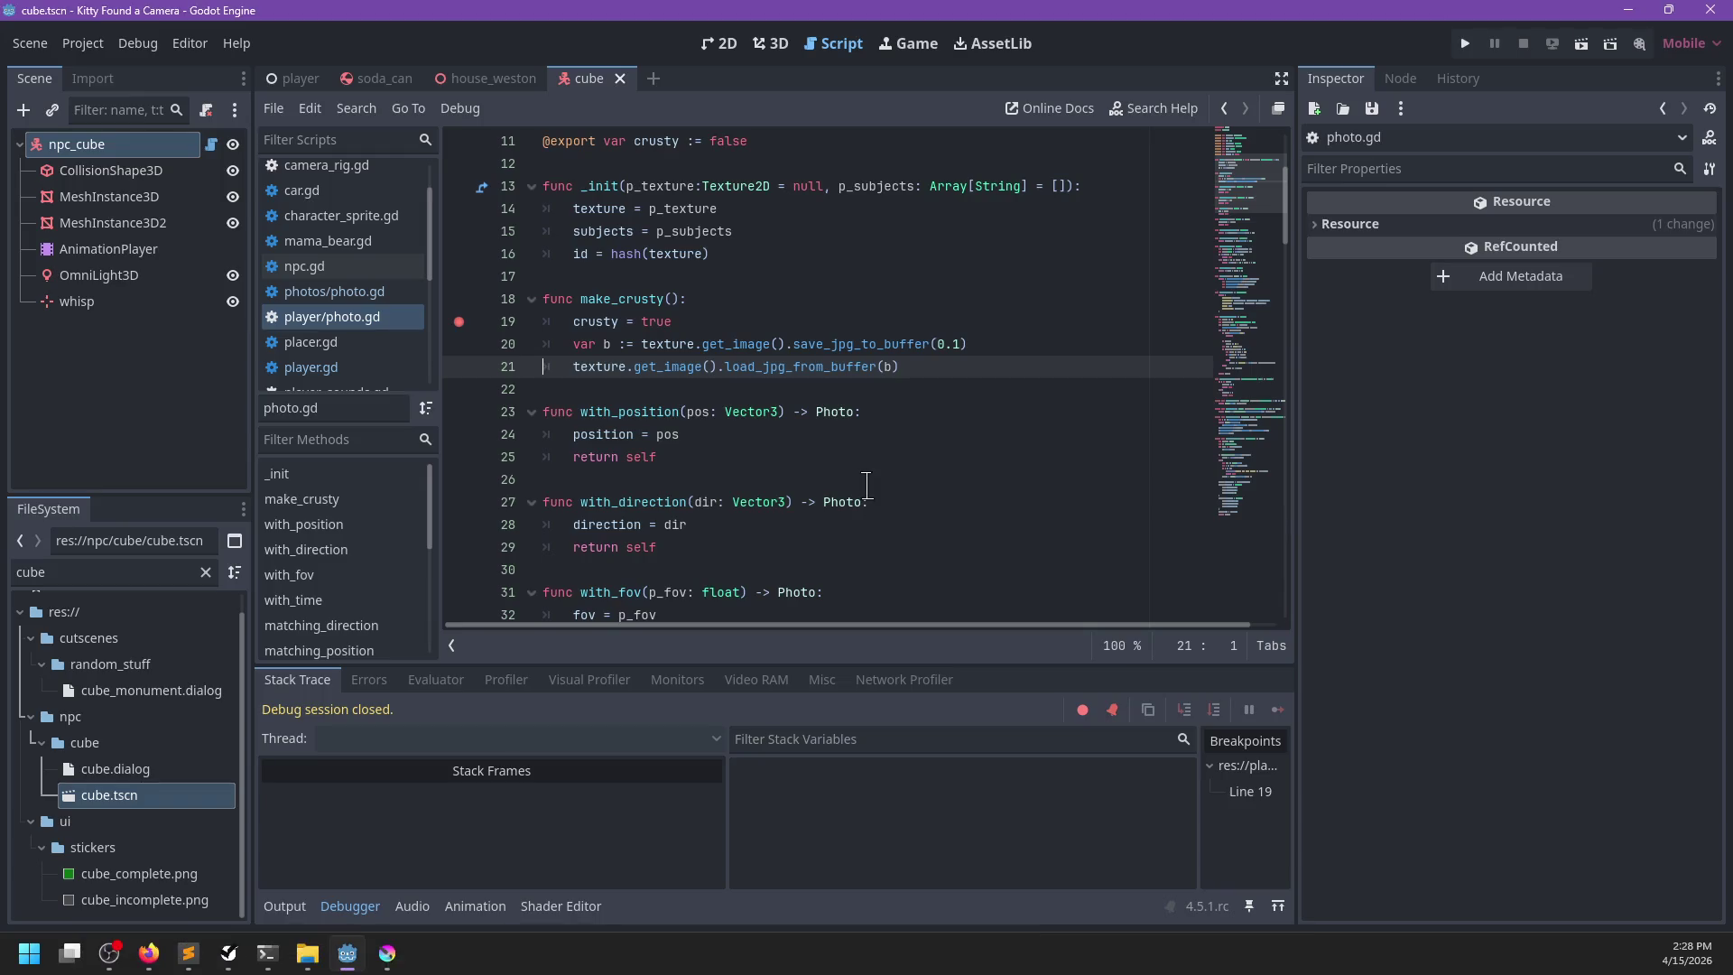
mouse_move(308, 954)
click(461, 812)
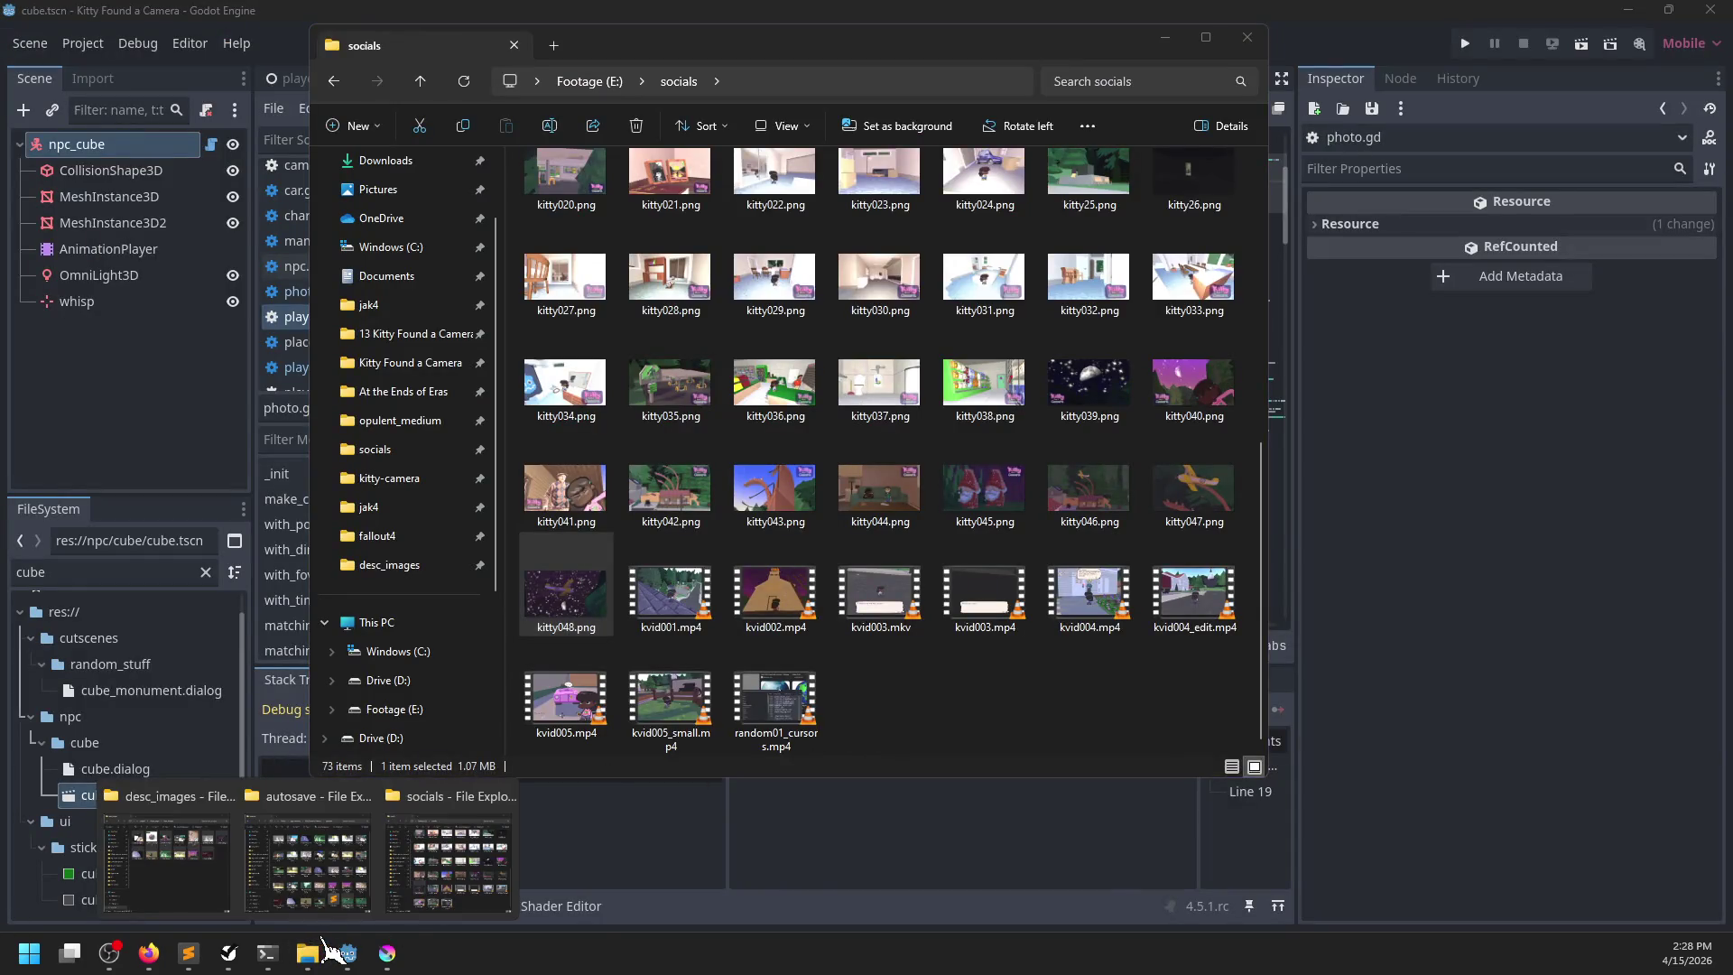
View image2721677984.jpg, image728075865.jpg and image973923414.jpg from autosave in Photos, then close Explorer
click(307, 862)
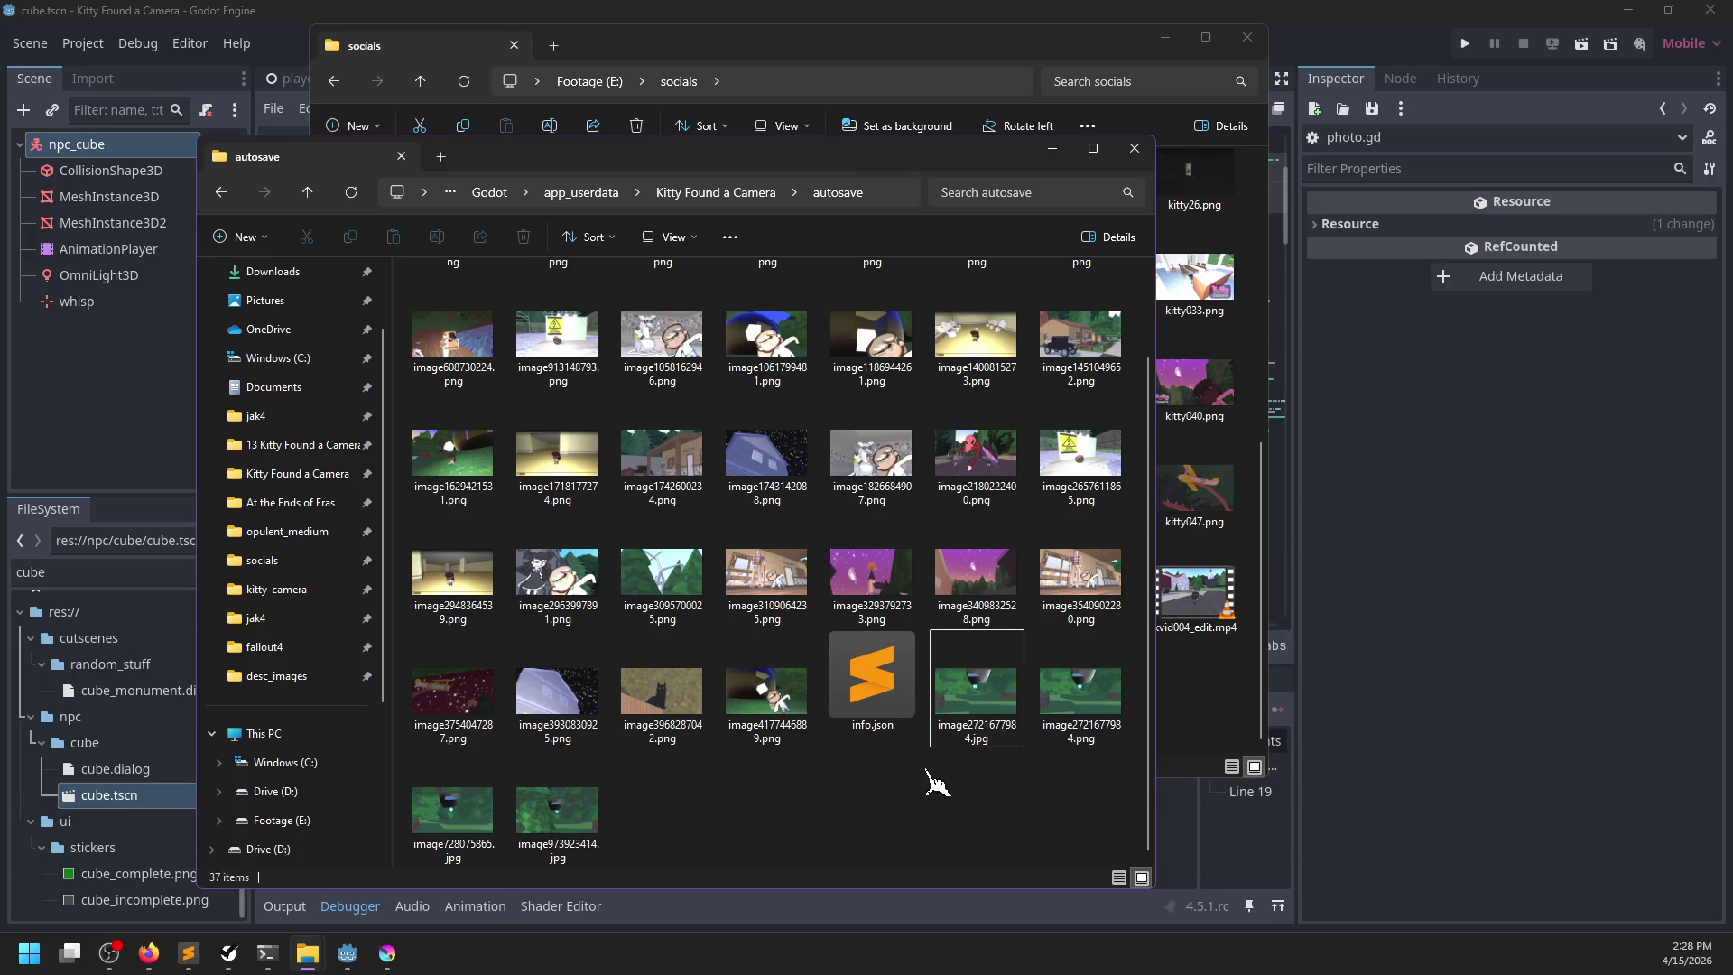
double_click(988, 702)
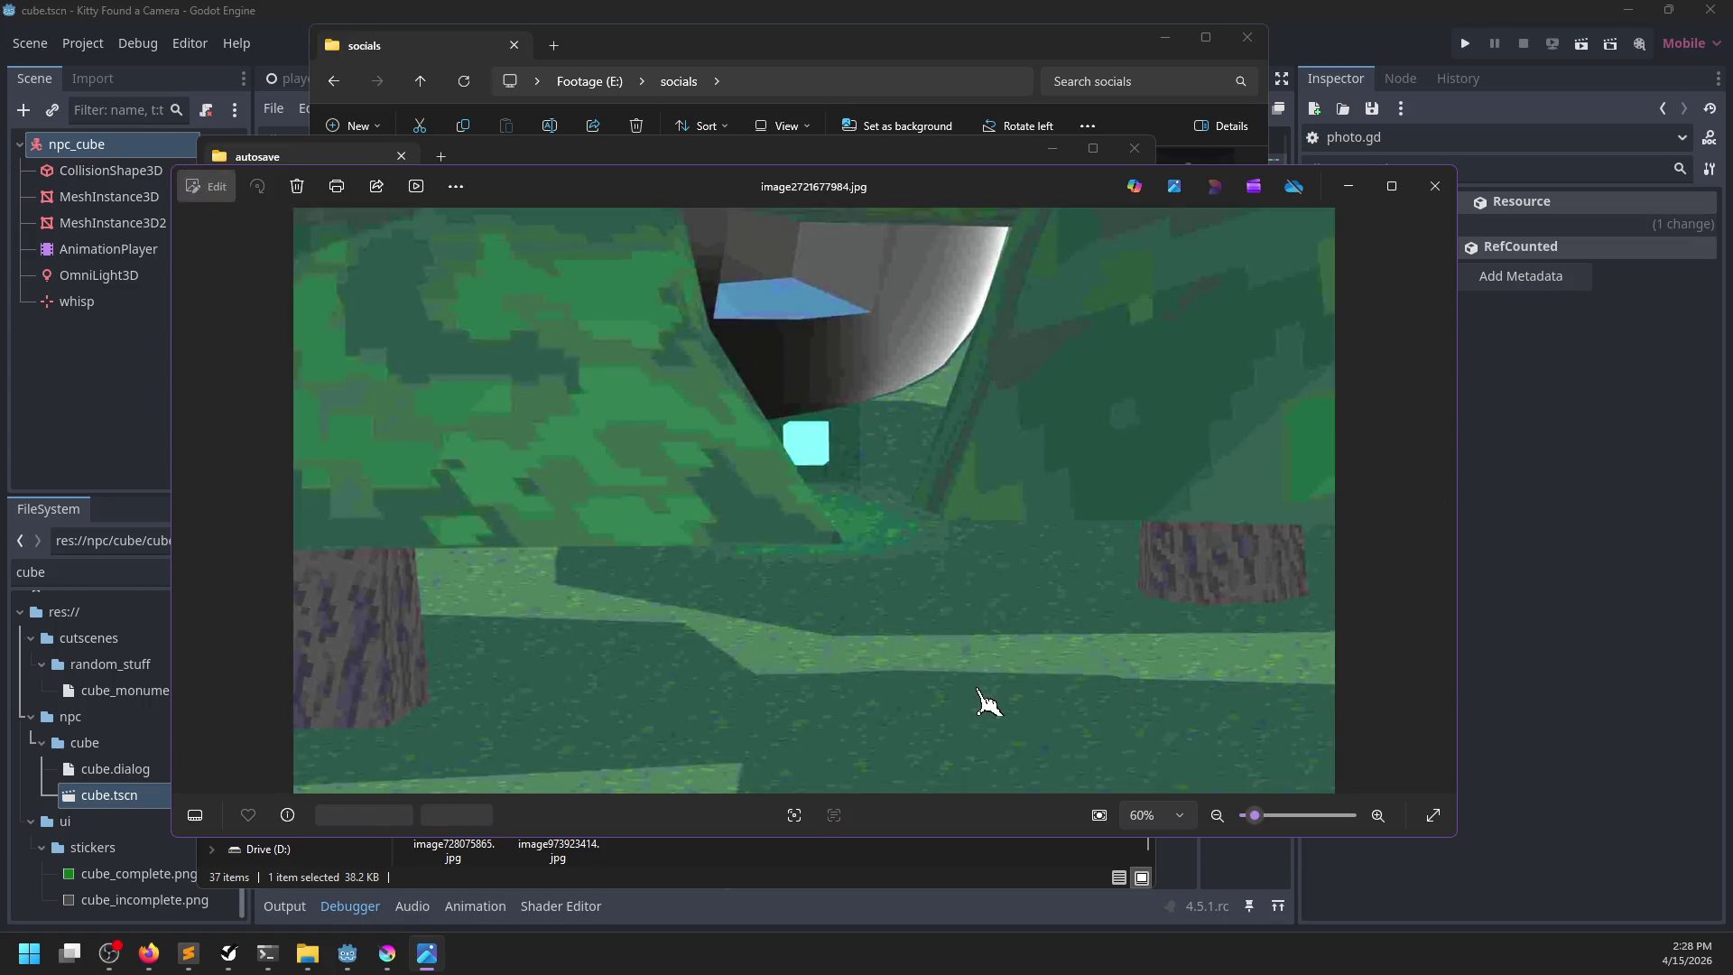
key(Escape)
double_click(461, 840)
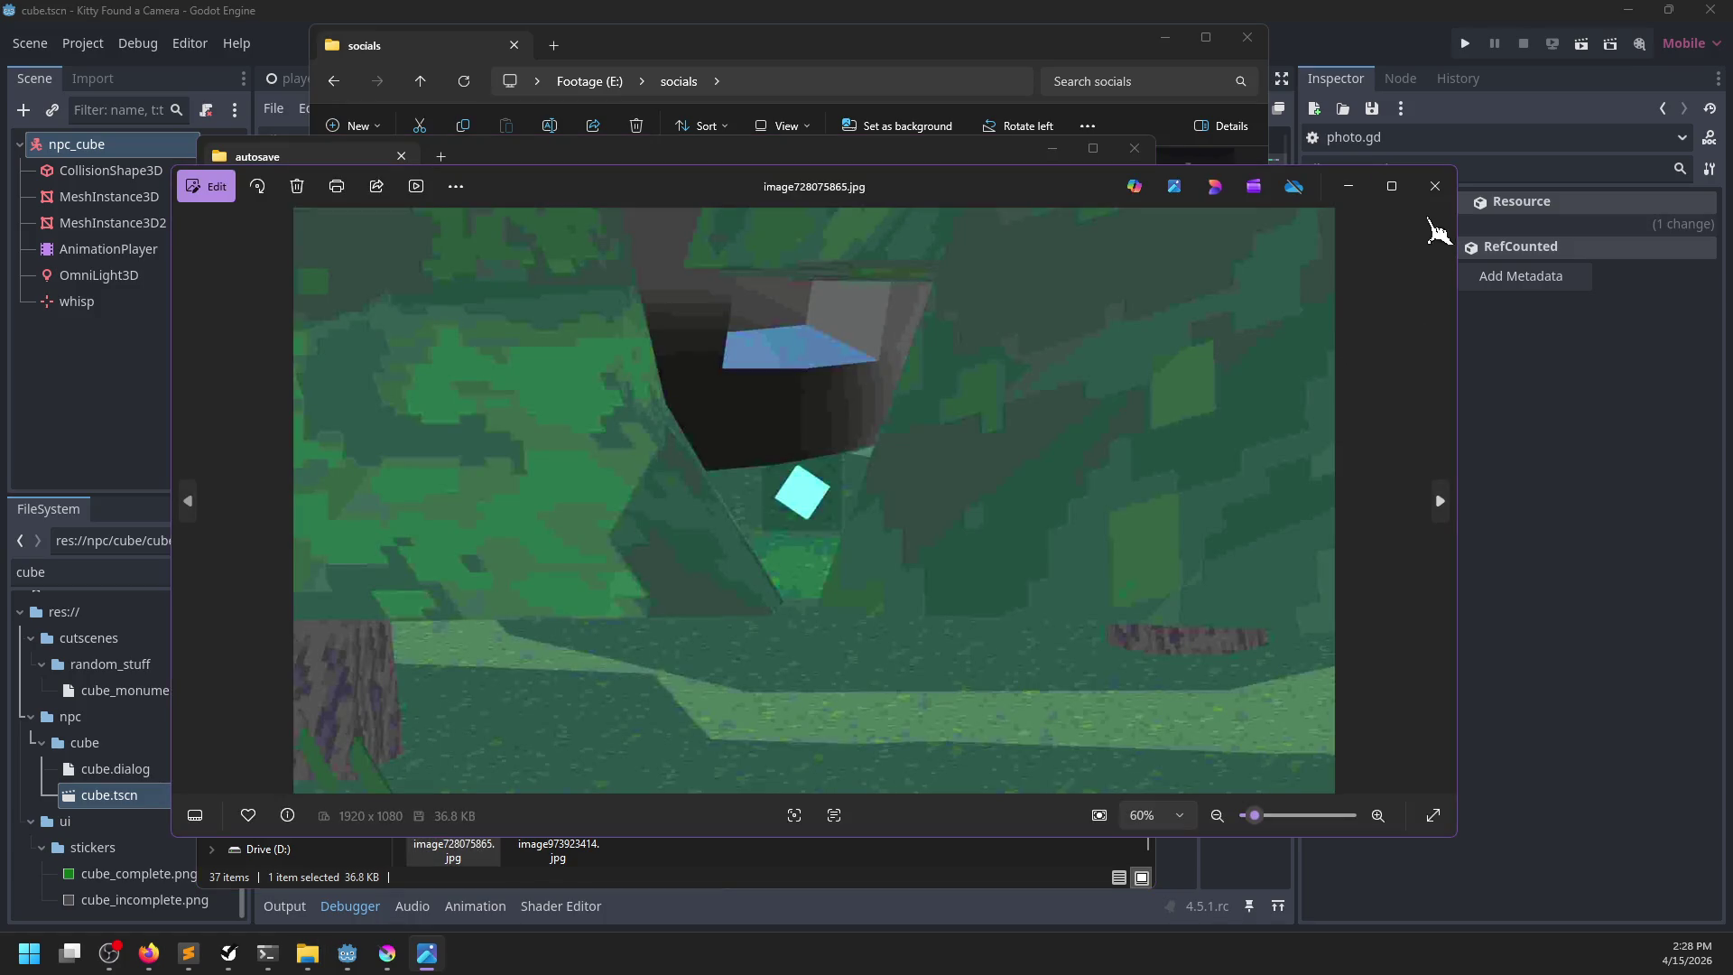
click(1436, 185)
double_click(558, 808)
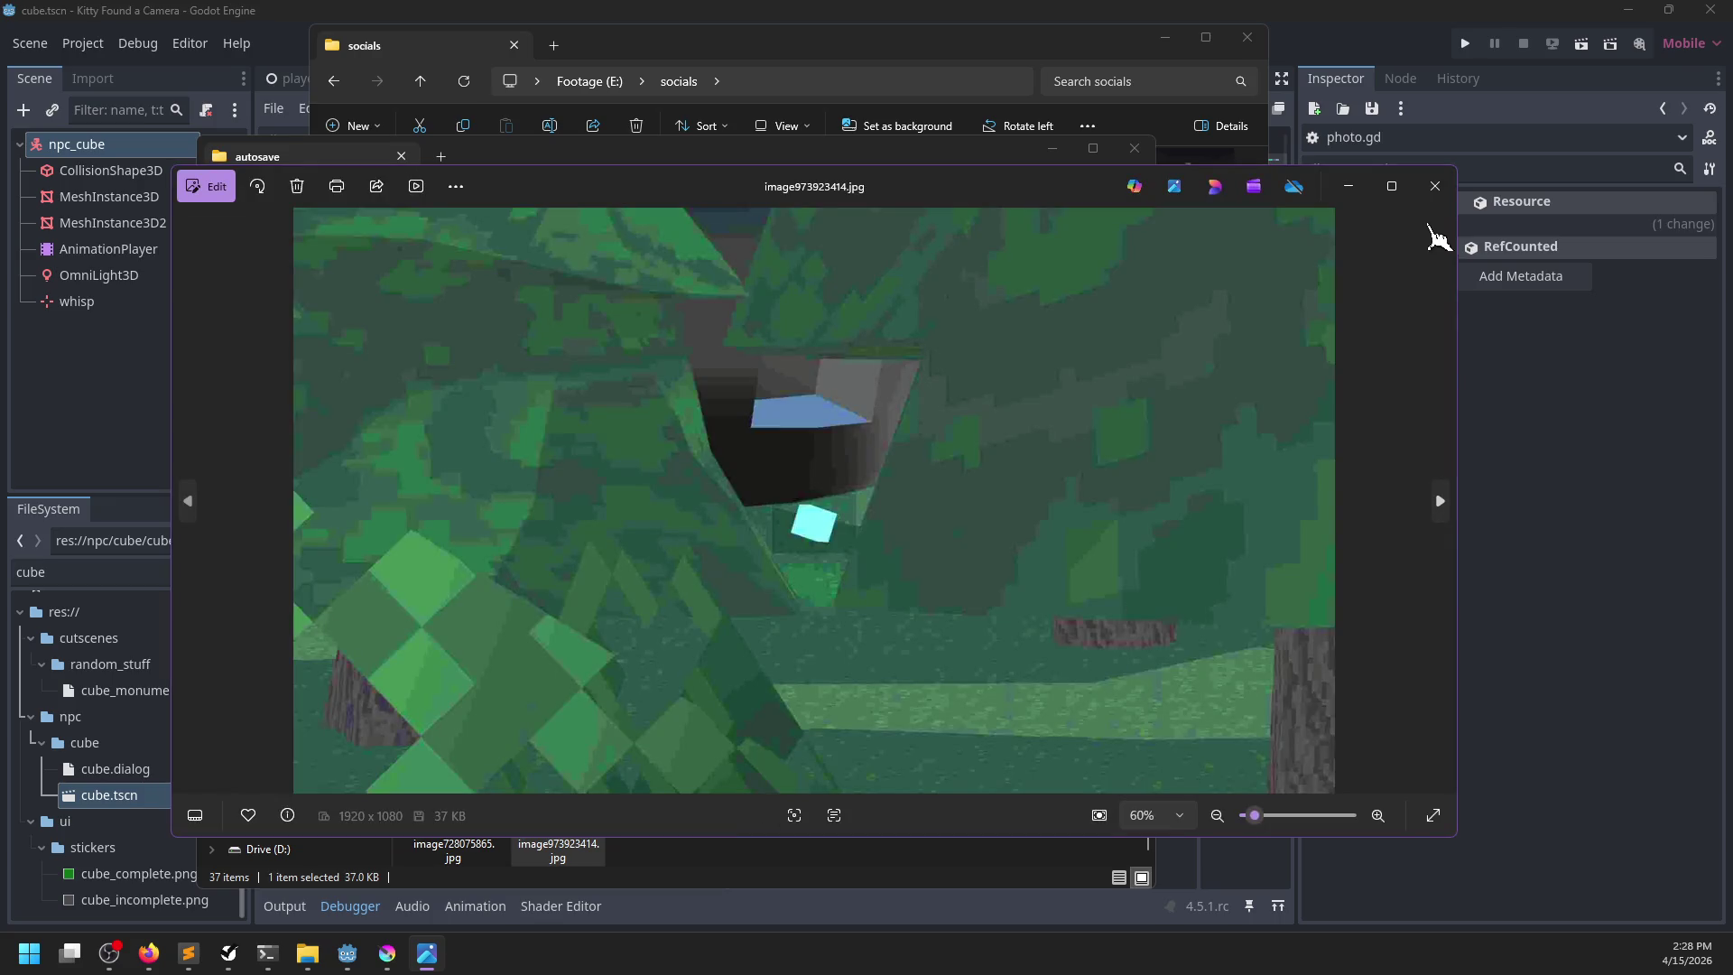
click(1436, 185)
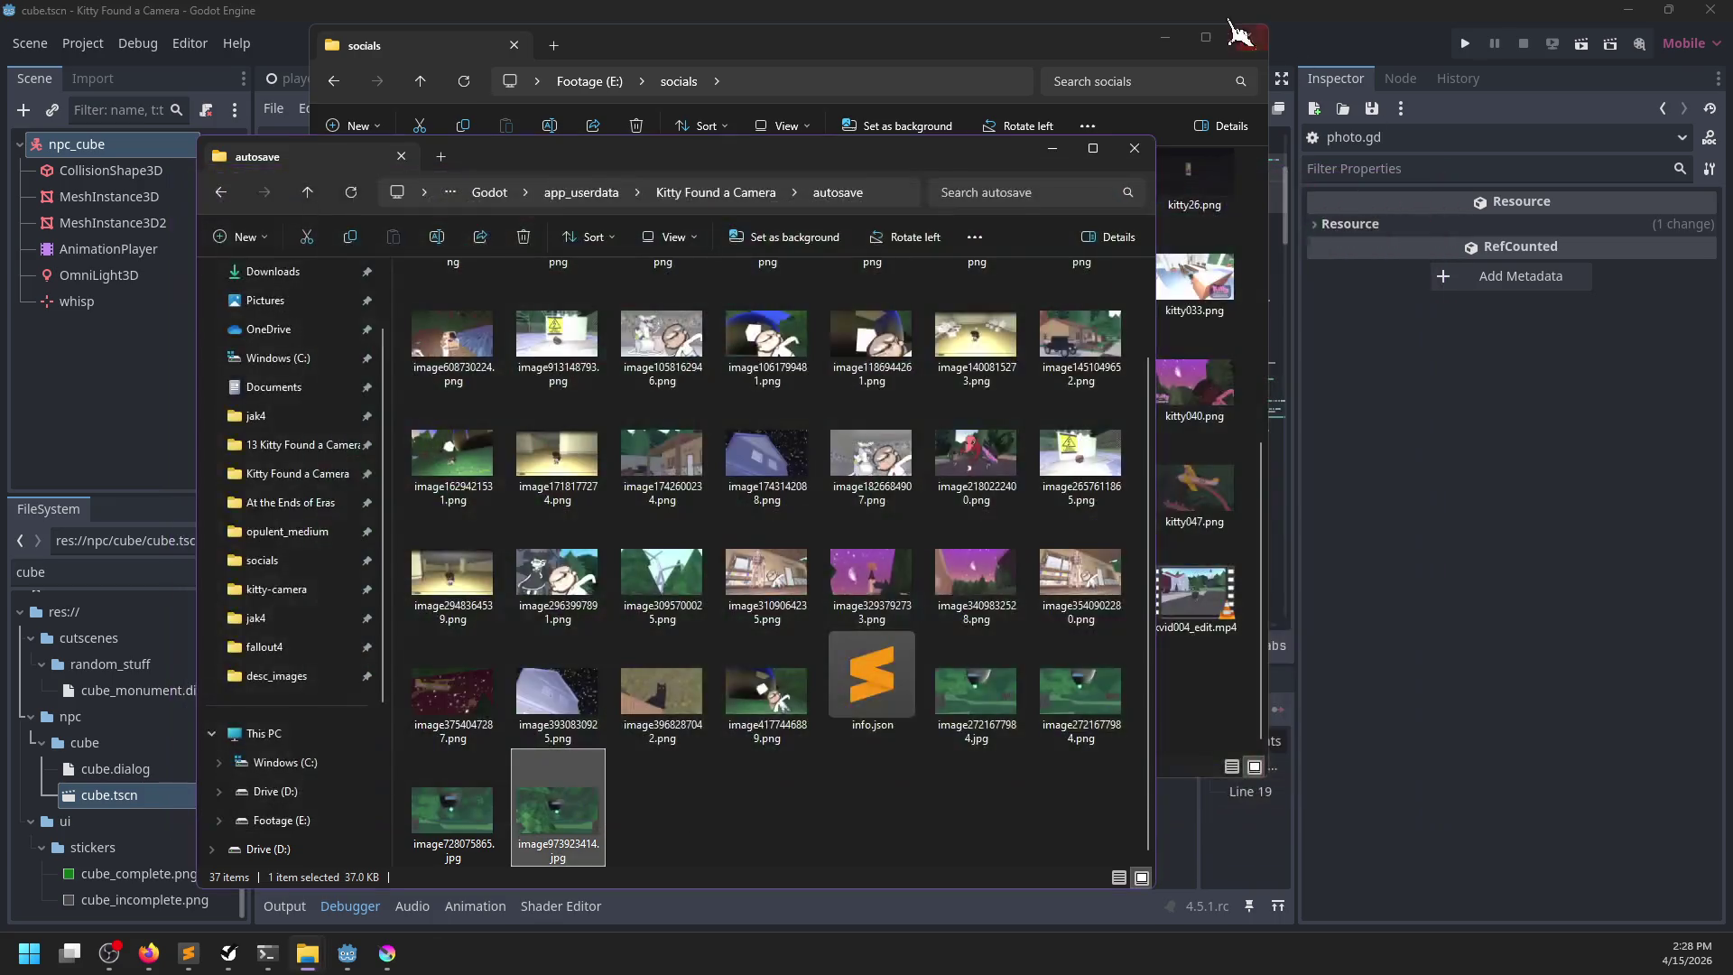
click(1248, 38)
double_click(650, 361)
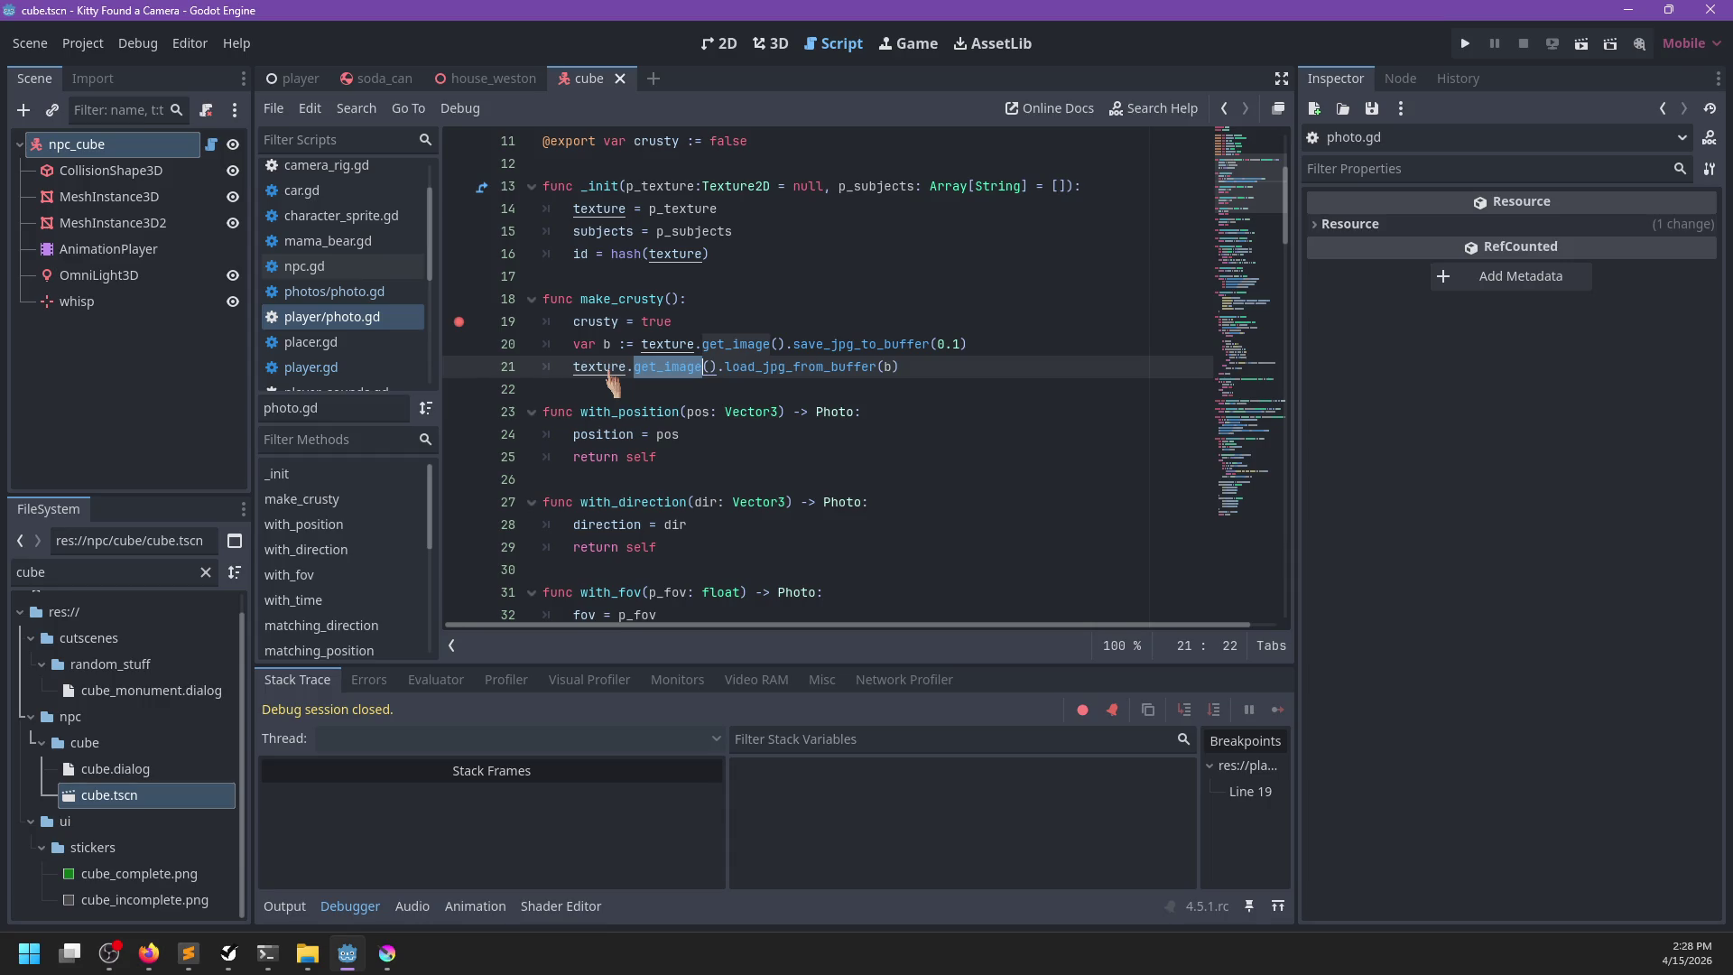
ctrl+click(611, 370)
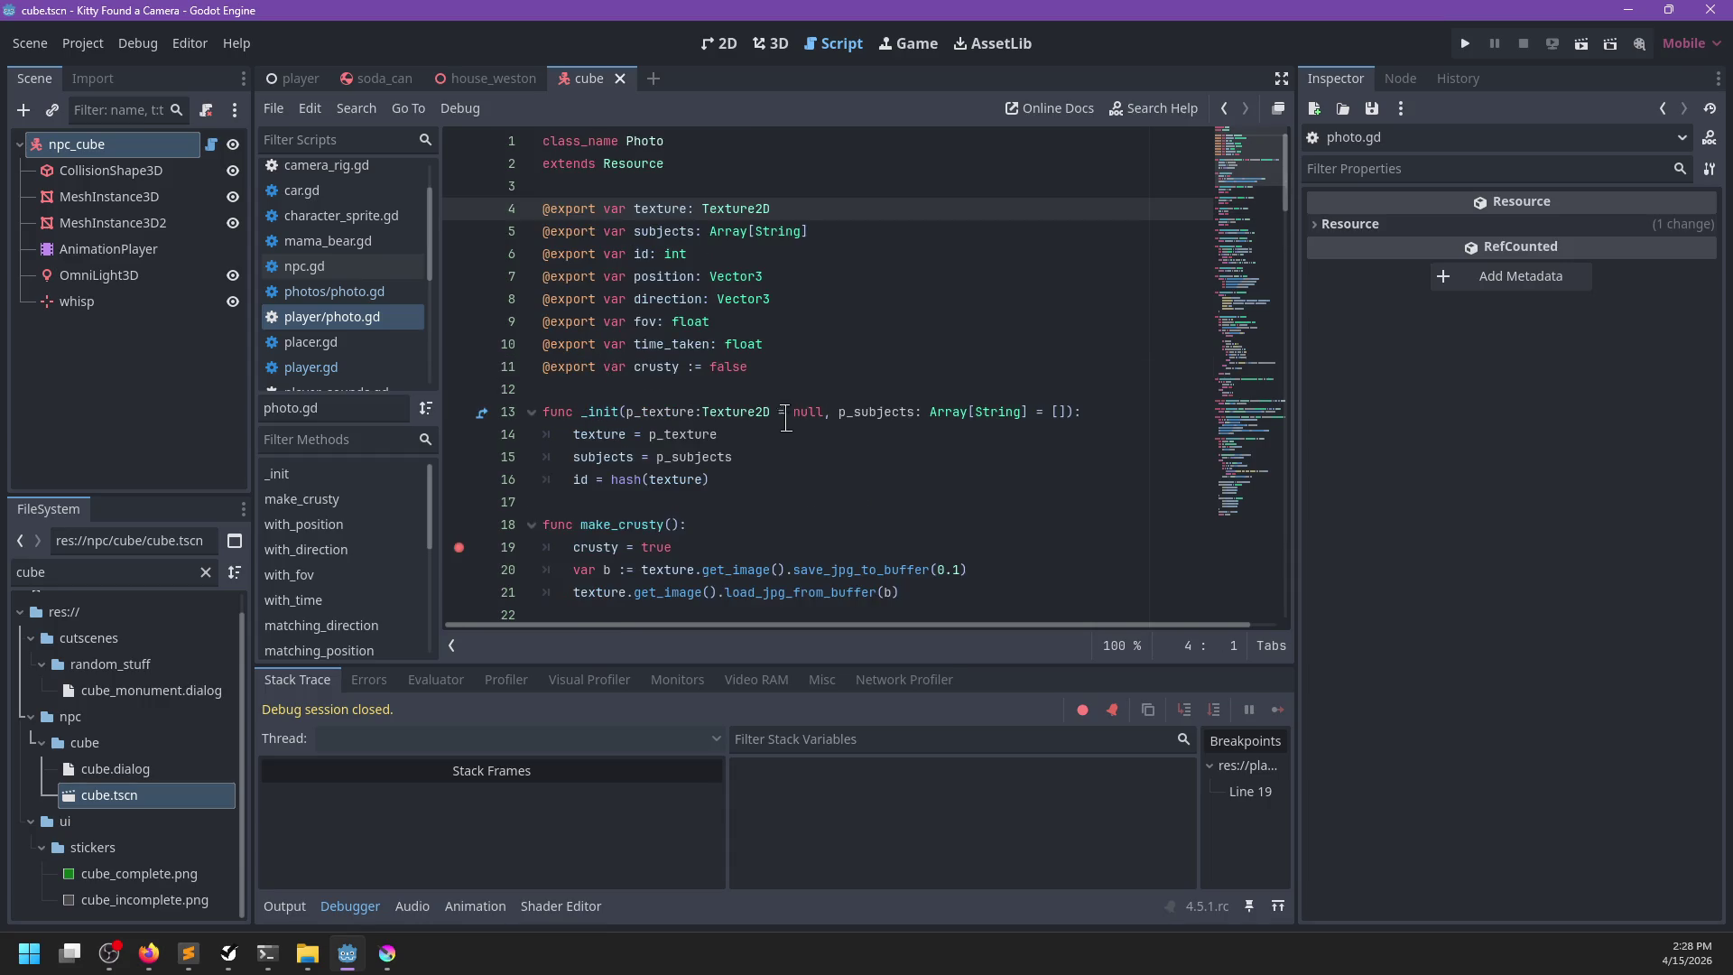
scroll(648, 271, down, 6)
scroll(648, 271, up, 2)
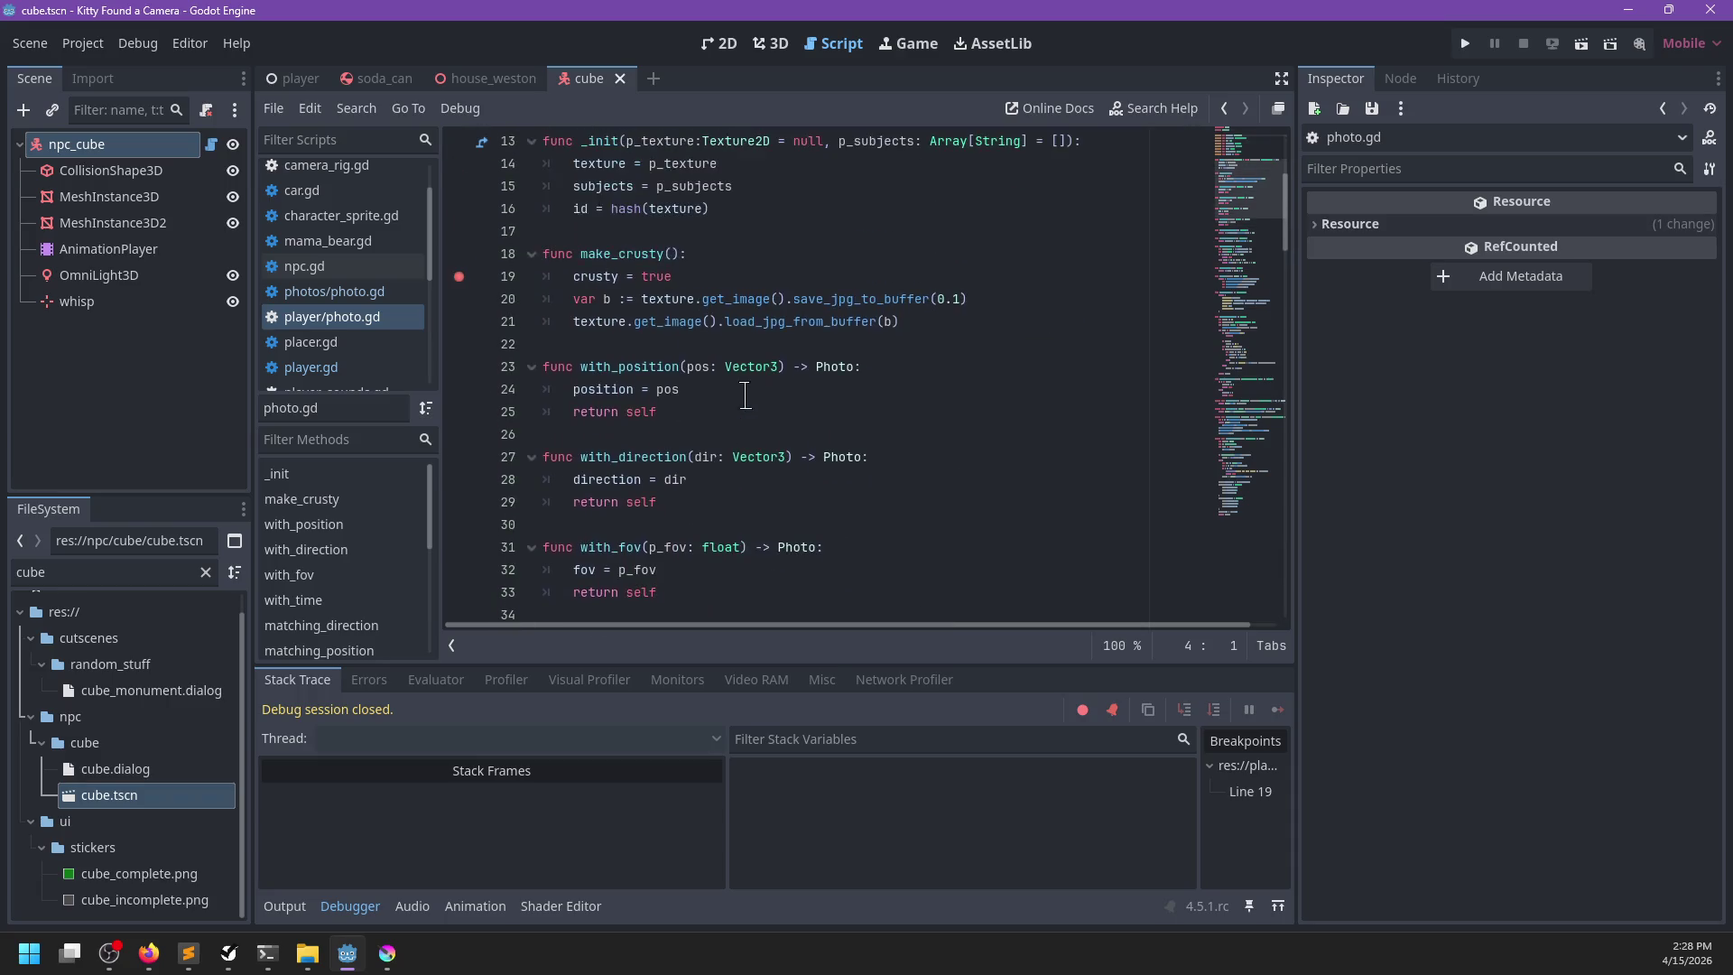
ctrl+click(668, 329)
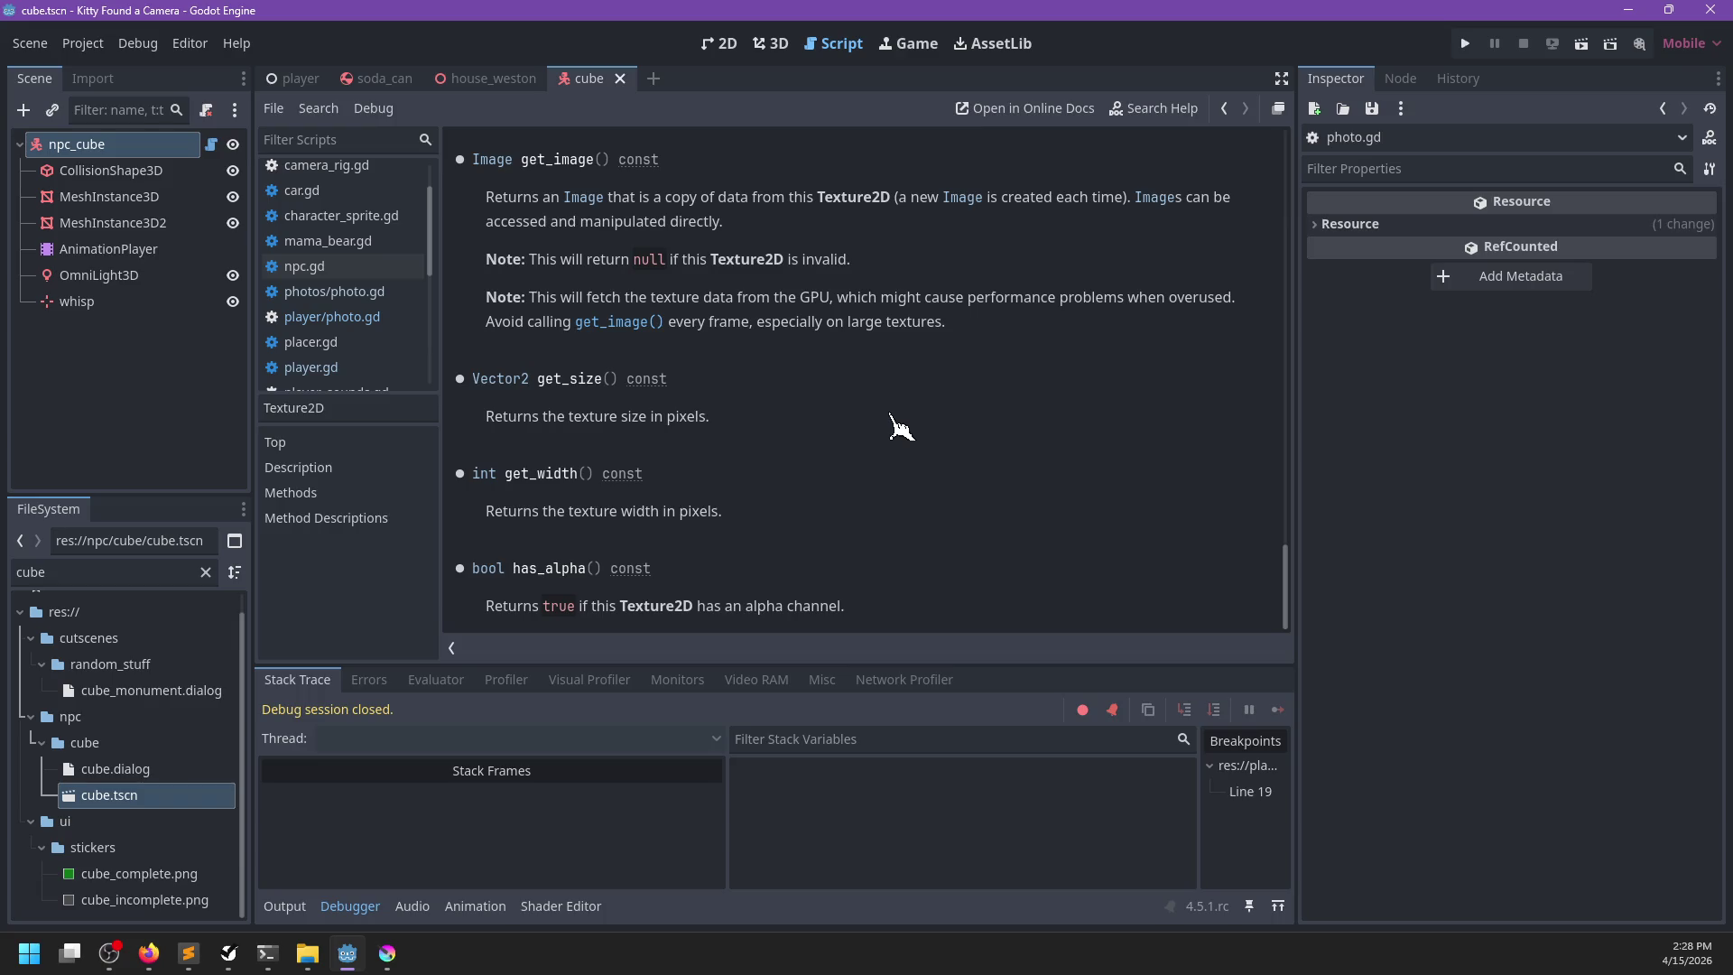
click(373, 323)
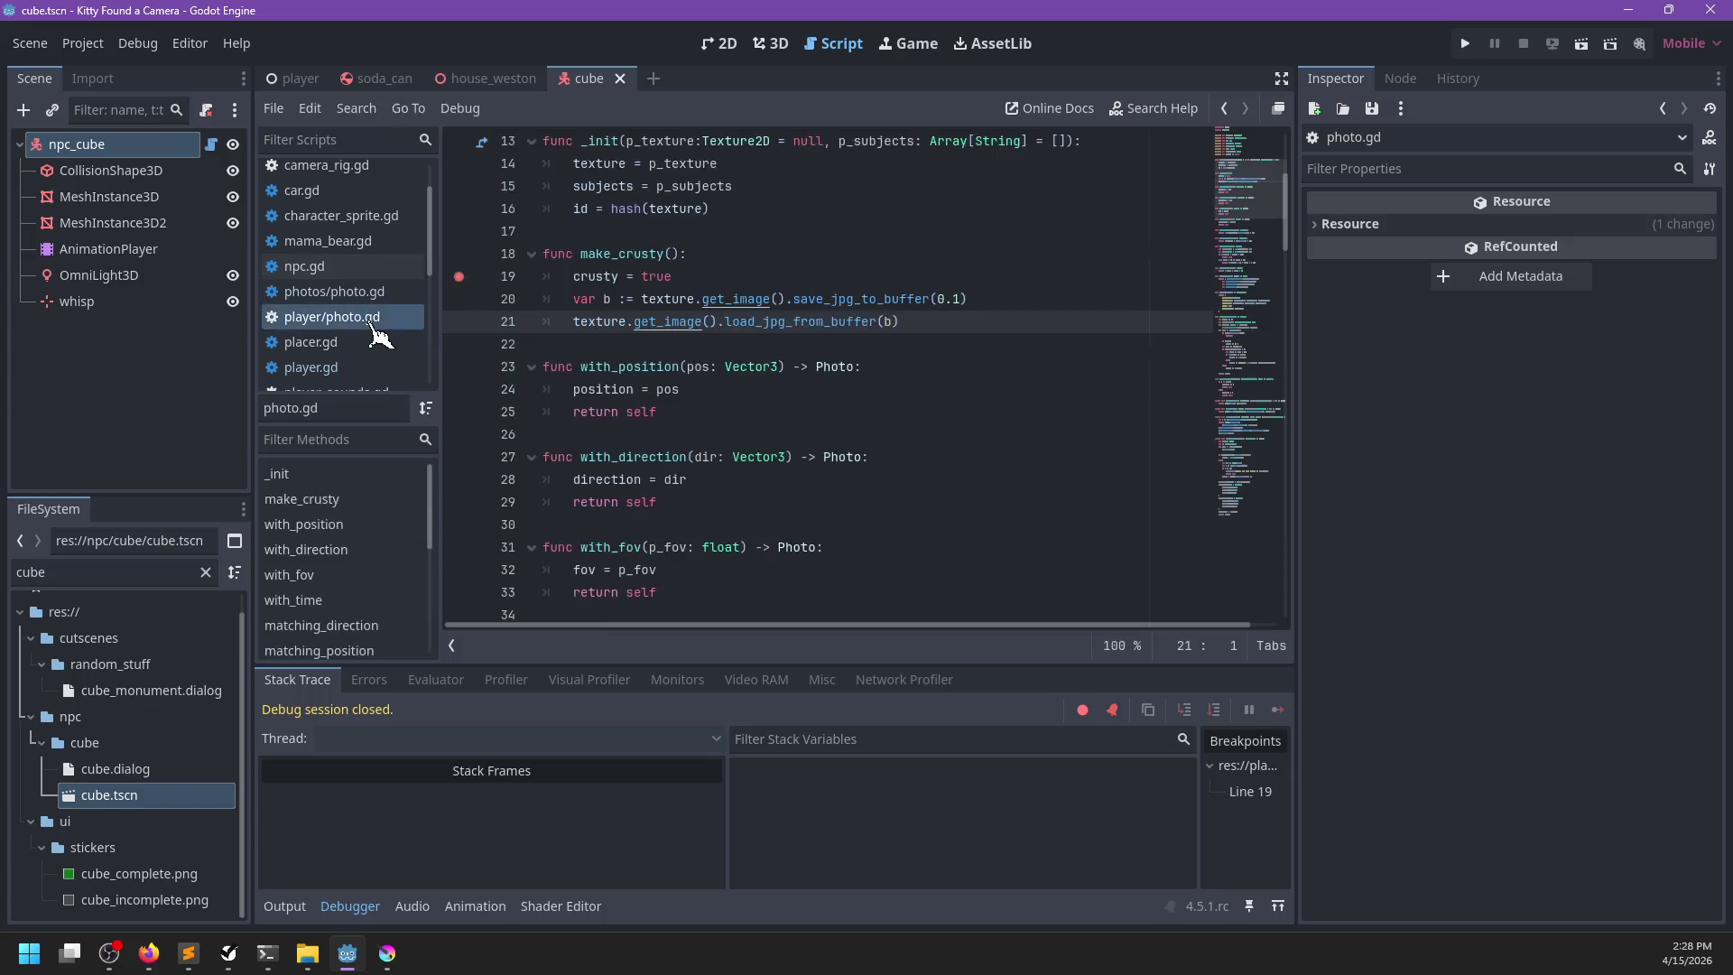
Discard the stray Texture.set text and start a new variable line above var b in make_crusty
text(Texture.set)
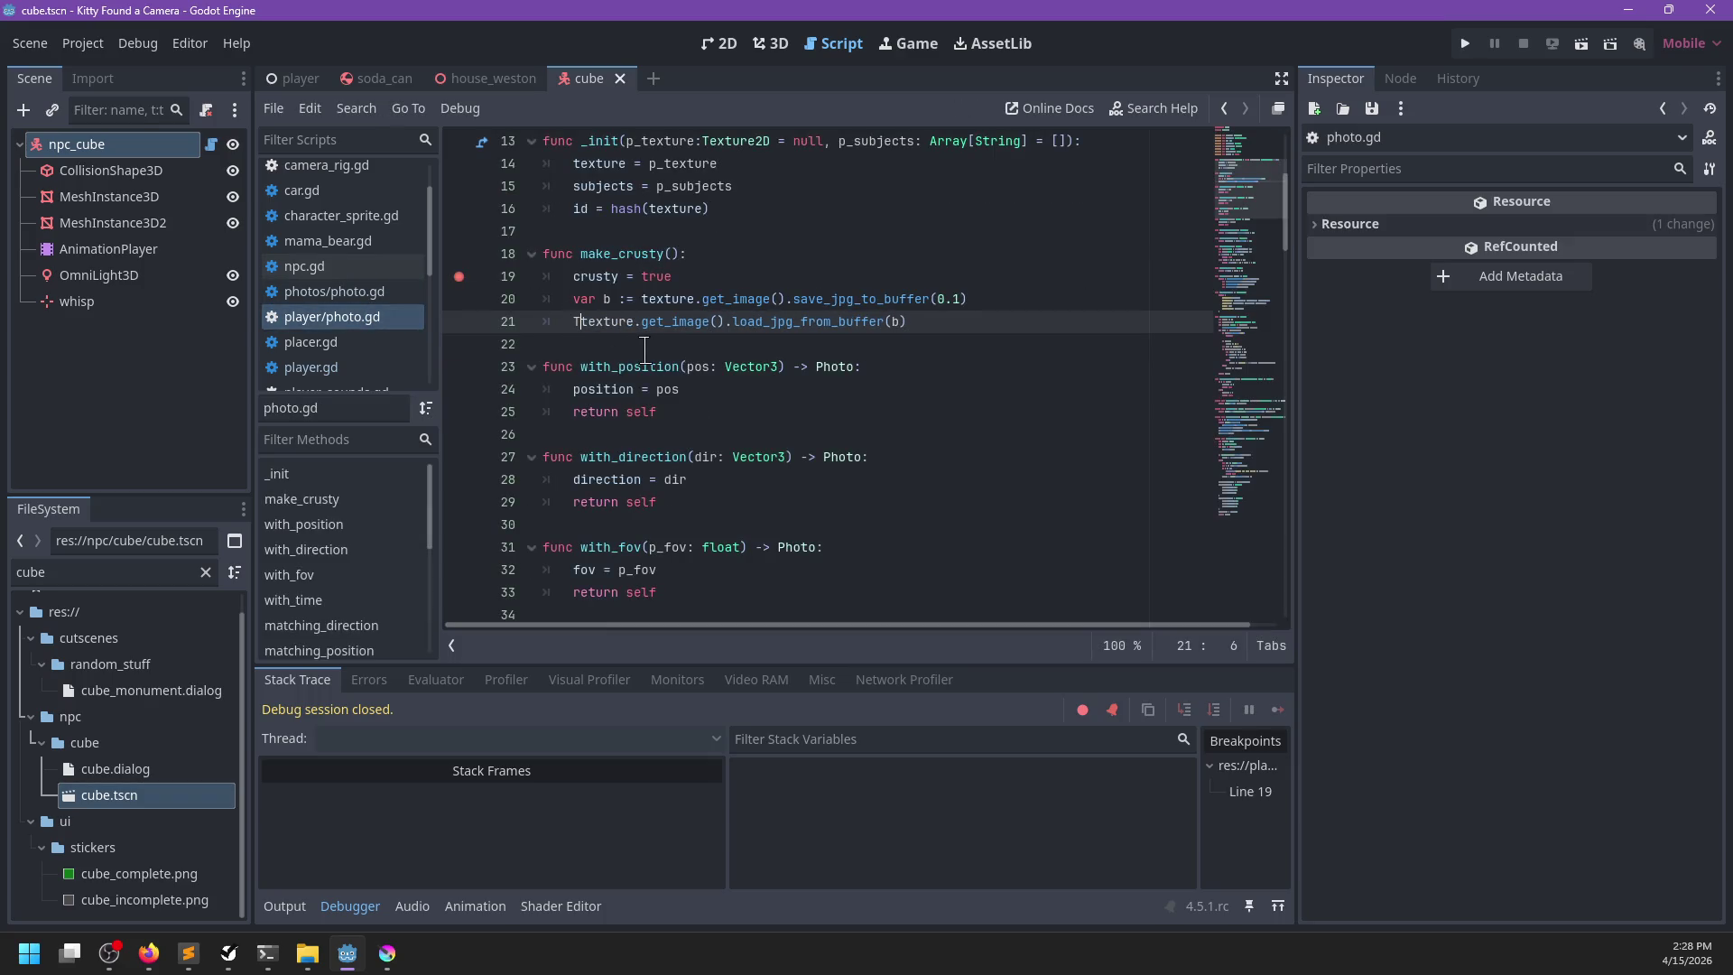
key(BackSpace)
key(BackSpace)
key(BackSpace)
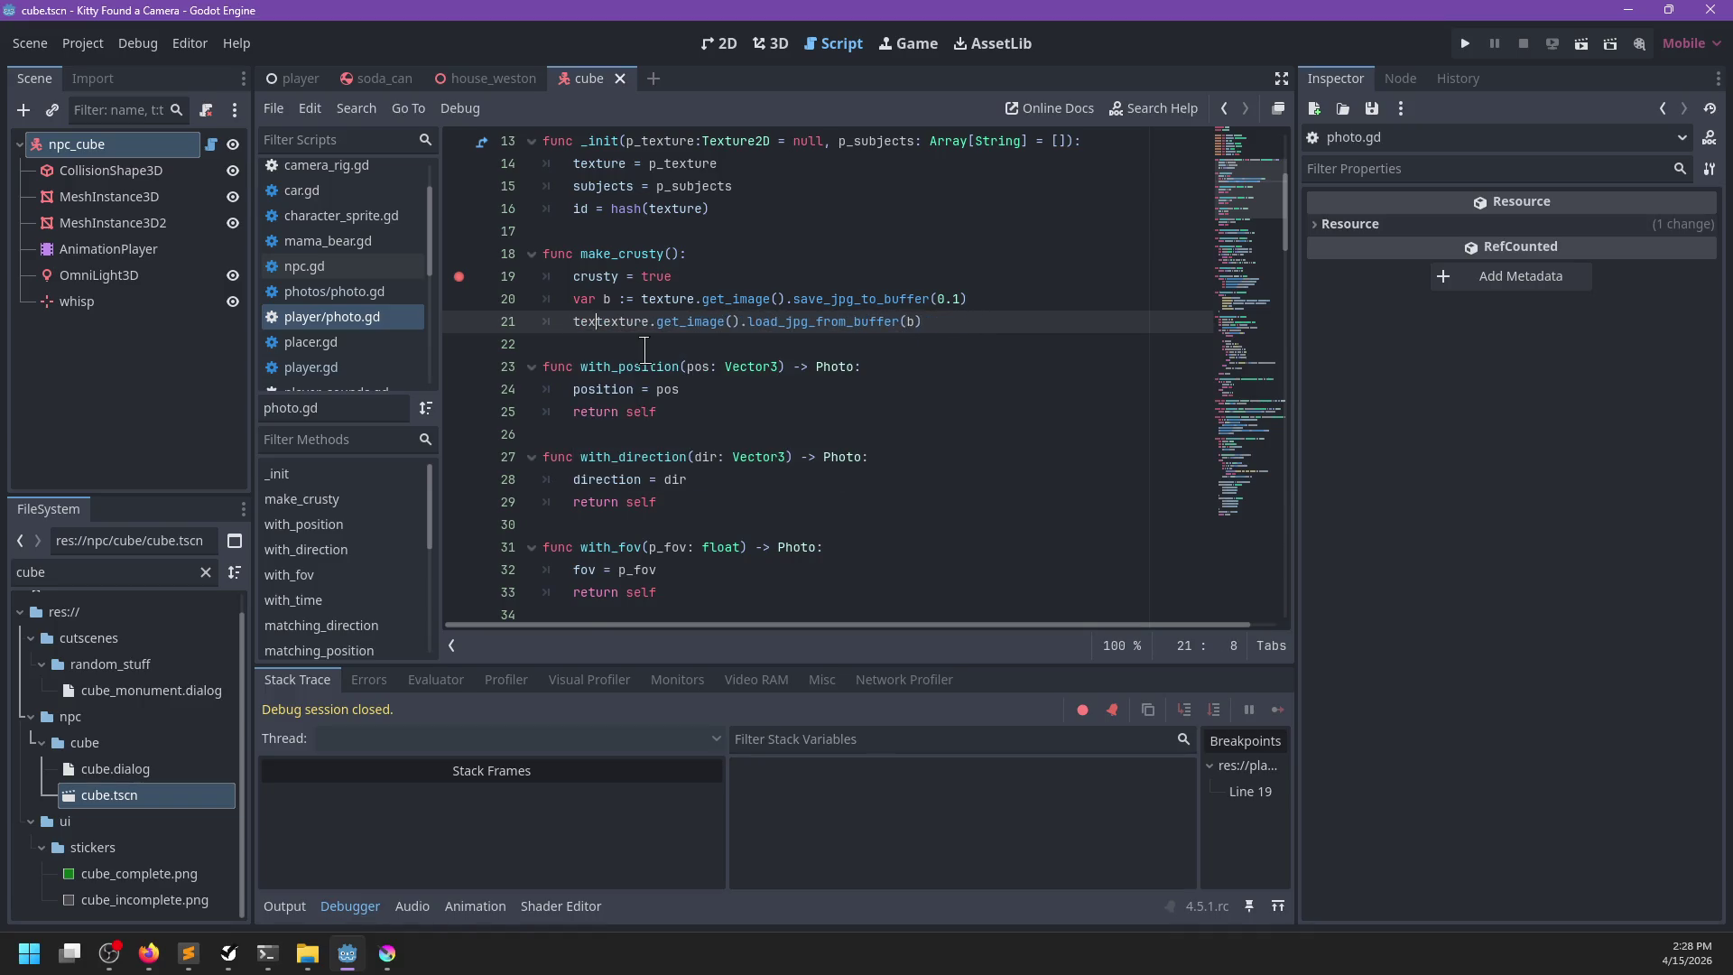
key(ctrl+space)
key(Escape)
key(Up)
key(Up)
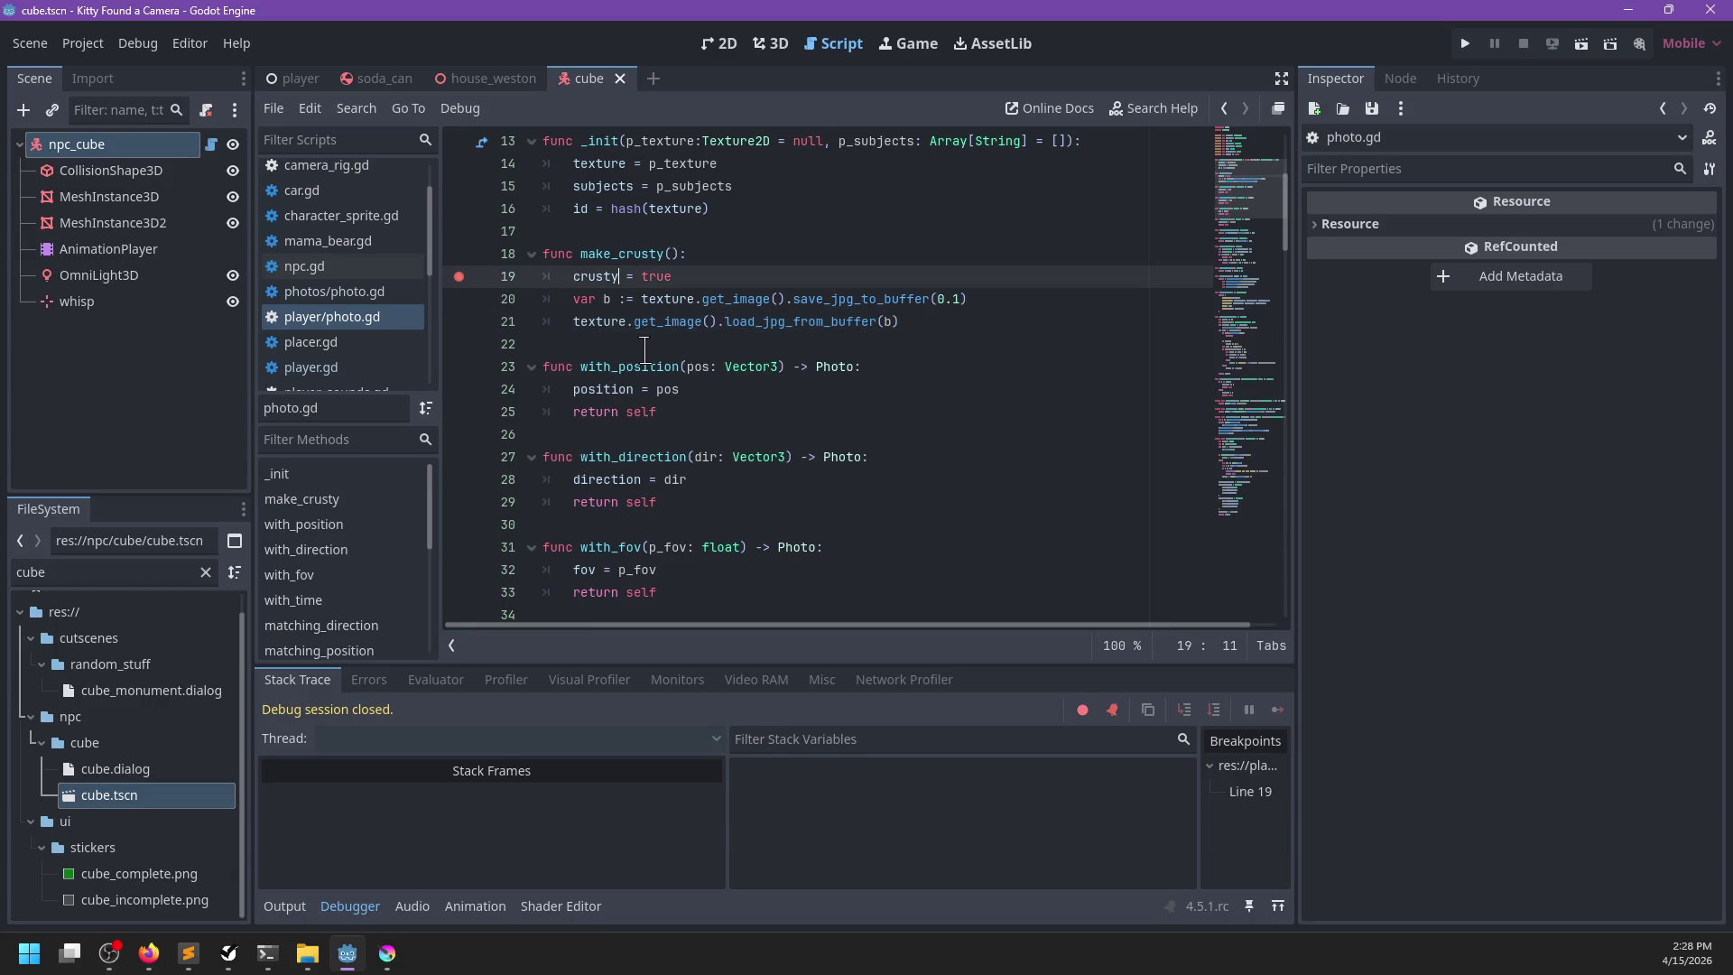
key(End)
key(Return)
text(v)
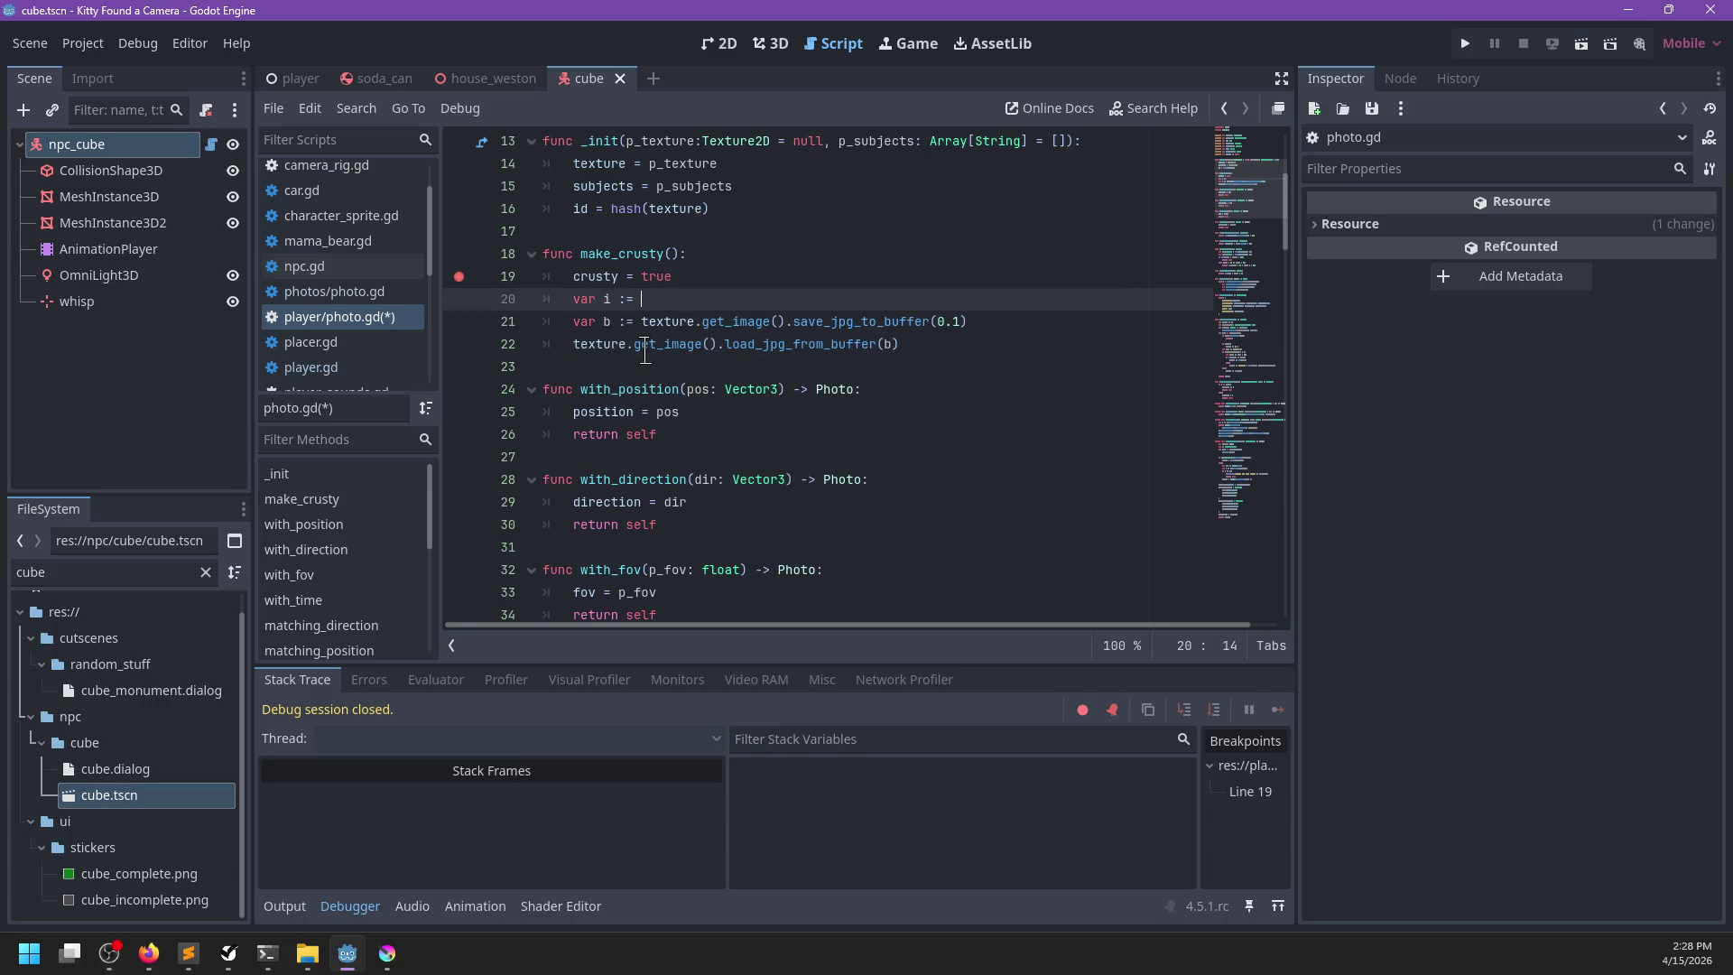
Move texture.get_image() into a new var i line and call save_jpg_to_buffer(0.1) on i
drag(645, 322, 785, 321)
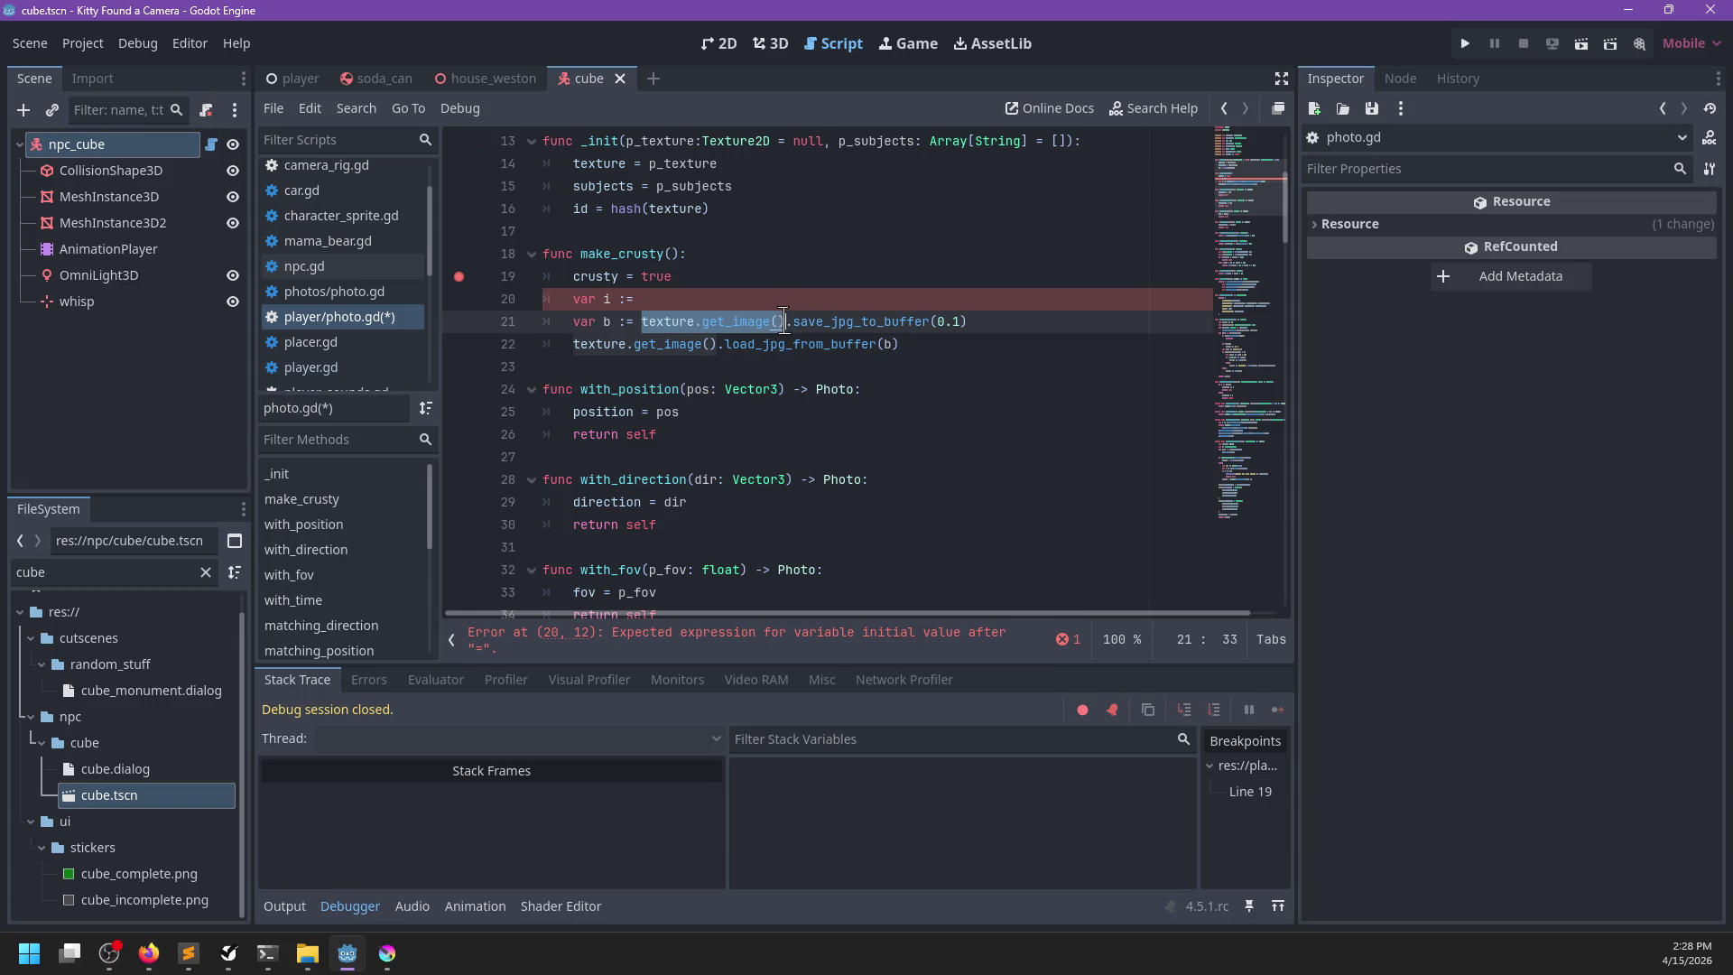
key(ctrl+x)
key(Up)
key(ctrl+v)
click(650, 330)
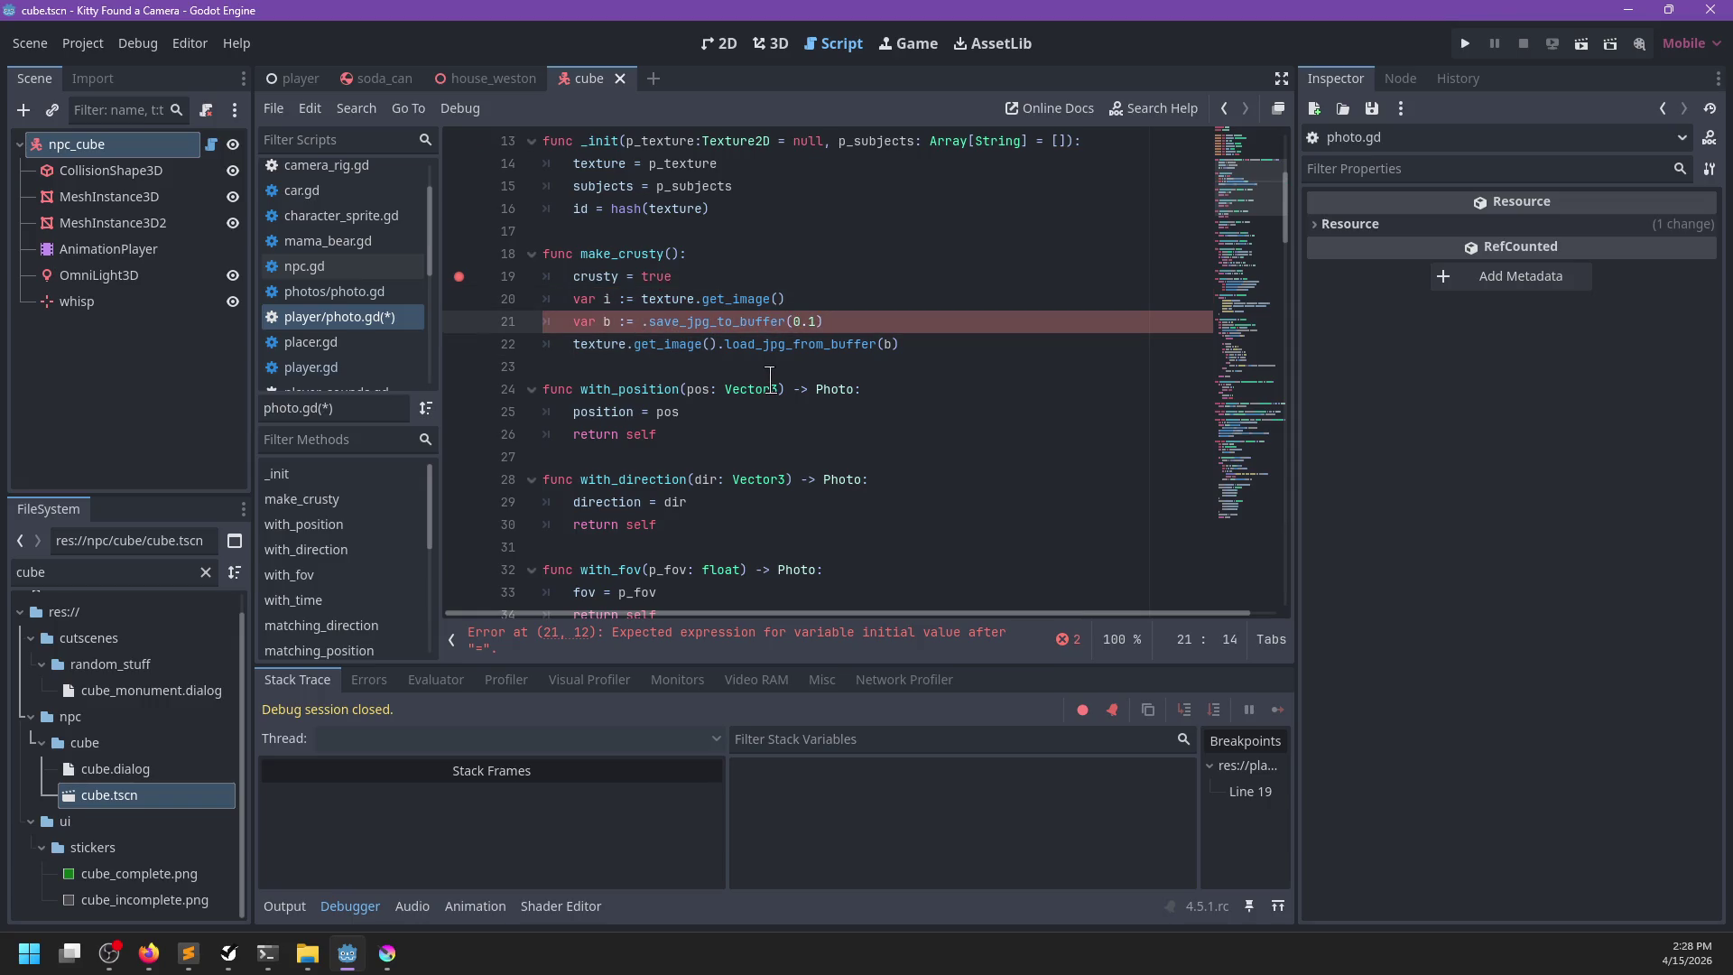
key(BackSpace)
key(BackSpace)
text(i)
key(Escape)
Rewrite line 22 as texture.set_image() wrapped around the i.load_jpg_from_buffer(b) call
key(Down)
key(End)
key(Left)
key(Left)
key(Left)
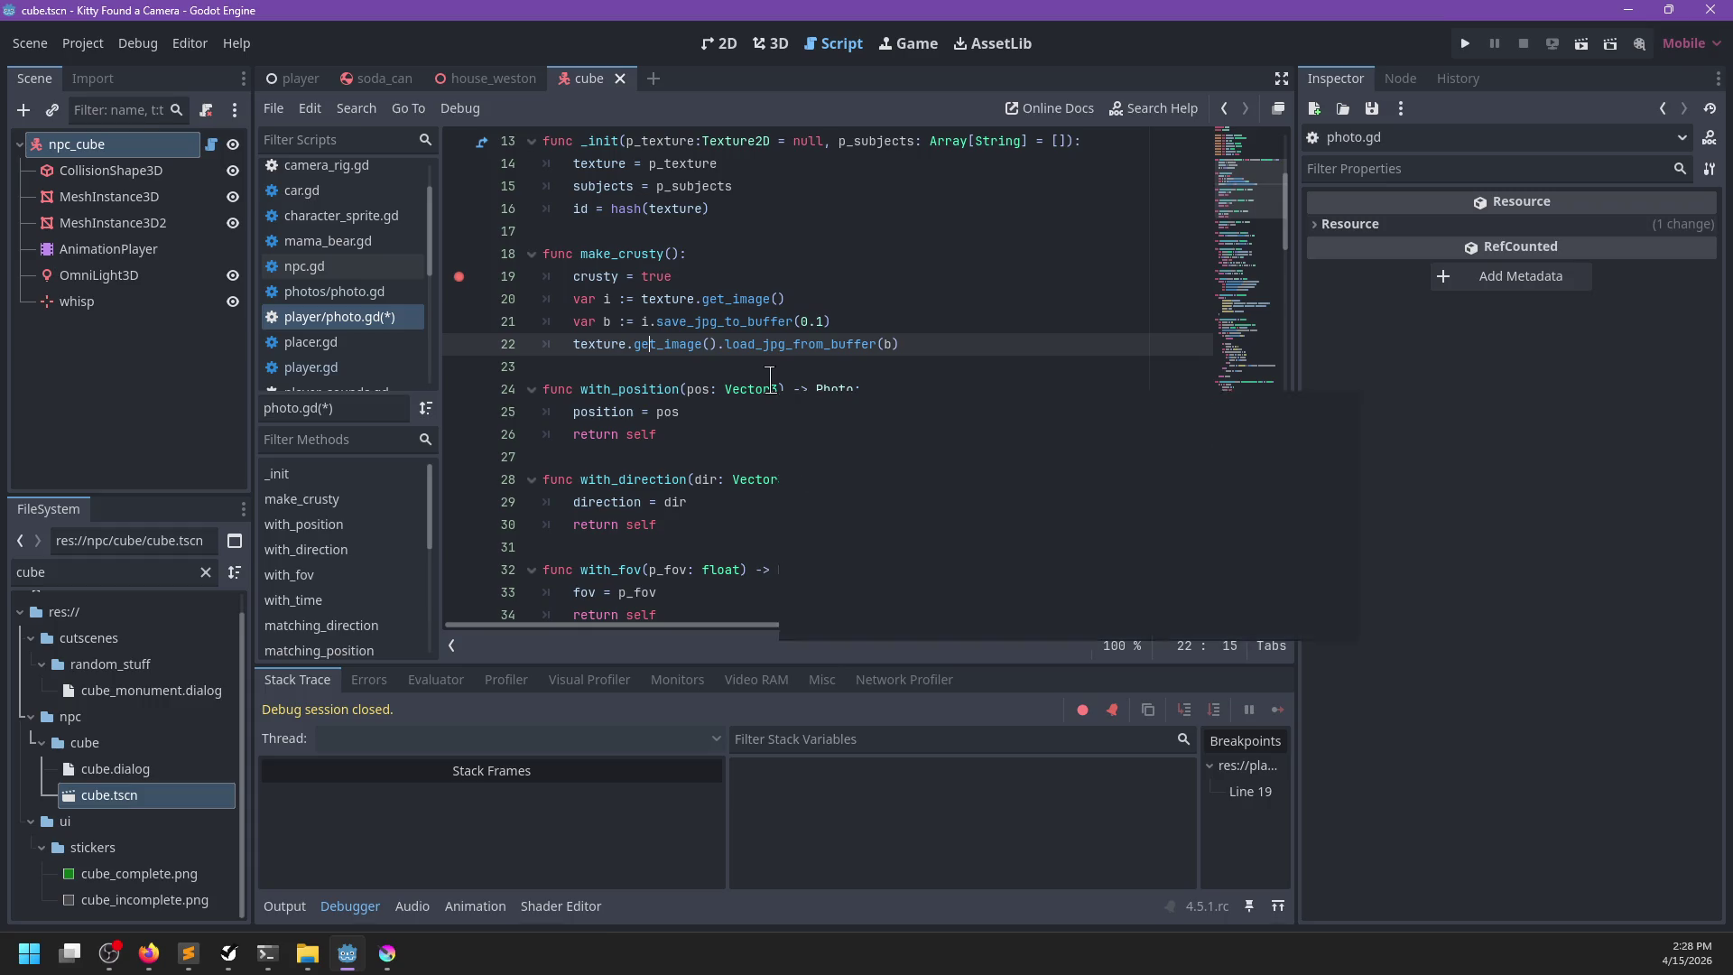
key(ctrl+shift+Left)
key(ctrl+shift+Left)
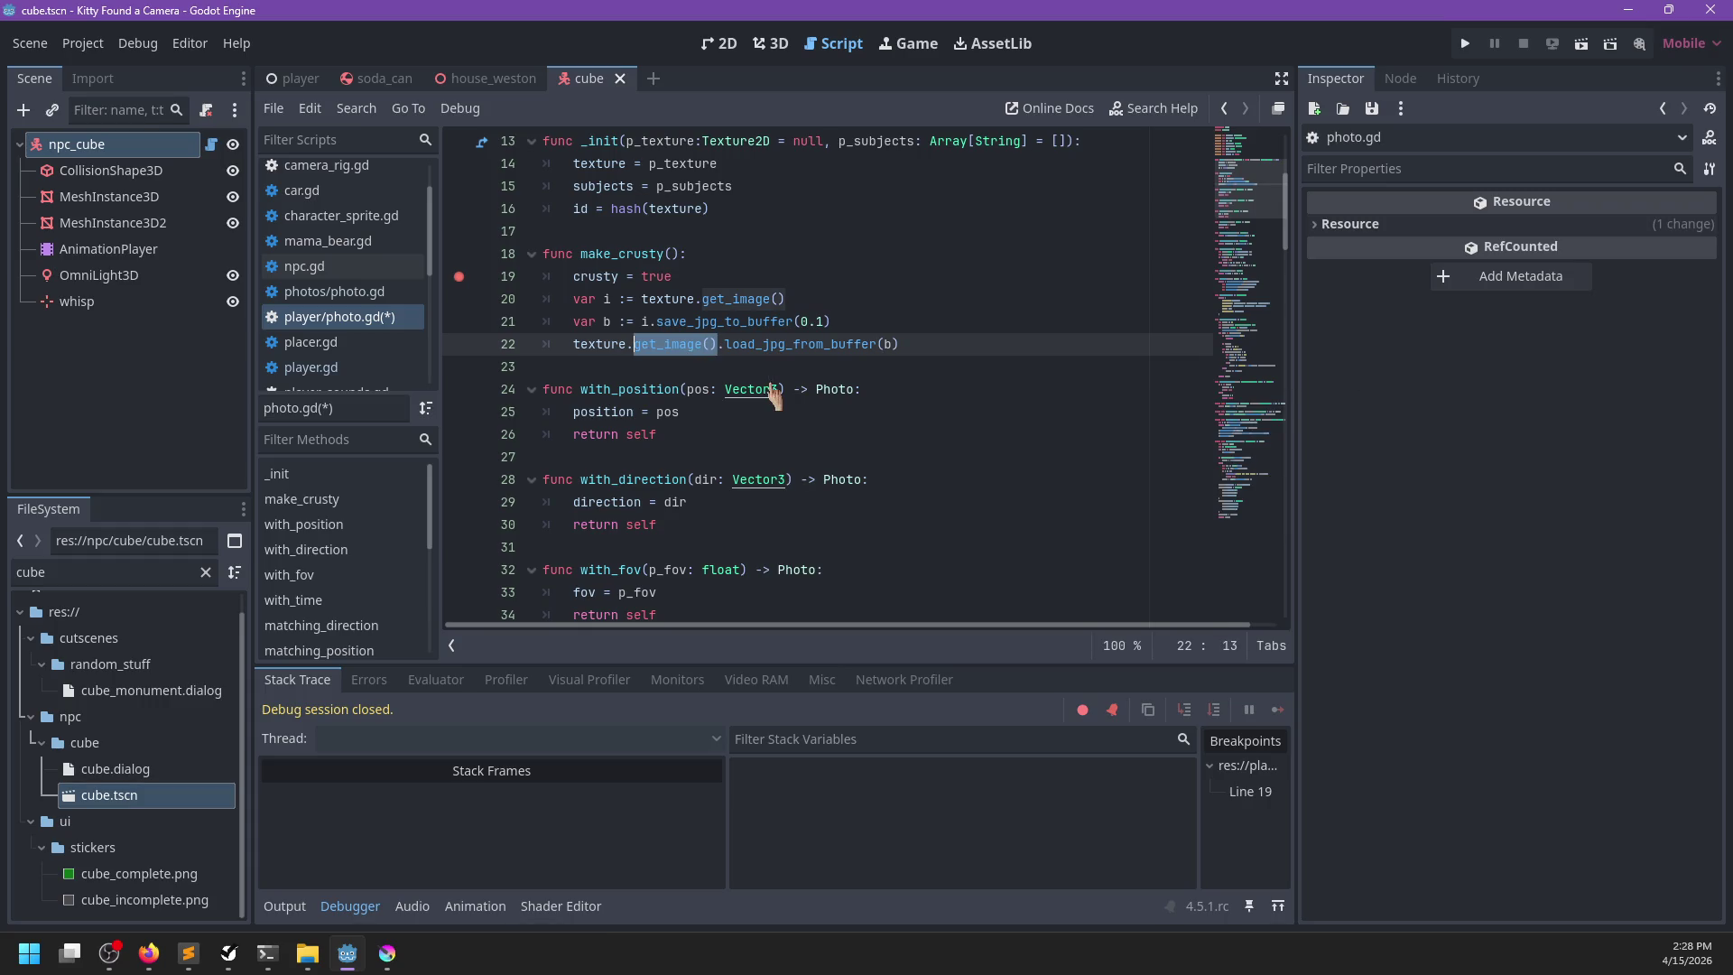
text(set_image(io)
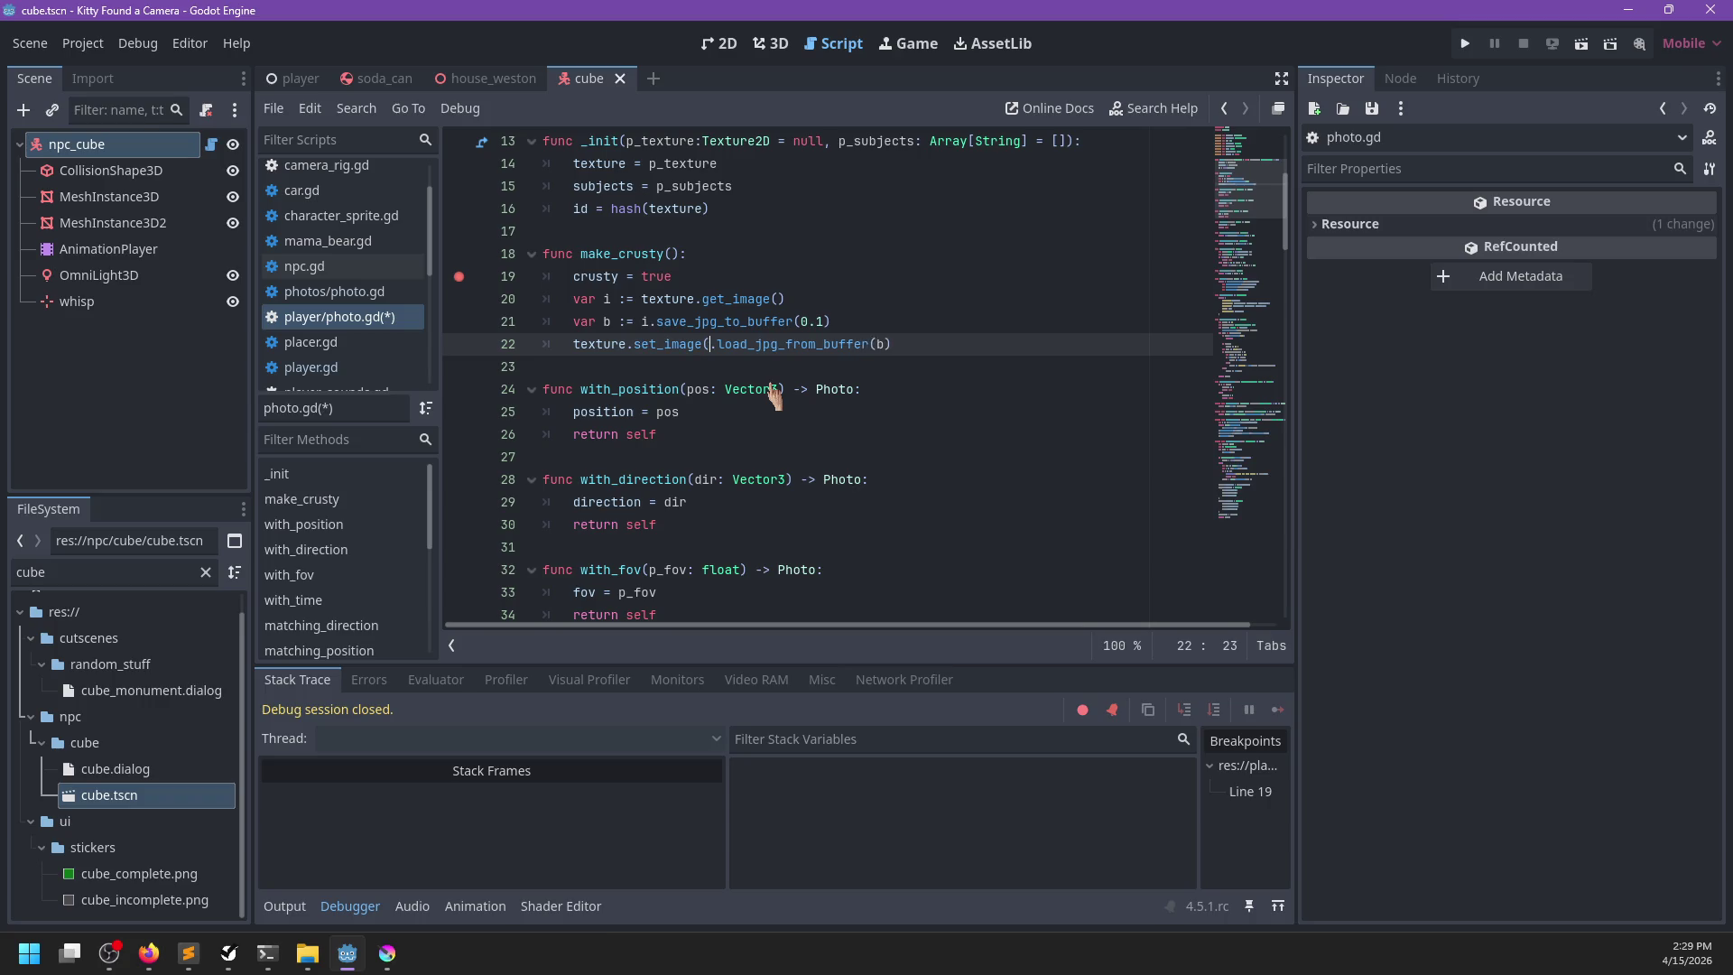
key(BackSpace)
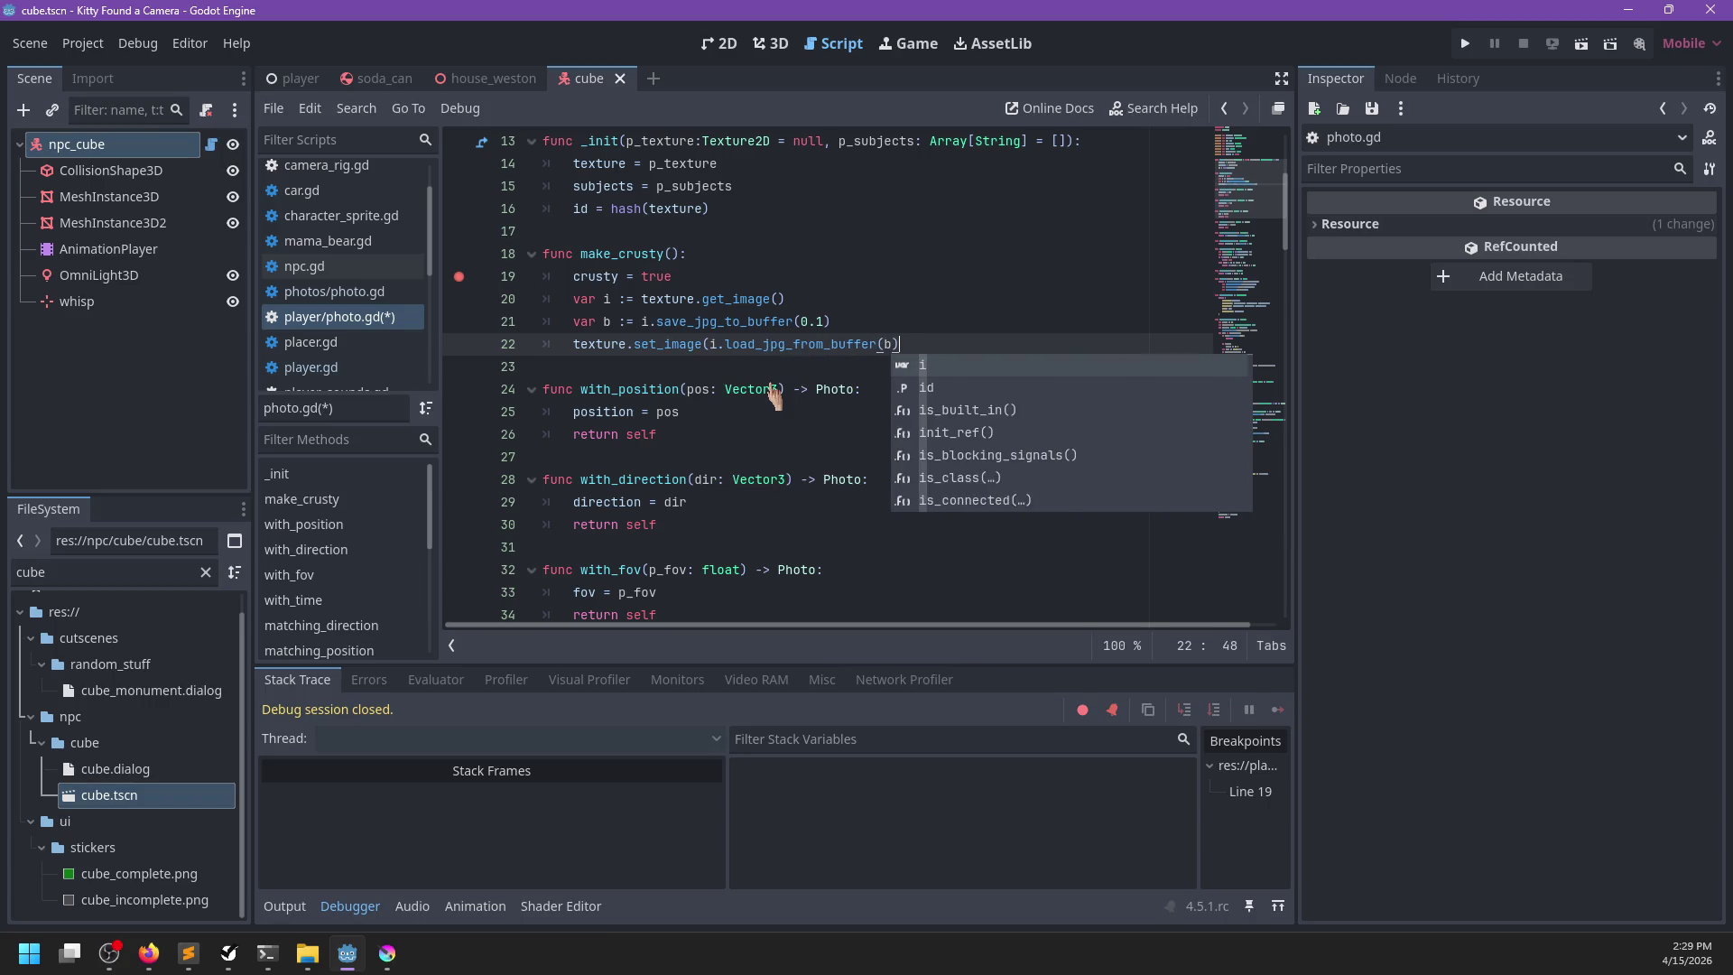
key(End)
text())
key(Home)
key(Home)
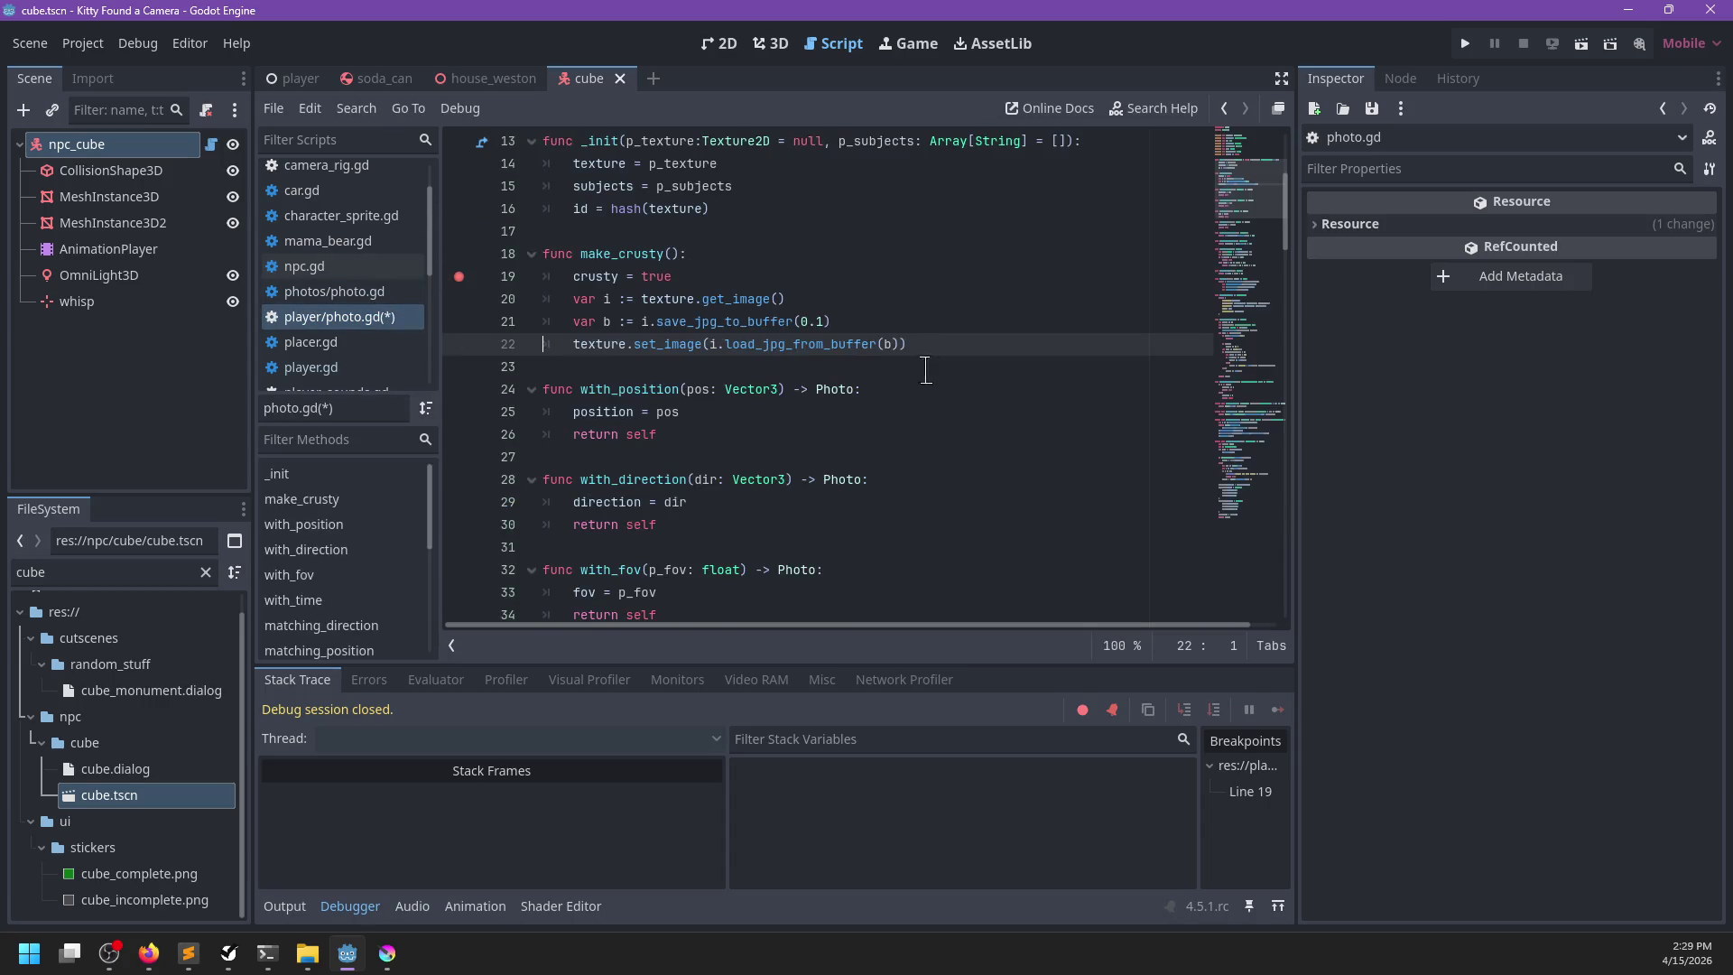
Put i.load_jpg_from_buffer(b) on its own line, leaving texture.set_image(i), and save photo.gd
drag(894, 344, 712, 344)
key(ctrl+x)
key(ctrl+shift+Return)
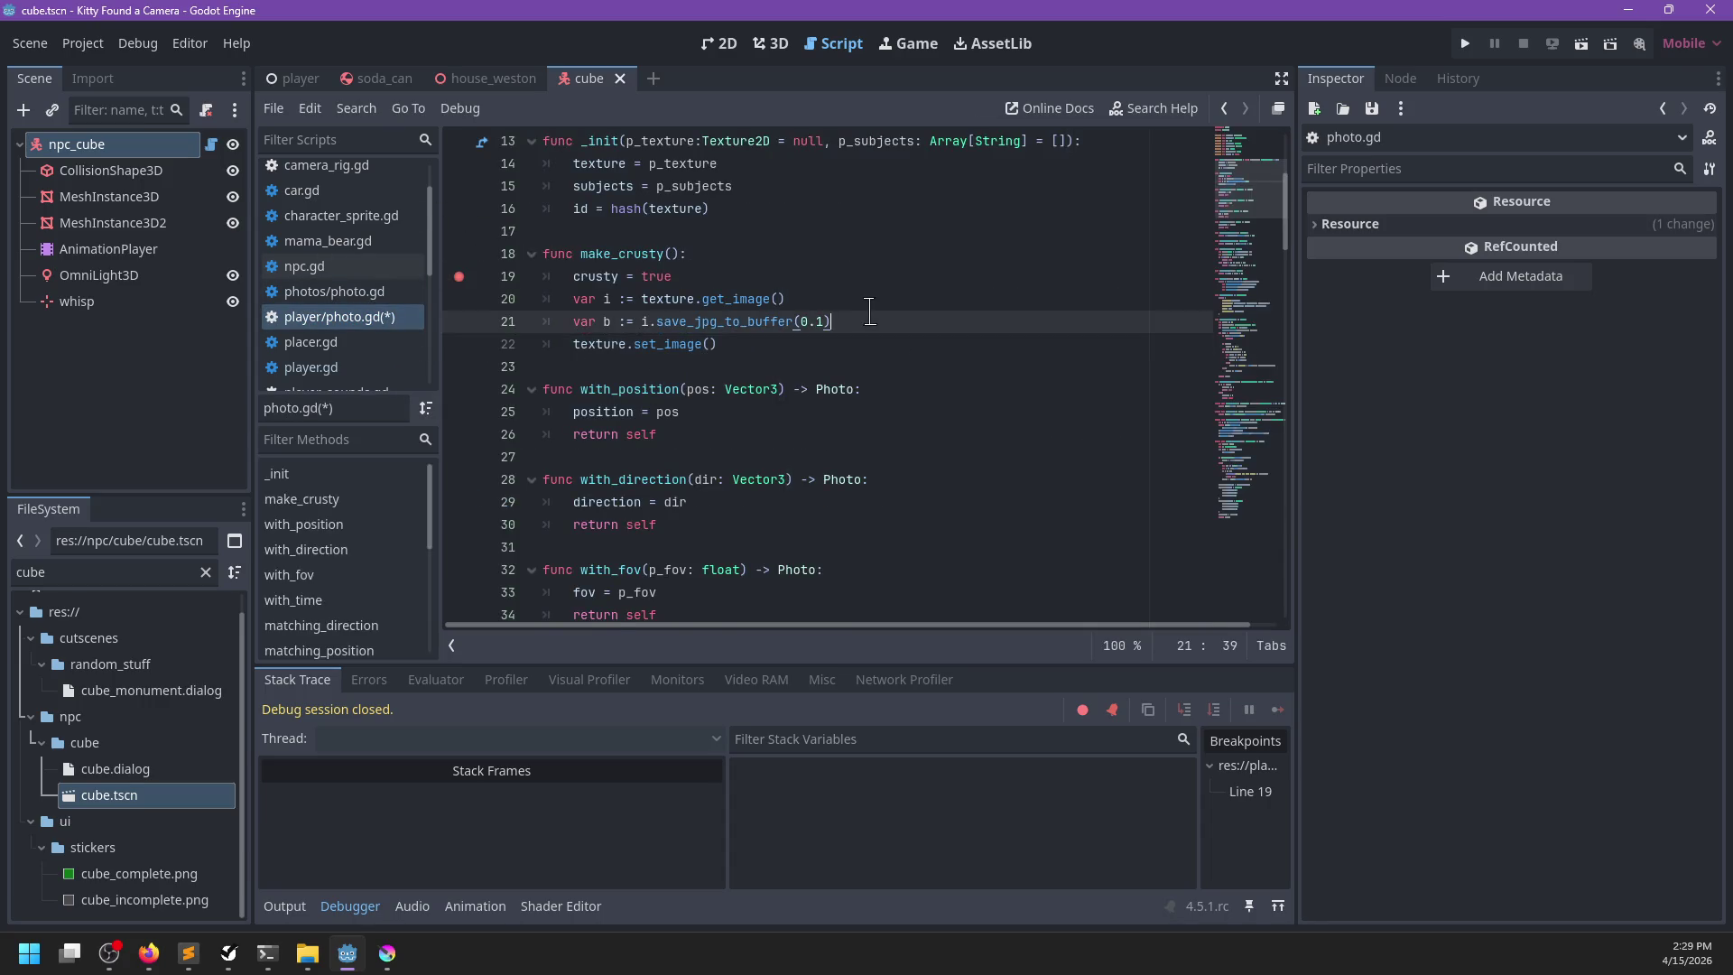
key(ctrl+v)
key(Down)
key(Left)
key(ctrl+s)
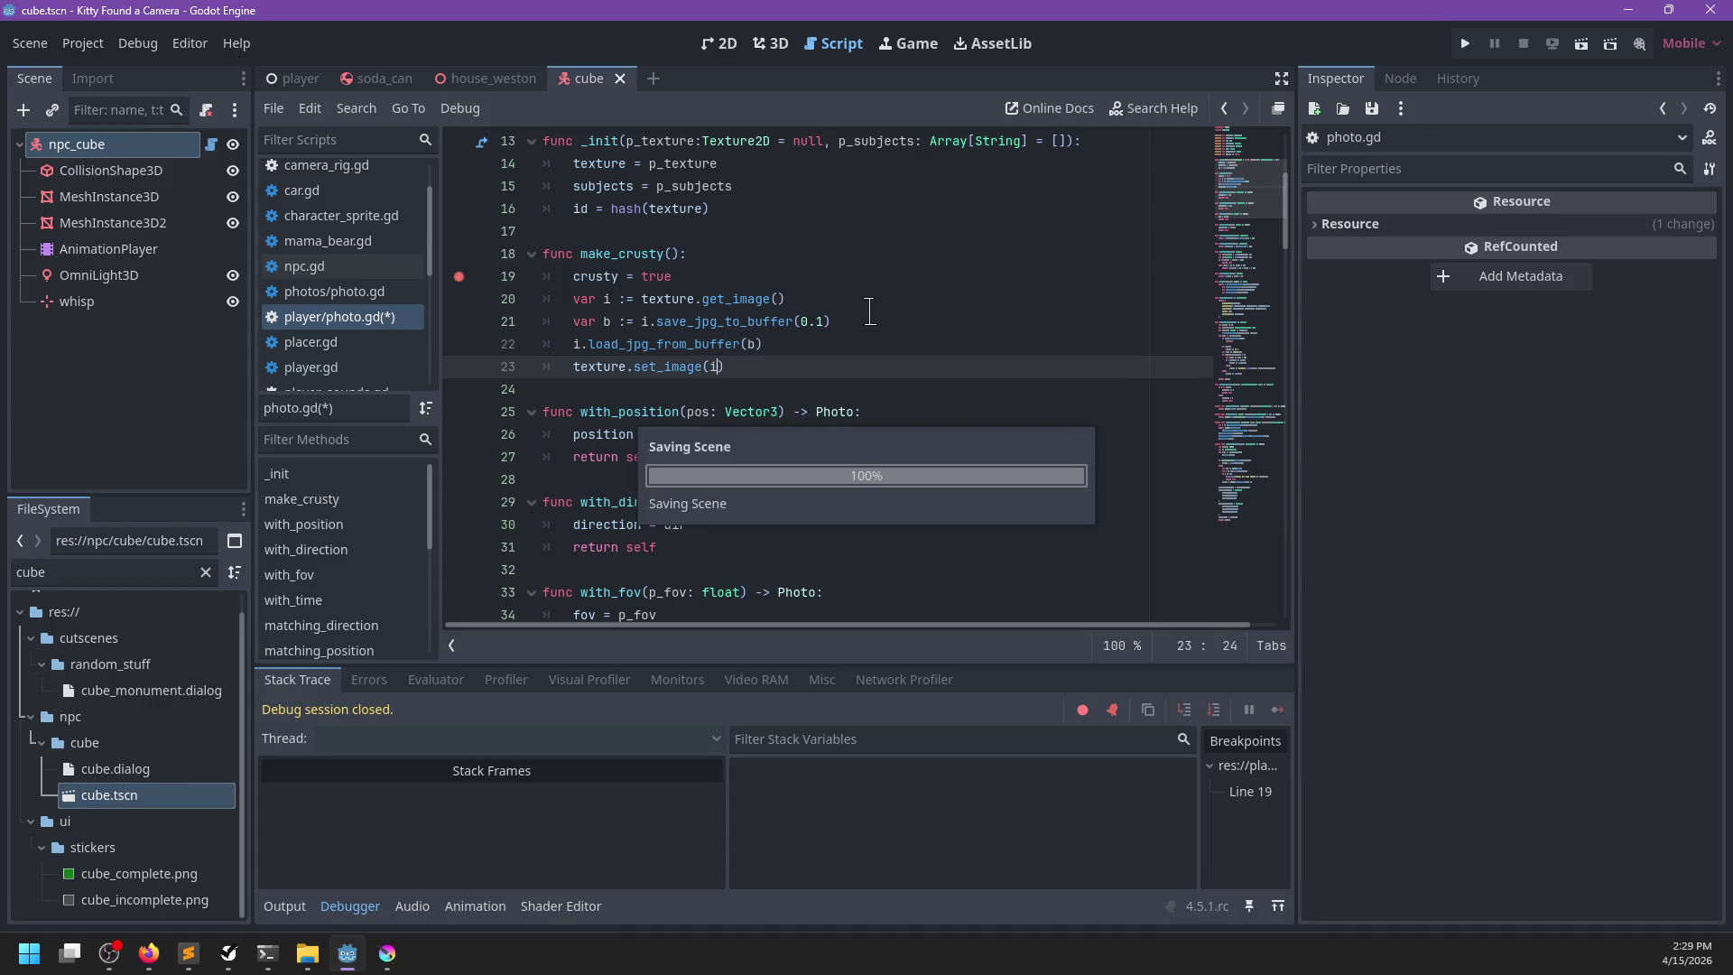
Inspect set_image and jump to where texture is declared
click(676, 366)
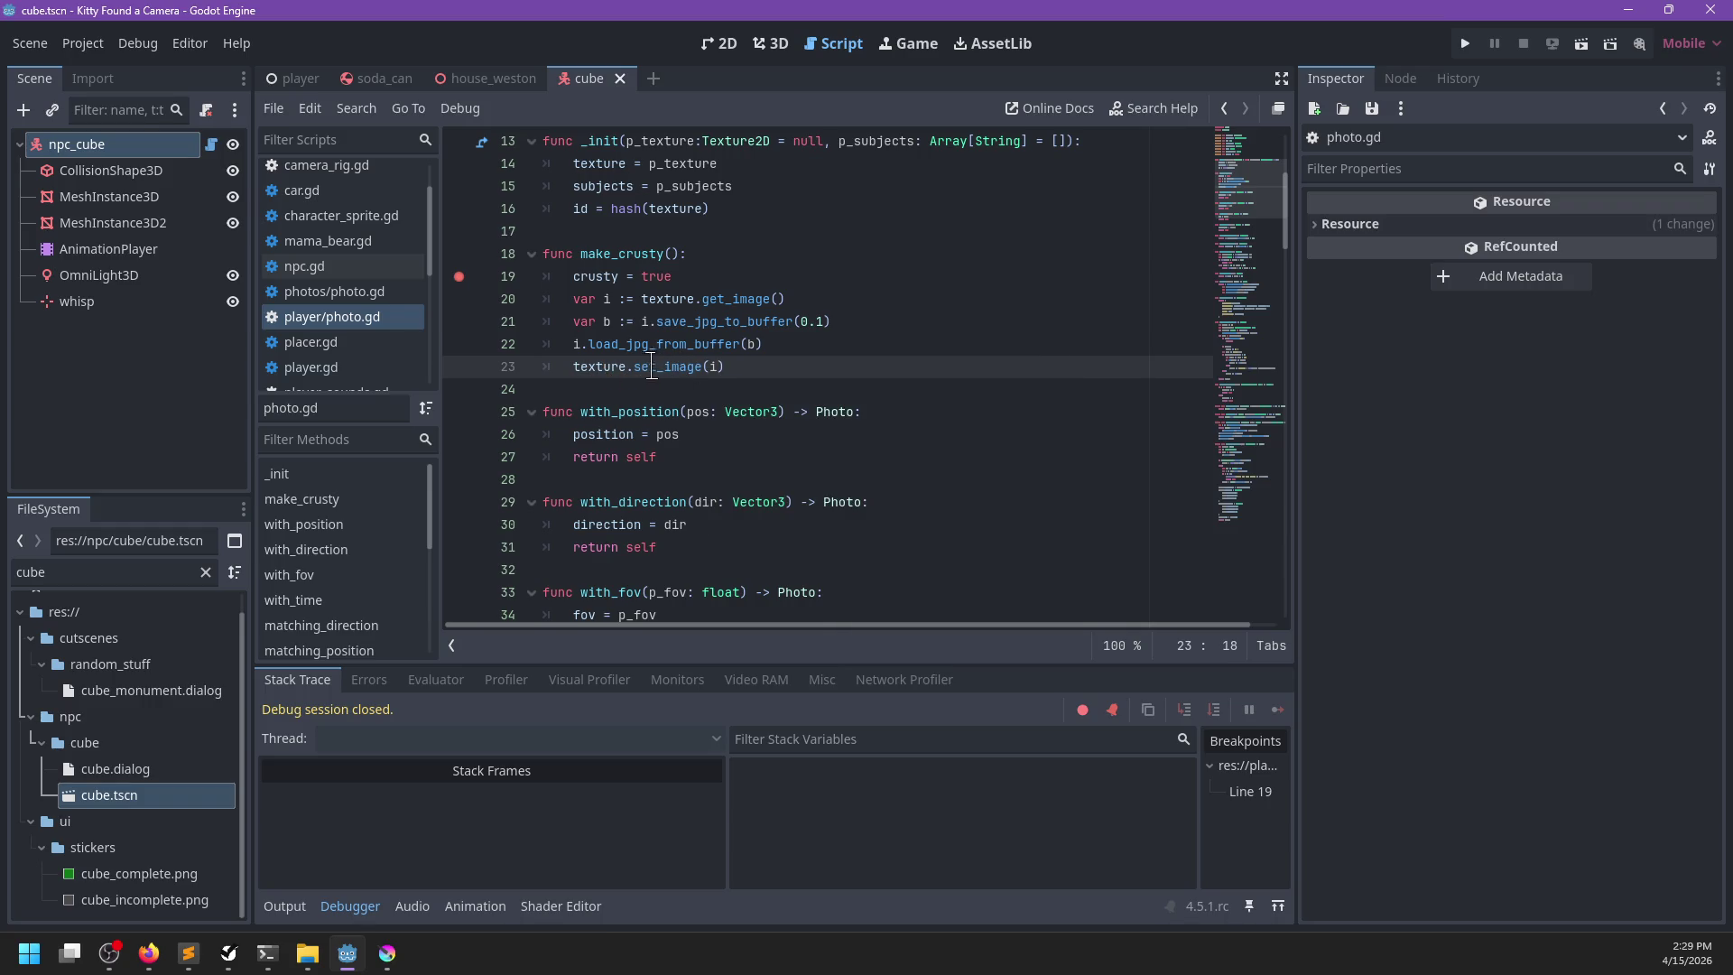
double_click(663, 368)
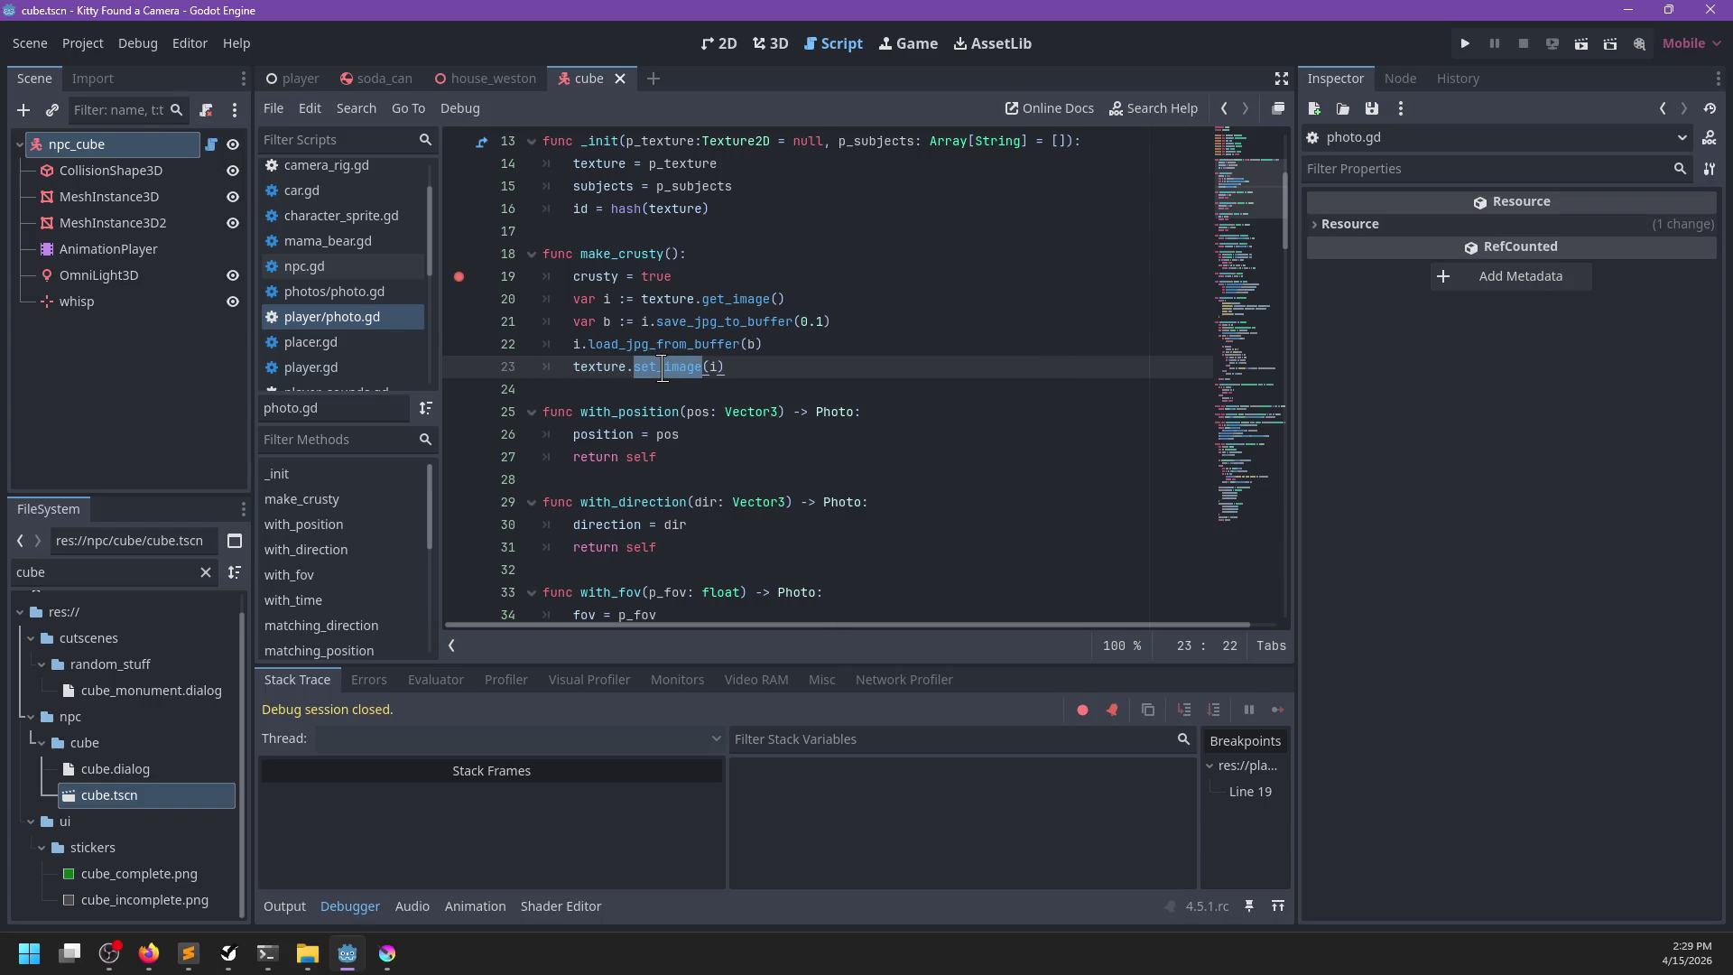
ctrl+click(601, 366)
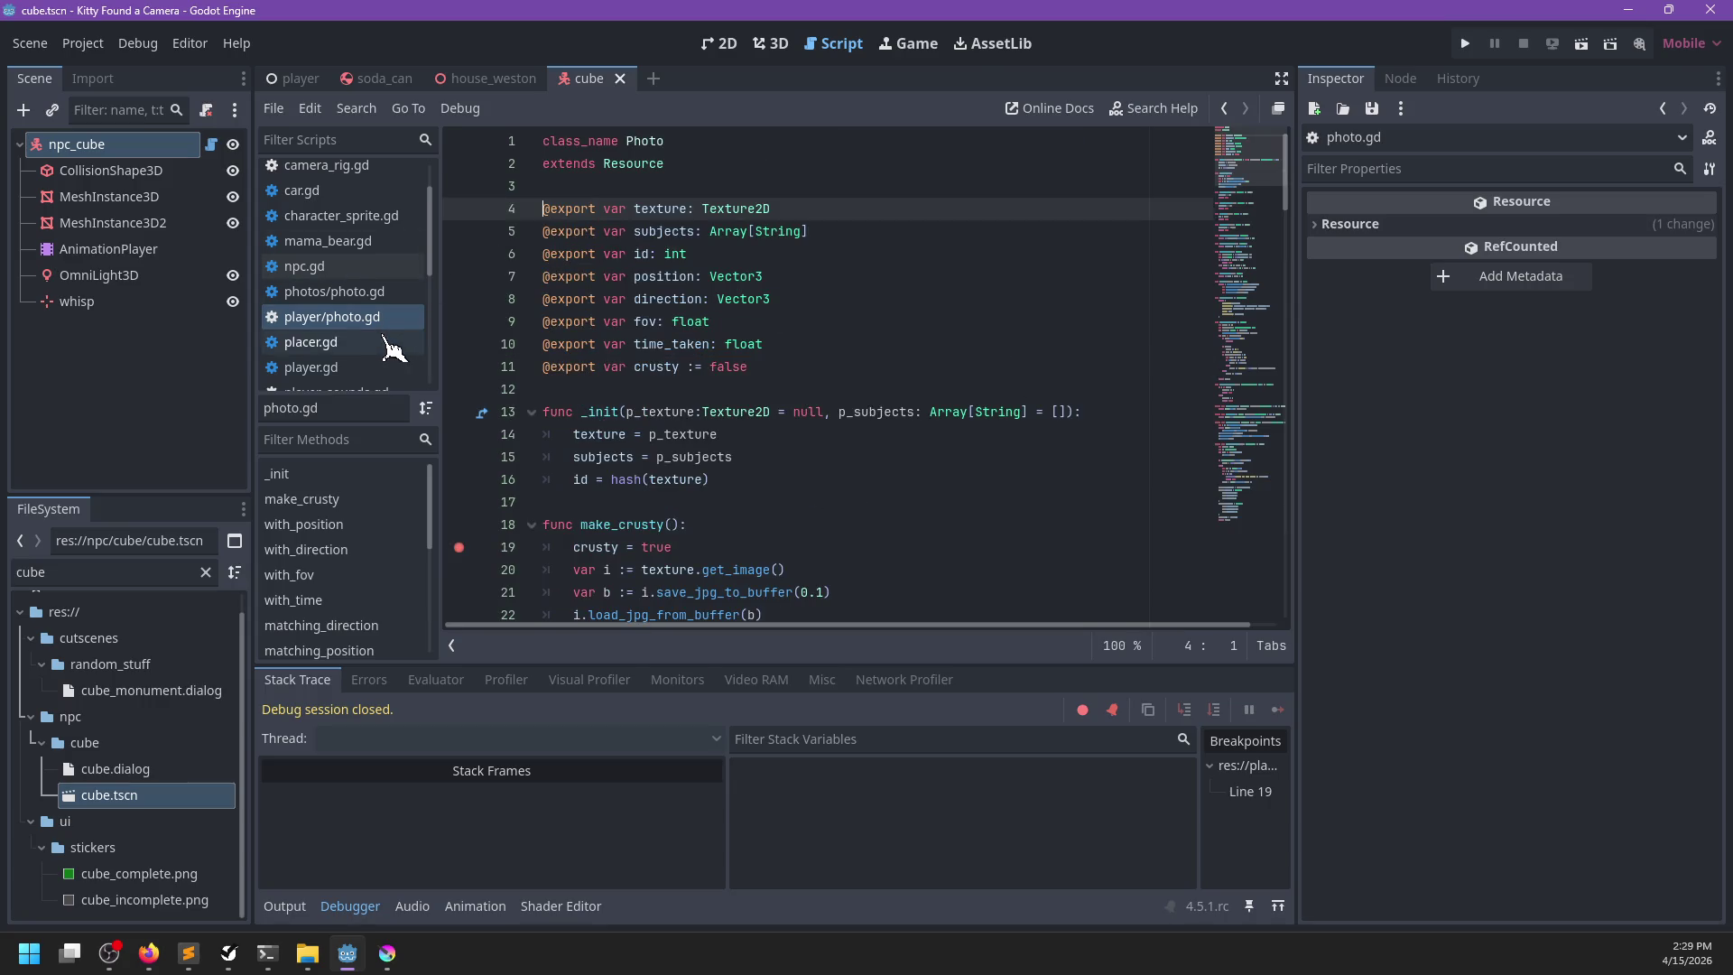
Add a new line after the load_jpg_from_buffer call for the replacement texture
scroll(388, 347, down, 3)
scroll(796, 430, down, 4)
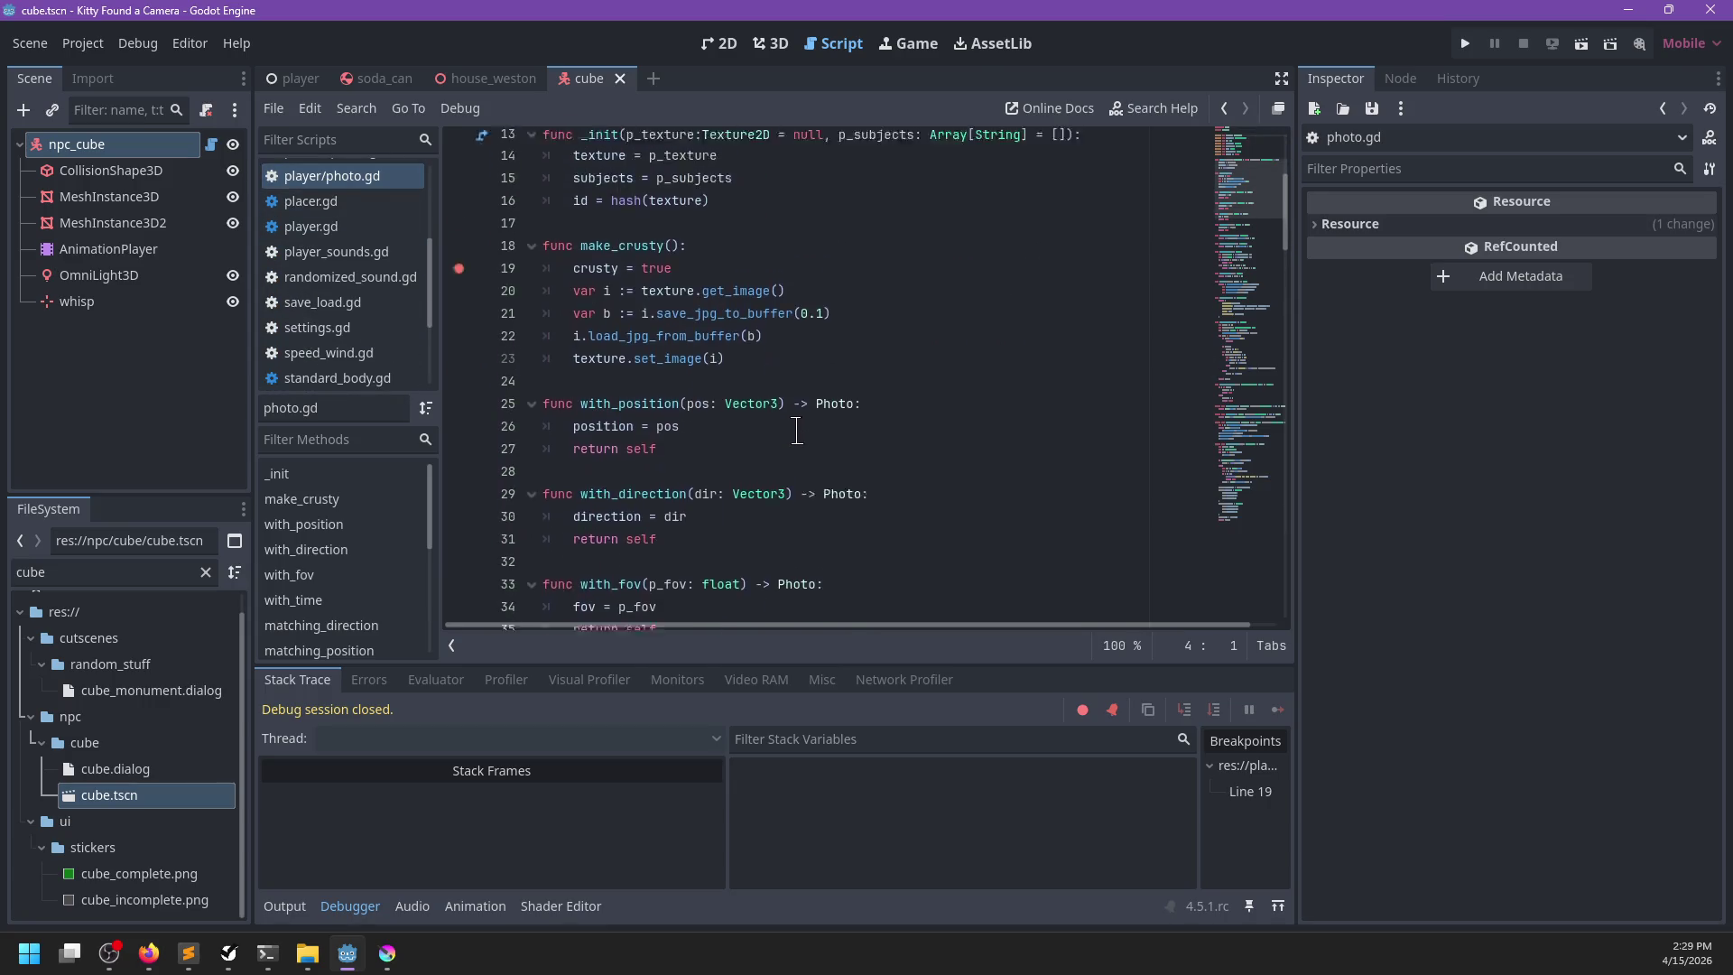
scroll(796, 431, up, 4)
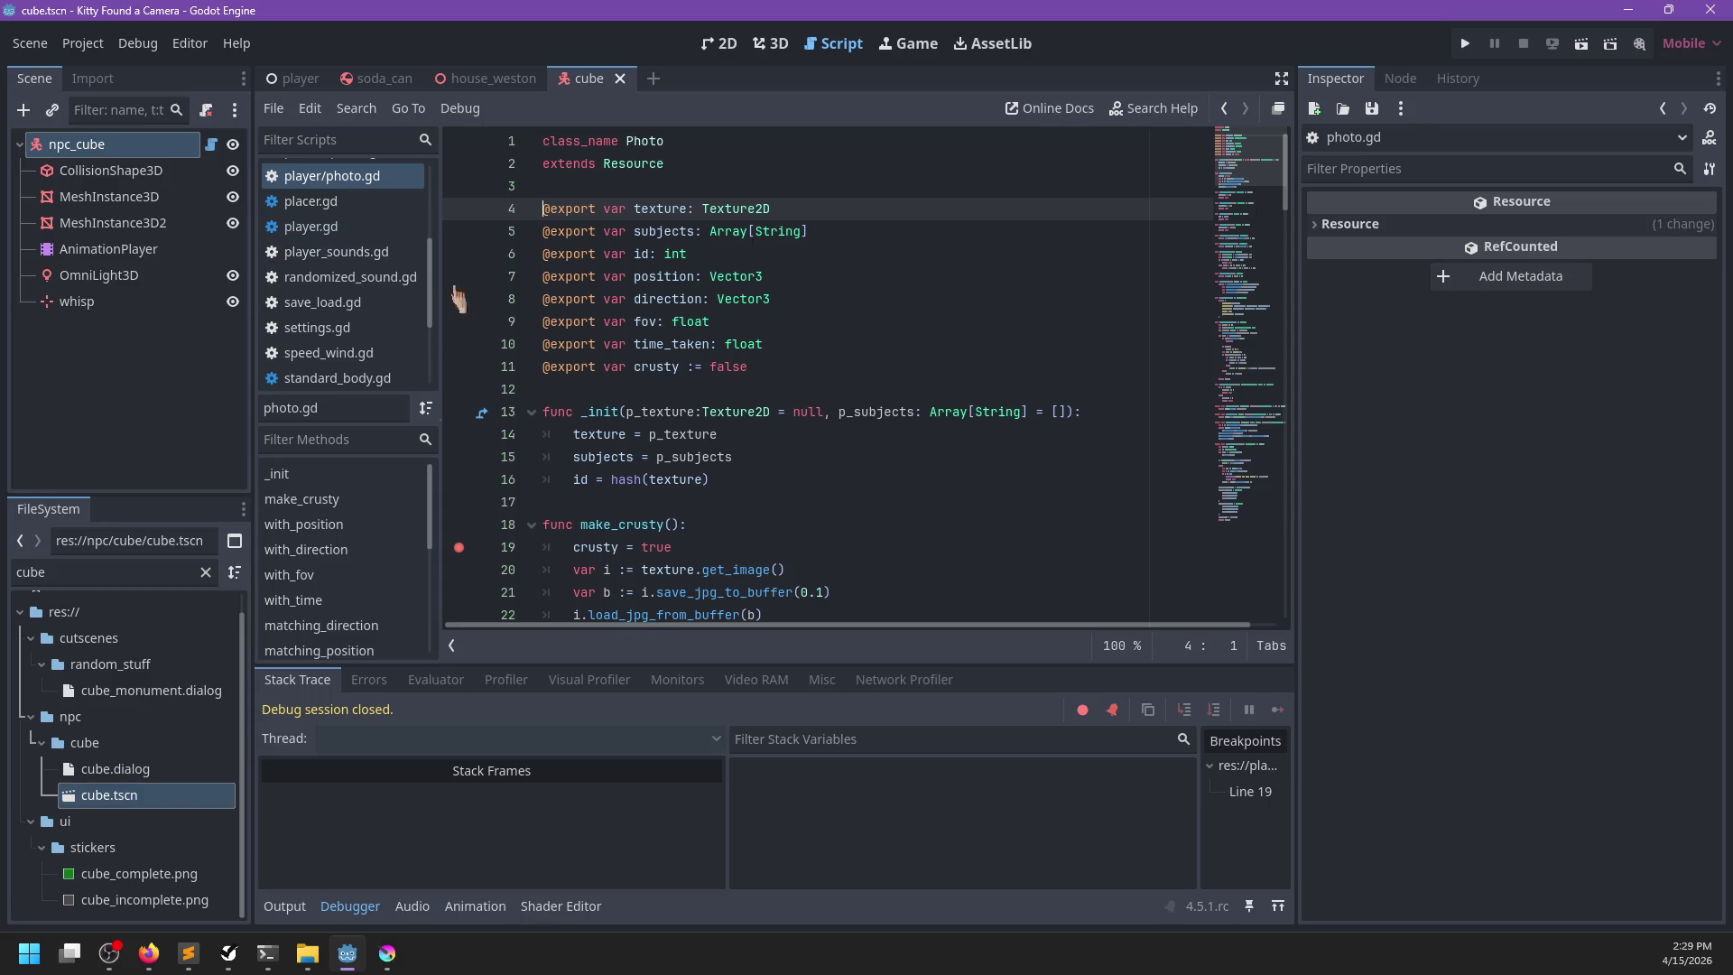
scroll(664, 411, down, 3)
click(813, 405)
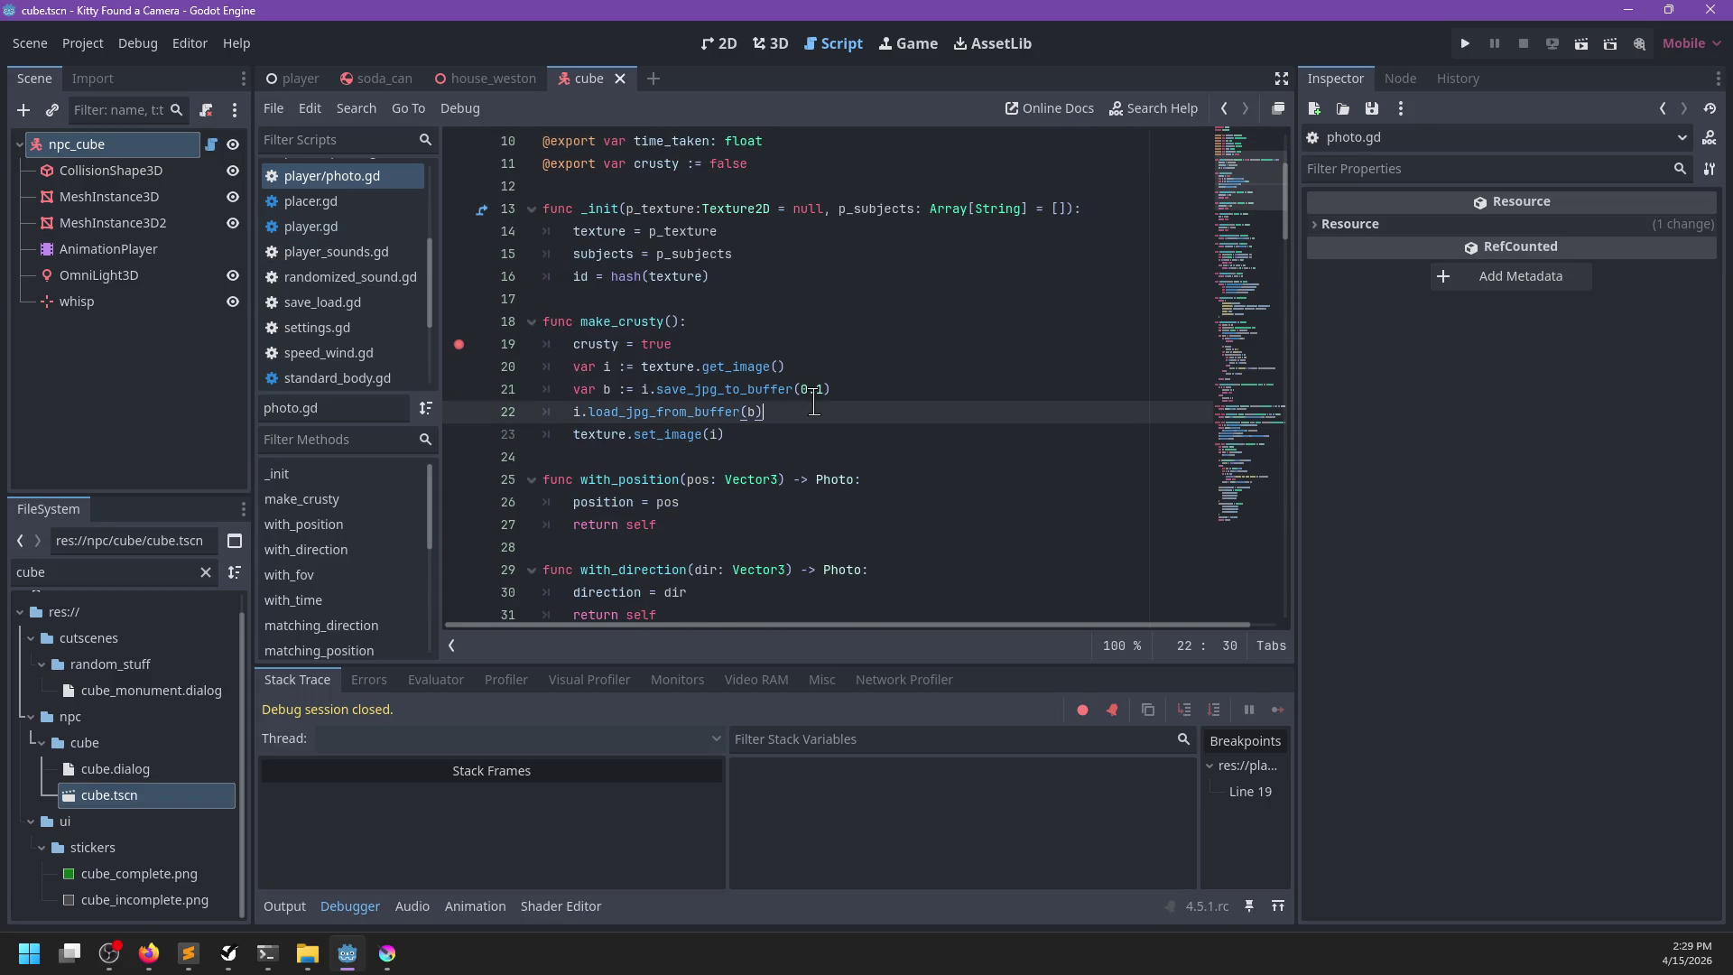
key(Return)
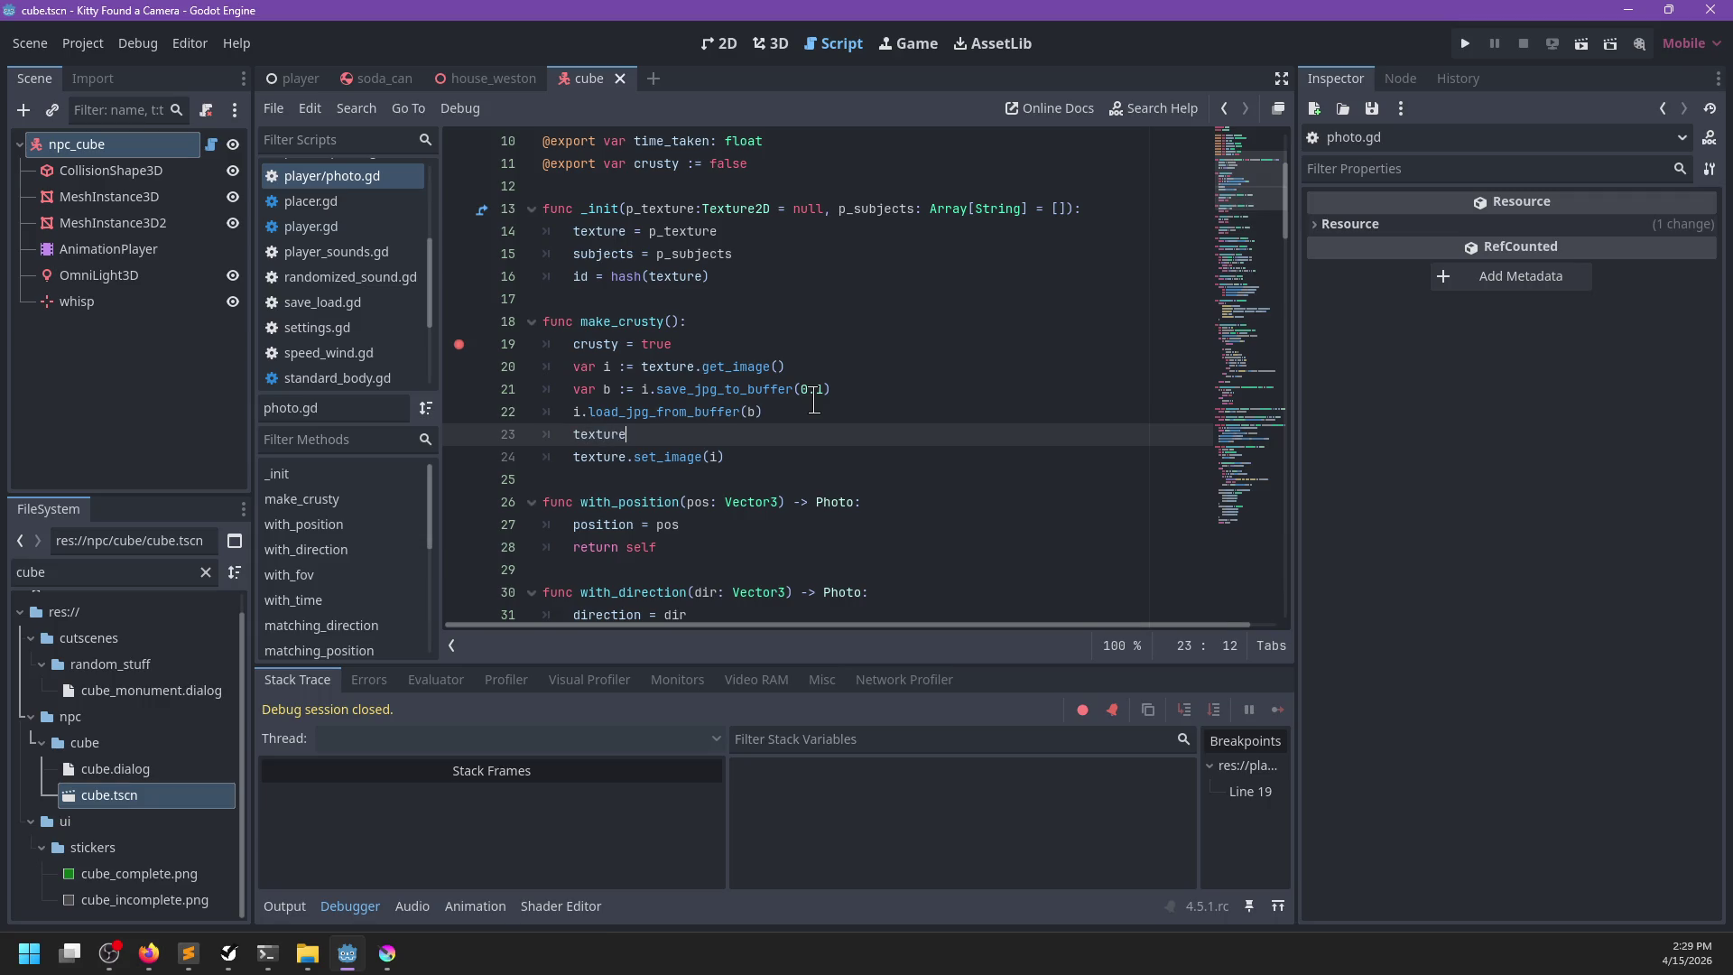
text(Texture.)
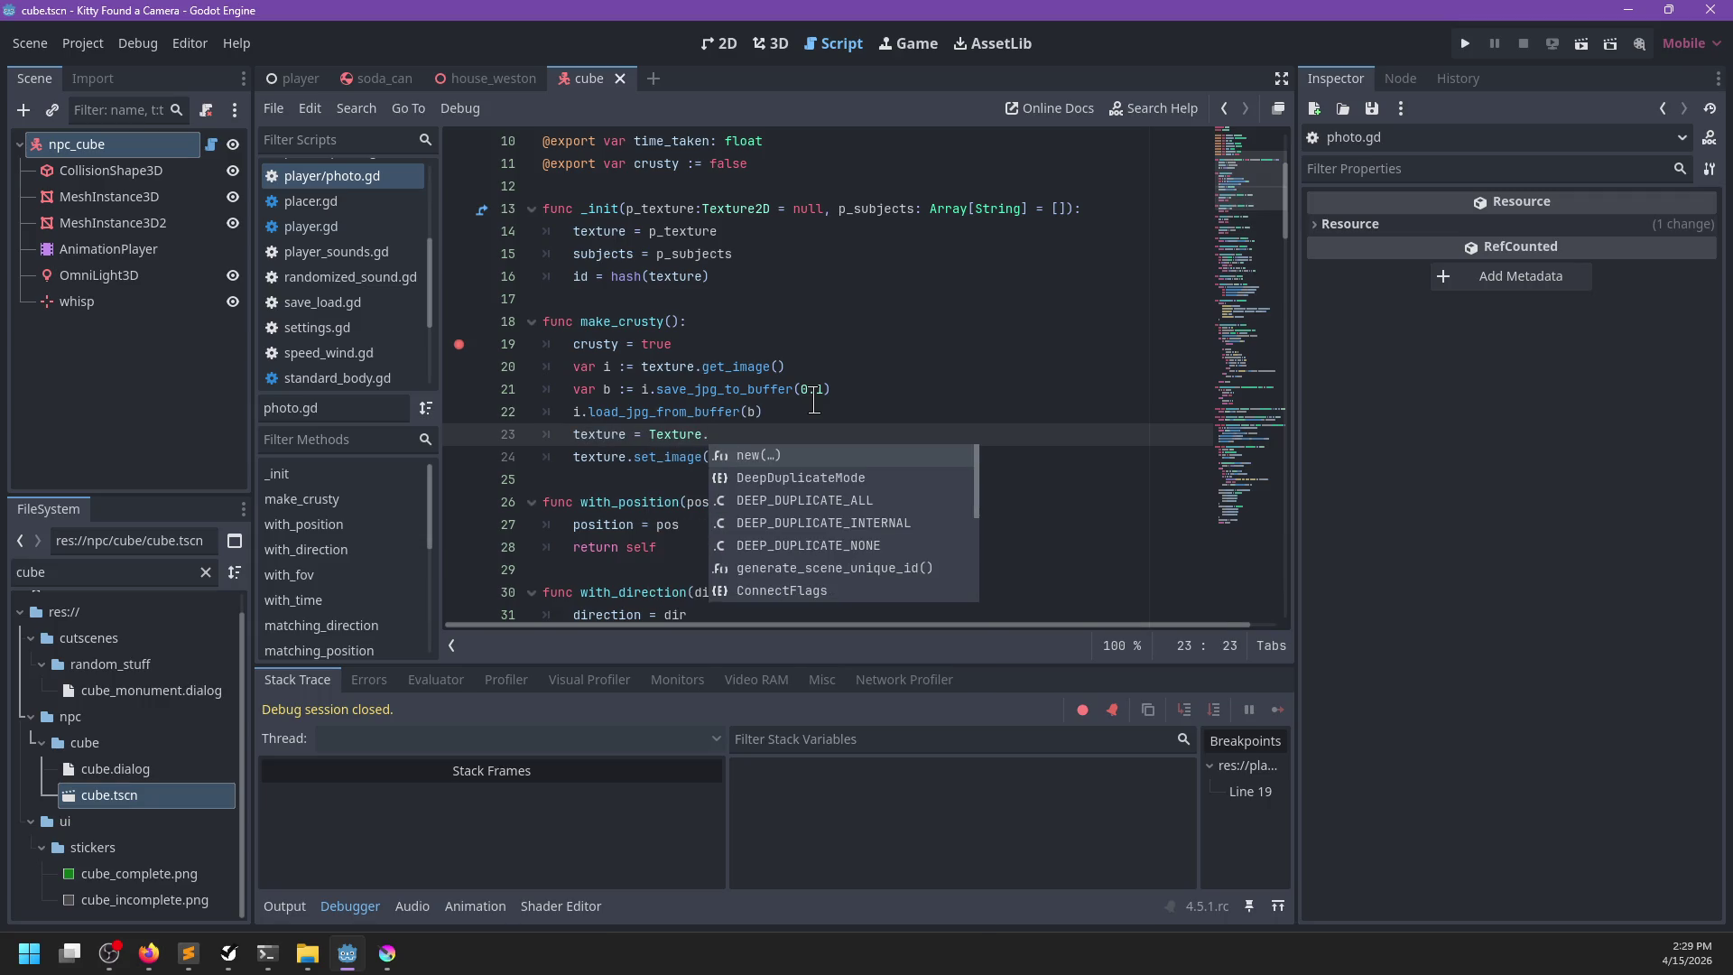
key(BackSpace)
key(BackSpace)
key(BackSpace)
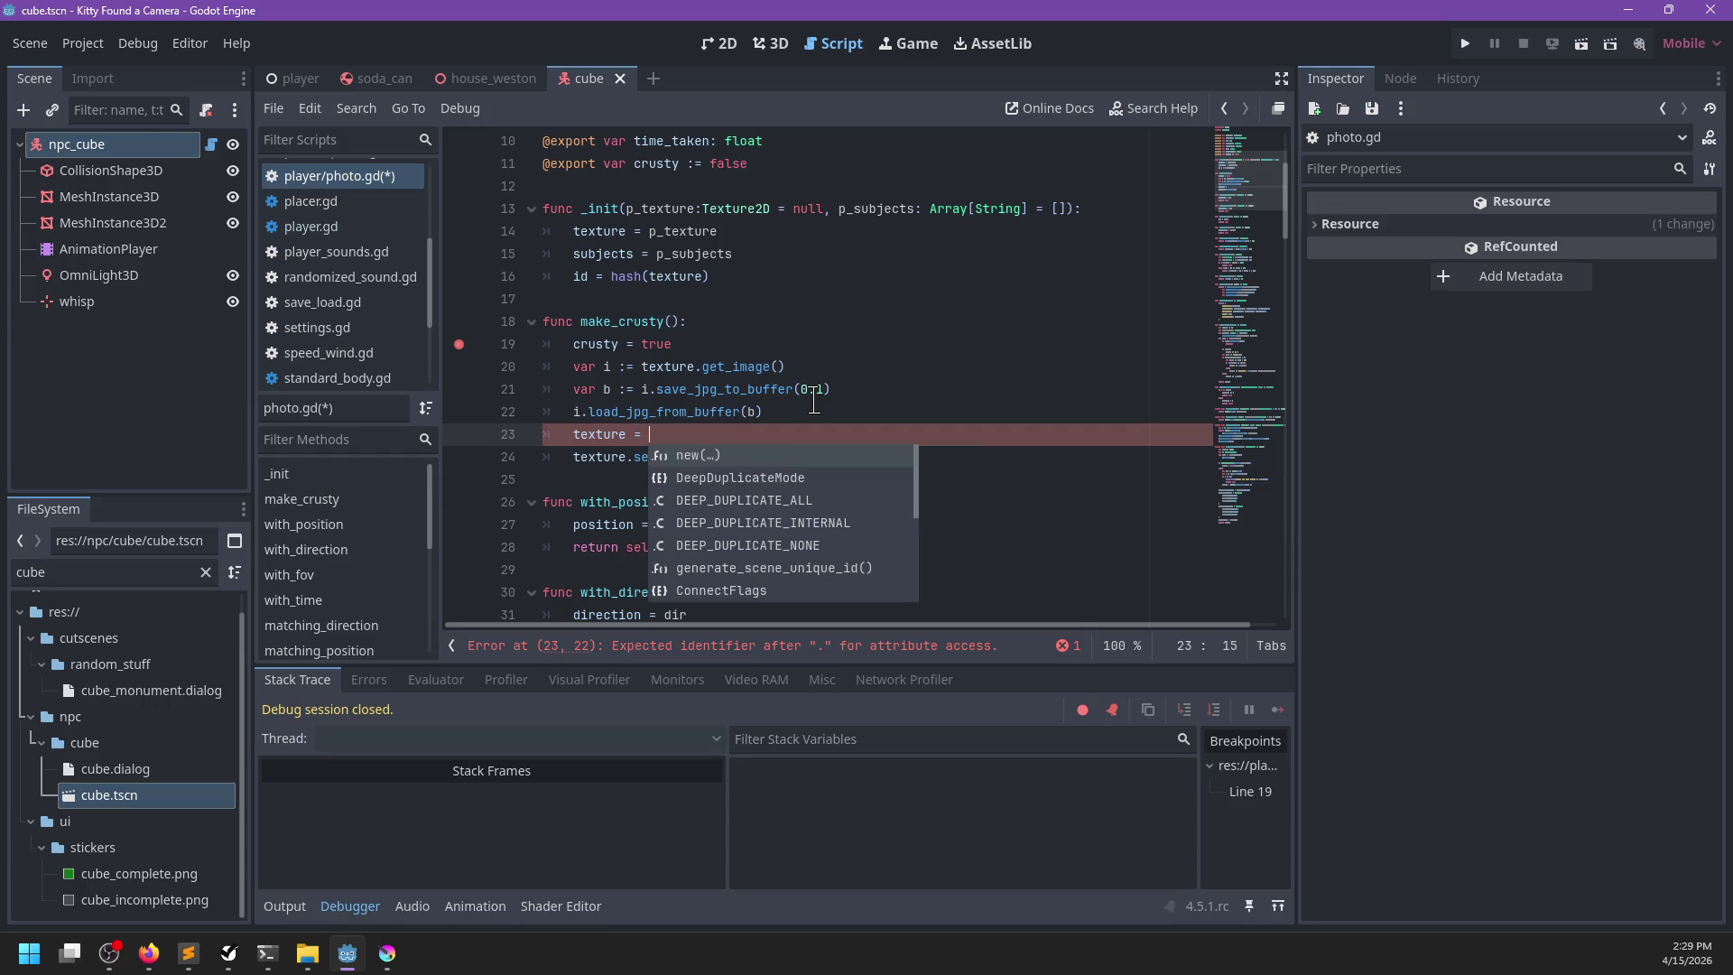
text(new Image)
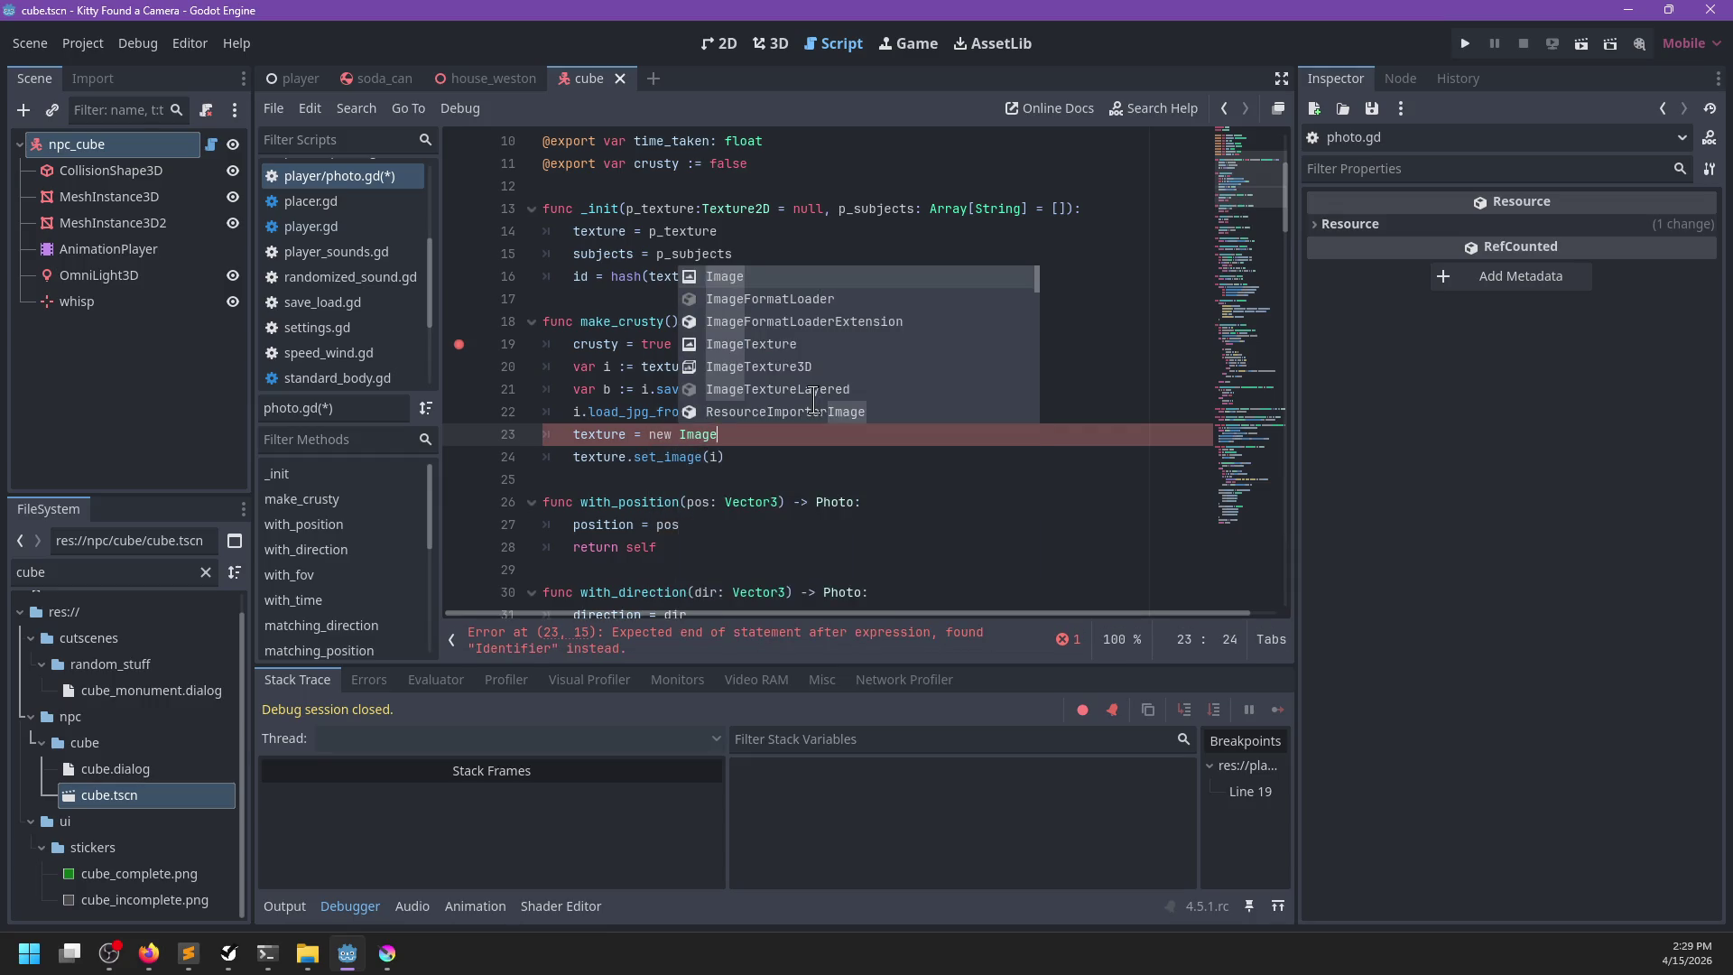
key(ctrl+Left)
key(BackSpace)
key(BackSpace)
key(BackSpace)
key(End)
Complete the new line as ImageTexture.create_from_image(i)
text(Textu)
key(Return)
text(.new()
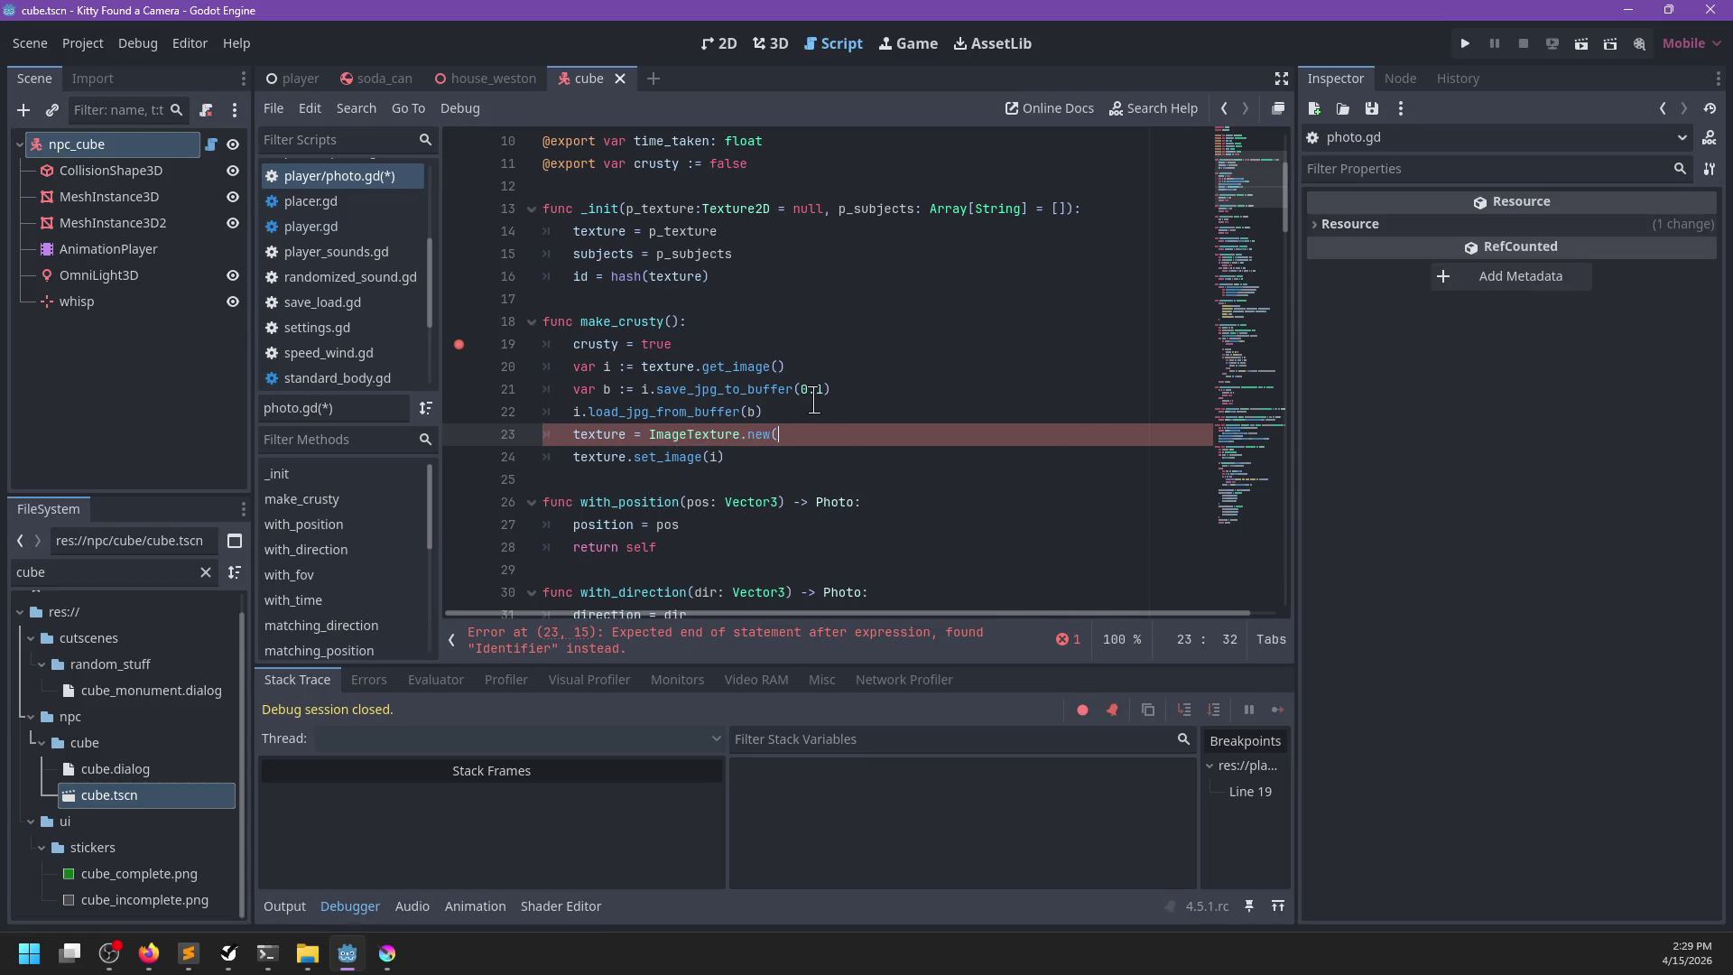
text(i)
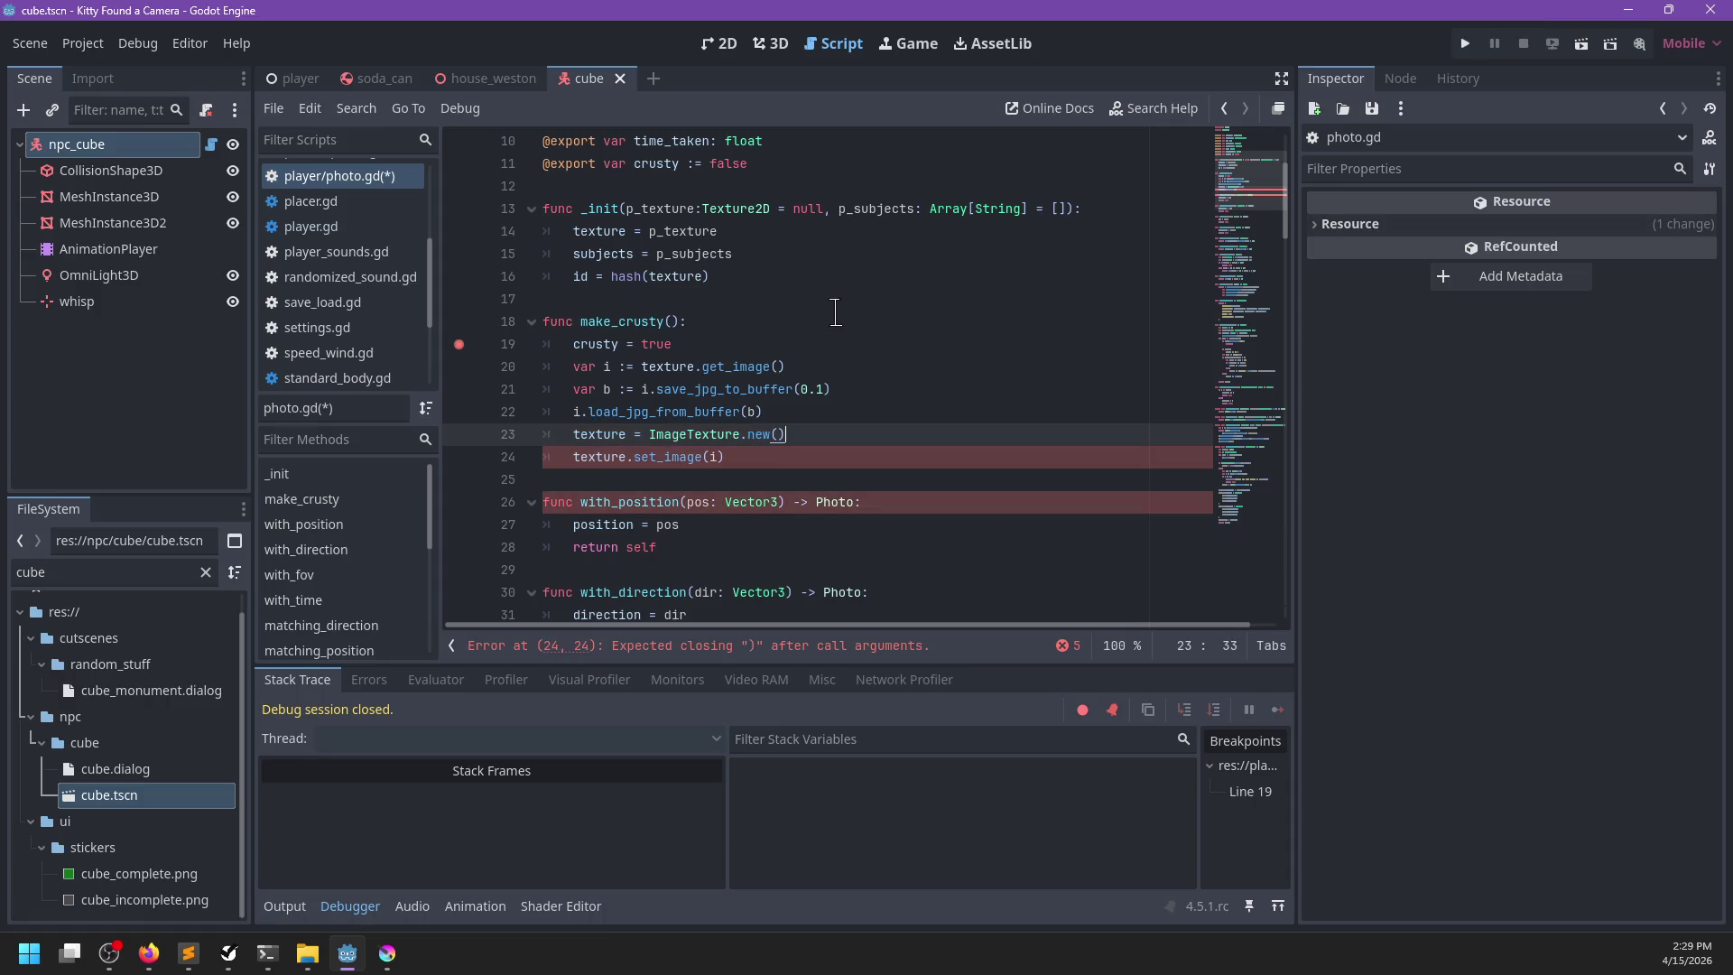
key(BackSpace)
text(.)
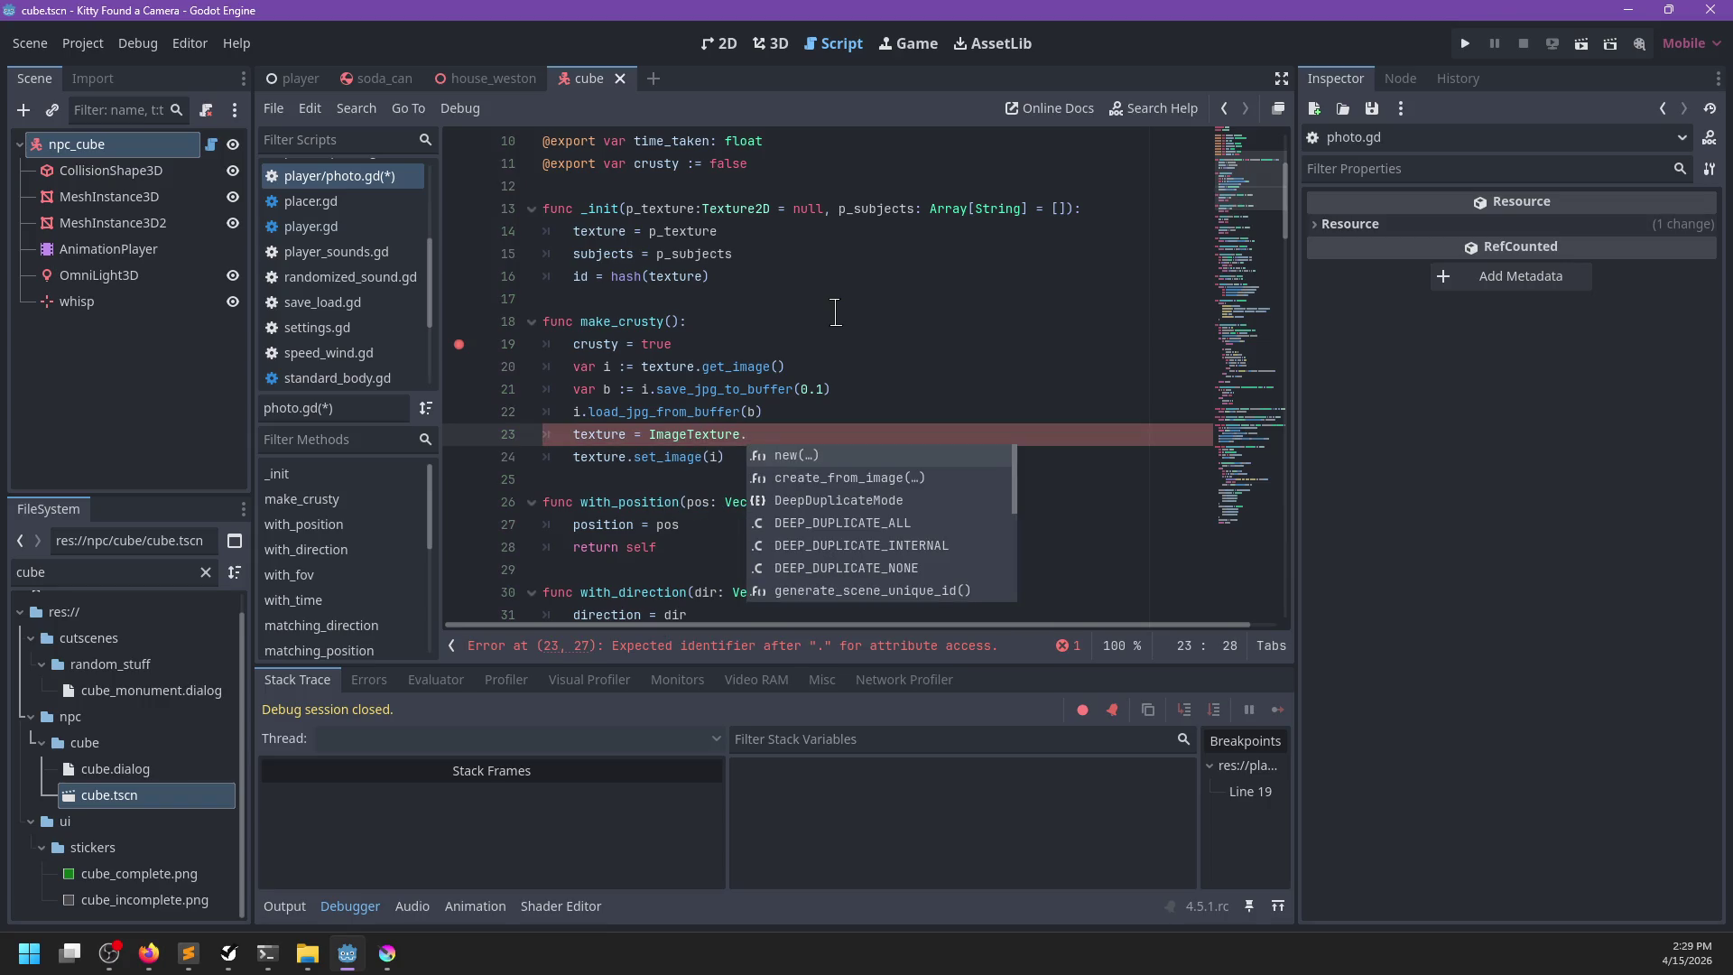
key(Down)
key(Return)
text())
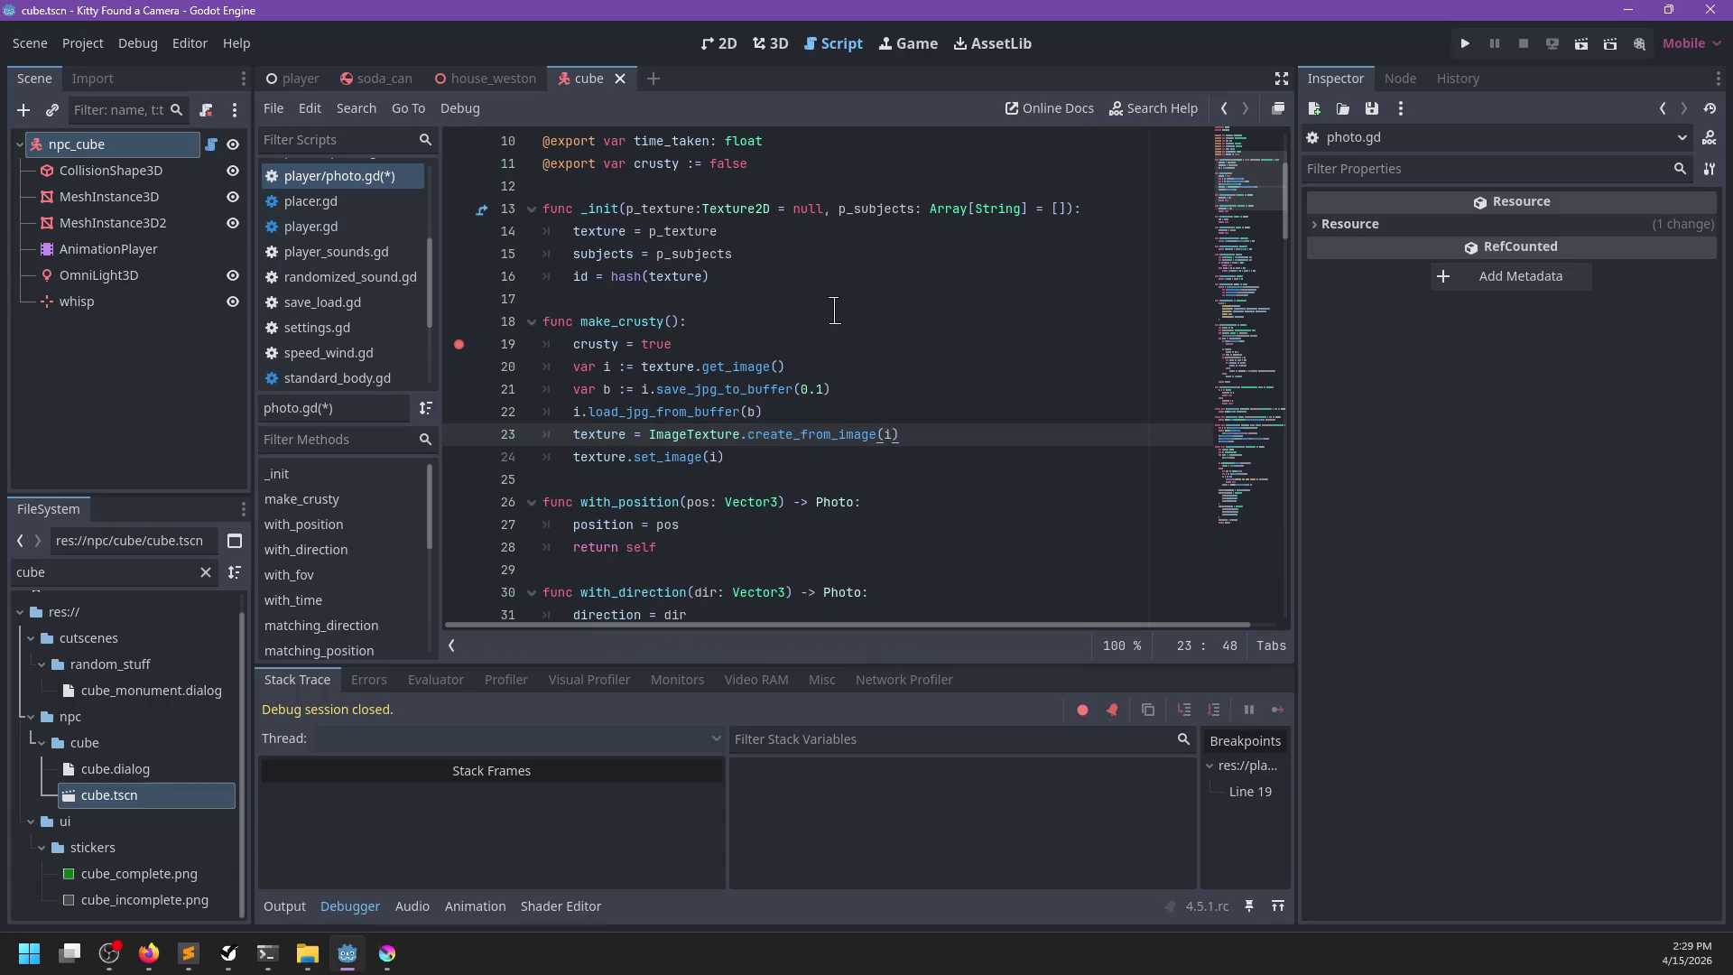
Delete the old texture.set_image(i) line and save the script
drag(868, 456, 903, 434)
key(BackSpace)
key(ctrl+s)
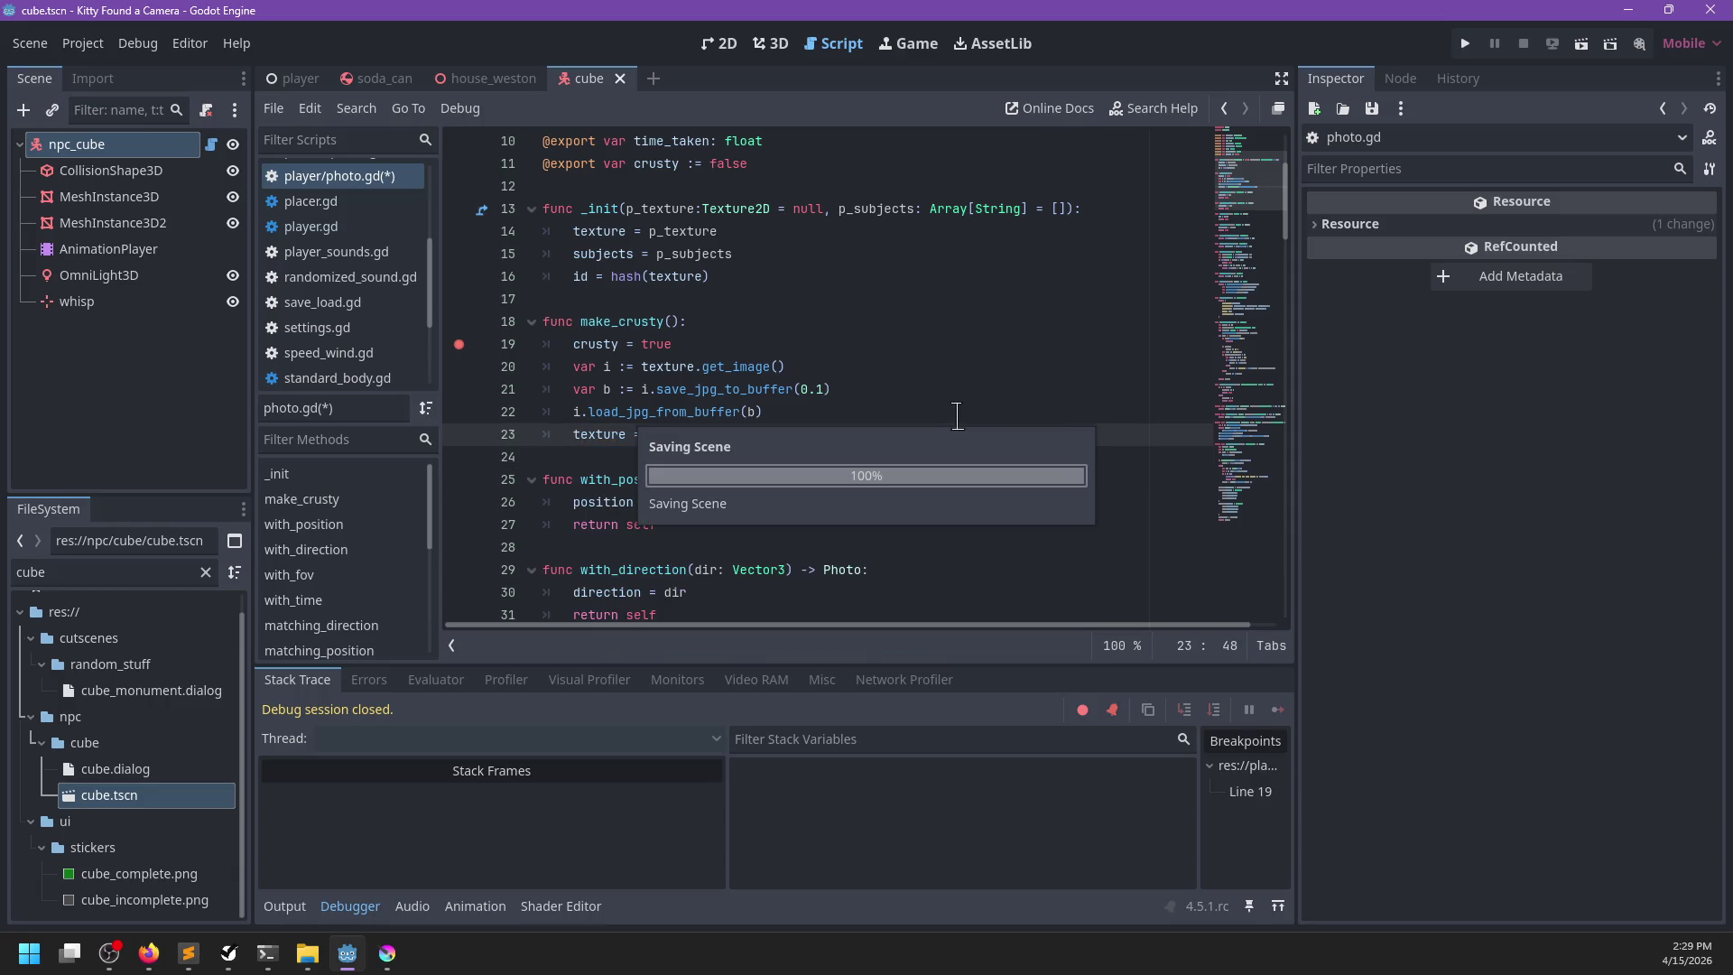
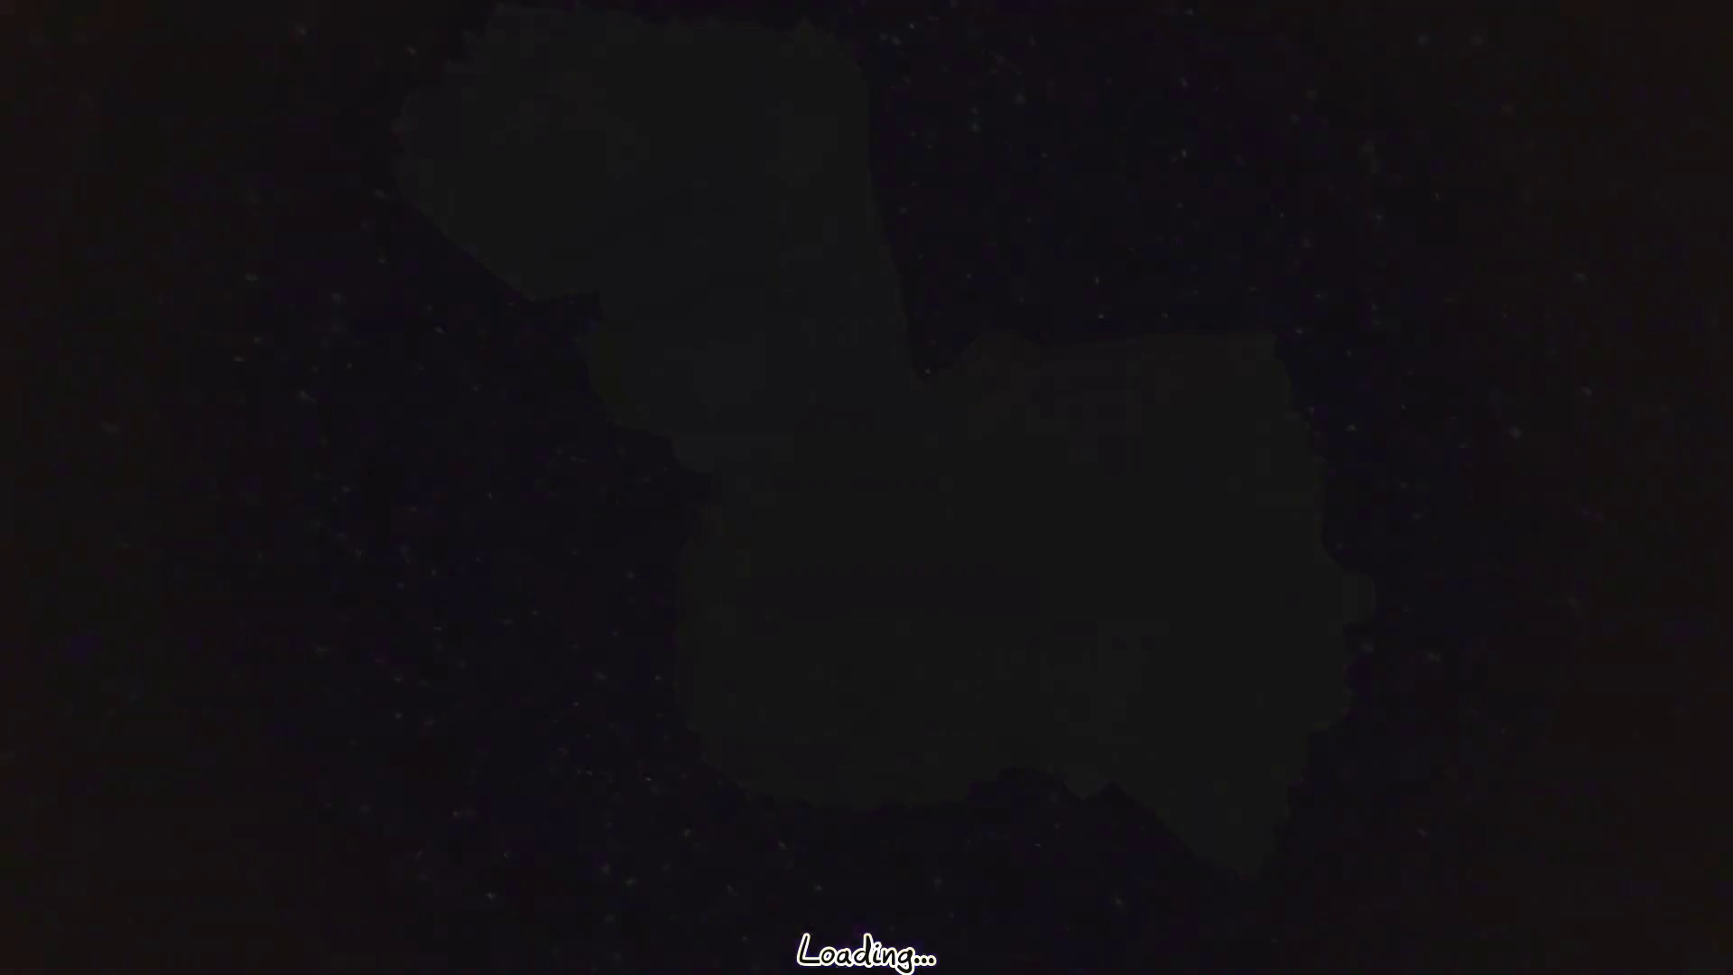
Photograph the Cube in-game, remove the line-19 make_crusty breakpoint, and resume the game
key(z)
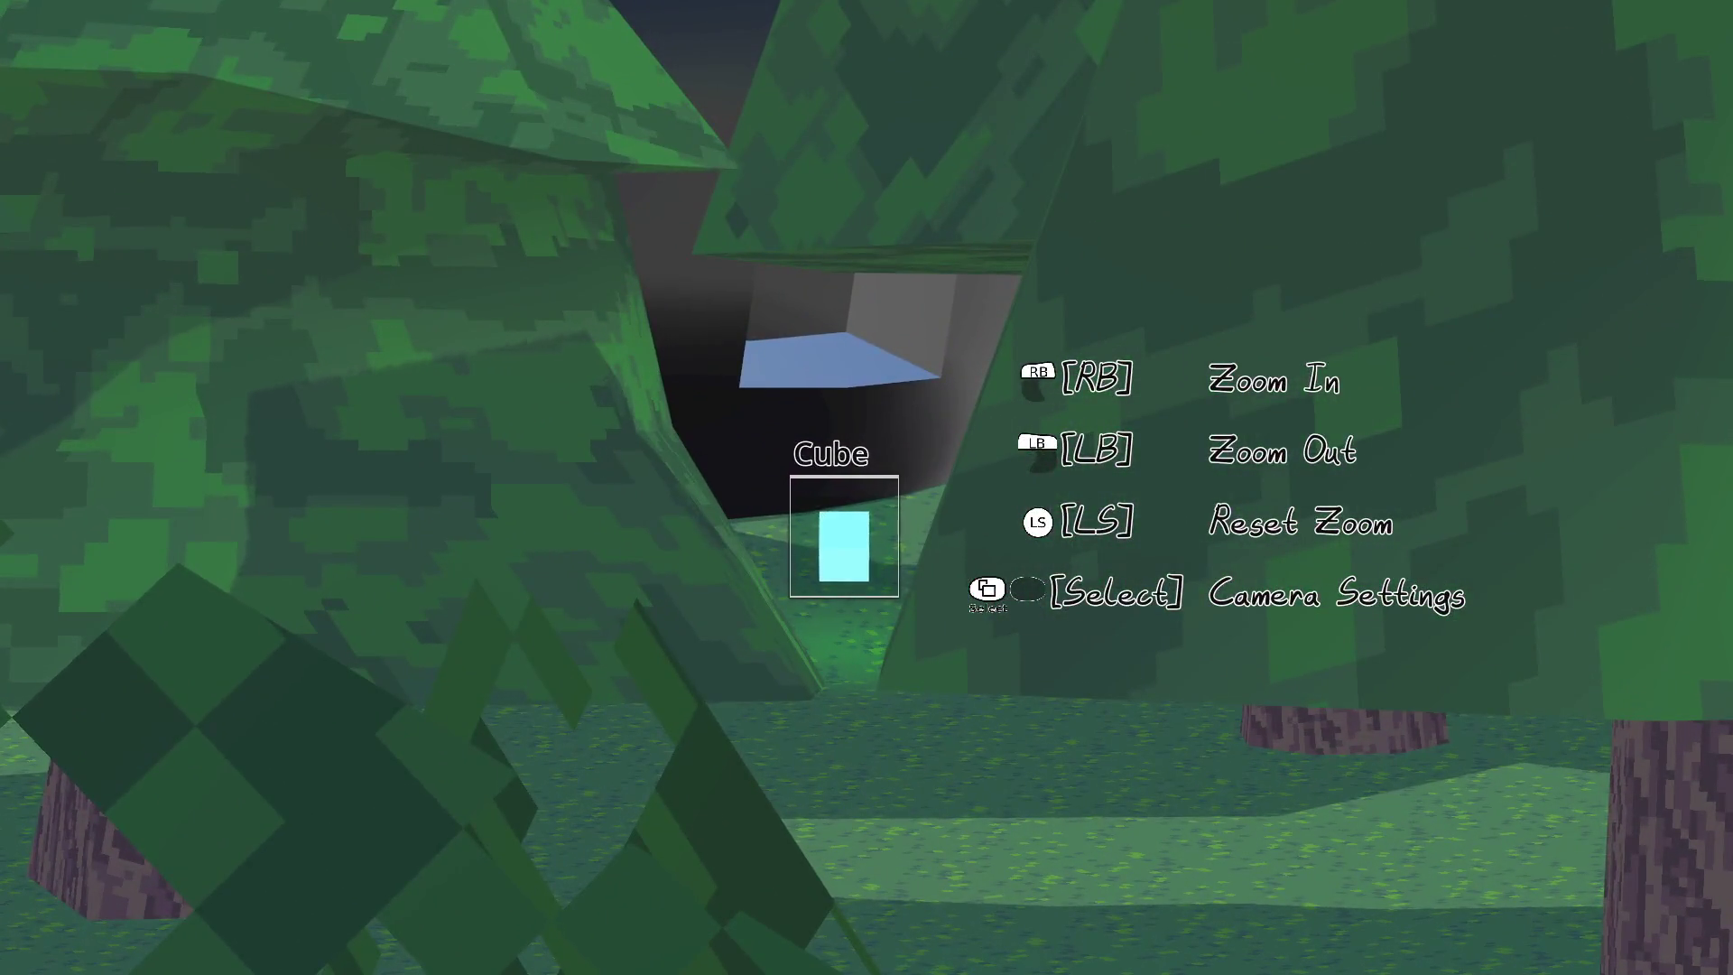
click(867, 486)
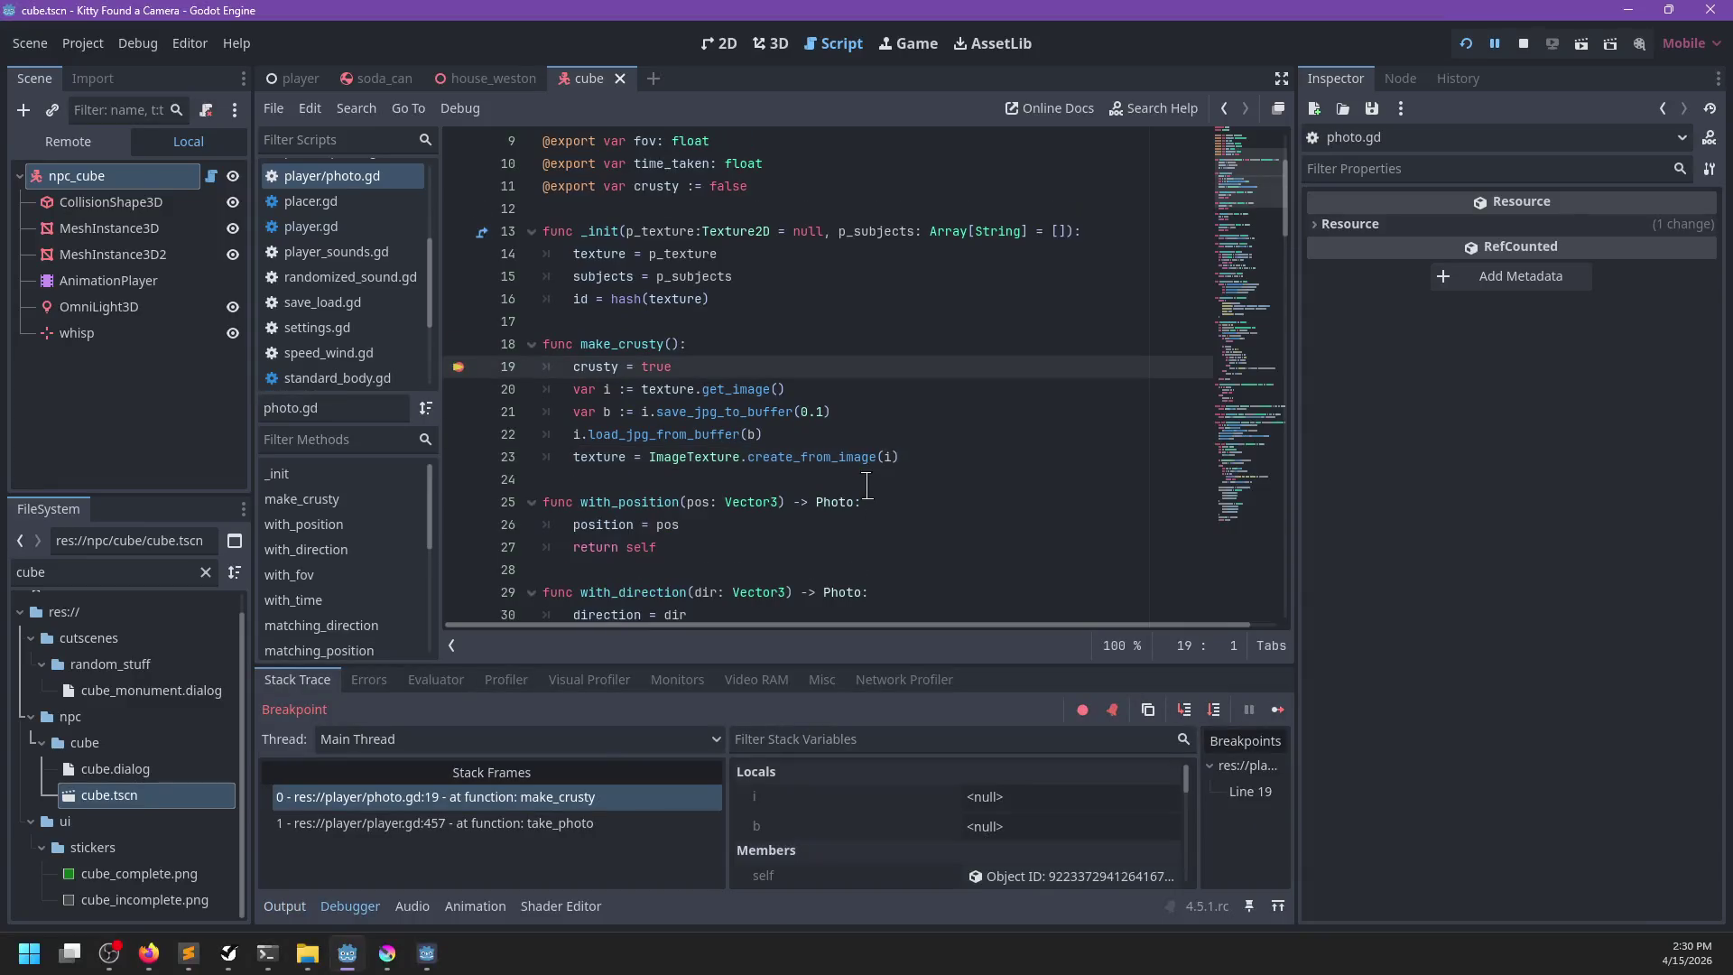
click(458, 367)
key(F12)
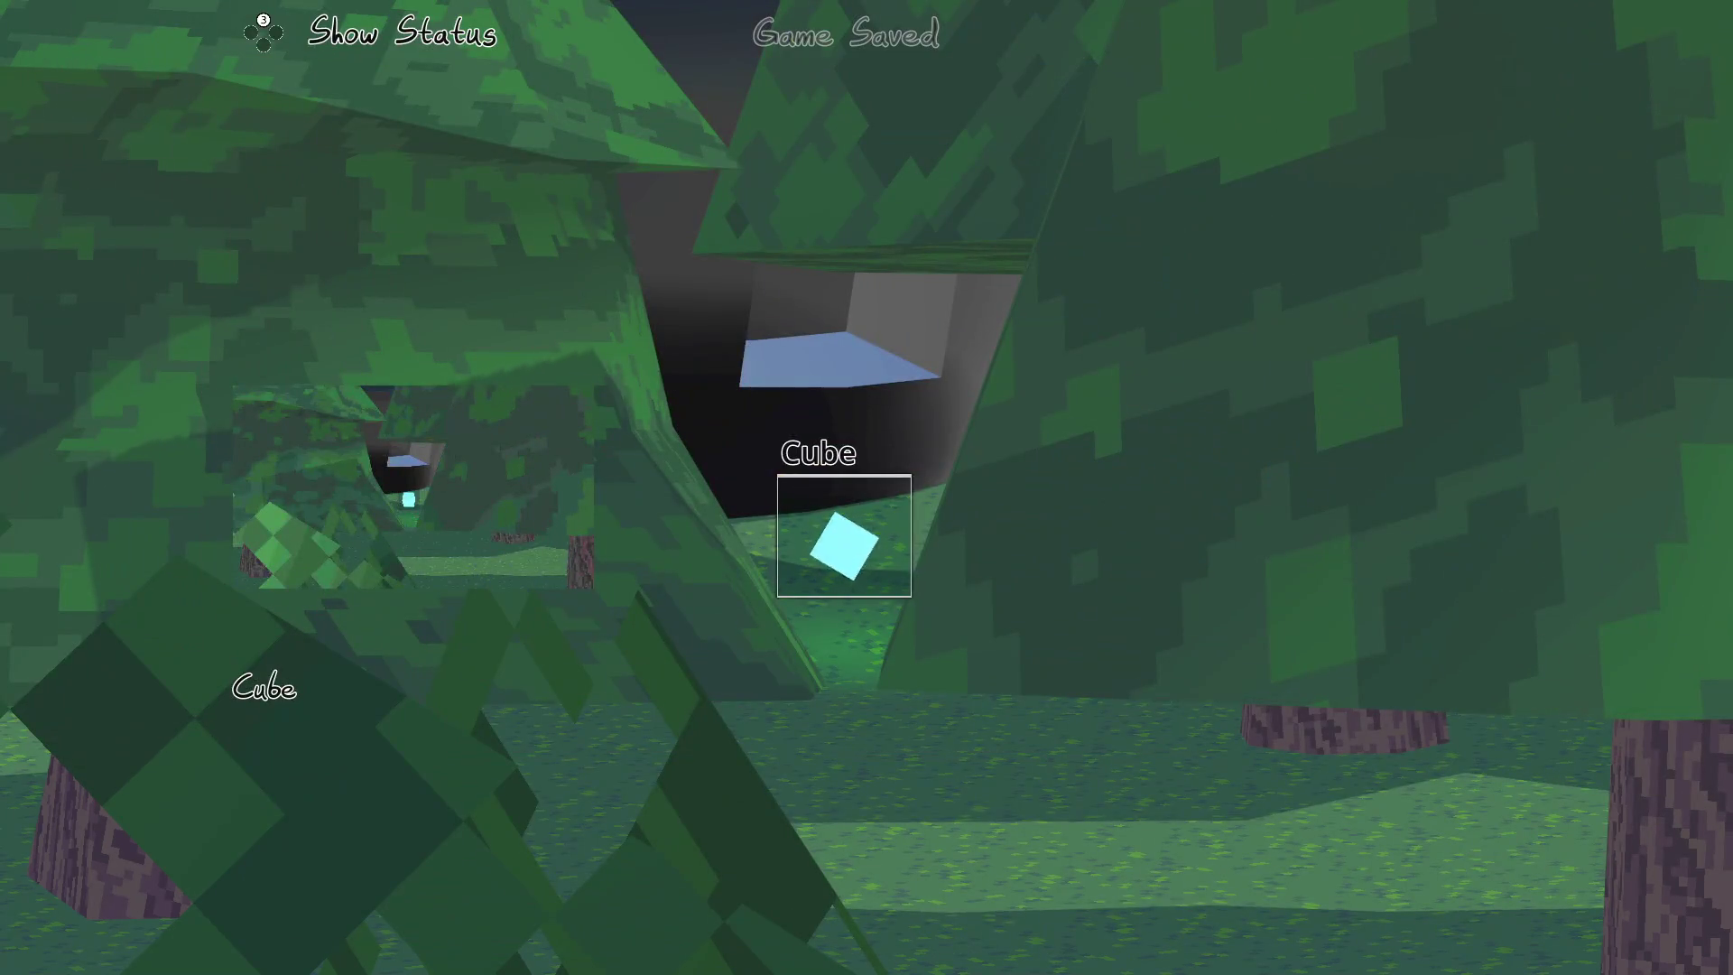
View the new Cube photo full size in My Gallery, then return to the editor
key(Tab)
key(Return)
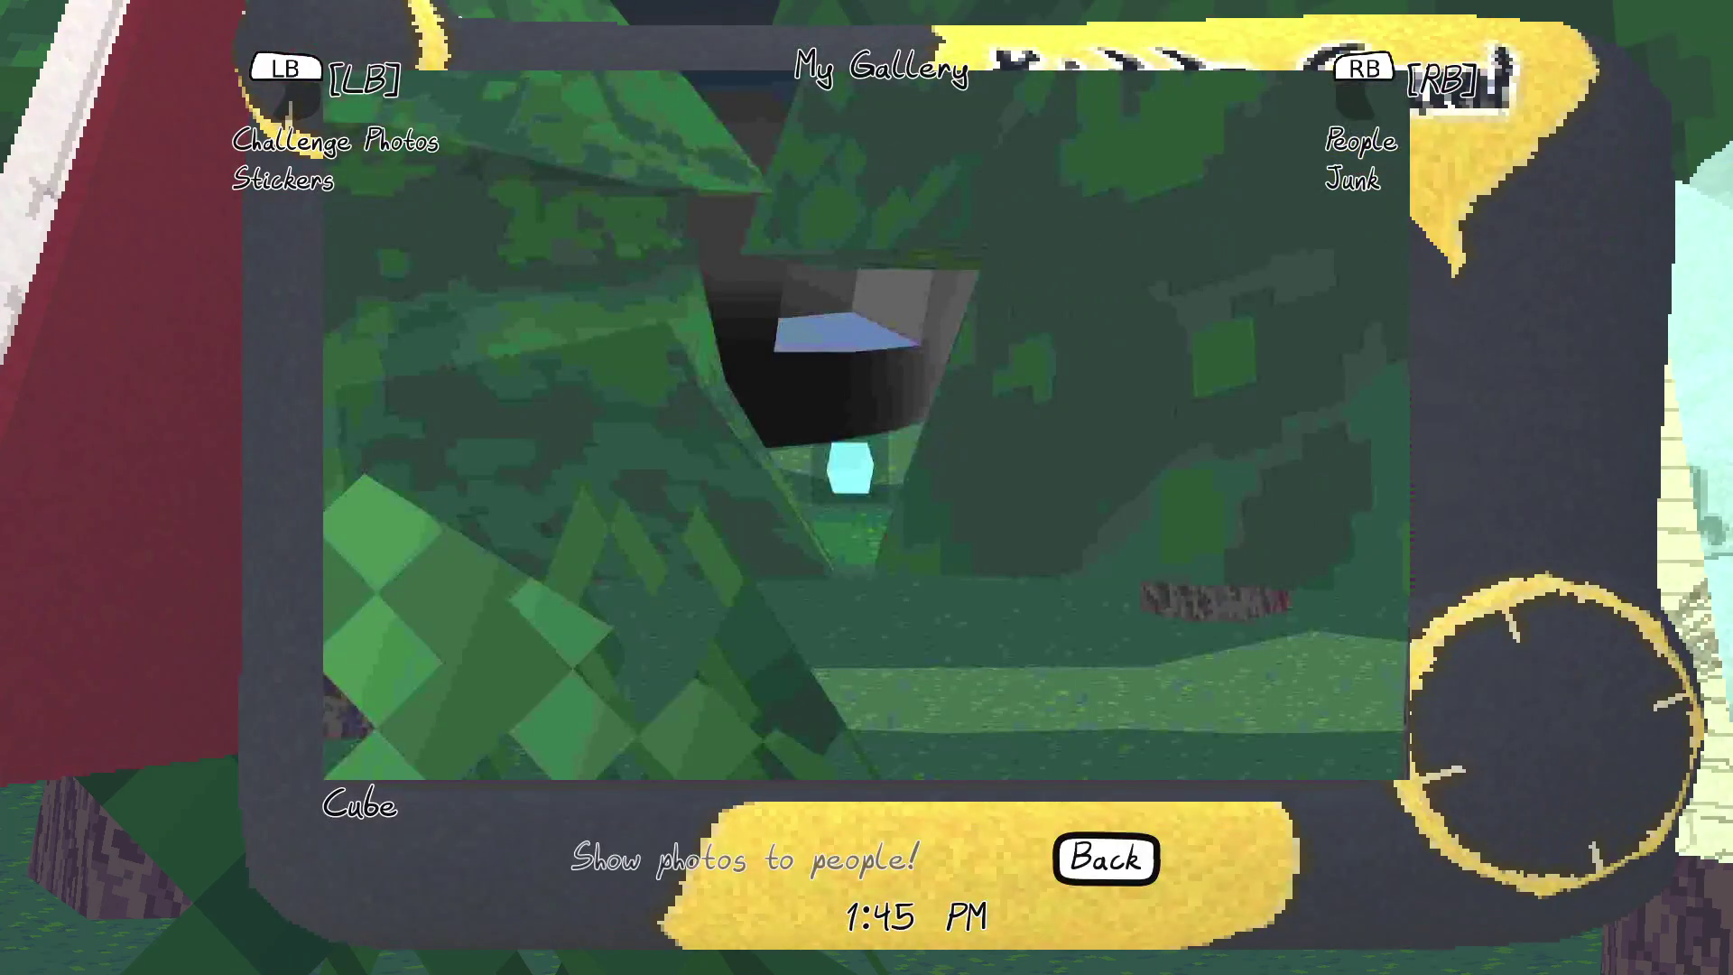
key(Escape)
key(Escape)
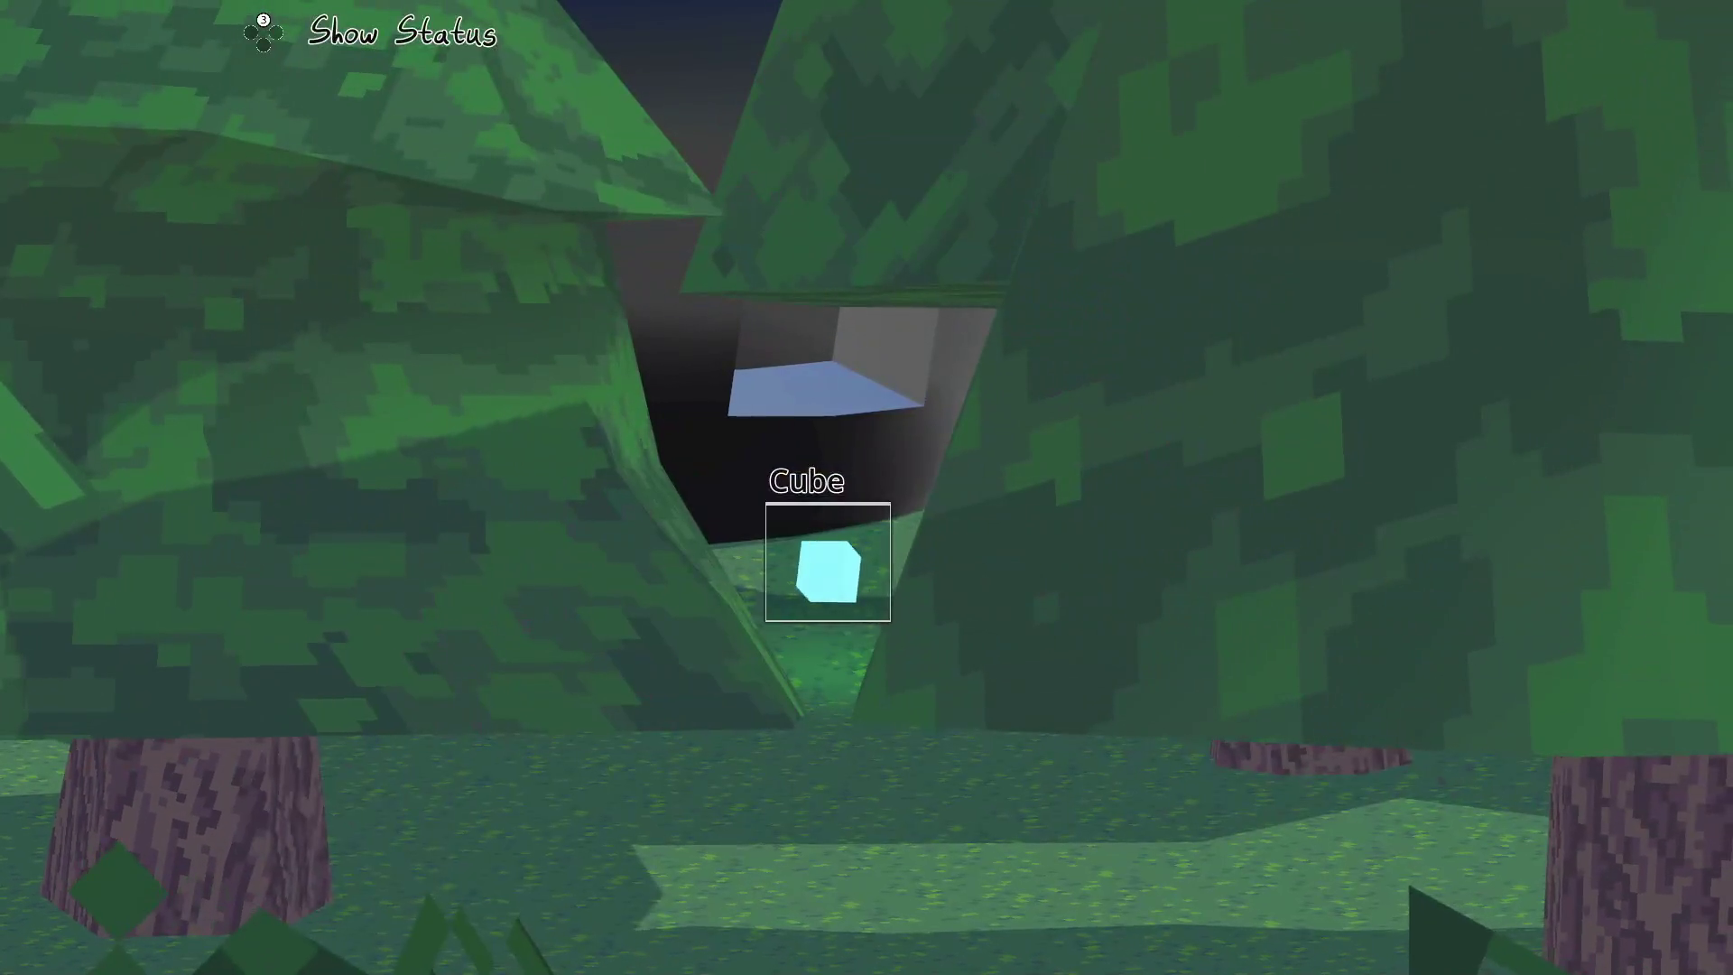
key(Escape)
key(alt+Tab)
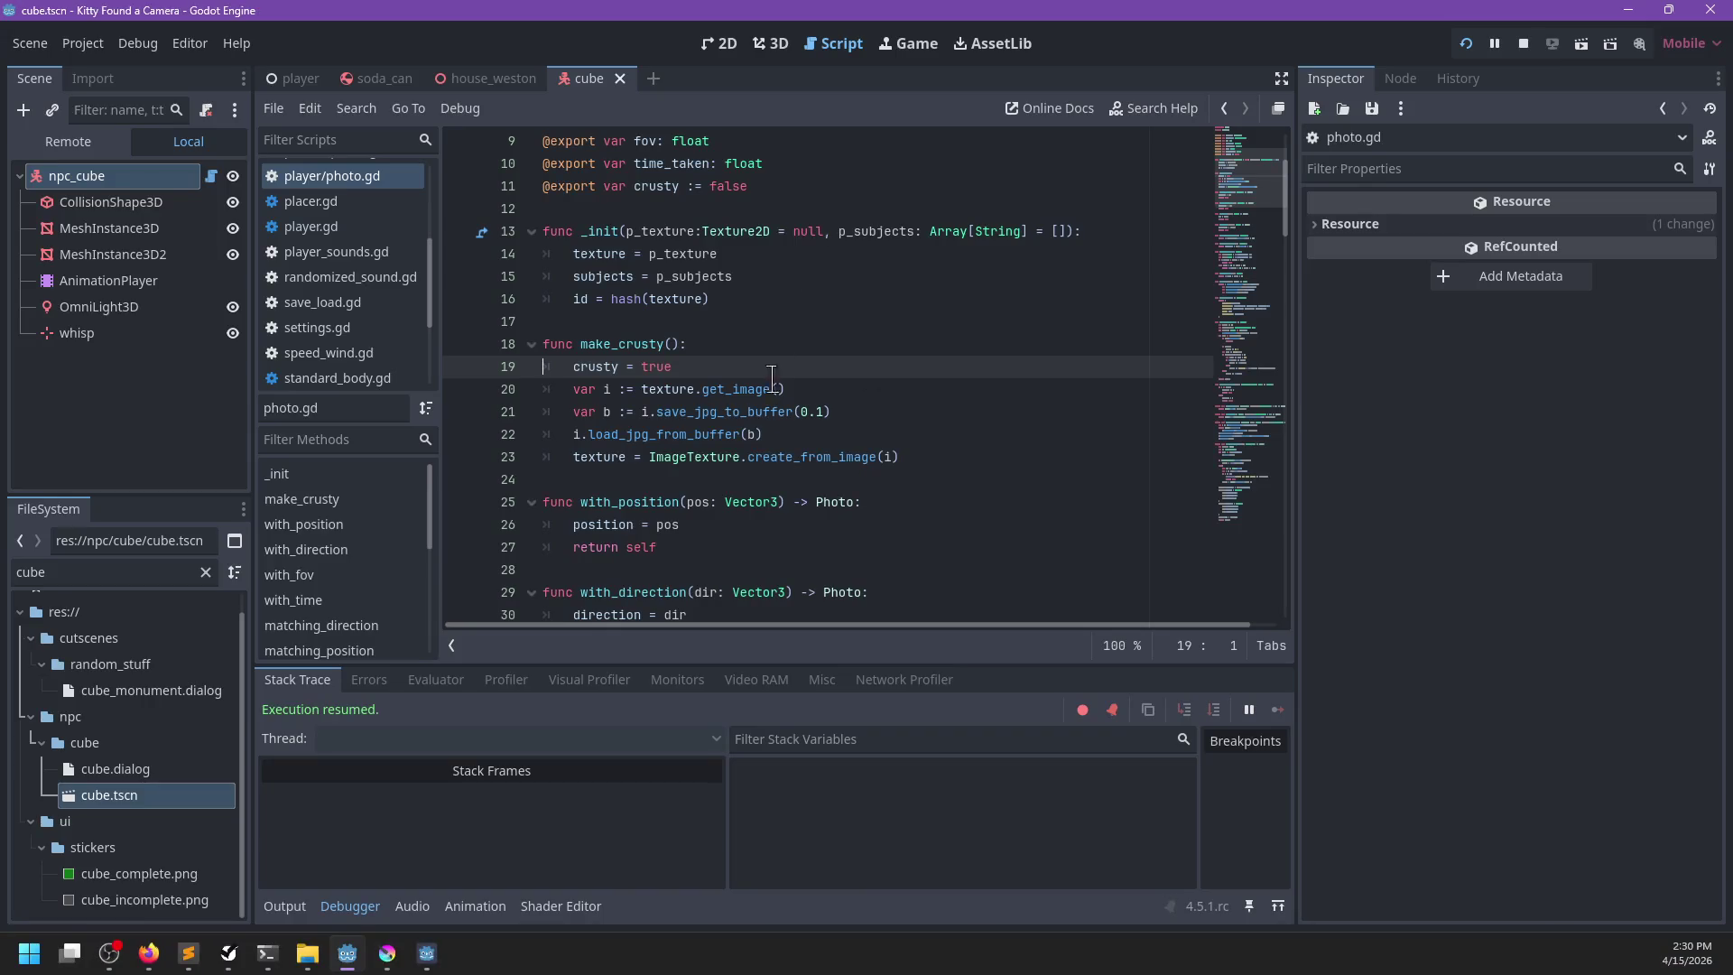
Look up get_image's help, then open the Image class reference and scroll its Methods list
ctrl+click(749, 397)
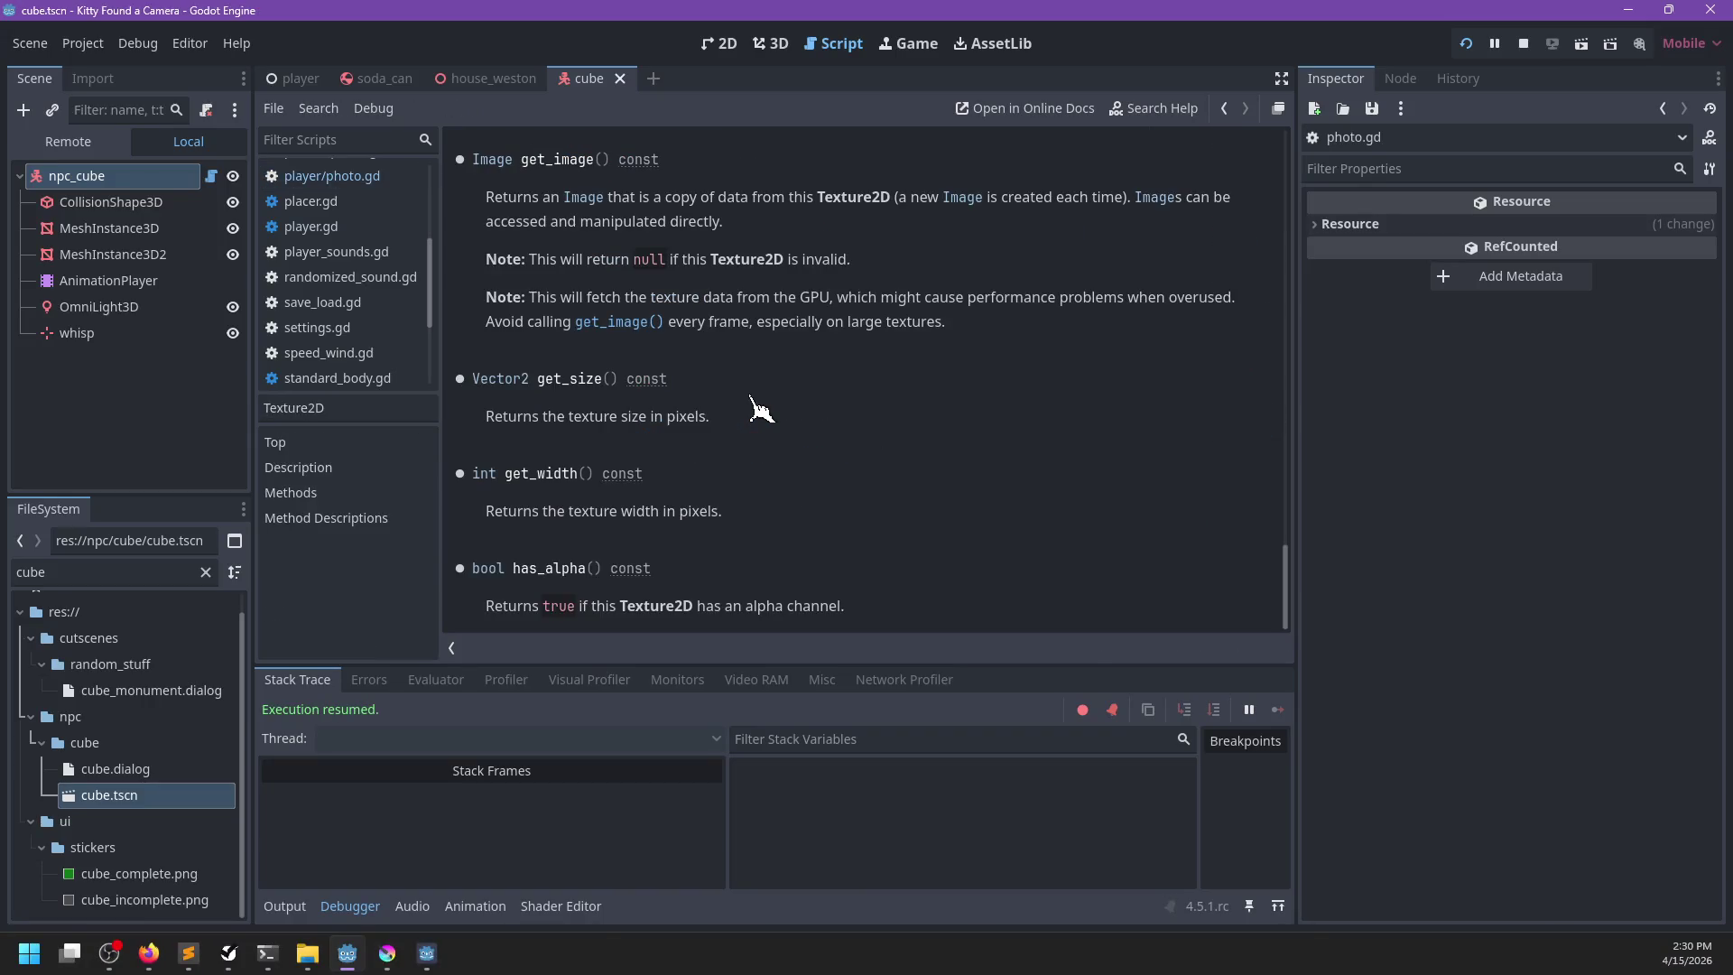
click(493, 161)
scroll(930, 384, down, 10)
scroll(930, 384, down, 2)
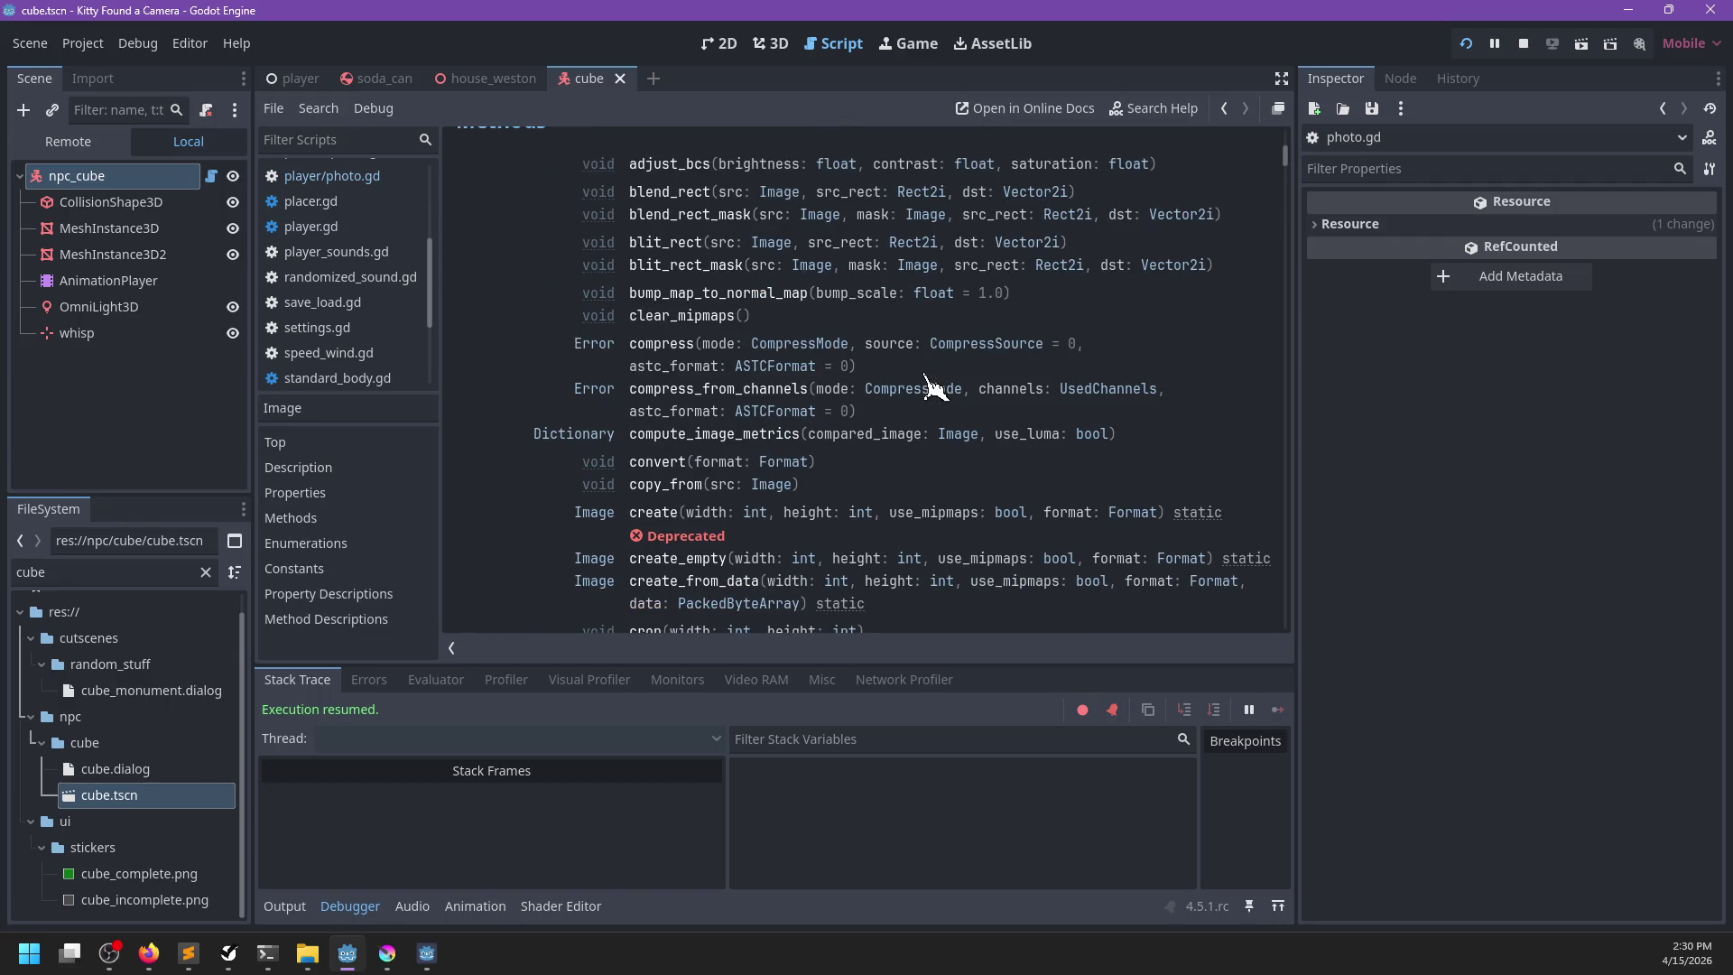
scroll(933, 388, down, 2)
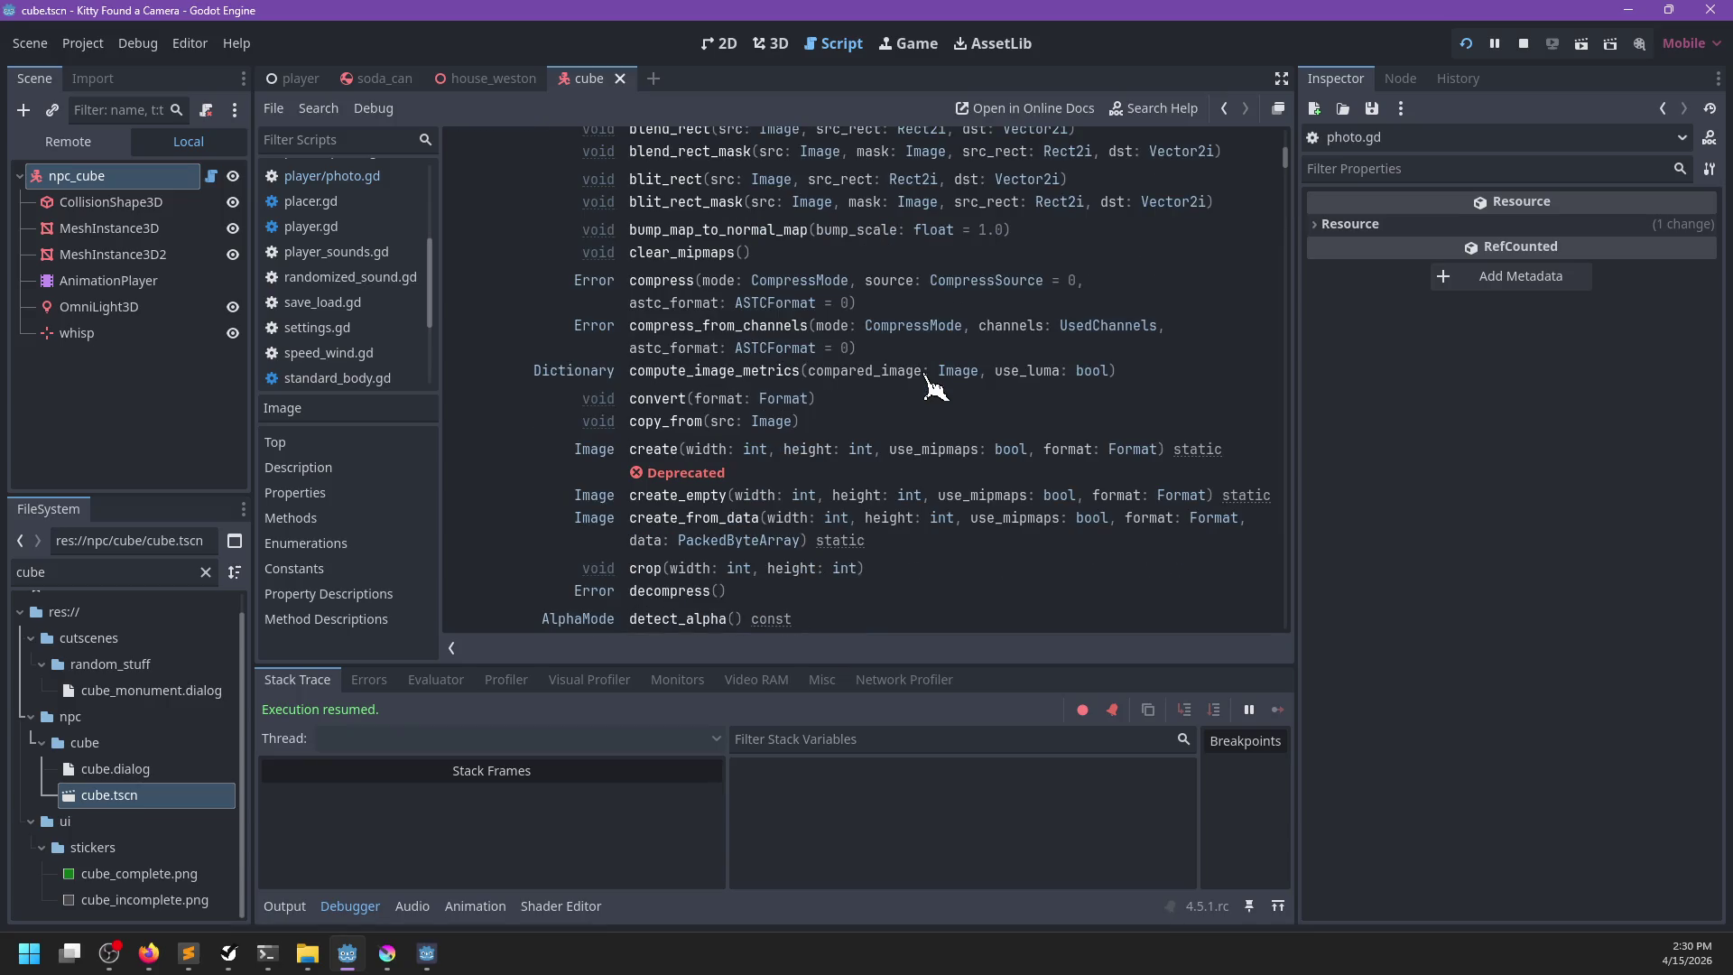
scroll(932, 387, down, 6)
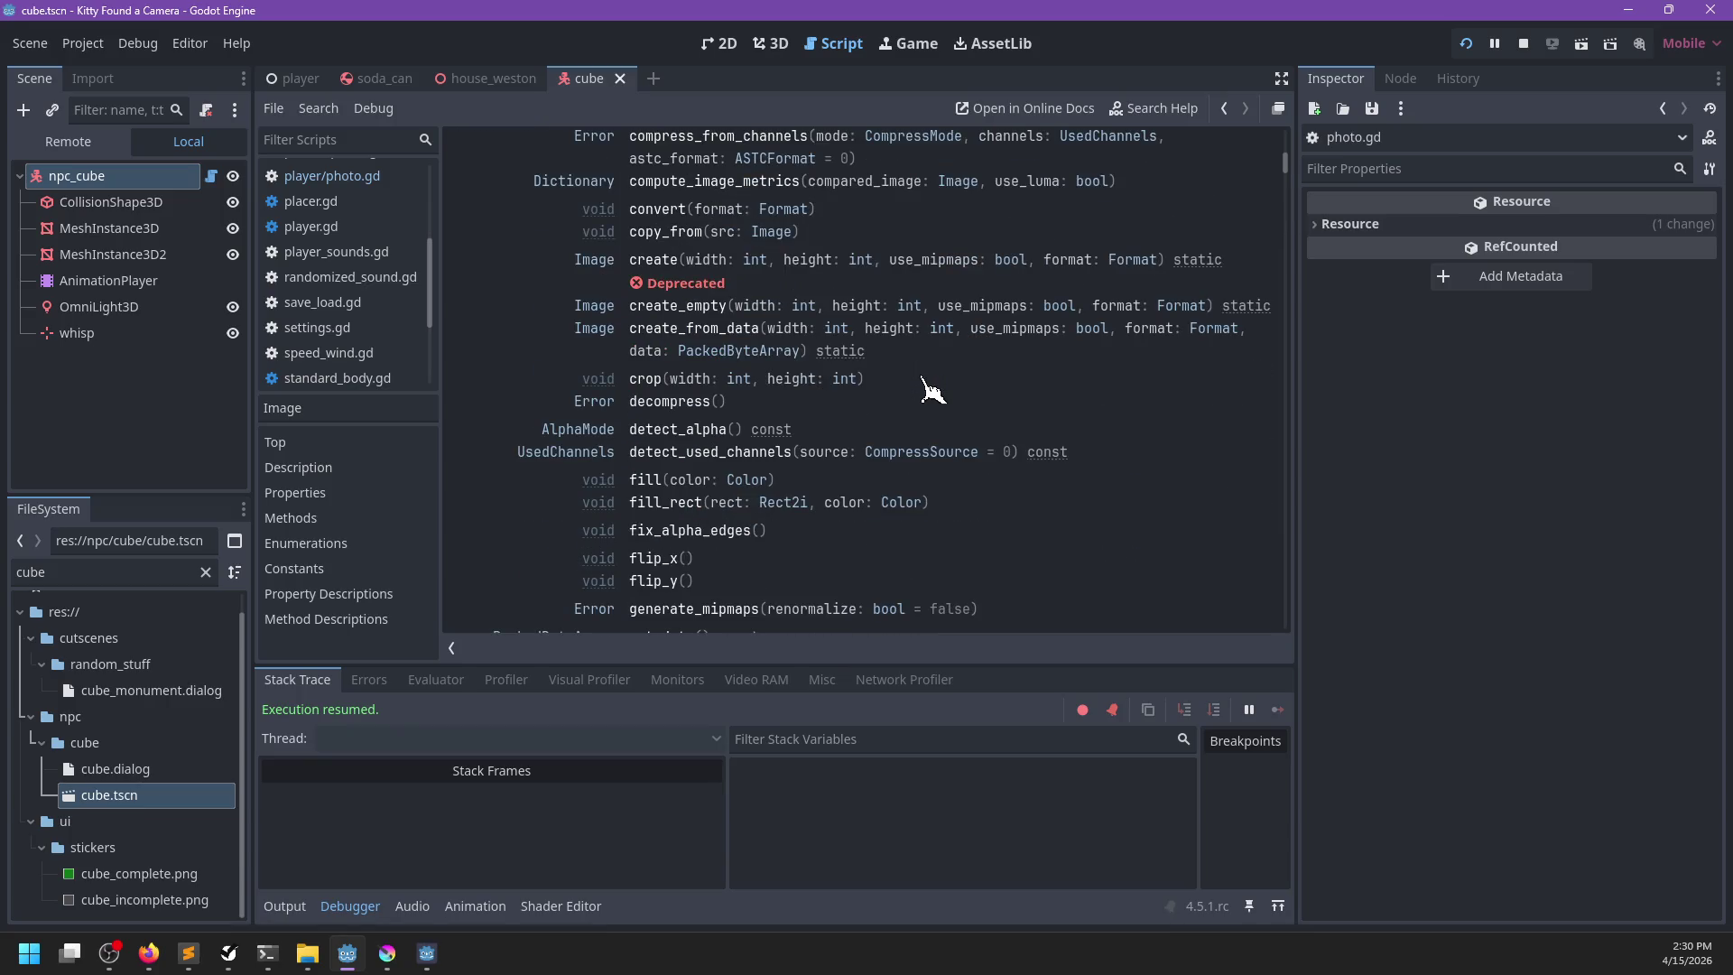
scroll(929, 387, down, 8)
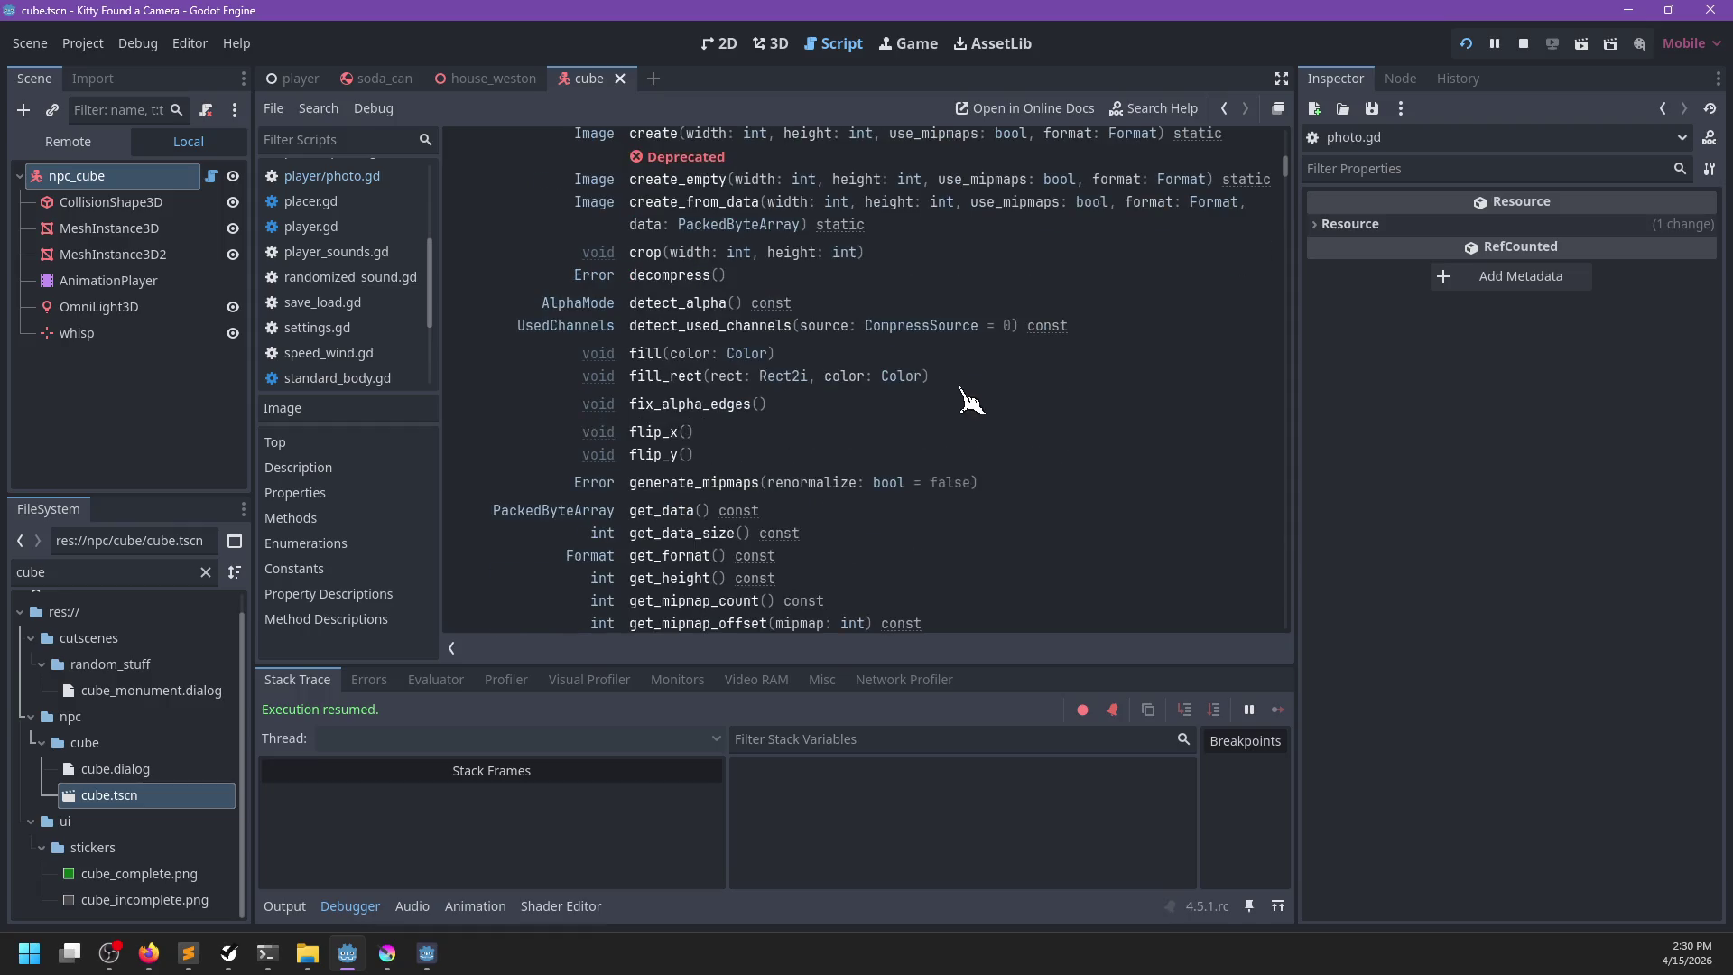
scroll(953, 411, down, 2)
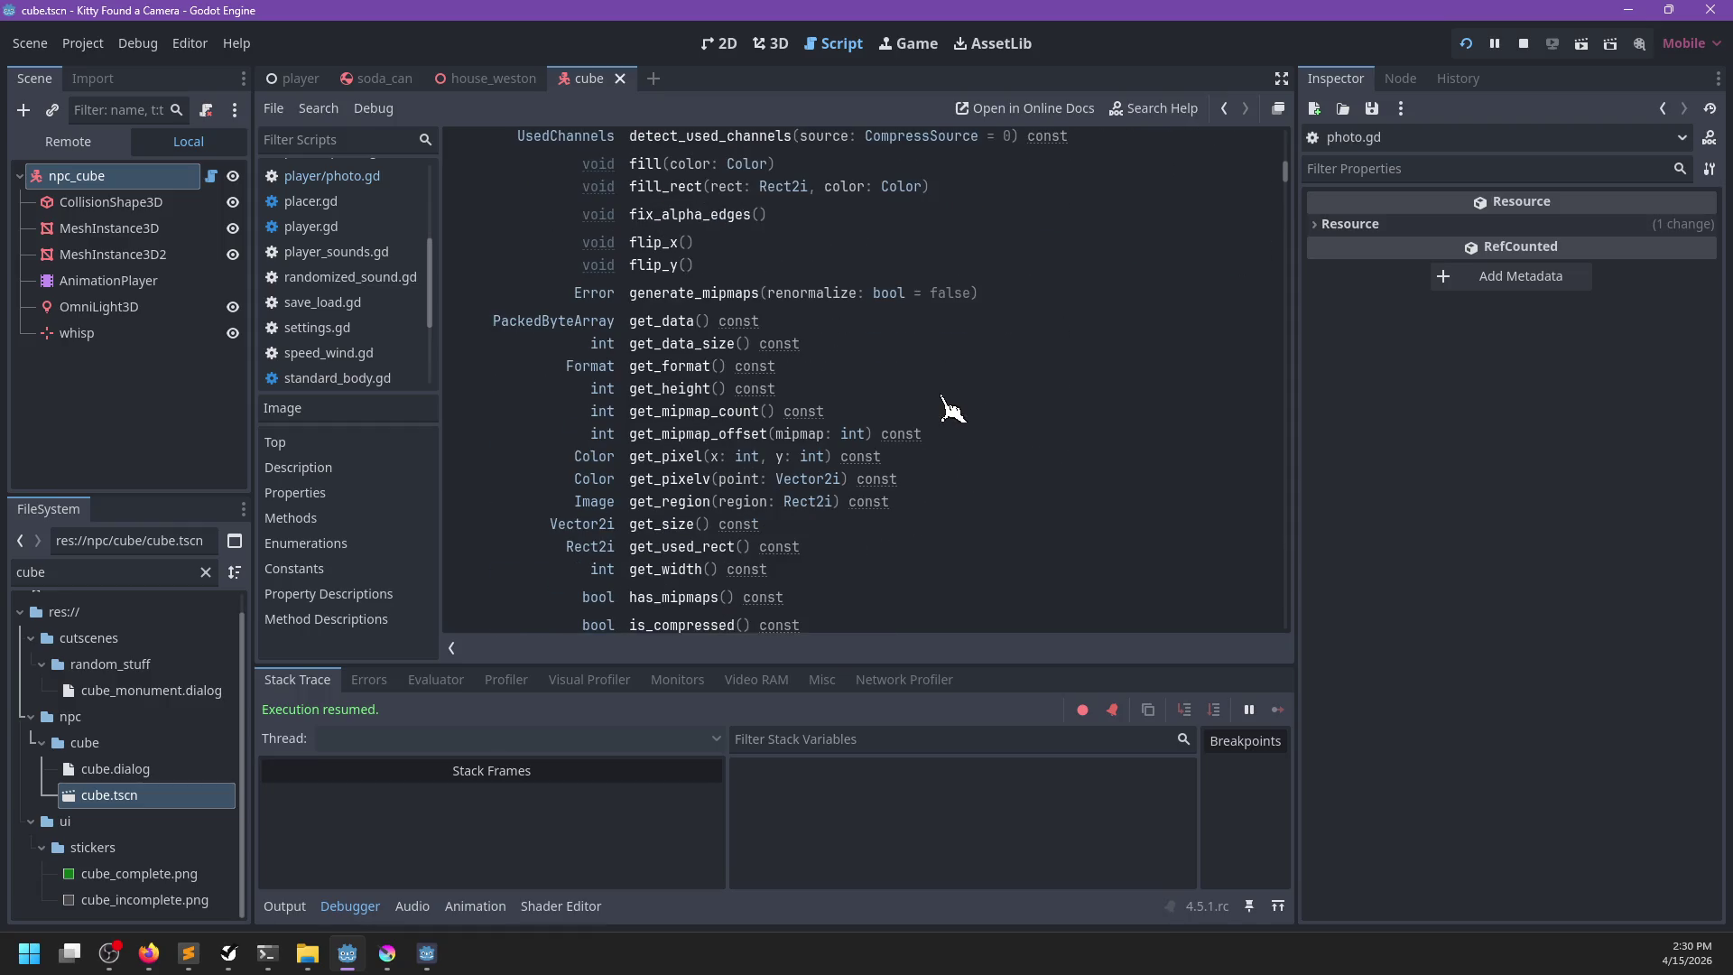
scroll(1038, 394, down, 2)
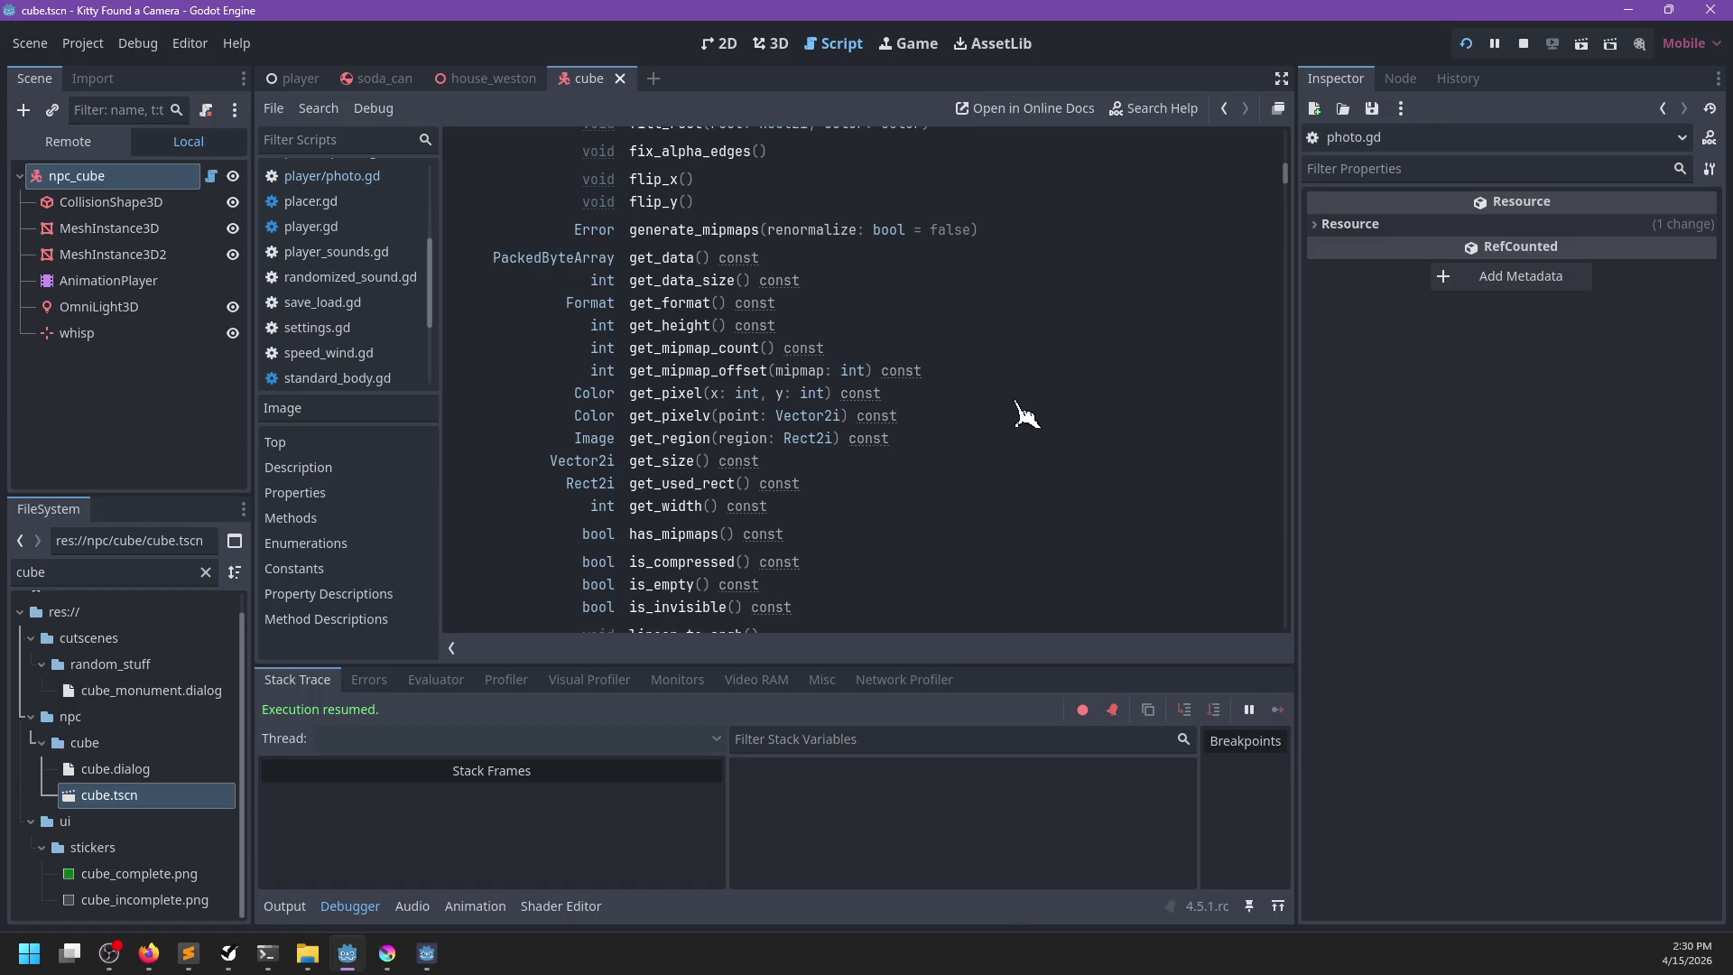
scroll(1023, 414, down, 2)
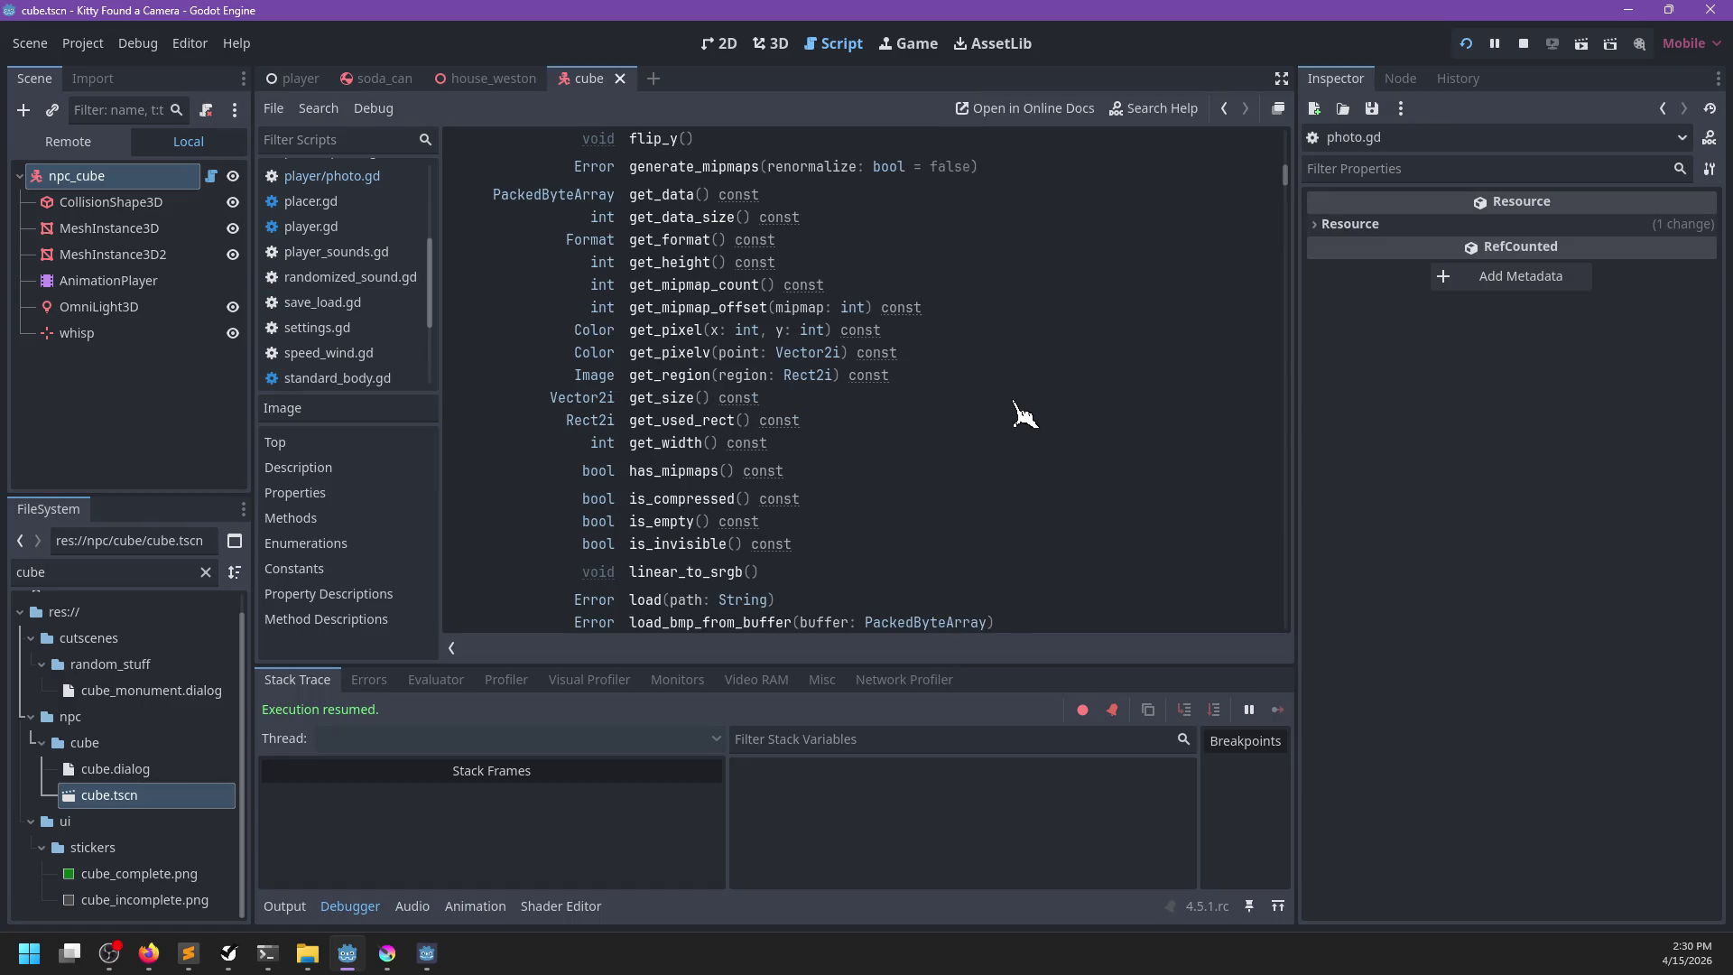
scroll(957, 432, down, 8)
scroll(958, 432, down, 3)
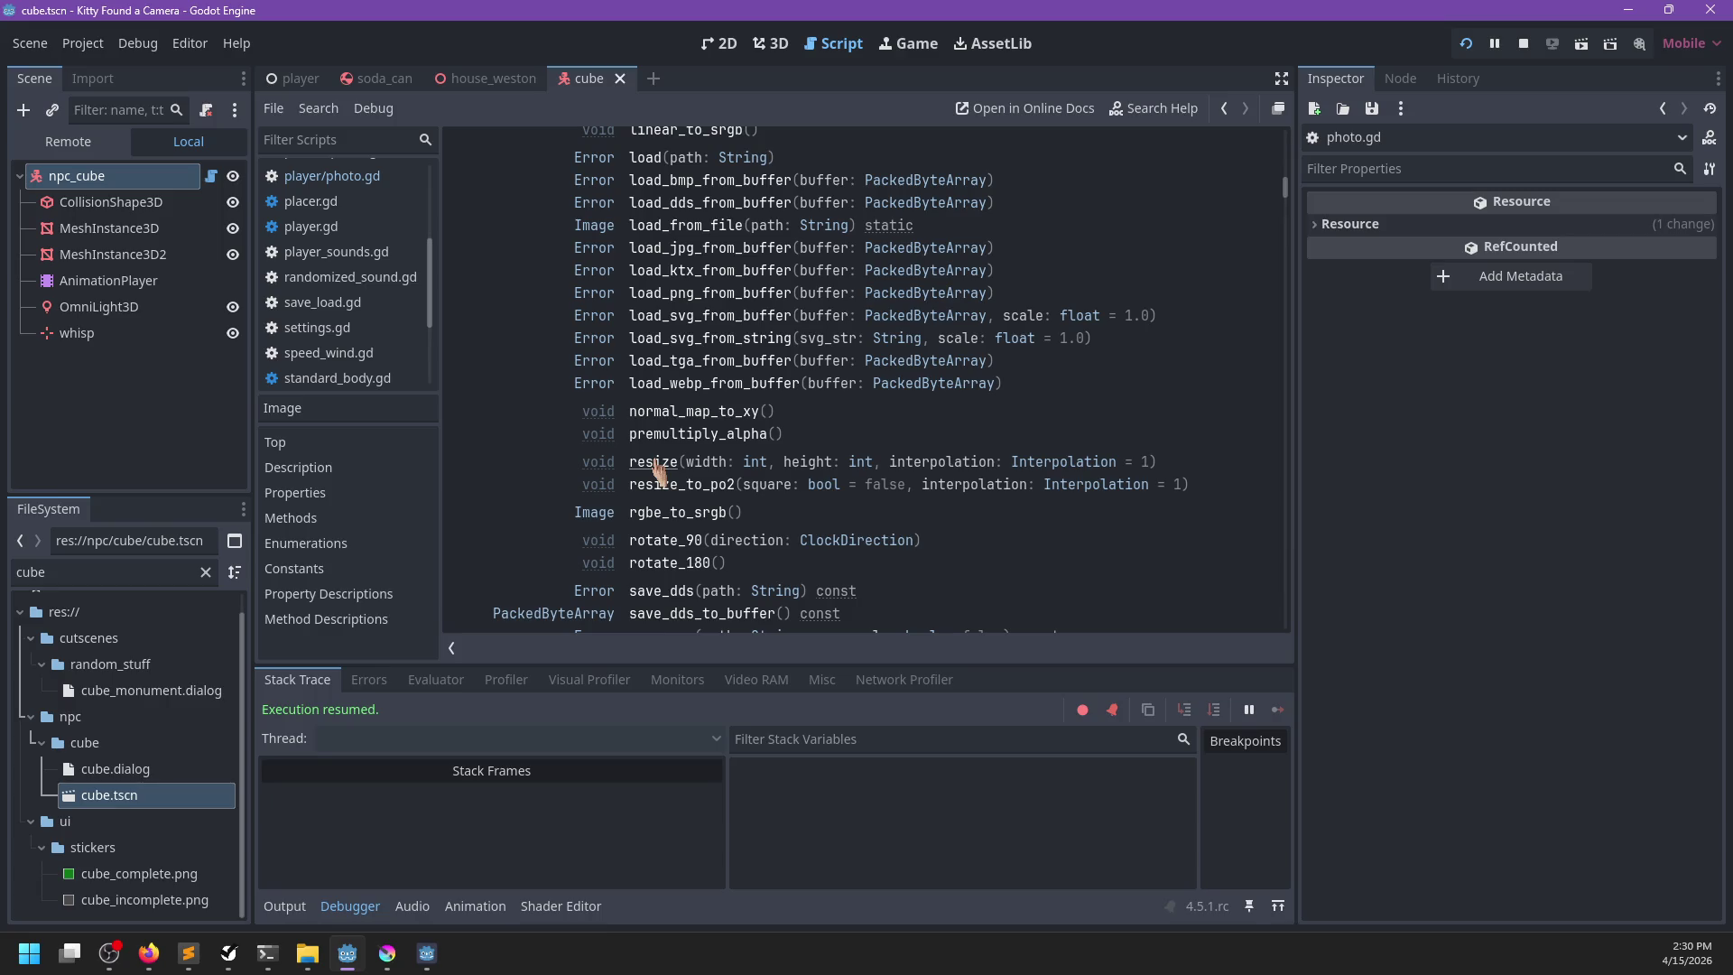
Jump to the resize method and follow its link to the Interpolation modes
click(656, 465)
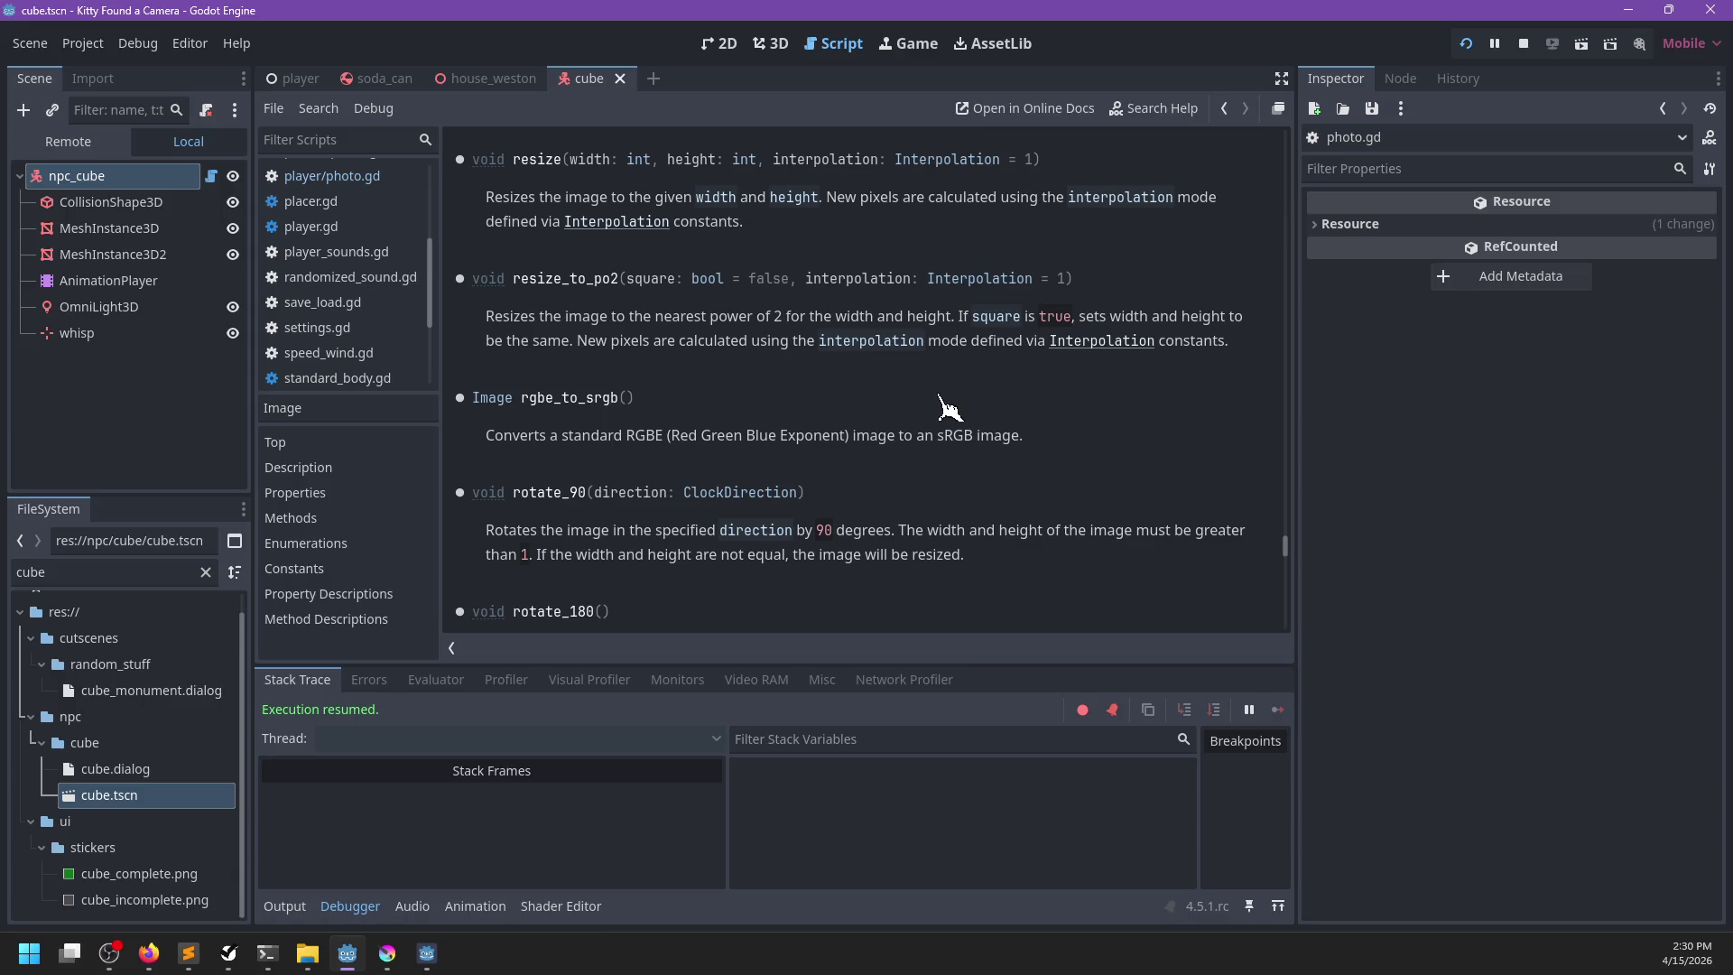
click(630, 226)
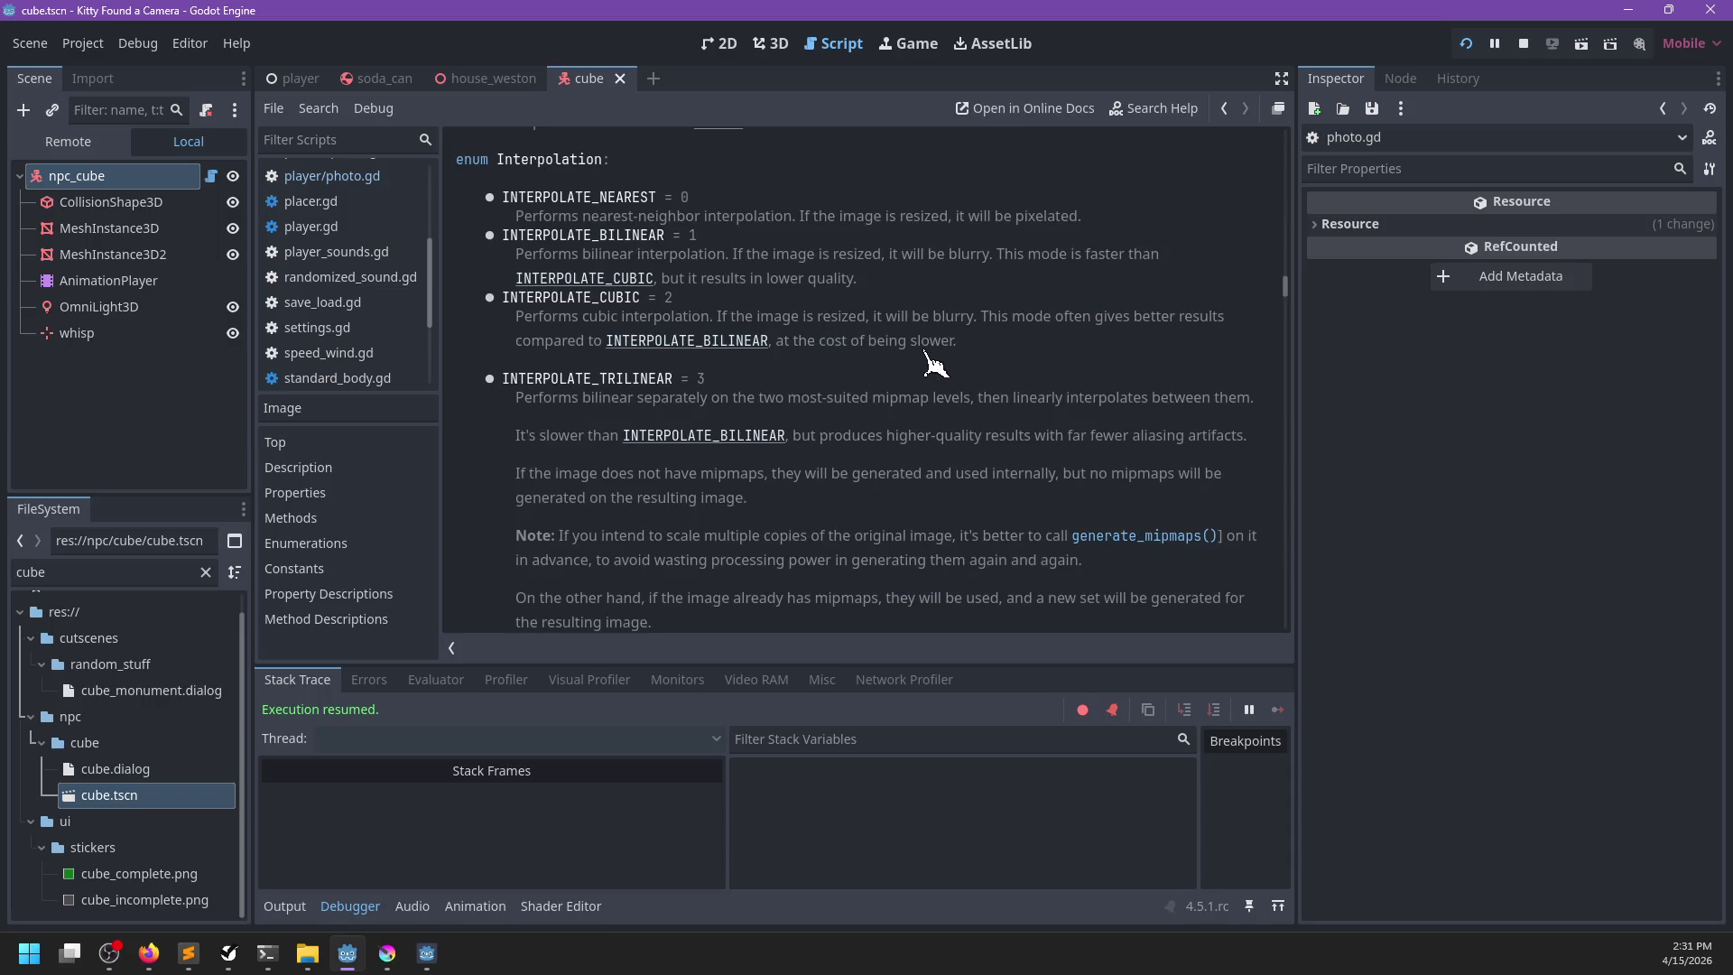
scroll(402, 237, up, 2)
scroll(402, 236, up, 5)
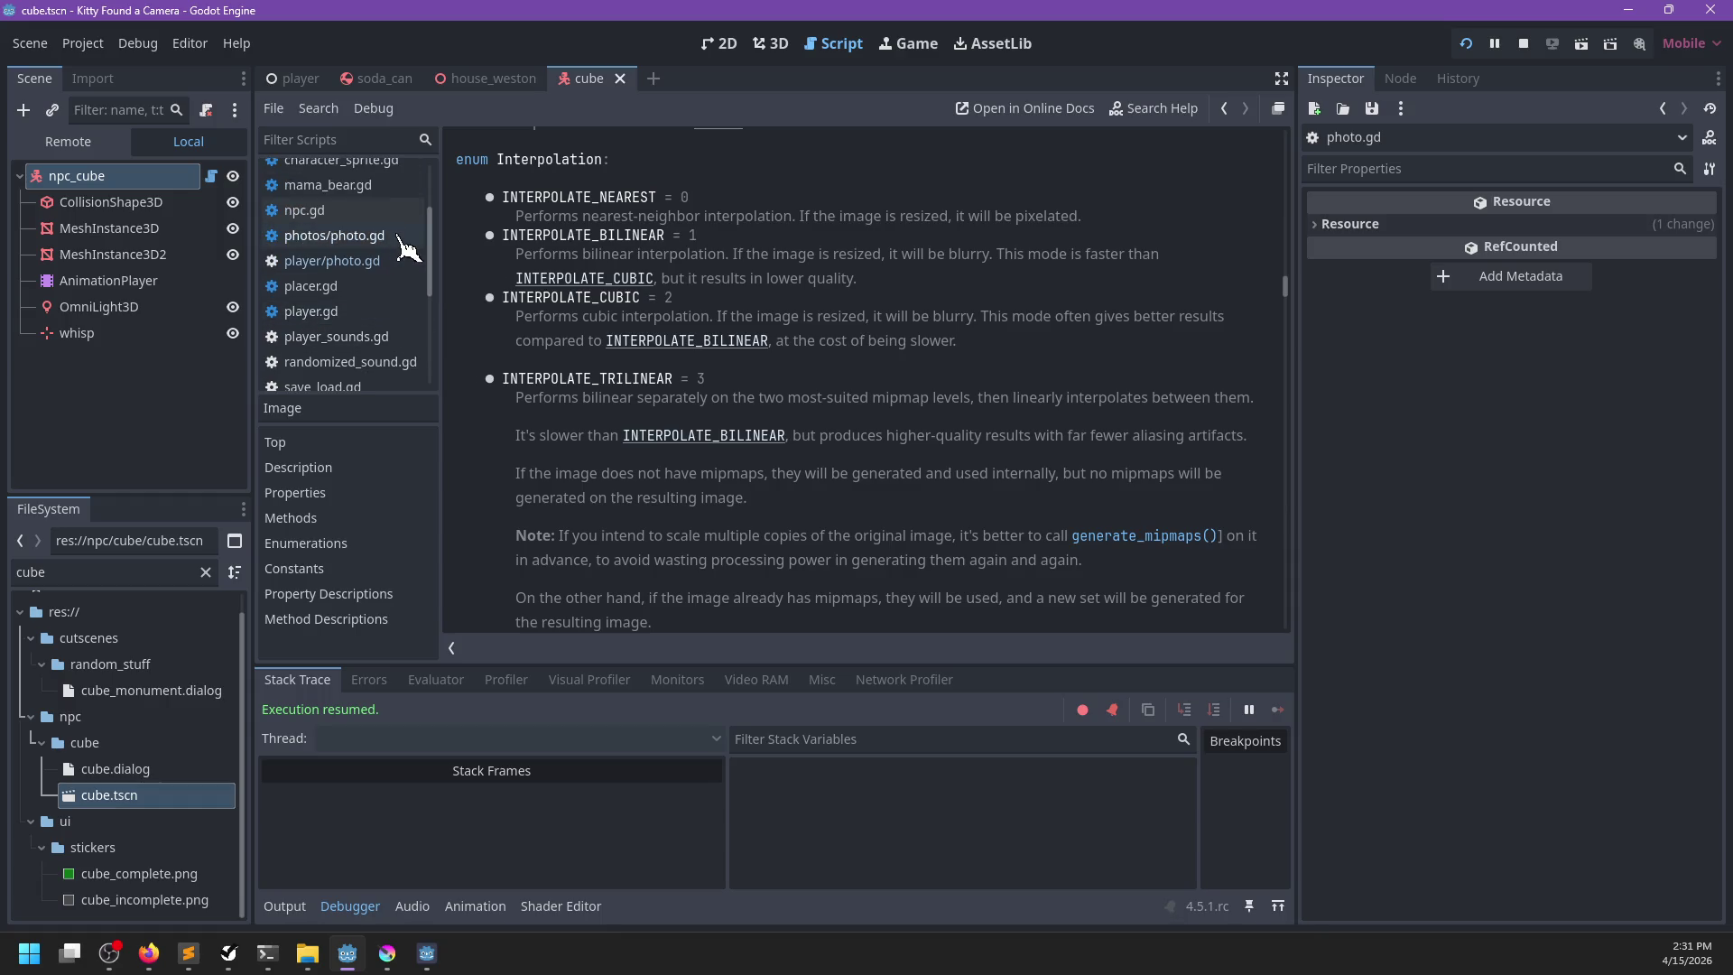
scroll(398, 300, down, 8)
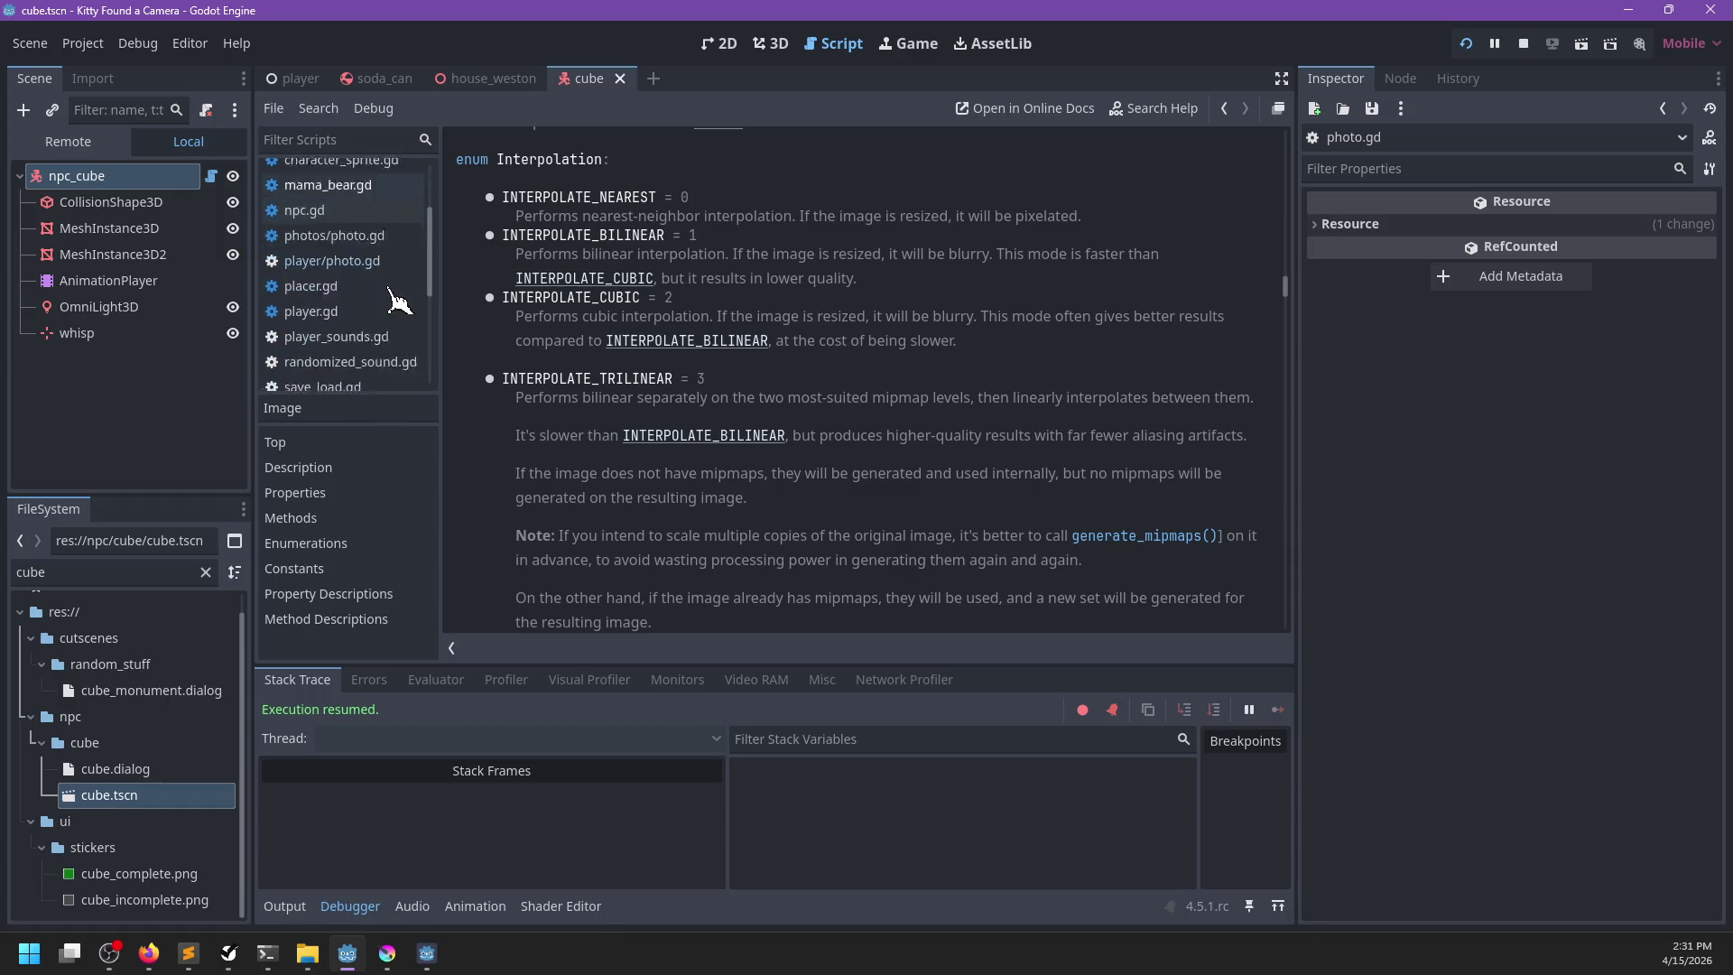
scroll(397, 303, up, 8)
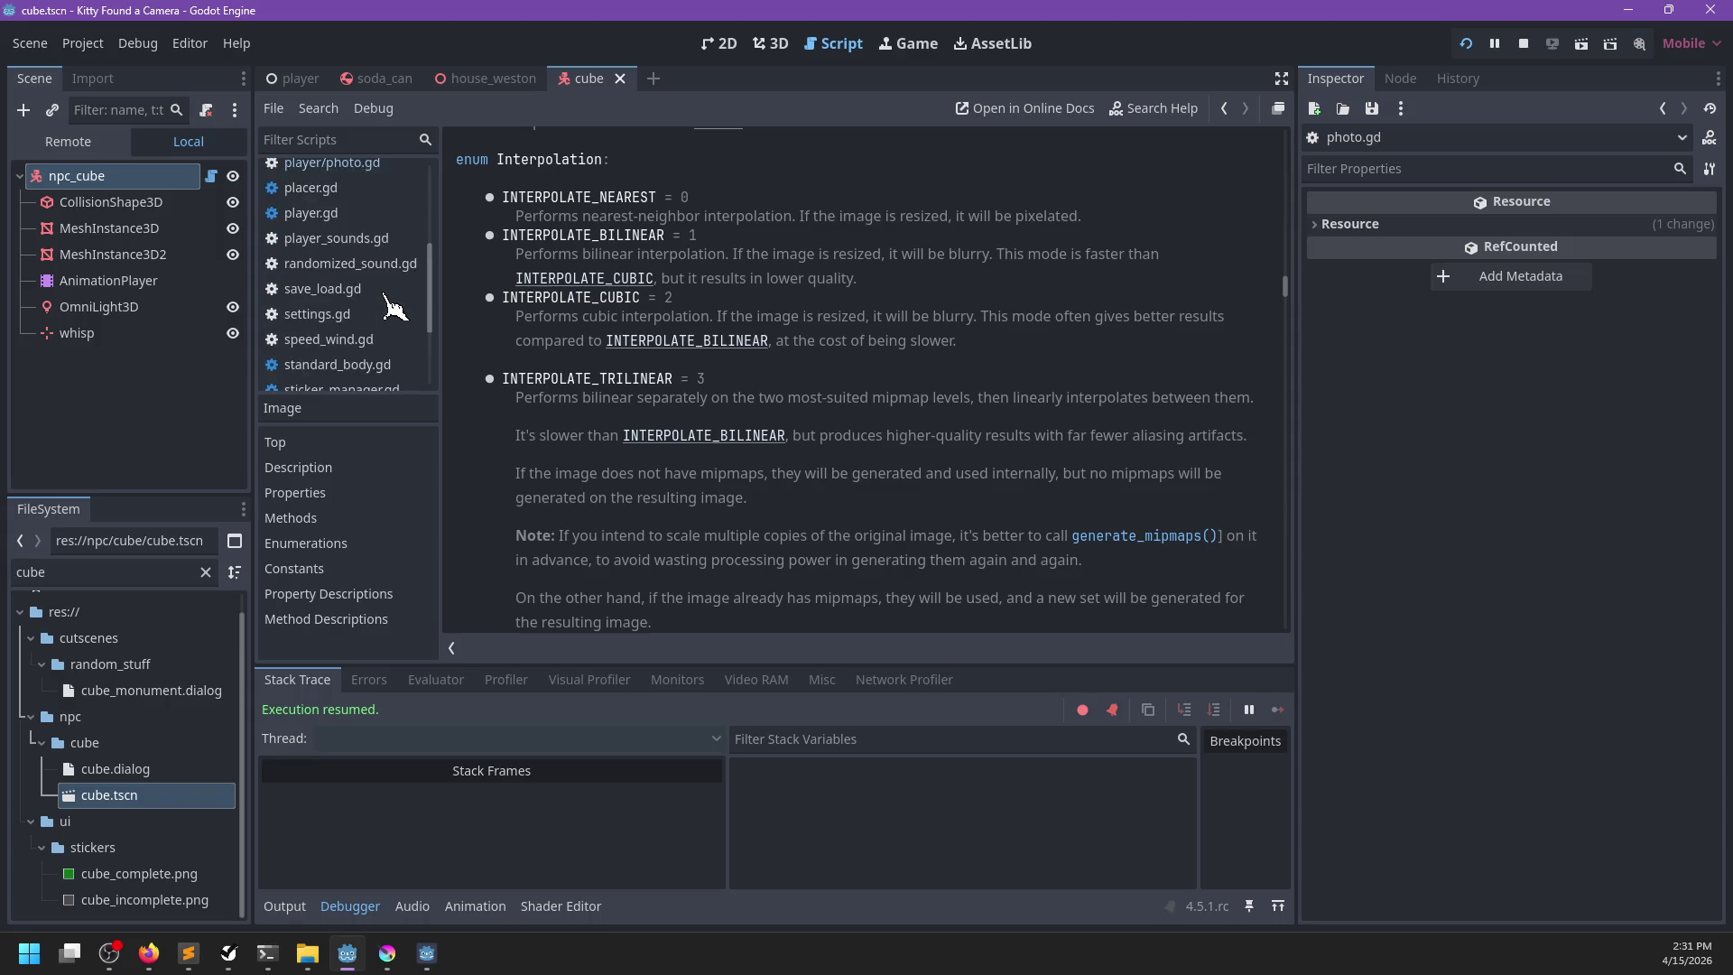
Back in the game, compare the Cube photos full size in the gallery
key(alt+Tab)
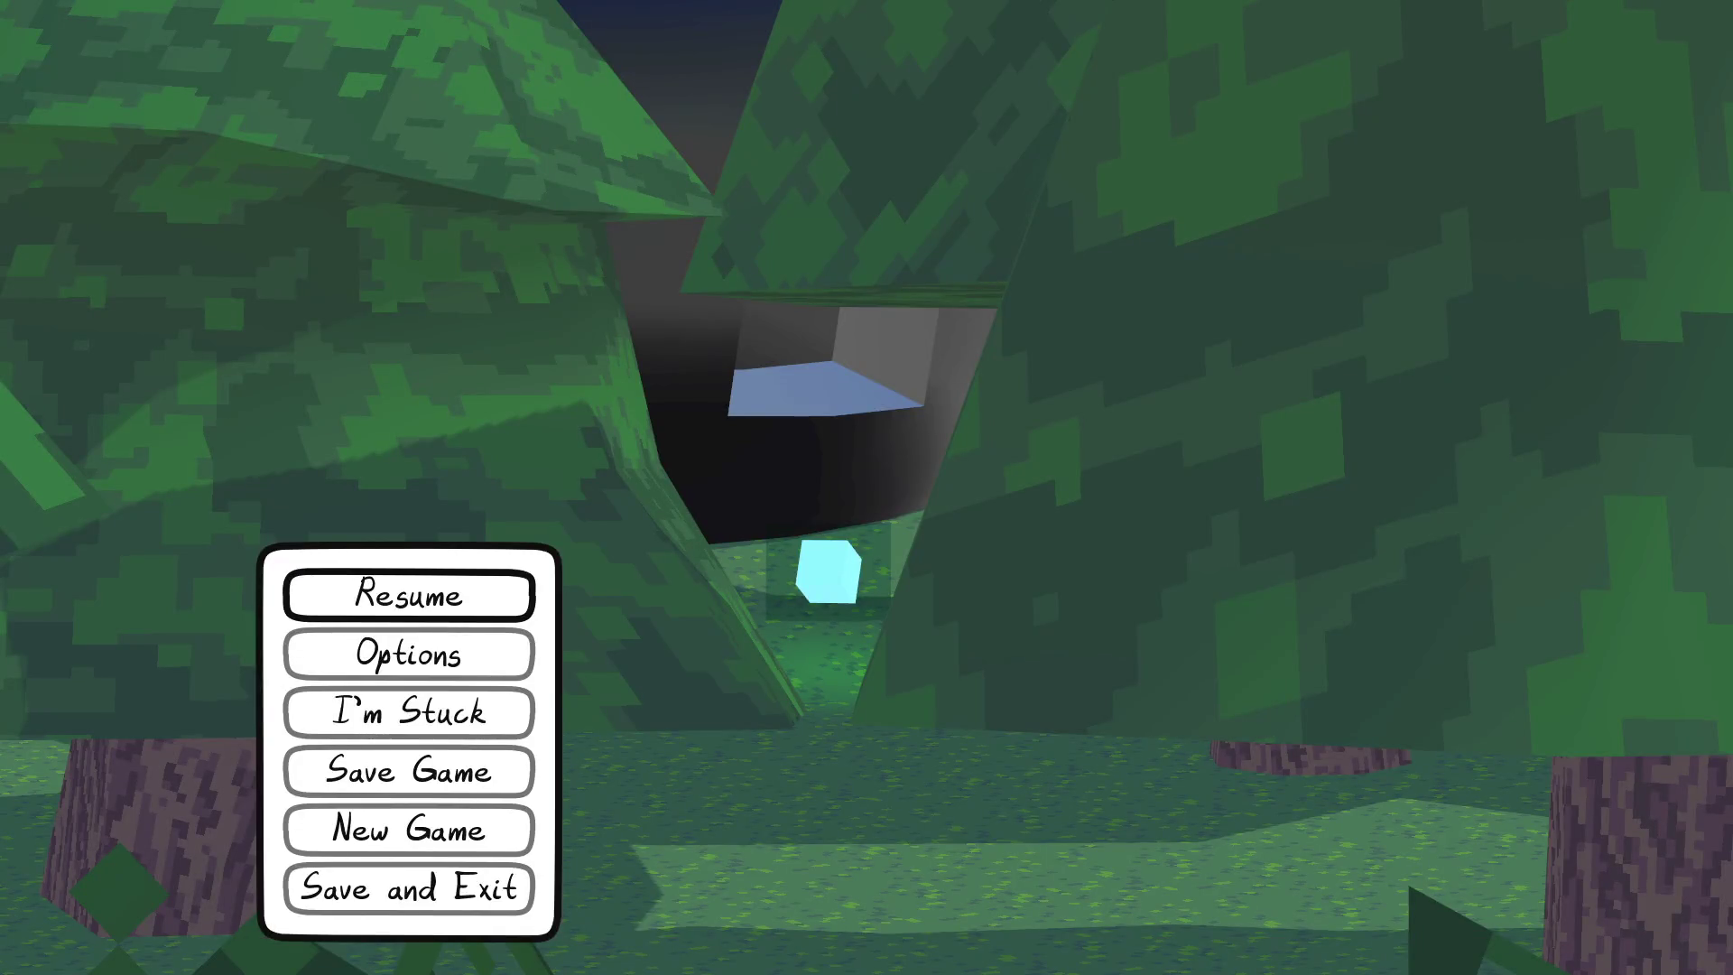
key(Return)
key(Tab)
key(Right)
key(Left)
key(Left)
key(Down)
key(Return)
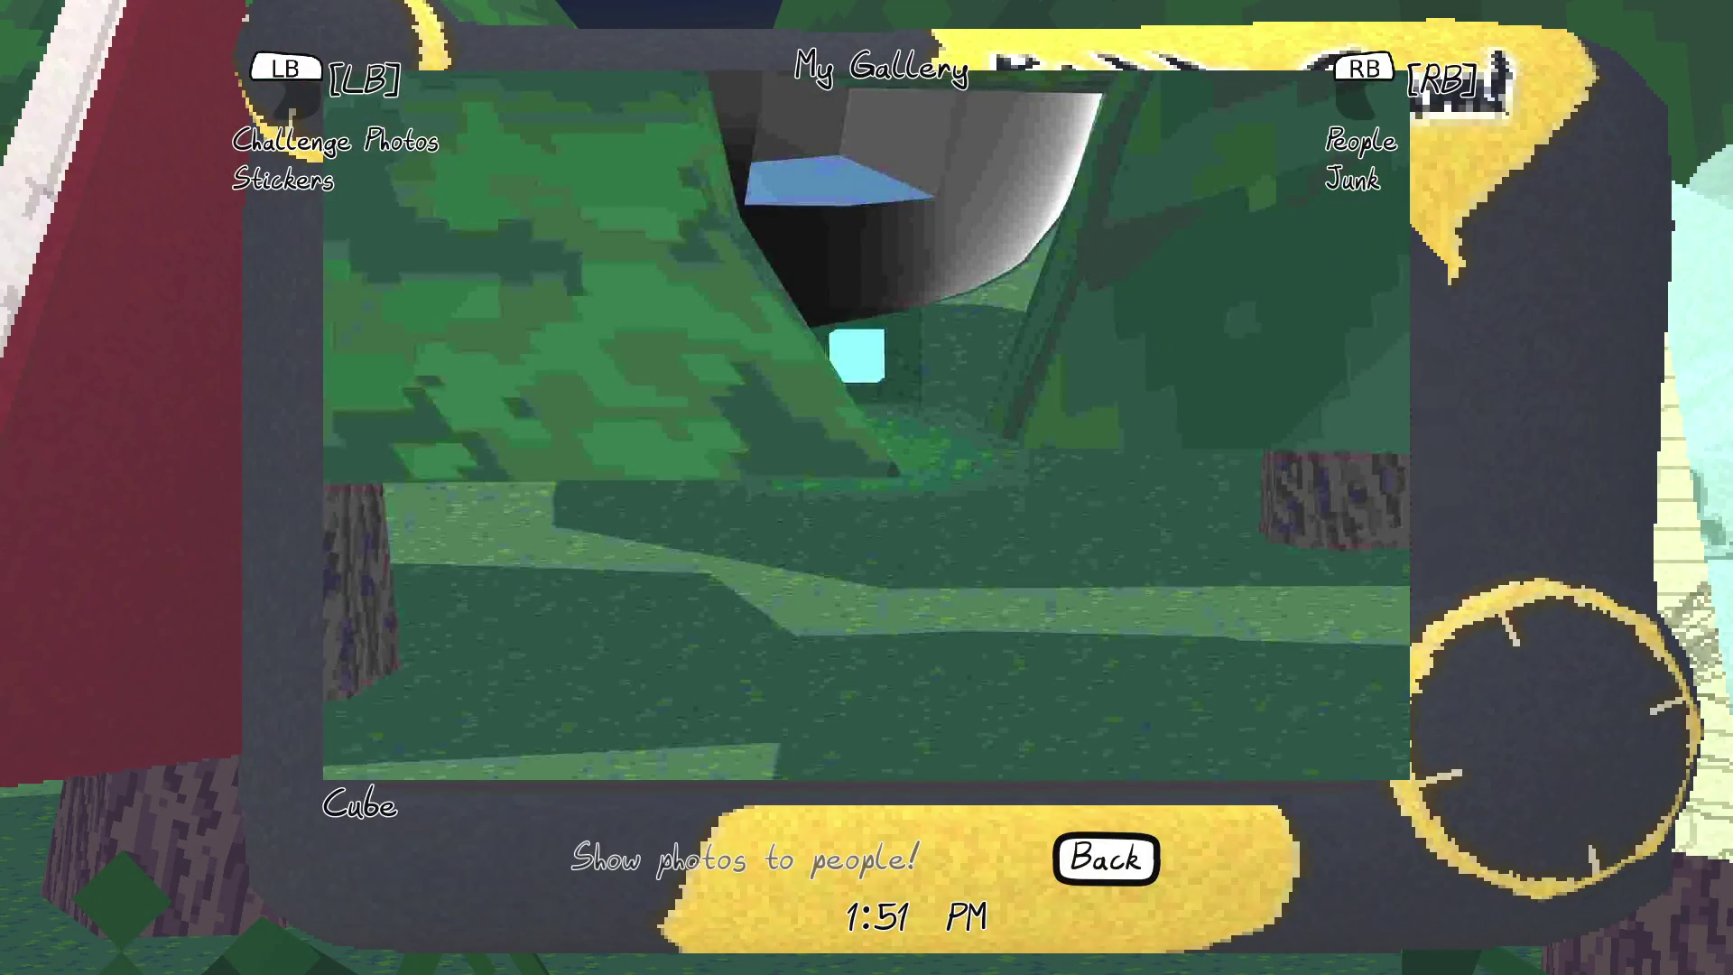
key(Escape)
key(Up)
key(Return)
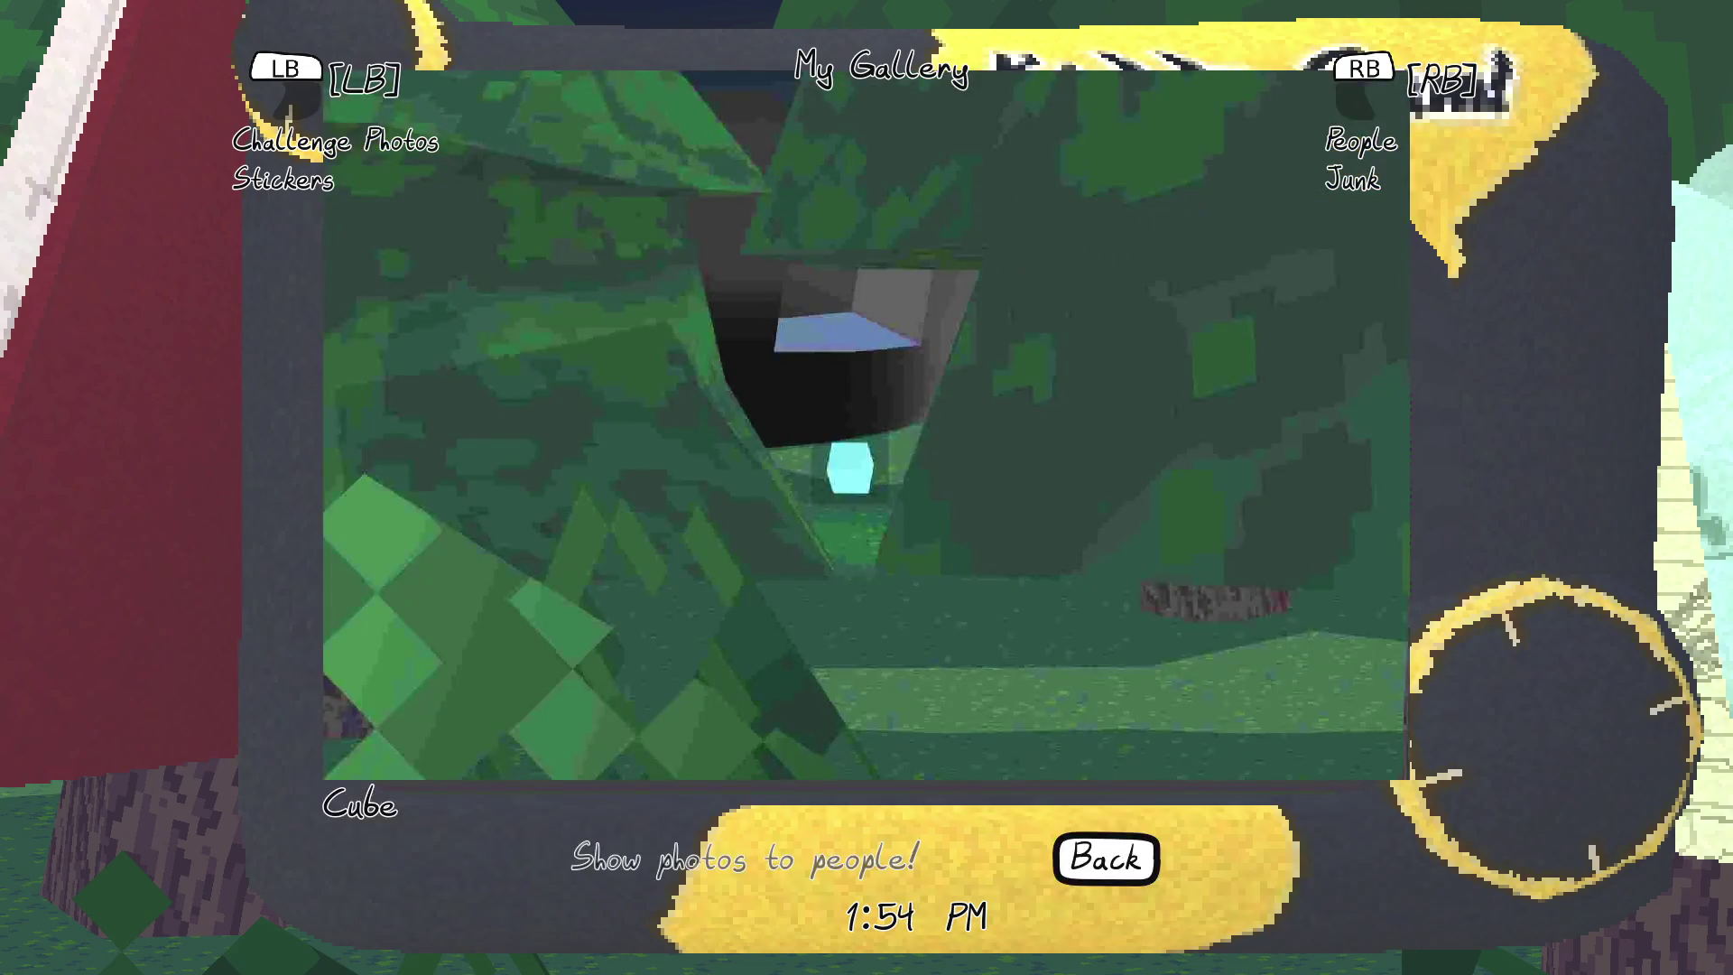
key(Escape)
key(Right)
key(Return)
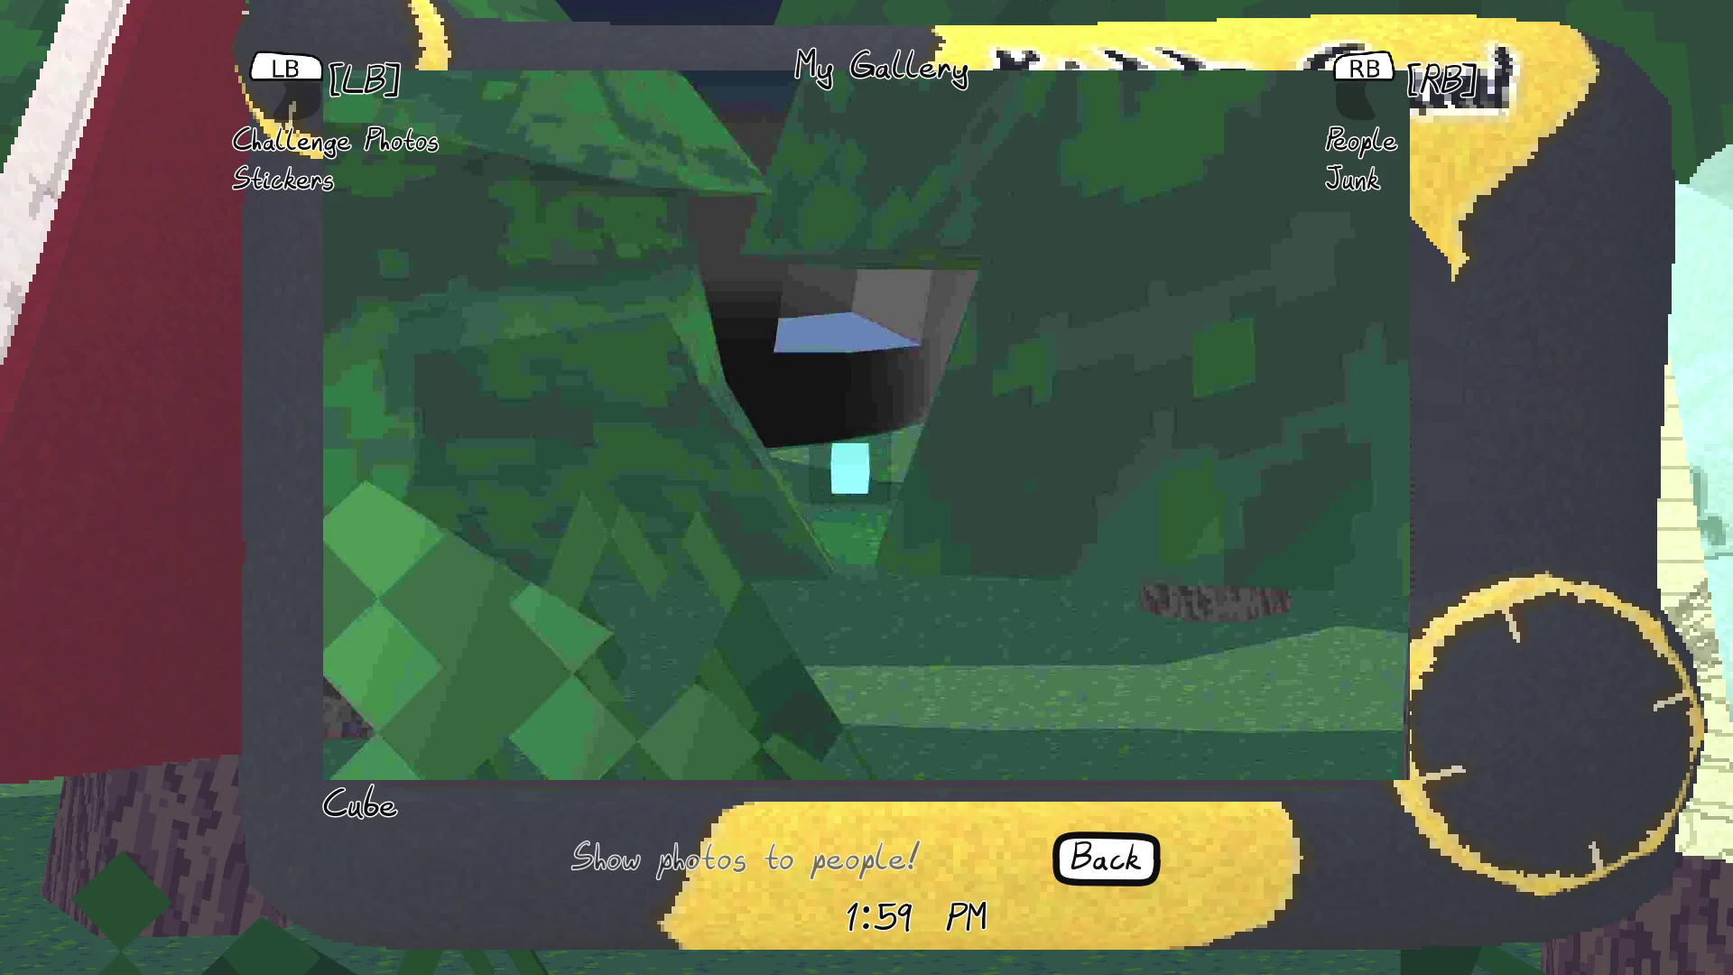
key(Escape)
key(Right)
key(Return)
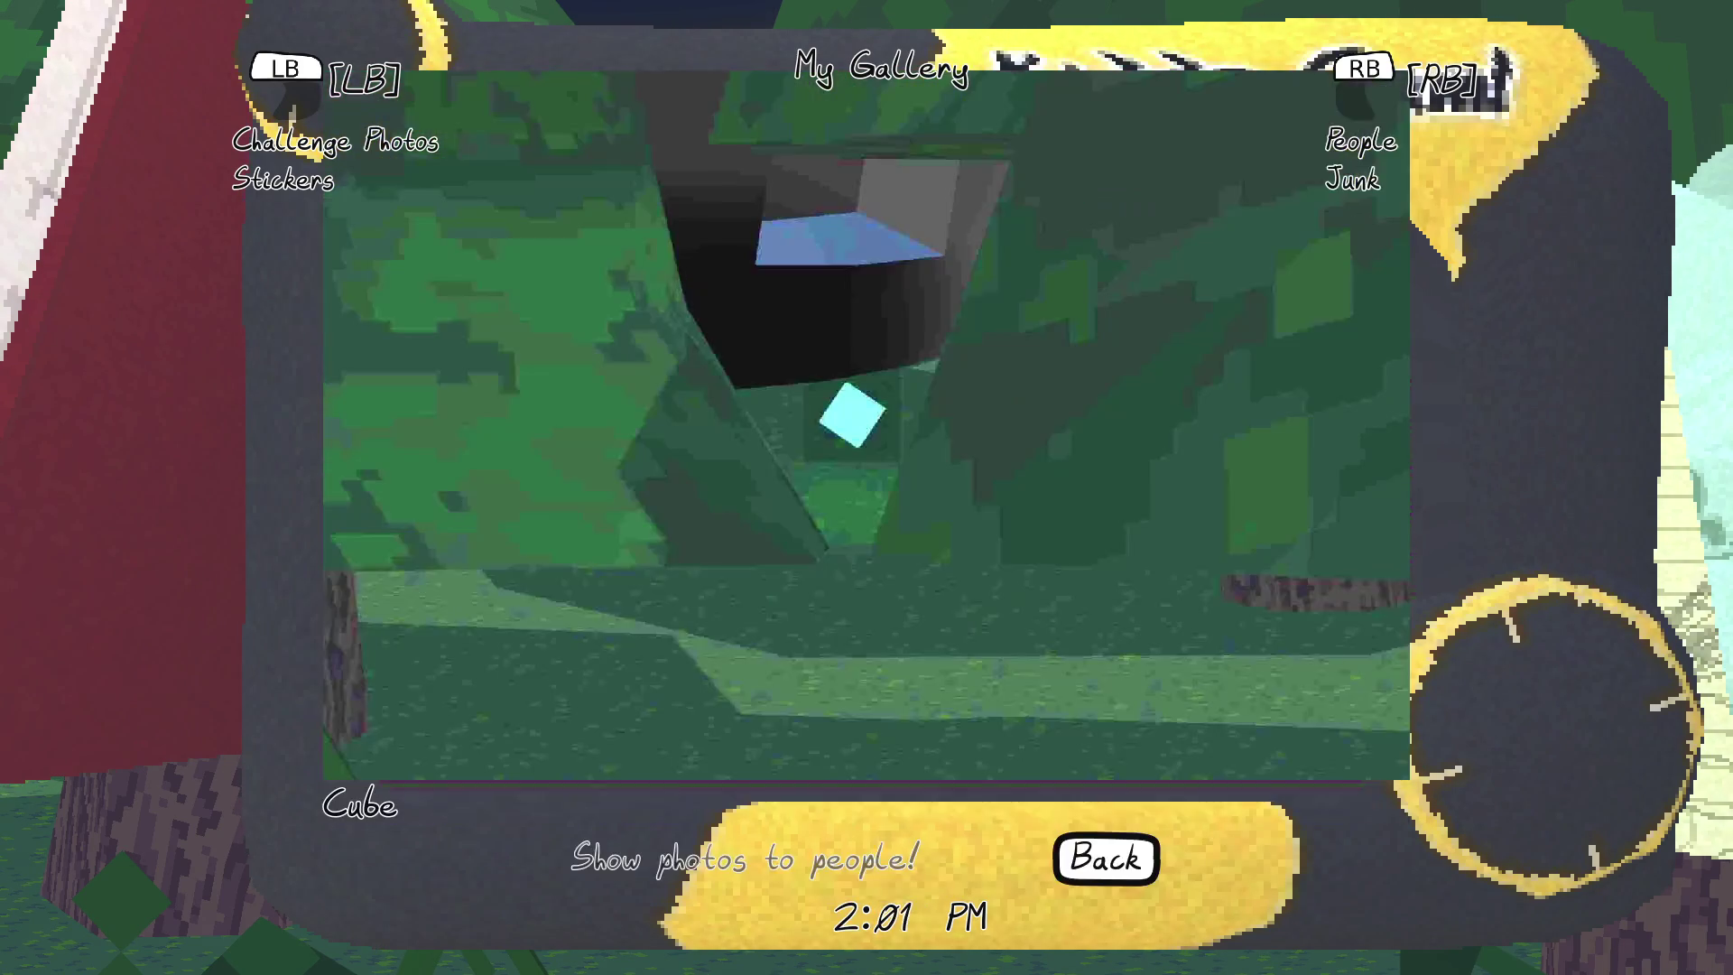
key(Escape)
key(Escape)
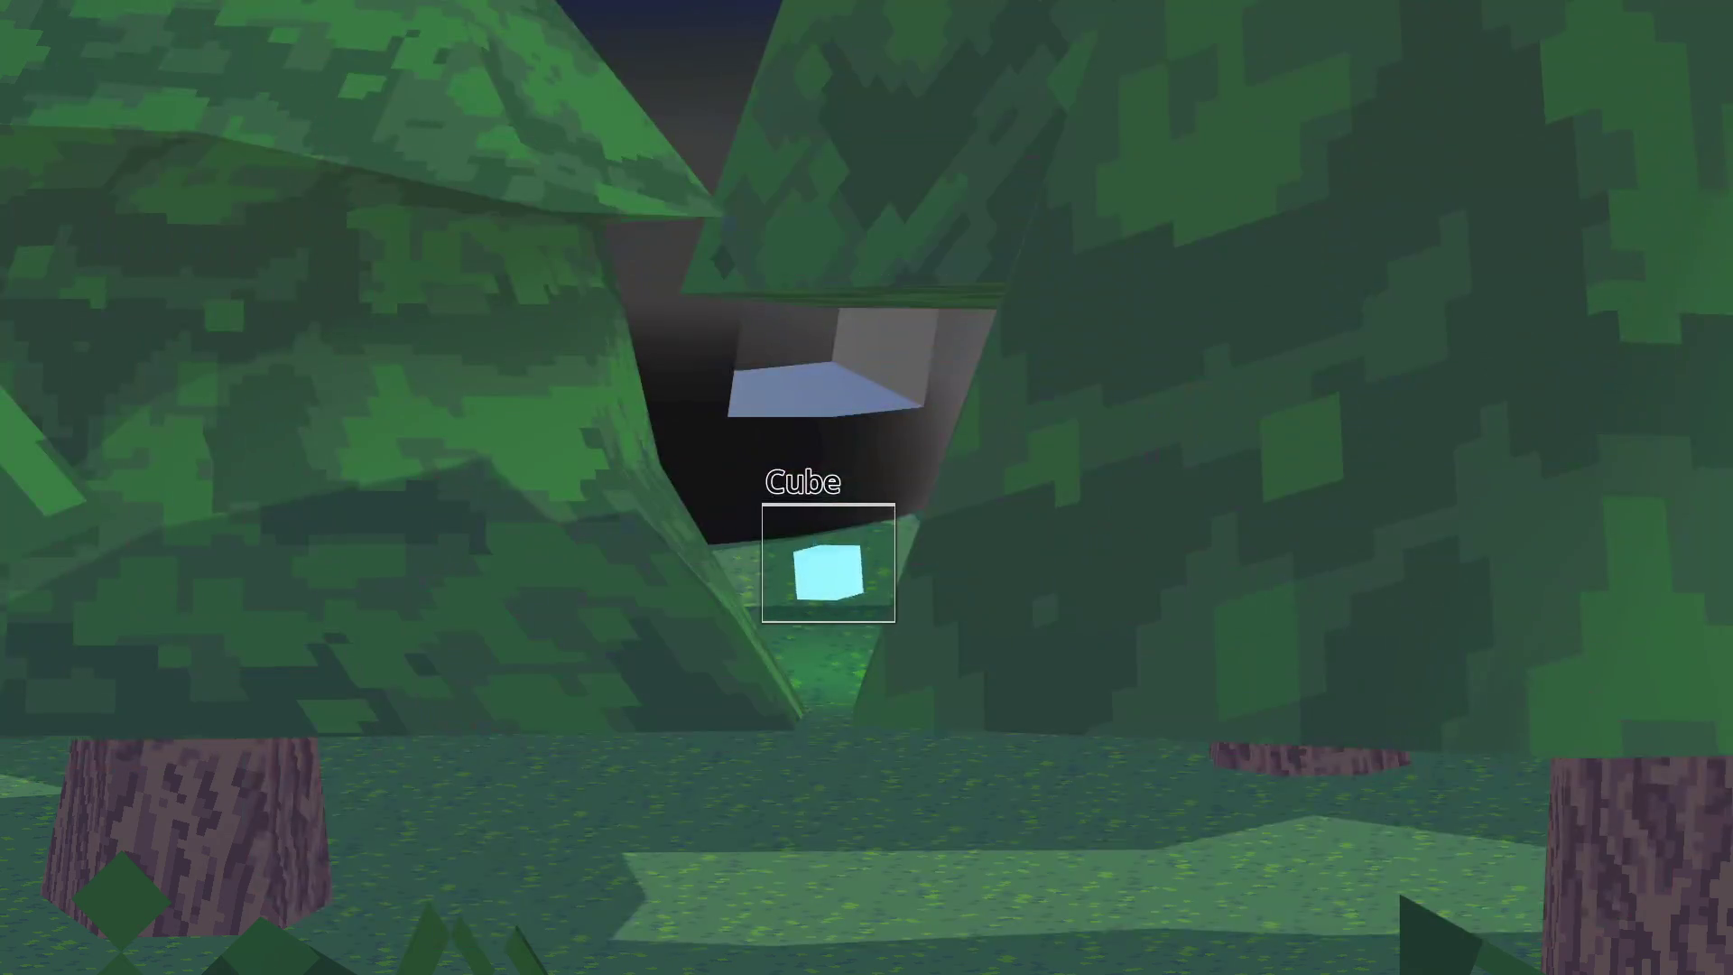
Switch the camera to selfie mode and snap a selfie with the Cube in frame
key(c)
key(f)
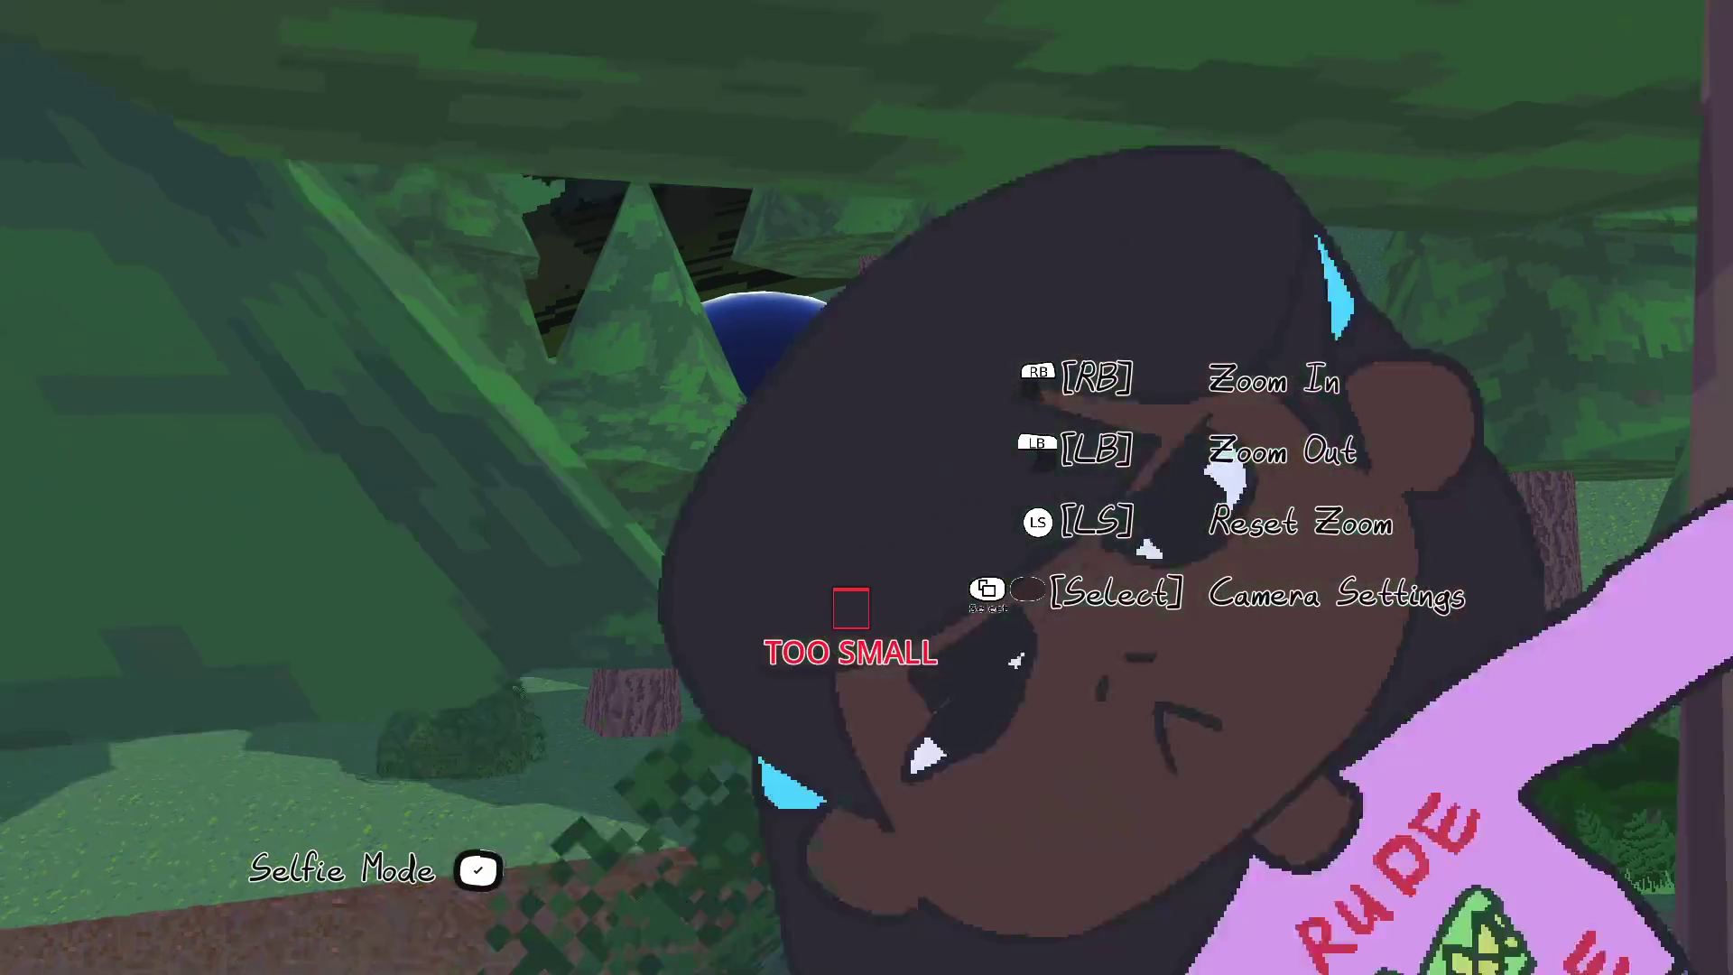
scroll(867, 488, up, 2)
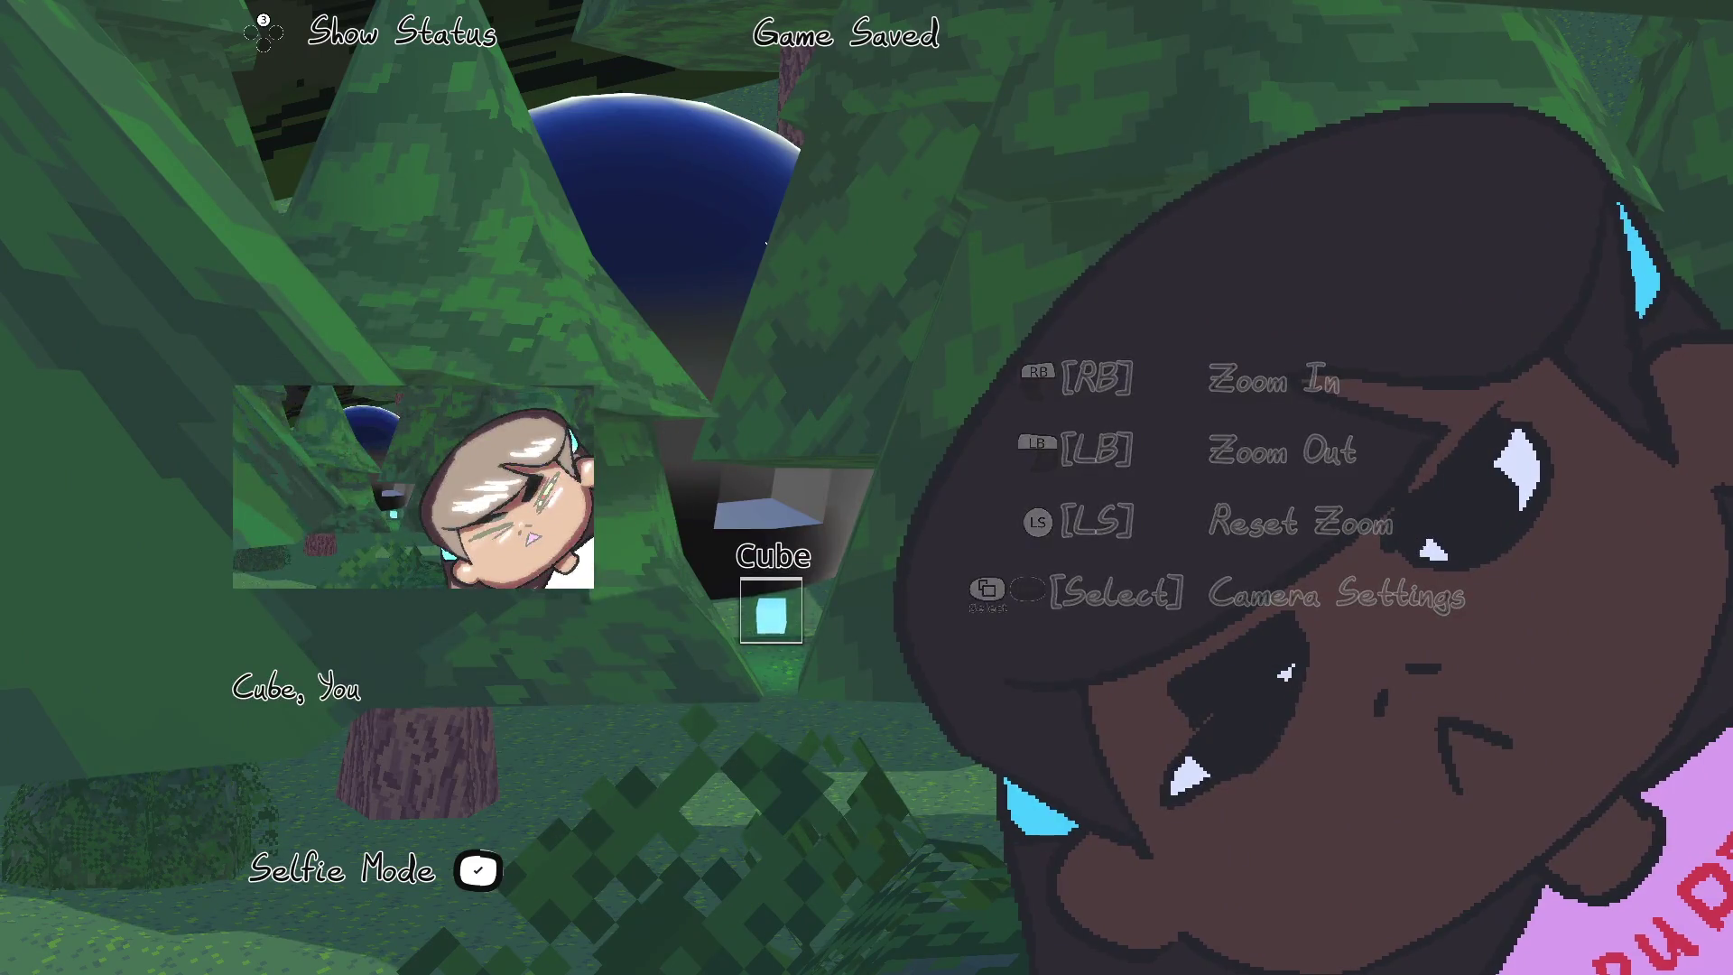
key(space)
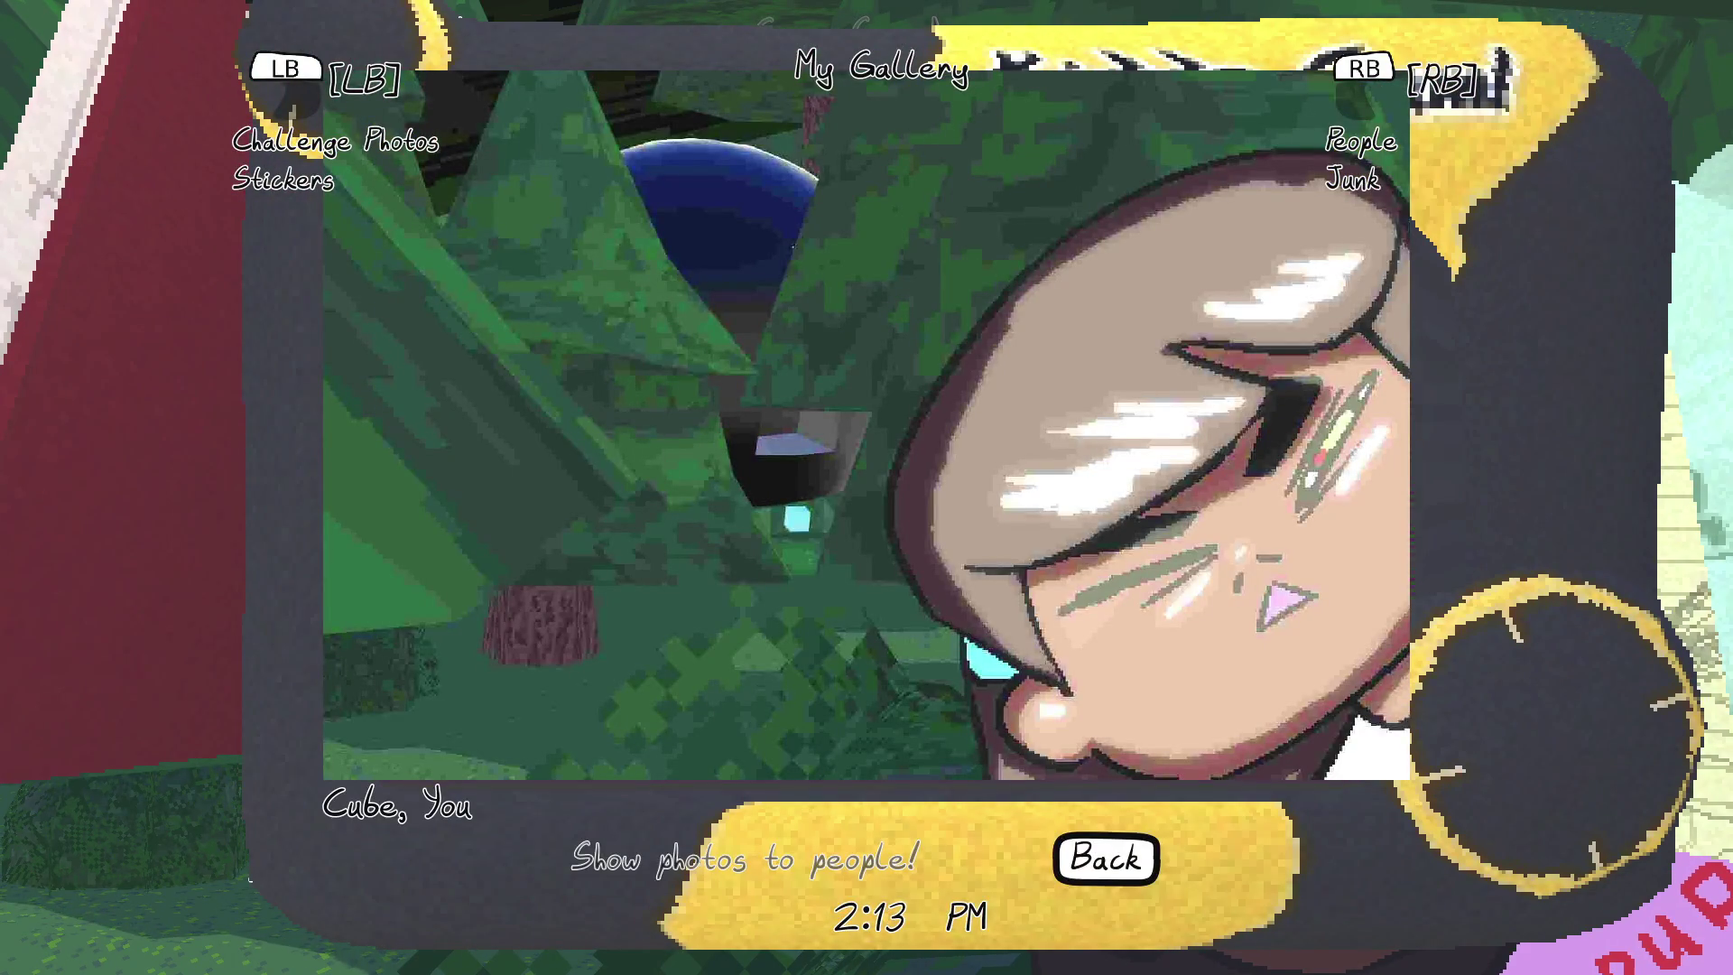
key(Escape)
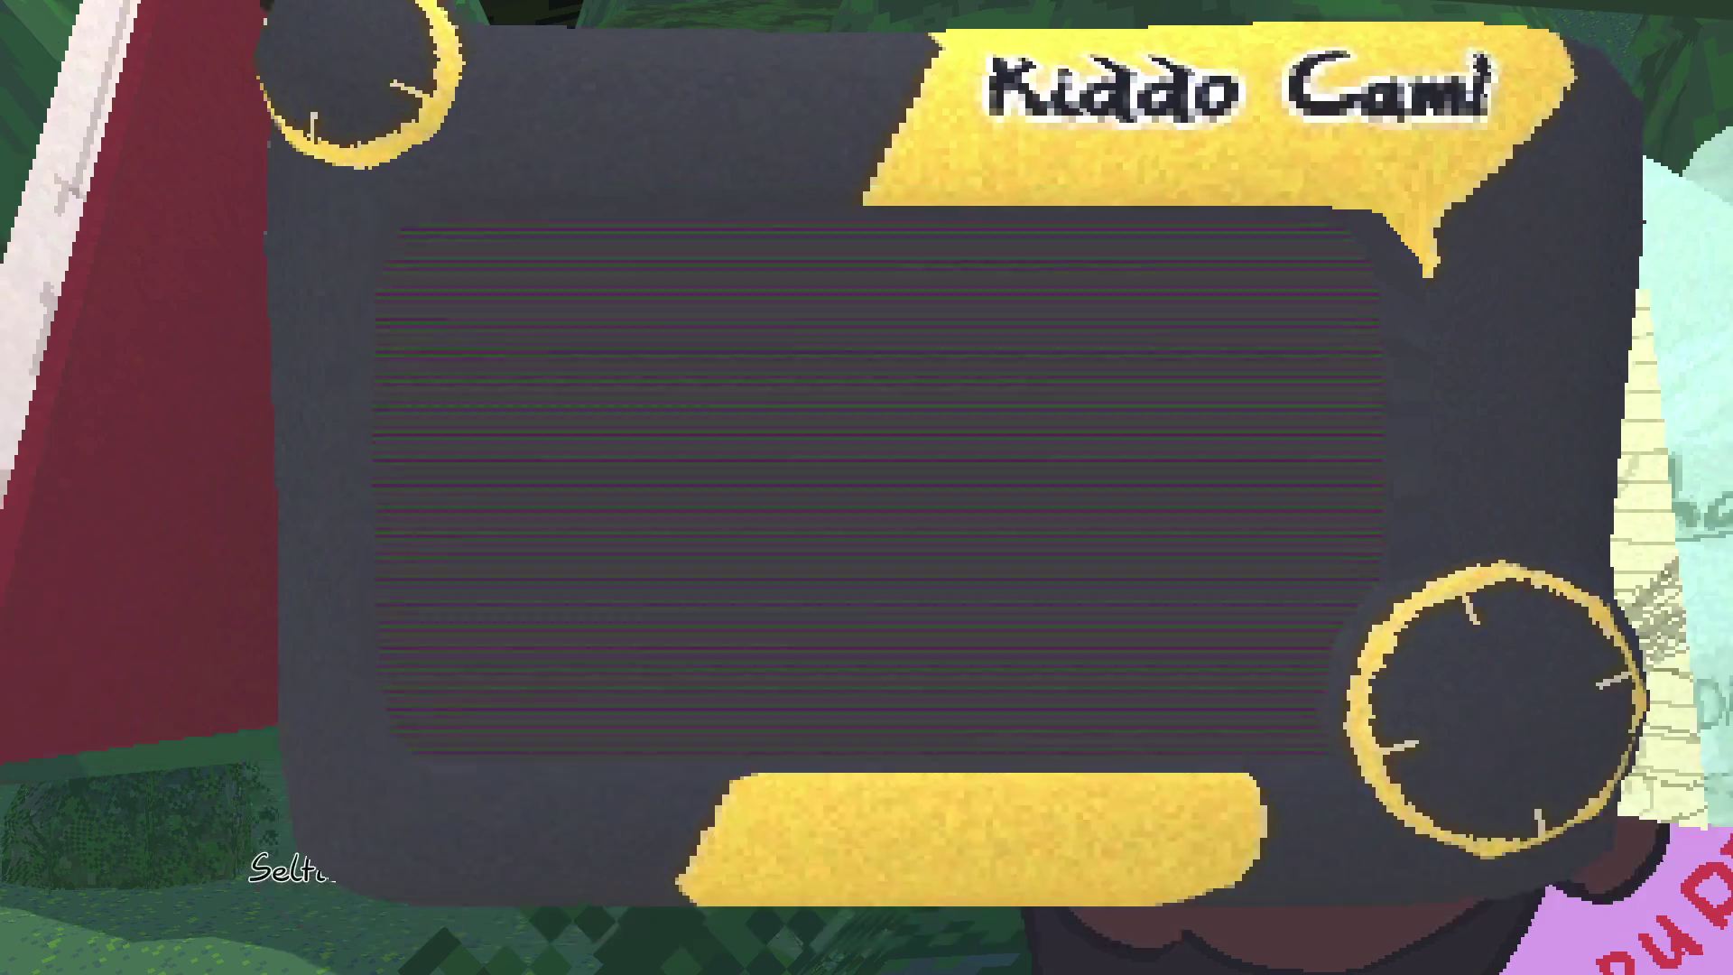
key(space)
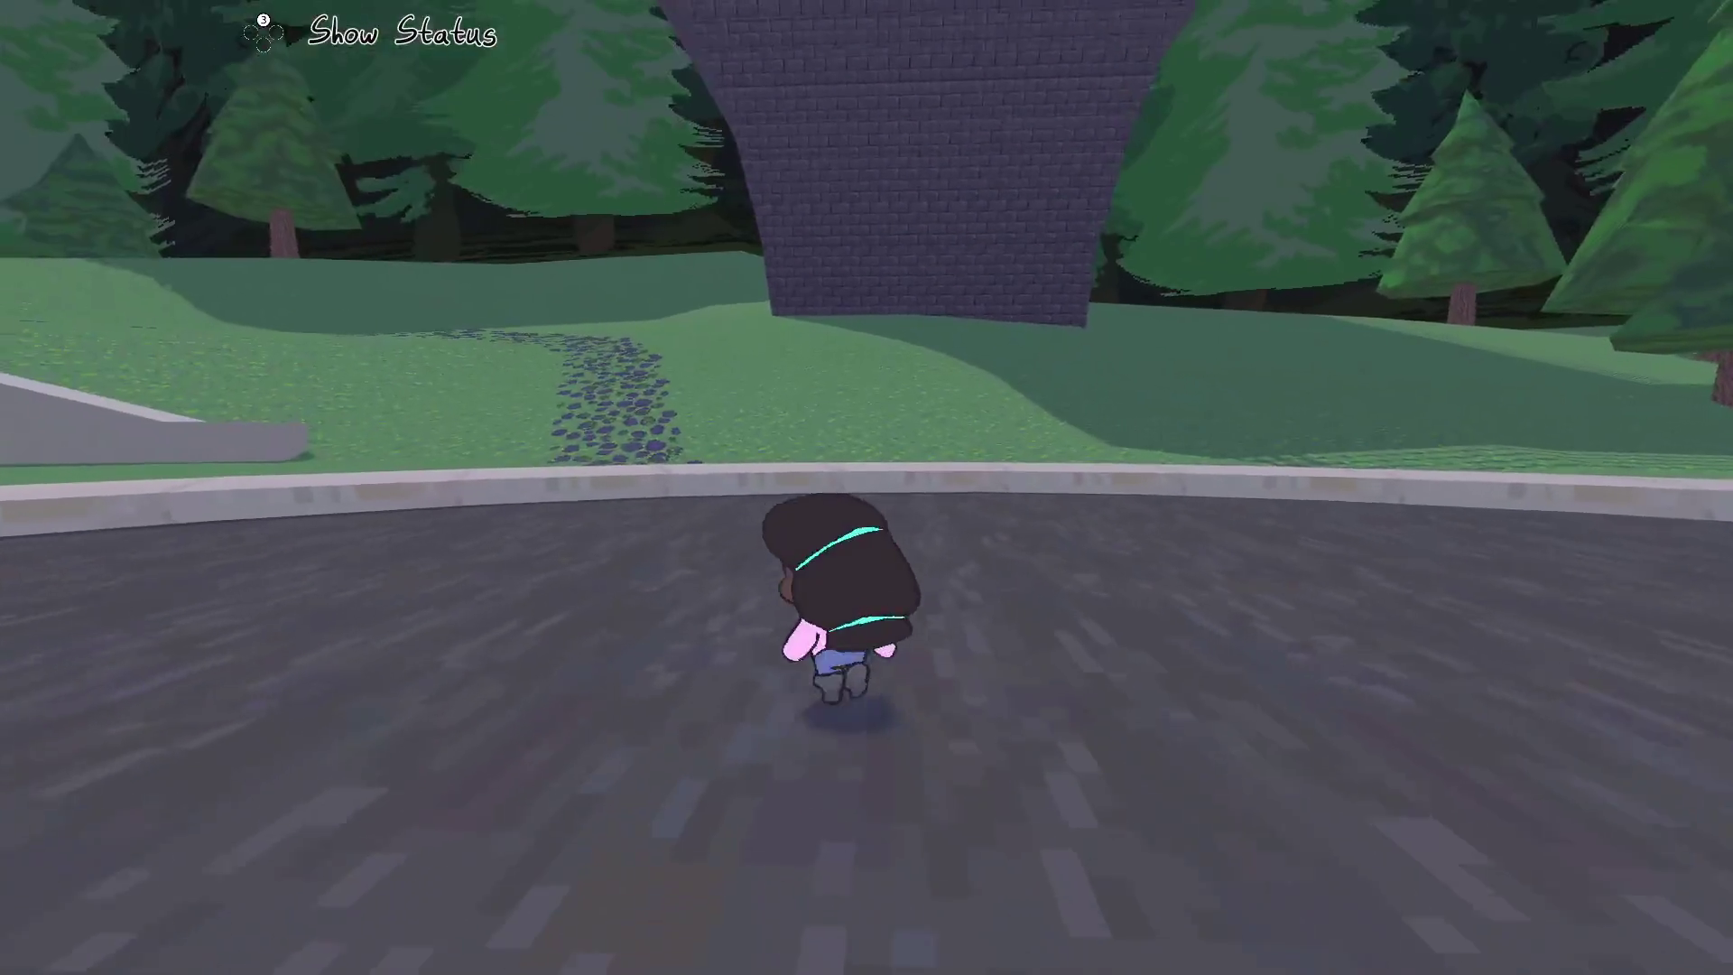
Run across the grass into the clearing, pause the game, and bring up NP-ToDo
key(w)
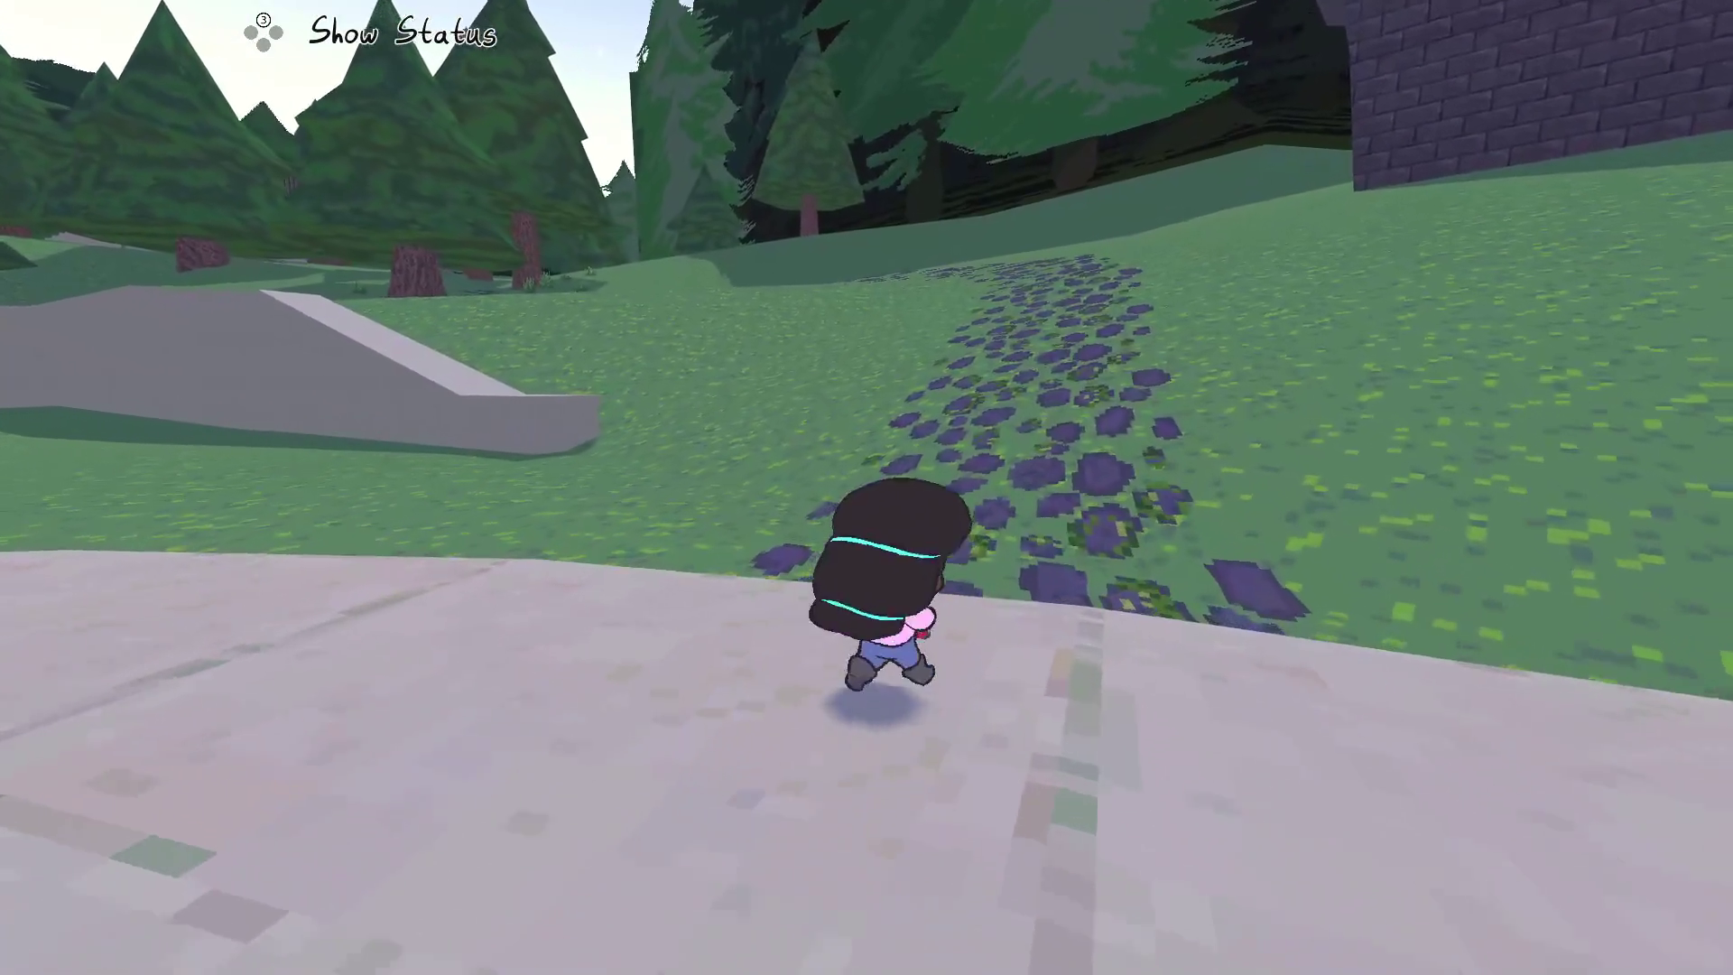
key(w)
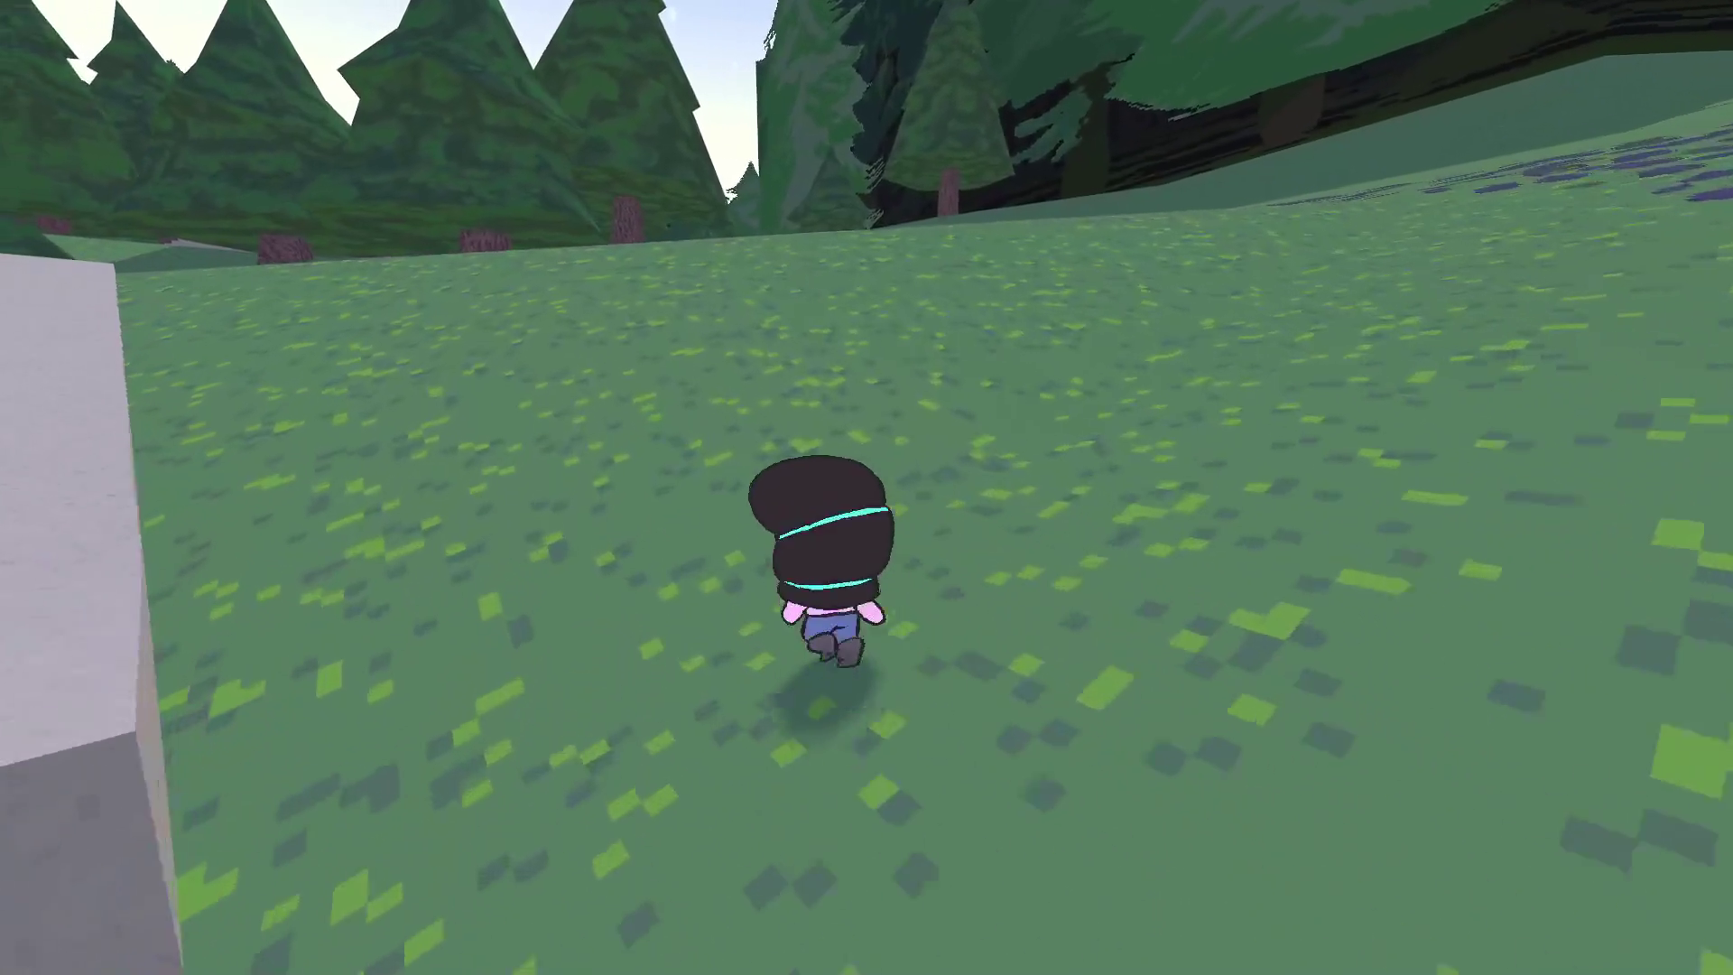
key(w)
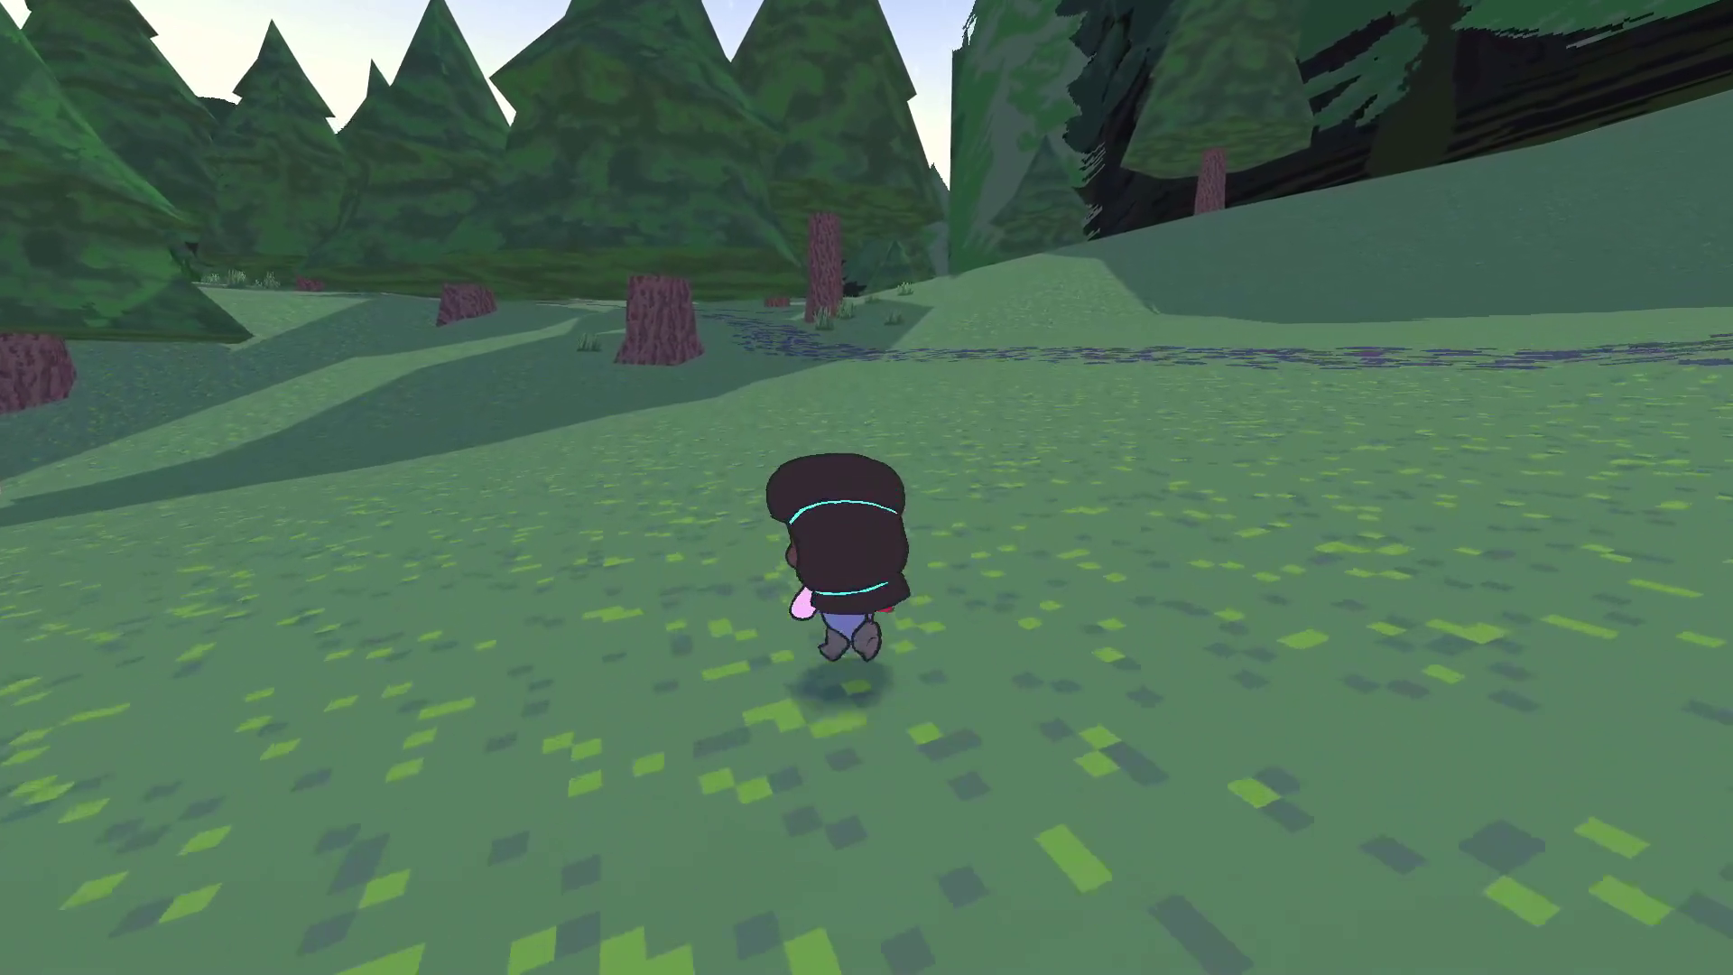
key(w)
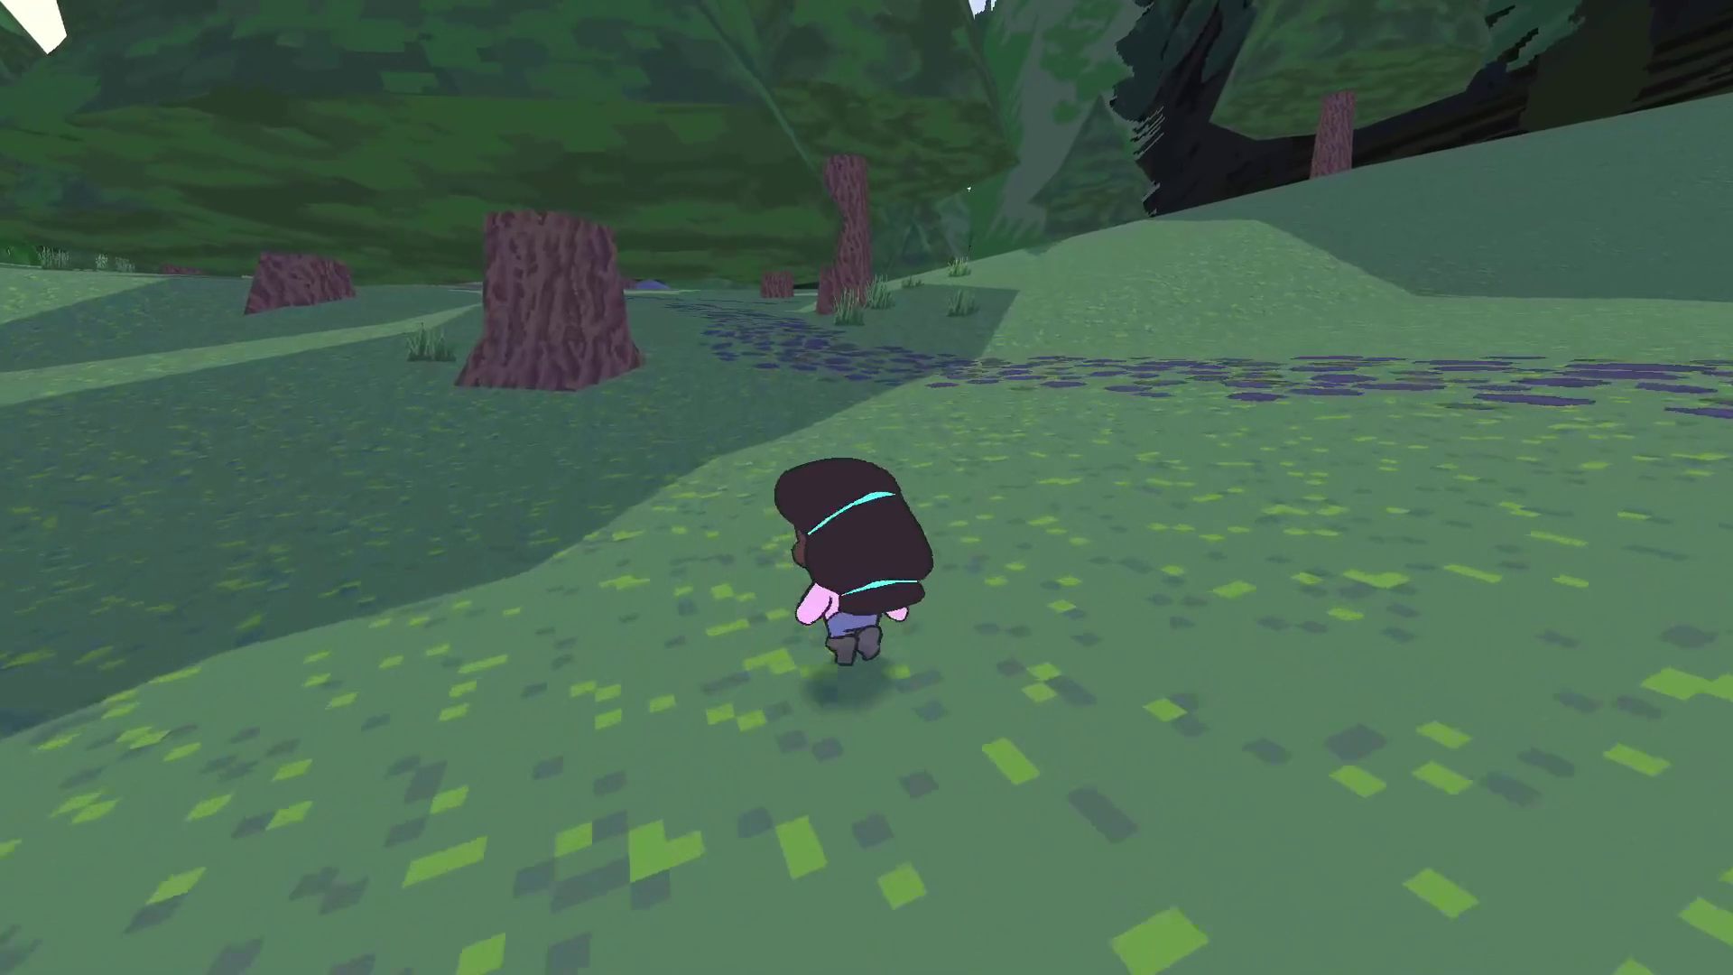
key(w)
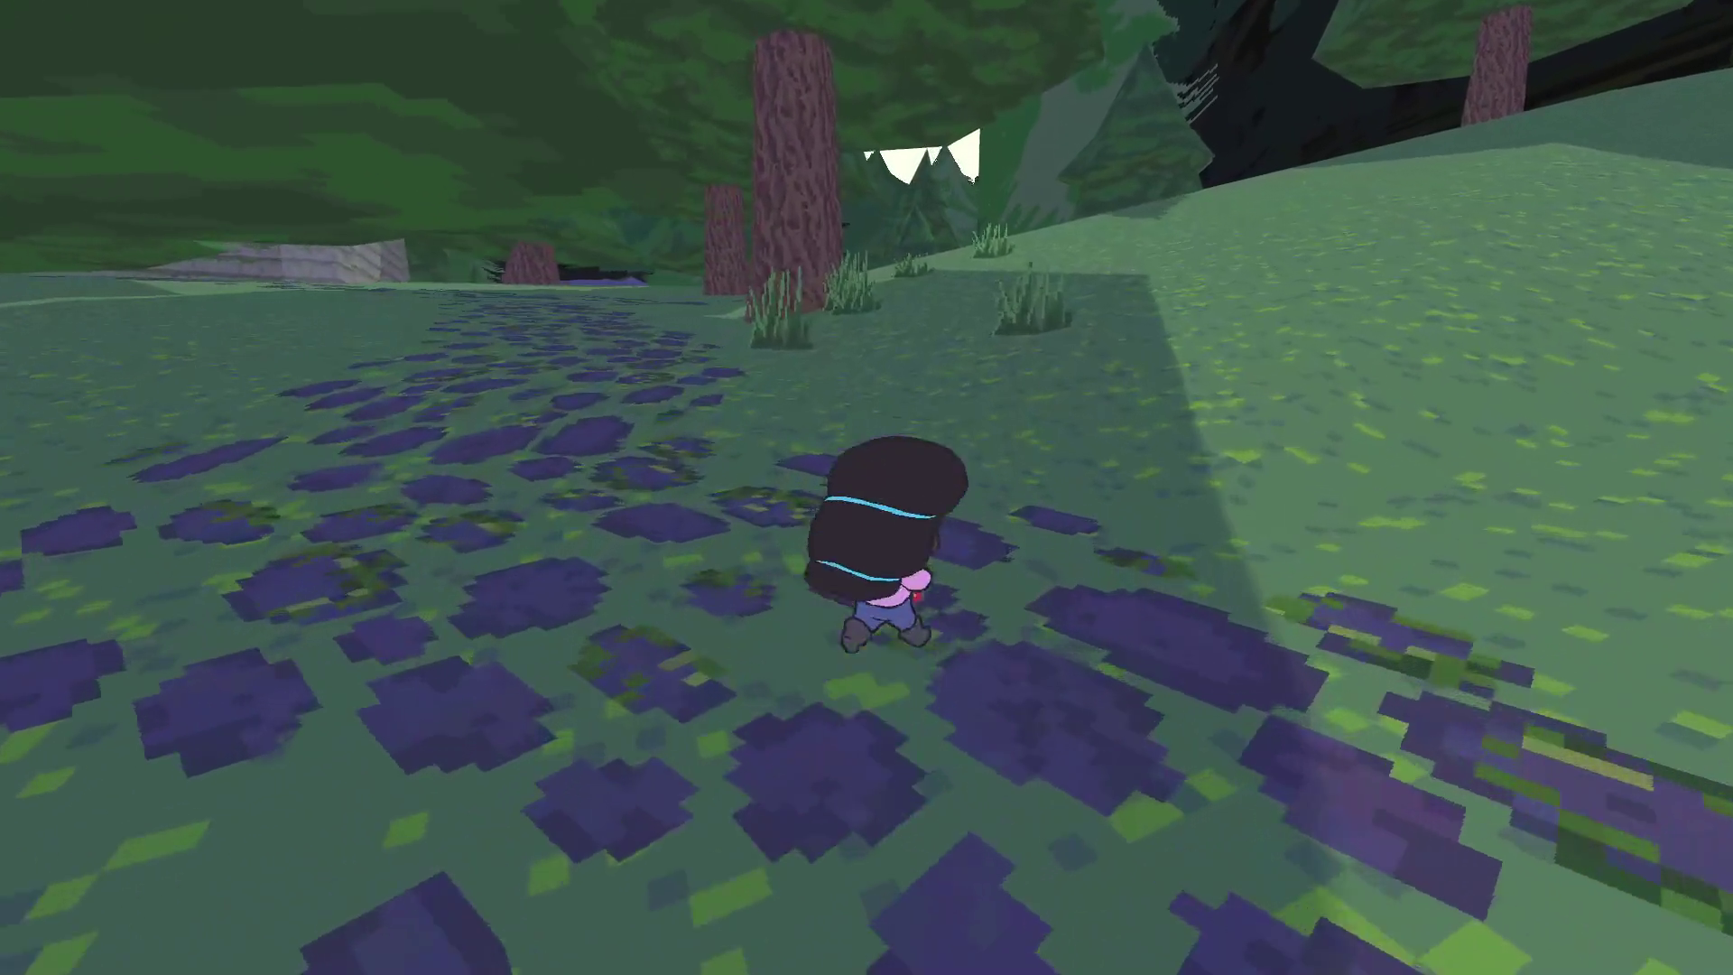
key(w)
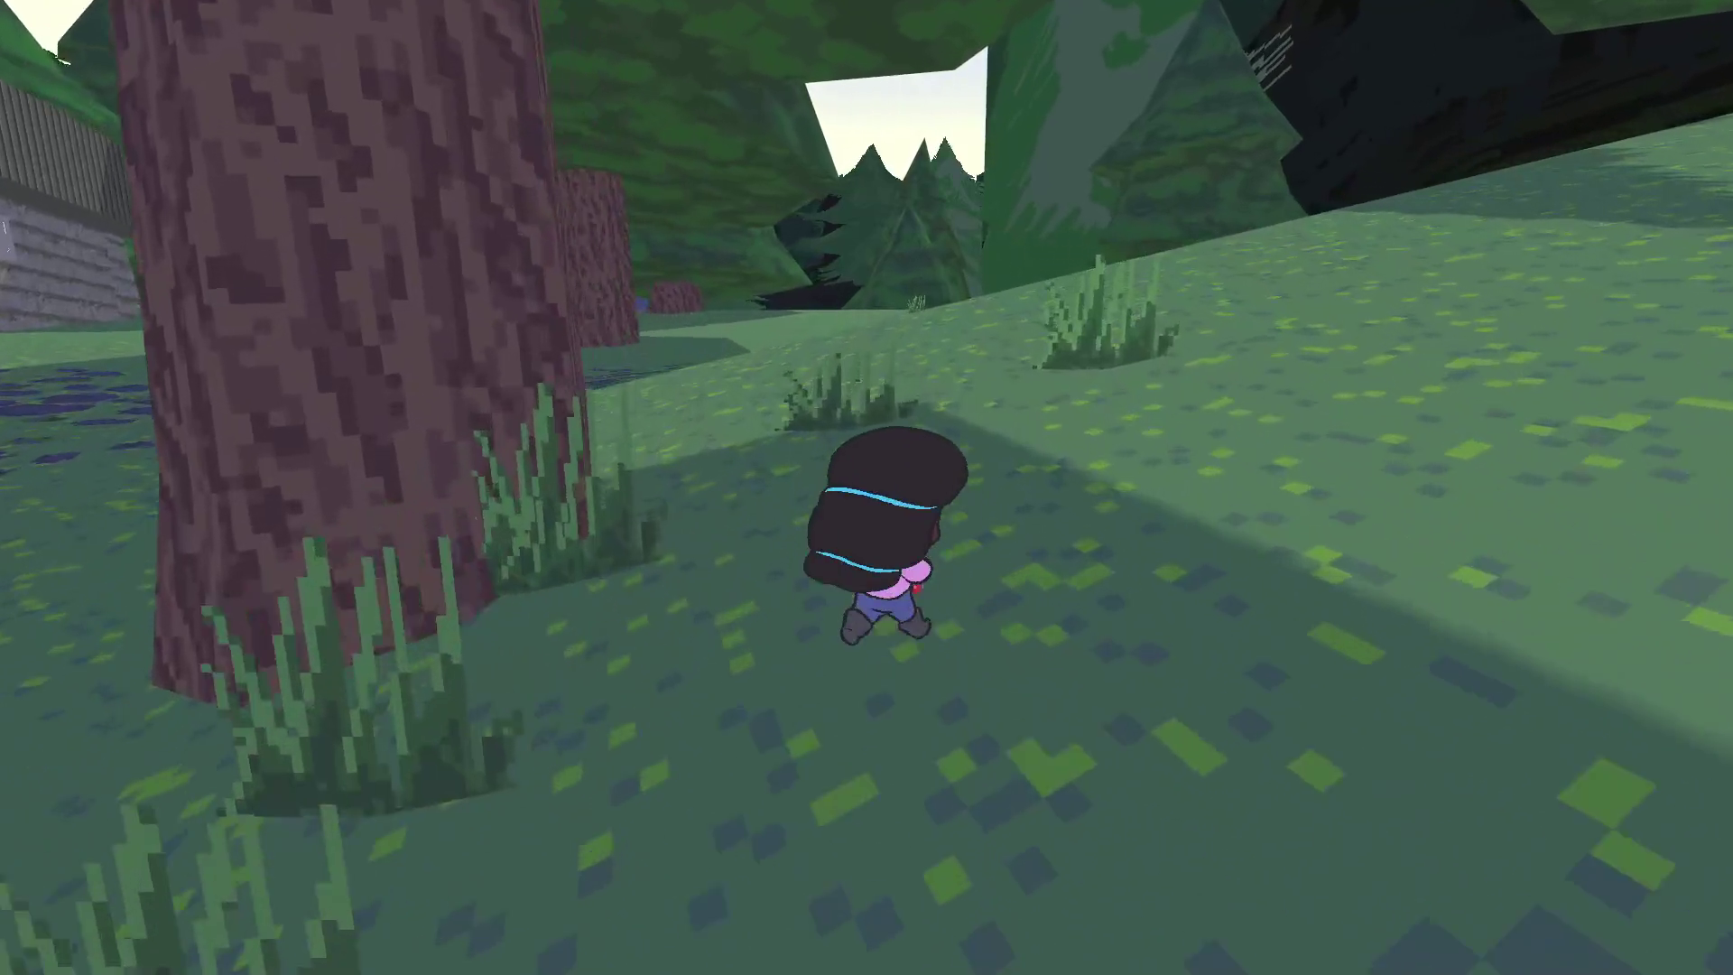
key(Escape)
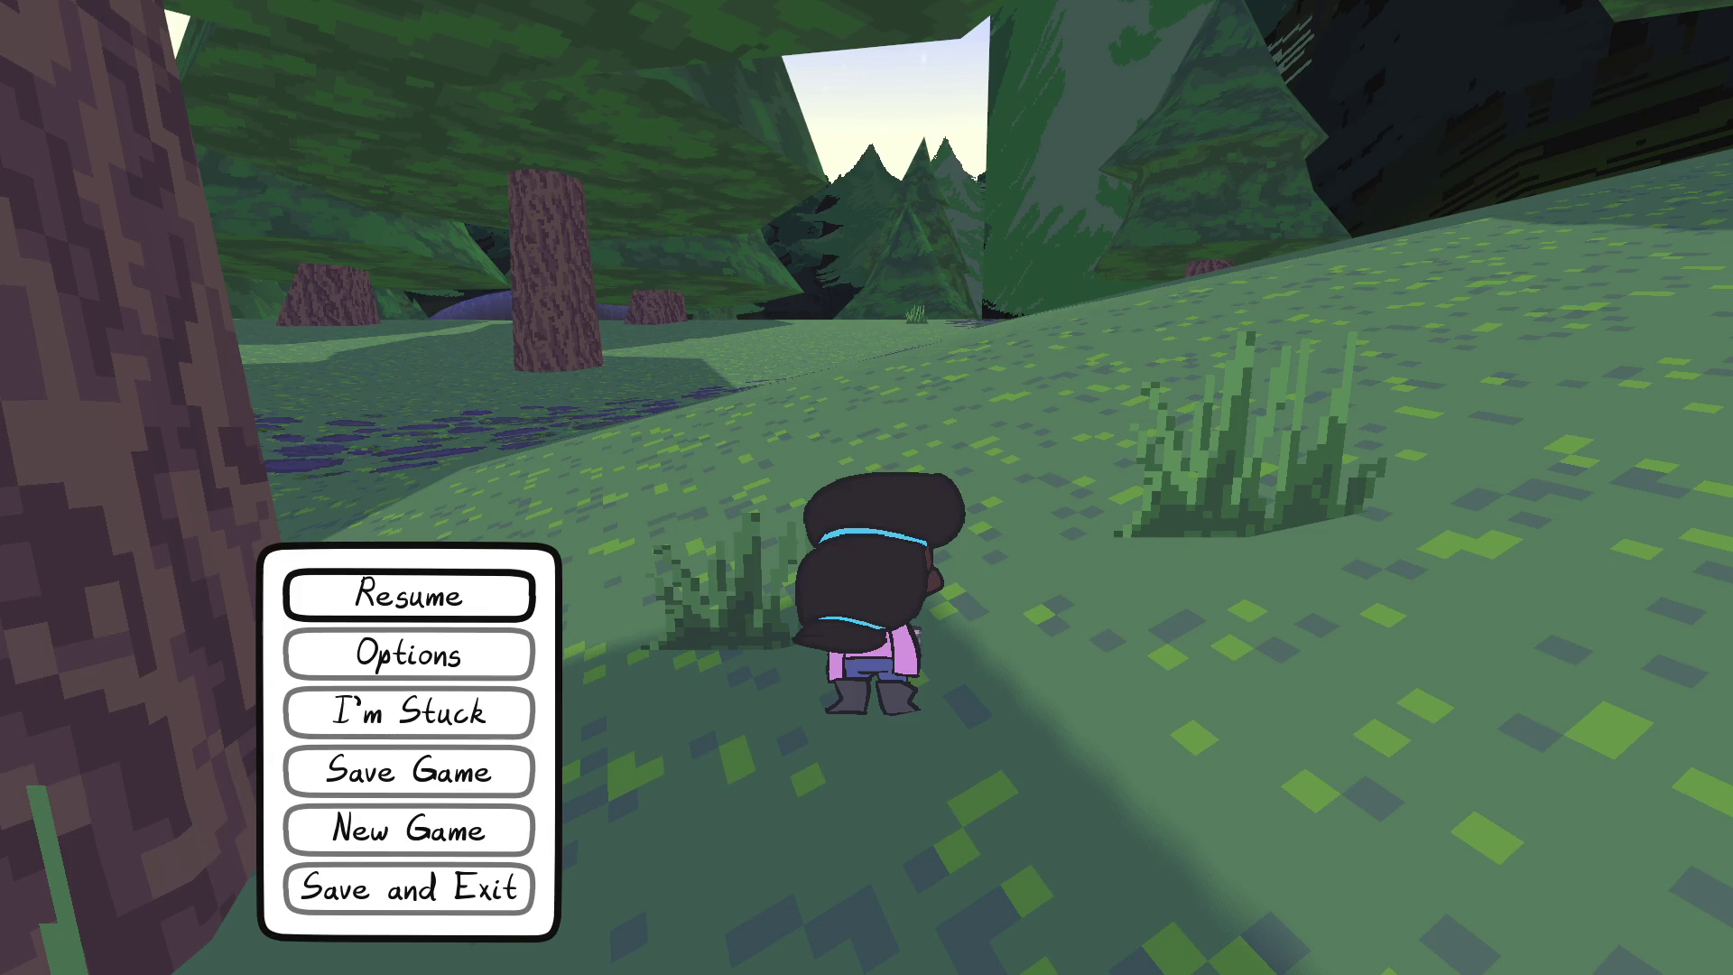
key(alt+Tab)
scroll(560, 638, down, 14)
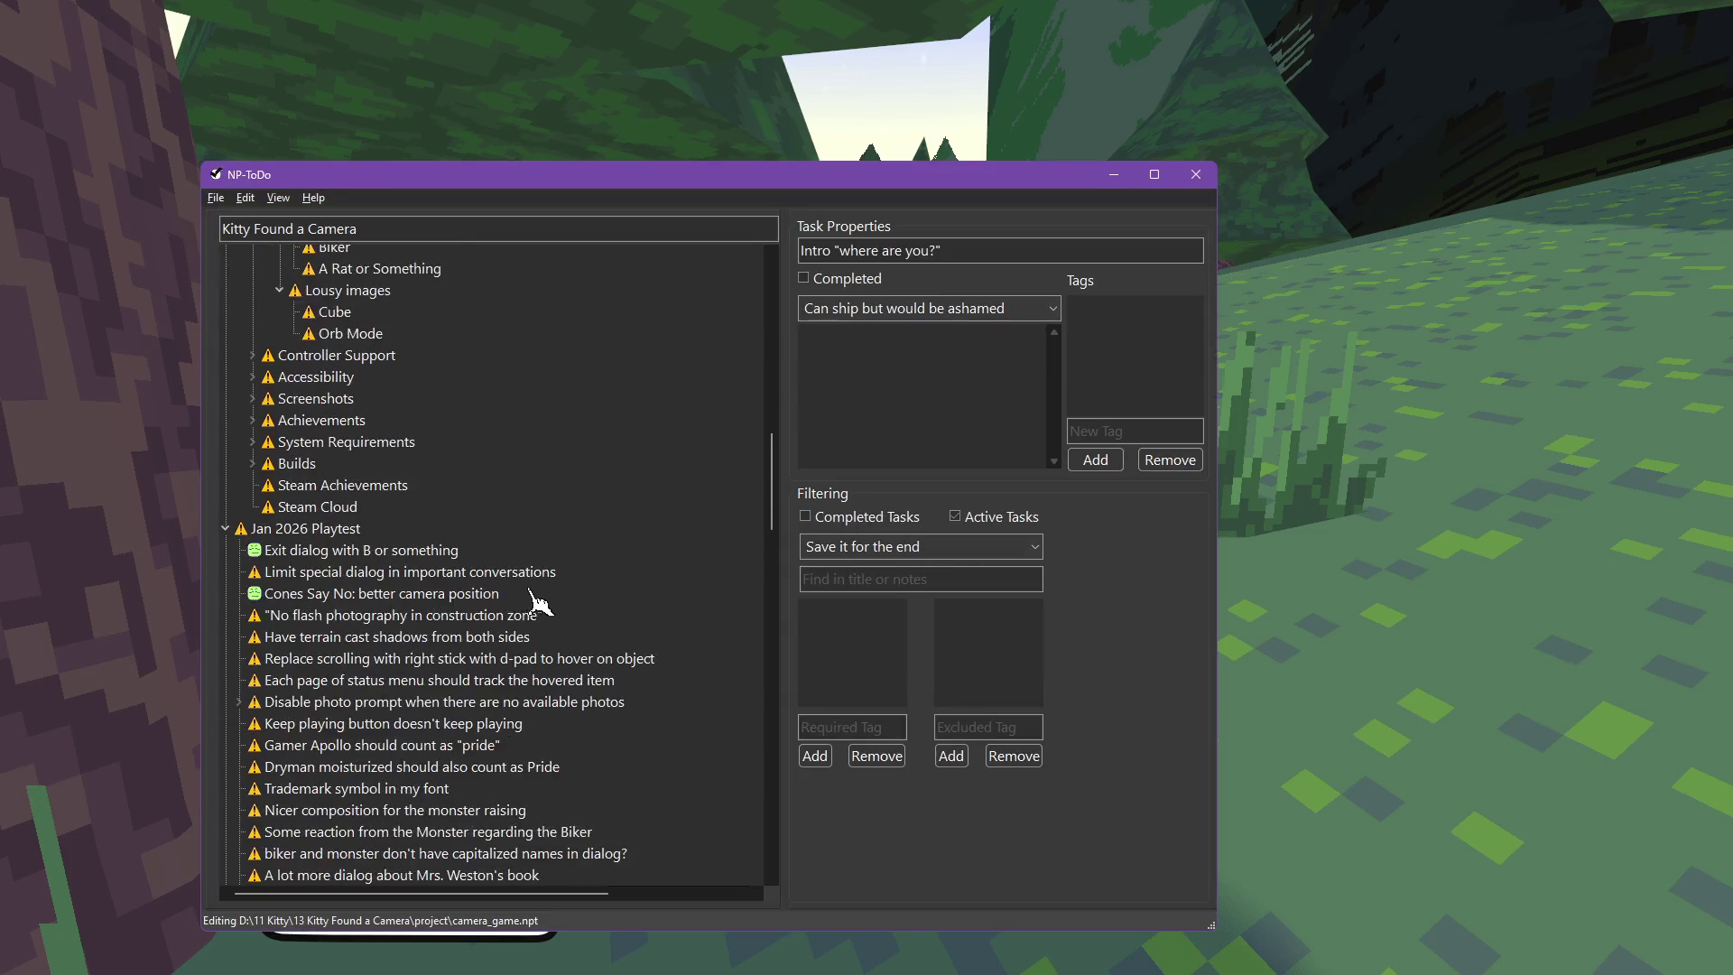
Add 'Convert to JPEG in background thread?' at the end of Bugs, save, and return to the game
click(265, 572)
key(ctrl+n)
text(S)
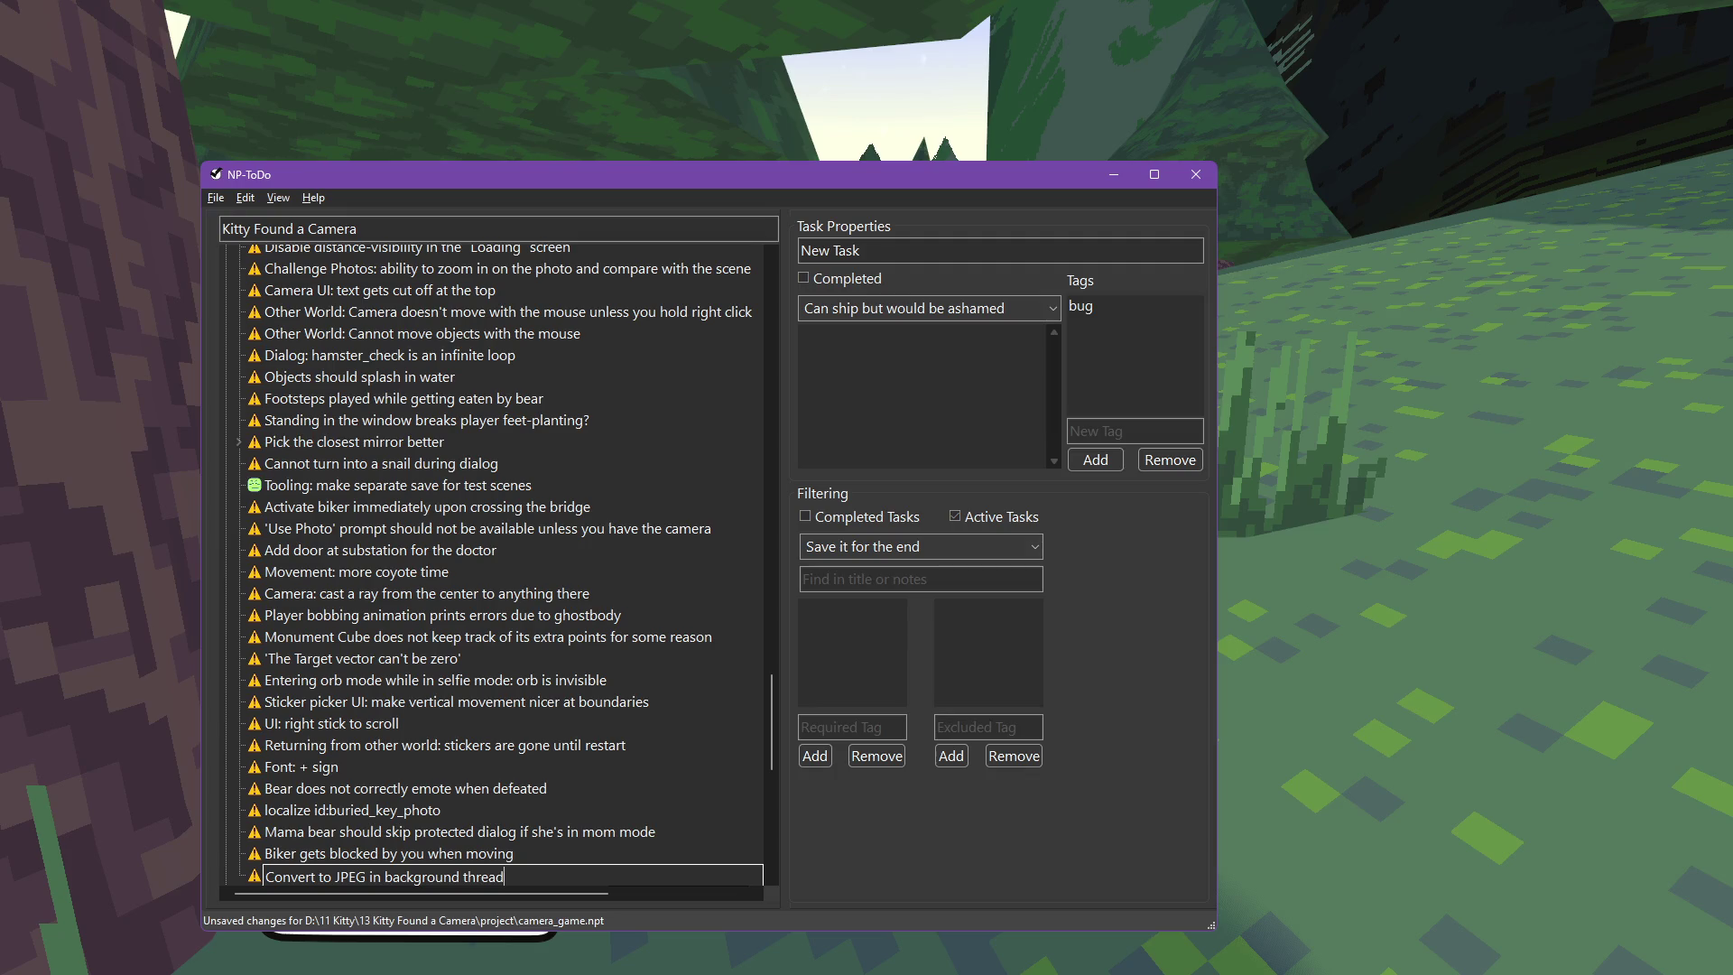
key(Return)
key(ctrl+s)
key(alt+Tab)
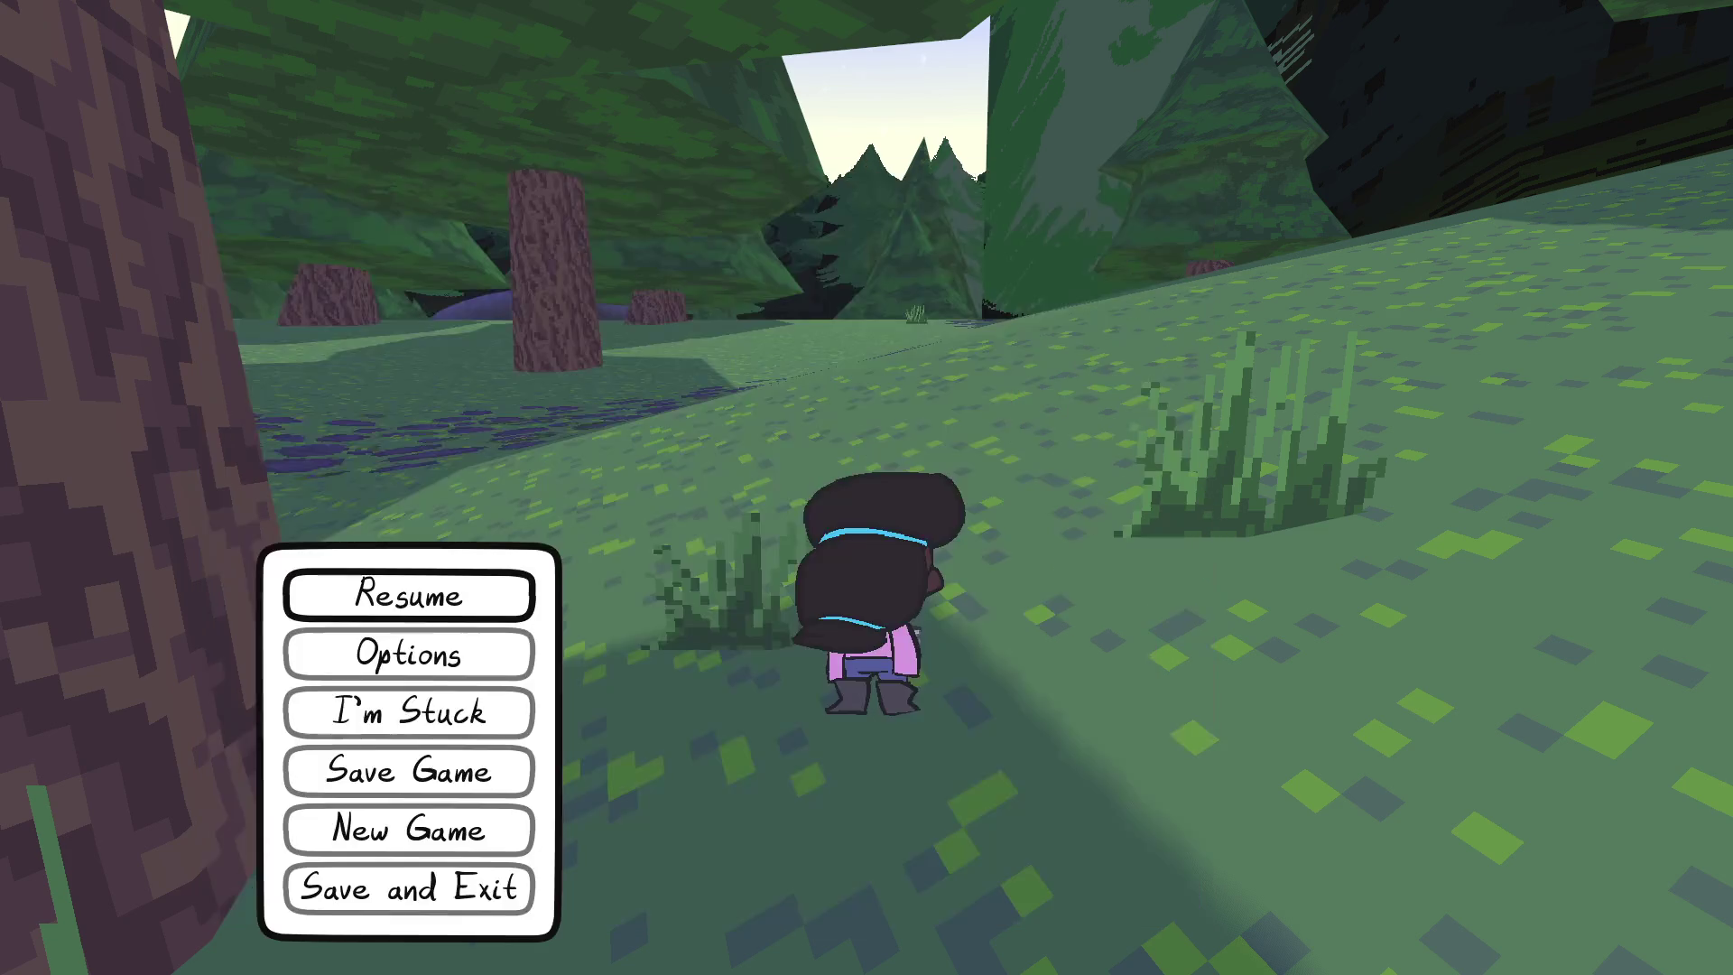
Resume play and run through the forest to the sidewalk beside the green house
key(Escape)
key(w)
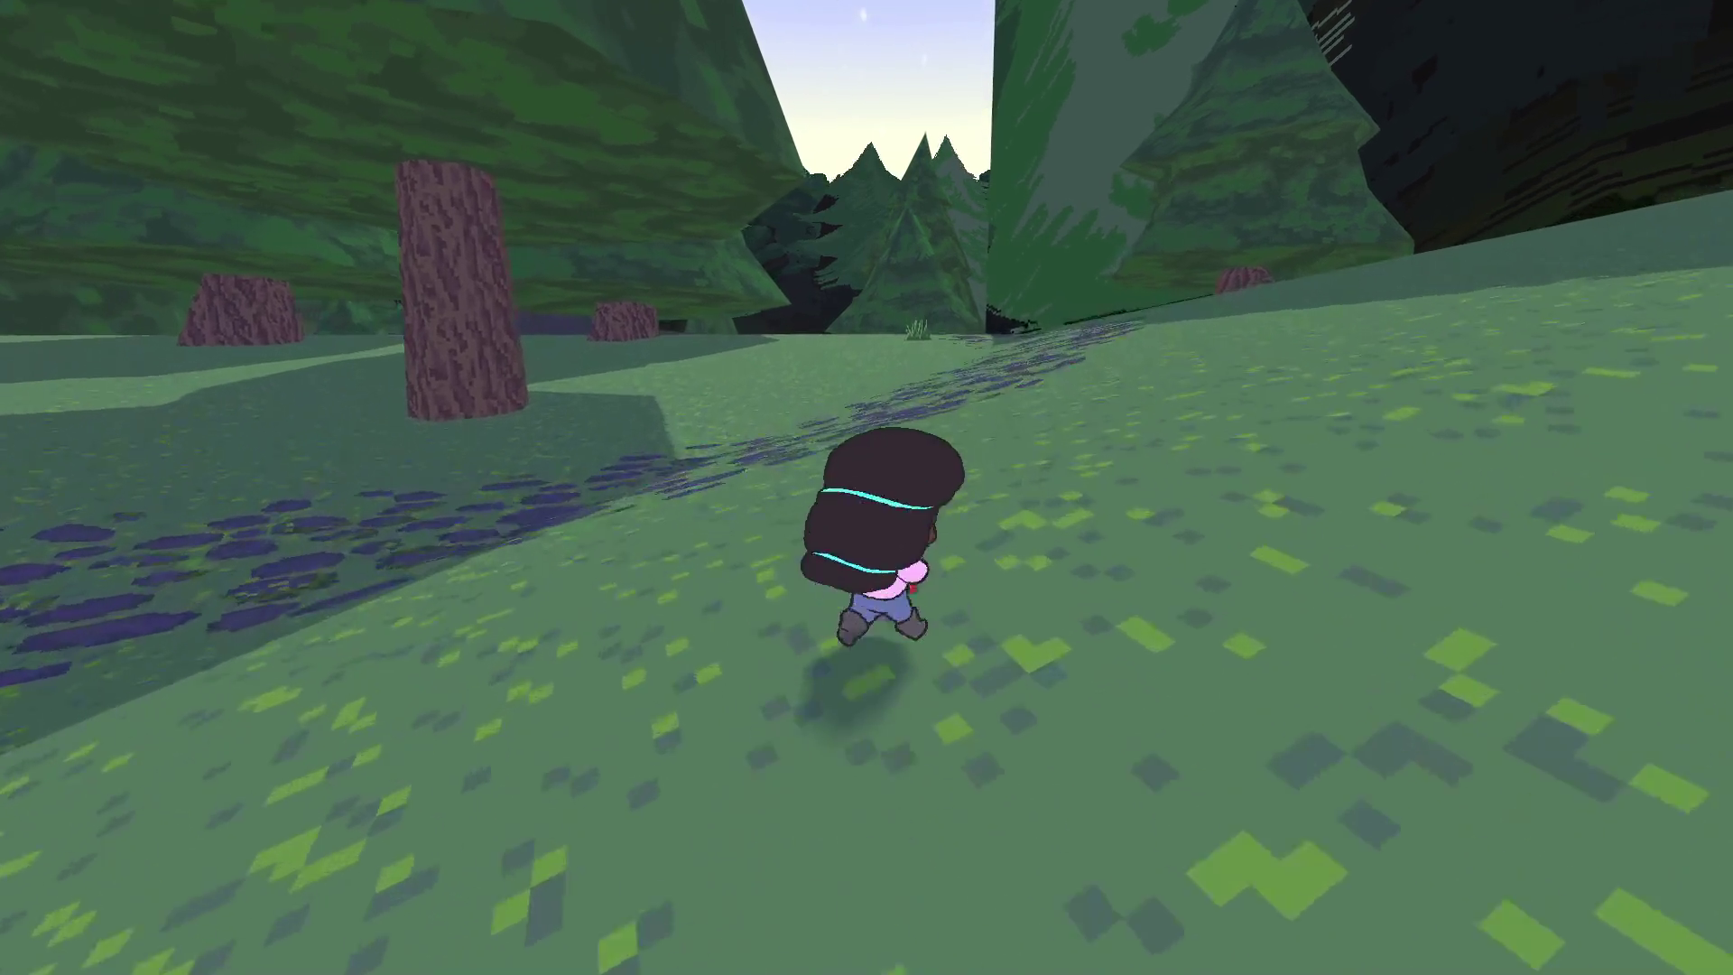
key(w)
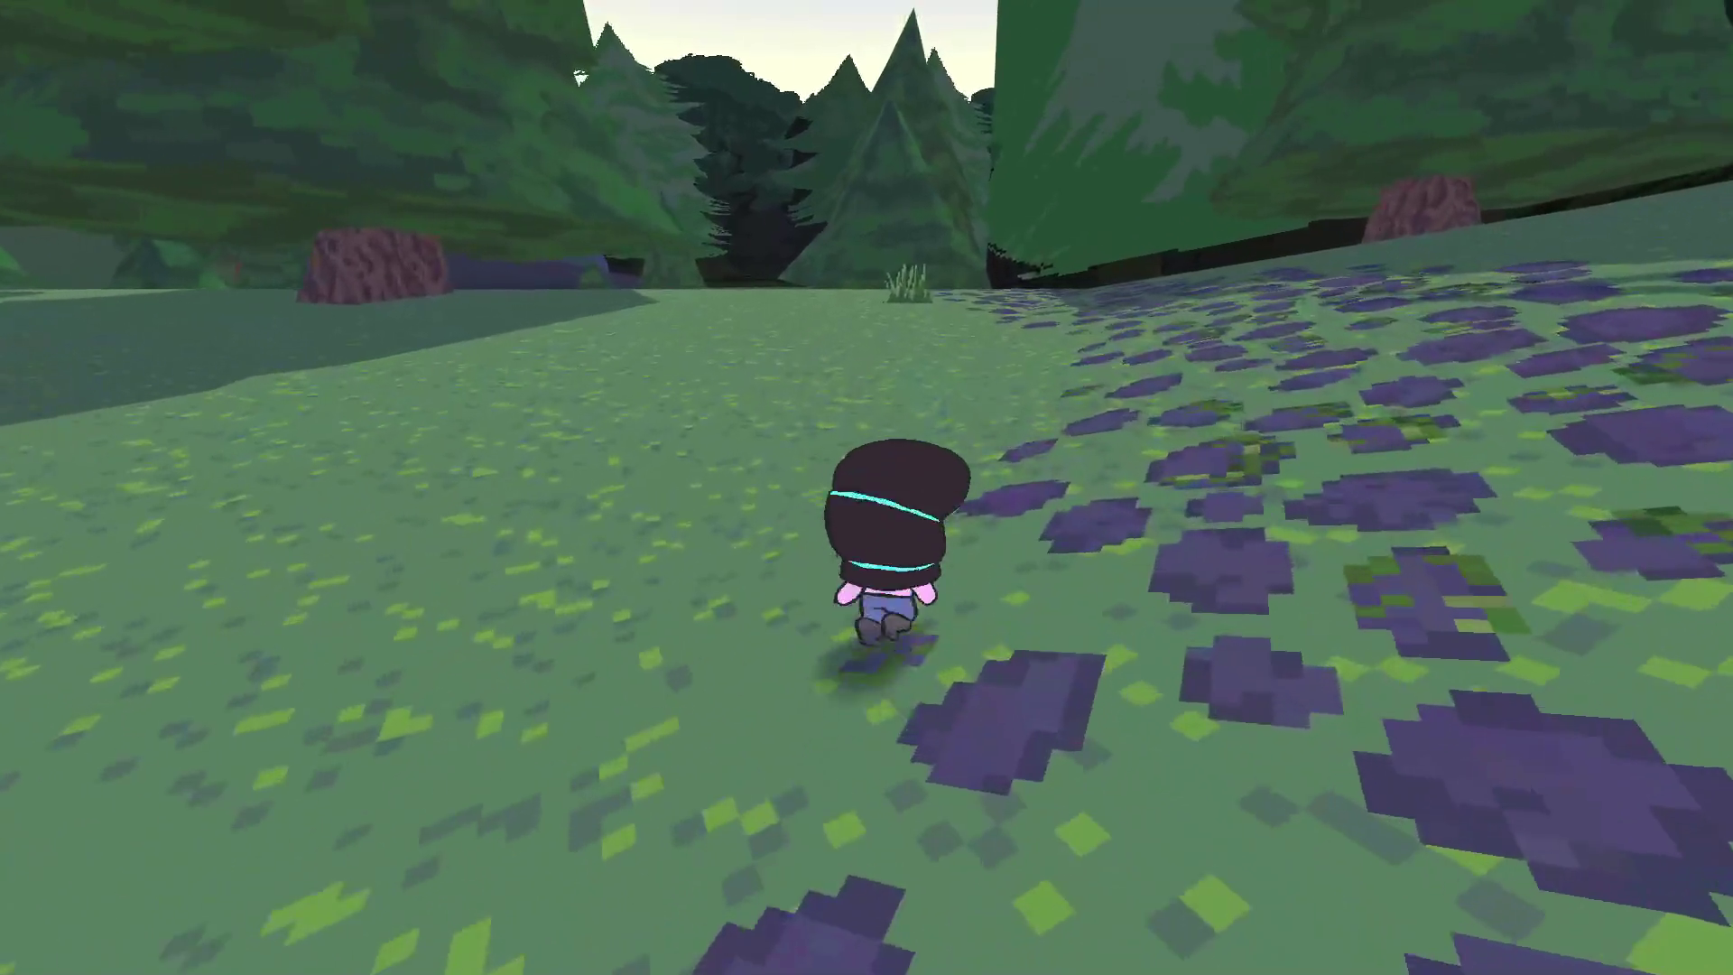
key(w)
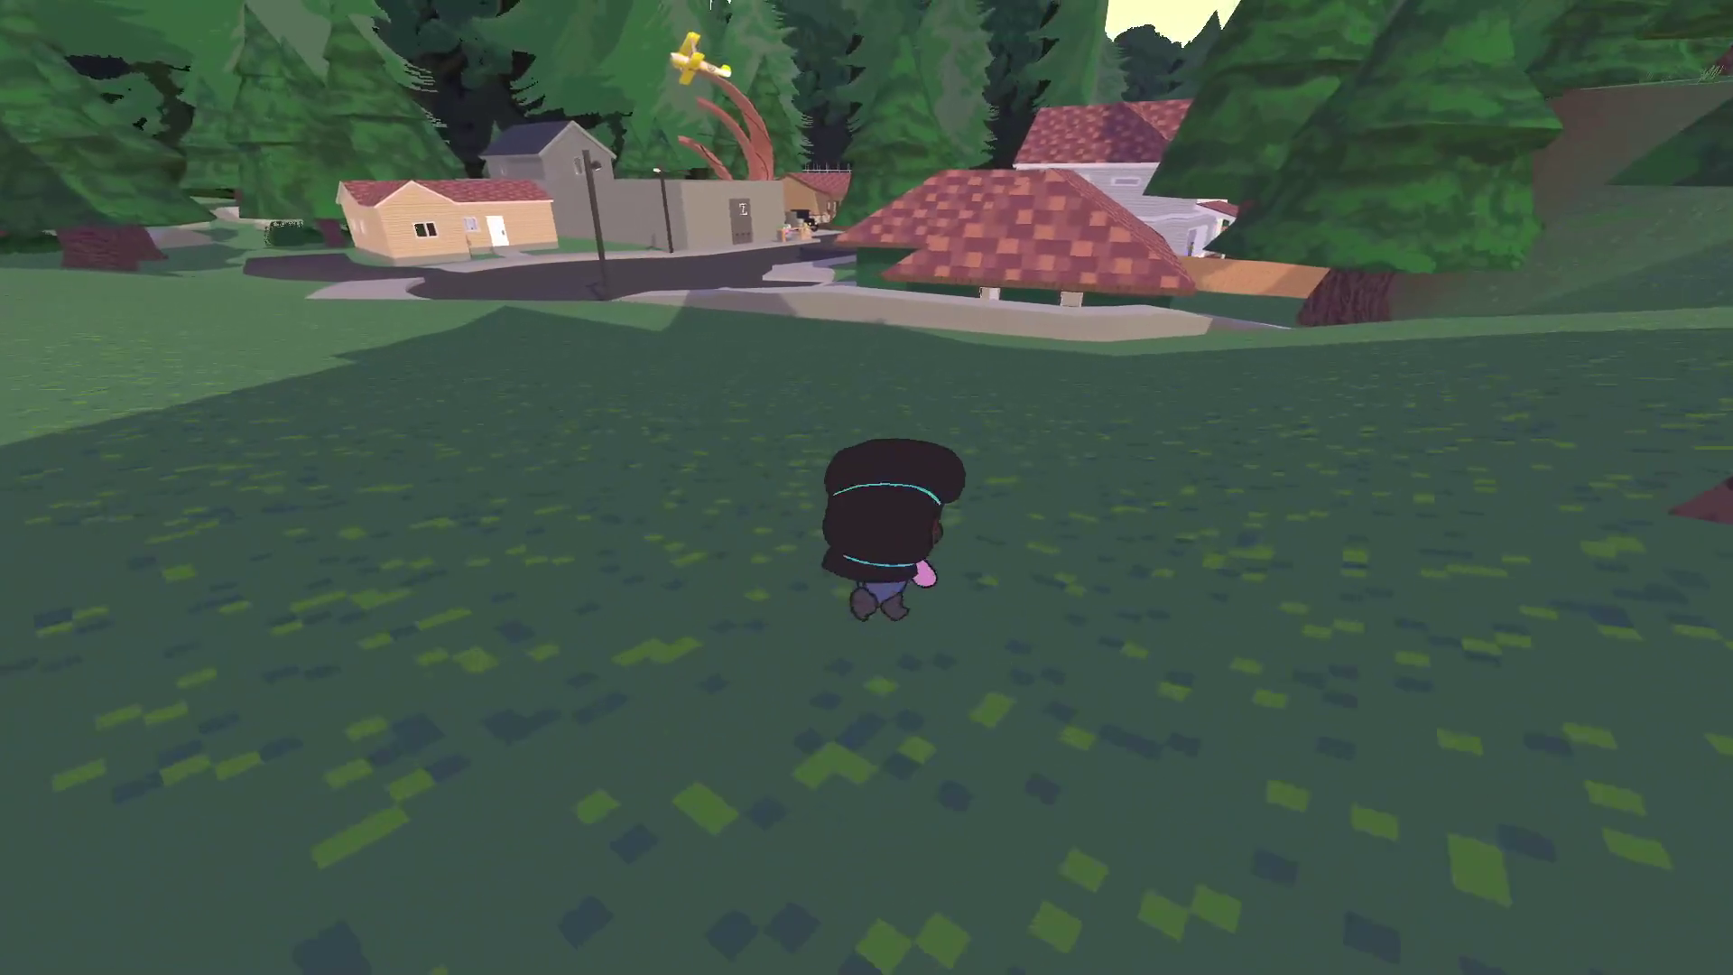
key(w)
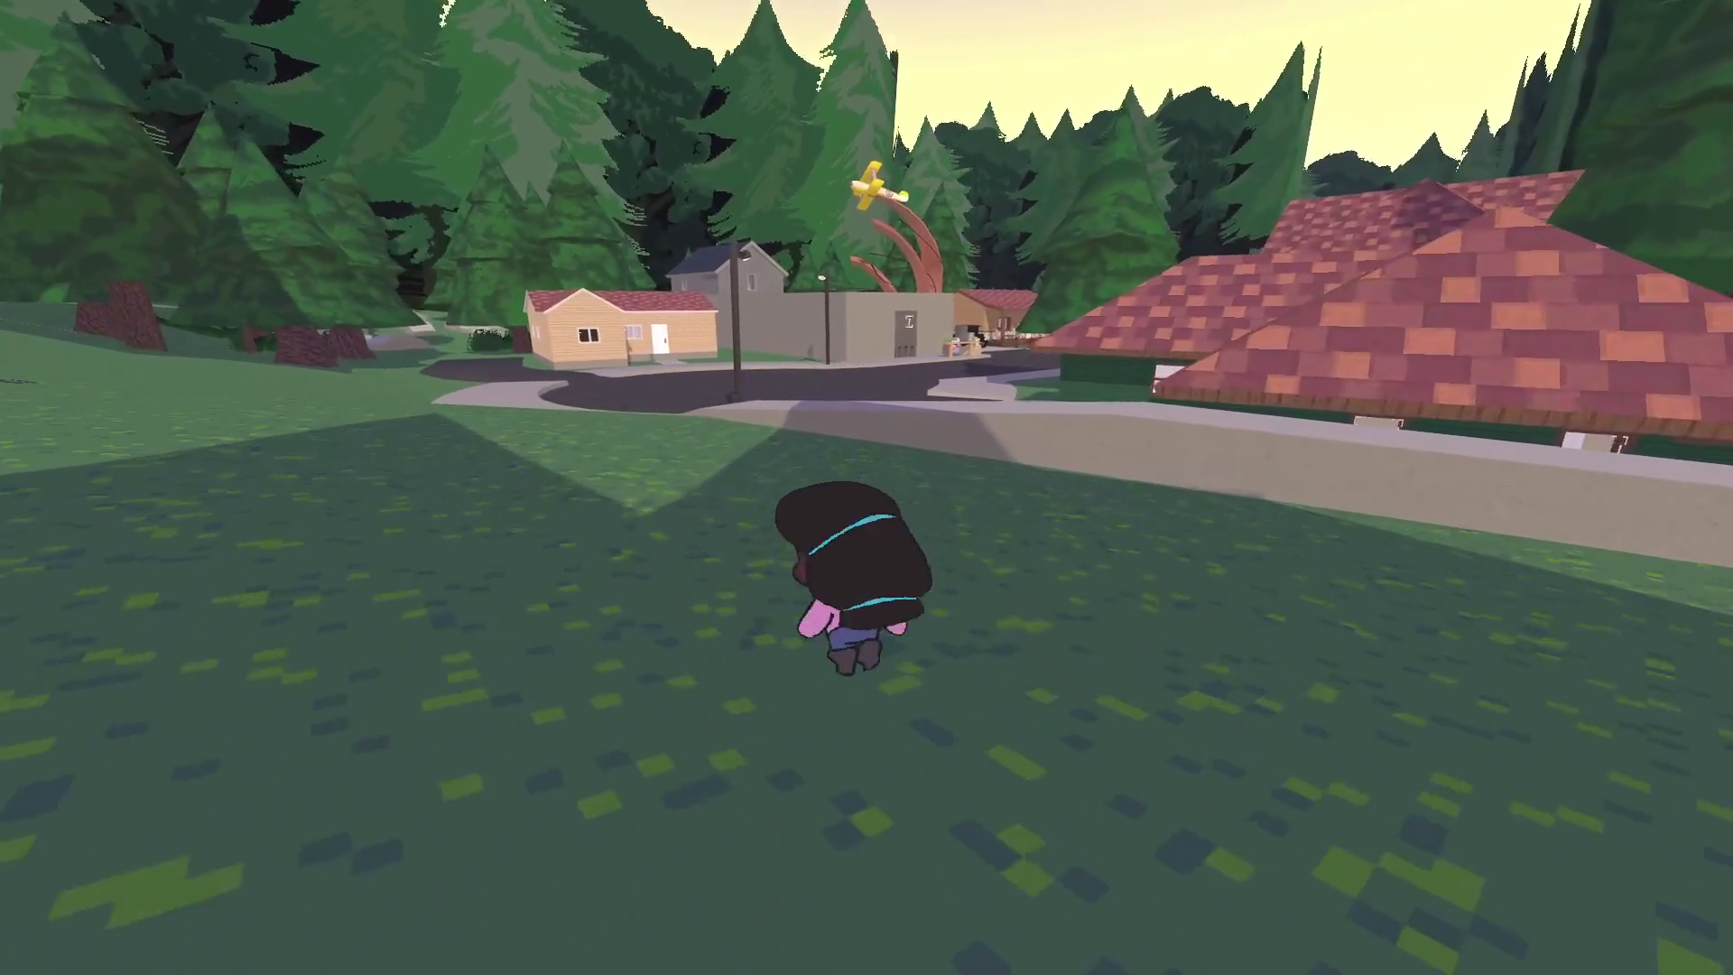
key(w)
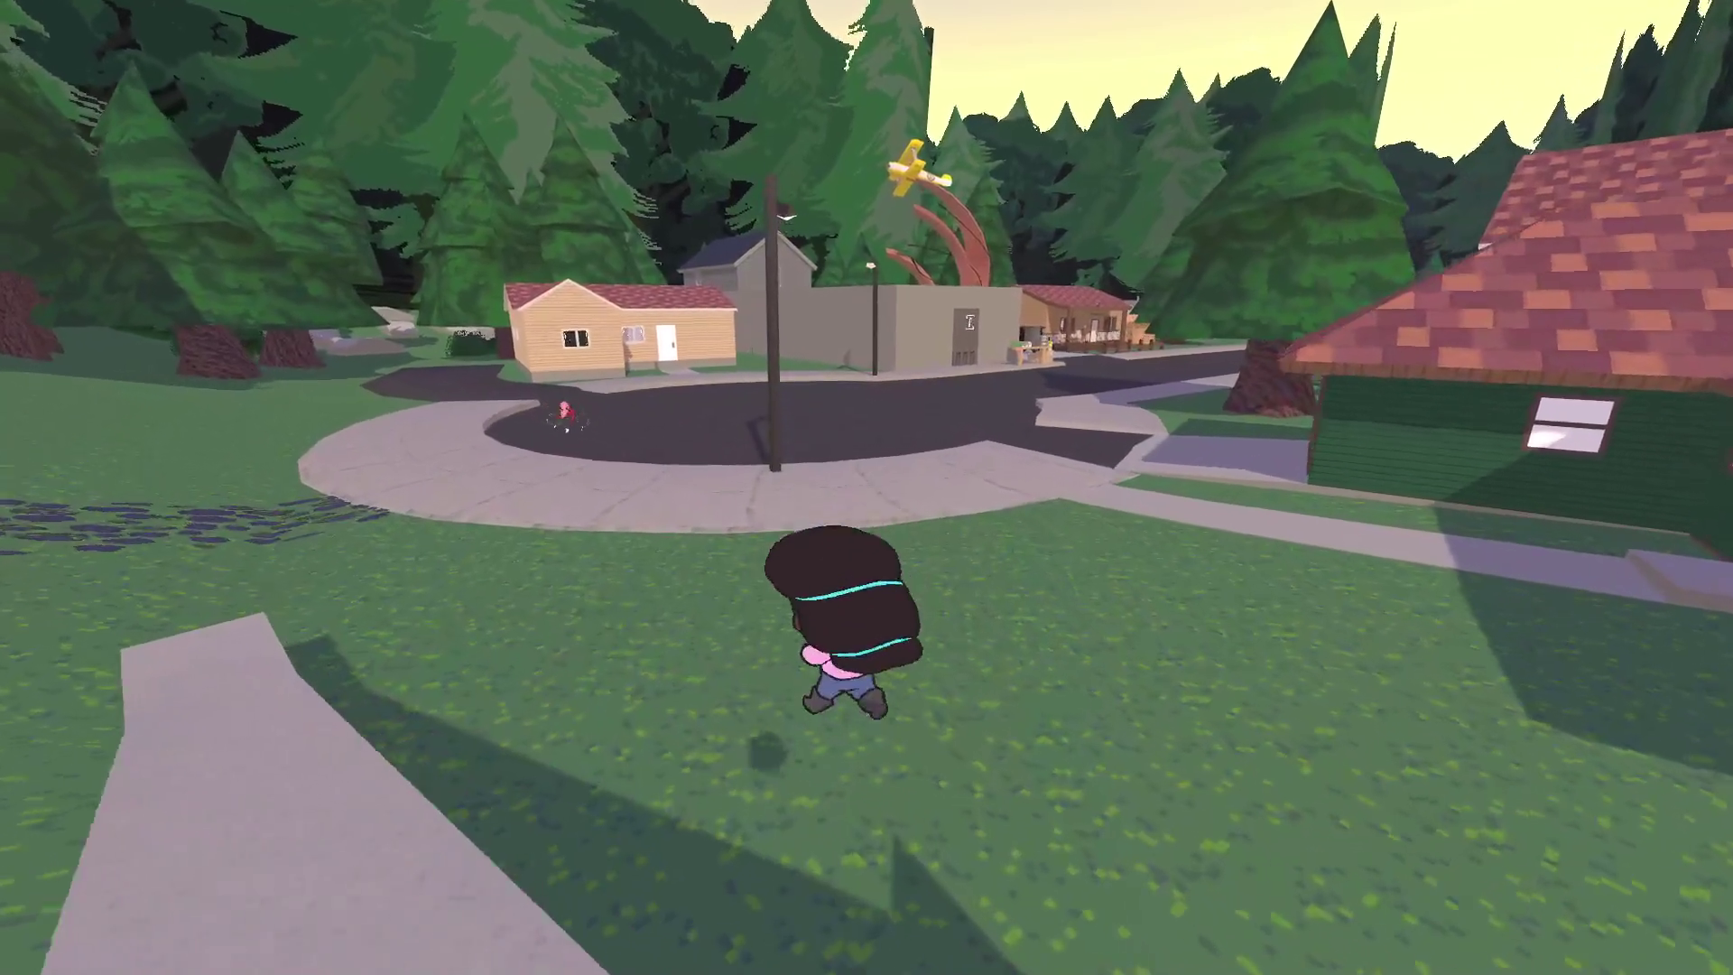
key(s)
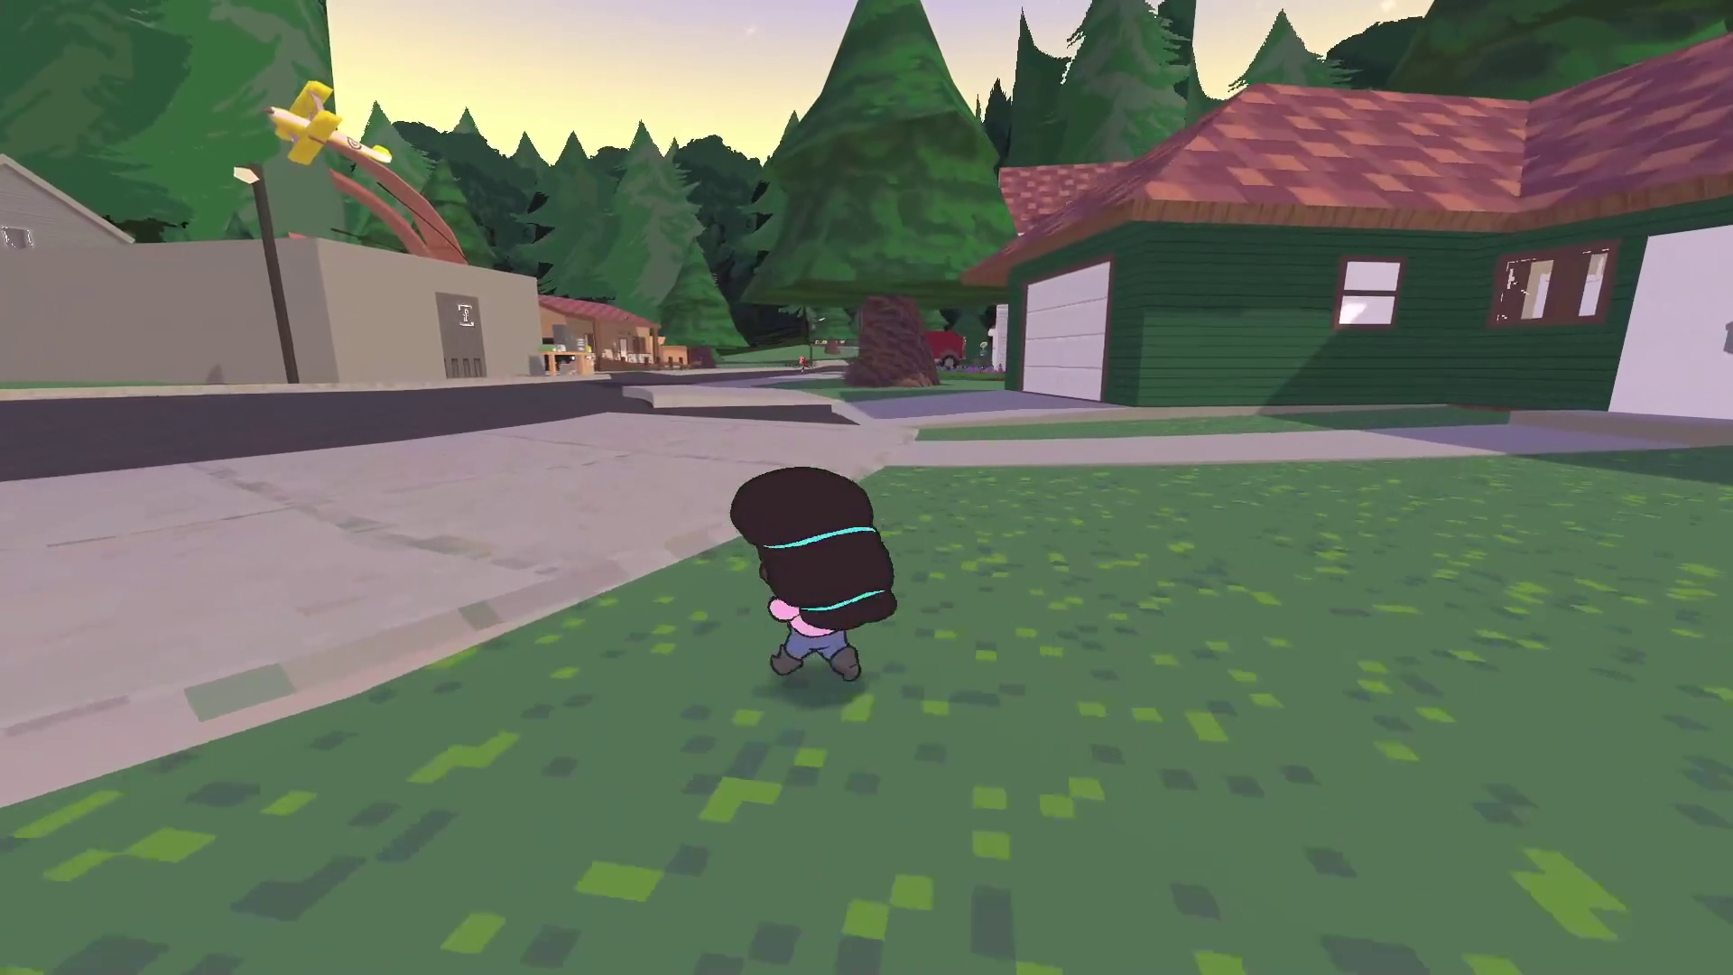
Choose Save and Exit from the pause menu to quit back to the editor
key(w)
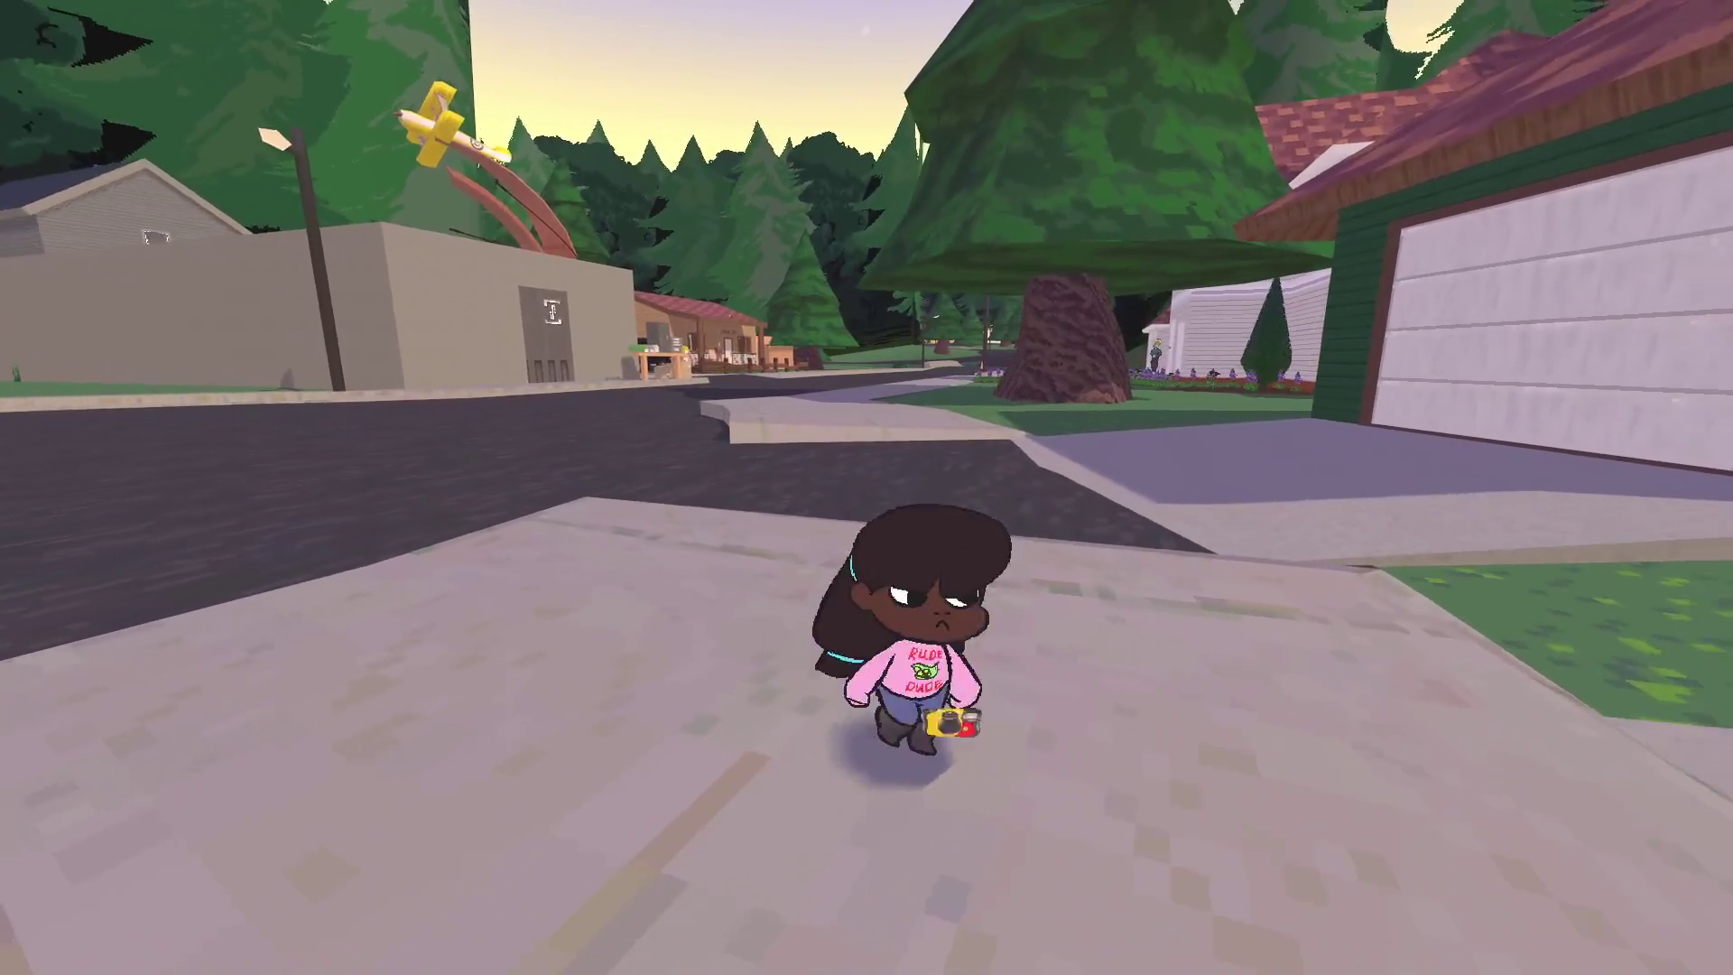
key(Escape)
key(Down)
key(Down)
key(Down)
key(Return)
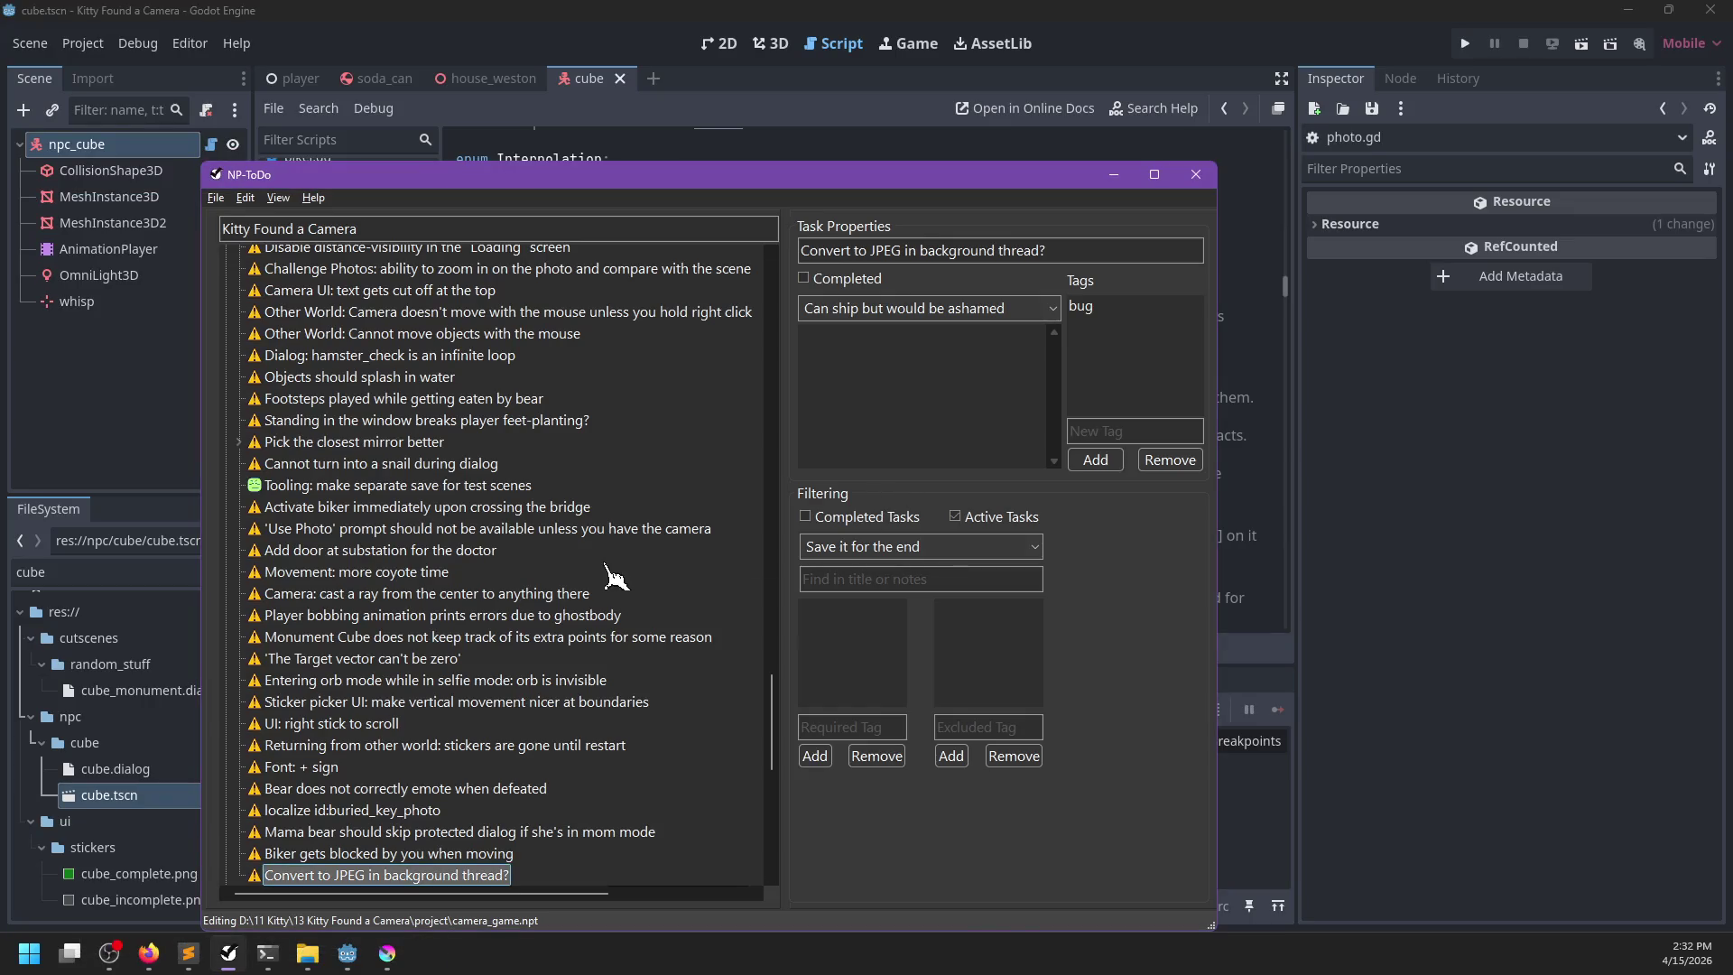
Check the Steam > Description to-dos in NP-ToDo, then bring up the Firefox store editor
scroll(616, 582, up, 15)
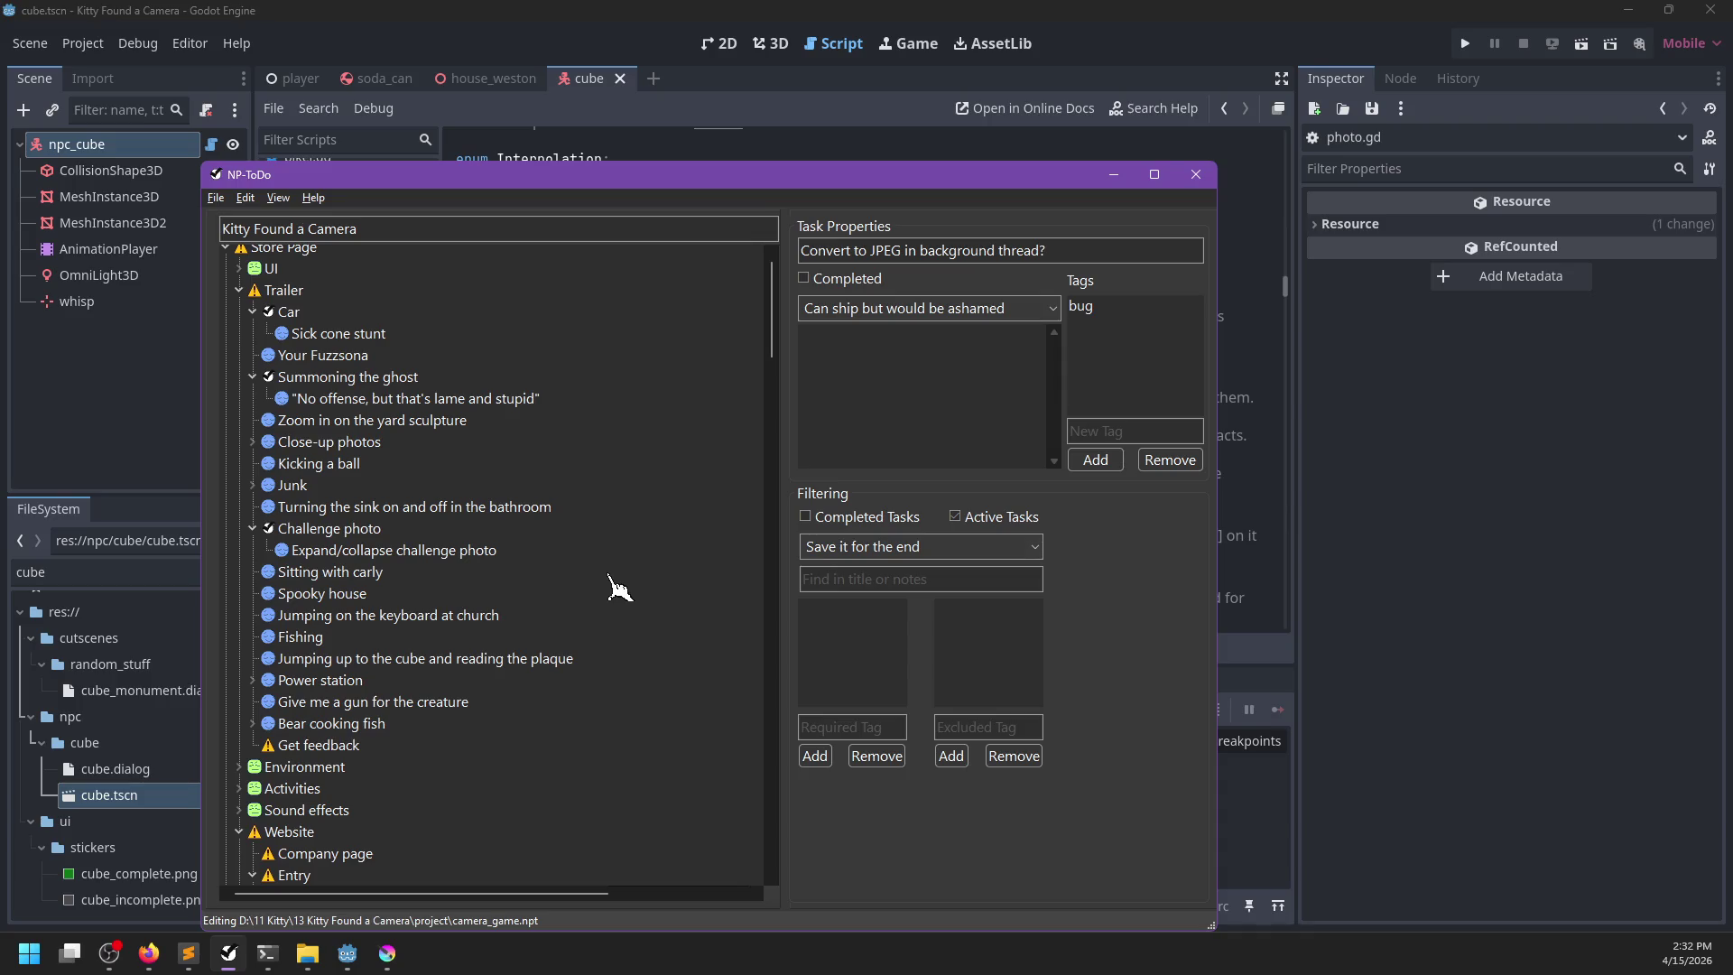
scroll(599, 611, down, 7)
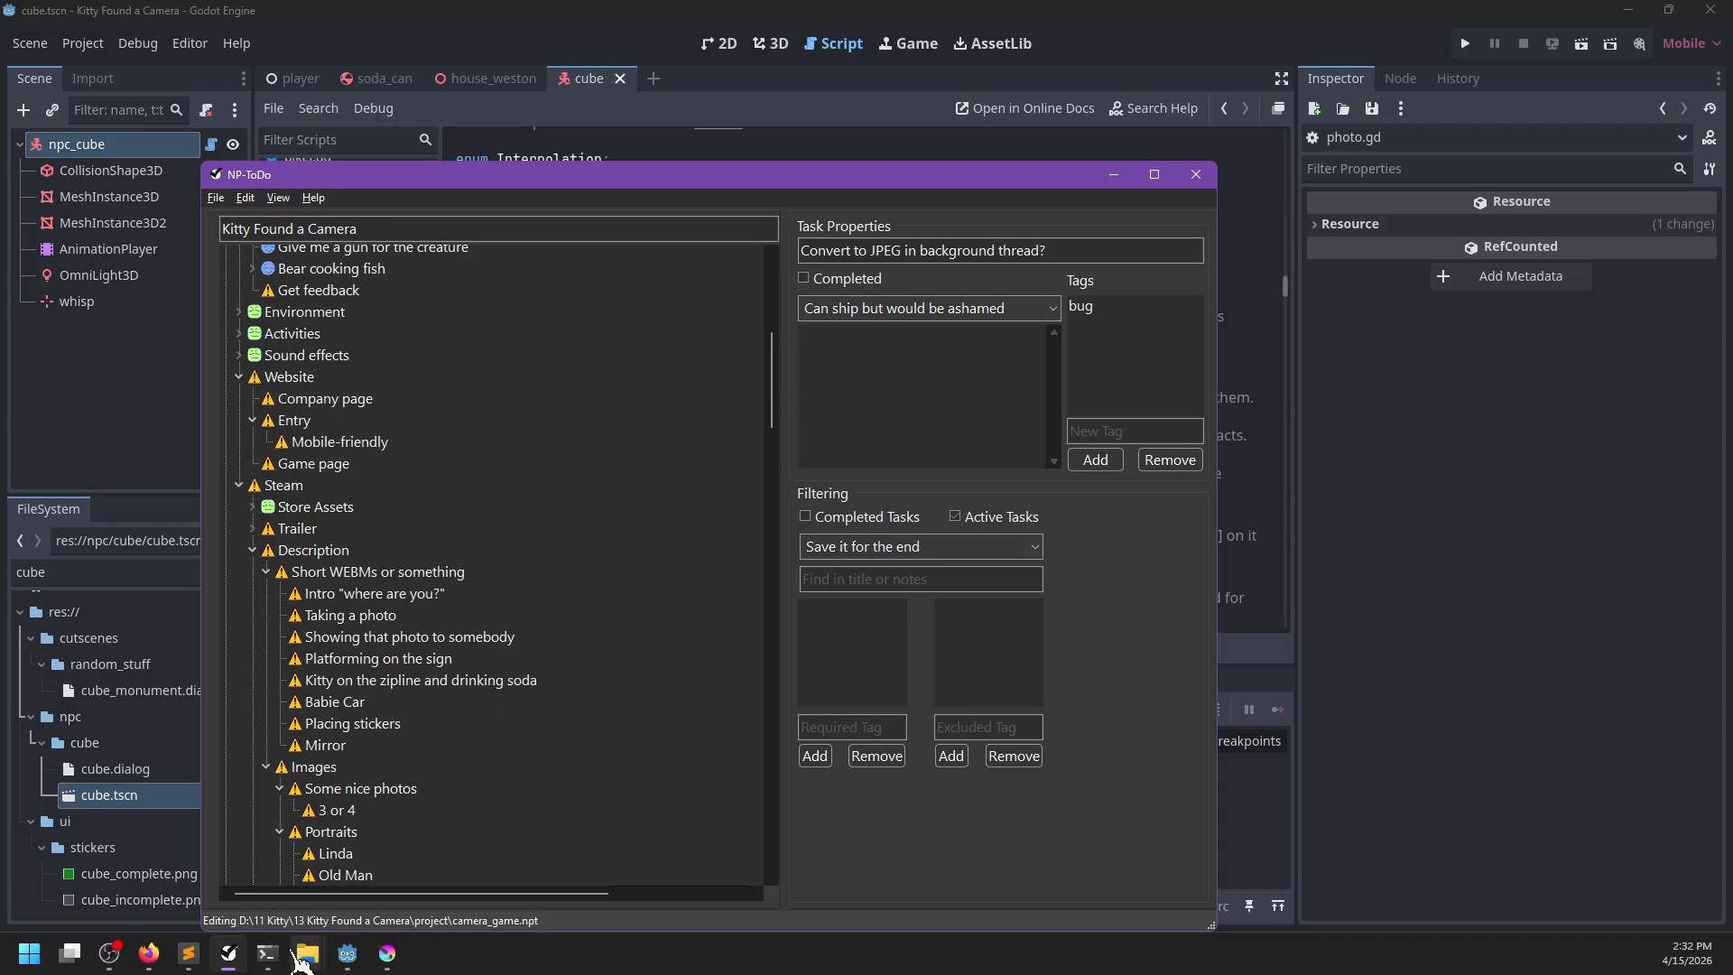
mouse_move(146, 960)
click(349, 853)
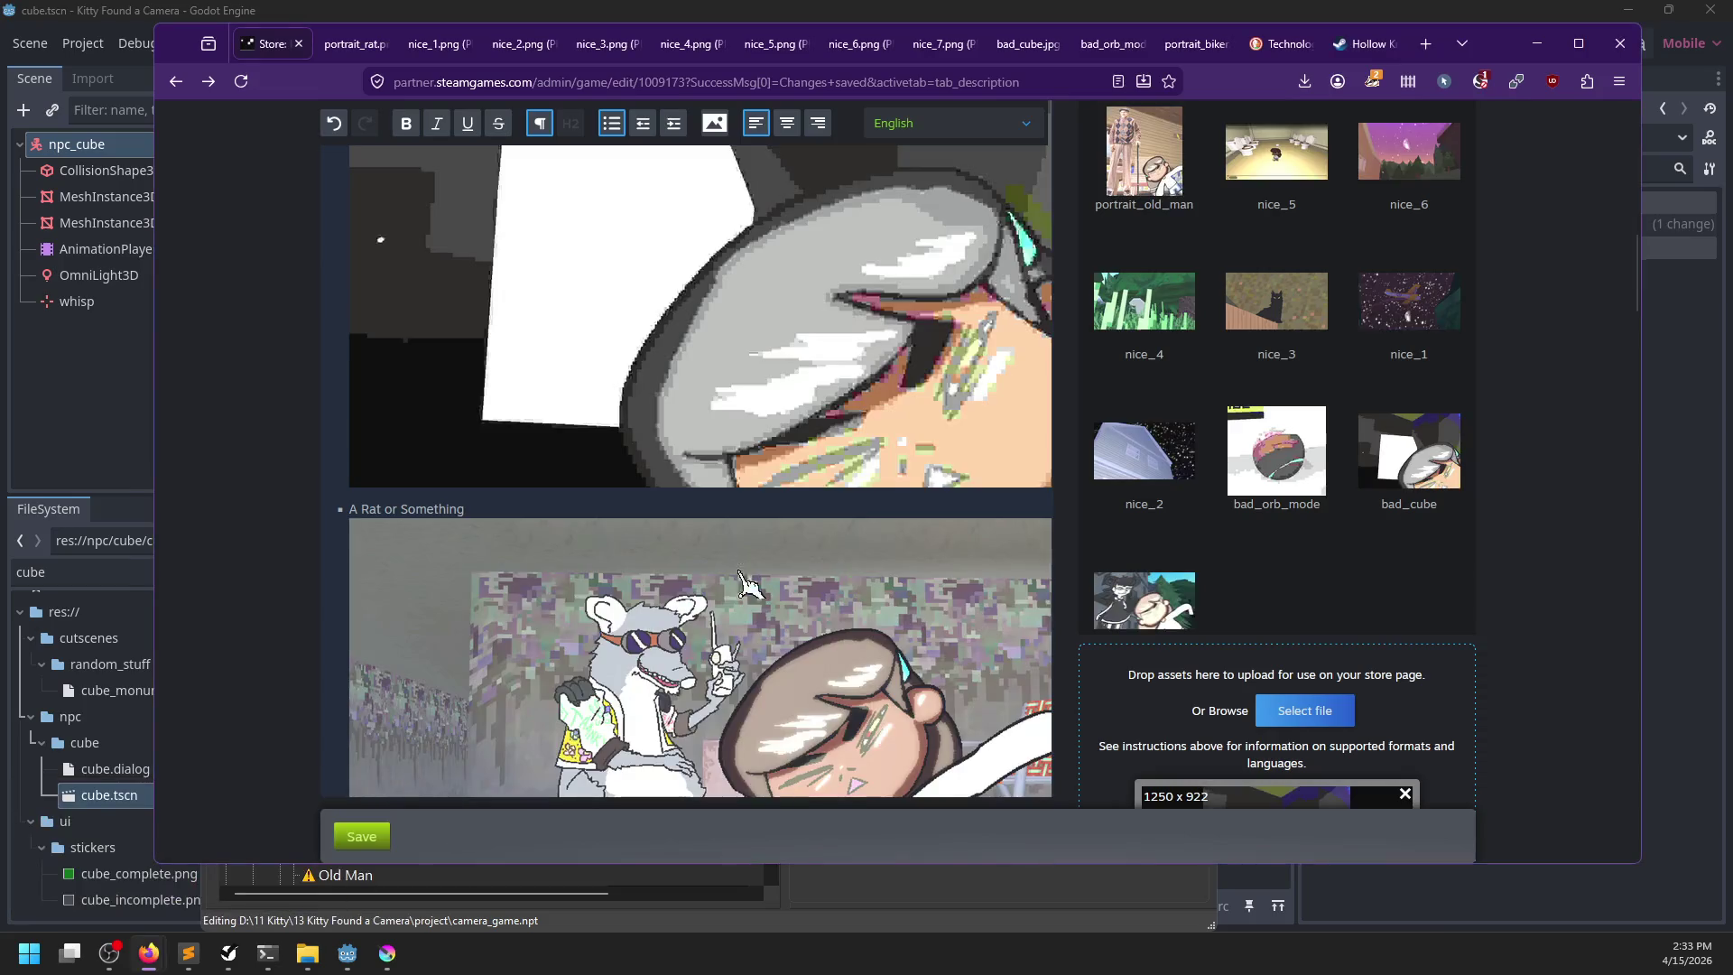
scroll(704, 470, down, 7)
scroll(843, 485, down, 10)
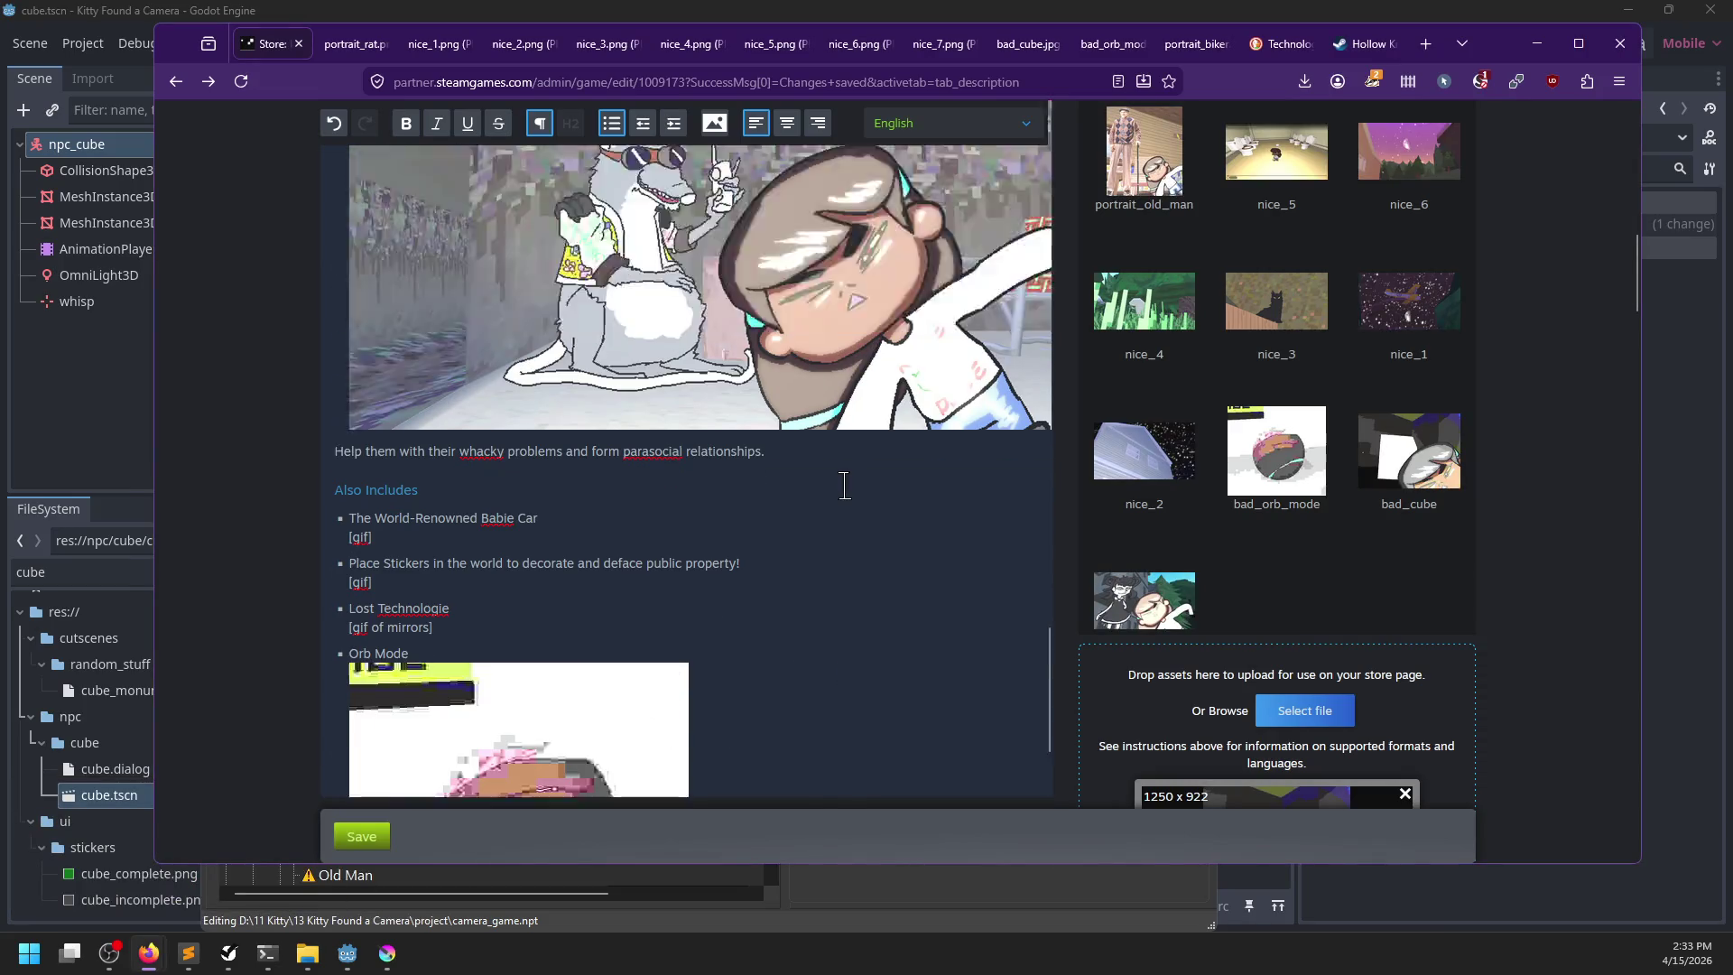
scroll(844, 495, up, 10)
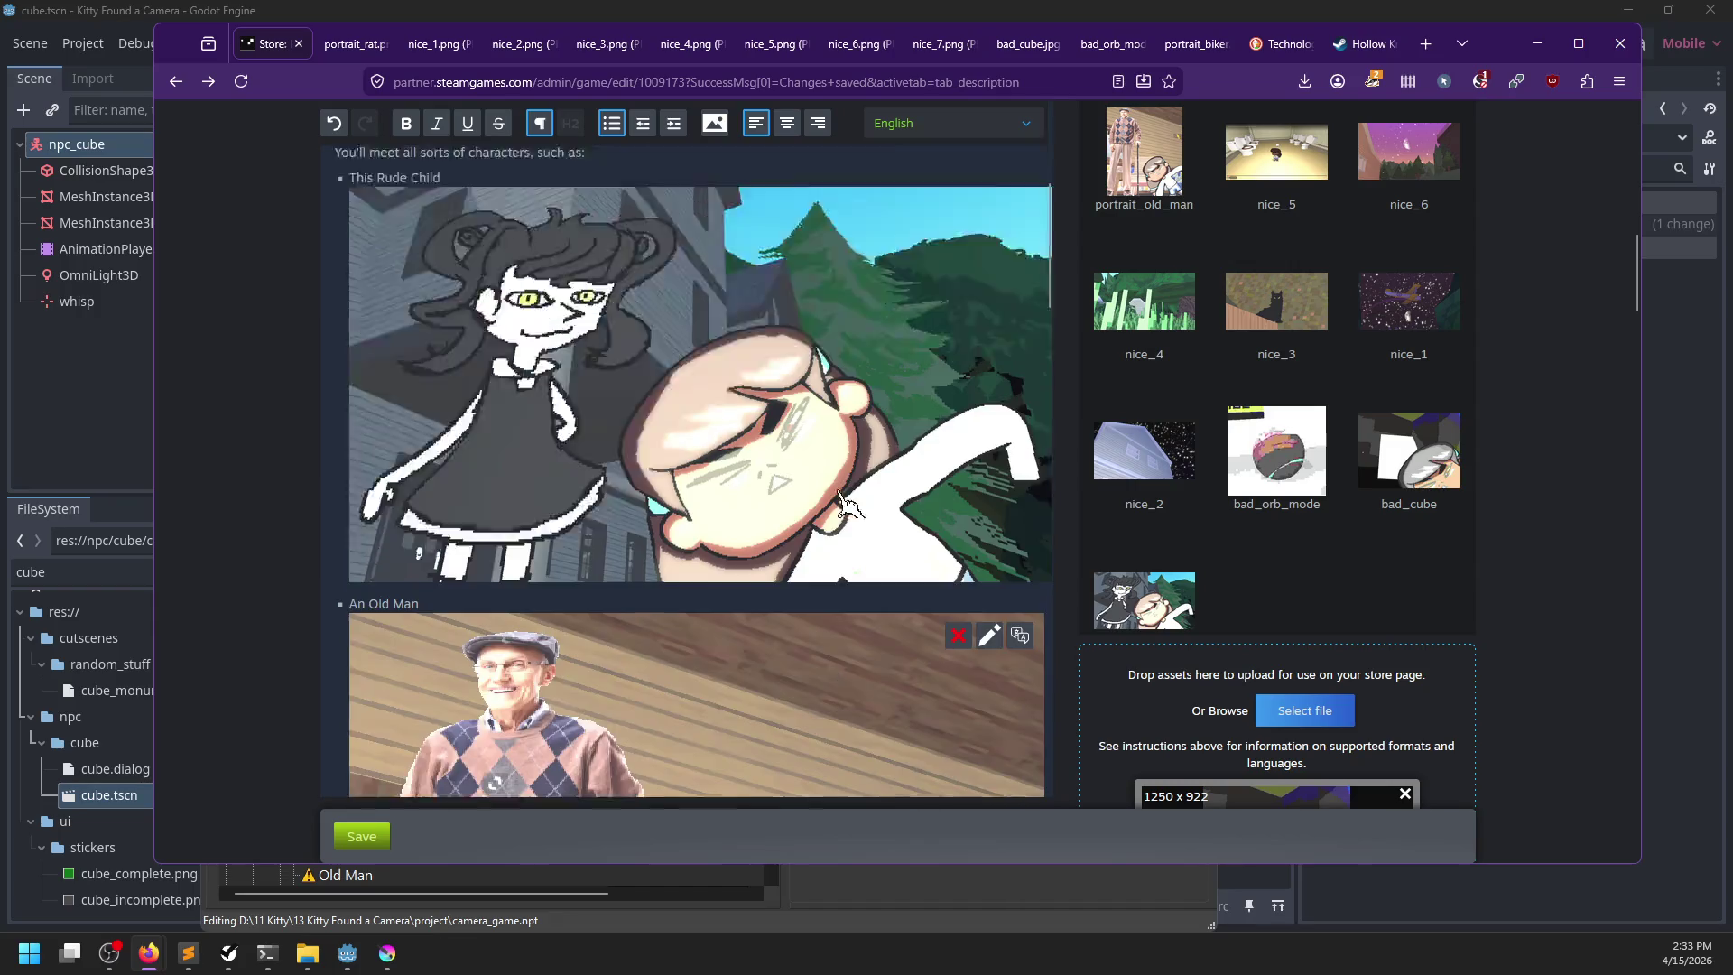
scroll(840, 494, down, 2)
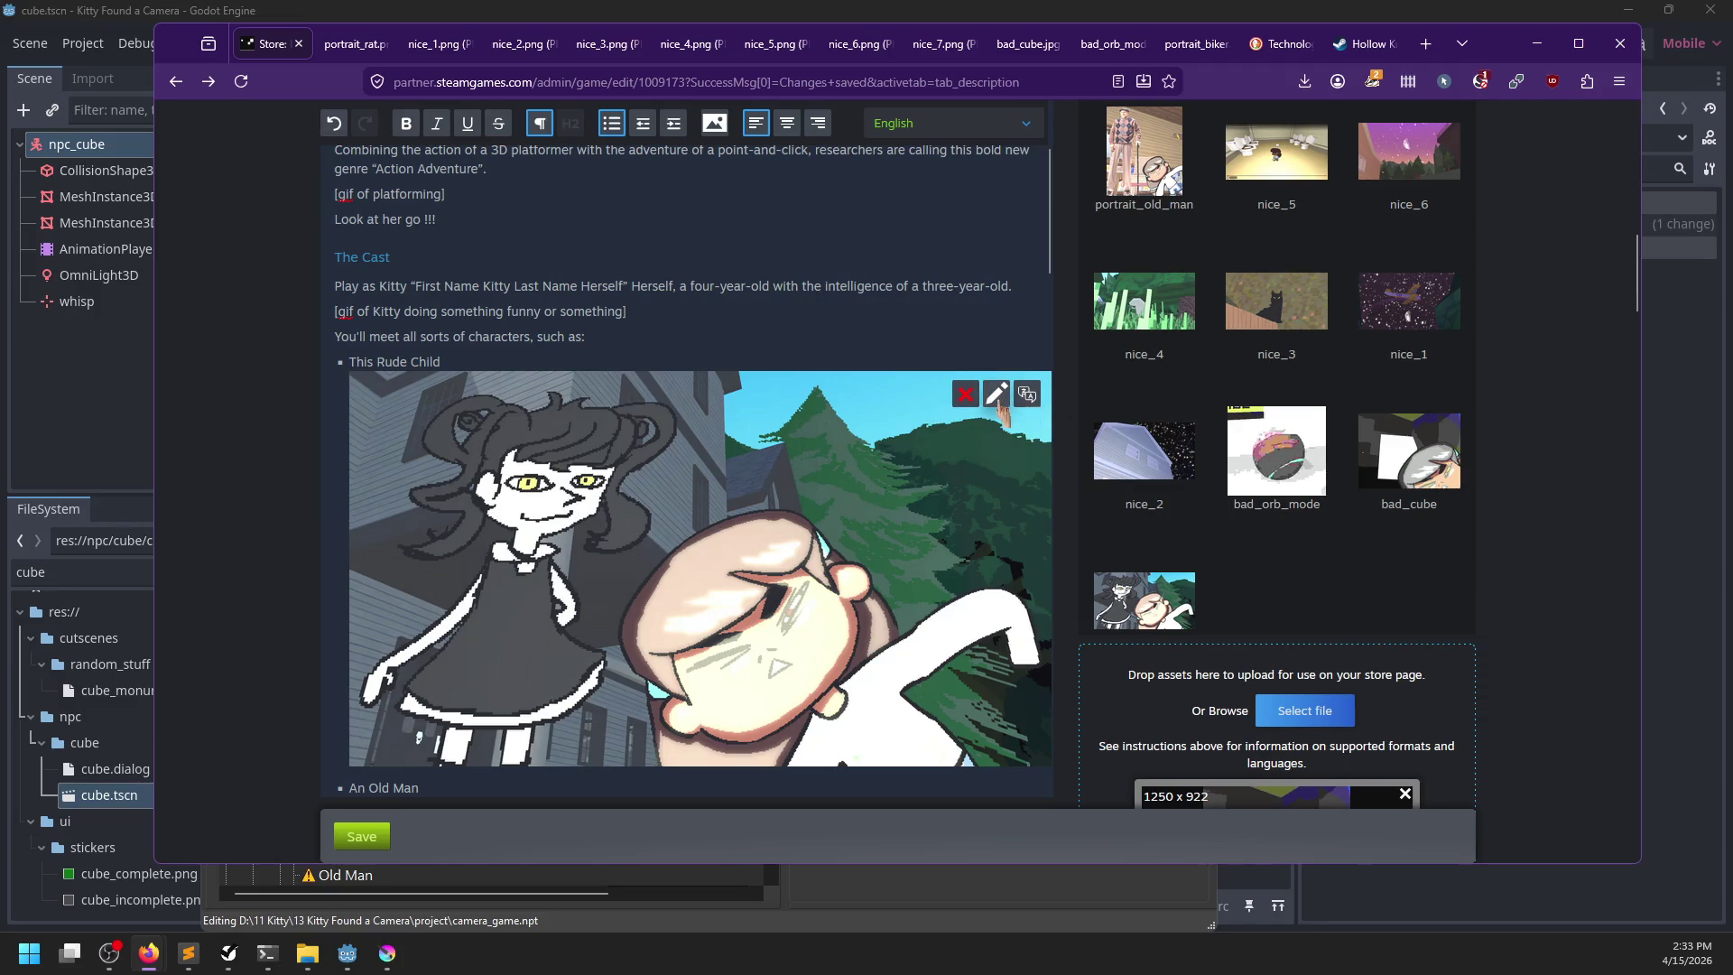
click(998, 397)
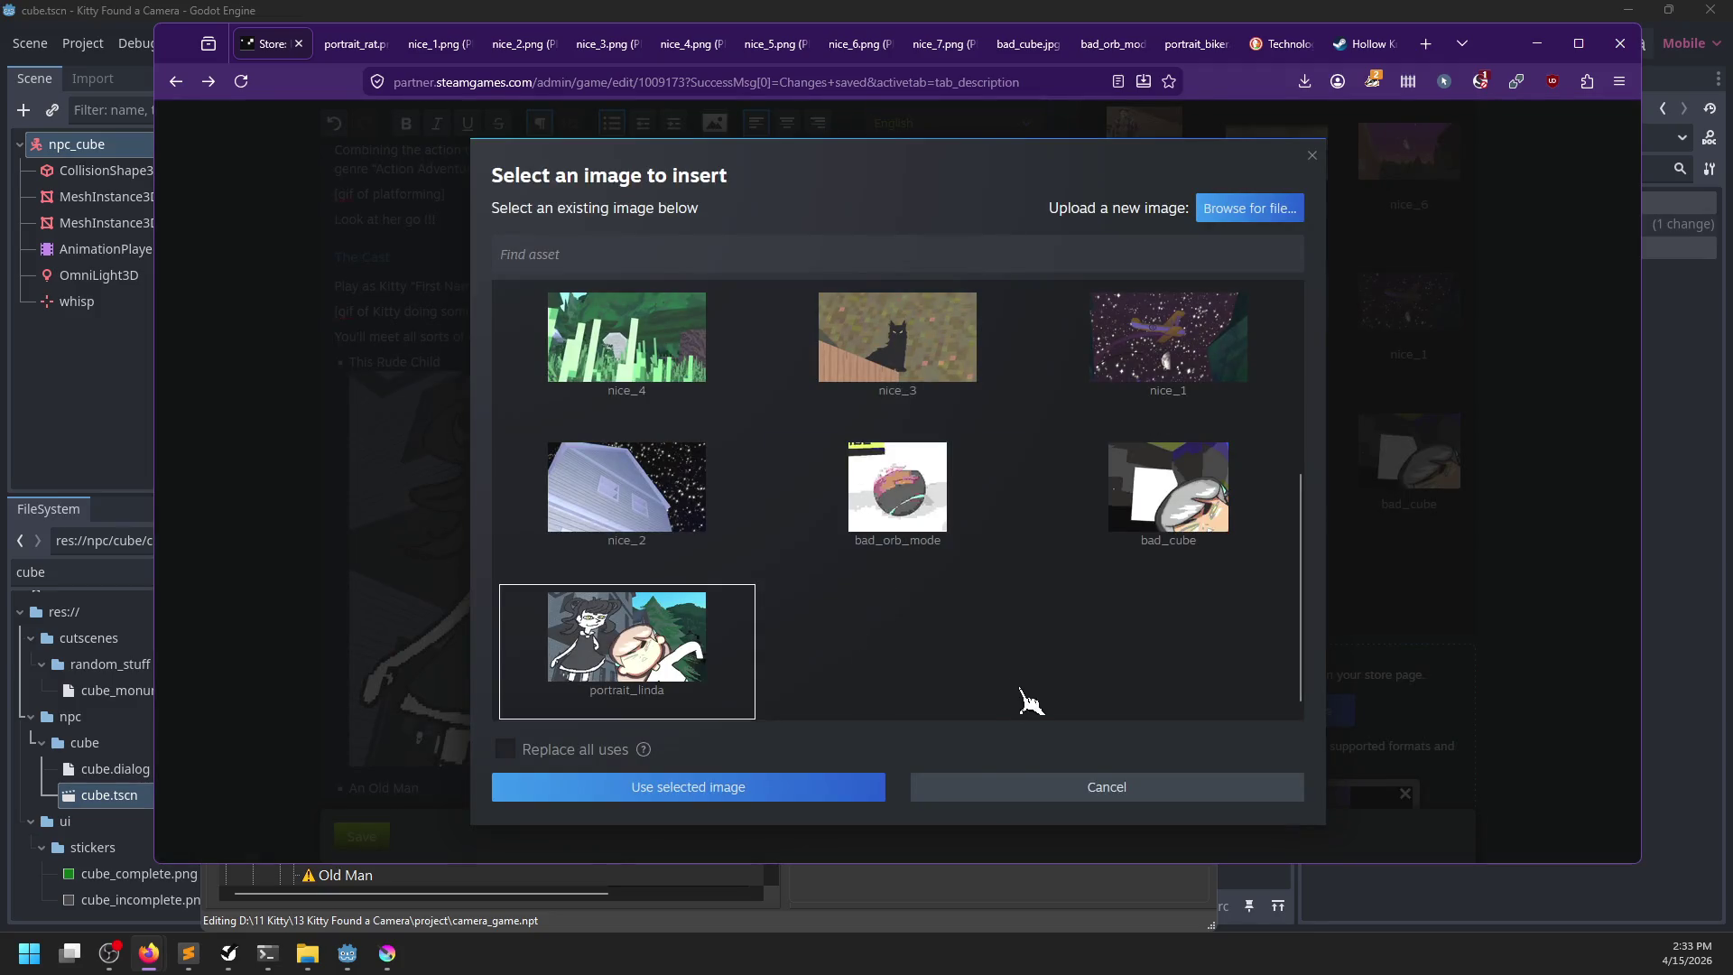
click(1007, 793)
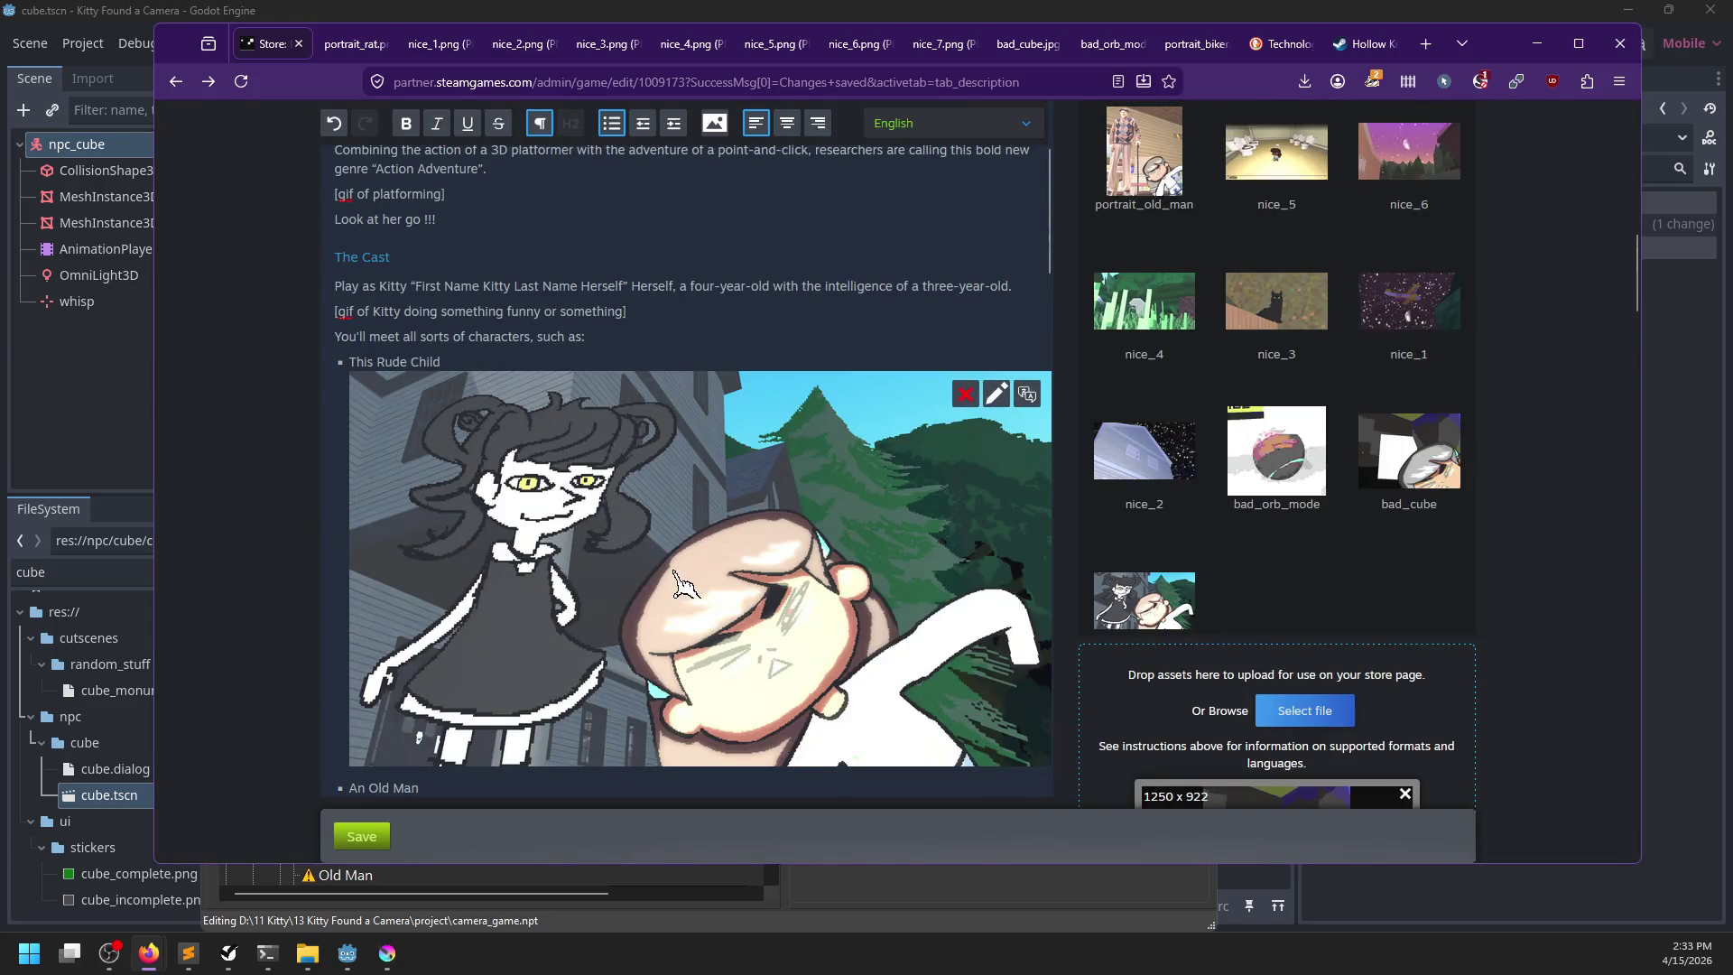
scroll(683, 585, down, 3)
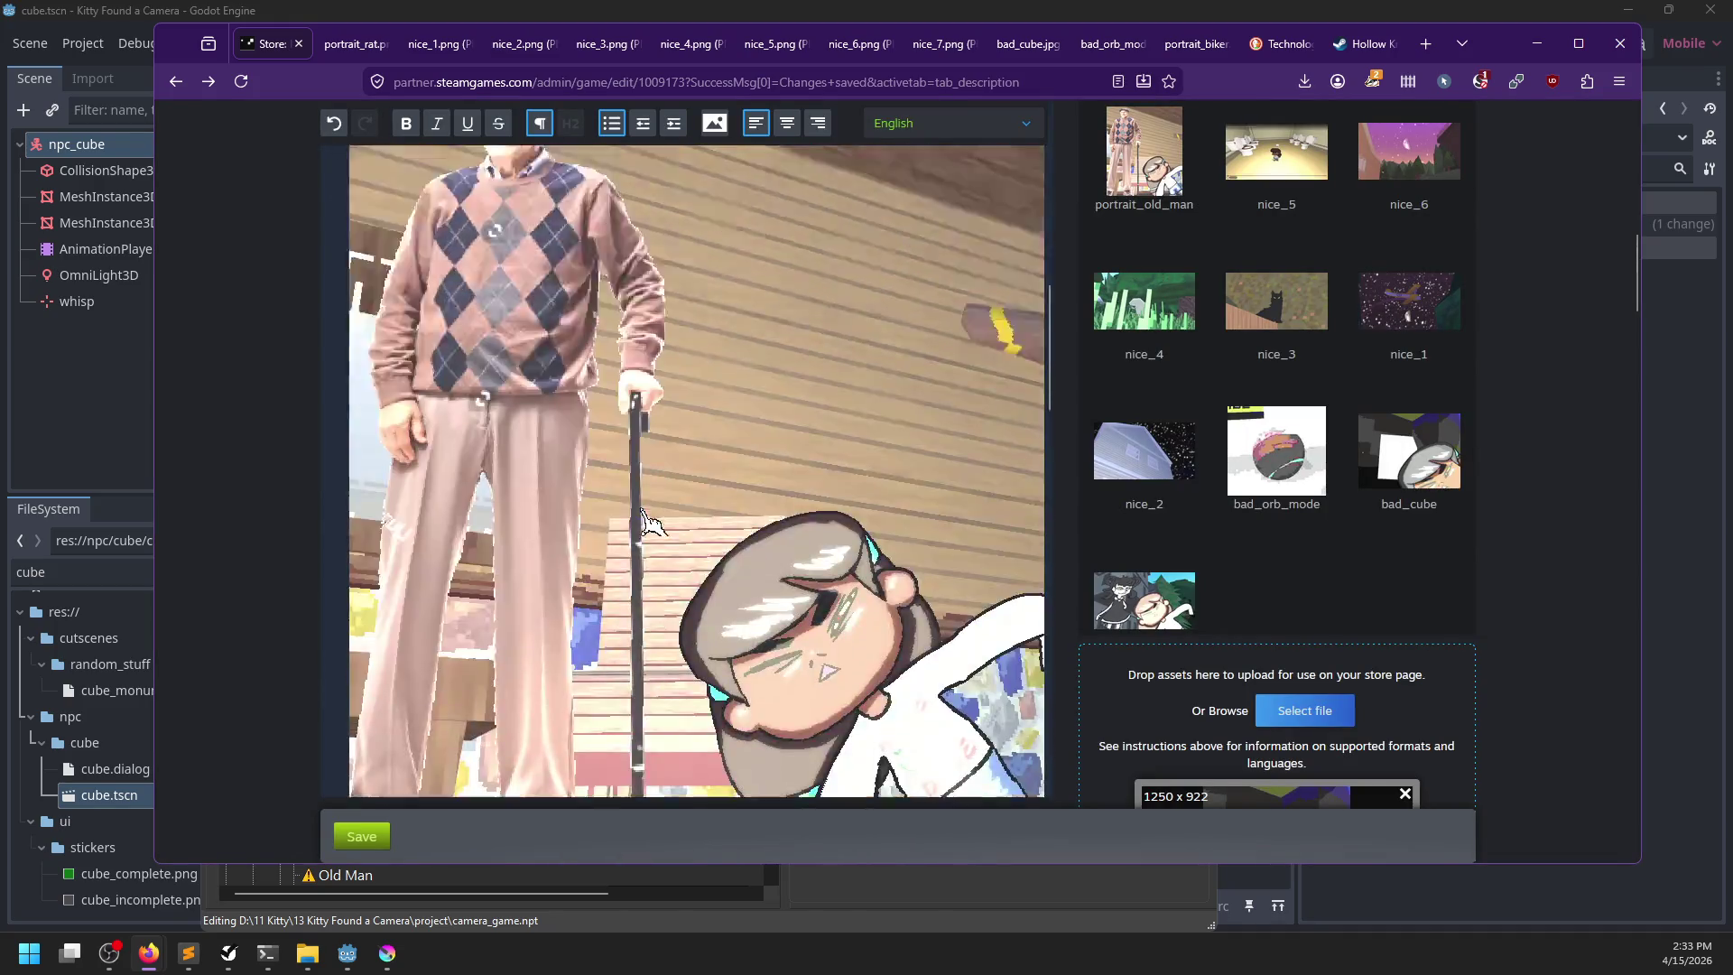
scroll(469, 586, down, 6)
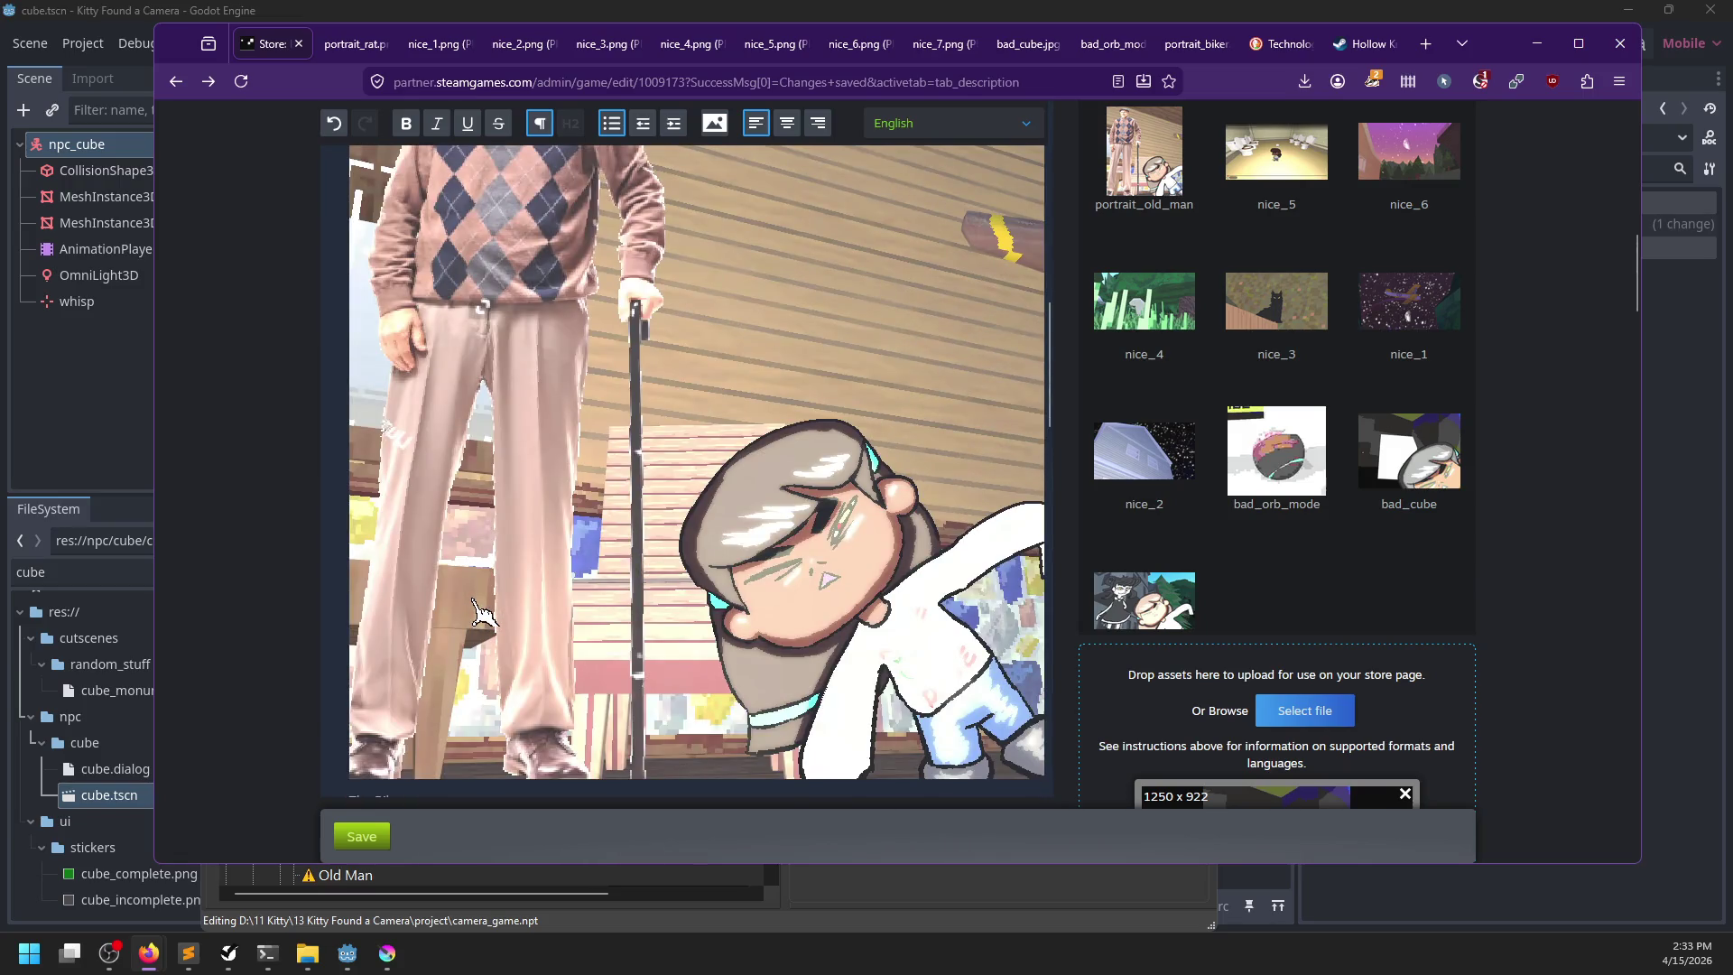
scroll(479, 611, down, 10)
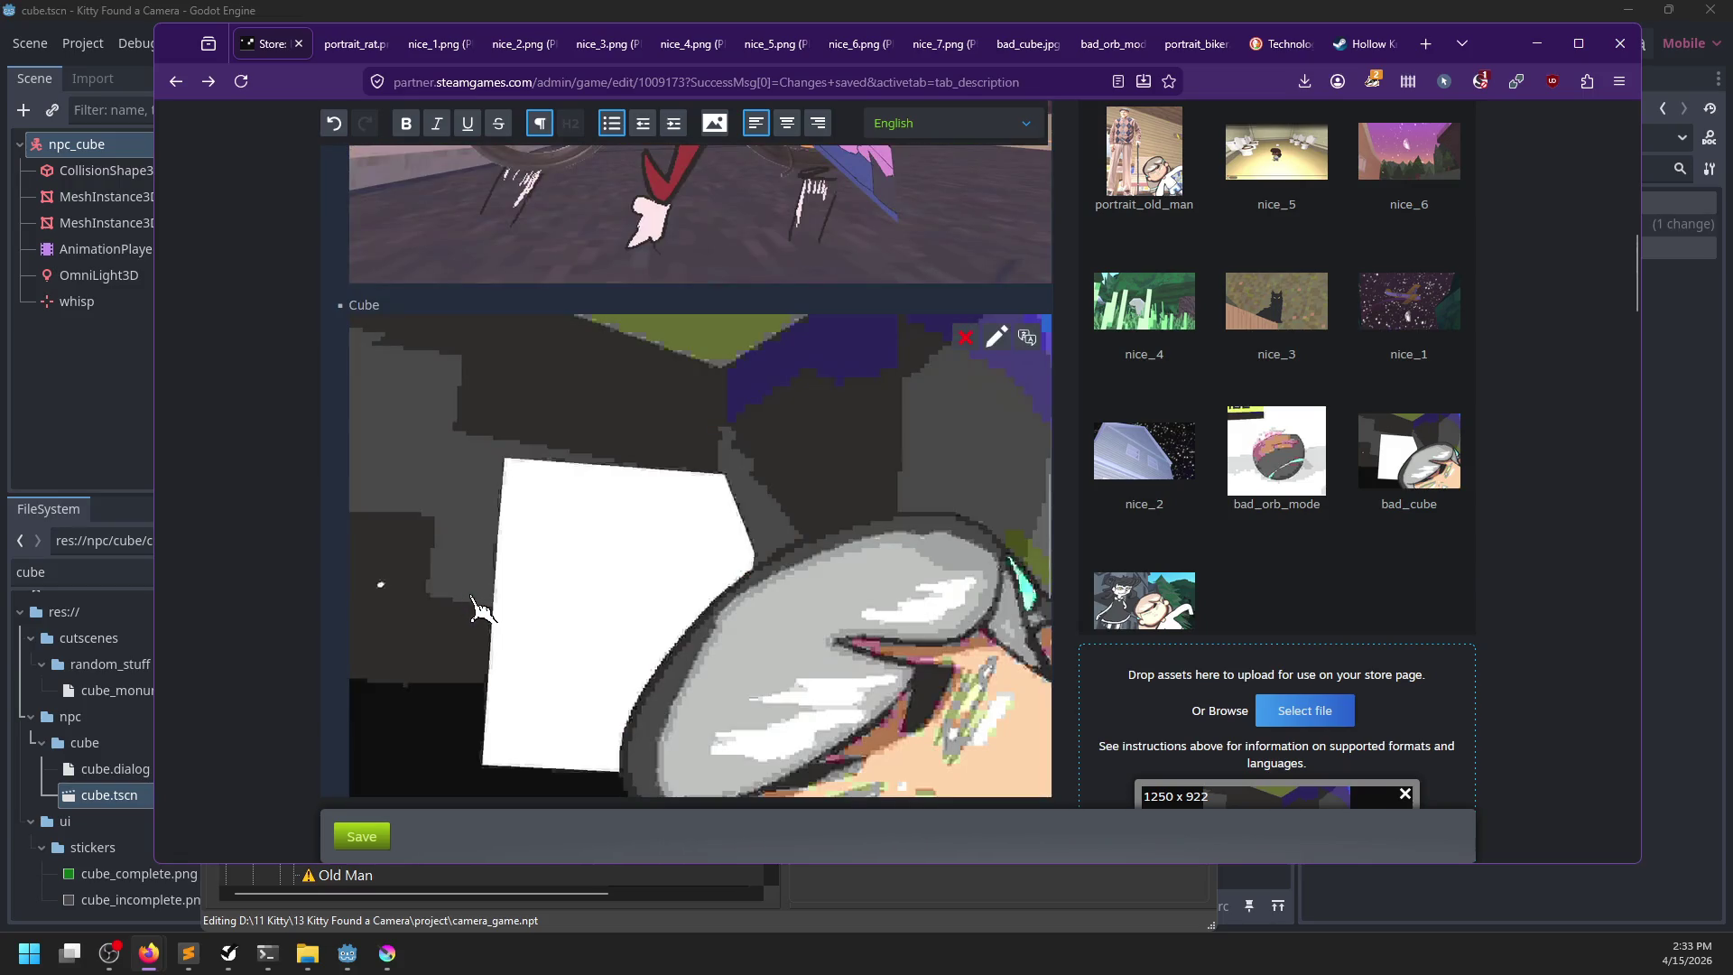
scroll(542, 587, down, 8)
scroll(619, 541, down, 5)
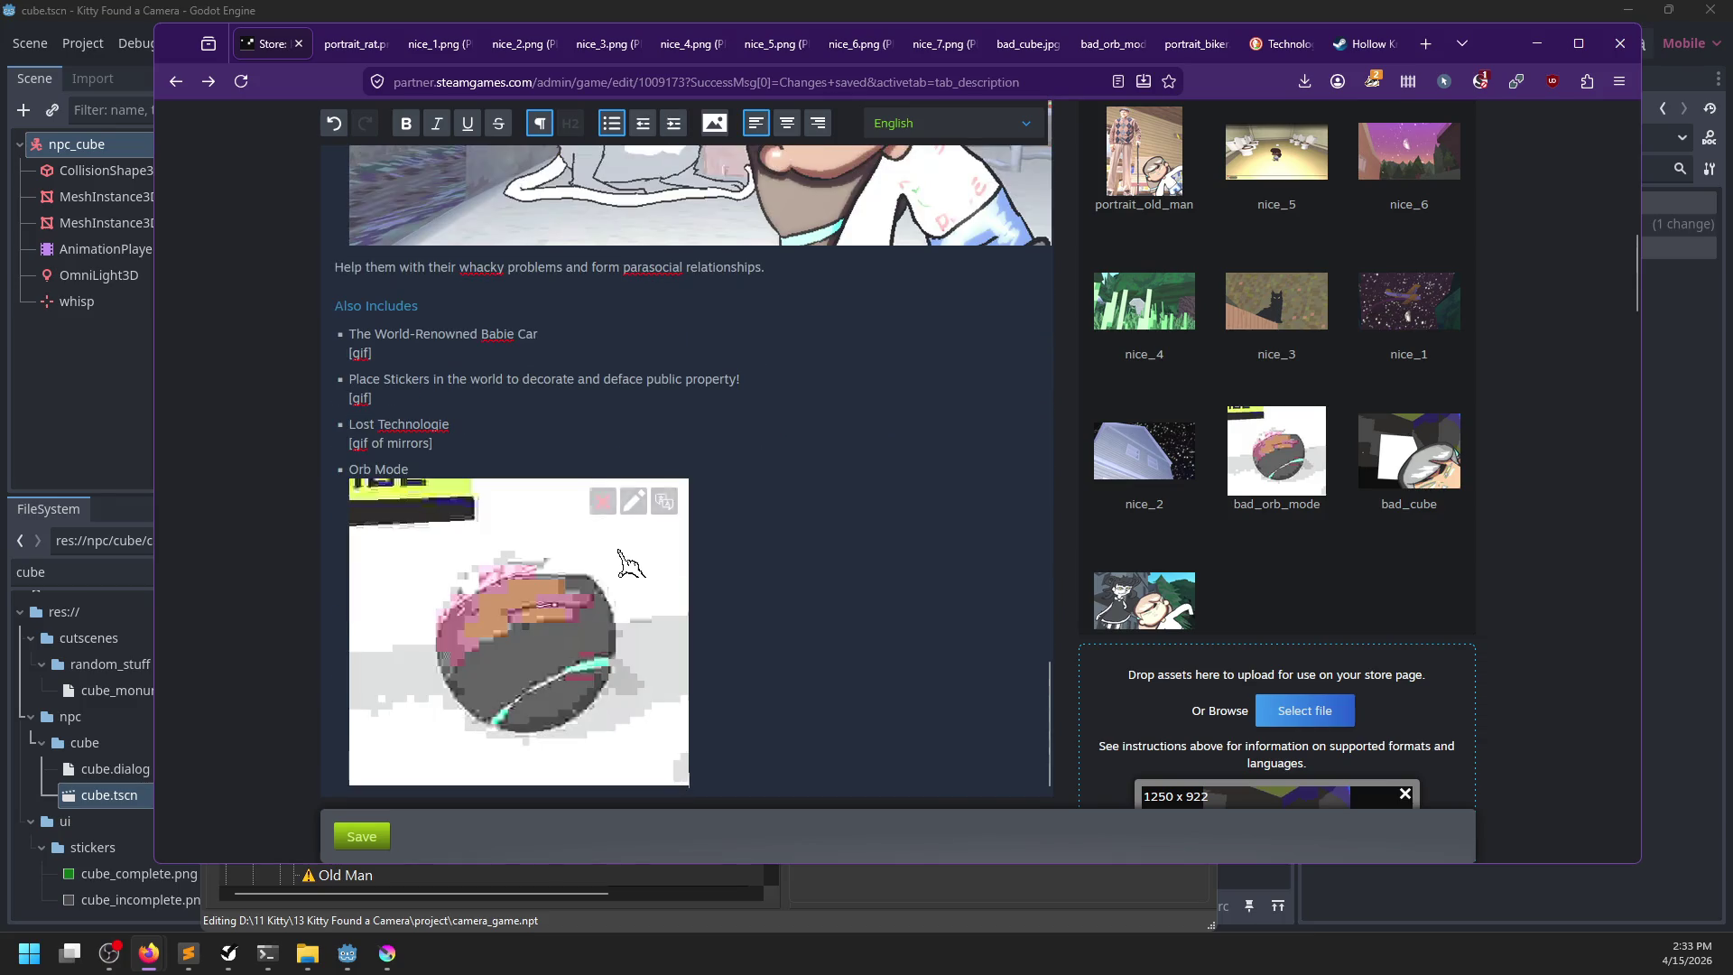
scroll(844, 541, up, 15)
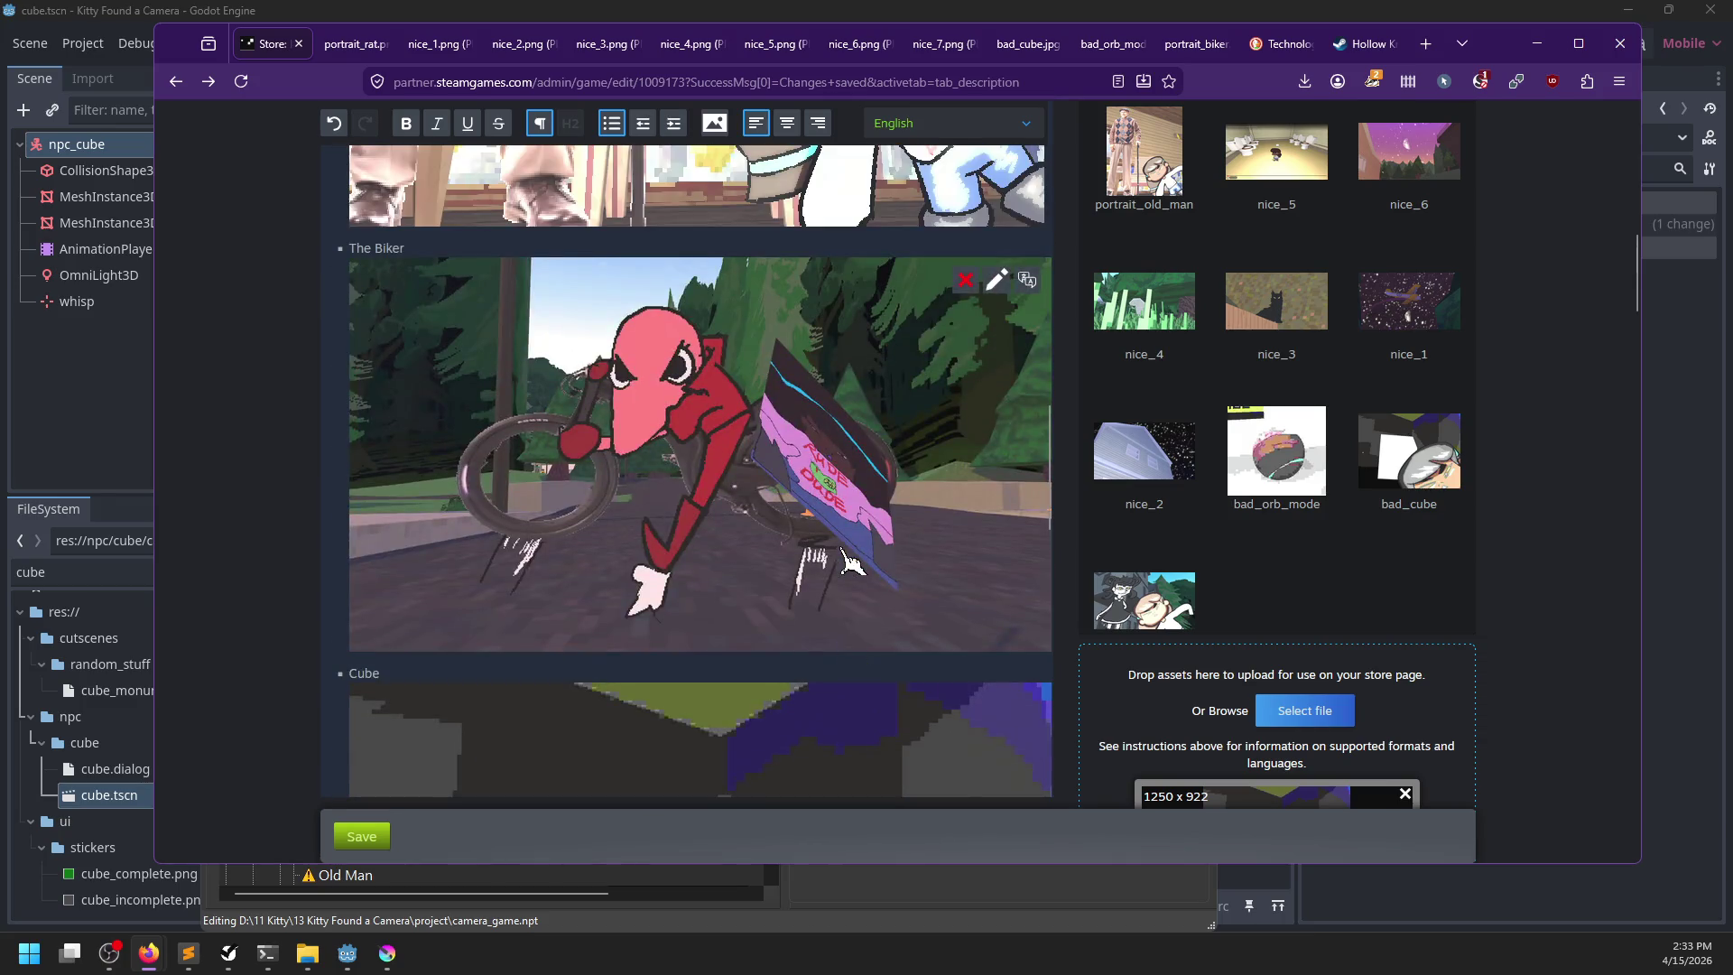
scroll(849, 562, down, 4)
scroll(844, 559, down, 1)
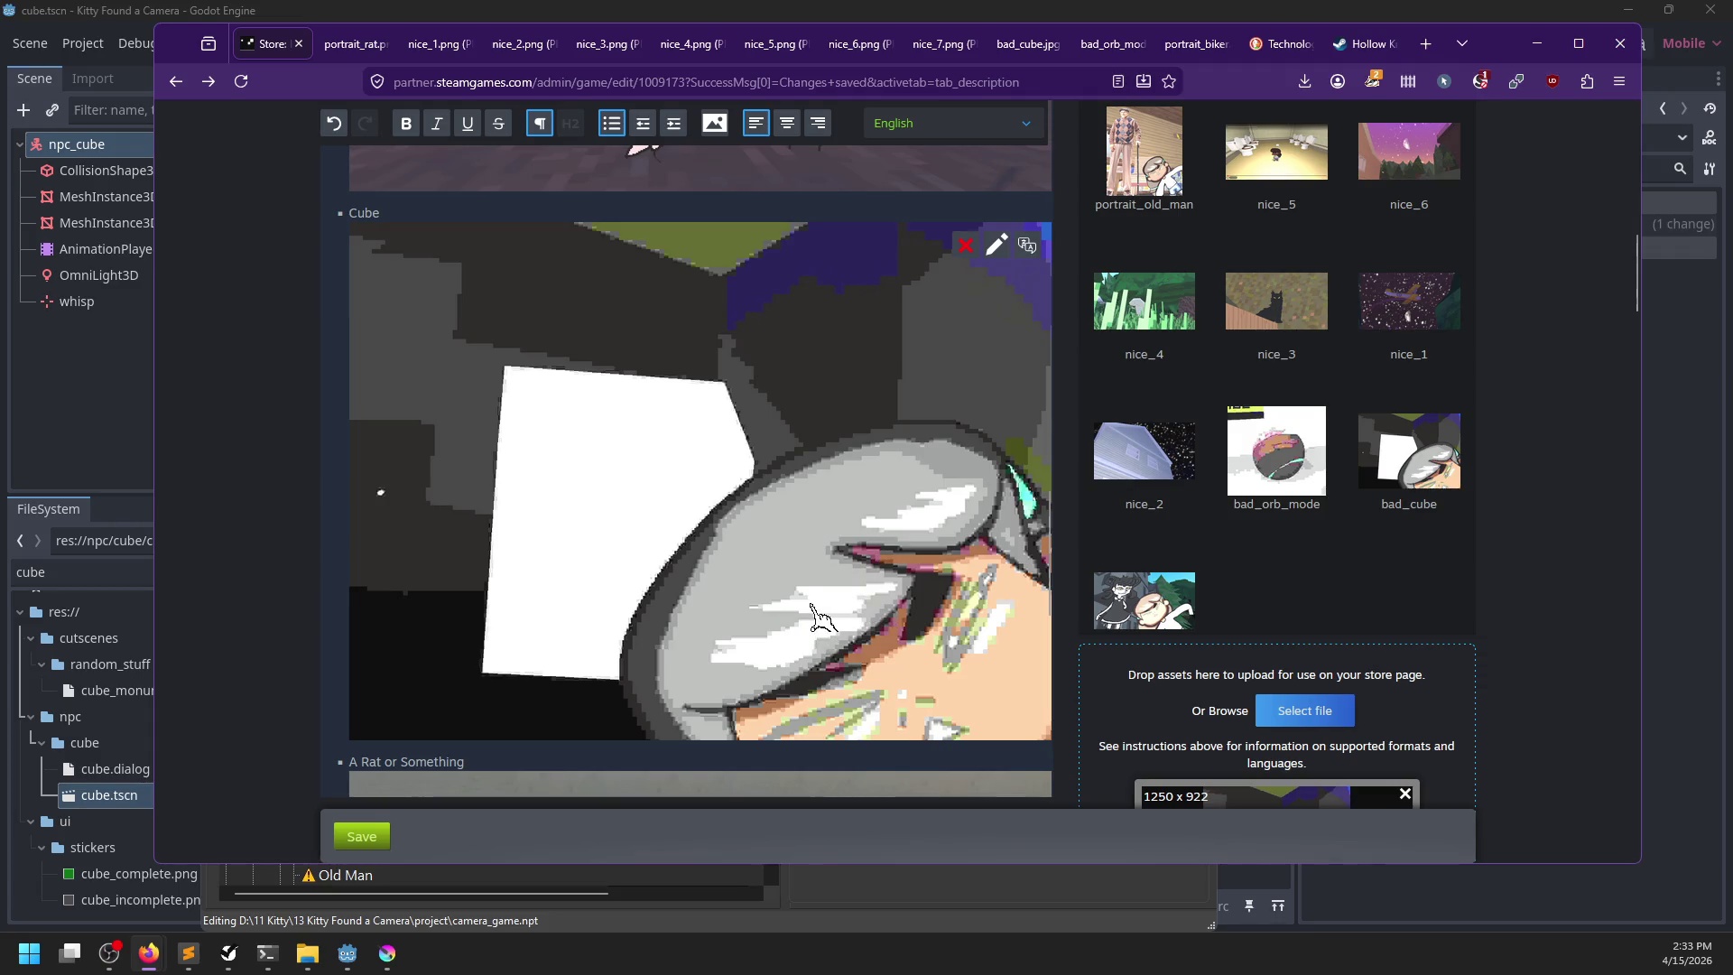
scroll(793, 547, up, 2)
scroll(784, 558, down, 2)
scroll(735, 567, up, 5)
scroll(736, 566, up, 10)
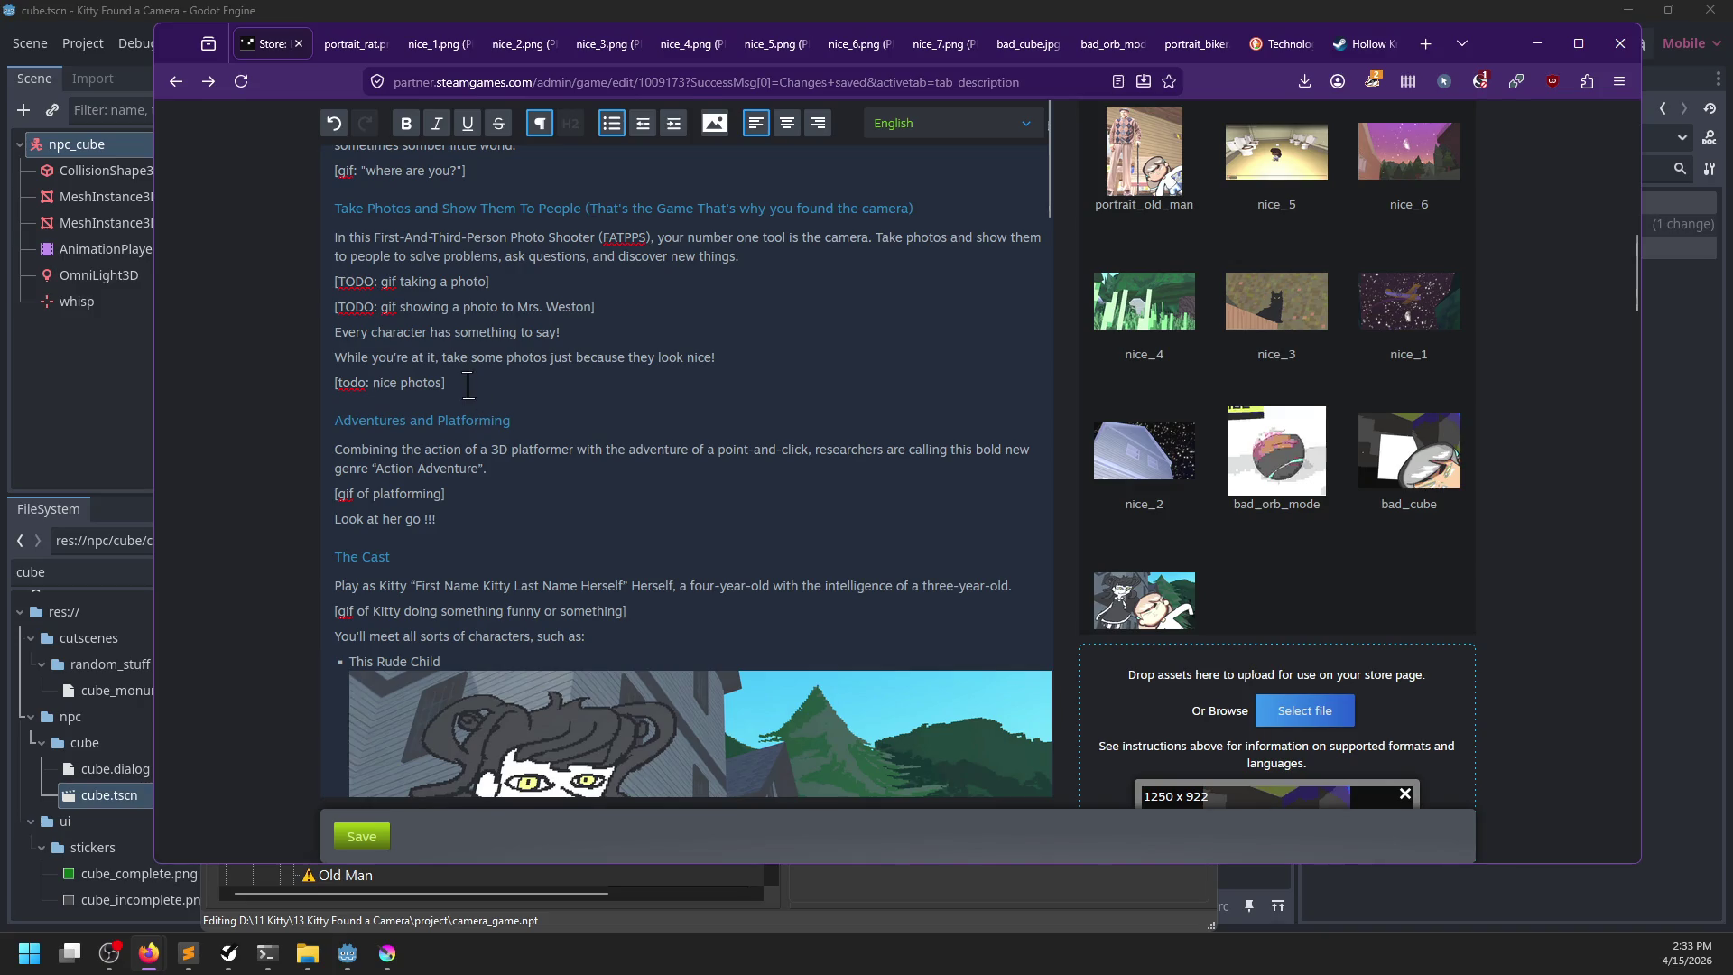
Delete the '[todo: nice photos]' placeholder, add the nice_6 photo, save, and remove the blank line
drag(469, 384, 338, 381)
key(BackSpace)
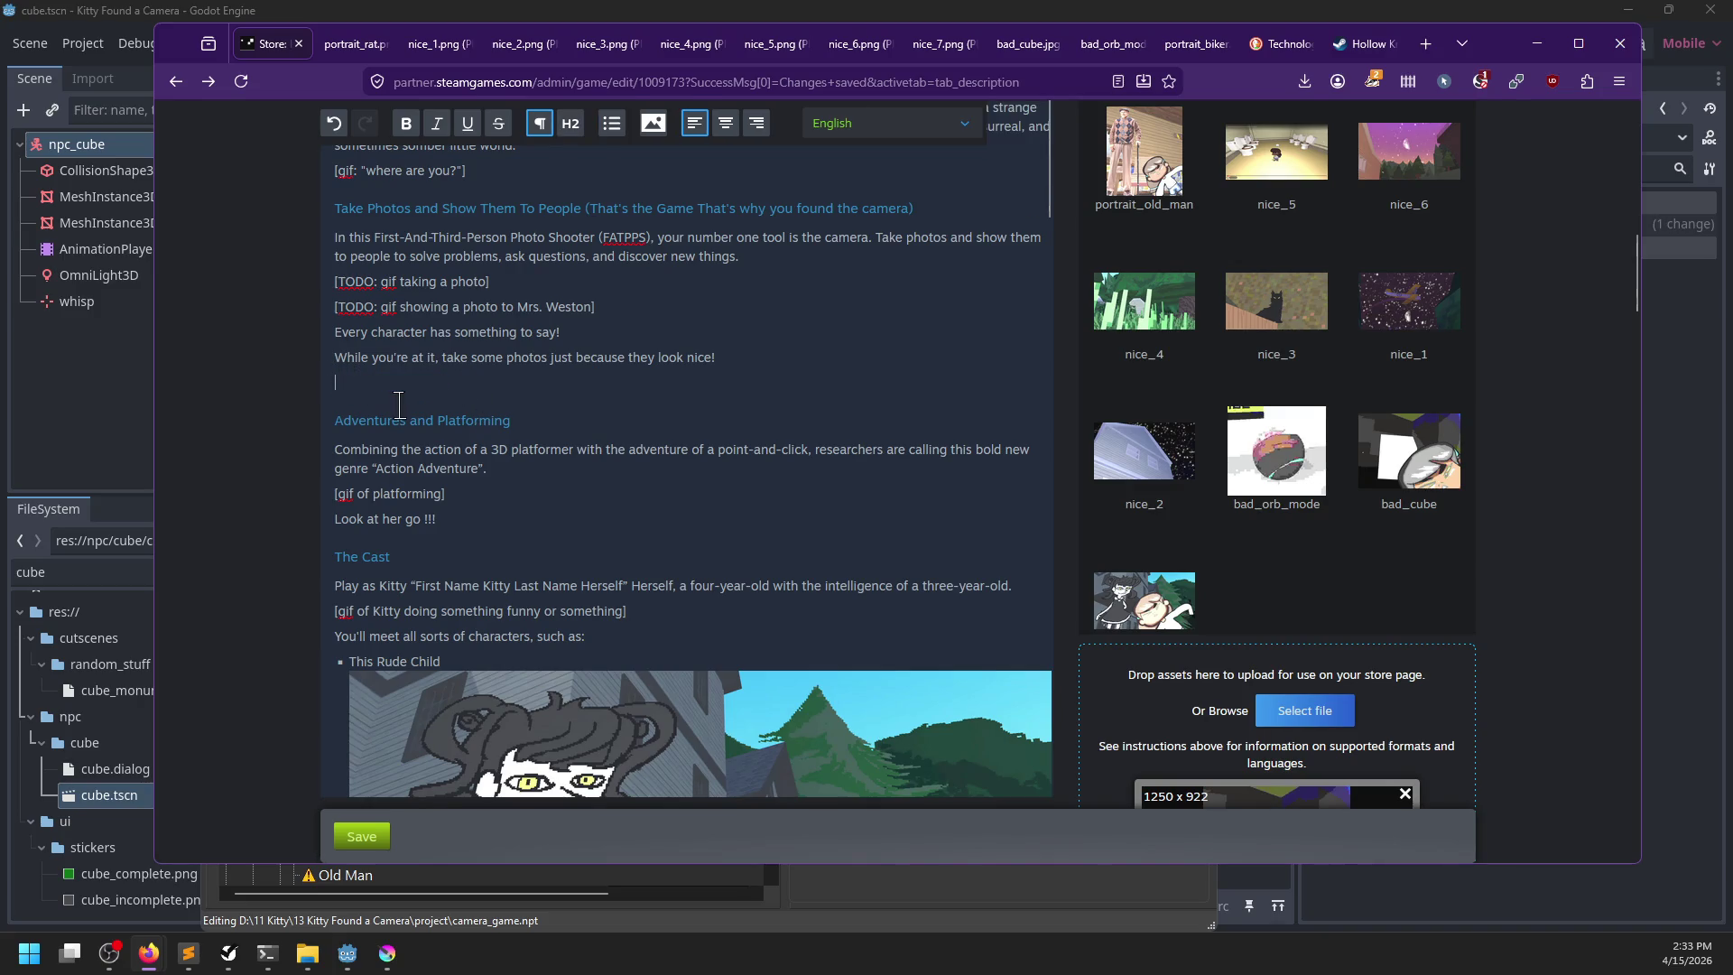
scroll(1267, 380, up, 4)
mouse_move(1380, 347)
mouse_down()
mouse_move(466, 508)
mouse_move(395, 502)
mouse_up()
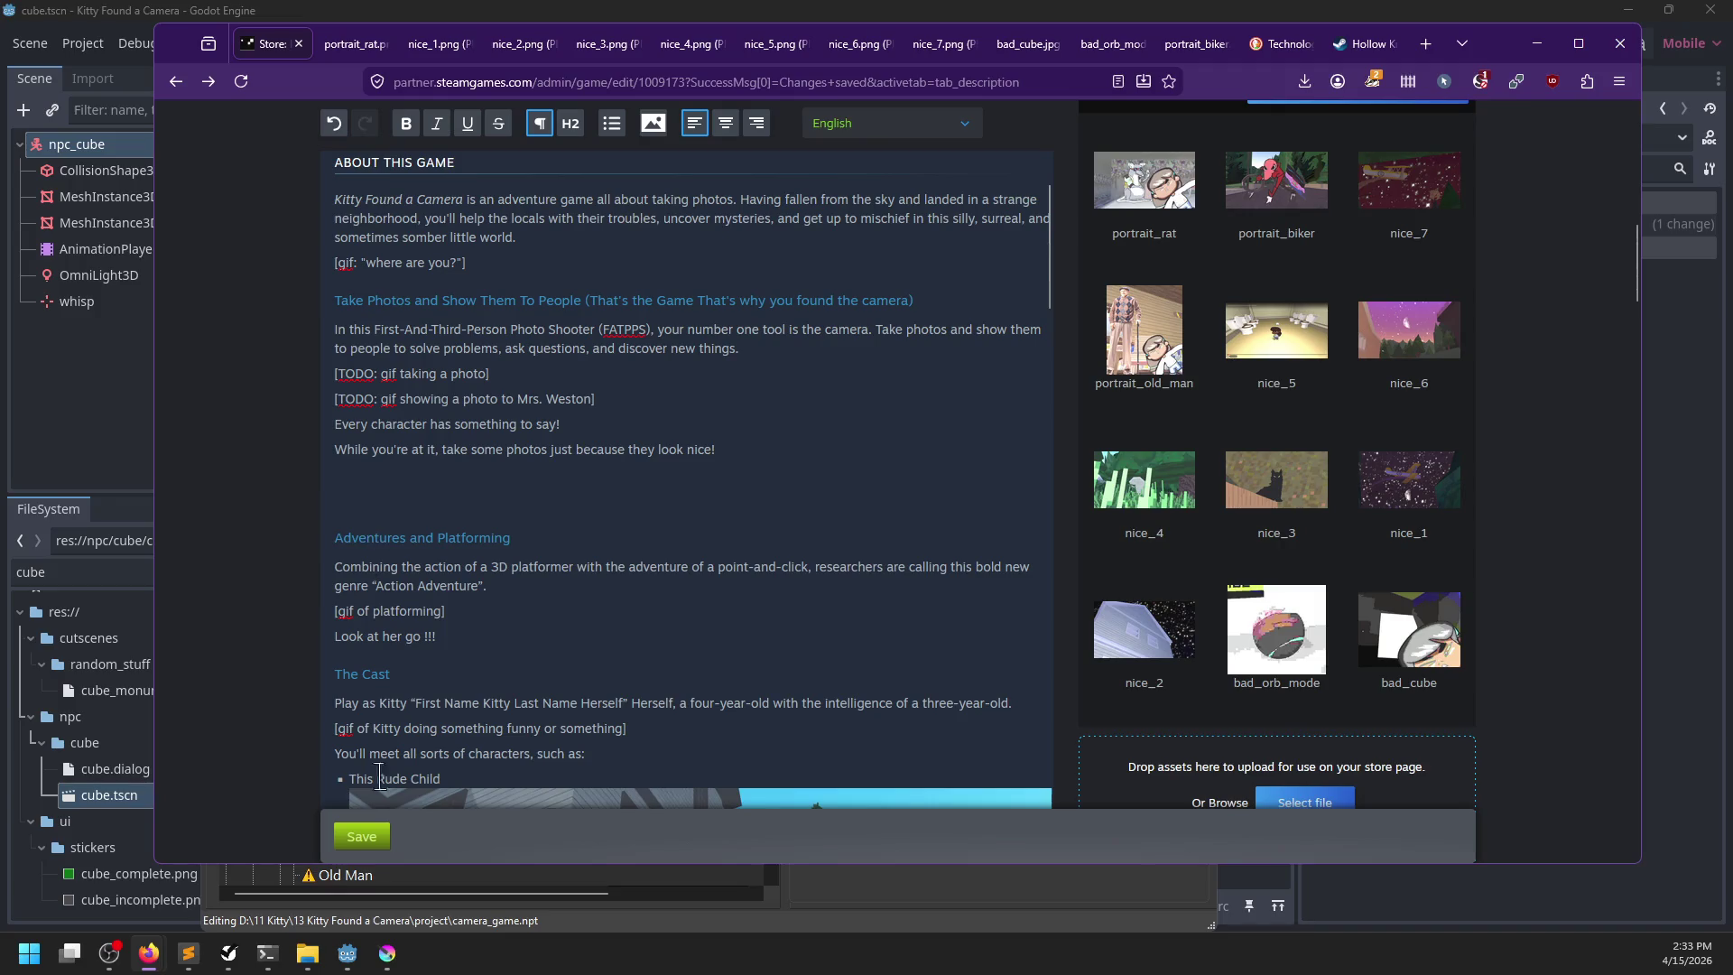
click(361, 836)
click(369, 450)
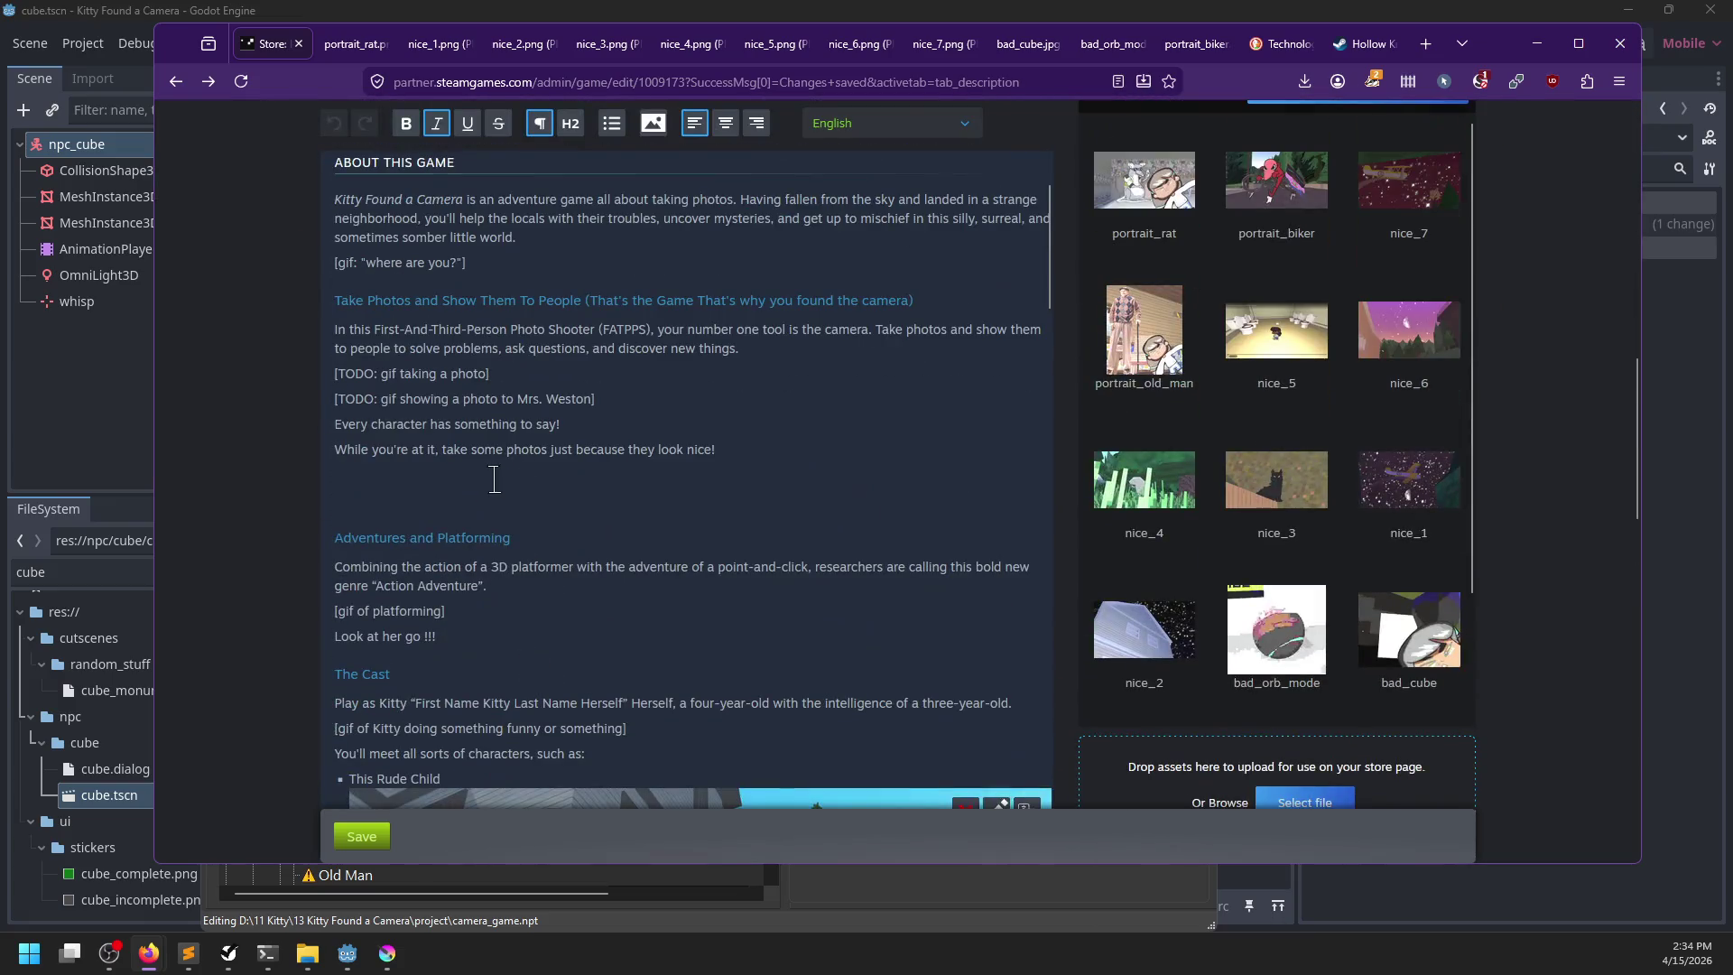
click(414, 488)
key(BackSpace)
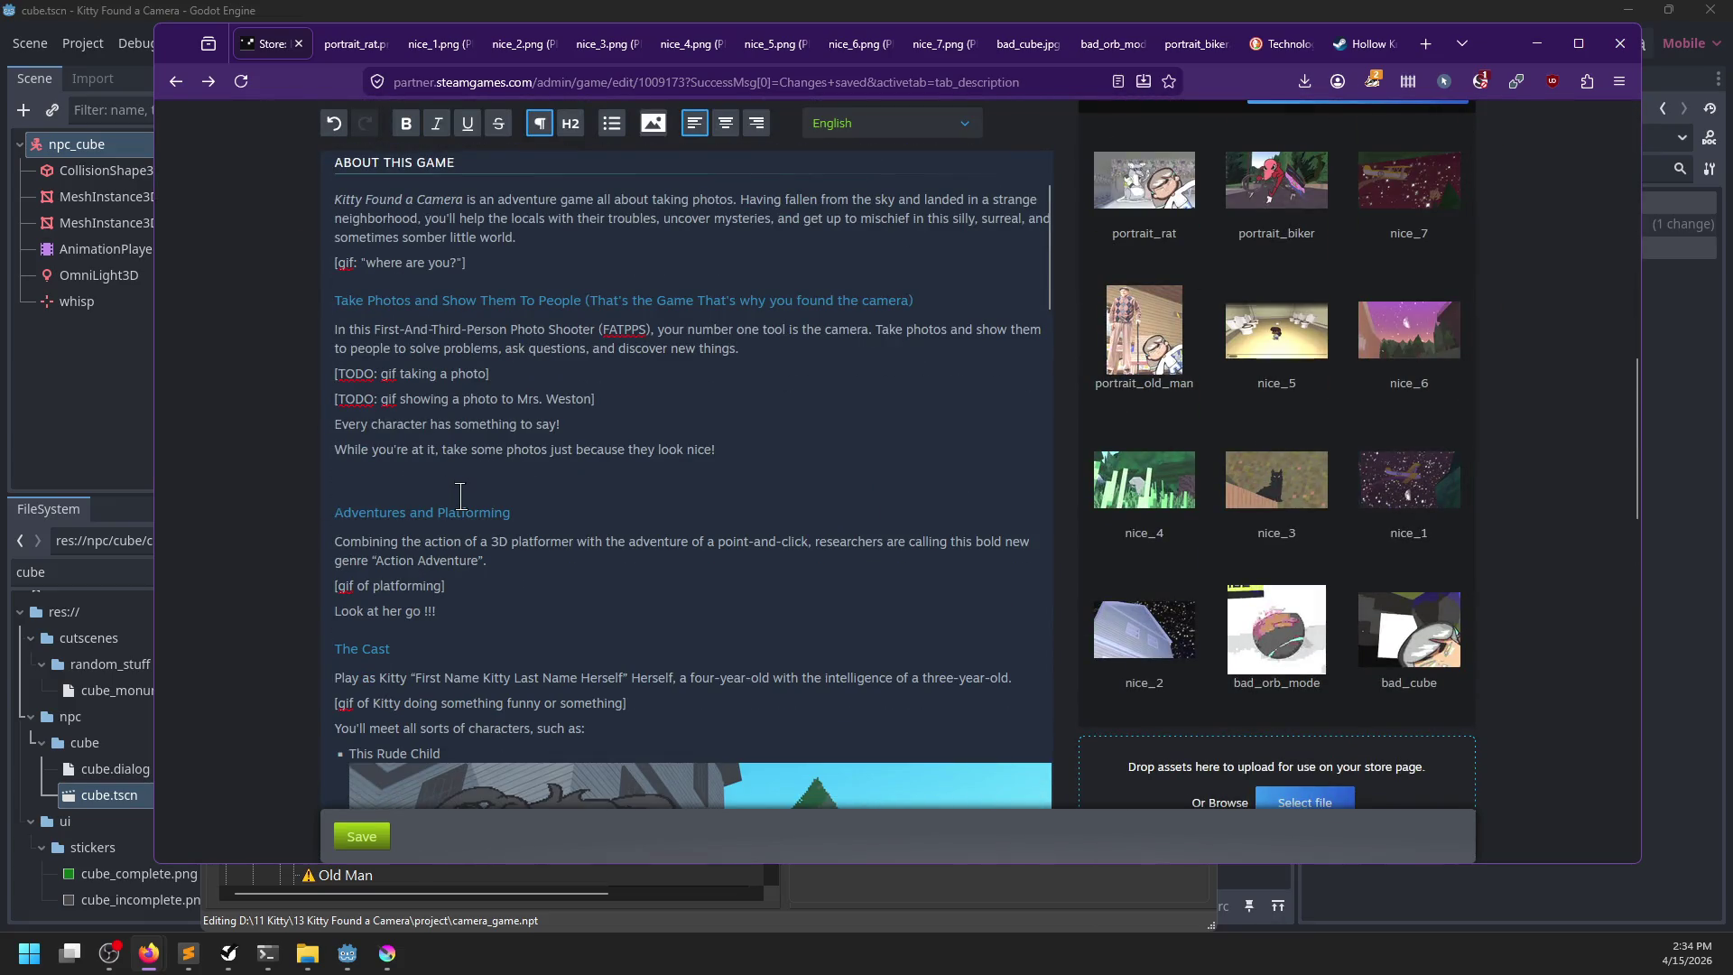
click(654, 125)
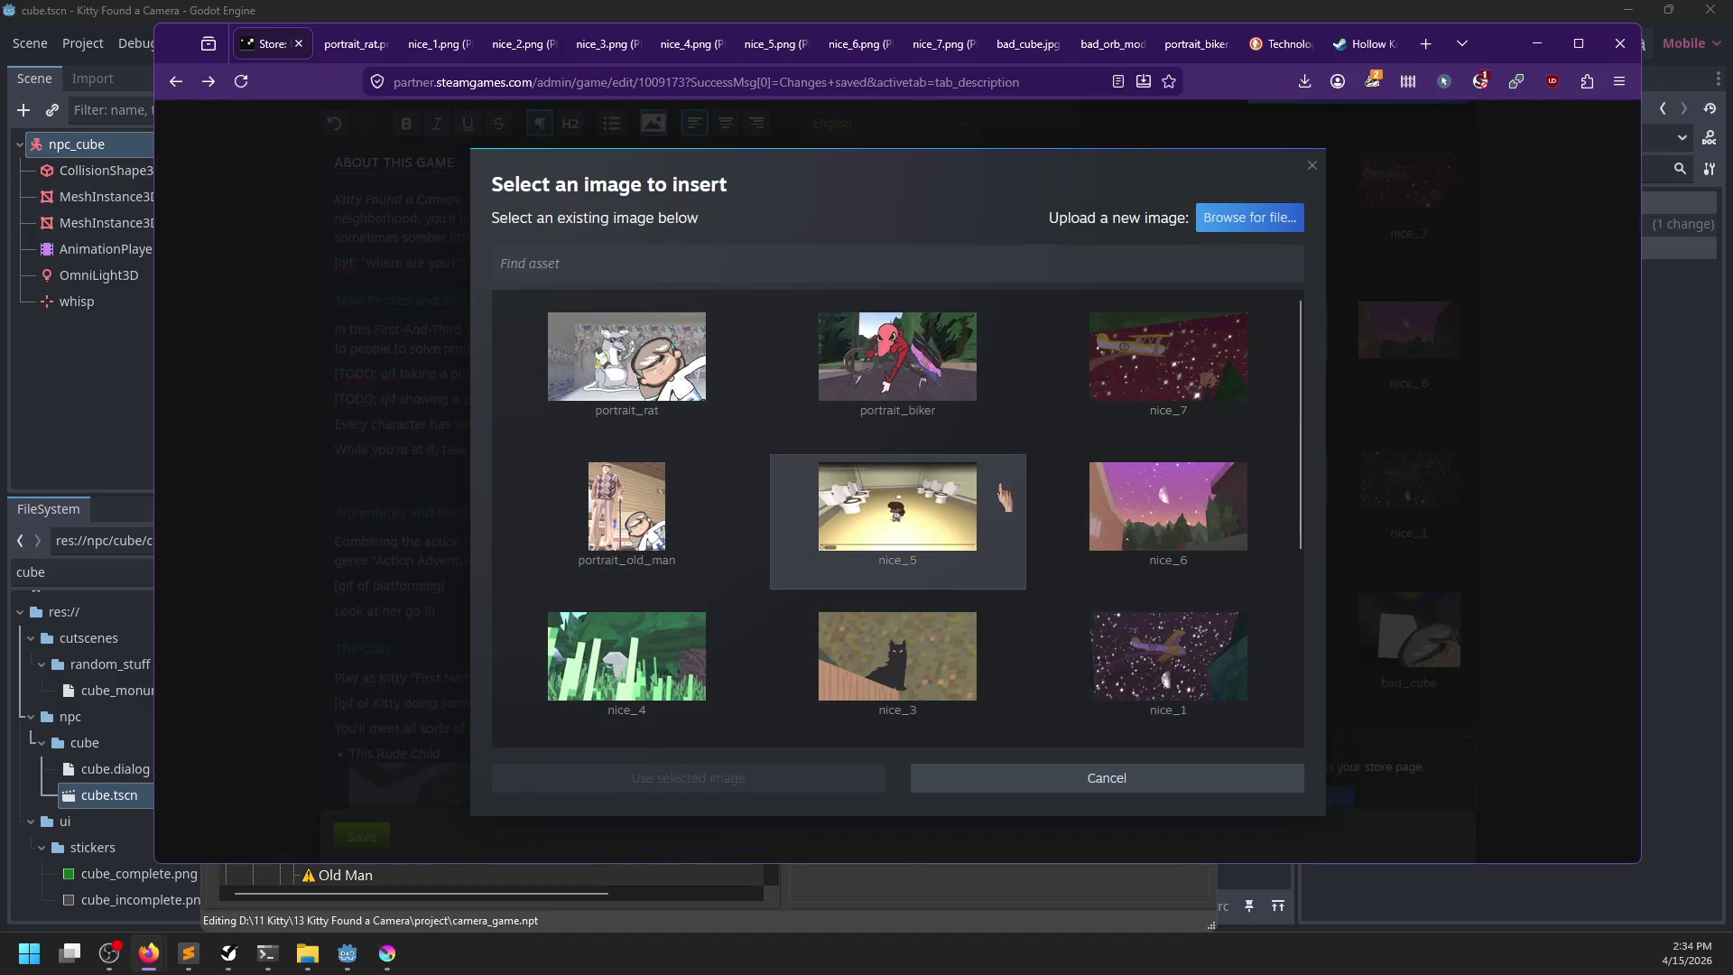
scroll(1086, 472, down, 2)
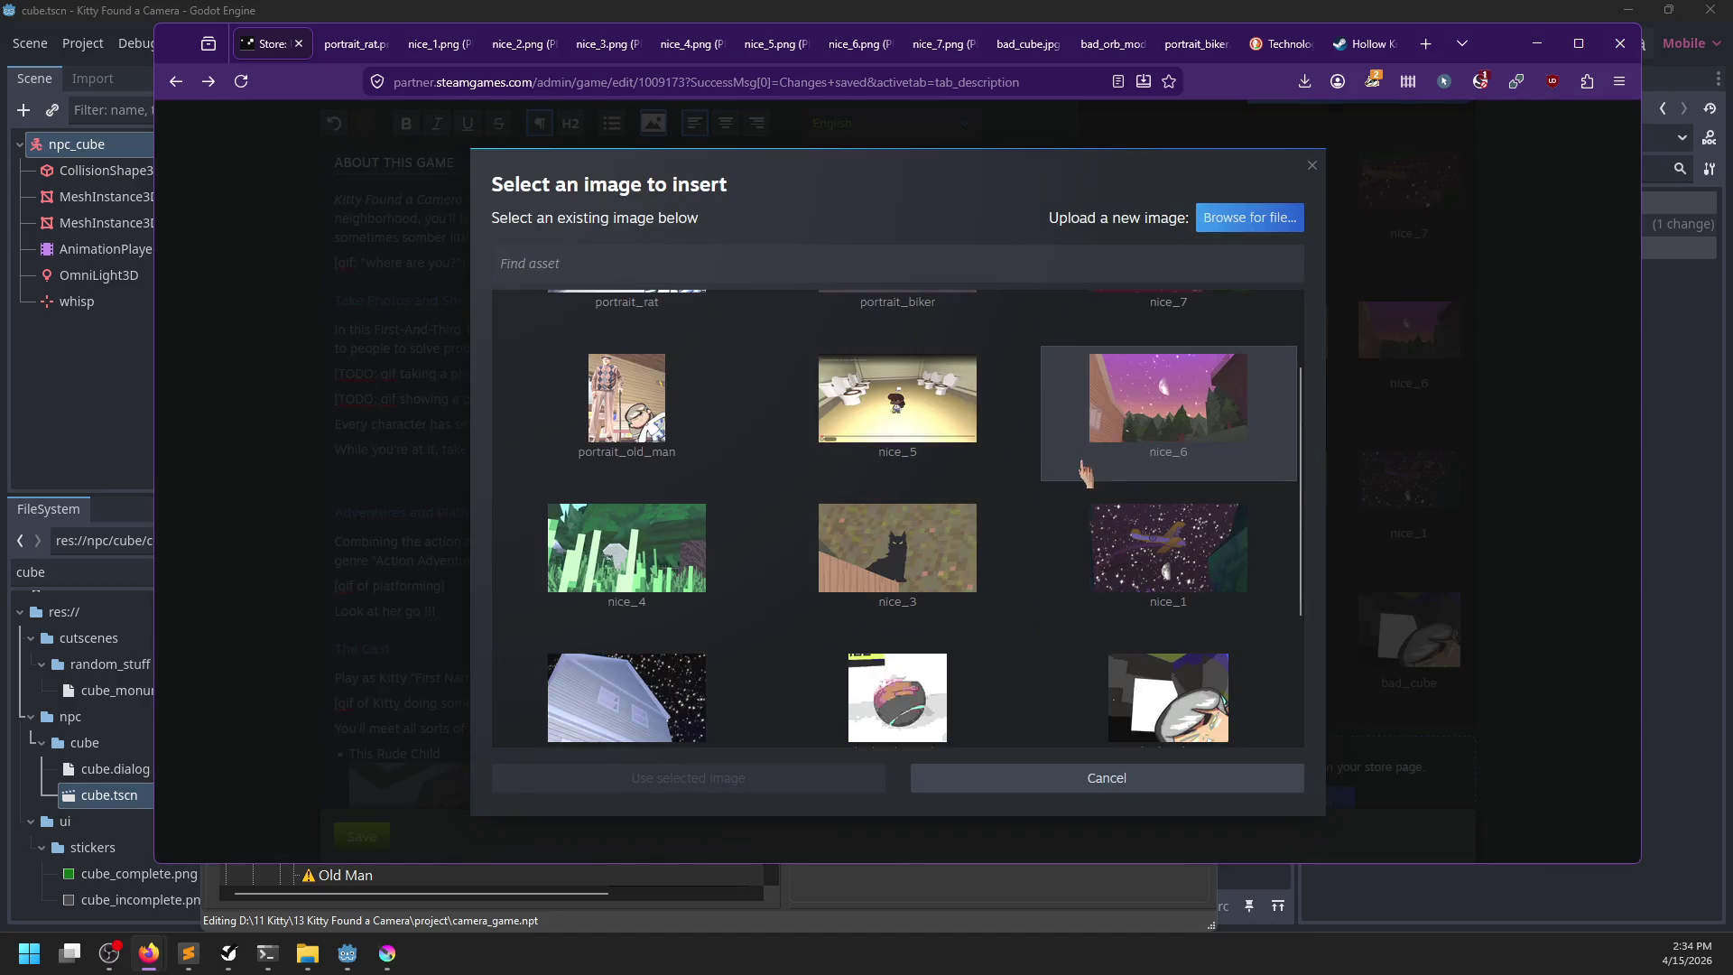
click(1154, 420)
click(754, 780)
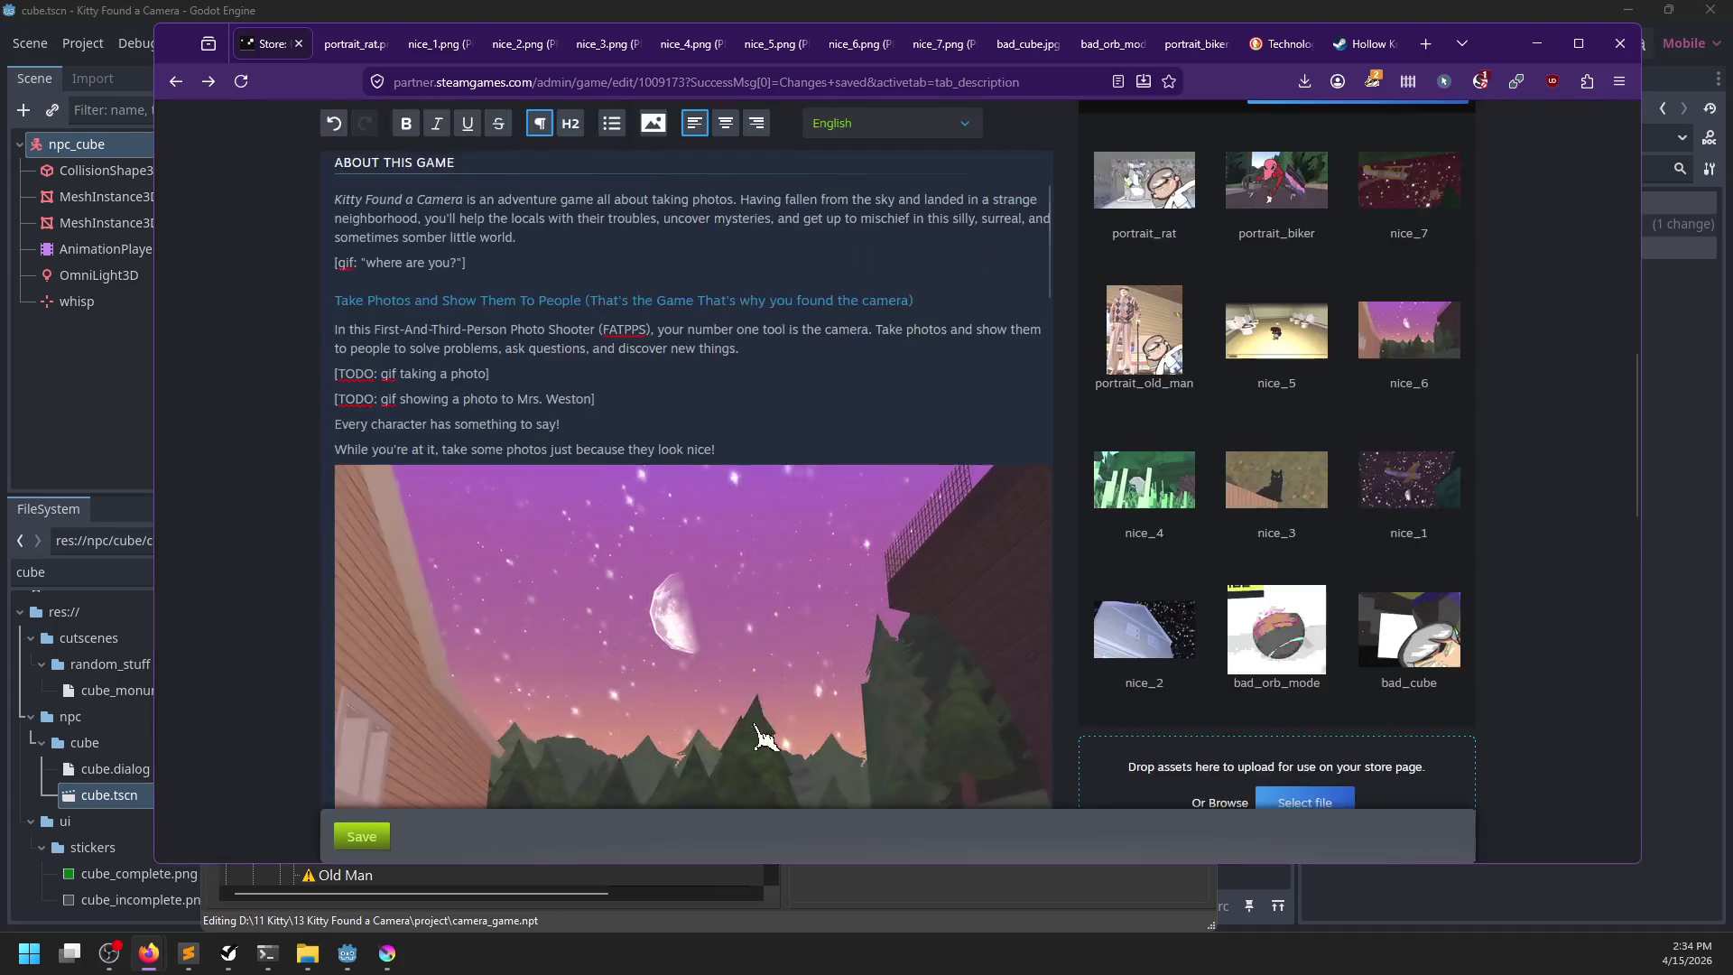
scroll(730, 574, down, 3)
click(485, 516)
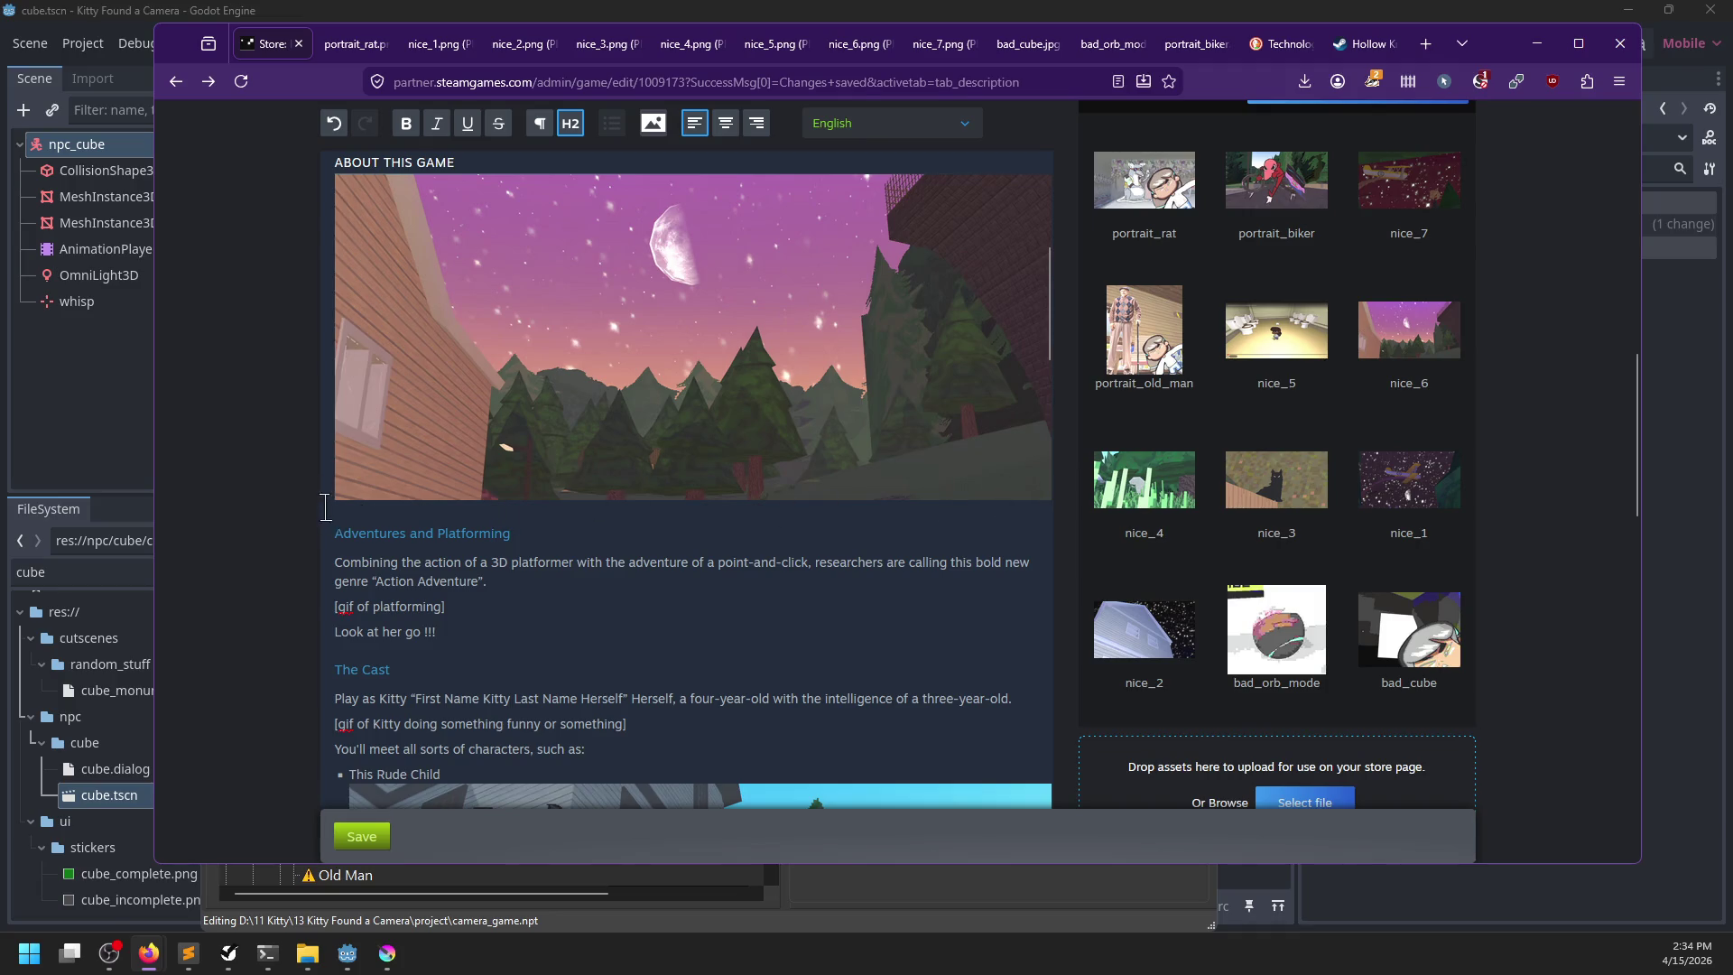
click(336, 533)
key(Return)
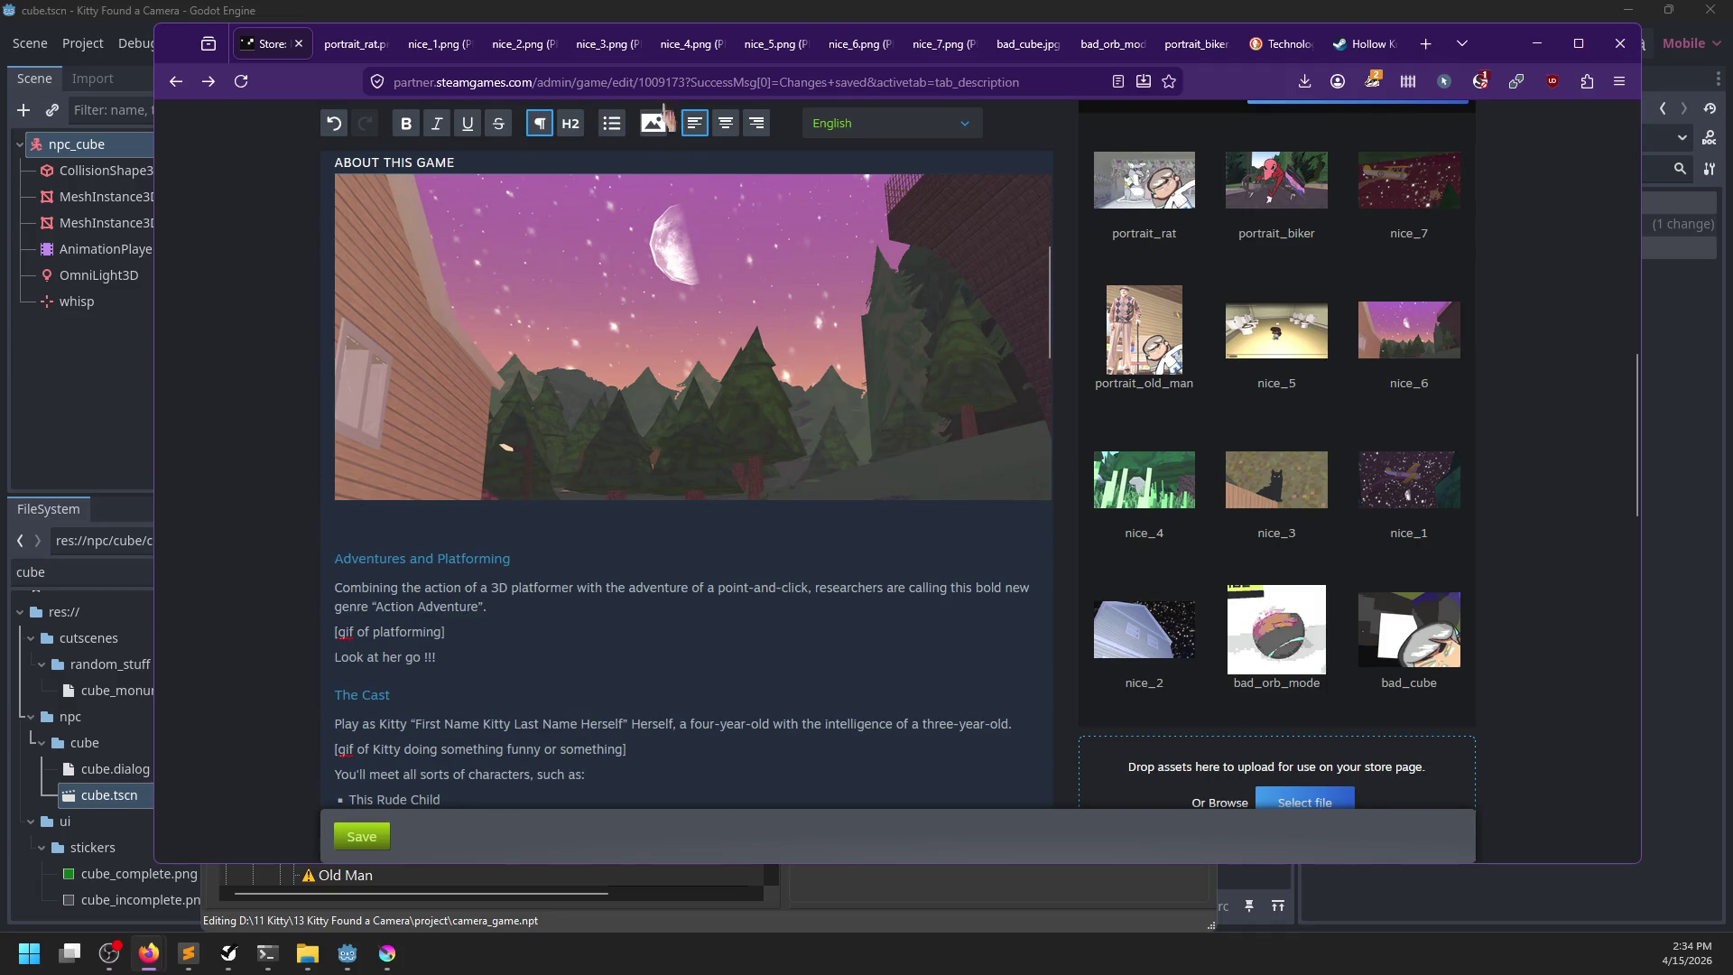
click(654, 124)
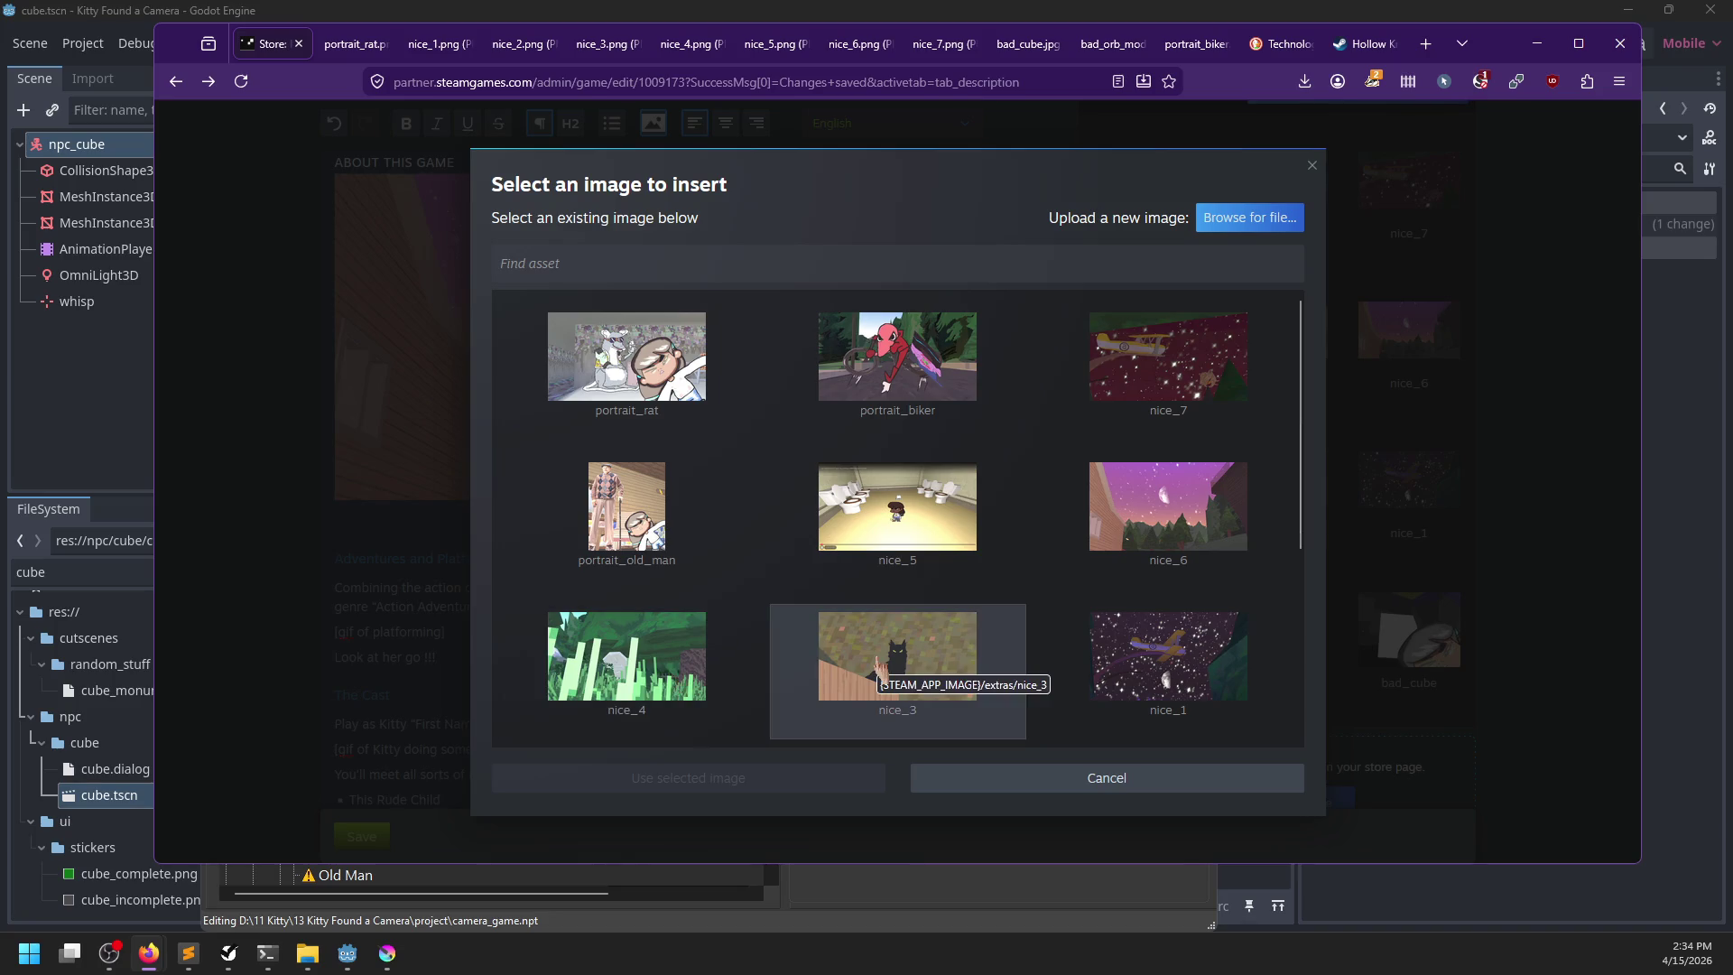
click(826, 629)
click(713, 782)
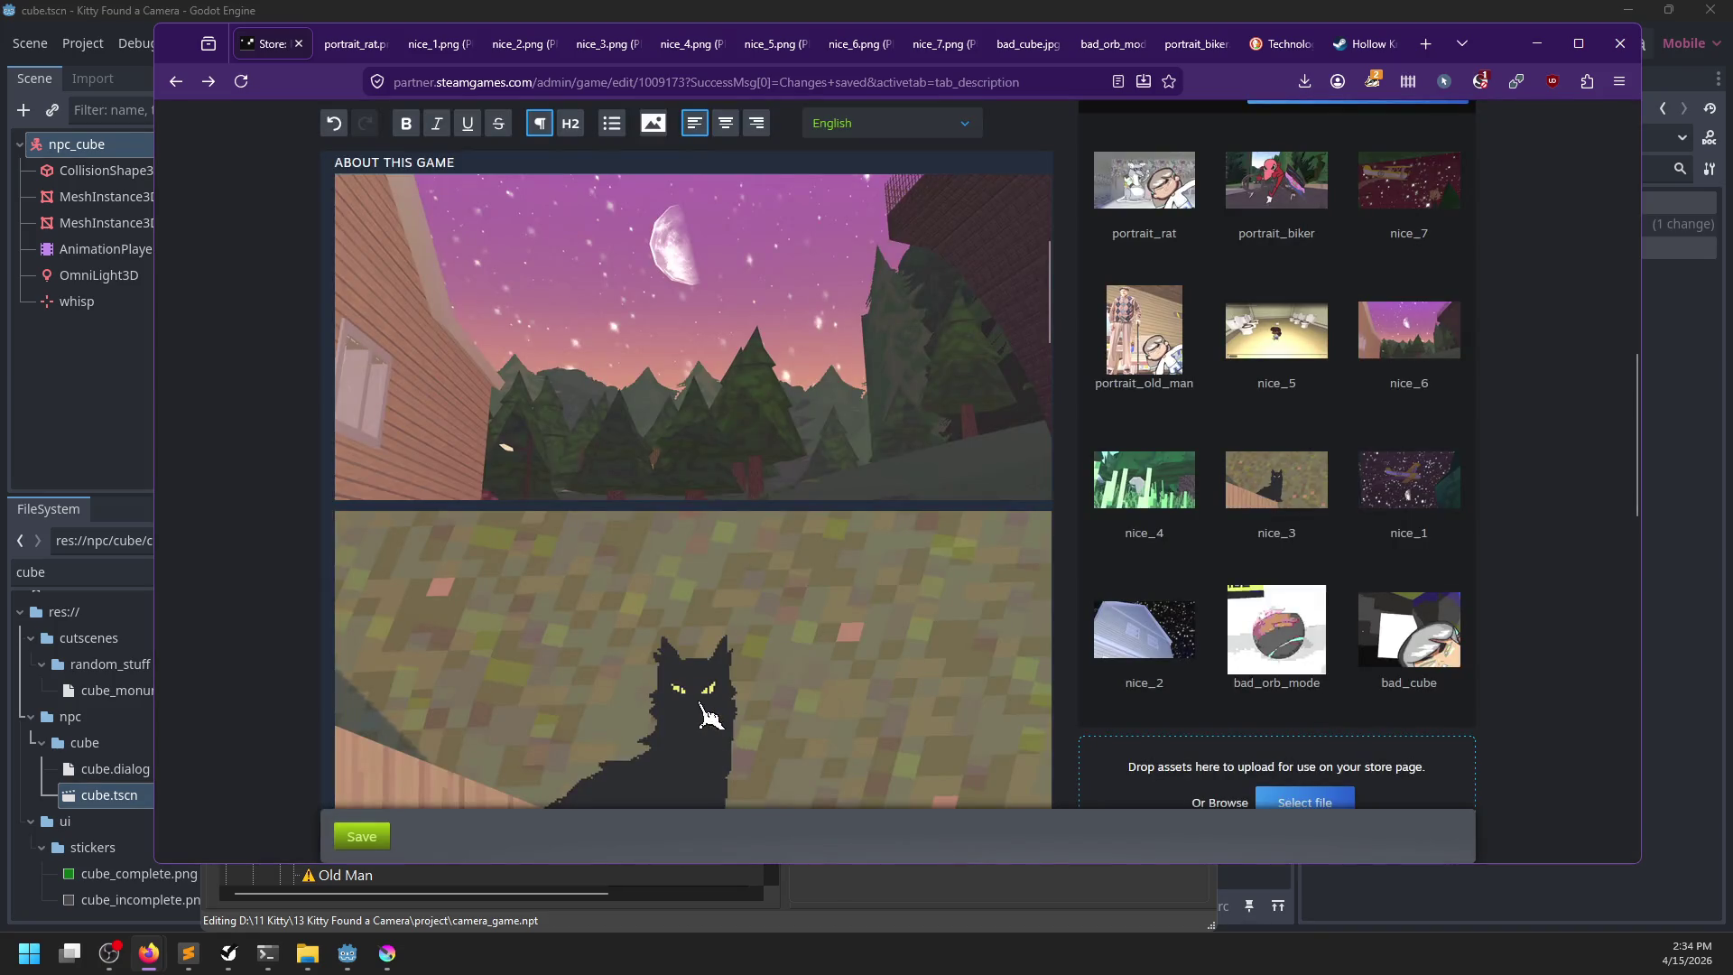
scroll(697, 699, down, 3)
click(347, 667)
key(Return)
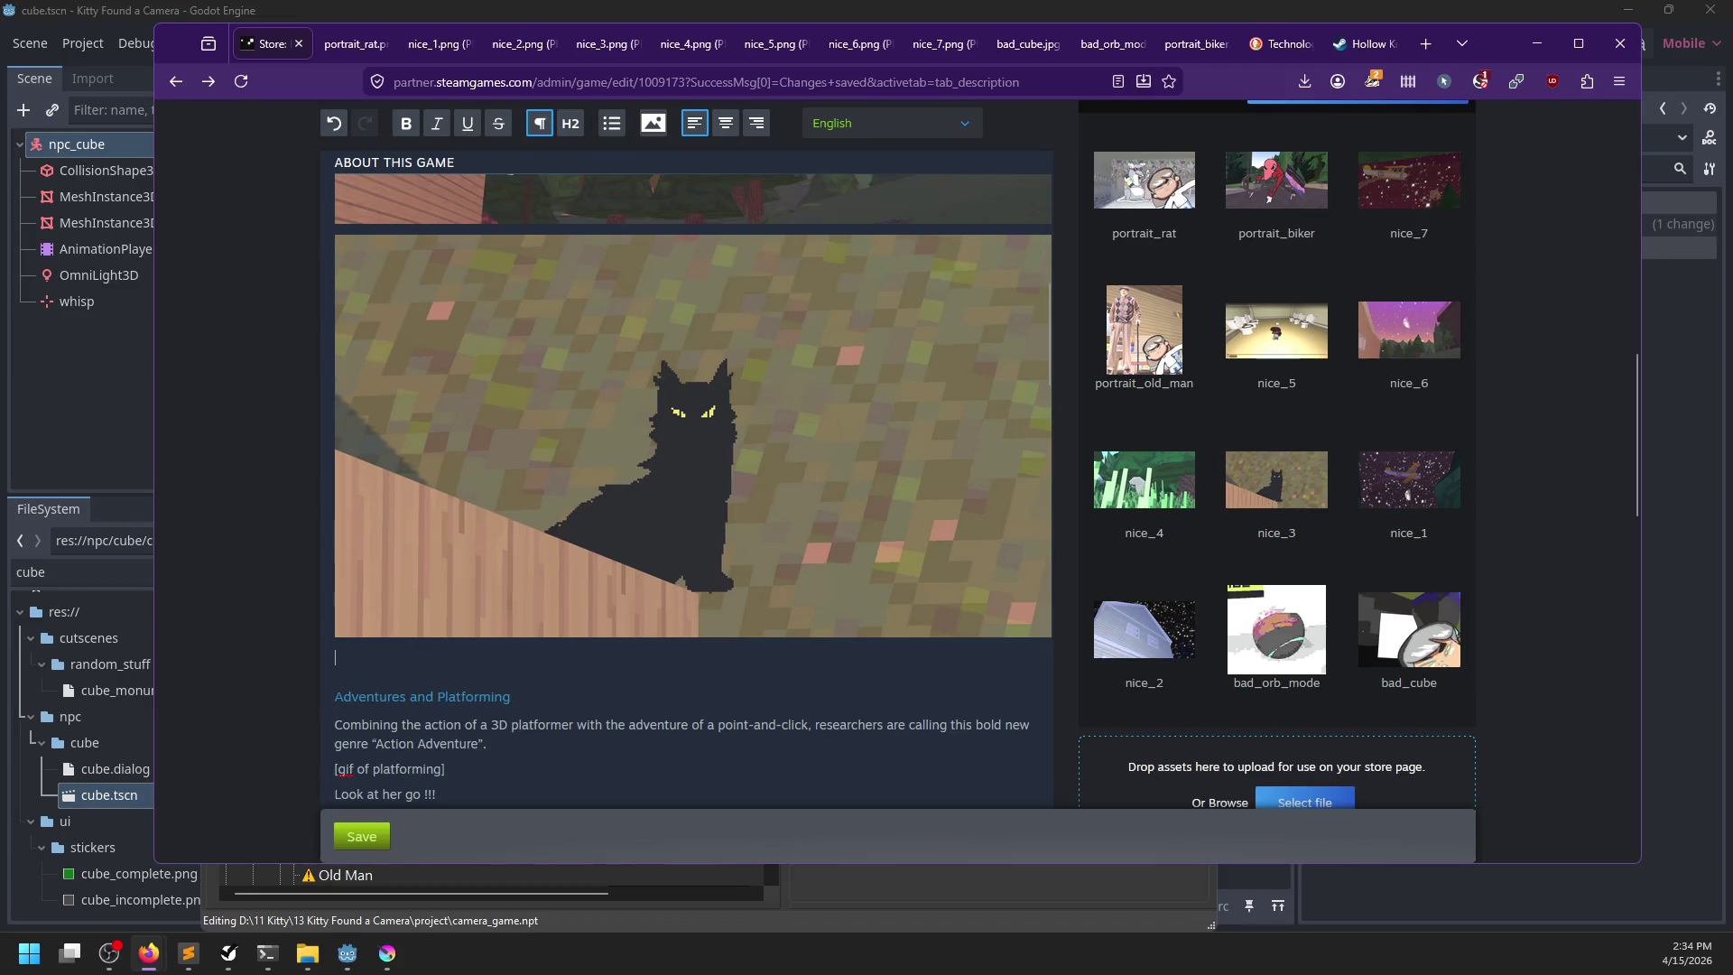
click(659, 129)
click(916, 507)
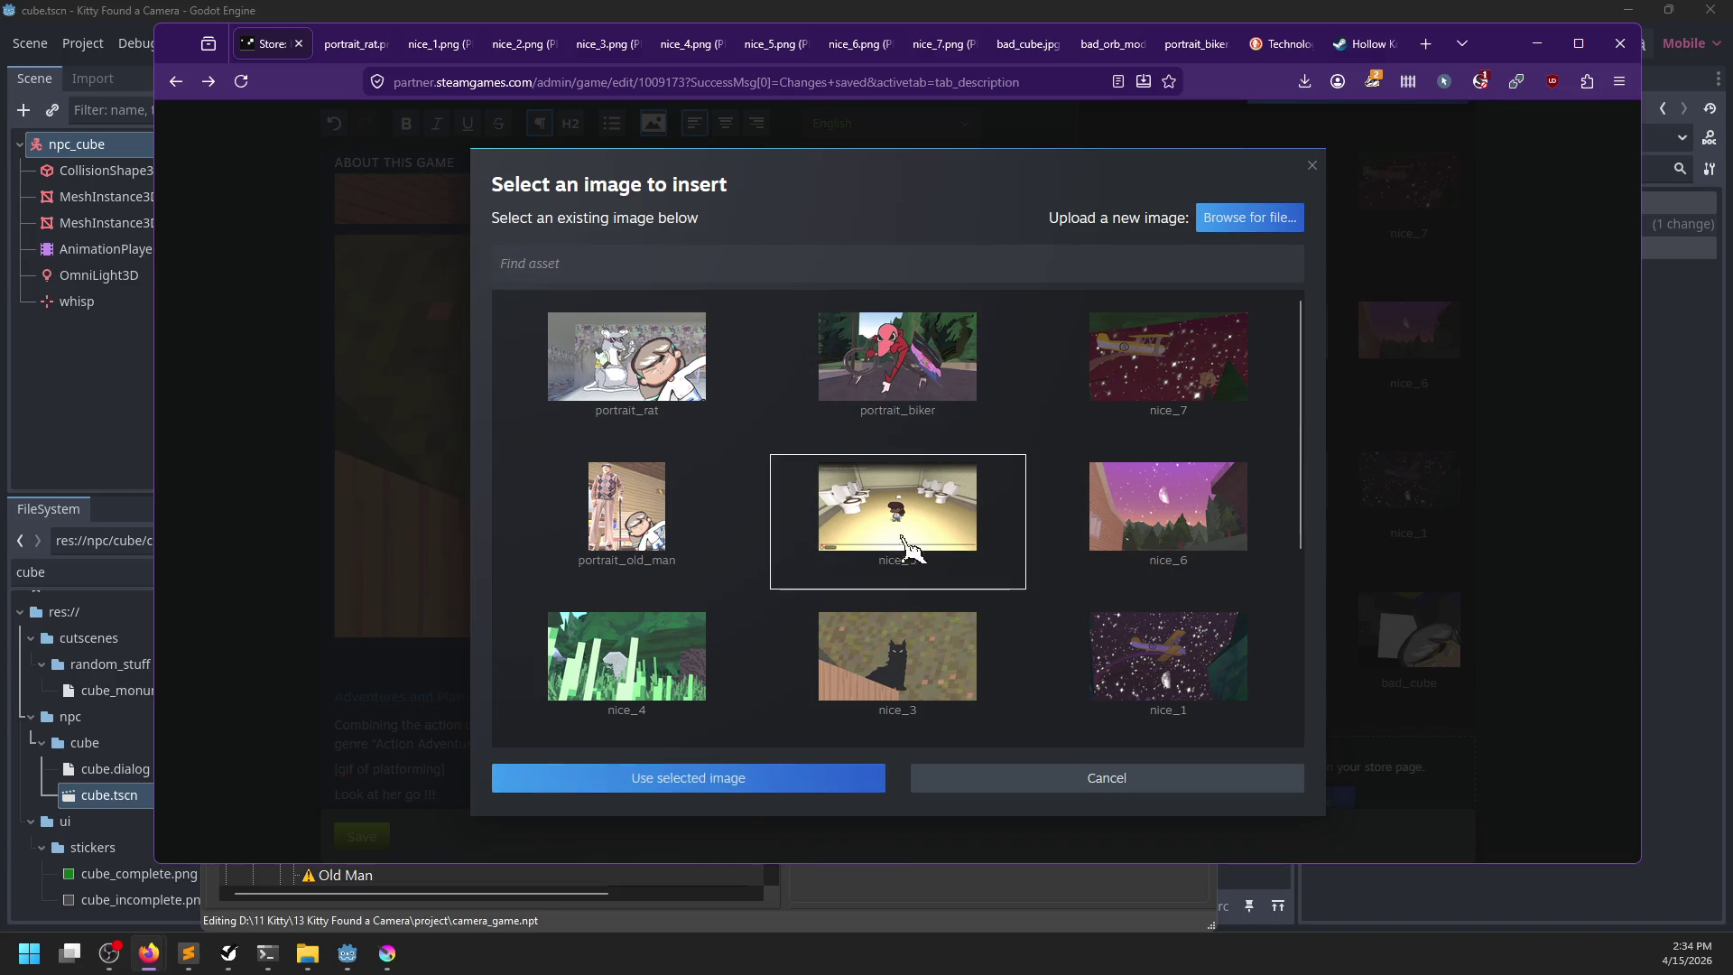
click(733, 782)
scroll(733, 700, down, 3)
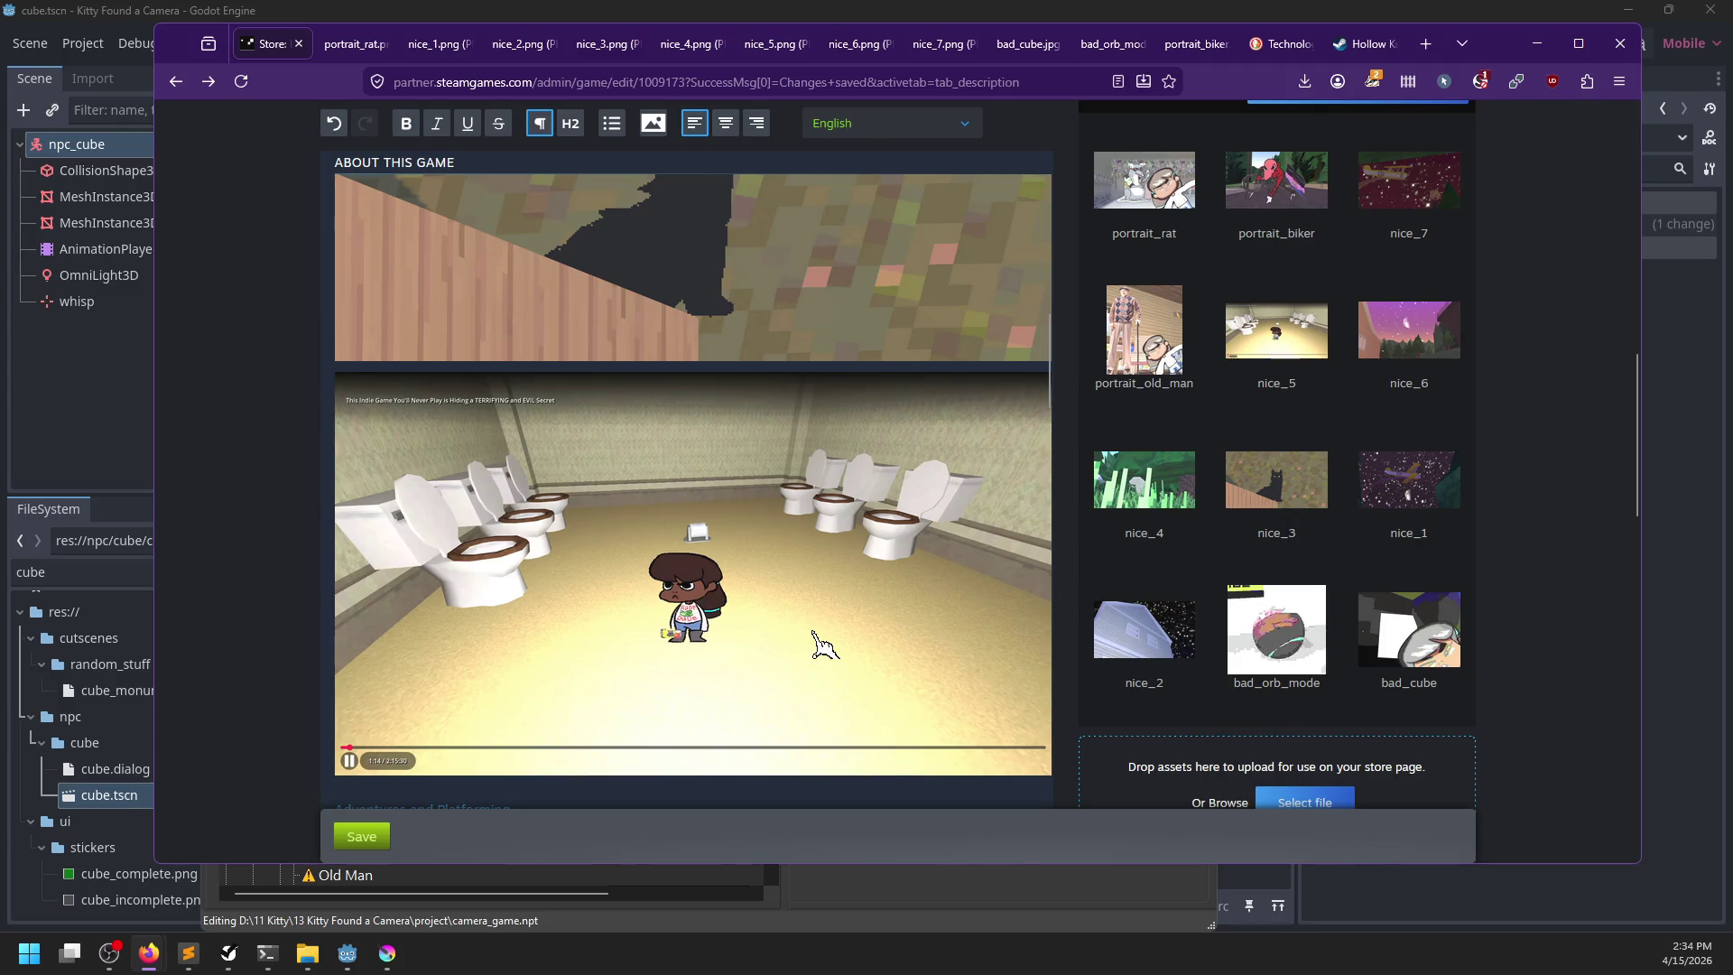
scroll(826, 619, up, 8)
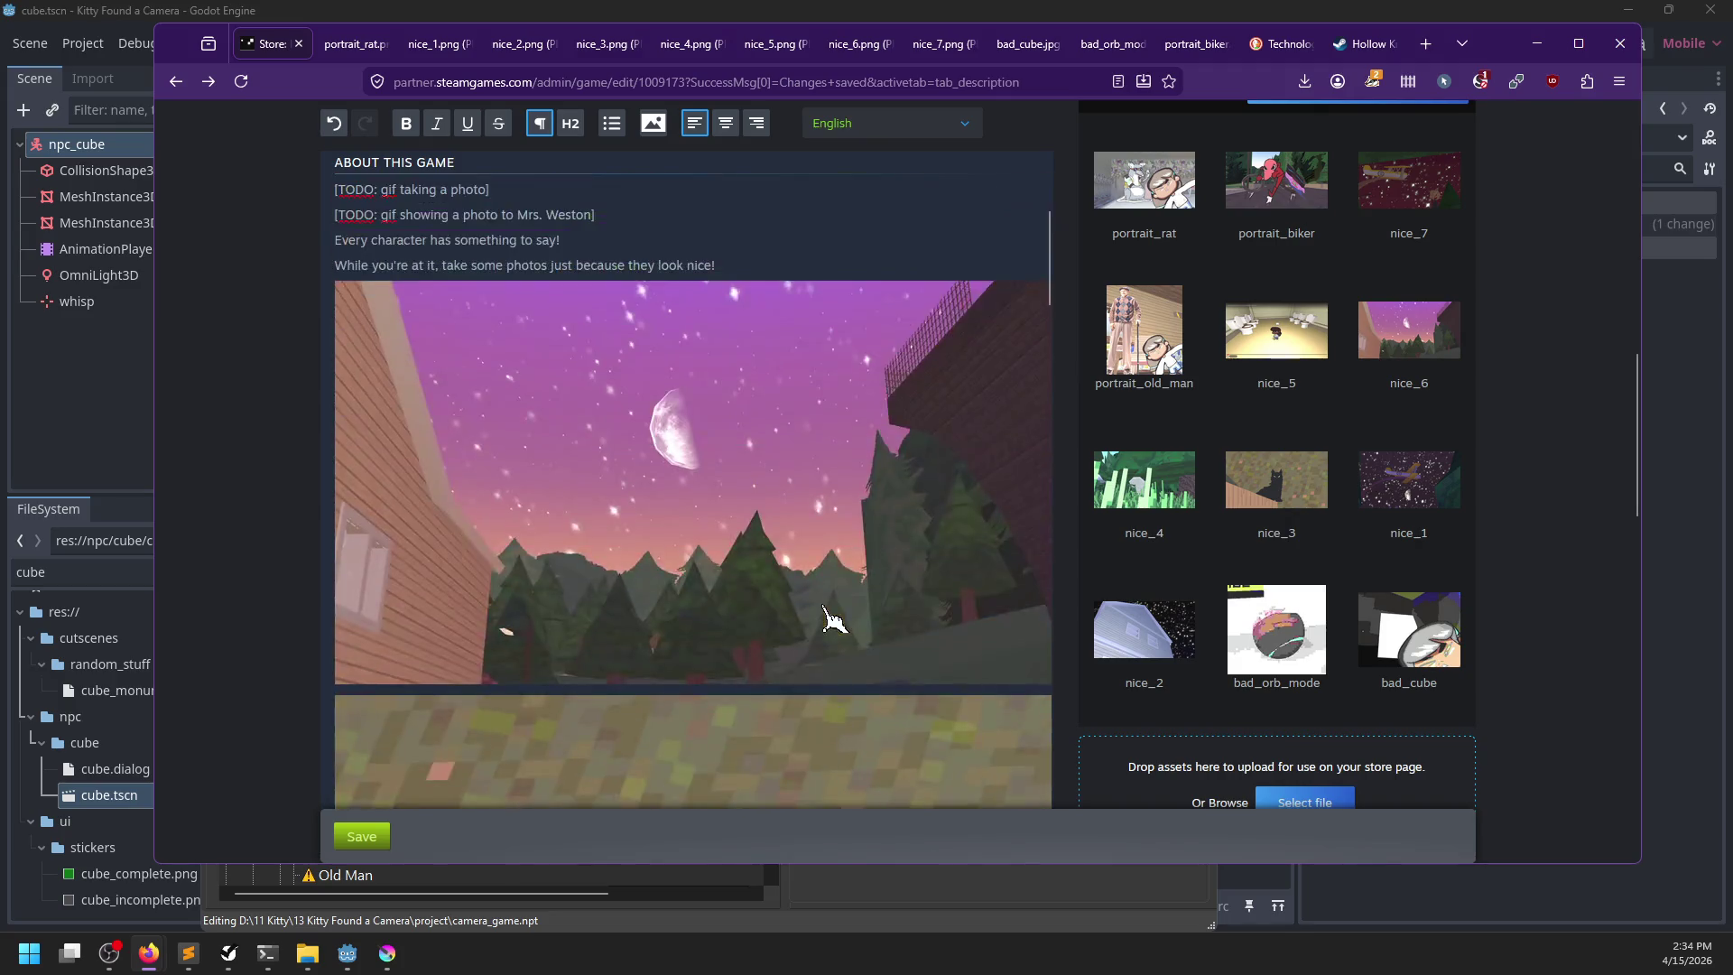
scroll(826, 619, up, 2)
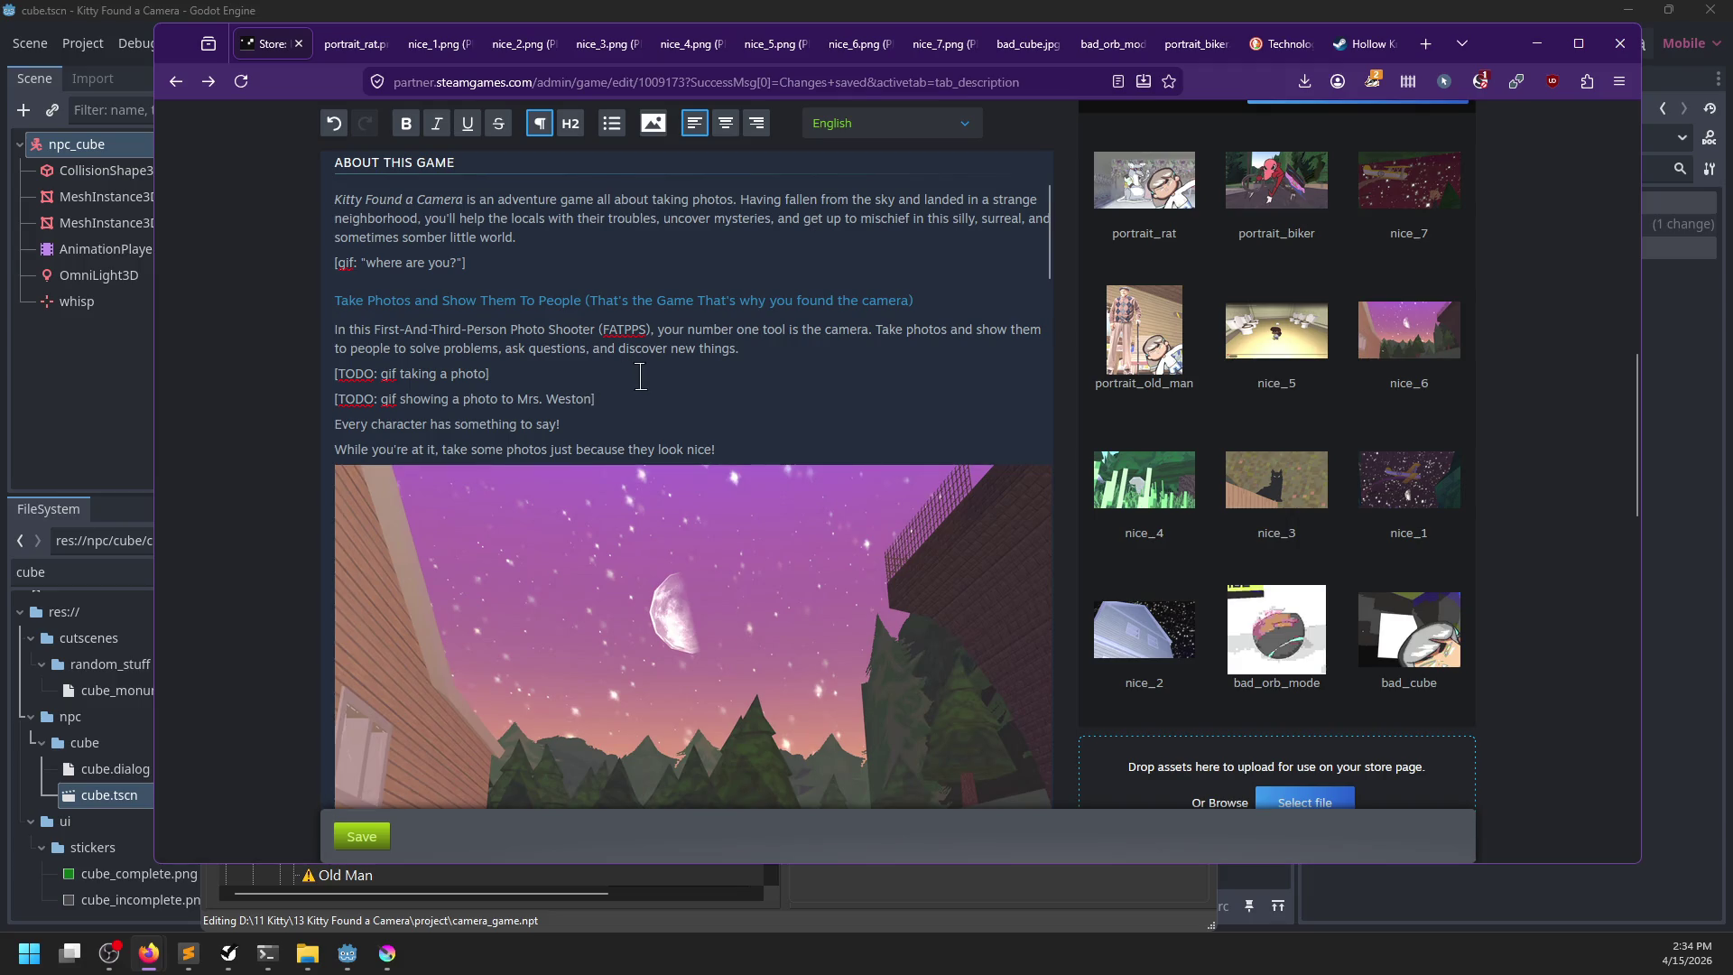
drag(483, 263, 335, 262)
drag(487, 373, 354, 379)
Check the TODO gif placeholder lines in About This Game, then save the description
drag(618, 398, 339, 400)
click(632, 401)
scroll(632, 401, down, 10)
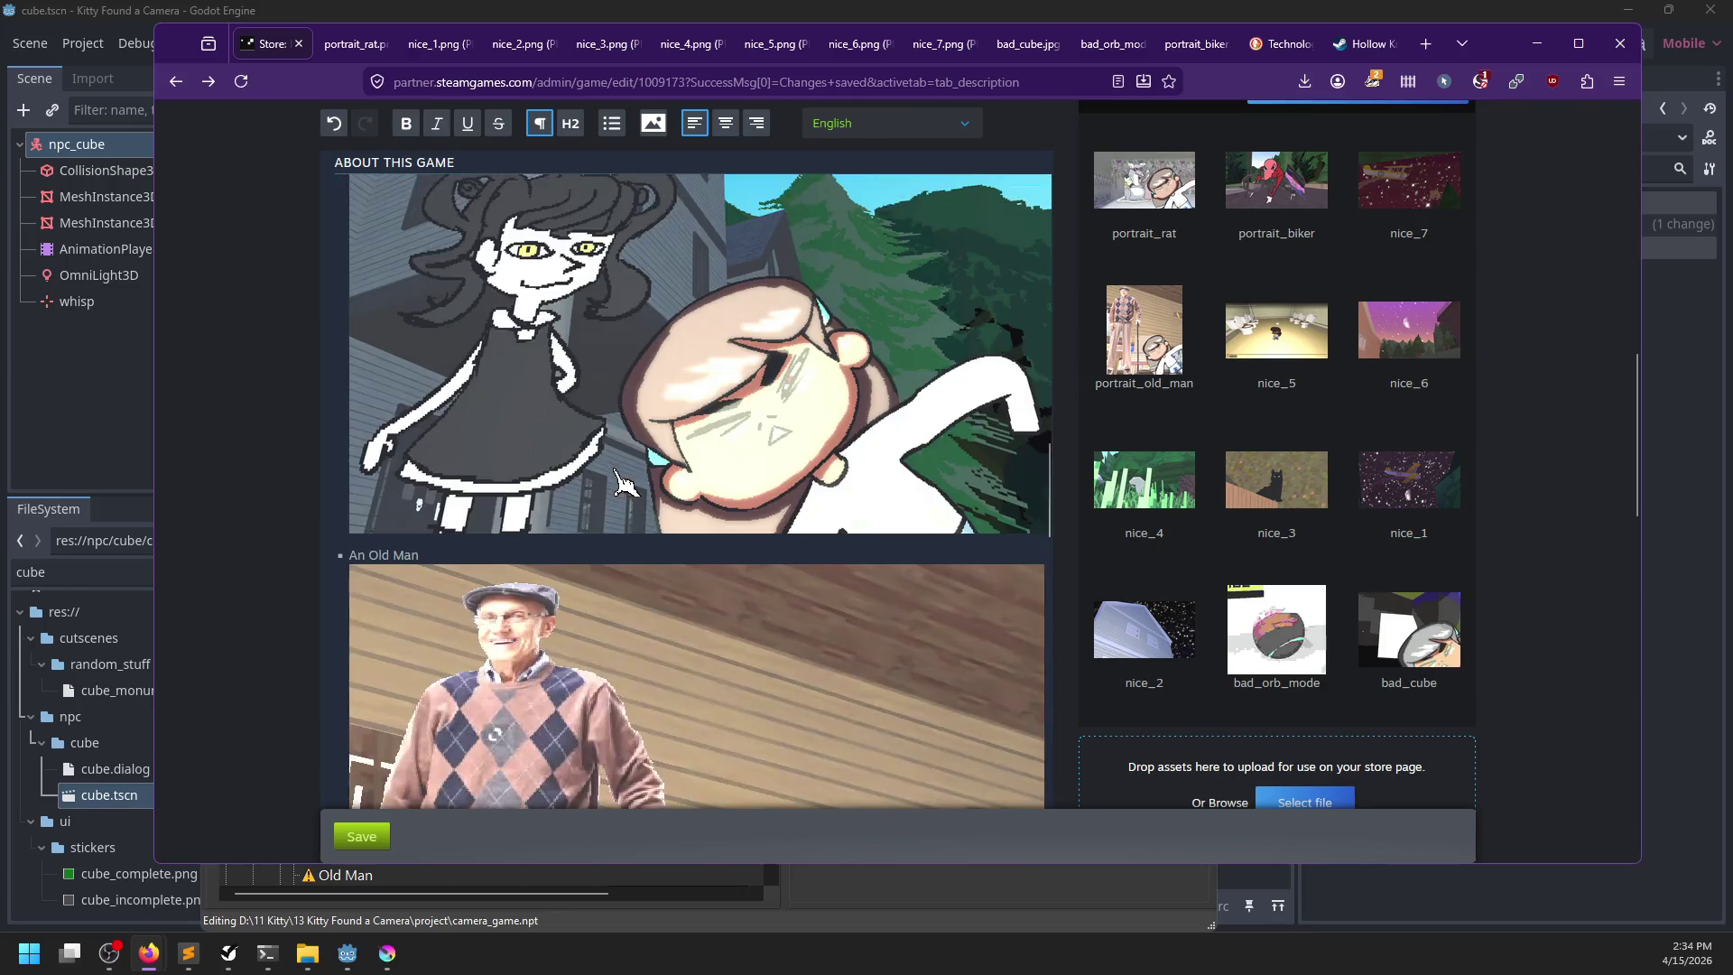
scroll(632, 483, up, 10)
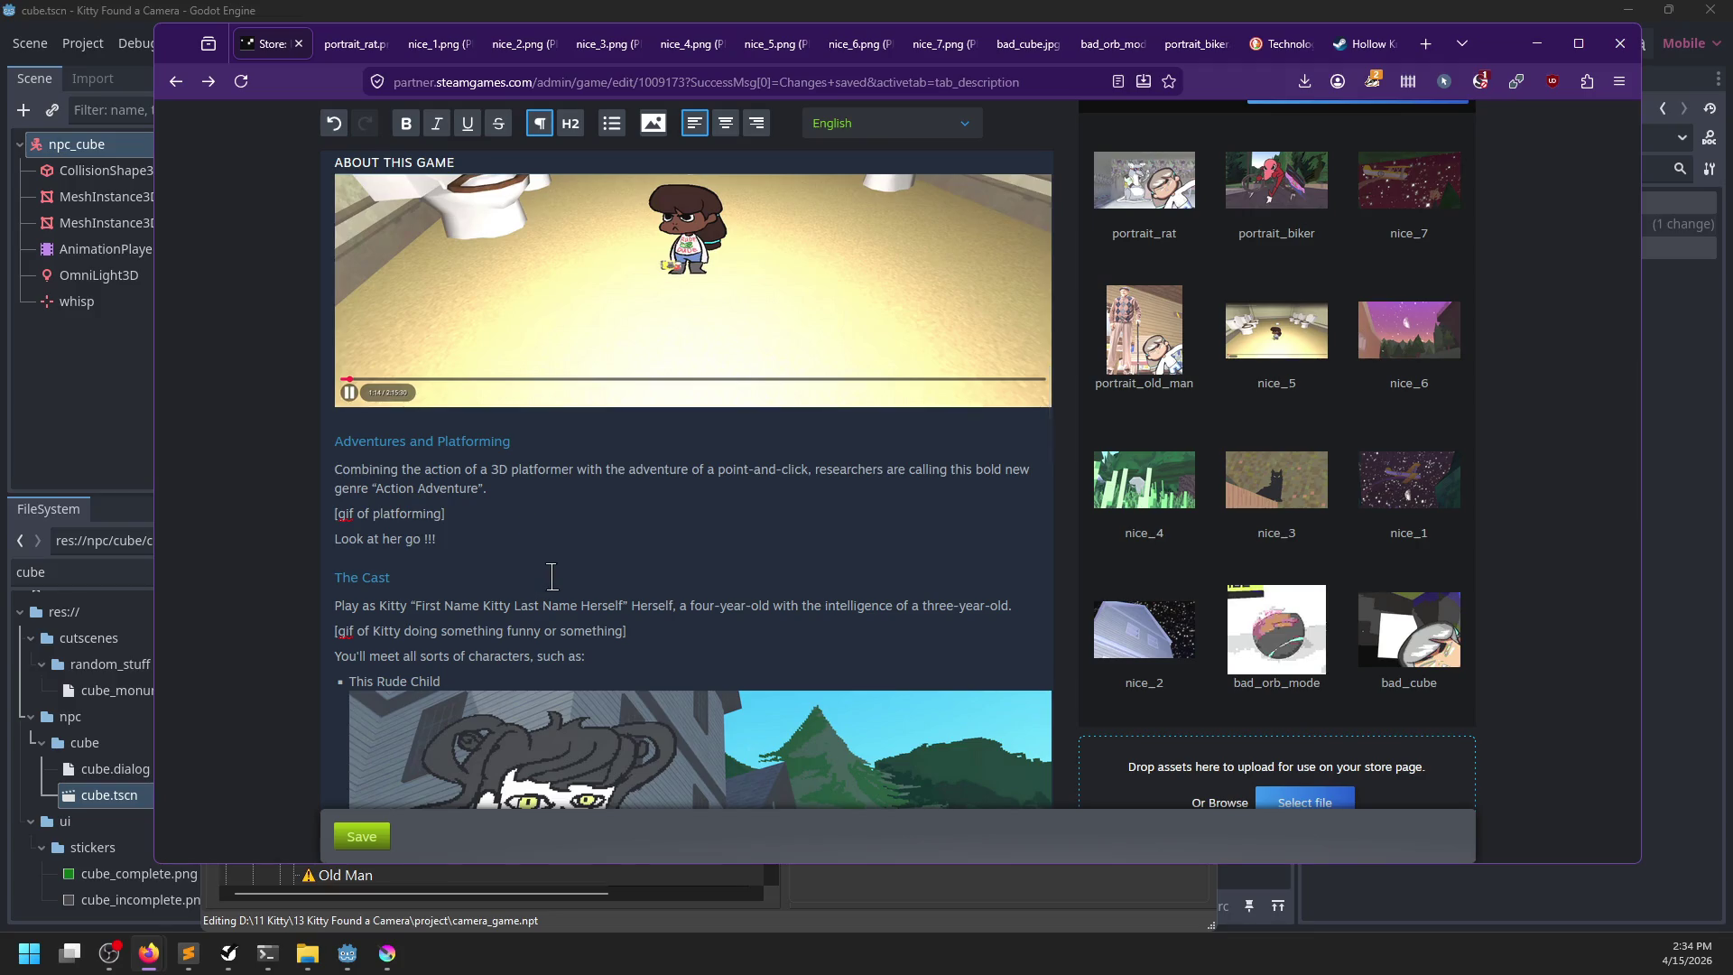
scroll(552, 578, down, 10)
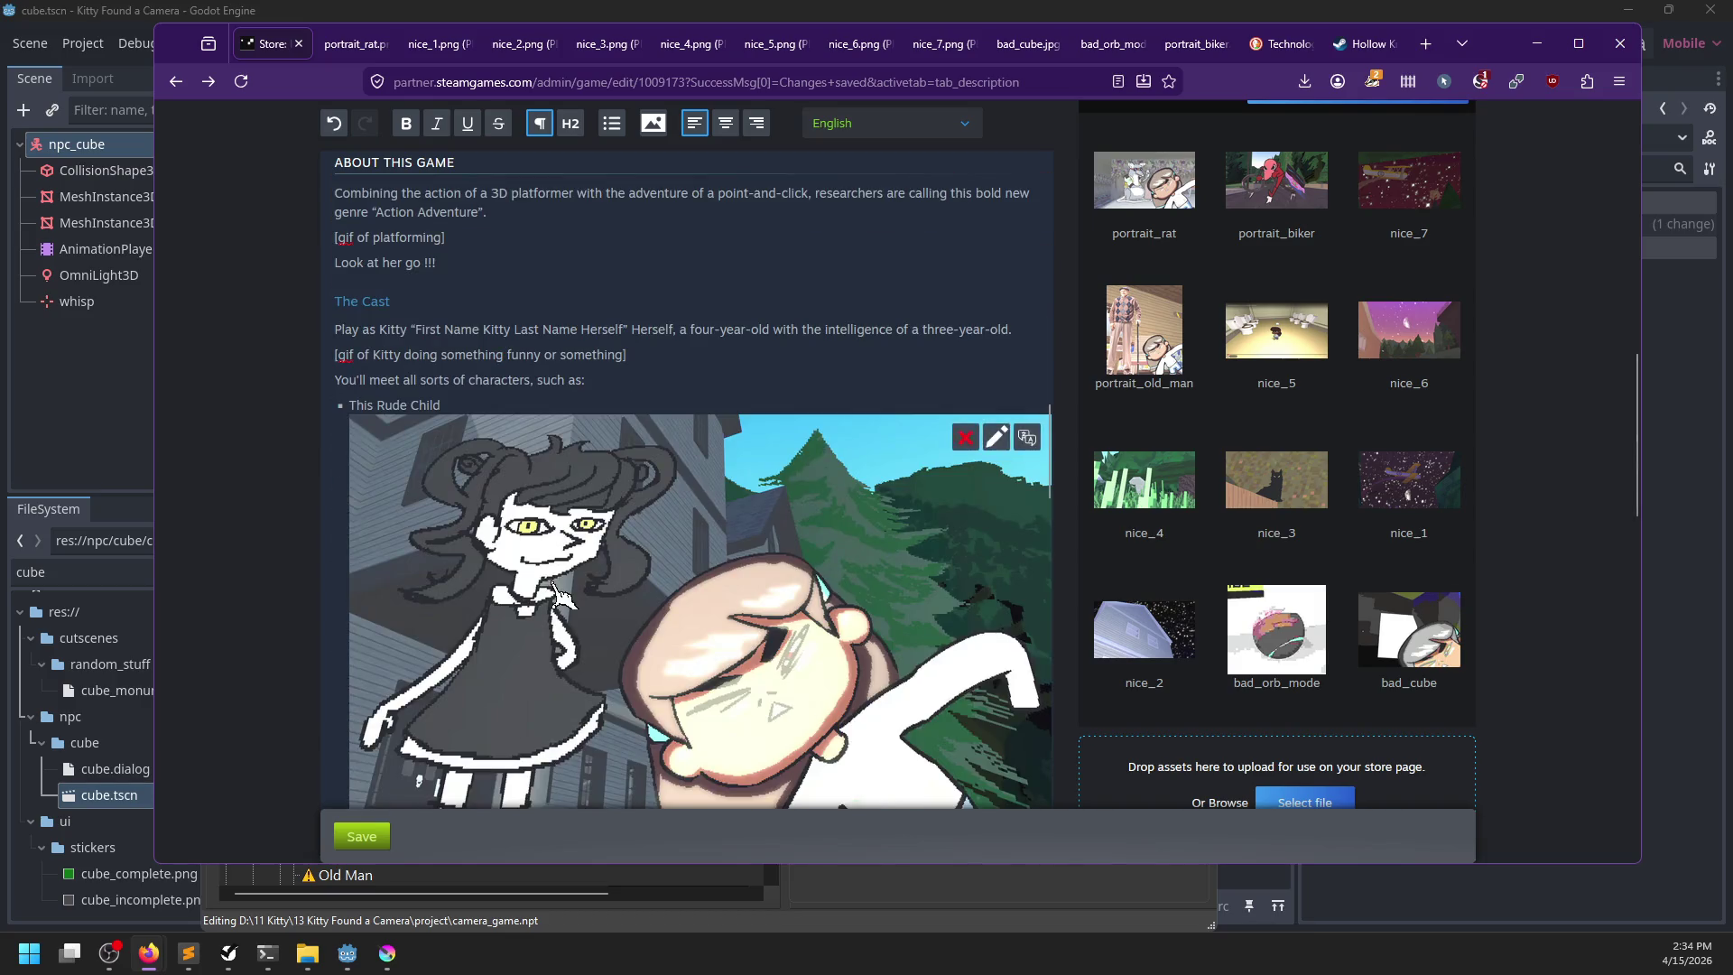
scroll(555, 592, down, 10)
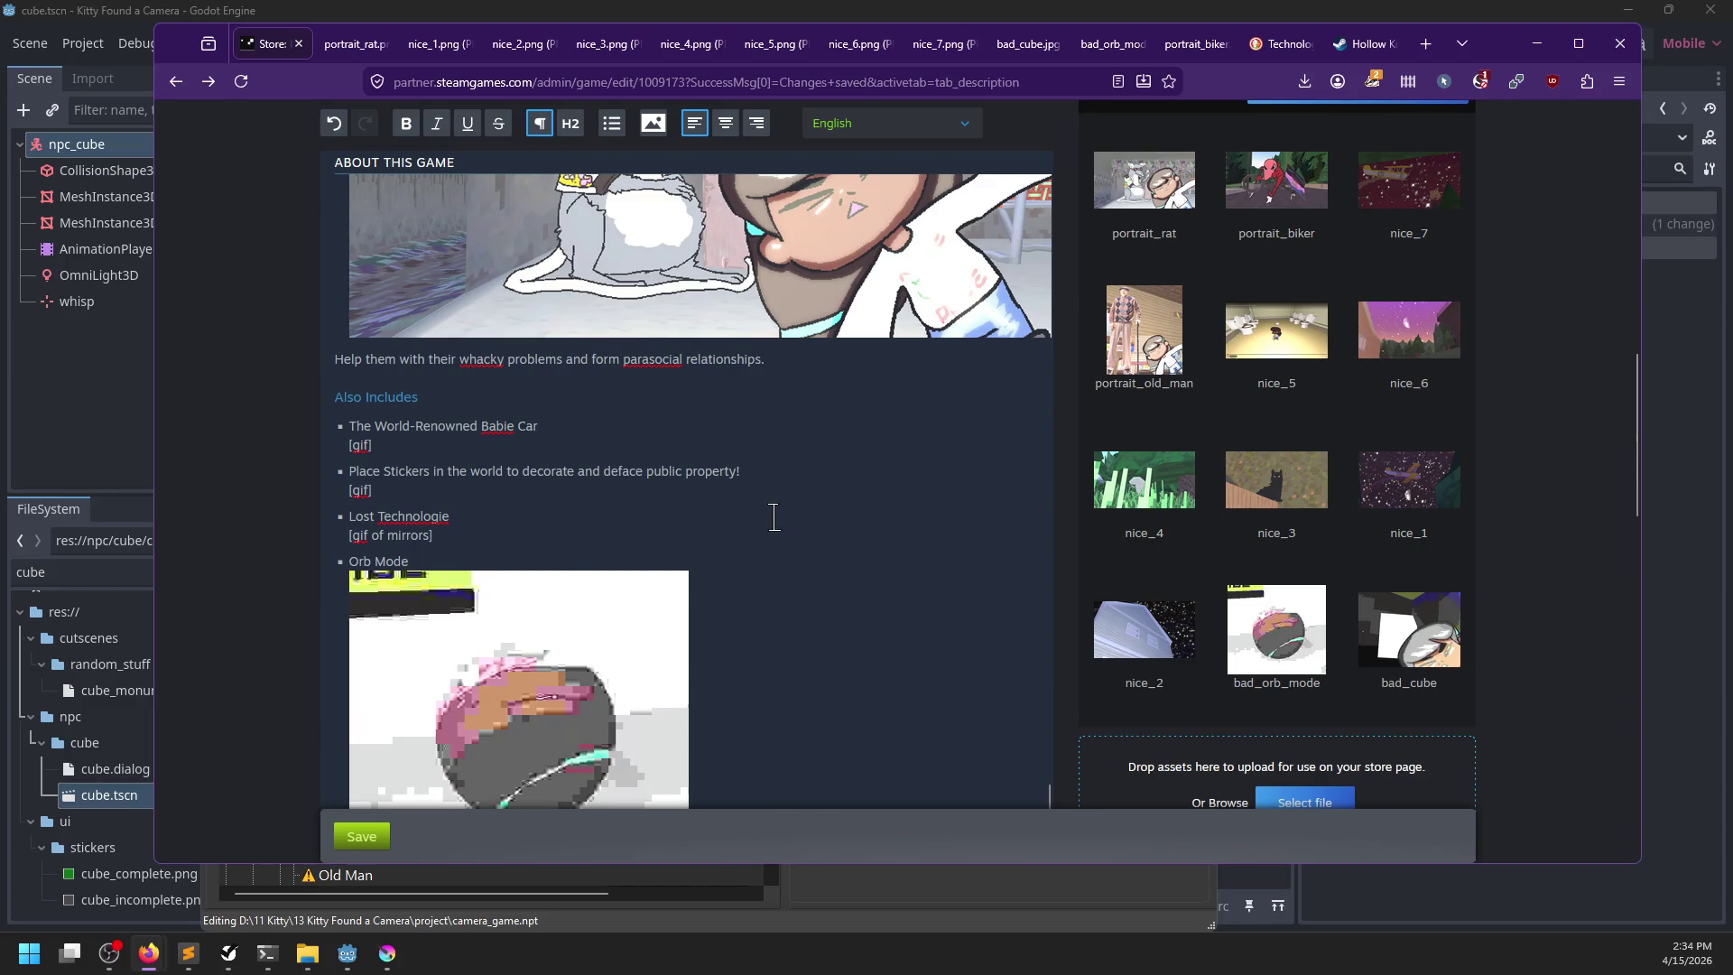
scroll(768, 517, up, 5)
click(361, 836)
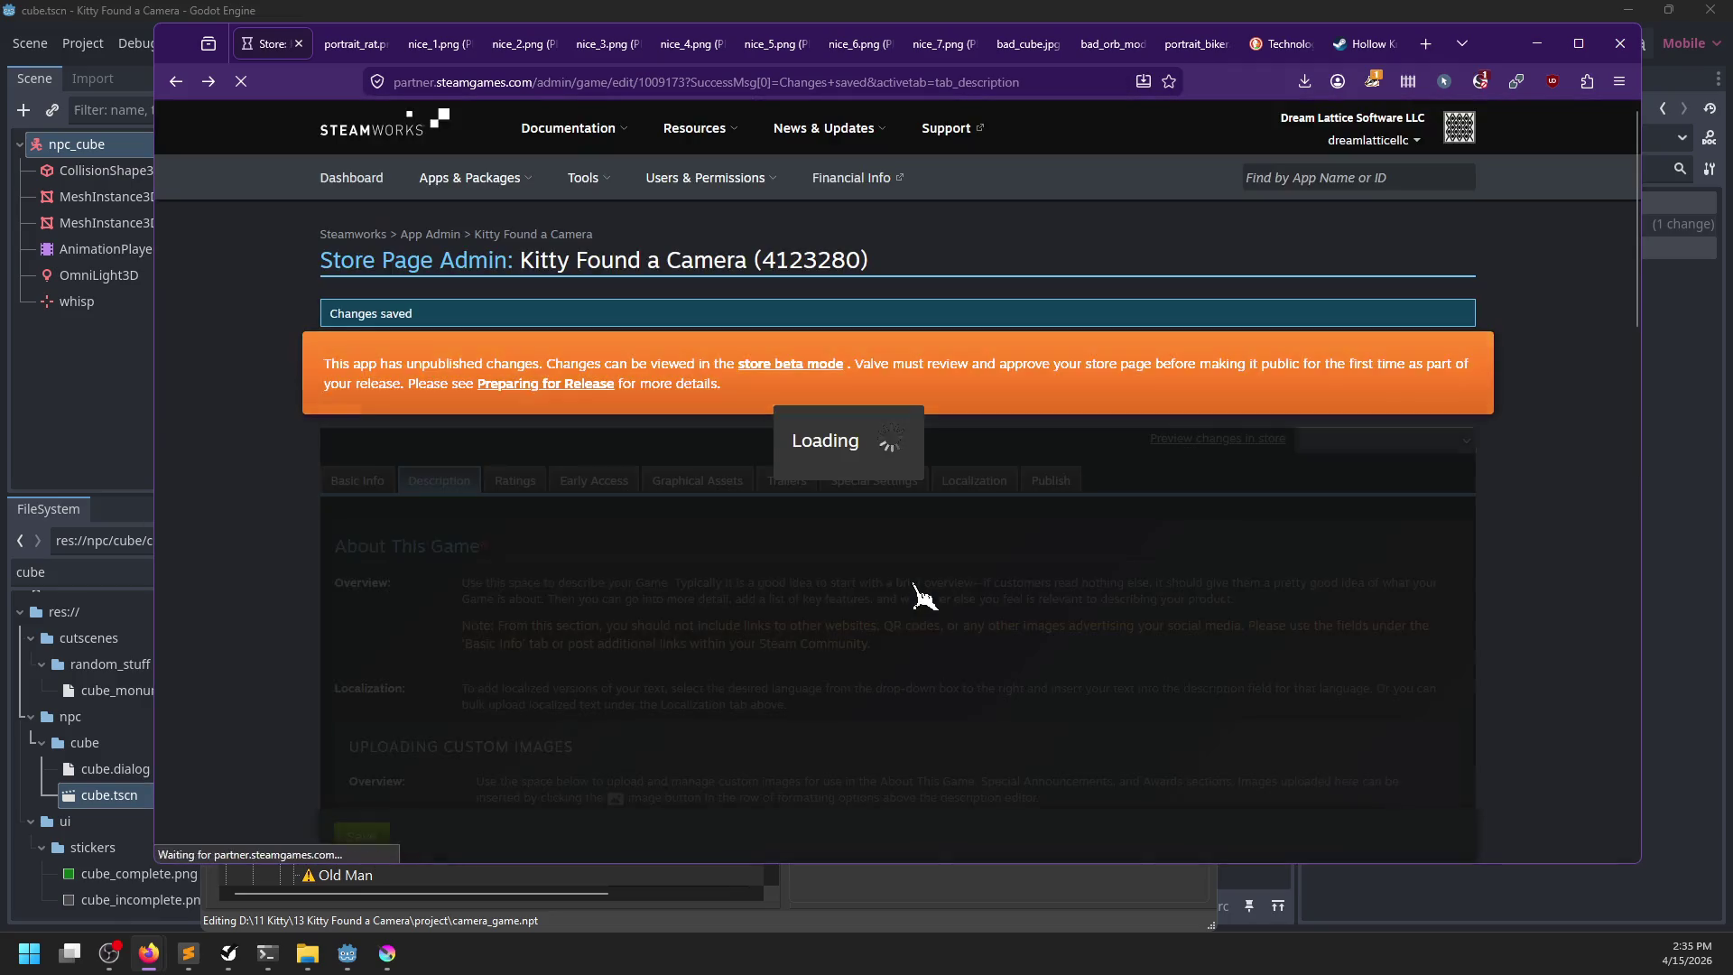
Scroll through the saved description's photos, then switch over to the Godot editor
scroll(871, 623, down, 5)
scroll(871, 623, down, 10)
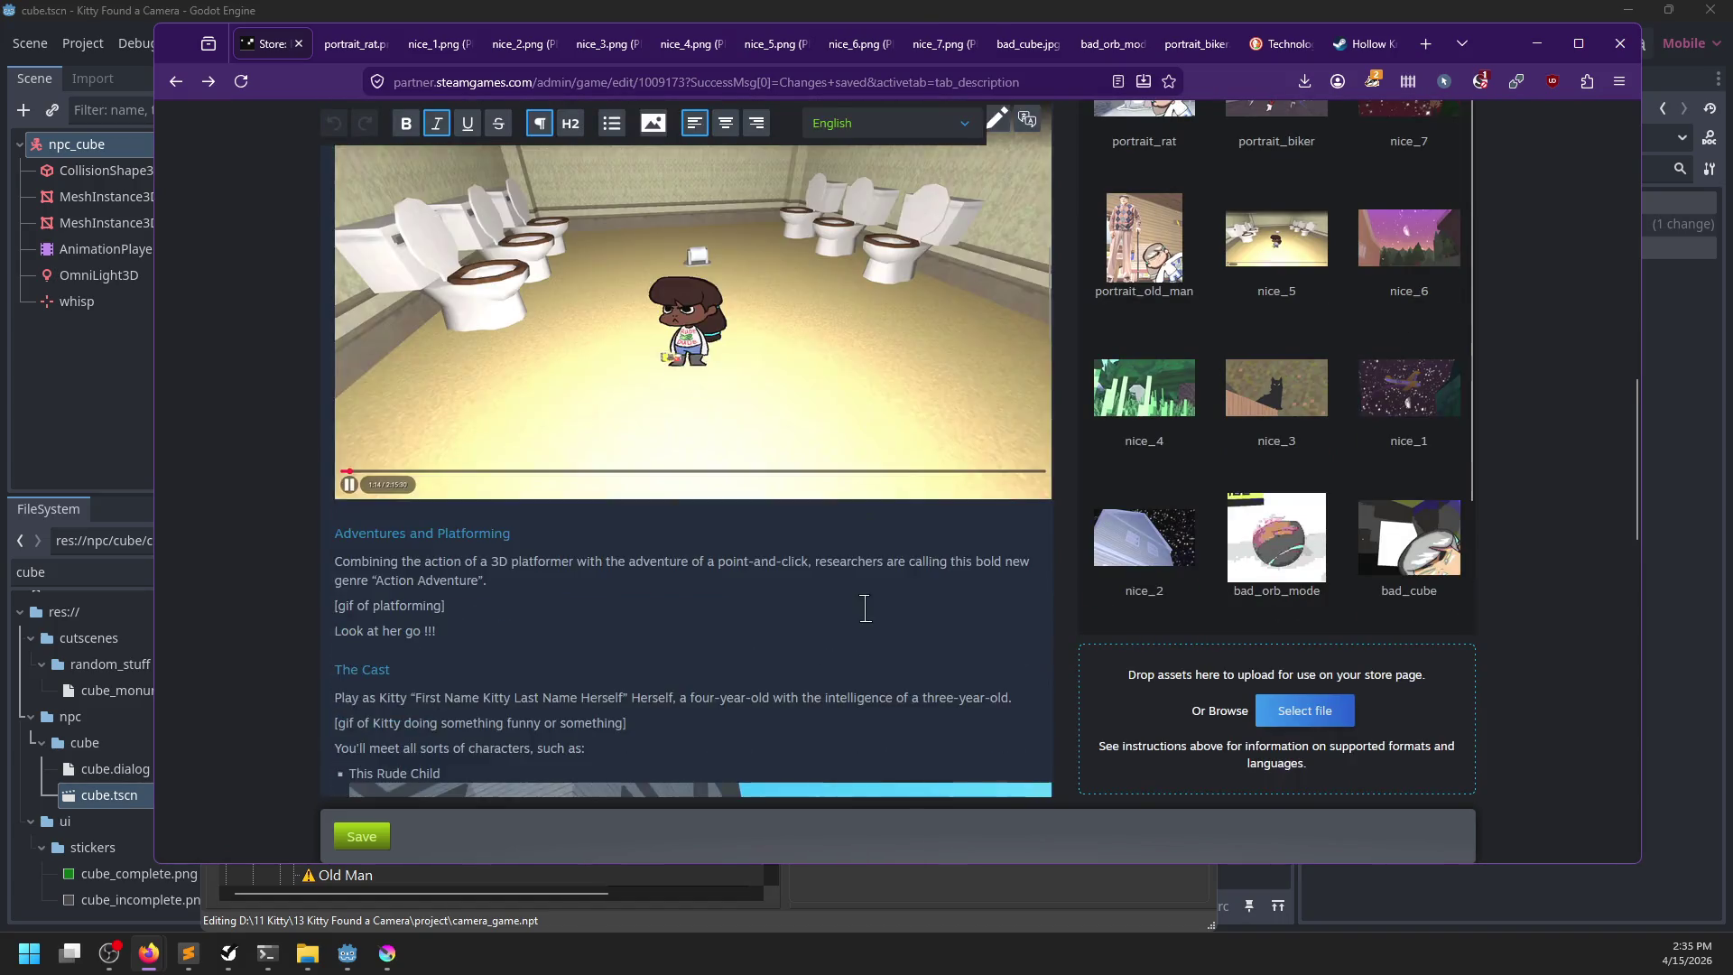
scroll(871, 623, up, 10)
scroll(871, 623, down, 5)
scroll(871, 622, up, 10)
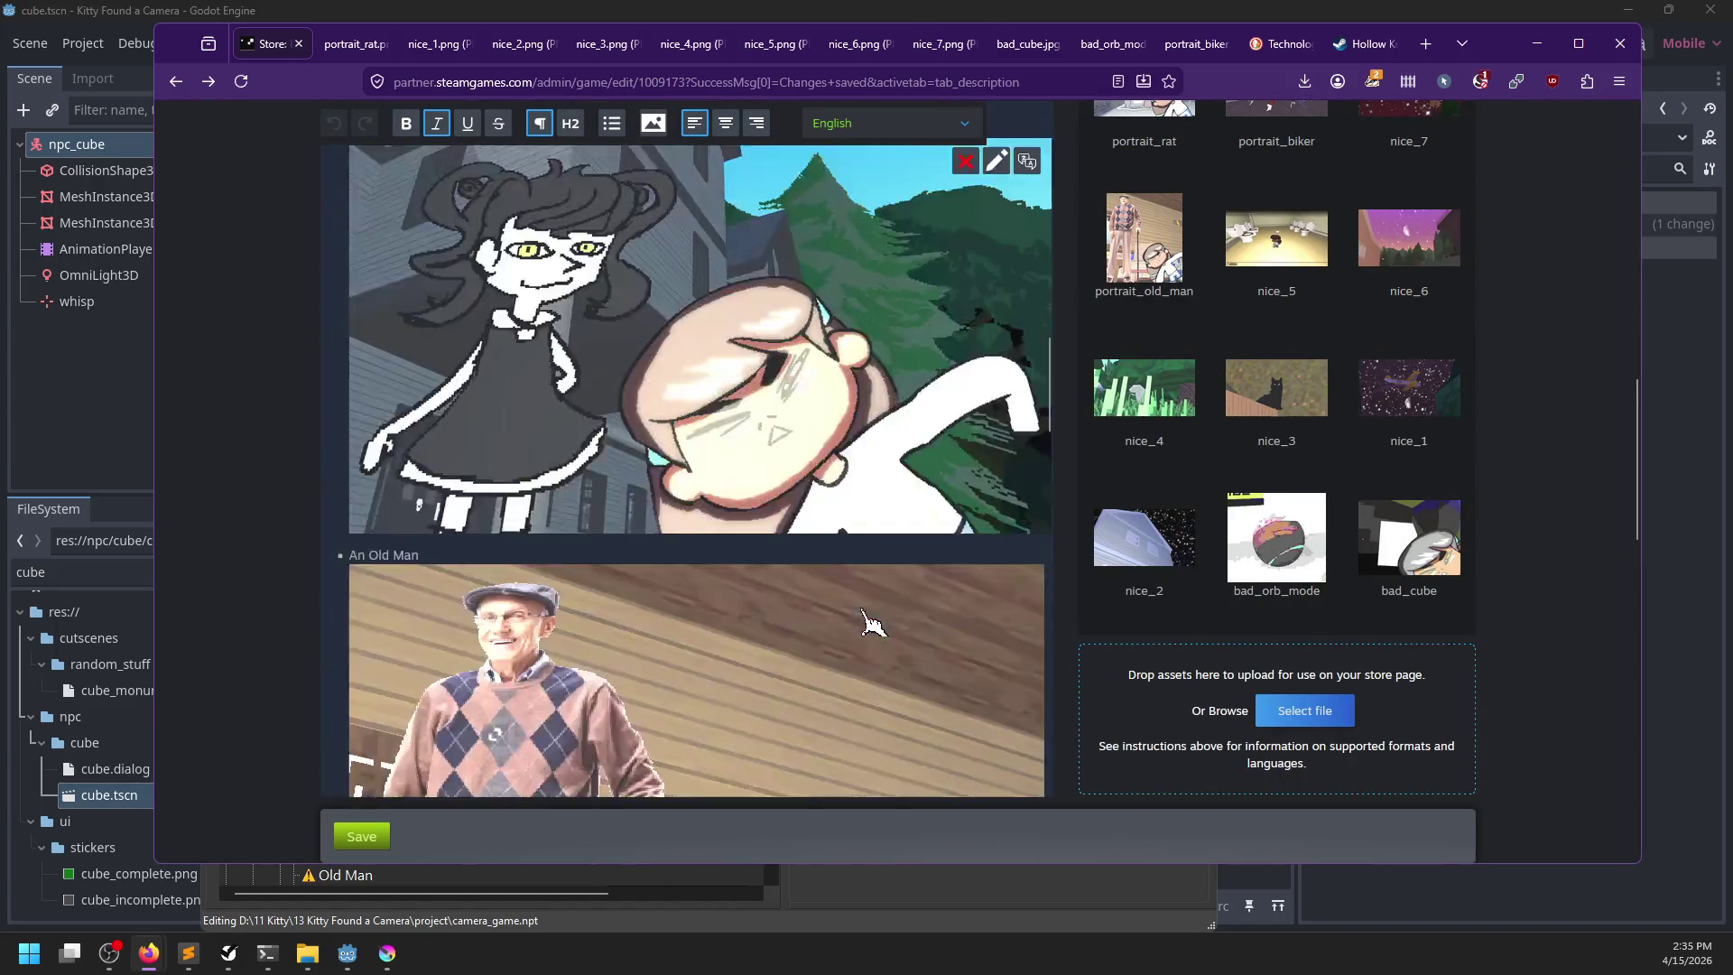
scroll(871, 622, down, 10)
scroll(871, 622, up, 10)
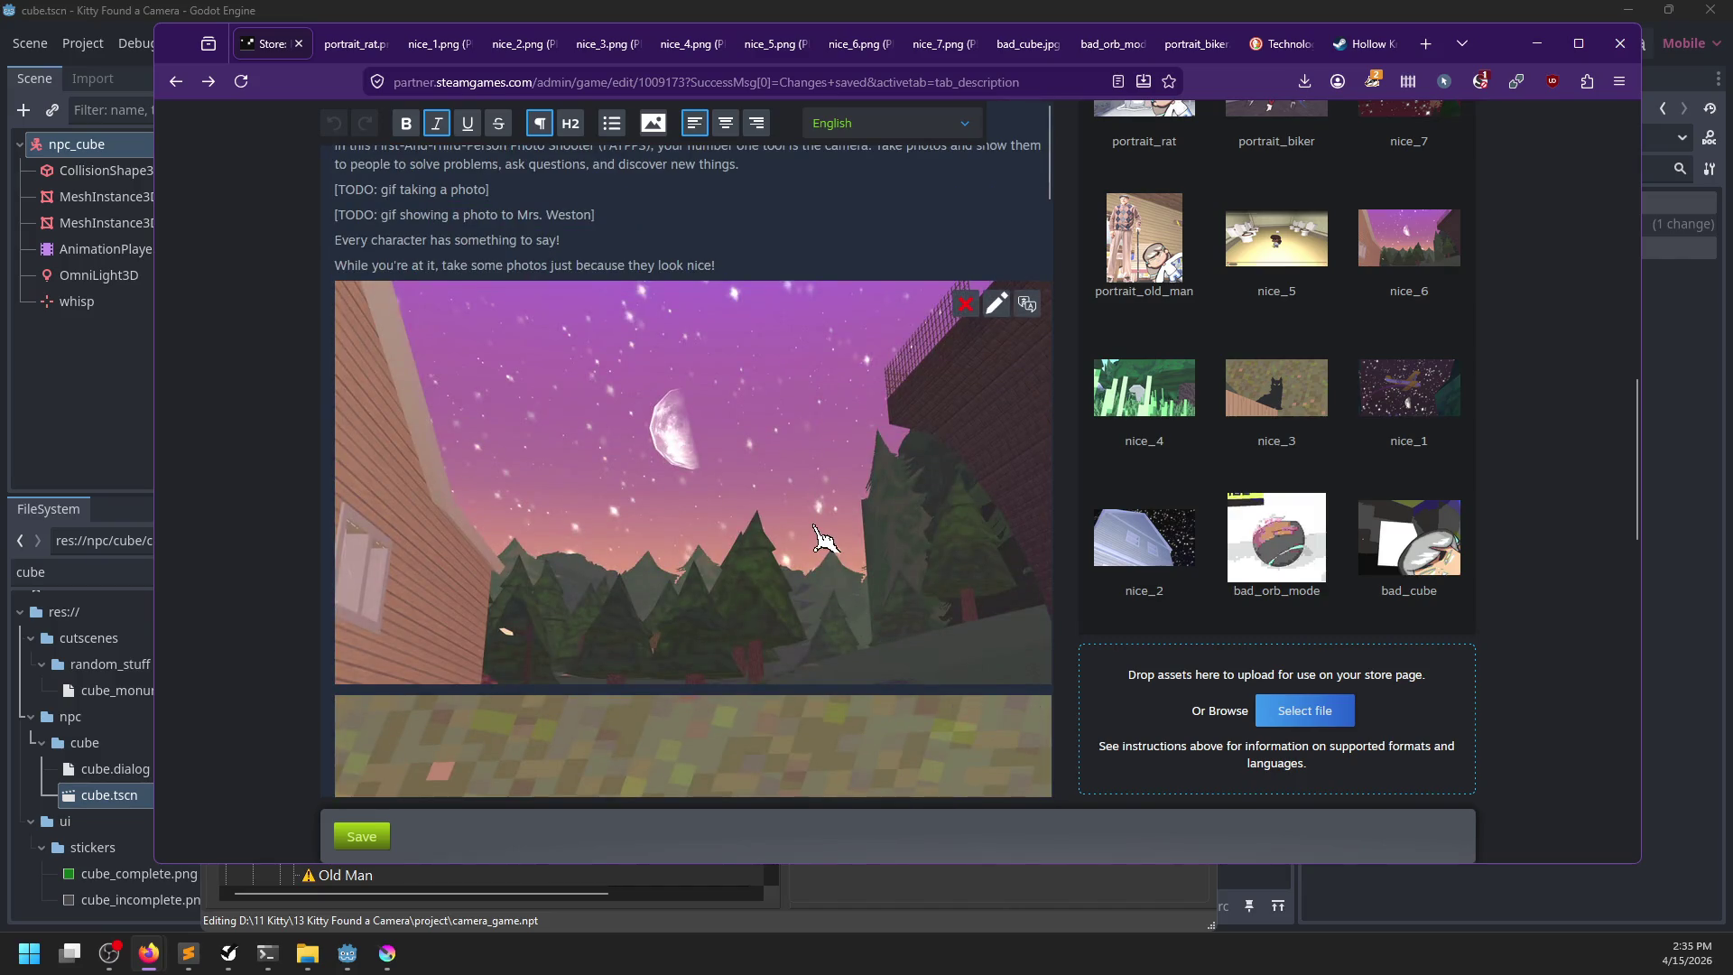
scroll(829, 549, up, 1)
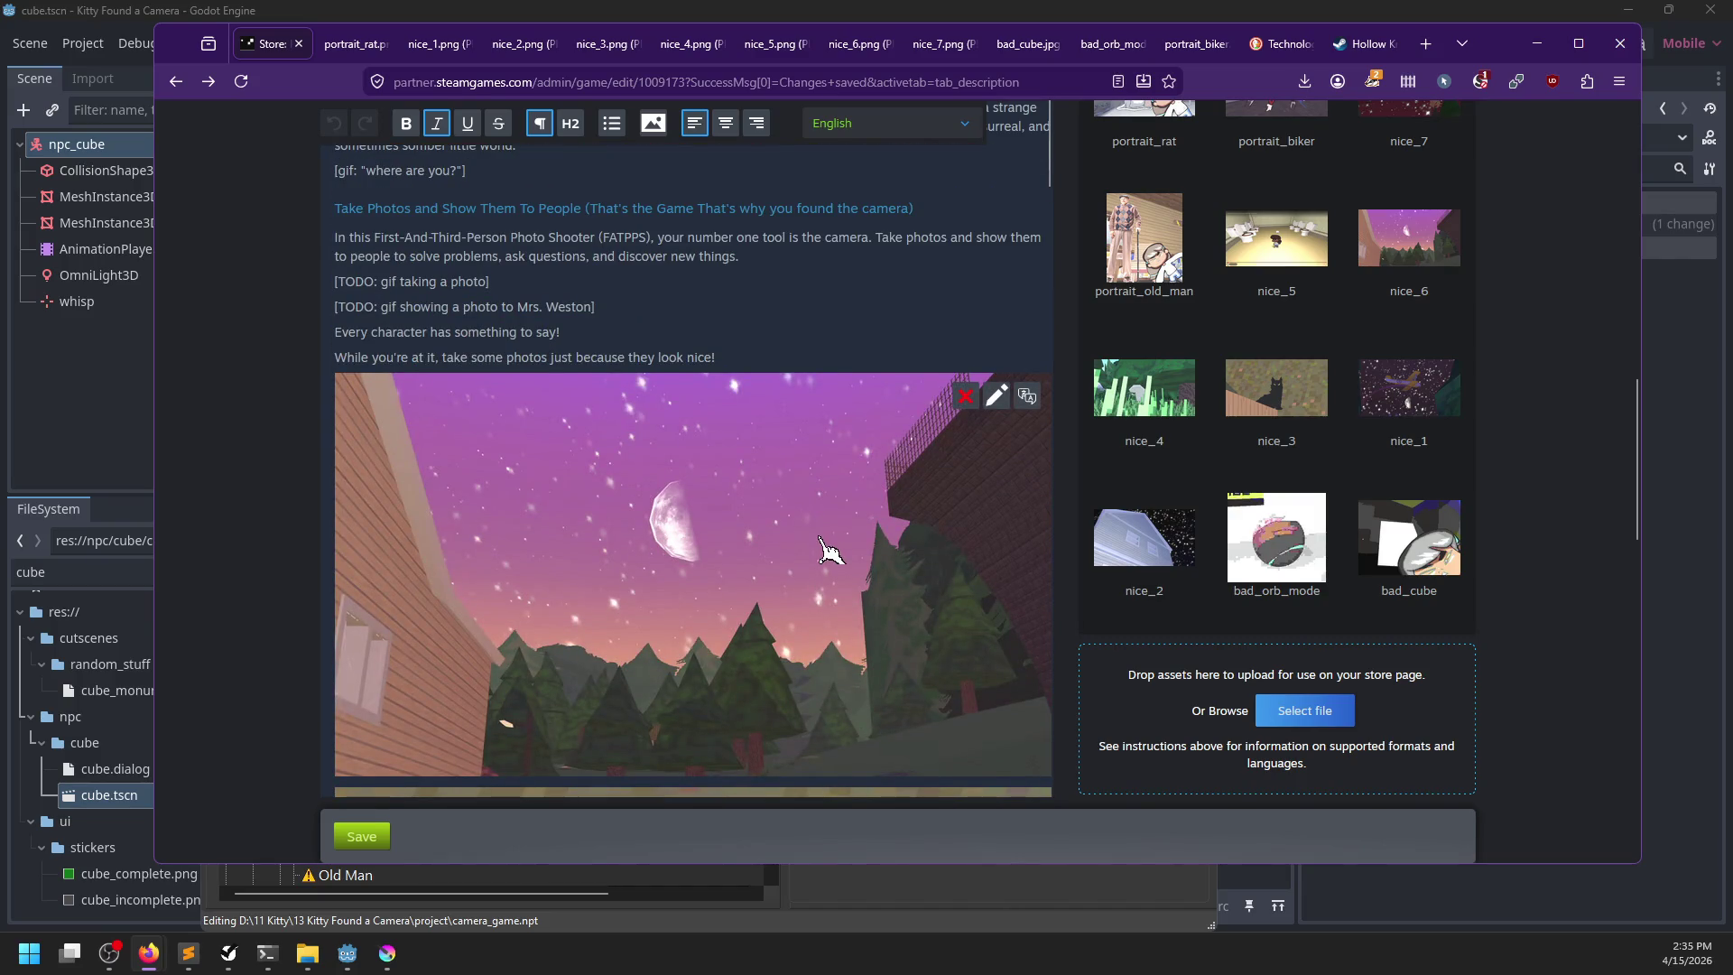
scroll(824, 544, up, 3)
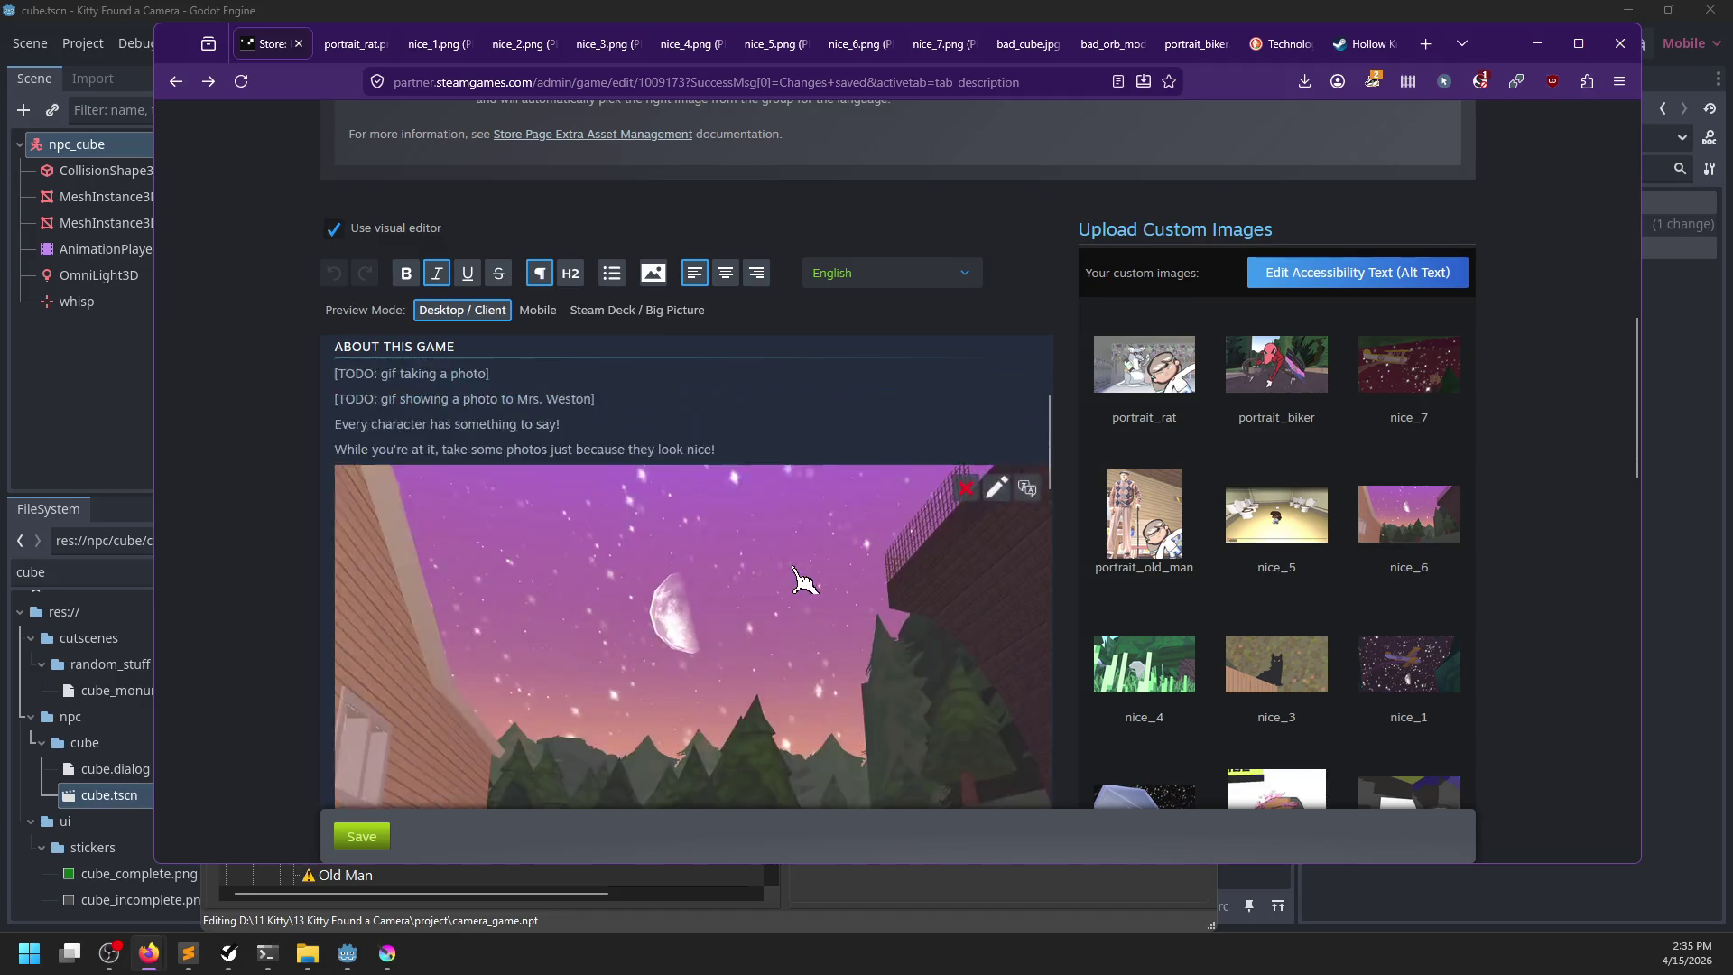
scroll(799, 577, down, 12)
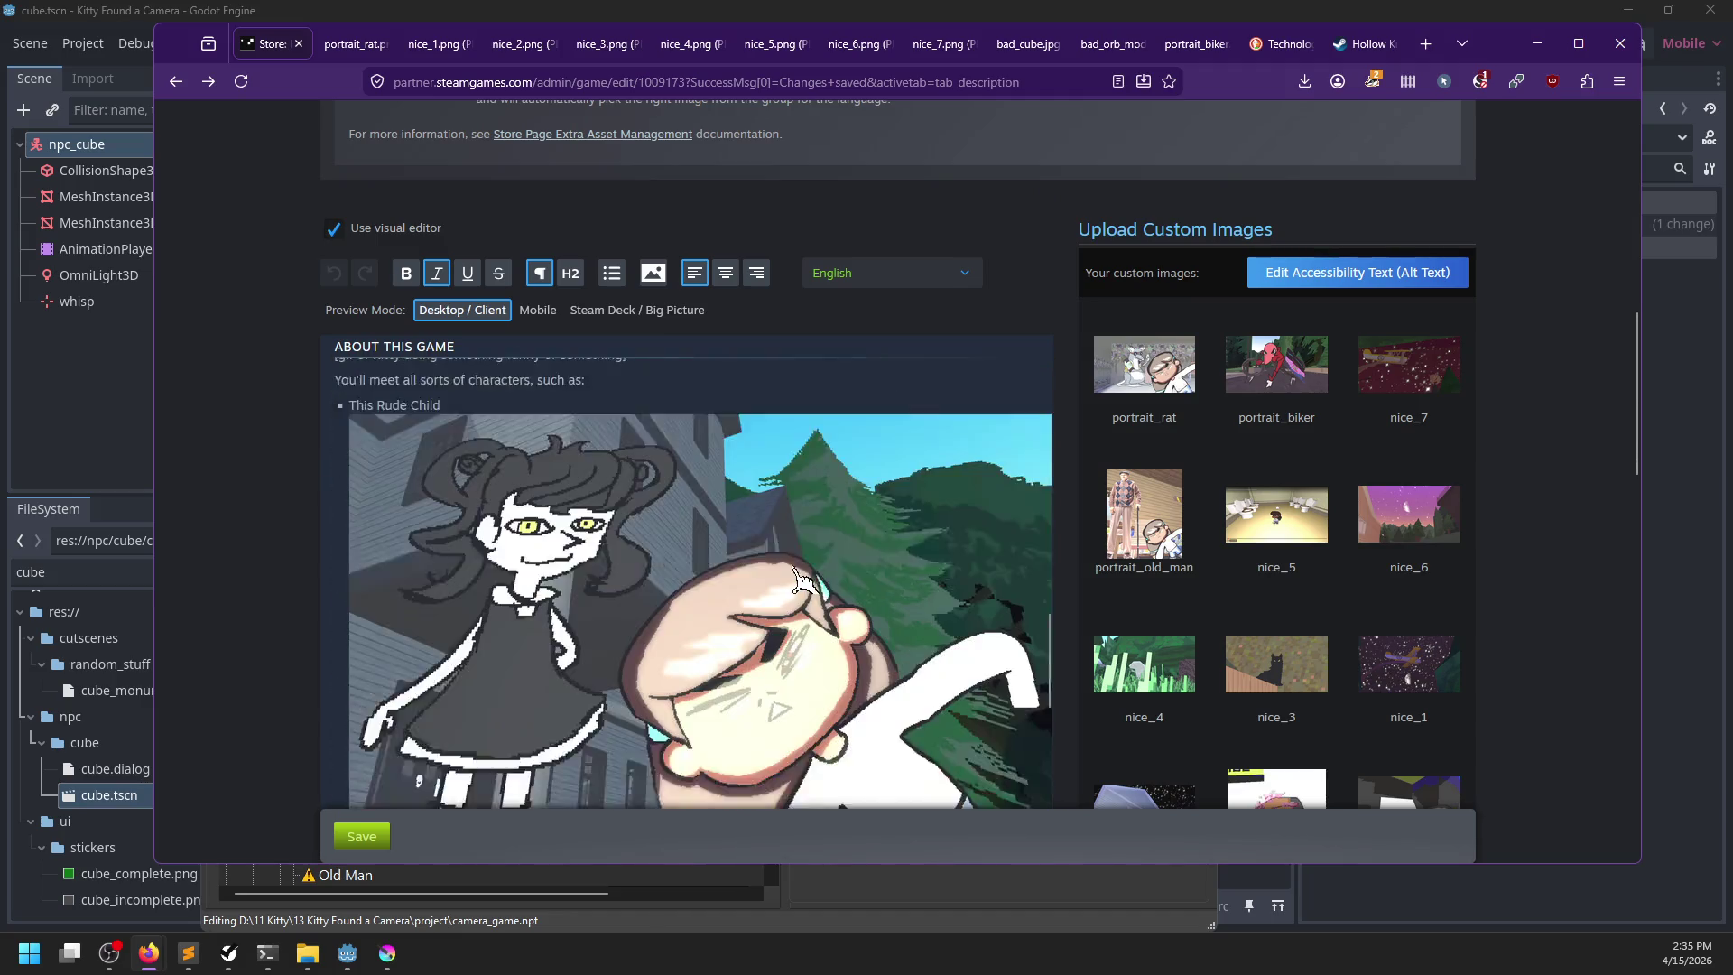
scroll(799, 578, down, 15)
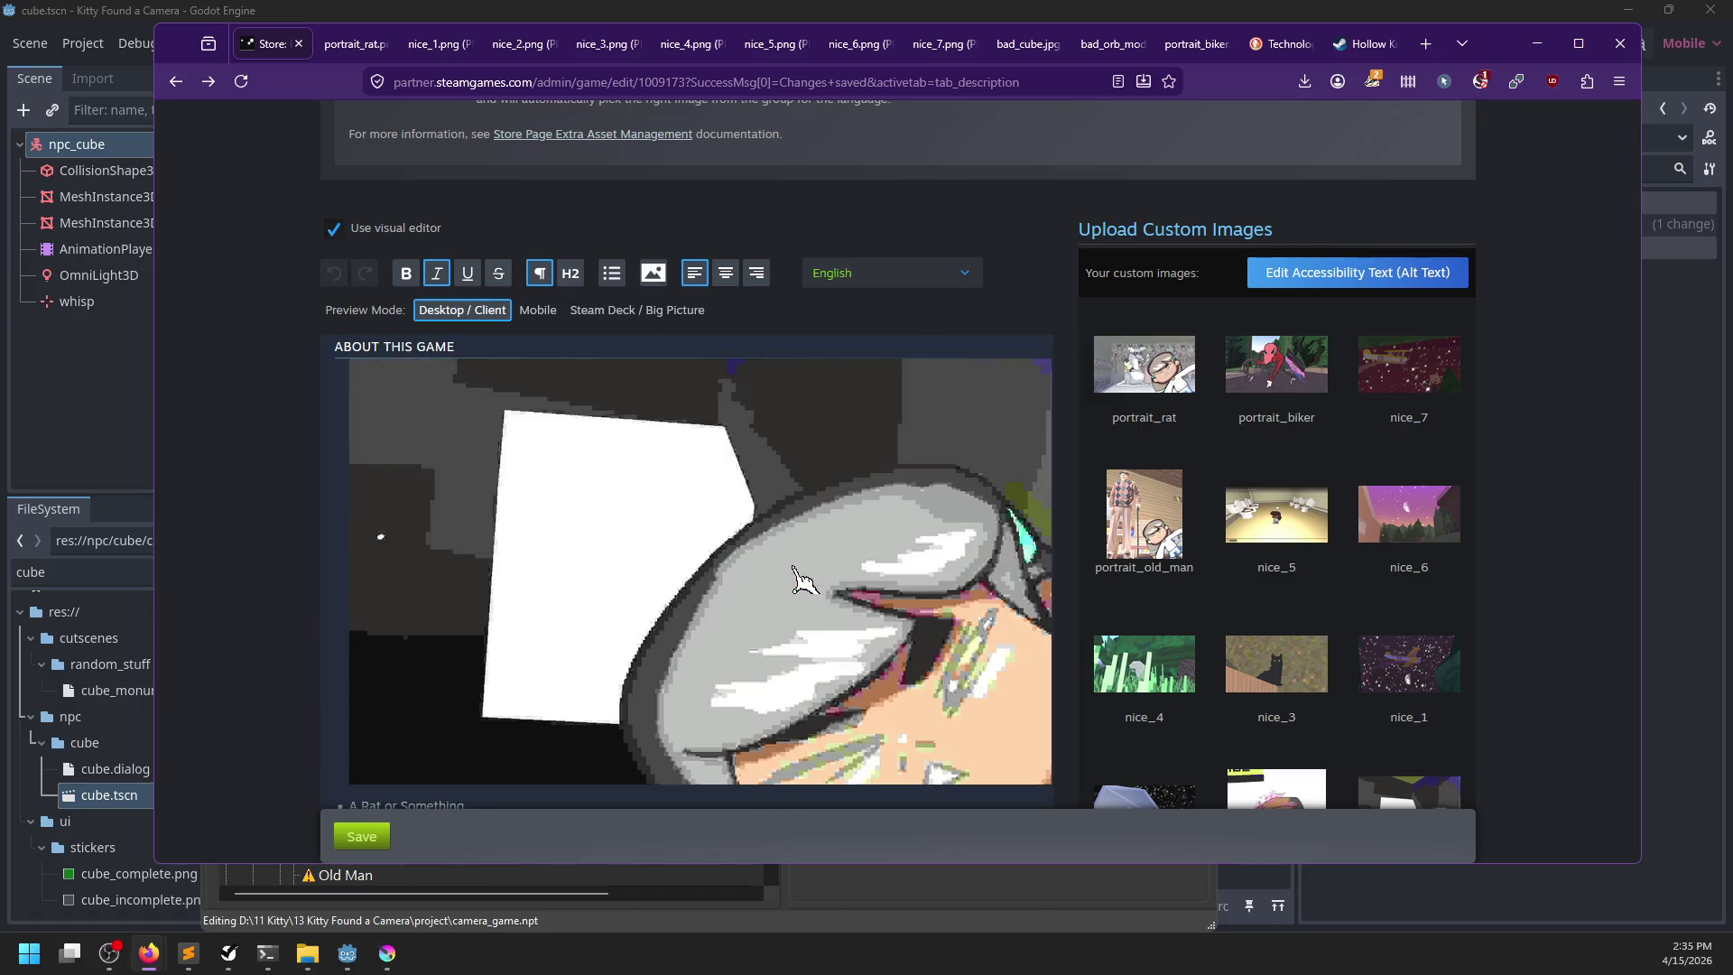
scroll(1024, 252, up, 7)
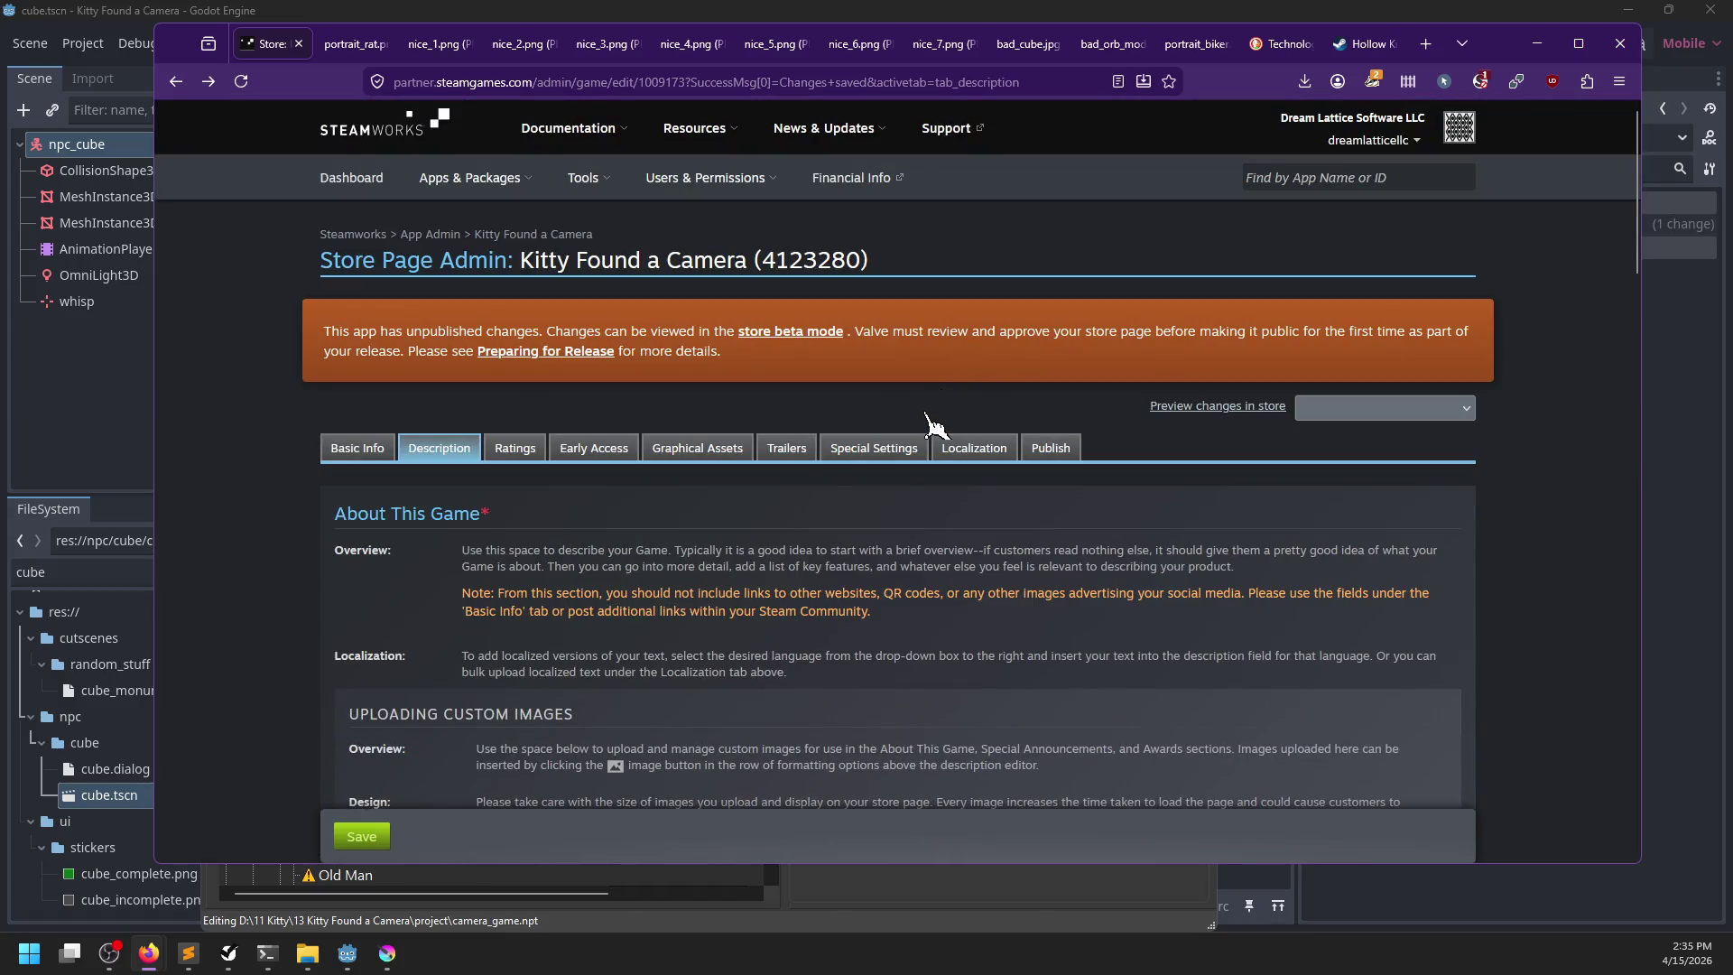
scroll(928, 425, down, 4)
scroll(844, 445, down, 6)
scroll(832, 457, up, 7)
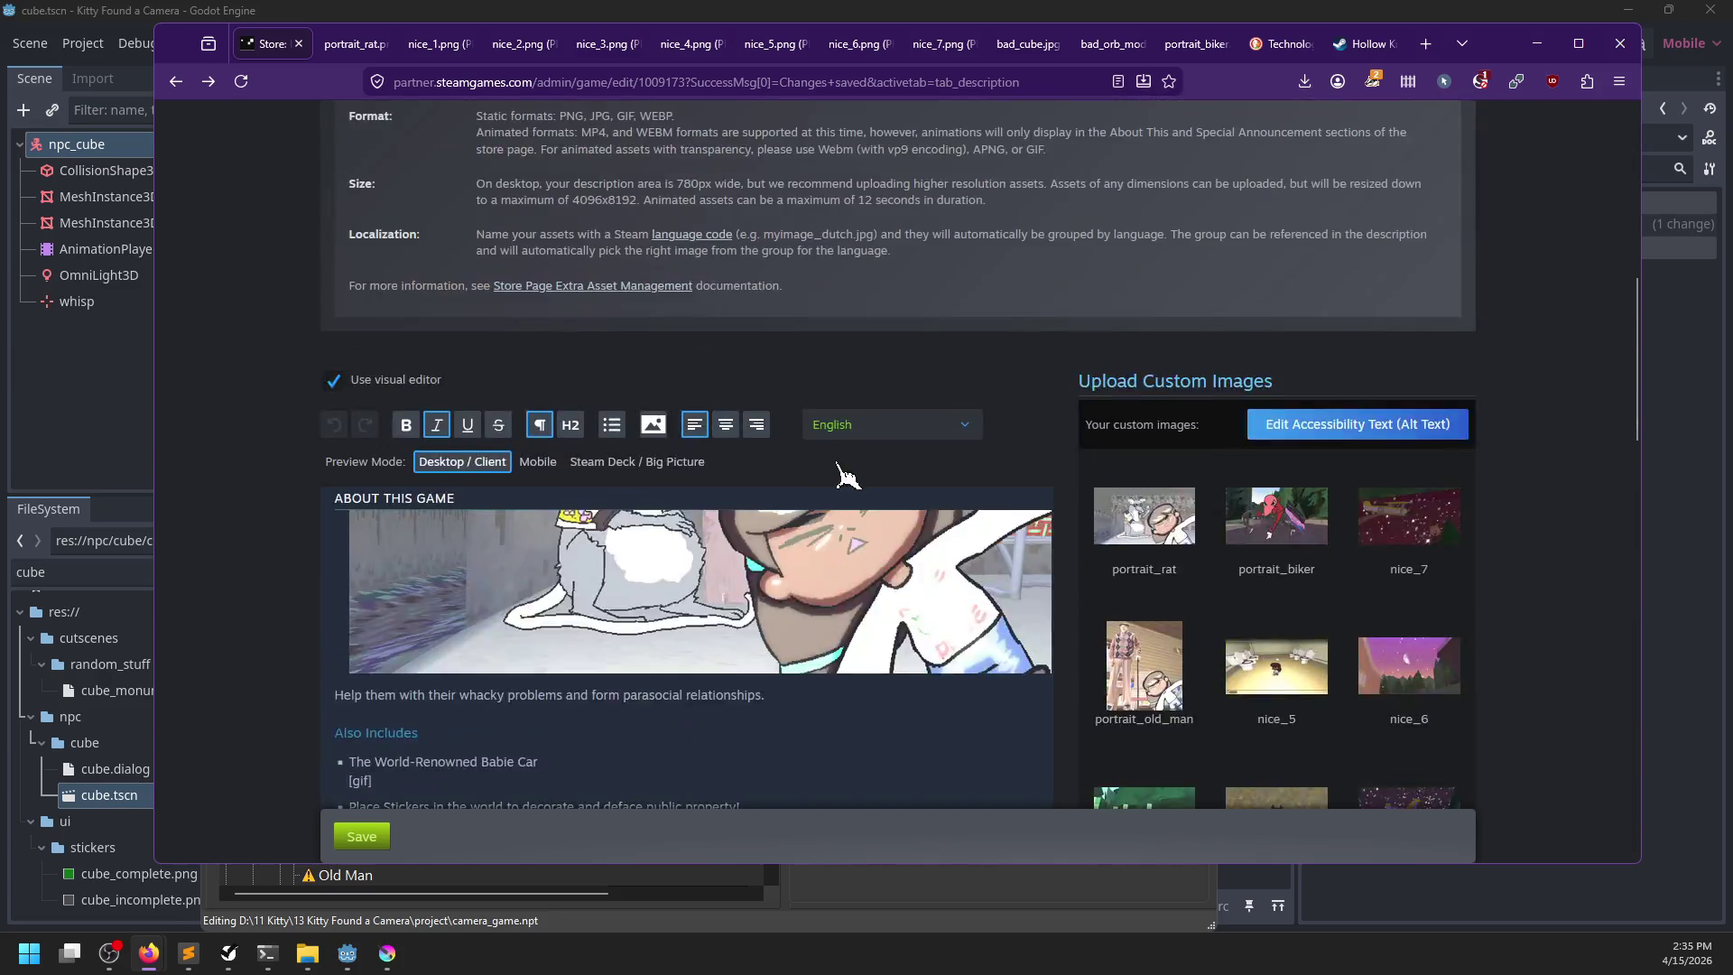
scroll(826, 510, up, 8)
scroll(801, 668, down, 11)
scroll(559, 566, up, 2)
scroll(560, 567, up, 6)
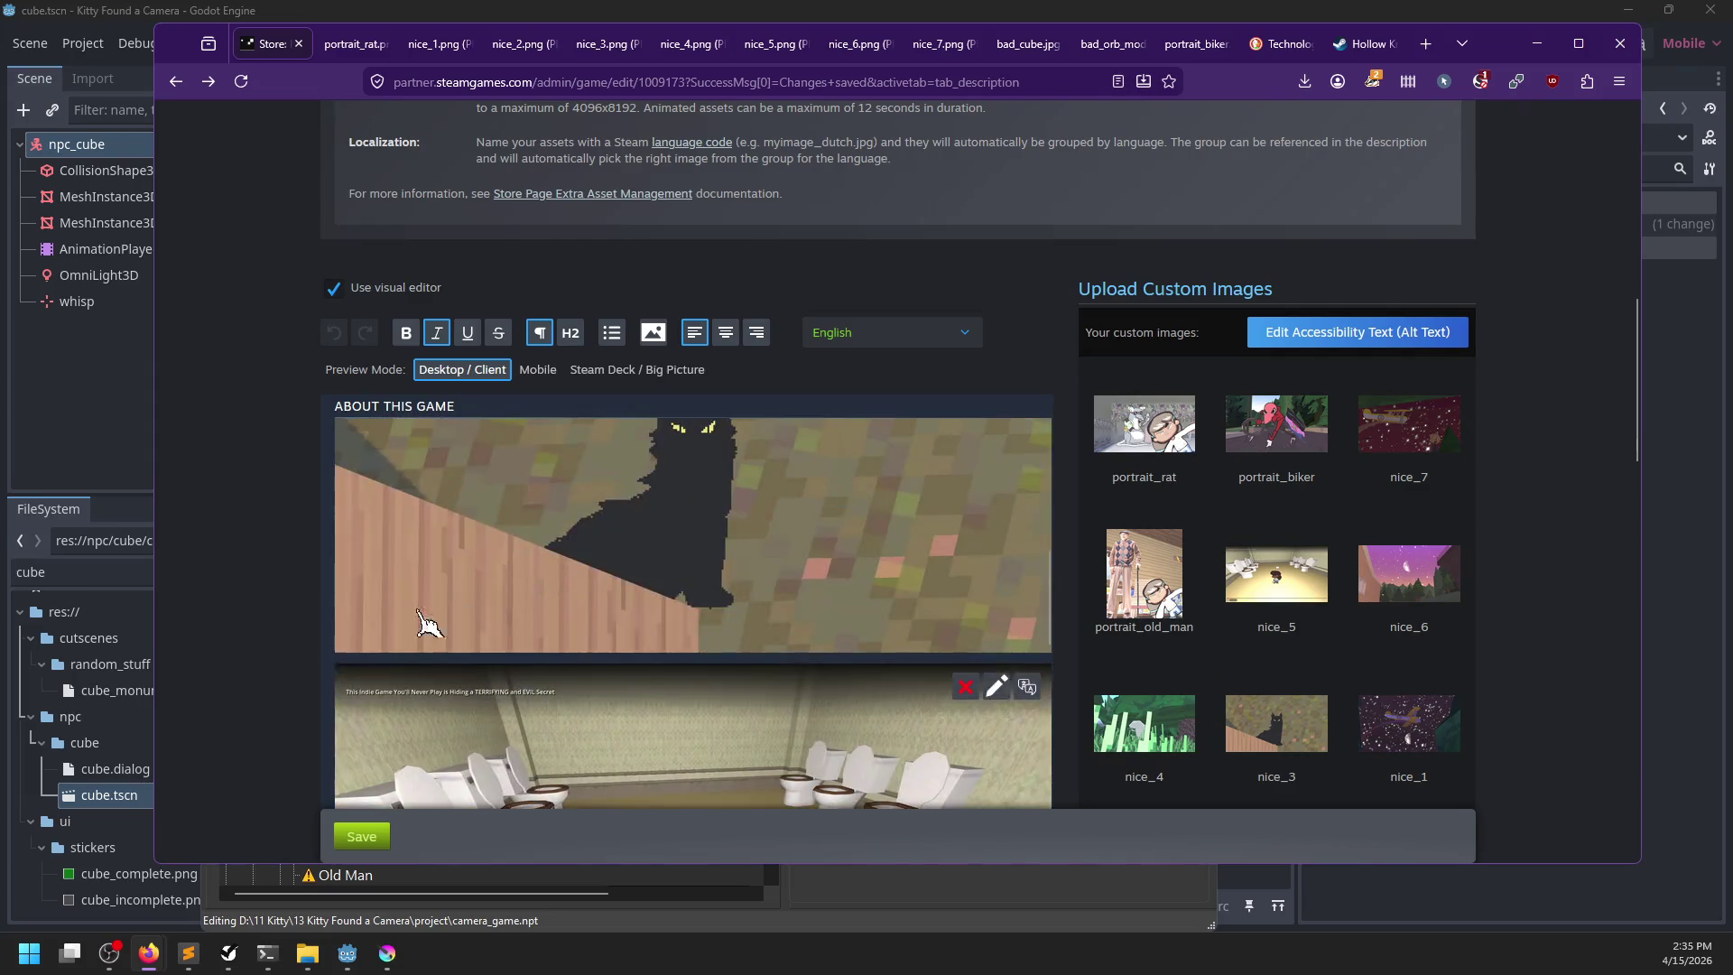
scroll(461, 643, up, 5)
scroll(387, 696, up, 2)
scroll(279, 666, down, 9)
scroll(581, 581, up, 4)
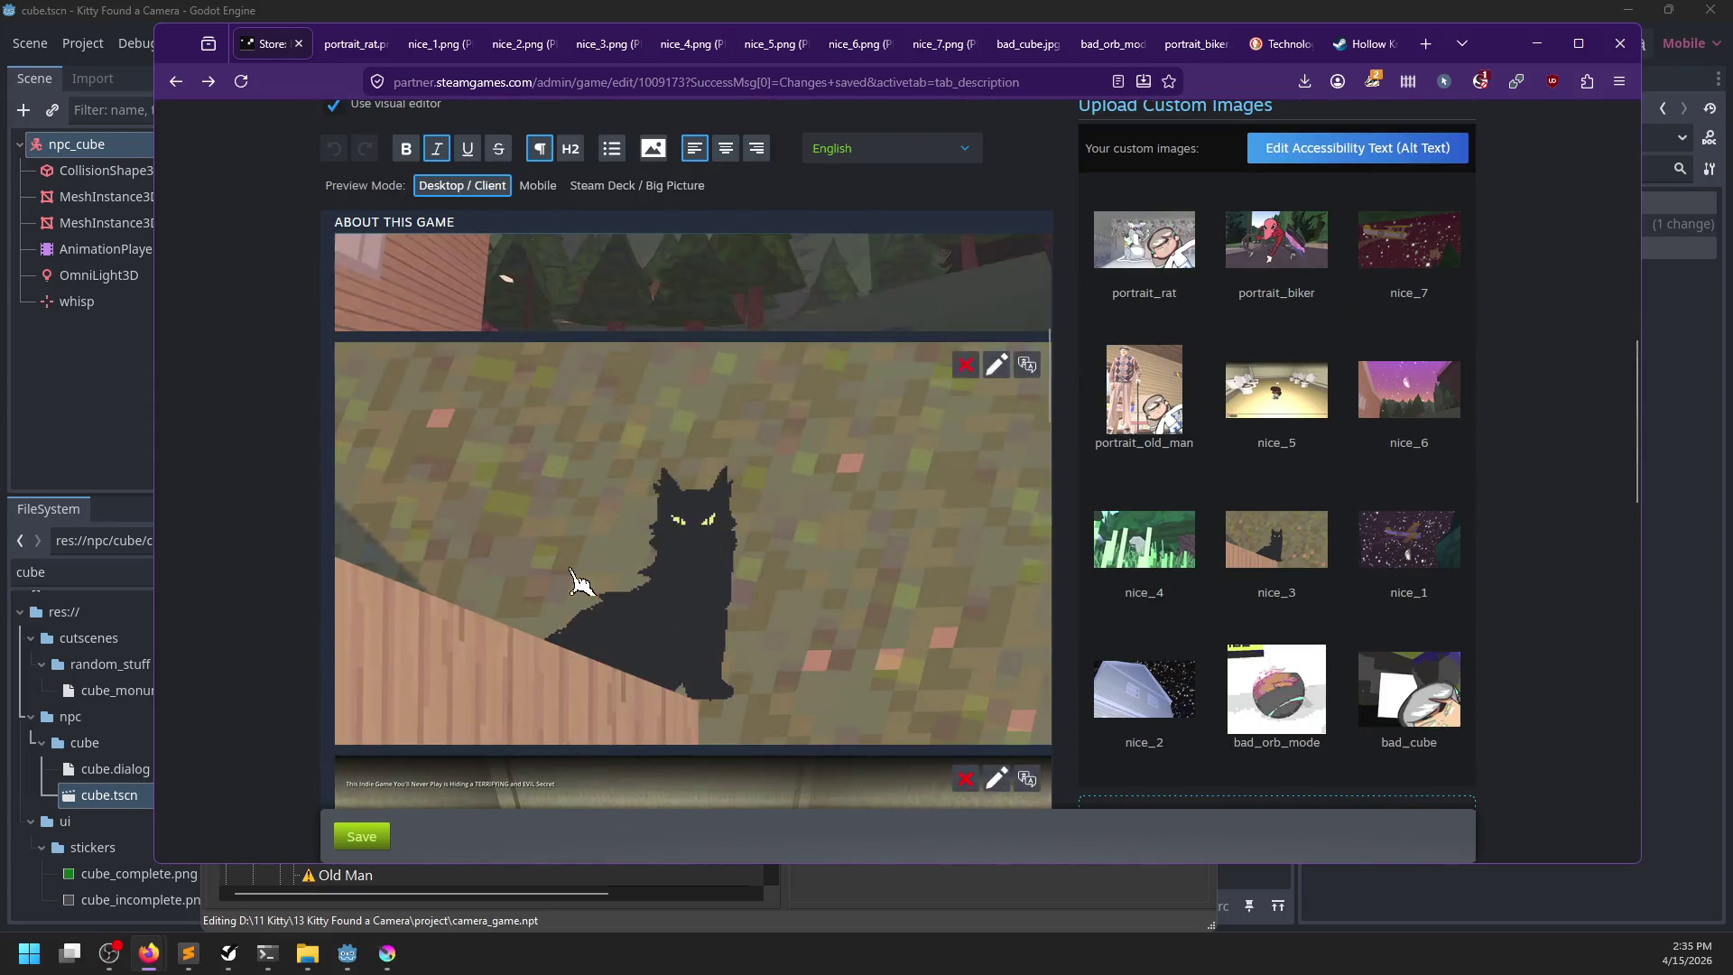
scroll(440, 585, up, 3)
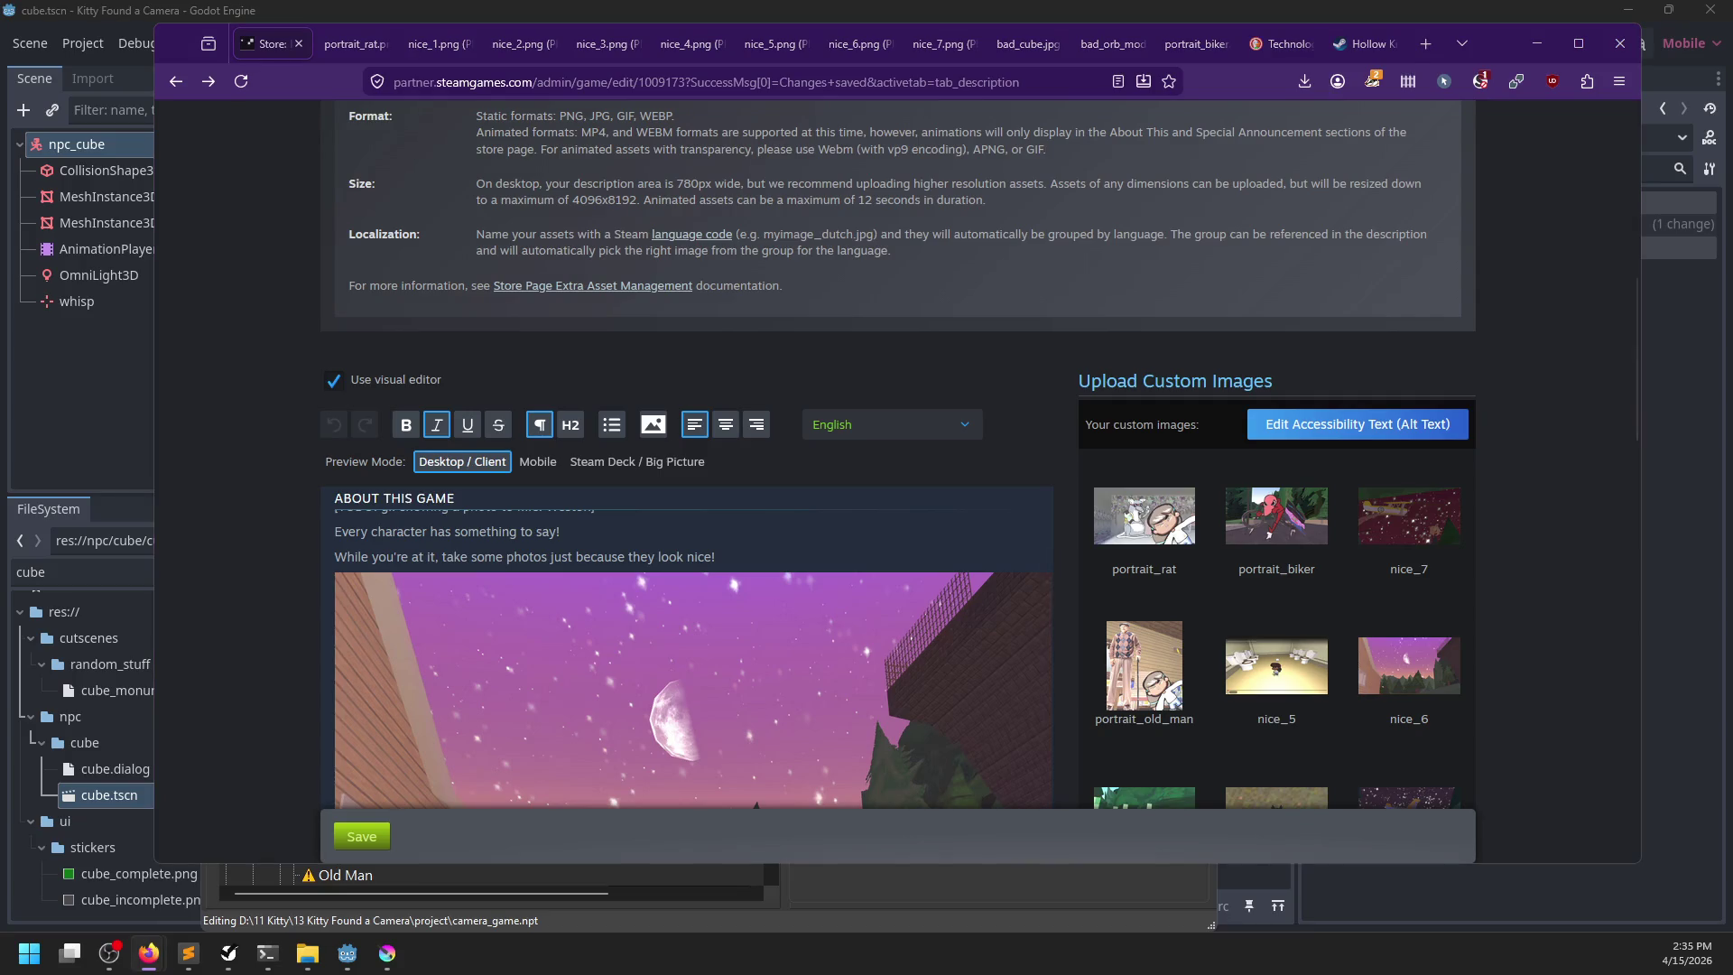
click(109, 953)
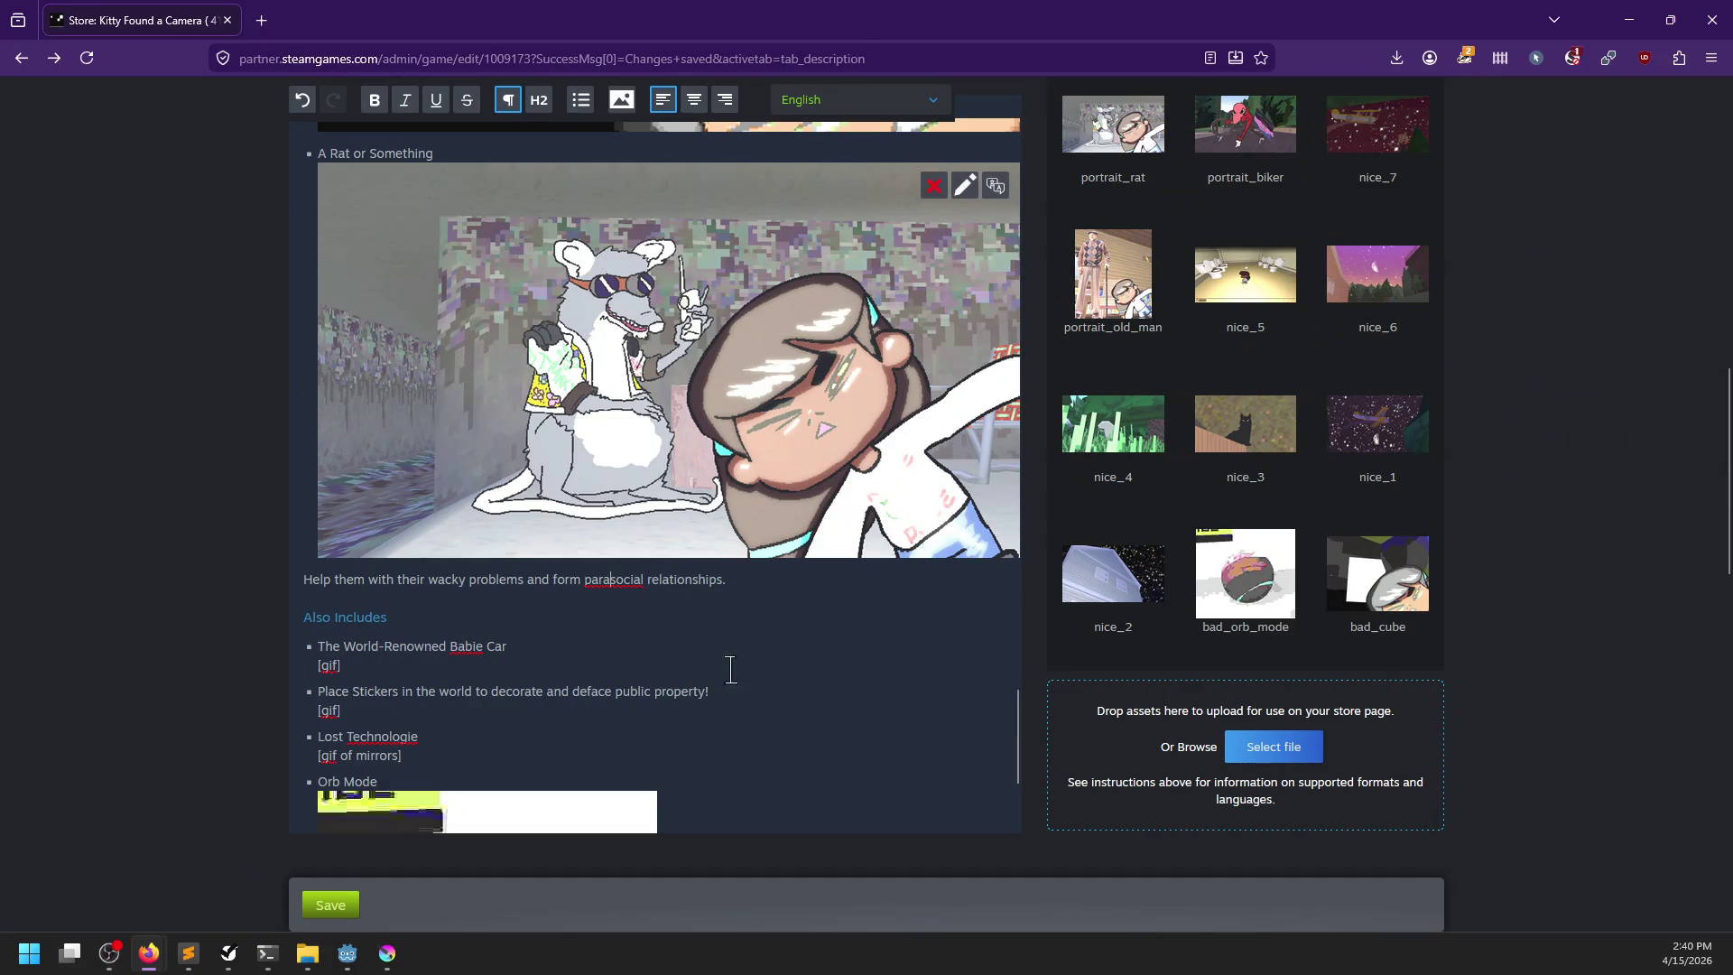
scroll(637, 686, up, 3)
scroll(560, 632, up, 10)
scroll(482, 664, up, 15)
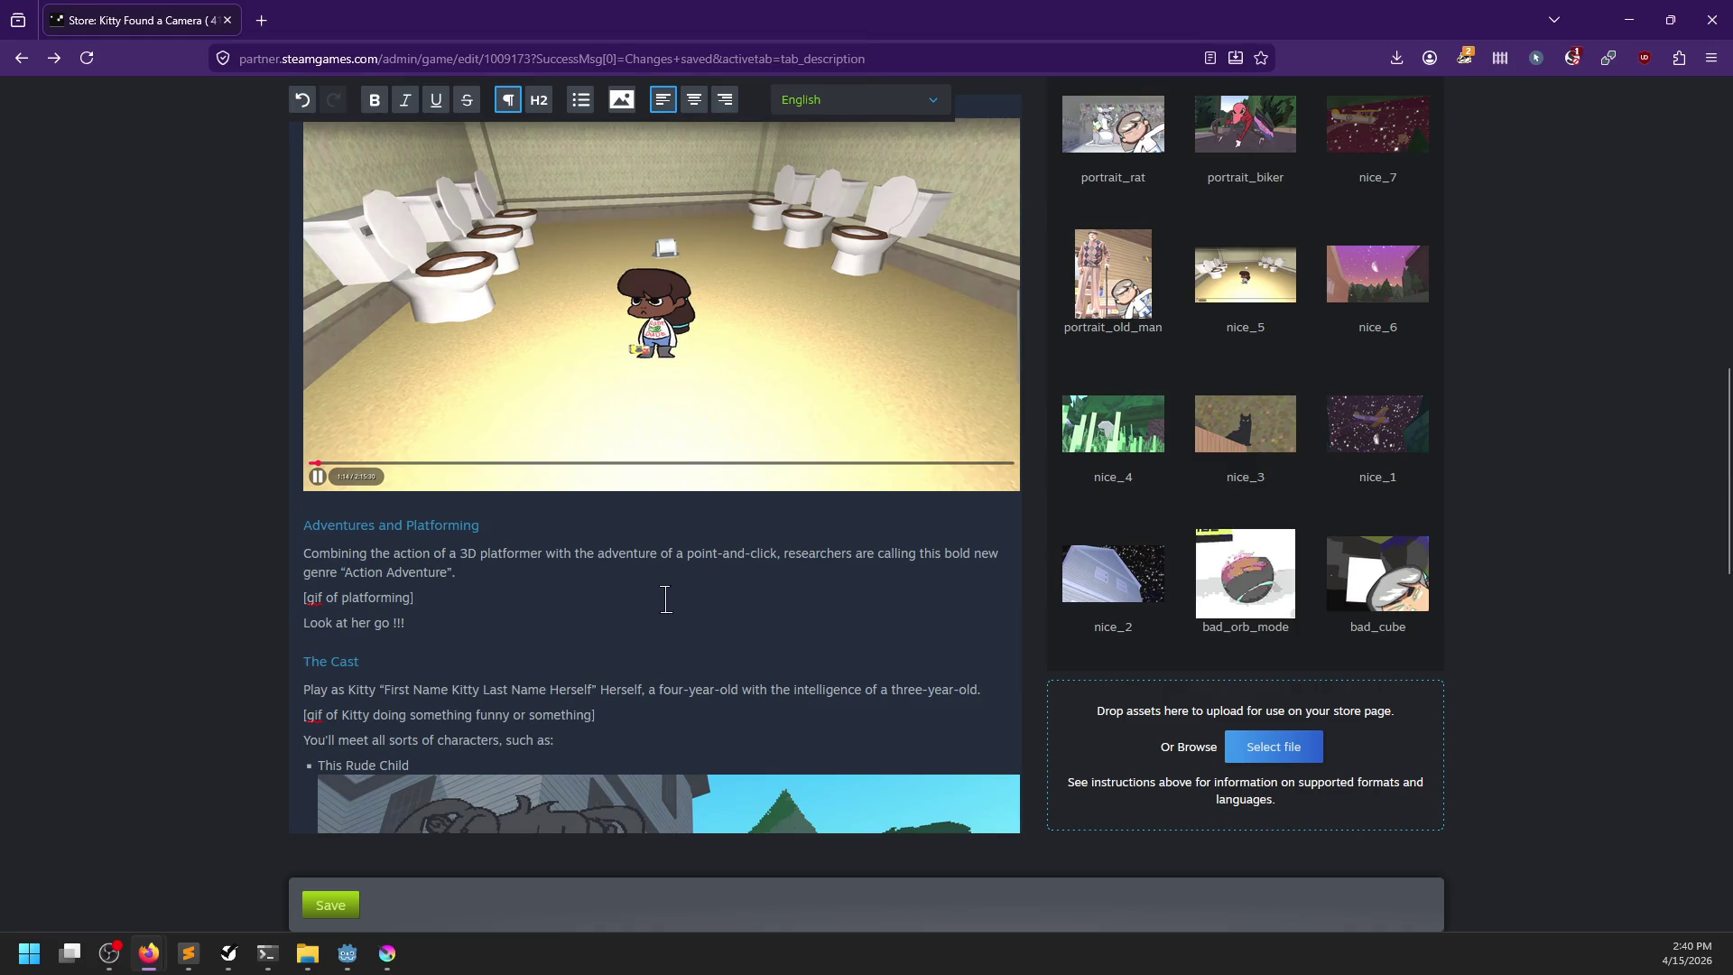
scroll(666, 599, up, 10)
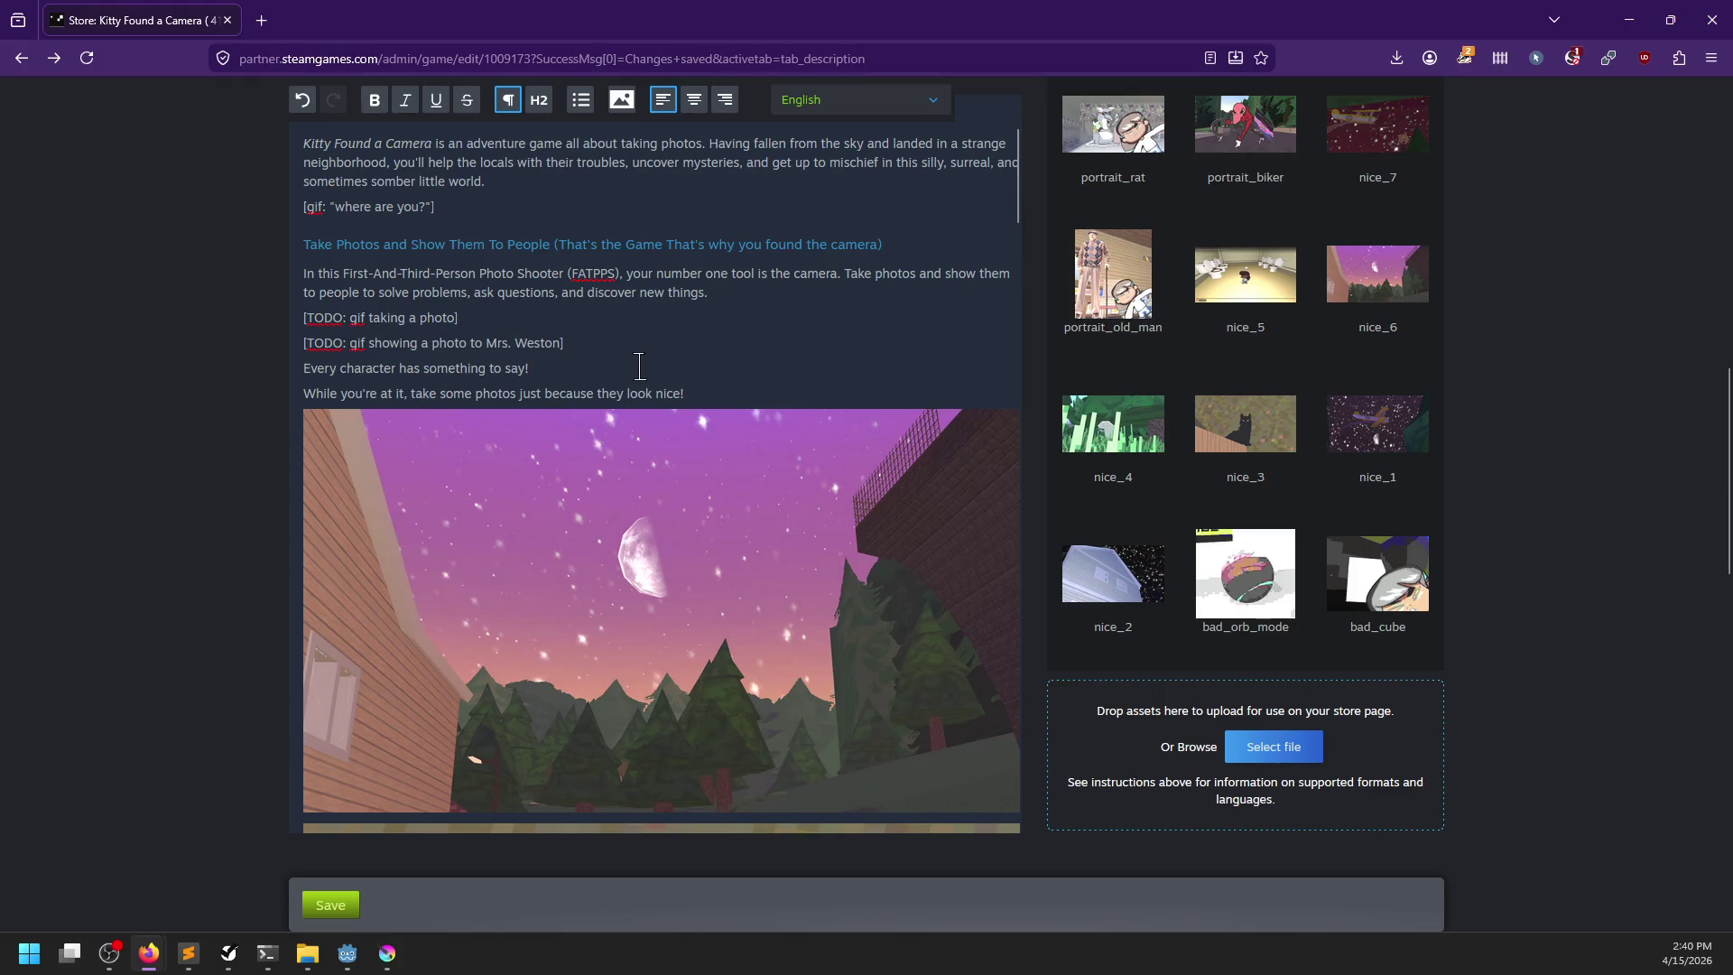
scroll(639, 365, up, 2)
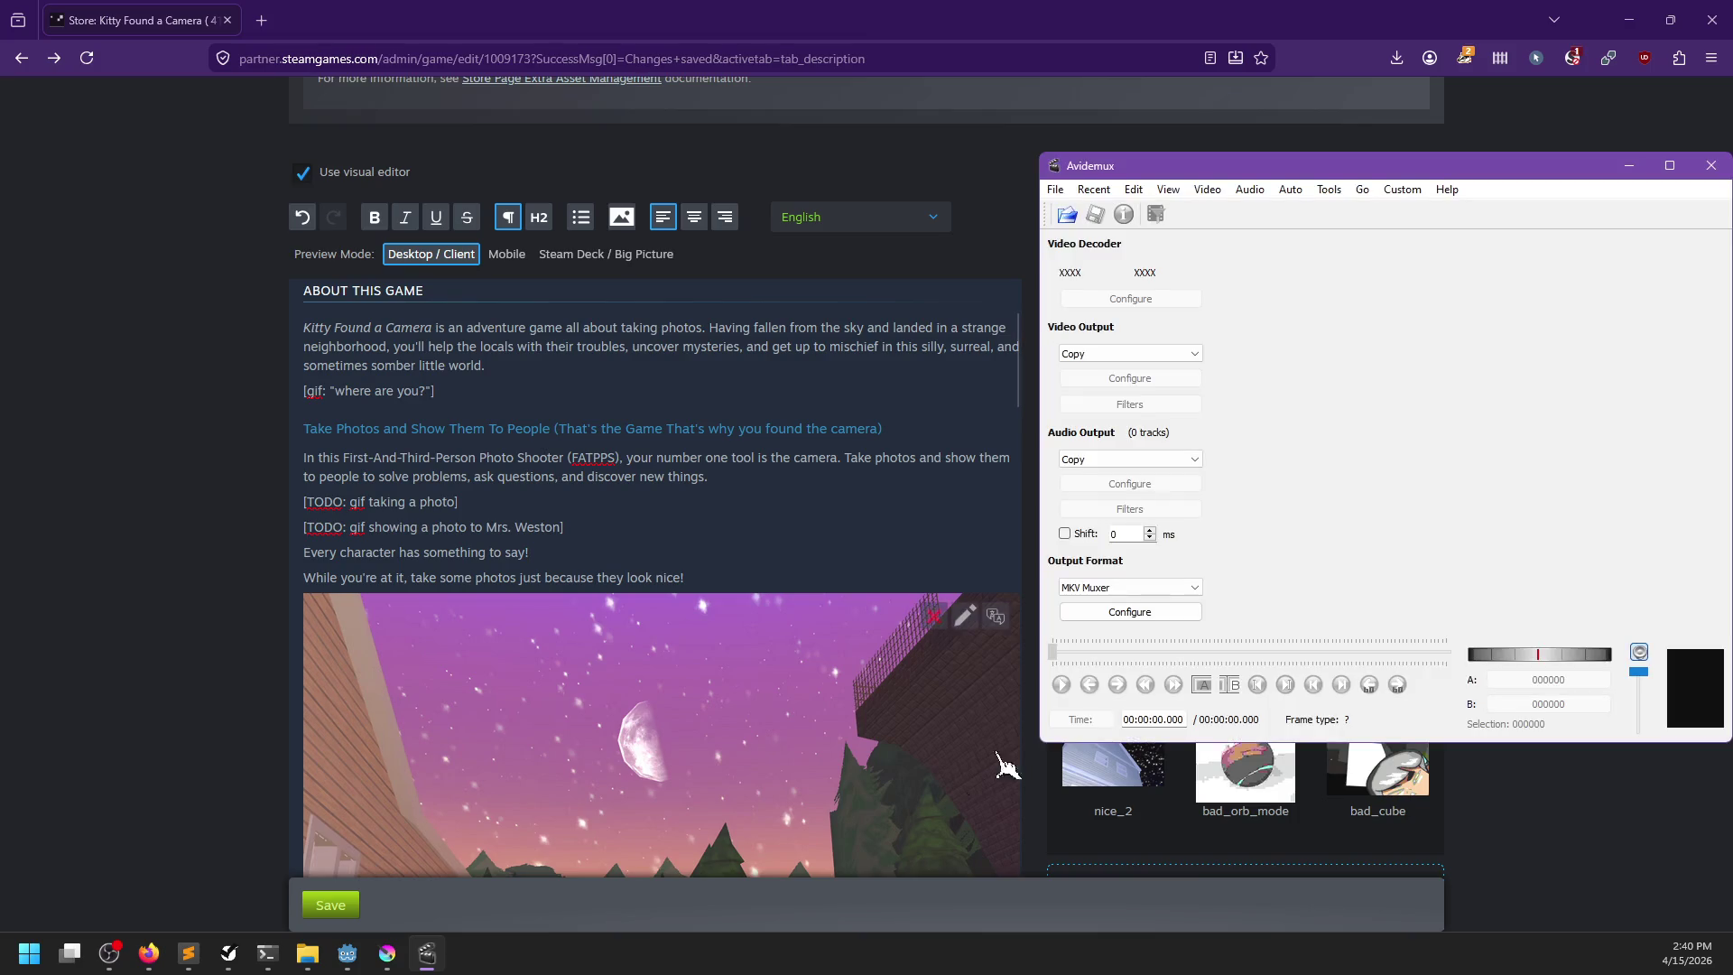
Move the Avidemux window over the centre of the store page, then bring the folder window forward
drag(1262, 185, 674, 174)
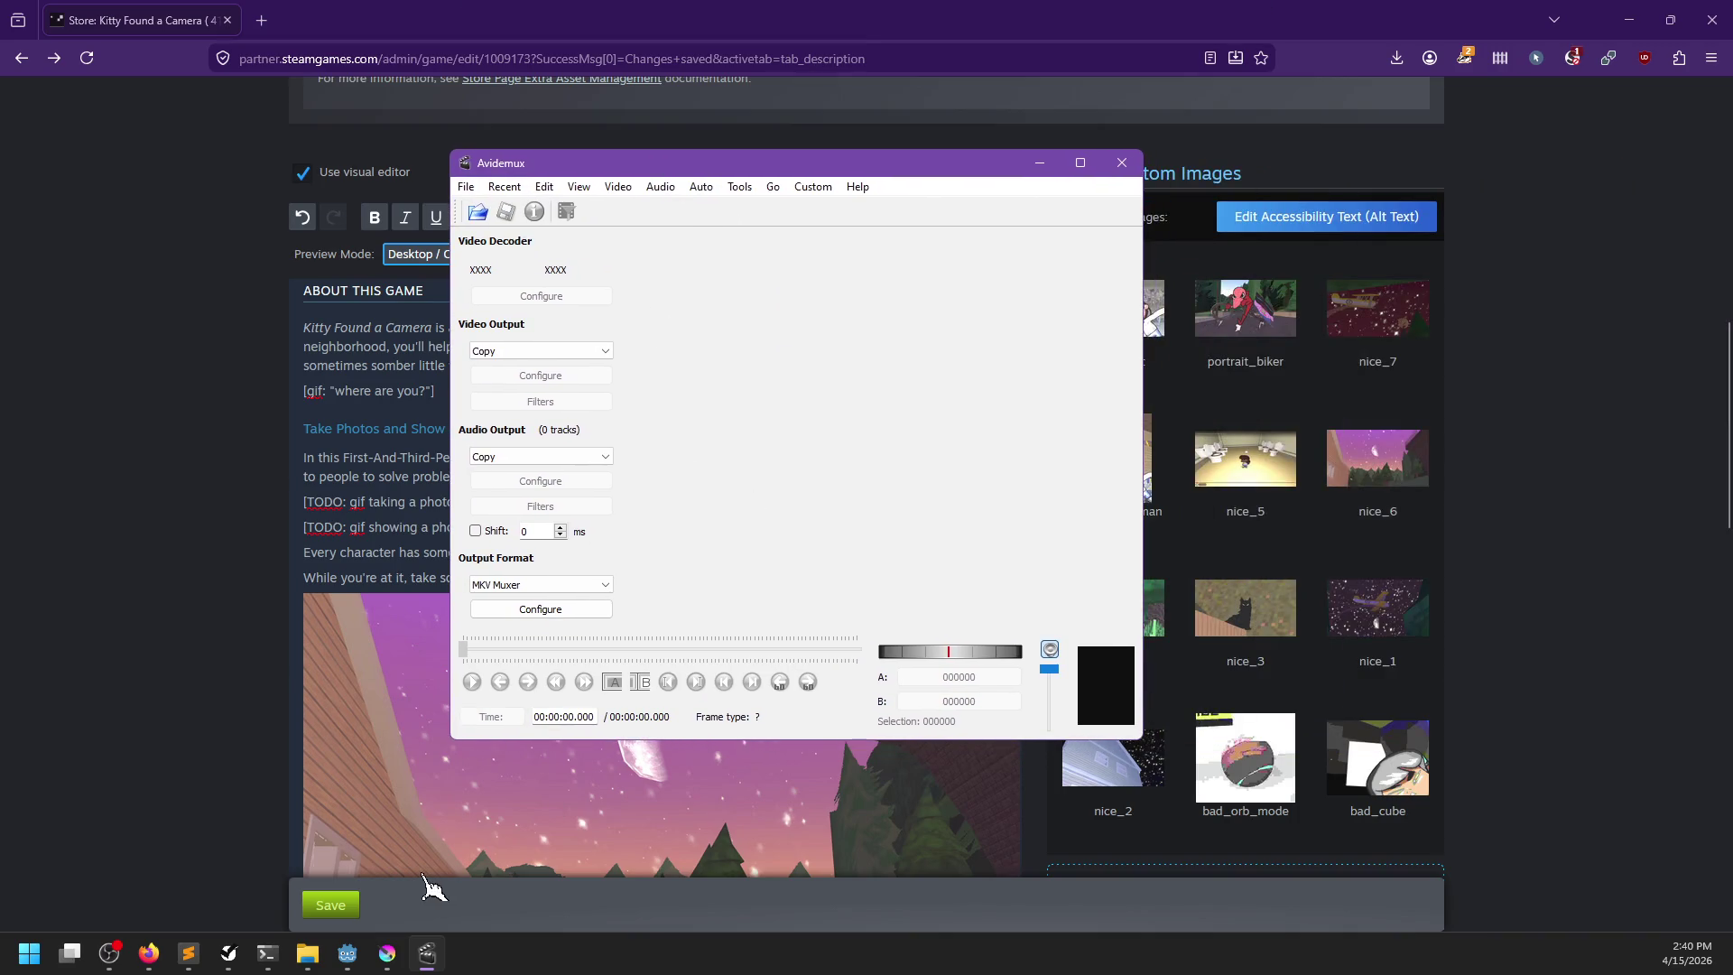
click(307, 955)
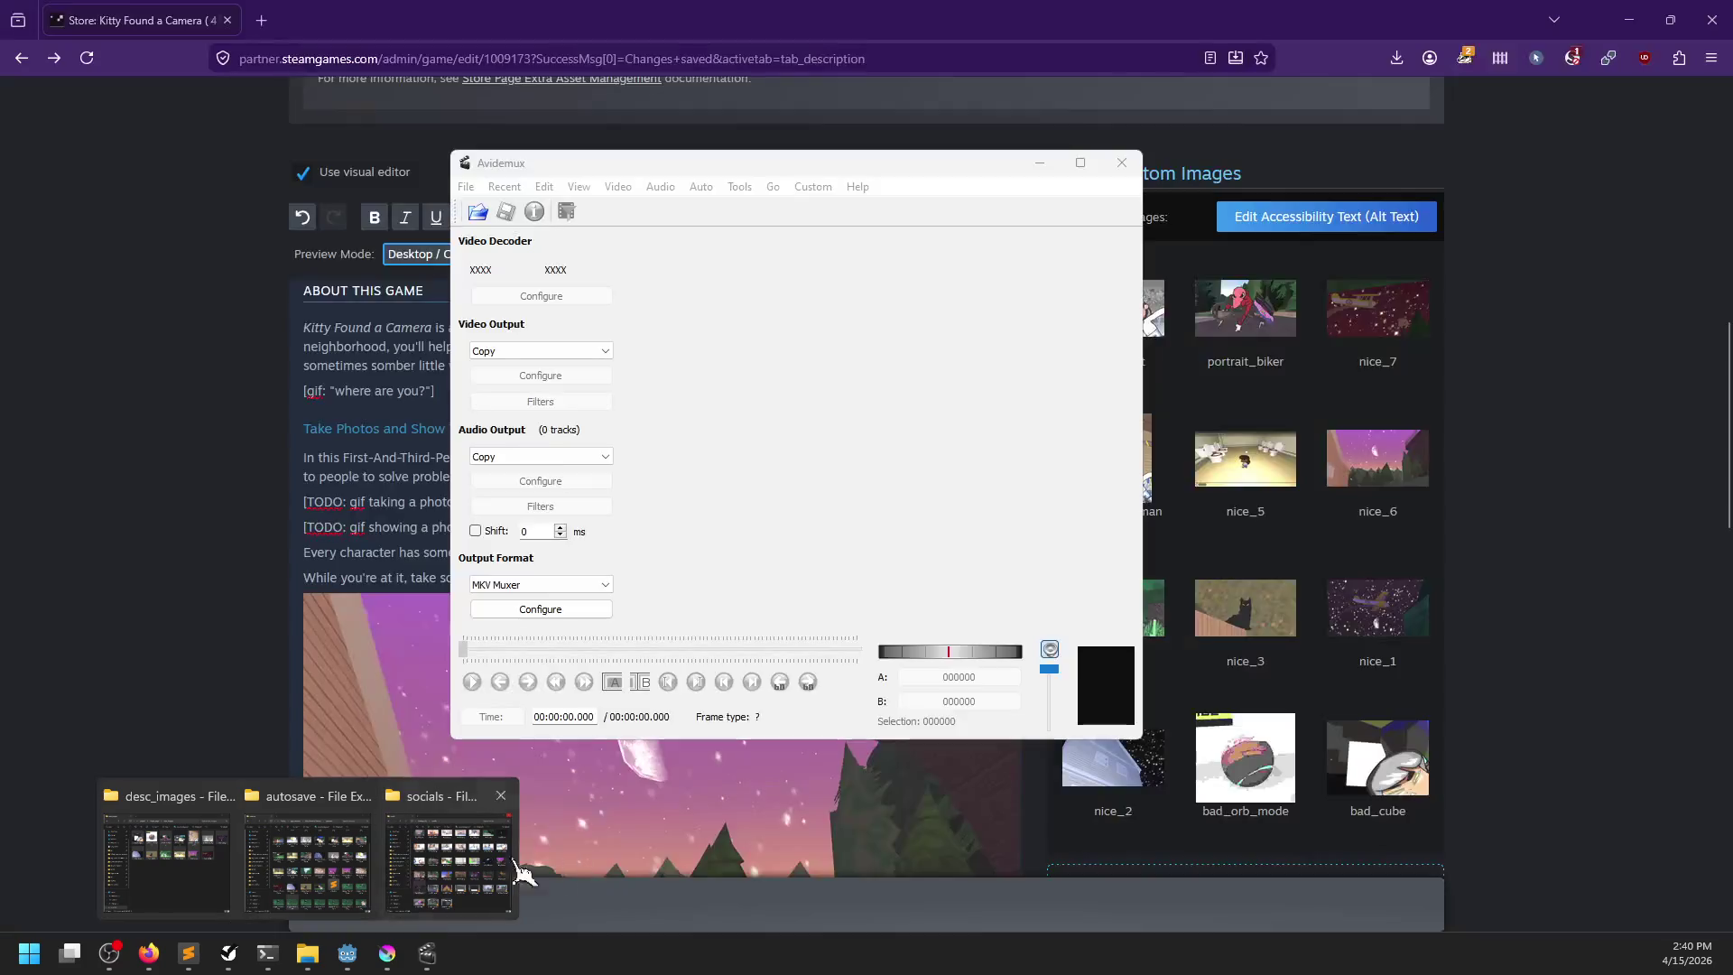
mouse_move(189, 872)
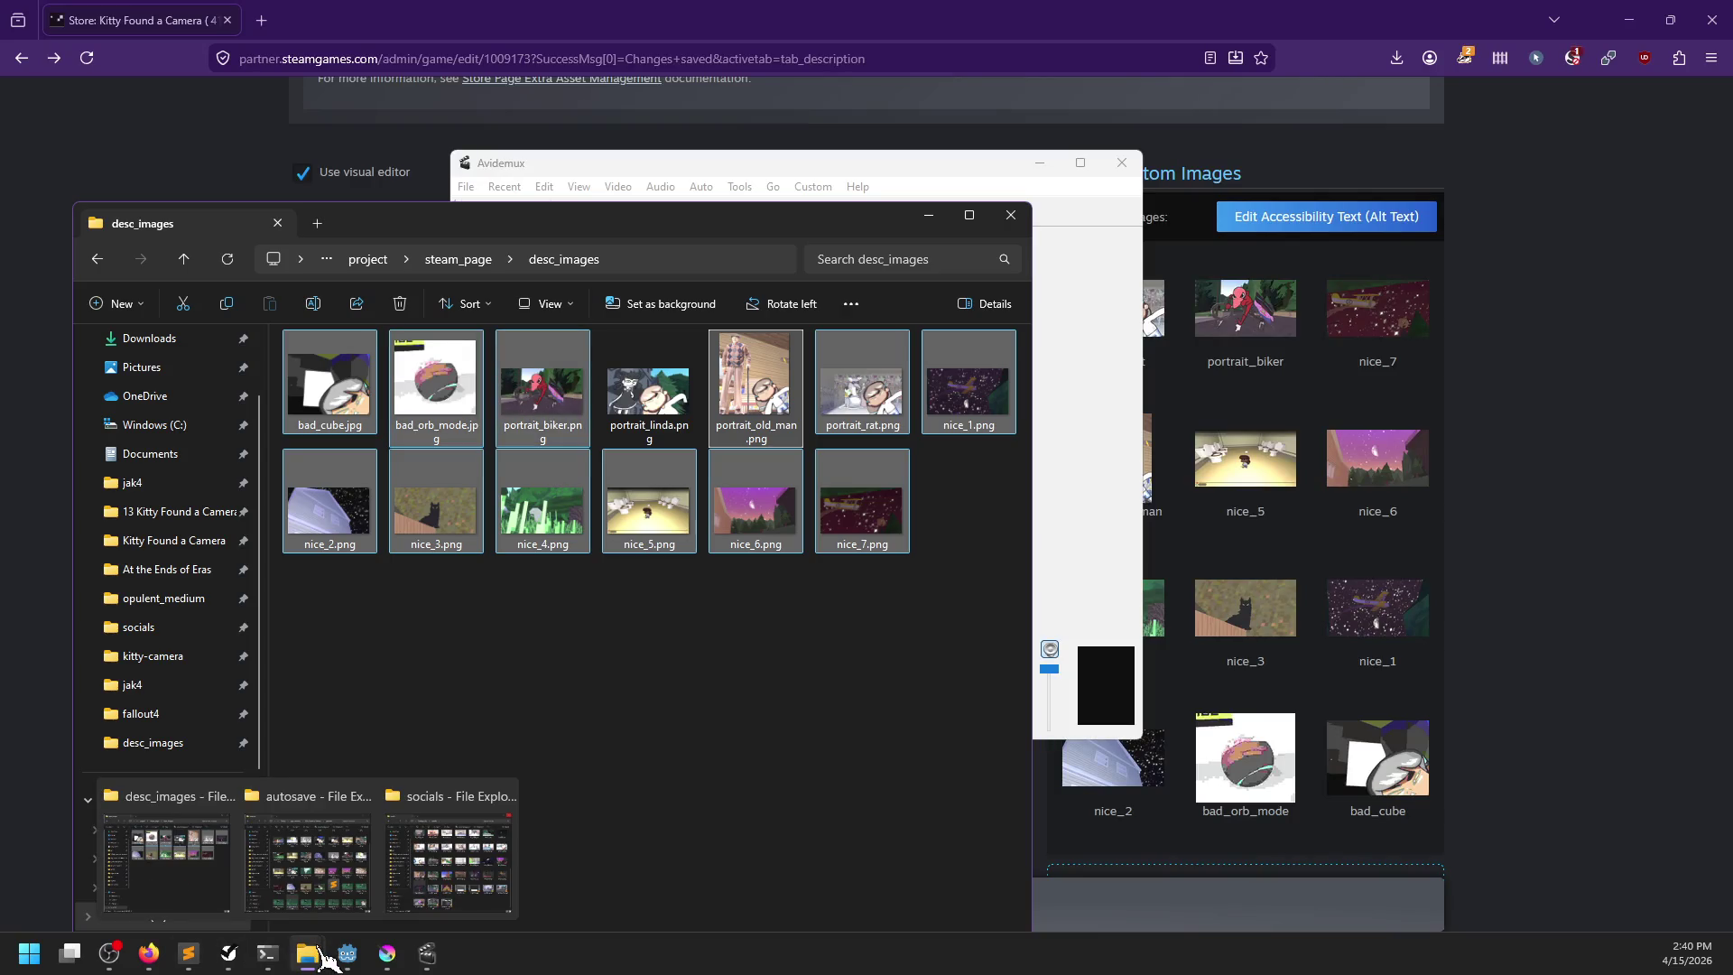
click(451, 889)
scroll(880, 583, up, 3)
double_click(672, 212)
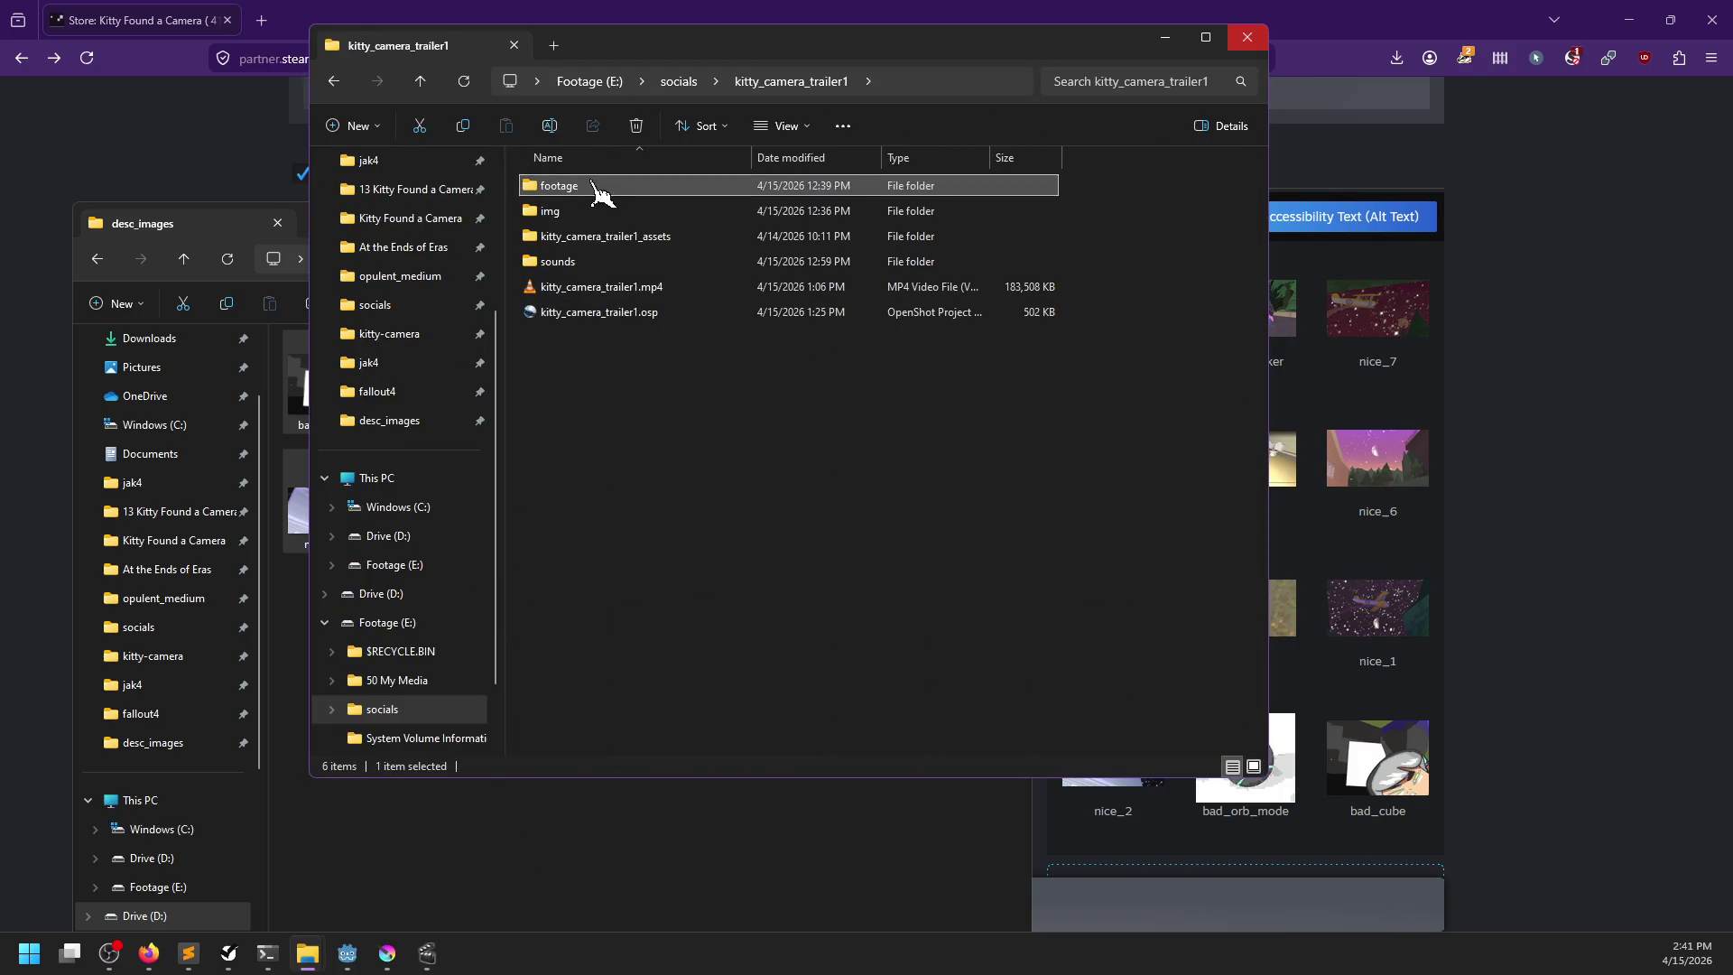
double_click(599, 186)
mouse_move(668, 45)
mouse_down()
mouse_move(1009, 161)
mouse_move(1128, 147)
mouse_up()
click(580, 167)
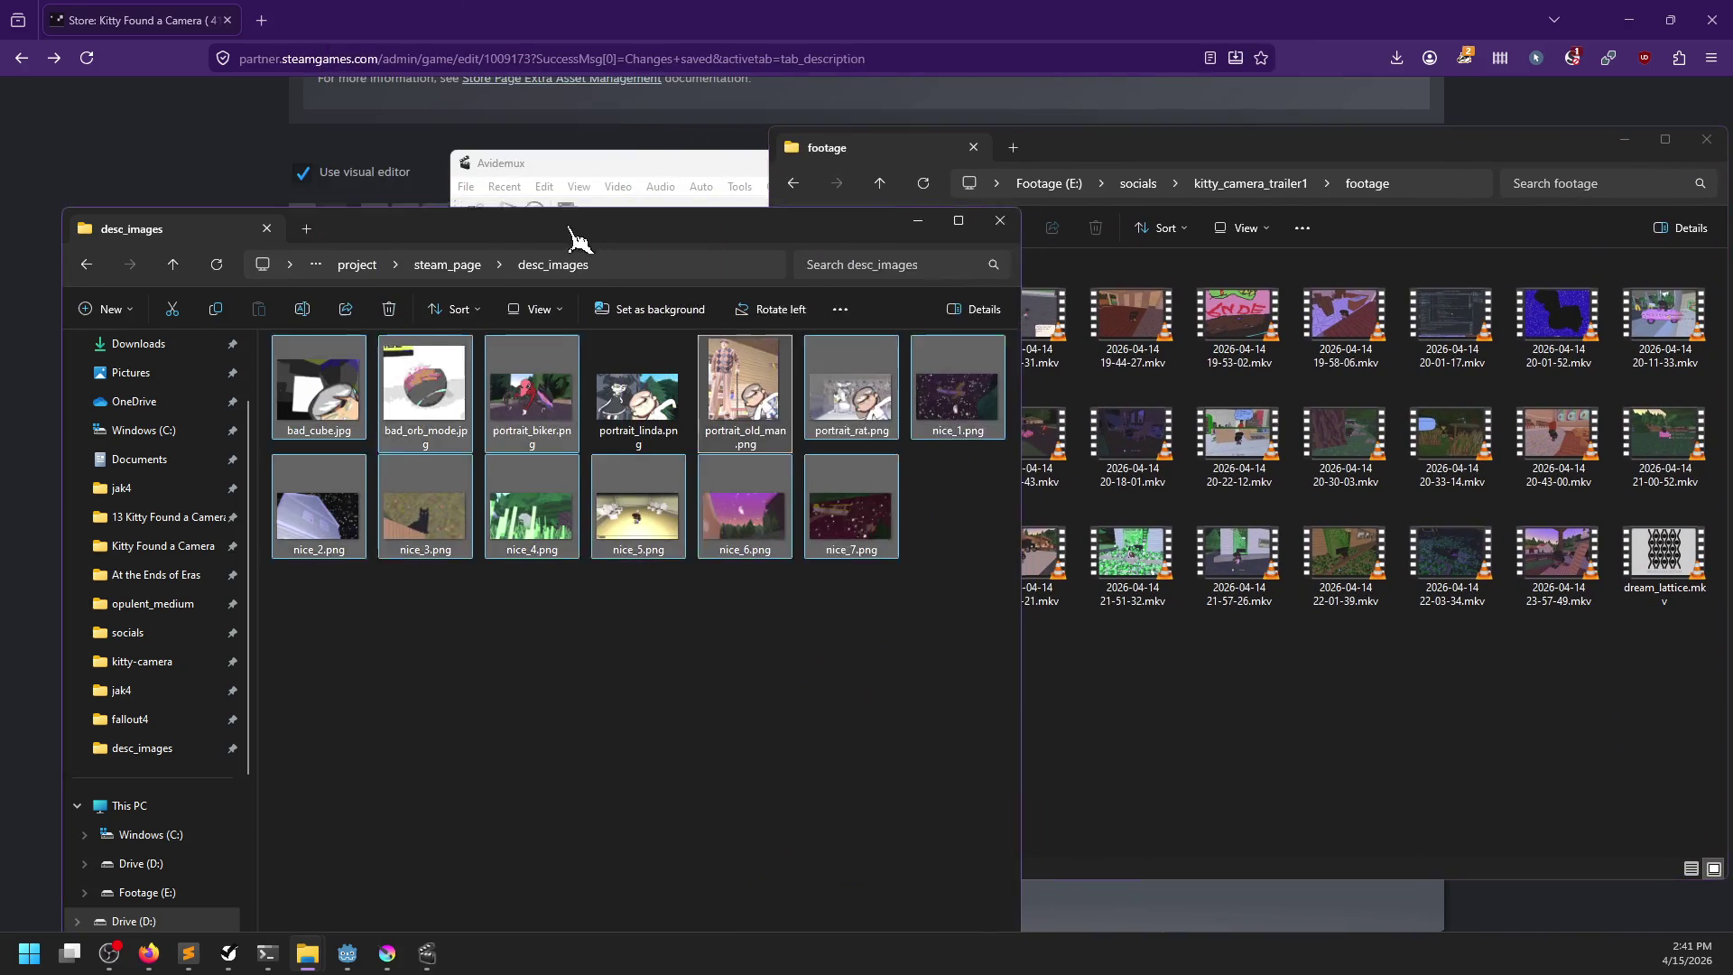
drag(631, 180, 499, 161)
click(1122, 708)
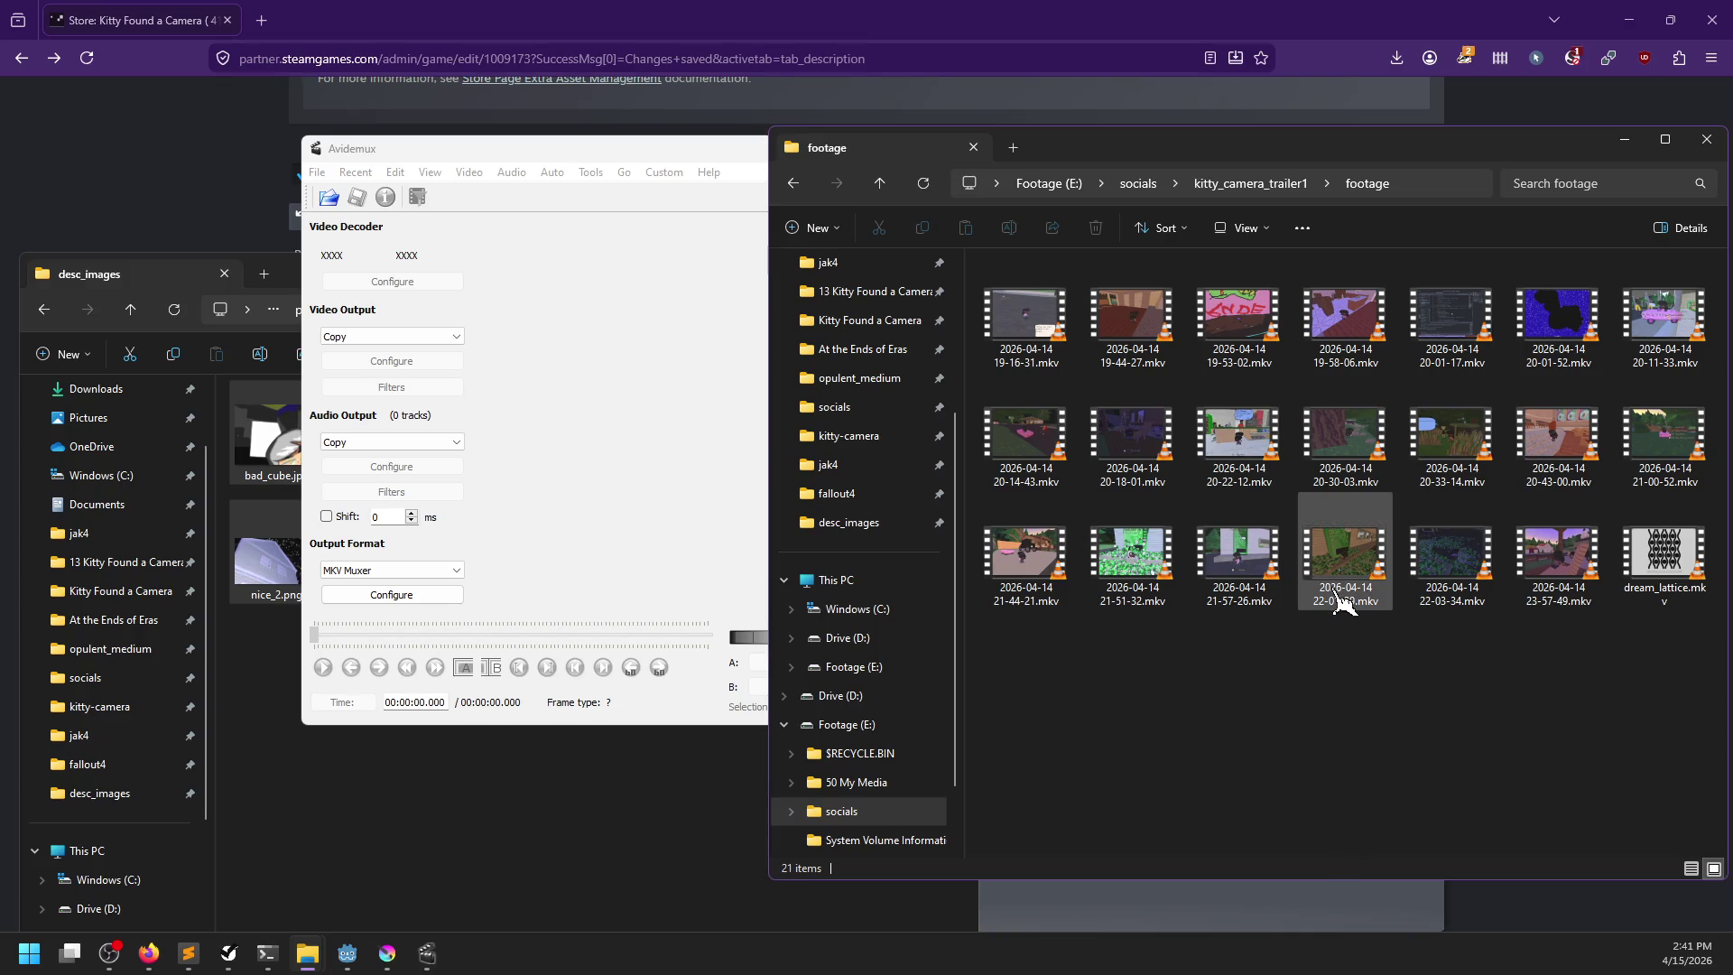
drag(1133, 564, 671, 541)
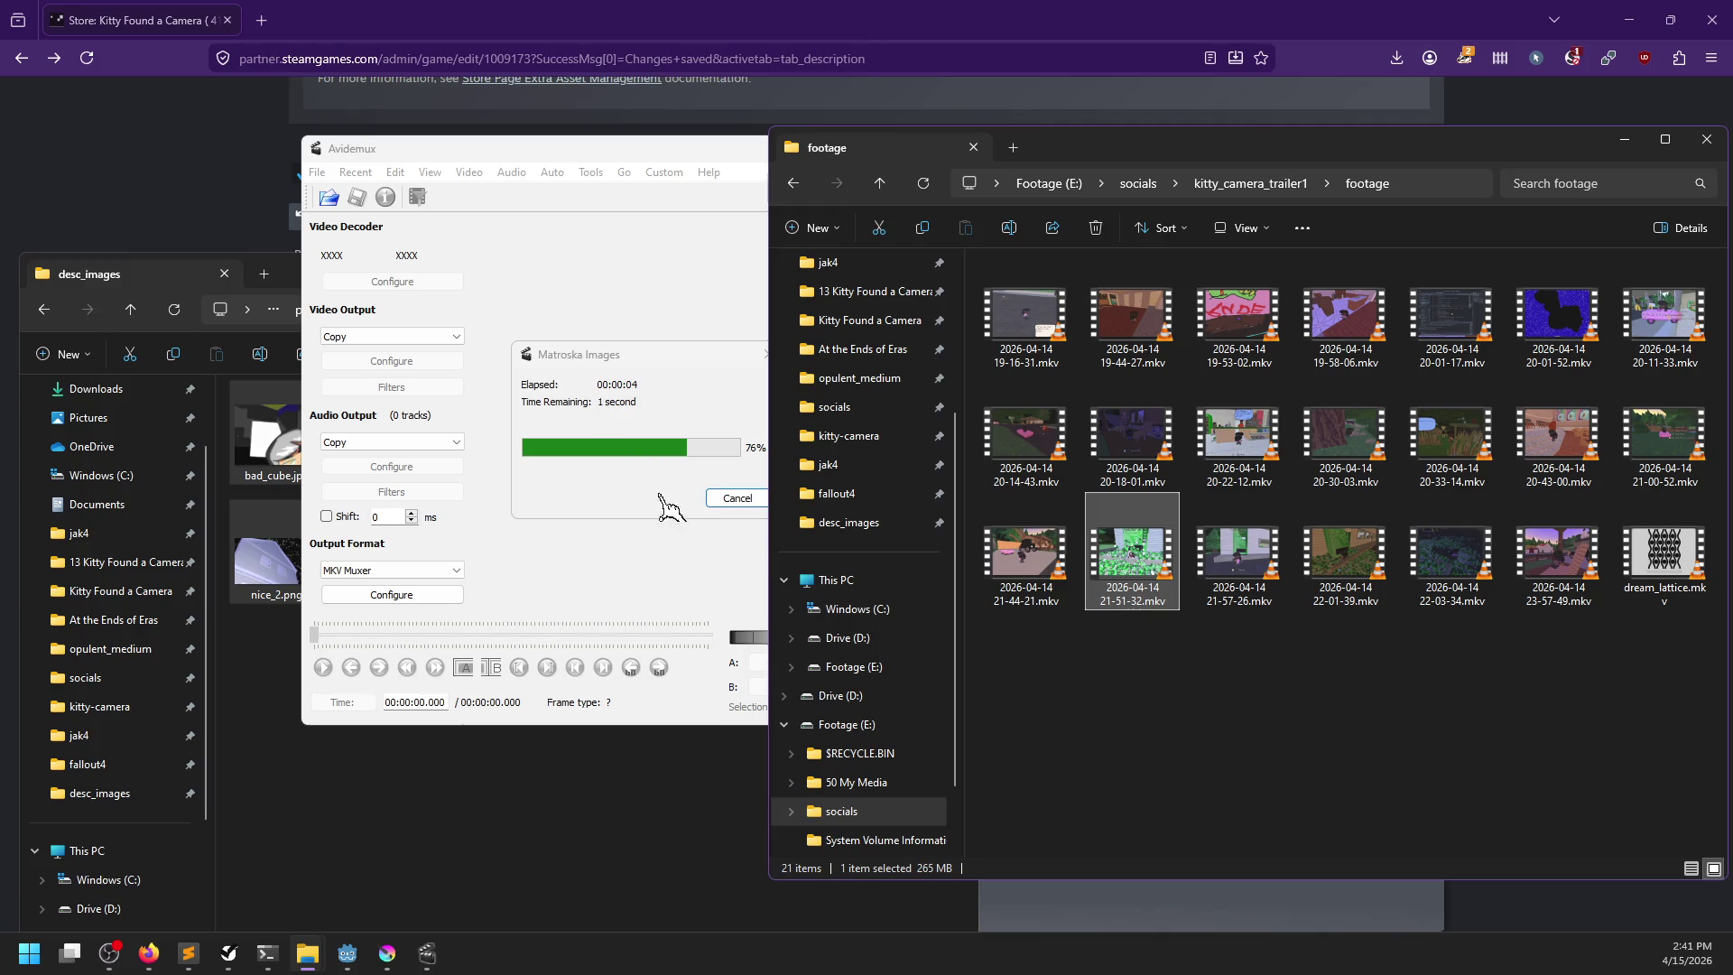
click(1410, 745)
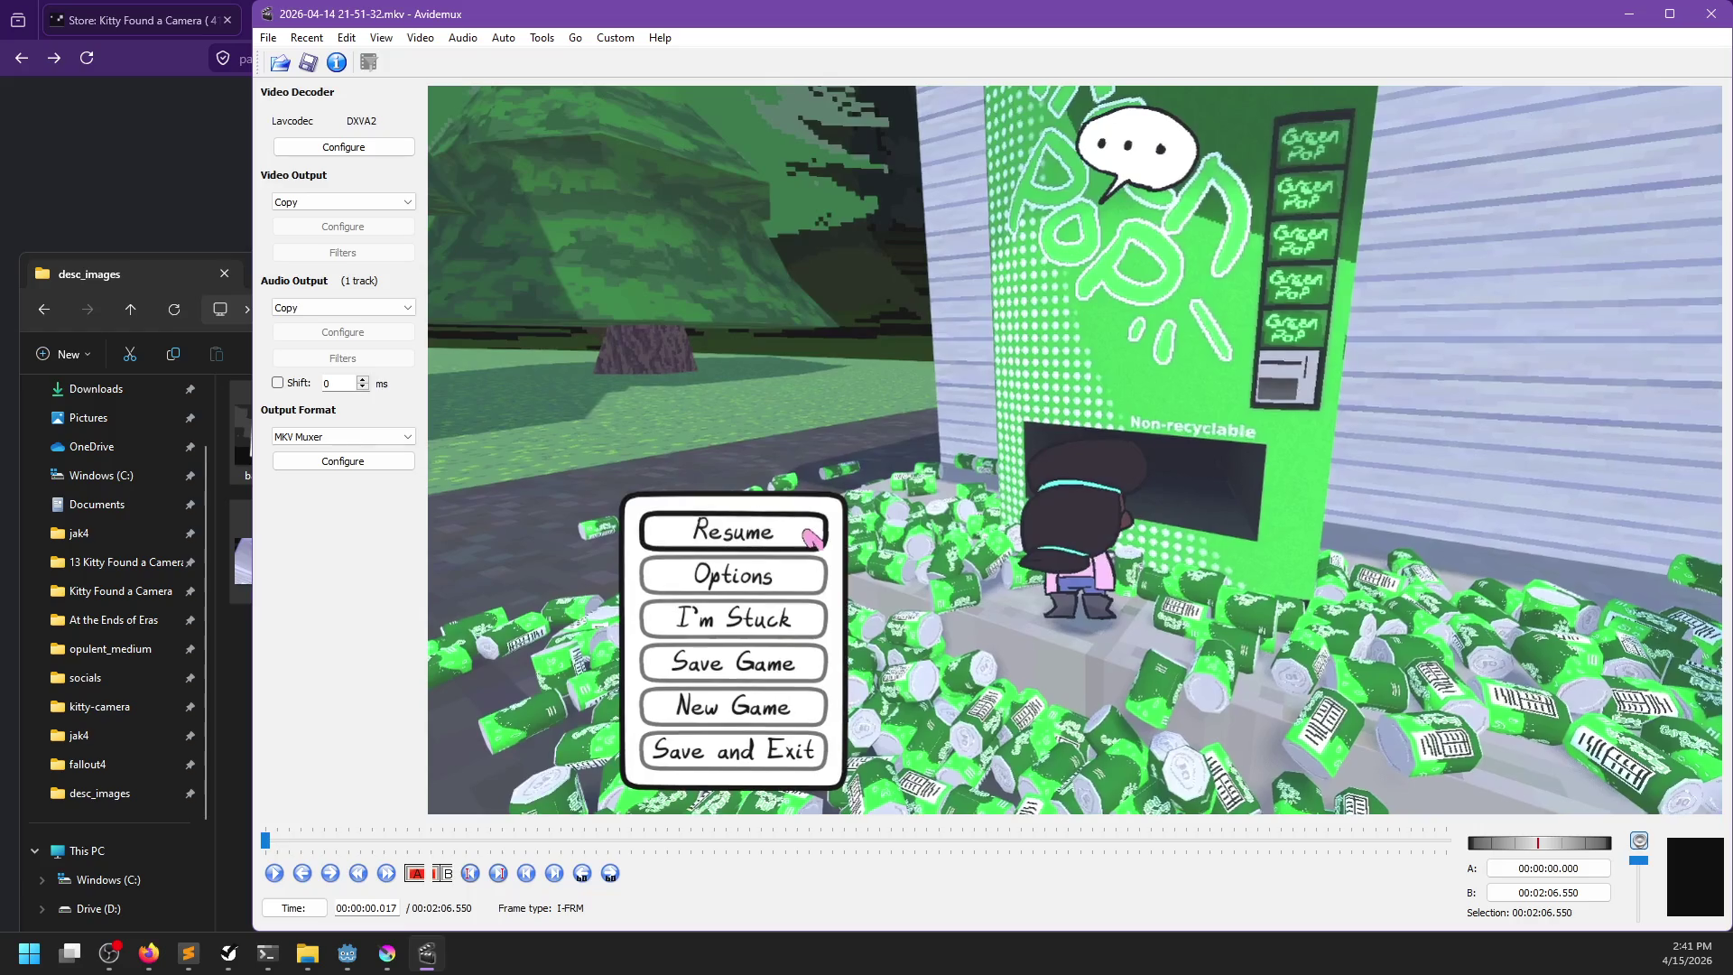
Preview the 21-51-32 clip, stopping playback at about 51.9 seconds
mouse_move(901, 11)
mouse_down()
mouse_move(779, 16)
mouse_move(773, 166)
mouse_move(758, 105)
mouse_up()
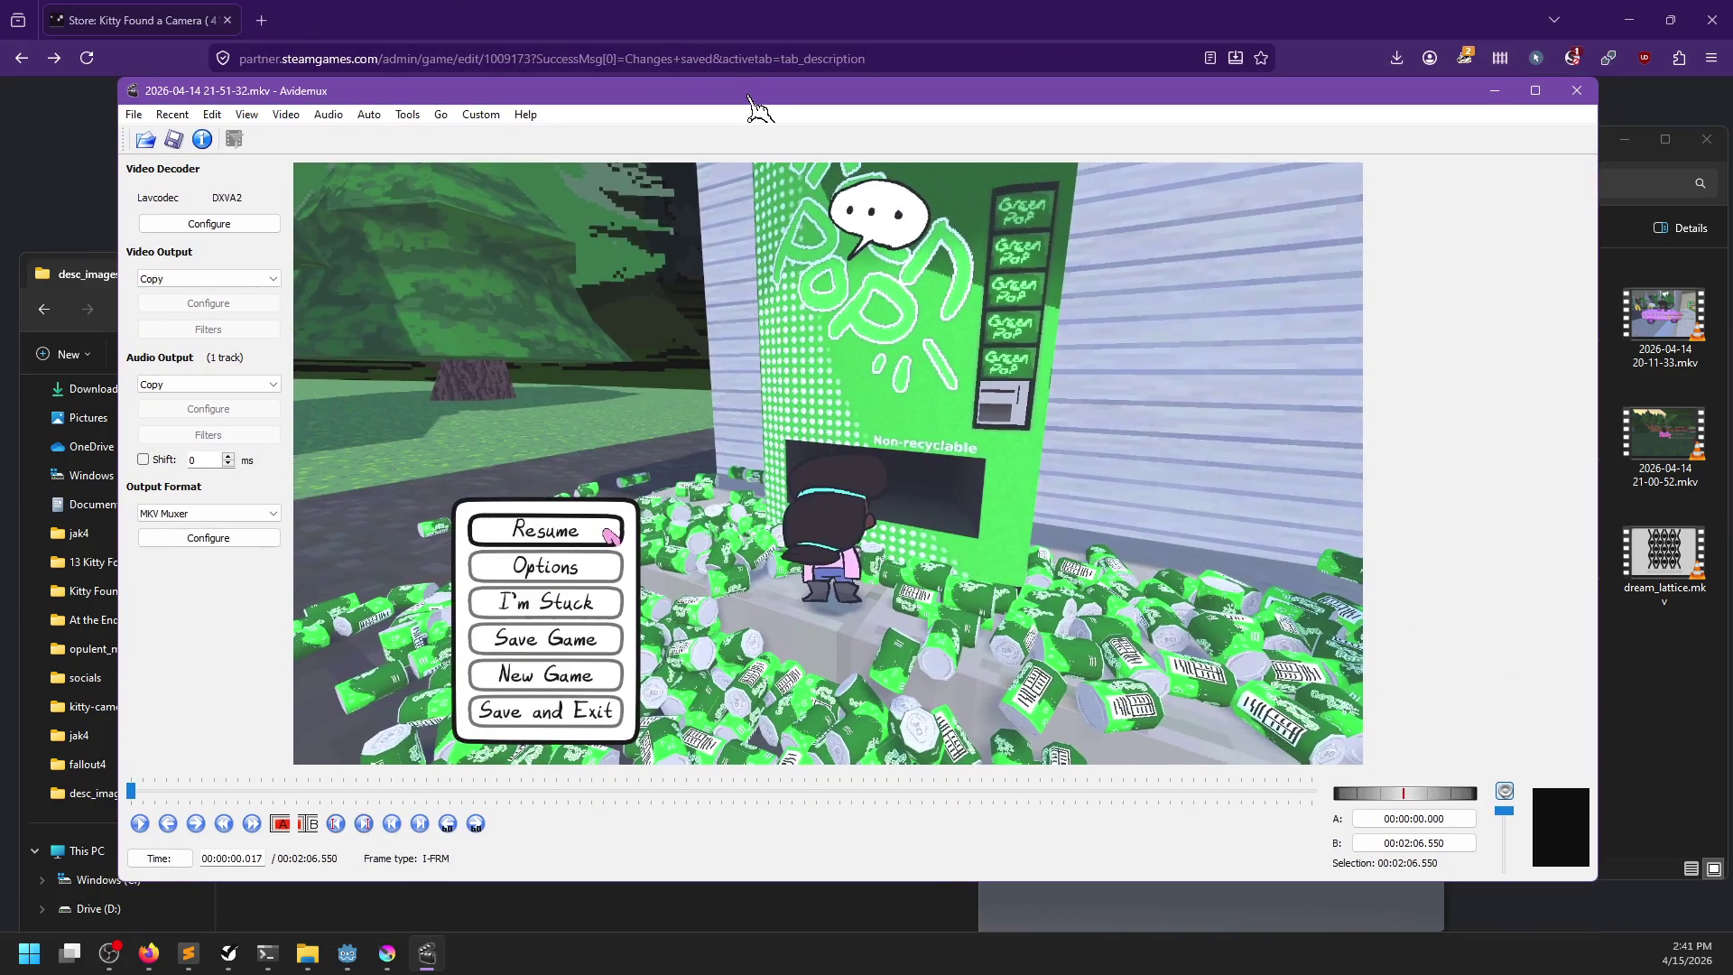
key(Up)
key(Up)
key(Up)
key(Up)
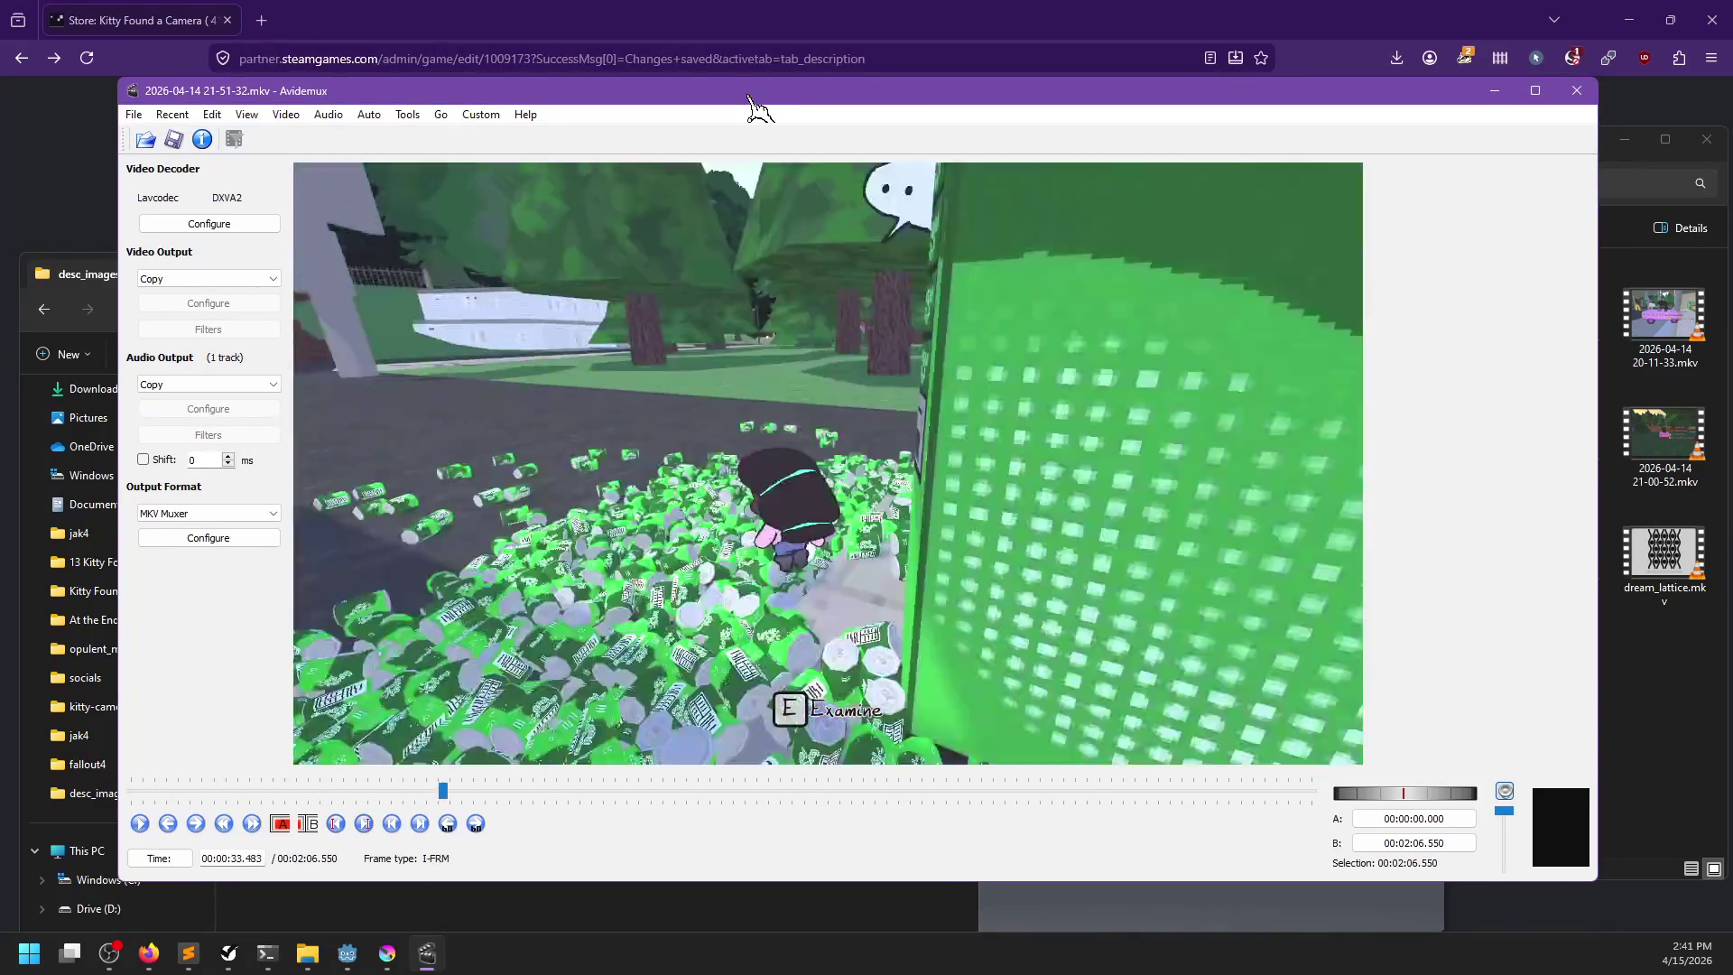
key(Up)
key(space)
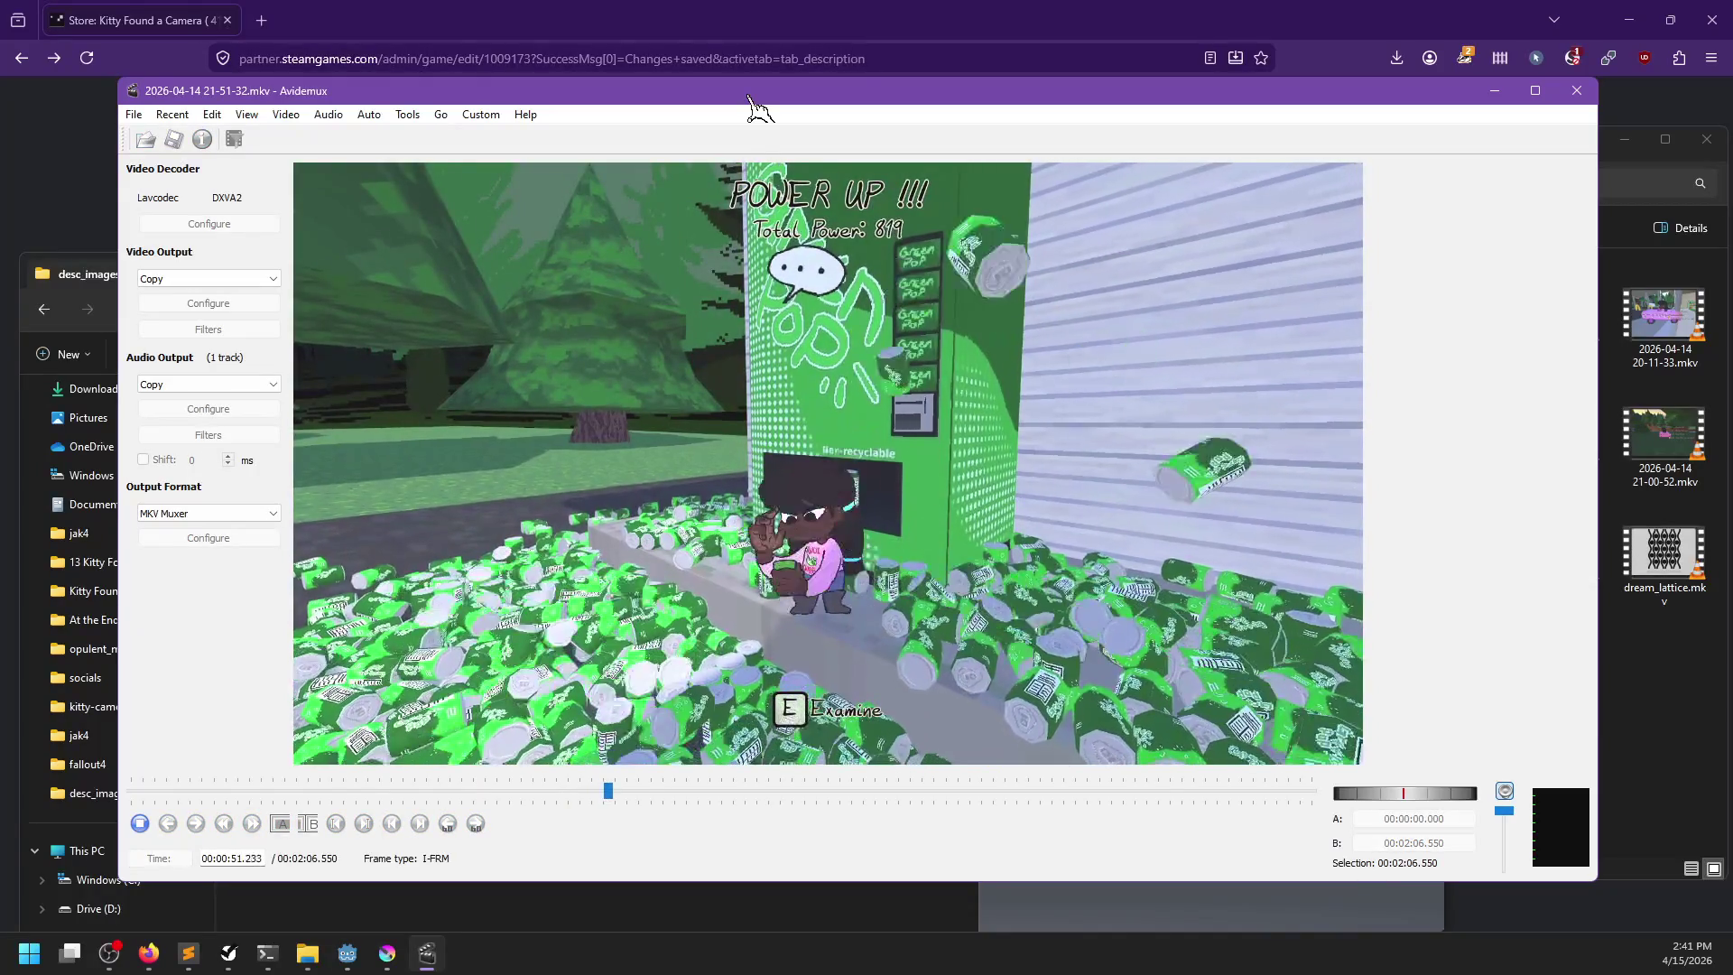
key(space)
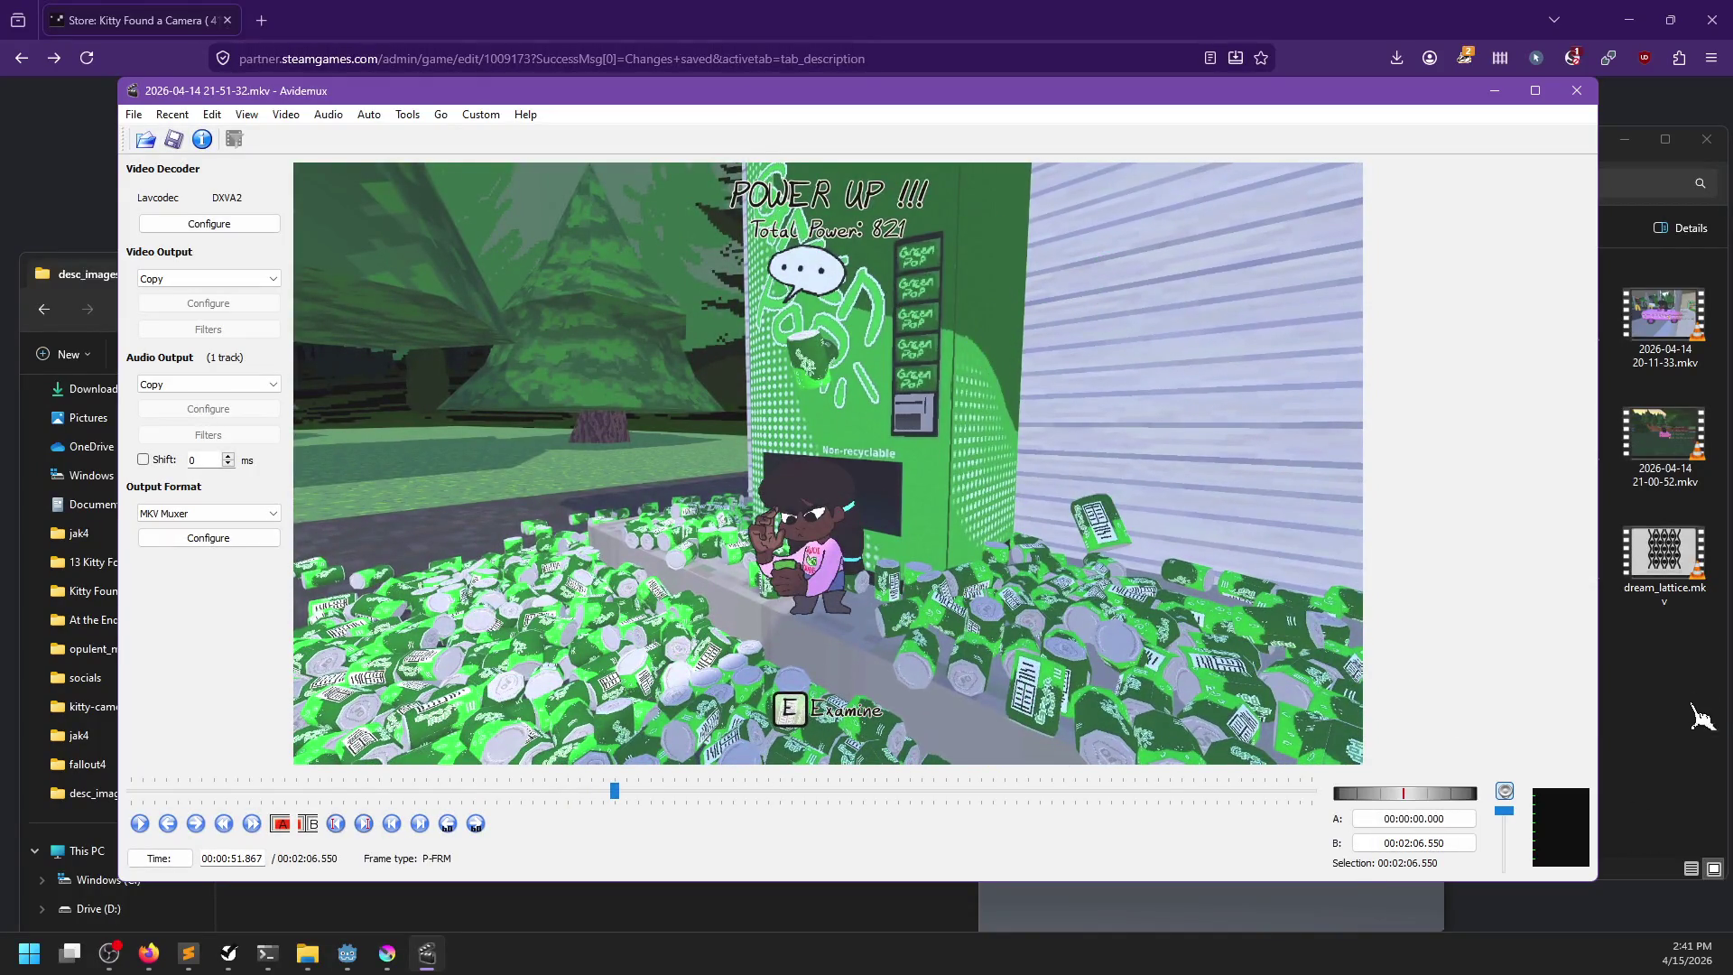
click(1688, 727)
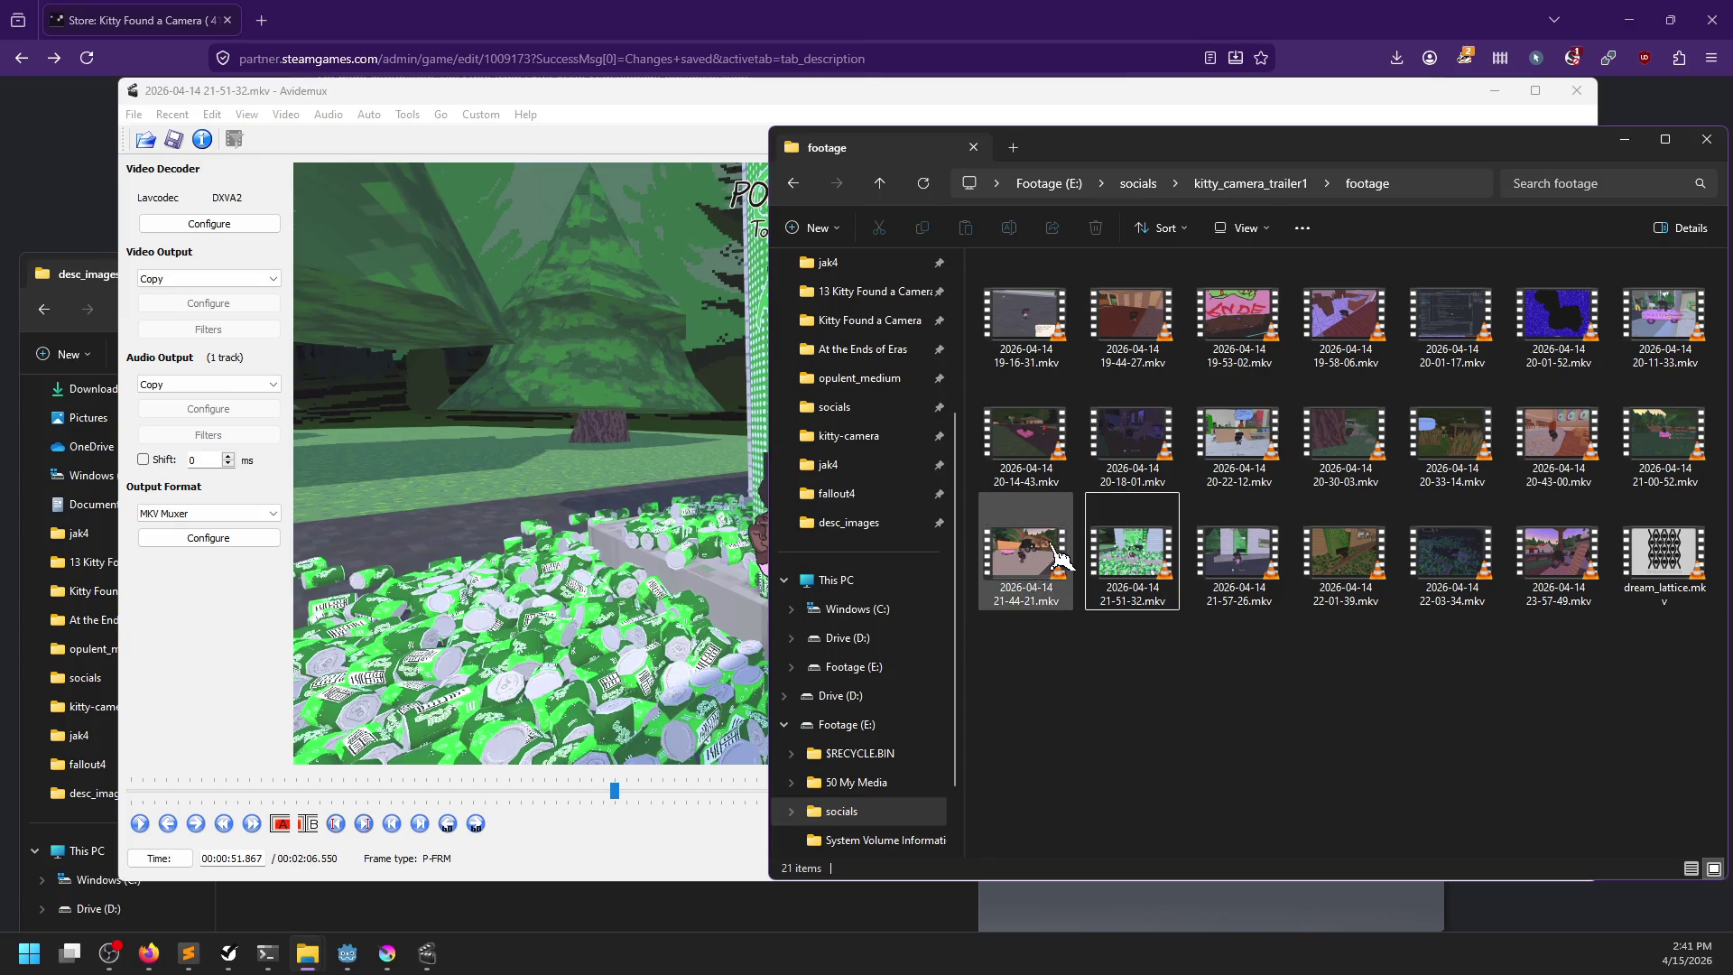
click(787, 100)
key(ctrl+o)
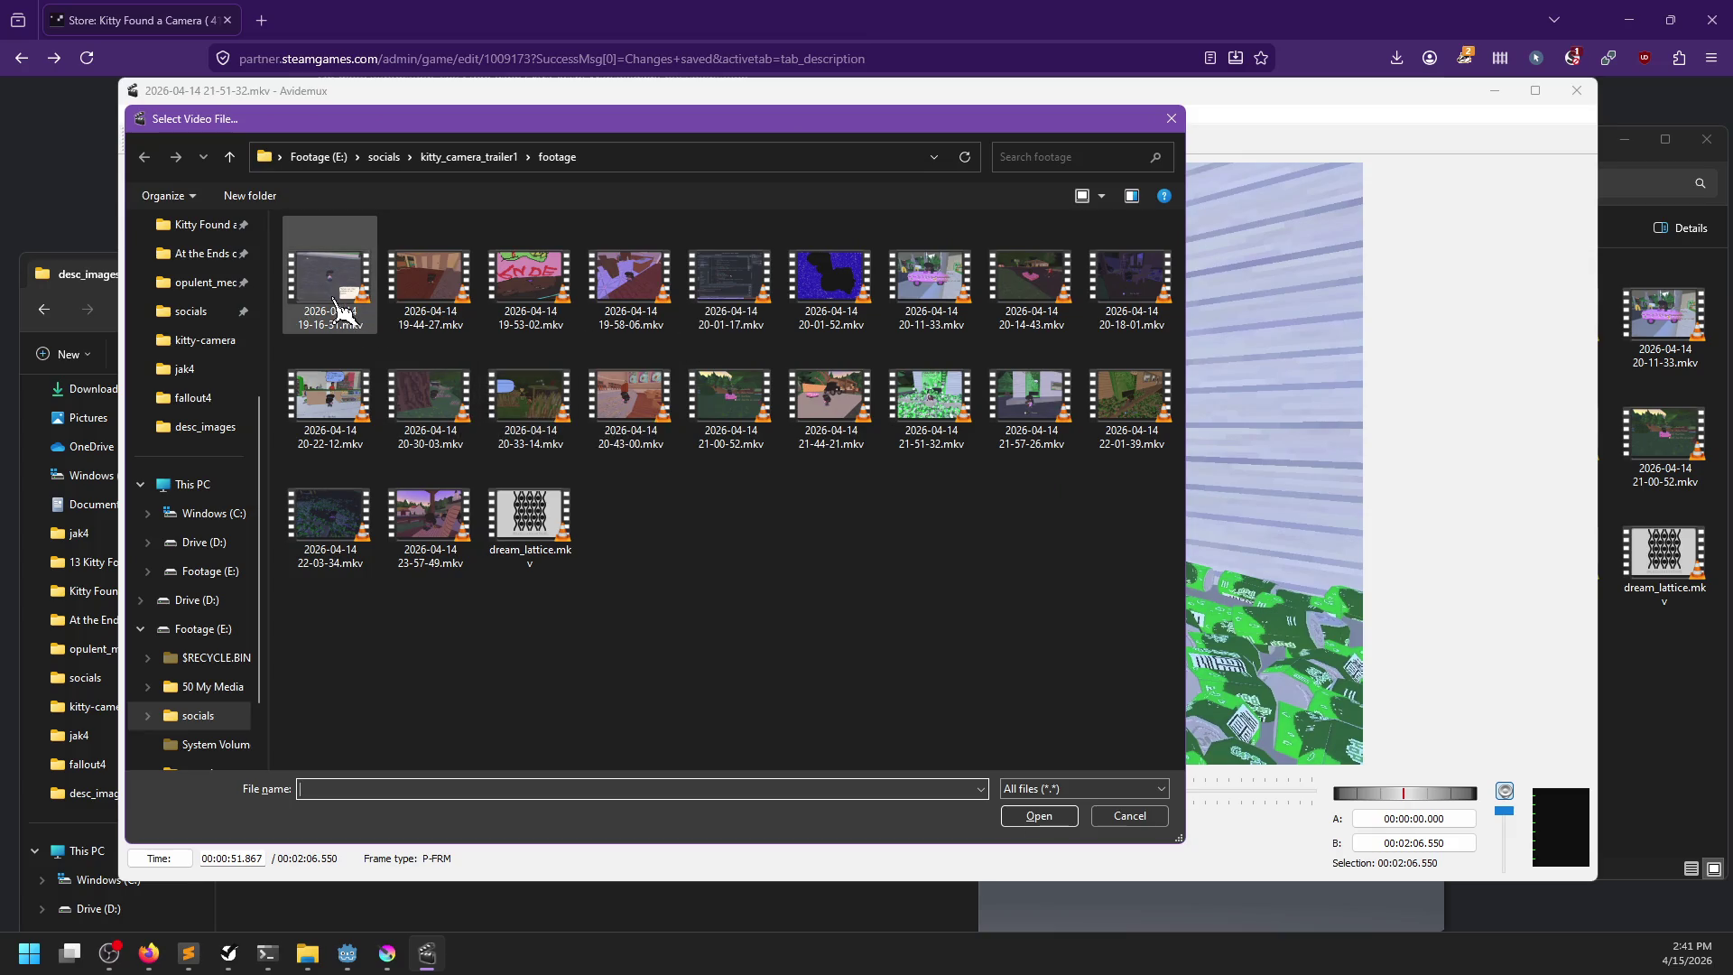
double_click(334, 280)
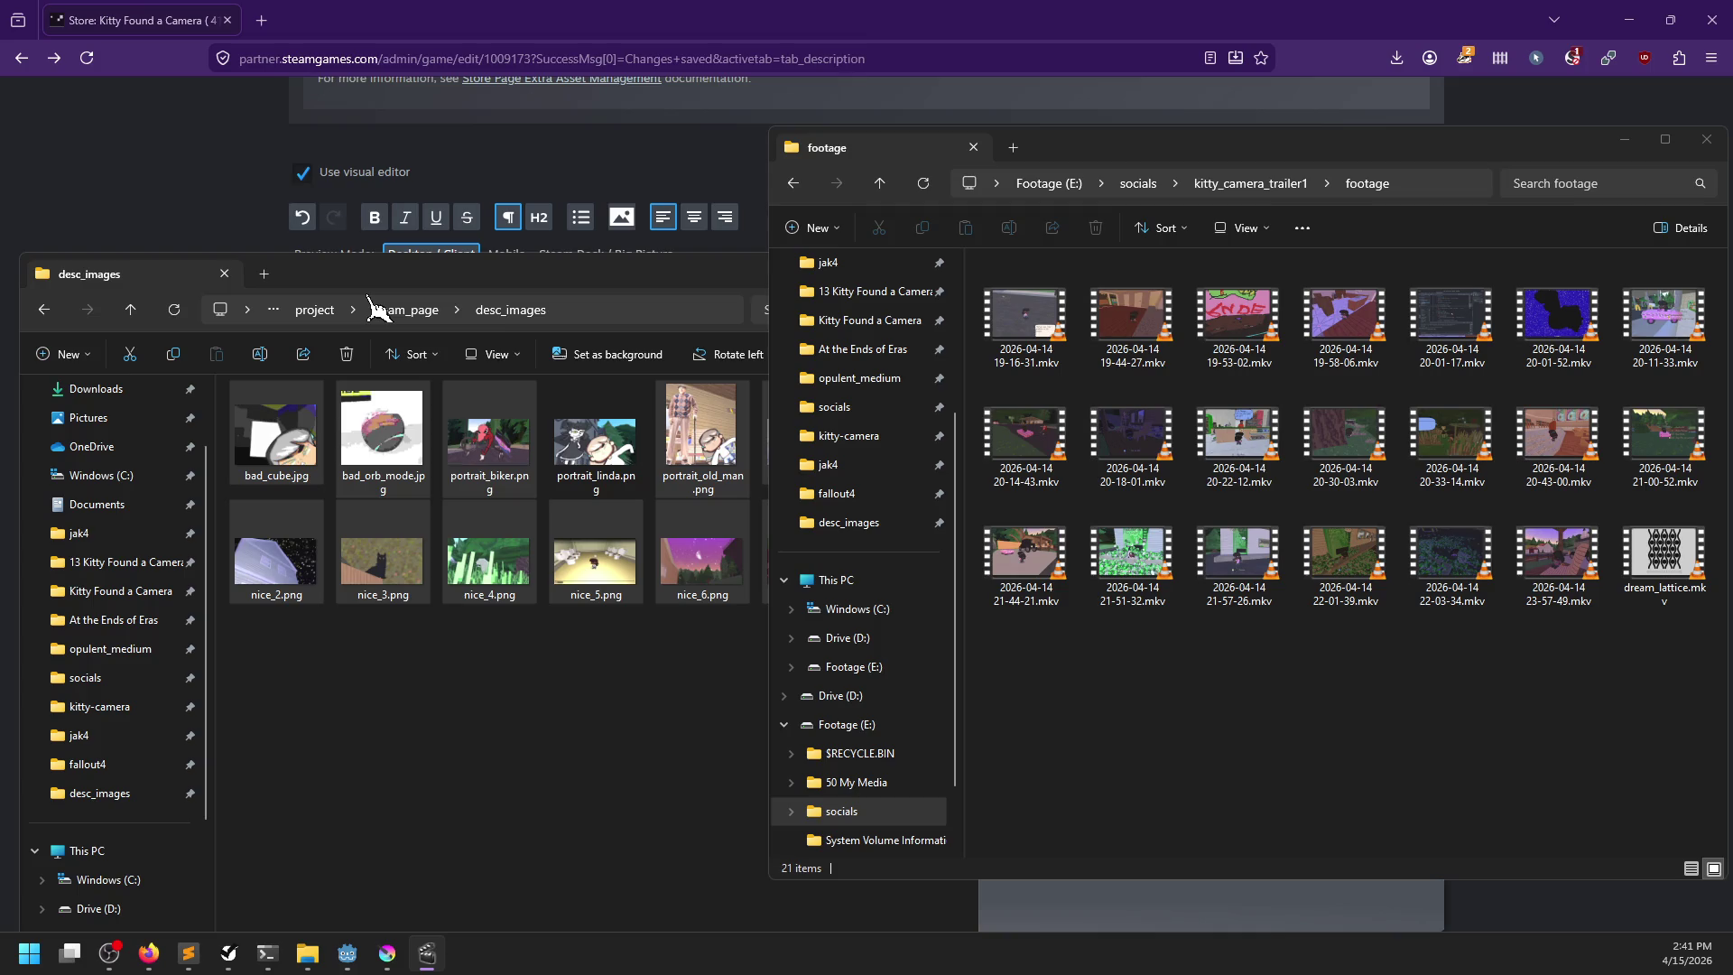
click(464, 19)
Scroll through the About This Game text, gif placeholders and photos while Avidemux indexes
scroll(334, 695, down, 10)
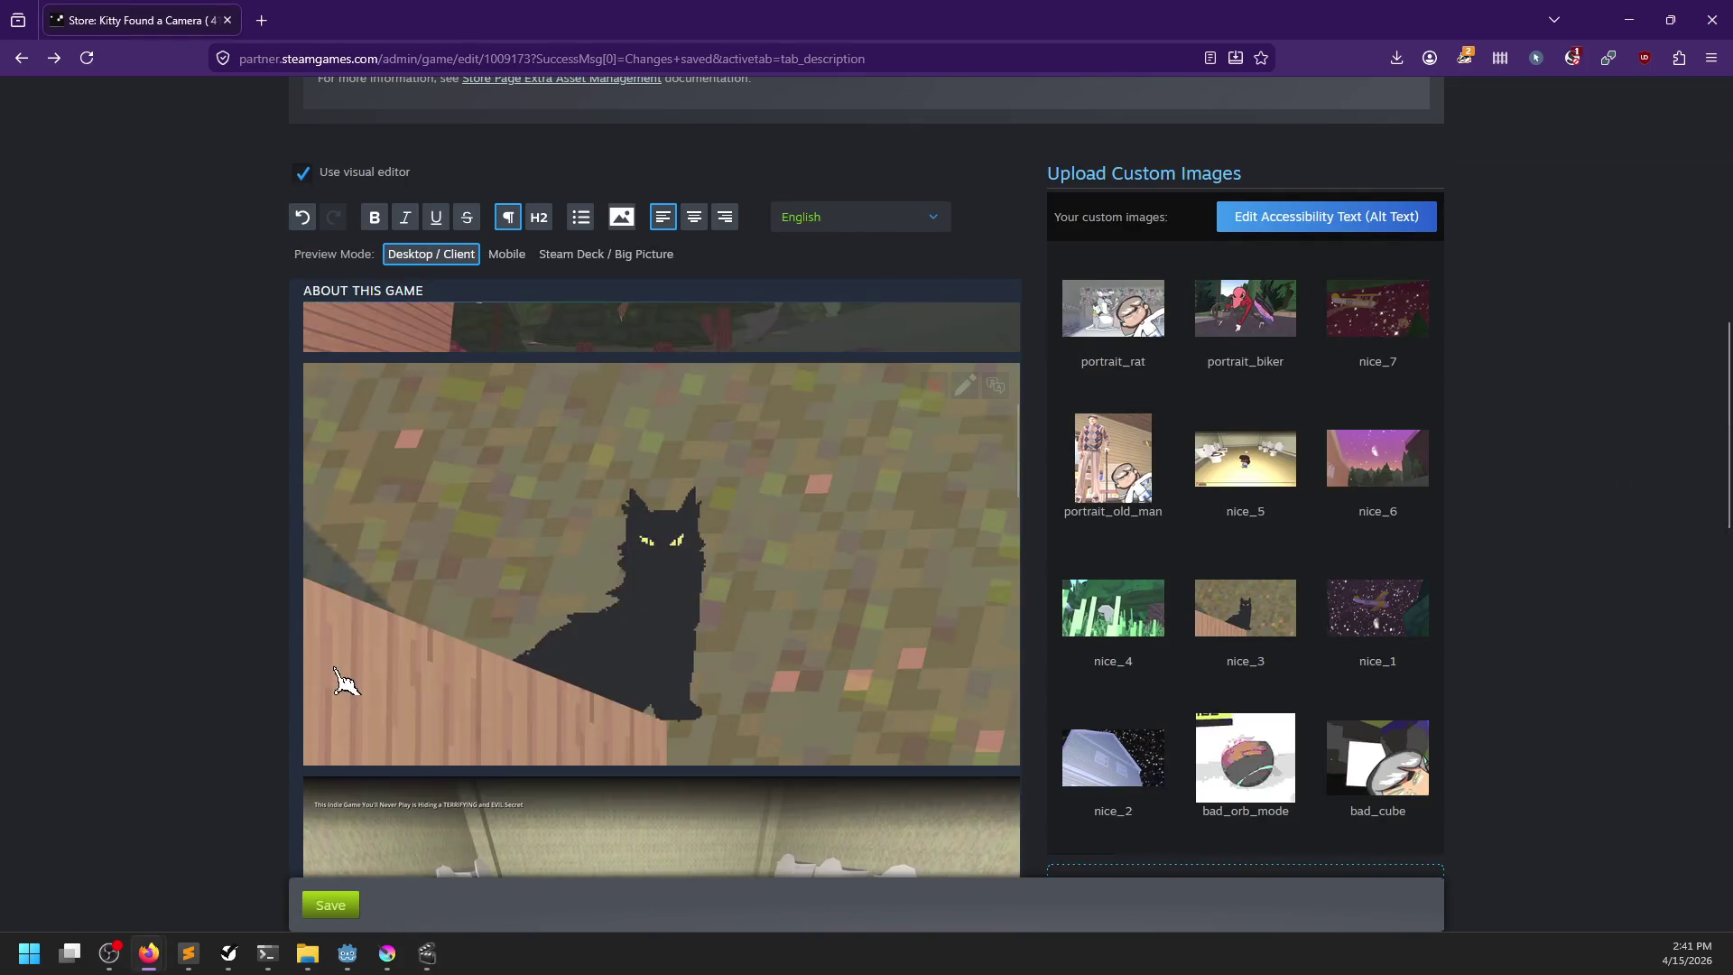
scroll(343, 680, down, 5)
scroll(343, 679, up, 3)
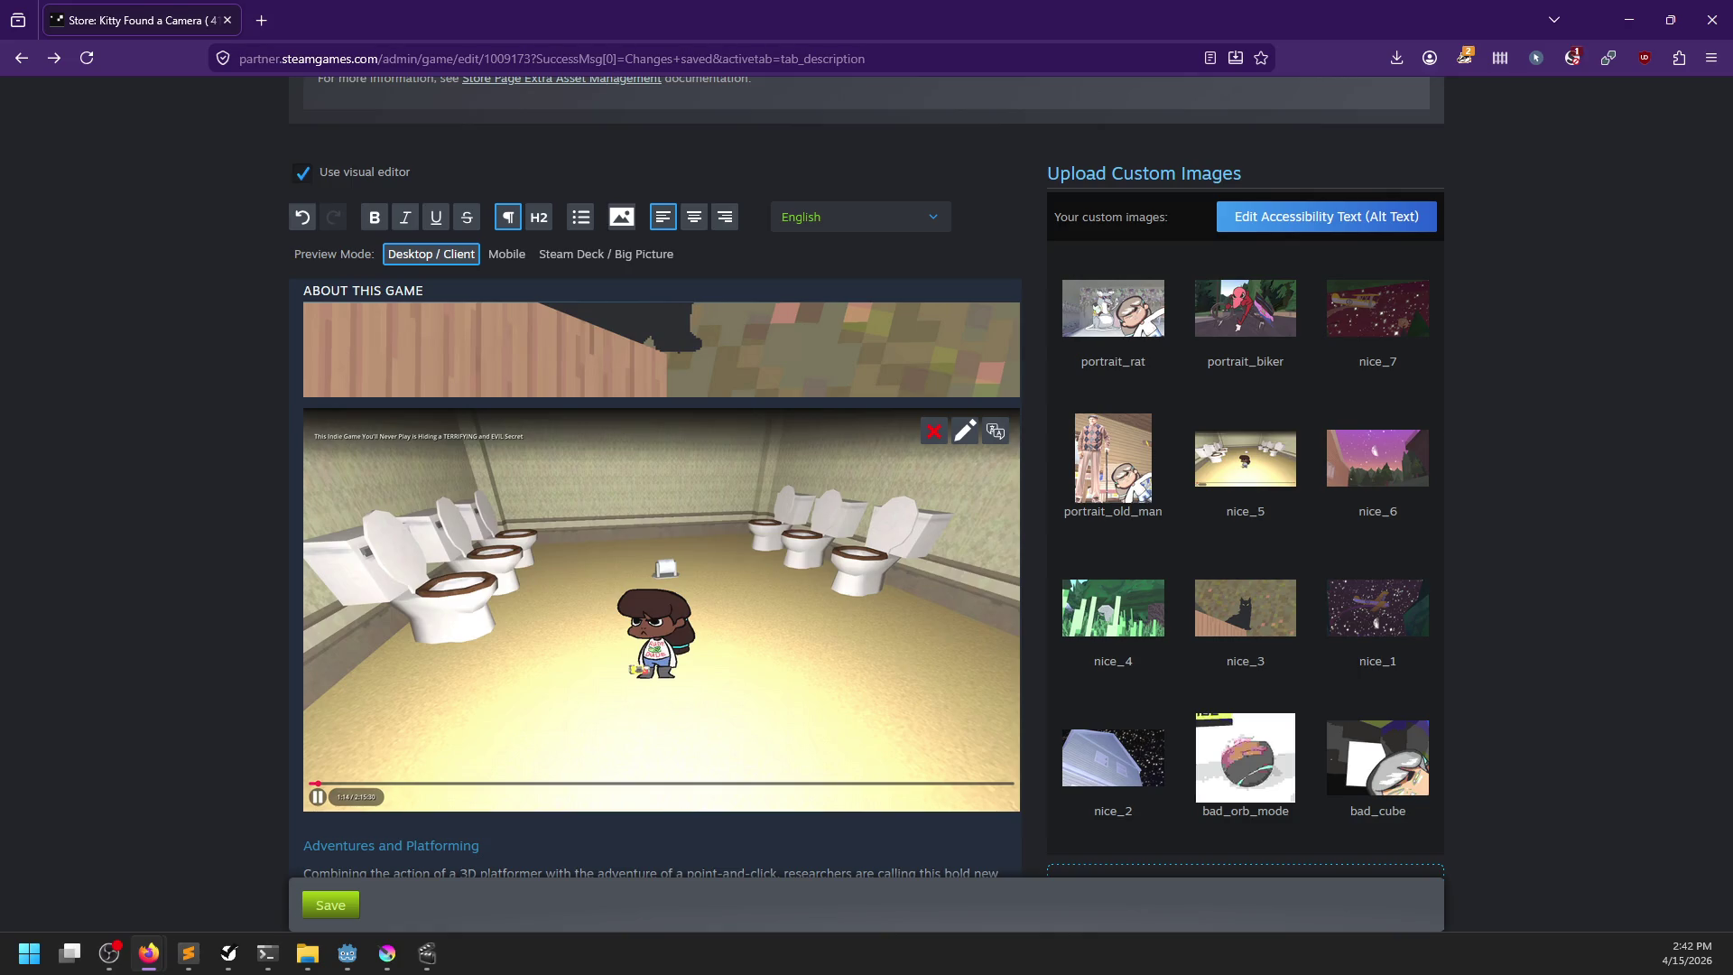
scroll(722, 479, up, 10)
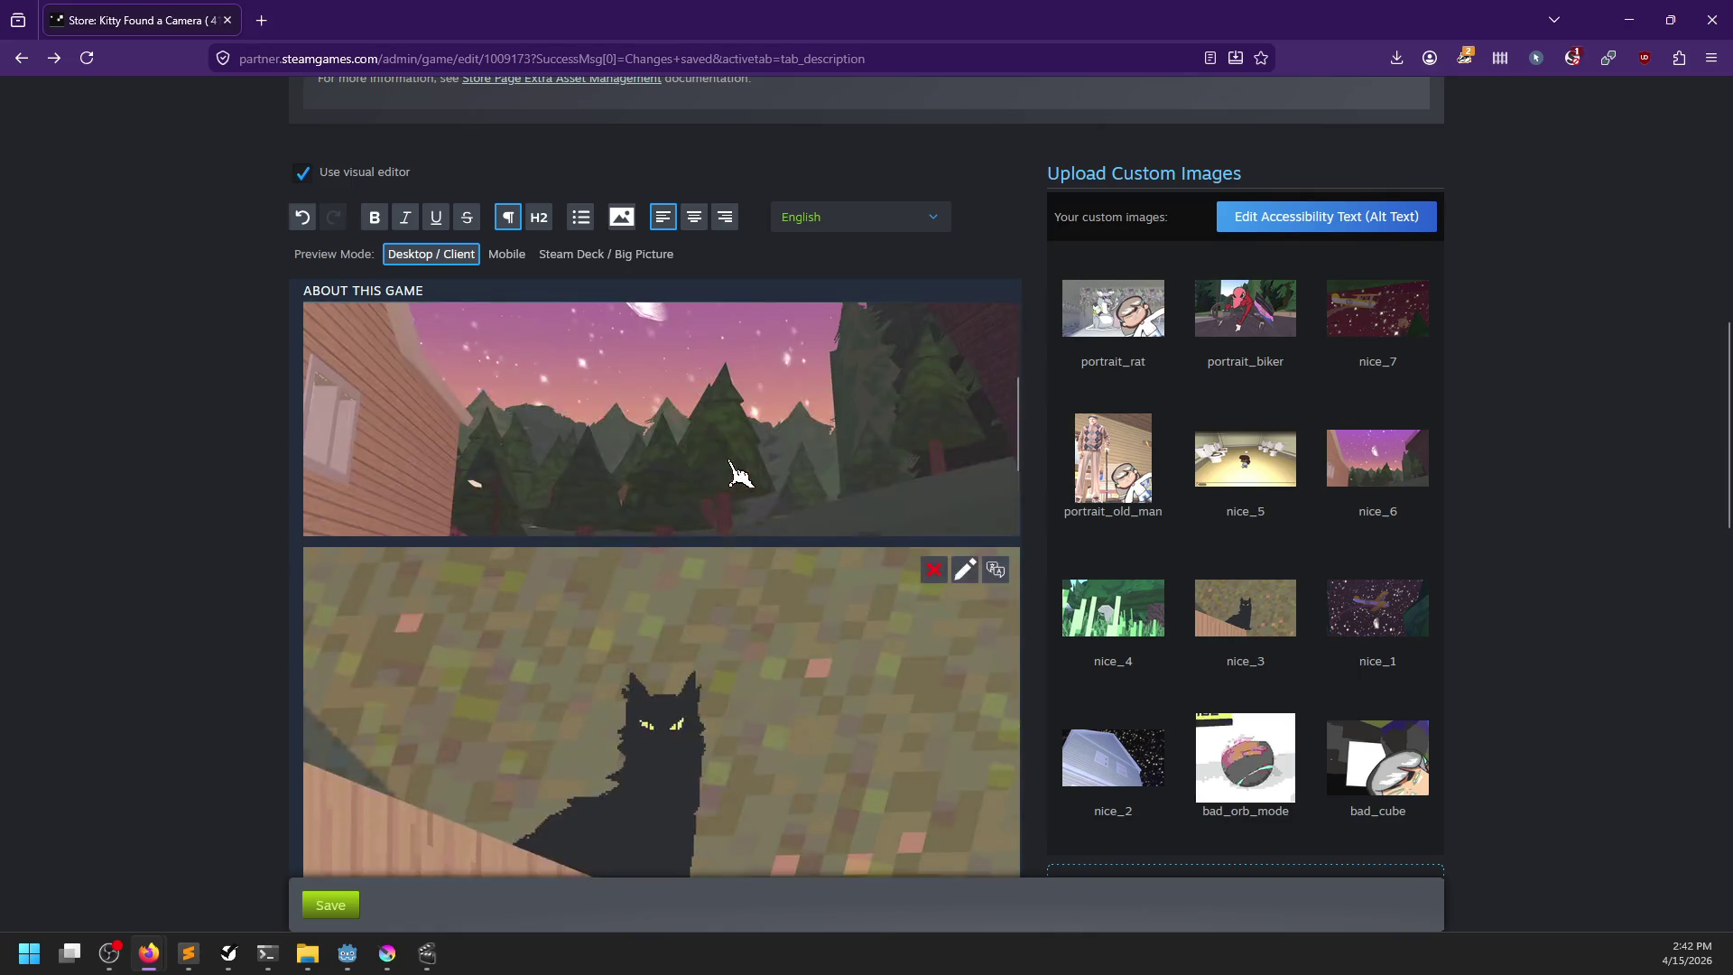
scroll(669, 569, down, 6)
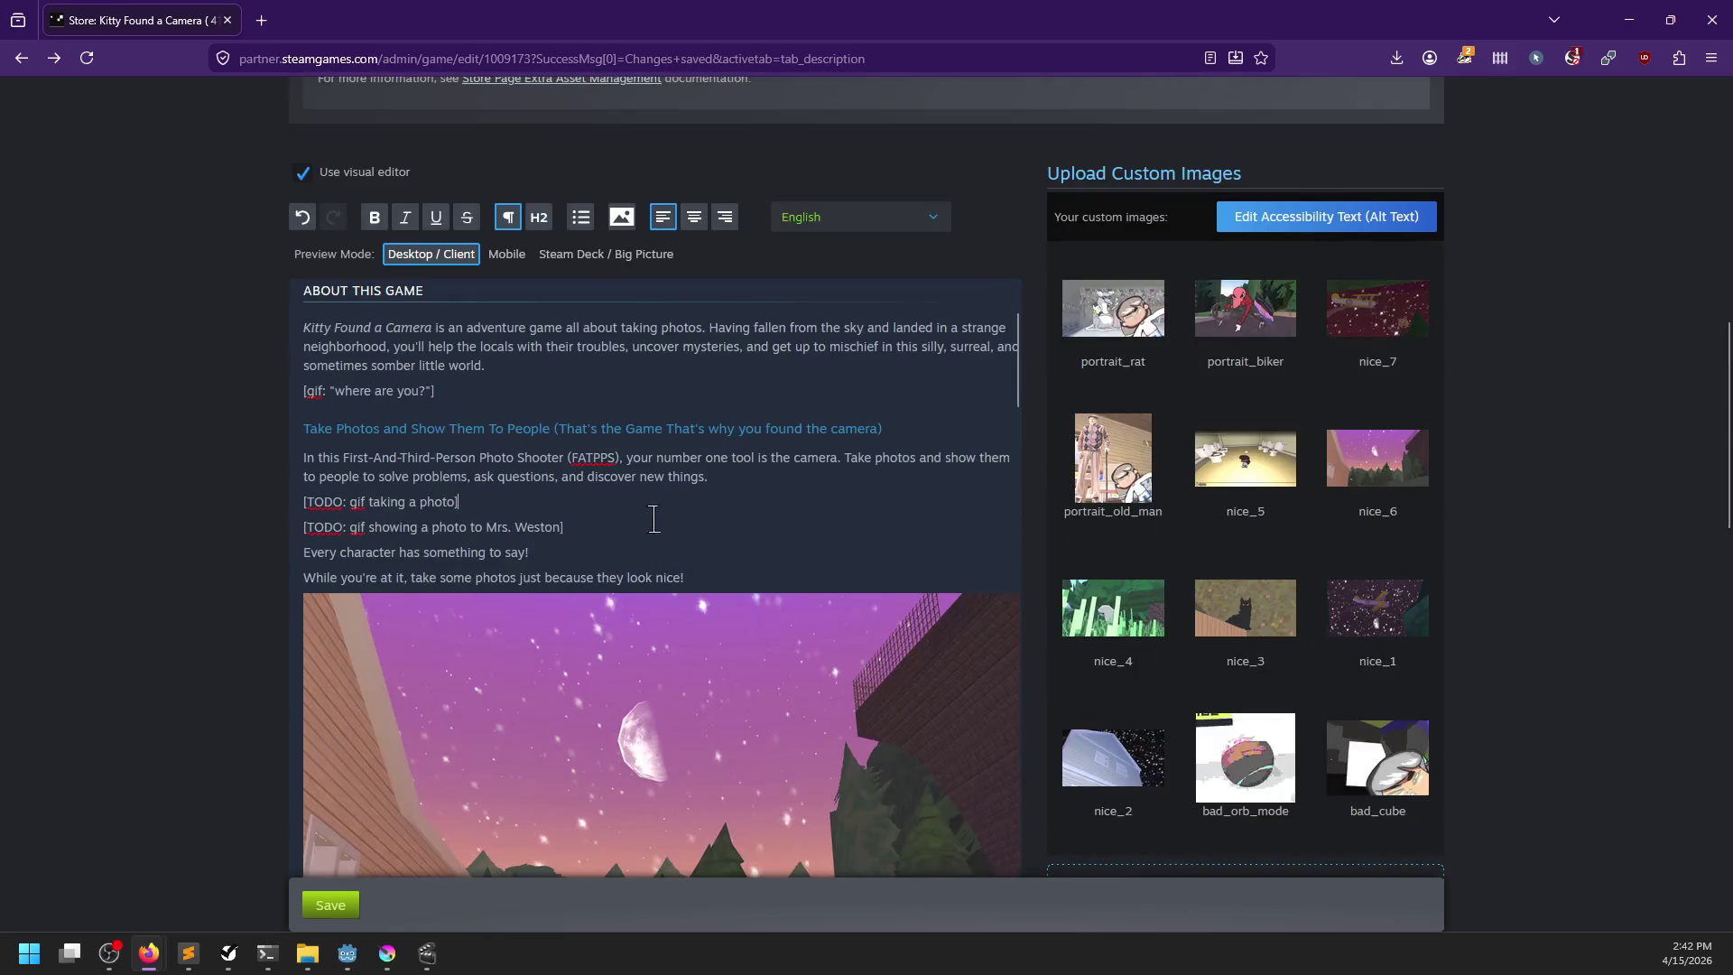
scroll(578, 514, down, 3)
scroll(587, 530, up, 3)
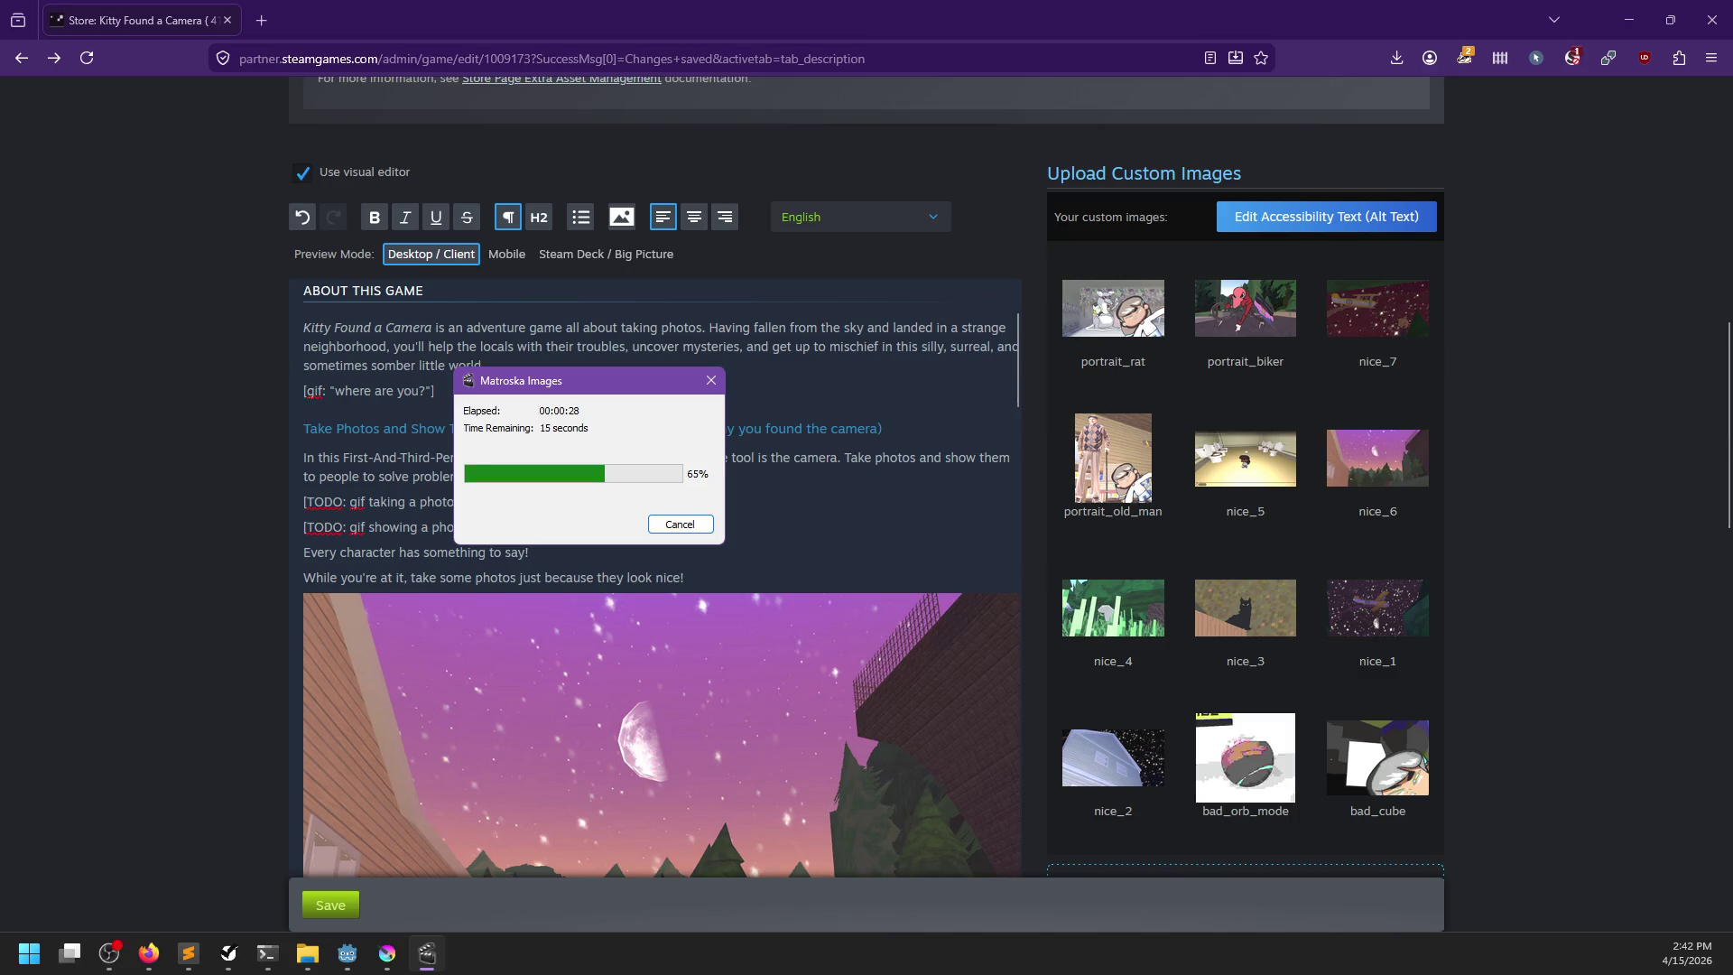
key(alt+Tab)
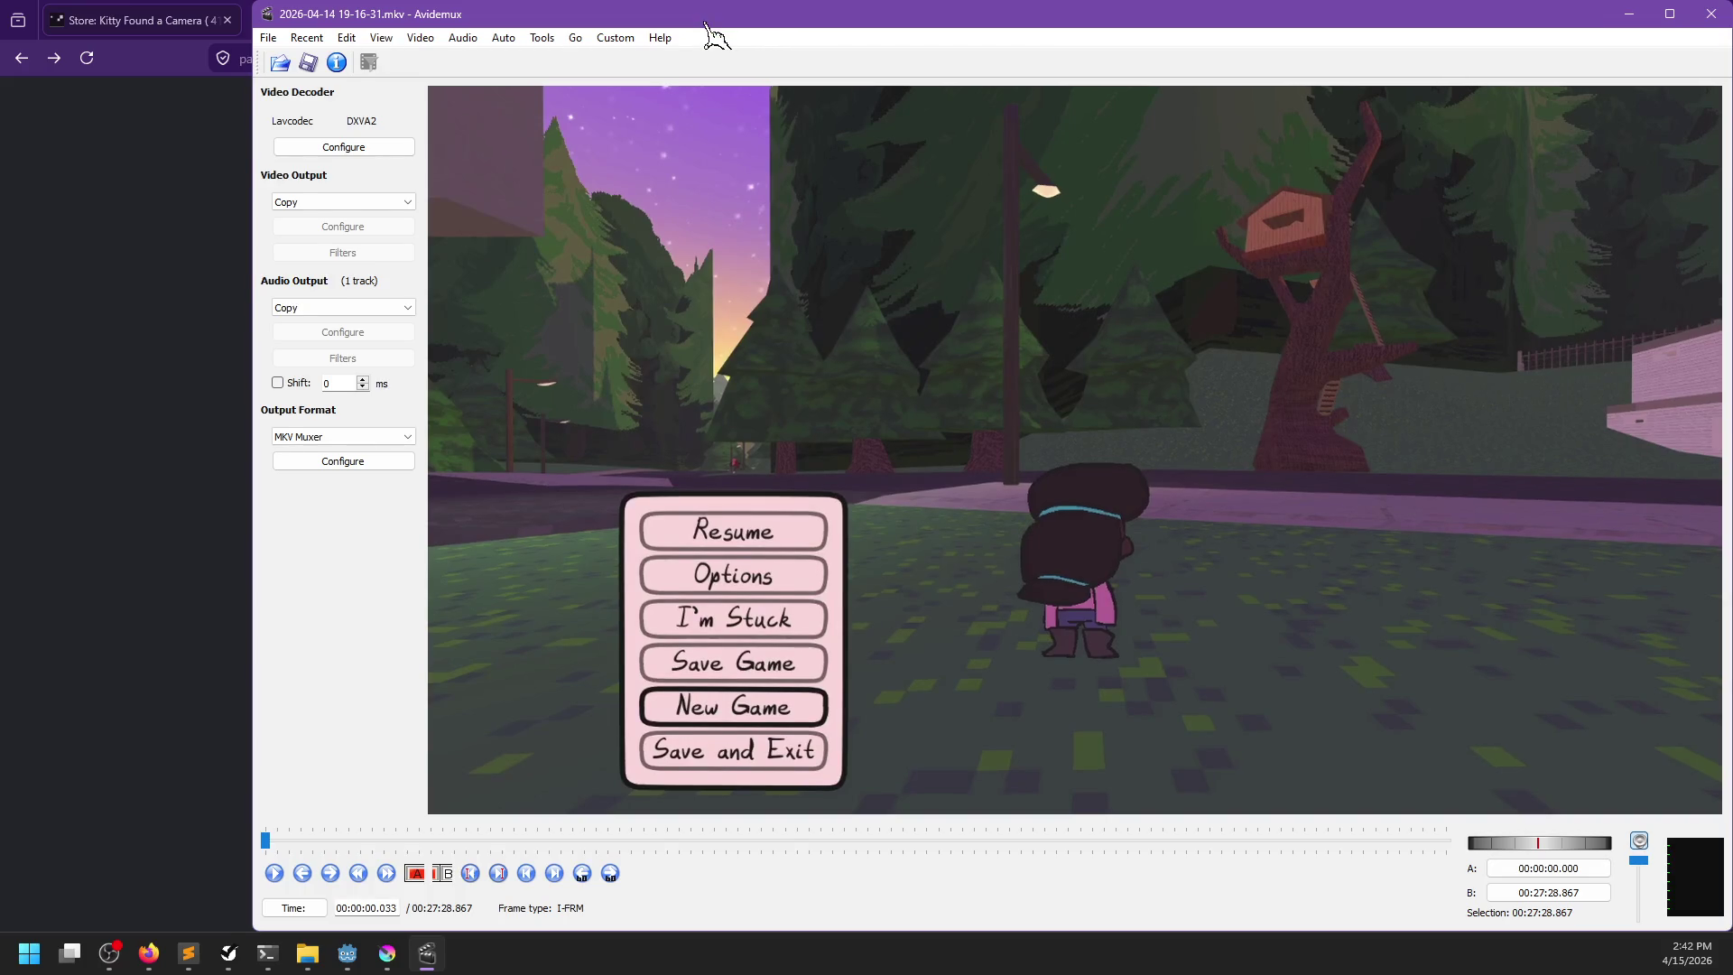
Maximize Avidemux and try a selection start at 21.633, then at 20.867 seconds
double_click(705, 22)
key(Up)
key(Up)
key(Up)
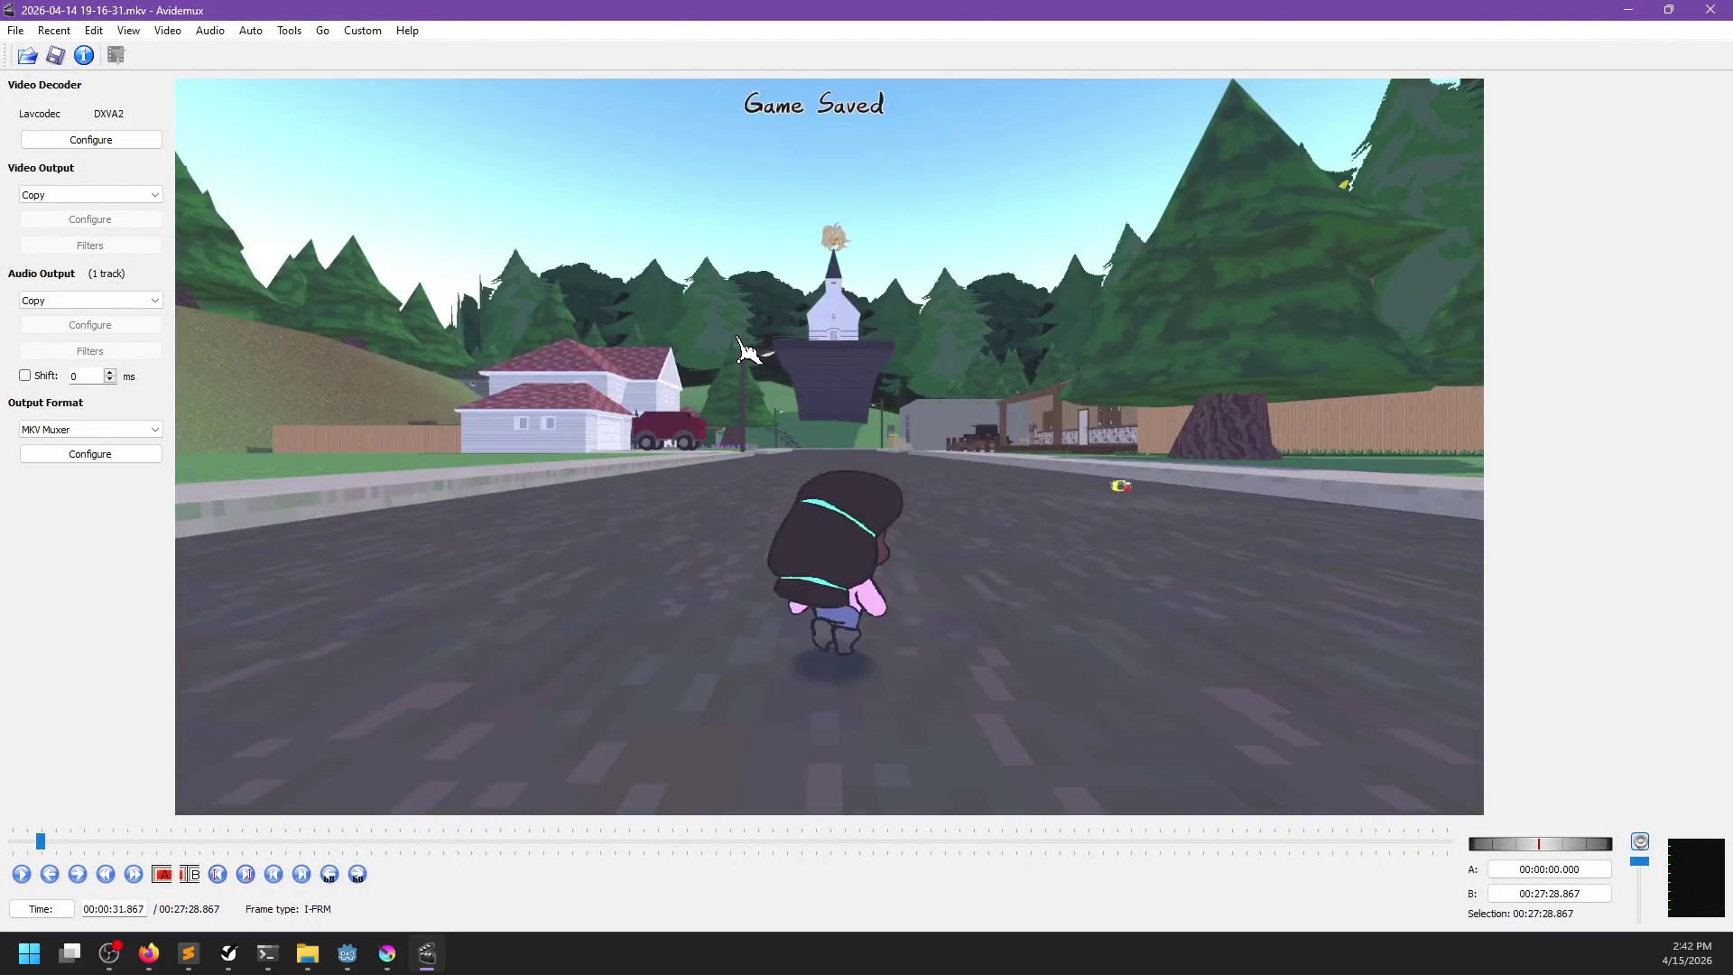
key(Down)
key(Down)
key(Down)
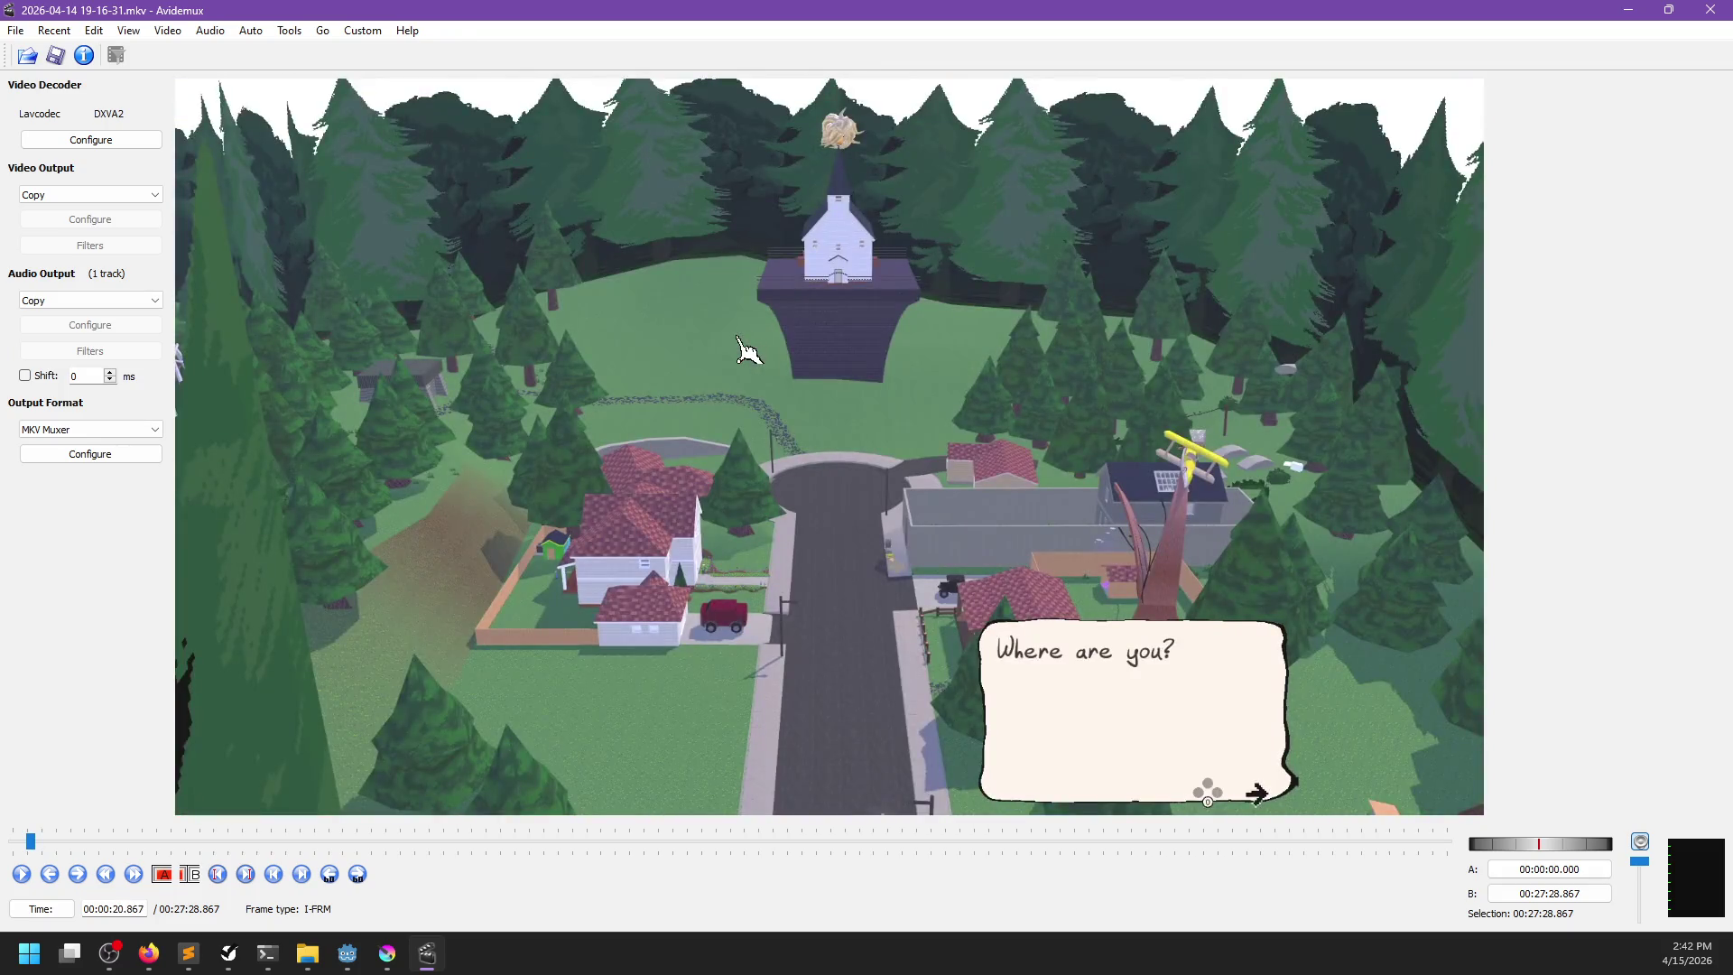
key(space)
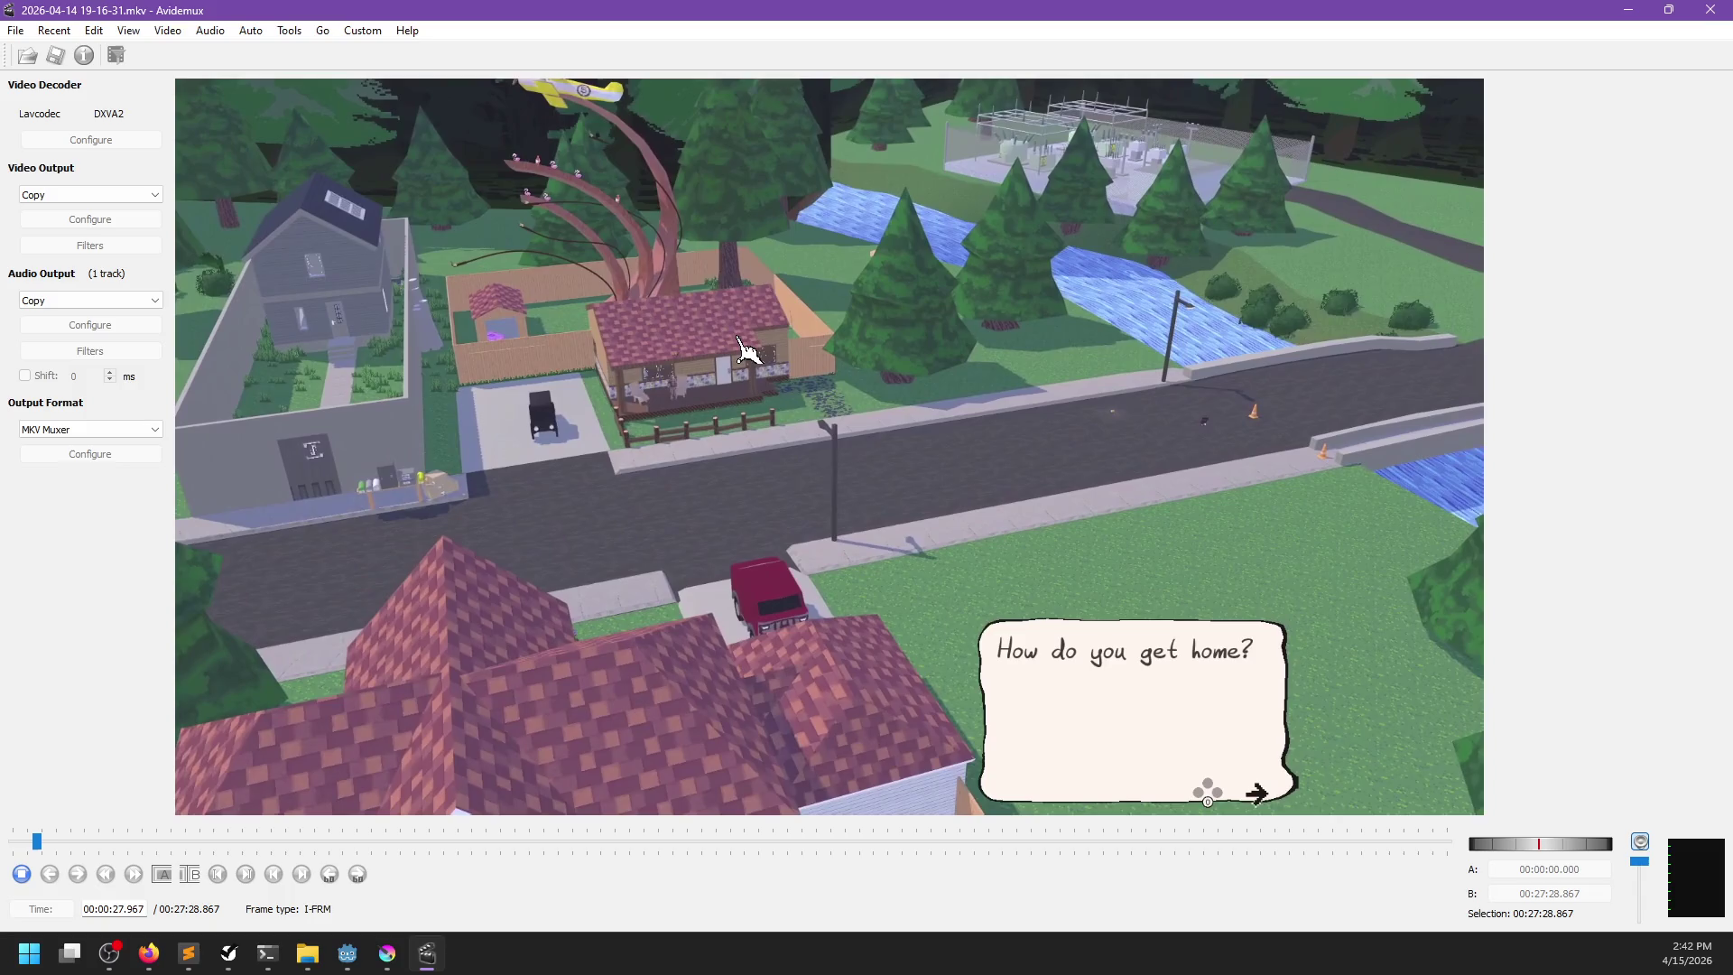
key(space)
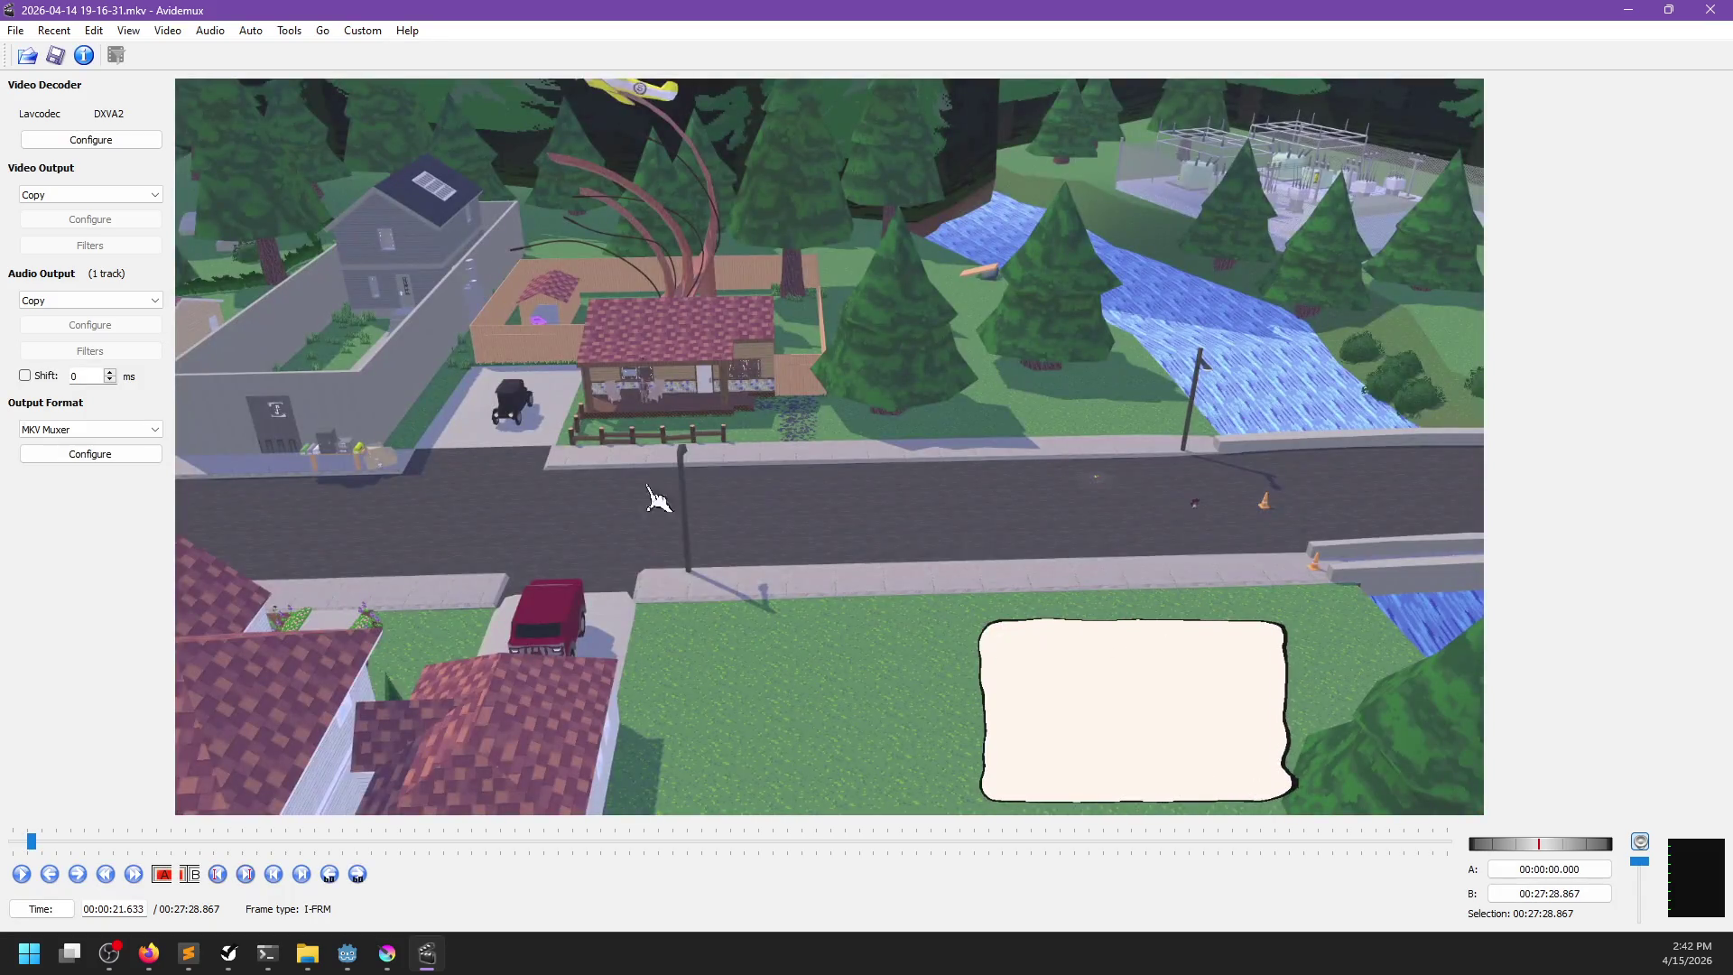
click(162, 873)
key(Up)
key(Up)
key(Up)
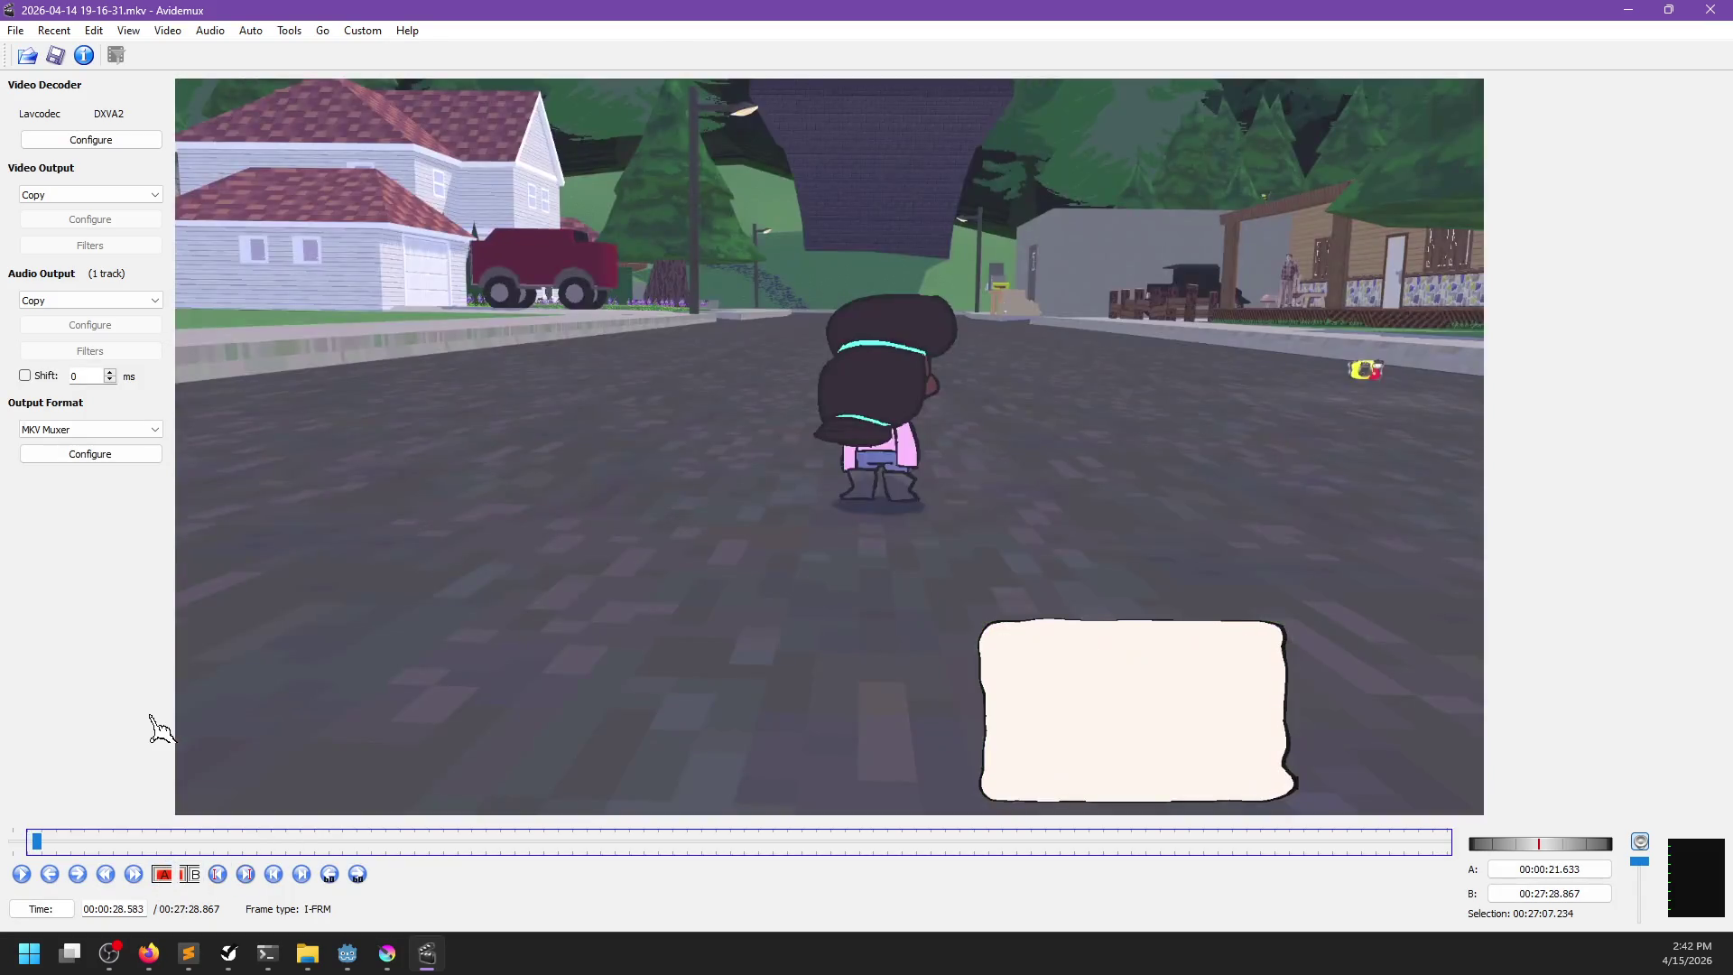
key(Down)
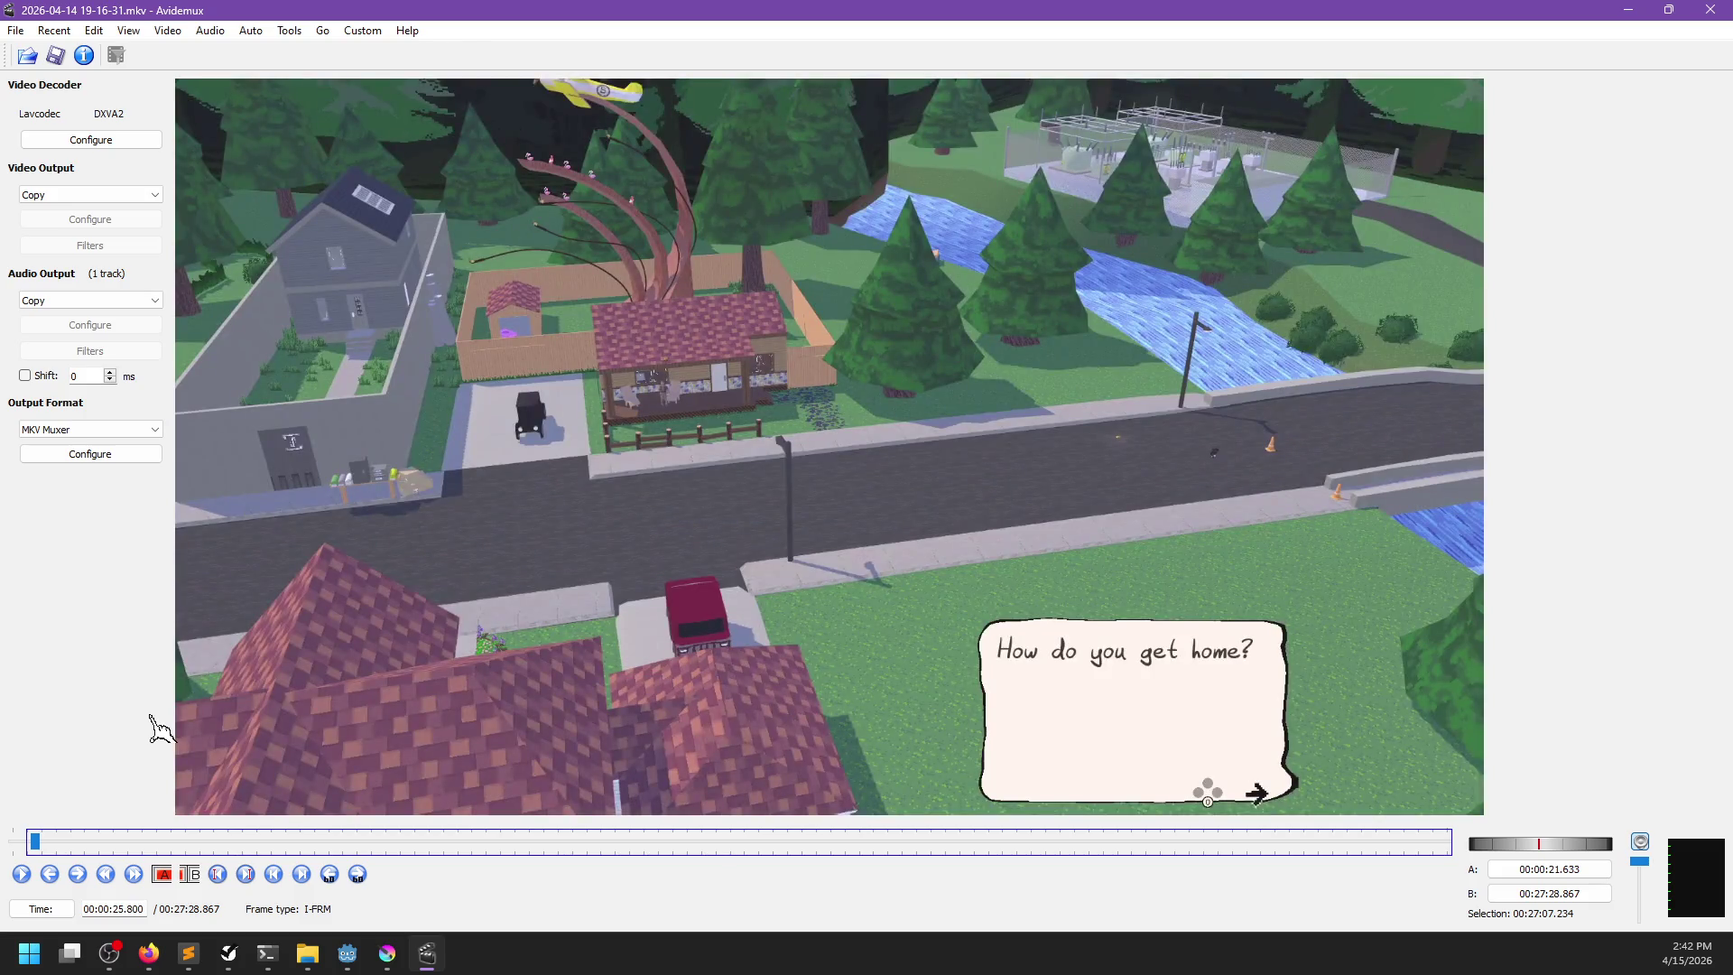
key(Down)
key(Down)
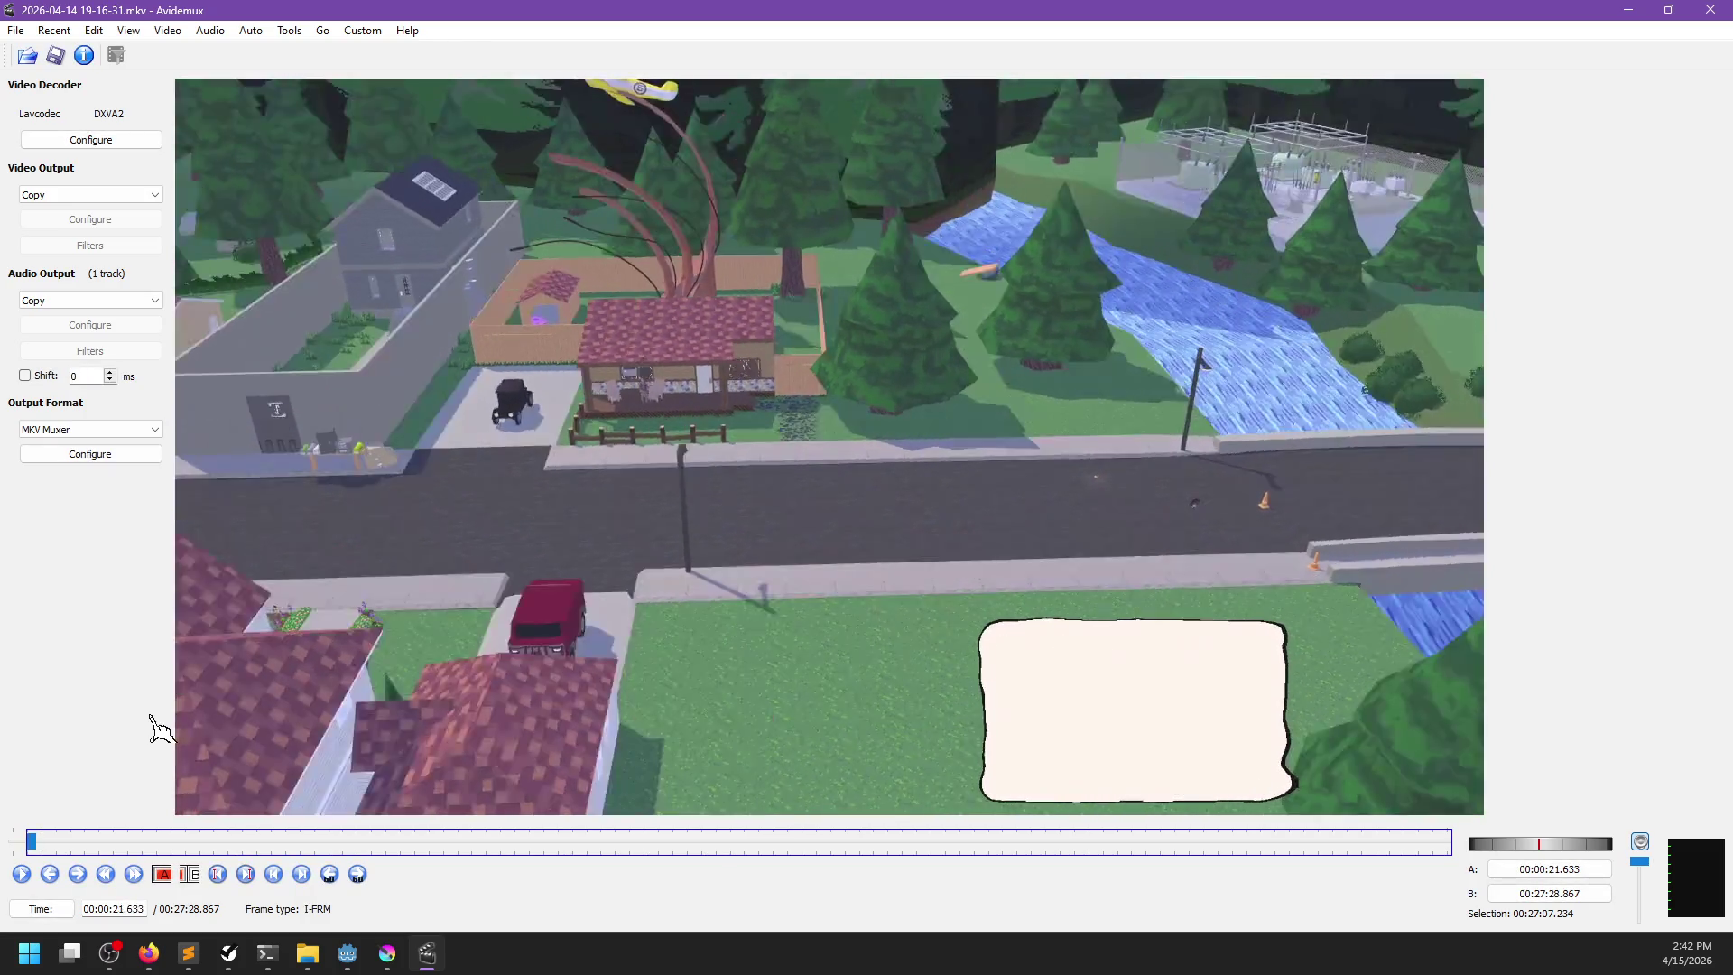
key(Down)
key(Down)
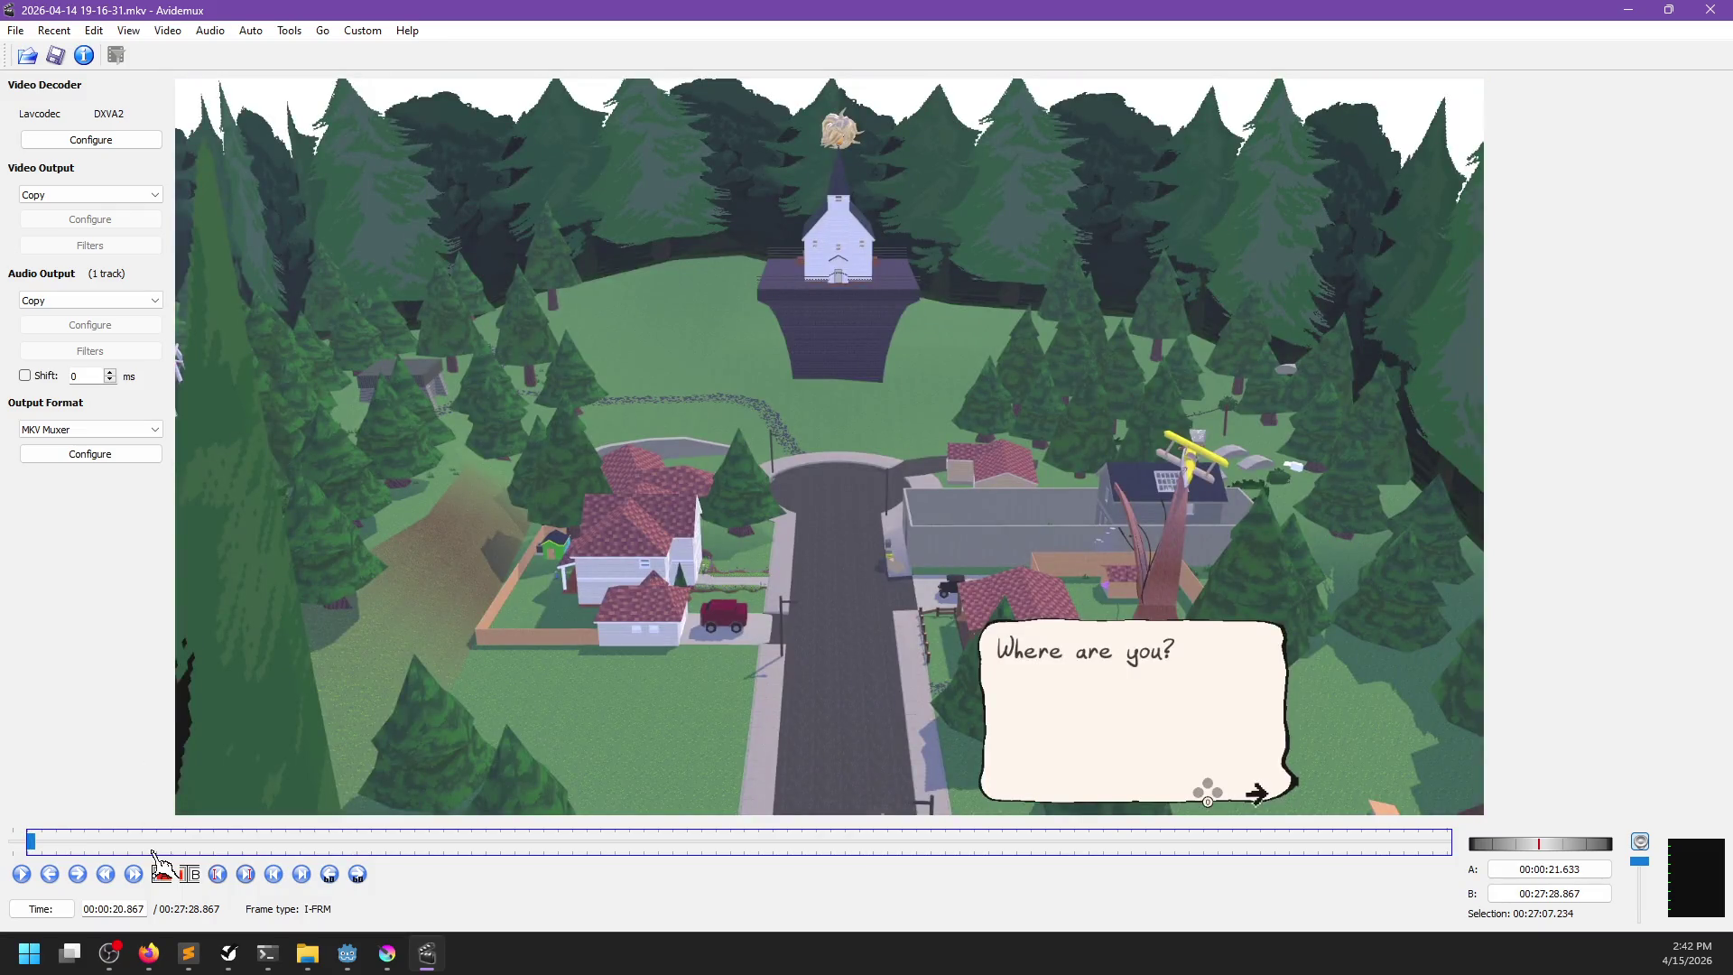
click(165, 875)
Frame-step to 00:00:18.133, set it as the start, and play to the clip's end
key(space)
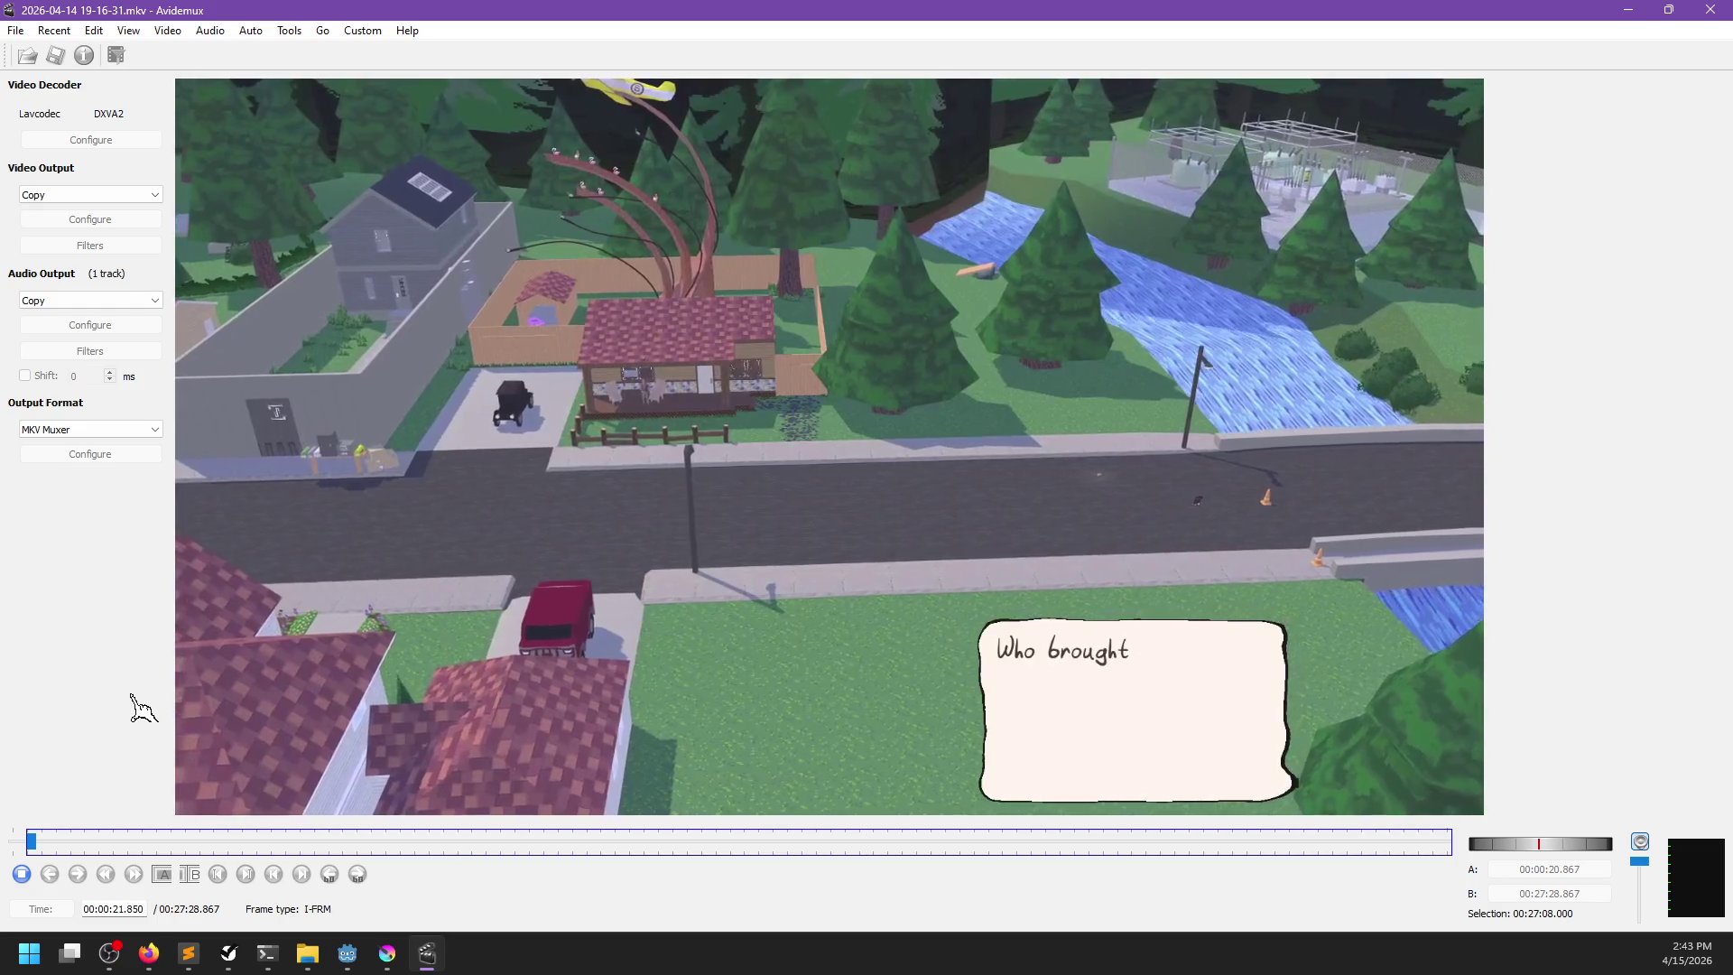
key(space)
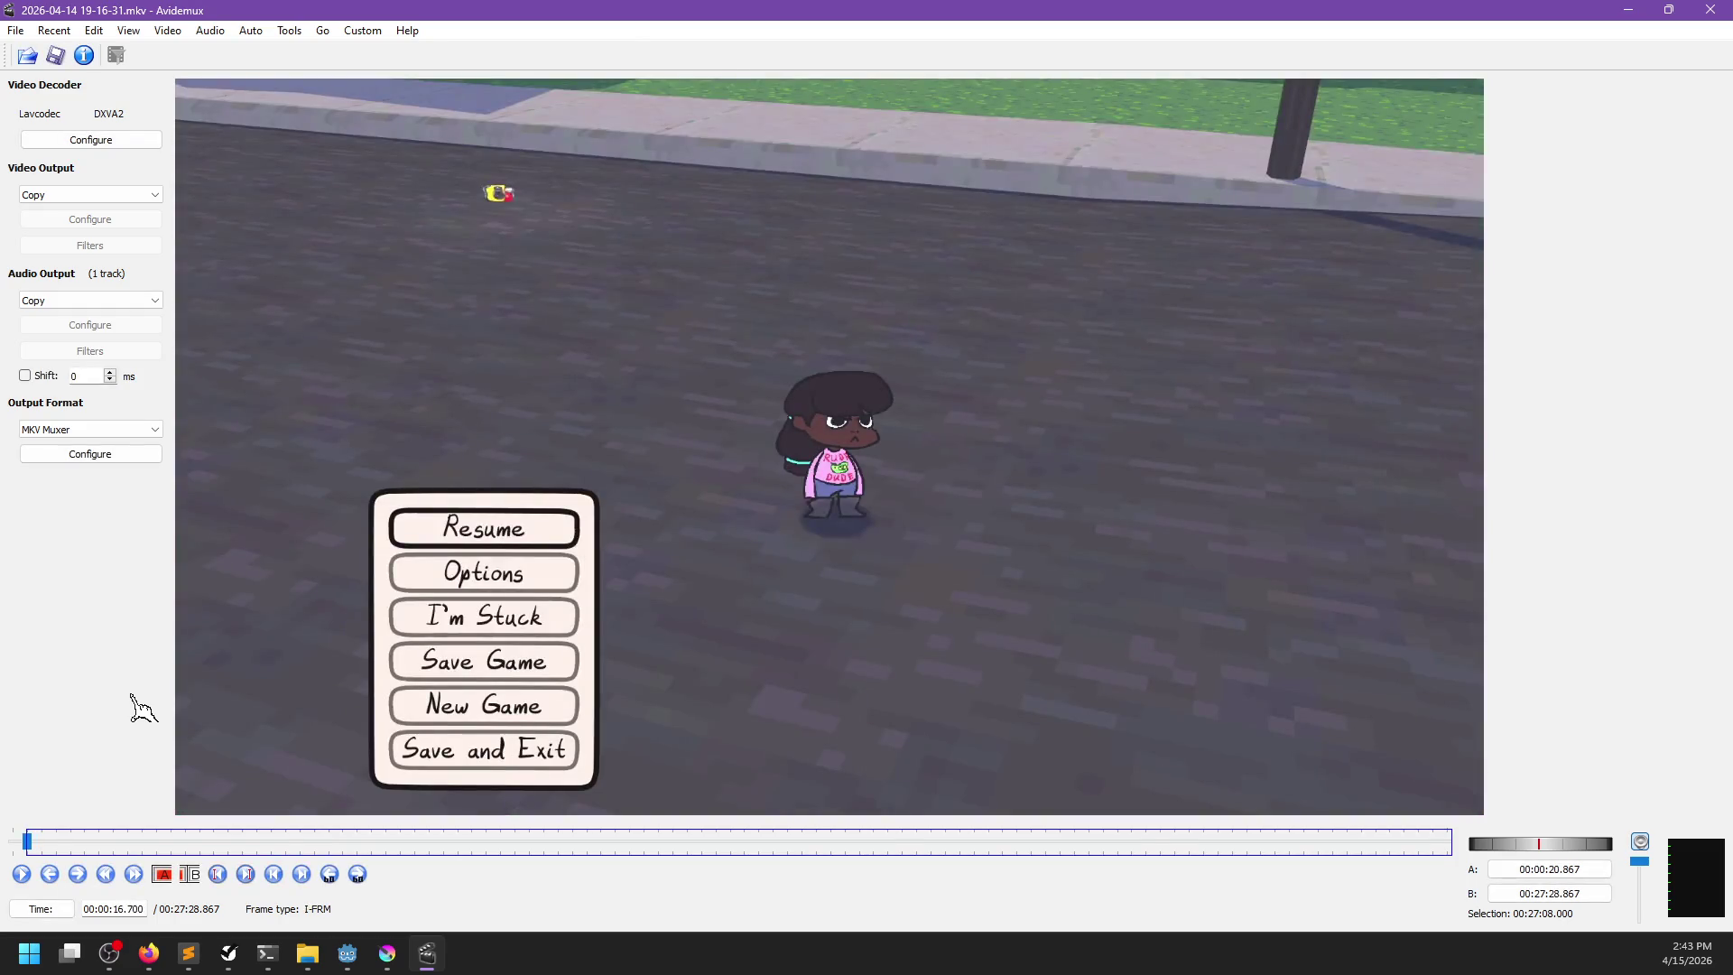
key(ctrl+Home)
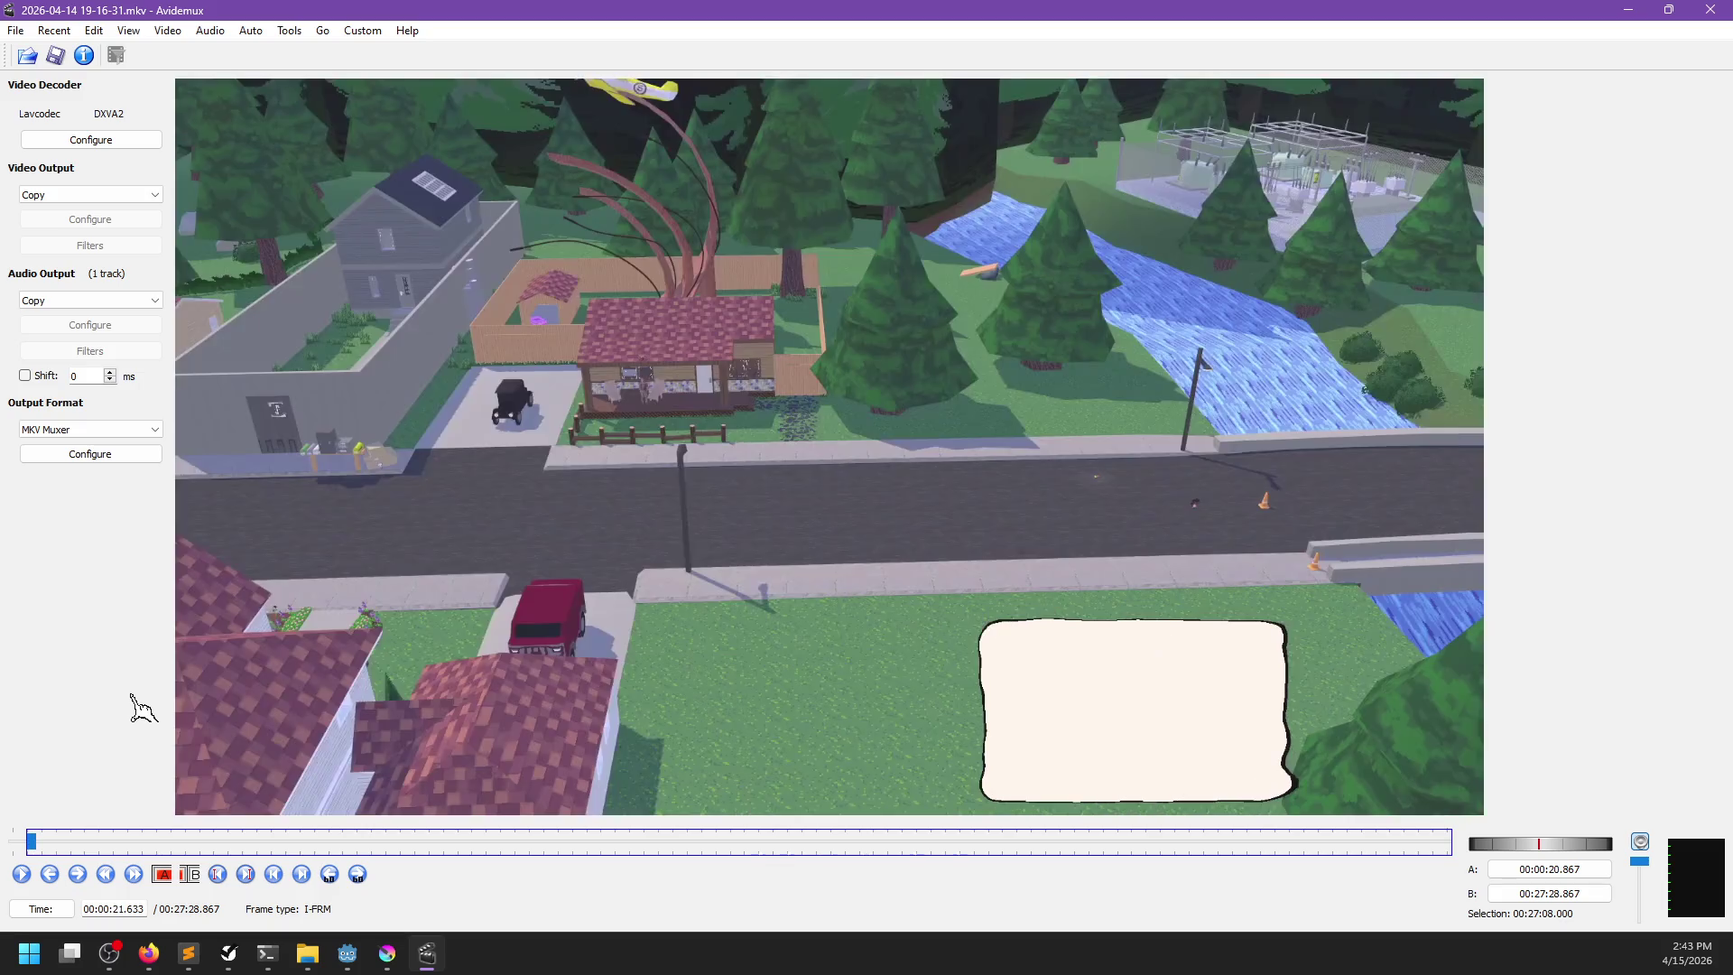
key(Up)
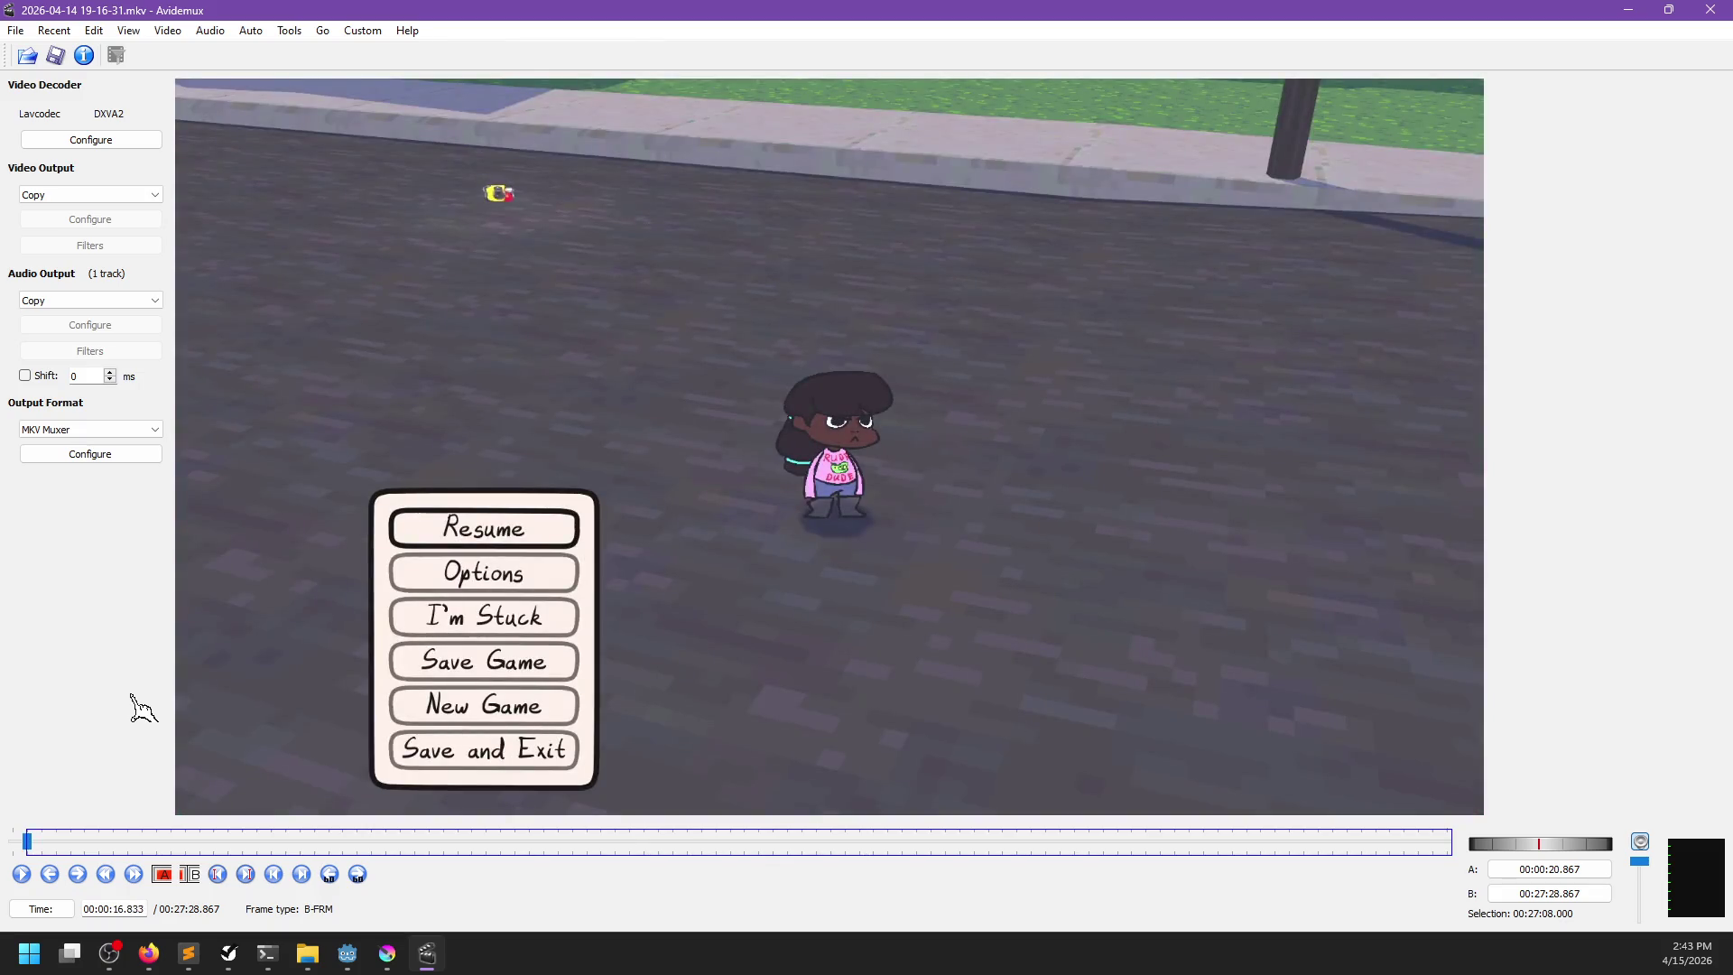
key(Right)
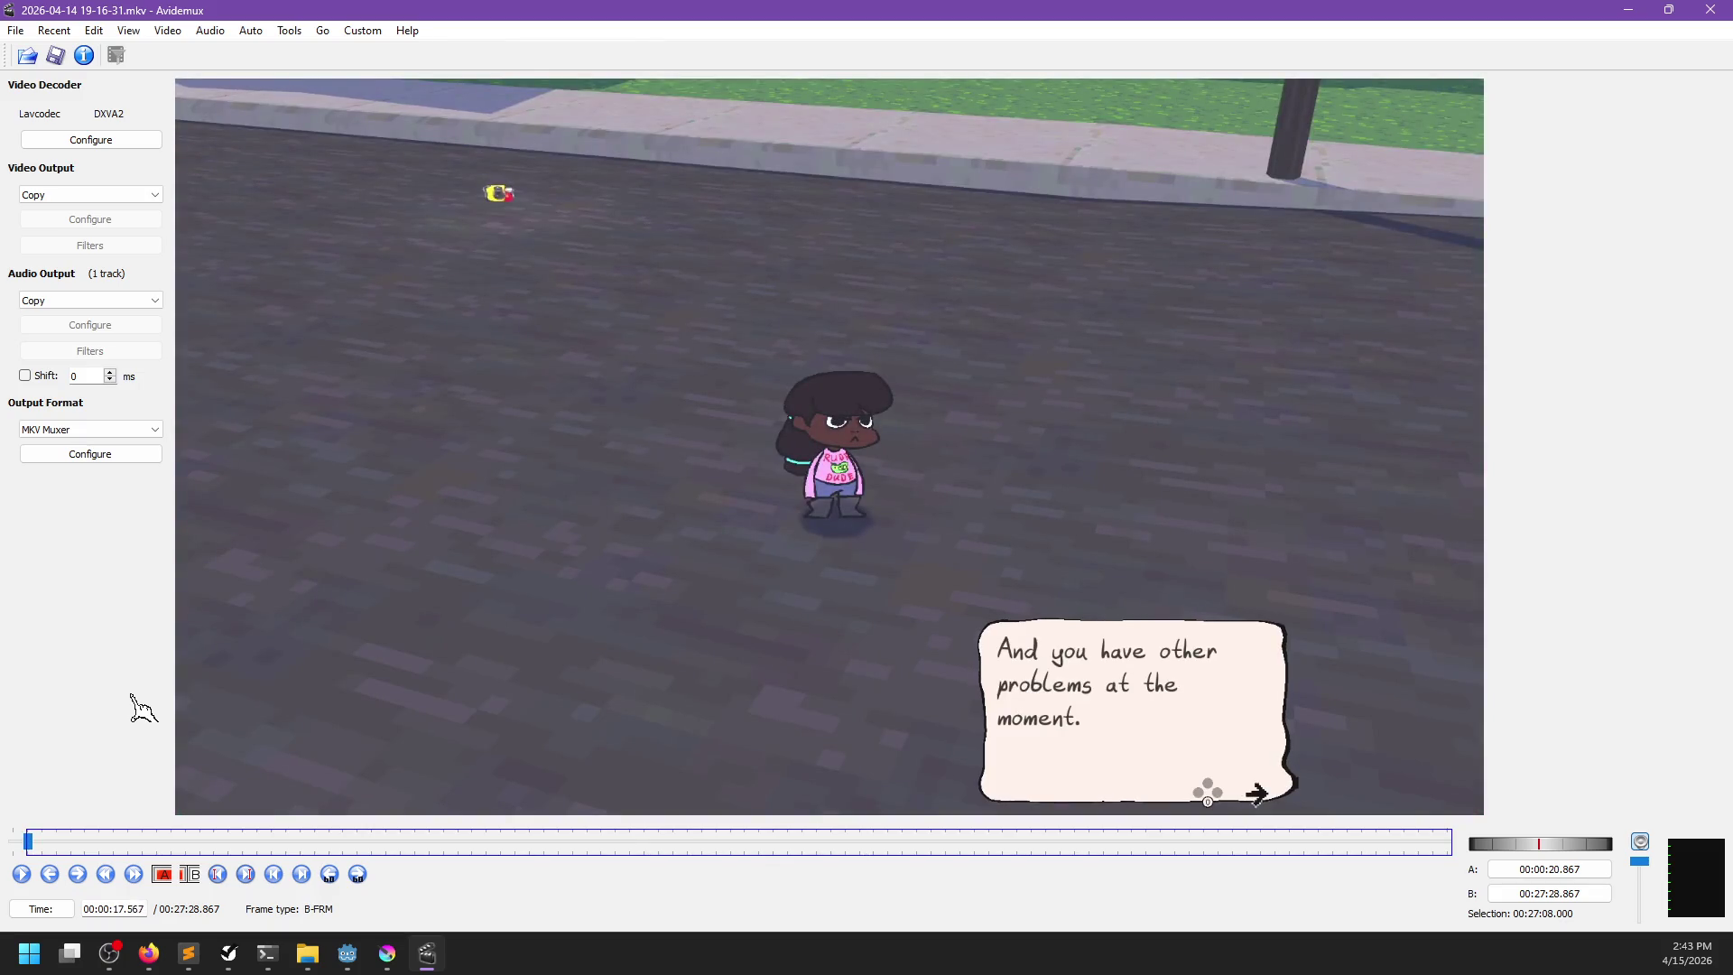
key(Right)
key(Right)
key(Right)
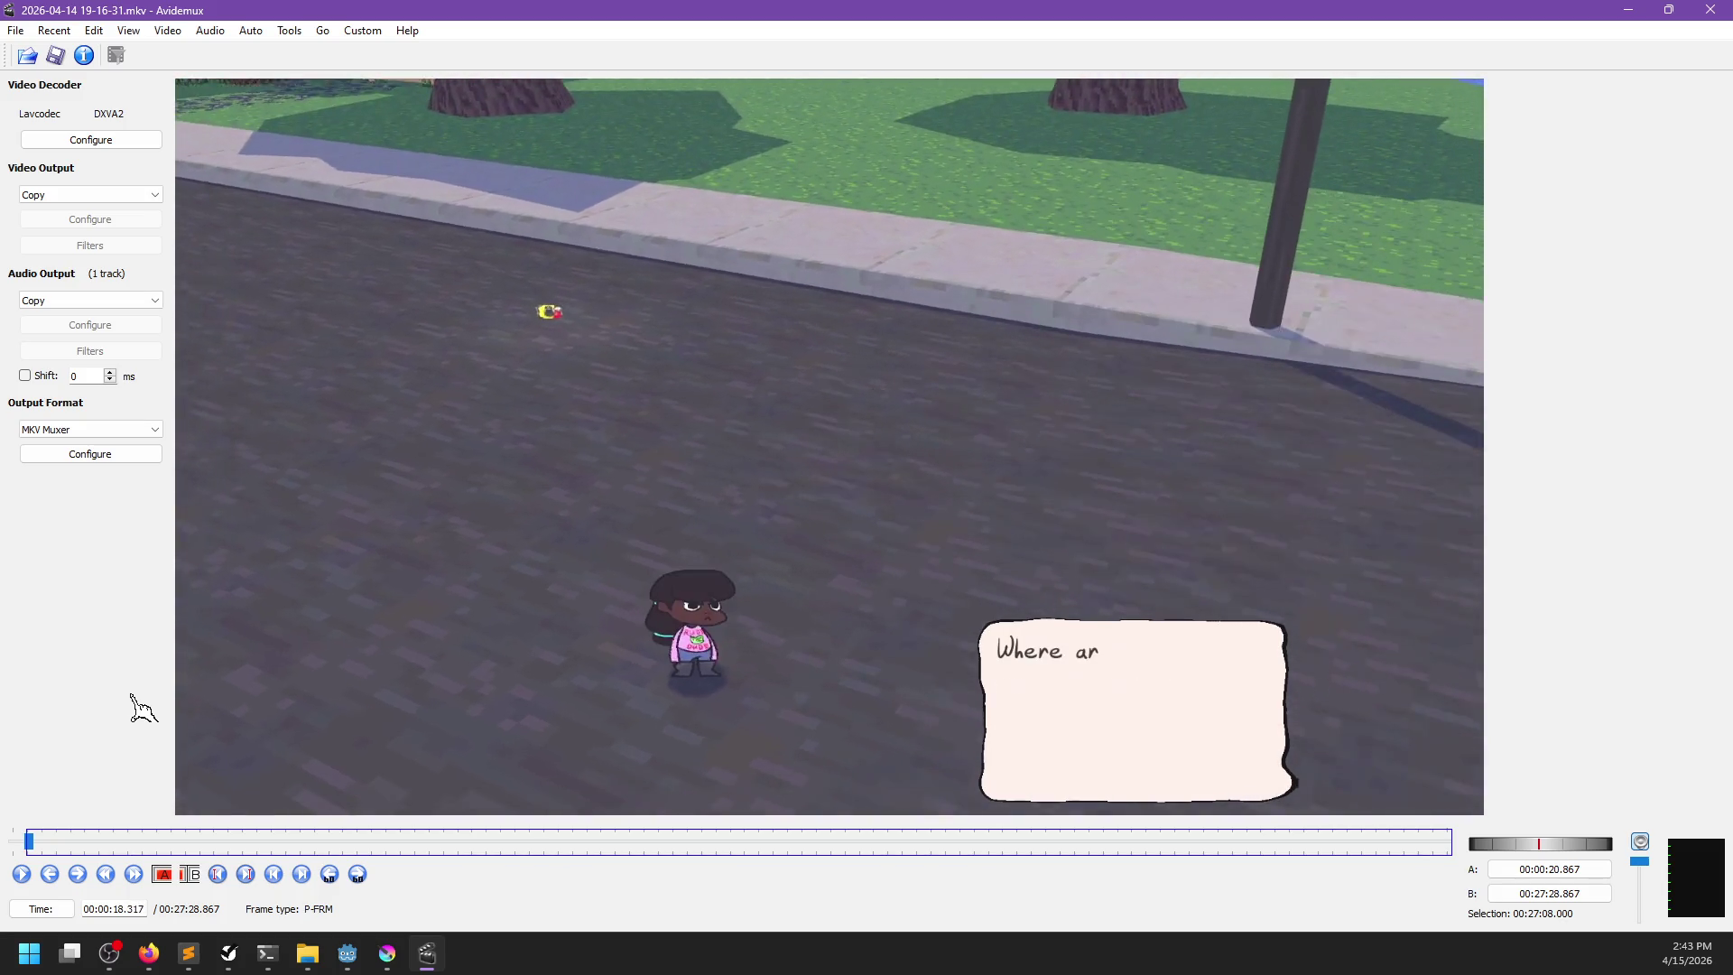
key(Left)
key(Left)
key(Left)
key(Left)
key(Left)
key(Left)
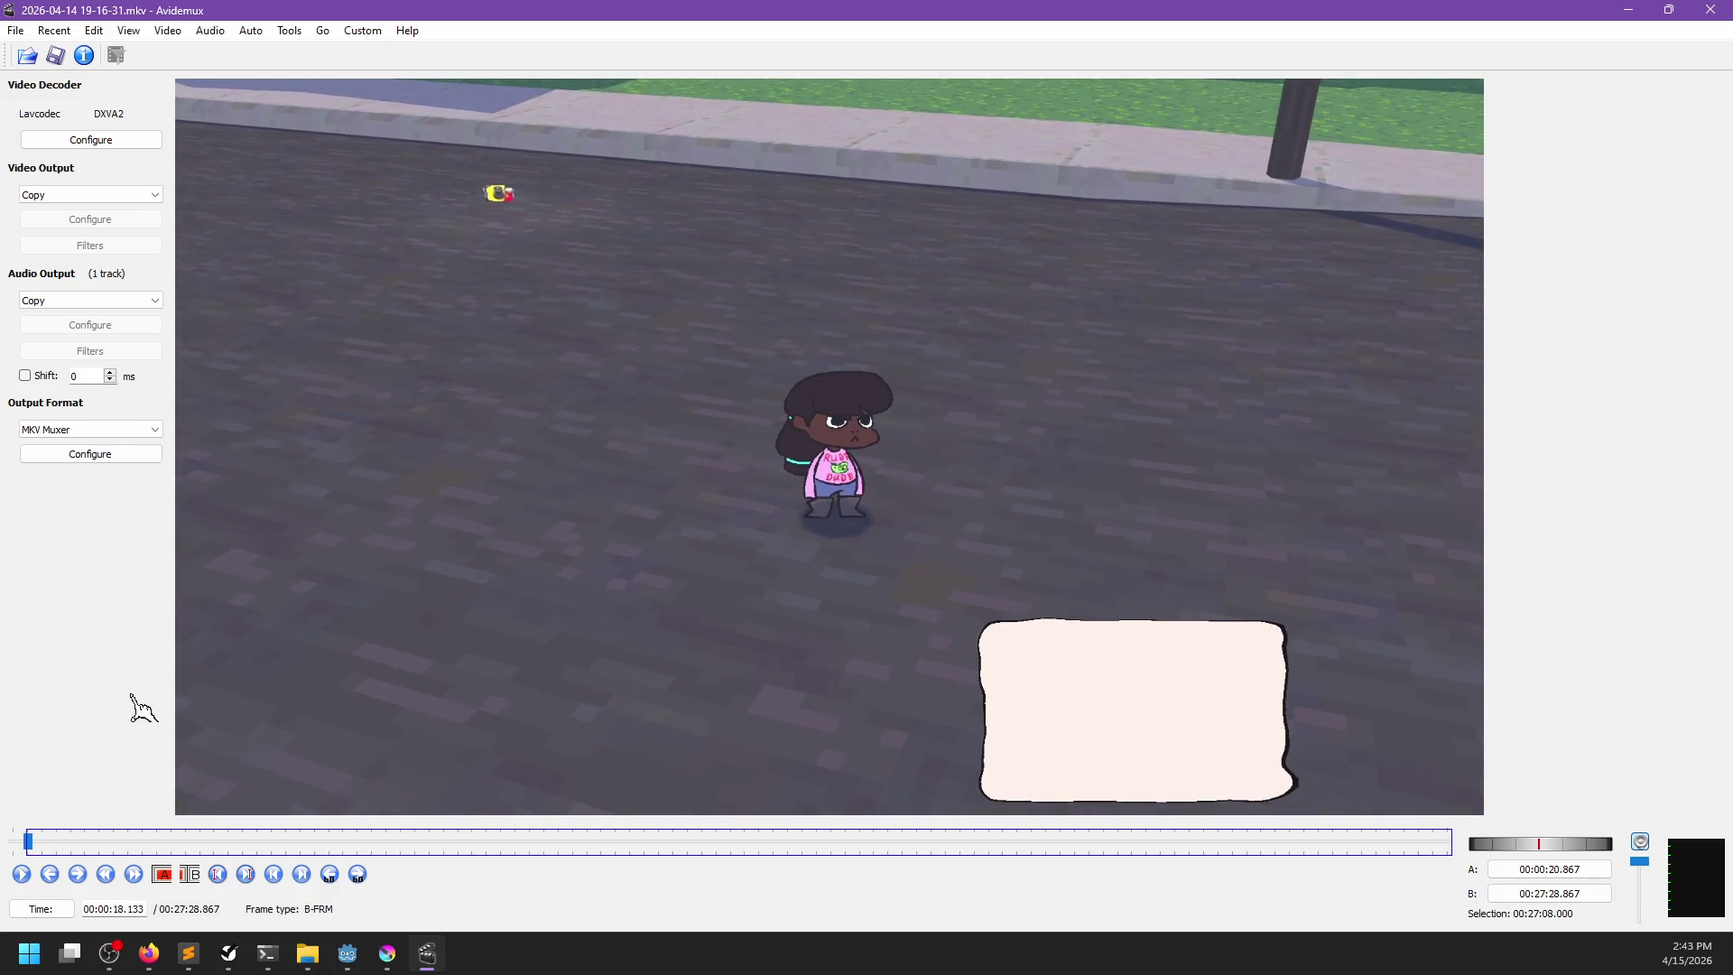
click(164, 875)
key(space)
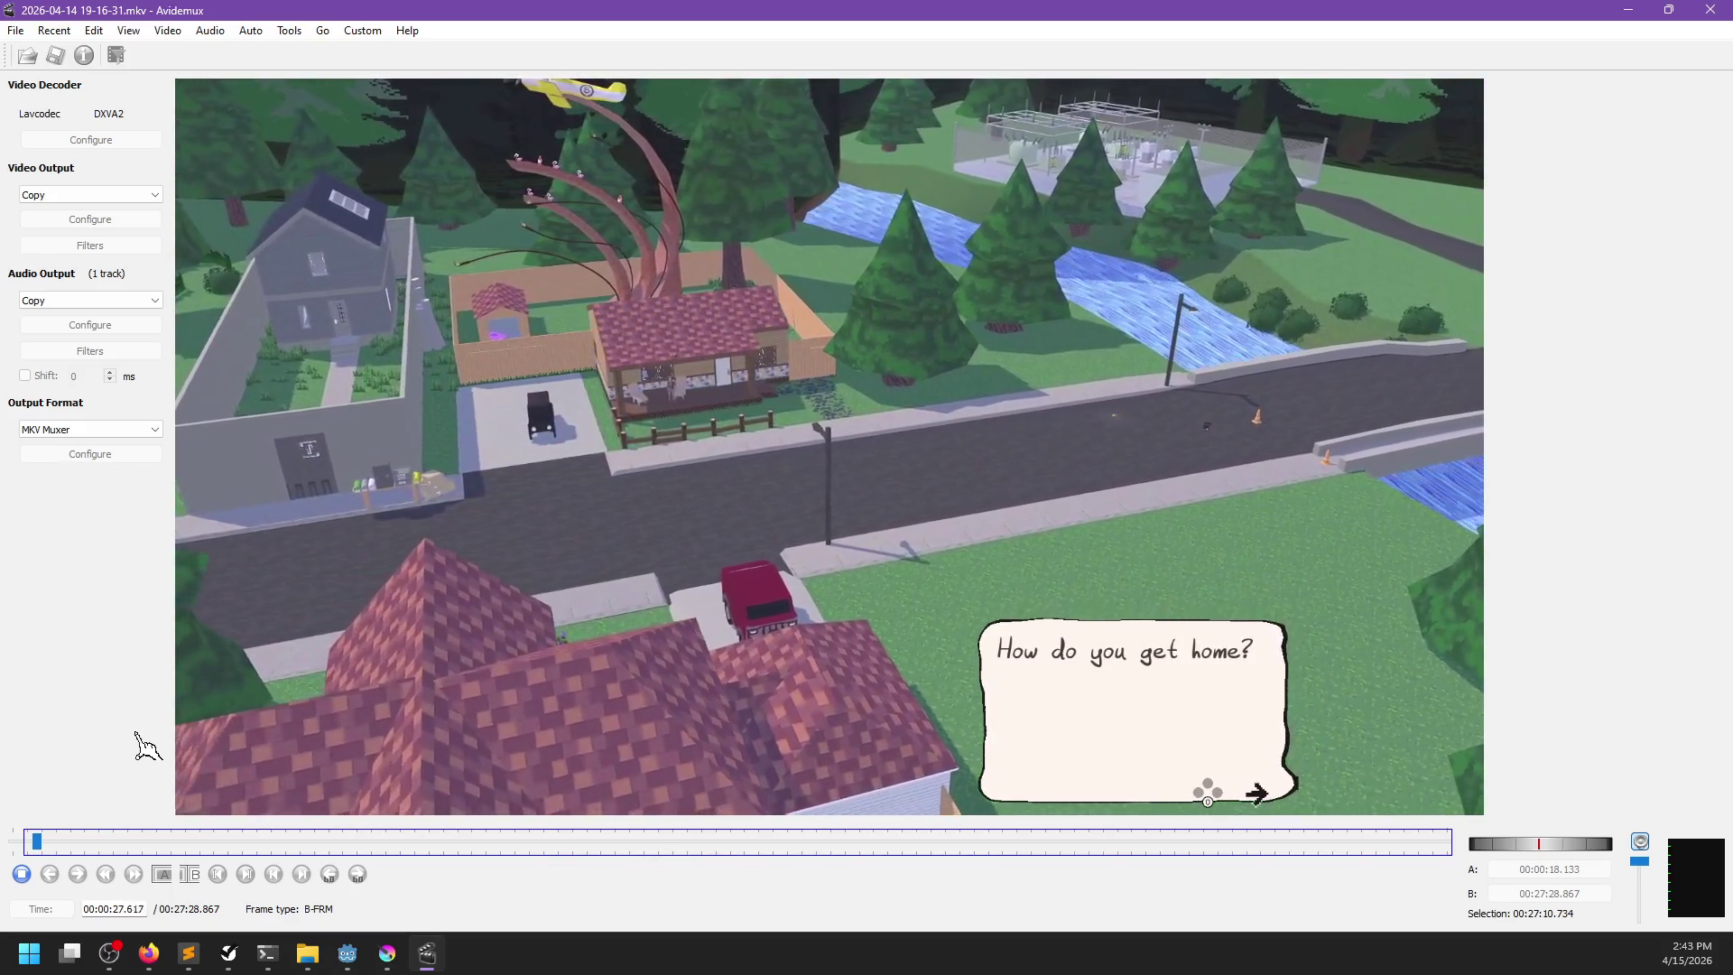
key(space)
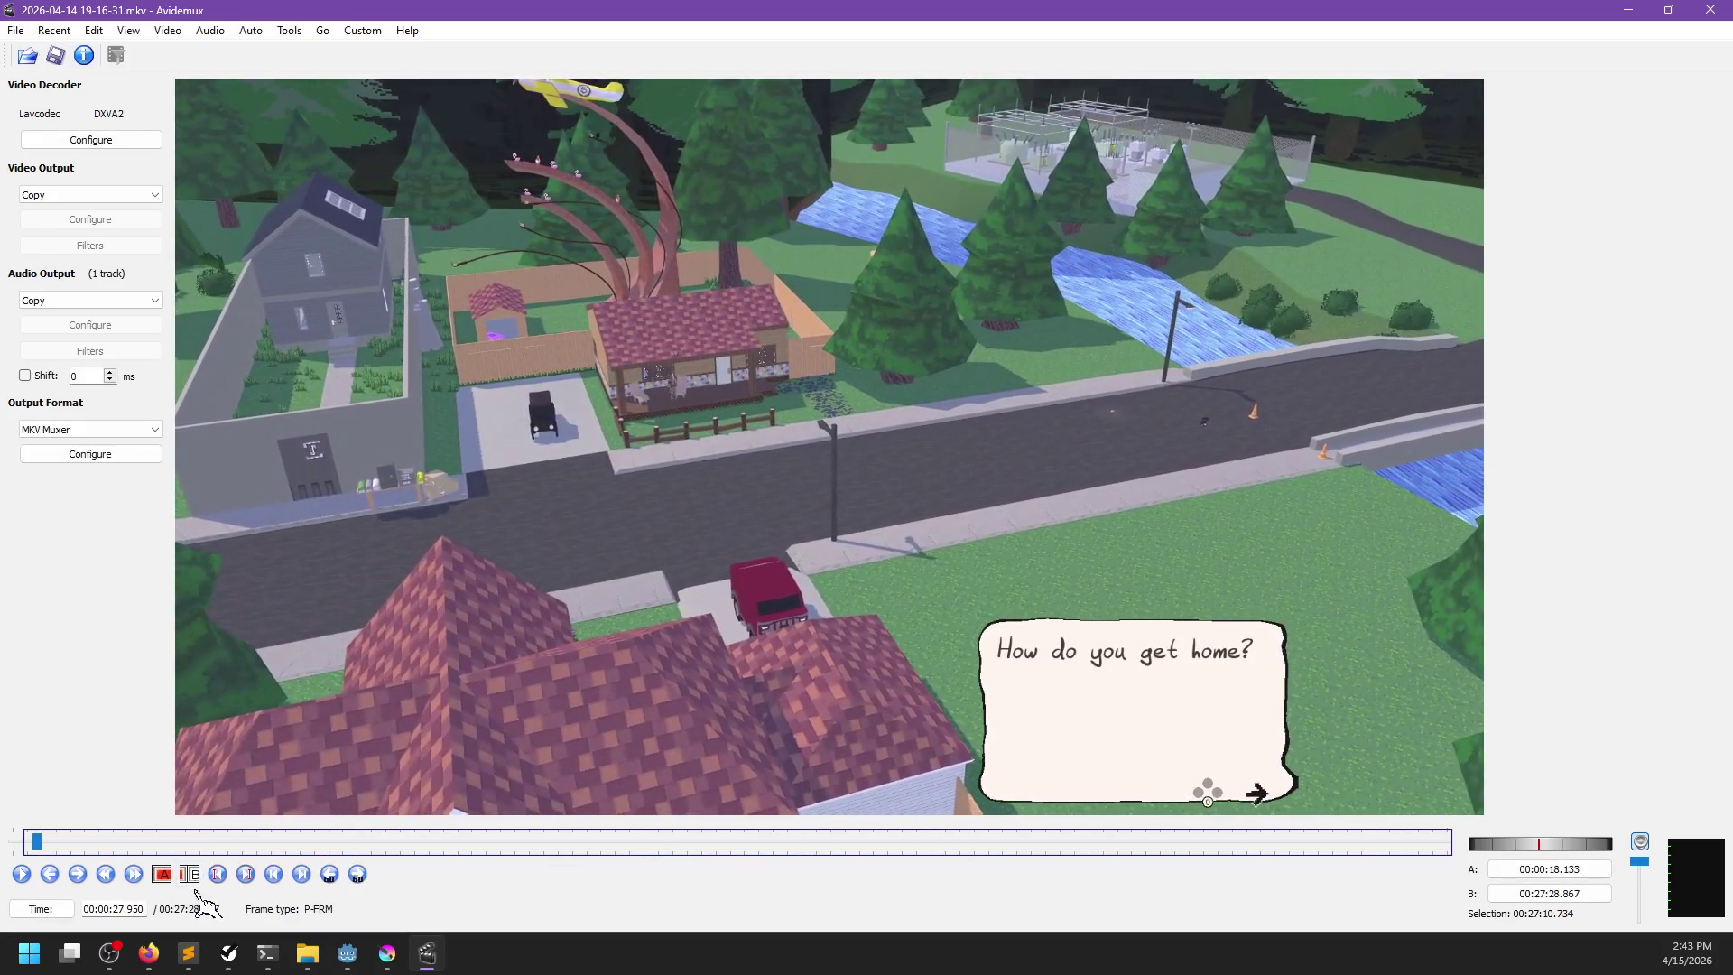
Mark the clip end at 00:00:27.950 and set video output to Mpeg4 AVC (x264)
click(190, 874)
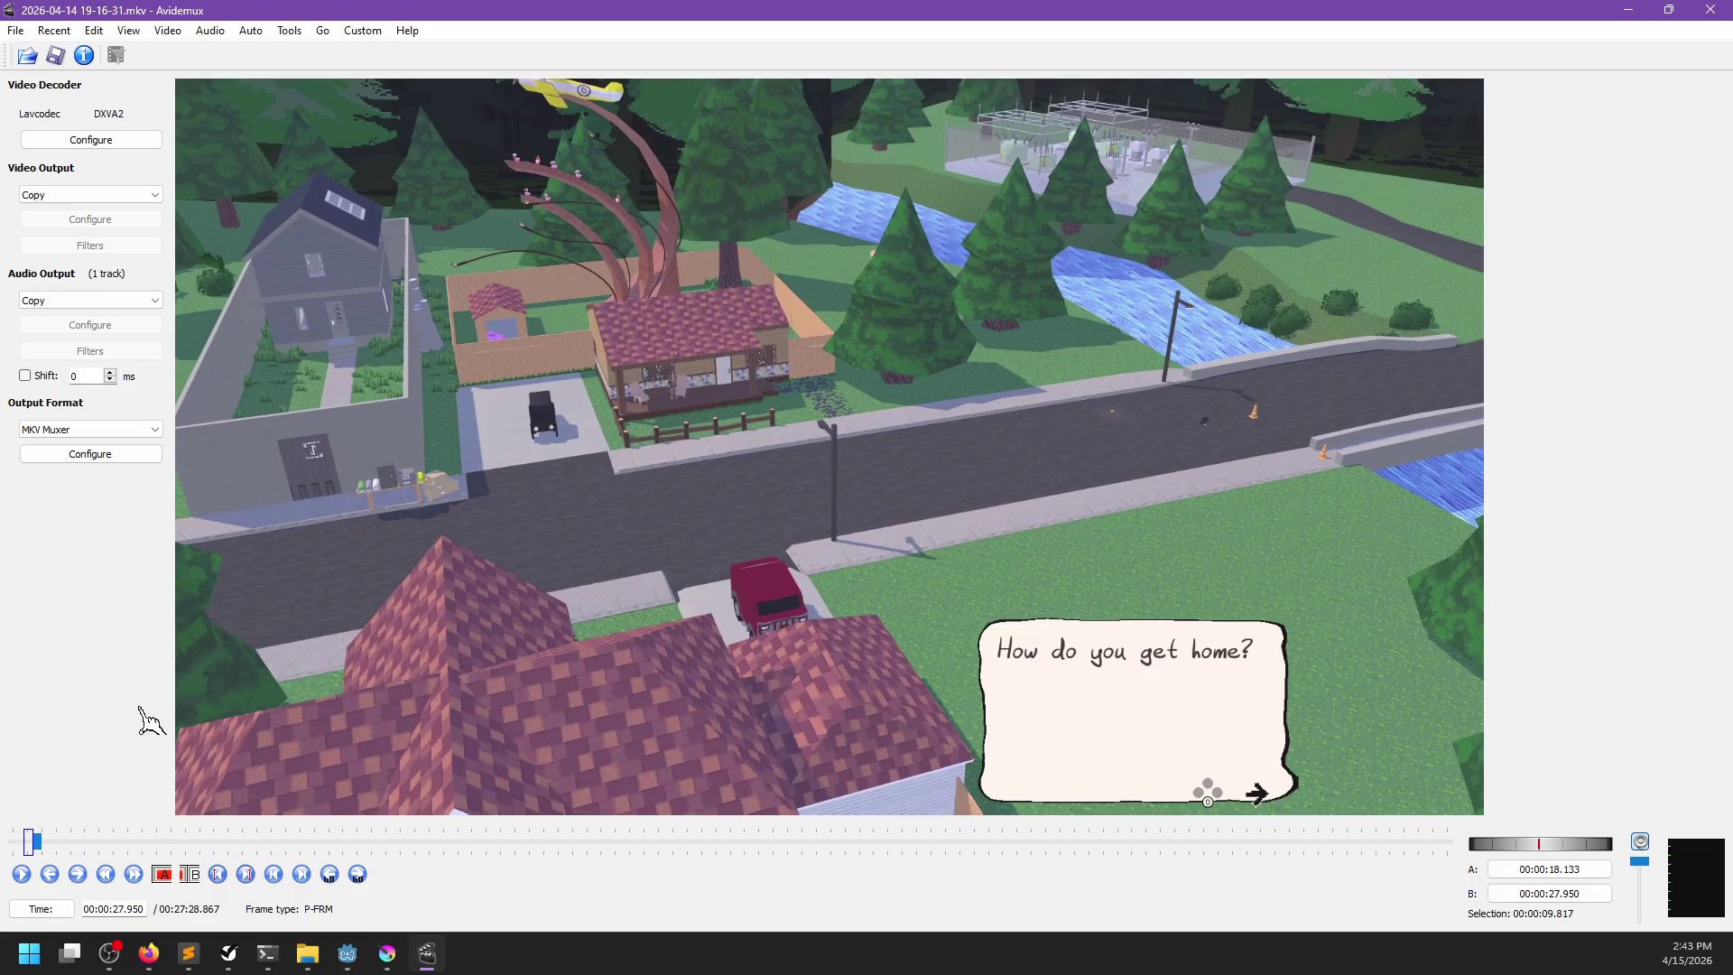
click(116, 301)
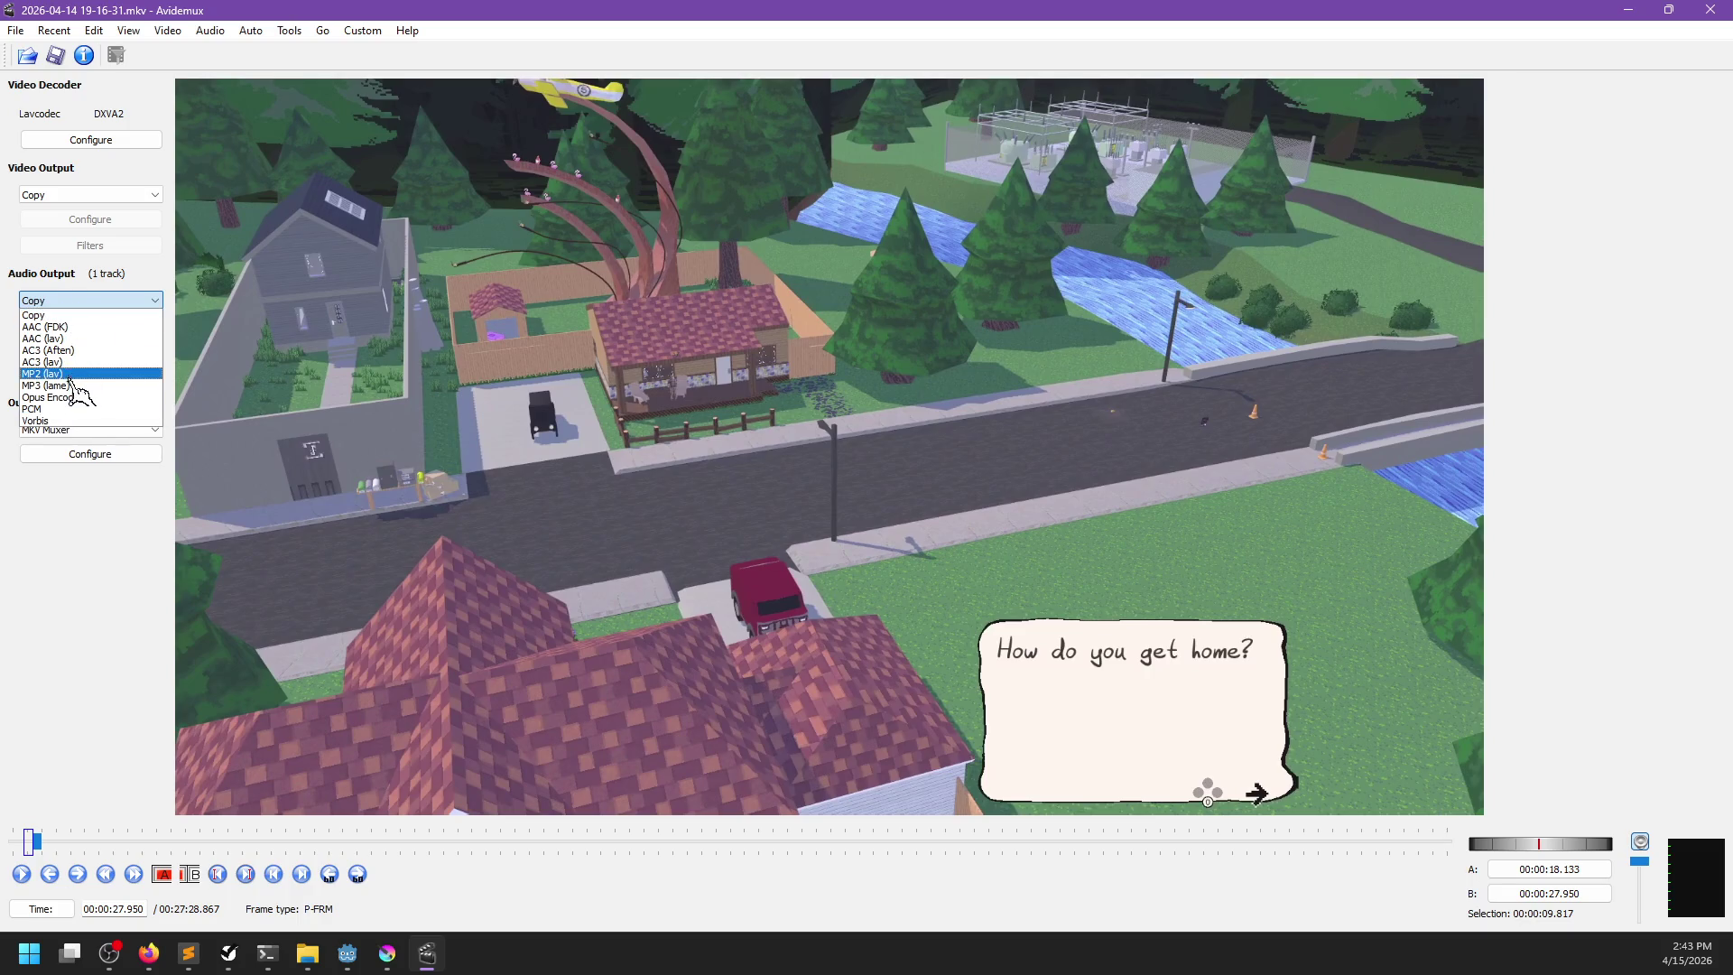
click(56, 549)
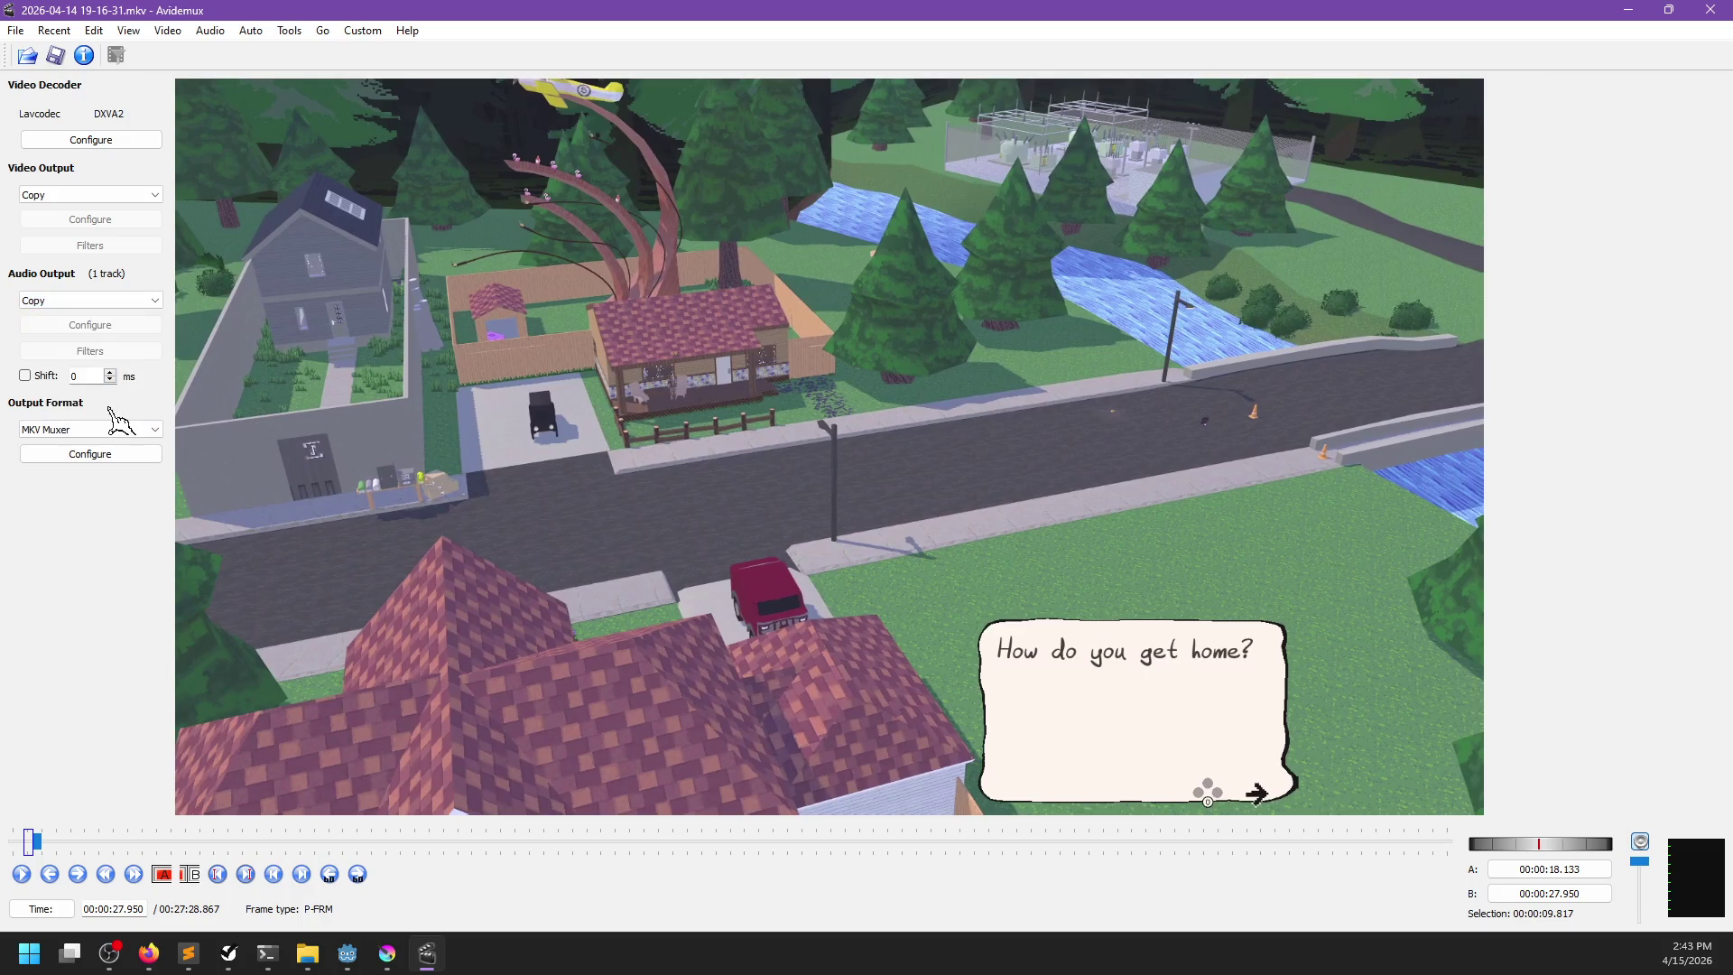
click(69, 303)
click(72, 314)
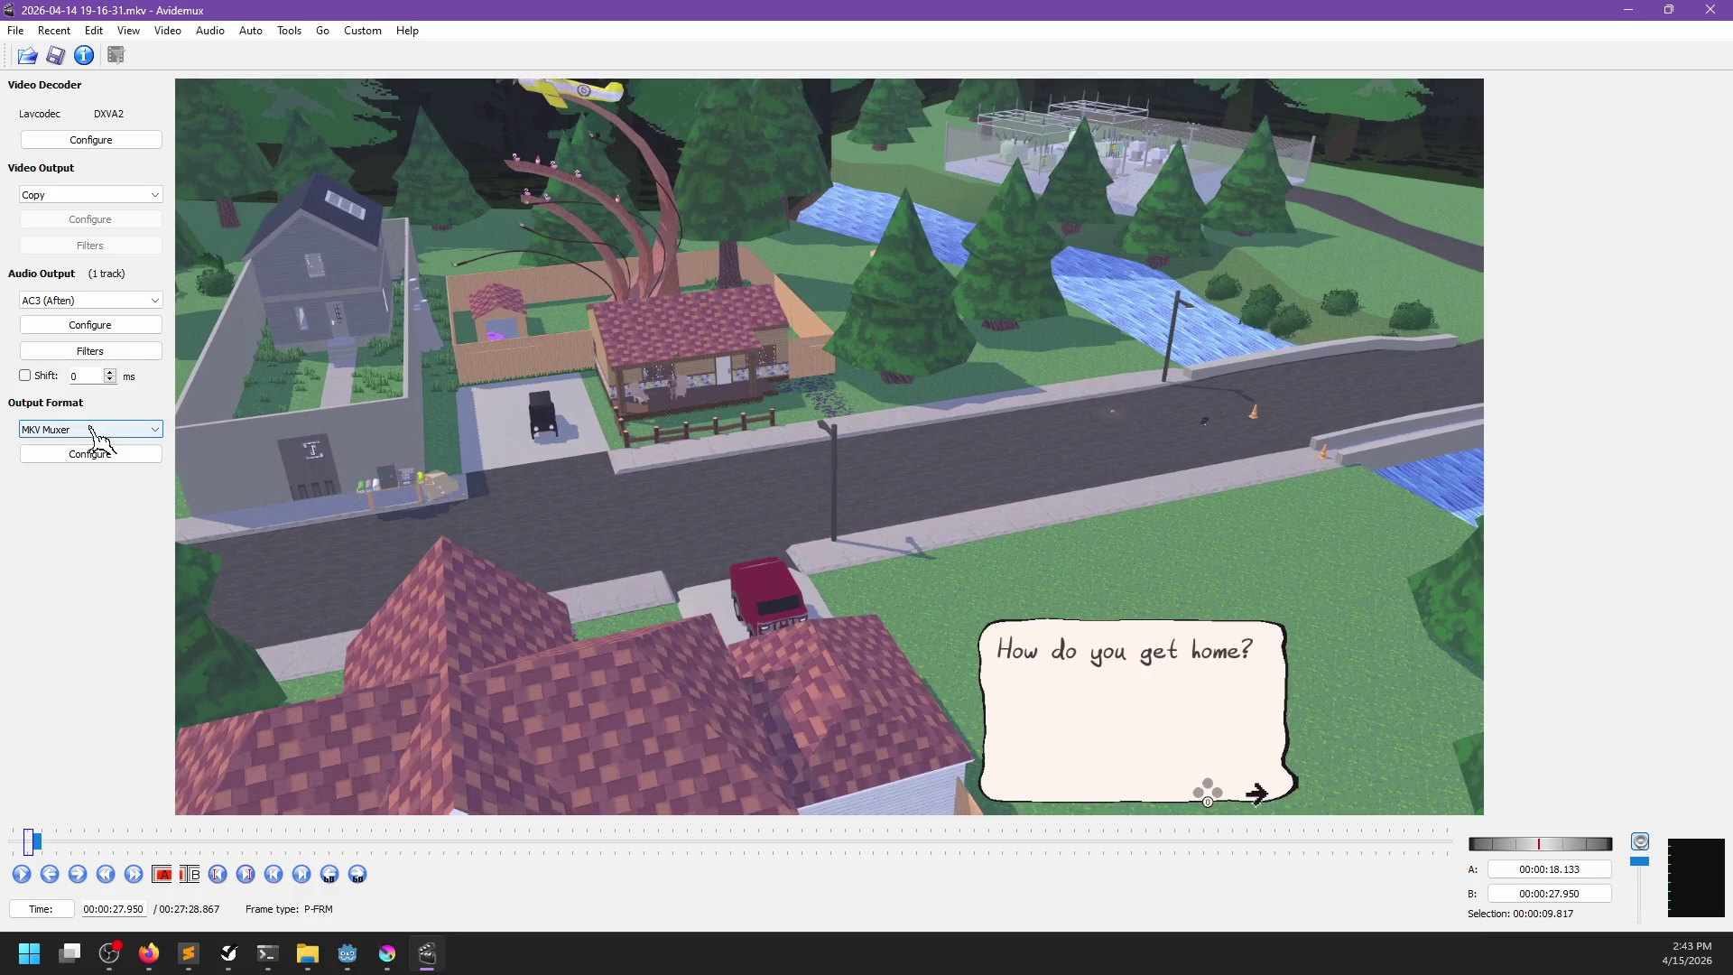
click(99, 195)
scroll(95, 257, down, 3)
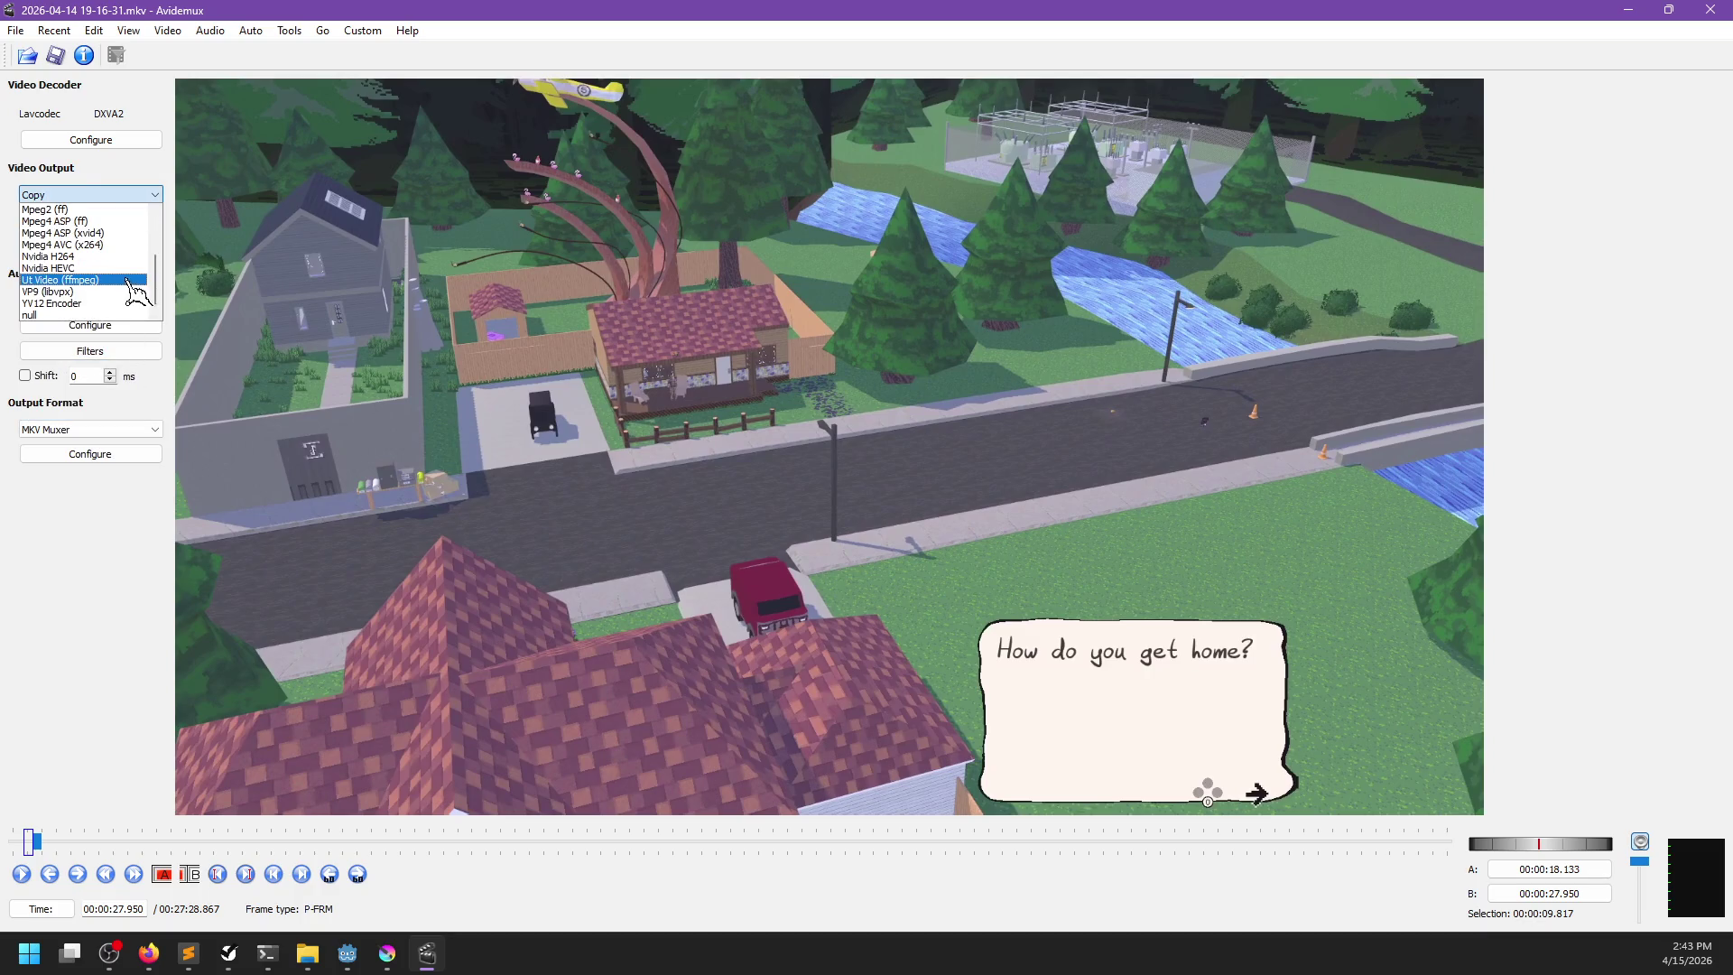
click(88, 247)
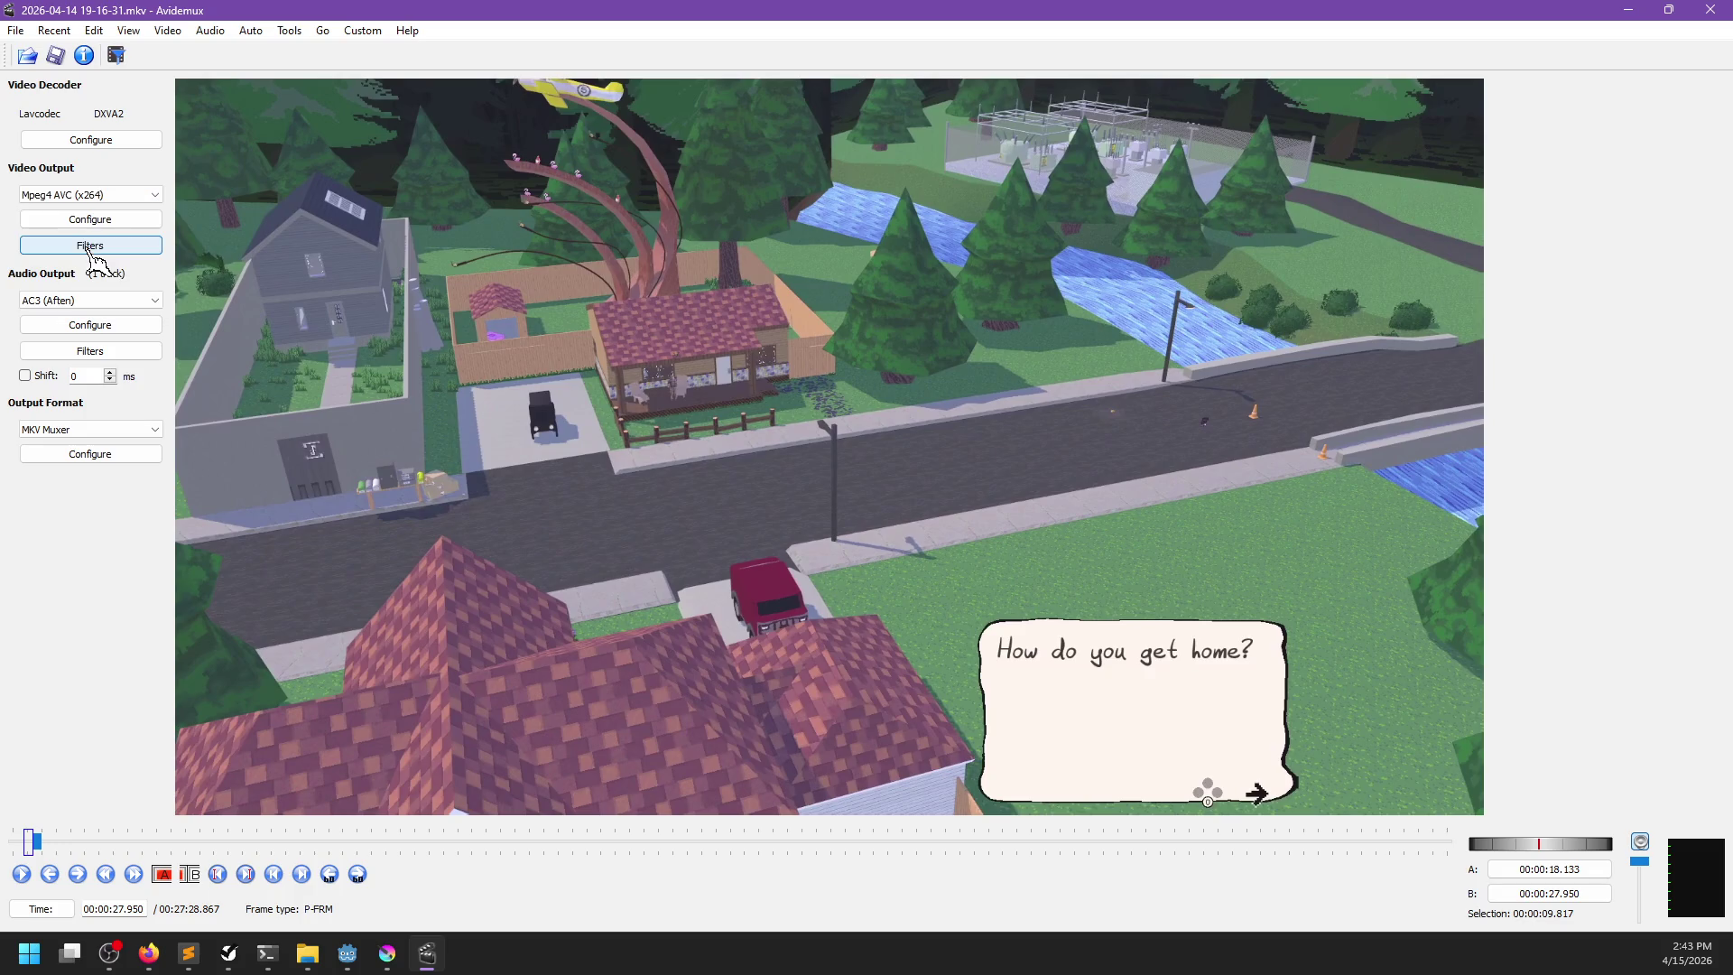
Disable audio Track 1, replay the clip to check it, and bring up the save dialog
click(210, 32)
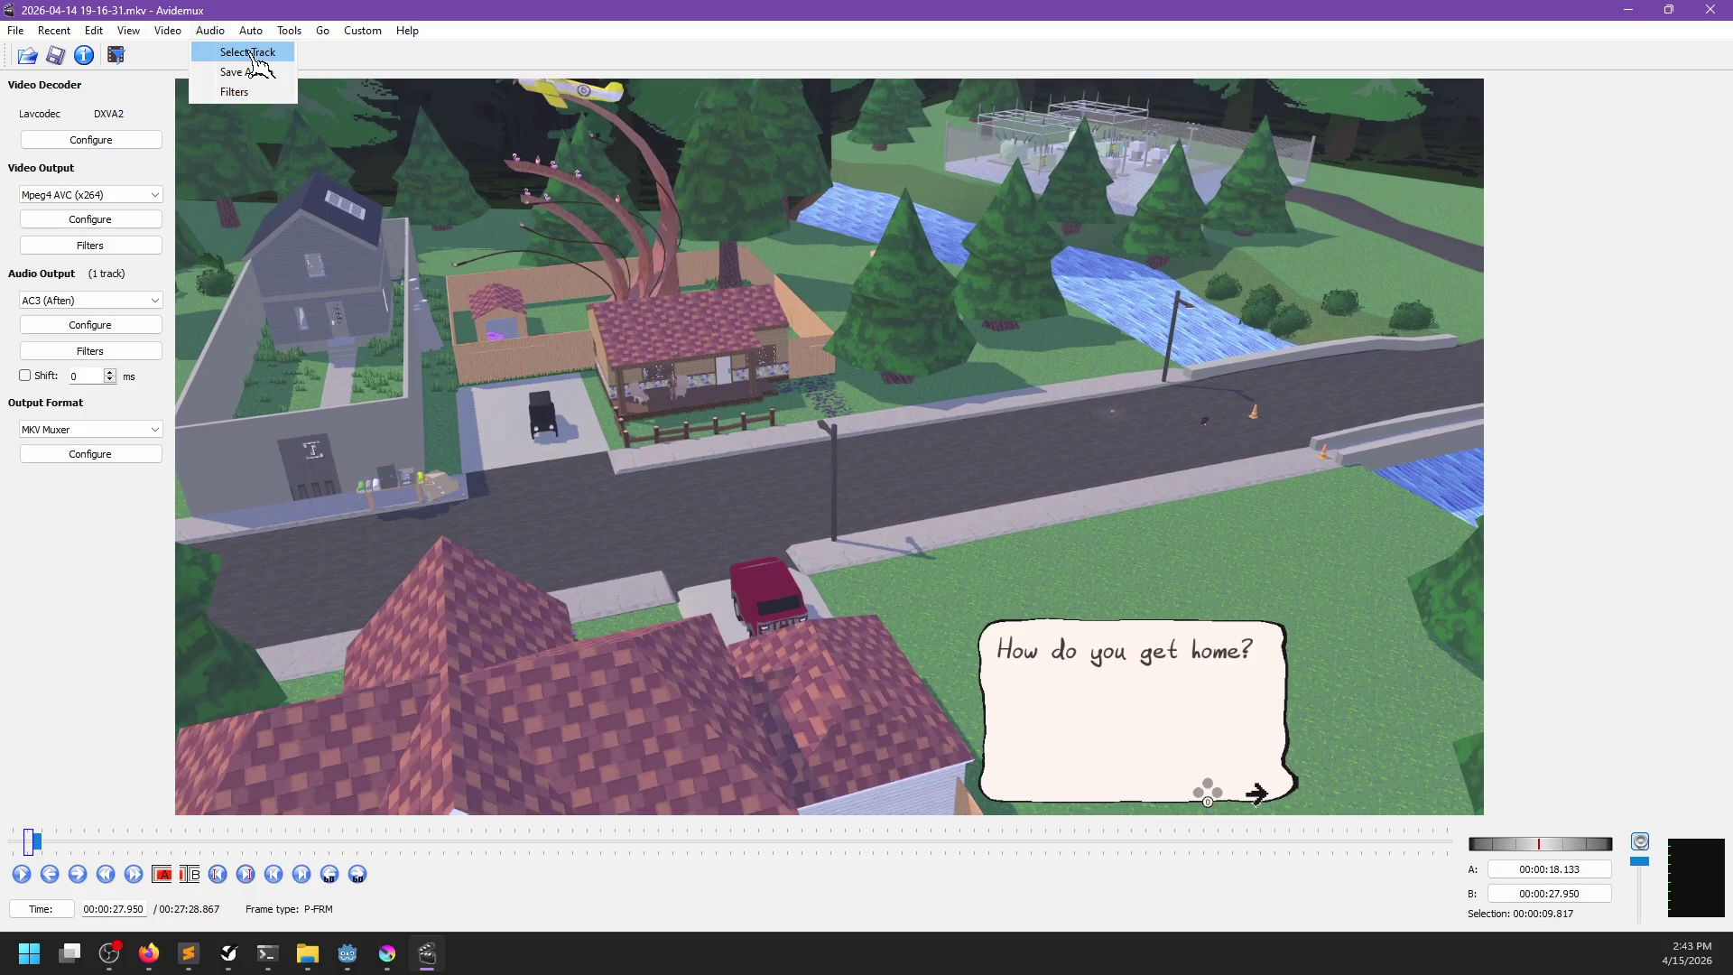
click(251, 52)
click(560, 390)
click(552, 563)
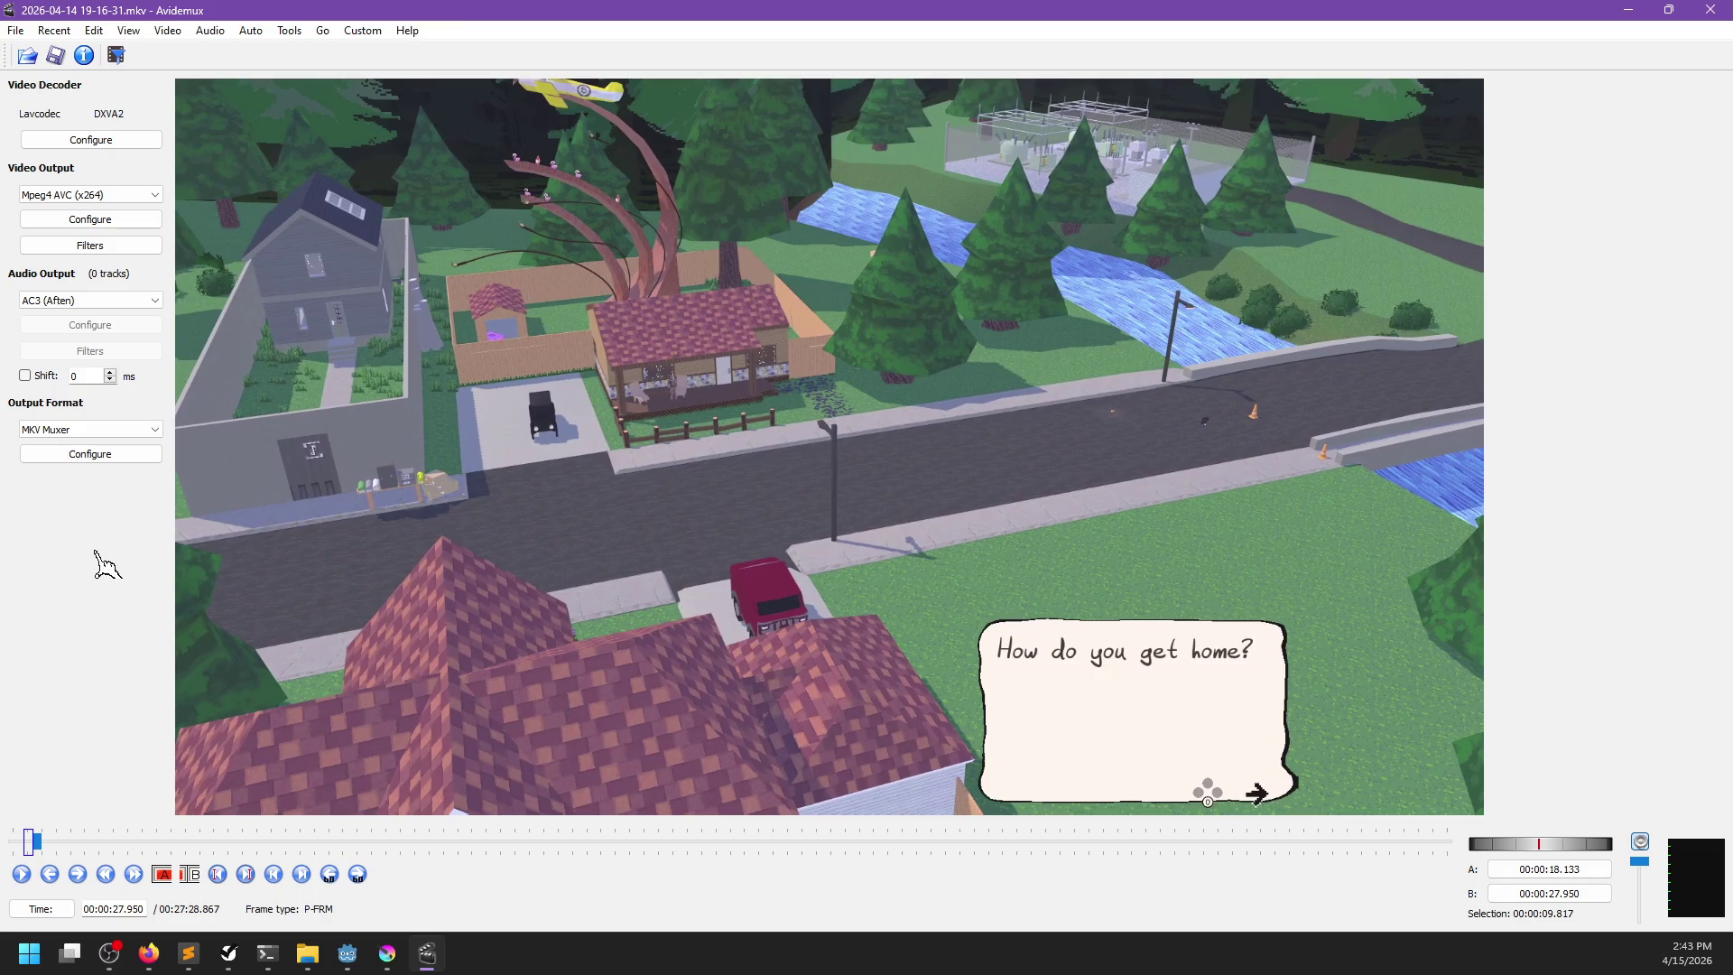
key(space)
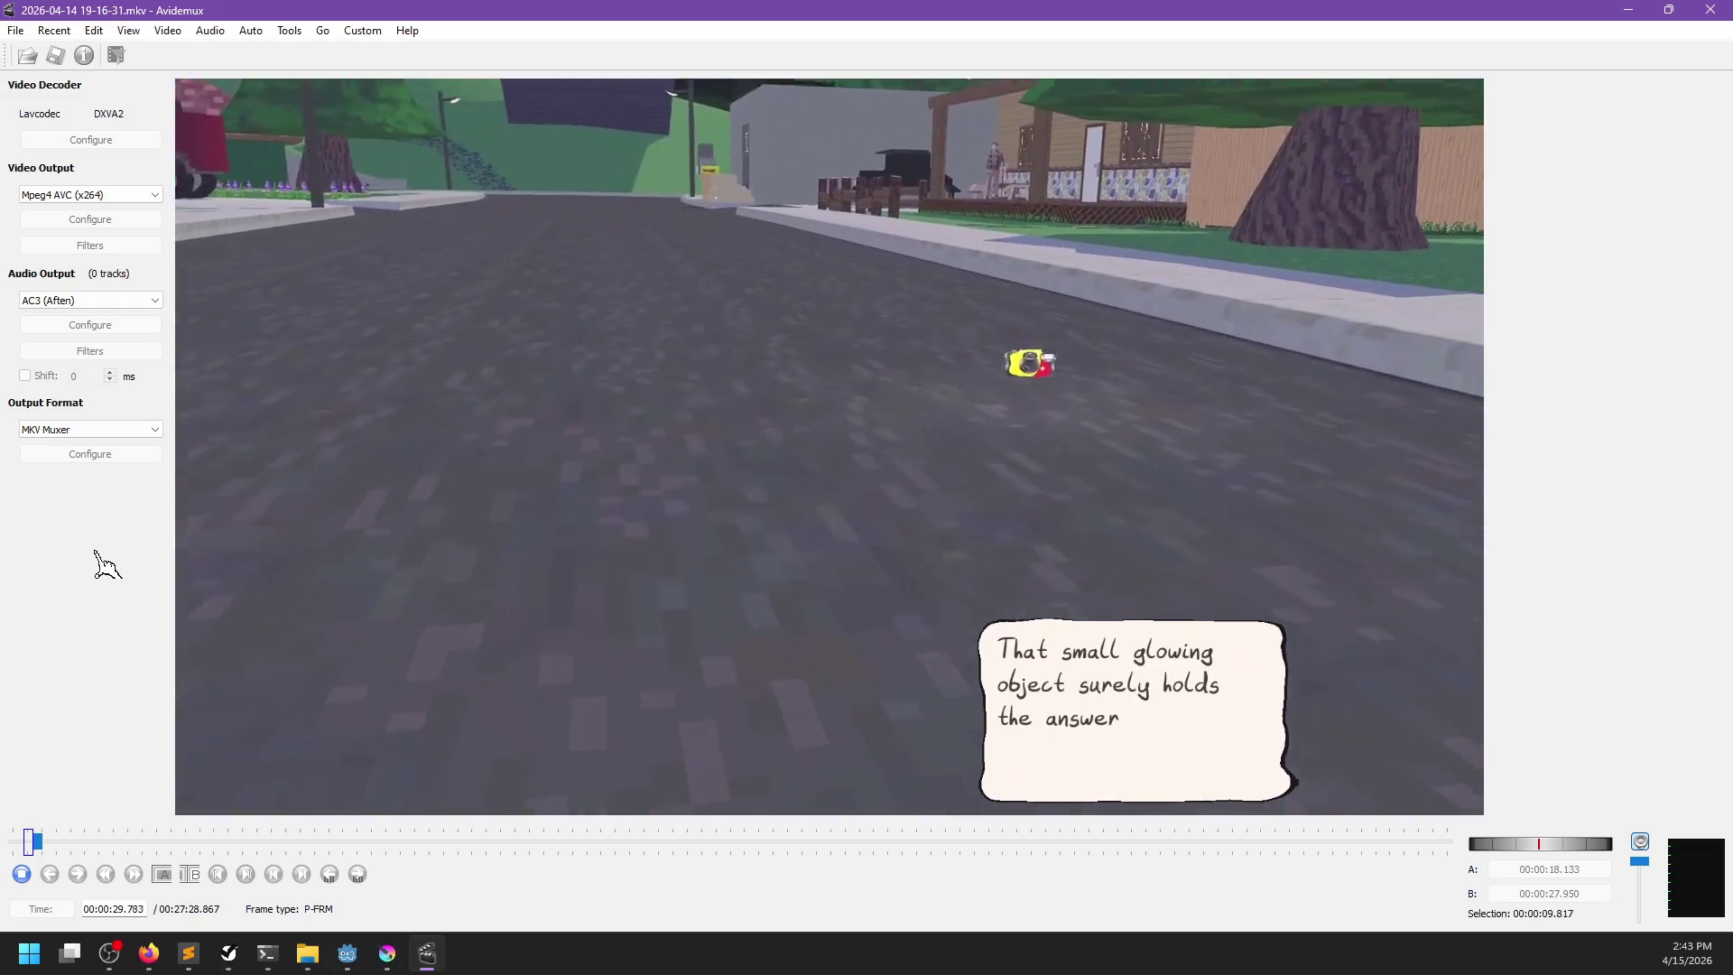
key(space)
key(ctrl+s)
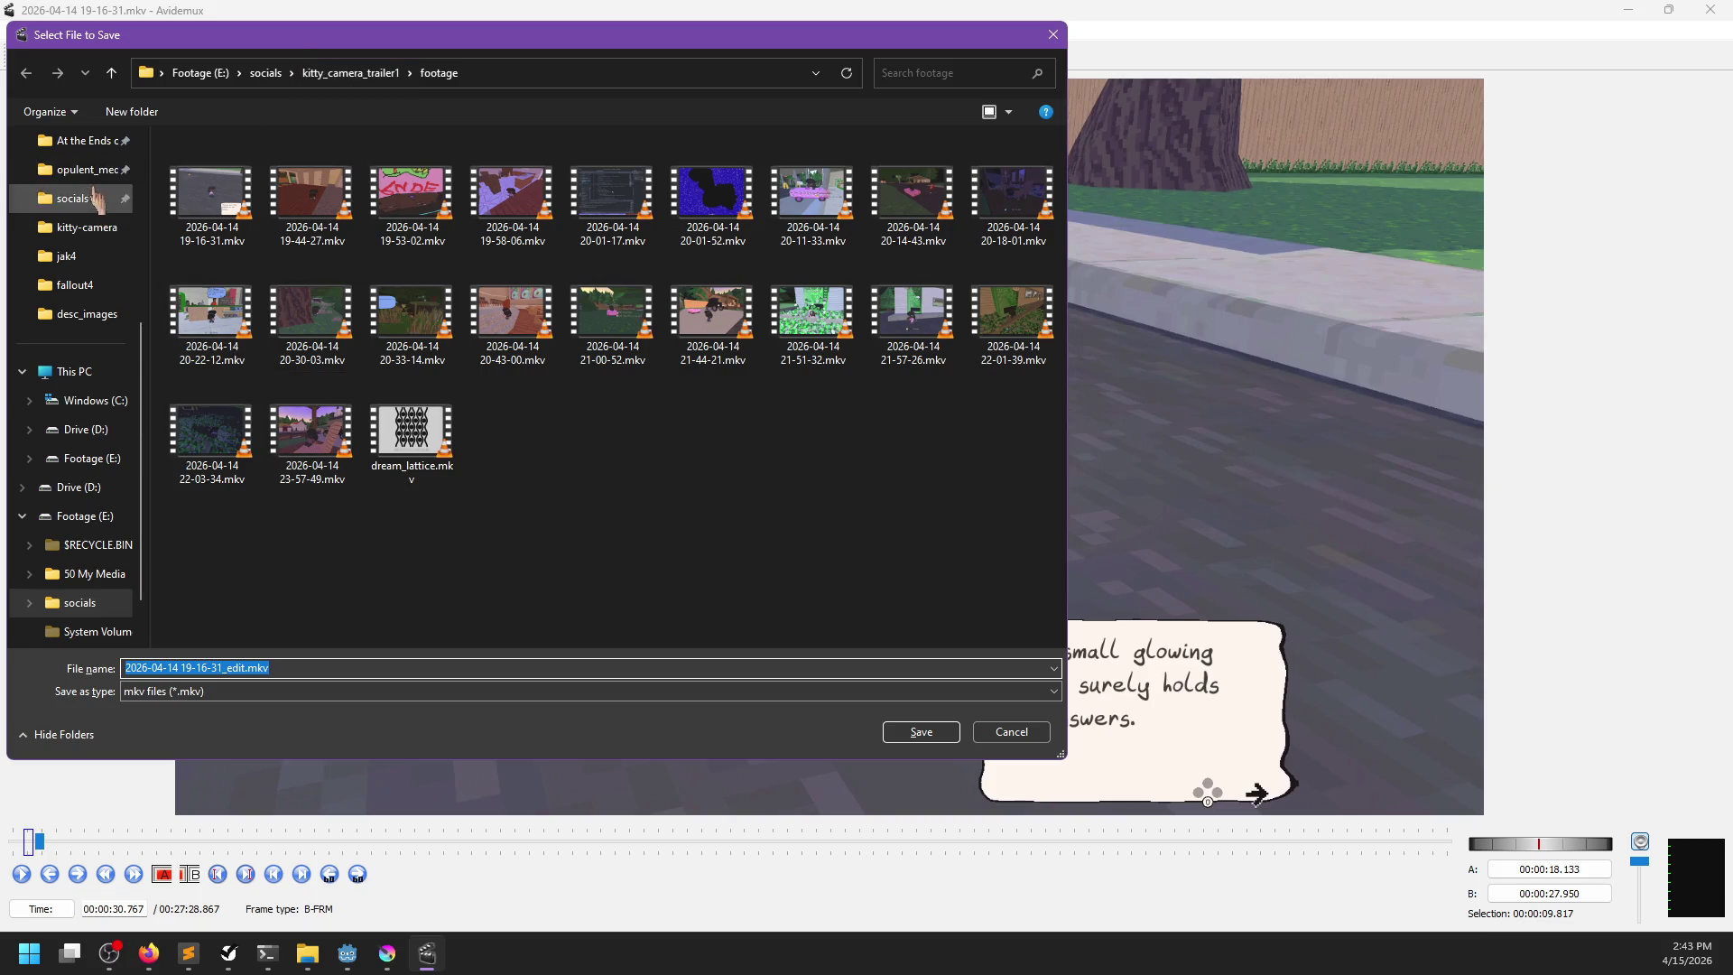
Navigate the save dialog to 13 Kitty Found a Camera\project\steam_page\desc_images
scroll(107, 242, up, 2)
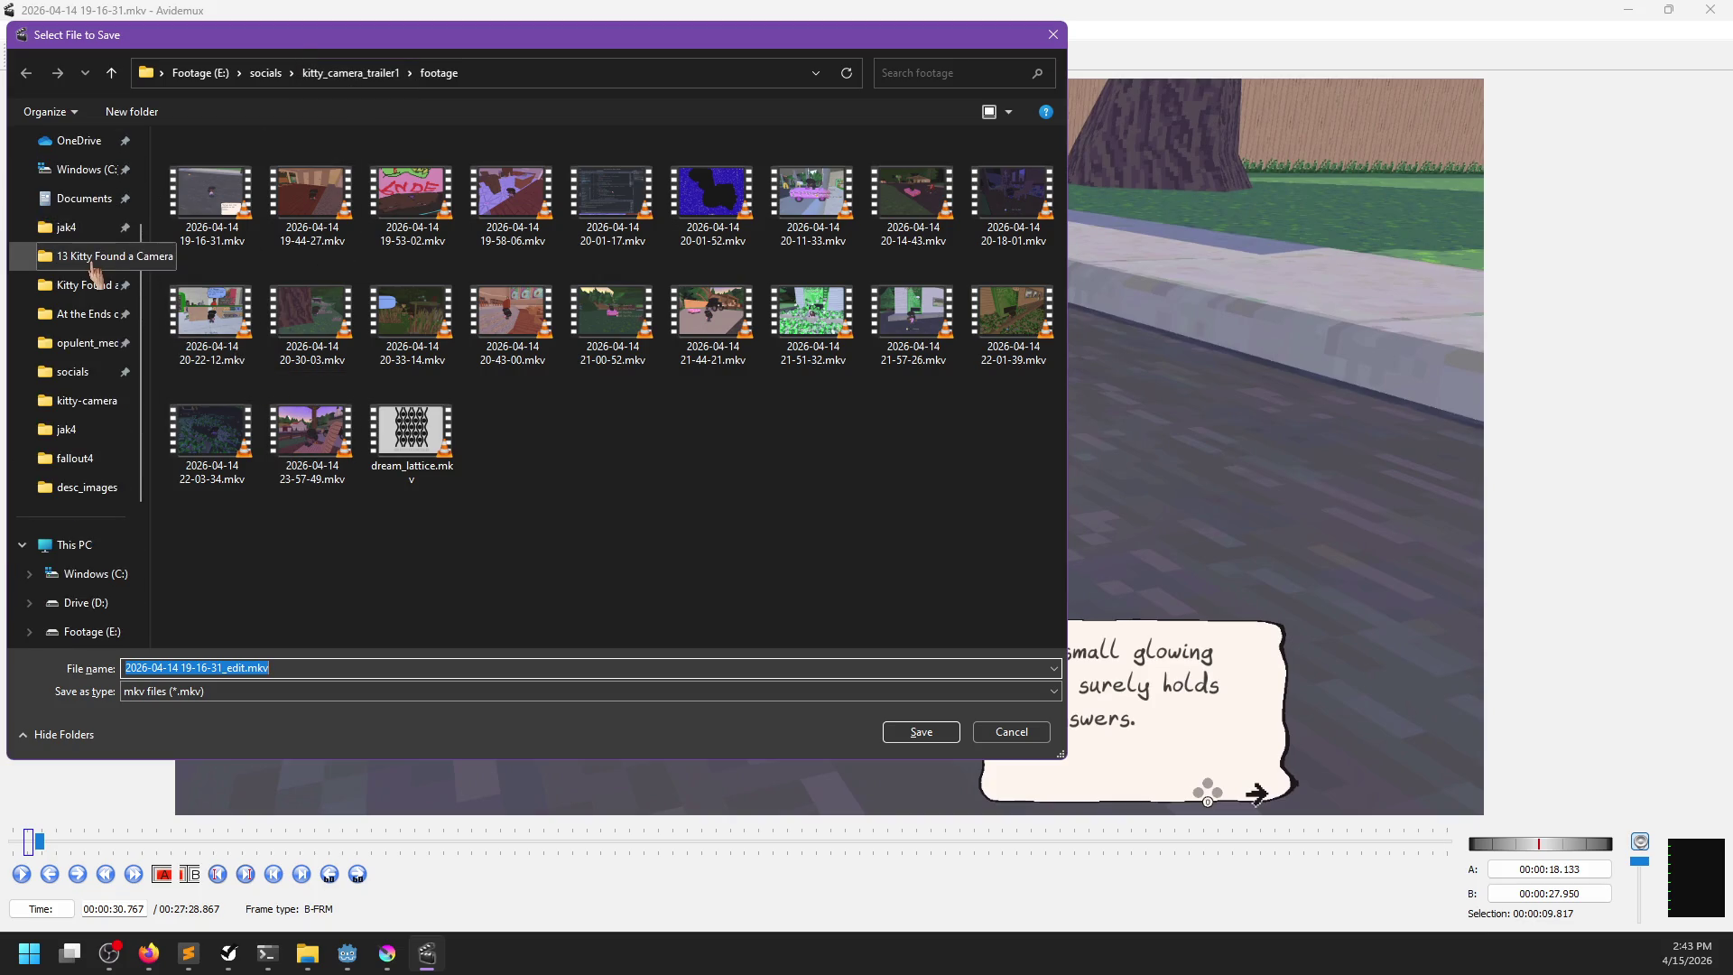
click(94, 263)
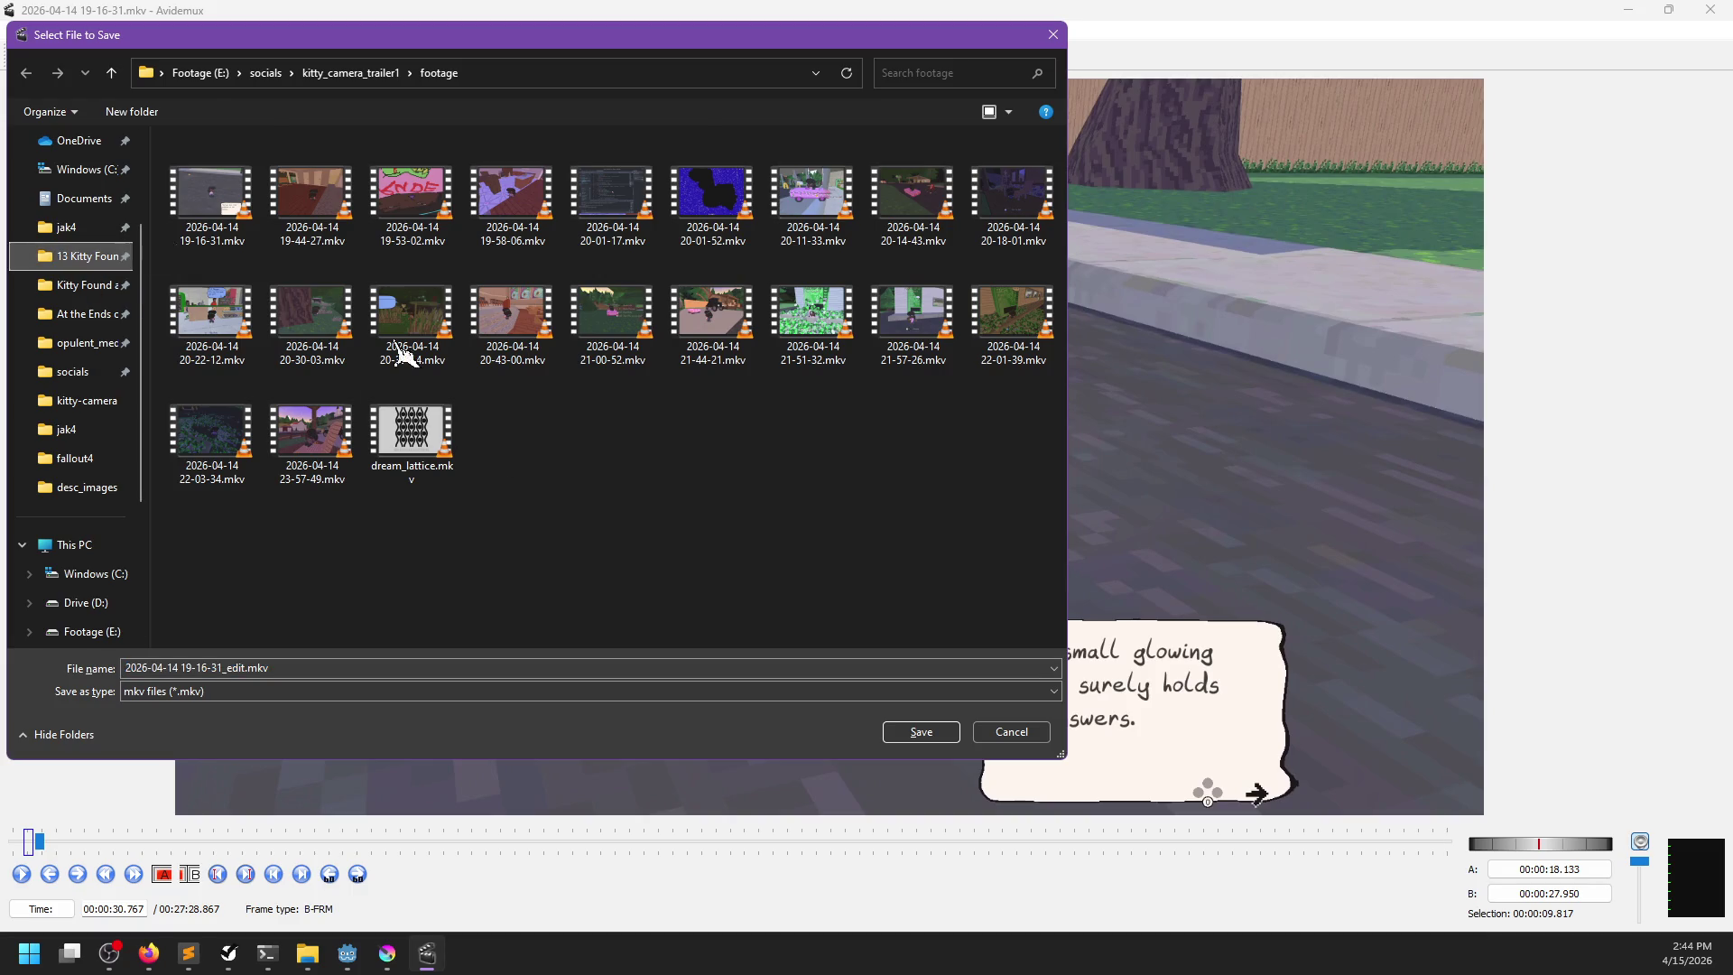
double_click(228, 191)
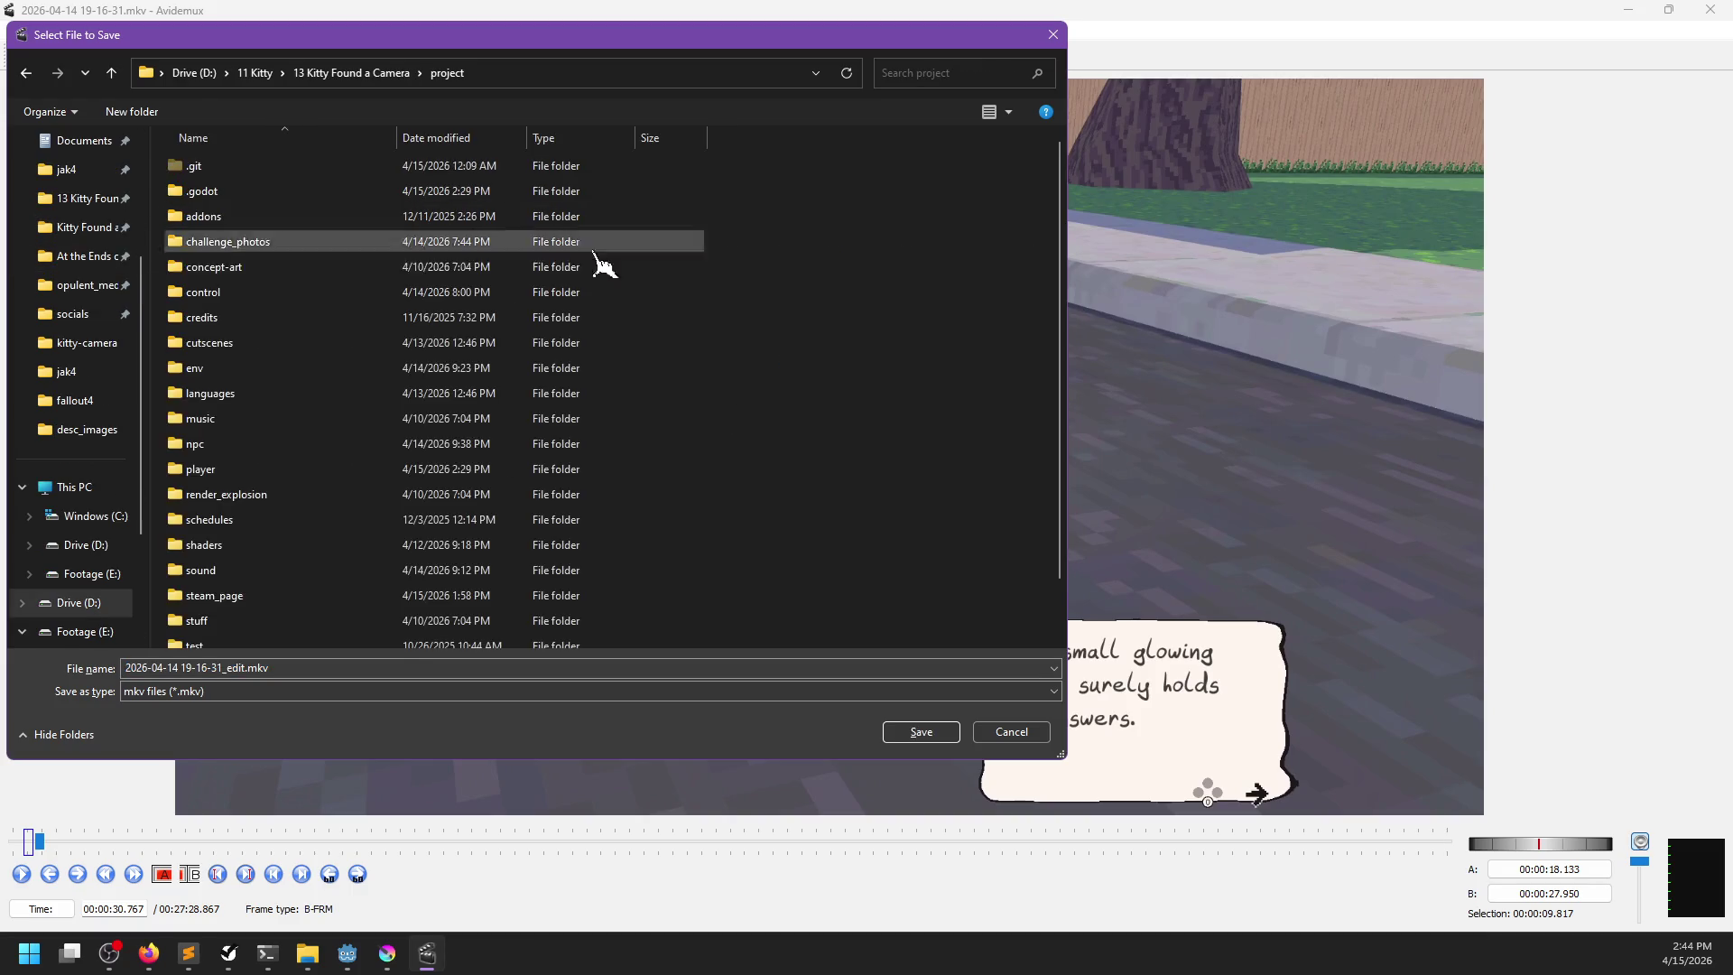
scroll(290, 445, down, 1)
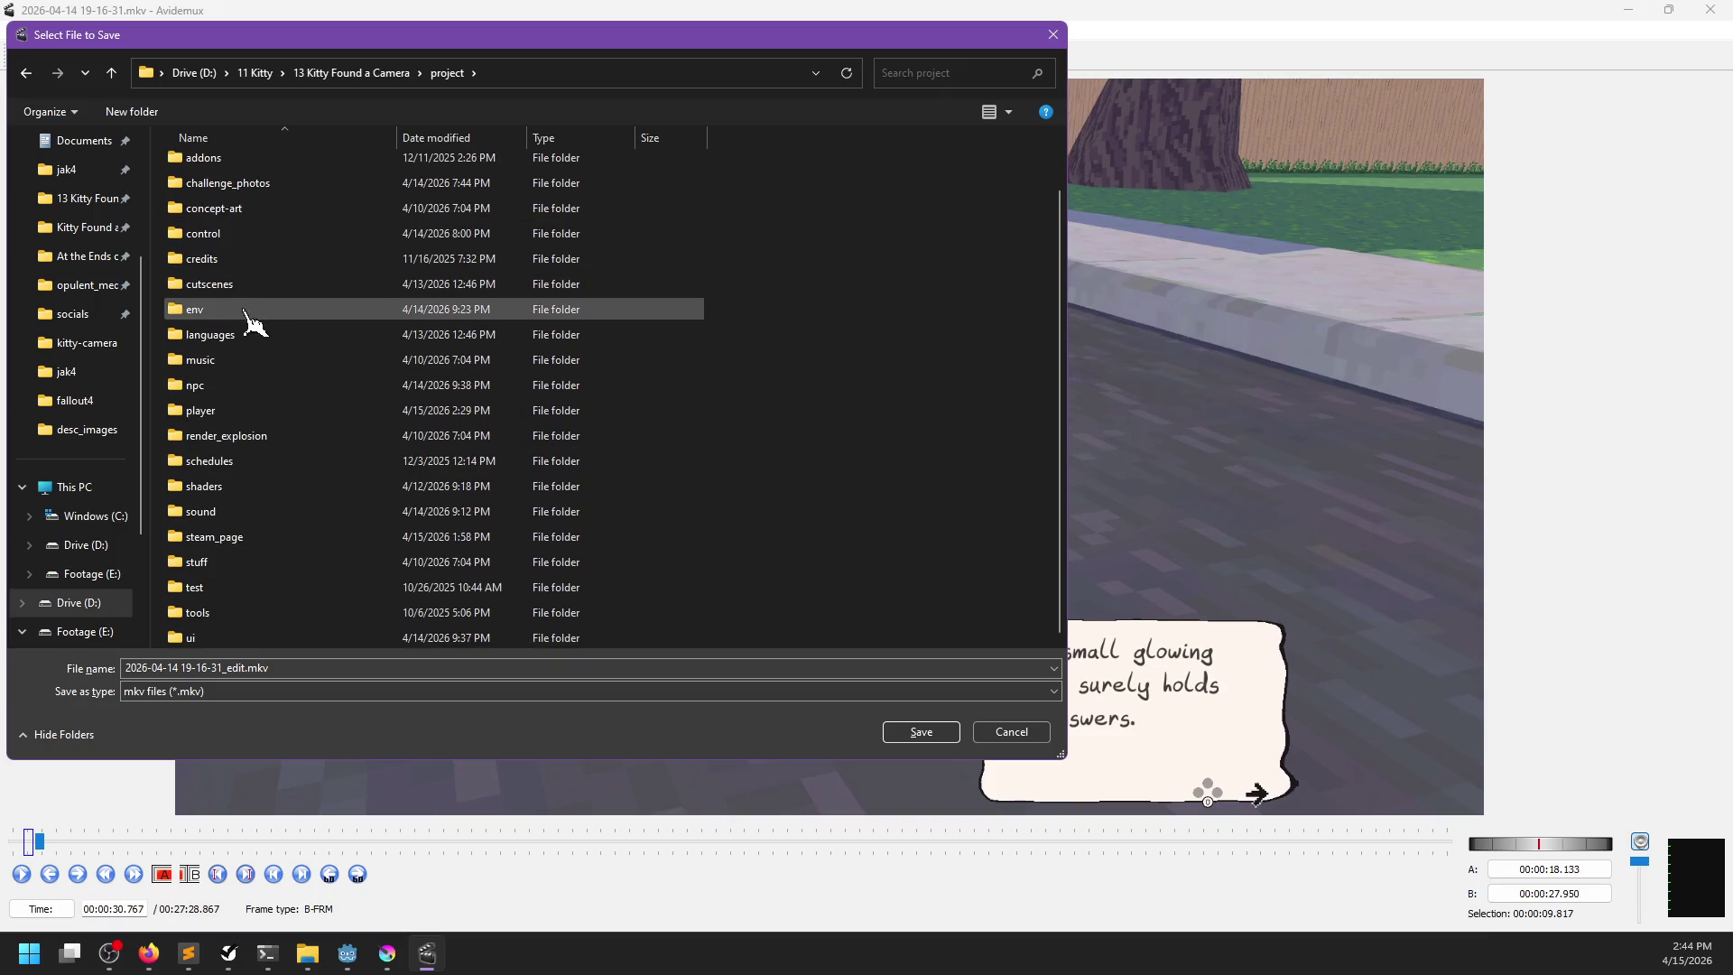
double_click(255, 547)
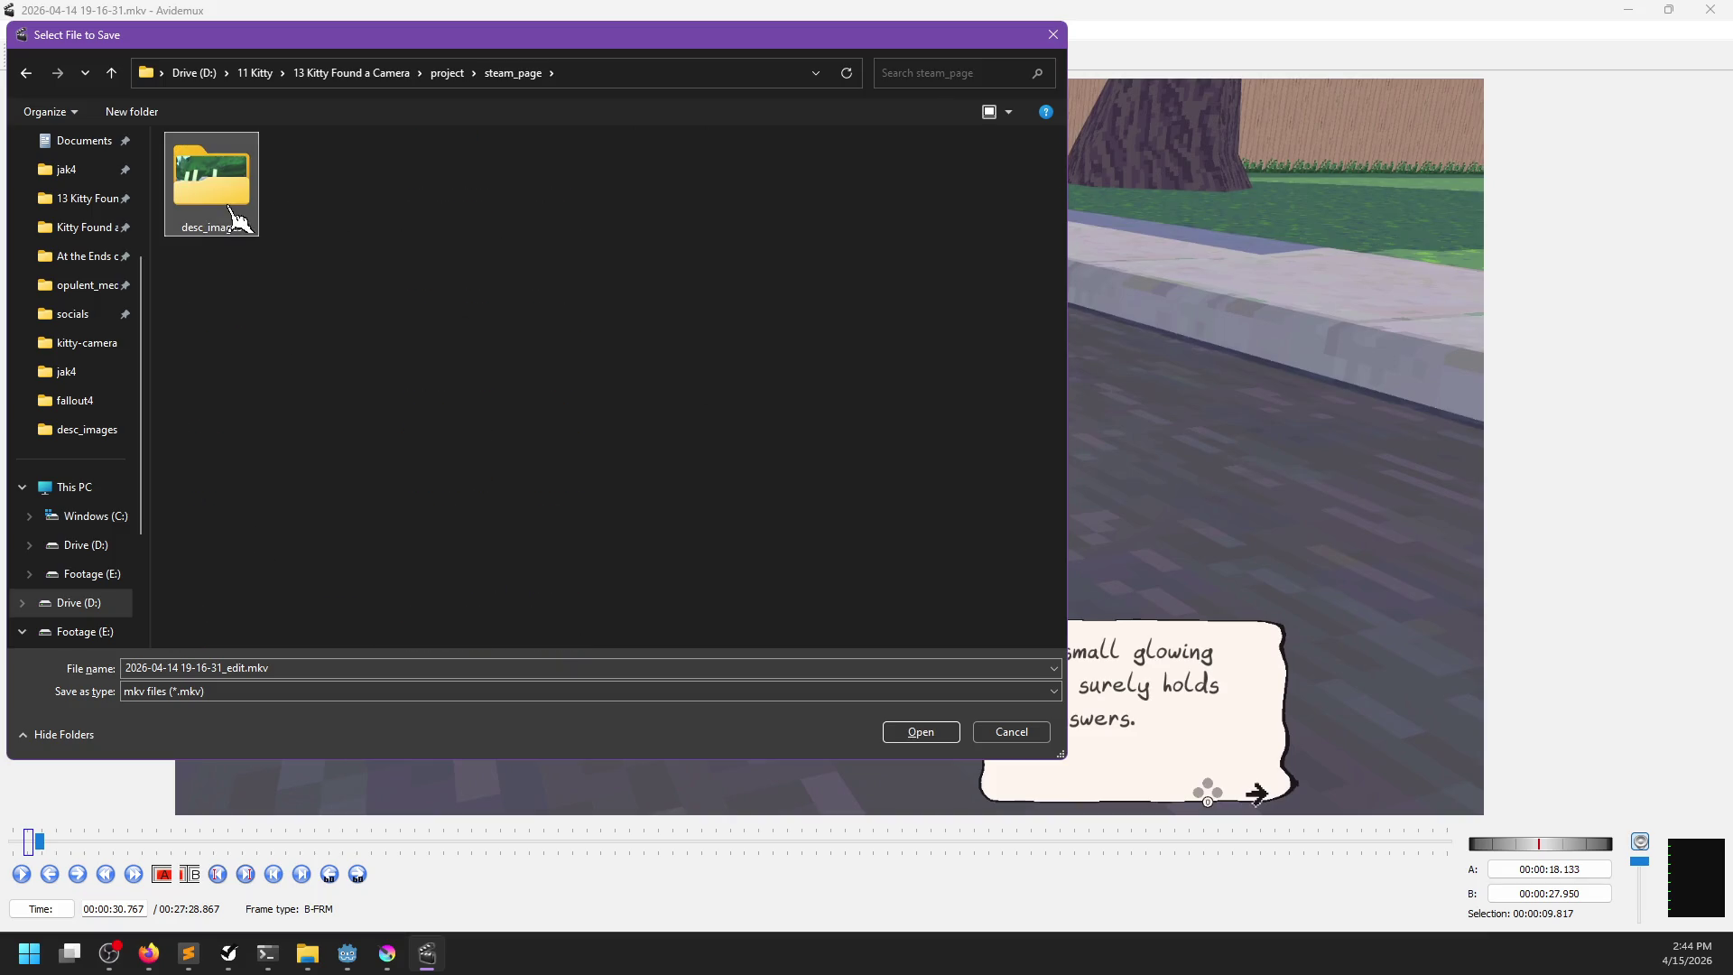
double_click(237, 216)
Name the file clip_intro and save it to start encoding
click(380, 670)
key(ctrl+a)
text(c)
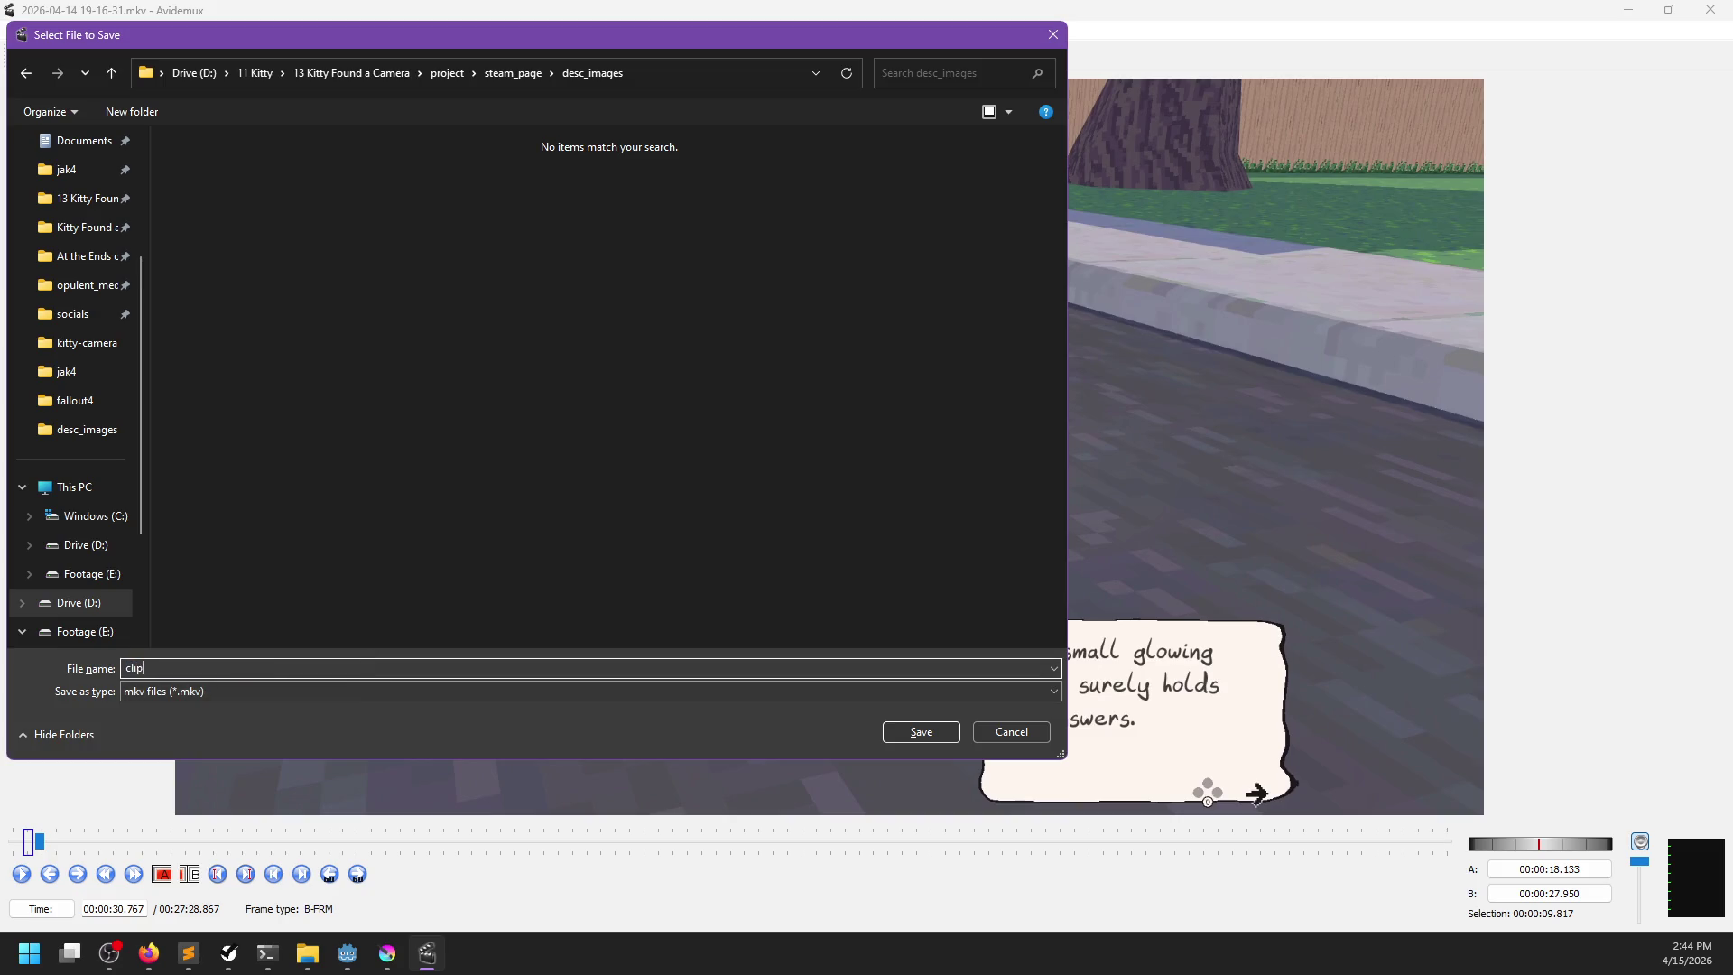
key(Return)
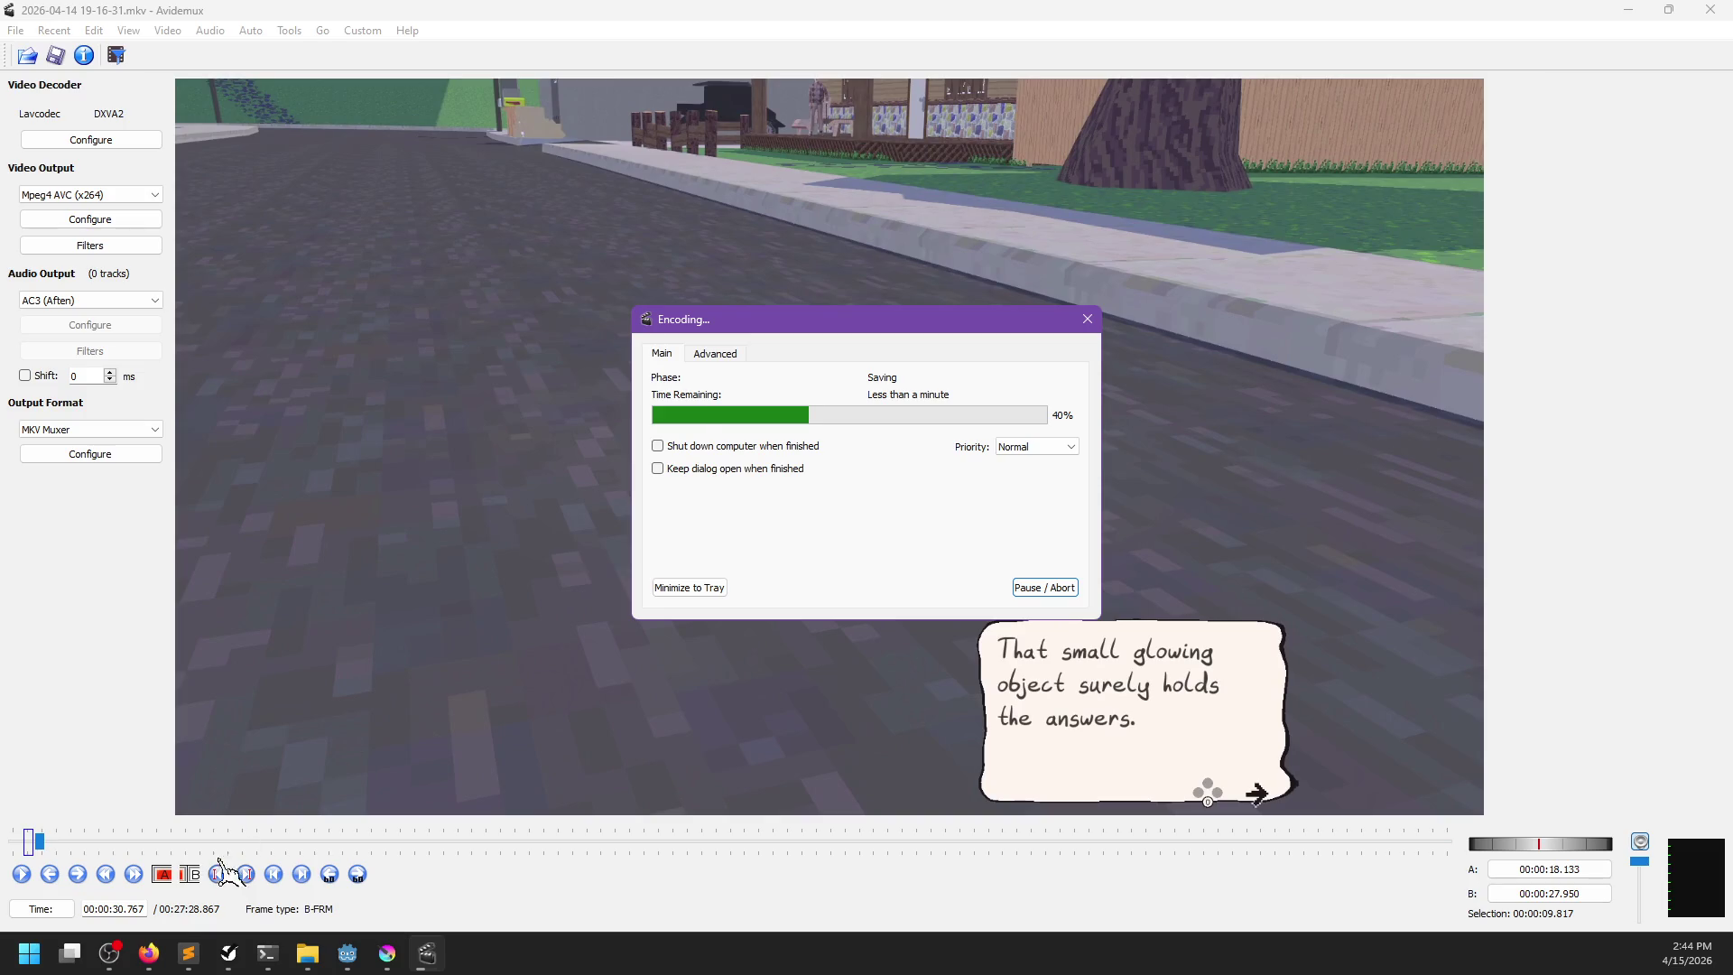
click(149, 952)
Delete the [gif: "where are you?"] placeholder line from the store description
click(390, 903)
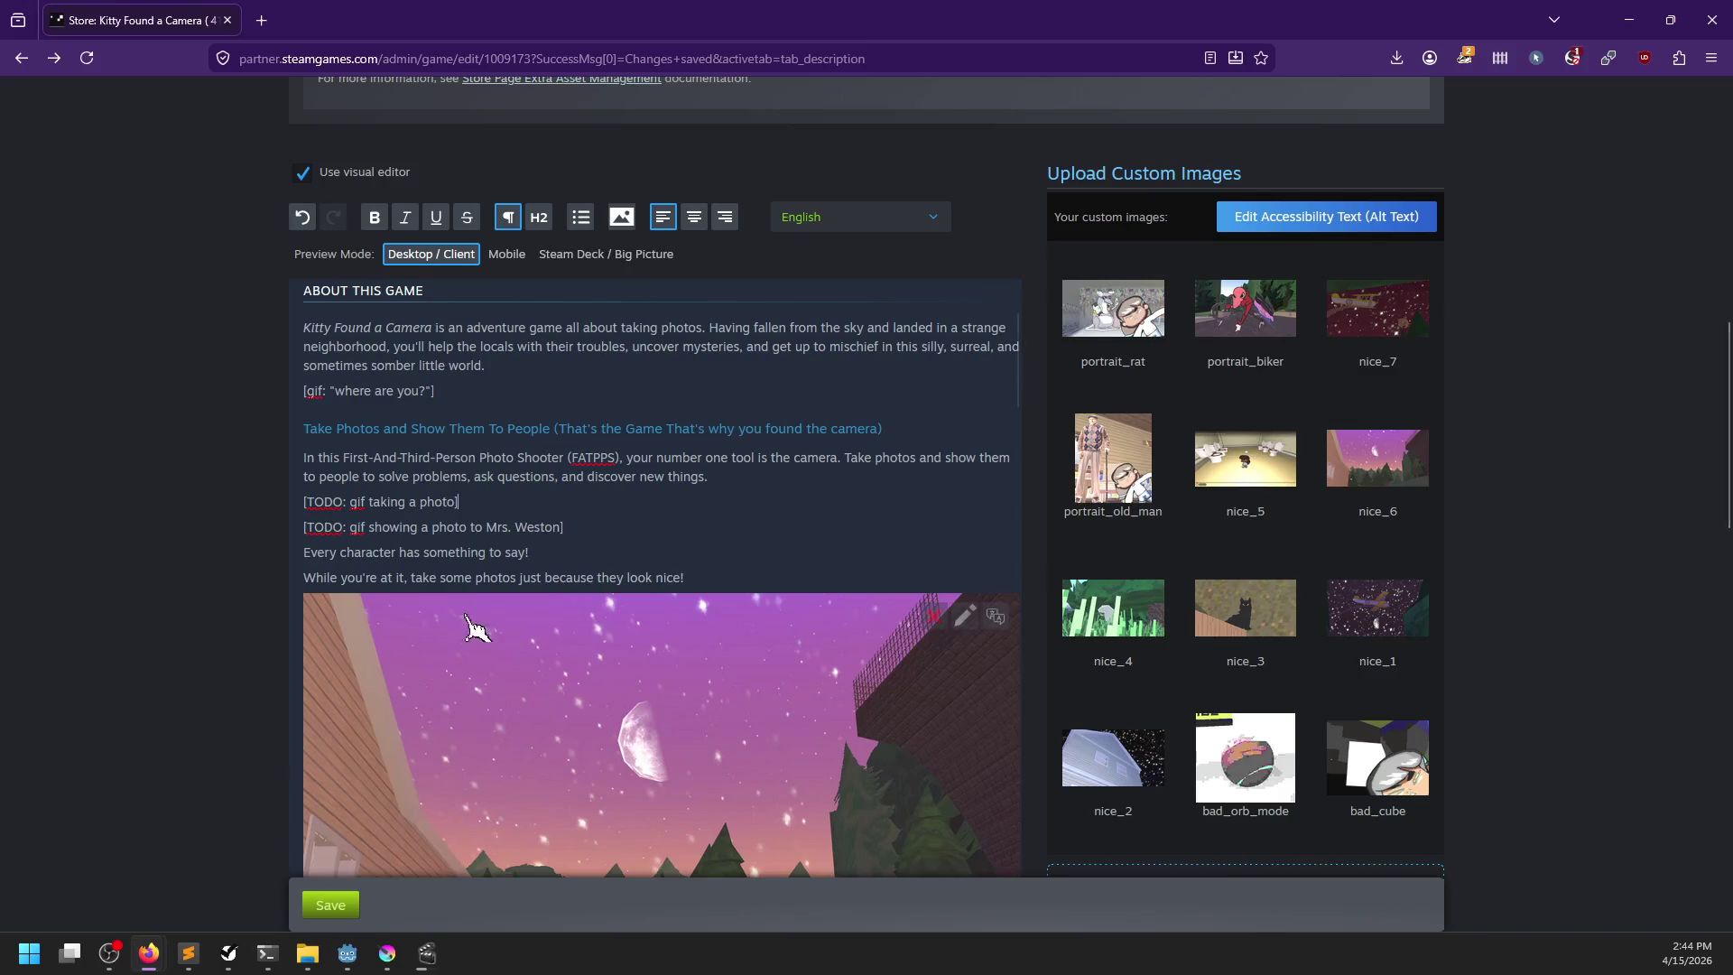
scroll(488, 514, up, 3)
scroll(191, 639, down, 1)
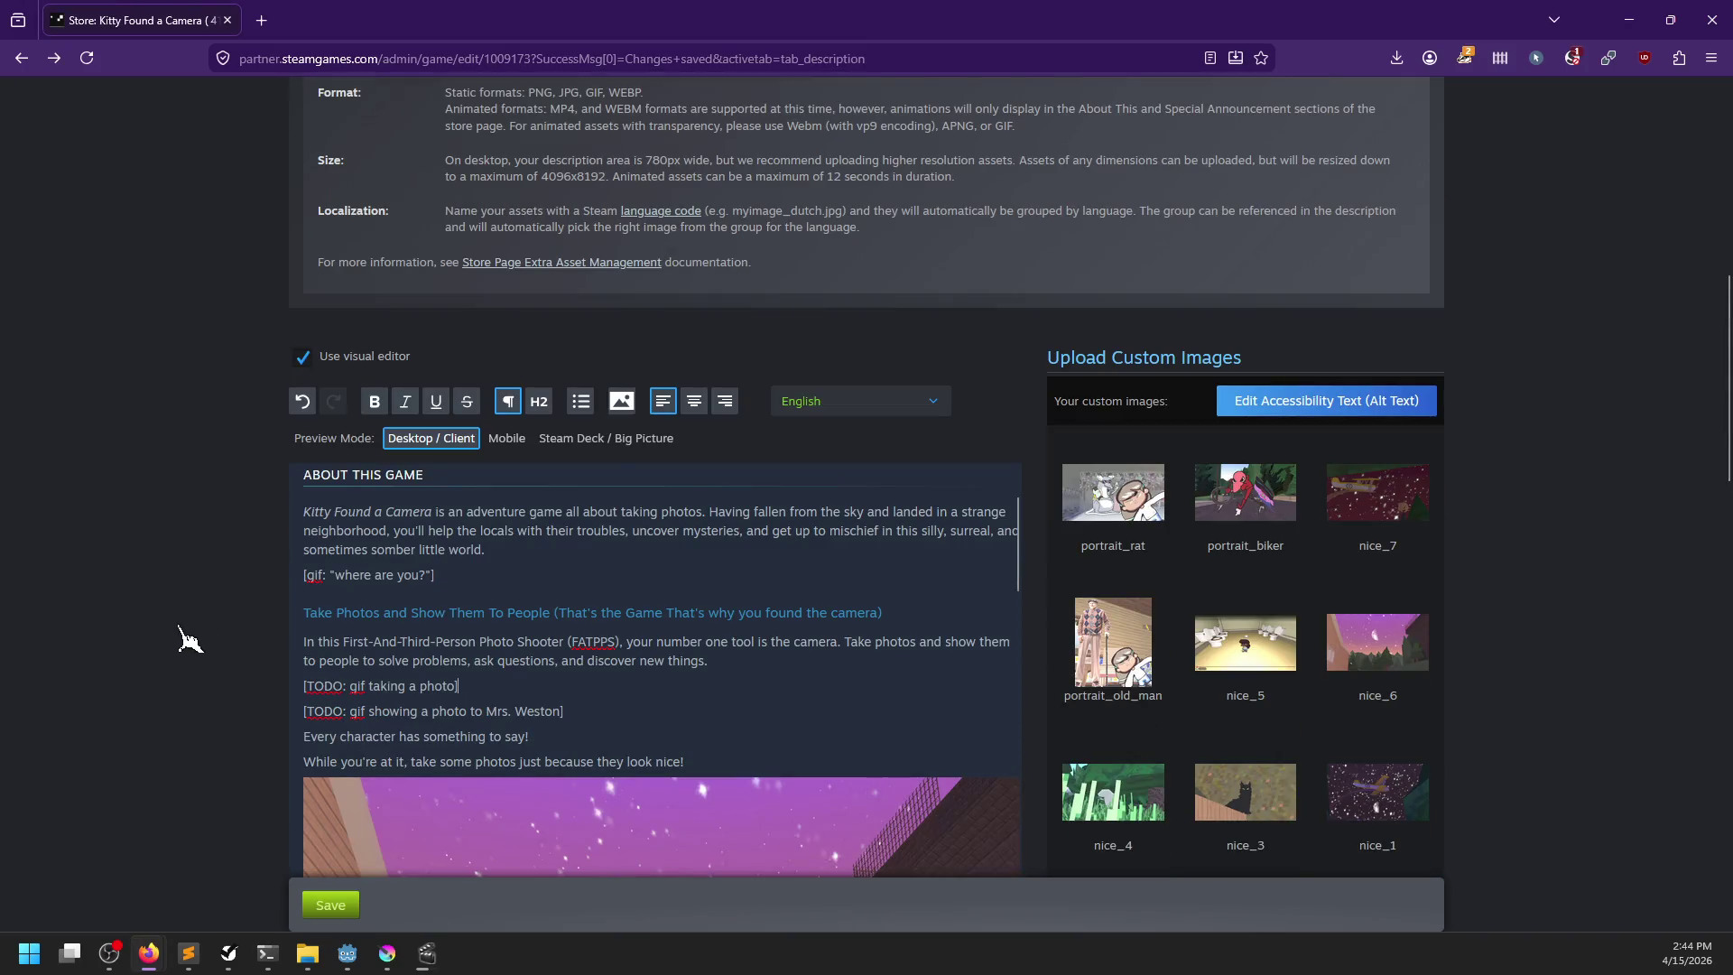
drag(434, 575, 306, 585)
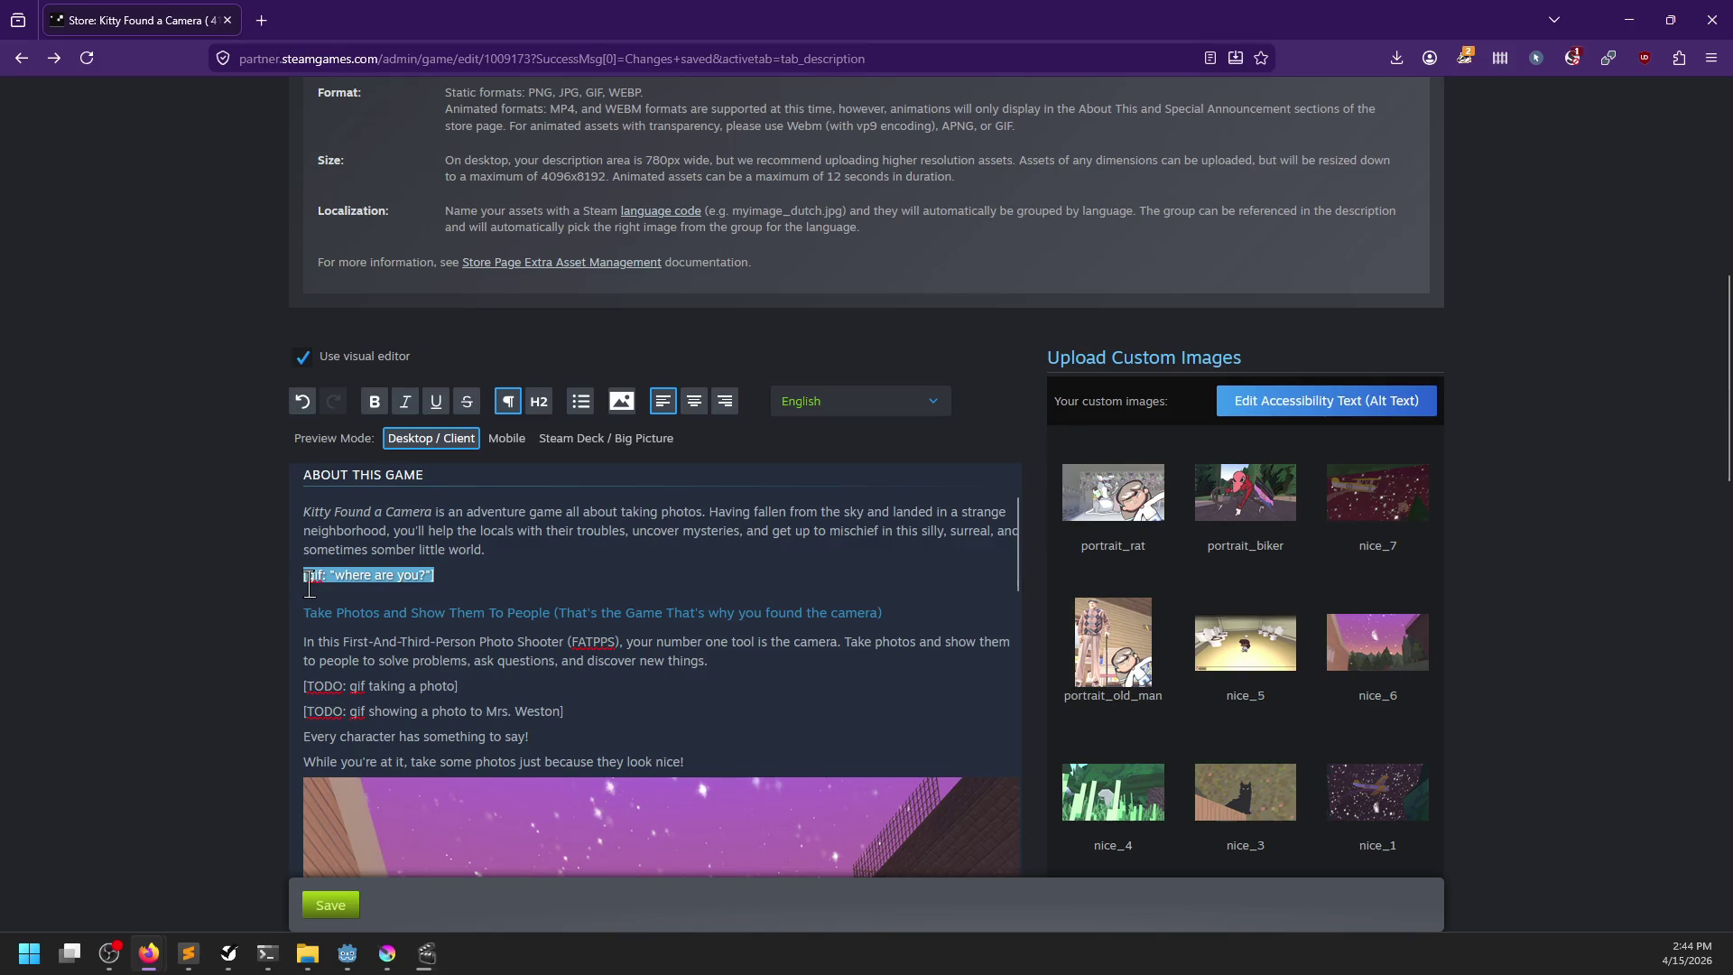
key(BackSpace)
scroll(1318, 505, down, 5)
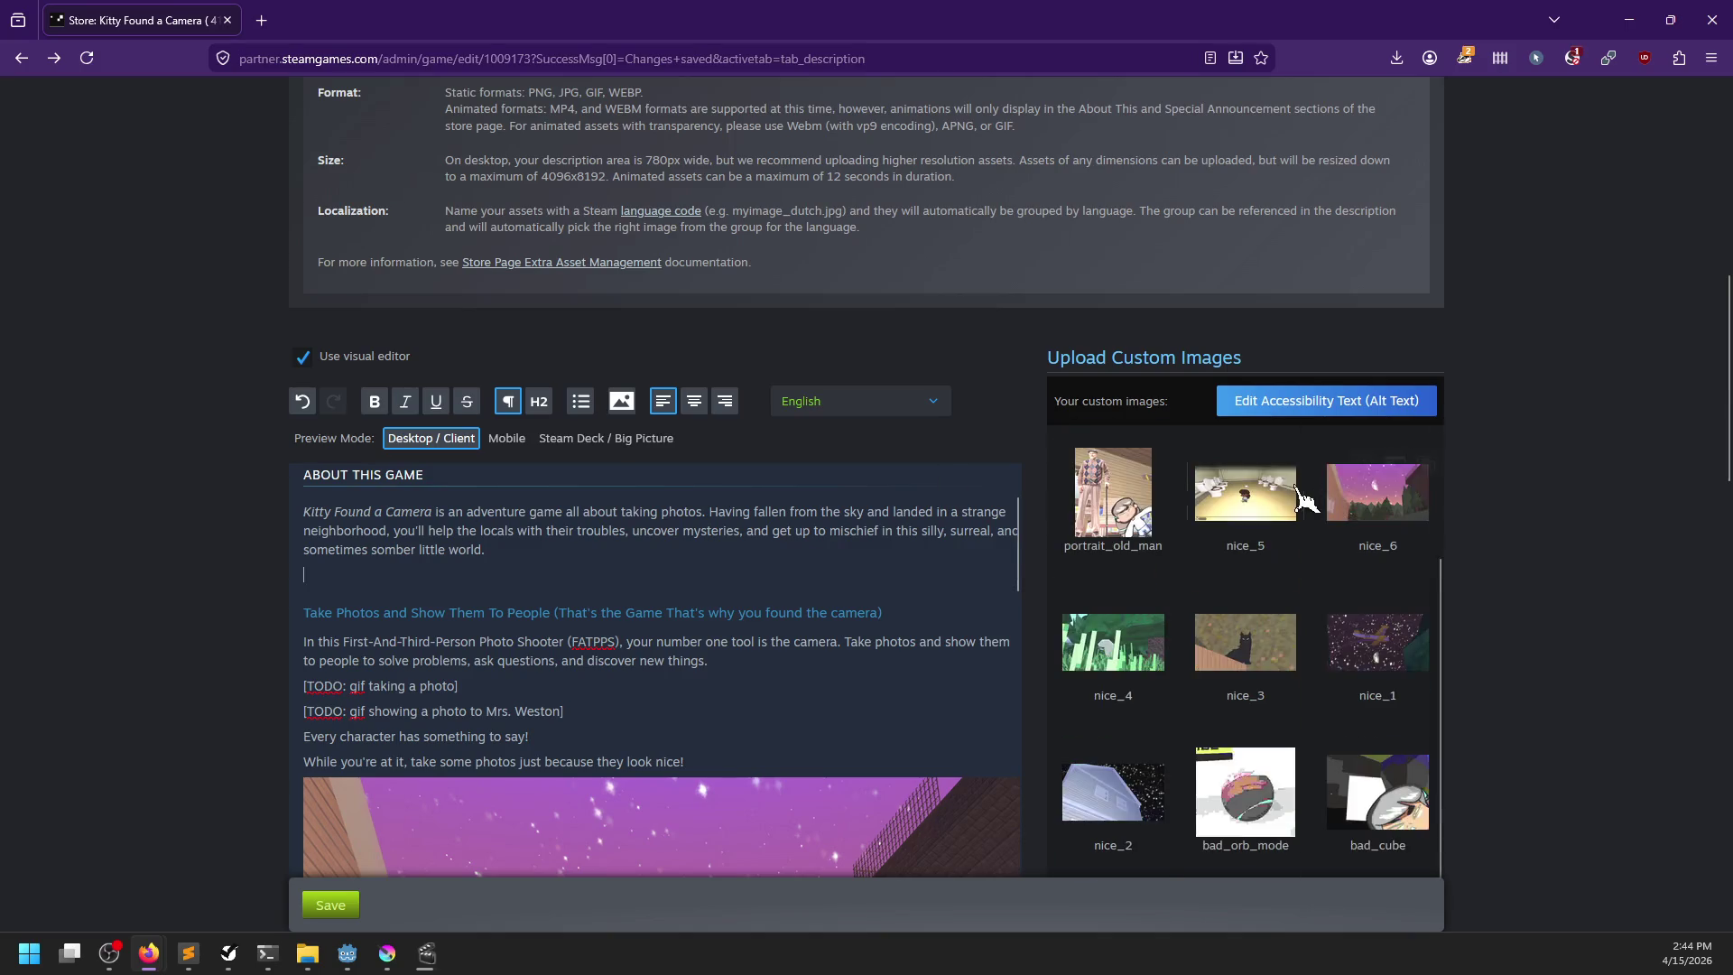
scroll(1249, 616, up, 2)
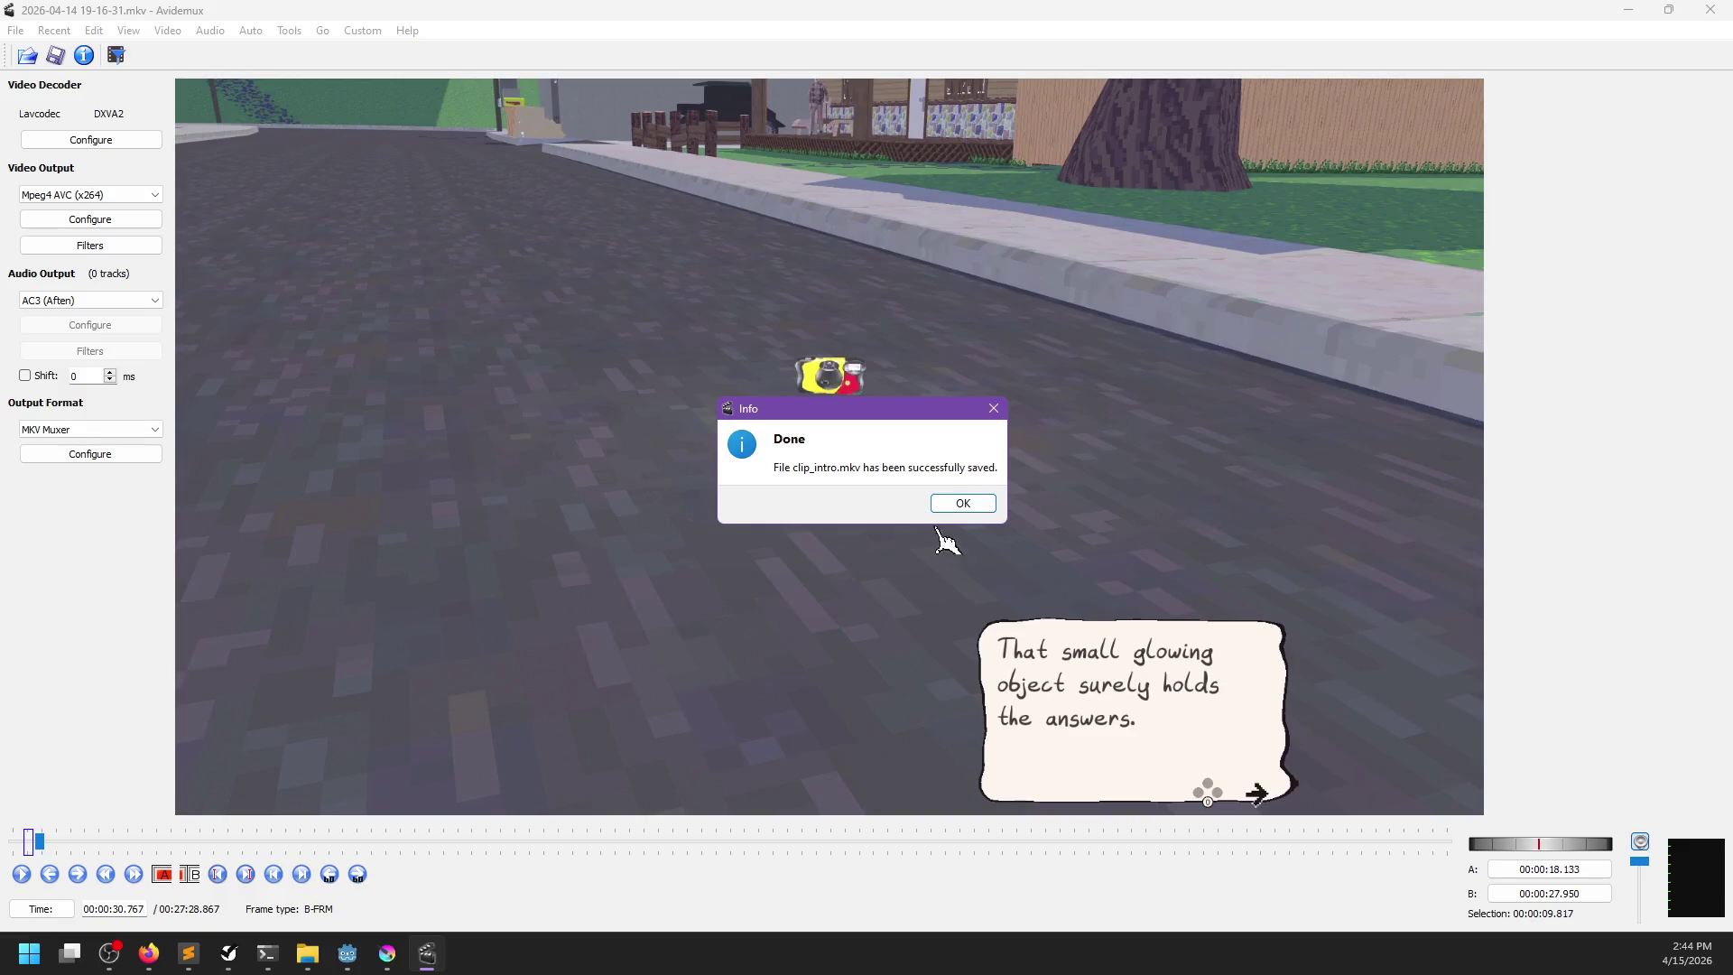
Open the custom-image file picker and check which file types it accepts
click(955, 501)
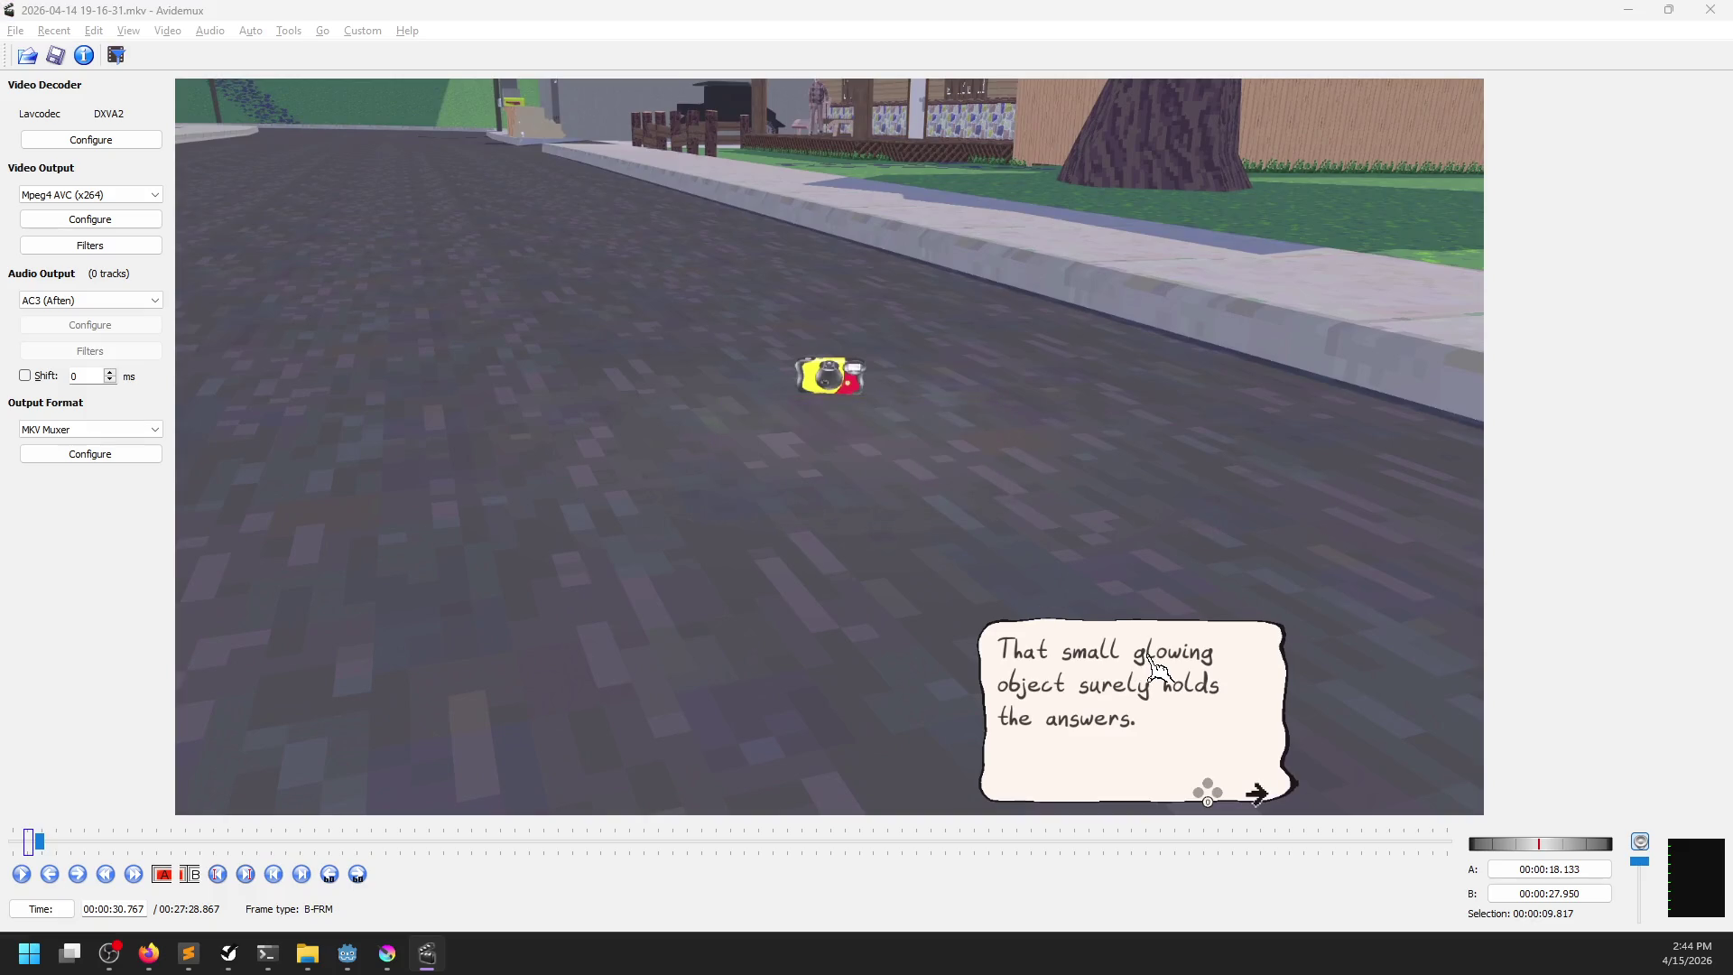
key(alt+Tab)
click(1269, 747)
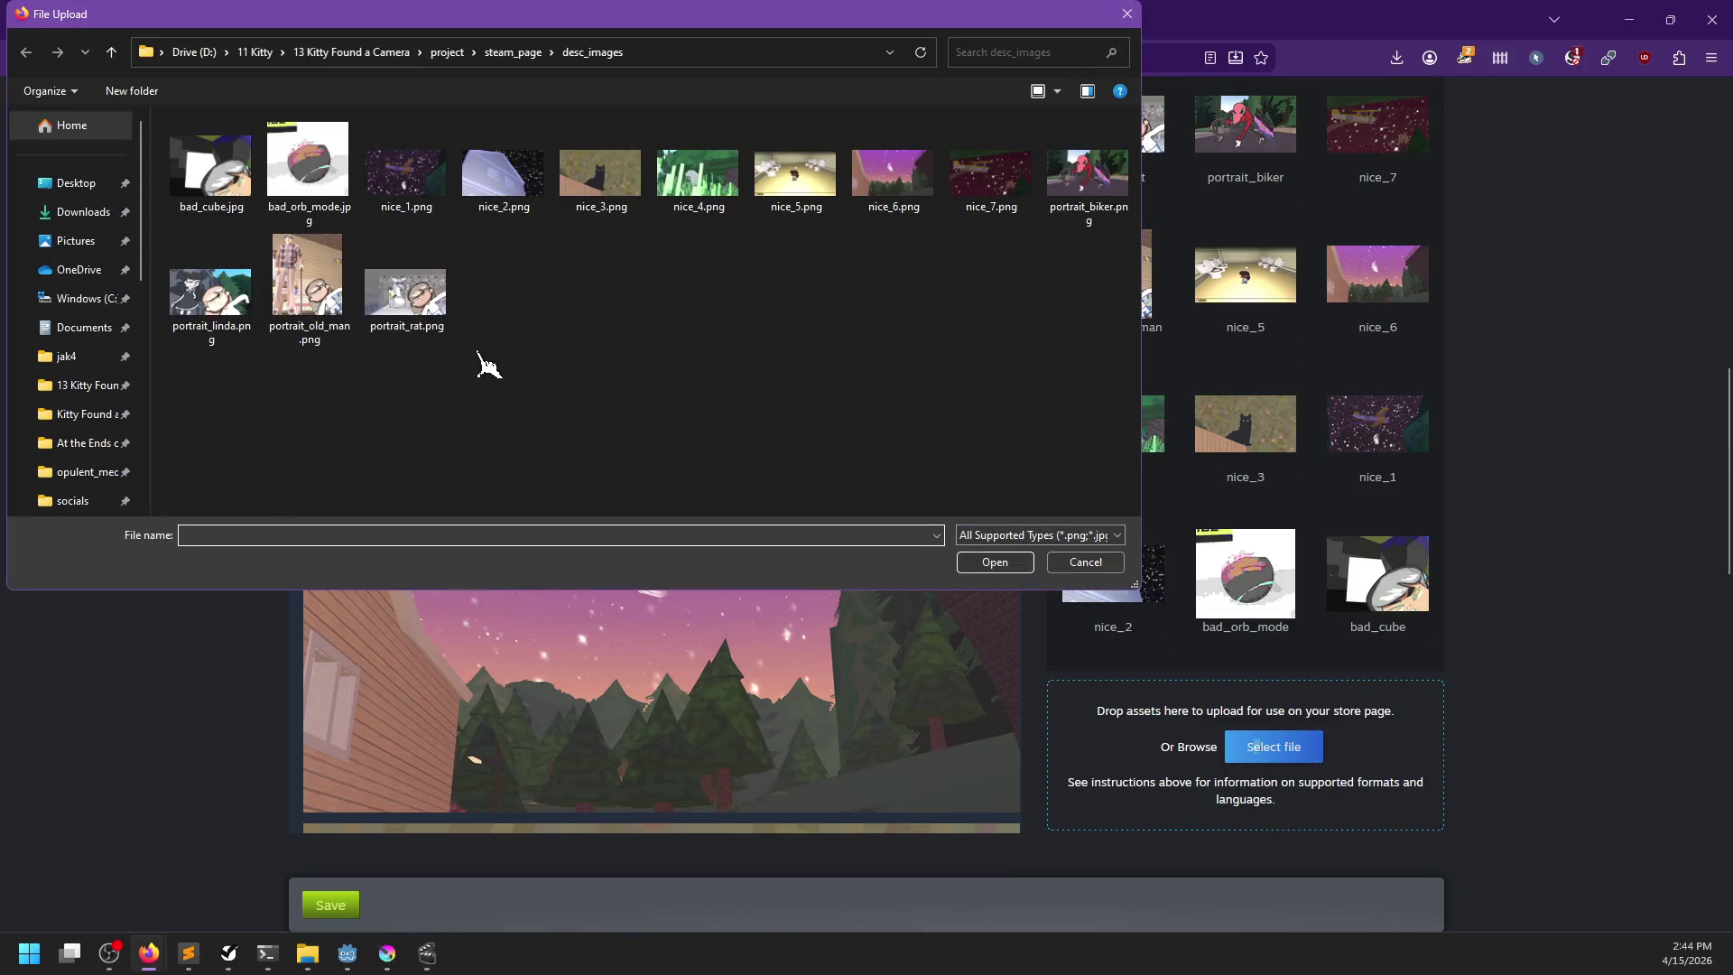
click(1038, 535)
click(1017, 625)
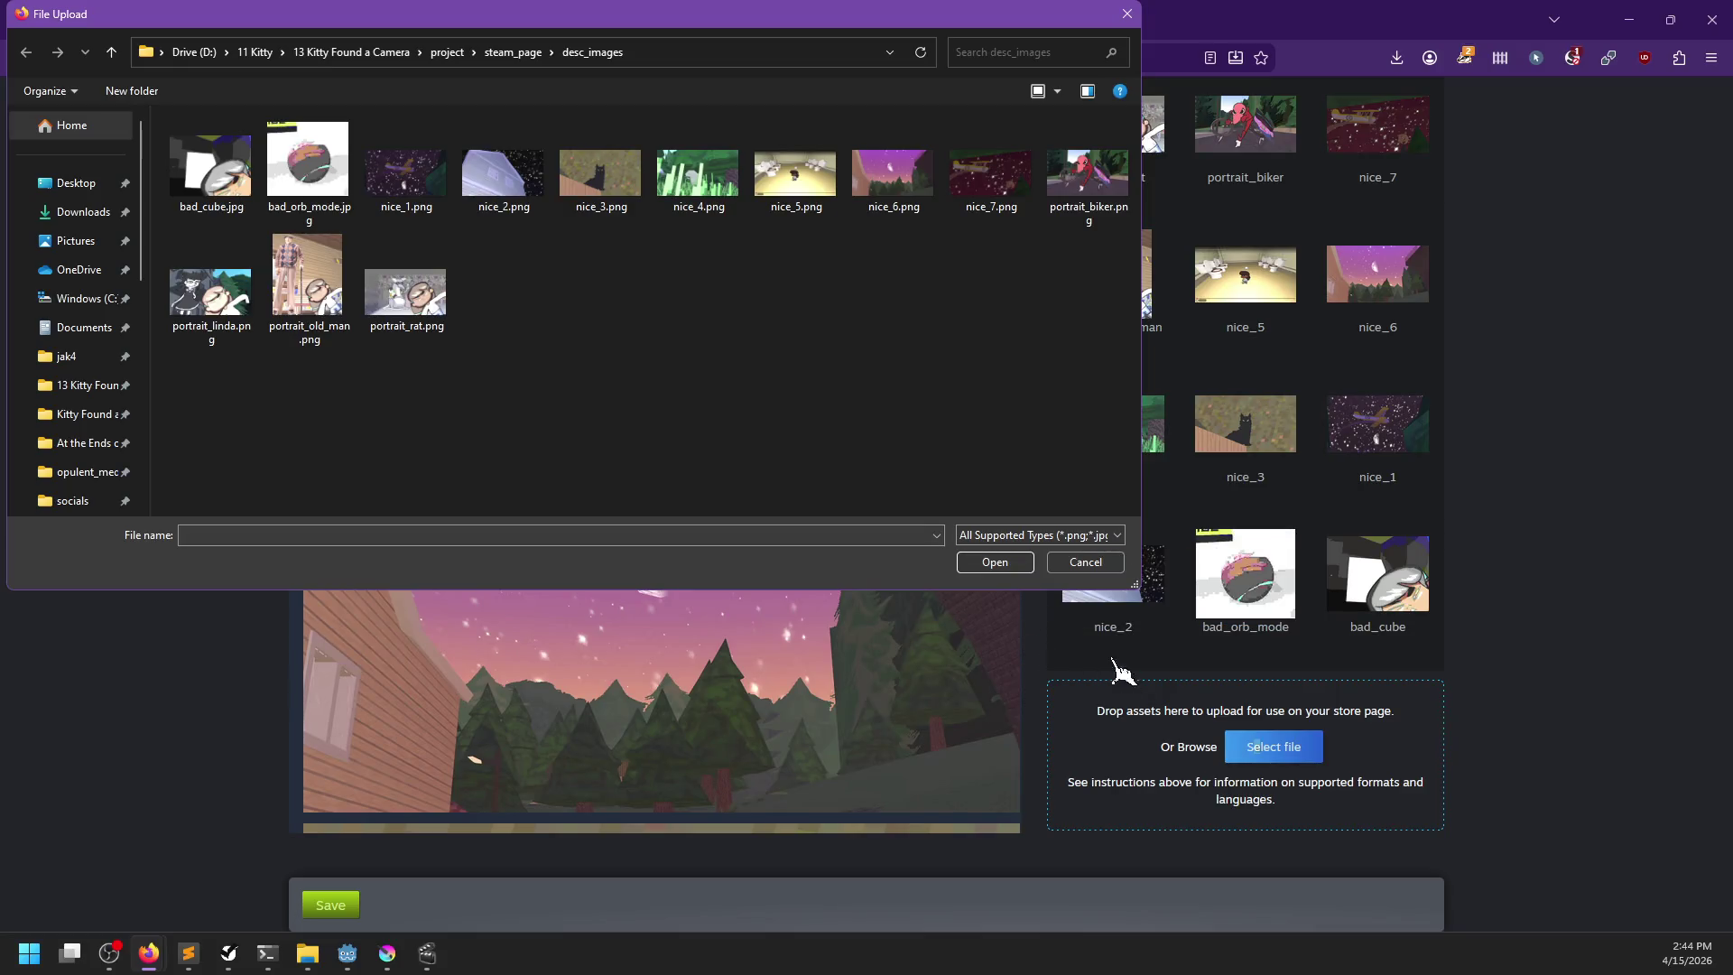
Cancel the image upload and save the store description changes
click(1086, 562)
scroll(1047, 654, up, 5)
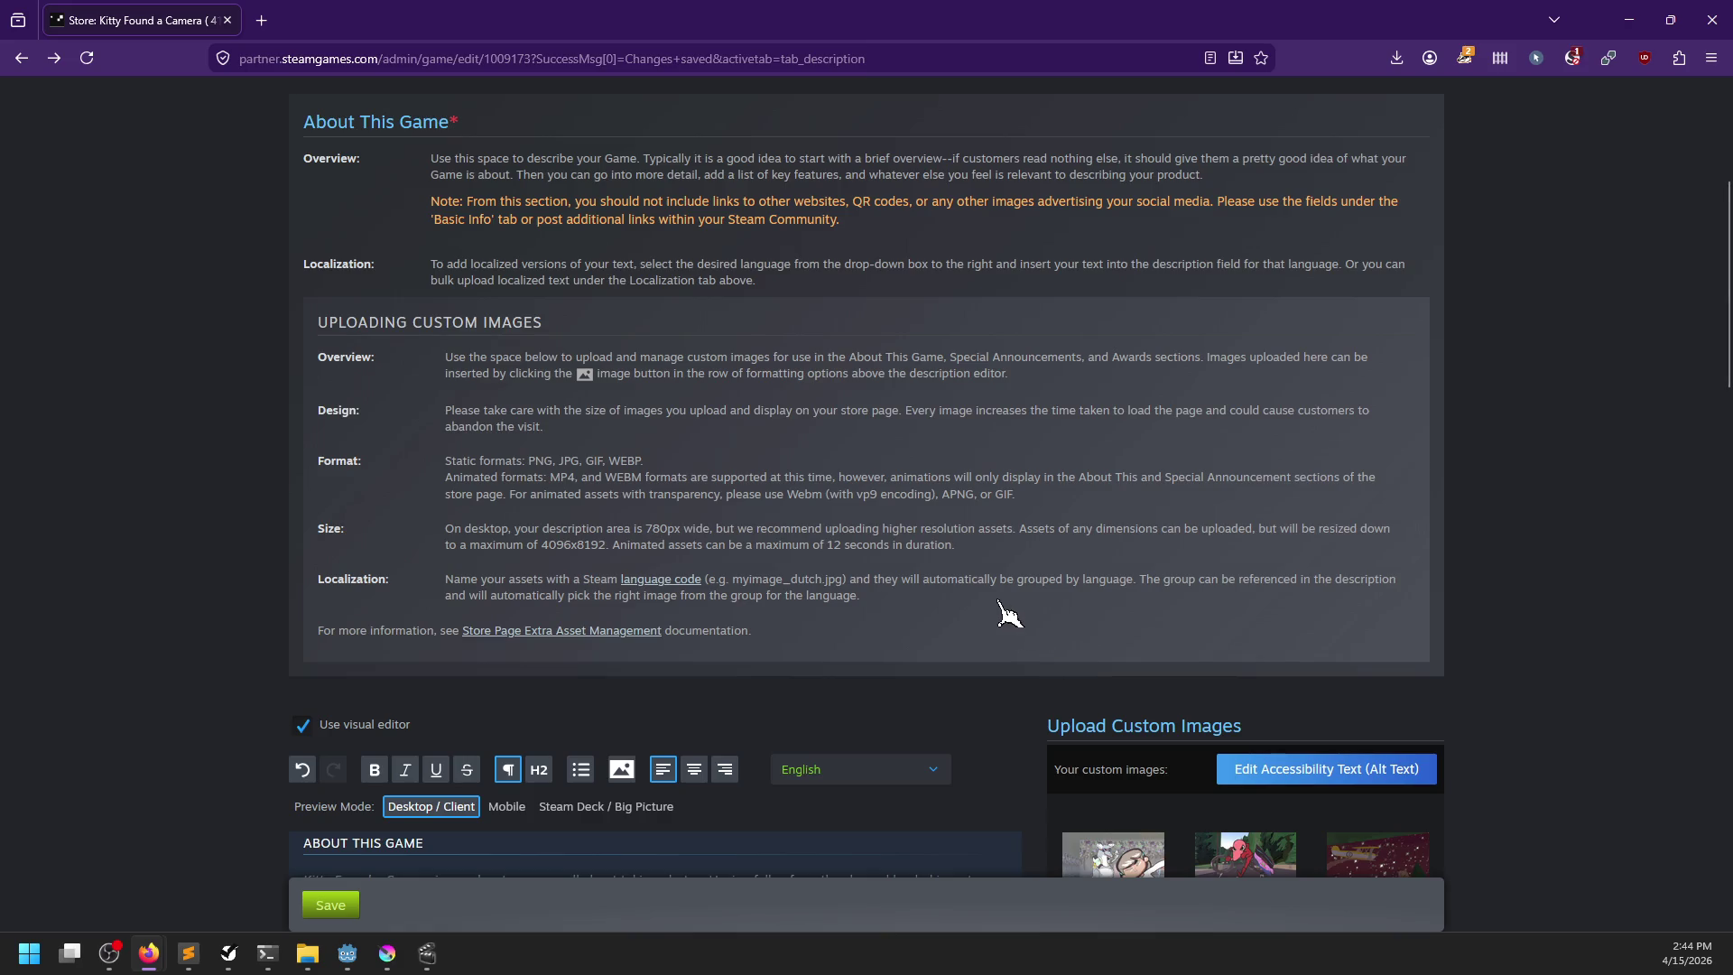
scroll(999, 608, down, 15)
scroll(998, 600, down, 3)
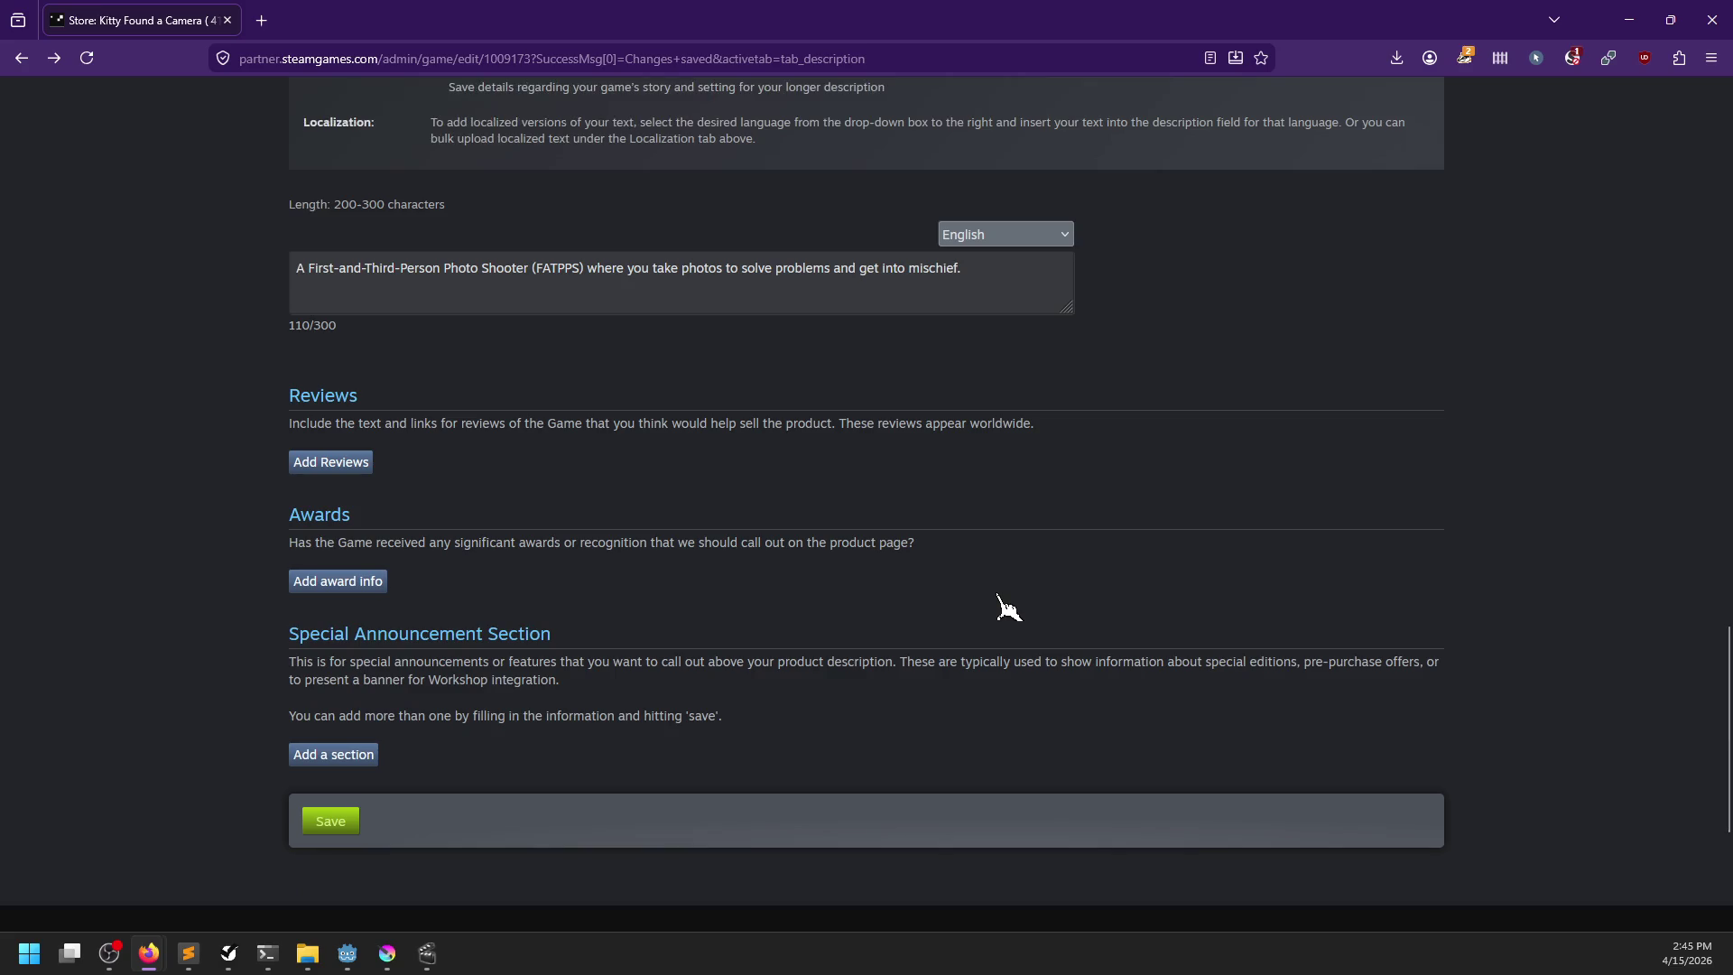
scroll(999, 607, up, 20)
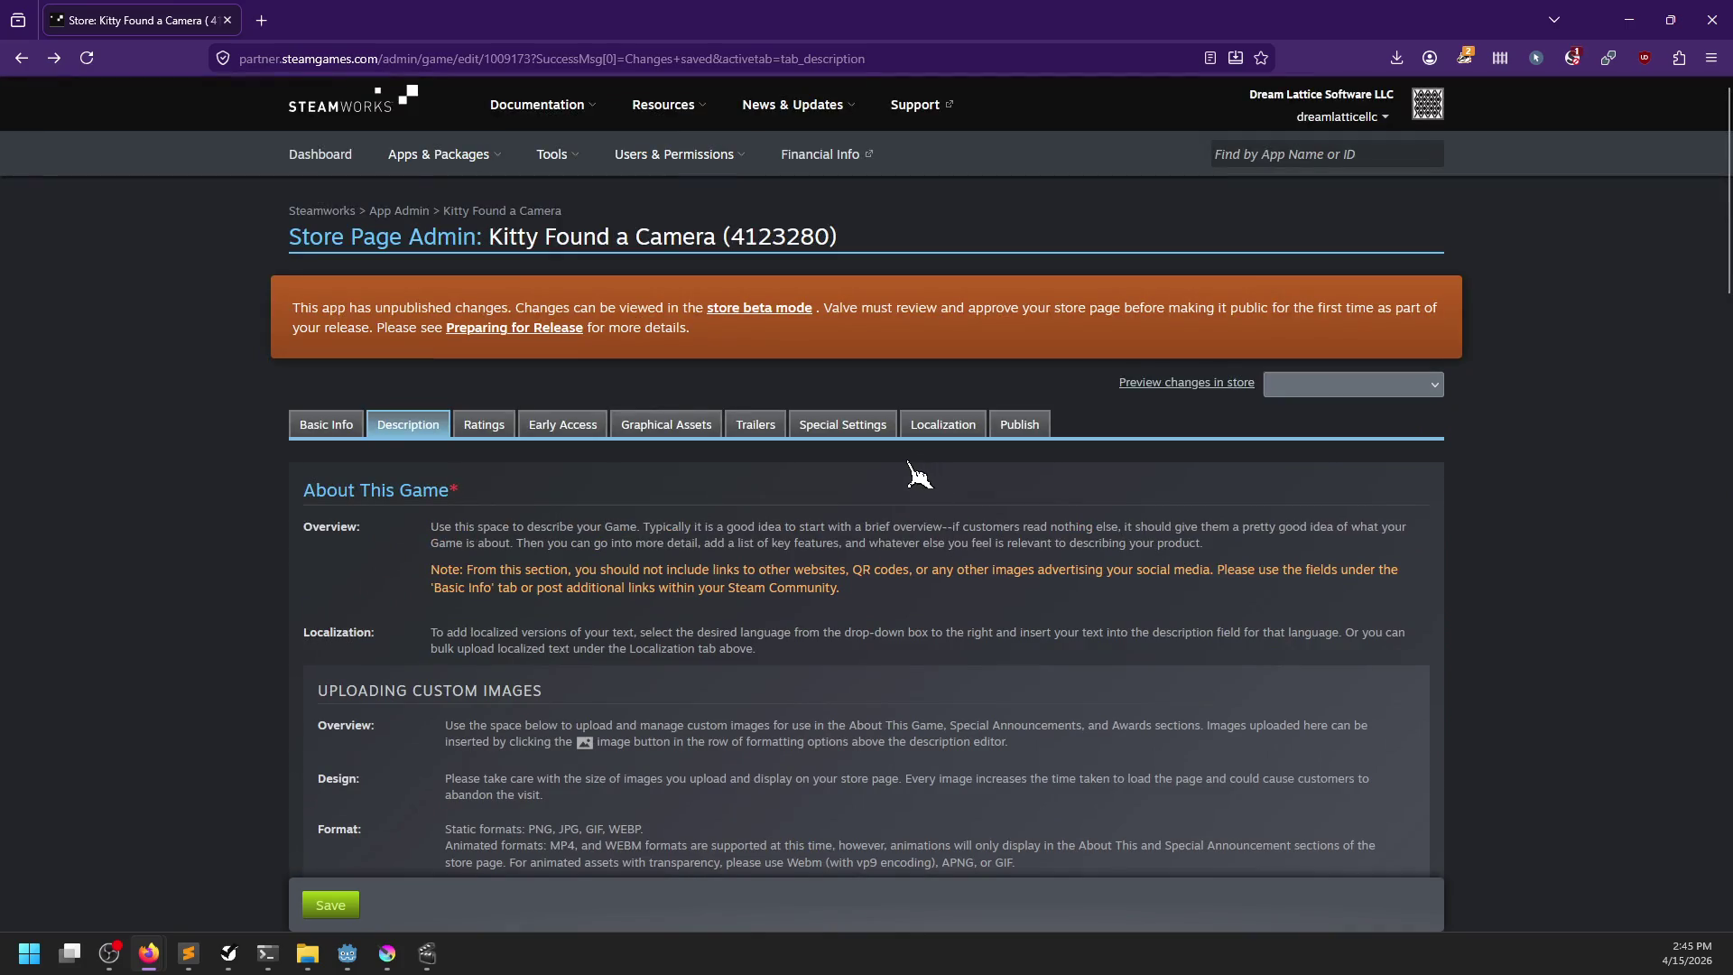
click(330, 903)
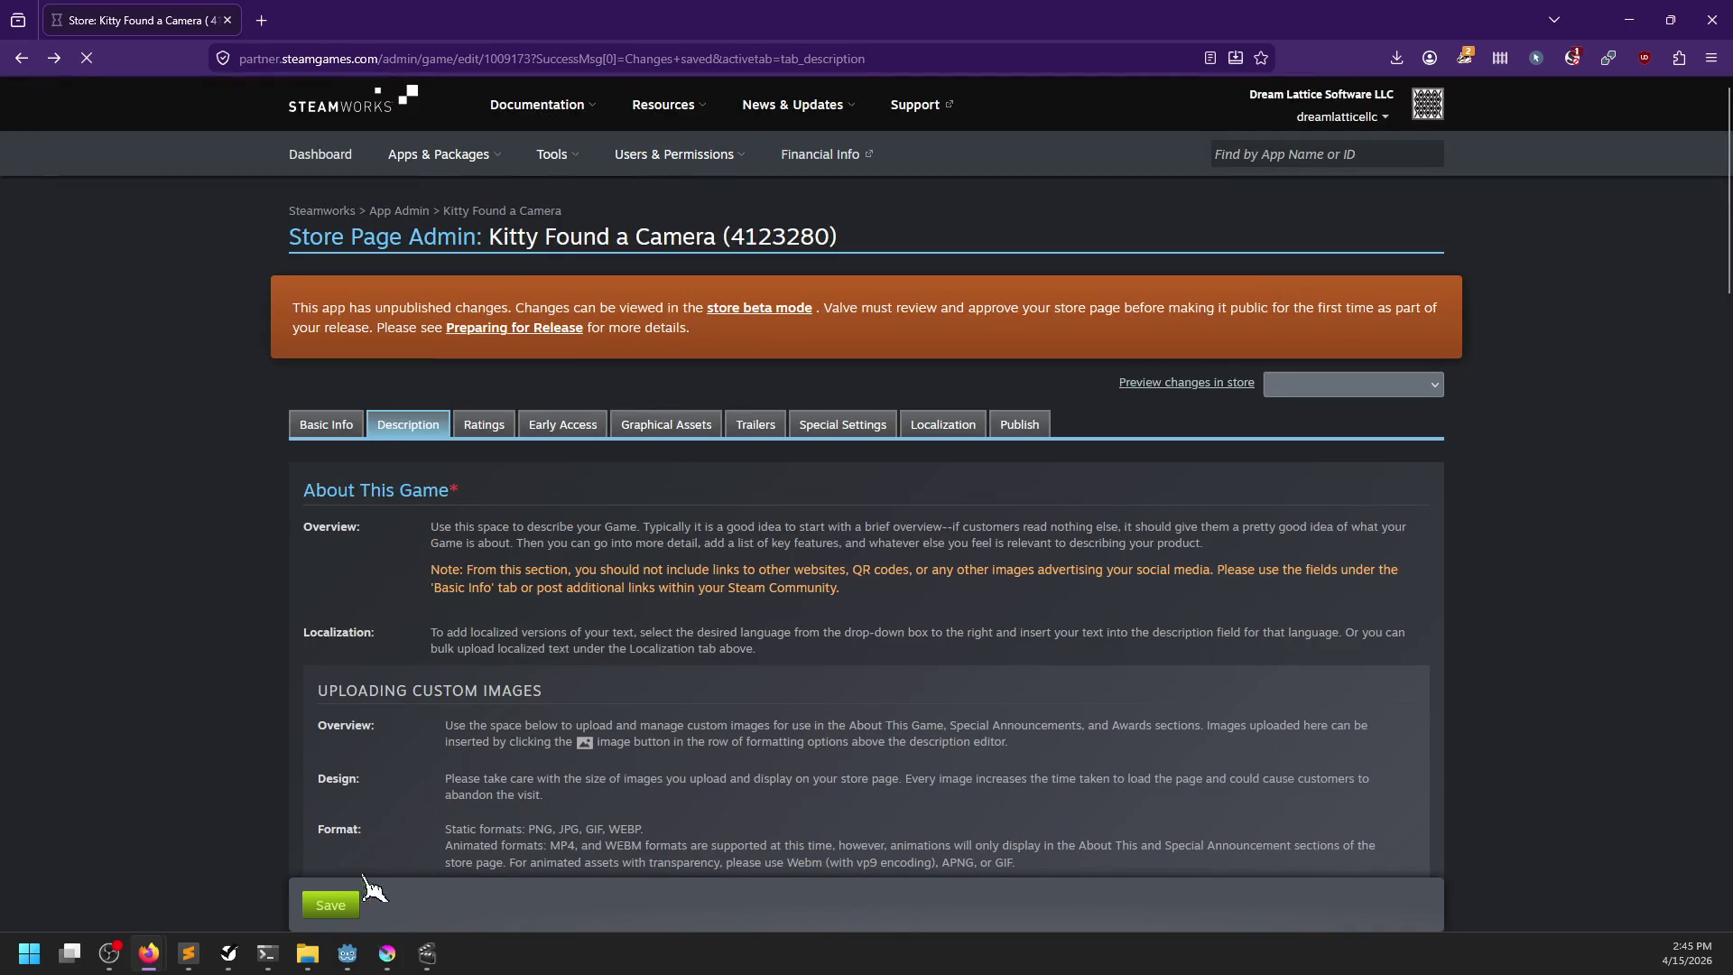
Go to the Graphical Assets tab and look over the store asset list
click(666, 428)
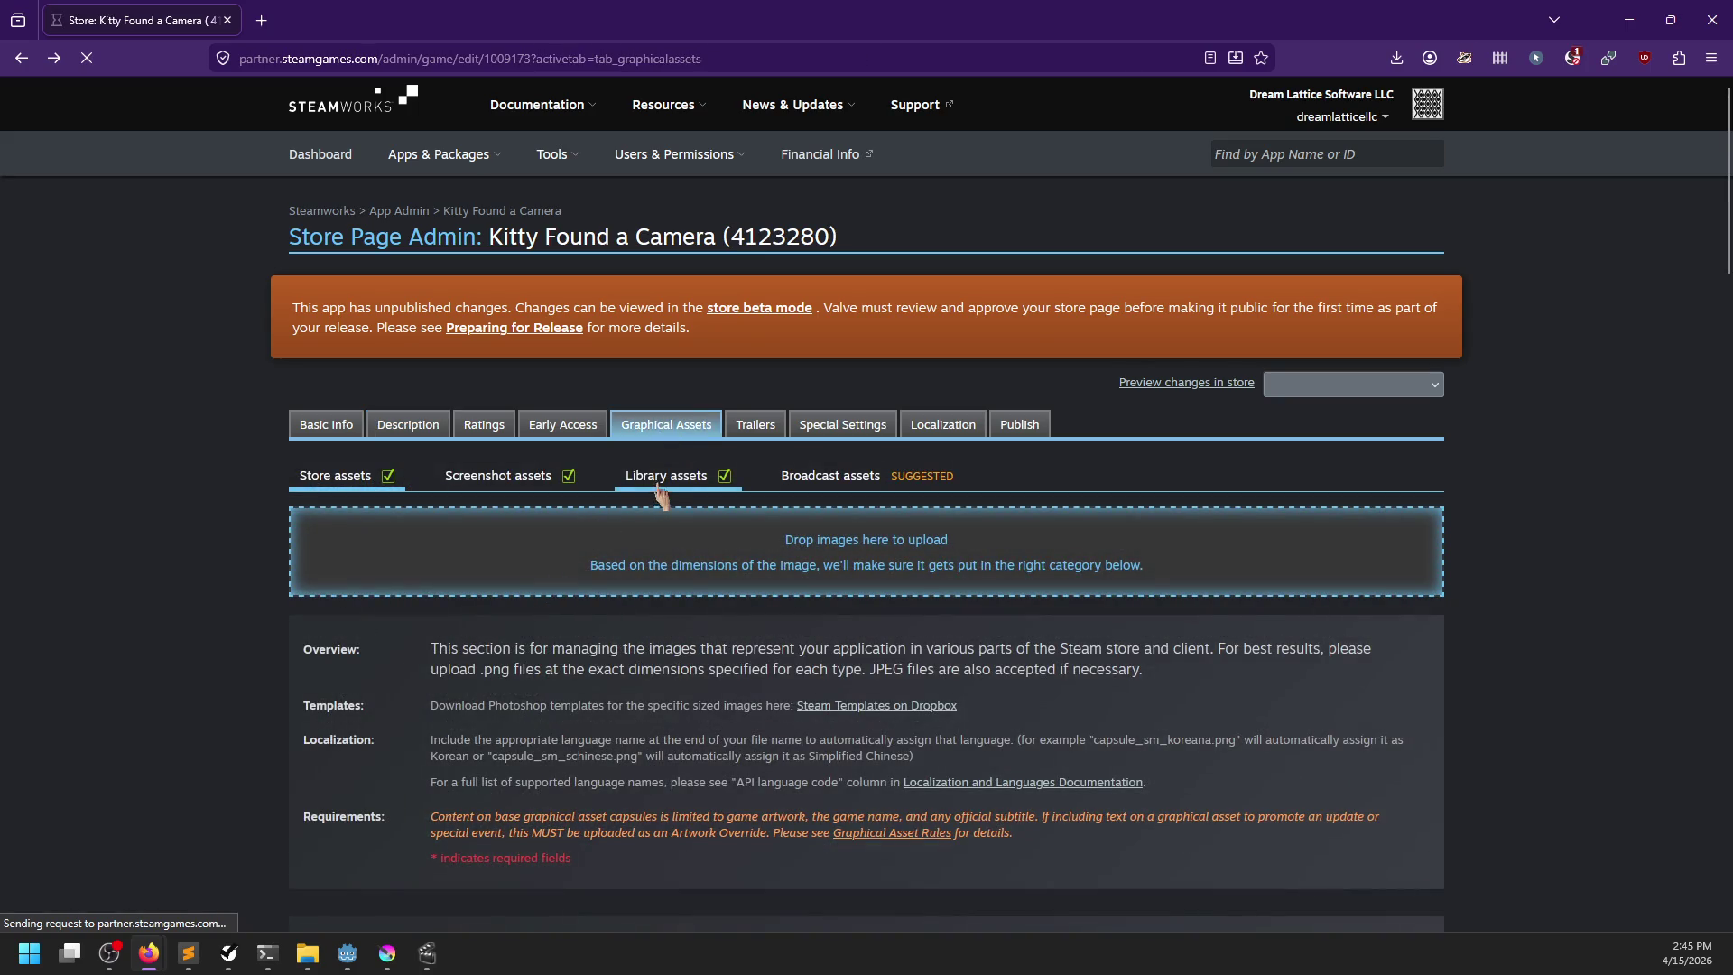
scroll(556, 537, down, 2)
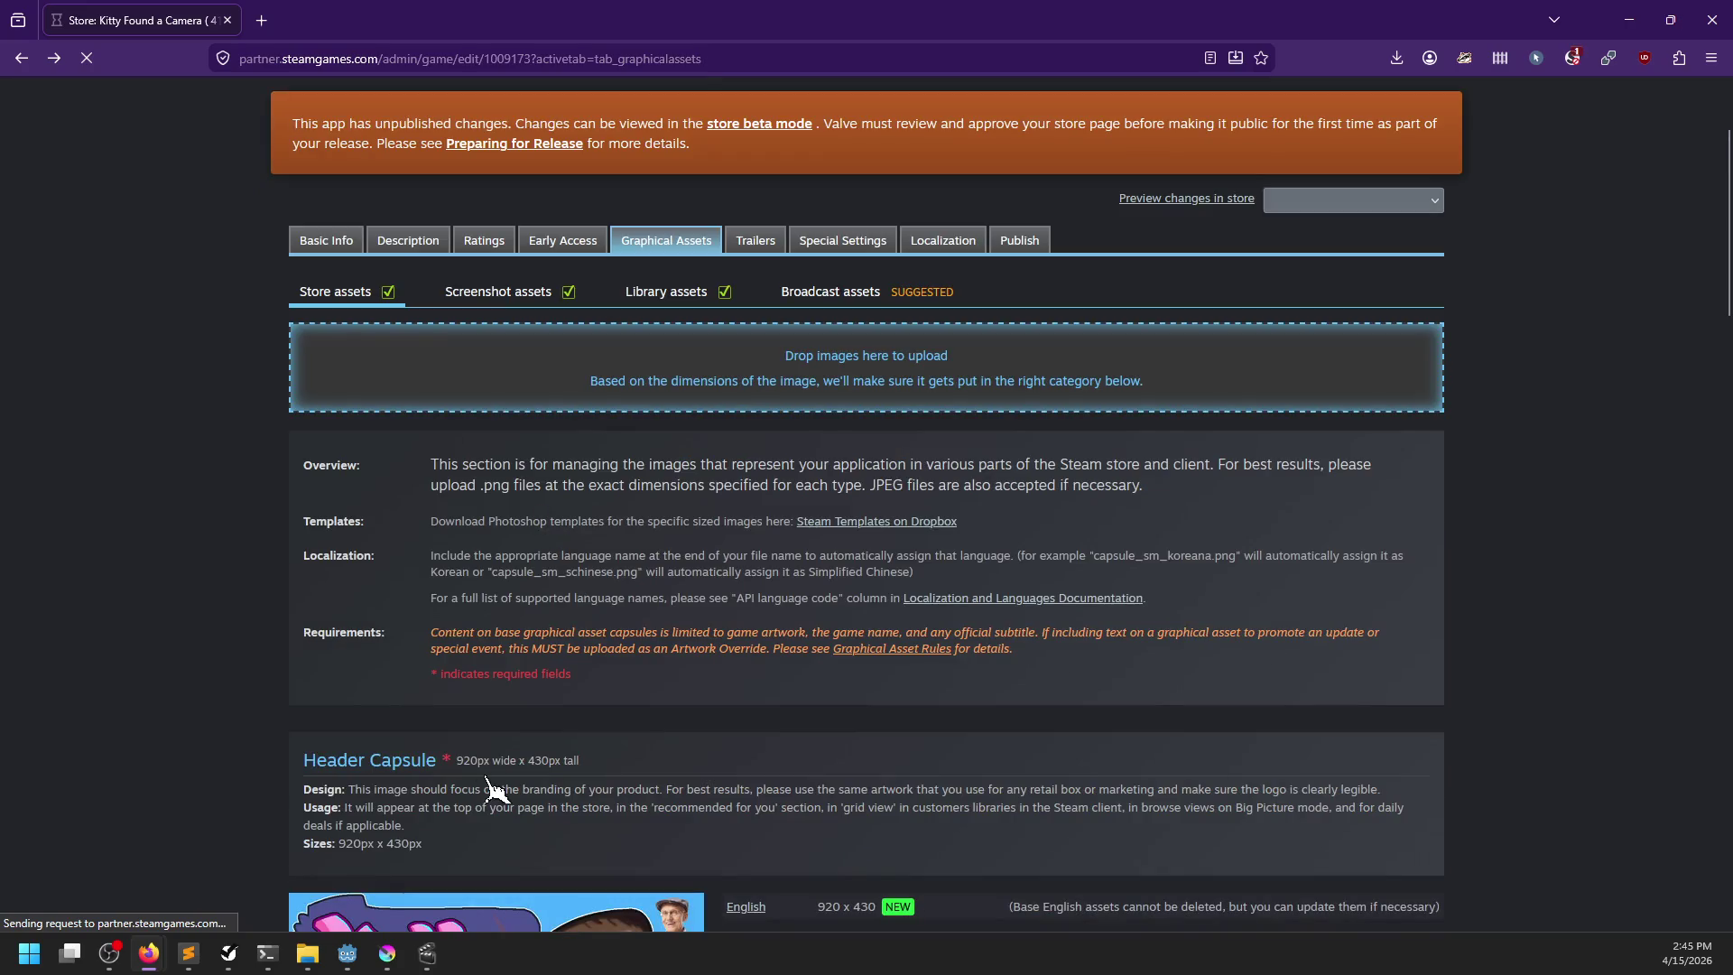
mouse_move(307, 953)
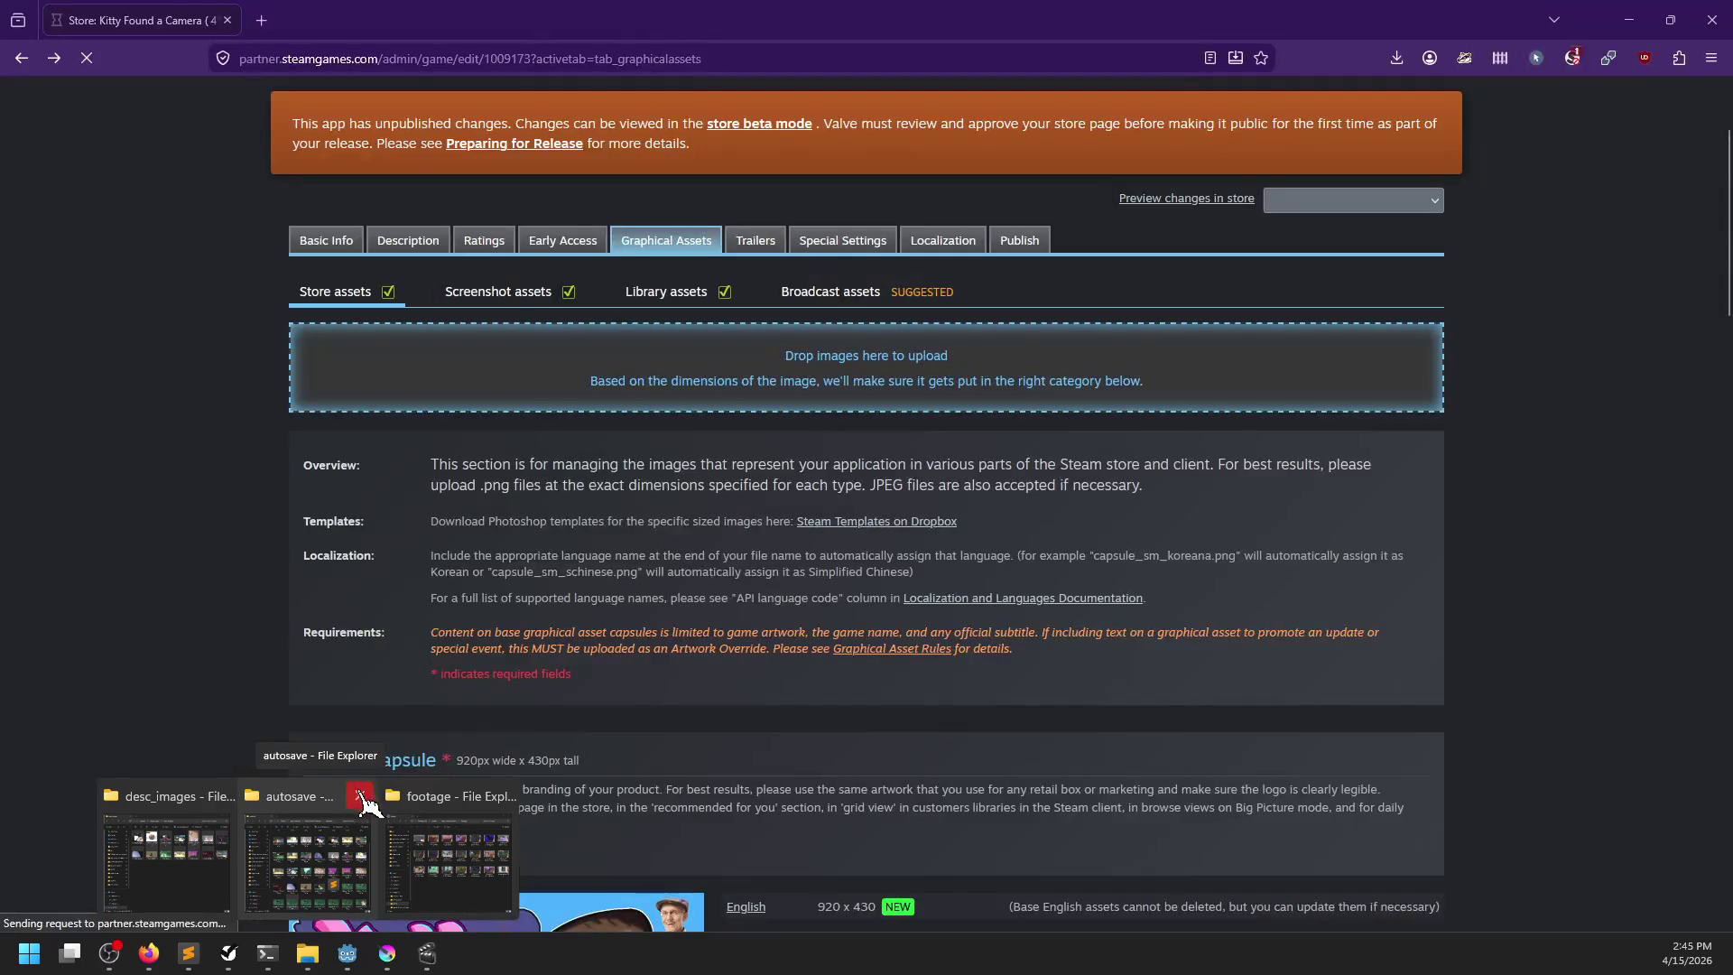
Close the autosave folder, check clip_intro.mkv in desc_images, and return to Avidemux
click(360, 795)
click(268, 870)
click(683, 767)
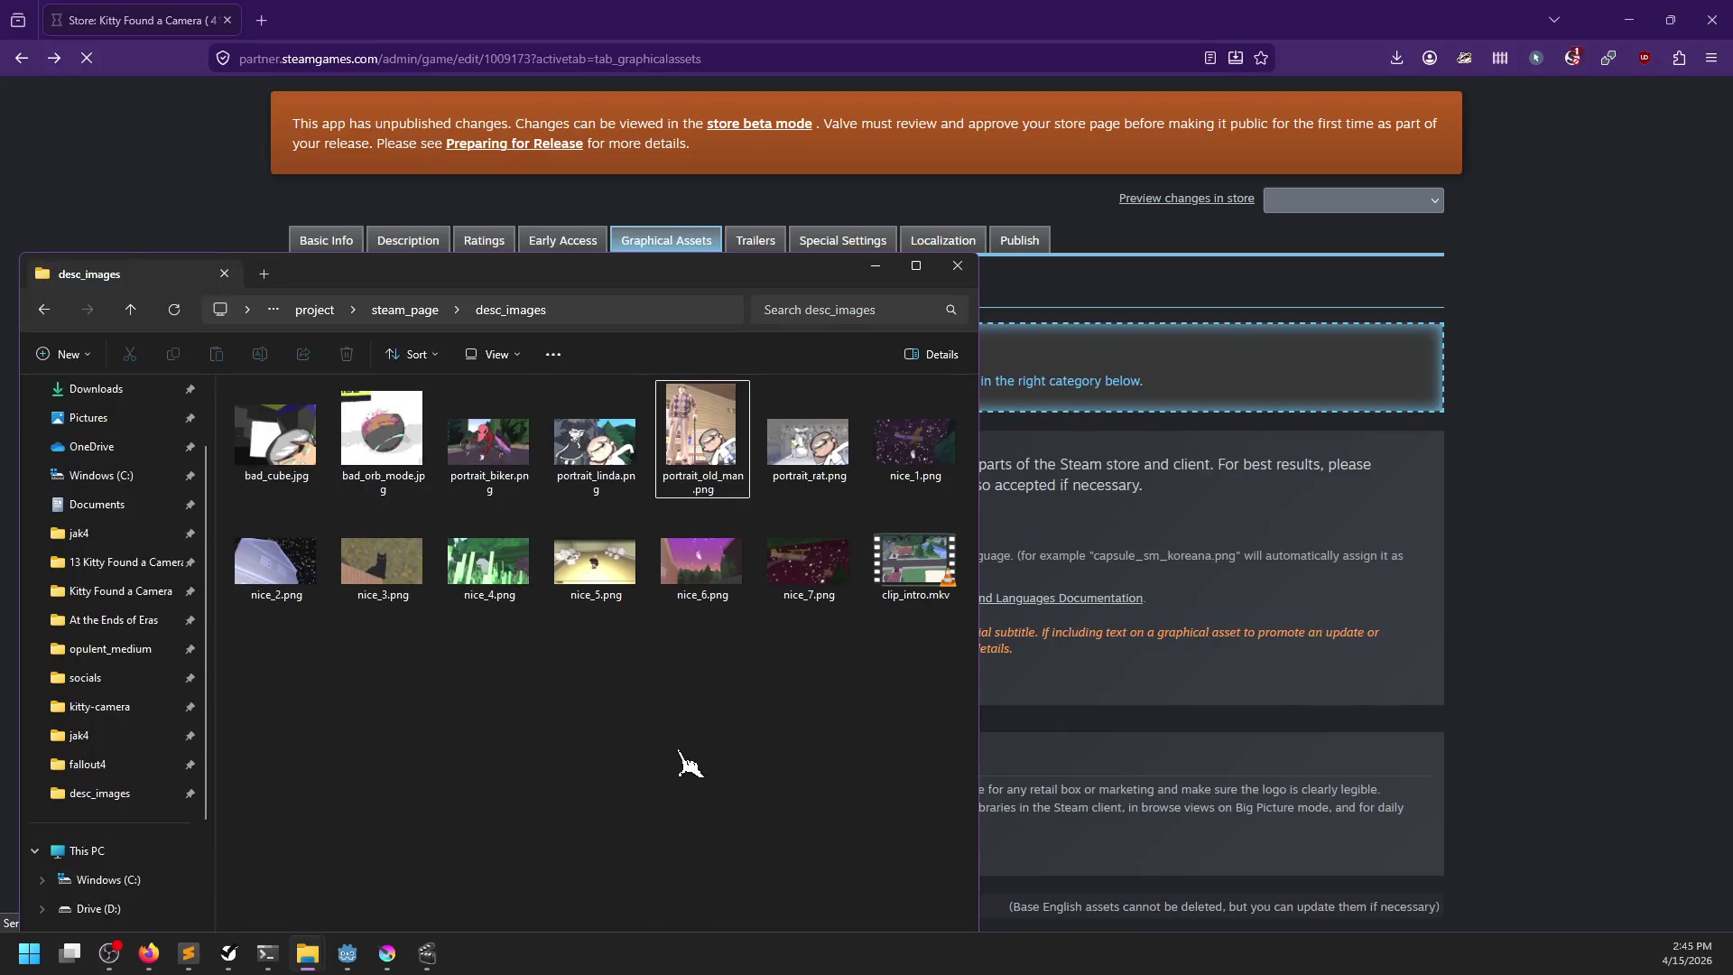
mouse_move(617, 279)
mouse_down()
mouse_move(768, 275)
mouse_move(781, 373)
mouse_move(666, 449)
mouse_up()
click(973, 753)
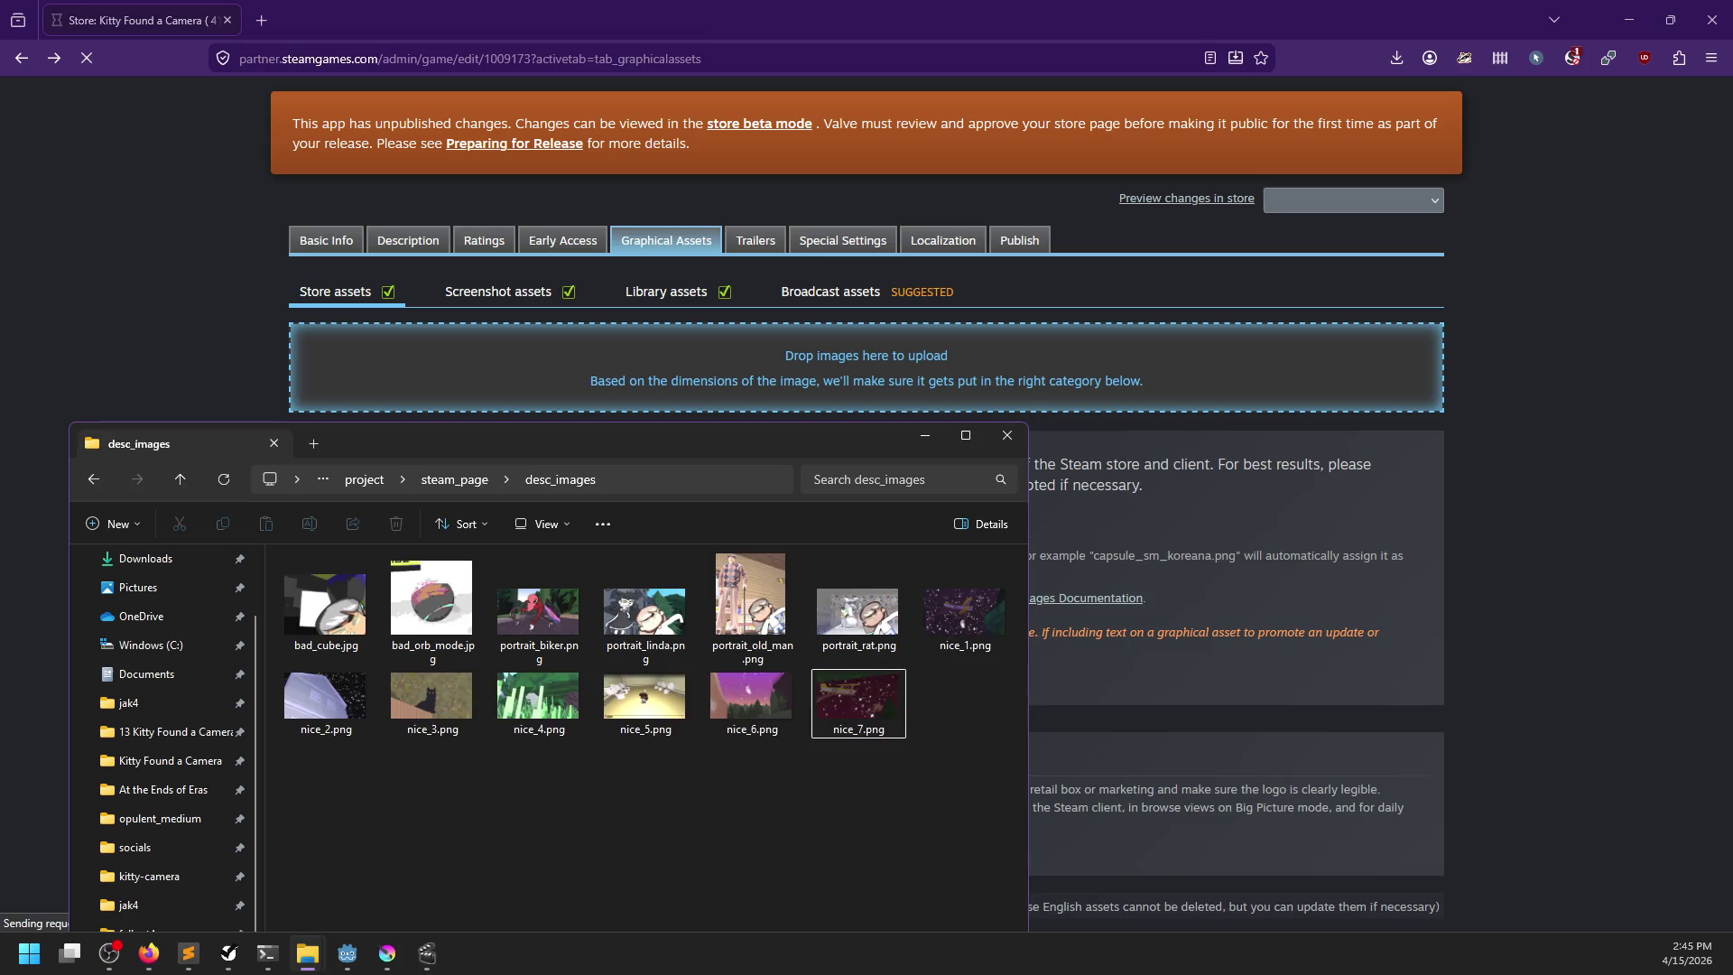
click(427, 953)
click(72, 429)
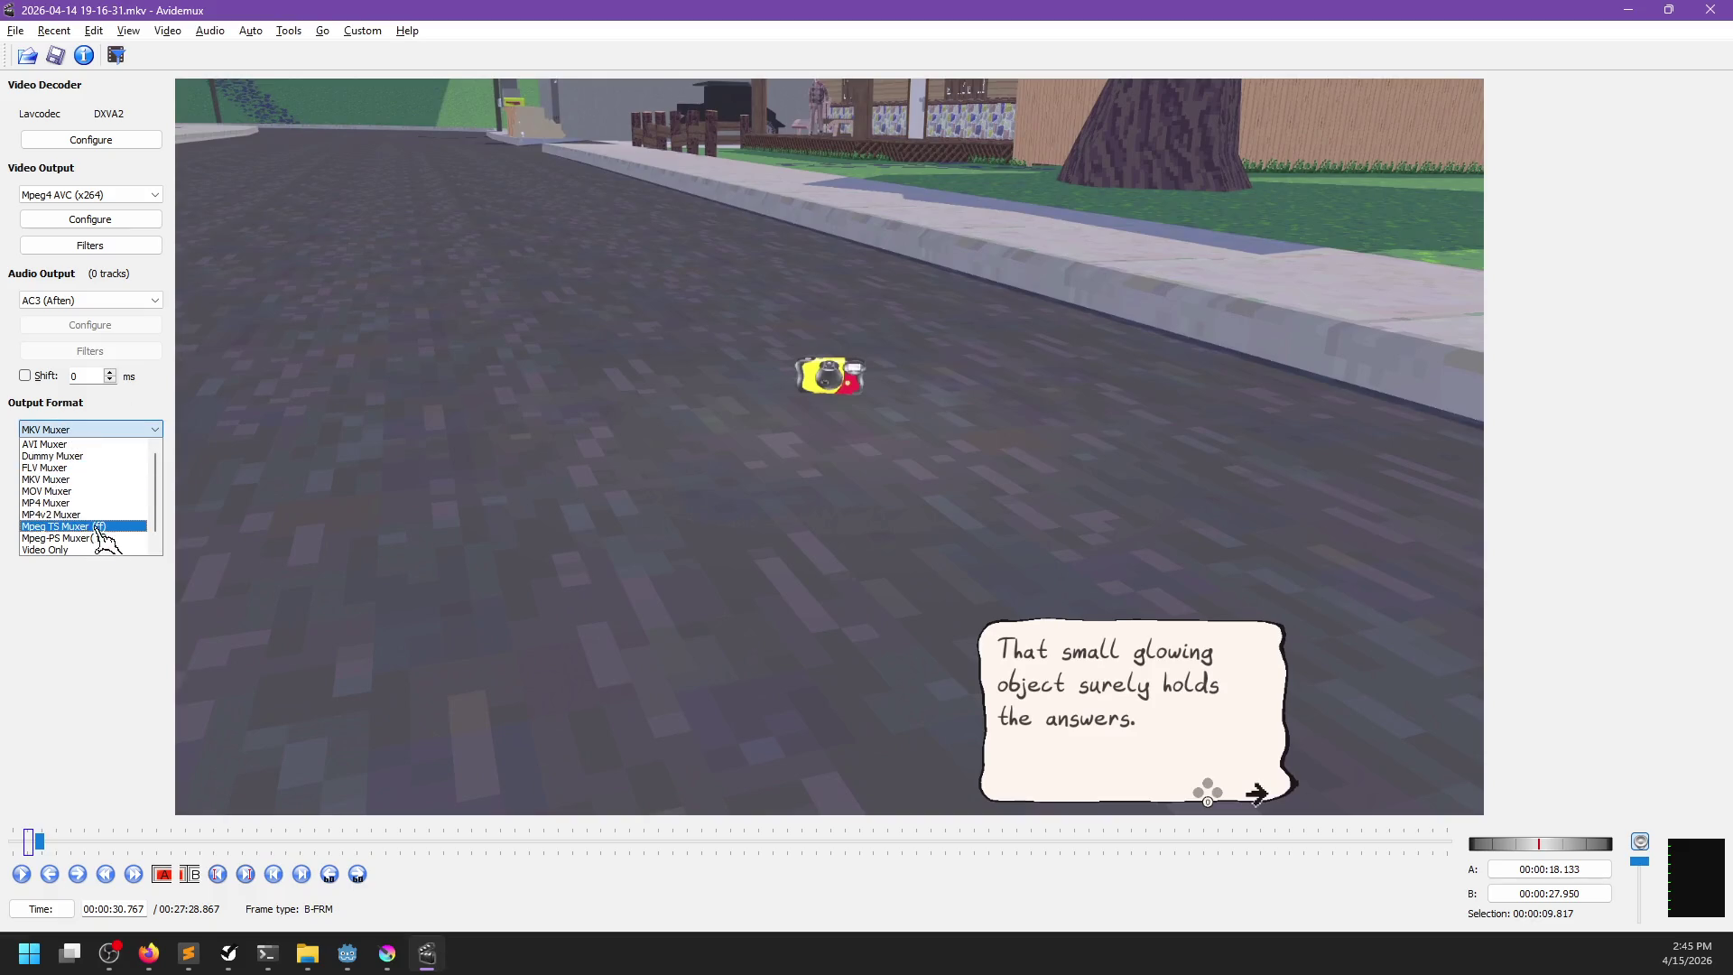
Switch output to MP4v2 Muxer and save the clip as clip_intro to encode it
scroll(105, 528, down, 1)
click(95, 491)
key(ctrl+s)
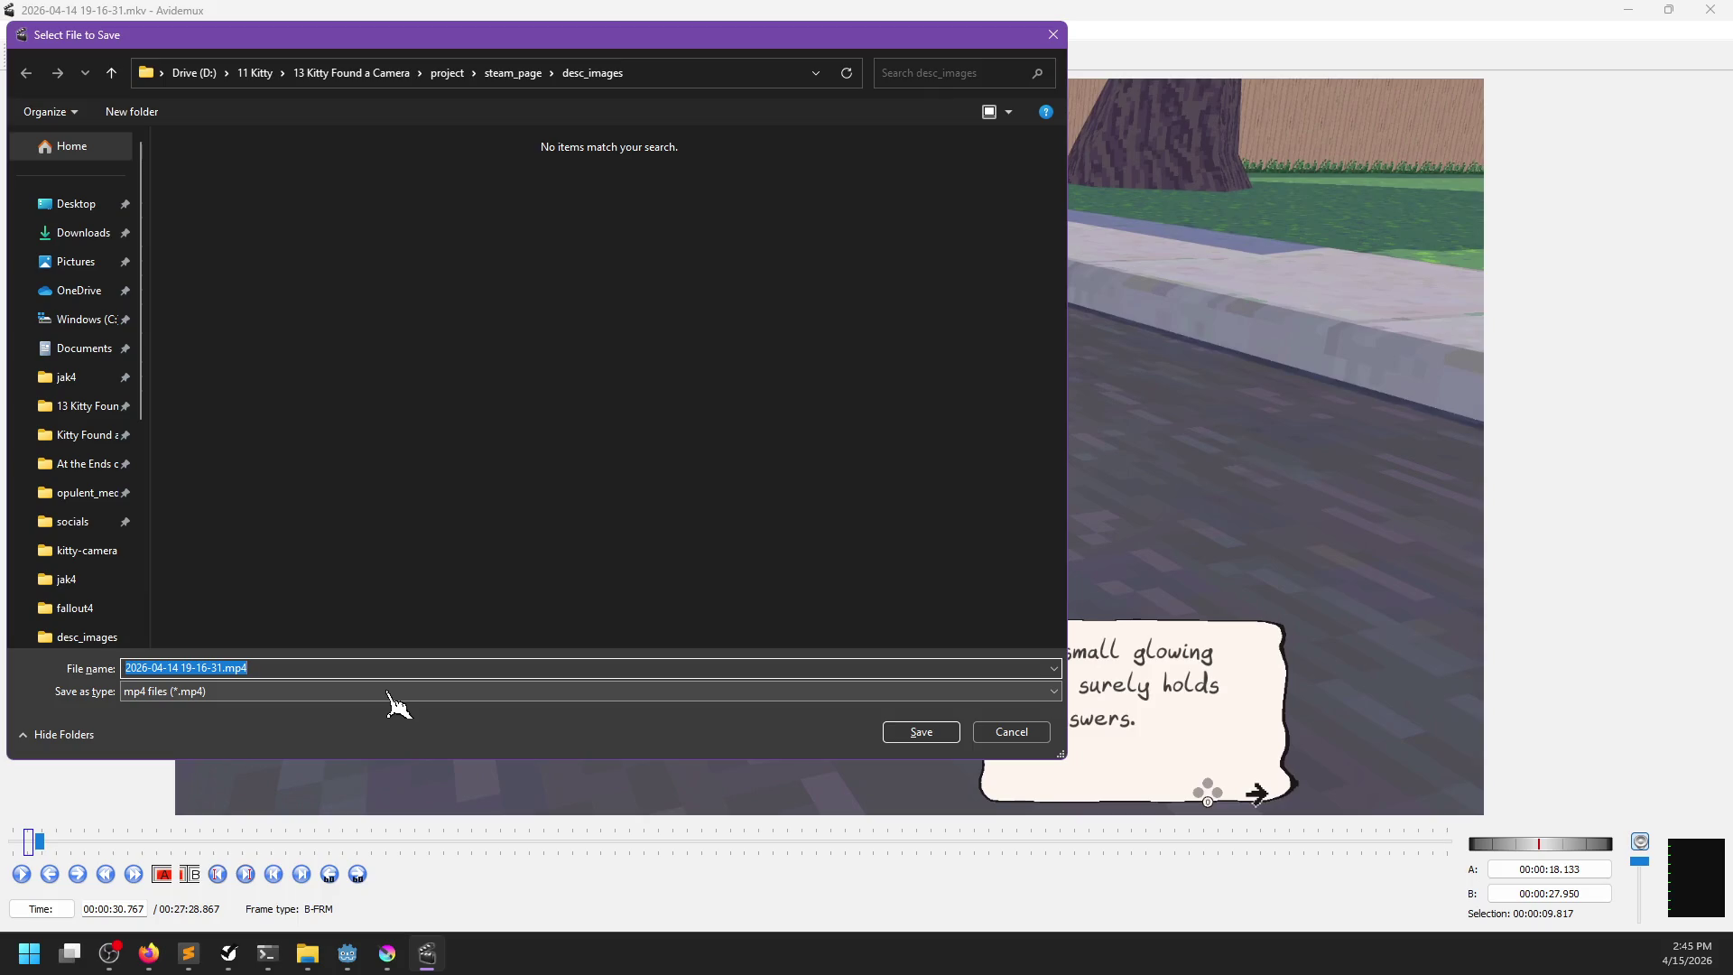
text(clip_intro)
key(Return)
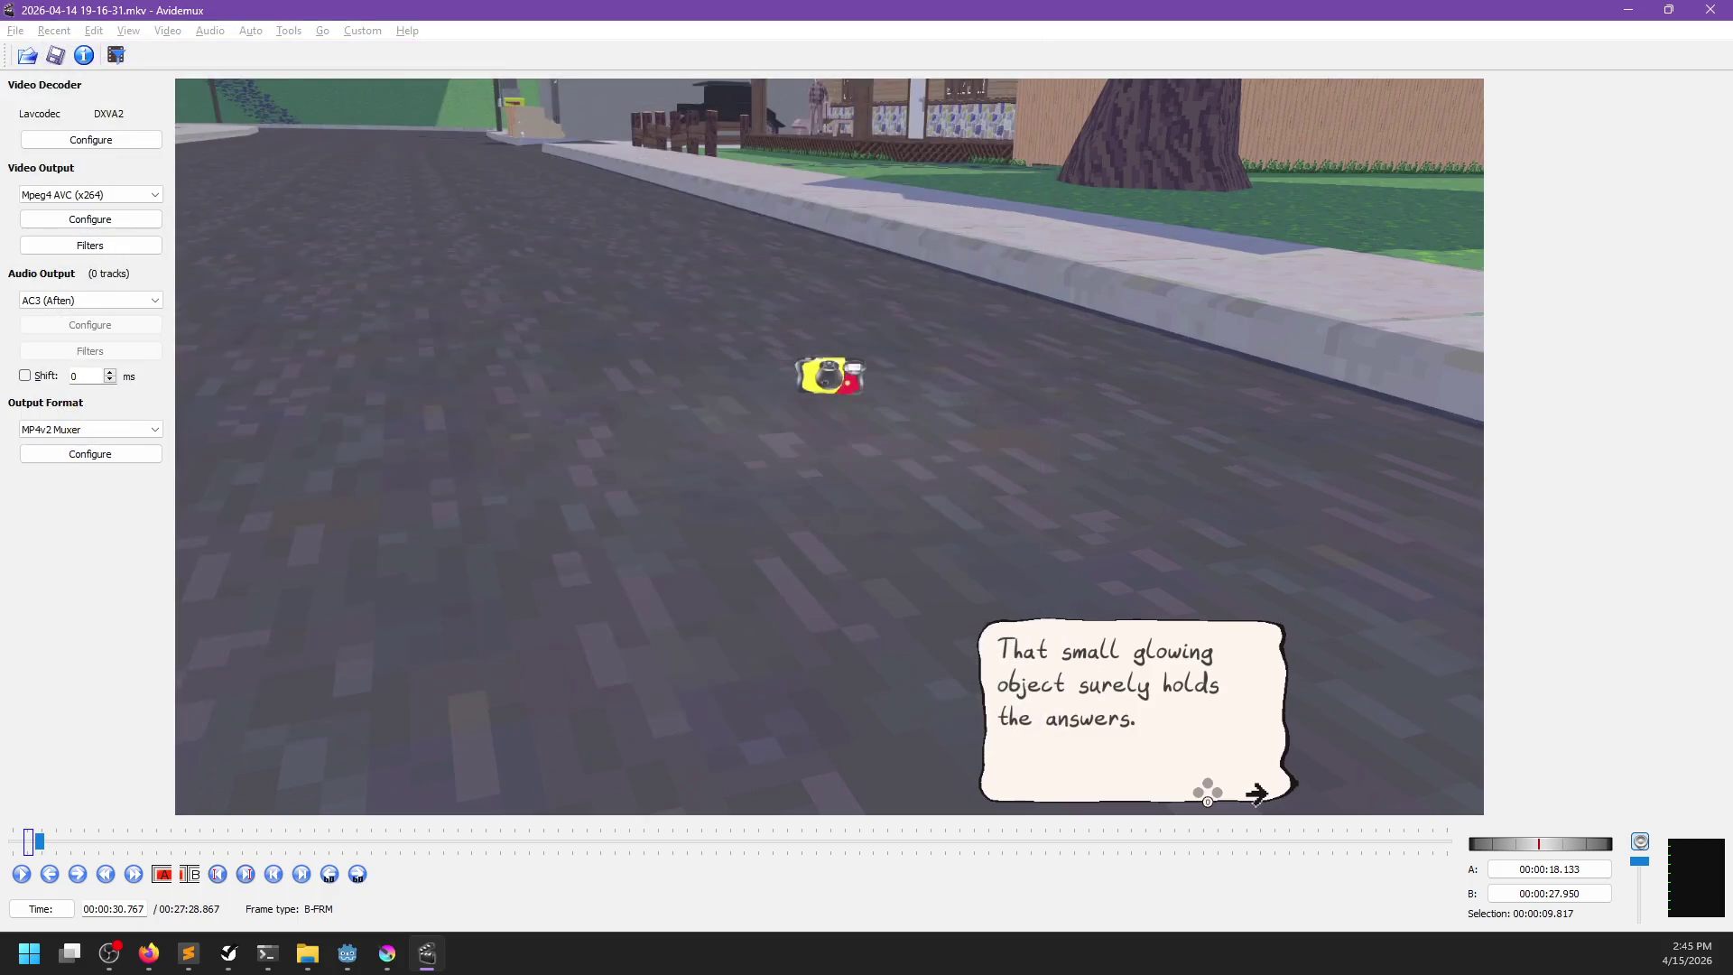
mouse_move(149, 953)
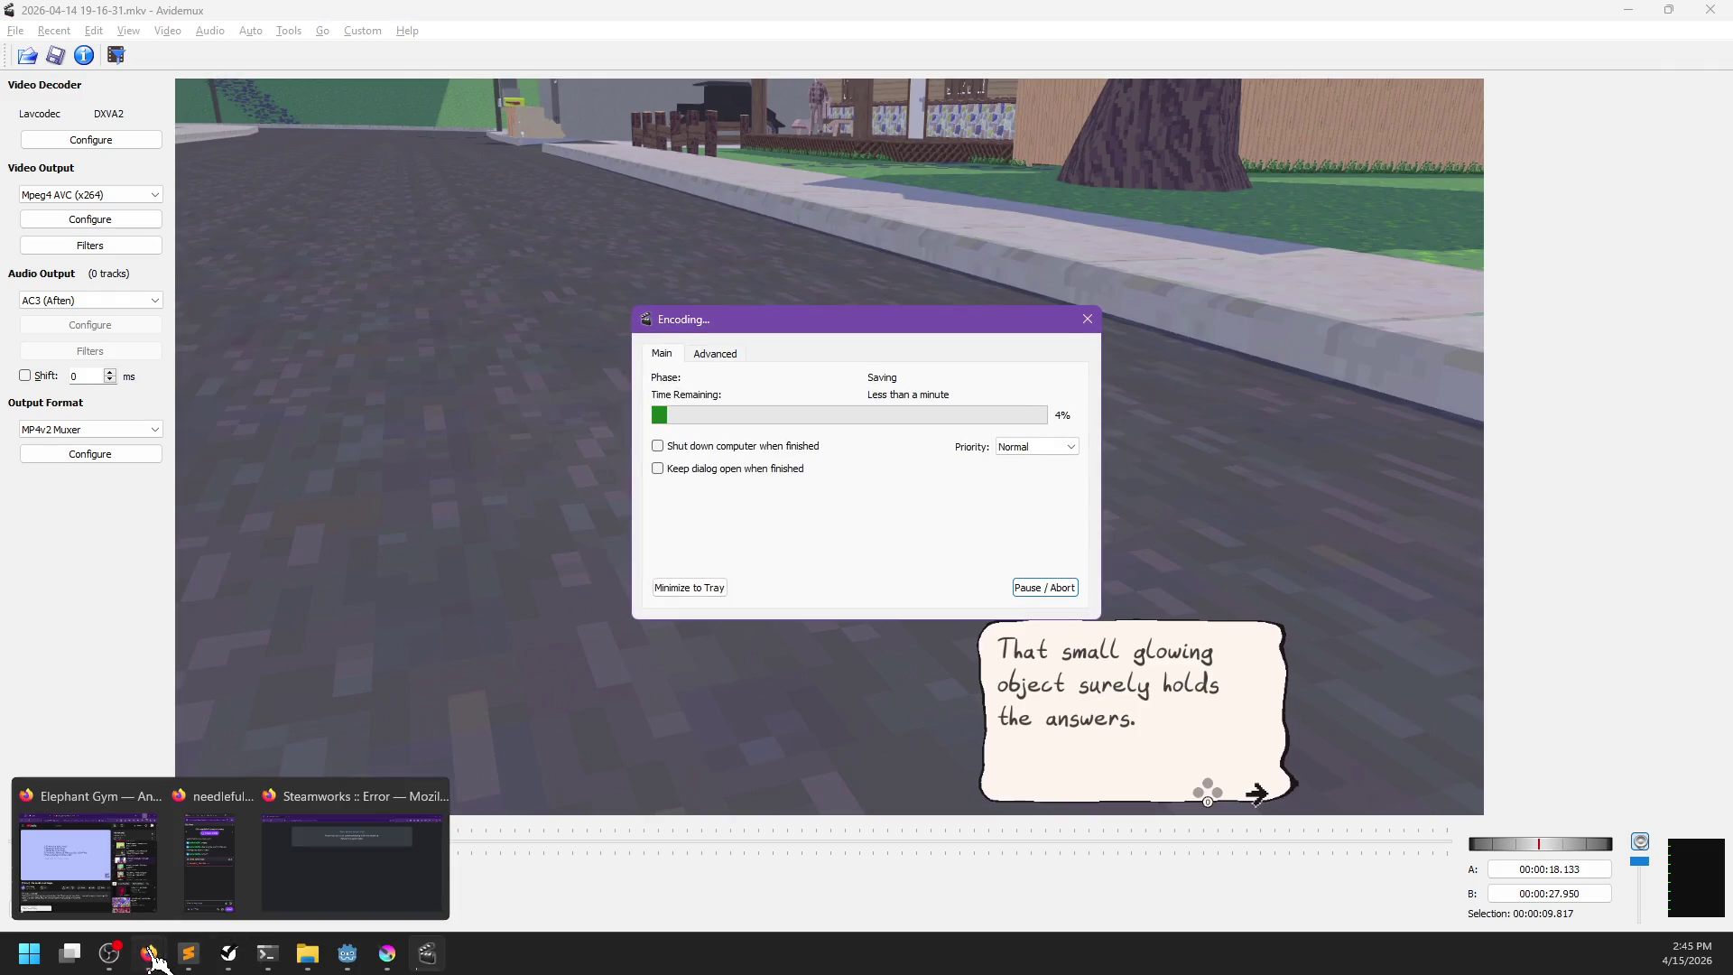
click(352, 858)
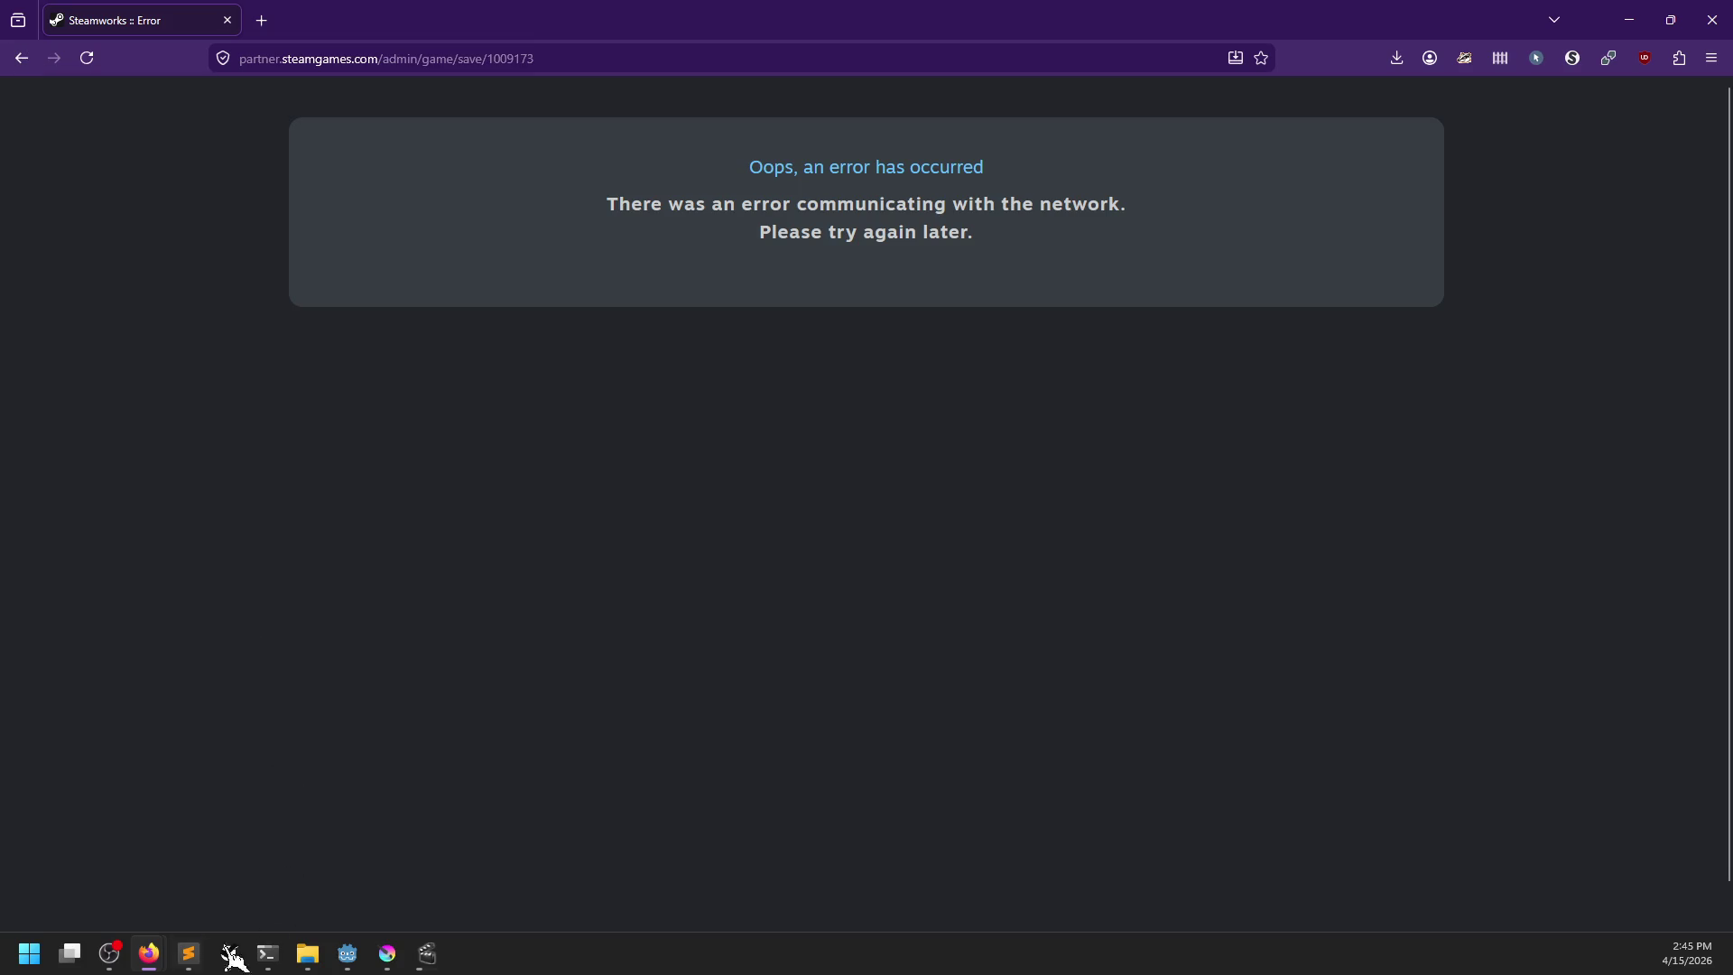
Get Steamworks off the error page and back to the home page's apps and packages section
mouse_move(157, 967)
click(11, 52)
right_click(20, 59)
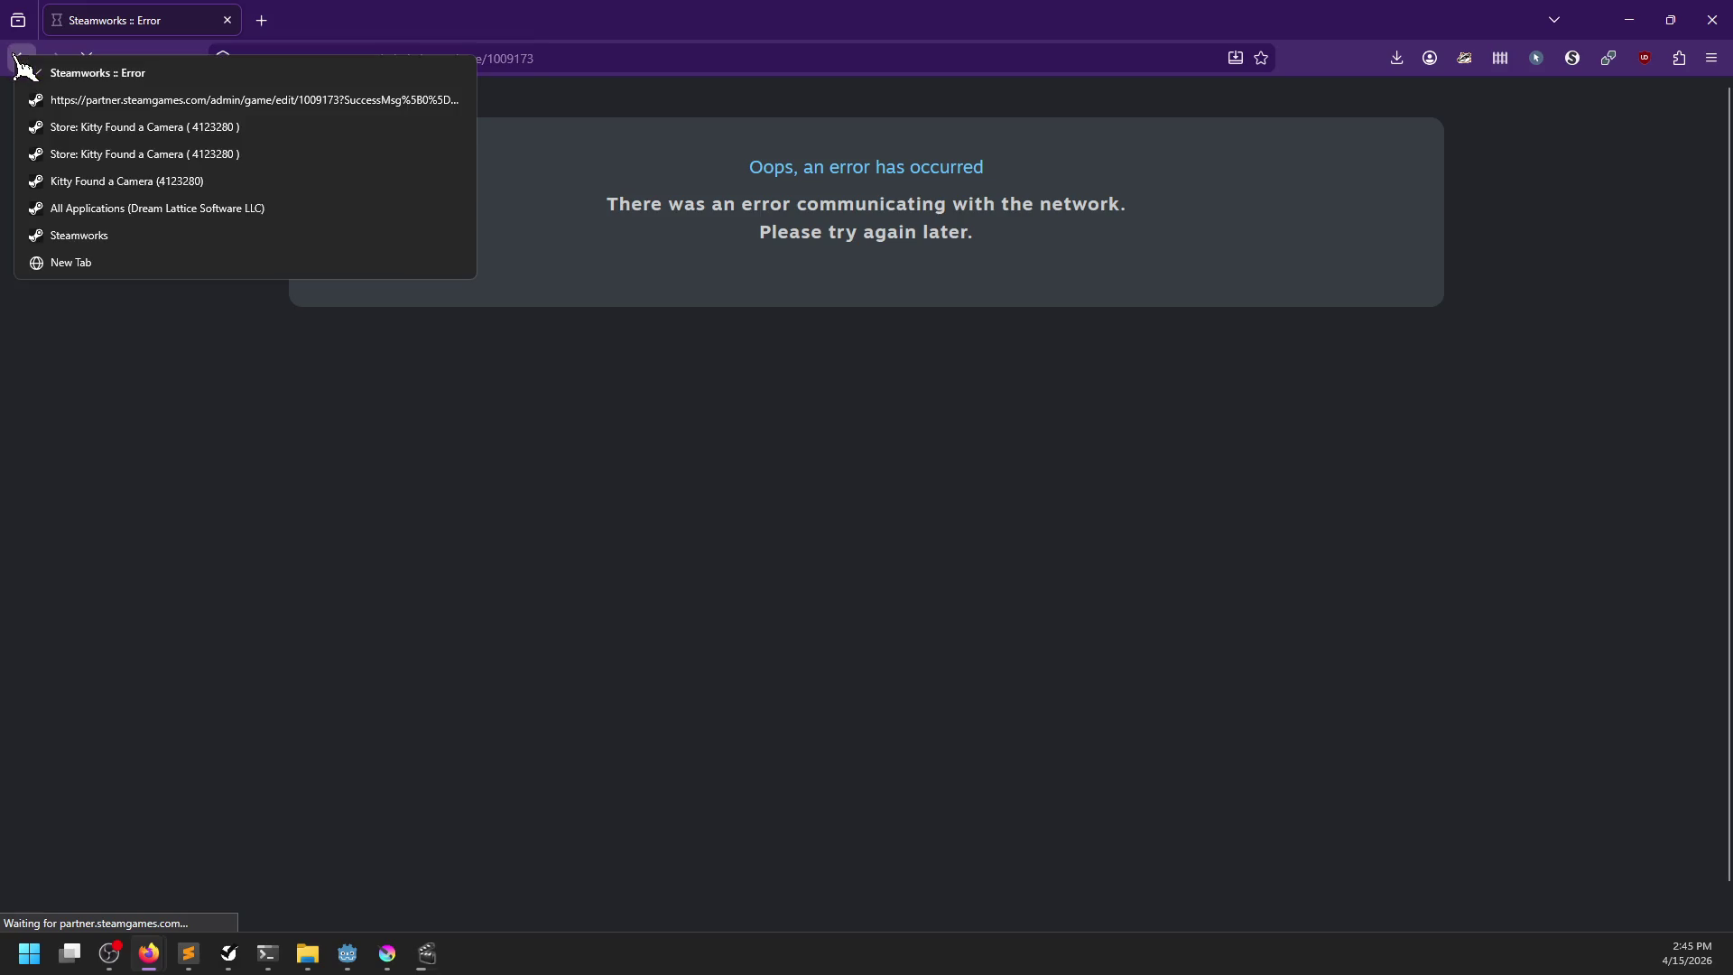
click(187, 181)
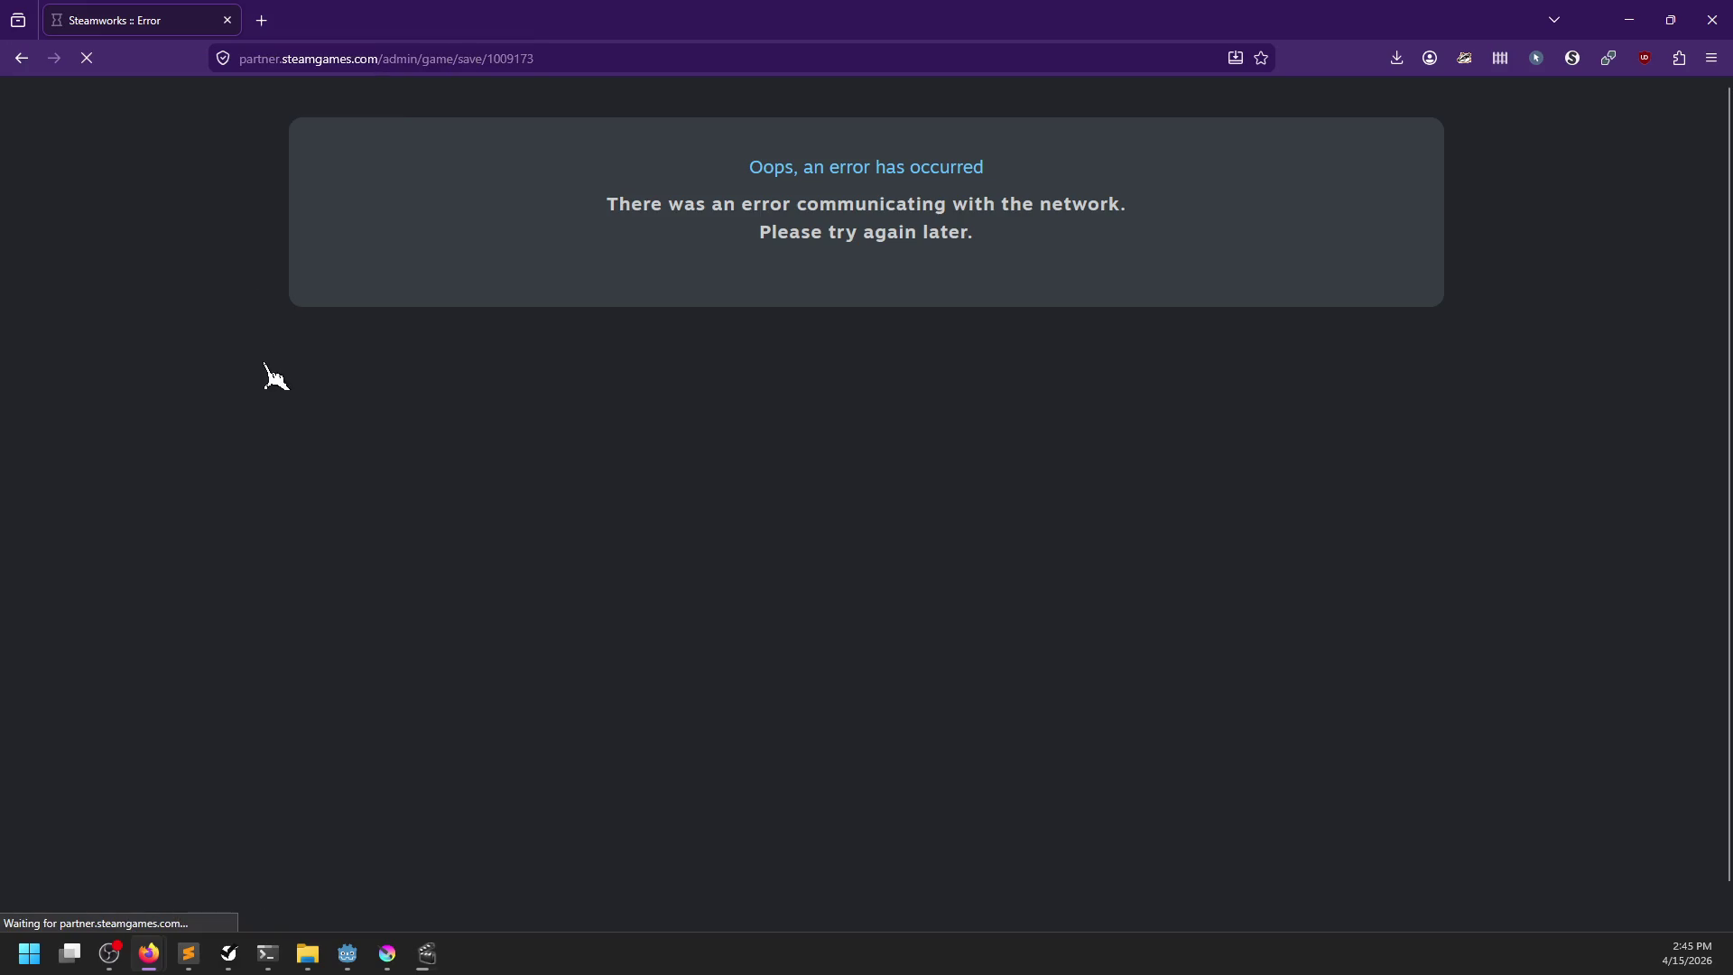
click(562, 57)
mouse_move(562, 58)
mouse_down()
mouse_move(360, 97)
mouse_move(387, 85)
mouse_move(387, 108)
mouse_up()
click(390, 108)
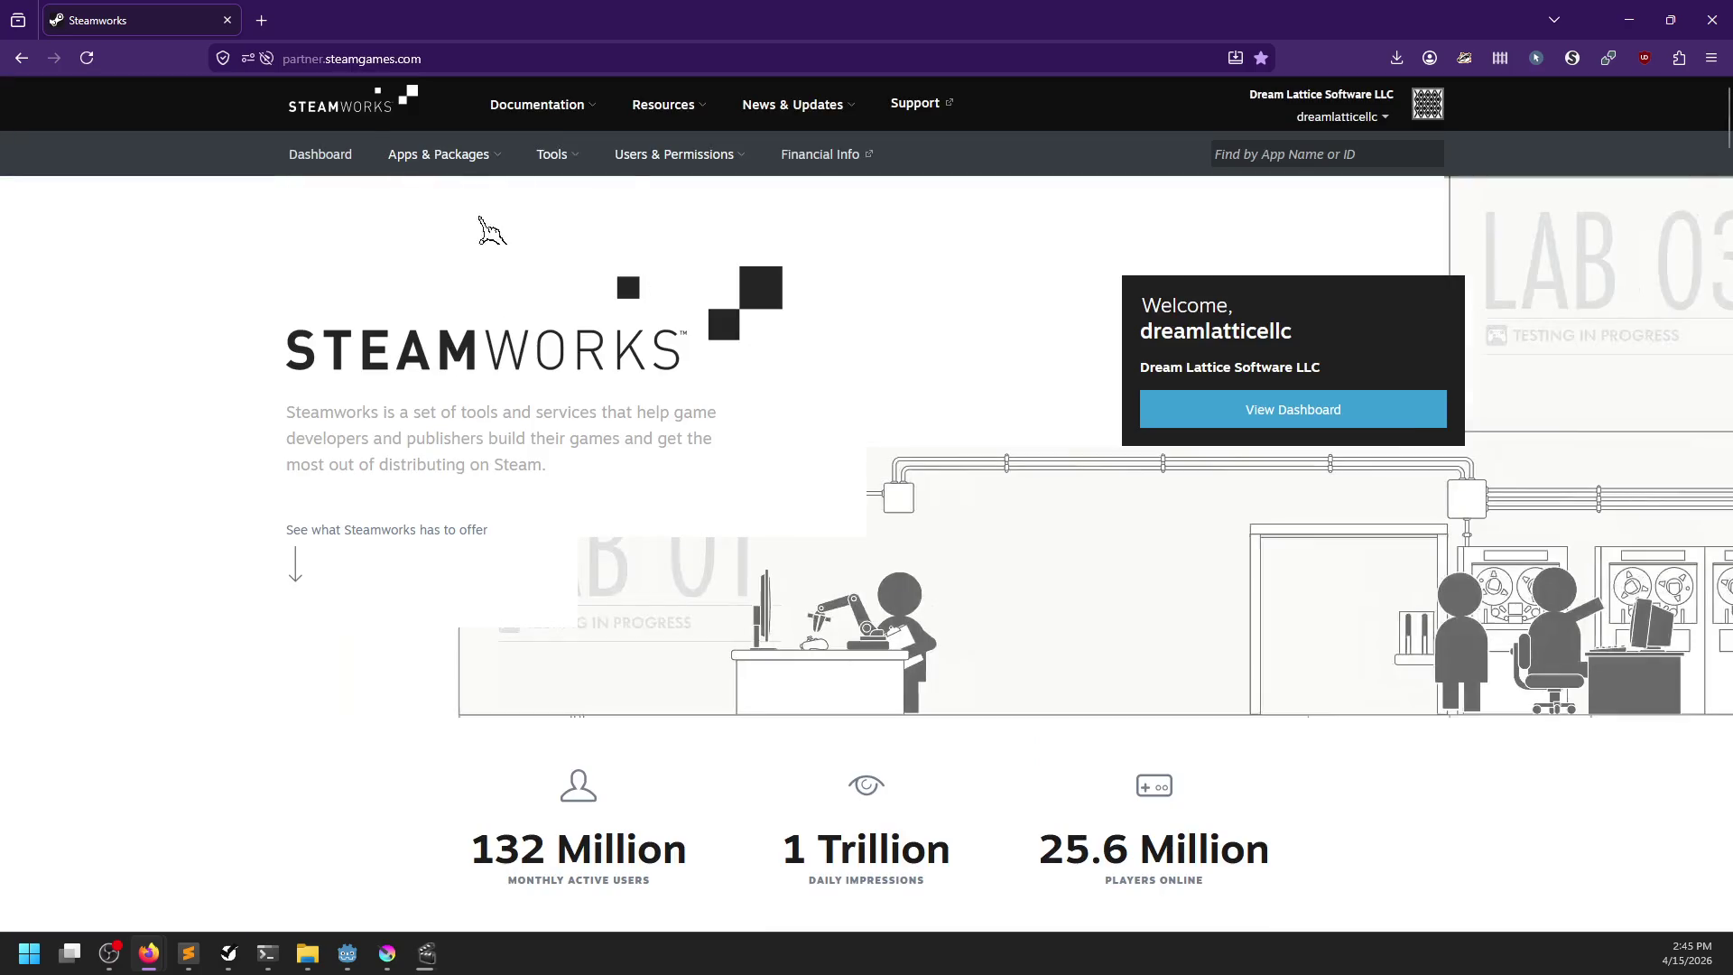
mouse_move(424, 158)
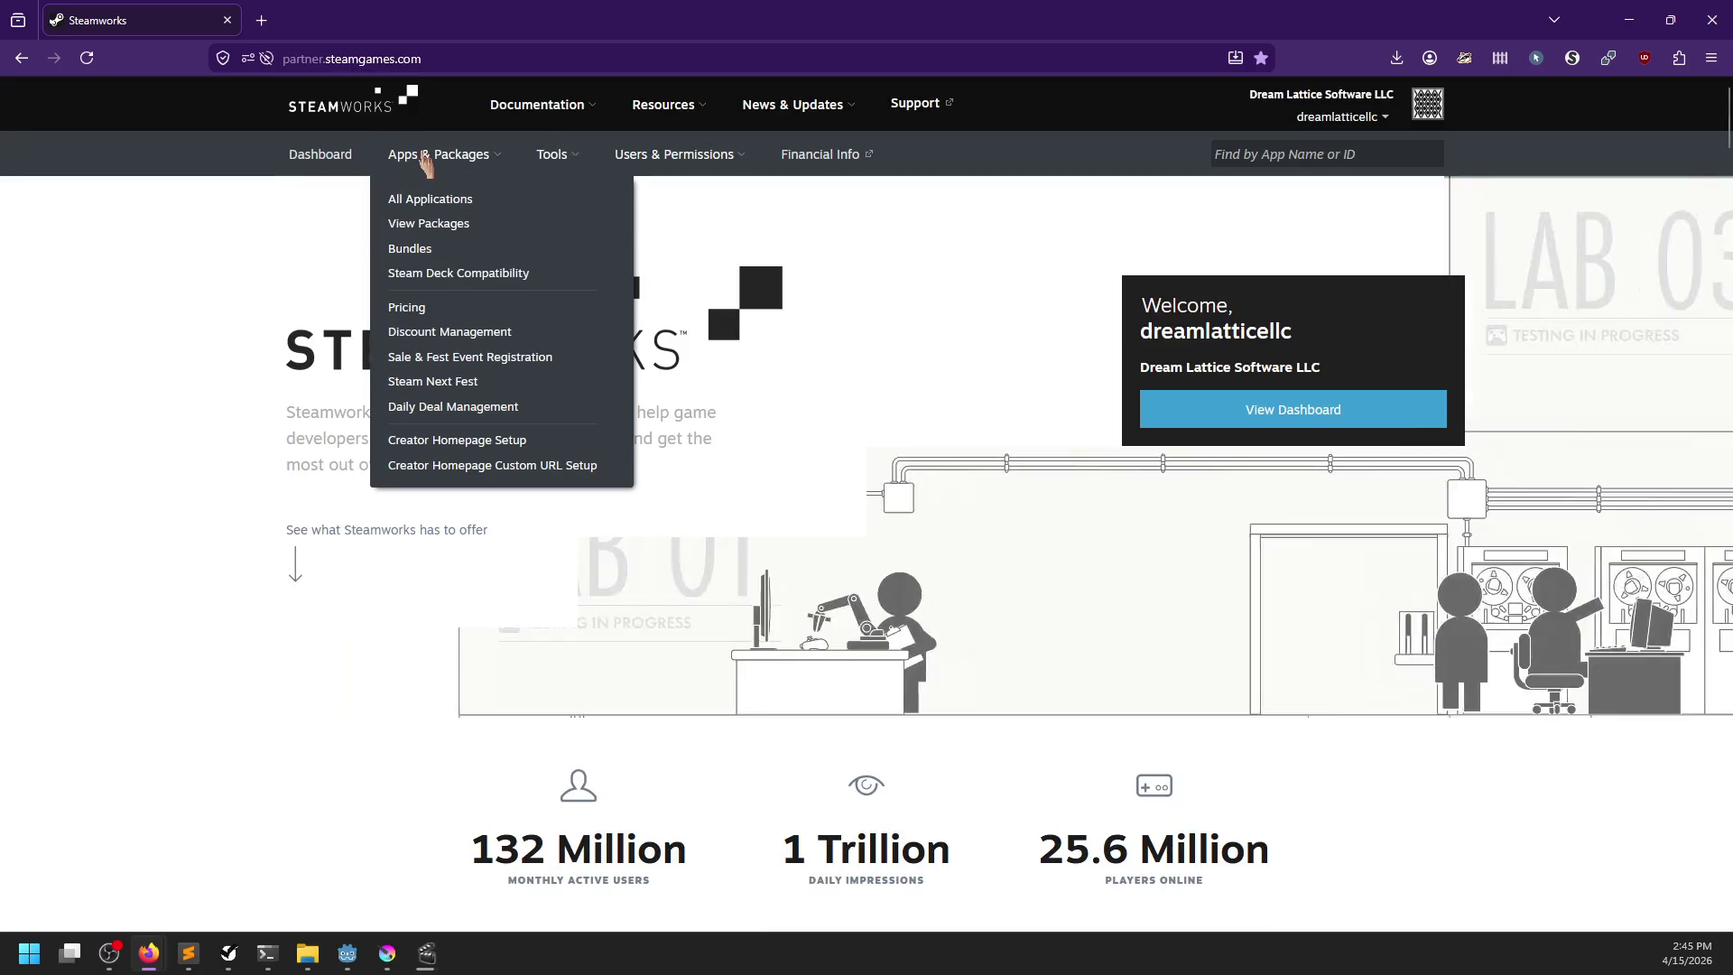
click(501, 413)
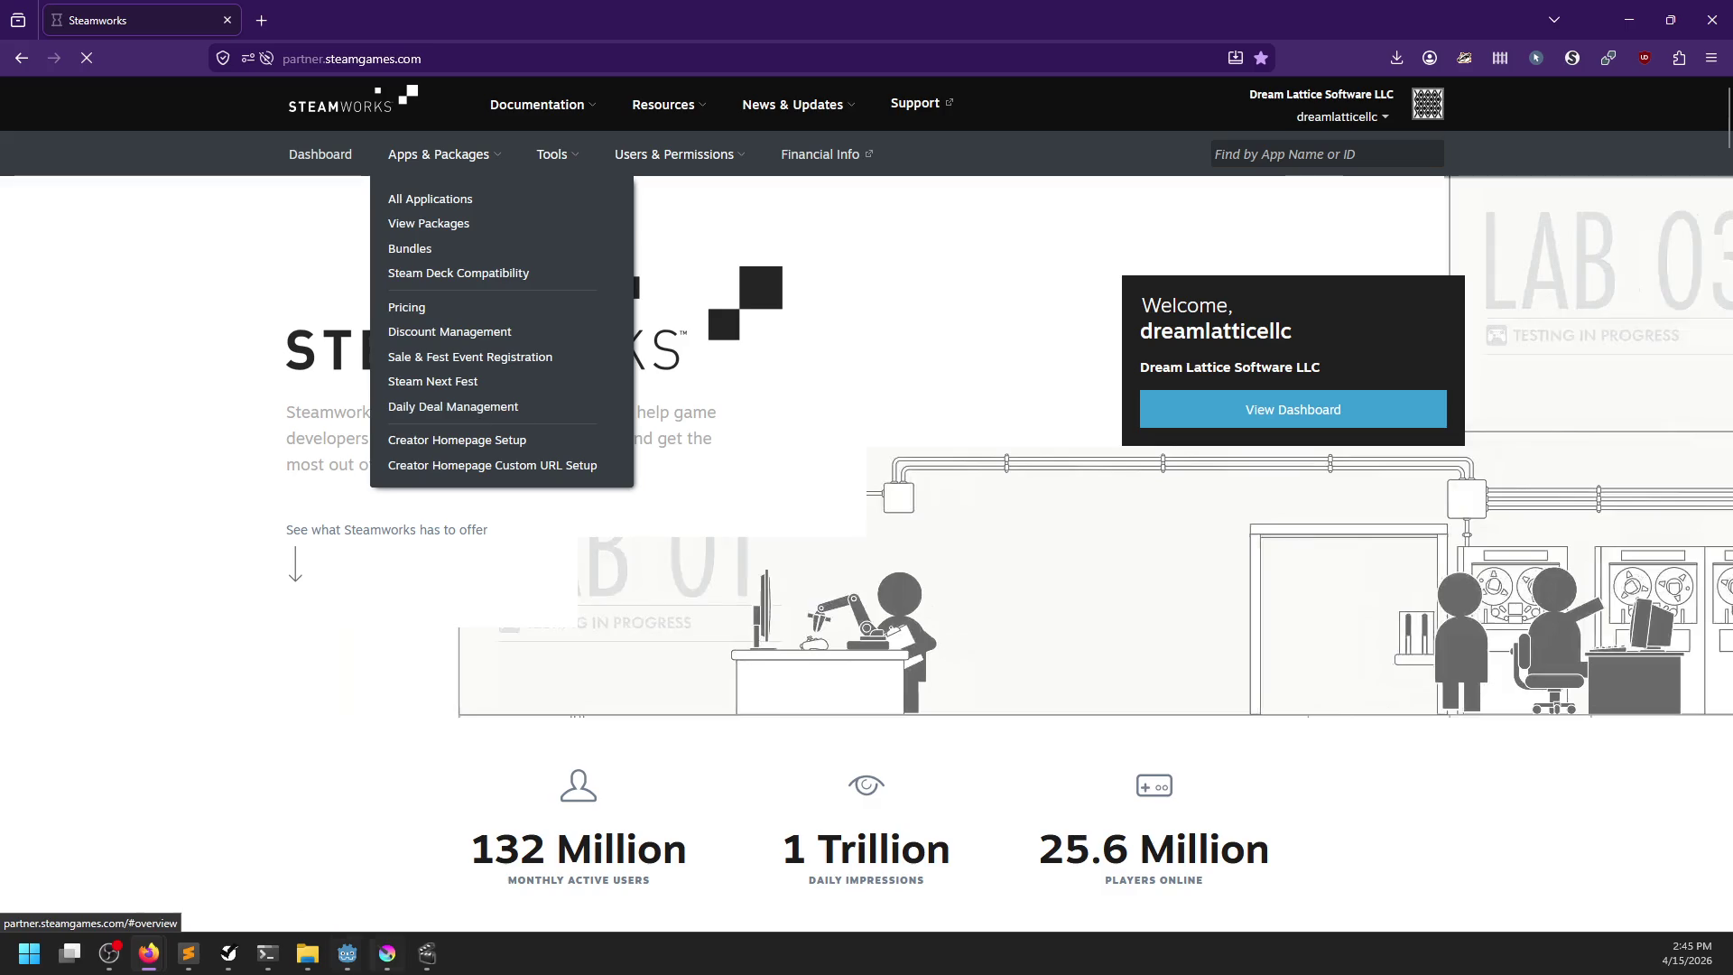
Check the Avidemux export, dismiss its file-saved notice, and minimize the browser
click(427, 953)
click(964, 503)
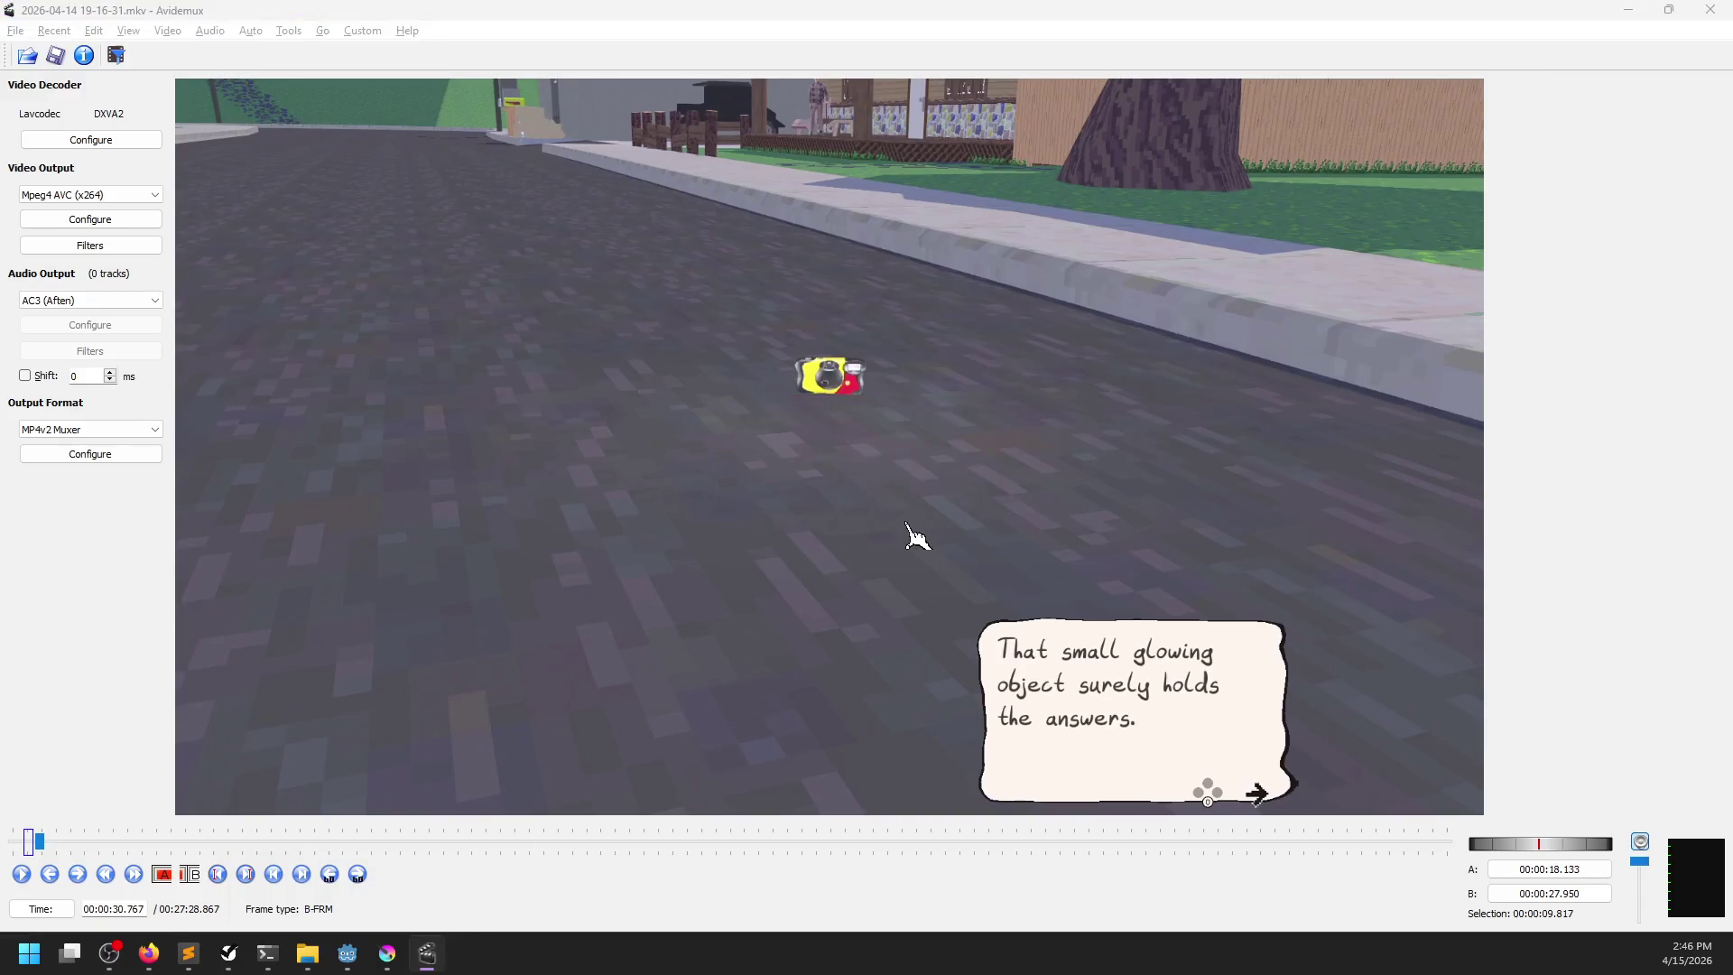
key(alt+Tab)
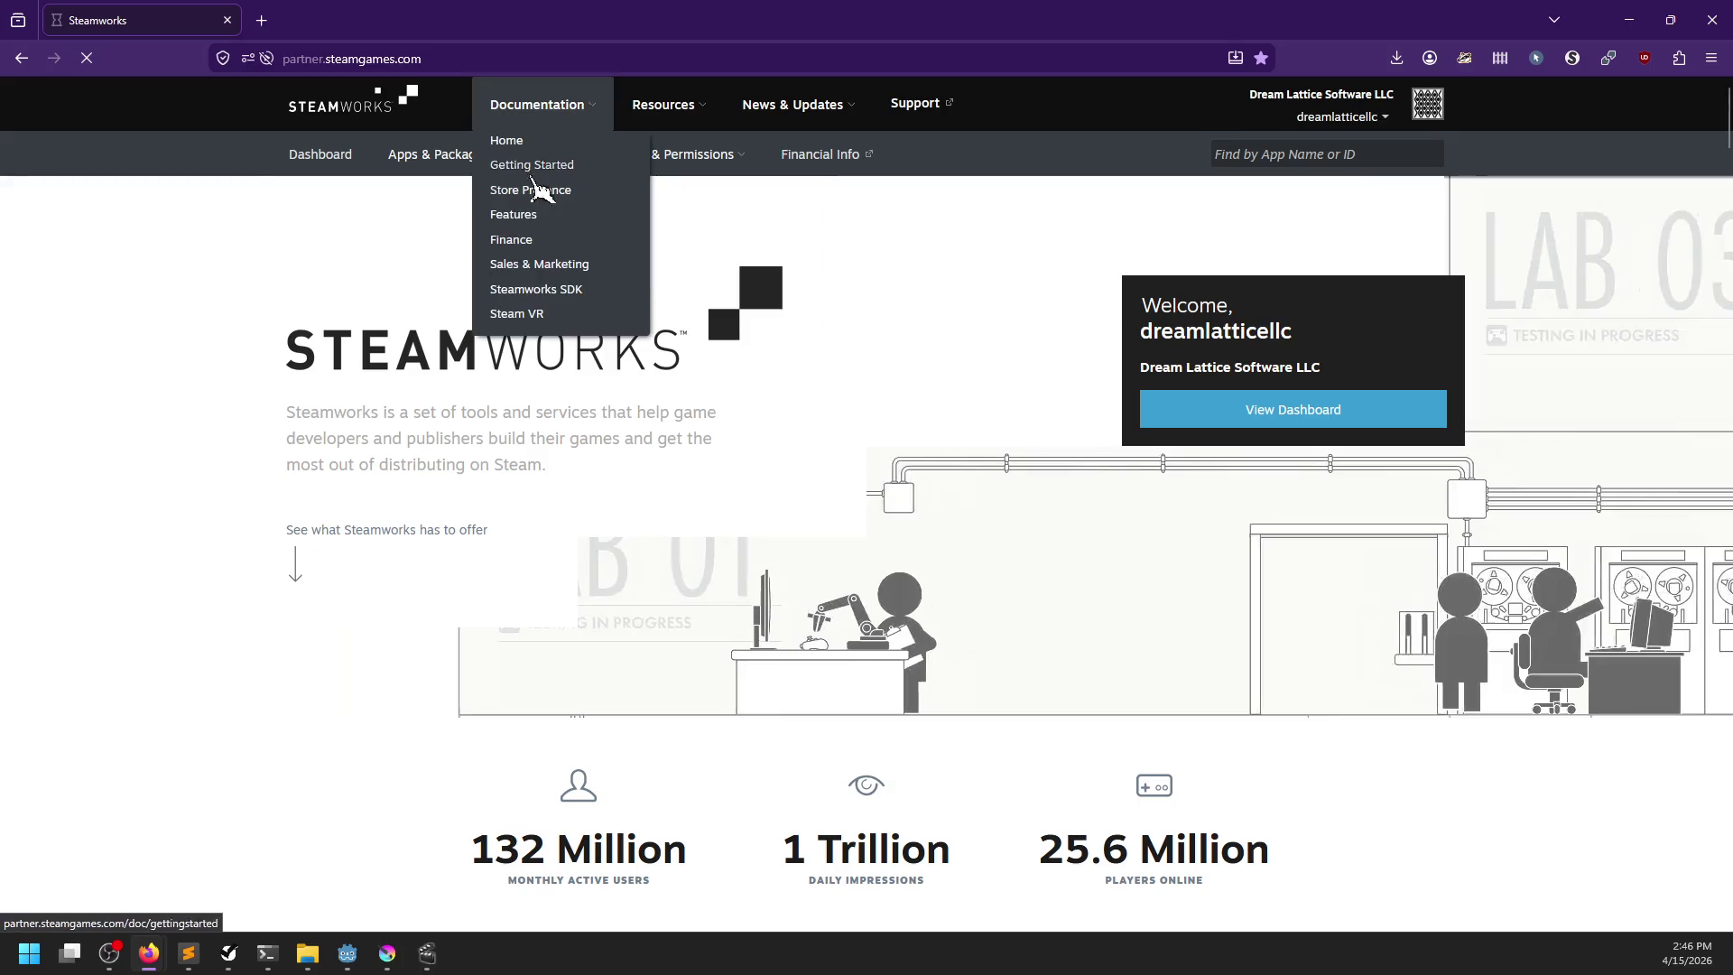
mouse_move(586, 19)
mouse_down()
mouse_move(349, 163)
mouse_move(356, 279)
mouse_move(602, 140)
mouse_up()
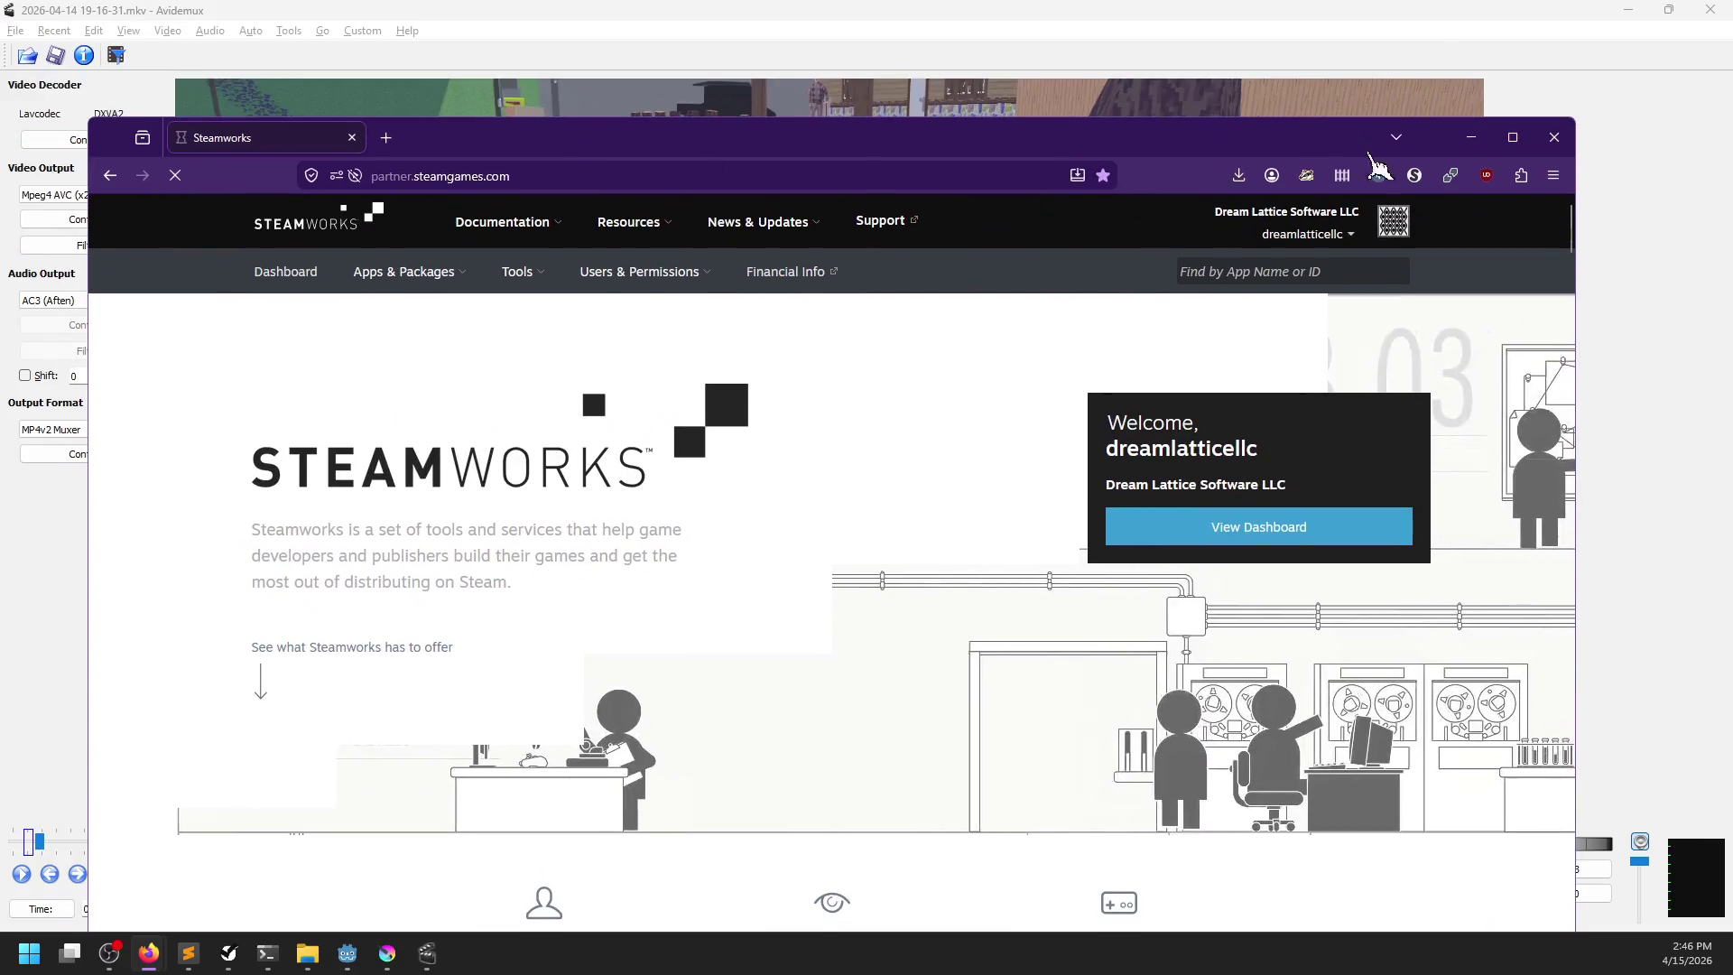
click(1554, 137)
mouse_move(152, 950)
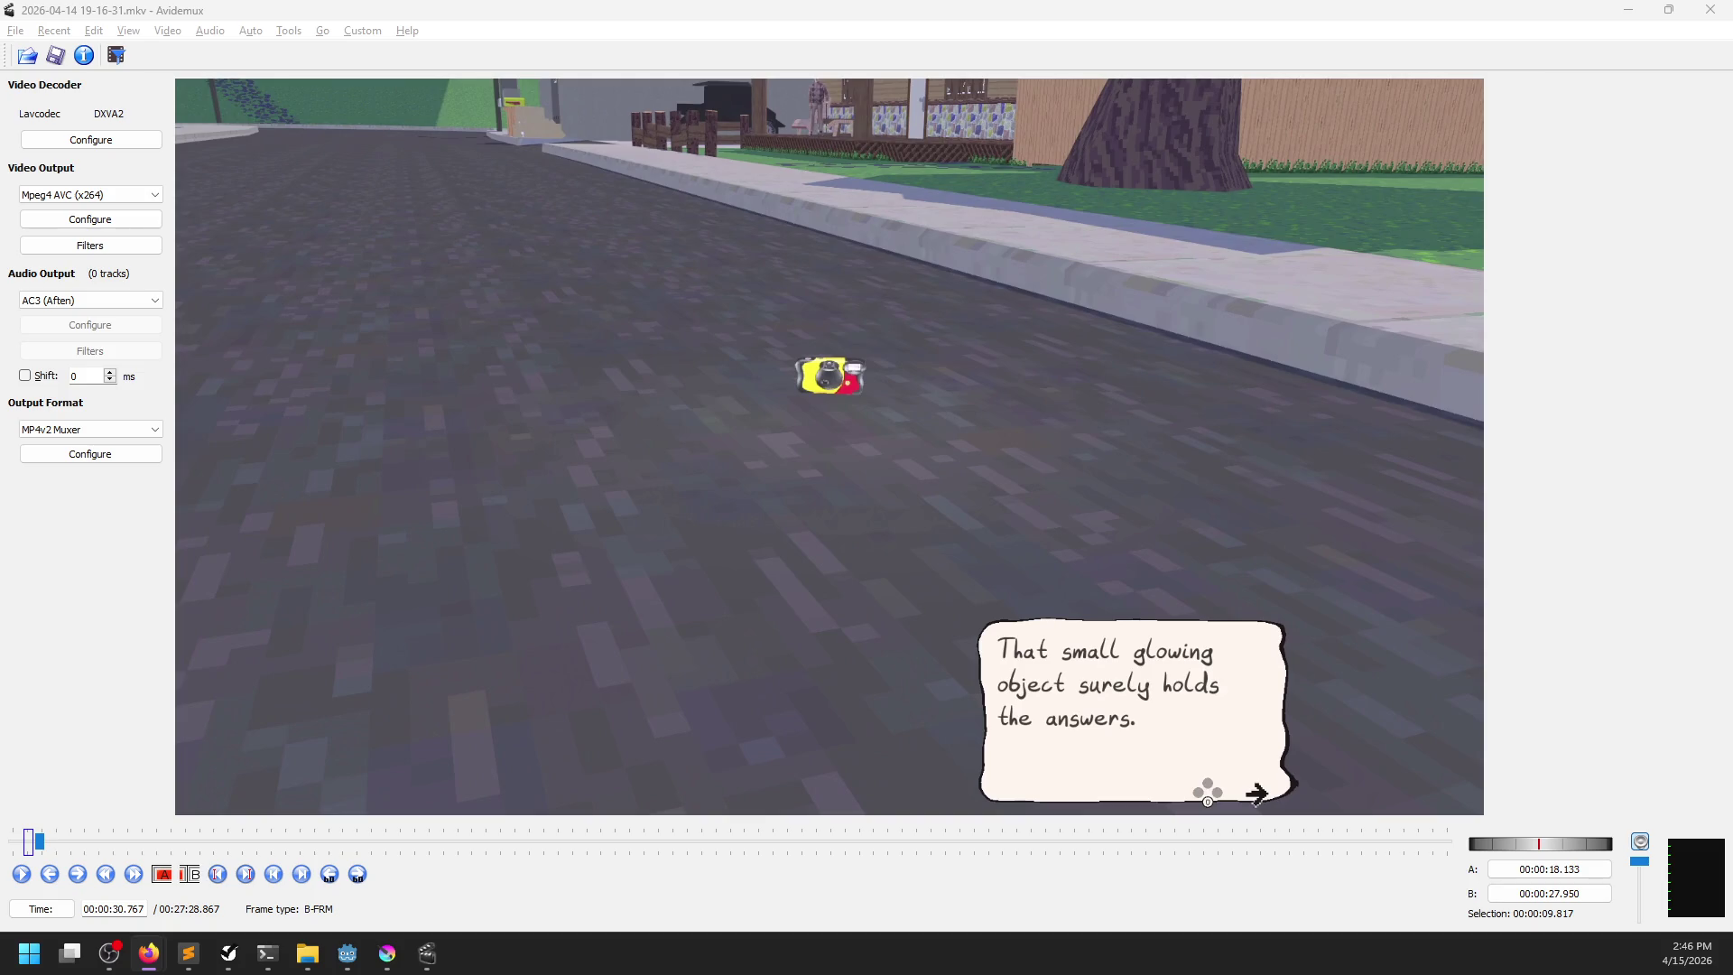
Open the Kitty Found a Camera store admin and snap the browser maximized over Avidemux
key(alt+Tab)
click(1310, 466)
drag(1203, 109, 1103, 2)
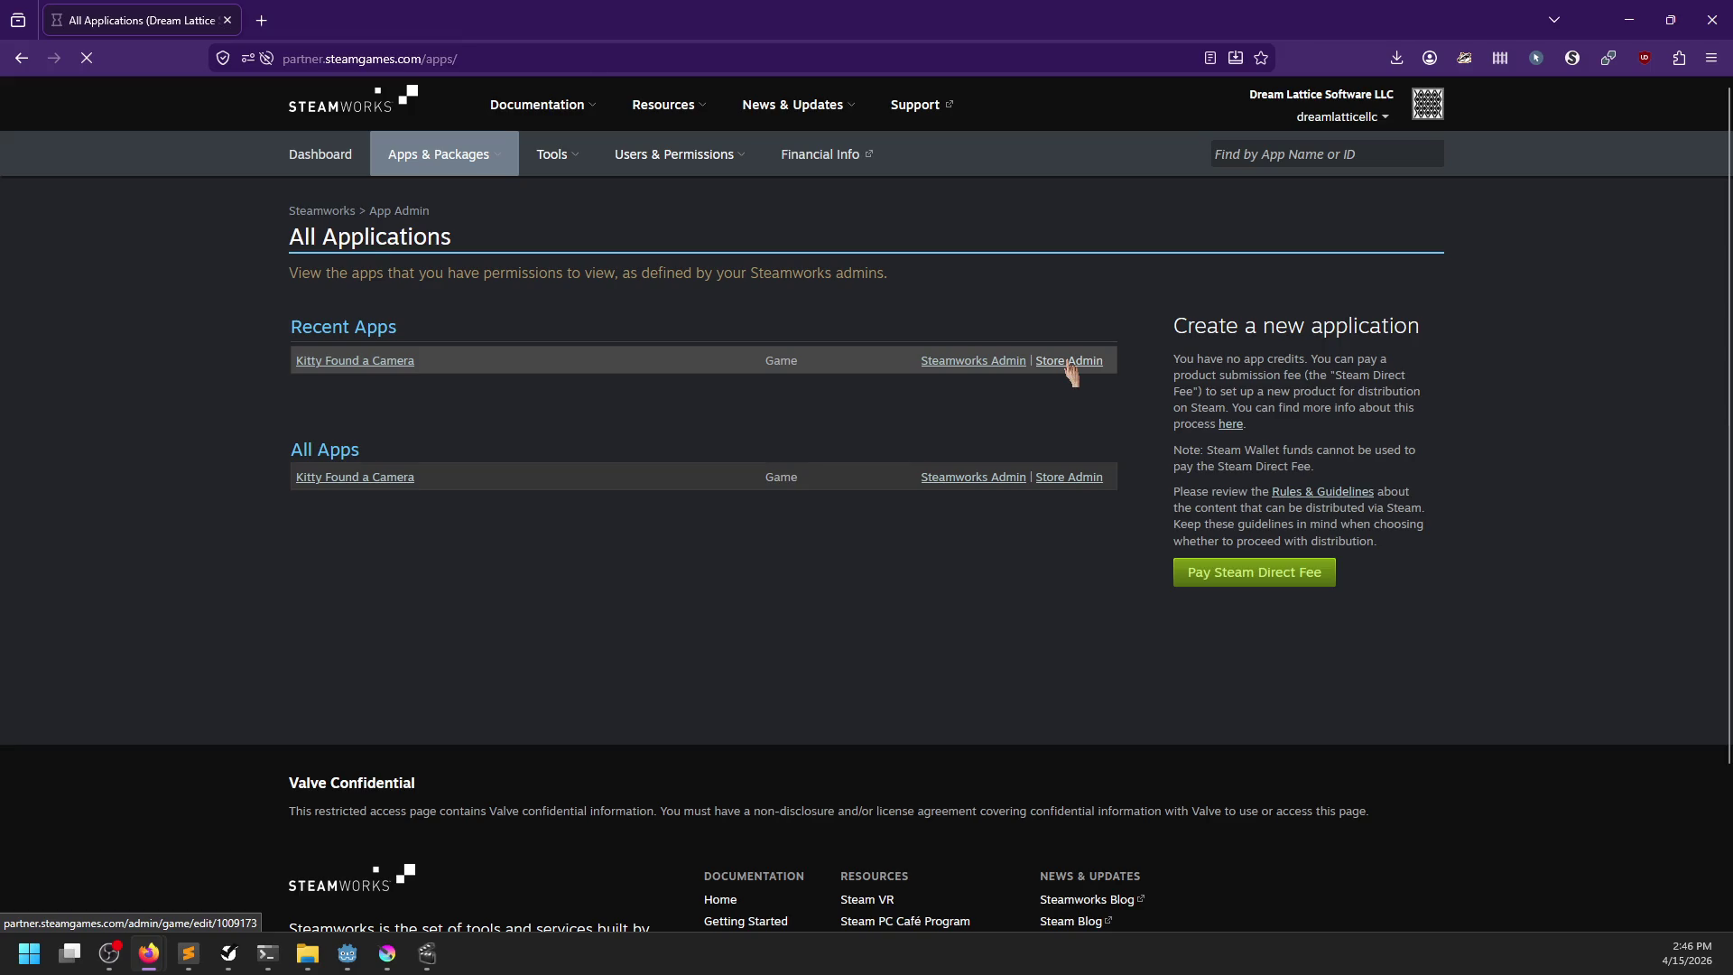
mouse_move(496, 39)
mouse_down()
mouse_move(535, 183)
mouse_move(0, 4)
mouse_up()
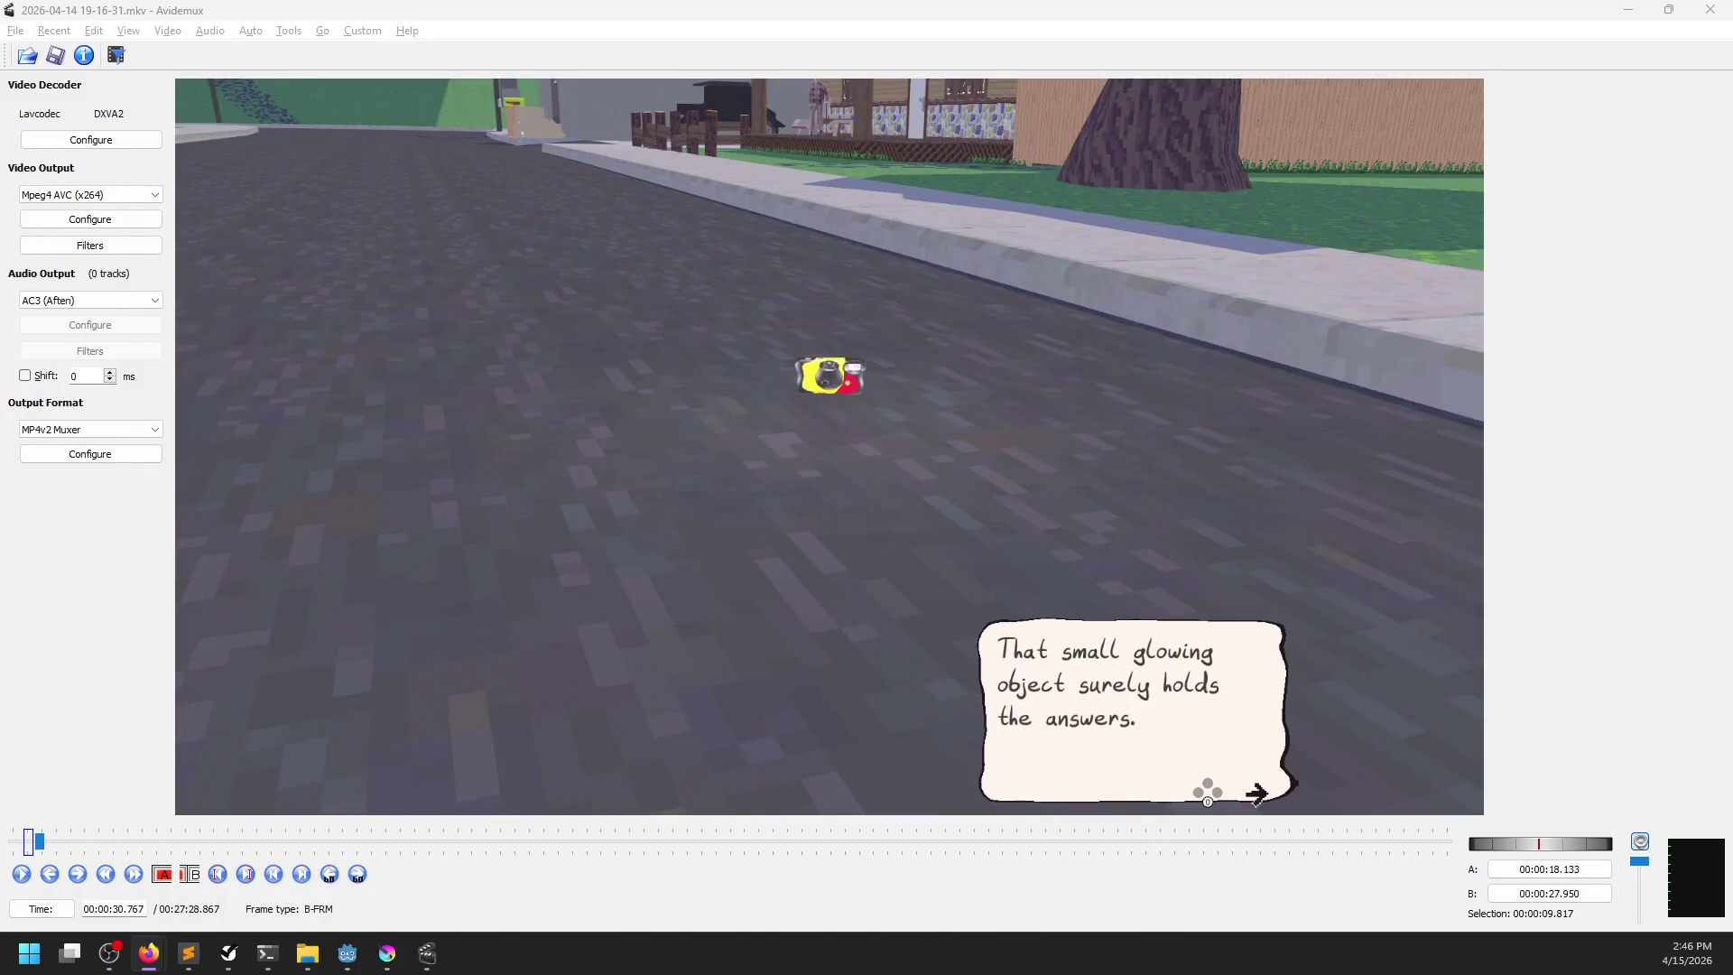
mouse_move(0, 5)
mouse_down()
mouse_move(658, 240)
mouse_move(994, 77)
mouse_move(994, 3)
mouse_up()
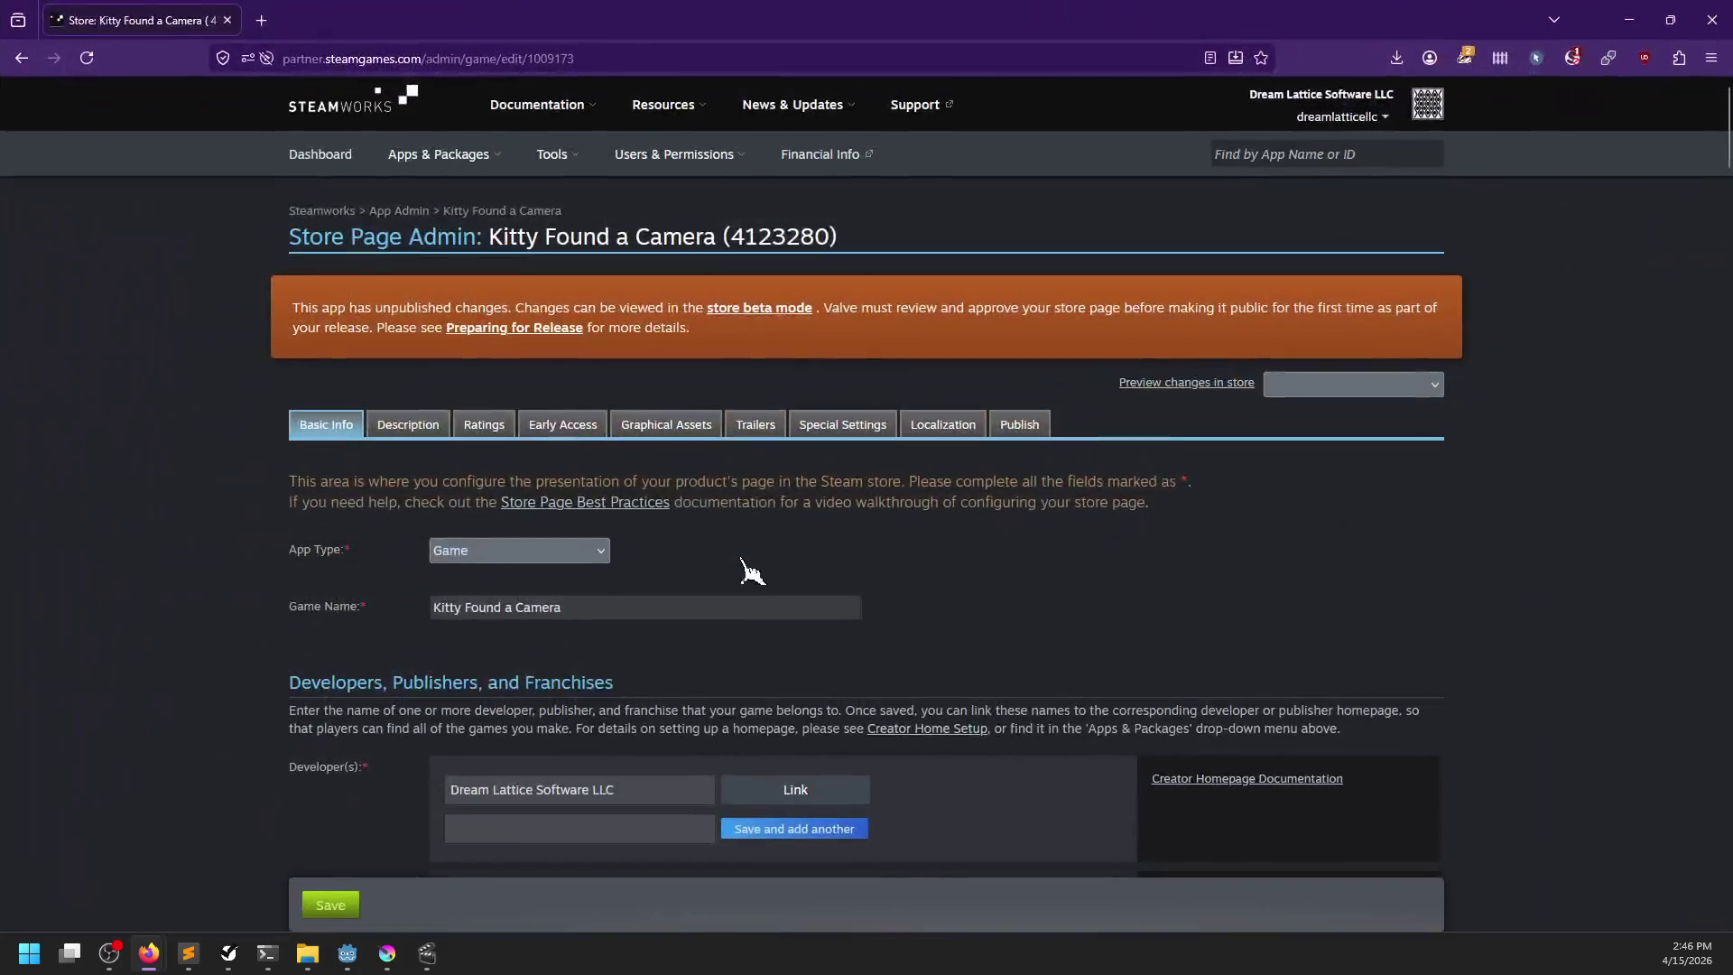
In the Description editor, delete the [gif: "where are you?"] placeholder line
scroll(761, 556, down, 5)
scroll(681, 569, up, 5)
click(417, 435)
scroll(347, 585, down, 10)
scroll(451, 515, down, 2)
scroll(541, 483, up, 2)
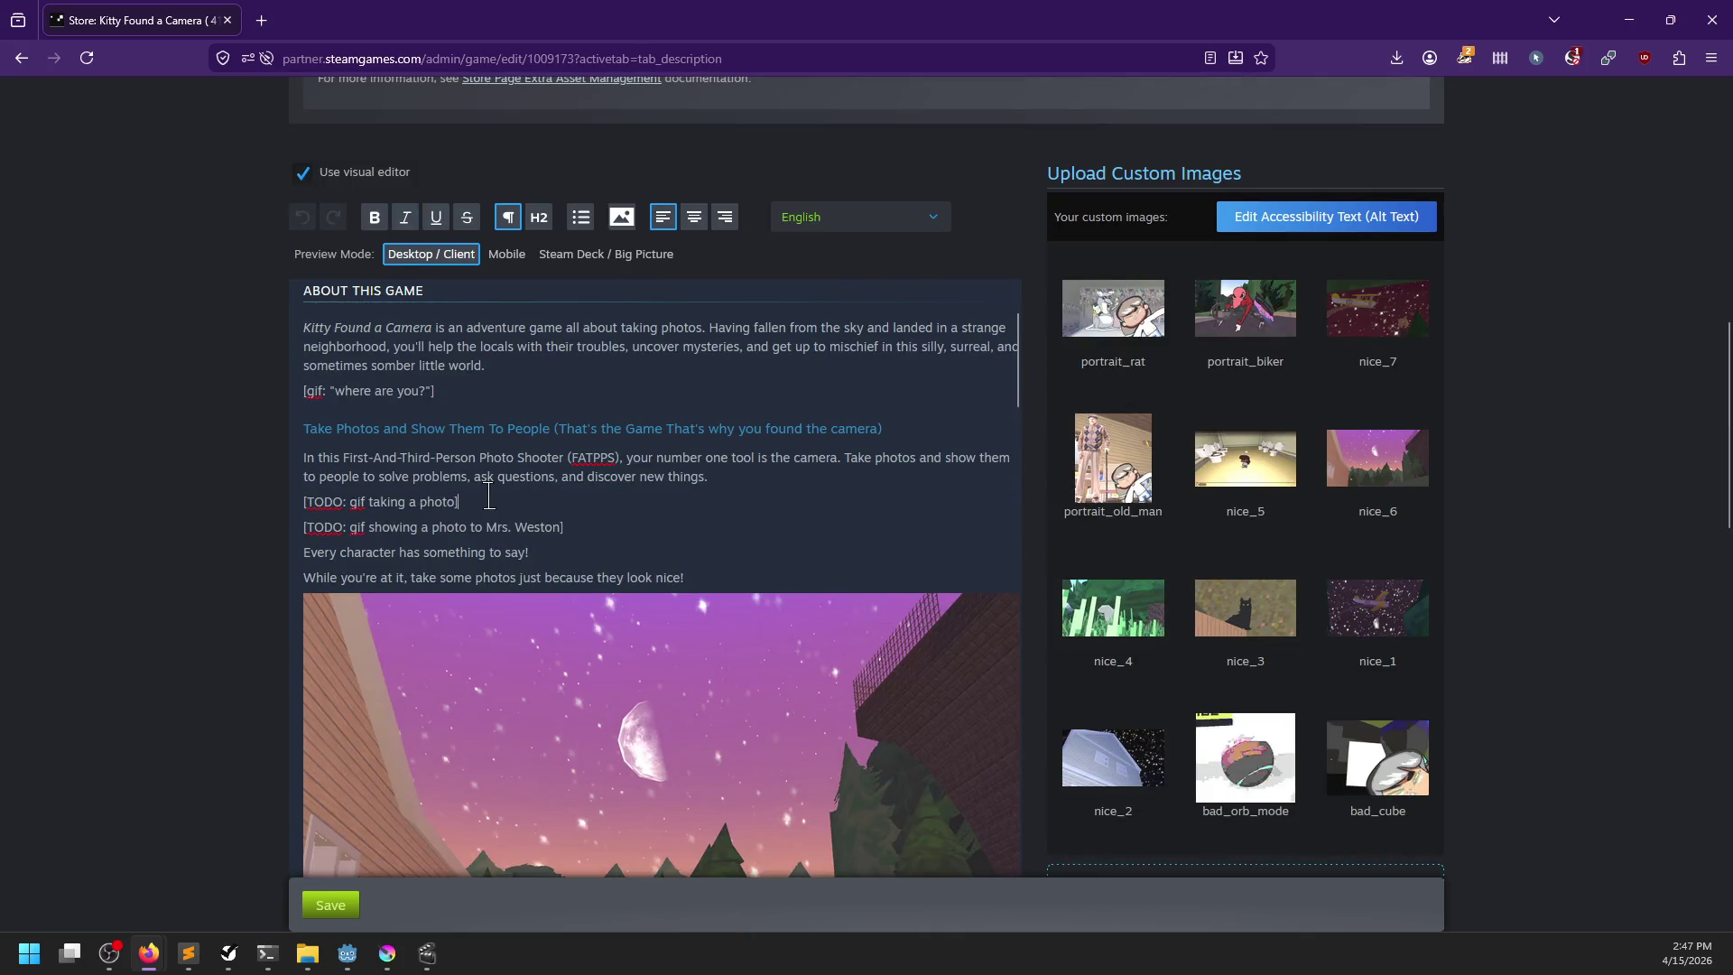
scroll(489, 496, up, 1)
drag(469, 490, 302, 489)
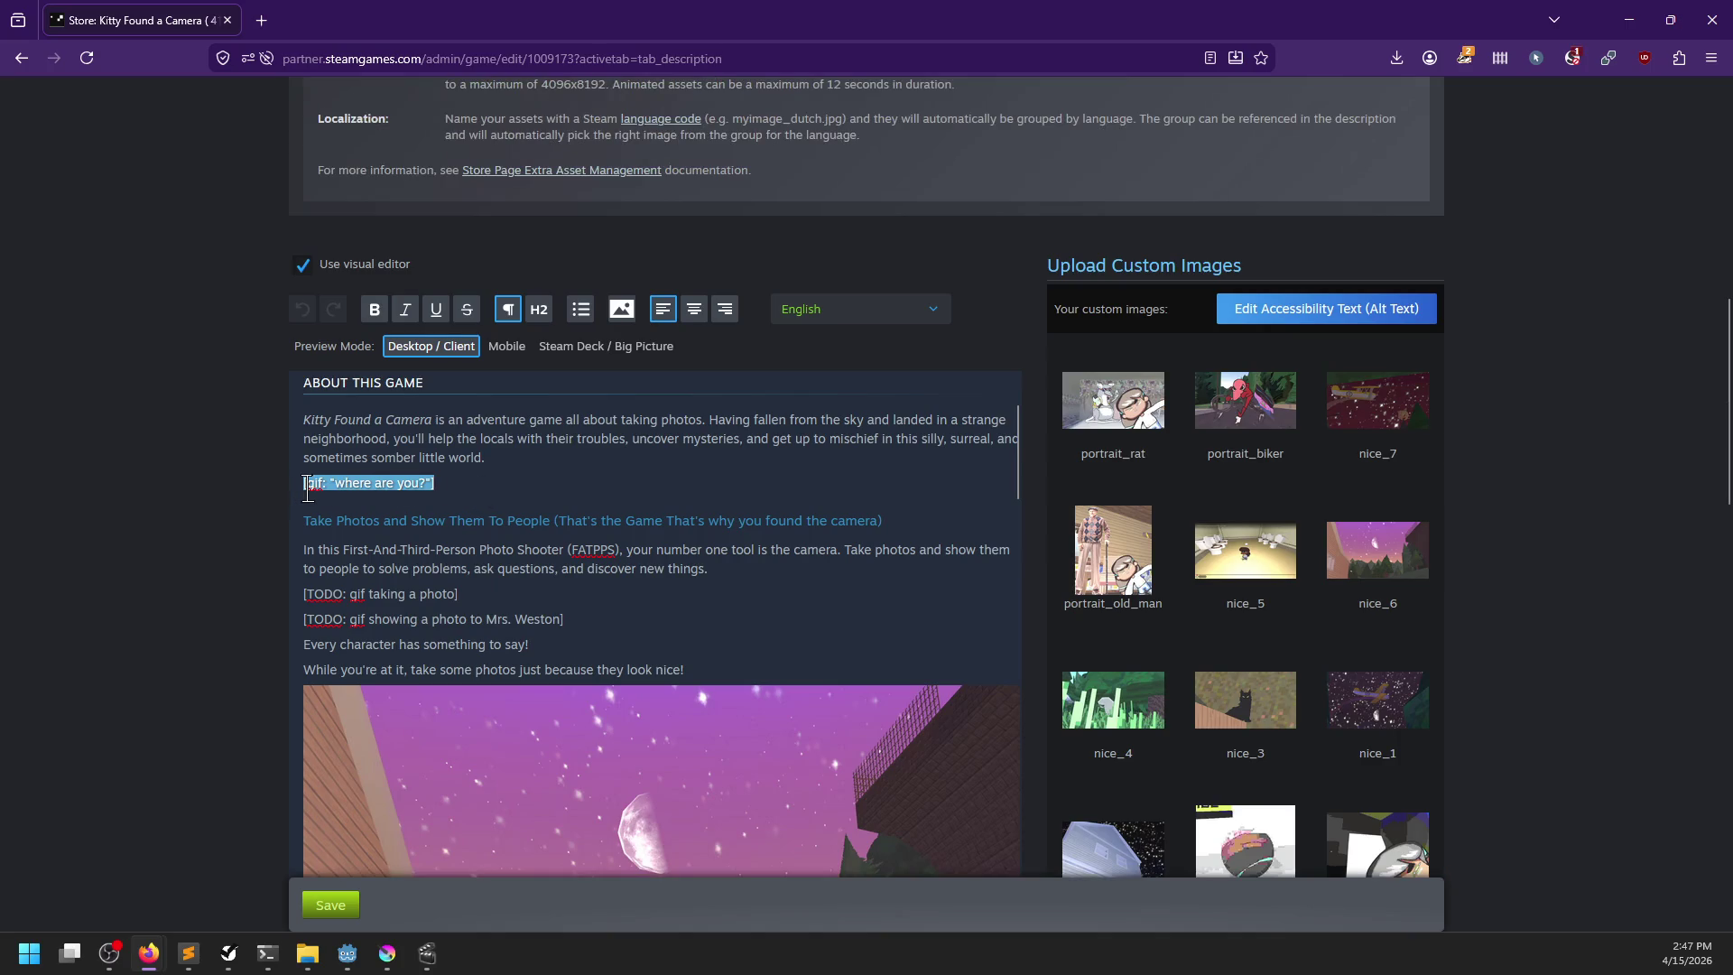
key(BackSpace)
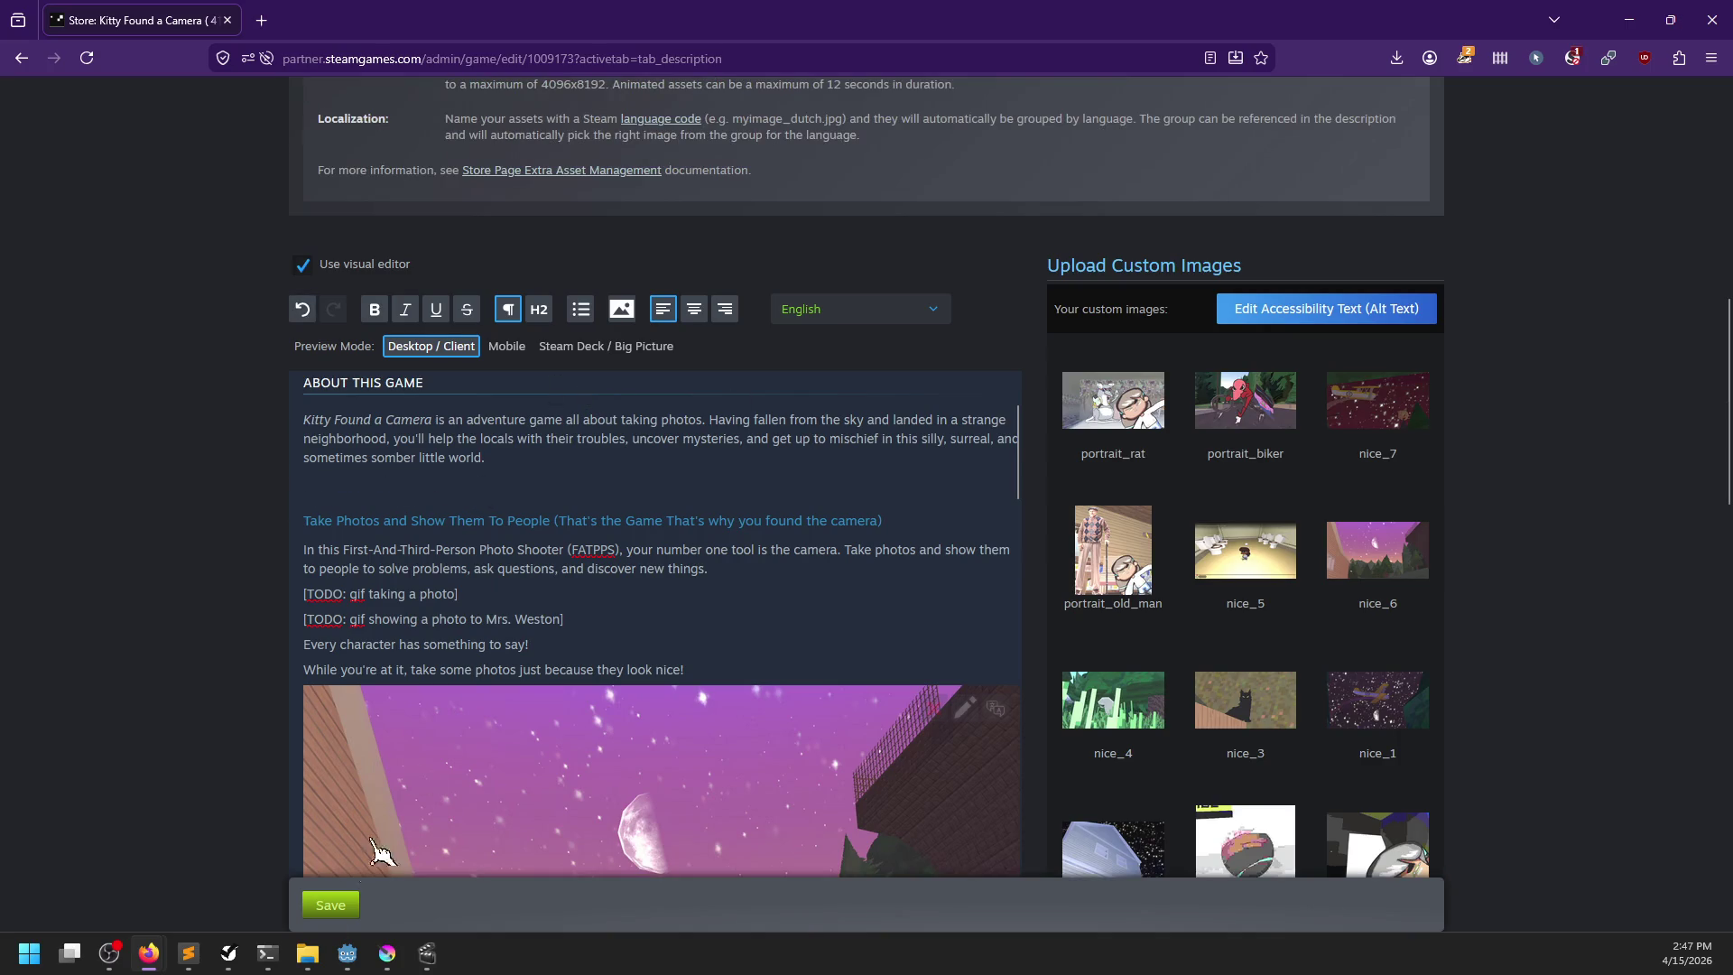
Cancel the image file picker without uploading anything and return to Avidemux
scroll(1273, 343, down, 6)
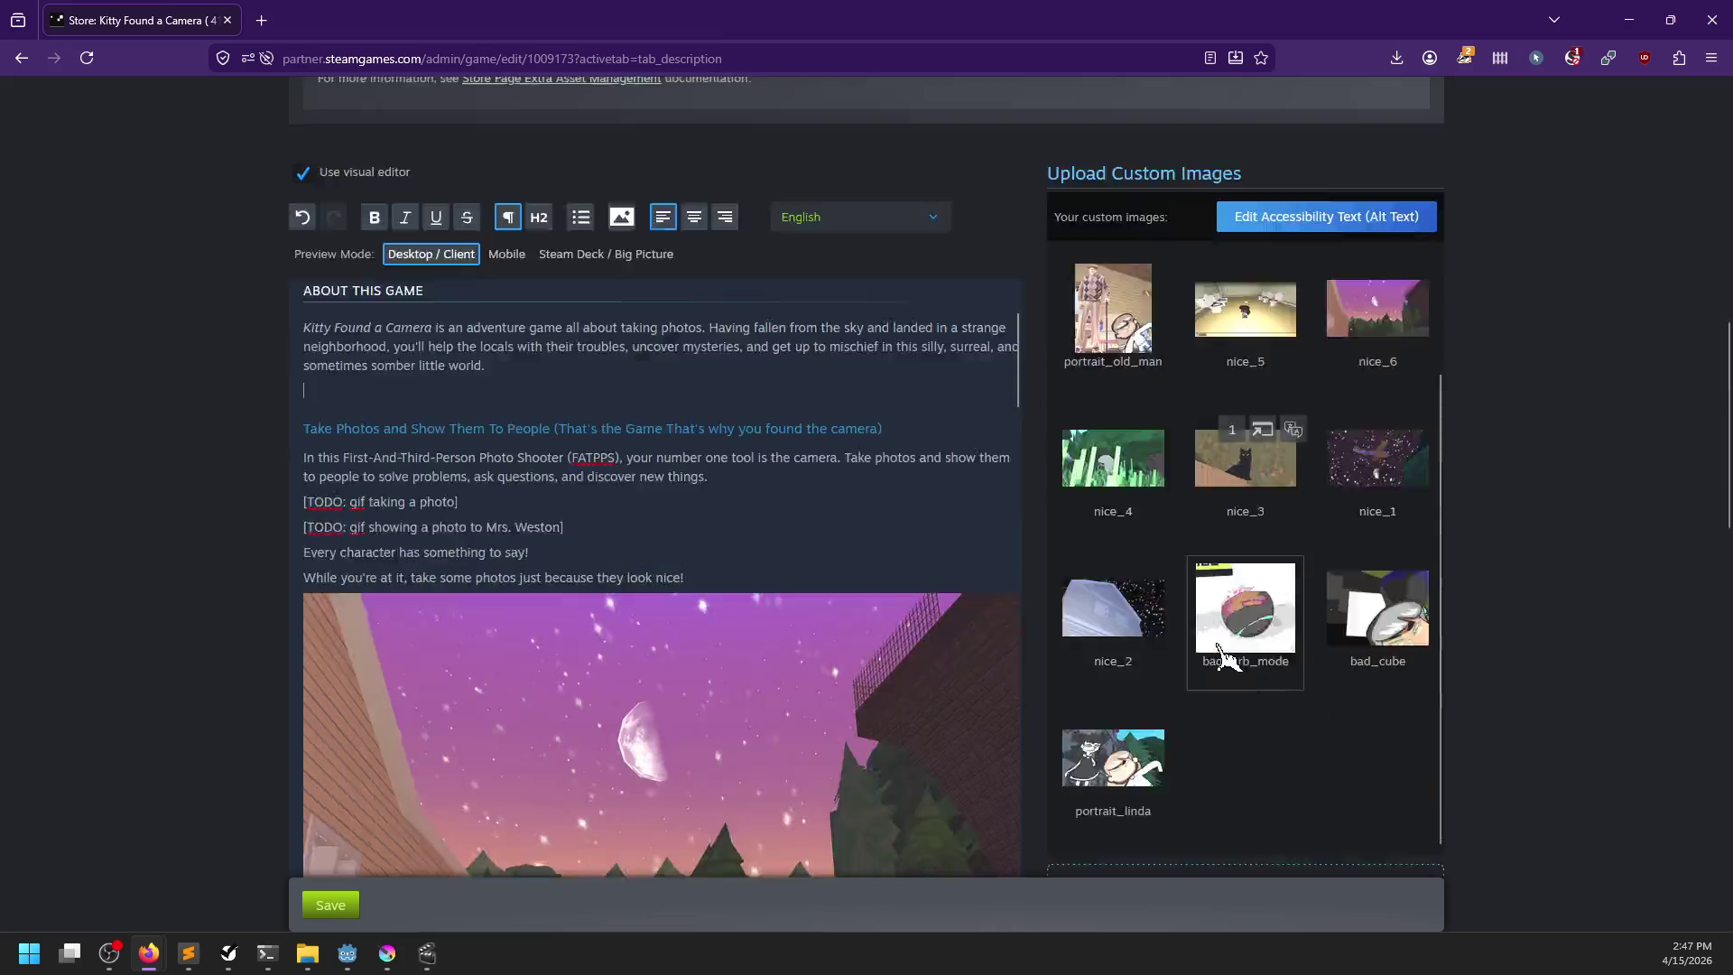
click(1273, 562)
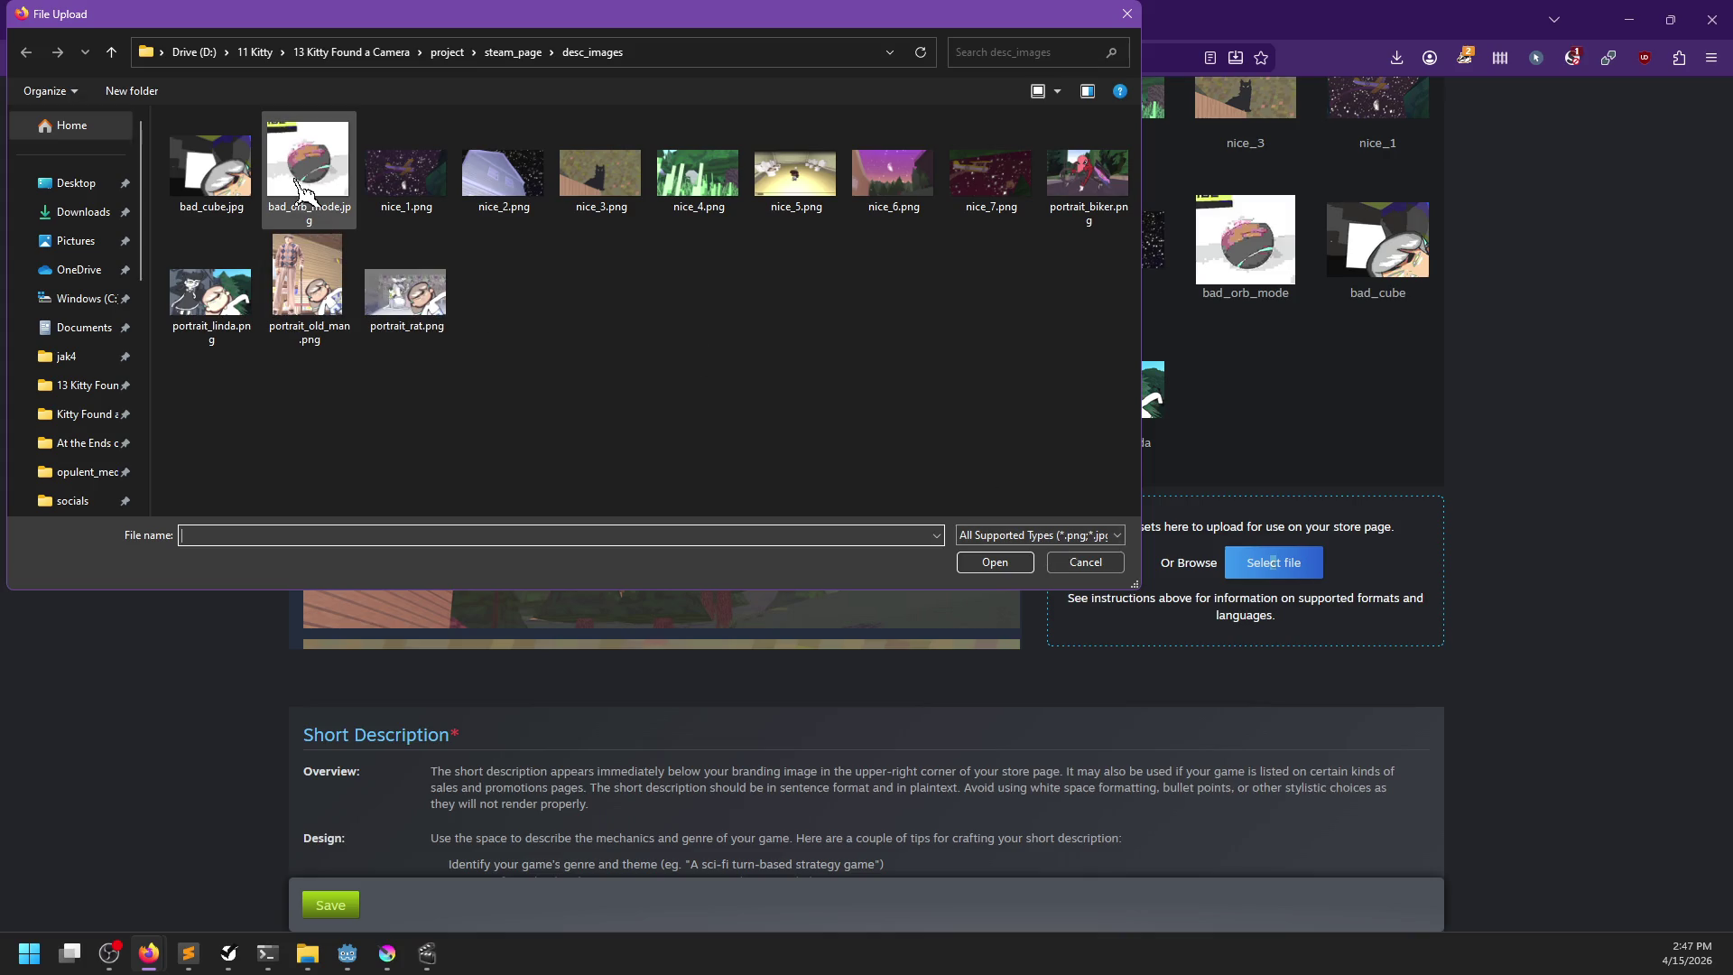
click(1086, 562)
scroll(812, 569, up, 4)
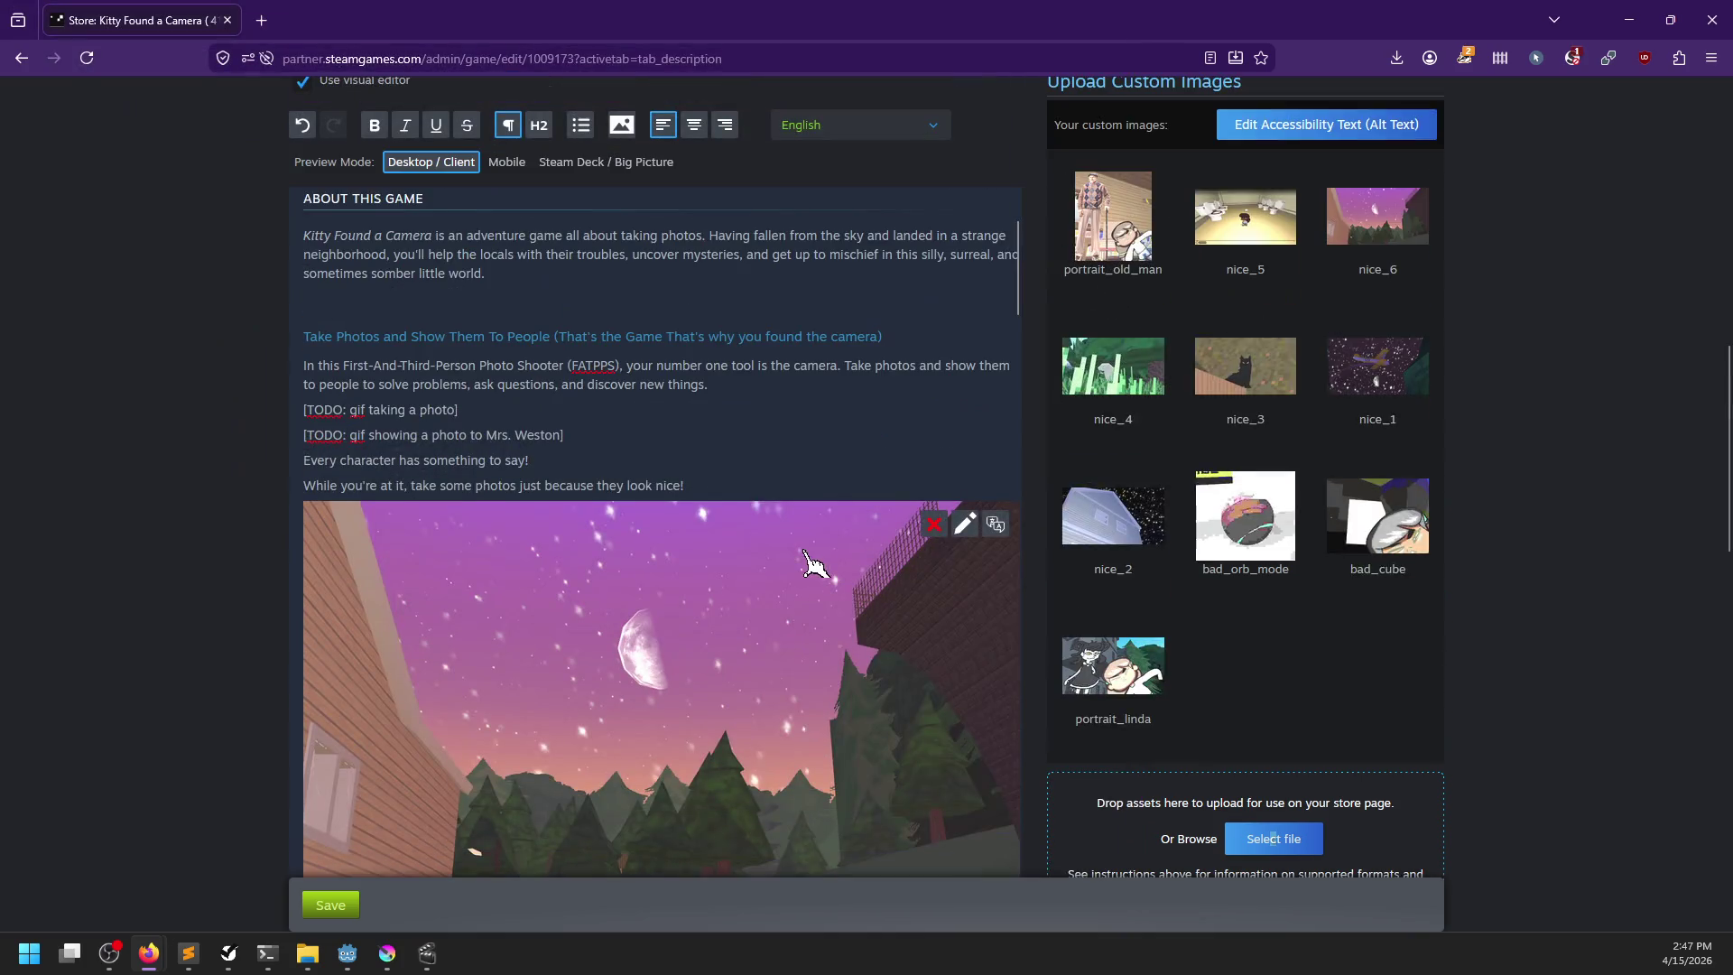
scroll(812, 565, up, 1)
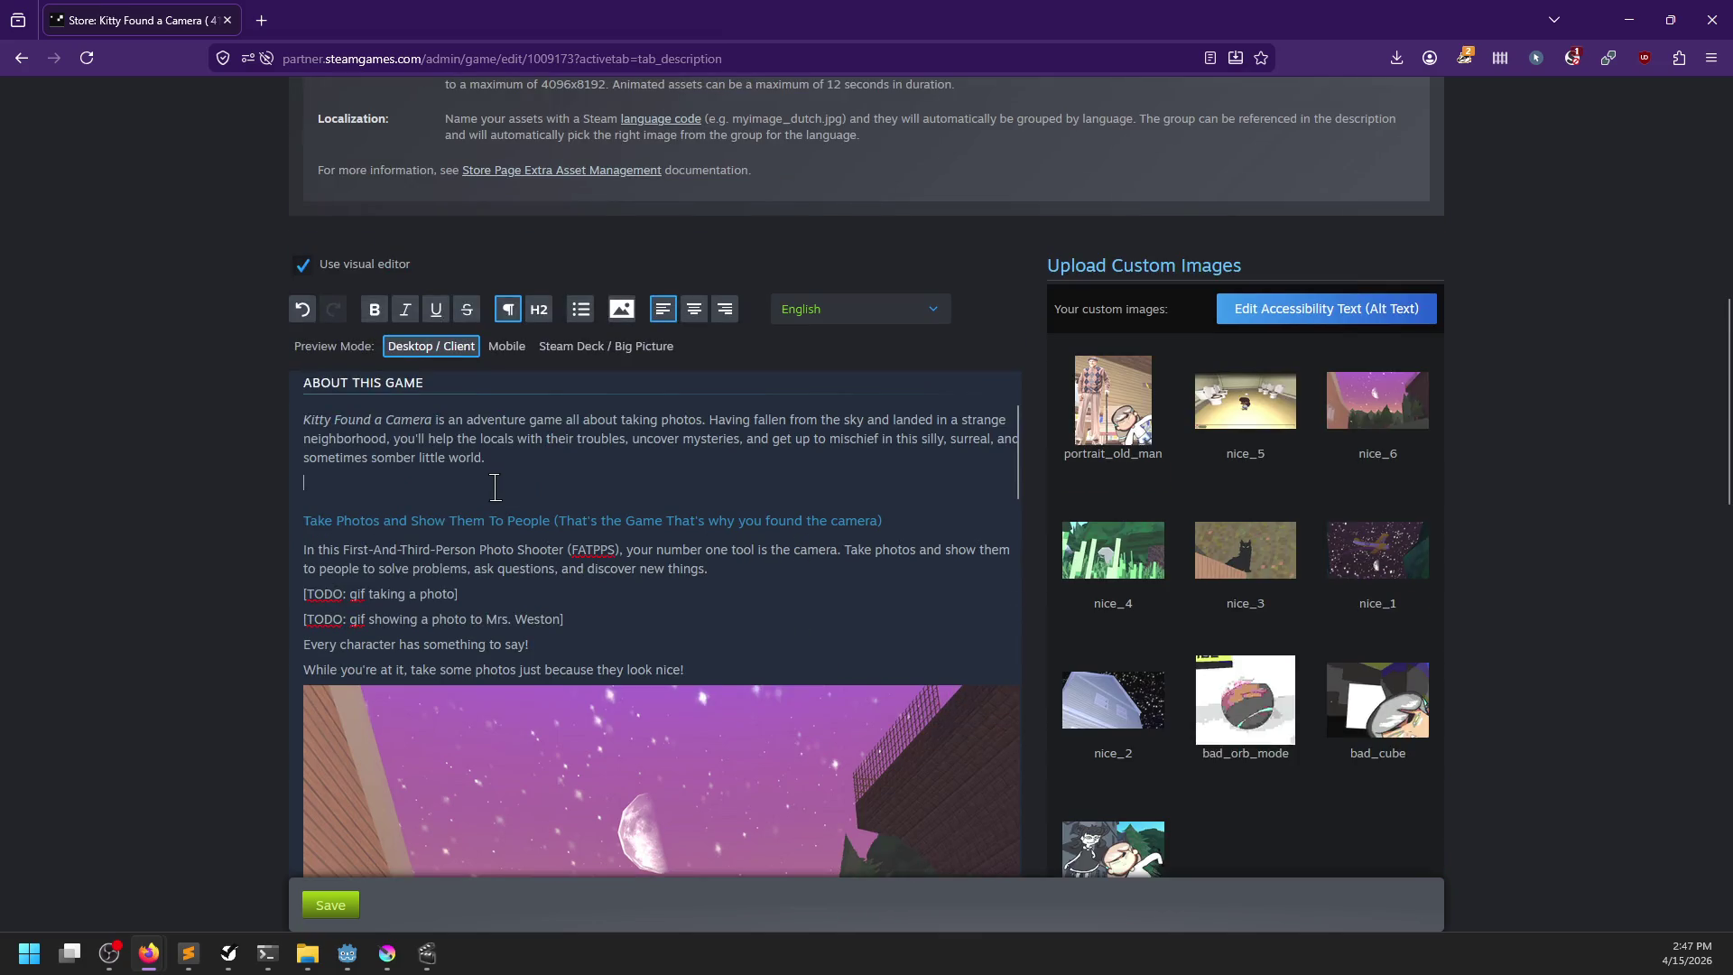
click(427, 954)
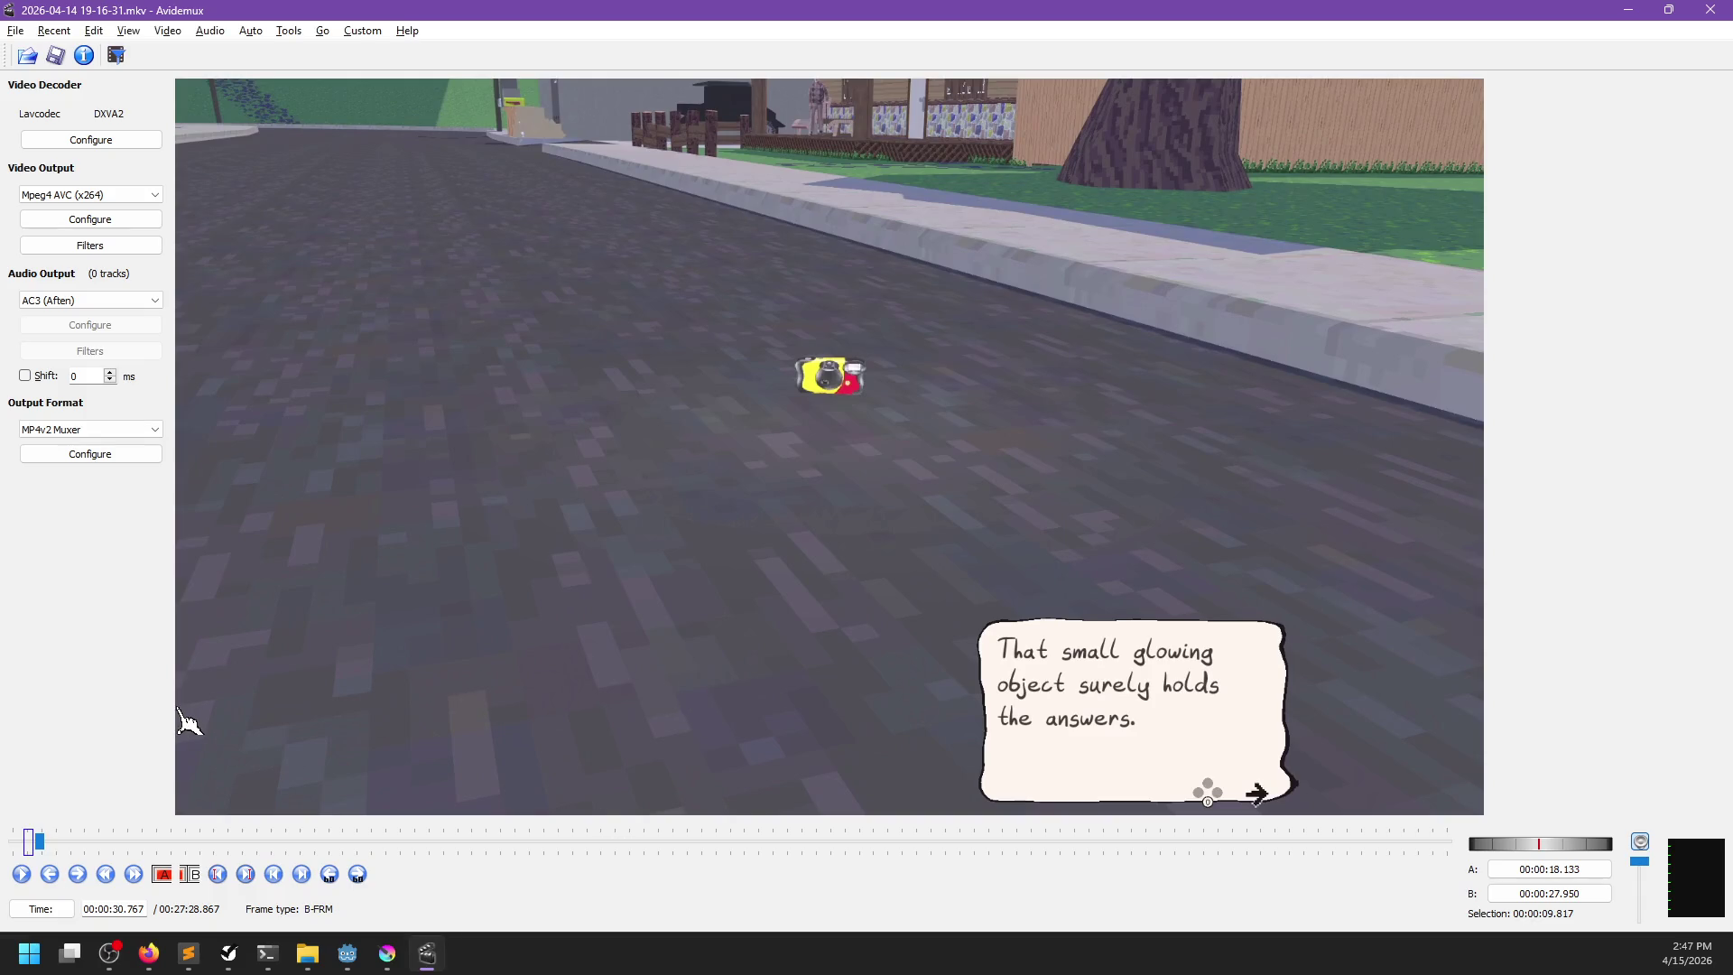
Replay the intro from the previous keyframe, then check the encoder list, keeping x264
key(Down)
key(Down)
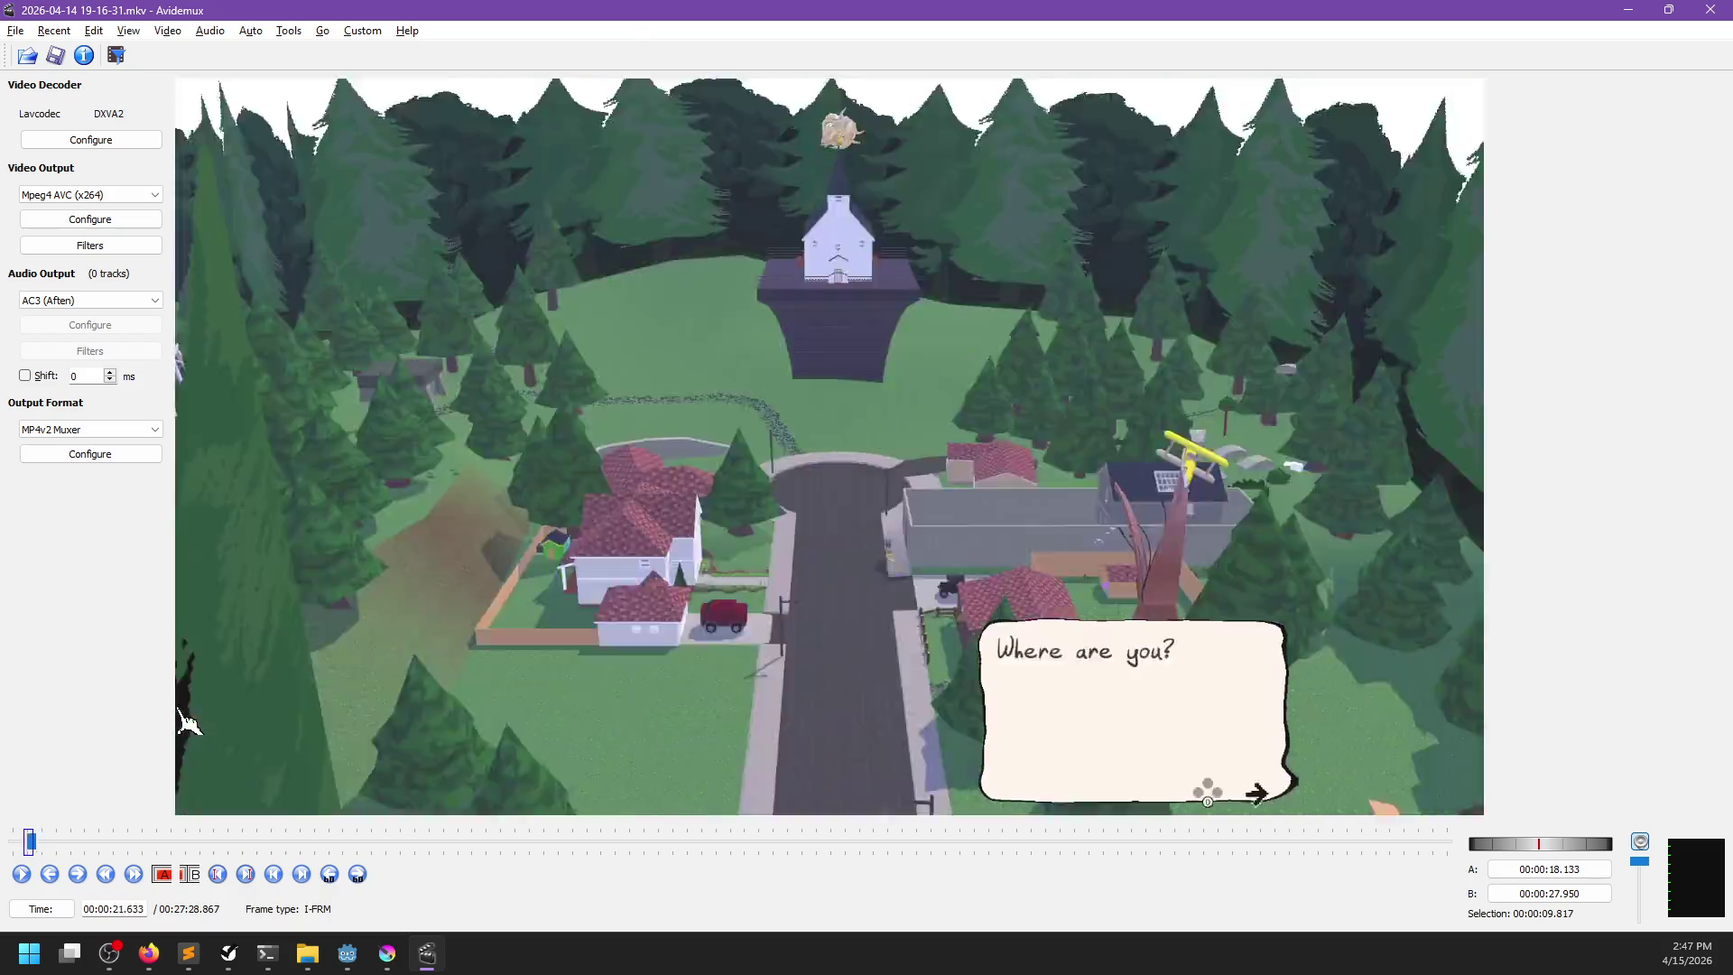
key(space)
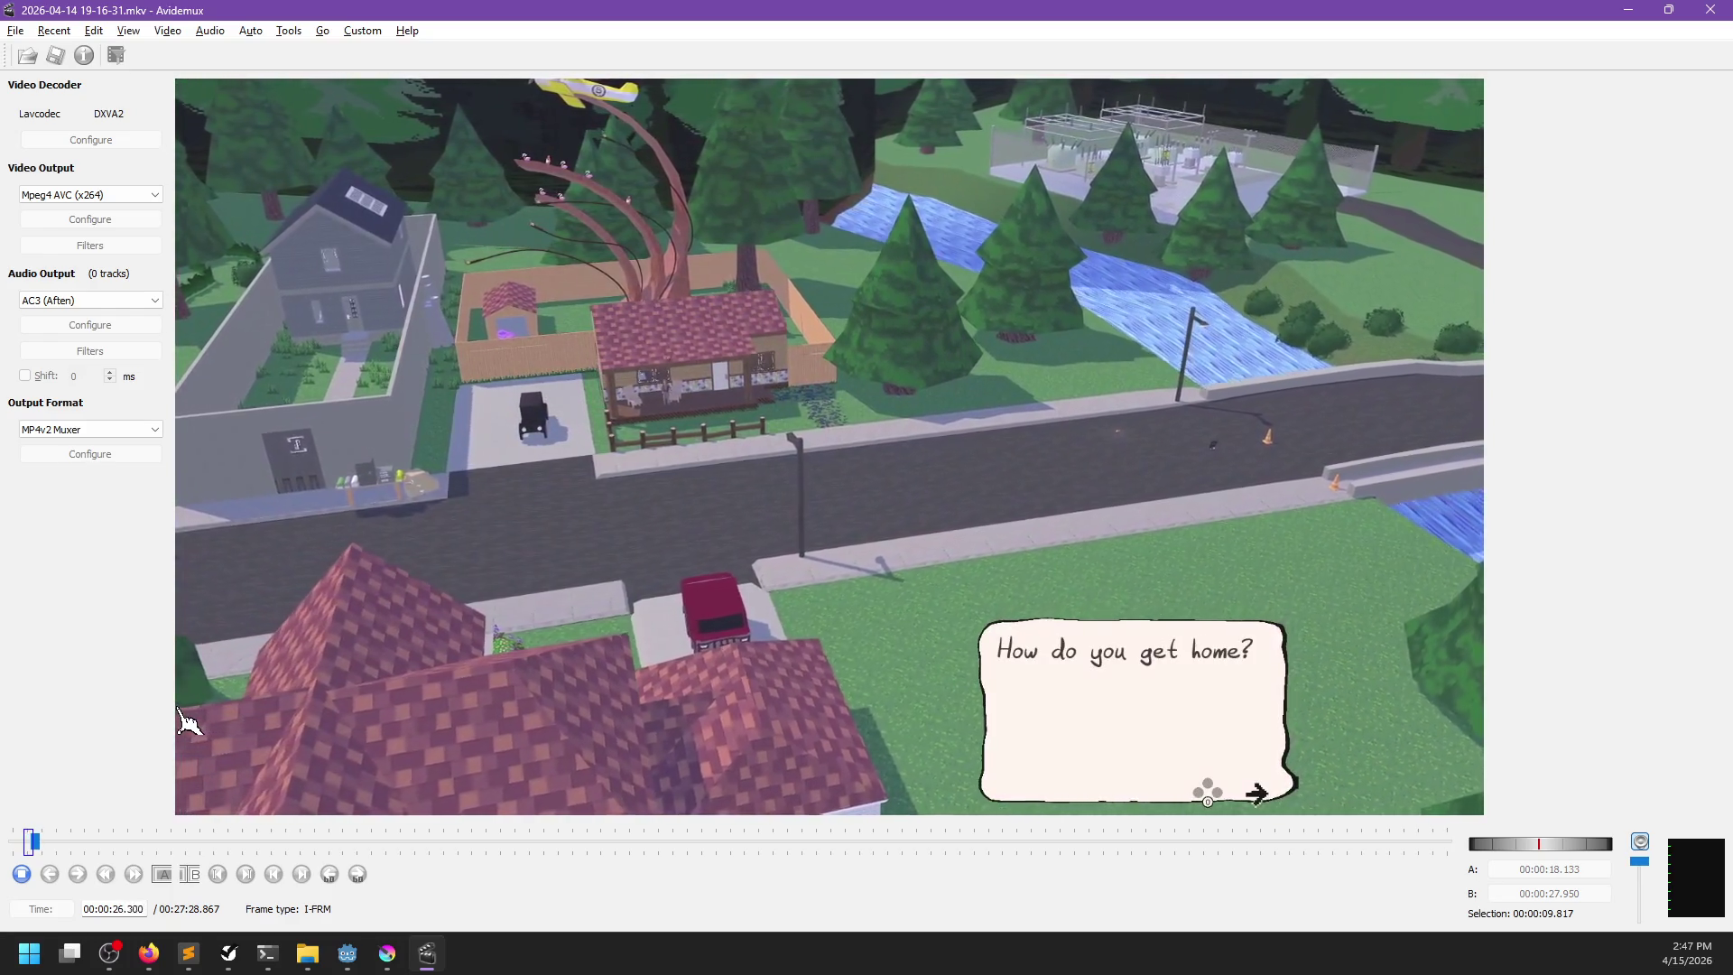
key(space)
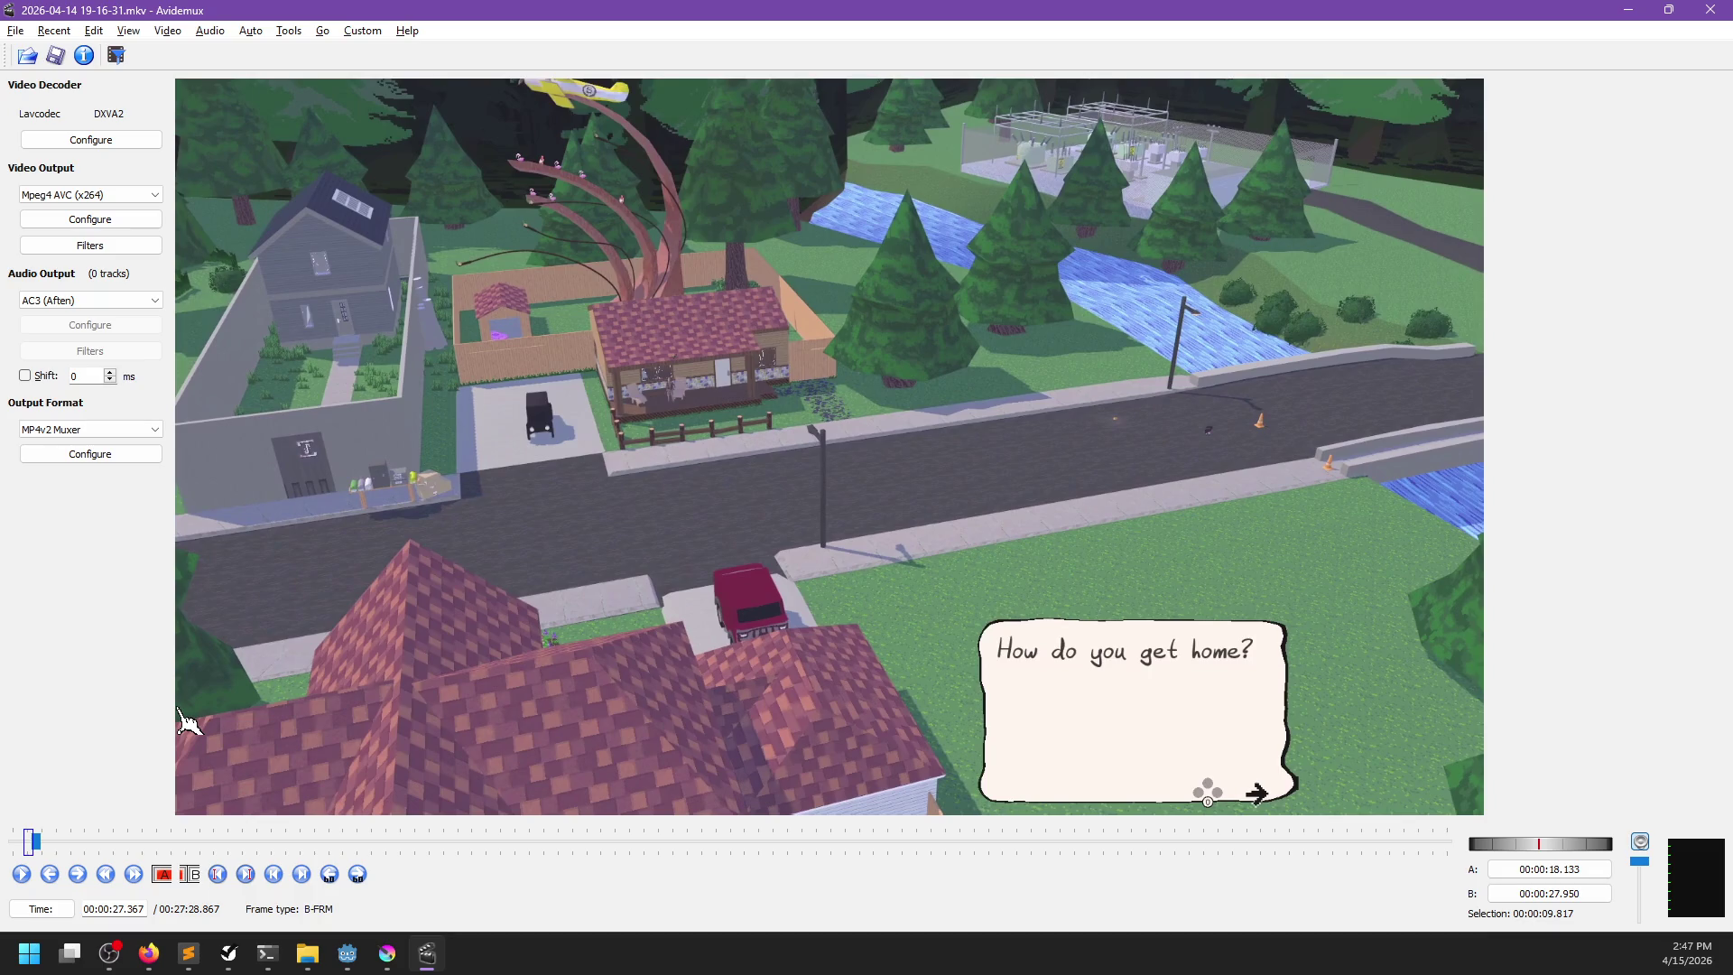
click(116, 195)
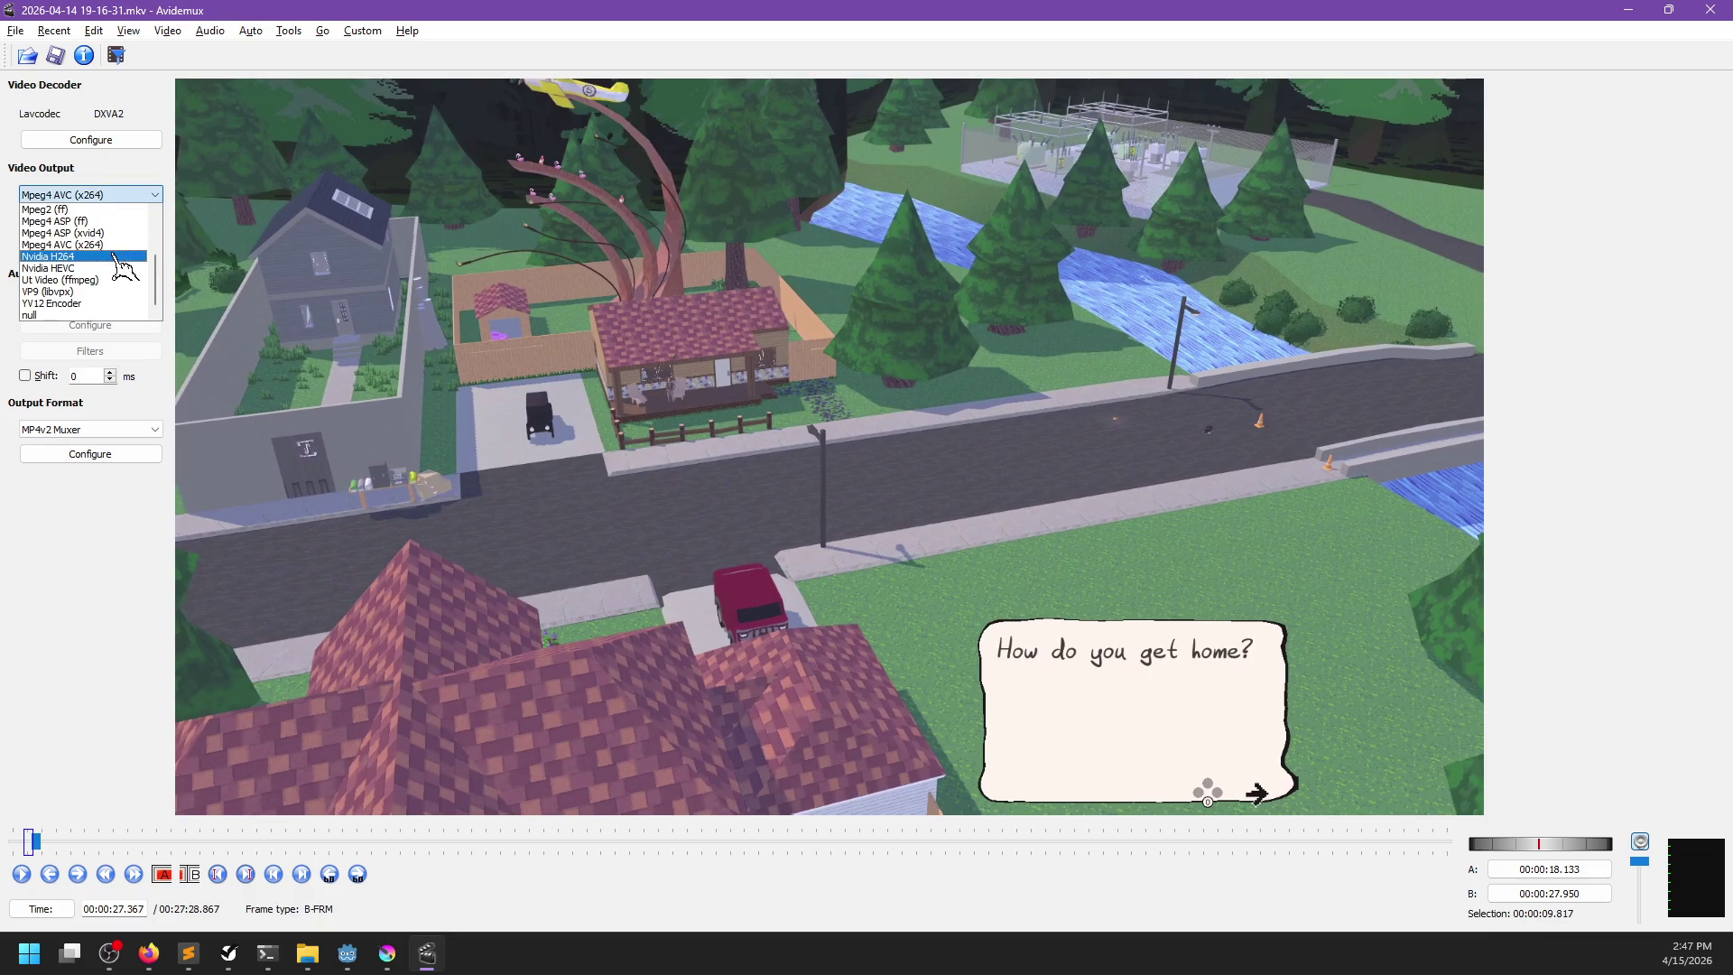
scroll(131, 298, up, 3)
scroll(131, 298, down, 3)
click(86, 616)
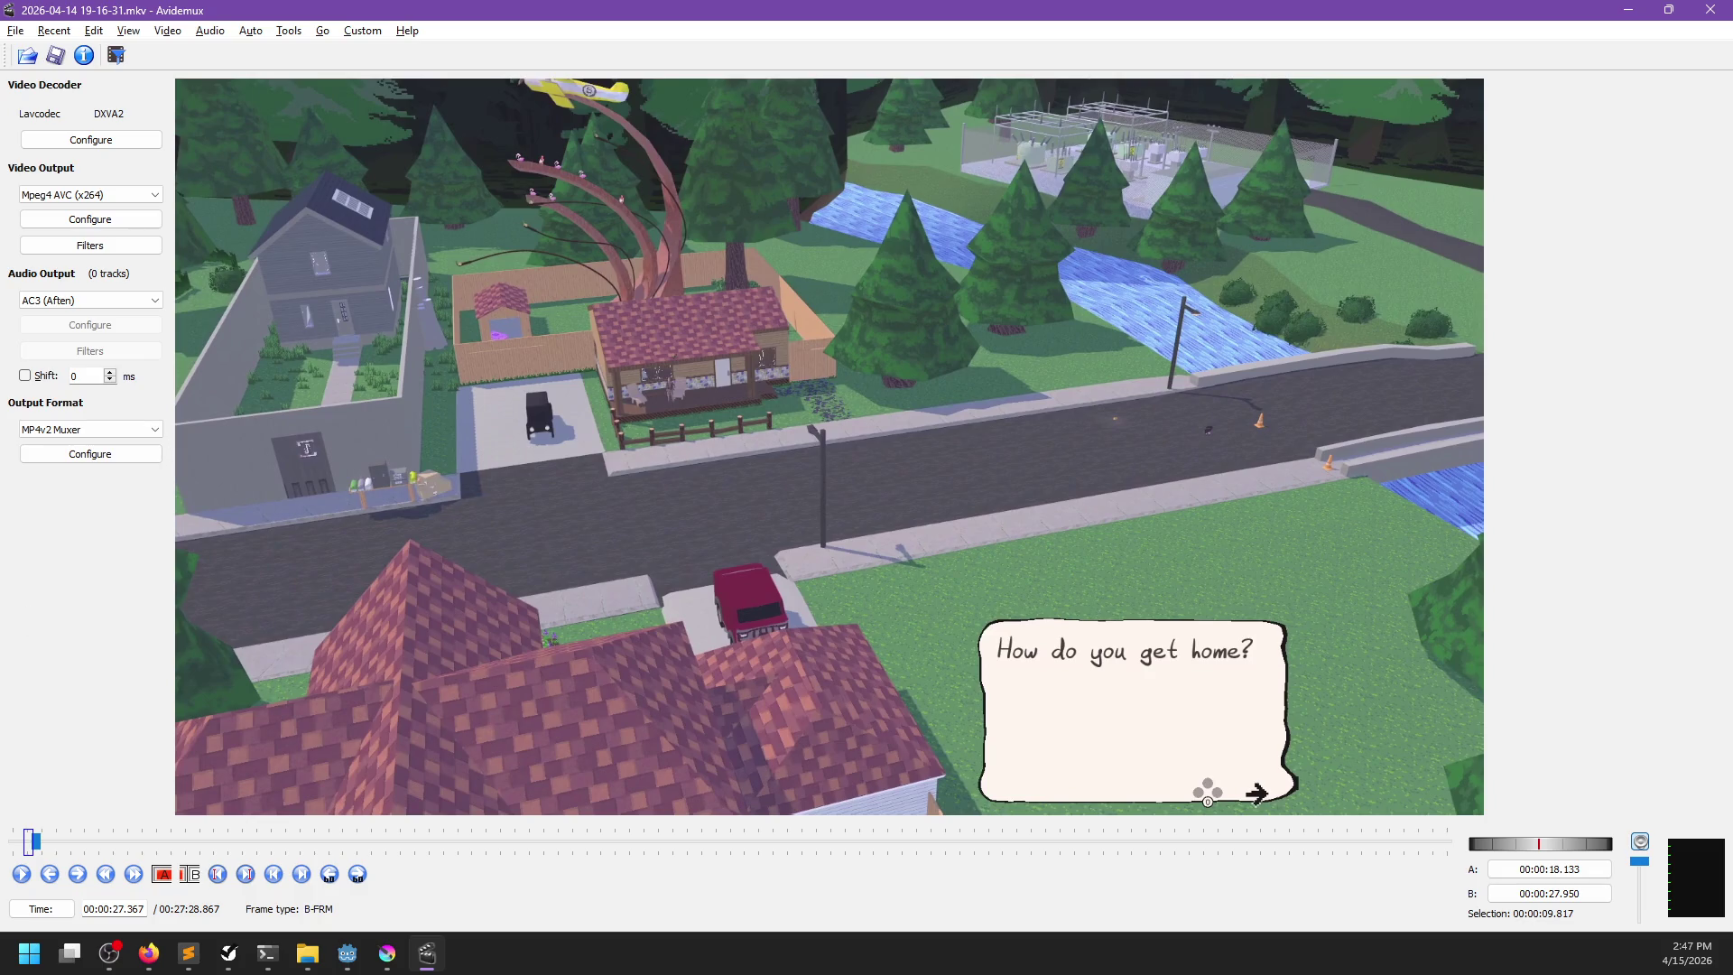
Bring the PowerShell terminal window to the front
key(alt+Tab)
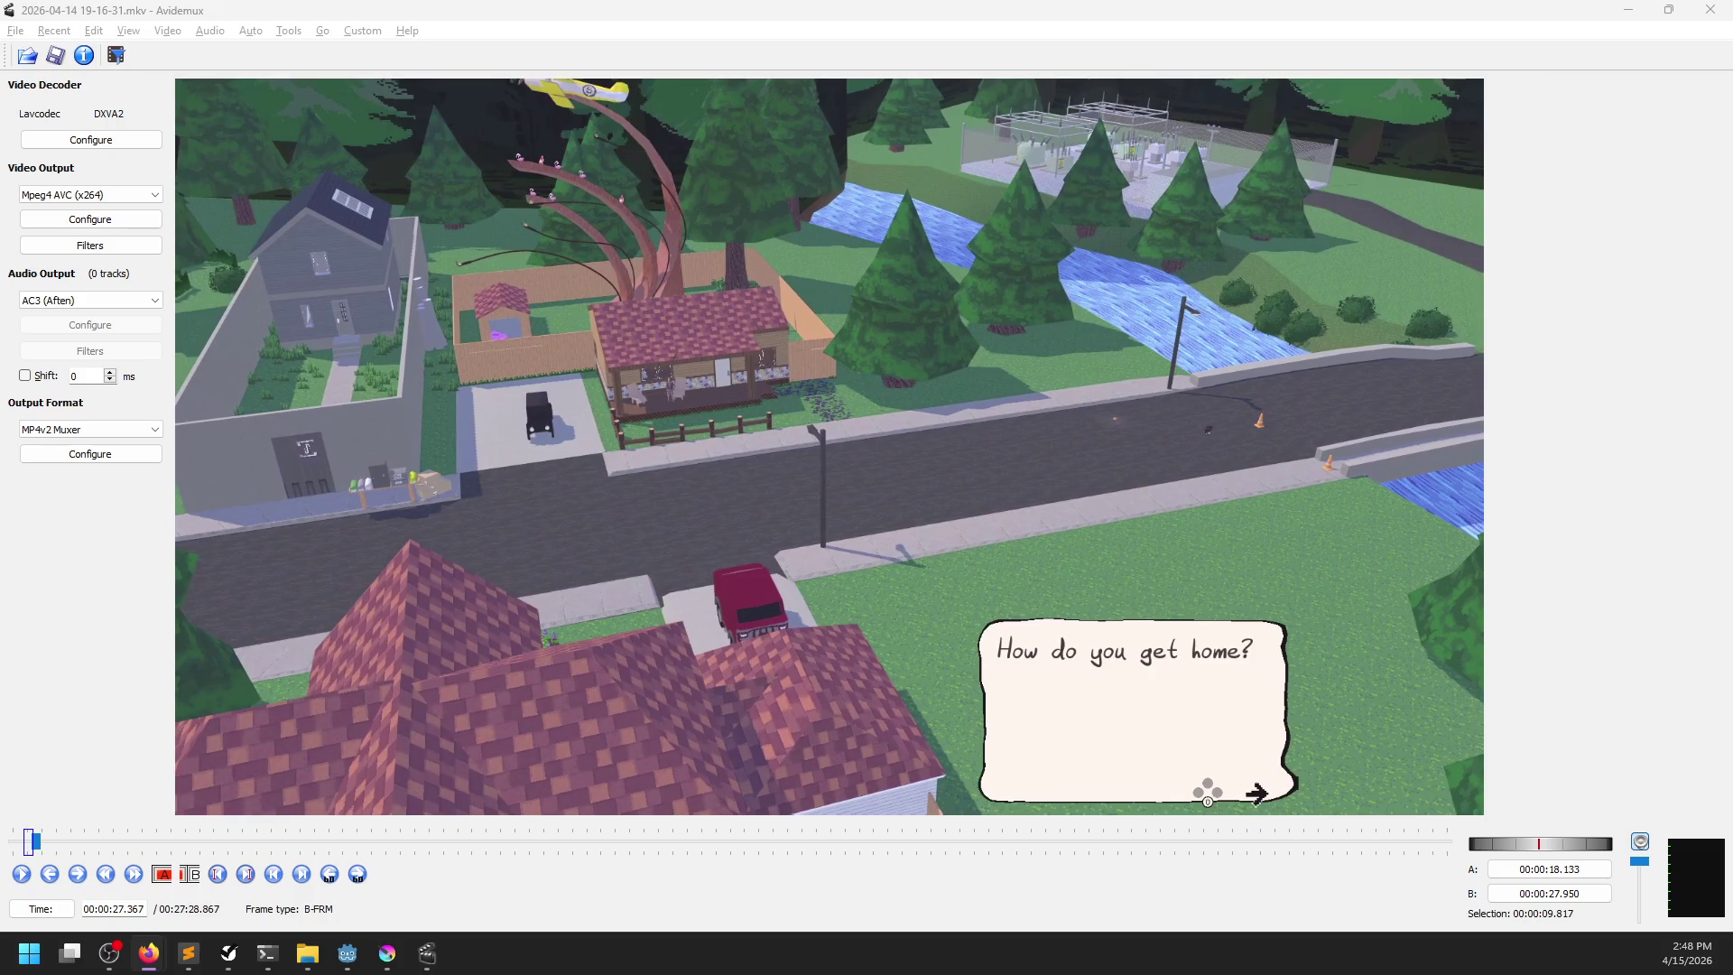
mouse_move(267, 953)
click(416, 867)
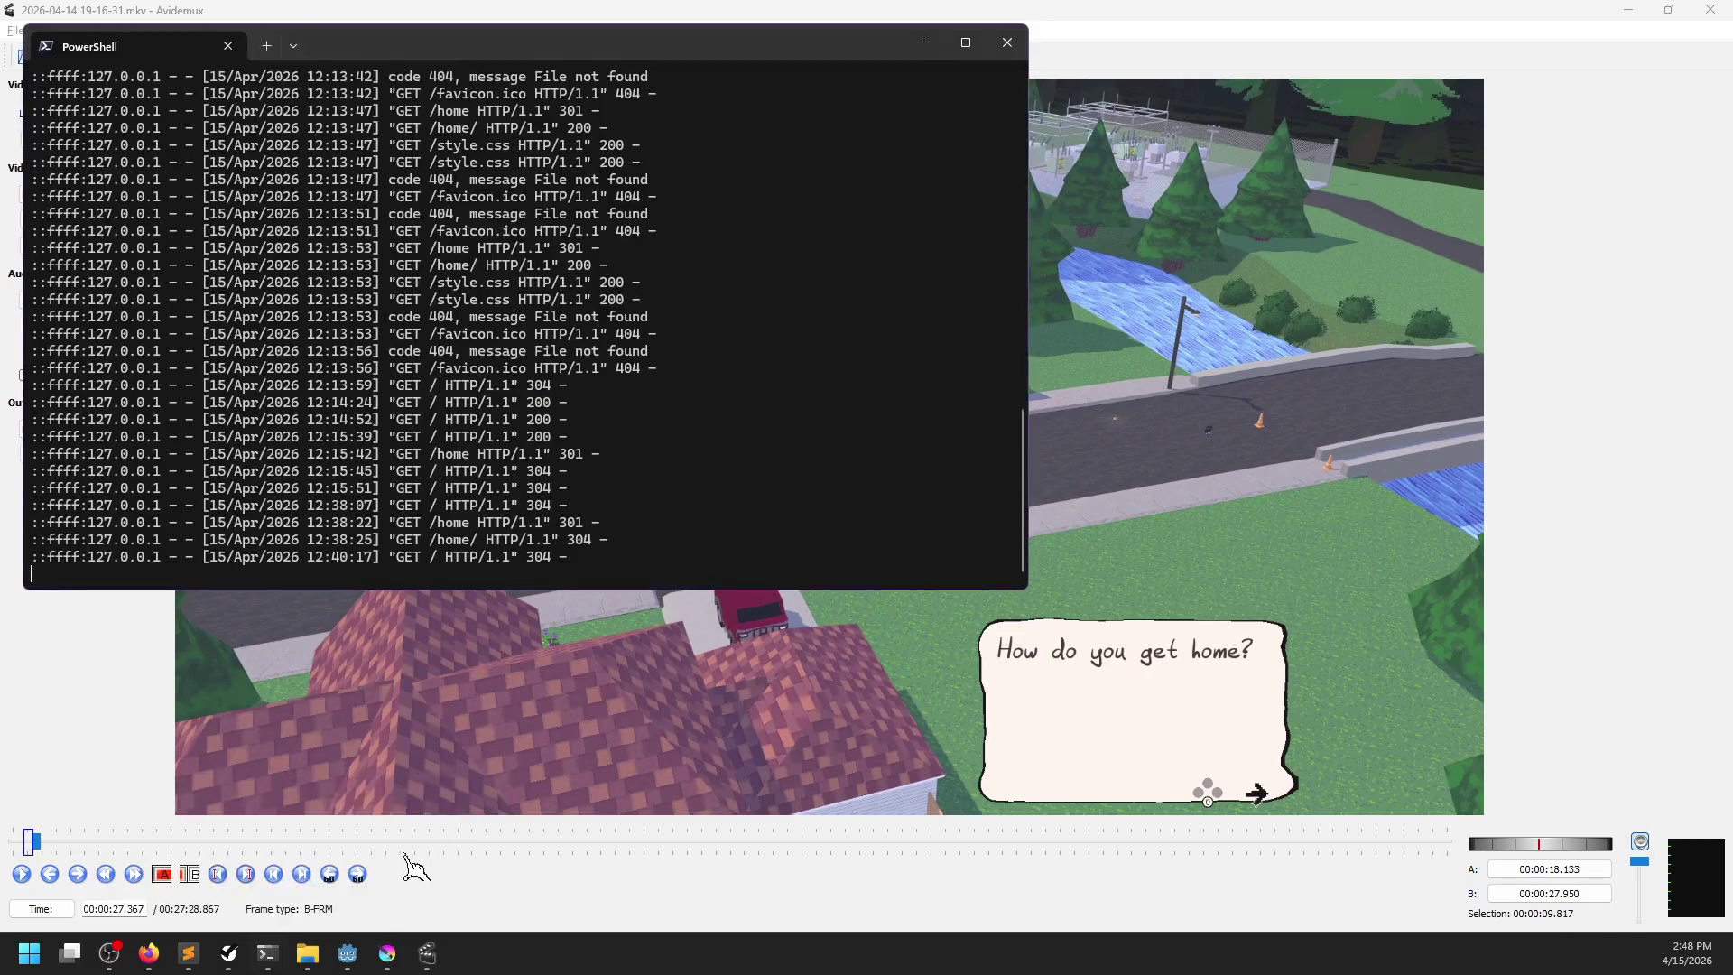
In a new PowerShell tab, run ffmpeg to confirm it is installed
click(266, 45)
text(ffmpeg)
key(Return)
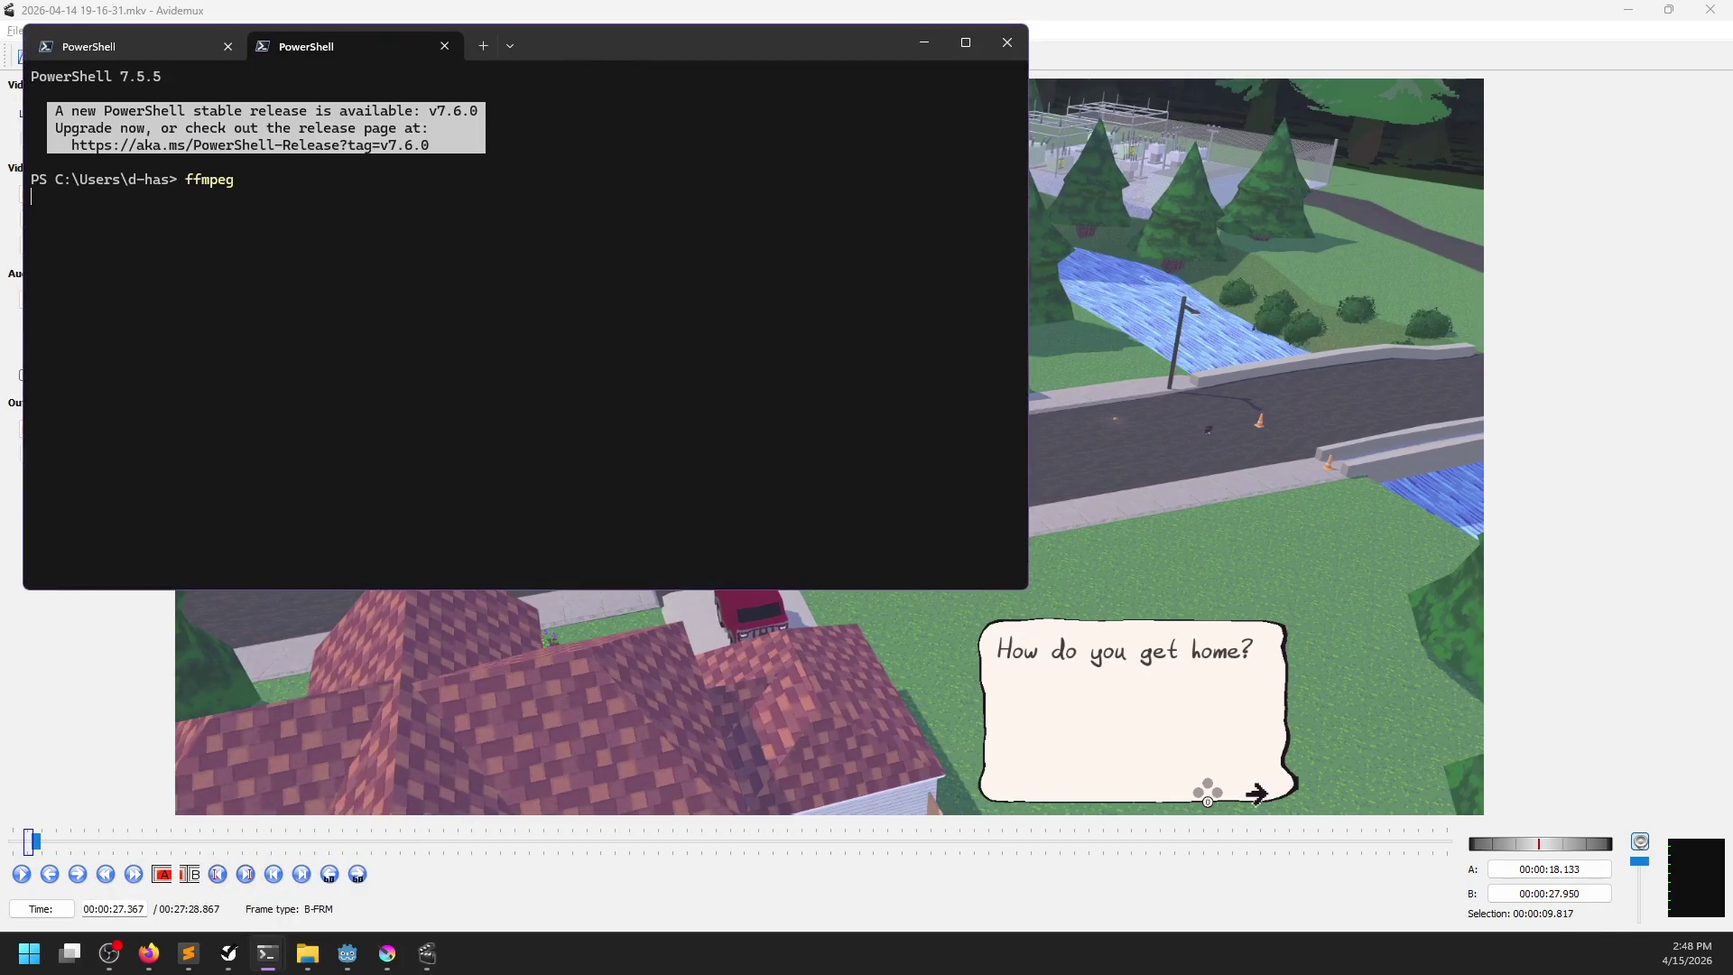
Change into the Kitty project's steam_page folder and list its contents
text(cd )
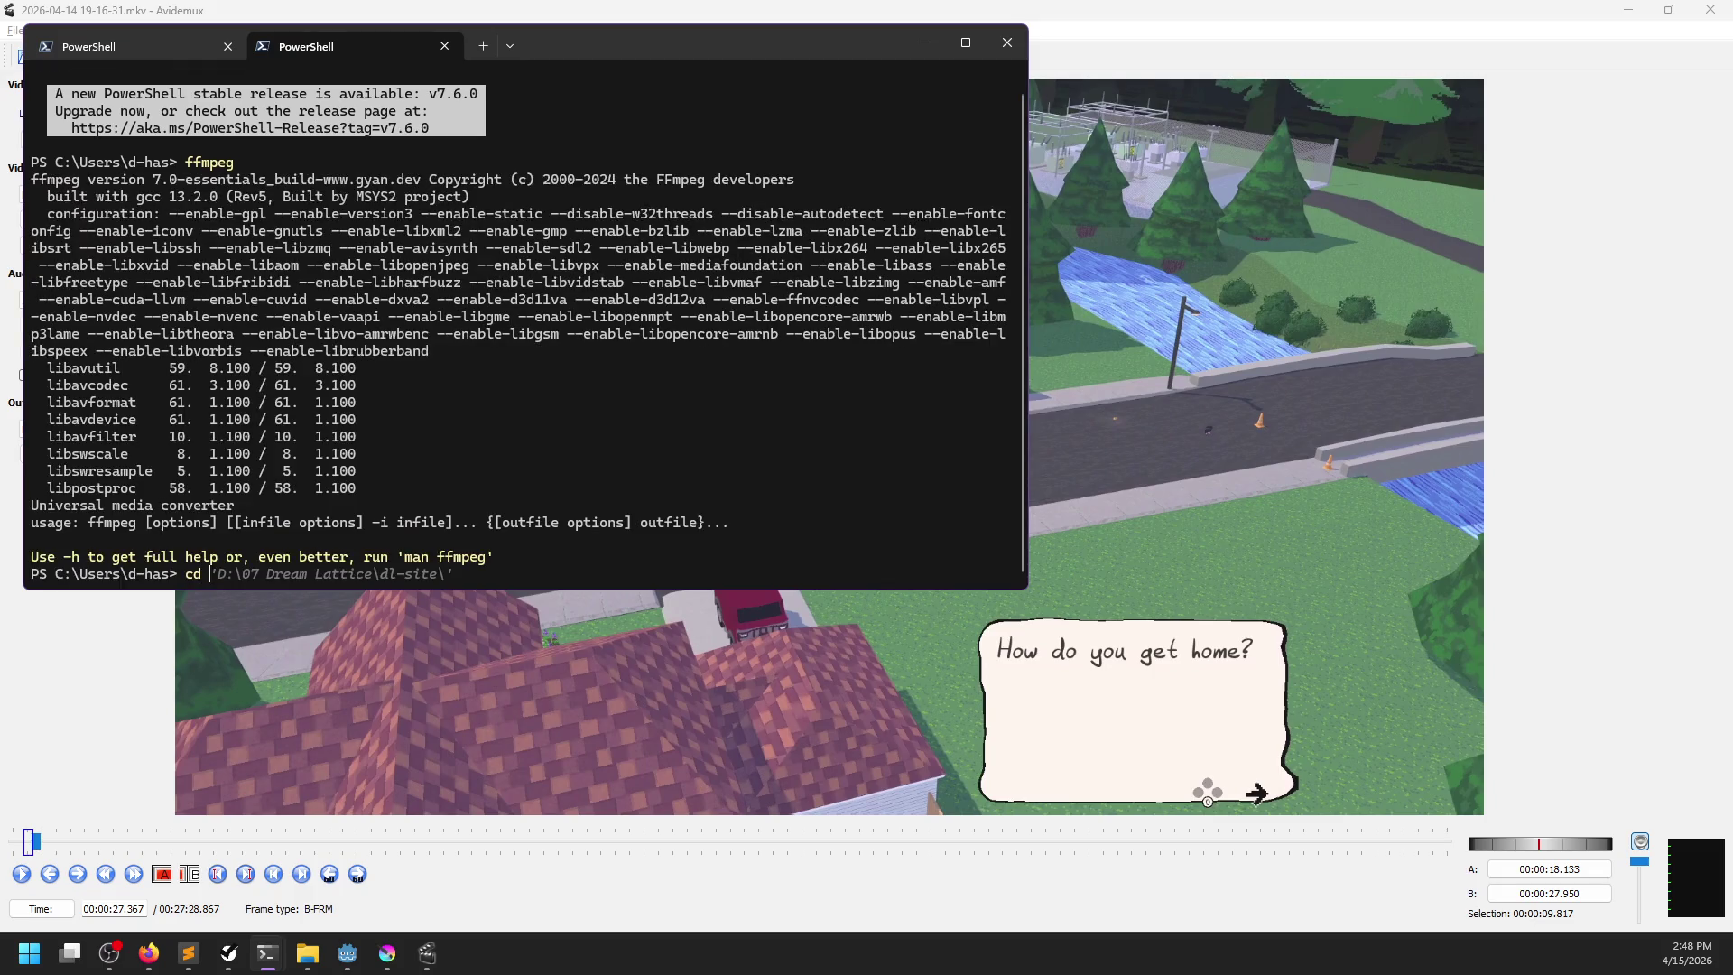
text('D:)
text(\1)
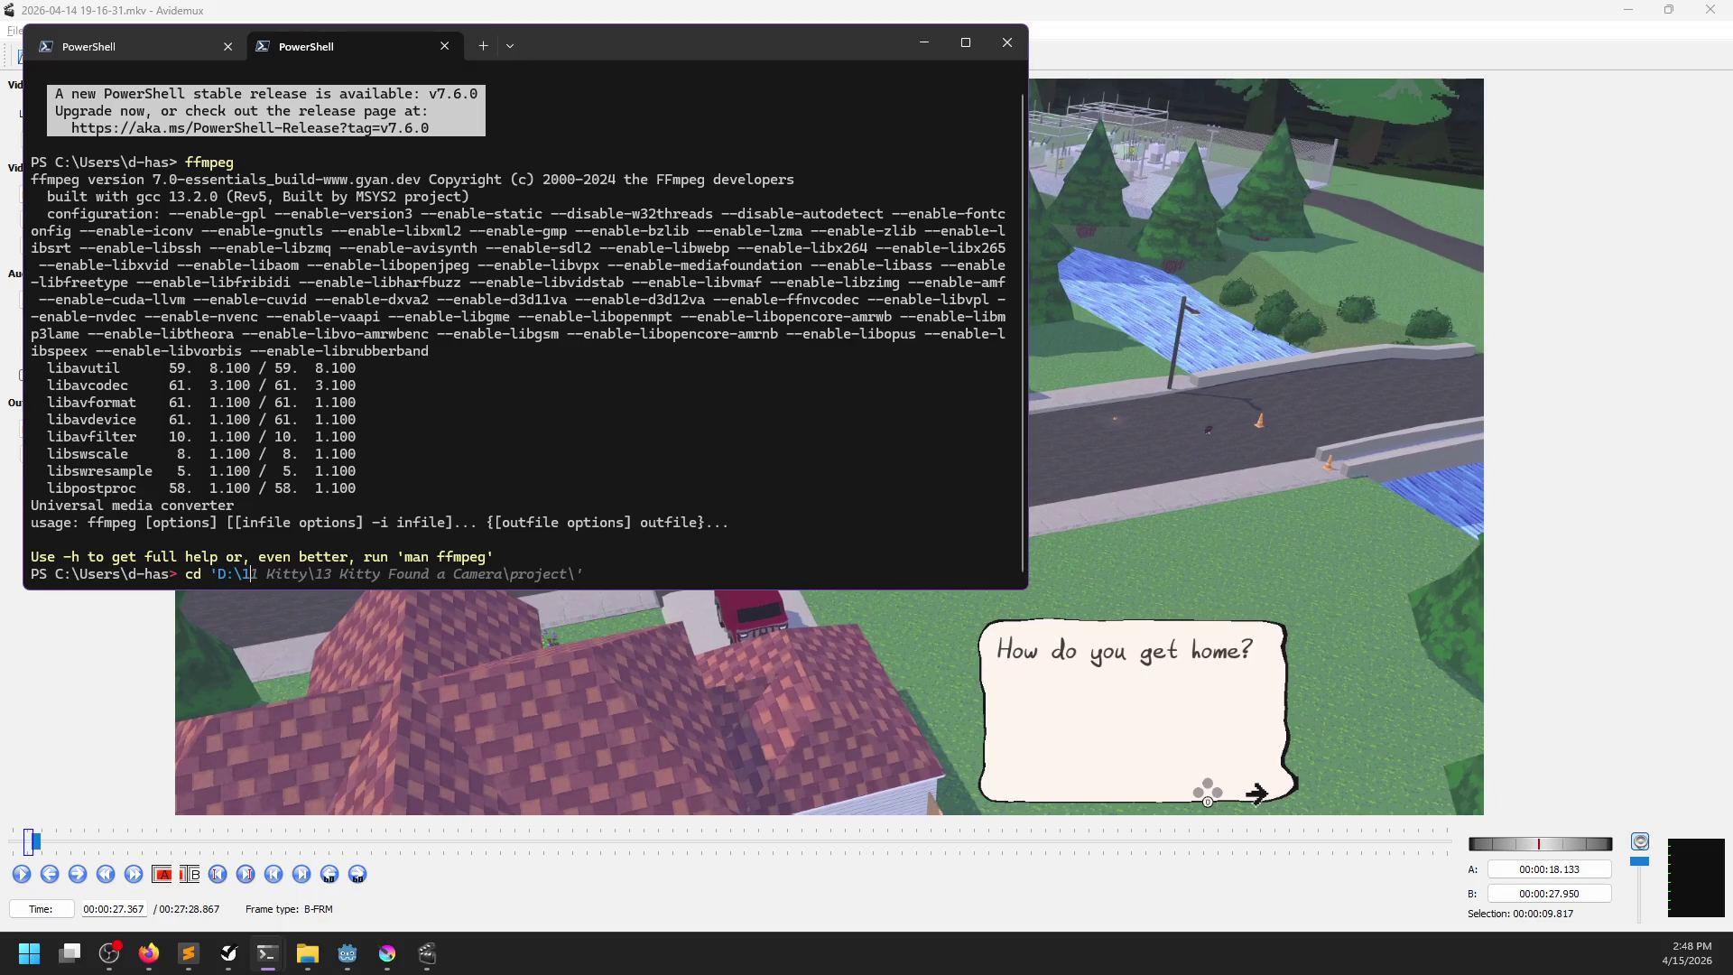
key(Right)
text(steam_page)
key(Return)
text(ls)
key(Return)
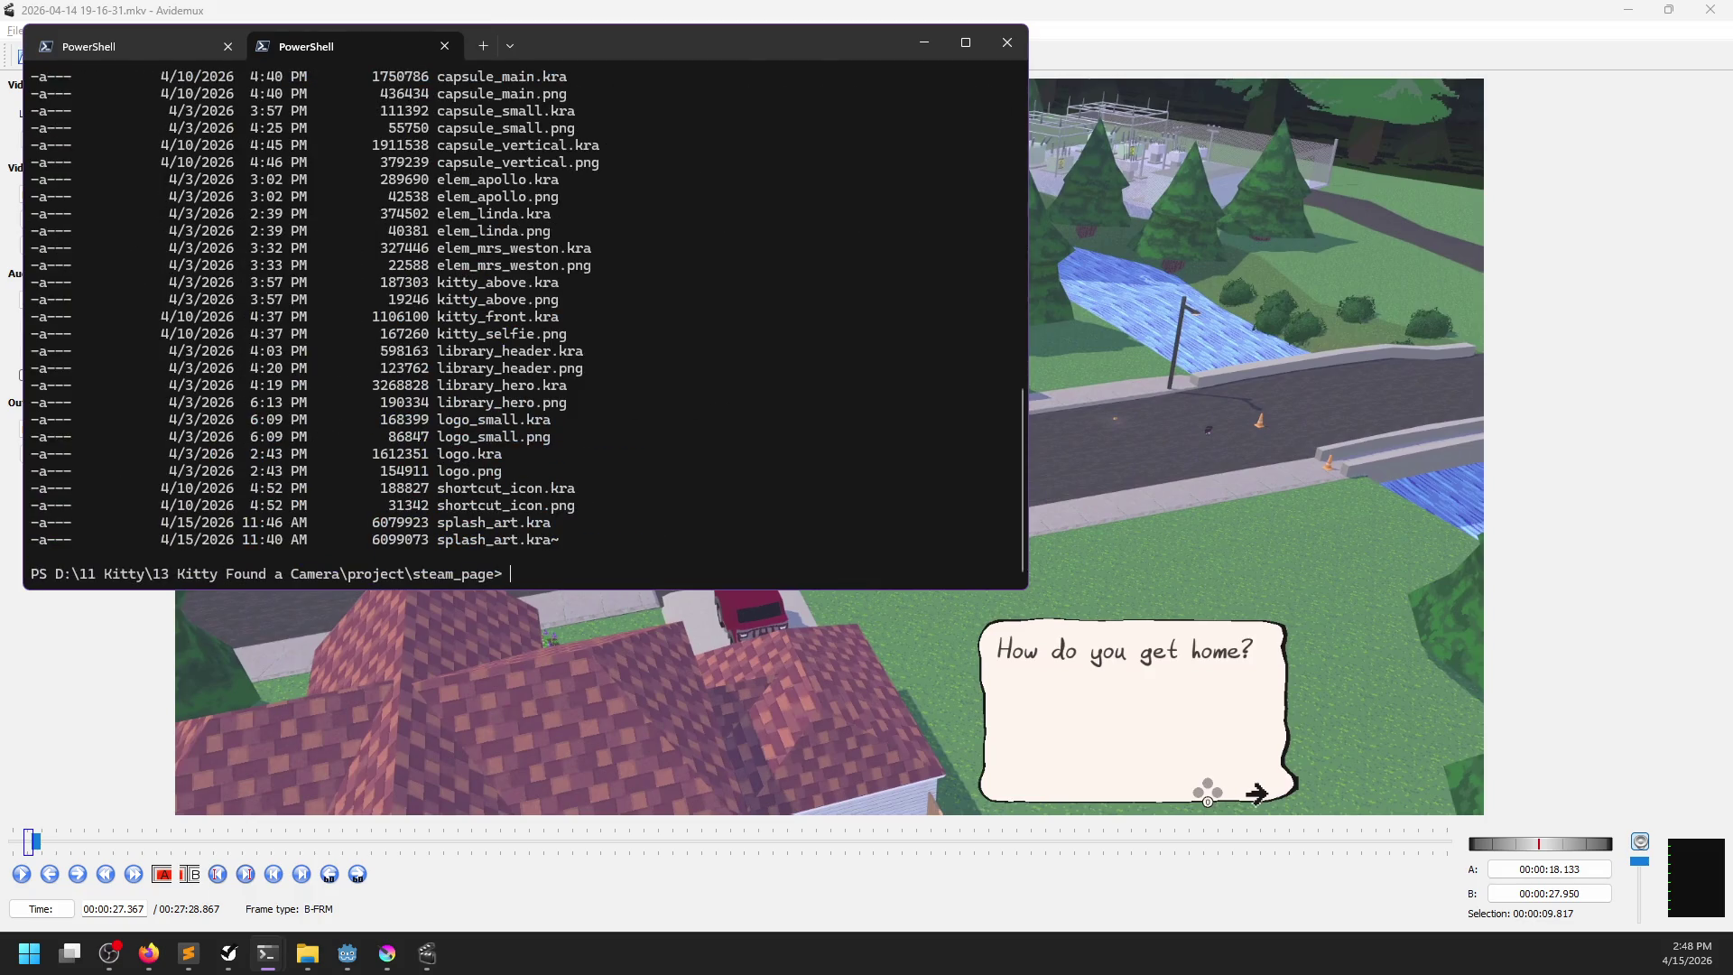
scroll(514, 252, up, 6)
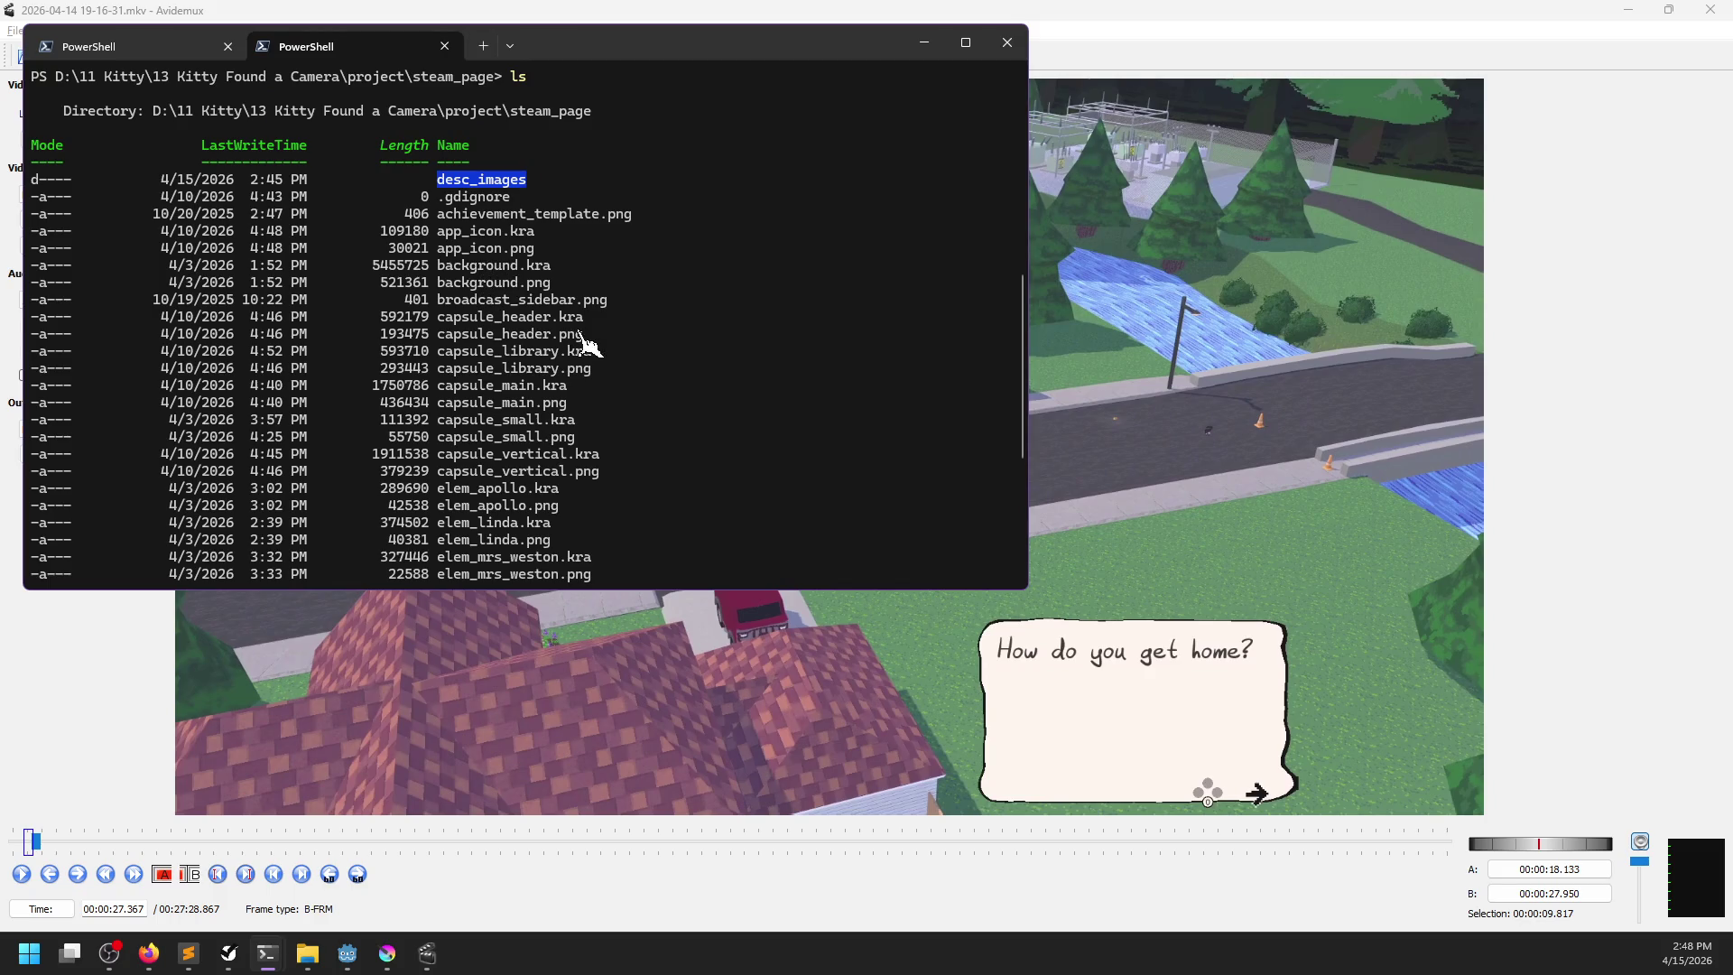
scroll(582, 343, down, 6)
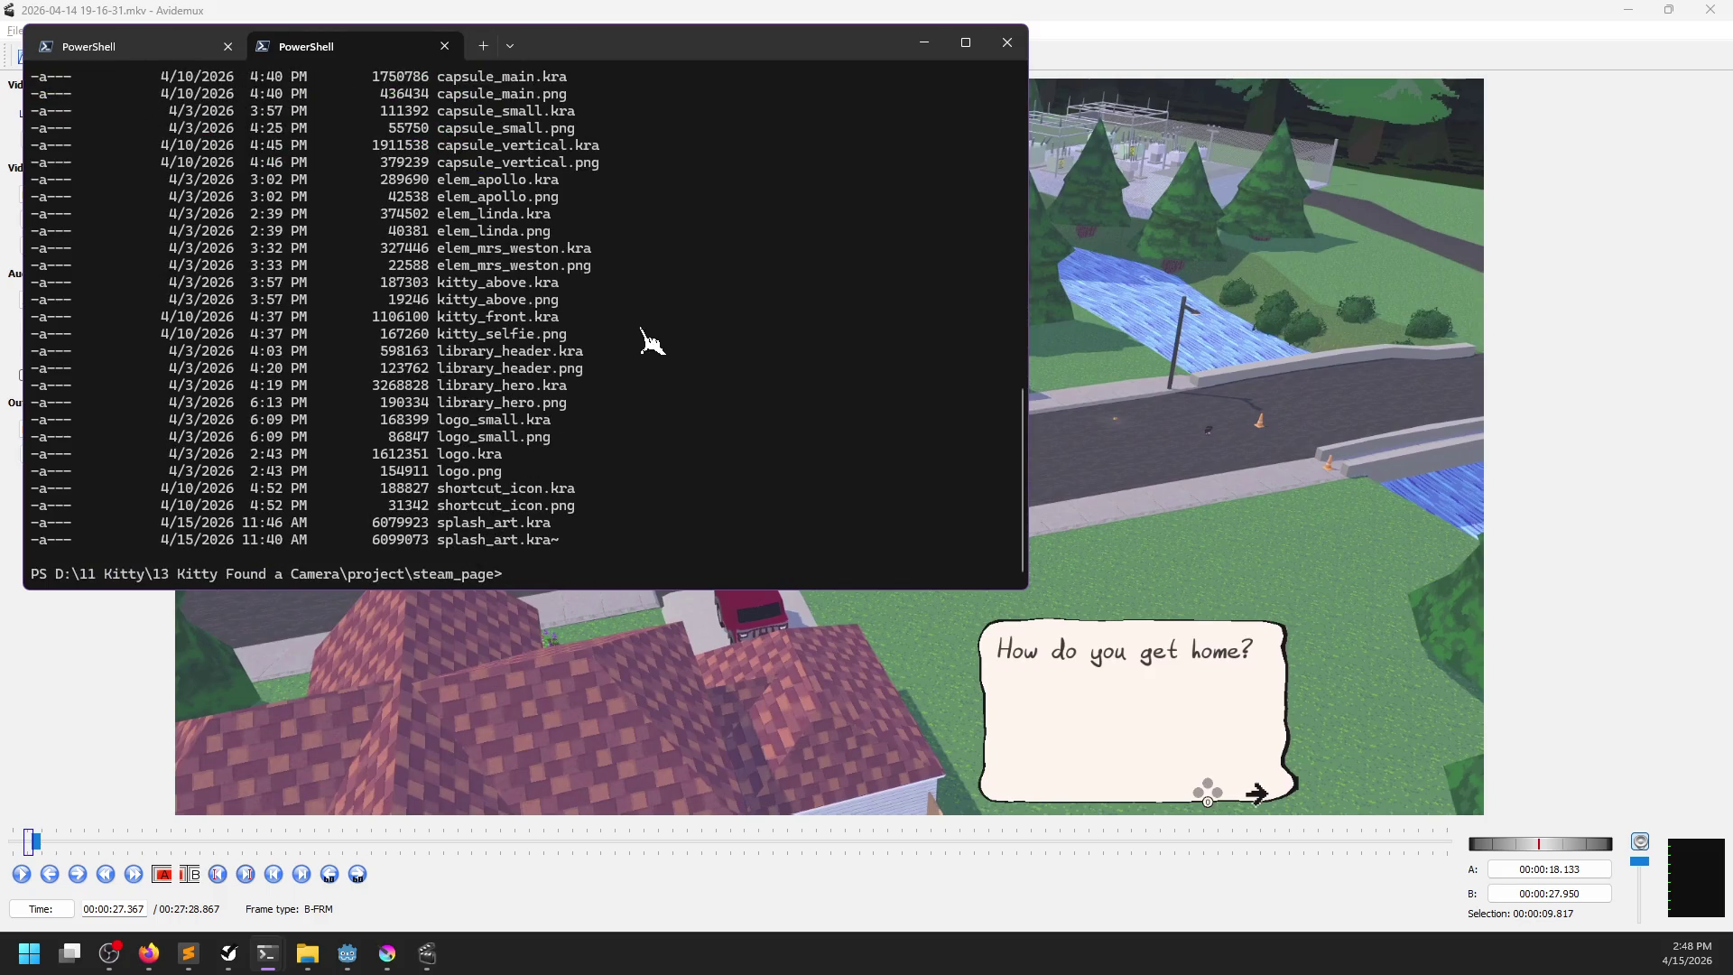
scroll(646, 336, up, 6)
Change into desc_images and list it, showing clip_intro.mp4
text(cd desc_ima)
text(ges)
key(Return)
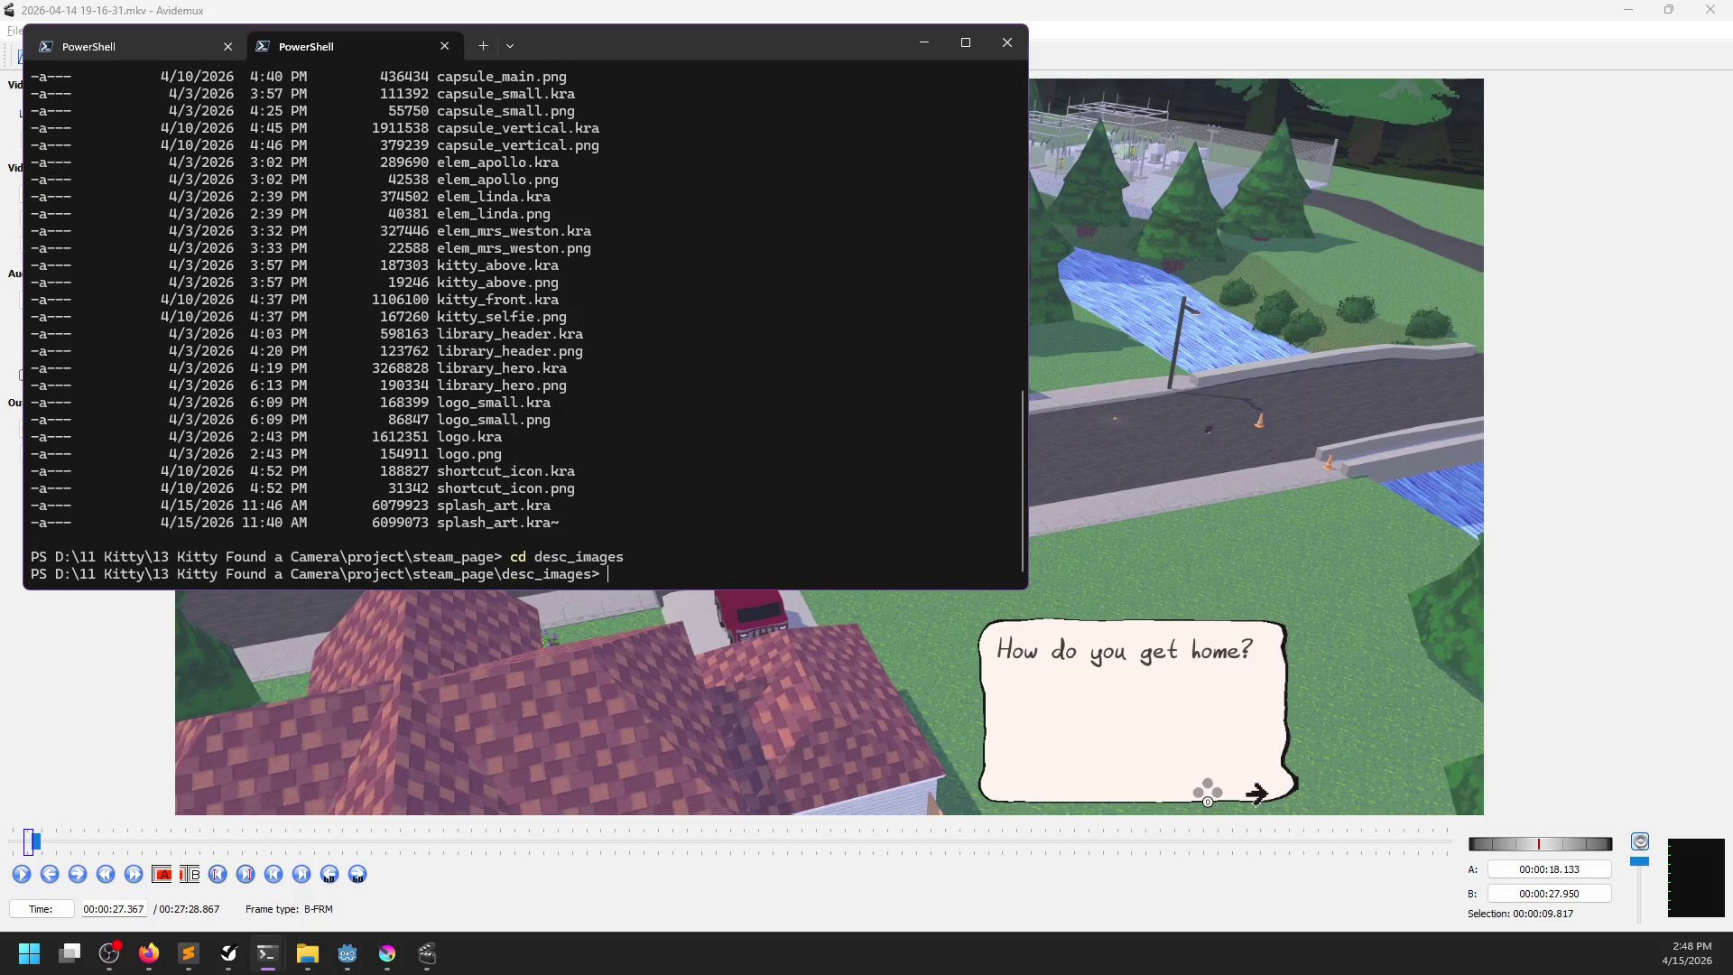
text(ls)
key(Return)
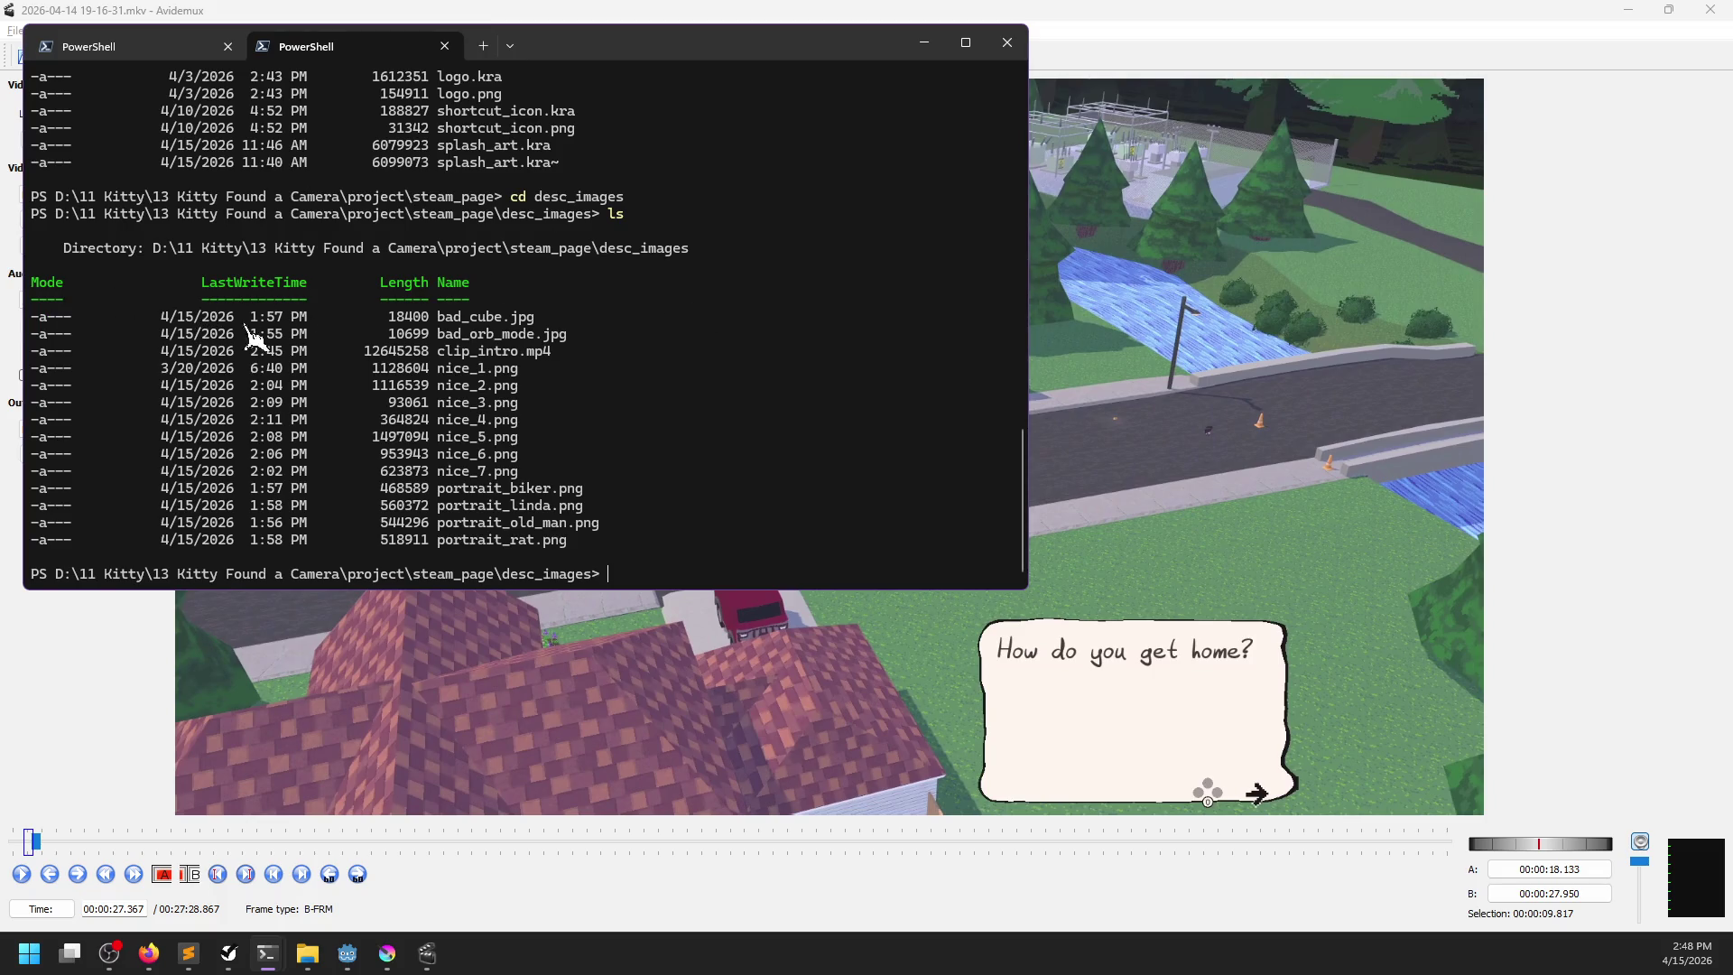
key(alt+Tab)
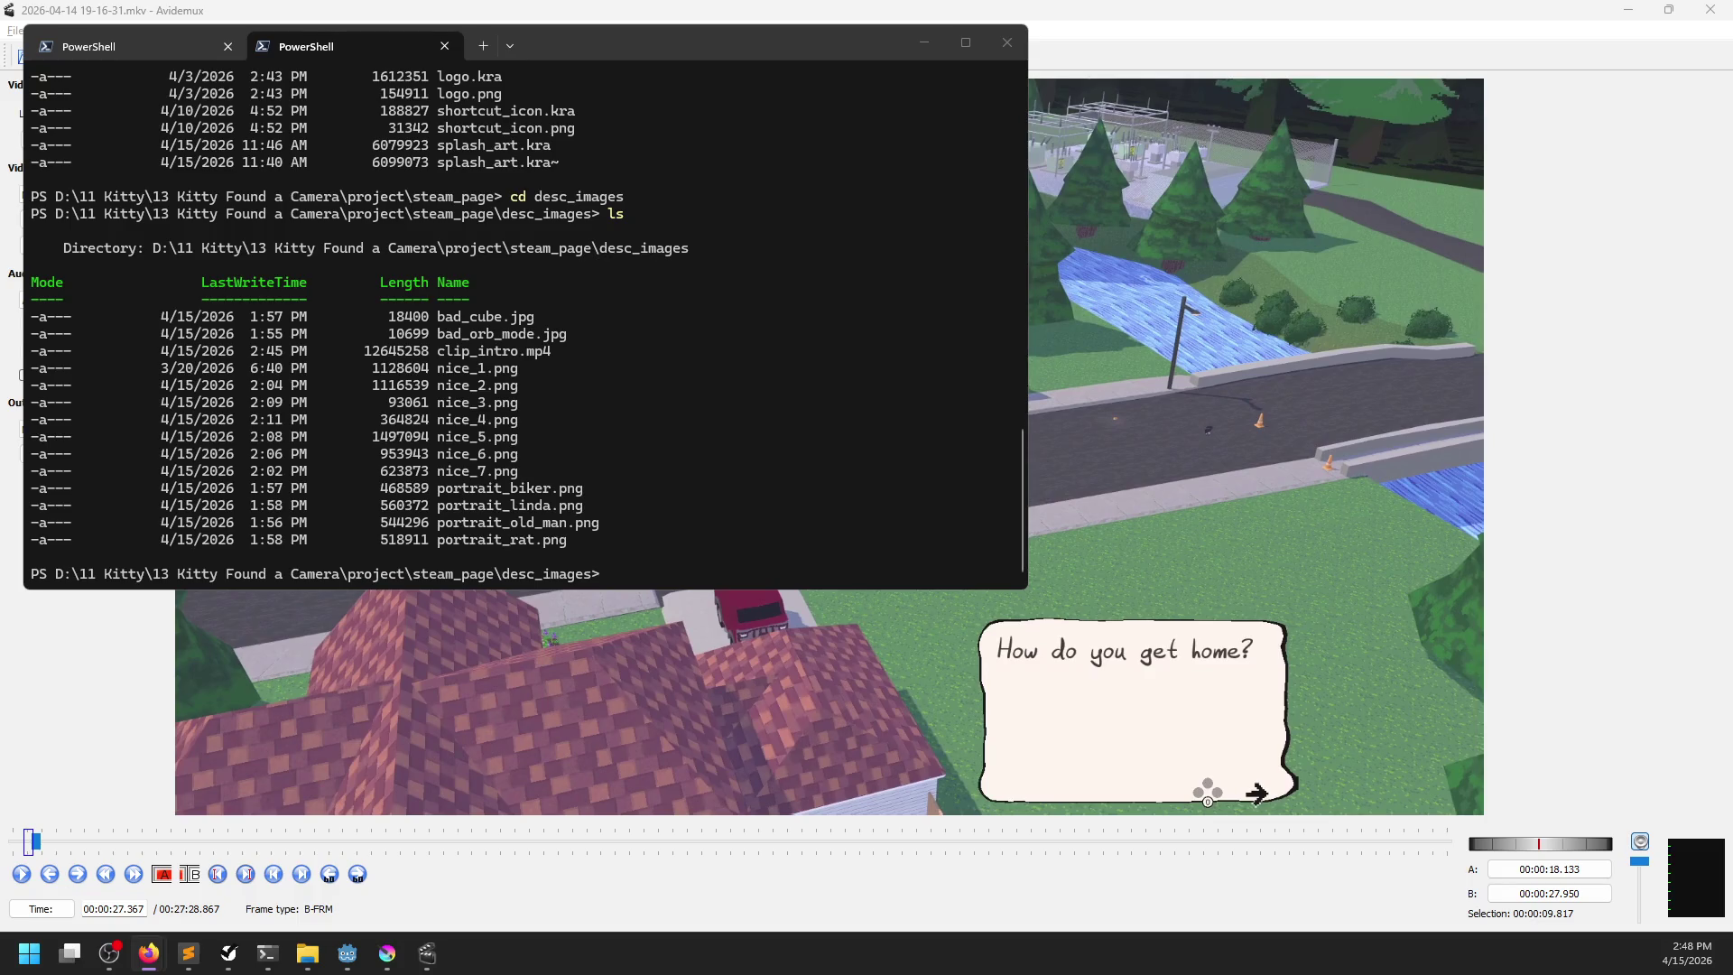
Study the FFmpeg.Run tutorial's example -vf "fps=15,scale=480:" filter for GIF conversion
key(alt+Tab)
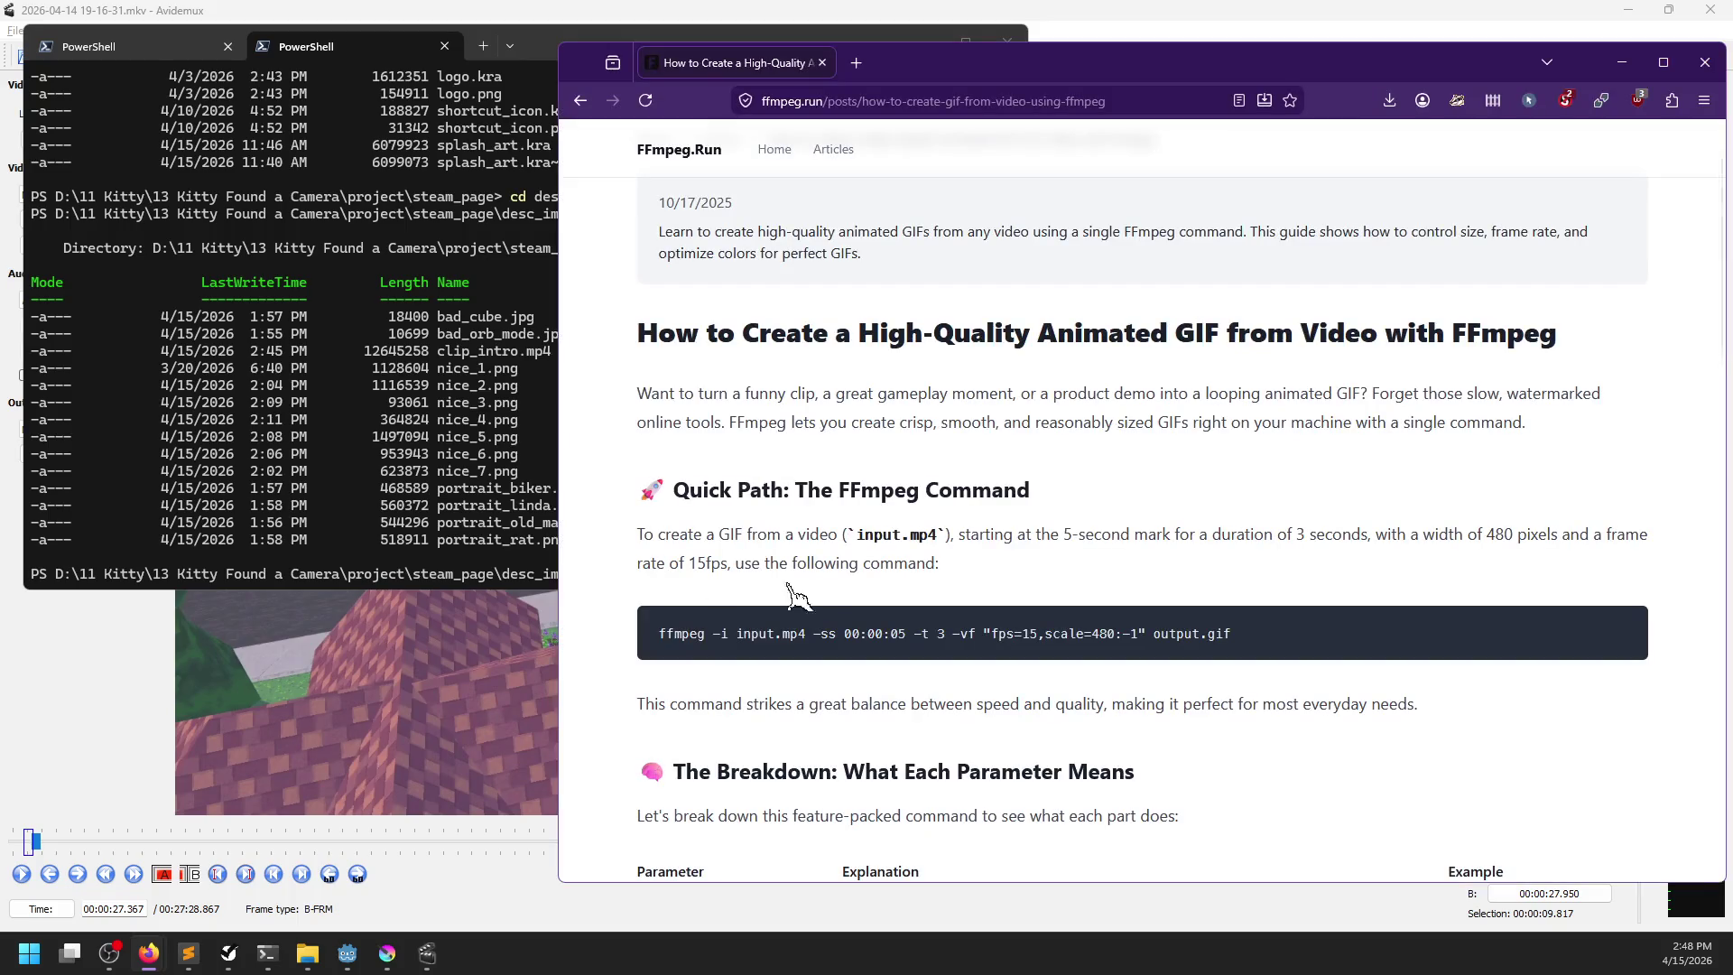
double_click(966, 634)
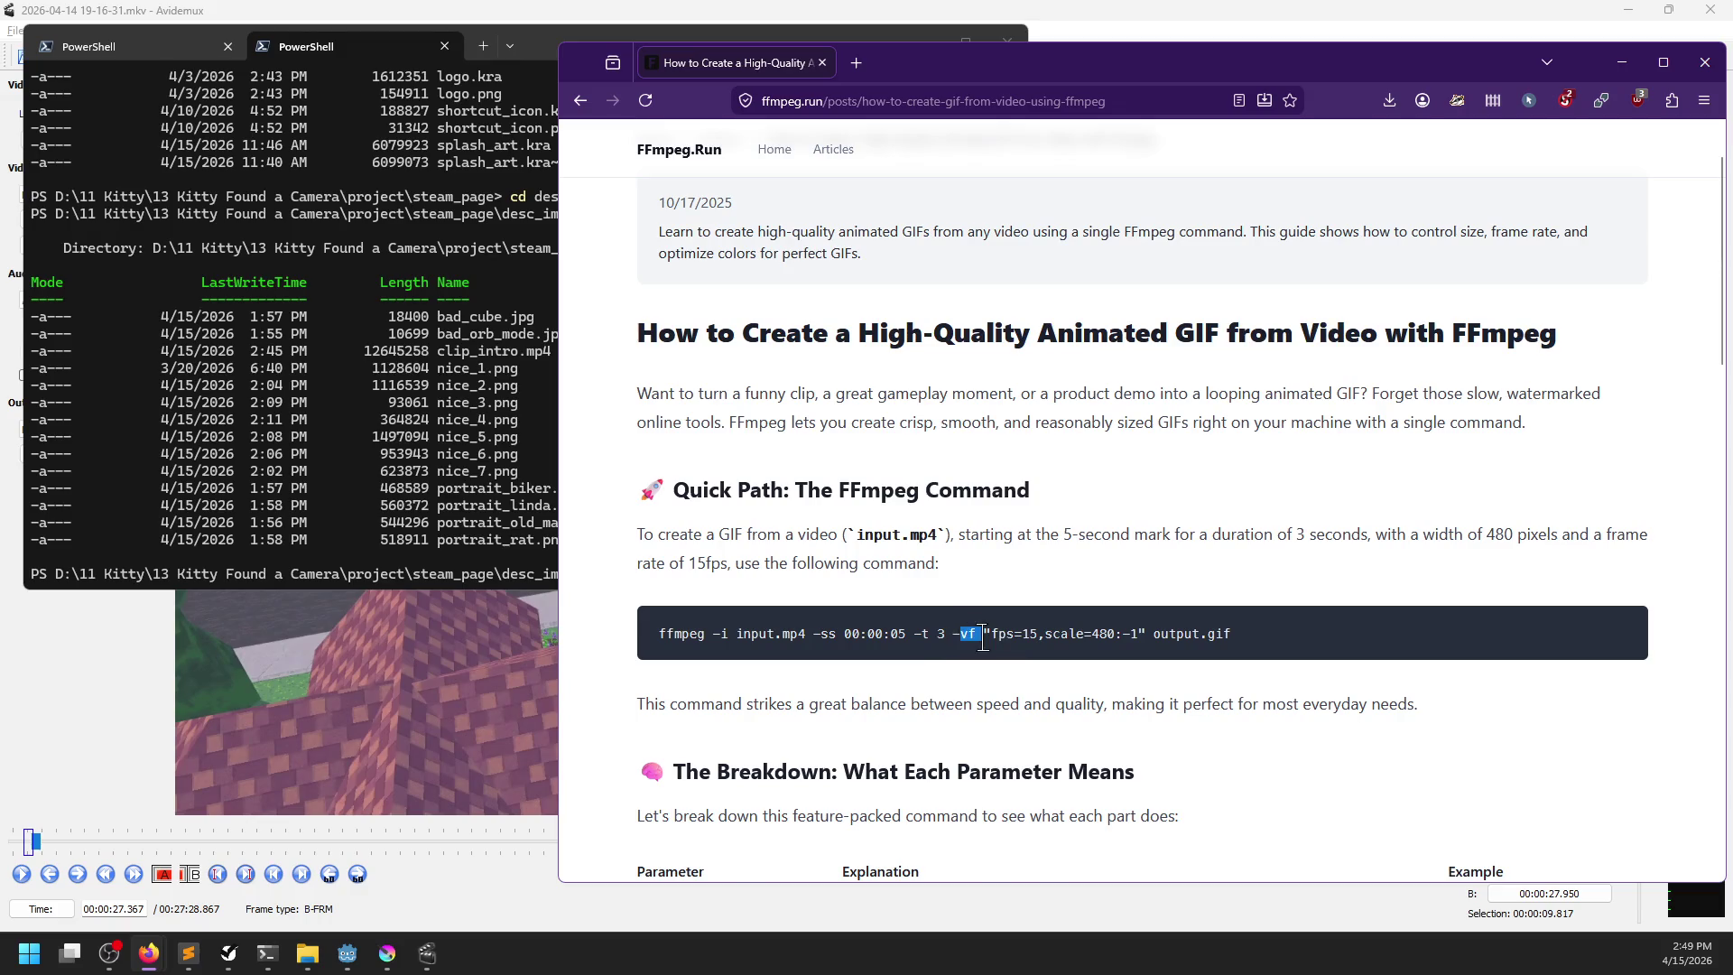
click(912, 649)
drag(992, 634, 1122, 635)
click(1108, 635)
scroll(1088, 655, down, 2)
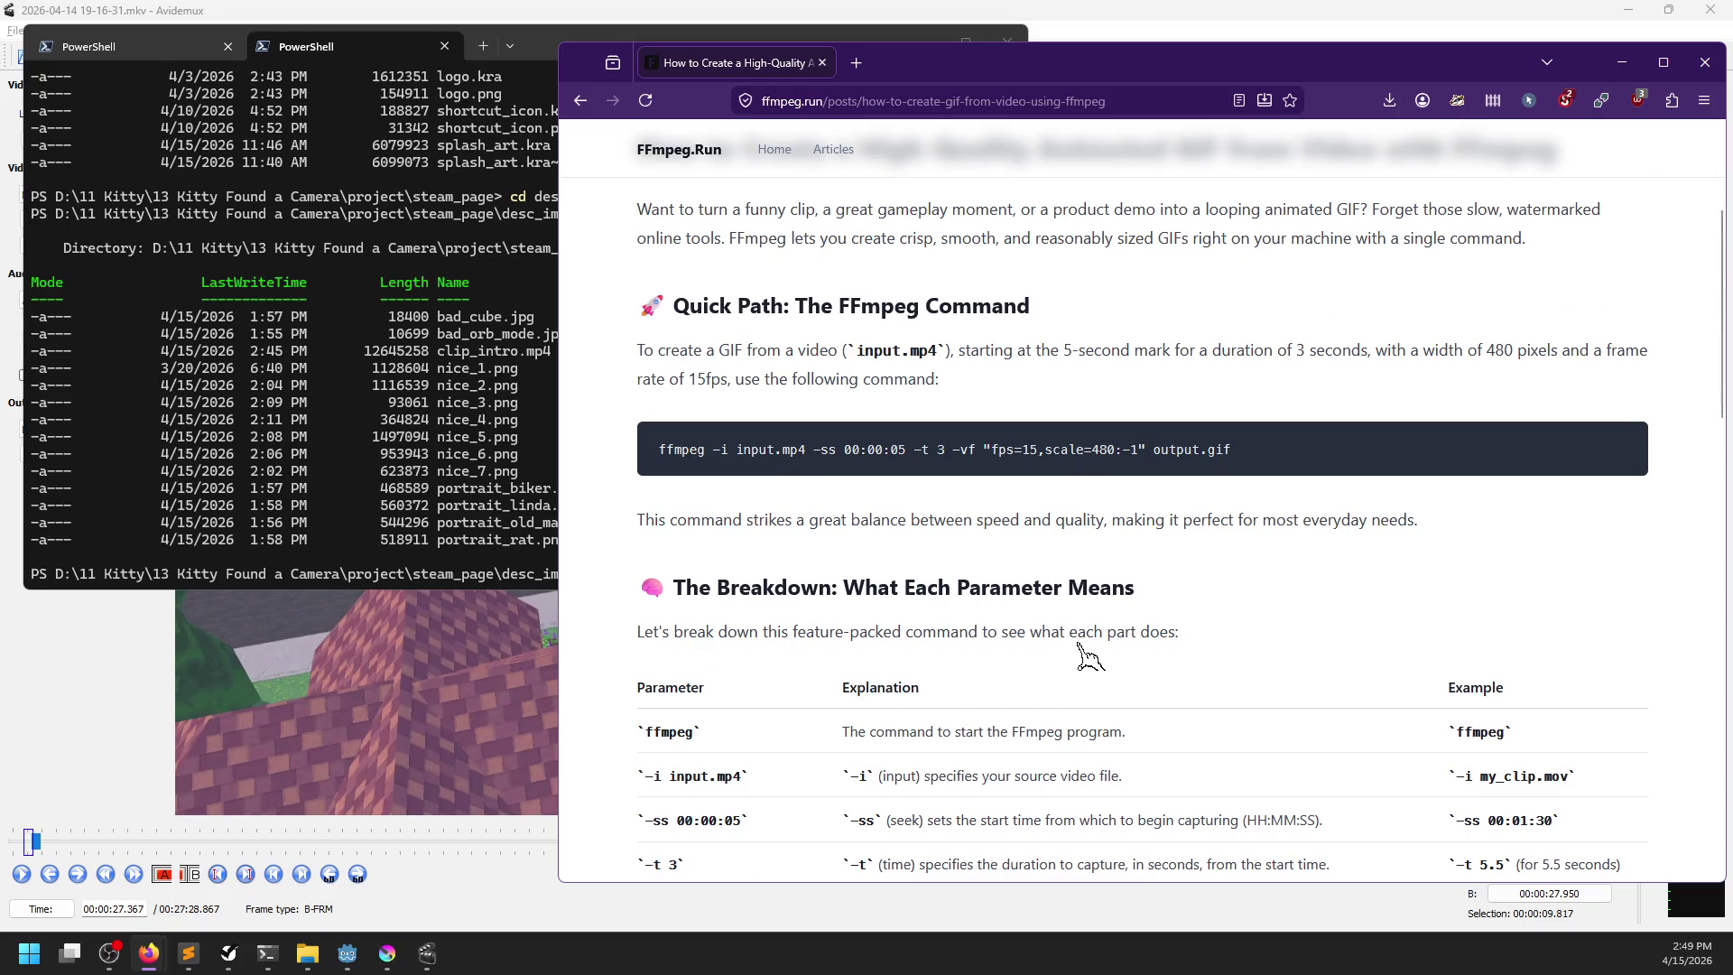
scroll(1083, 652, up, 1)
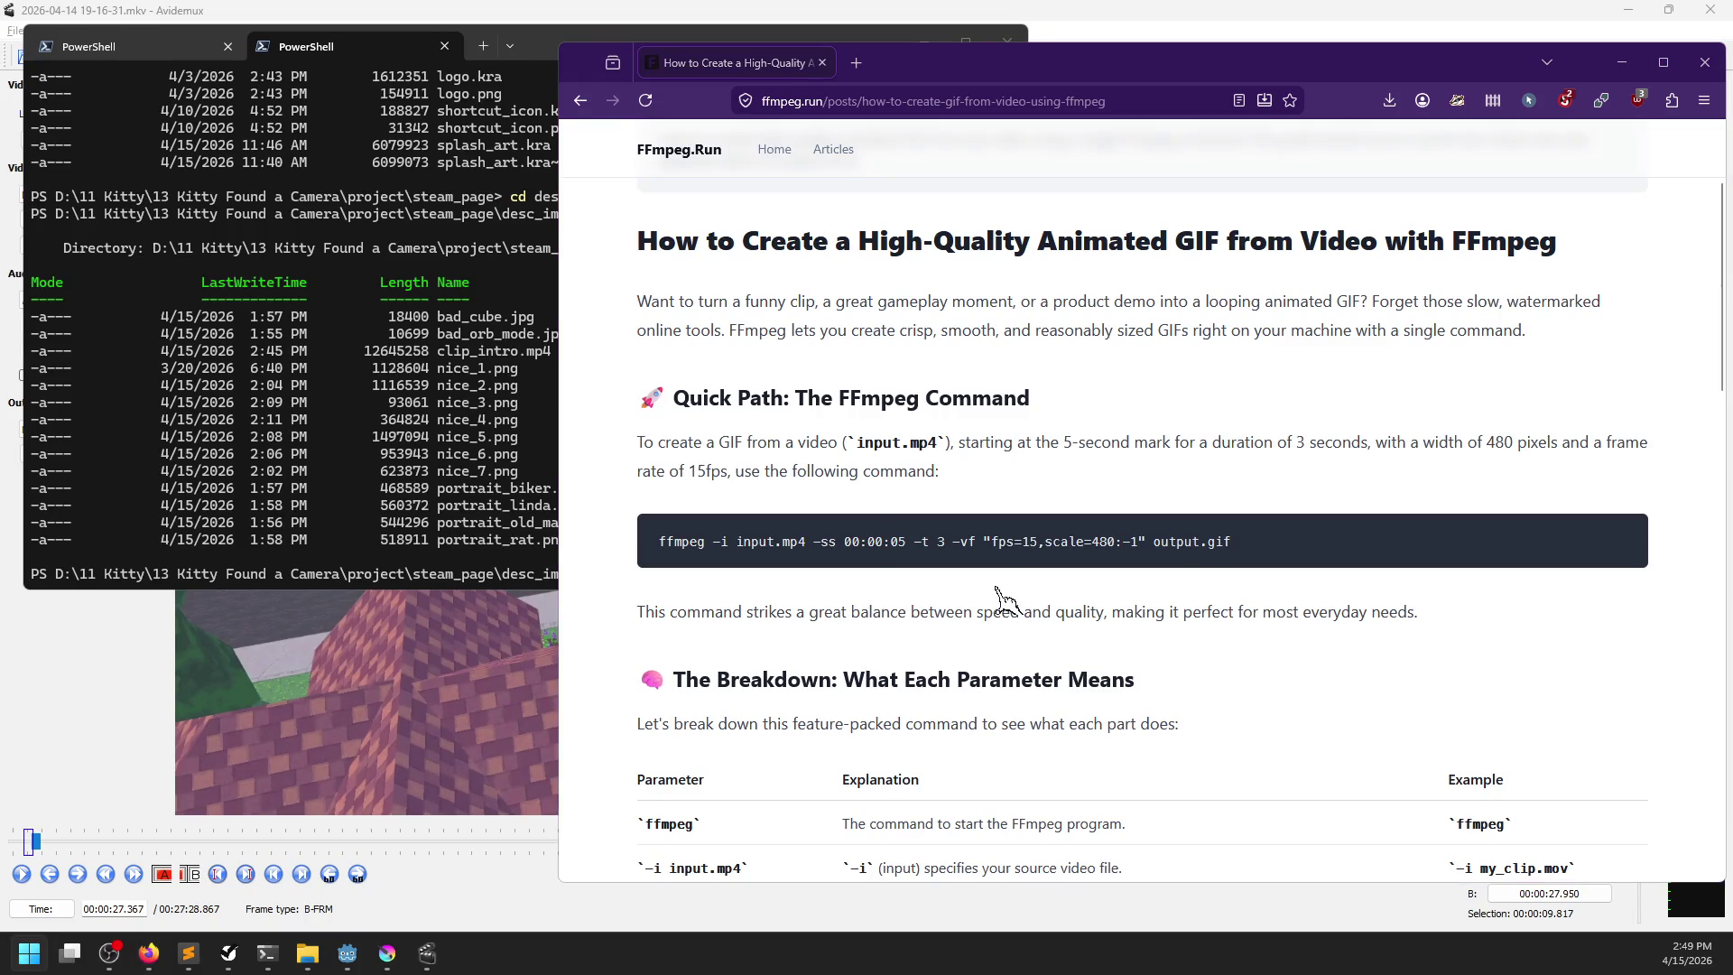
key(XF86Calculator)
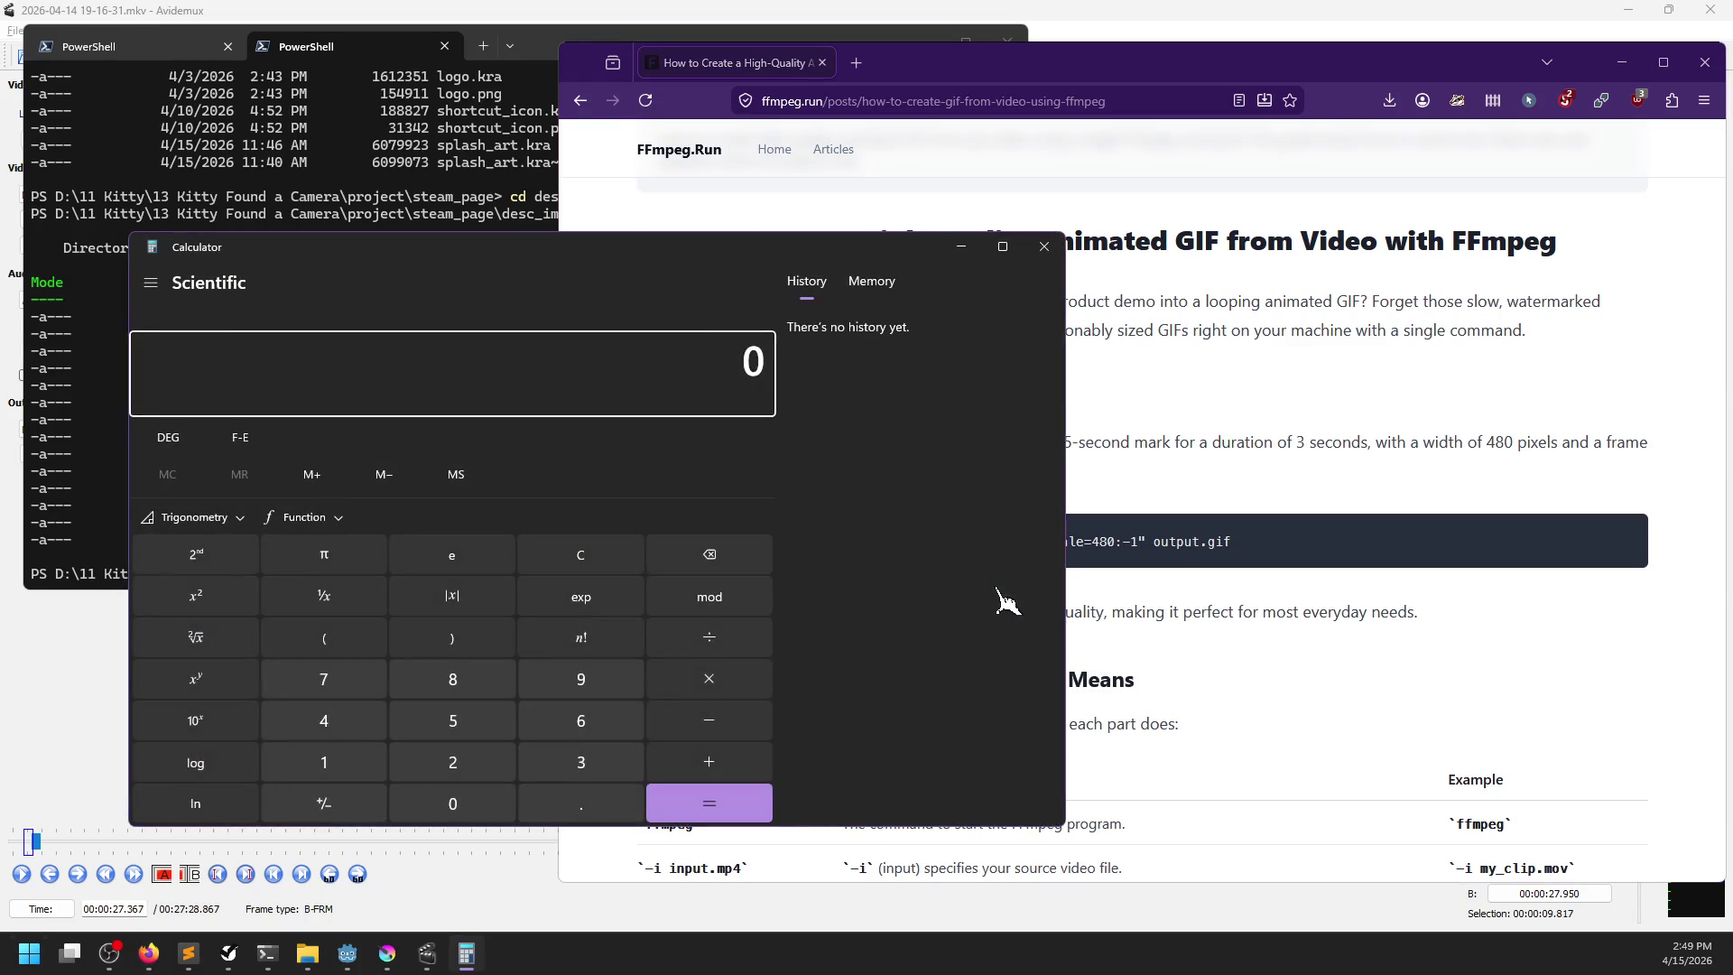
Compute 1920 ÷ 720 in Calculator and try taking reciprocals of the result
text(1920)
text(/)
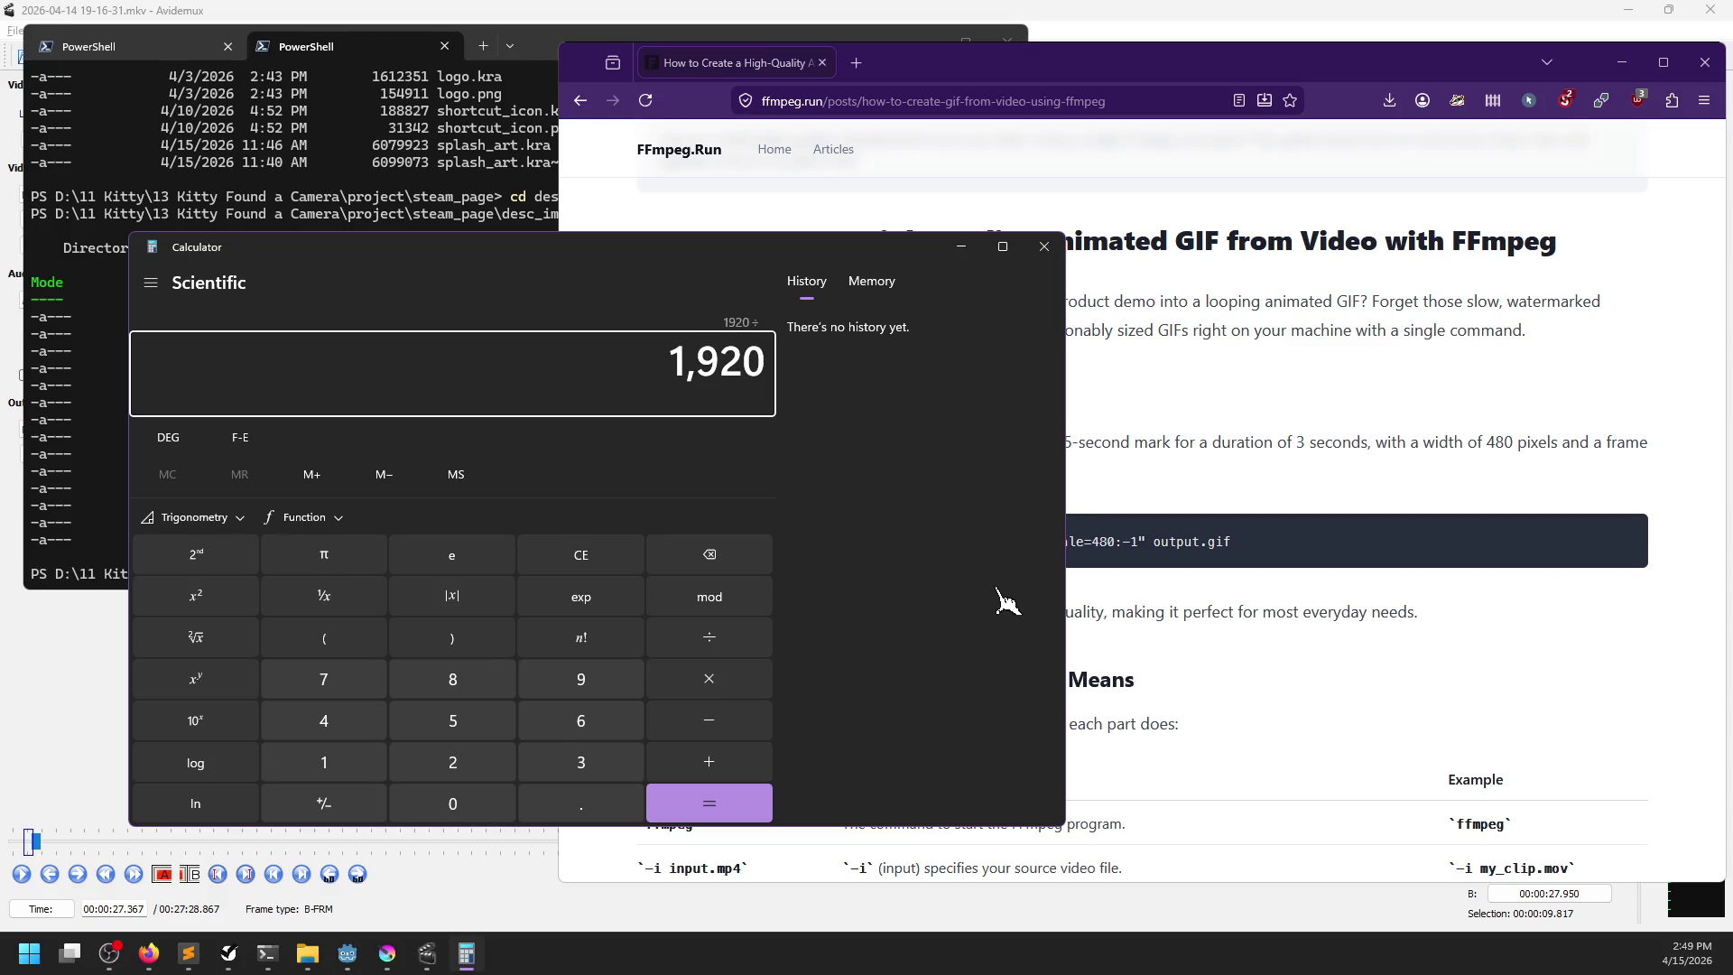
text(720)
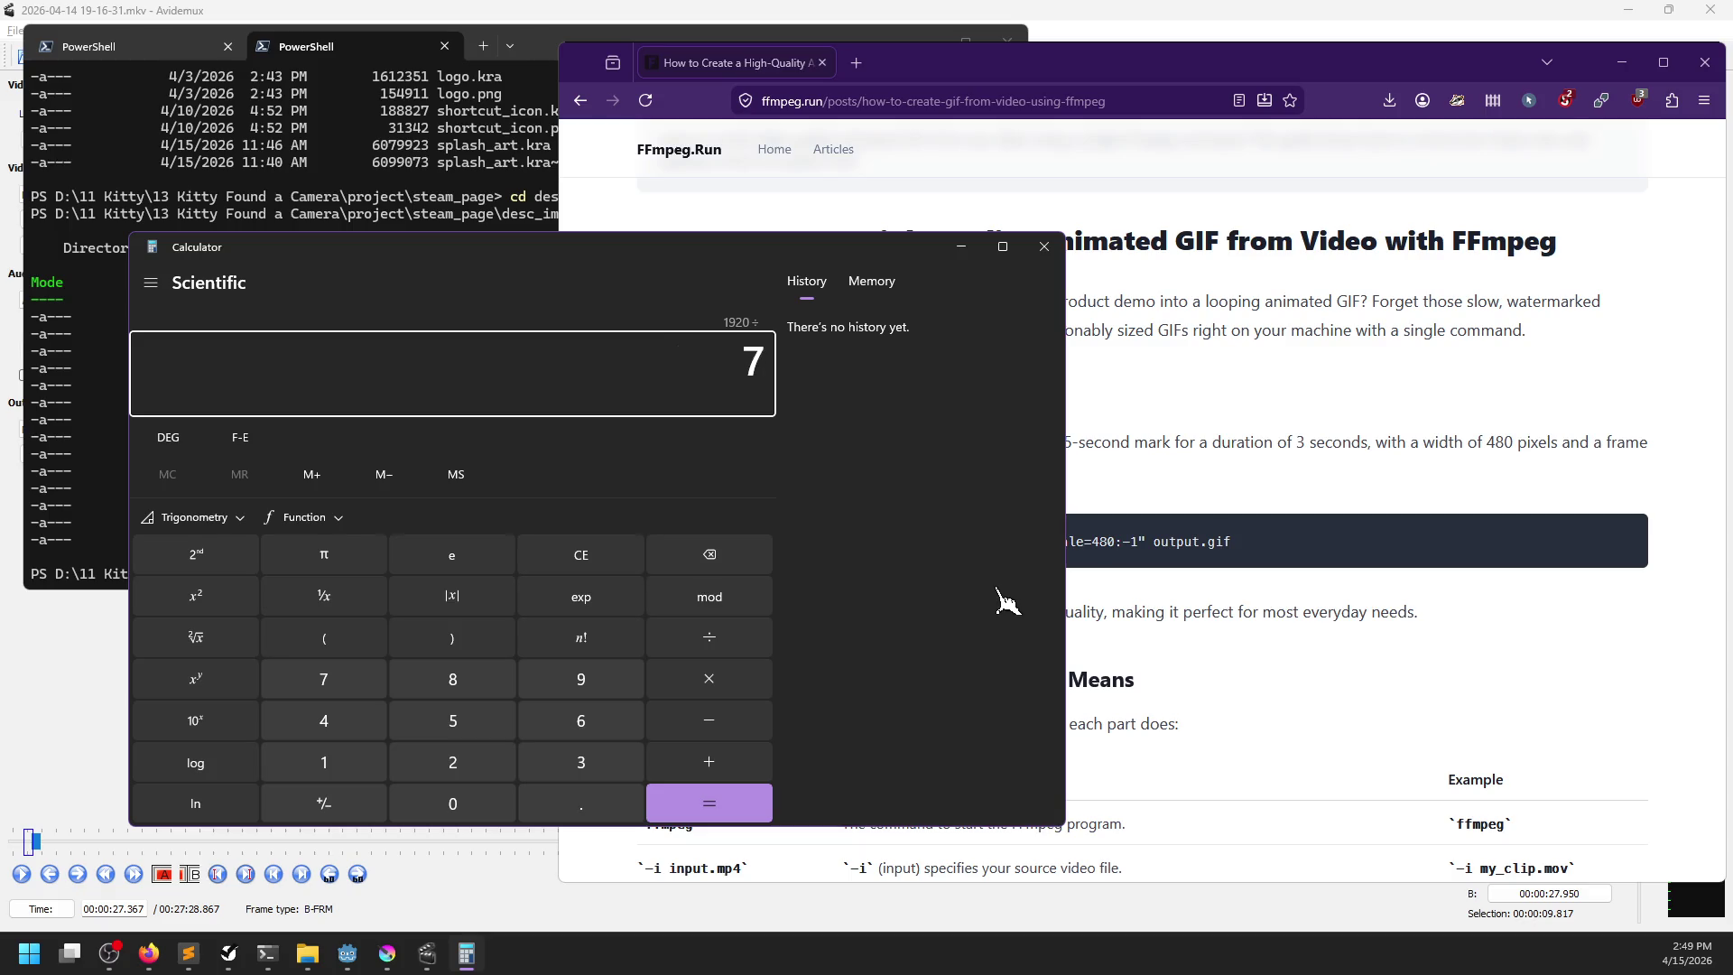
key(Return)
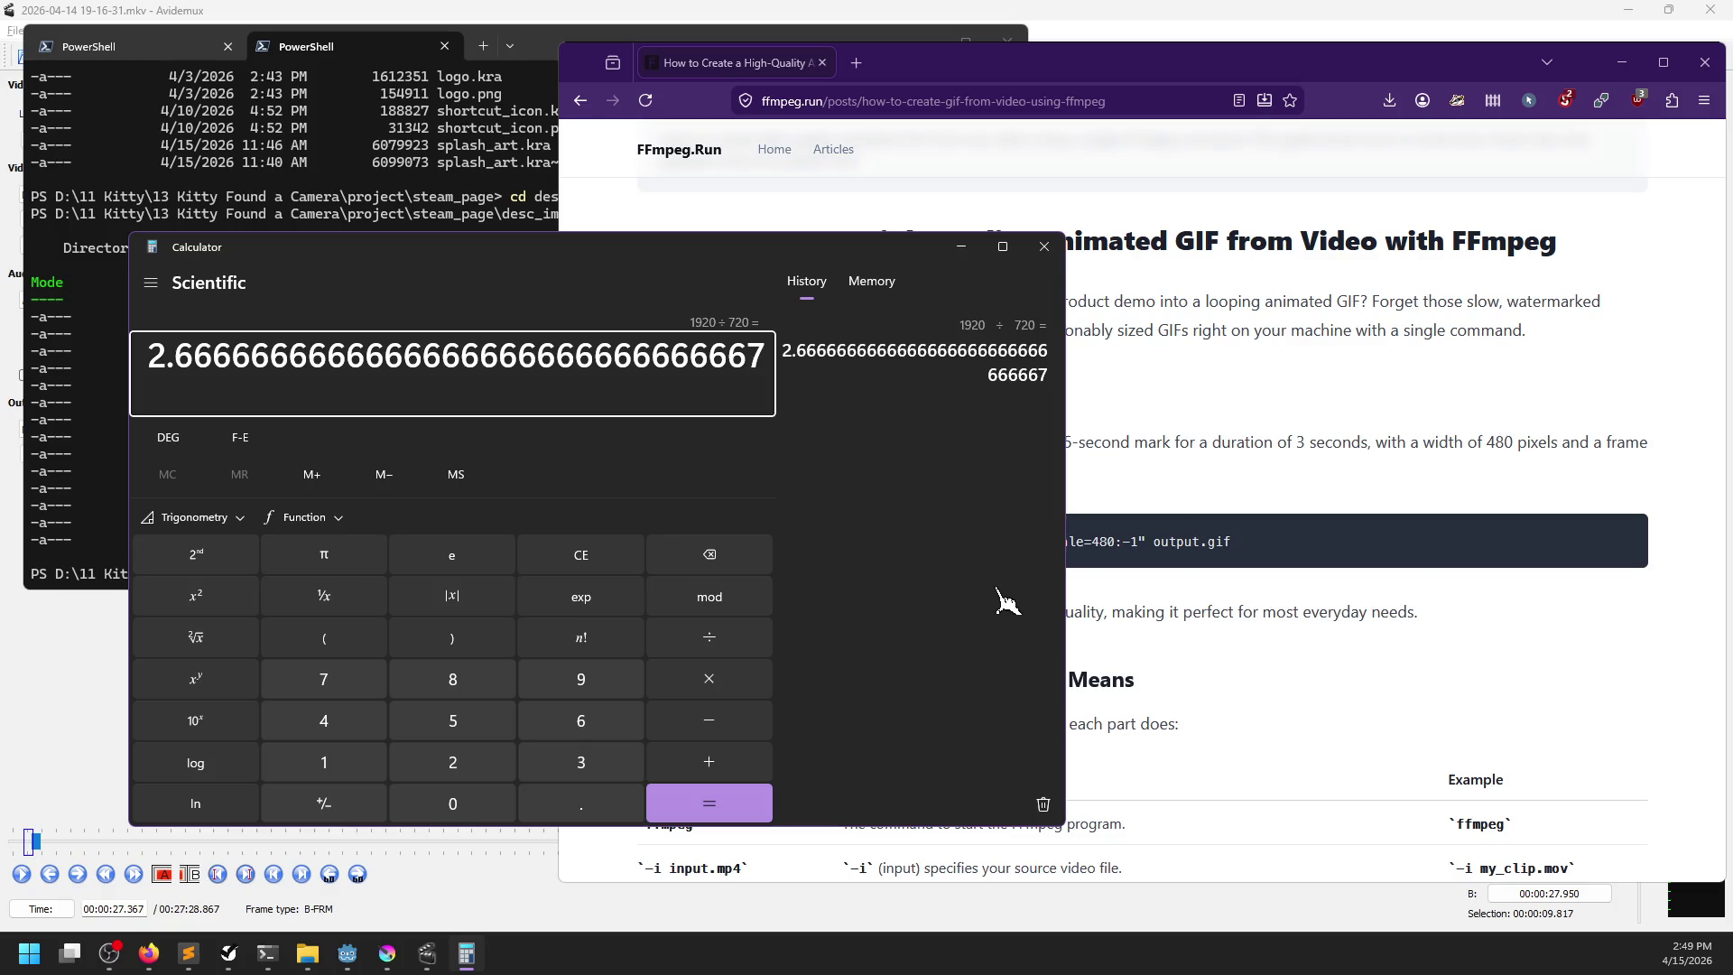
text(*1080)
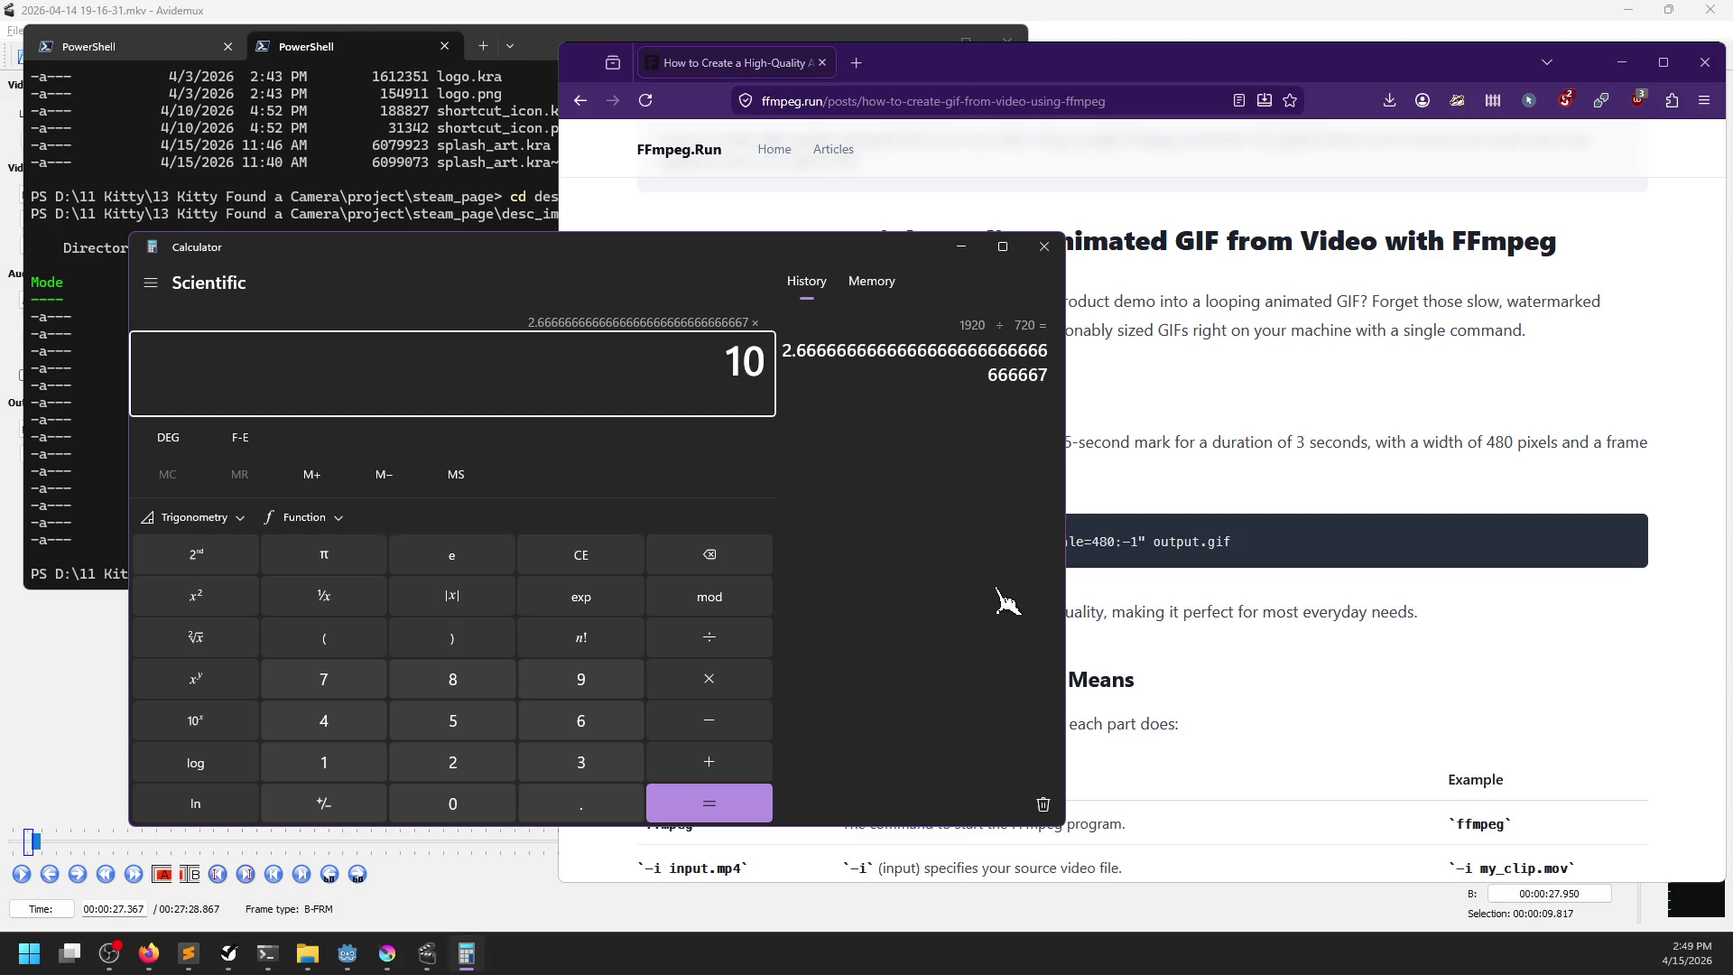
key(BackSpace)
key(BackSpace)
key(BackSpace)
key(BackSpace)
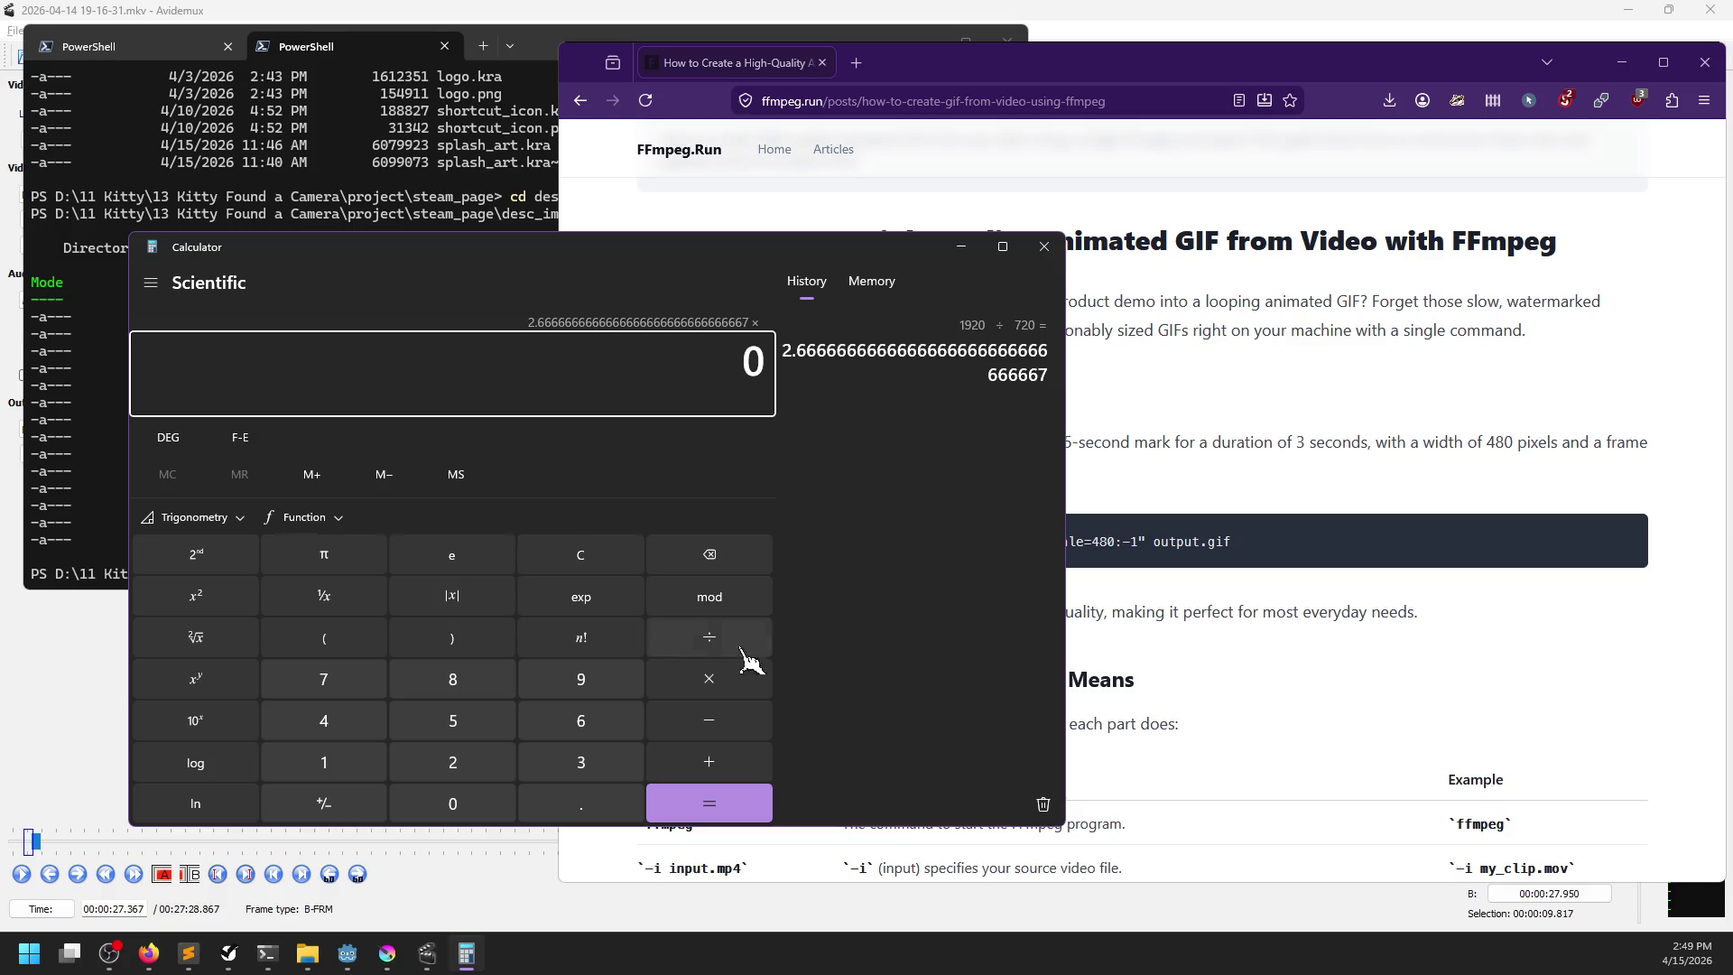
click(346, 602)
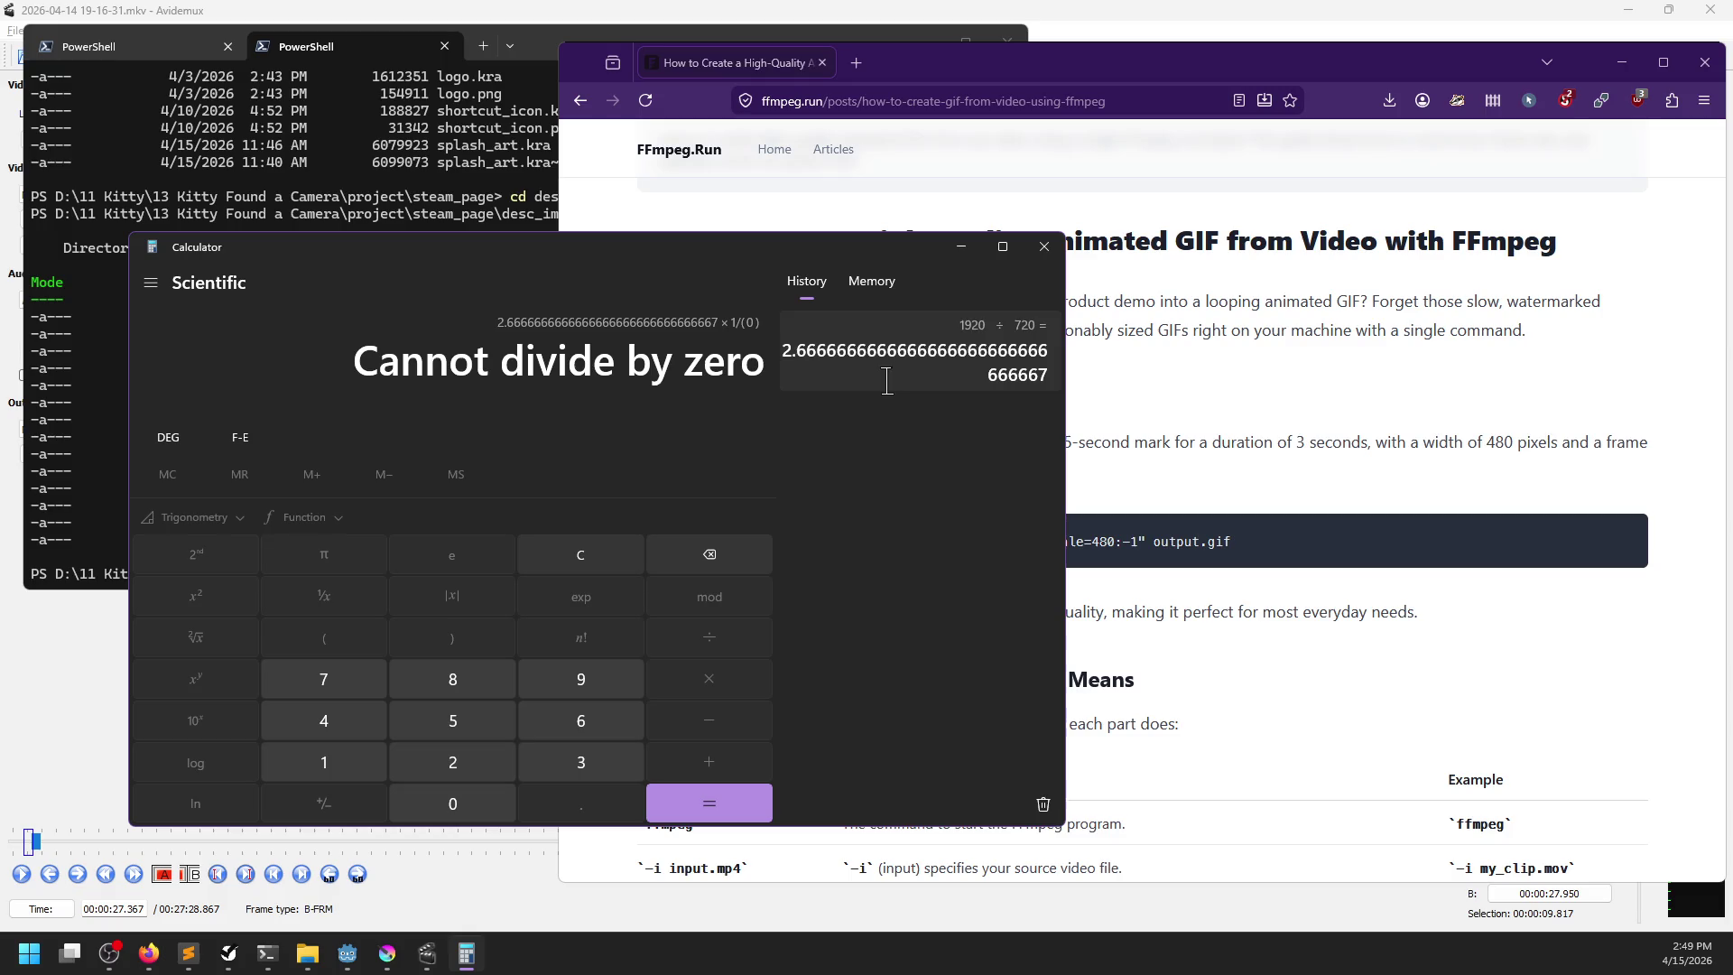
click(795, 348)
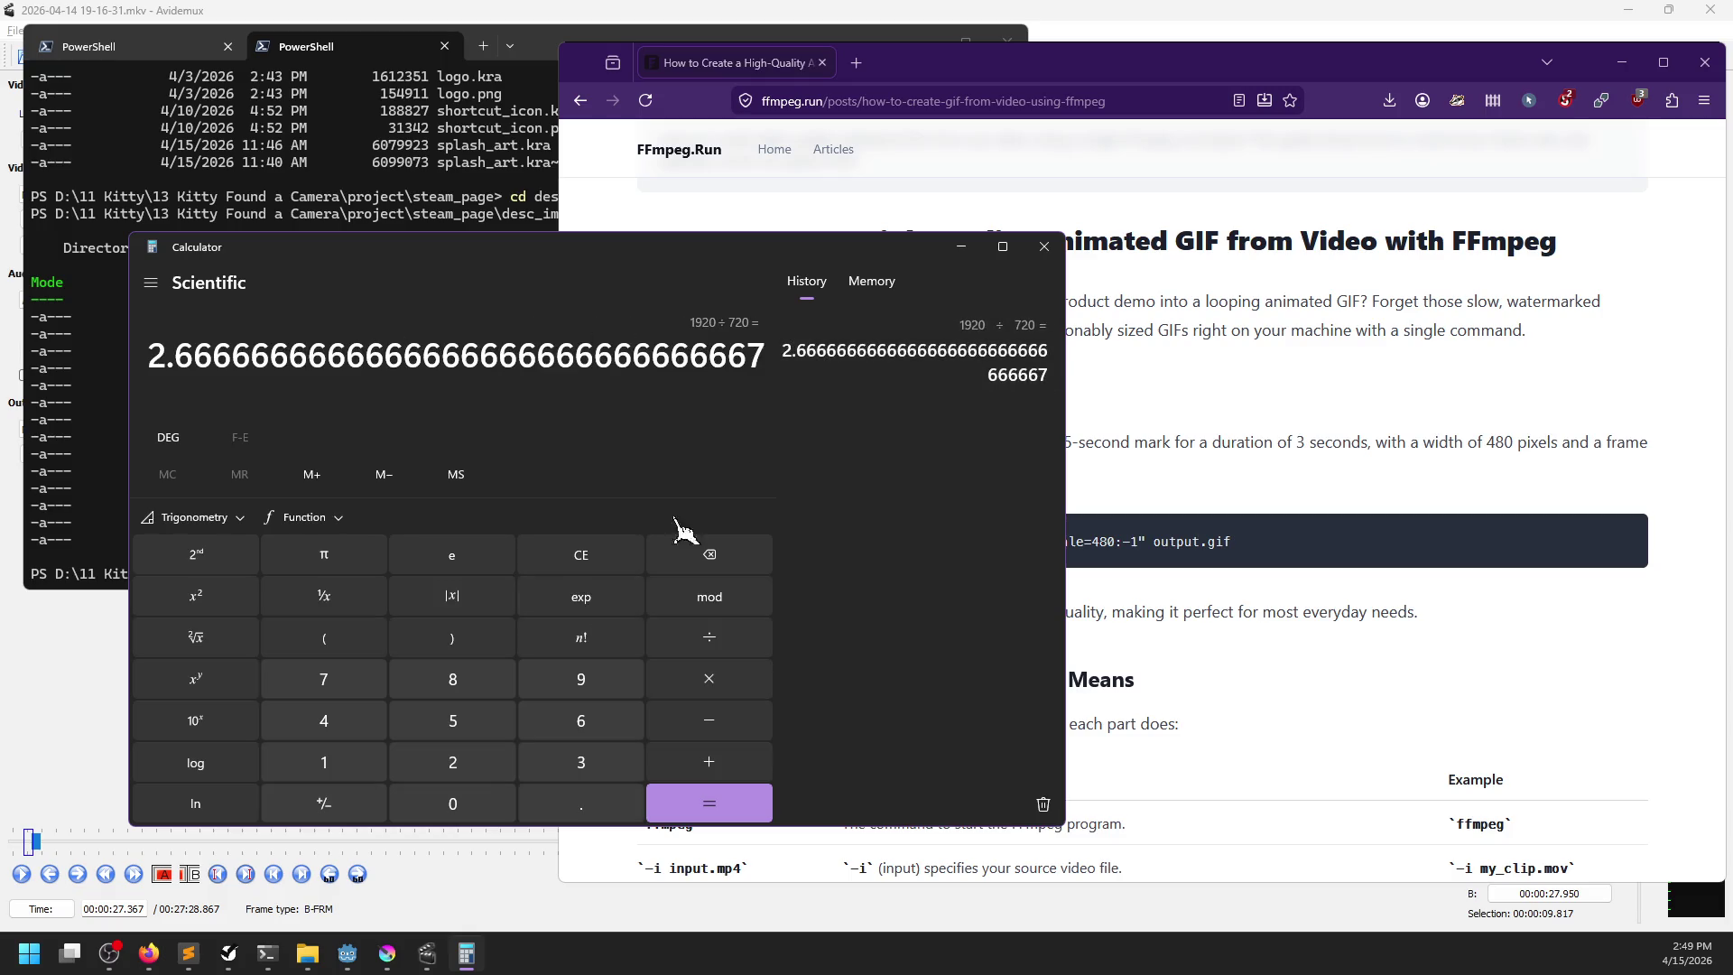
click(329, 603)
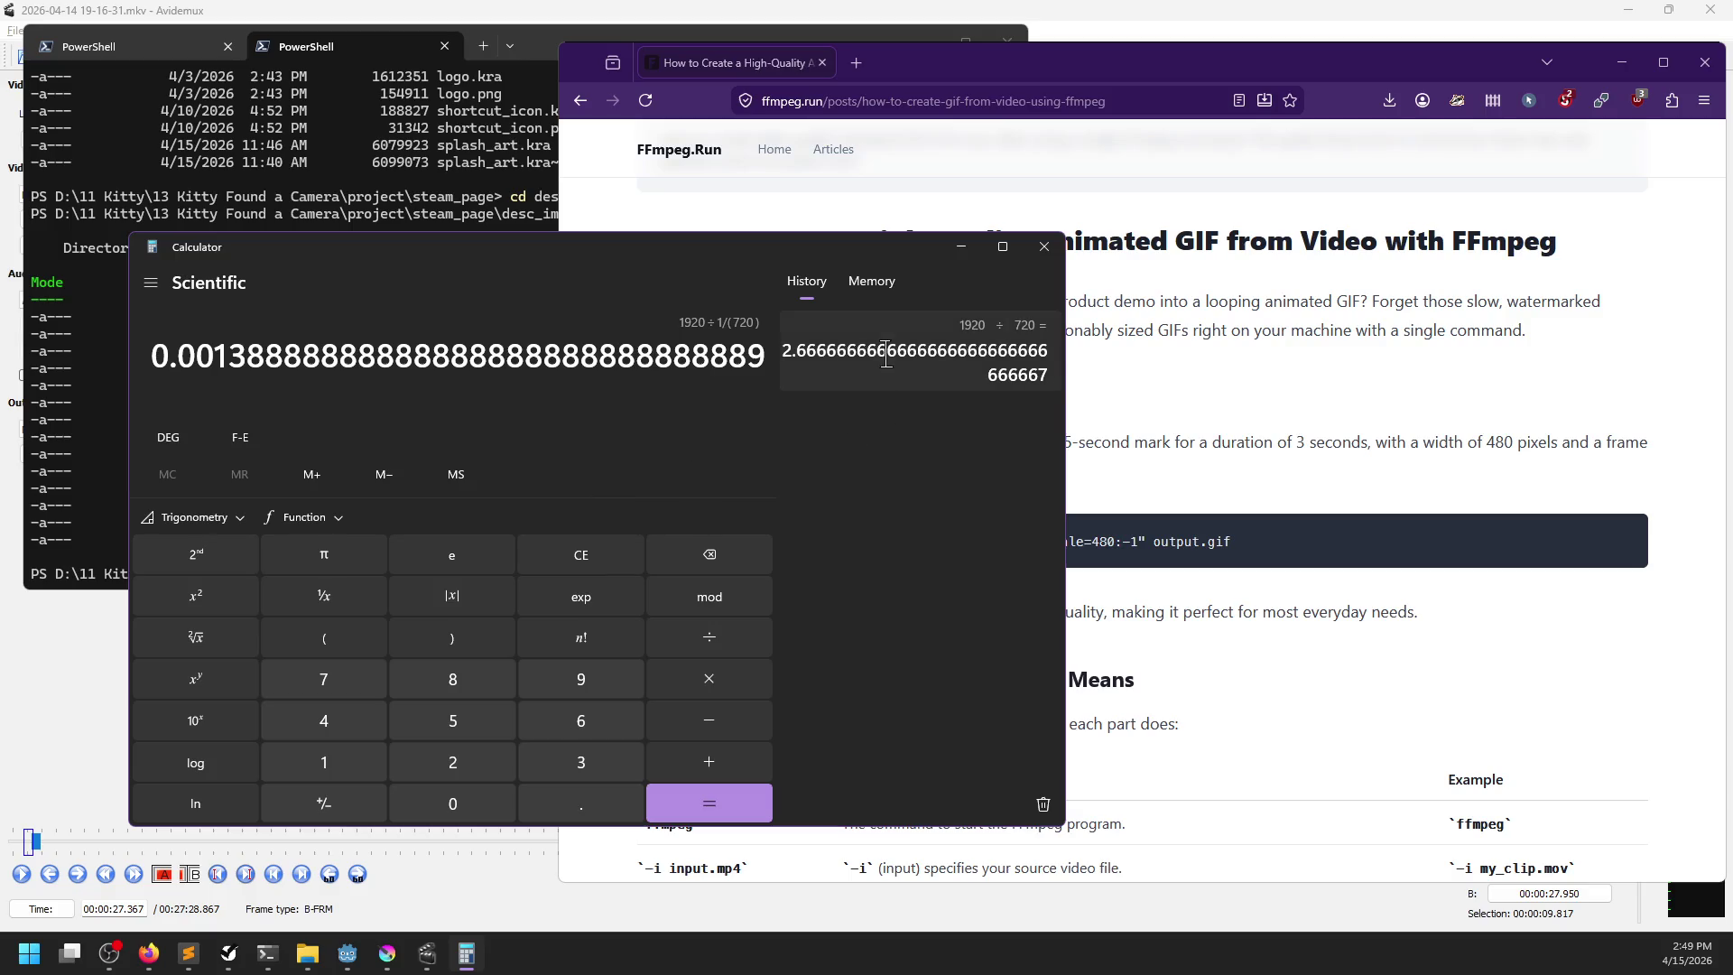
click(786, 352)
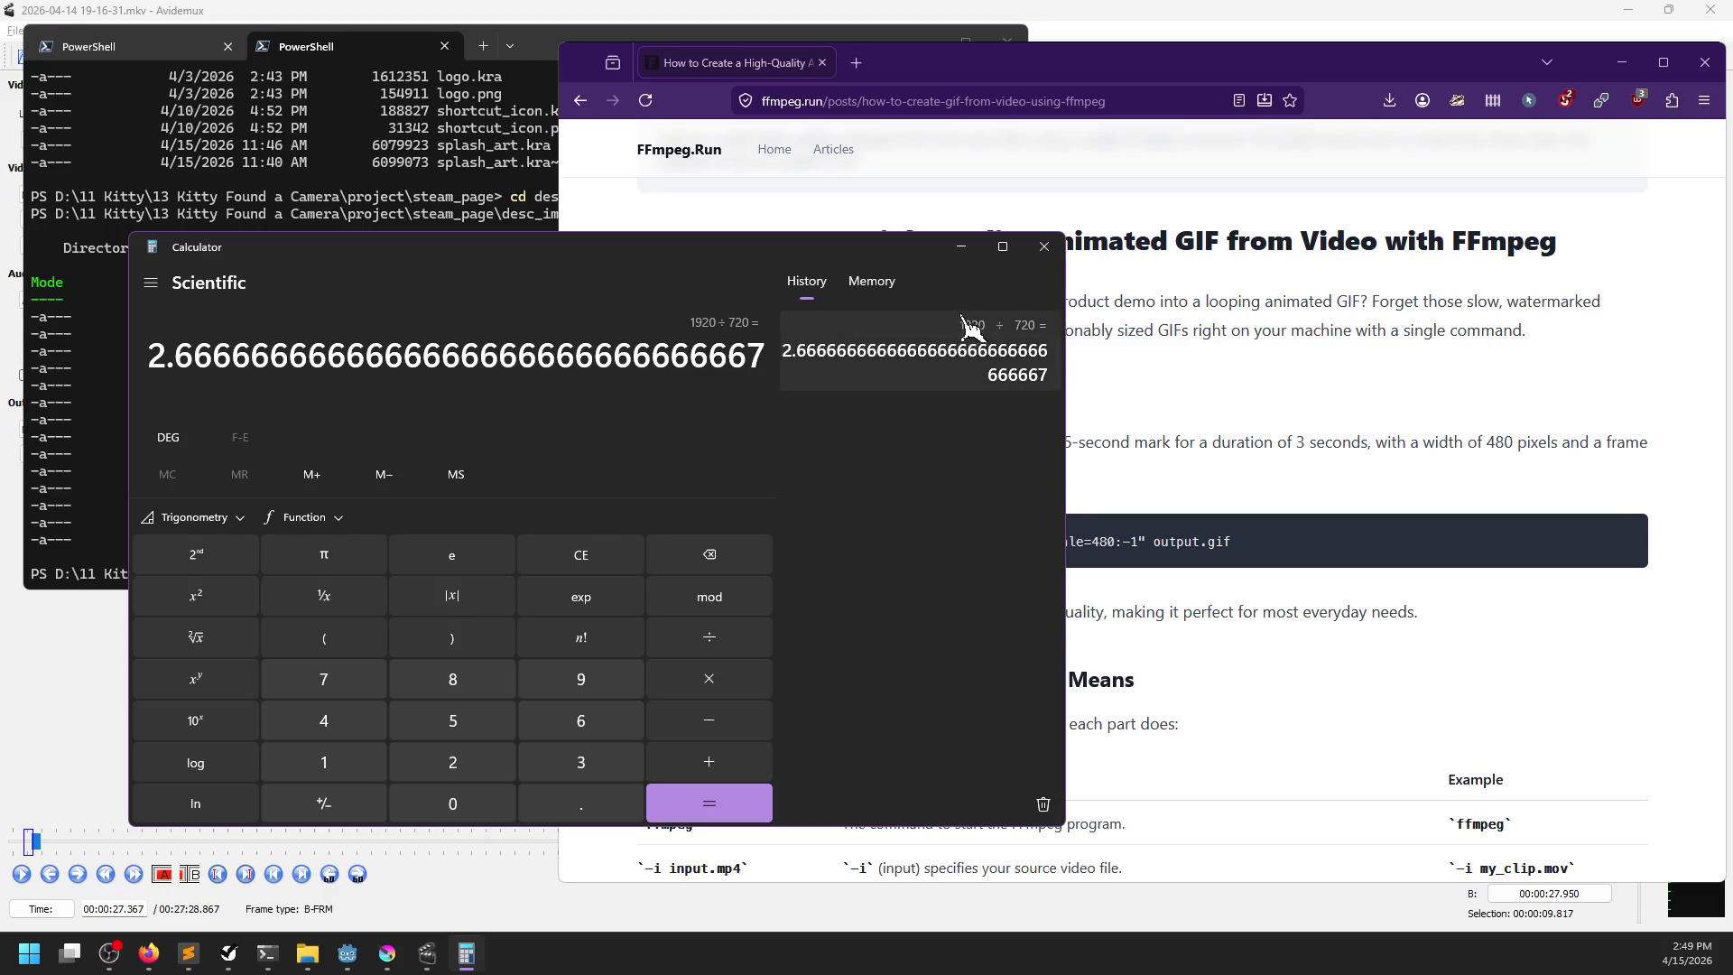
double_click(906, 361)
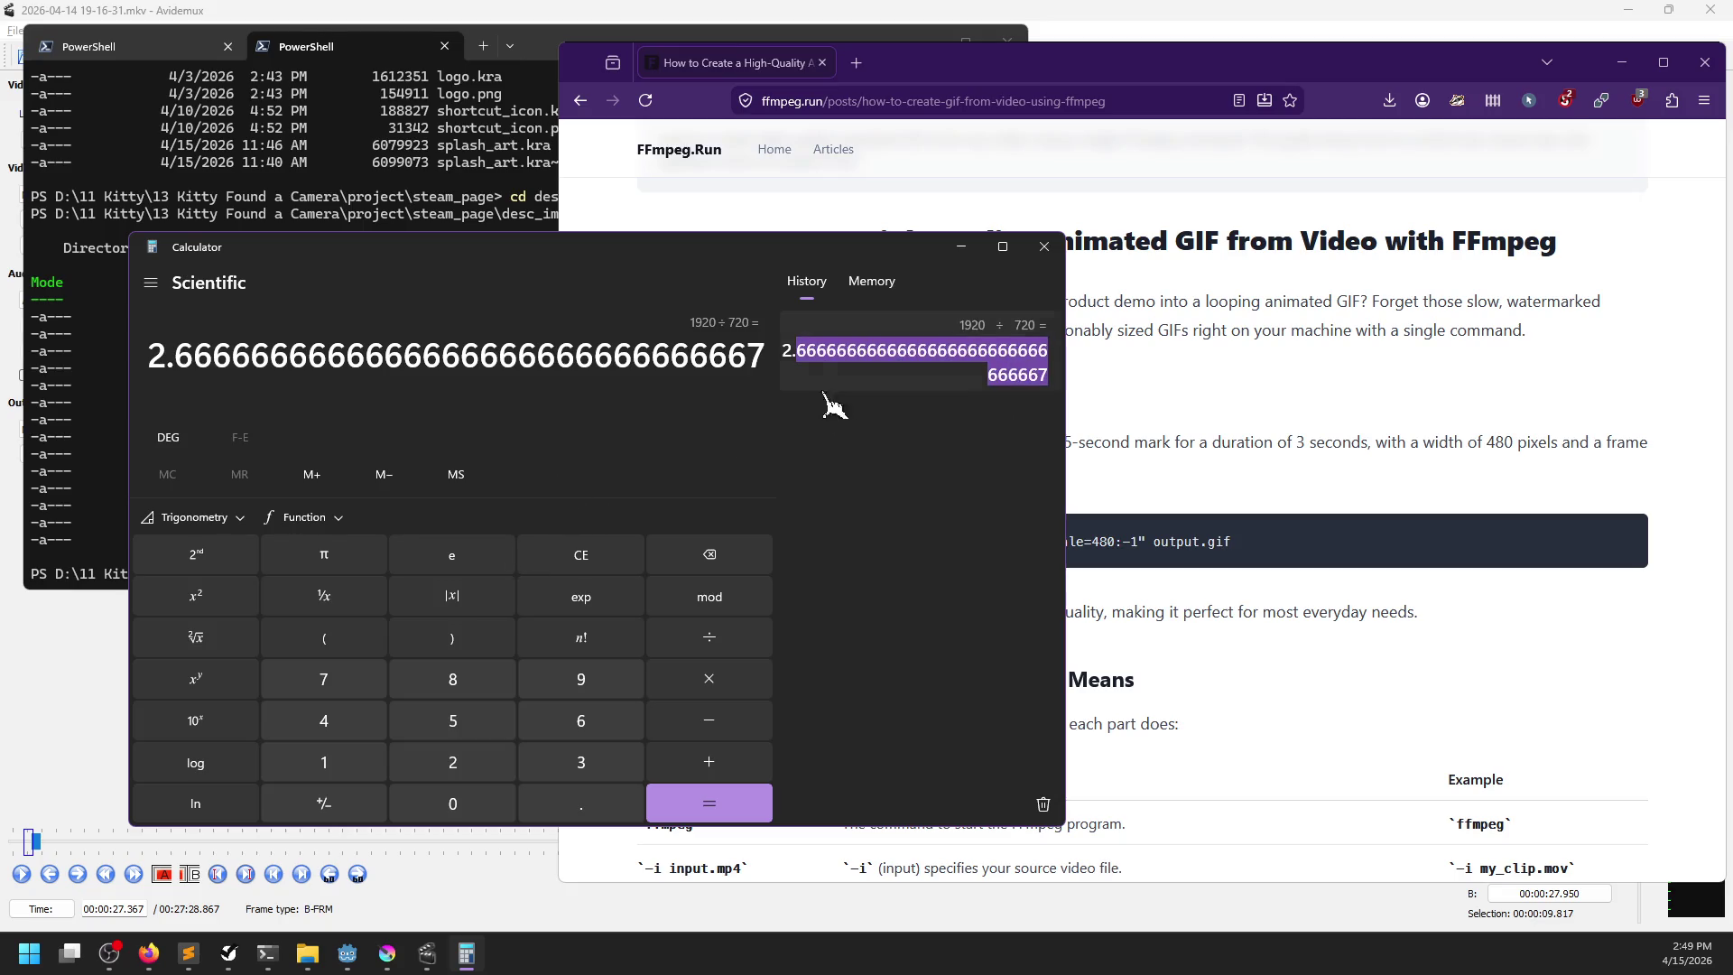
click(793, 355)
Copy the 2.666… ratio and compute 1 divided by it, giving 0.375
drag(793, 355, 1008, 374)
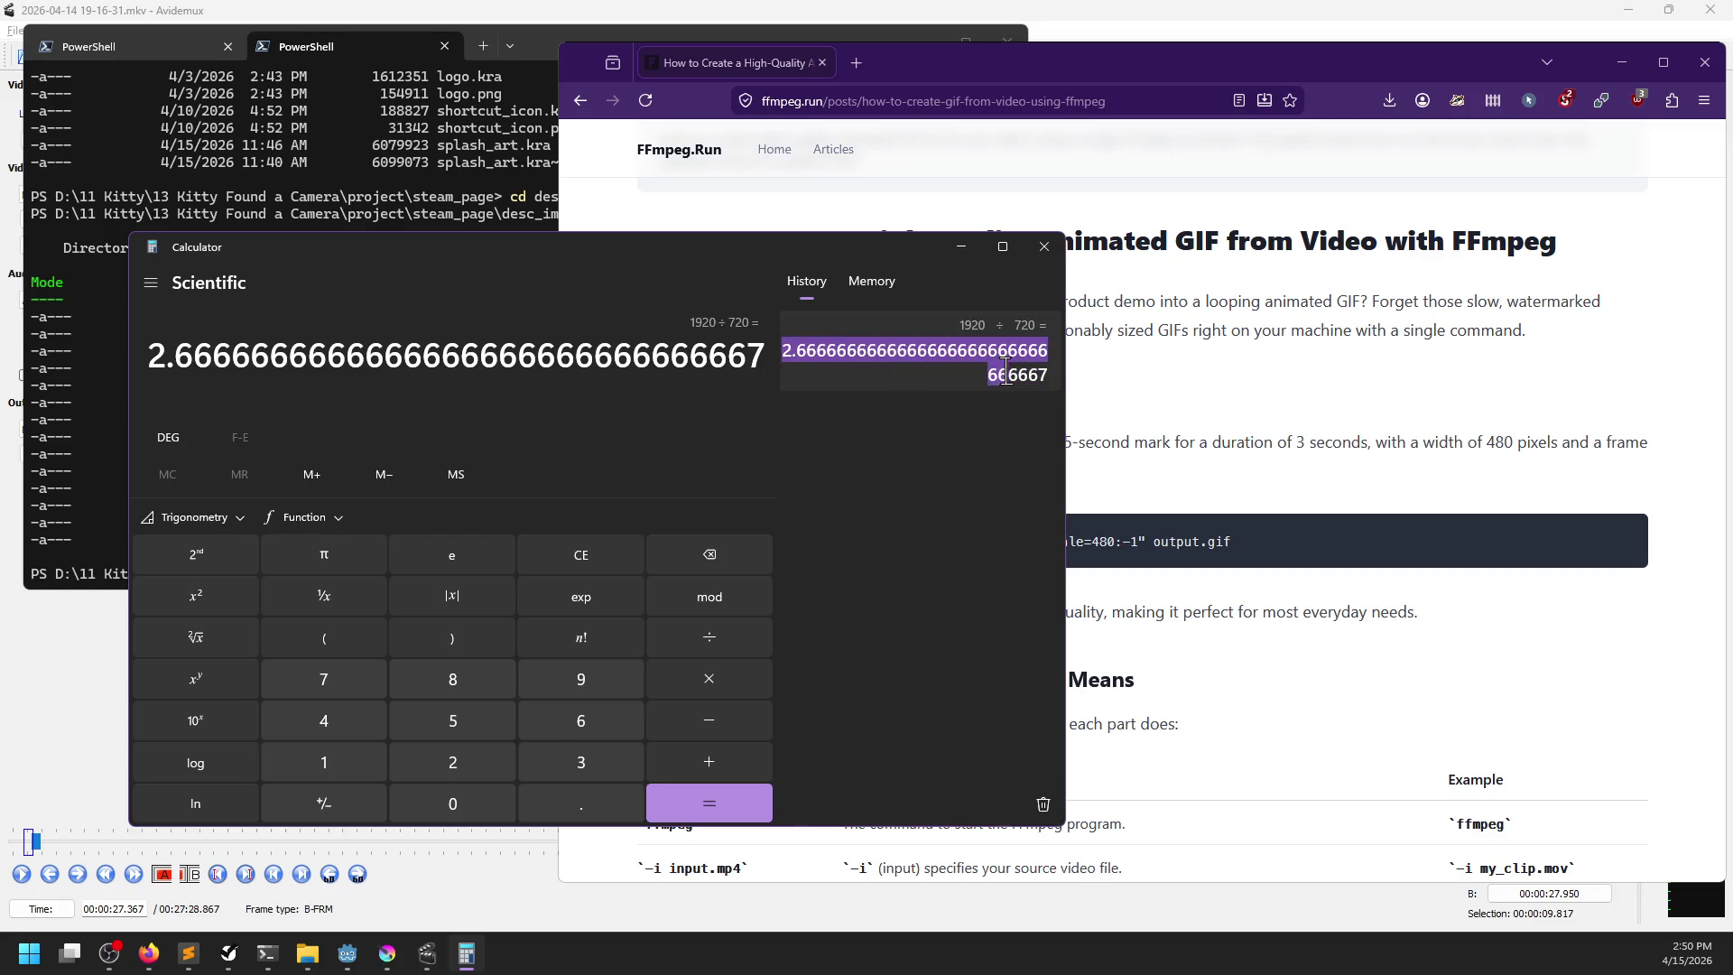
text(1920/)
key(ctrl+v)
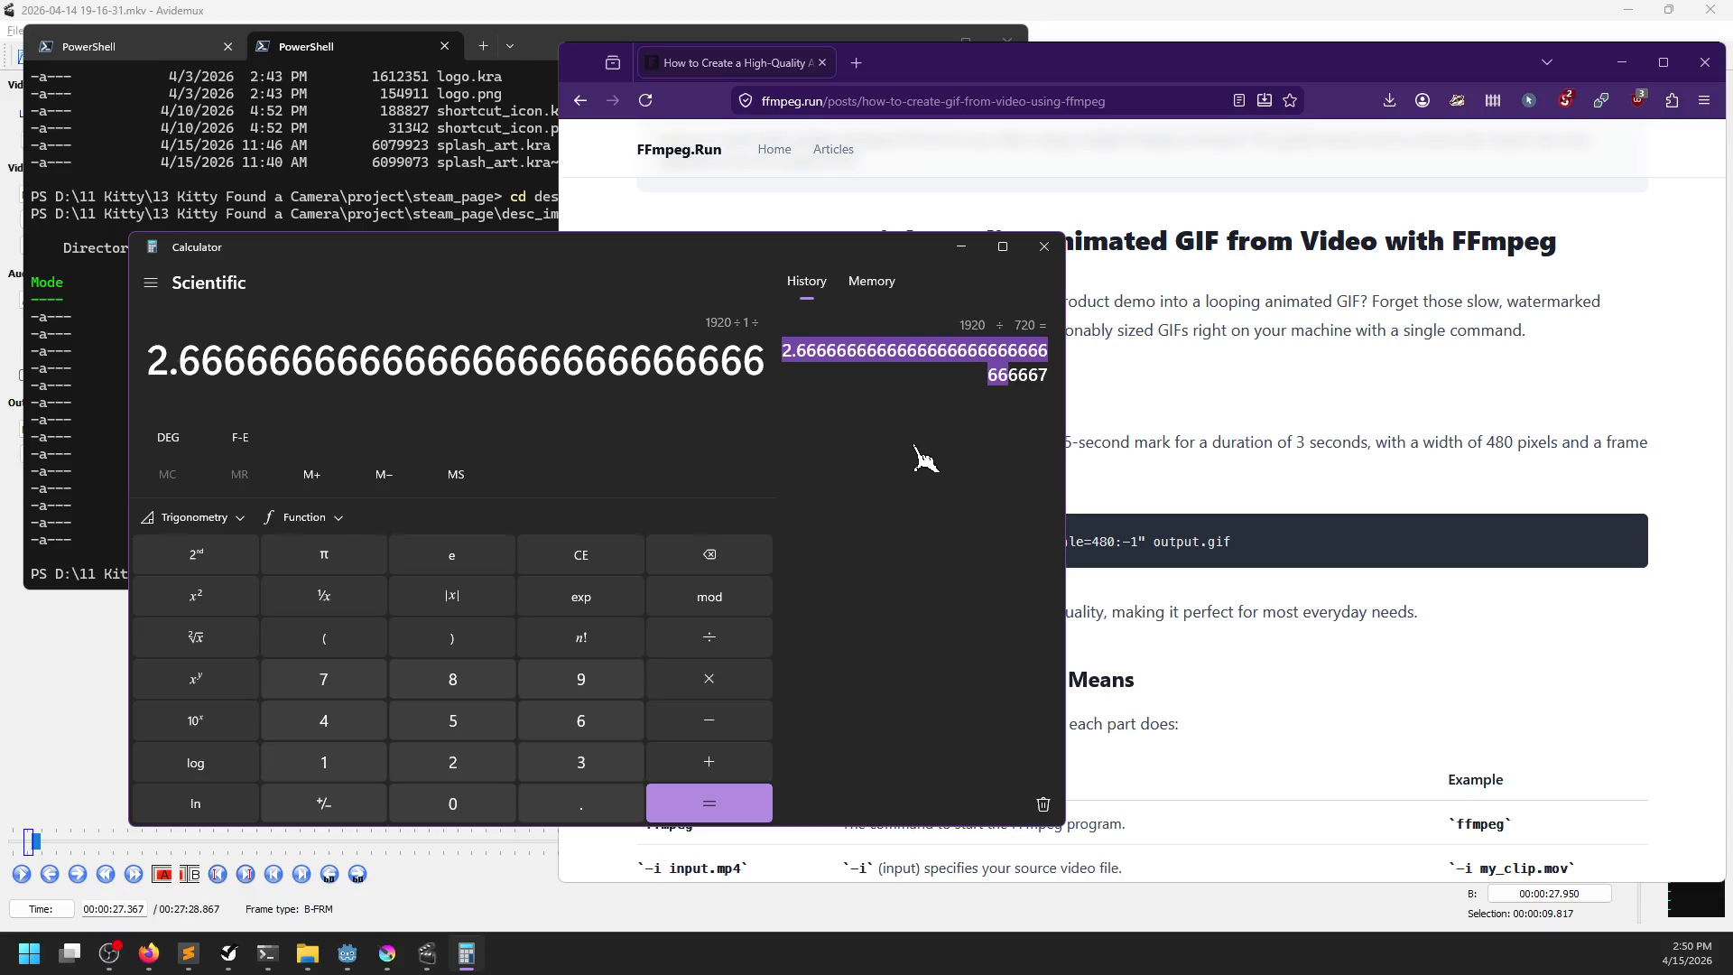
key(Escape)
text(1)
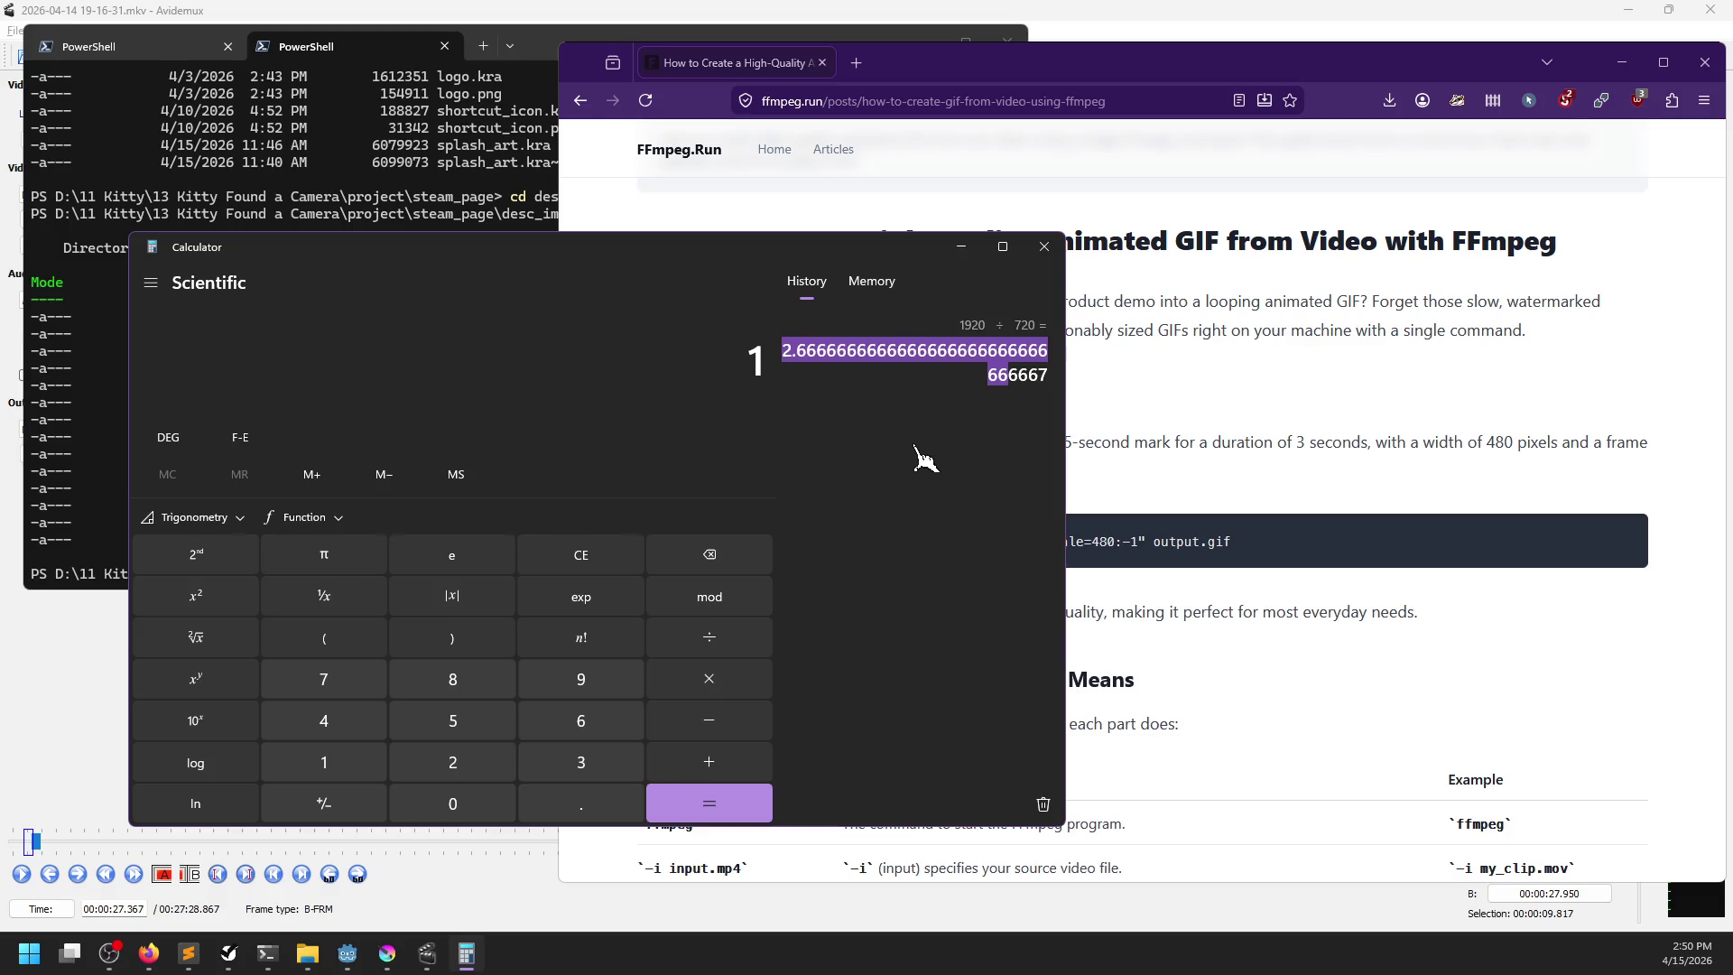
text(2.6666666666666666666666666666)
key(Return)
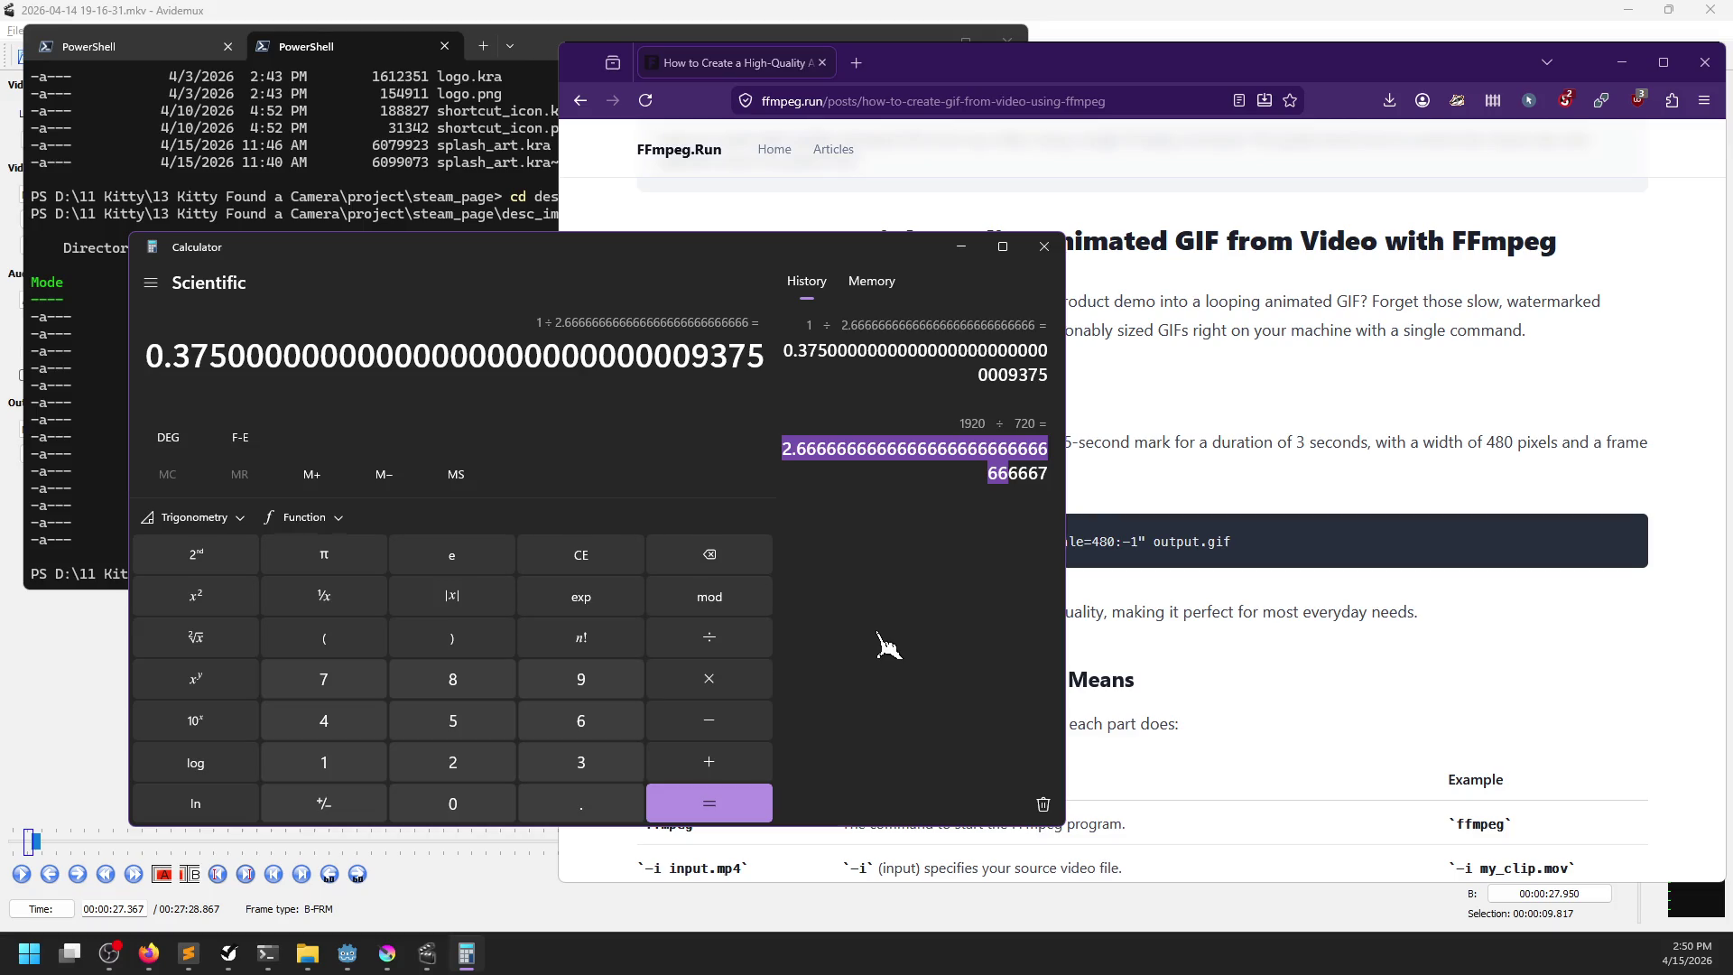
Multiply 0.375 by 1080 to get the 405-pixel GIF height
key(asterisk)
text(102)
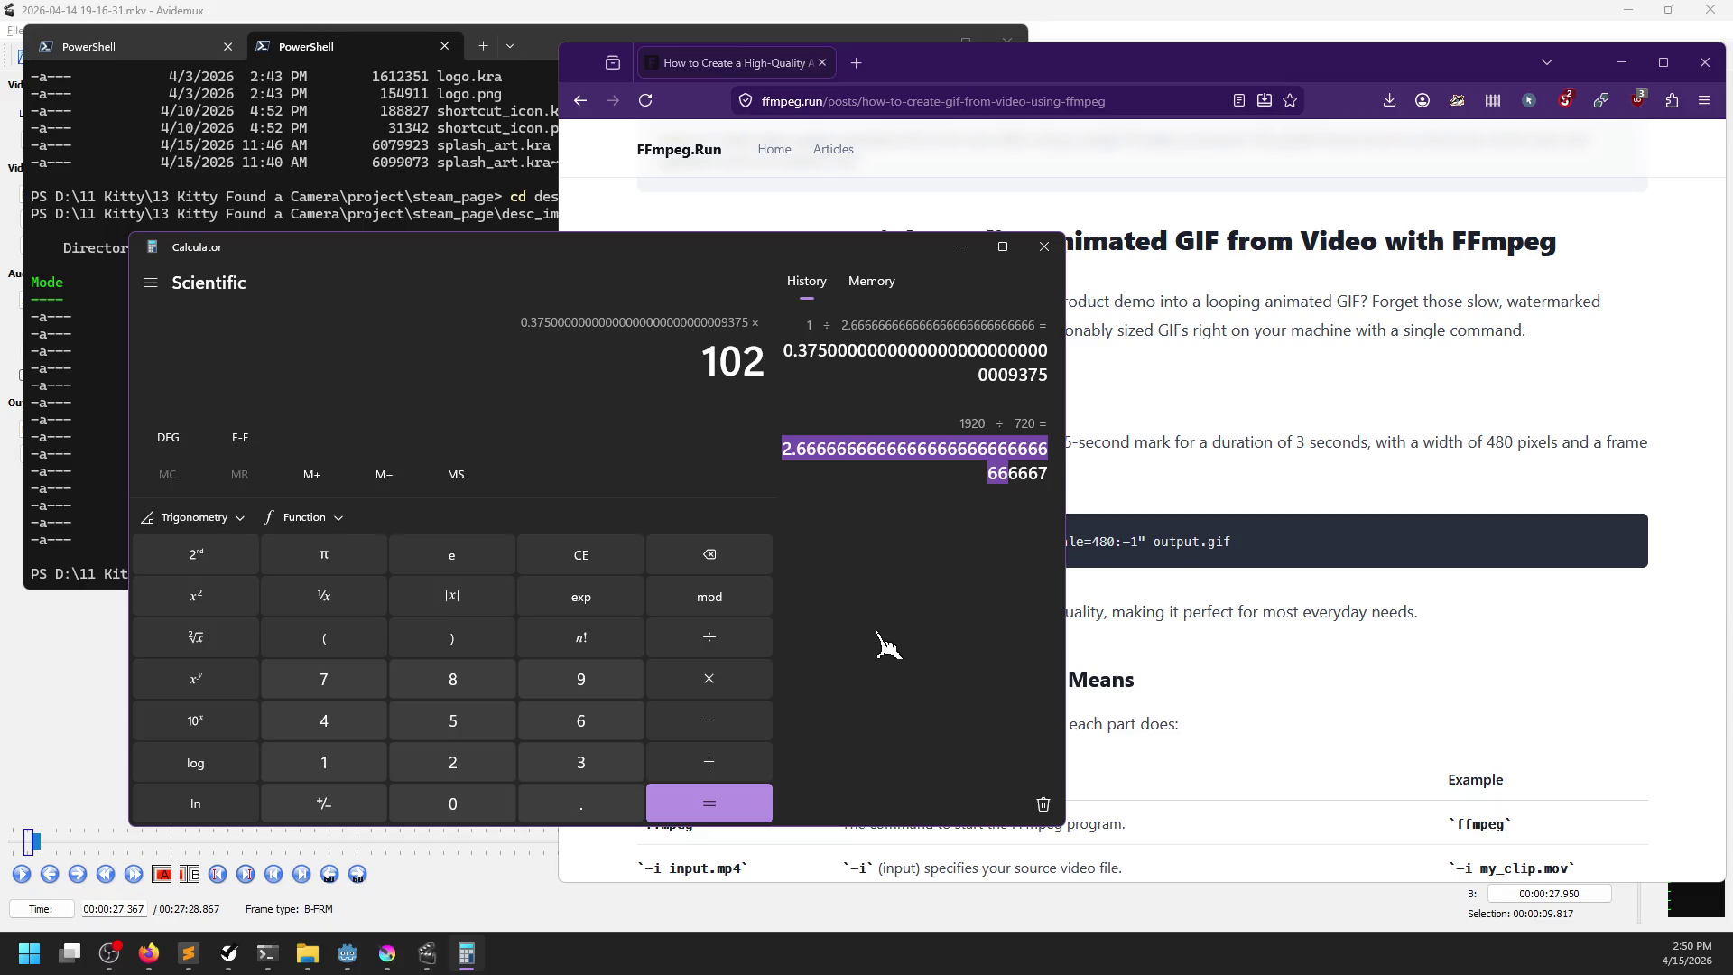
key(BackSpace)
text(8)
key(Return)
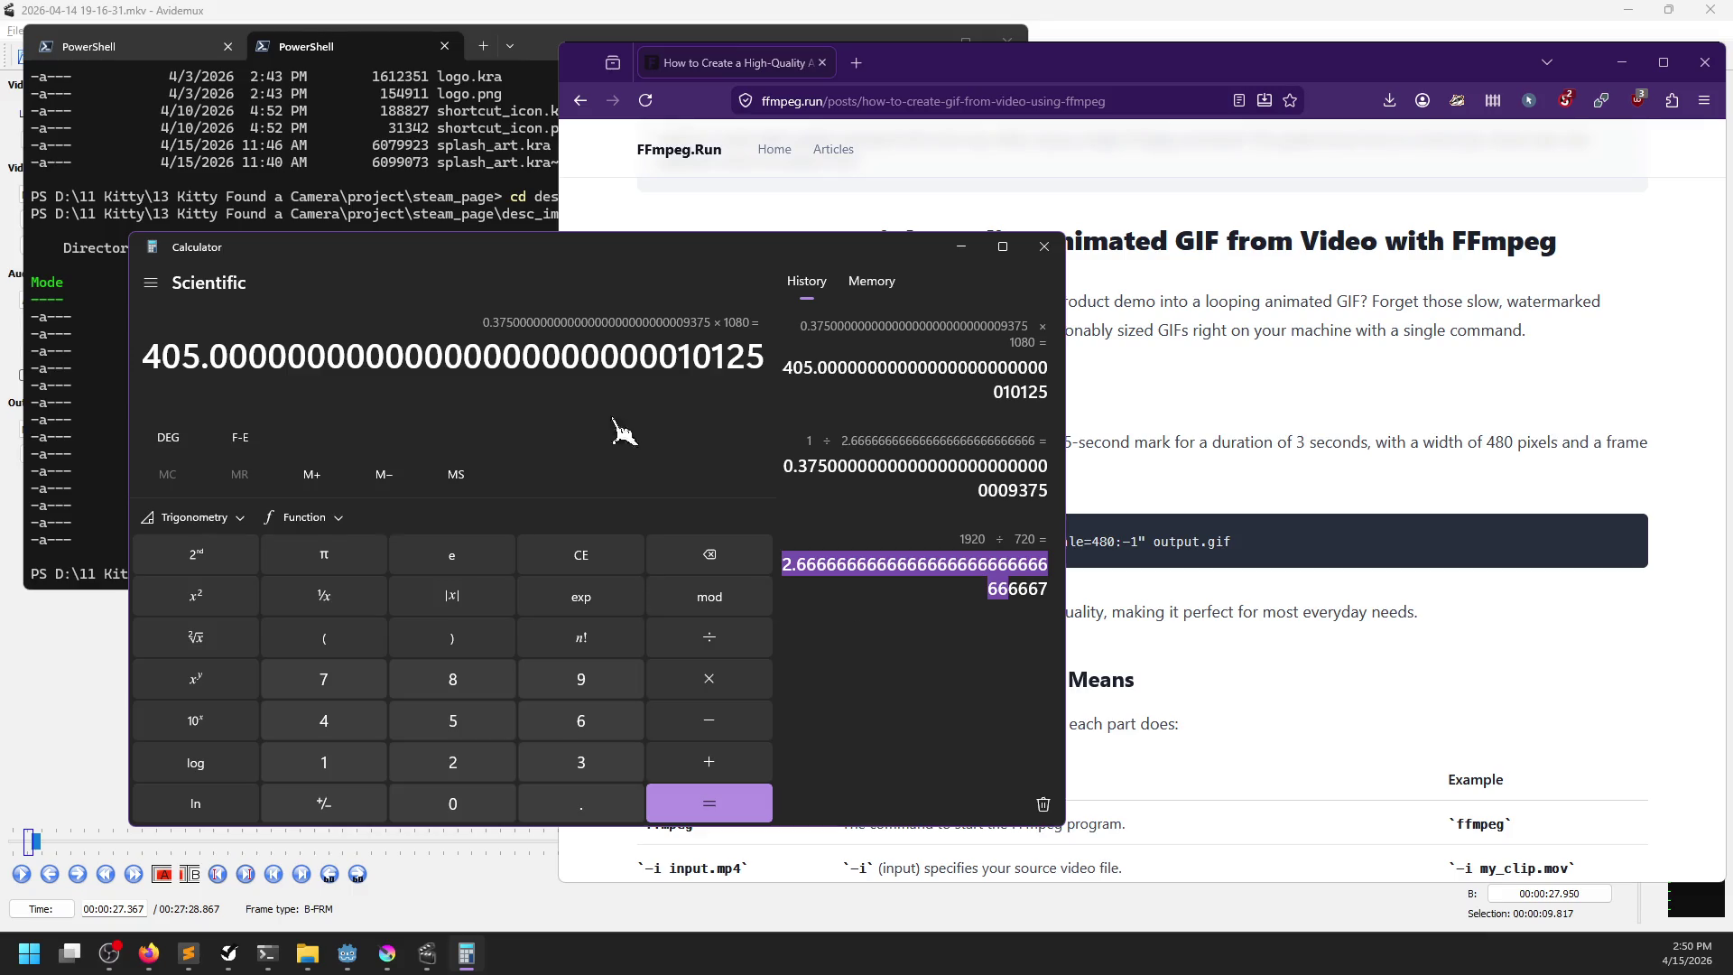
click(329, 45)
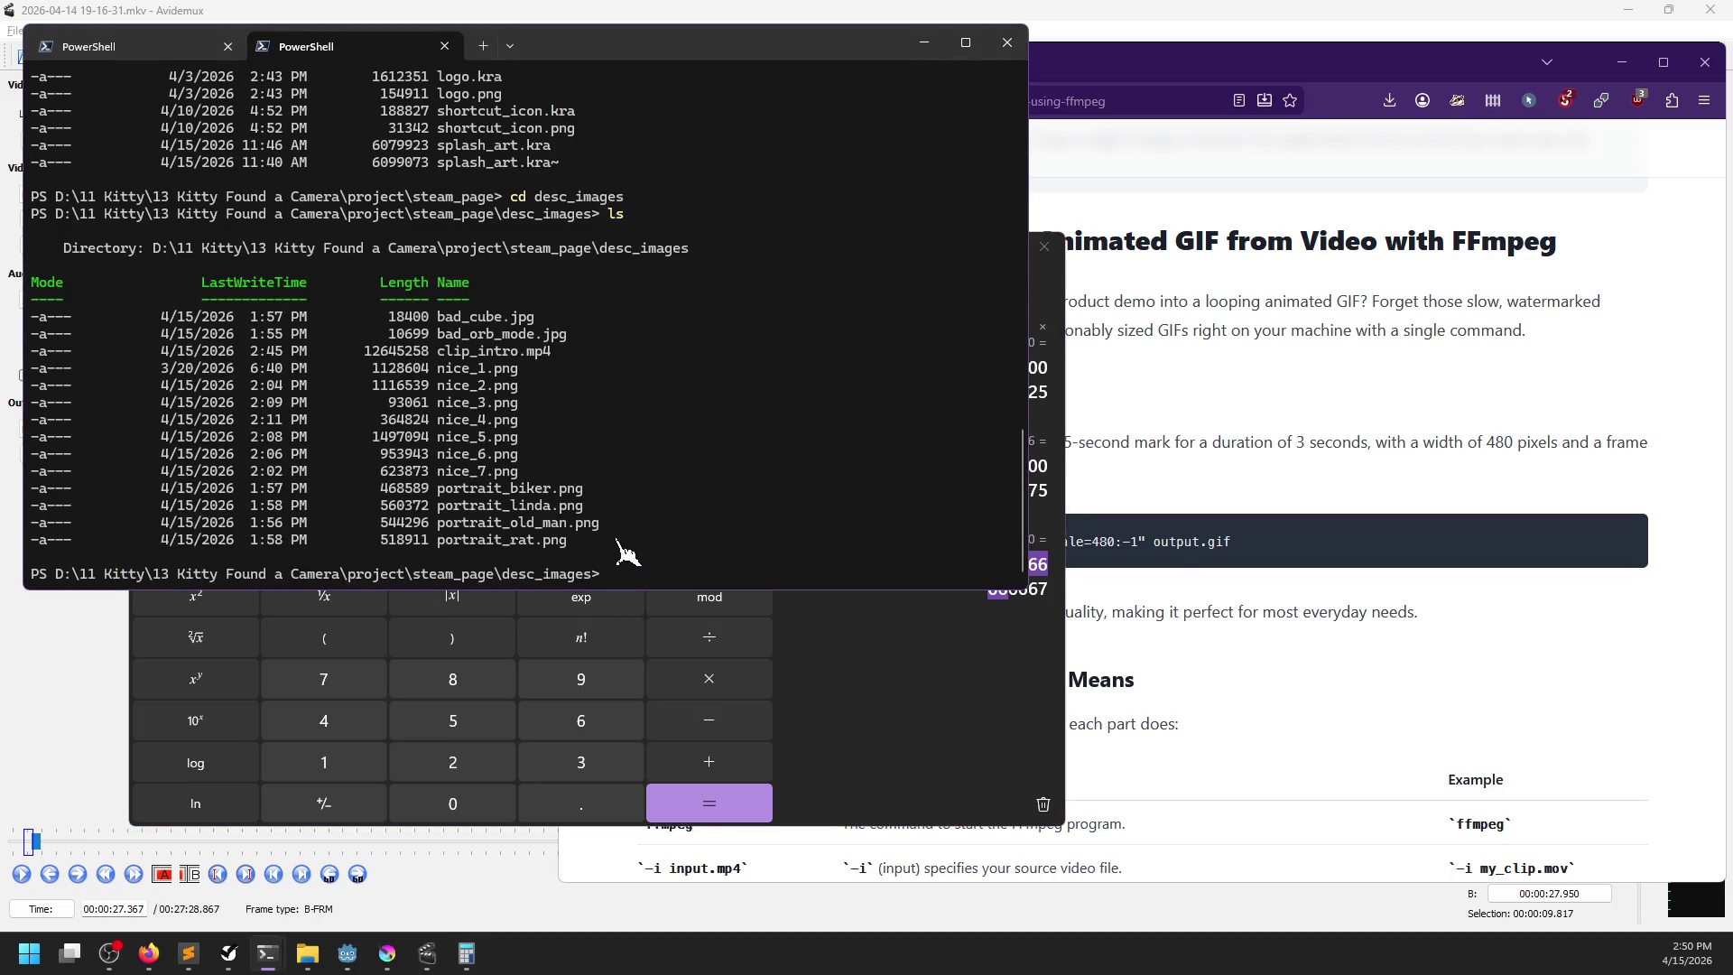
Run ffmpeg -i clip_intro.mp4 -vf "fps=15,scale=720:-1" clip_intro.gif to create the 720×405 GIF
click(1298, 479)
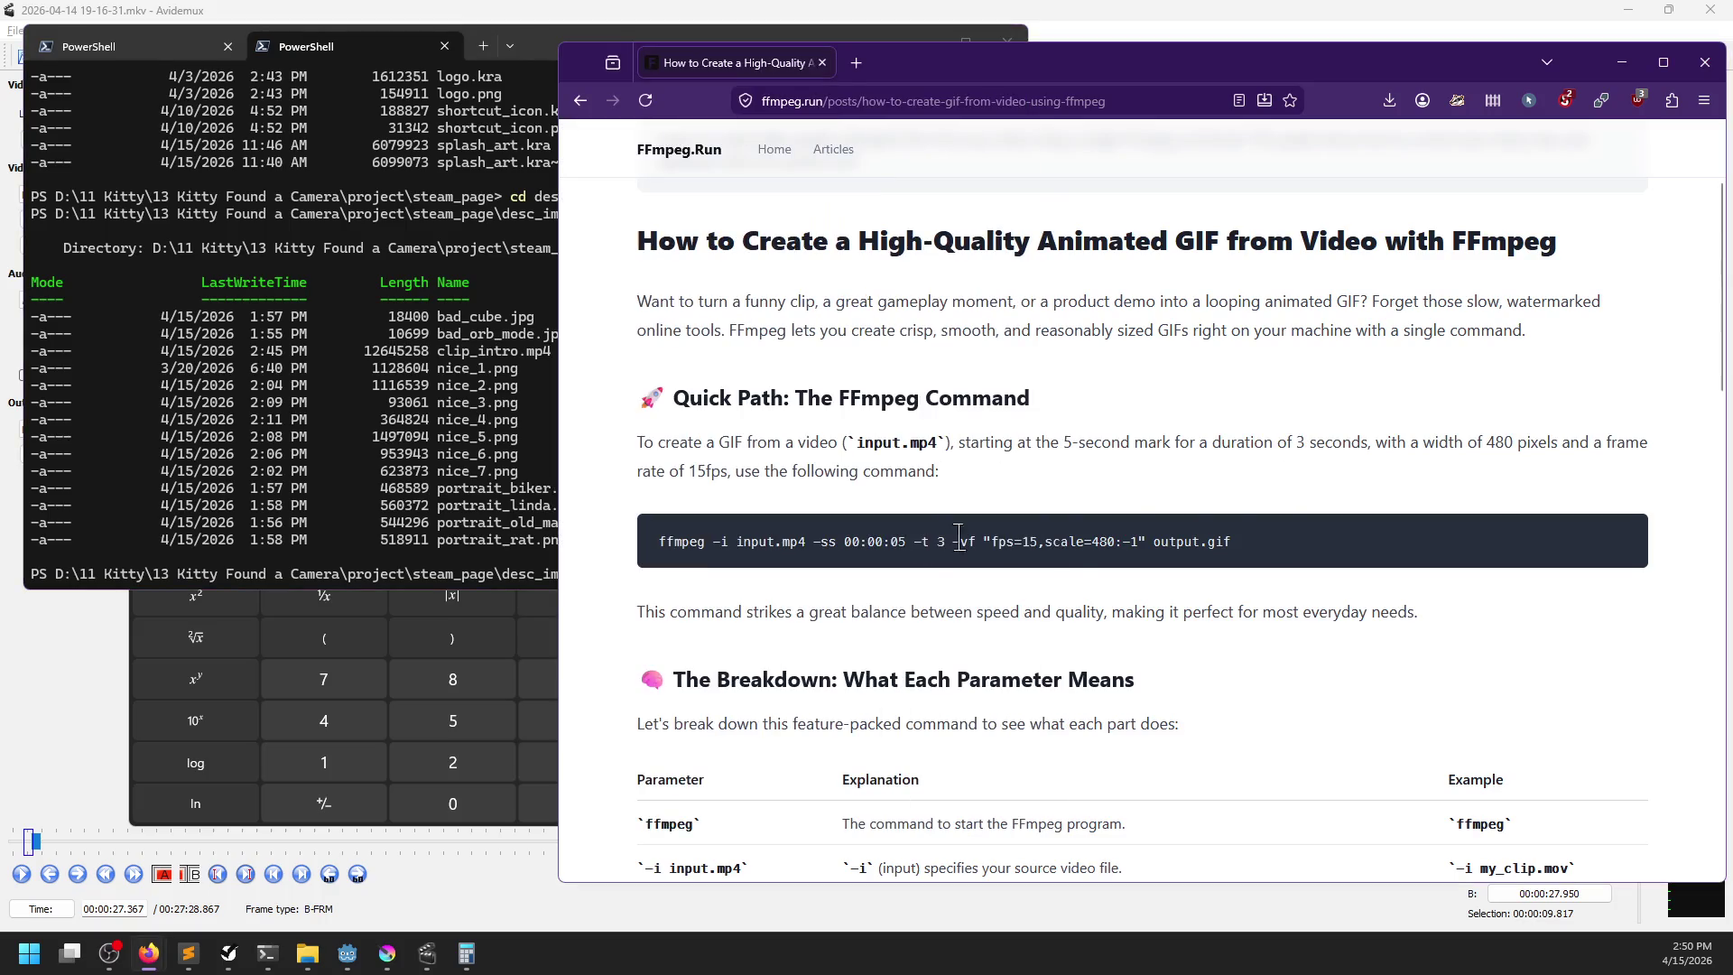
click(477, 559)
text(ffmpeg -i clip_intro.)
key(Tab)
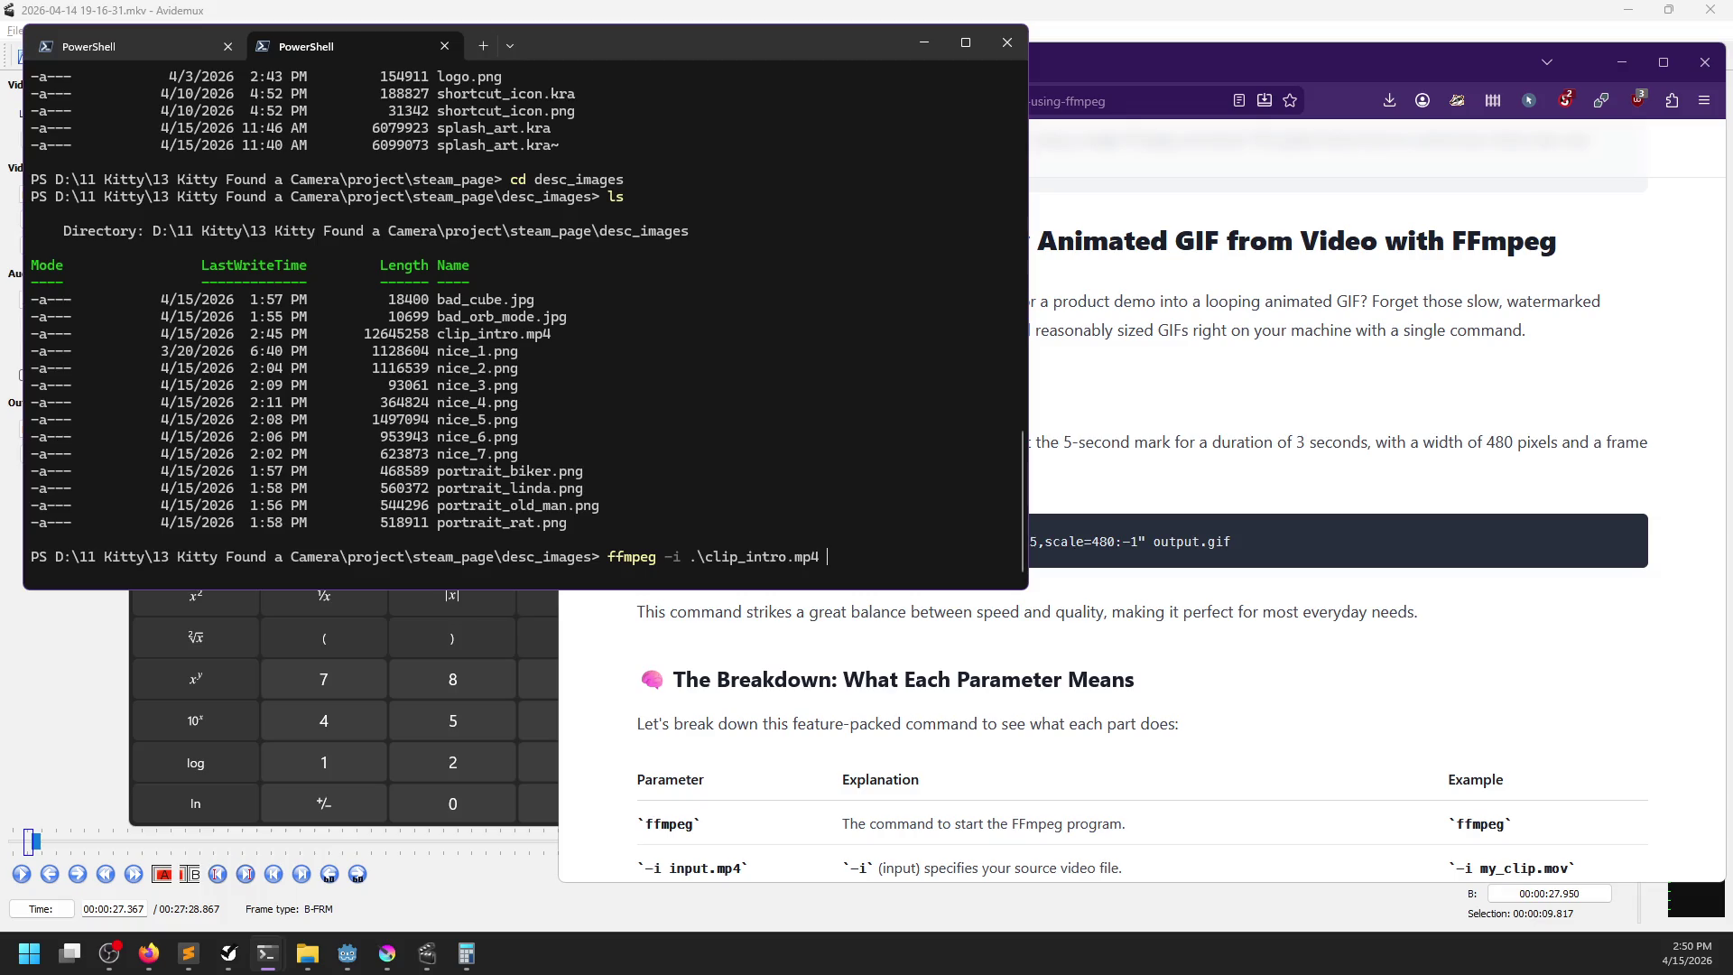
text(vf)
text(')
key(alt+Tab)
key(alt+Tab)
text("fps)
text(=1)
text(5,scale=)
text(720:)
text(-1)
text(")
text(")
text(clip_intro.gif)
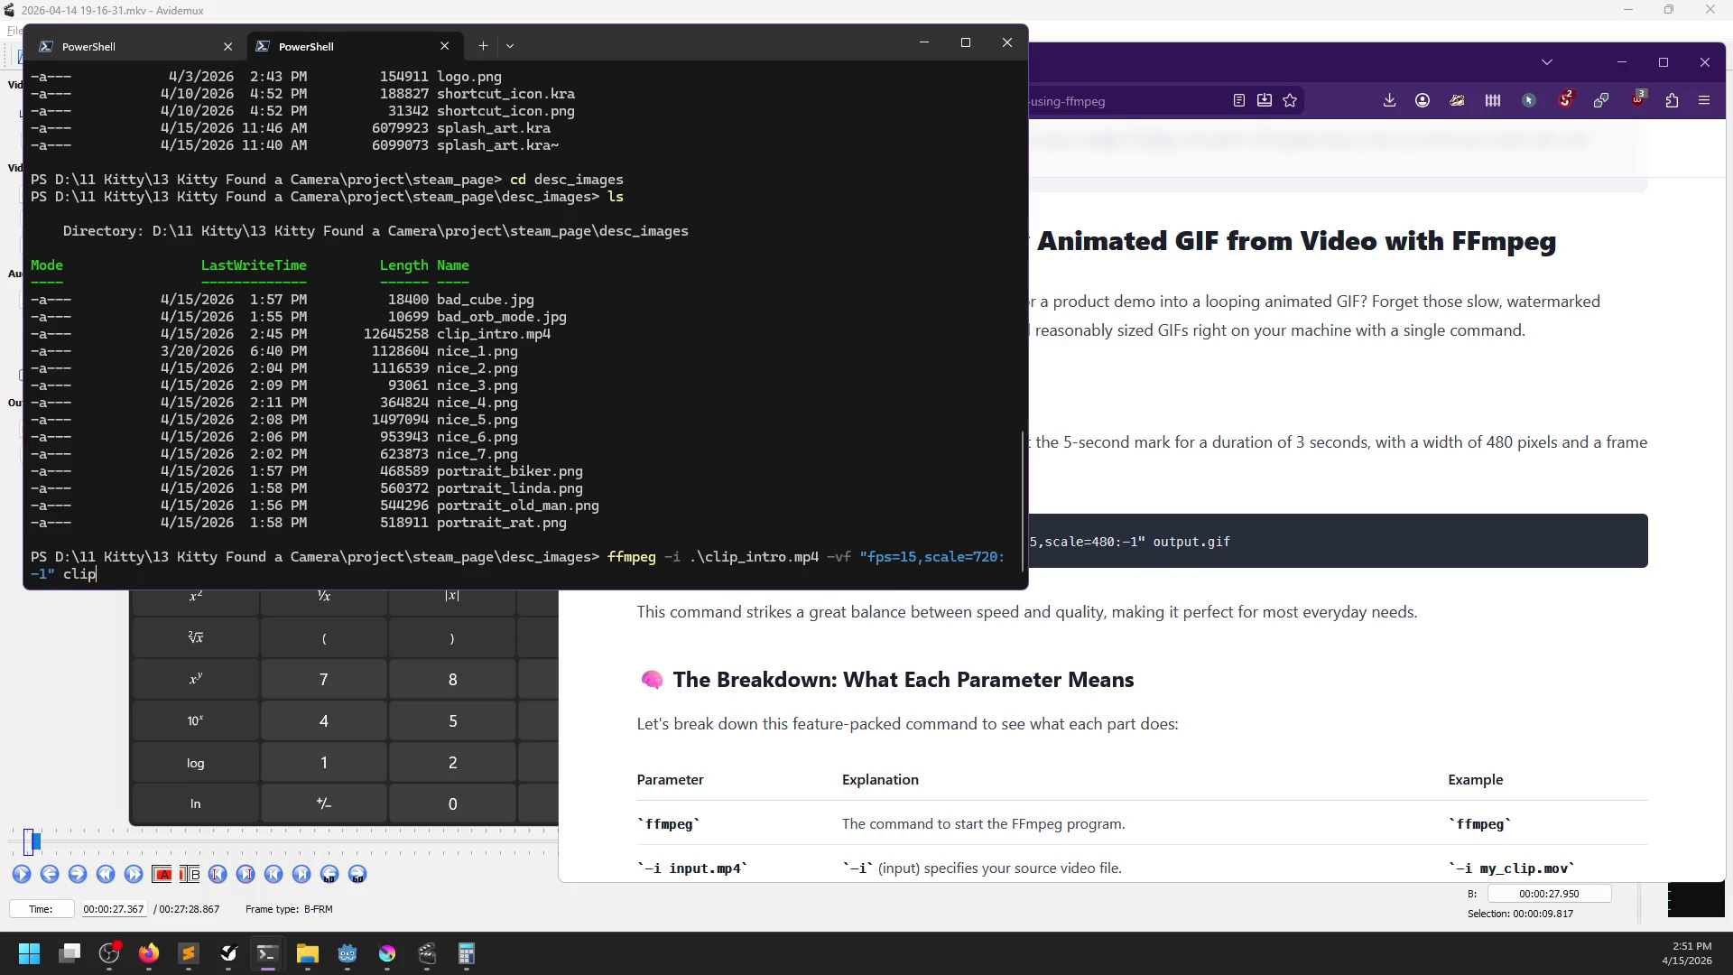
key(Return)
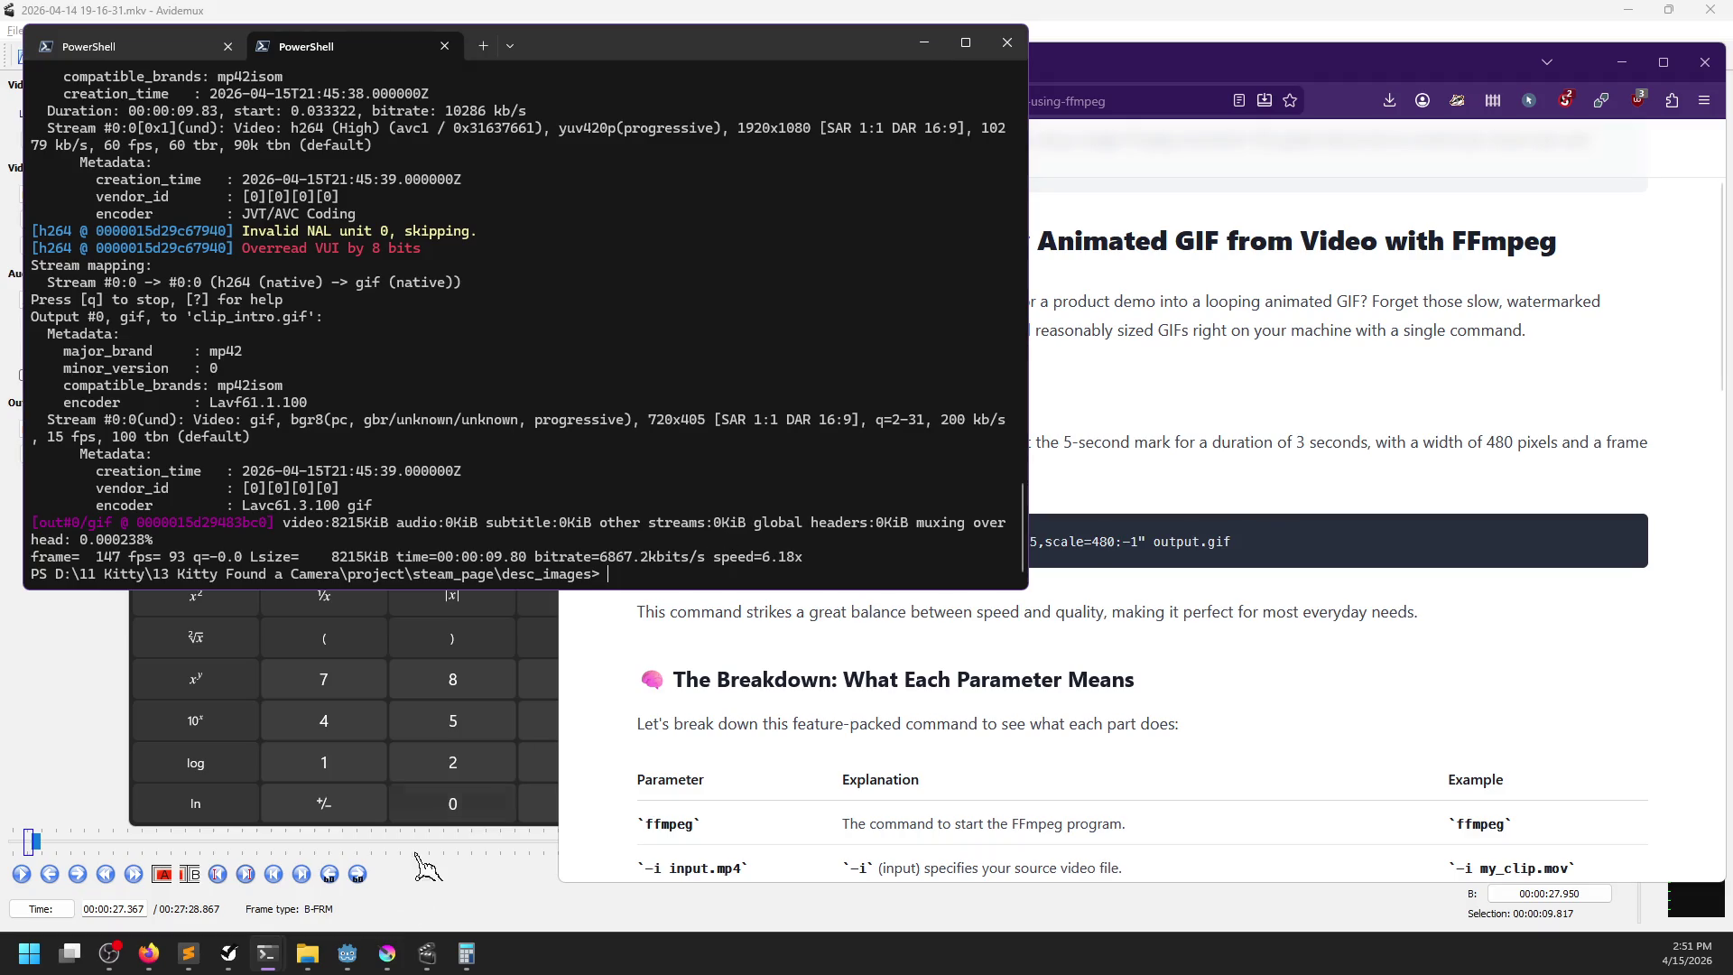
Bring up the desc_images Explorer window and double-click clip_intro.gif to preview it
mouse_move(307, 954)
click(377, 914)
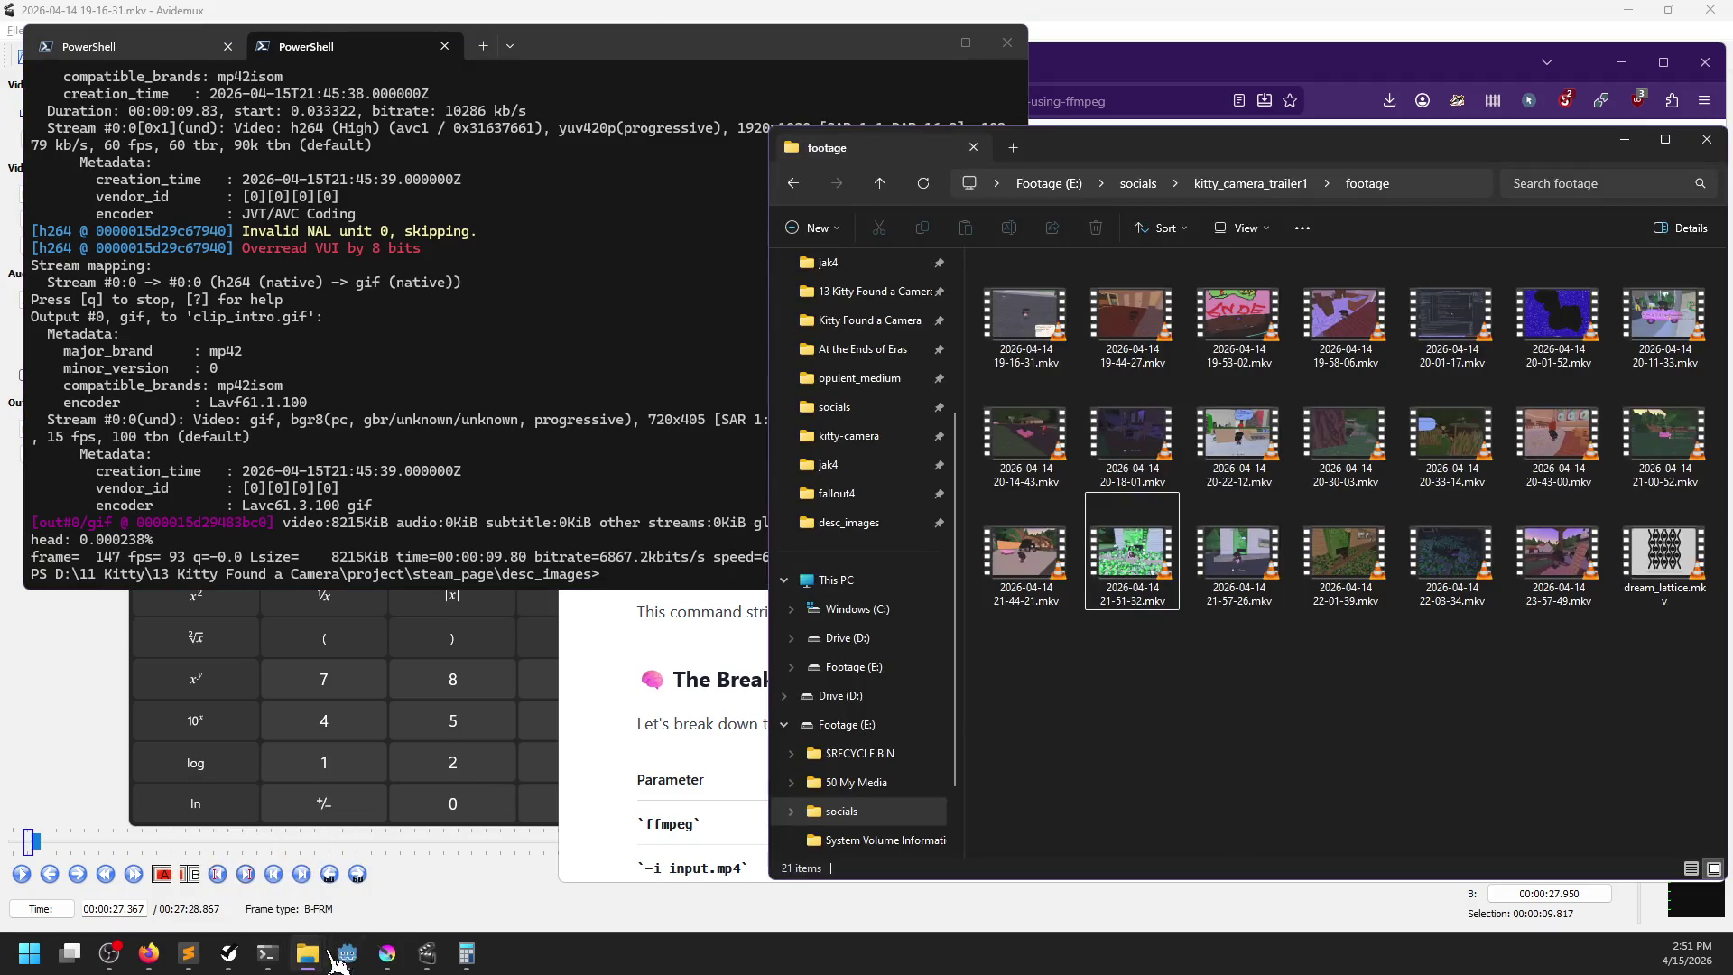
click(264, 916)
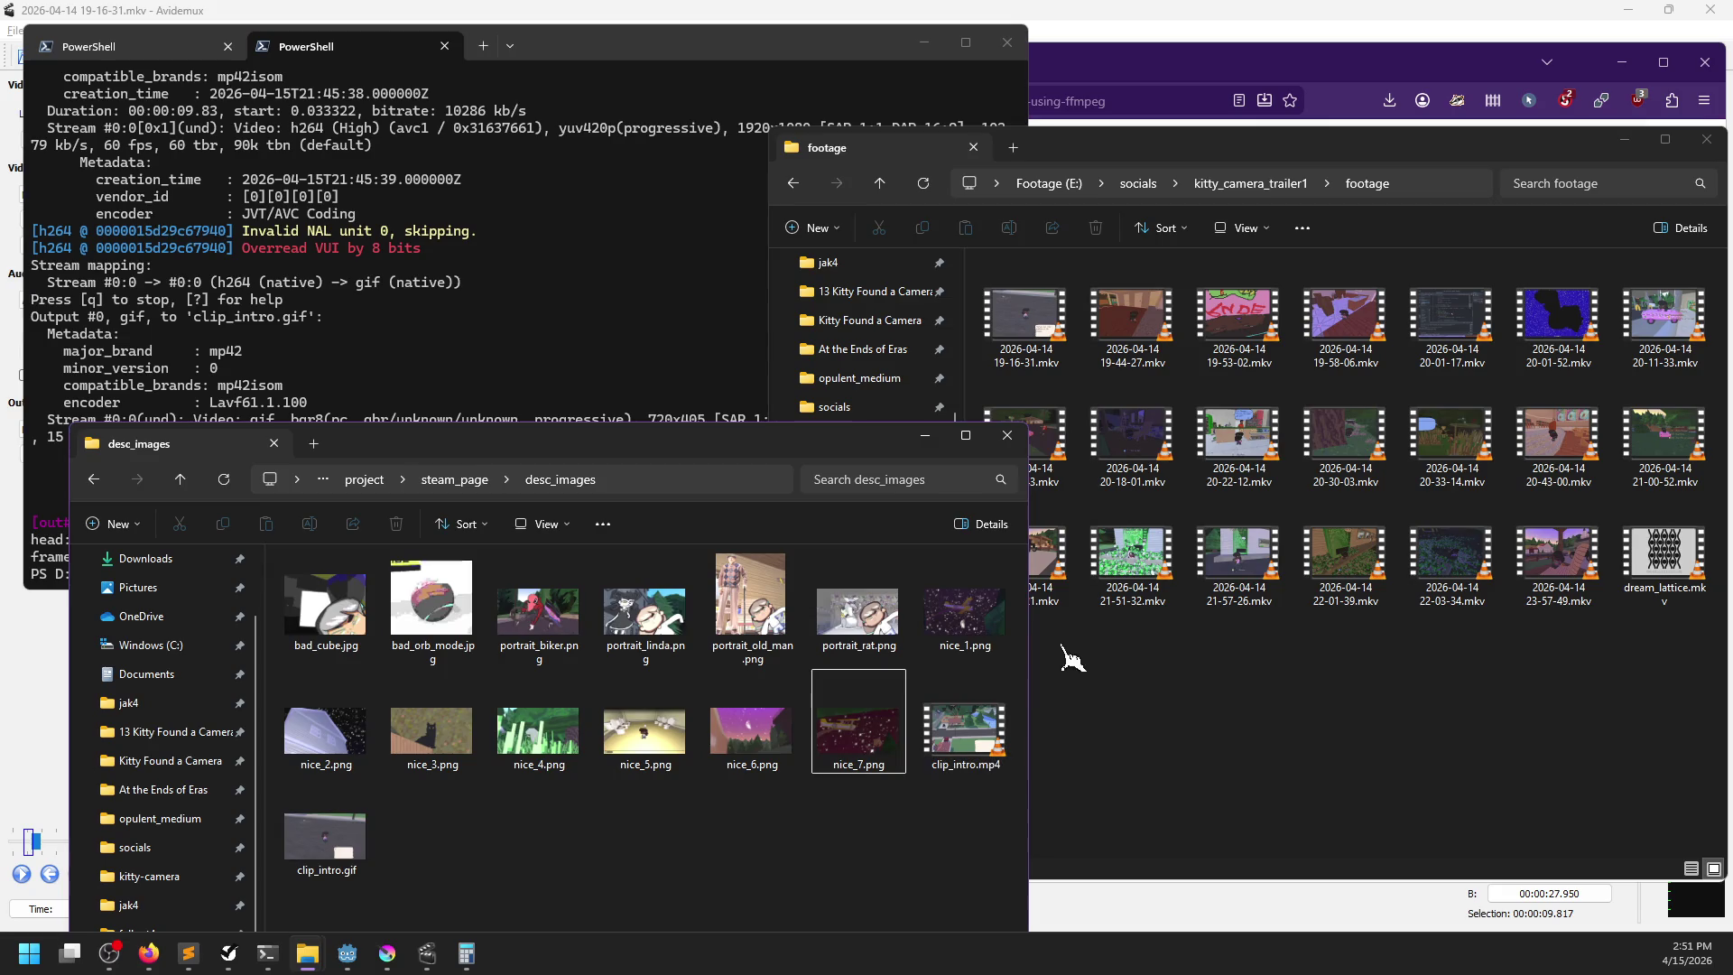
mouse_move(835, 435)
mouse_down()
mouse_move(1052, 311)
mouse_move(1071, 267)
mouse_up()
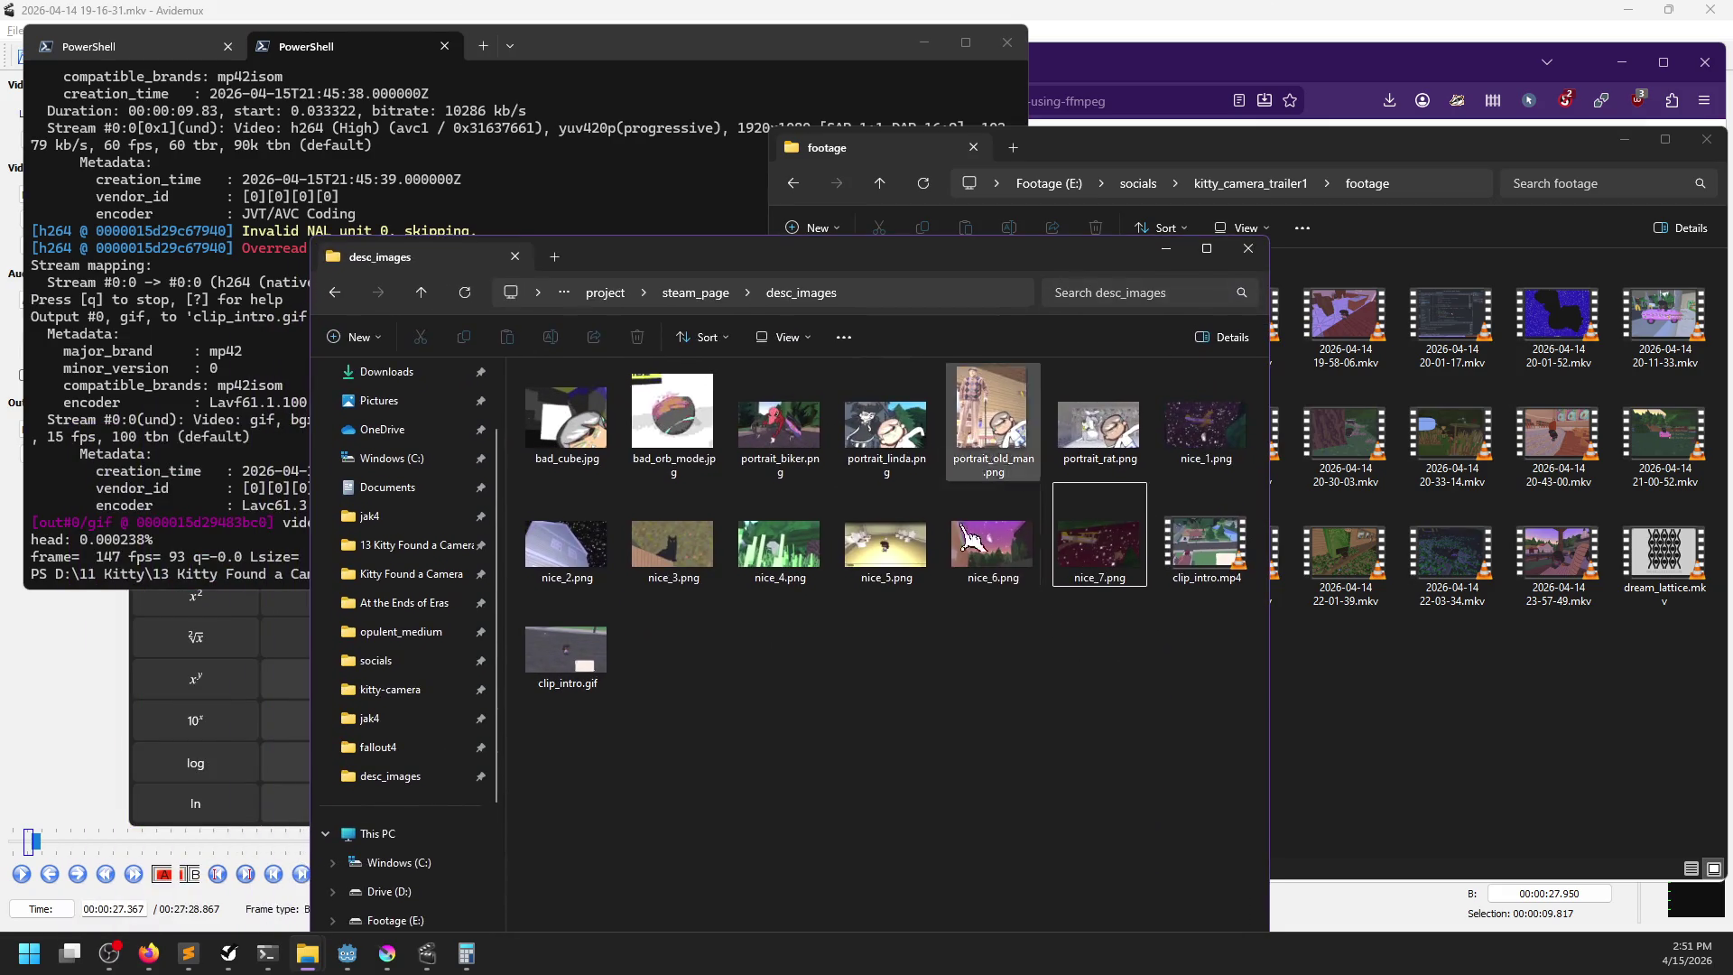
click(585, 672)
double_click(585, 673)
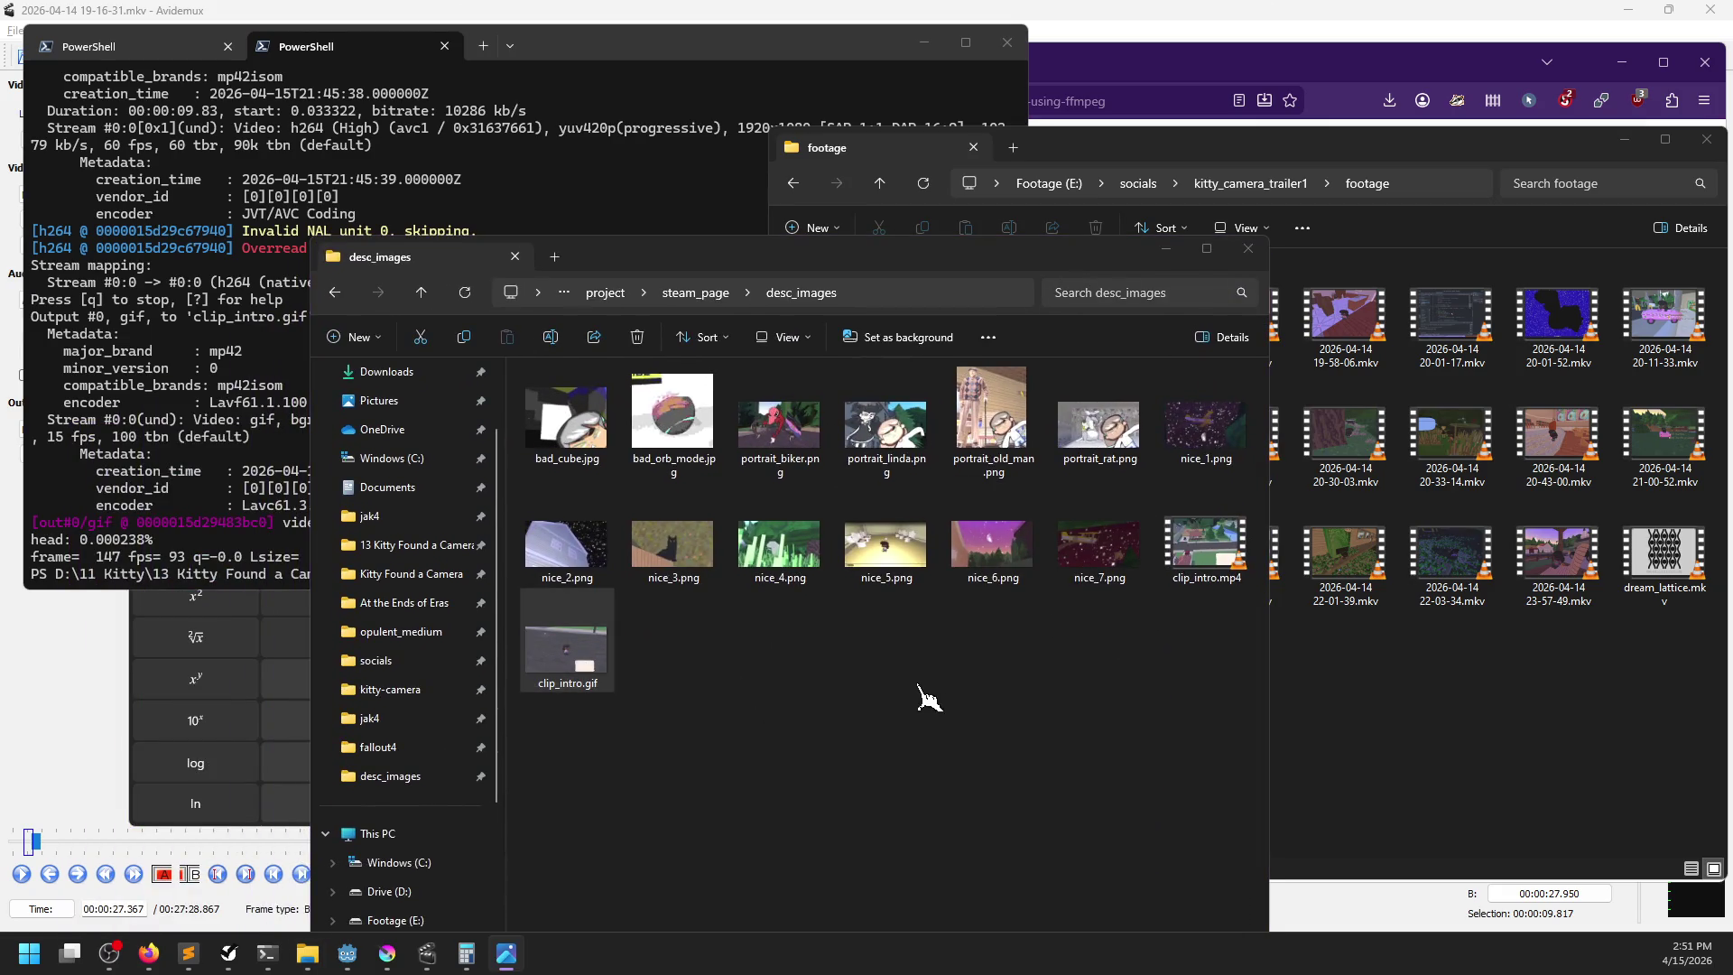
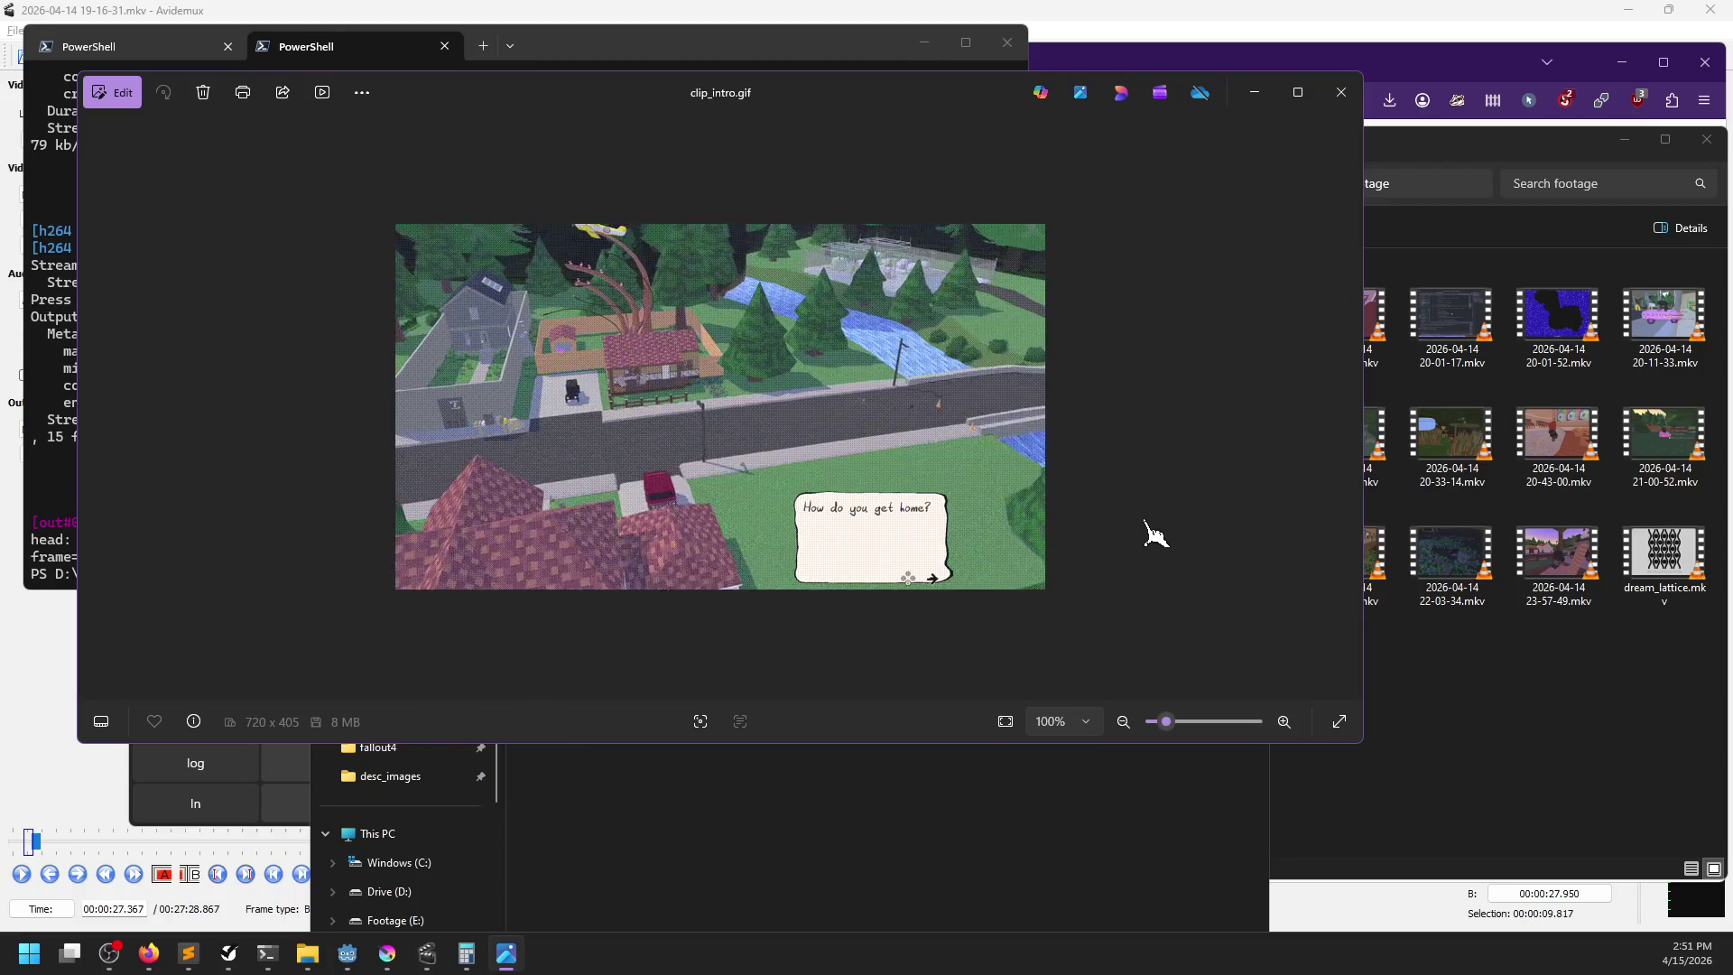
Close the GIF preview, confirm clip_intro.gif in desc_images is 8.02 MB, and return to the Steam page
click(1341, 92)
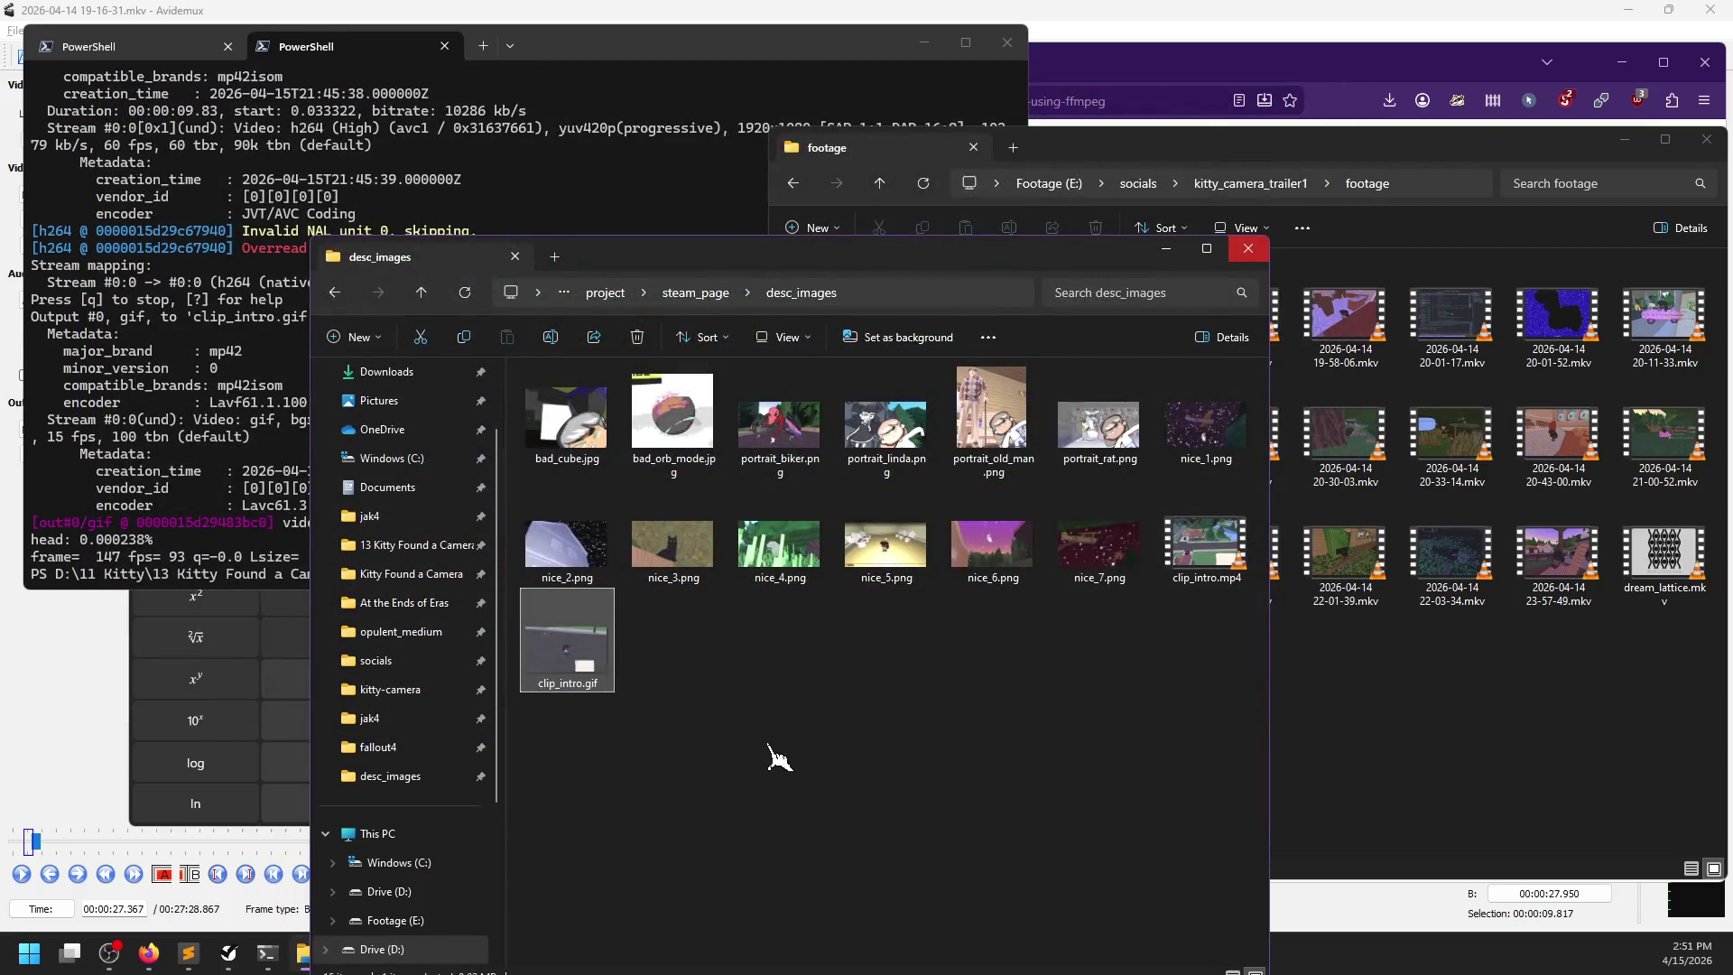
drag(797, 271, 793, 198)
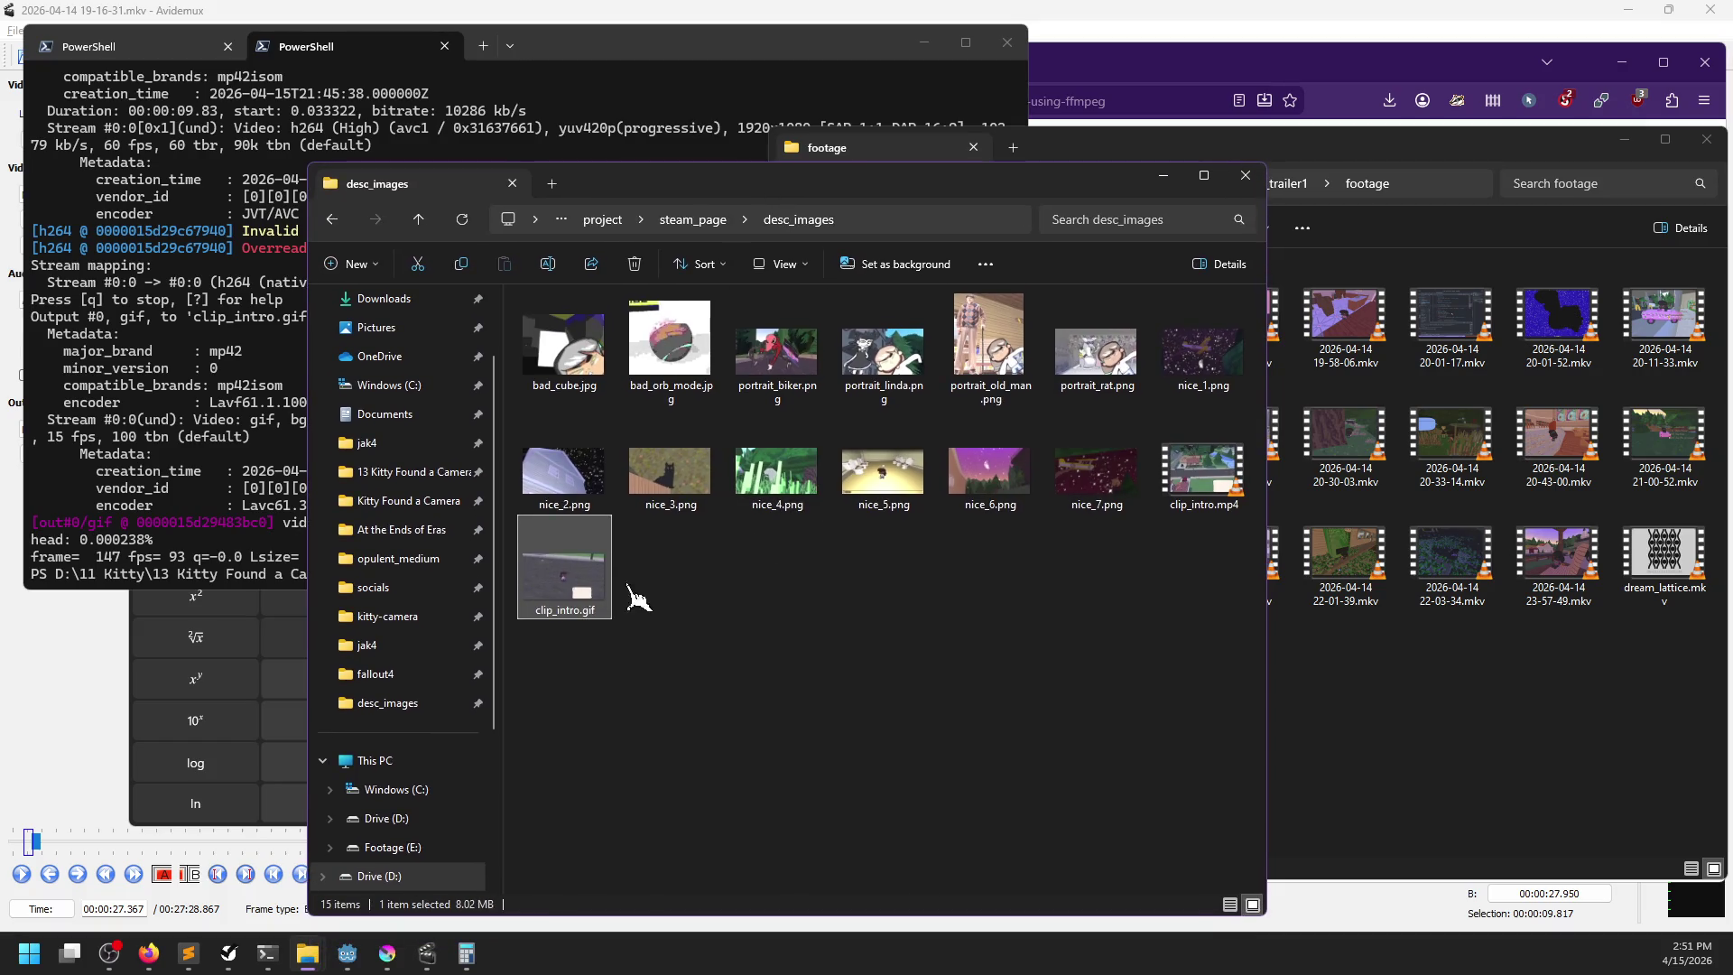
click(1164, 505)
click(570, 582)
mouse_move(146, 959)
click(402, 812)
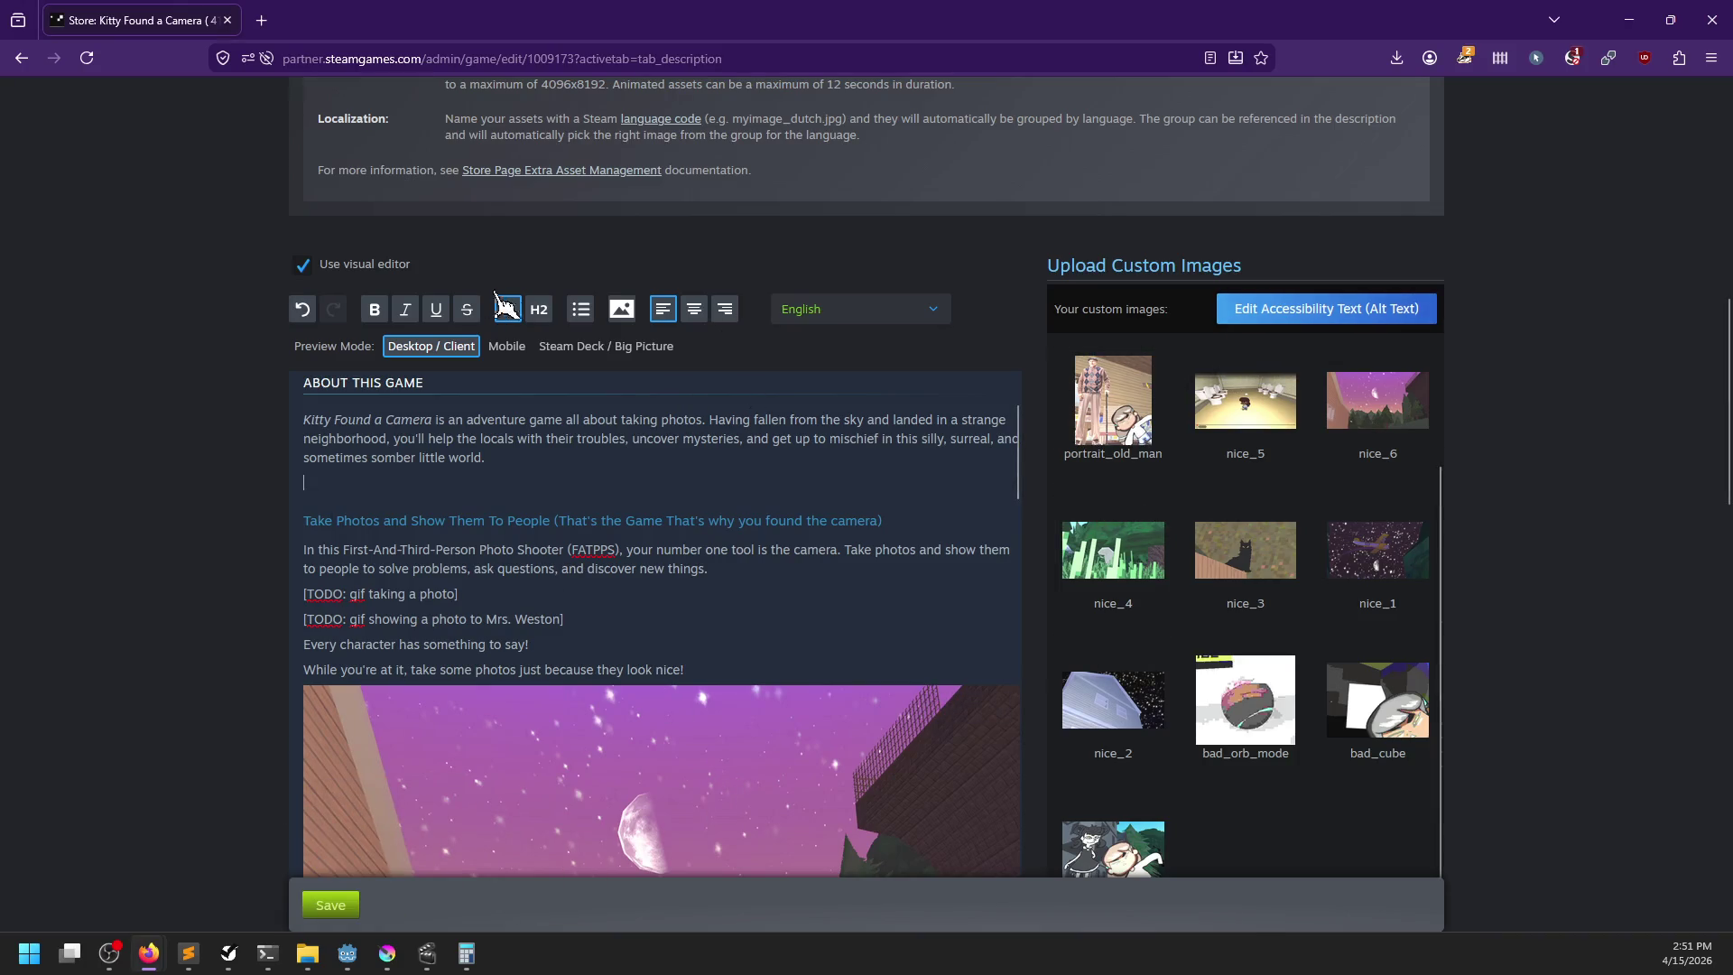
Choose clip_intro.gif as a new asset file to upload
scroll(613, 372, down, 6)
click(1274, 562)
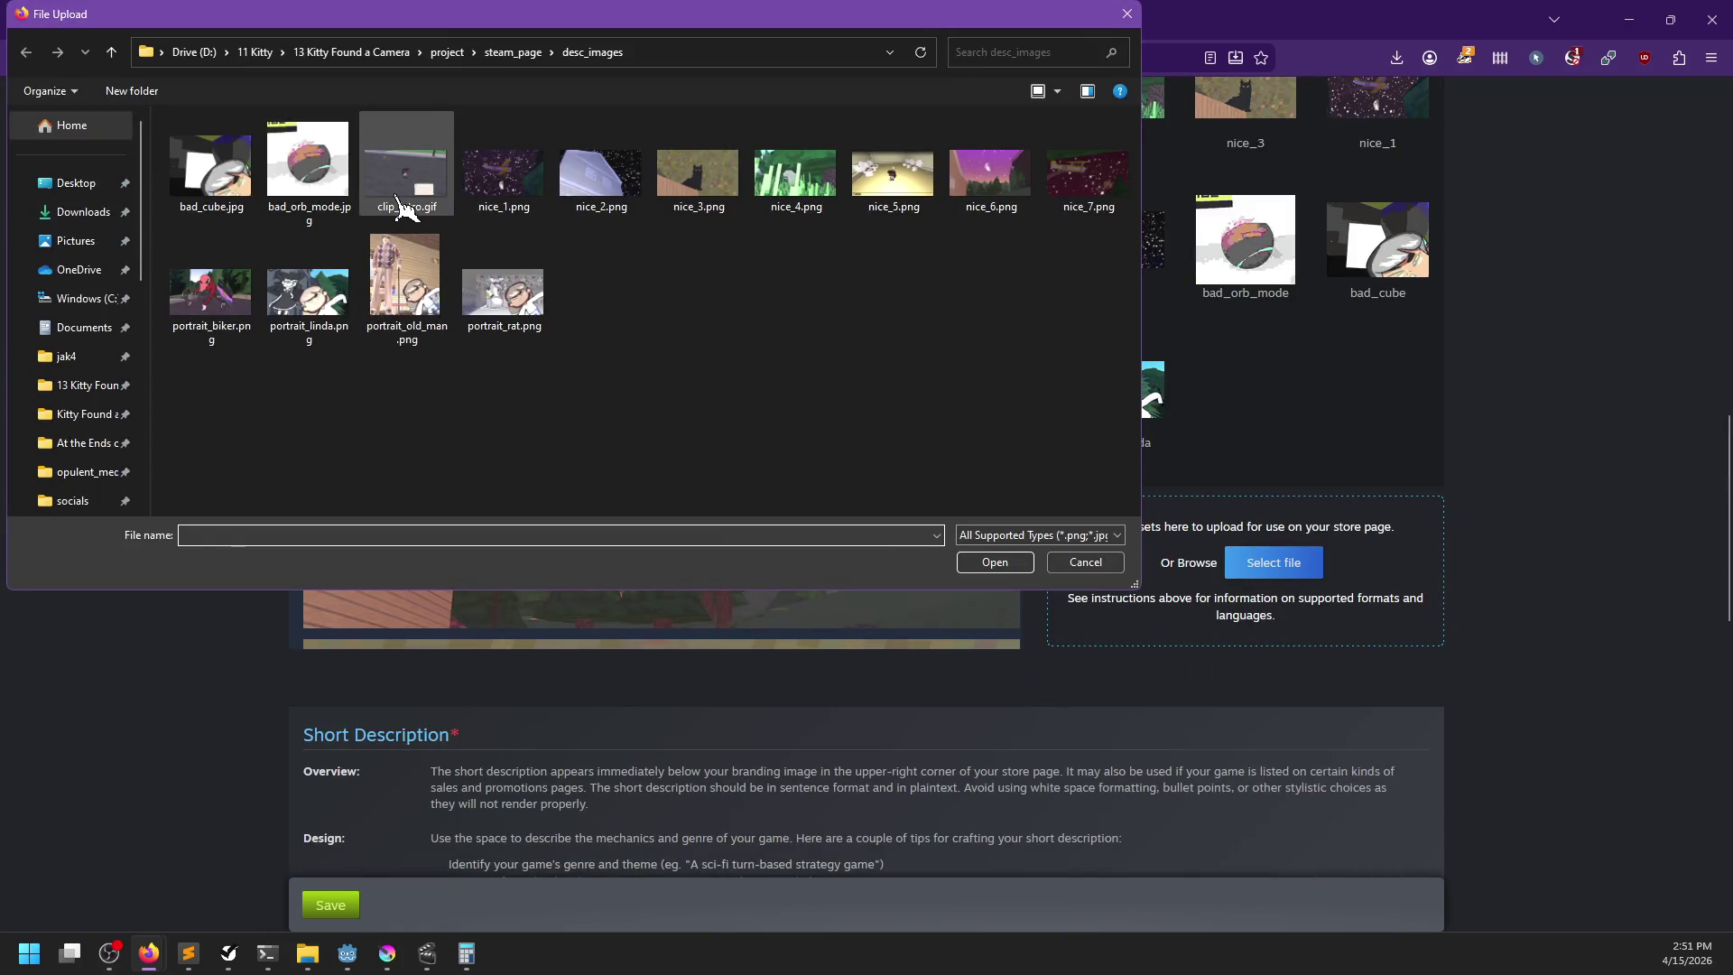
double_click(397, 209)
Browse the insert-image list, filtering for 'clip', then close it without inserting anything
scroll(578, 533, up, 5)
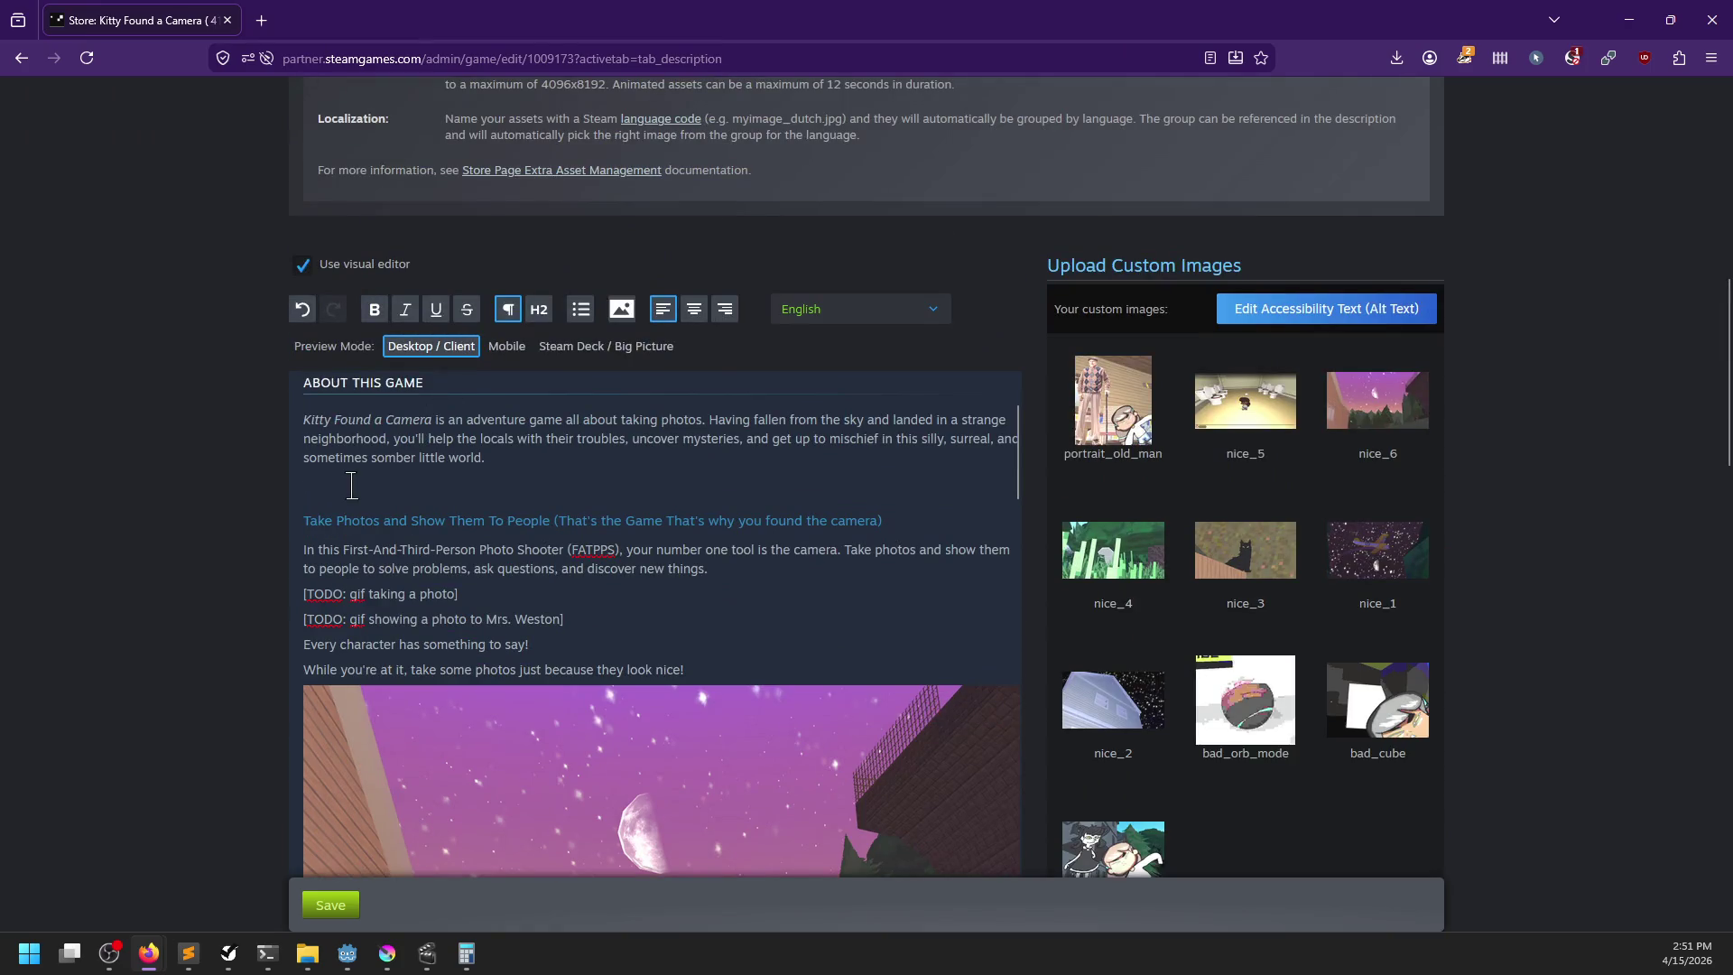
click(621, 308)
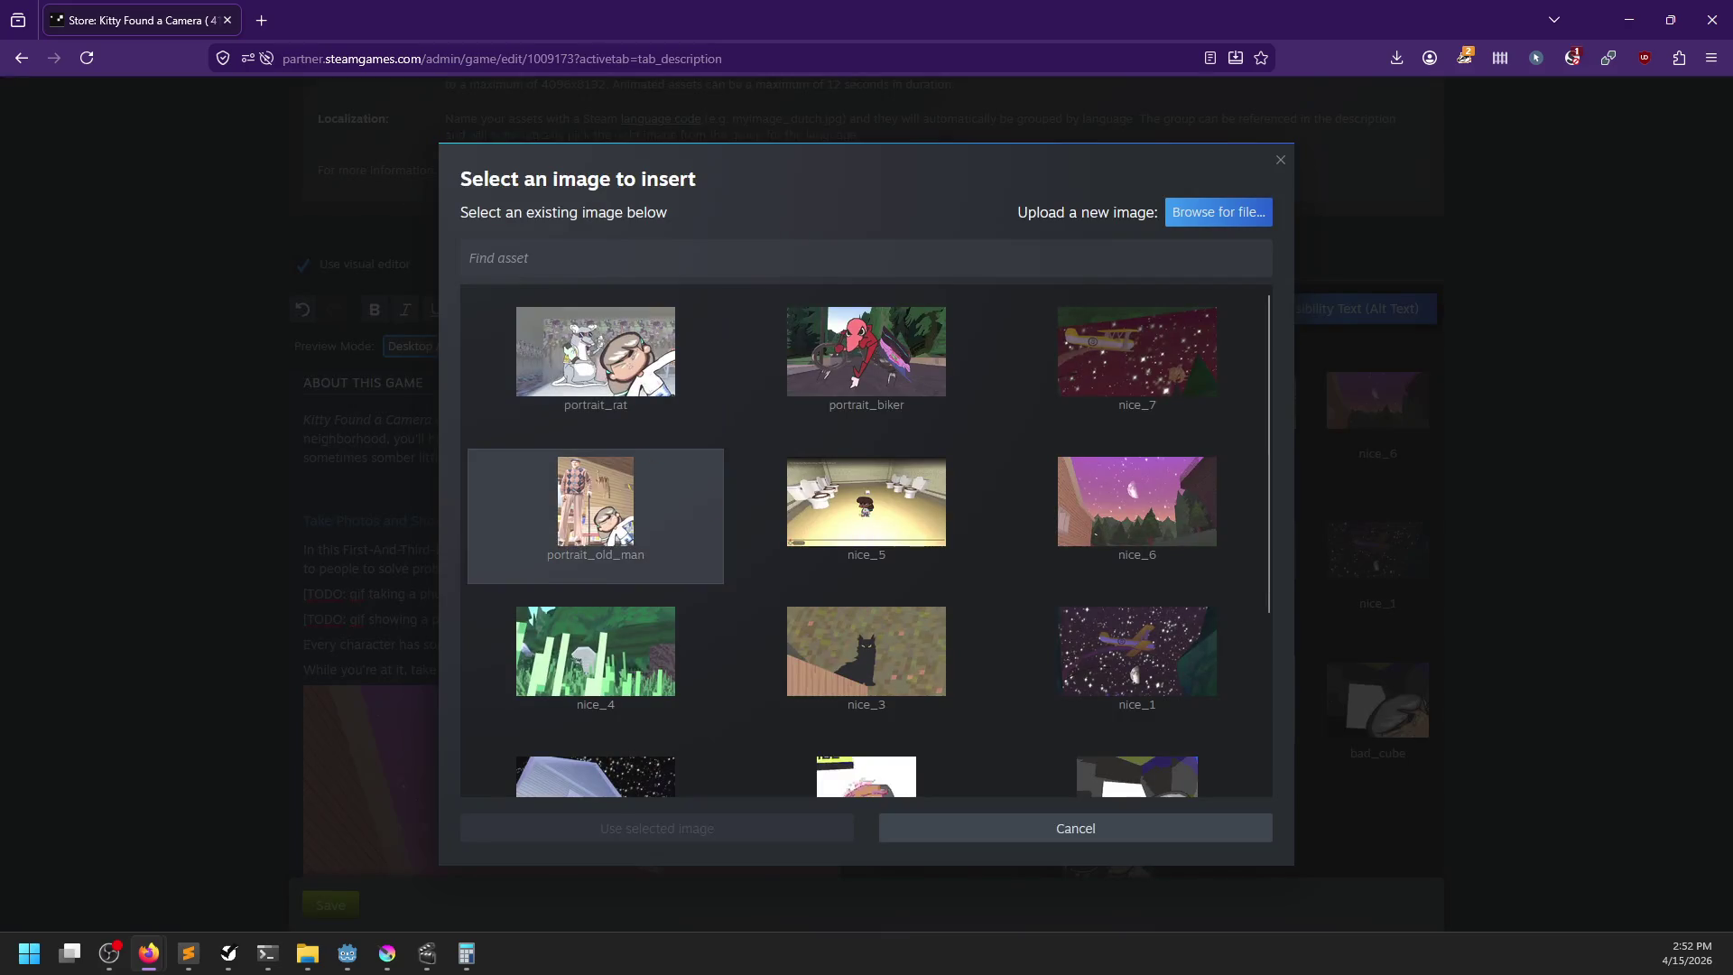
scroll(867, 470, down, 2)
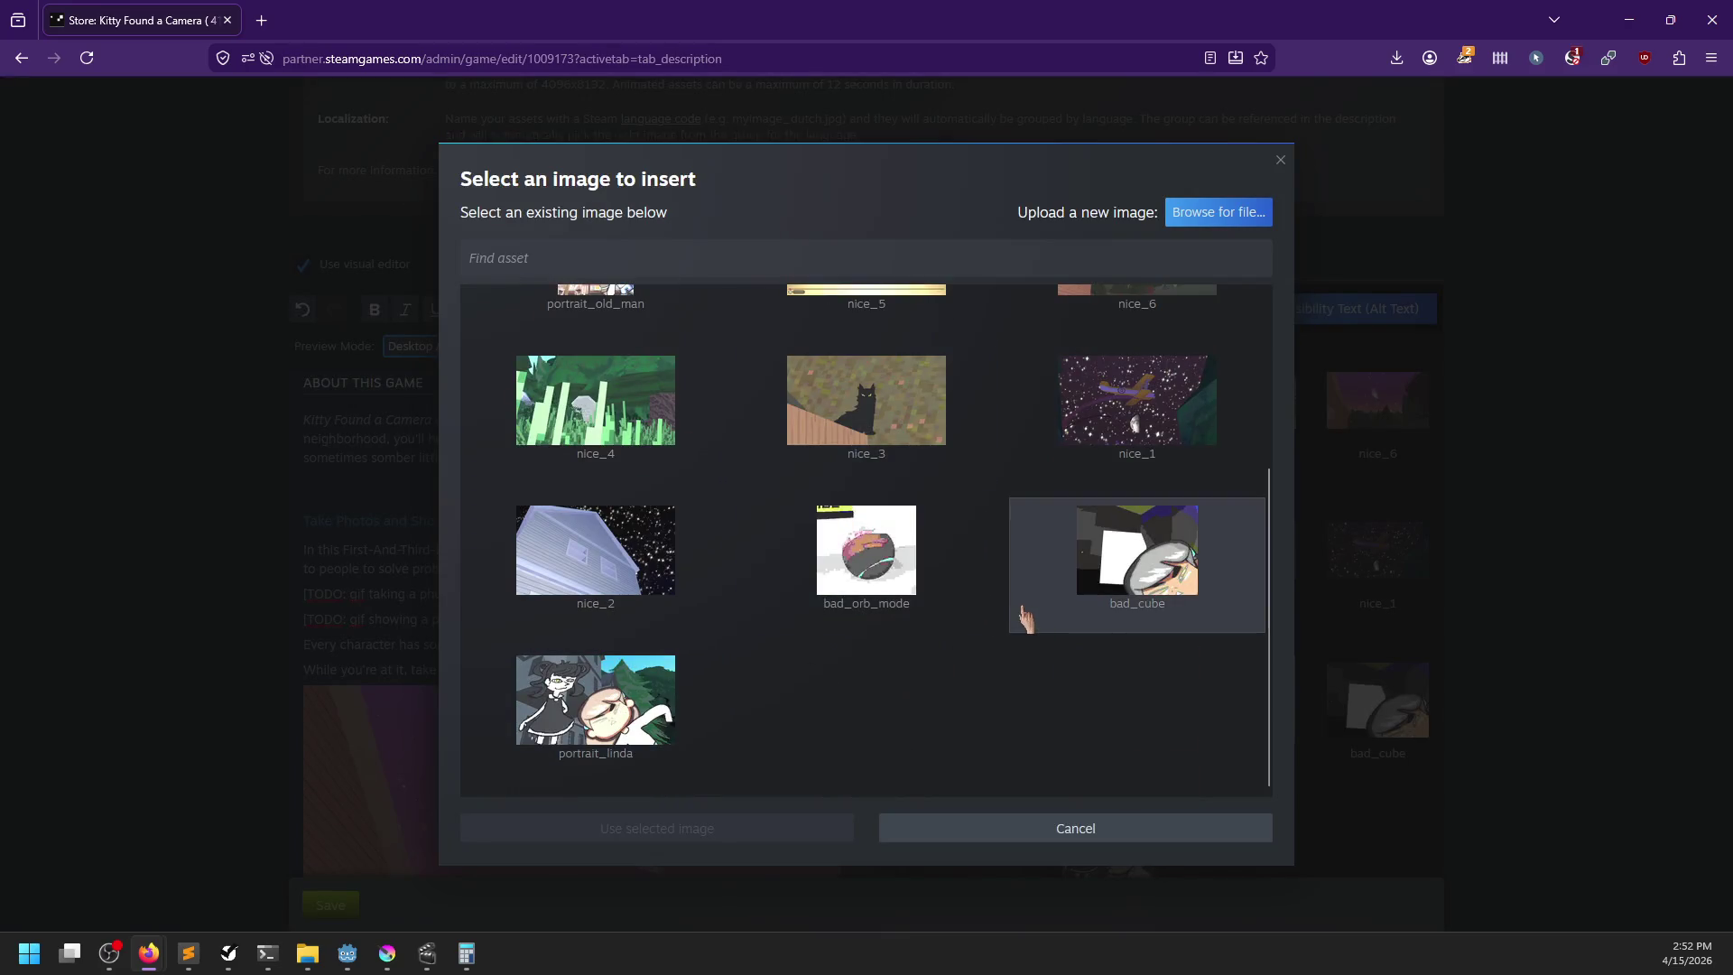
scroll(1015, 619, up, 3)
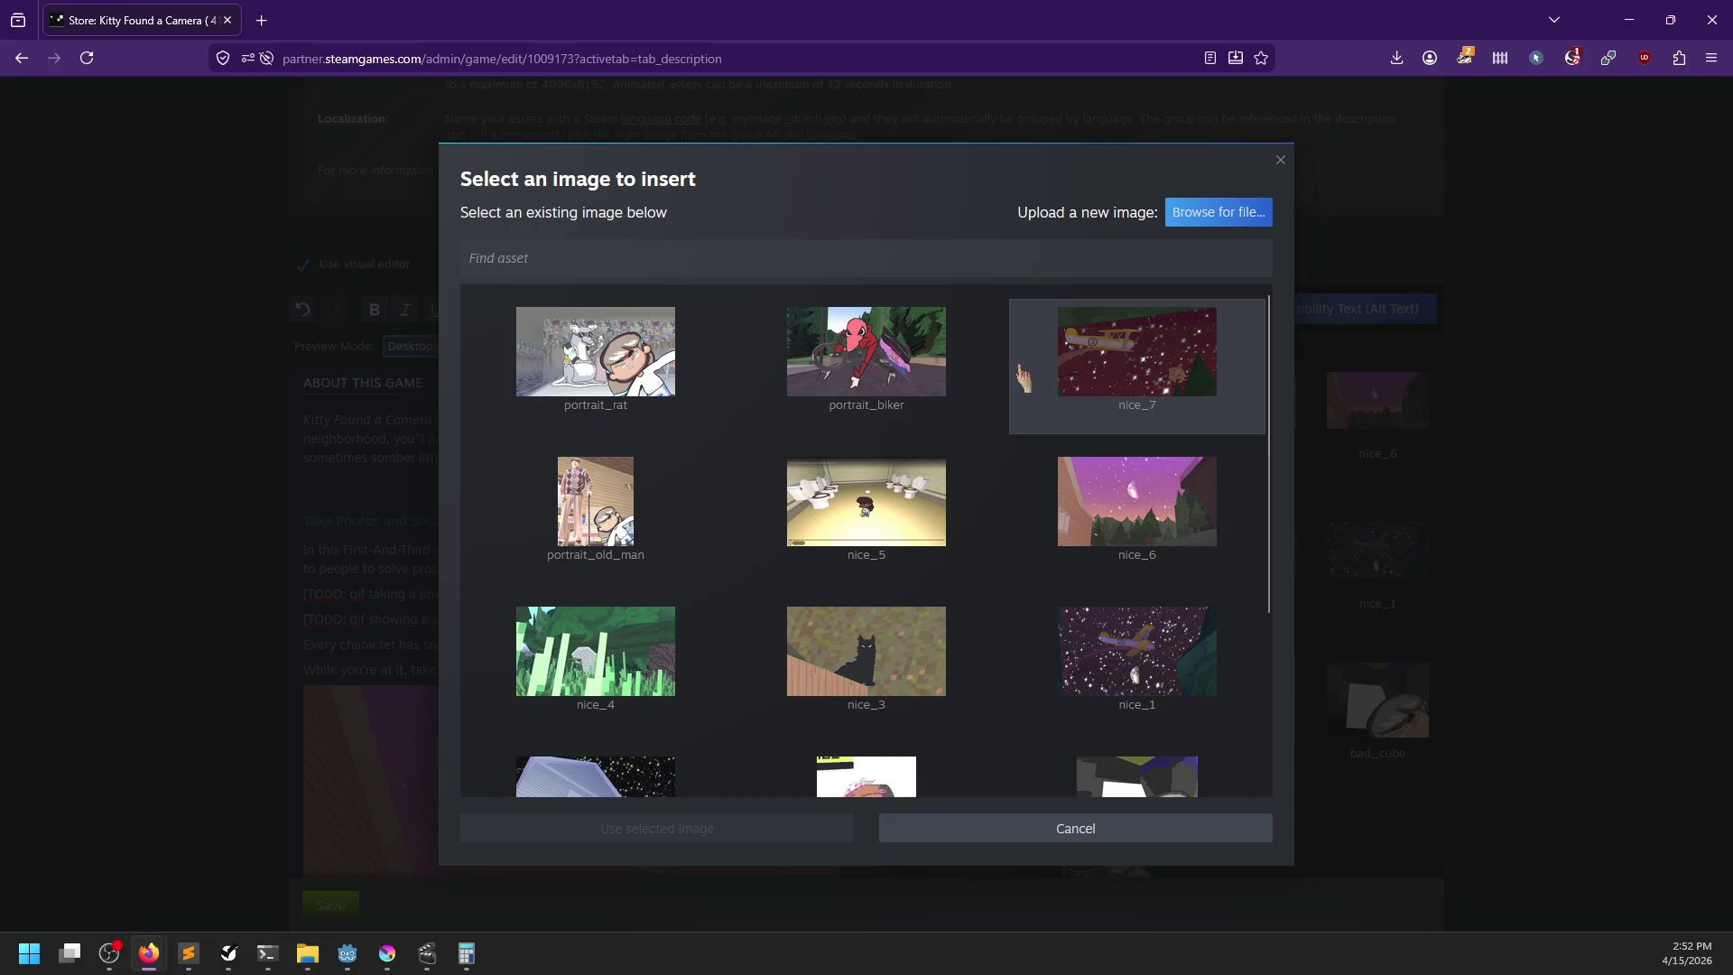
scroll(1009, 547, down, 3)
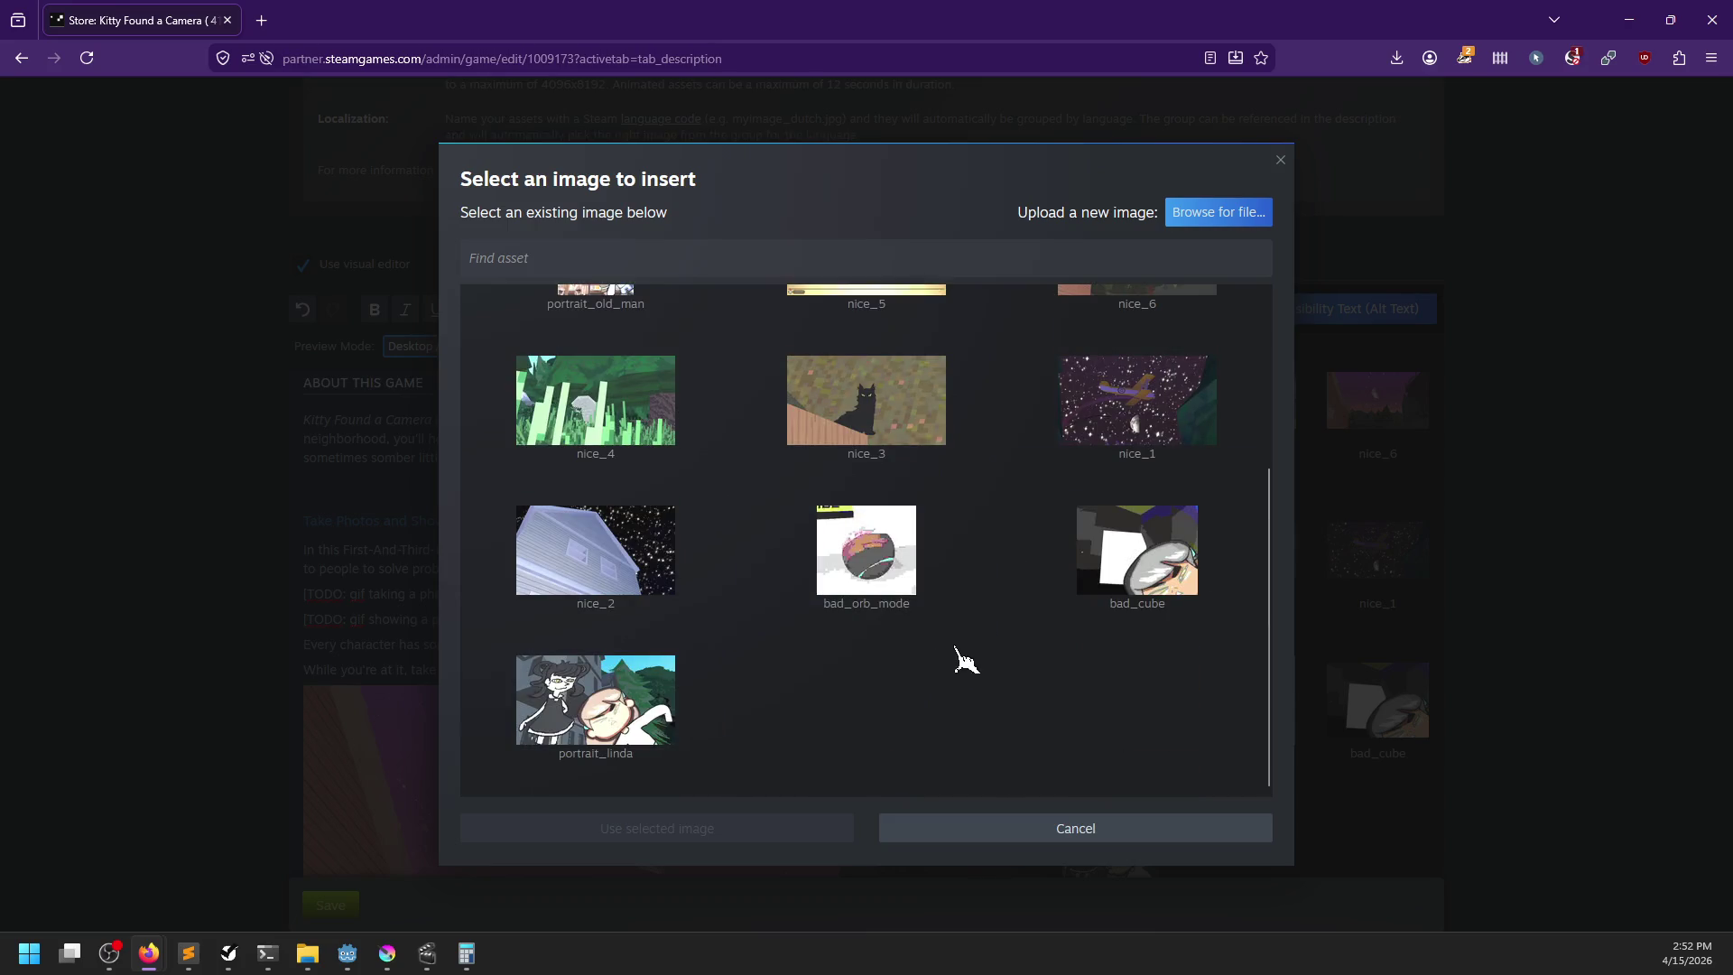
scroll(965, 659, up, 3)
click(723, 271)
text(clip)
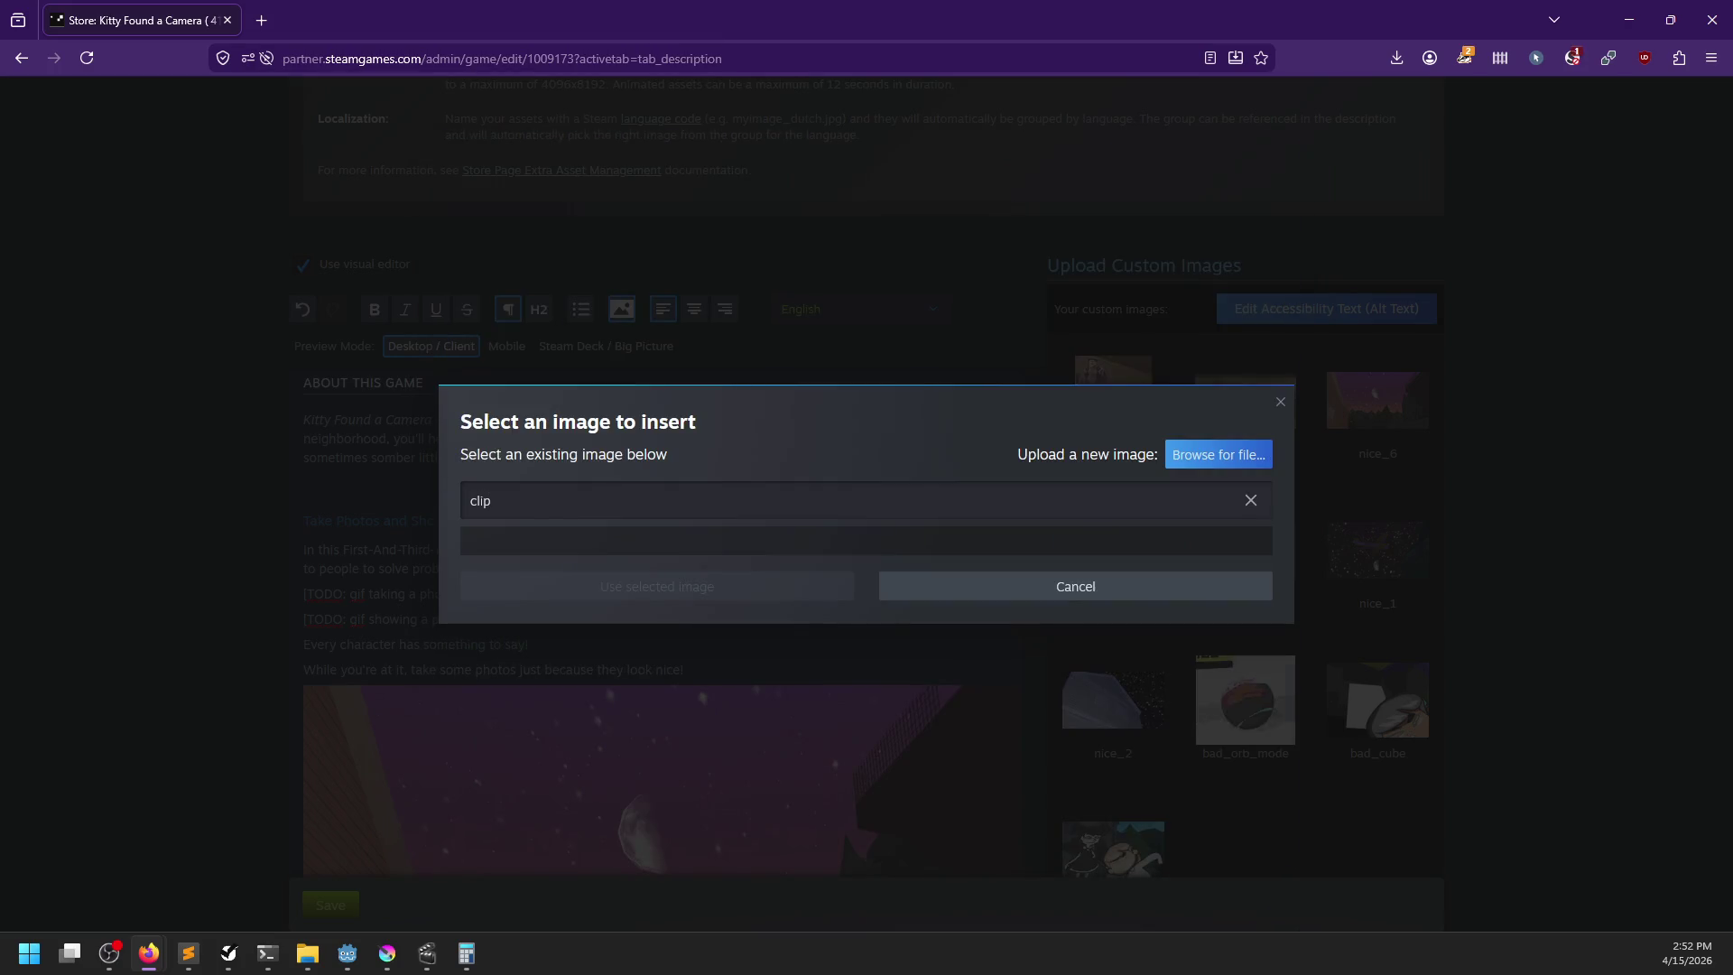
key(BackSpace)
key(BackSpace)
key(BackSpace)
click(1011, 835)
Upload the clip_intro asset and wait for it to finish processing
scroll(1324, 754, down, 5)
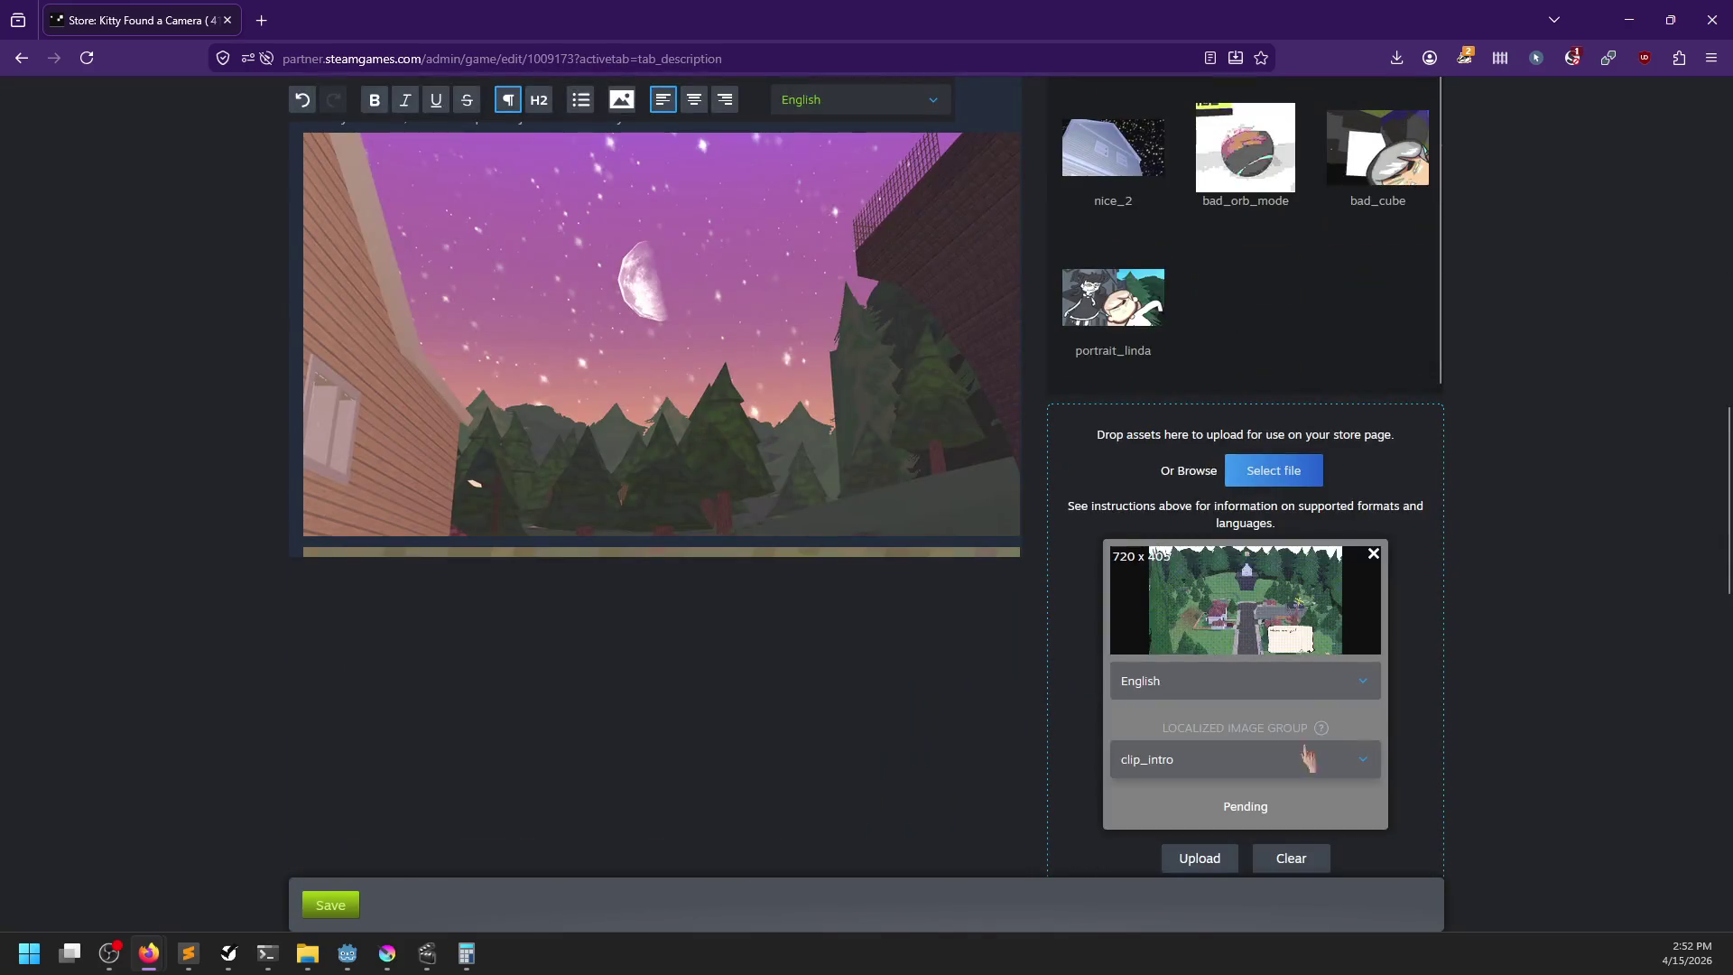
click(1206, 858)
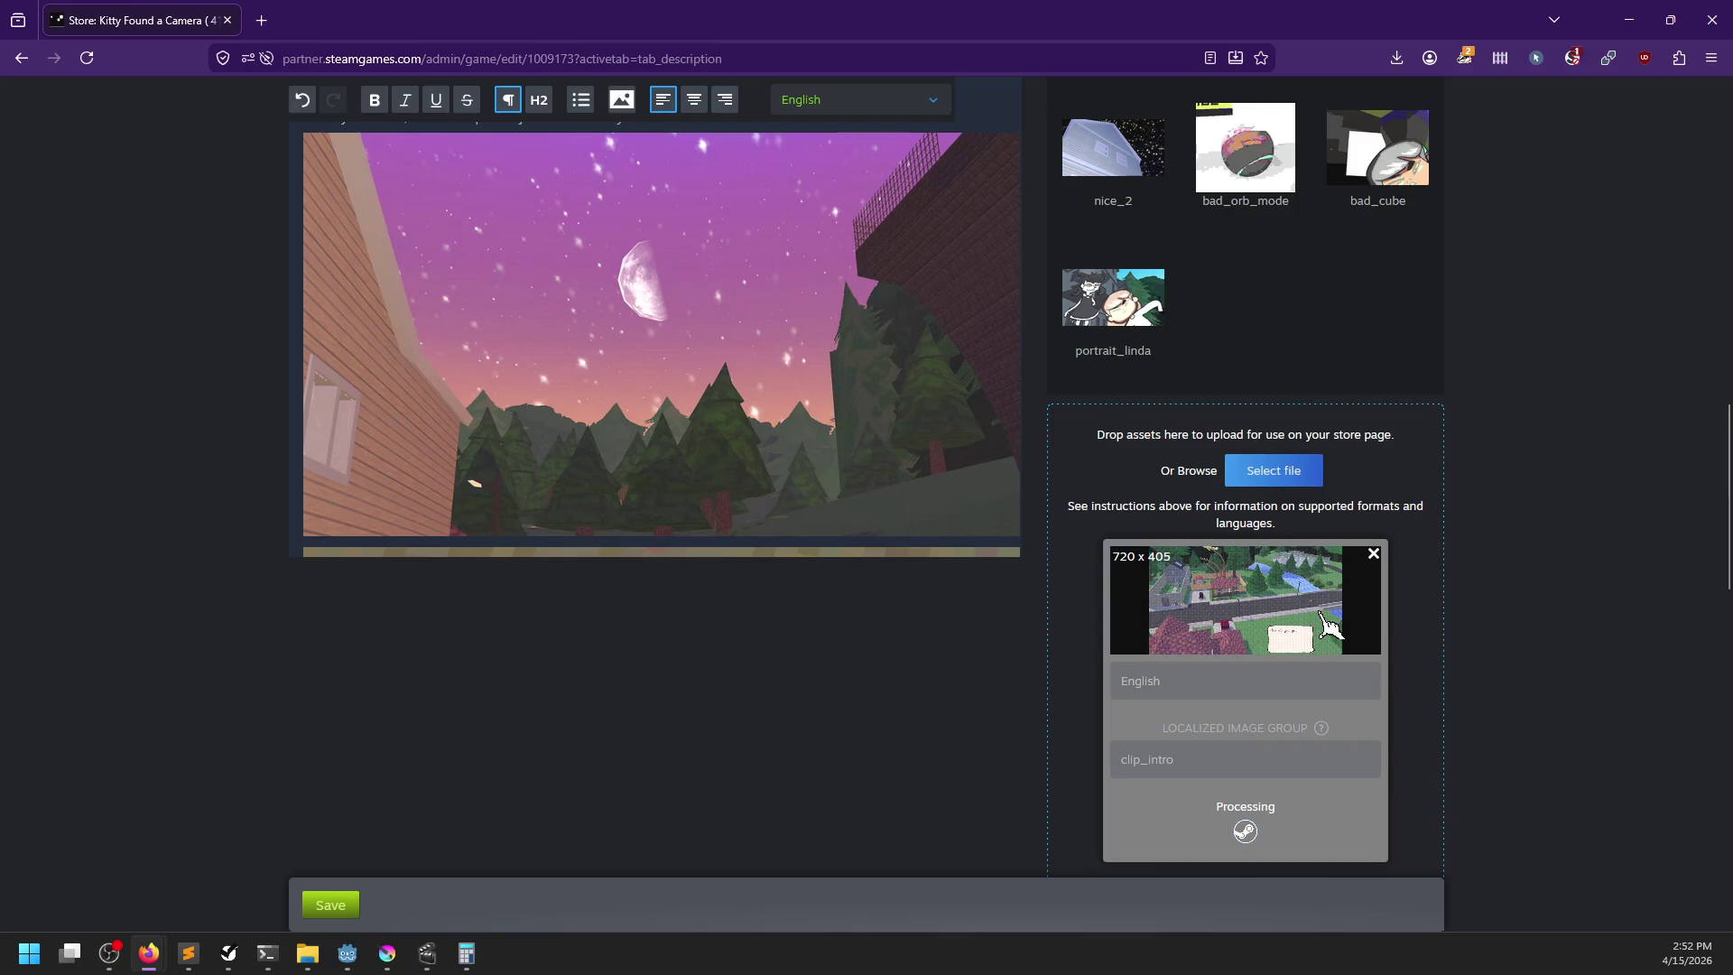
mouse_move(1325, 732)
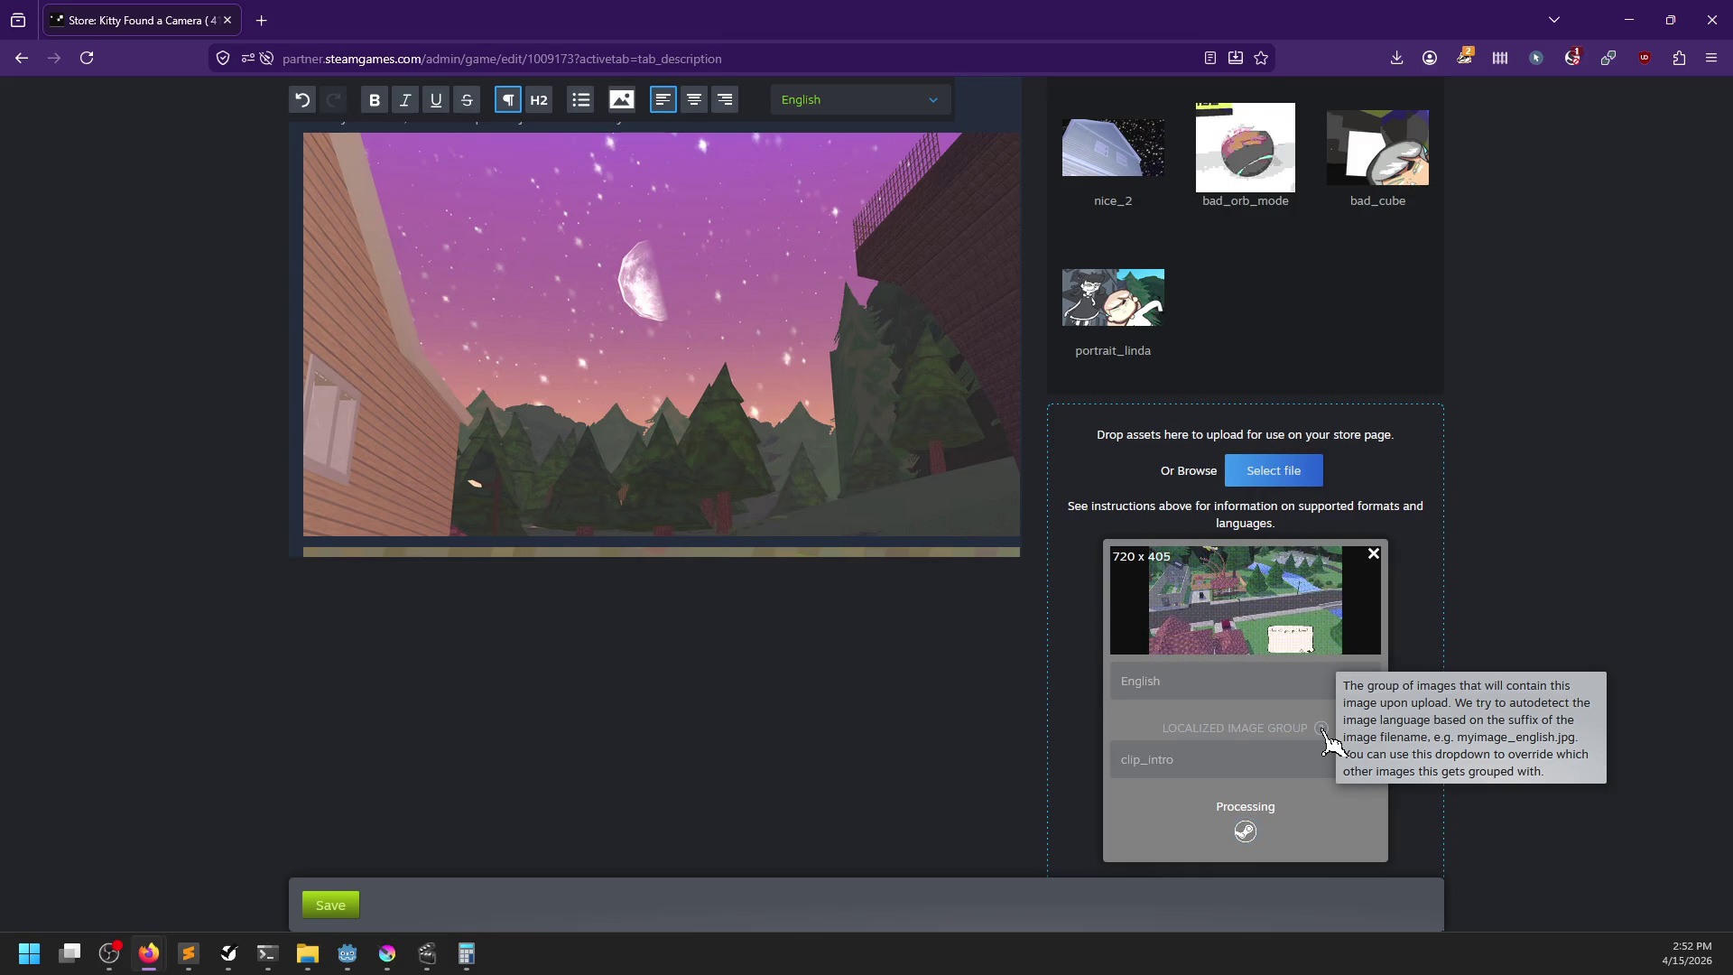
scroll(1156, 768, up, 6)
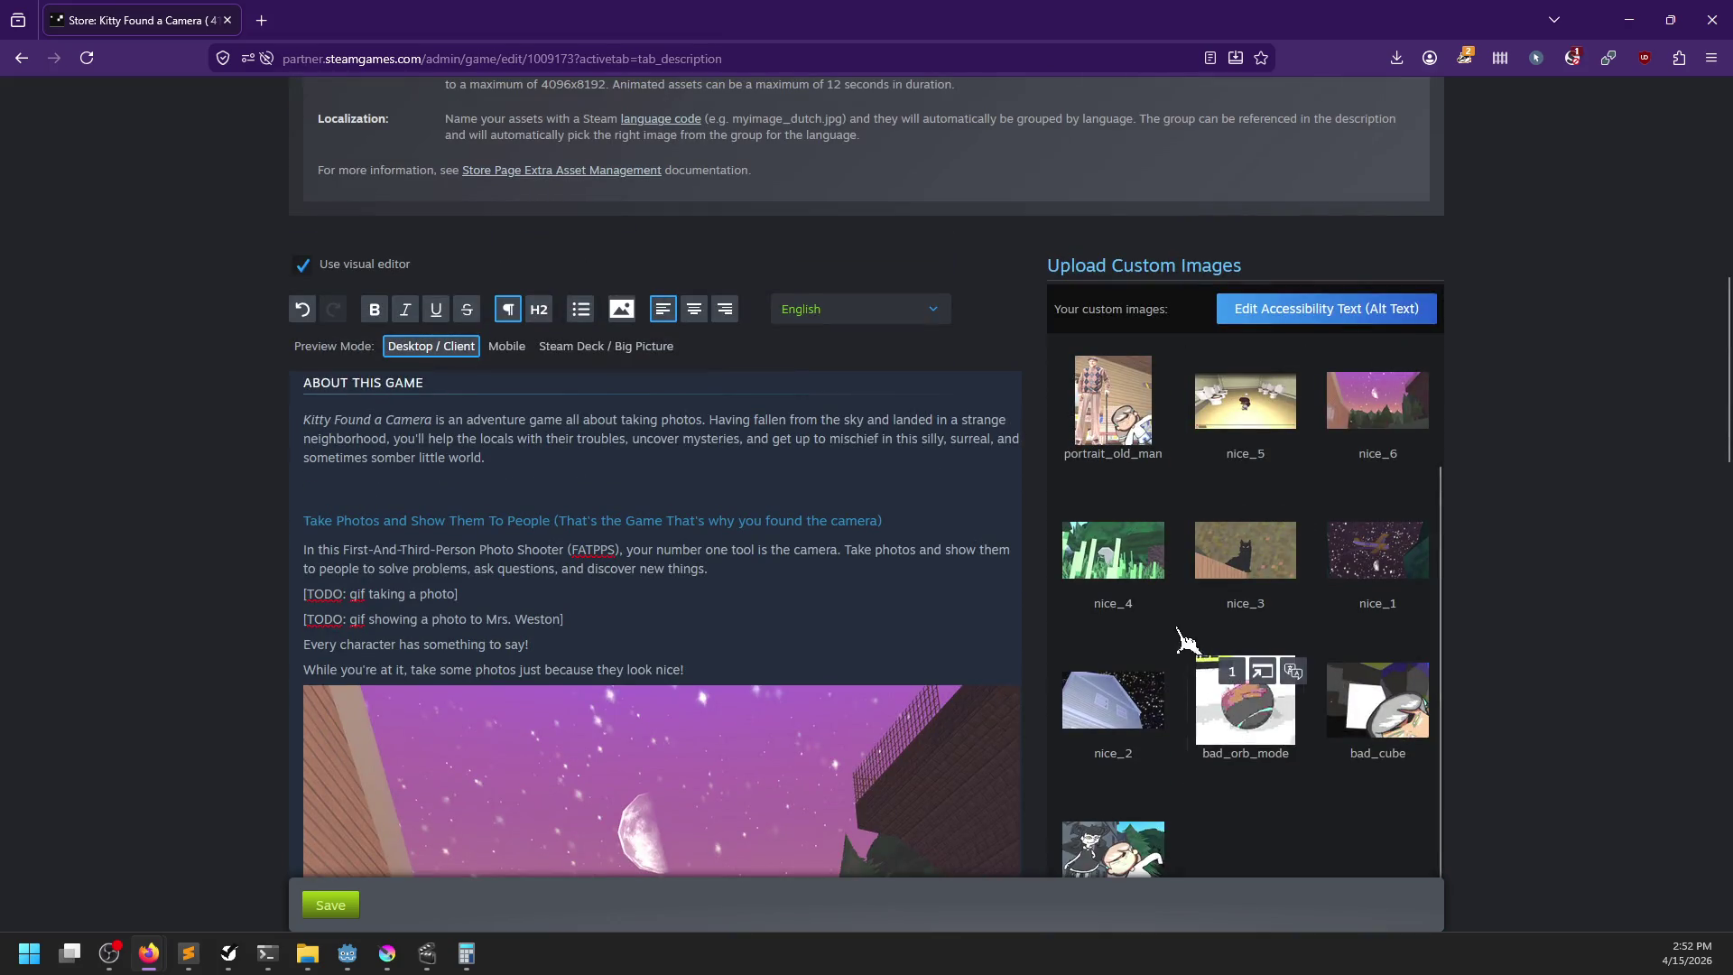
scroll(917, 608, down, 7)
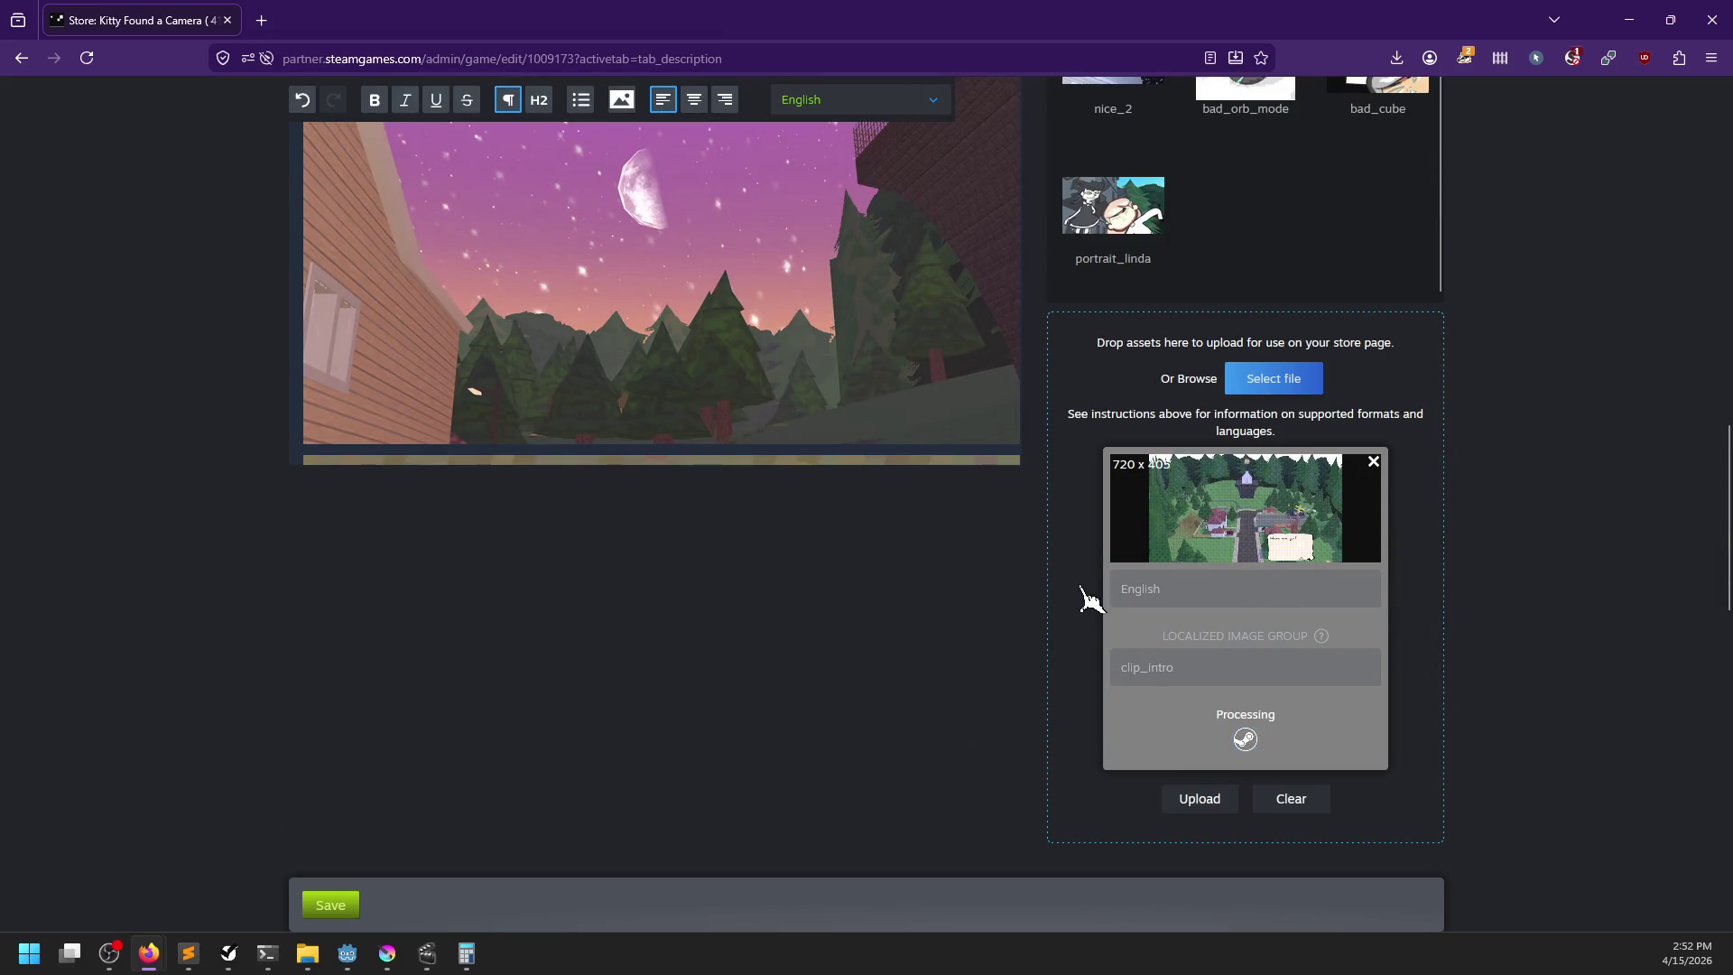
scroll(1084, 596, up, 2)
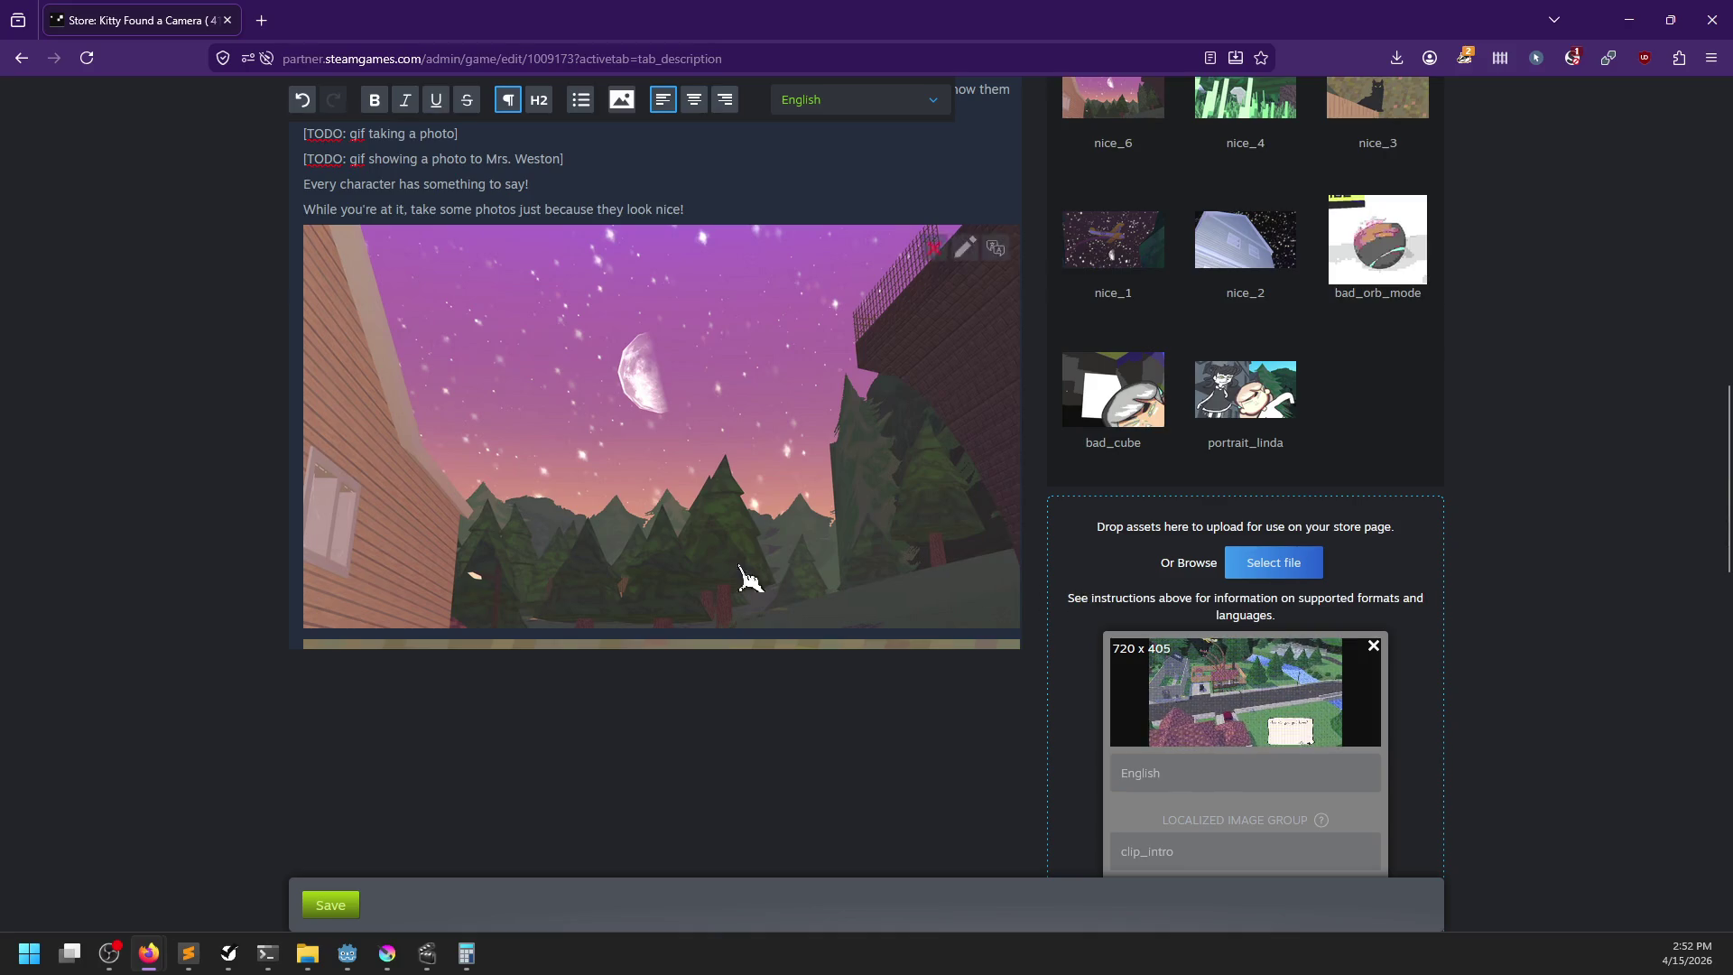
scroll(783, 573, up, 8)
scroll(612, 614, down, 2)
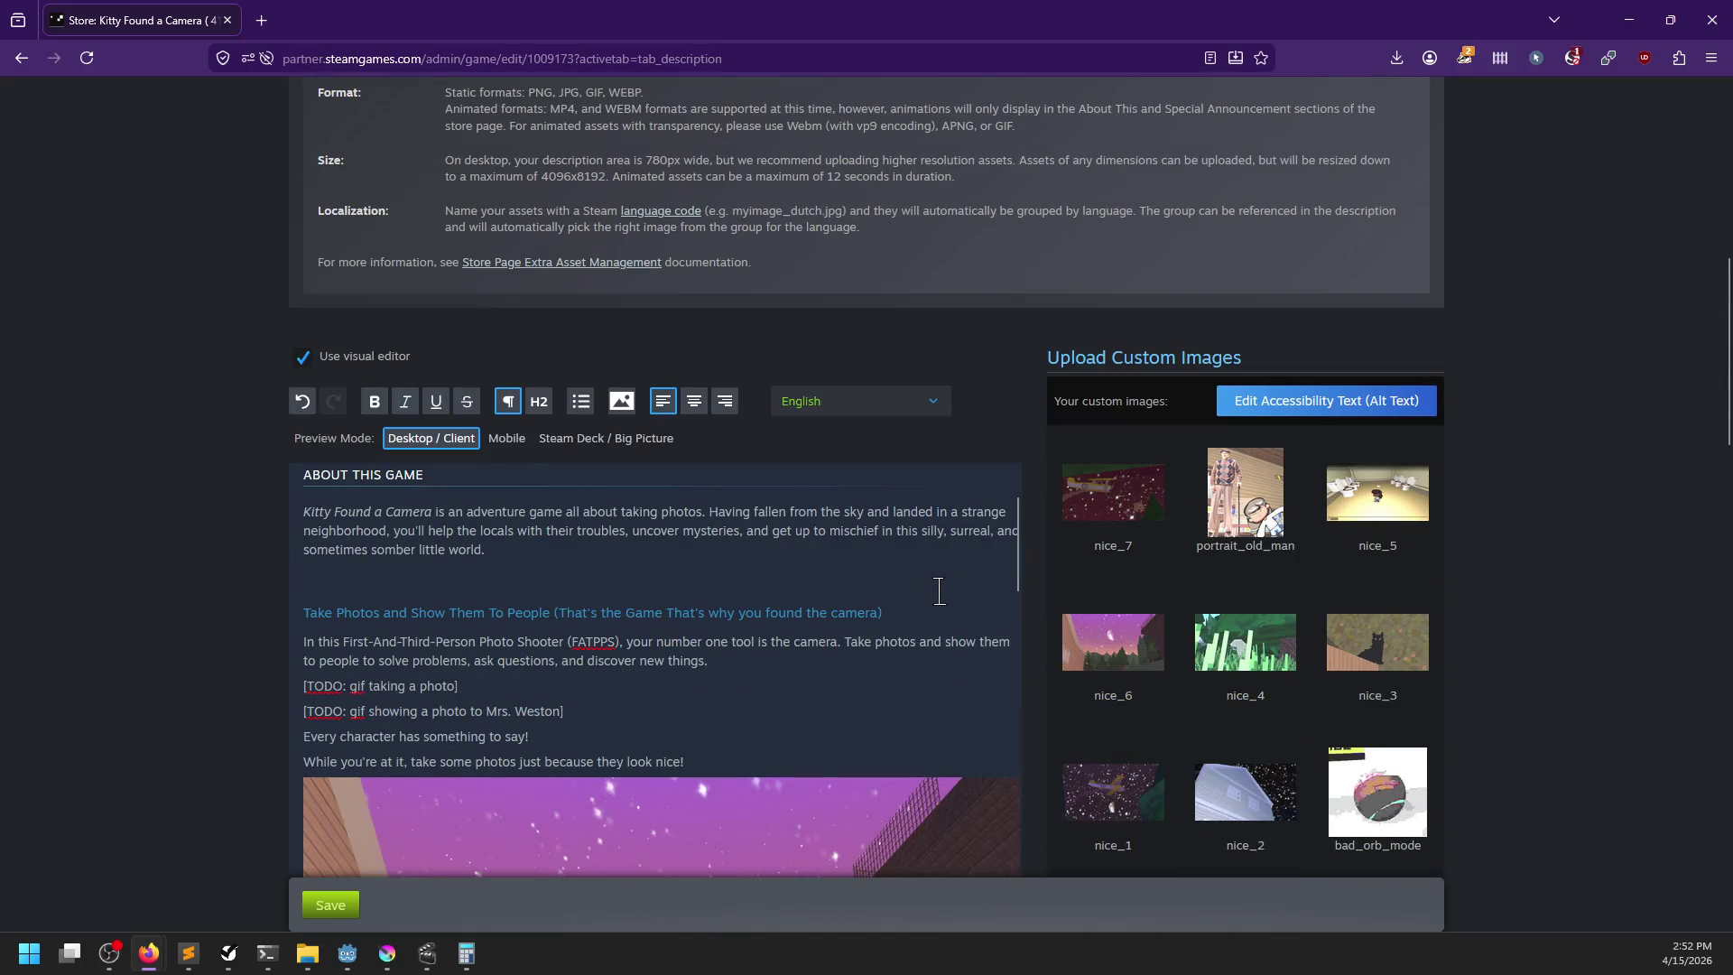
Insert the clip_intro GIF just below the opening paragraph of About This Game
click(621, 401)
click(659, 372)
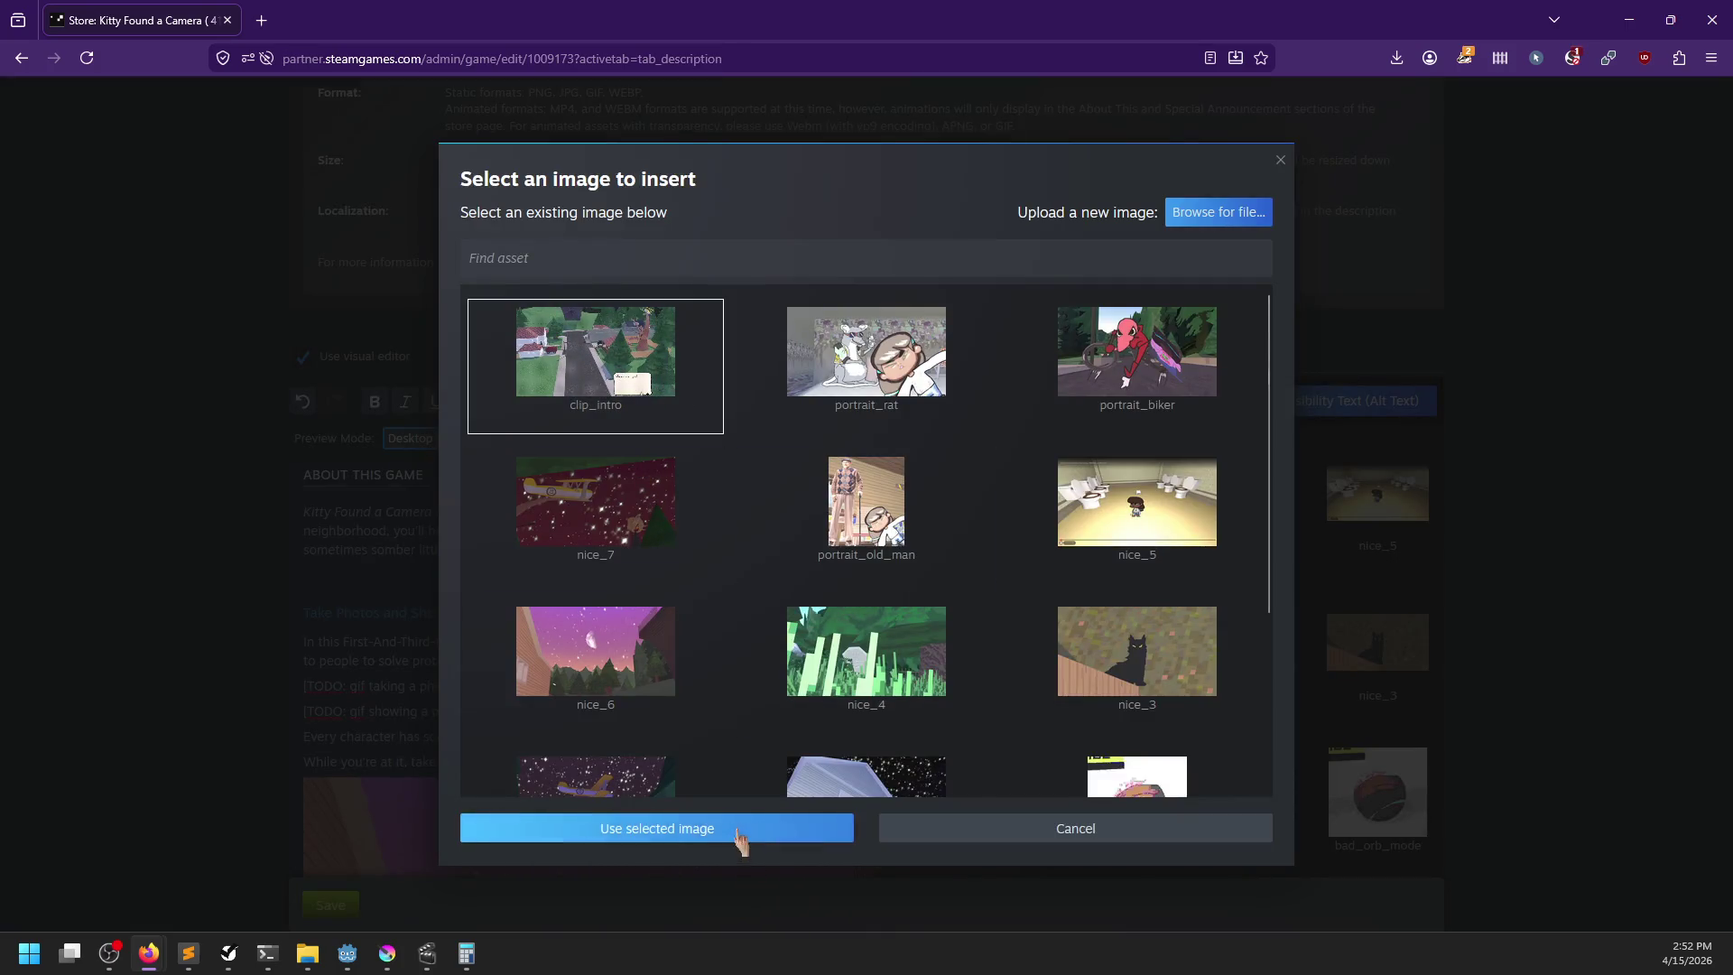
click(743, 835)
scroll(743, 799, down, 2)
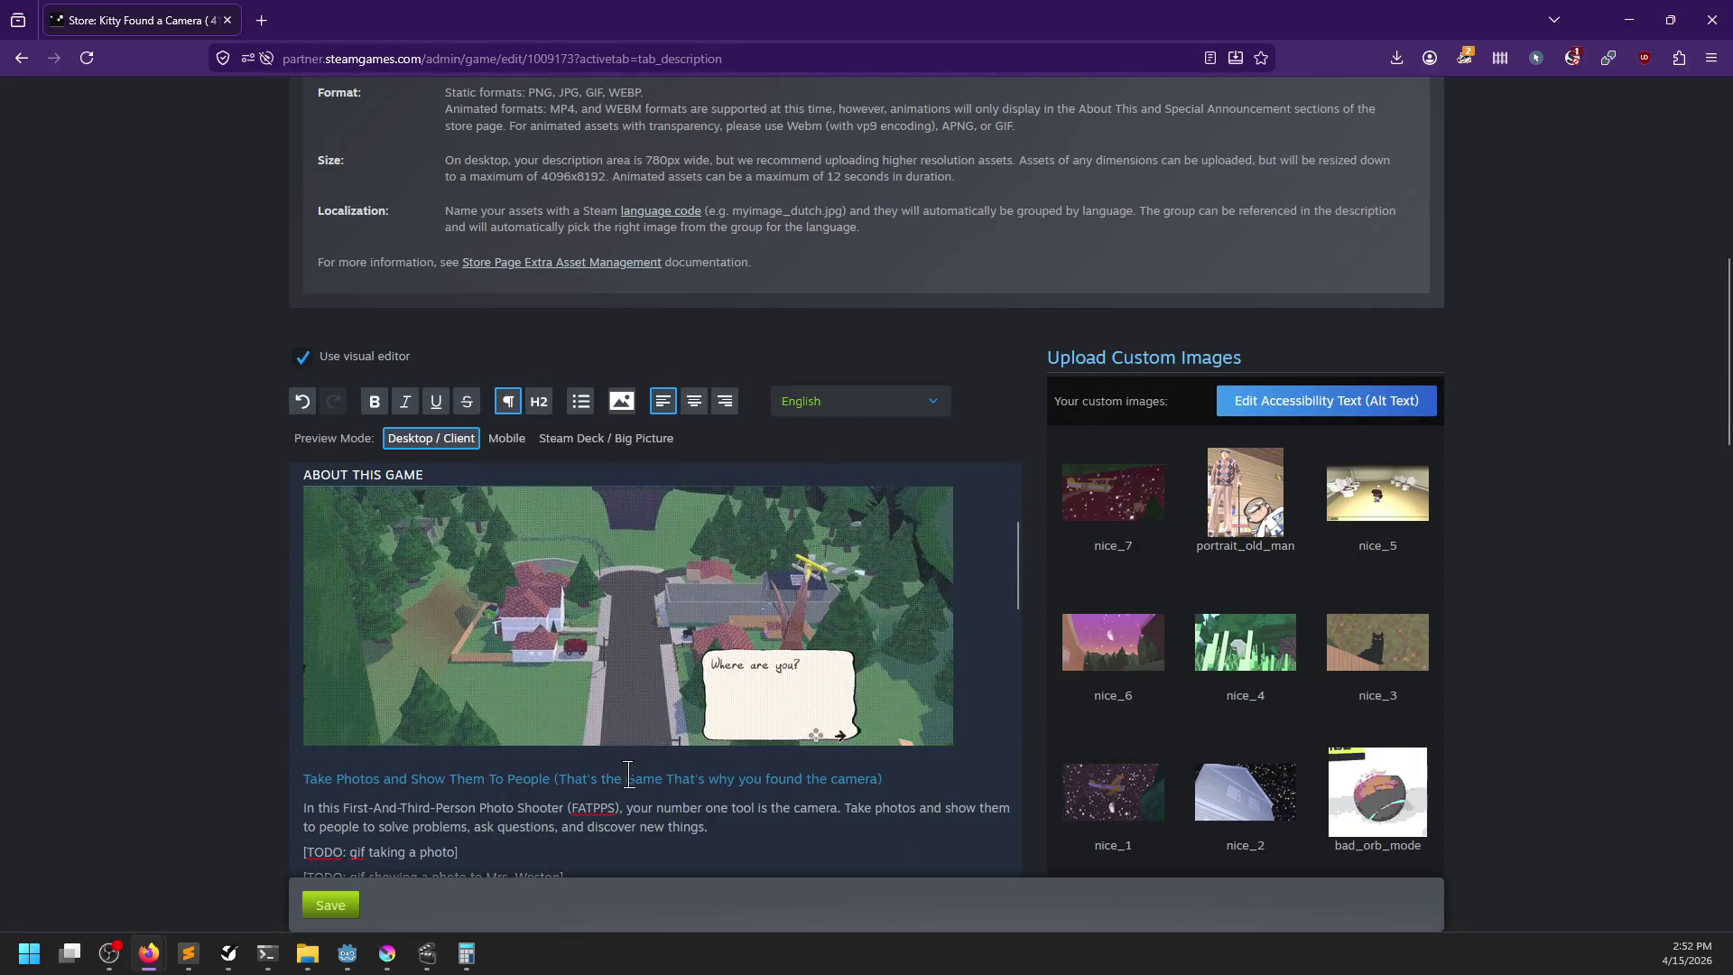
scroll(666, 794, down, 2)
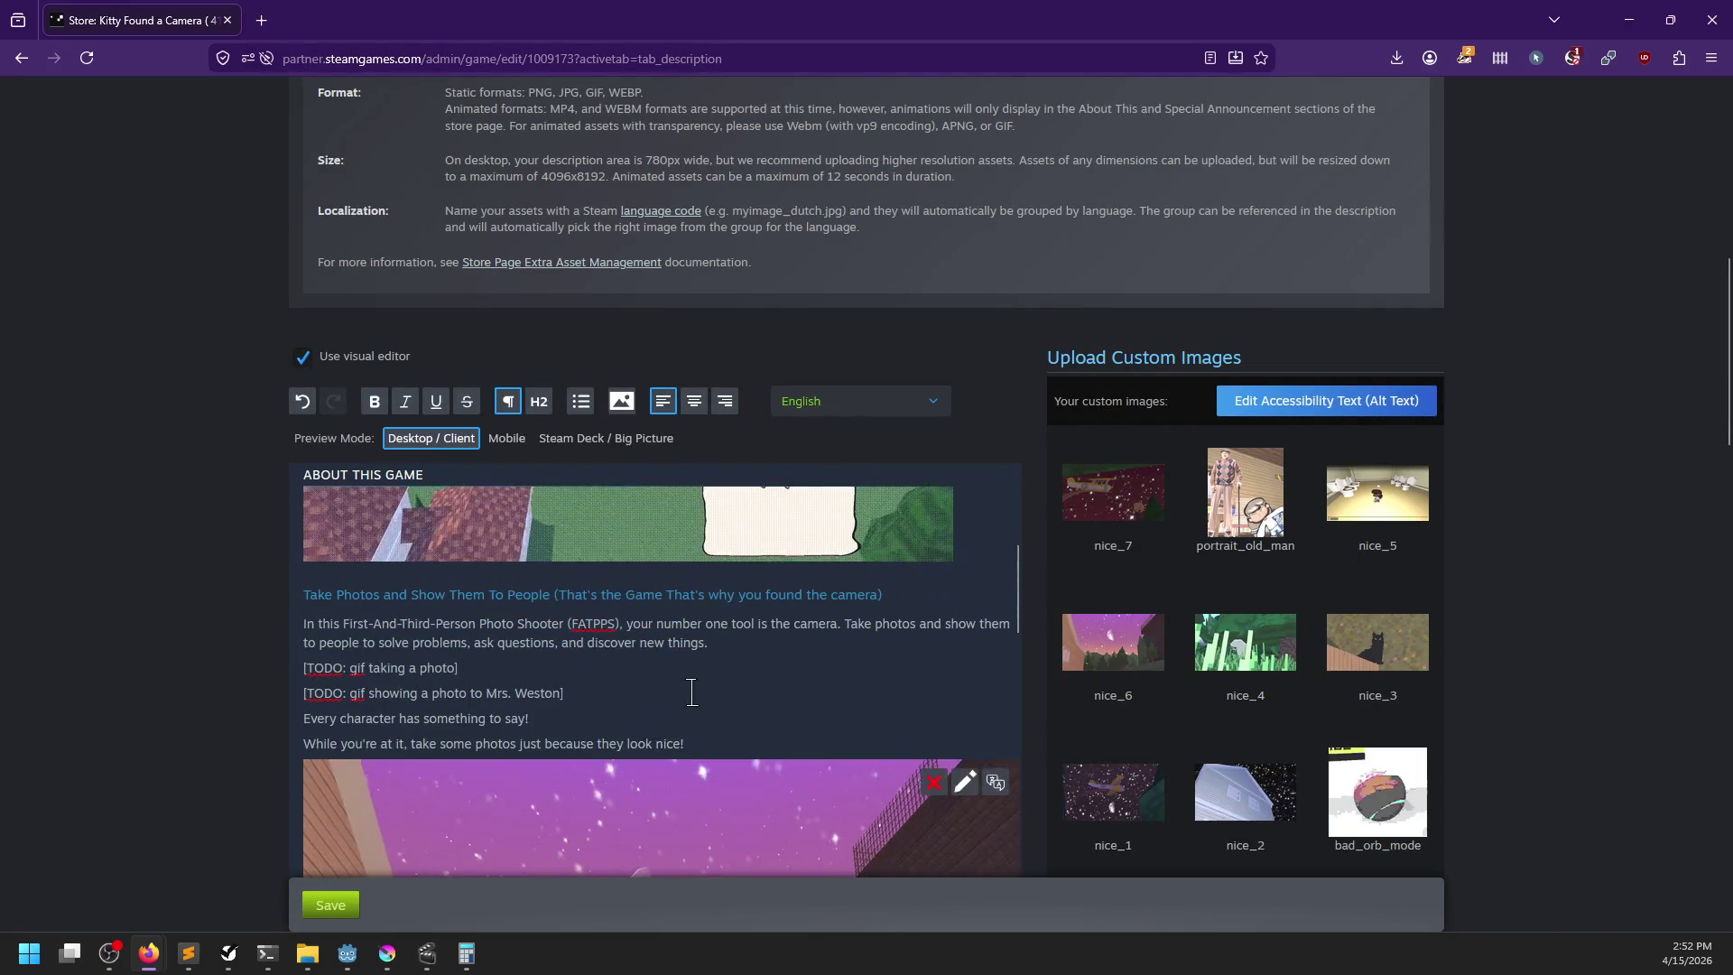
Select and then deselect the words before 'you' in the Take Photos heading
click(706, 596)
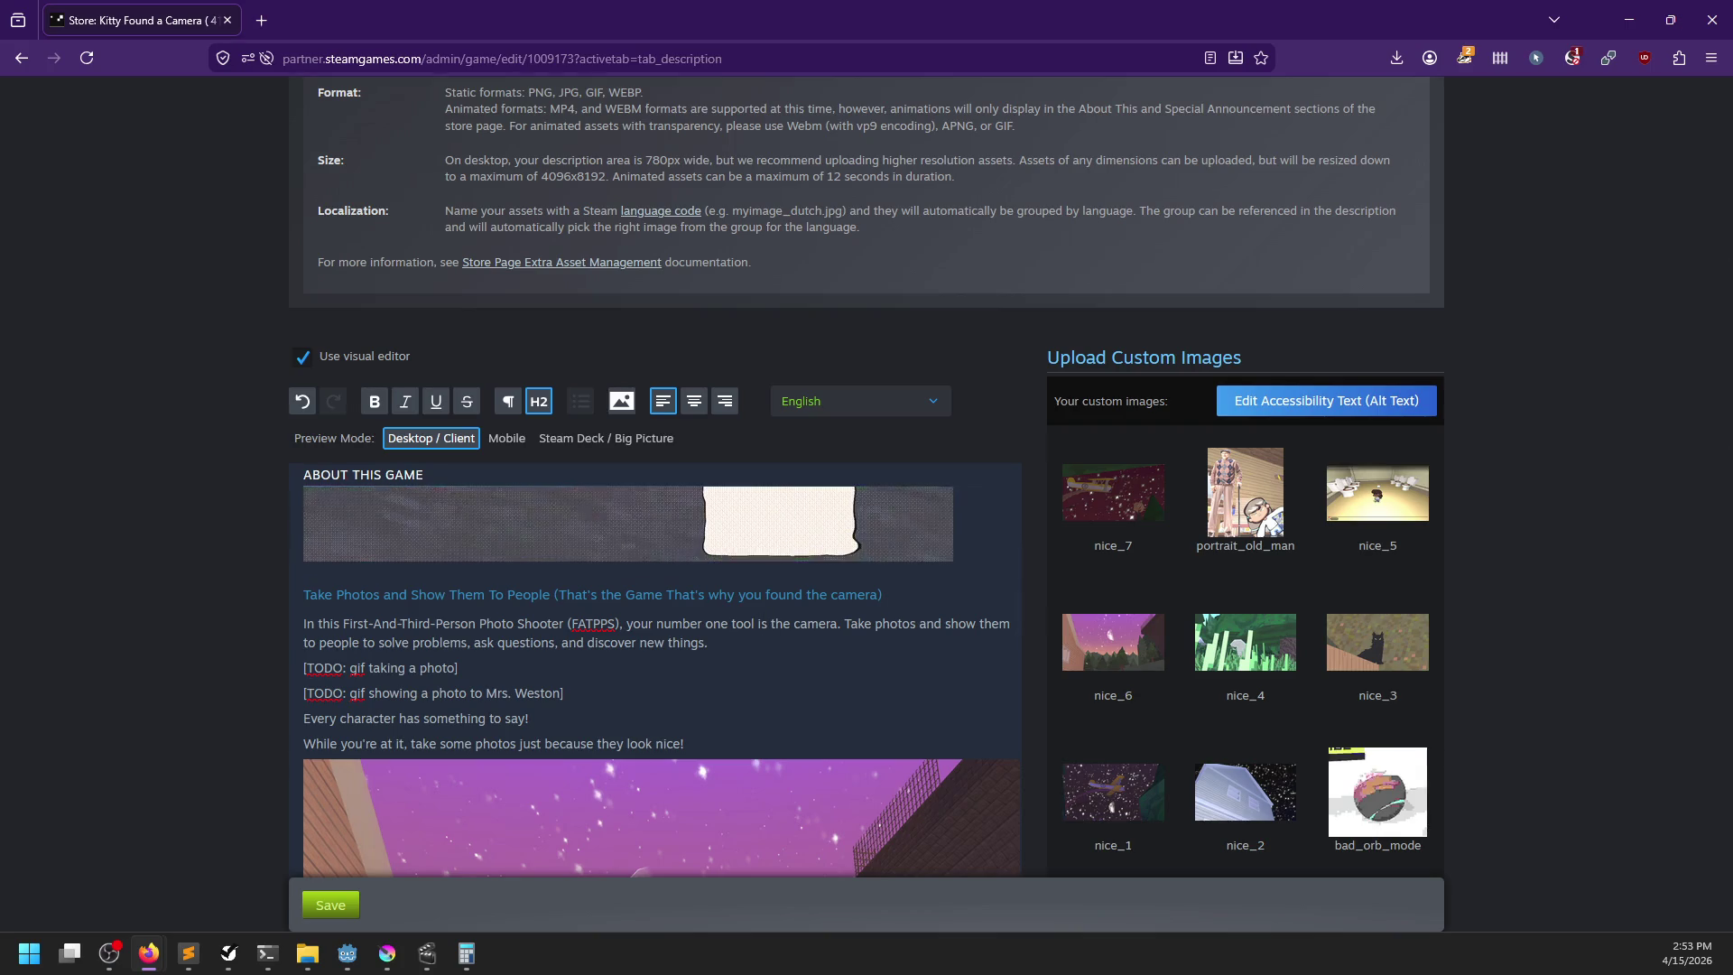
key(ctrl+shift+Left)
key(ctrl+shift+Left)
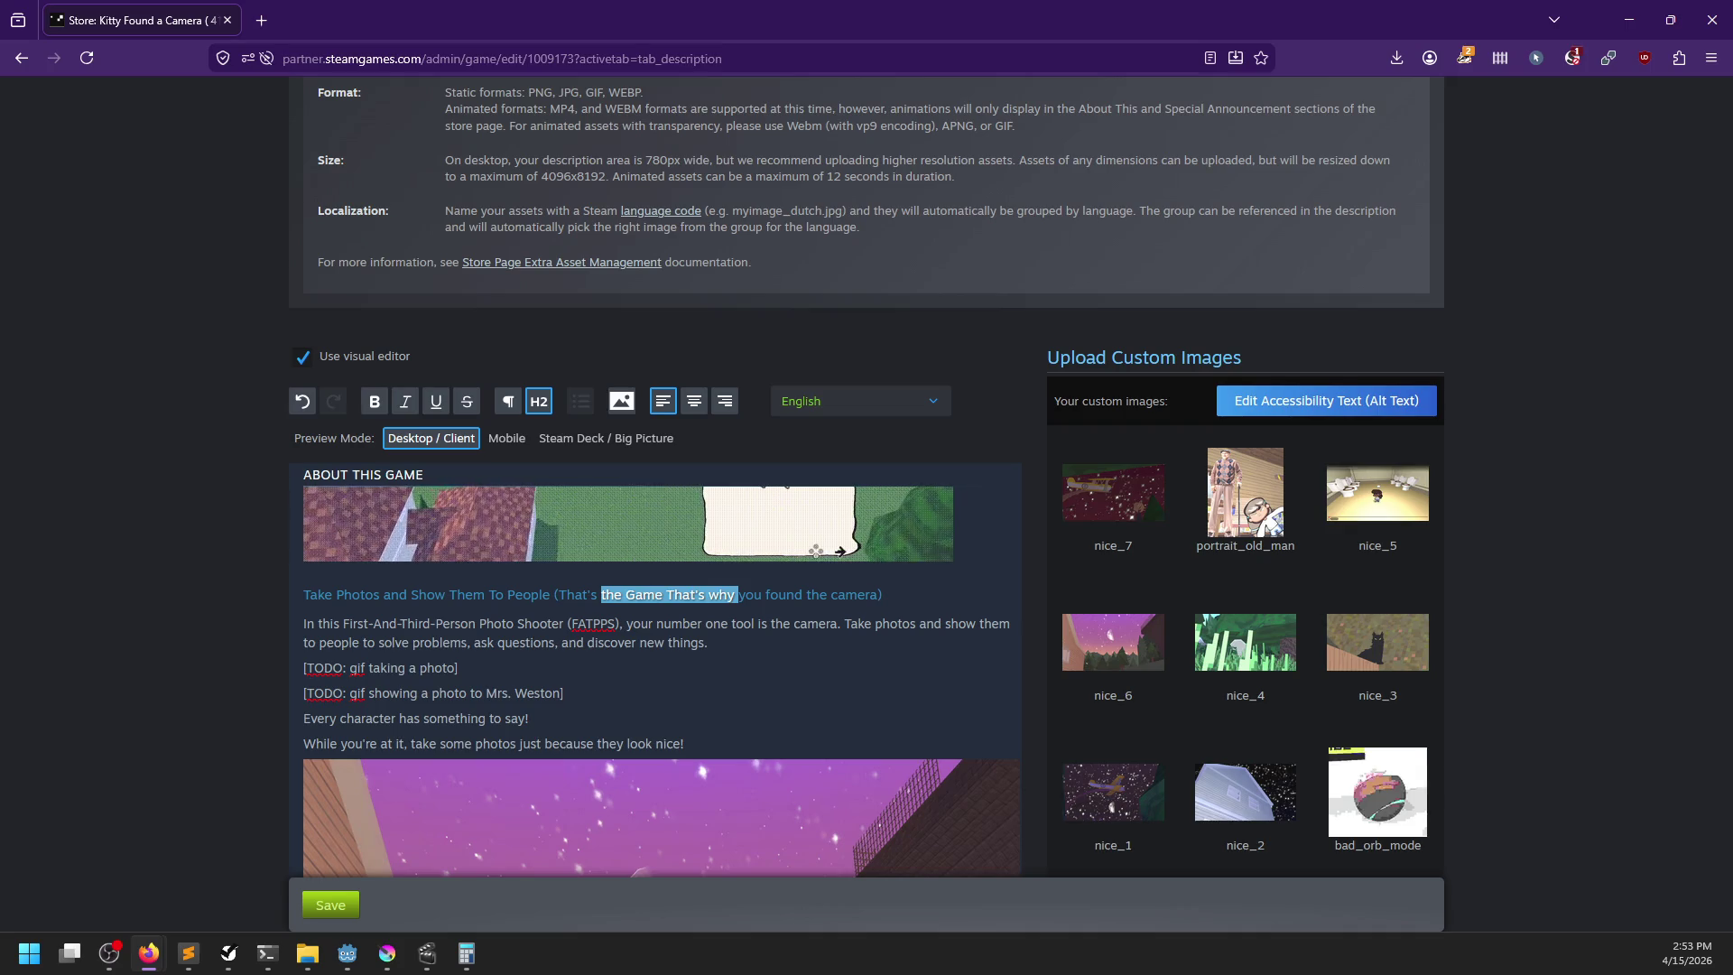
click(689, 681)
Review the updated description, then go back to the Avidemux recording
scroll(689, 681, up, 3)
scroll(700, 714, down, 1)
scroll(701, 714, up, 2)
scroll(701, 713, down, 1)
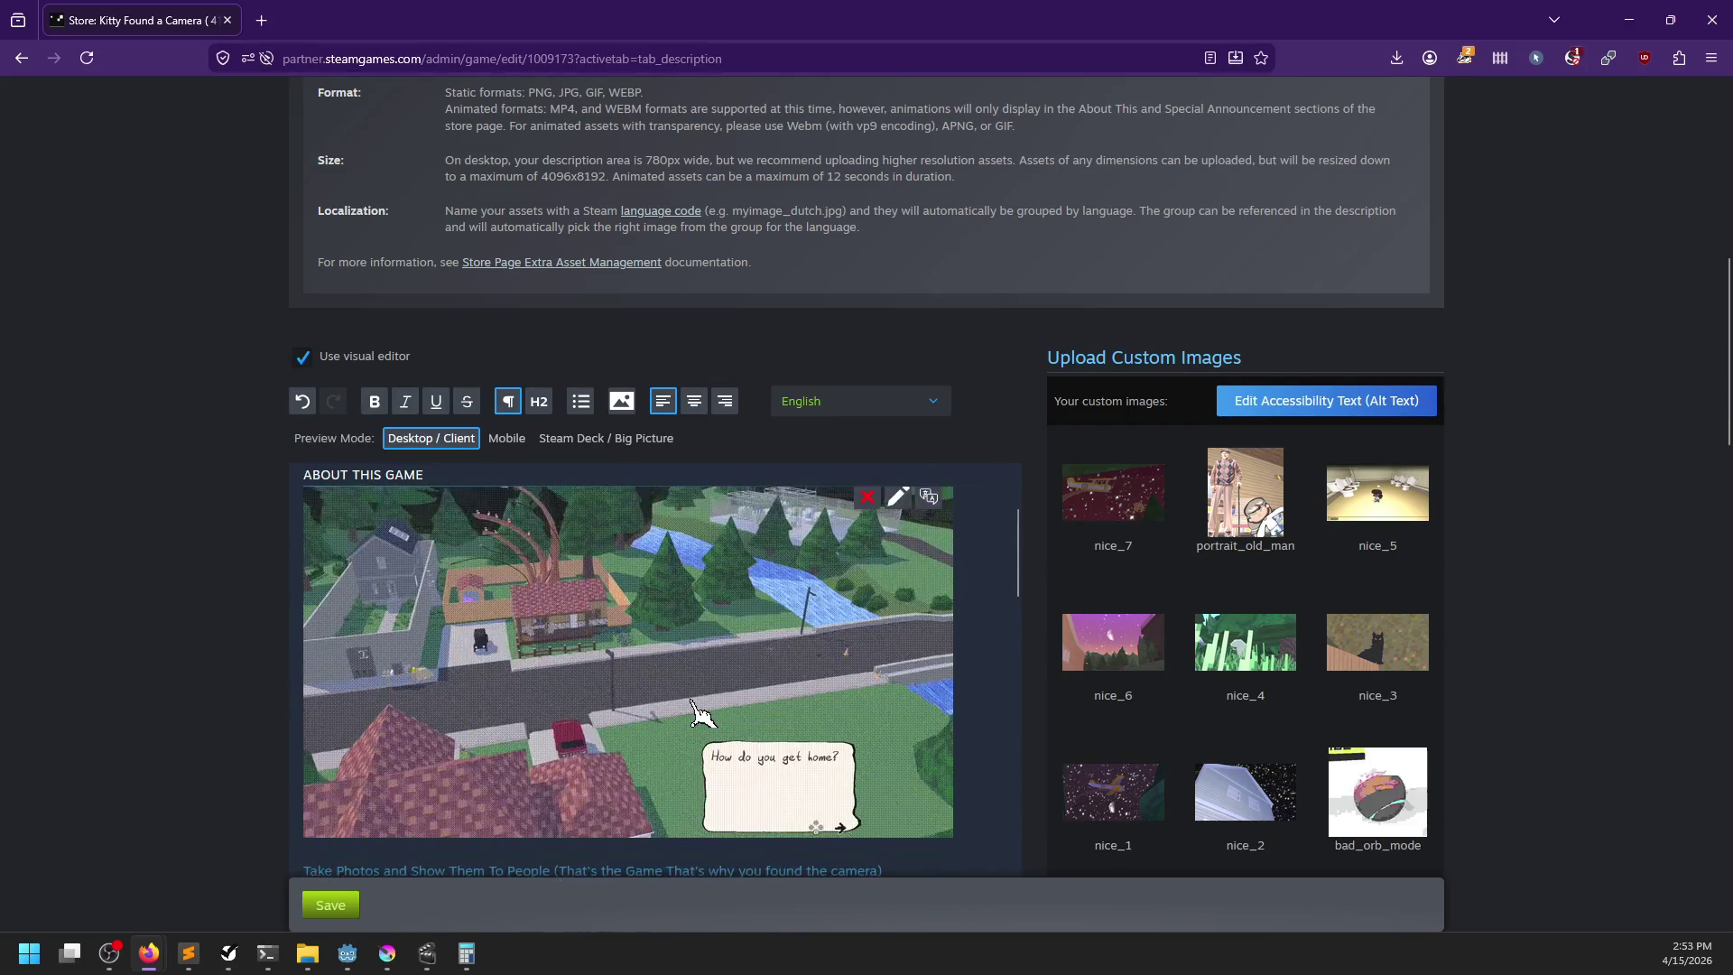
scroll(528, 549, down, 1)
scroll(528, 549, up, 1)
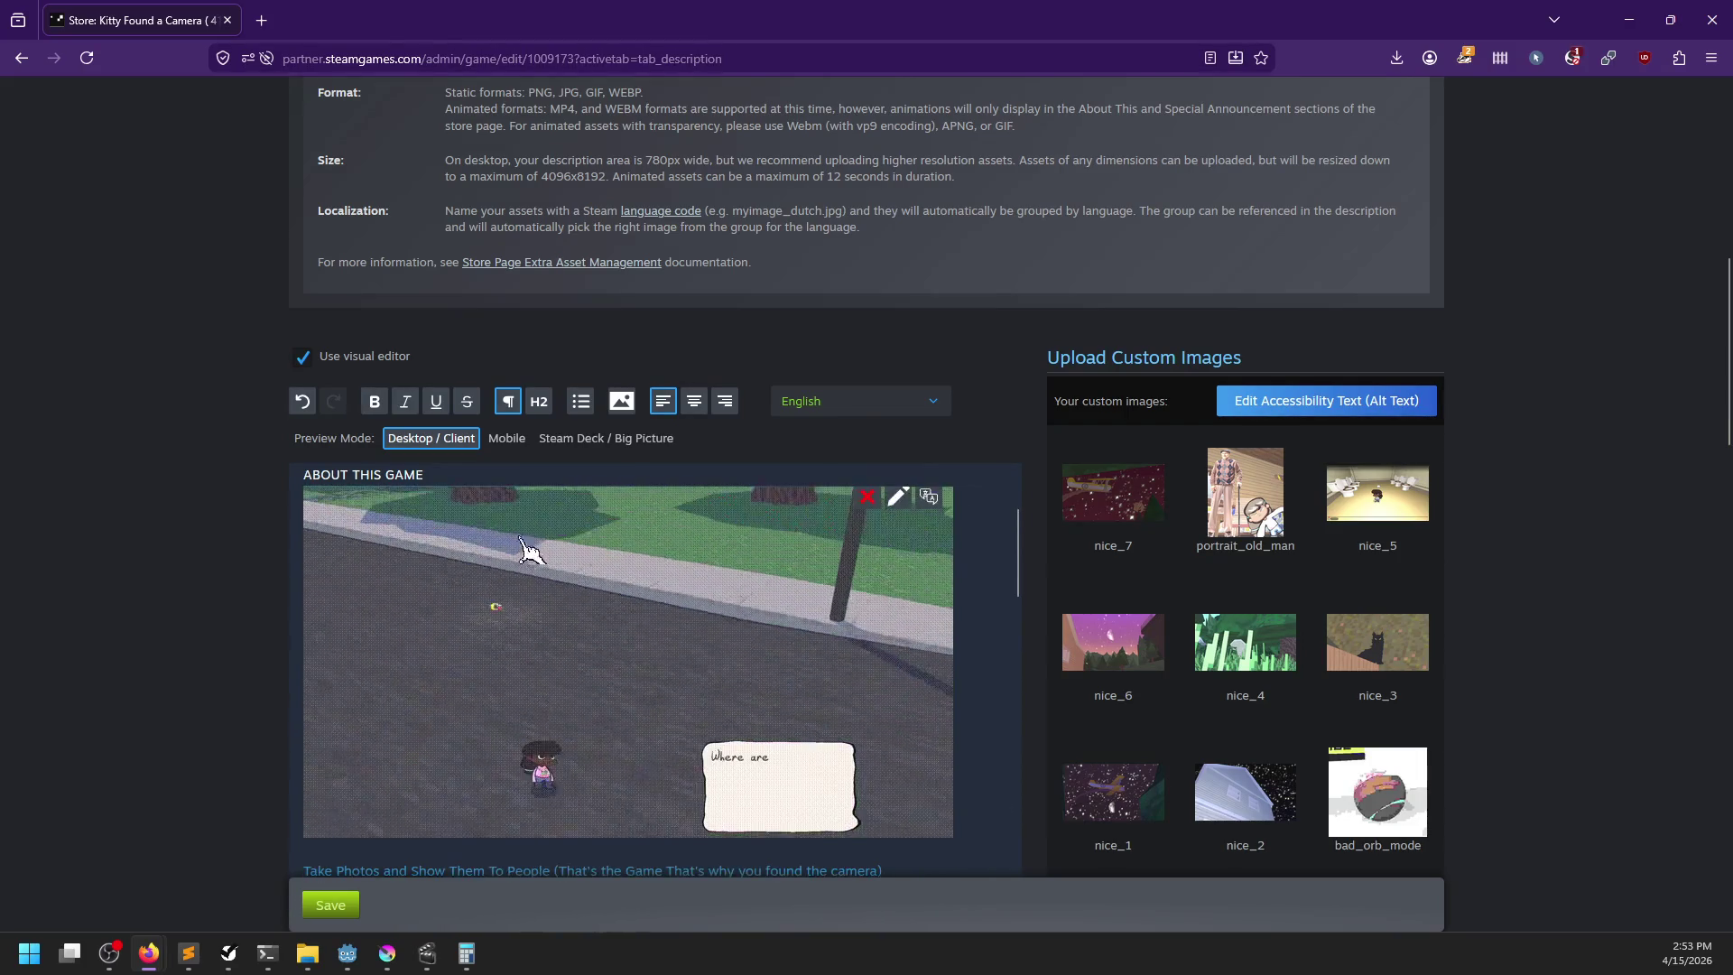
scroll(528, 549, down, 4)
scroll(594, 611, up, 1)
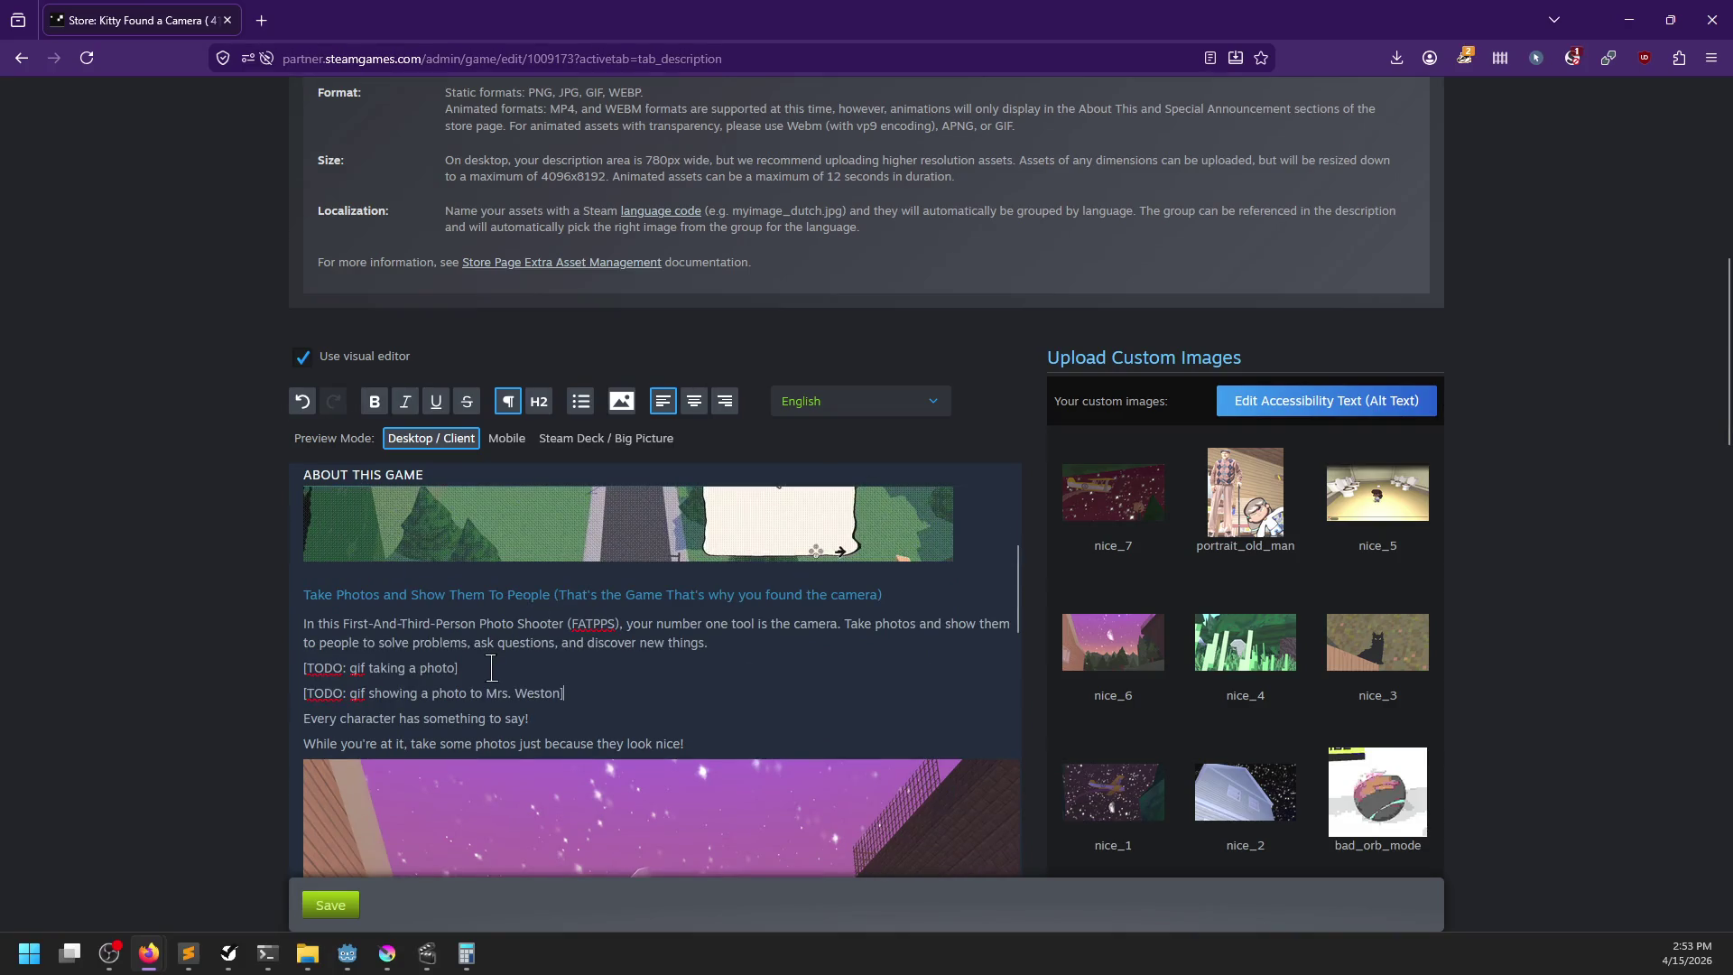
click(449, 953)
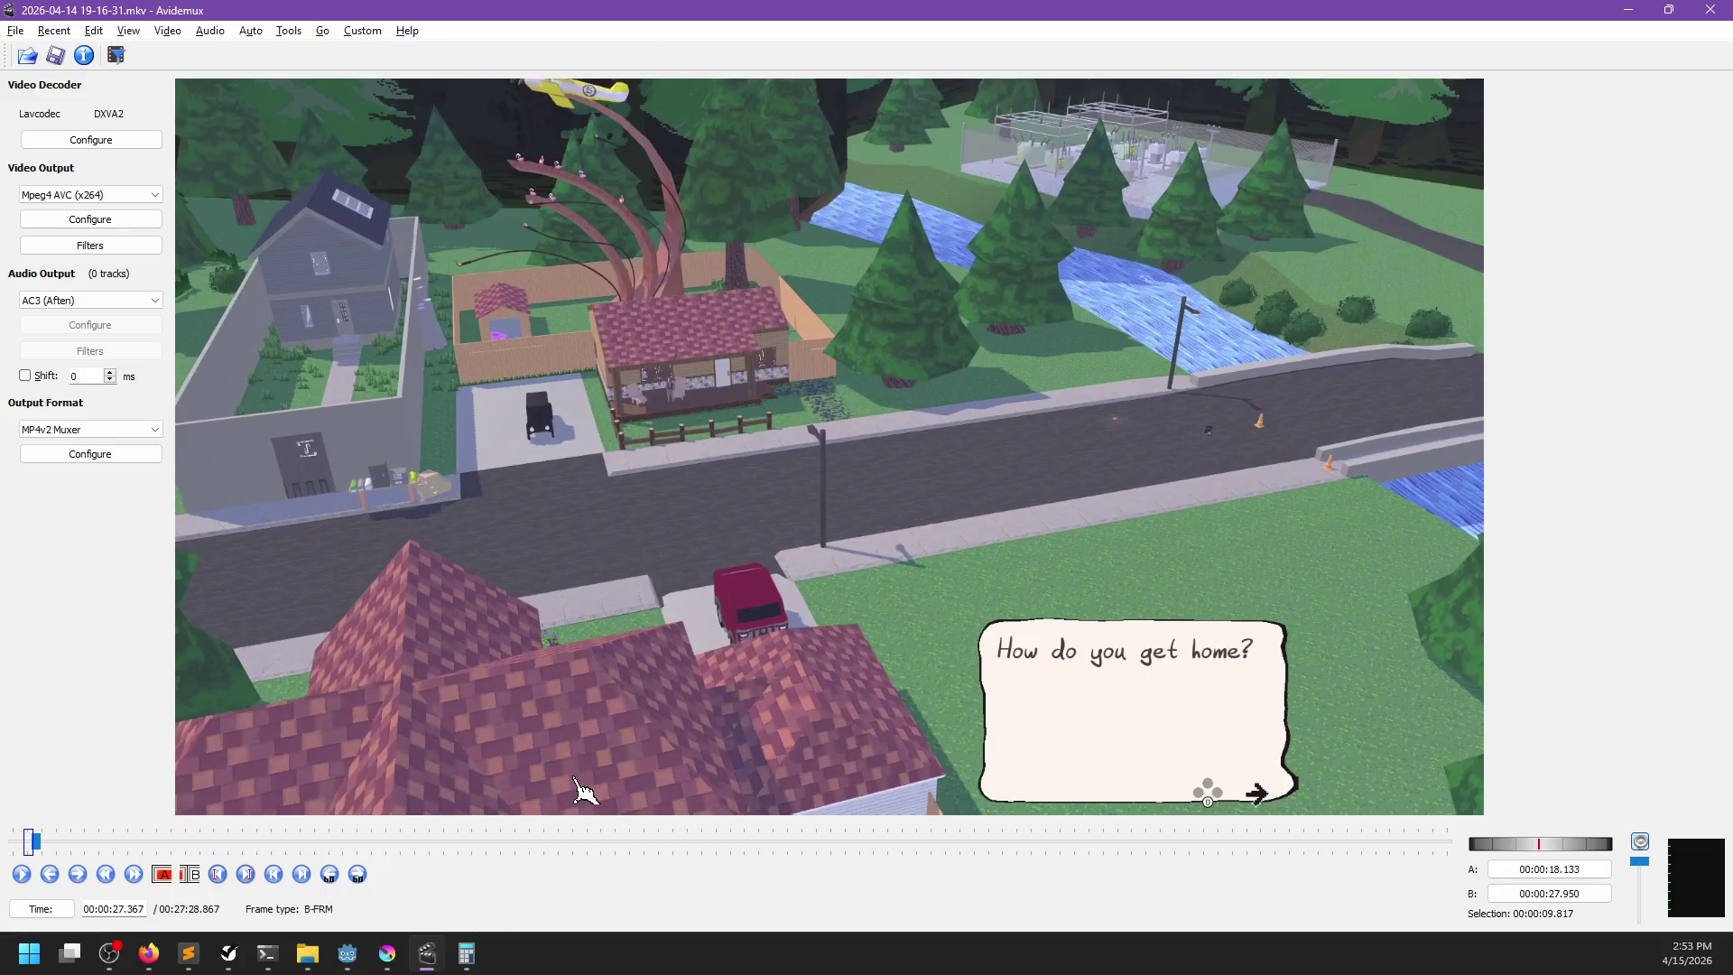
Skip through the recording by keyframes to find the cave scene
key(Up)
key(Up)
key(Up)
key(Up)
key(Up)
key(Up)
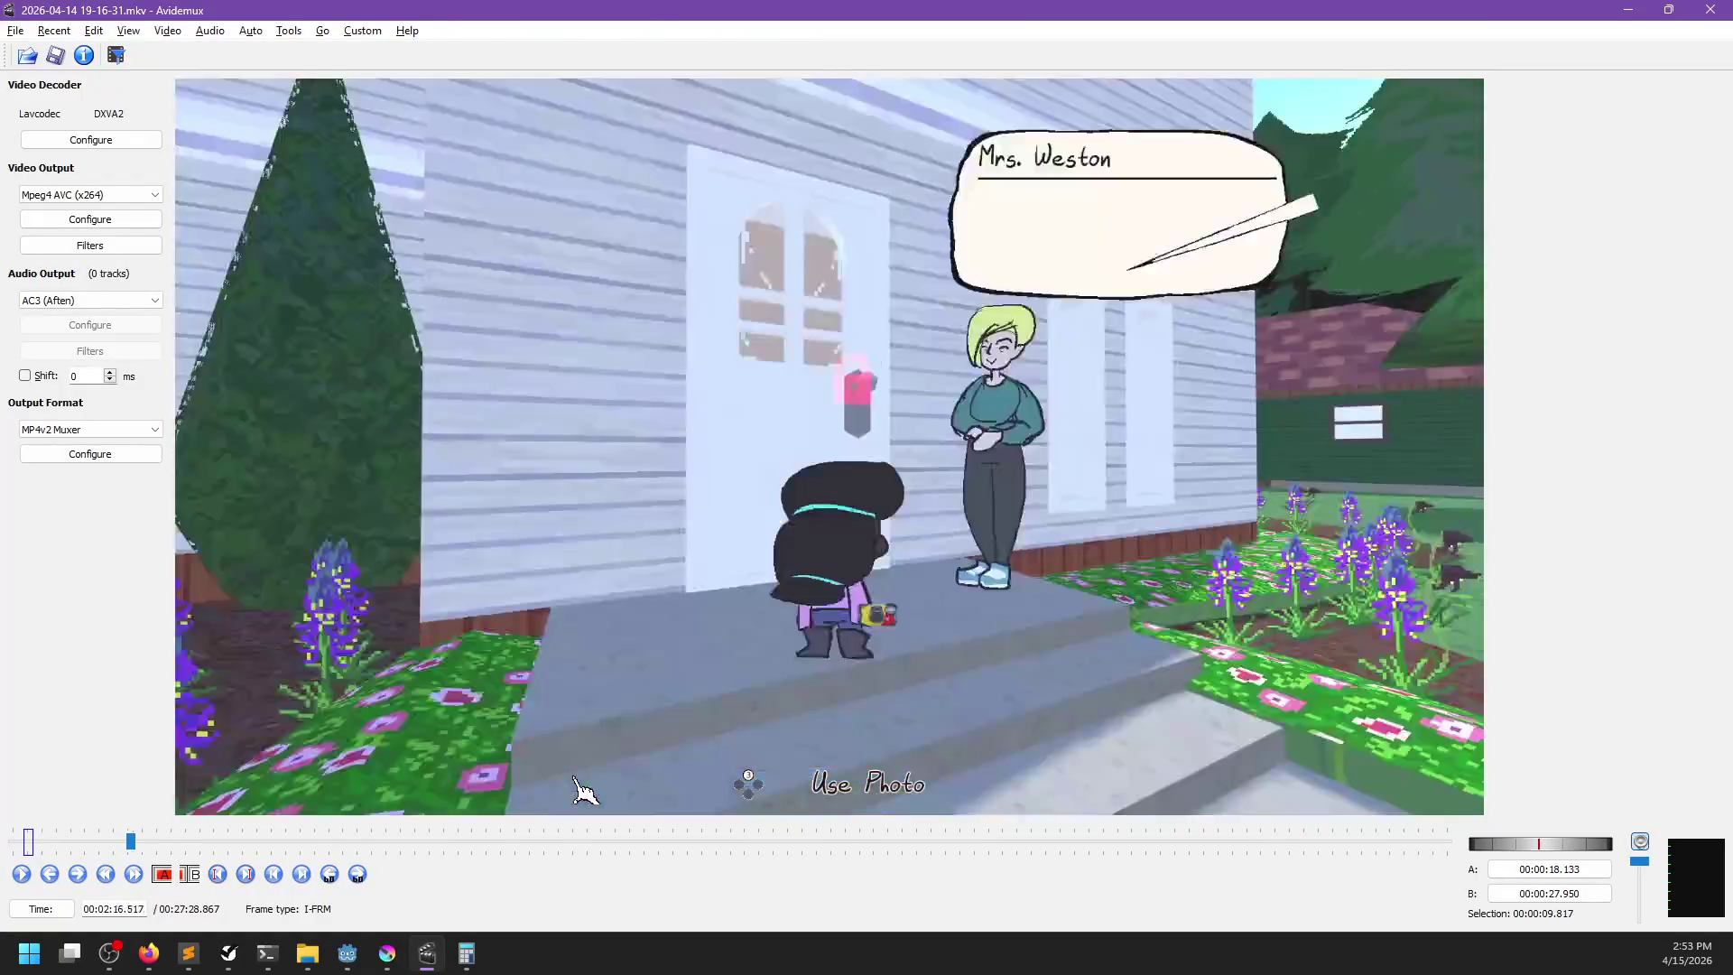
key(Up)
key(Up)
key(Up)
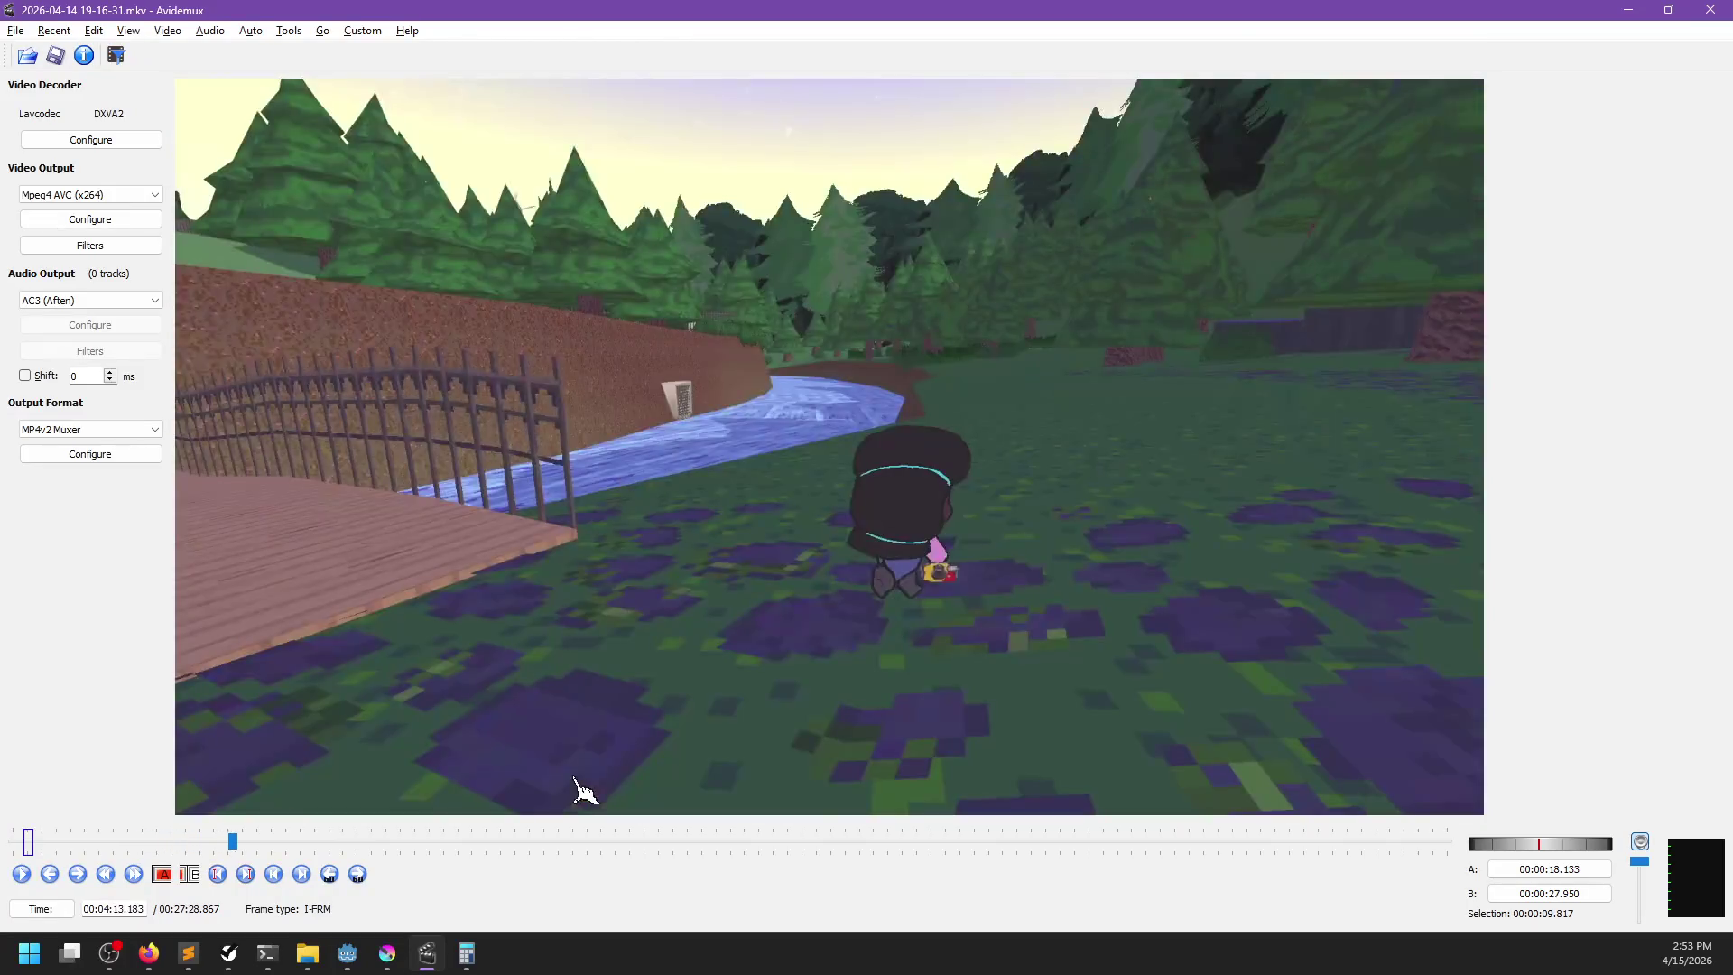
key(Up)
key(Up)
key(Up)
key(Up)
key(Up)
key(Up)
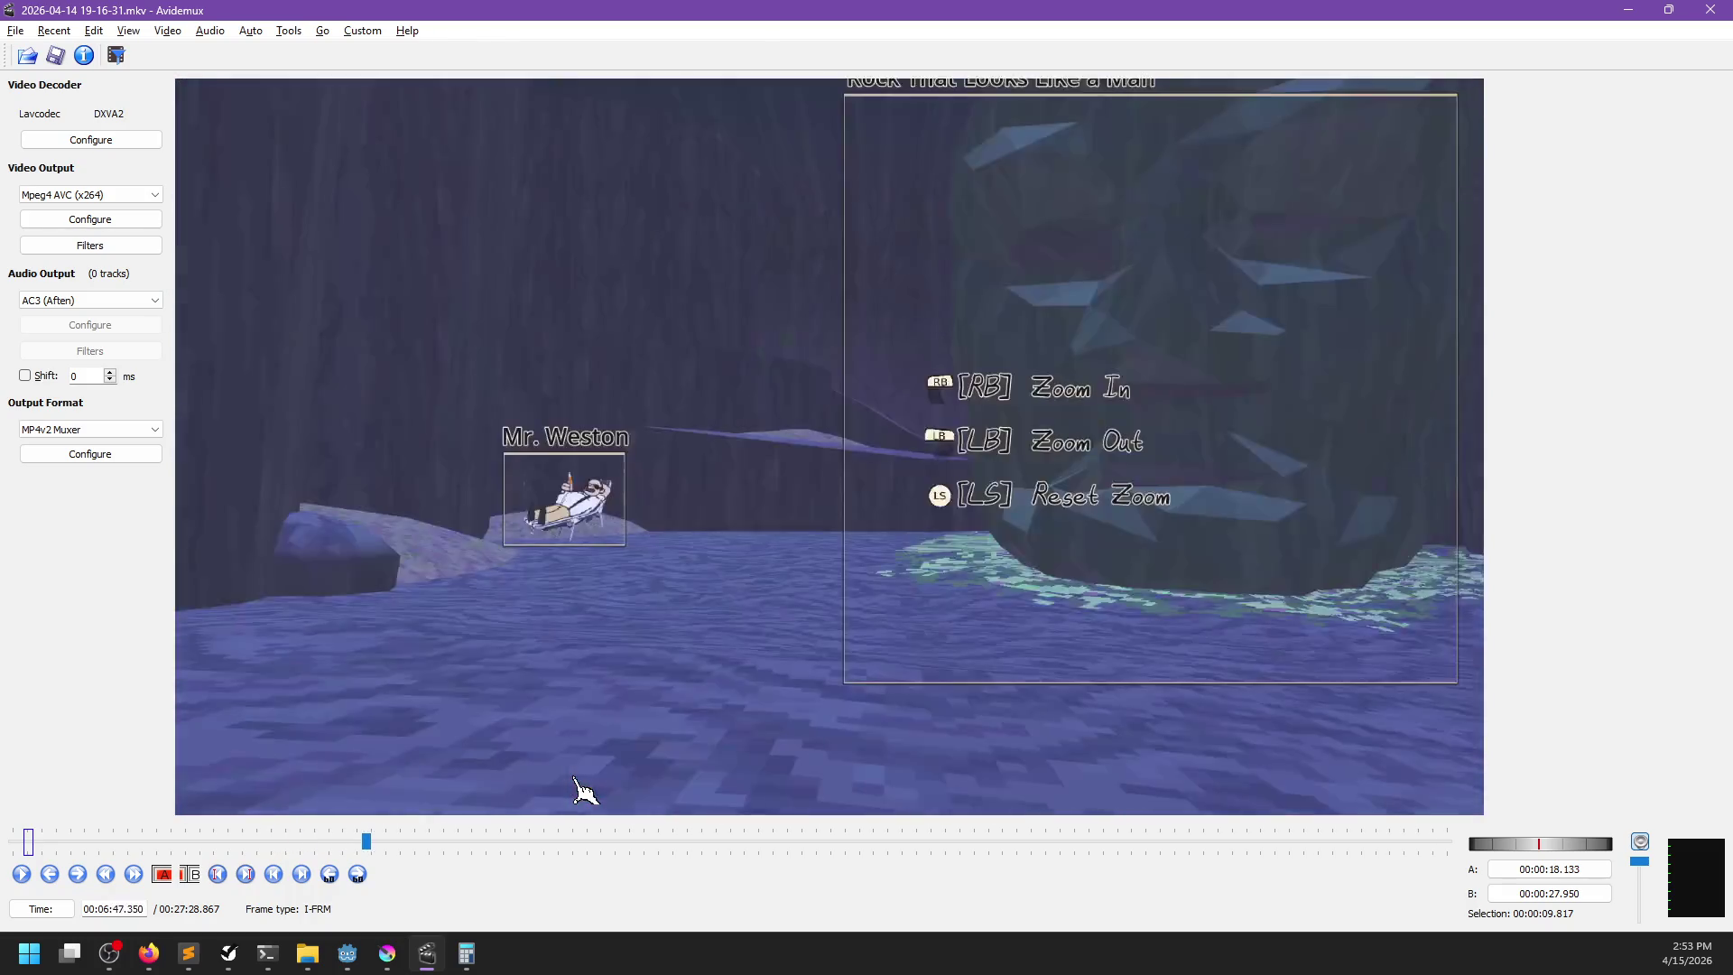
key(Down)
key(Down)
key(Up)
key(Up)
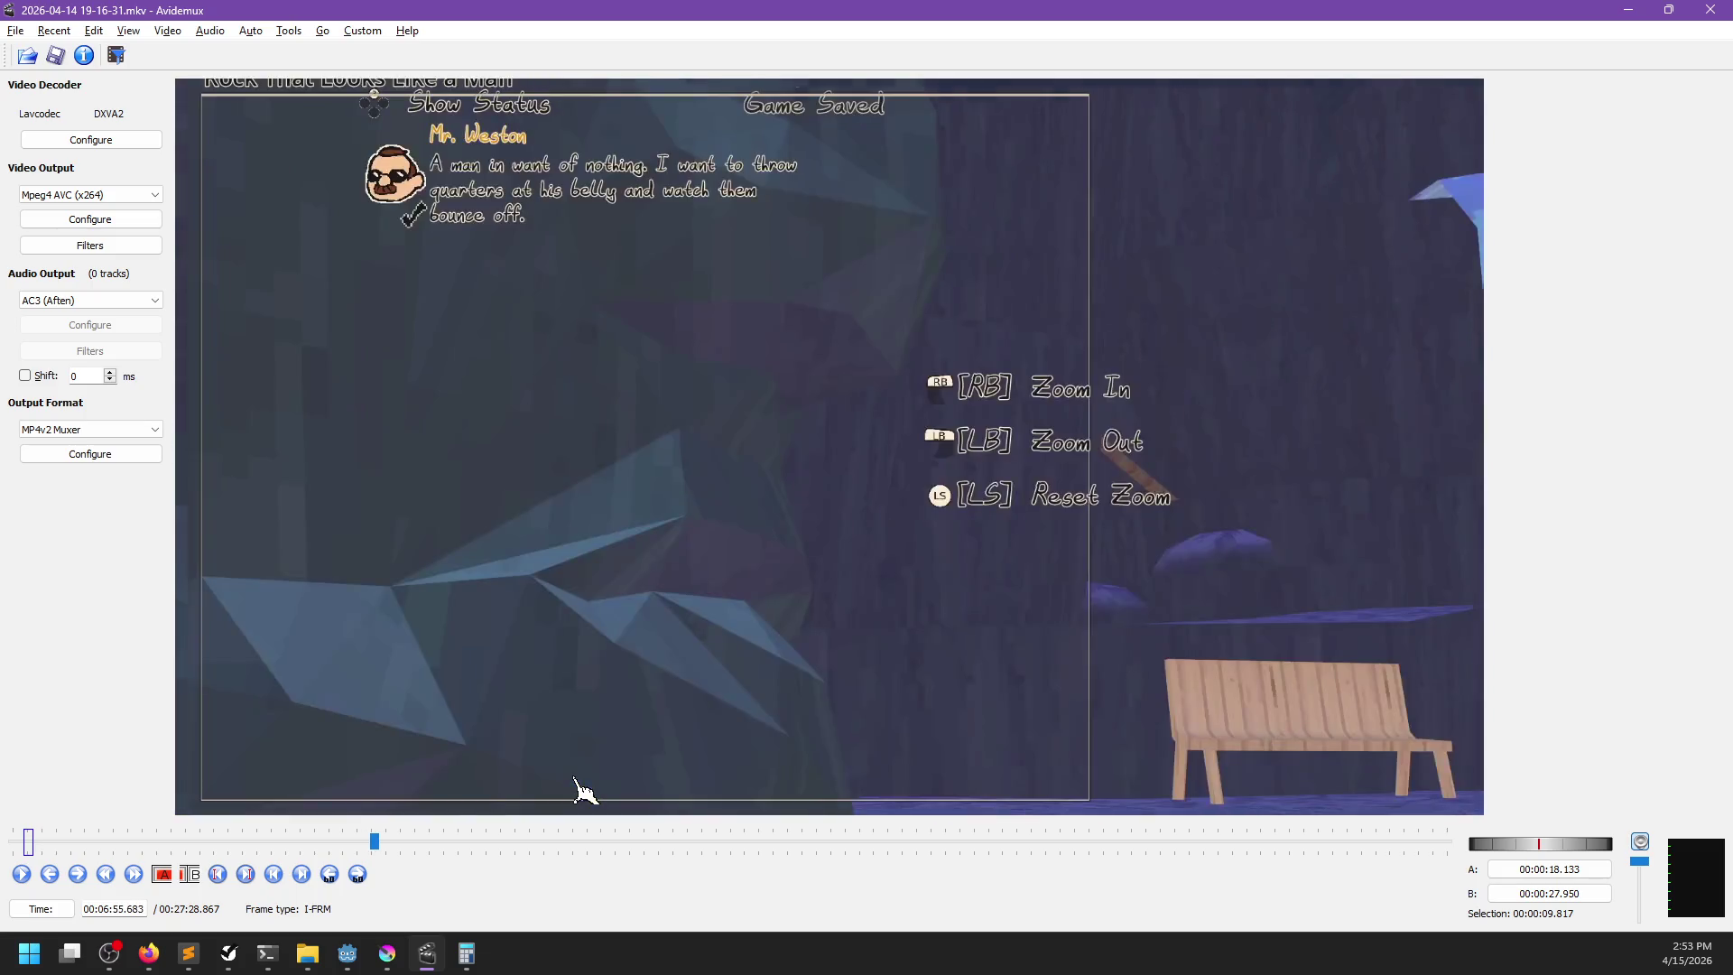
key(Up)
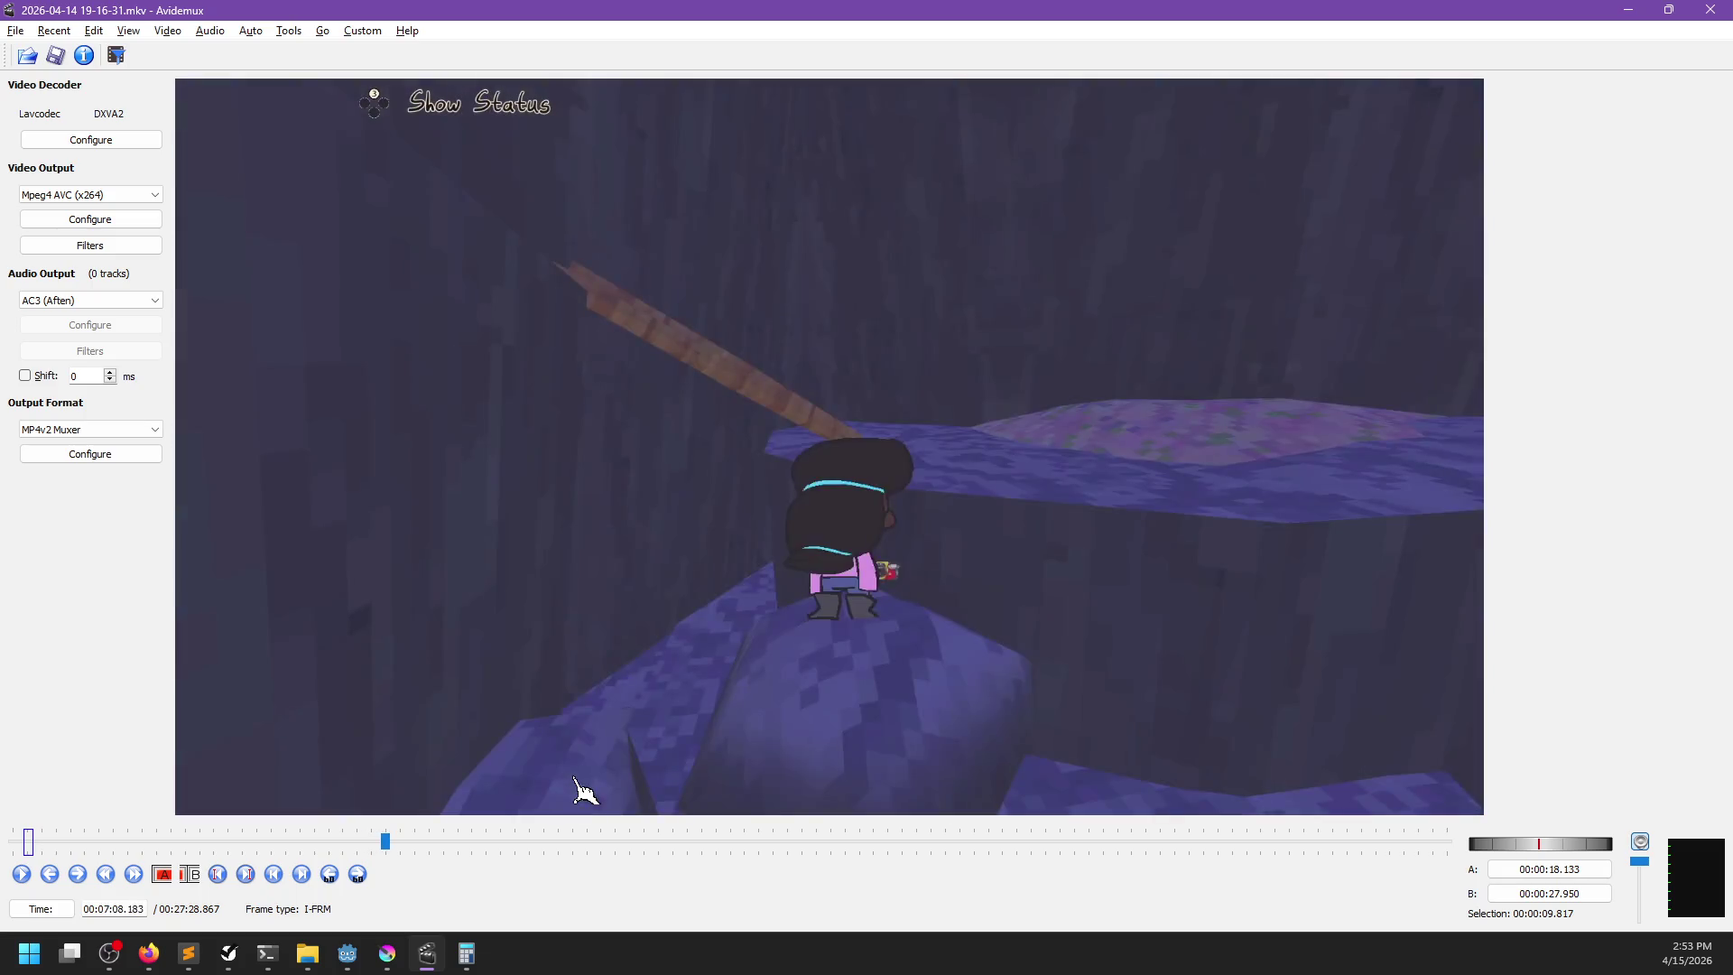
key(Up)
key(Up)
key(Up)
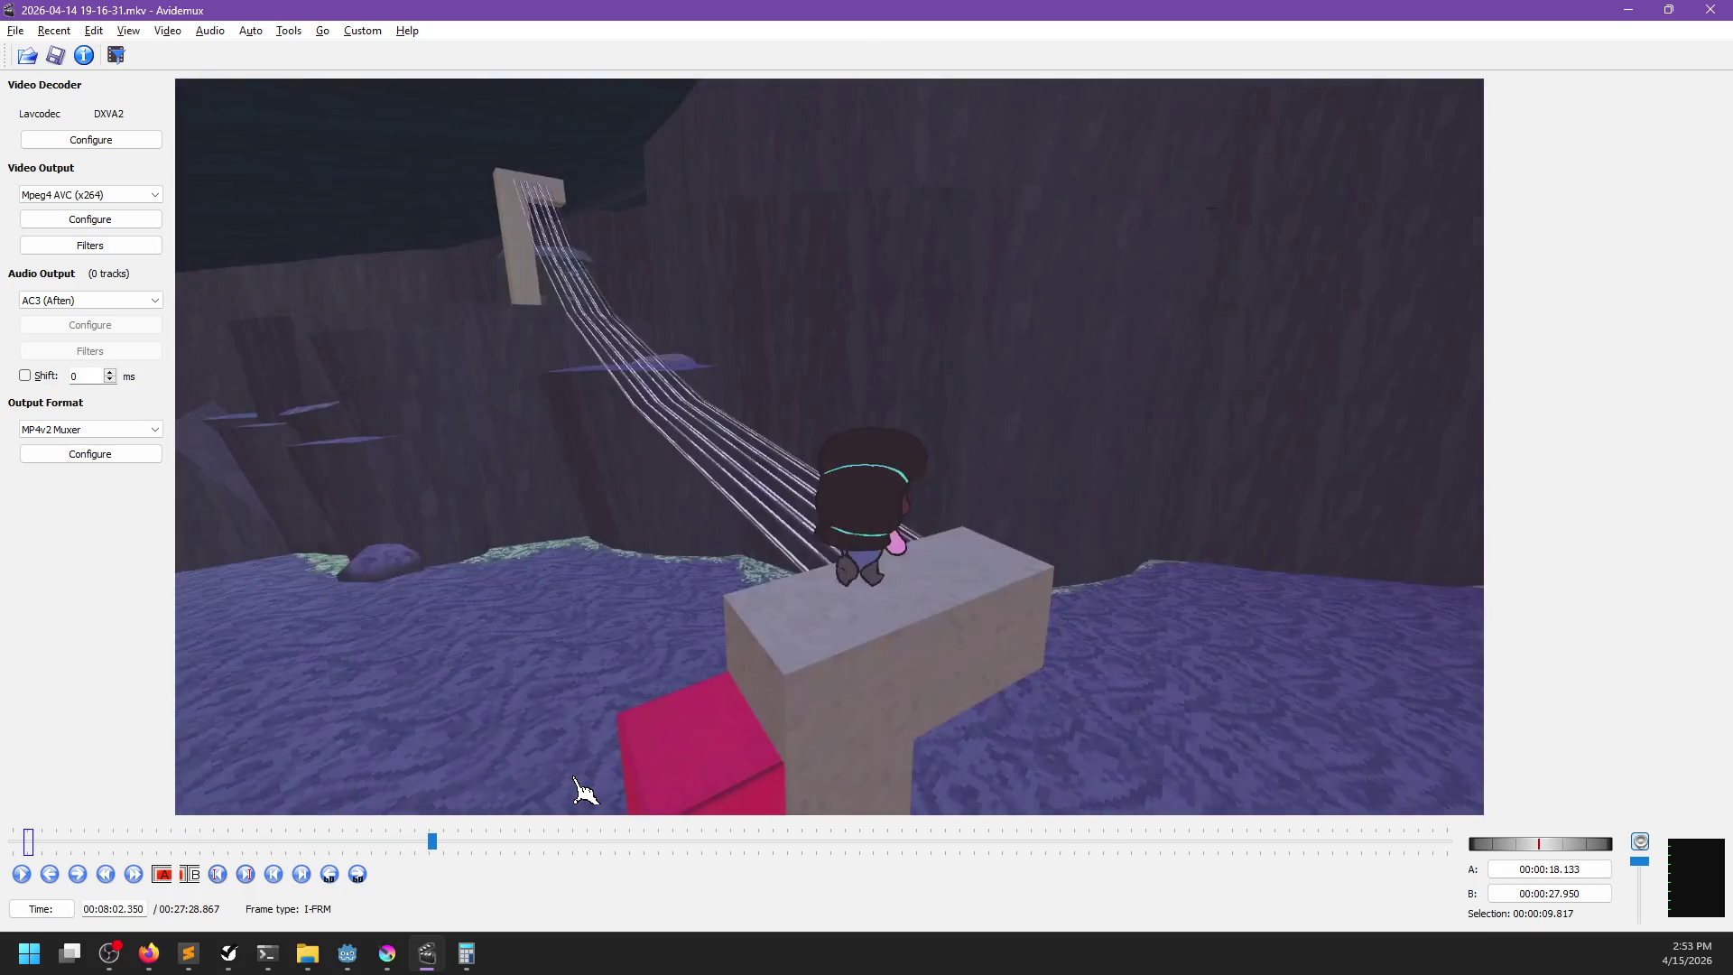
key(Down)
key(Down)
key(Down)
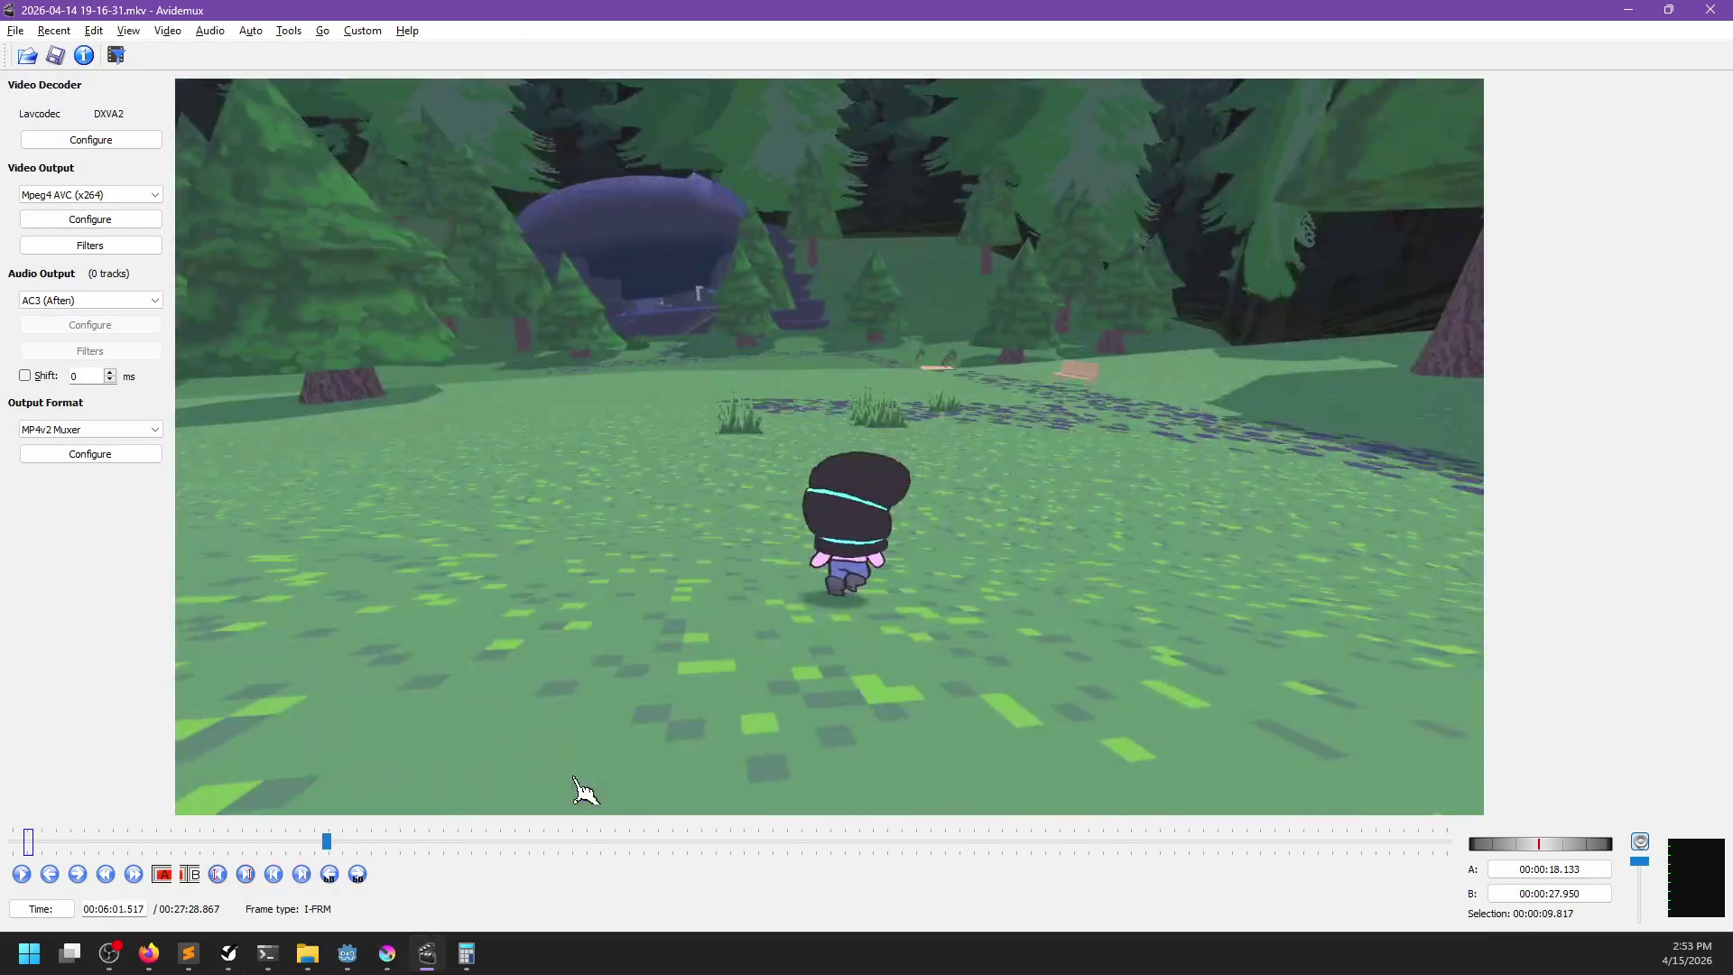
Preview the cave walk toward the stone face starting at 06:43.183
key(space)
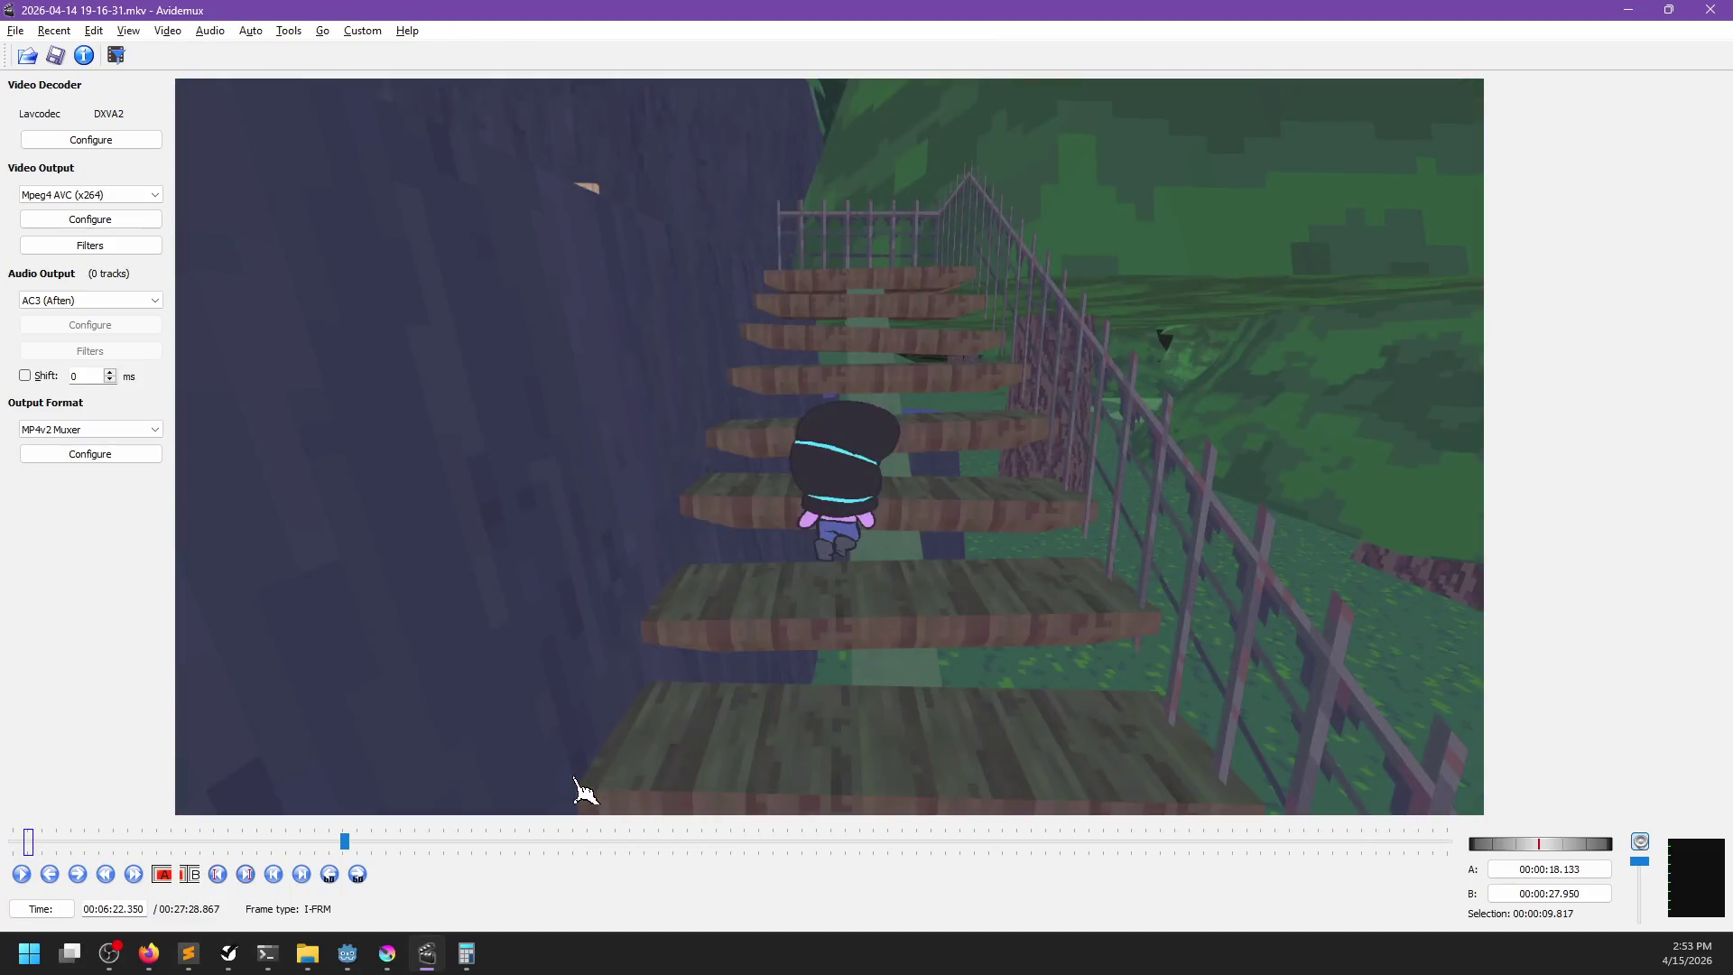
key(space)
key(Up)
key(Up)
key(Up)
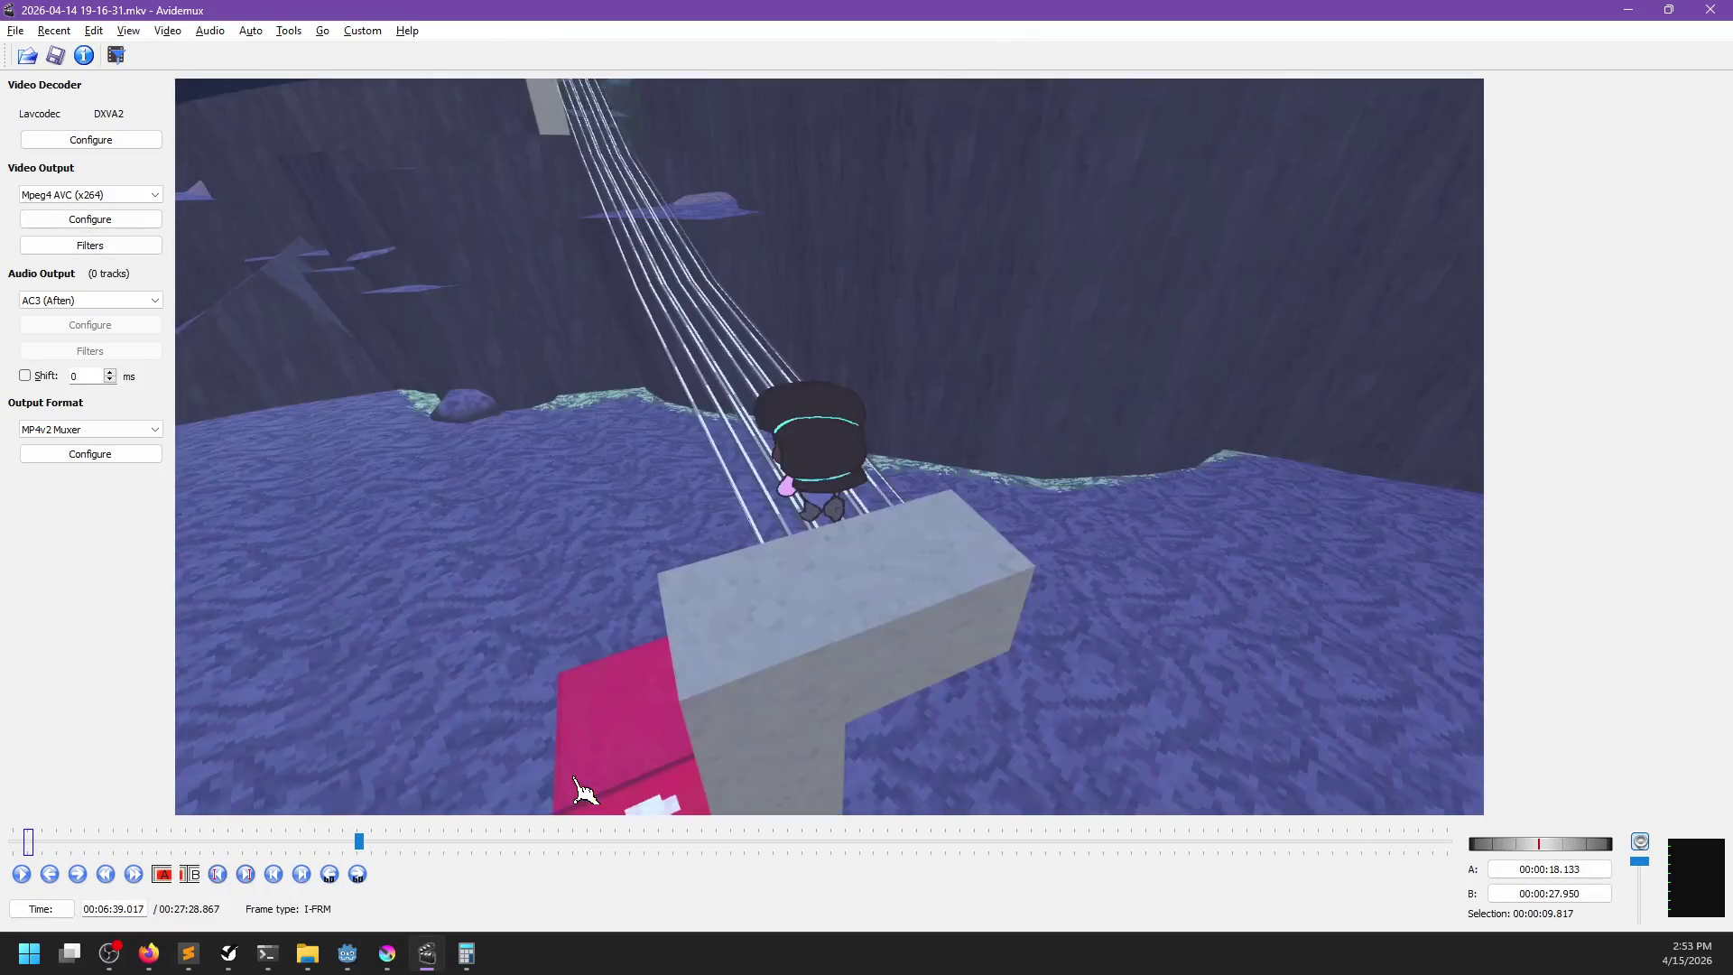
key(space)
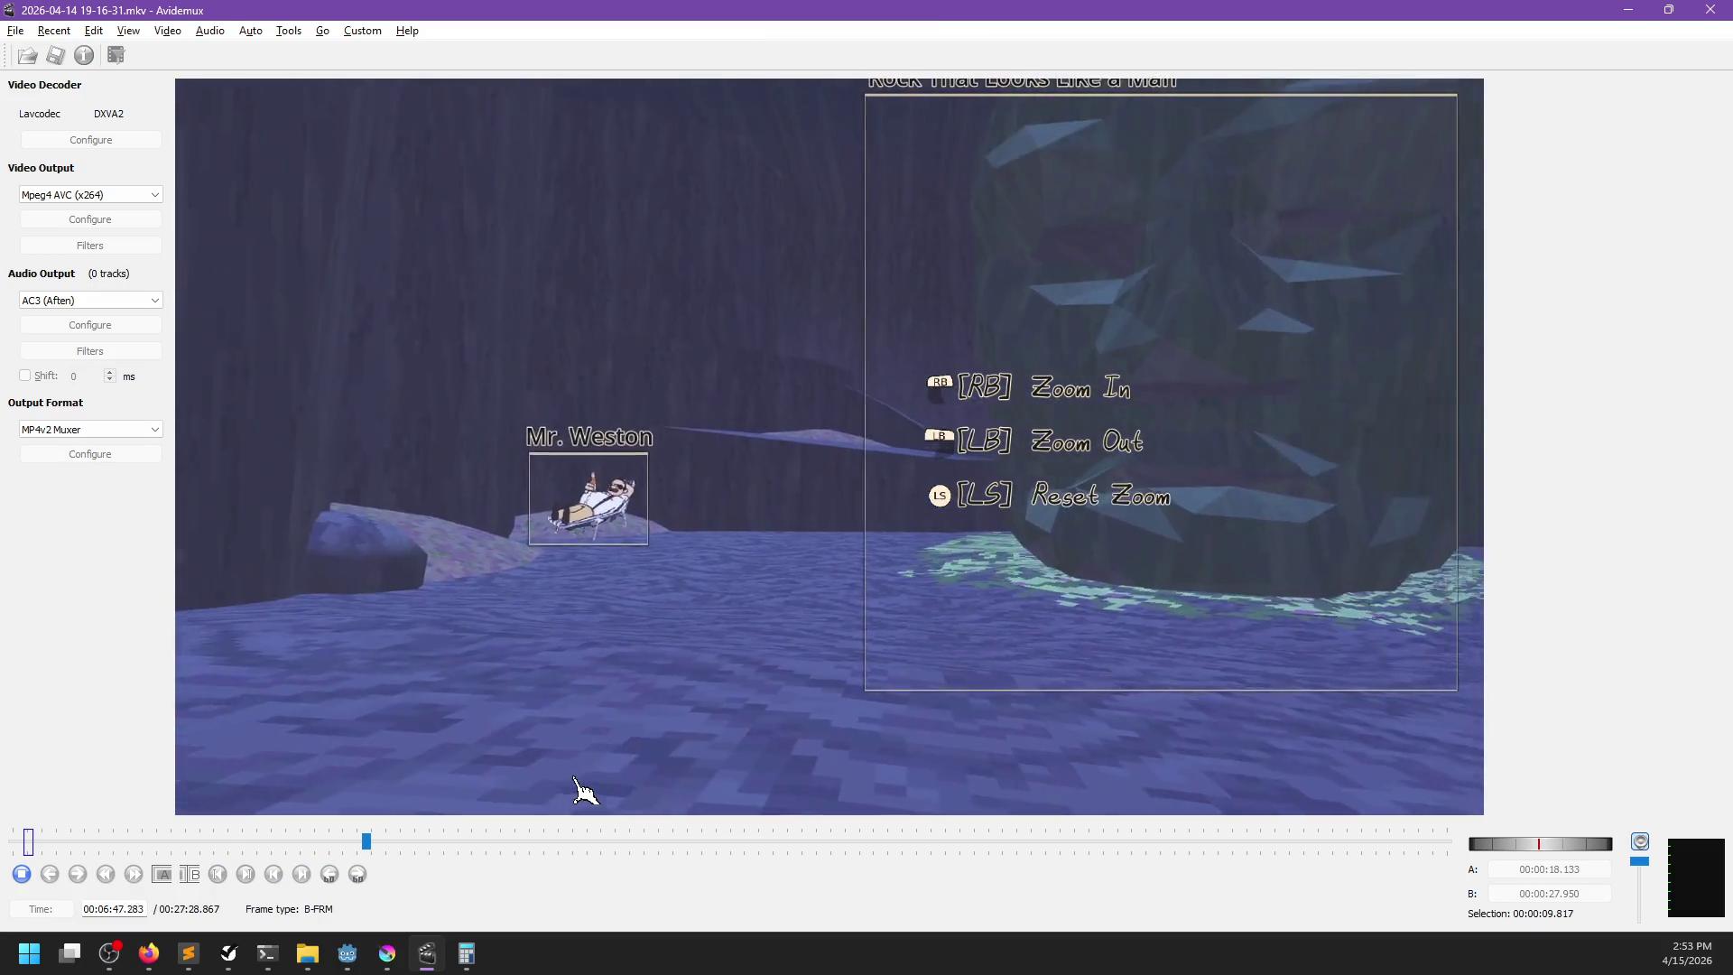
key(space)
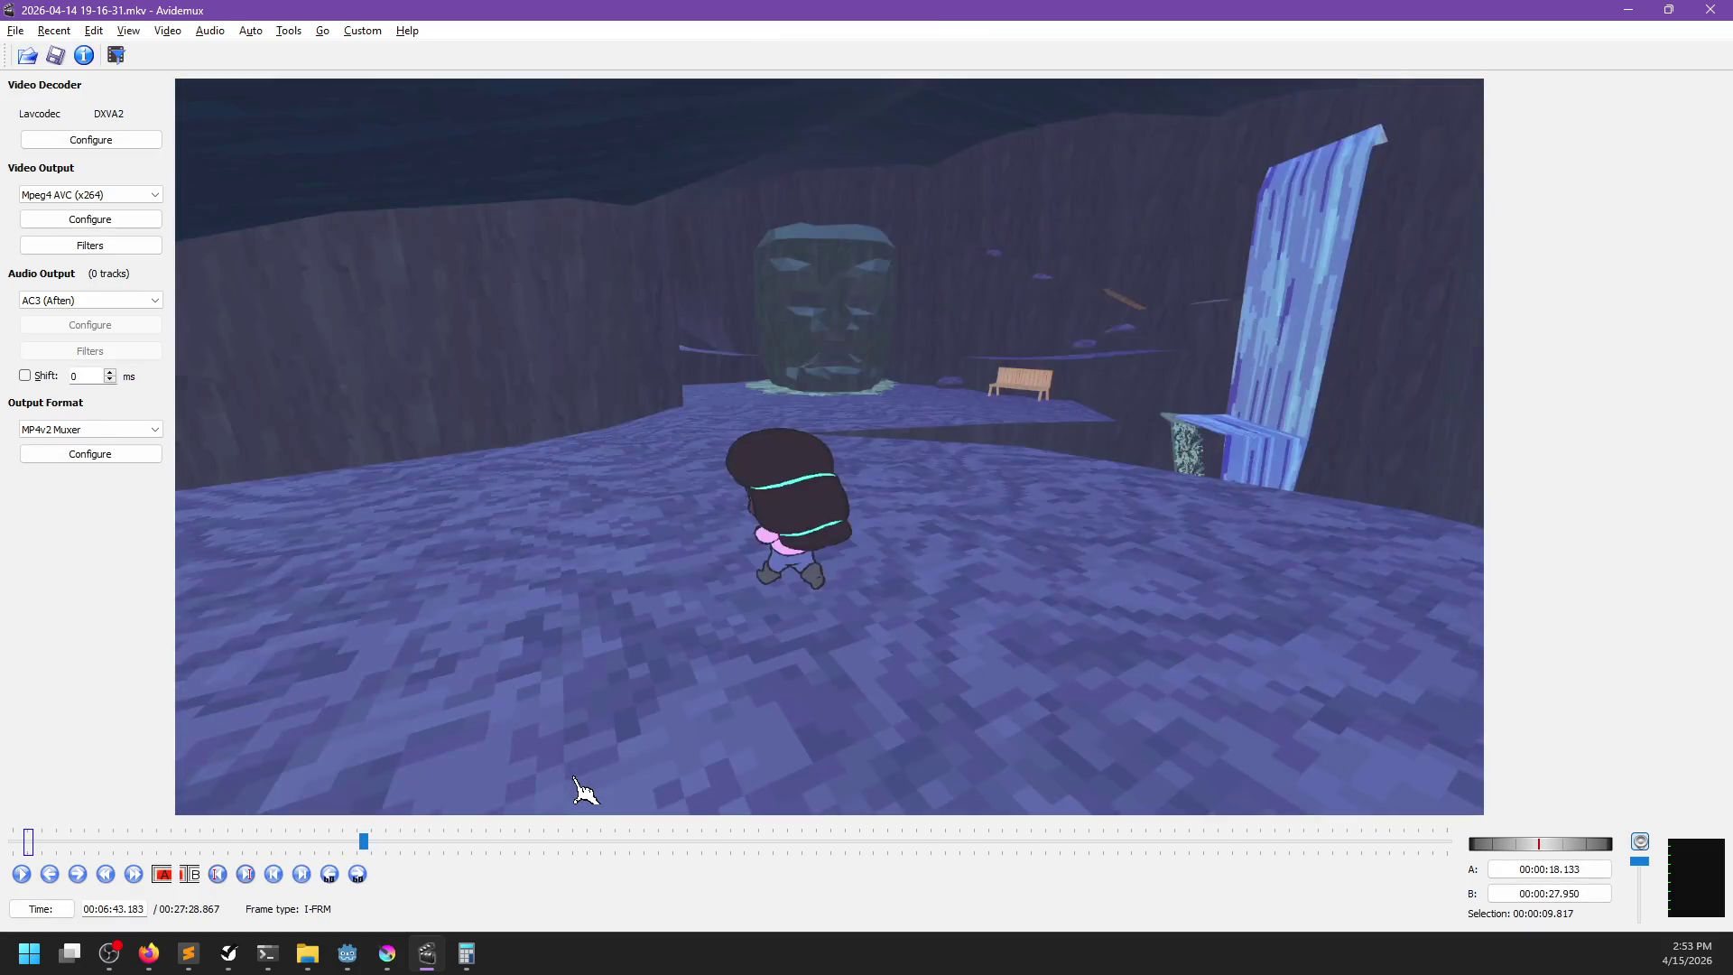
Mark a rough A–B range from 06:43.183 to 06:51.517 and play it back
click(162, 874)
click(189, 874)
key(Up)
key(Up)
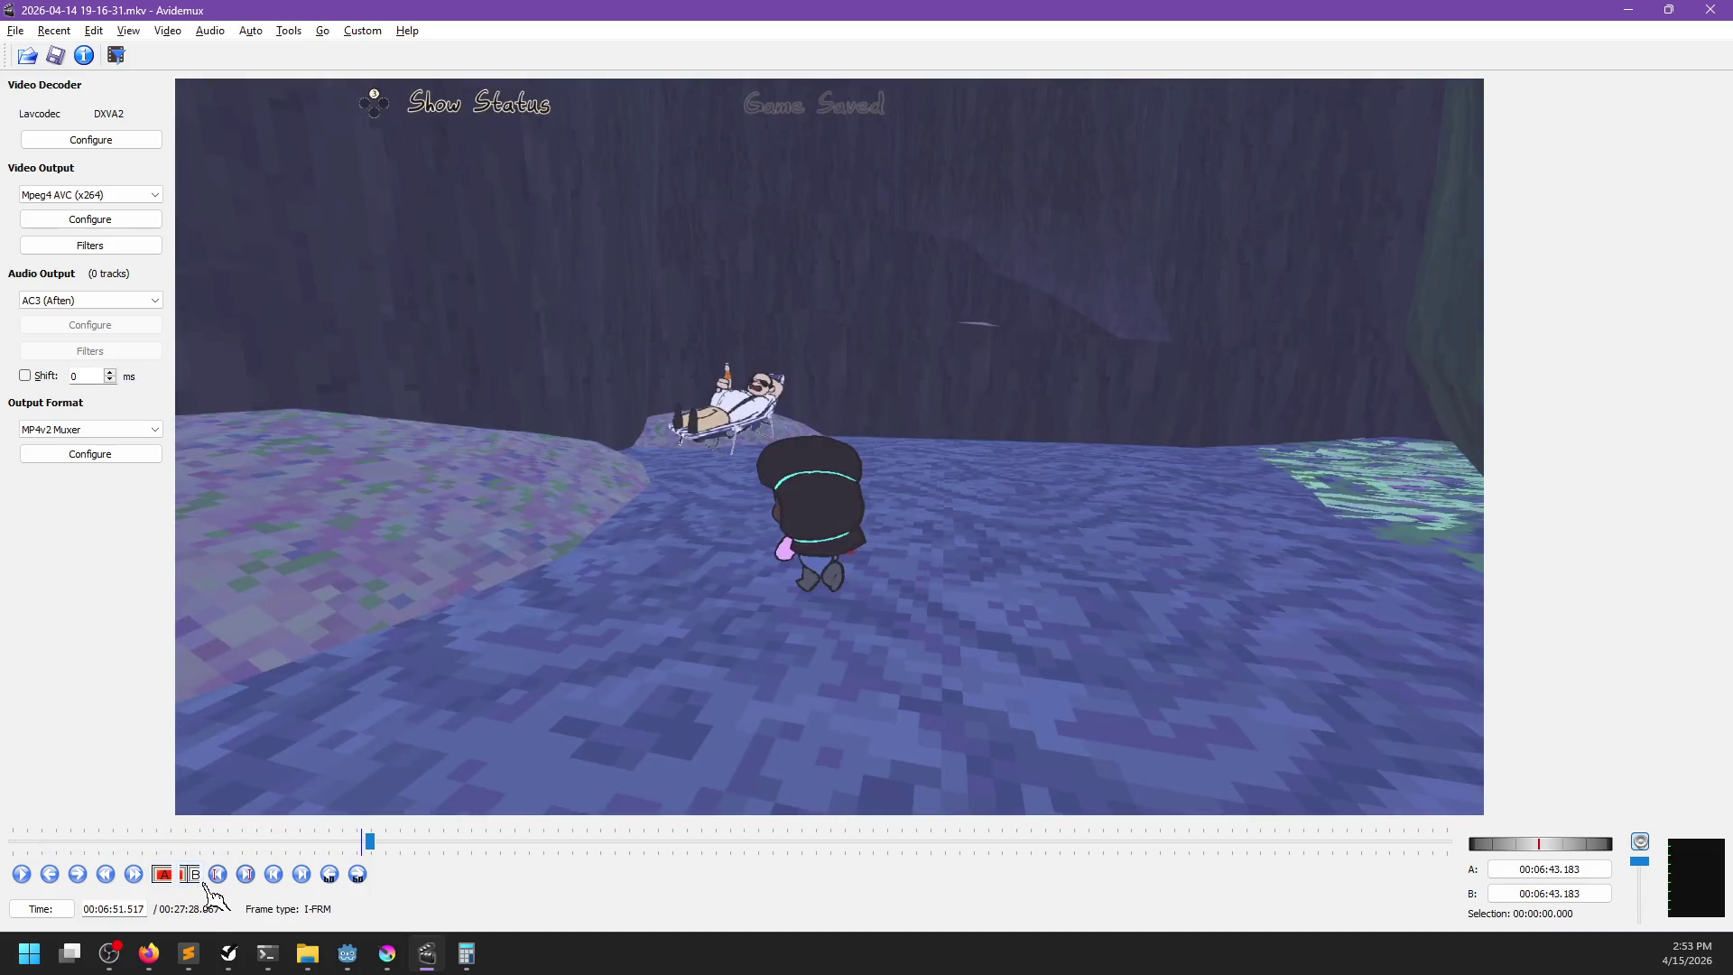
click(190, 874)
key(Down)
key(Down)
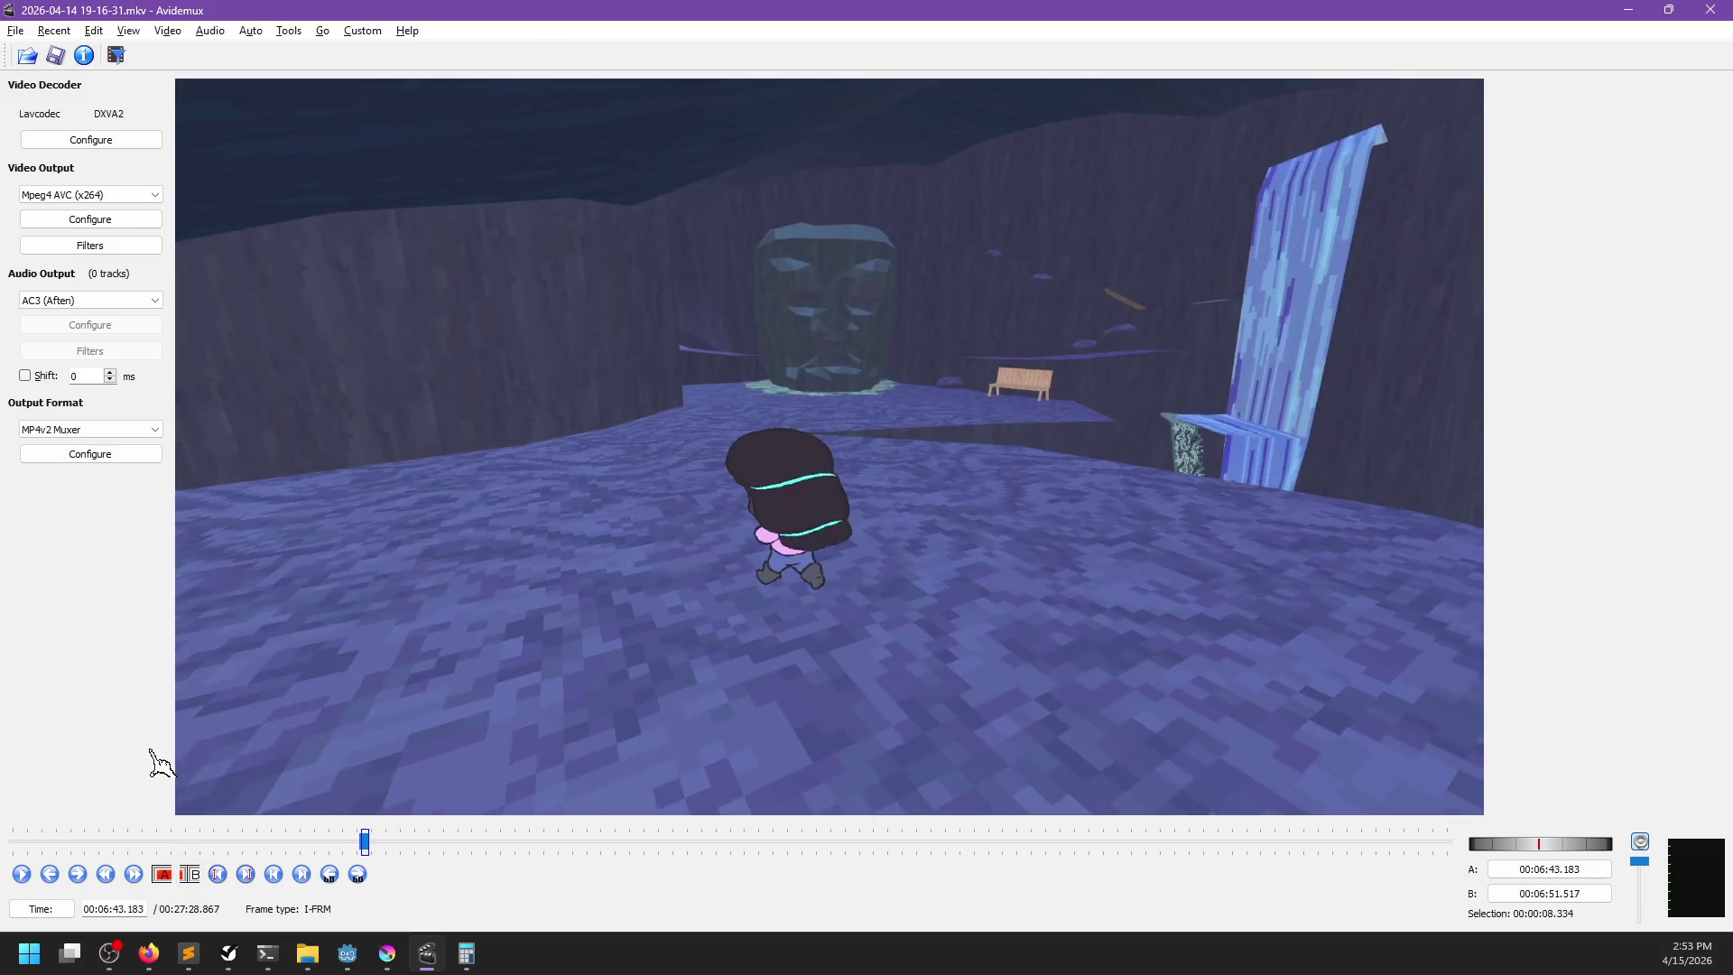
key(space)
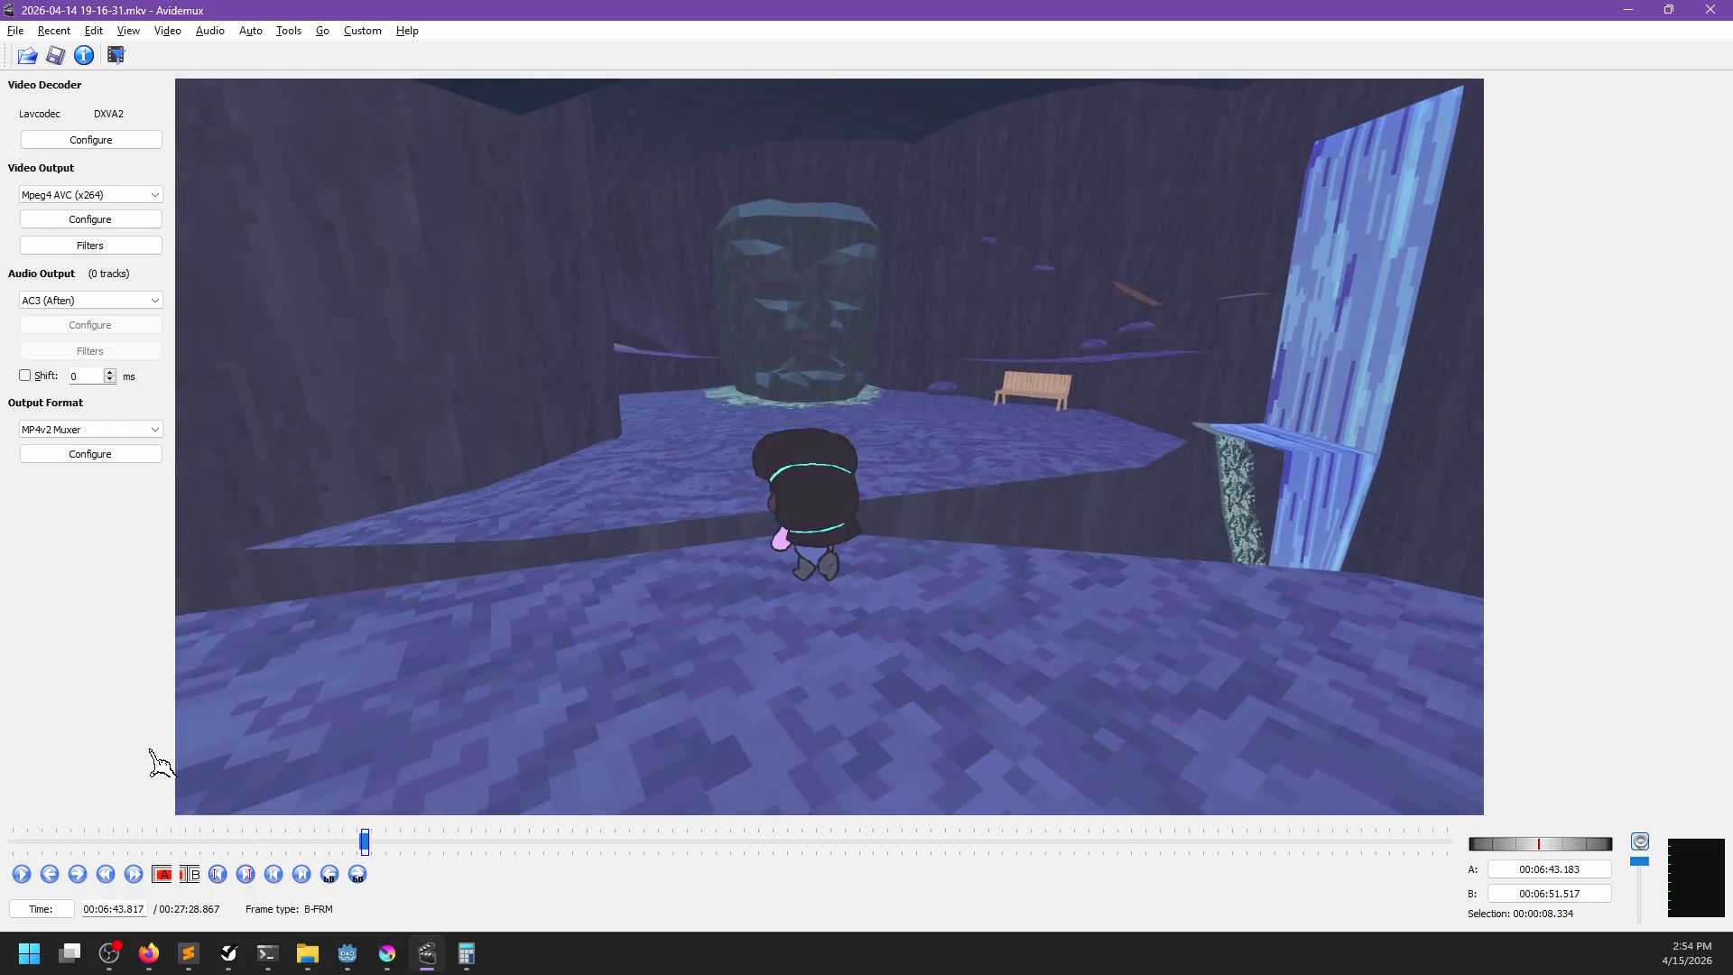
key(space)
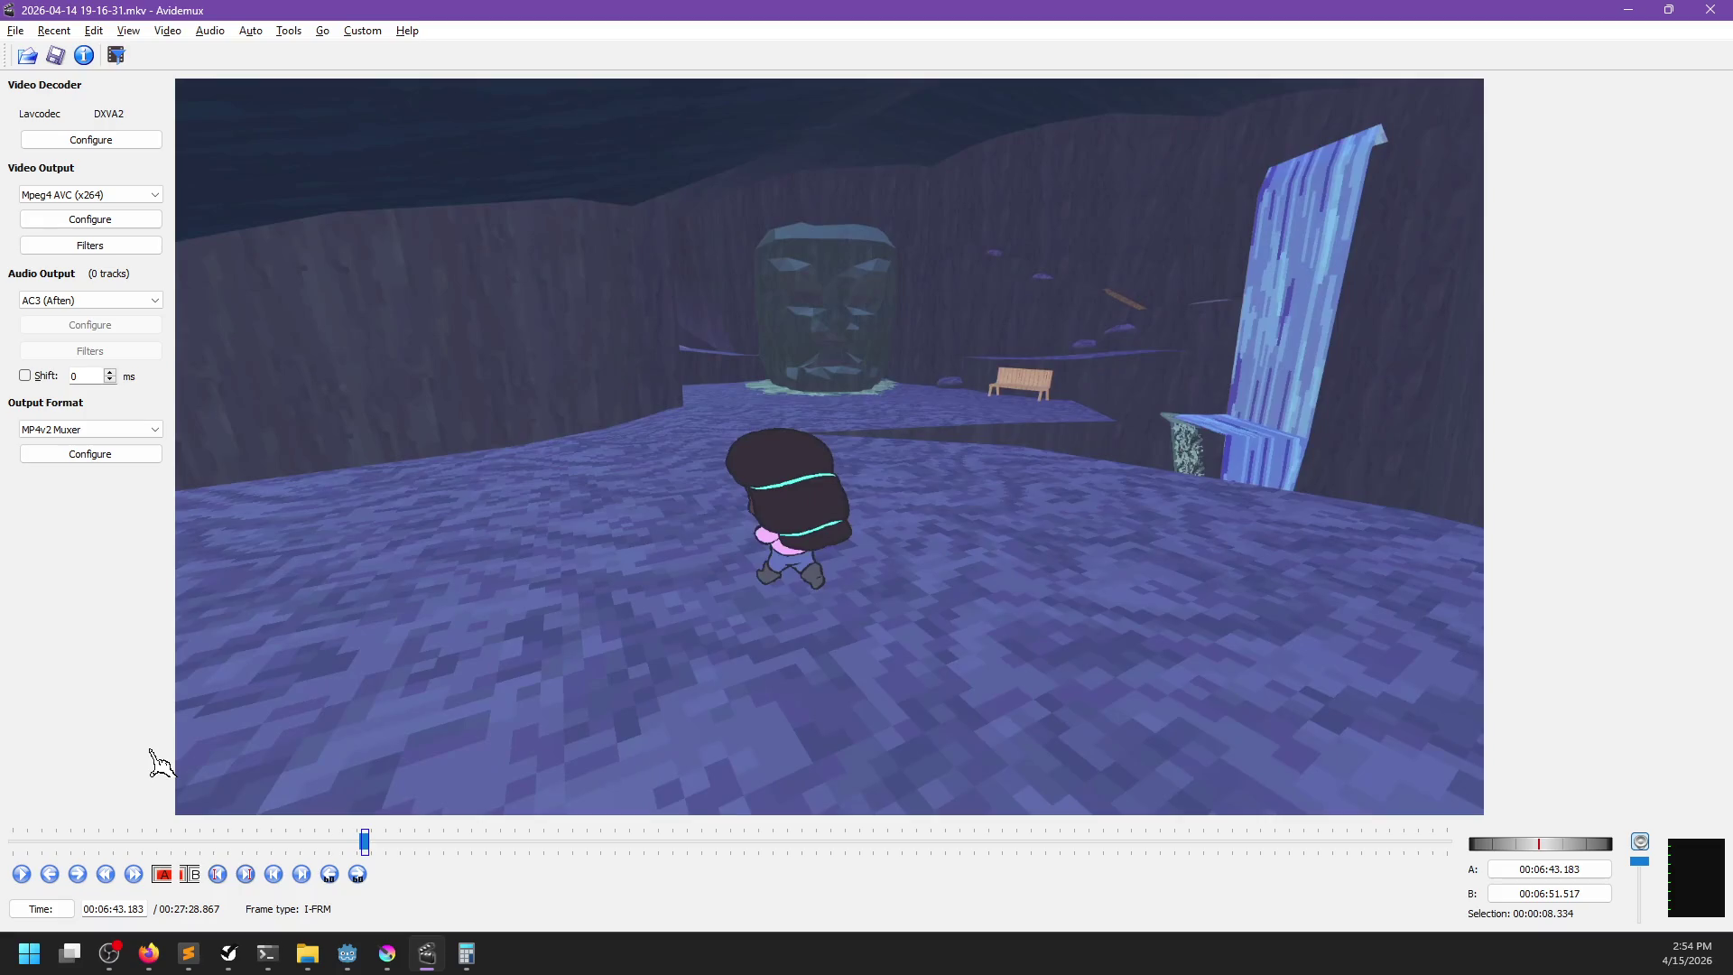
key(space)
key(space)
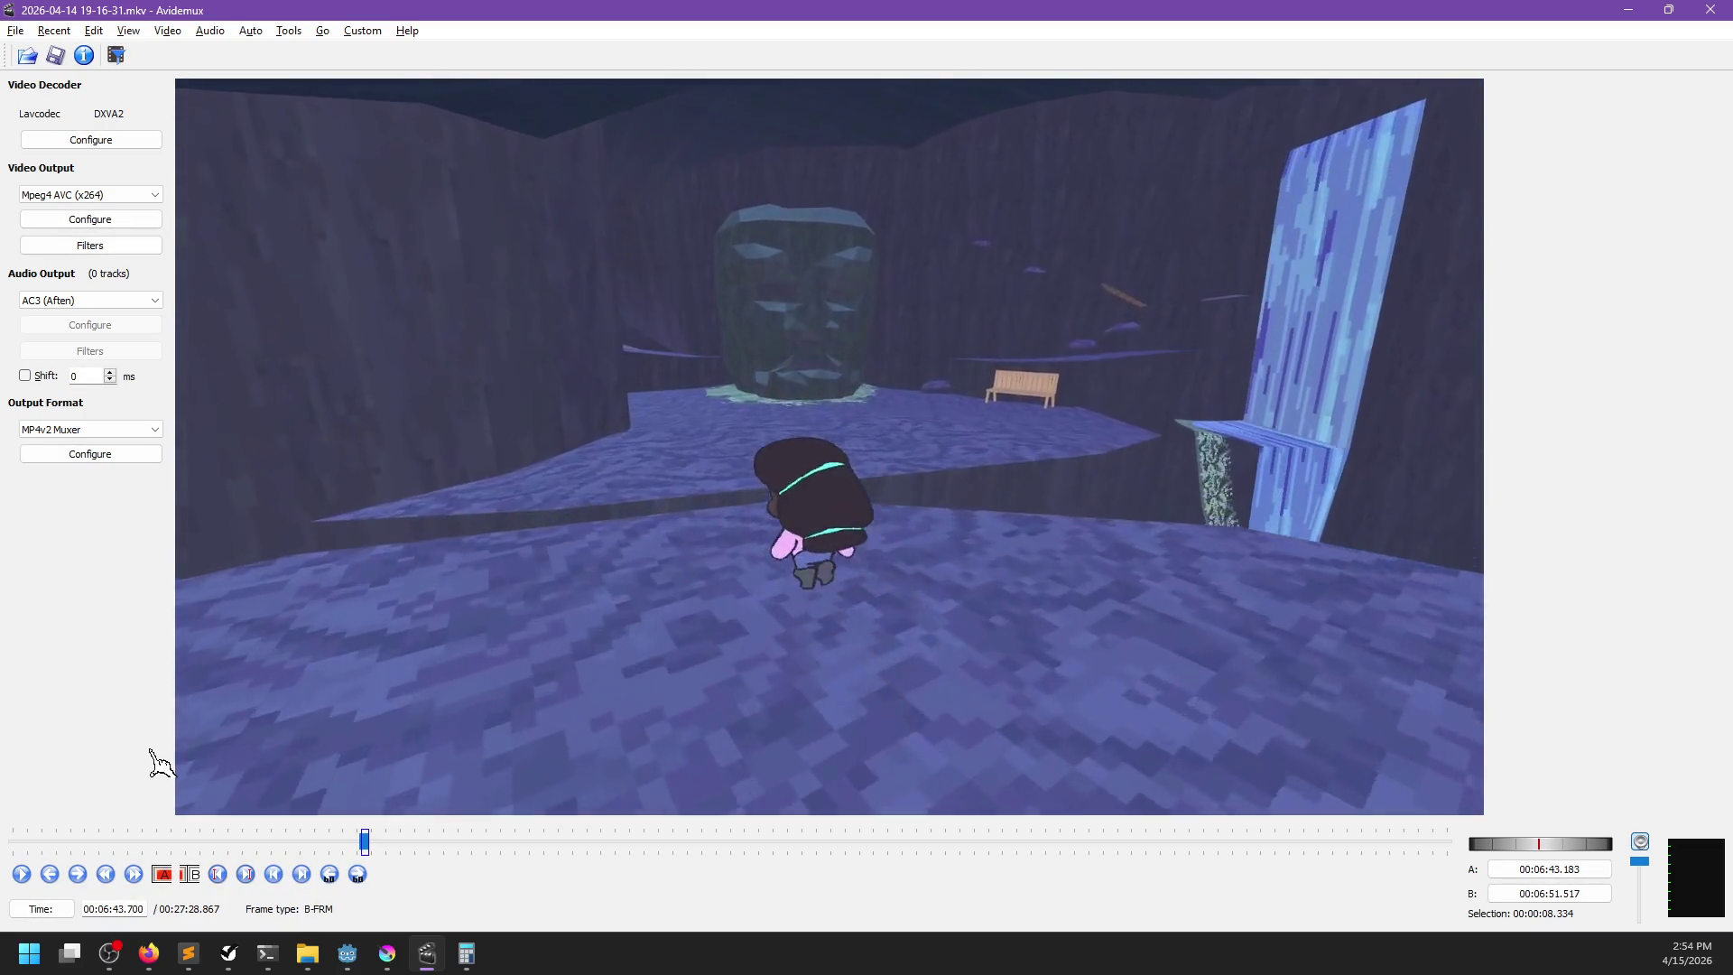
Tighten the selection to run from 06:43.783 to 06:48.850
key(space)
click(164, 874)
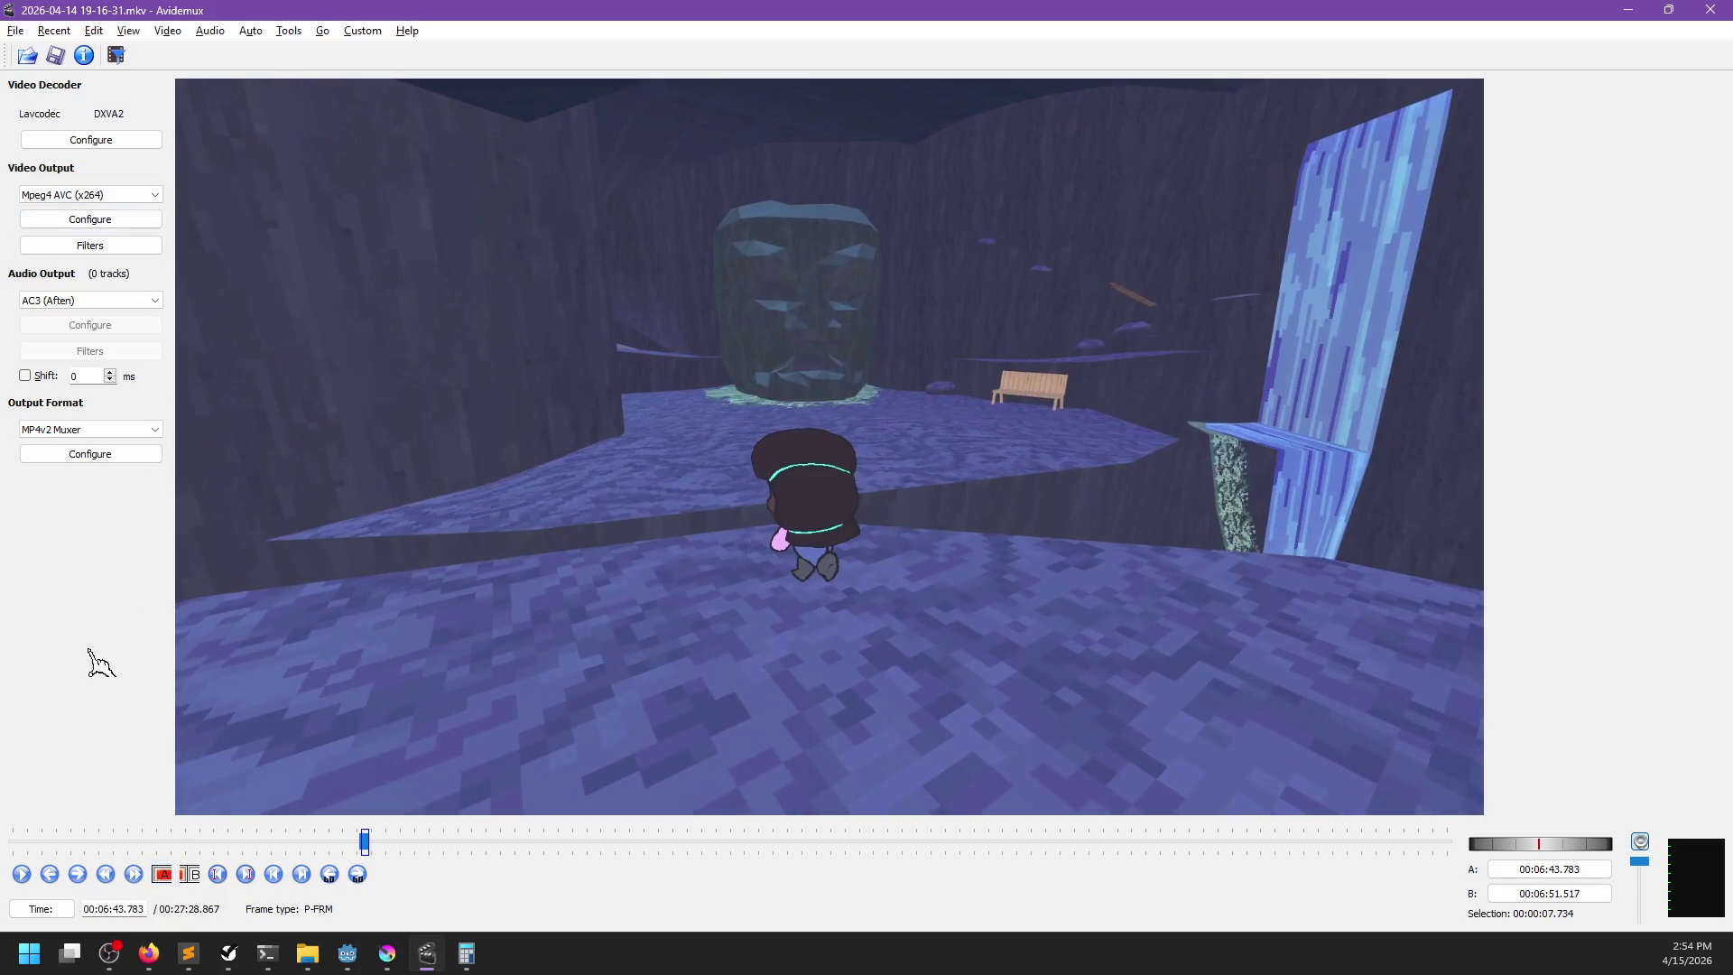
key(space)
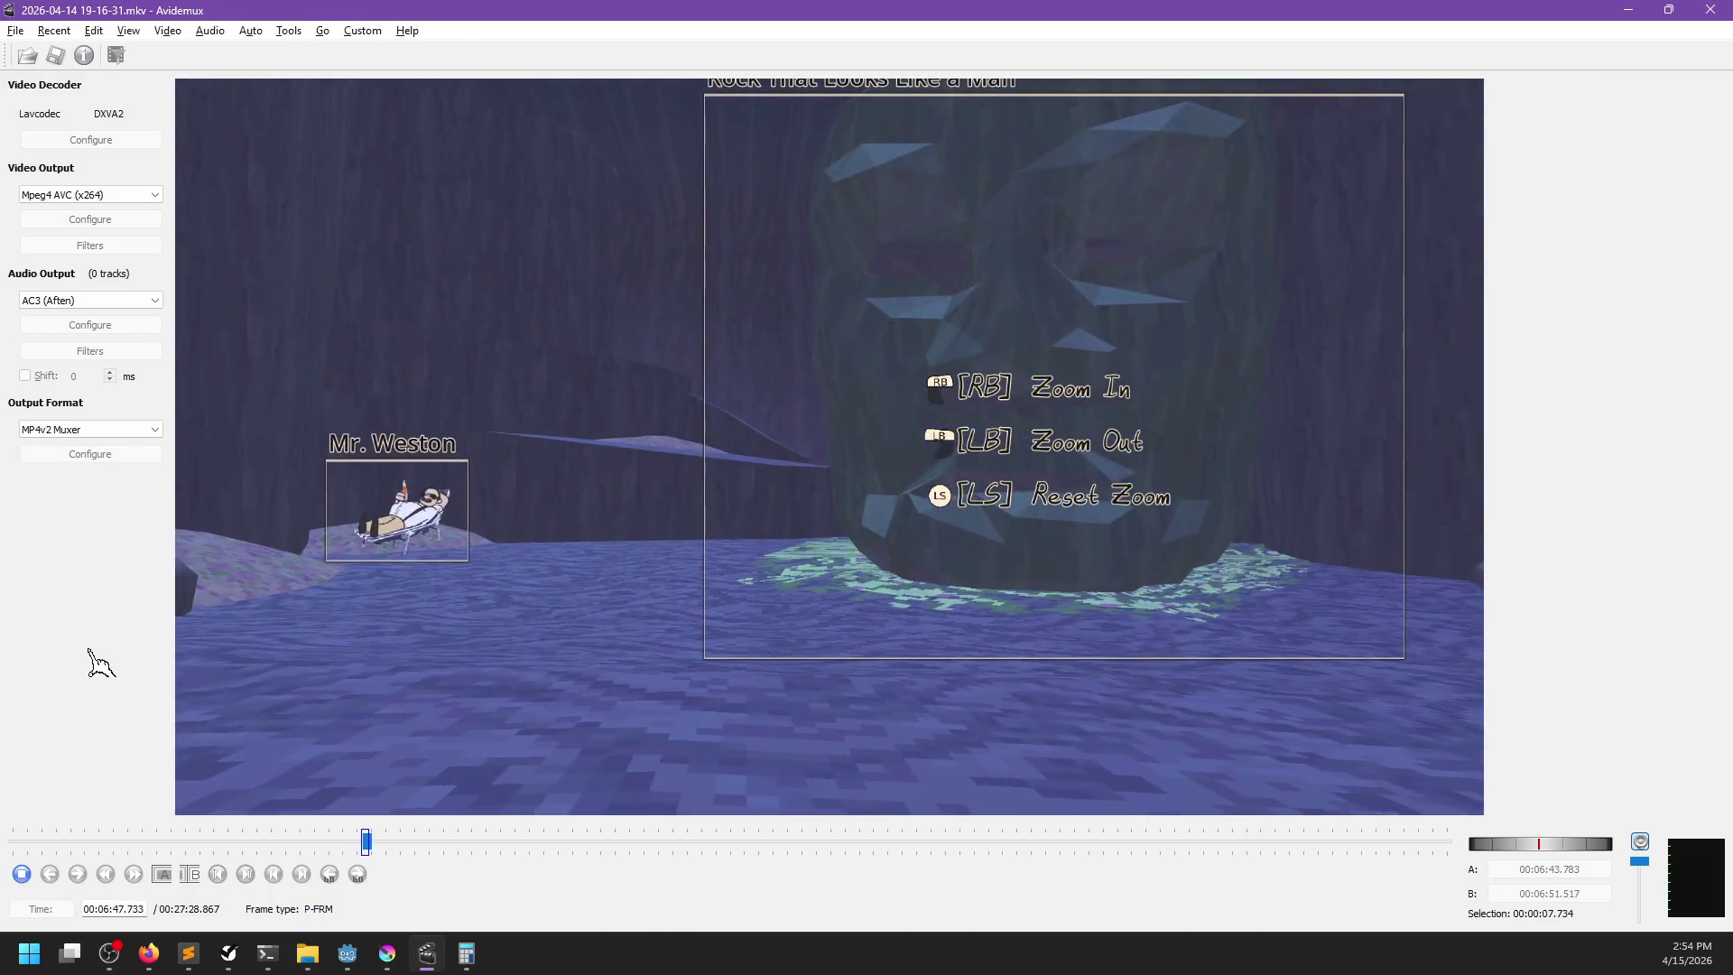
key(space)
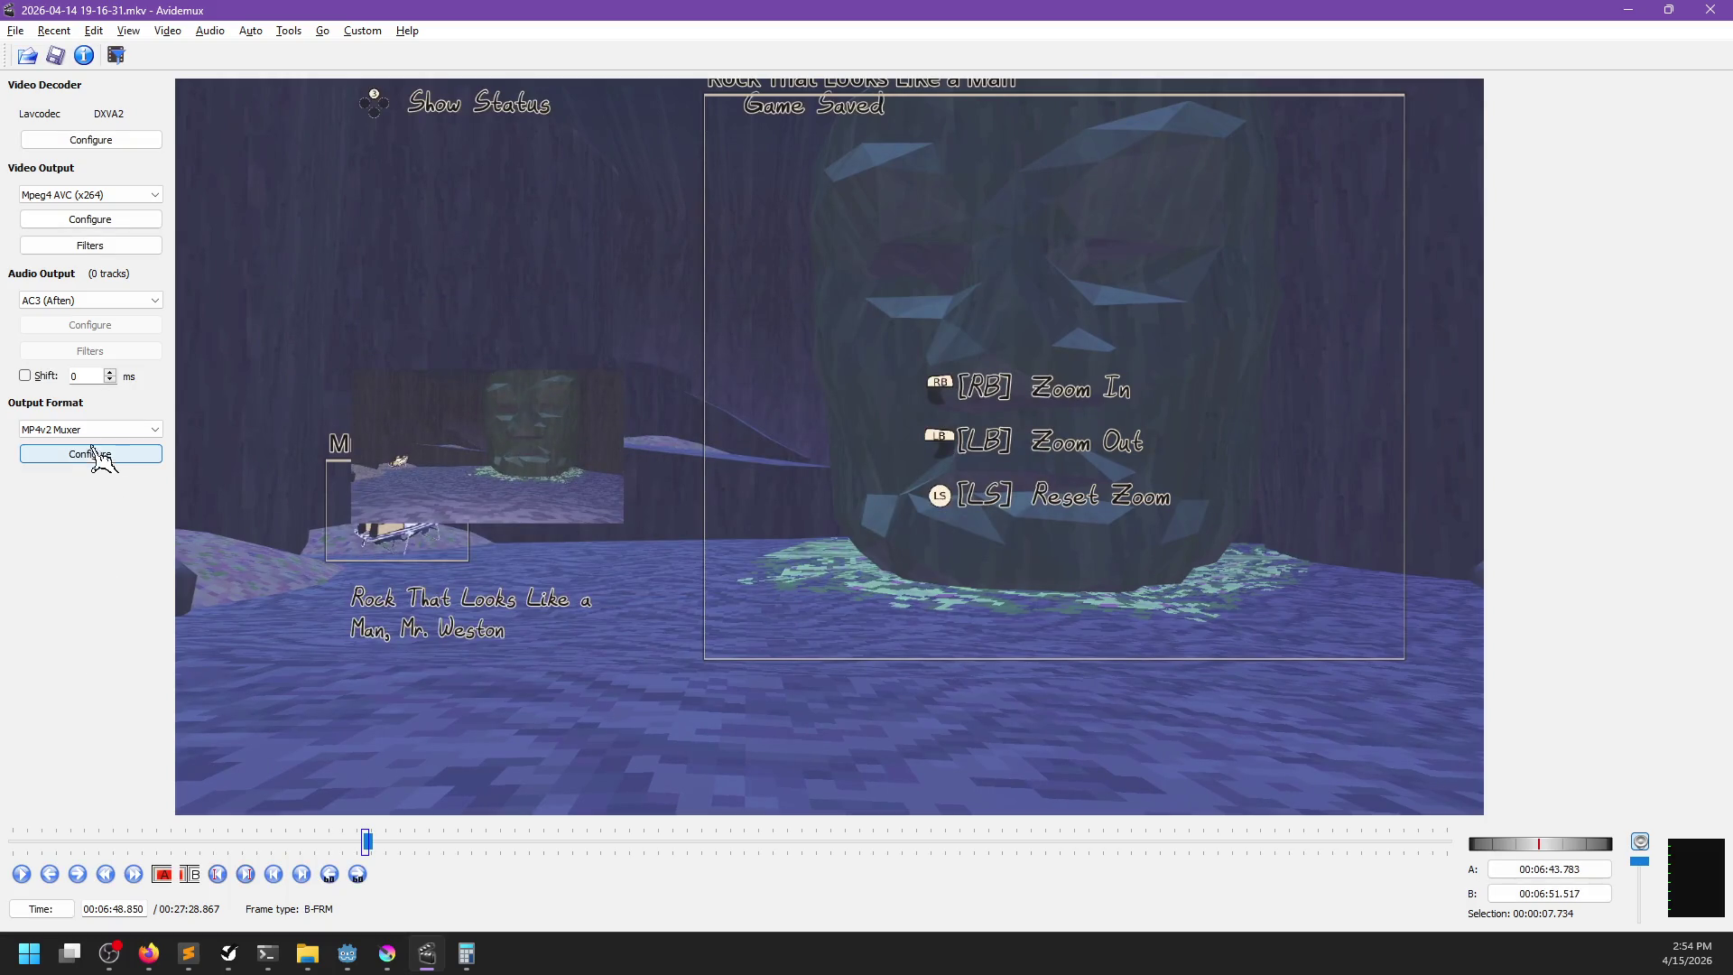
click(189, 873)
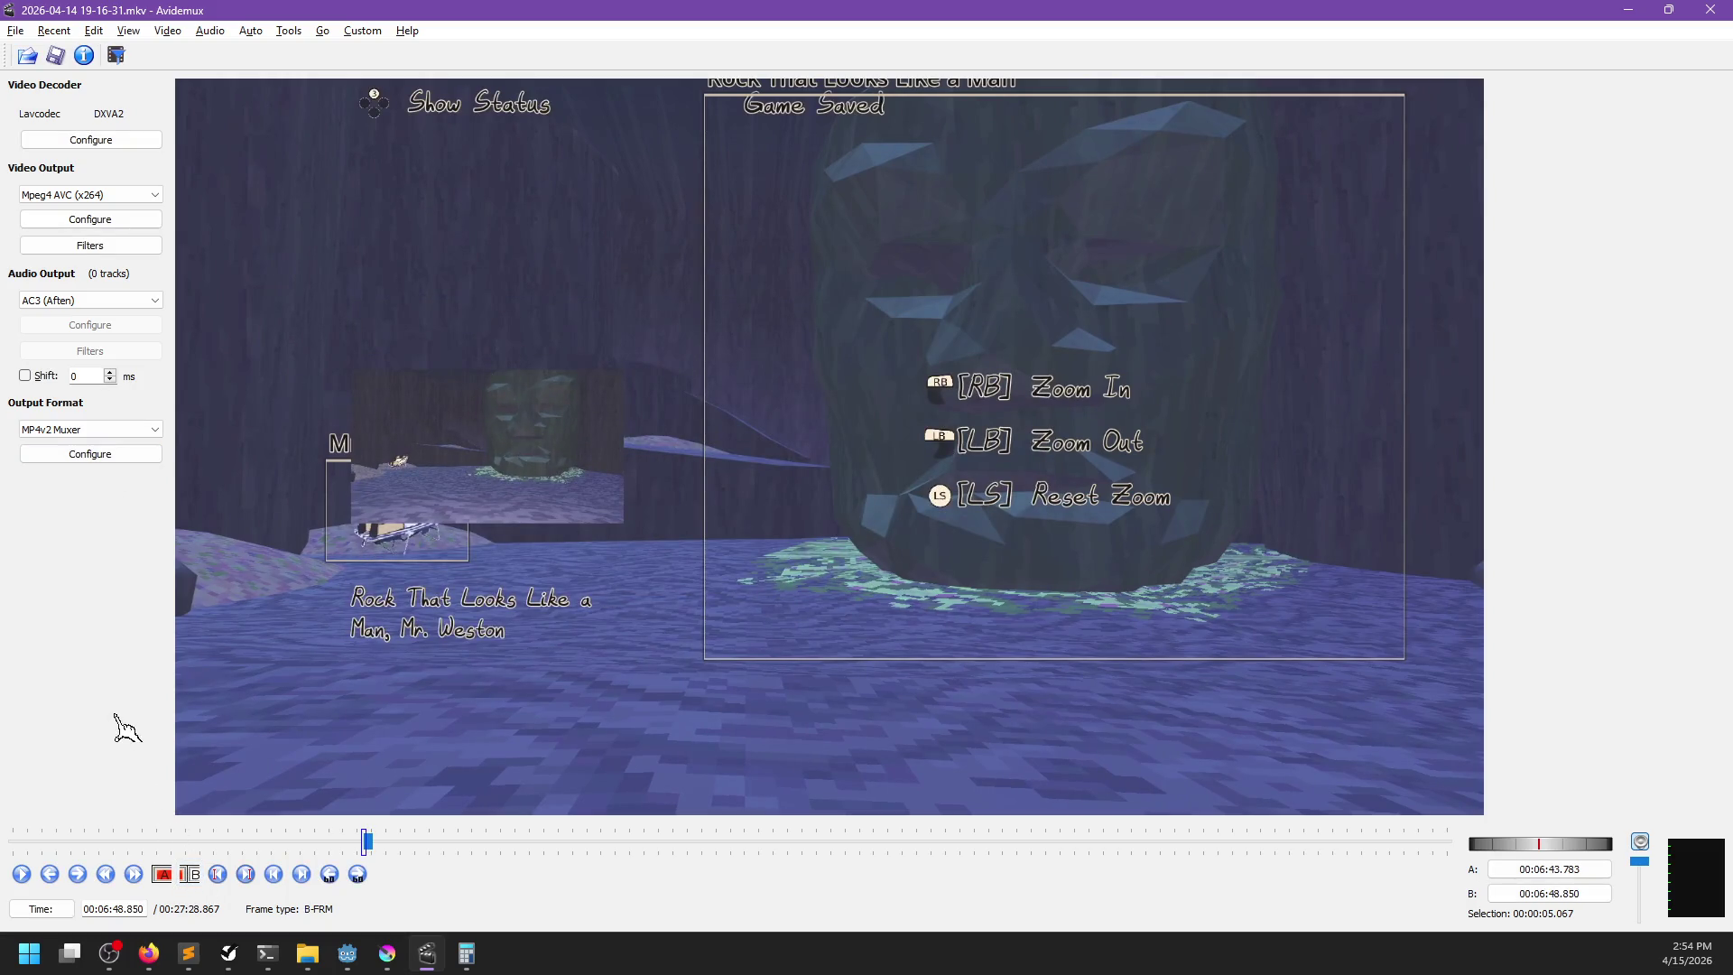
Save the selection as clip_photo_take.mp4 in desc_images and dismiss the confirmation
key(ctrl+s)
text(clip_)
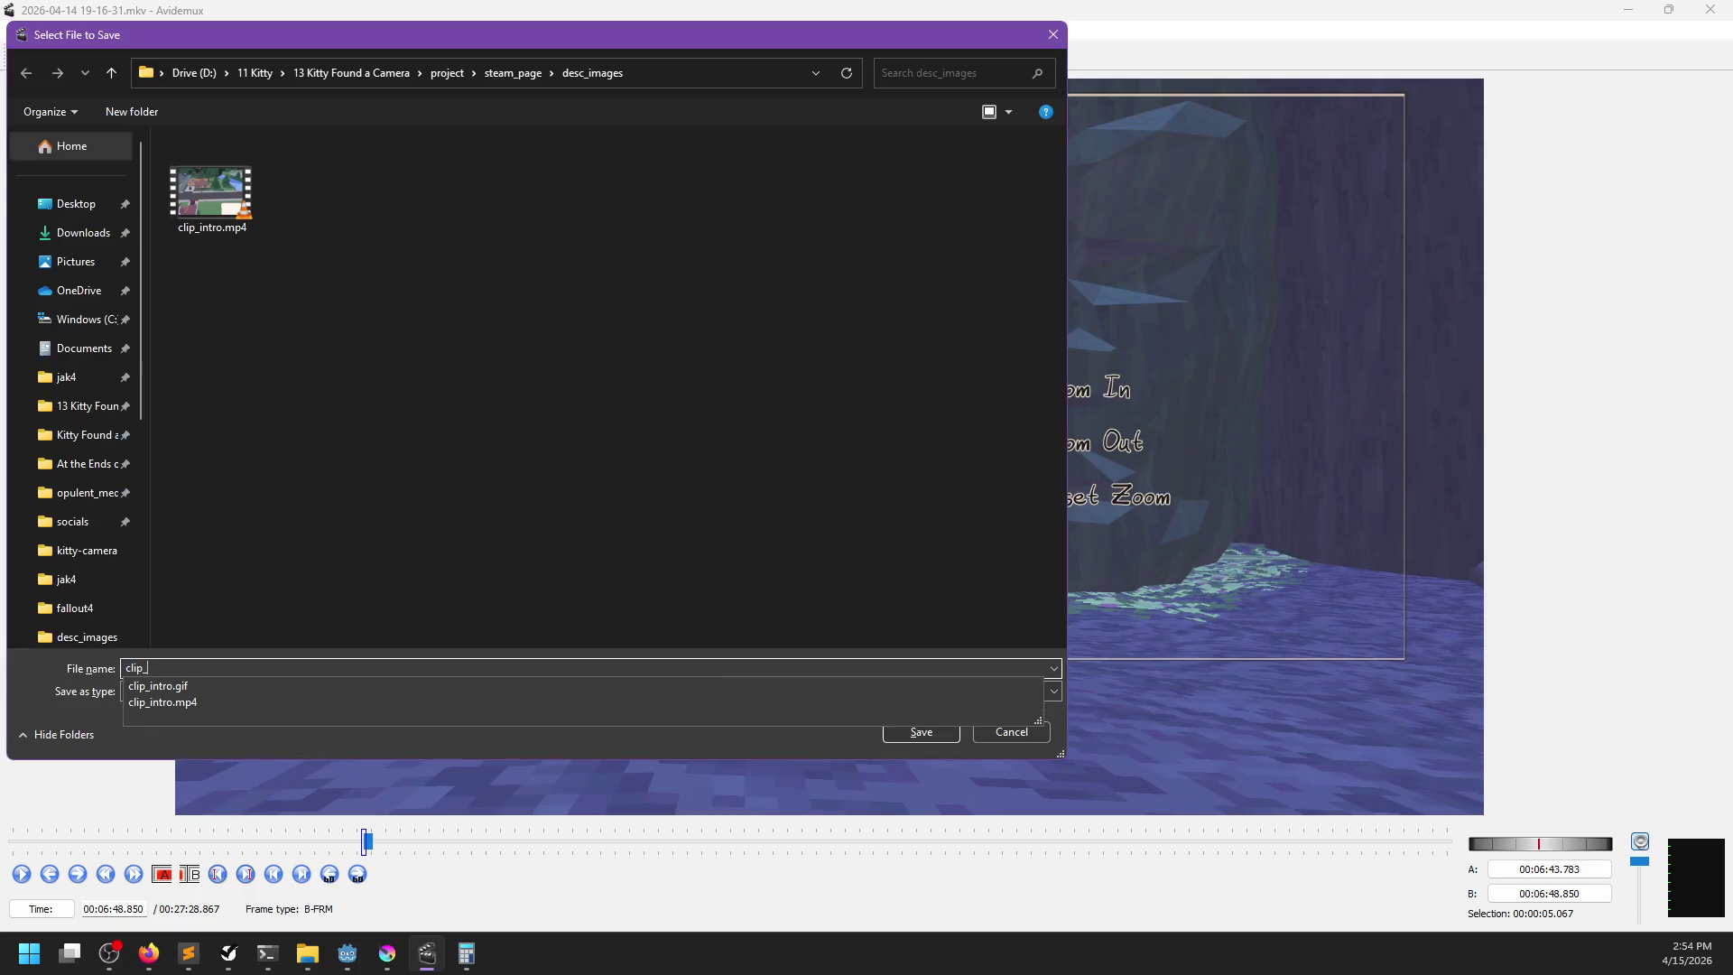
text(photo_take)
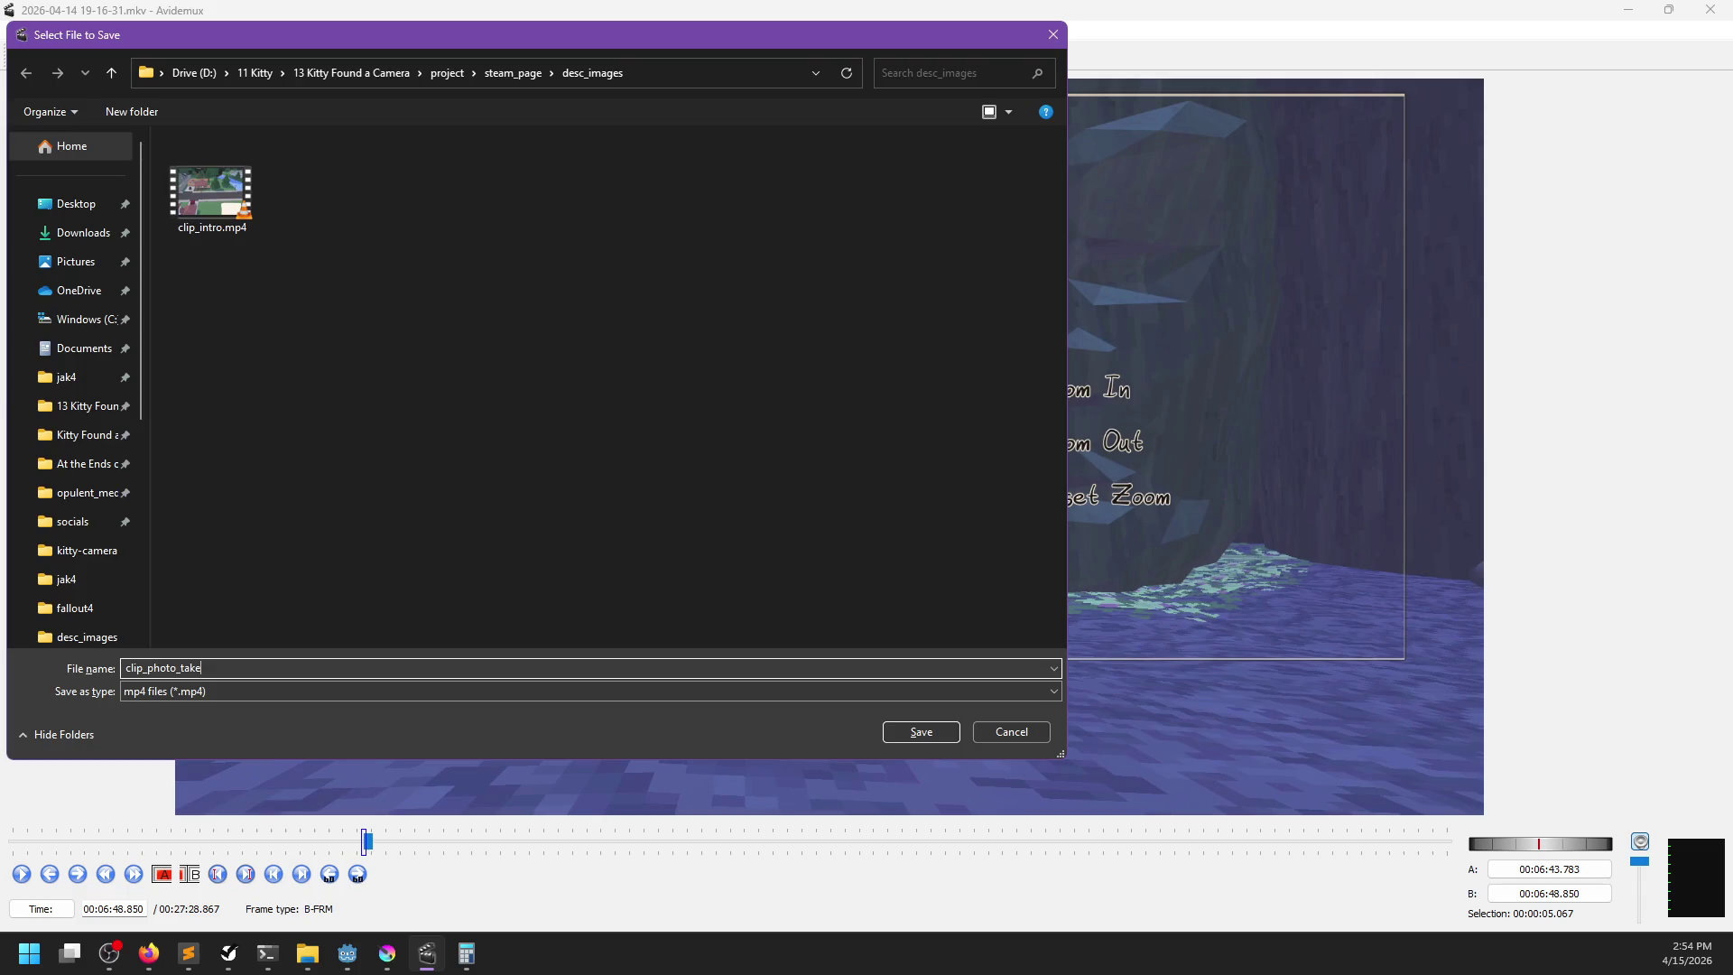
key(Return)
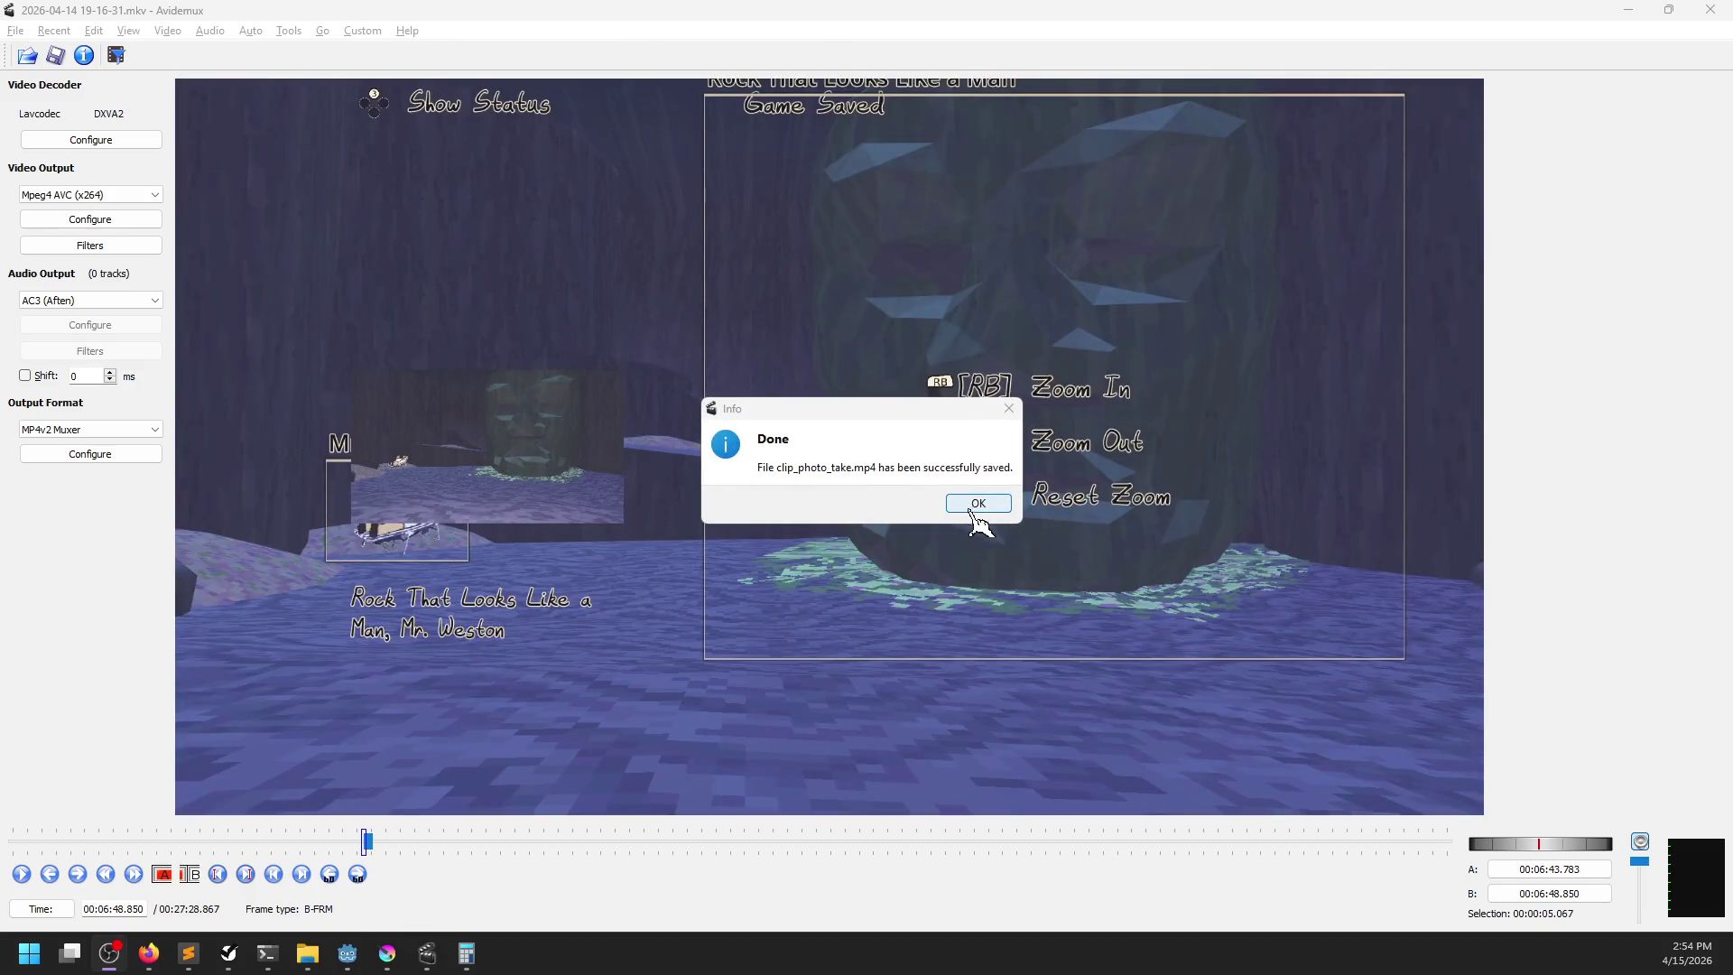
click(977, 503)
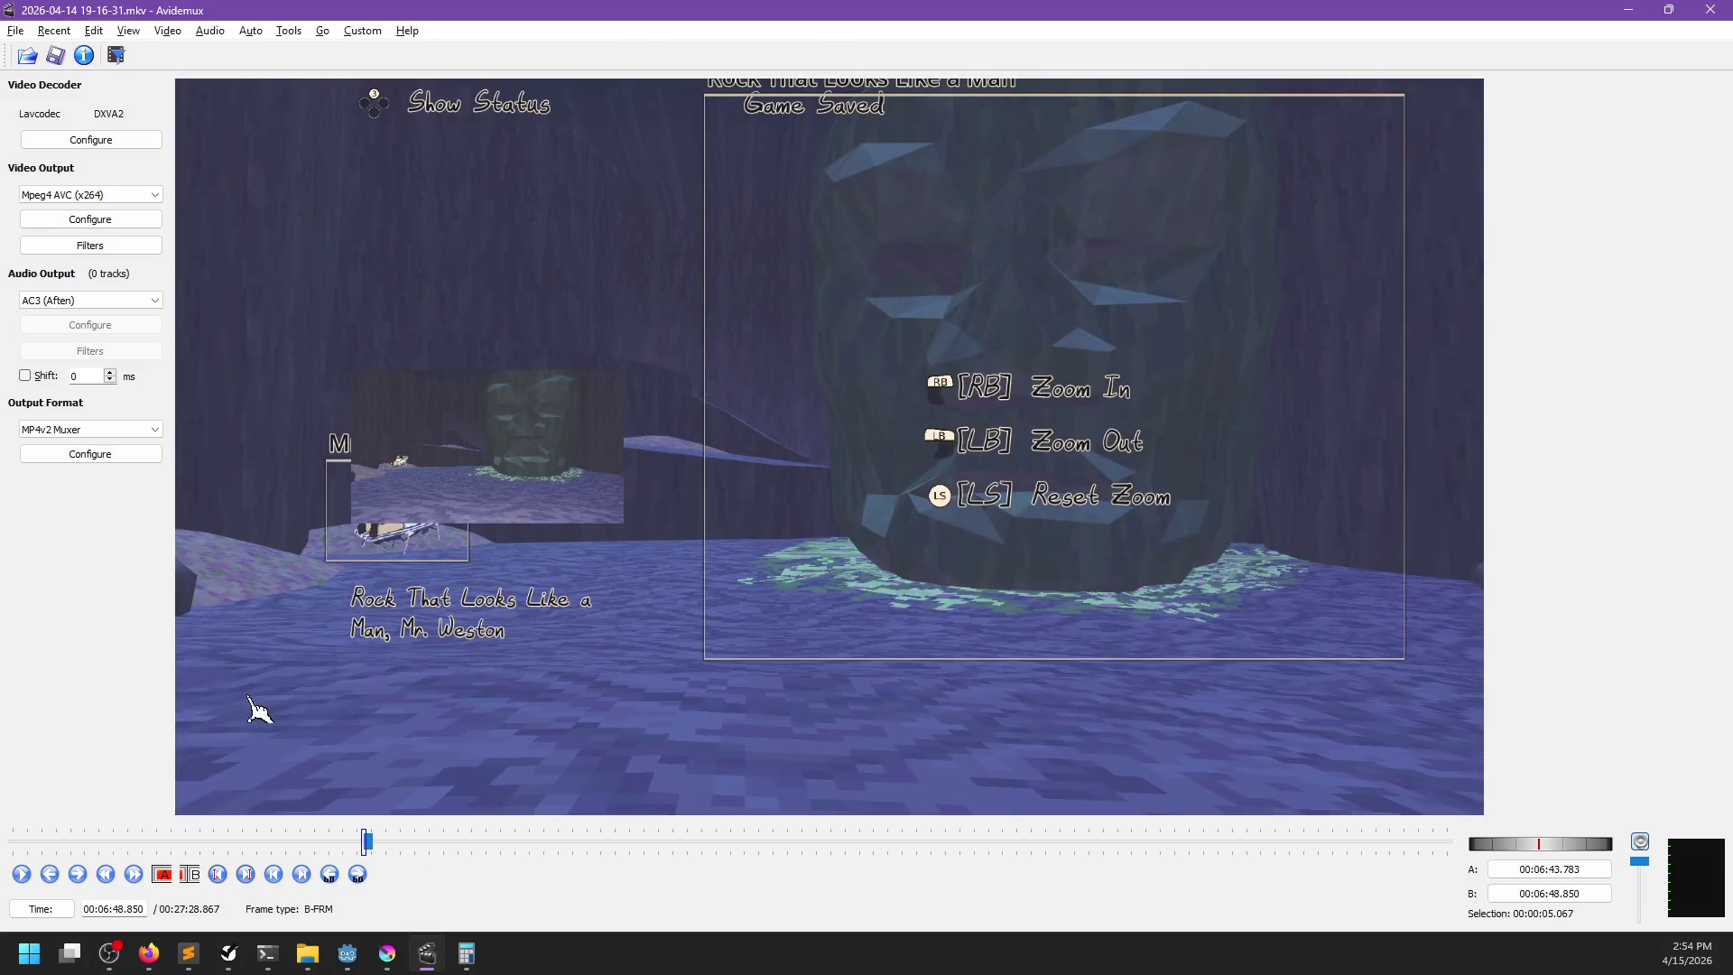
Rerun the ffmpeg command on clip_photo_take.mp4 to produce a 15 fps, 720-wide clip_photo_take.gif
click(267, 953)
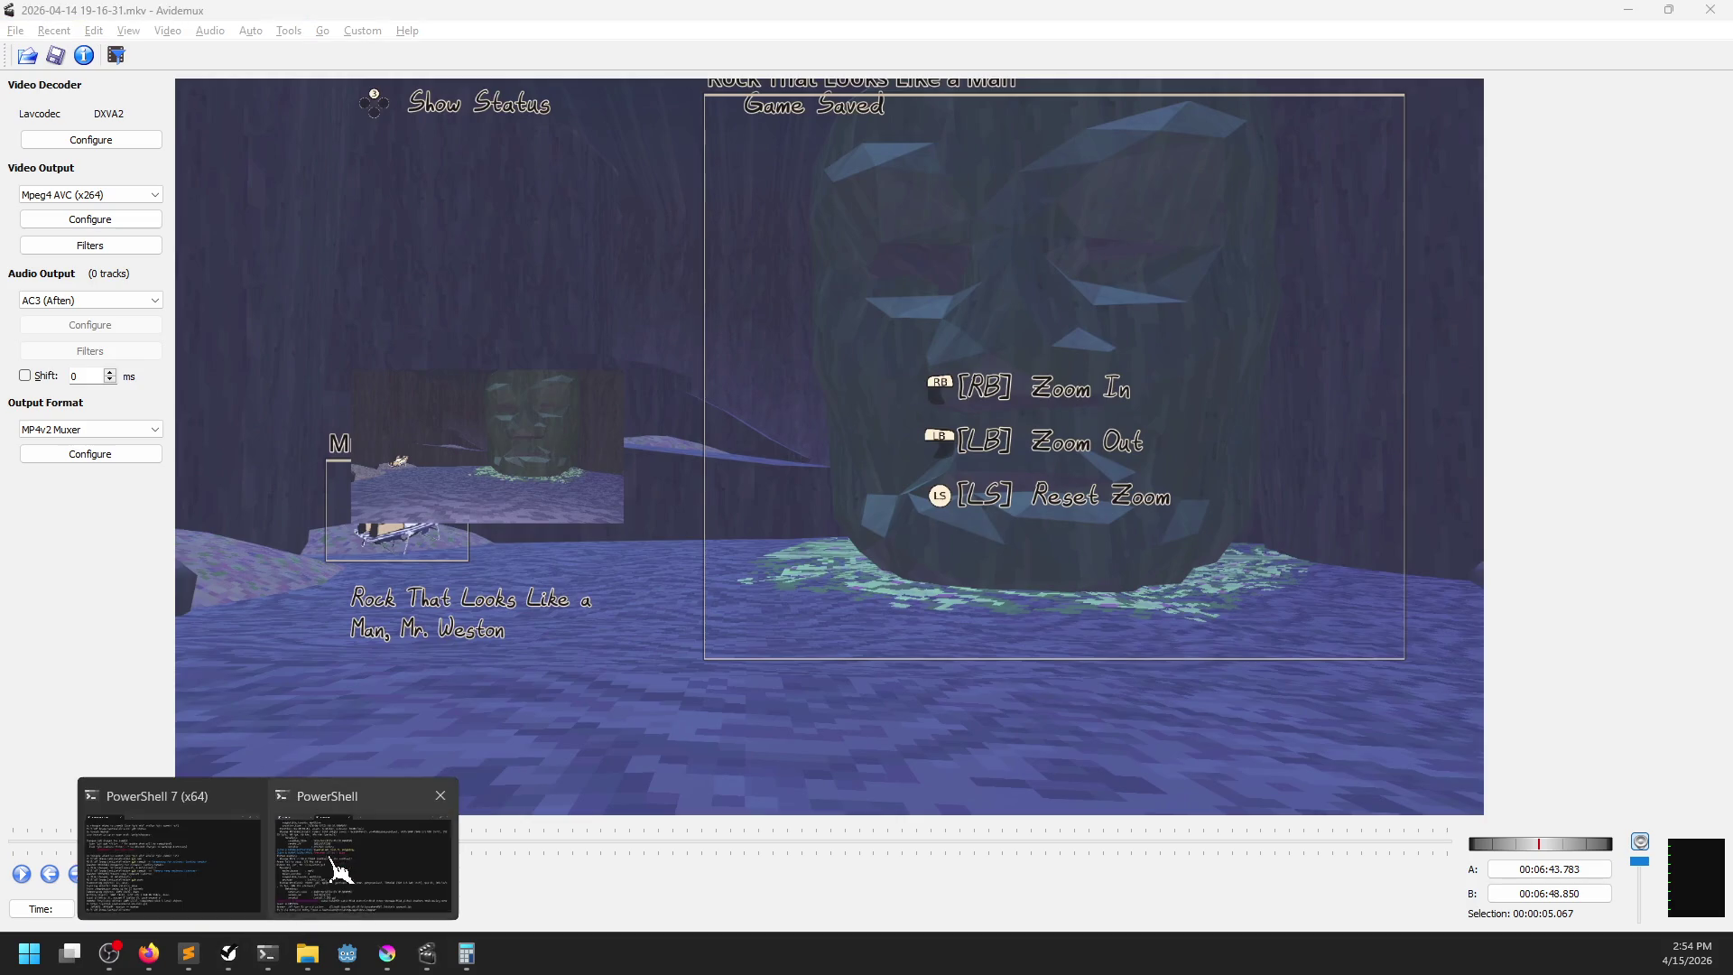
click(341, 855)
key(Up)
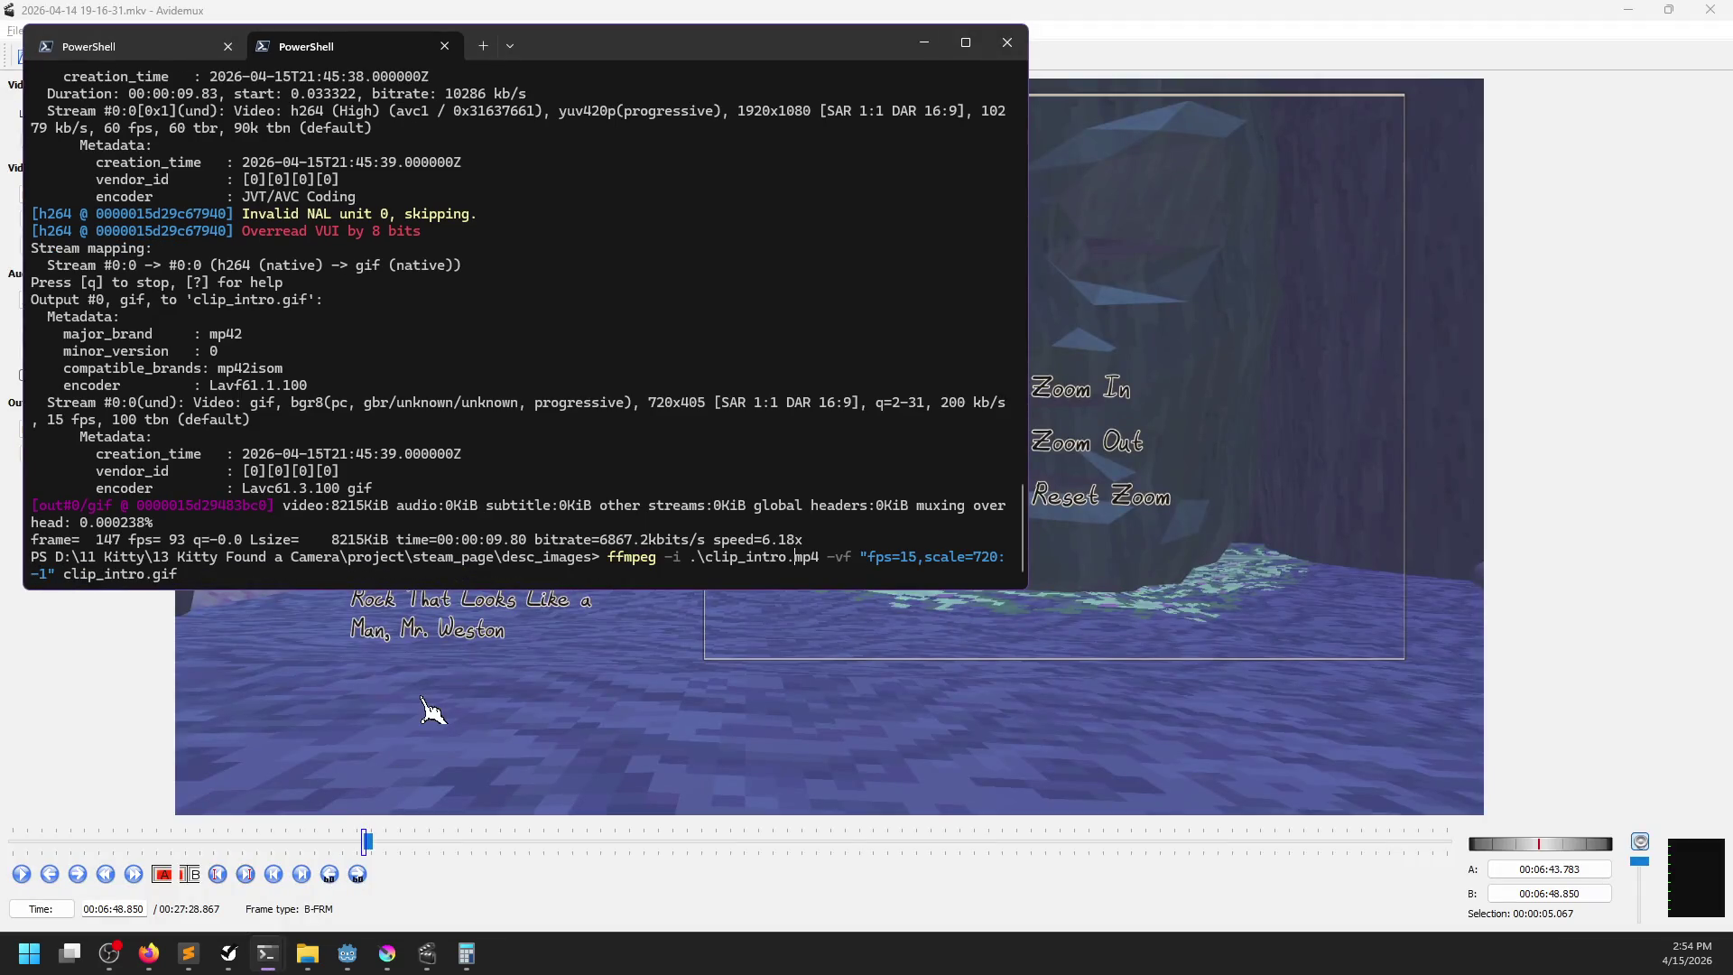
key(BackSpace)
key(BackSpace)
key(BackSpace)
text(photo-take)
key(BackSpace)
key(BackSpace)
key(BackSpace)
text(_take)
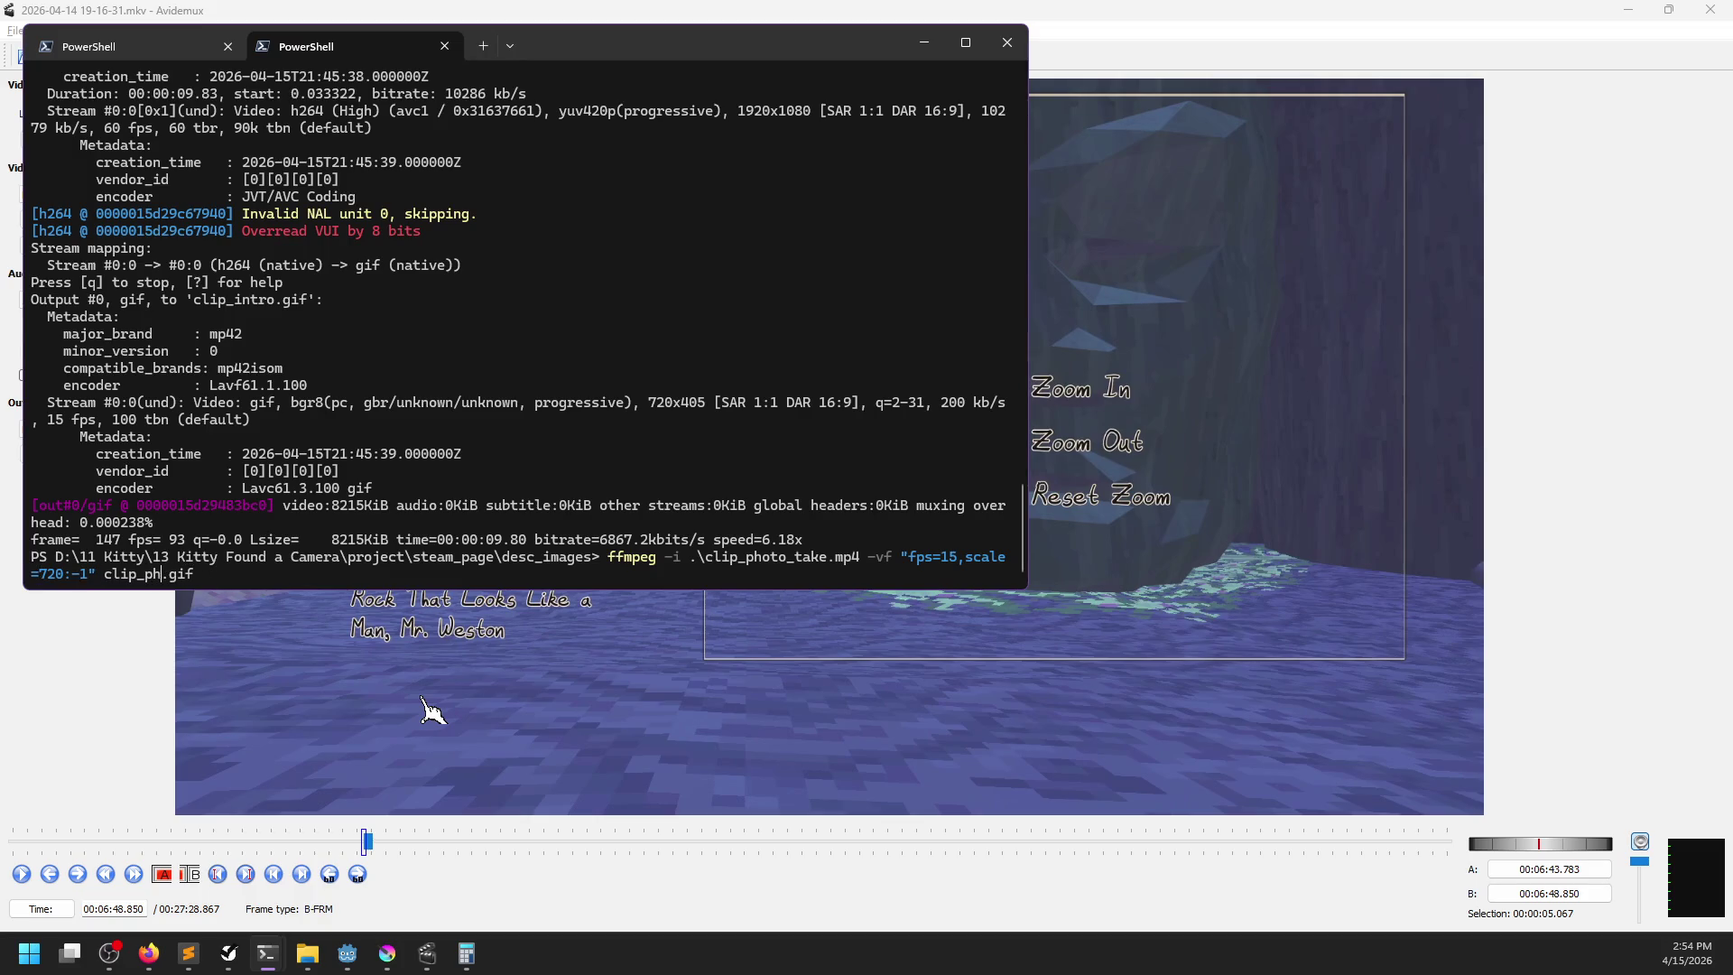
key(Return)
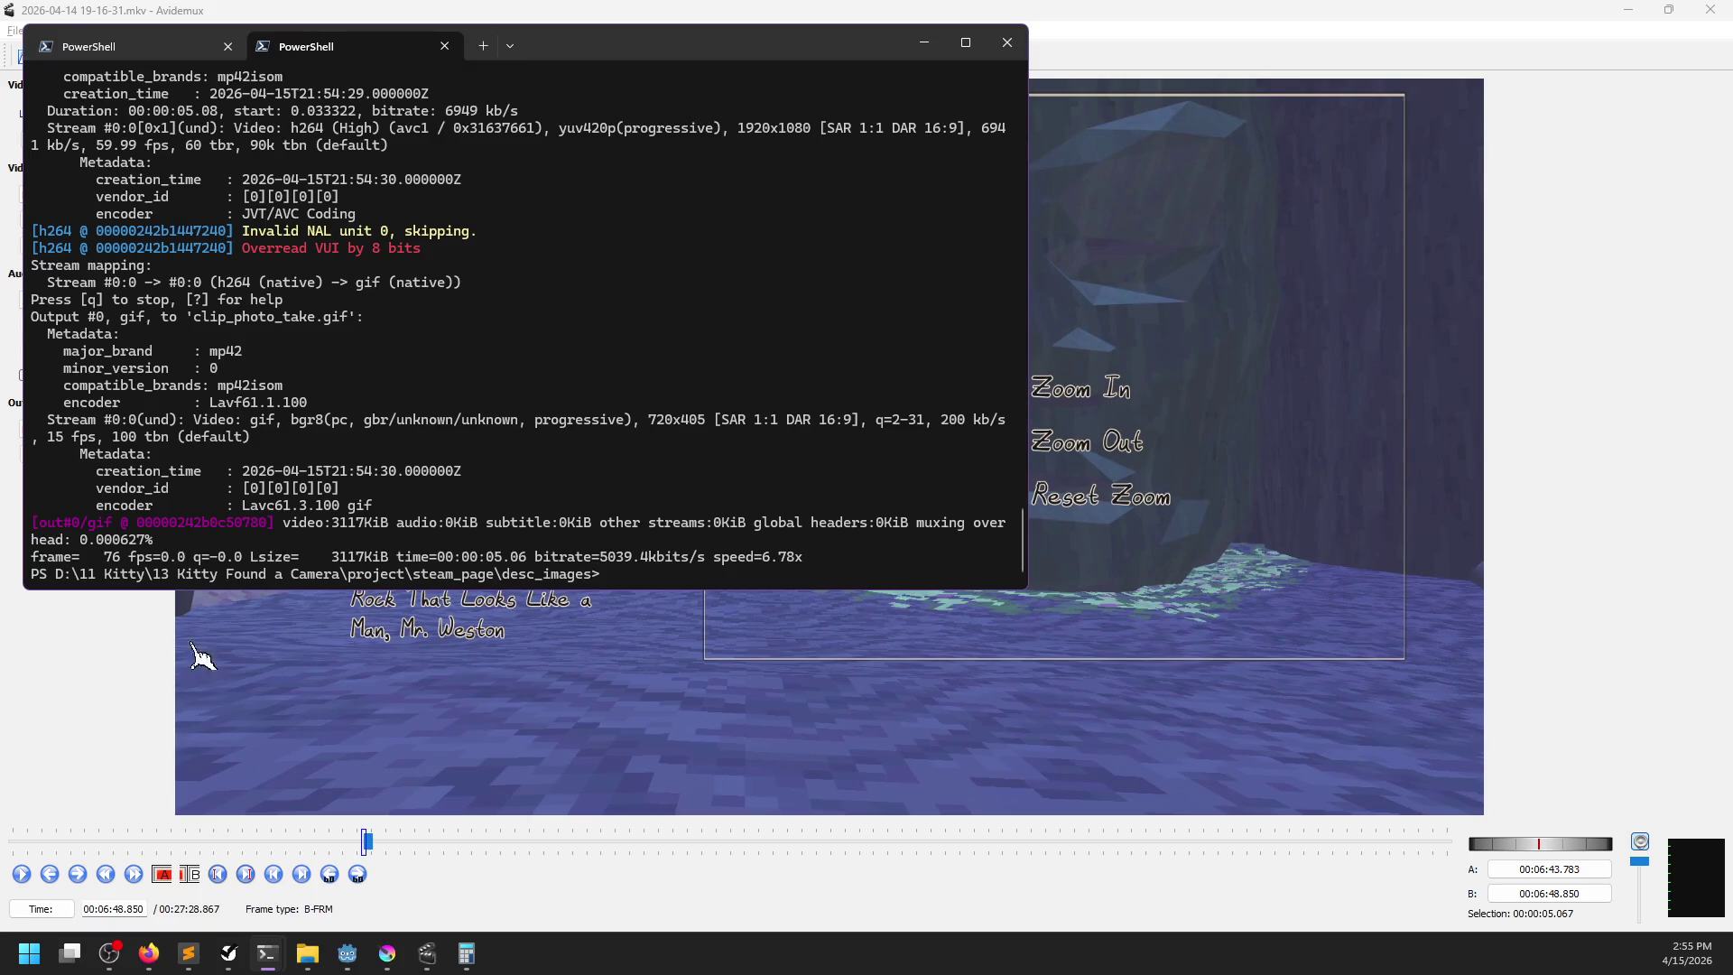
click(102, 720)
key(Up)
key(Up)
key(Up)
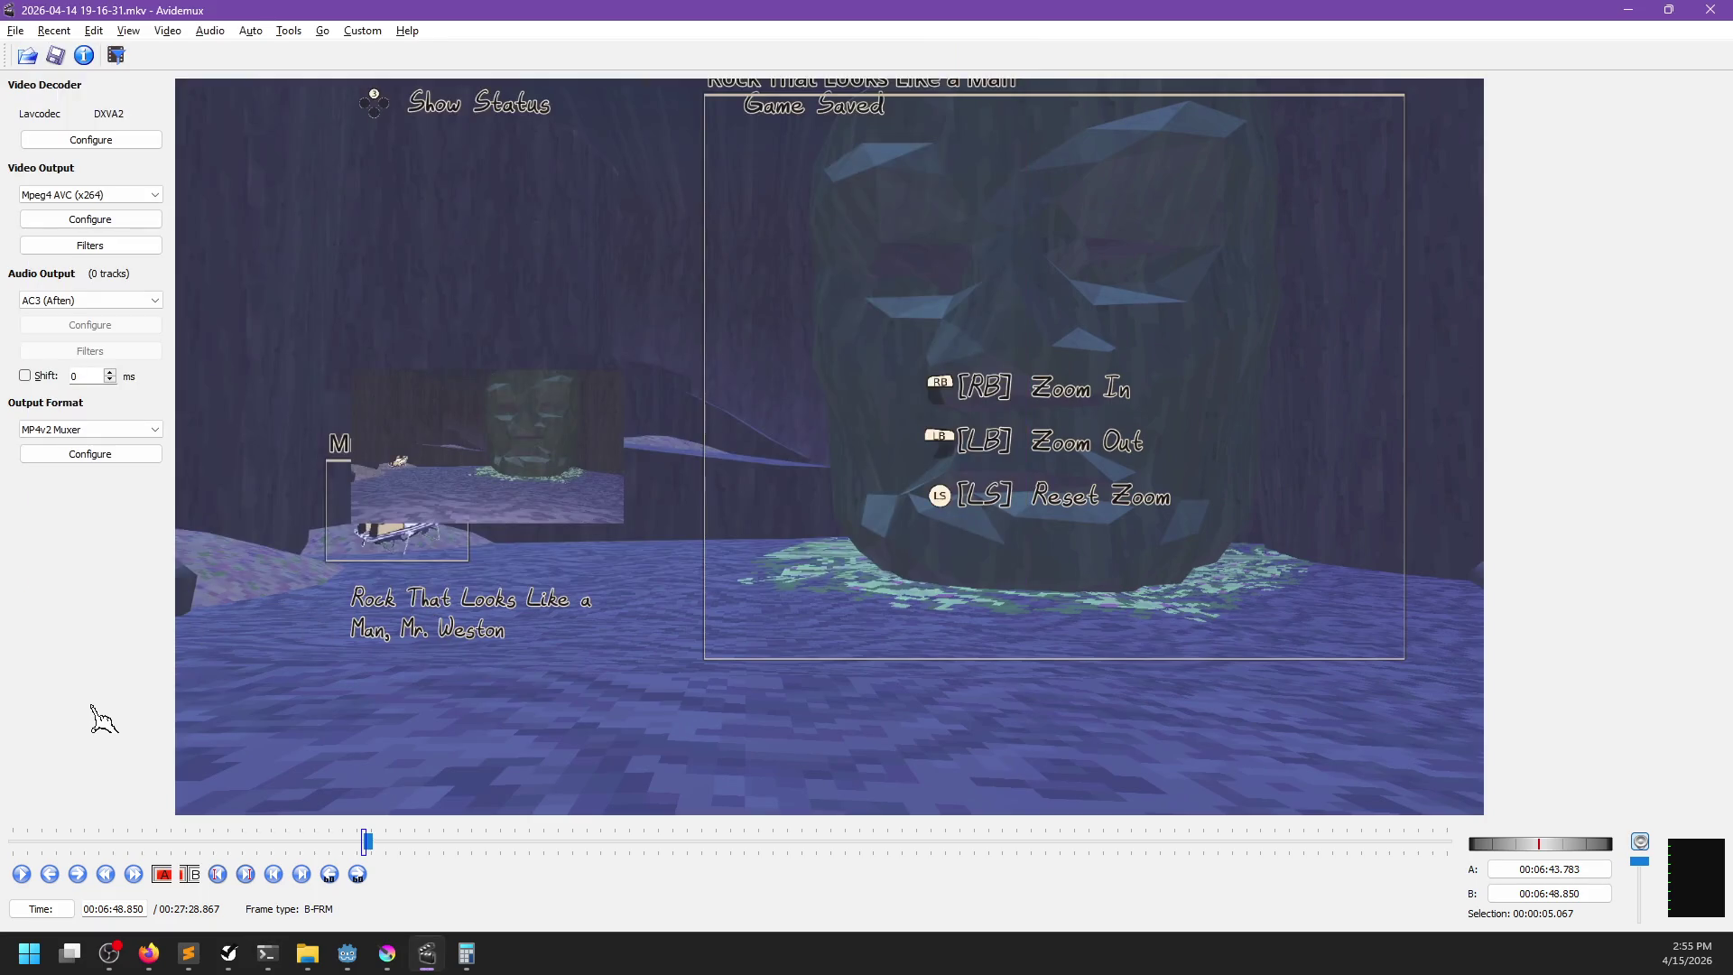
Skip through the recording to the patio scene where Herc says 'Hey.'
key(Up)
key(Up)
key(Up)
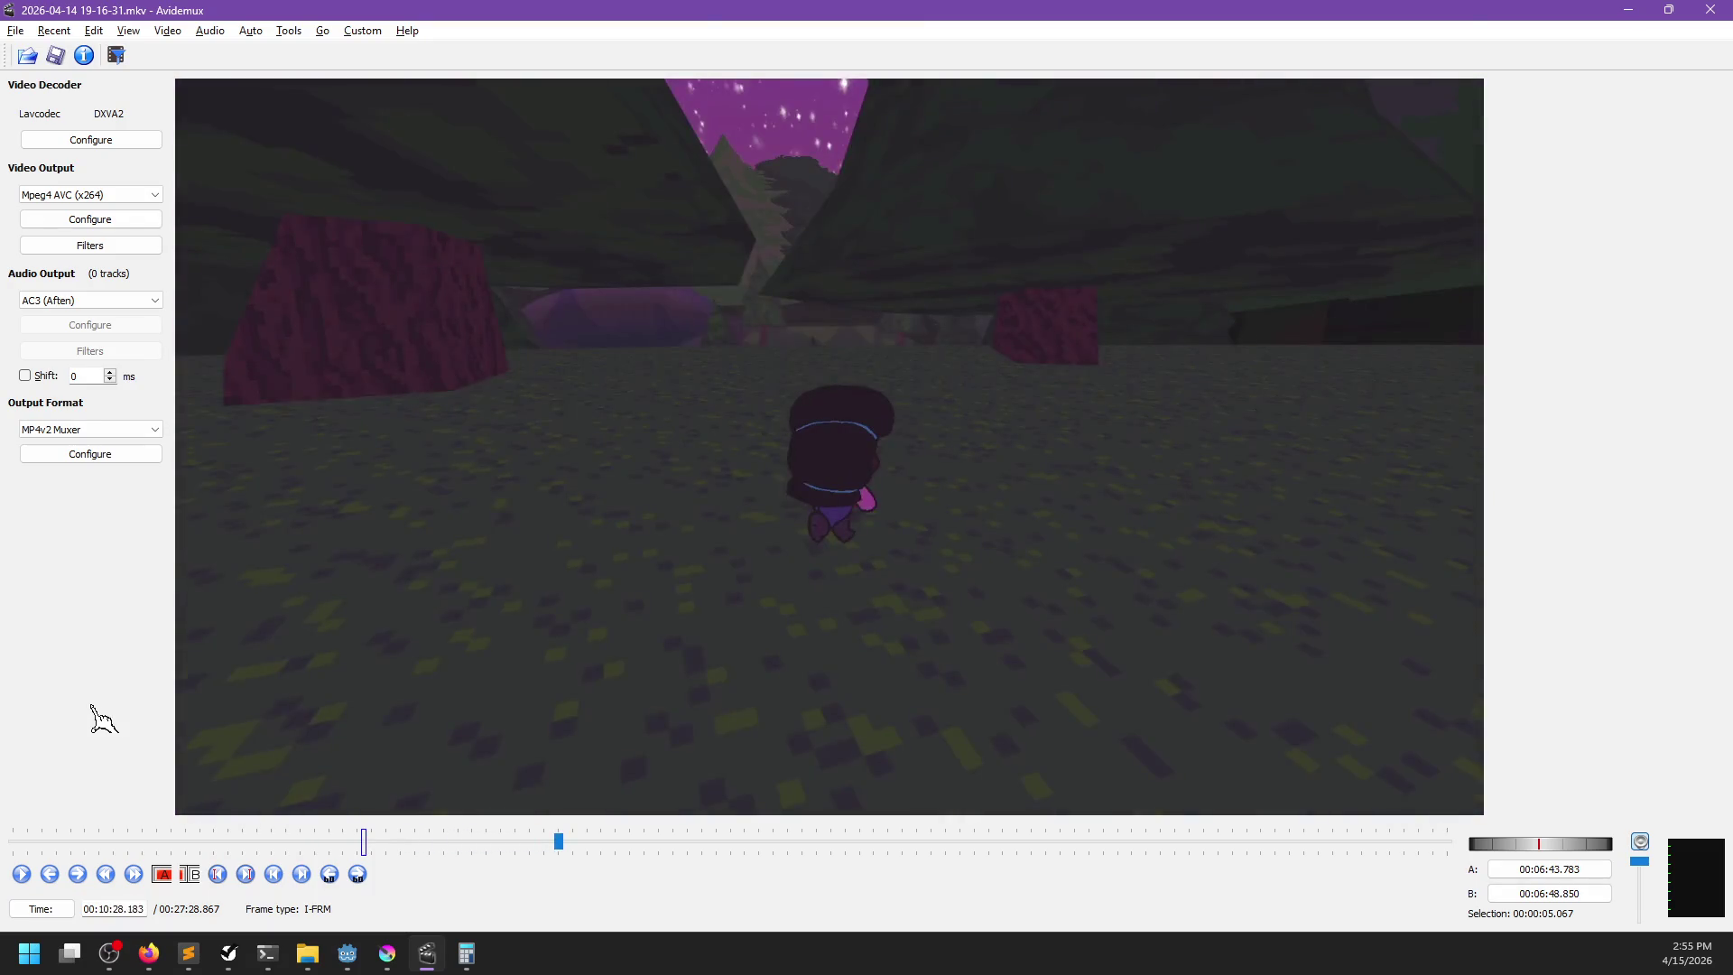
key(Up)
key(Up)
key(Up)
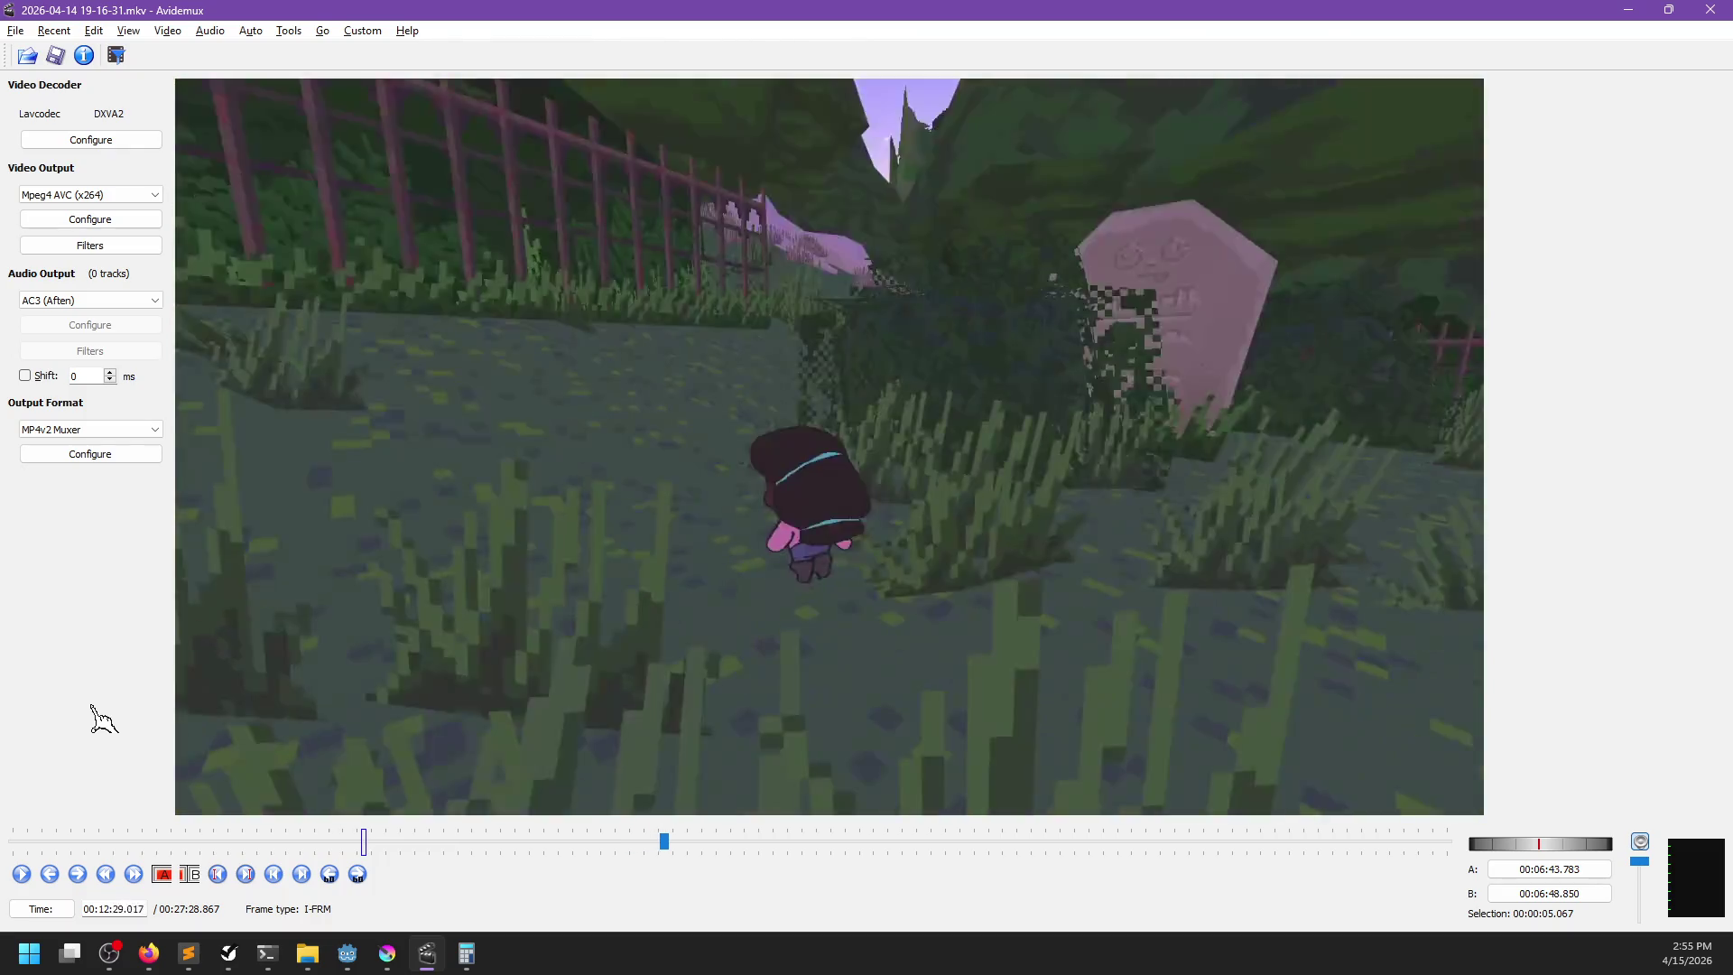
key(Up)
key(Up)
key(Up)
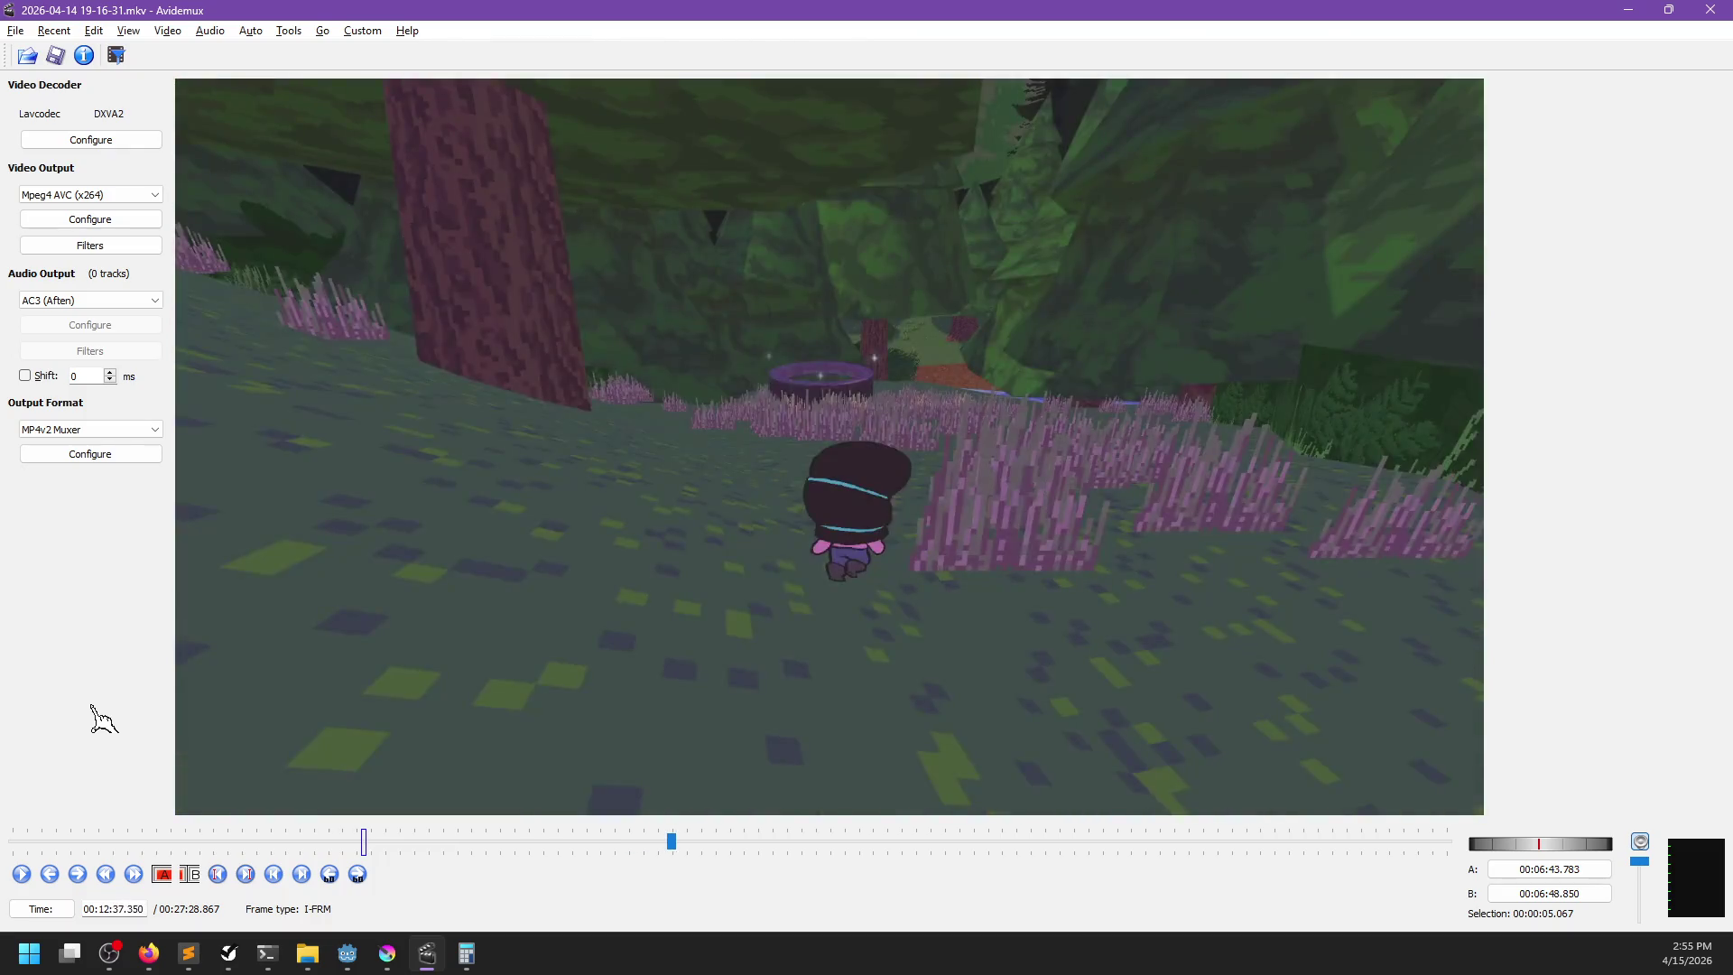
key(Up)
key(Up)
key(Up)
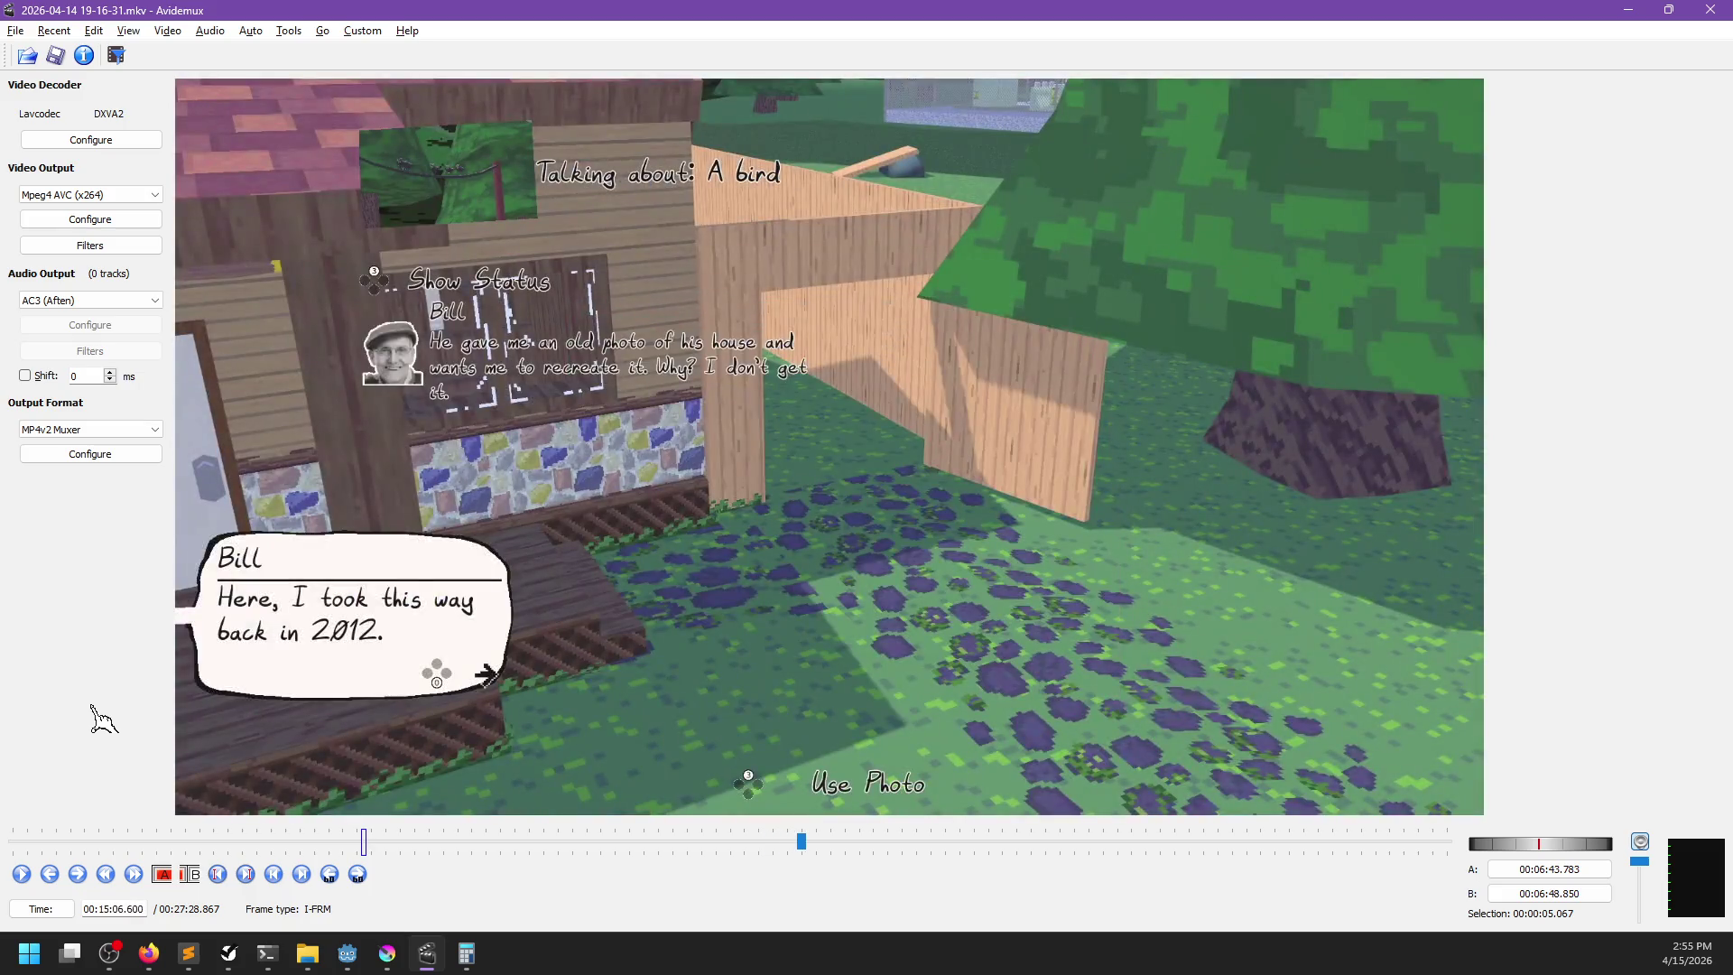
key(Up)
key(Up)
key(Up)
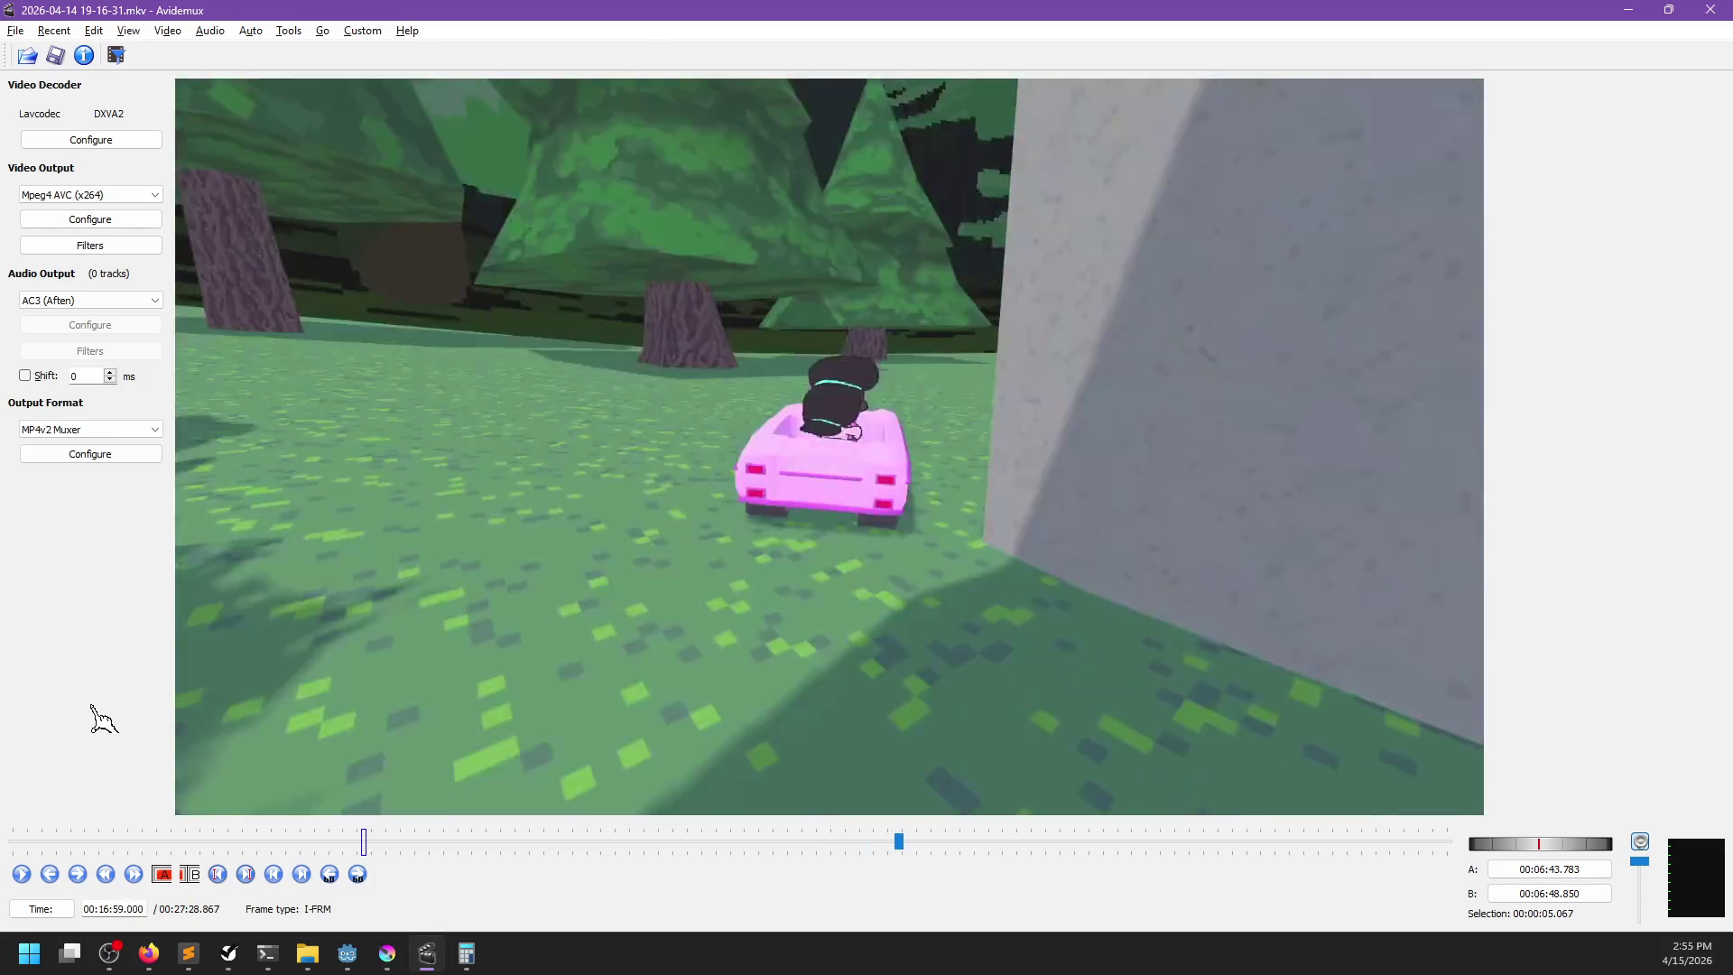
key(Up)
key(Up)
key(Up)
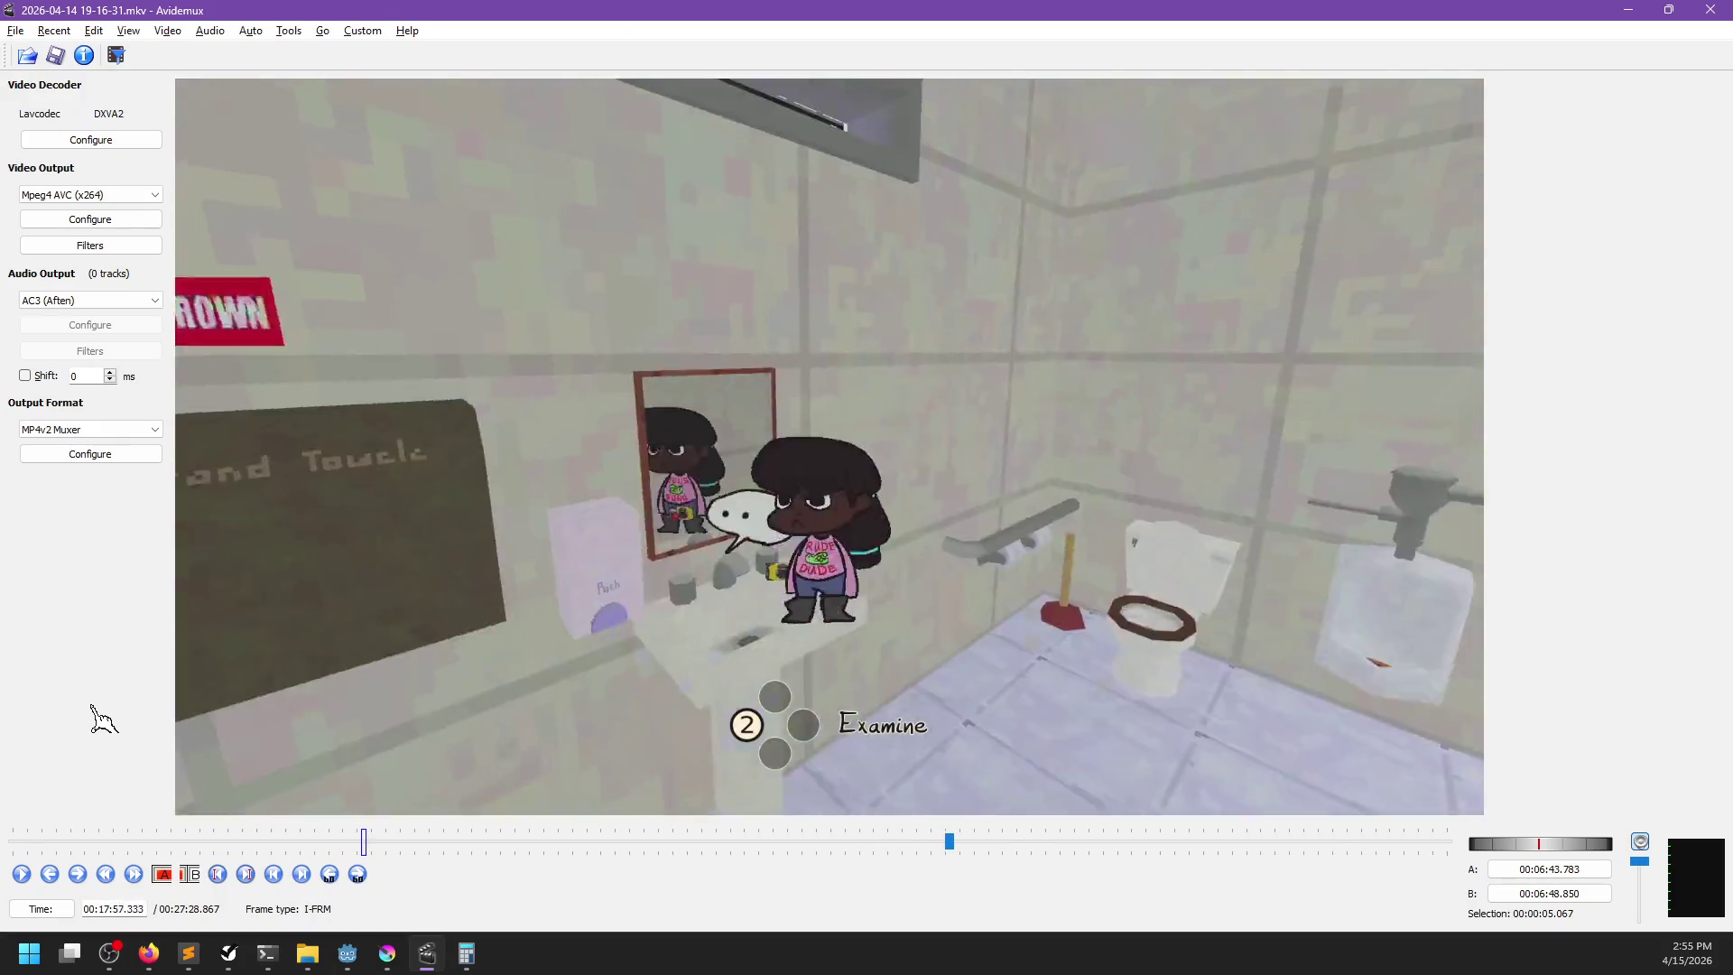
key(Up)
key(Up)
key(Up)
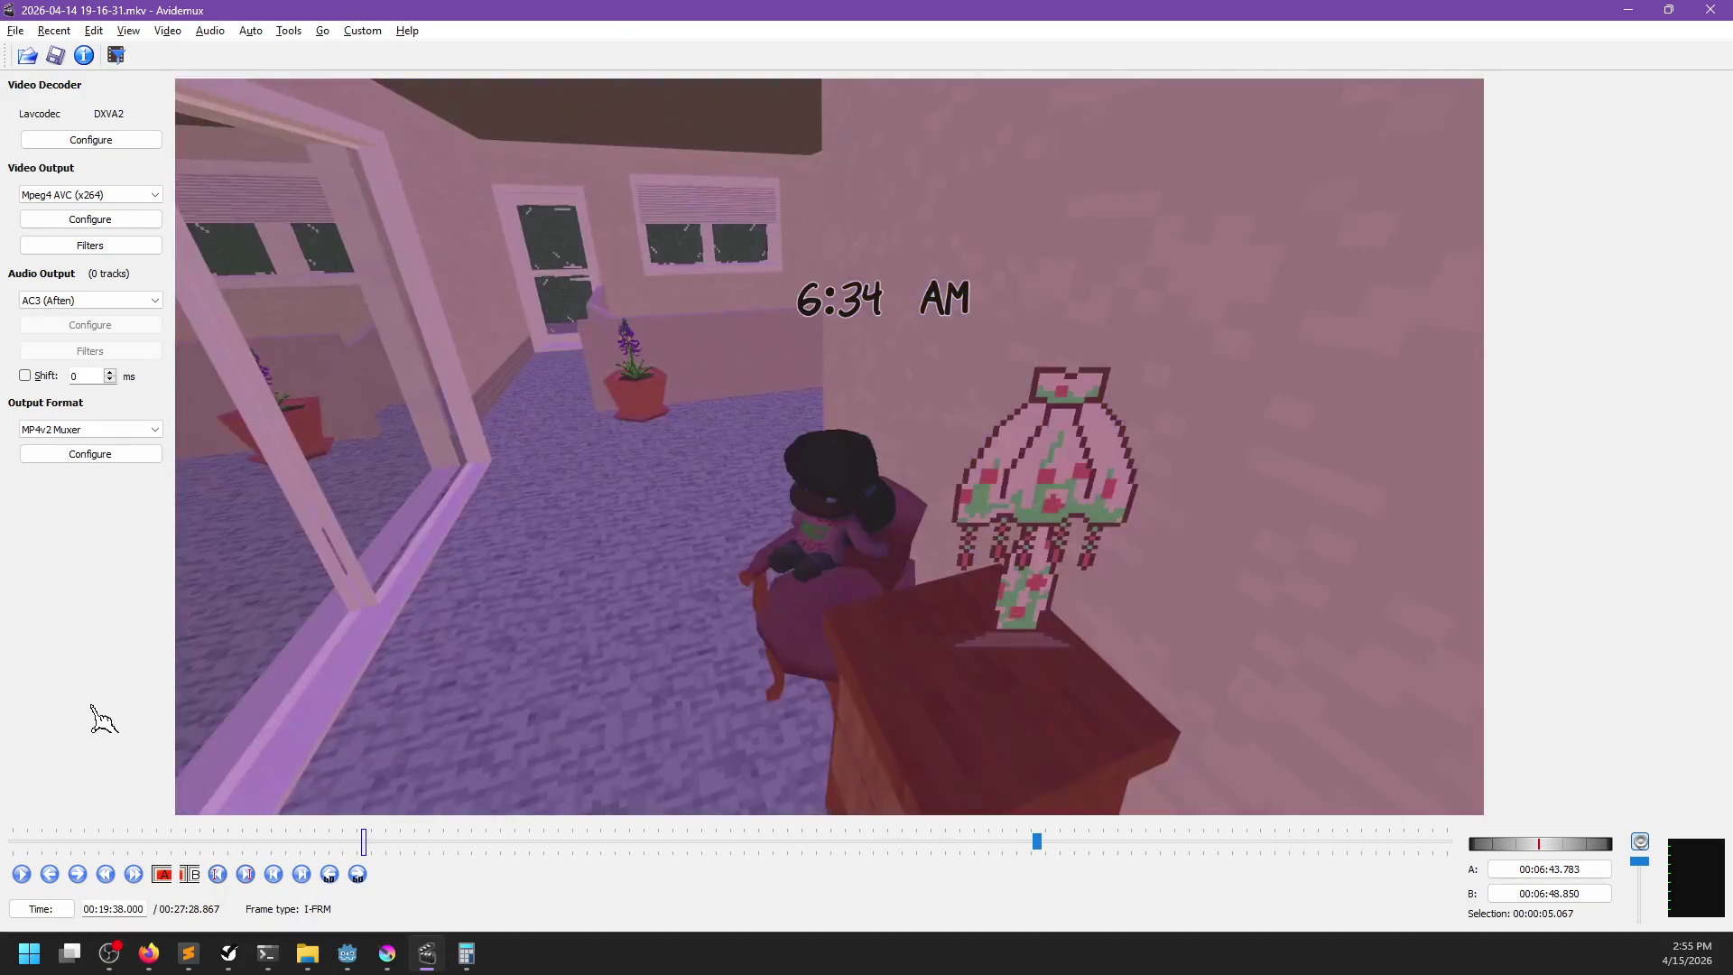
key(Up)
key(Up)
key(Up)
key(Up)
key(Up)
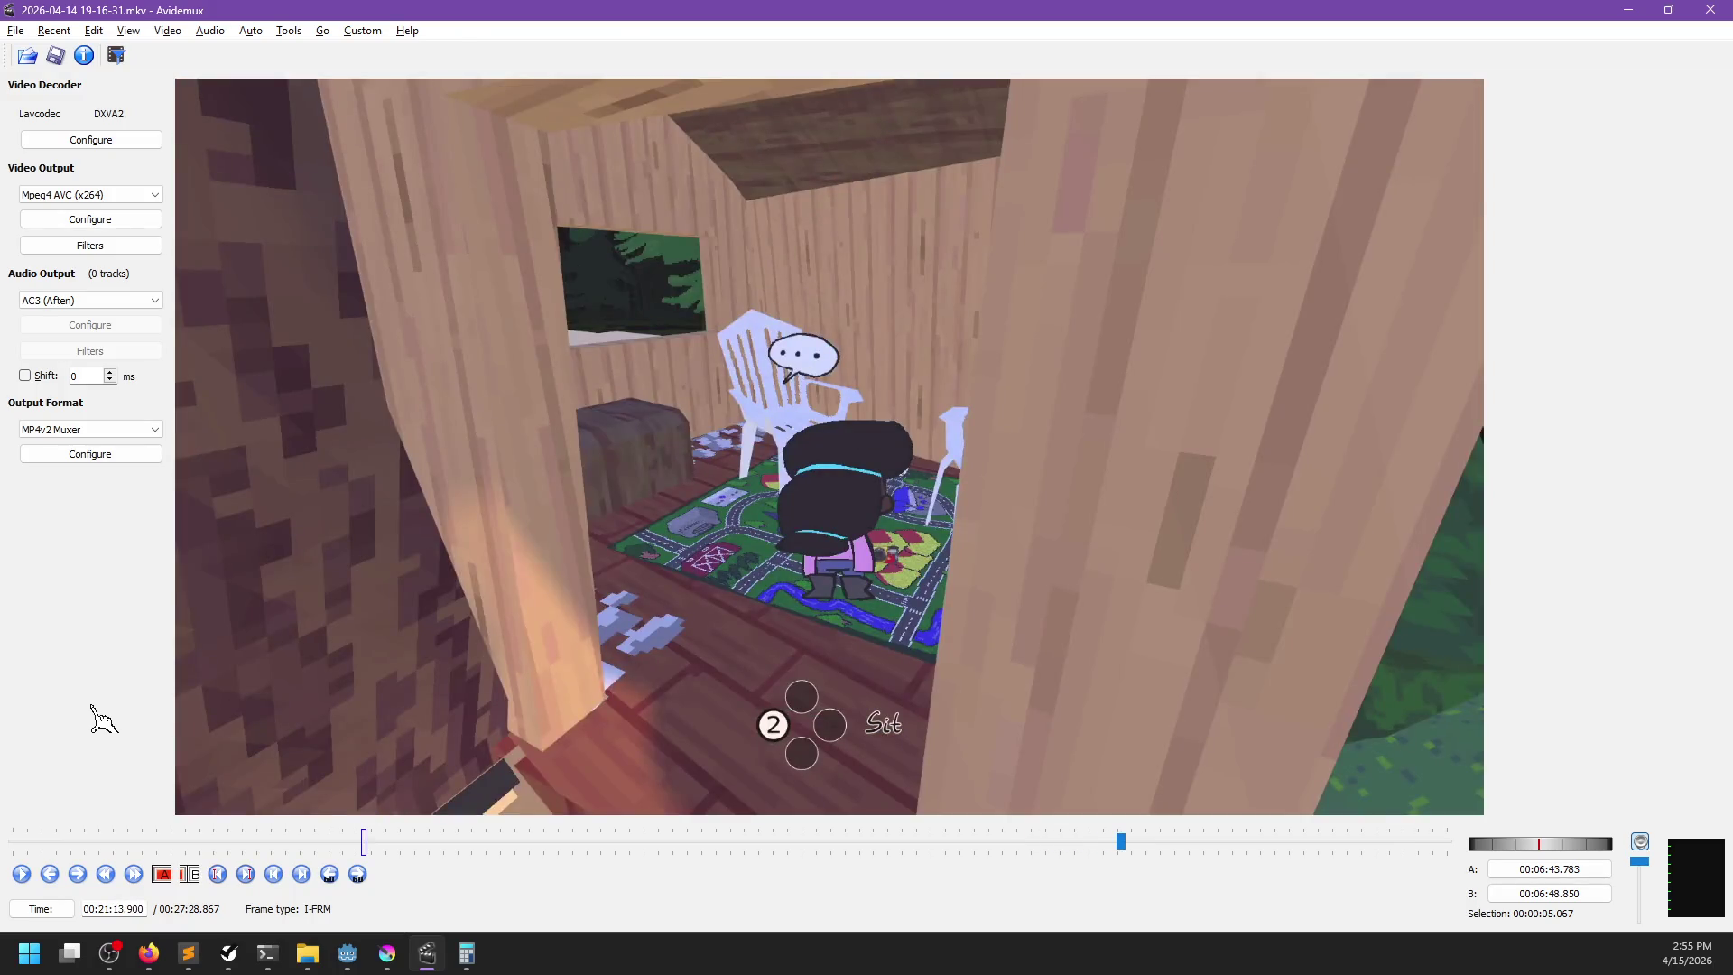
key(Down)
key(Down)
key(Down)
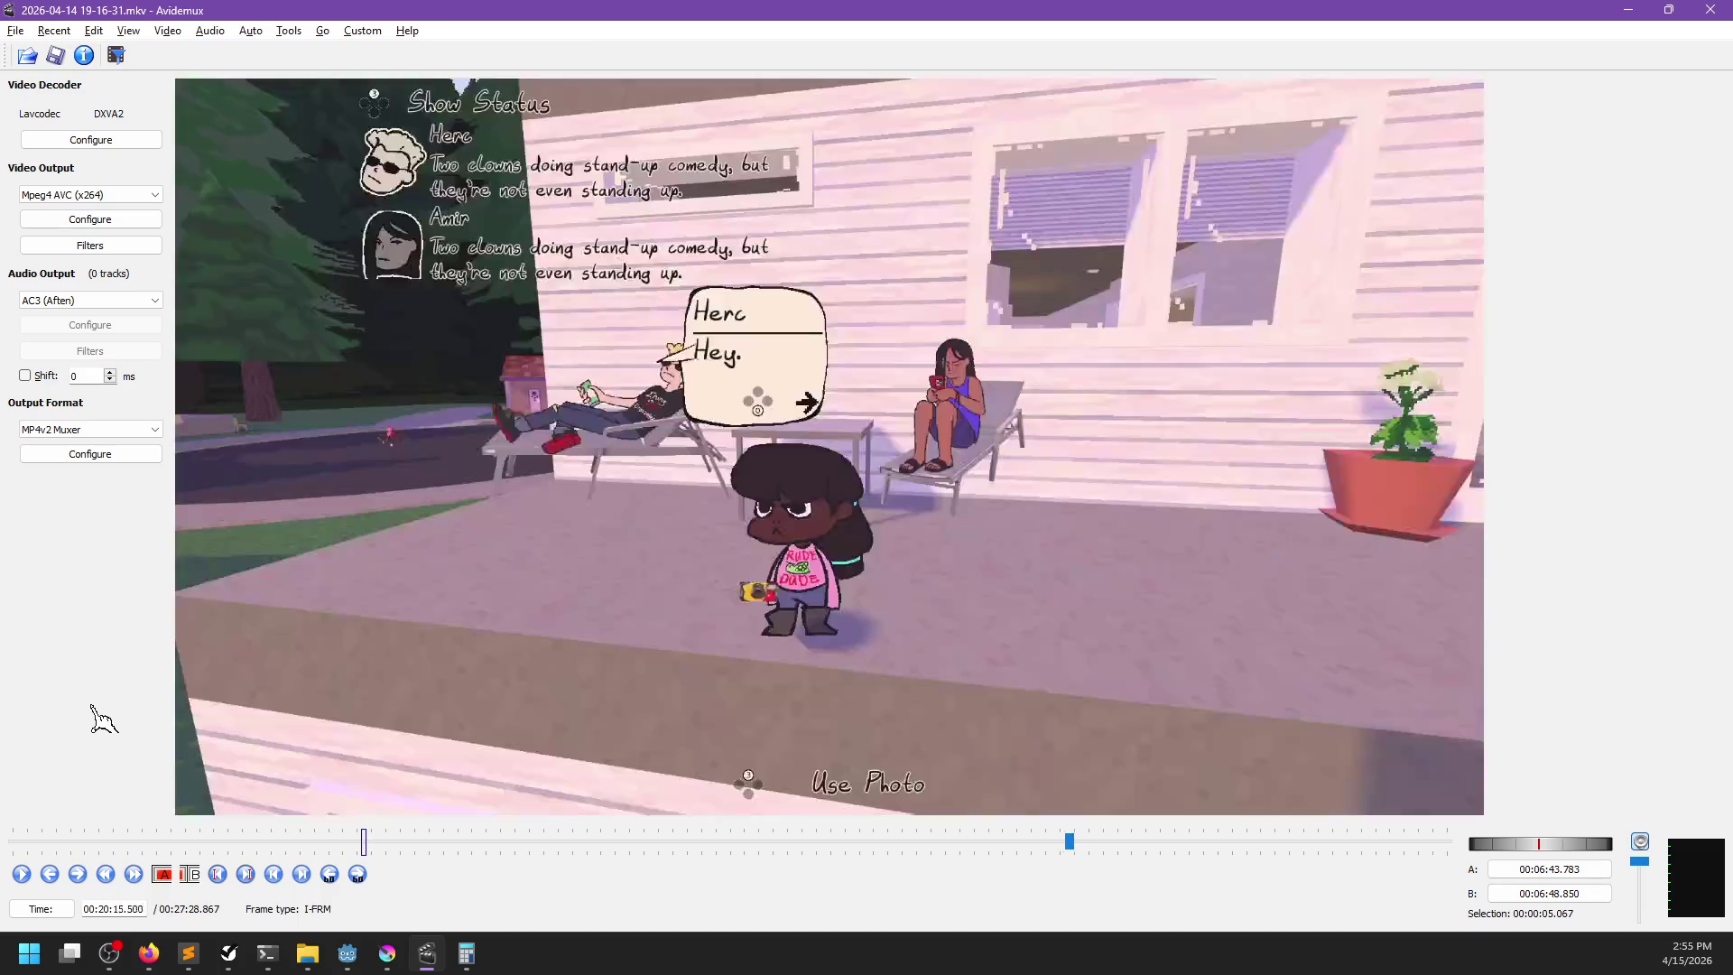
key(Up)
key(Up)
key(Up)
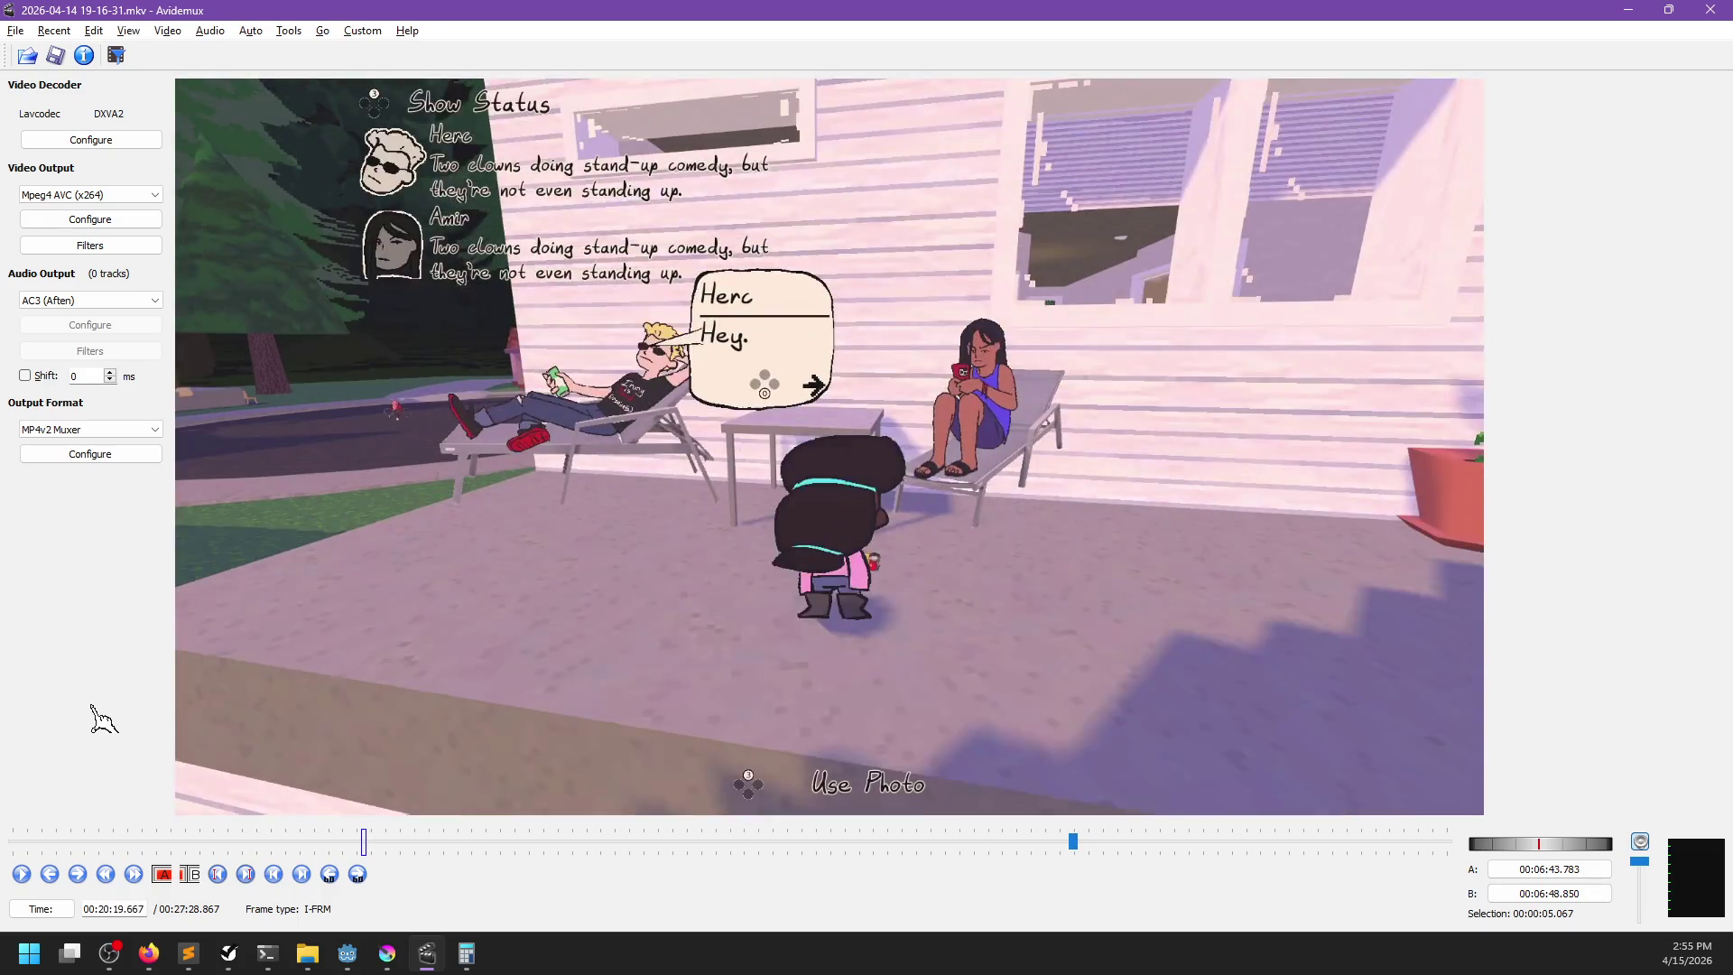
key(Down)
Mark the clip from 00:20:21.950 to 00:20:25.550, ending after Amir's line
key(space)
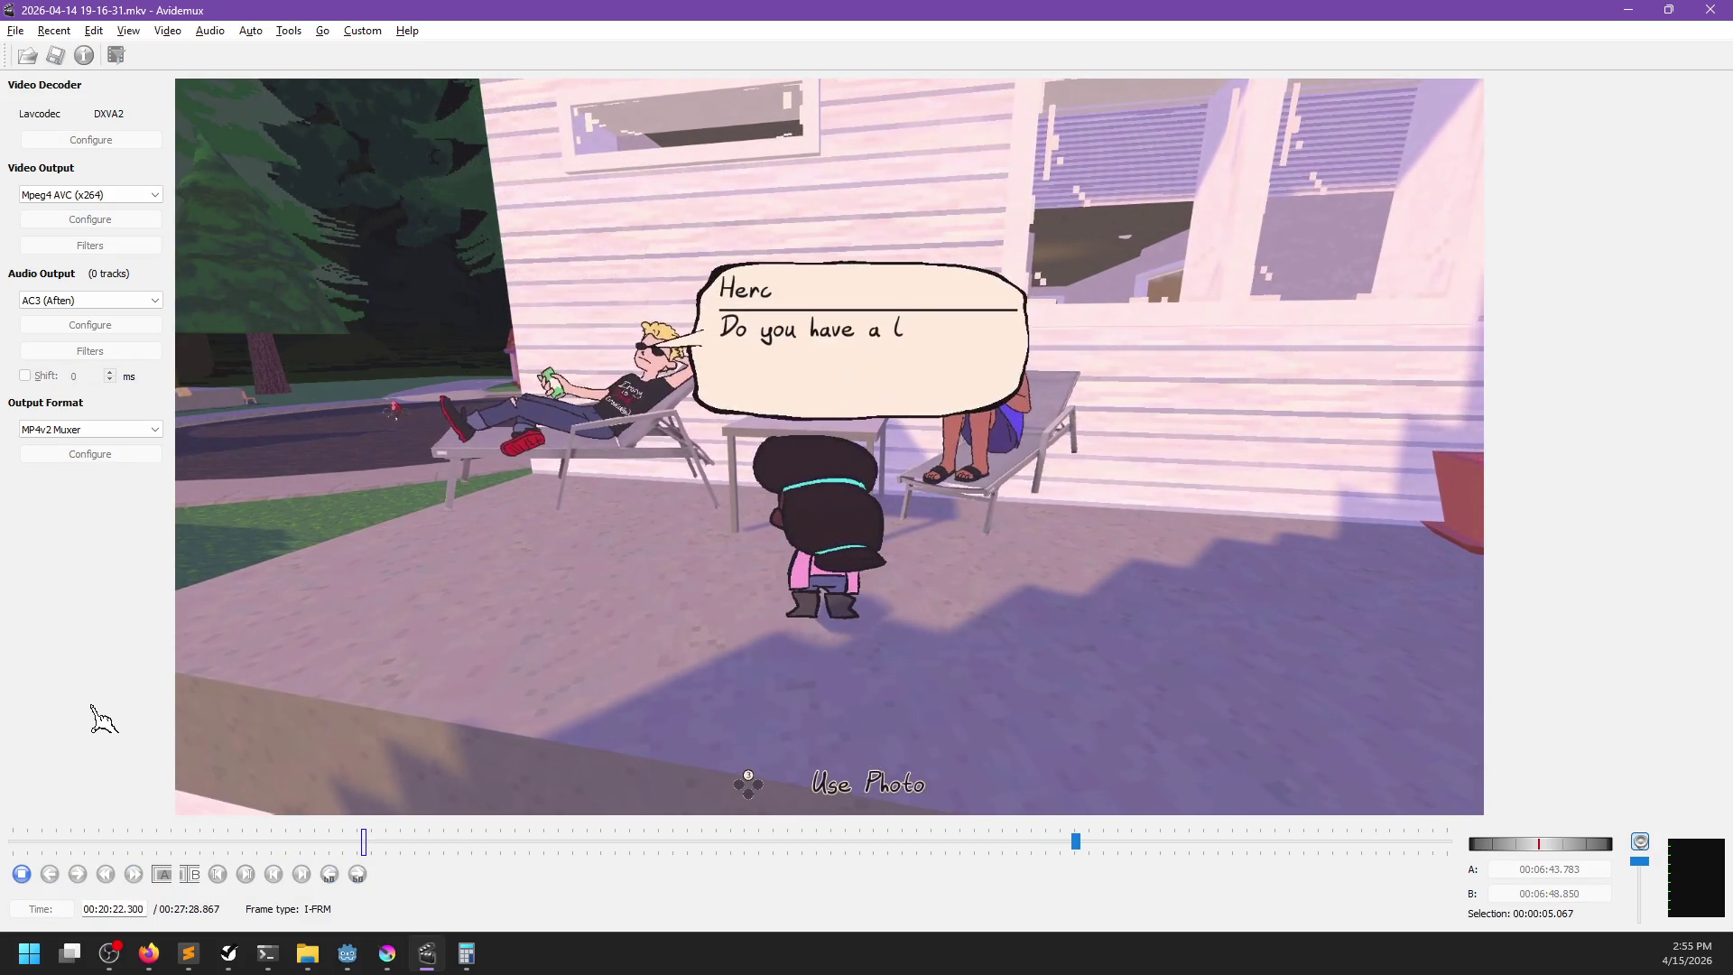
key(space)
key(Left)
key(Left)
key(Left)
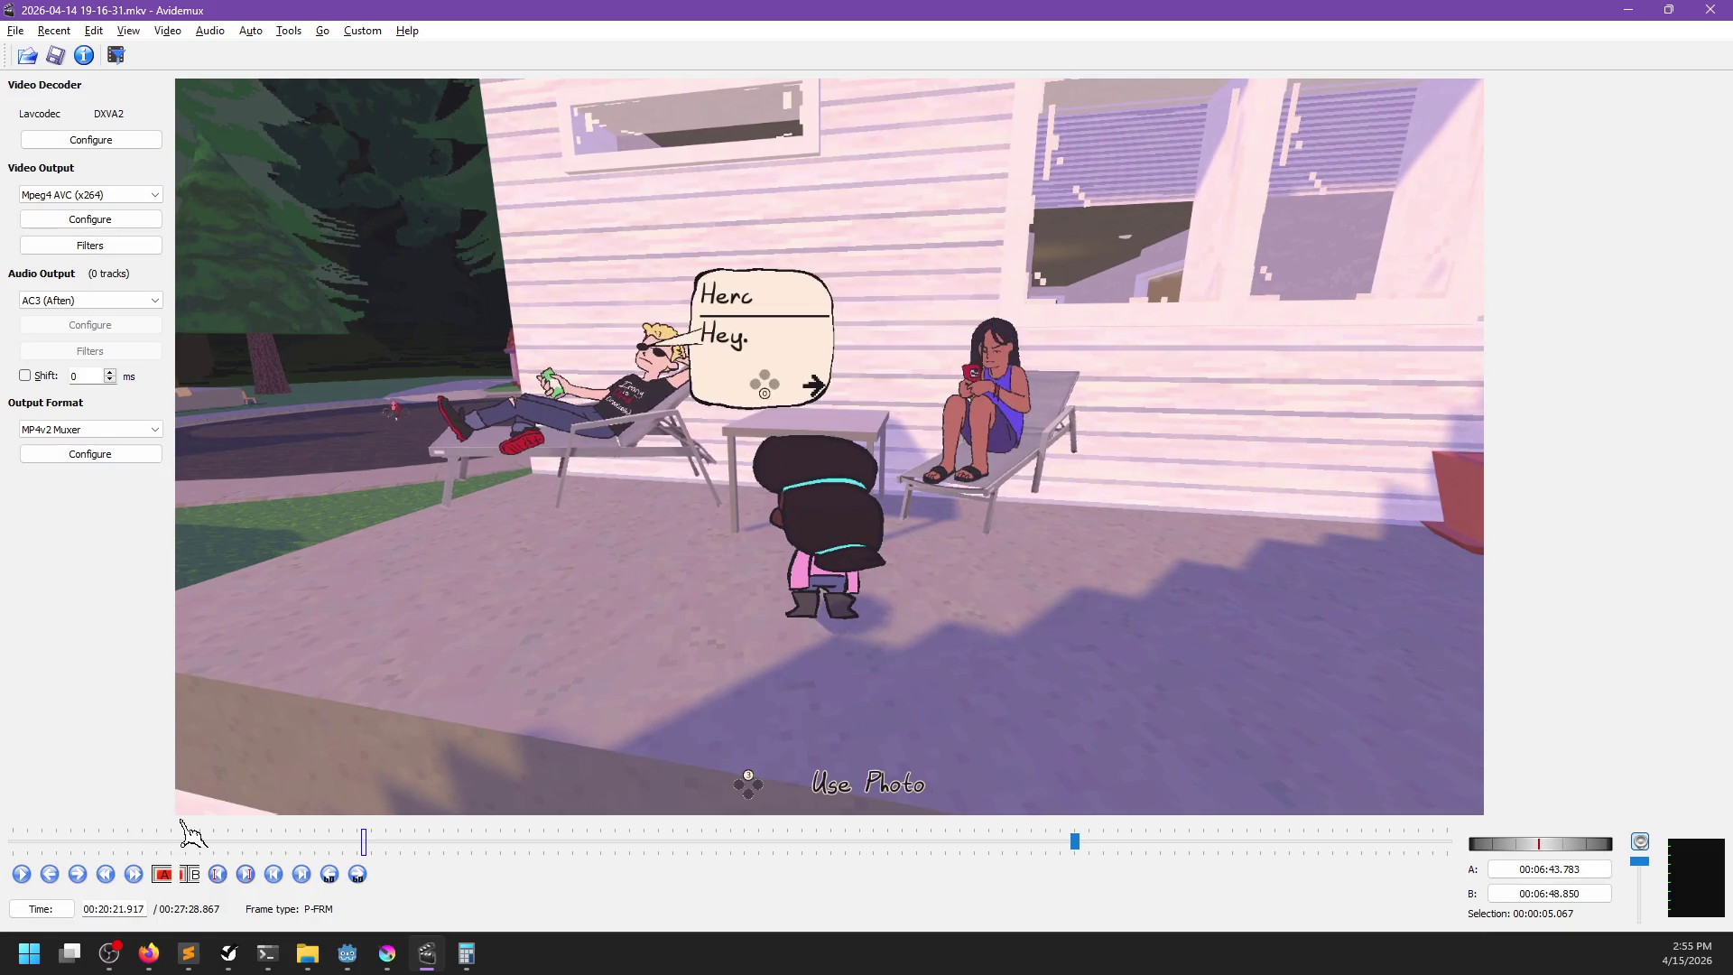
key(Right)
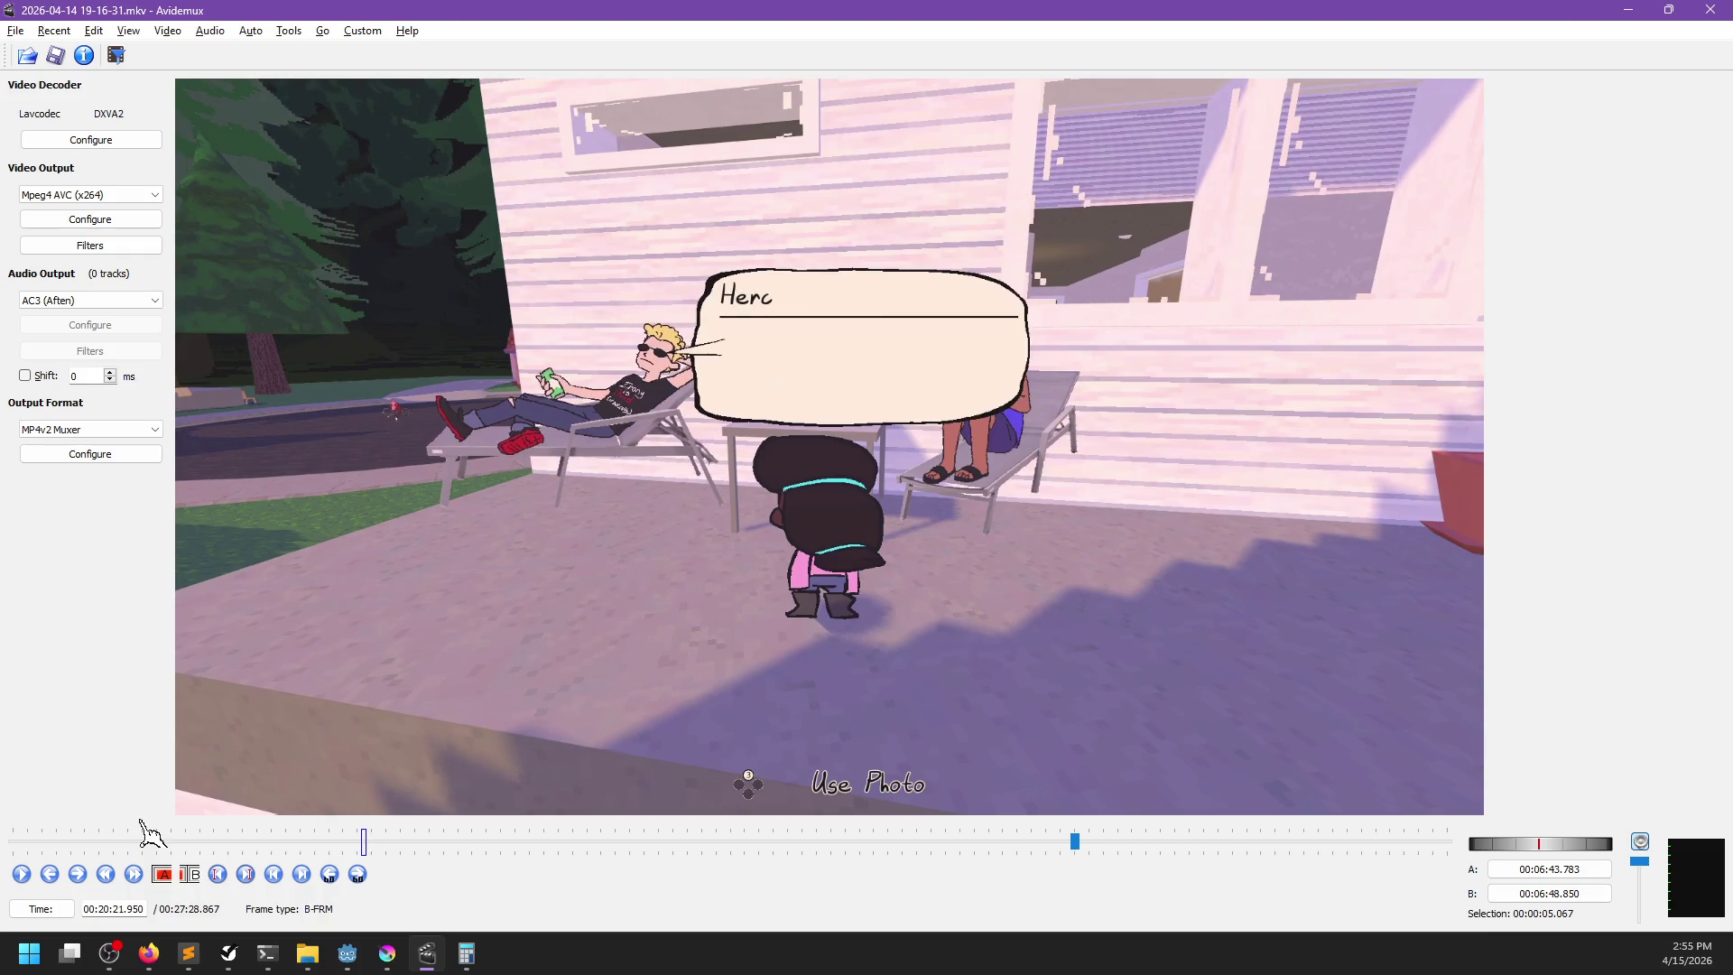
click(164, 874)
click(165, 877)
key(space)
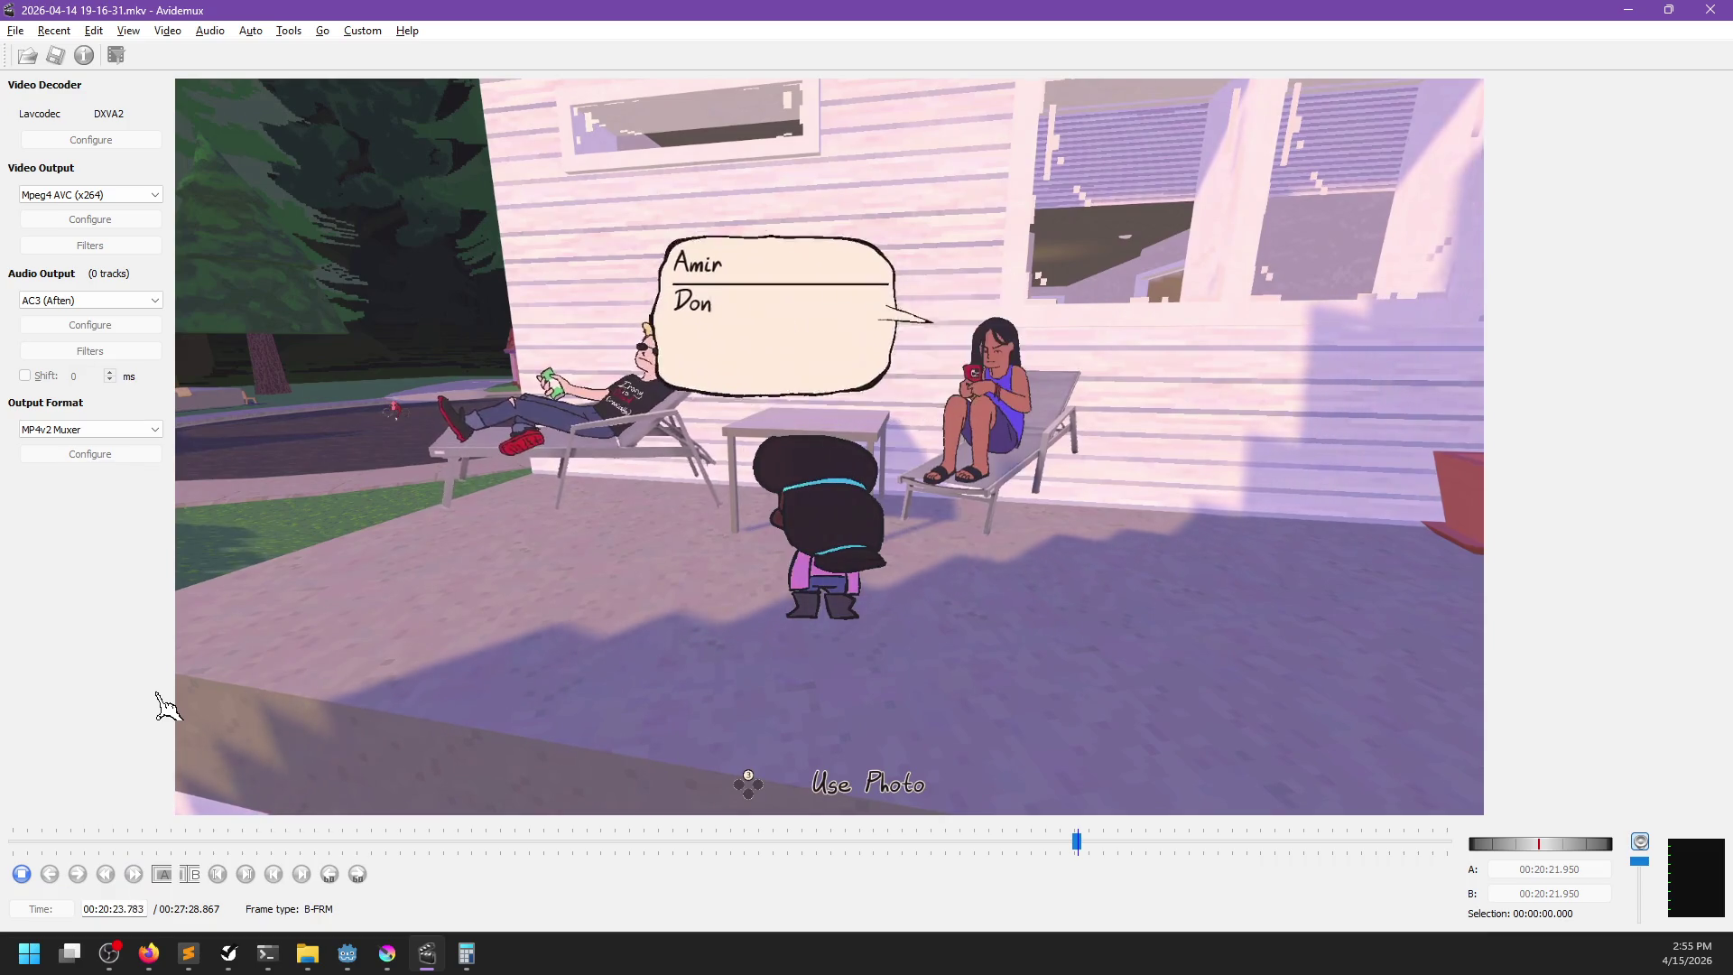
key(space)
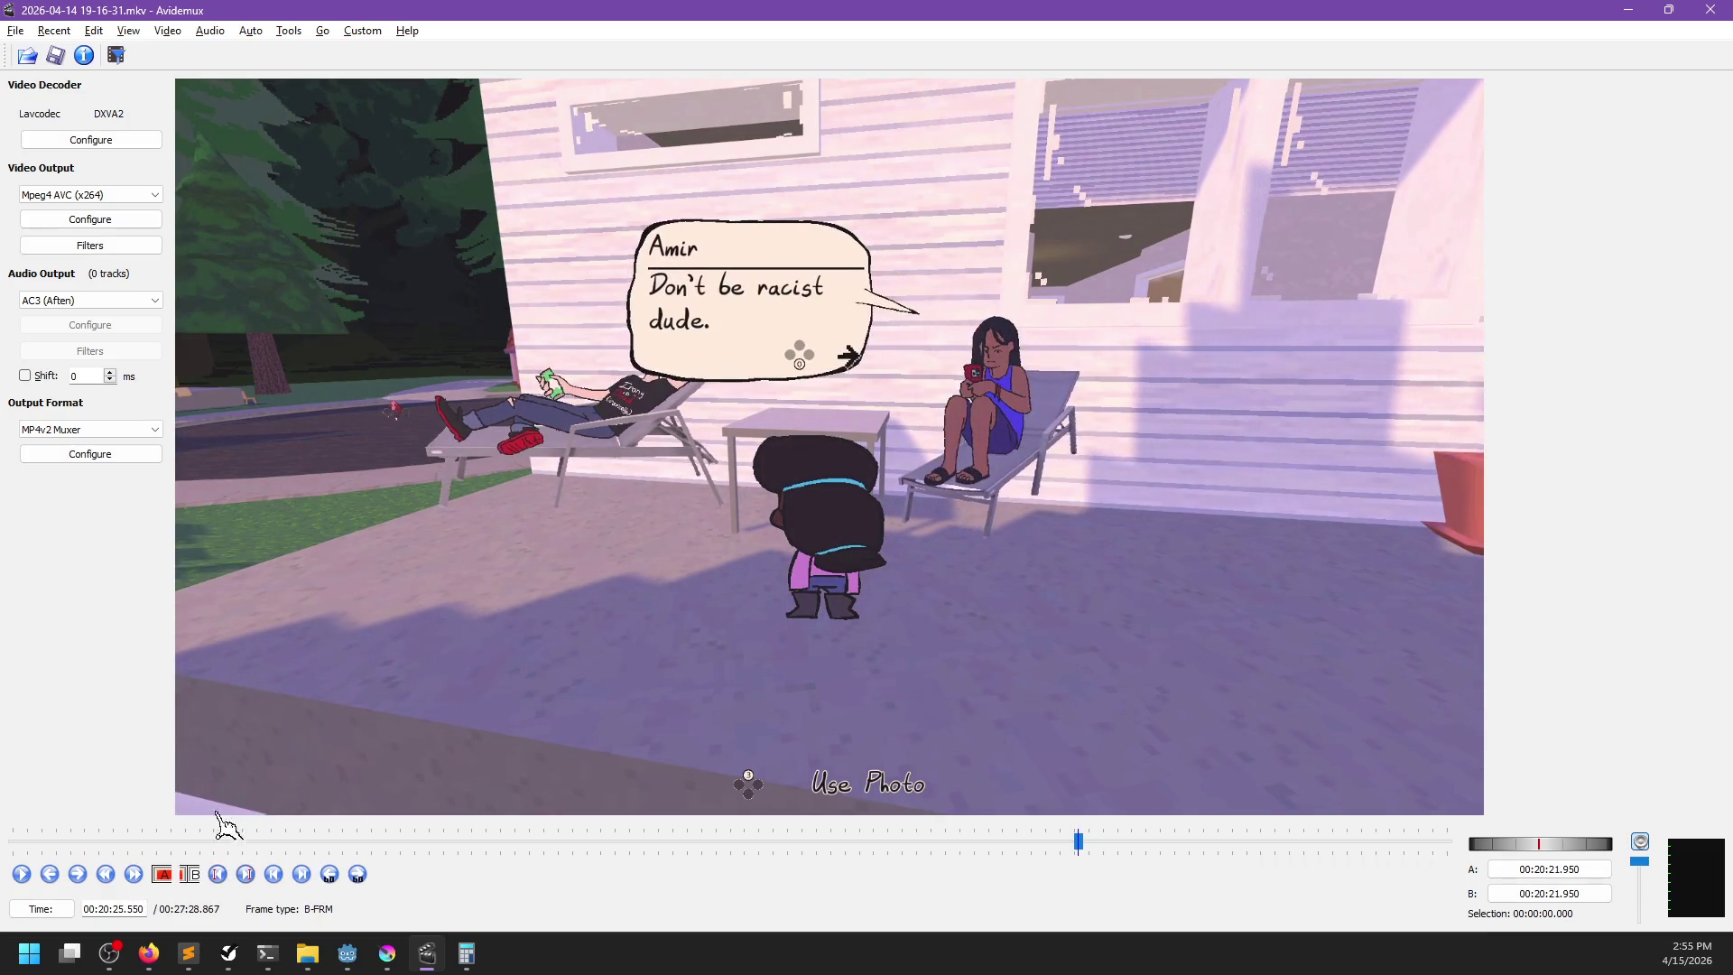
click(194, 874)
key(ctrl+s)
Save the selection as clip_racism.mp4 in desc_images and dismiss the Done message
text(clip_racism)
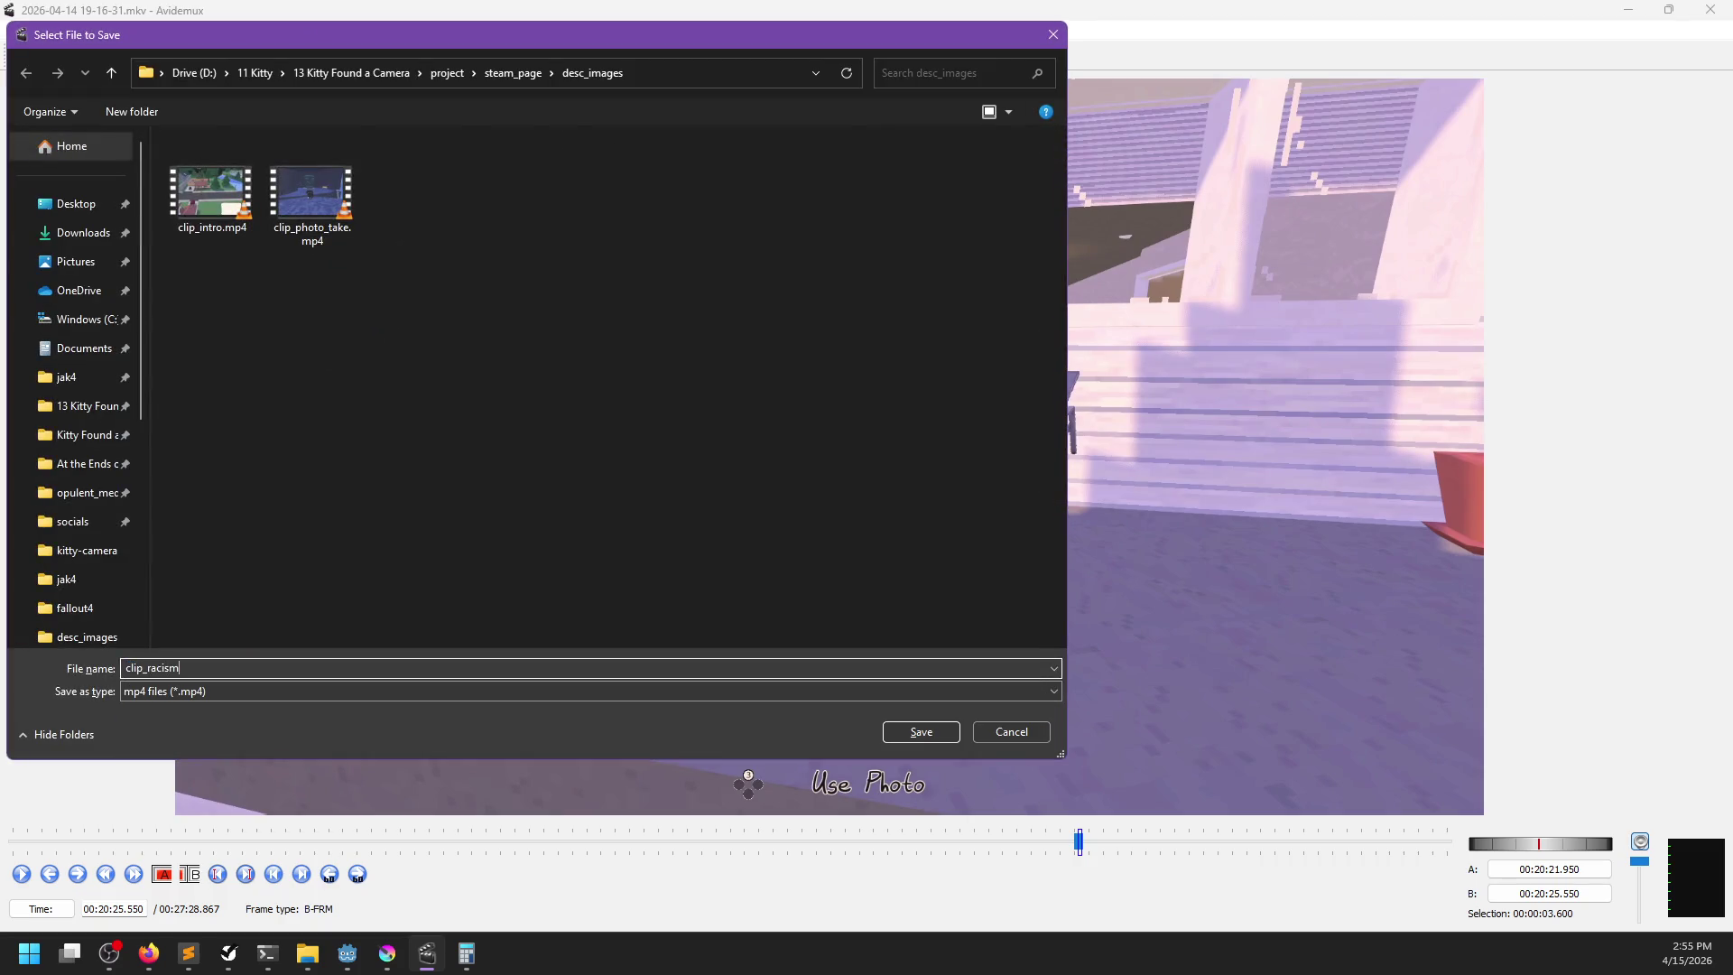
key(Return)
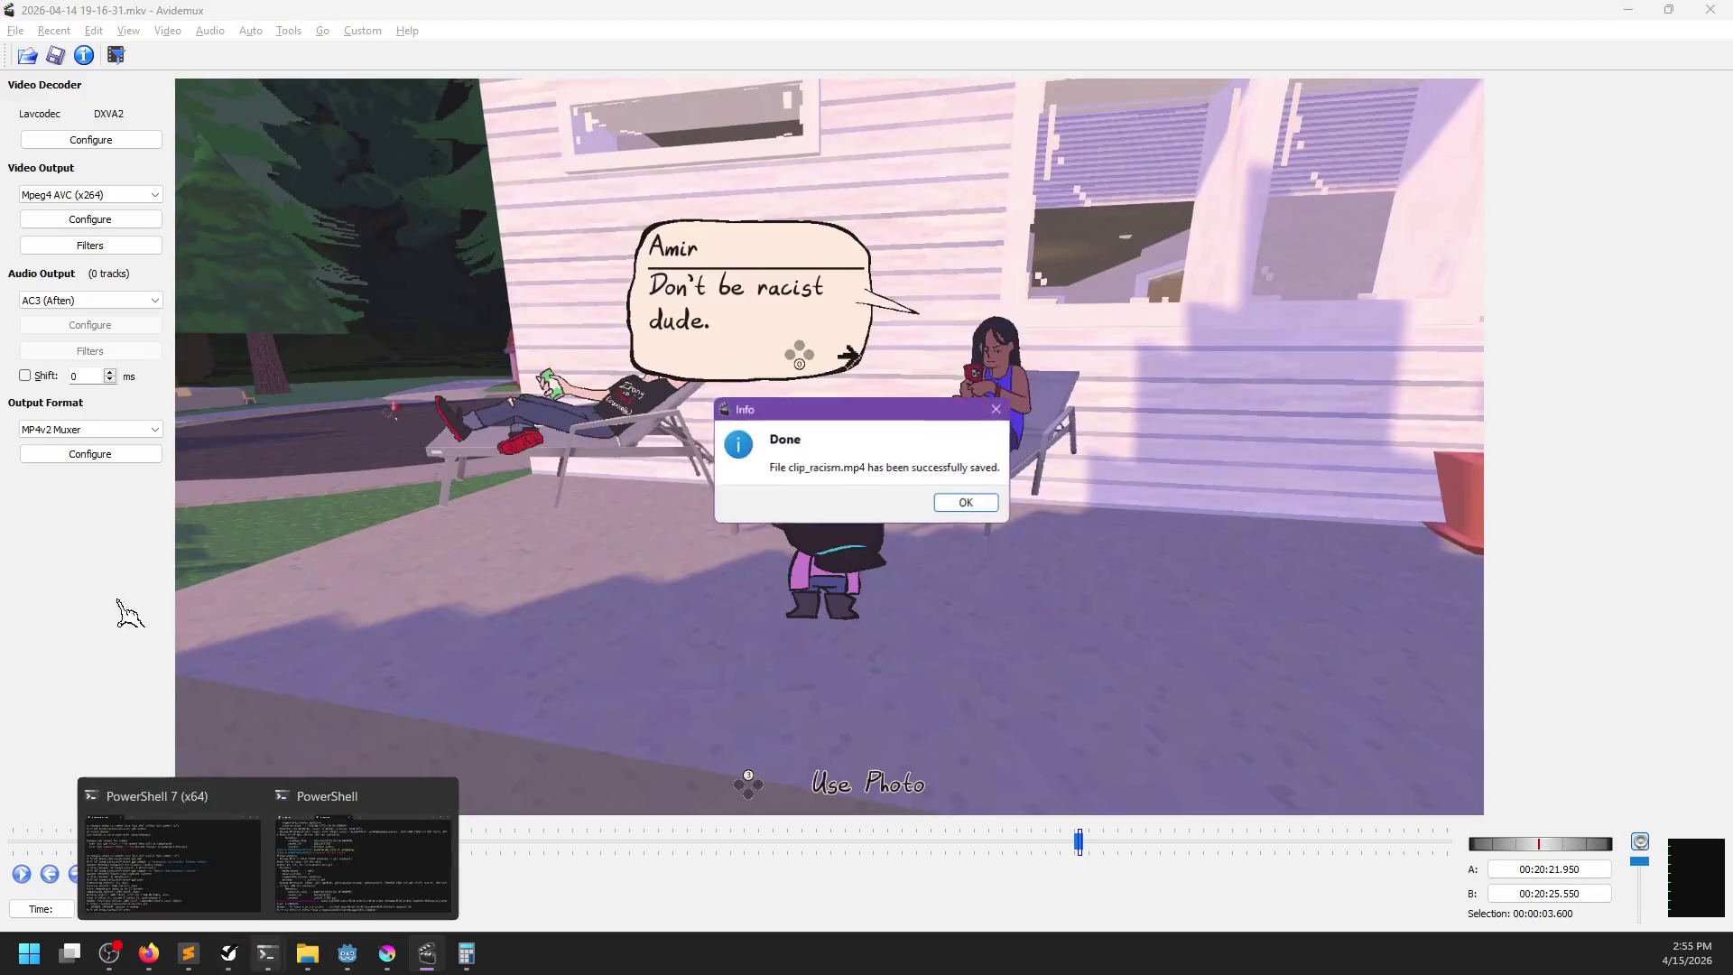
click(980, 503)
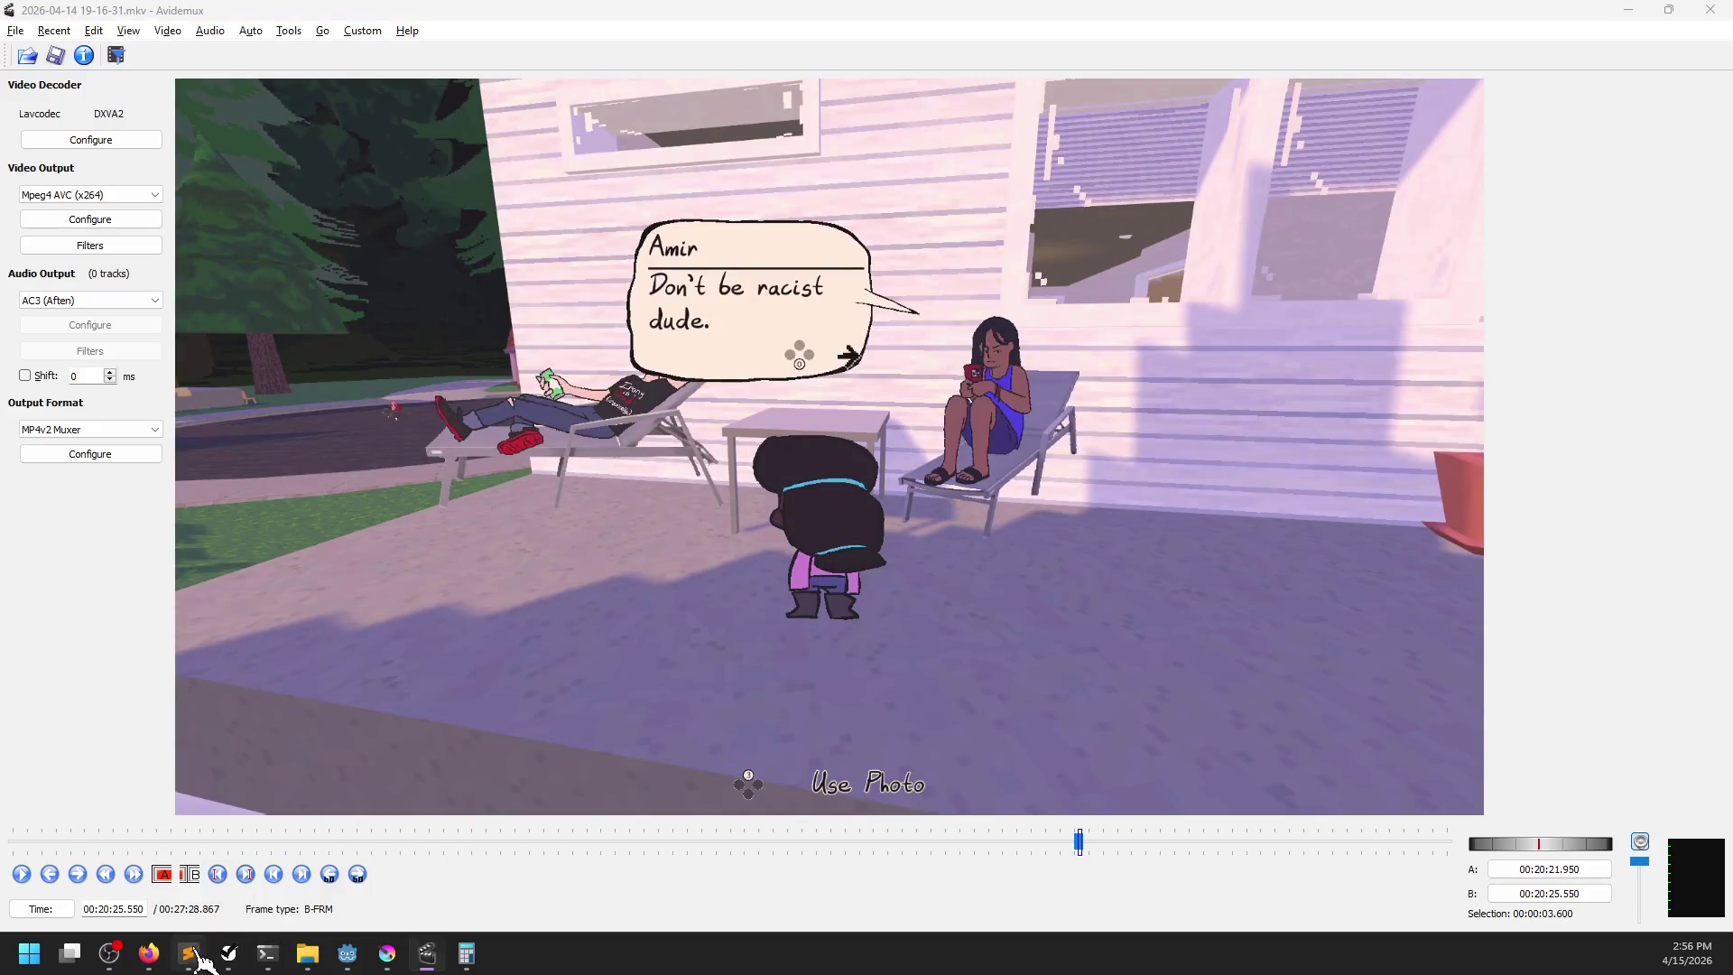
click(198, 954)
click(195, 964)
Rerun ffmpeg with clip_racism.mp4 as input to create a 15 fps, 720-wide clip_racism.gif
mouse_move(267, 954)
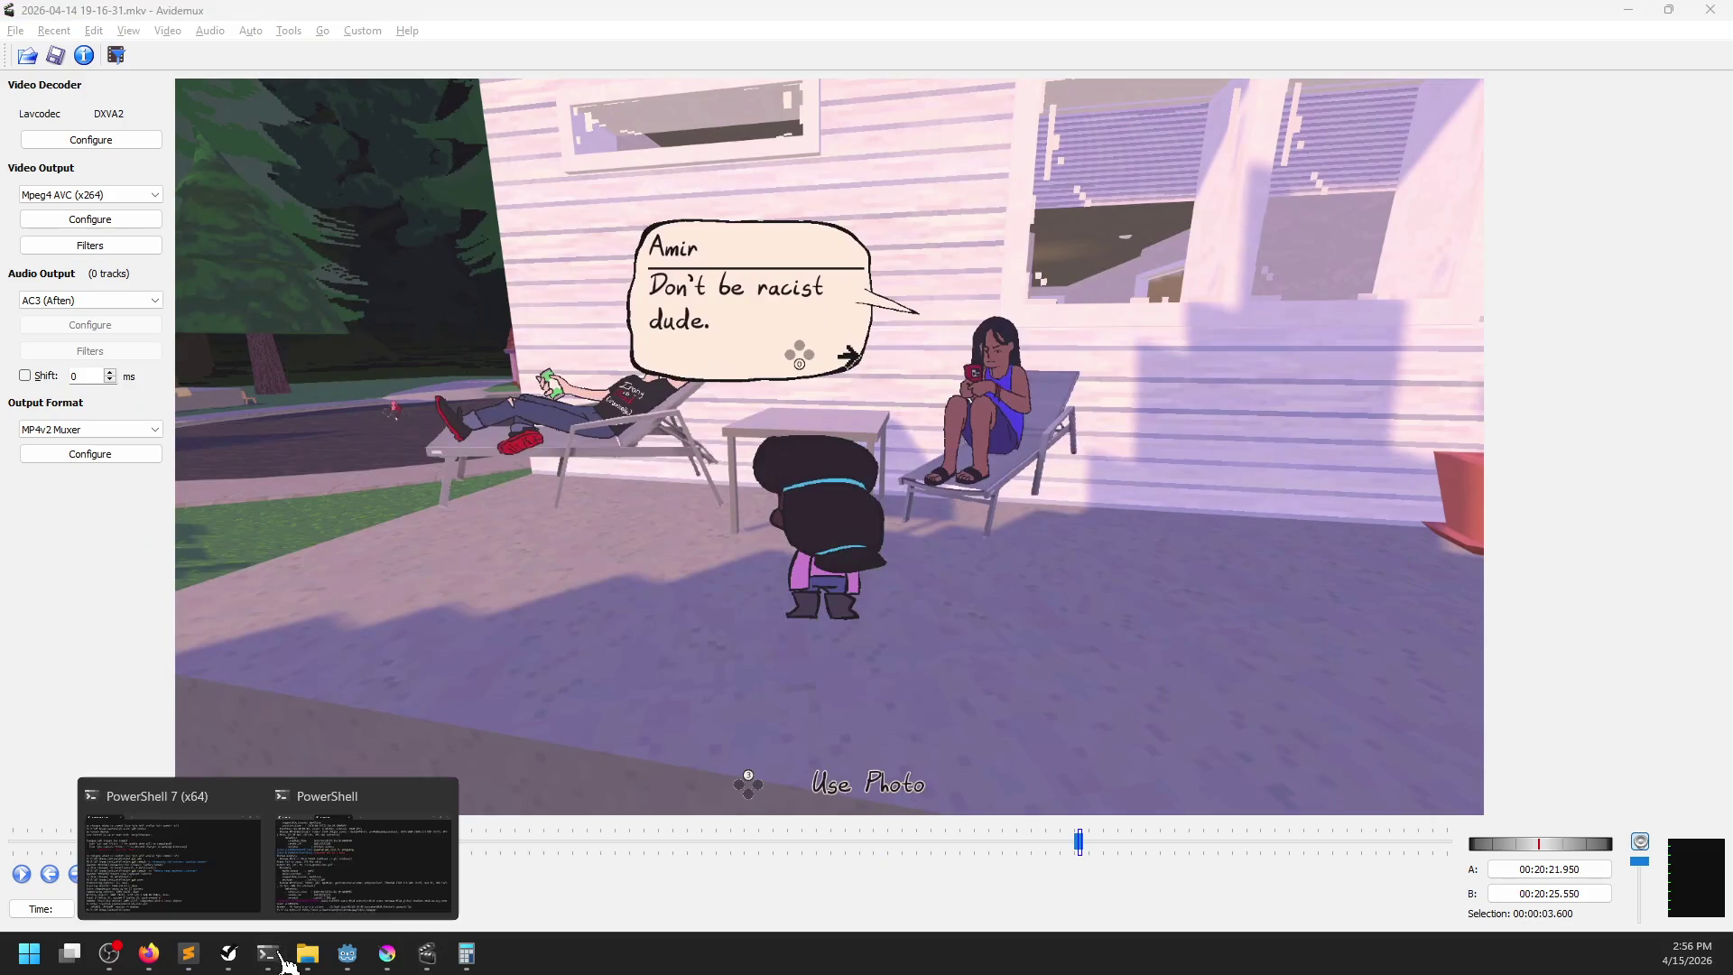
click(387, 890)
key(Up)
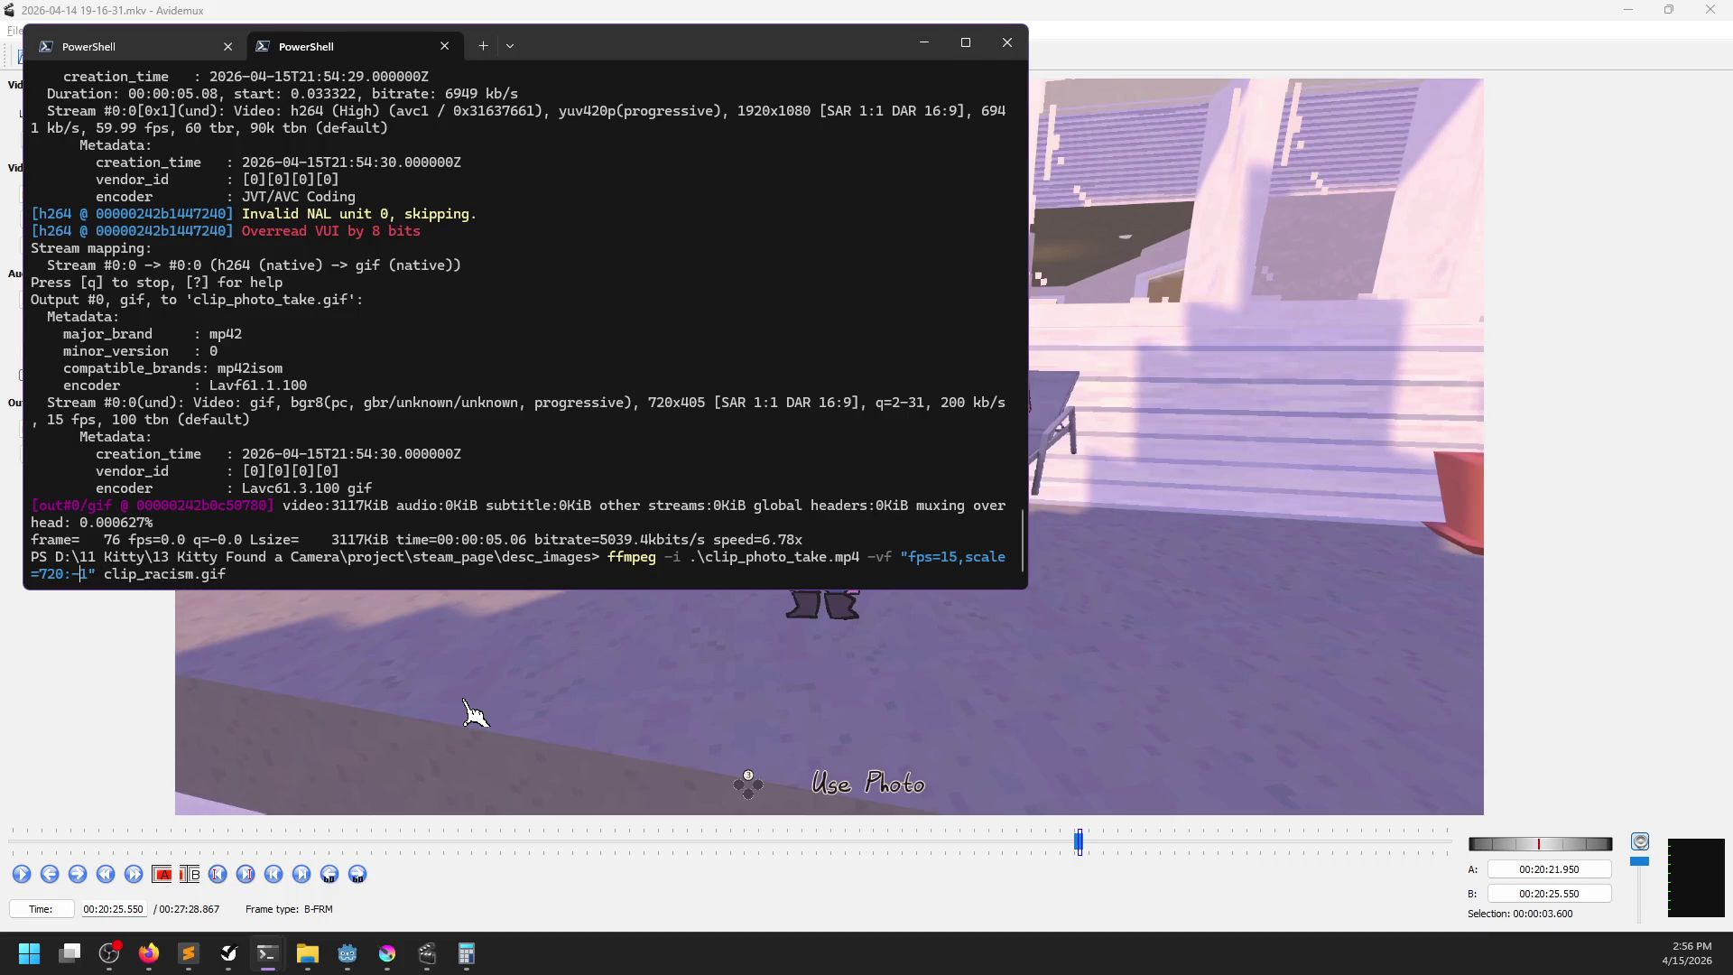
key(BackSpace)
key(BackSpace)
key(BackSpace)
text(racism)
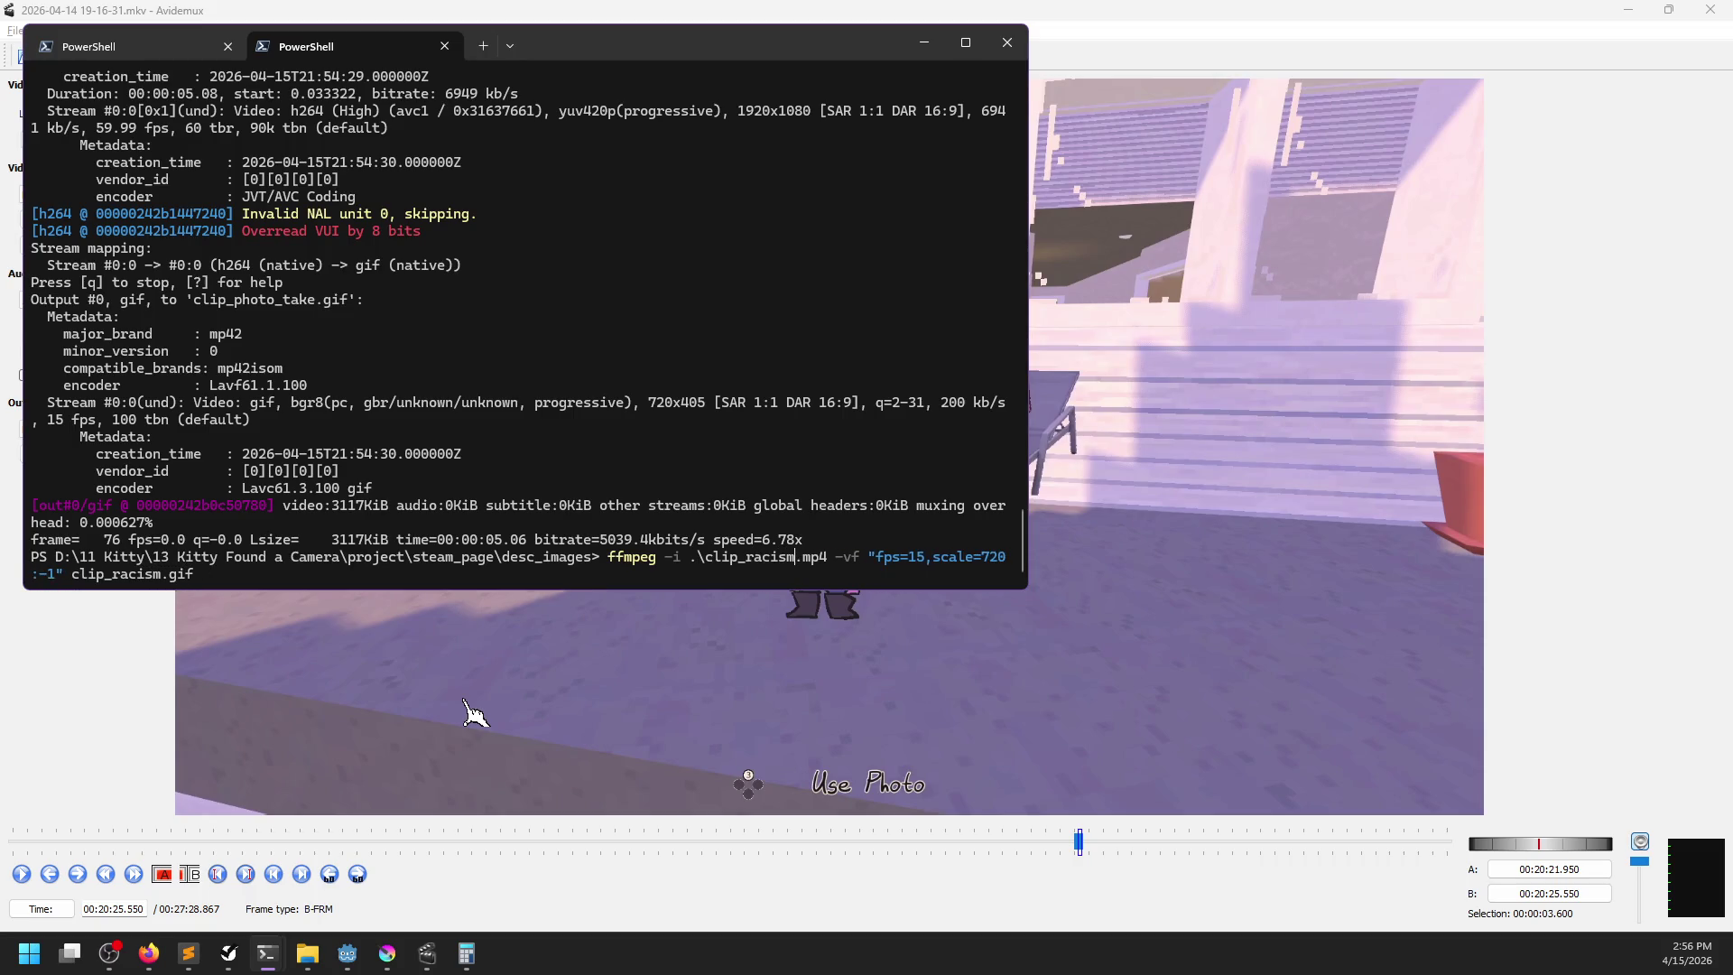
key(Return)
click(66, 745)
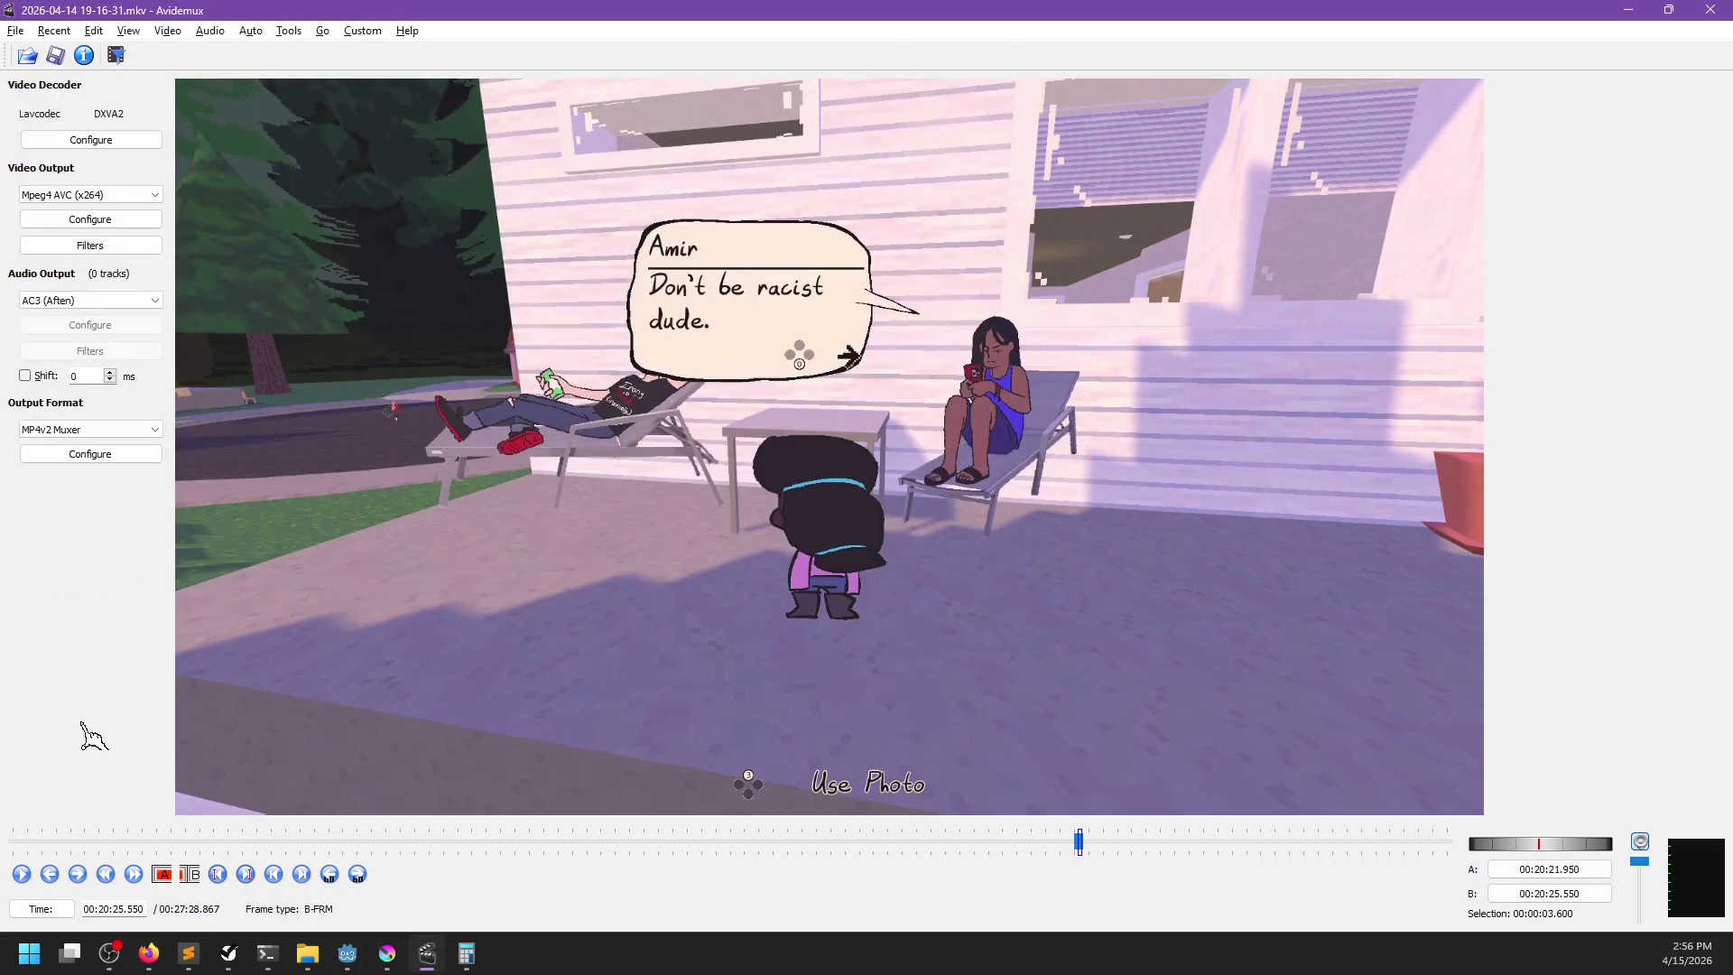
Jump ahead to the keyframe at 00:27:02.350 and set it as the clip start marker
key(Up)
key(Up)
key(Up)
key(Up)
key(Up)
key(Up)
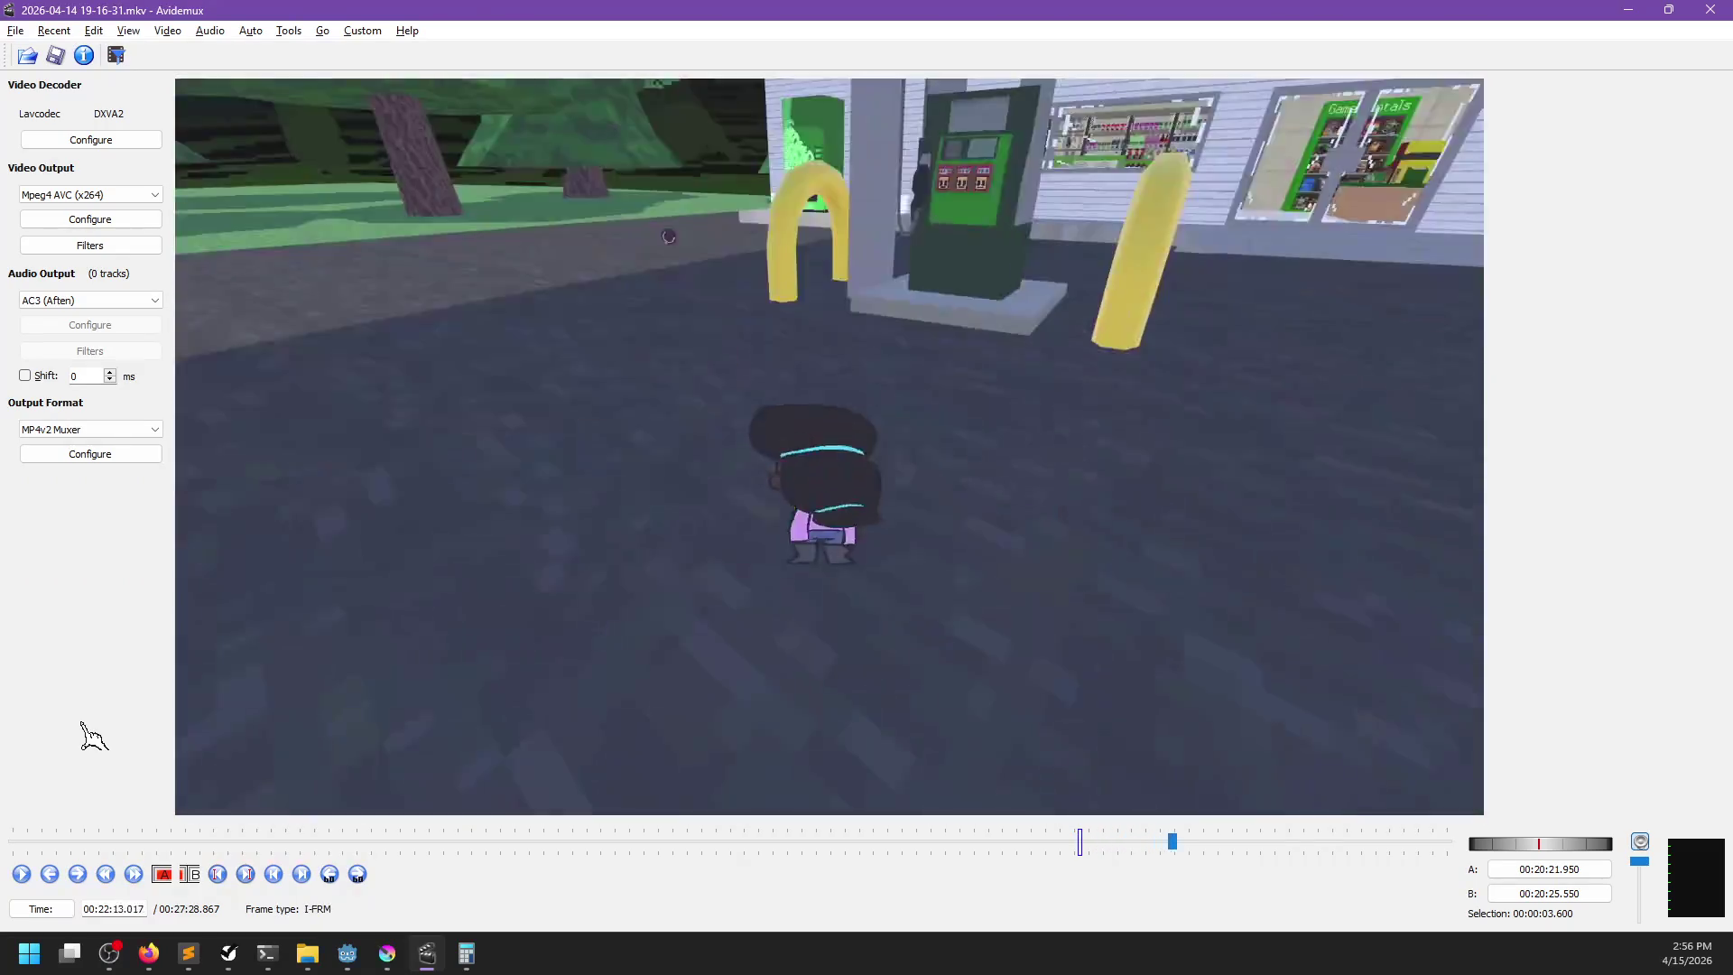
key(Up)
key(Up)
key(Up)
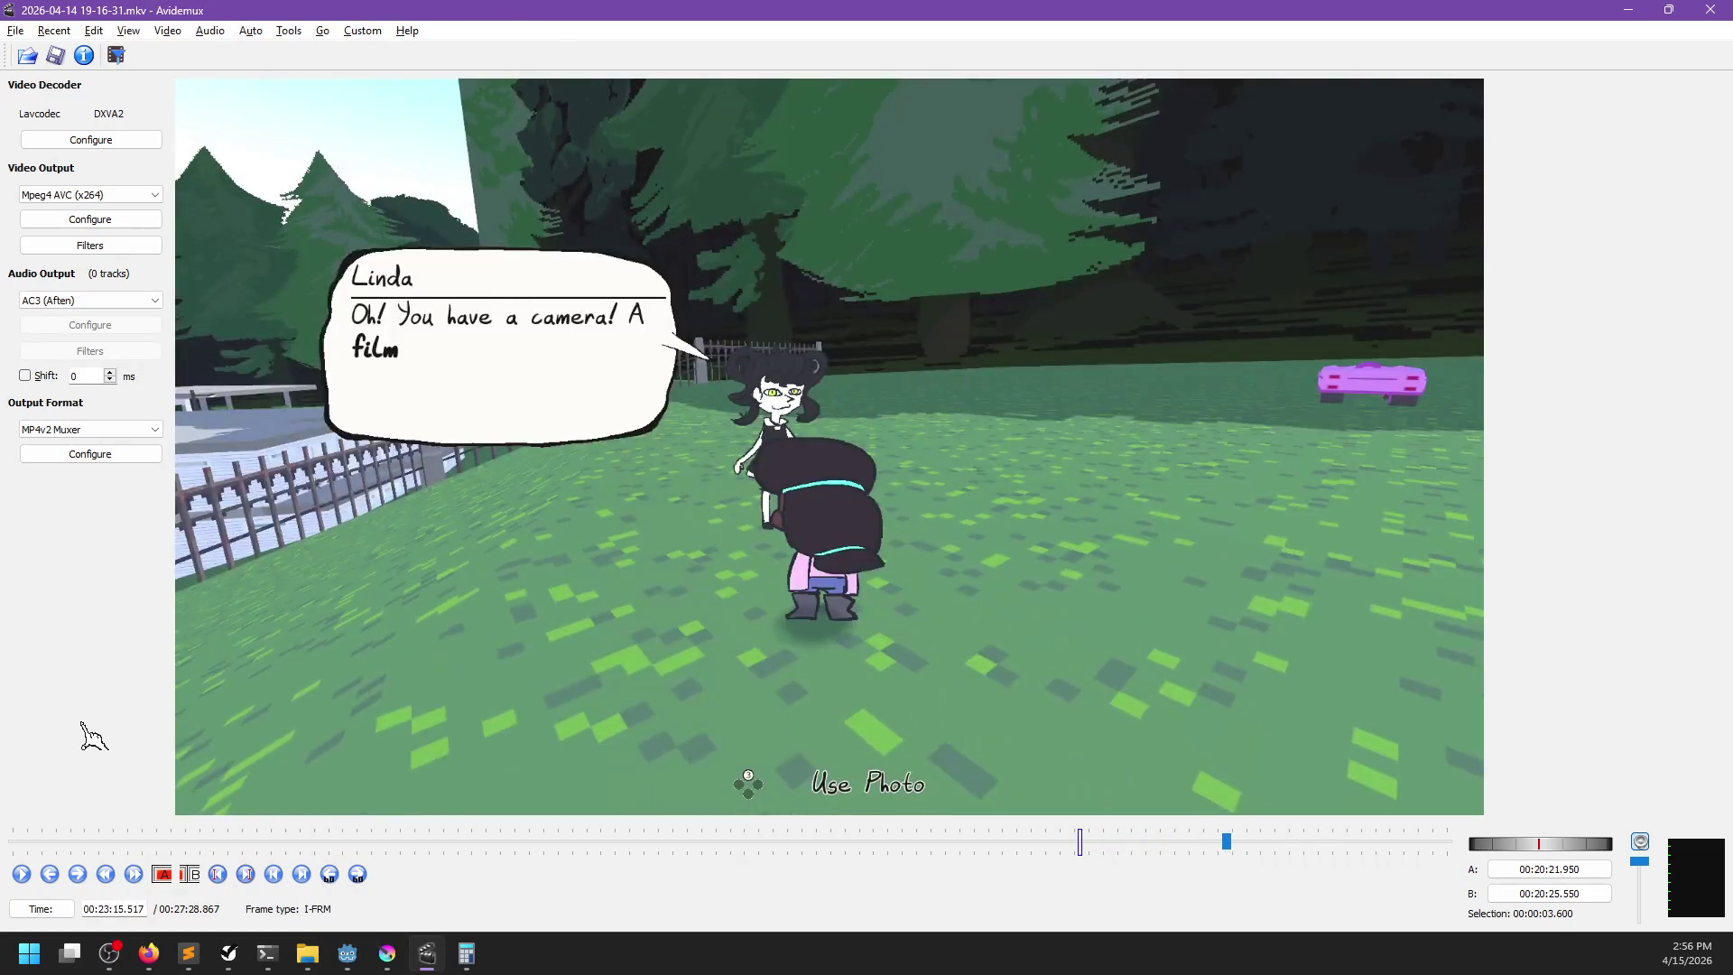
key(Up)
key(Up)
key(Up)
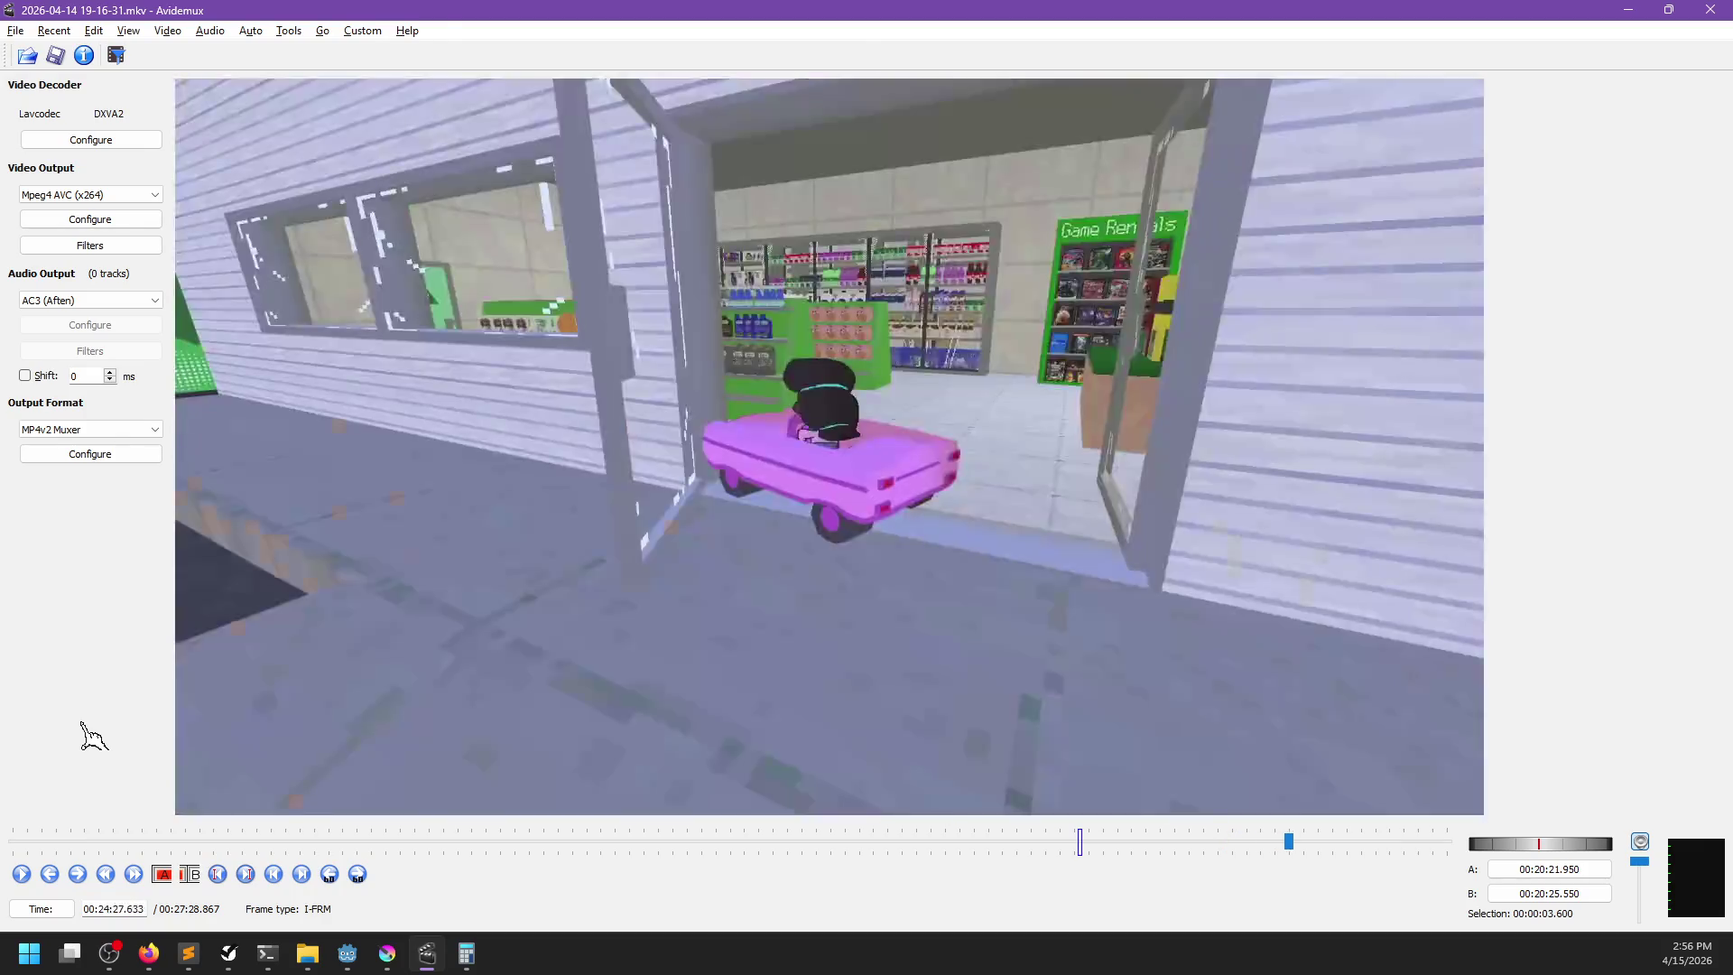
key(Up)
key(Up)
key(Up)
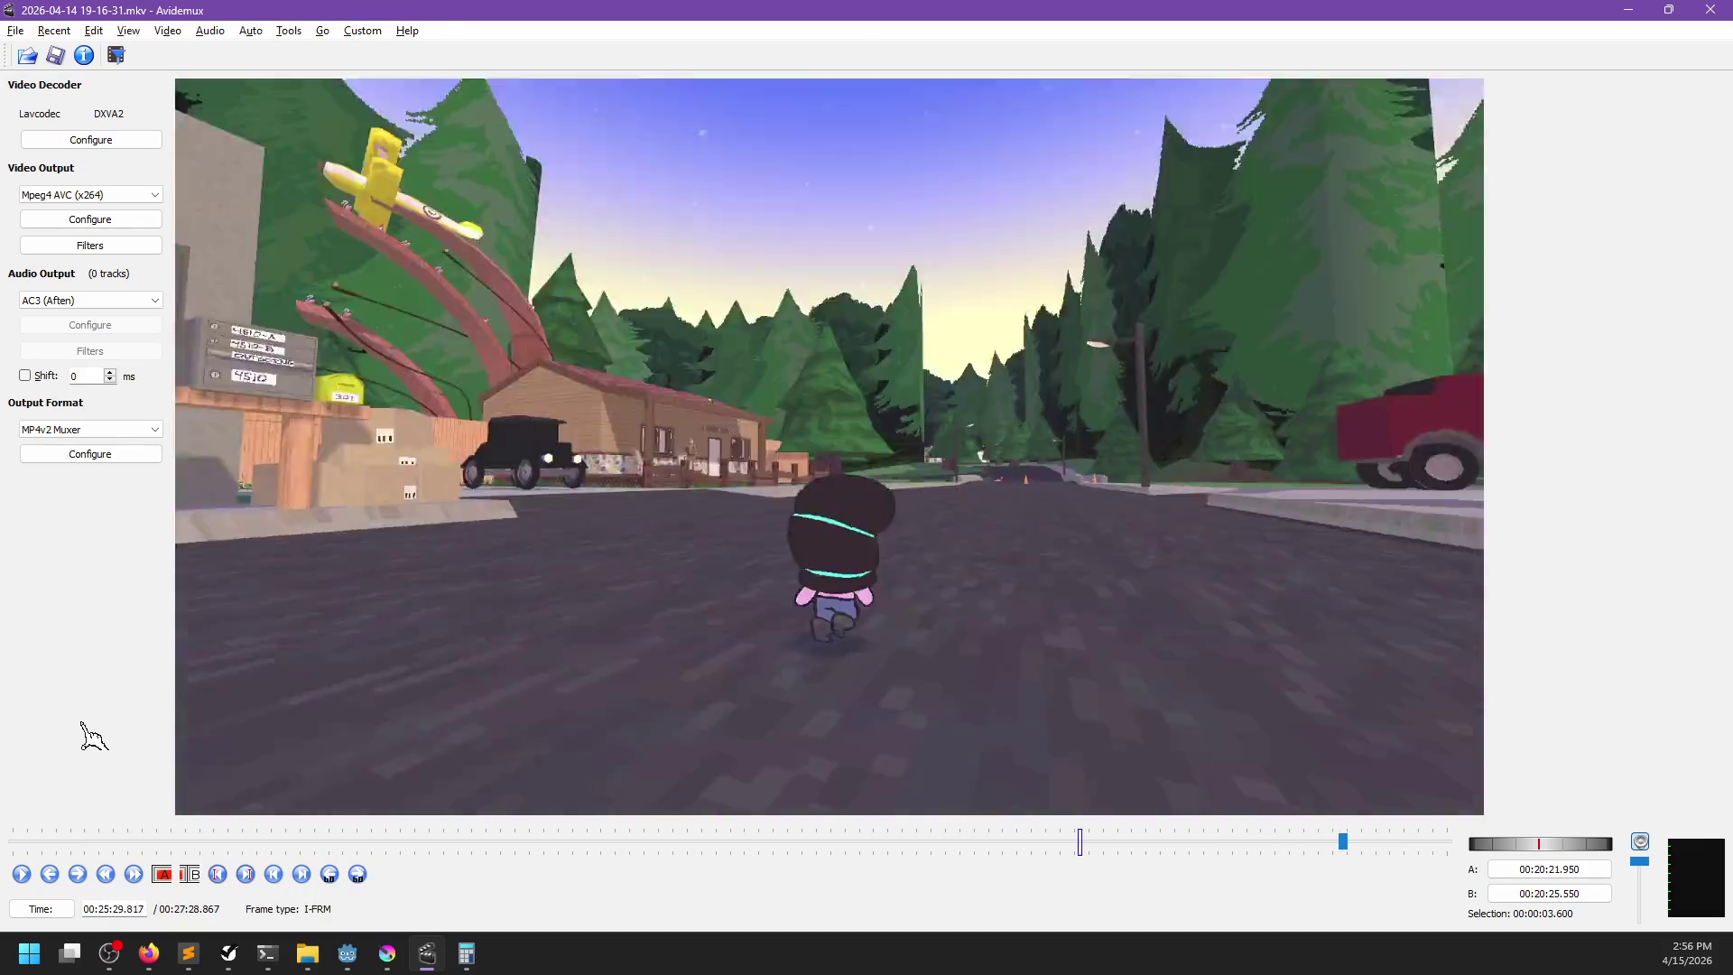
key(Up)
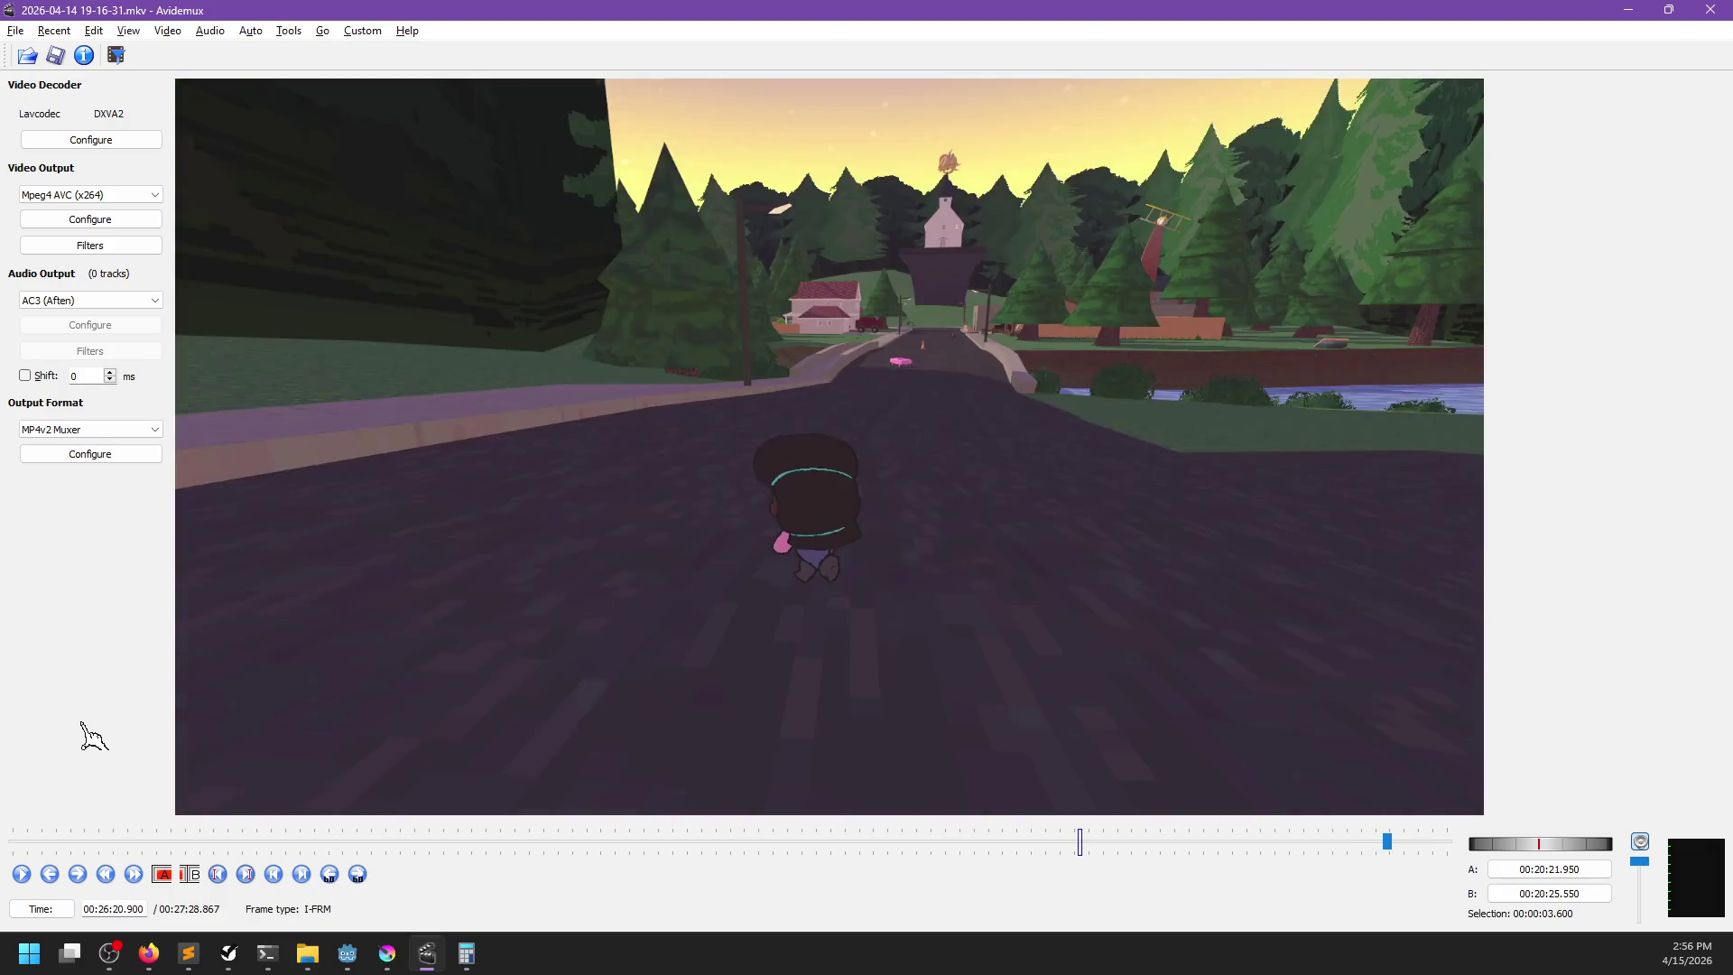
key(Up)
key(Up)
key(Up)
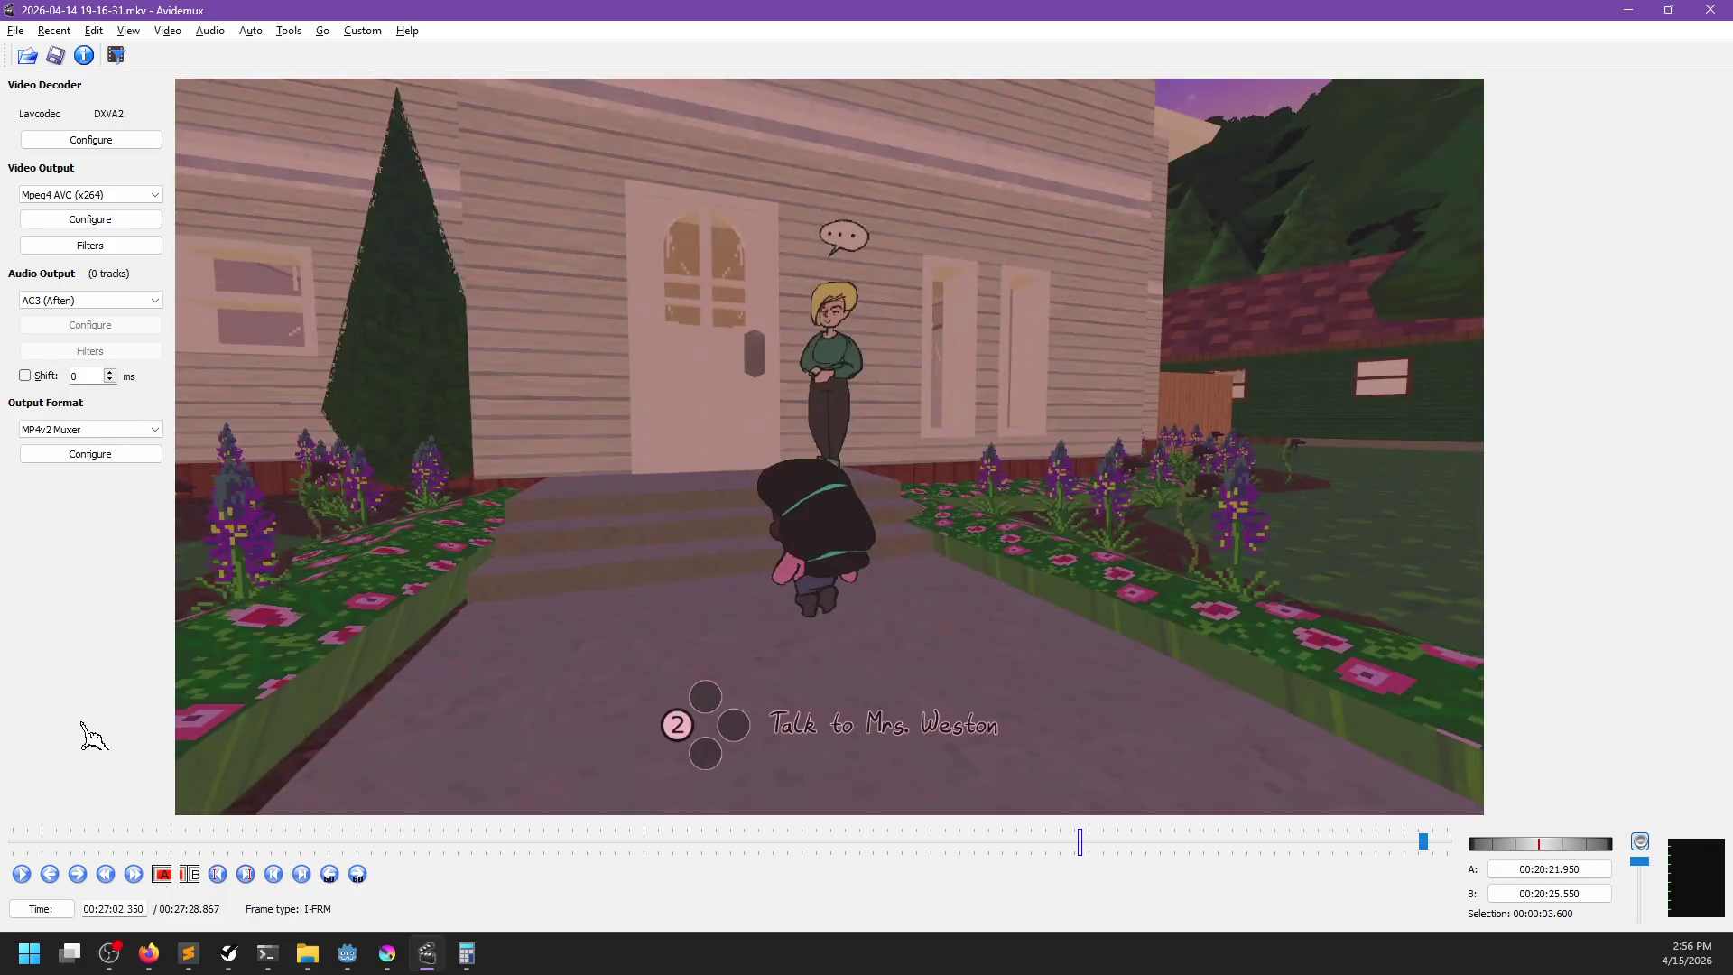
key(Down)
click(163, 873)
Step through the frames from 00:27:02.350 to find where Mrs. Weston's dialog first appears
key(space)
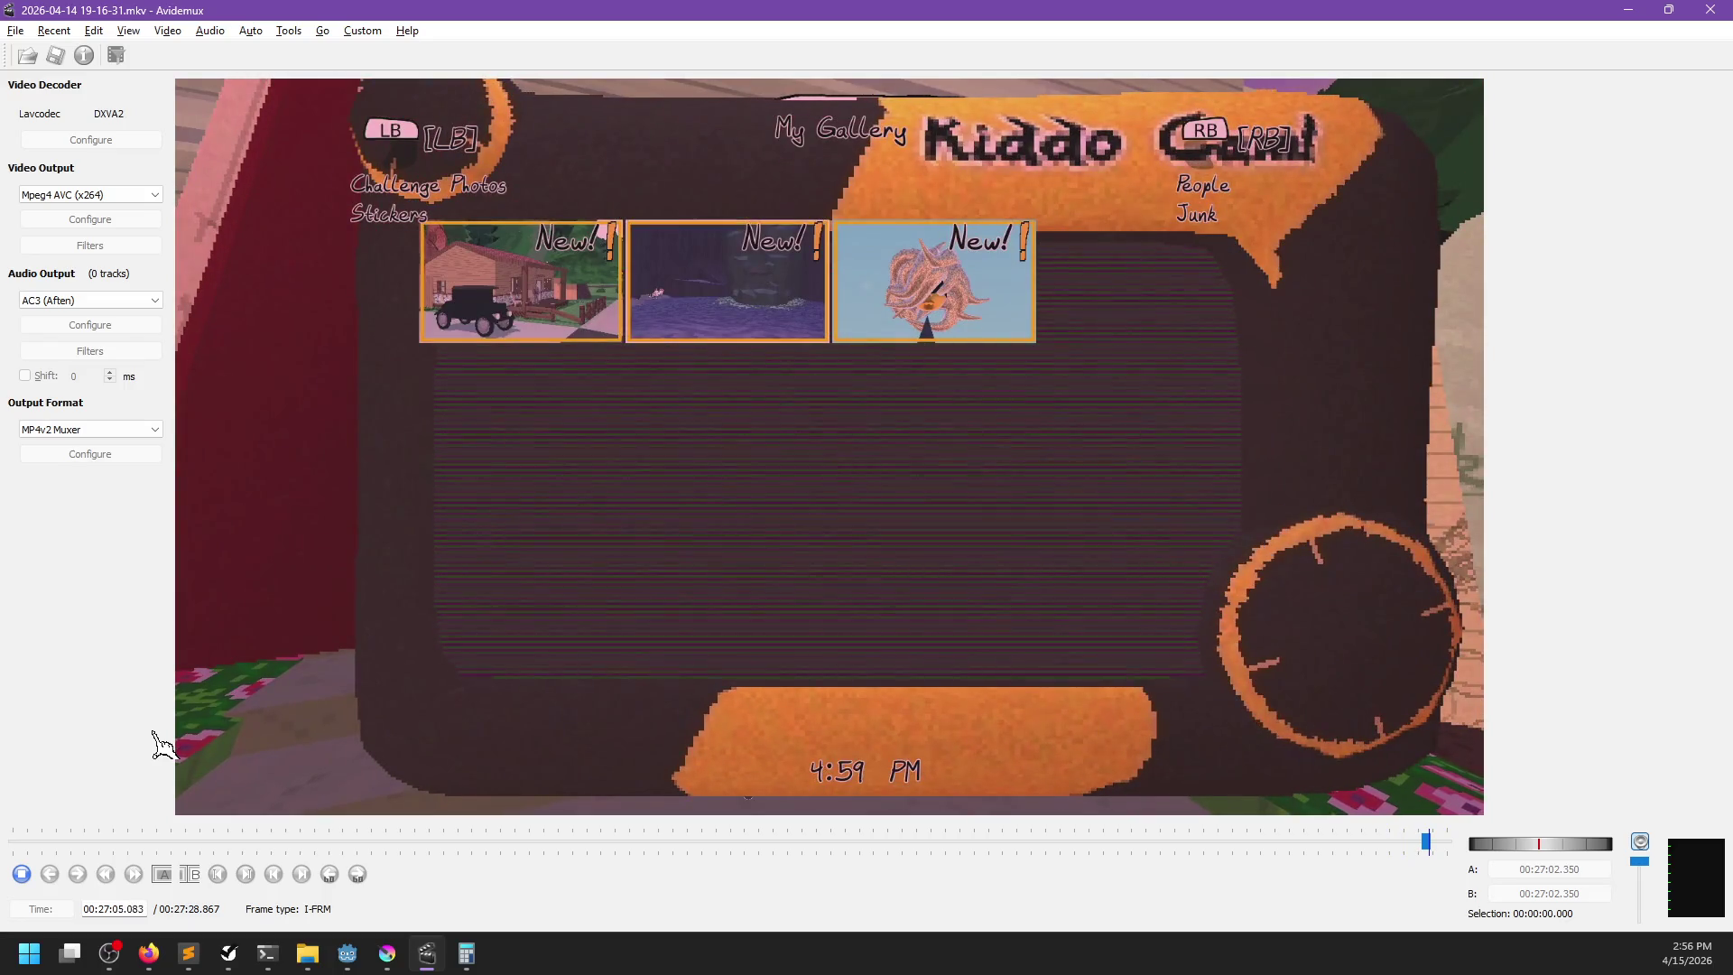
key(space)
key(Down)
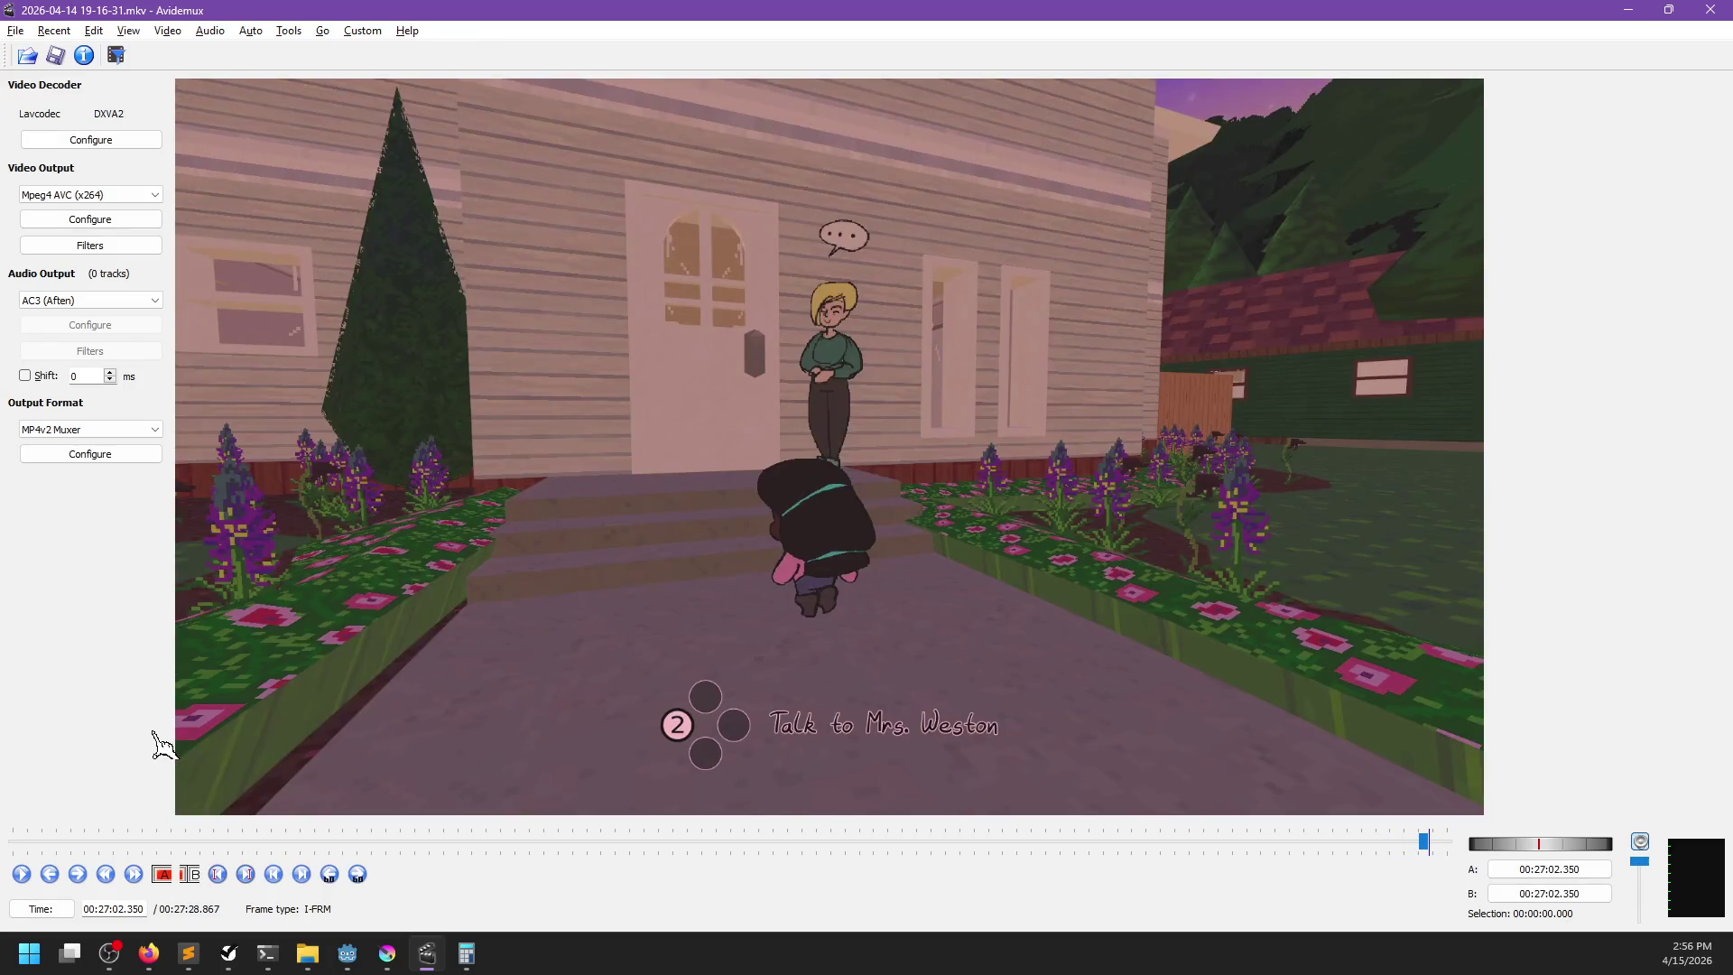
key(Right)
key(Right)
key(Right)
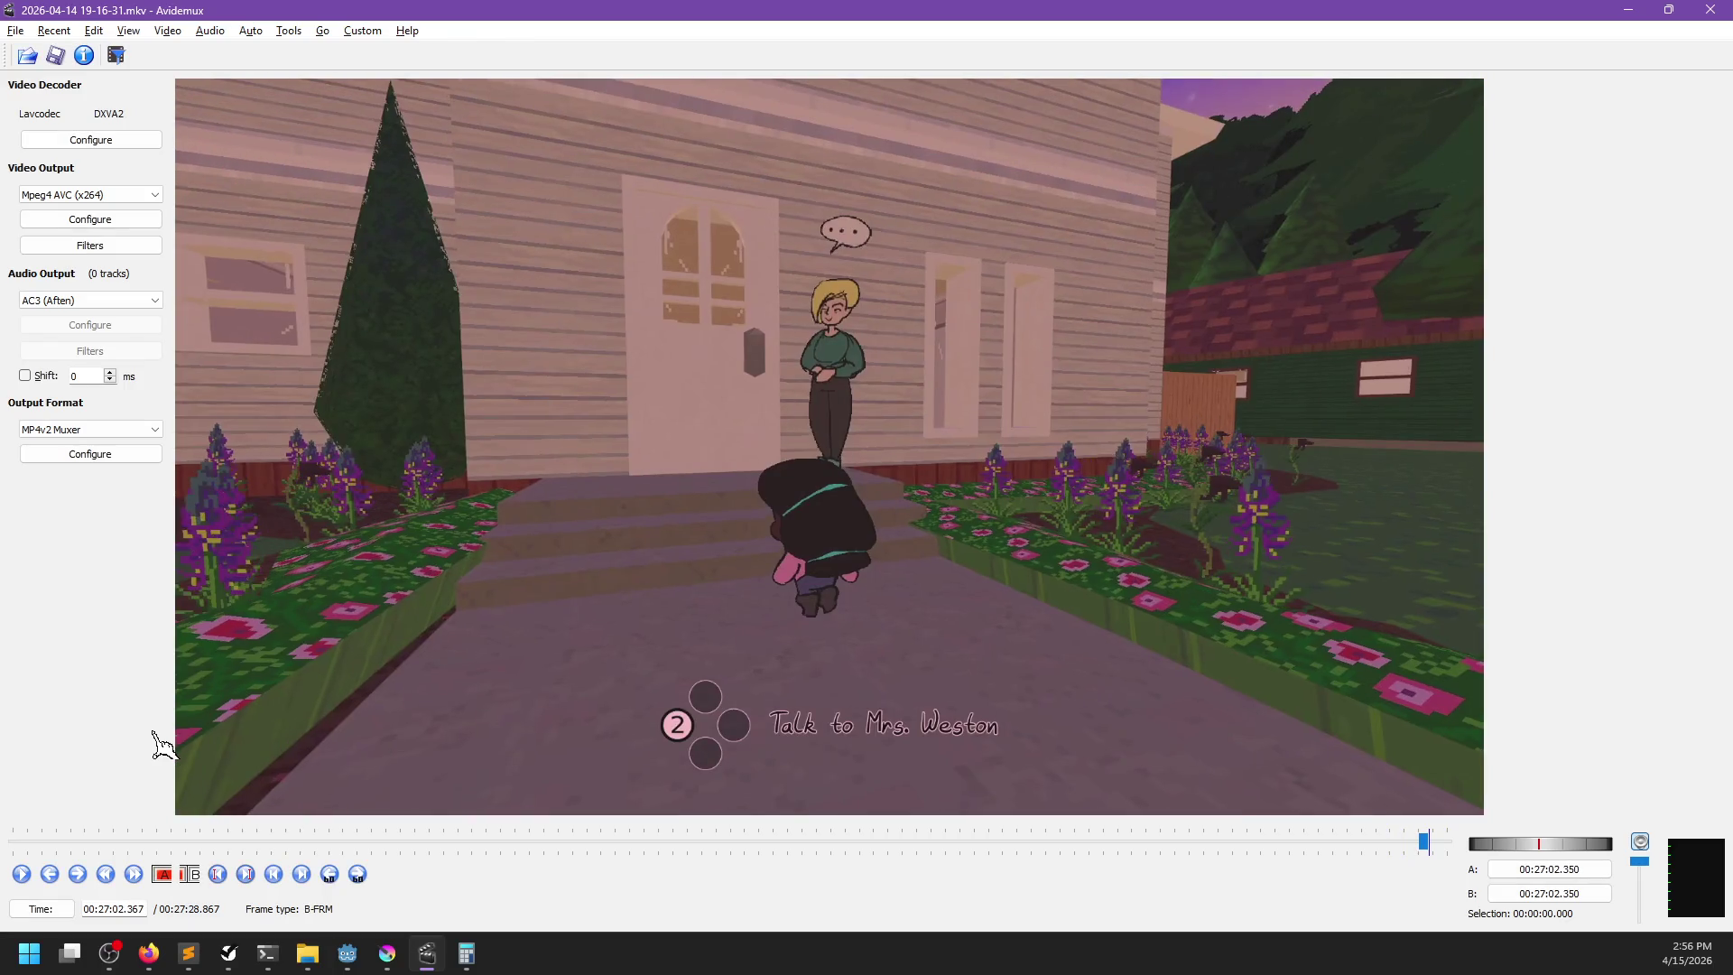
key(Right)
key(Right)
key(Right)
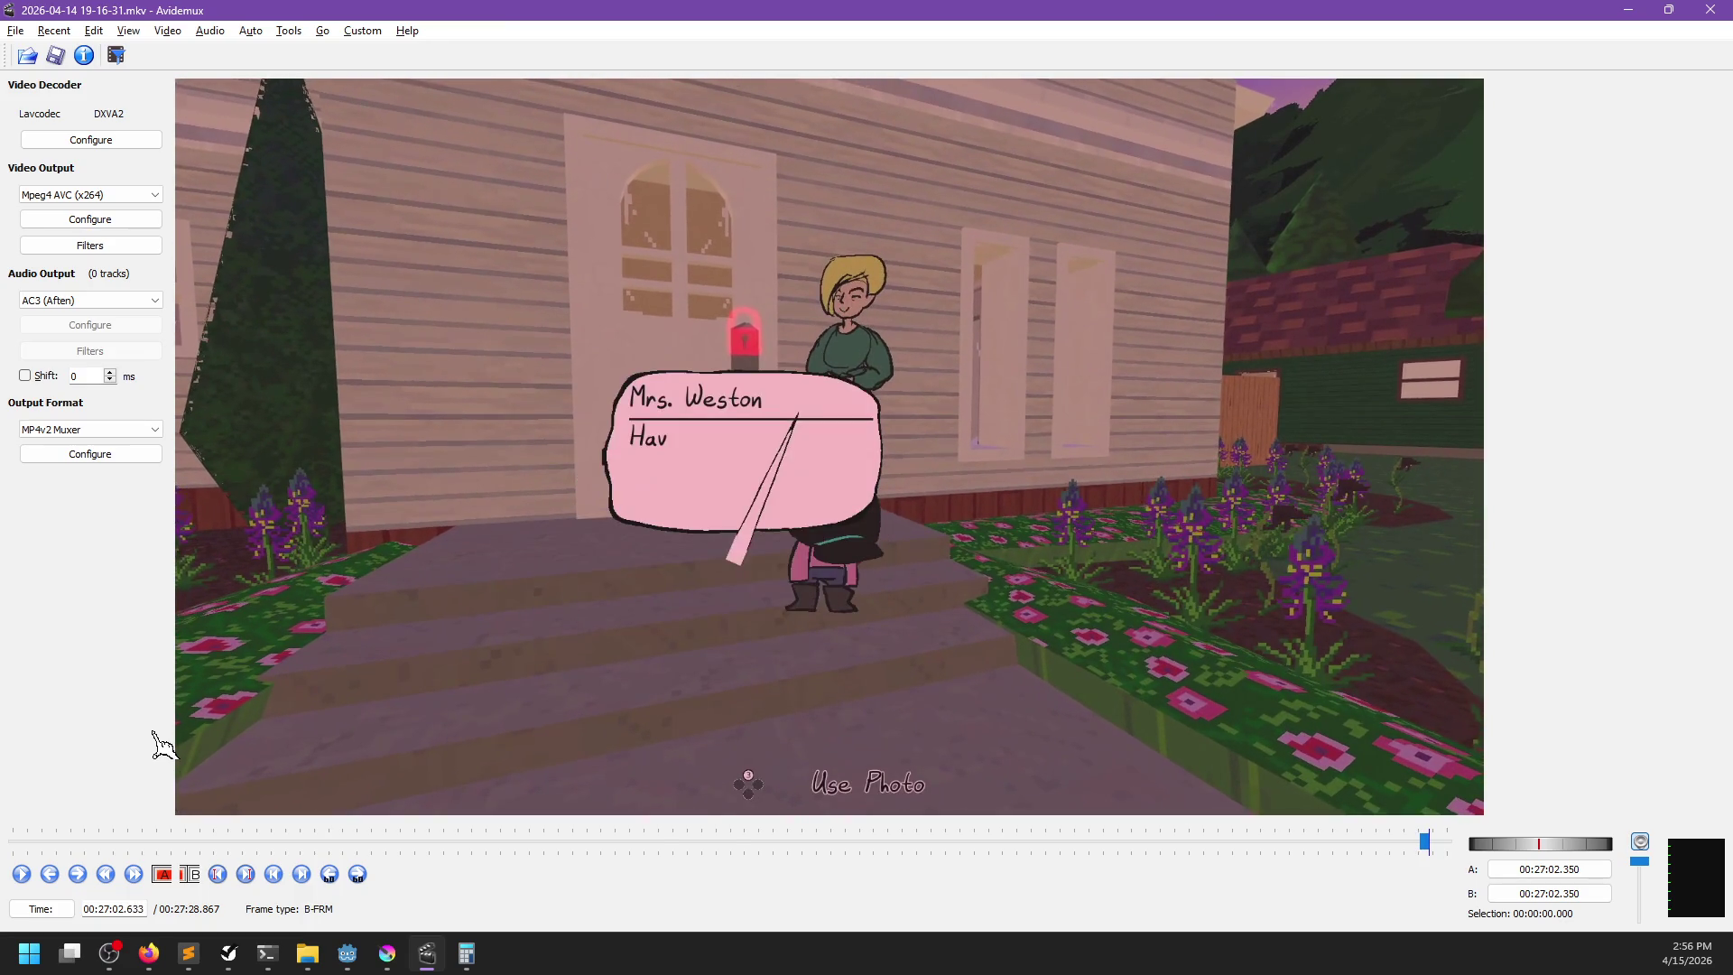
key(Right)
key(Right)
key(Right)
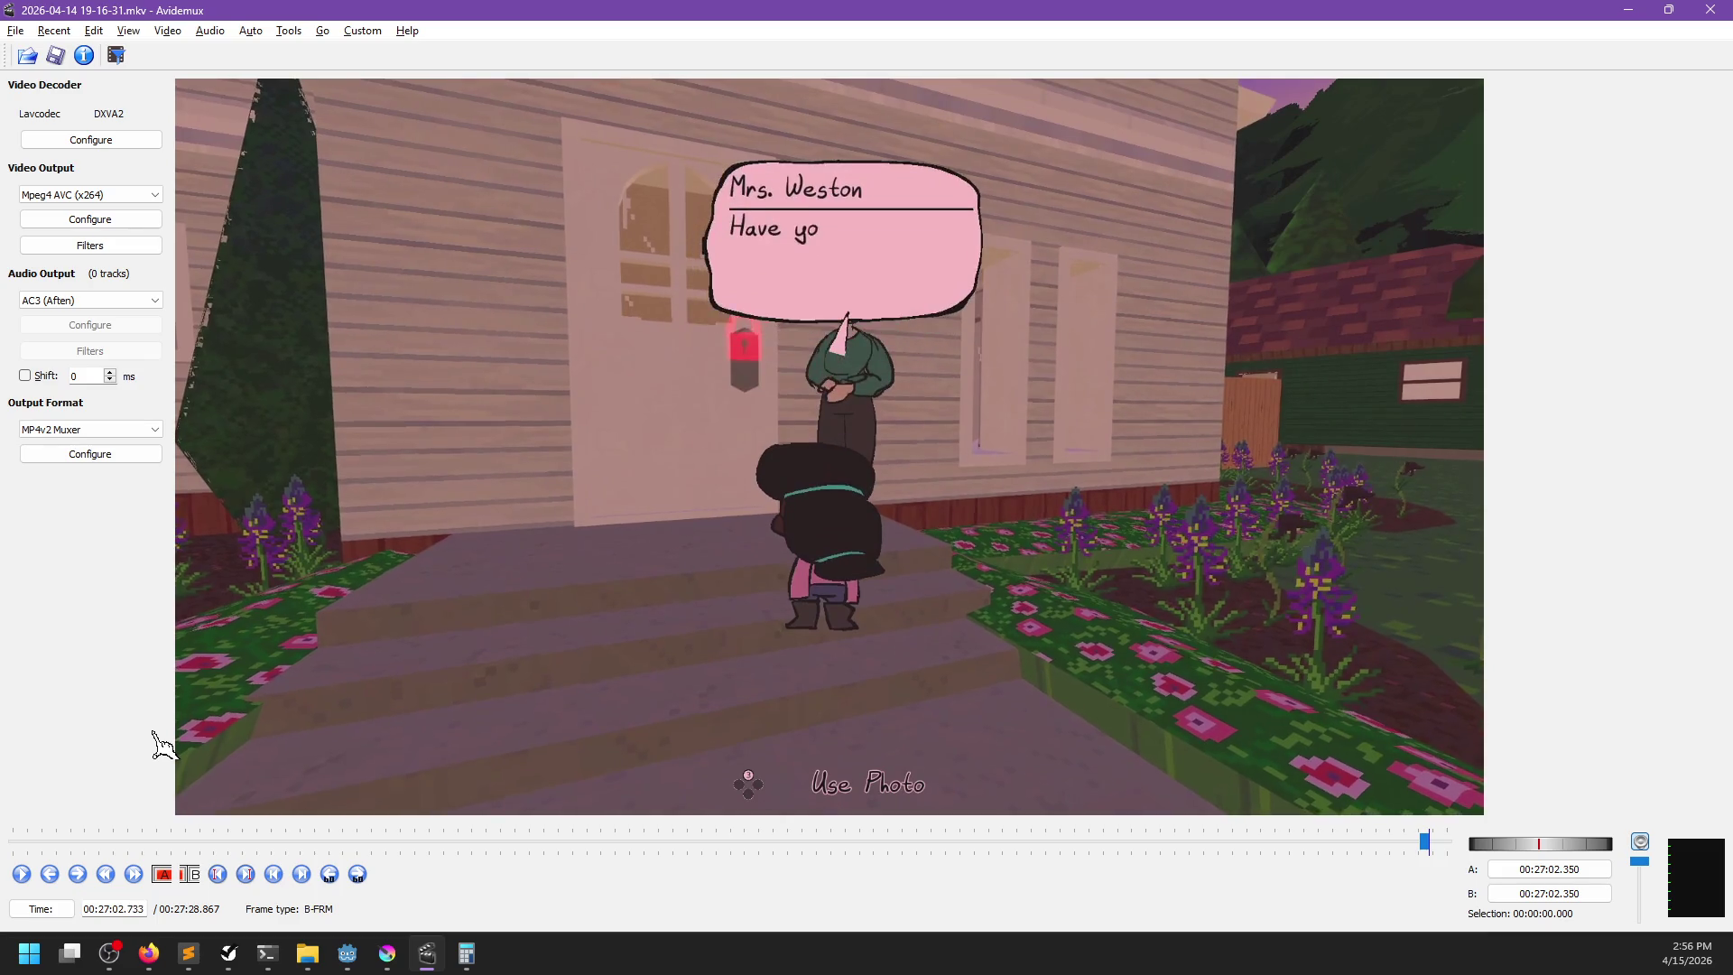
key(Right)
key(Right)
key(Right)
key(Left)
key(Left)
key(Left)
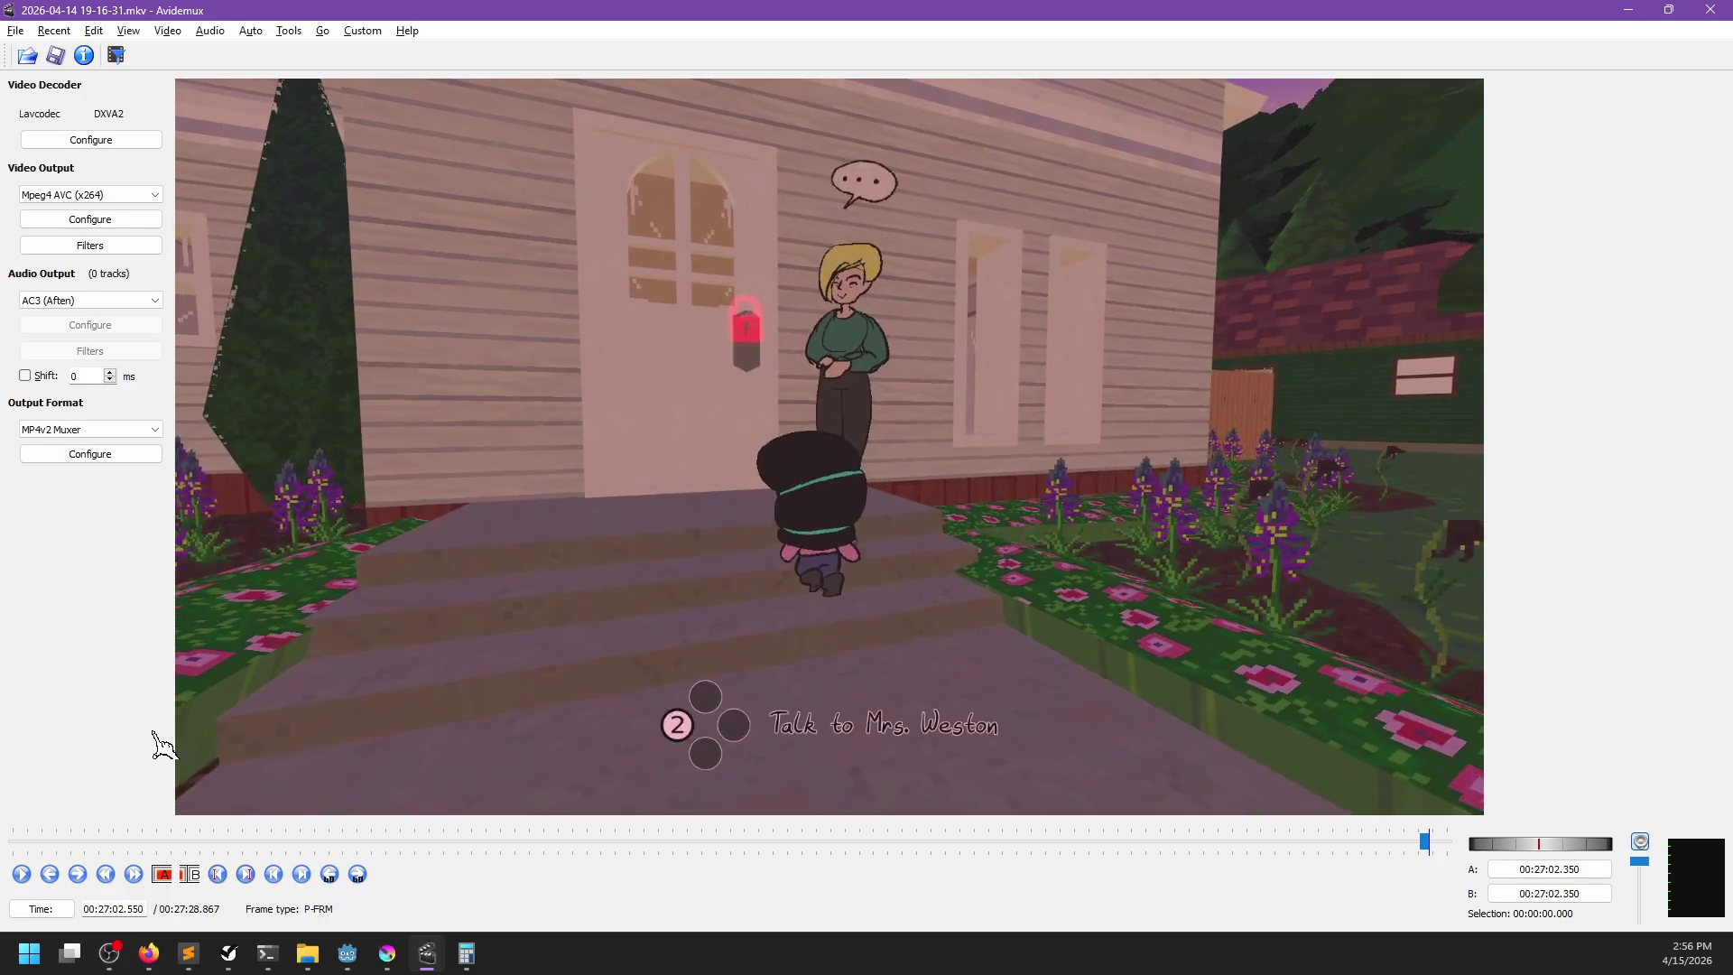
key(Right)
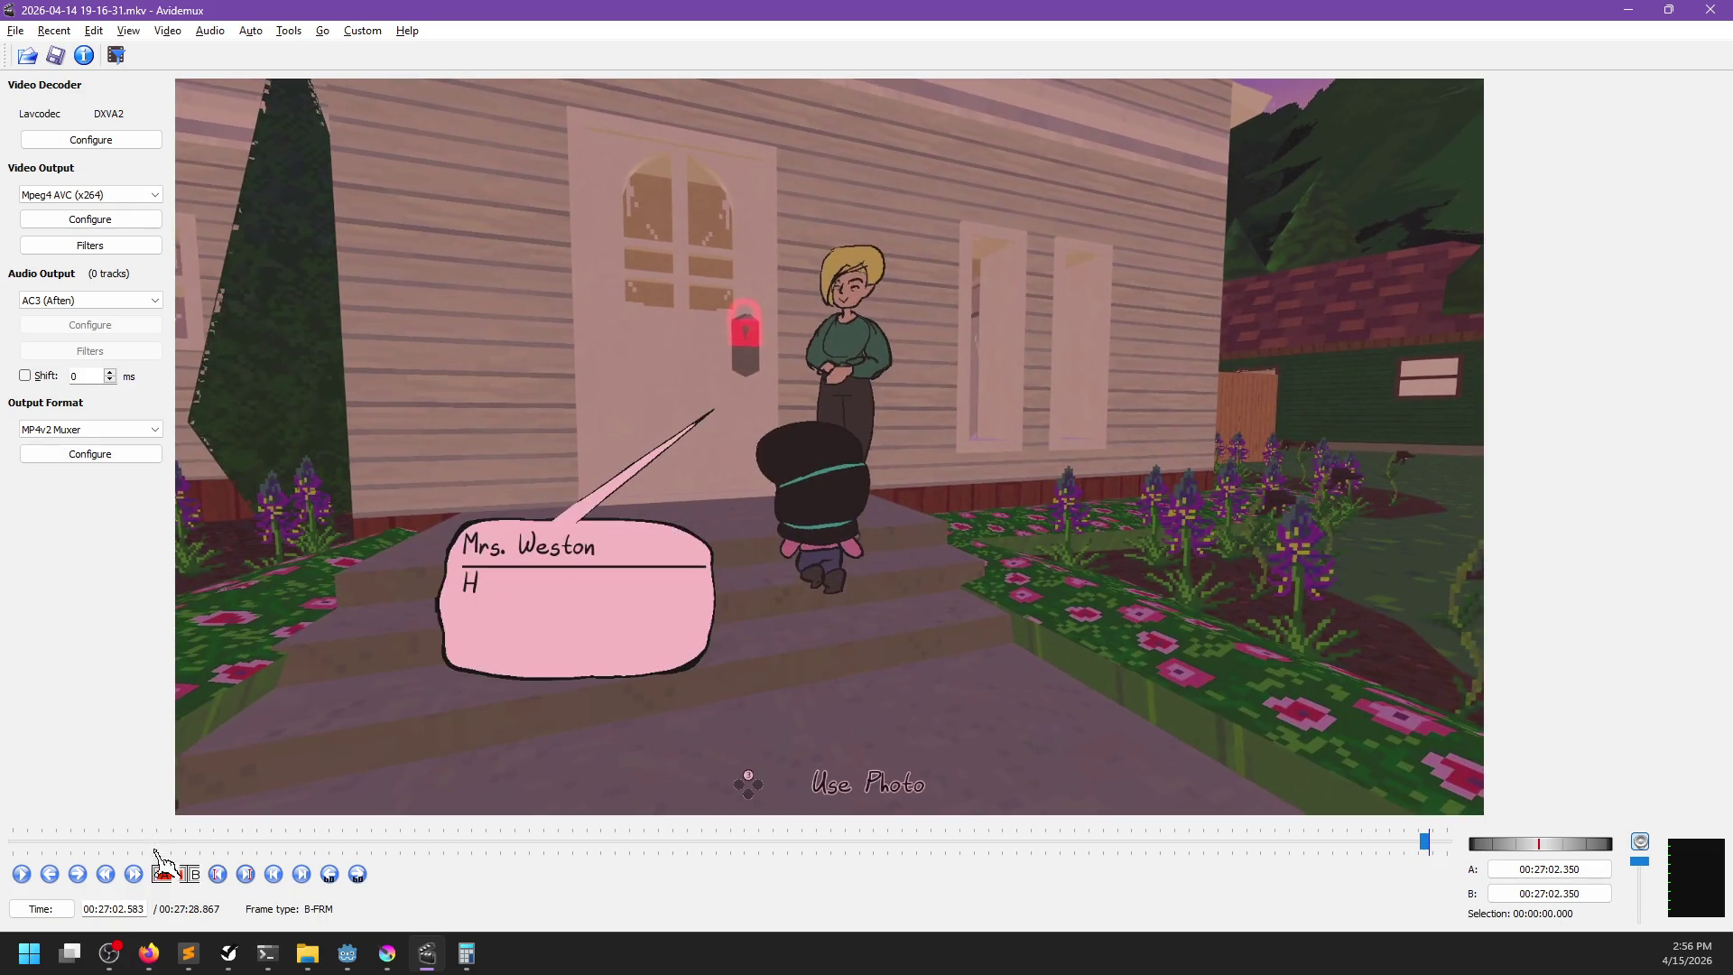
Play the Mrs. Weston conversation and set the clip end marker at 00:27:08.033
key(space)
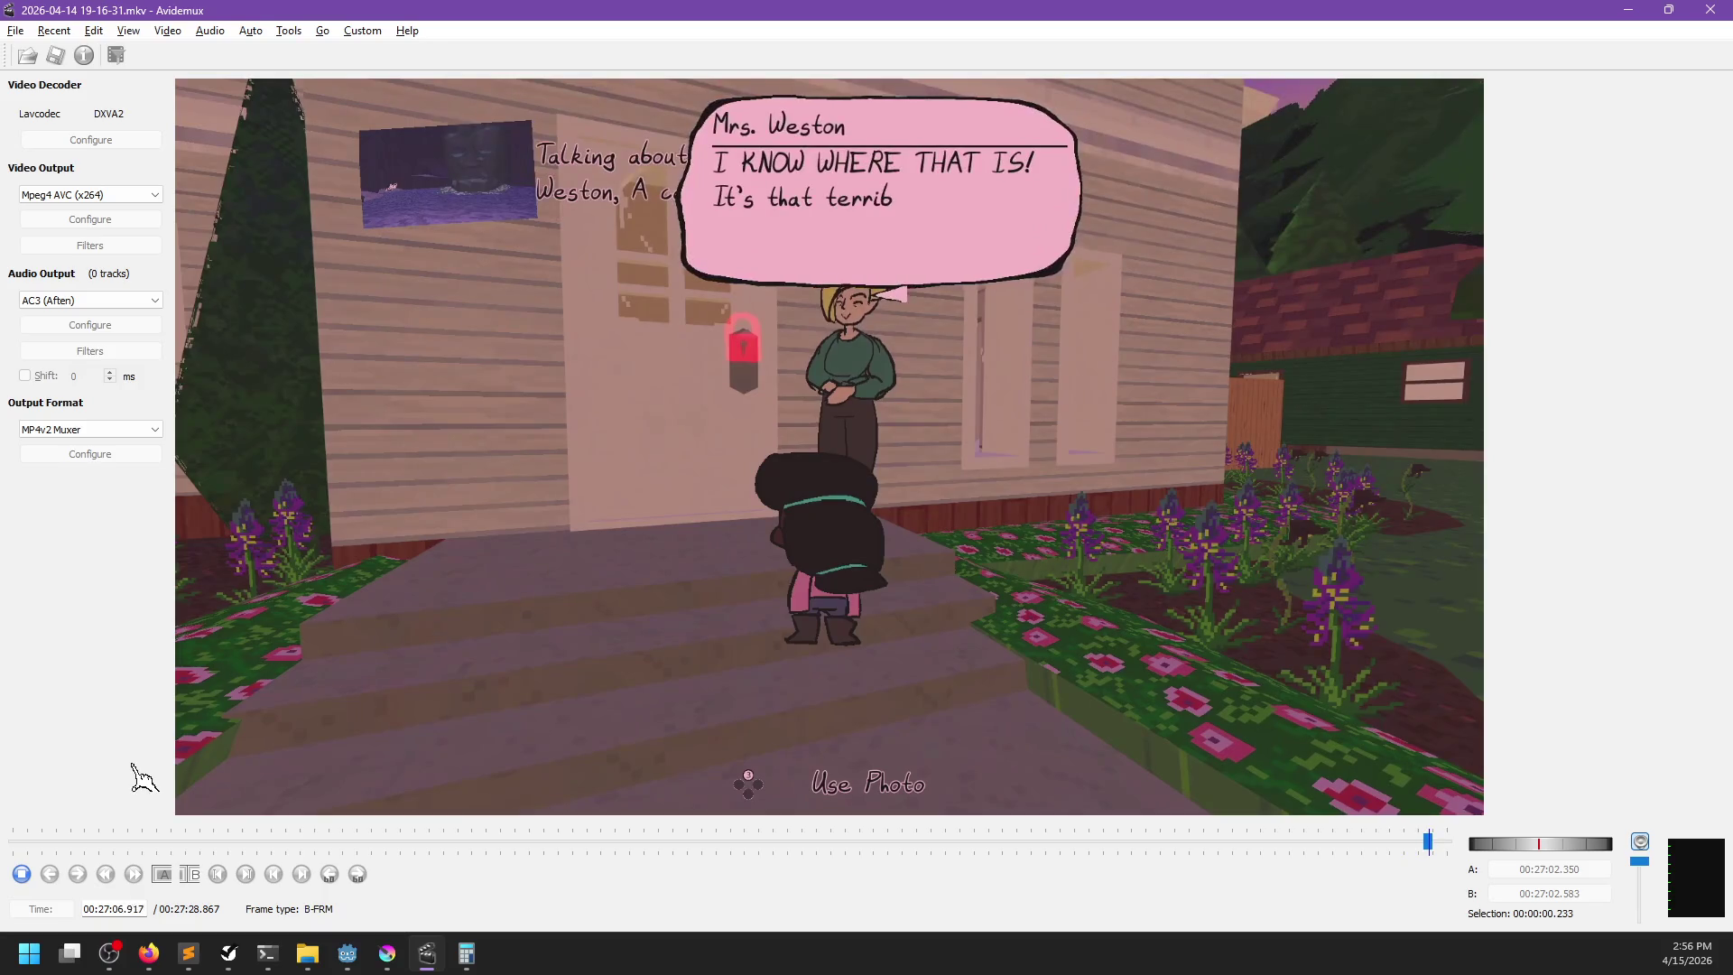
key(space)
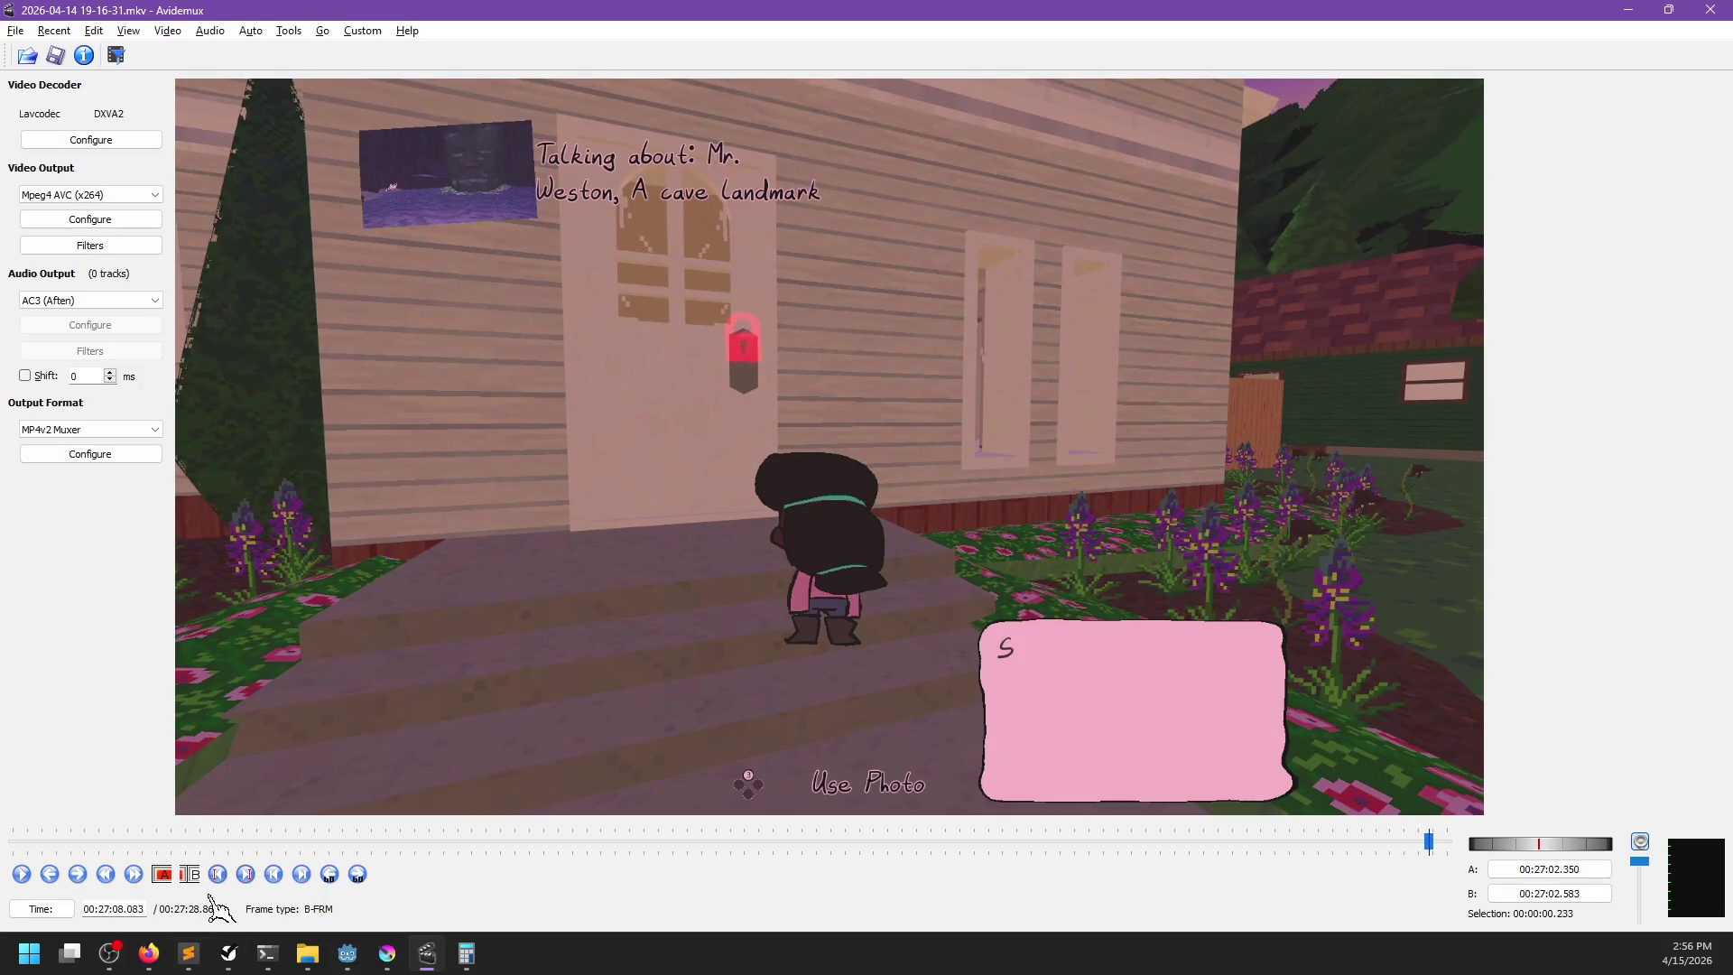
key(Left)
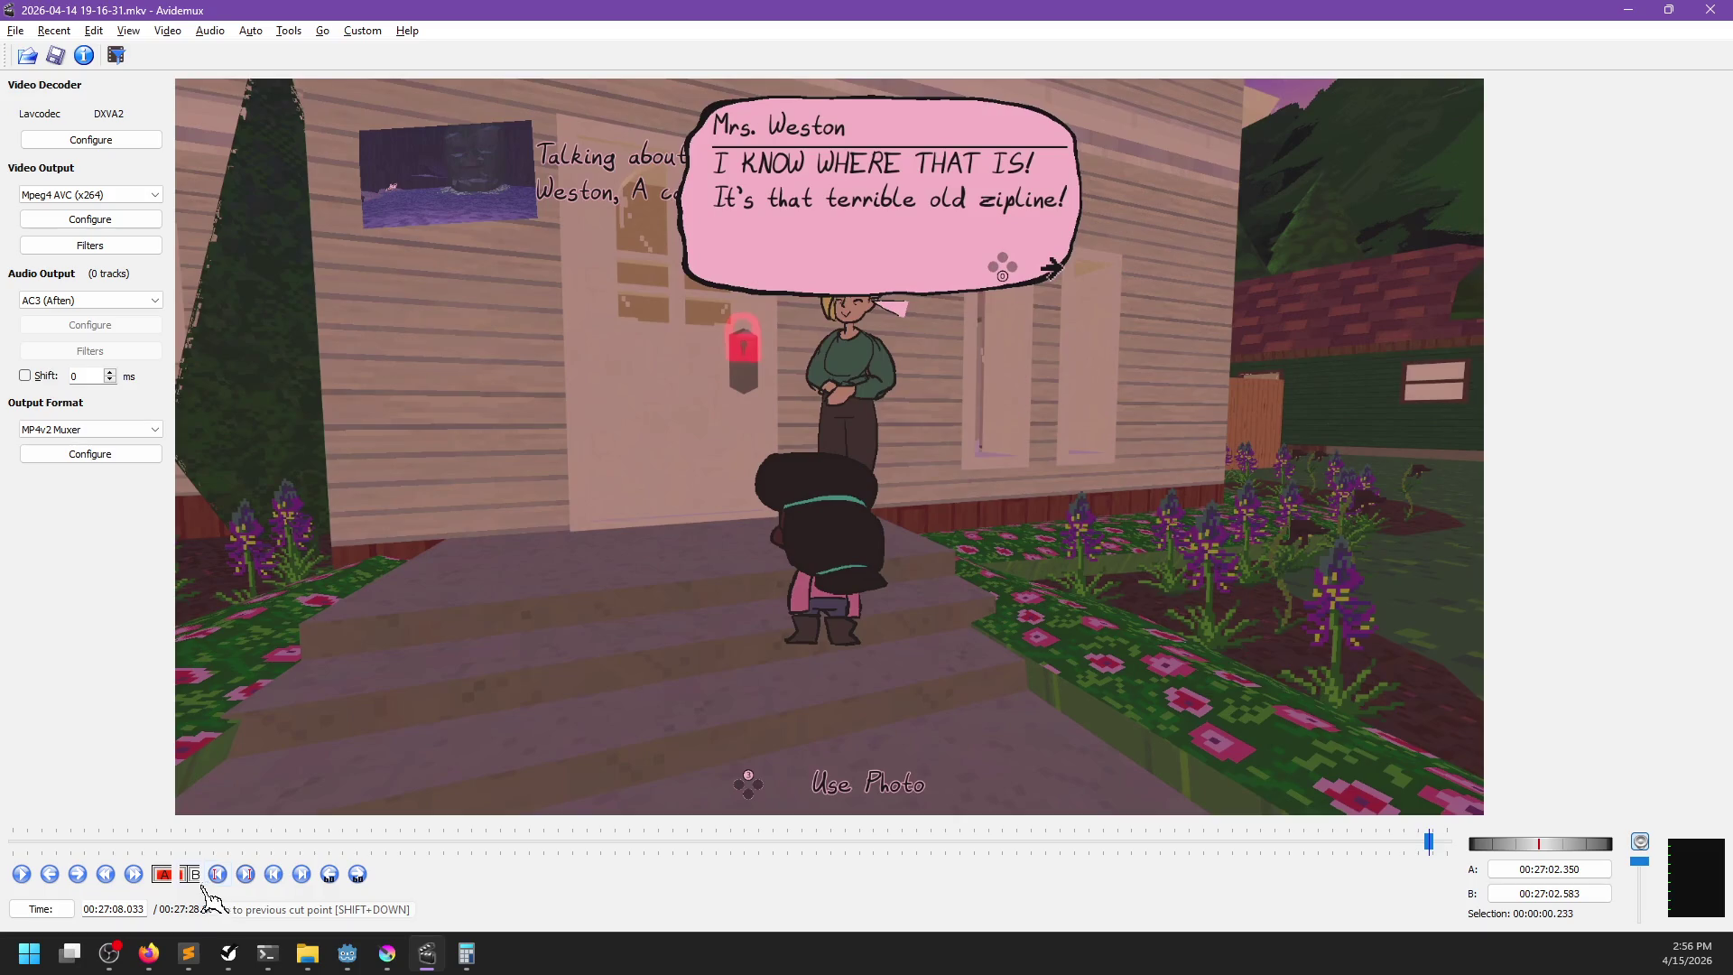
click(189, 874)
Save the 5.683-second selection as clip_photo_show.mp4 and dismiss the completion message
key(ctrl+s)
text(clip_pho)
text(shoot)
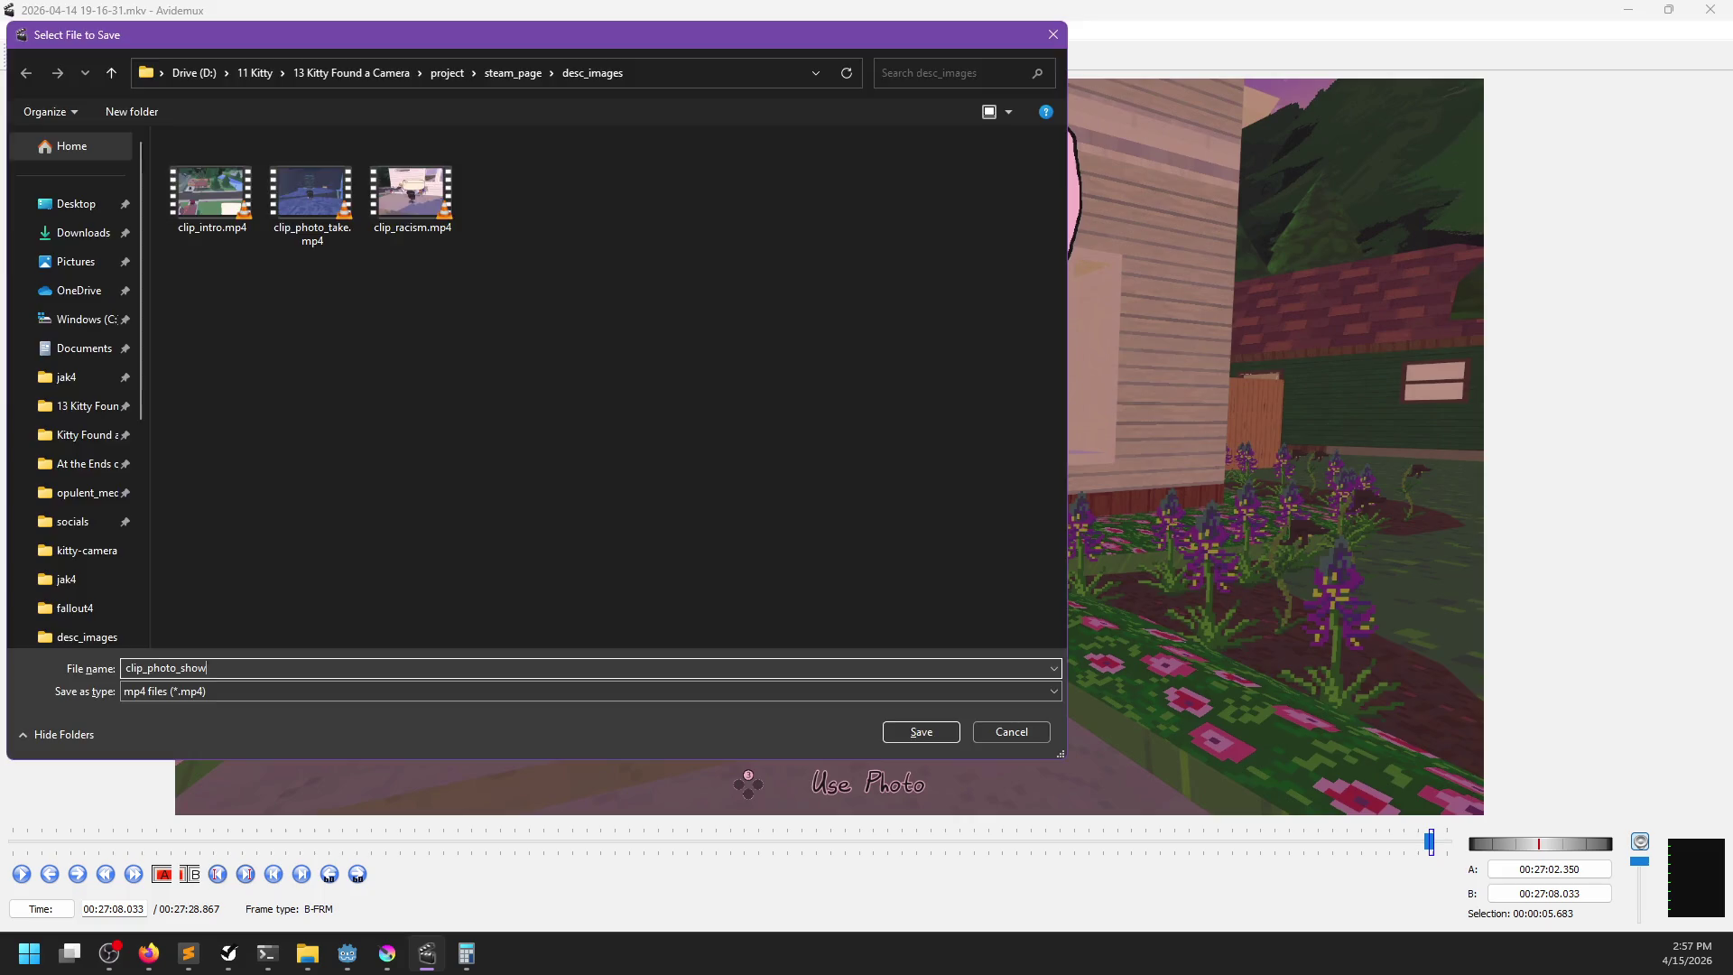
key(Return)
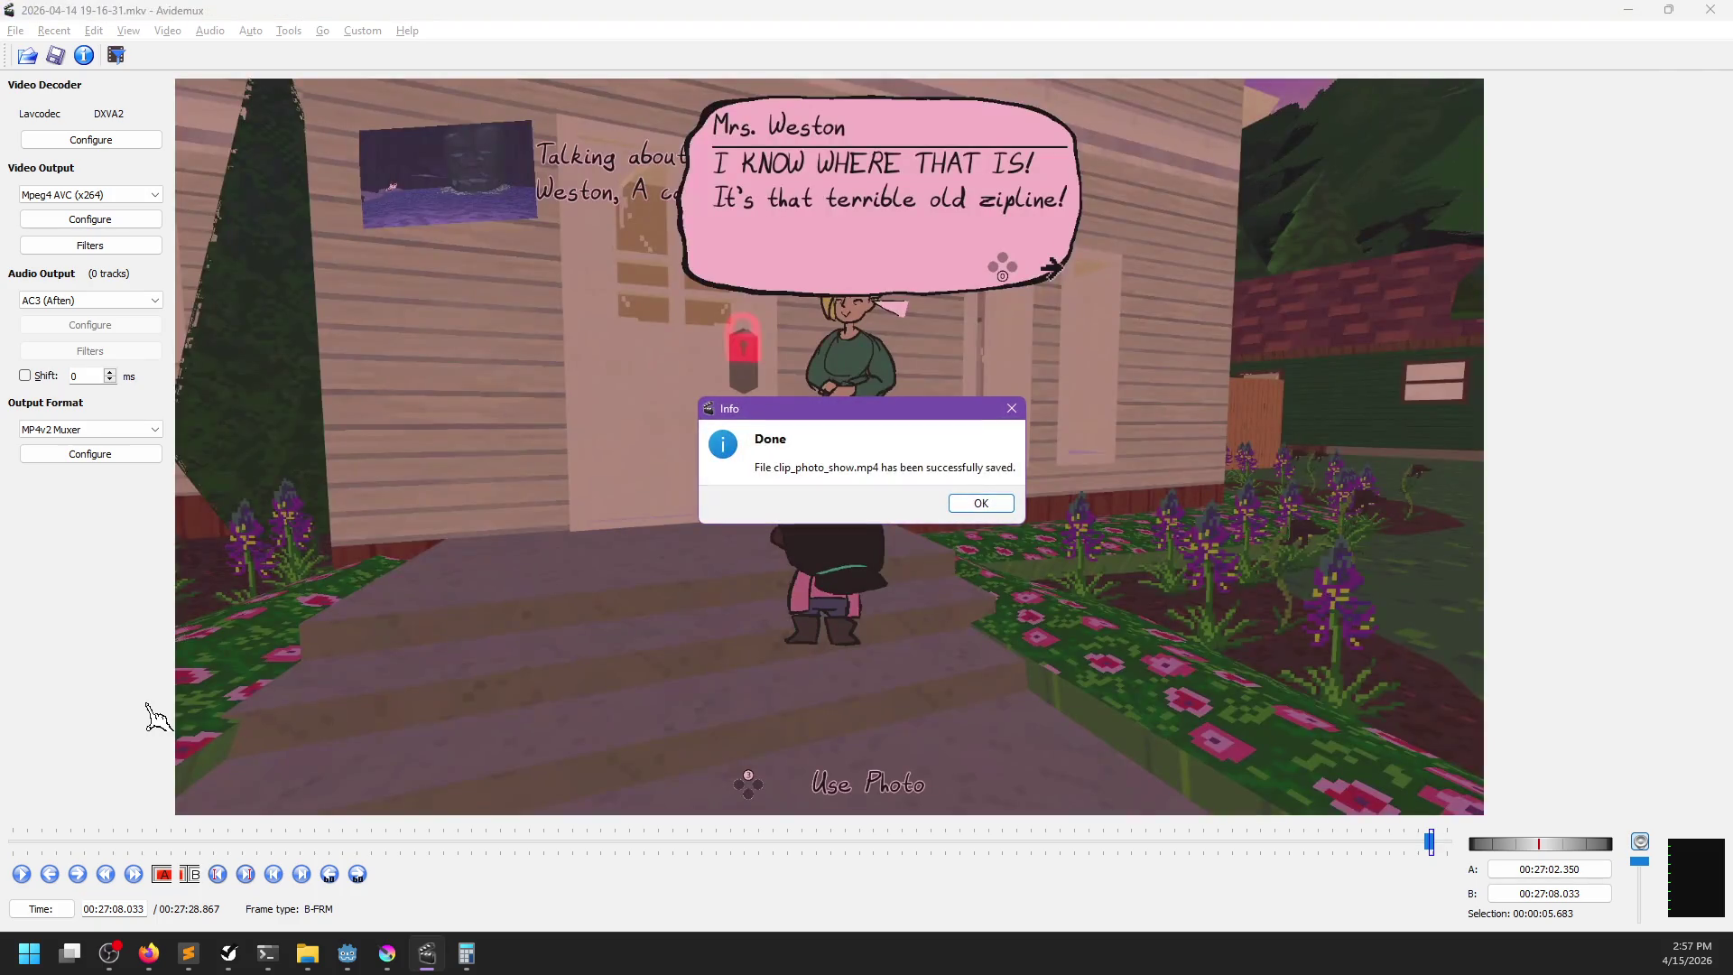
key(Return)
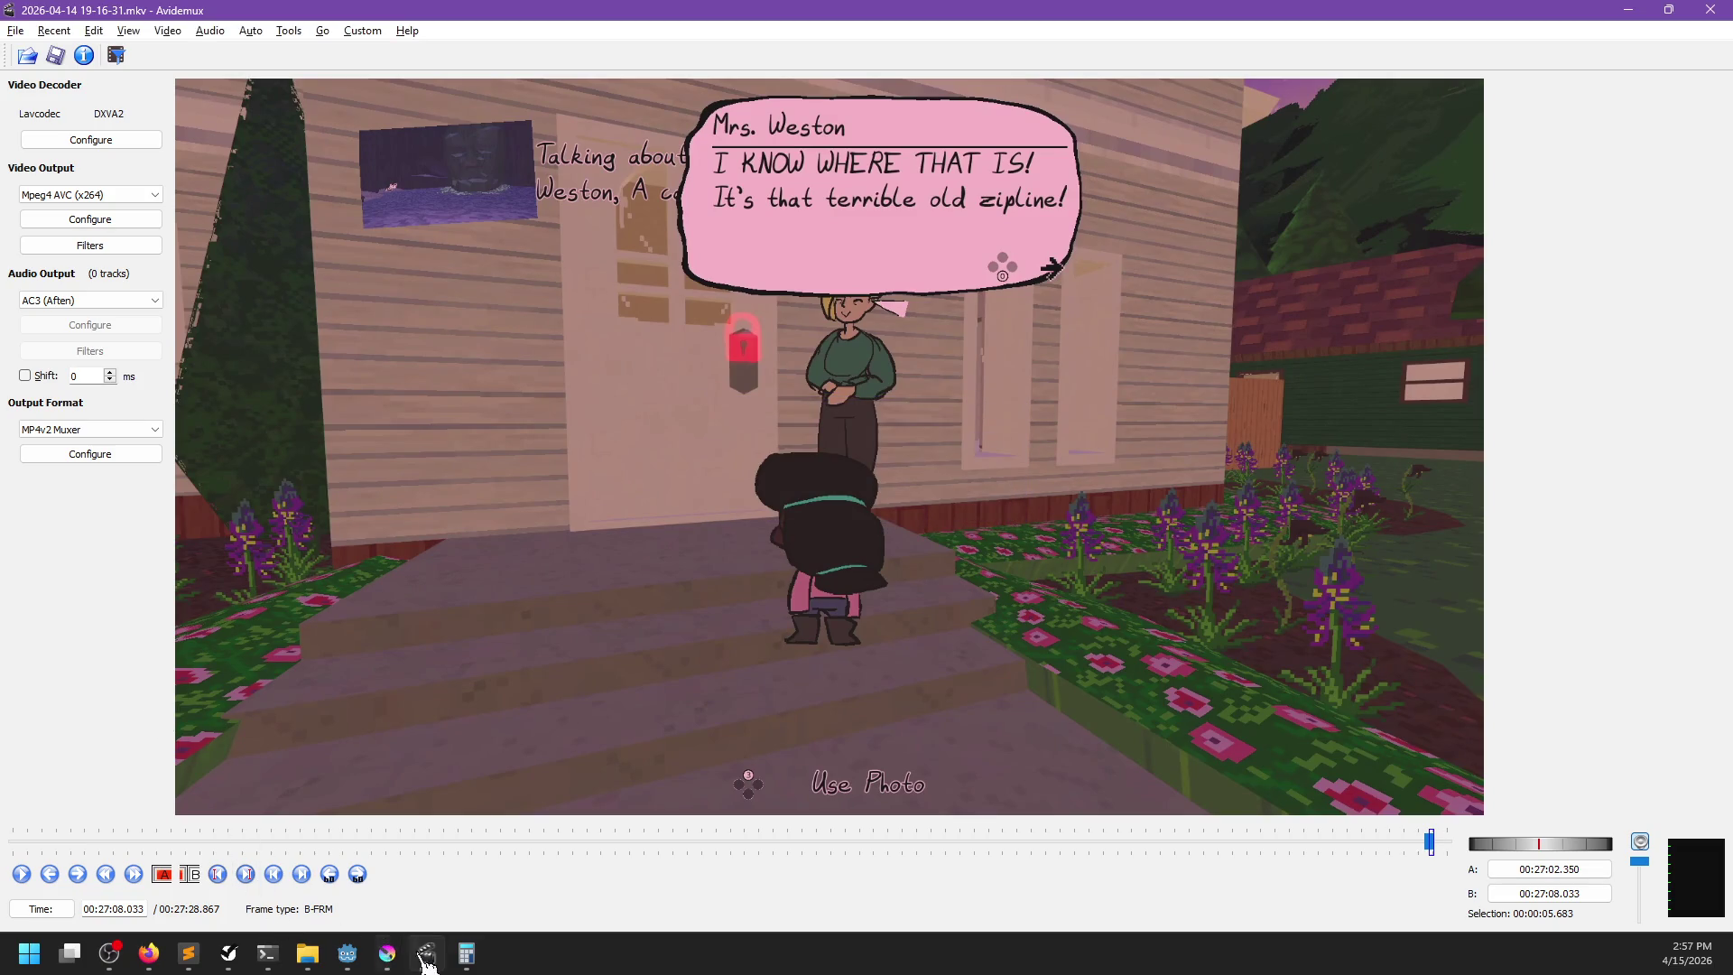
Rerun the previous ffmpeg command in PowerShell with .\clip_photo_show.mp4 as the input, producing clip_photo_show.gif
mouse_move(205, 961)
mouse_move(282, 964)
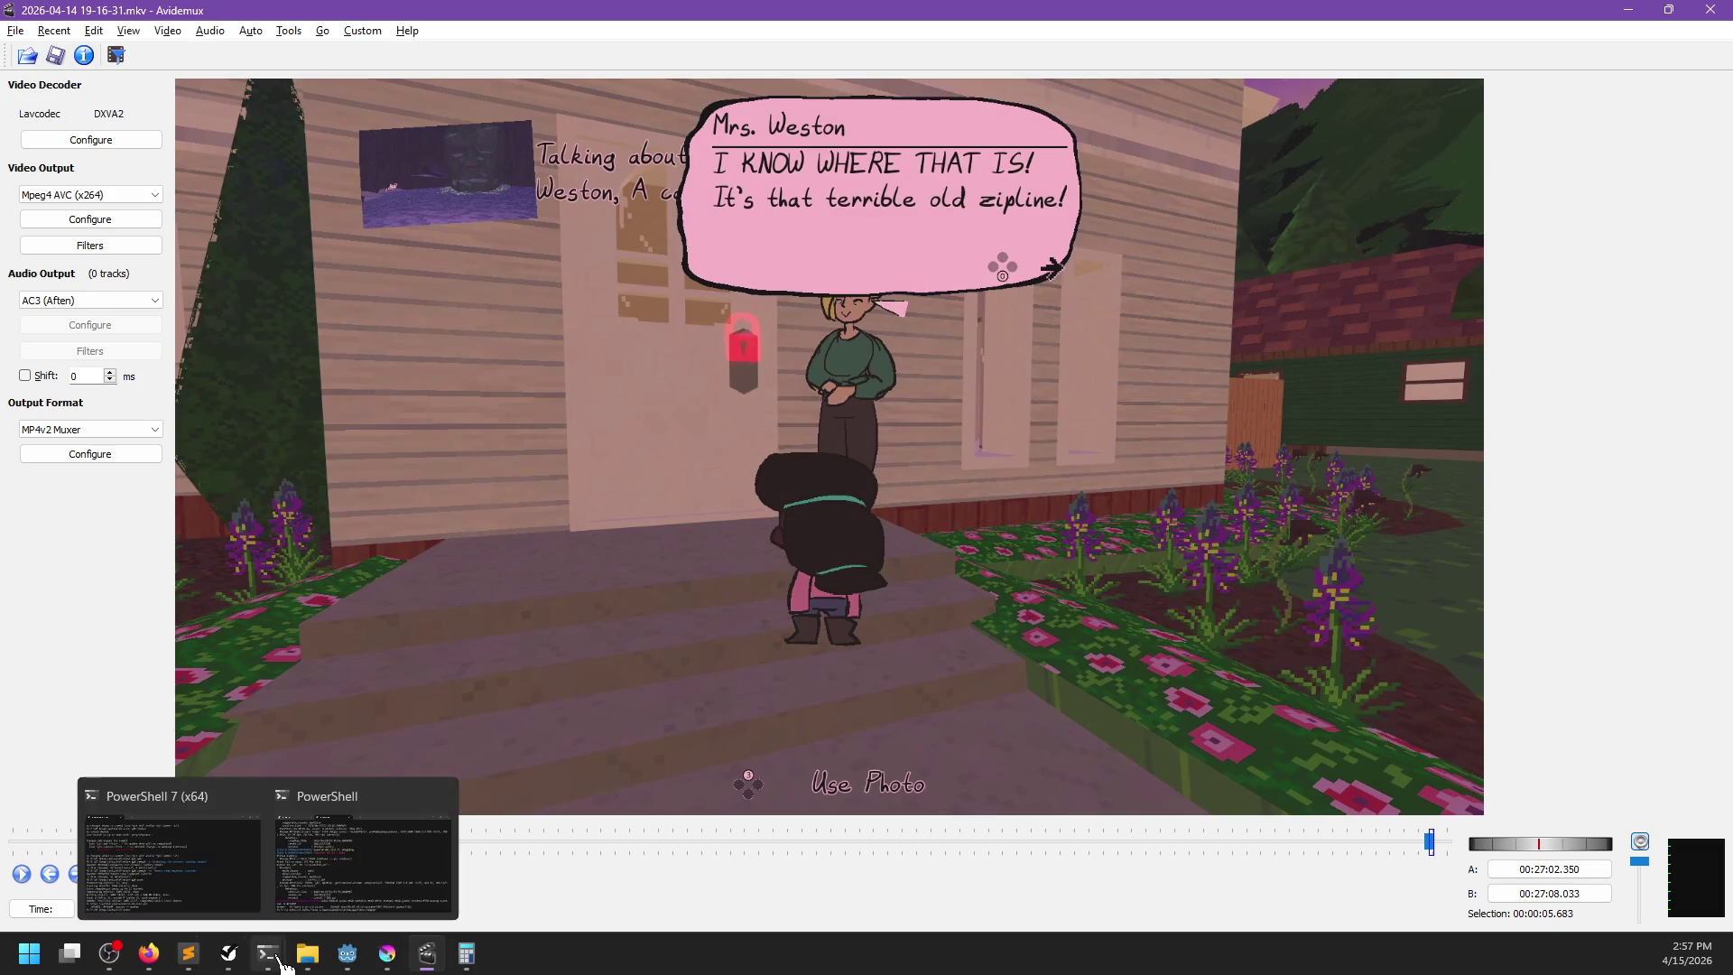
click(398, 795)
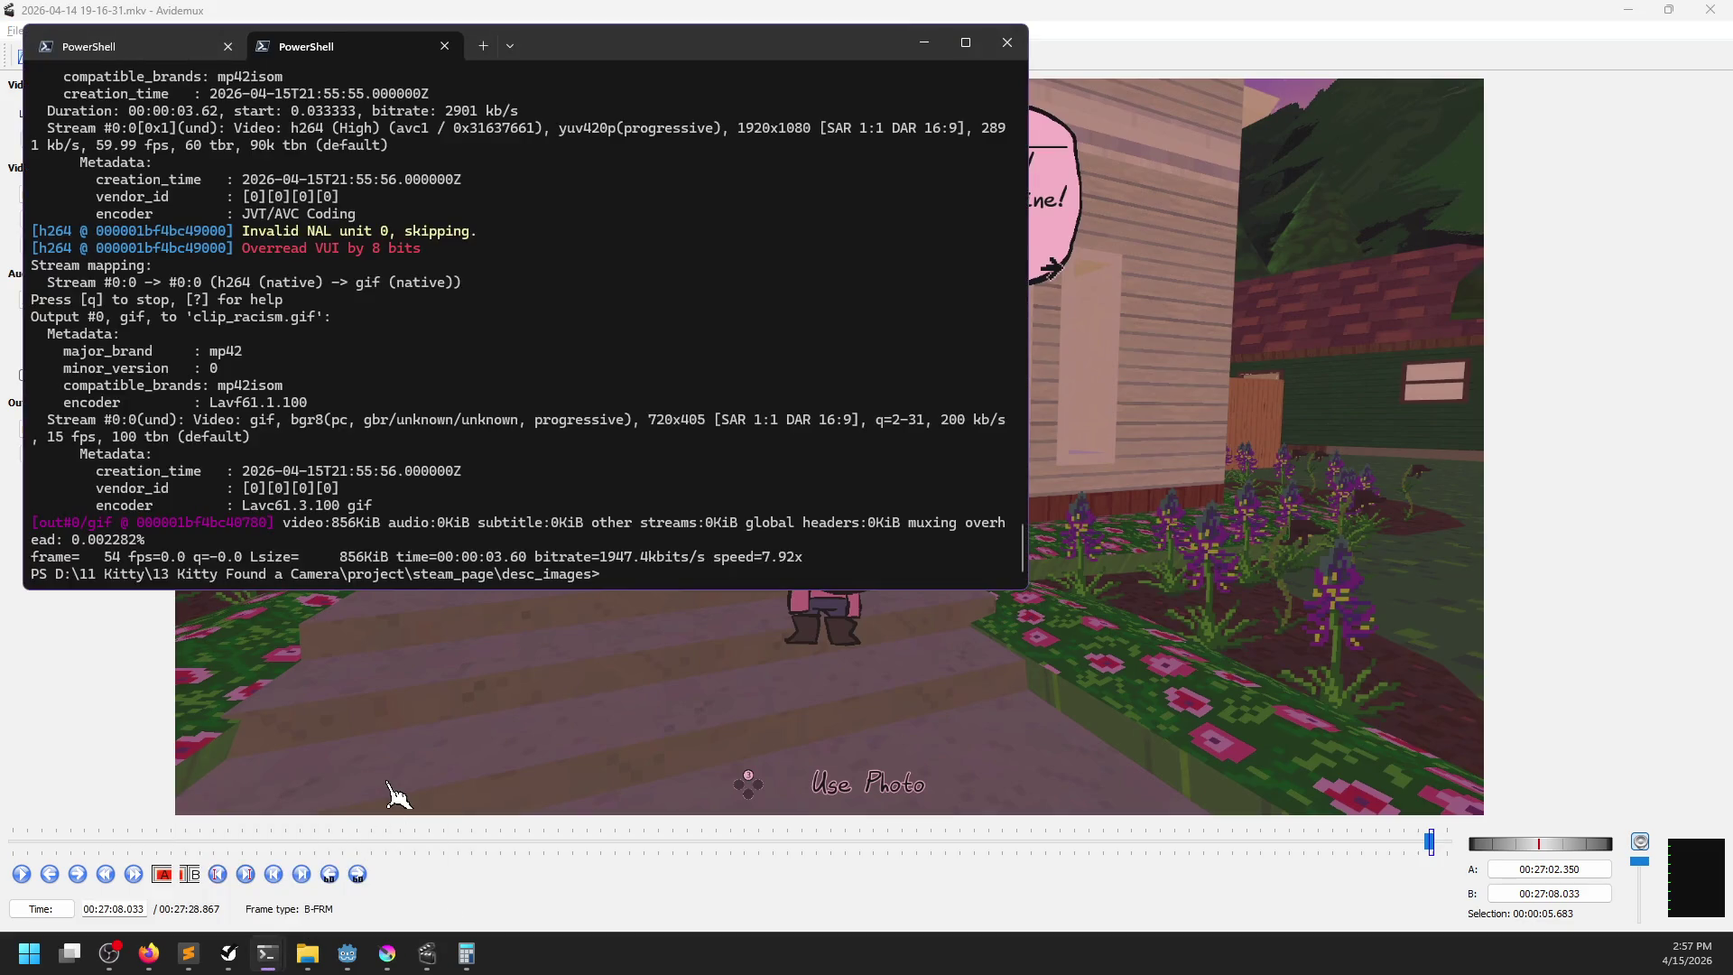
key(Up)
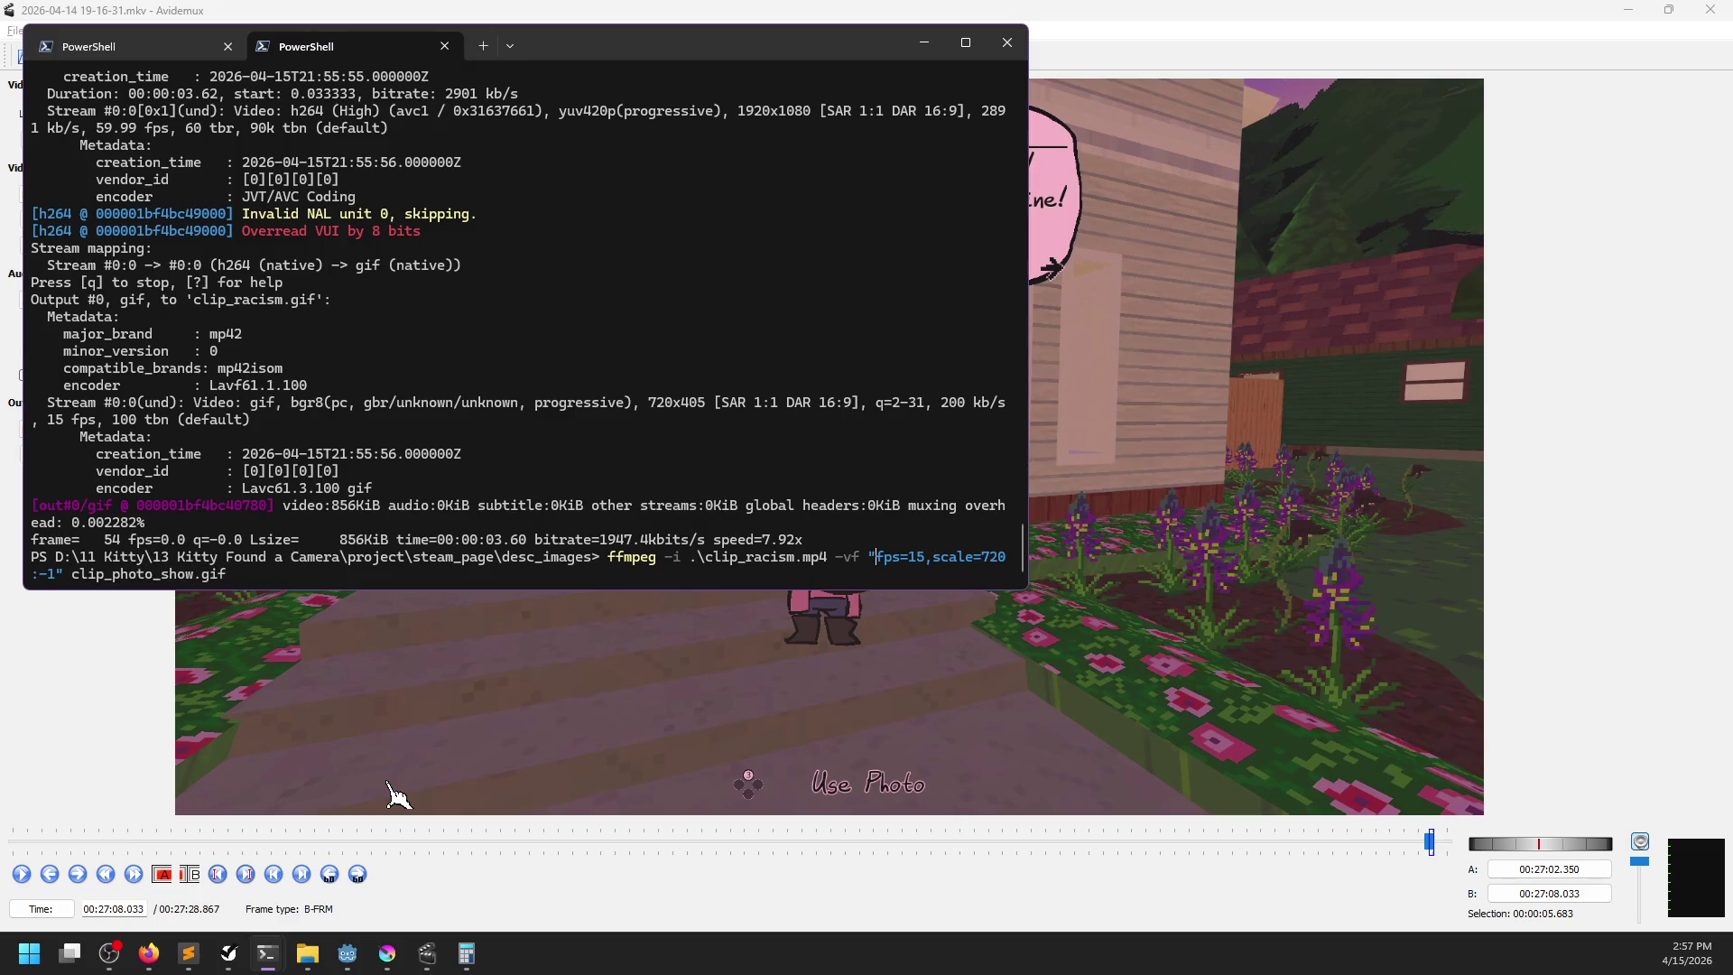
key(BackSpace)
key(BackSpace)
key(BackSpace)
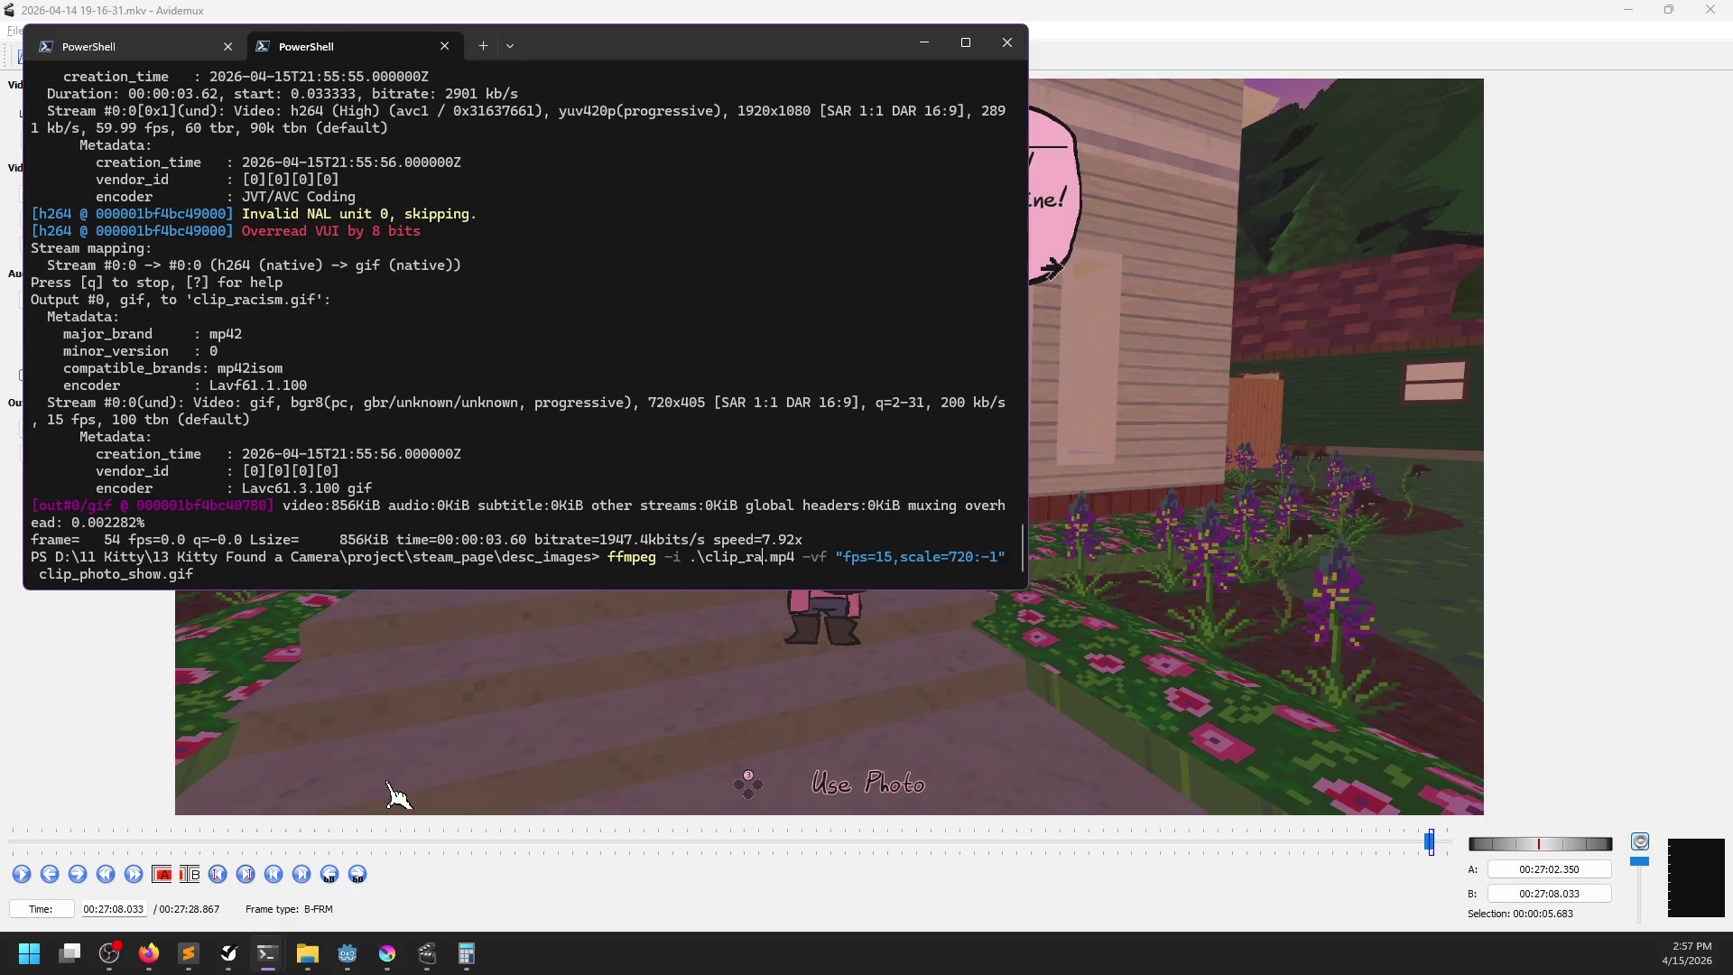
text(photo_show)
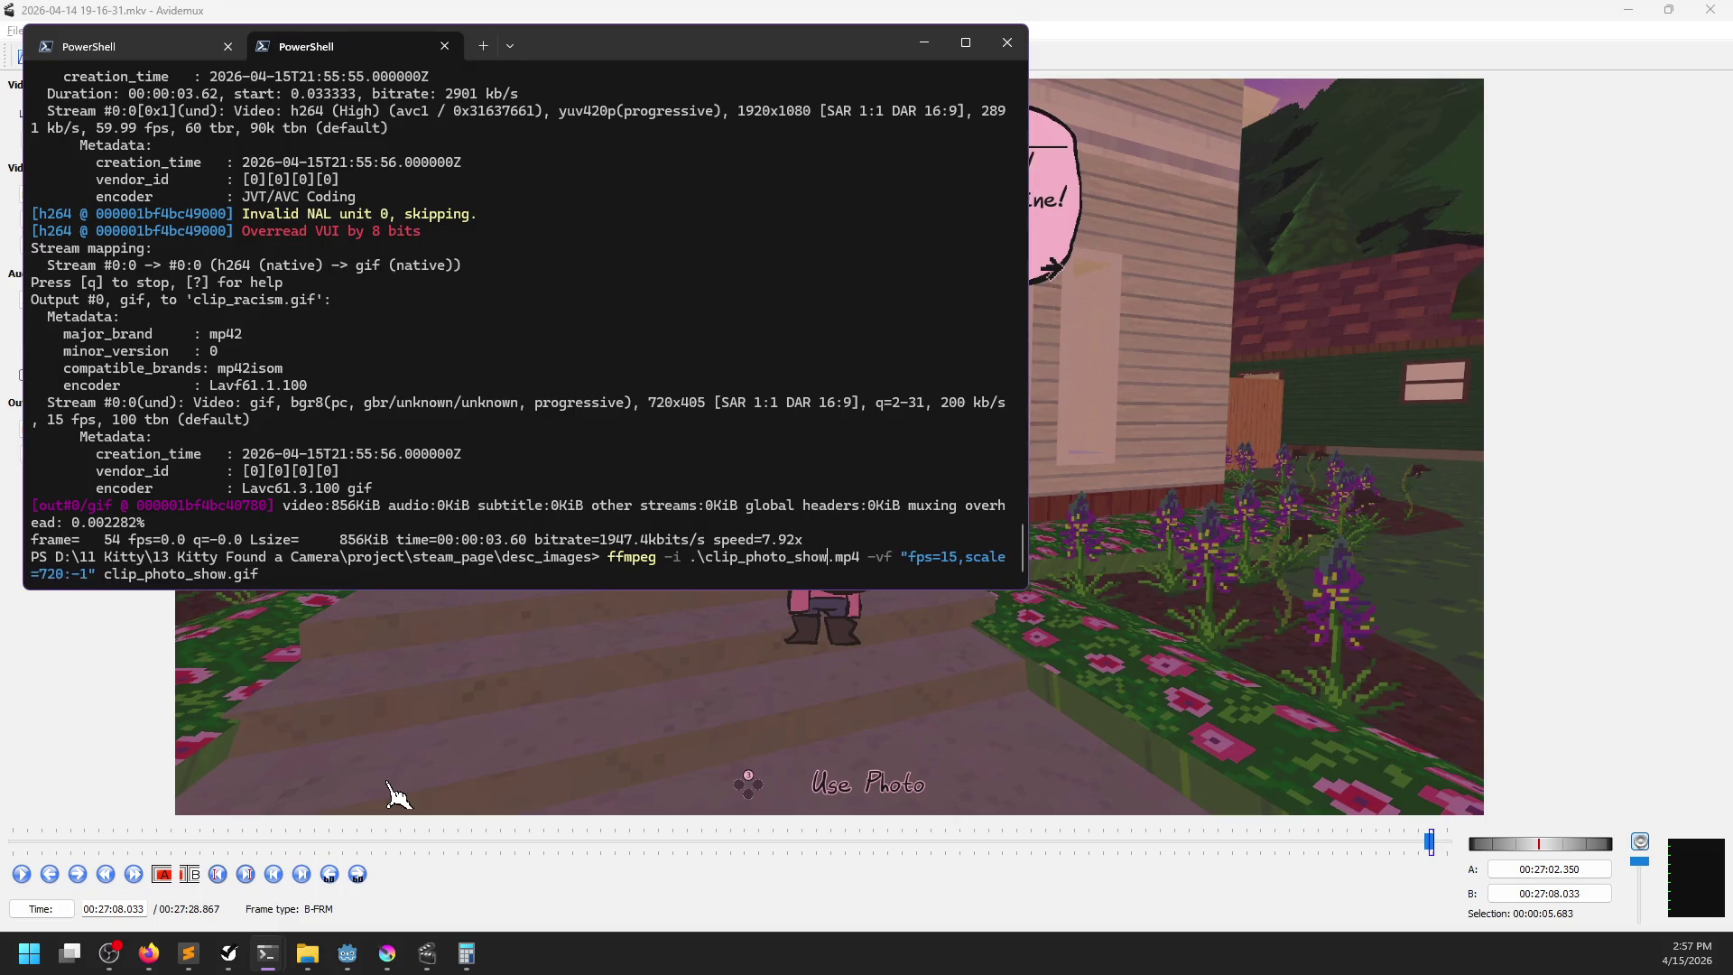
key(Return)
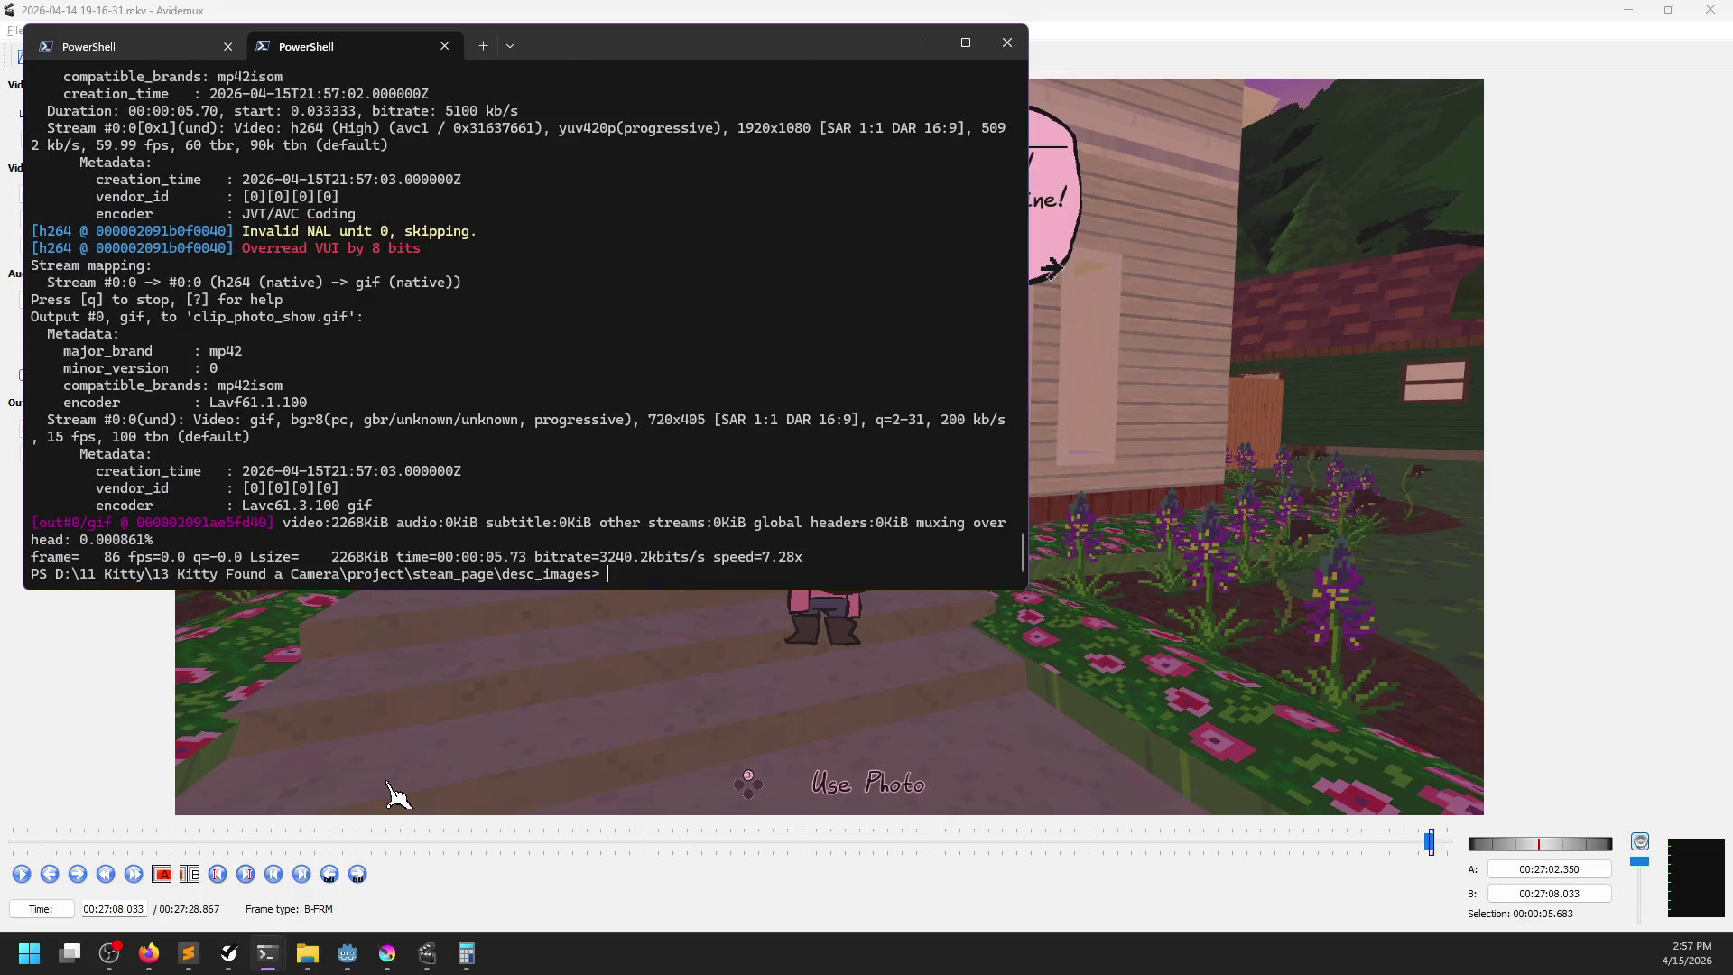
Return to Avidemux and dismiss the keyframe error message
click(95, 671)
key(Up)
key(Up)
key(Up)
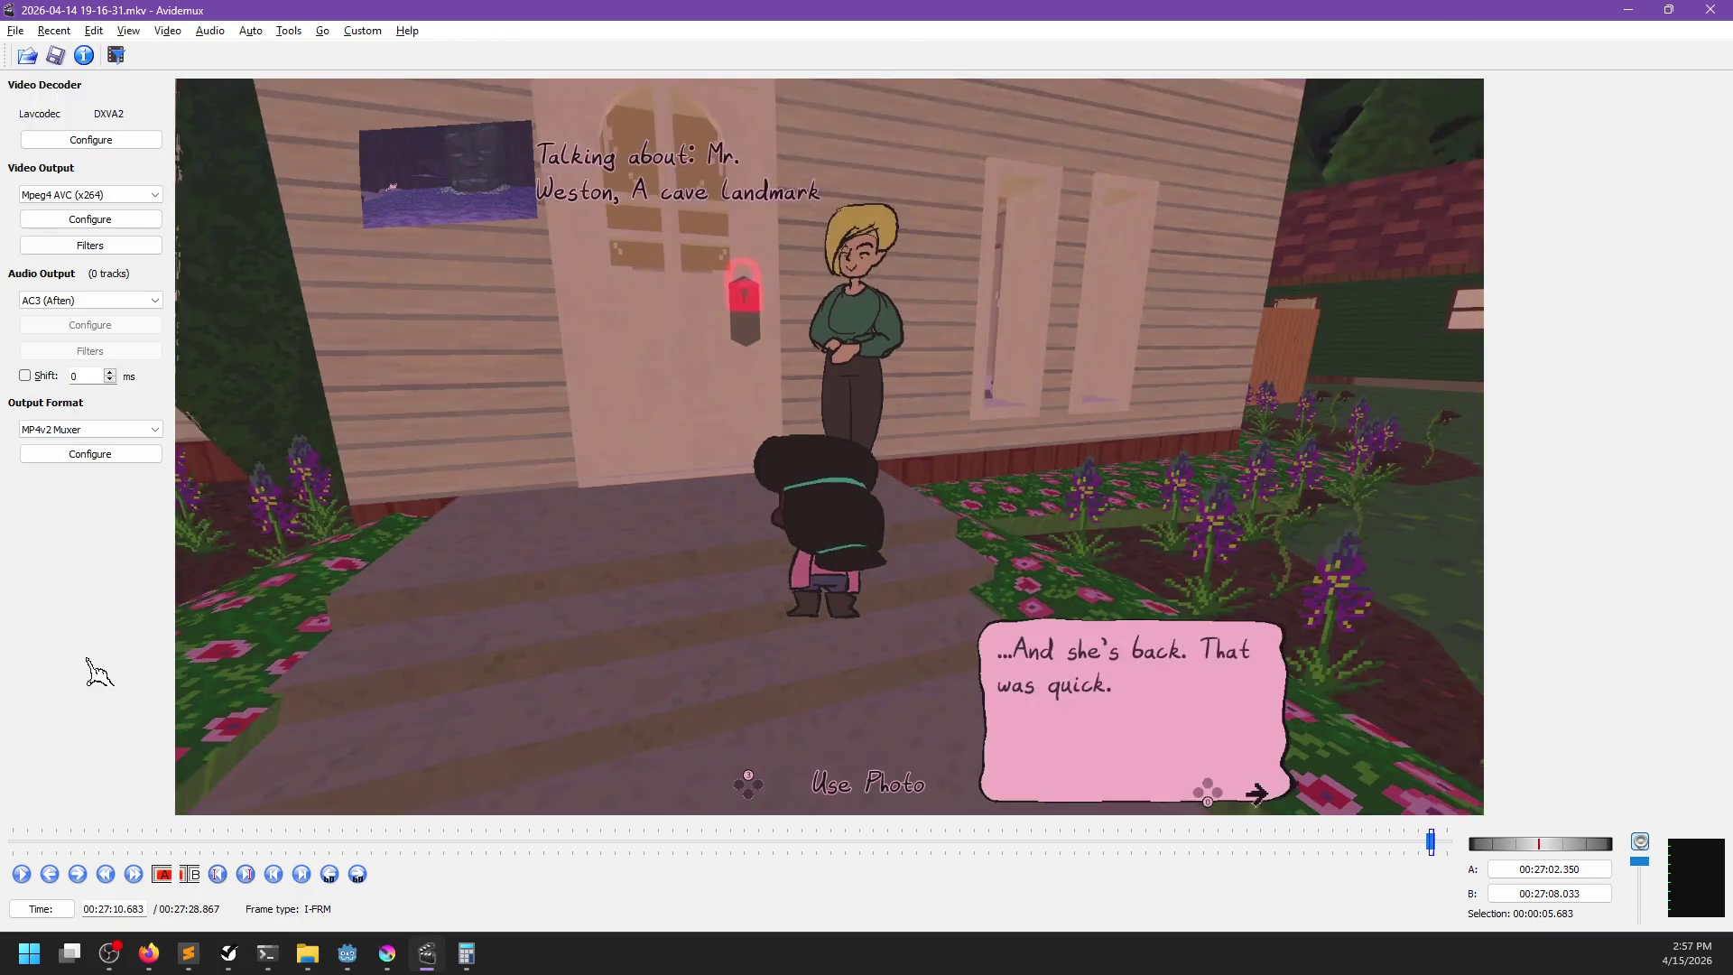
key(Return)
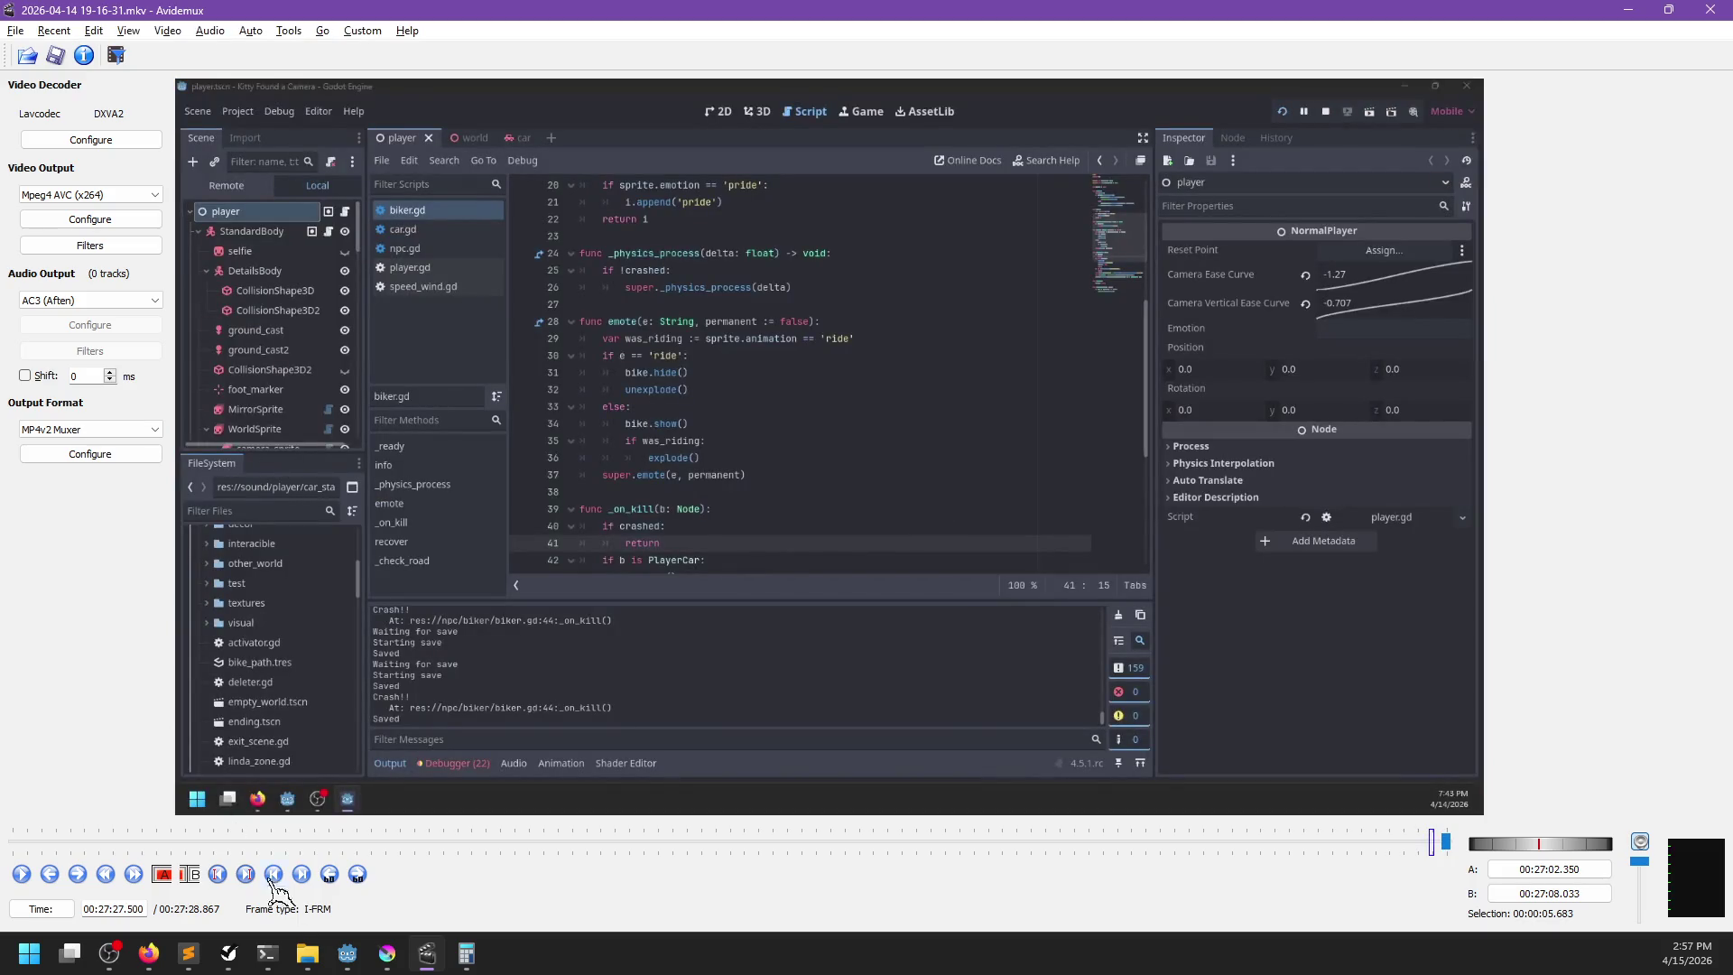
Delete the taking-a-photo and Mrs. Weston TODO gif lines from the About This Game text
mouse_move(160, 957)
click(352, 849)
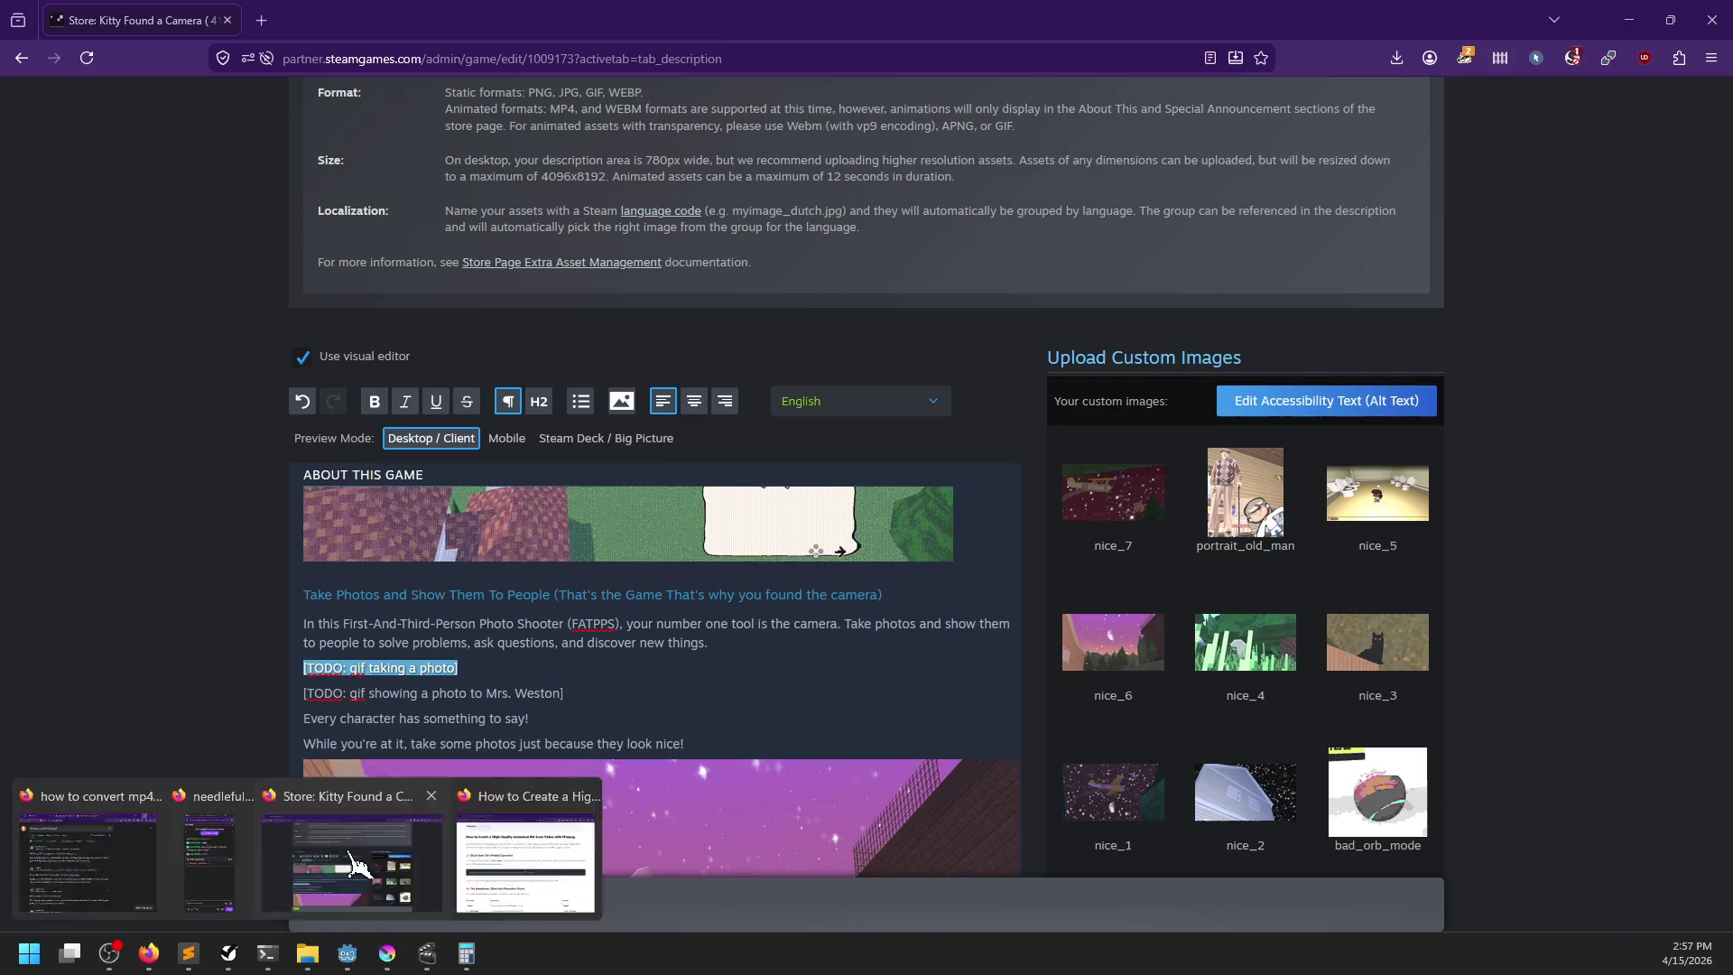
click(486, 665)
key(ctrl+shift+Left)
key(ctrl+shift+Left)
key(ctrl+shift+Left)
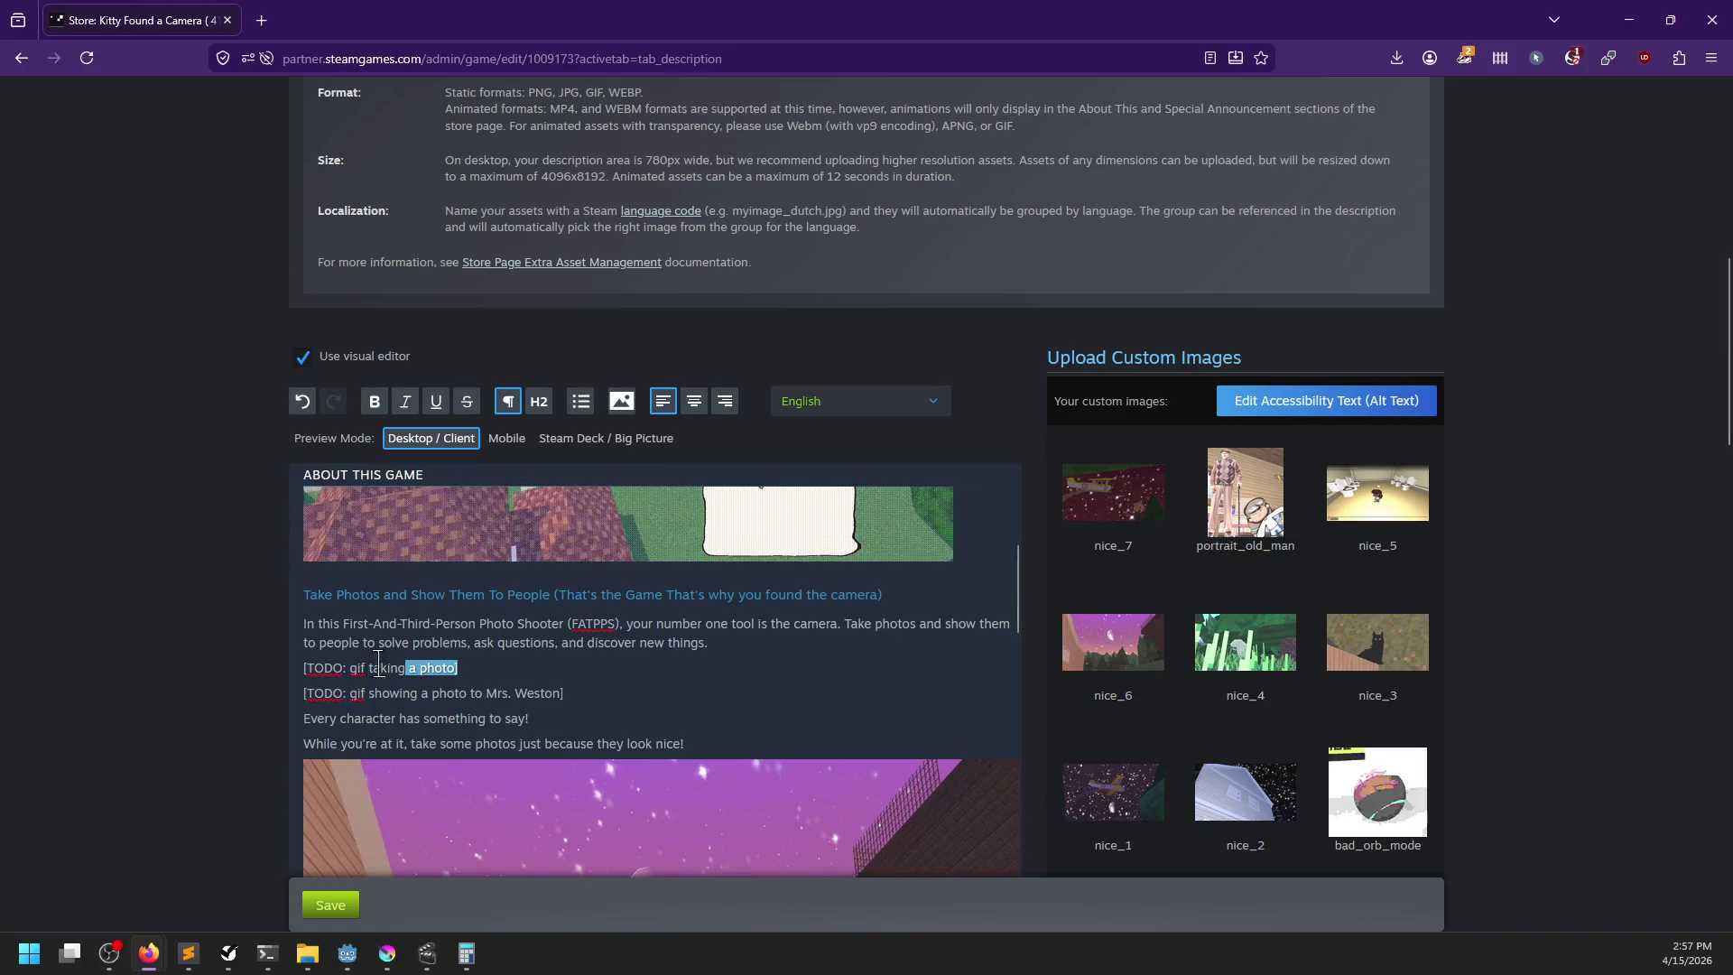
key(BackSpace)
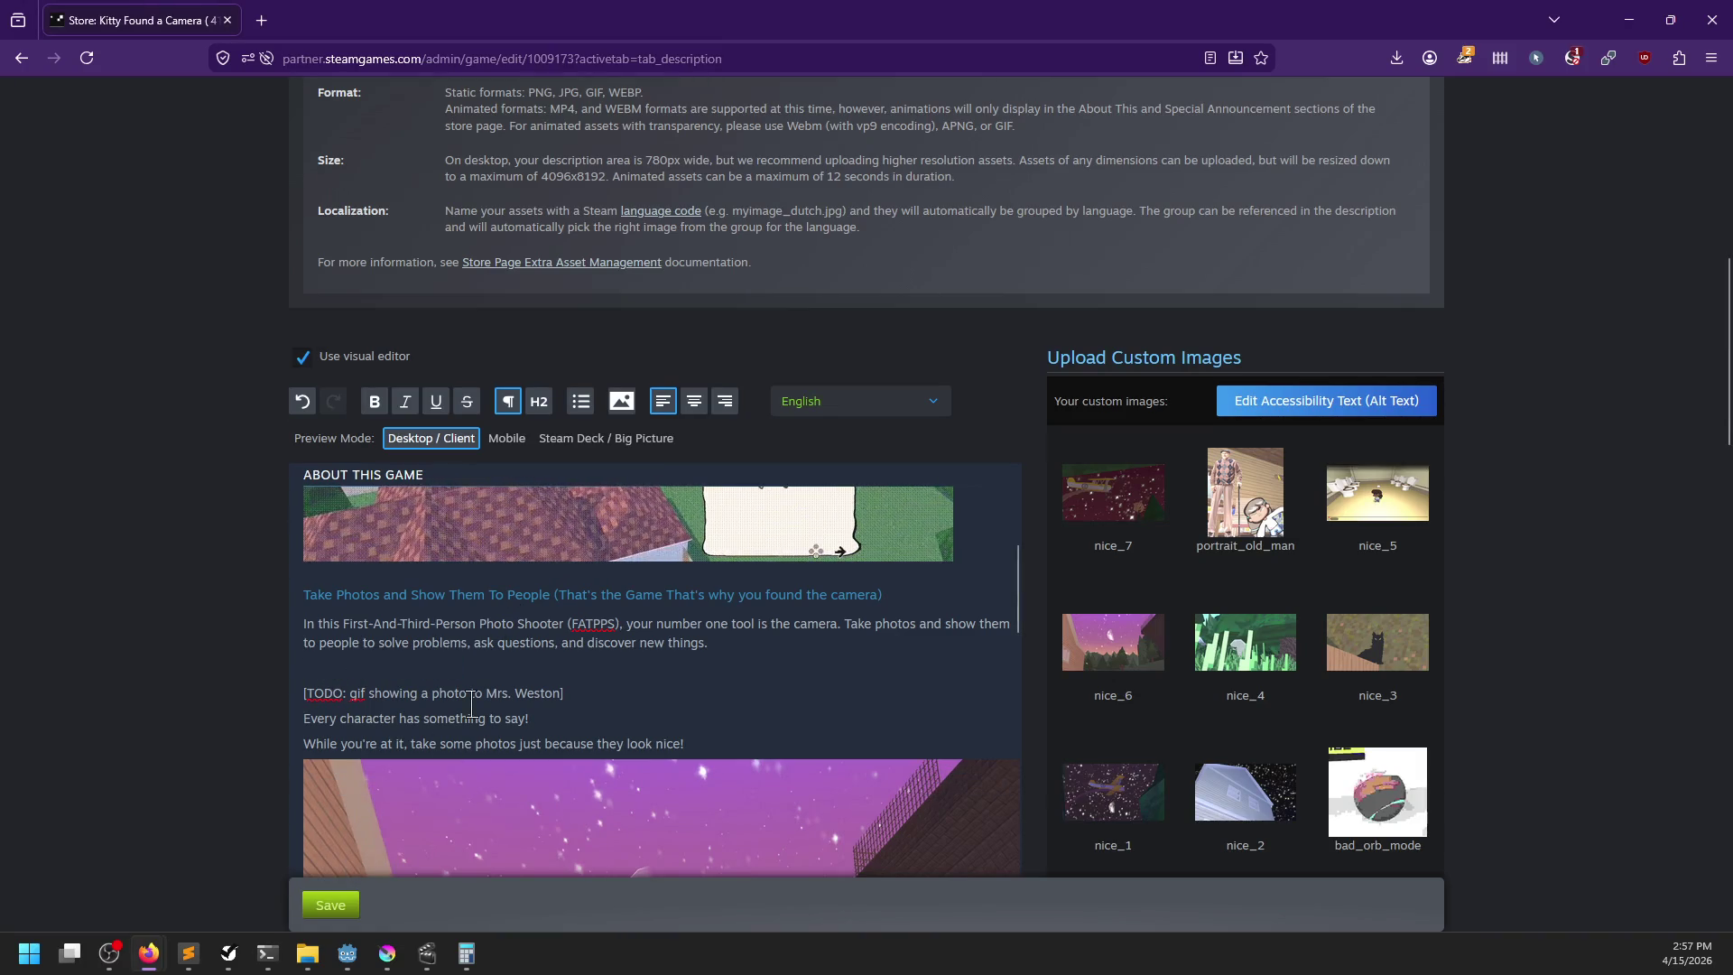
drag(563, 693, 304, 701)
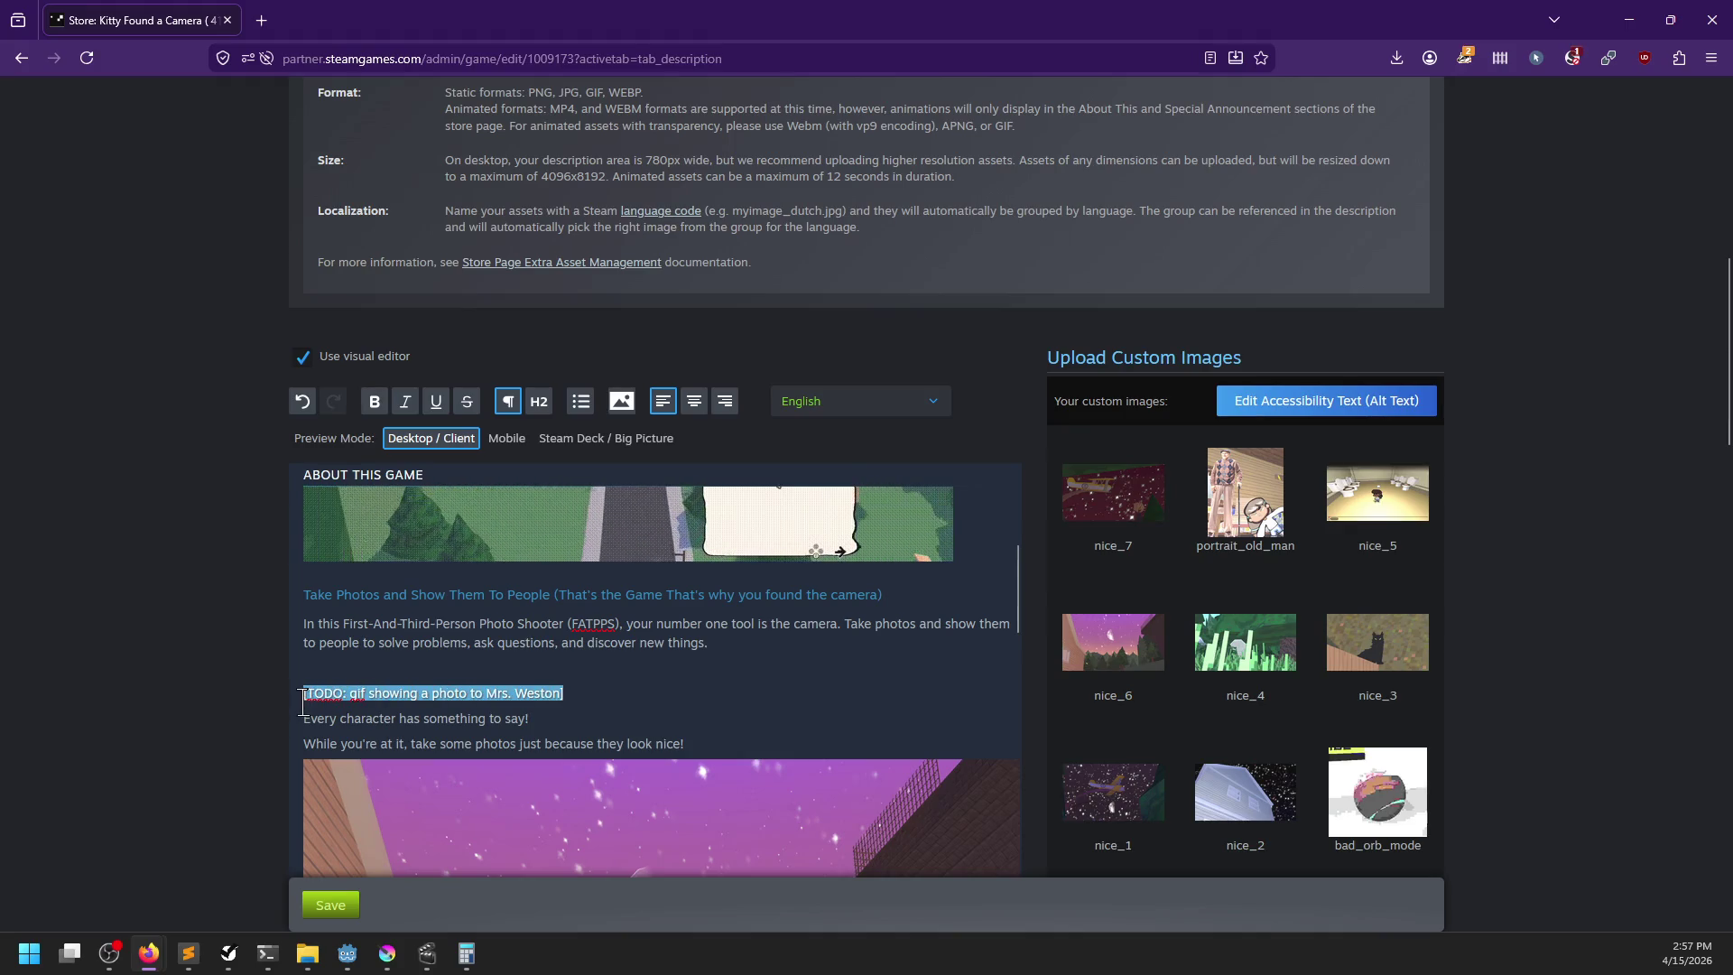
key(BackSpace)
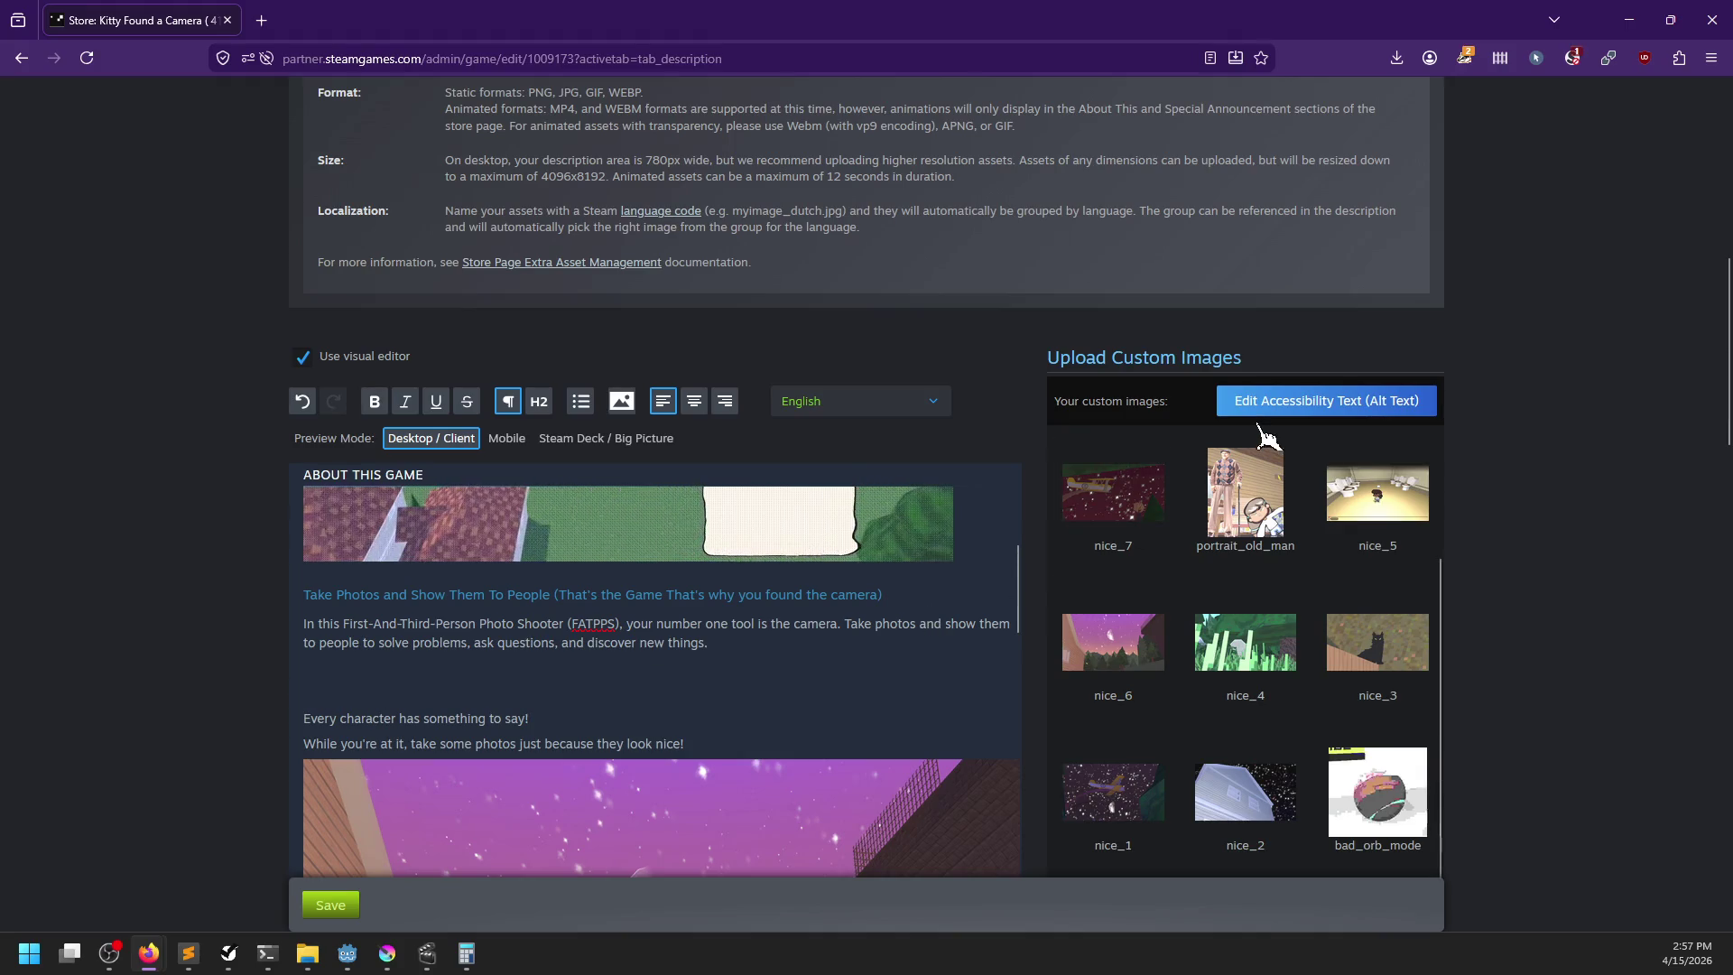
Open the file picker for adding custom store-page assets
scroll(1180, 553, down, 5)
scroll(1257, 578, down, 3)
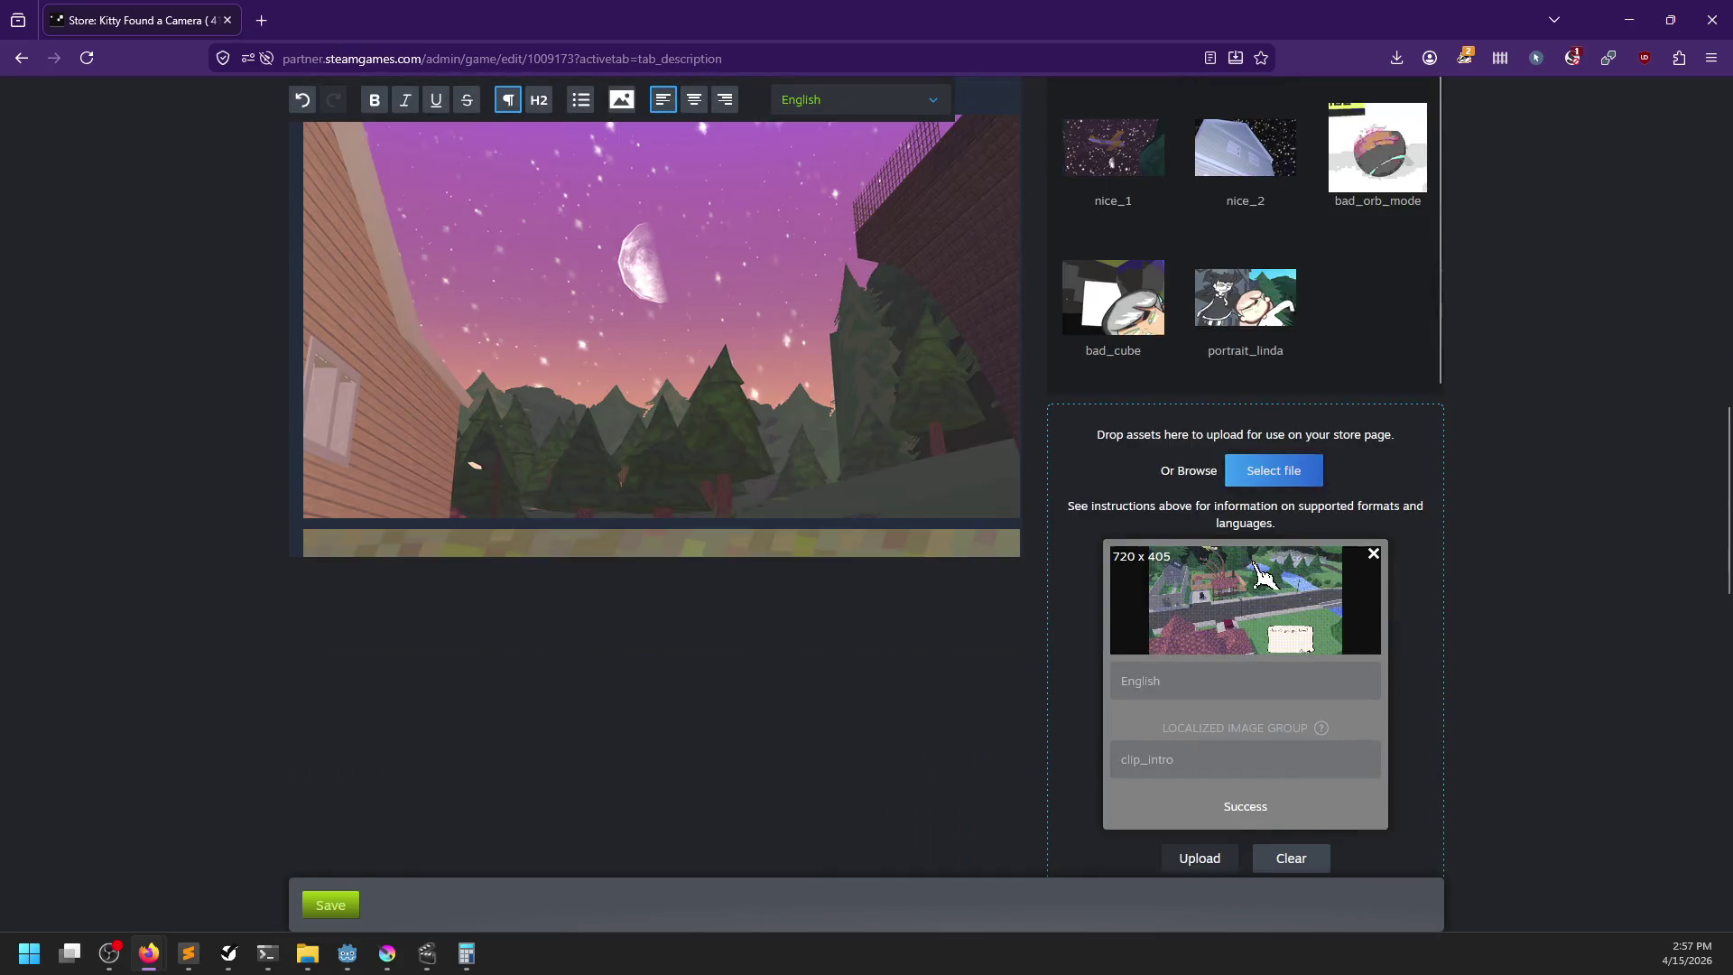
scroll(1261, 574, up, 1)
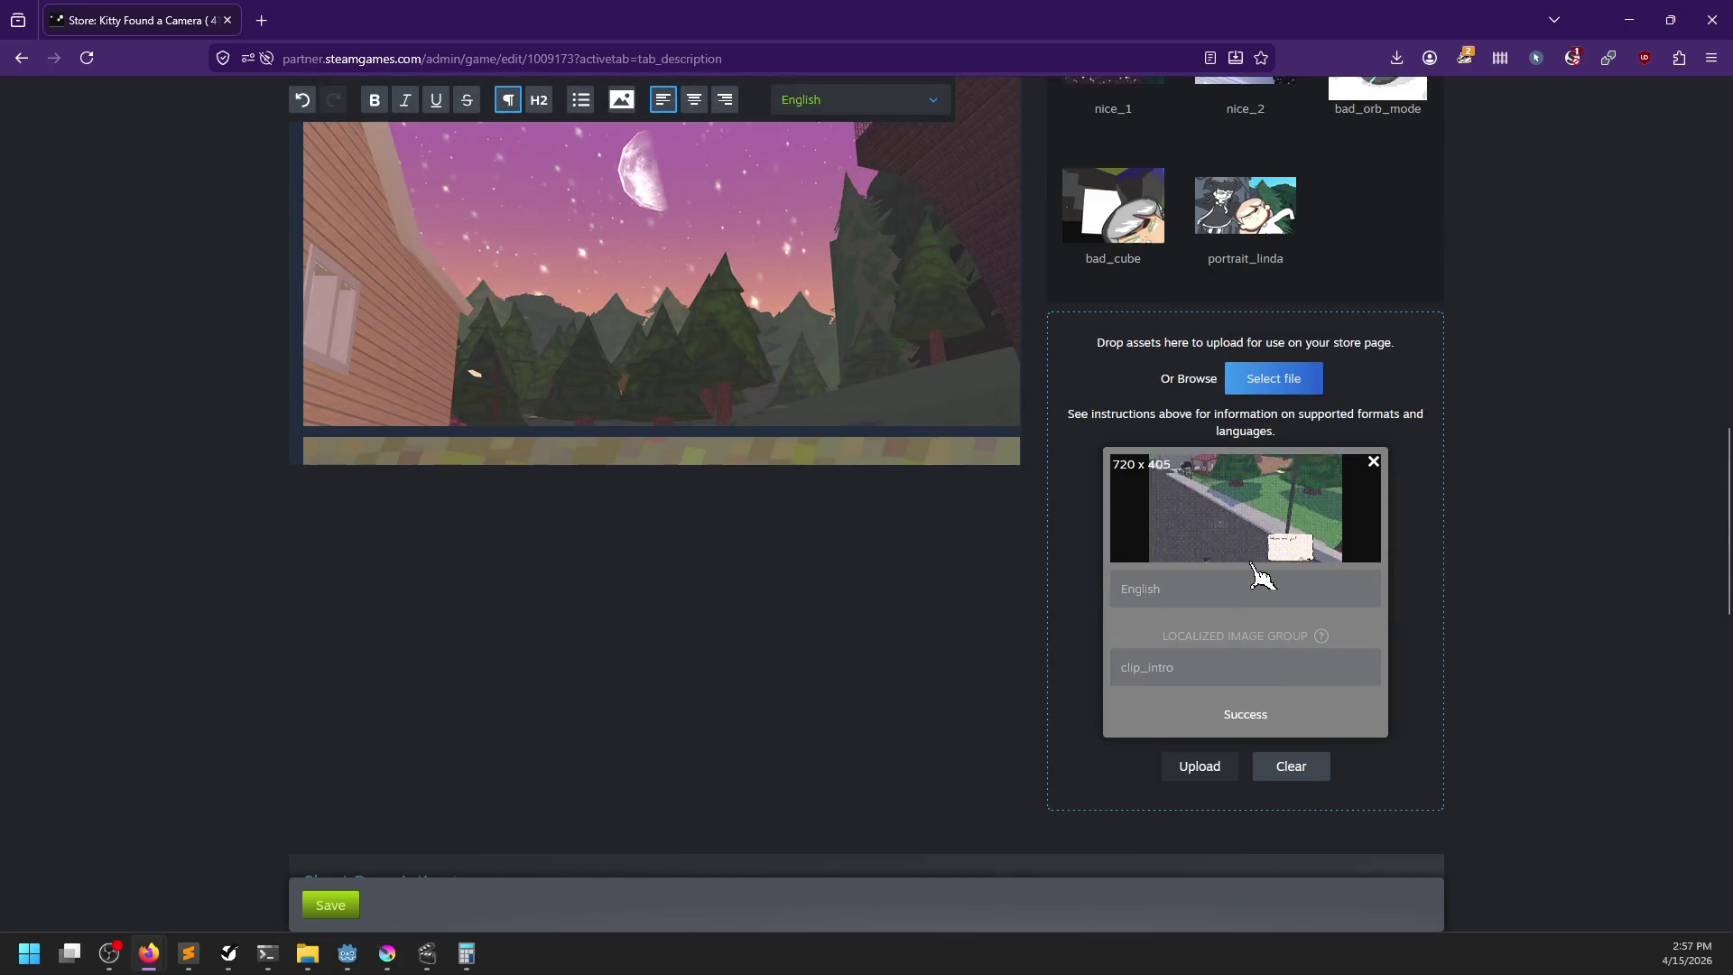
click(1261, 388)
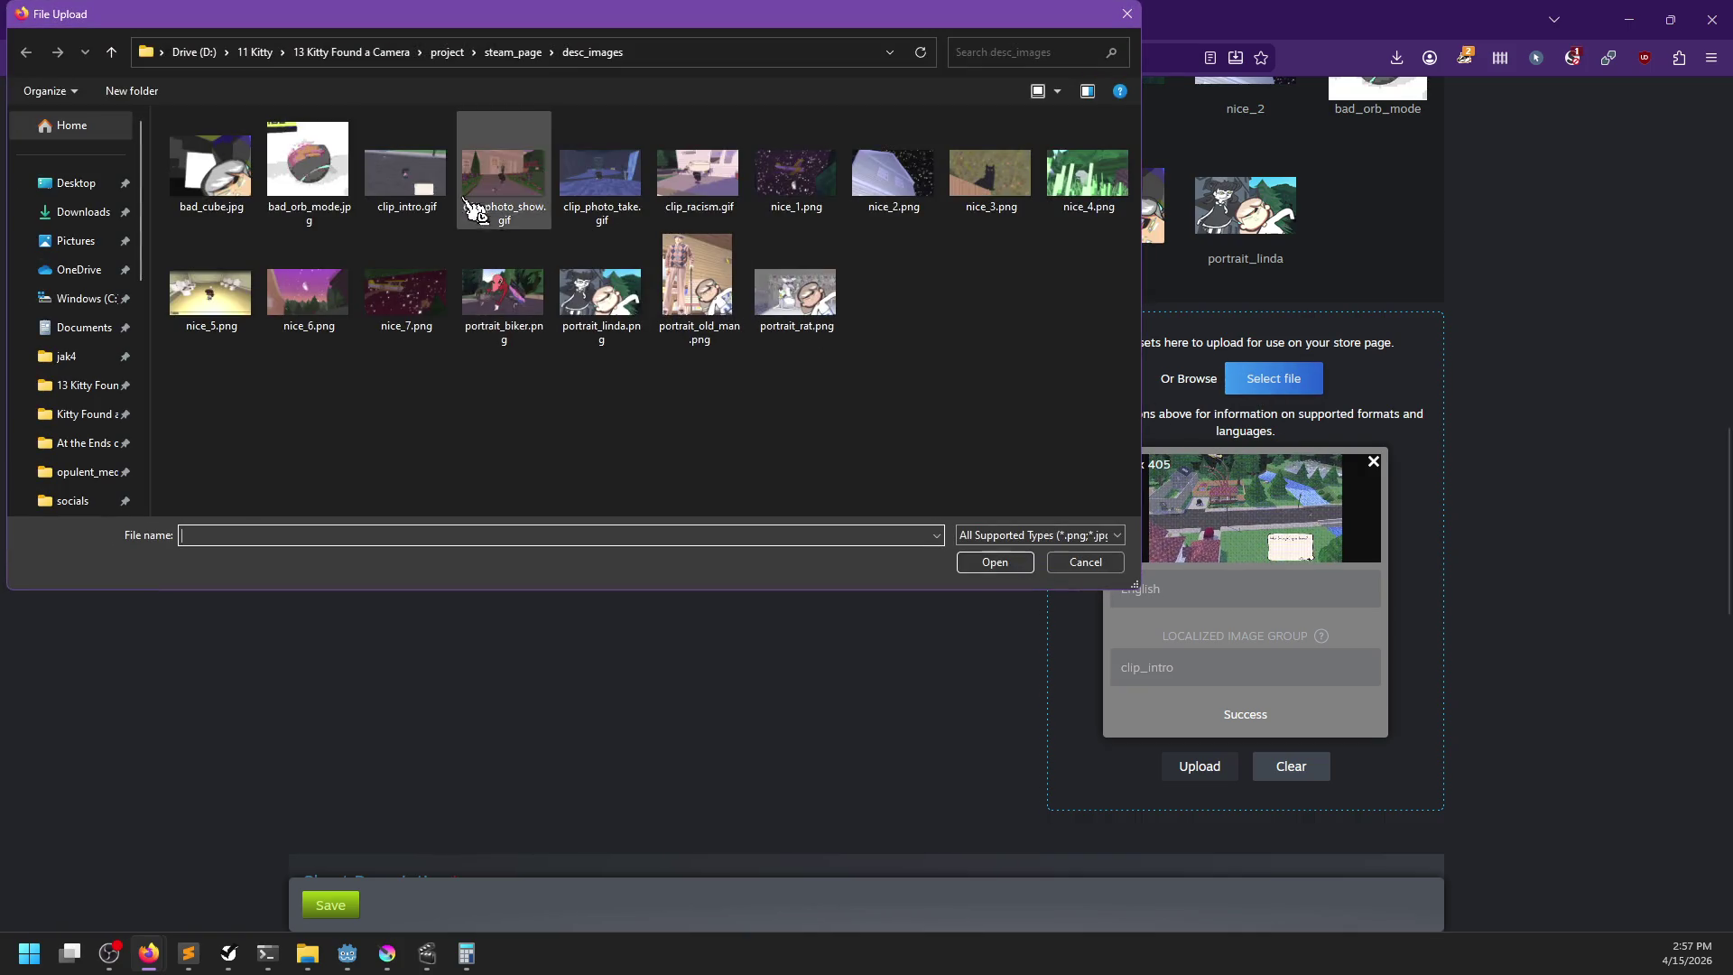
Select clip_photo_show.gif, clip_photo_take.gif and clip_racism.gif from desc_images and upload them
click(505, 185)
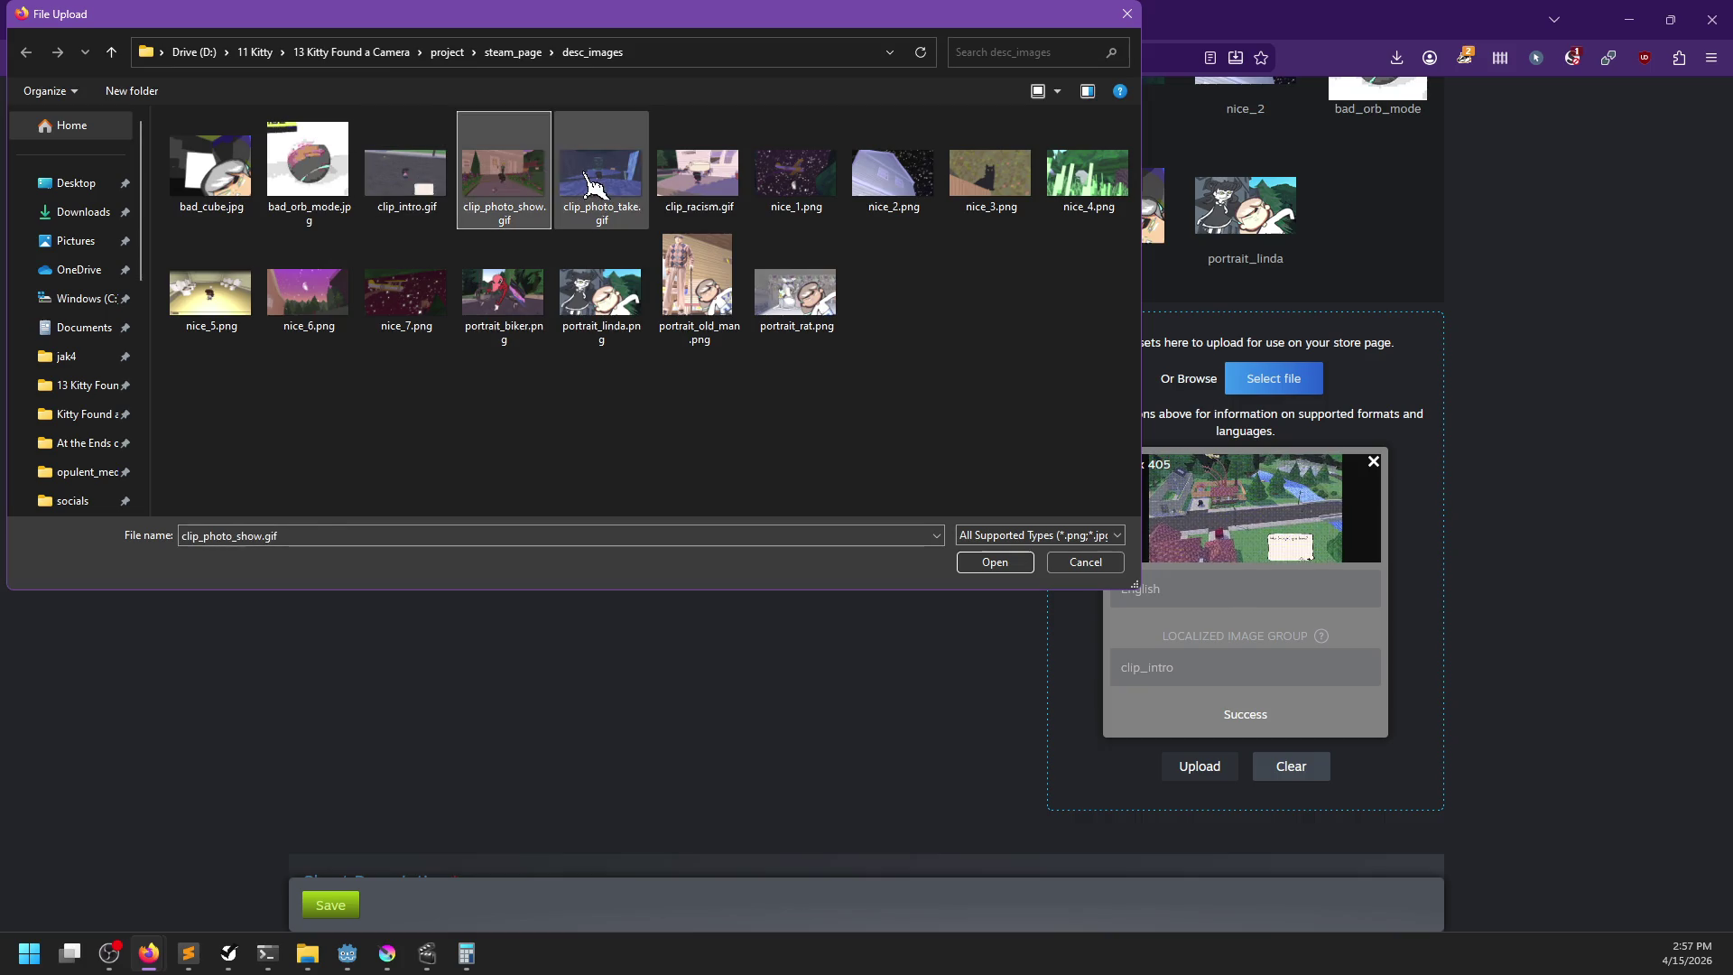
ctrl+click(601, 176)
ctrl+click(697, 176)
click(984, 567)
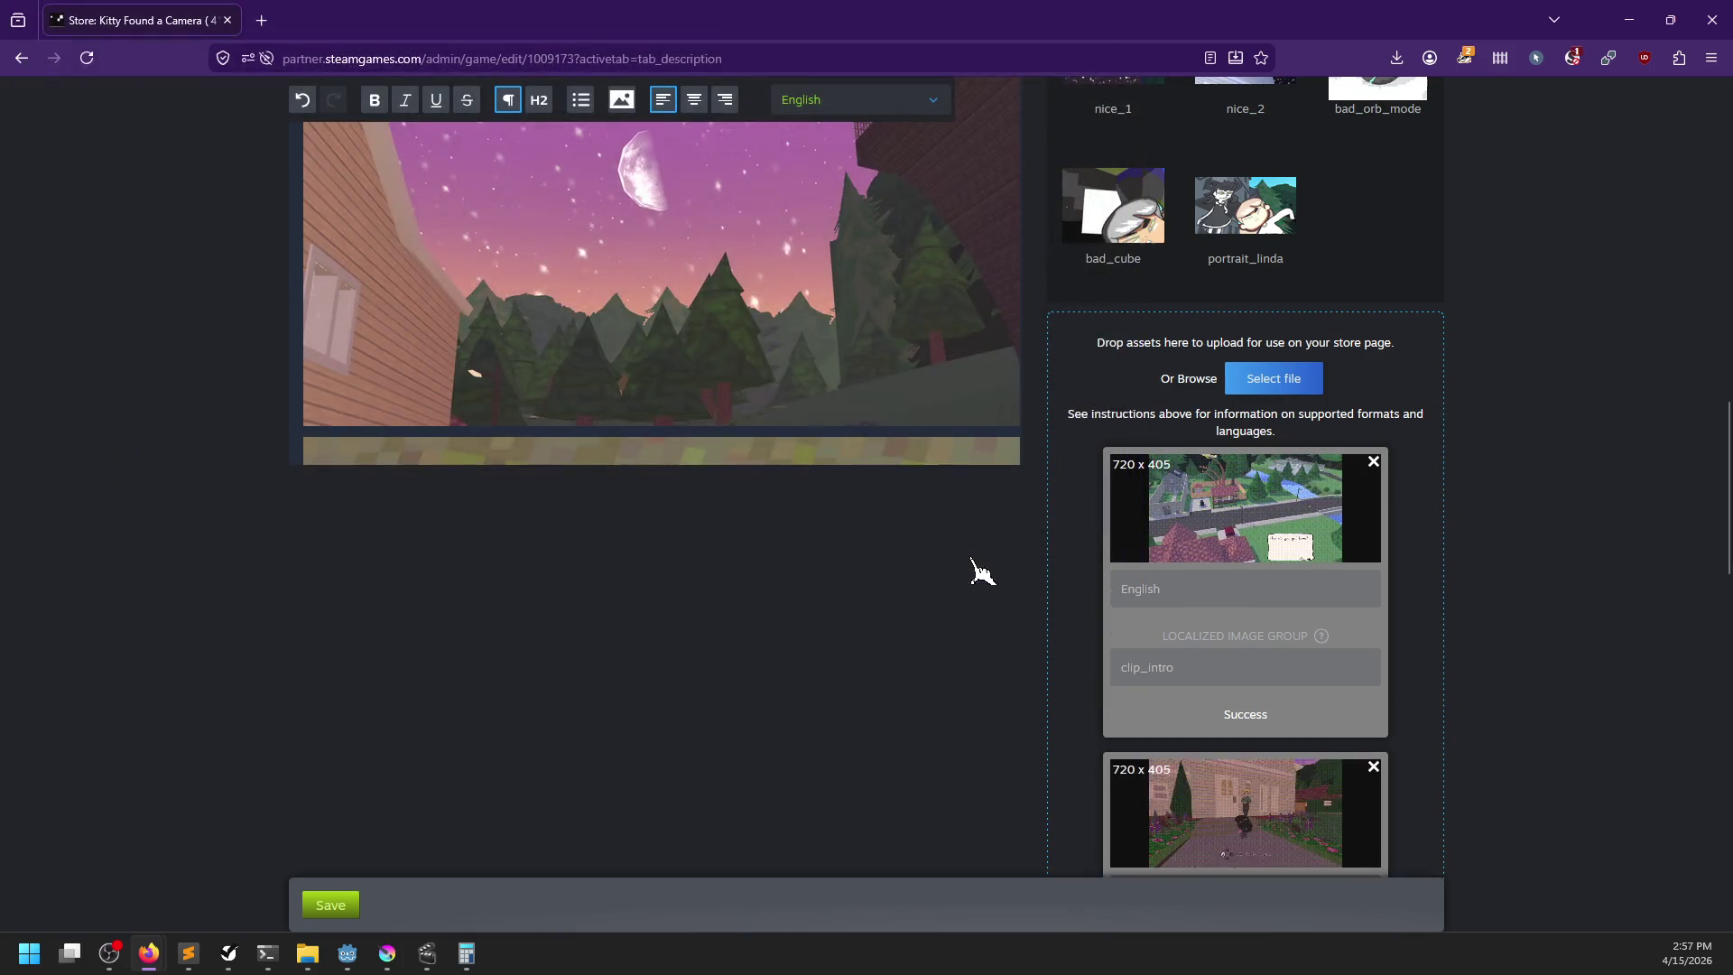
scroll(1191, 666, down, 10)
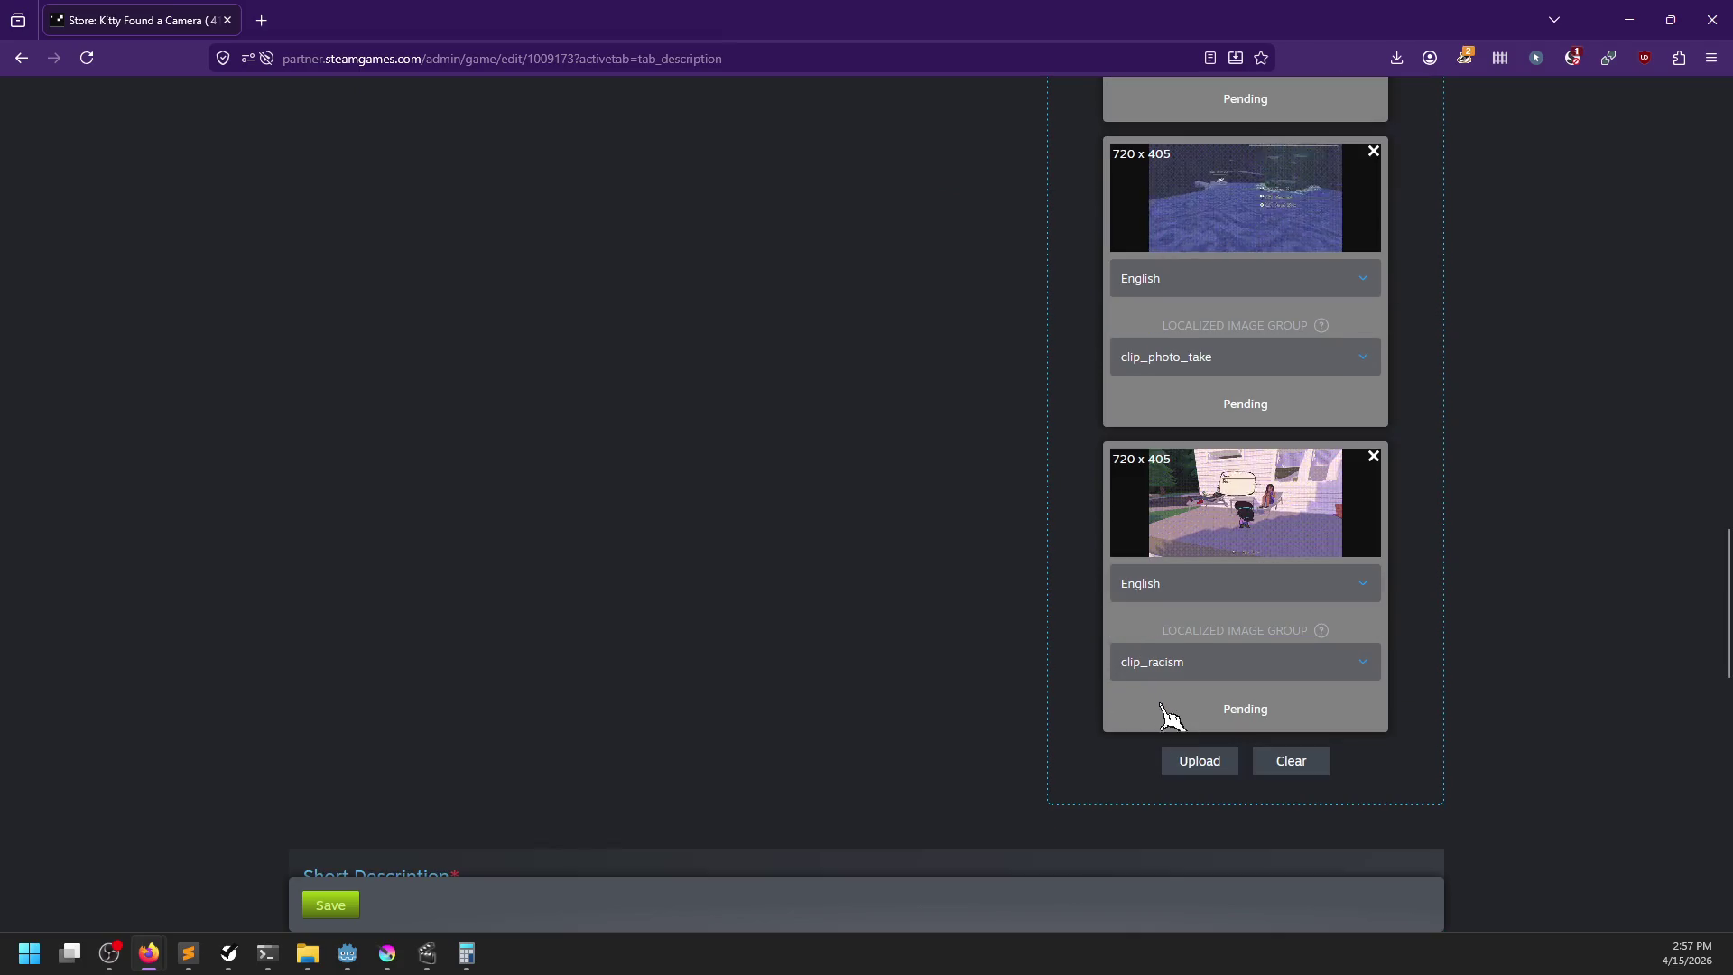
click(1205, 764)
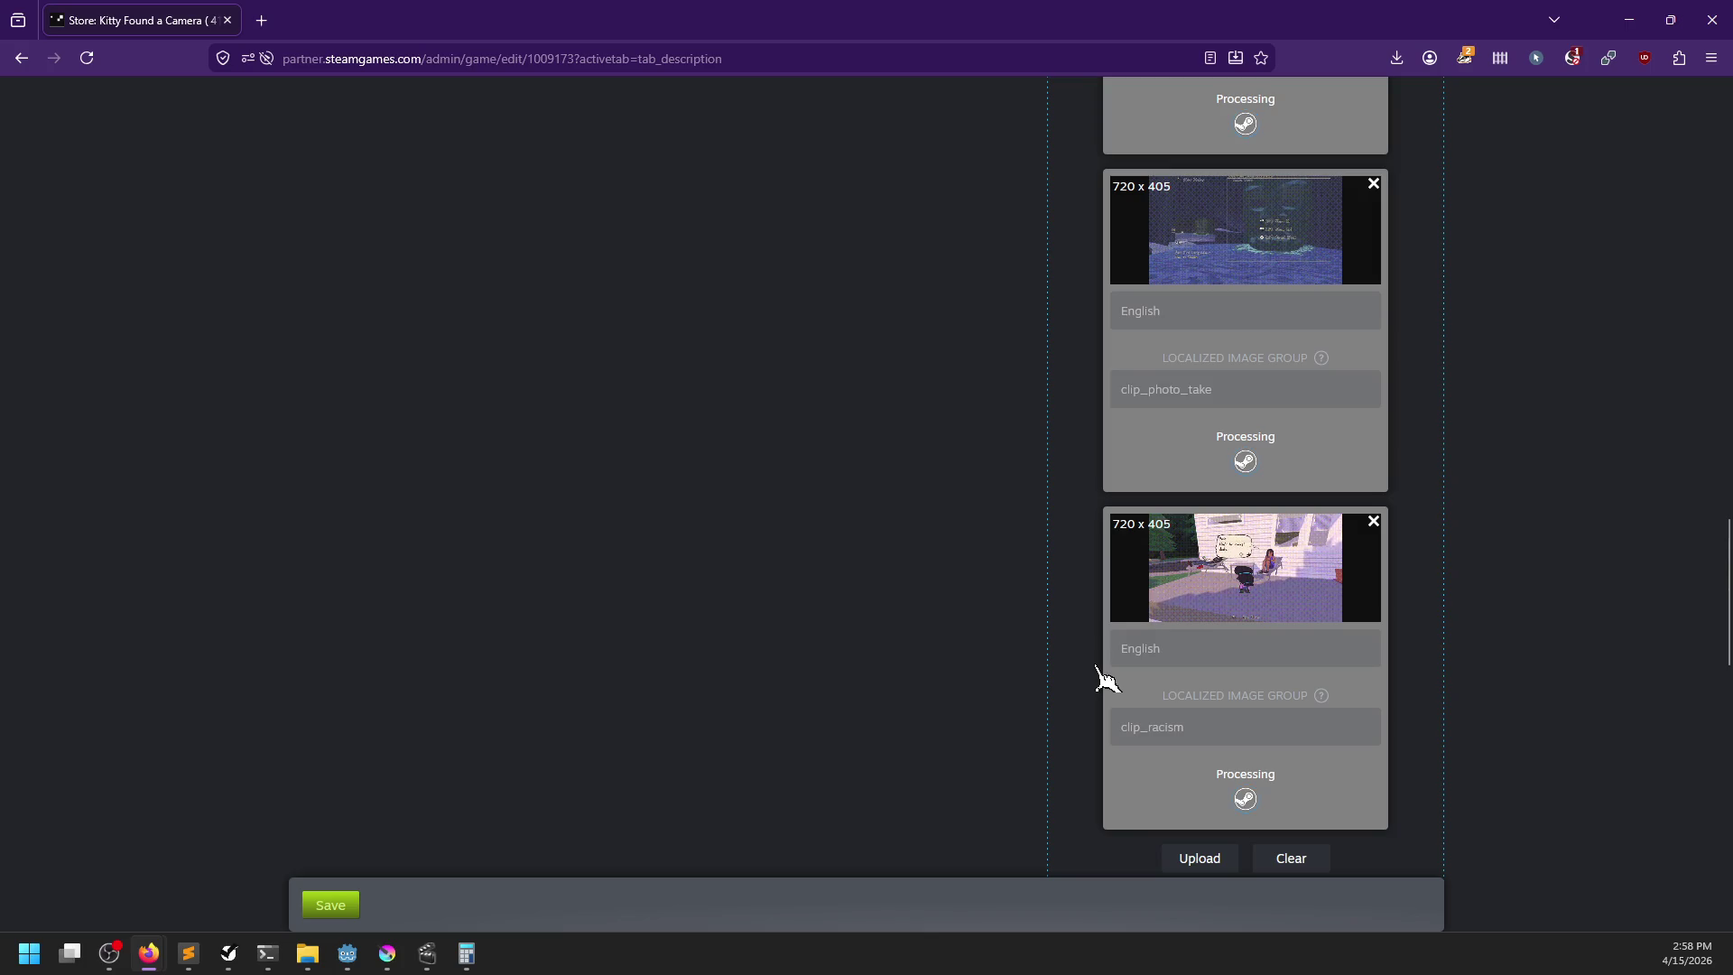
scroll(1106, 677, up, 3)
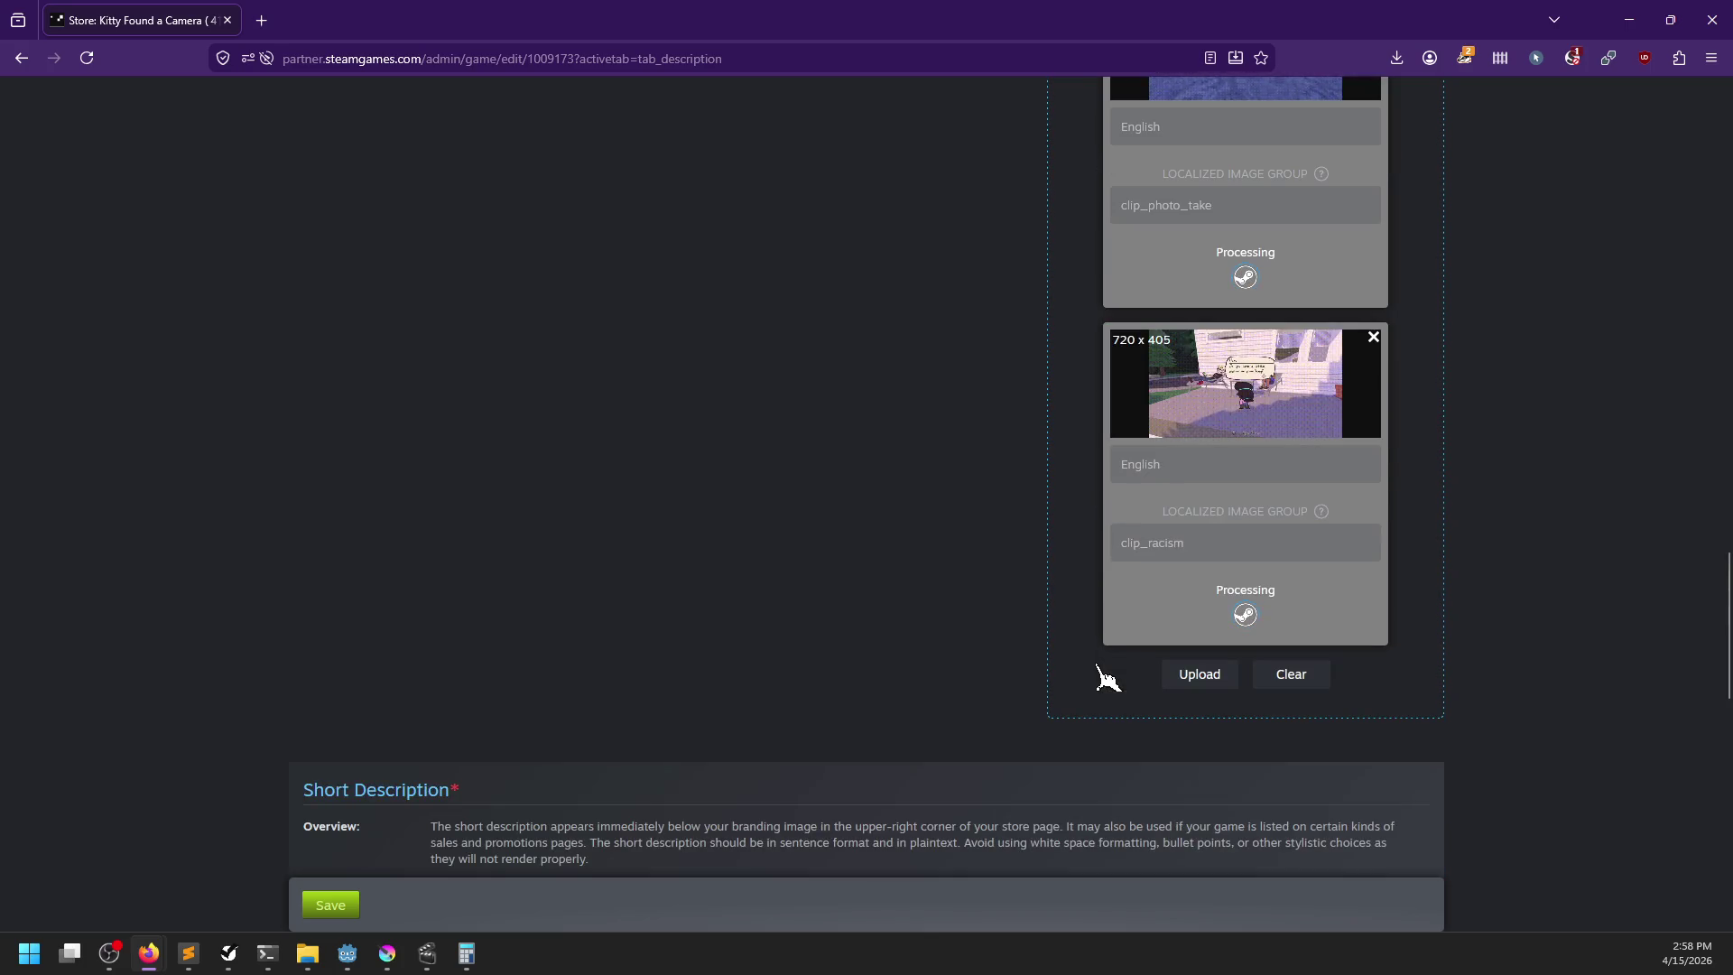
scroll(1098, 668, up, 6)
scroll(1099, 672, up, 2)
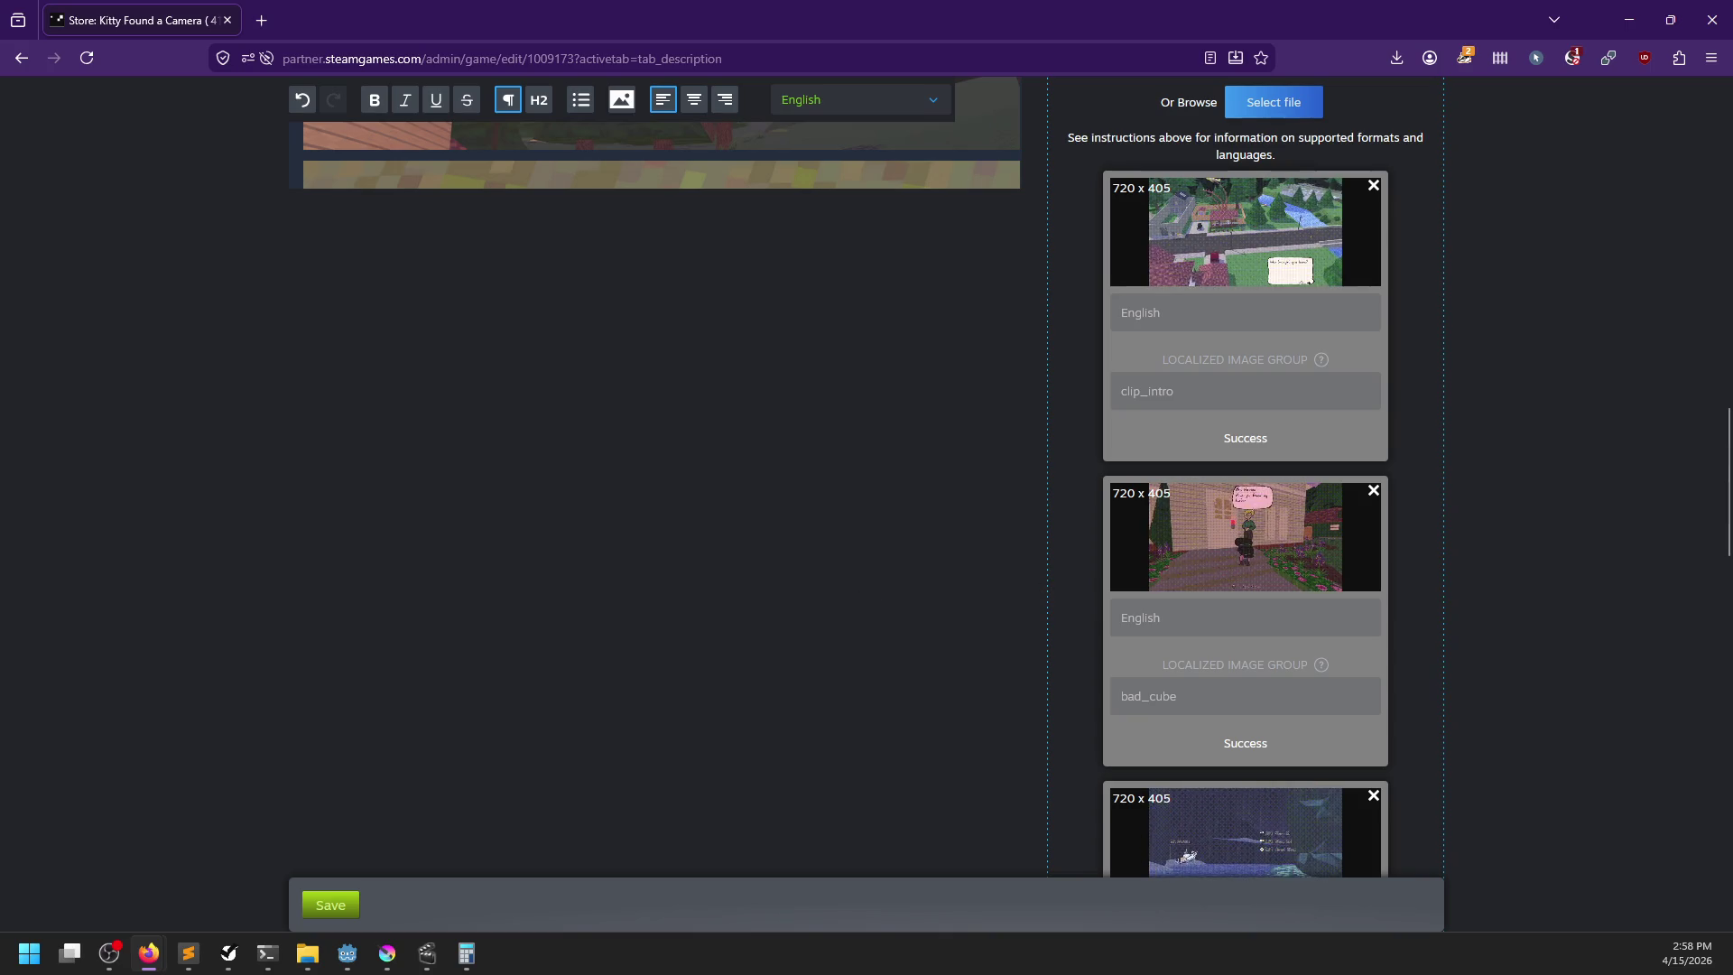
scroll(1126, 580, down, 8)
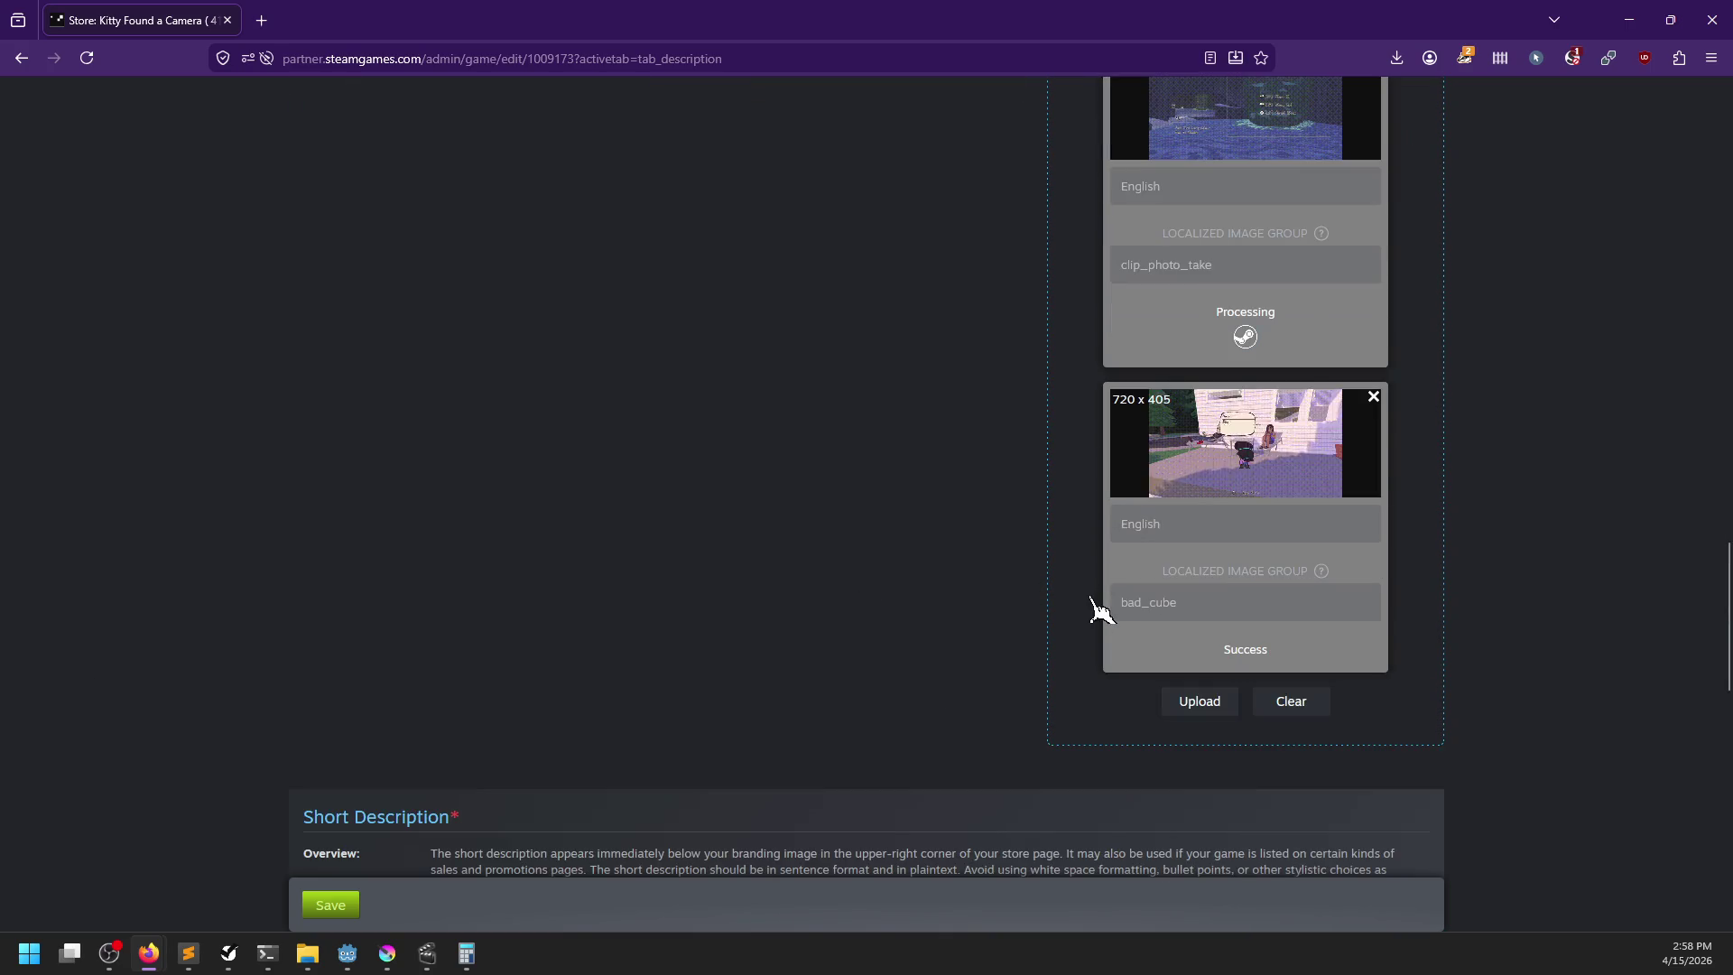
scroll(1106, 609, up, 13)
scroll(845, 646, up, 5)
scroll(846, 645, down, 6)
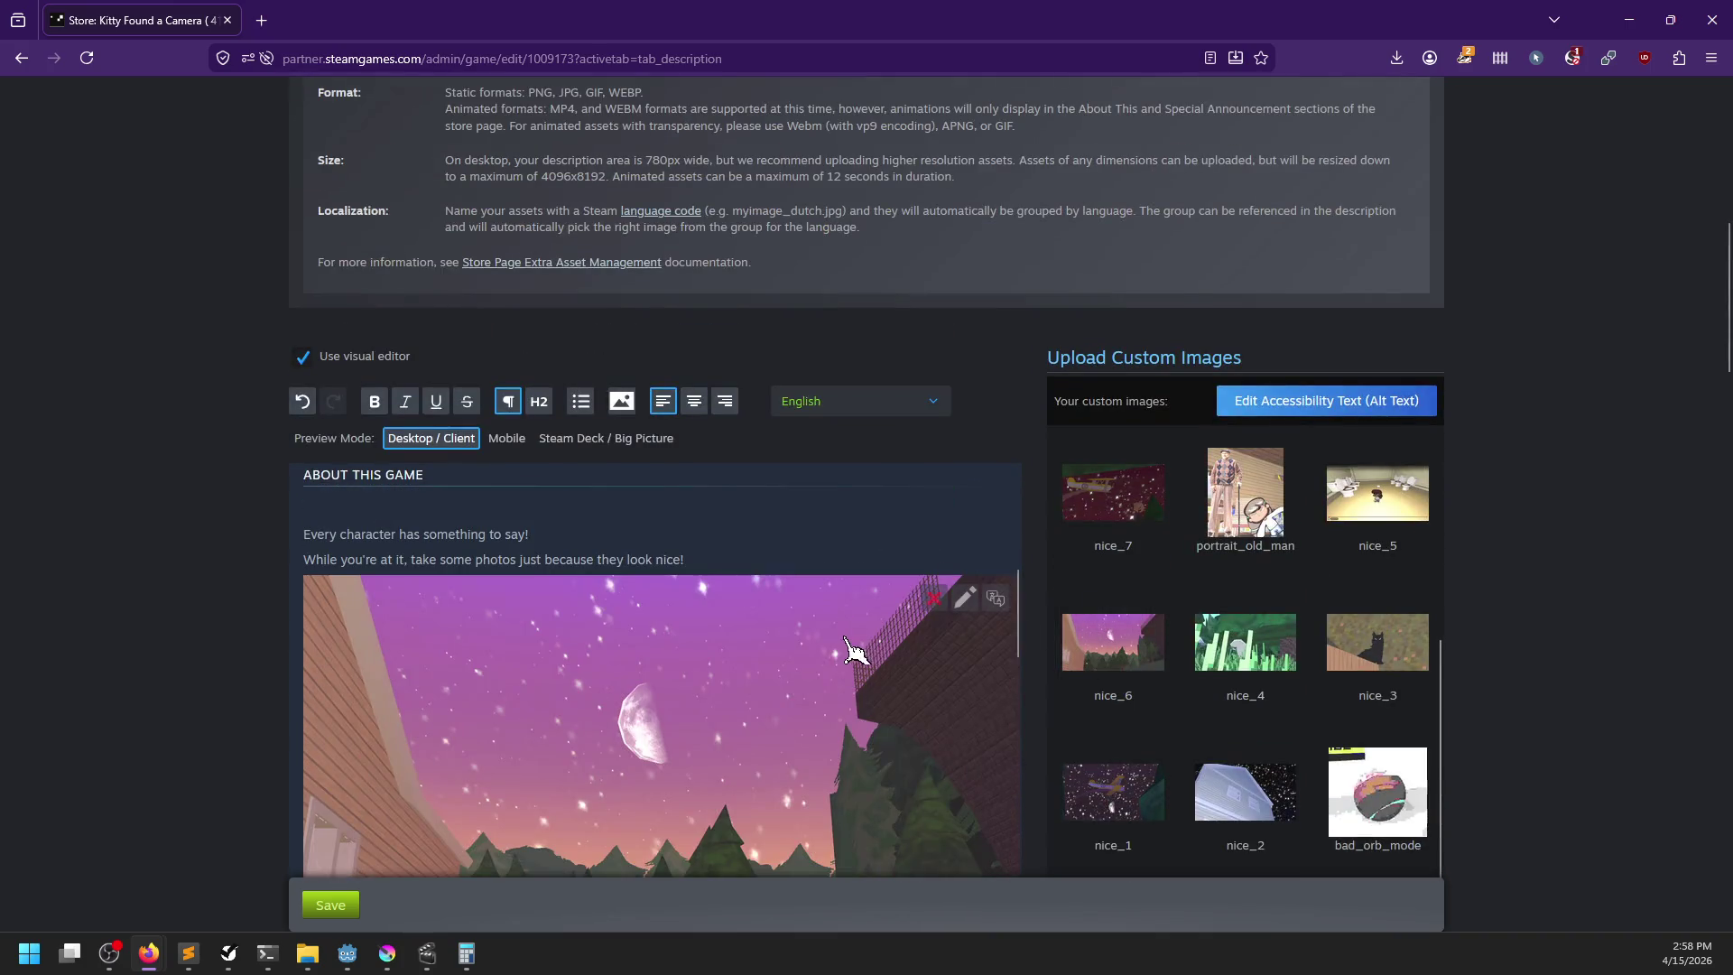
scroll(845, 646, down, 15)
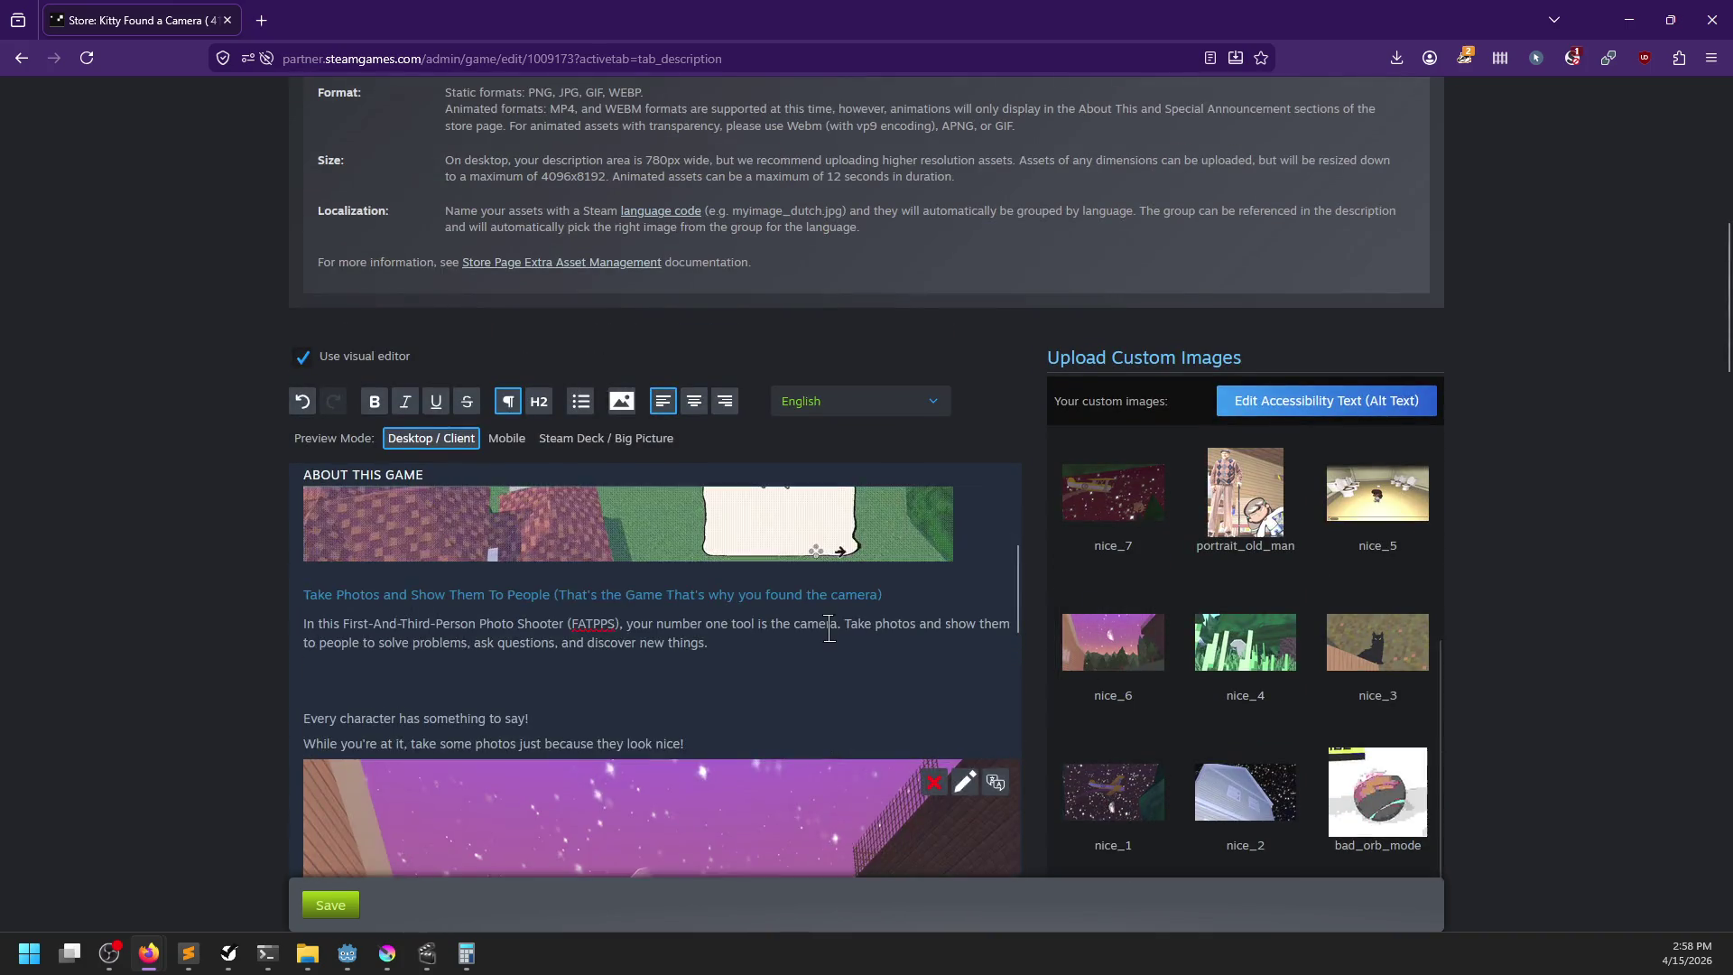
scroll(817, 648, down, 10)
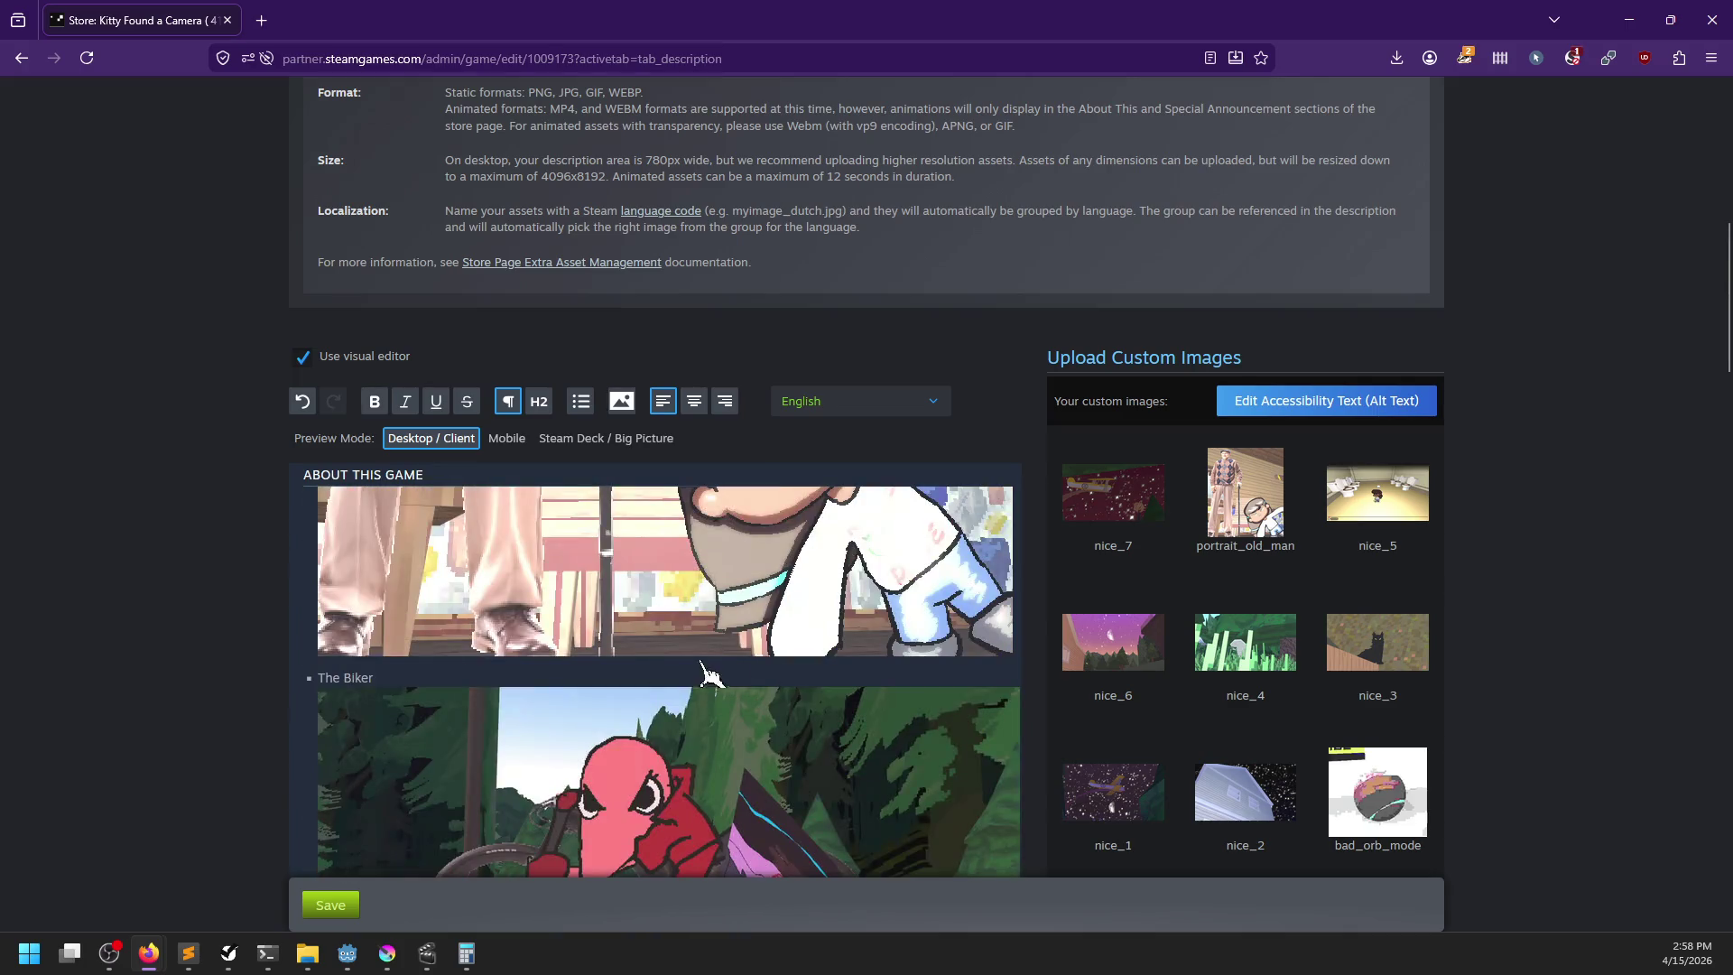
scroll(171, 677, down, 5)
scroll(494, 546, down, 5)
scroll(494, 546, down, 8)
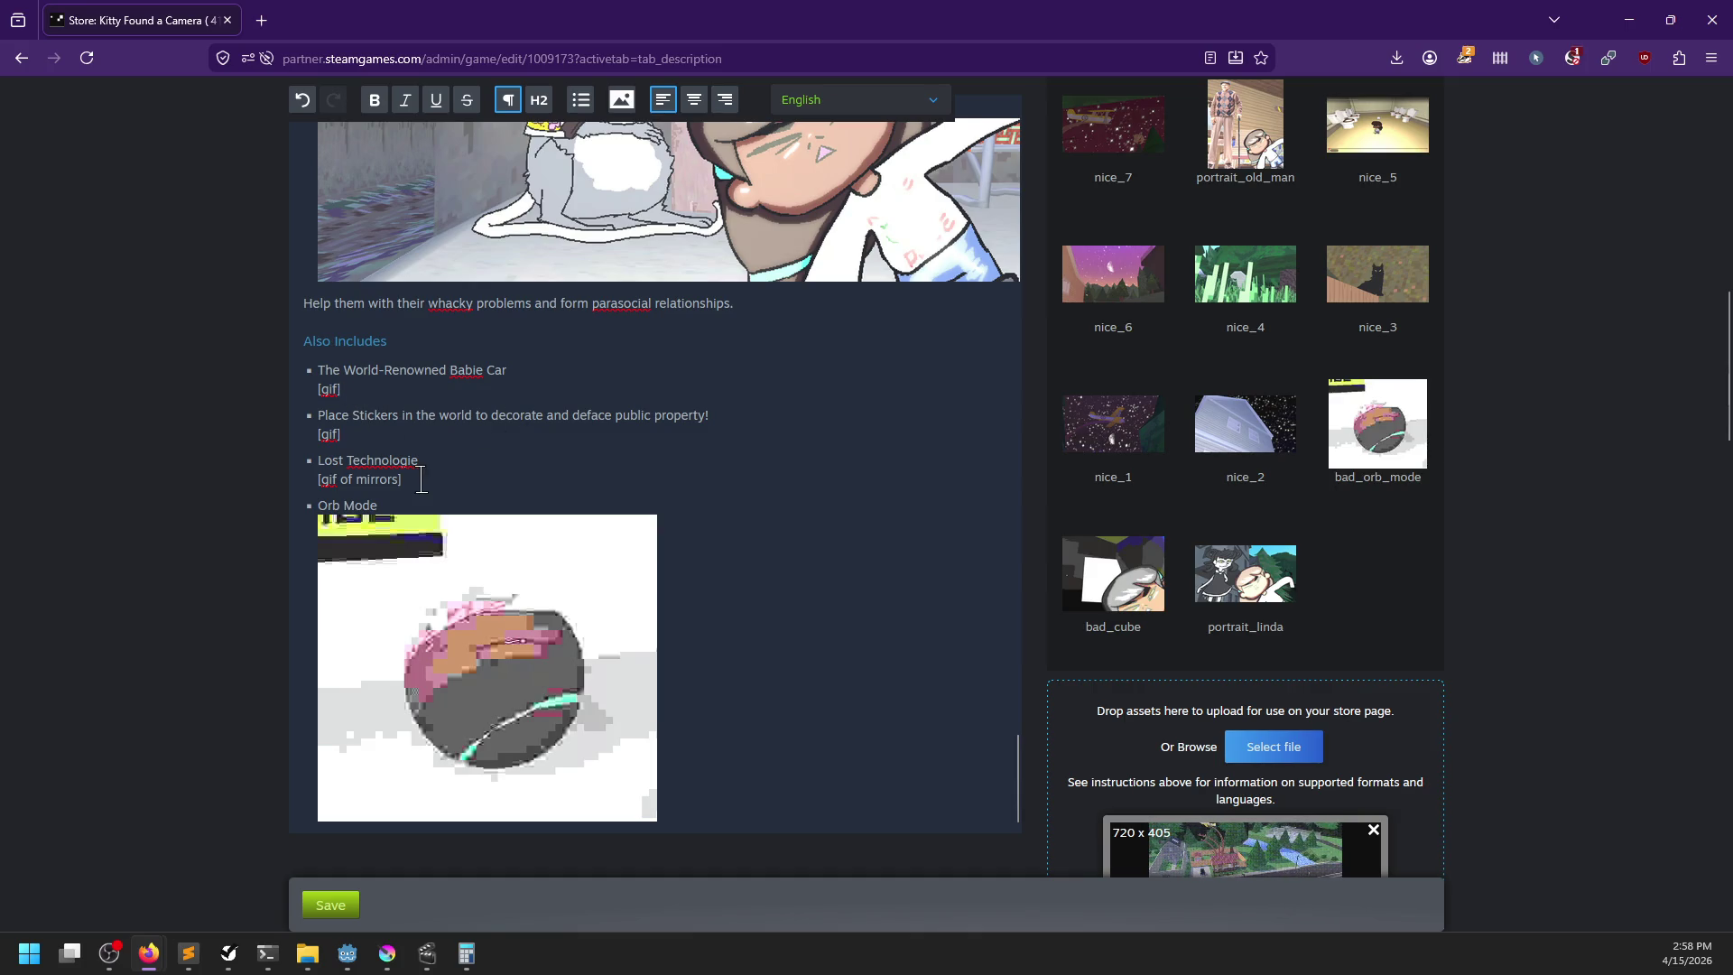
scroll(722, 503, up, 20)
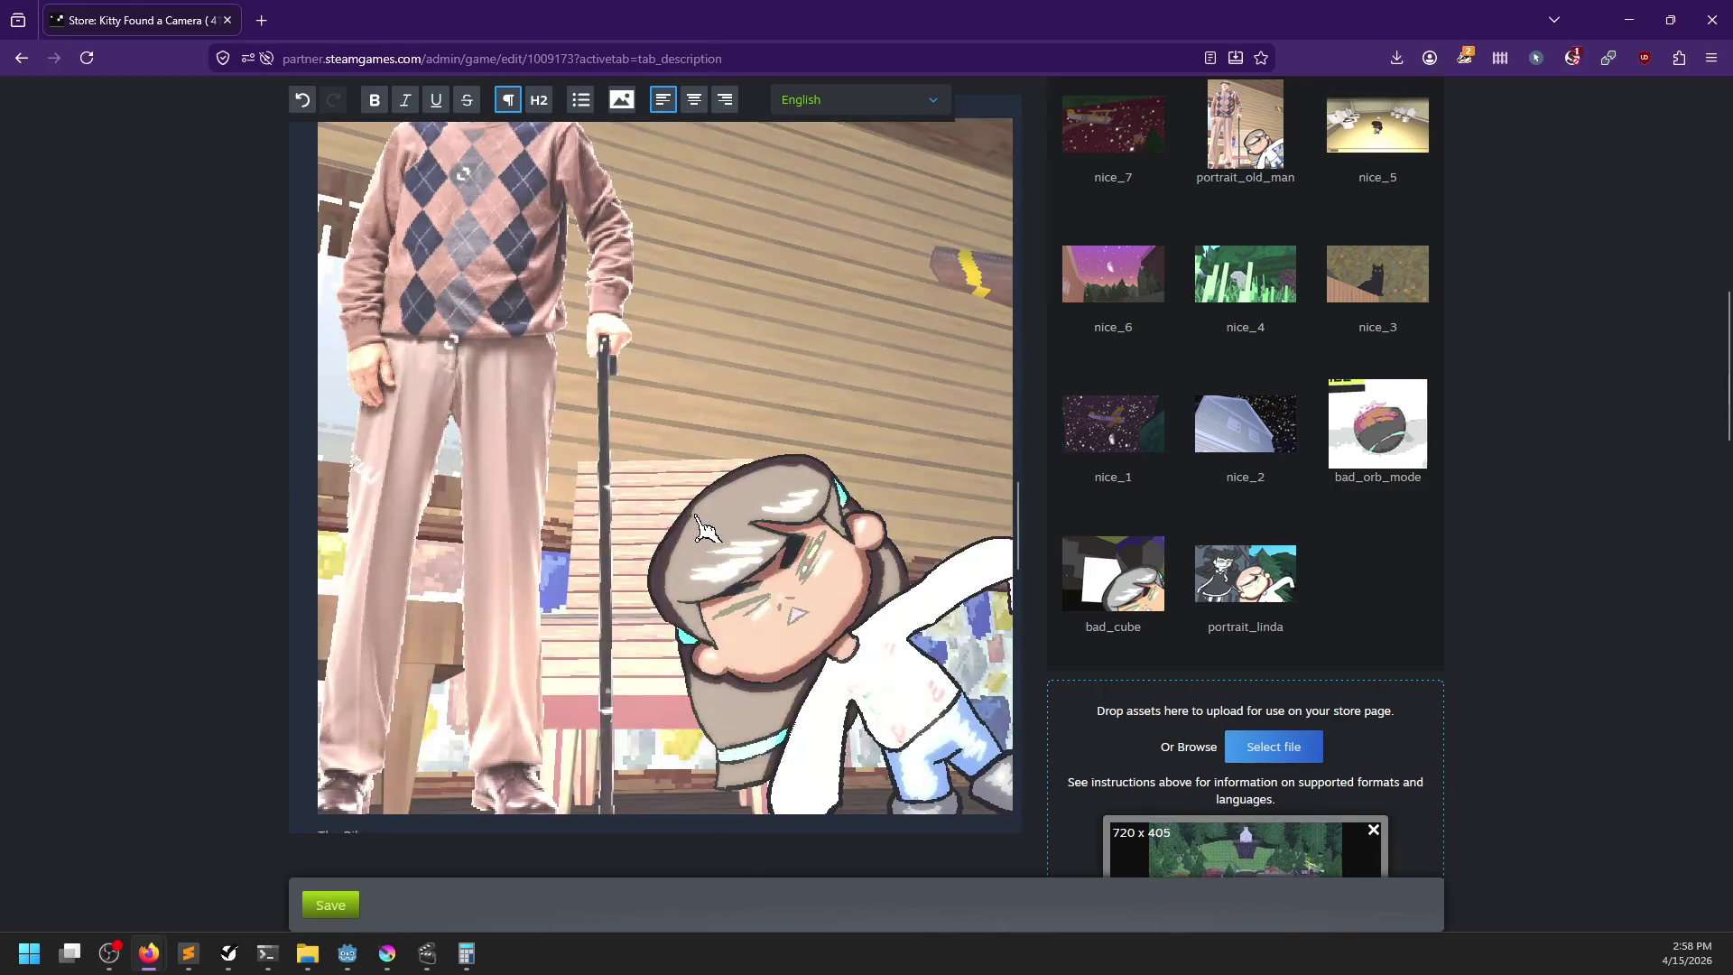
scroll(707, 528, down, 15)
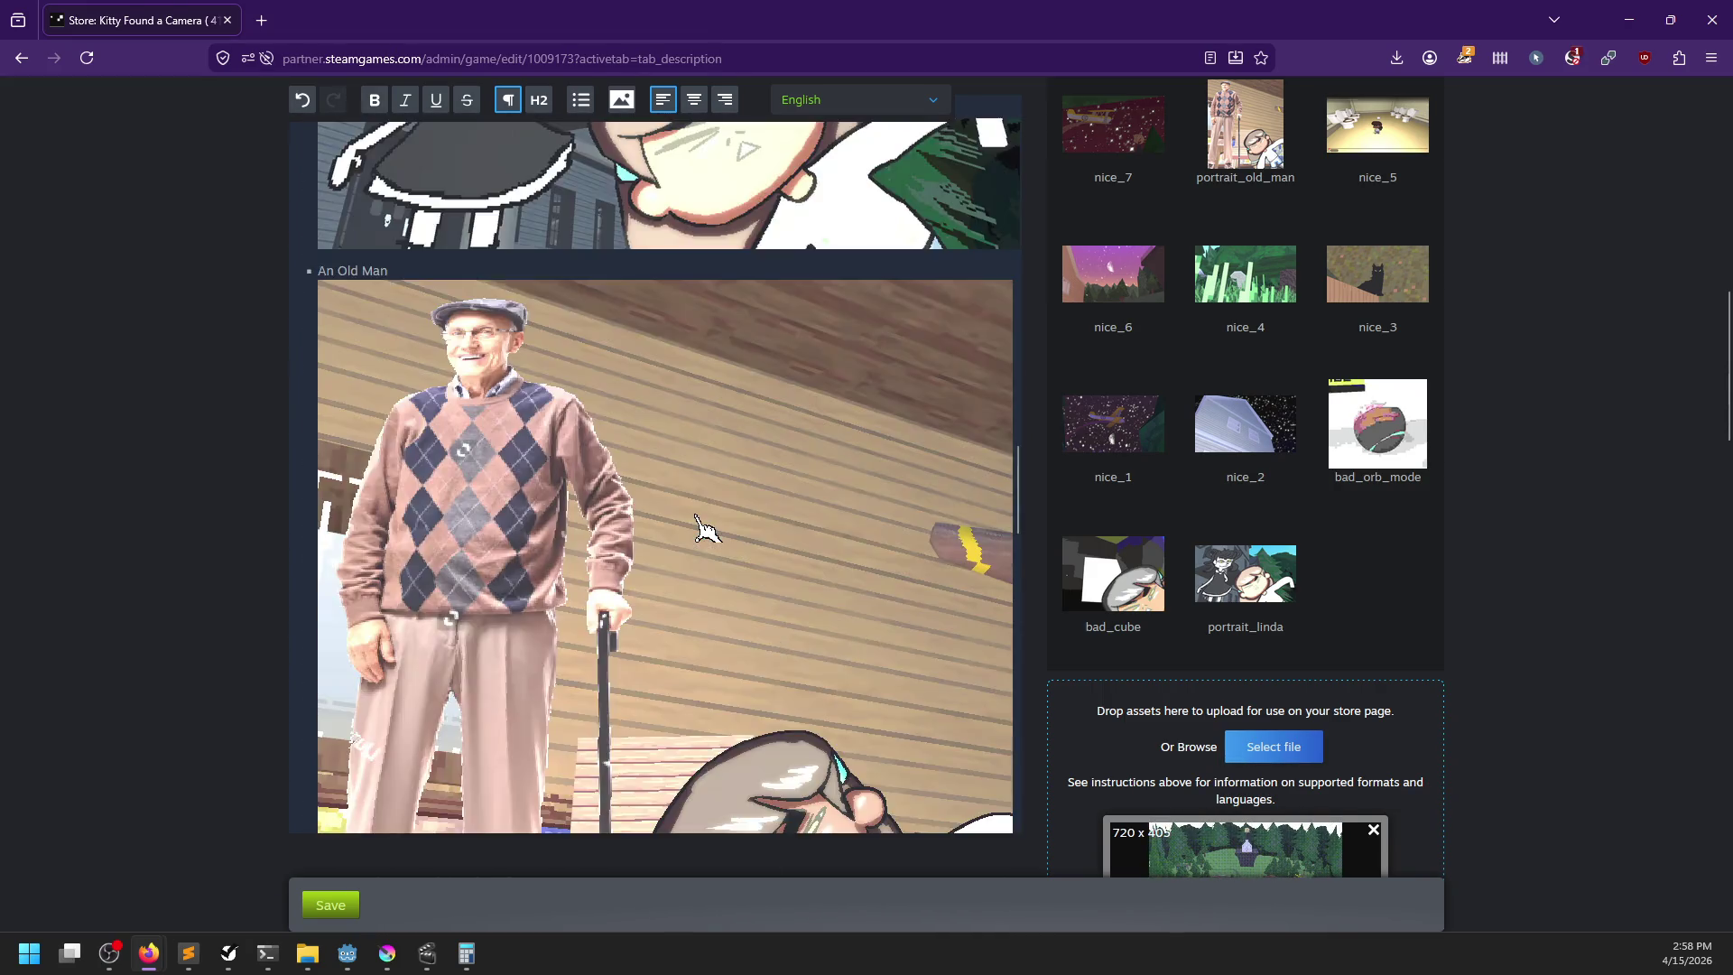
scroll(697, 507, down, 1)
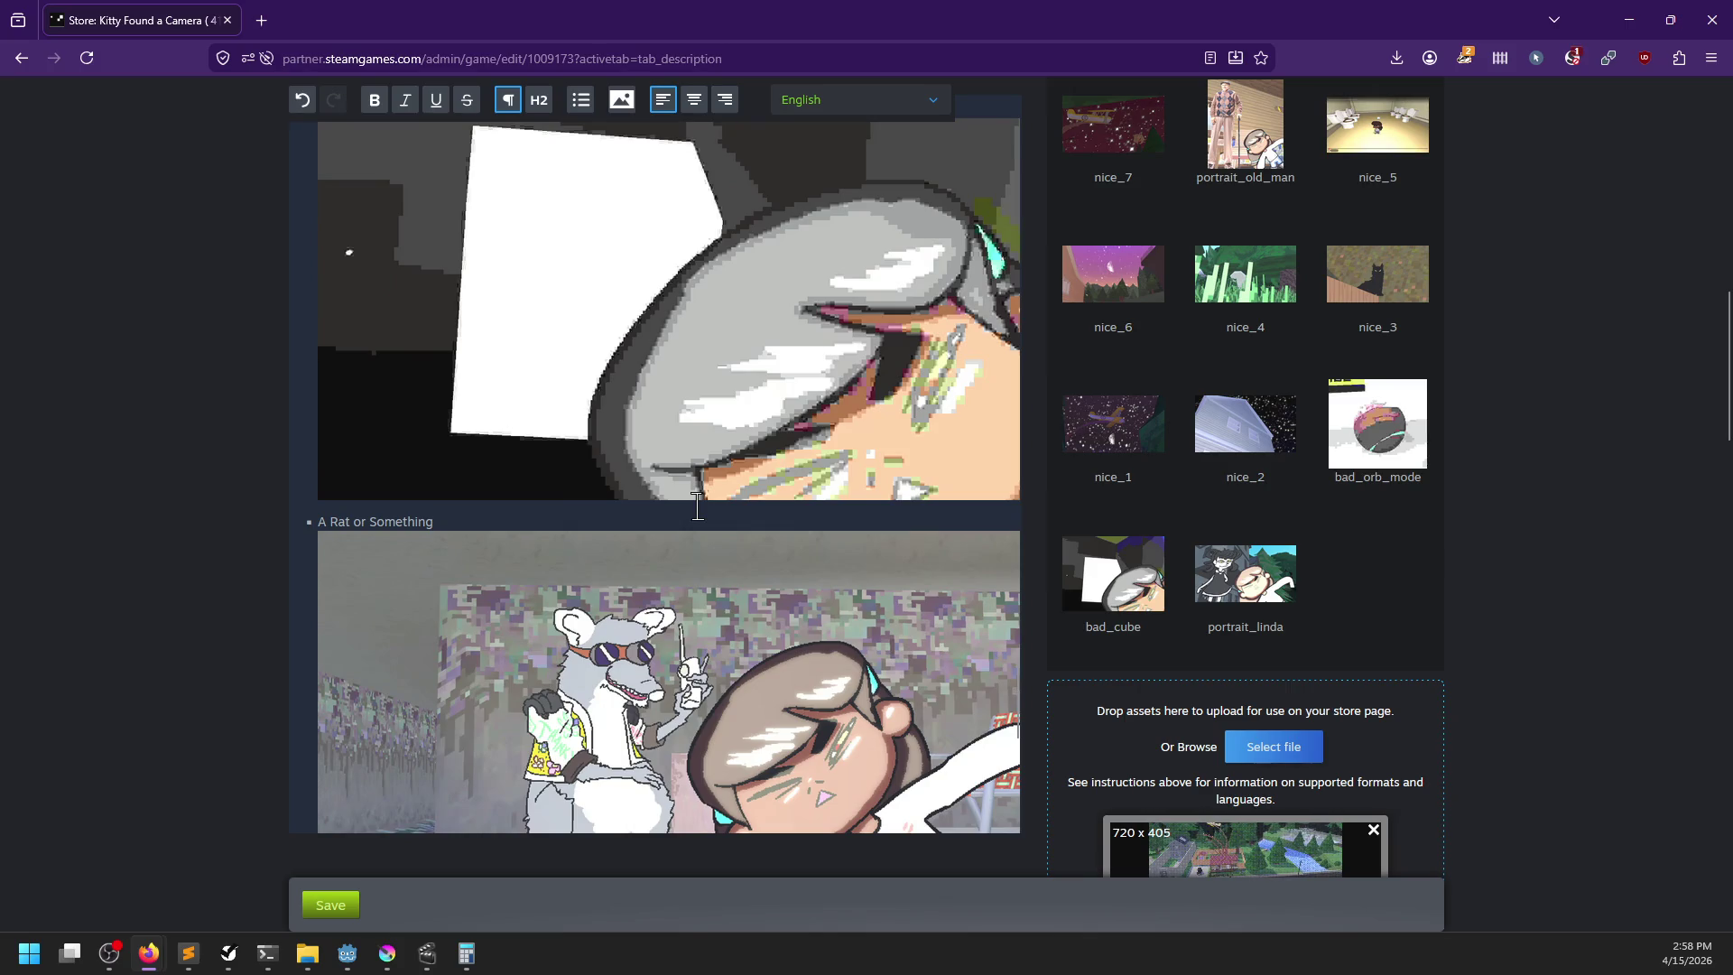
scroll(664, 530, down, 6)
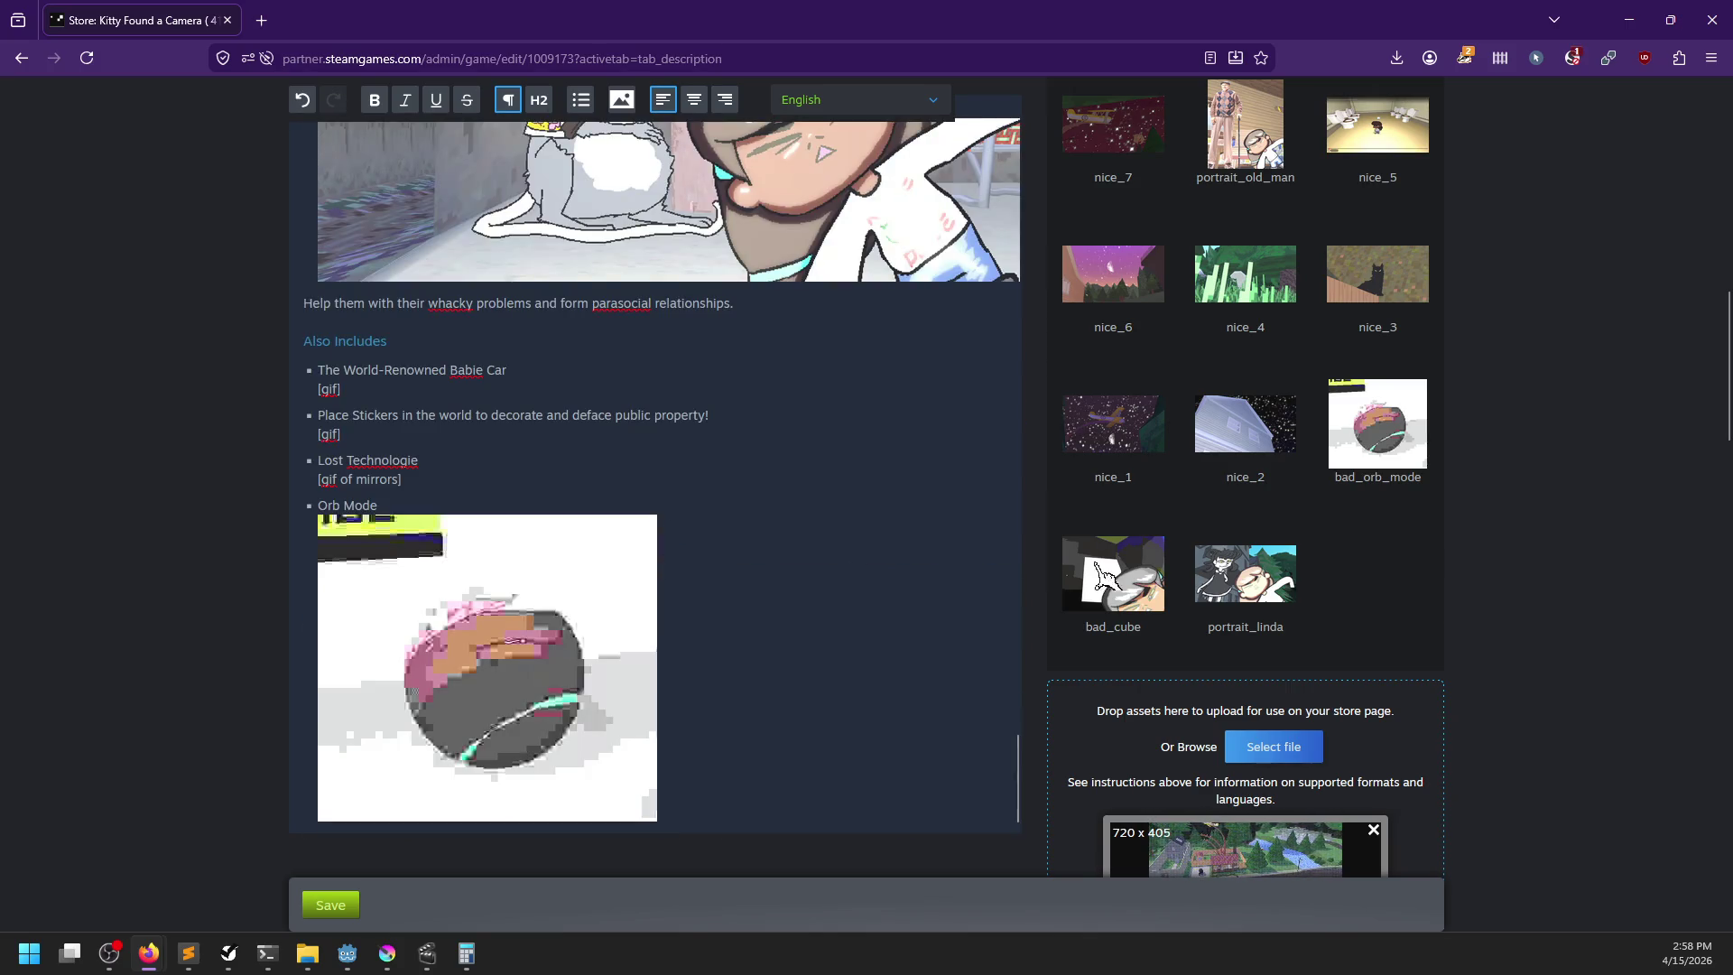
scroll(1264, 577, down, 18)
scroll(1292, 581, up, 10)
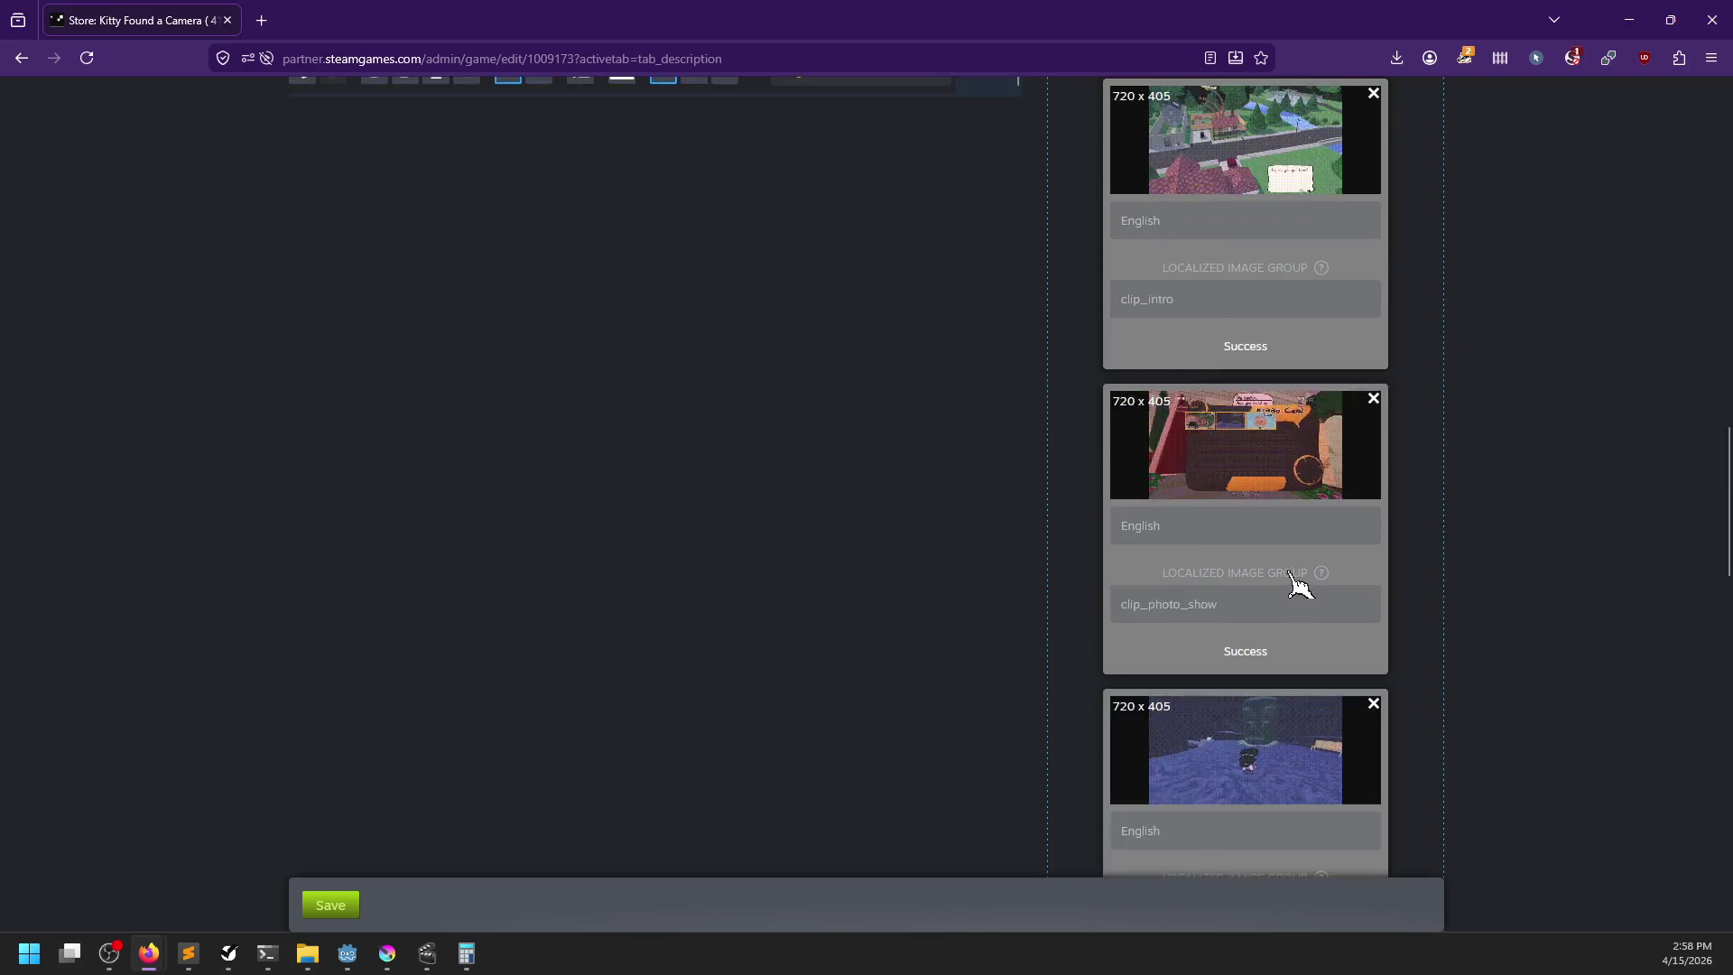
scroll(1300, 582, up, 6)
scroll(659, 501, up, 10)
scroll(659, 508, up, 4)
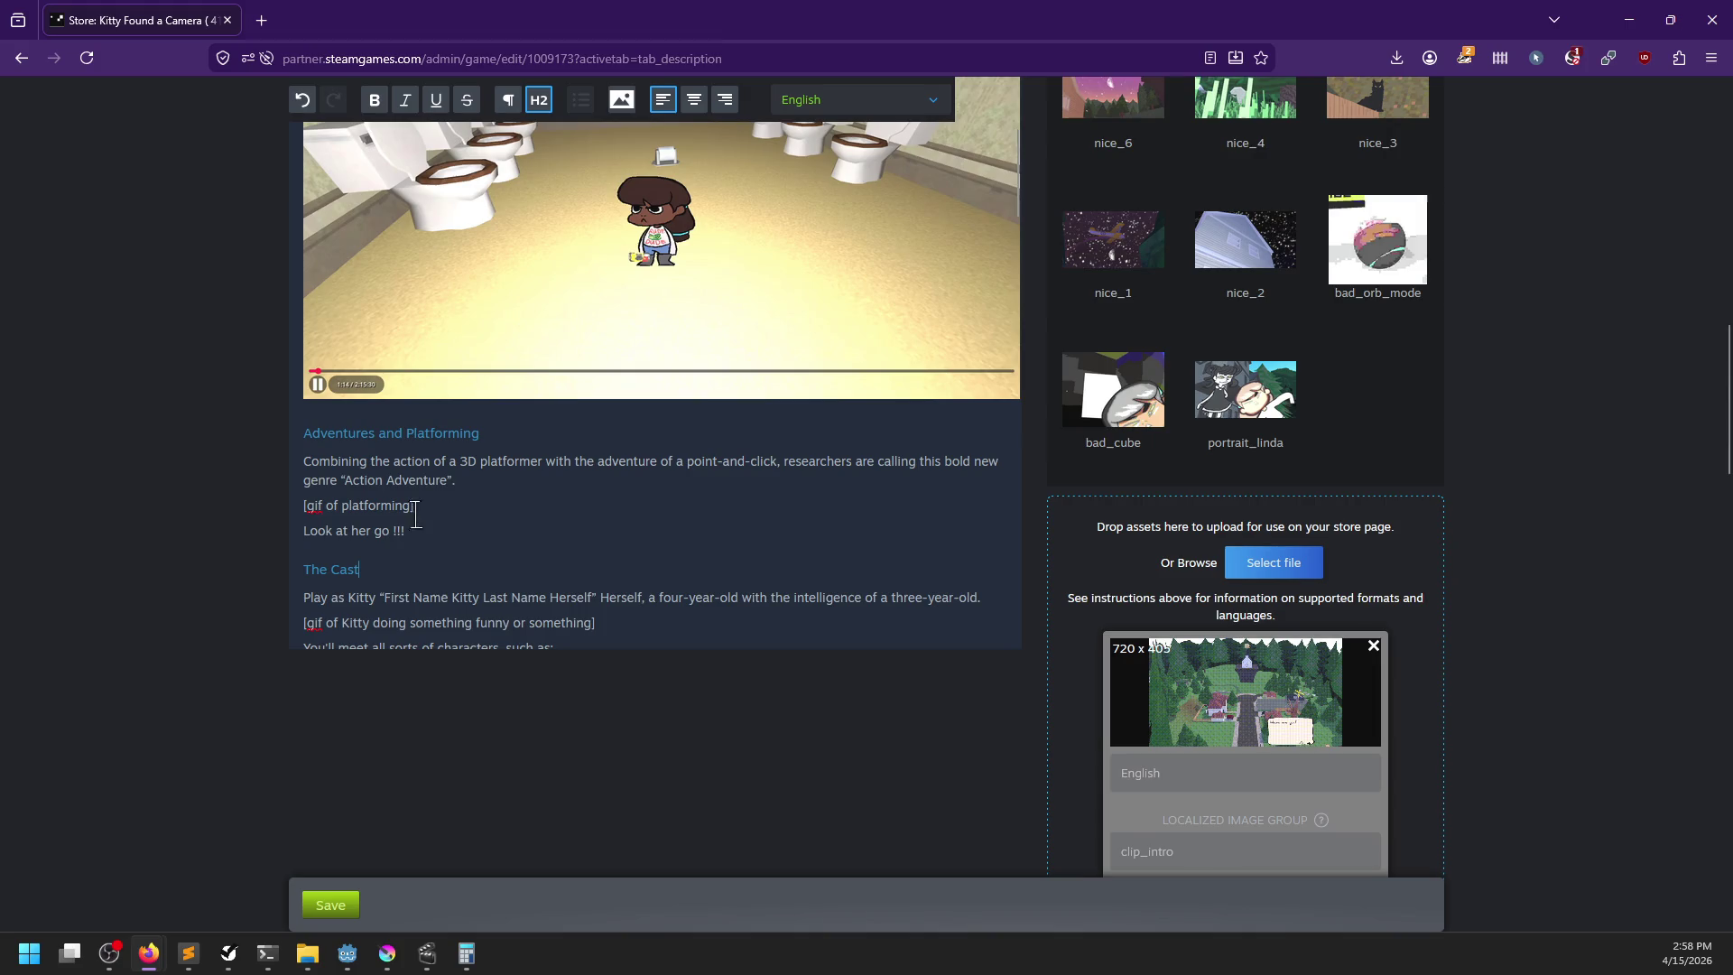
scroll(415, 533, up, 3)
scroll(417, 546, down, 4)
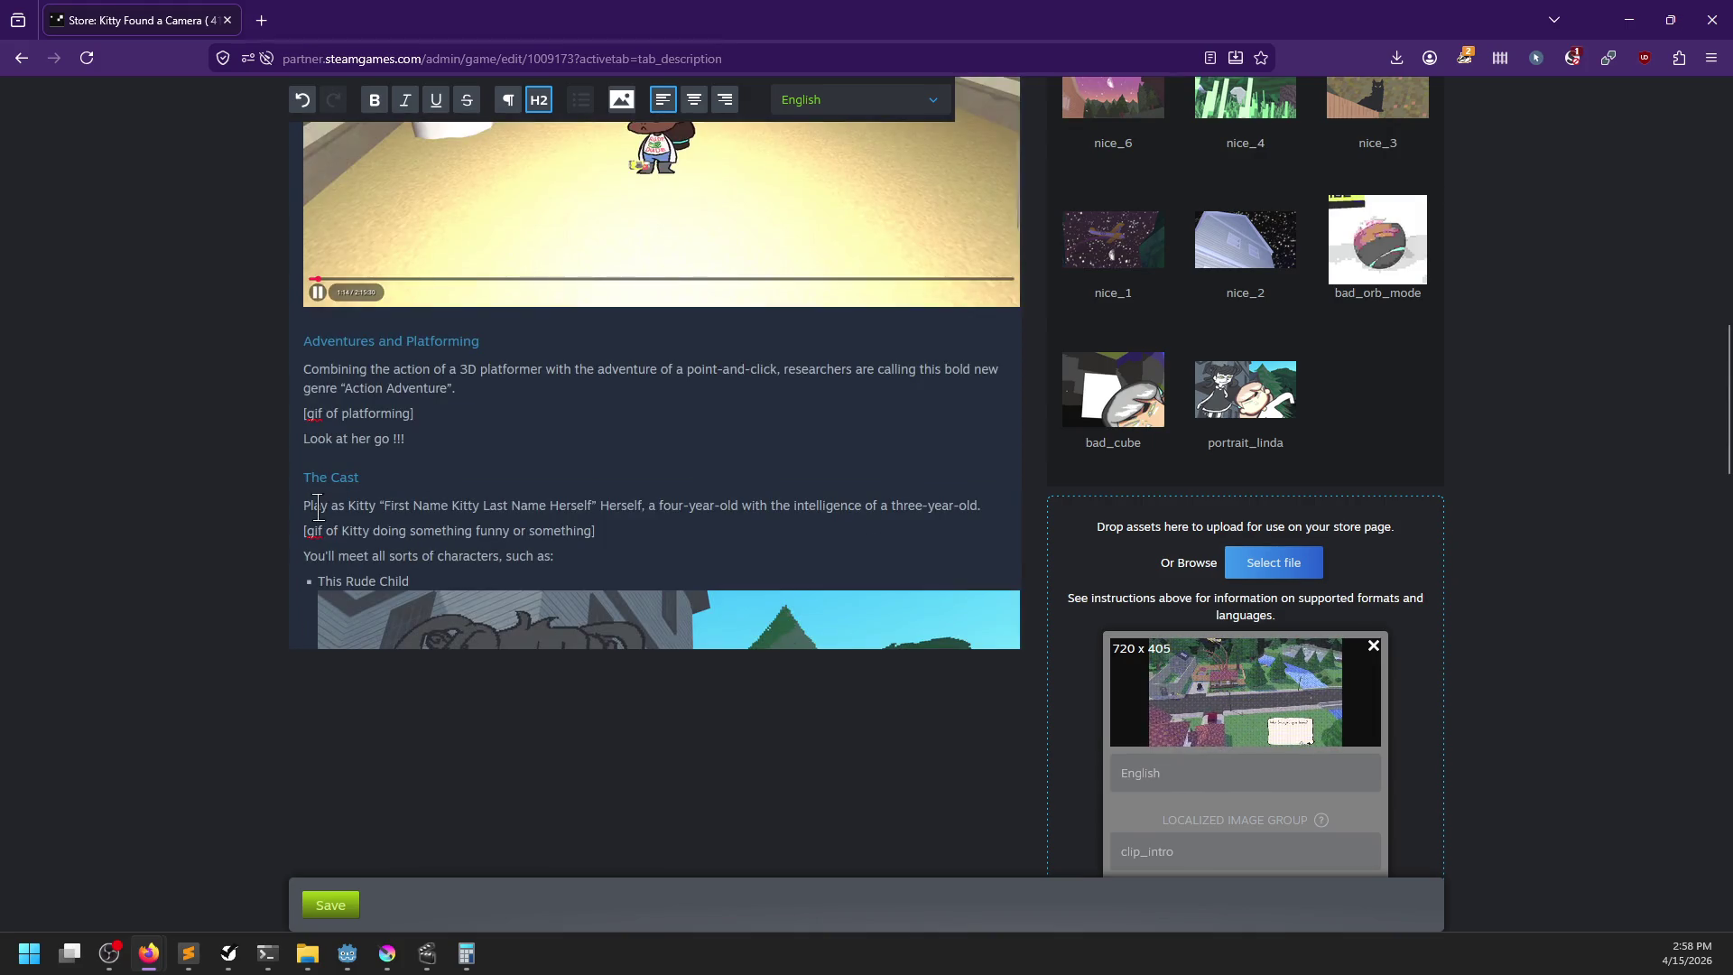
drag(630, 529, 338, 529)
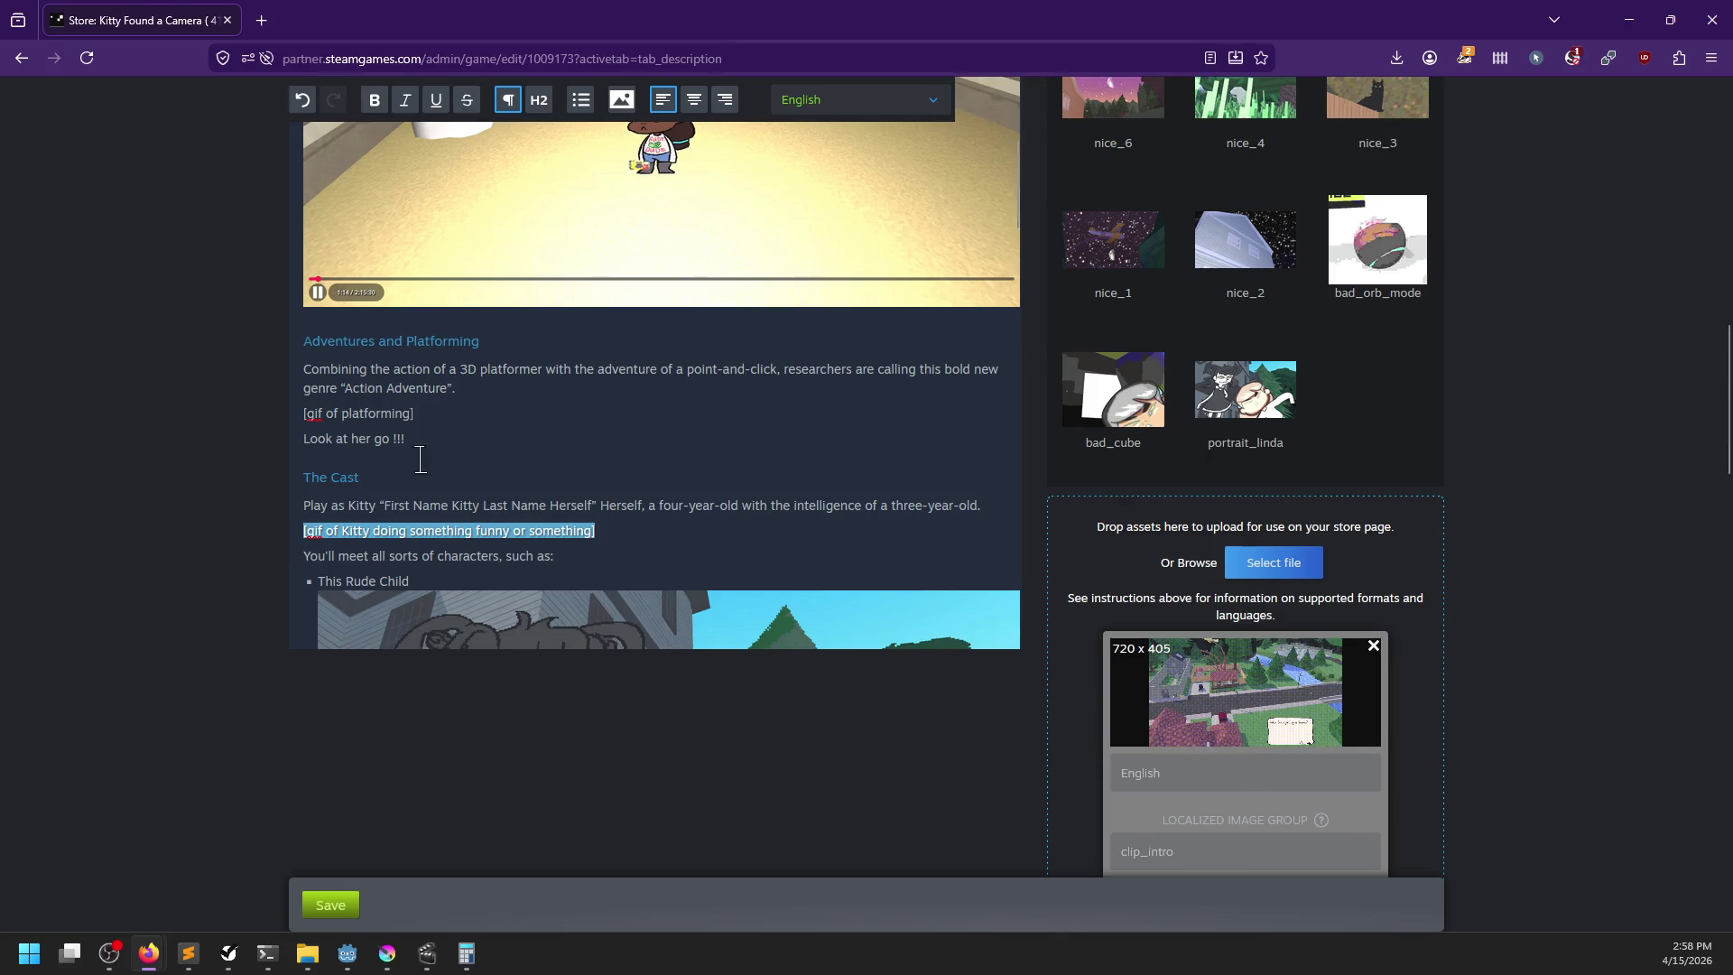
scroll(497, 460, up, 10)
click(398, 365)
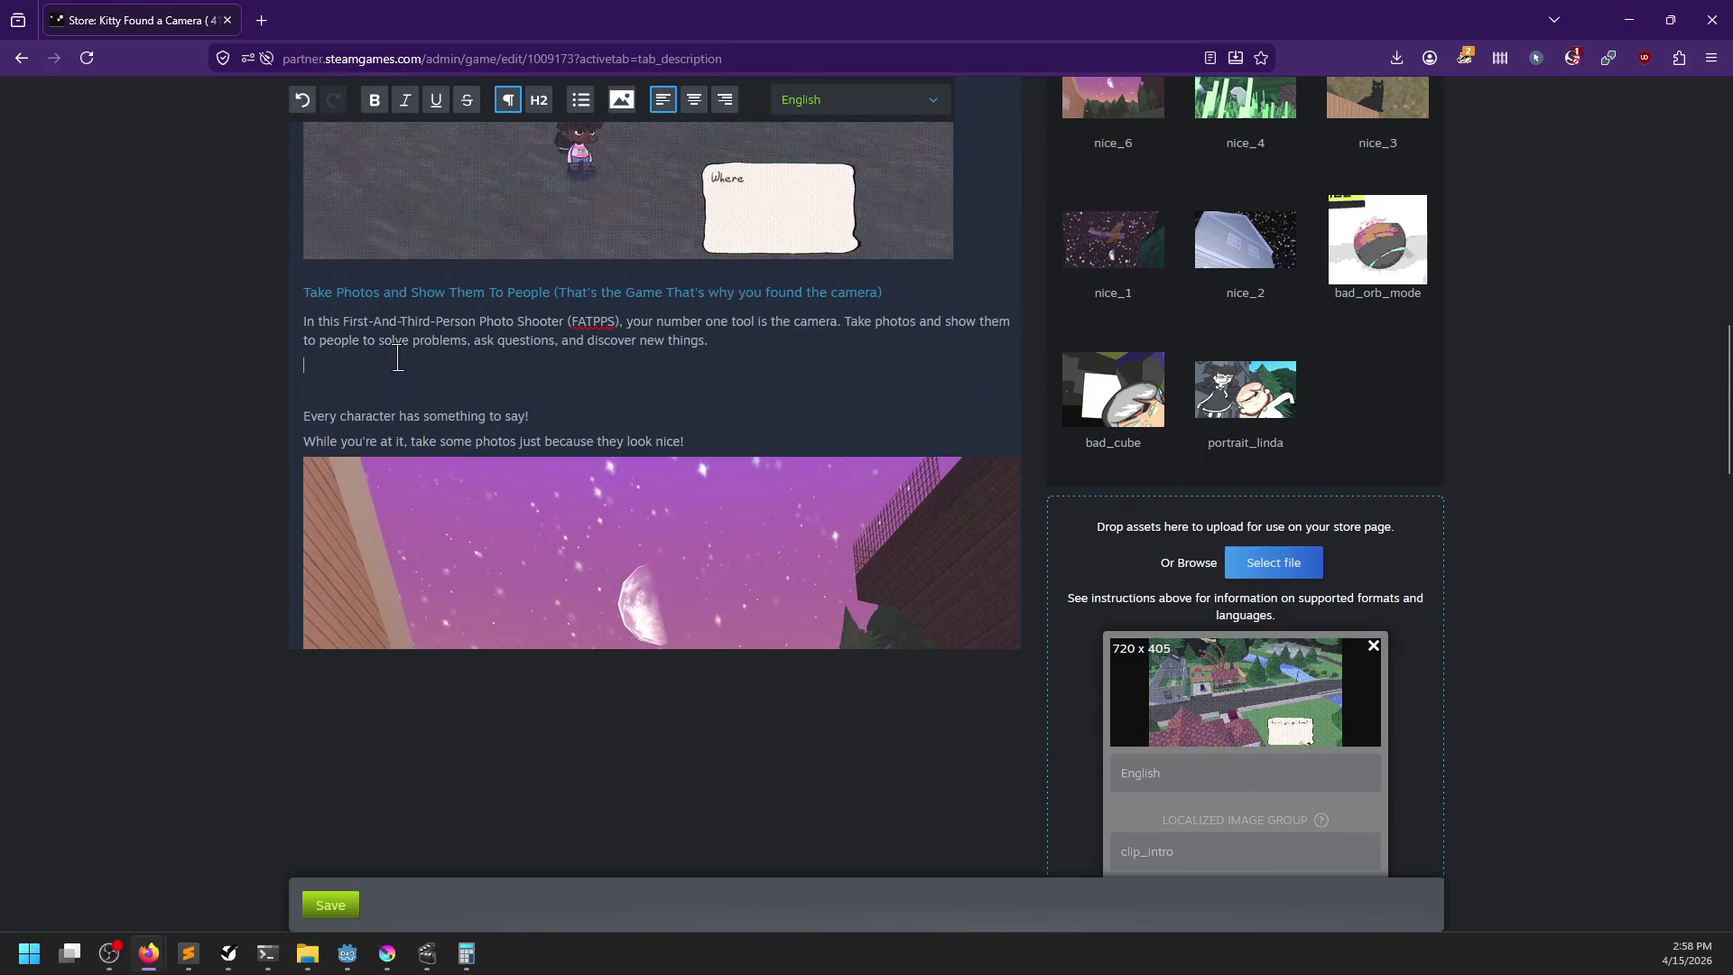
scroll(1277, 407, up, 3)
scroll(1550, 368, up, 5)
scroll(1548, 368, down, 3)
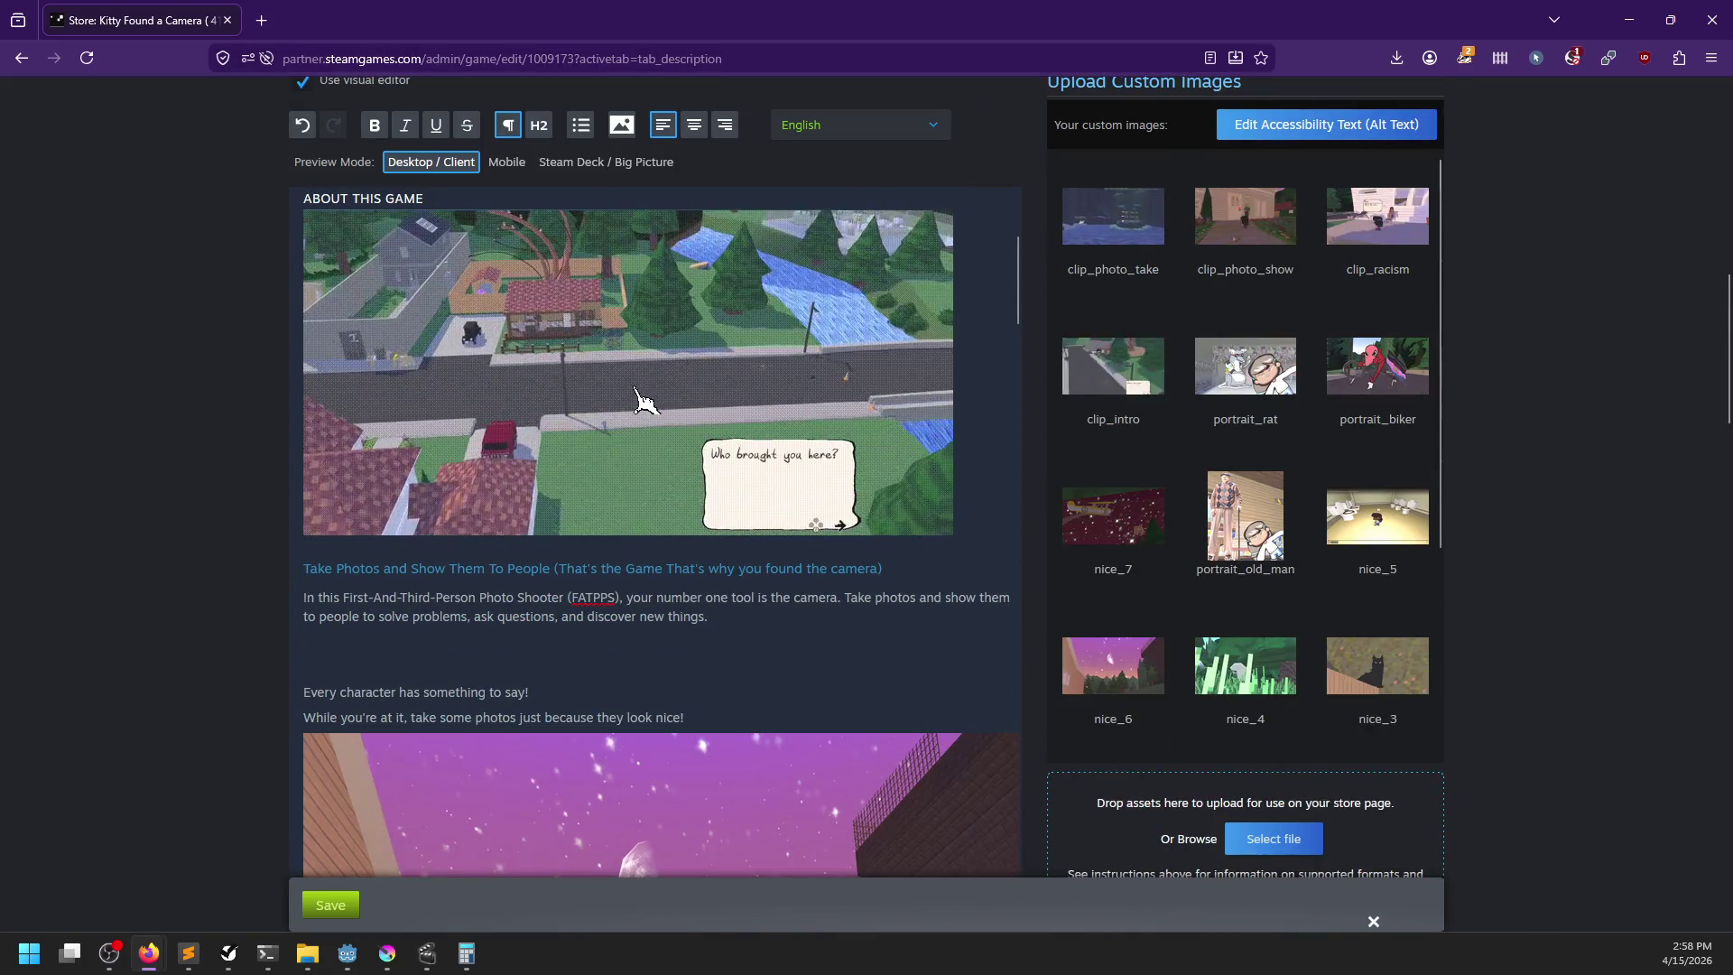
Insert the clip_photo_take and clip_photo_show GIFs under the photo-taking paragraph
scroll(638, 397, up, 2)
scroll(268, 386, up, 2)
click(621, 309)
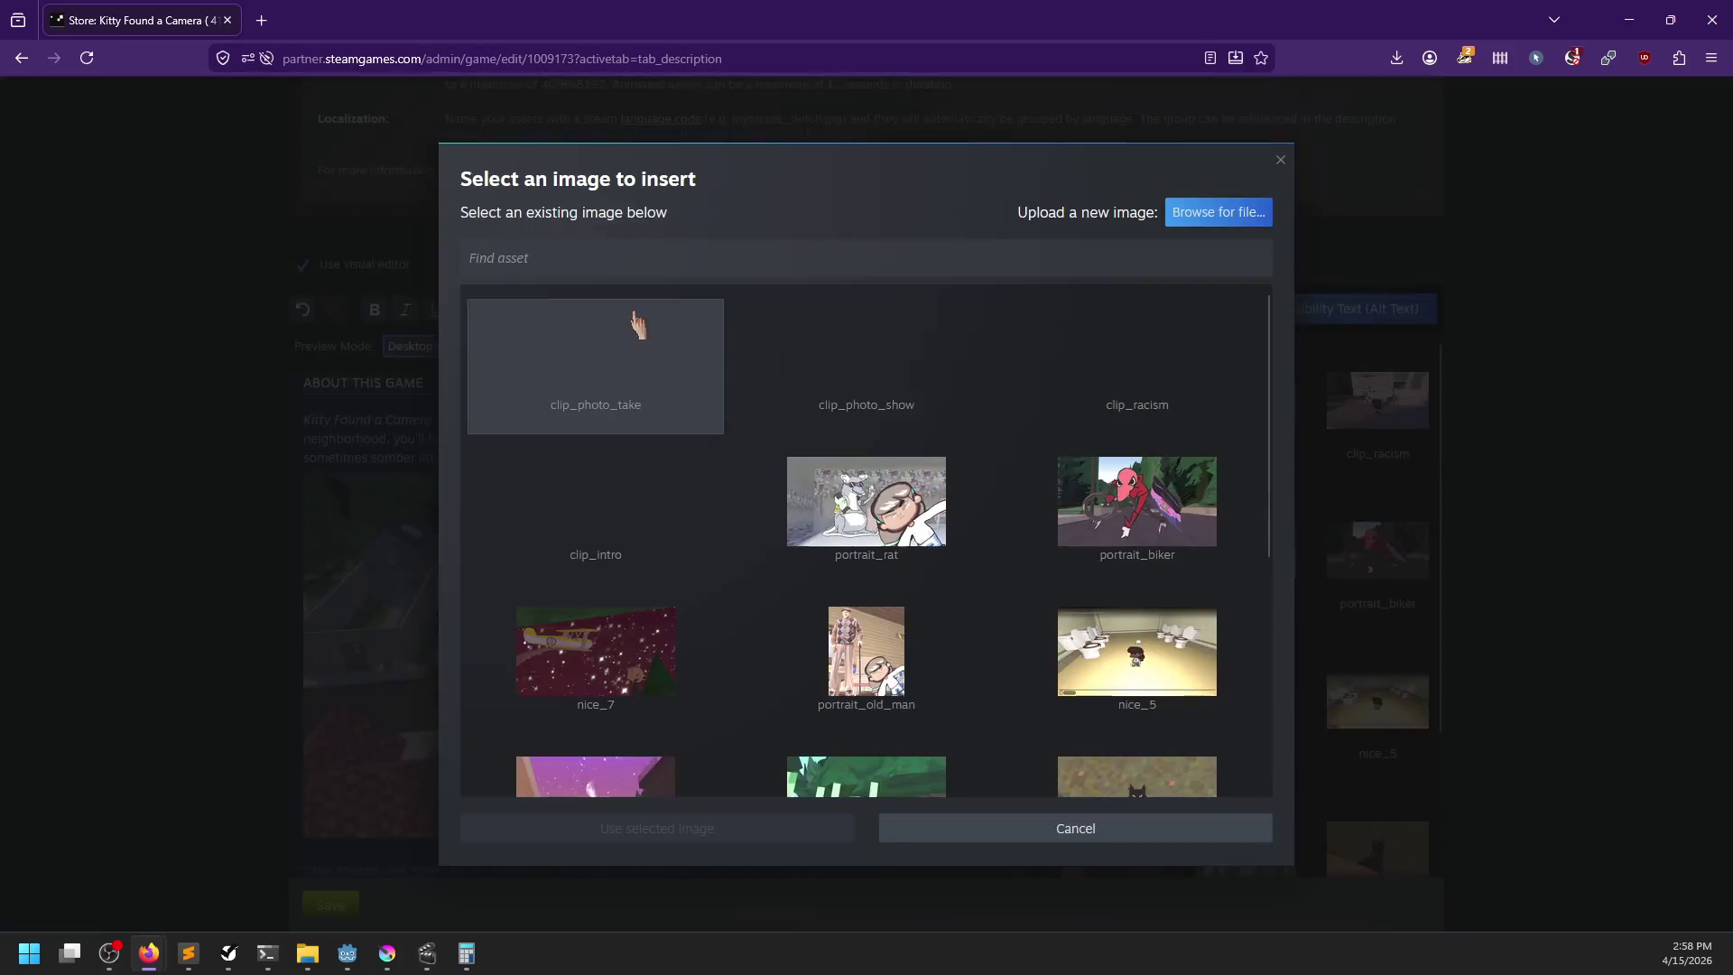
click(688, 390)
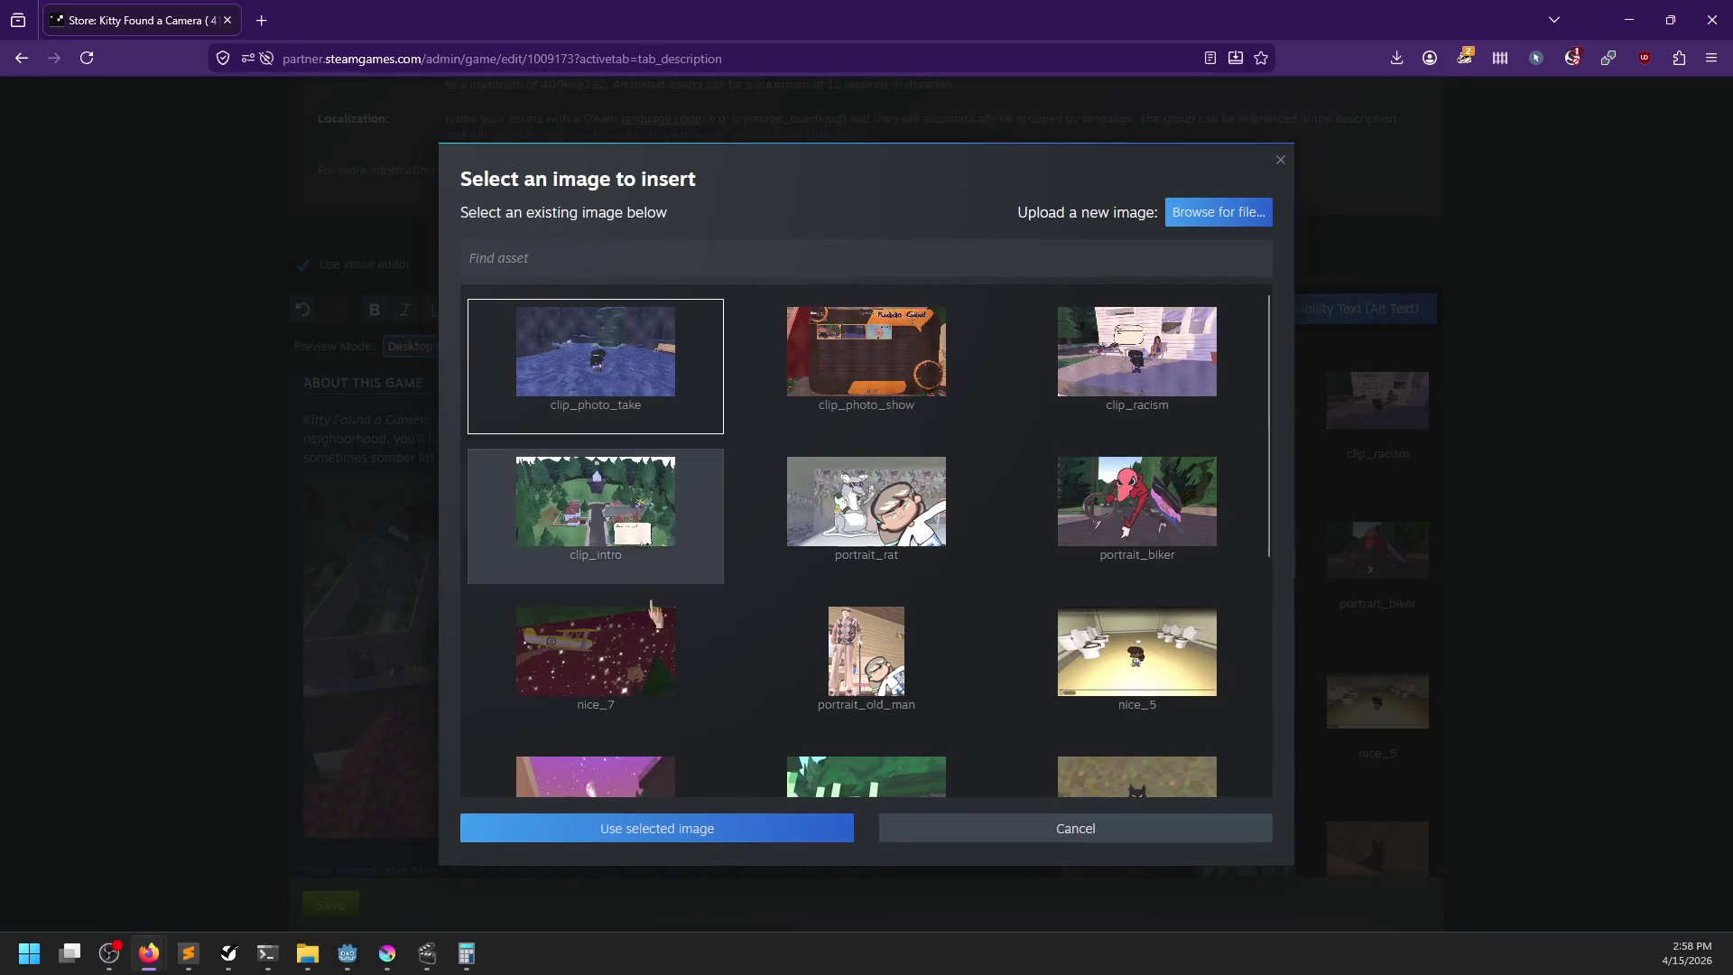
click(673, 832)
scroll(578, 632, down, 3)
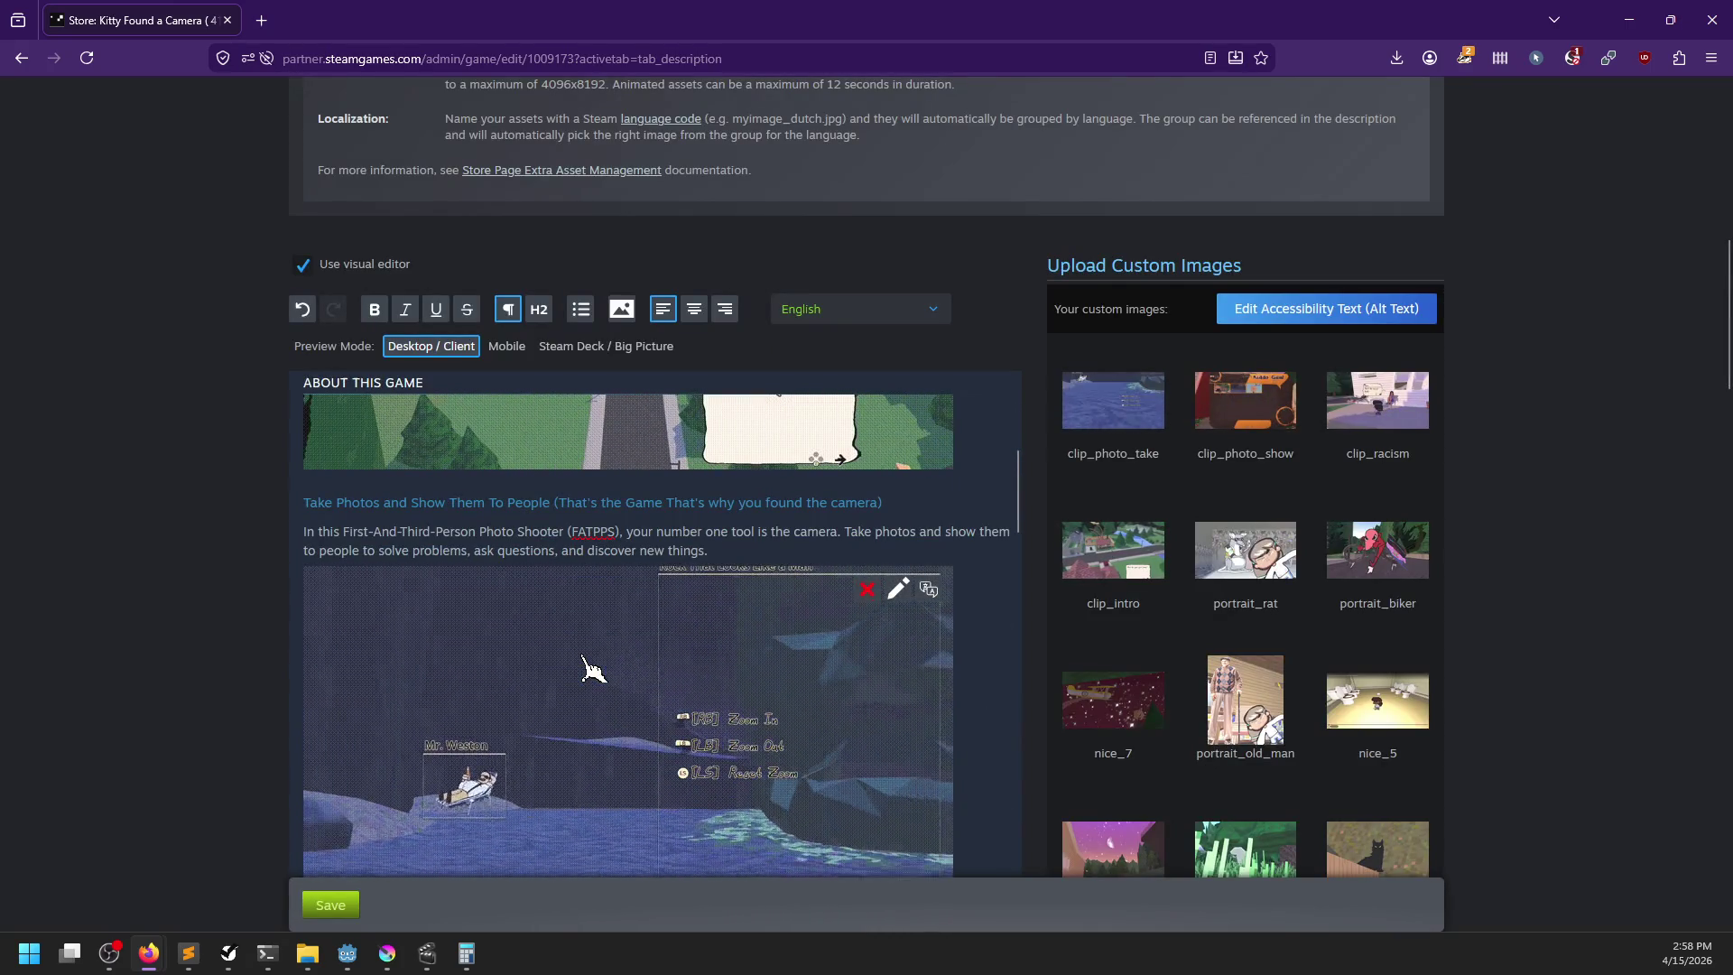
scroll(591, 669, down, 4)
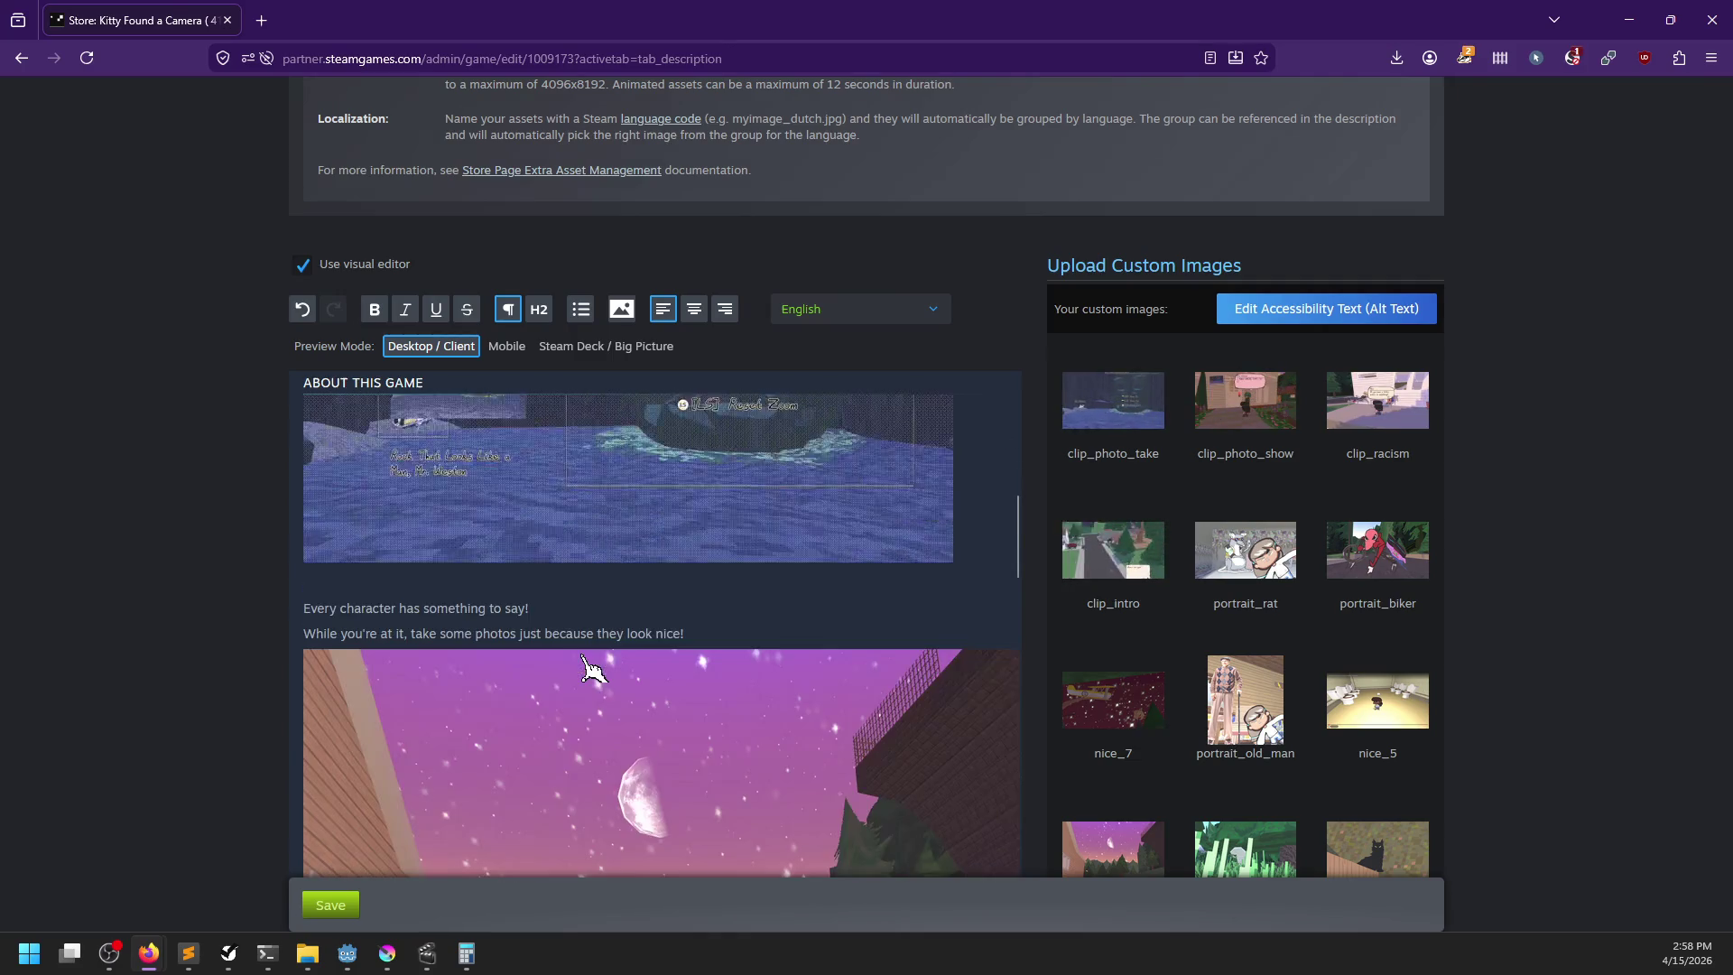
click(621, 309)
click(866, 361)
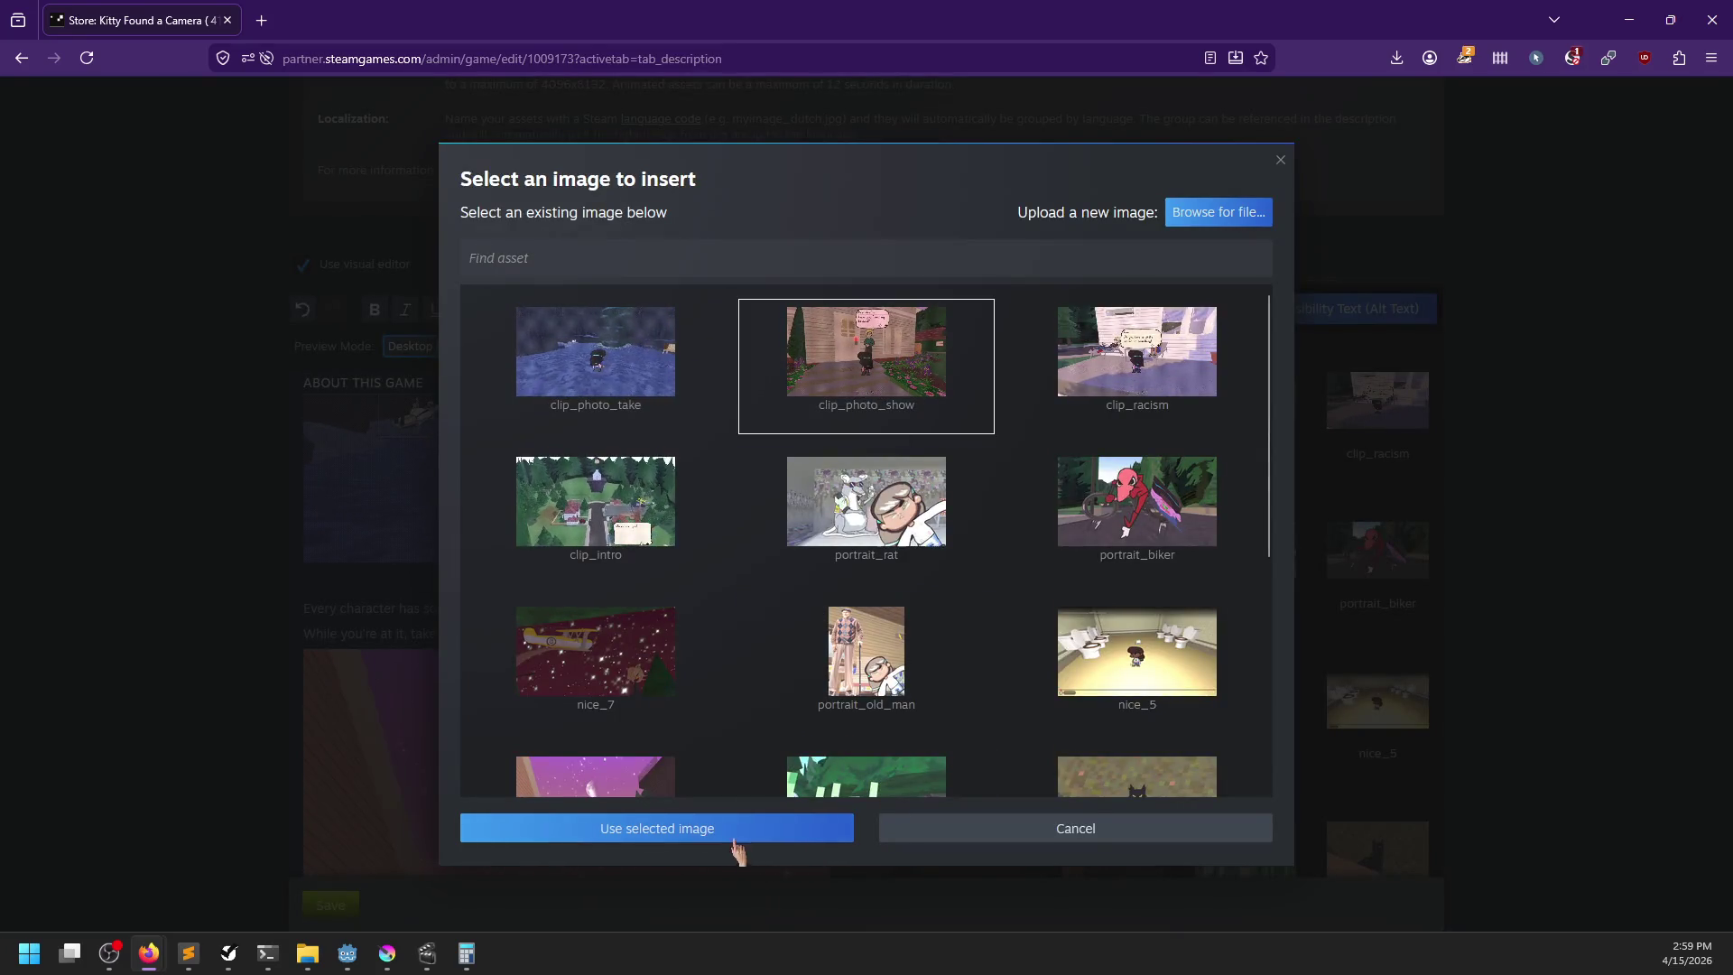
click(734, 835)
Delete the village GIF below the intro paragraph
scroll(495, 695, down, 2)
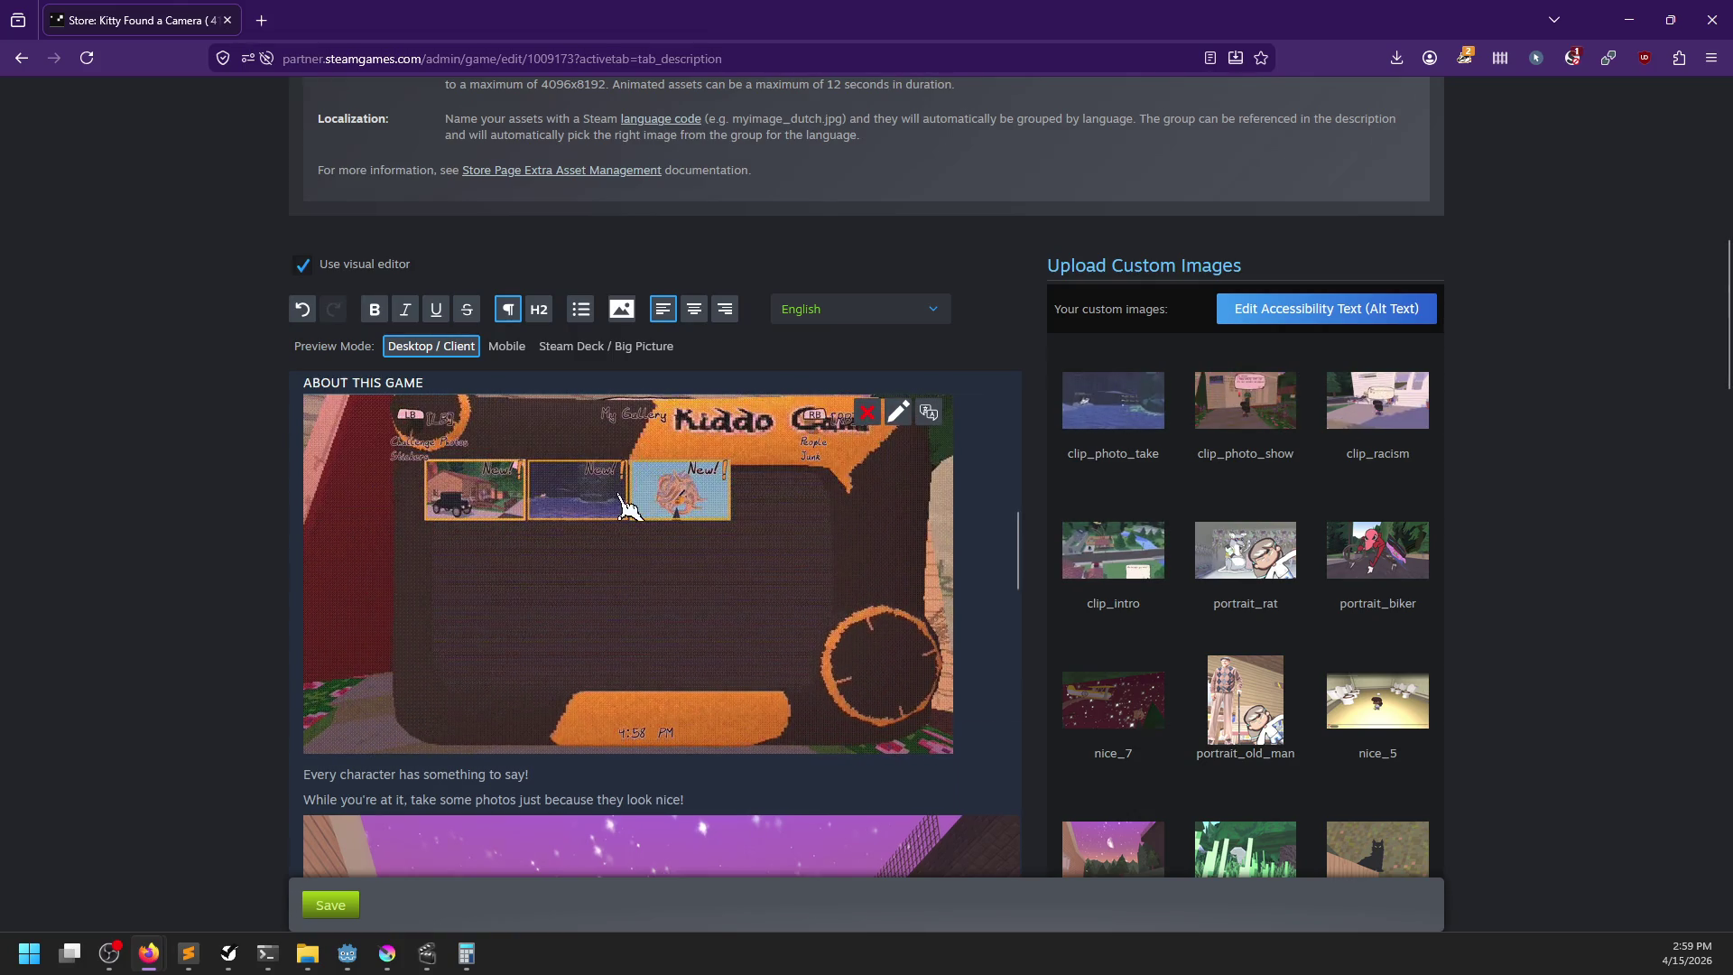
scroll(626, 506, down, 3)
scroll(592, 568, up, 10)
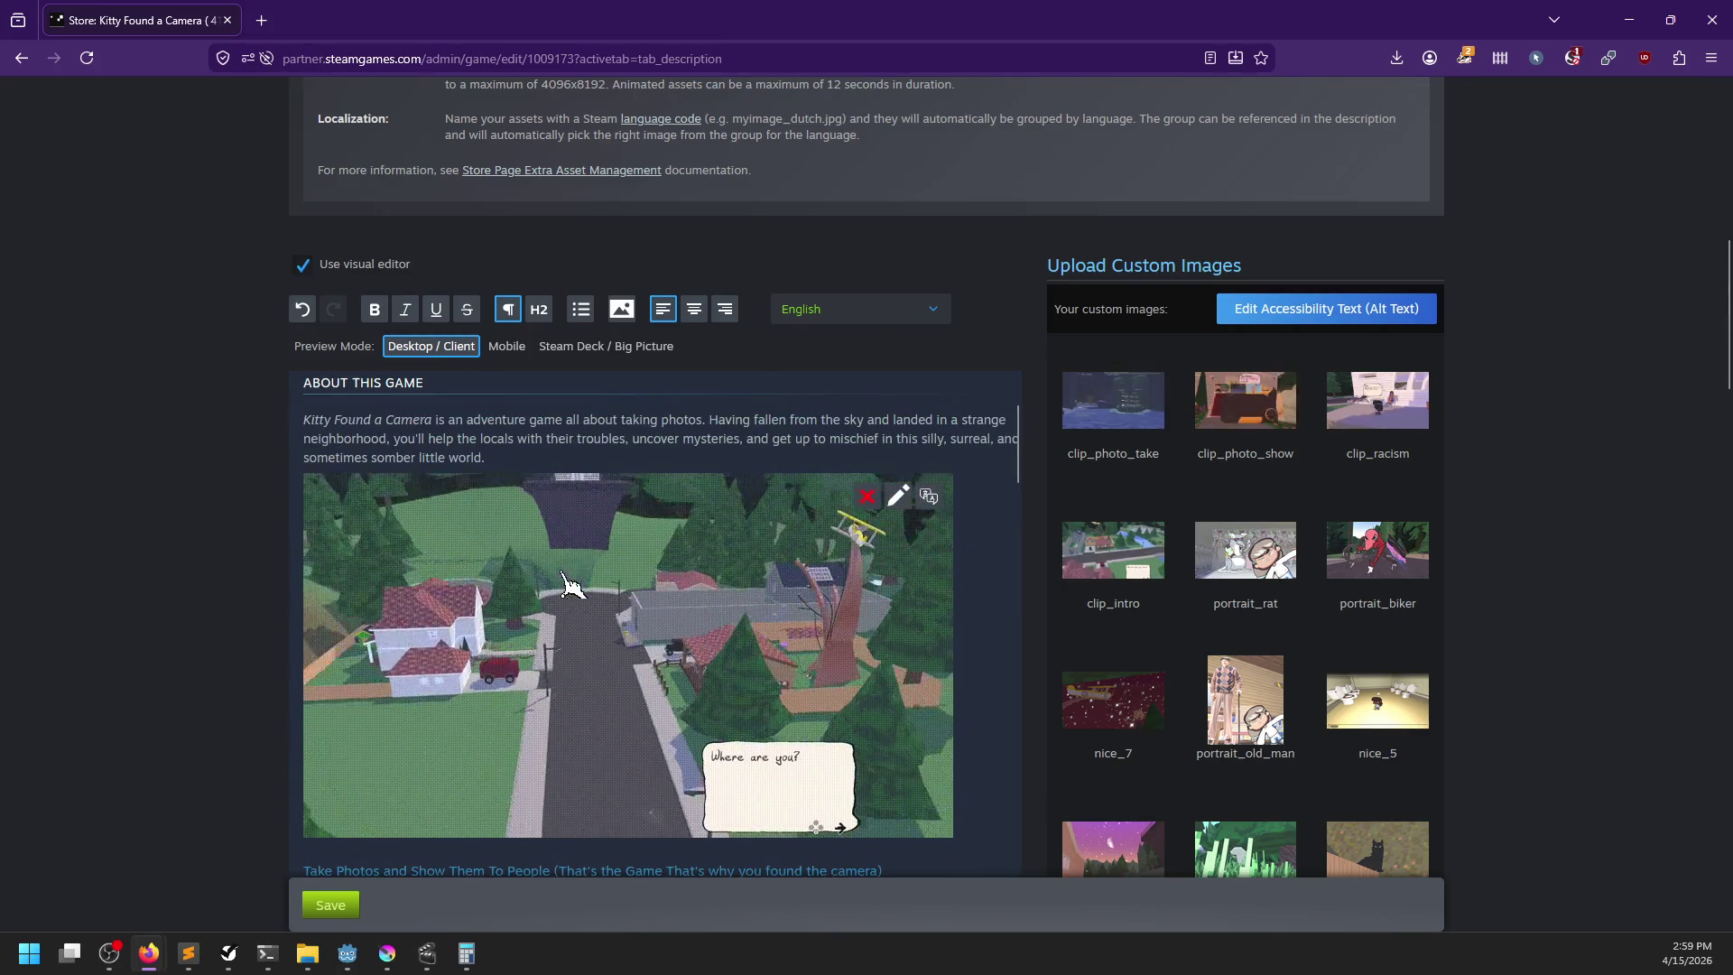
scroll(307, 496, down, 1)
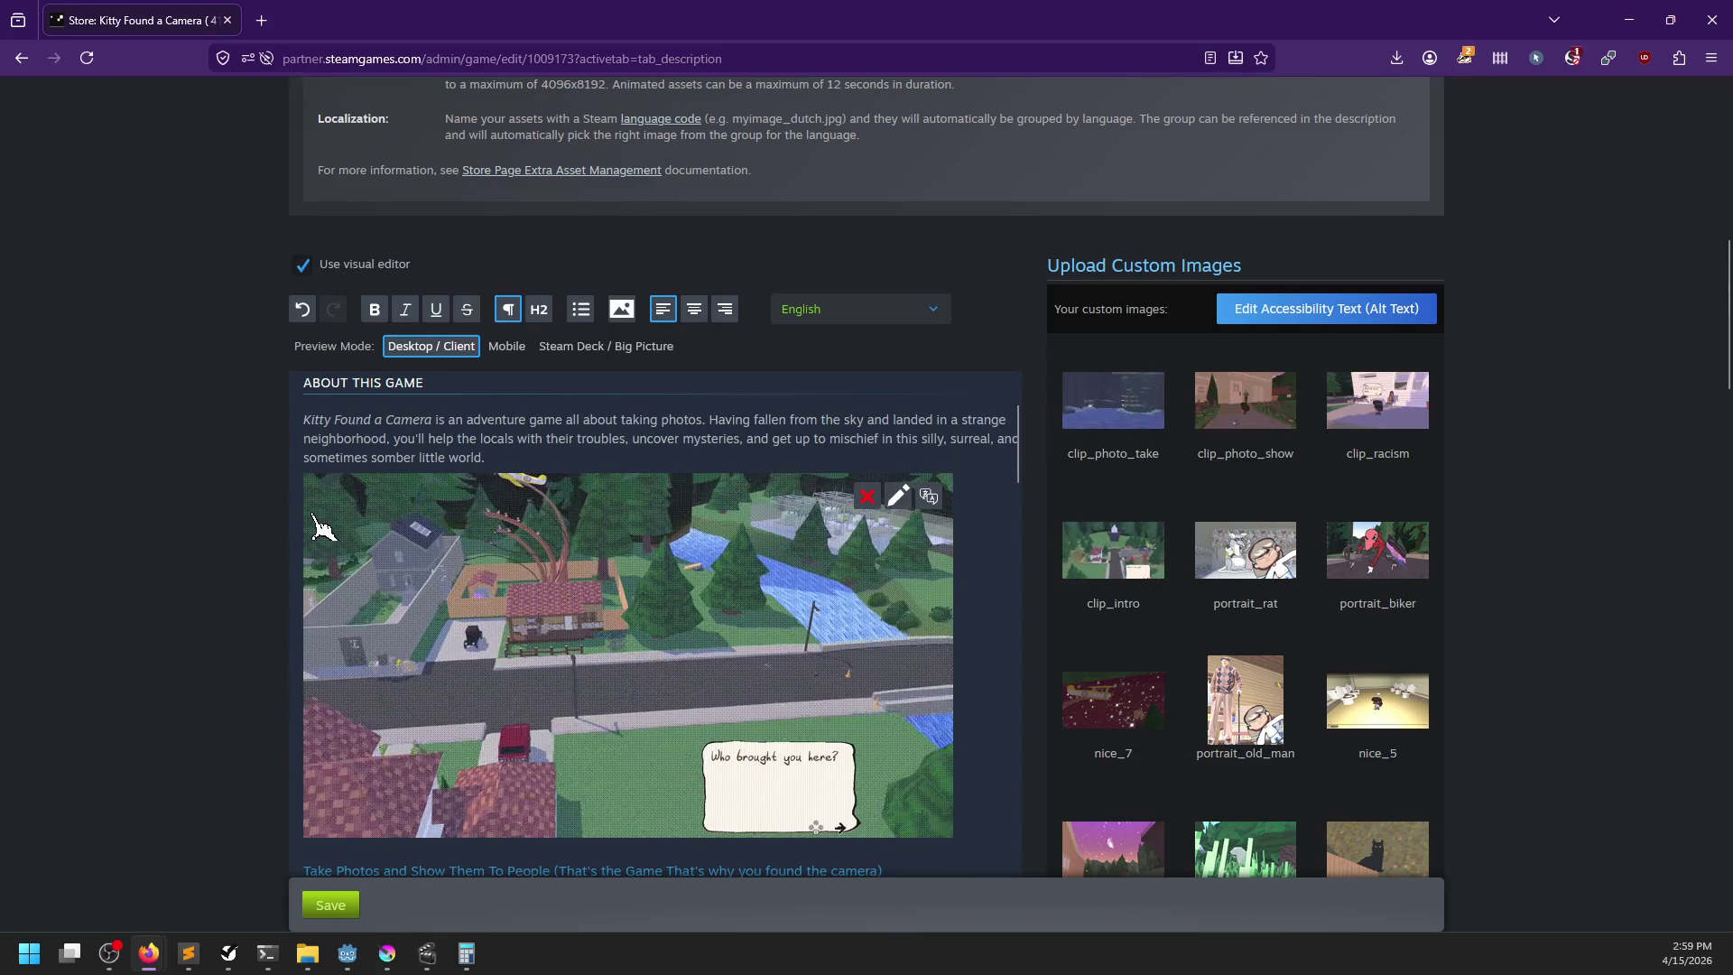
scroll(316, 524, down, 1)
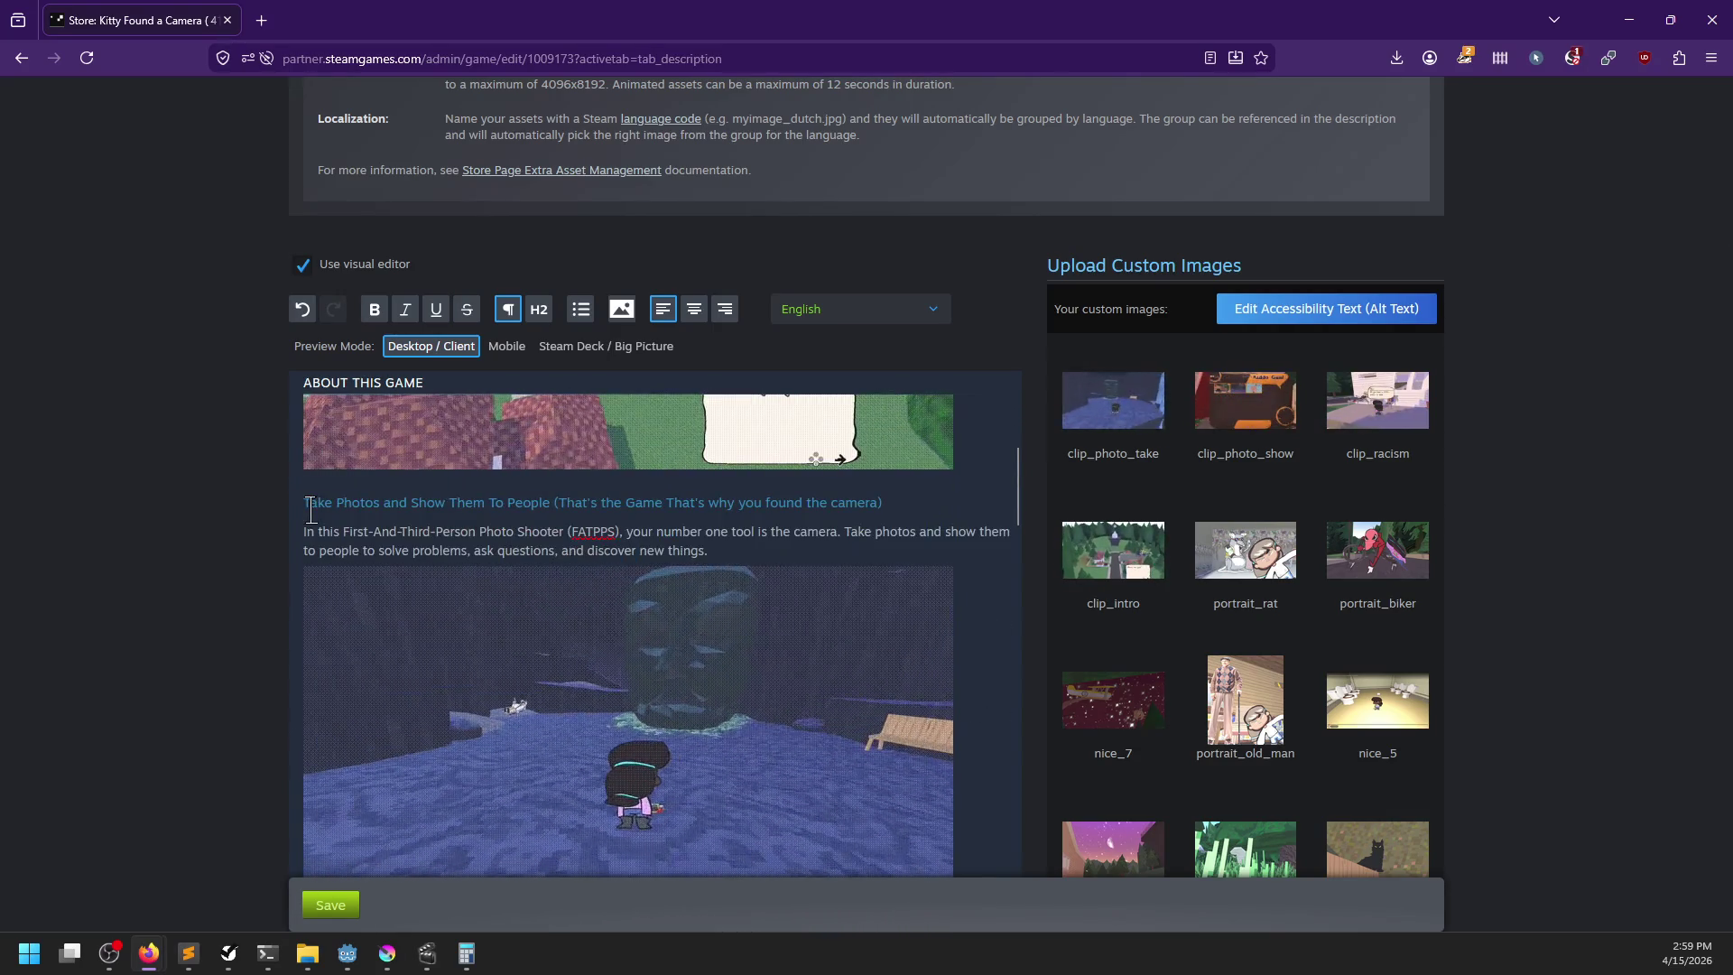
scroll(316, 519, up, 4)
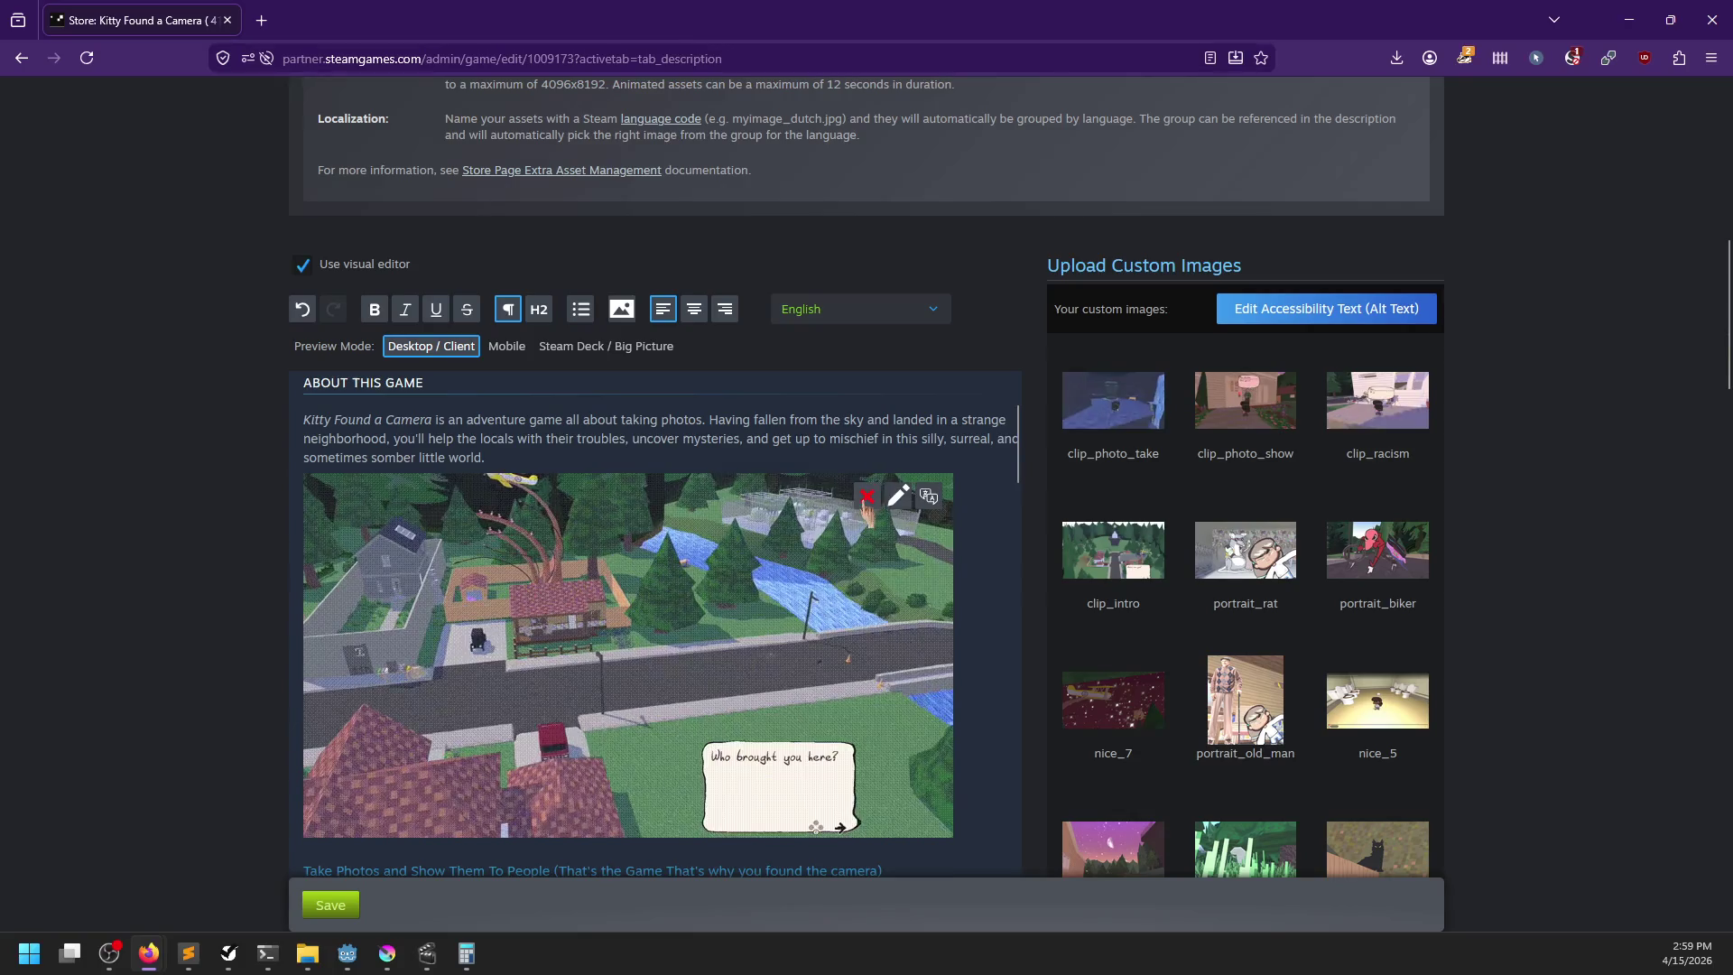
click(867, 495)
click(542, 485)
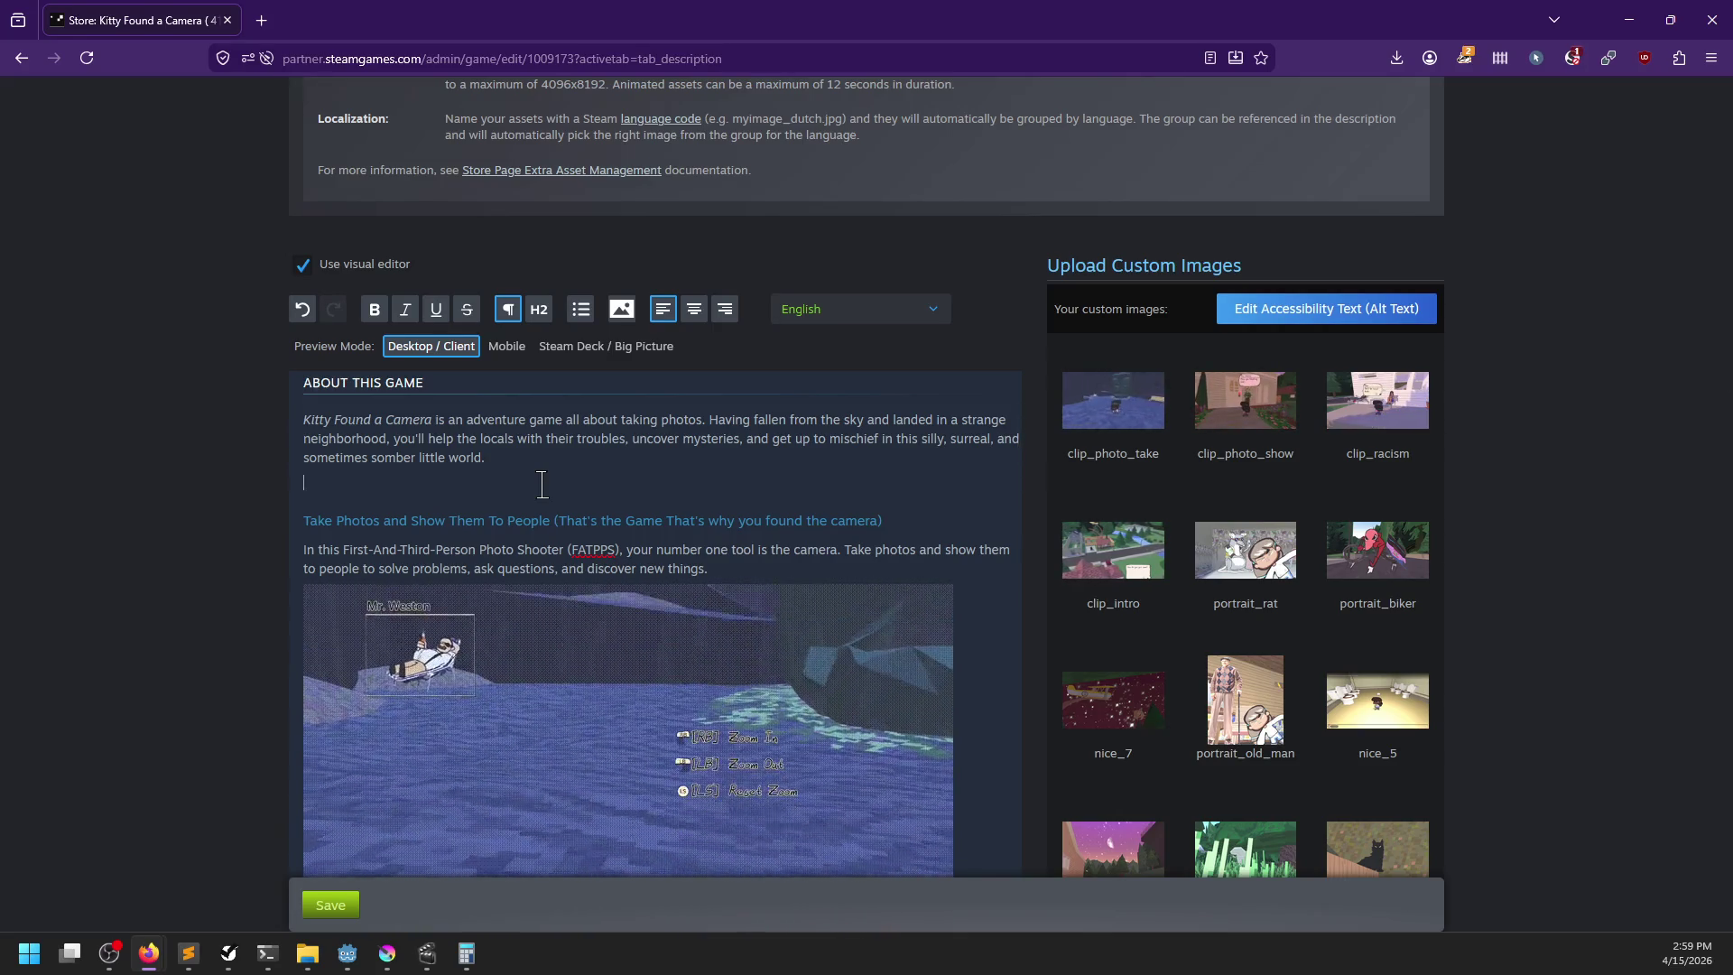
scroll(542, 487, down, 4)
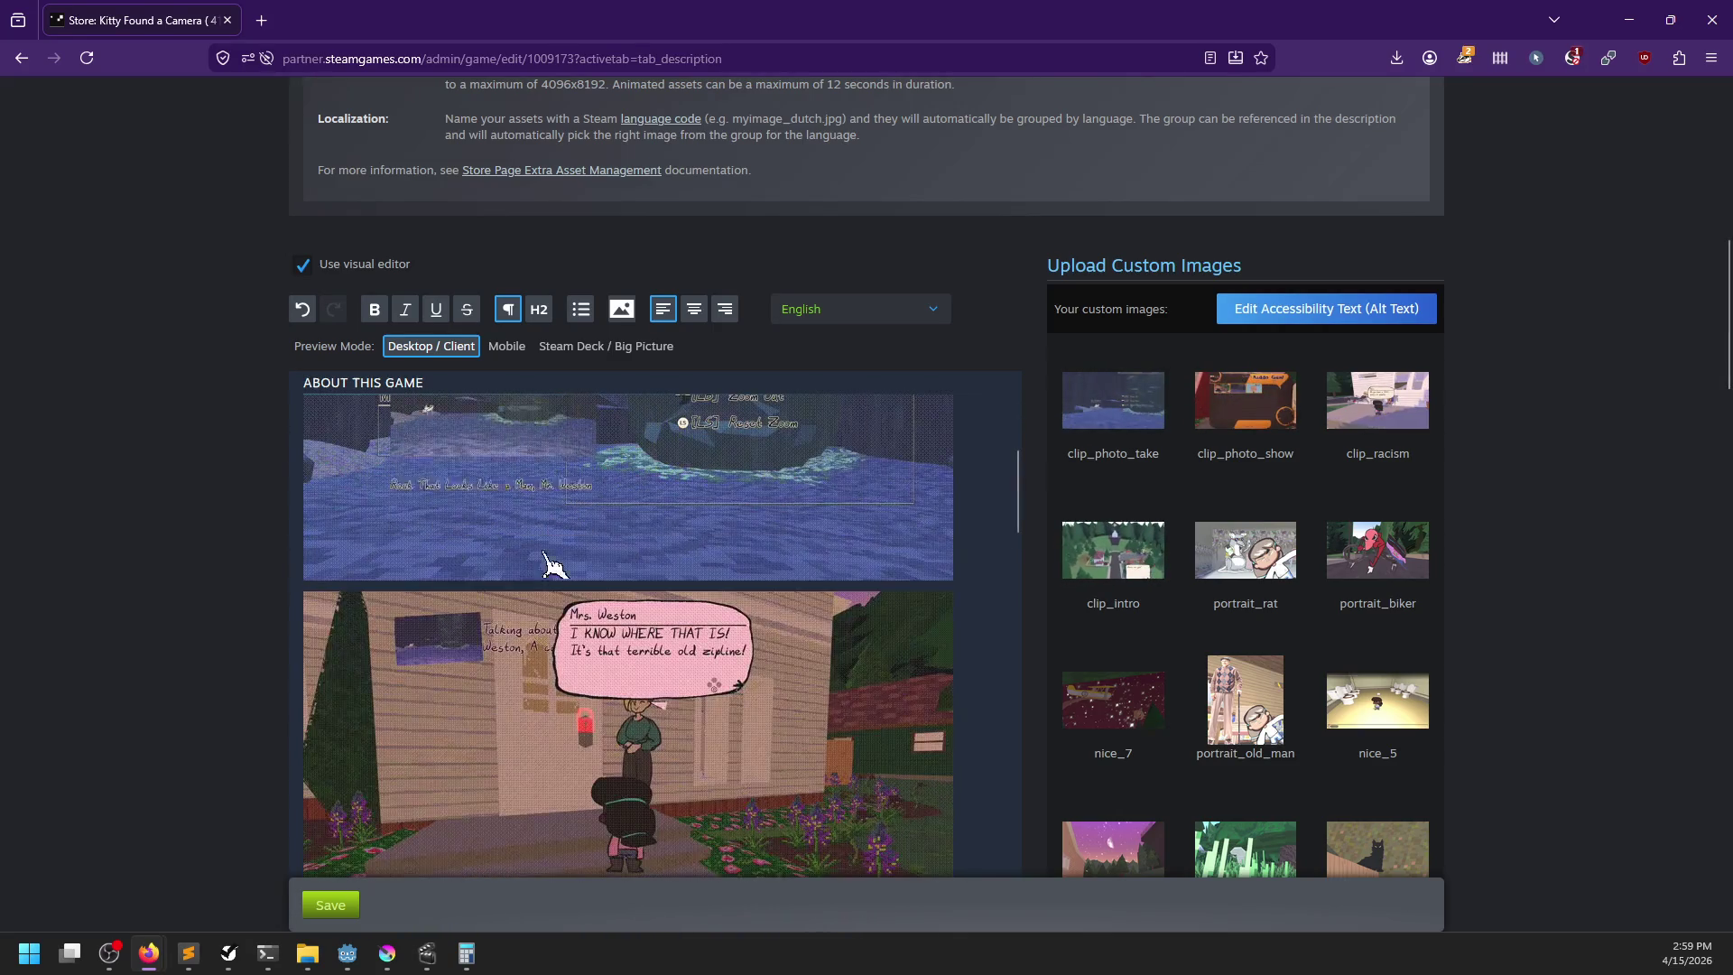
scroll(545, 584, up, 4)
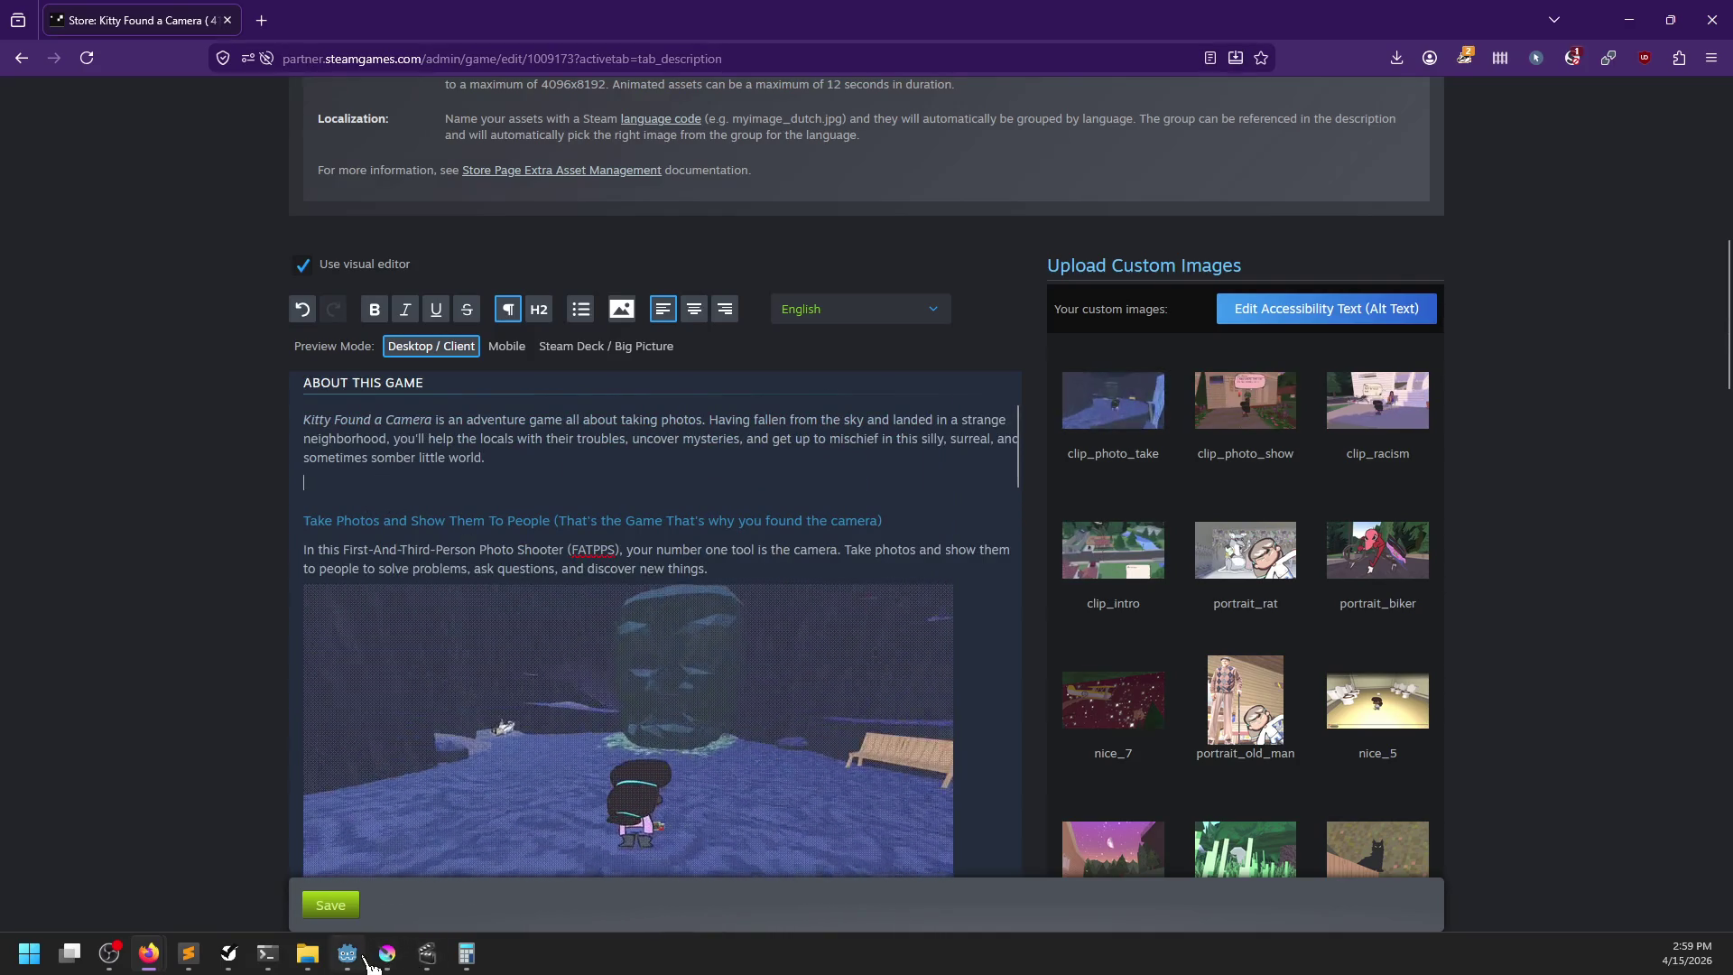
mouse_move(365, 959)
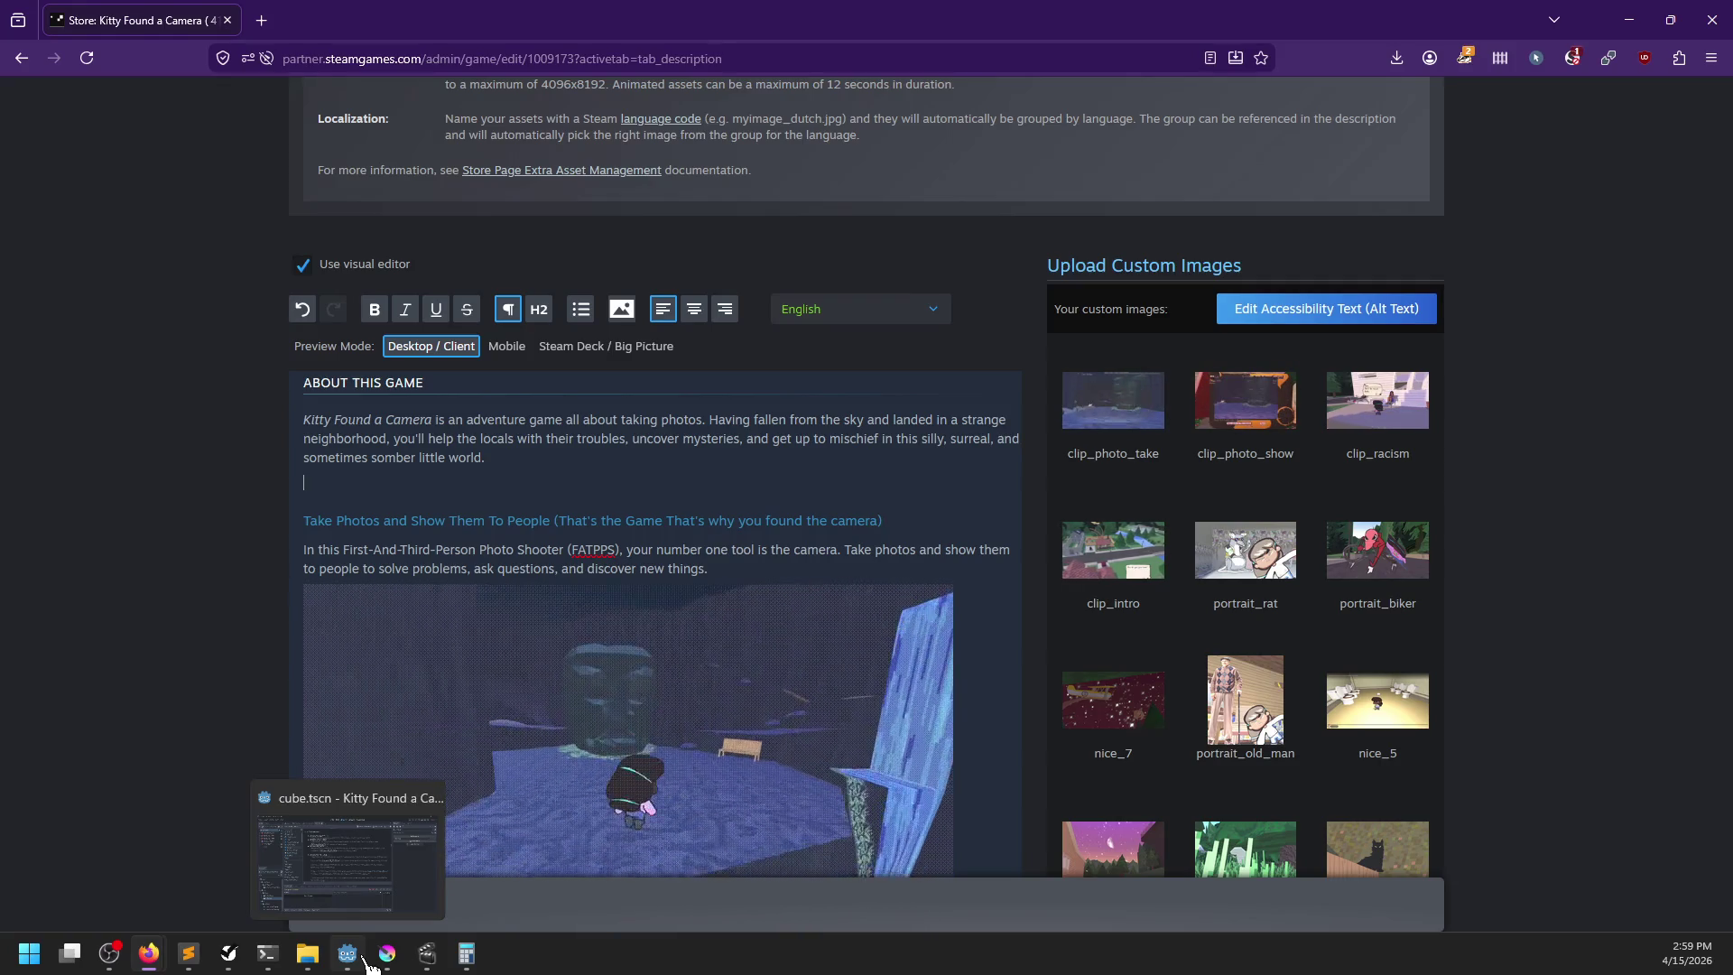
Create a new 1920x540 document in Krita
click(388, 953)
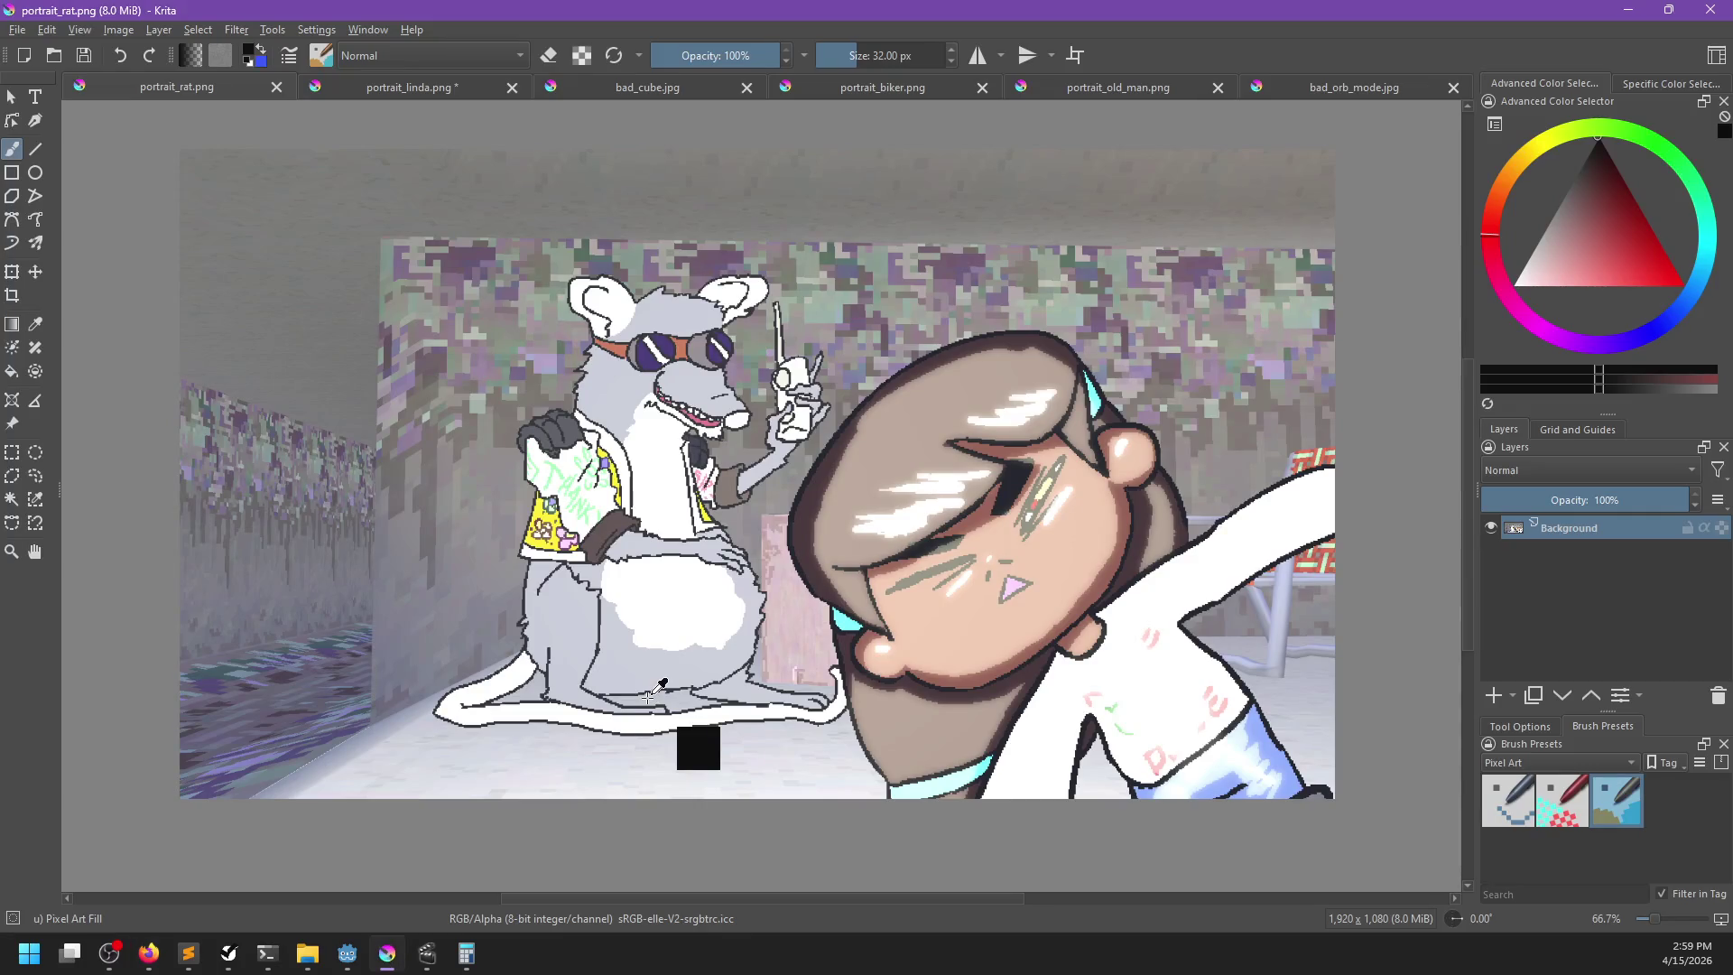
key(ctrl+n)
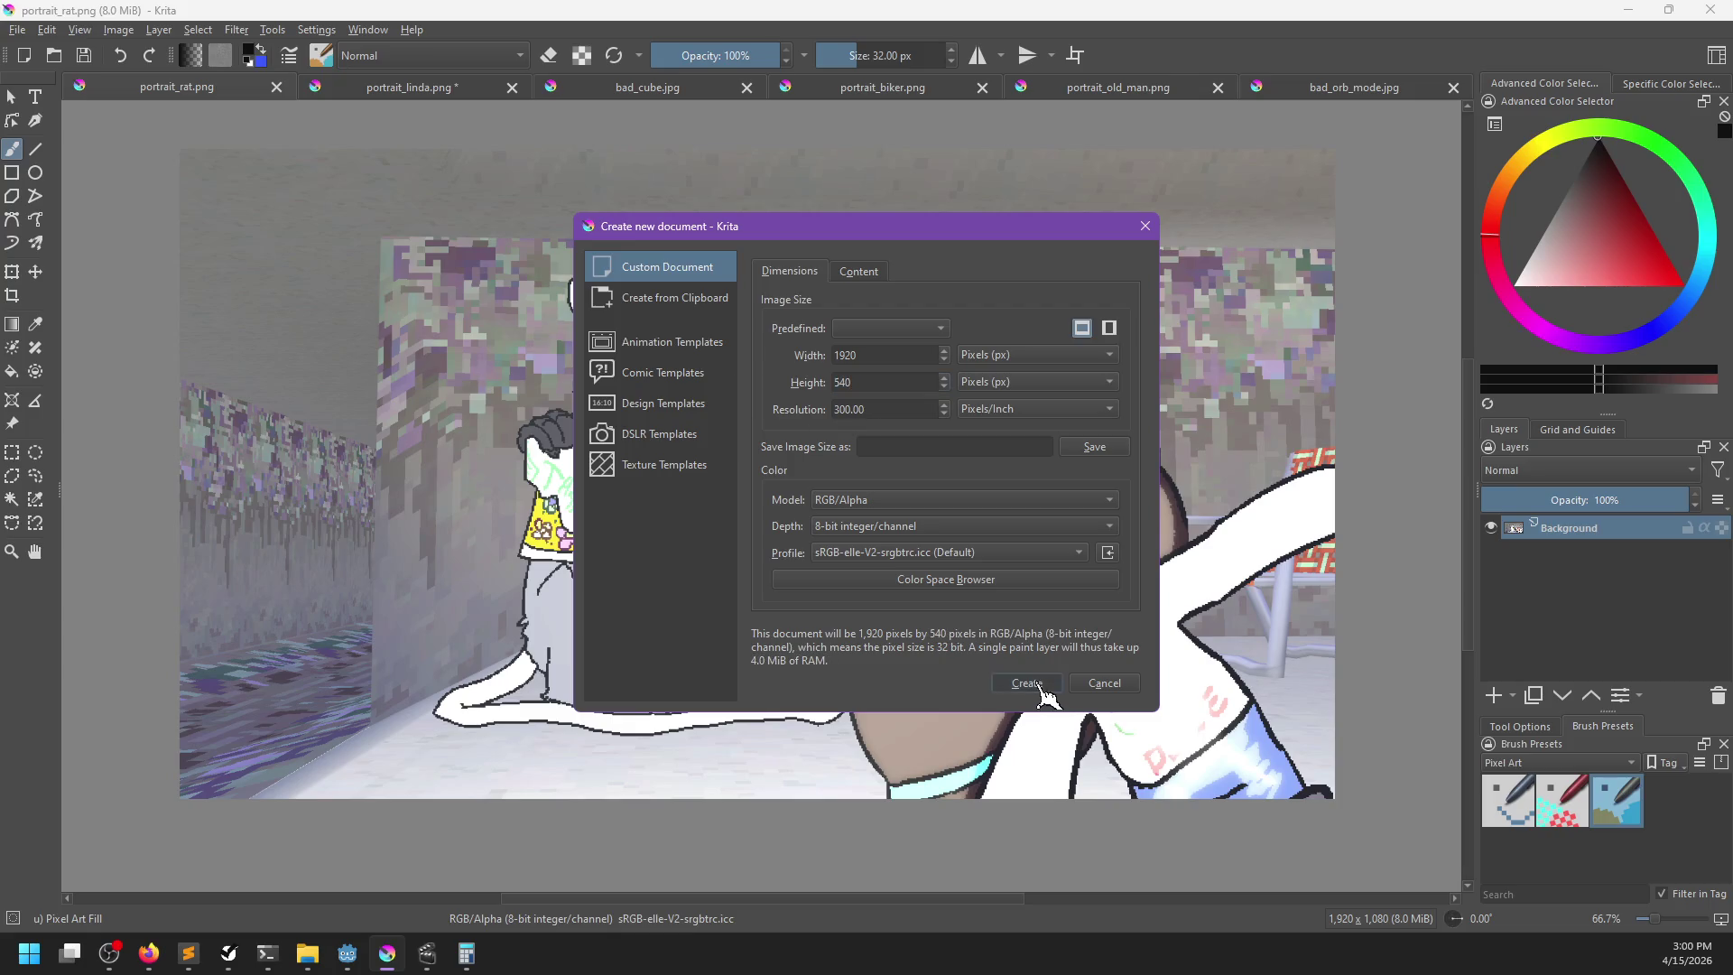
key(Return)
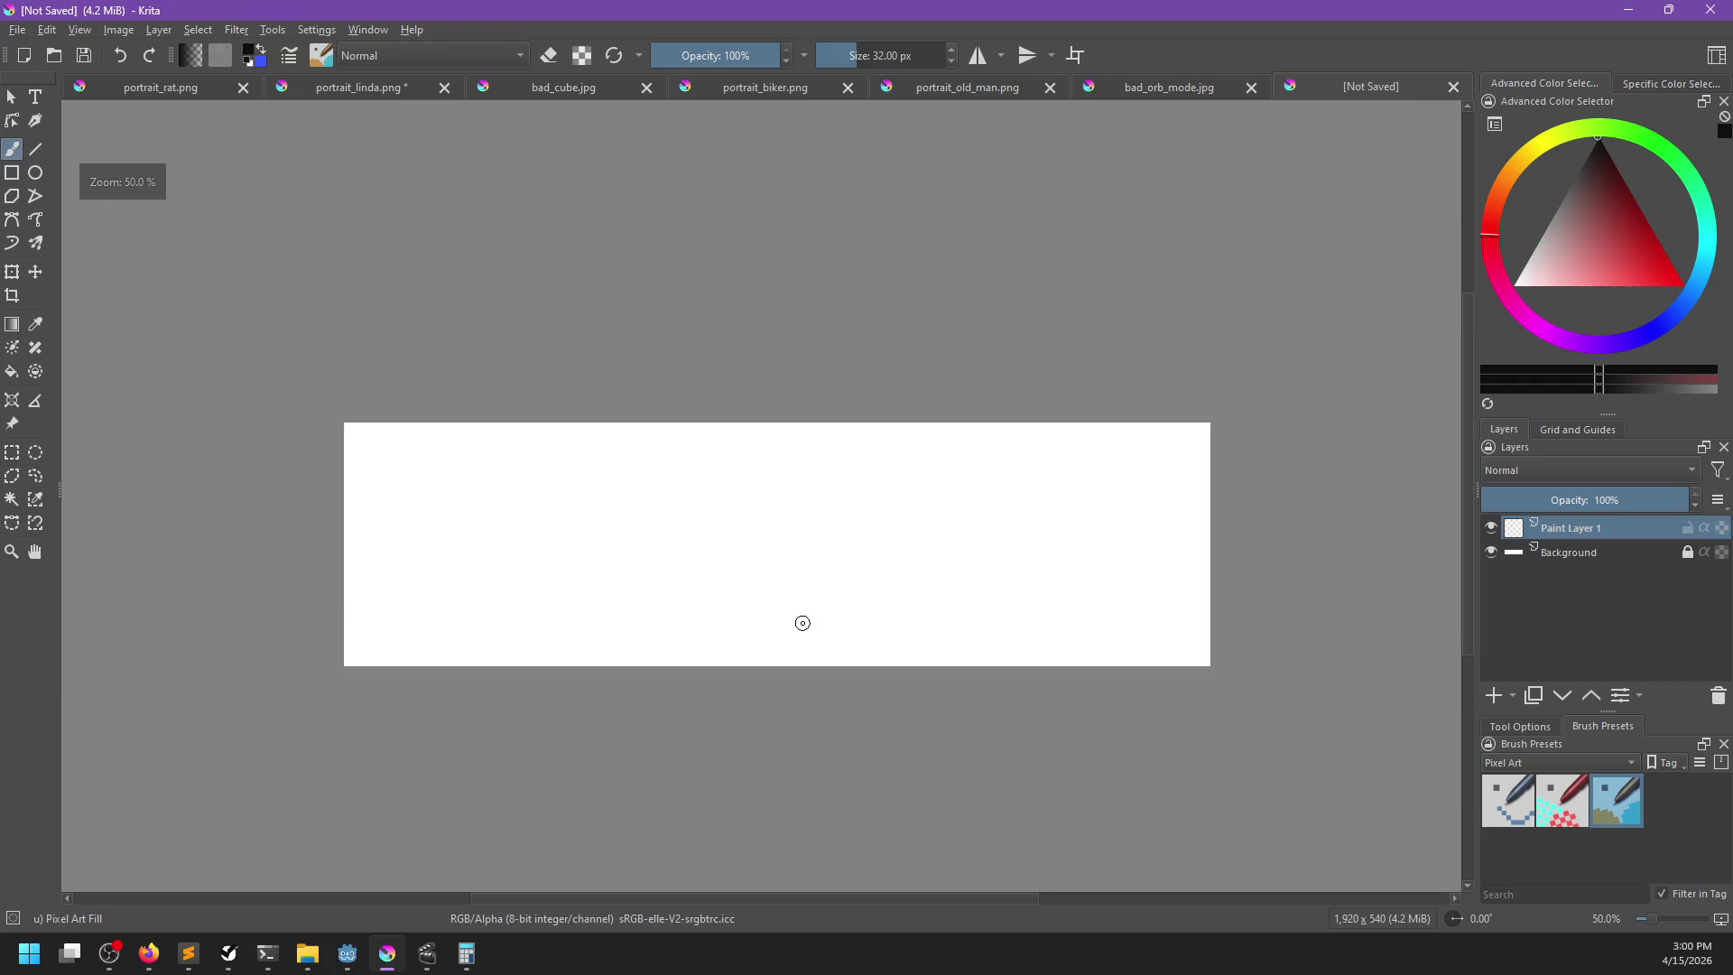
Browse the Open dialog to the steam_page folder, then close it without opening anything
key(ctrl+o)
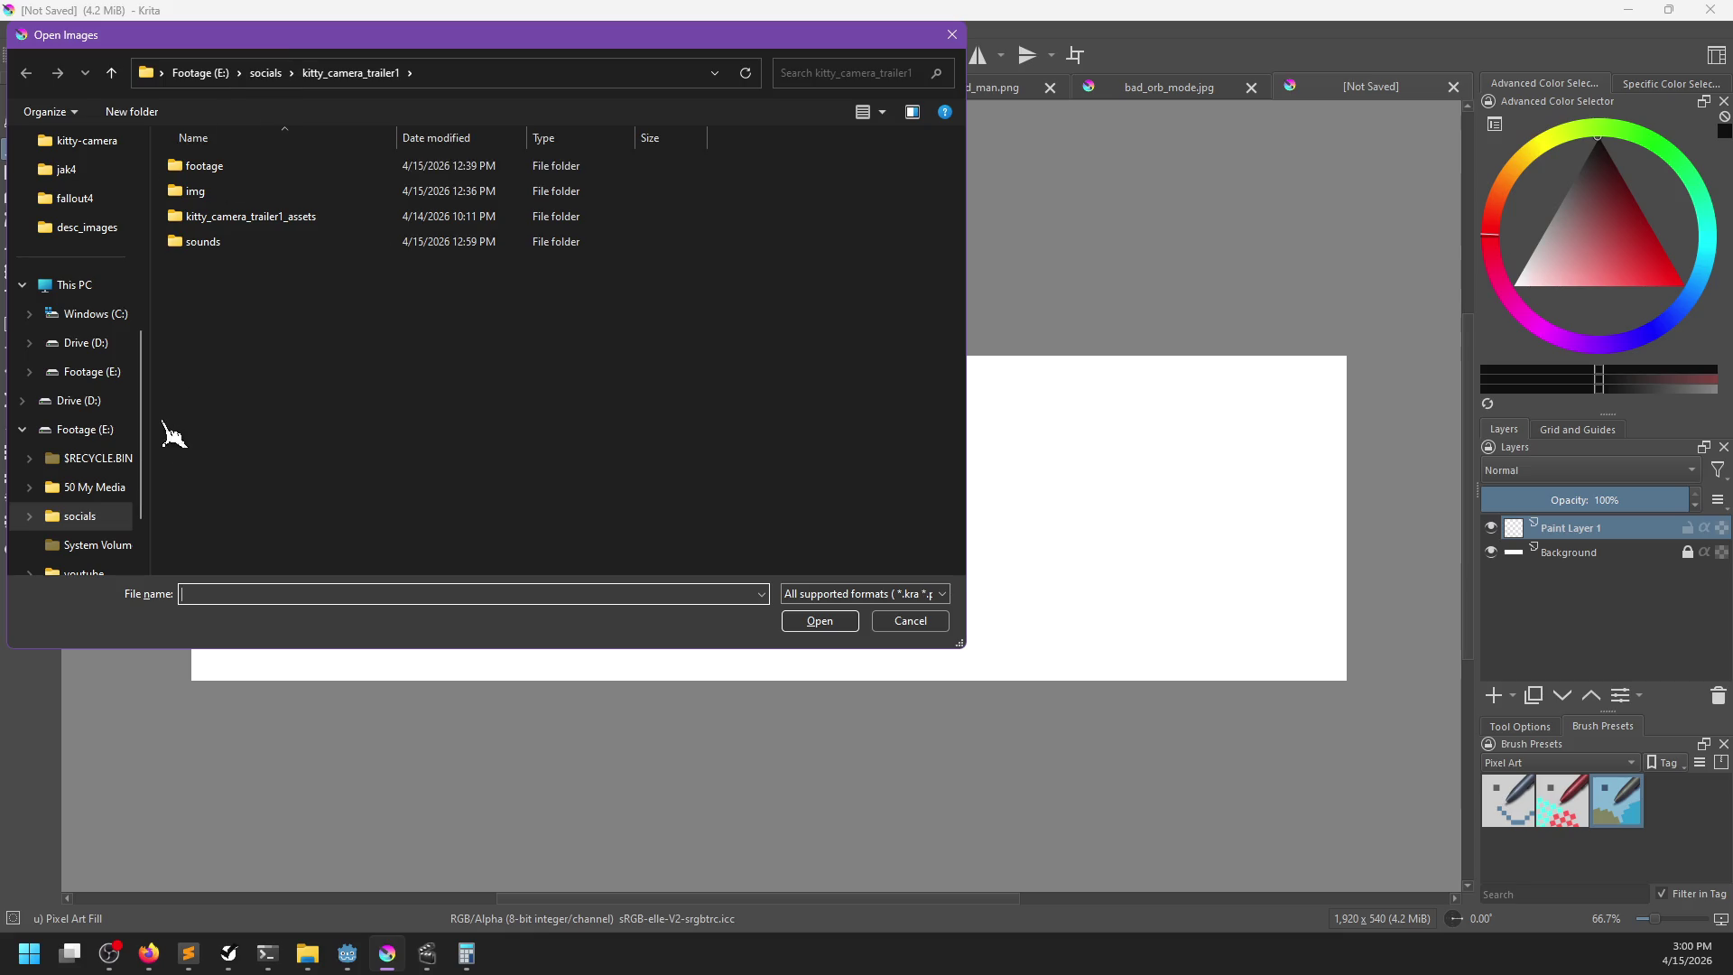
scroll(104, 325, up, 3)
click(83, 260)
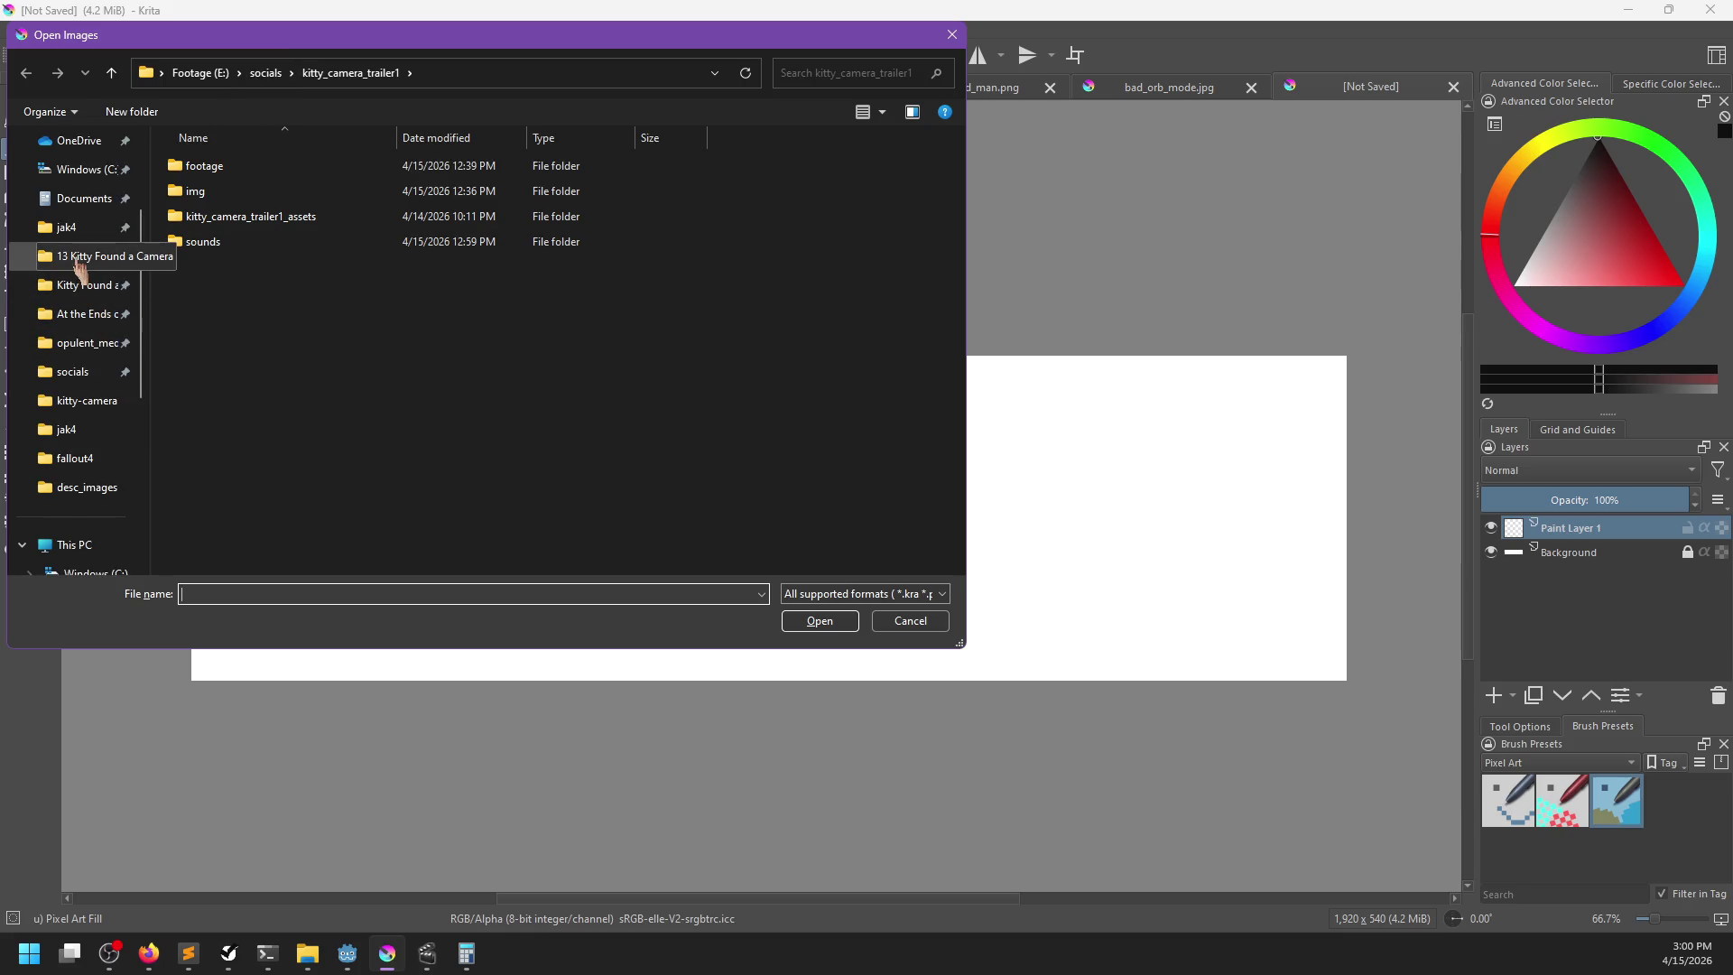
double_click(248, 192)
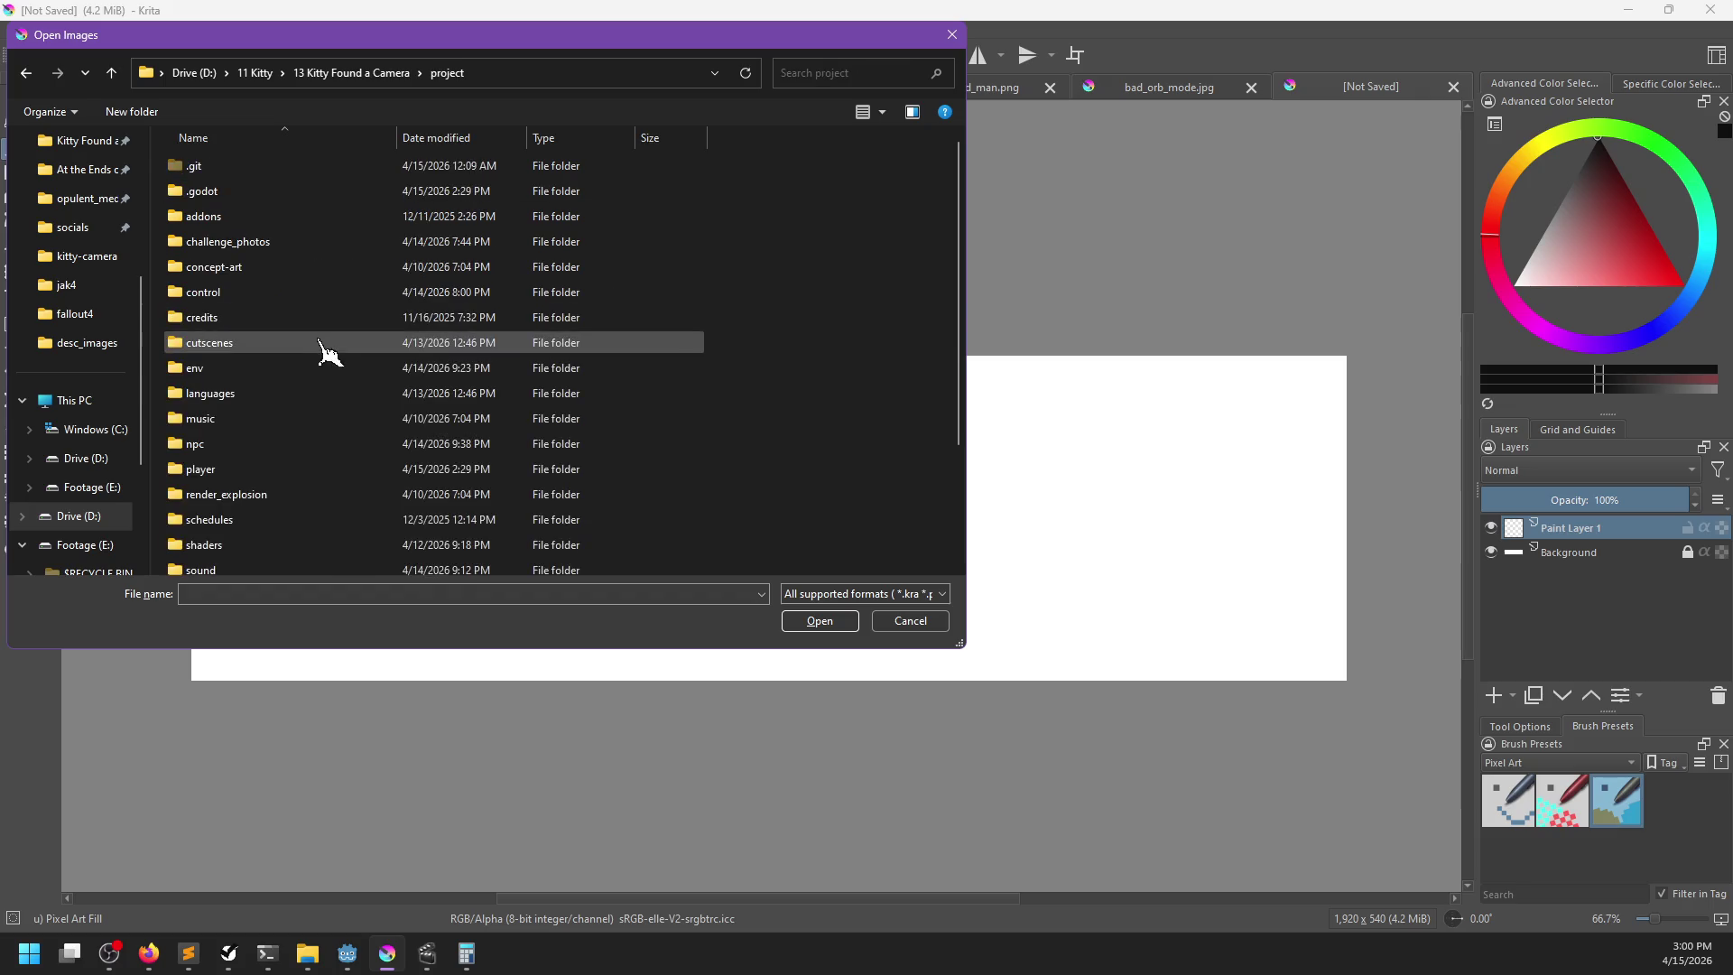
scroll(339, 352, down, 2)
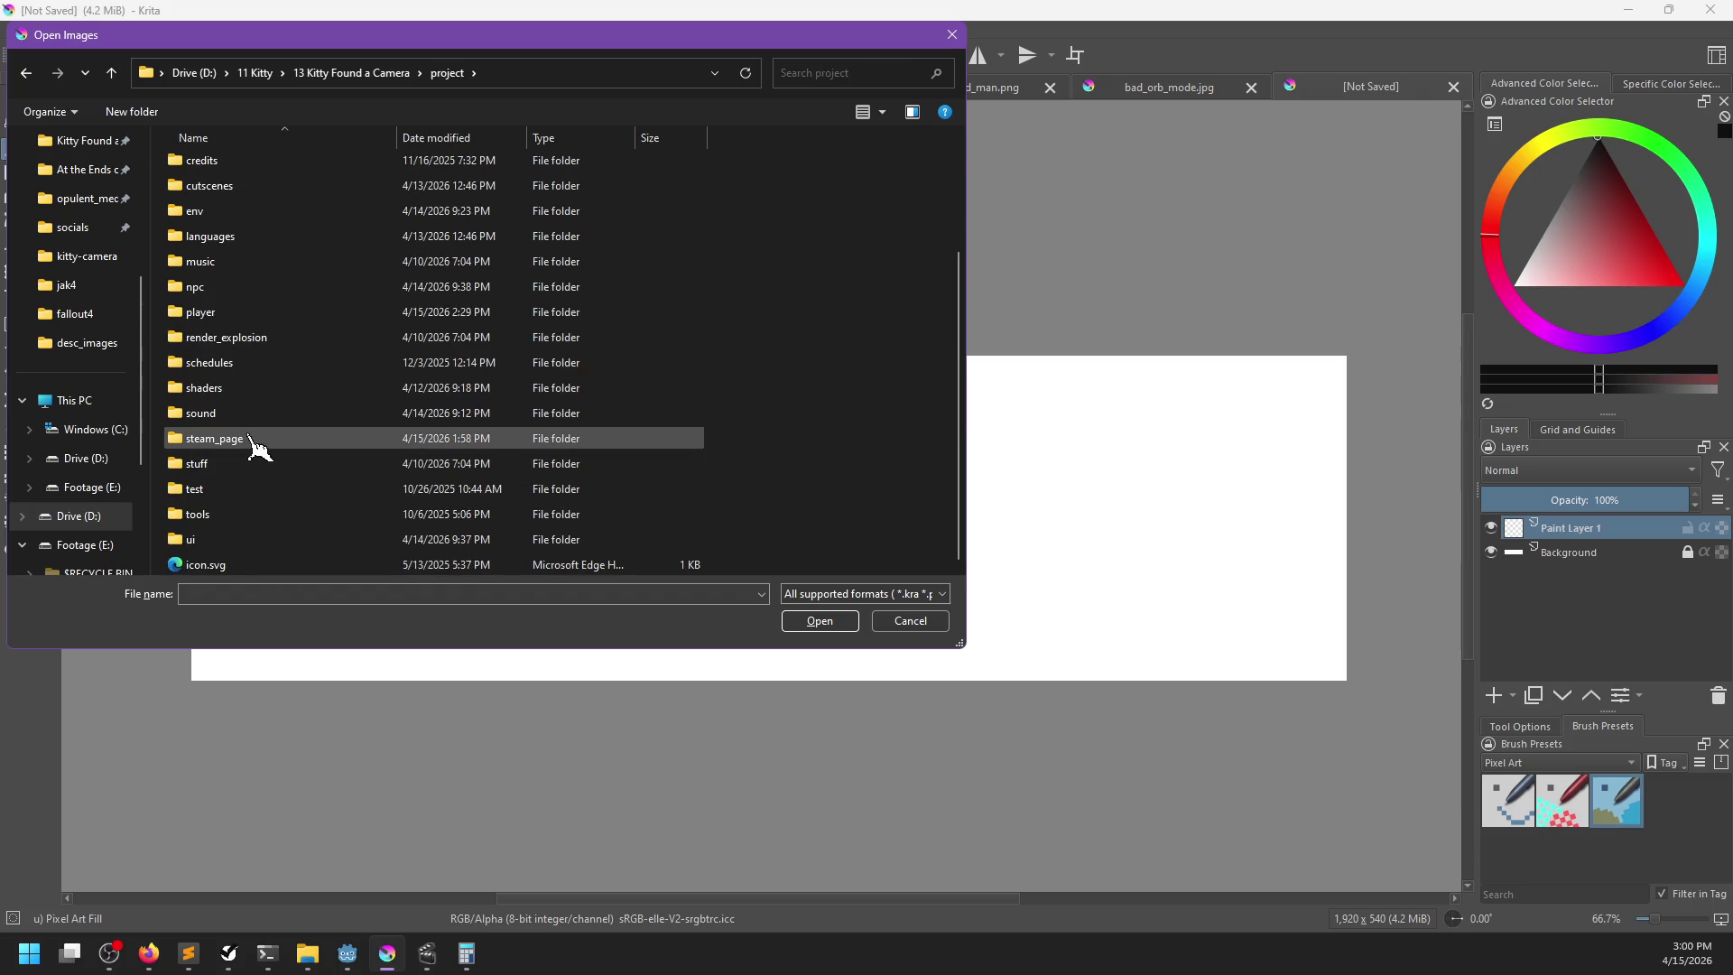
key(Return)
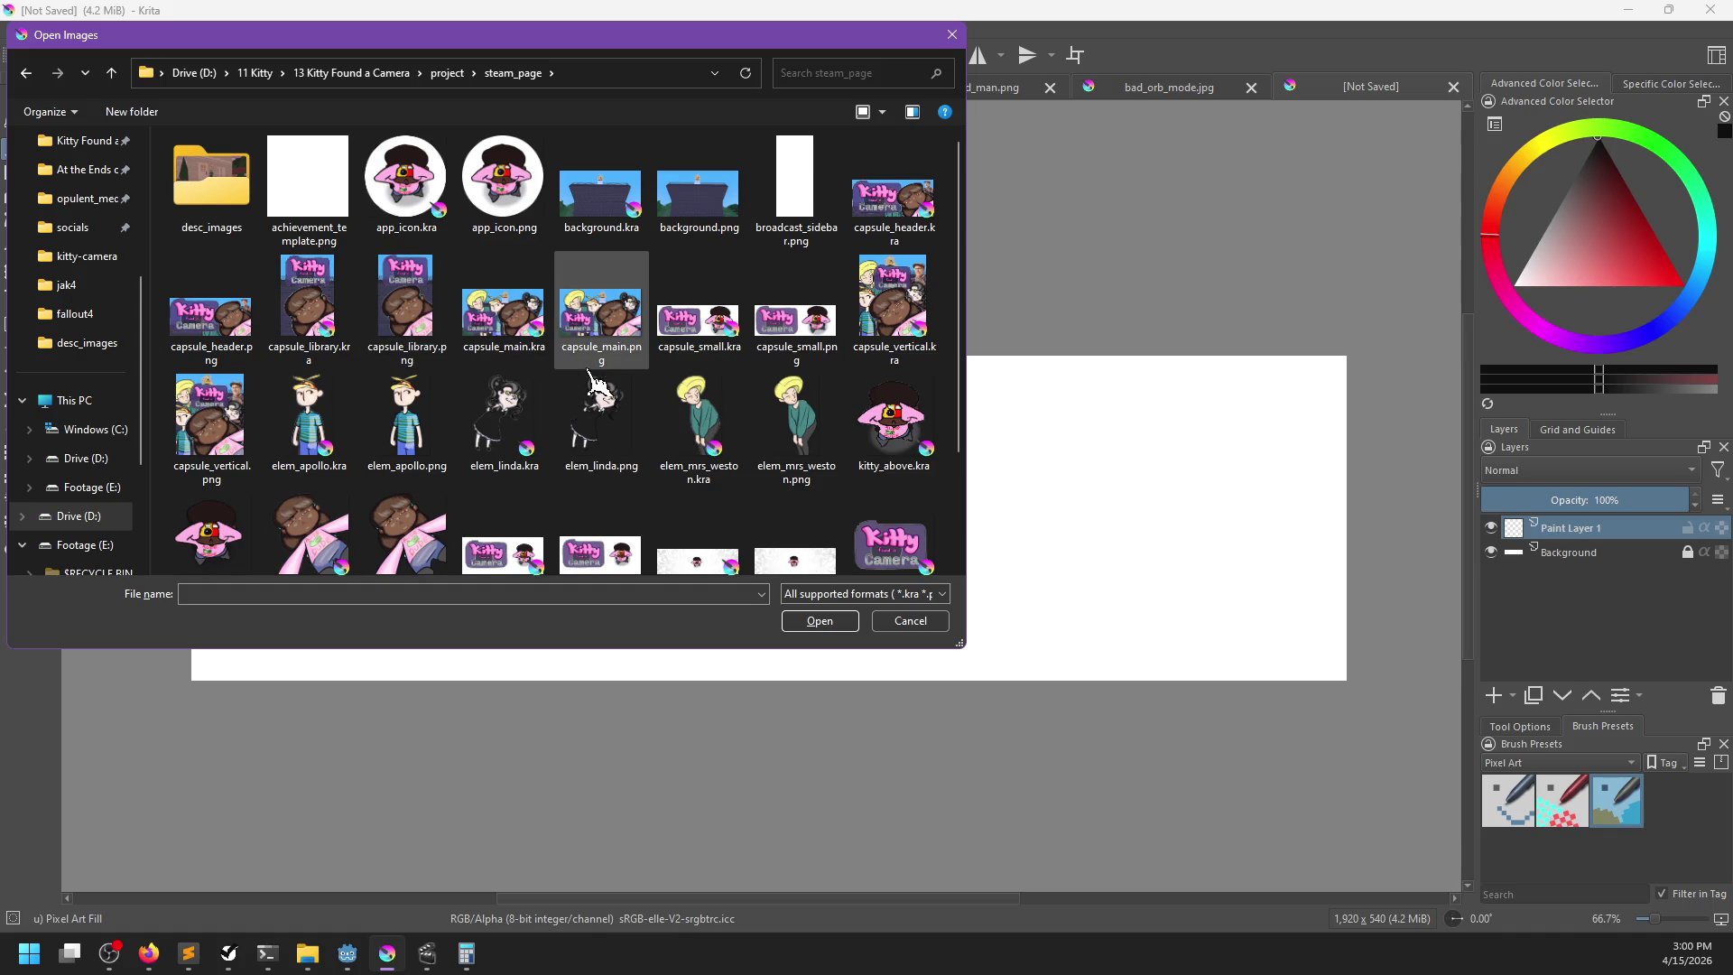
double_click(621, 411)
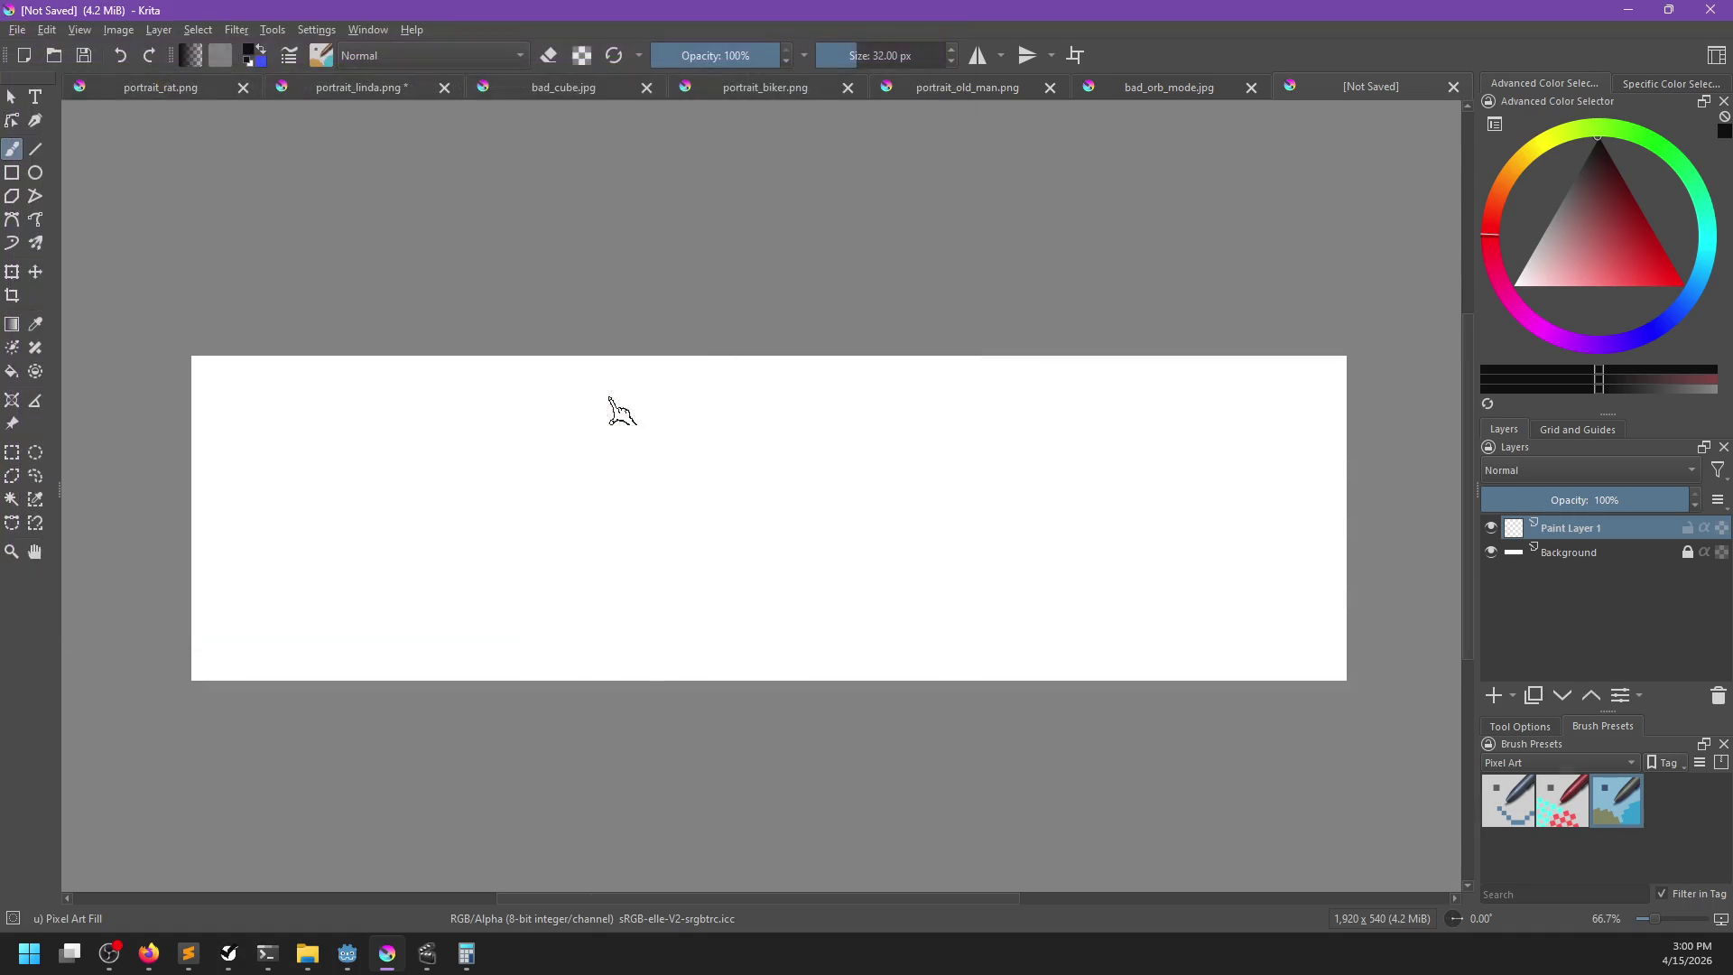
Save the new document as banner.kra in the desc_images folder
key(ctrl+s)
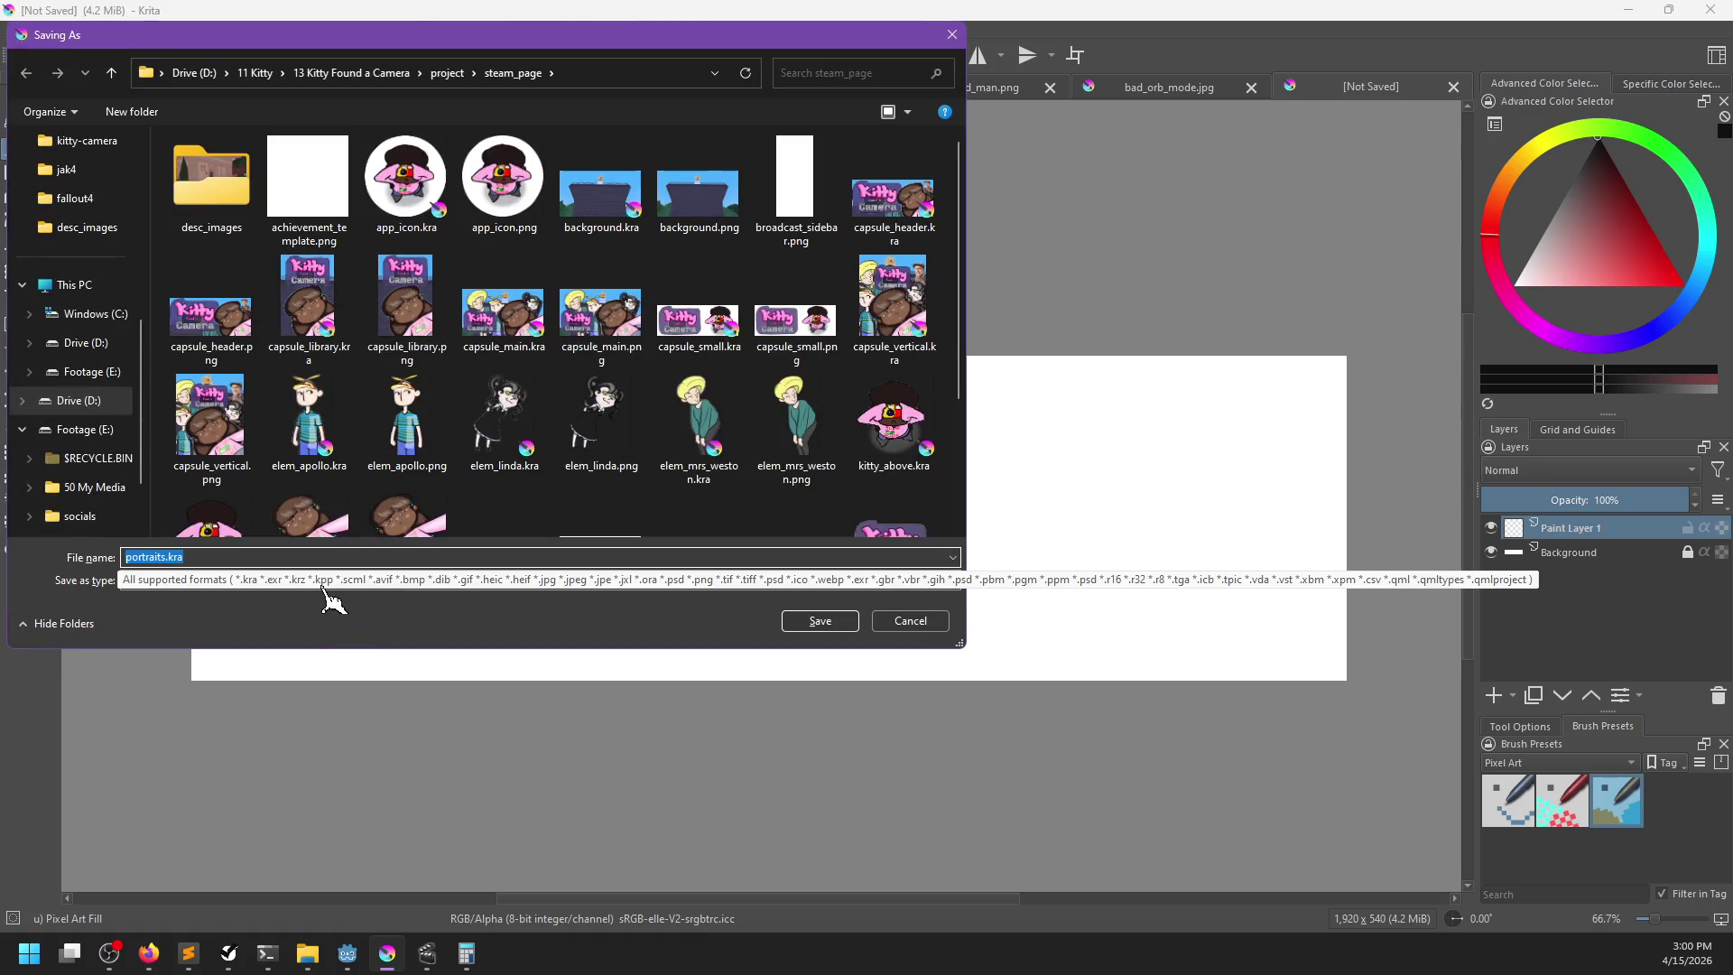
text(desc_banner)
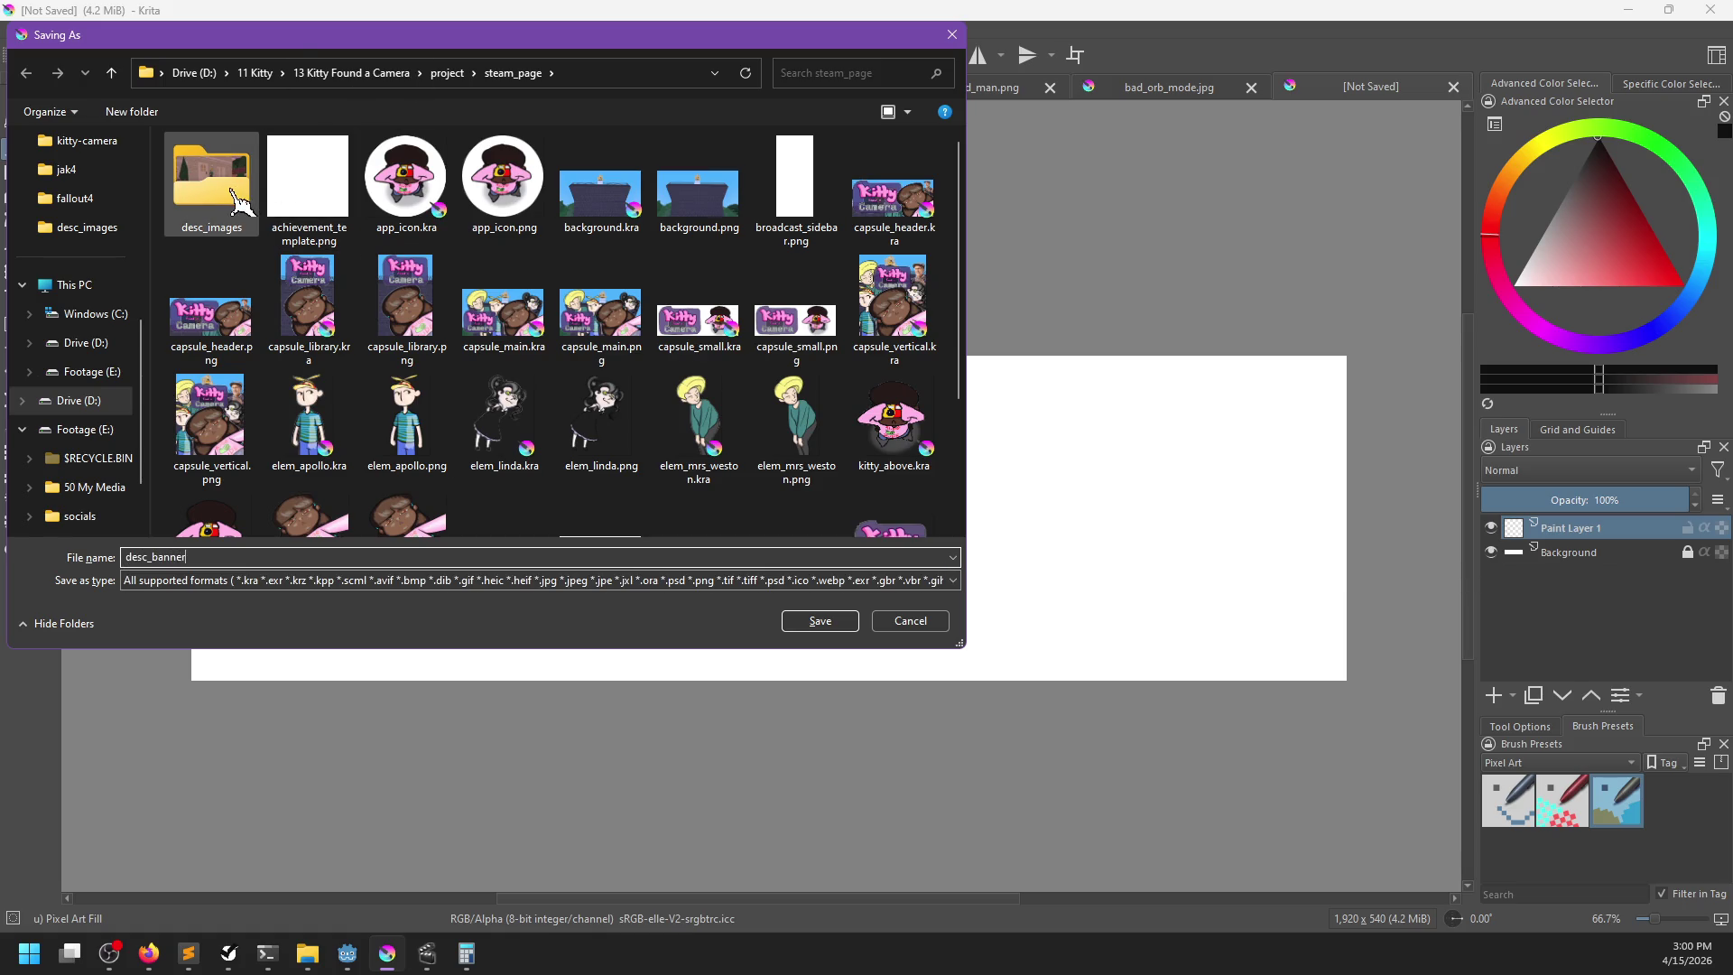
double_click(211, 180)
text(banner)
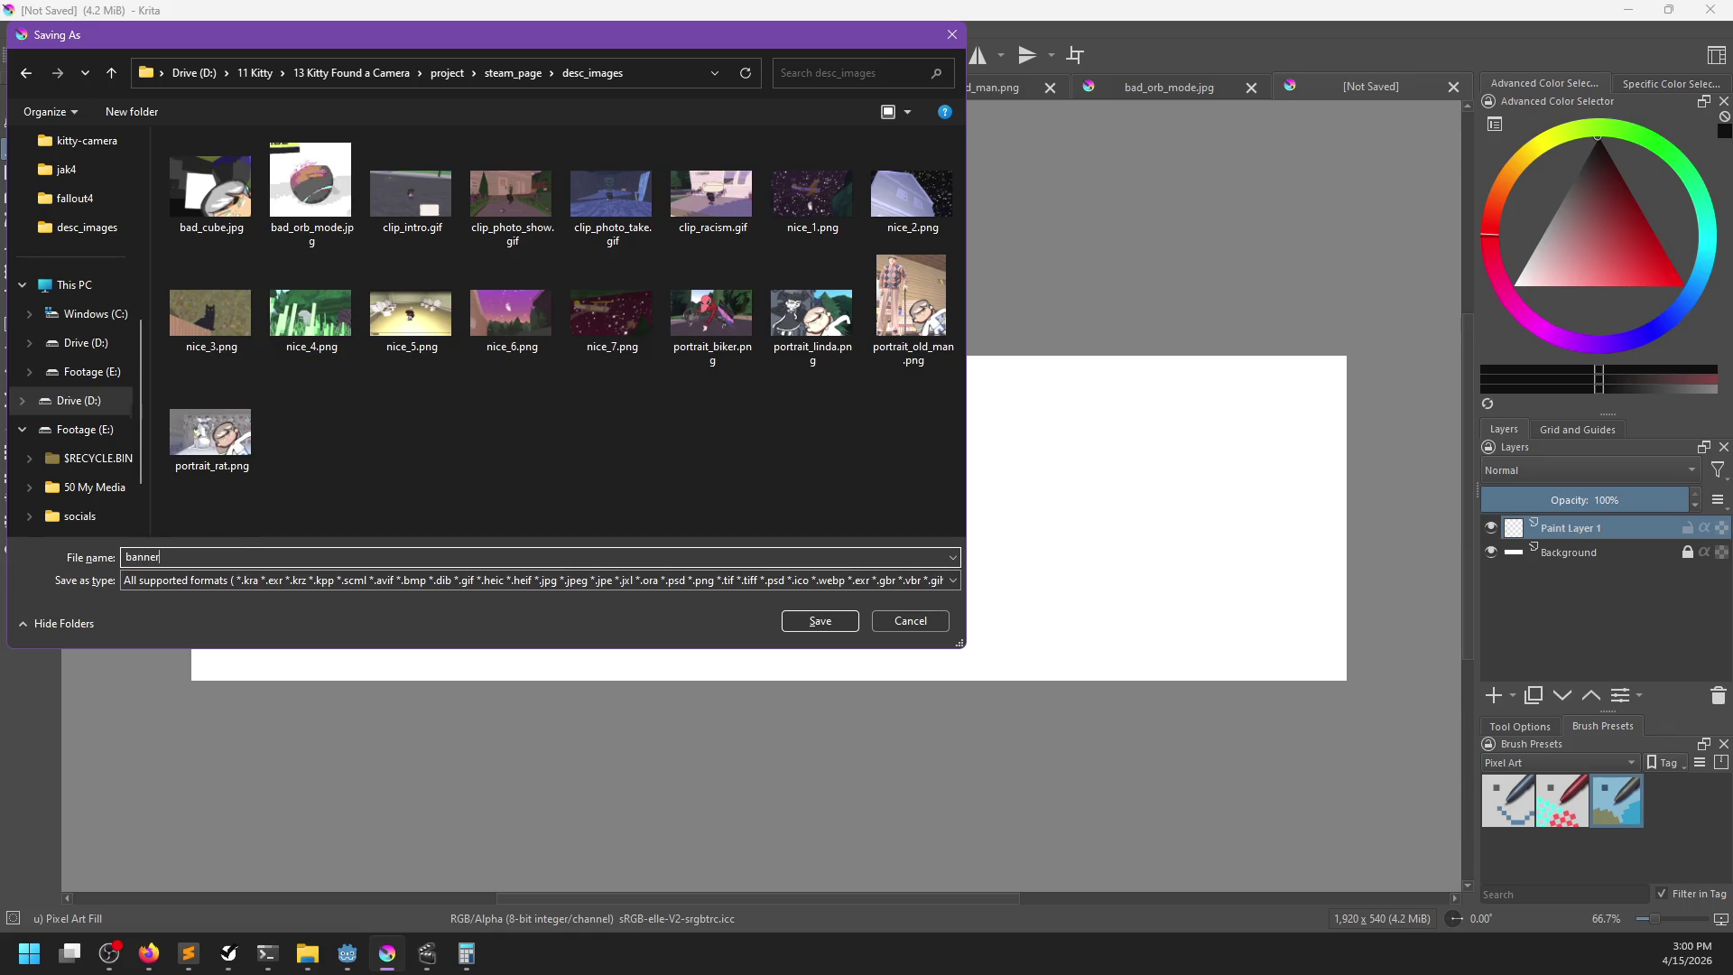
key(Return)
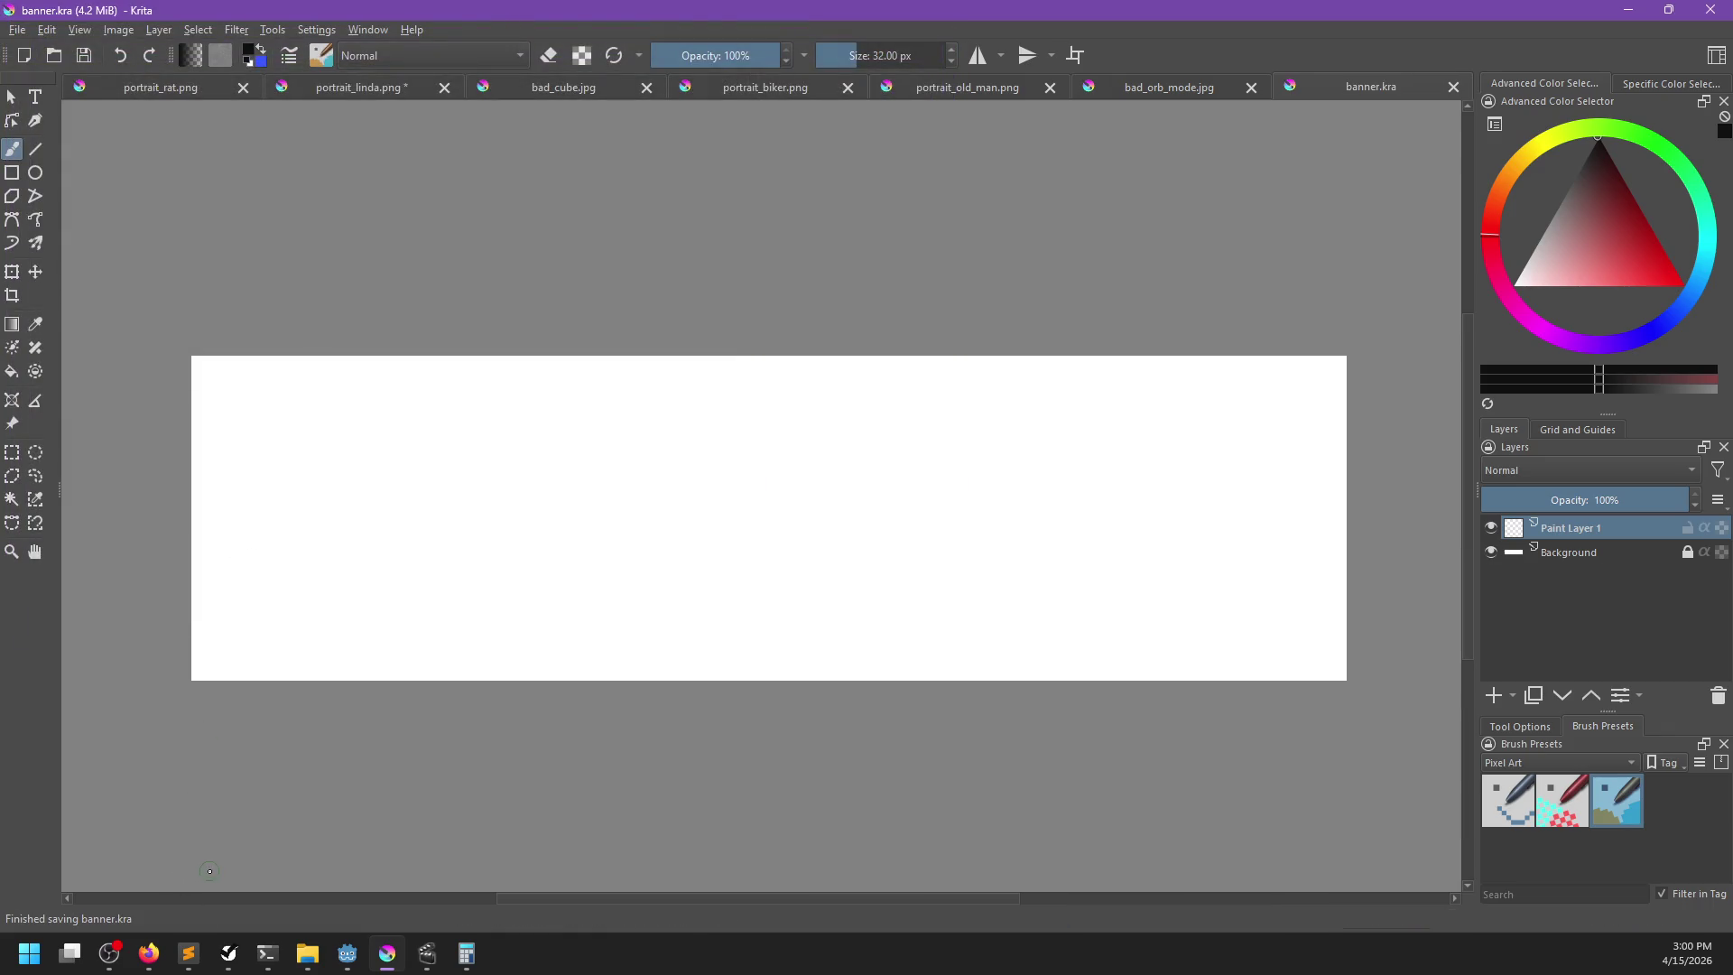
mouse_move(308, 953)
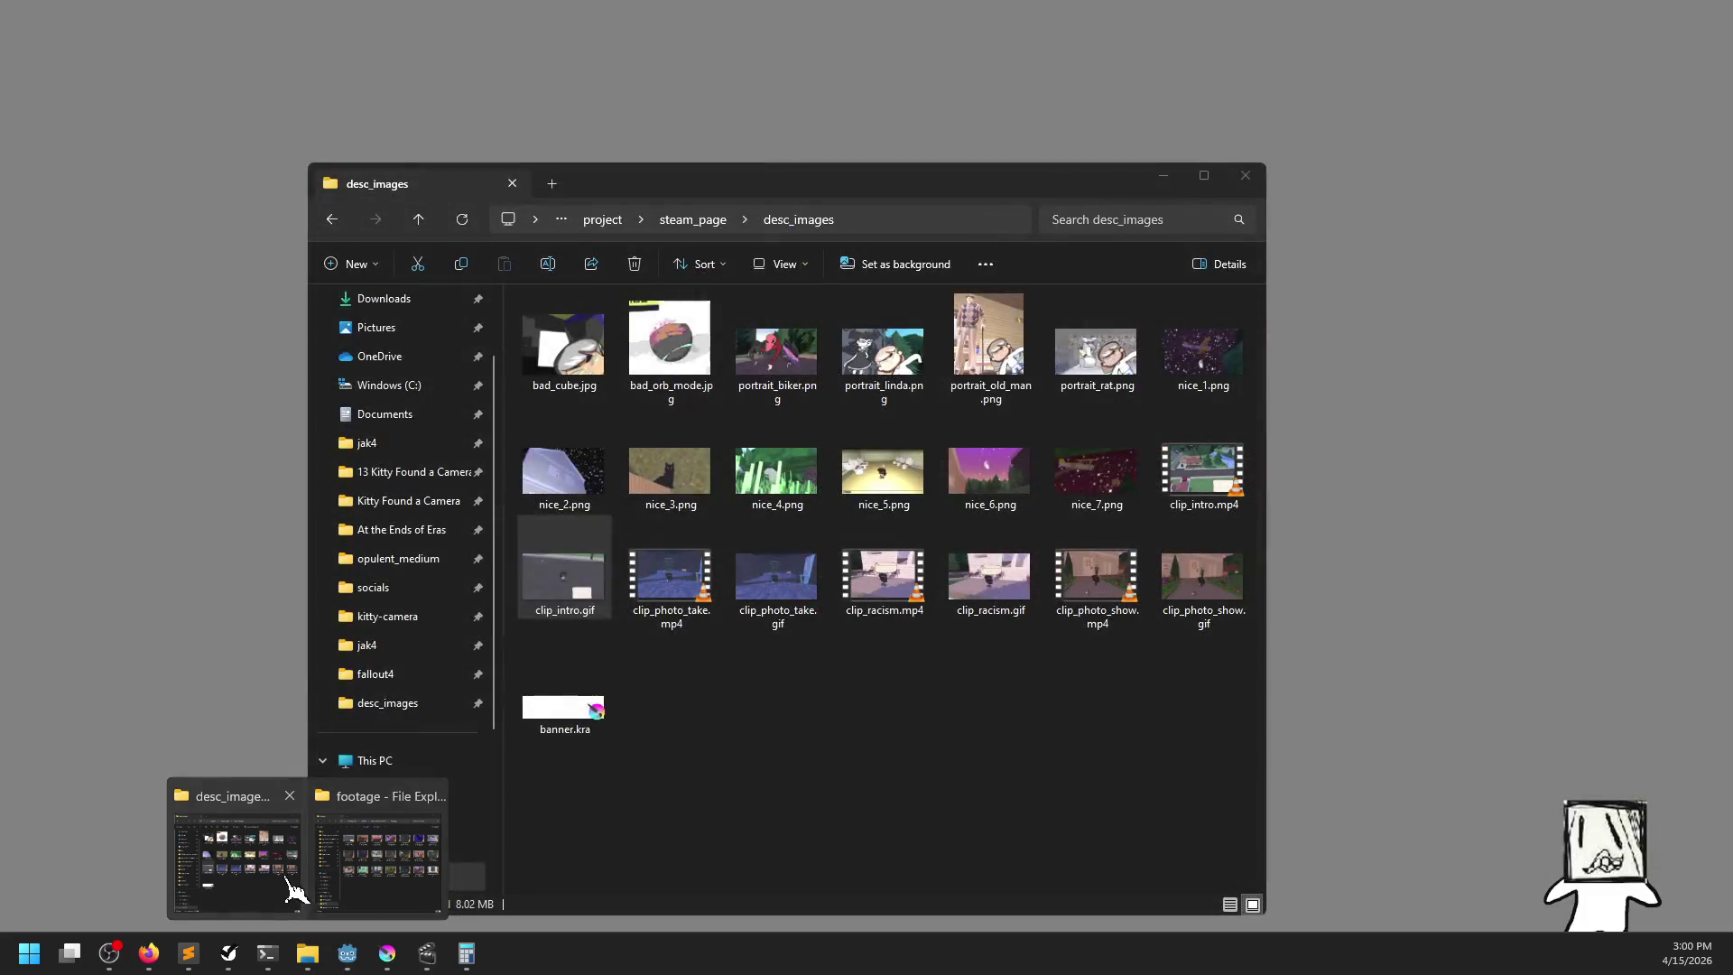
Add logo.png, kitty_selfie.png and the sky background.png to the banner as new file layers
click(295, 891)
click(696, 222)
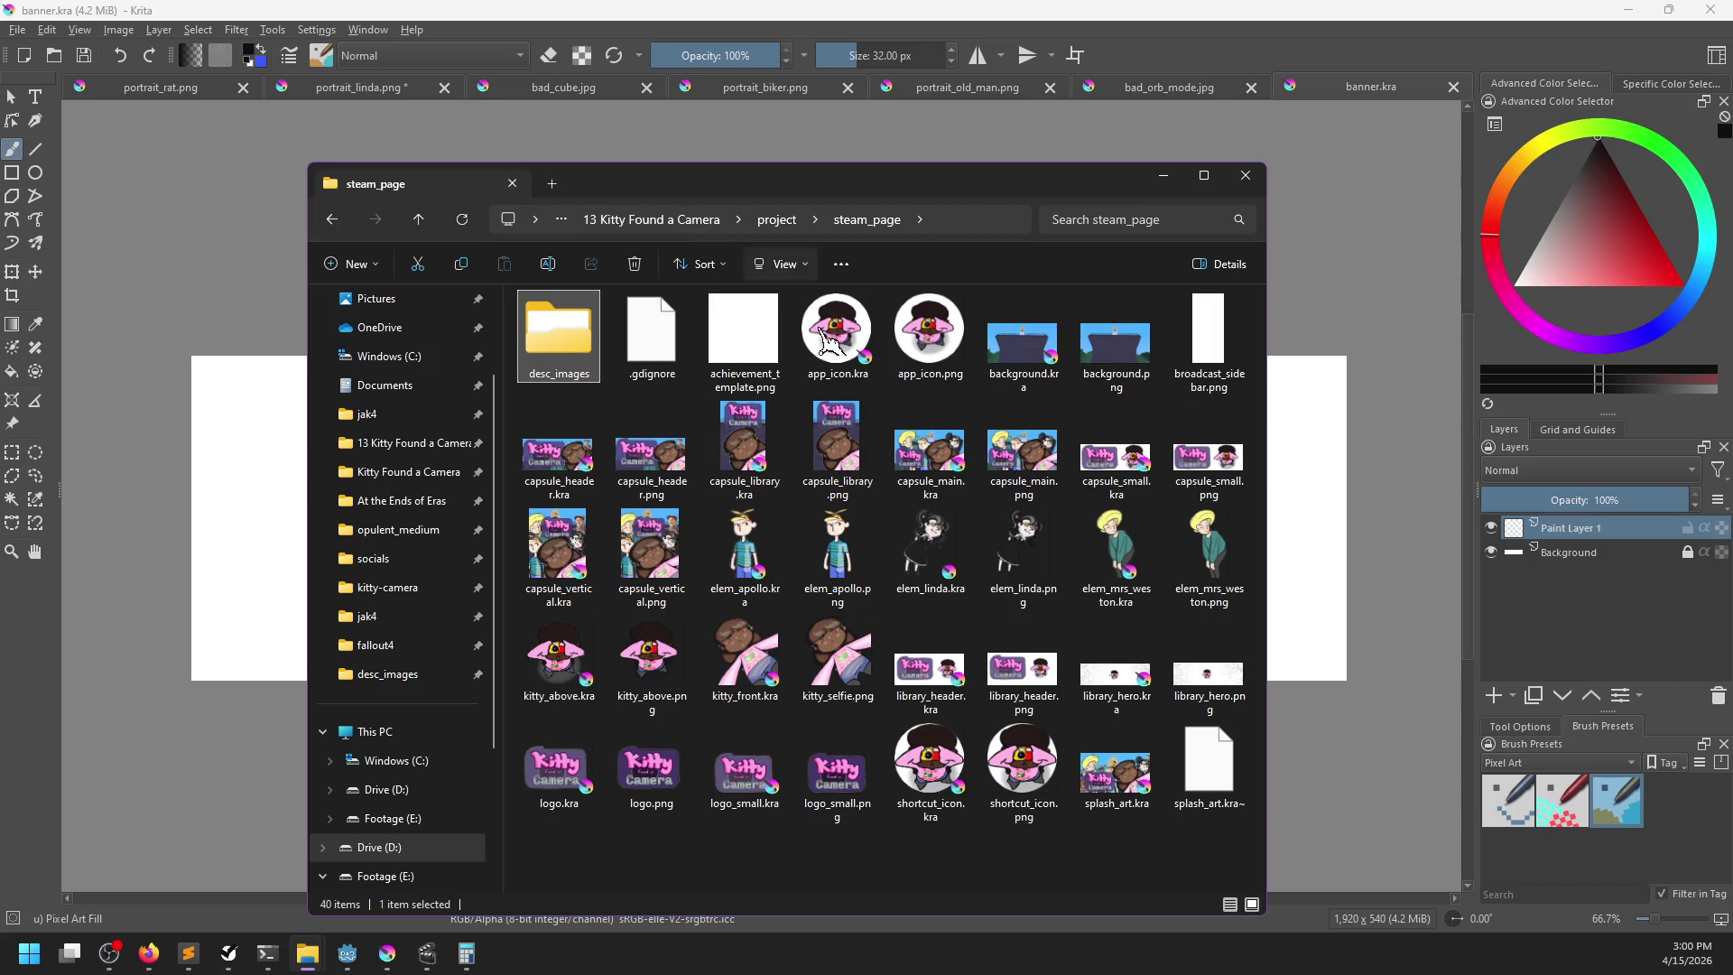
mouse_move(679, 793)
mouse_down()
mouse_move(379, 555)
mouse_move(228, 533)
mouse_up()
click(298, 539)
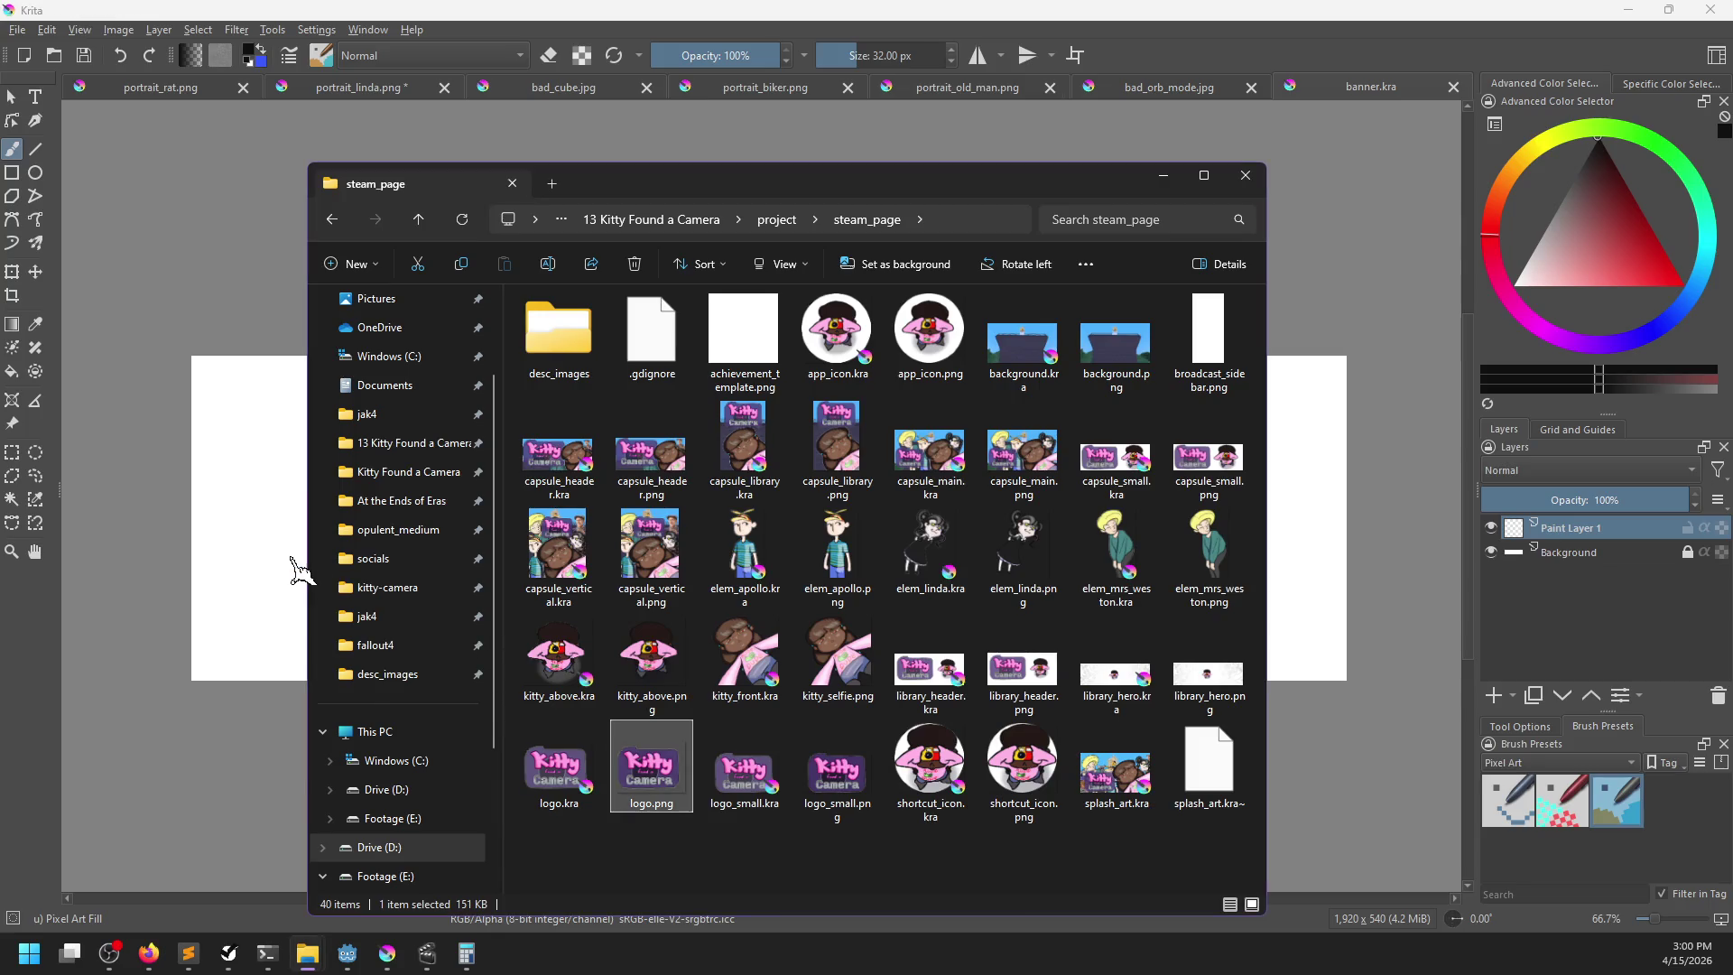
mouse_move(838, 650)
mouse_down()
mouse_move(298, 569)
mouse_move(261, 583)
mouse_up()
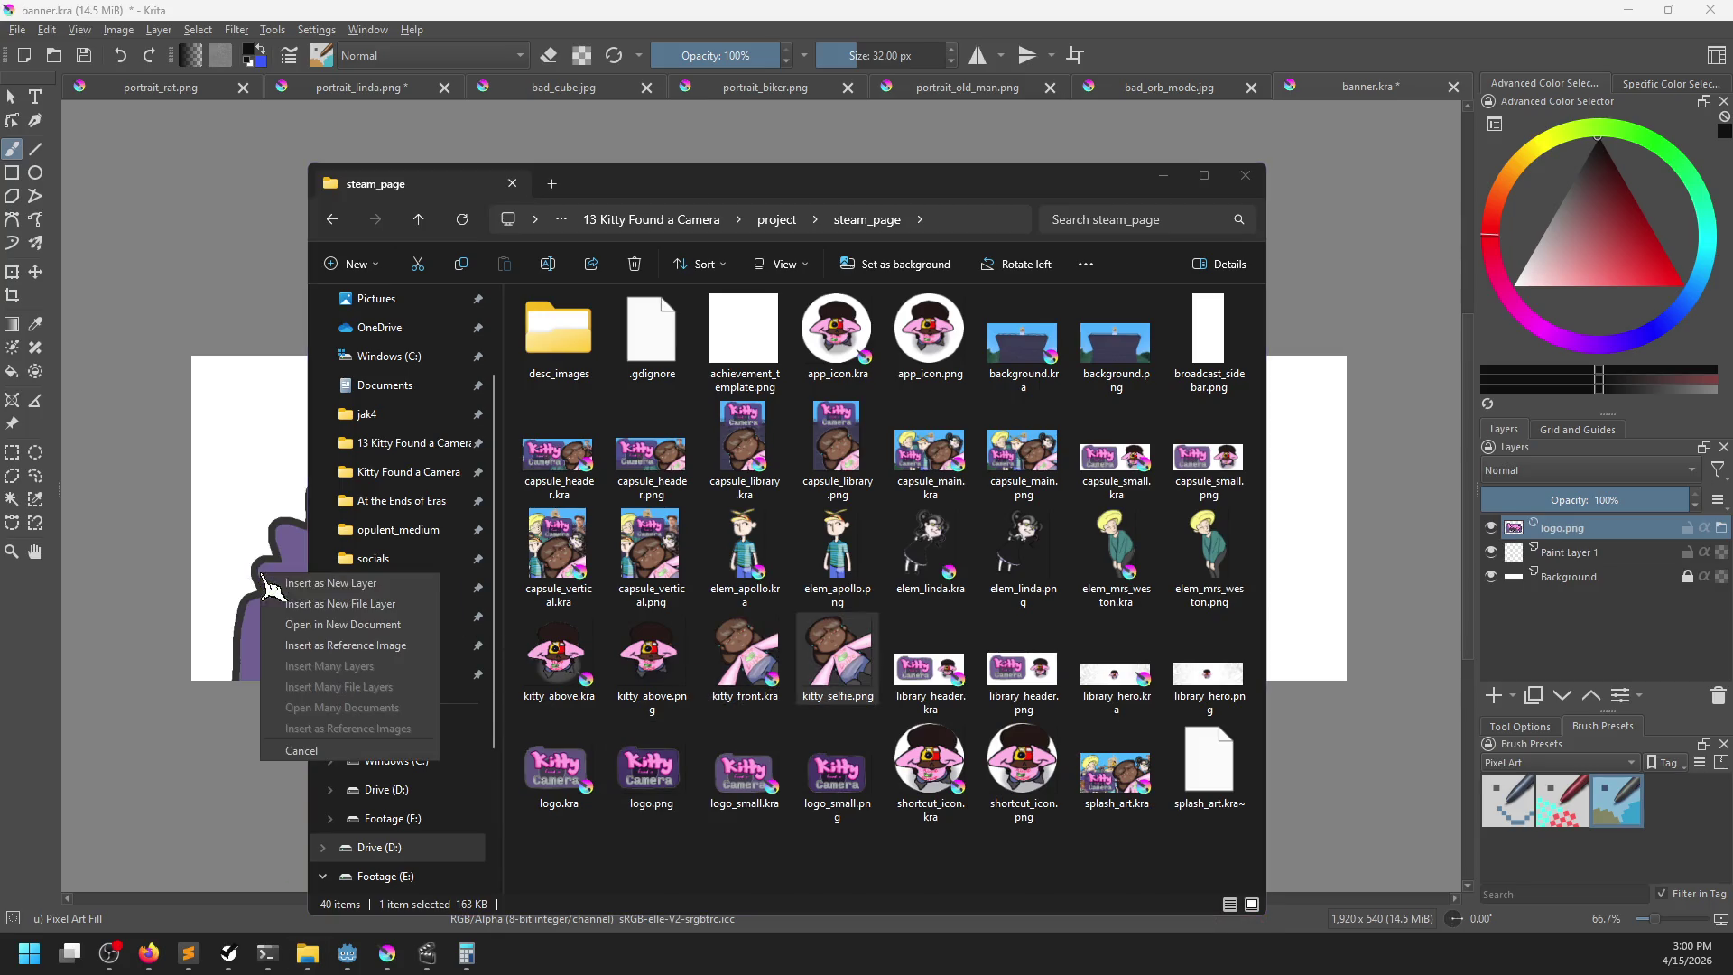
click(362, 603)
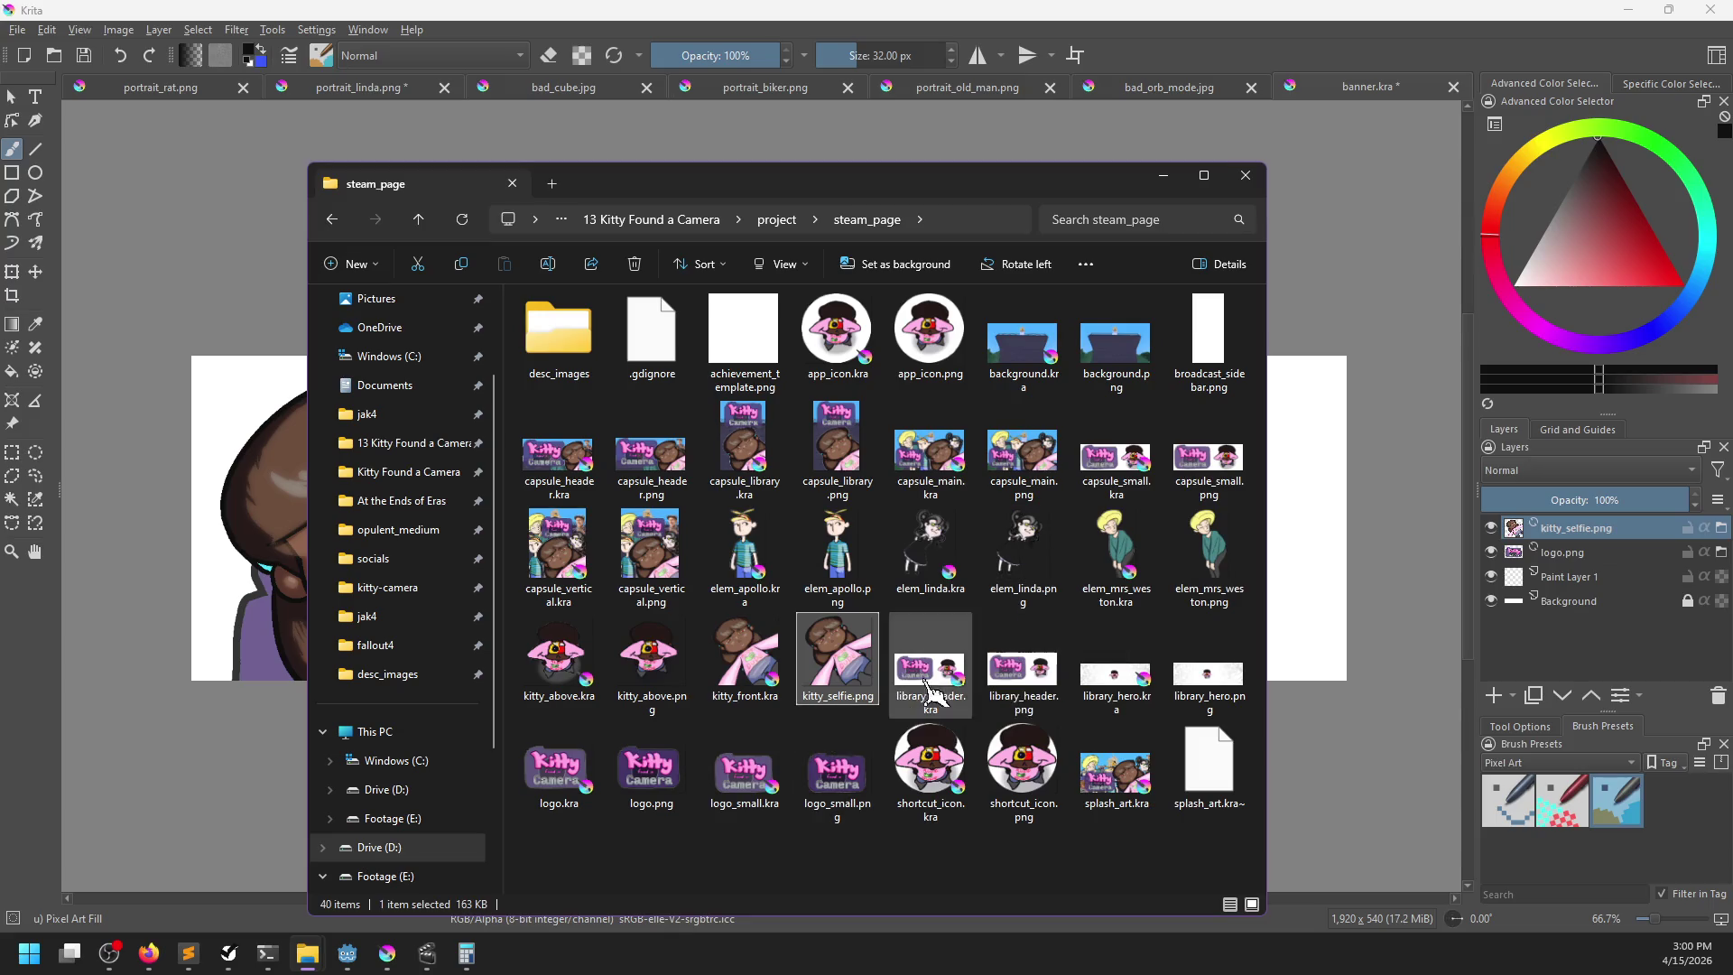
drag(817, 180, 1234, 133)
mouse_move(1533, 294)
mouse_down()
mouse_move(1368, 311)
mouse_move(523, 542)
mouse_move(632, 497)
mouse_up()
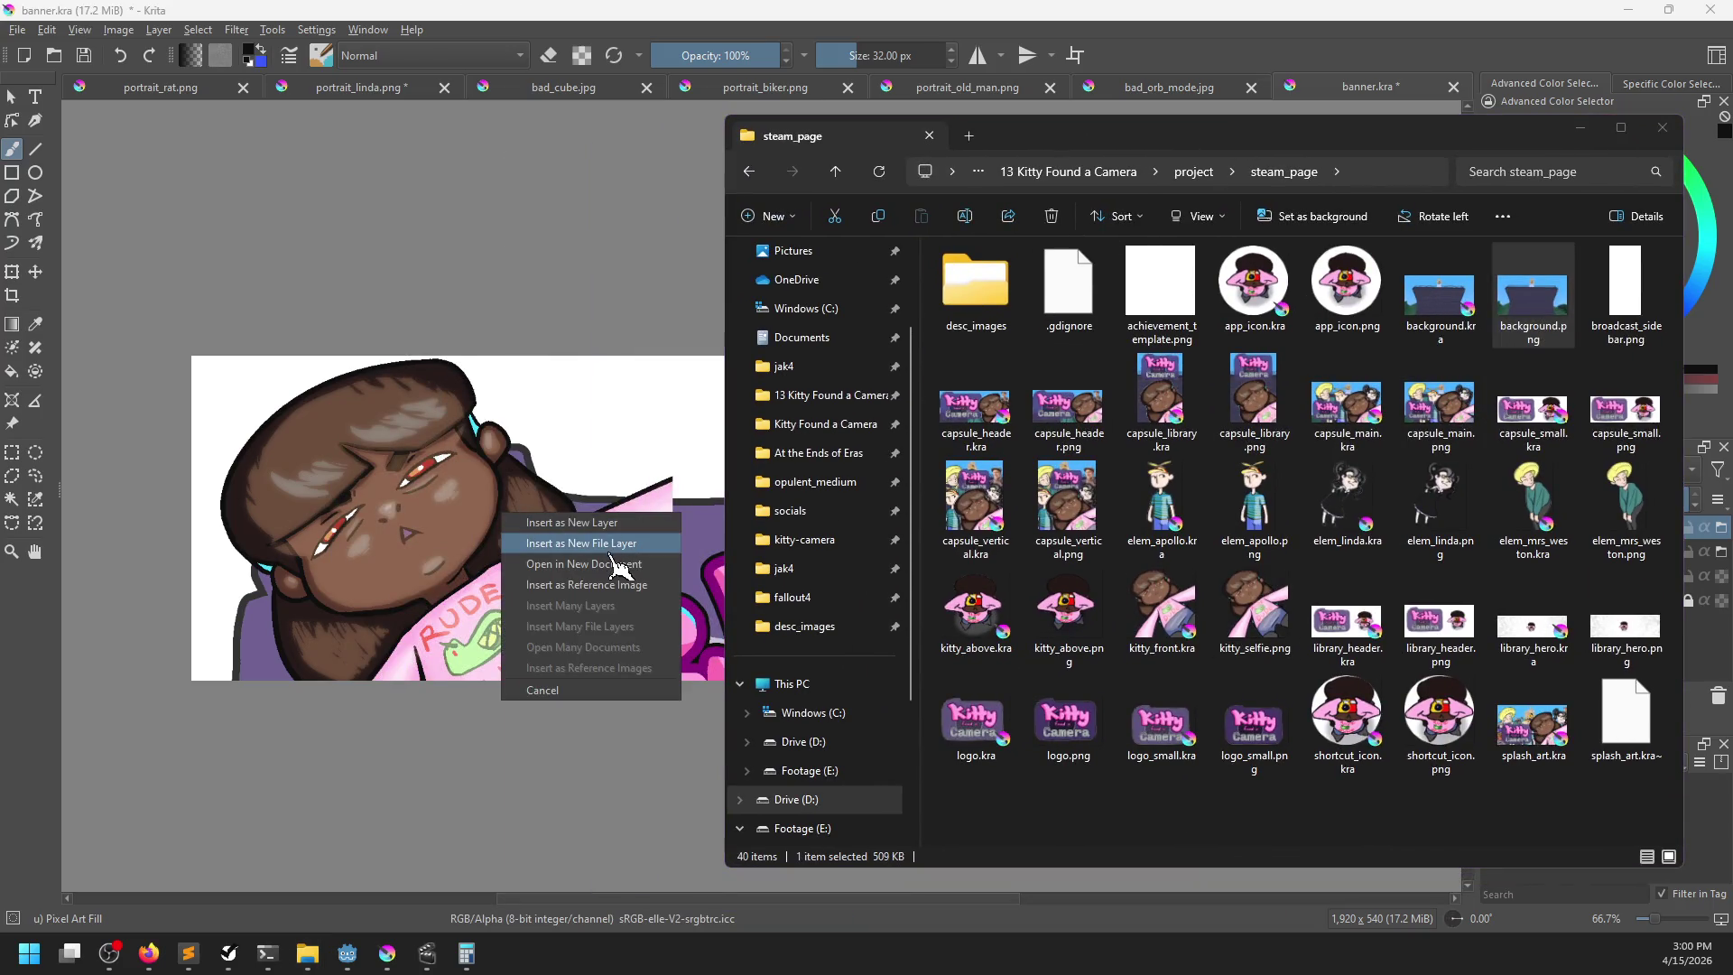
click(603, 544)
Add elem_mrs_weston.png, elem_linda.png and elem_apollo.png to the banner as file layers
mouse_move(1060, 150)
mouse_down()
mouse_move(1001, 285)
mouse_move(682, 718)
mouse_up()
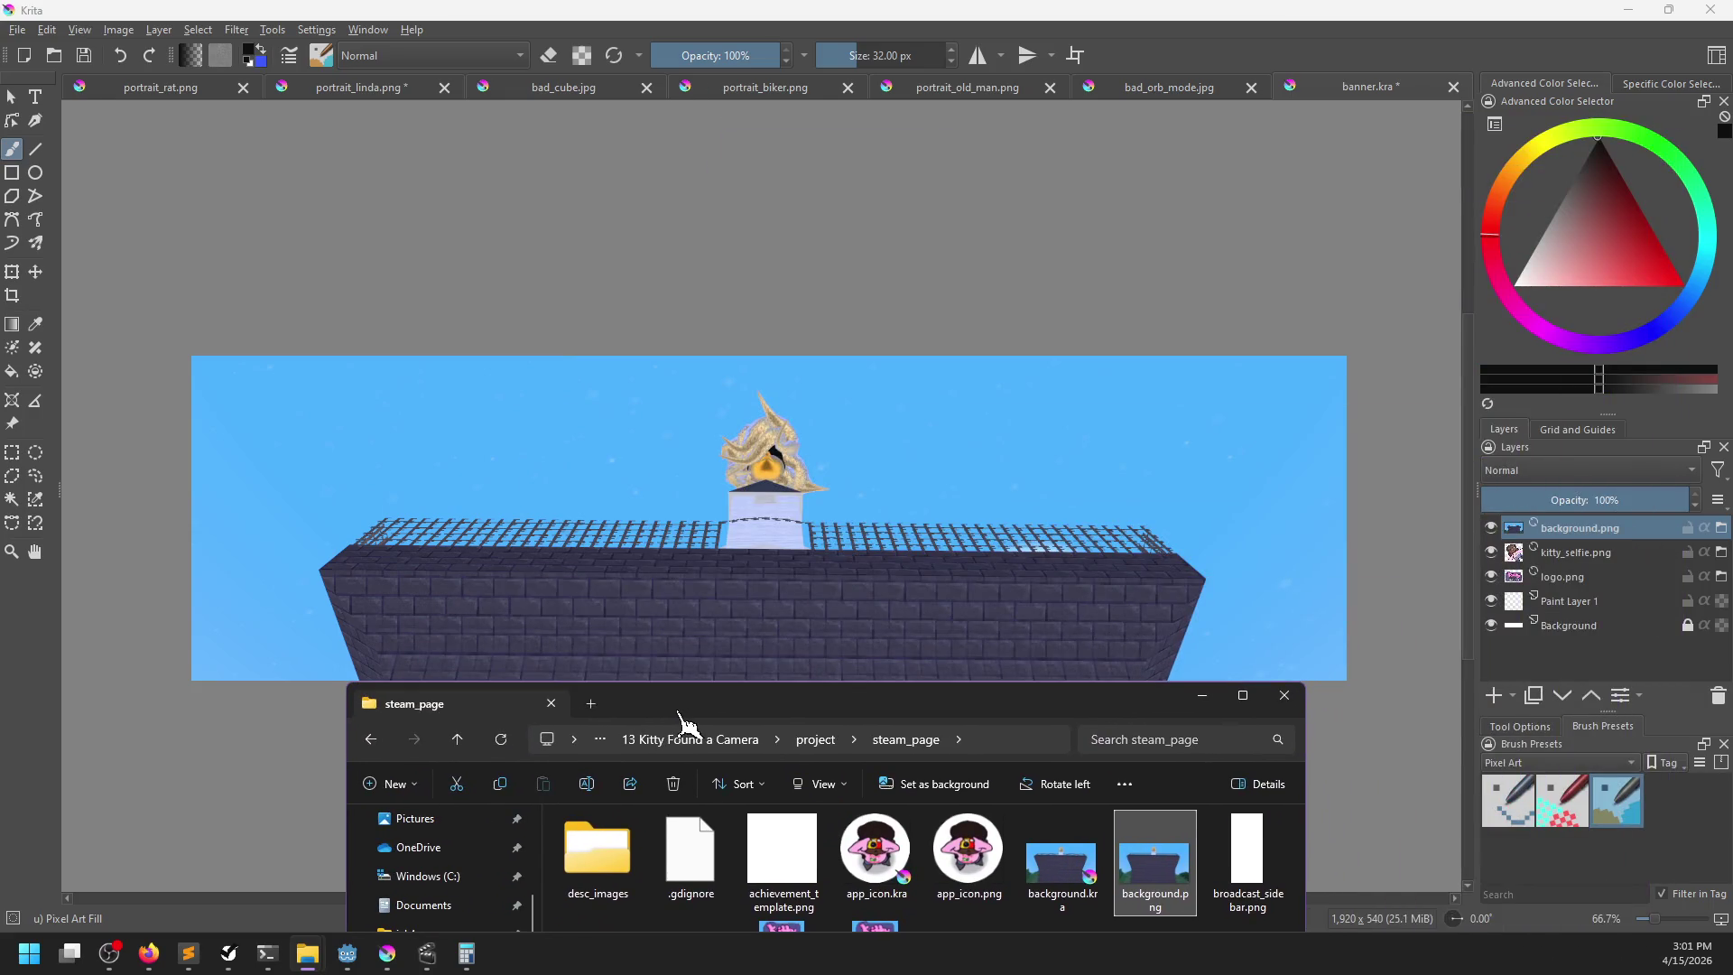
mouse_move(684, 722)
mouse_down()
mouse_move(709, 587)
mouse_move(663, 253)
mouse_up()
mouse_move(1208, 605)
mouse_down()
mouse_move(758, 528)
mouse_move(298, 552)
mouse_move(334, 575)
mouse_up()
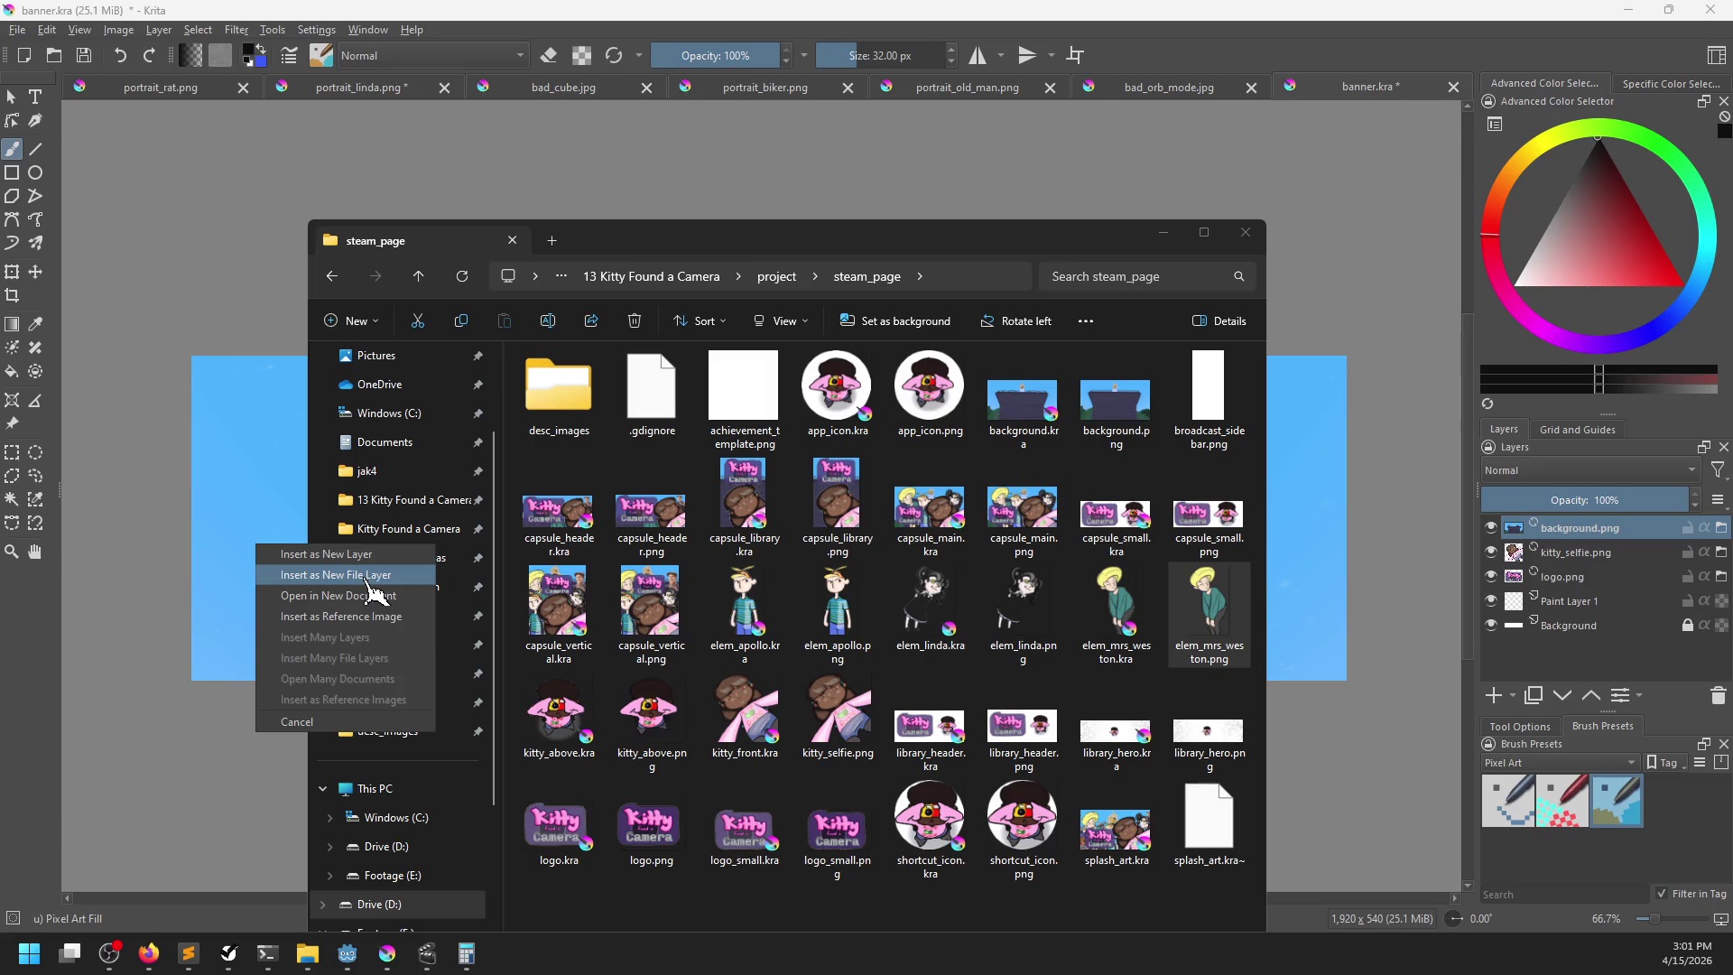
click(370, 587)
mouse_move(1023, 614)
mouse_down()
mouse_move(880, 578)
mouse_move(208, 524)
mouse_move(226, 533)
mouse_up()
click(309, 569)
mouse_move(838, 614)
mouse_down()
mouse_move(267, 560)
mouse_move(306, 614)
mouse_up()
click(307, 612)
click(779, 276)
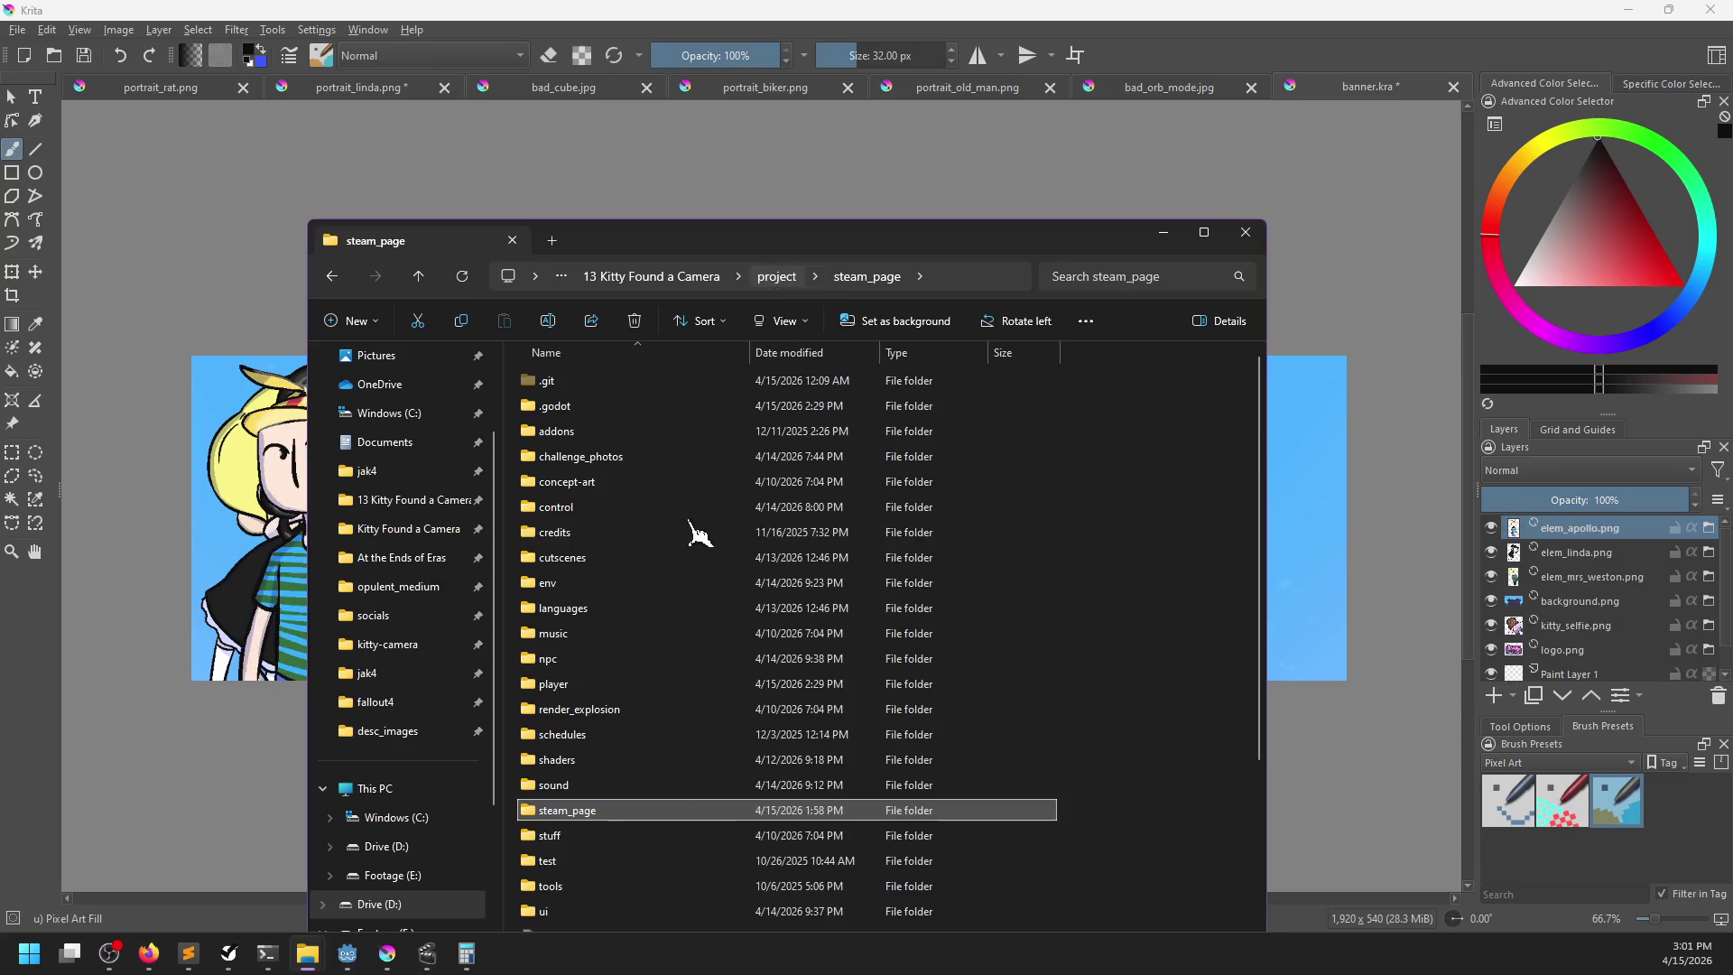
double_click(580, 659)
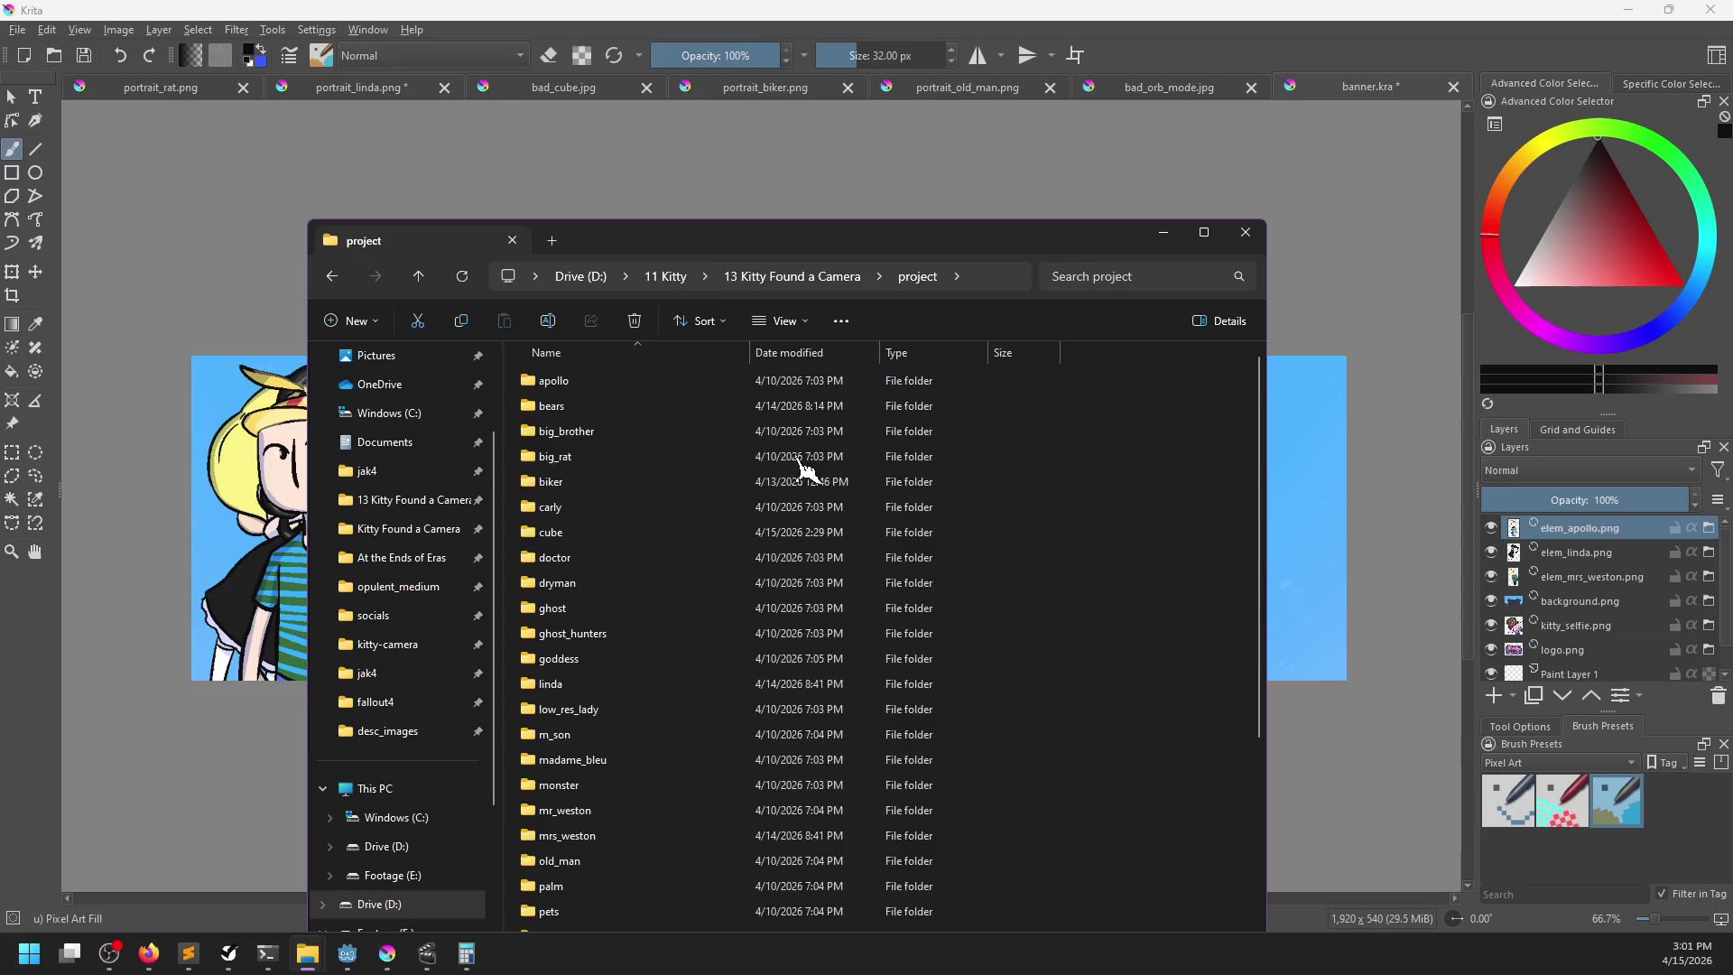
Add doctor-front-right.png and monster-left-front.png from the npc folders as banner layers
double_click(599, 483)
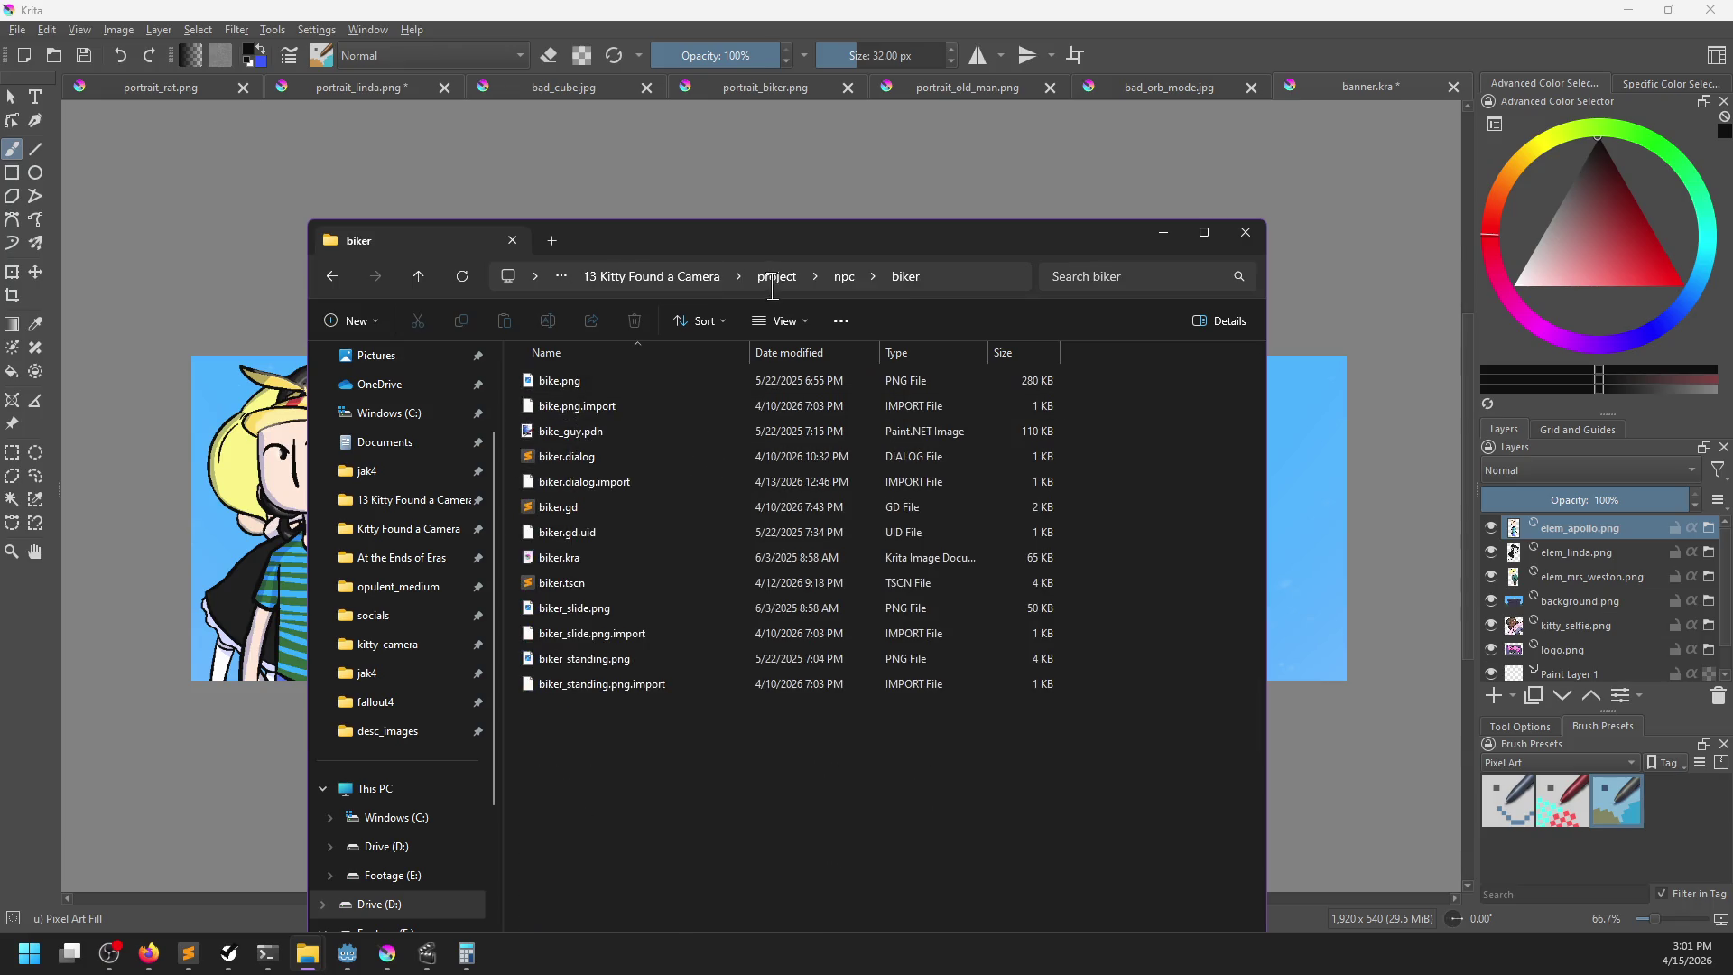
click(844, 277)
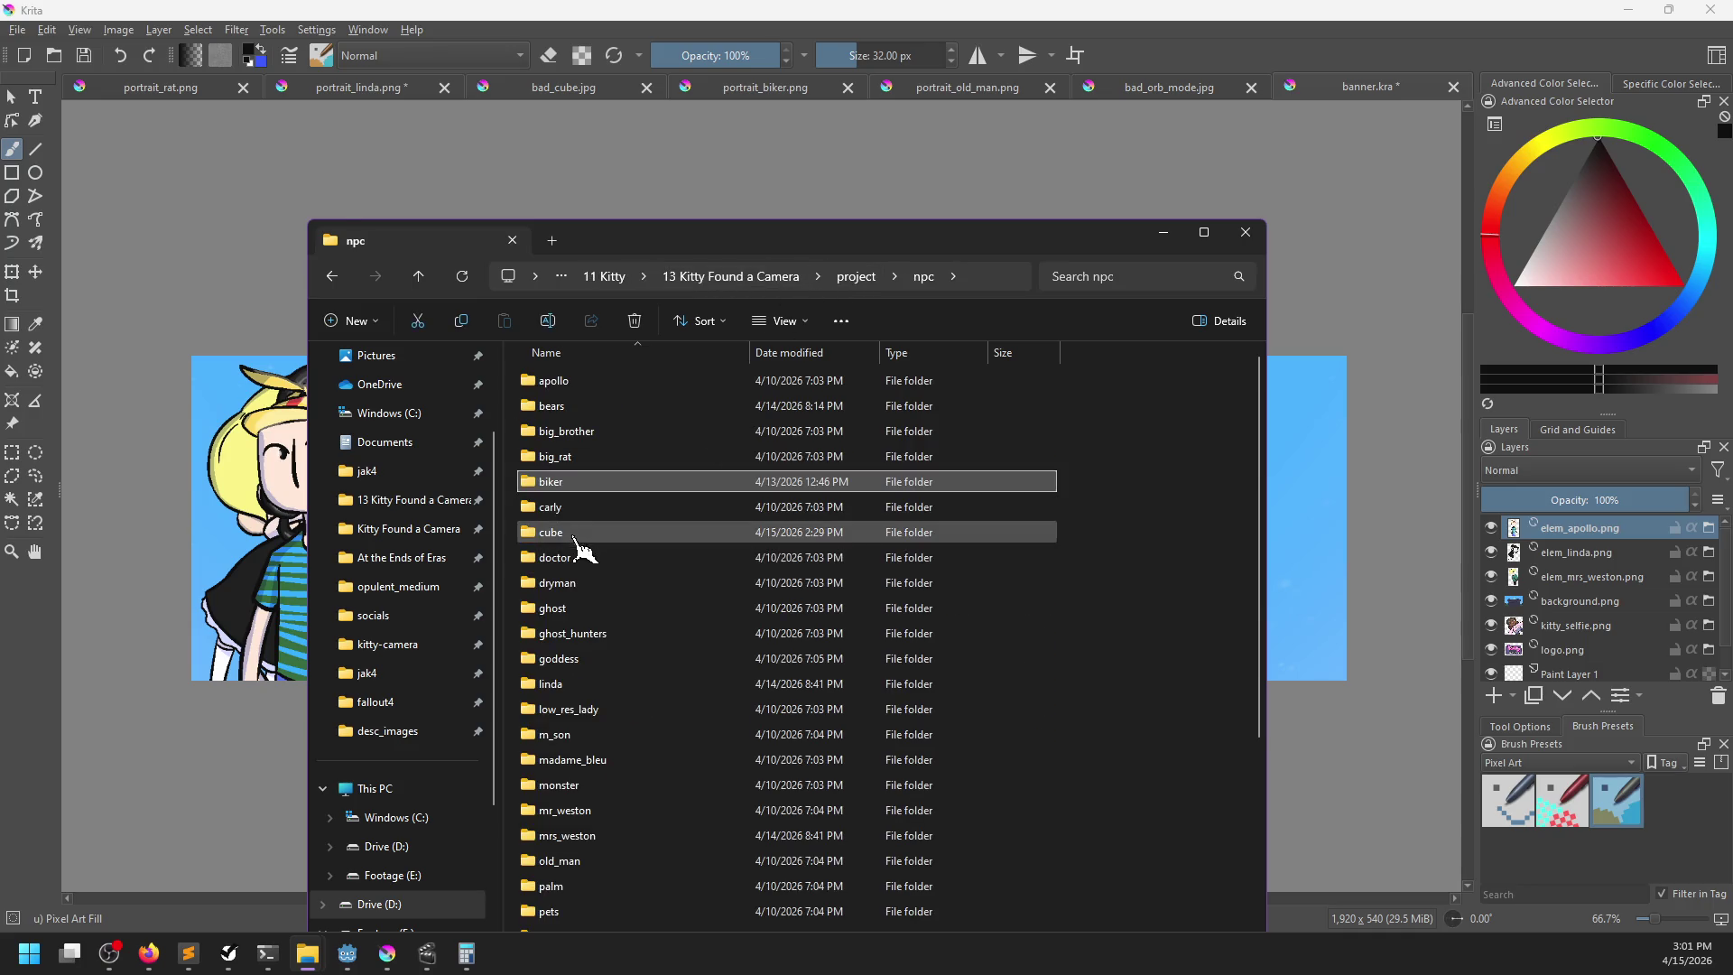
click(567, 562)
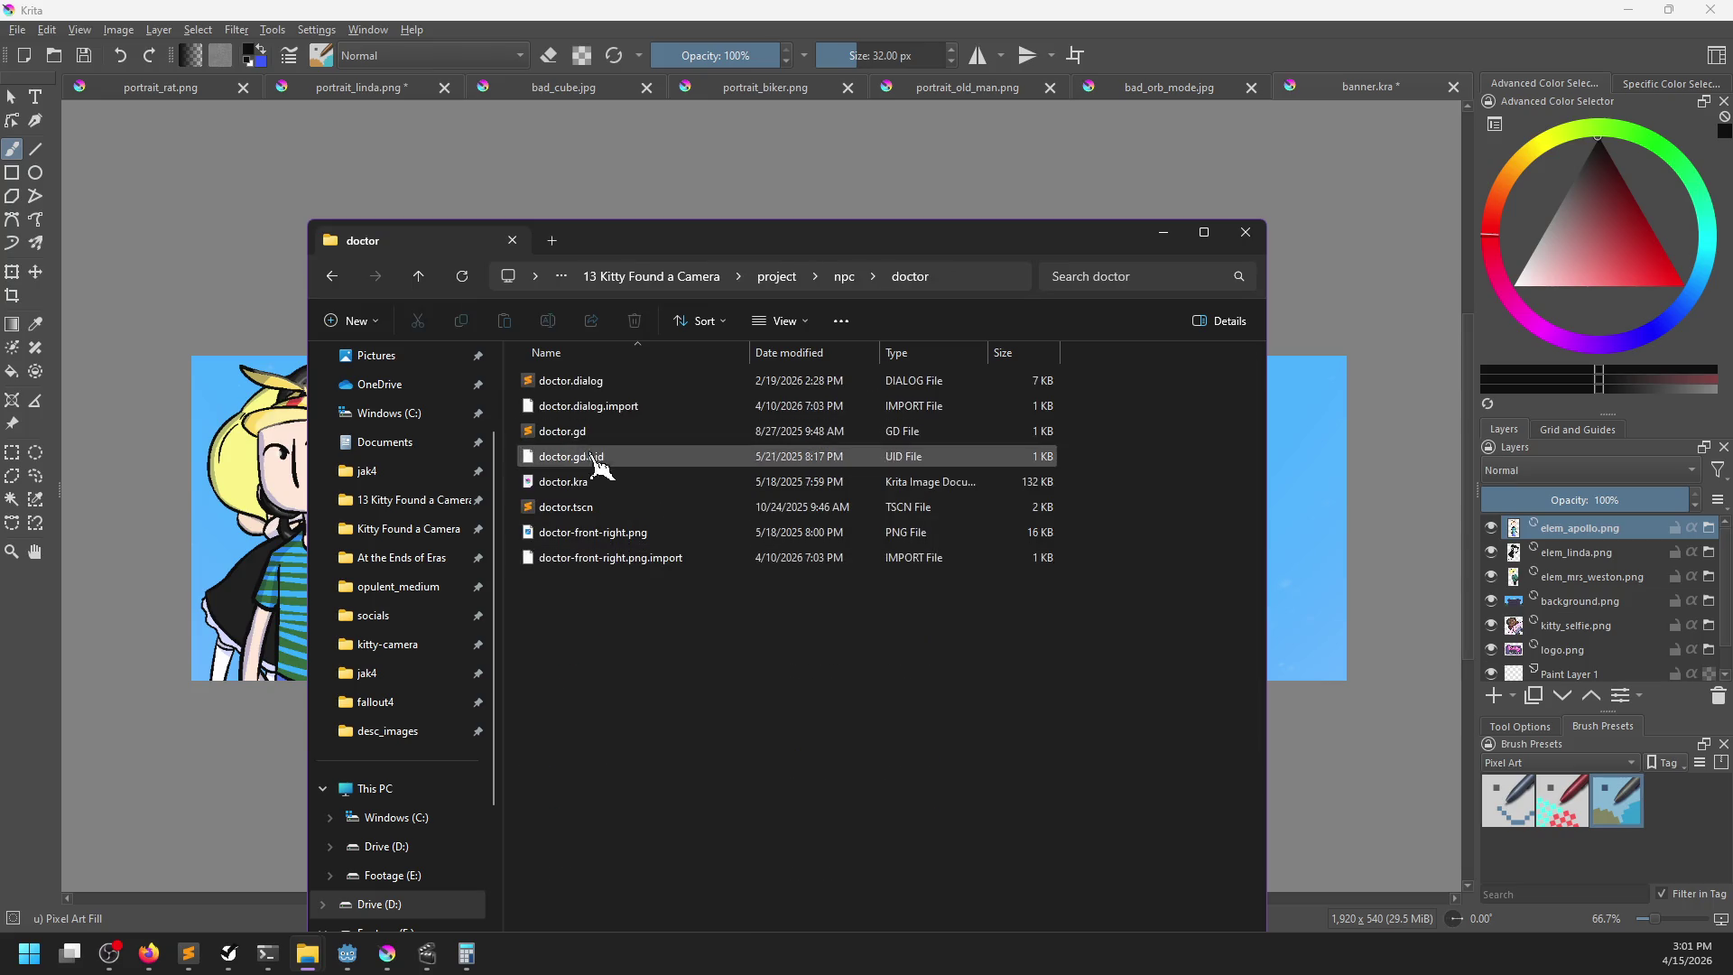
drag(587, 540, 229, 560)
click(289, 577)
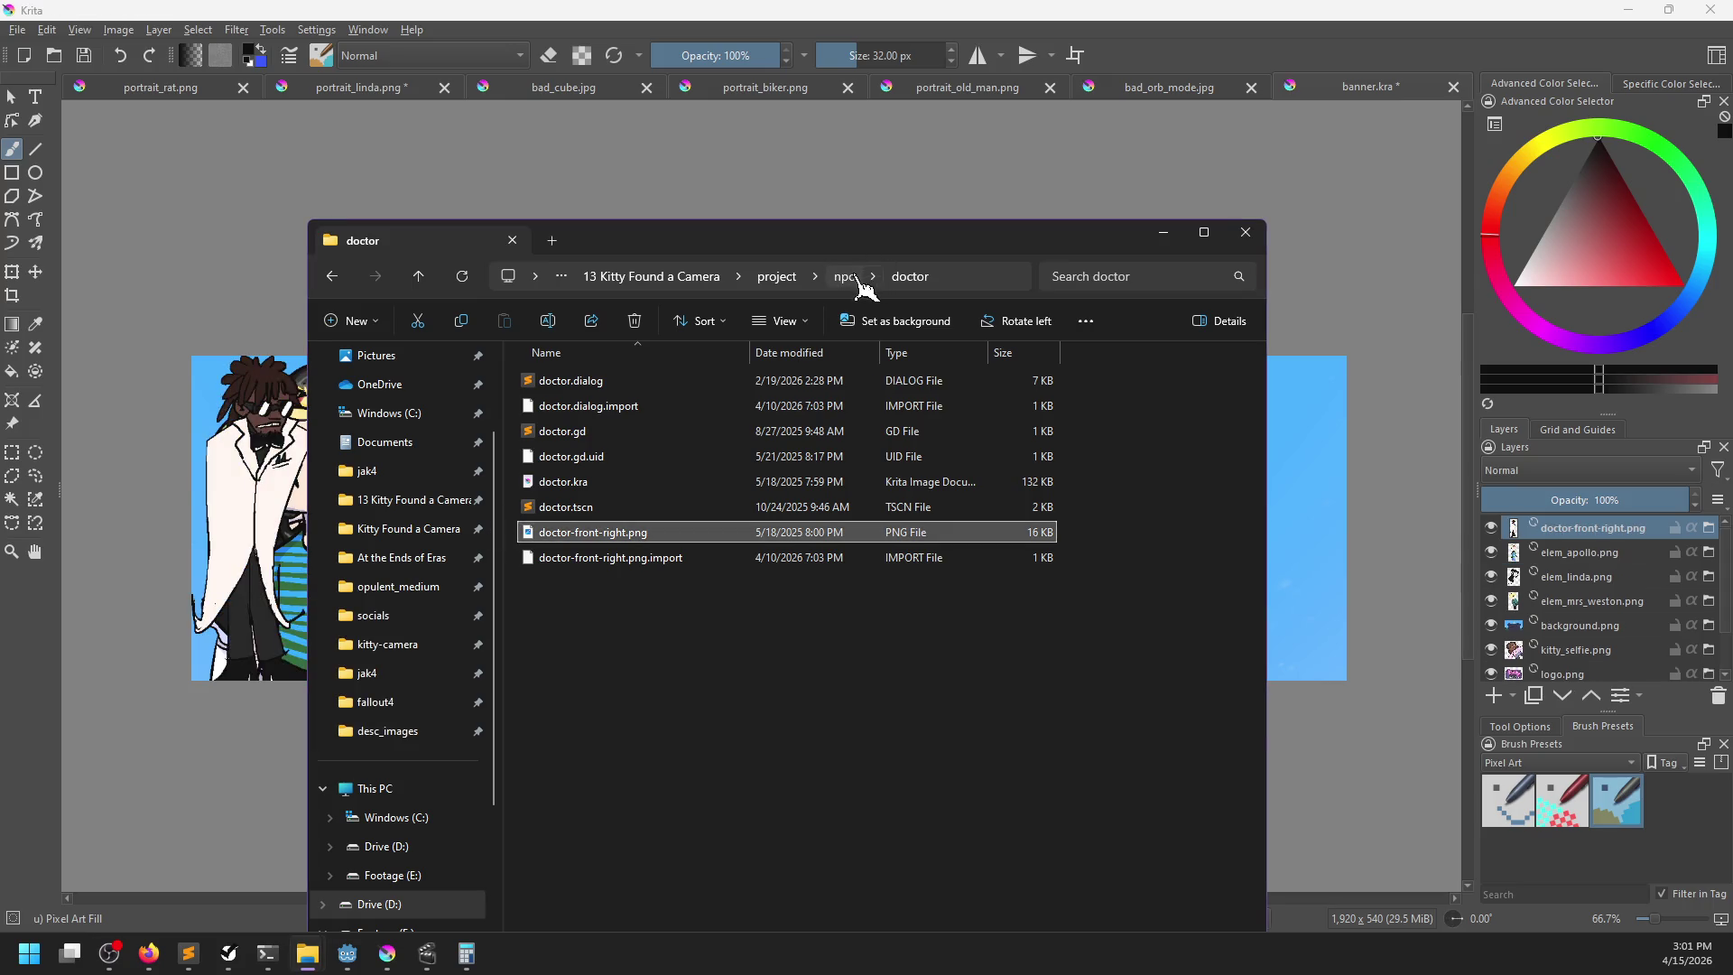
click(857, 279)
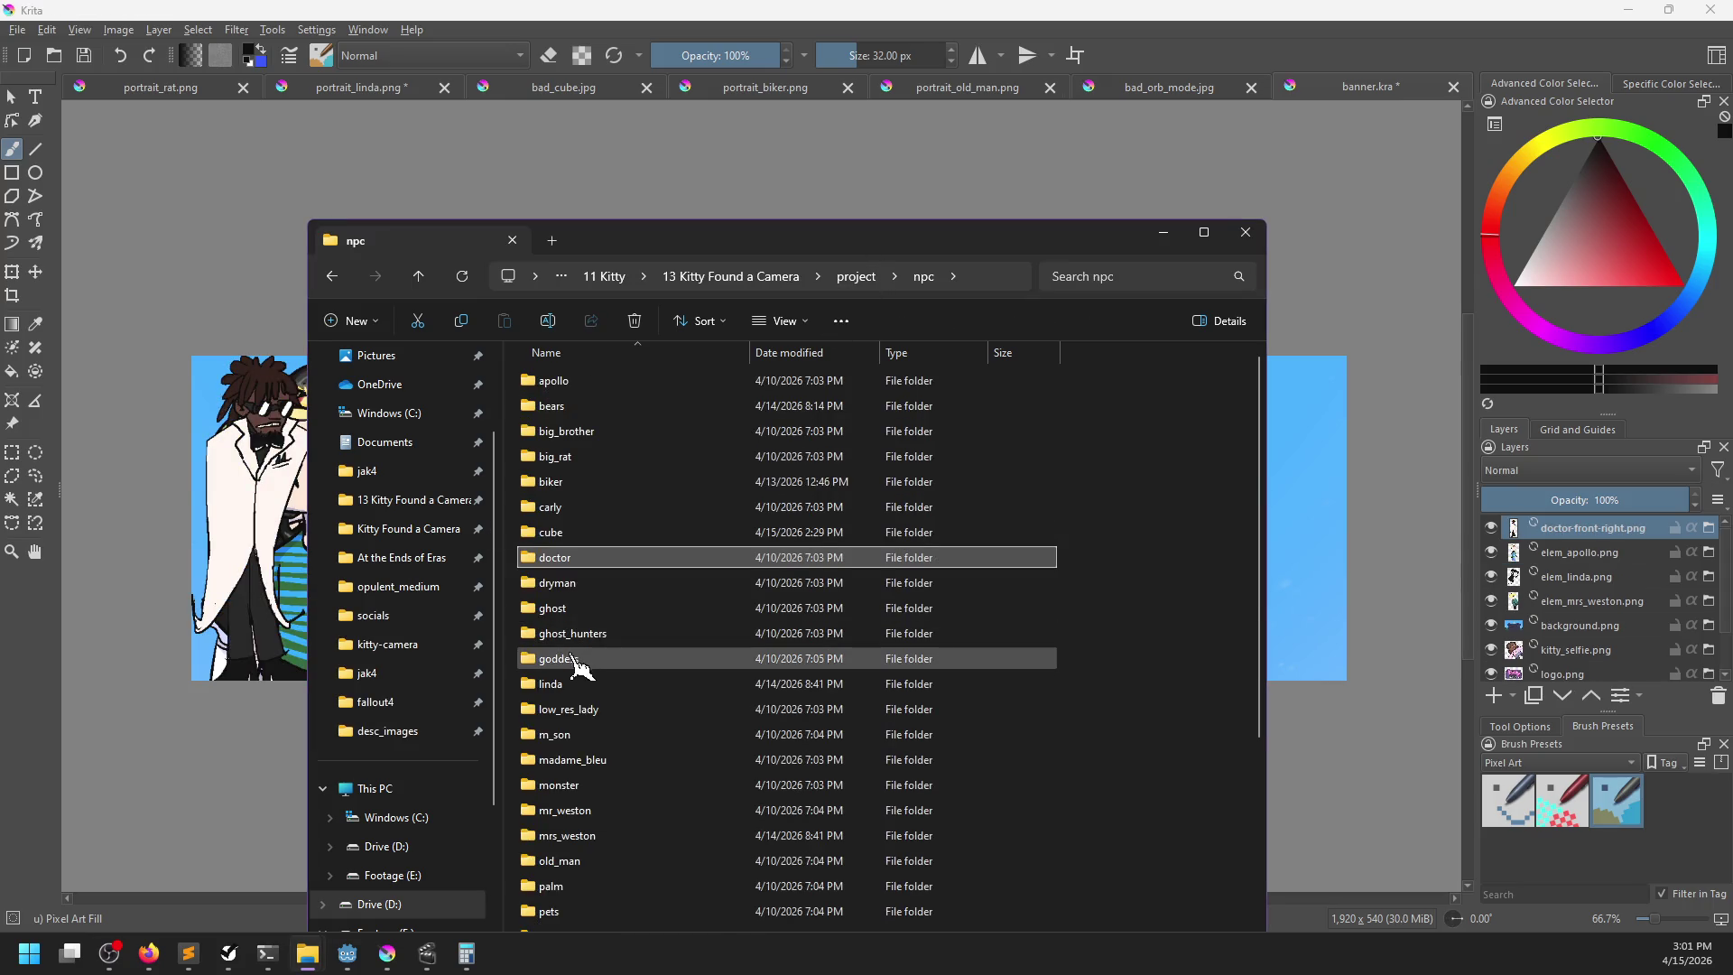
scroll(620, 765, down, 1)
double_click(599, 713)
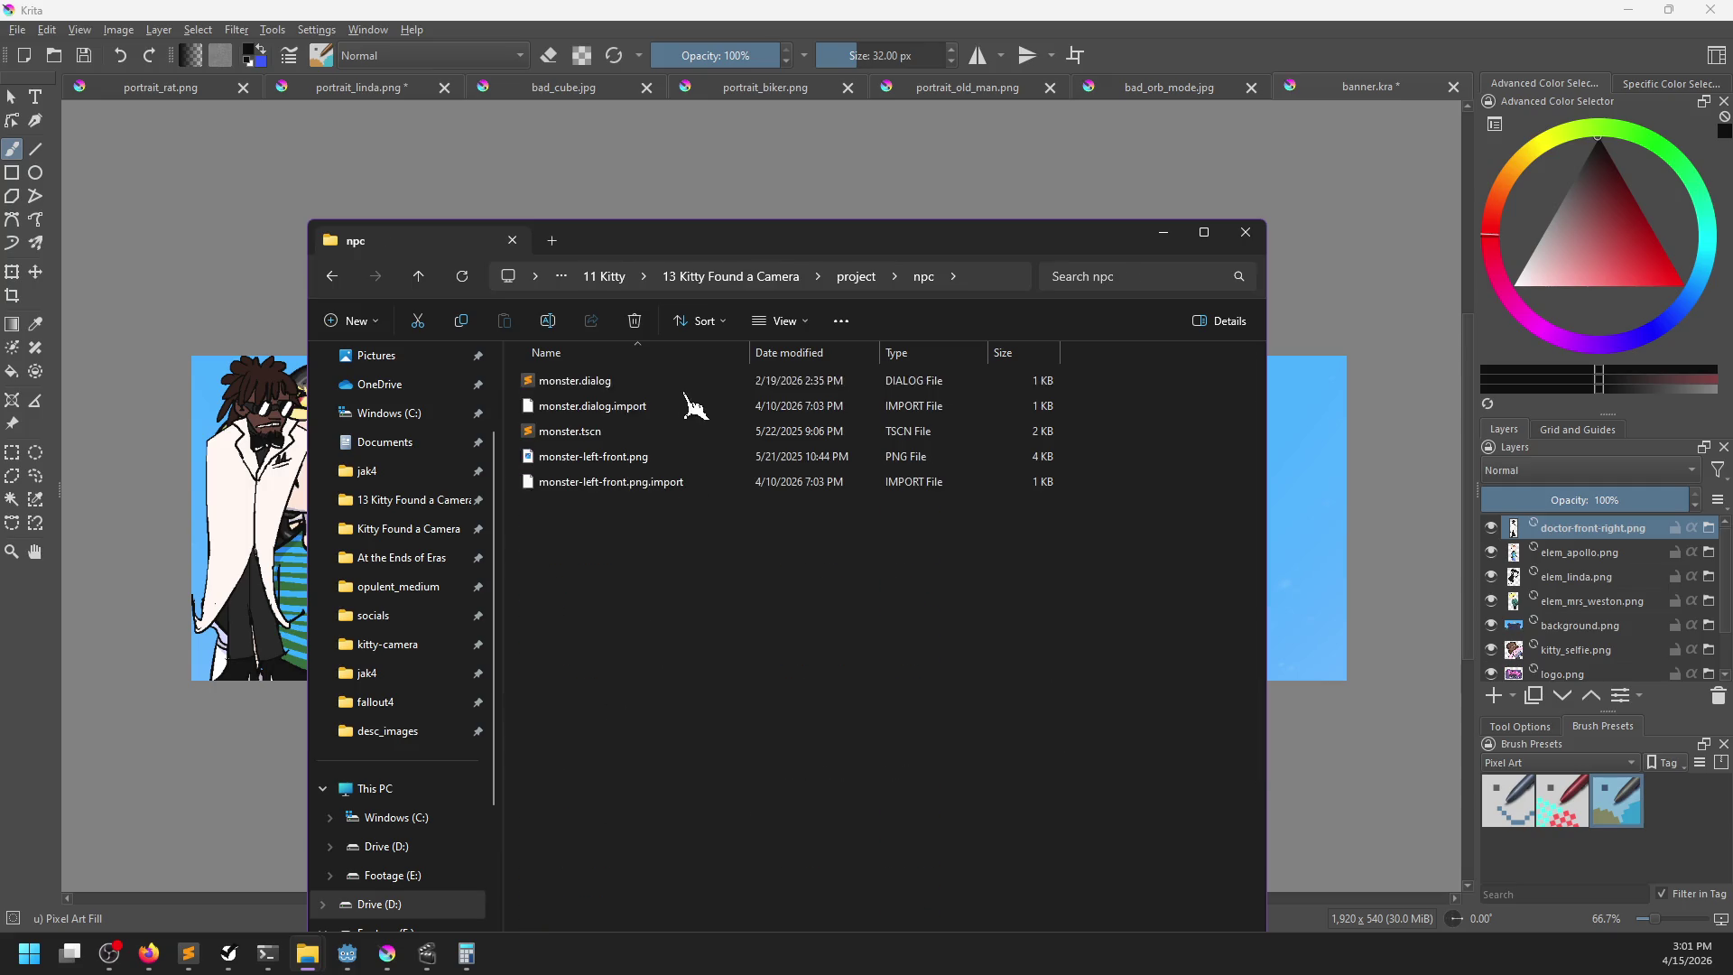
mouse_move(610, 470)
mouse_down()
mouse_move(271, 595)
mouse_move(226, 572)
mouse_up()
click(325, 600)
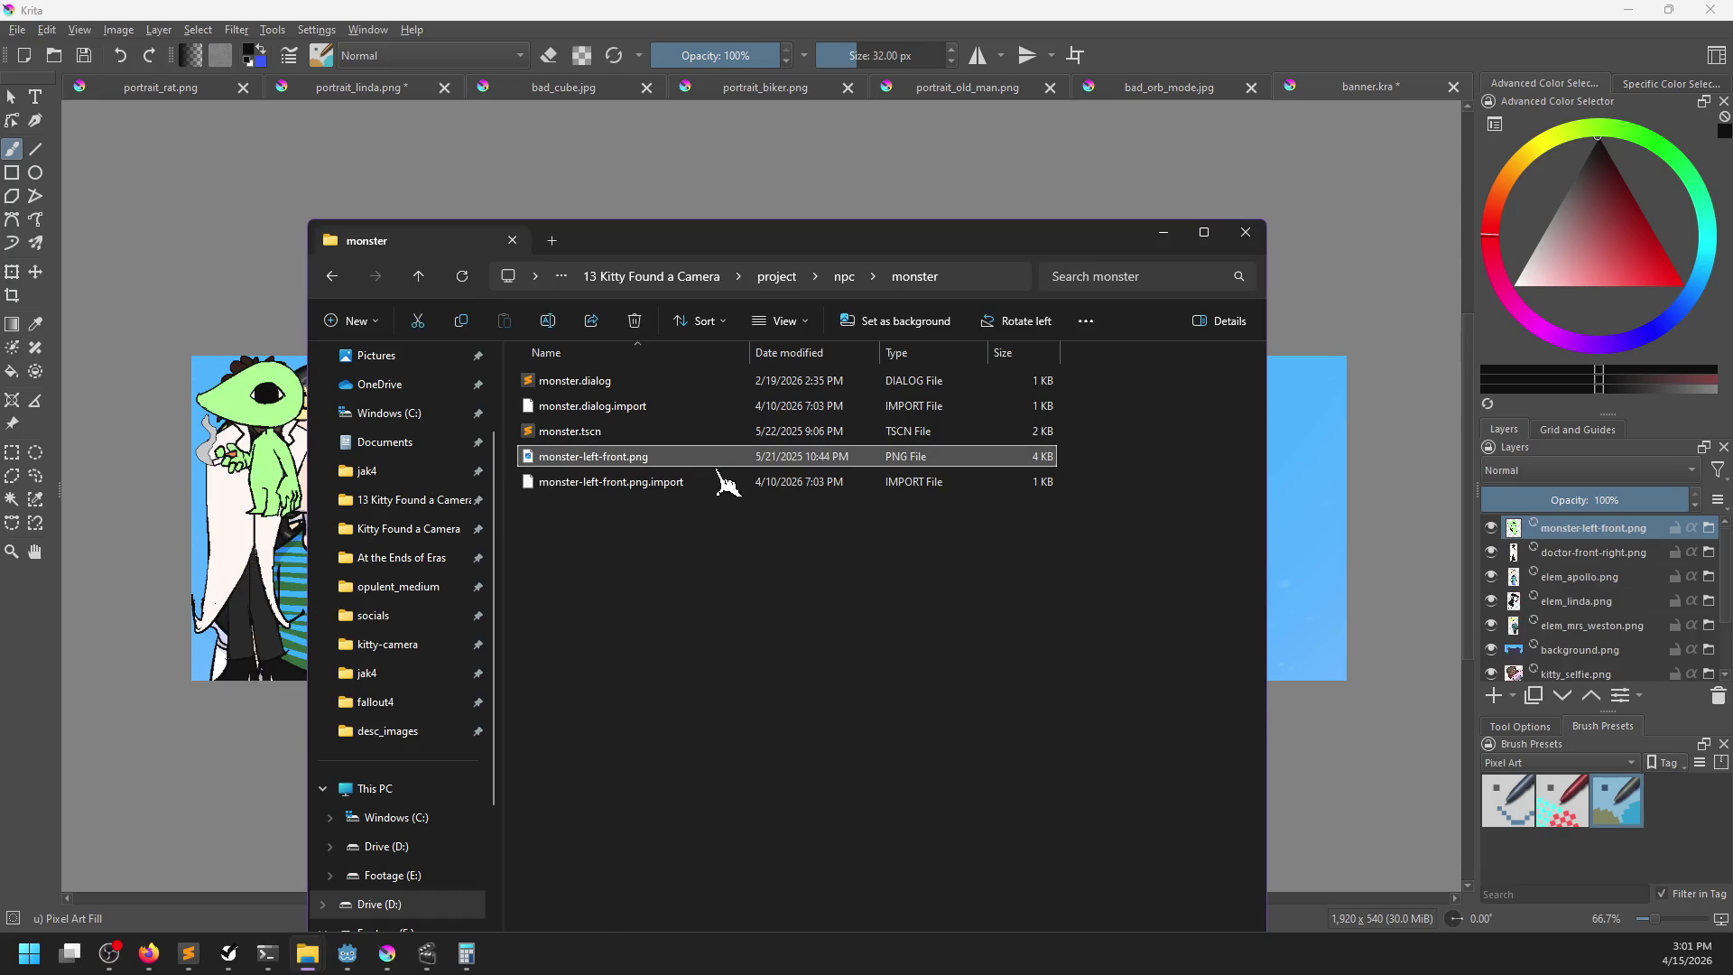
Add mr_weston.png as a new banner layer, undoing a first failed drop
click(844, 276)
scroll(686, 610, down, 1)
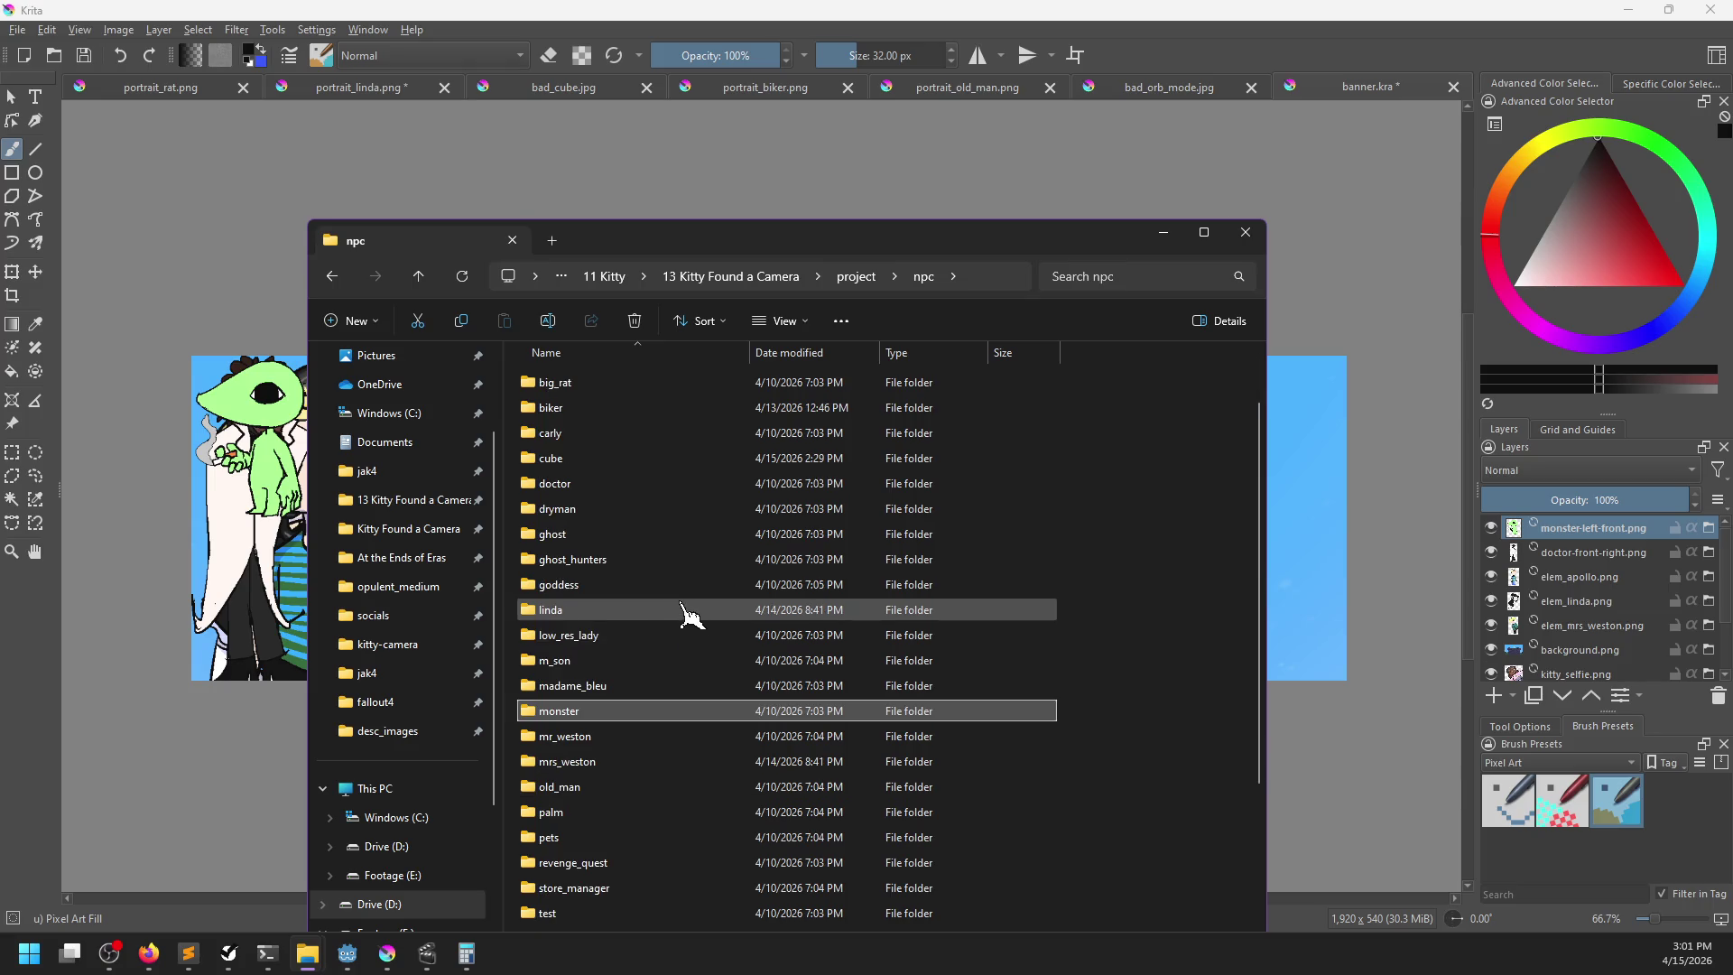
double_click(613, 740)
drag(677, 457, 287, 552)
key(Escape)
click(649, 12)
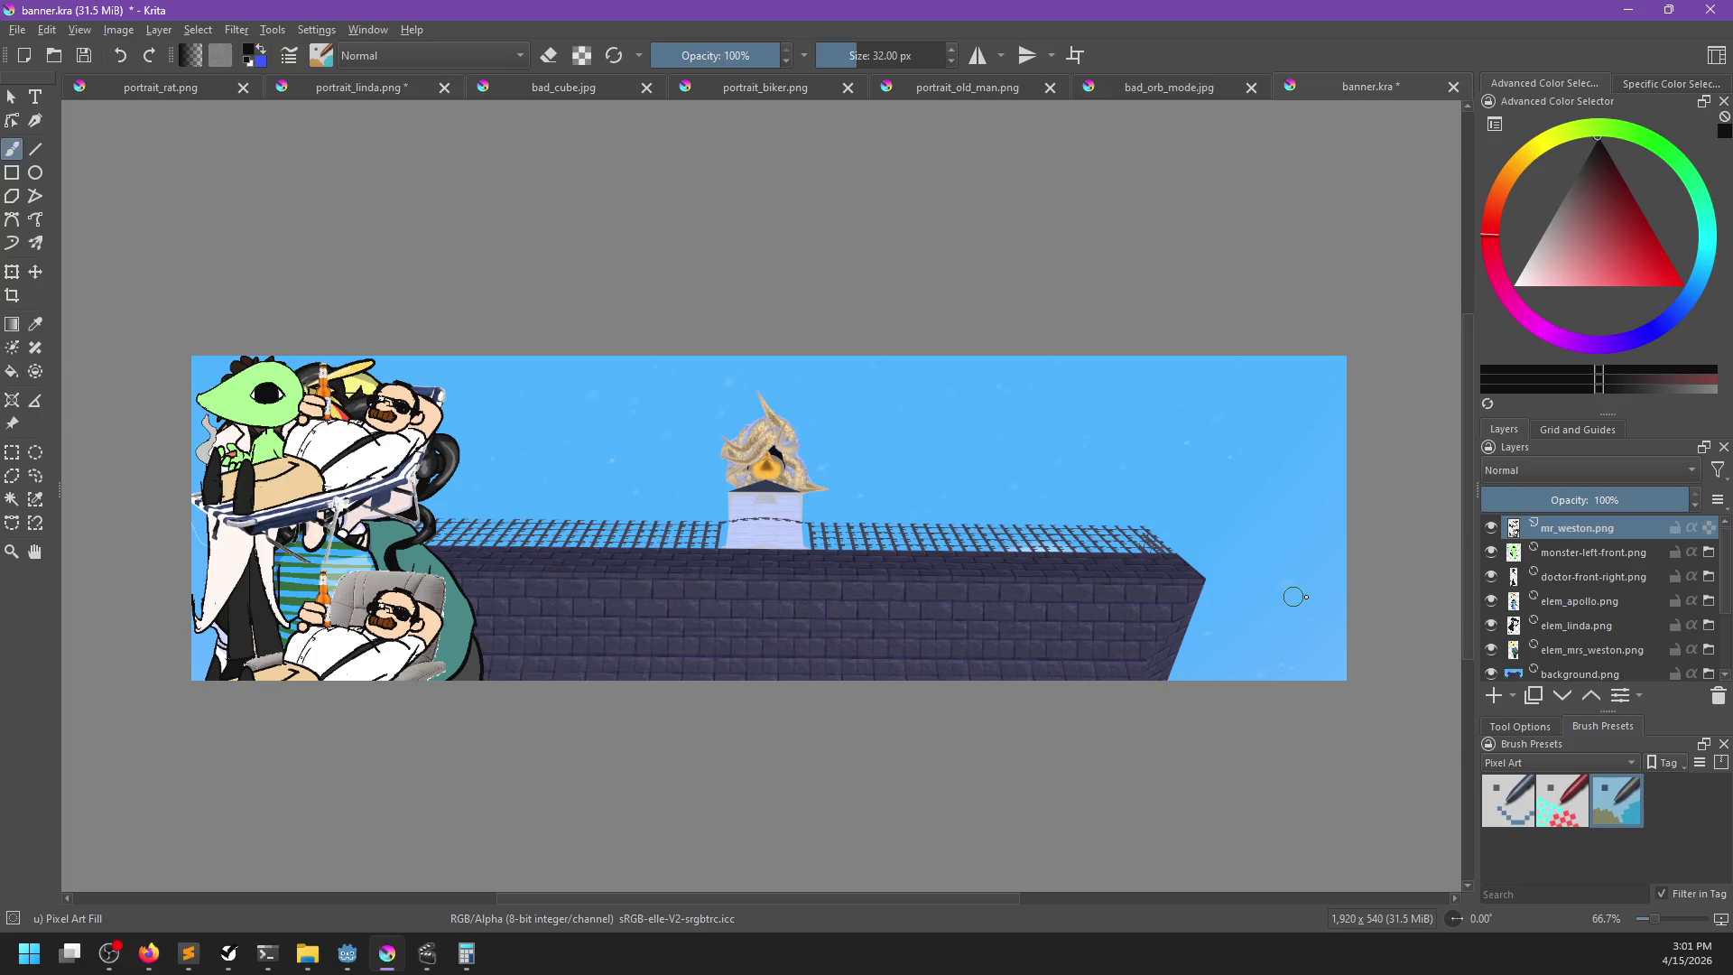
key(ctrl+z)
click(307, 954)
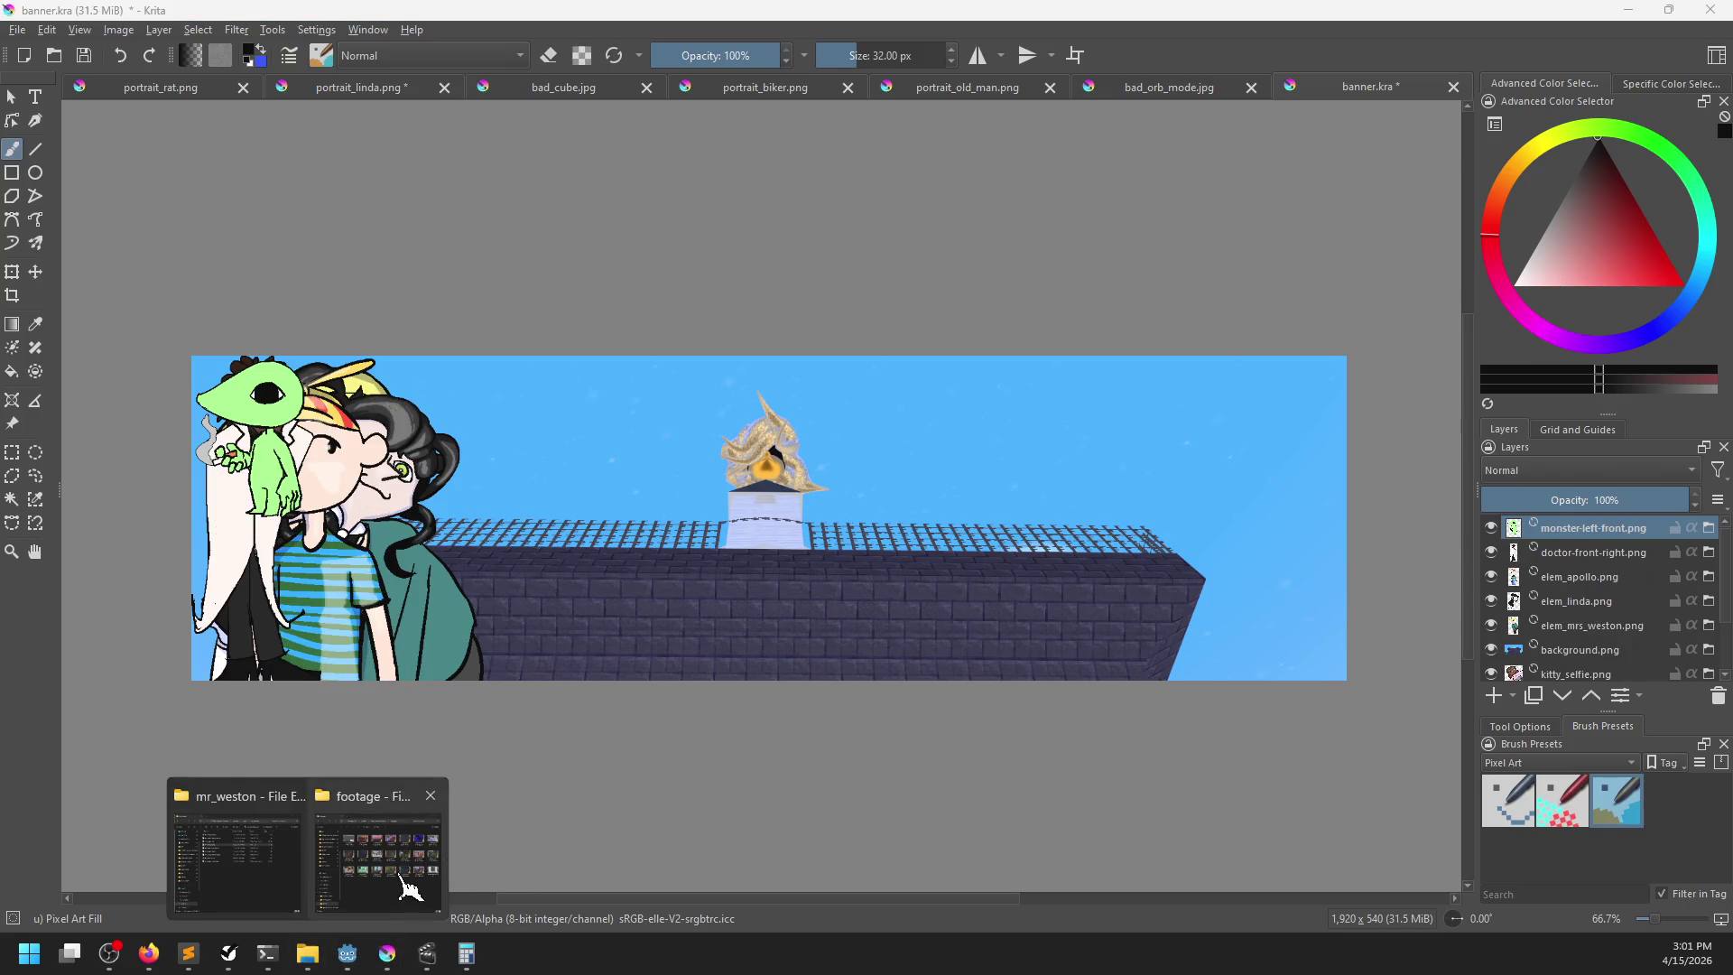
mouse_move(397, 907)
click(261, 858)
drag(632, 460, 245, 544)
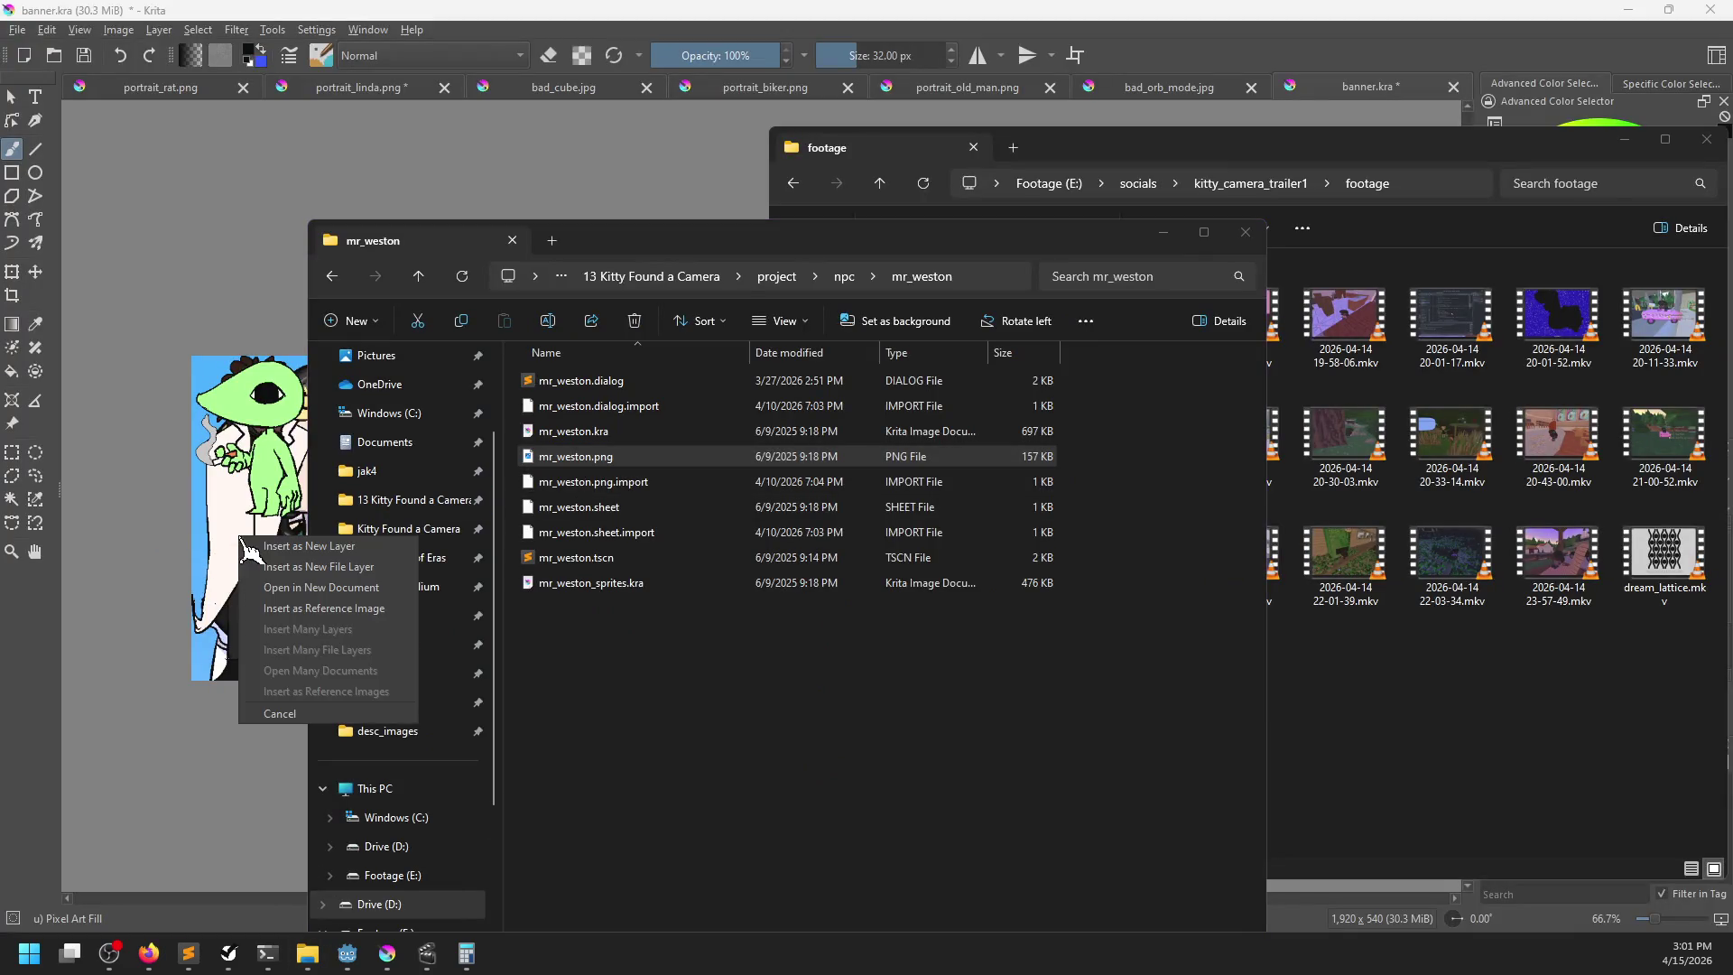
click(249, 546)
Draw a rectangular selection around the figures at the banner's lower left
click(499, 12)
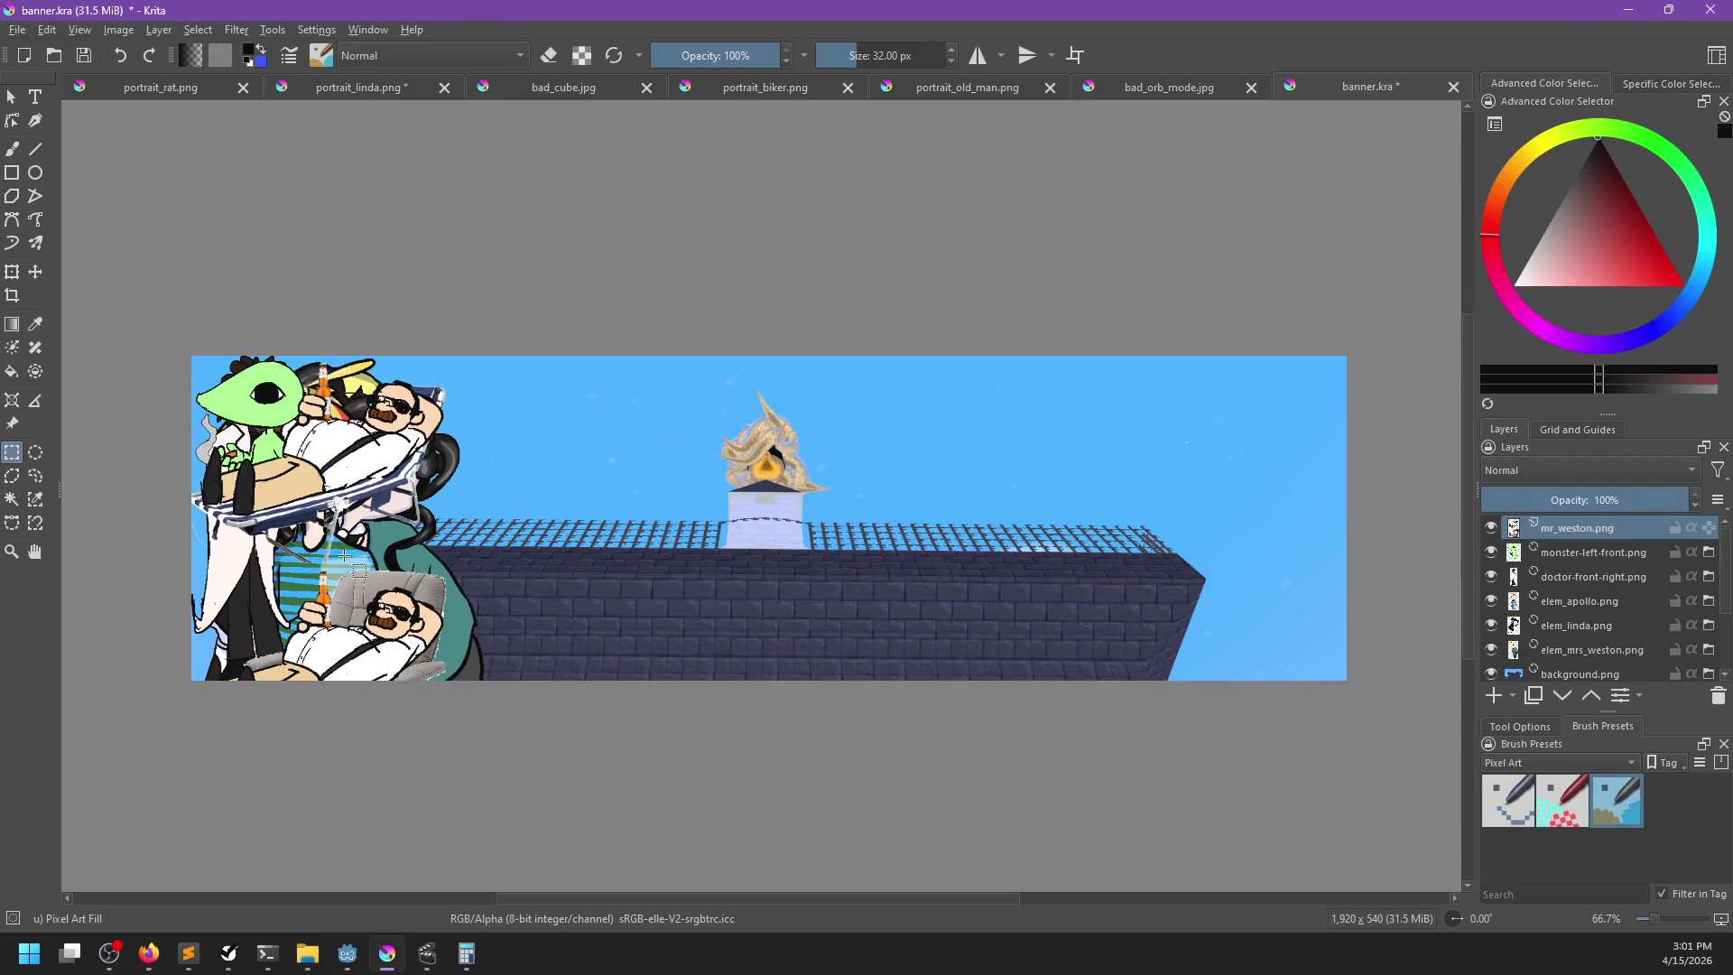
drag(181, 566, 176, 563)
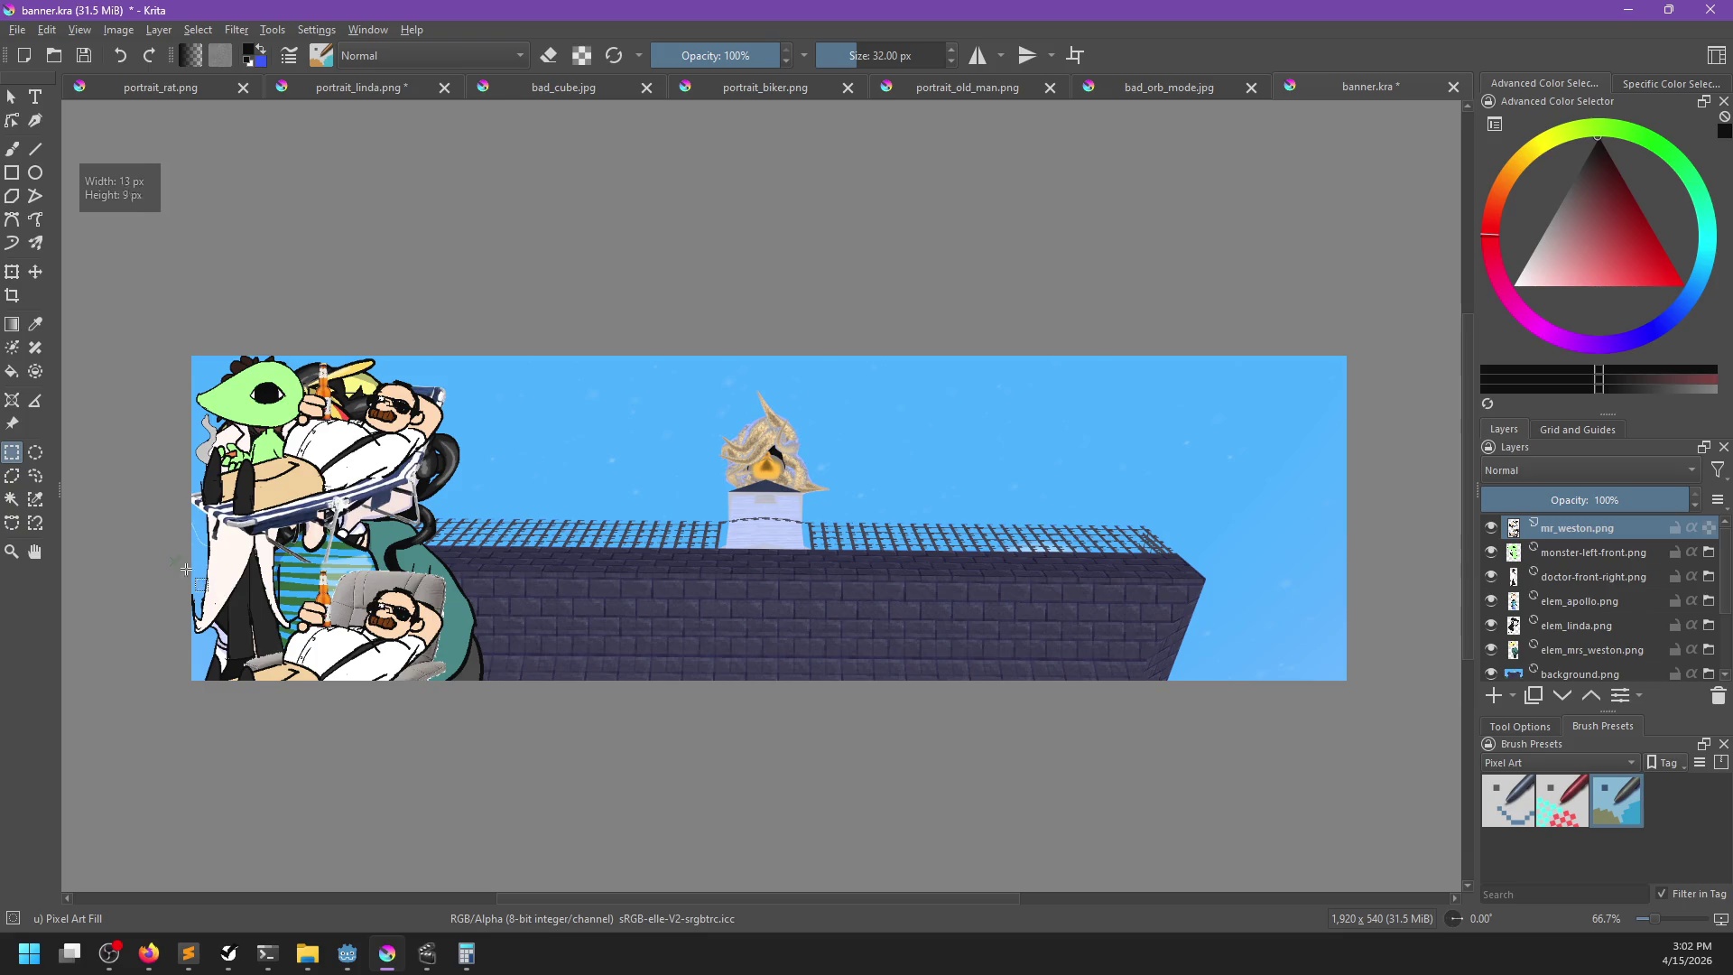
mouse_move(476, 732)
mouse_down()
mouse_move(720, 889)
mouse_move(765, 890)
mouse_up()
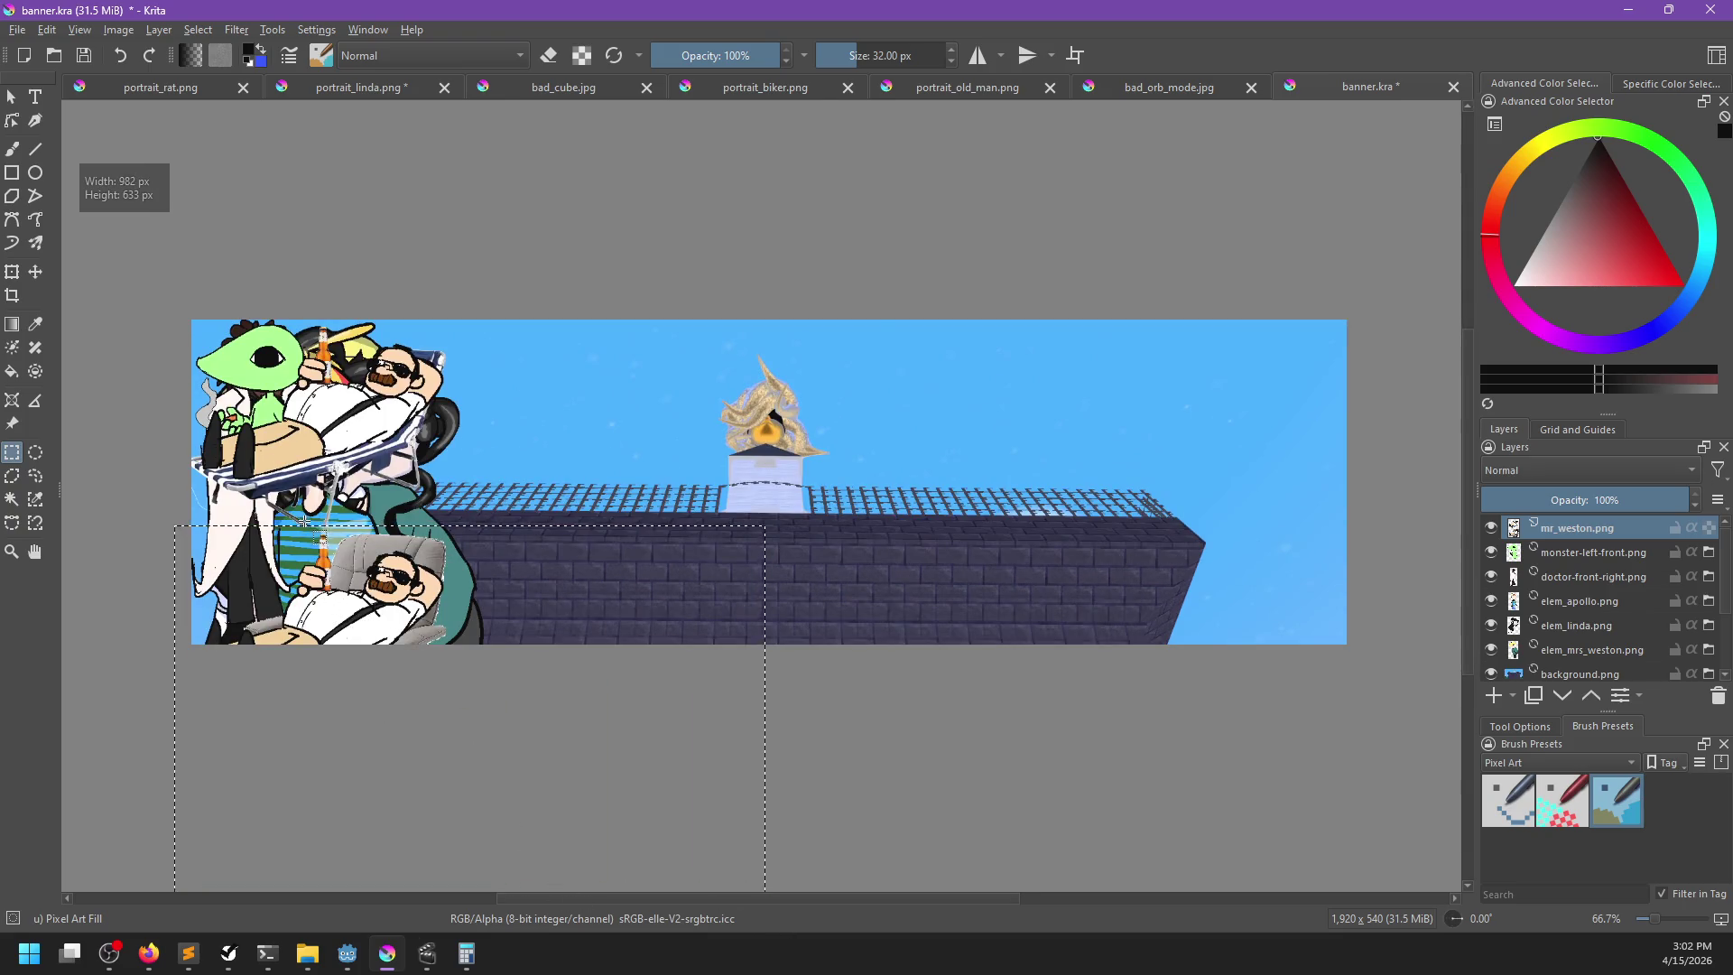